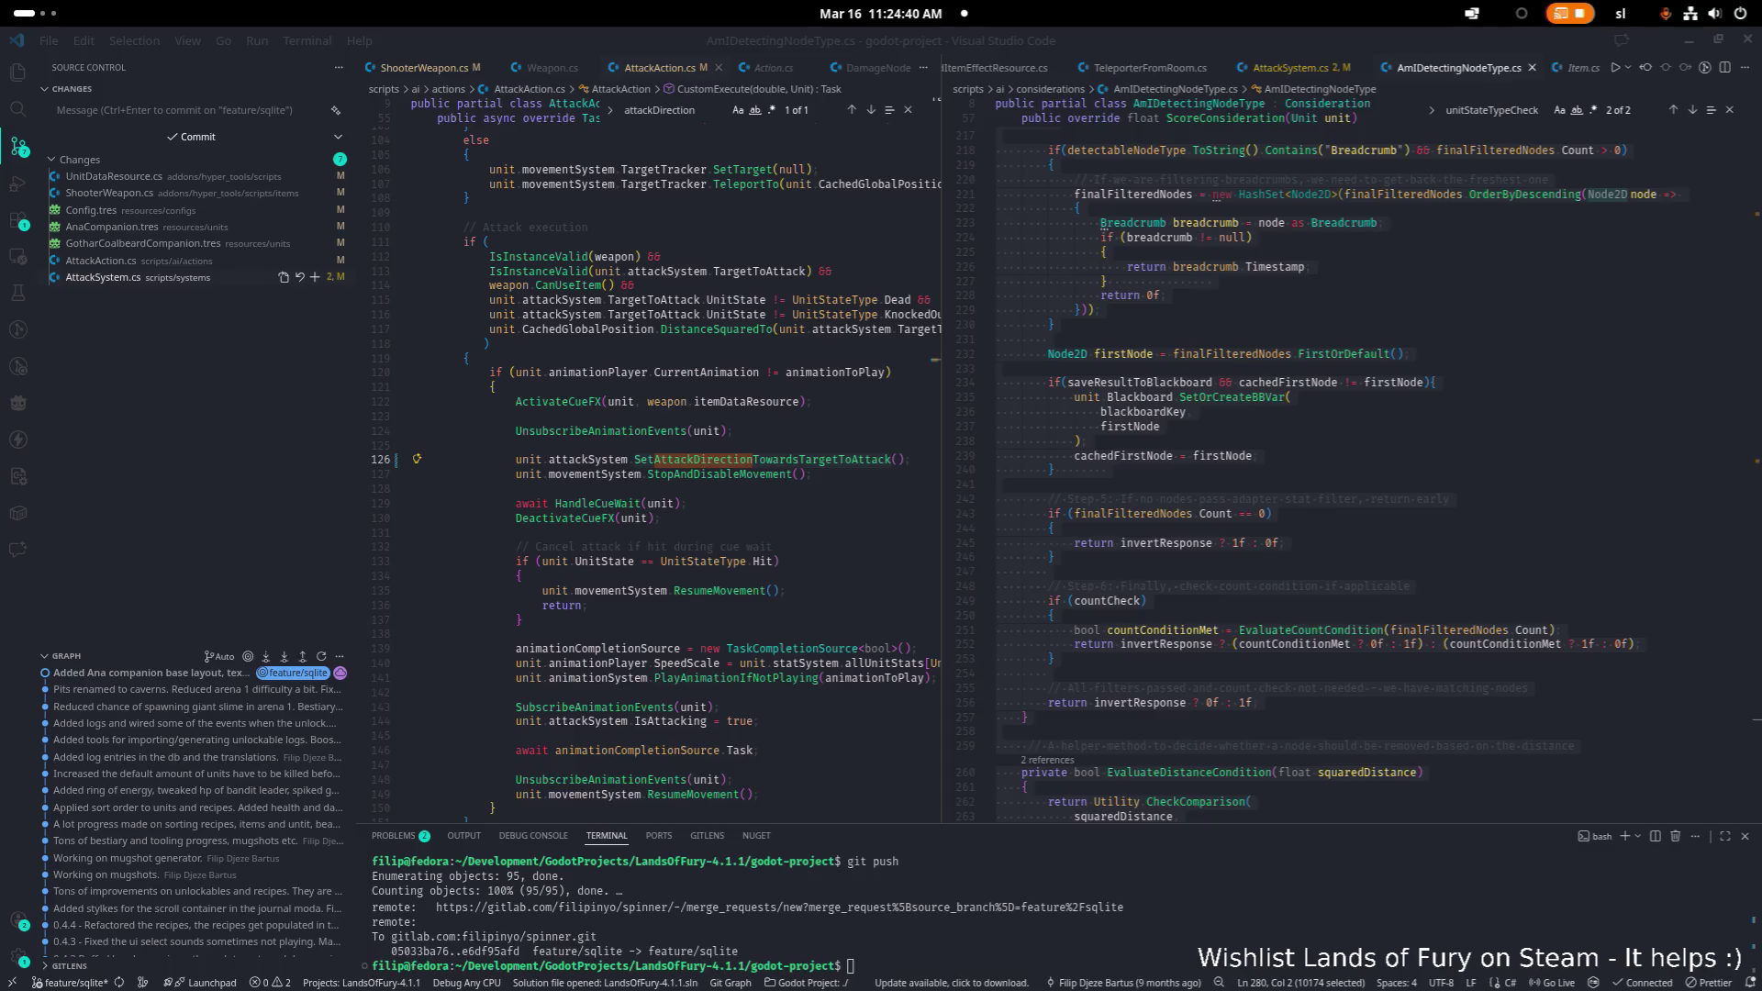
- Inspect the finalFilteredNodes check around line 243 in the VS Code editor
left_click(1088, 513)
scroll(1013, 524, "up", 4)
scroll(1013, 524, "up", 2)
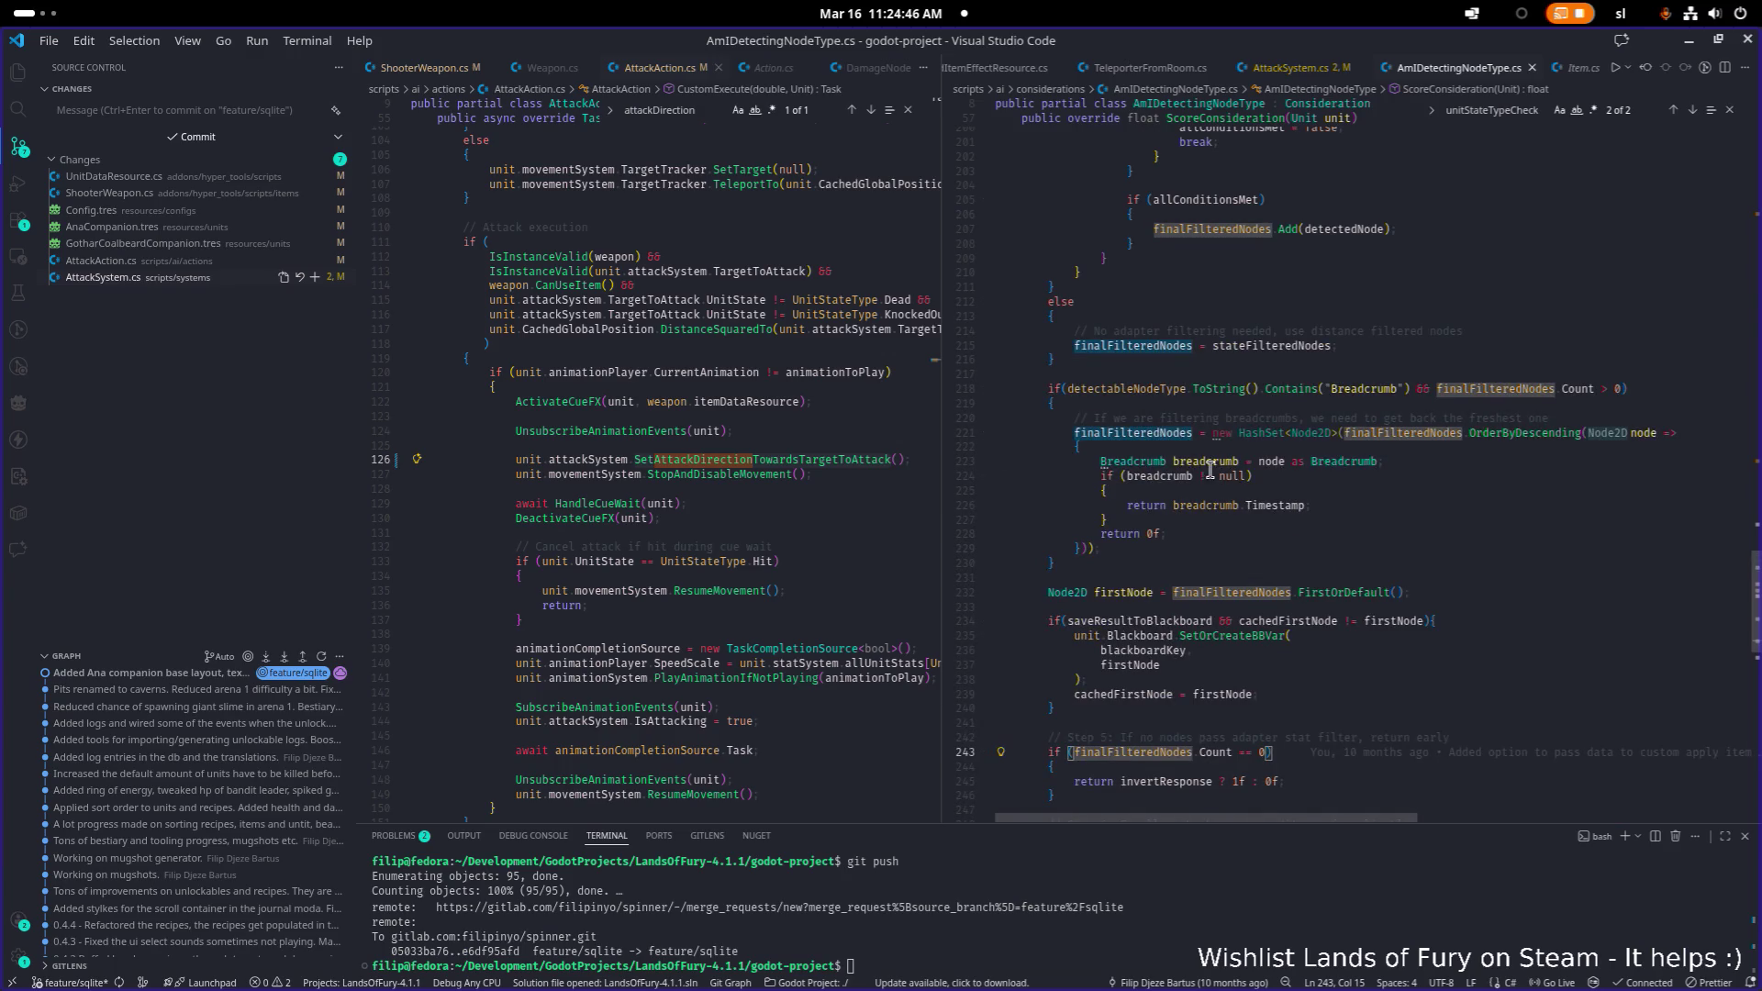
scroll(643, 459, "down", 1)
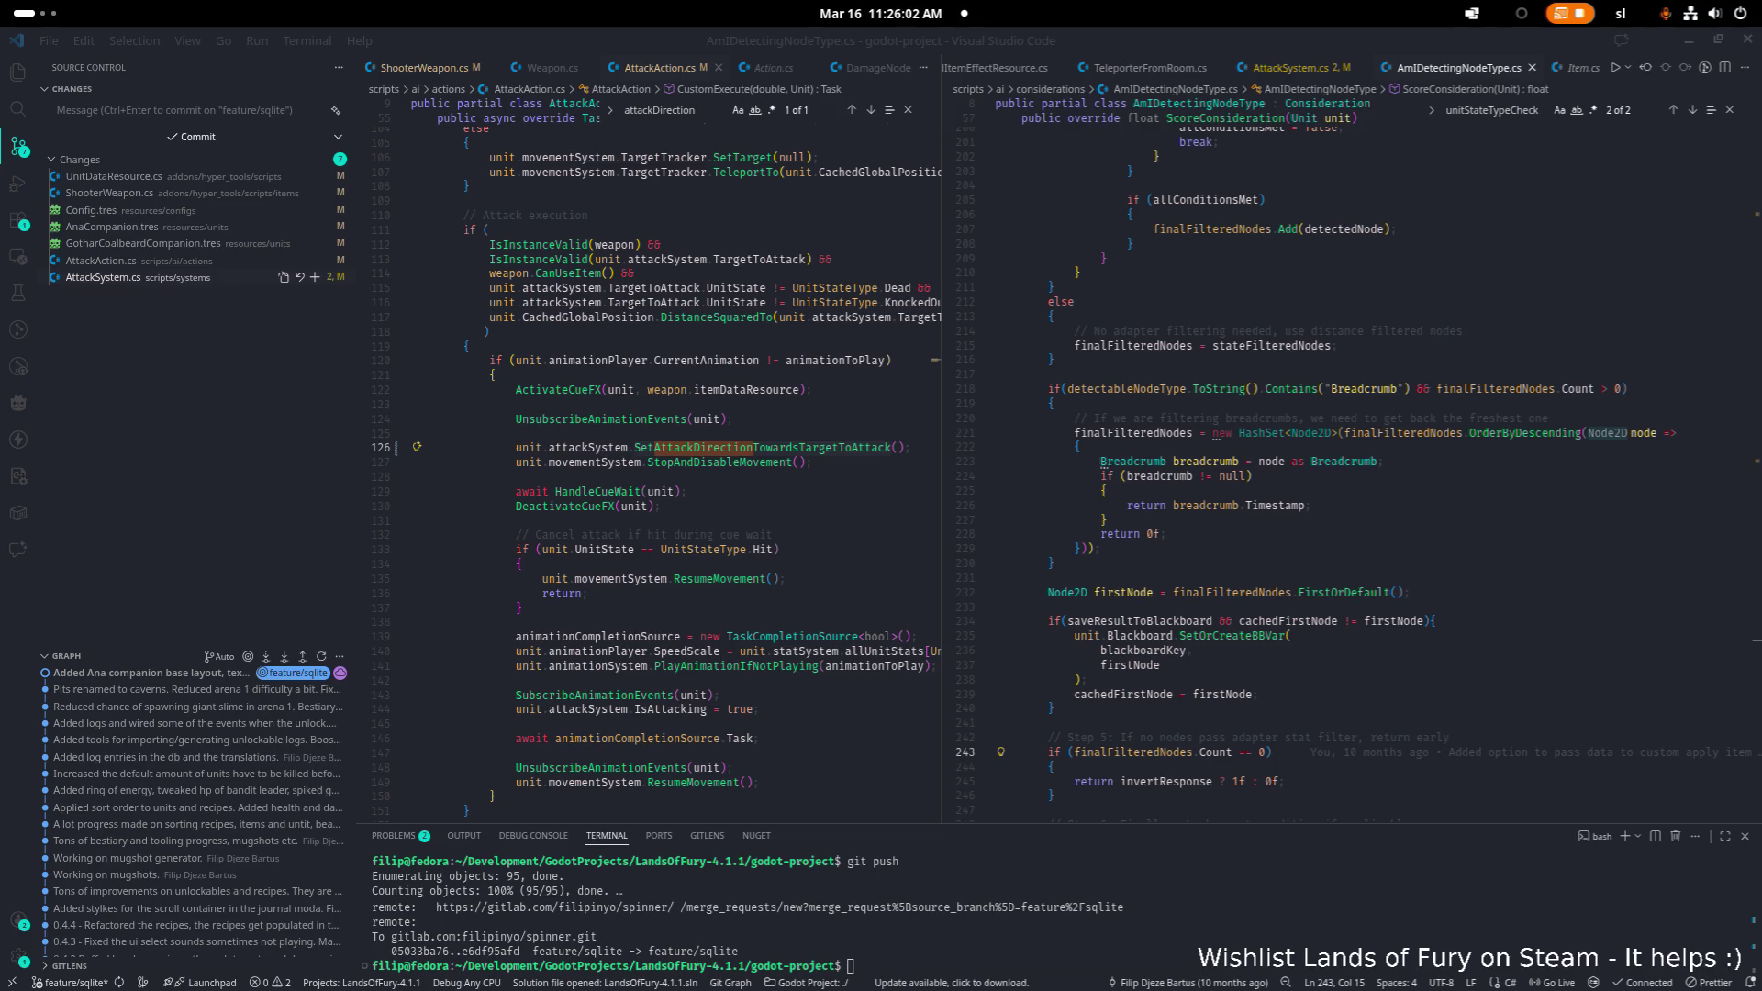
scroll(652, 459, "up", 1)
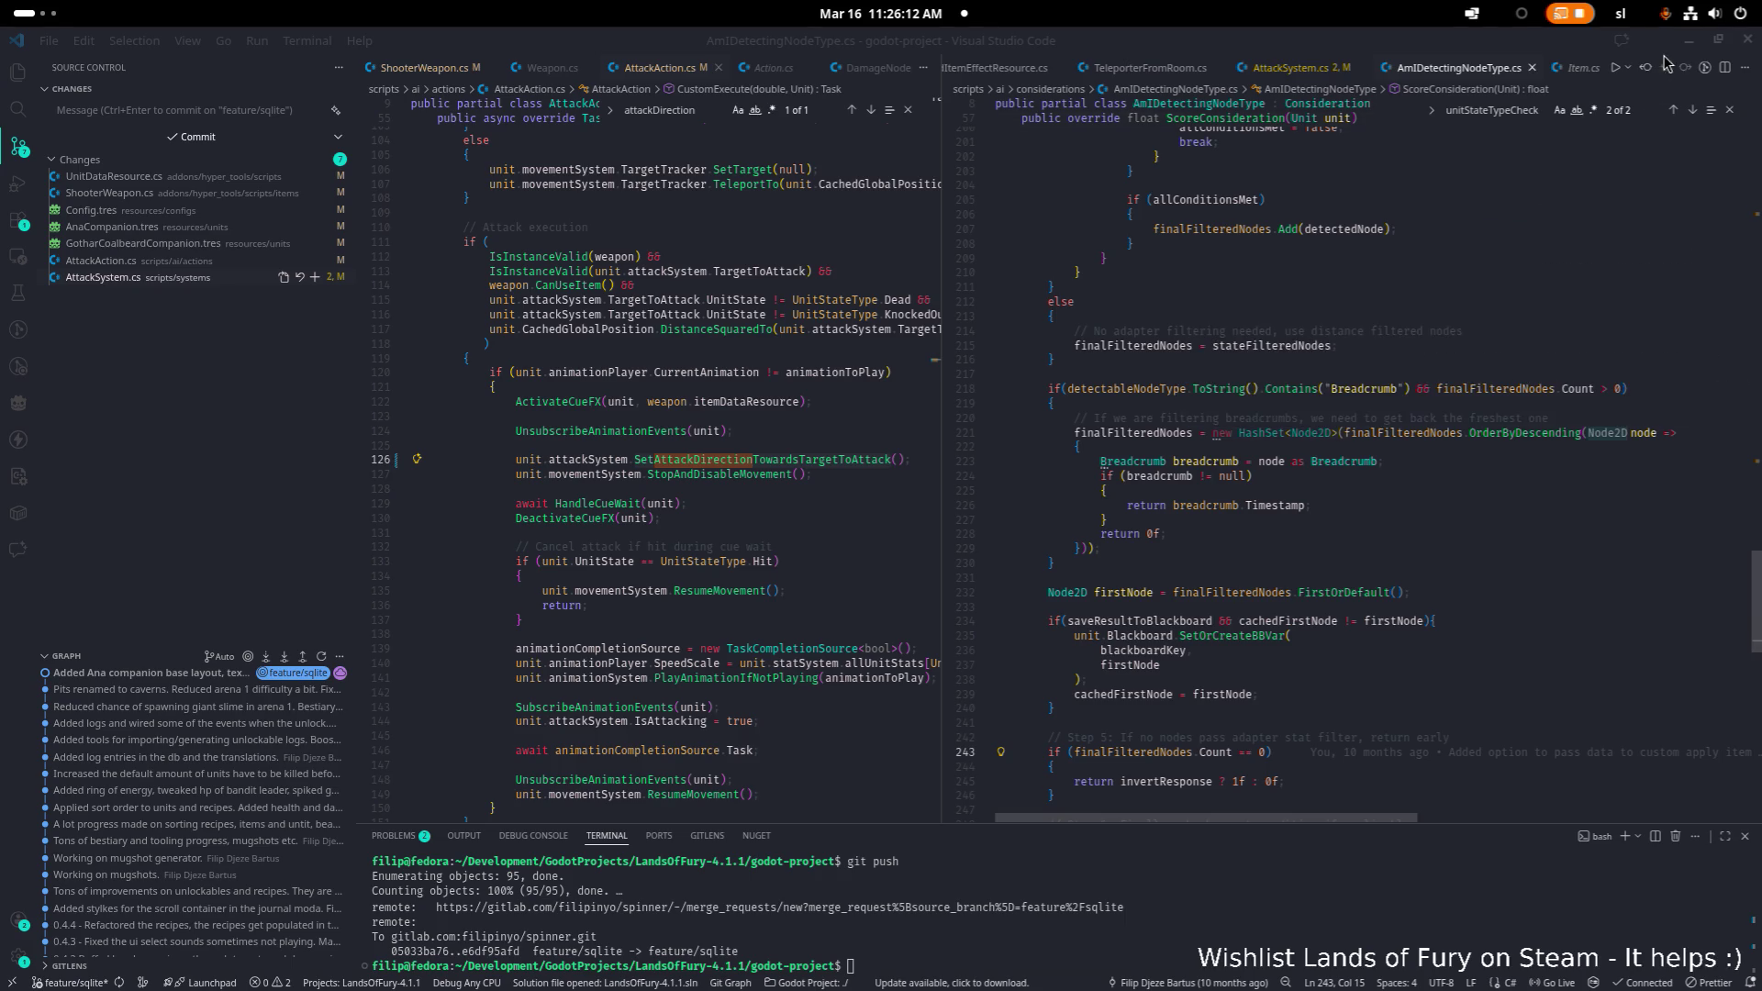
- In Godot, filter the FileSystem by 'config.tre' and select Config.tres
left_click(1691, 44)
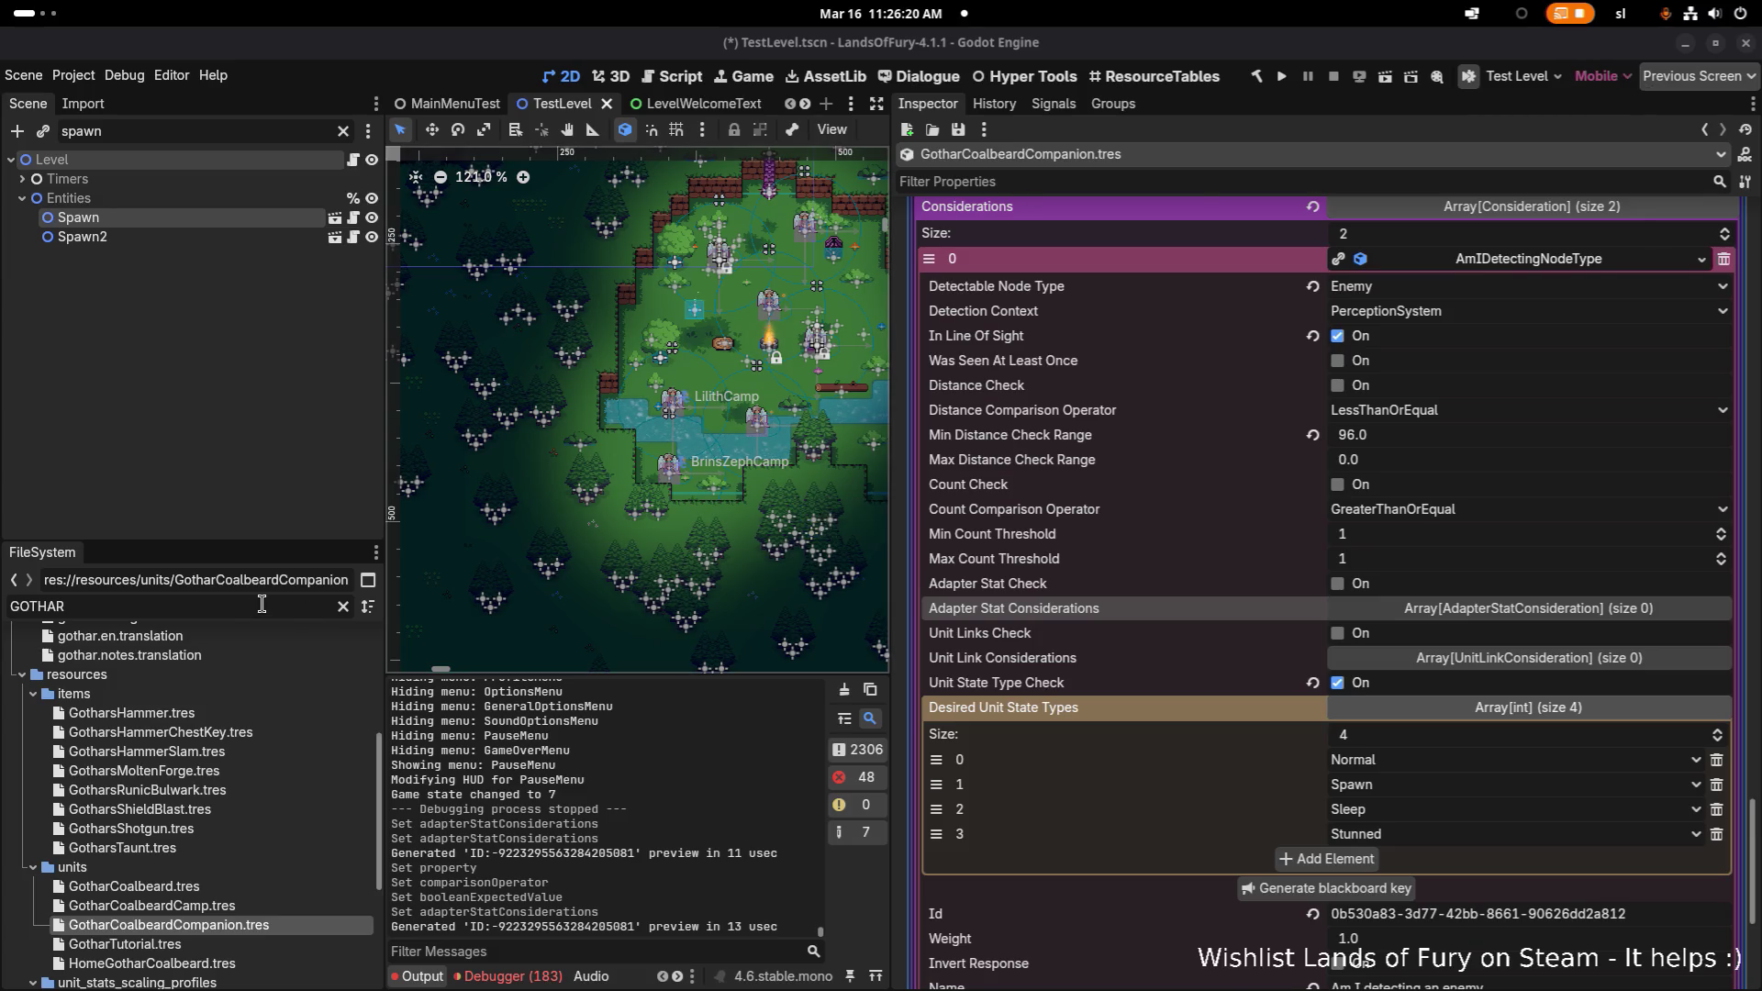
left_click(234, 603)
key("ctrl+a")
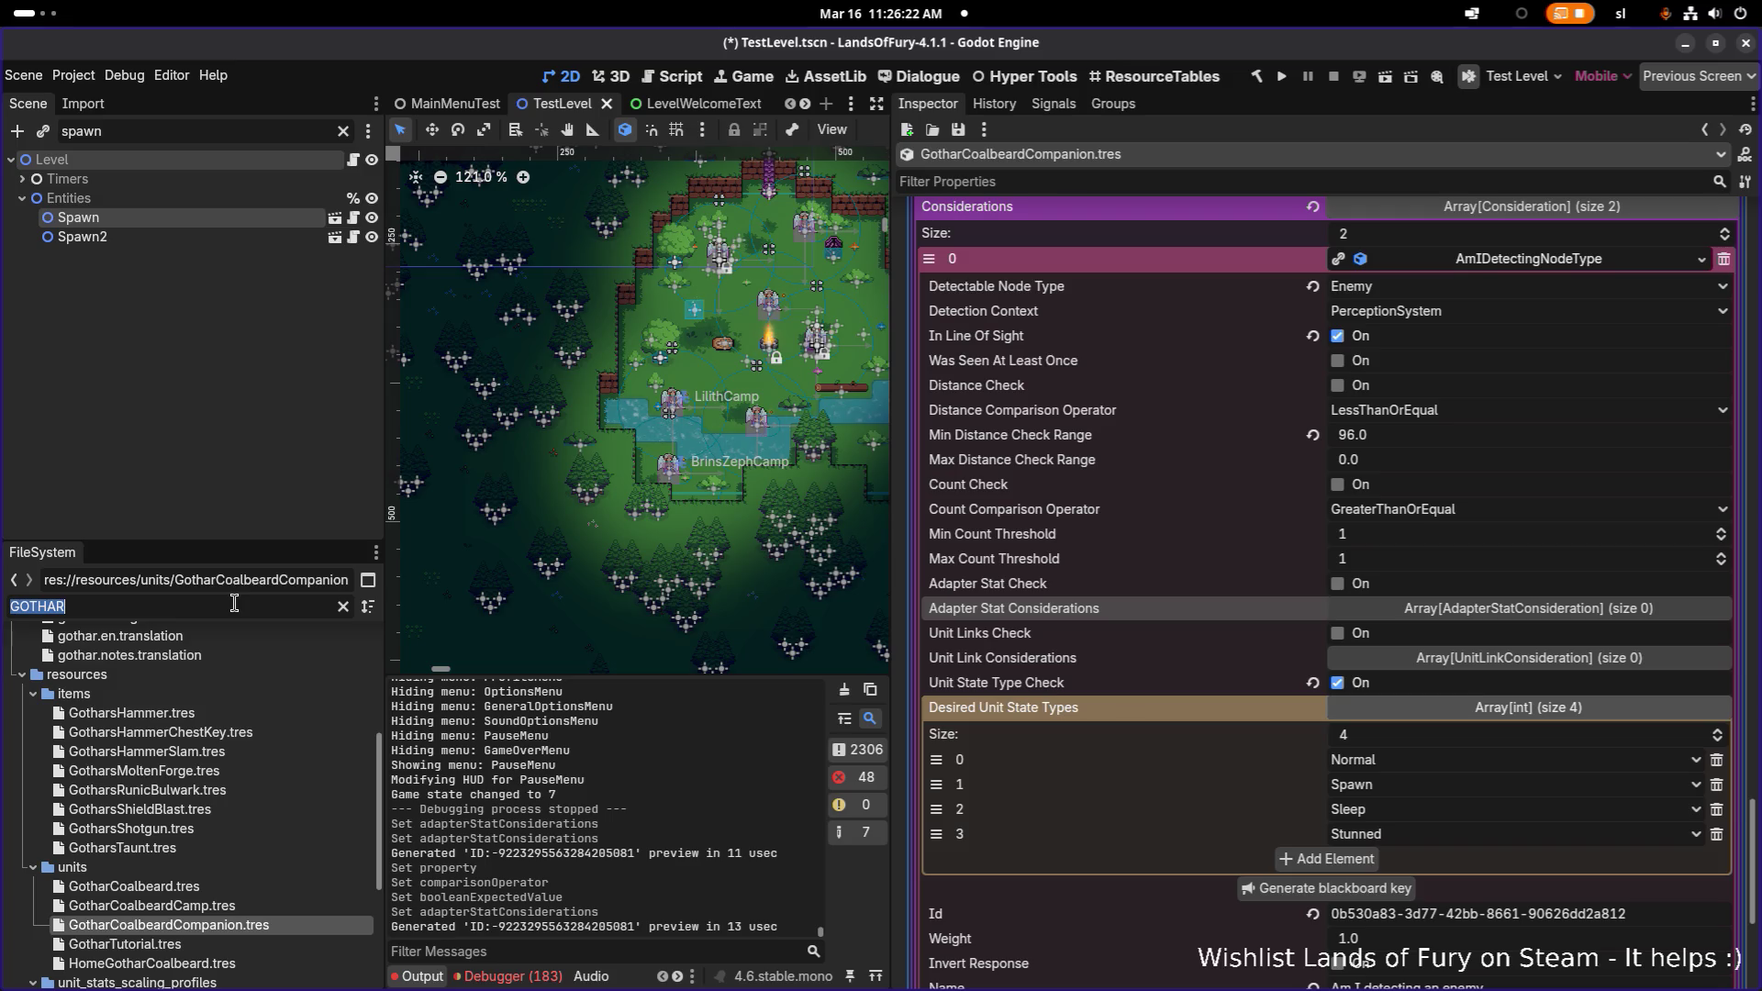
type("con")
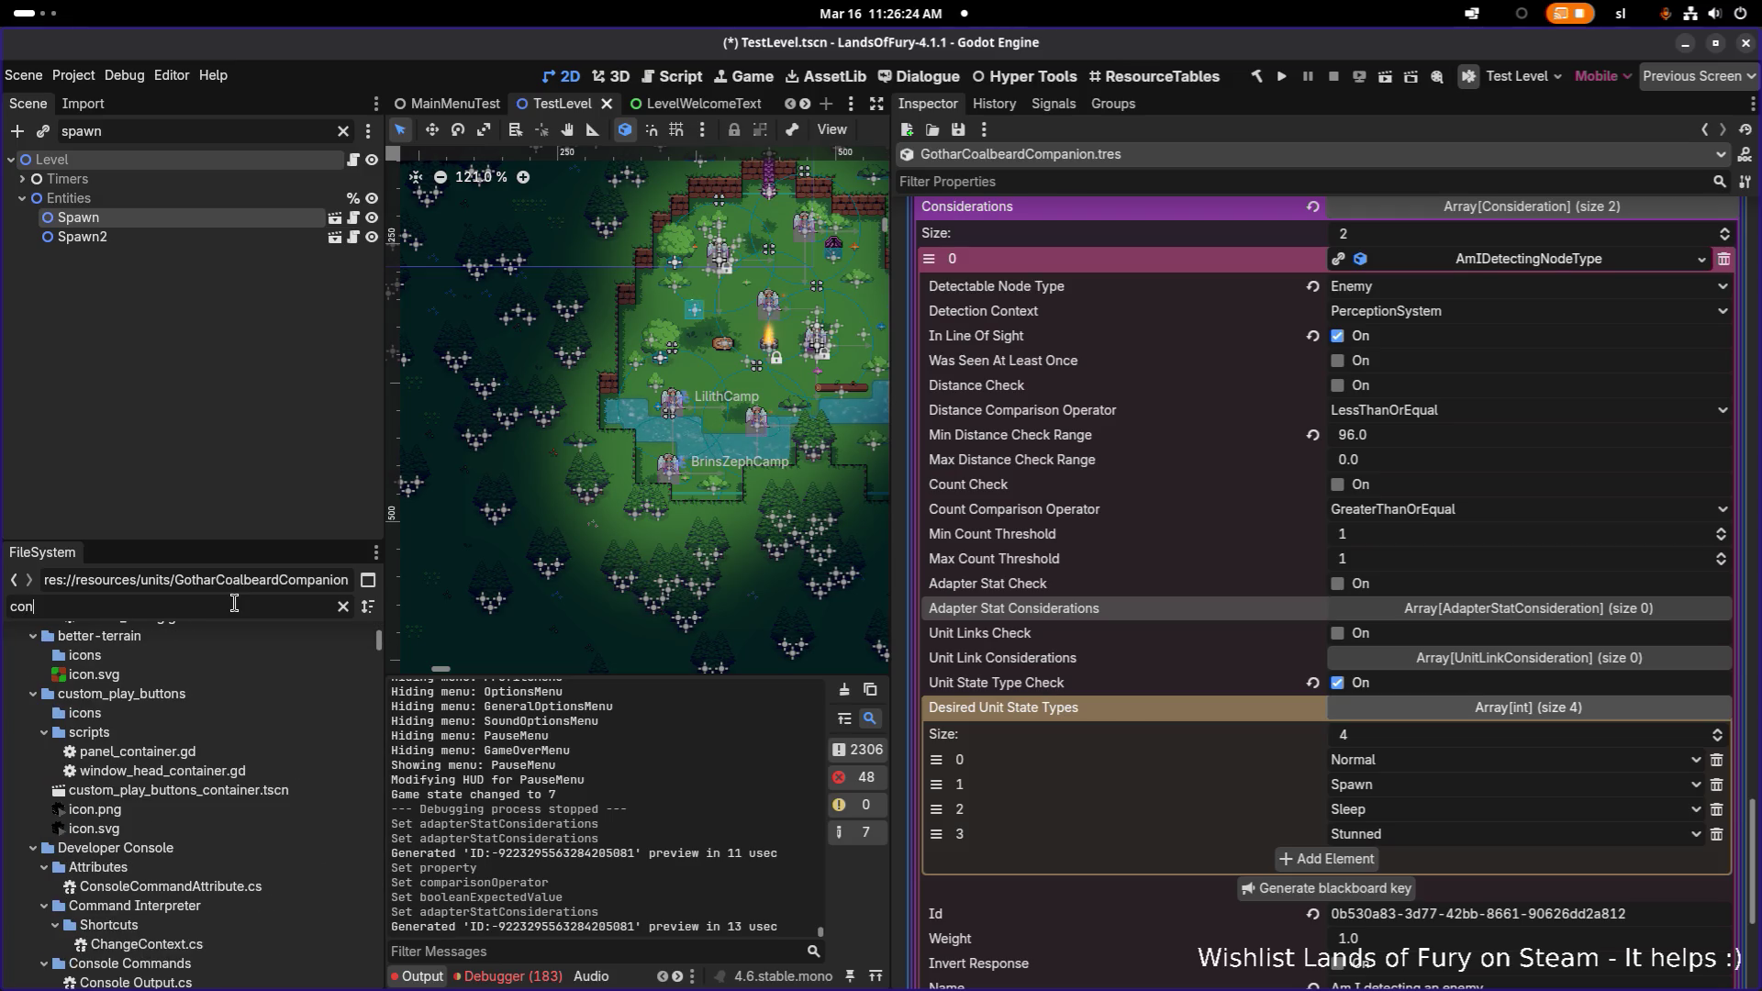
type("fi")
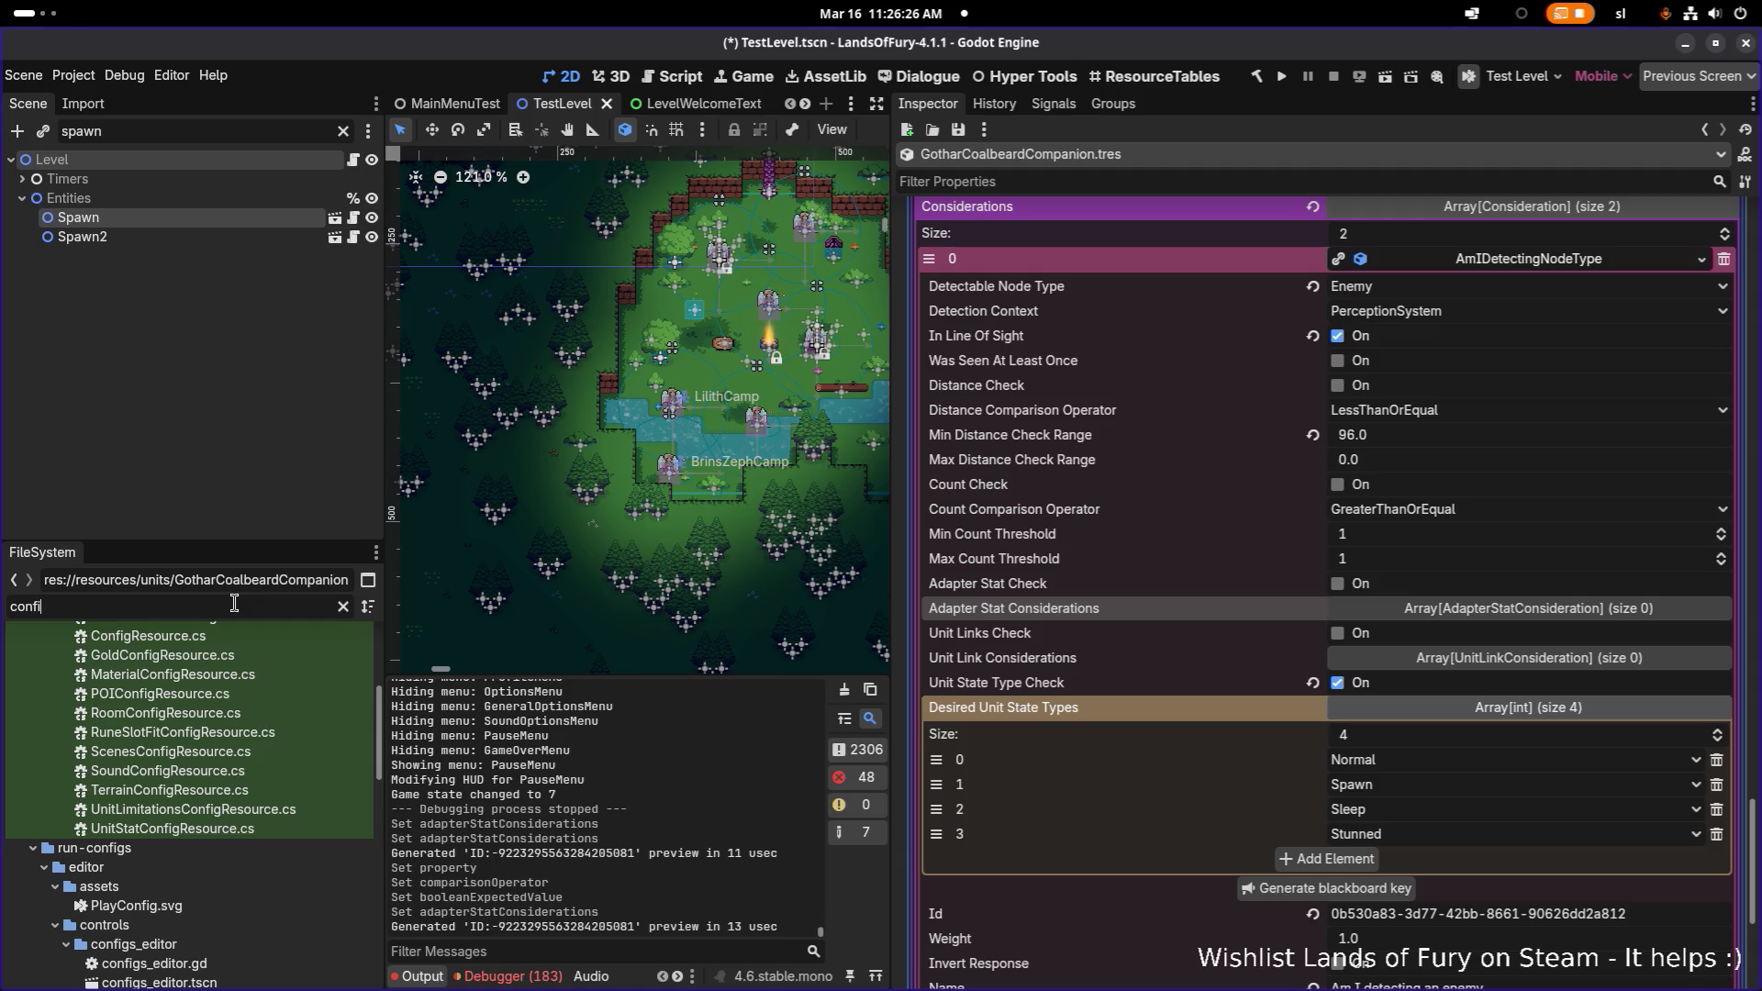
type(".")
key("BackSpace")
key("BackSpace")
type("g.tre")
left_click(250, 730)
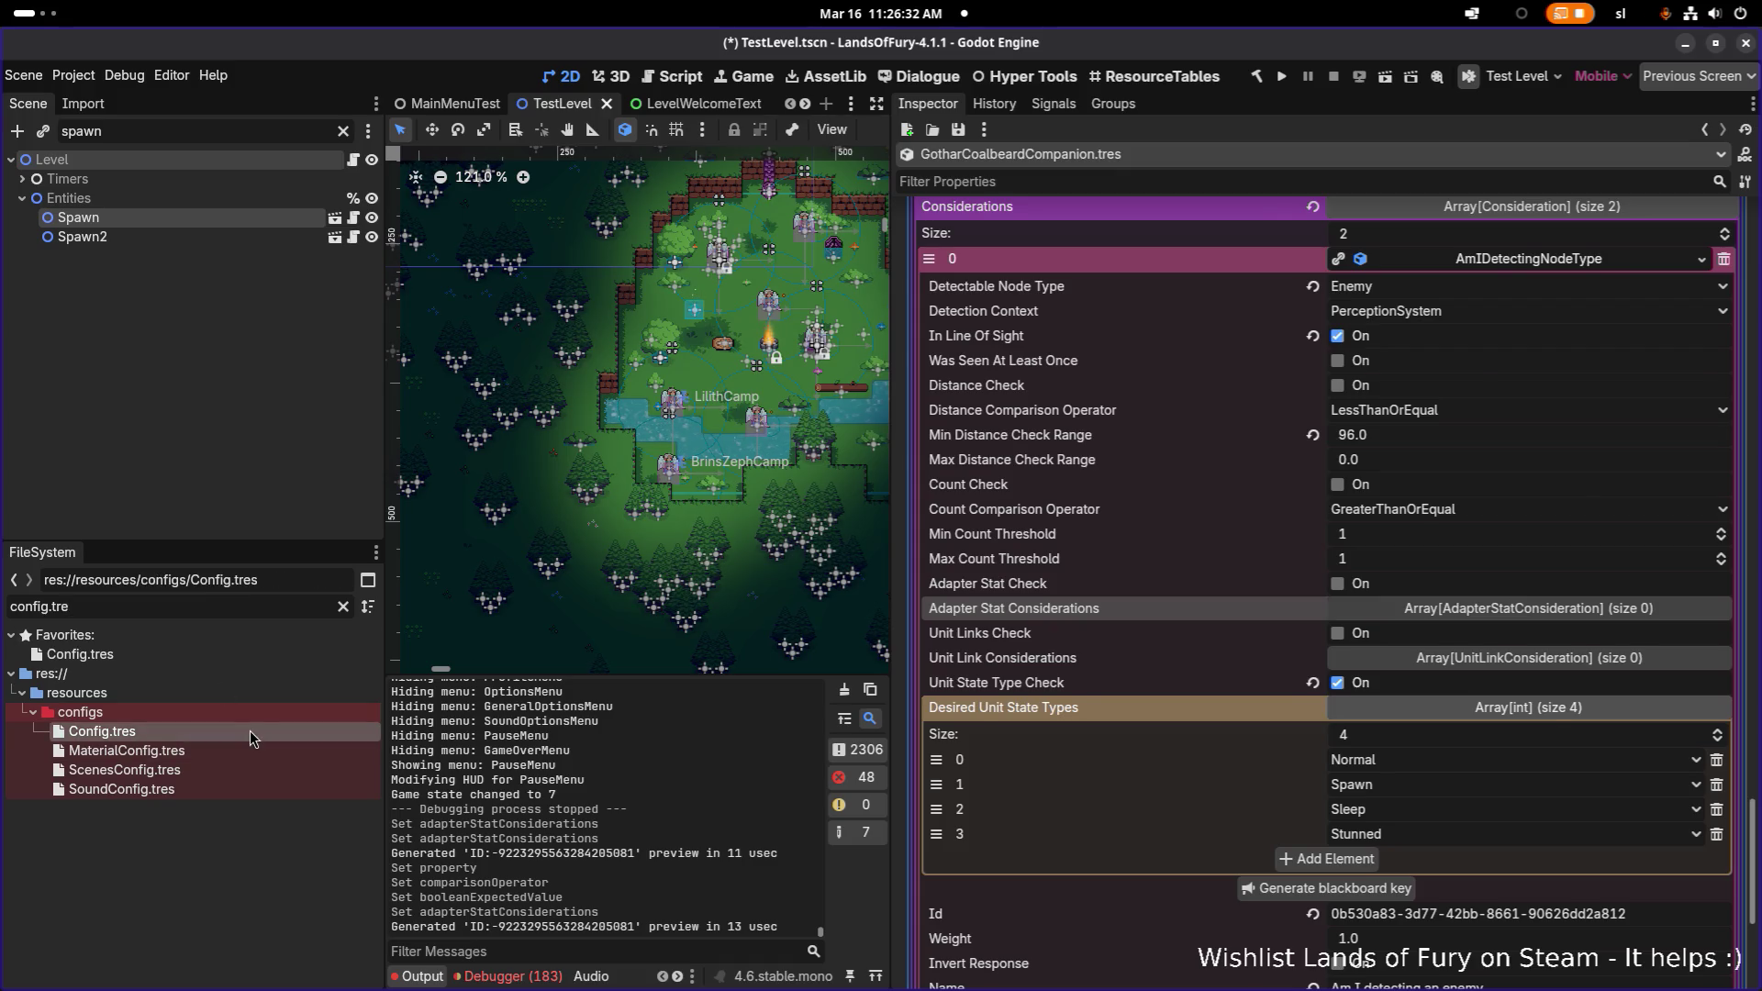
- Open Config.tres and expand the ninth default companion action, FollowAction, and its first consideration
left_click(250, 730)
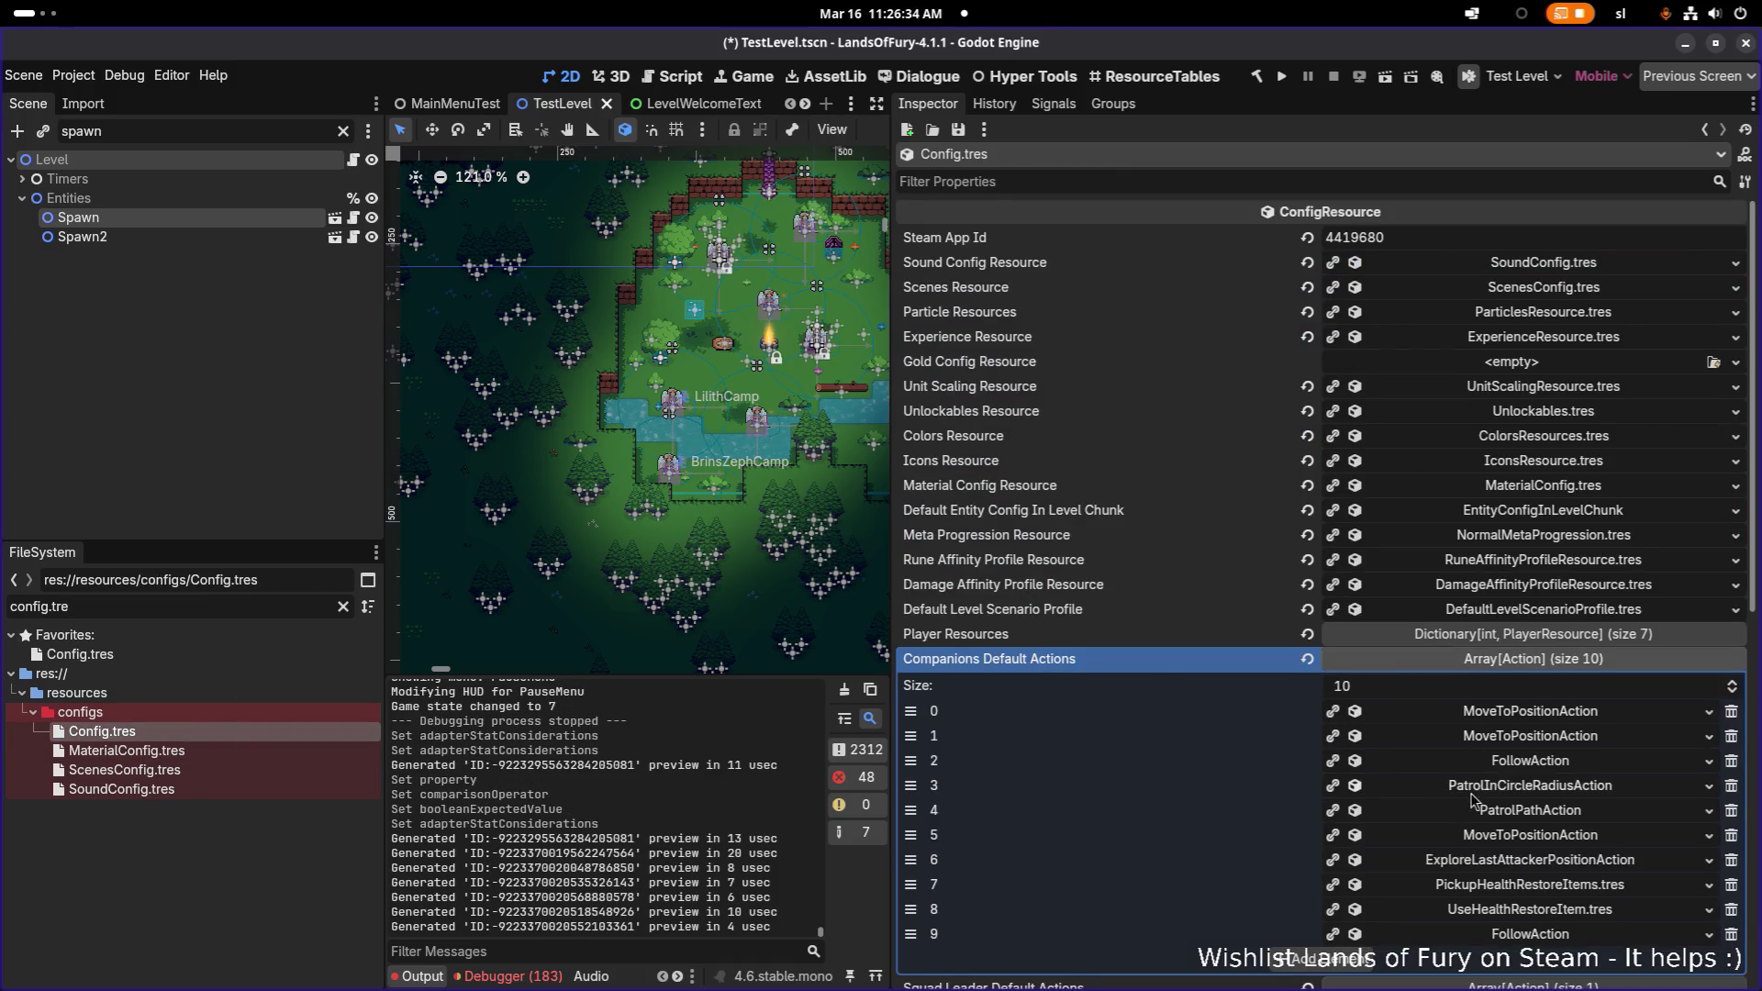
left_click(1540, 933)
scroll(1540, 922, "down", 4)
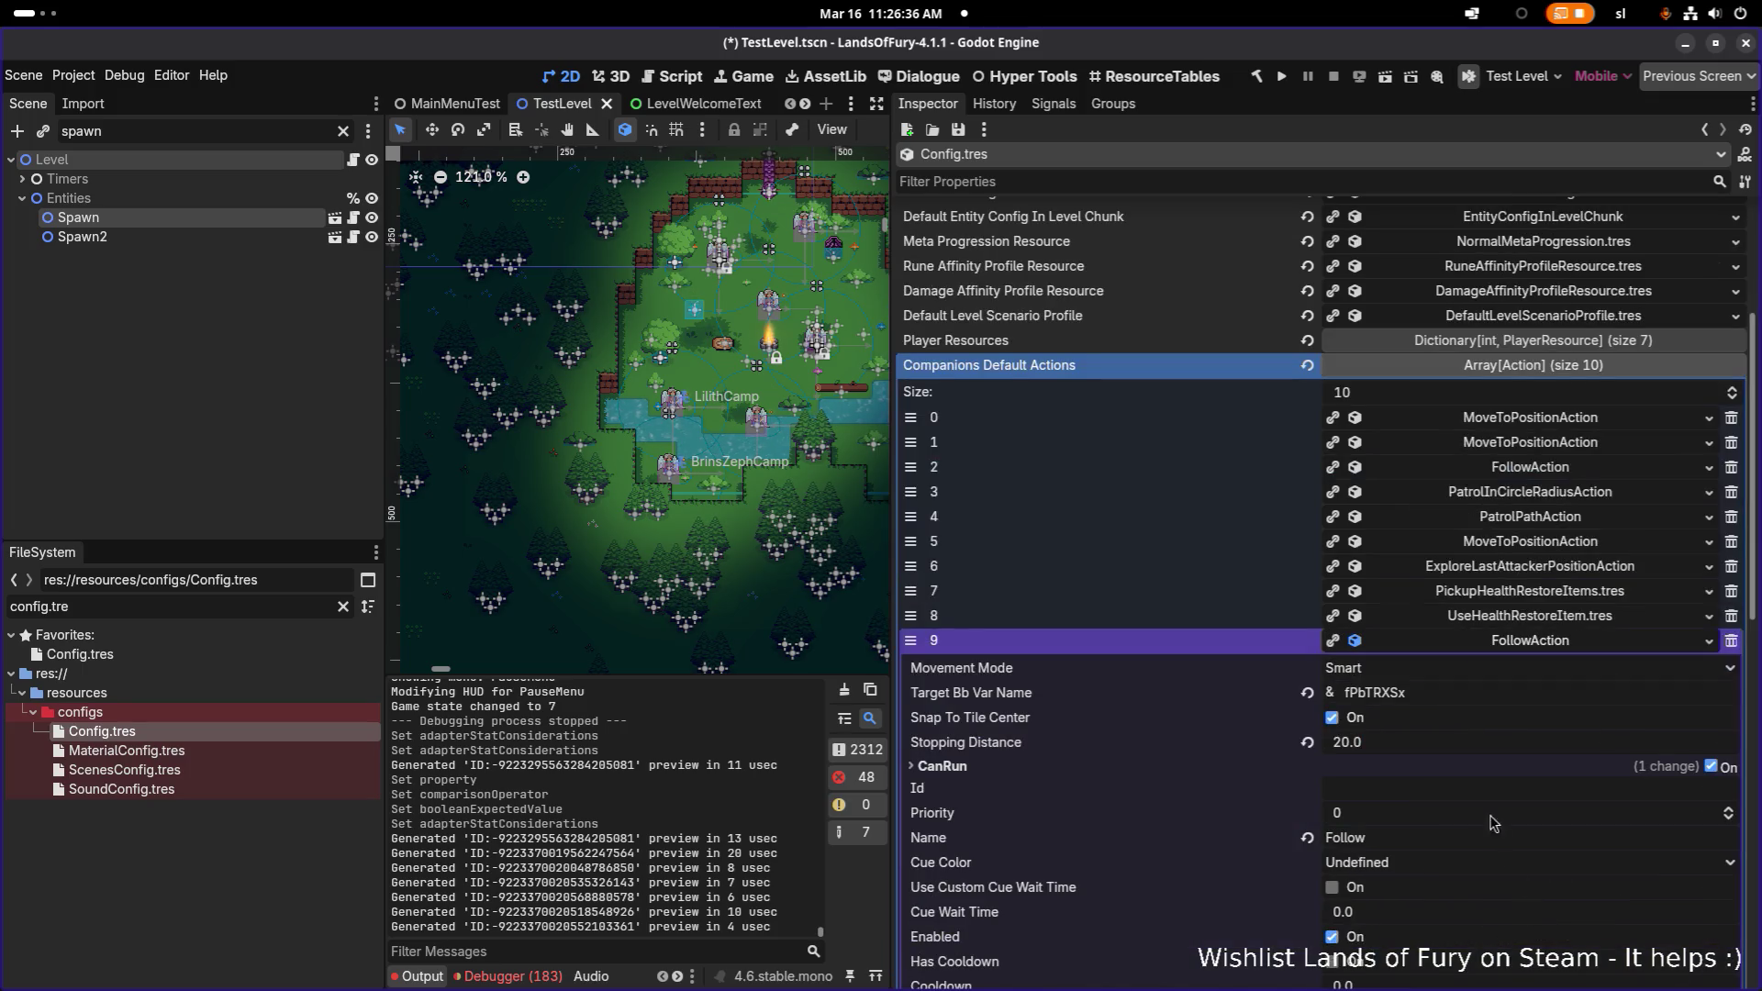
scroll(1506, 732, "down", 5)
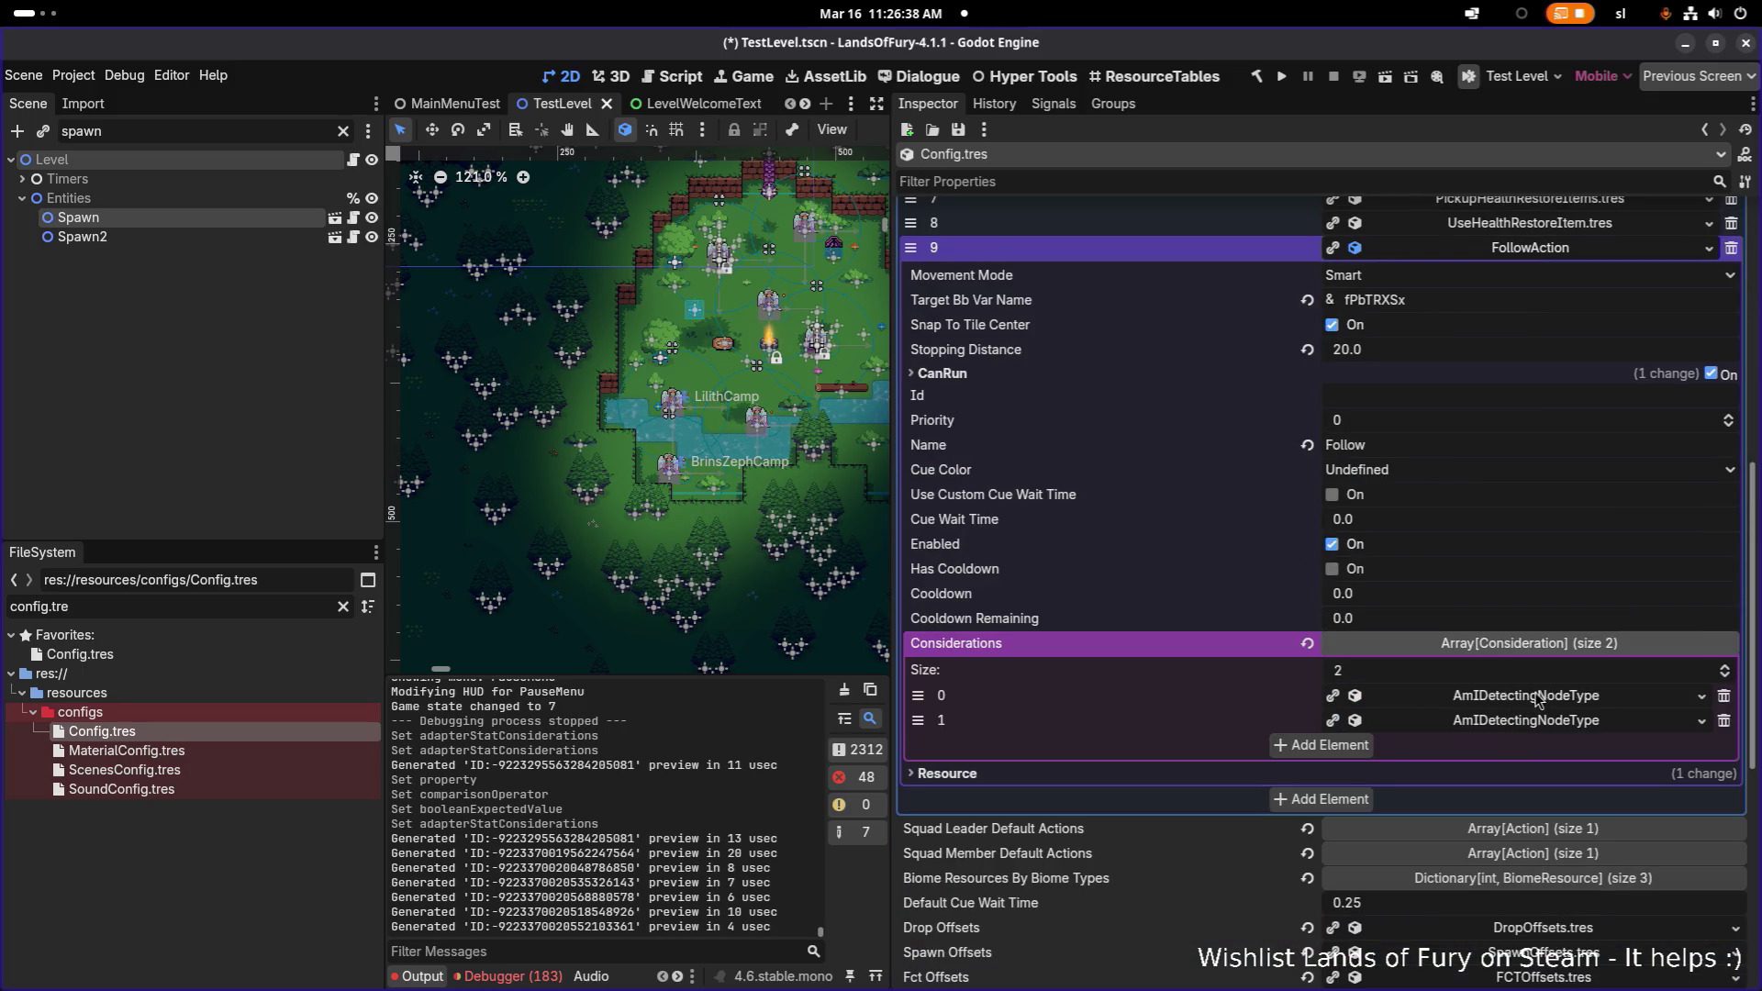
left_click(1538, 702)
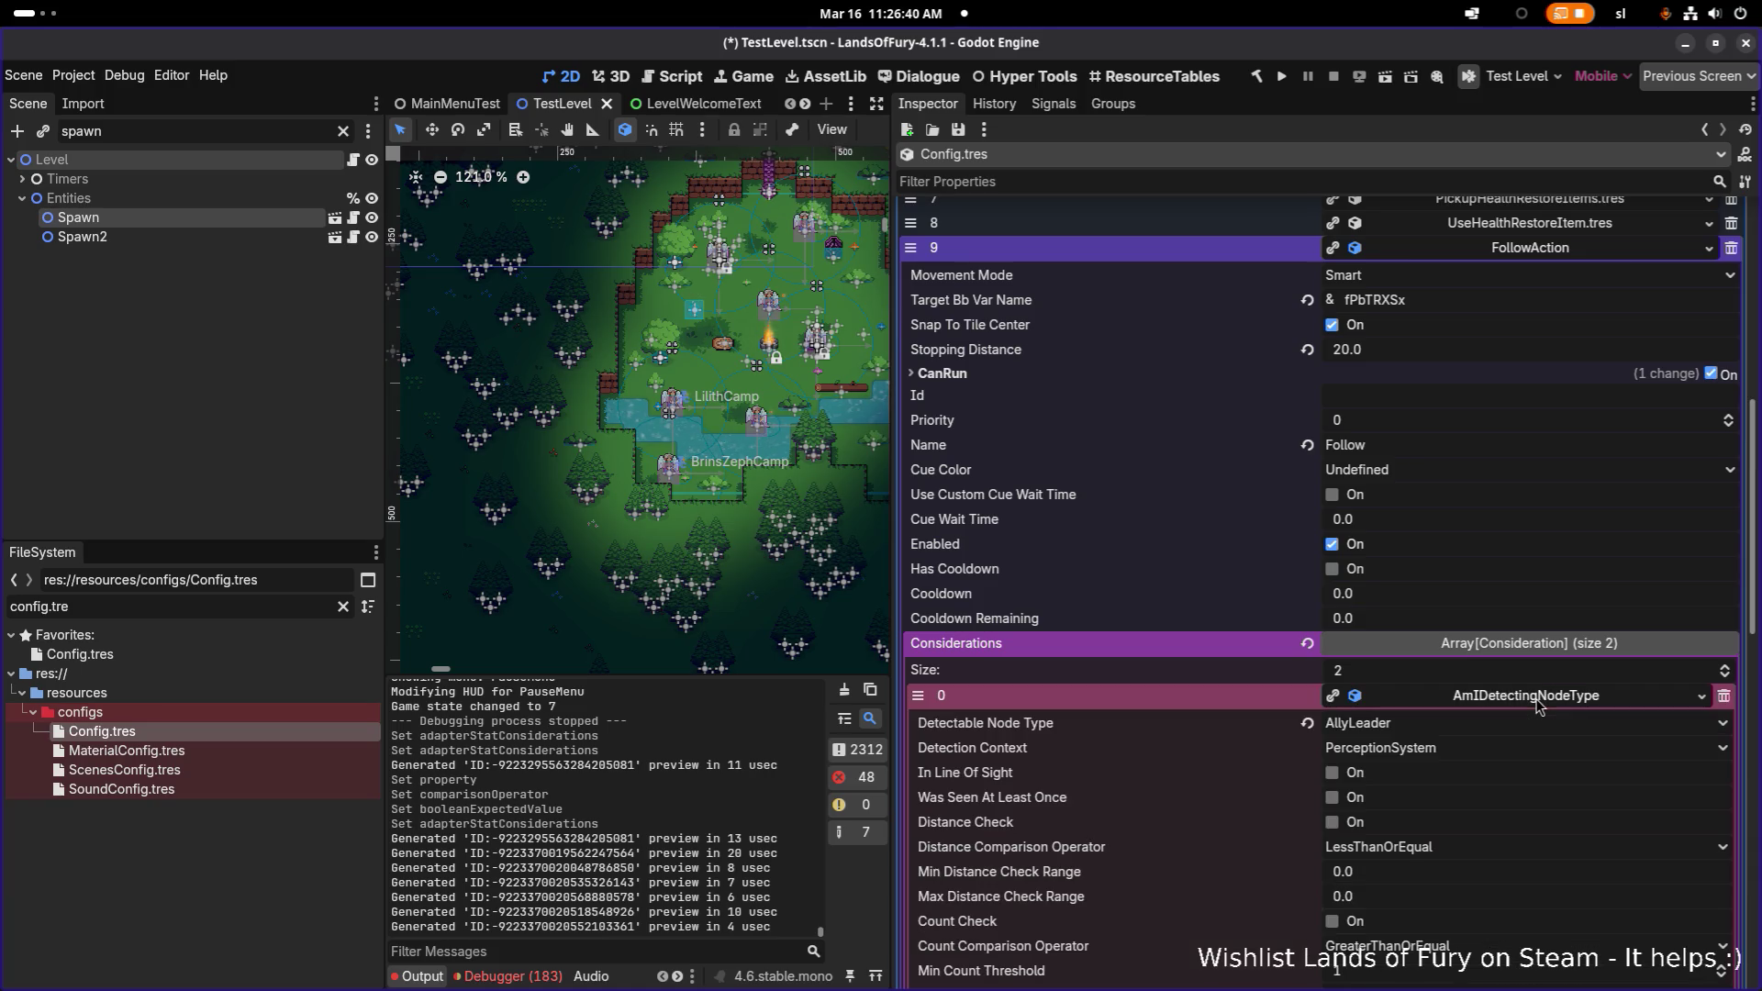
left_click(1538, 696)
left_click(1538, 696)
scroll(1530, 729, "down", 3)
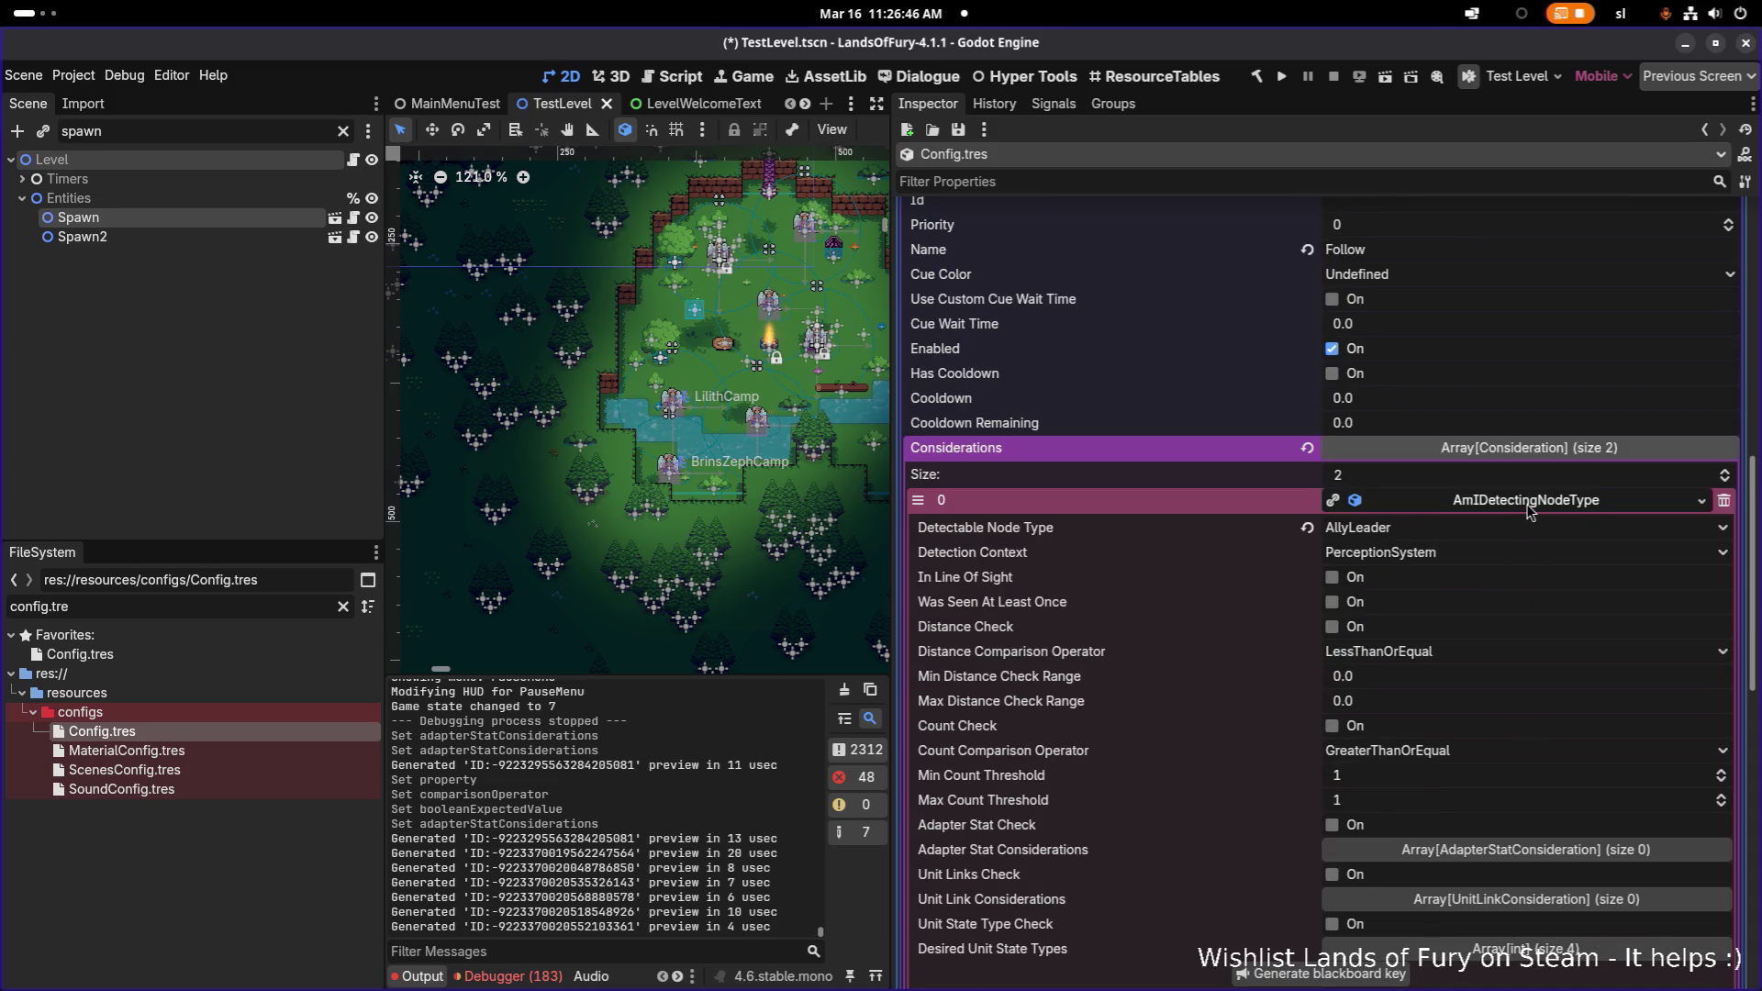
left_click(1529, 506)
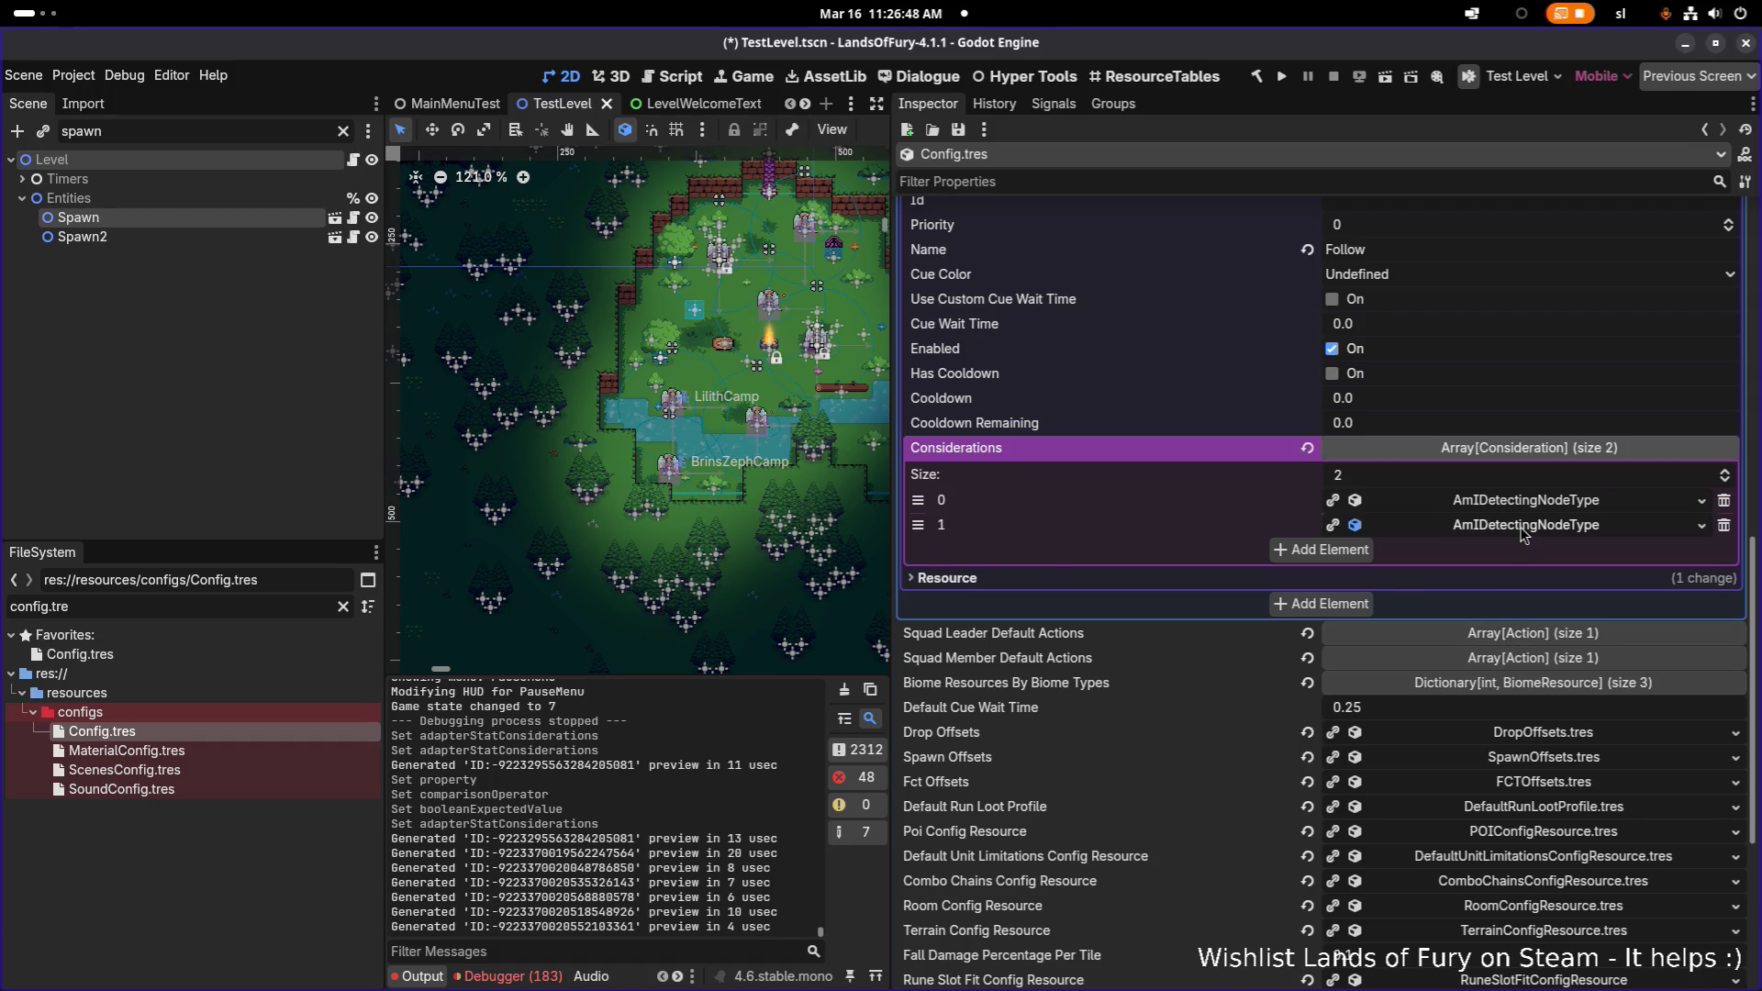
- Enable Unit State Type Check on the second, enemy-detecting consideration and save
left_click(1521, 529)
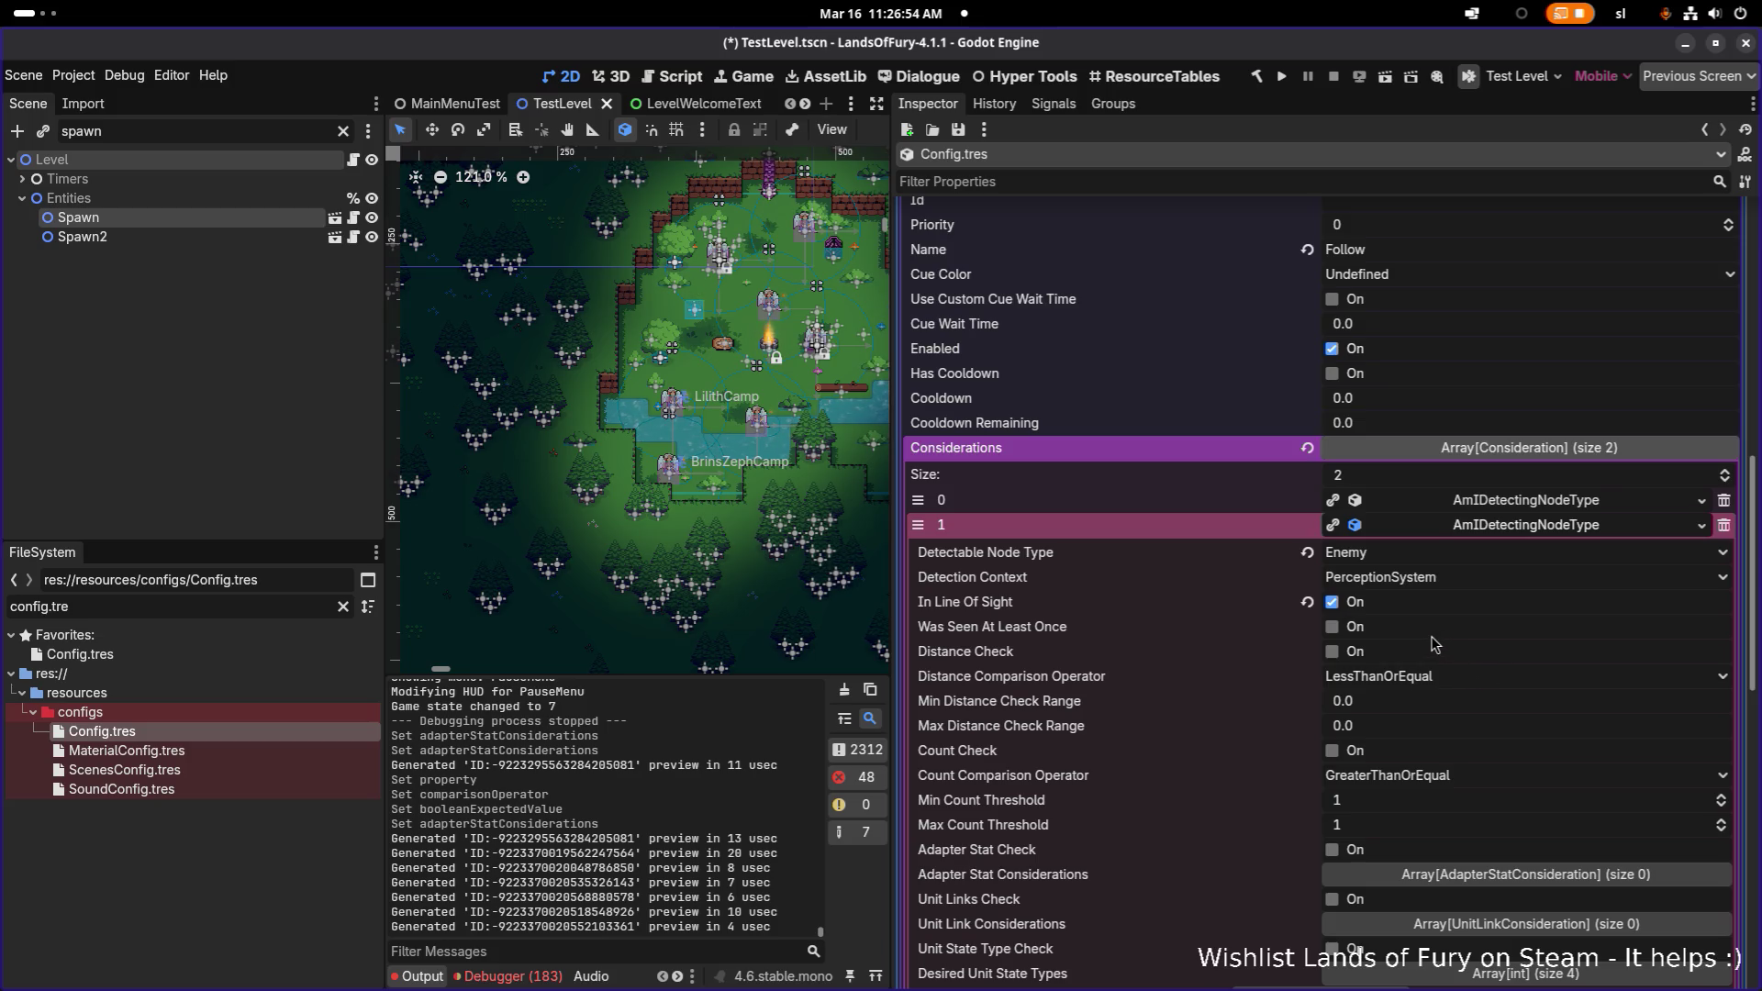
scroll(1435, 644, "down", 4)
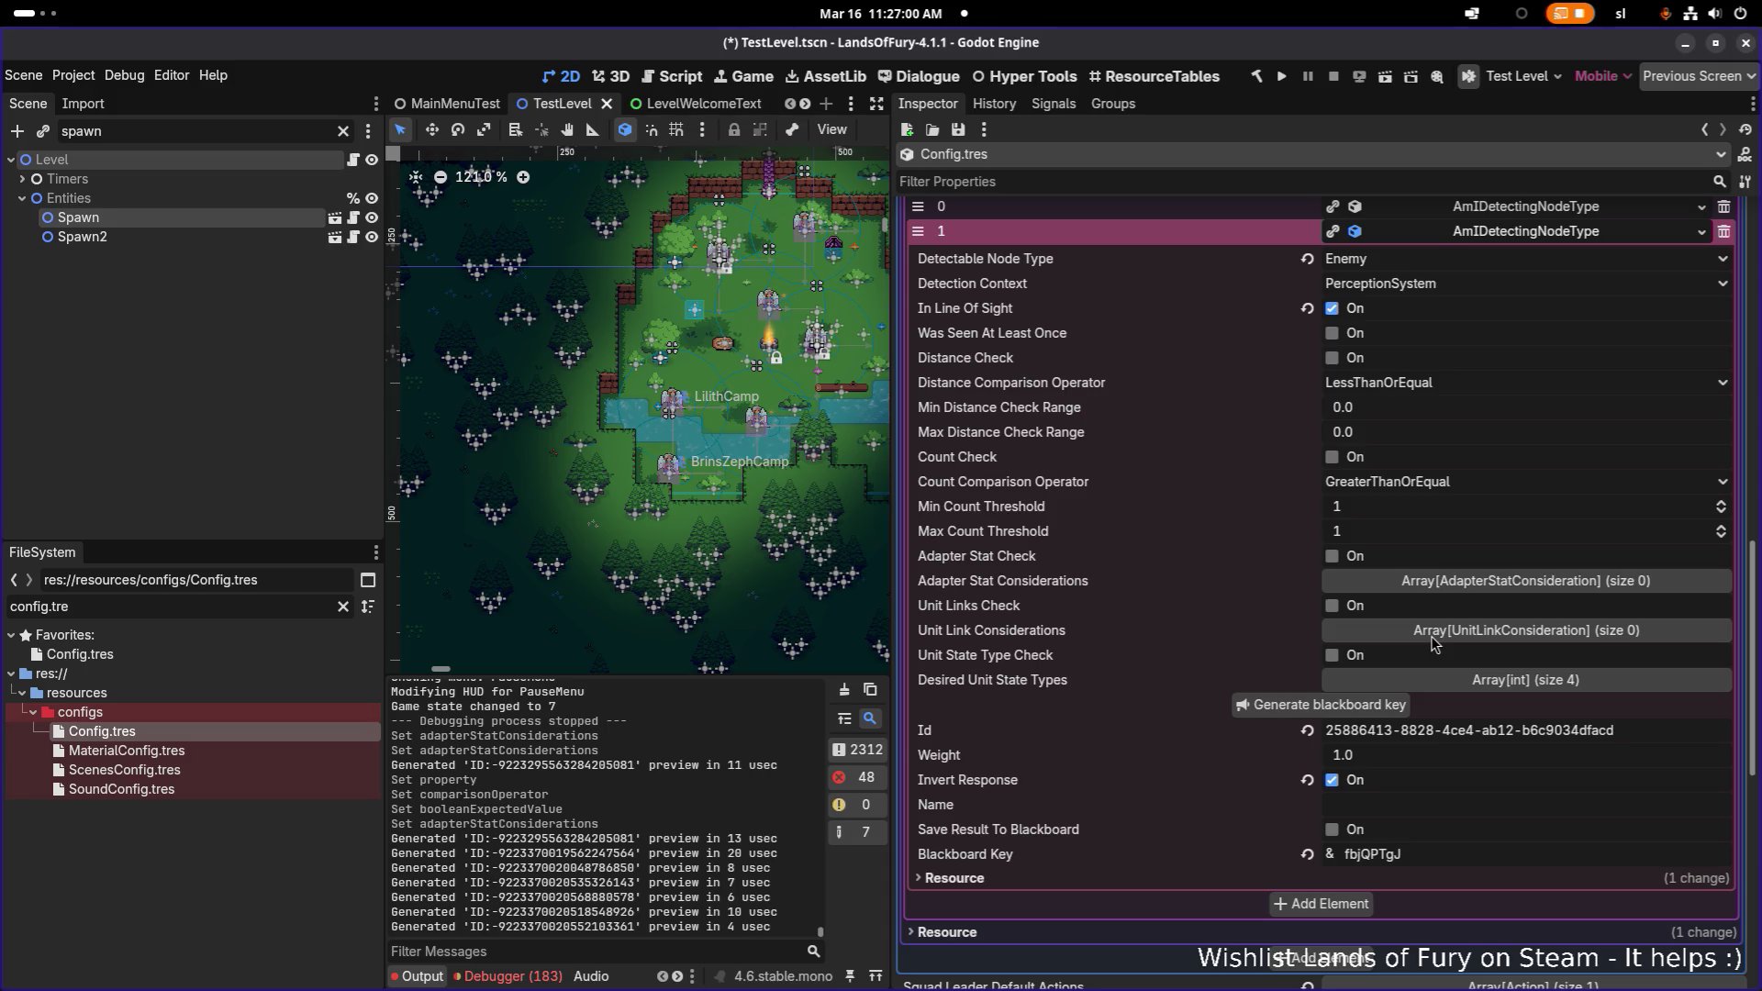
left_click(1460, 681)
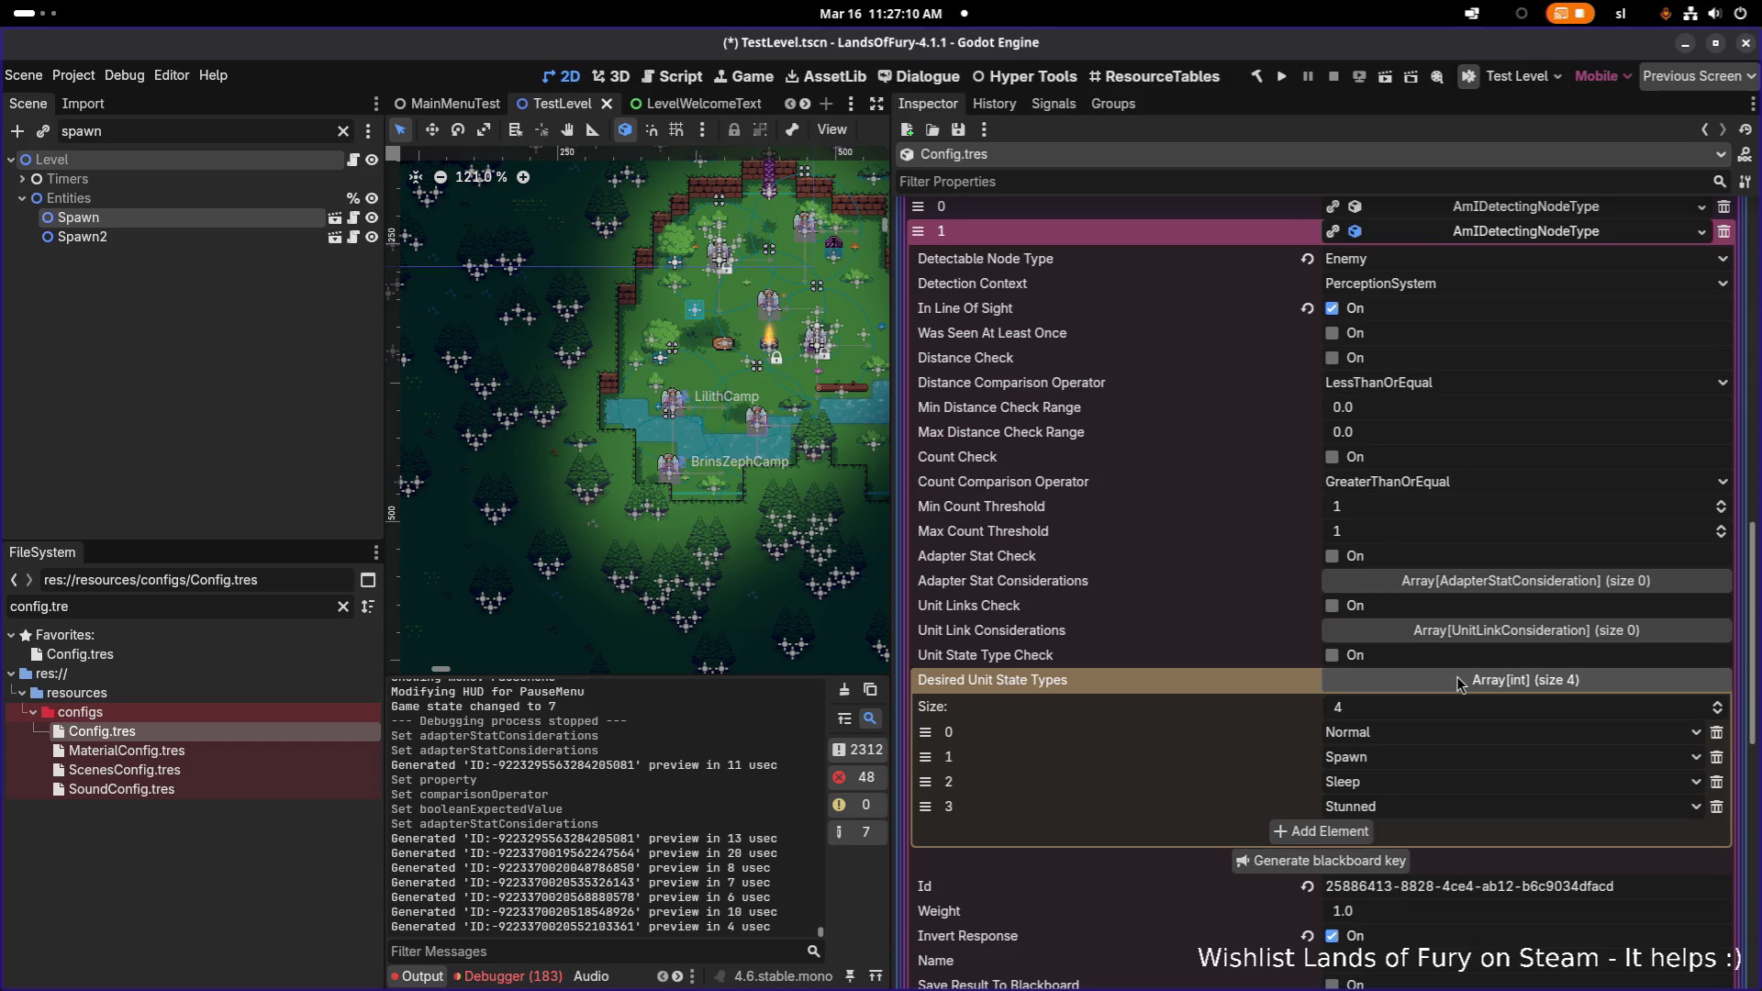
left_click(1332, 656)
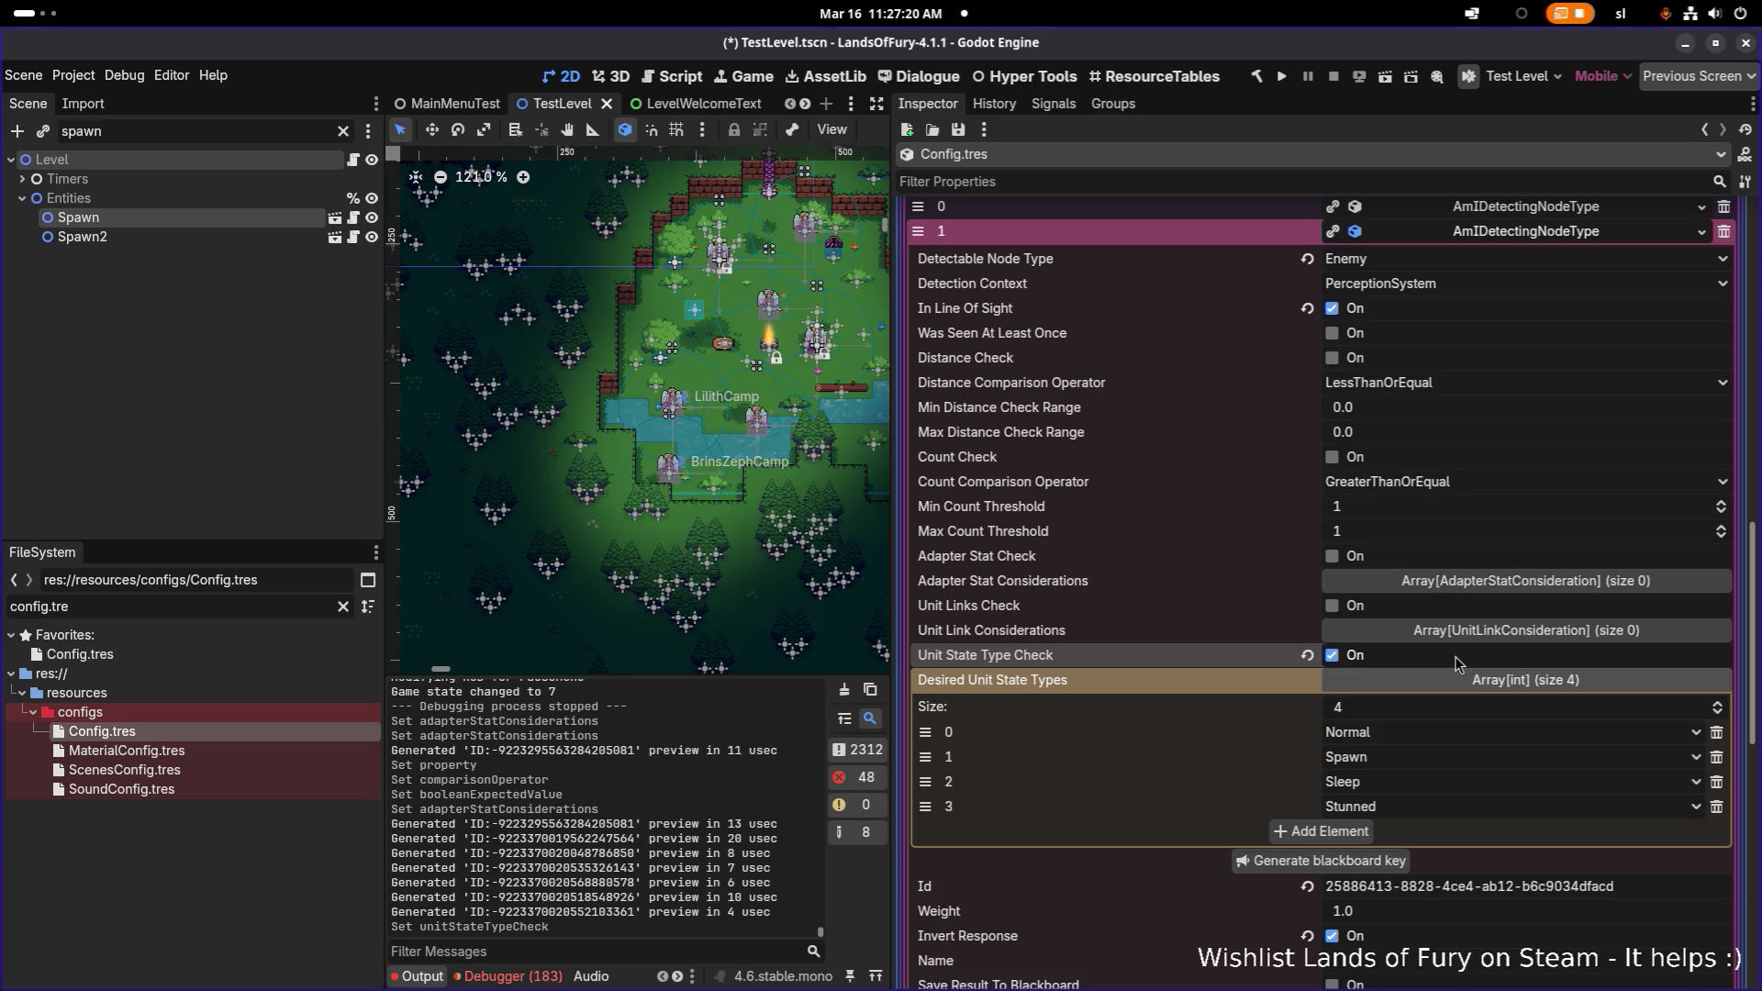
key("ctrl+s")
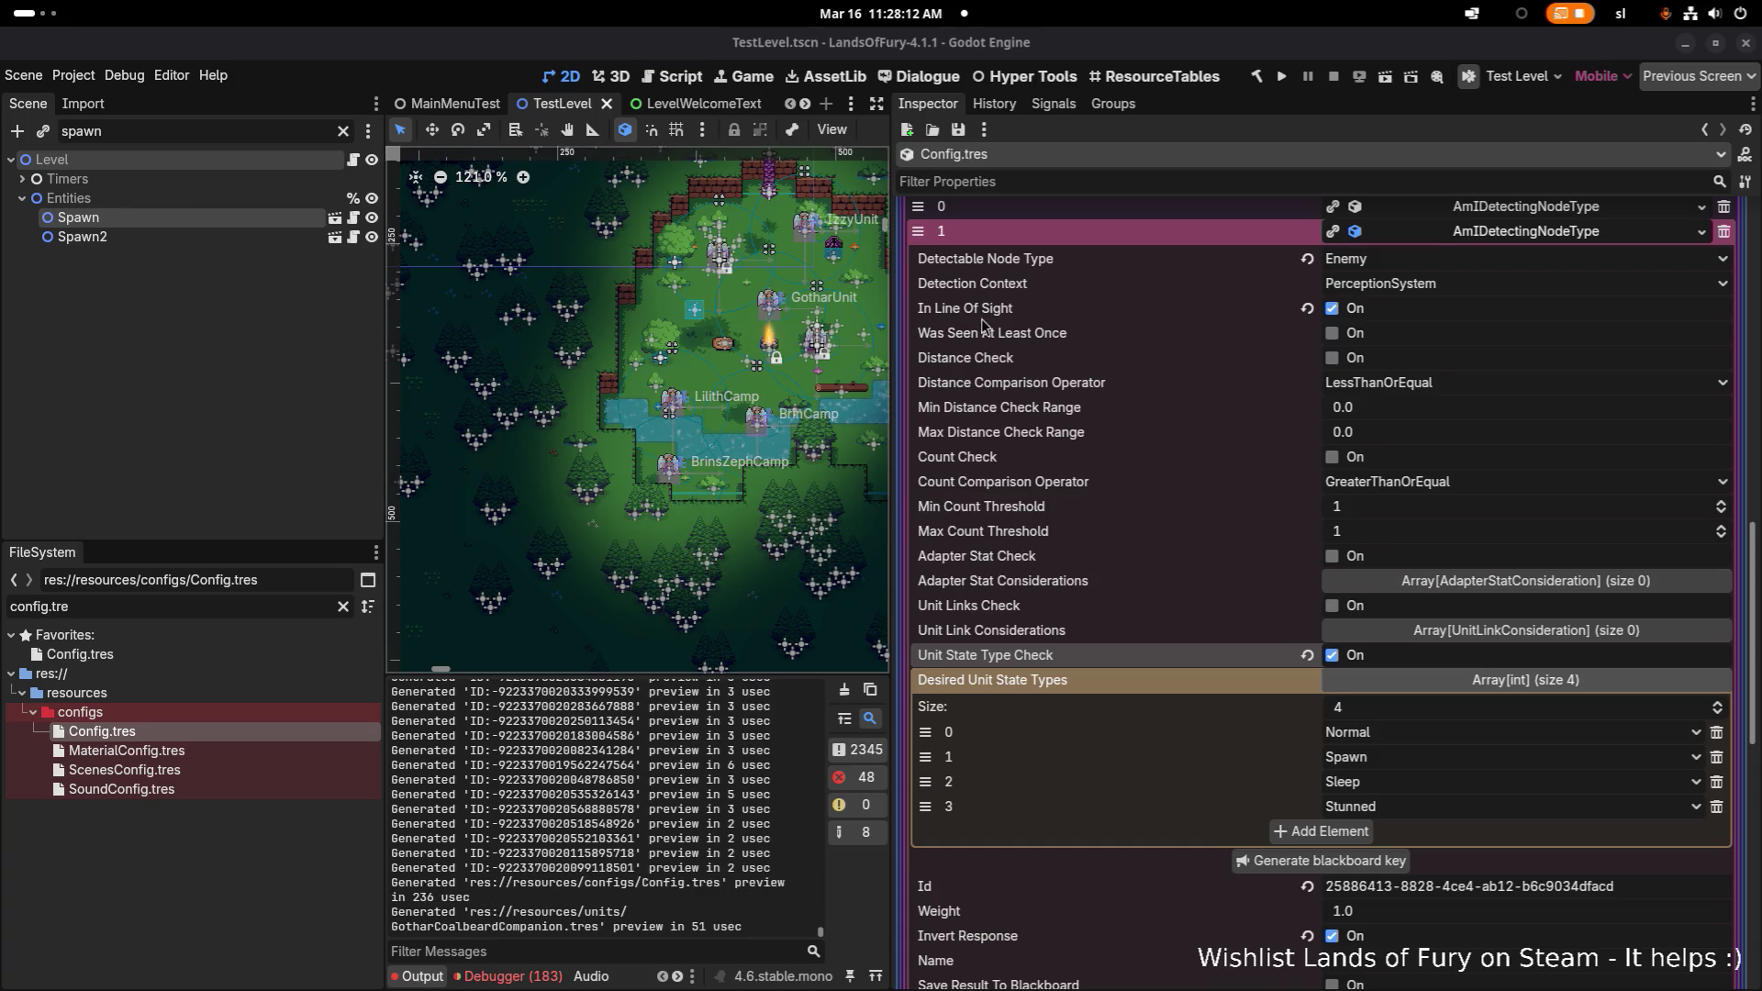
- Build and run the Lands of Fury project with F5
key("F5")
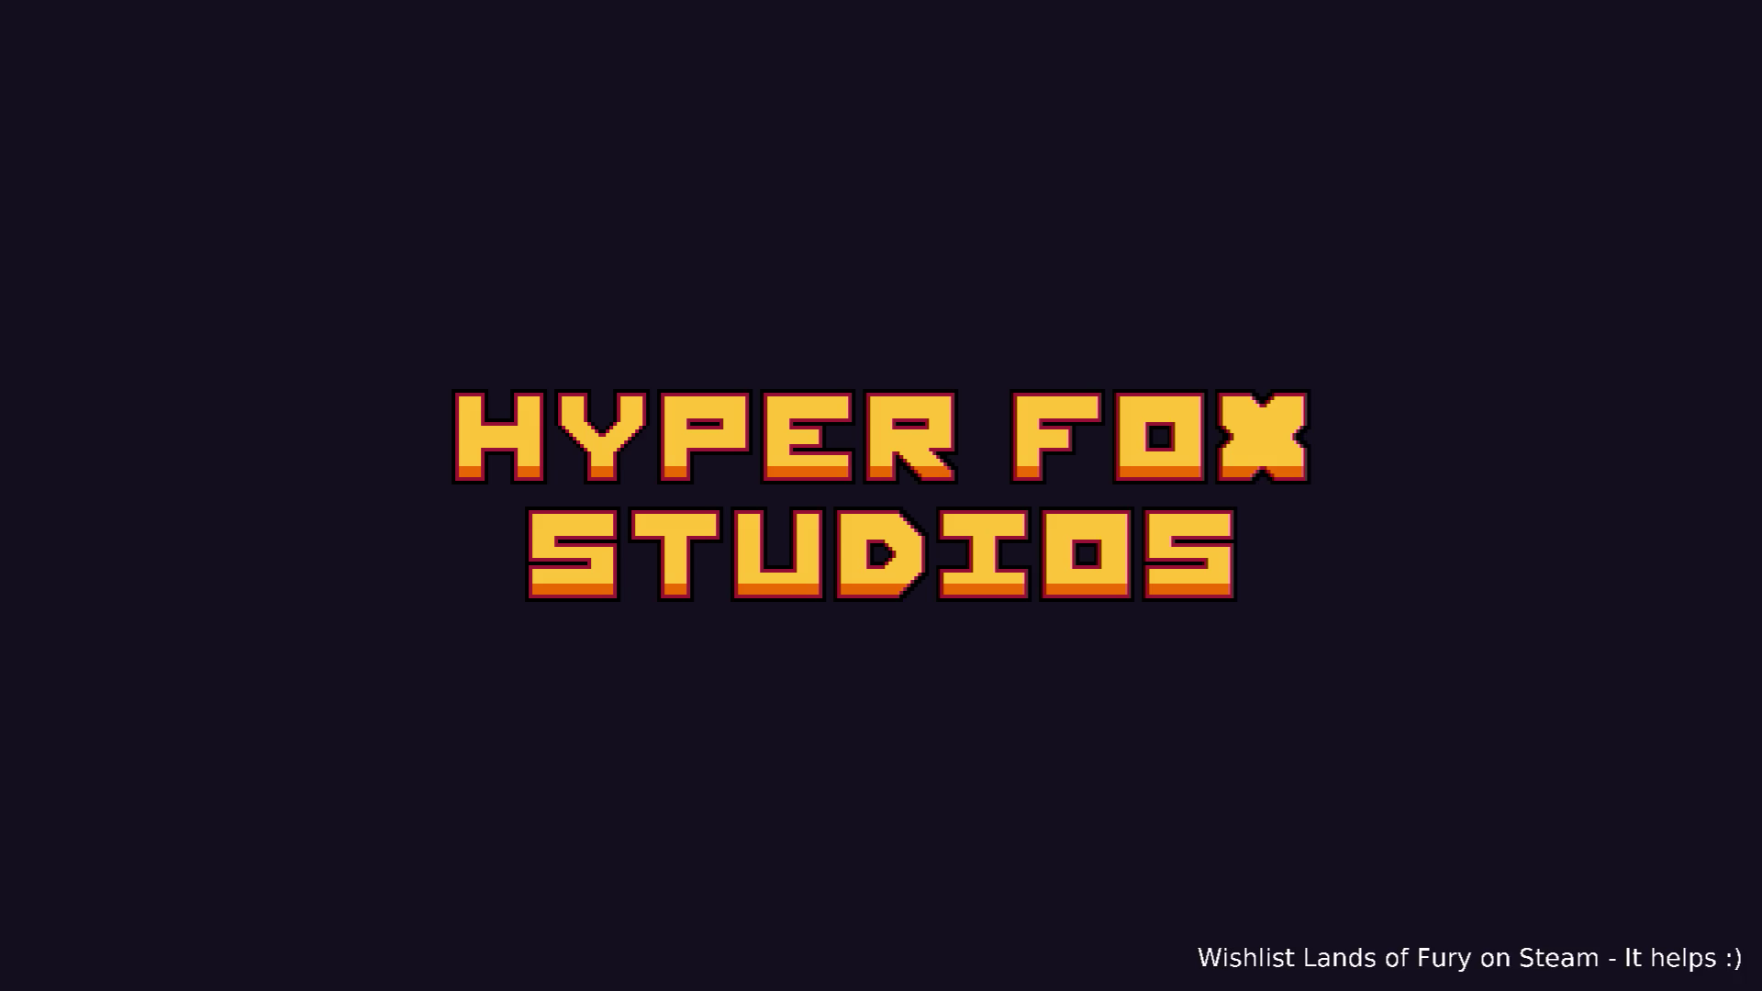
- Skip the splash screen and move the hero around the clearing while Ana fights
key("Return")
key("Return")
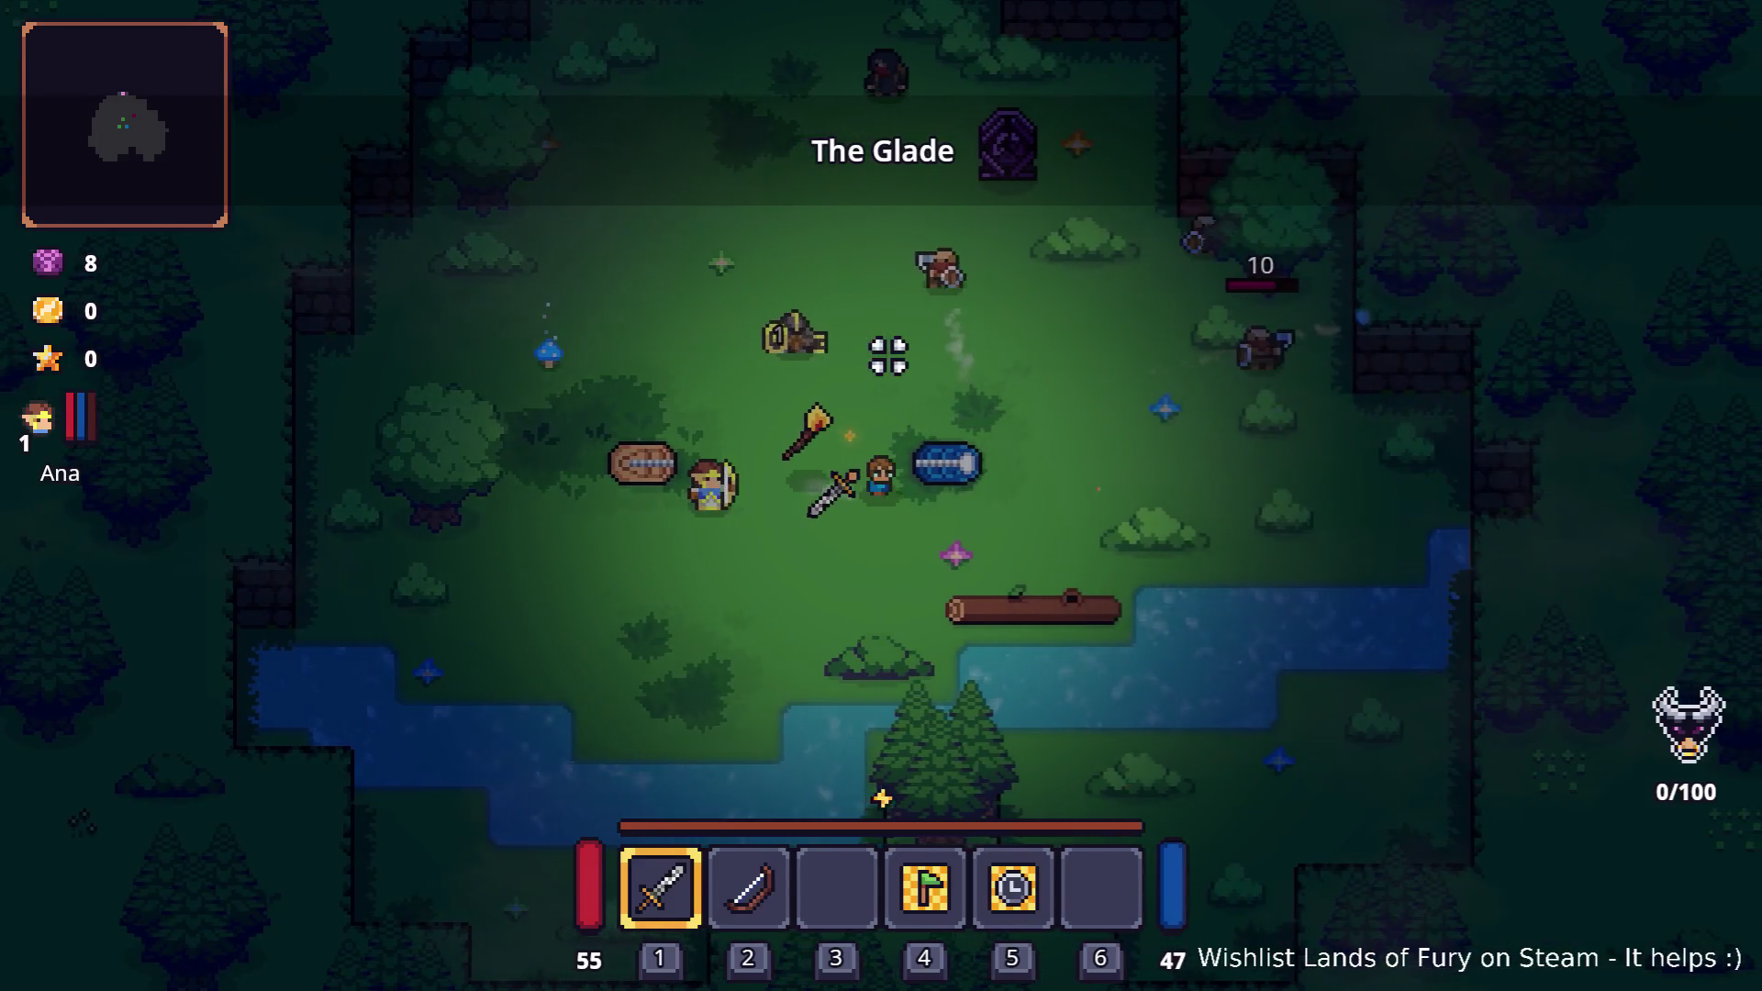
key("w+d")
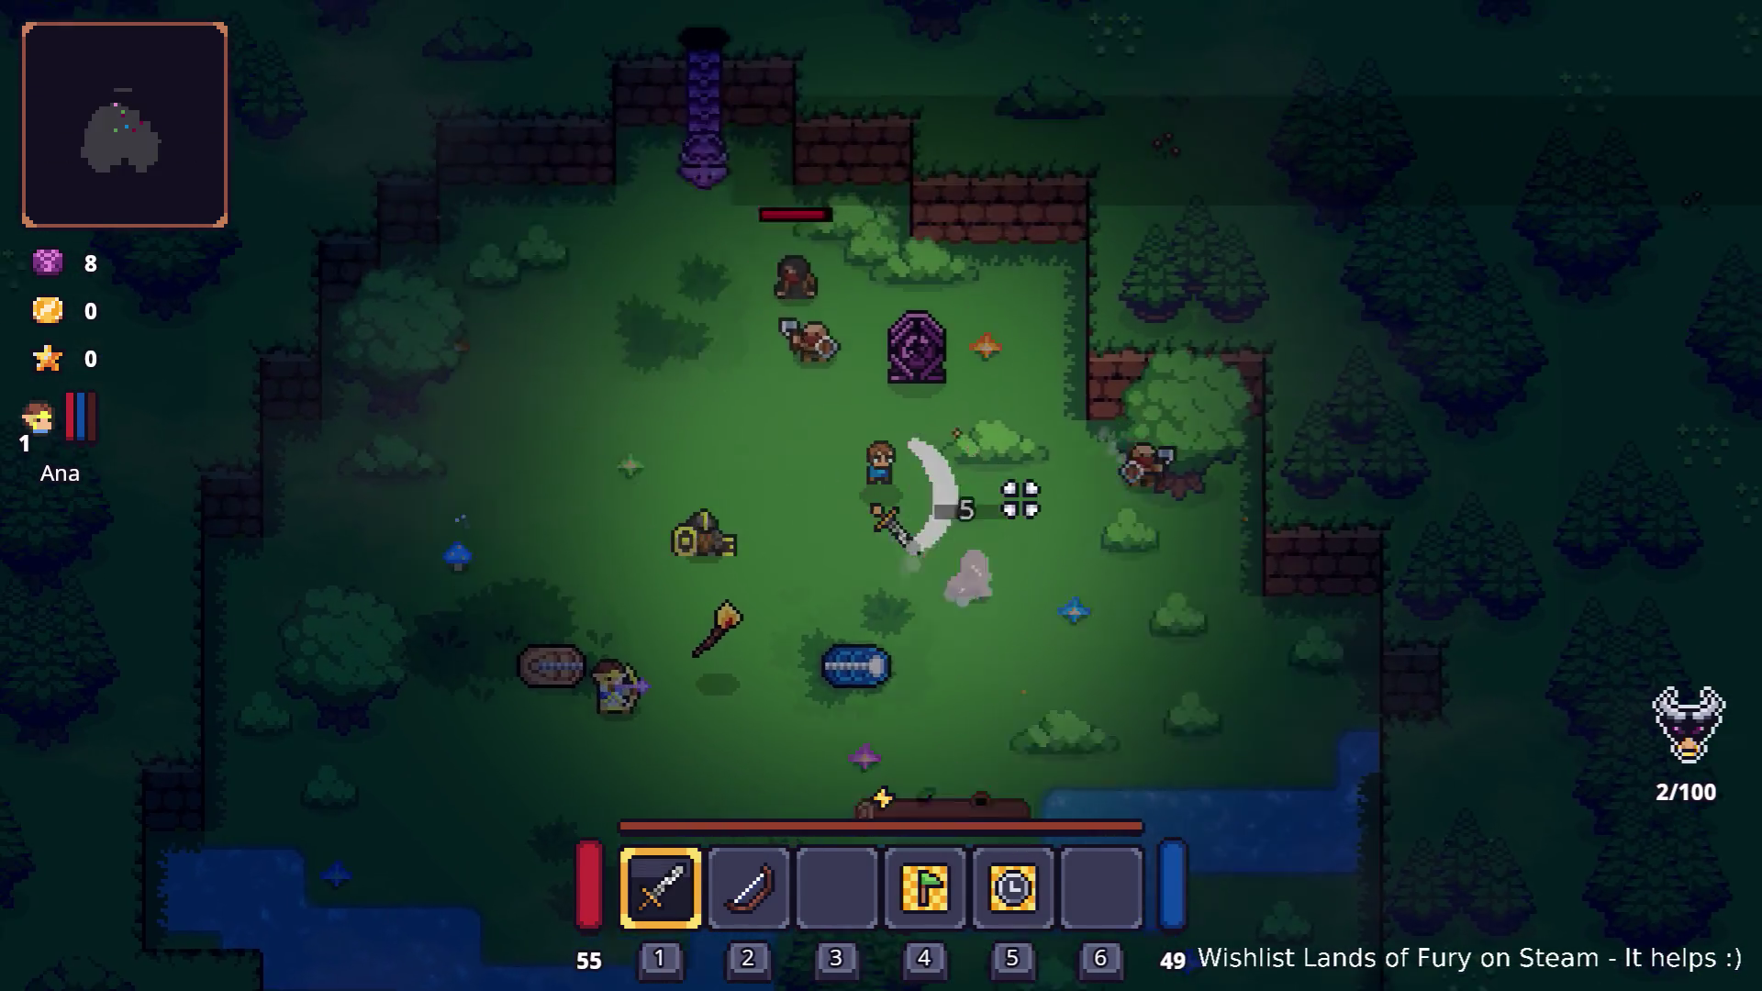
key("w+a")
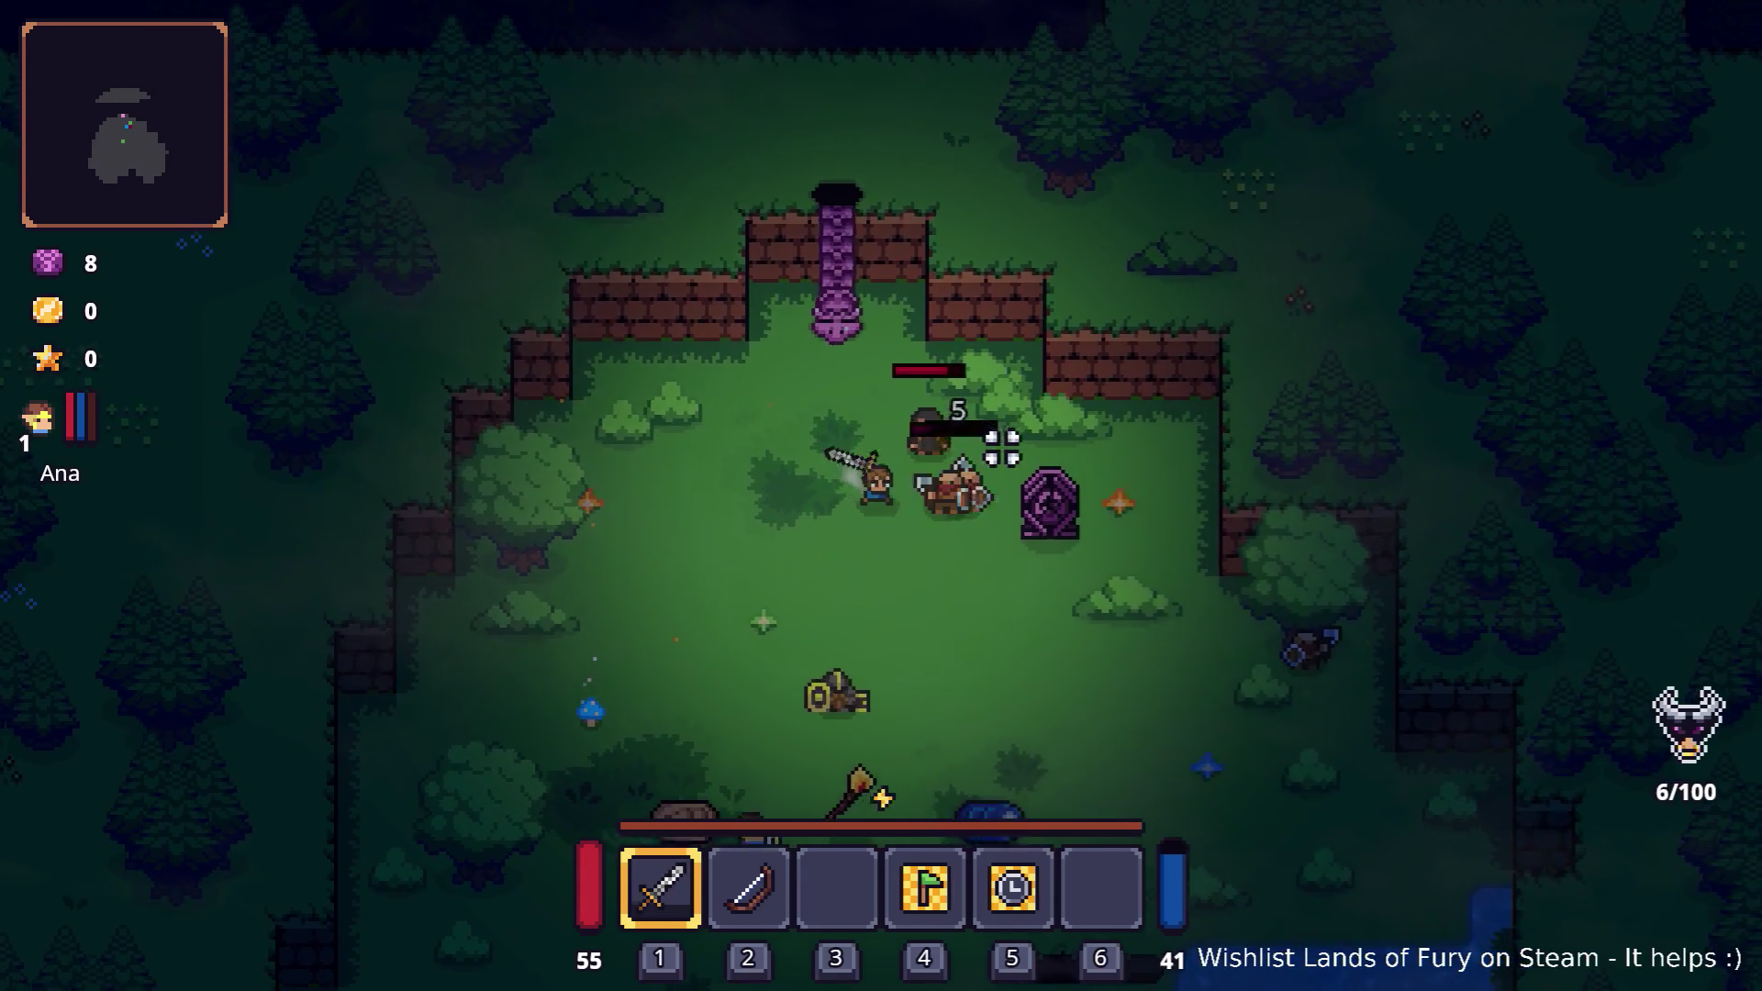
key("s+d")
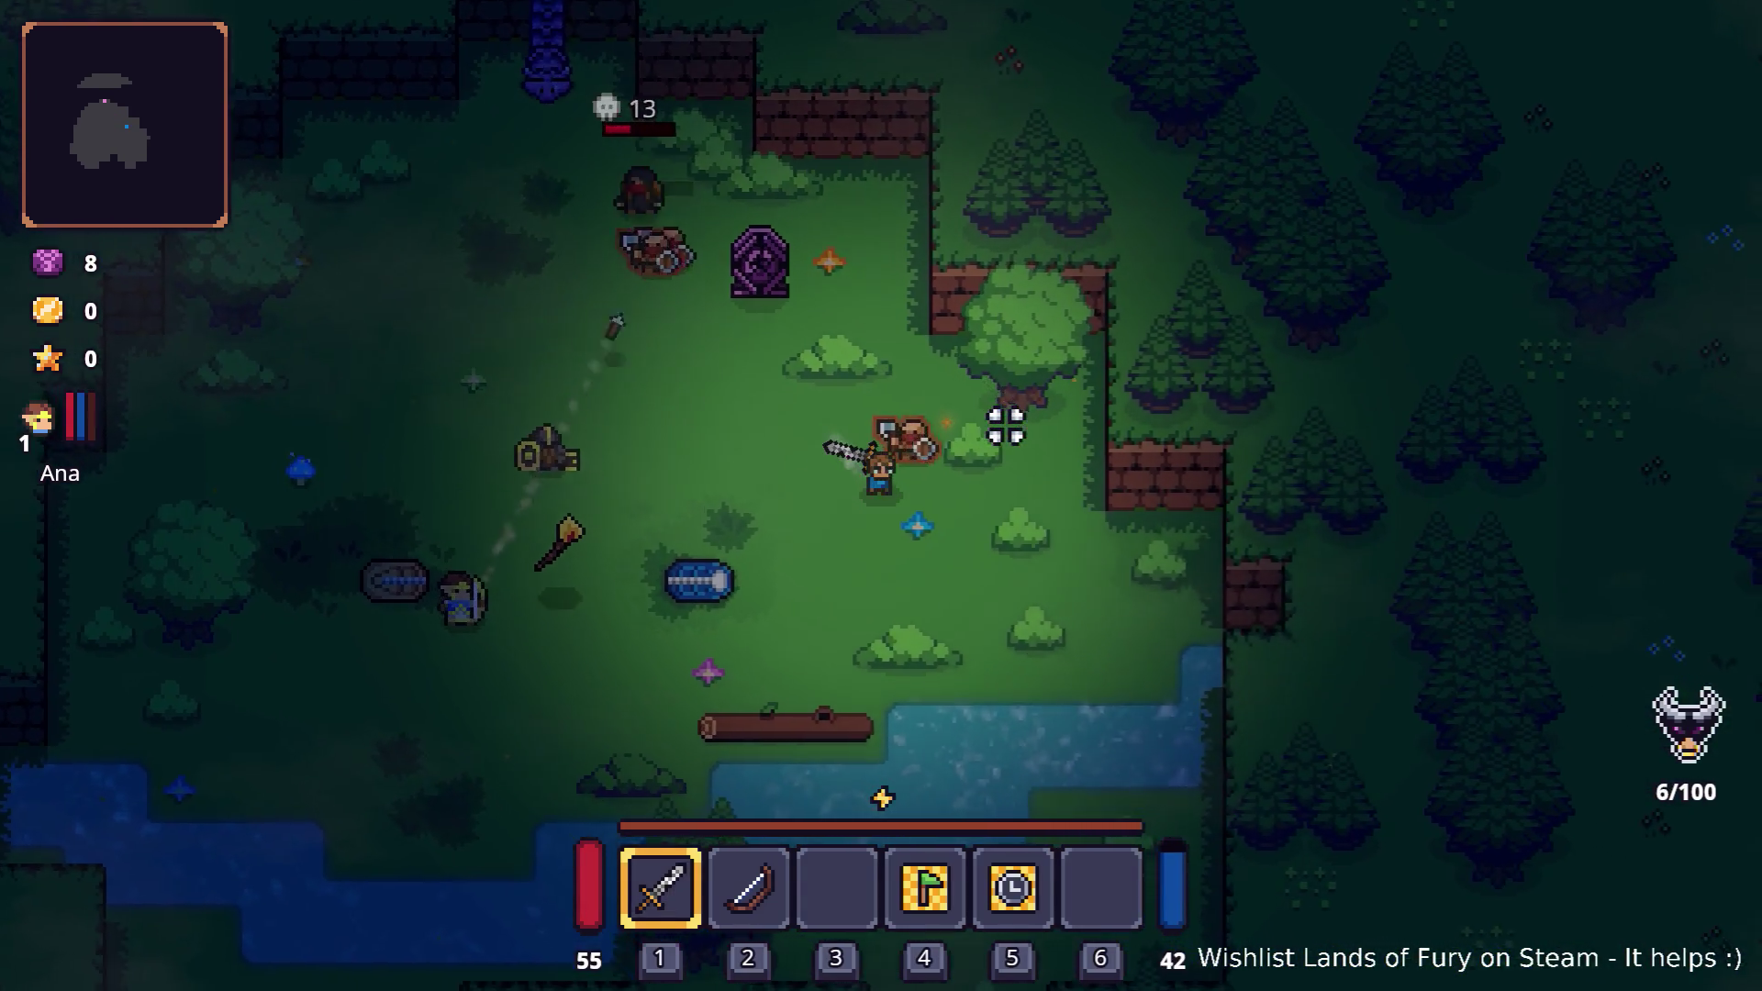
key("s")
key("a")
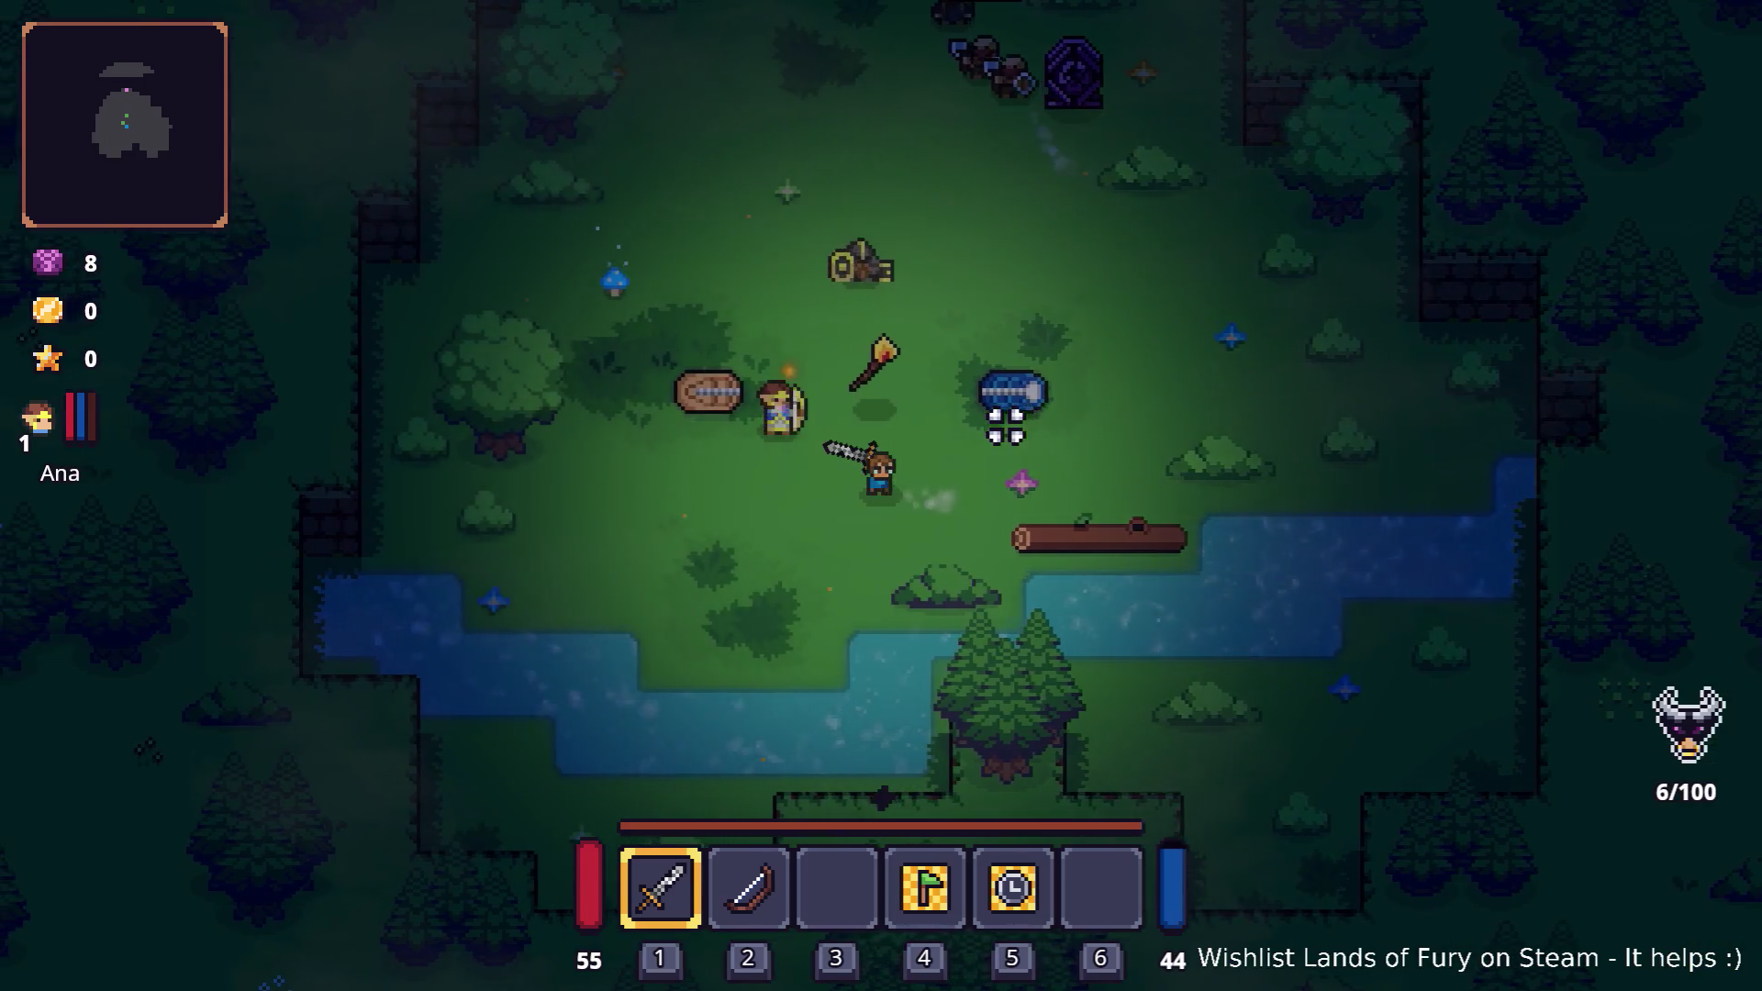
key("w+a")
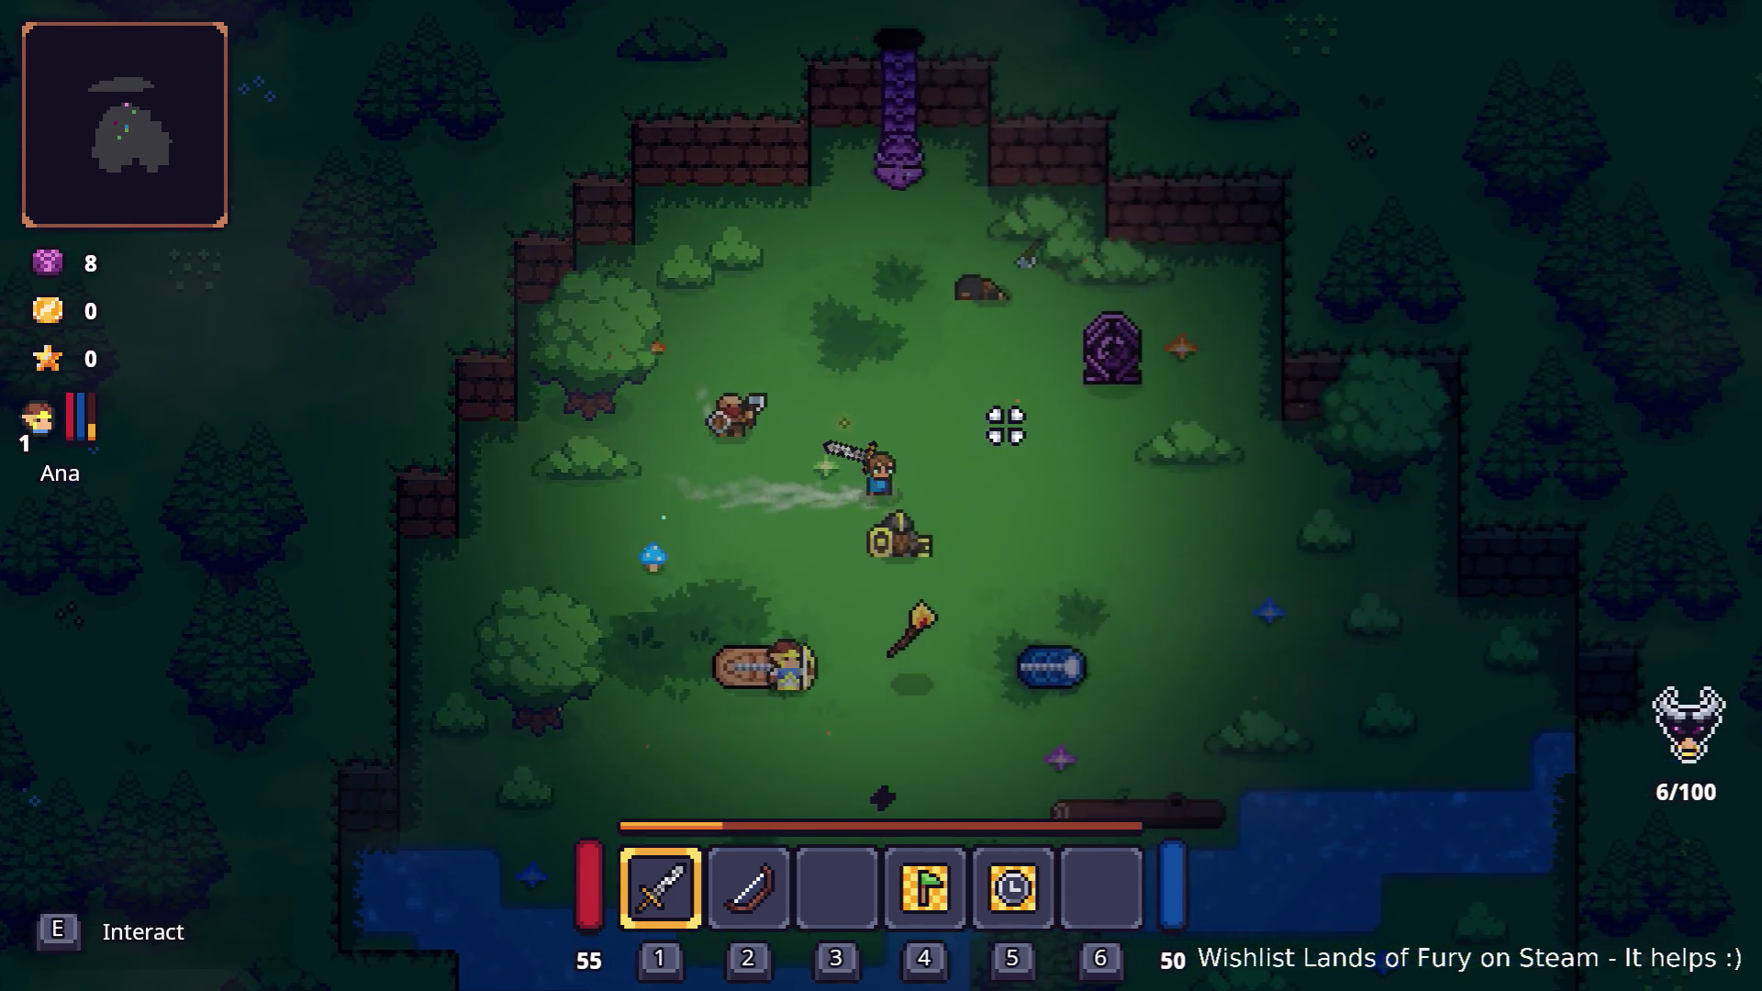
key("s+d")
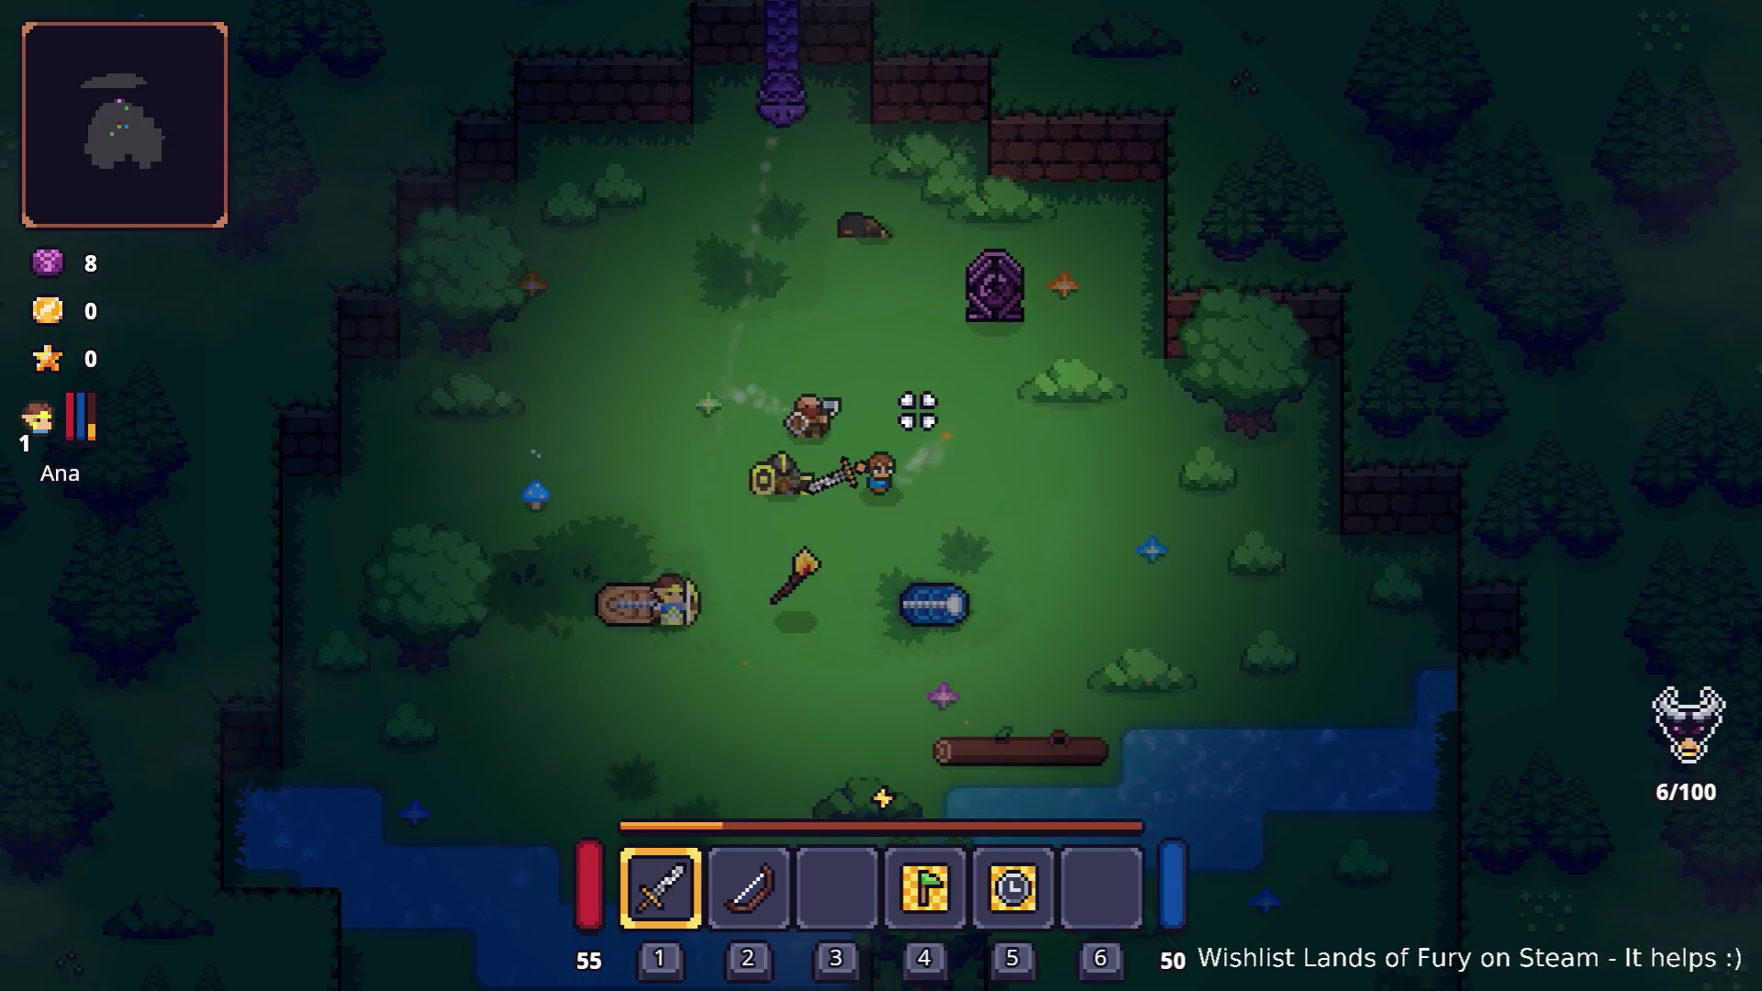
key("s+a")
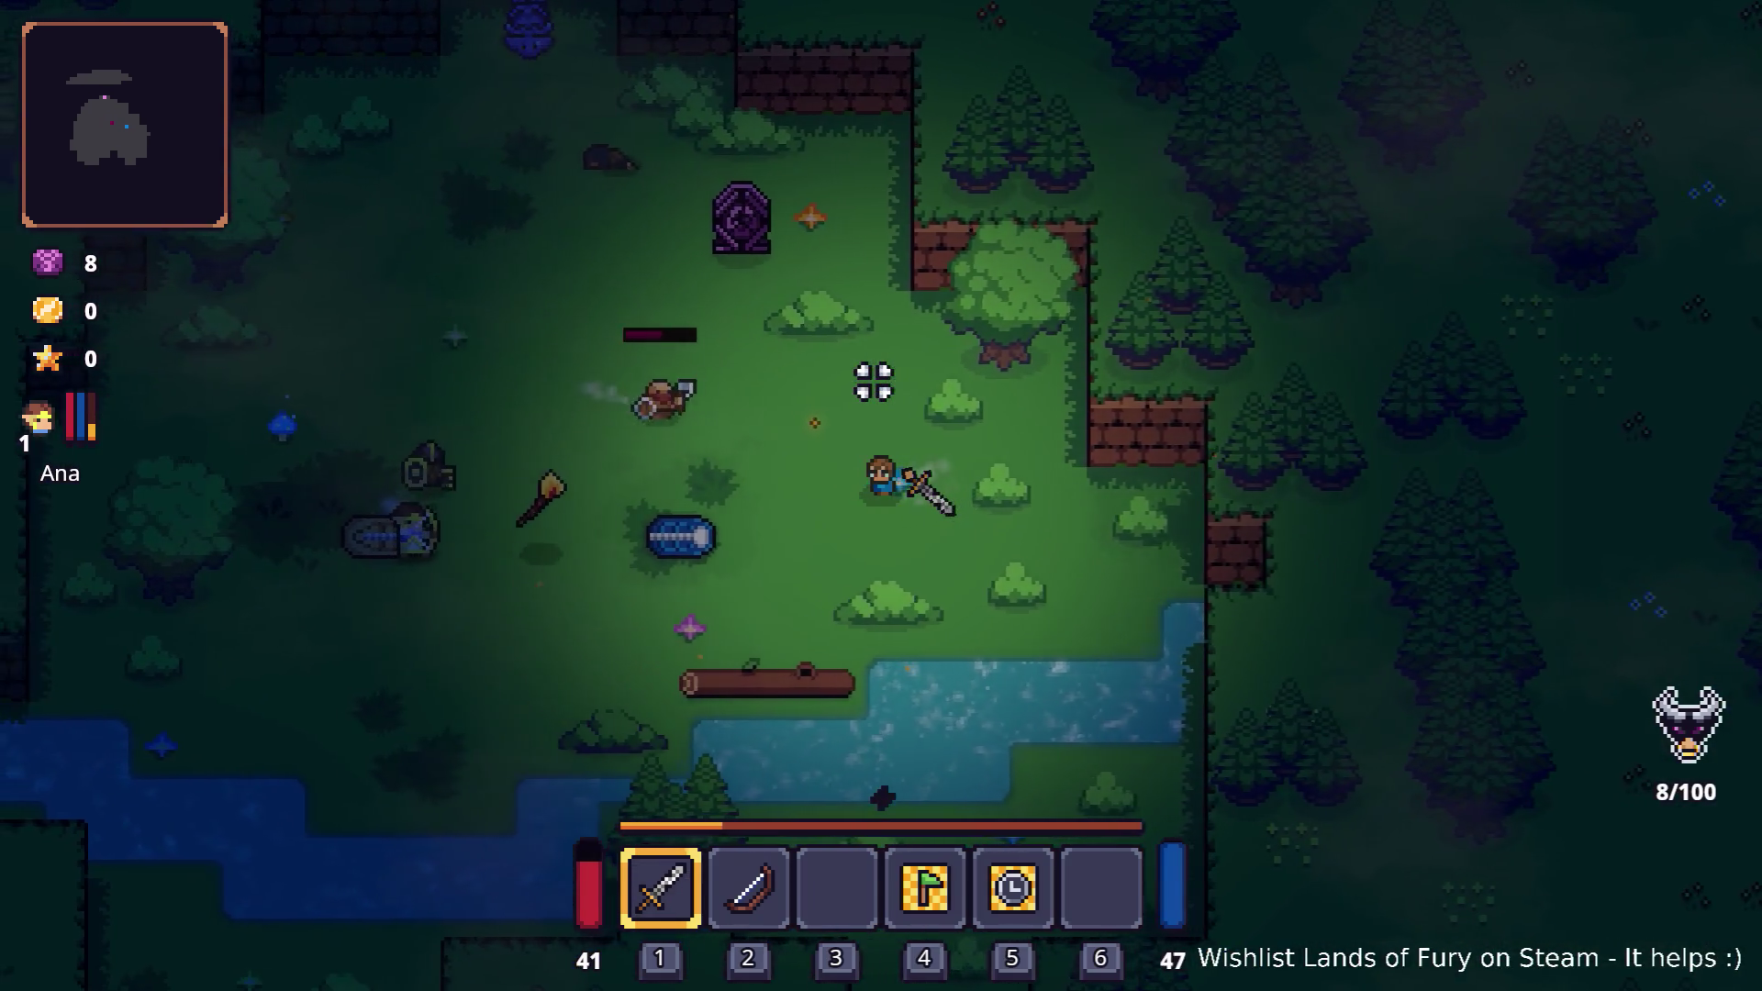
key("a")
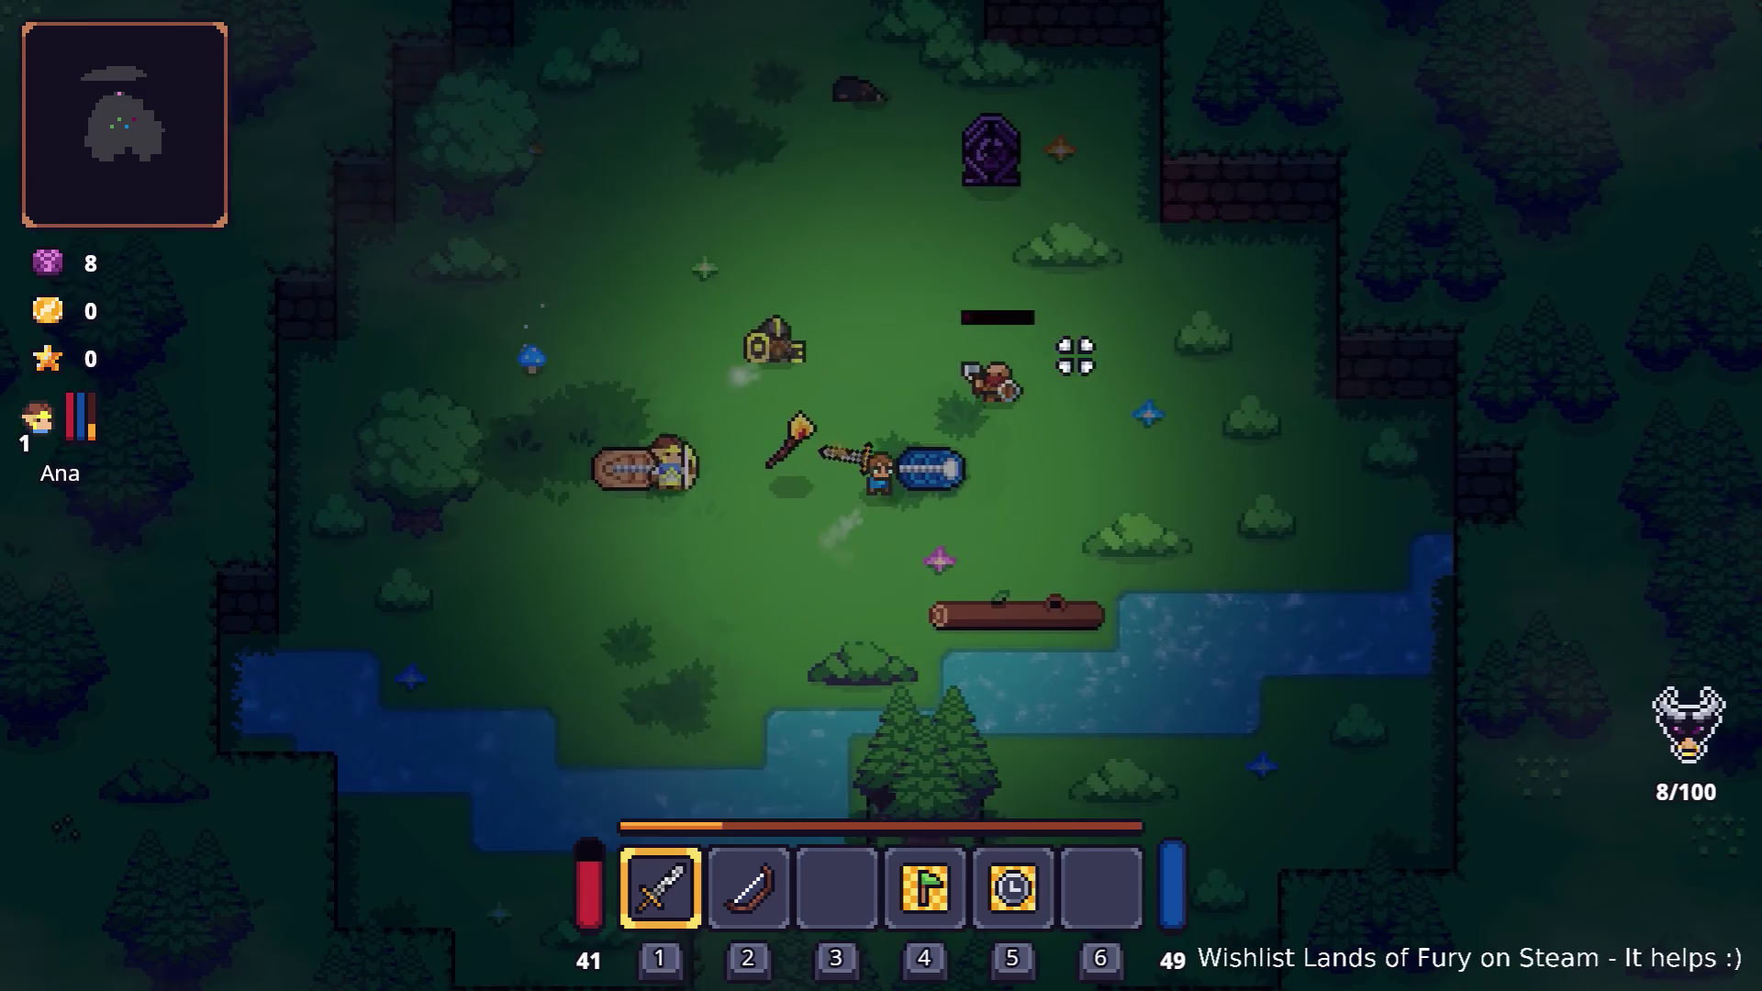
- Circle the enemies, reach the purple pillar and interact with it to travel onward
key("w+a")
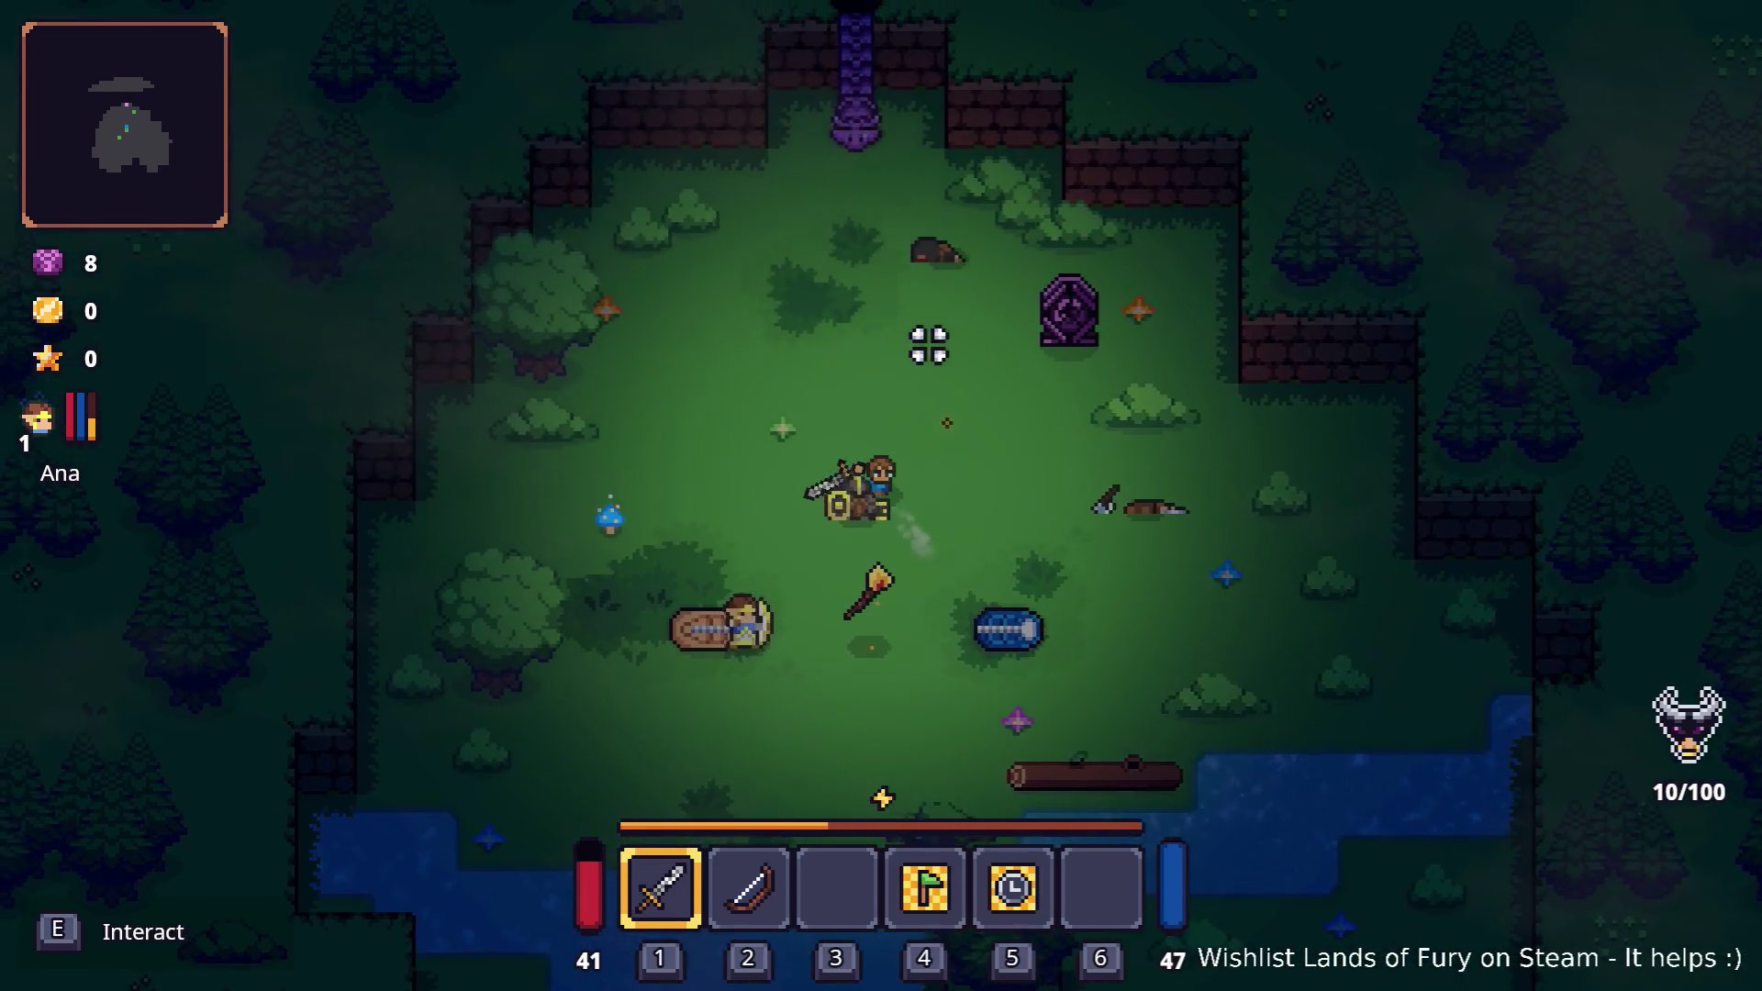
key("w+d")
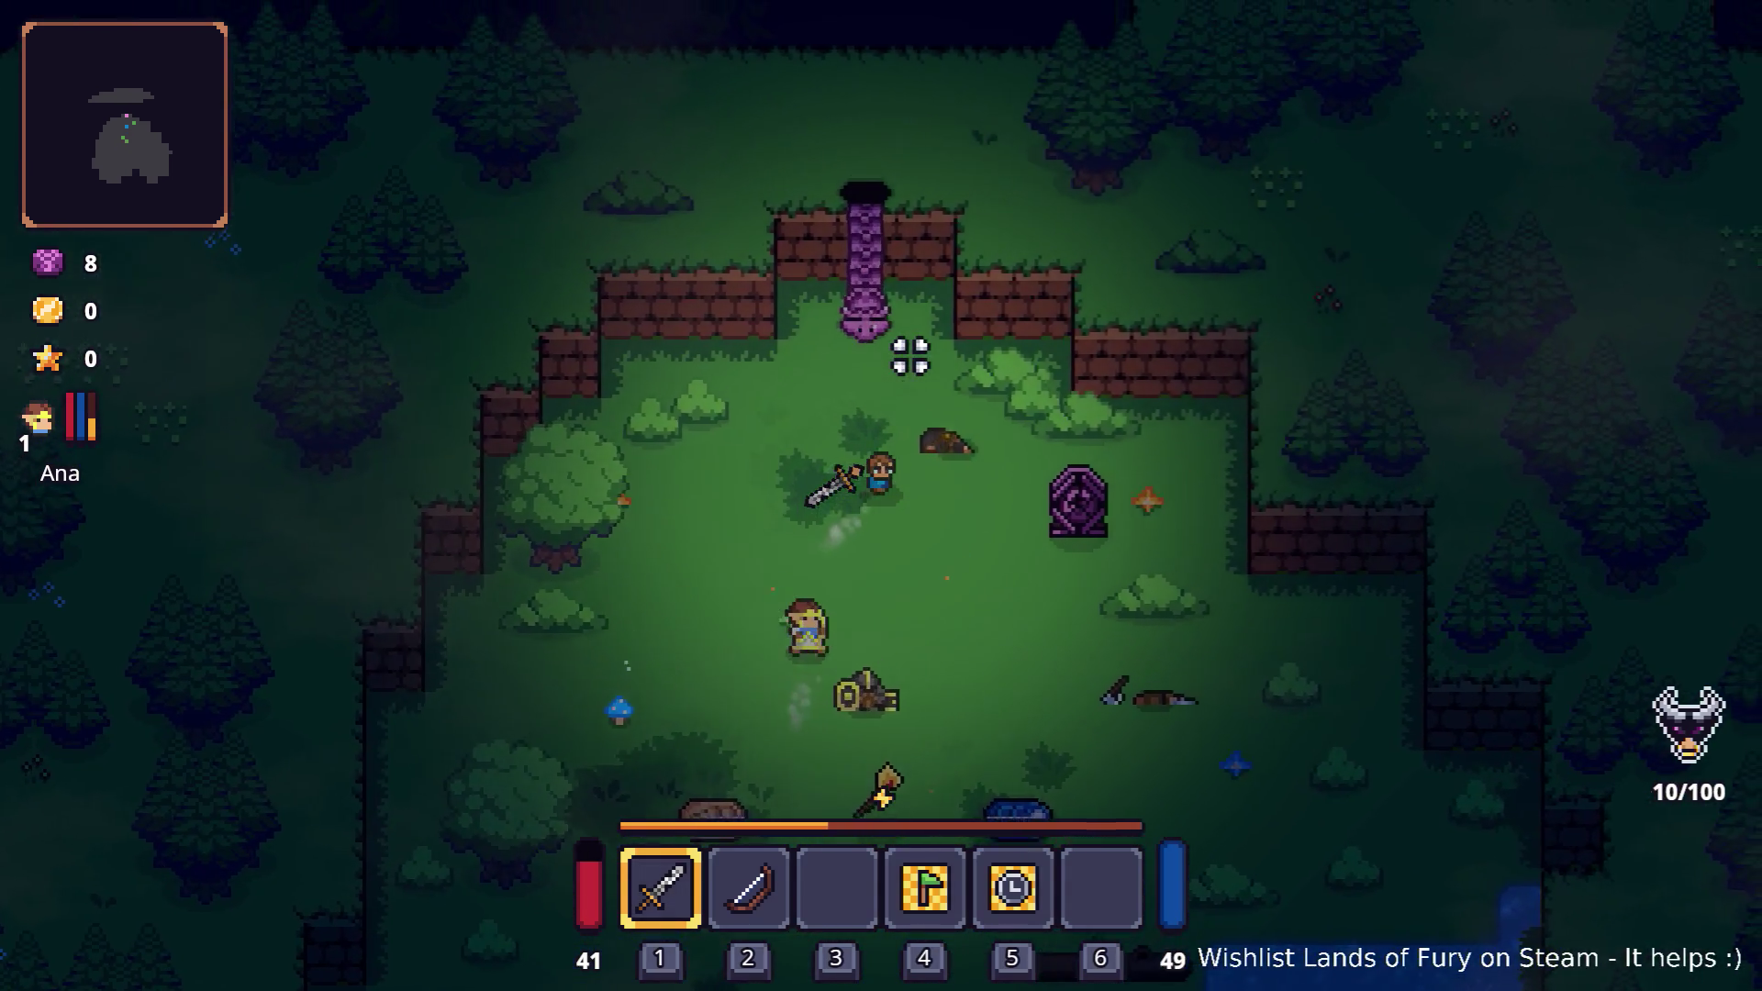
key("s+d")
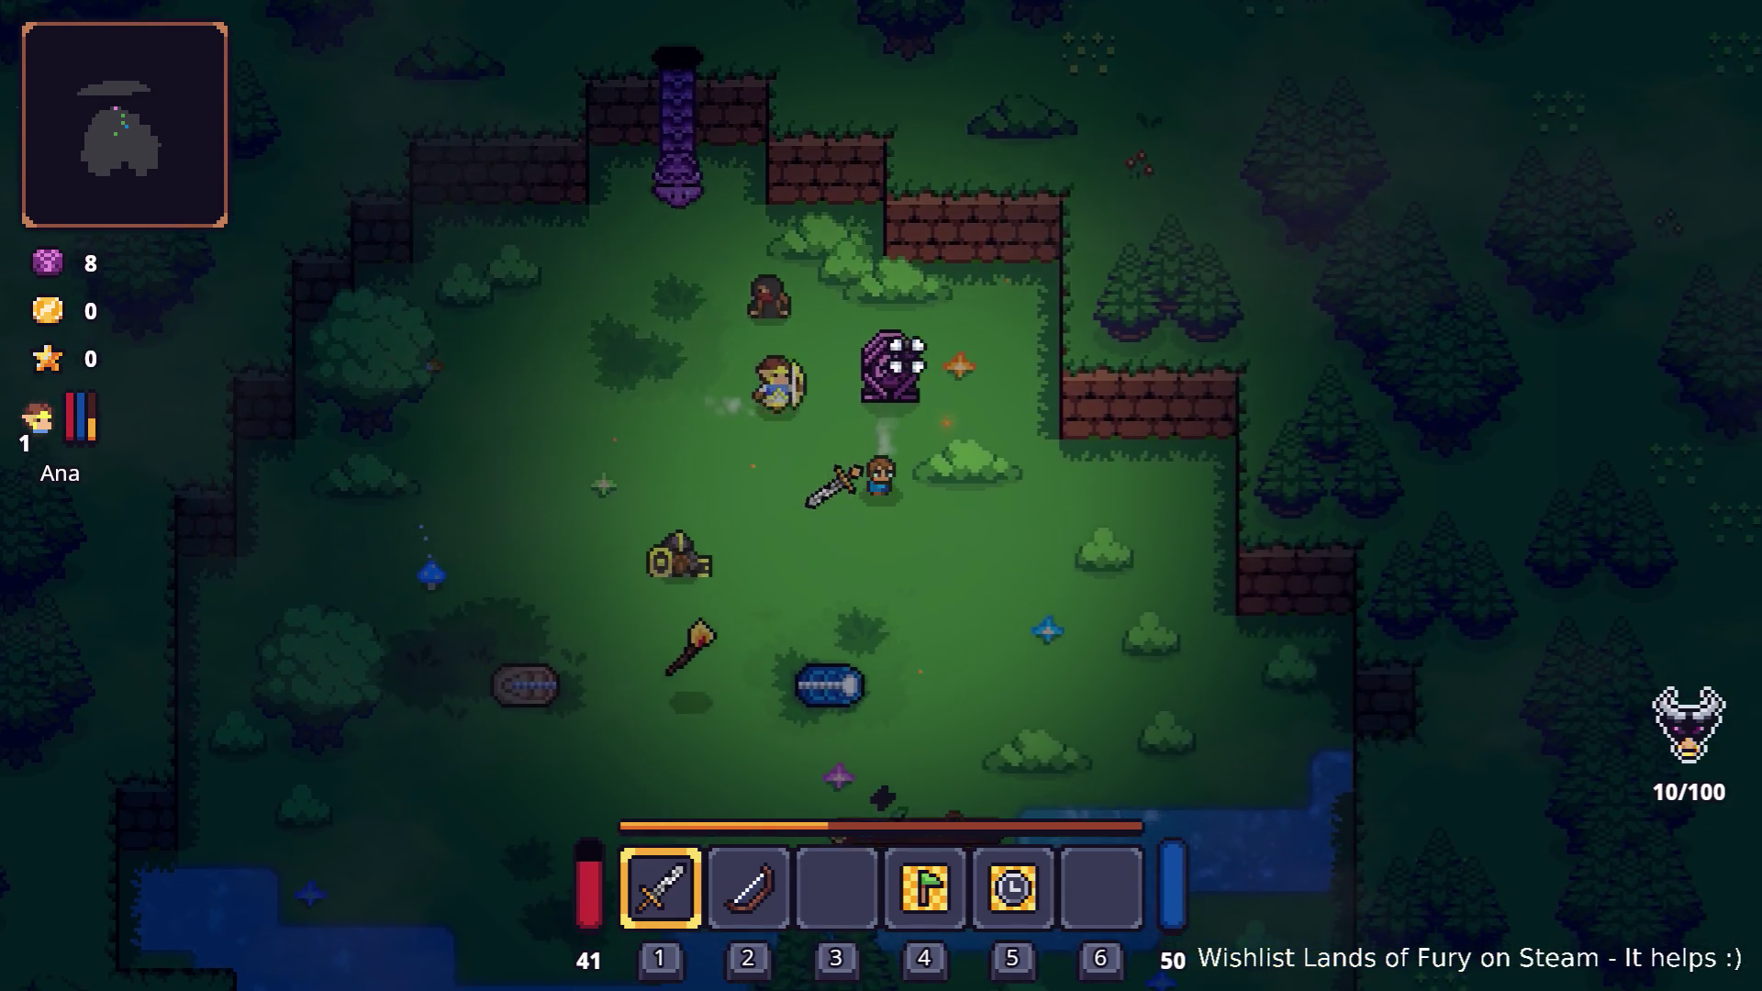
key("a")
key("w+a")
key("w+a")
key("w")
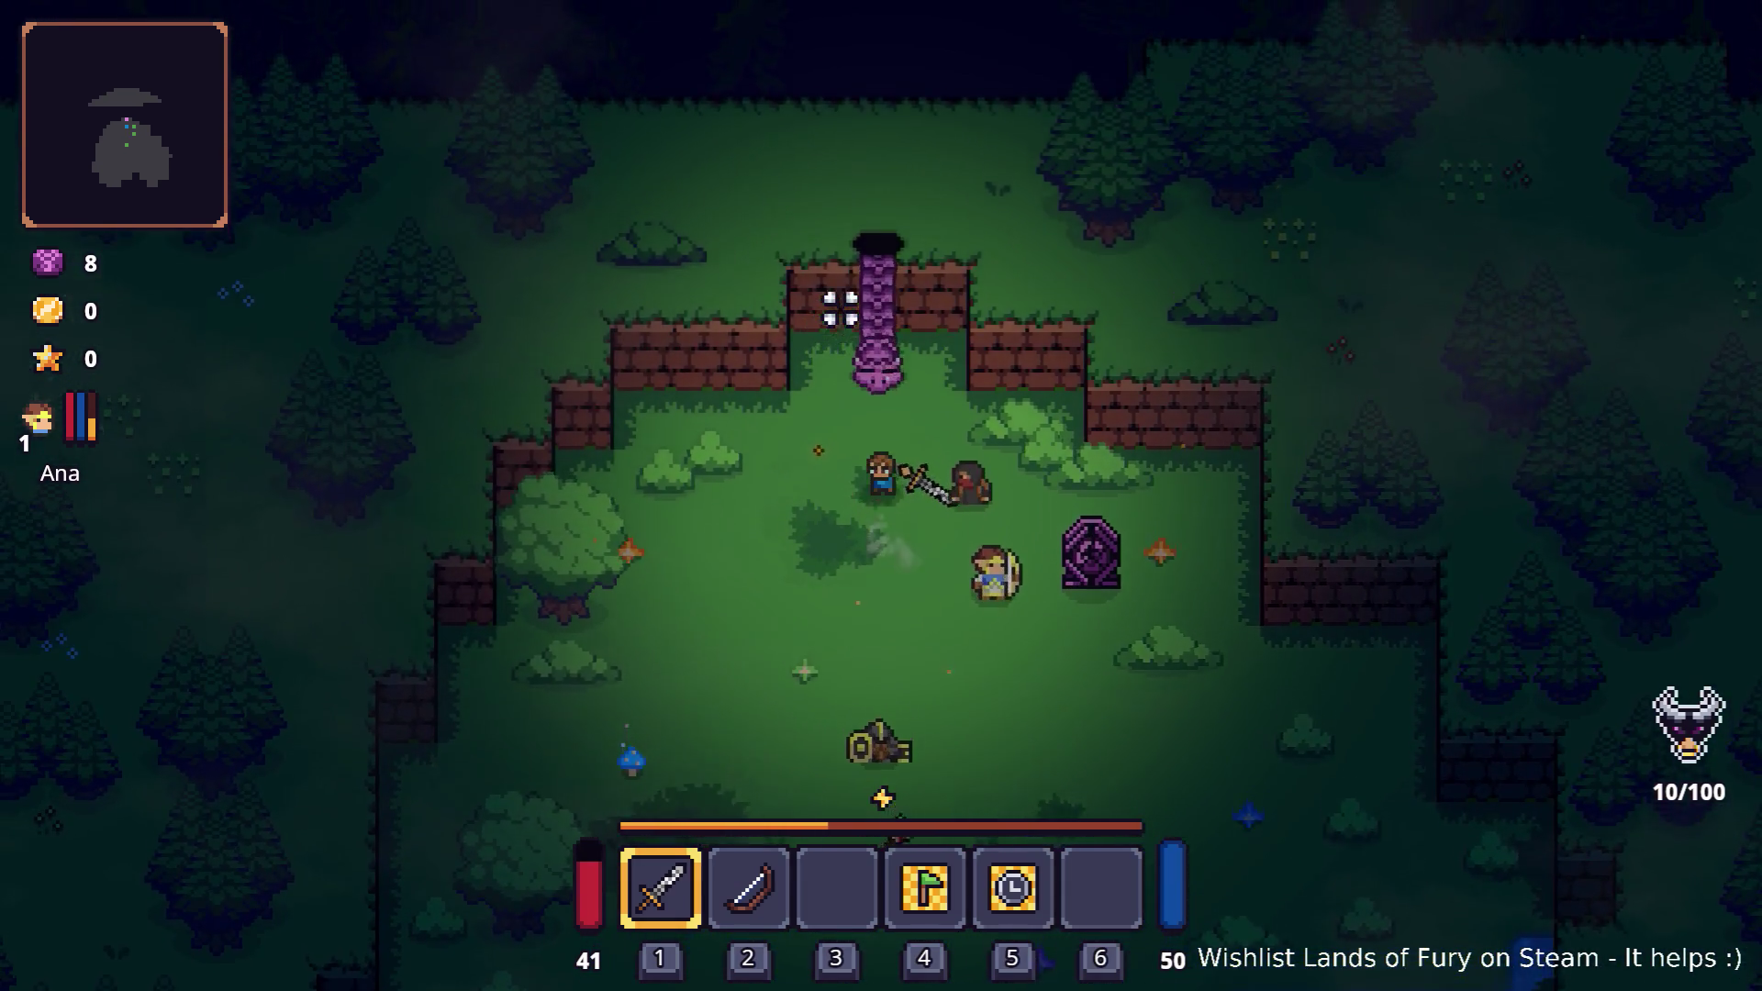
key("e")
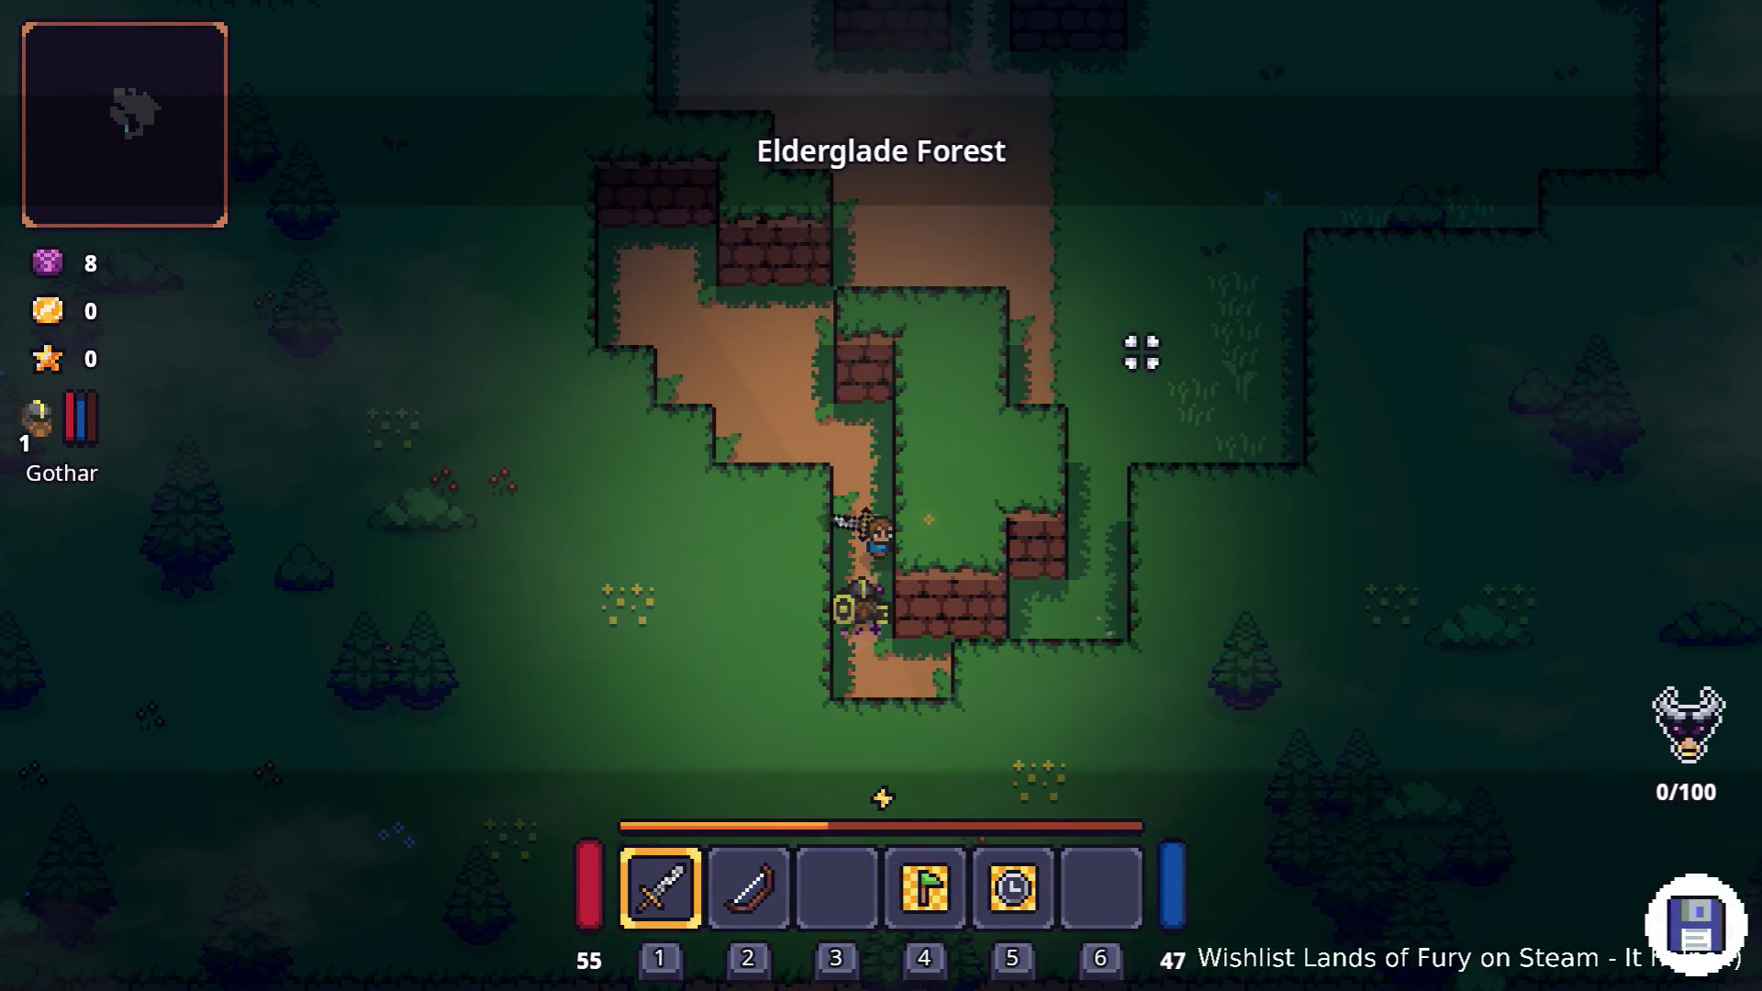
- Walk north and west along the Elderglade Forest path, swinging the sword once
key("w")
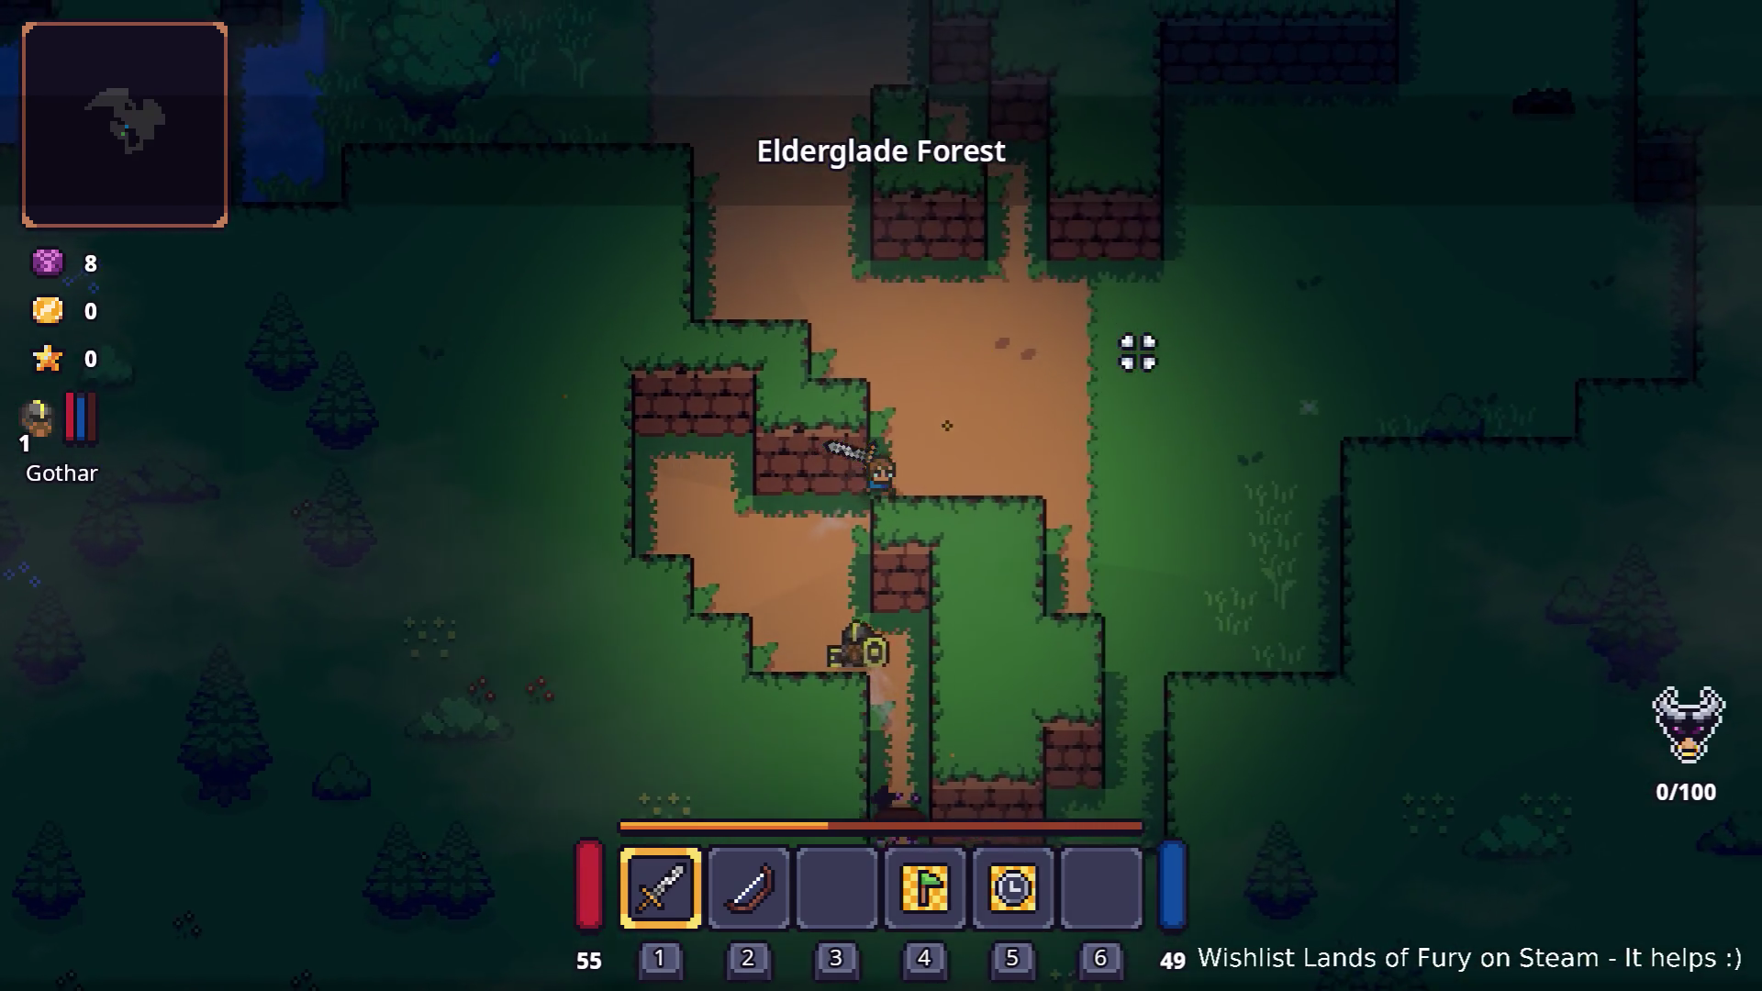
key("w")
key("d")
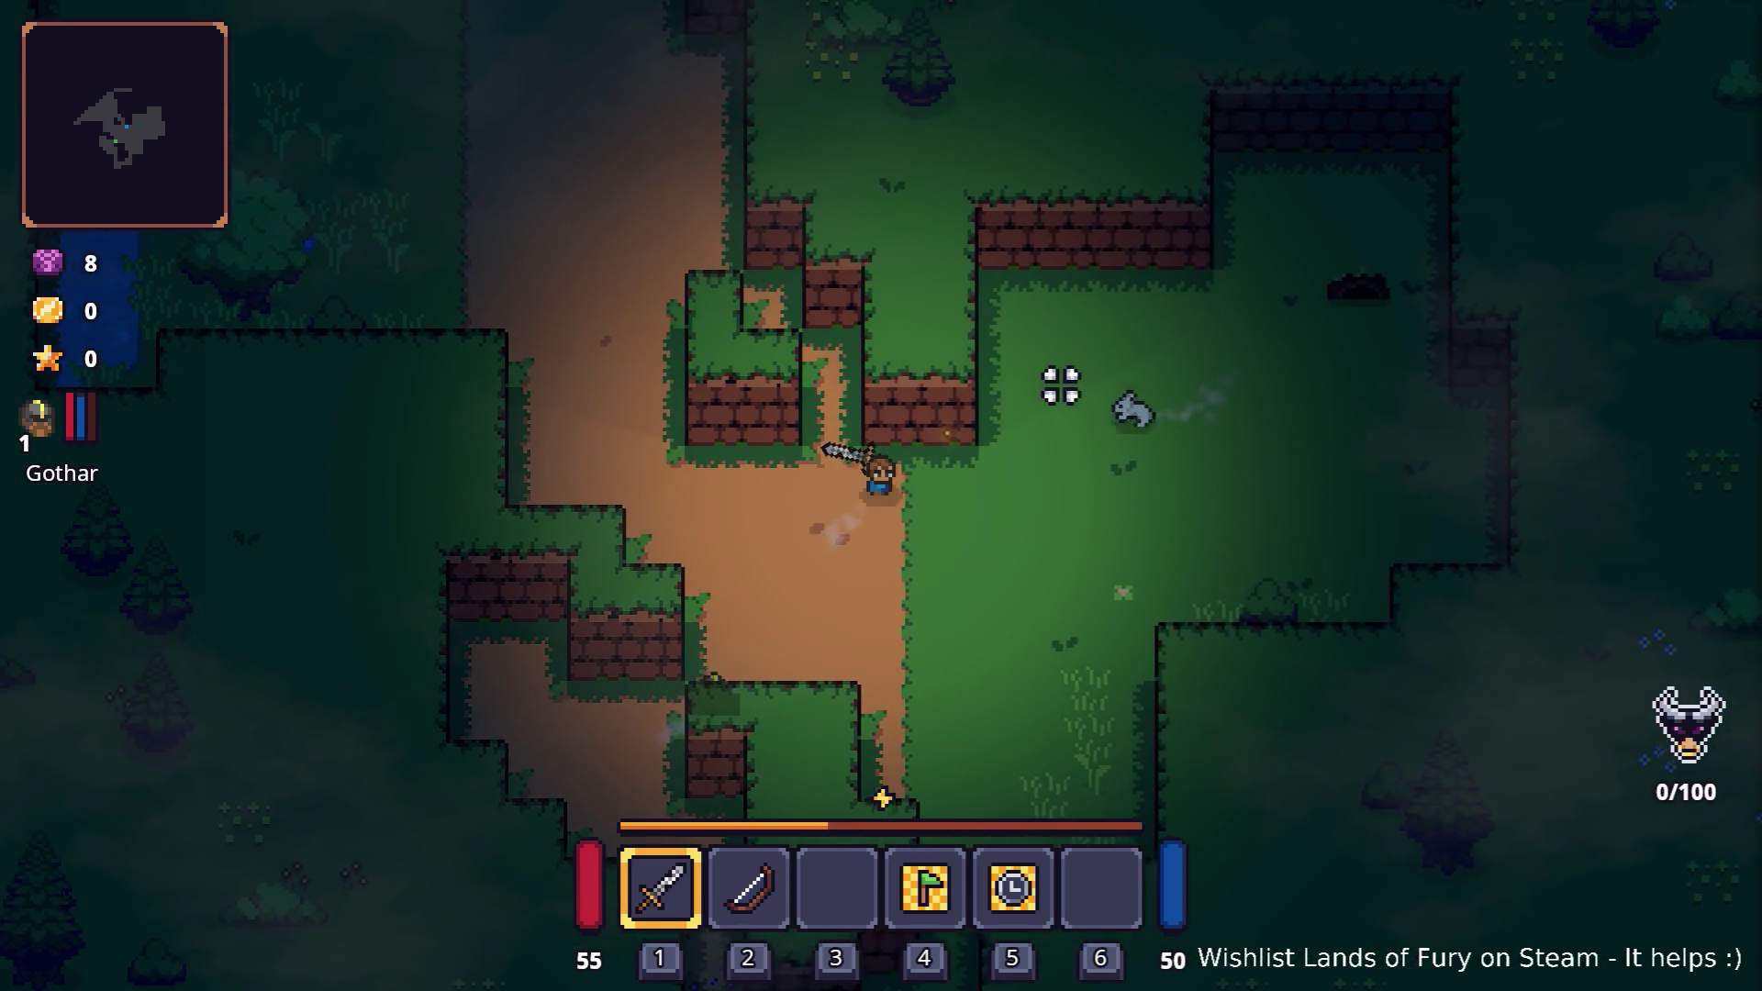
key("a")
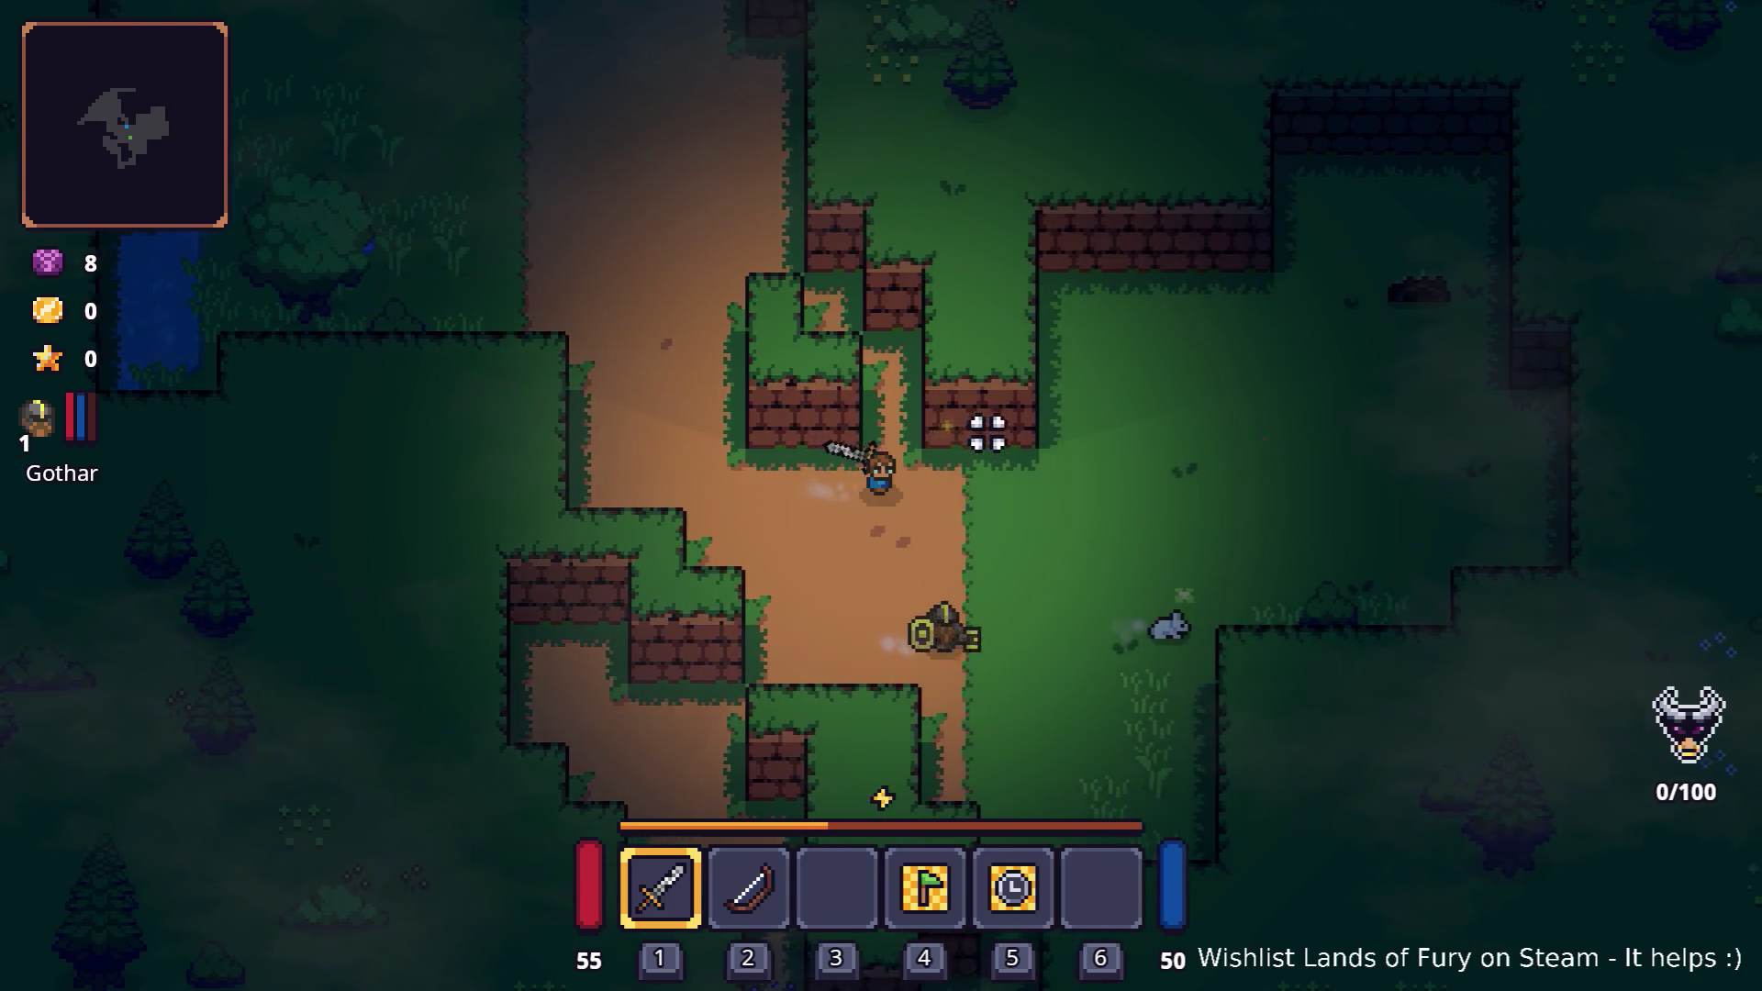
key("a")
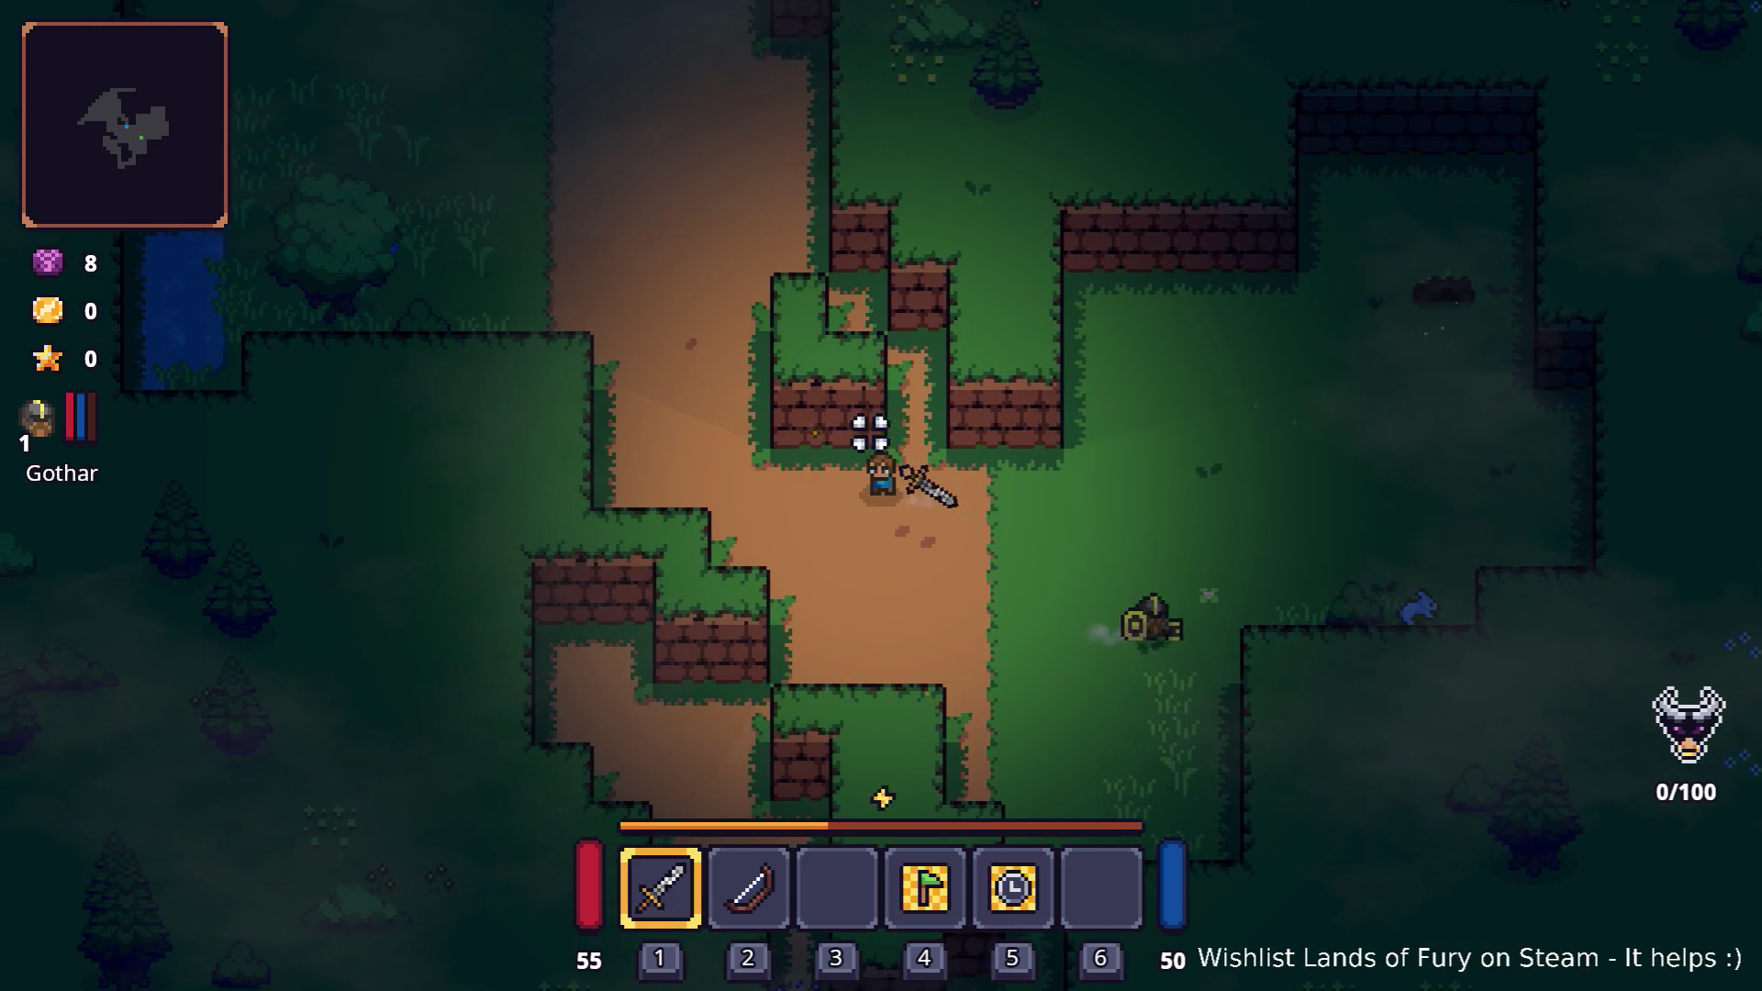
left_click(994, 459)
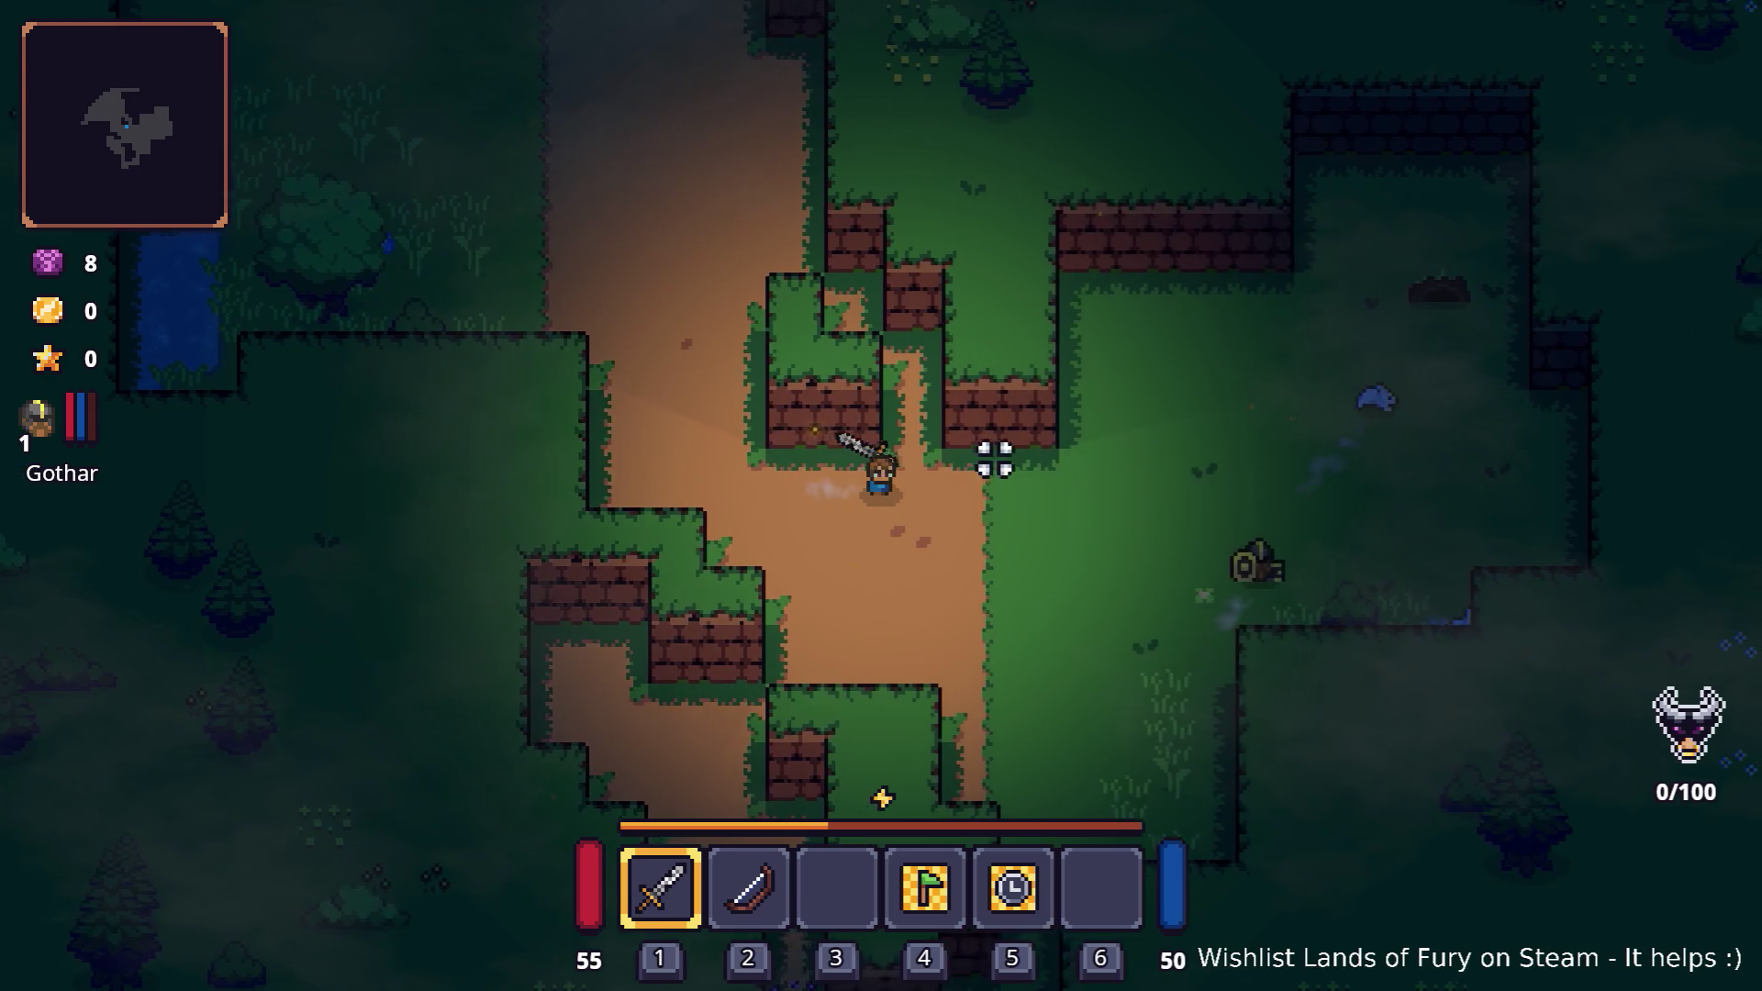
- Dash northeast across the grassy clearing and back southwest
key("d")
key("w")
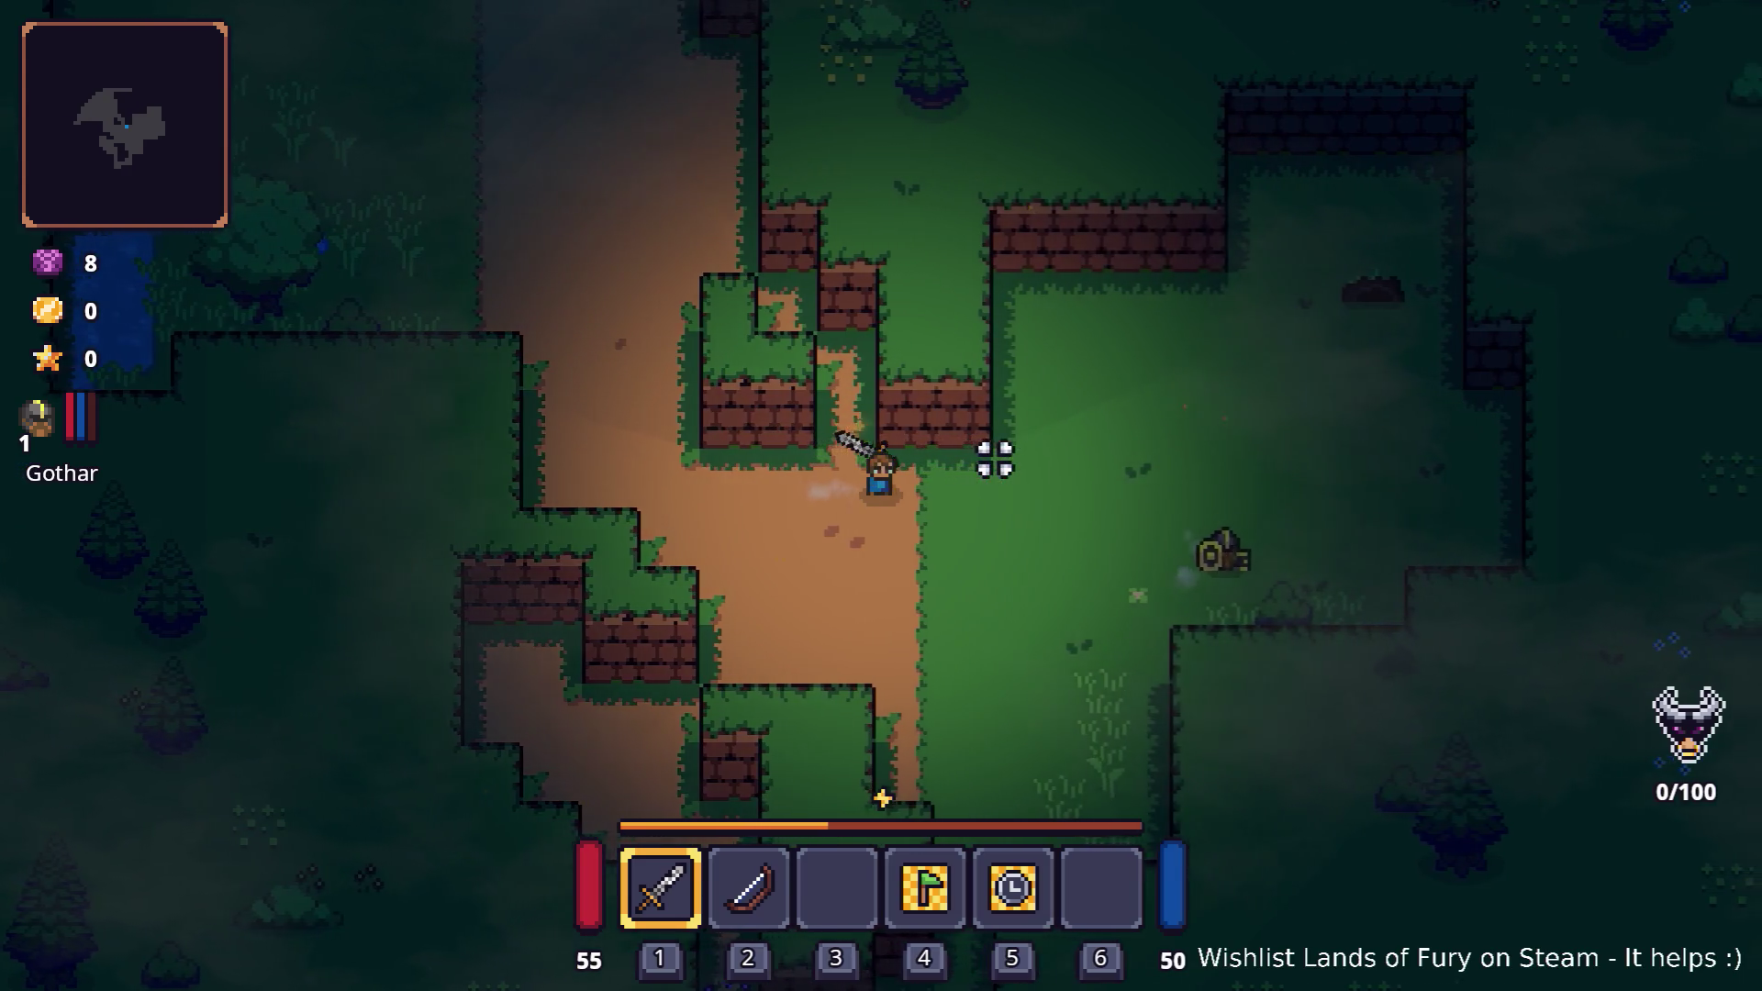
key("w")
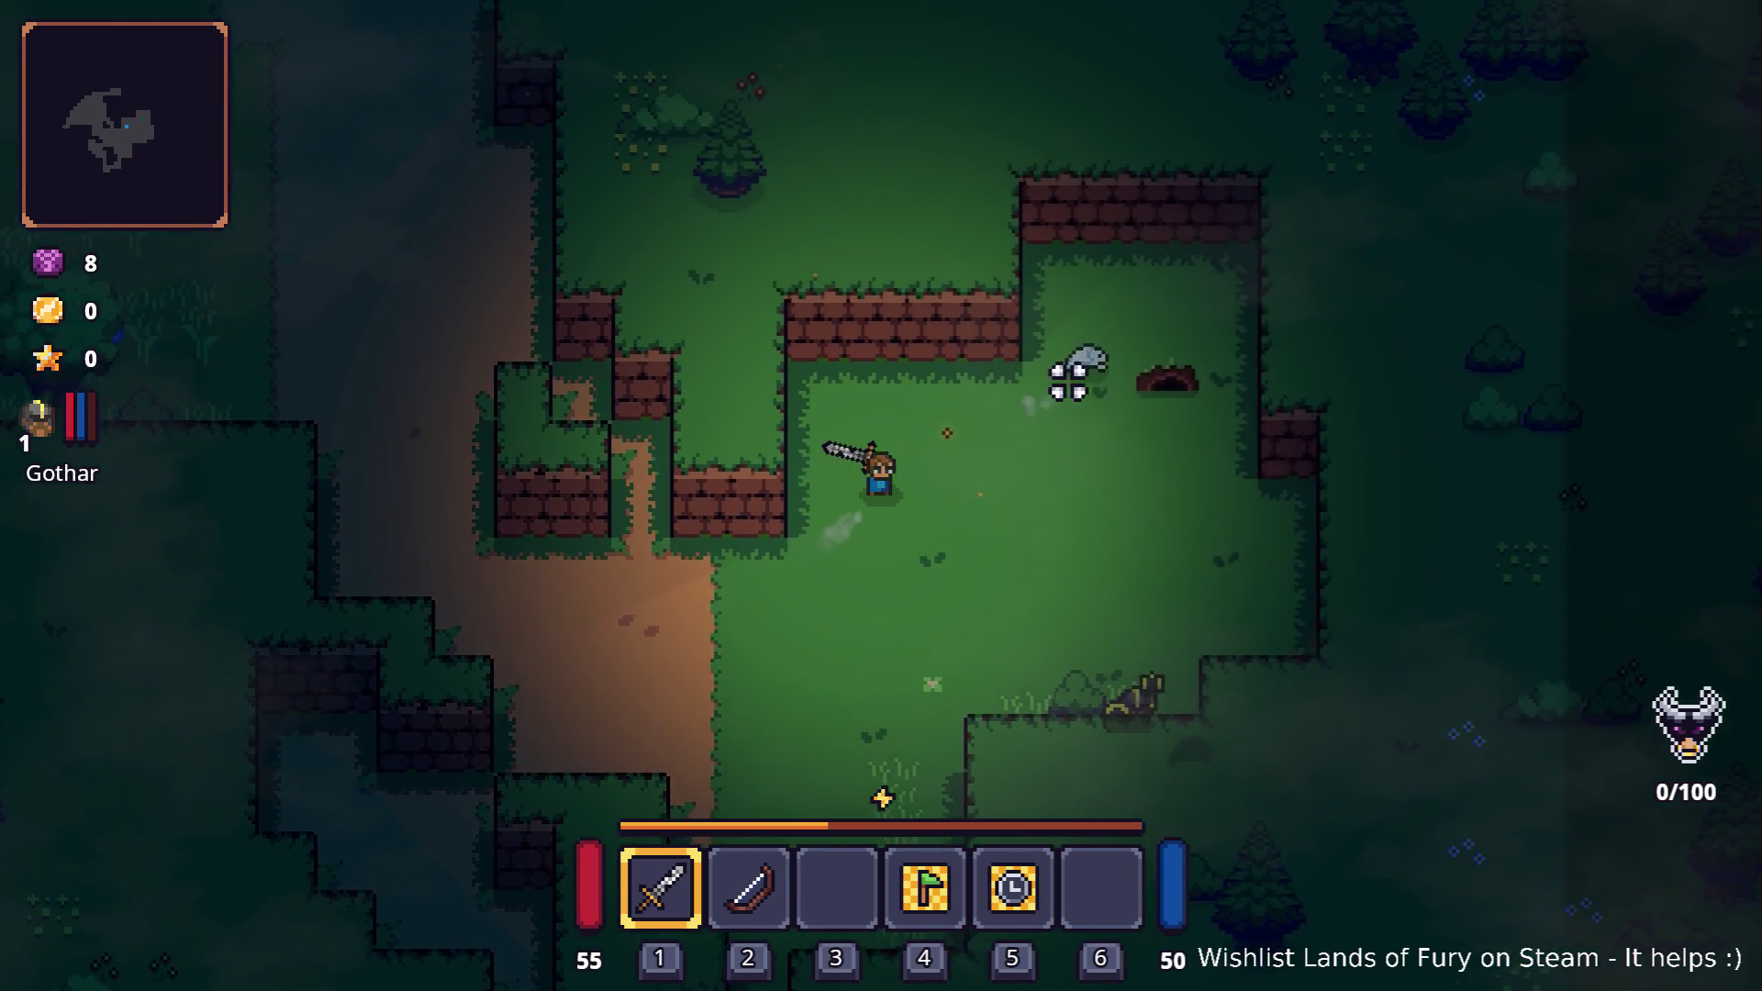
key("d")
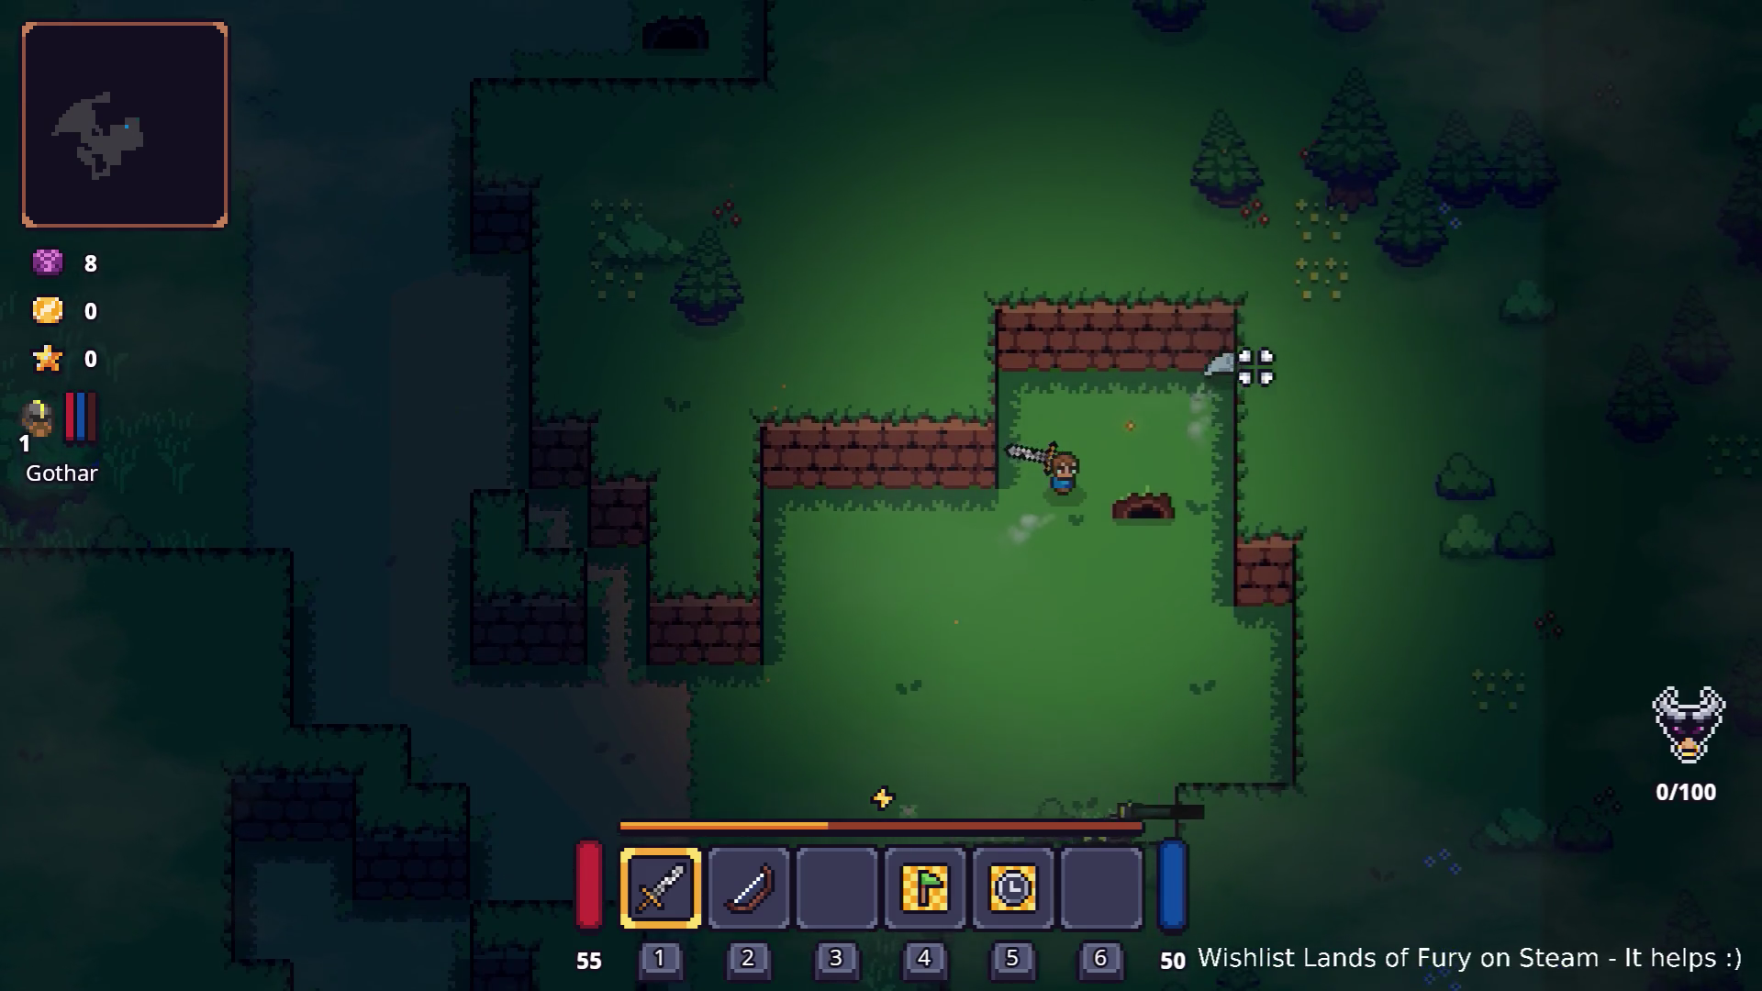
key("space")
key("s")
key("a")
key("space")
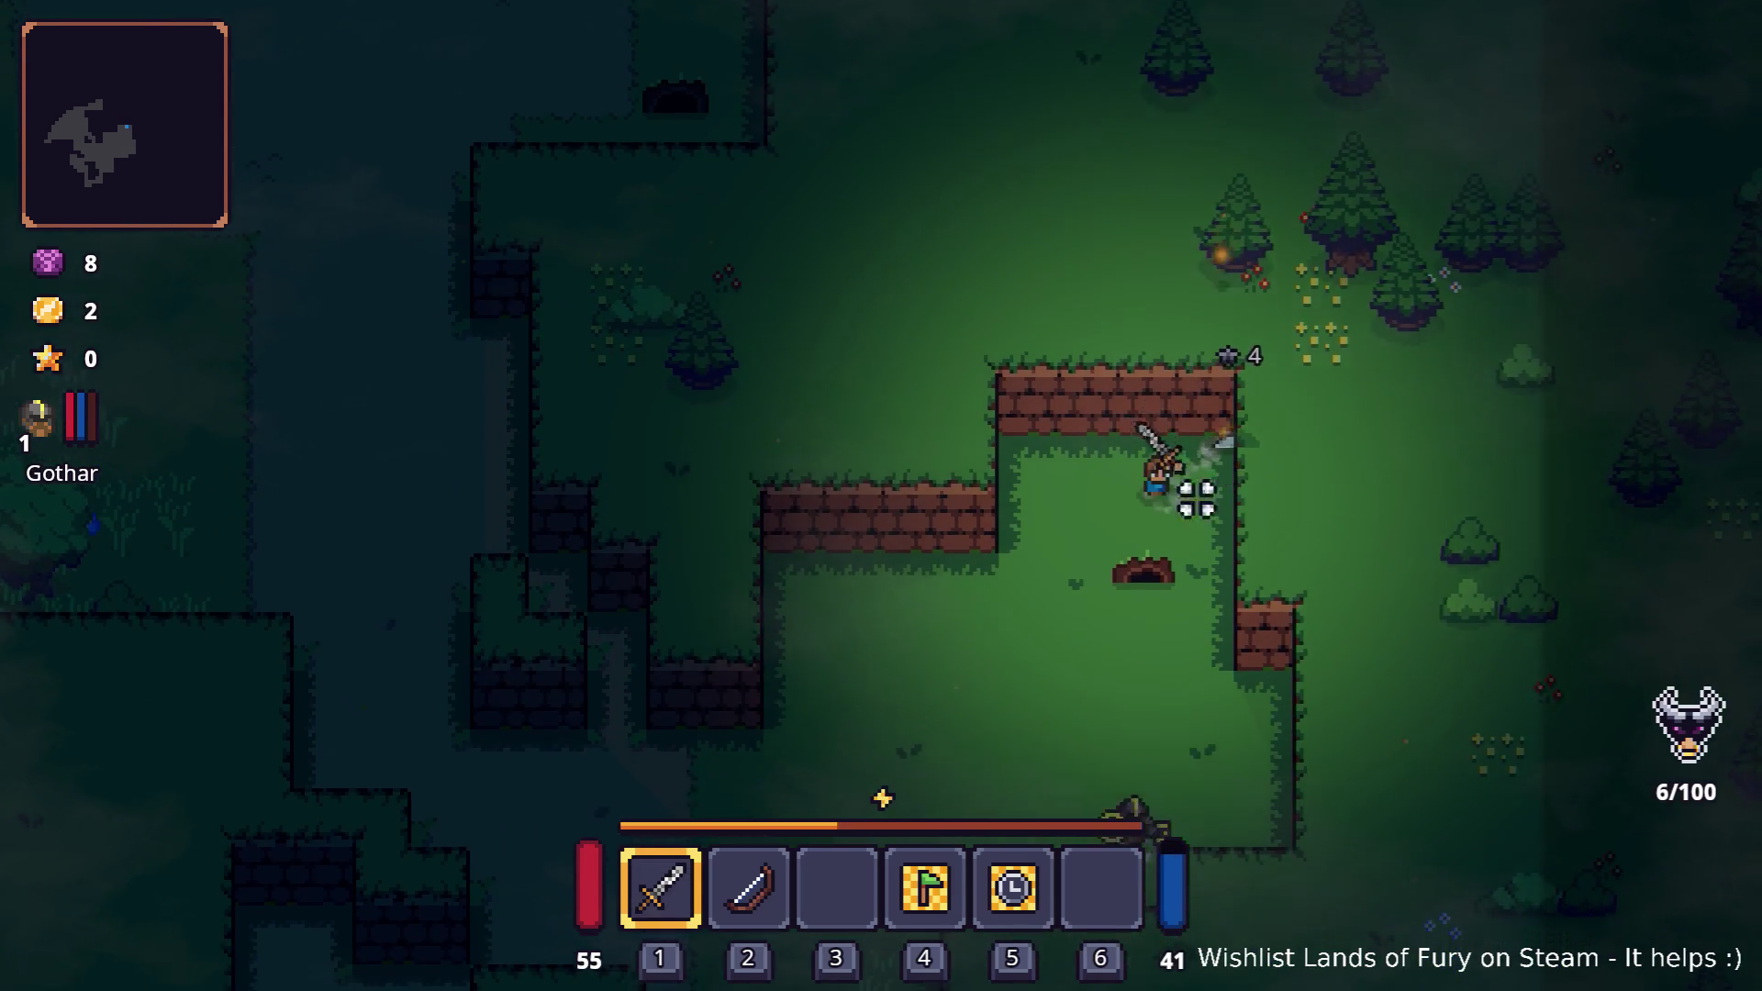
key("s")
key("a")
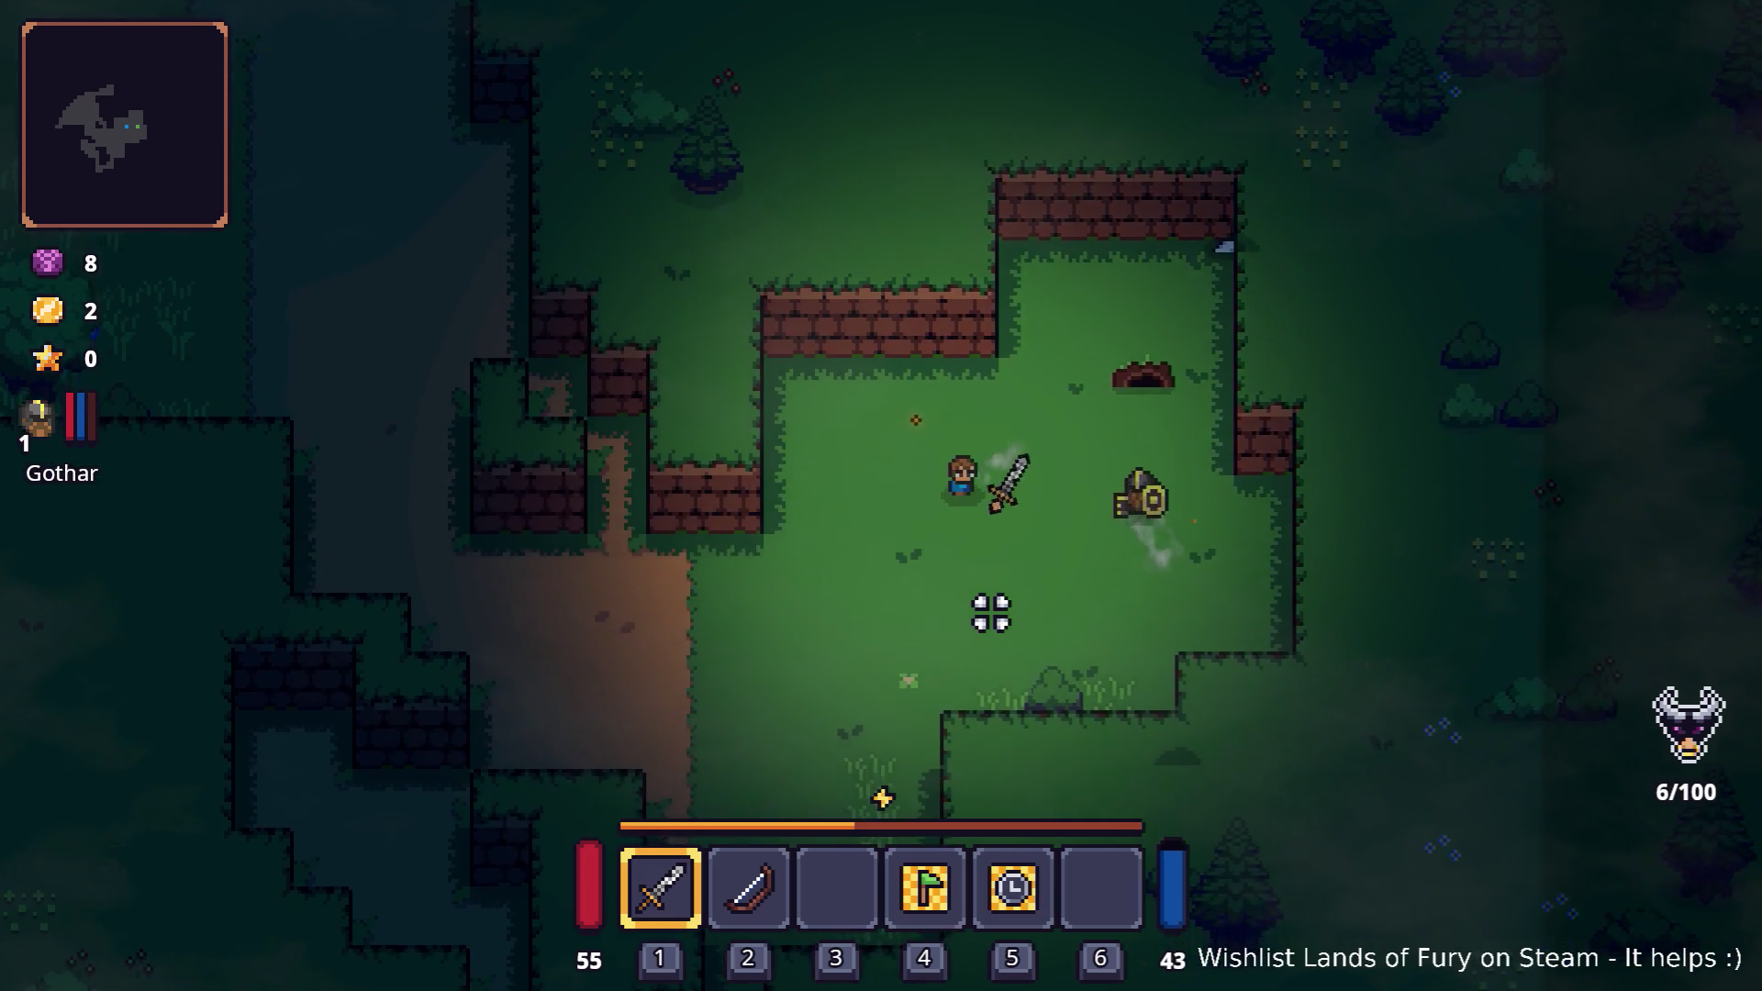
- Walk northwest across the grass and use the third carried item
key("a")
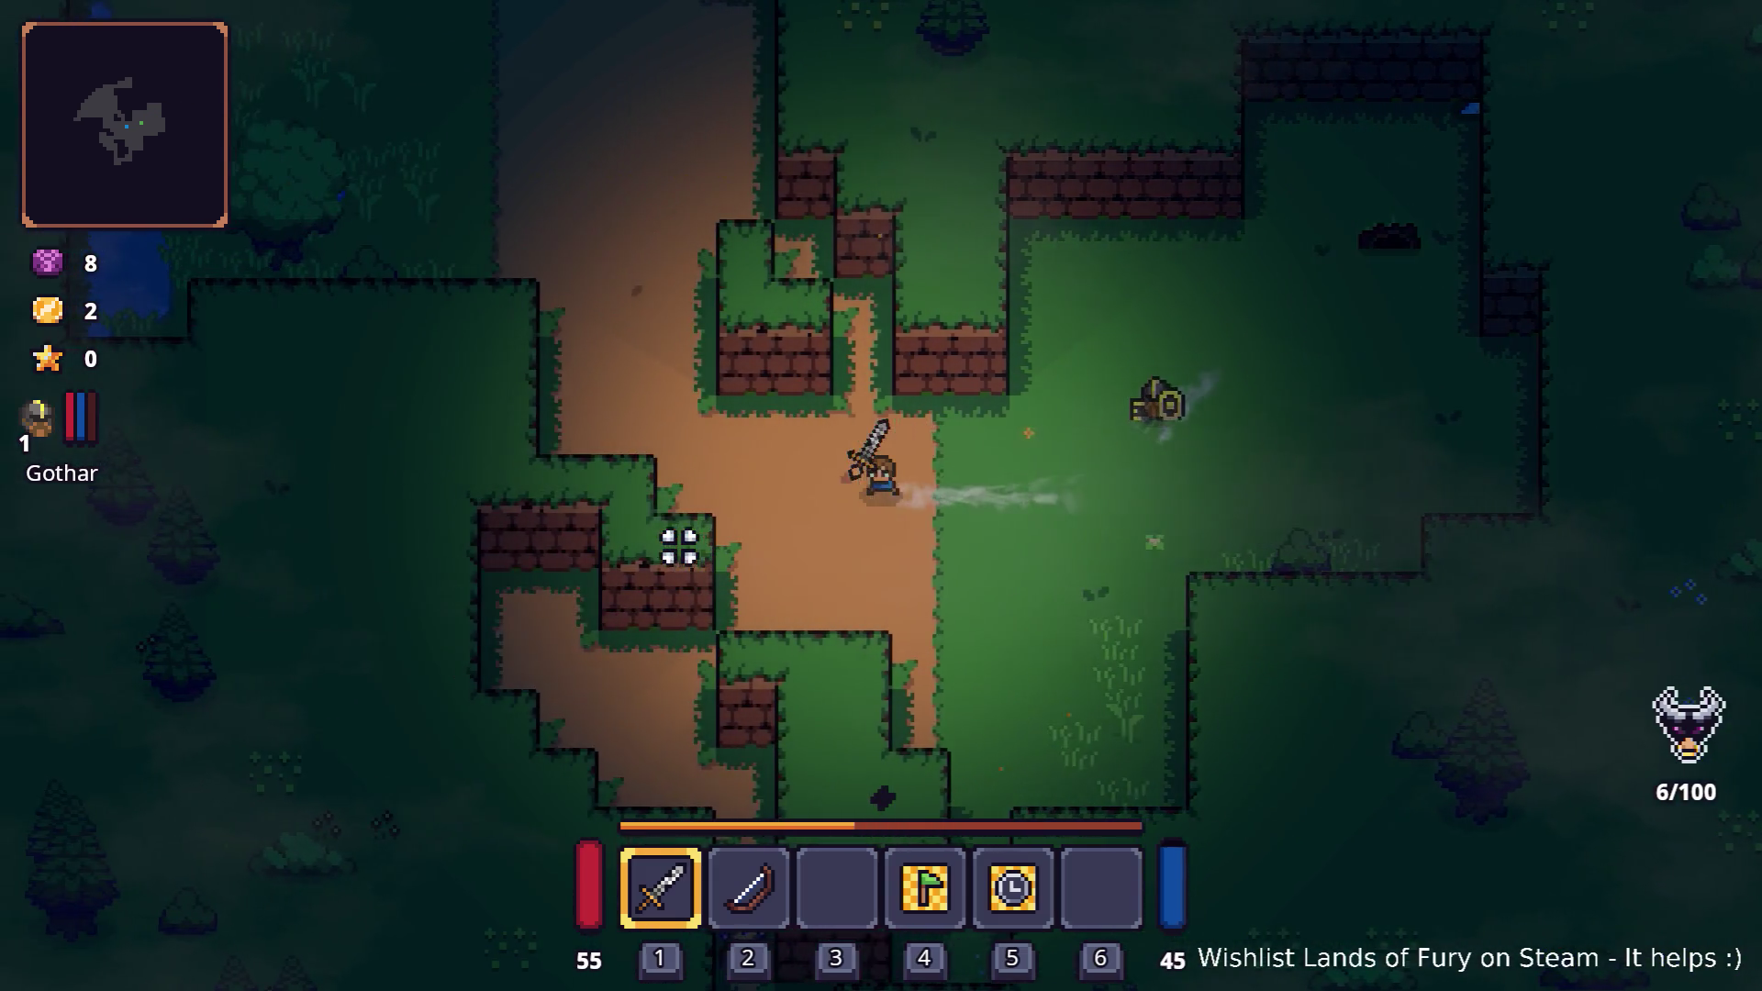
key("a")
key("w")
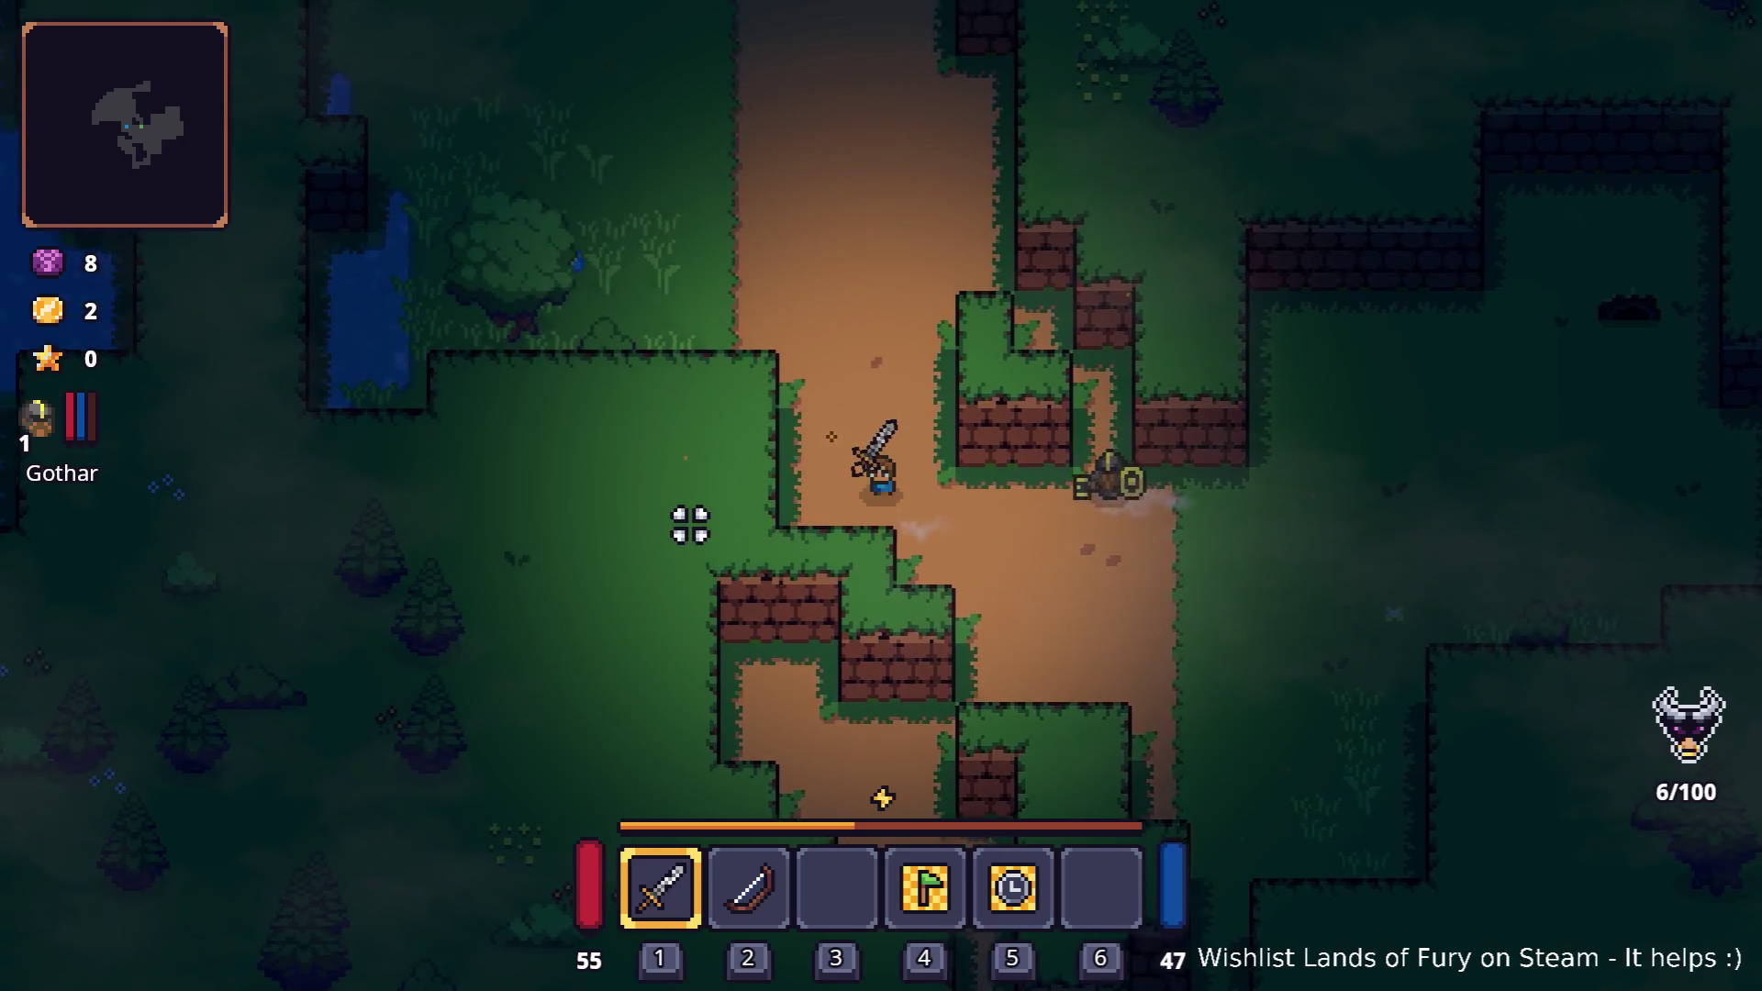
key("a")
key("w")
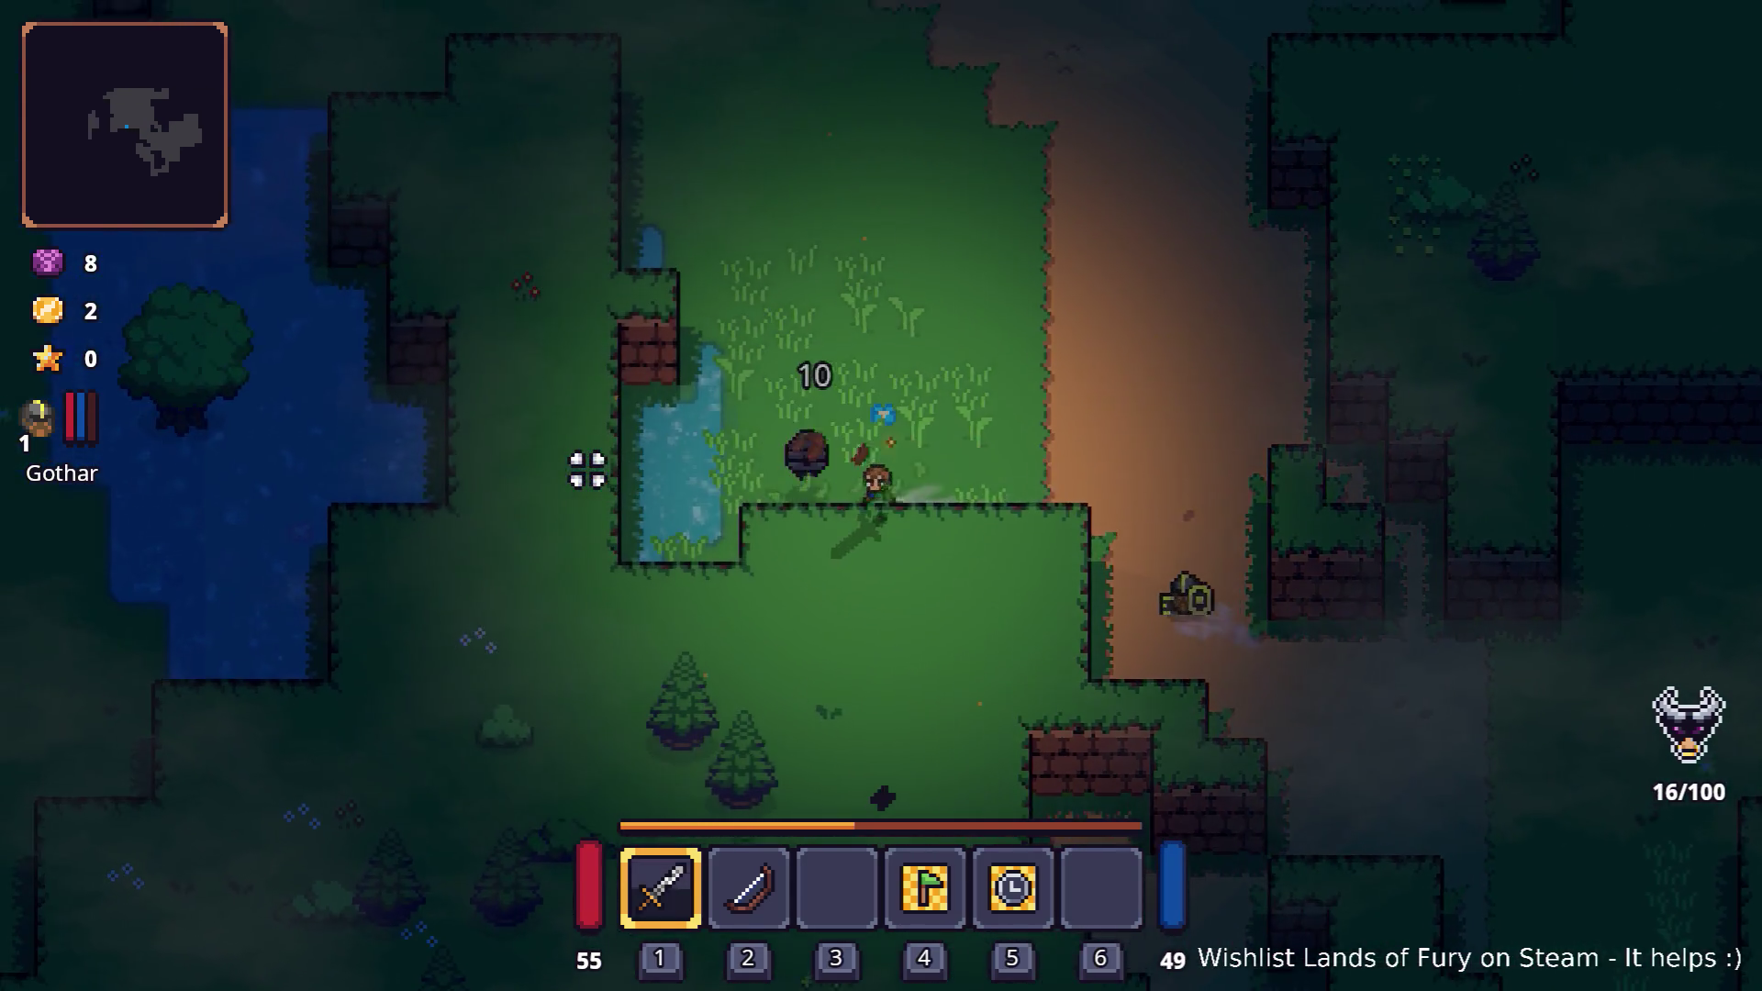
key("w")
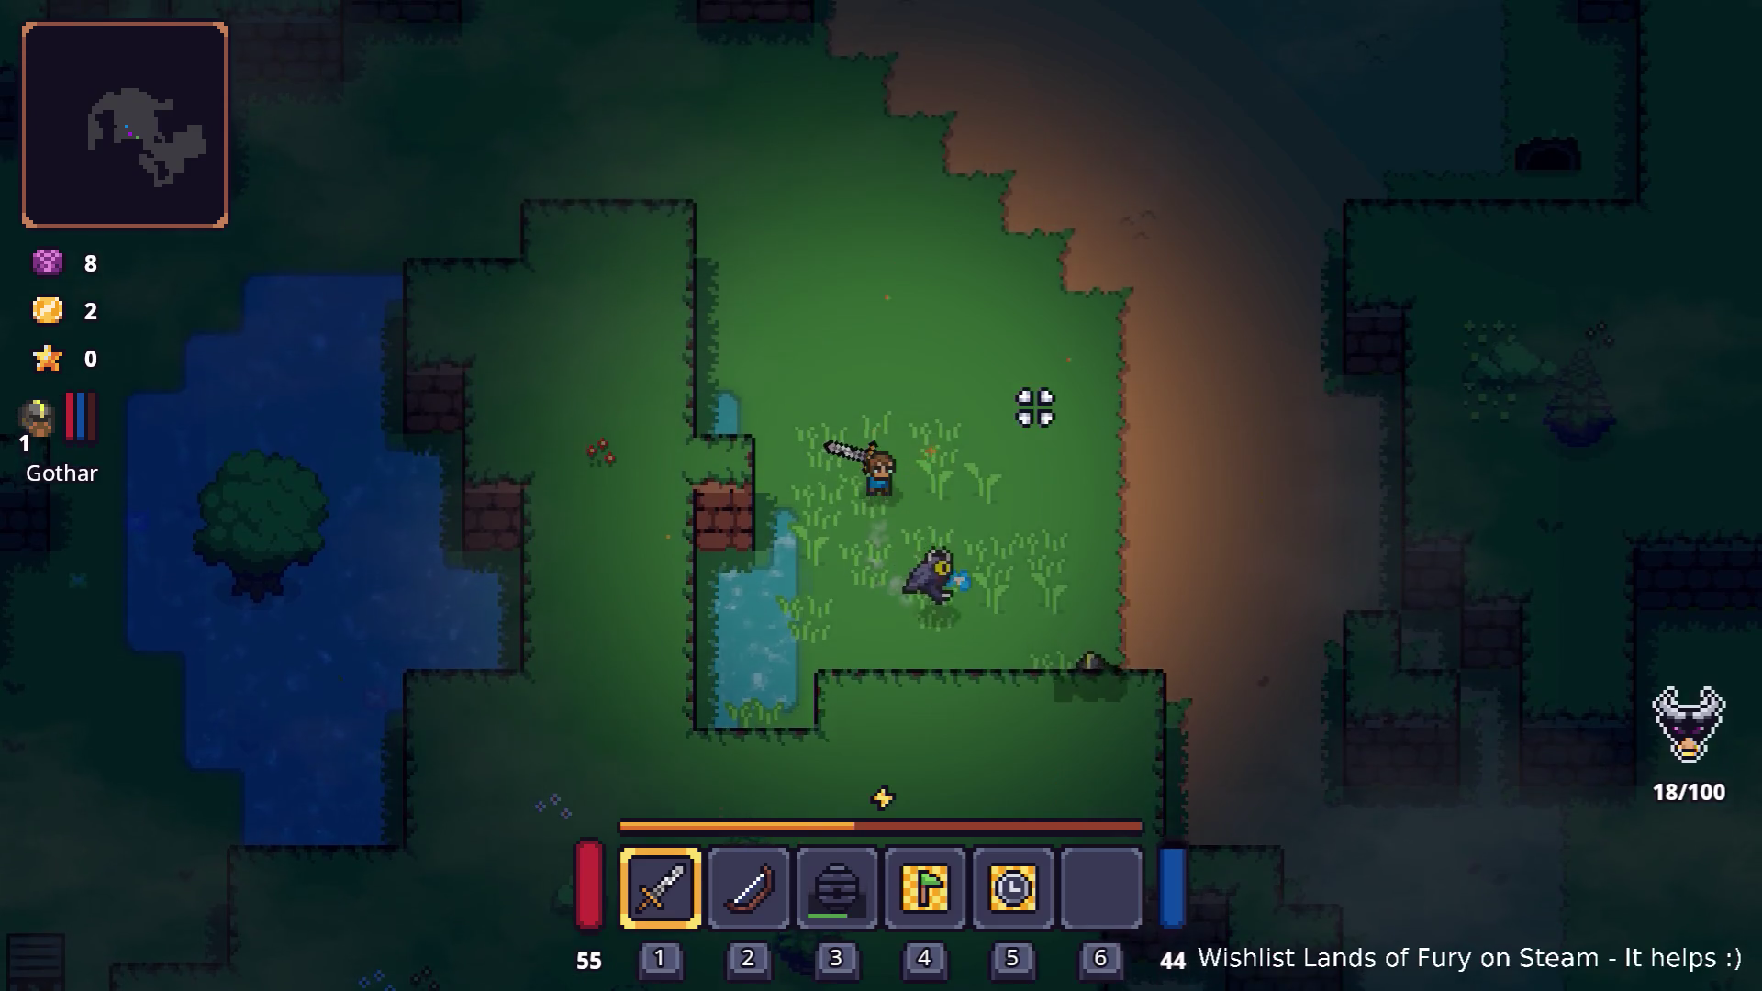
key("d")
key("d")
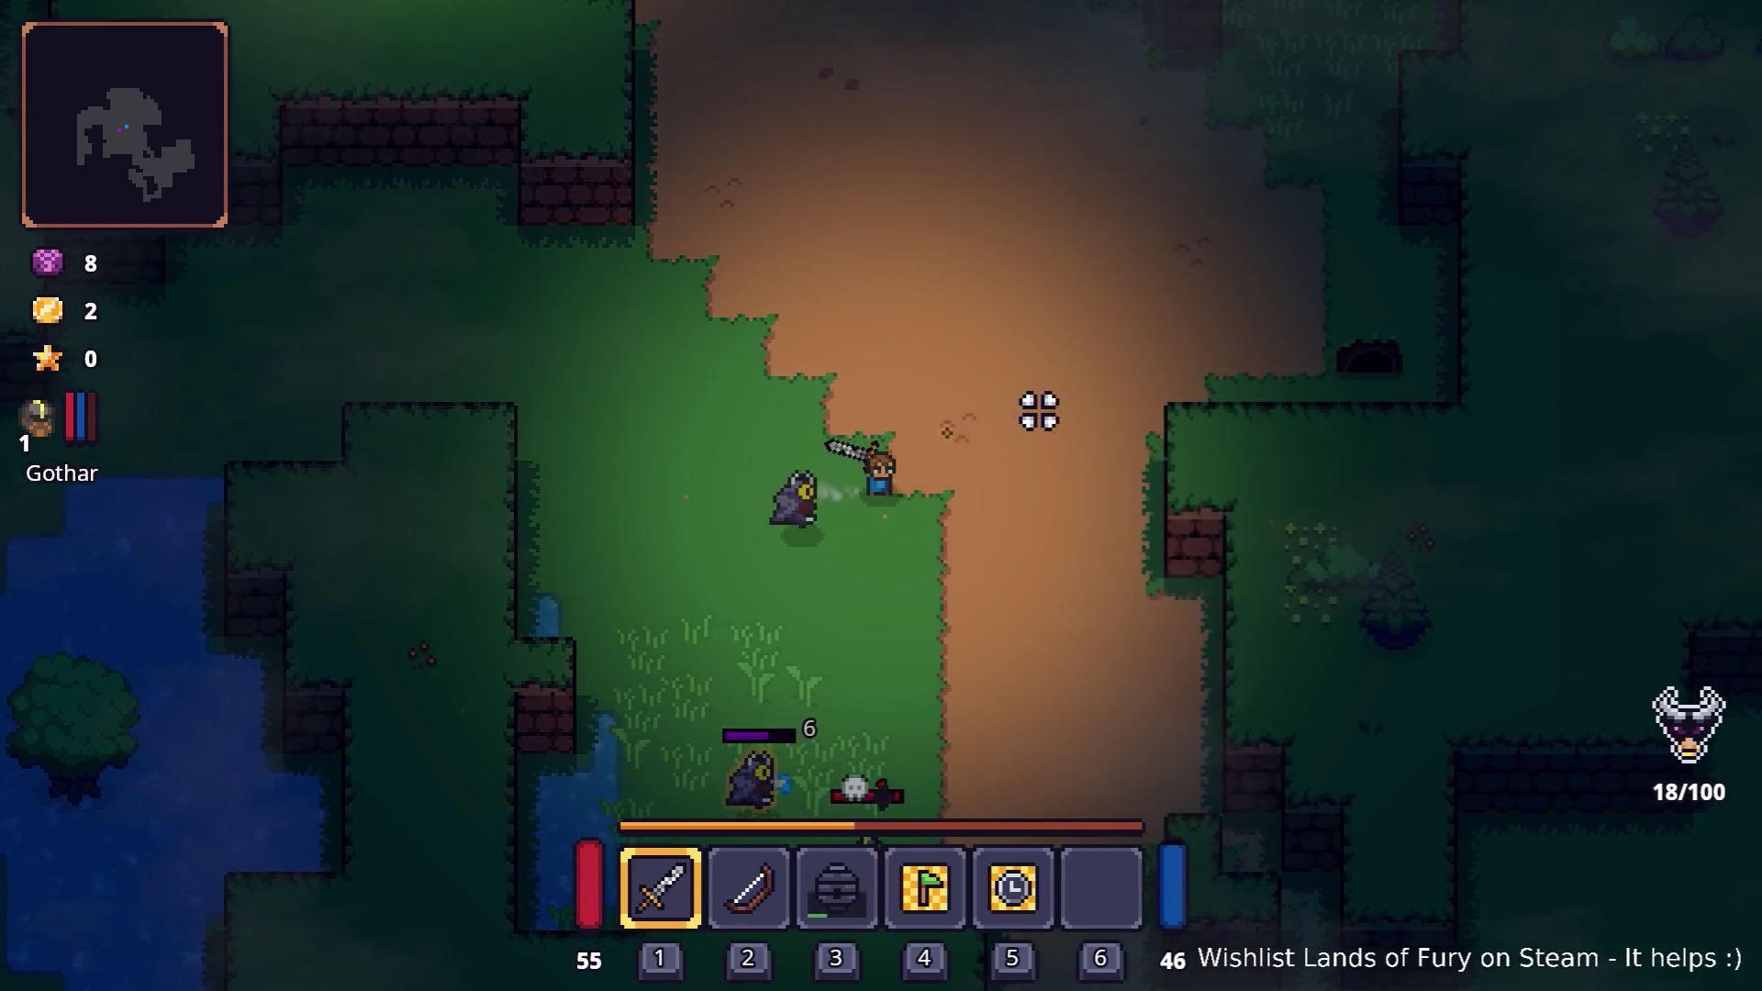
key("3")
left_click(819, 597)
- Walk southwest and north with the inventory toggled, attacking the purple enemy with the sword
key("s")
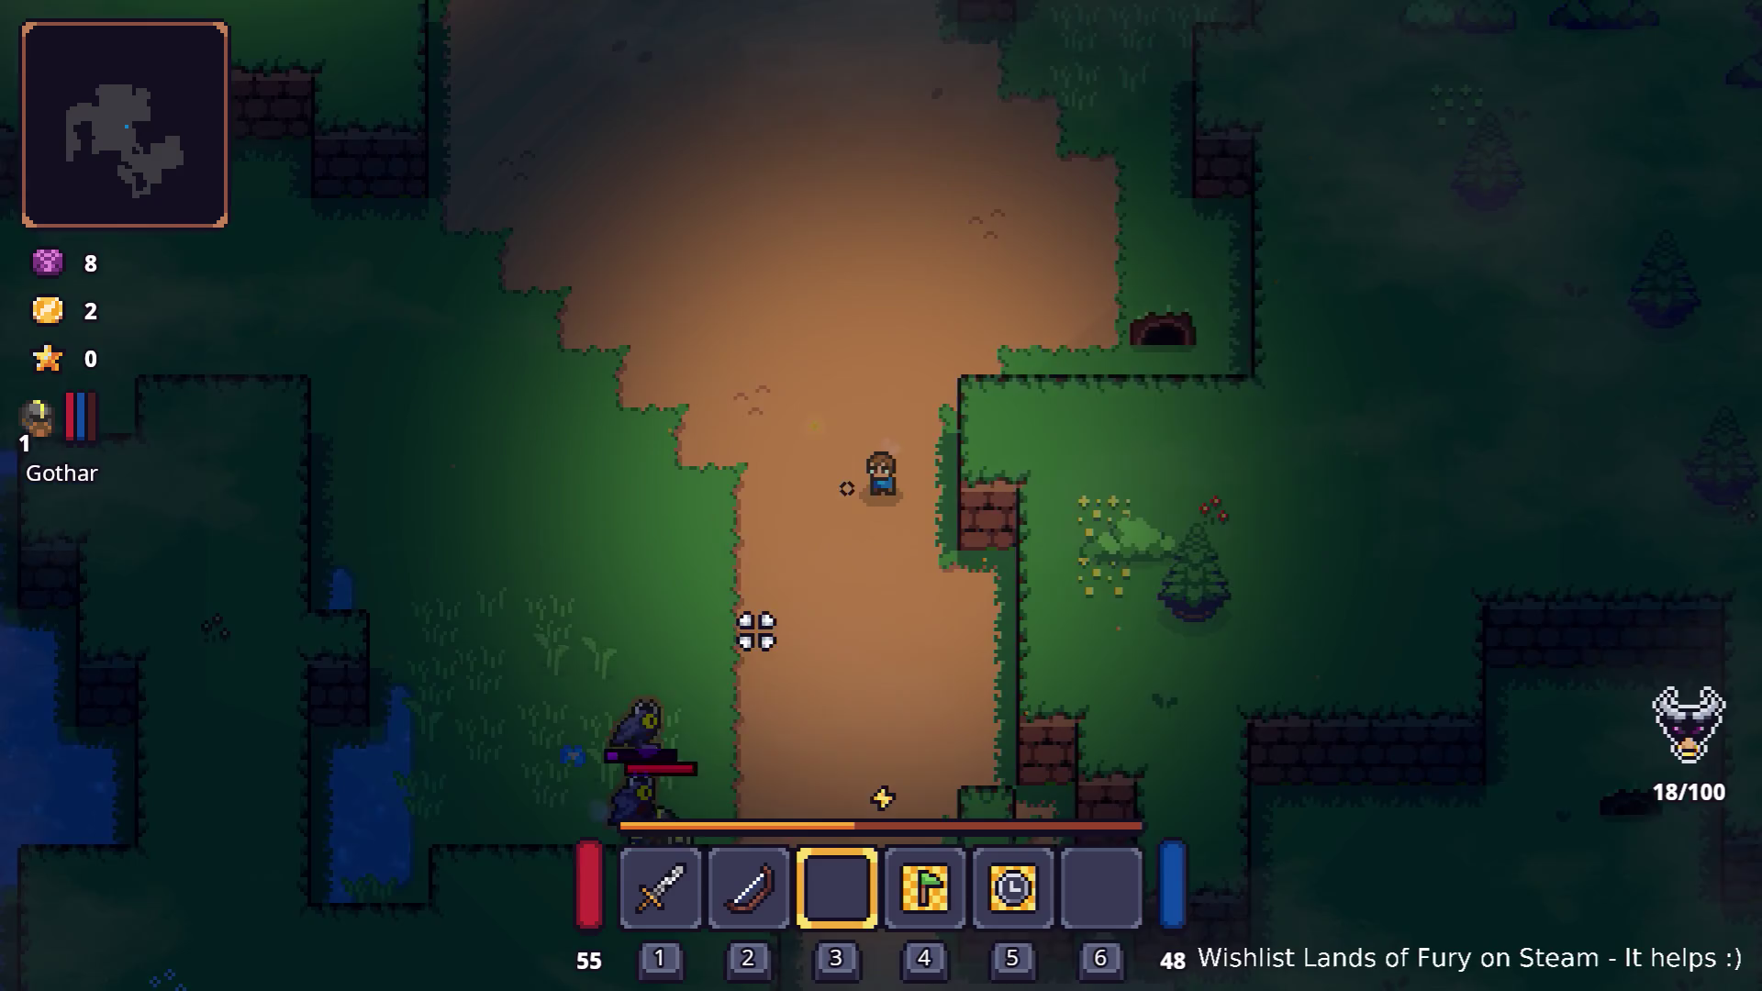
key("a")
key("1")
key("i")
key("i")
key("s")
key("a")
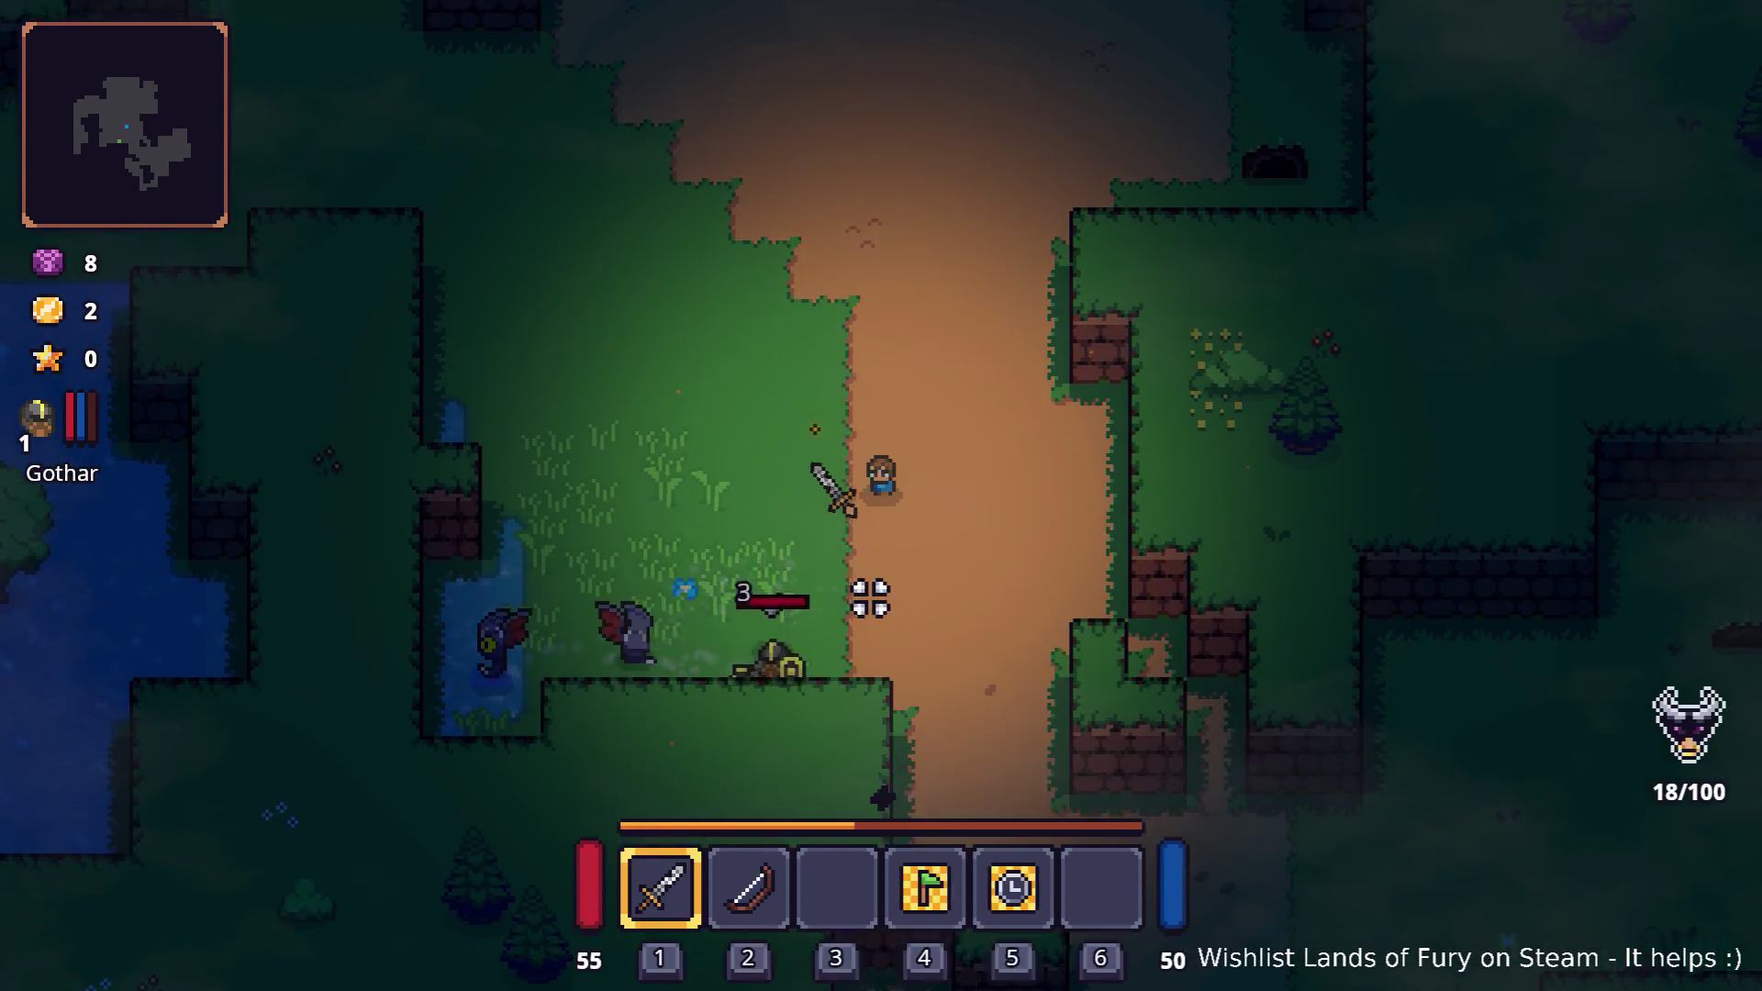
key("w")
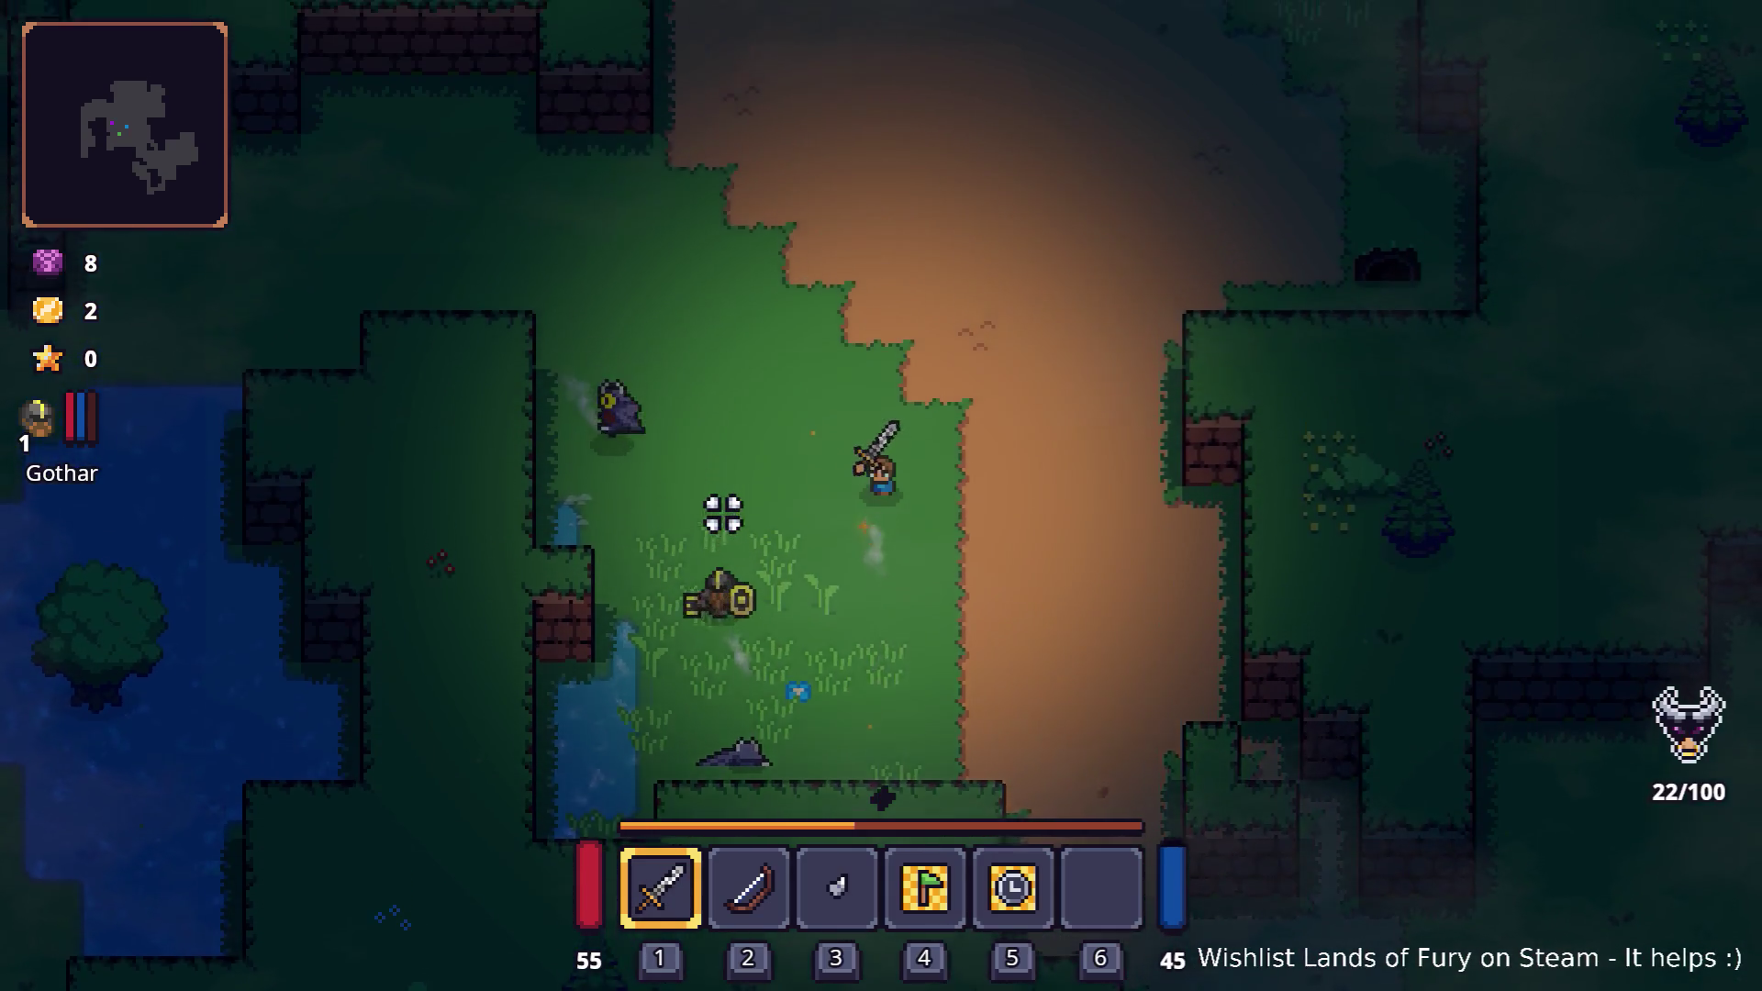
key("a")
left_click(628, 572)
key("a")
key("w")
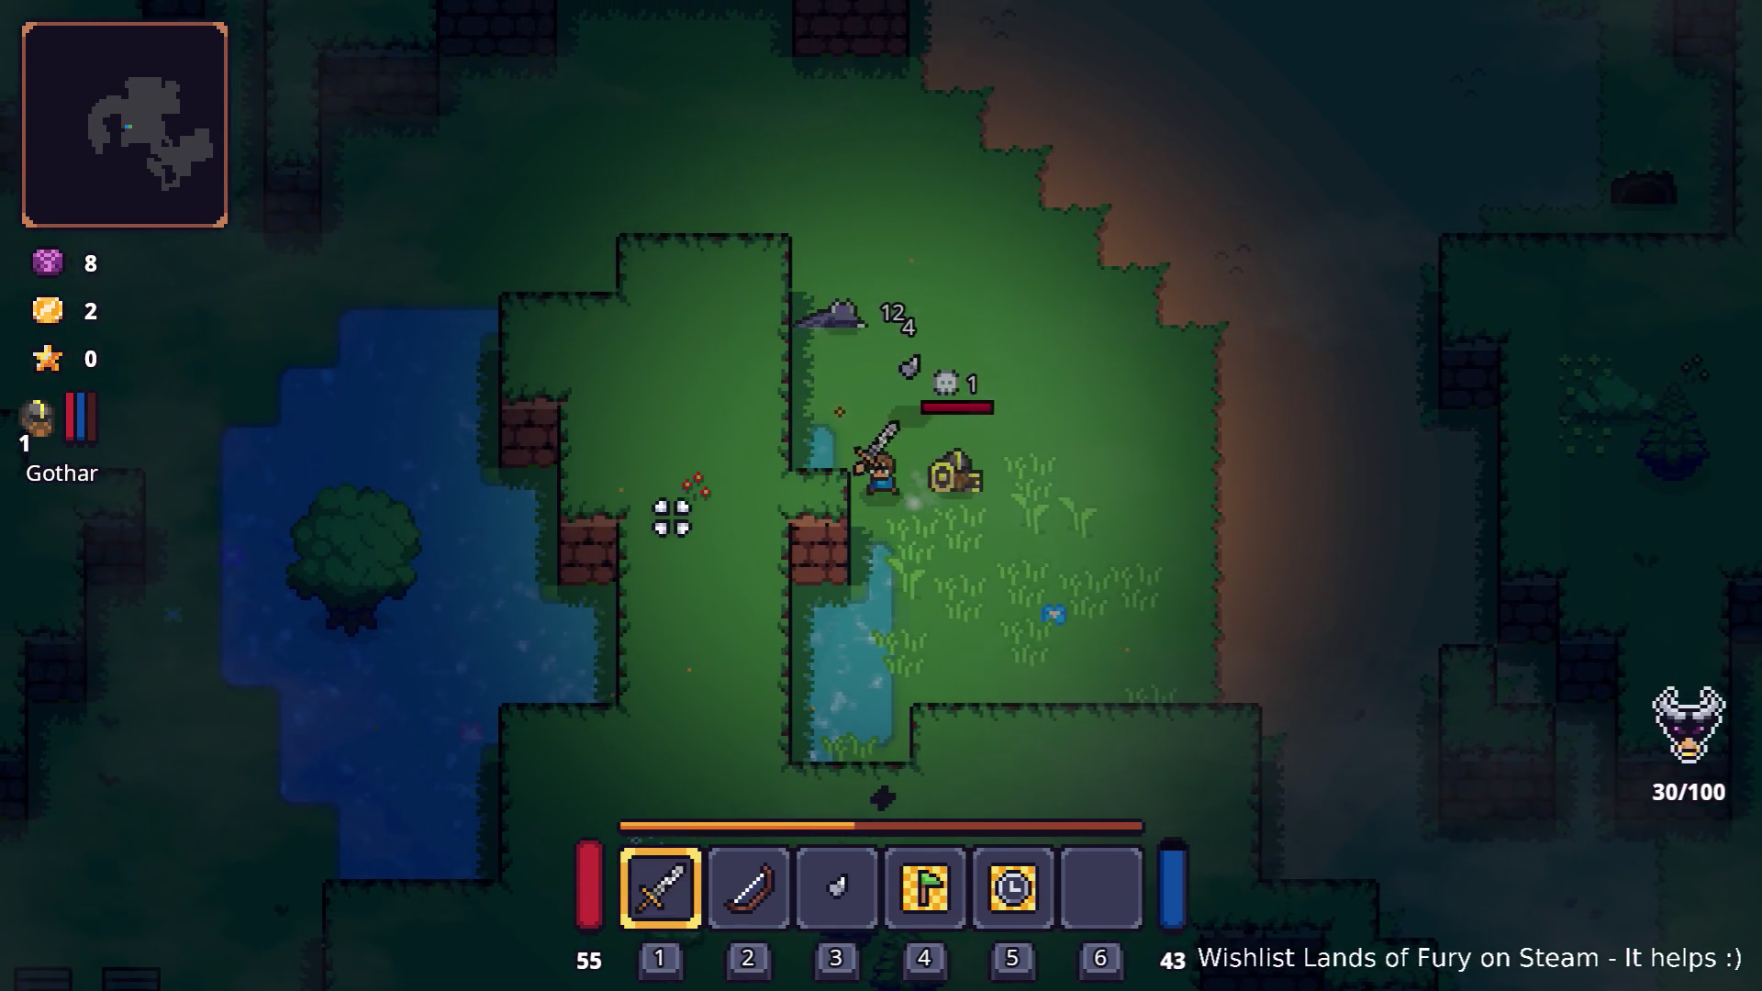
key("i")
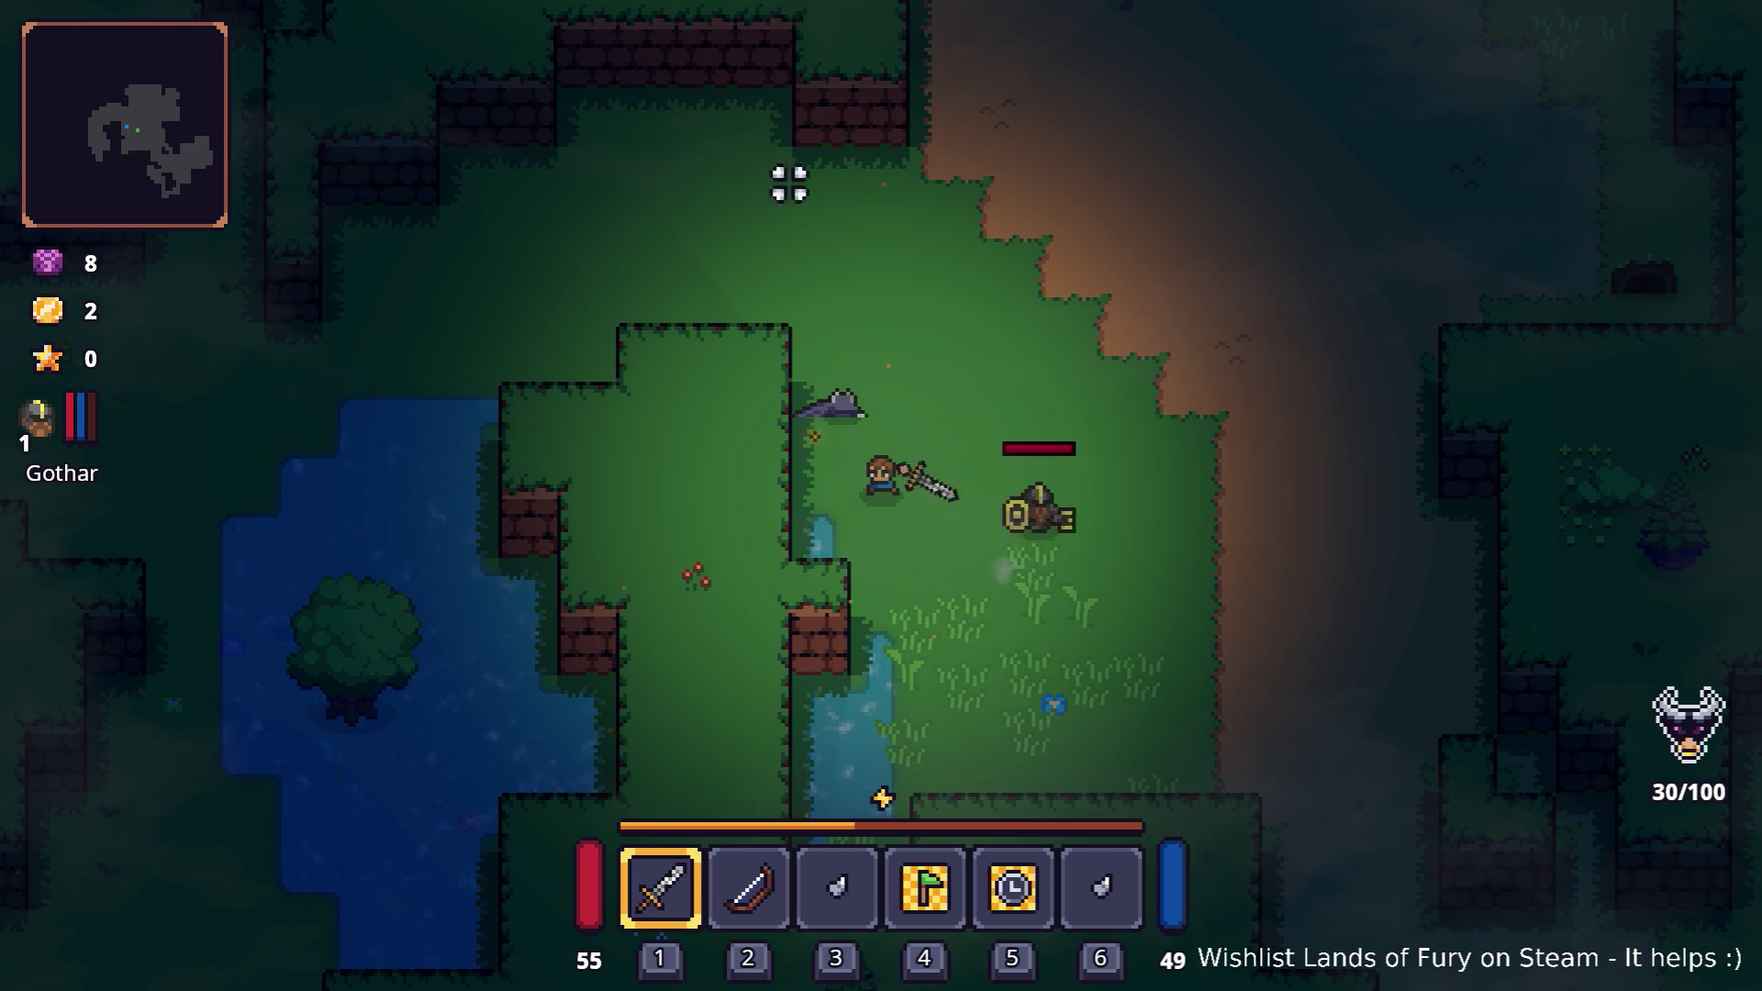
- Walk north along the dirt path past the campfire, then turn back south
key("w")
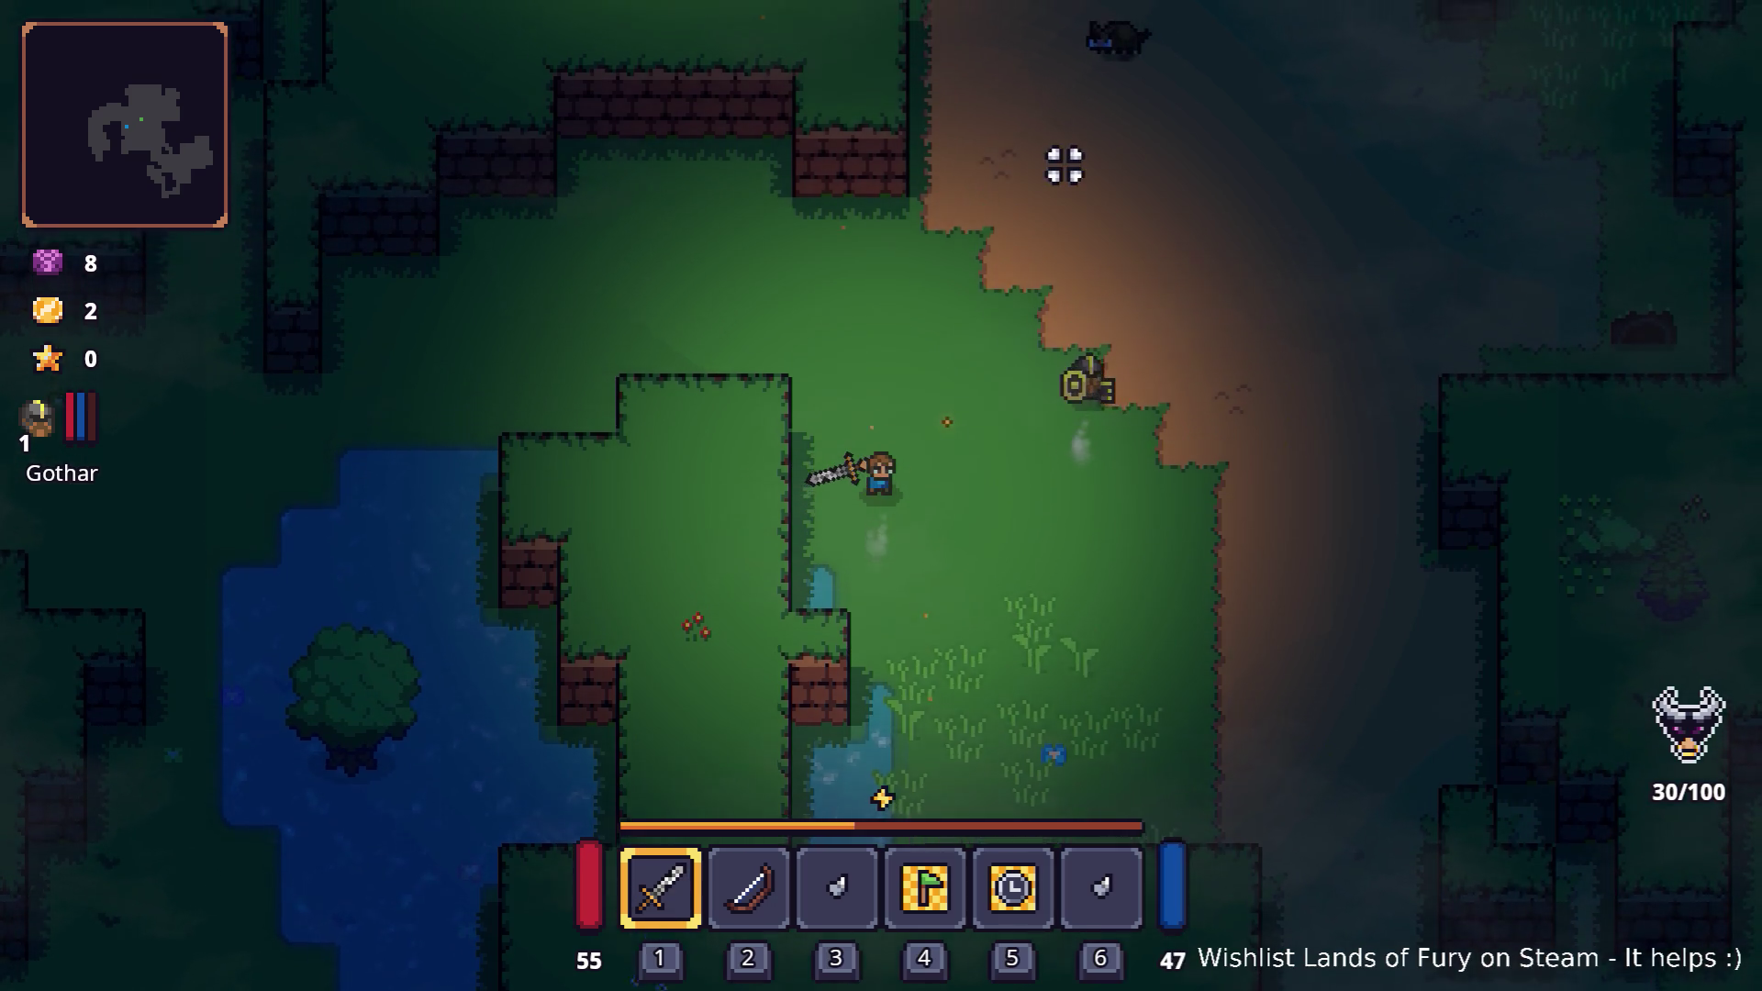
key("w")
key("d")
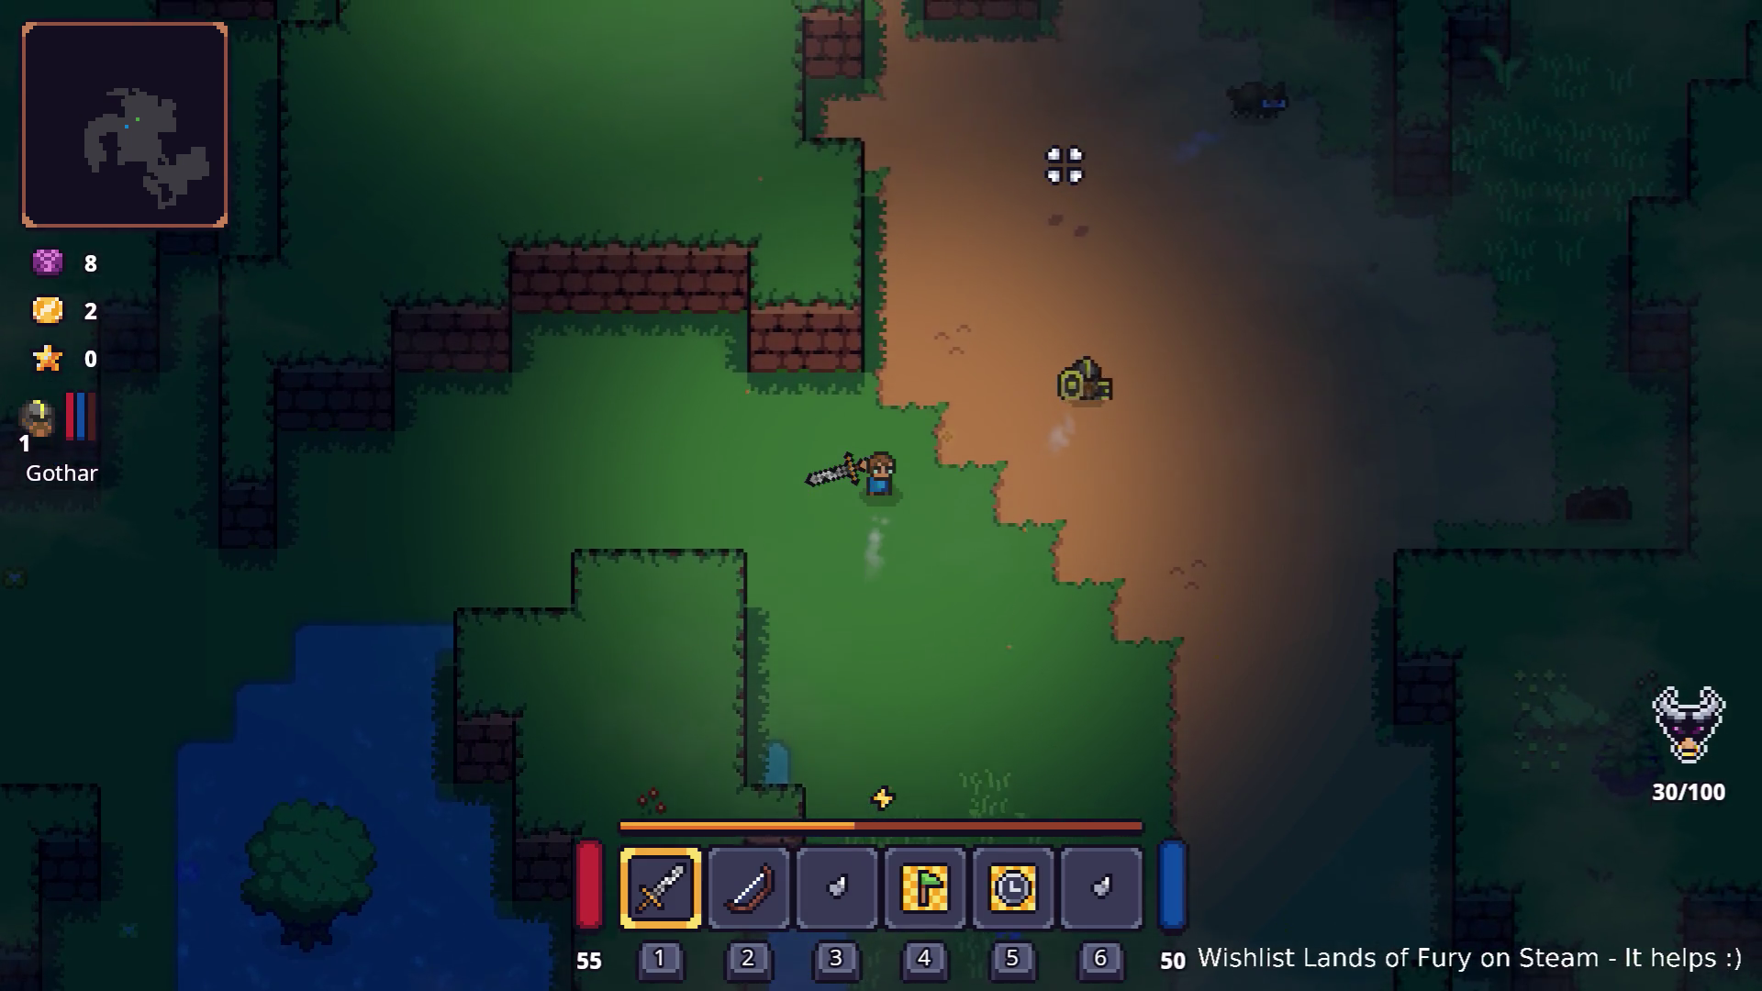
key("w")
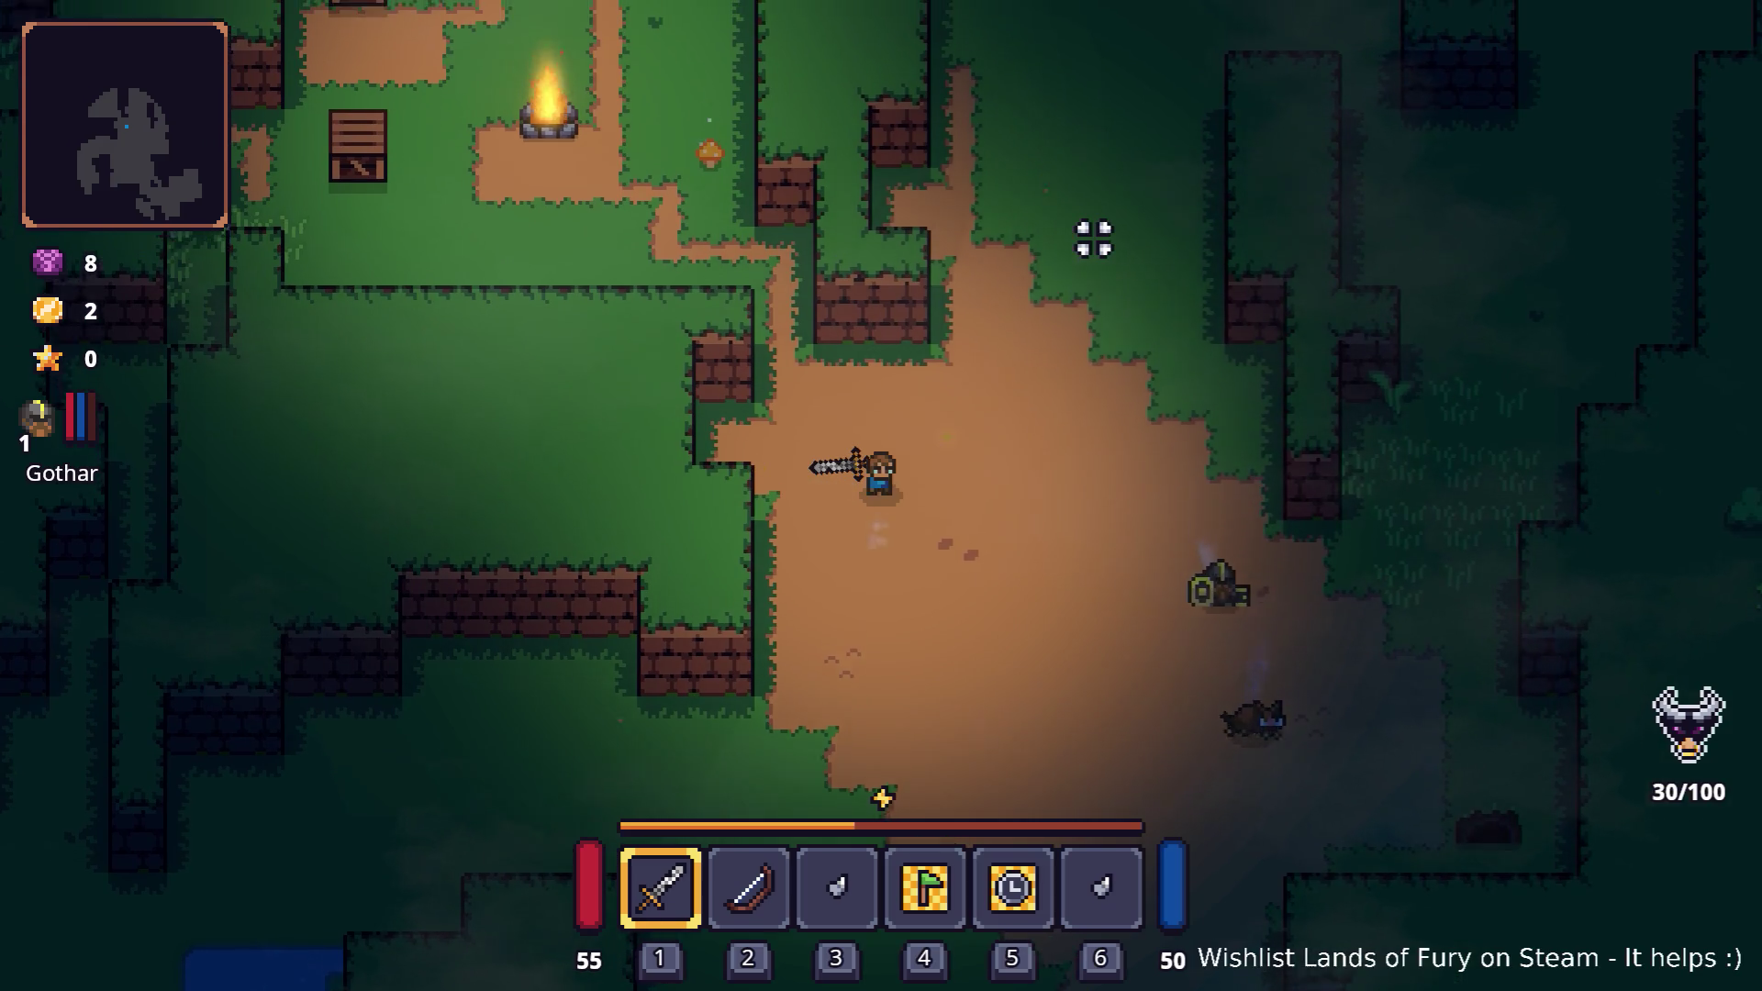
key("w")
key("s")
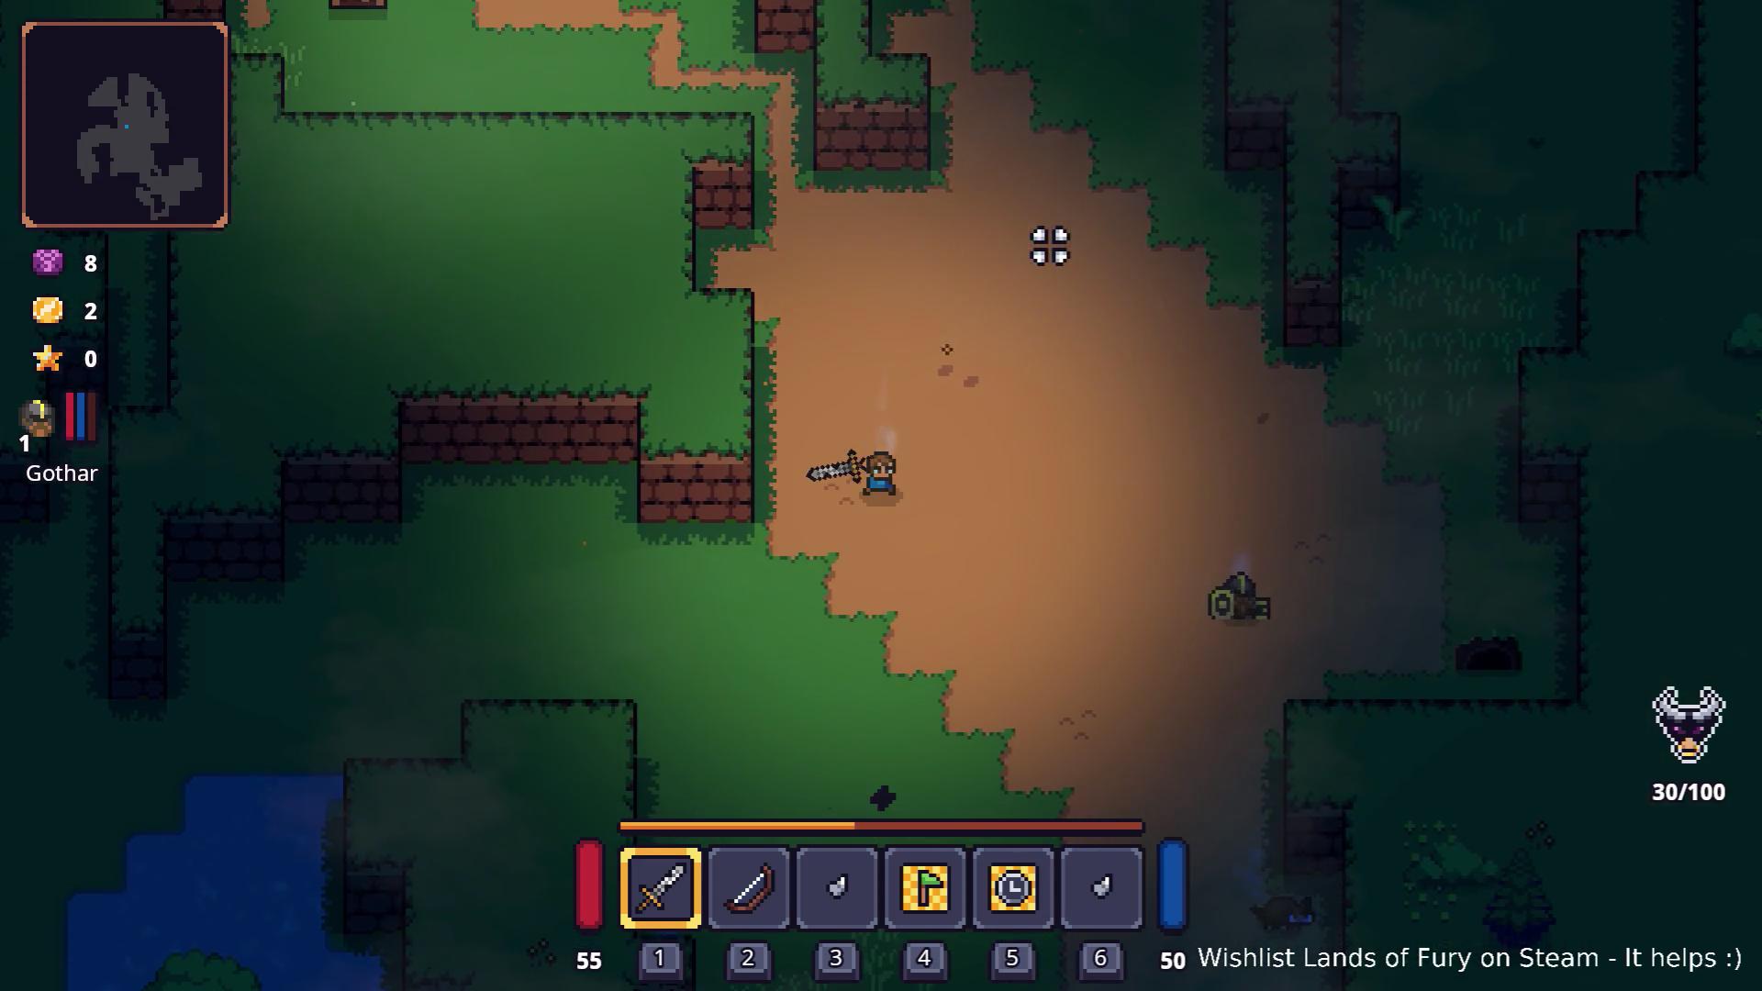
- Walk west across the grass and south along the lake shore
key("a")
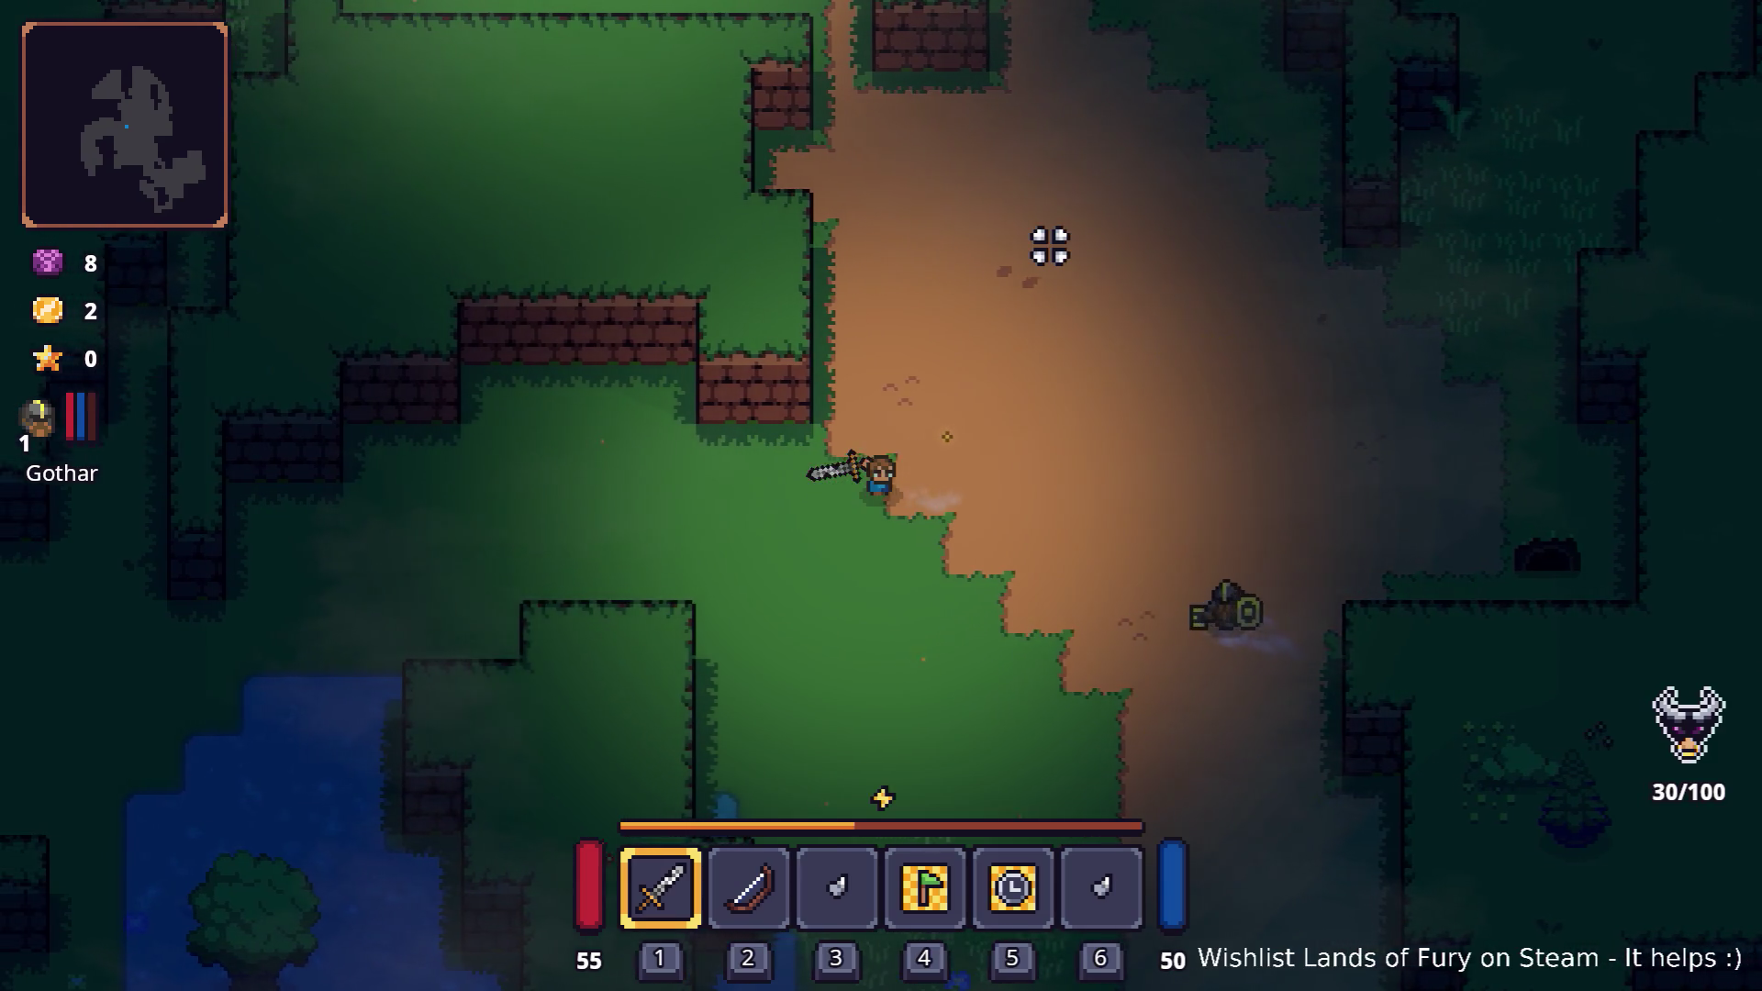
key("a")
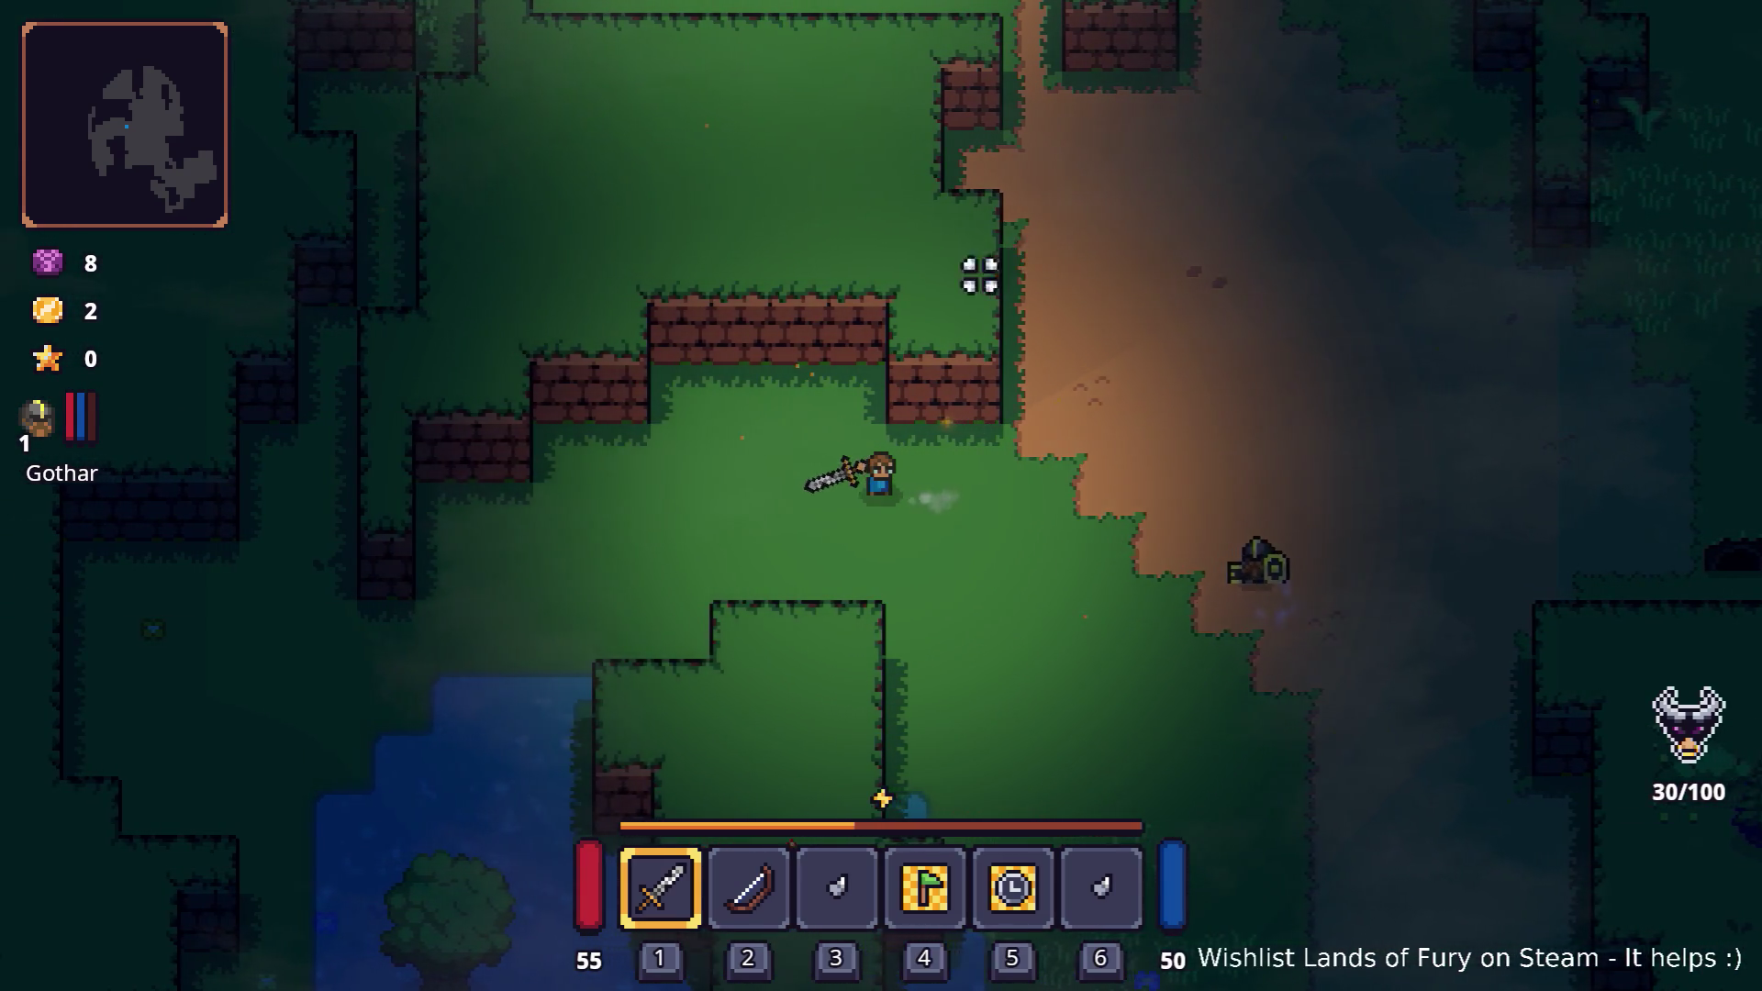
key("a")
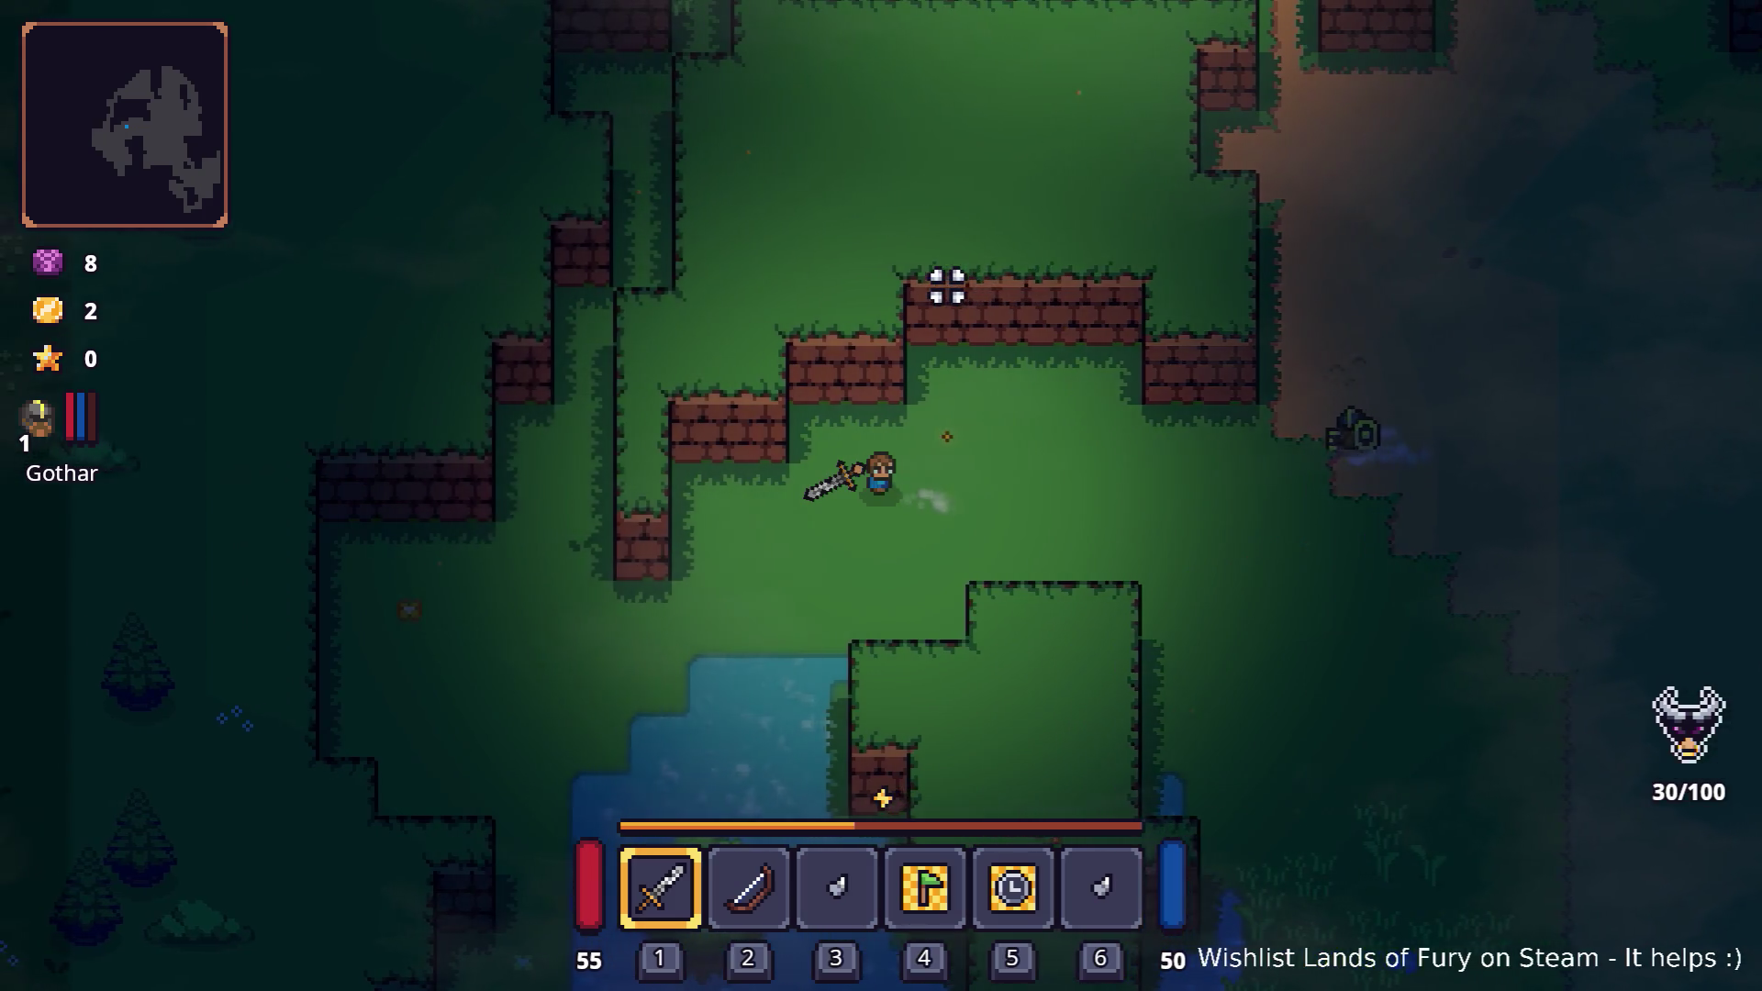
key("s")
key("s")
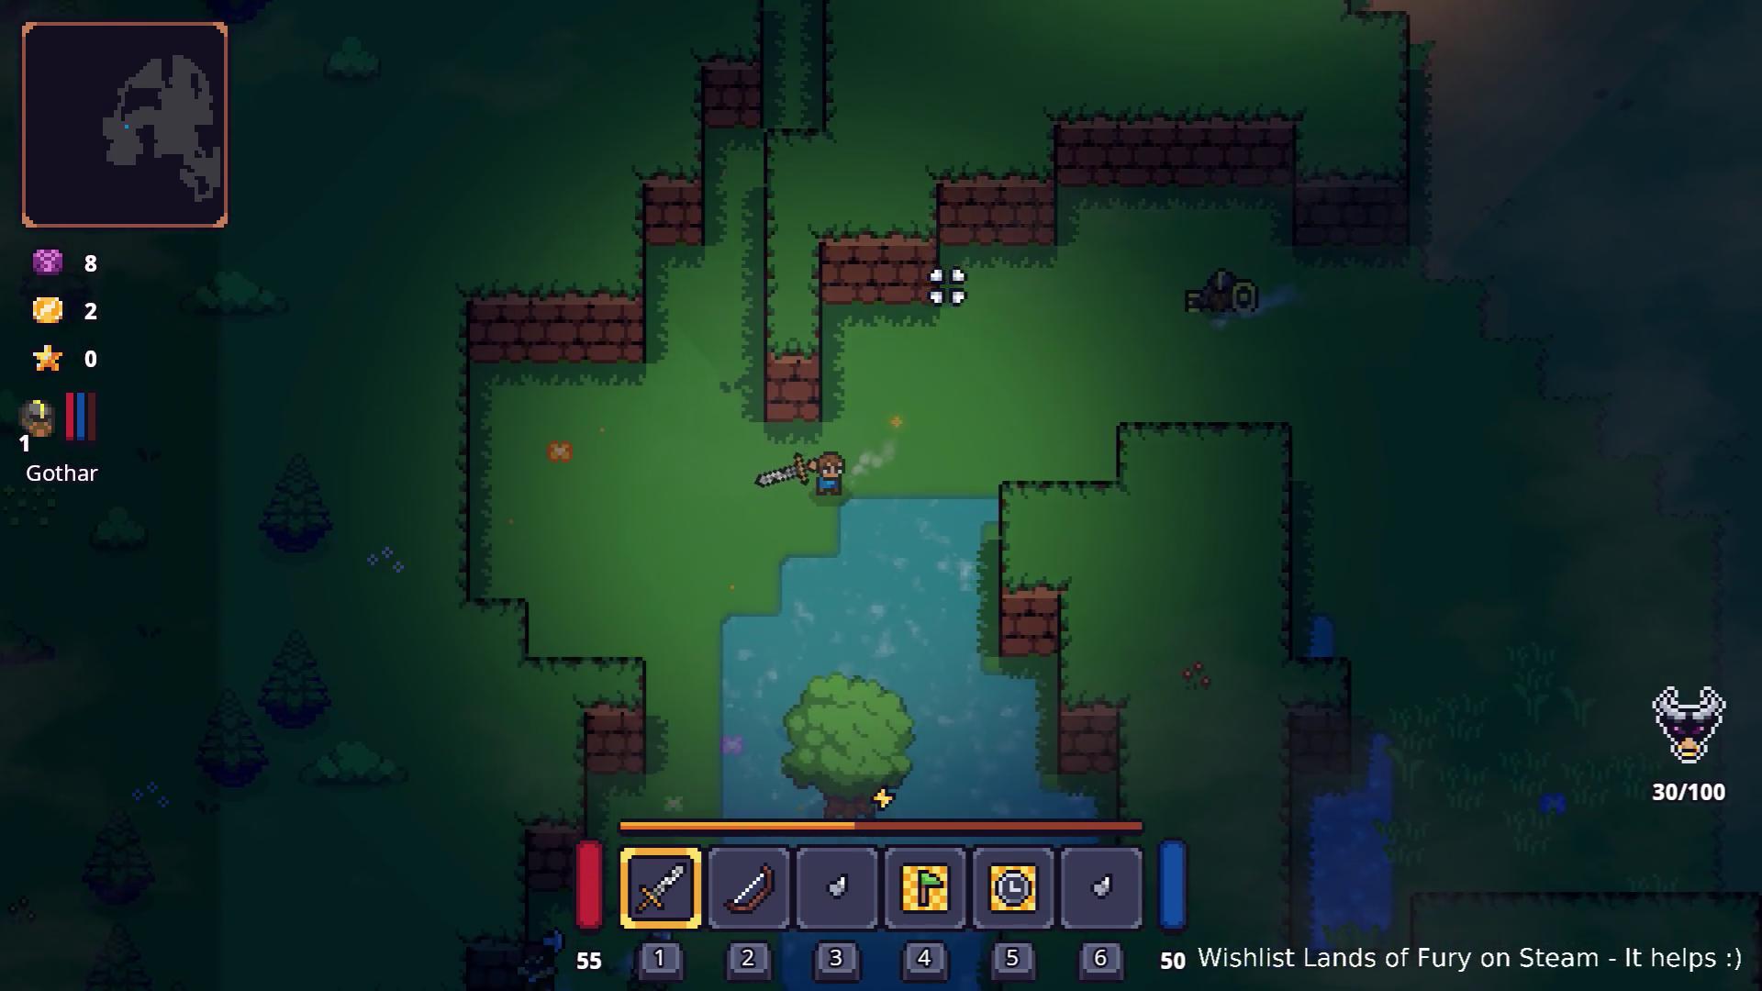
key("s")
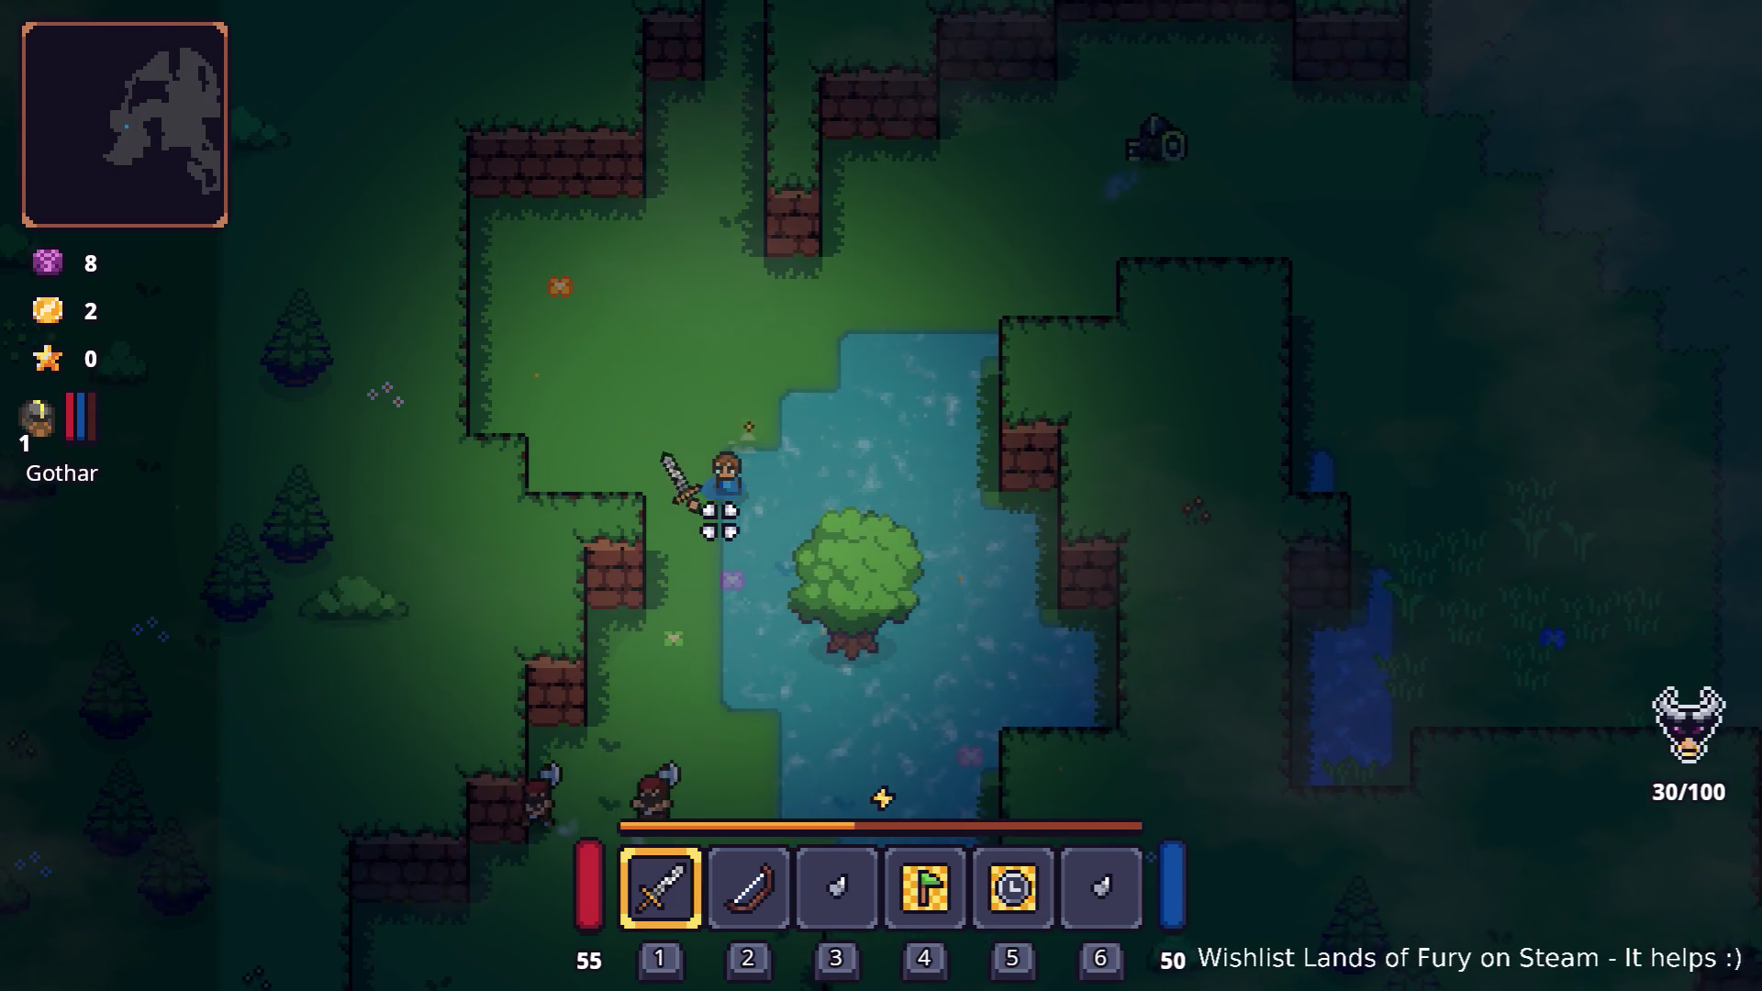
key("a")
key("s")
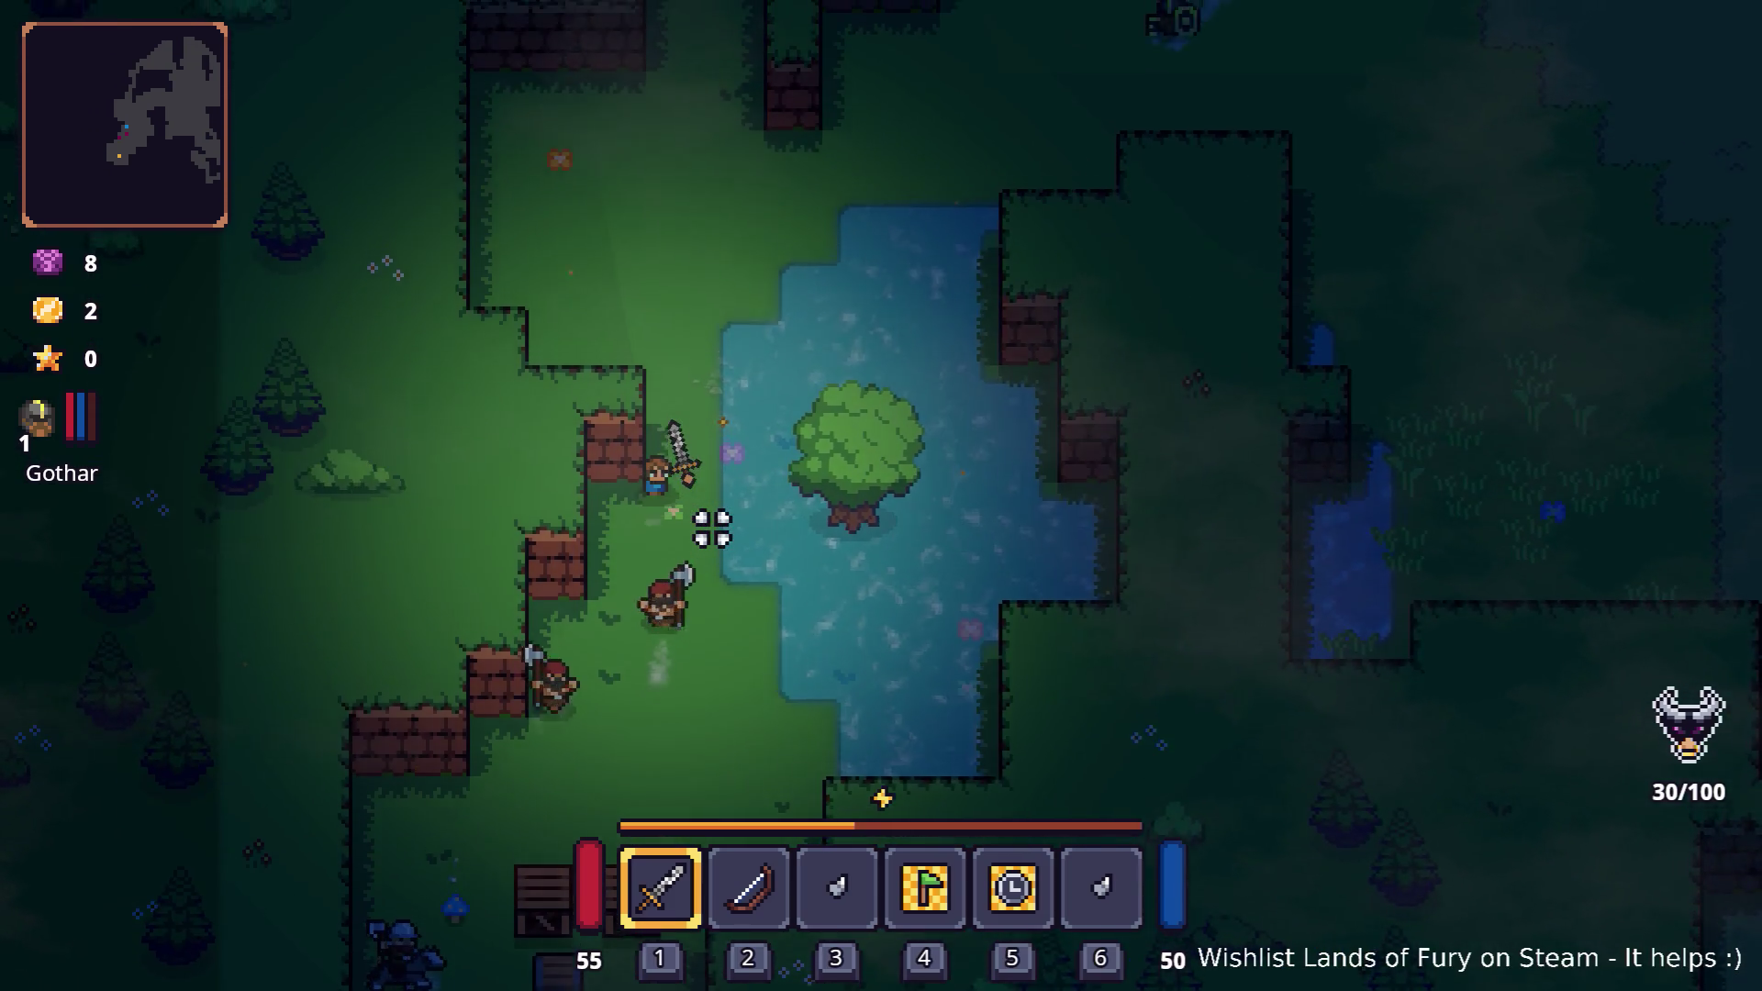
key("w")
key("w")
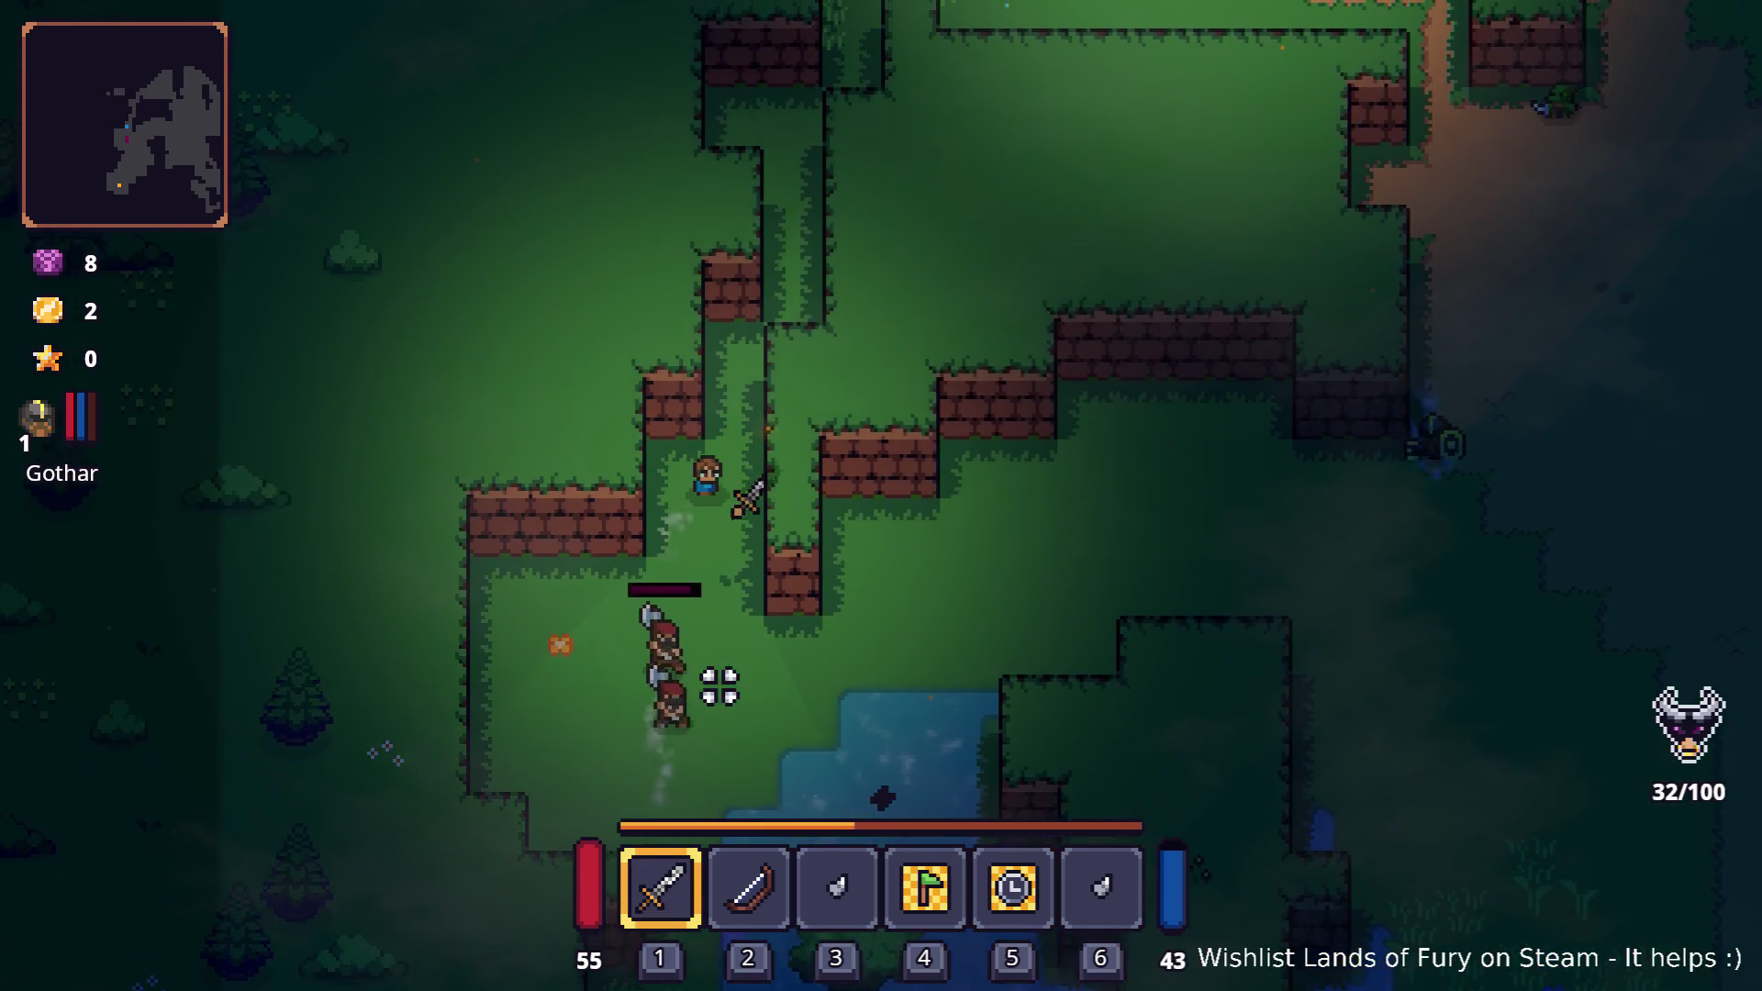
- Strike the two bandits closing in, then move toward the crates
left_click(614, 747)
left_click(595, 742)
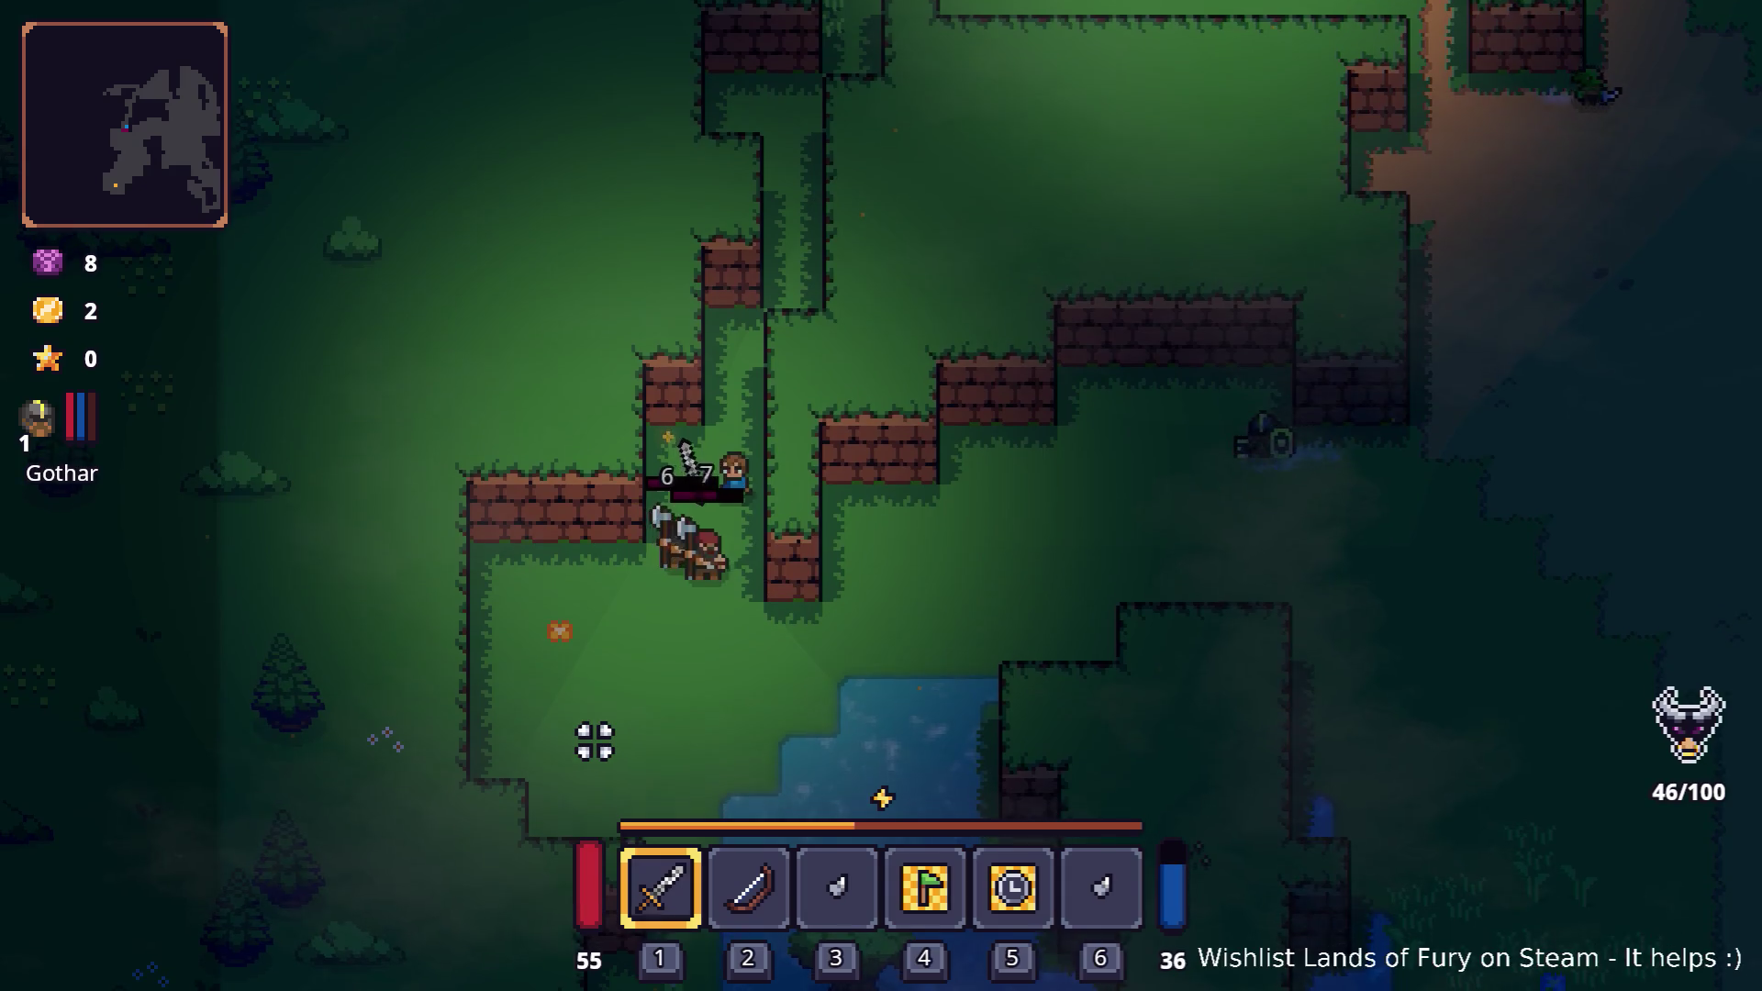
left_click(595, 741)
left_click(596, 739)
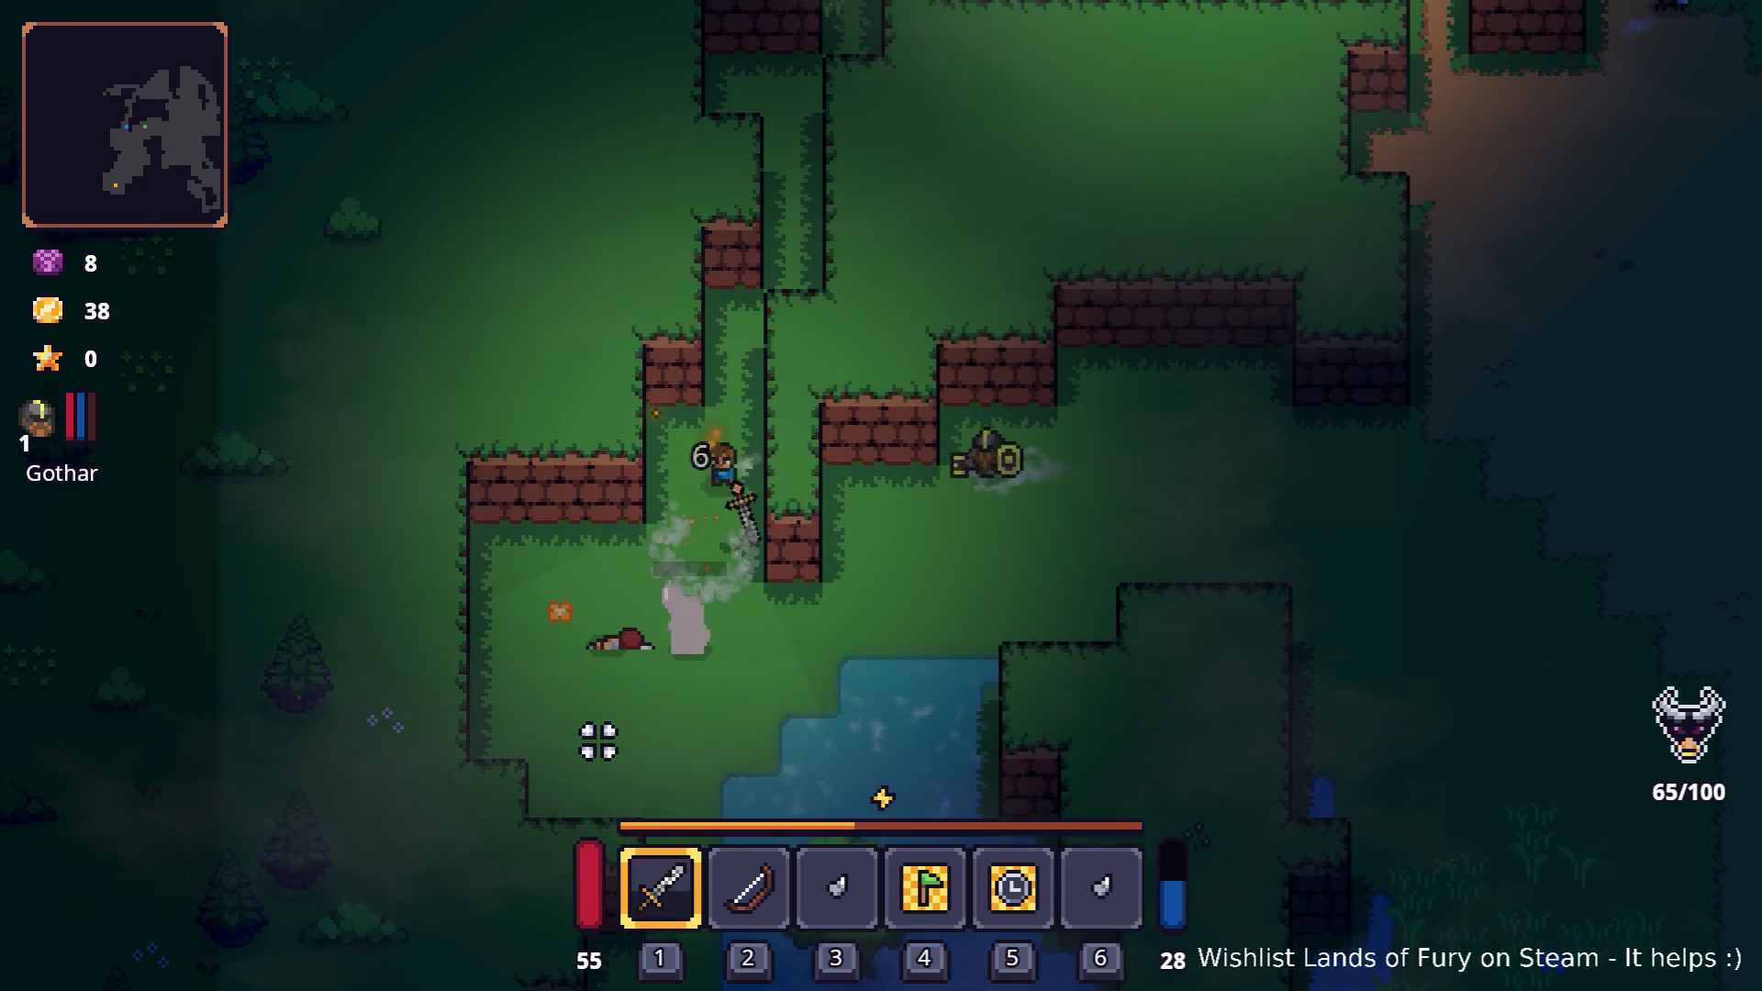
key("s")
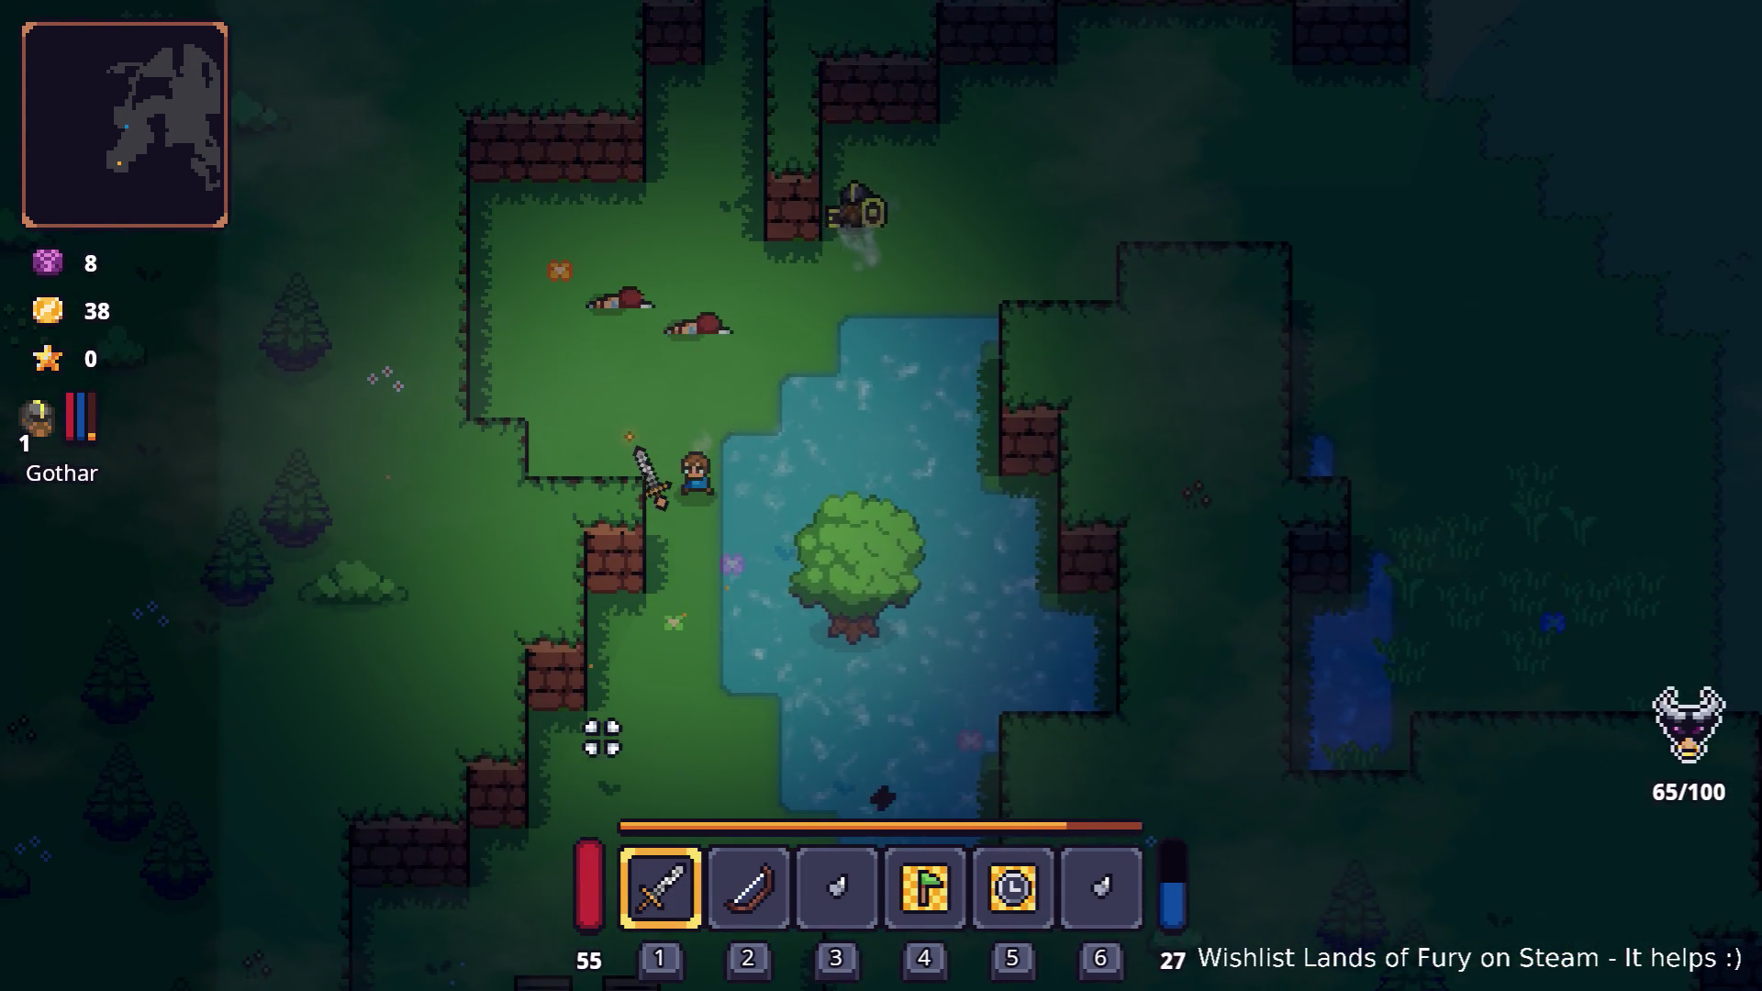
key("s")
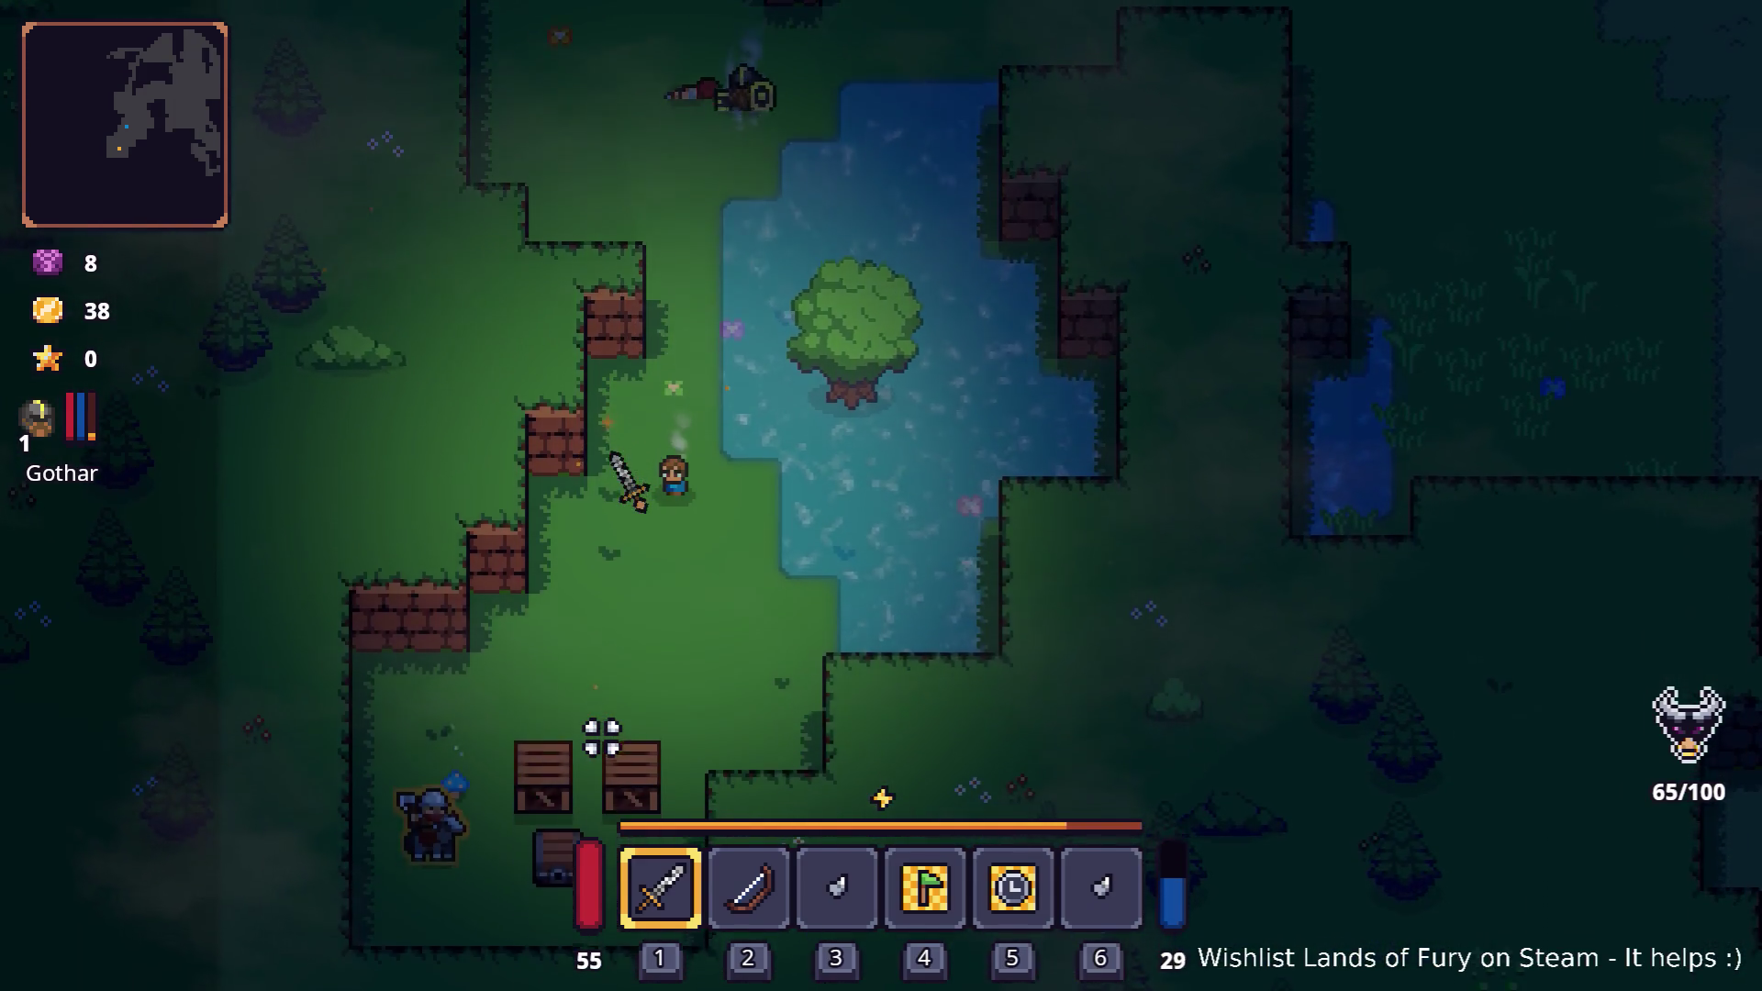
key("w")
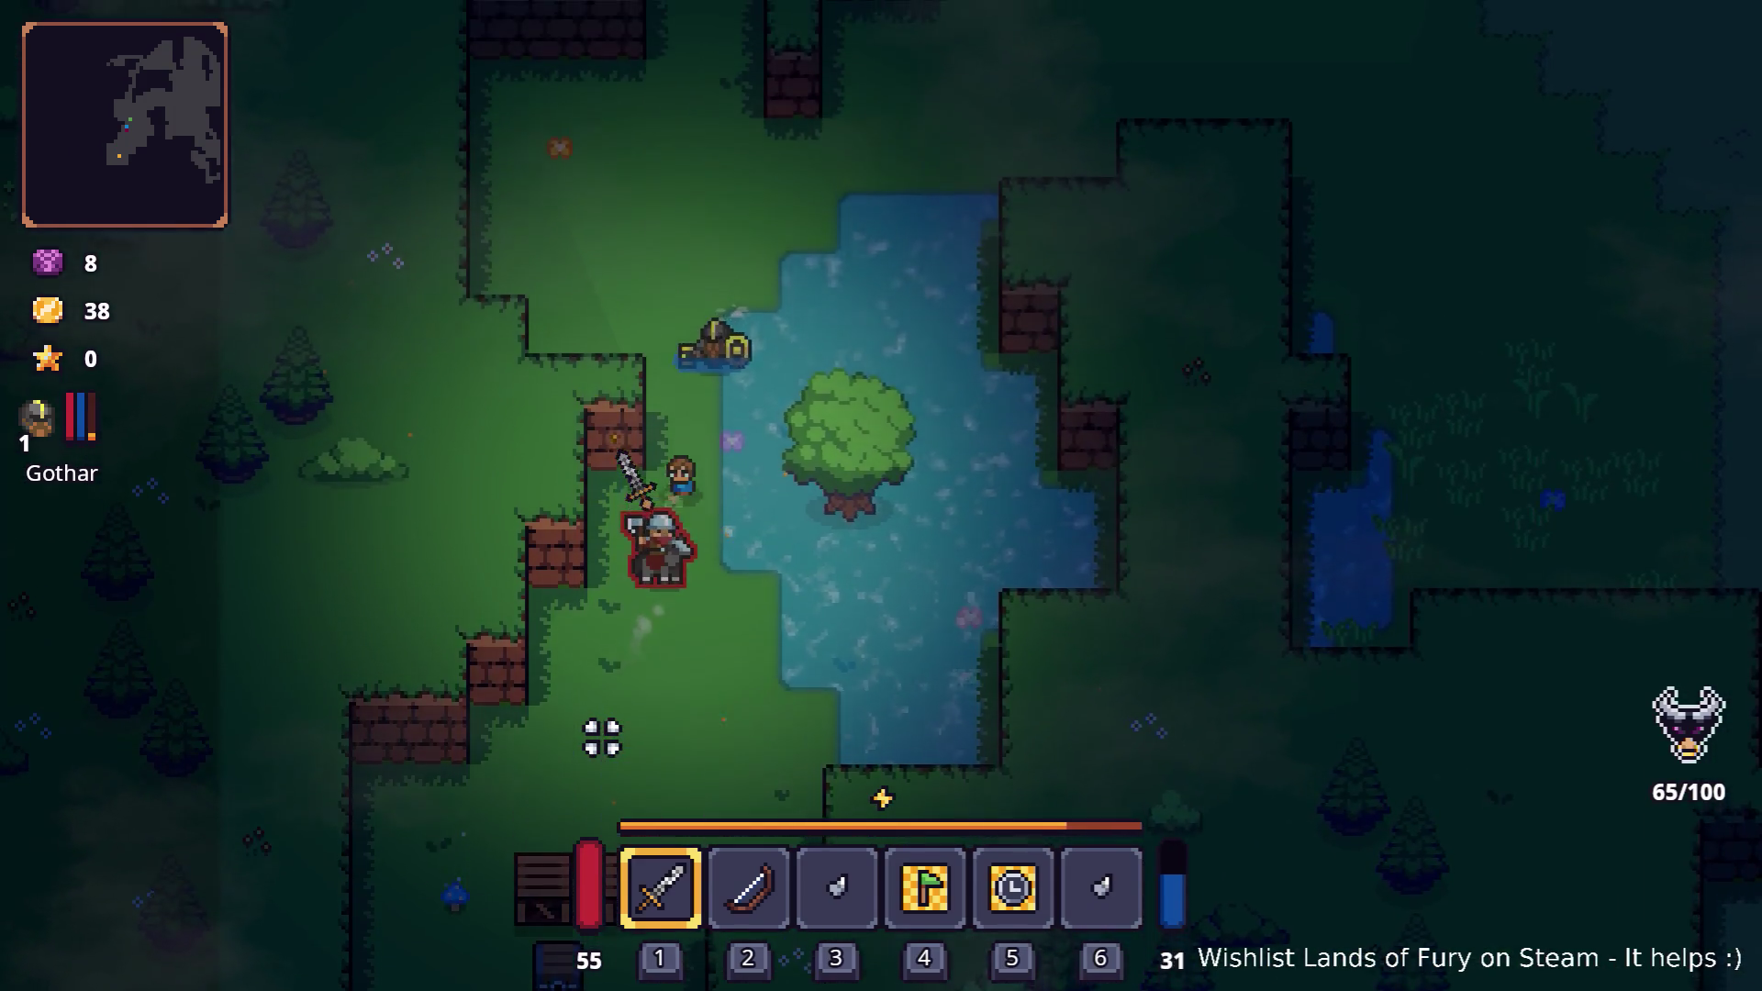
key("s")
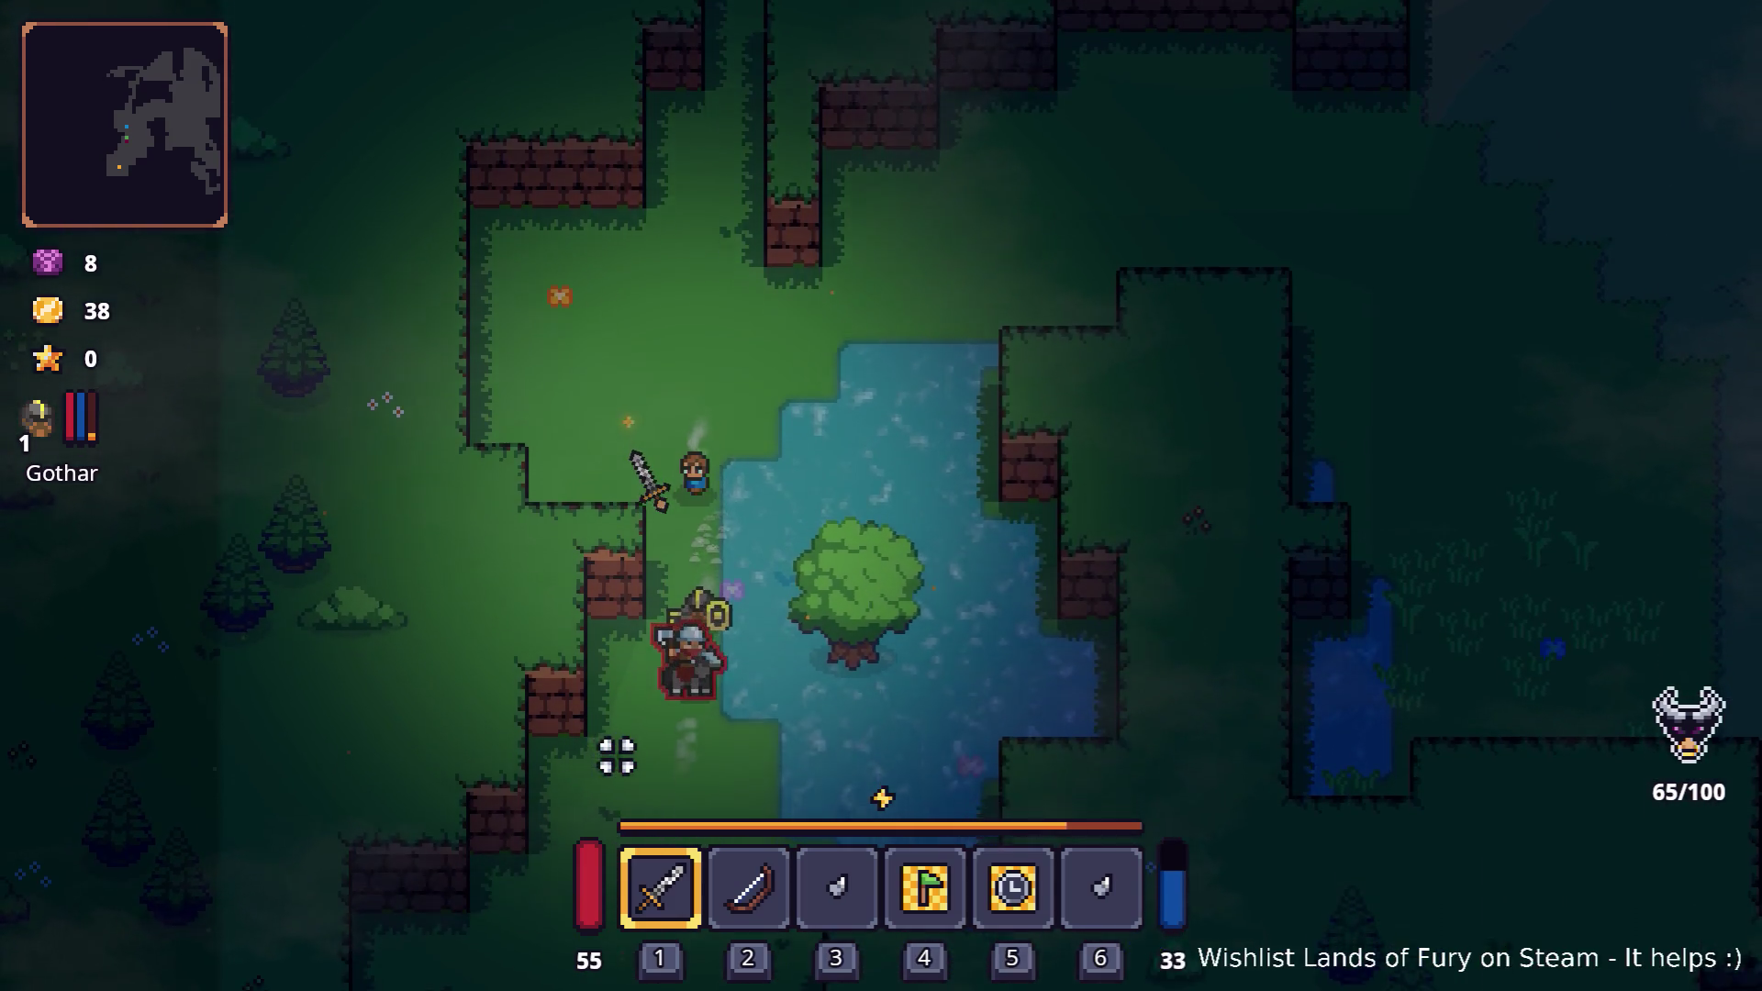
- Kill the remaining bandit and smash the two wooden crates
left_click(688, 822)
left_click(744, 829)
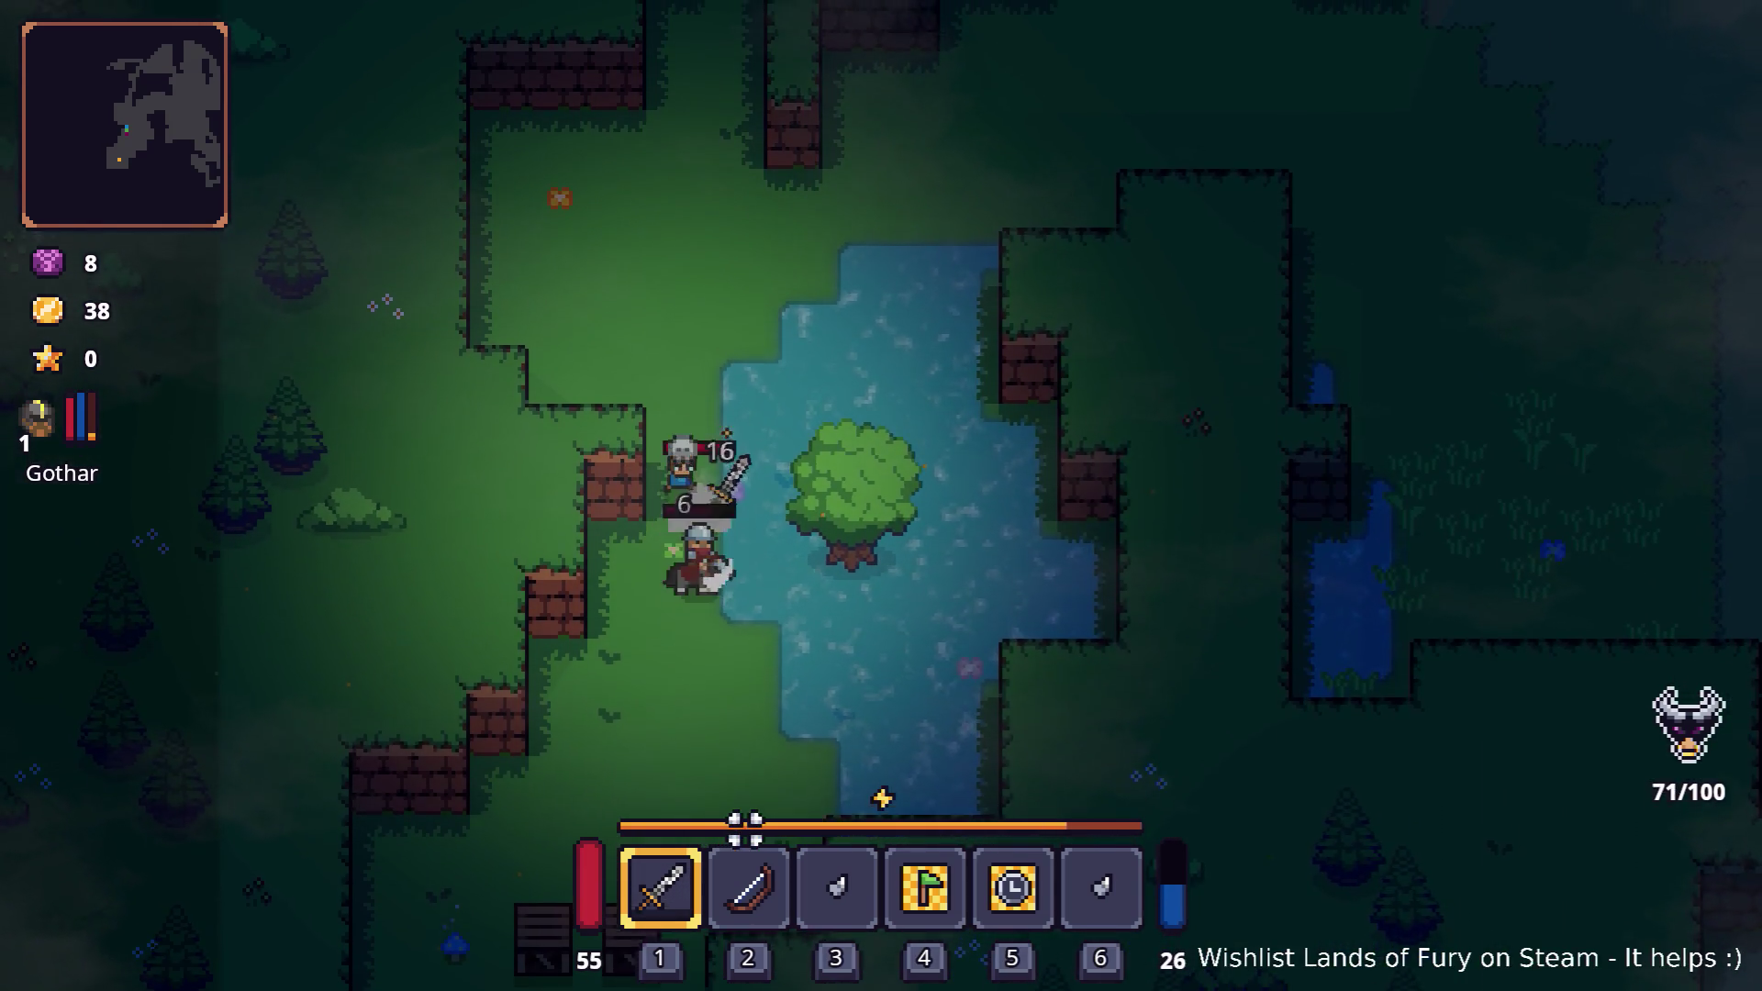
left_click(763, 816)
left_click(804, 787)
key("s")
left_click(773, 784)
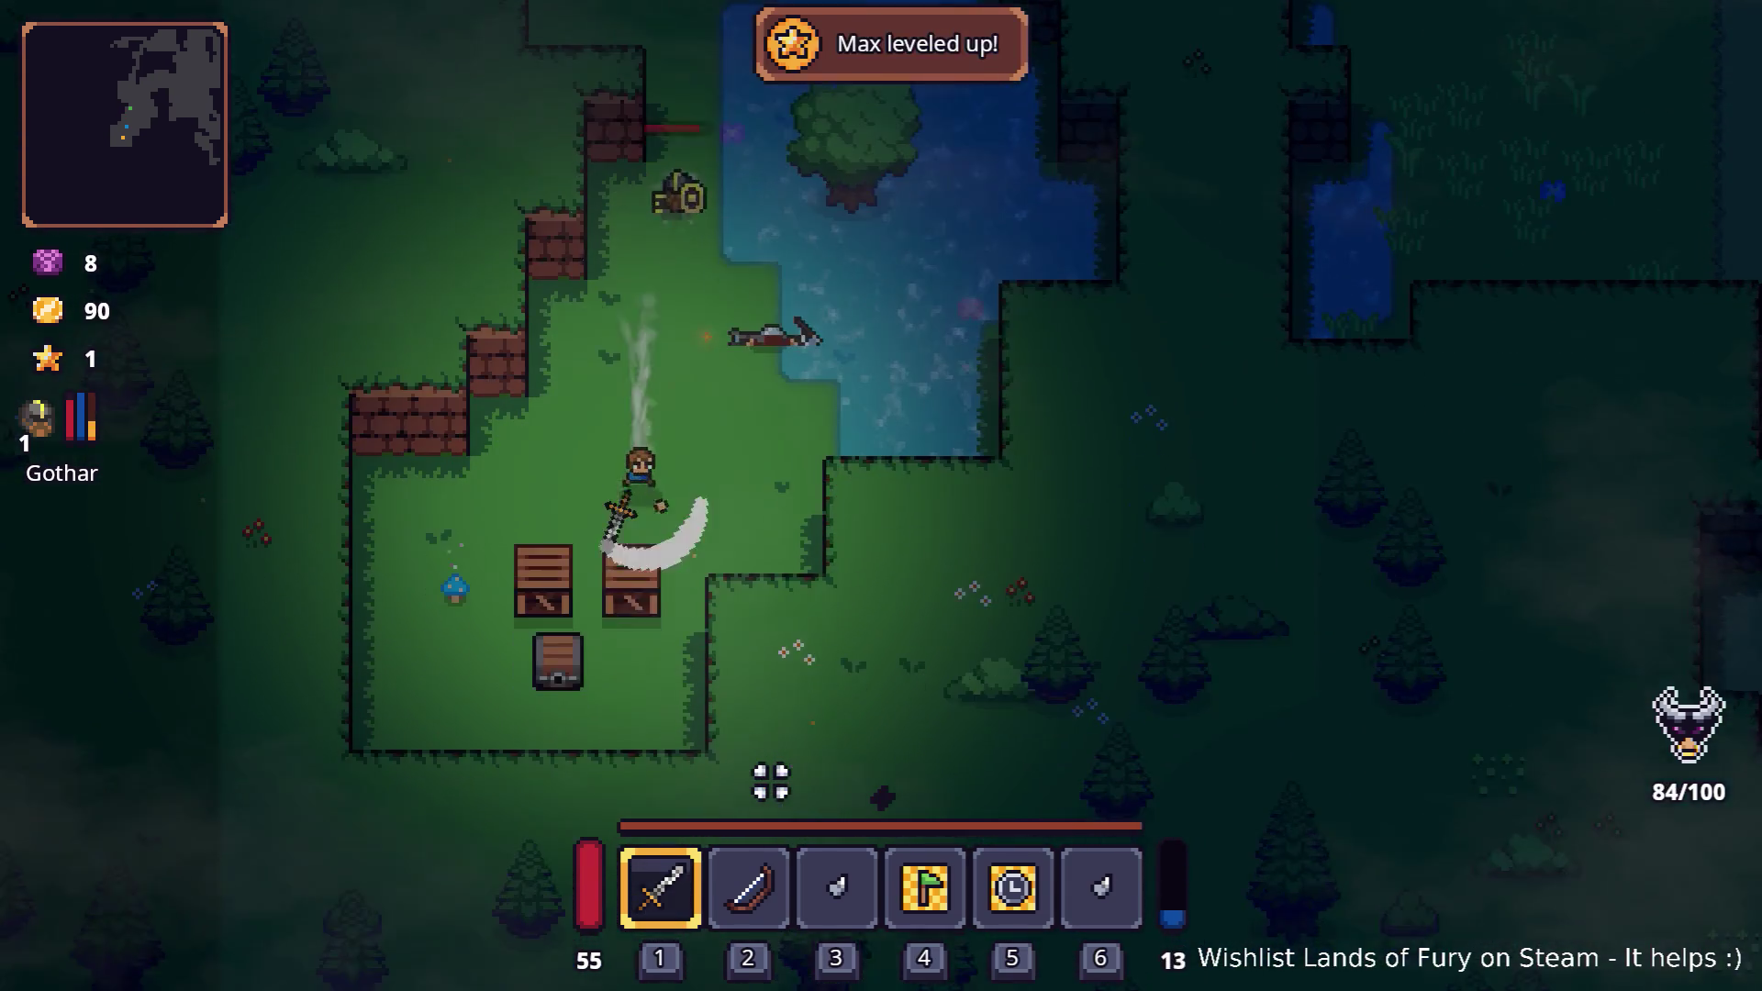
left_click(522, 707)
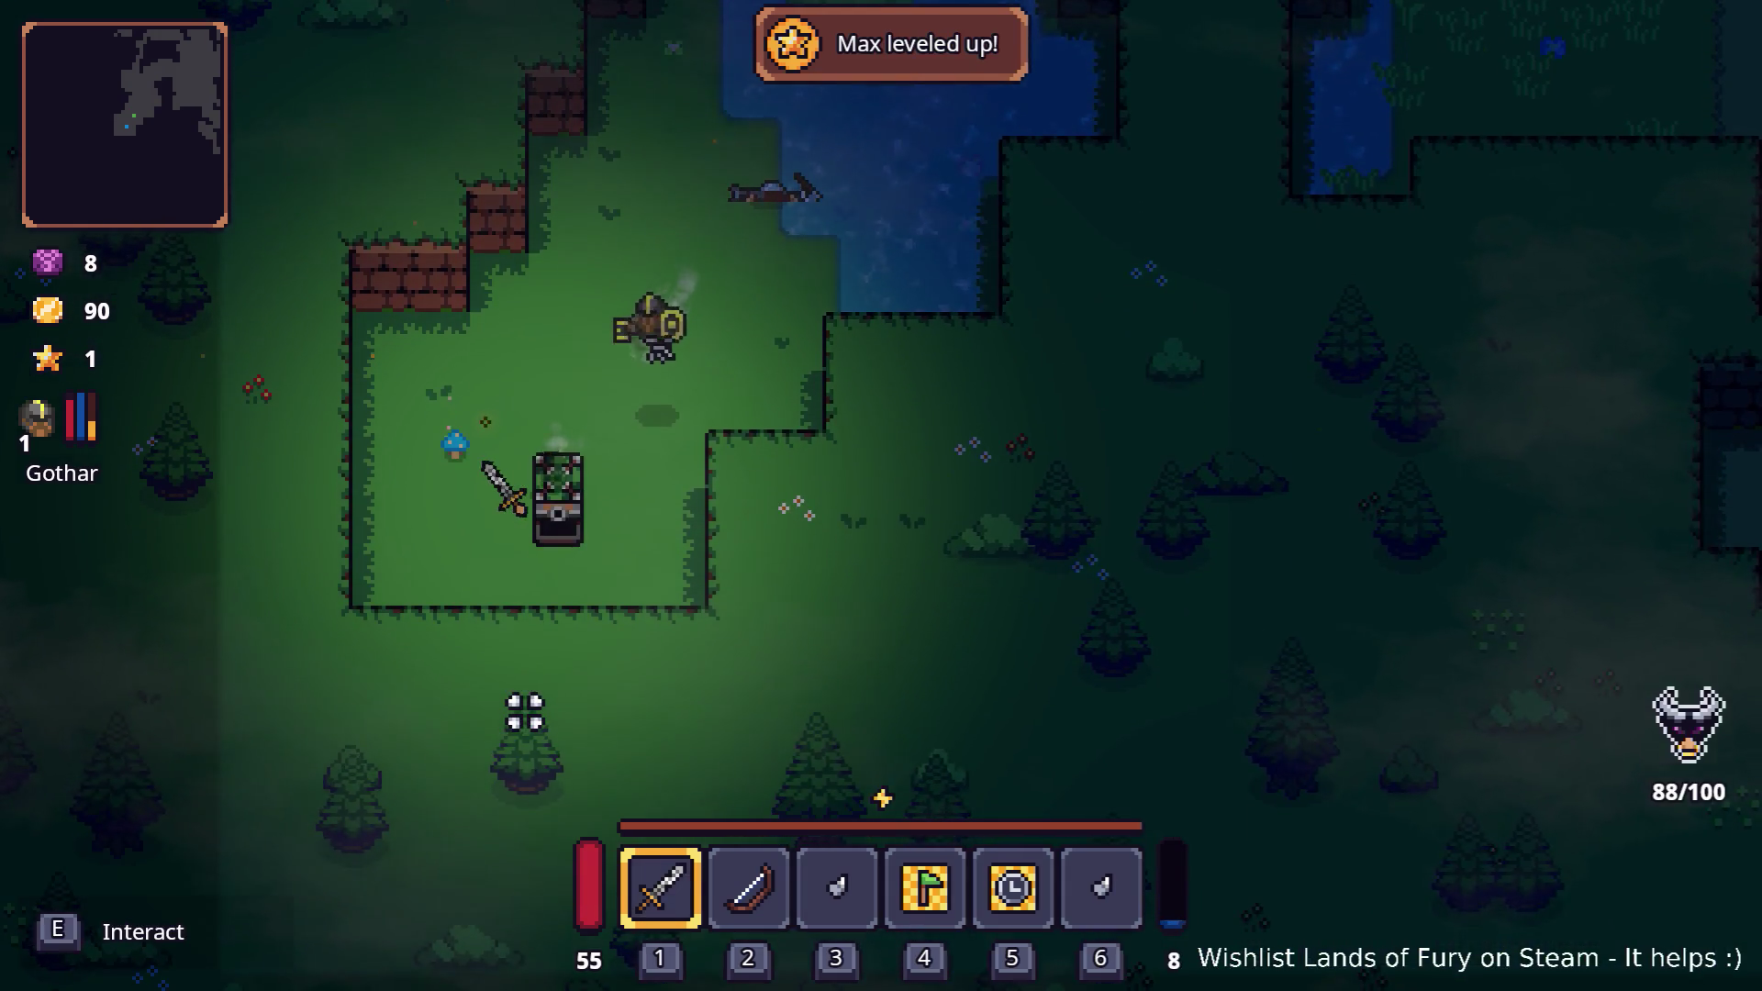
key("w")
- Socket the Shrapnel Shot rune into the Rusty Sword, then unleash the fury ability
key("i")
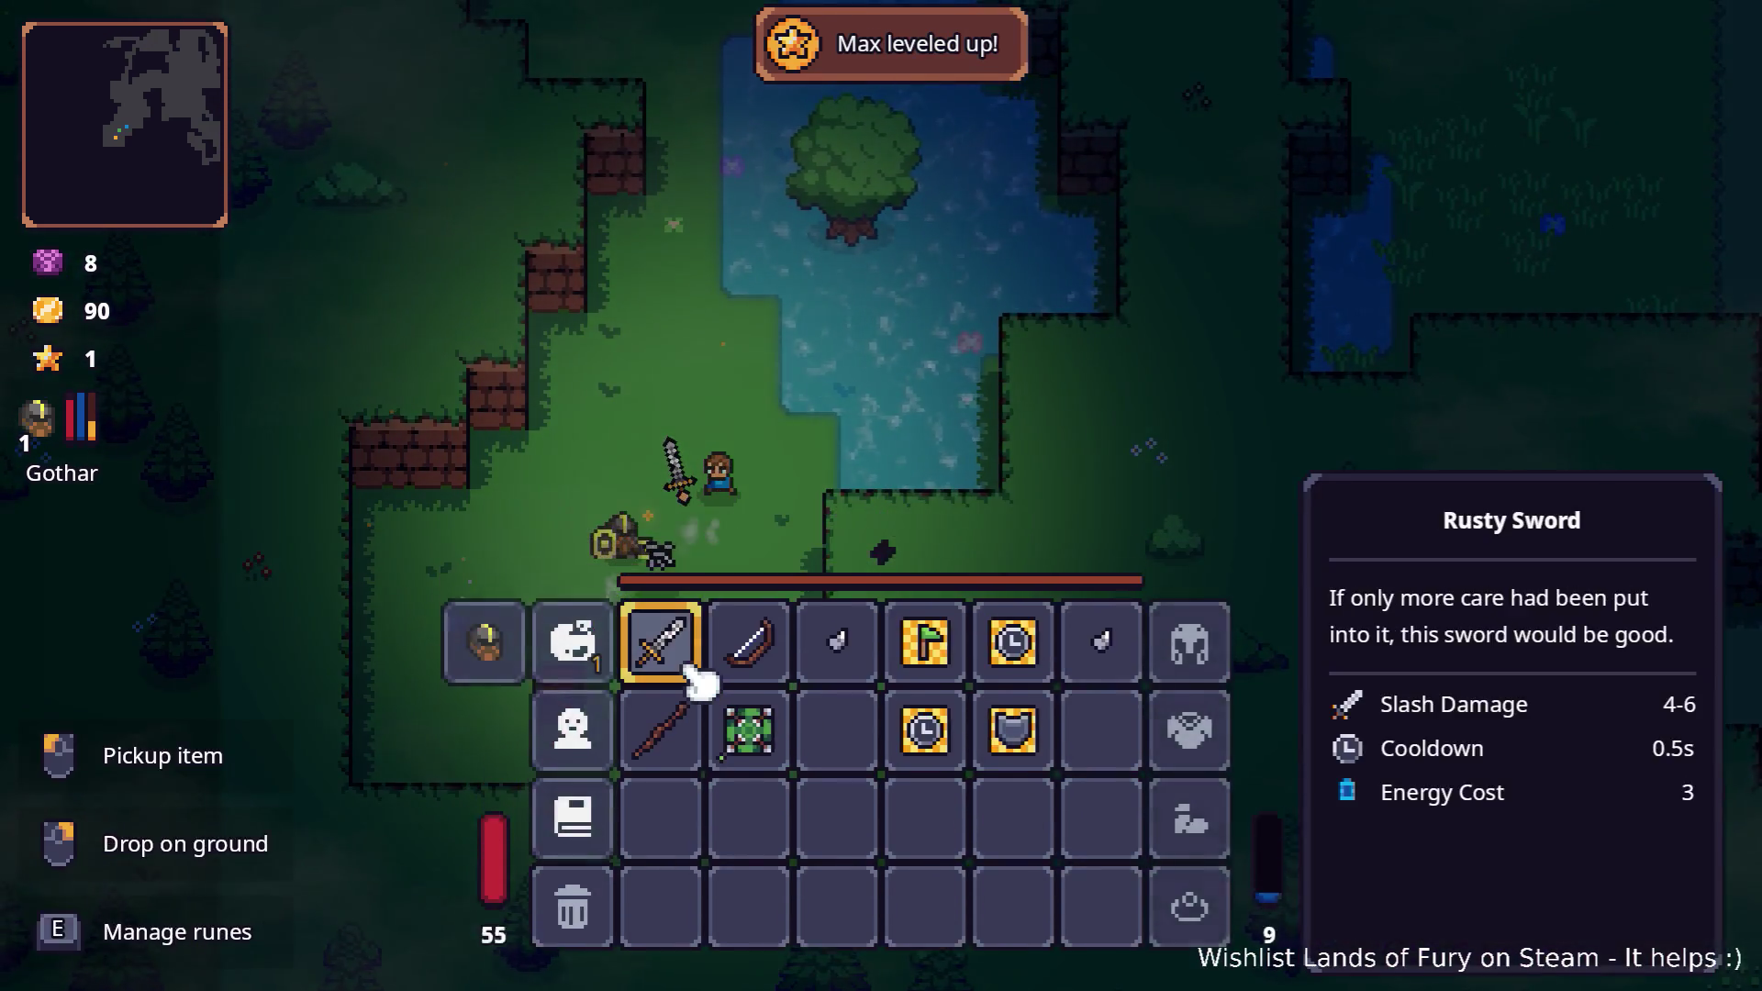
right_click(679, 669)
left_click(752, 514)
left_click(754, 391)
key("i")
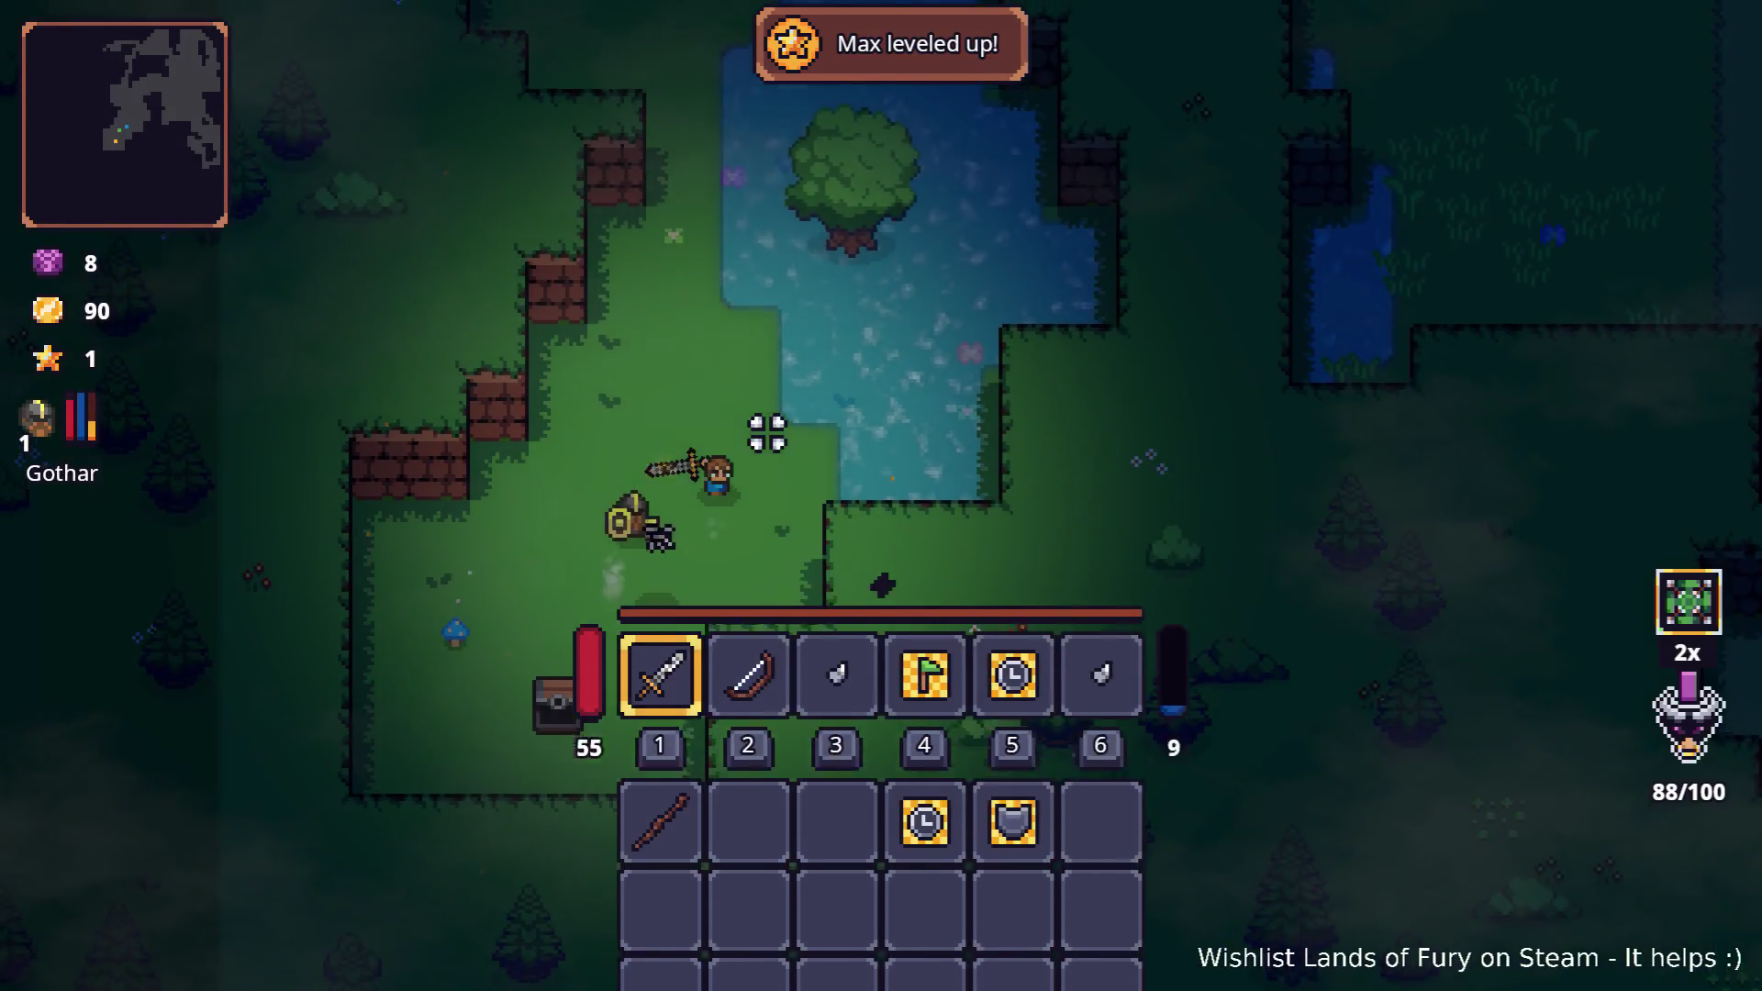
right_click(907, 265)
- Walk north past the pond and shoot two arrows at a distant enemy with the bow
key("w")
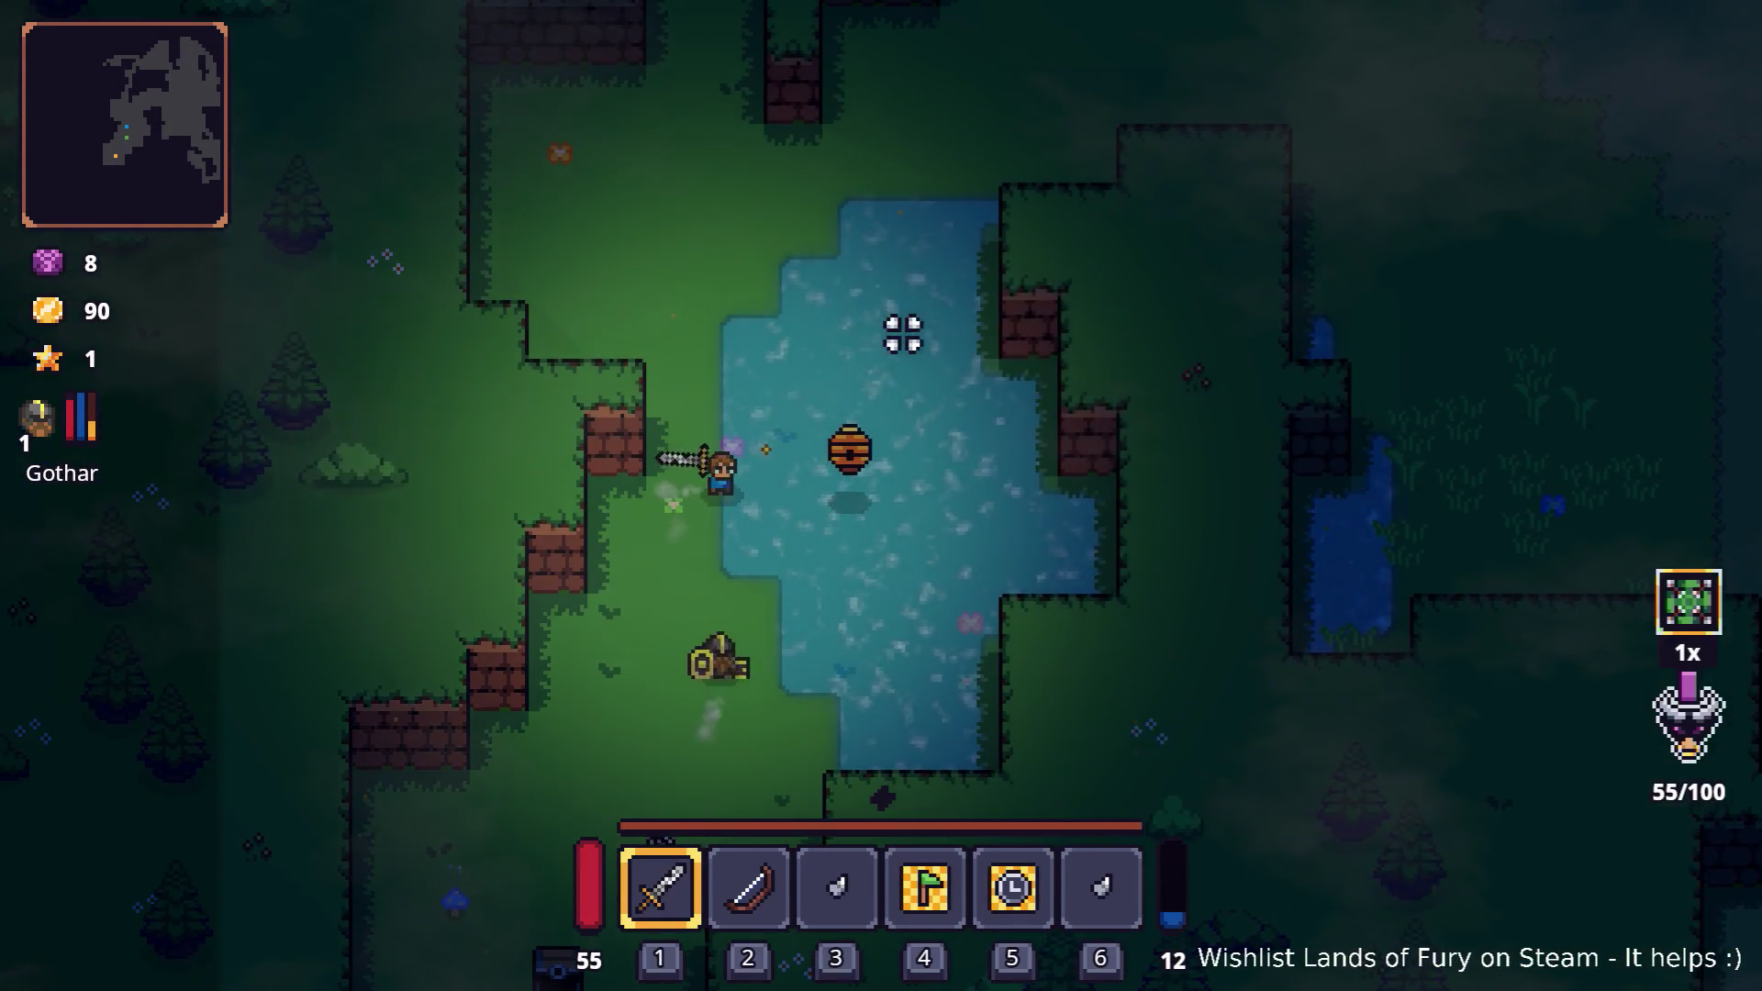
key("w")
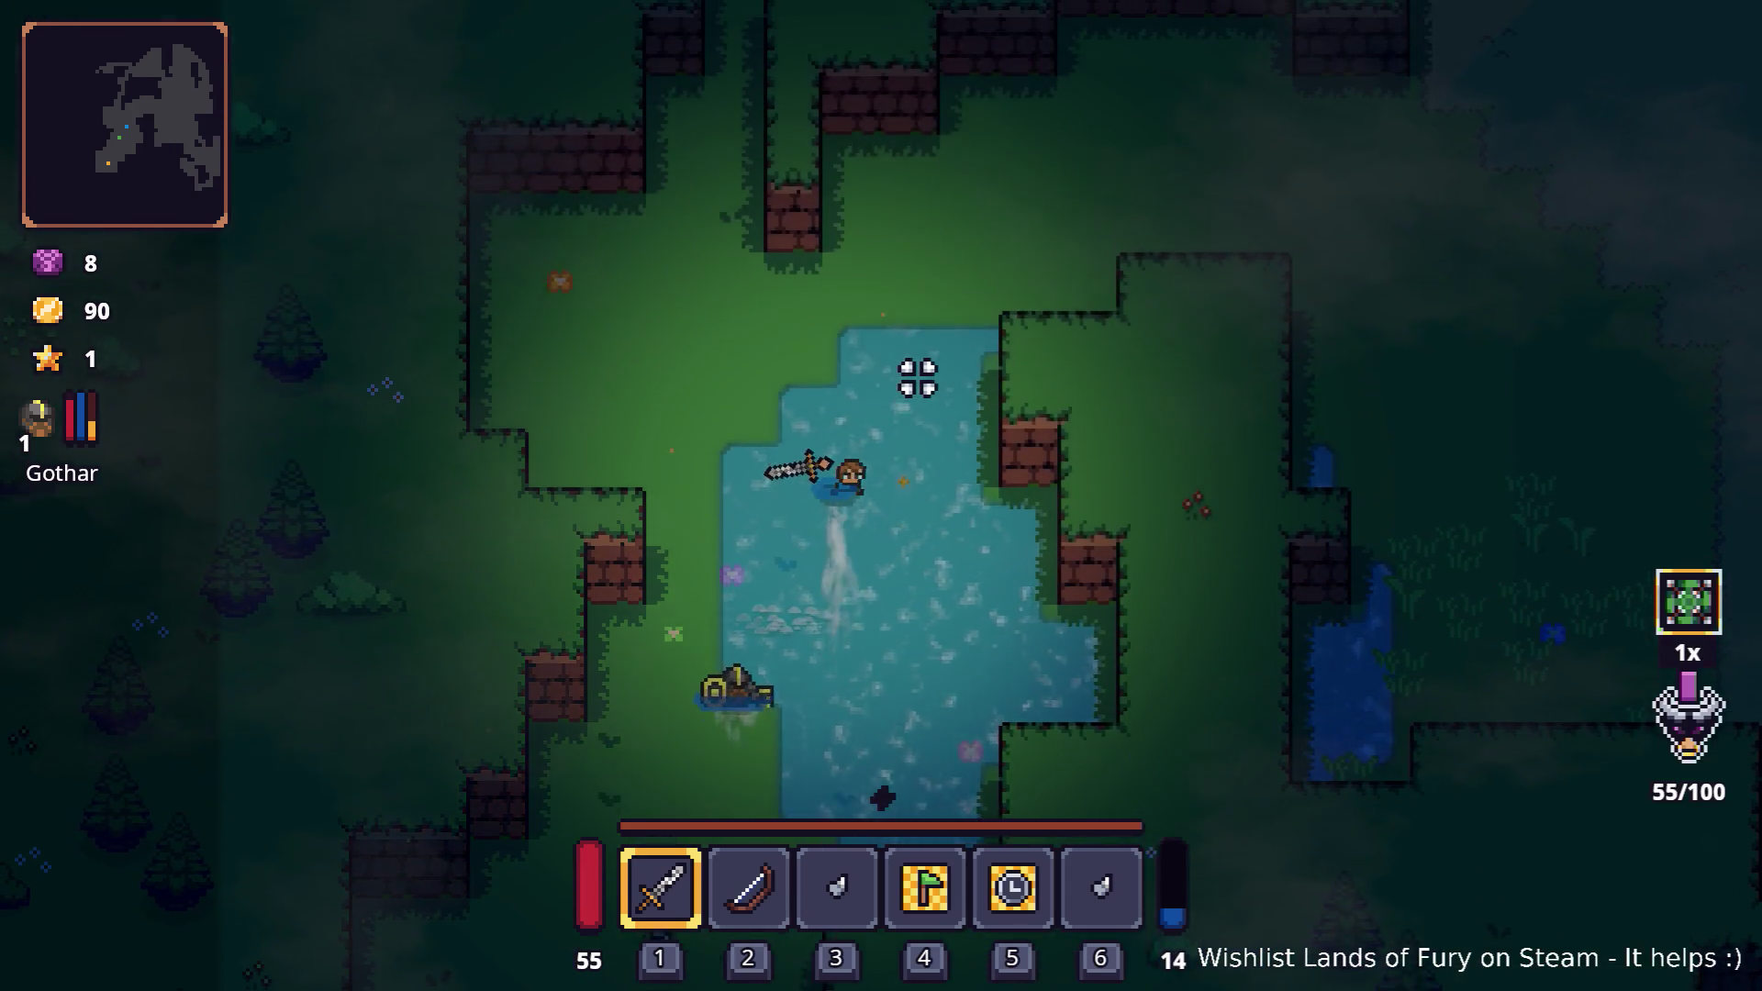
key("w")
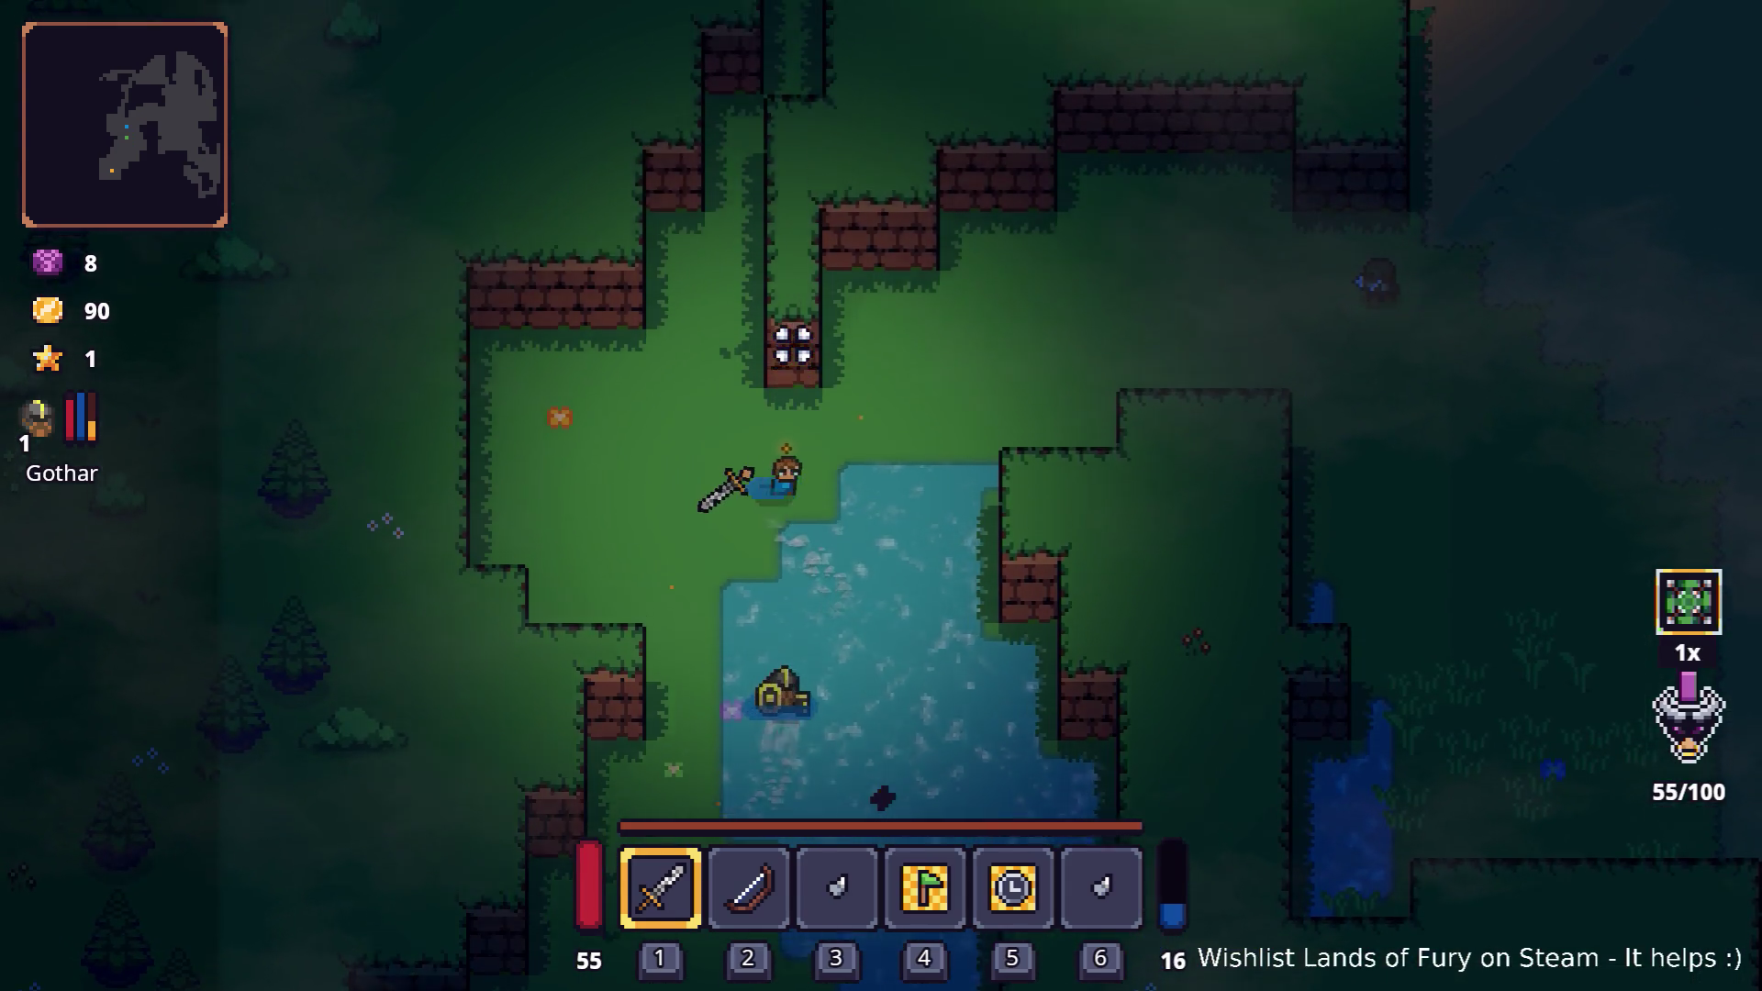
key("2")
key("d")
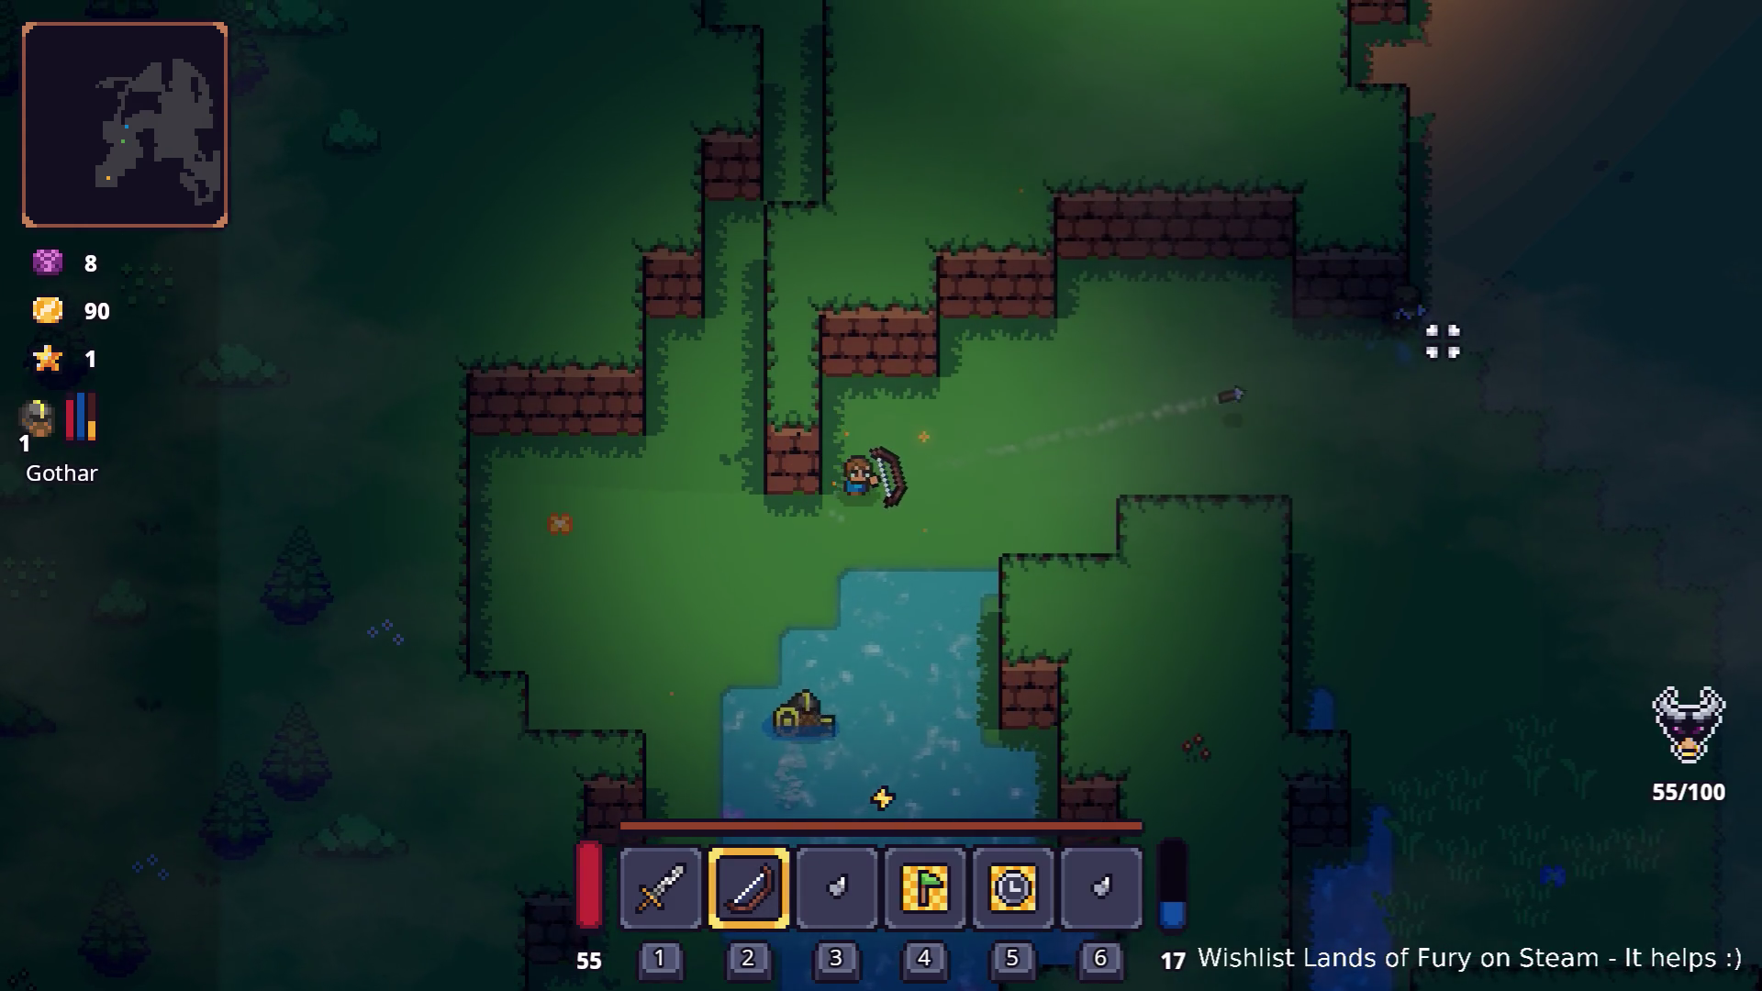
left_click(1440, 341)
key("d")
left_click(1409, 343)
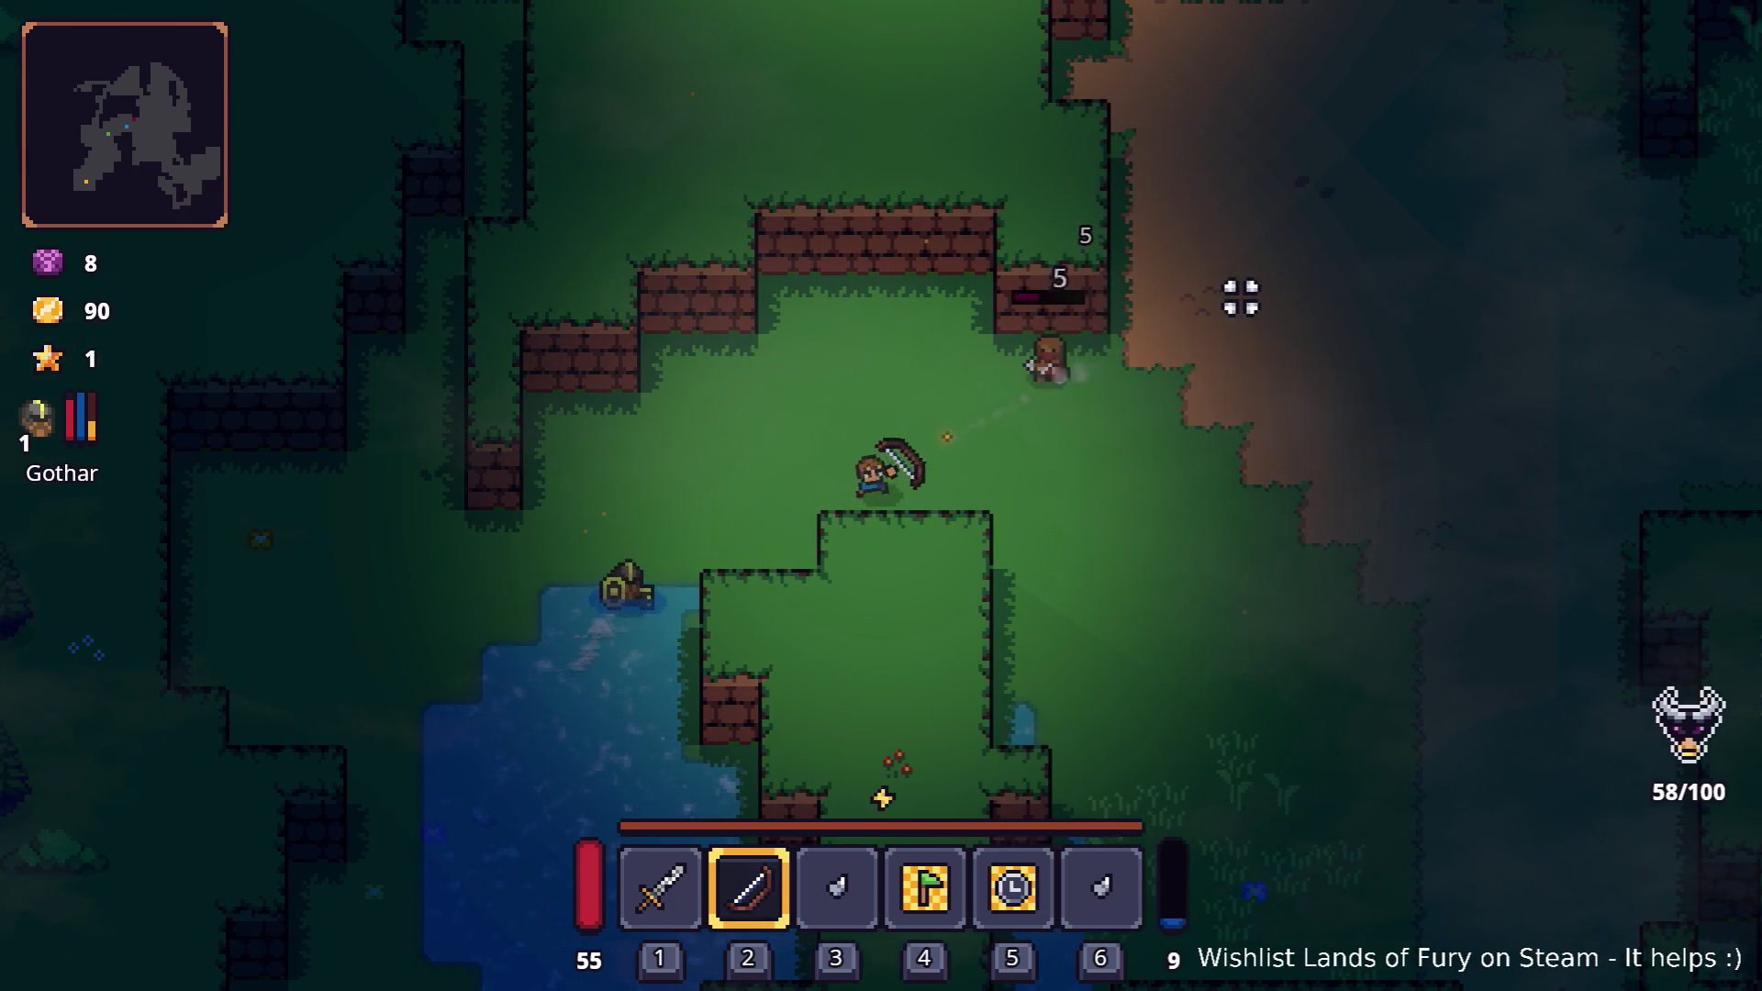
- Switch back to the sword, head toward the campfire enemy and break open the crate
key("d")
key("w")
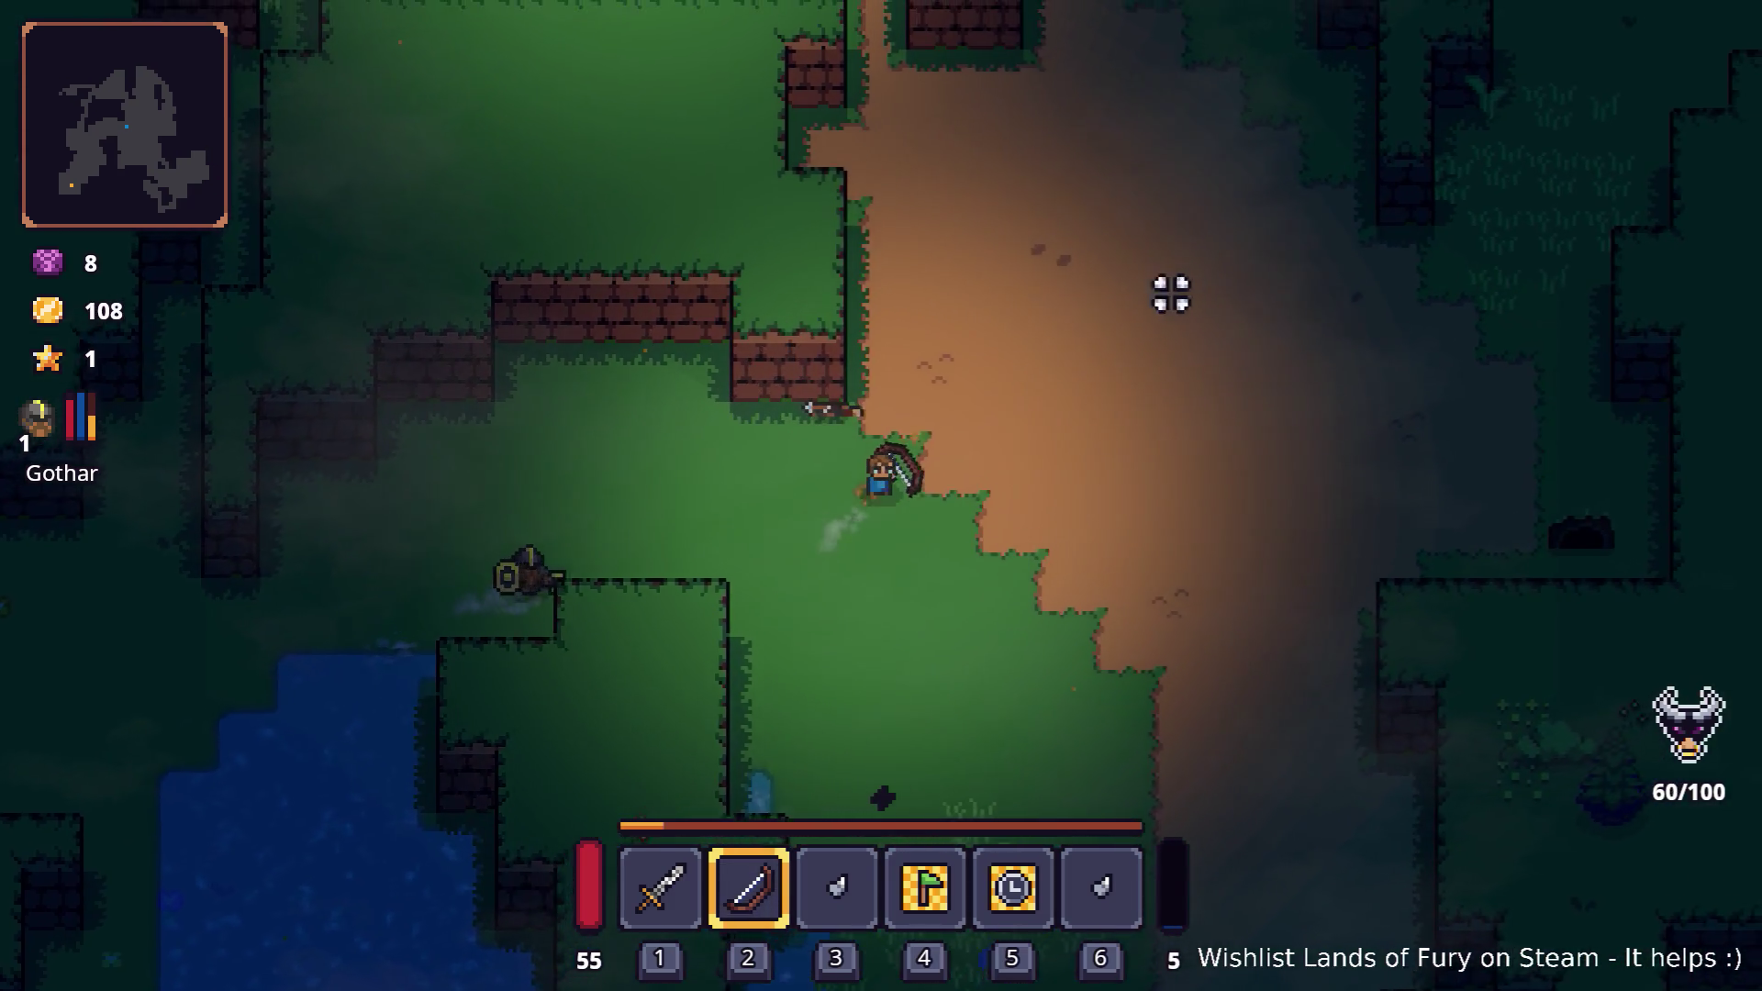
key("1")
key("w")
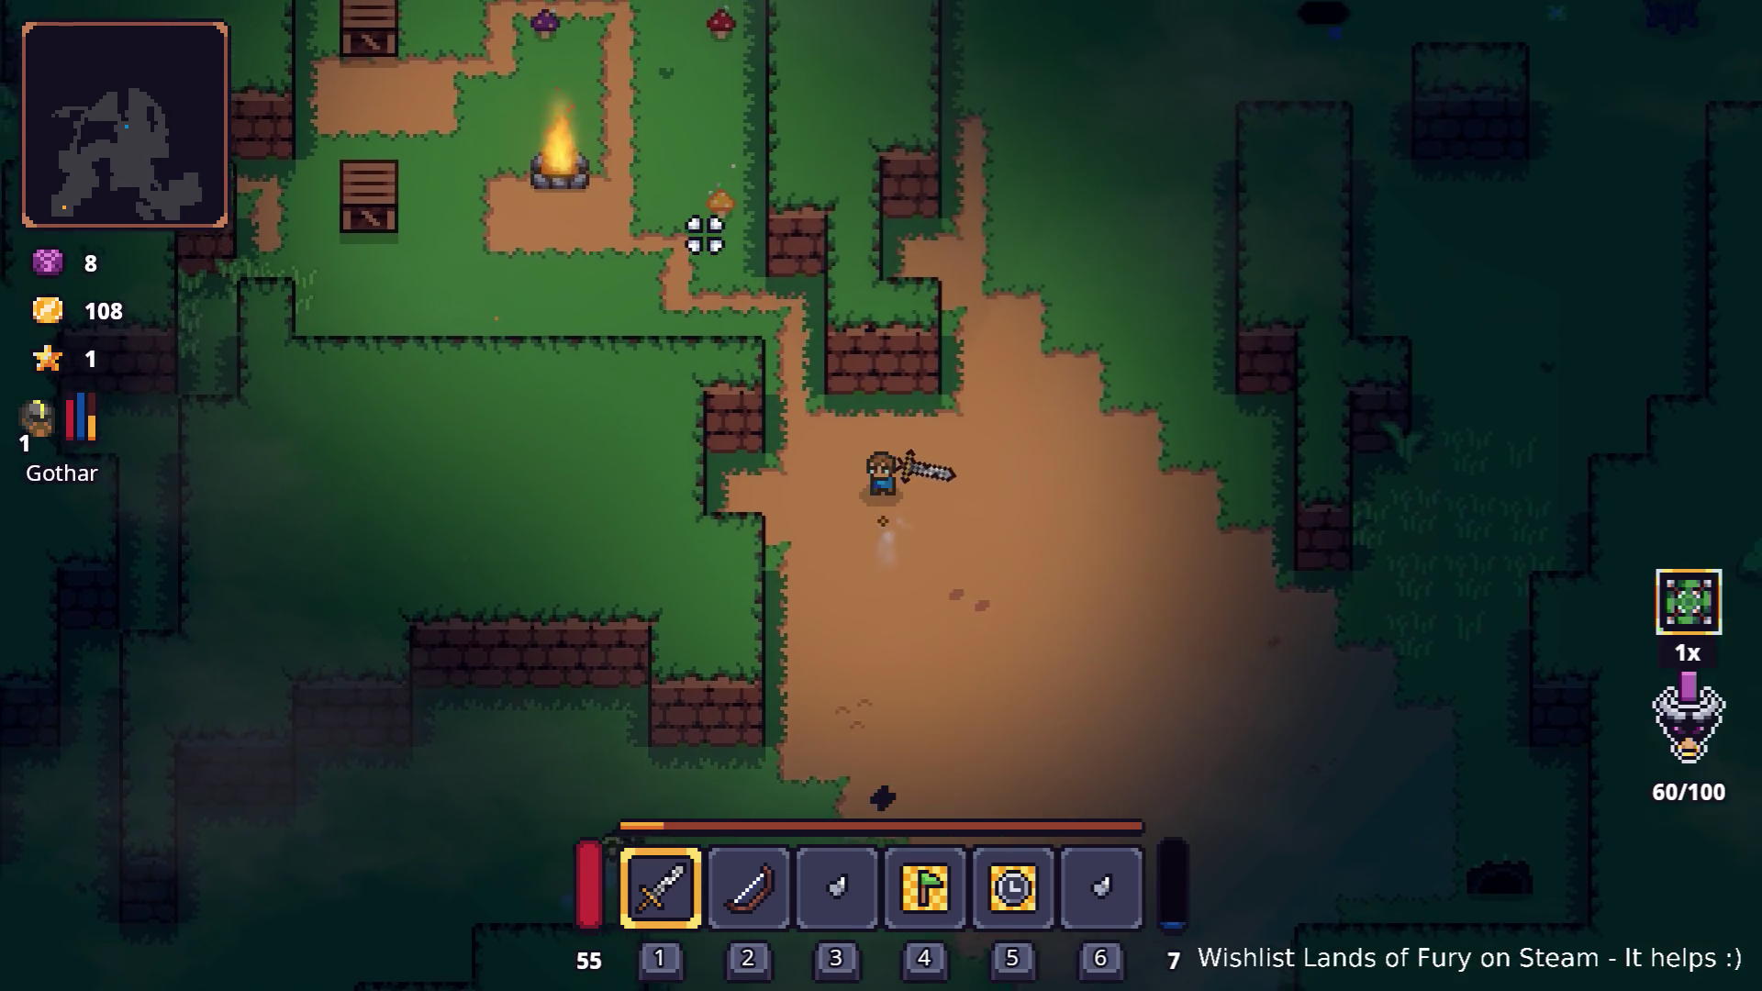
key("w")
key("a")
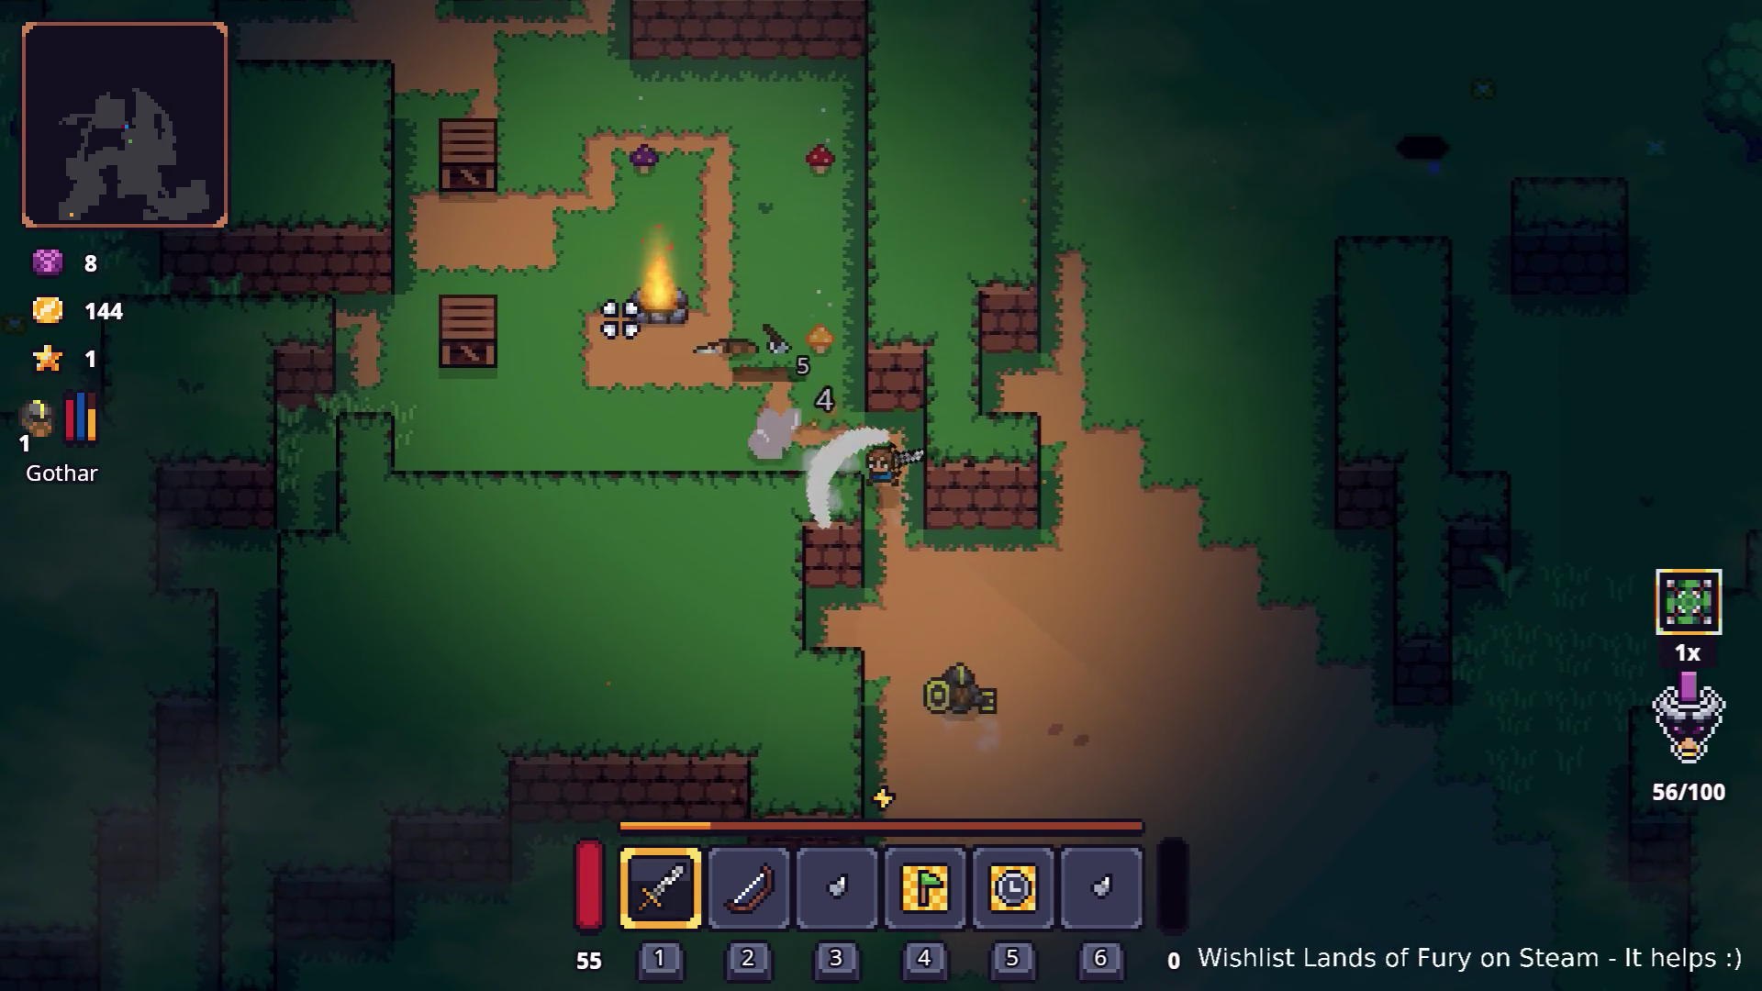
key("w")
key("a")
key("e")
key("a")
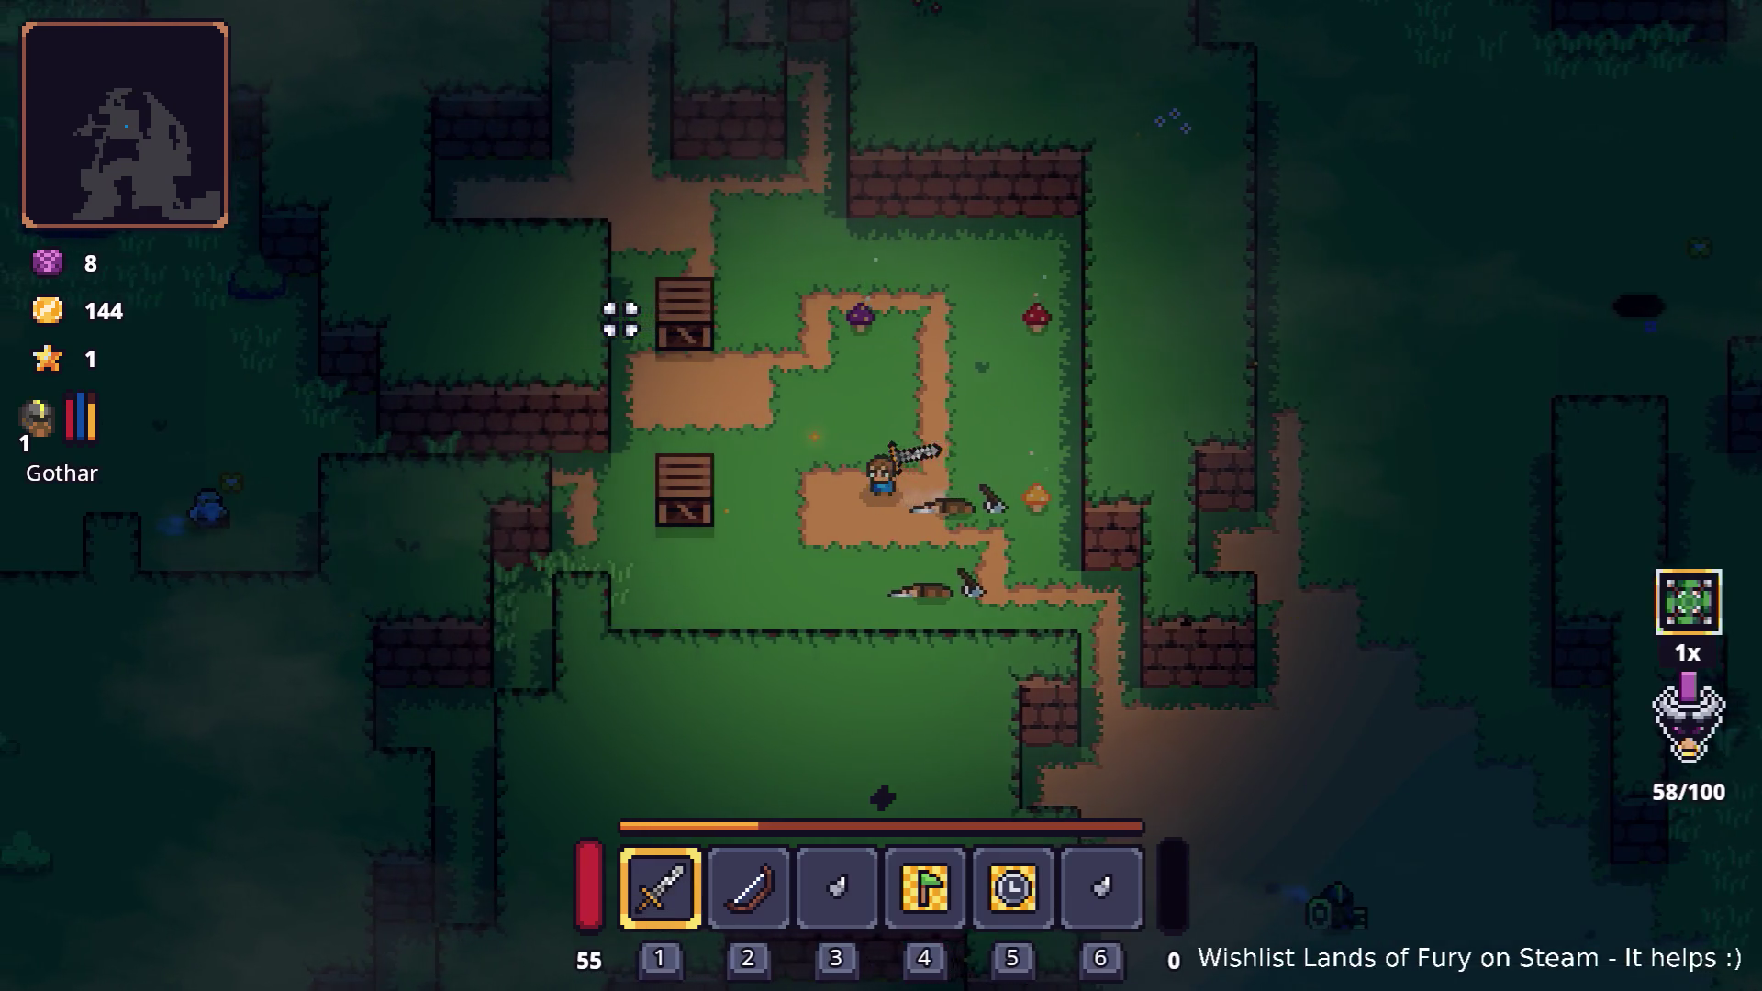
left_click(620, 318)
- Walk north and east, swinging the sword at nearby targets
key("w")
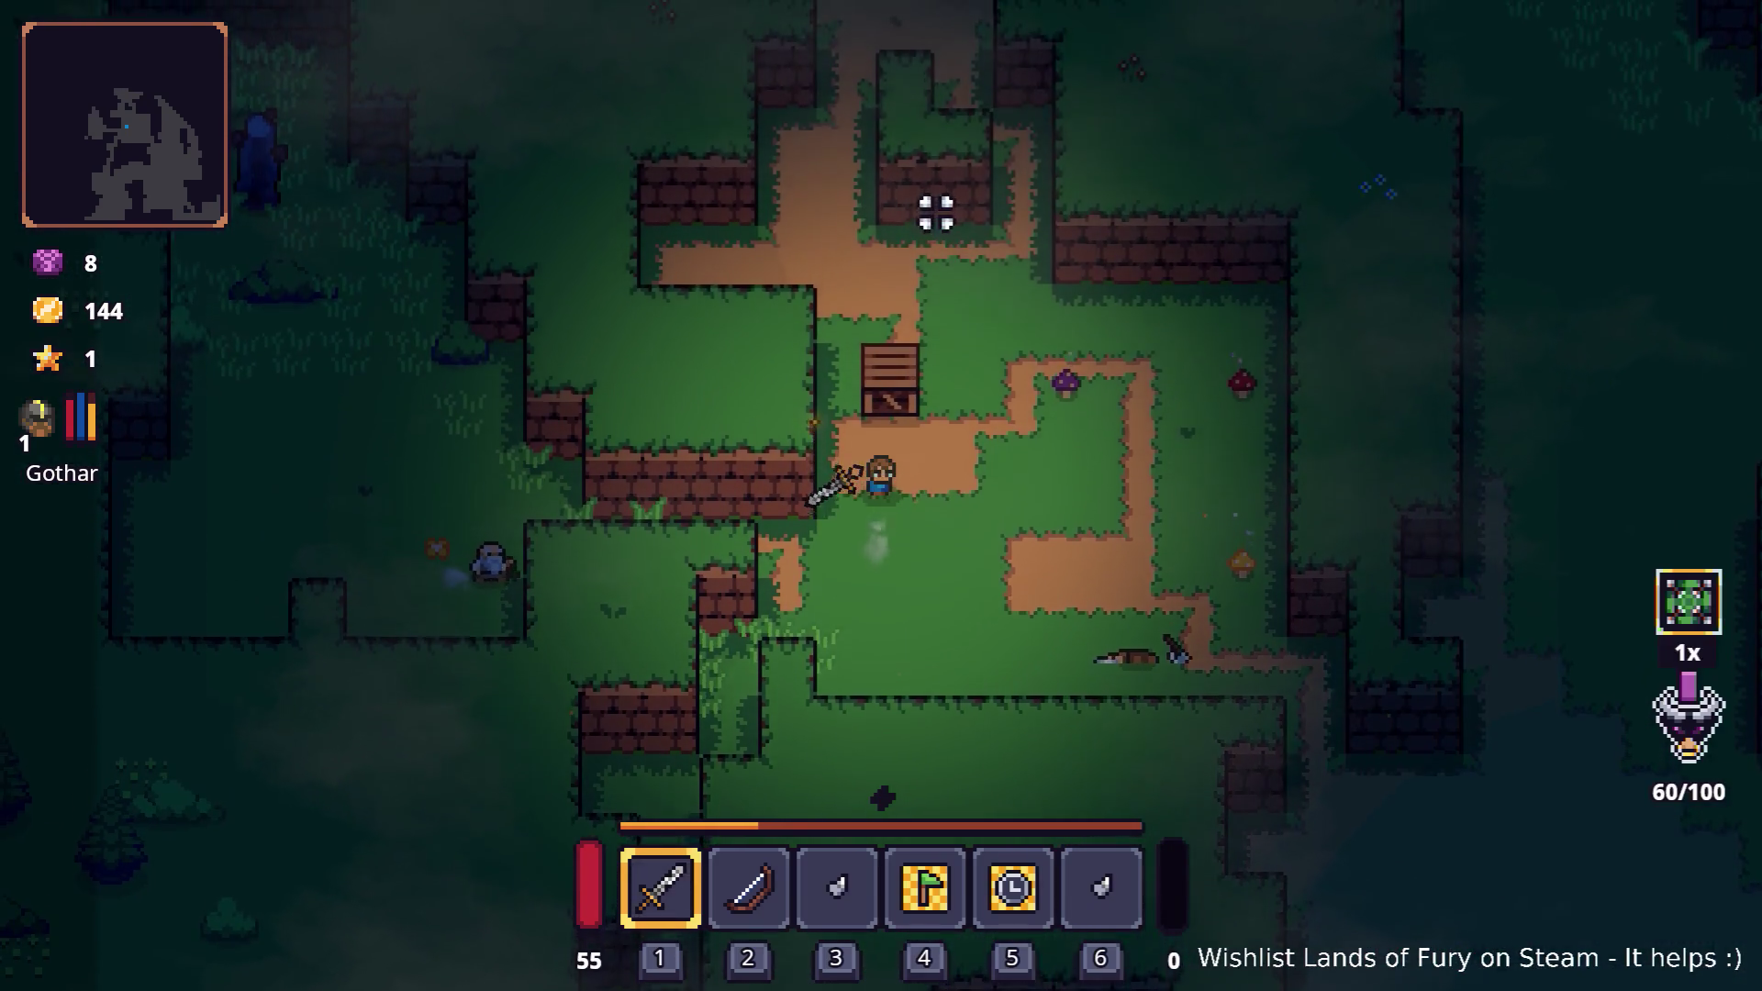
key("d")
left_click(1192, 275)
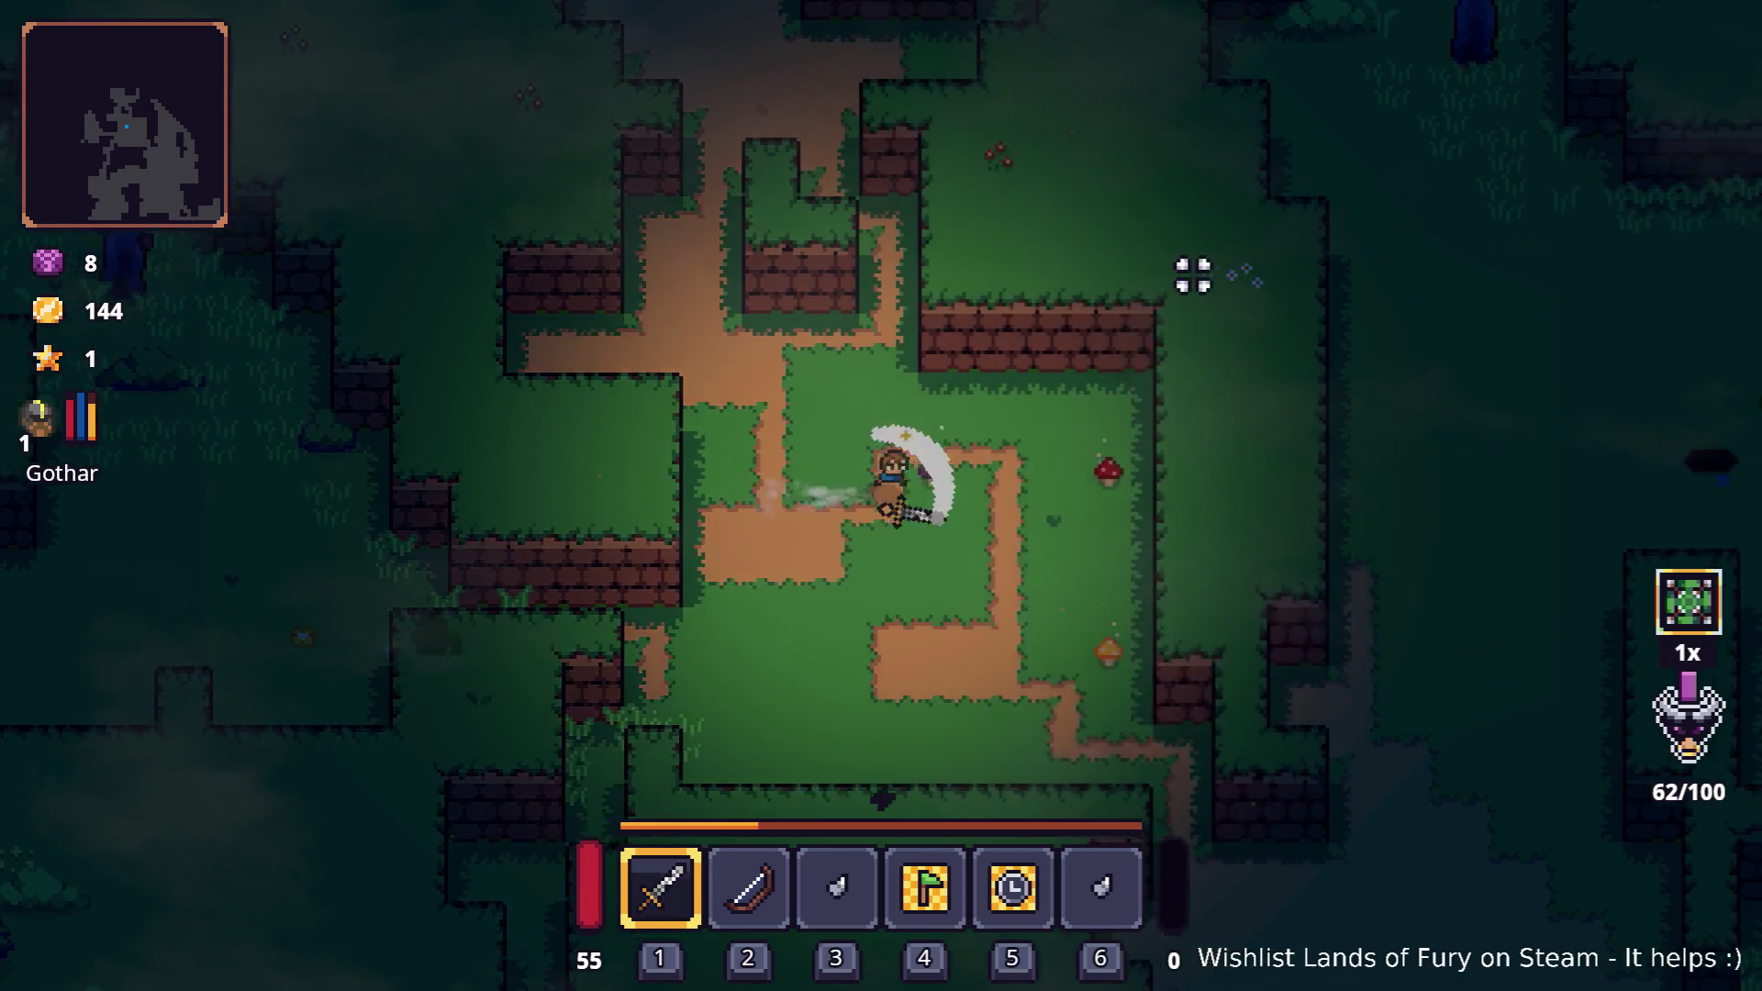
key("s")
left_click(969, 509)
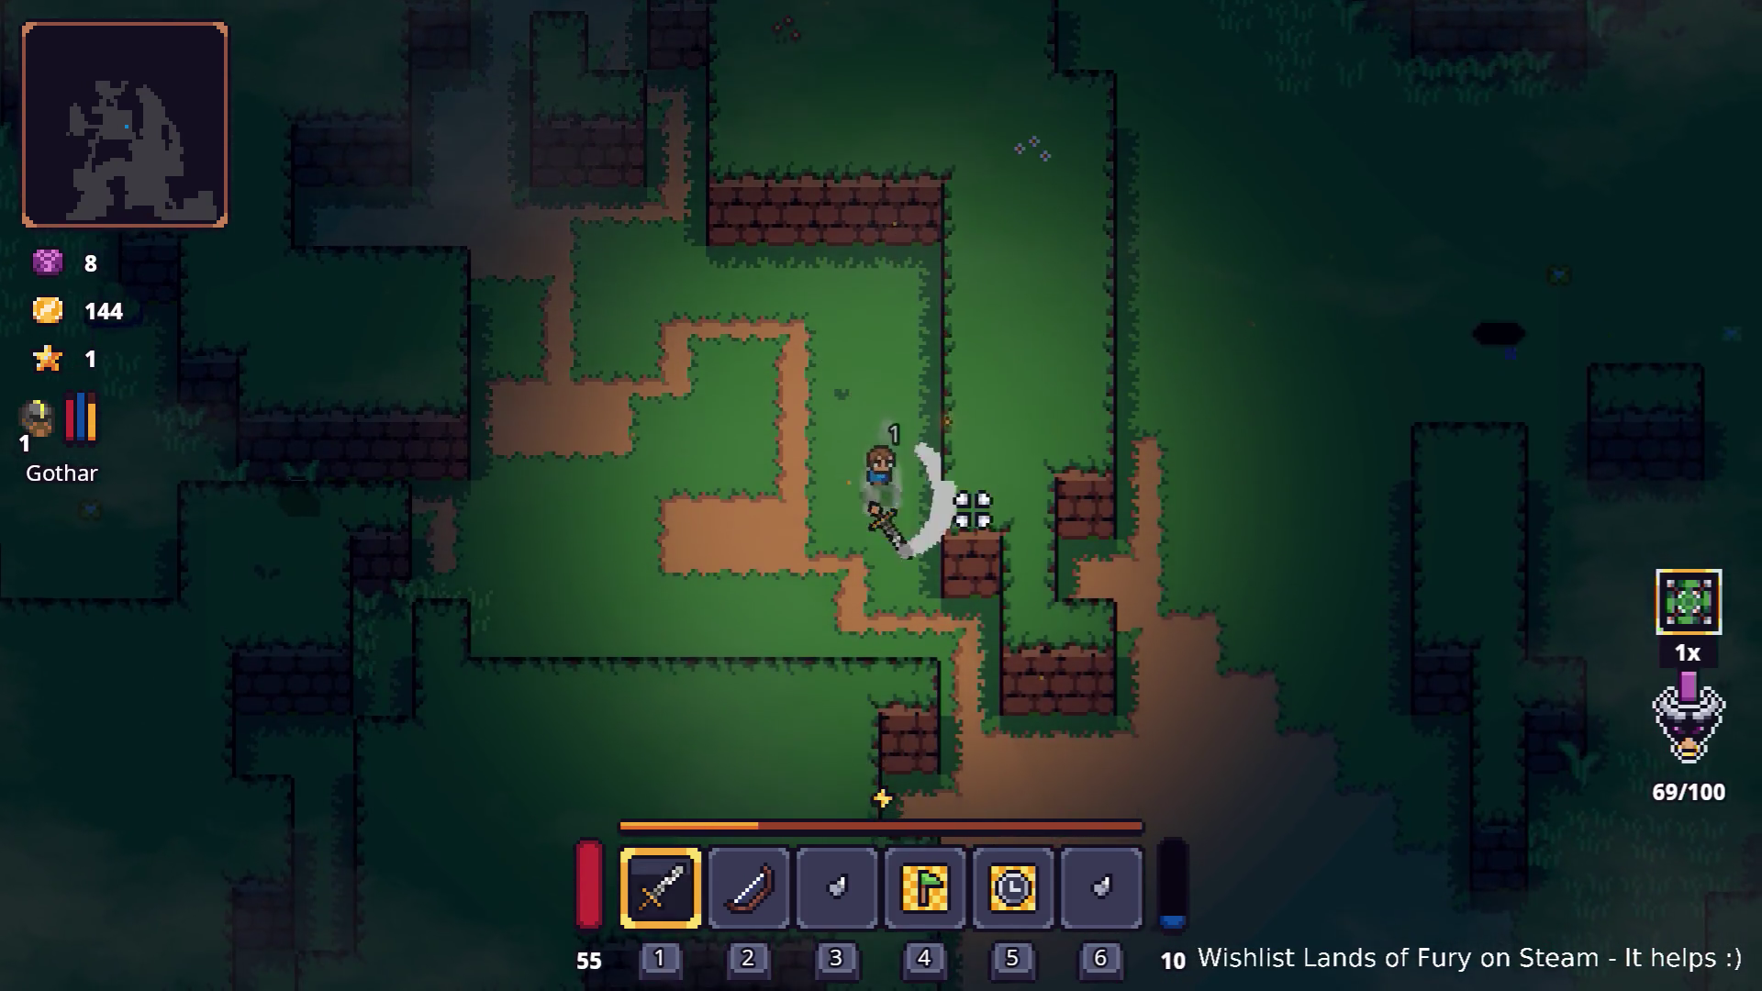
- Follow the path down-right and slash the enemy ahead to kill it for gold
key("s")
key("d")
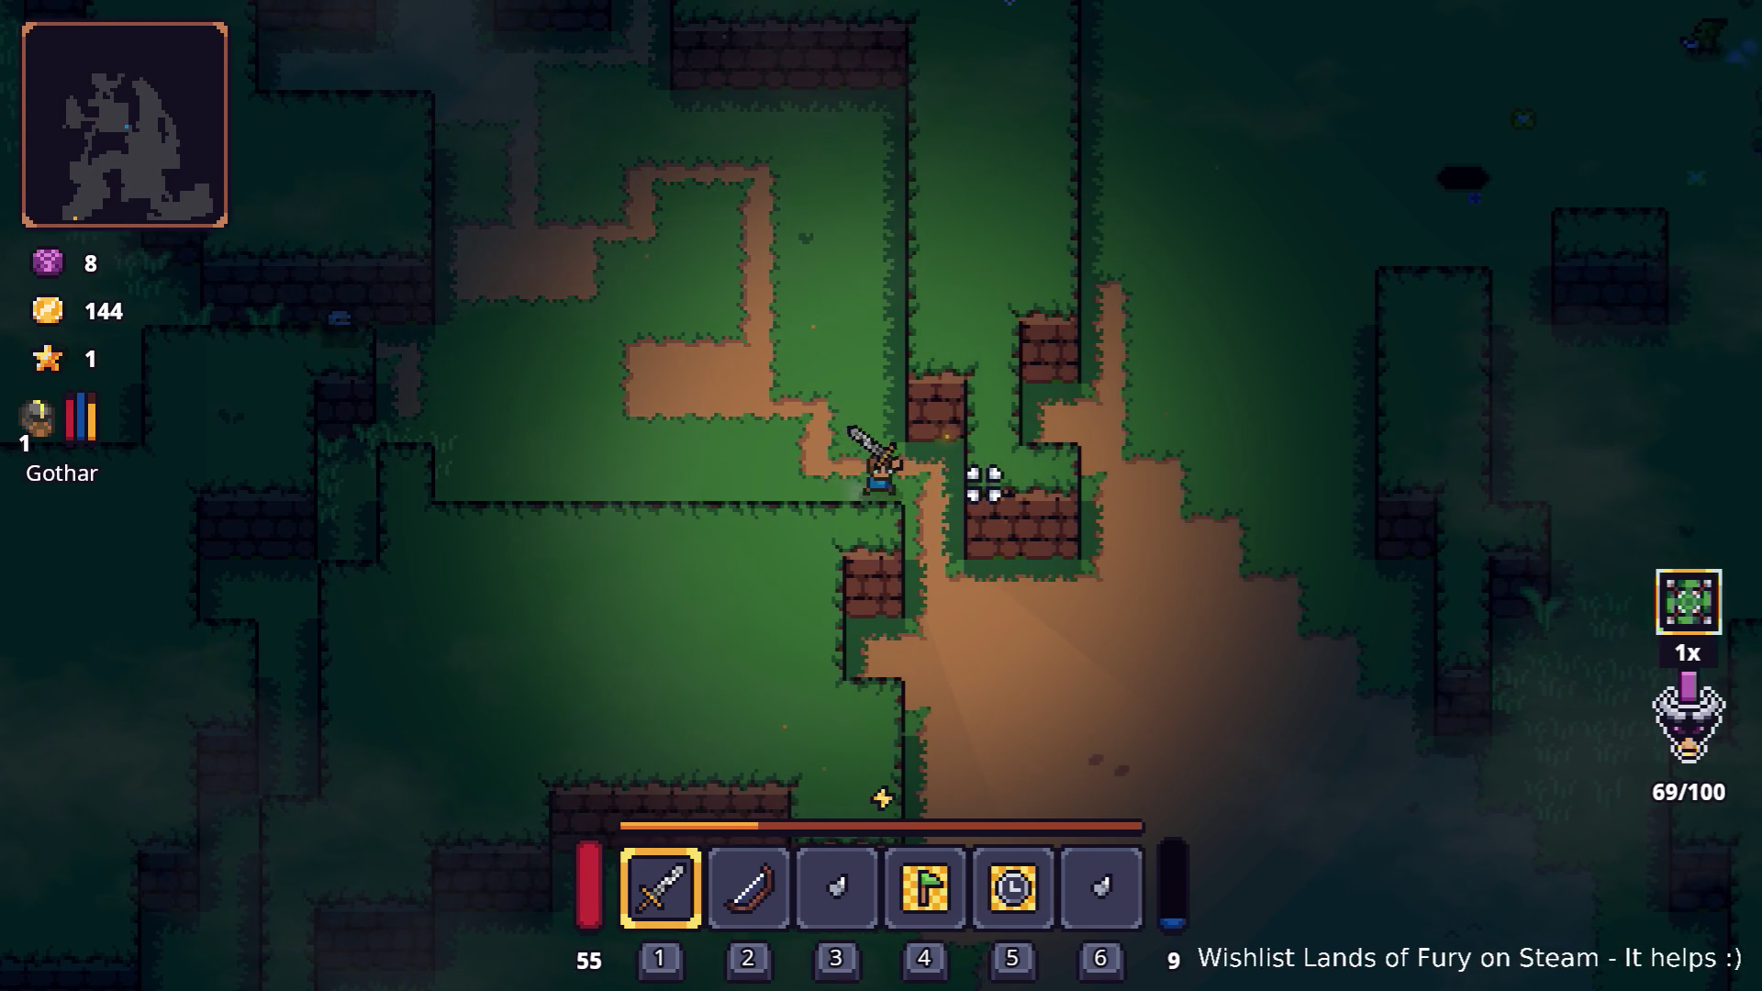
key("s")
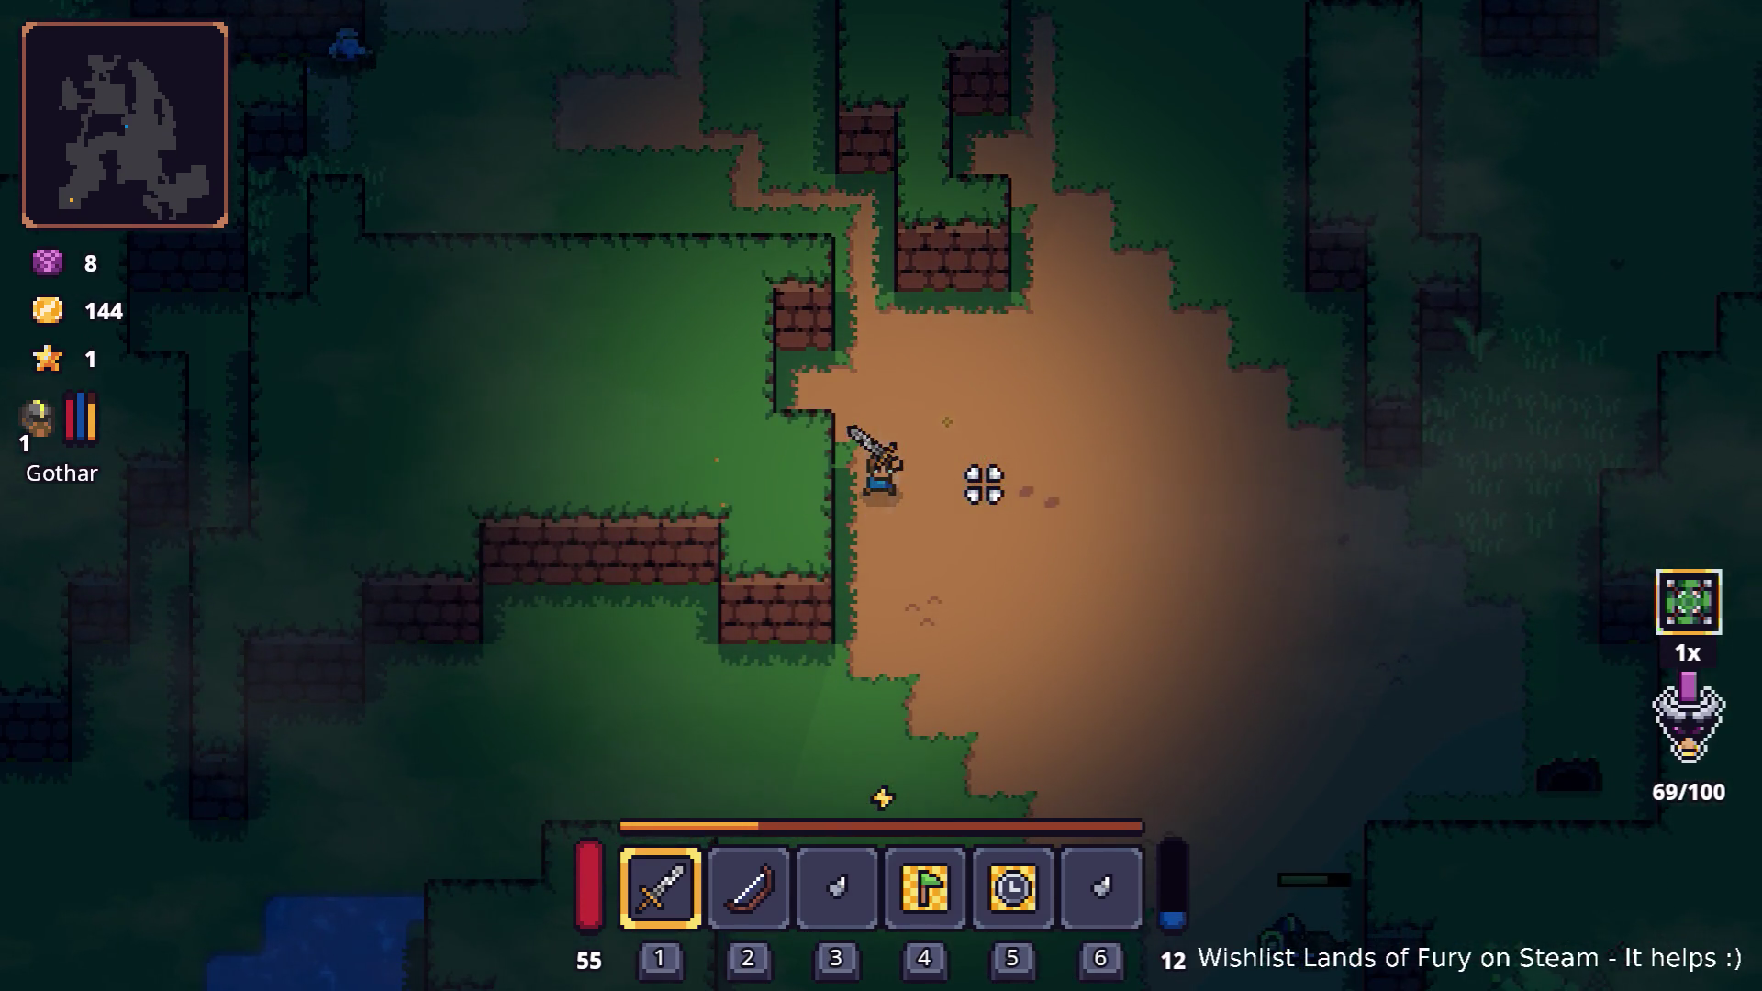
key("d")
key("s")
key("d")
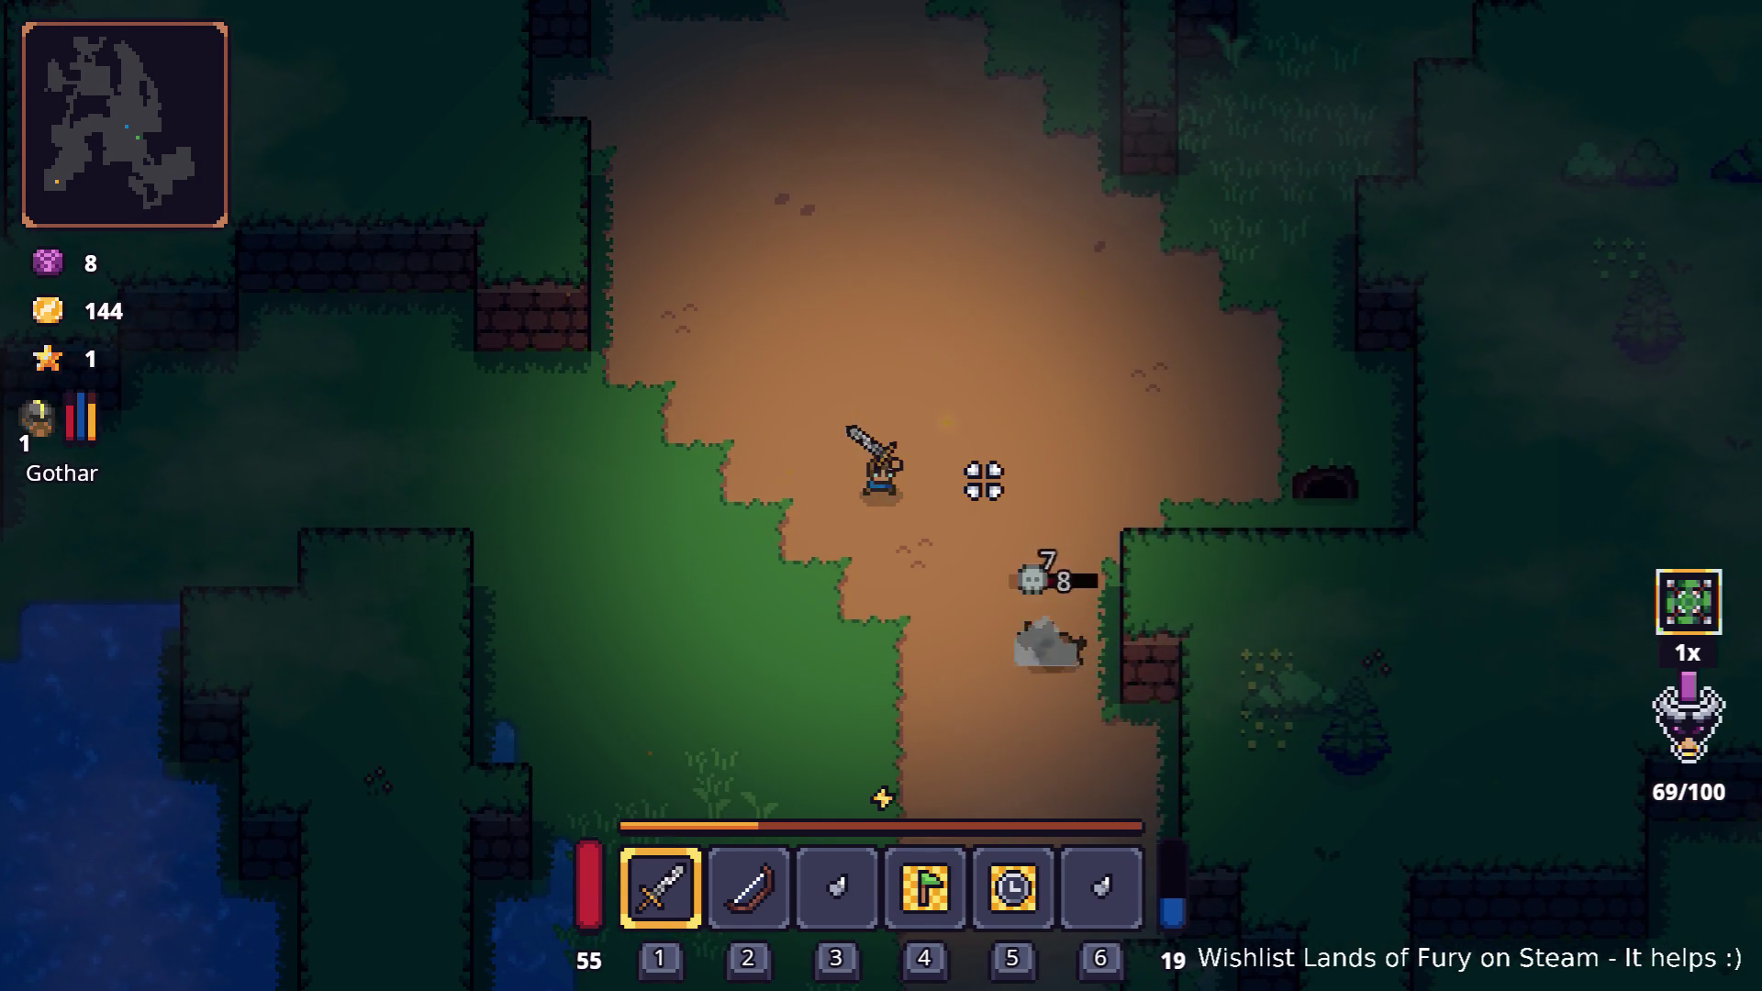
key("s")
key("d")
left_click(981, 477)
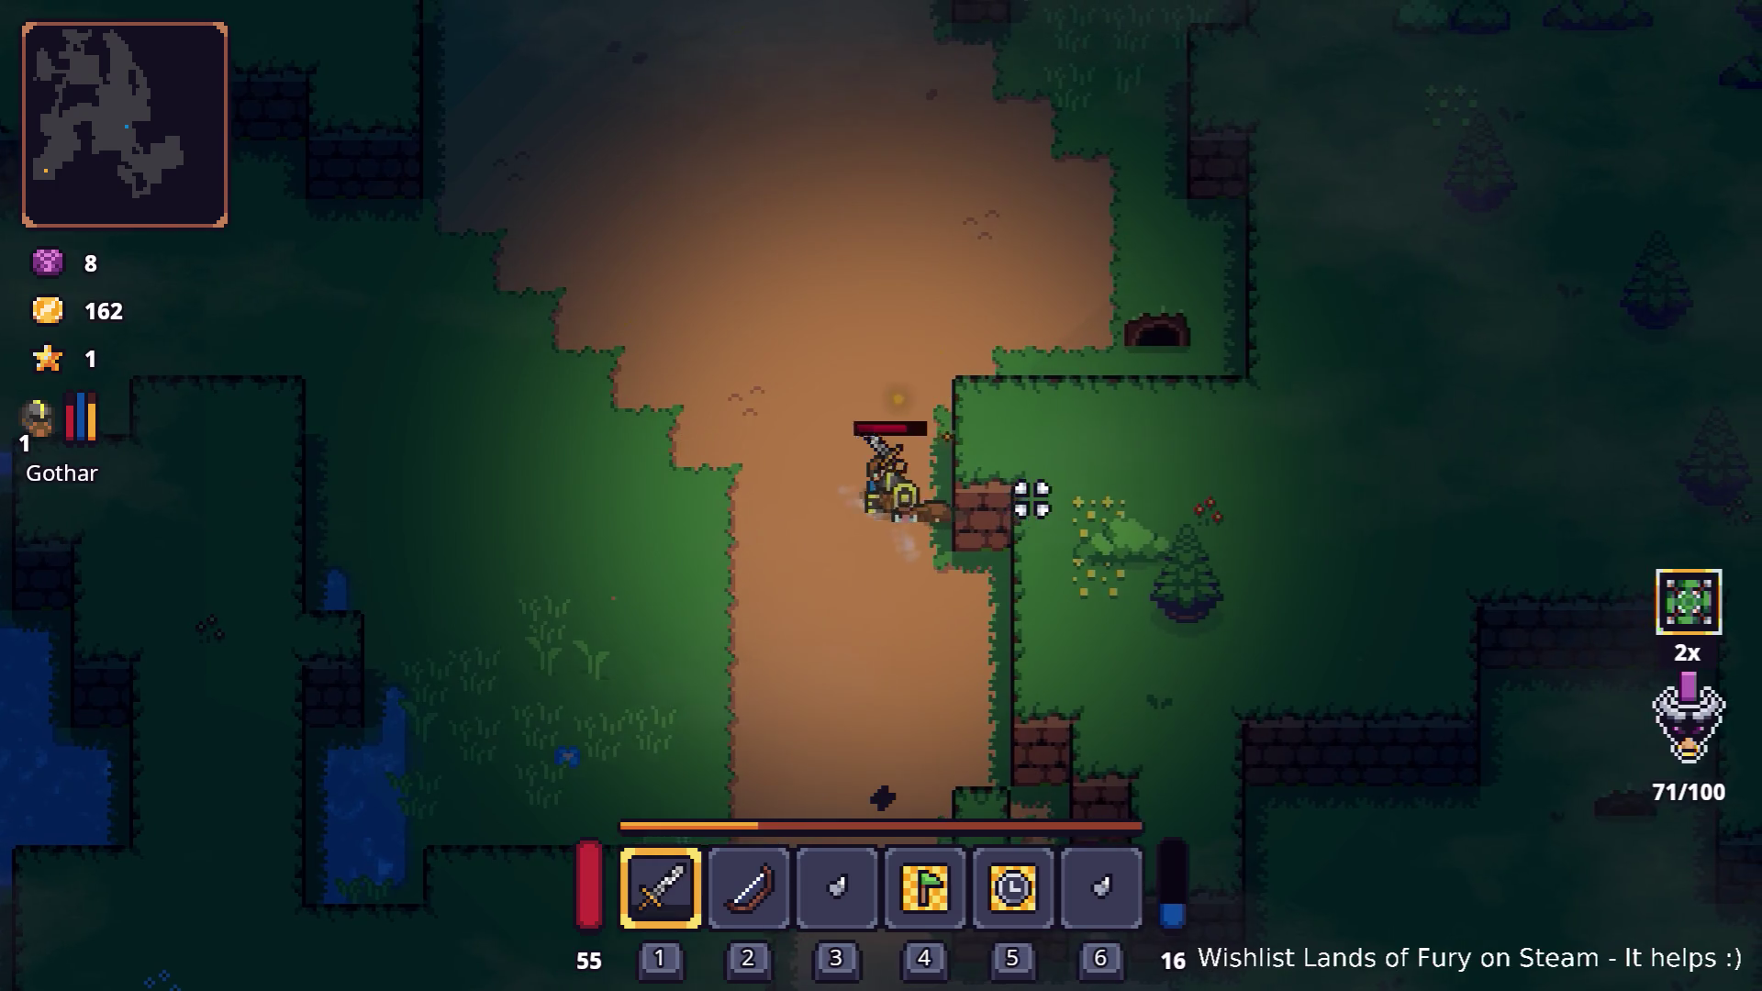
- Cross the open grass northward and cut down the tree ahead
key("w")
key("d")
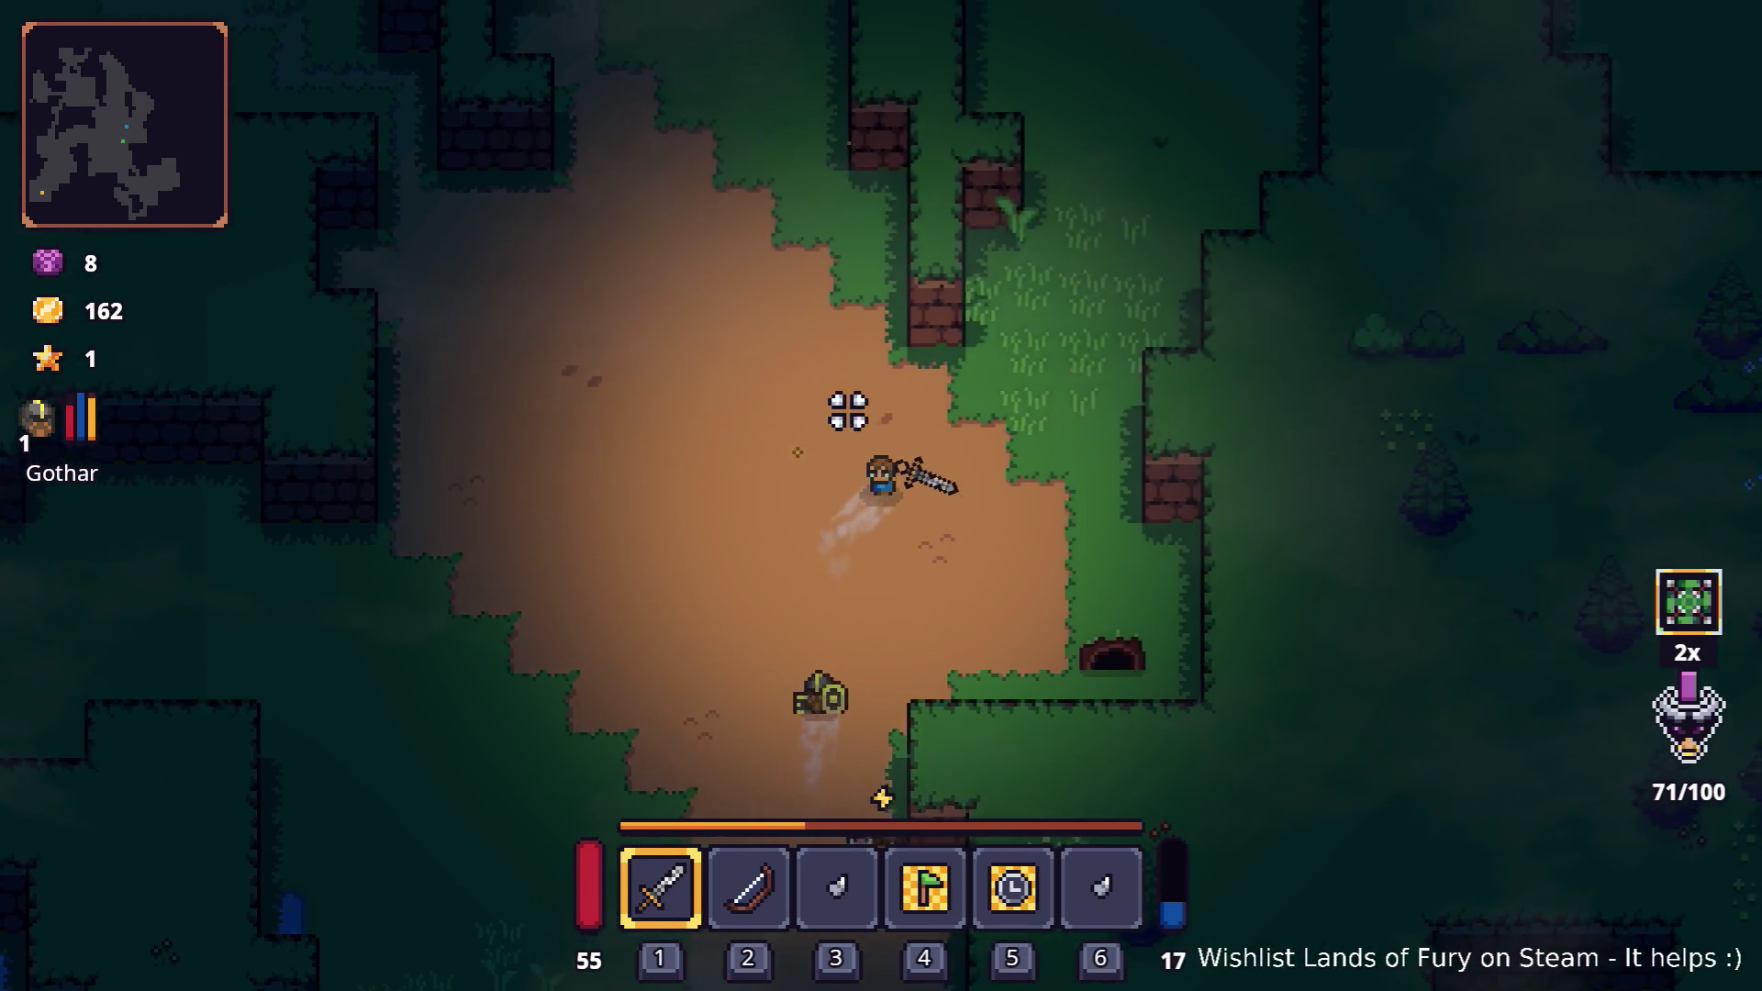
key("w")
key("d")
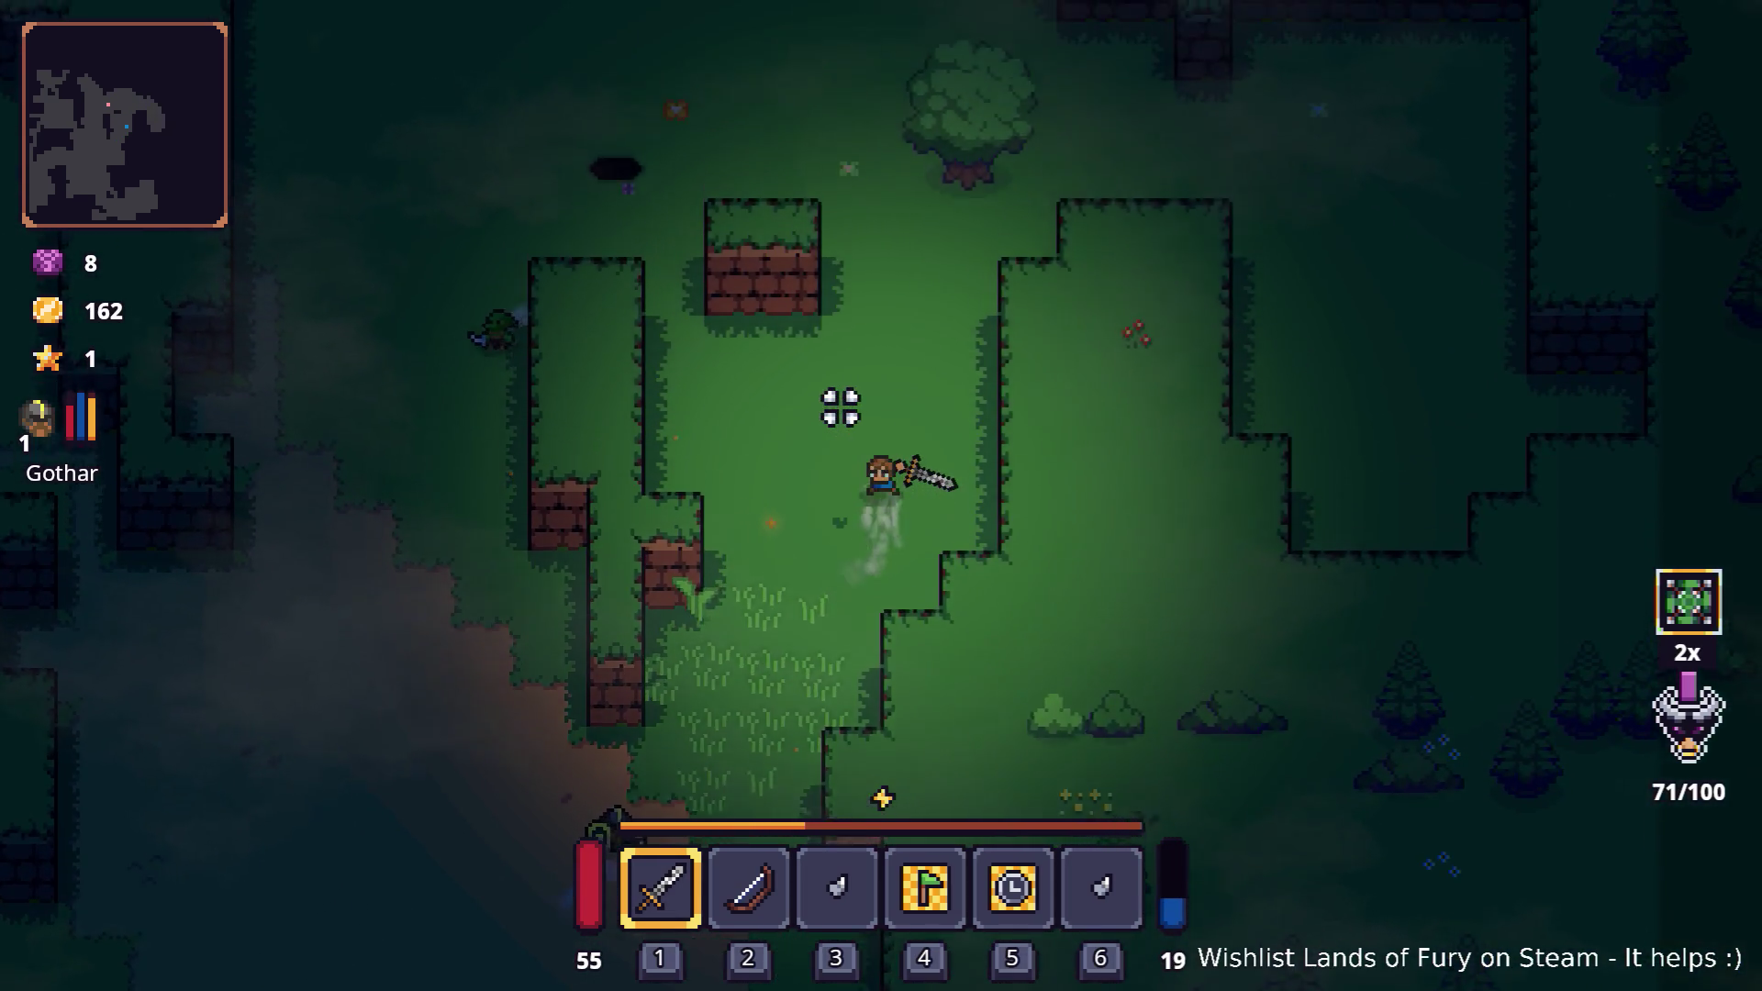
key("w")
left_click(967, 295)
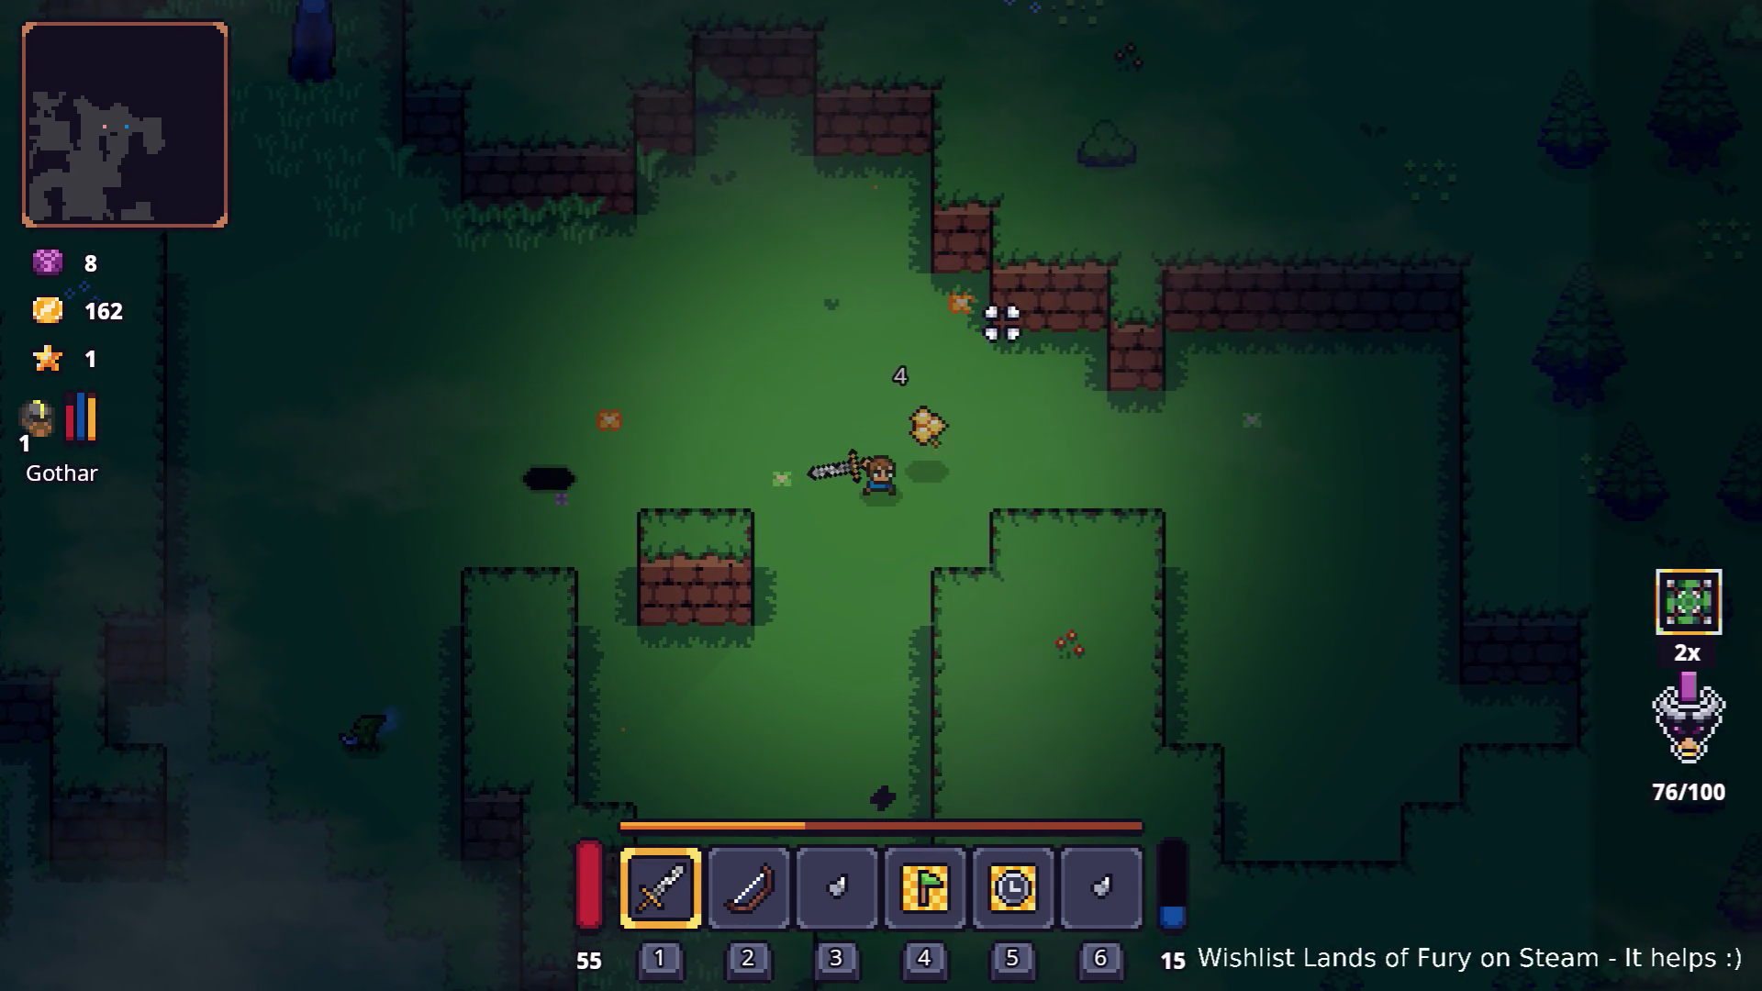
- Walk past the pot and goblin along the dirt path, then through the clearing
key("a")
key("s")
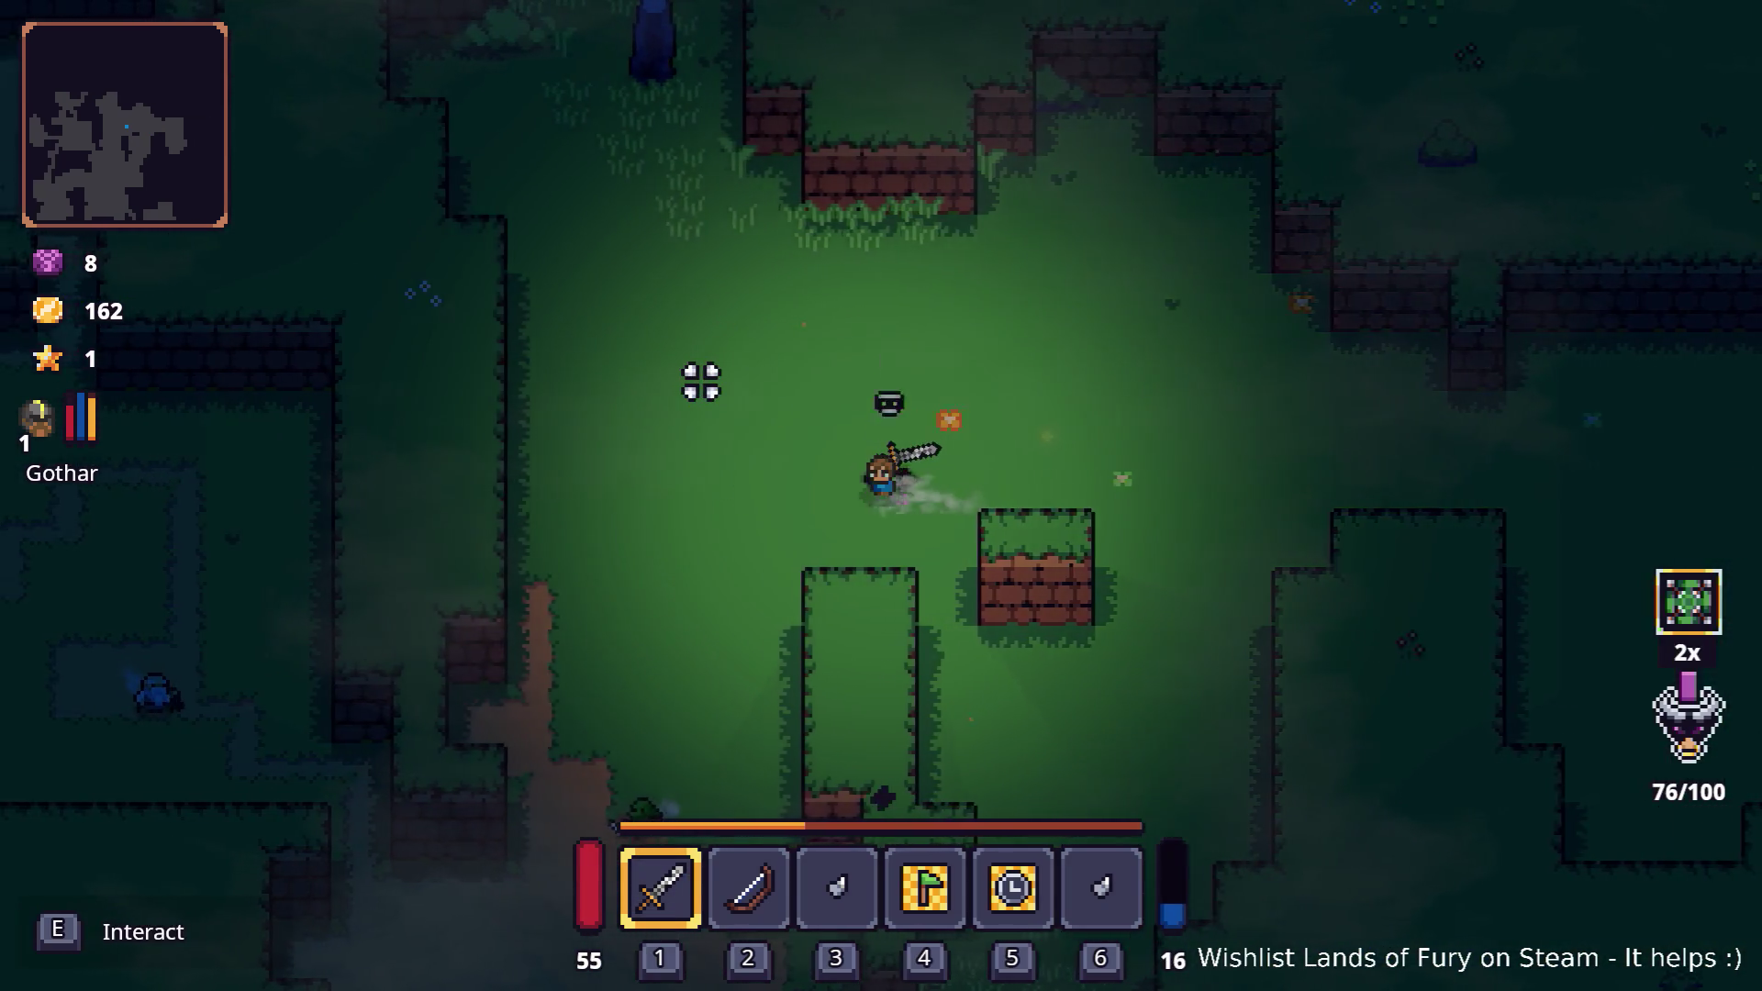
key("s")
key("a")
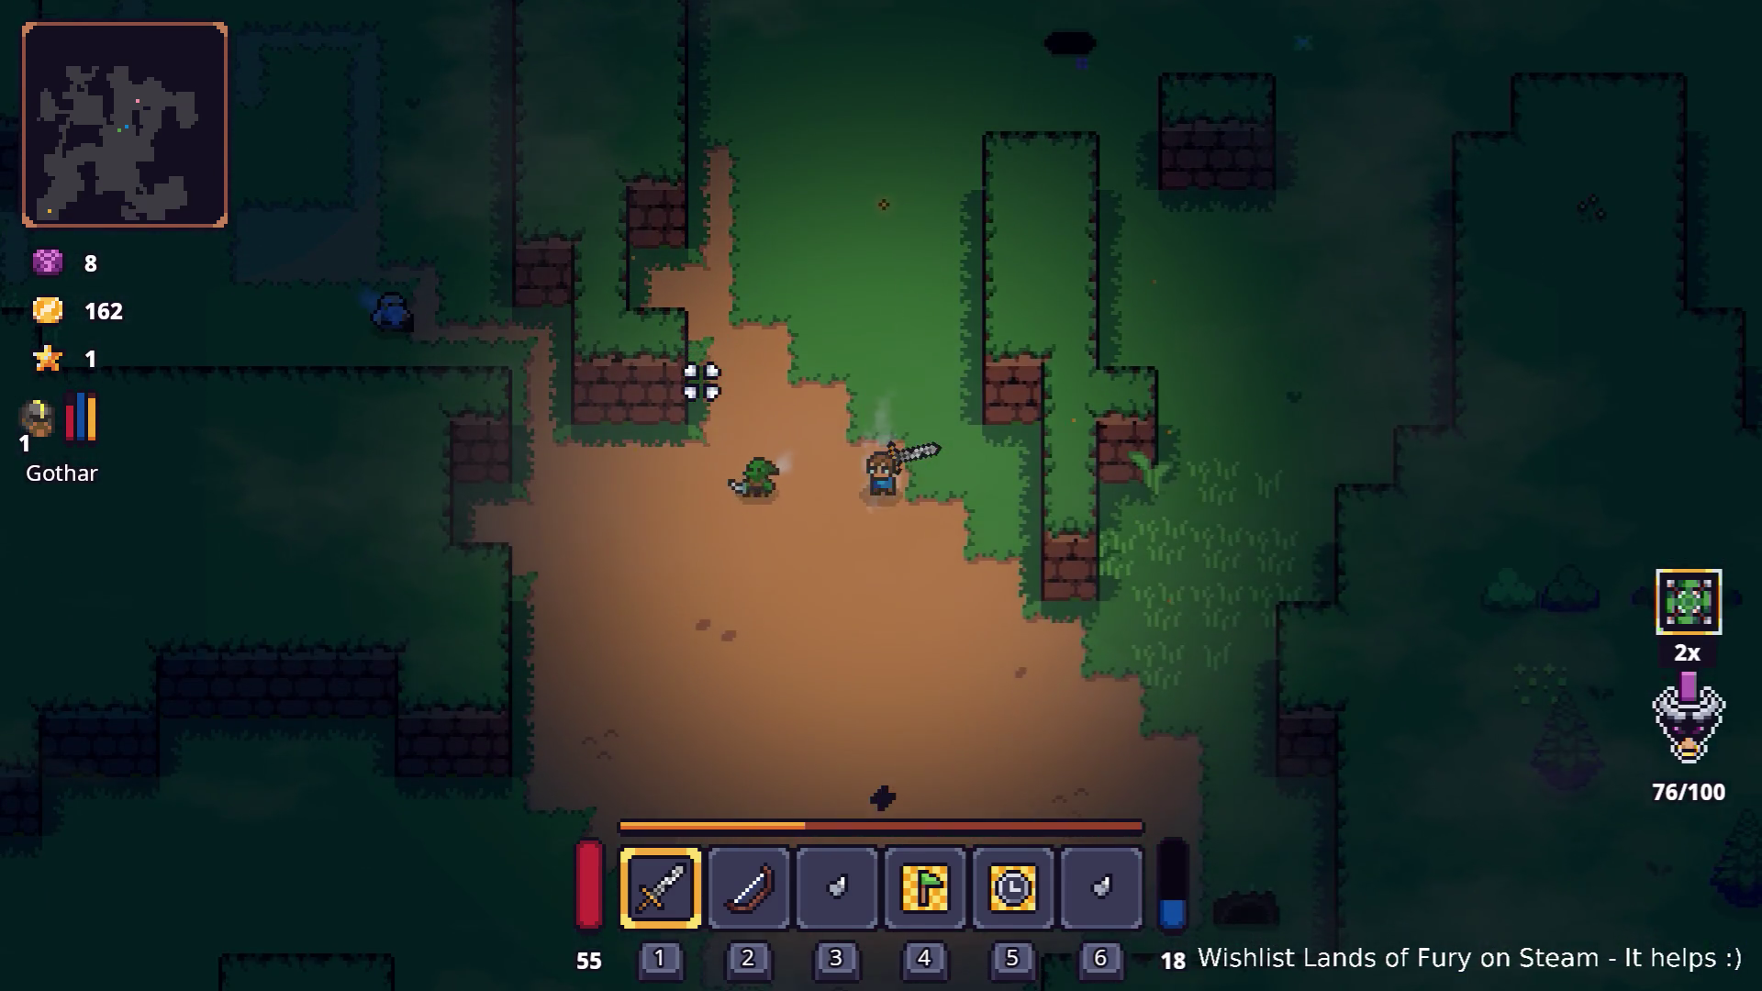
key("s")
key("a")
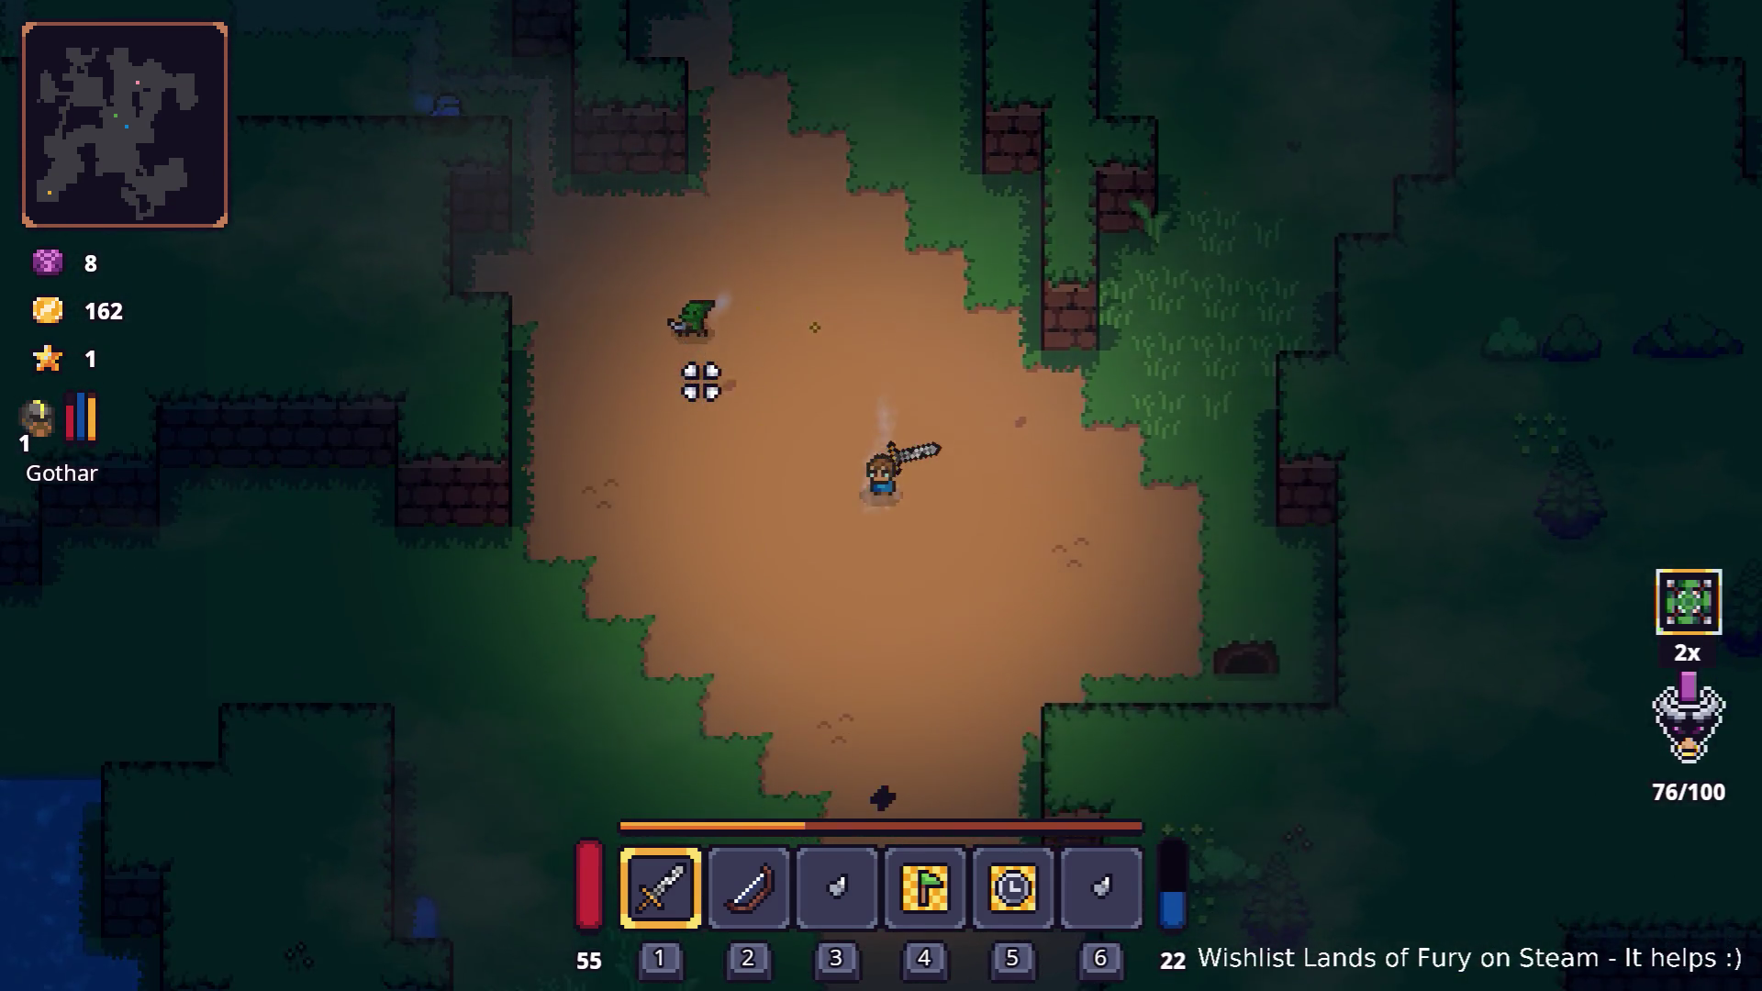
key("w")
key("a")
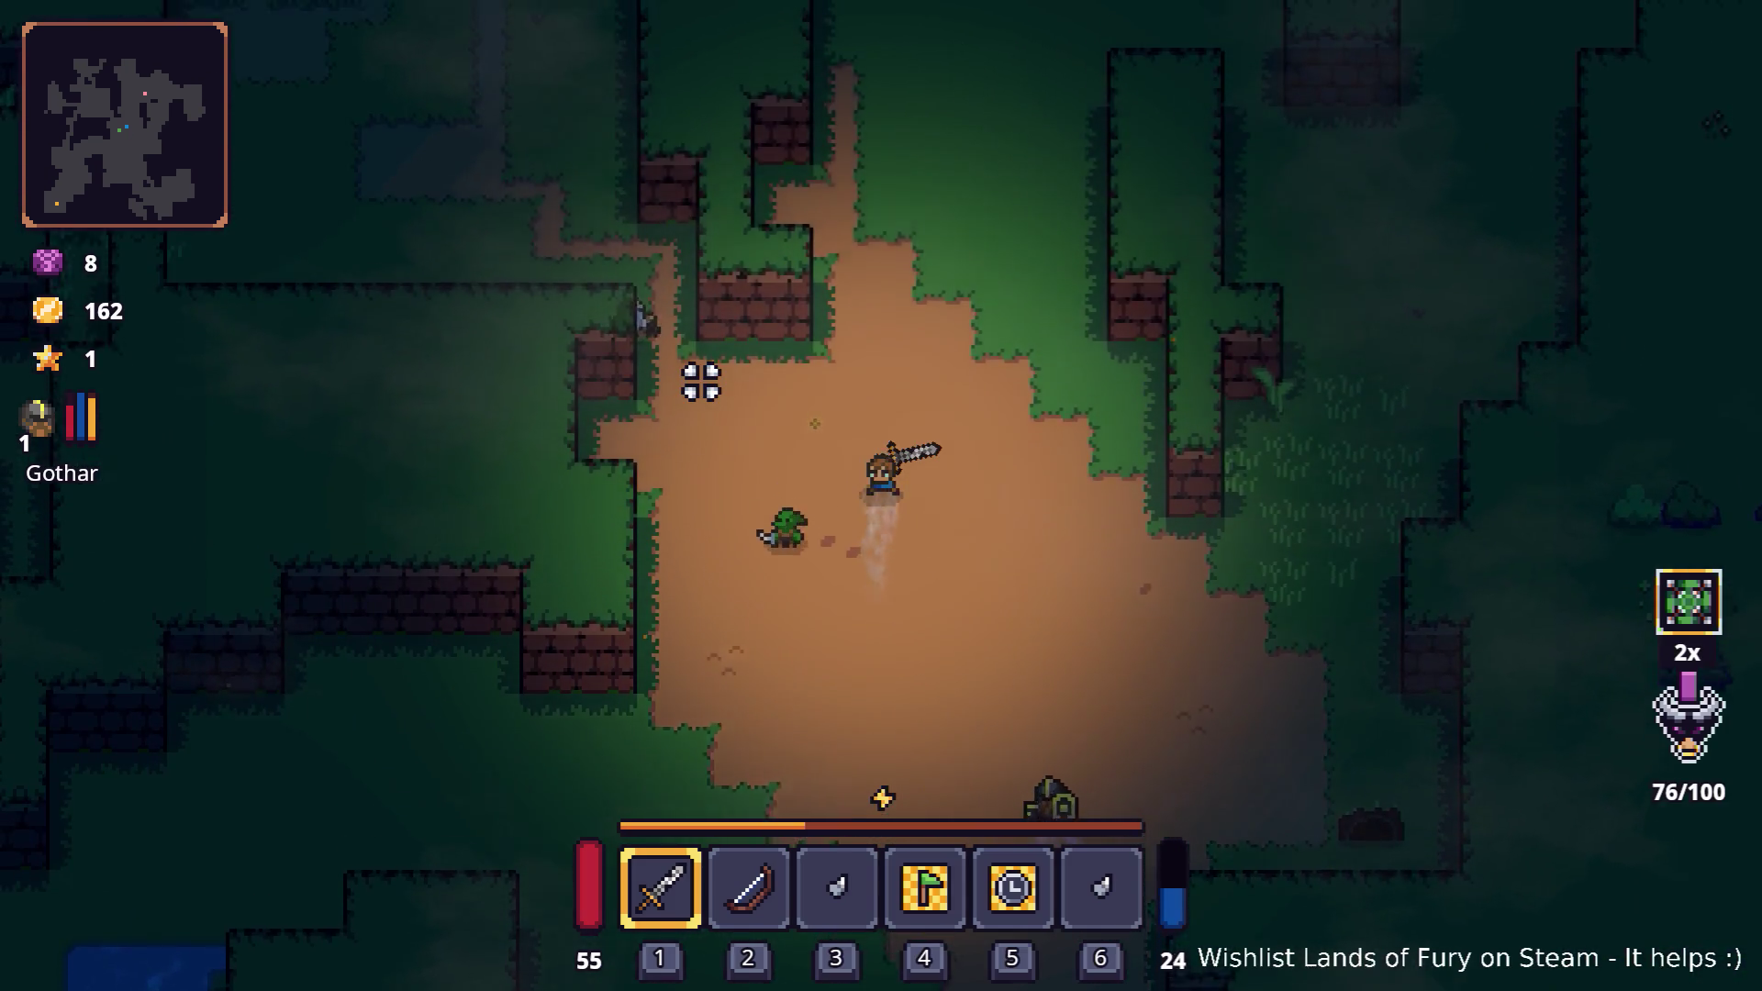
key("w")
key("d")
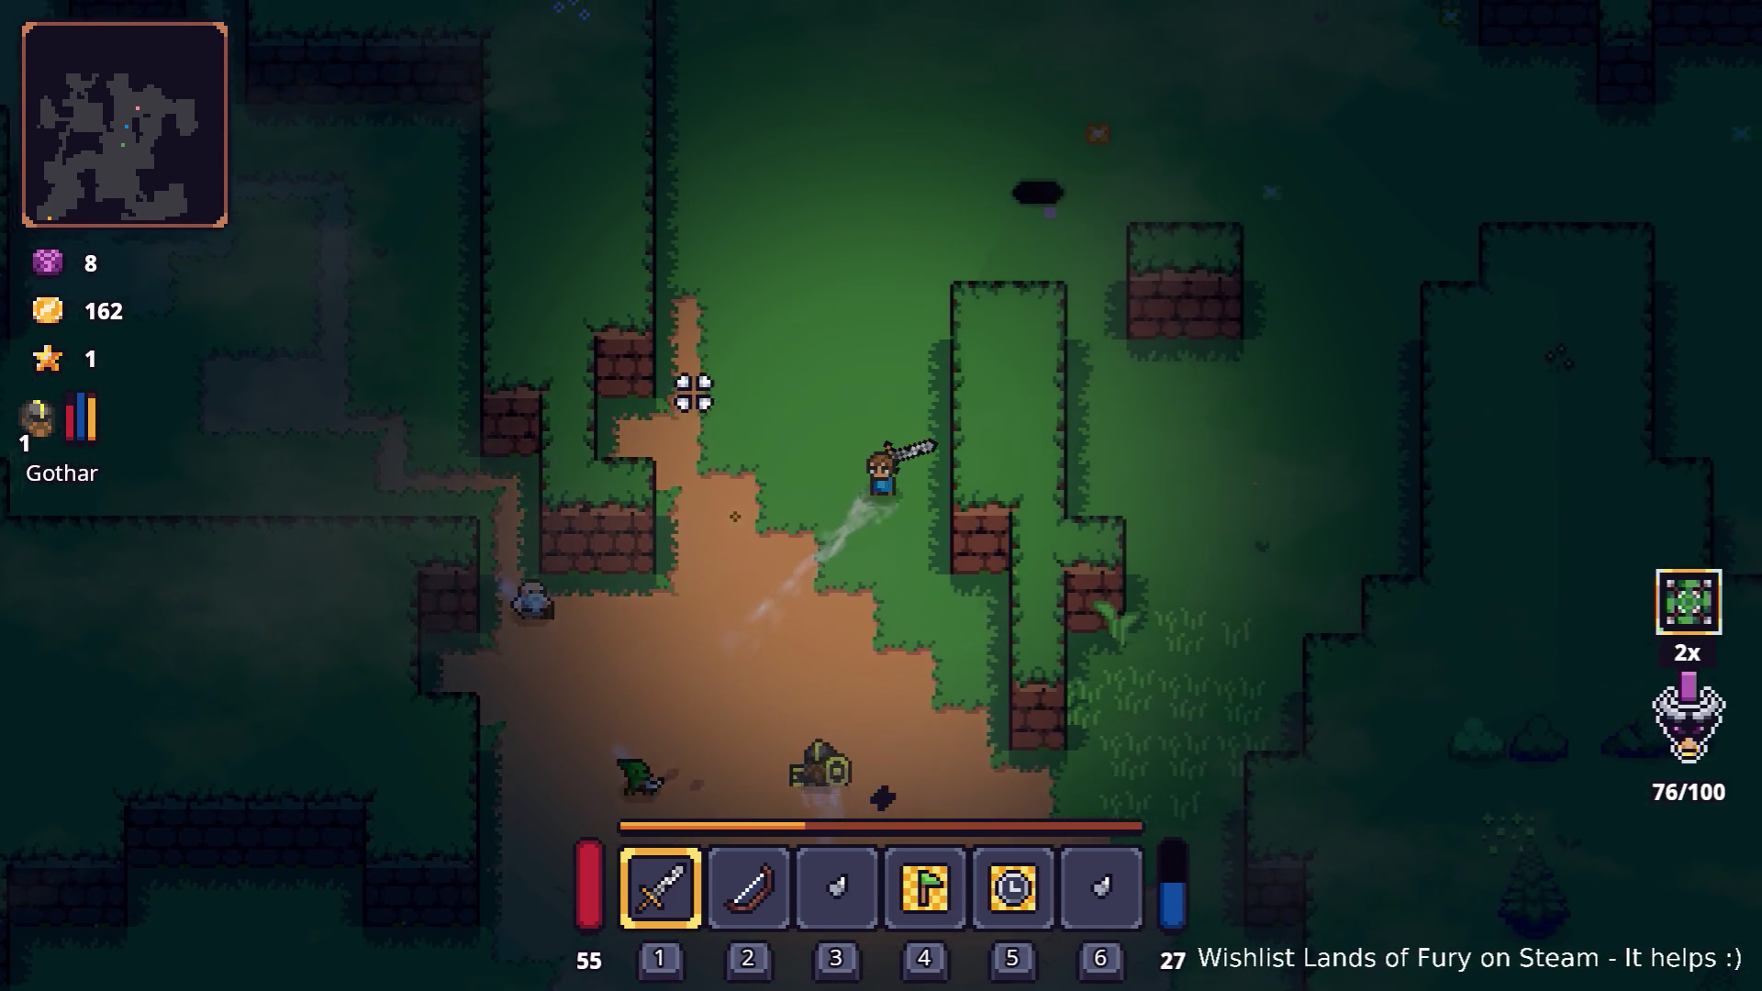
key("s")
key("d")
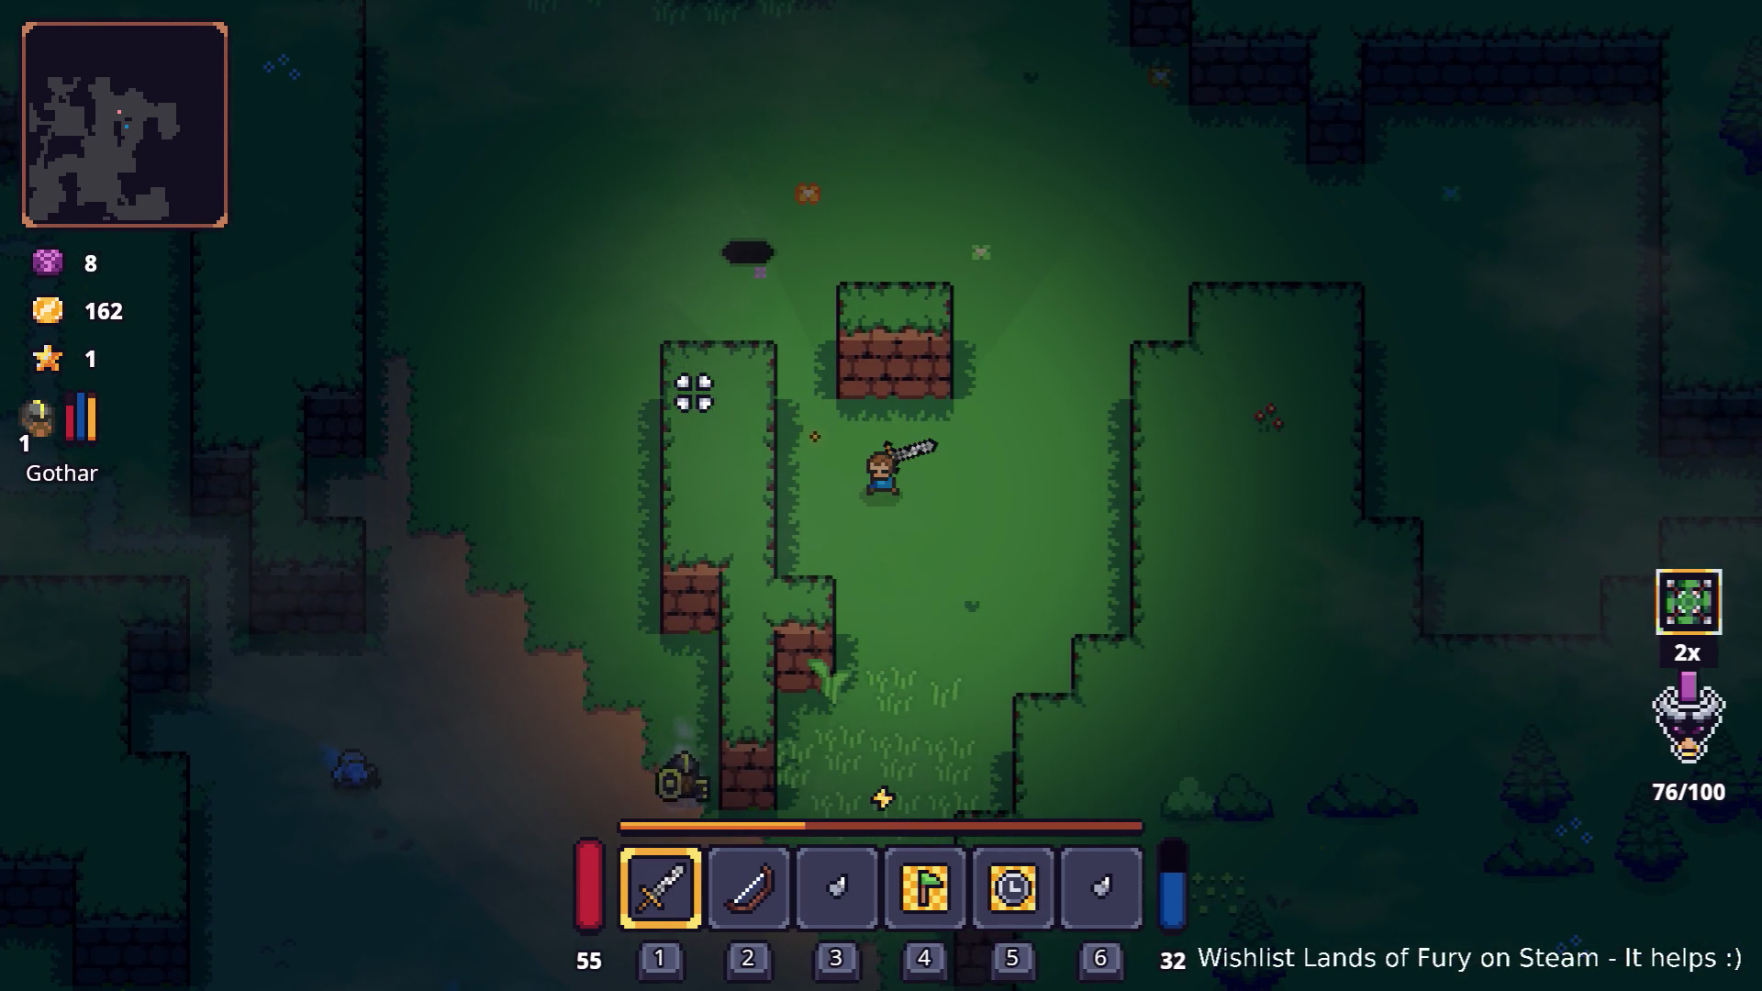
- Descend through the dark hole and walk from the altar across the cavern
key("w")
key("a")
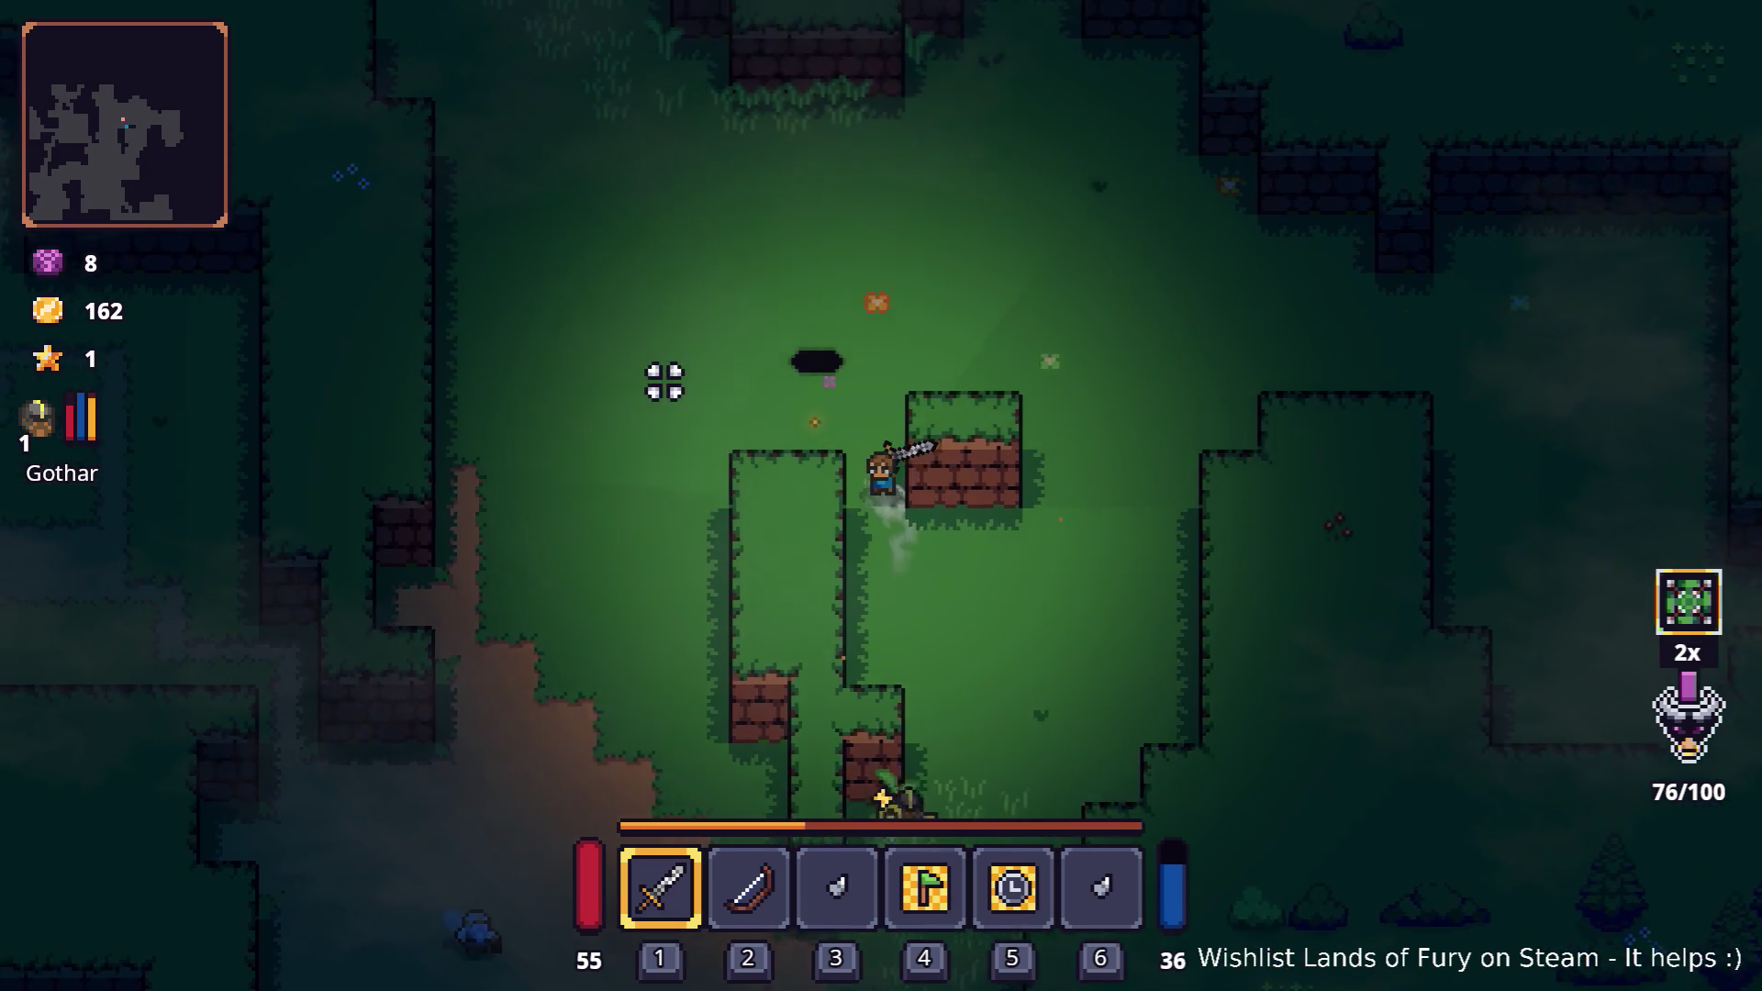
key("e")
key("s")
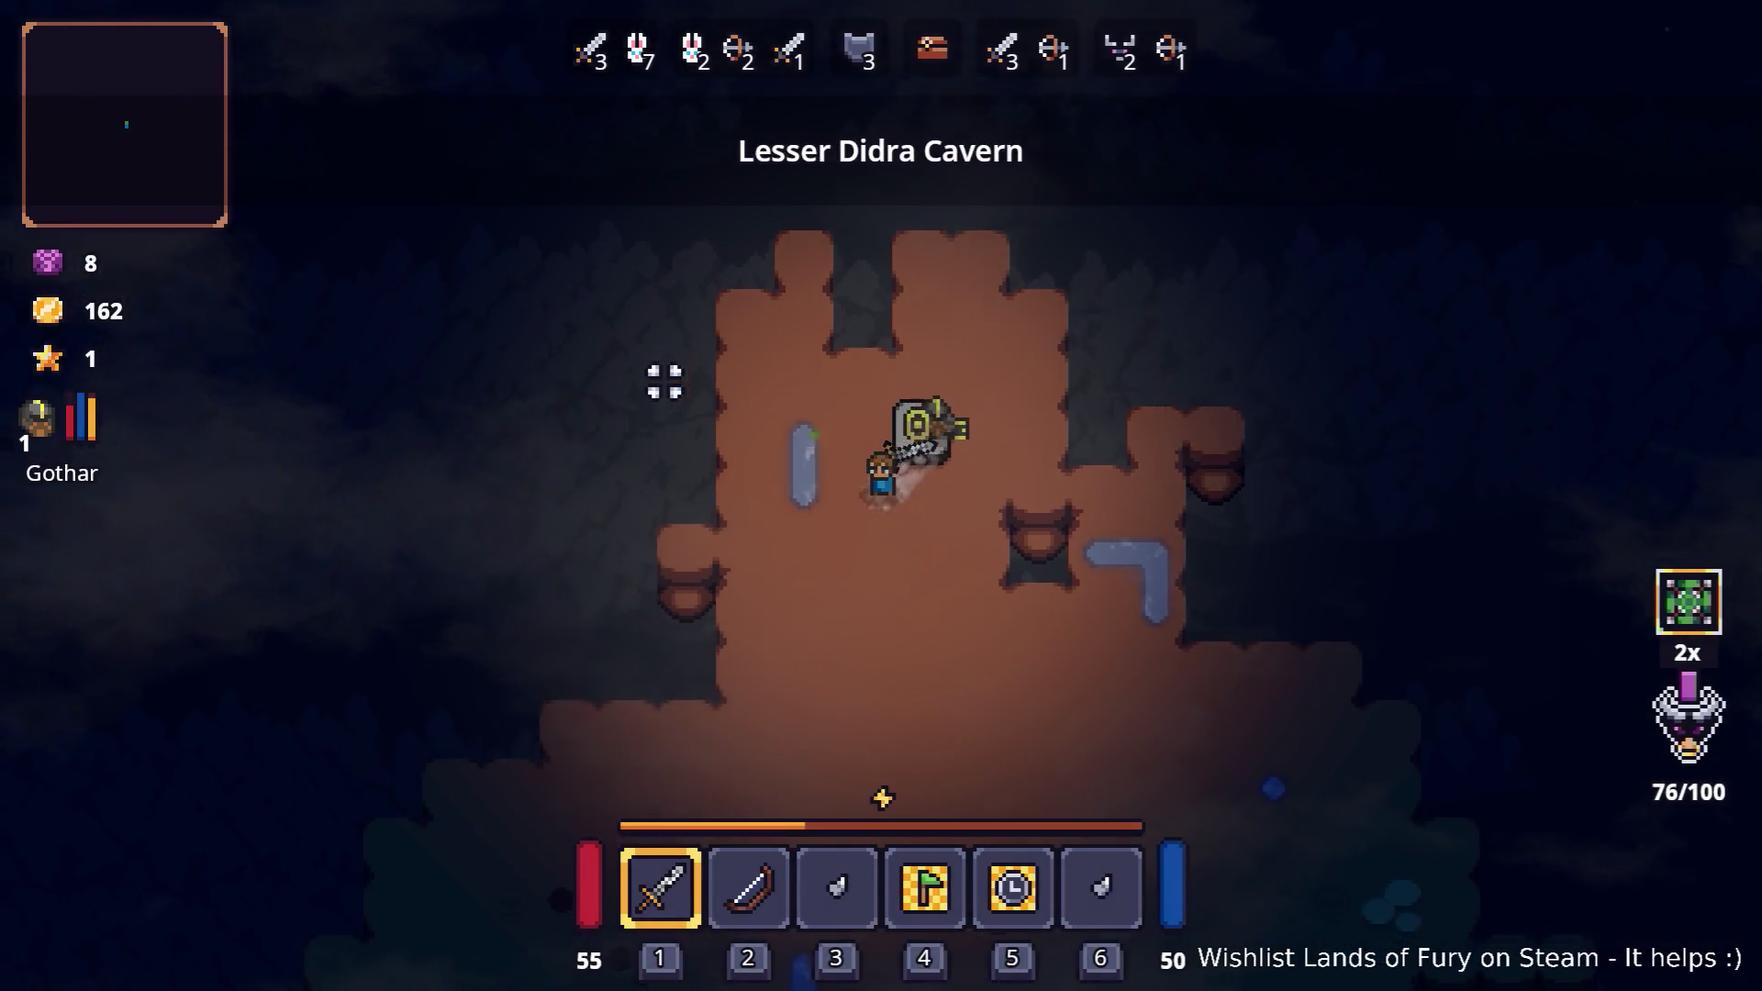
key("d")
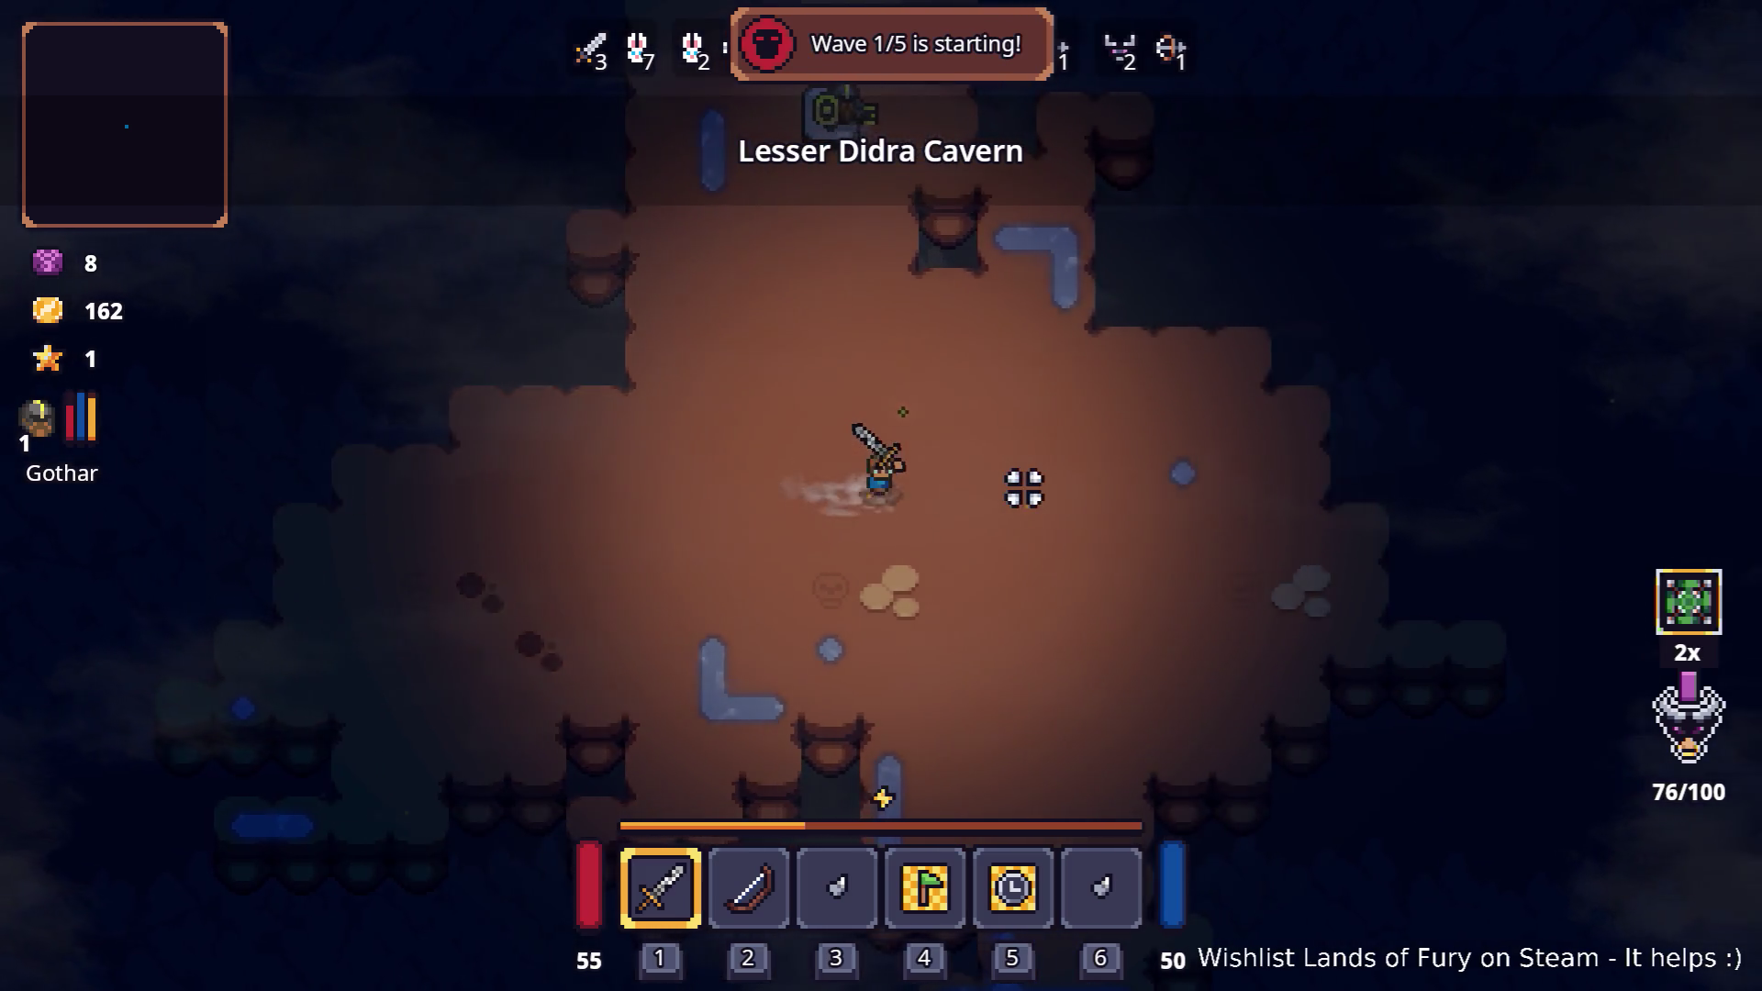
key("w")
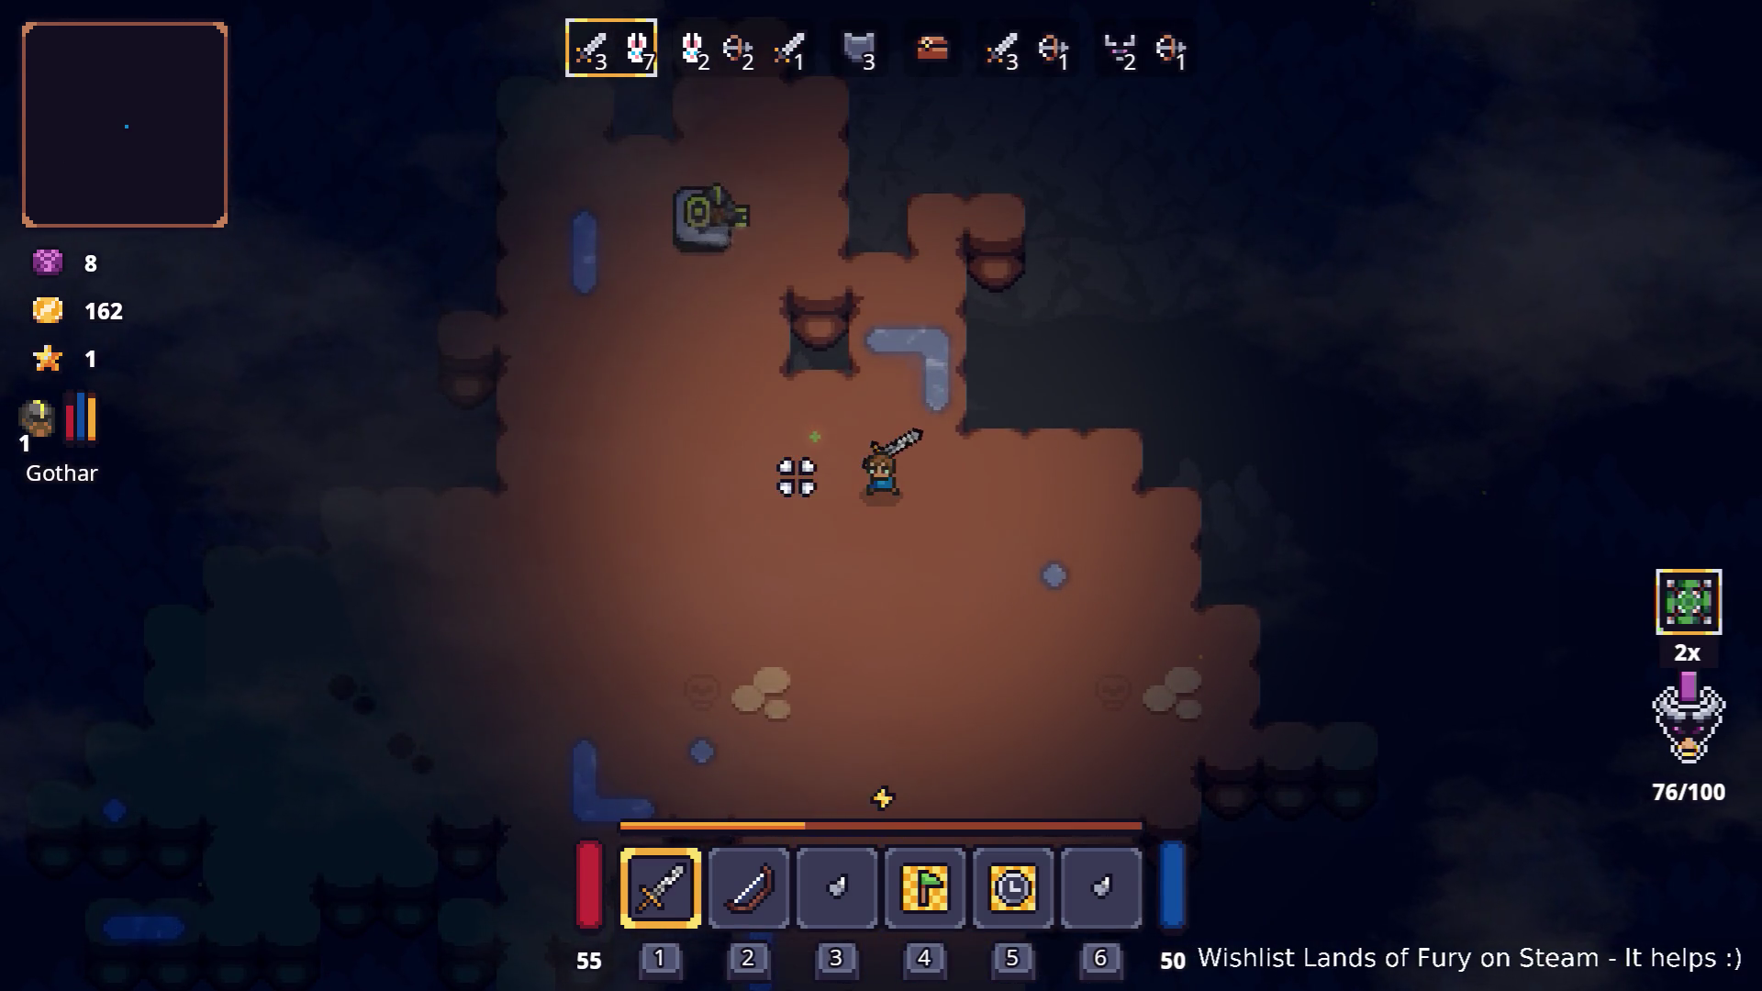
- Attack the arriving cavern enemies with the sword while moving around them
key("s")
key("a")
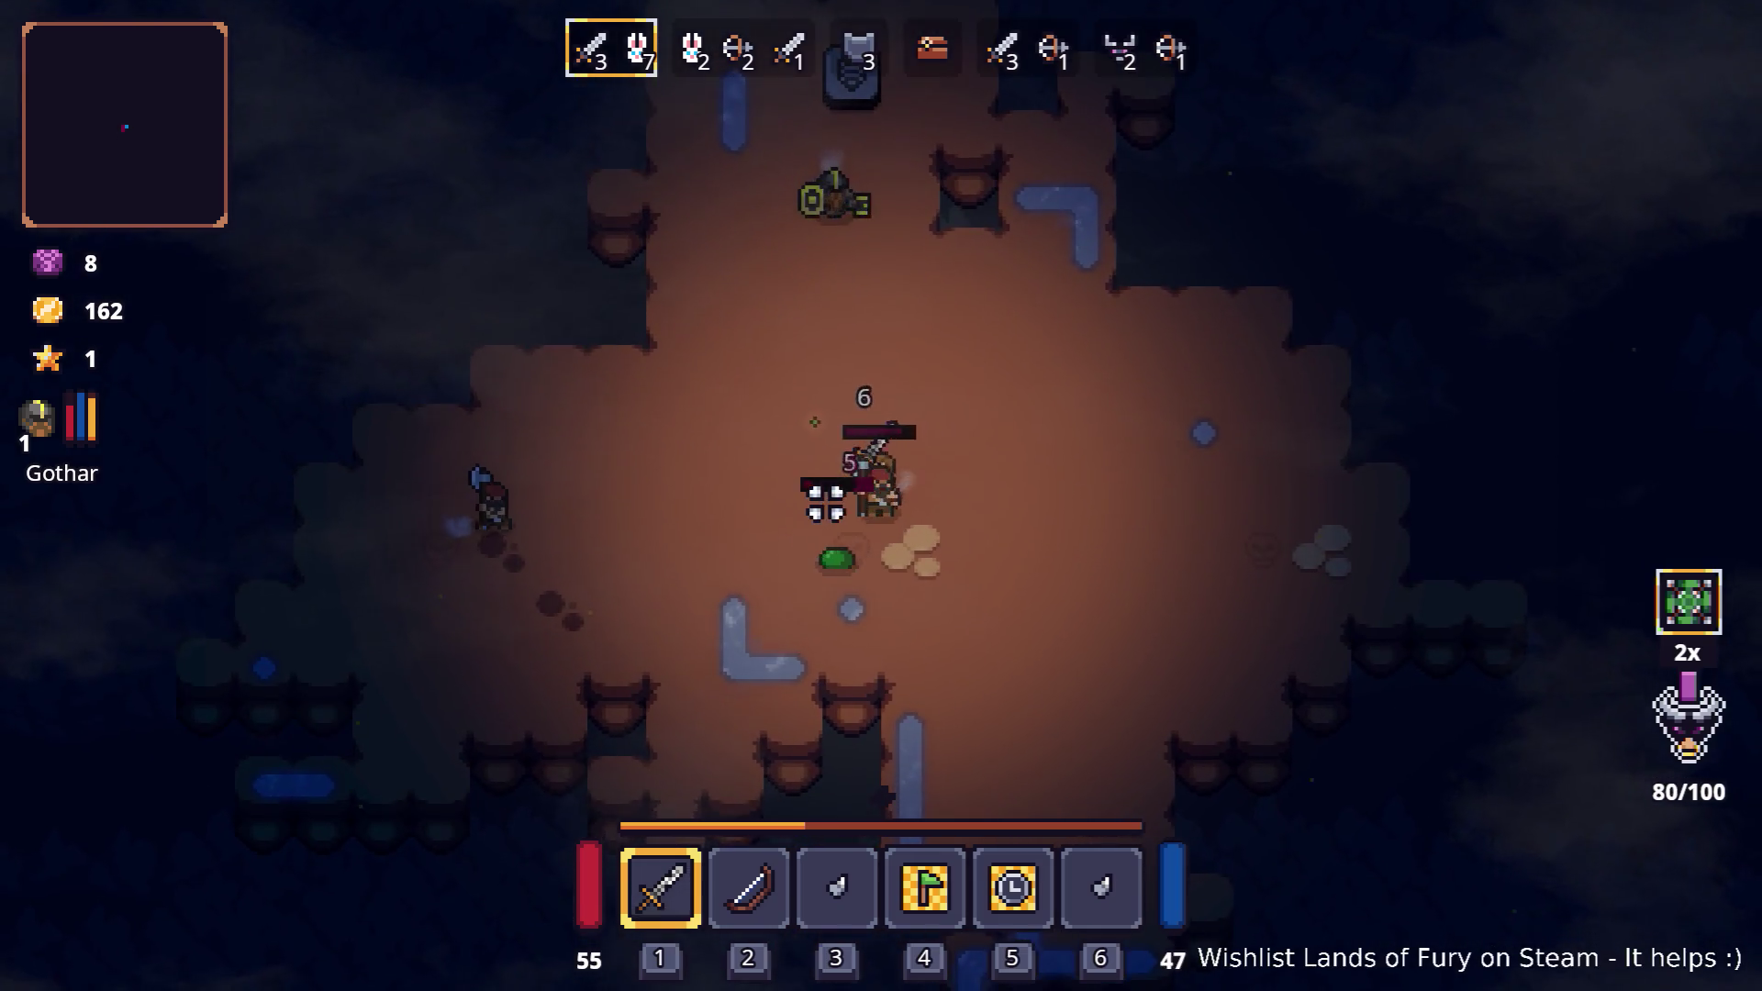
left_click(818, 499)
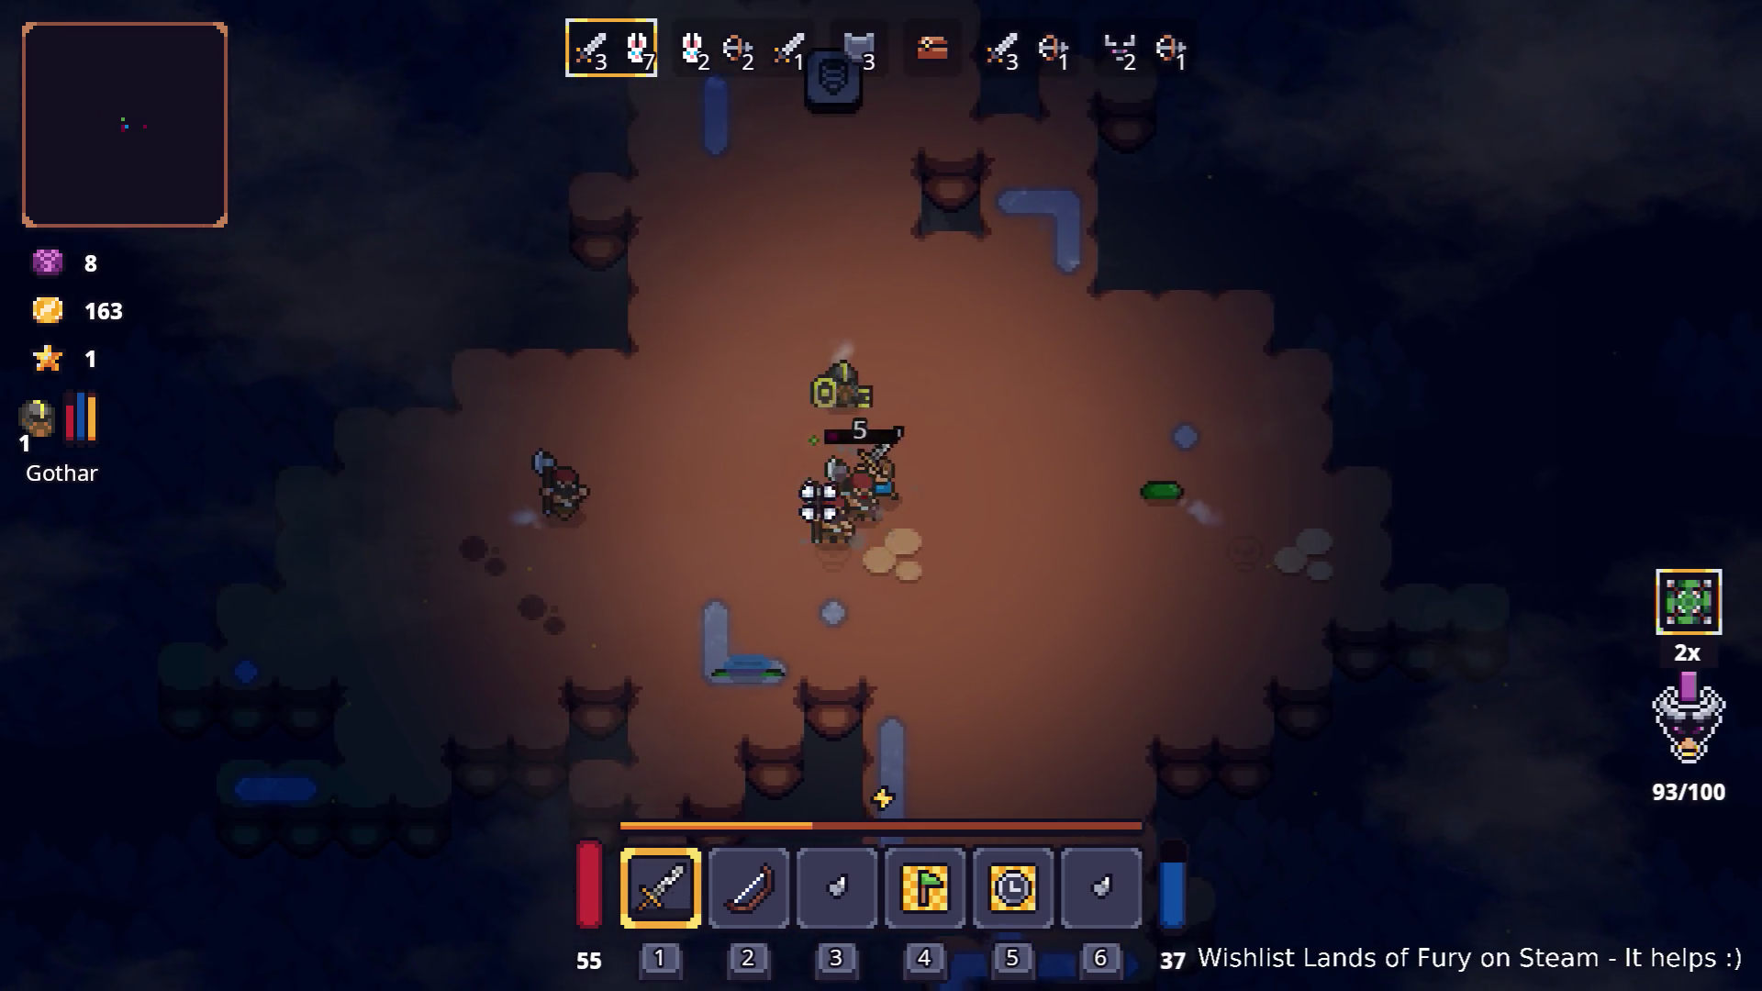
key("a")
key("w")
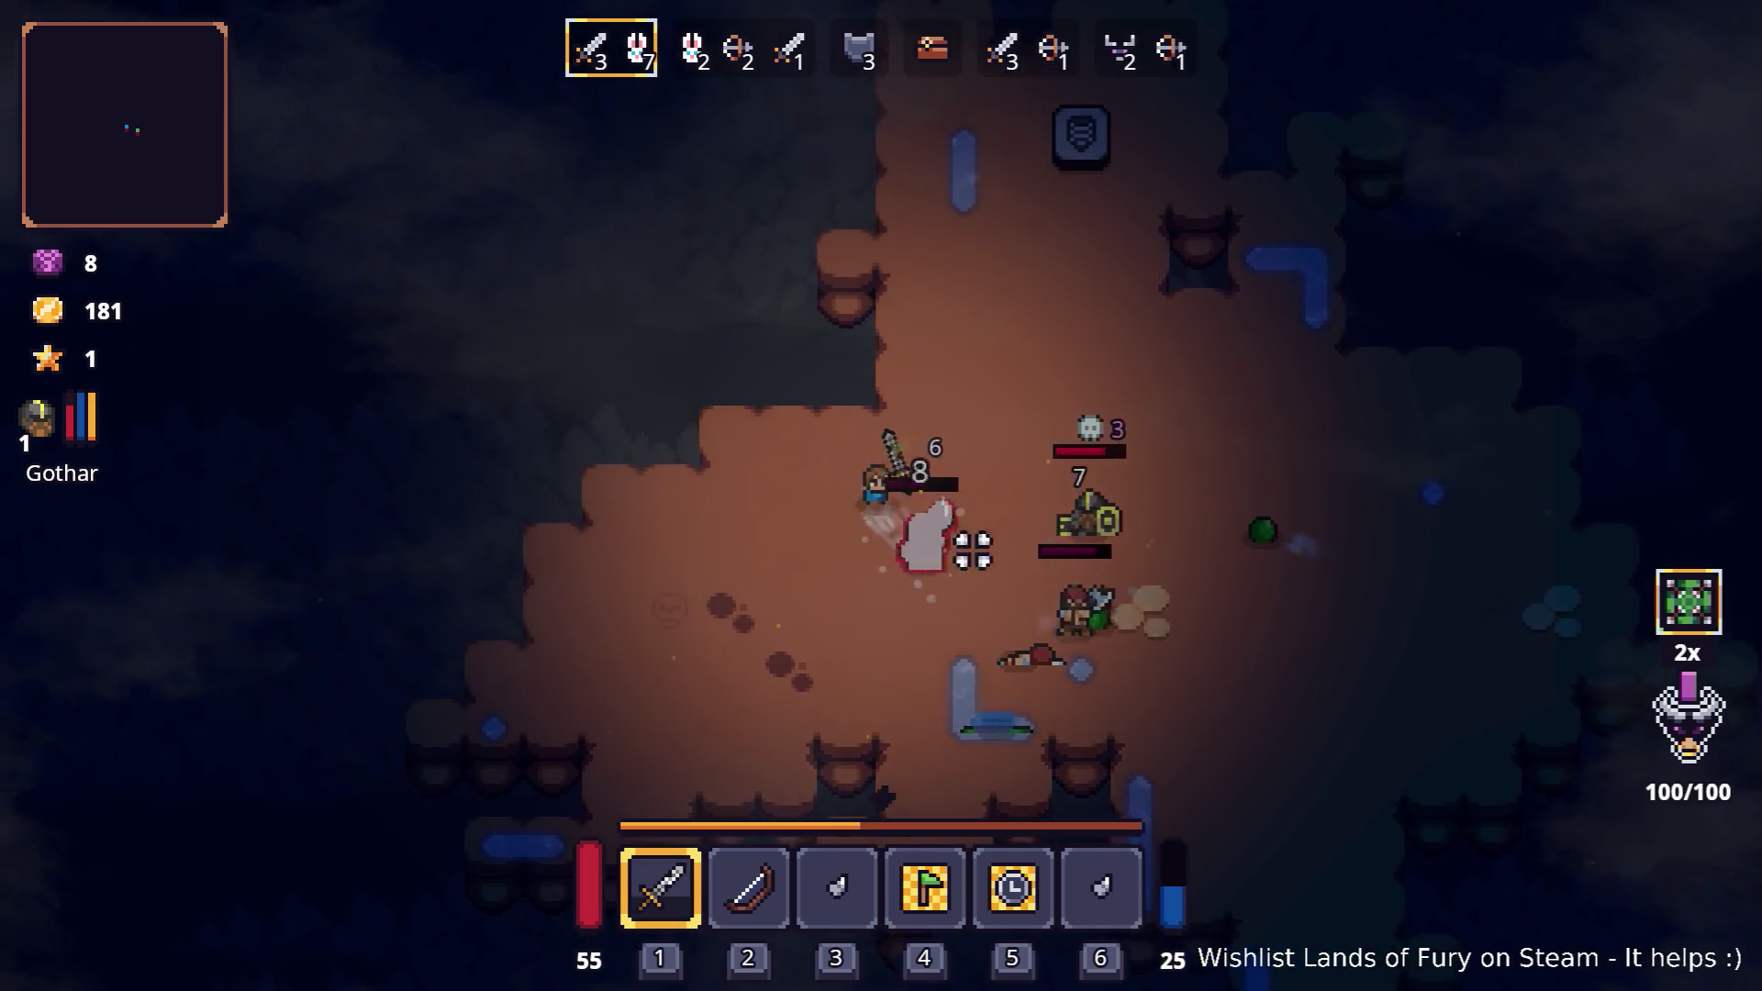
key("s")
left_click(949, 551)
left_click(953, 551)
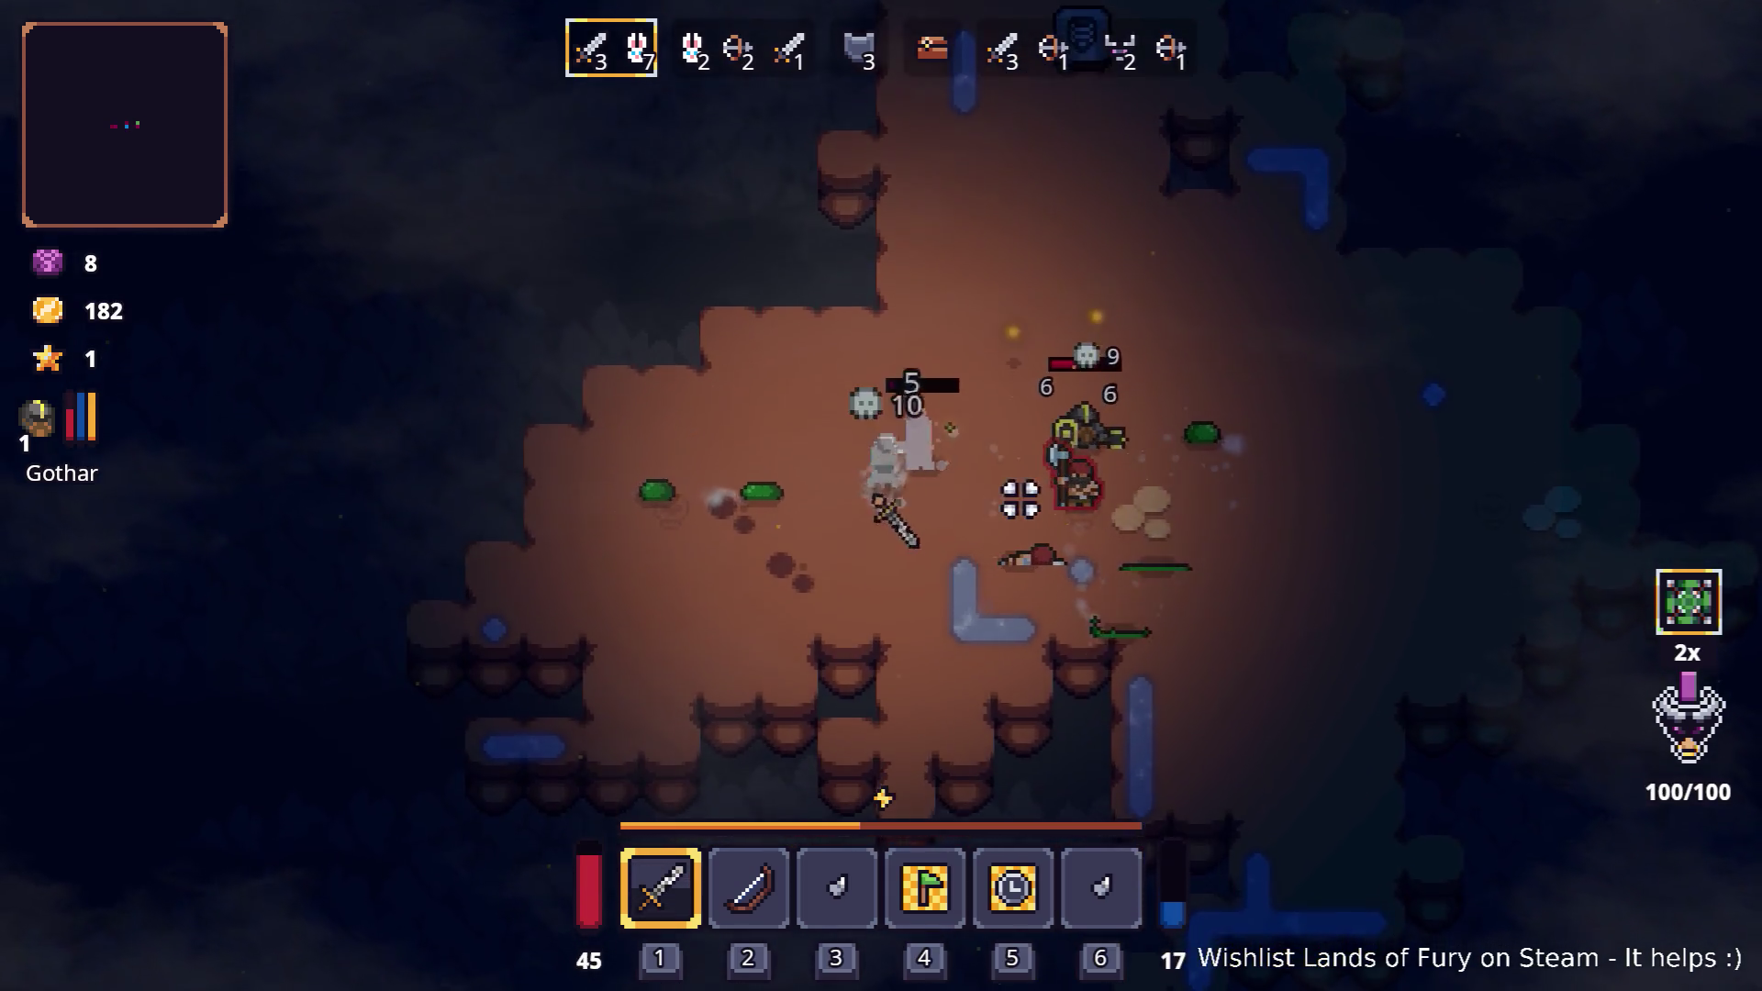
key("w")
left_click(916, 409)
left_click(873, 421)
left_click(719, 466)
left_click(720, 470)
- Finish off the remaining enemies so the wave ends and gold reaches 274
key("d")
left_click(1027, 523)
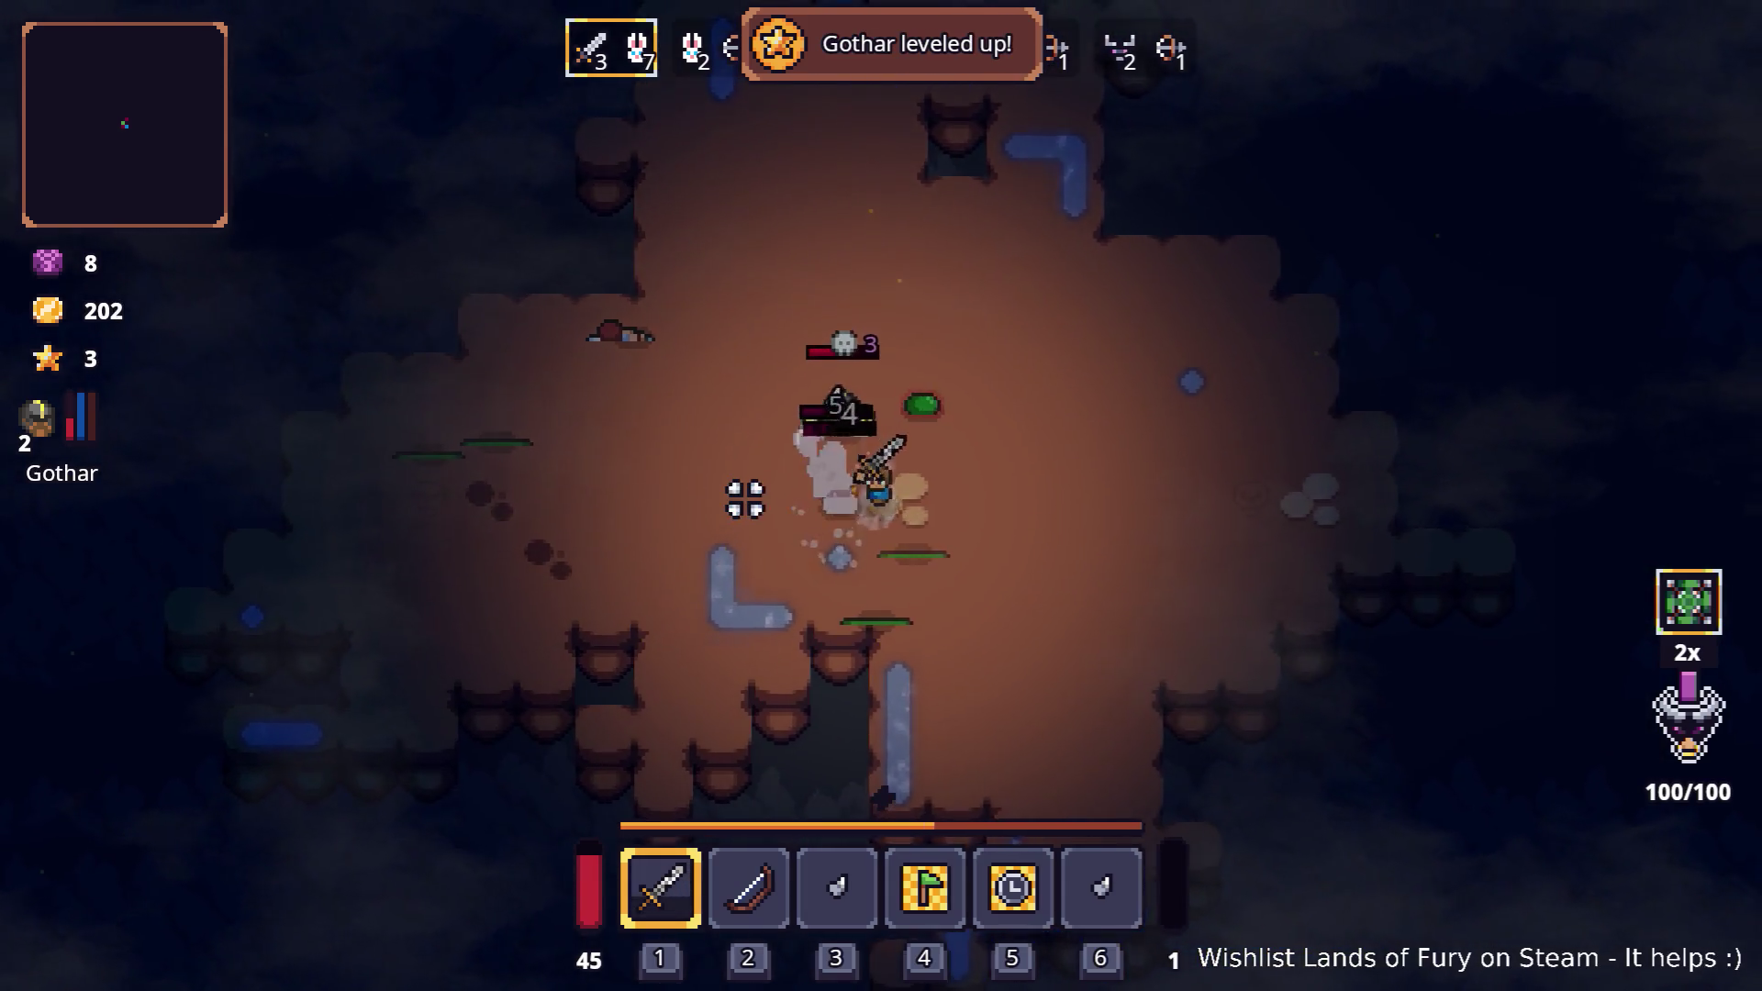
key("w")
left_click(774, 444)
key("d")
left_click(802, 409)
left_click(810, 398)
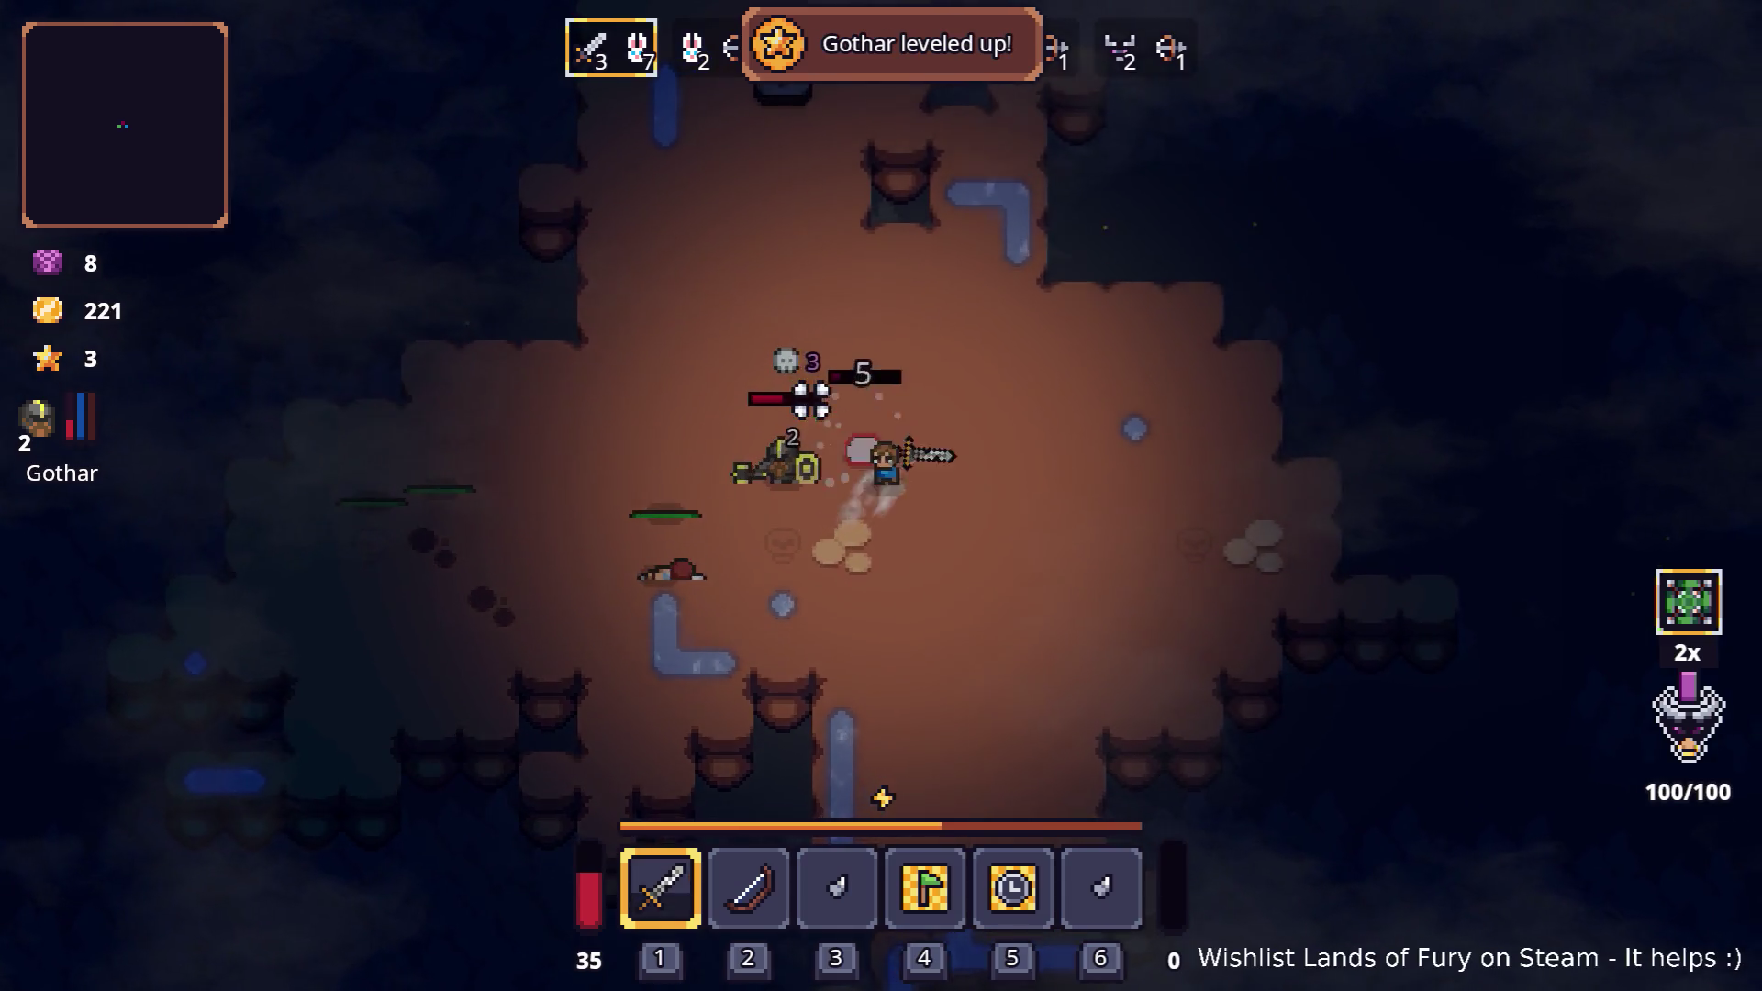
key("w")
left_click(812, 399)
- Walk back and forth across the cavern toward the wave 3 enemies
key("a")
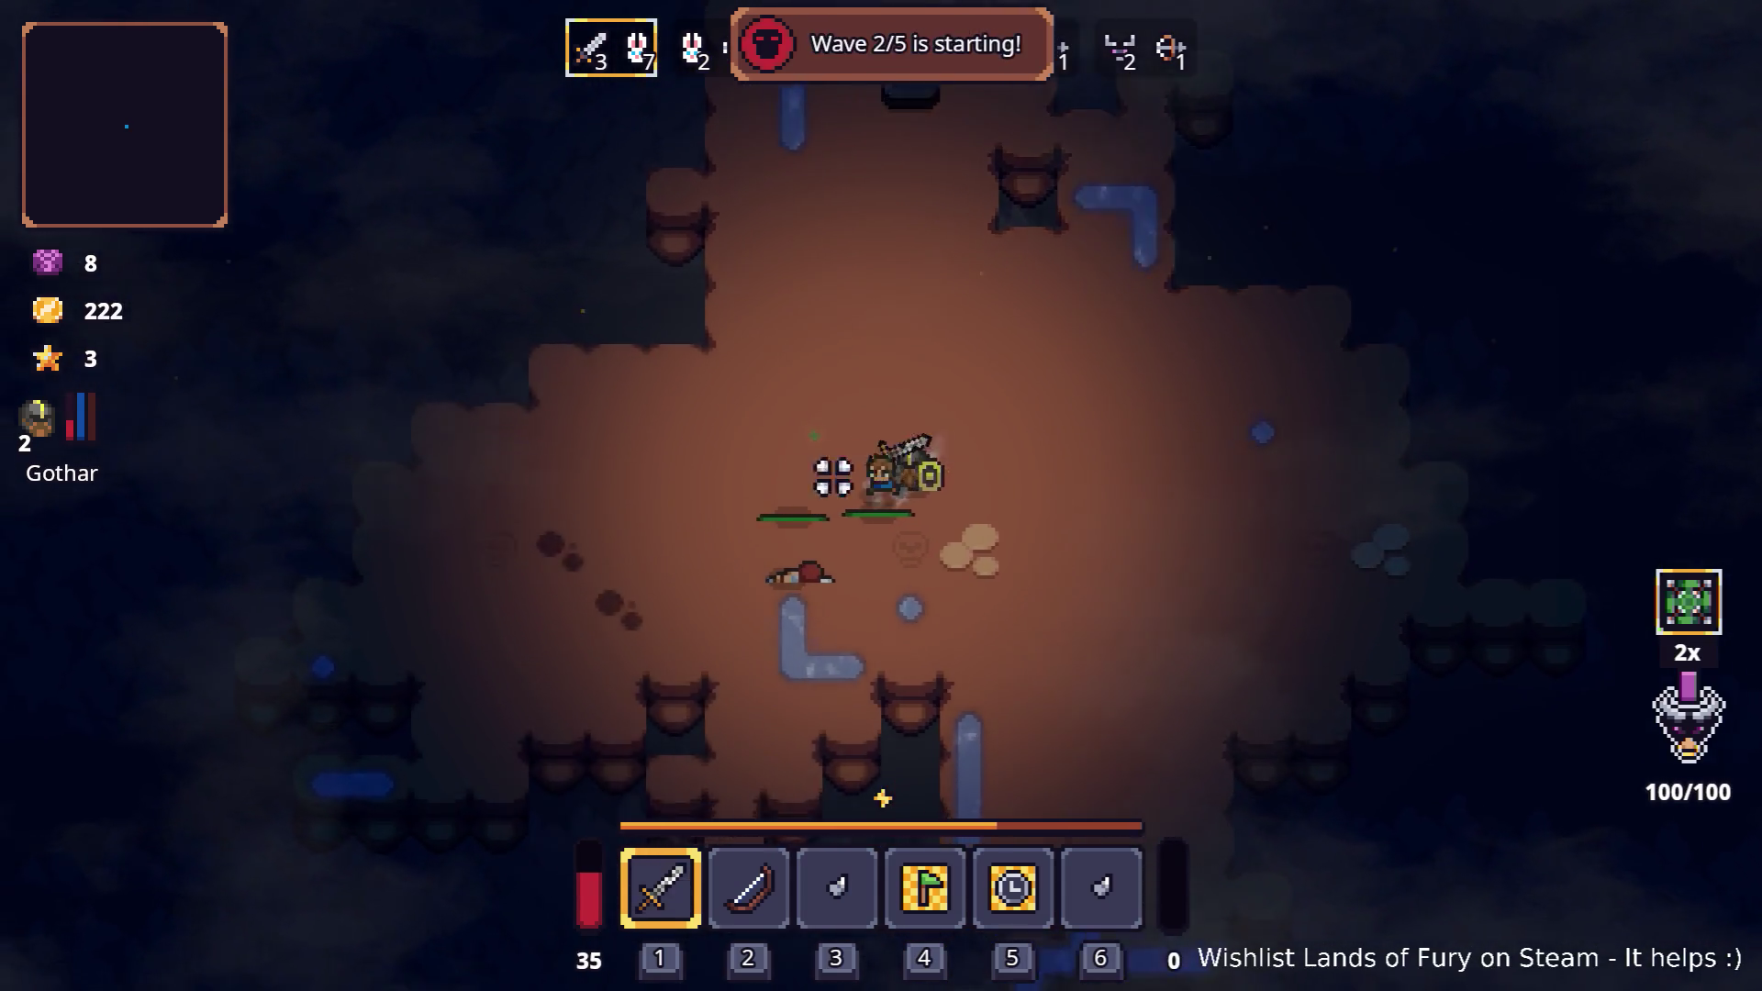
key("a")
key("w")
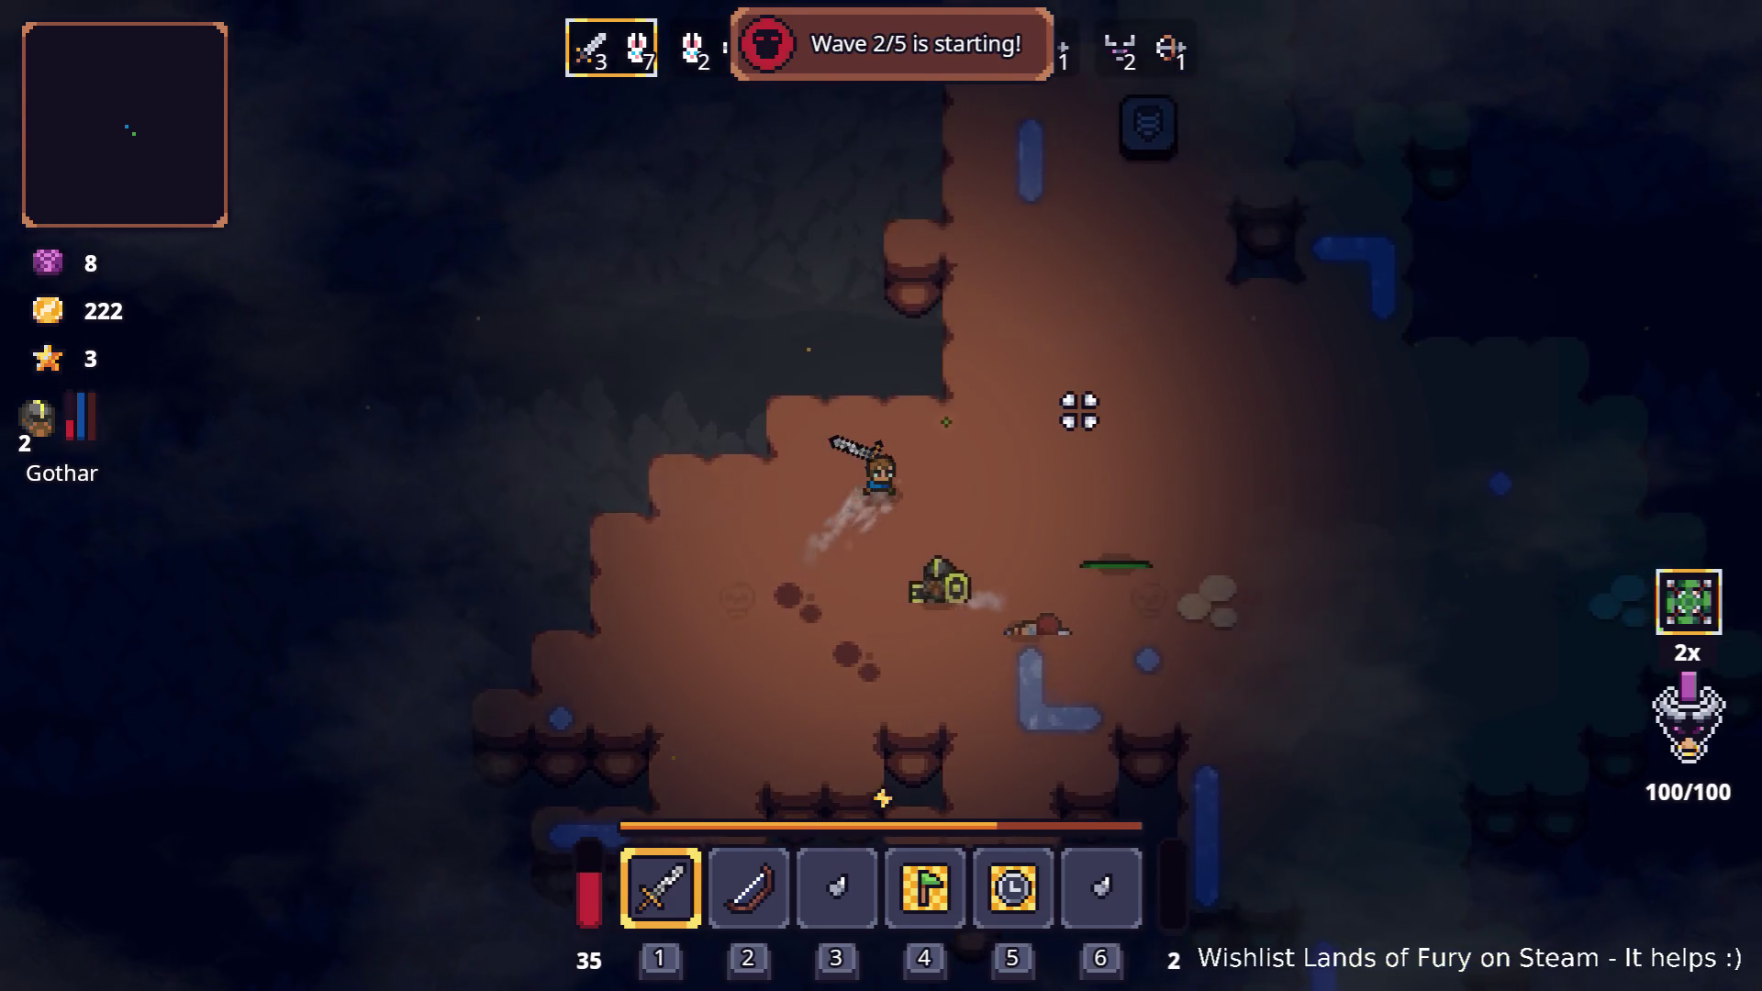
key("d")
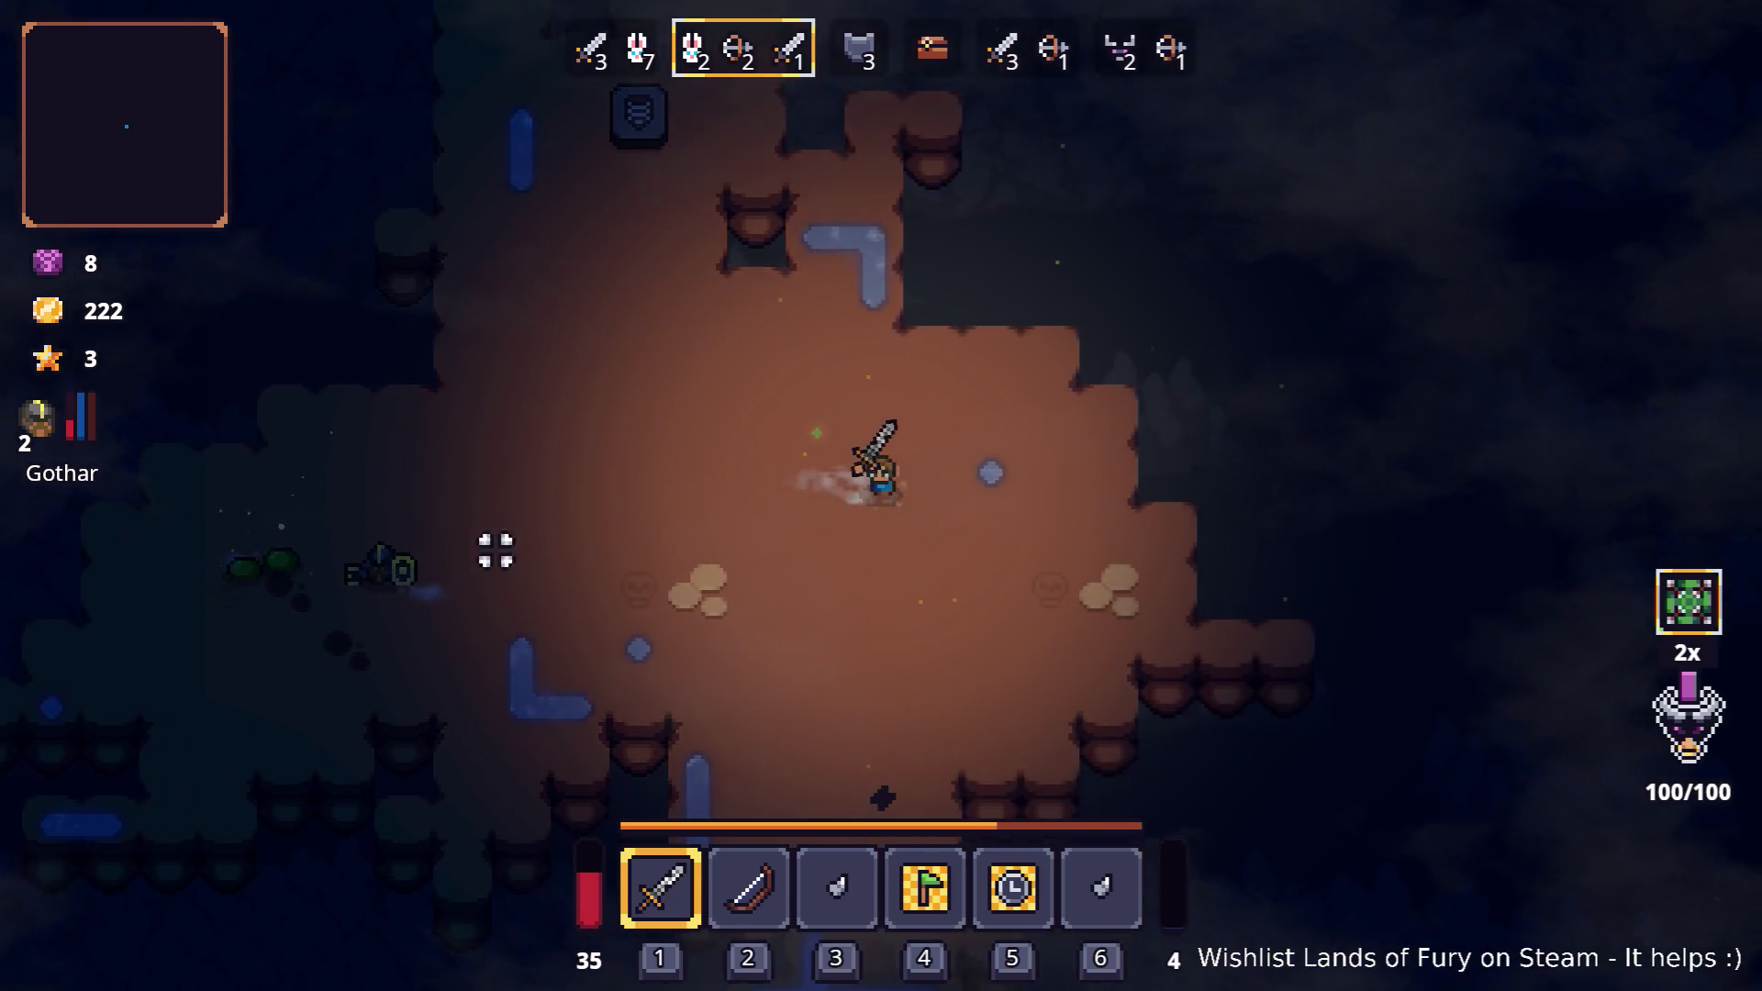
key("a")
key("s")
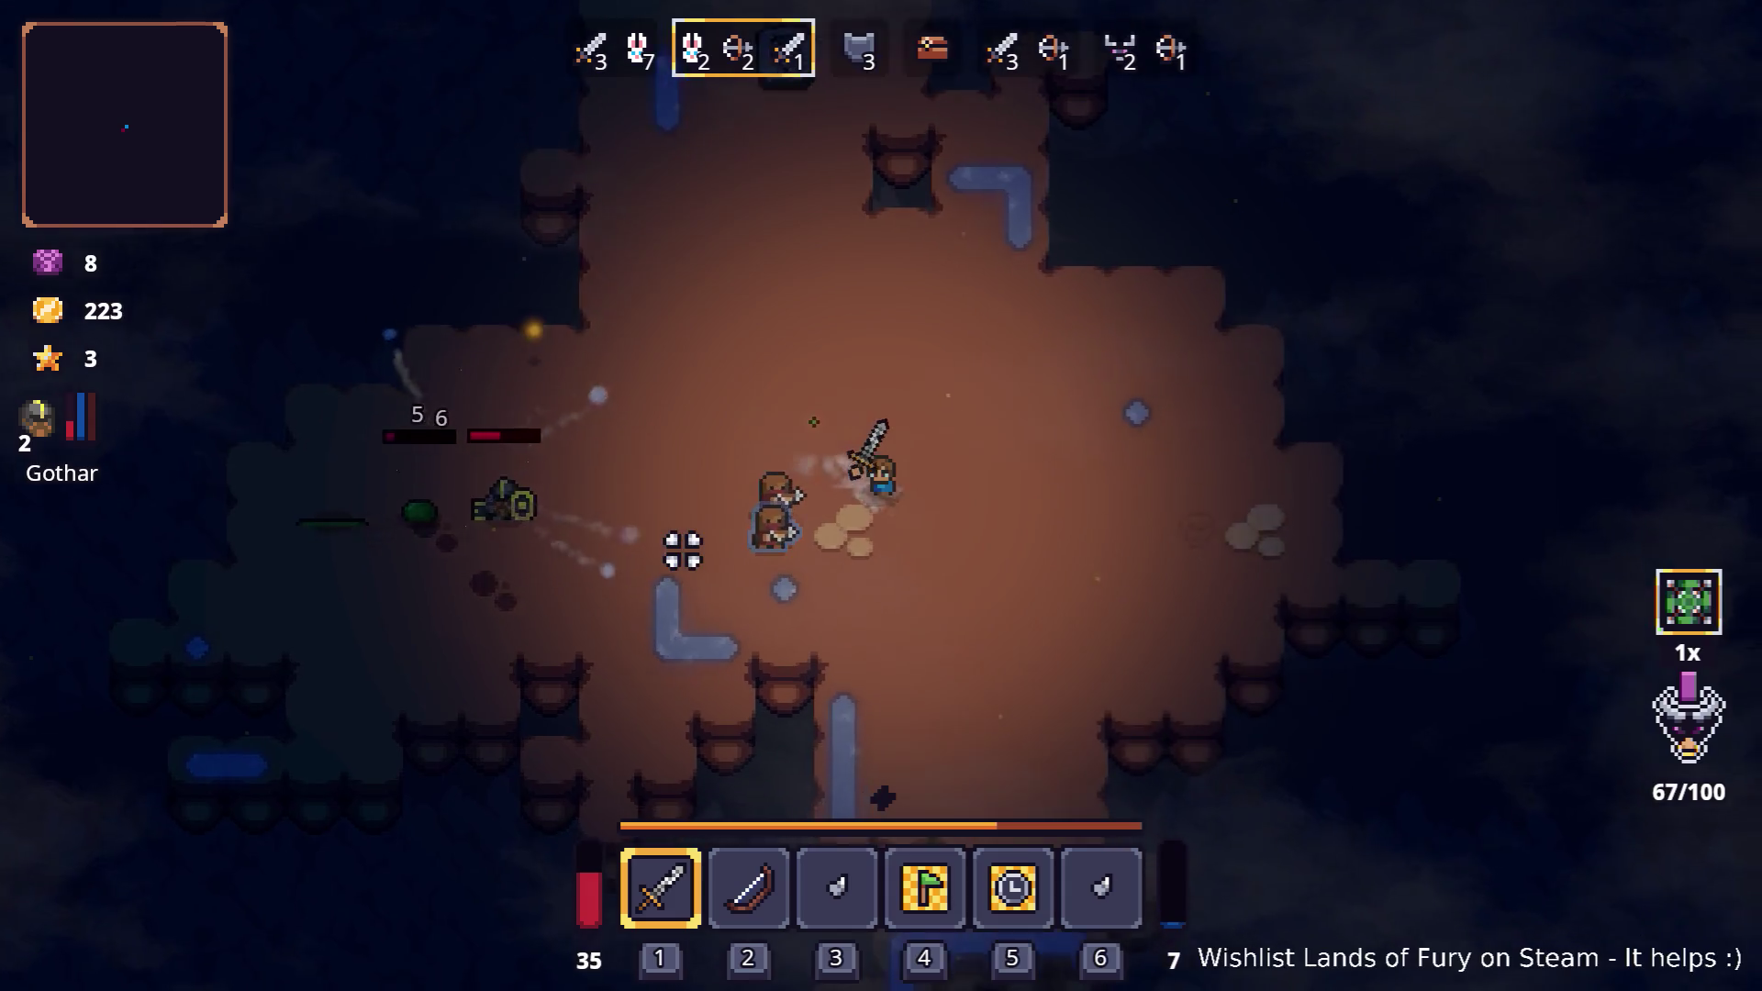
key("d")
key("a")
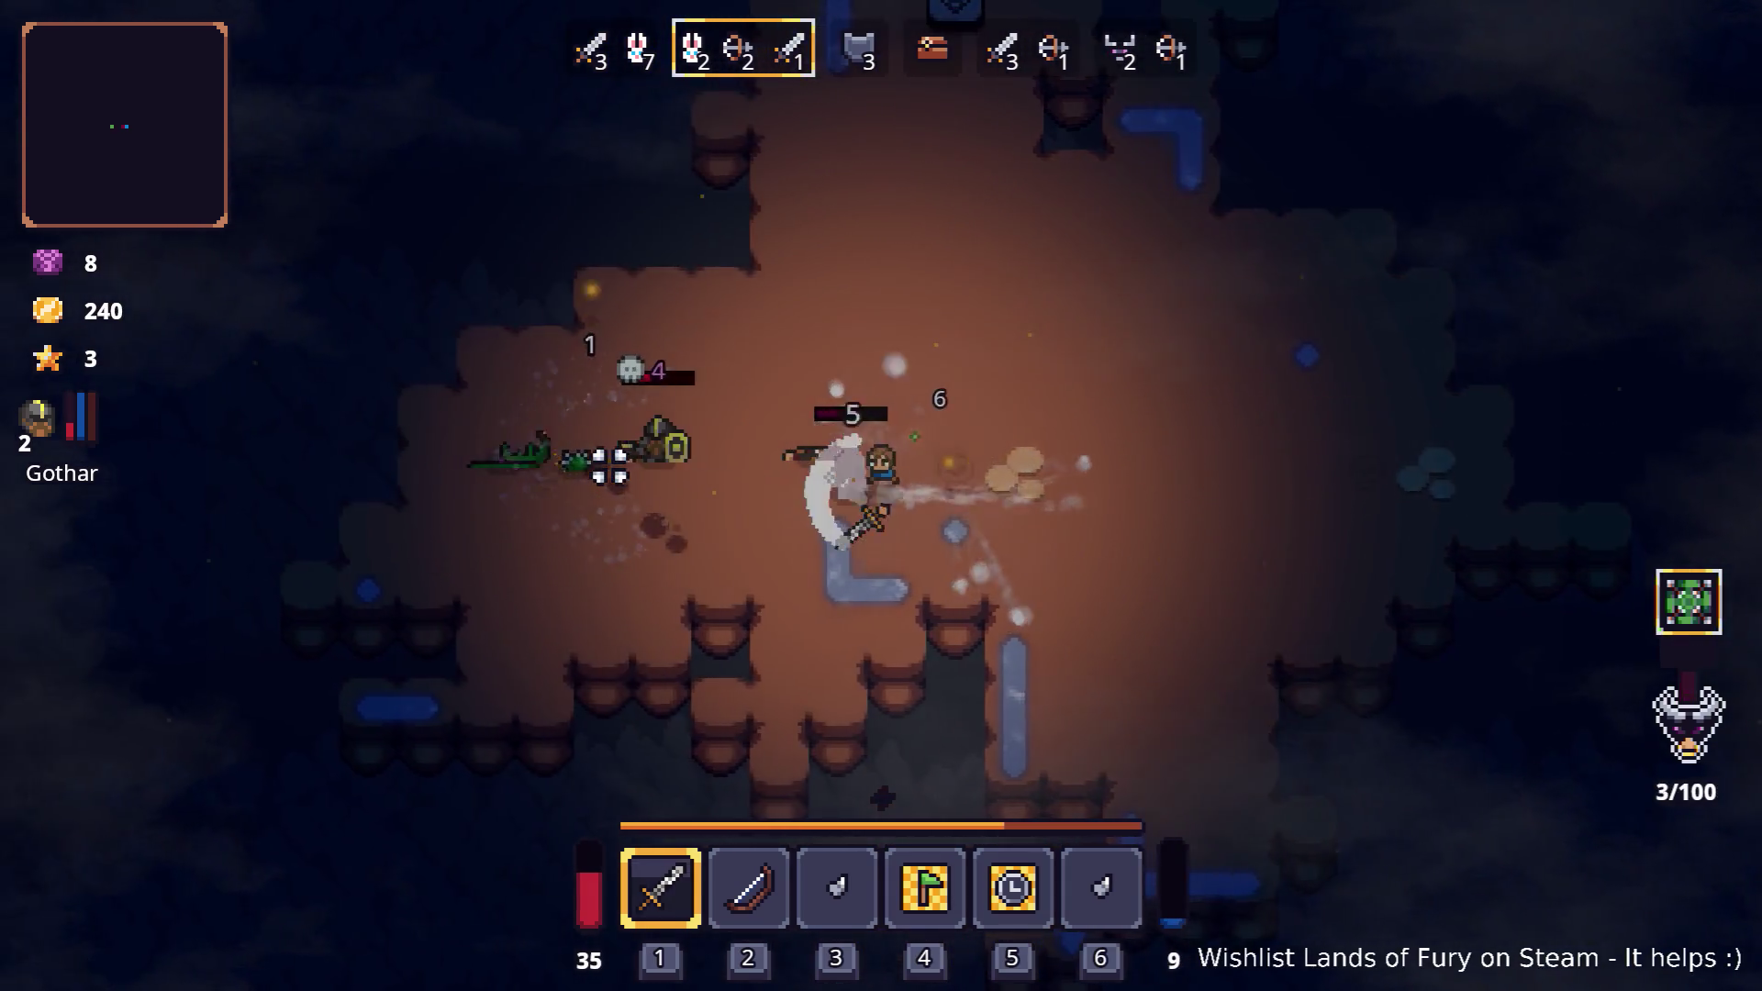
key("a")
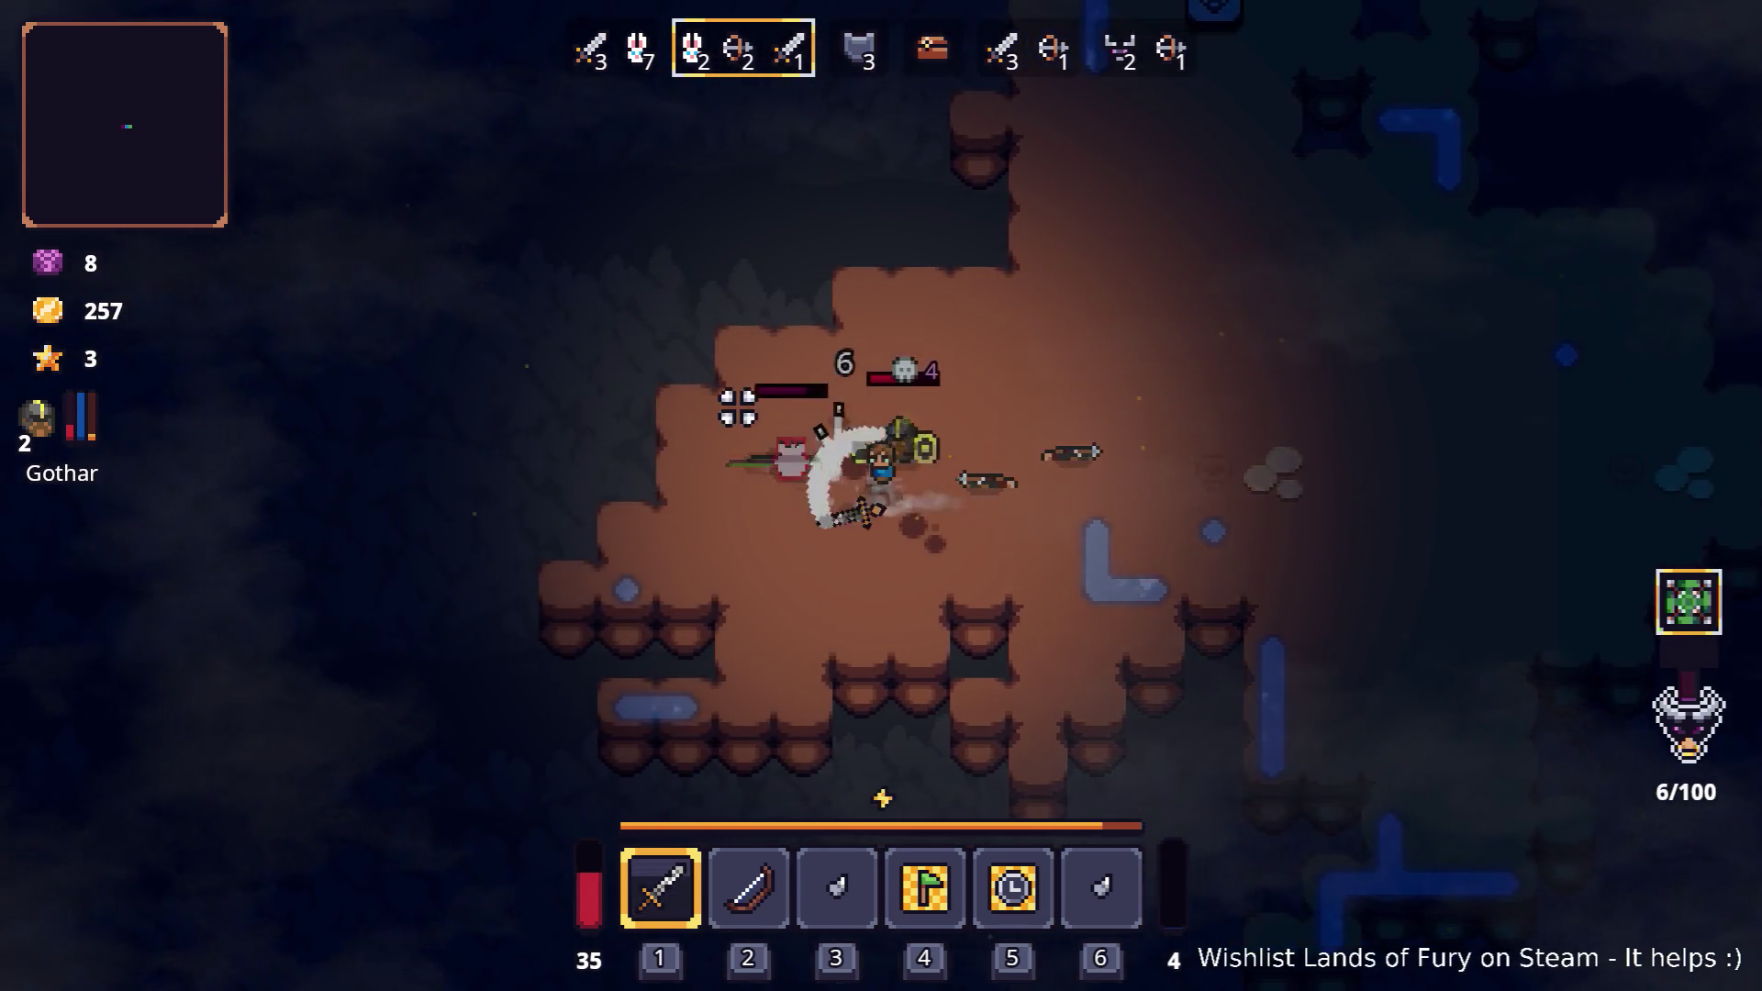
key("a")
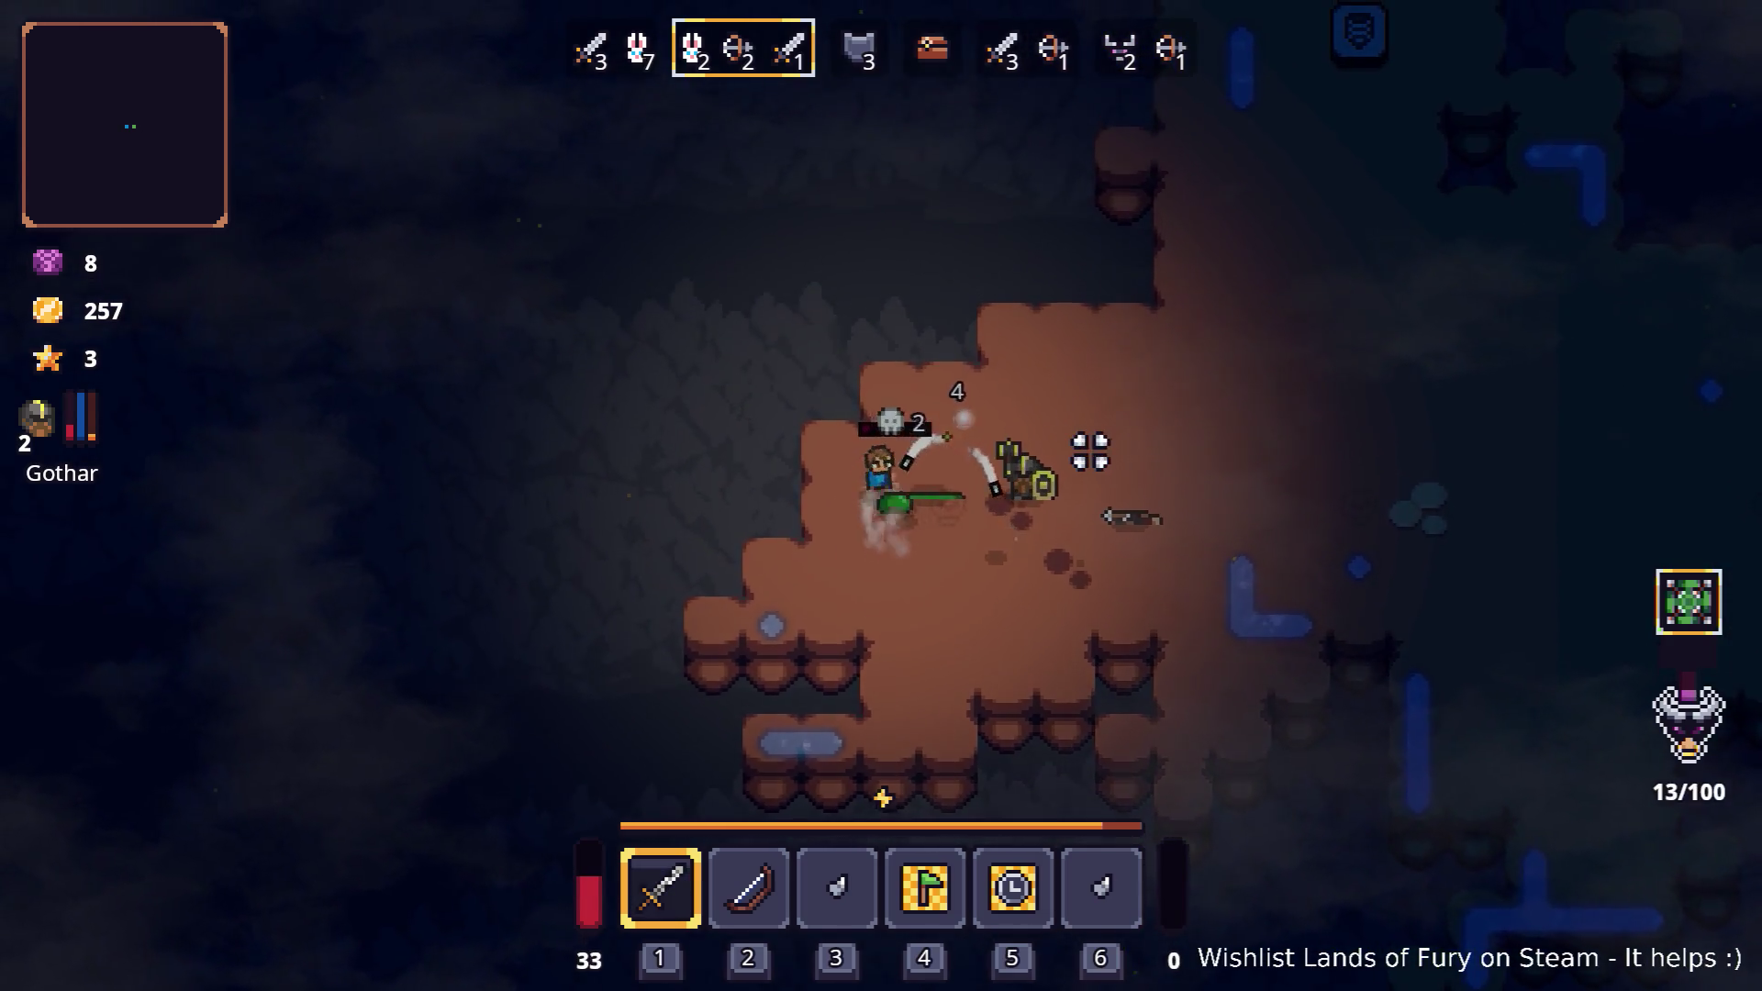
- Run right past the shield enemy and swing the sword at the nearby enemies
key("d")
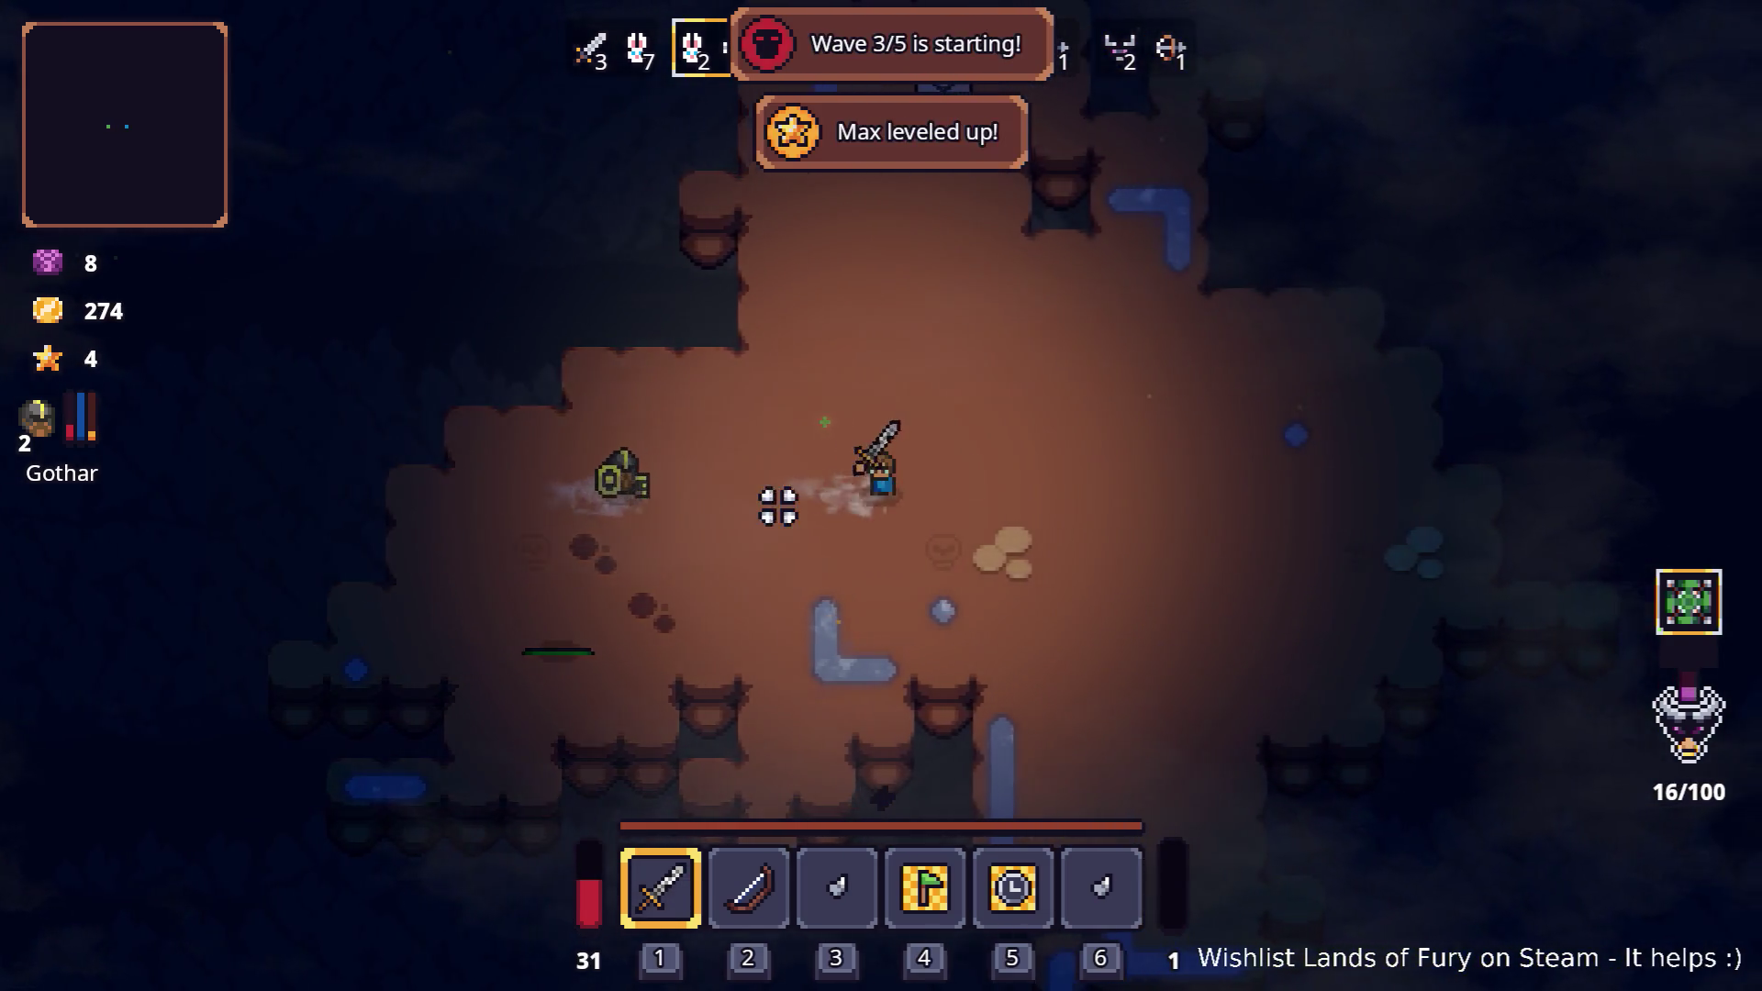
key("d")
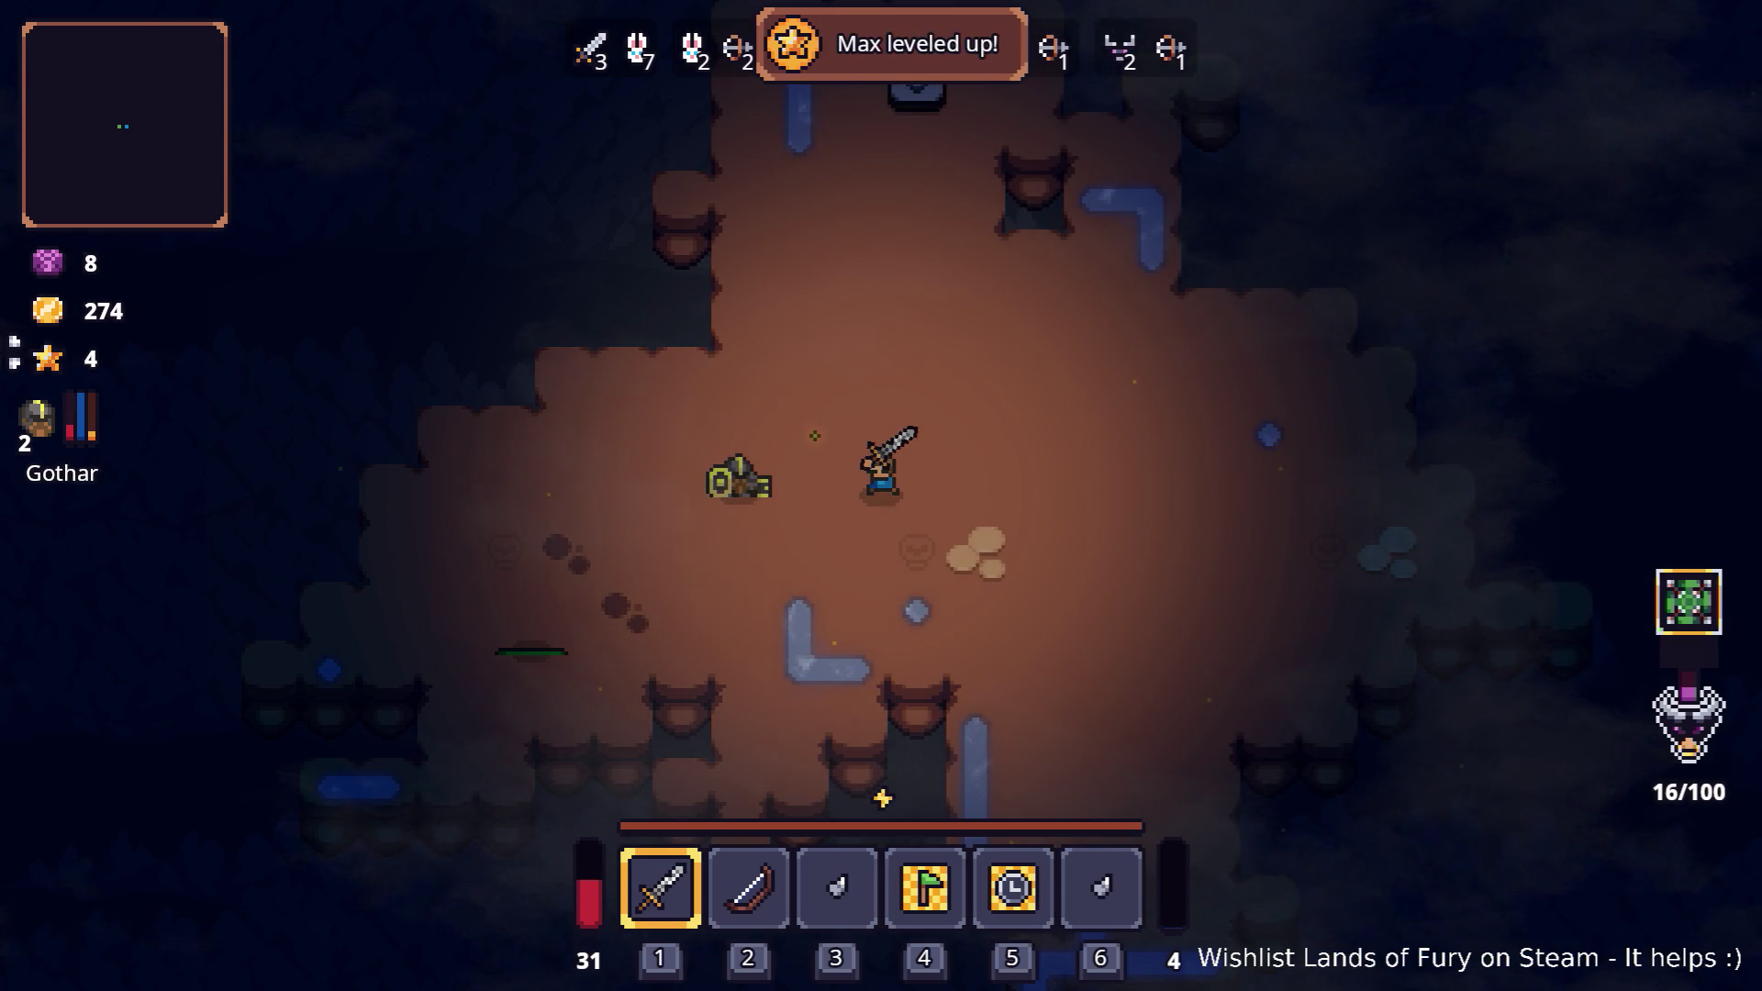
key("d")
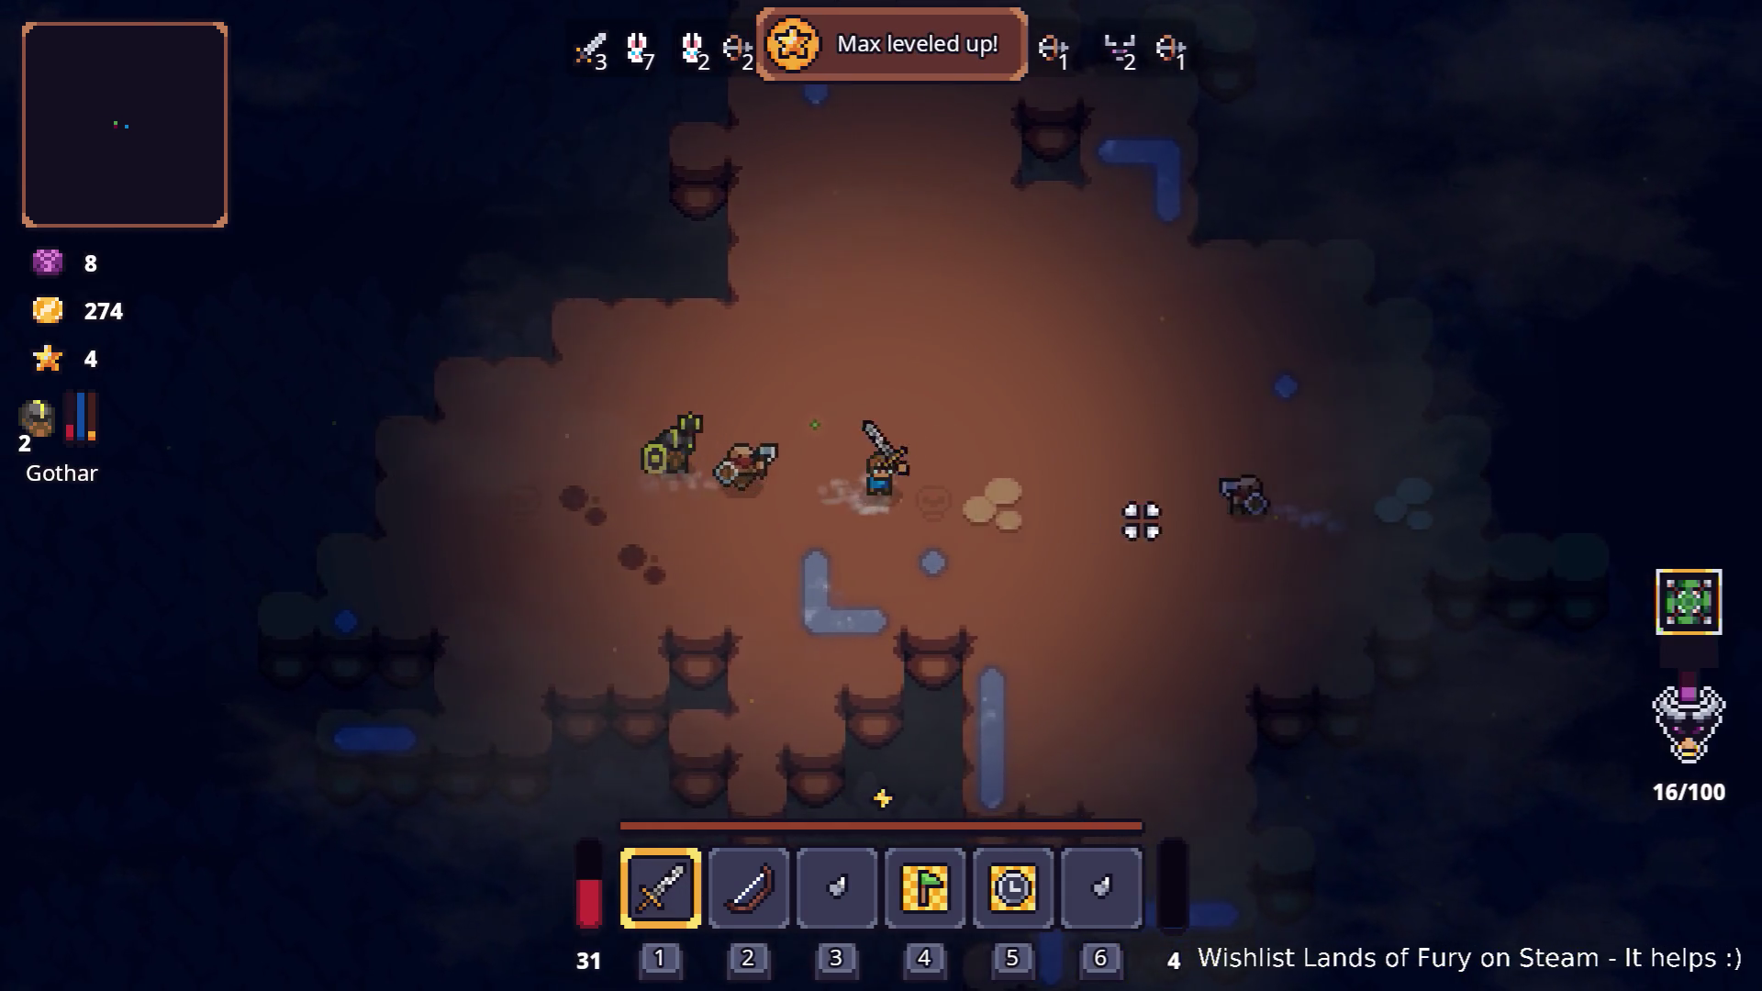
left_click(1080, 491)
key("s")
key("d")
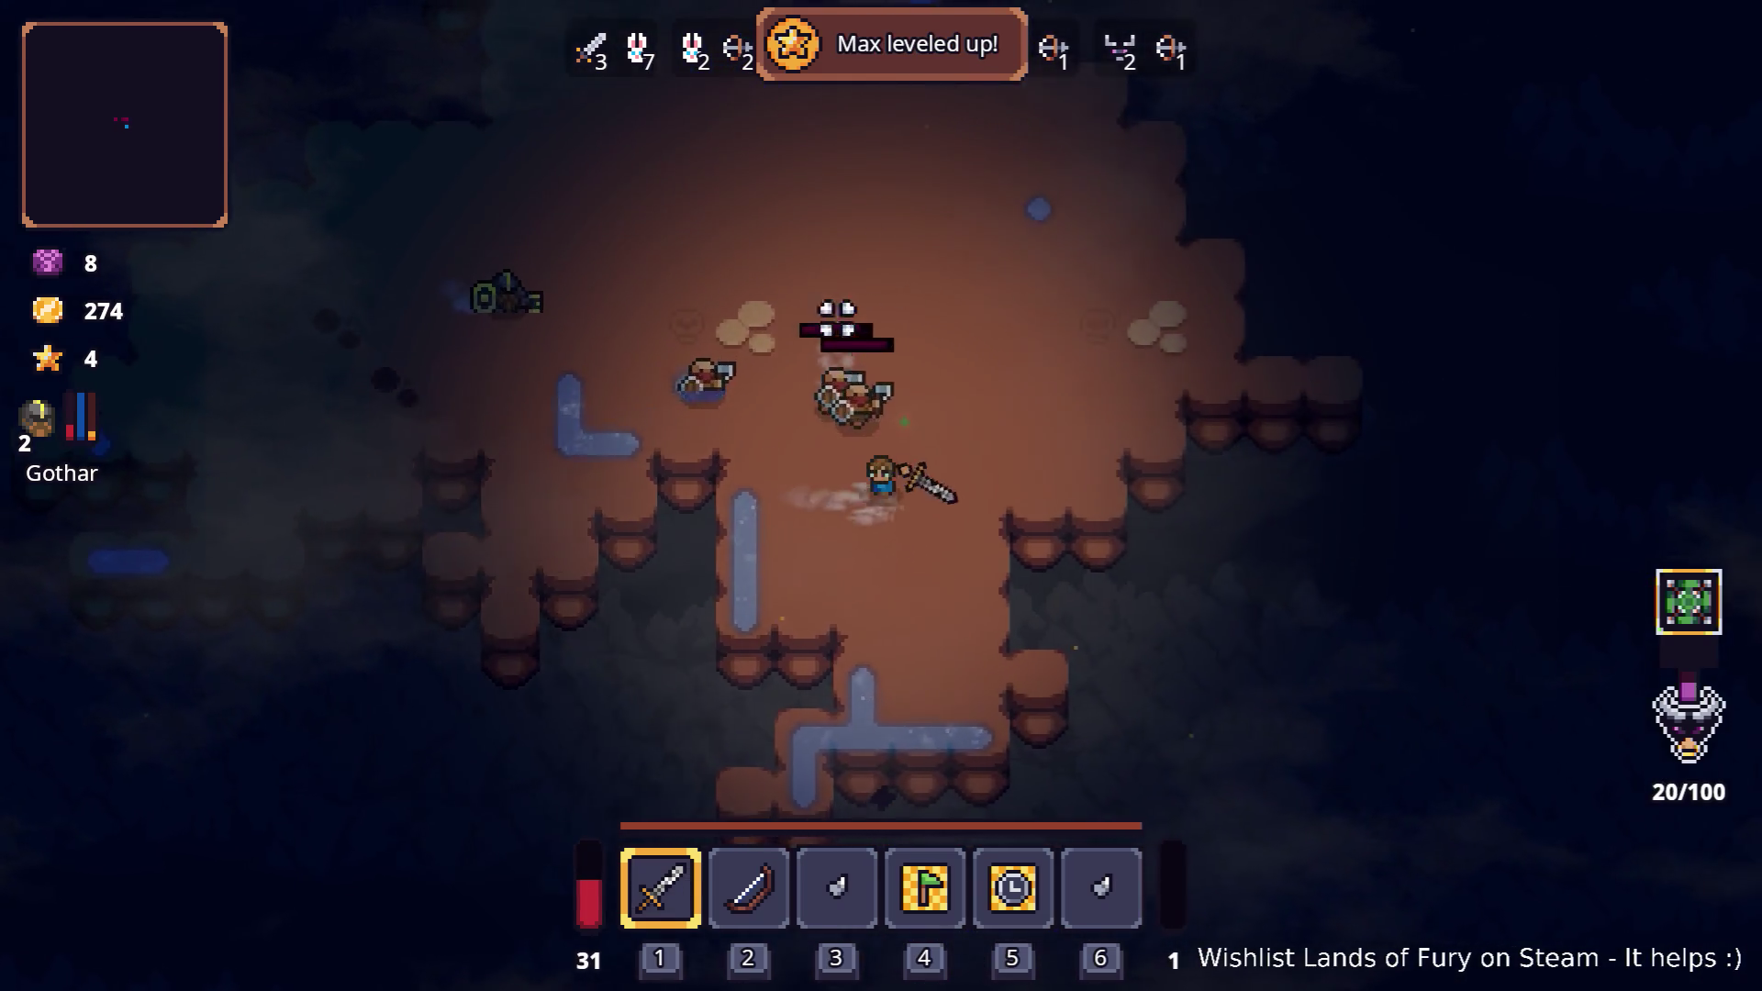
key("w")
key("w")
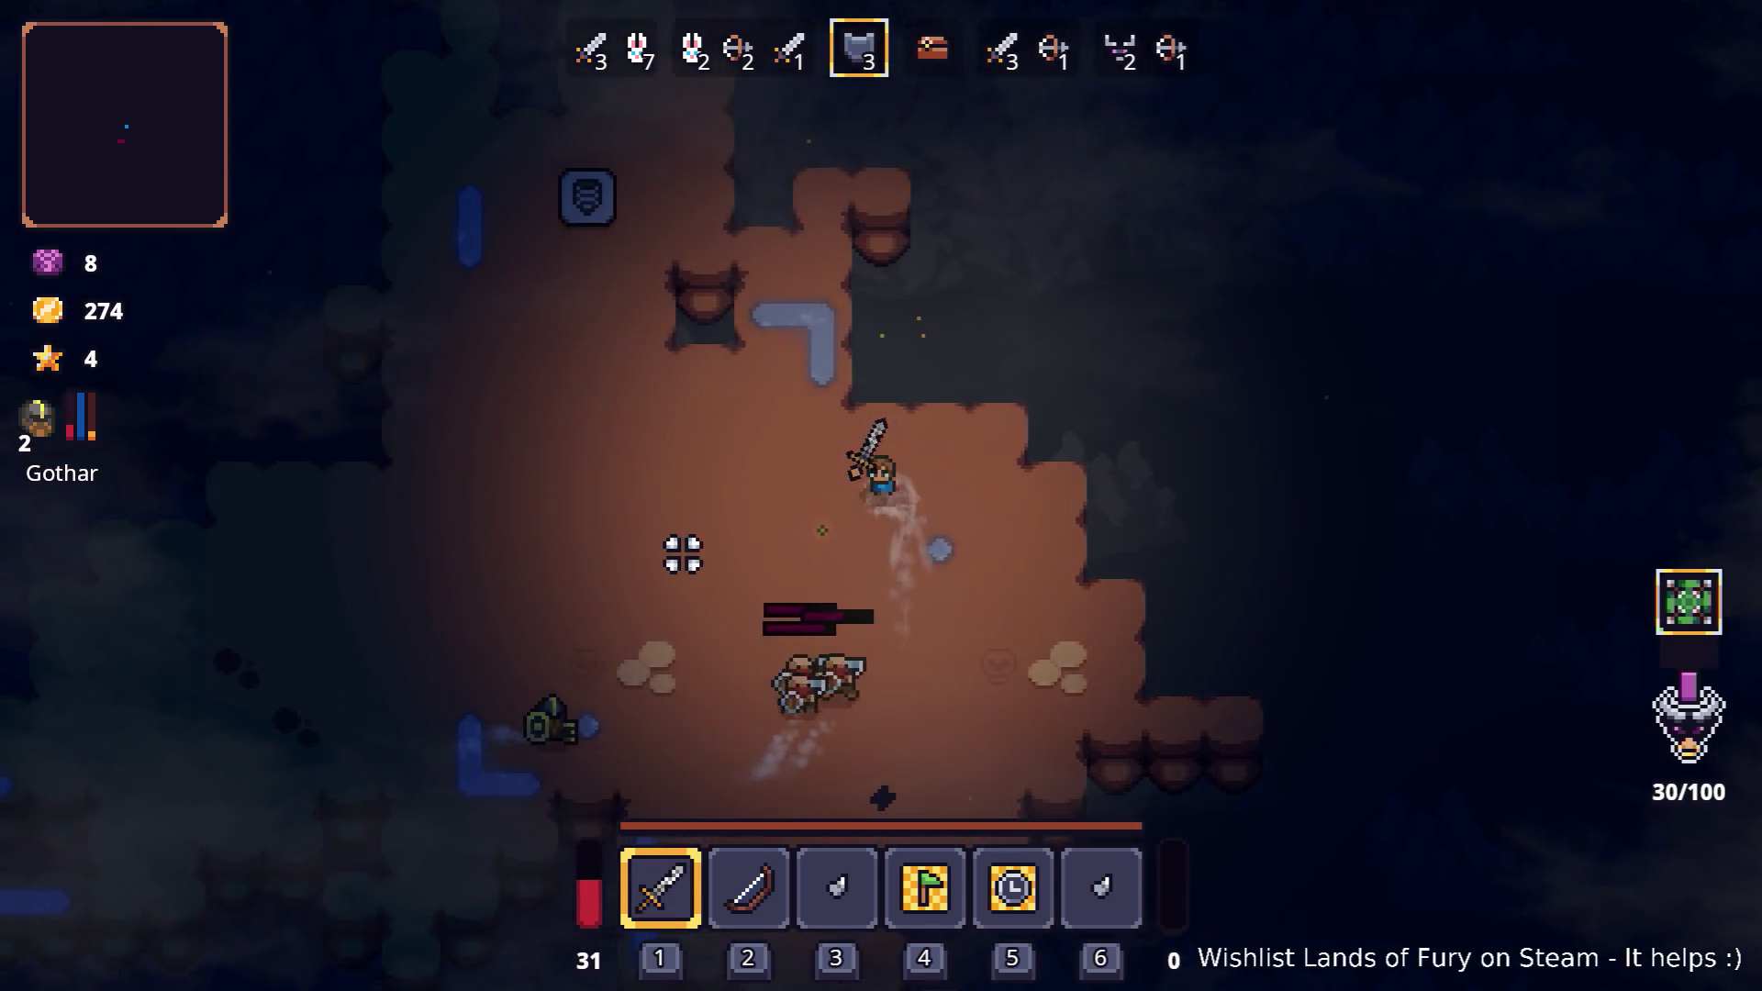
key("a")
key("s")
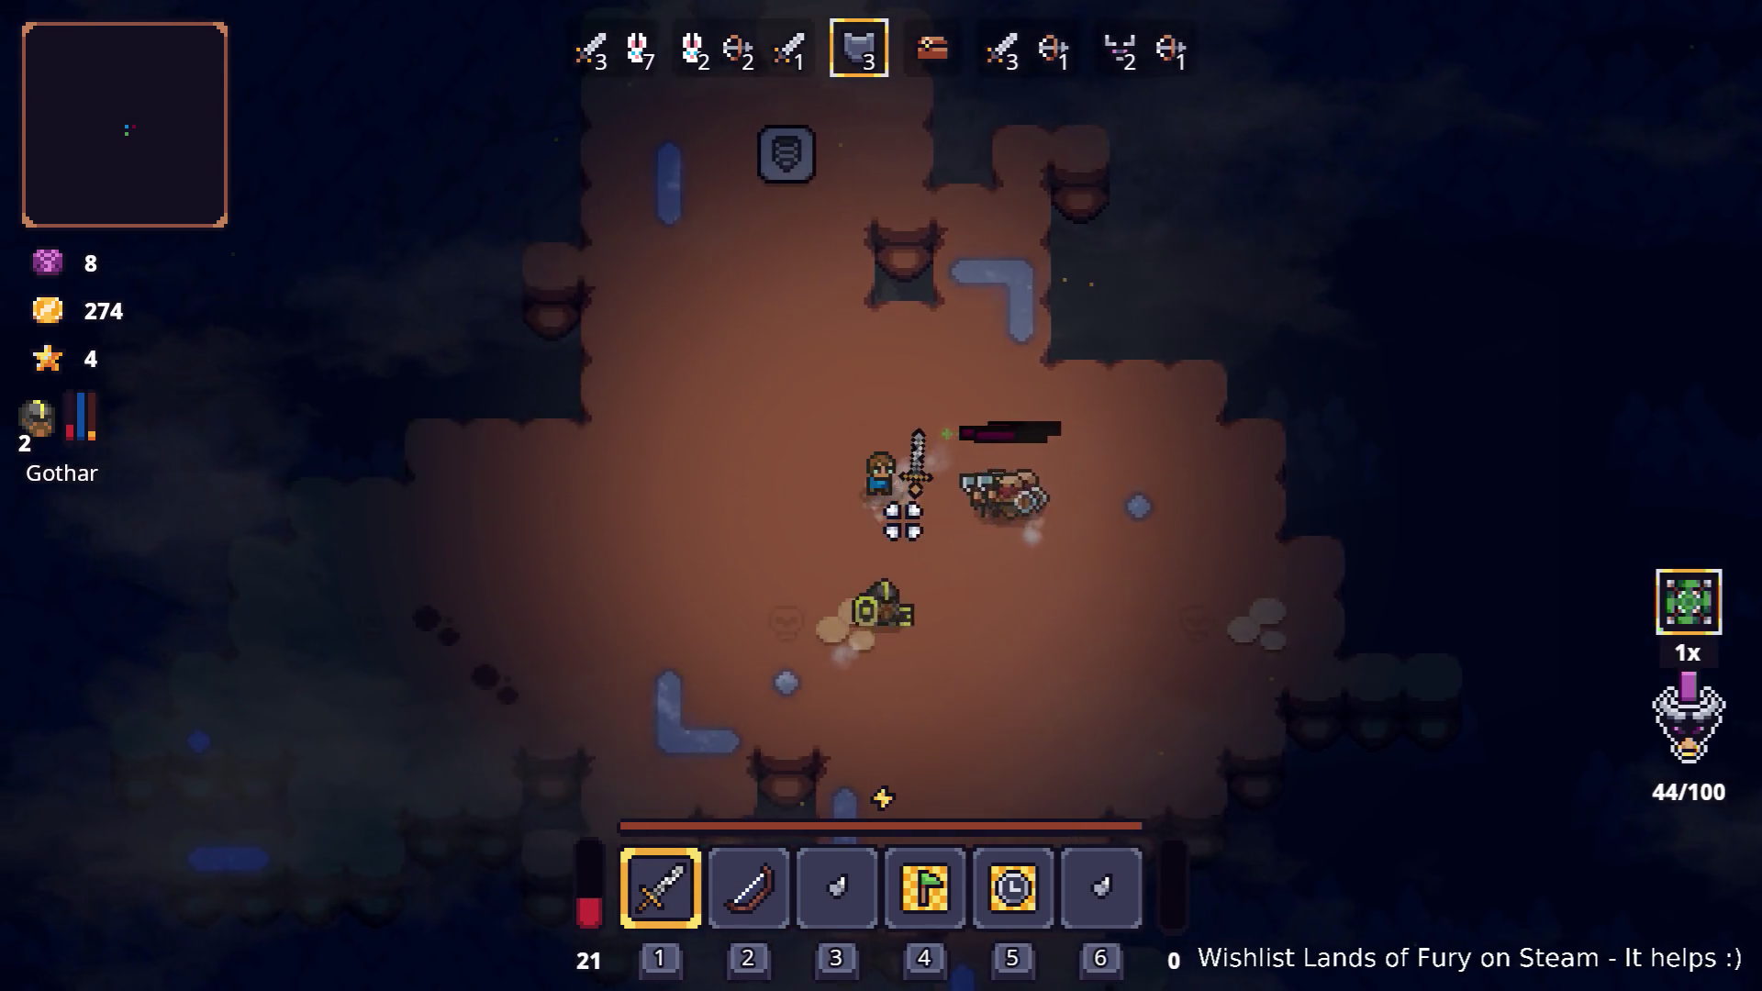
- Swap to the bow and back to the sword, finish the enemies, then approach Snap
key("2")
key("a")
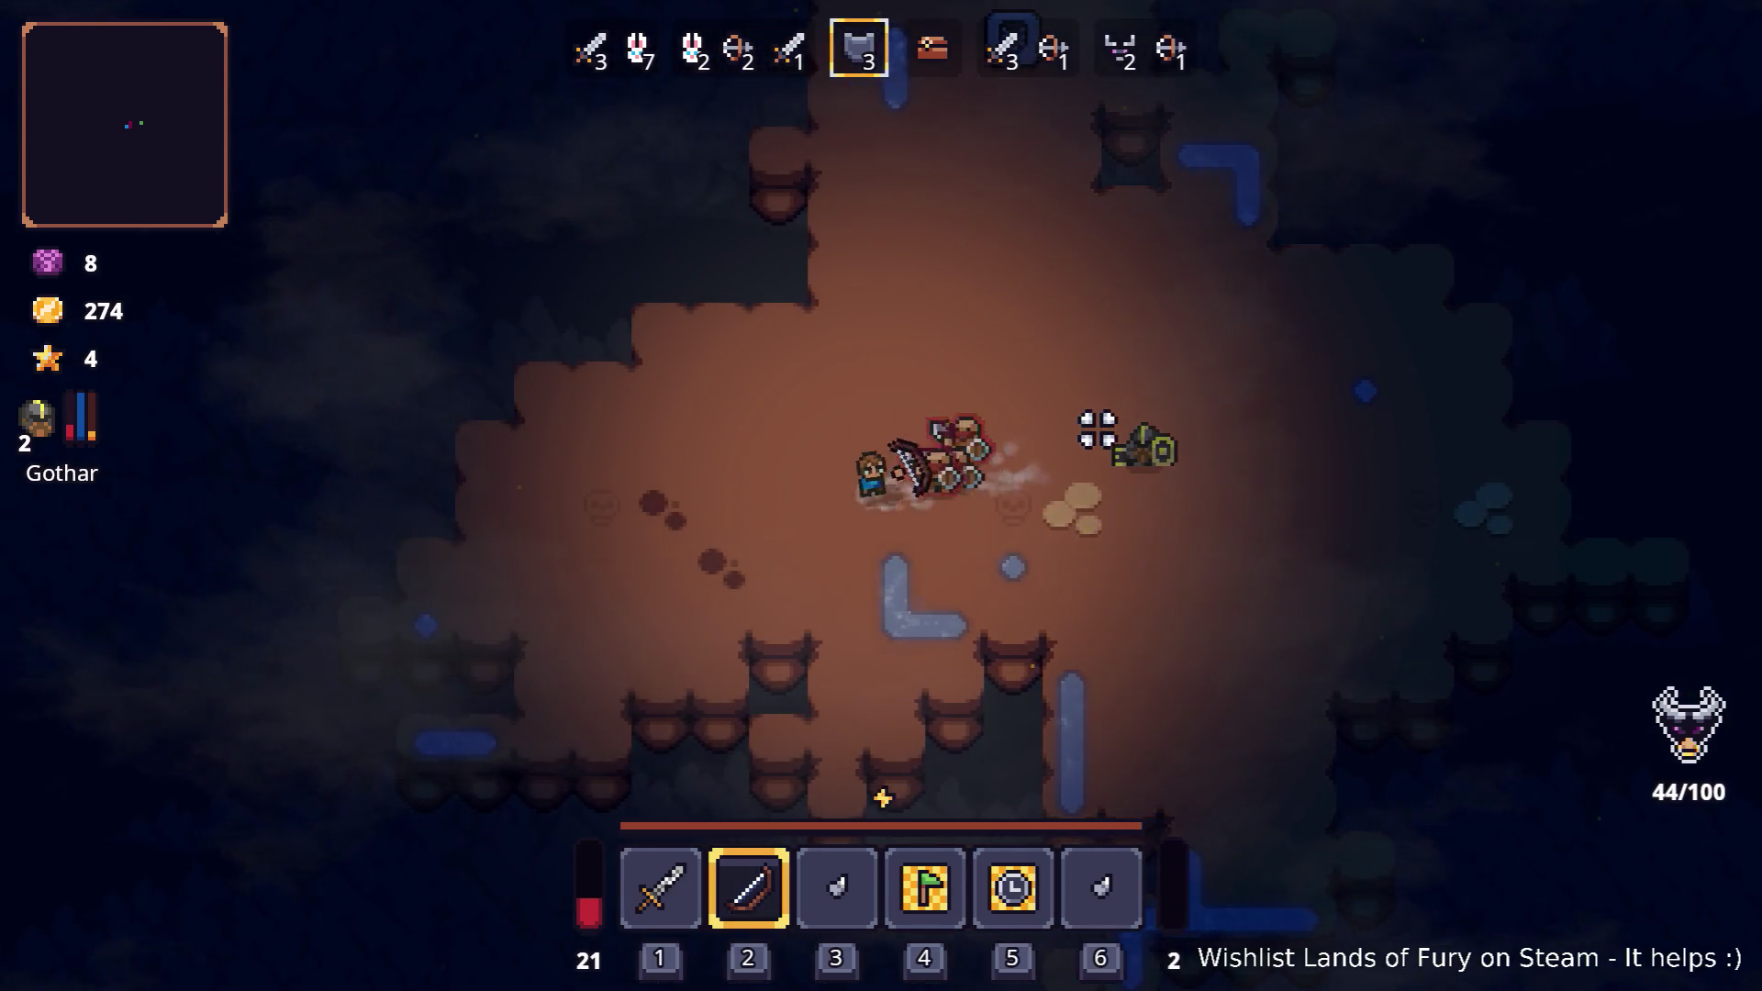
key("1")
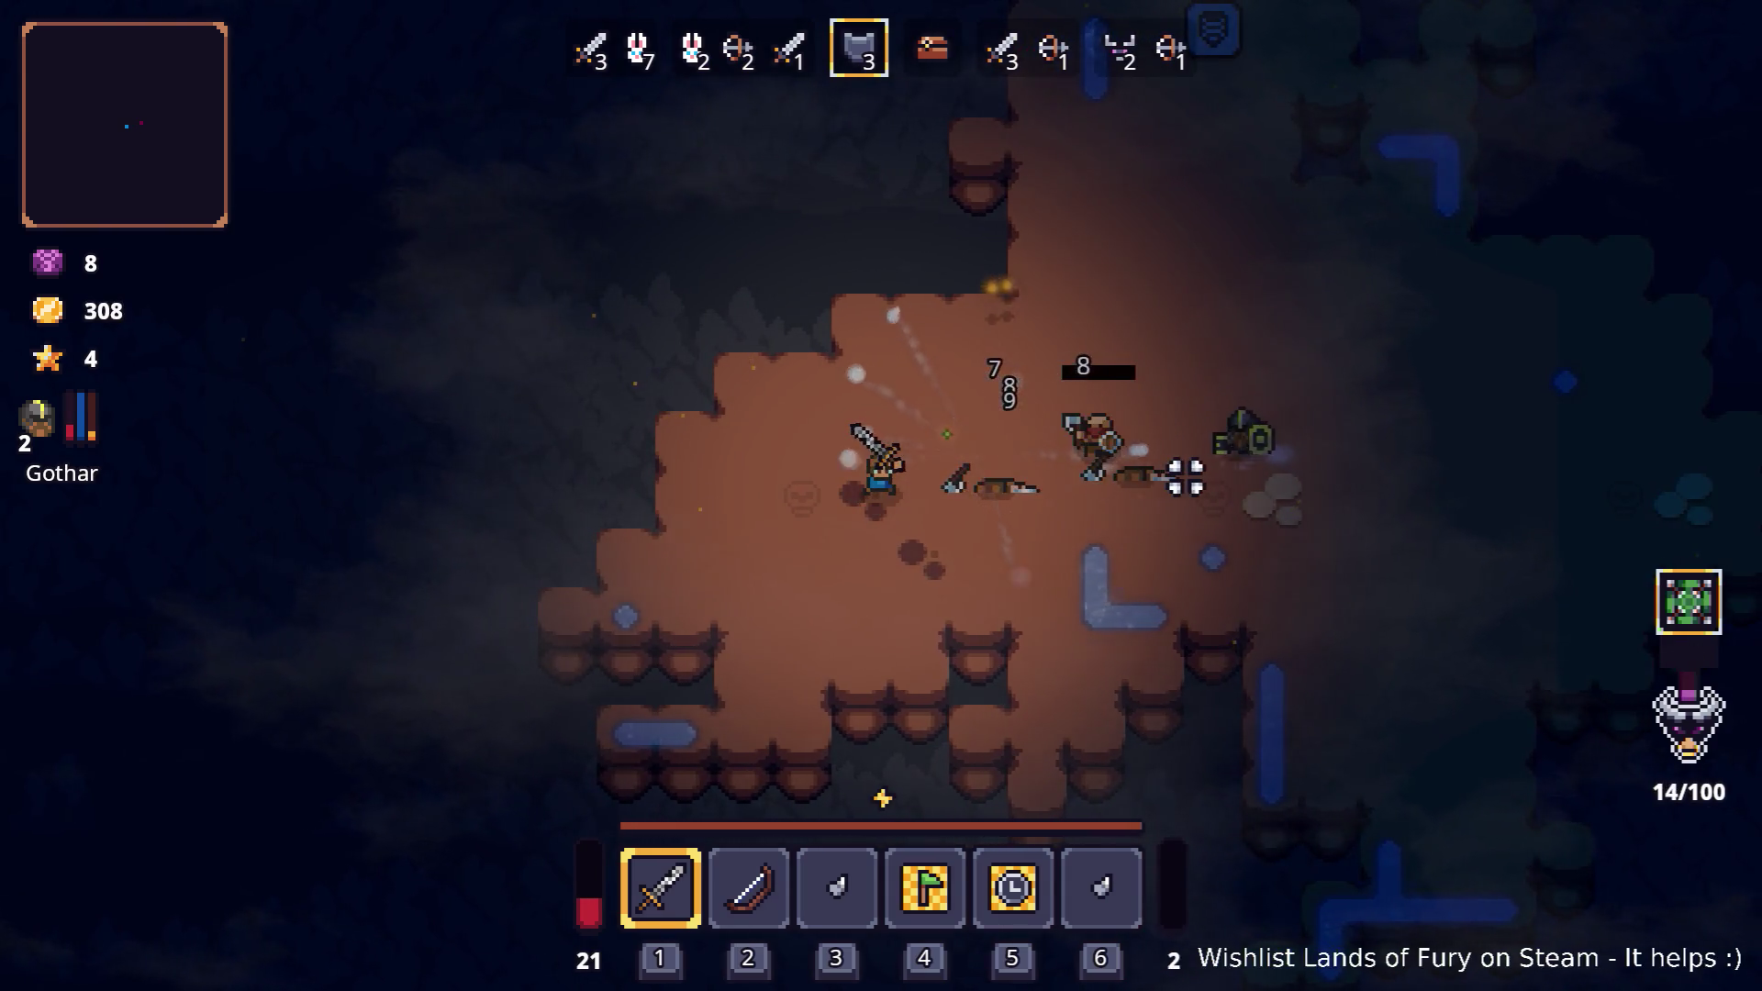
key("d")
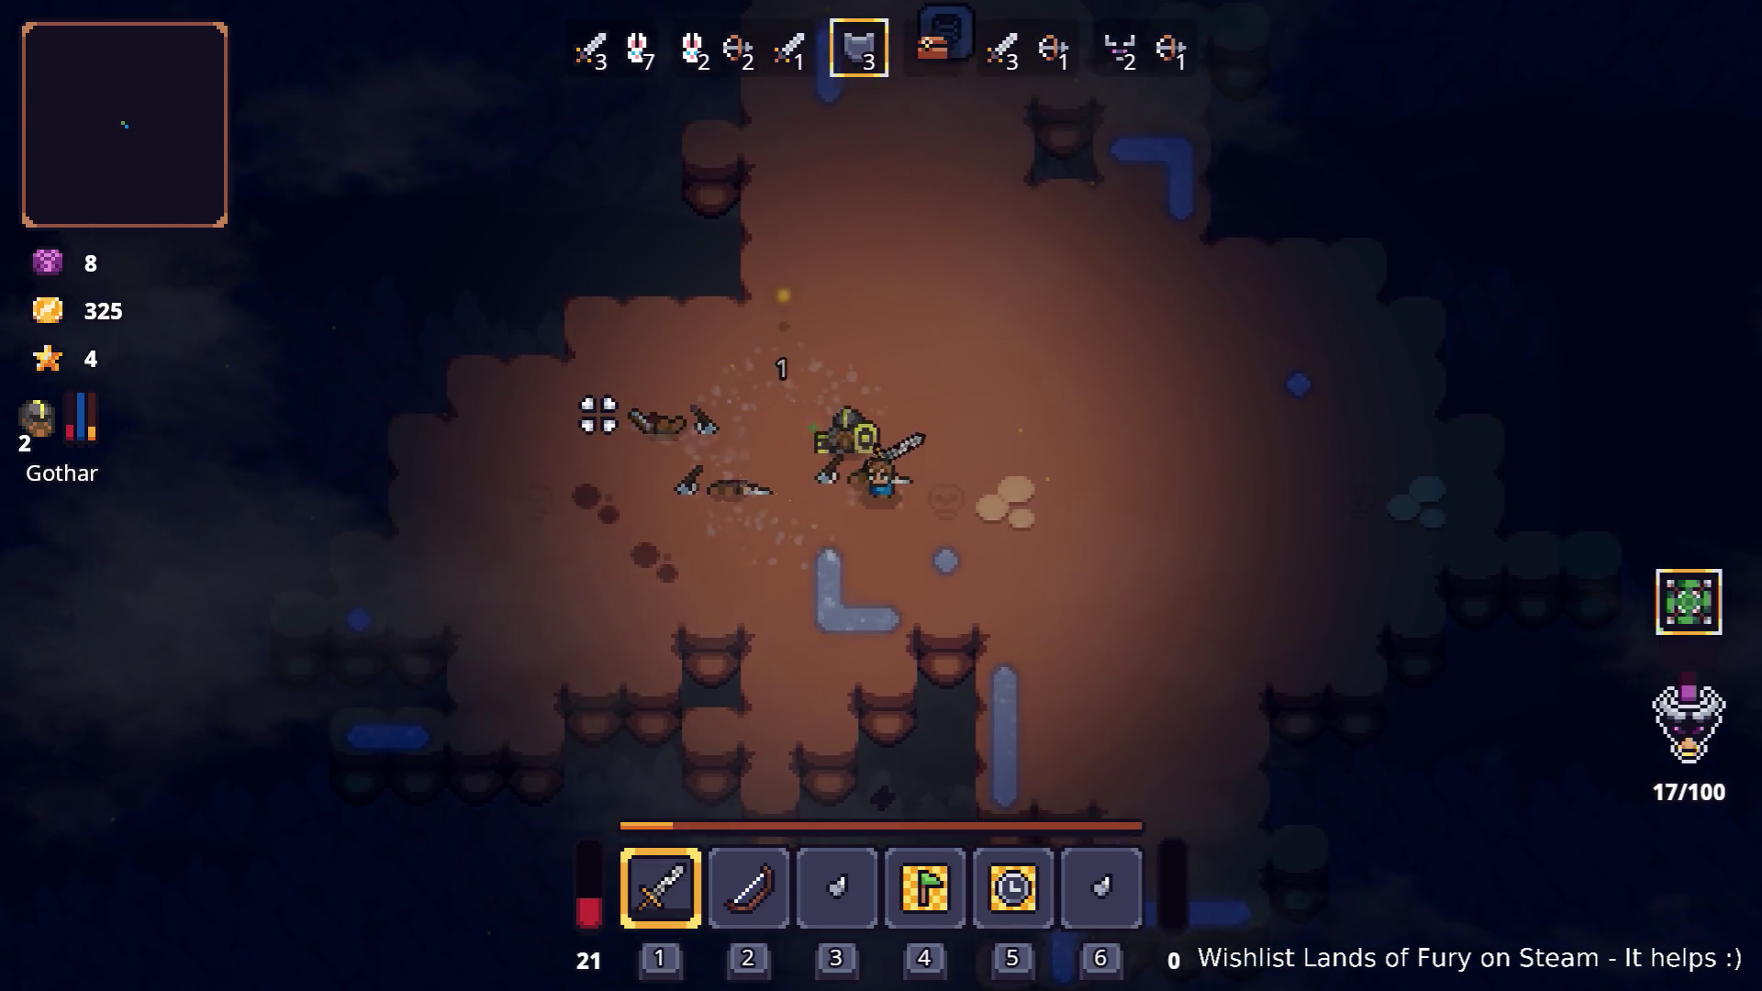
key("d")
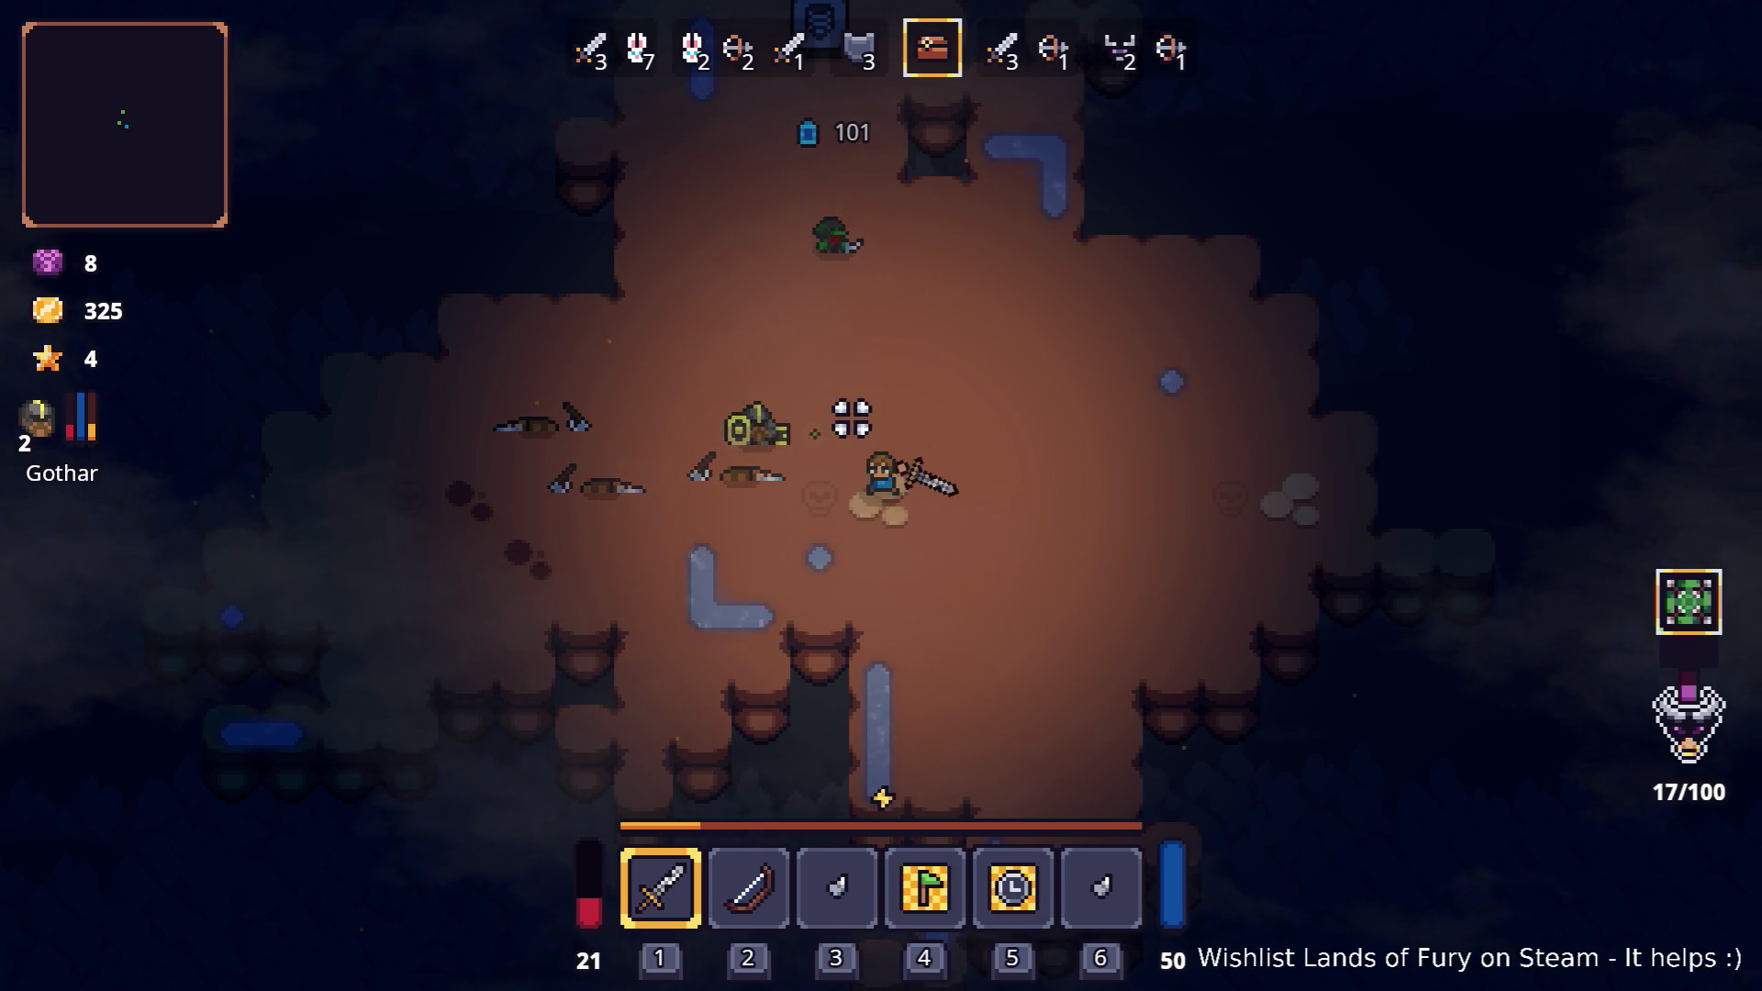
key("w")
key("e")
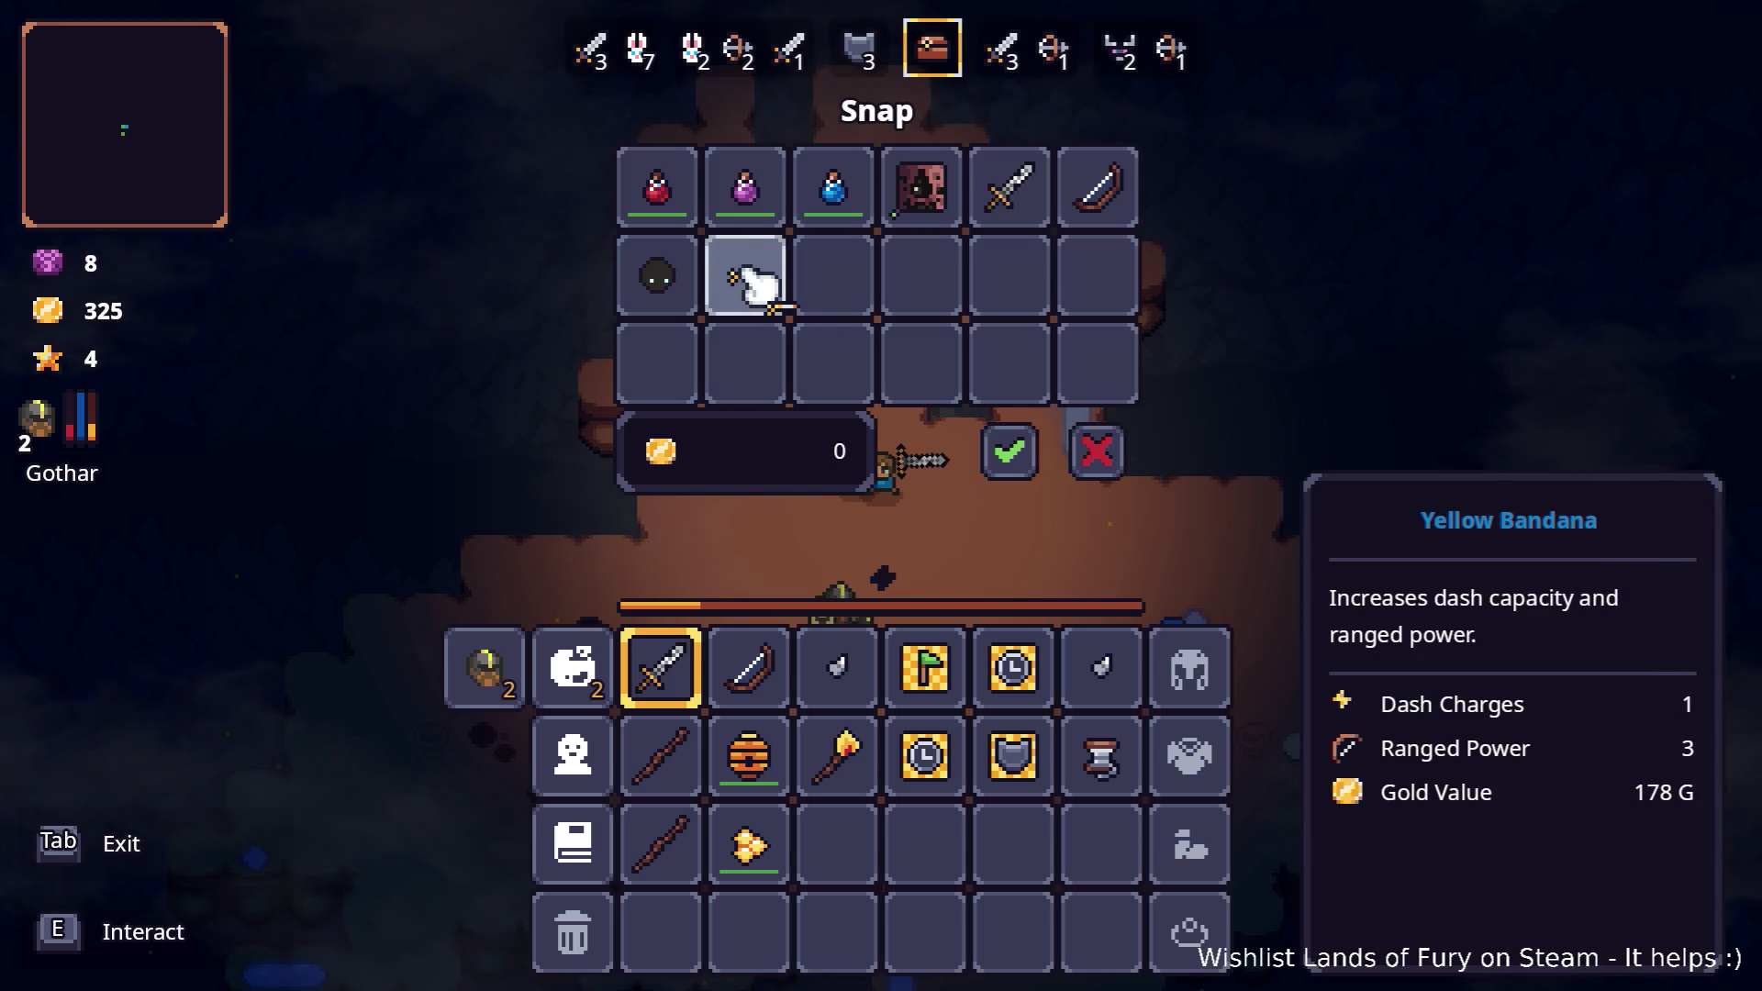
left_click(1099, 450)
key("d")
key("s")
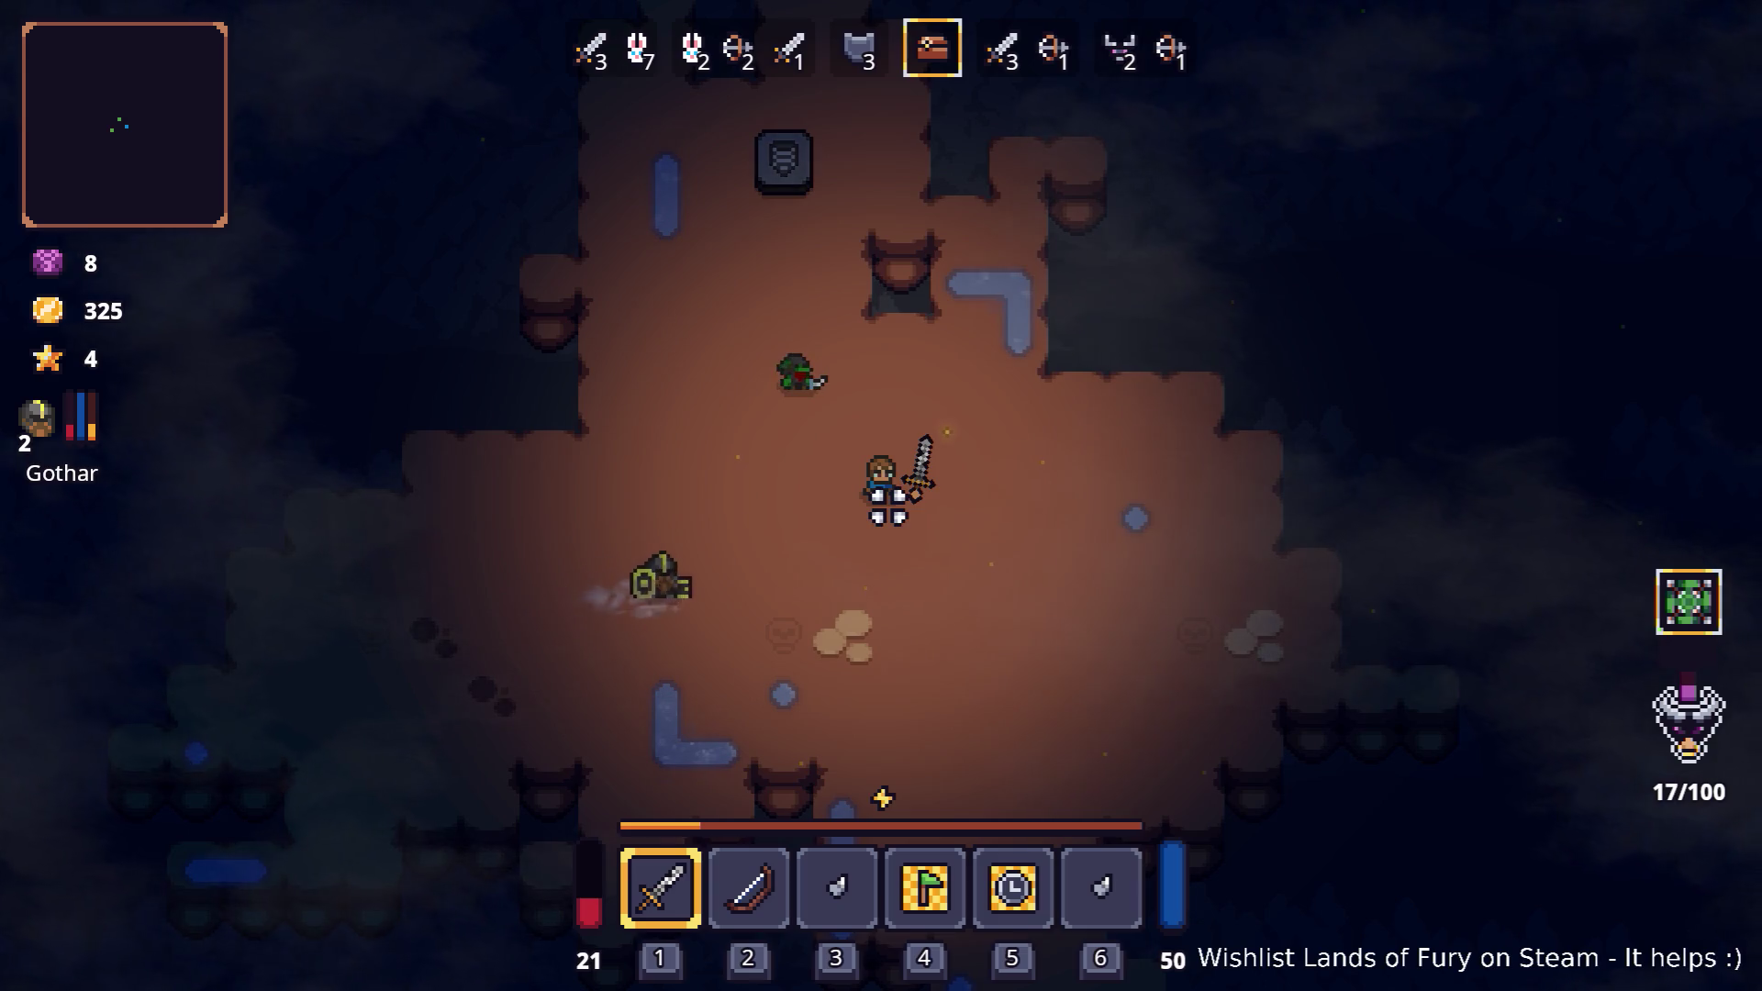
- Walk around the cave room, briefly checking the inventory
key("s")
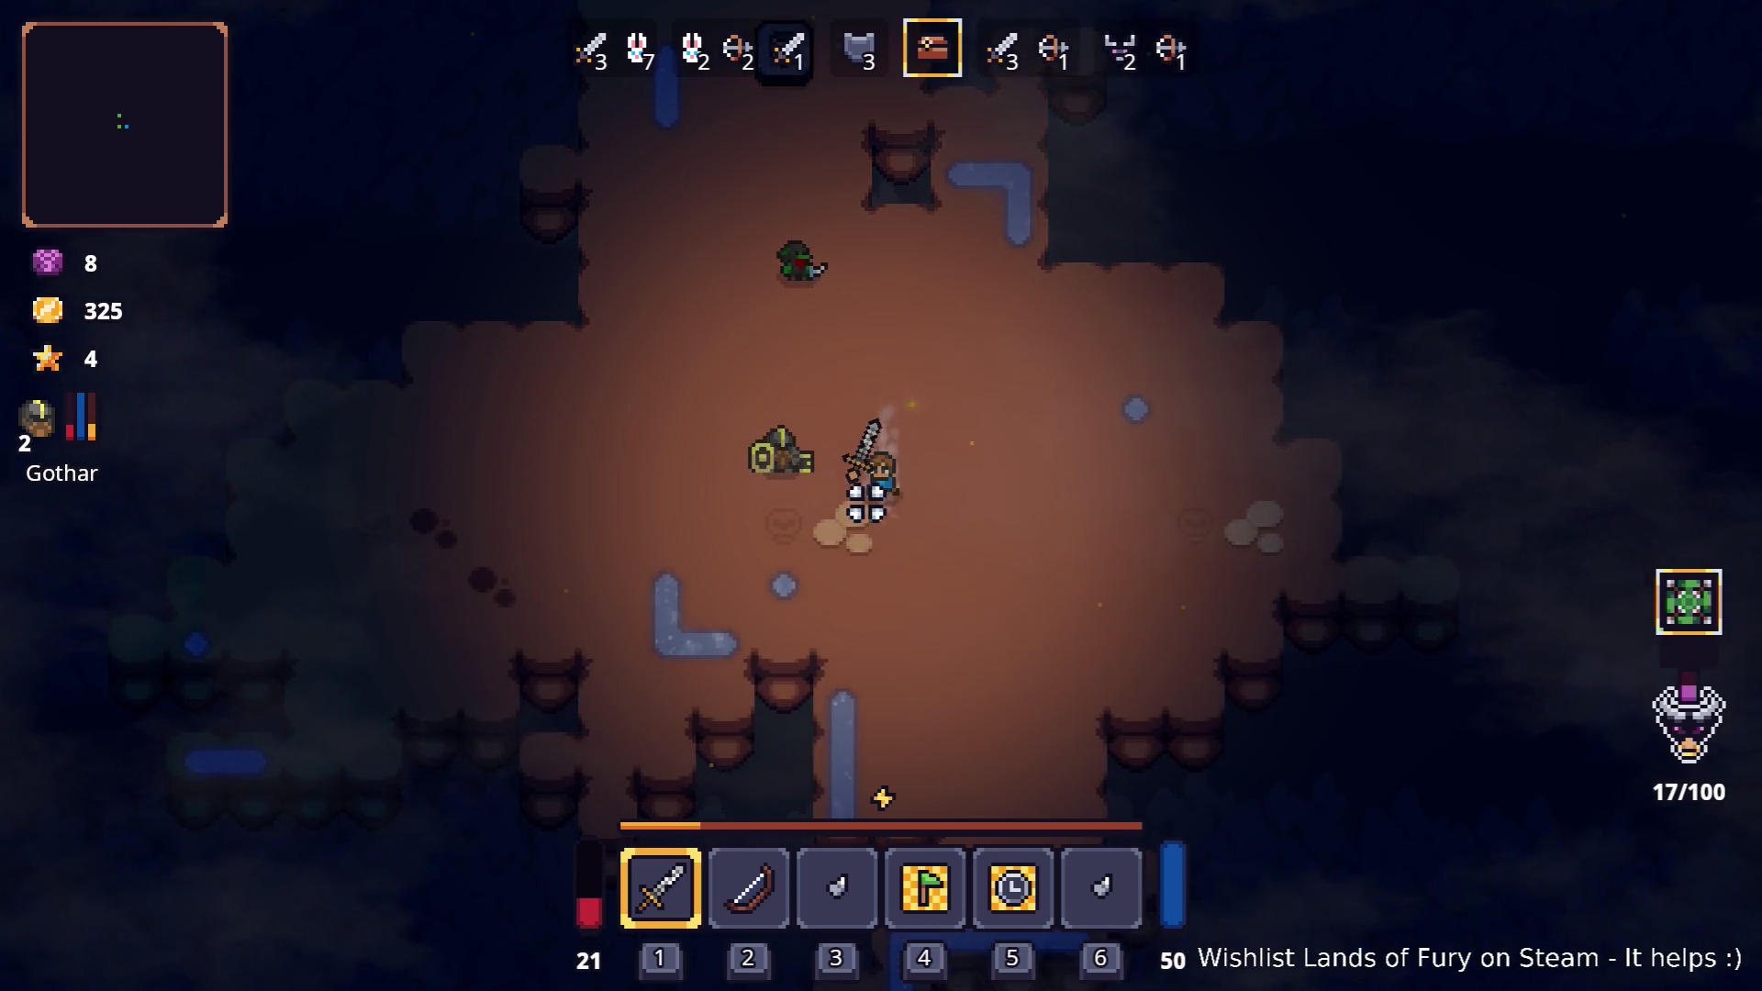
key("a")
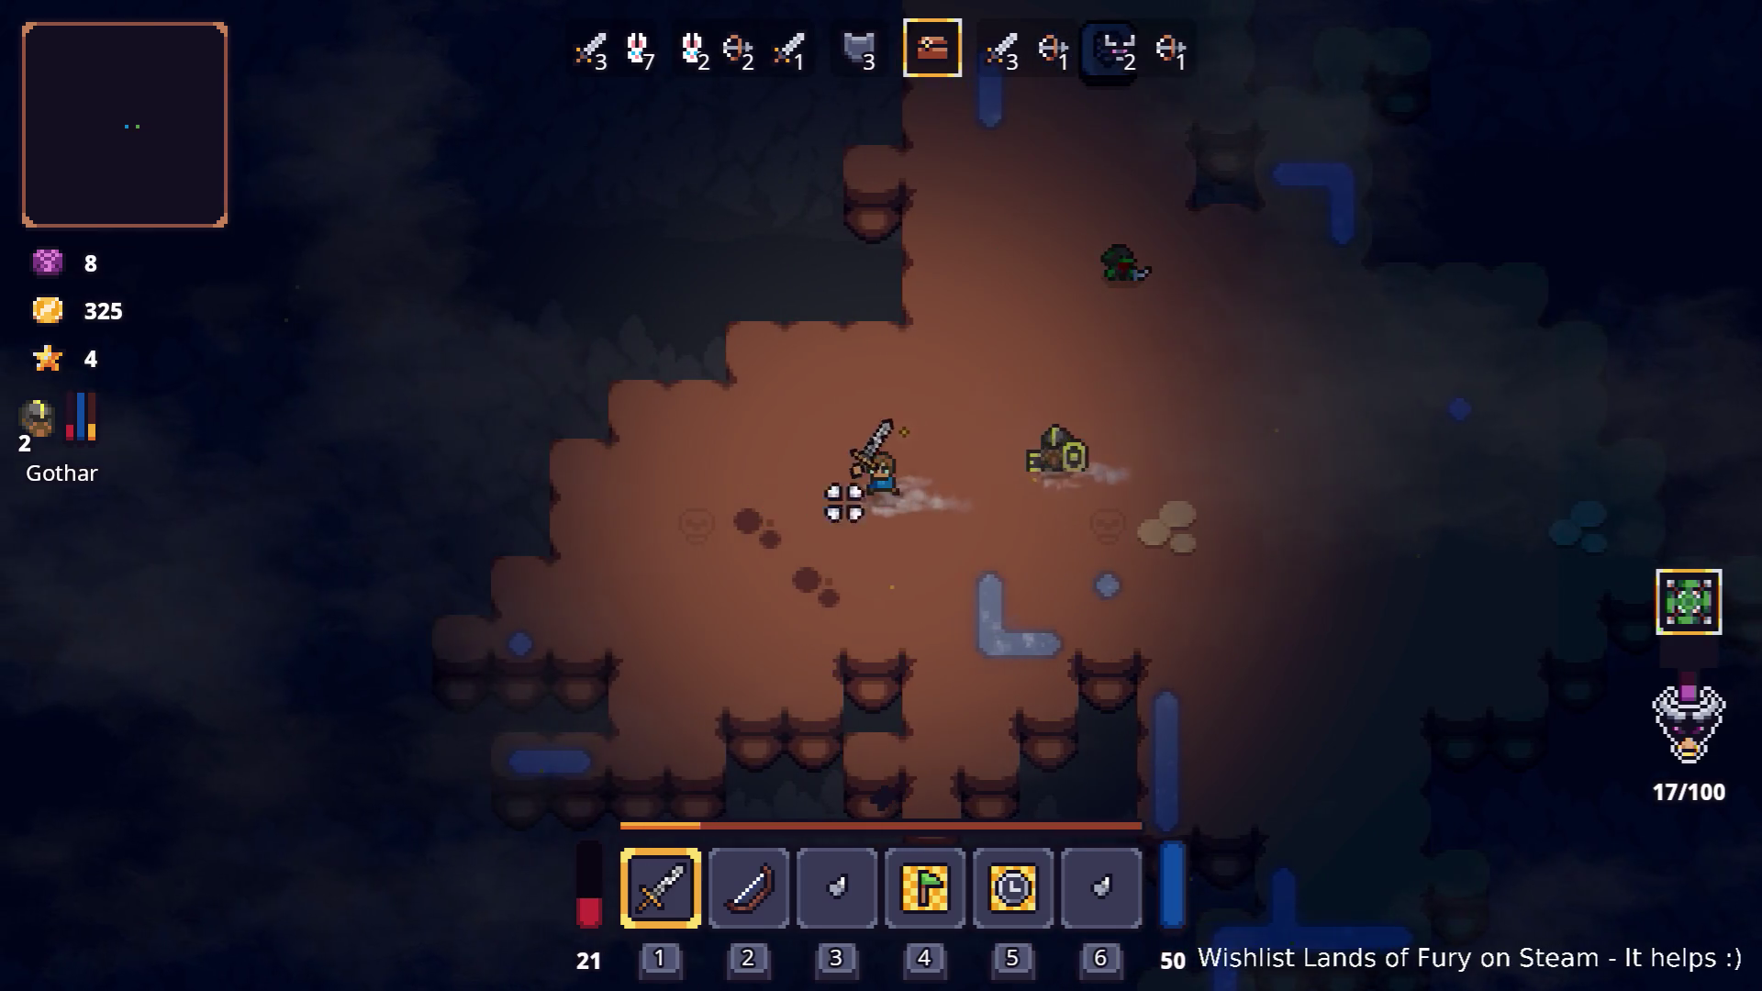
key("i")
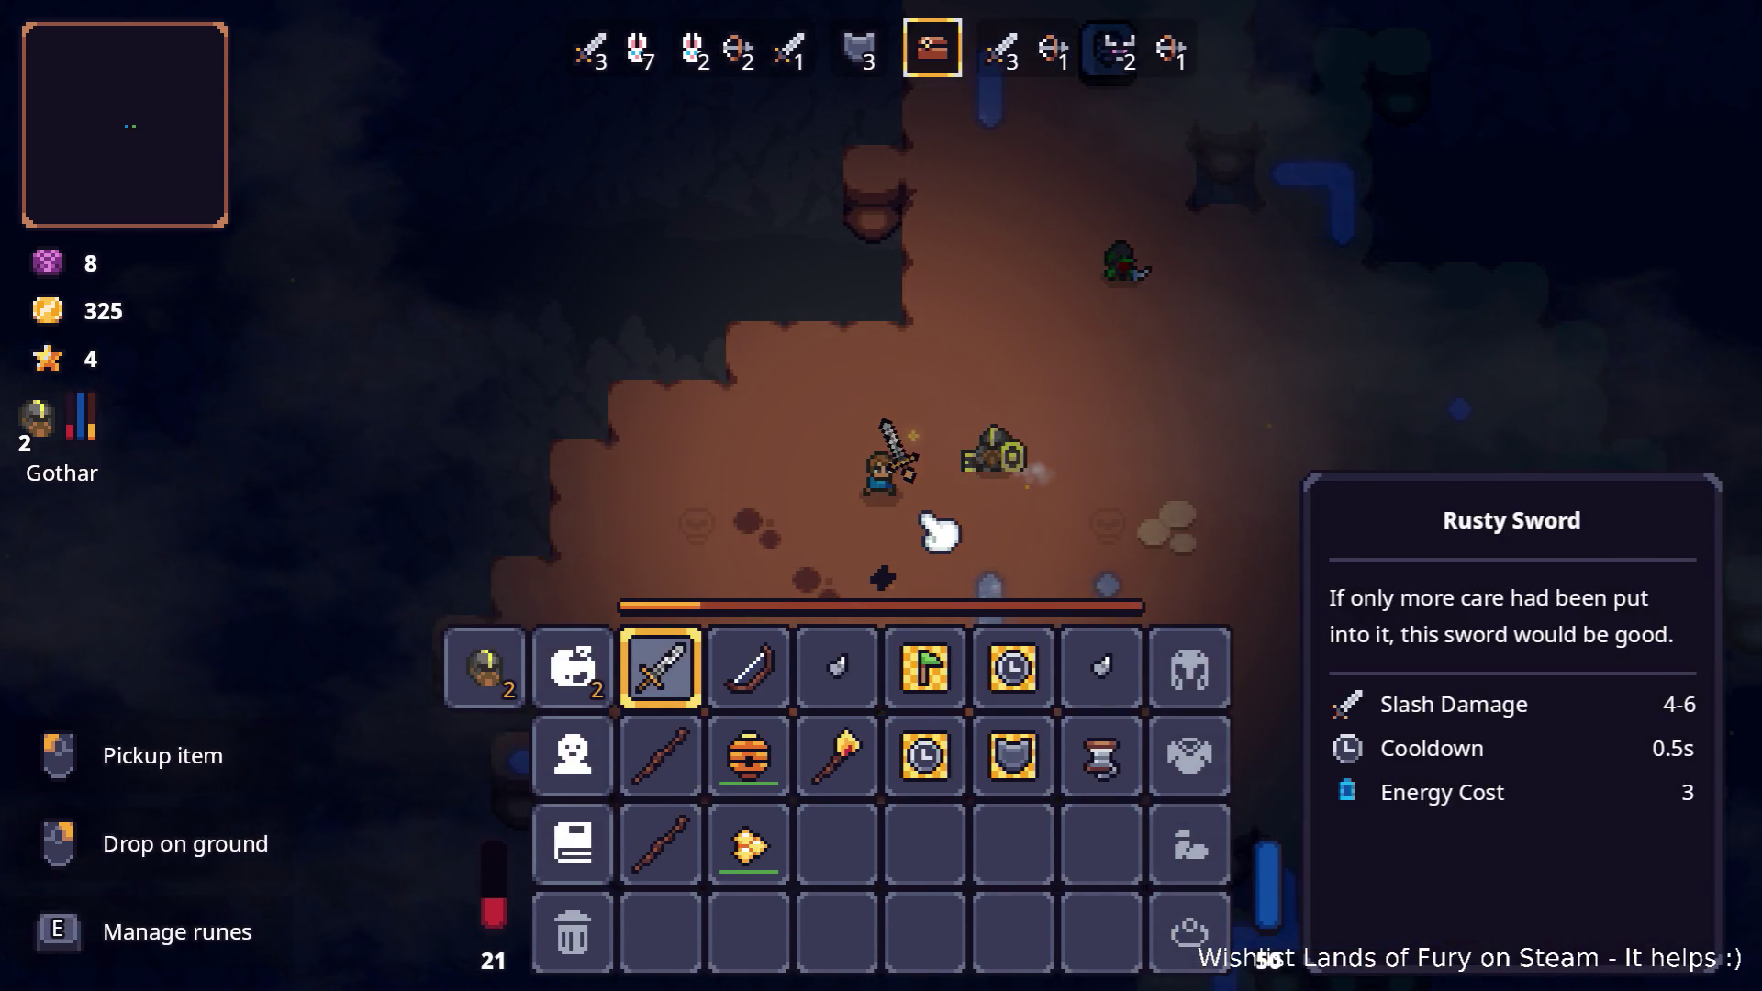
key("i")
key("w")
key("d")
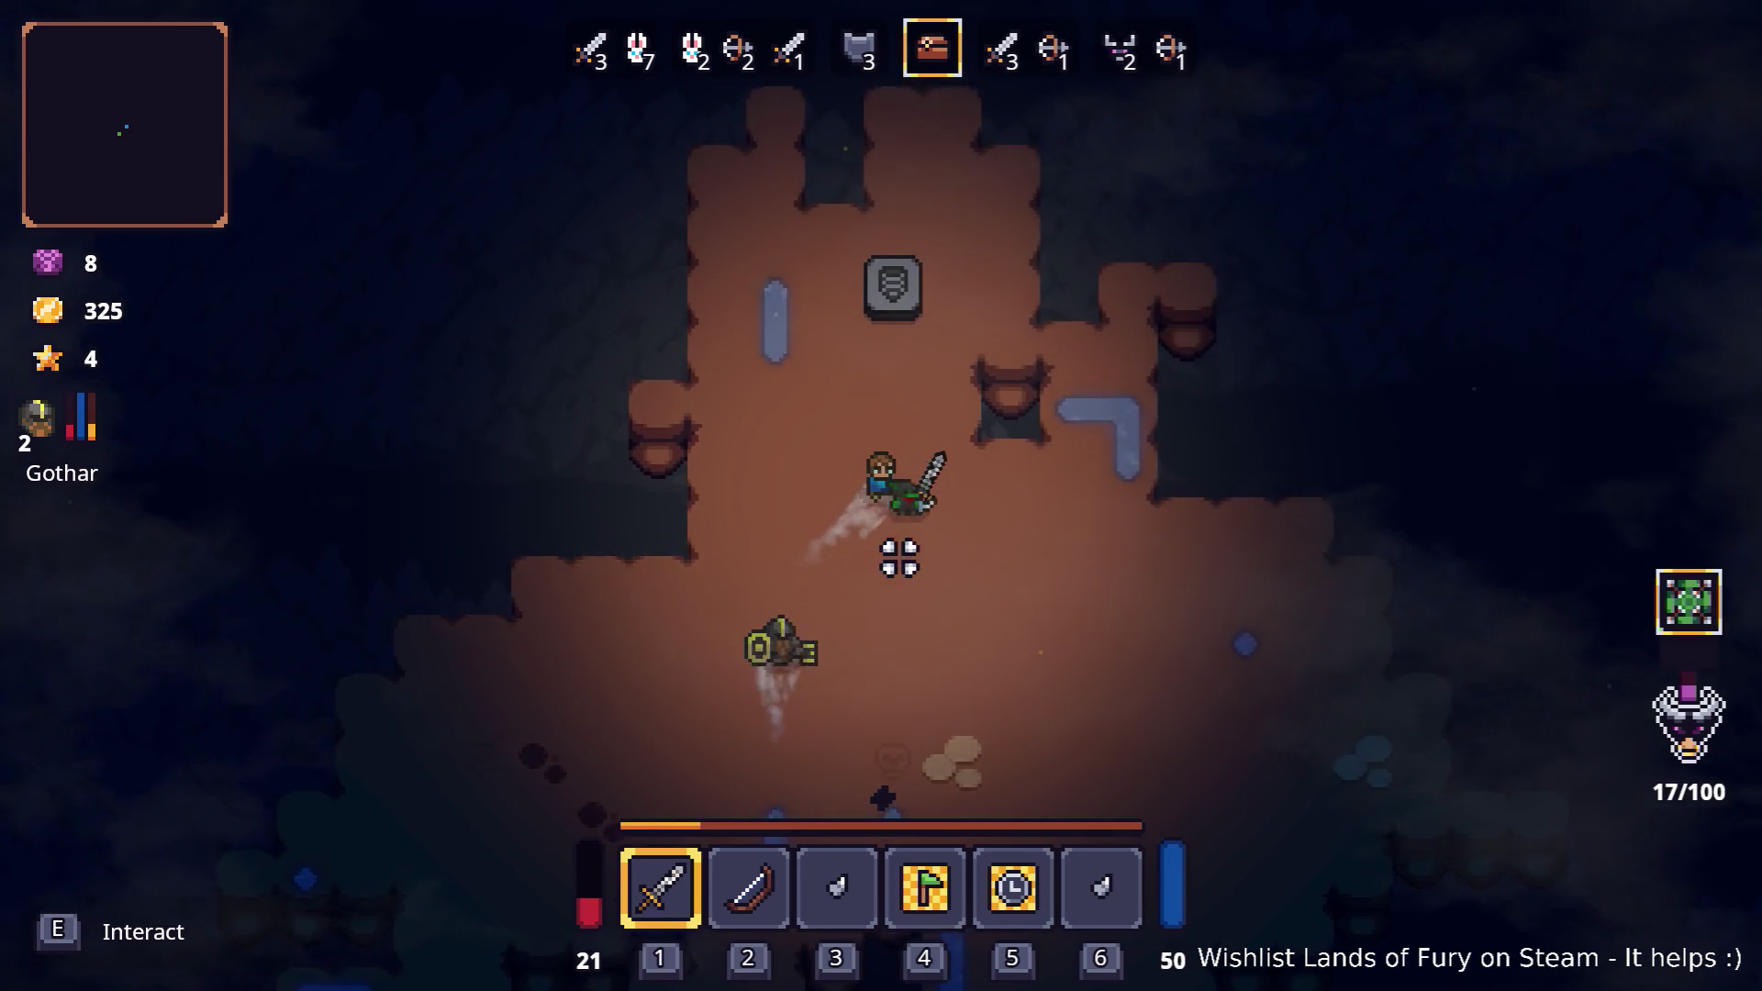
key("s")
key("d")
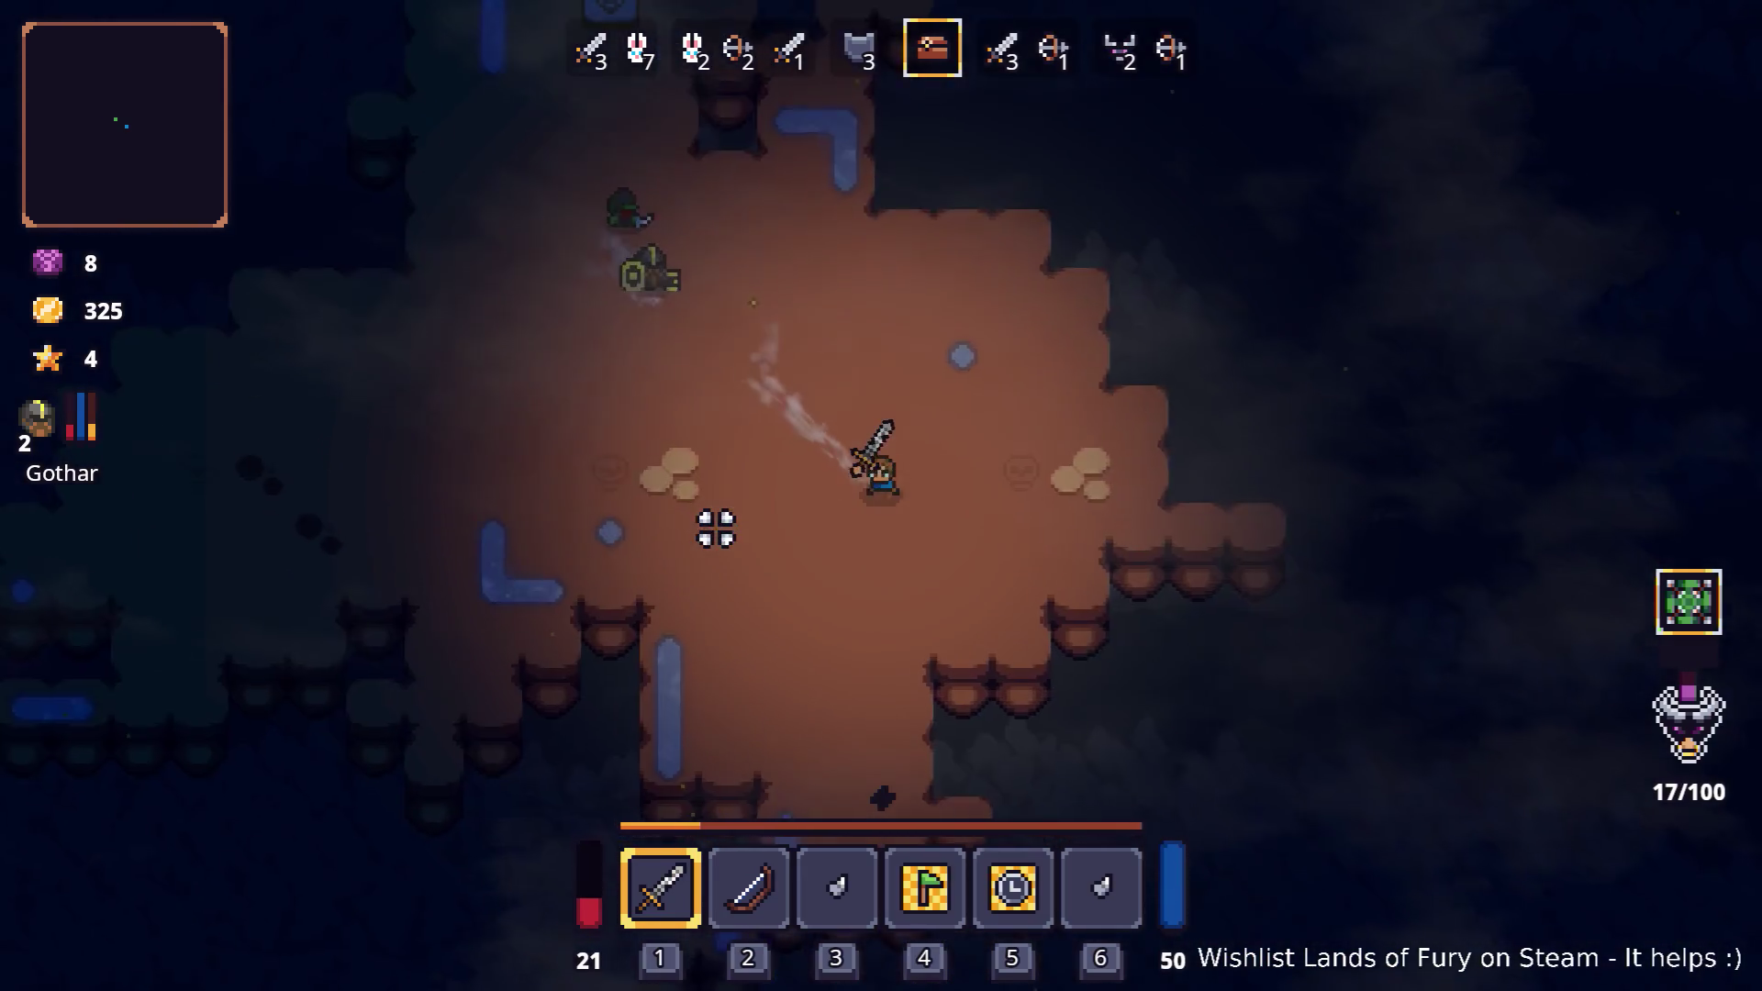
key("s")
key("a")
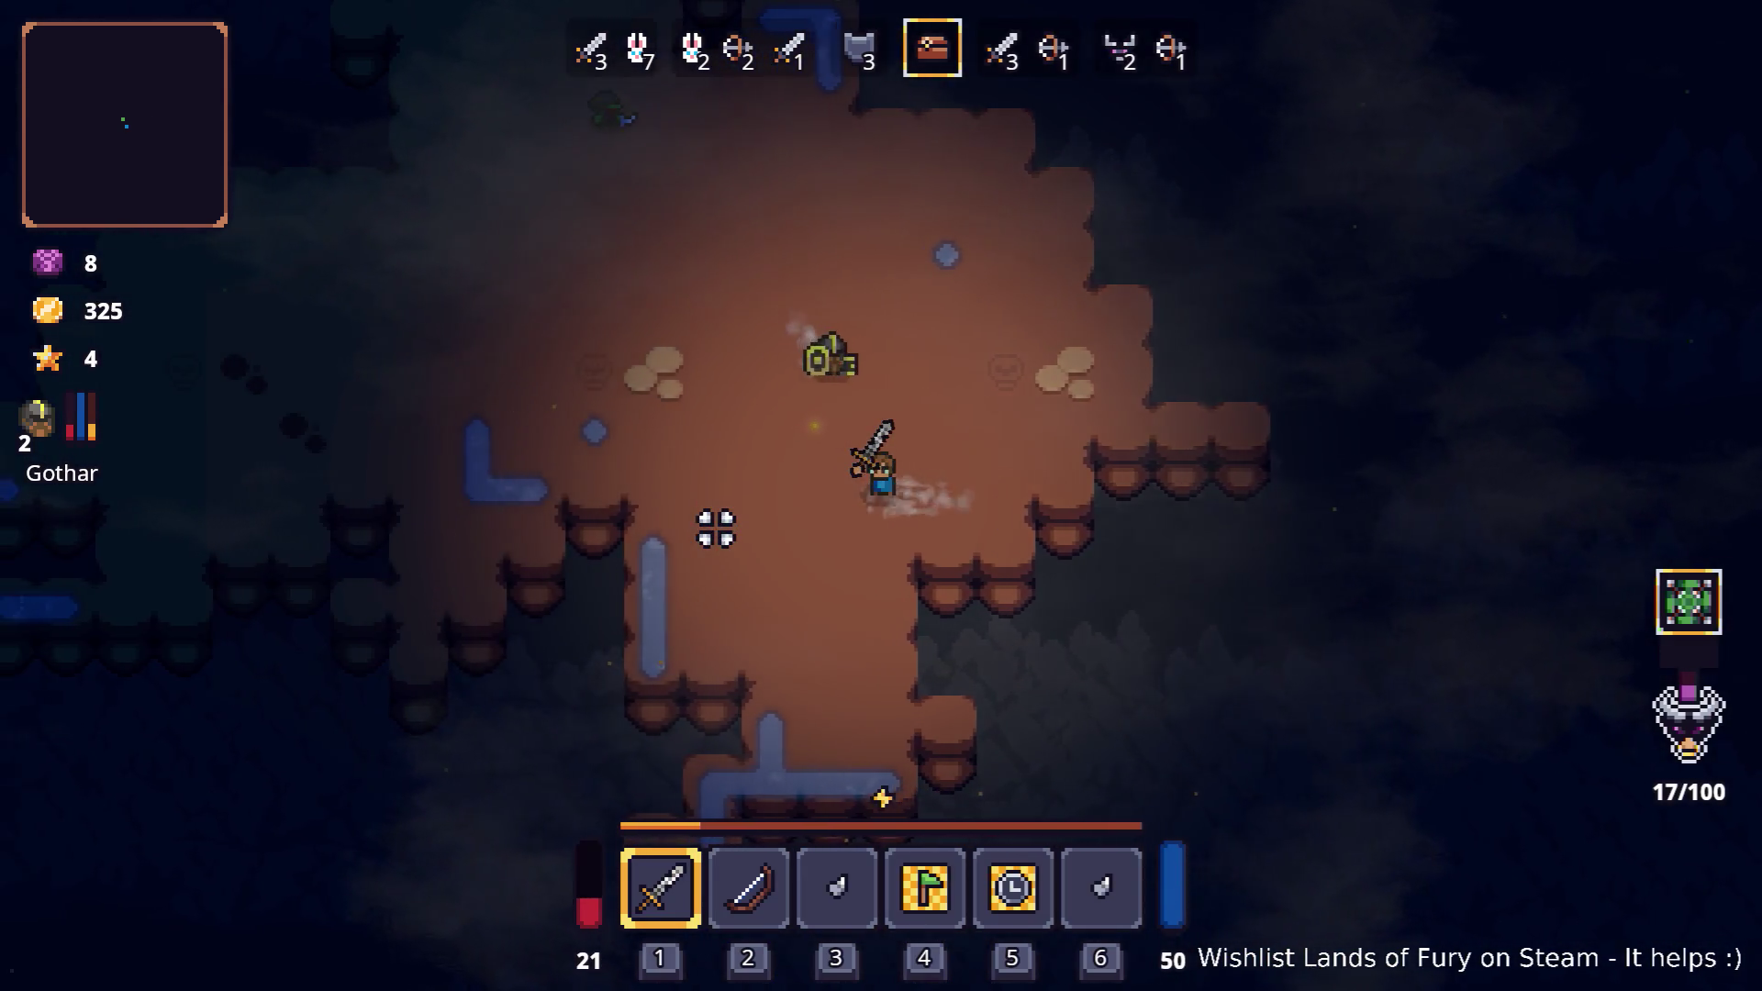
key("w")
key("a")
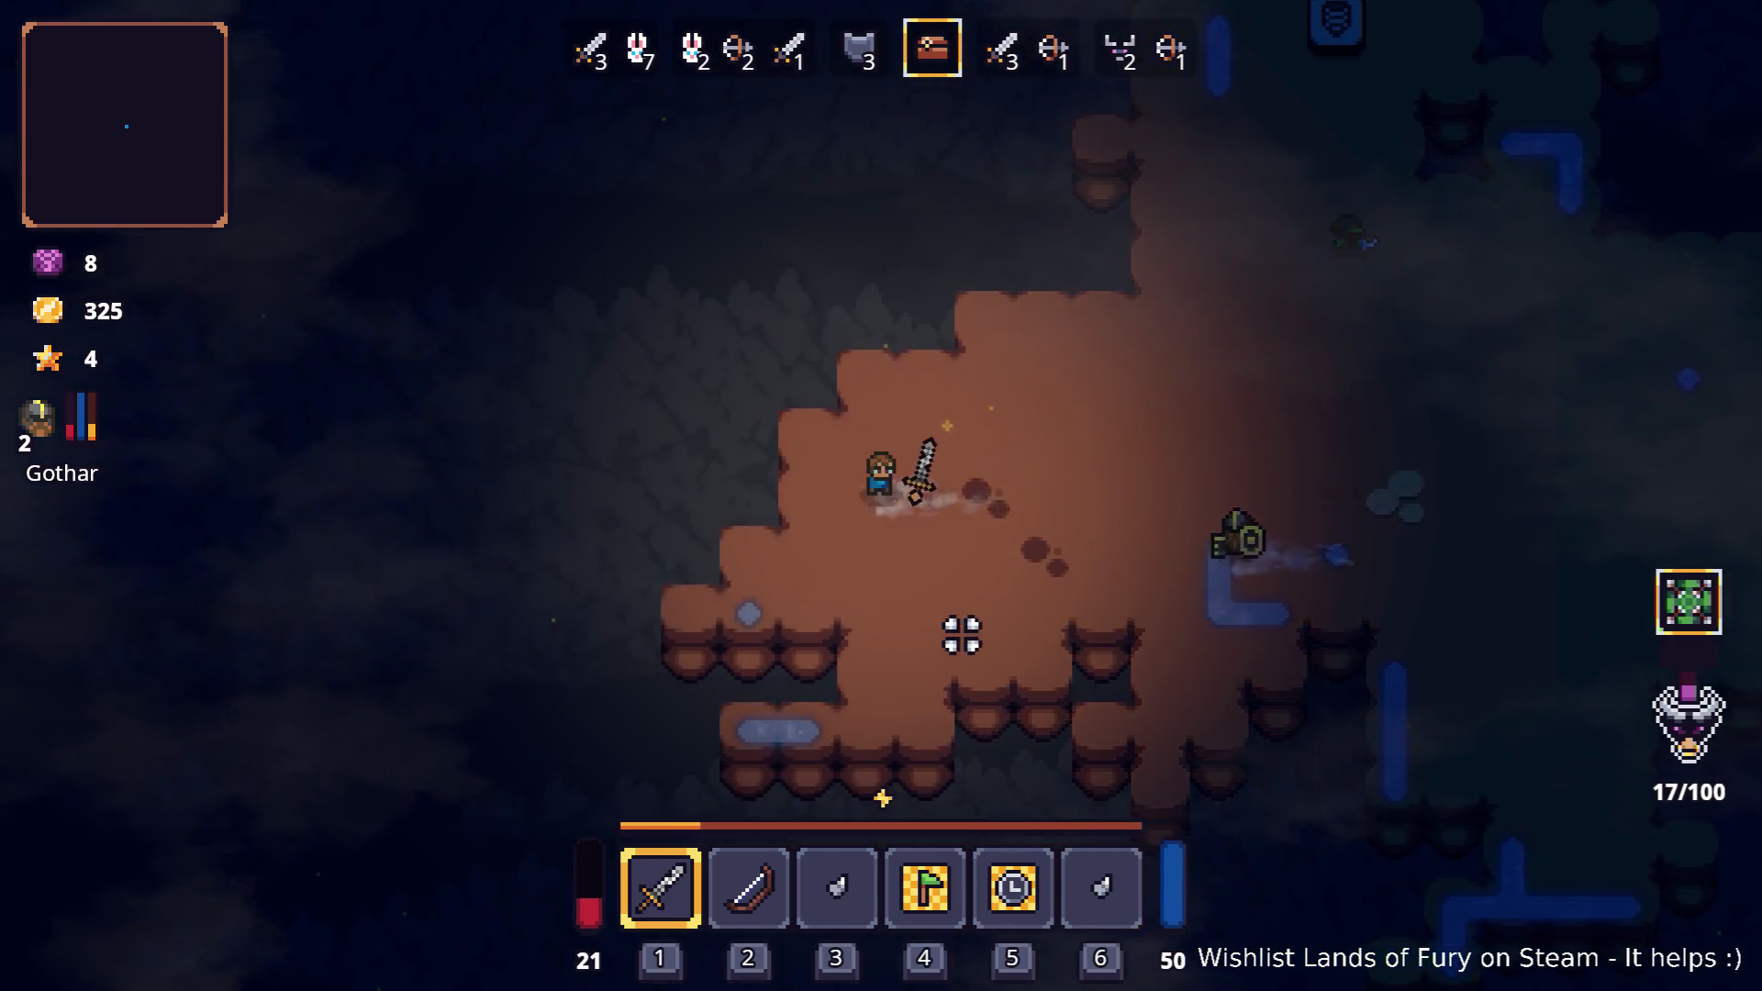
key("w")
key("d")
key("d")
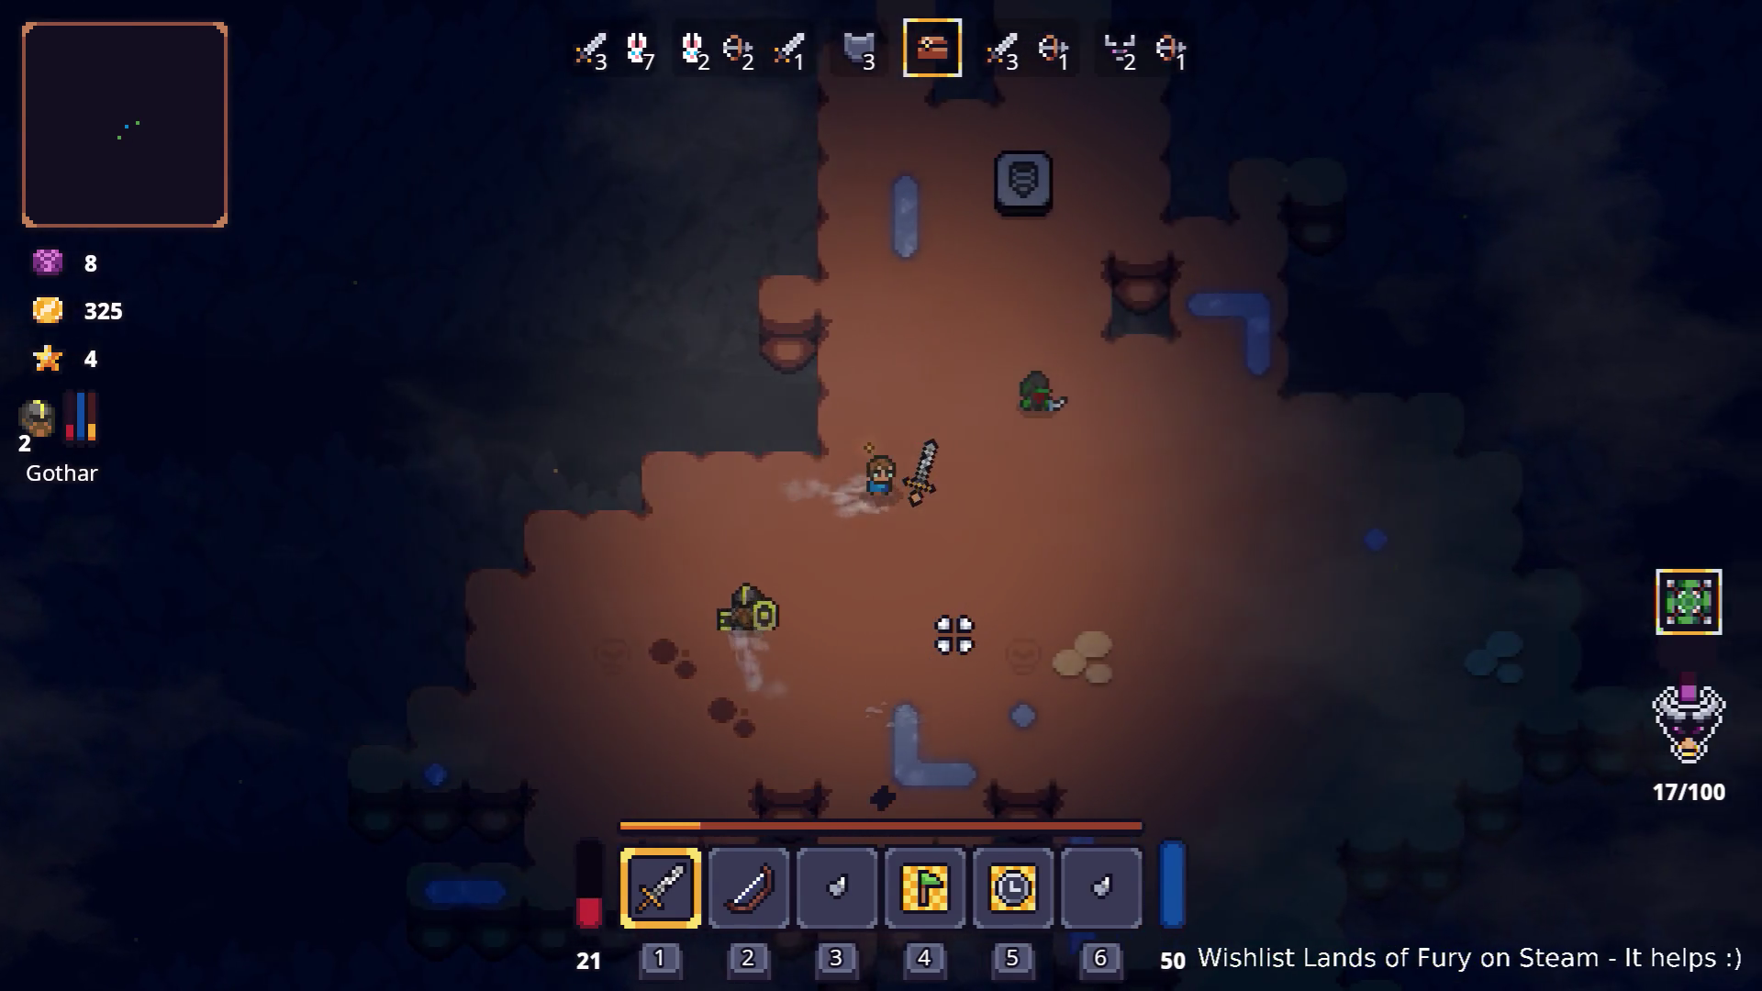
- Move the Go There flag out of the quick slots in the inventory
scroll(936, 602, "down", 2)
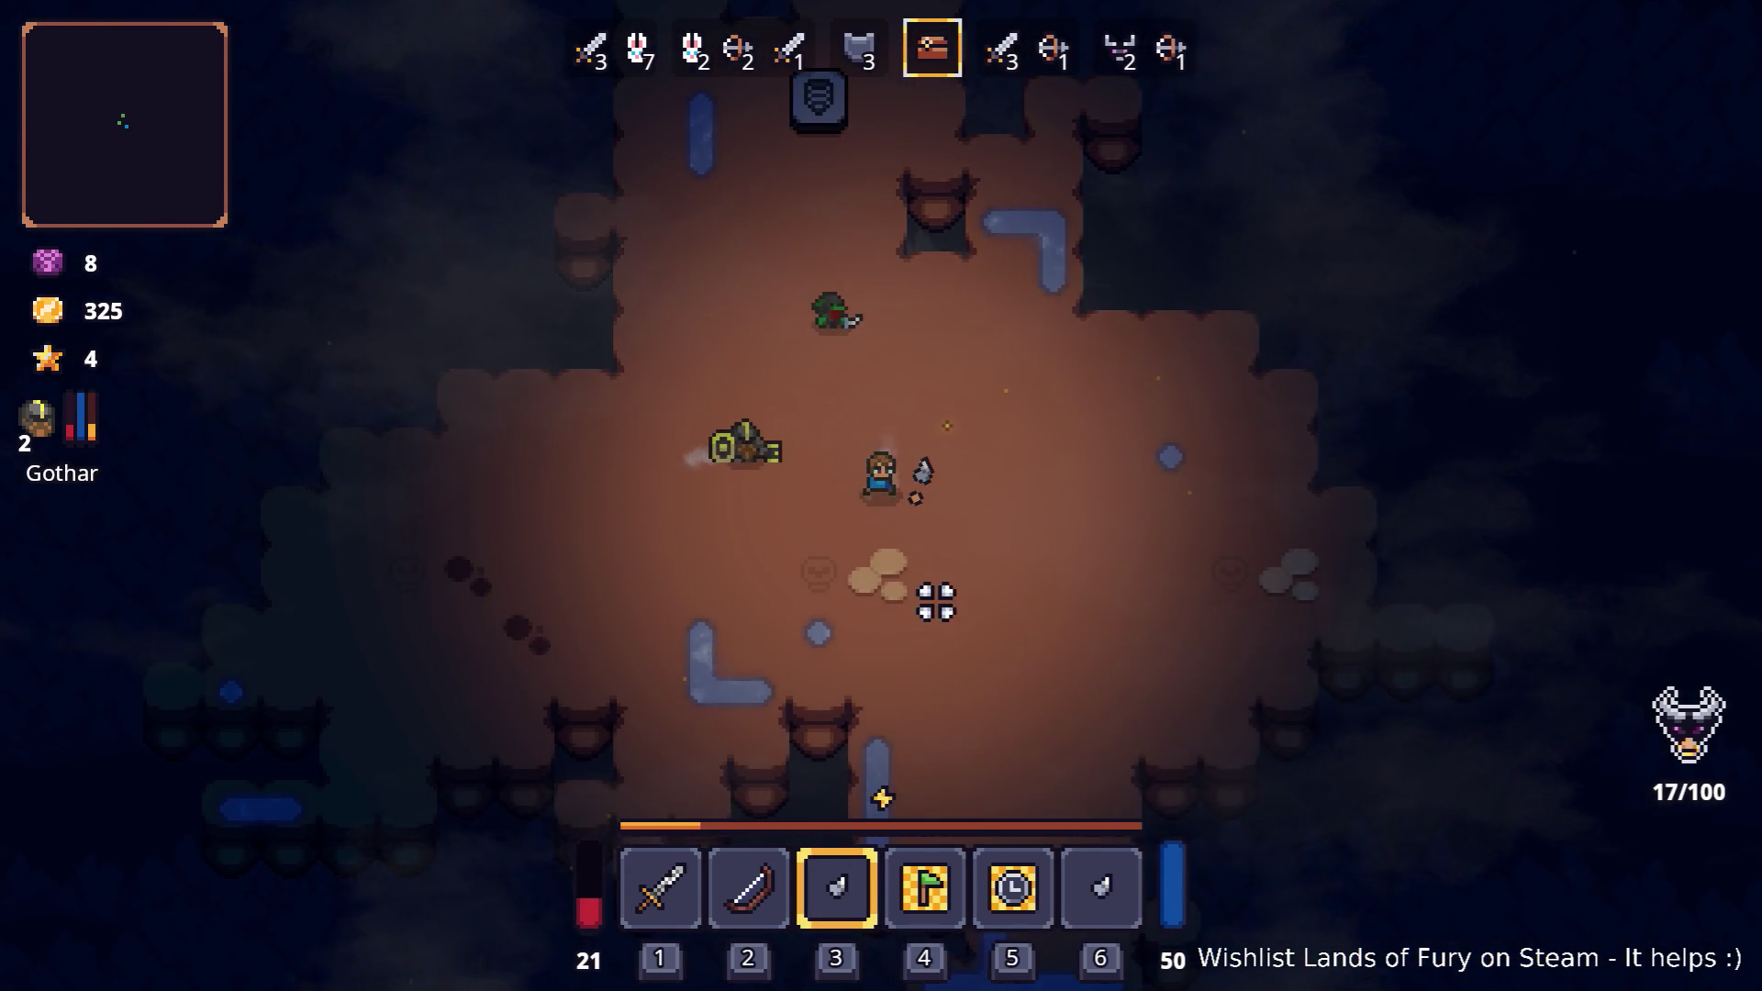
scroll(937, 602, "down", 1)
key("i")
mouse_move(944, 676)
left_mouse_down()
mouse_move(927, 757)
mouse_move(972, 720)
mouse_move(927, 842)
left_mouse_up()
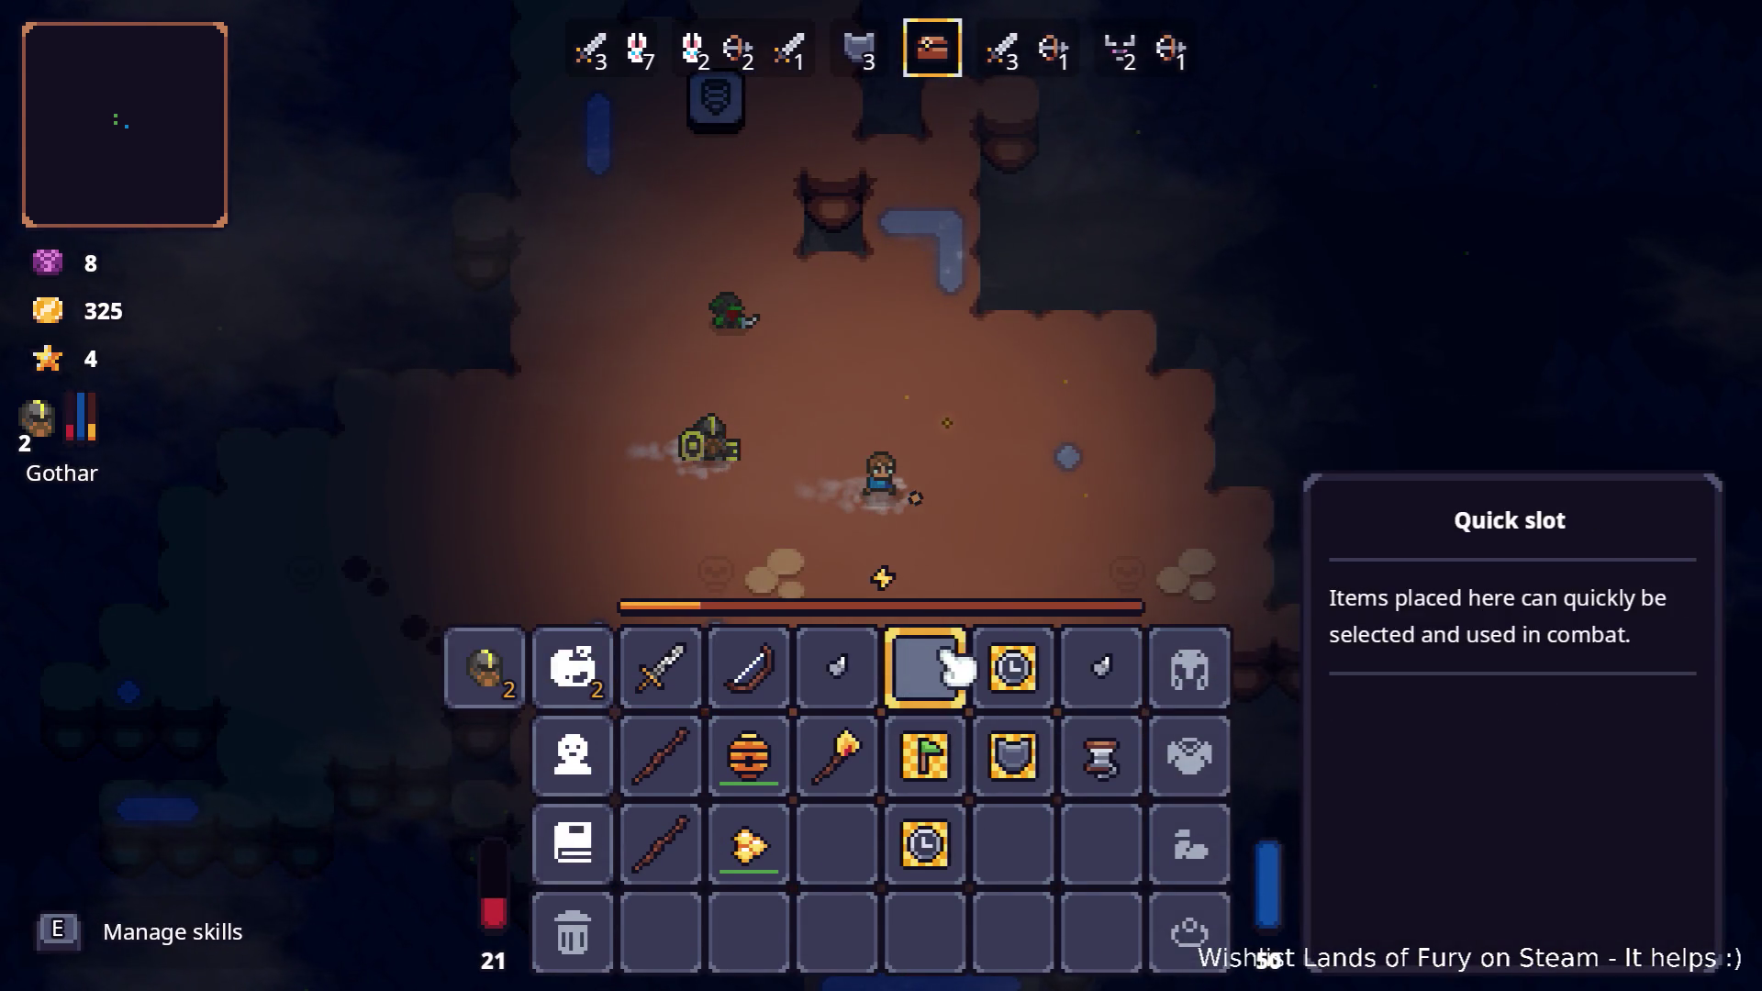
key("i")
- Walk to Snap with the sword equipped, open his shop, then cancel the trade
key("s")
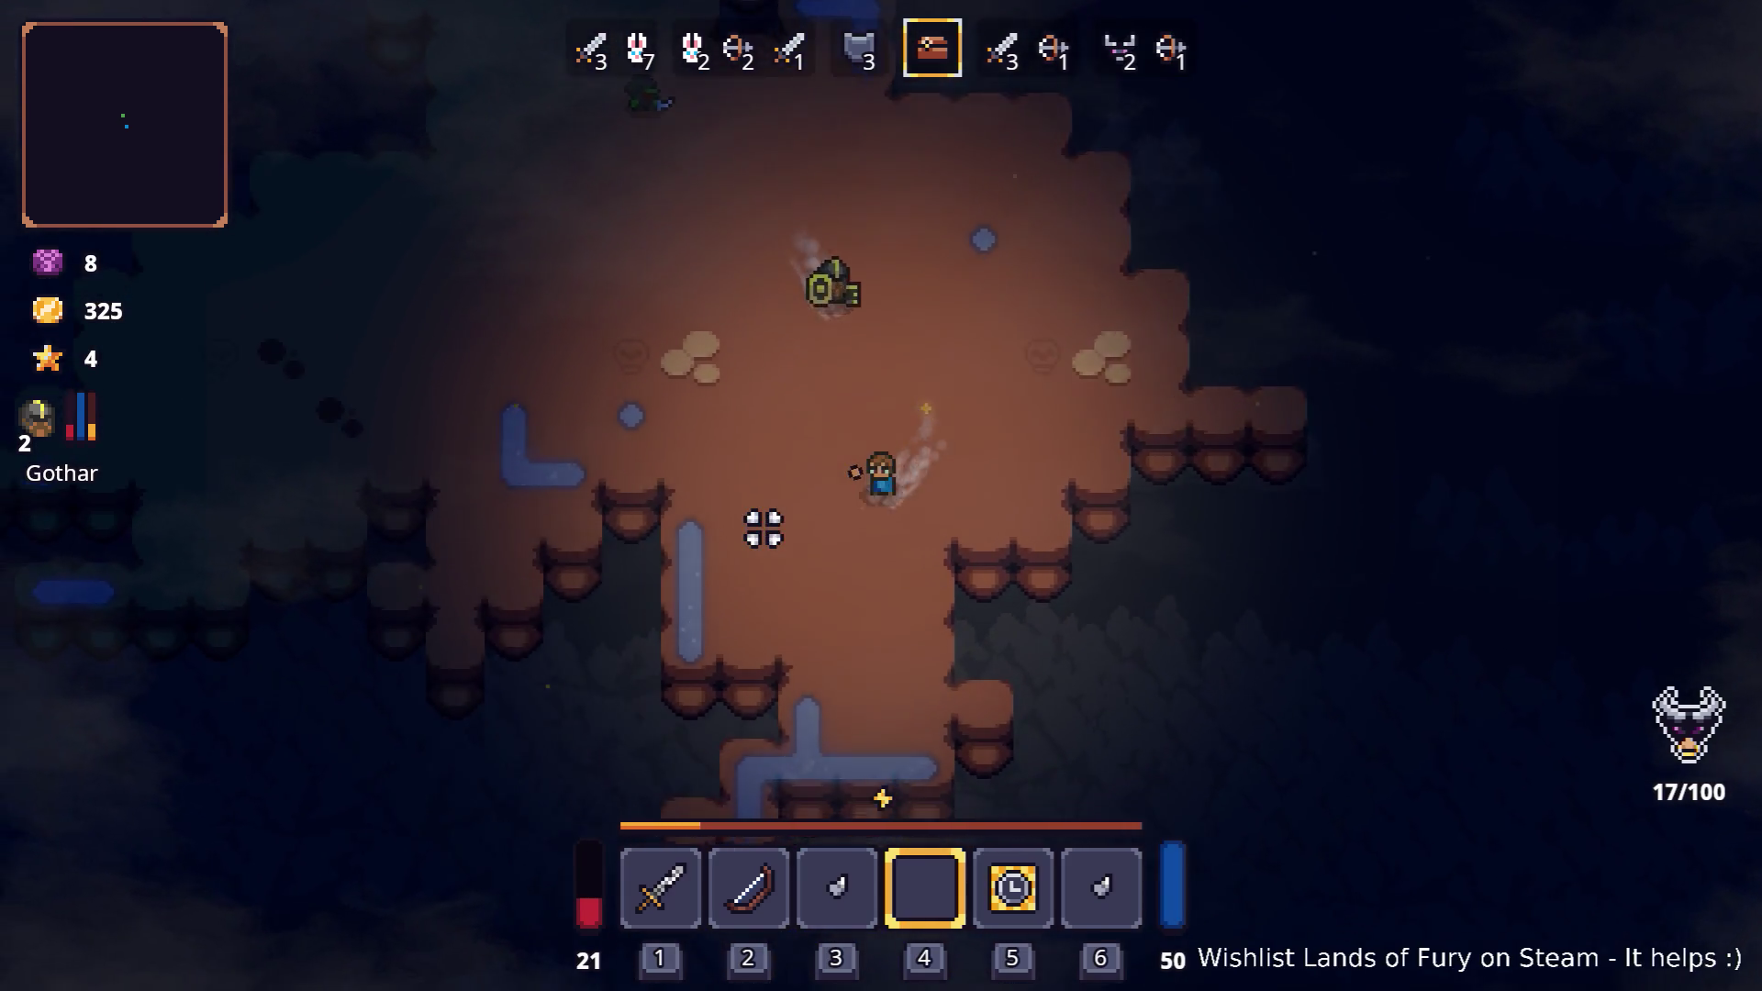
key("a")
key("w")
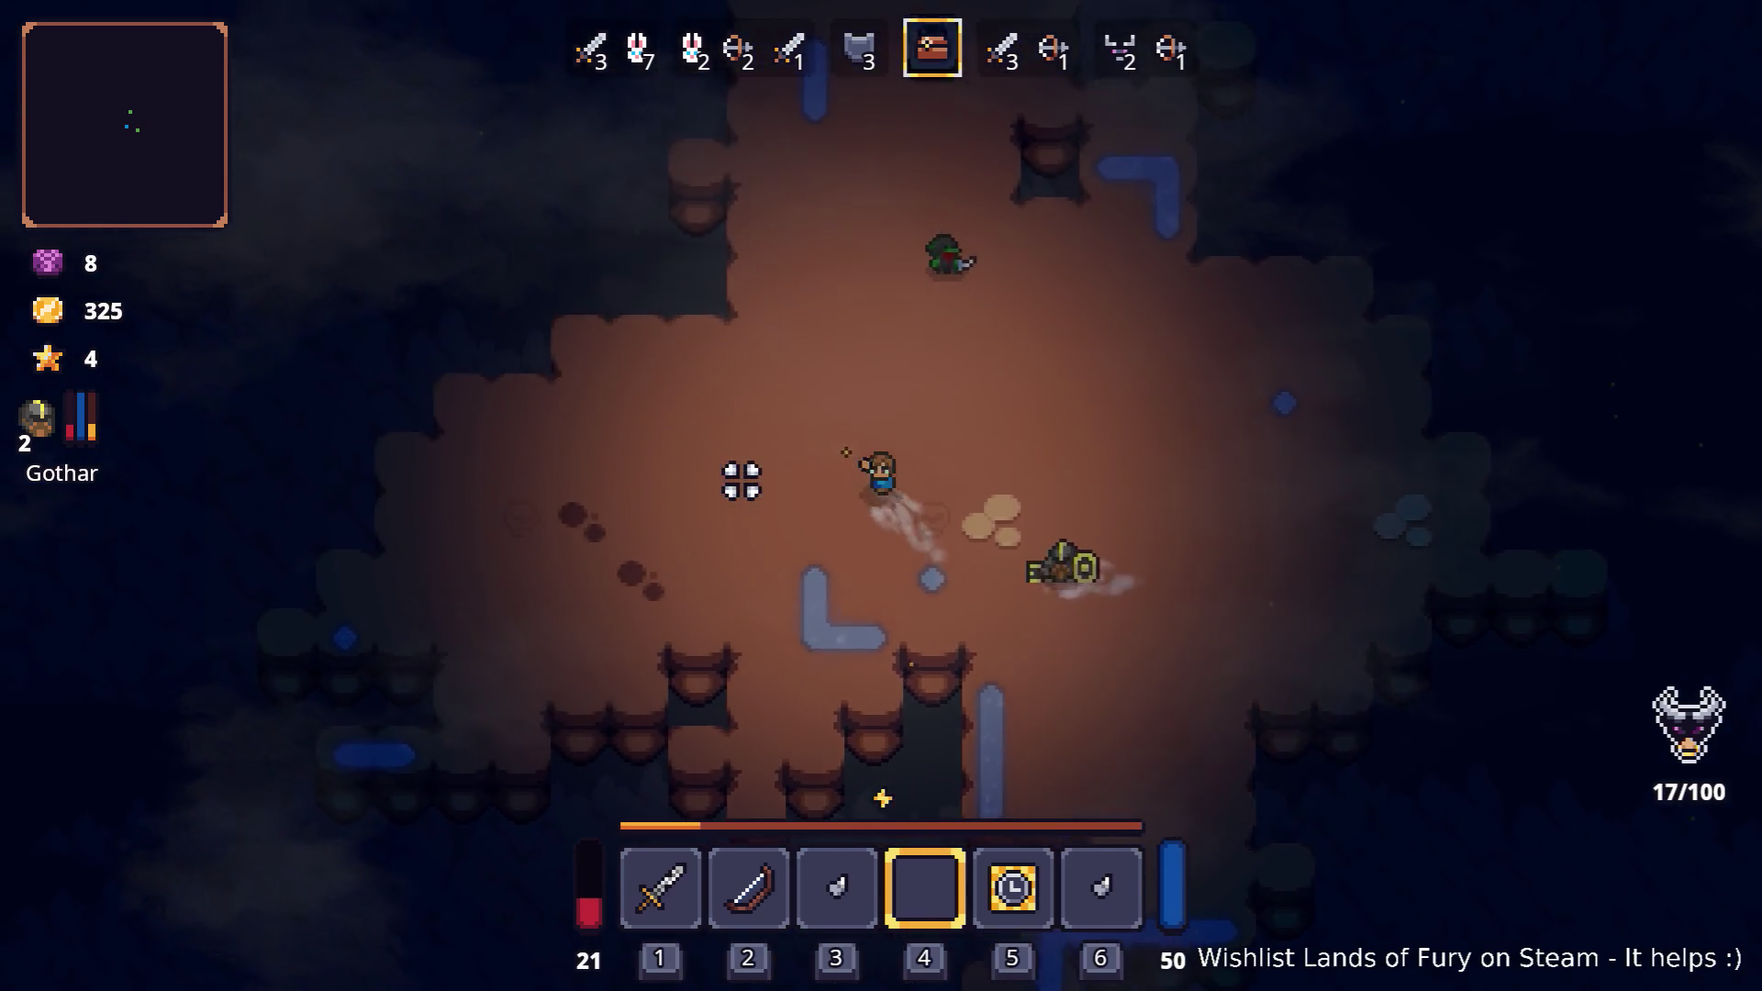
key("d")
key("s")
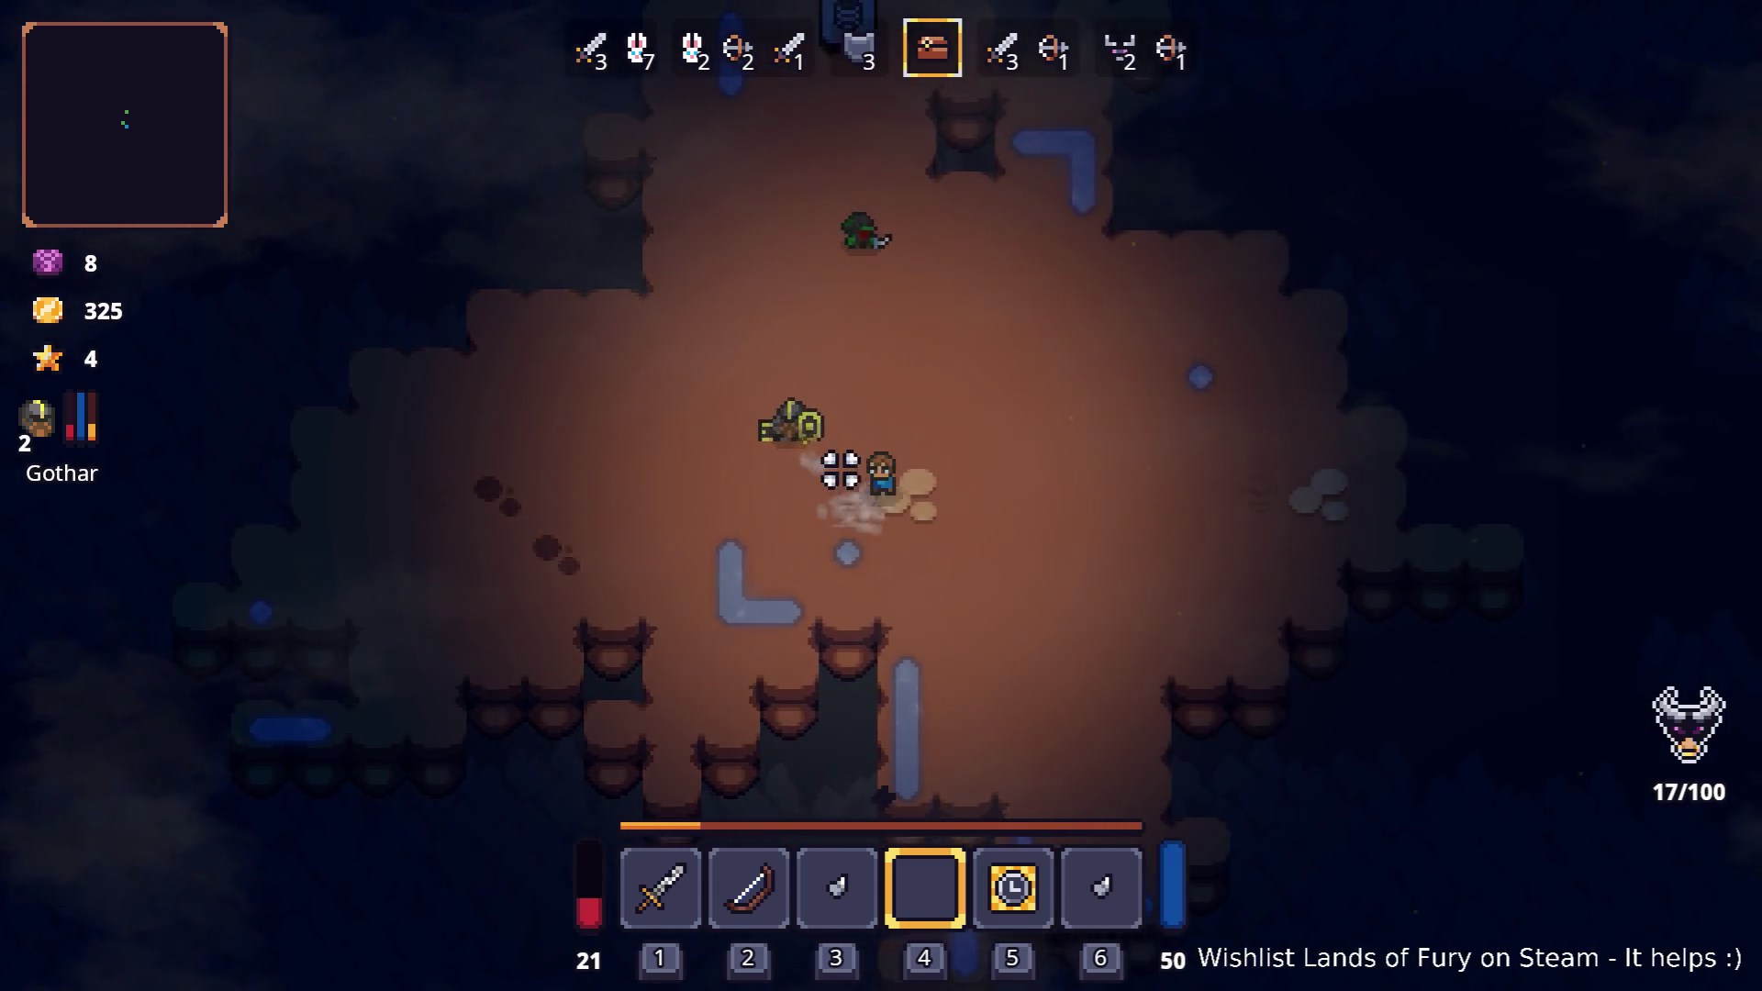
key("w")
key("1")
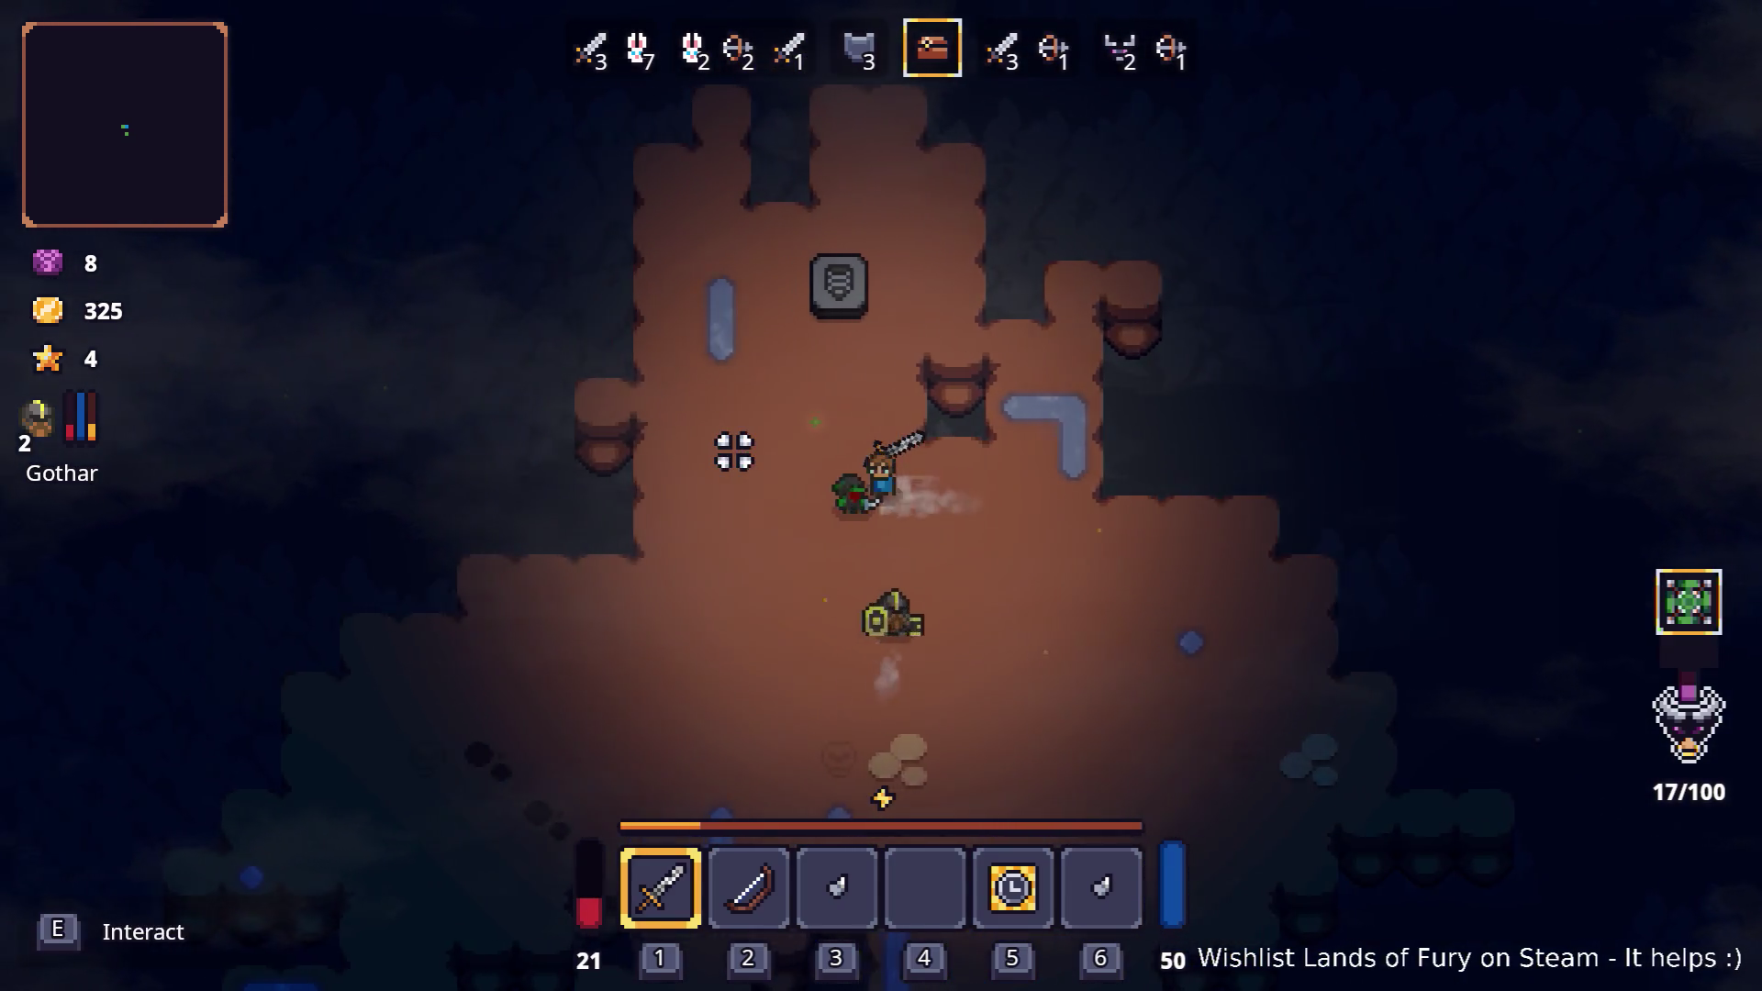
key("e")
key("e")
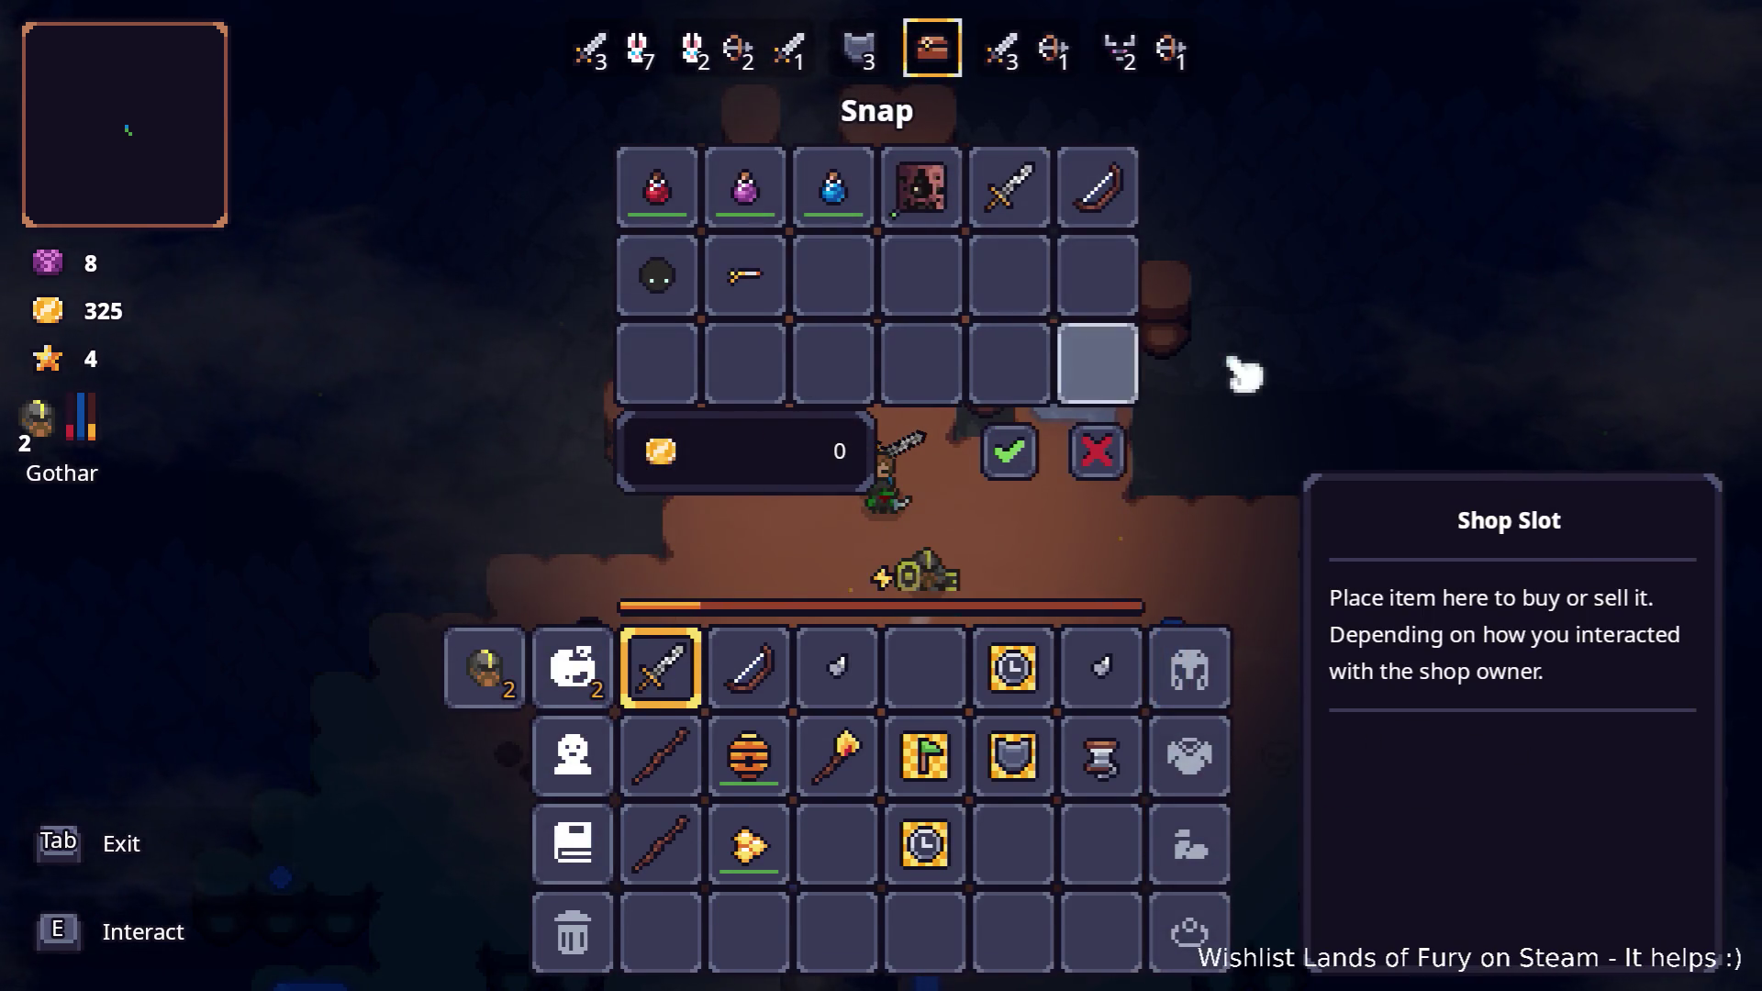
left_click(1101, 451)
key("s")
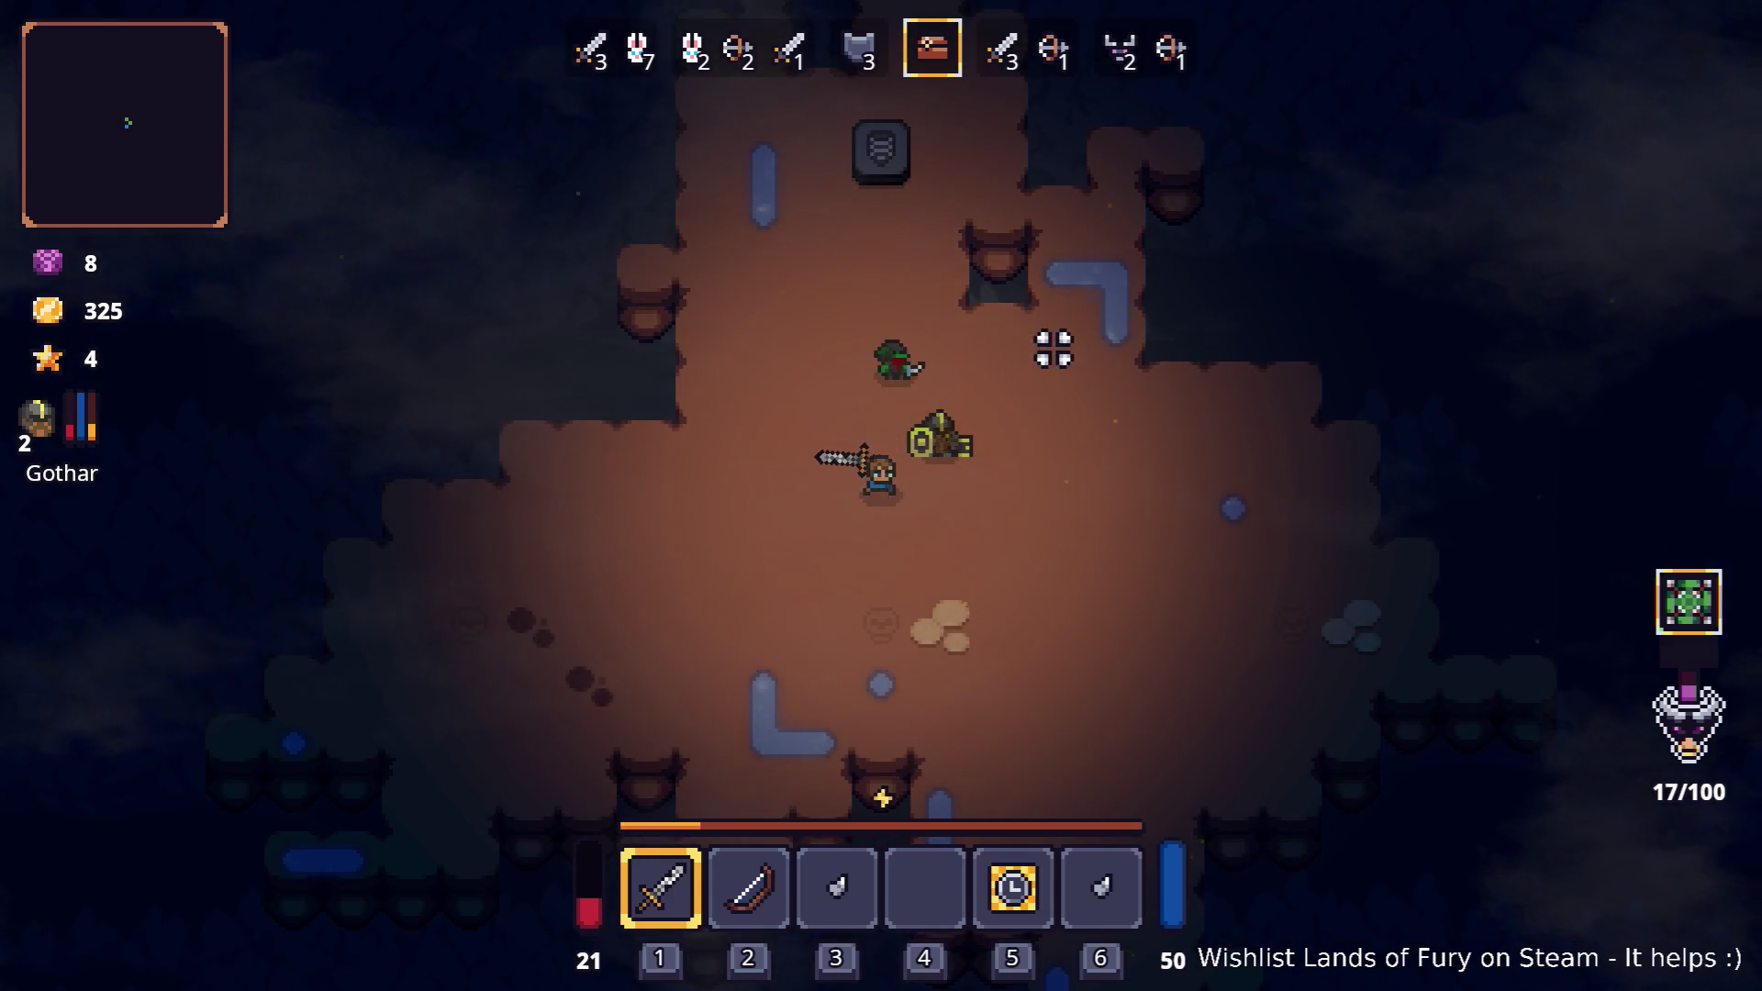
- Talk to Snap again, confirm the trade, then step away and pause the game
key("w")
key("e")
key("e")
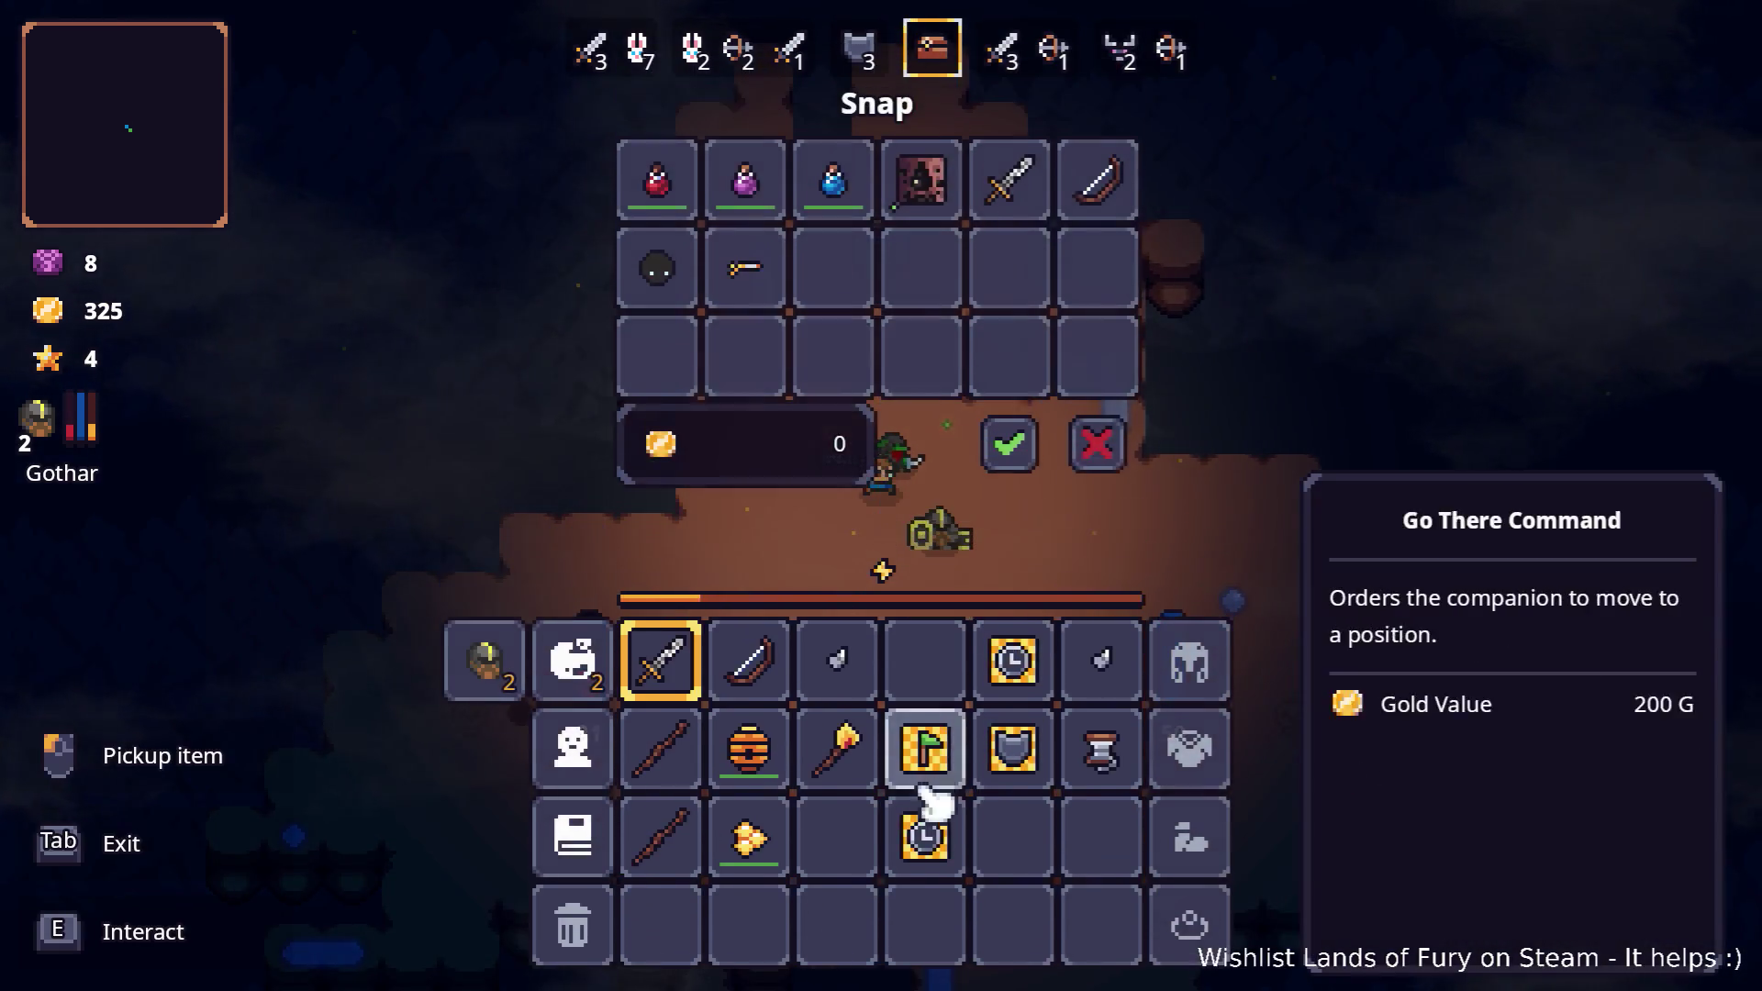
left_click(1019, 459)
key("s")
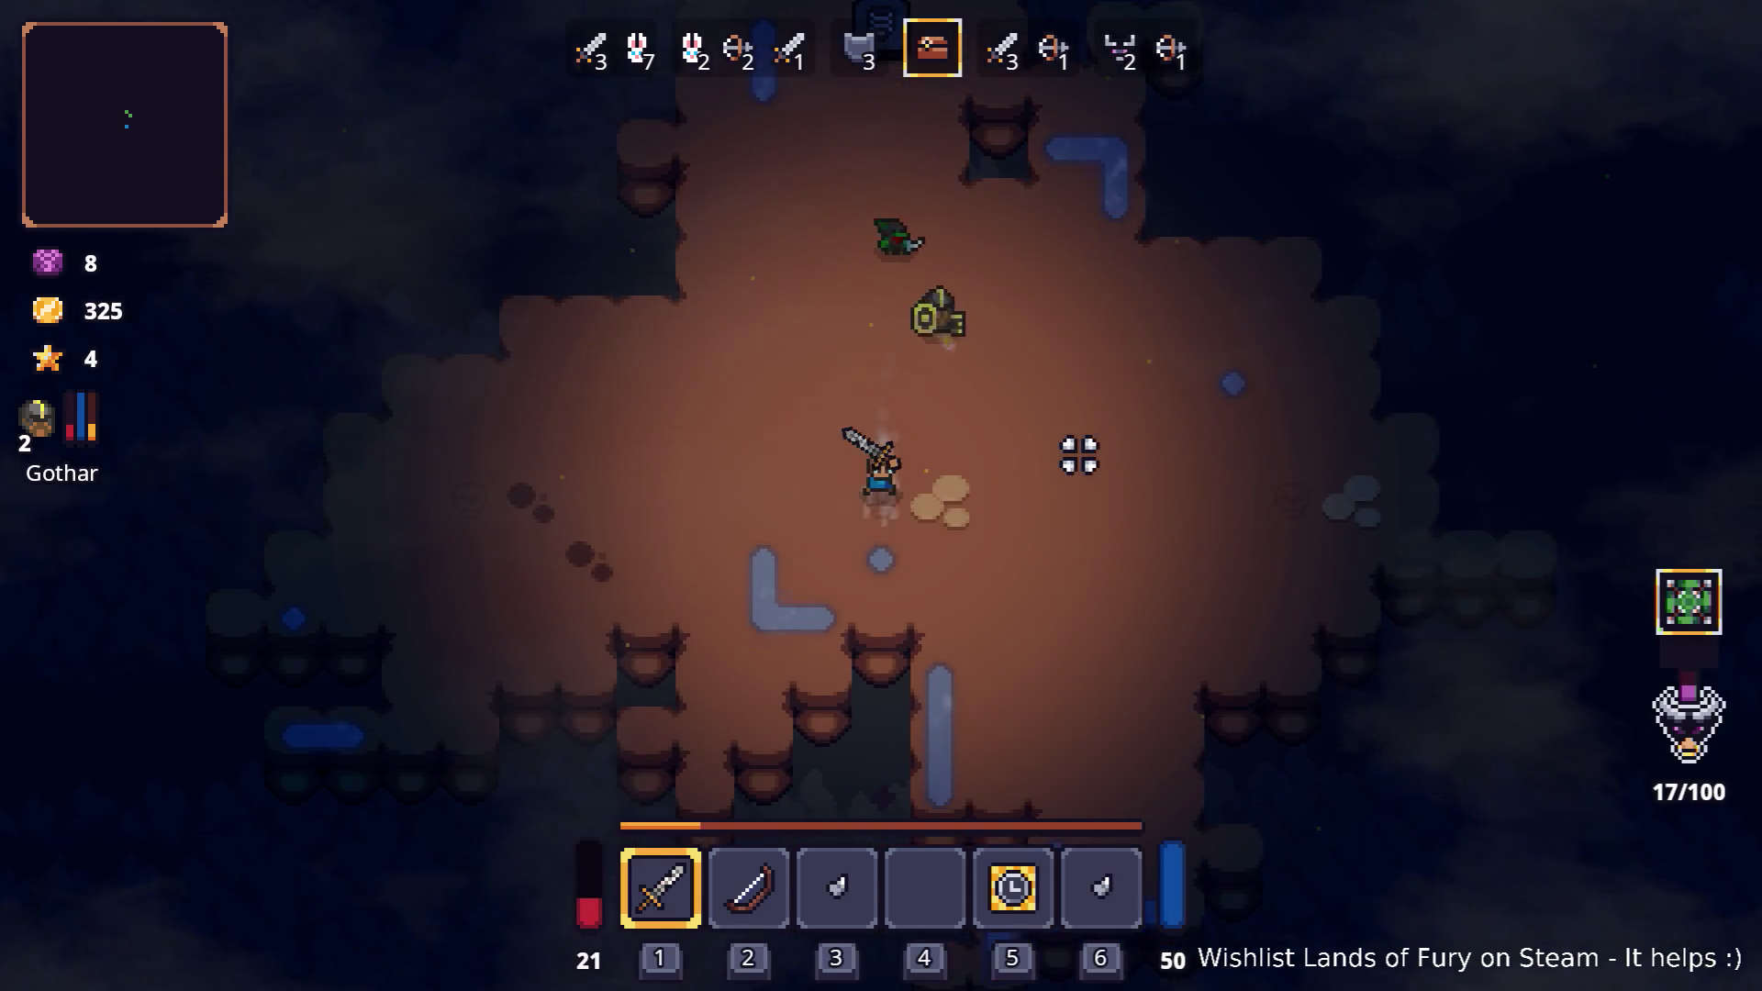
key("Escape")
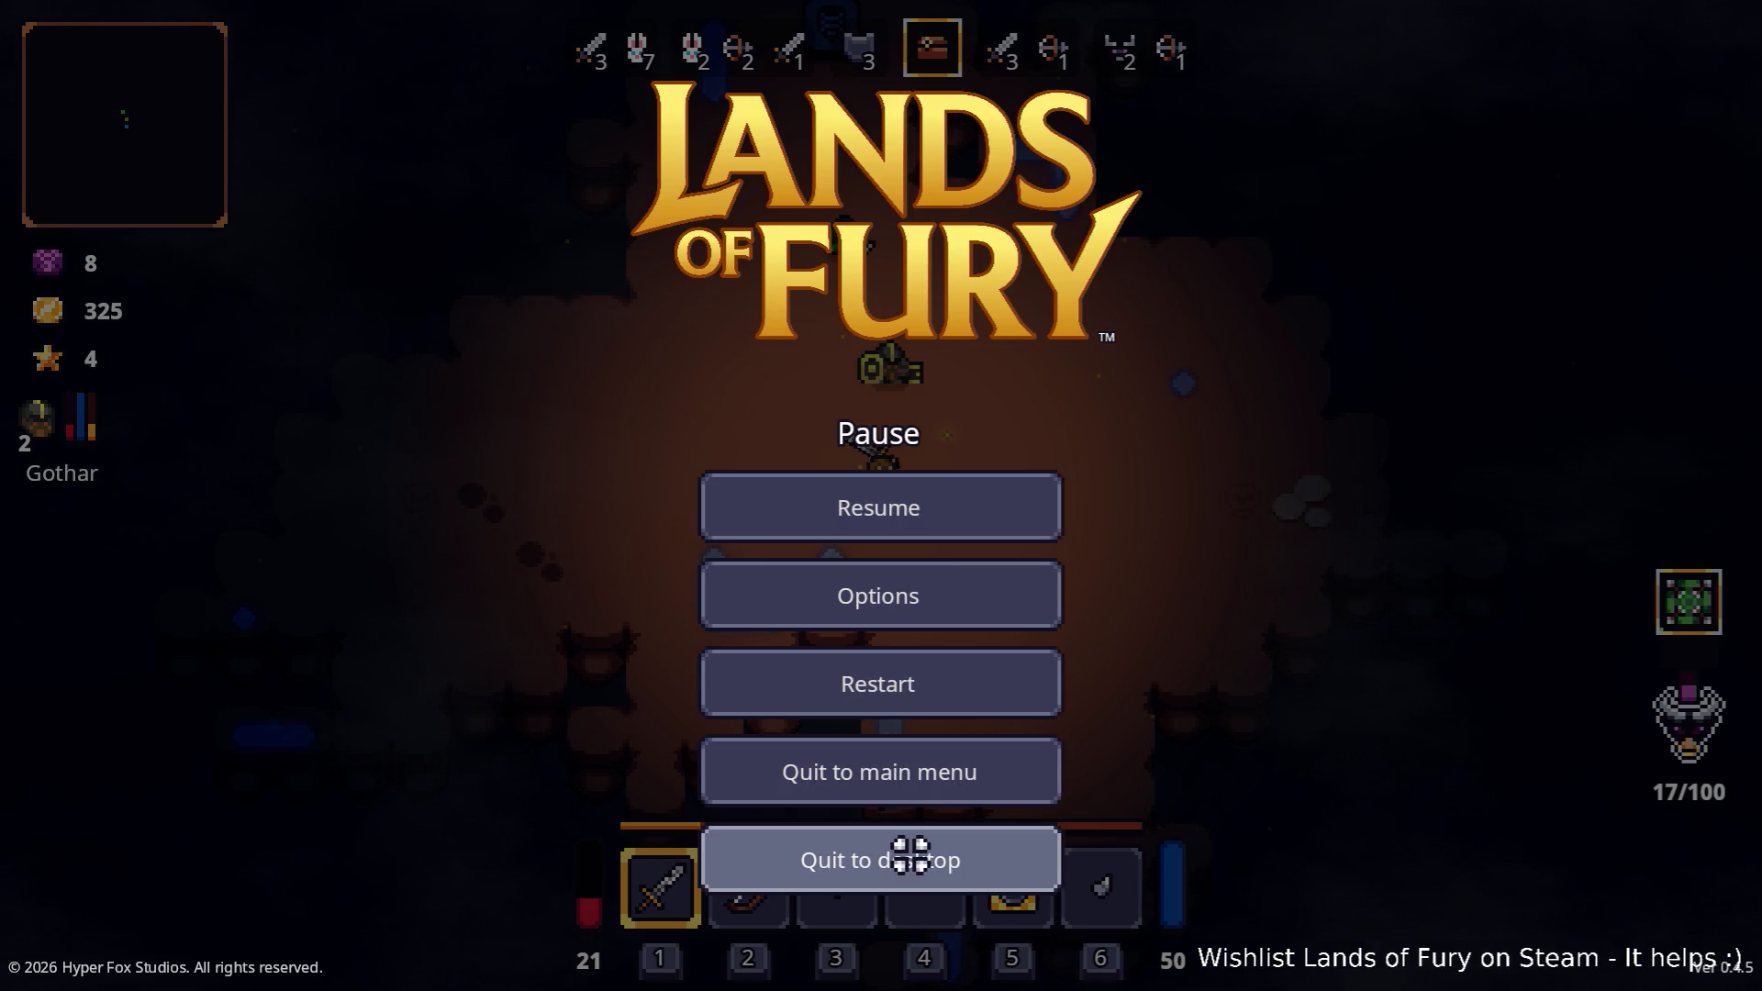
- Quit the game and collapse Config.tres's detection consideration, FollowAction and UseHealthRestoreItem entries
left_click(912, 854)
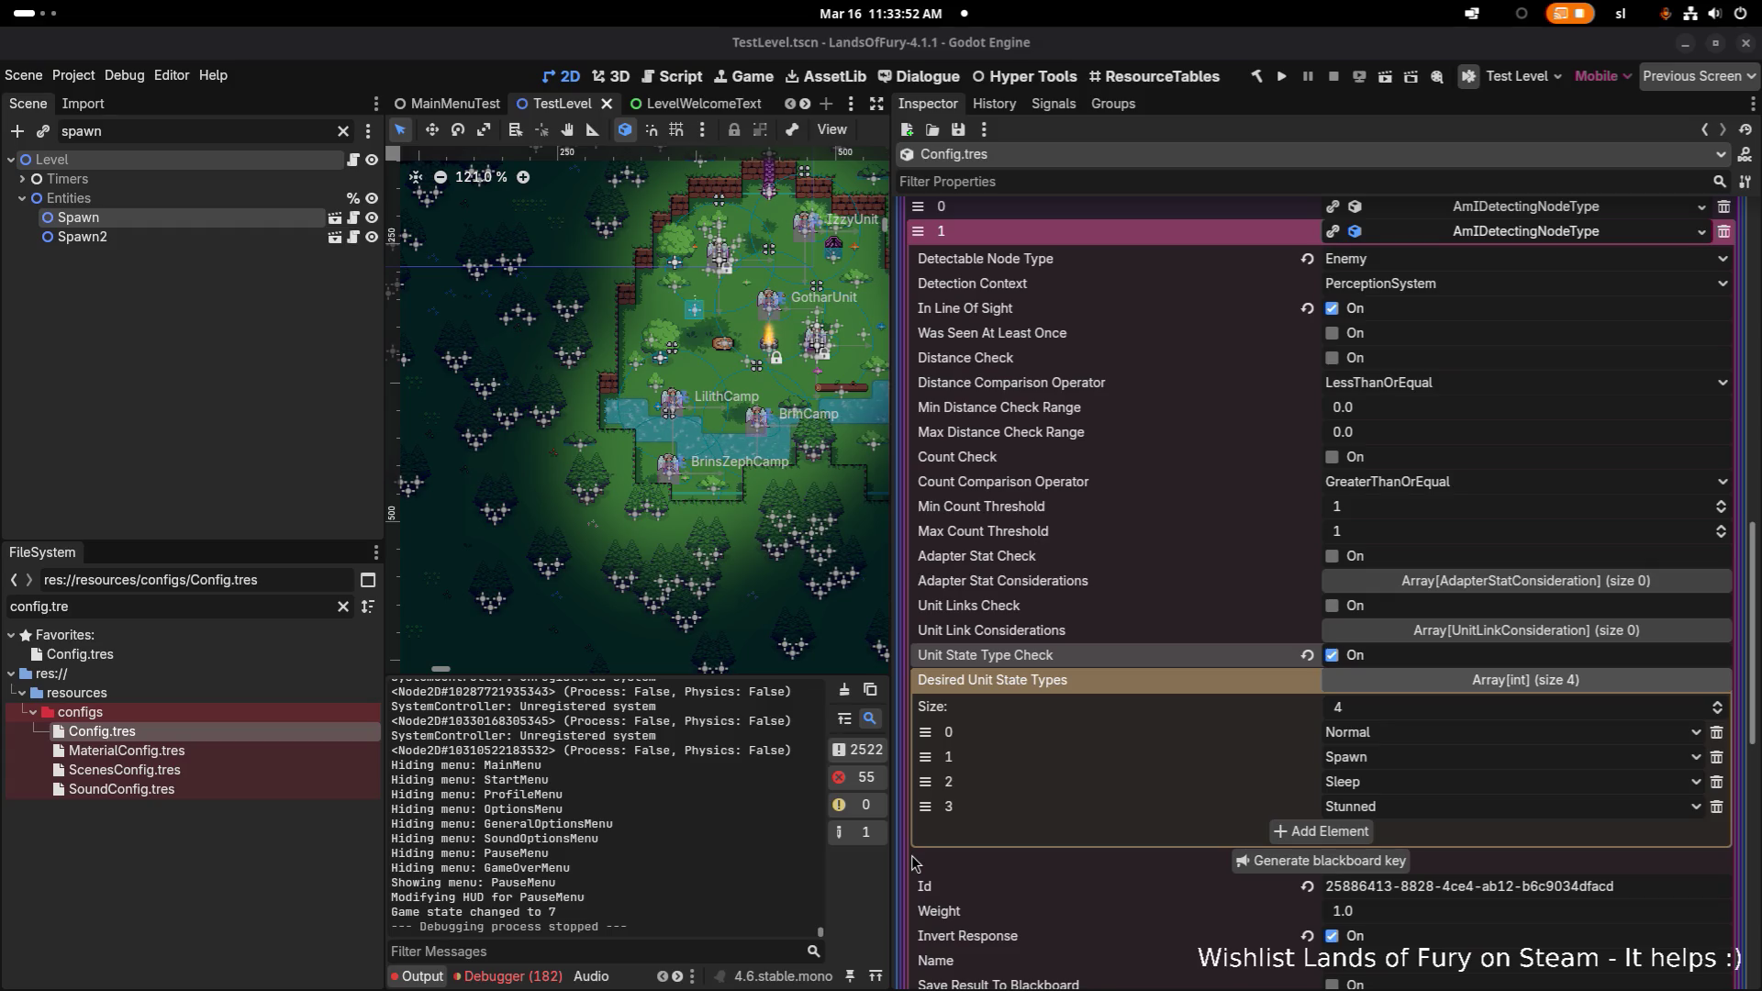
scroll(1268, 441, "up", 2)
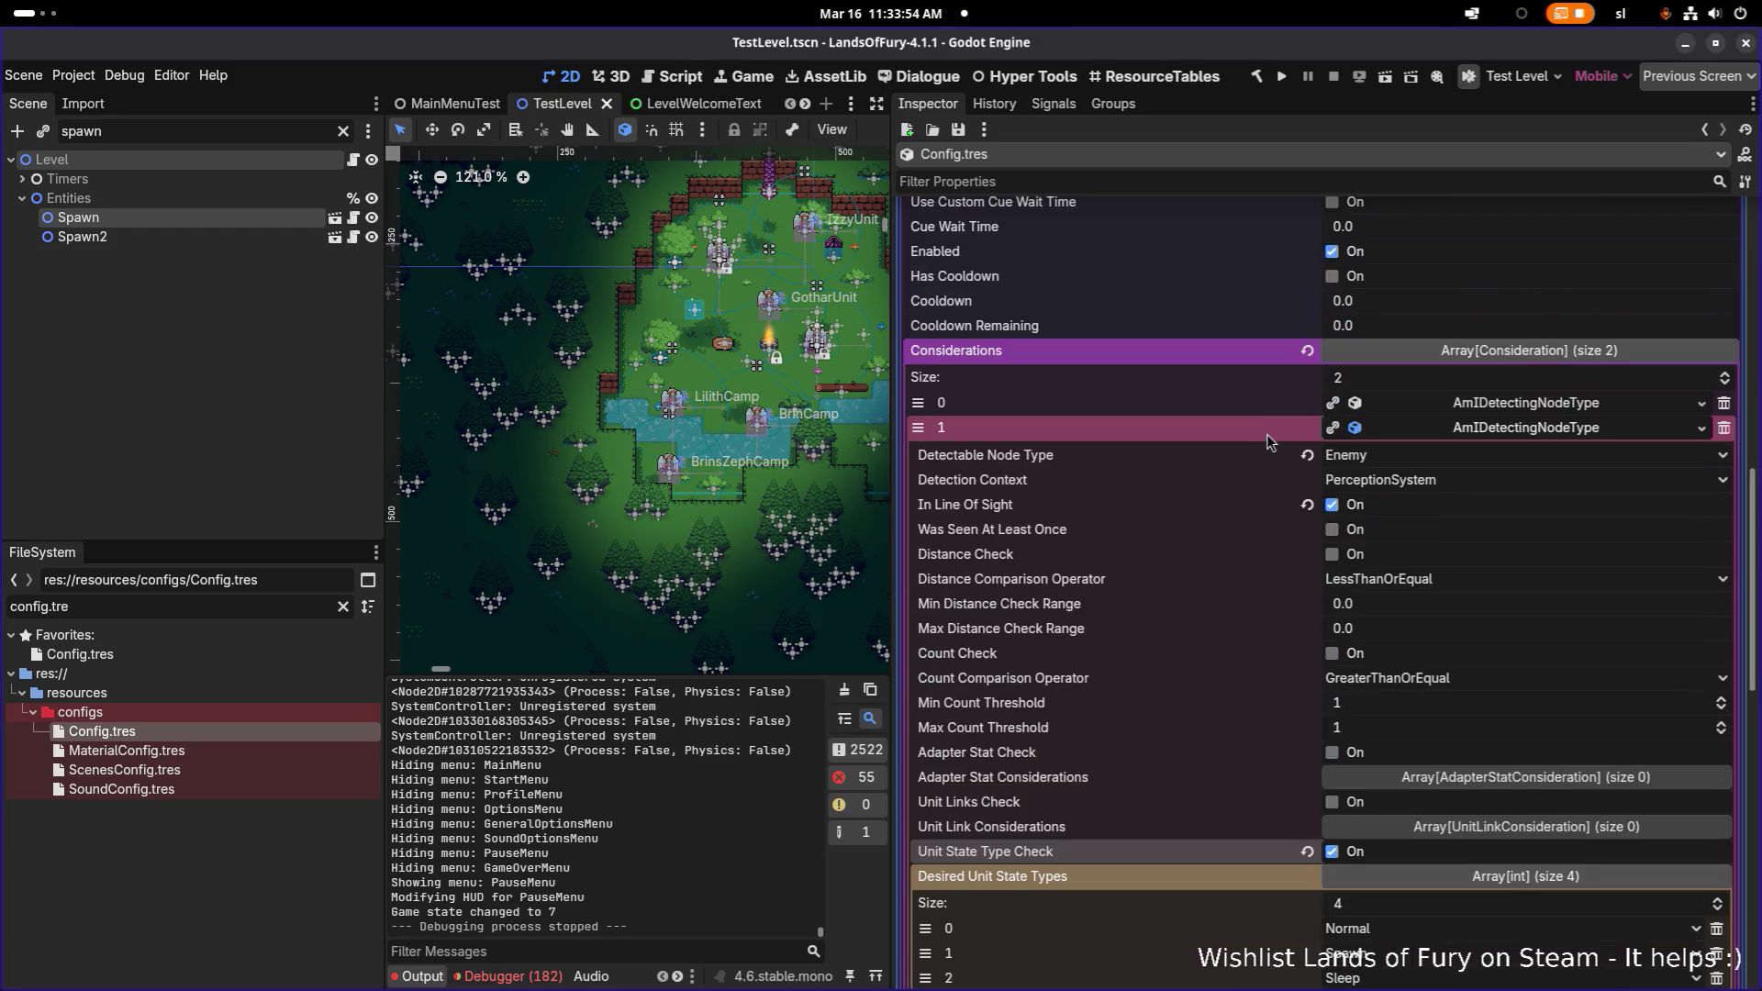
left_click(1511, 430)
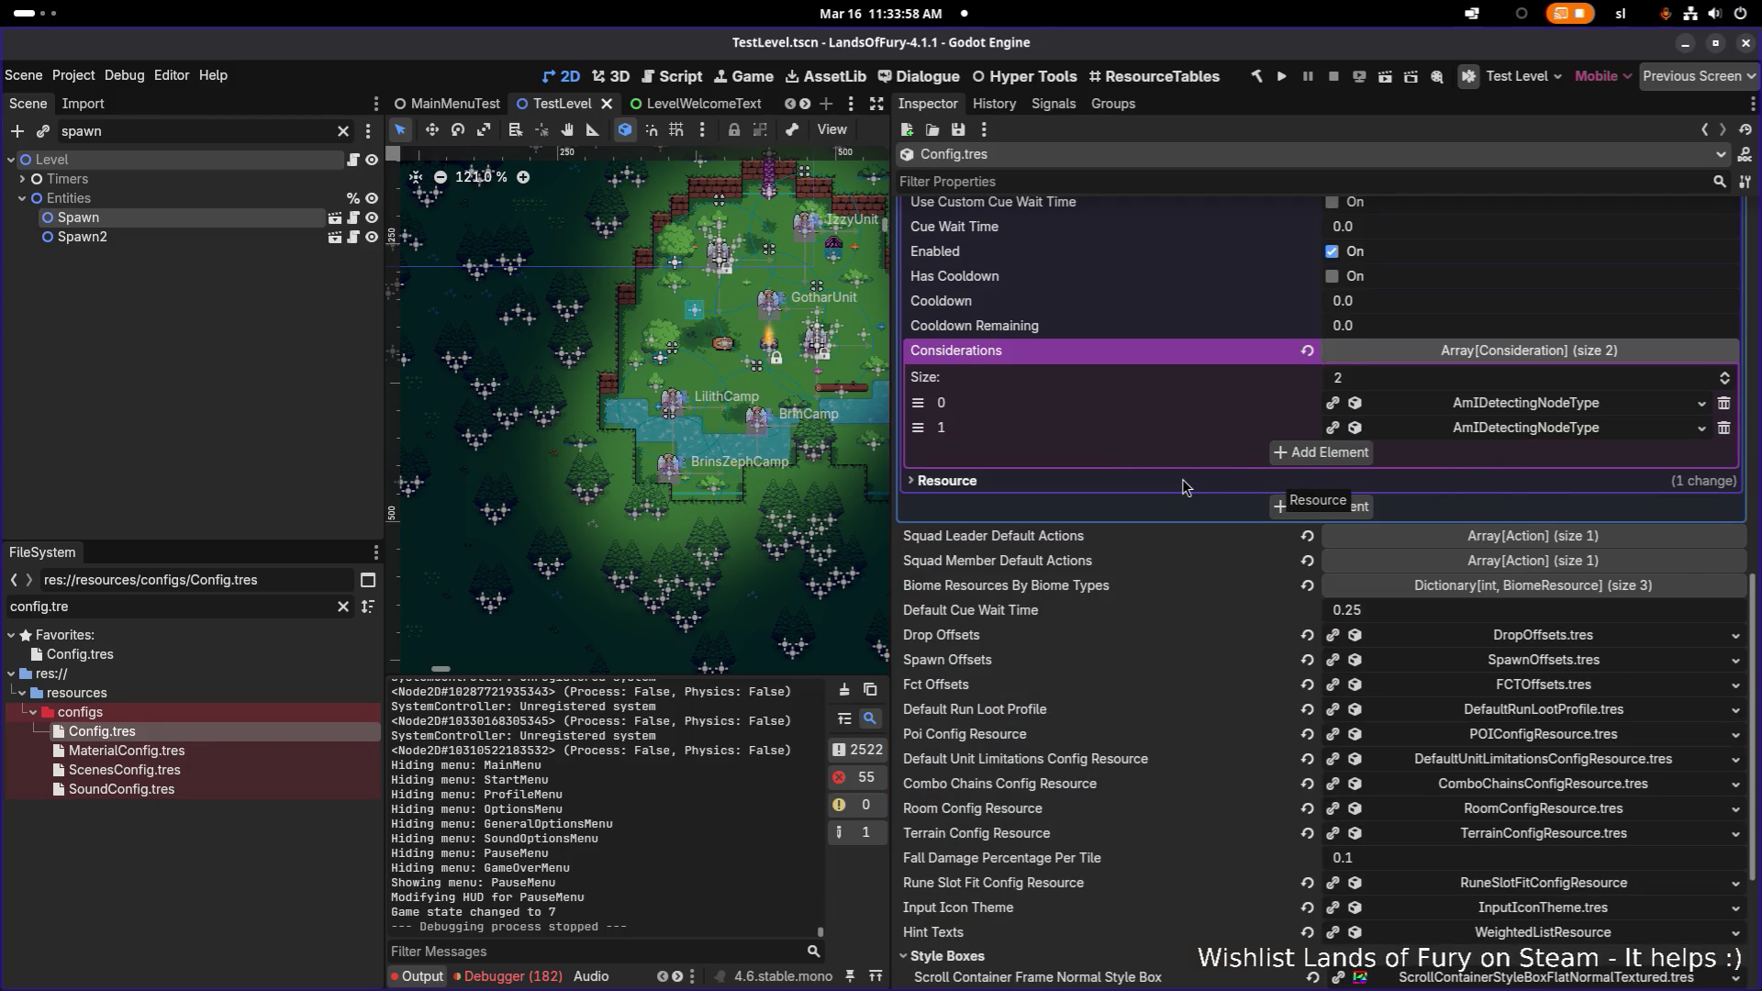
scroll(1184, 488, "up", 3)
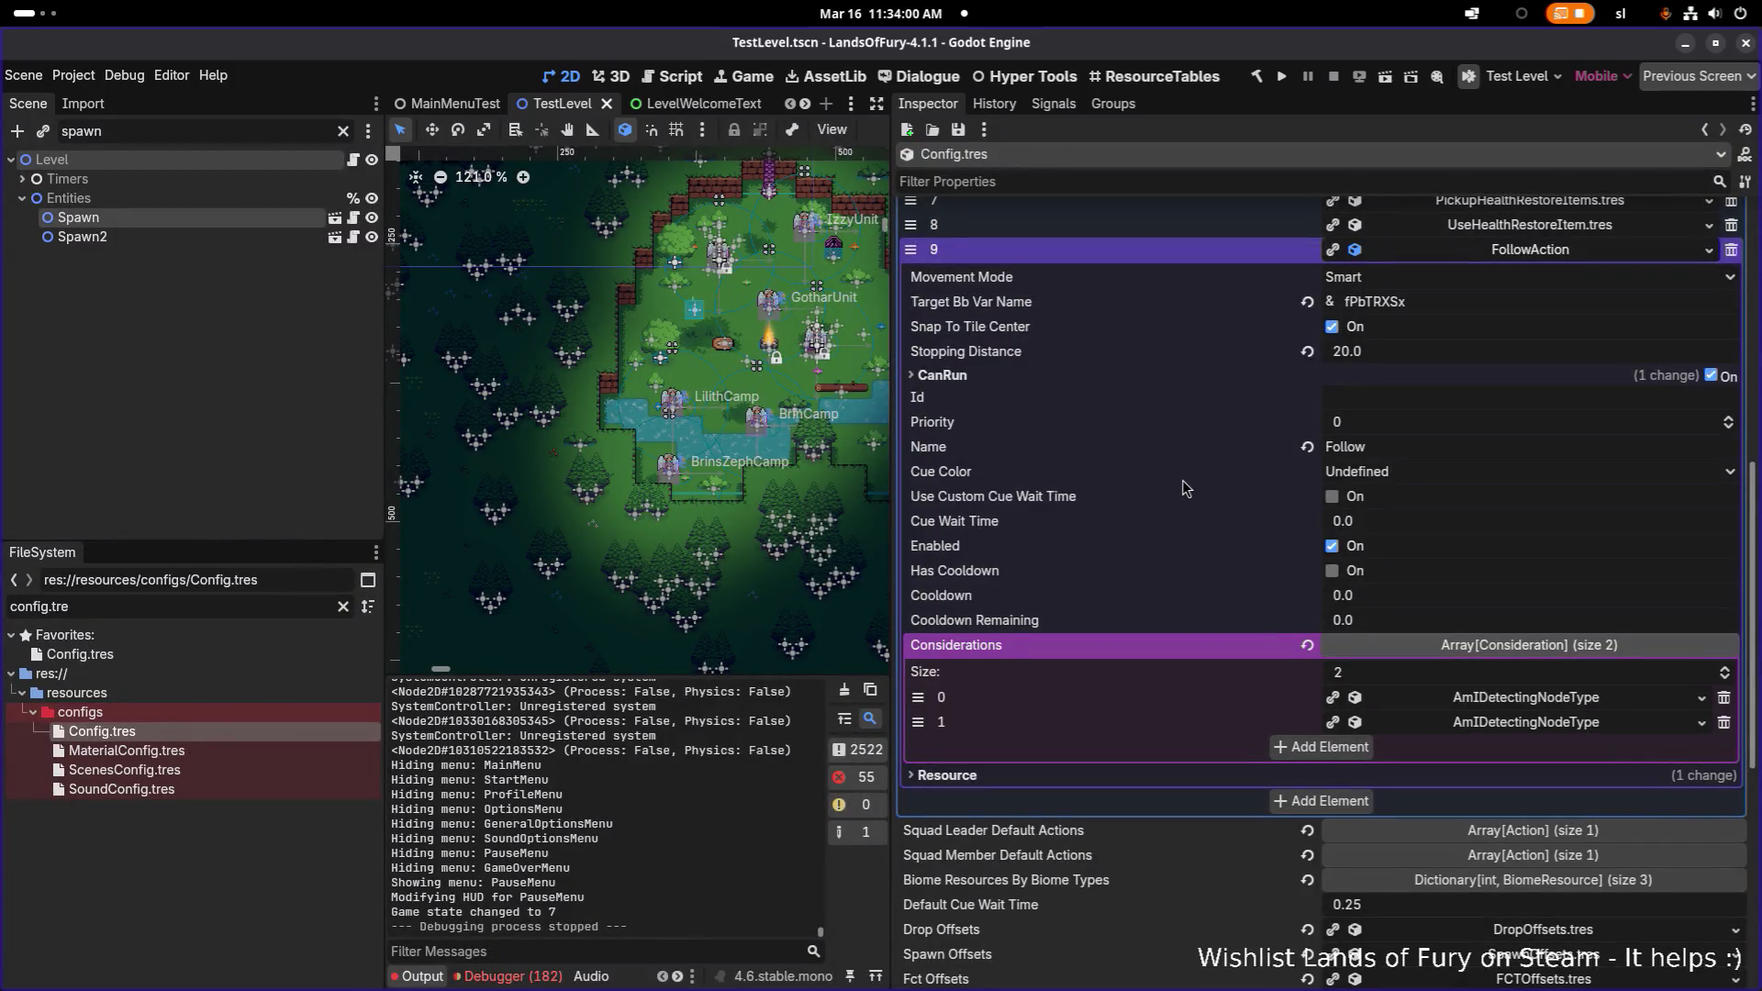
scroll(1182, 487, "up", 2)
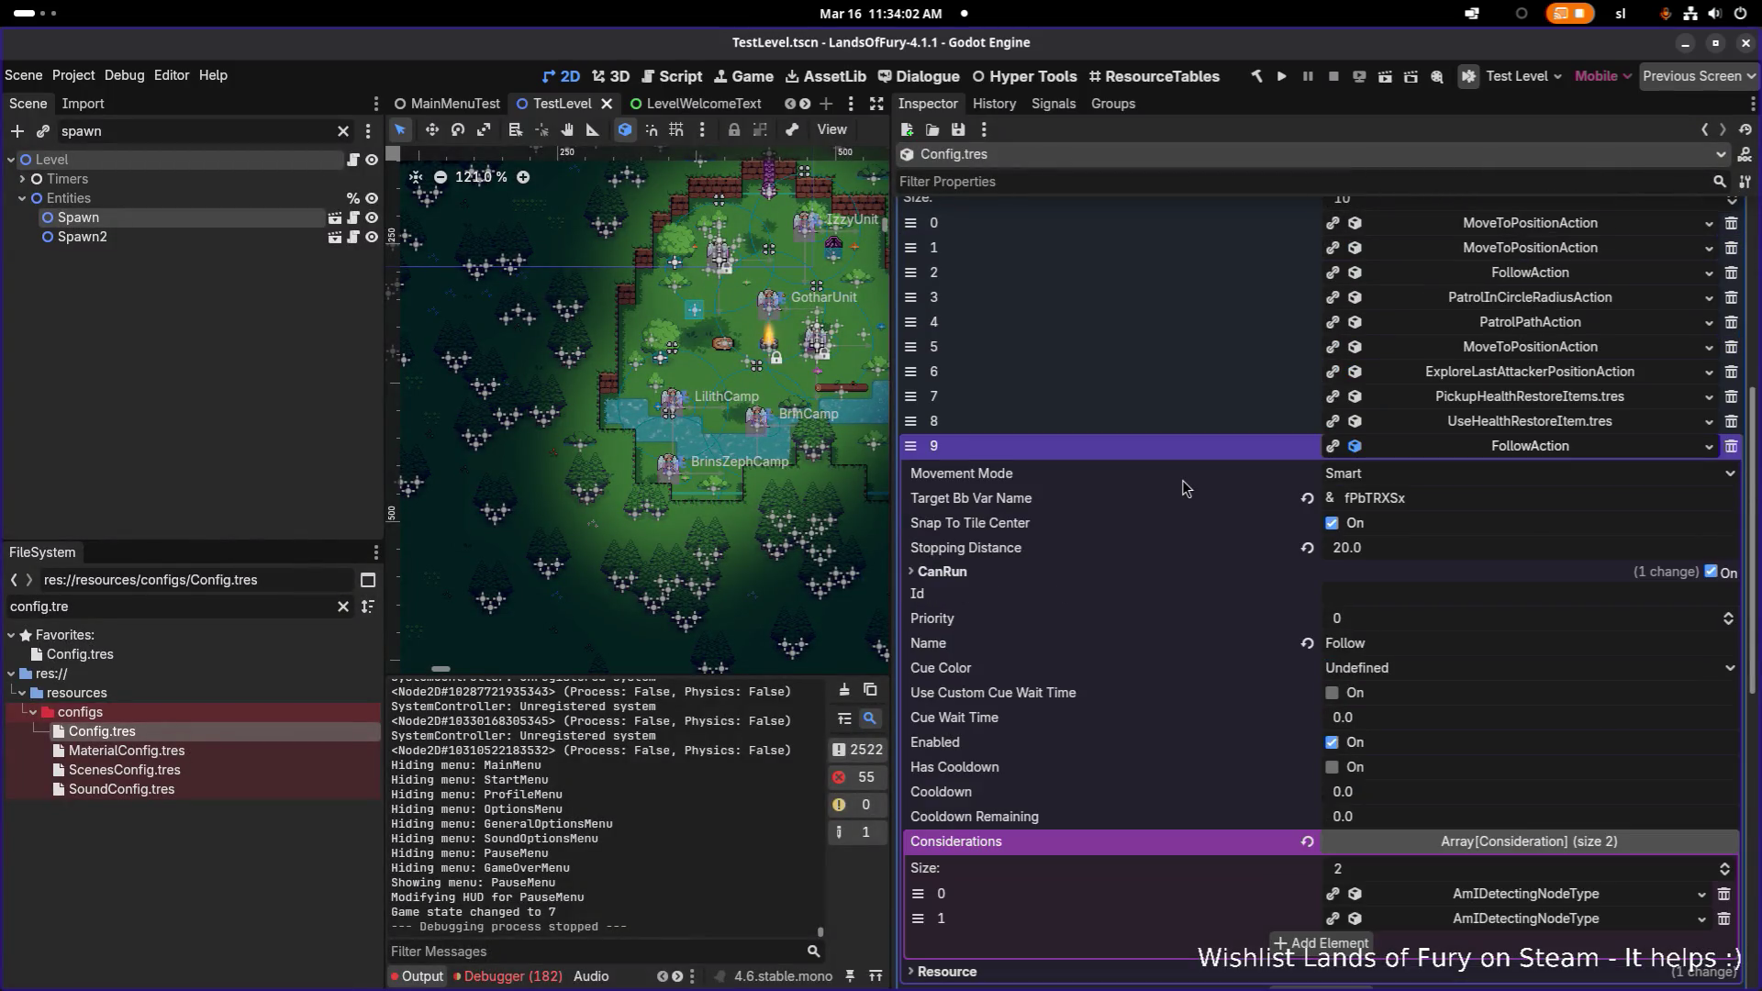
left_click(1515, 449)
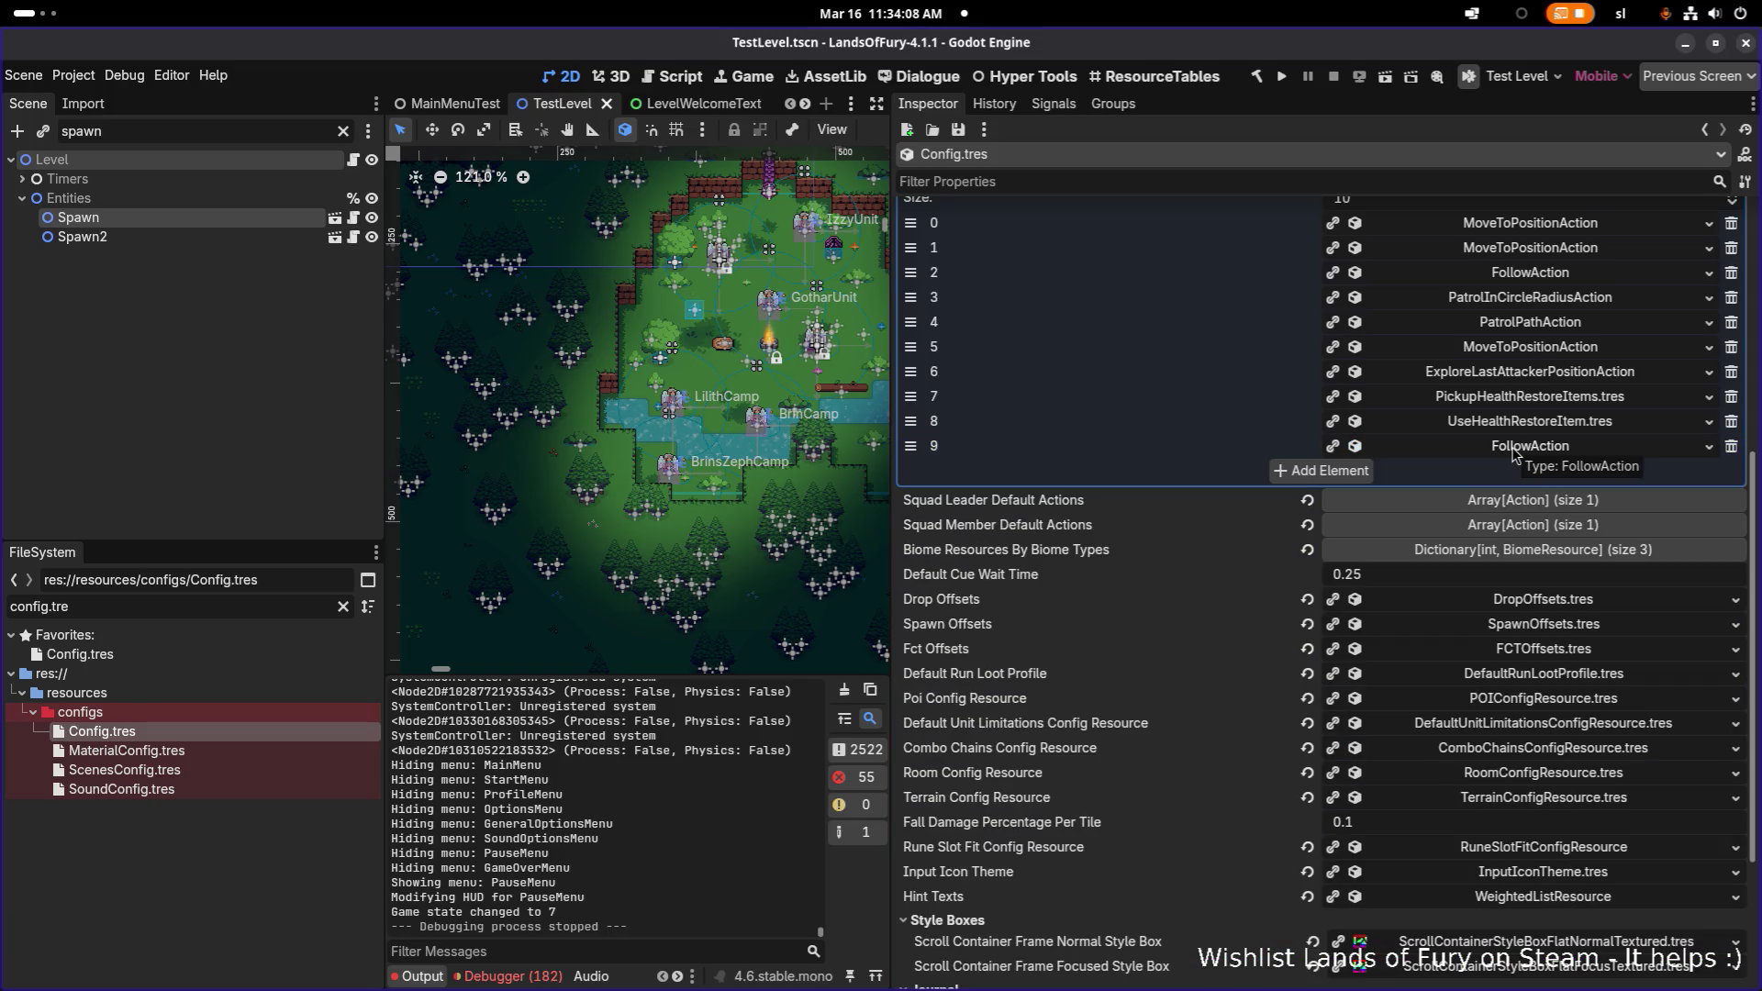
left_click(1514, 422)
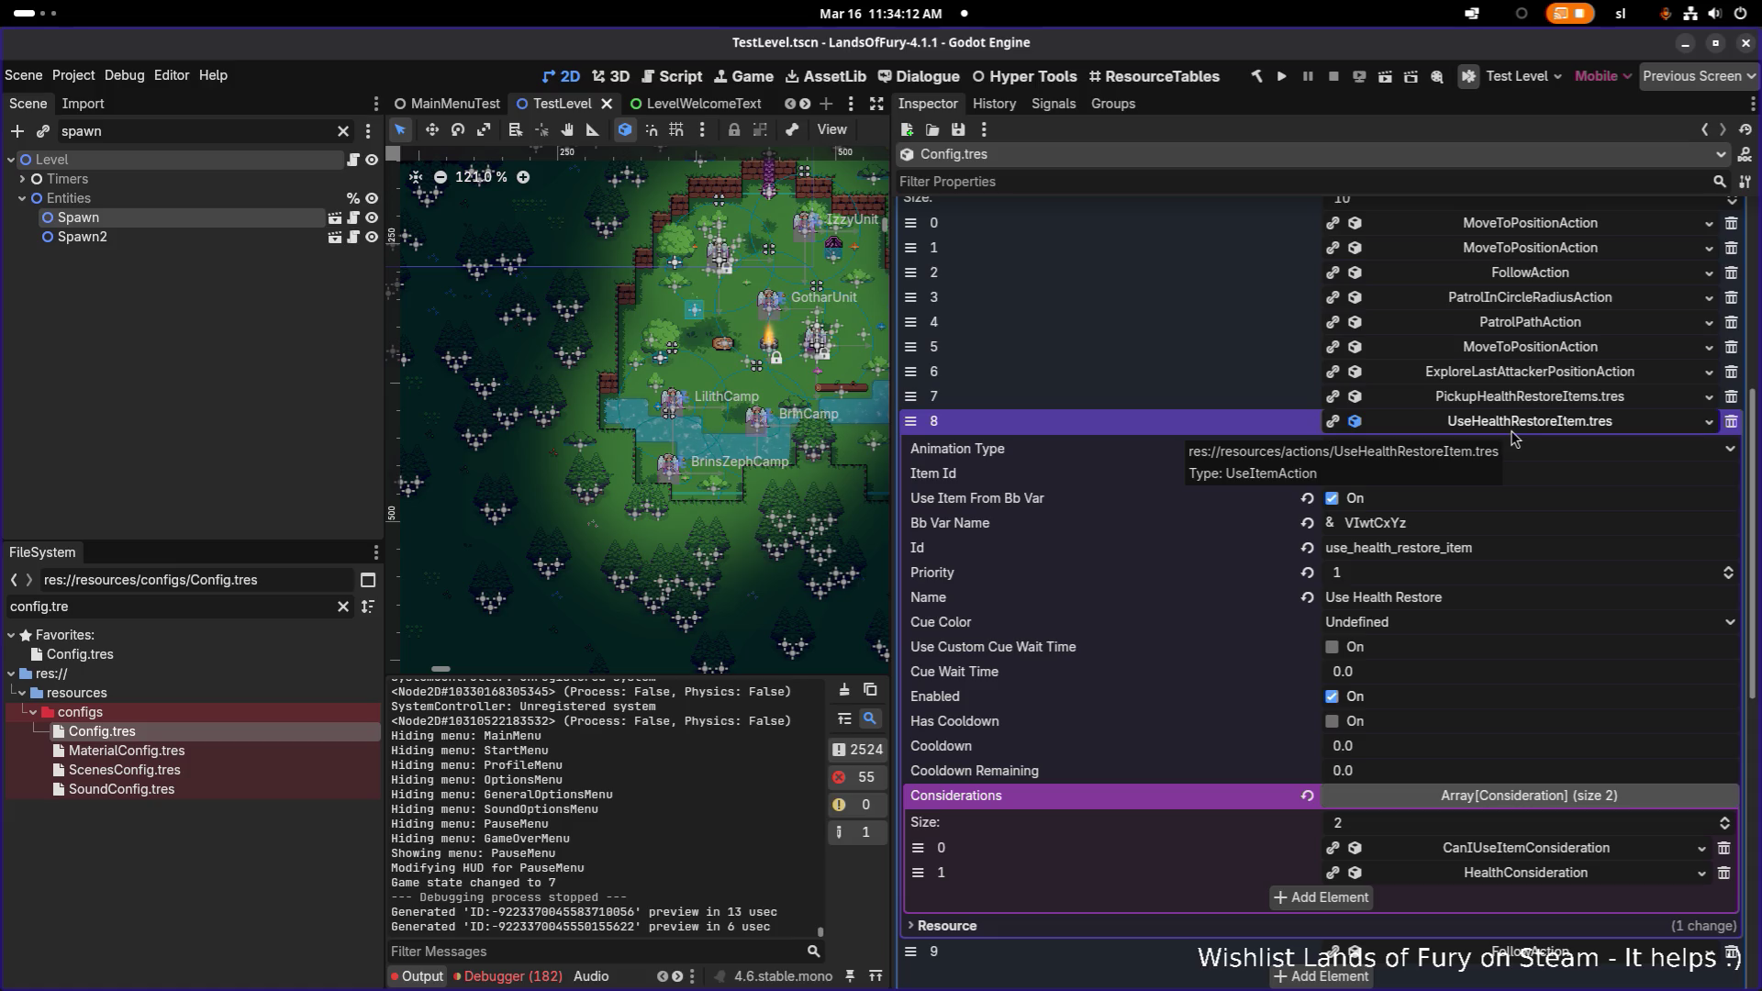
left_click(1514, 423)
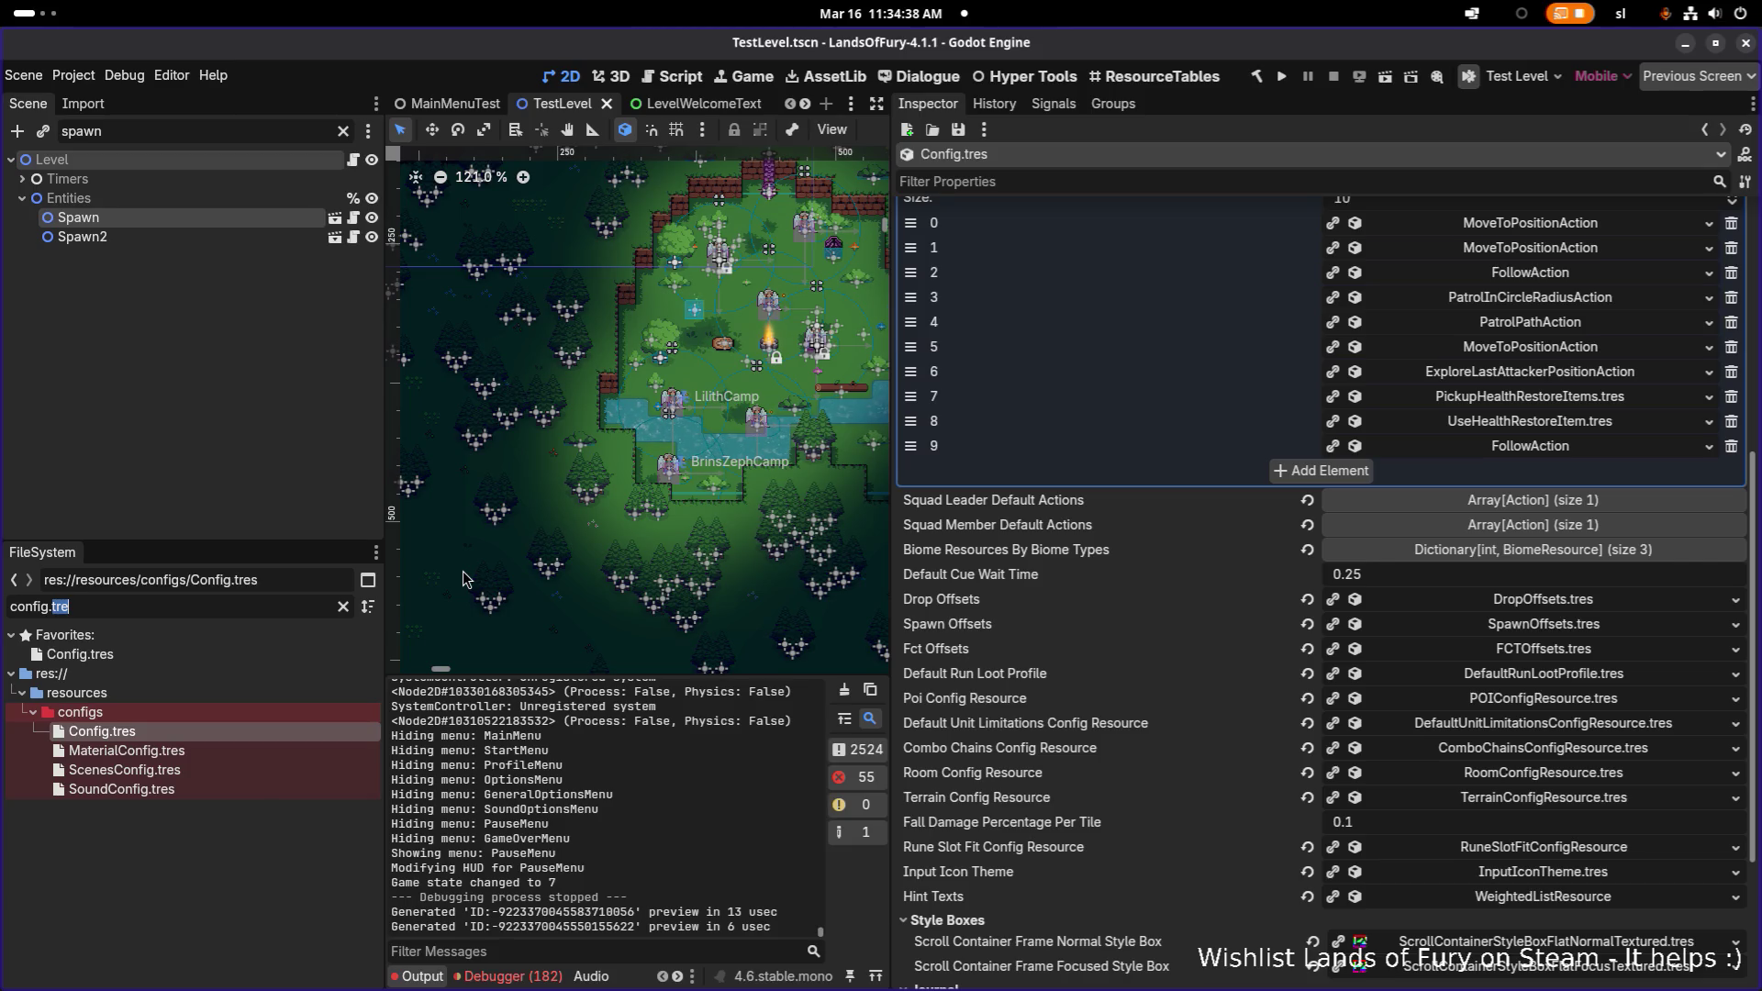
- Clear the FileSystem filter and type 'gotharcom' to find the Gothar files
key("ctrl+a")
key("BackSpace")
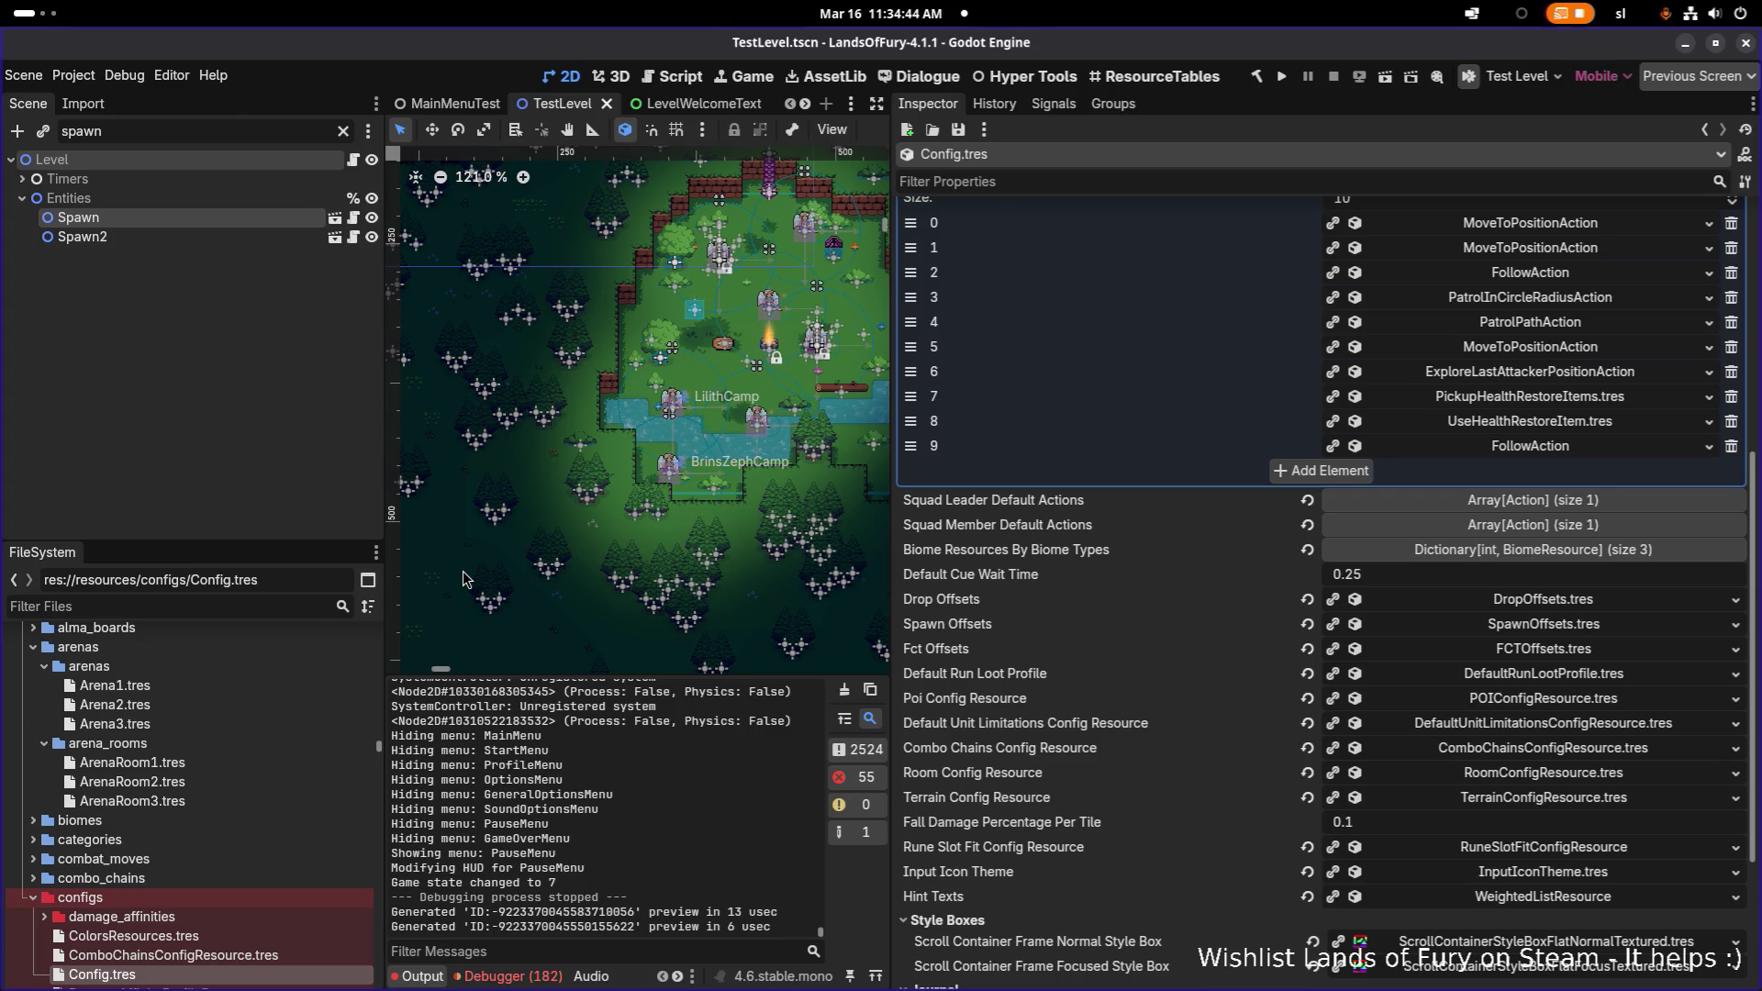
type("go")
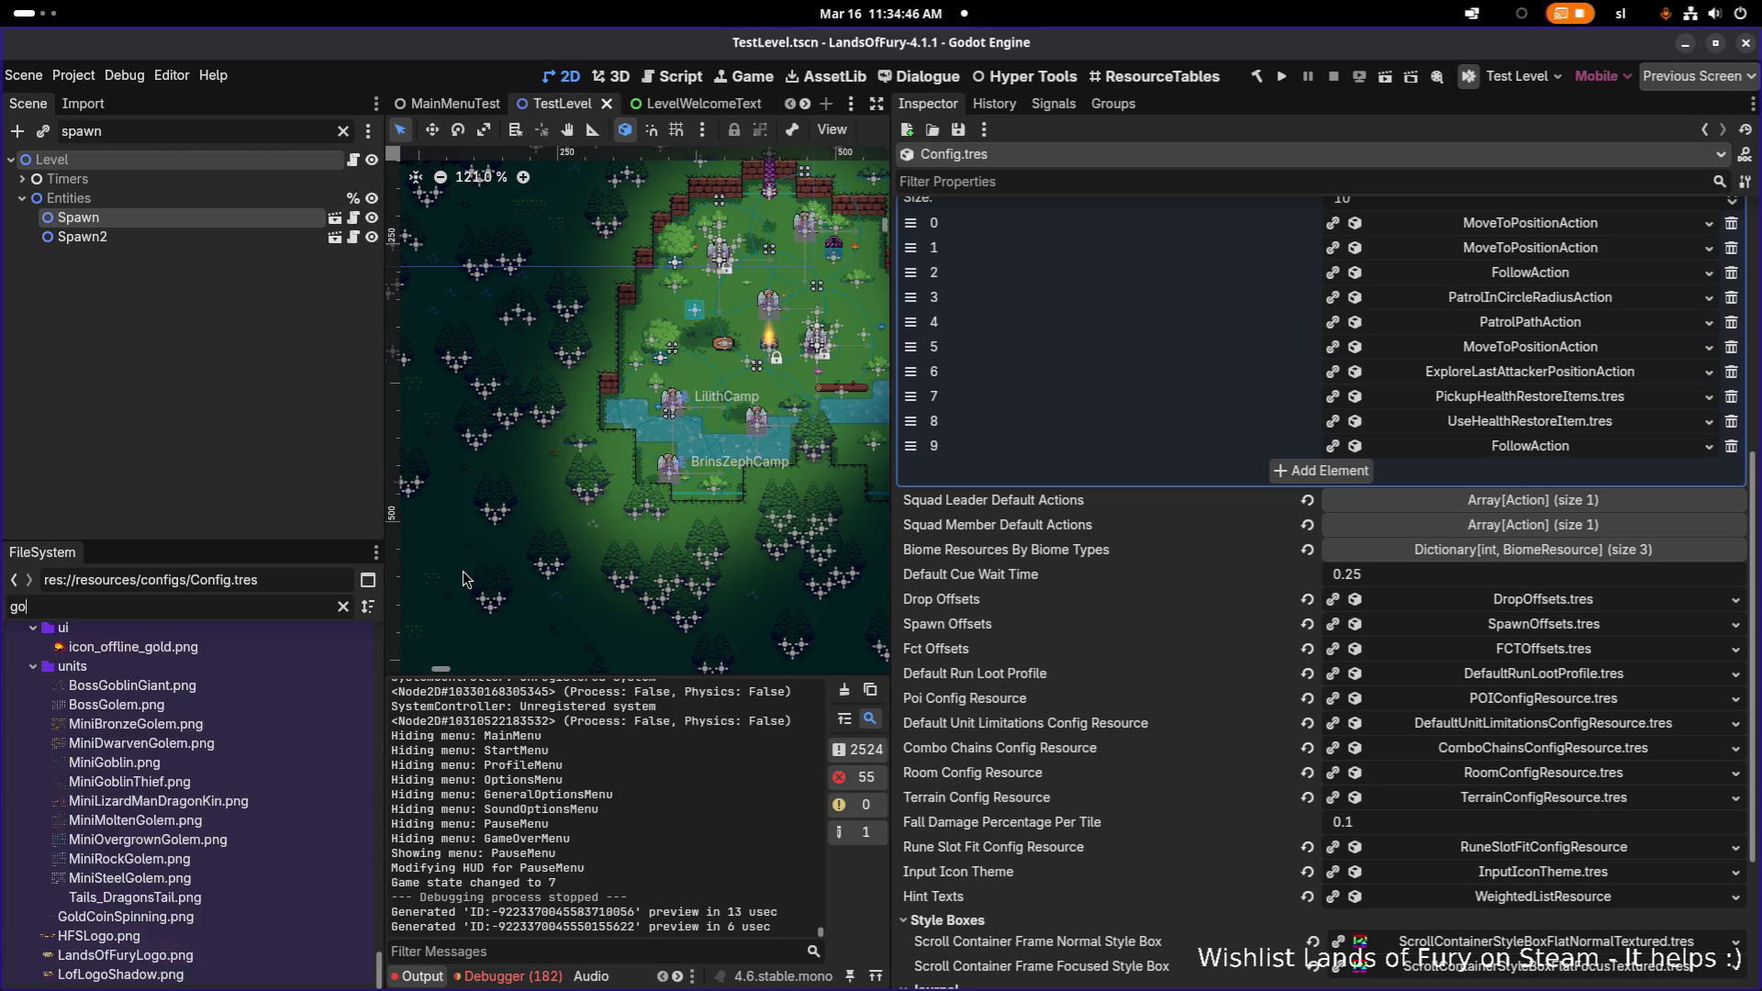
type("tharcom")
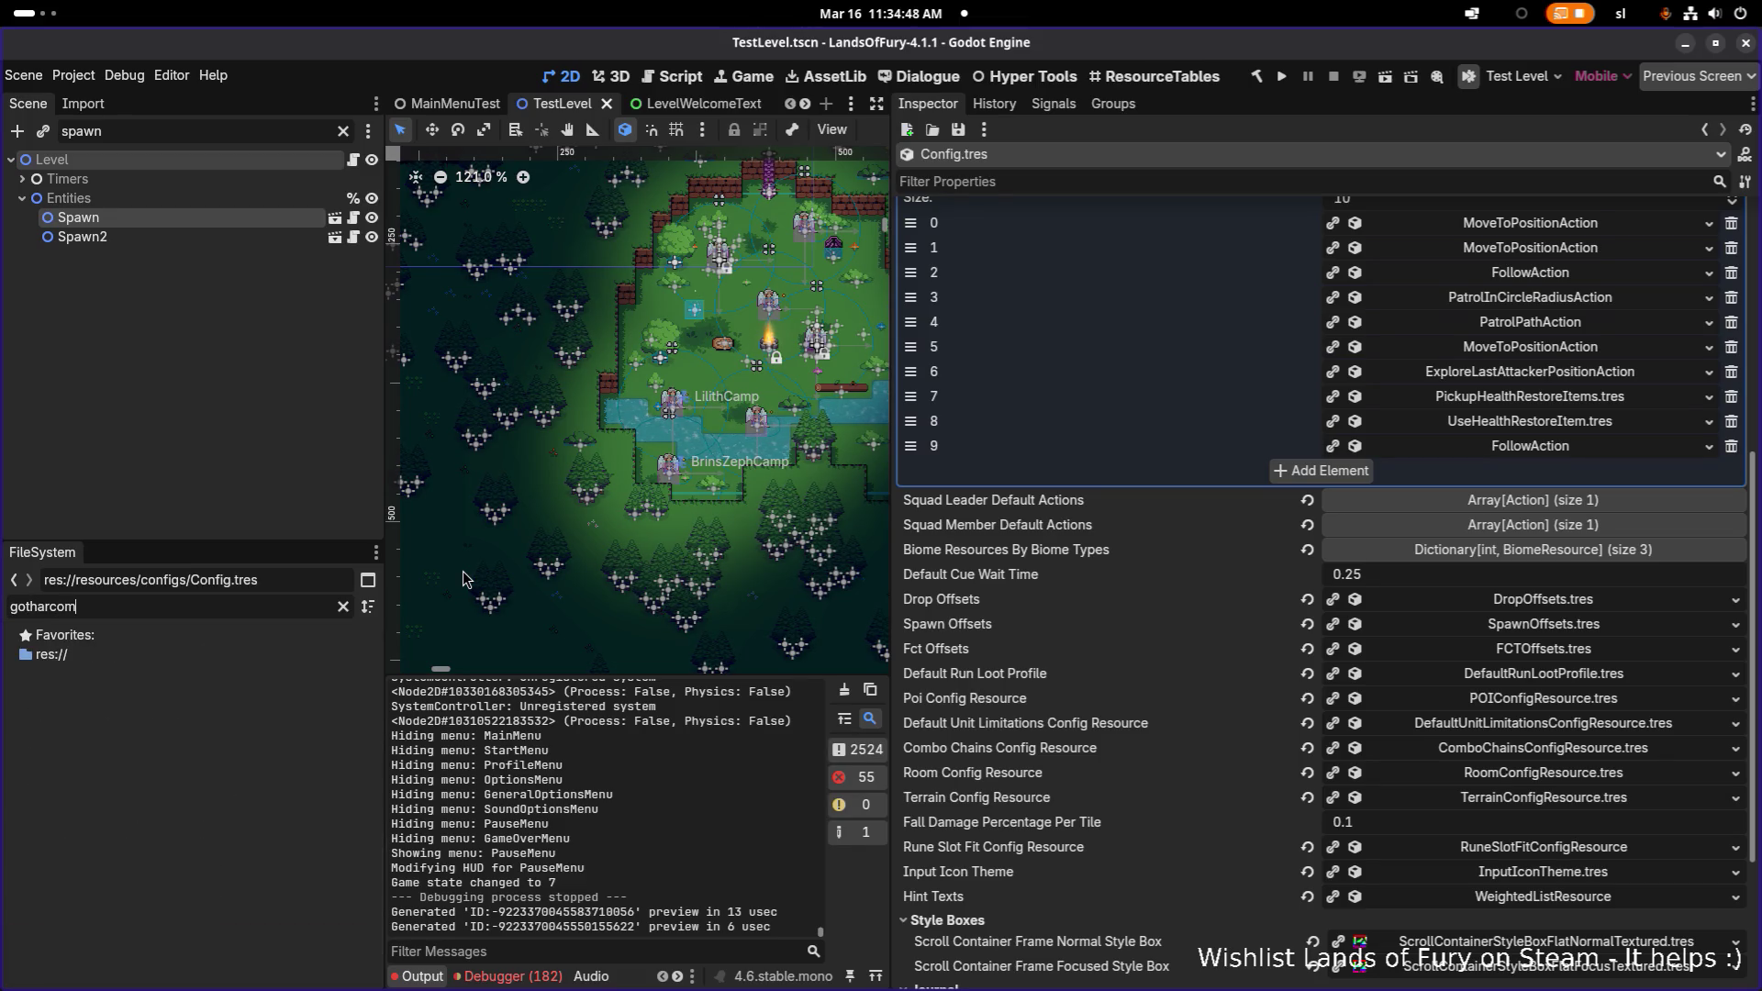
- Narrow the filter to 'gotharco', open GotharCoalbeardCompanion.tres and expand its attack action
key("BackSpace")
key("BackSpace")
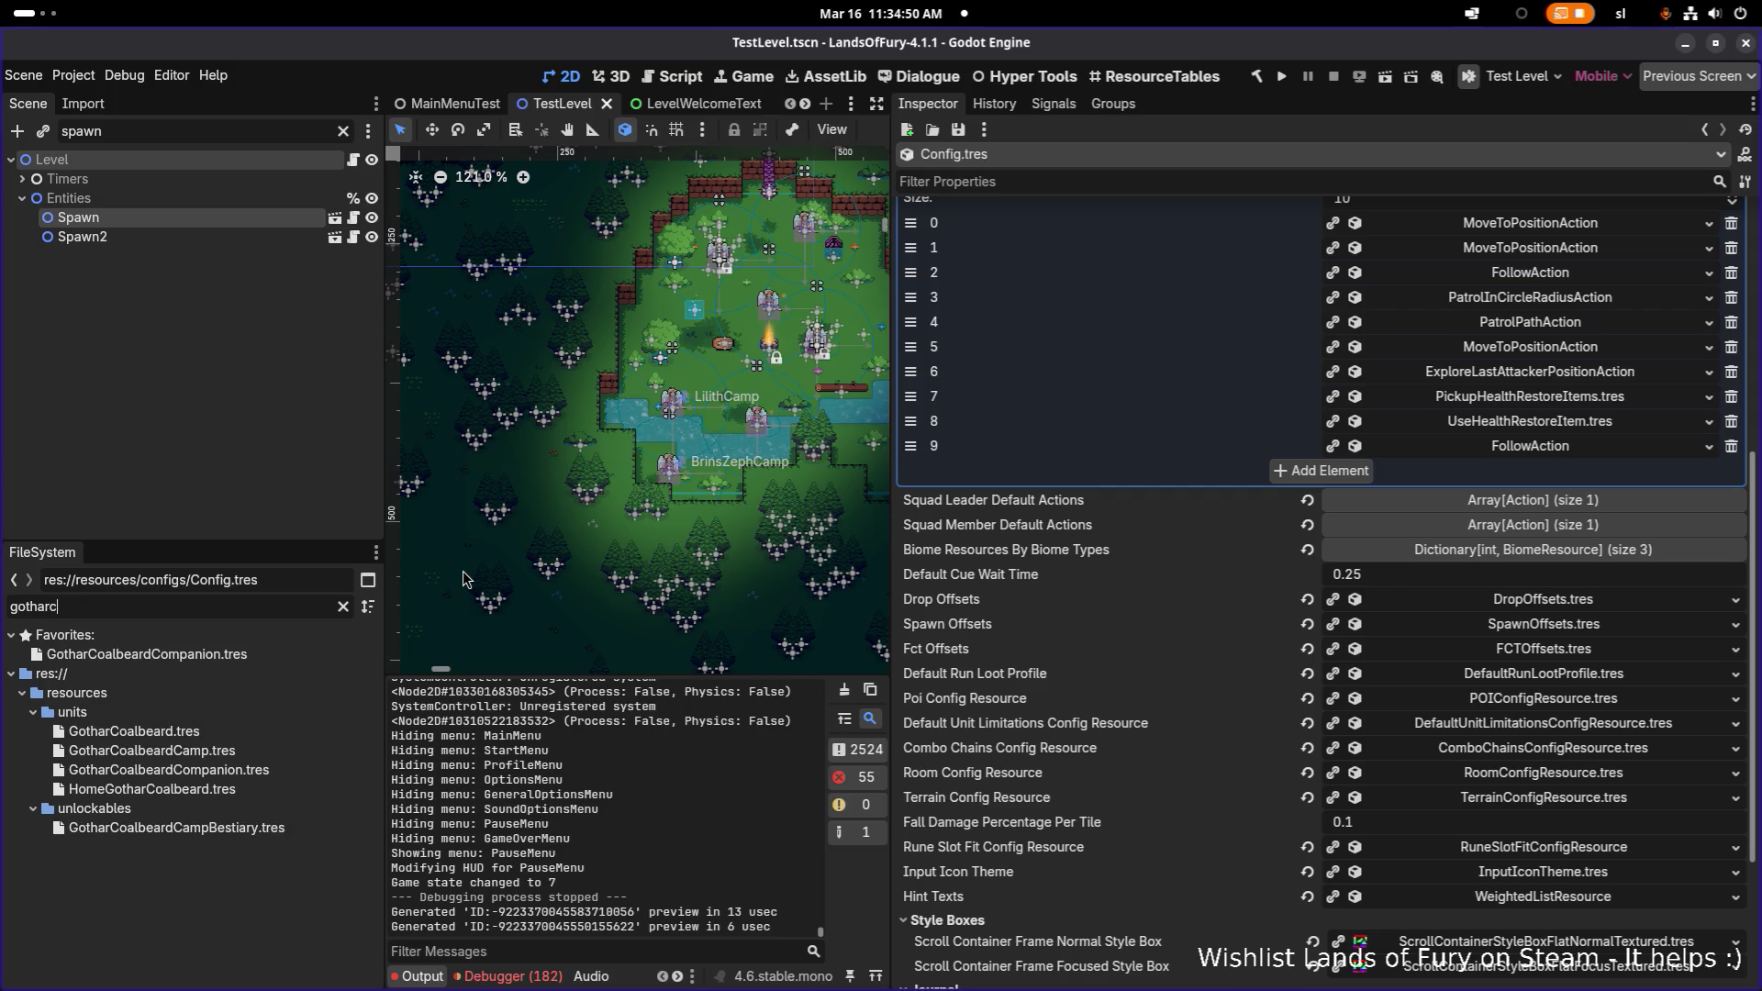
left_click(253, 771)
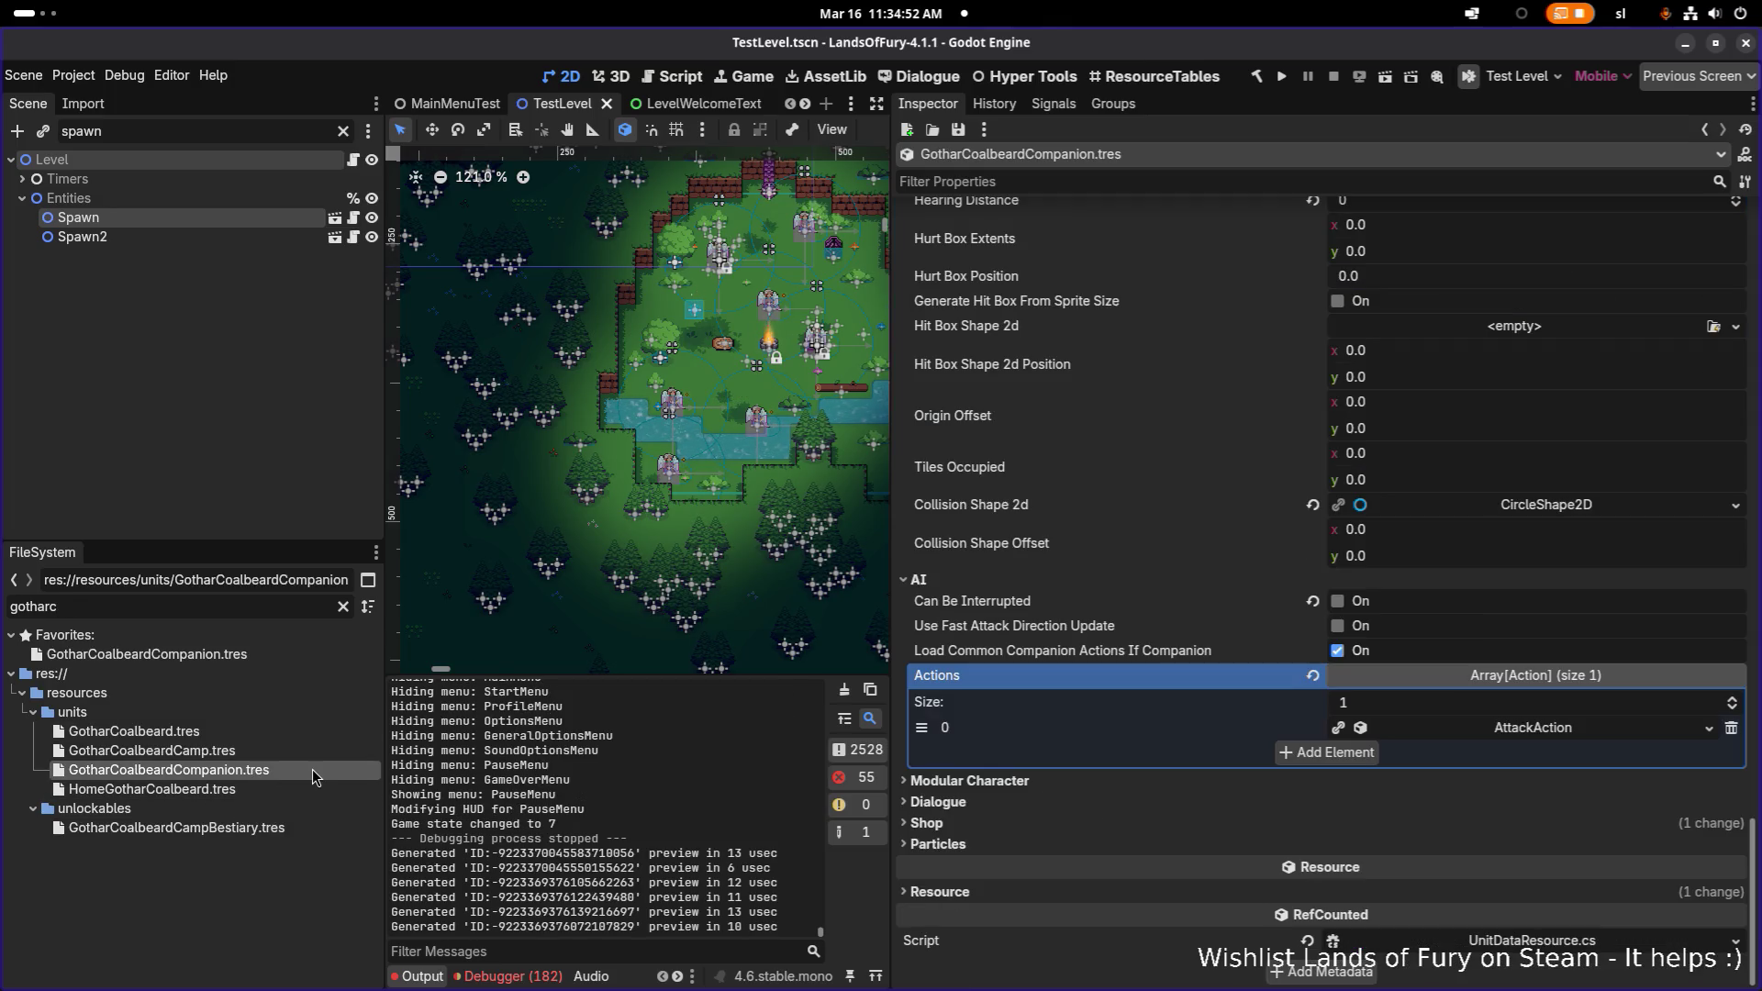
left_click(1478, 734)
scroll(1451, 732, "down", 5)
scroll(1523, 675, "up", 1)
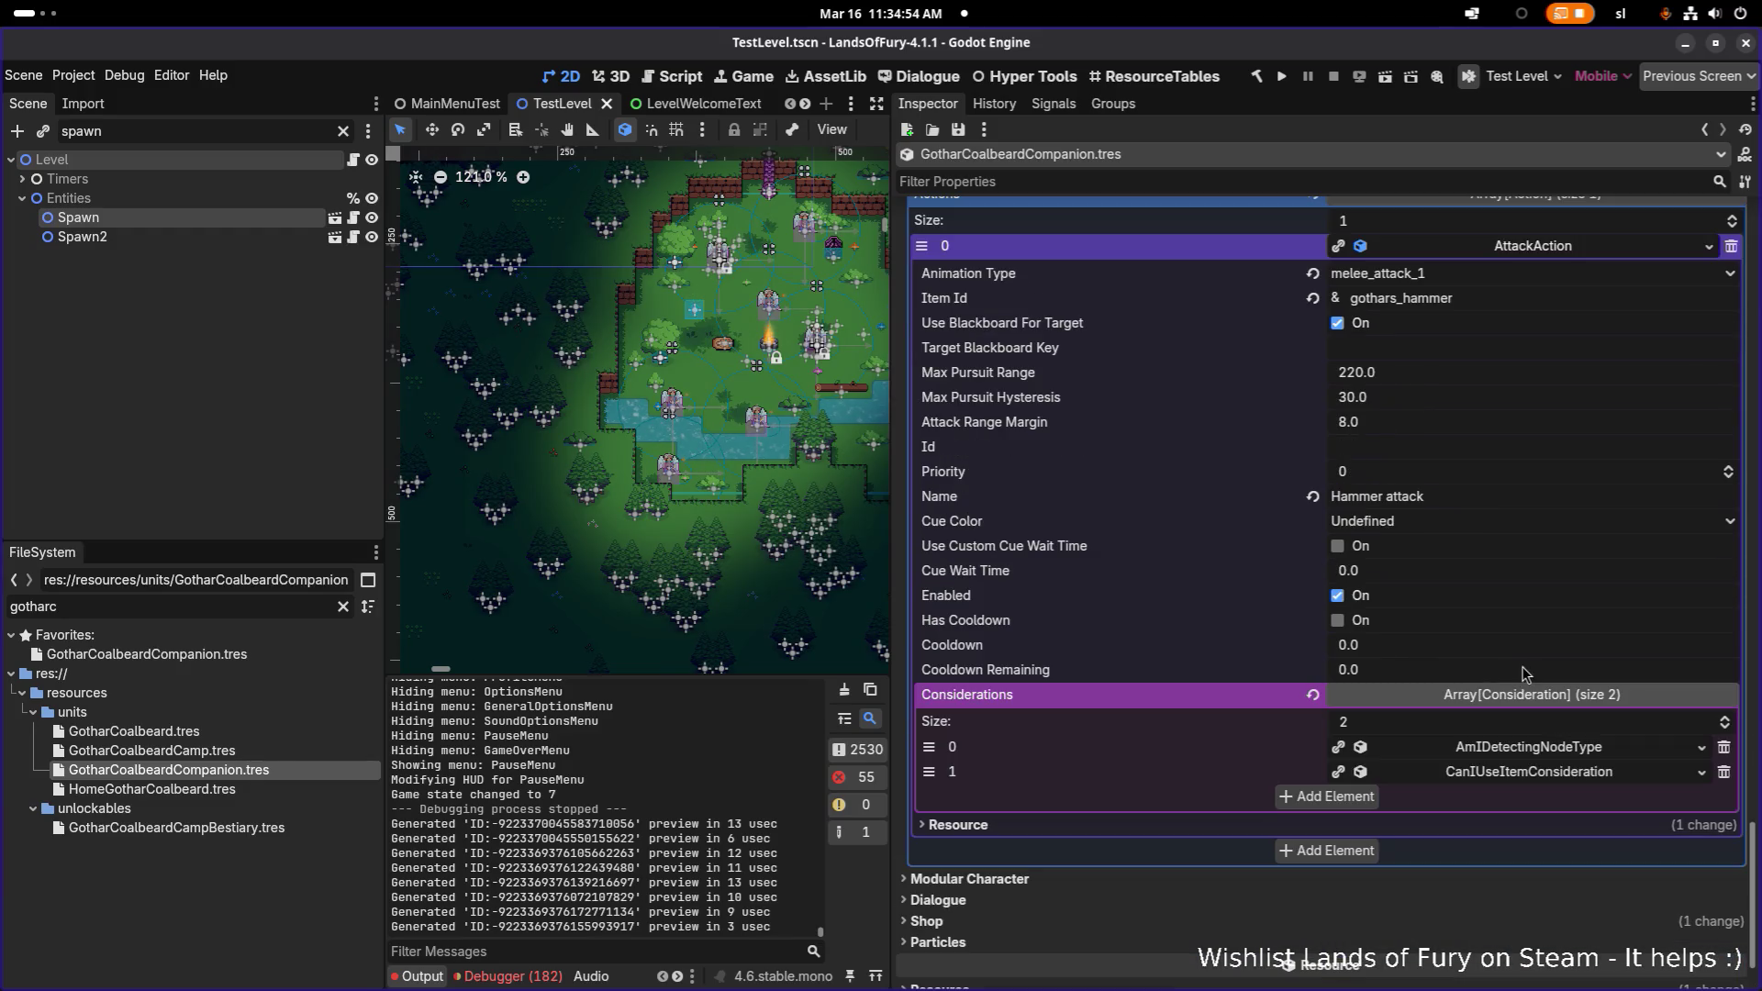
- Confirm the Hammer attack's AmIDetectingNodeType consideration already uses line of sight, then collapse the entries
left_click(1523, 771)
left_click(1540, 745)
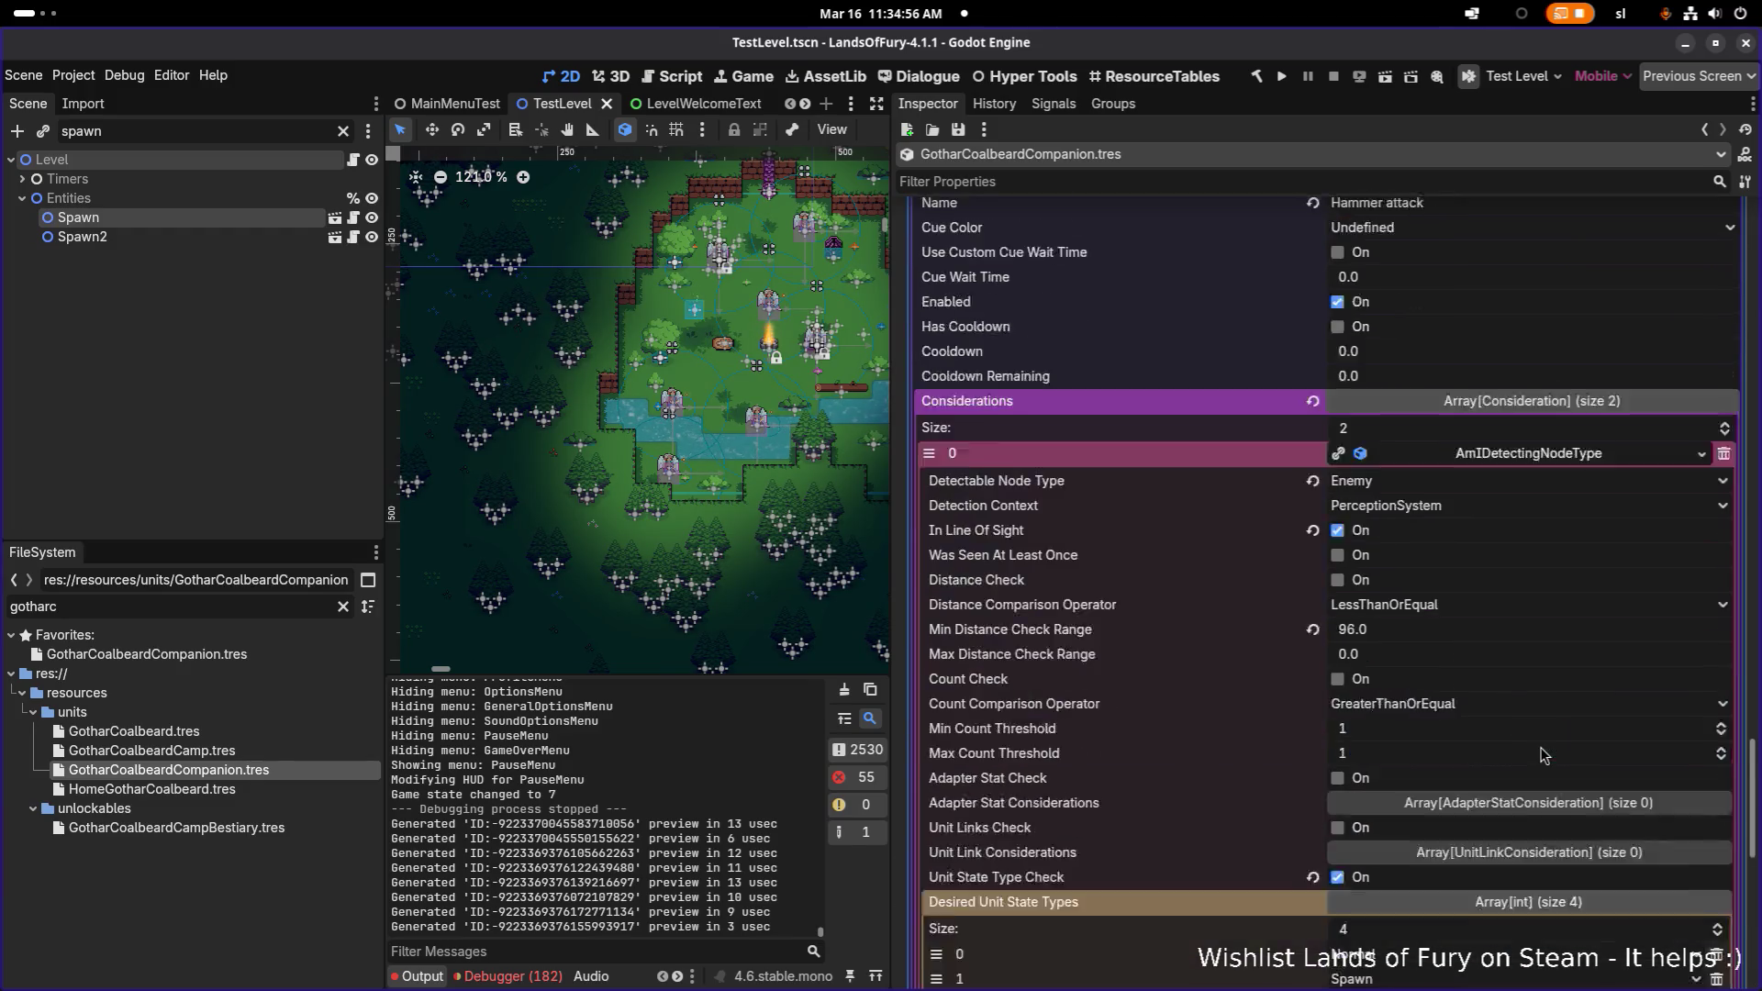
scroll(1543, 754, "down", 5)
scroll(1544, 754, "down", 1)
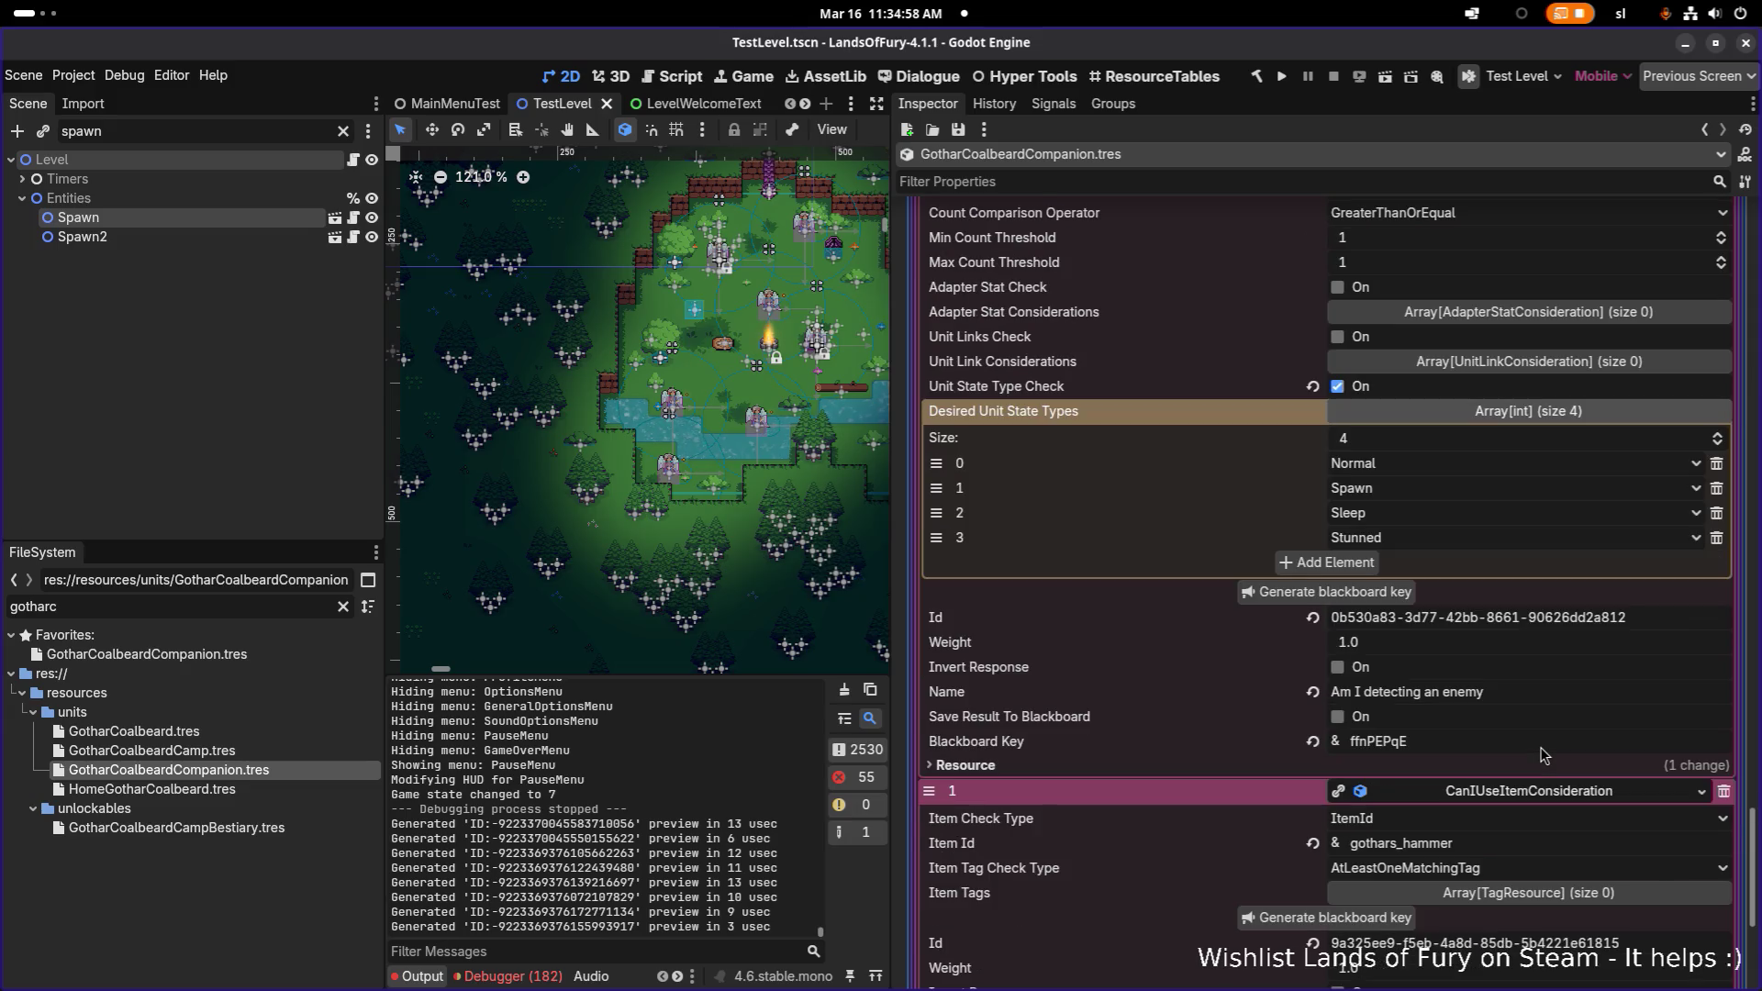
left_click(1535, 791)
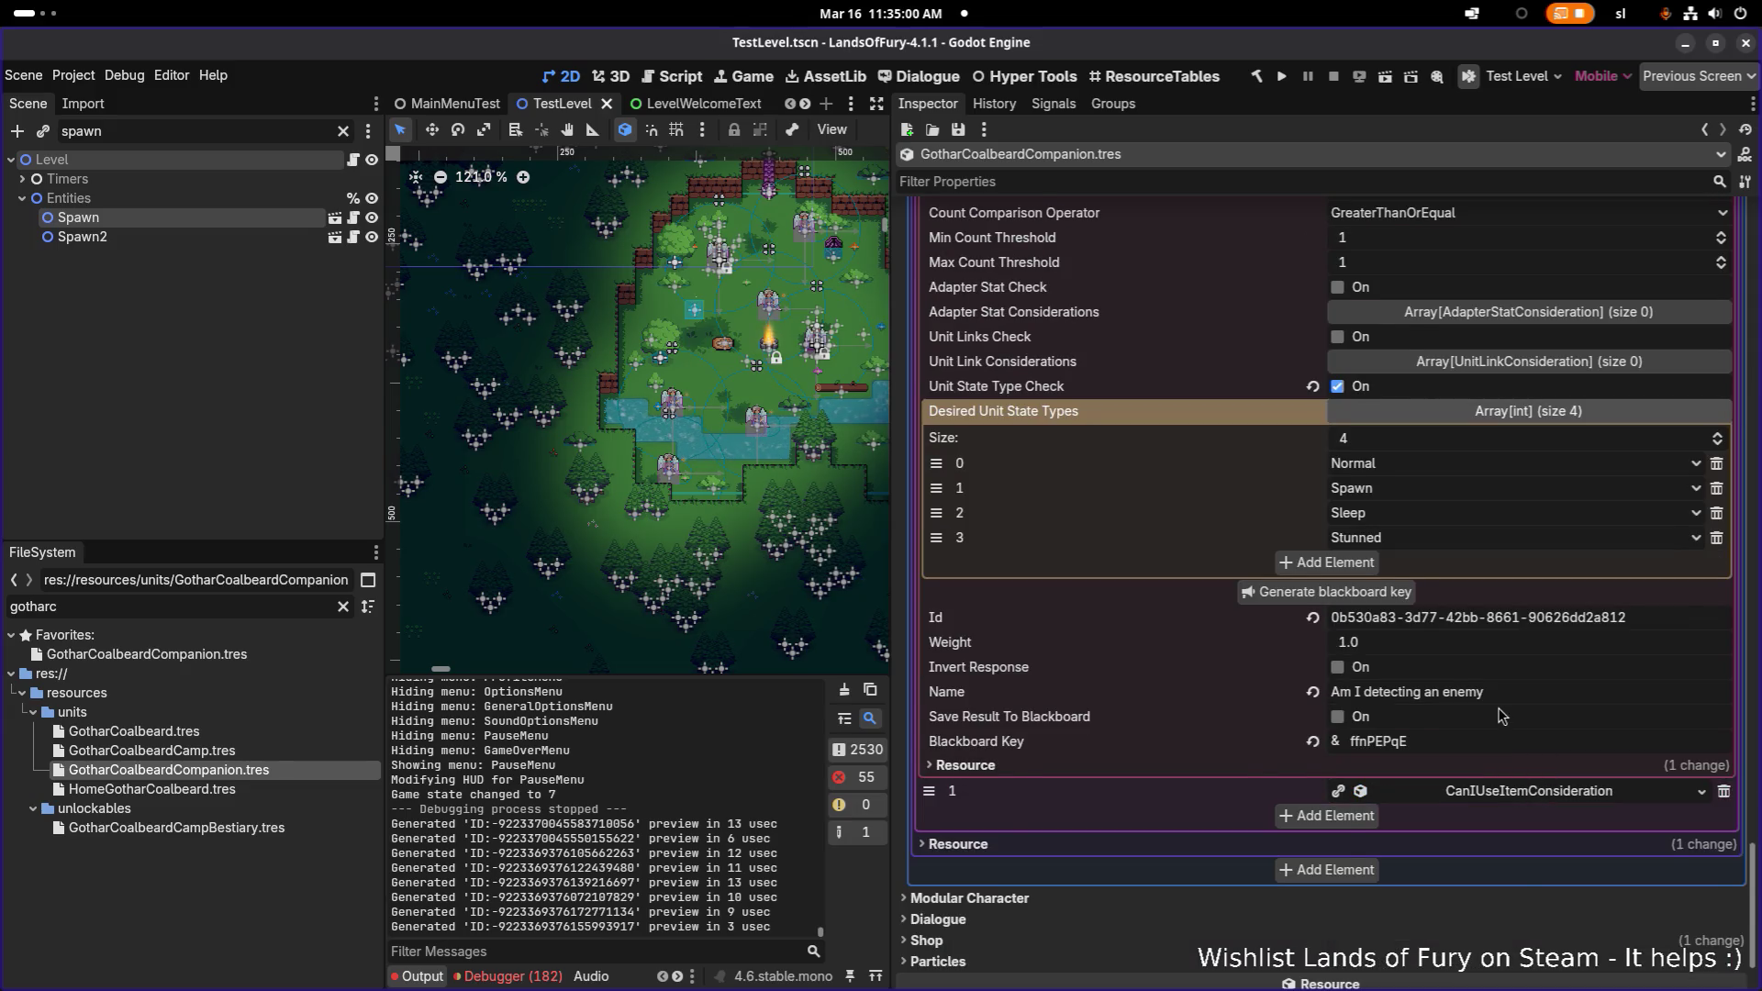
scroll(1501, 711, "up", 1)
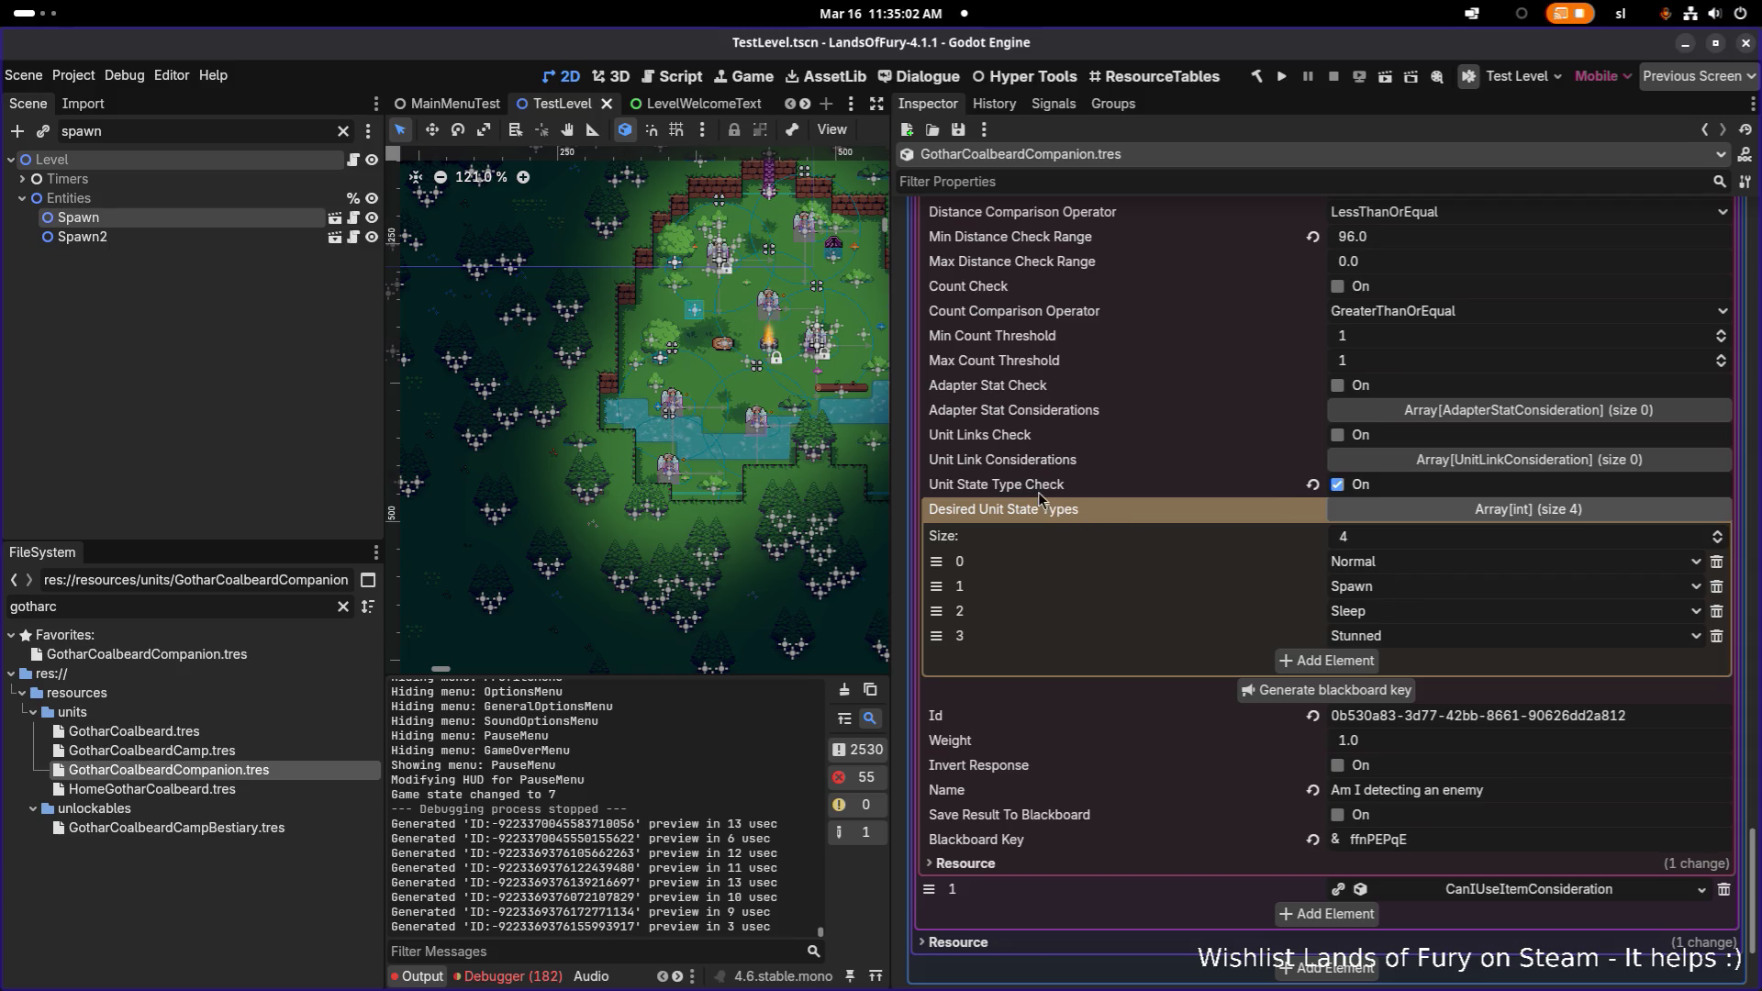
scroll(1128, 500, "up", 2)
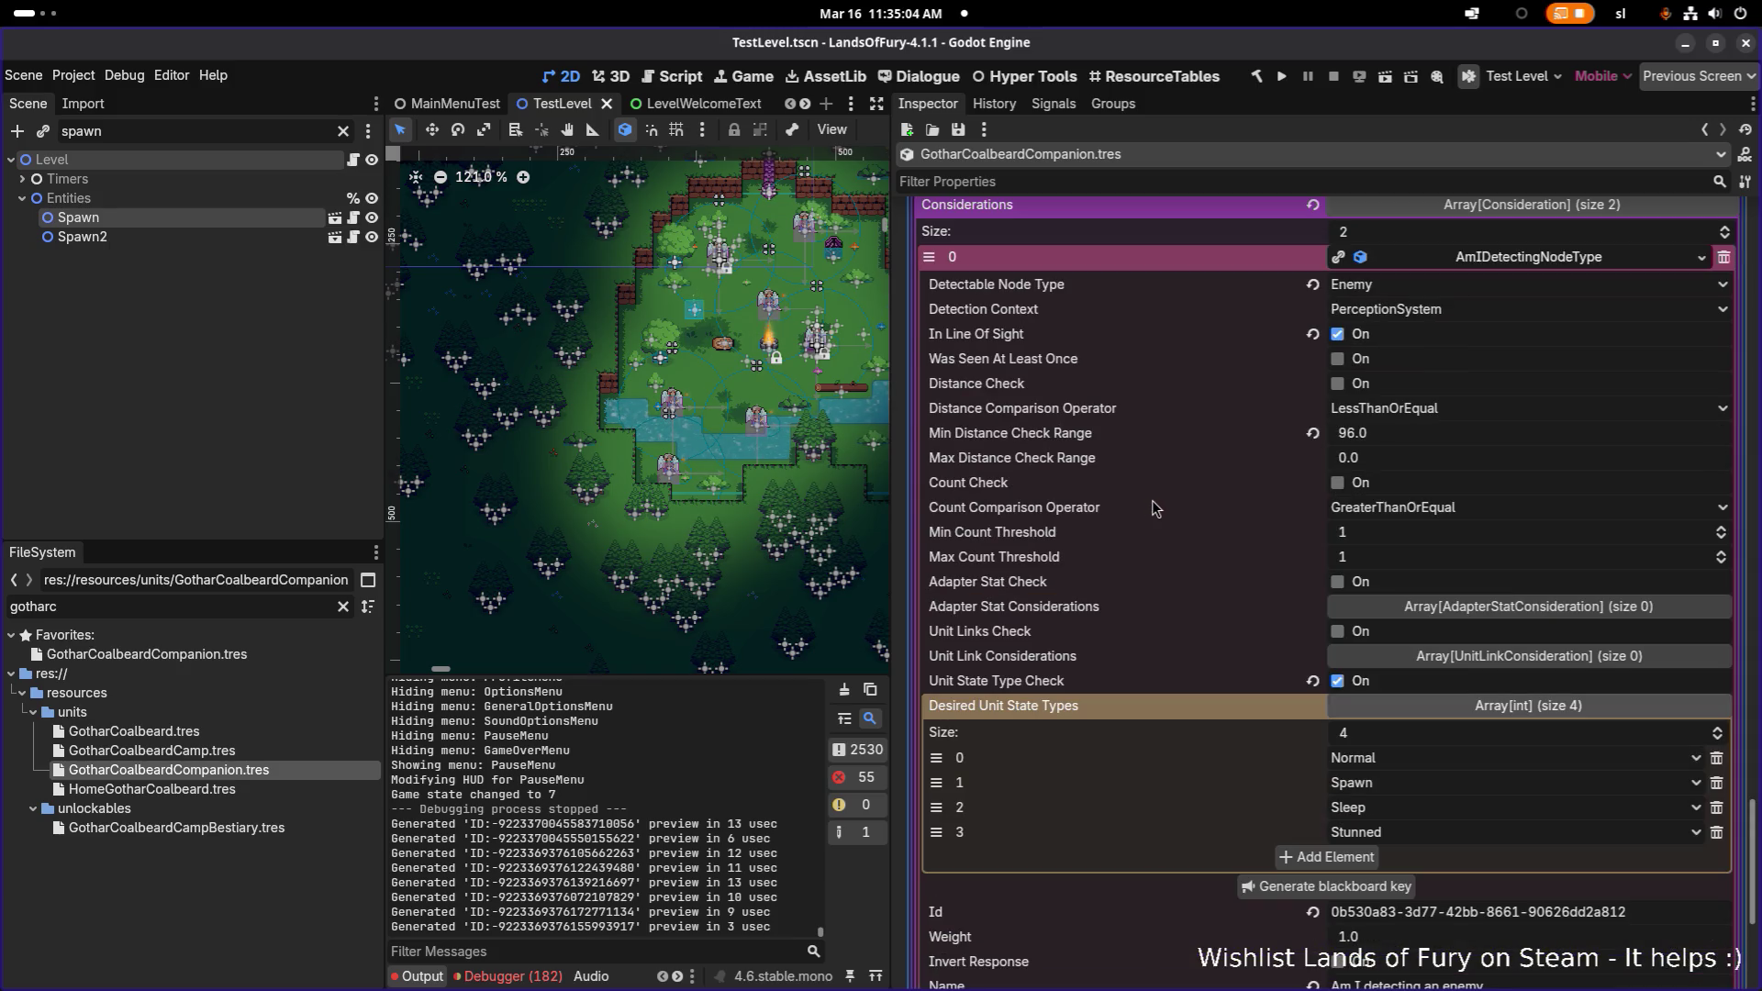
left_click(1496, 256)
left_click(202, 607)
- Filter for 'lilithc', open LilithCompanion.tres and expand the Spell Attack's AmIDetectingNodeType consideration
key("ctrl+a")
type("lilith")
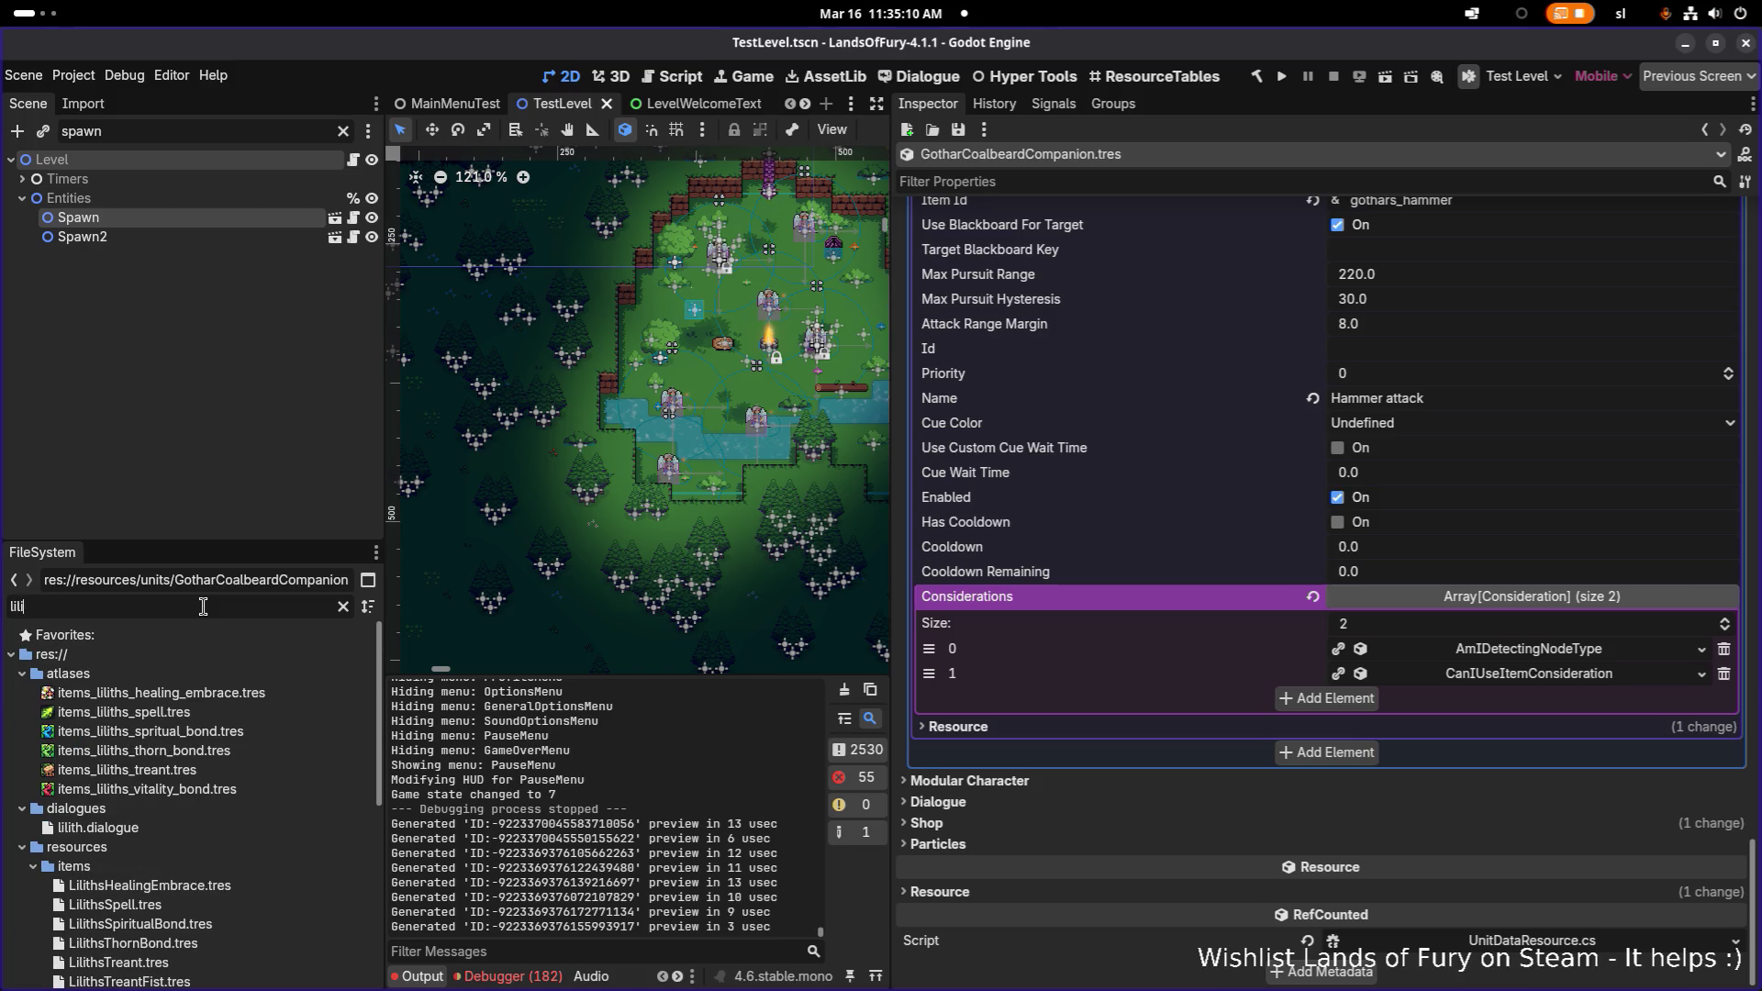
type("c")
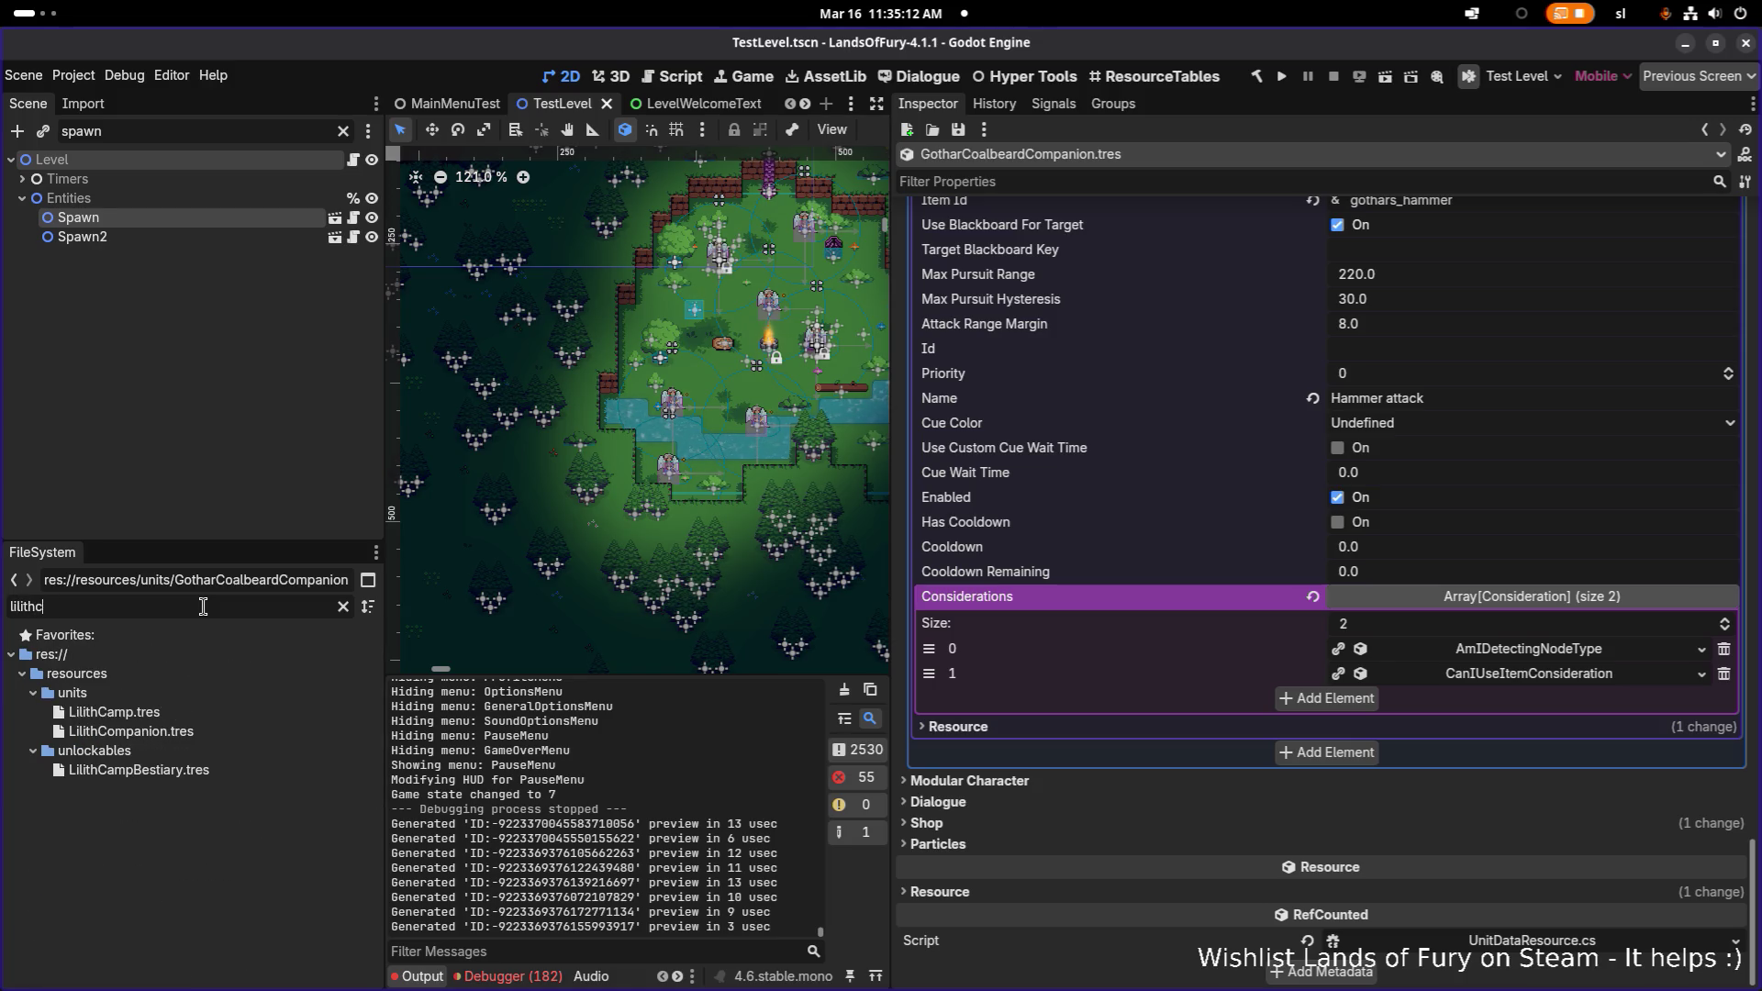
double_click(196, 732)
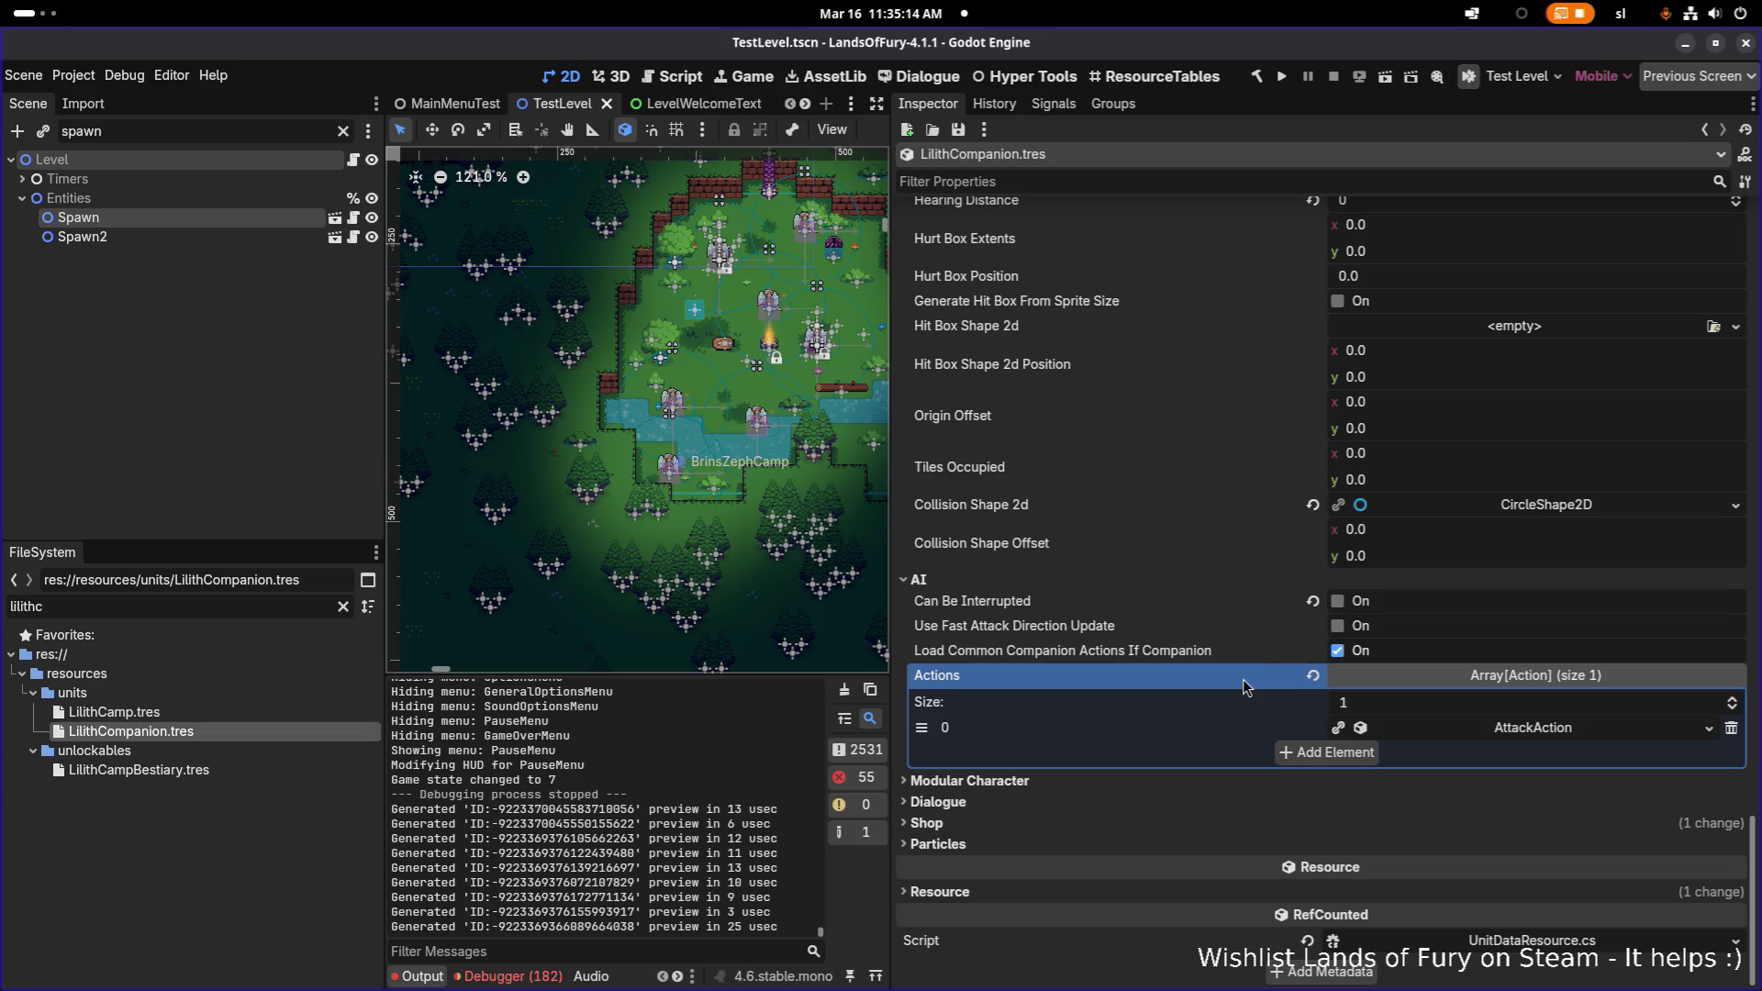
left_click(1514, 730)
left_click(1521, 707)
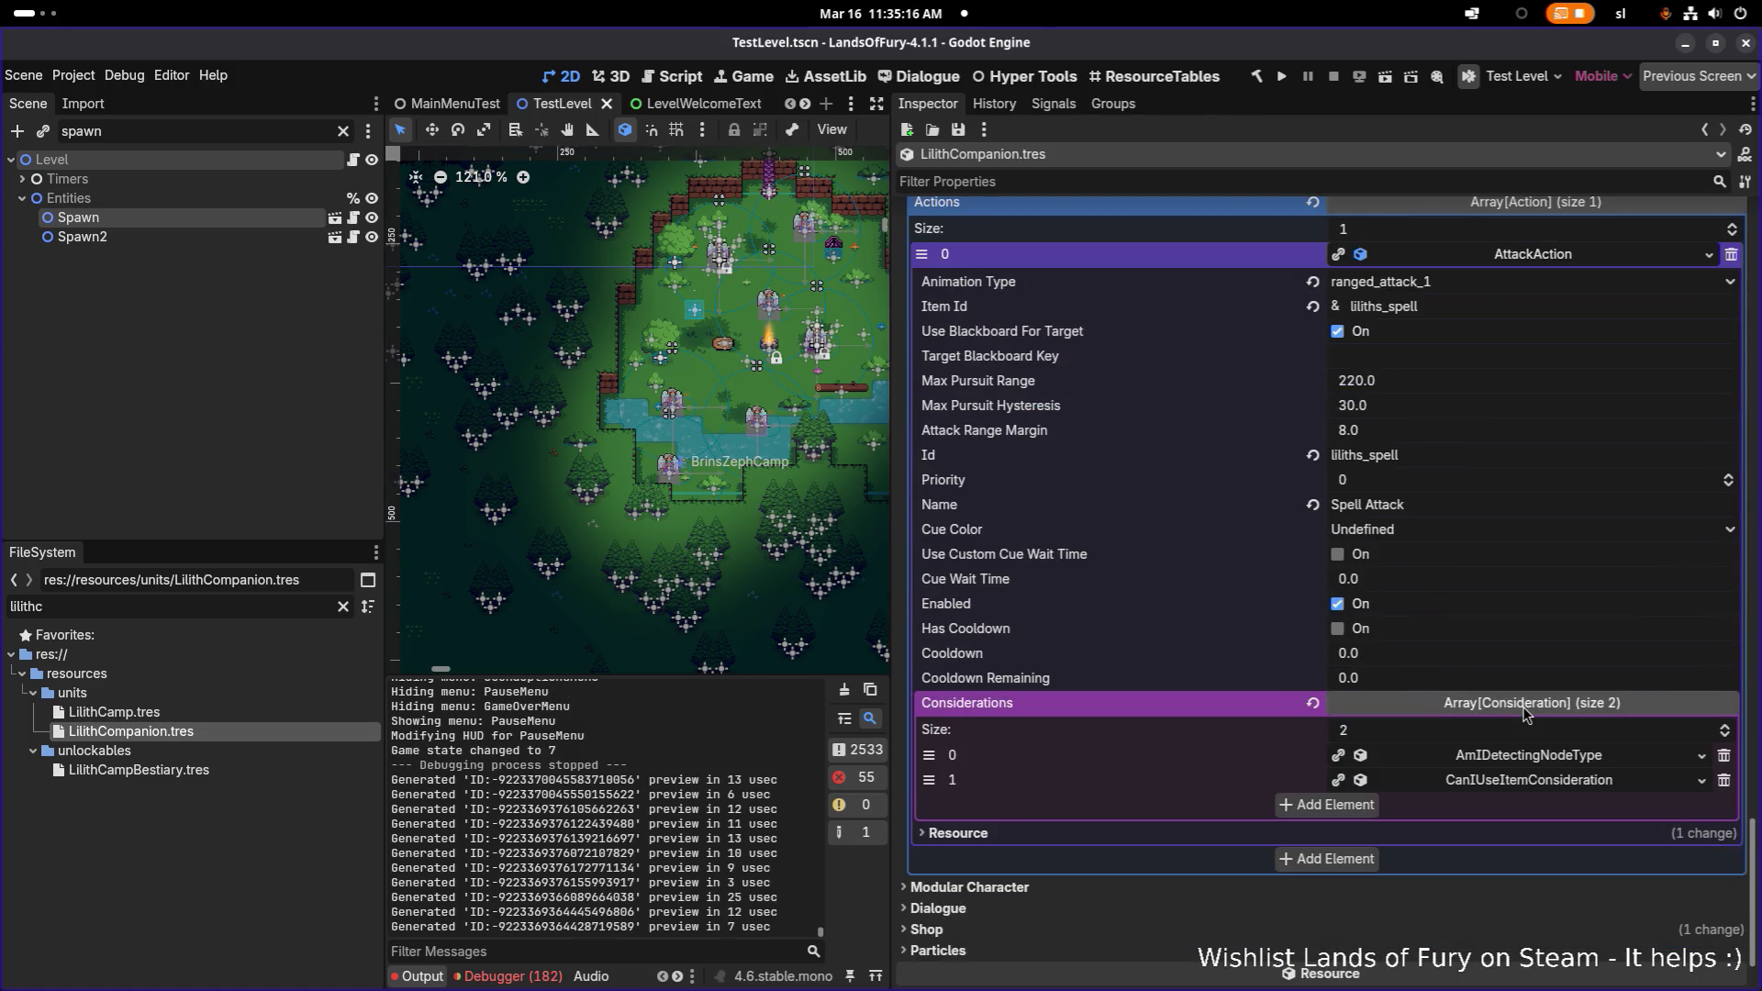
scroll(1524, 716, "down", 1)
left_click(1539, 652)
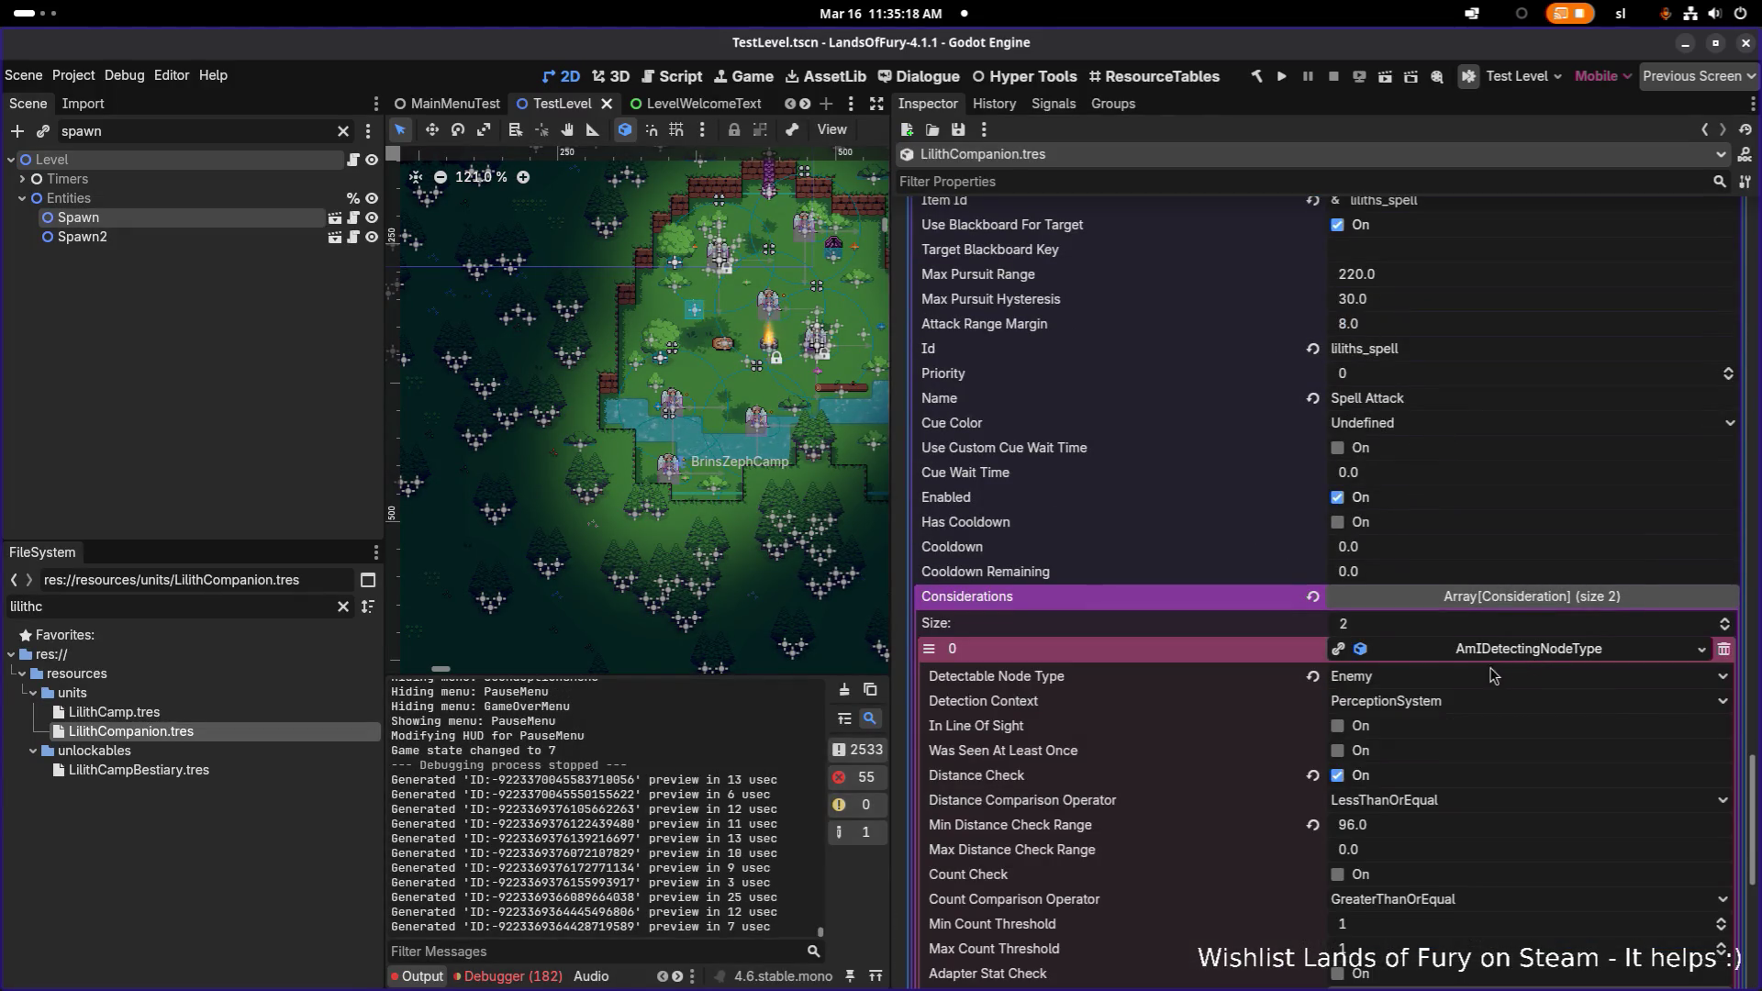
- Enable In Line Of Sight and disable Distance Check for Lilith, save, and switch to VS Code
left_click(1338, 727)
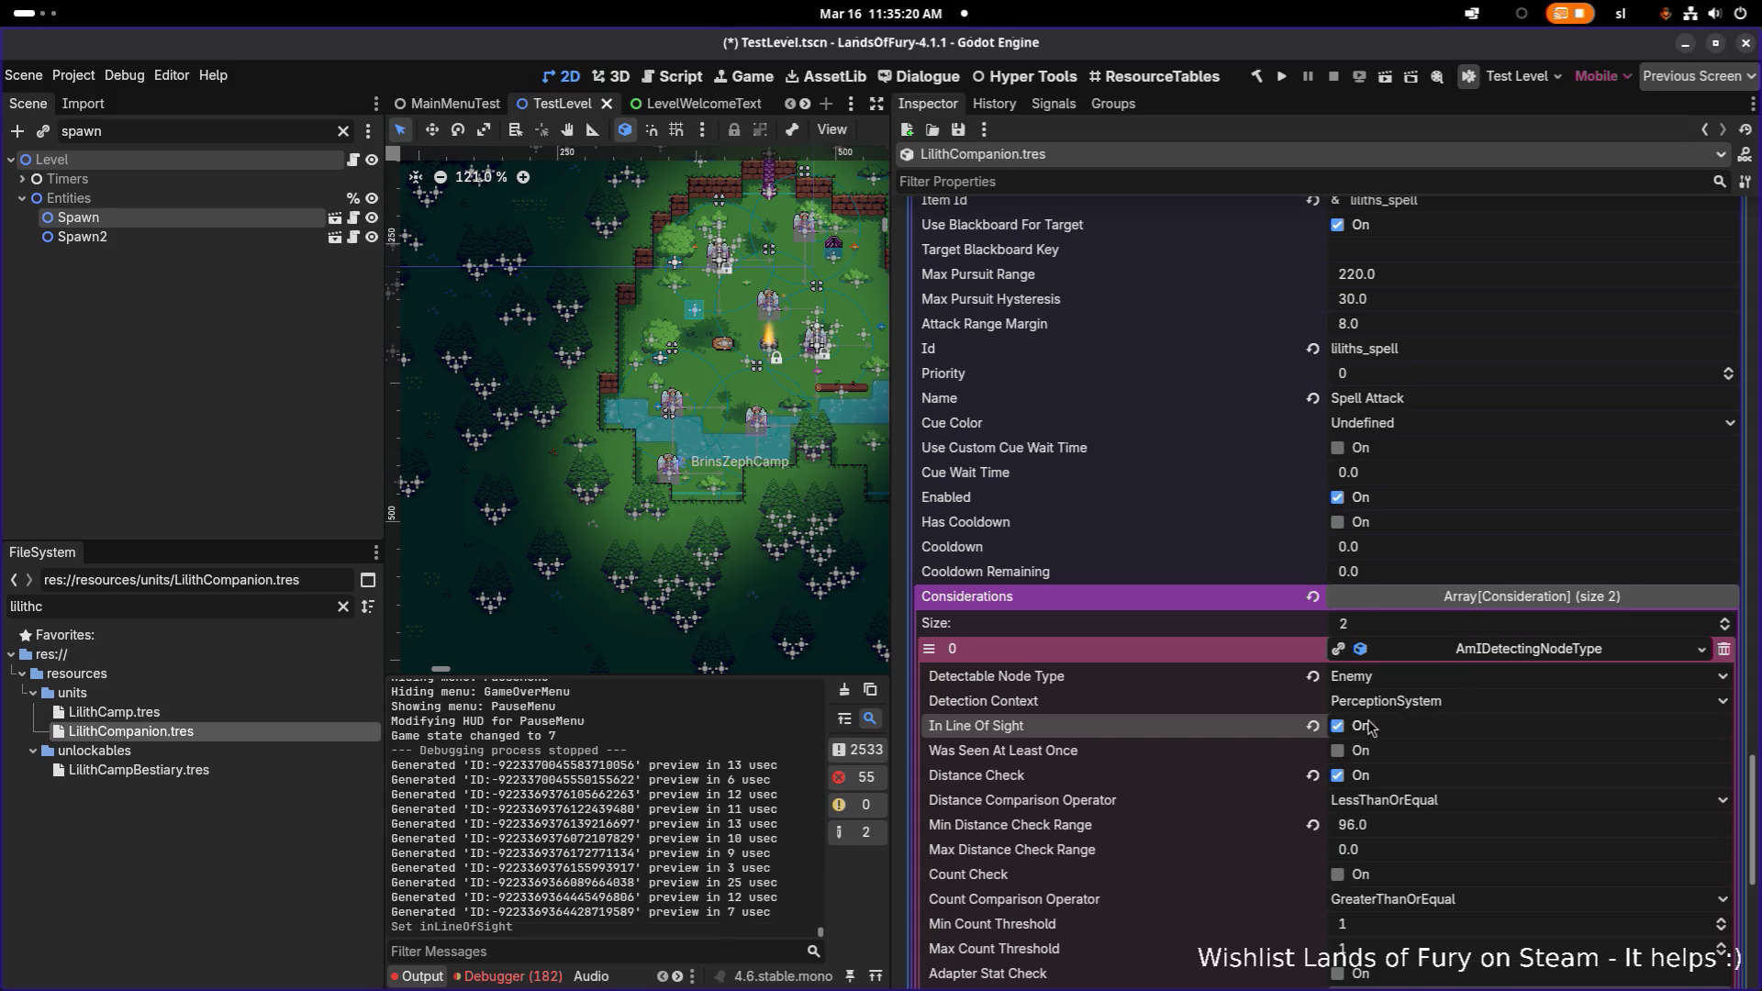
scroll(1432, 709, "down", 2)
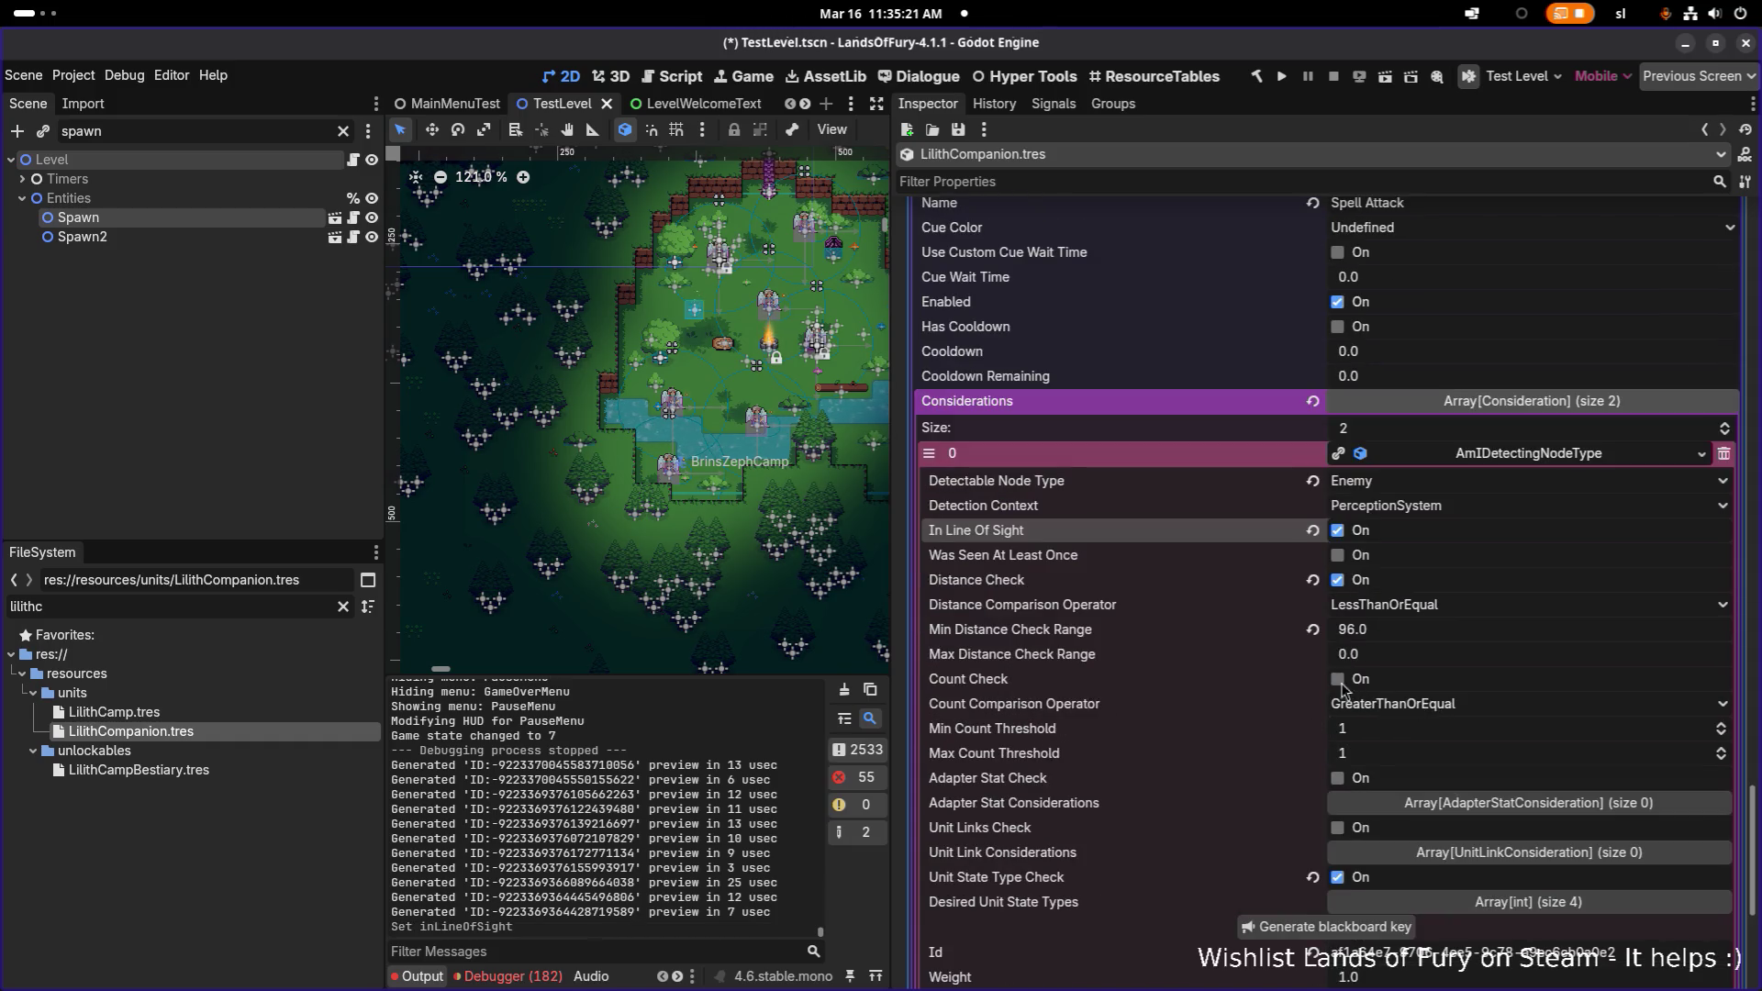
left_click(1340, 584)
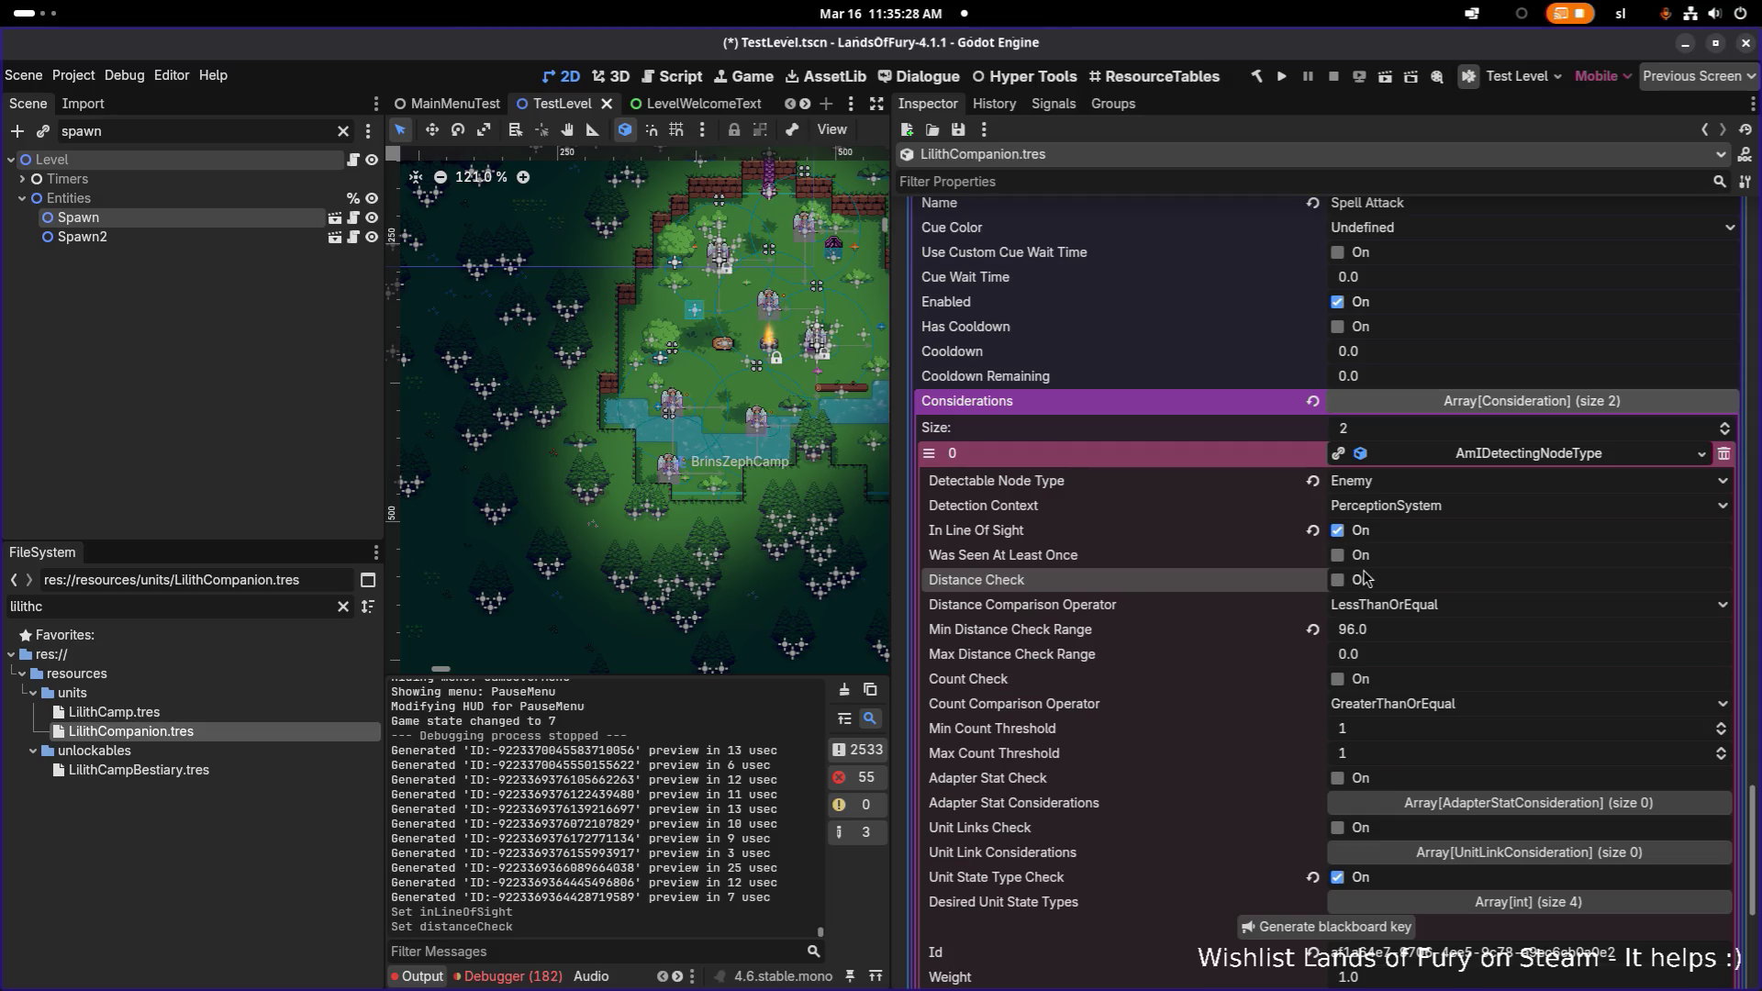
key("ctrl+s")
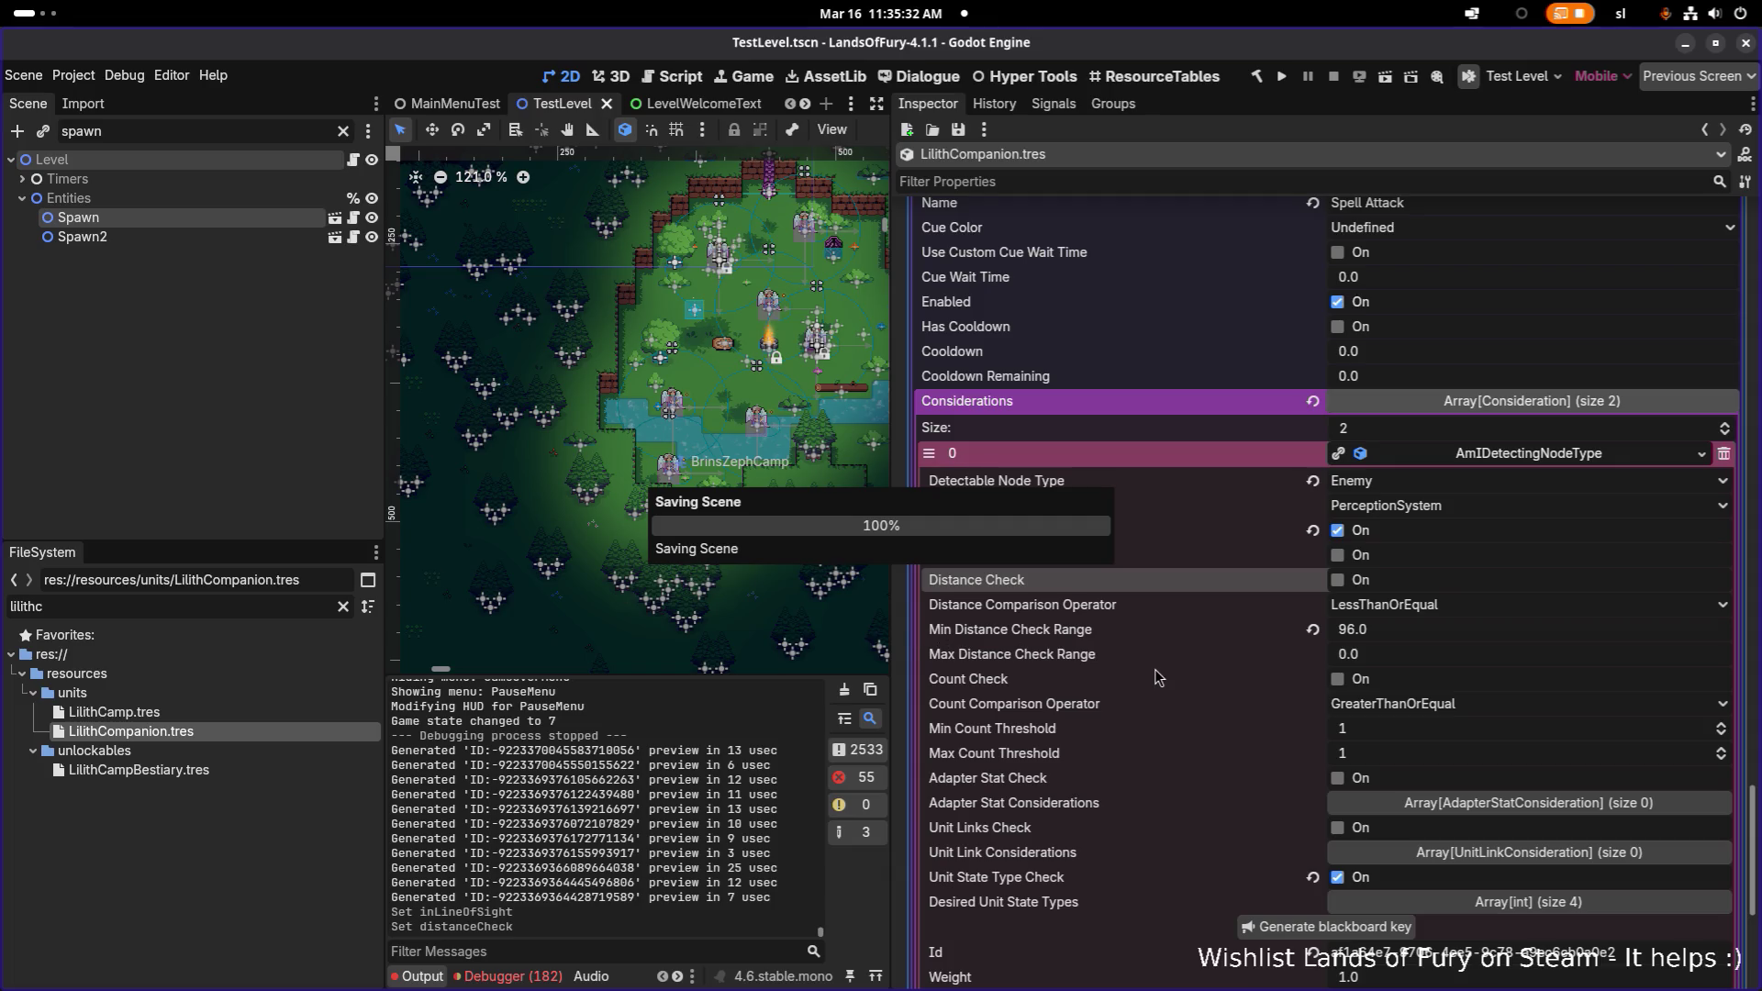
key("alt+Tab")
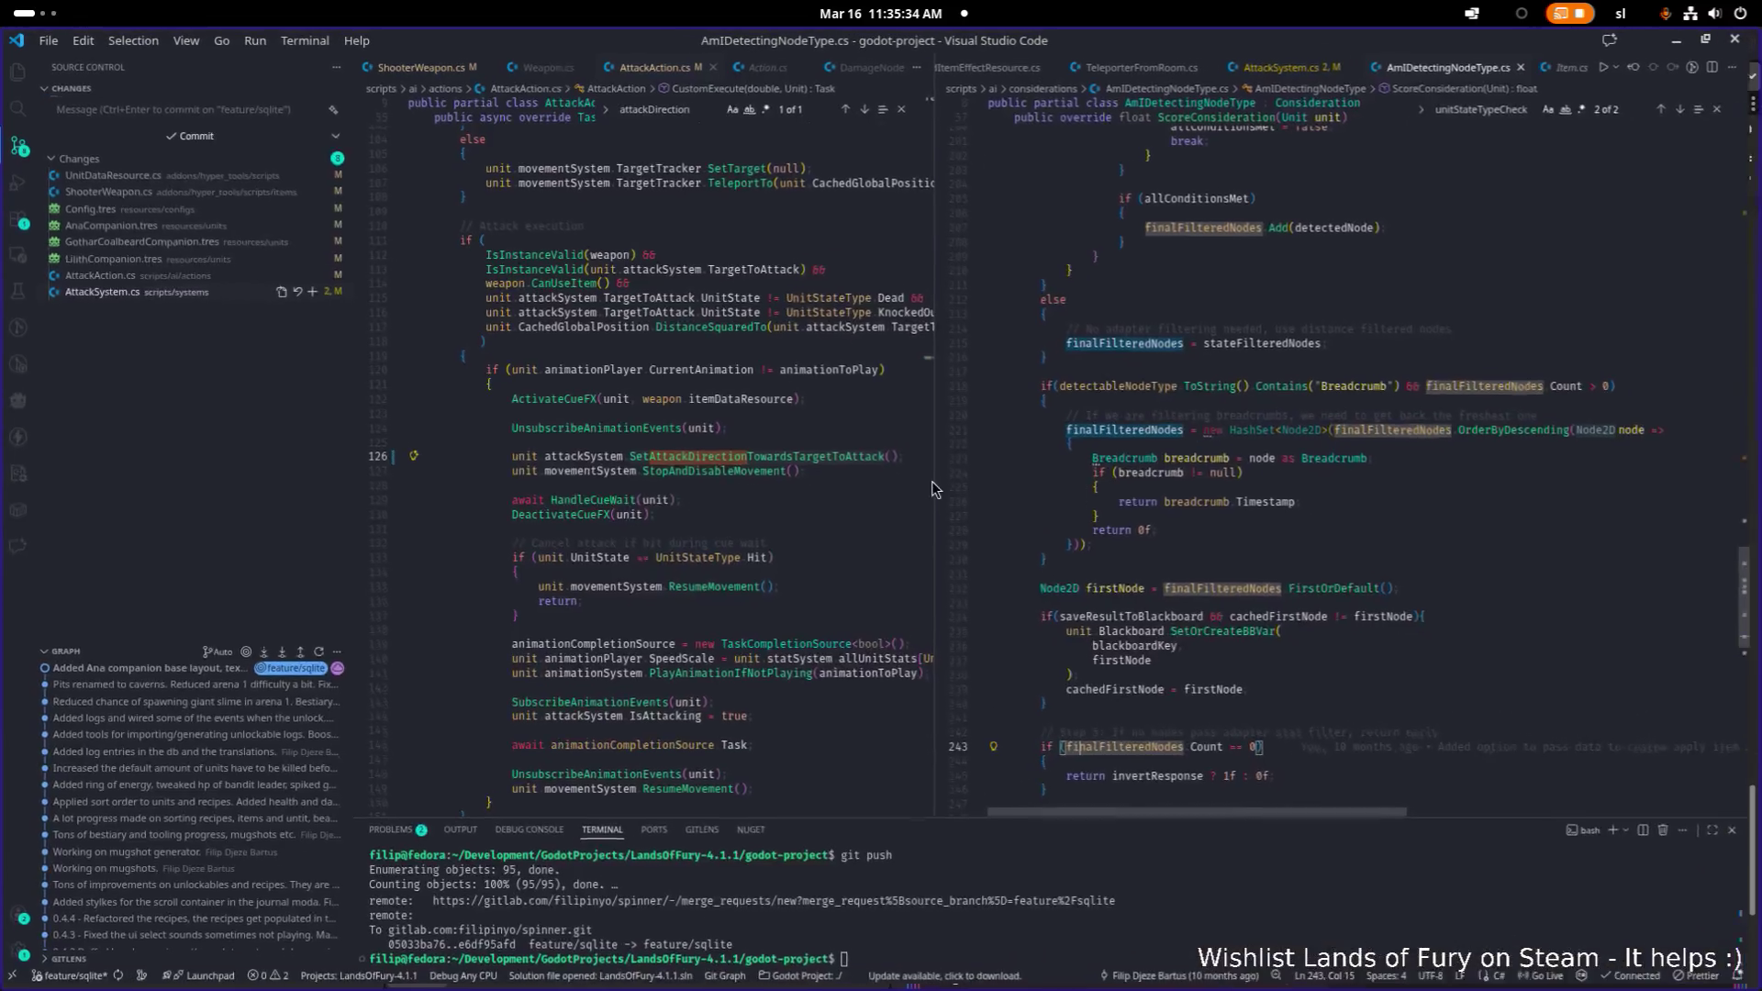
- Open the GotharCoalbeardCompanion.tres diff and search it for 'distance'
left_click(142, 243)
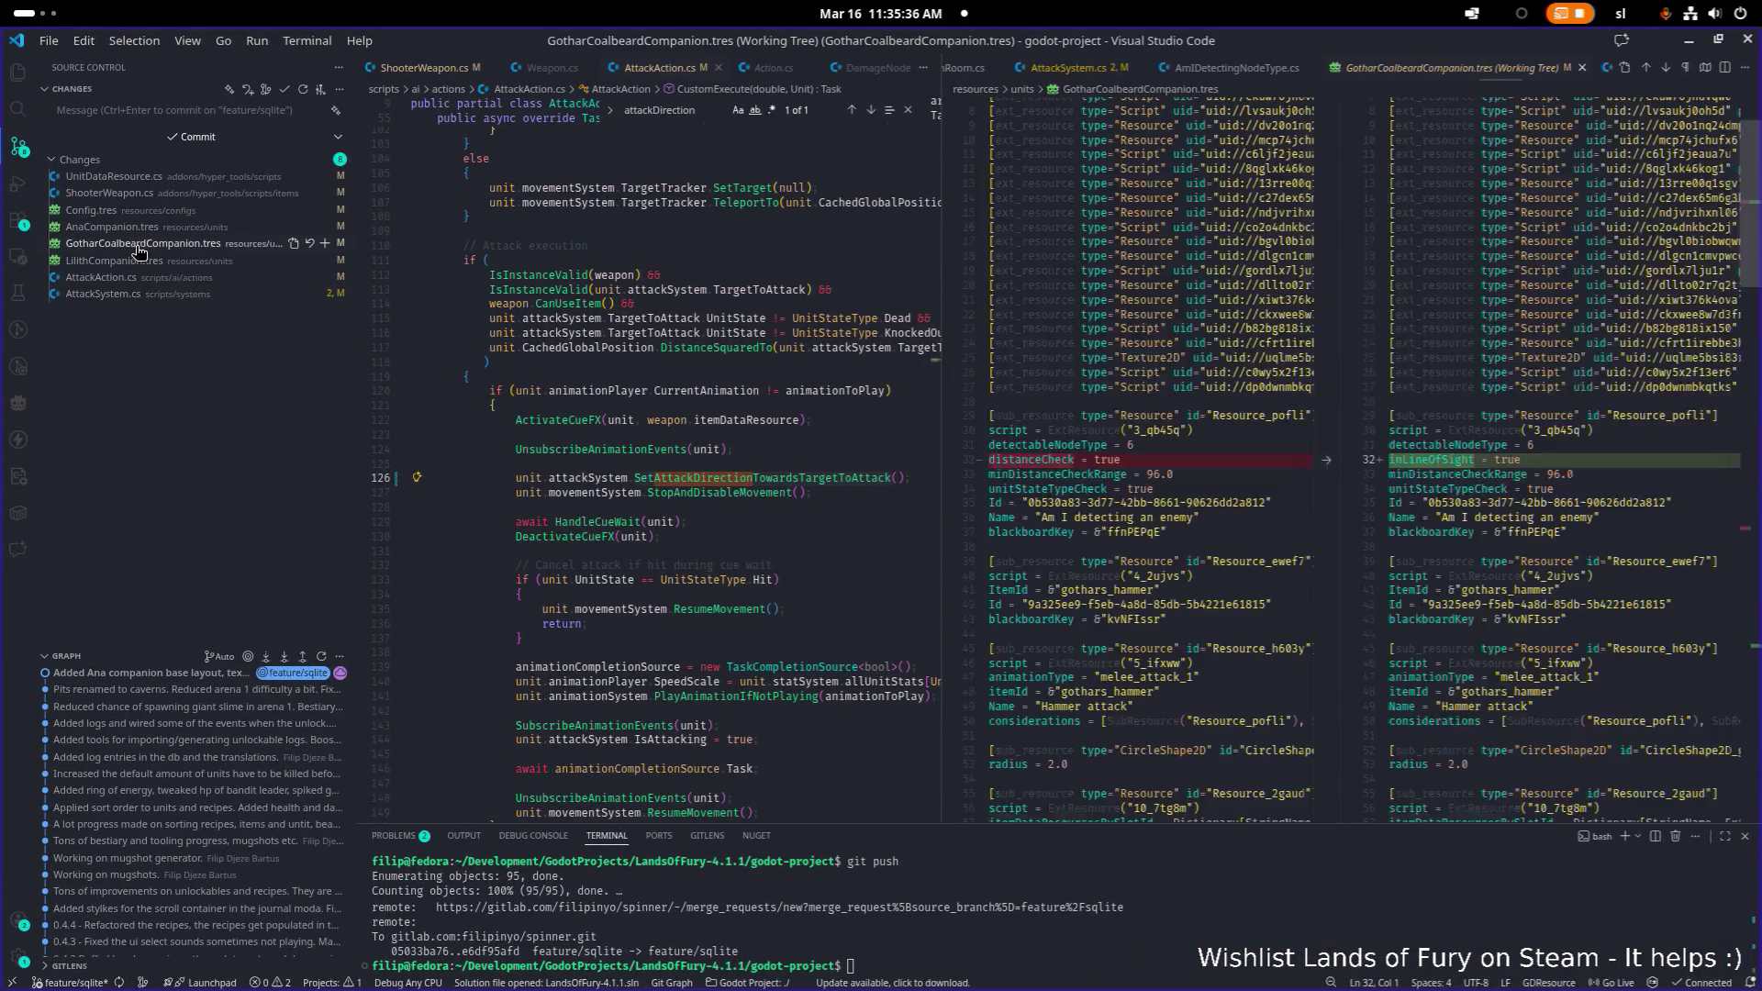
left_click(1549, 418)
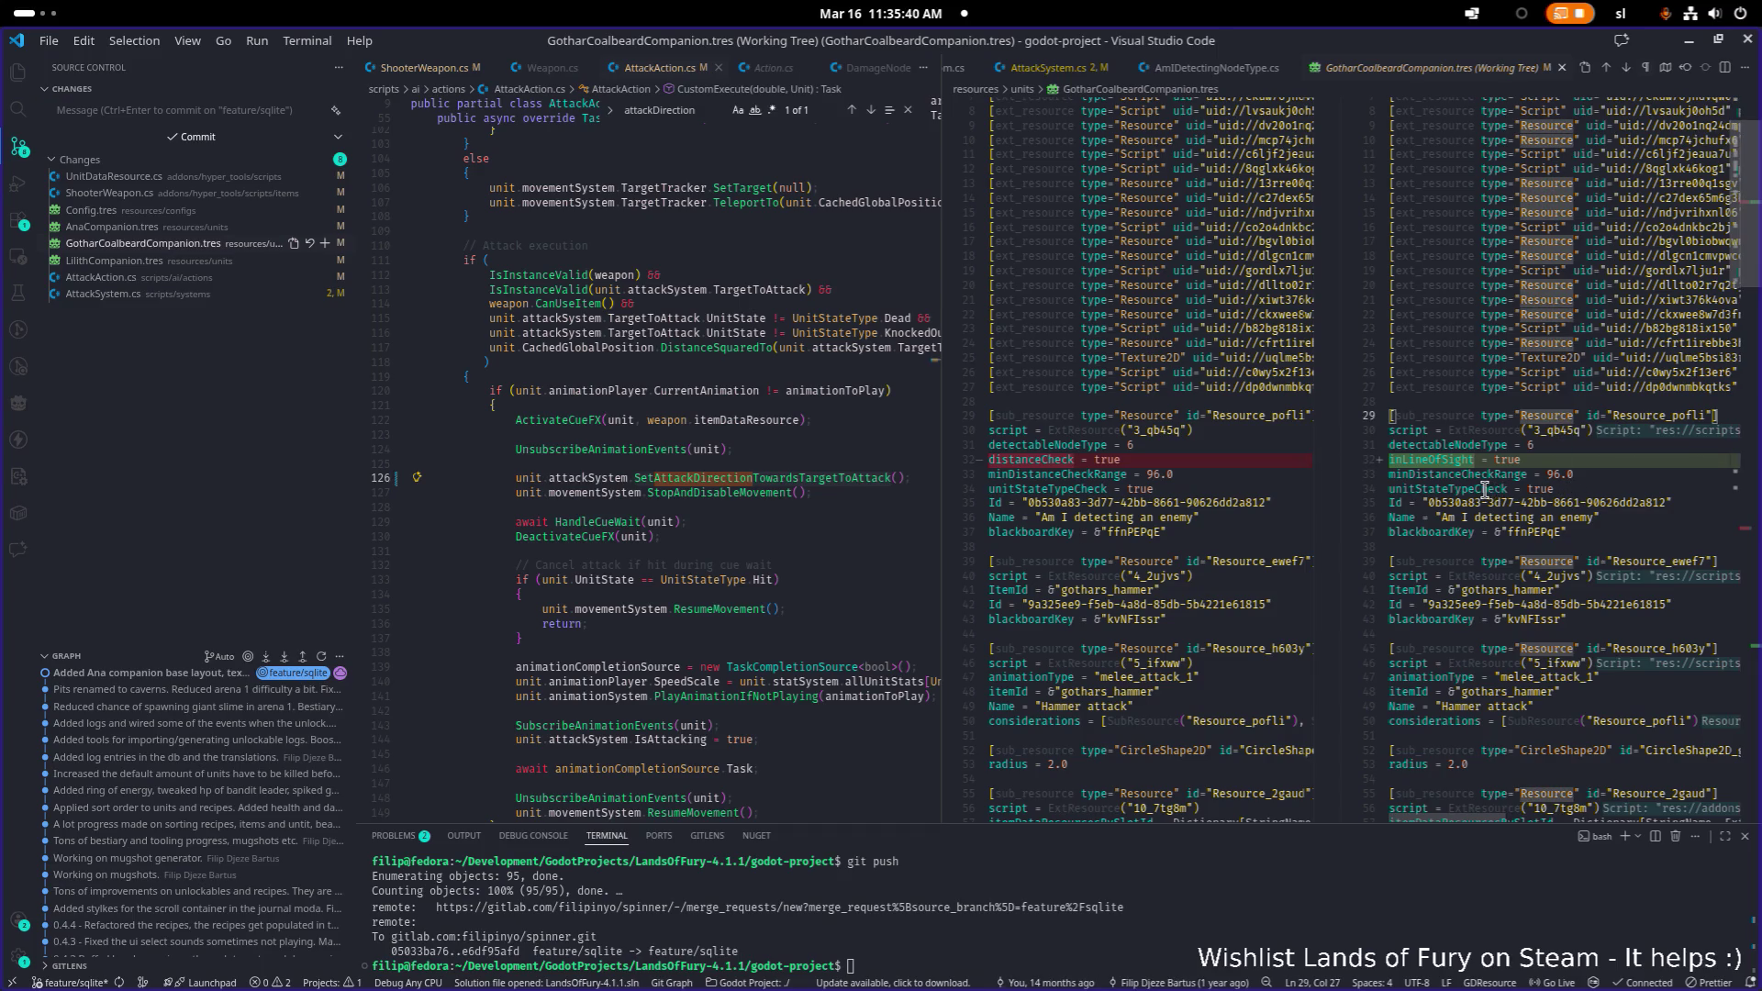
left_click(1574, 388)
key("ctrl+f")
type("d")
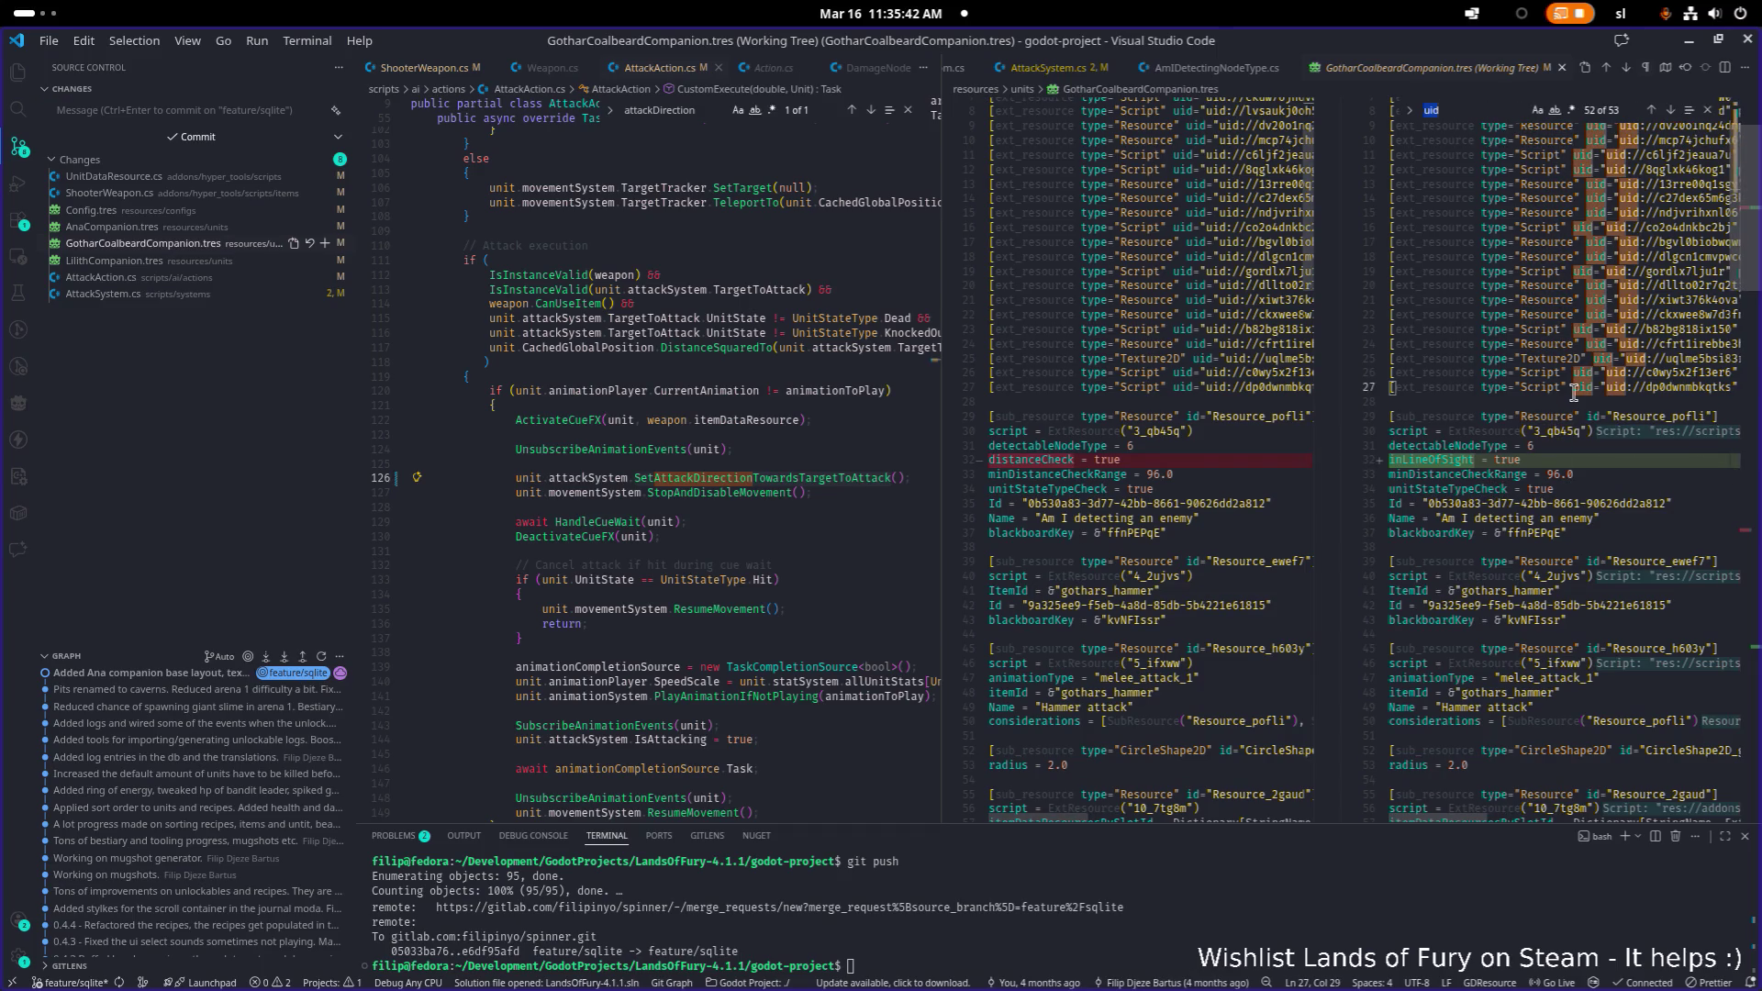
type("istance")
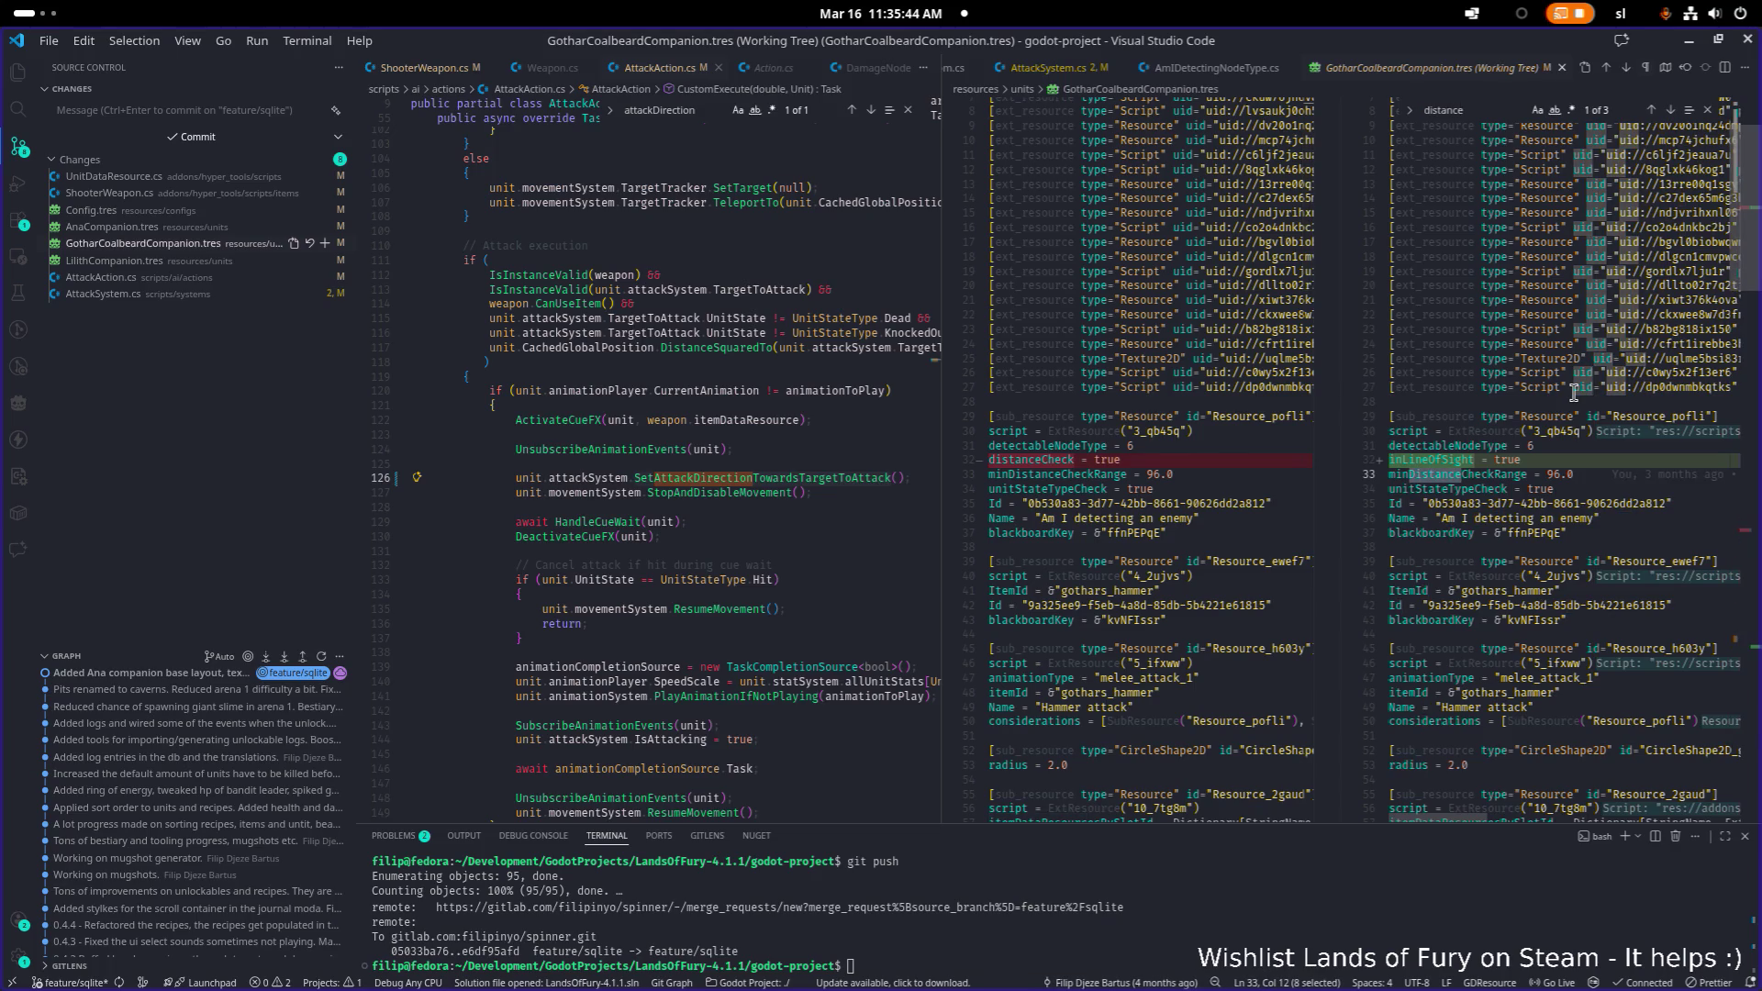
key("Return")
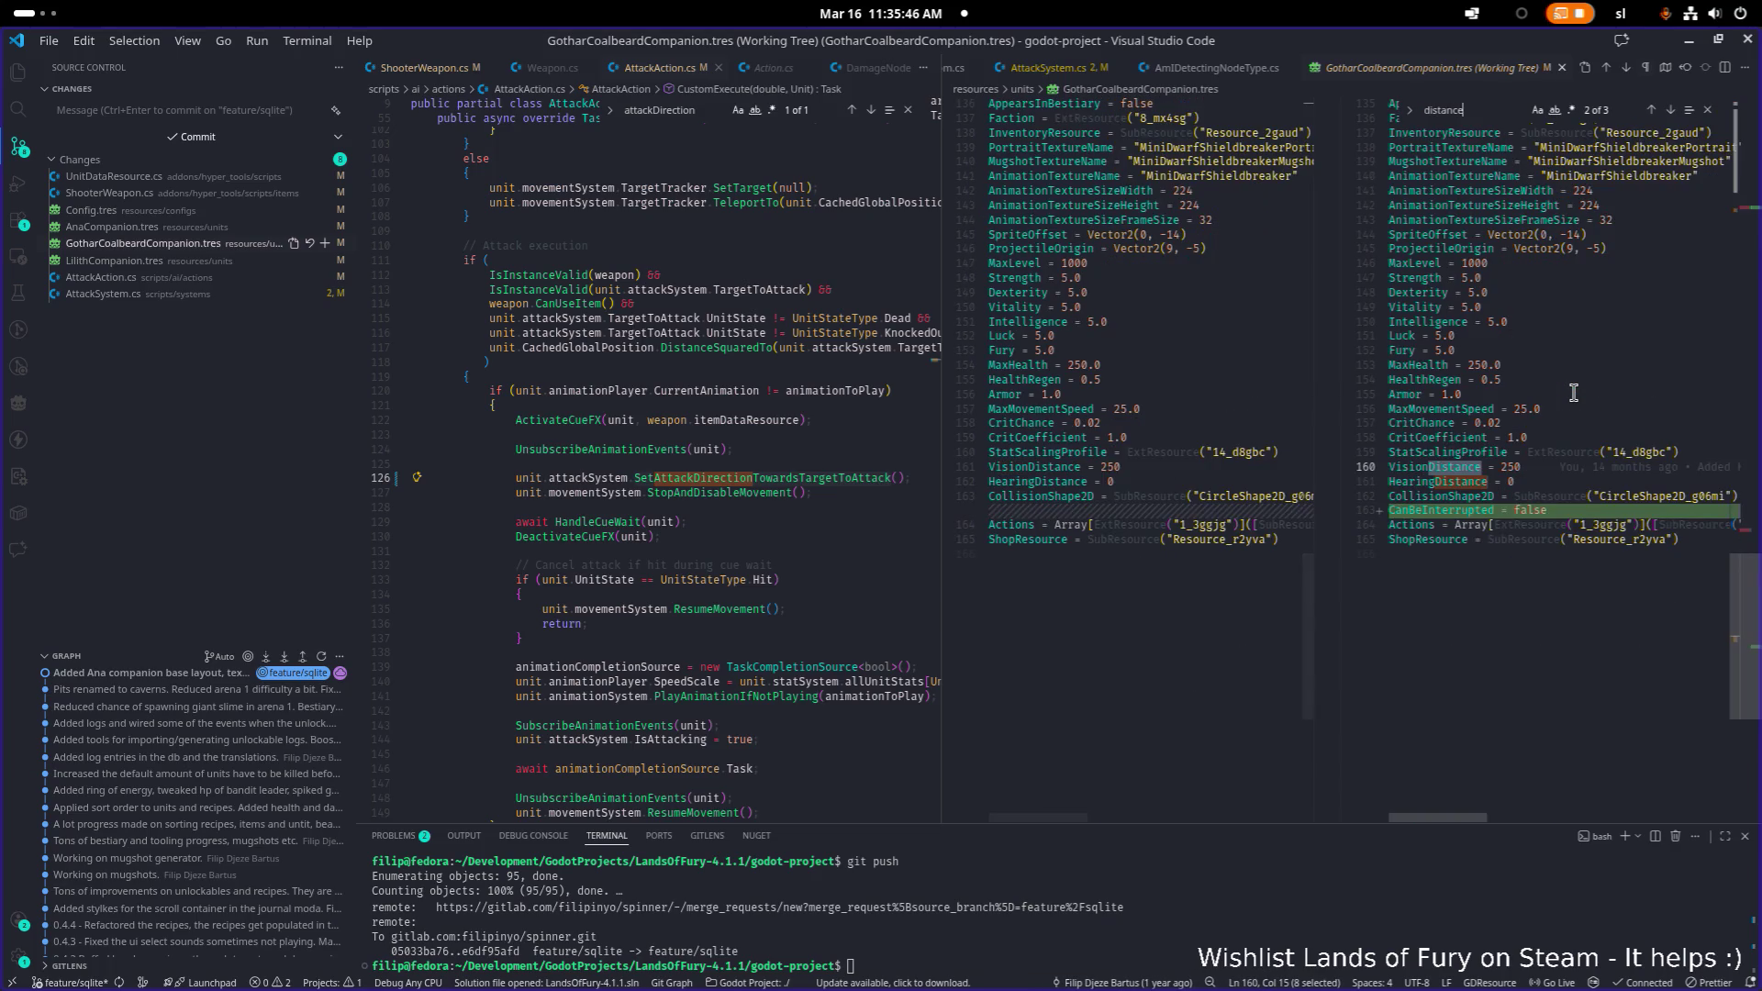
key("Return")
key("Return")
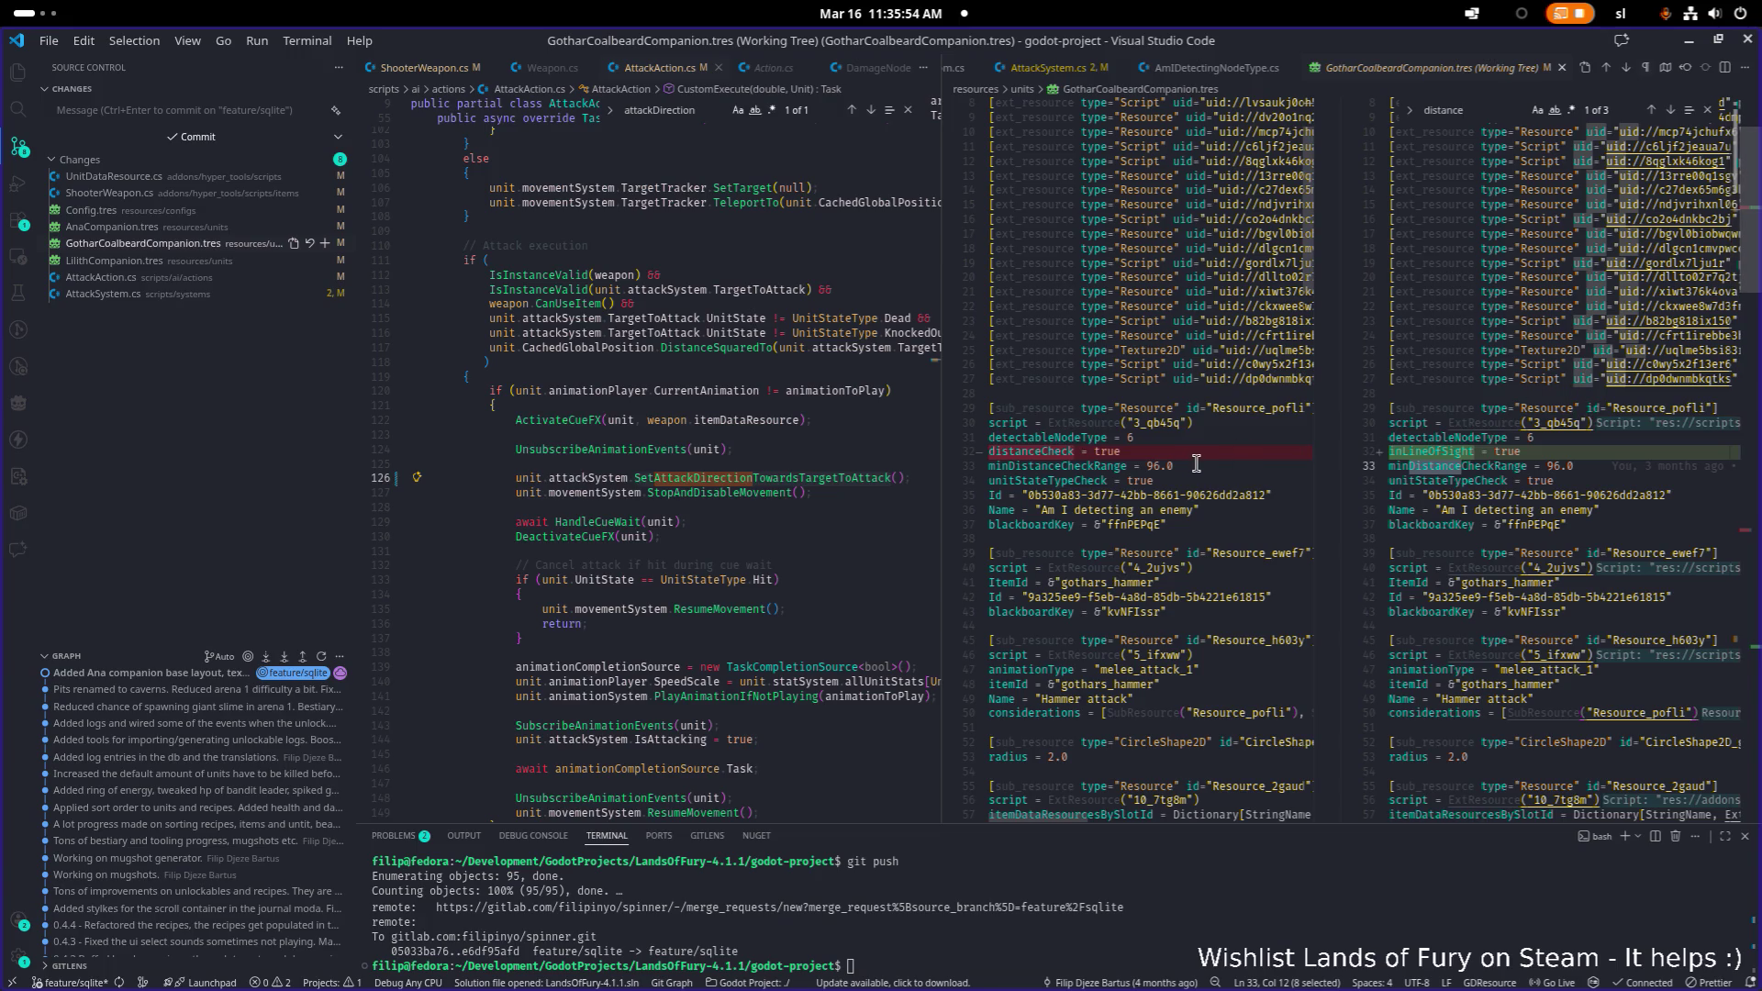
- Check the LilithCompanion.tres diff shows inLineOfSight replacing distanceCheck, then minimize VS Code
left_click(665, 392)
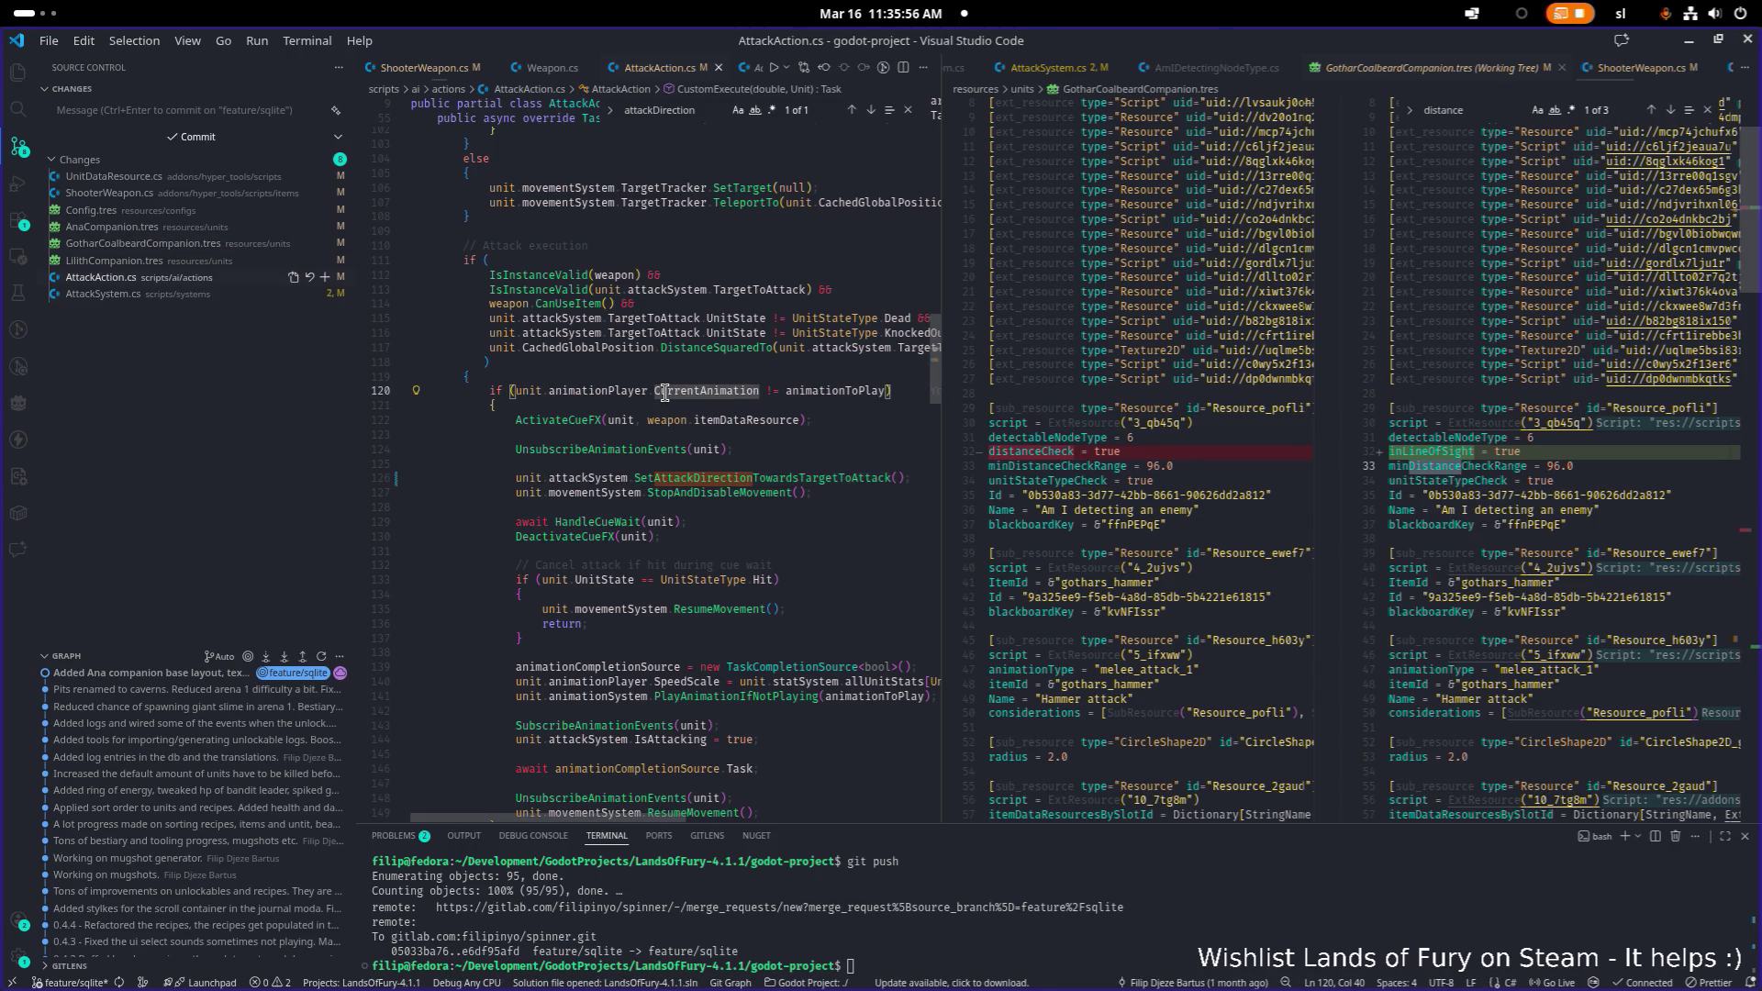
mouse_move(667, 393)
key("ctrl+p")
type("lilitcom")
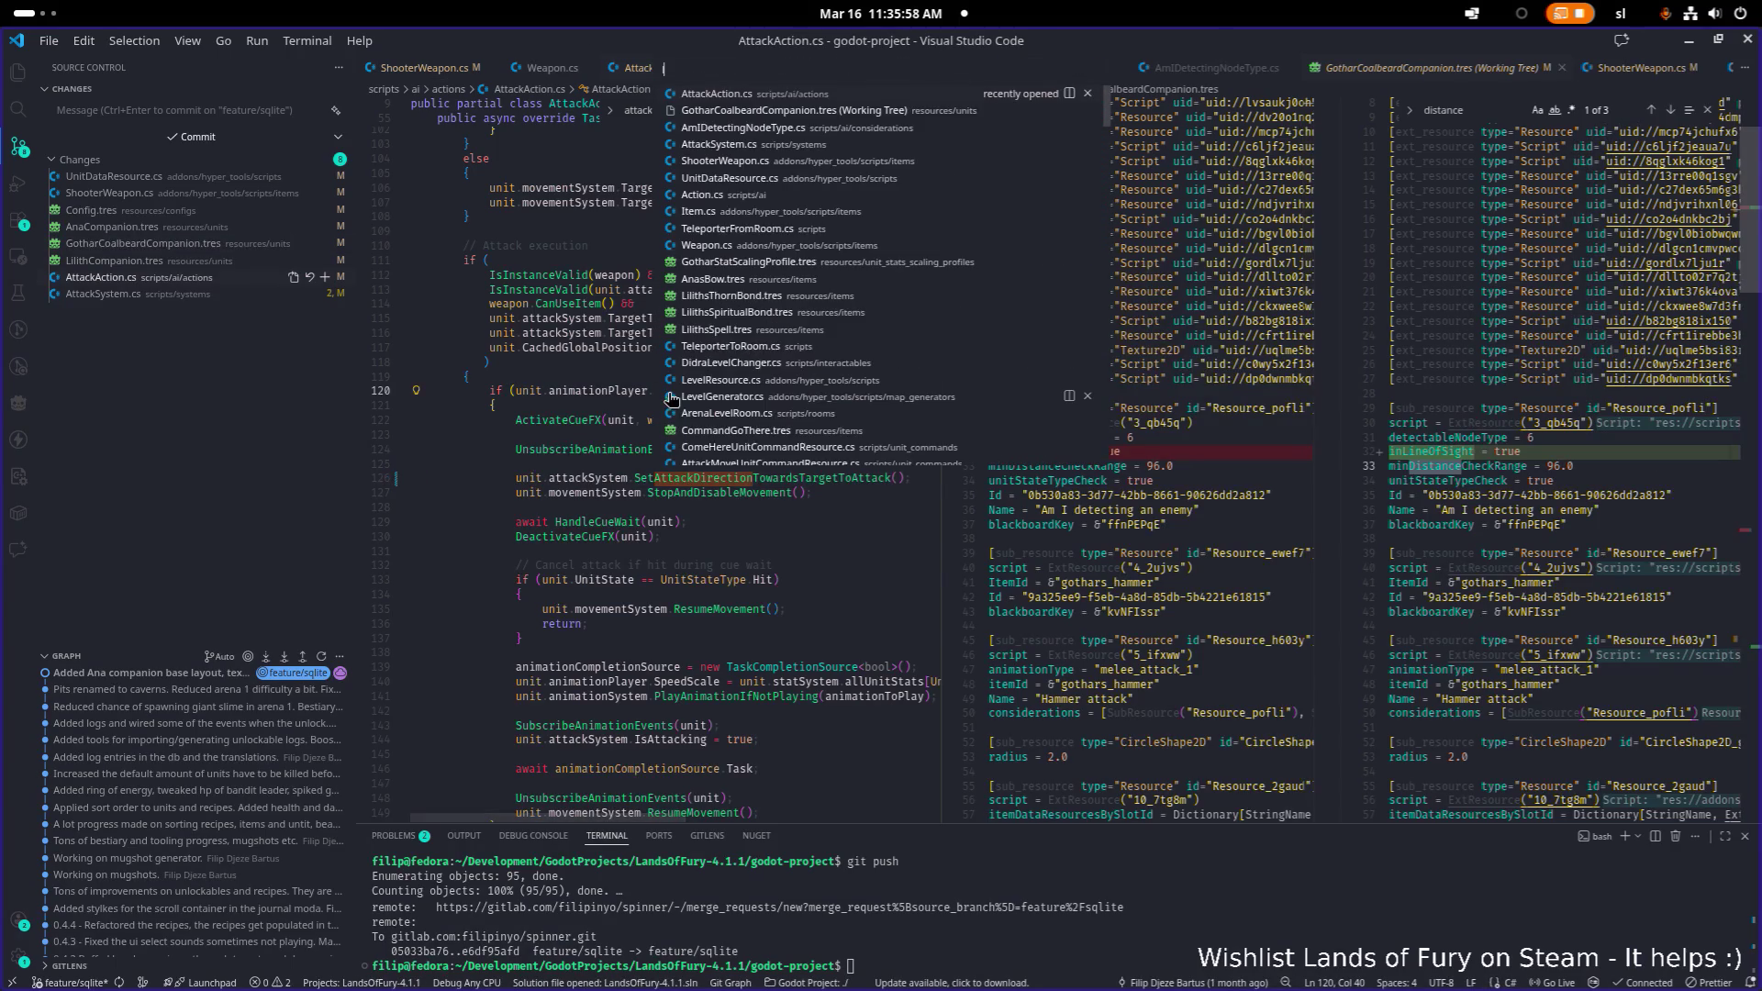
key("Return")
key("ctrl+f")
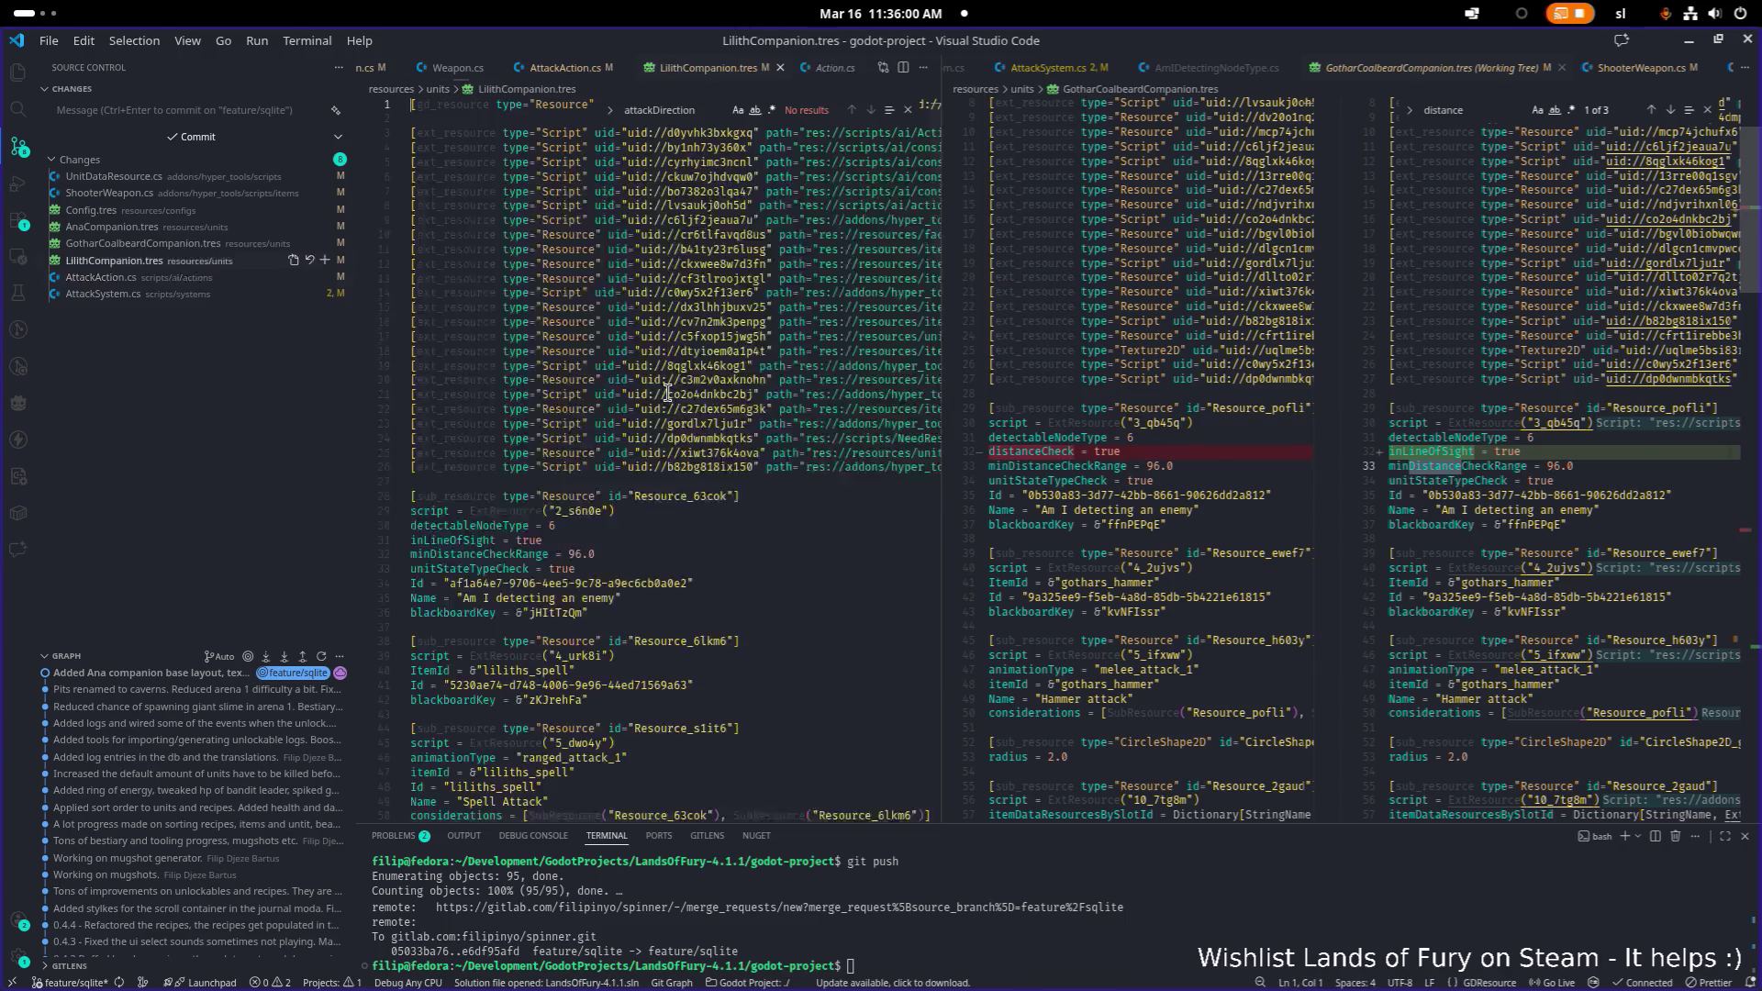
type("distance")
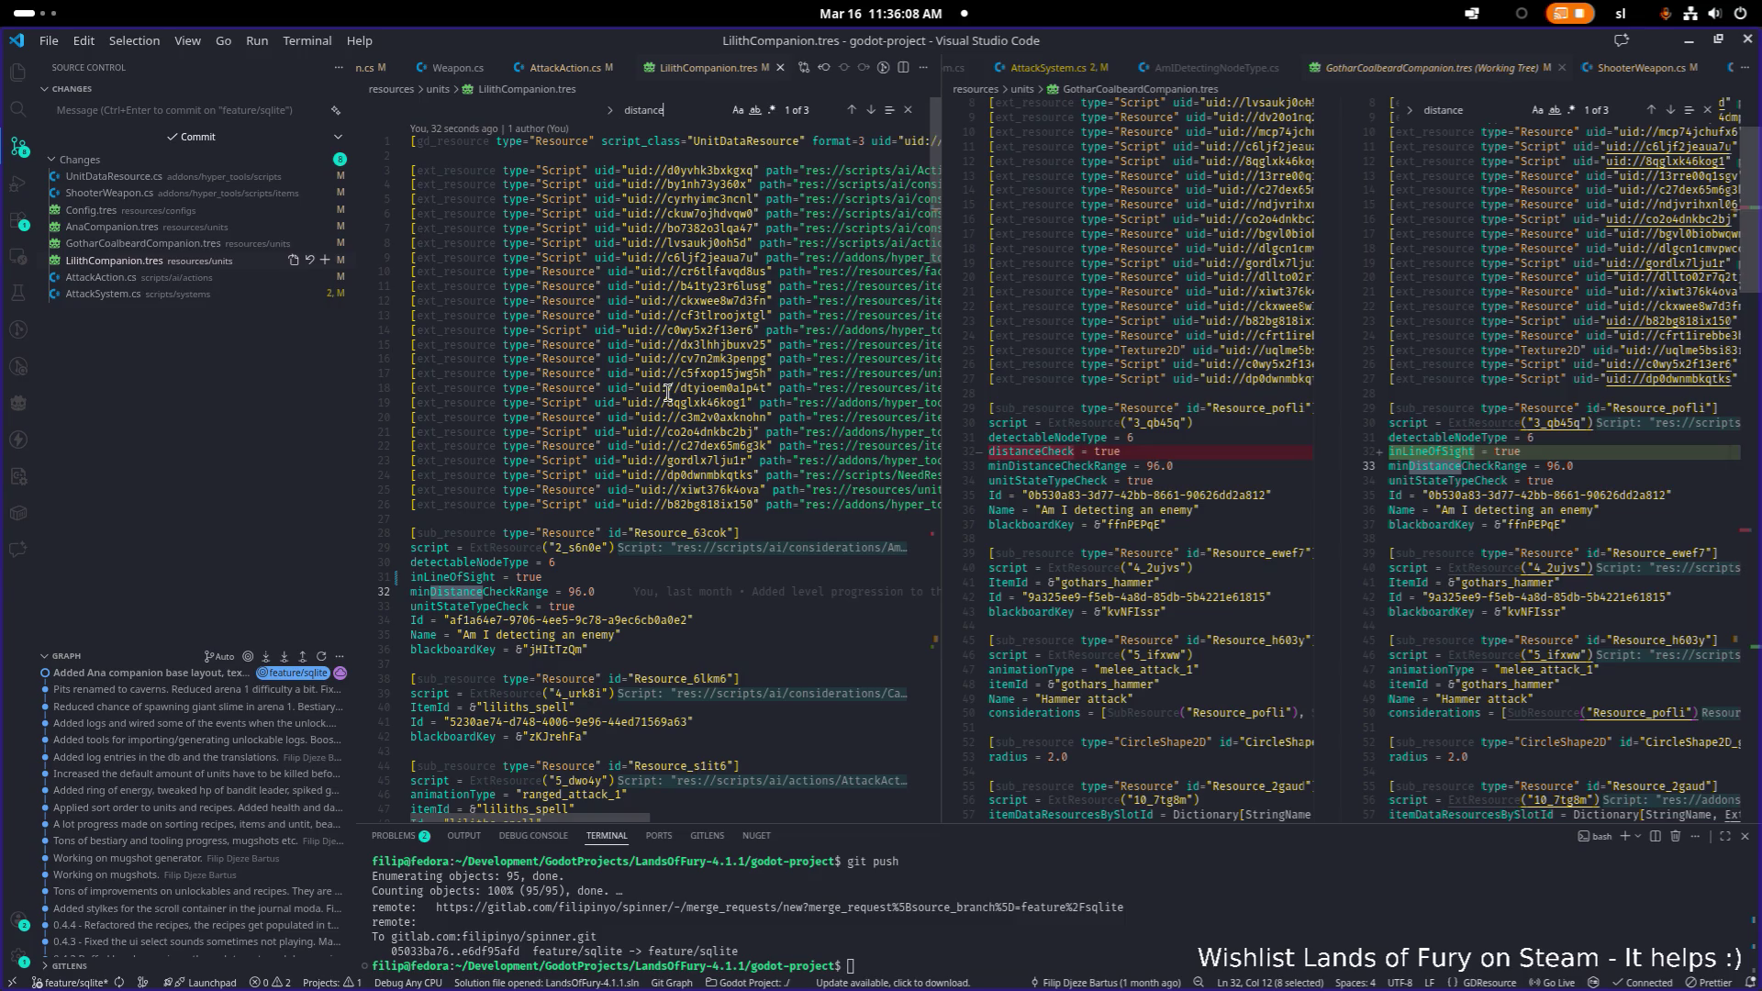
left_click(220, 262)
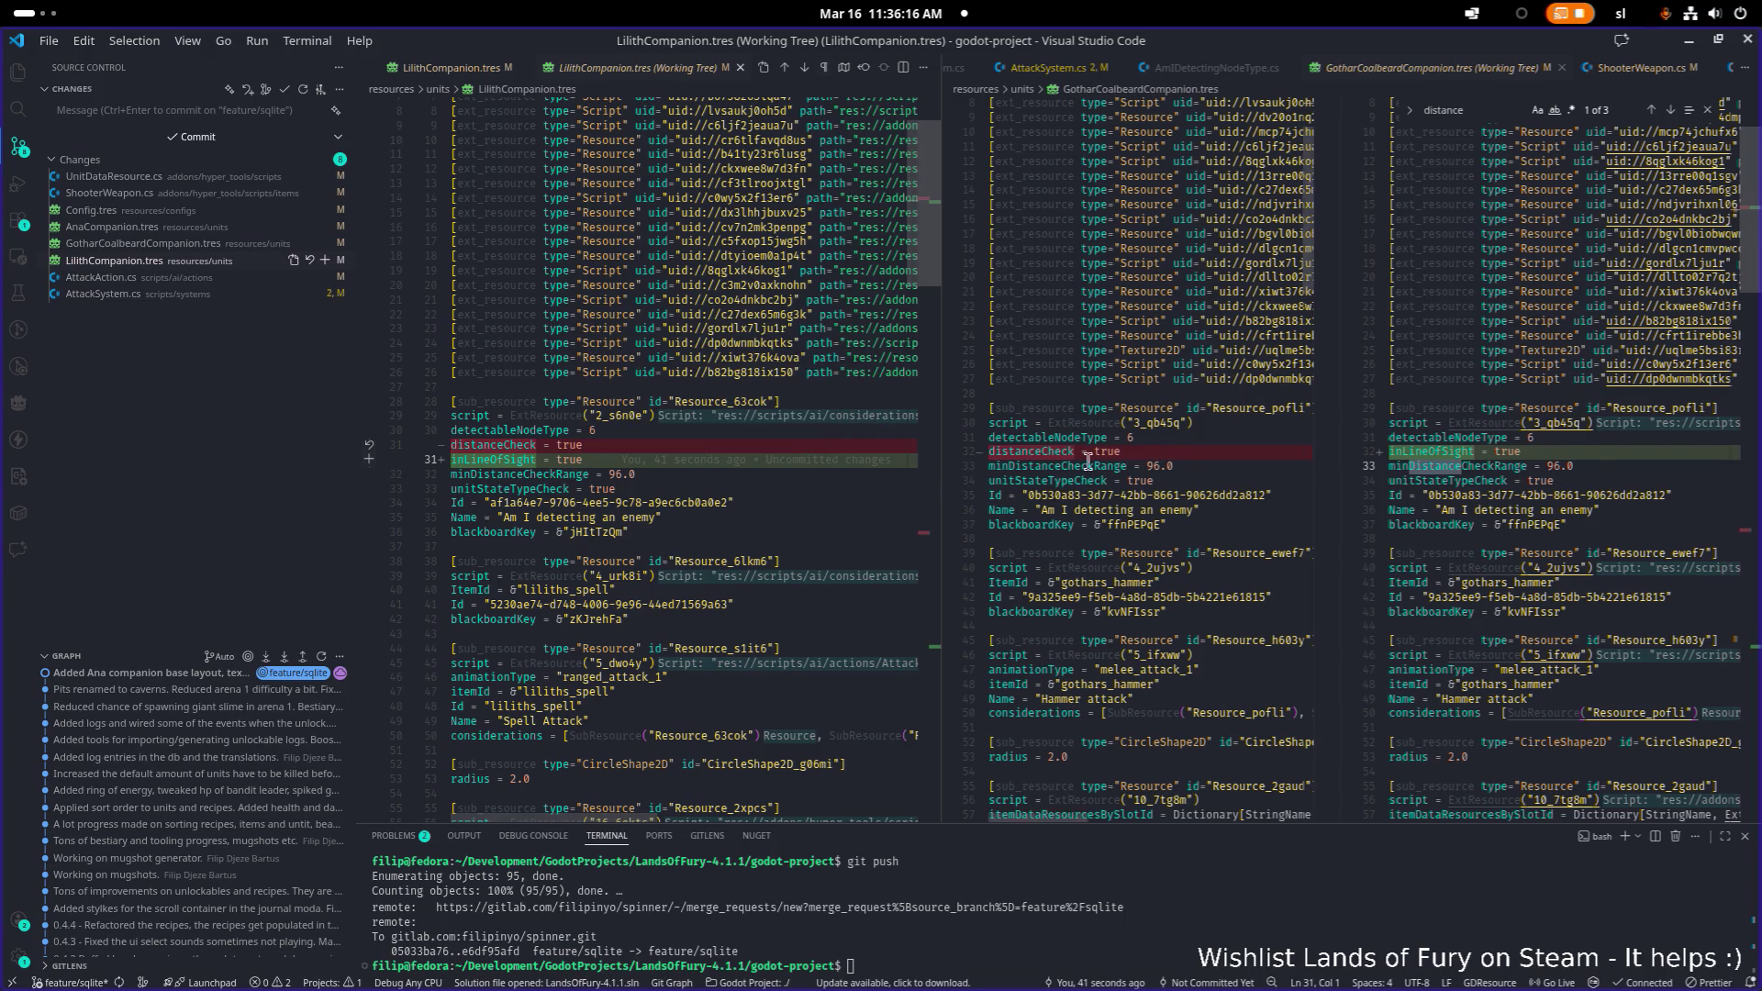
scroll(1127, 467, "up", 1)
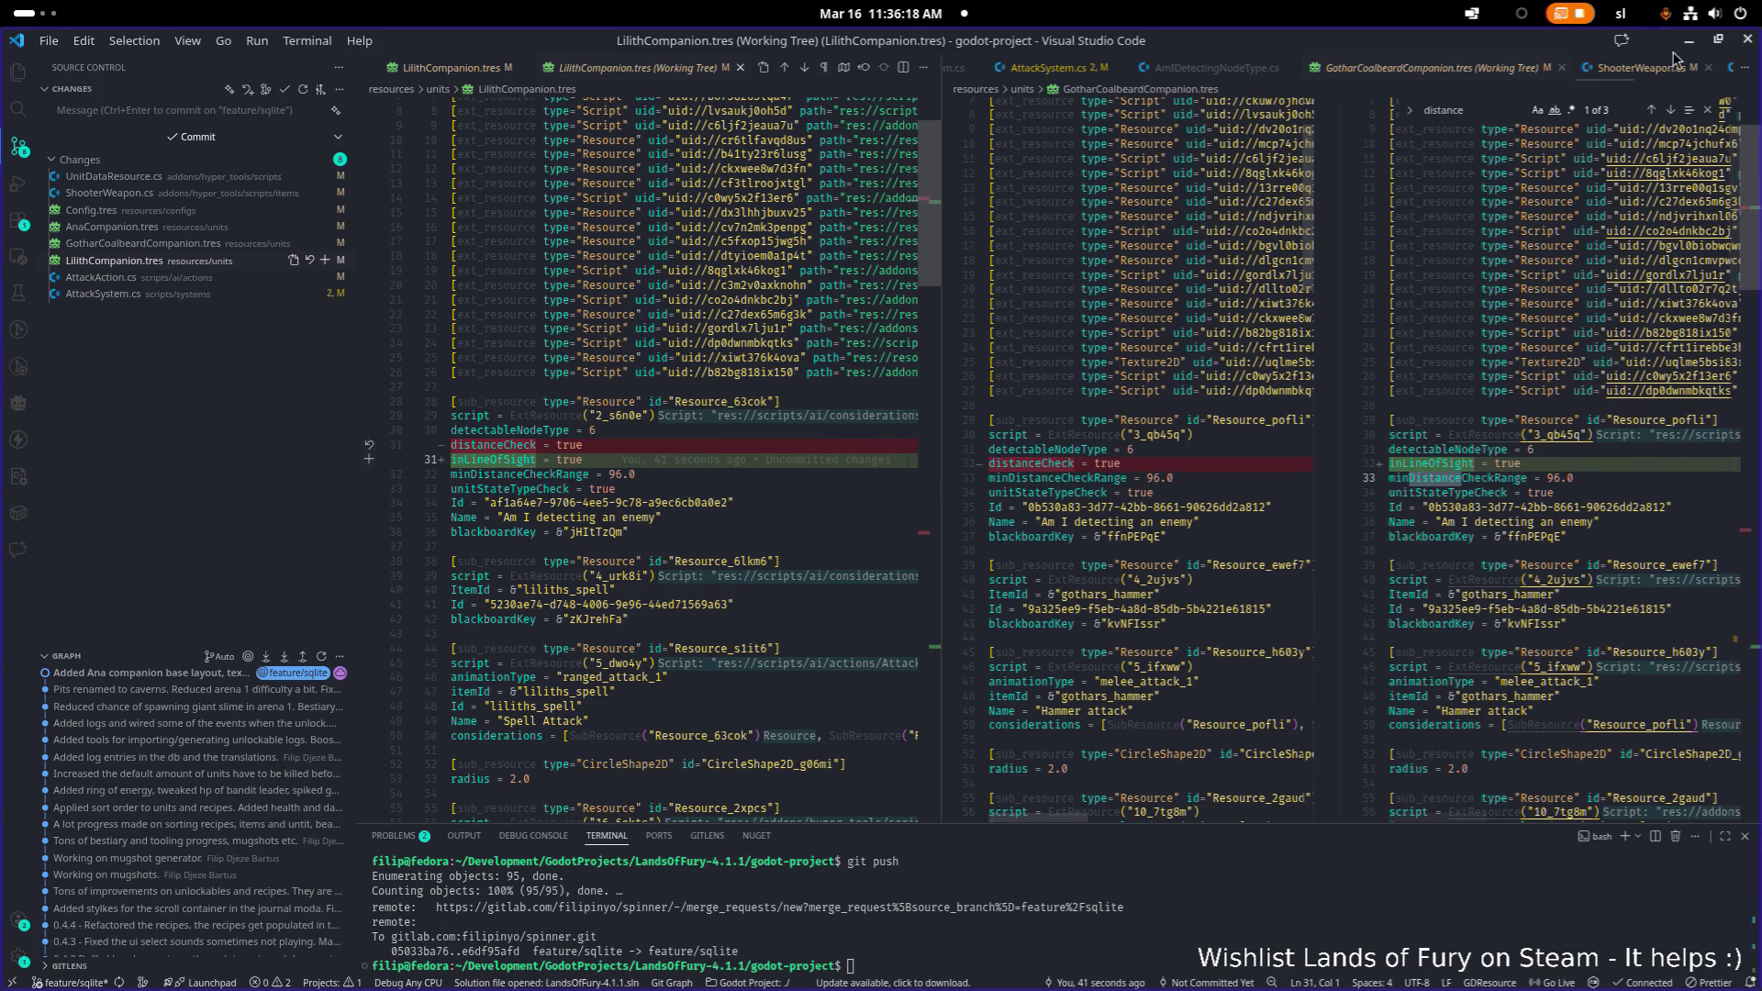
left_click(1687, 42)
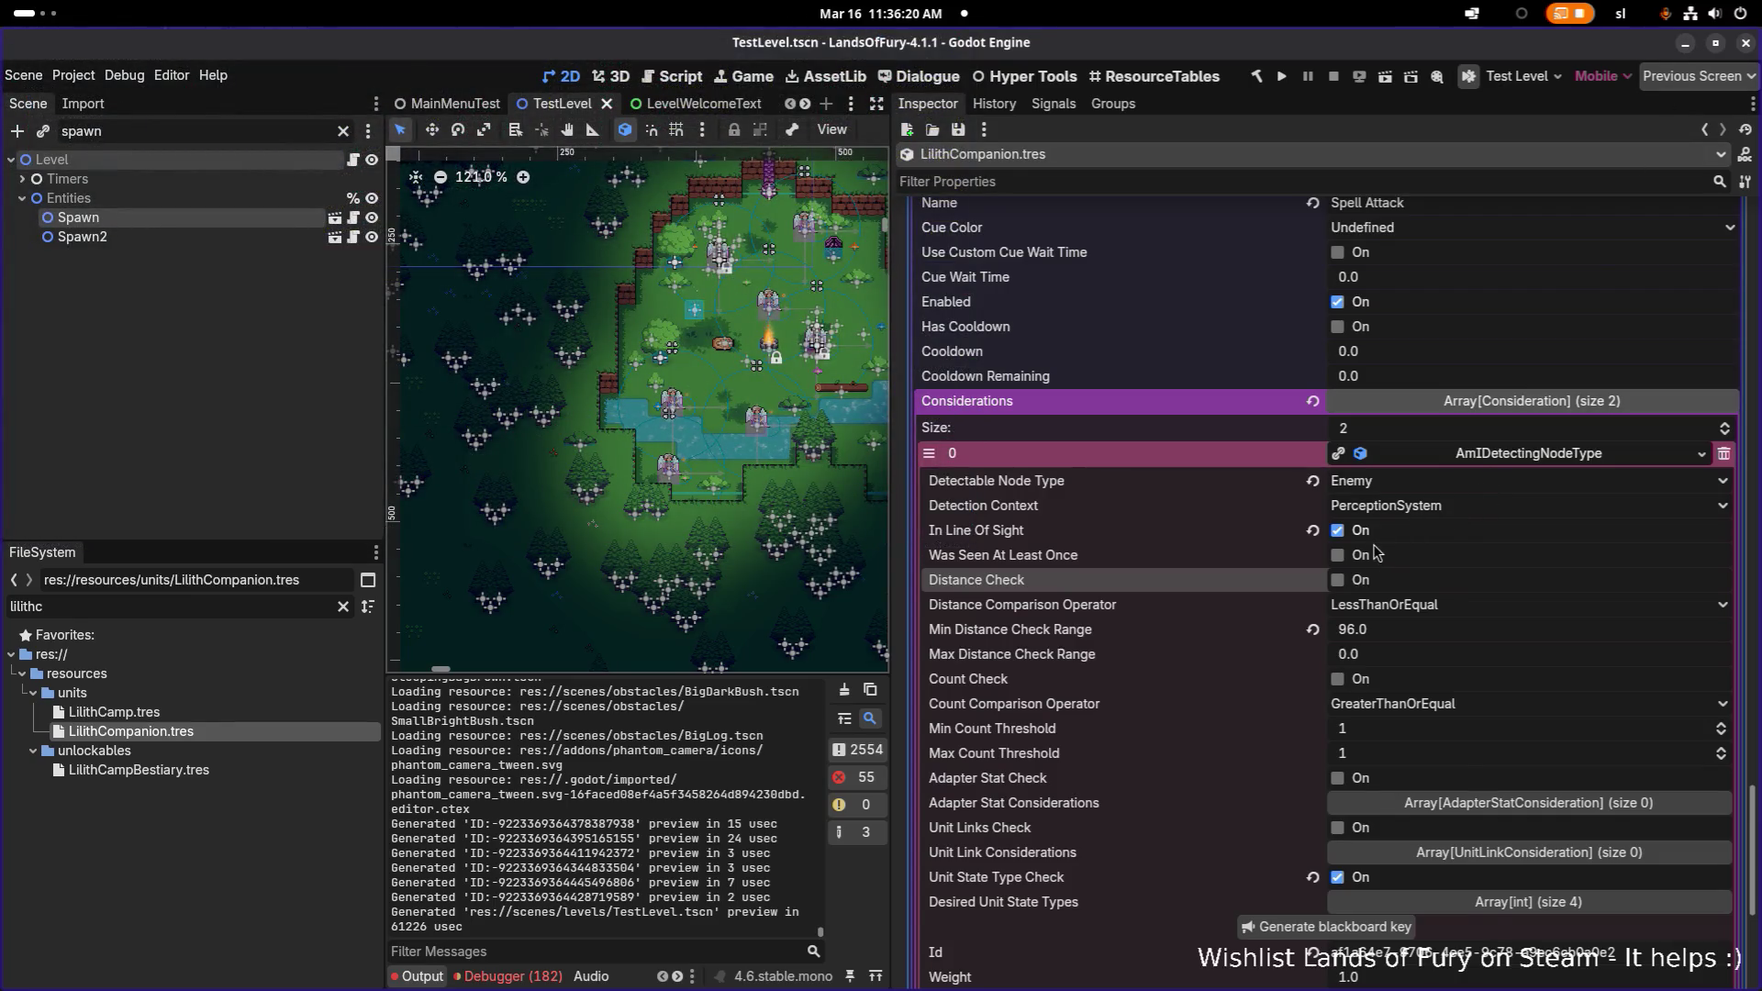
- Expand and collapse Lilith's AmIDetectingNodeType and CanIUseItemConsideration entries to review them
scroll(1401, 584, "down", 5)
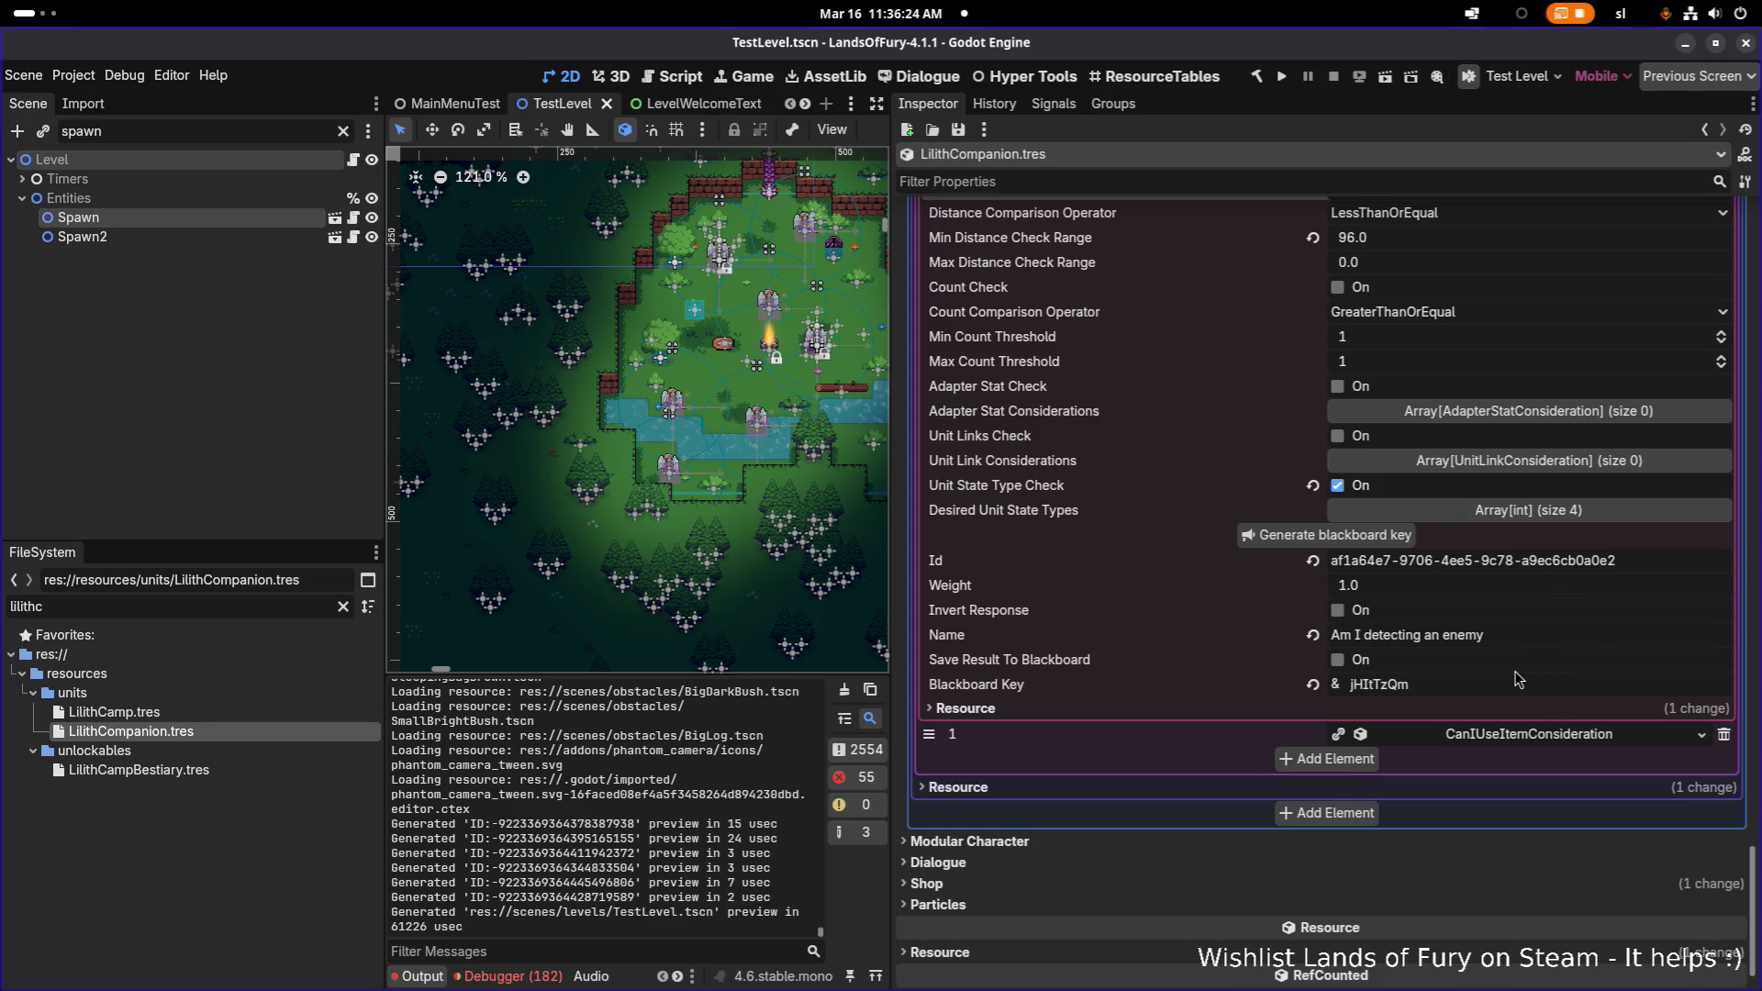
scroll(1517, 679, "up", 4)
left_click(1533, 358)
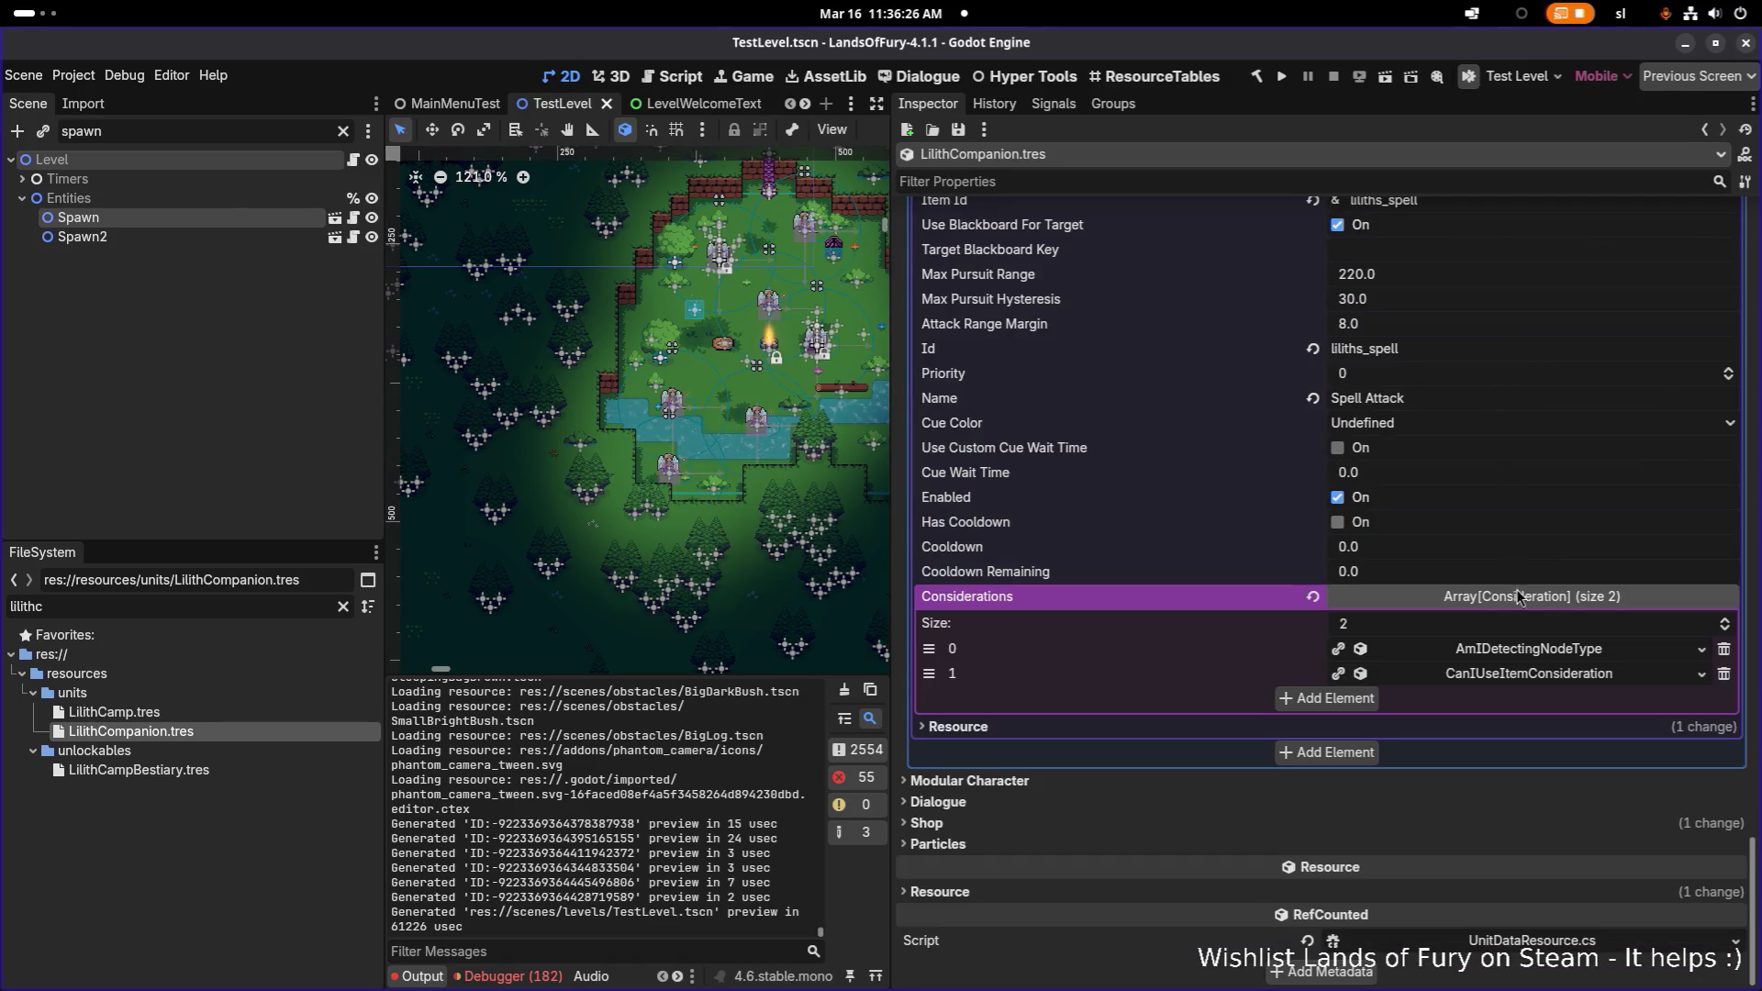
left_click(1531, 673)
left_click(1535, 676)
left_click(1535, 650)
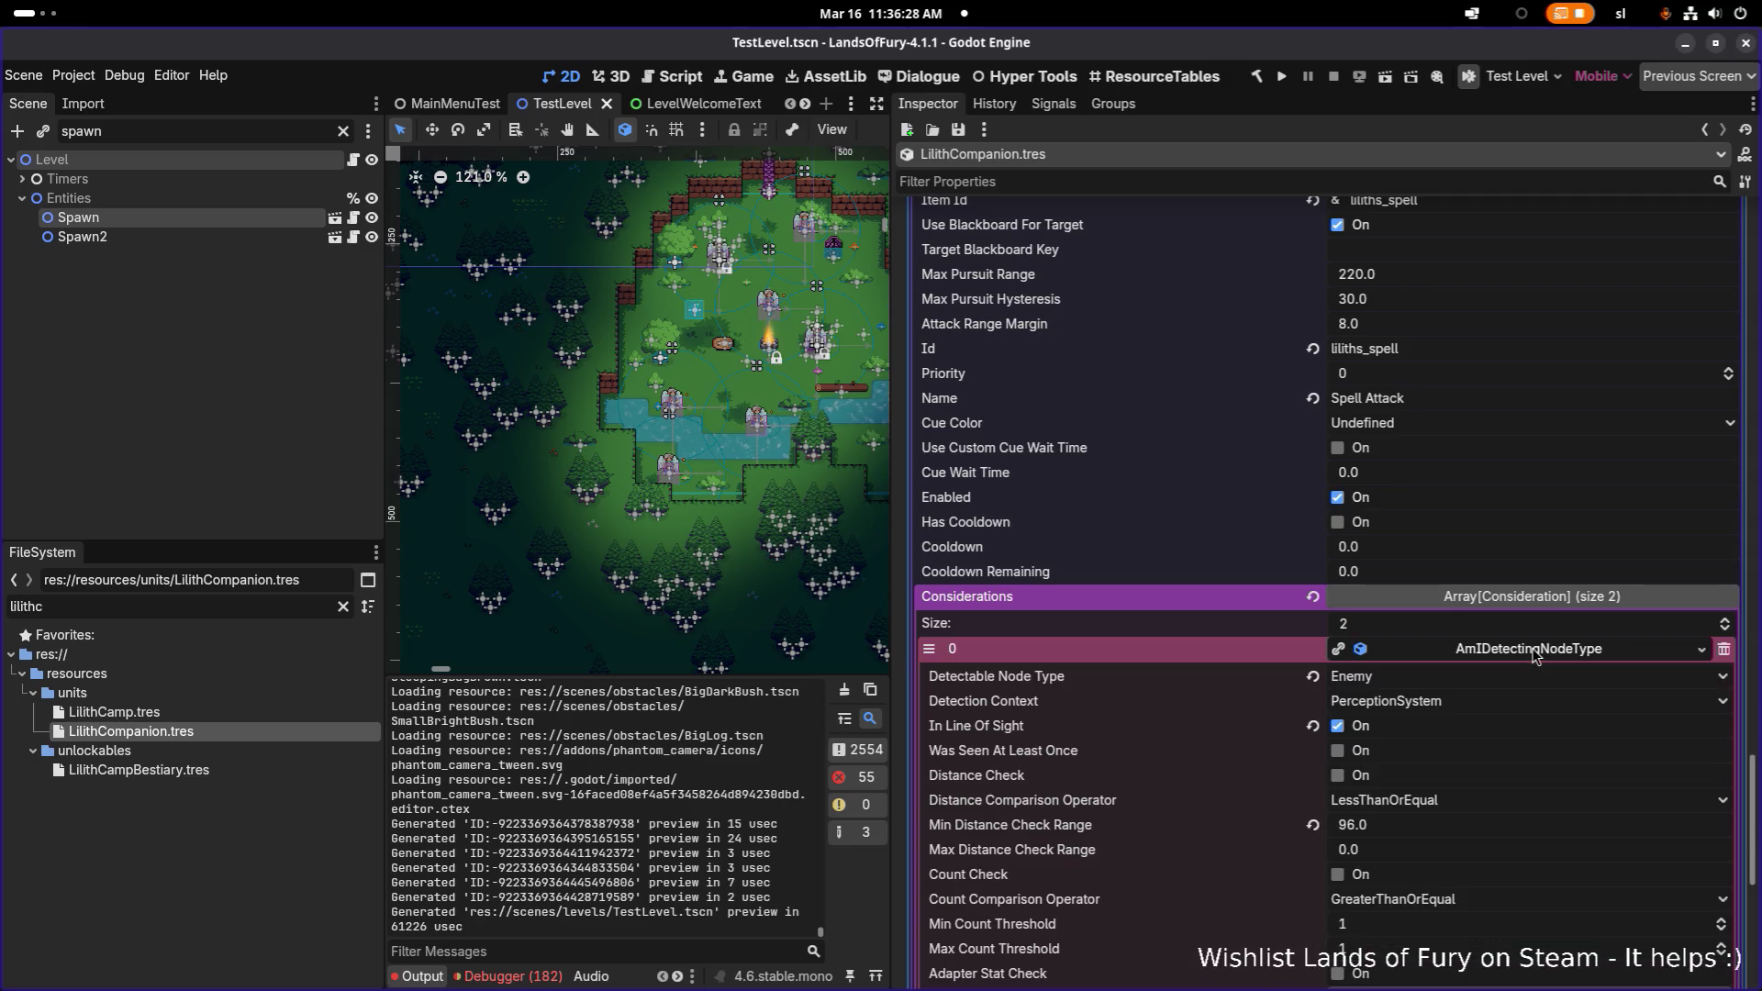
left_click(1534, 650)
left_click(1535, 650)
- Review the desired unit states Normal, Spawn, Sleep and Stunned, collapse AttackAction, and save
scroll(1535, 661, "down", 5)
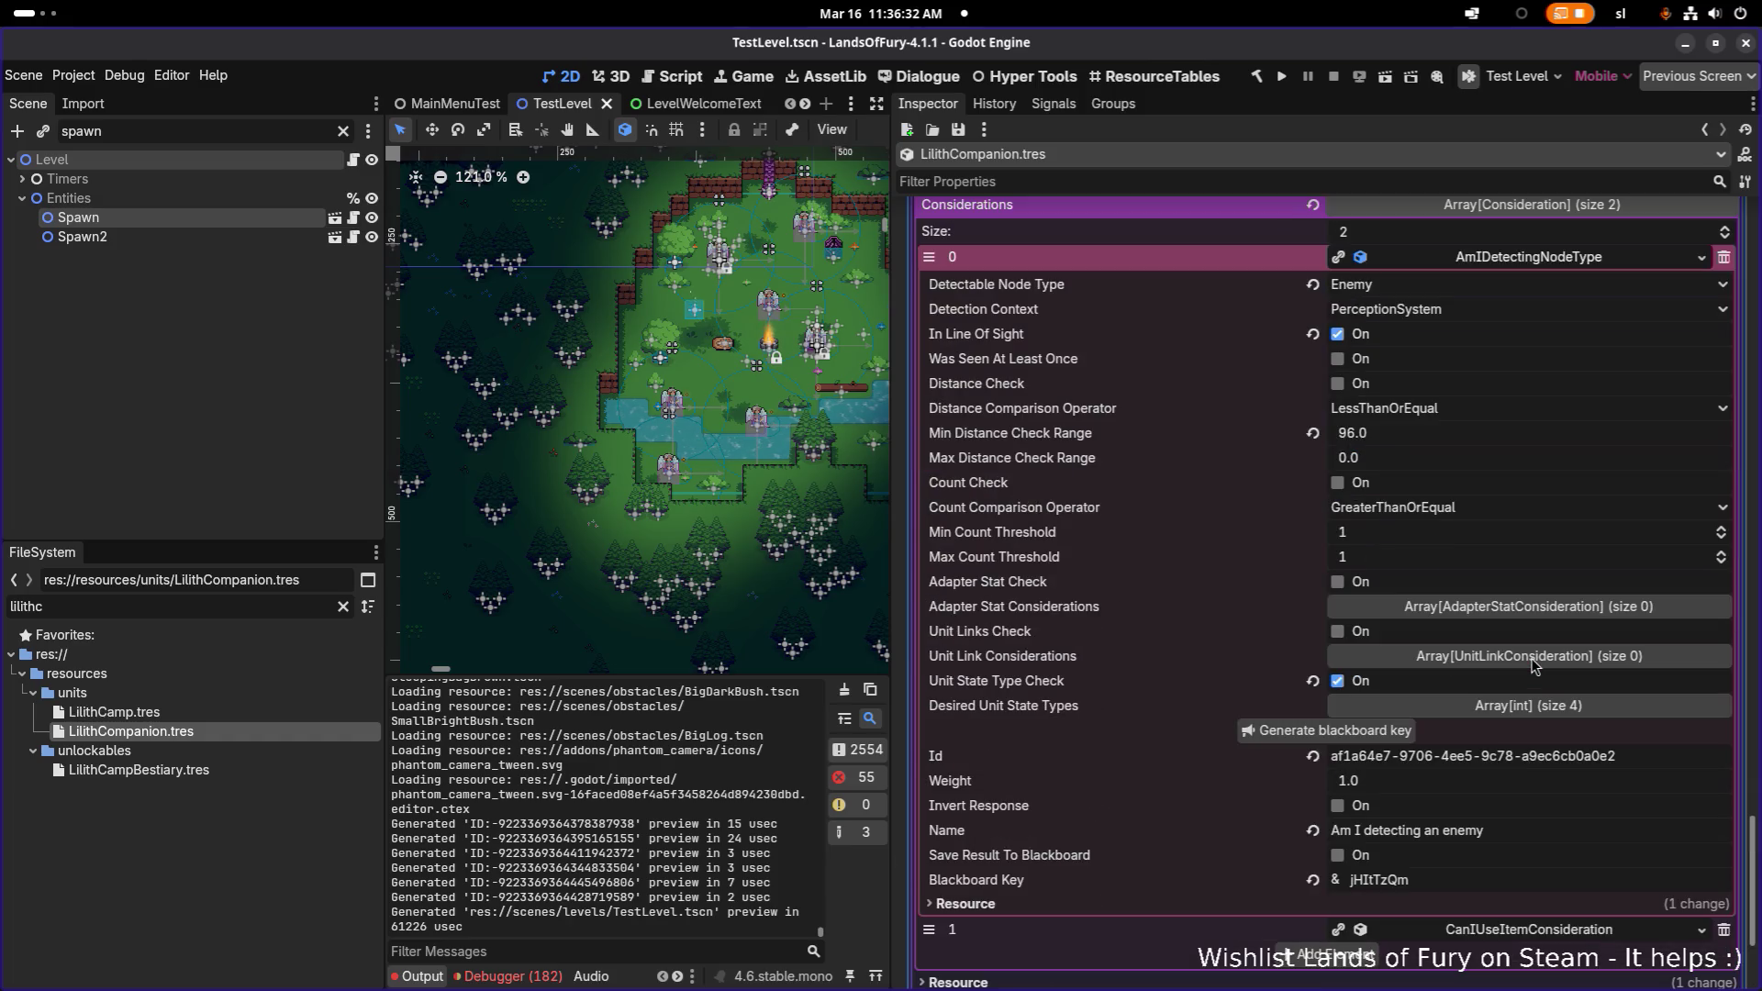
left_click(1545, 707)
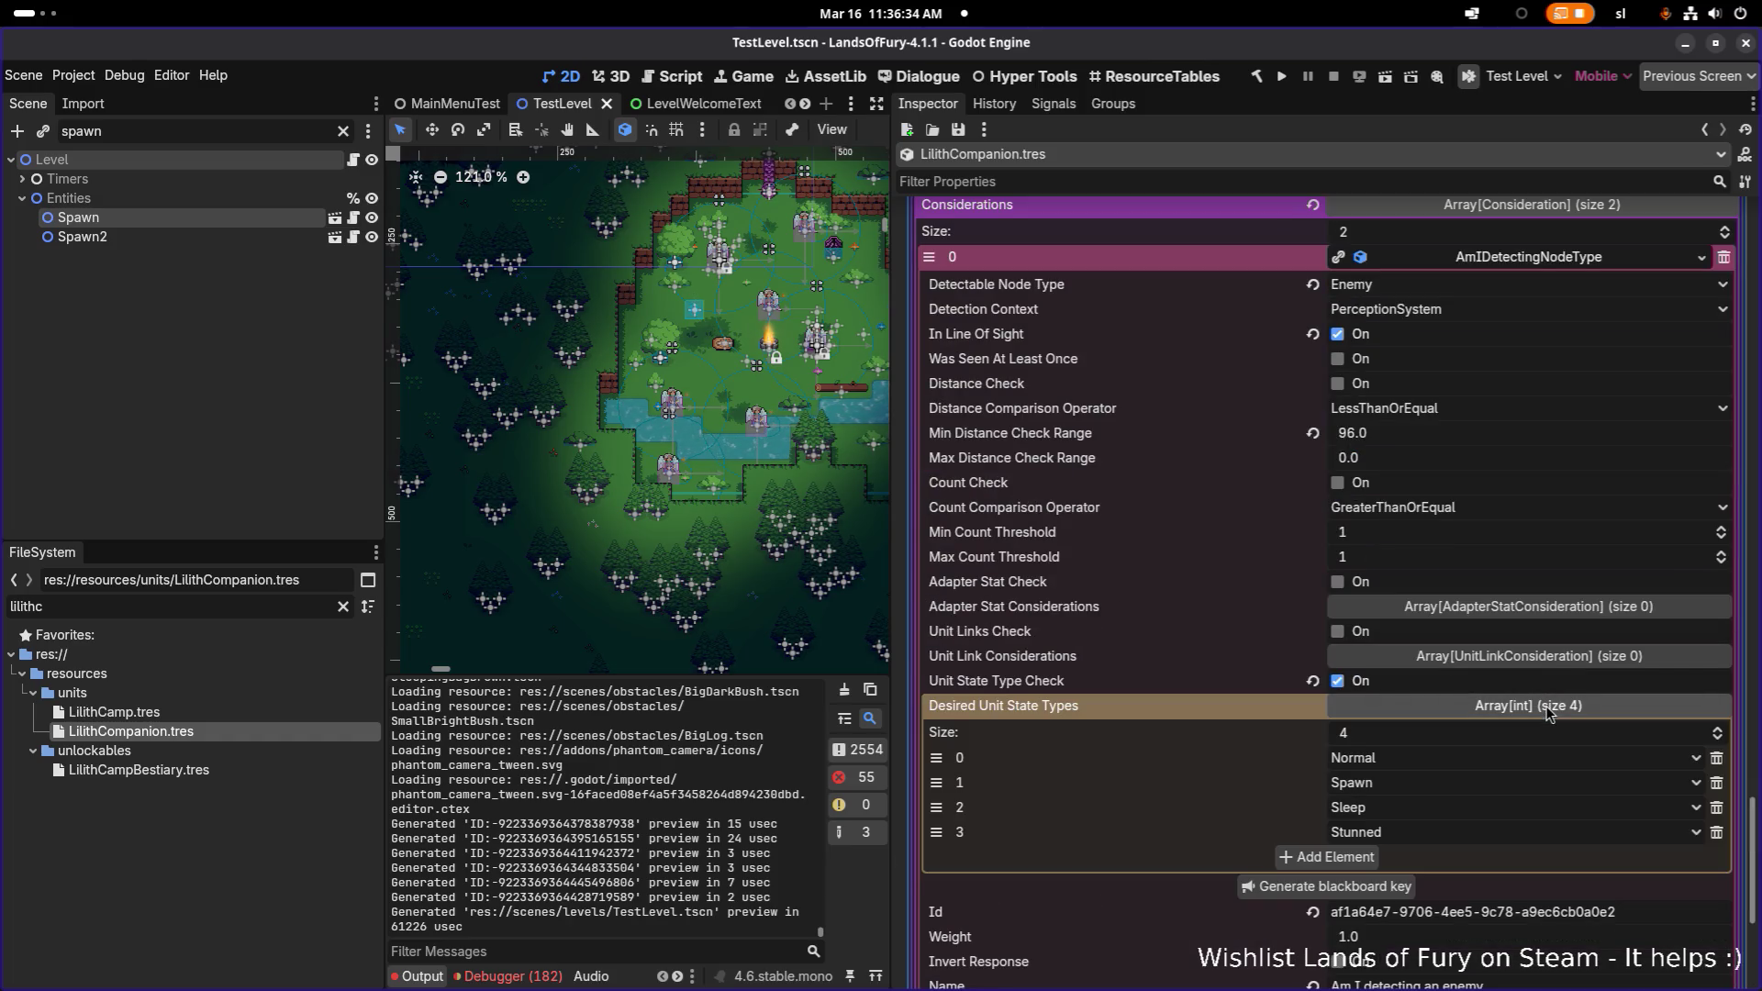
scroll(1538, 668, "up", 2)
left_click(1555, 454)
scroll(1554, 463, "up", 2)
left_click(1551, 448)
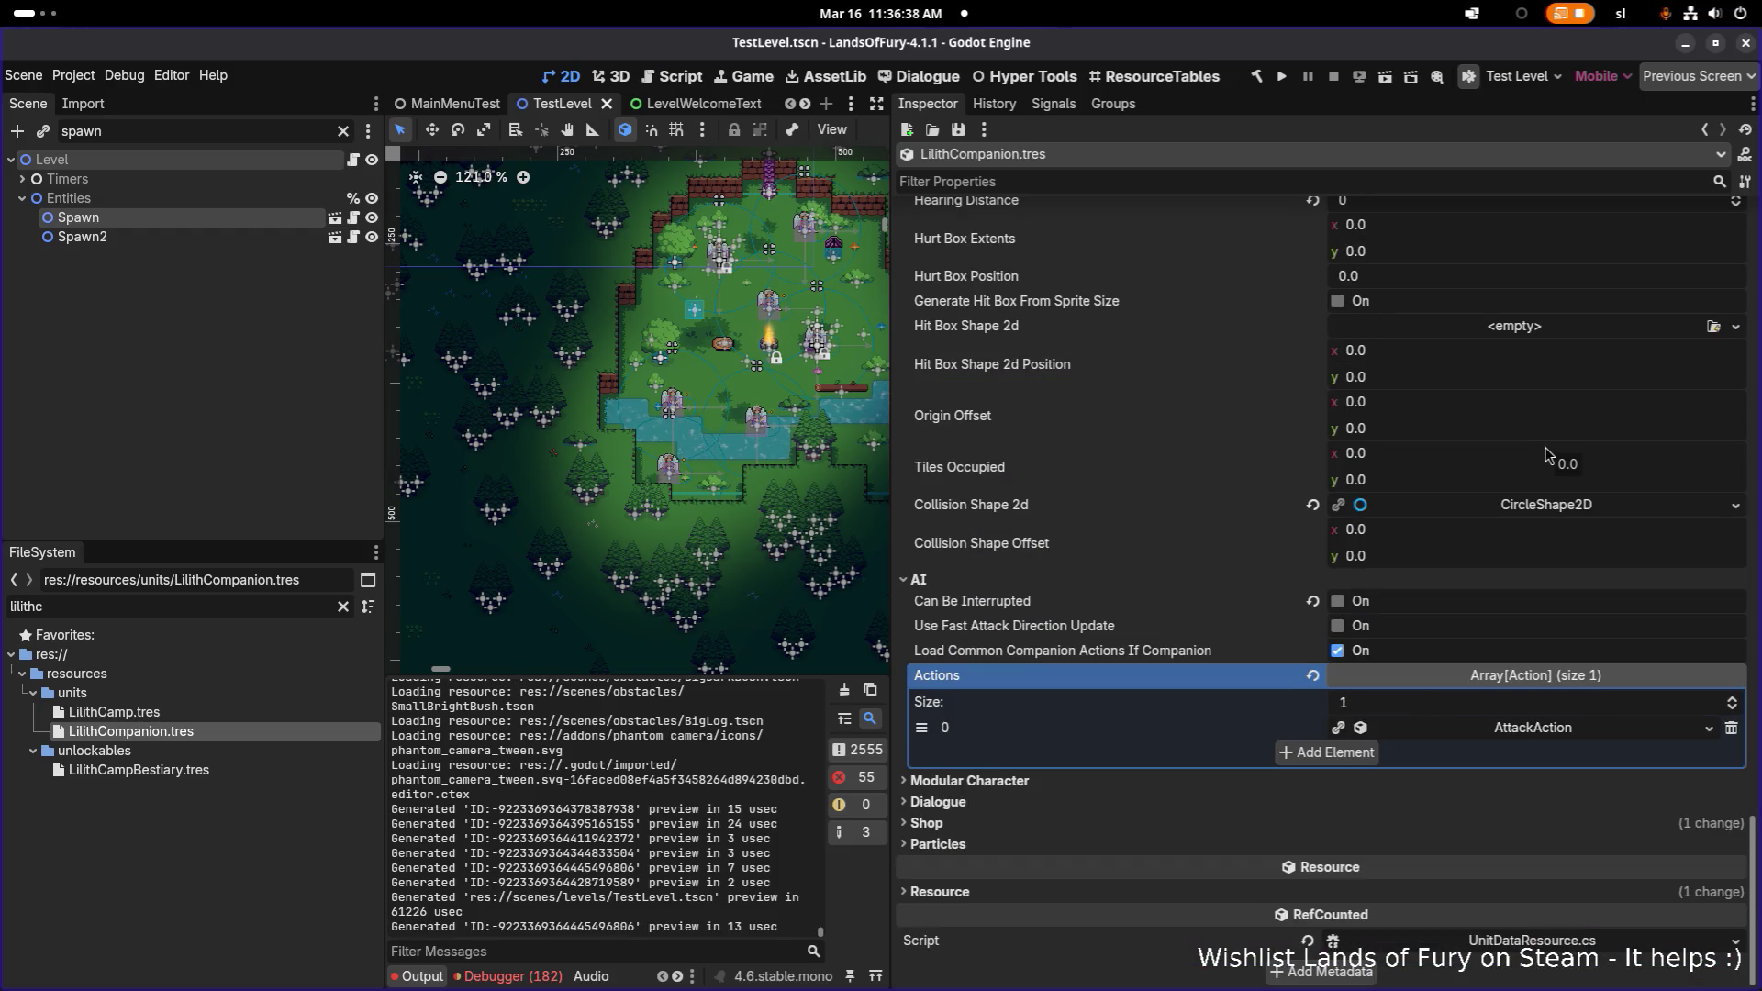
key("ctrl+s")
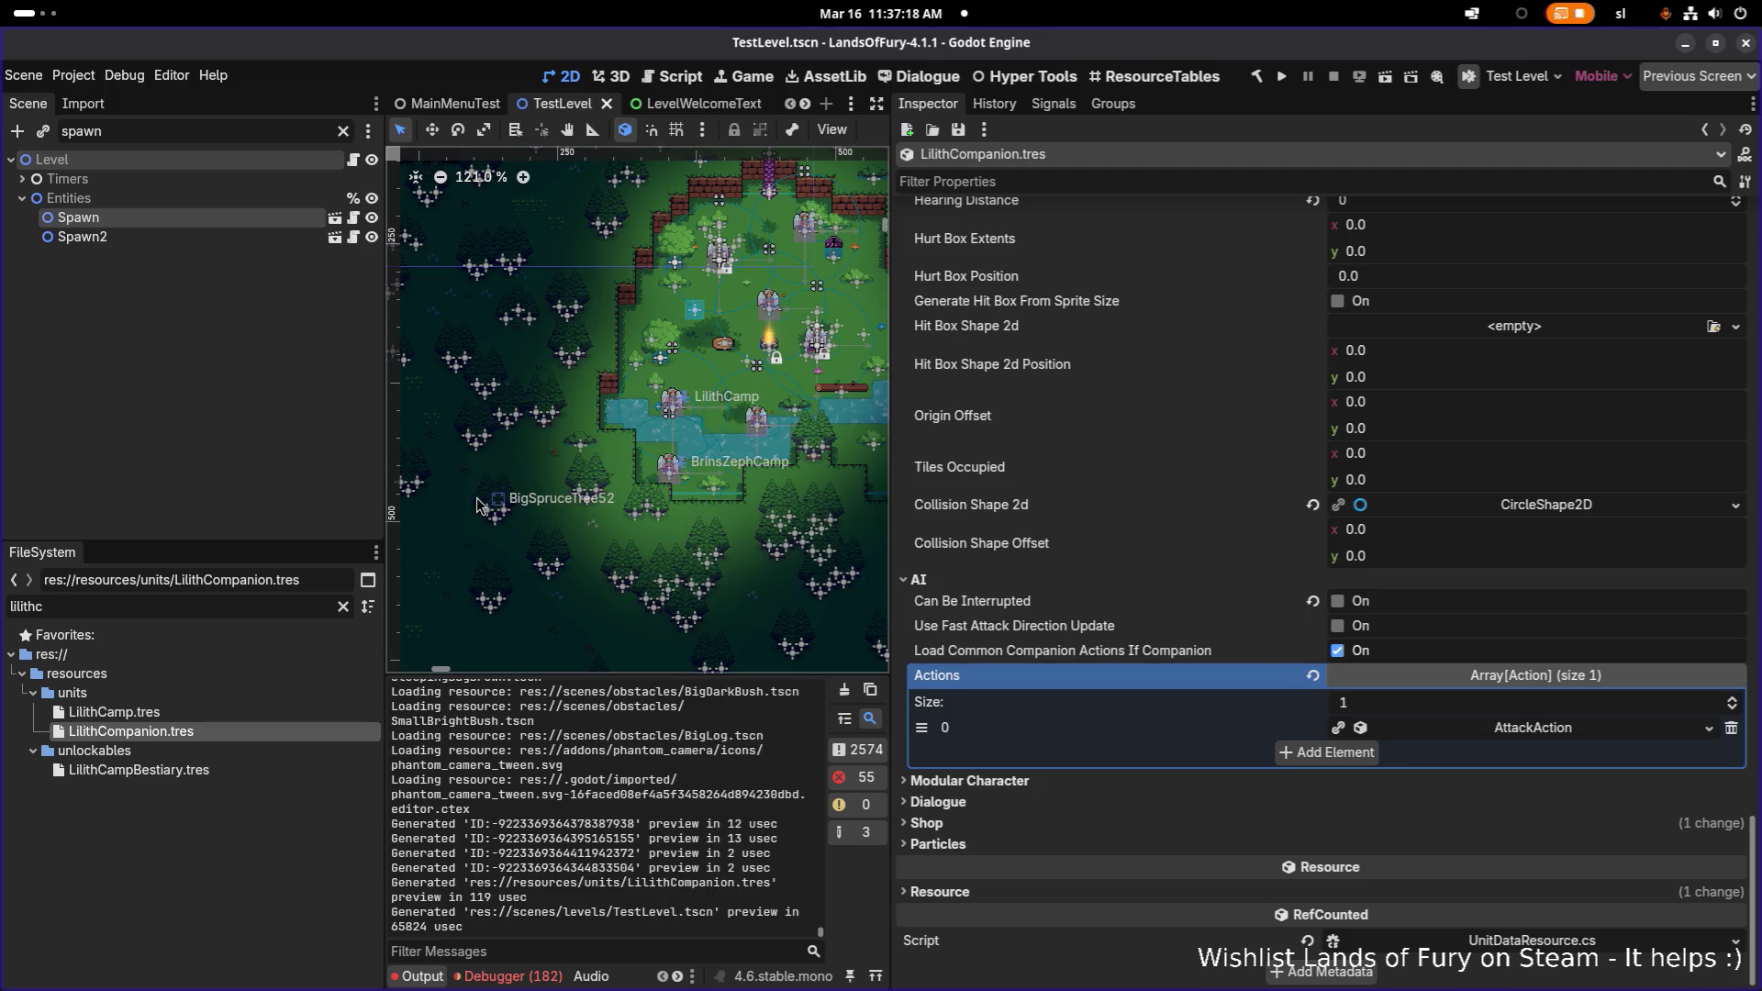
- Switch the editor to the MainMenuTest scene
left_click(454, 104)
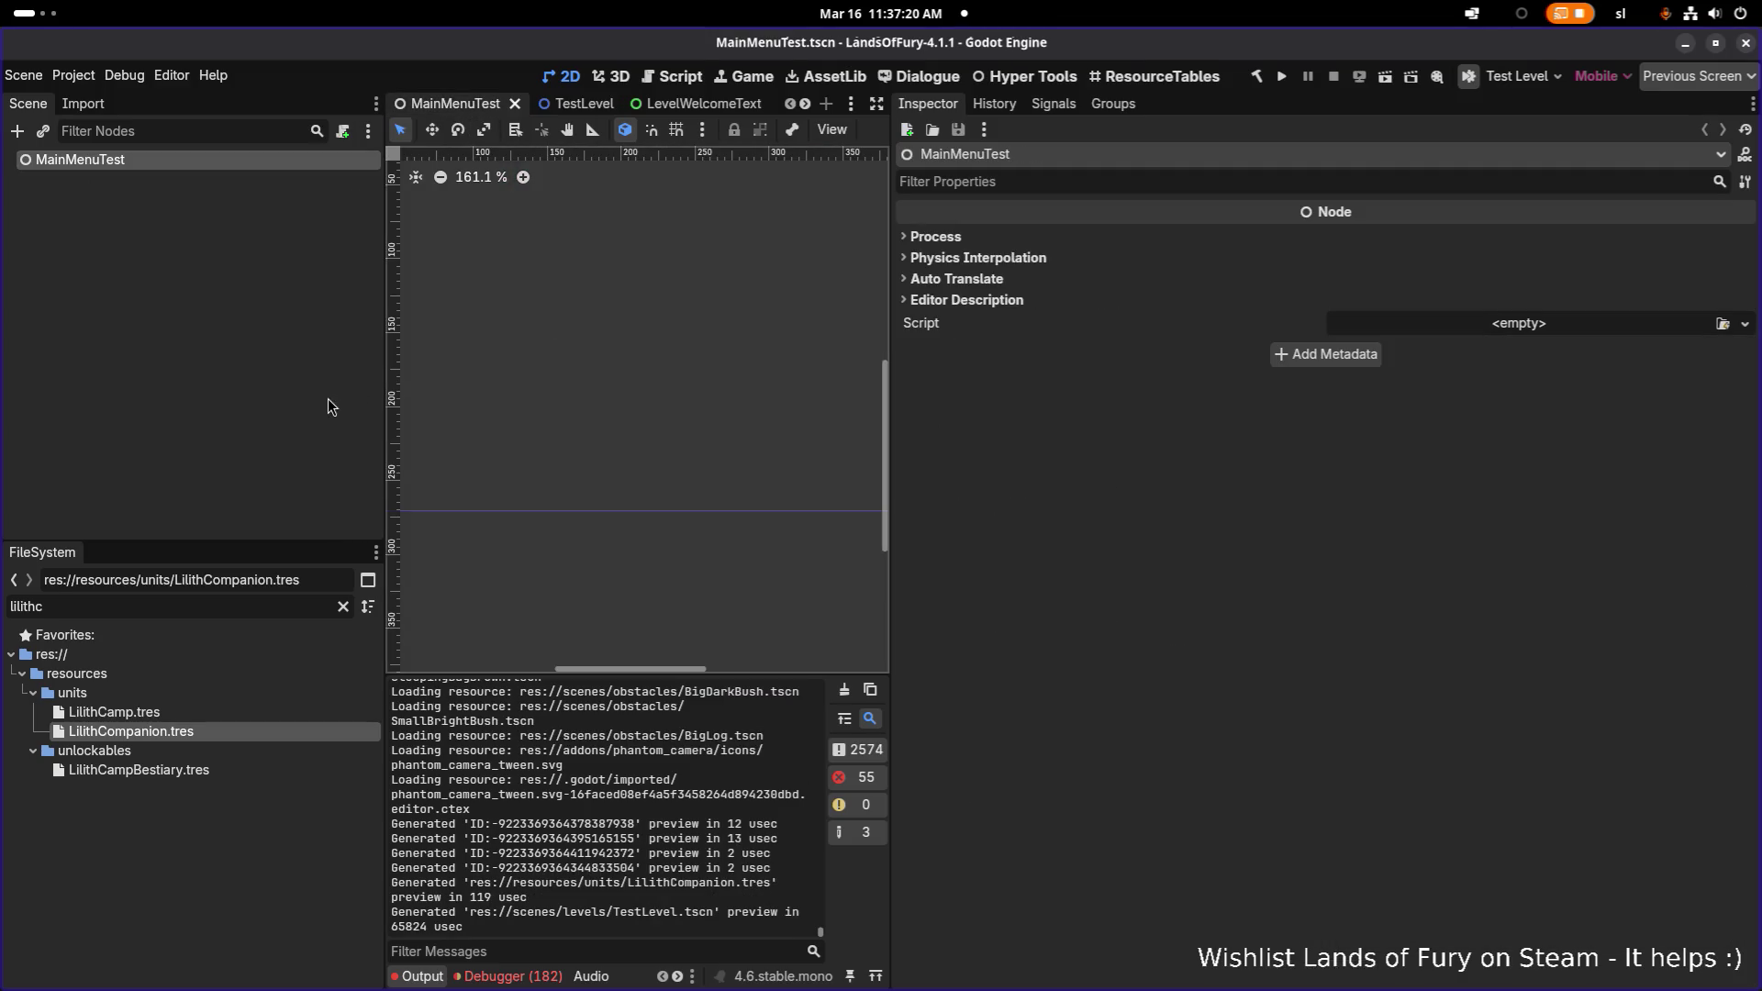
- Reopen LilithCompanion.tres and expand its AttackAction's AmIDetectingNodeType consideration
left_click(200, 731)
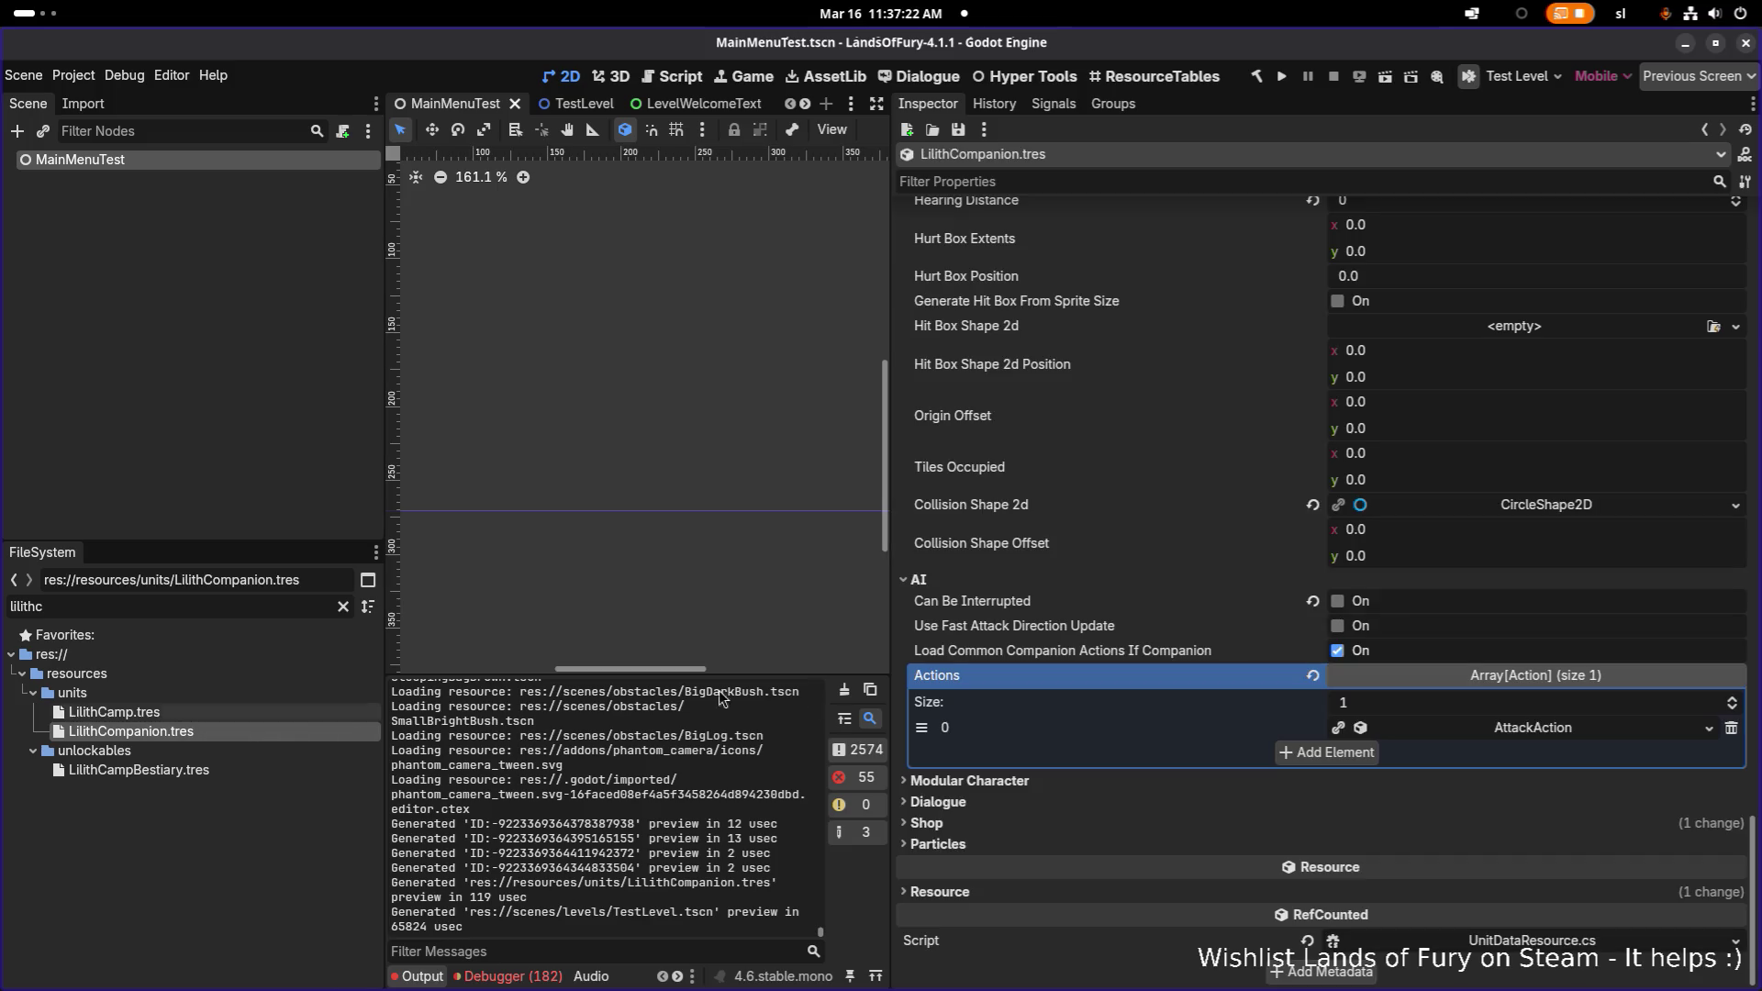
left_click(1469, 729)
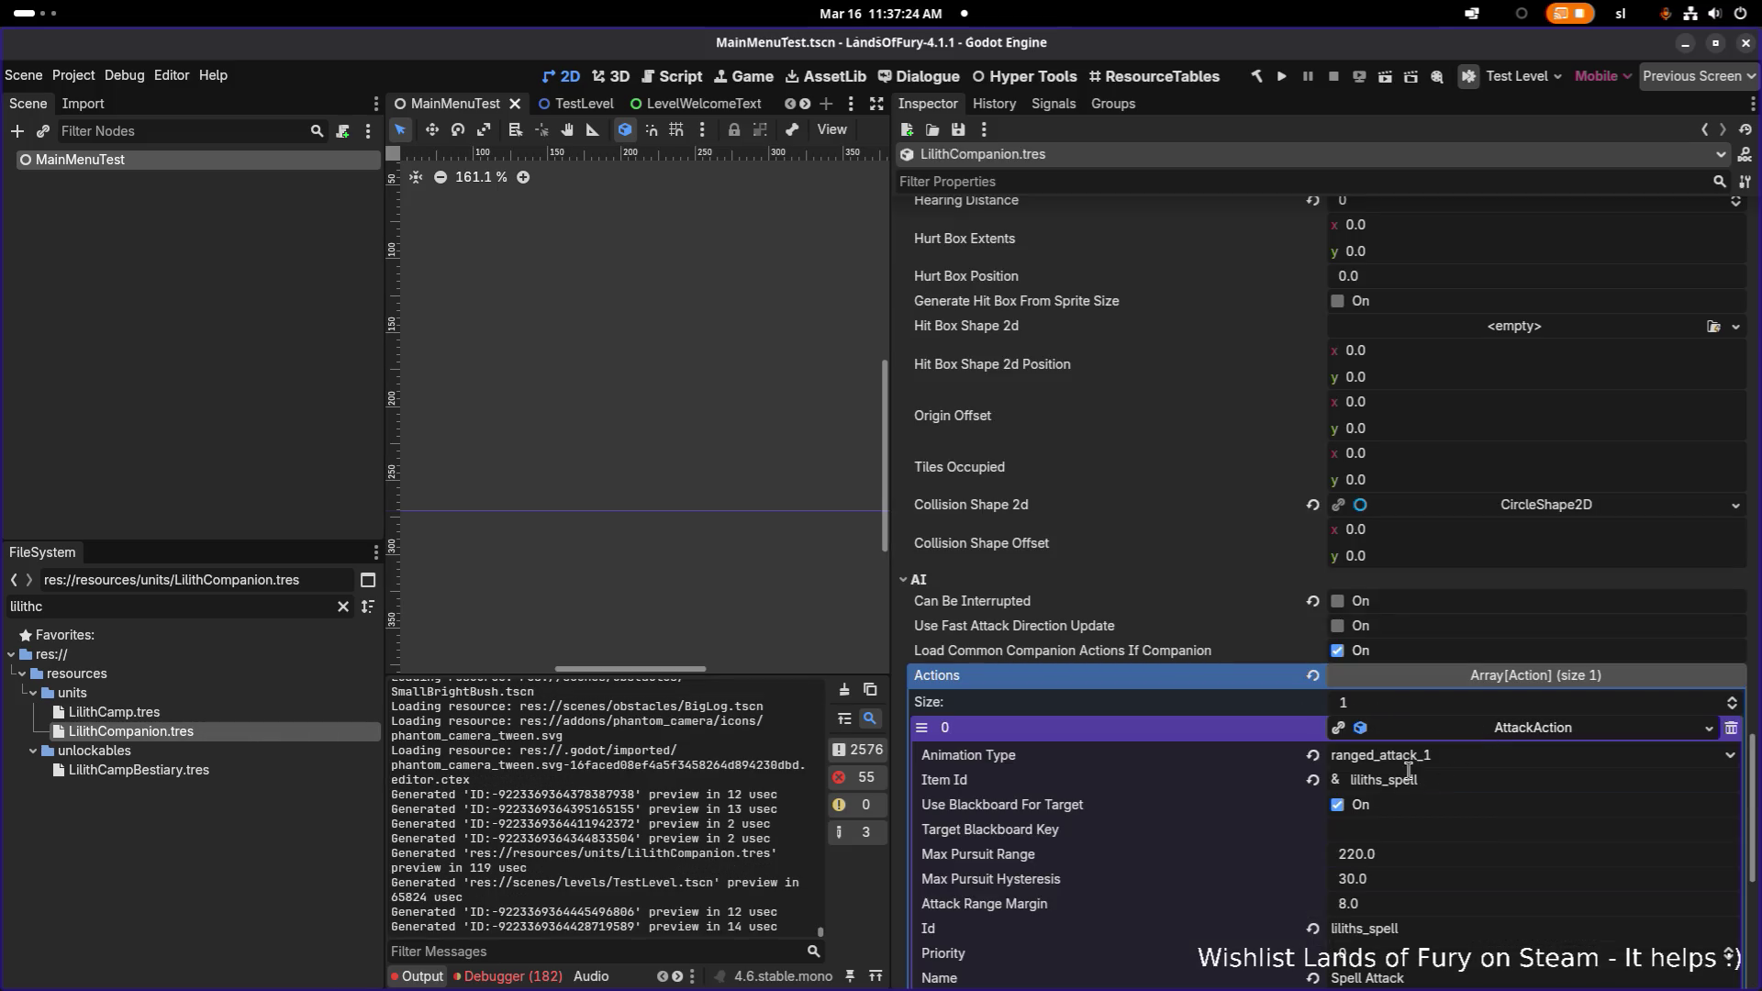
scroll(1401, 776, "down", 2)
scroll(1519, 684, "down", 10)
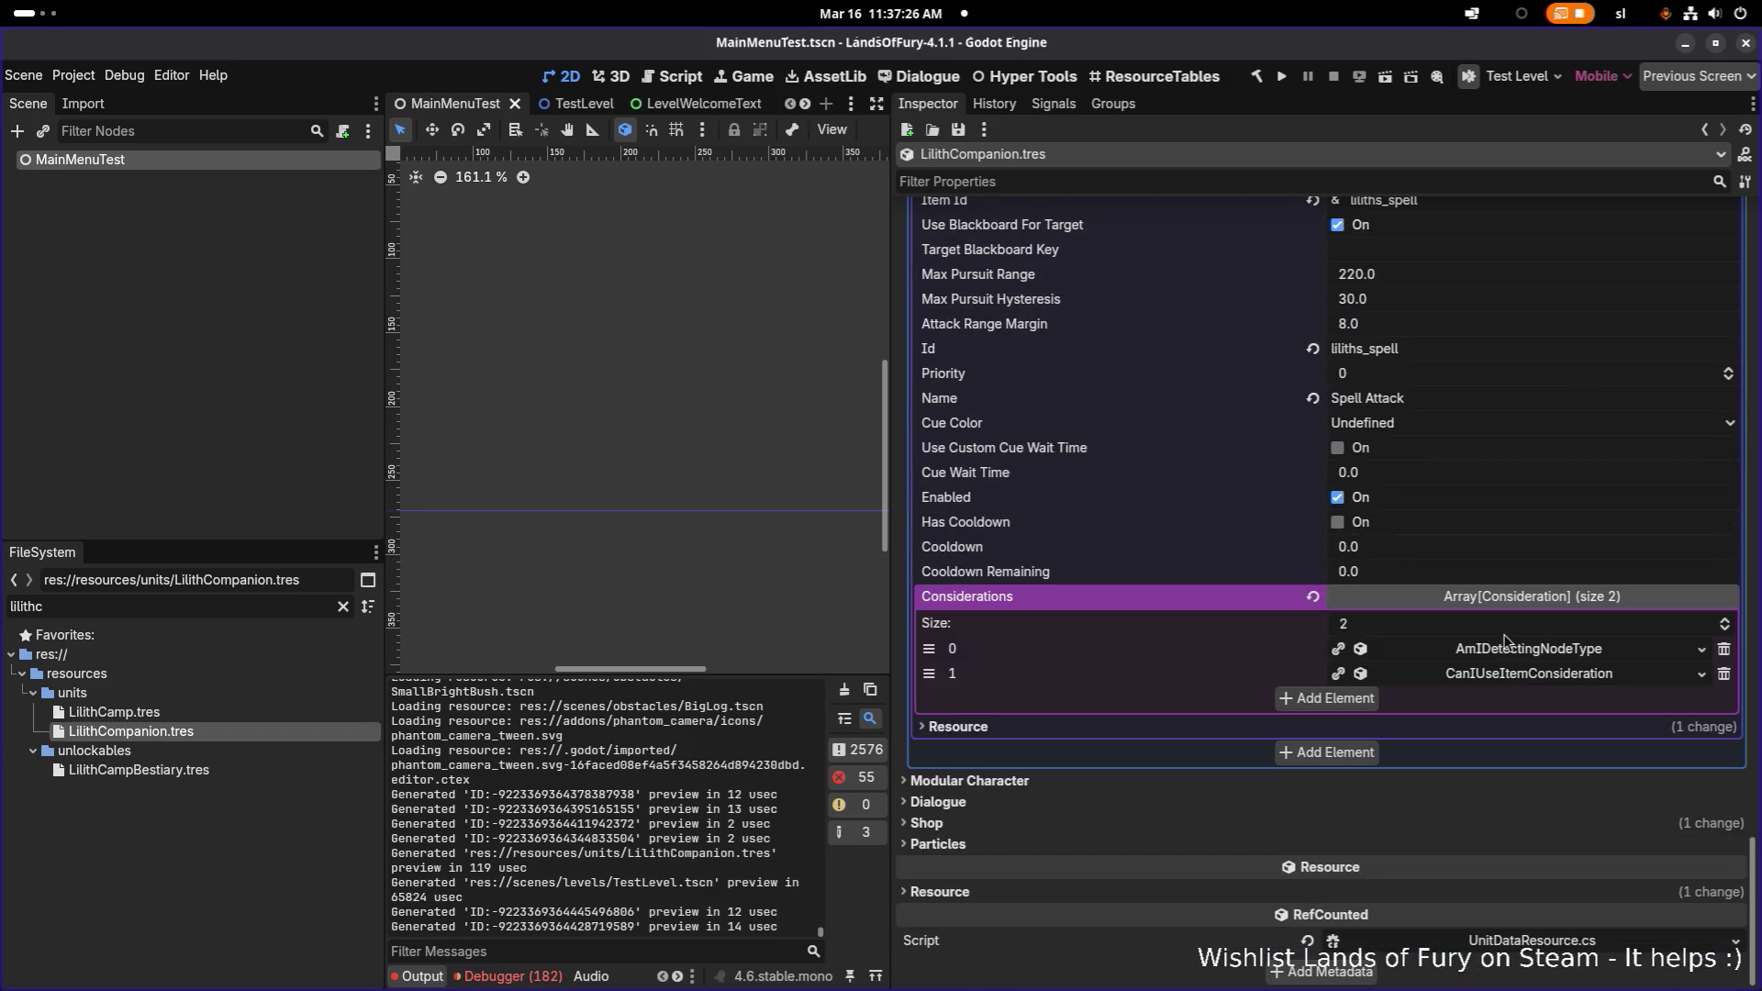
left_click(1512, 649)
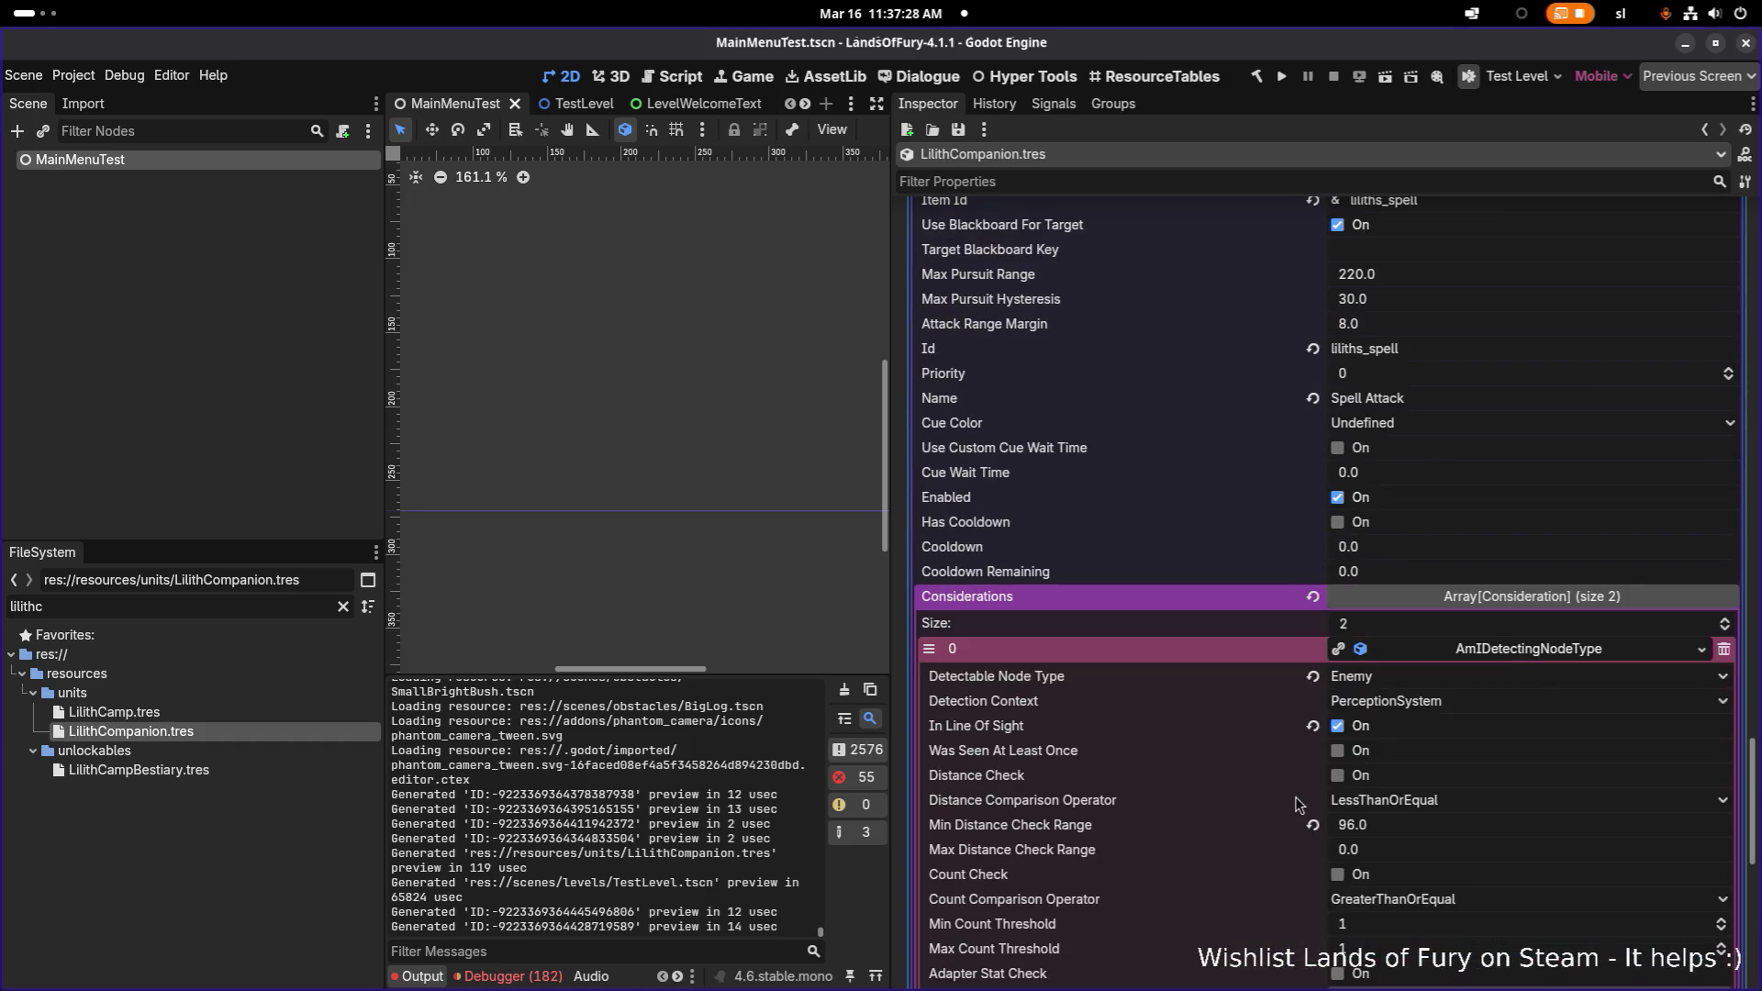
- Filter for 'brincom', open BrinCompanion.tres and expand the Sword attack's detection consideration
double_click(310, 611)
type("brincom")
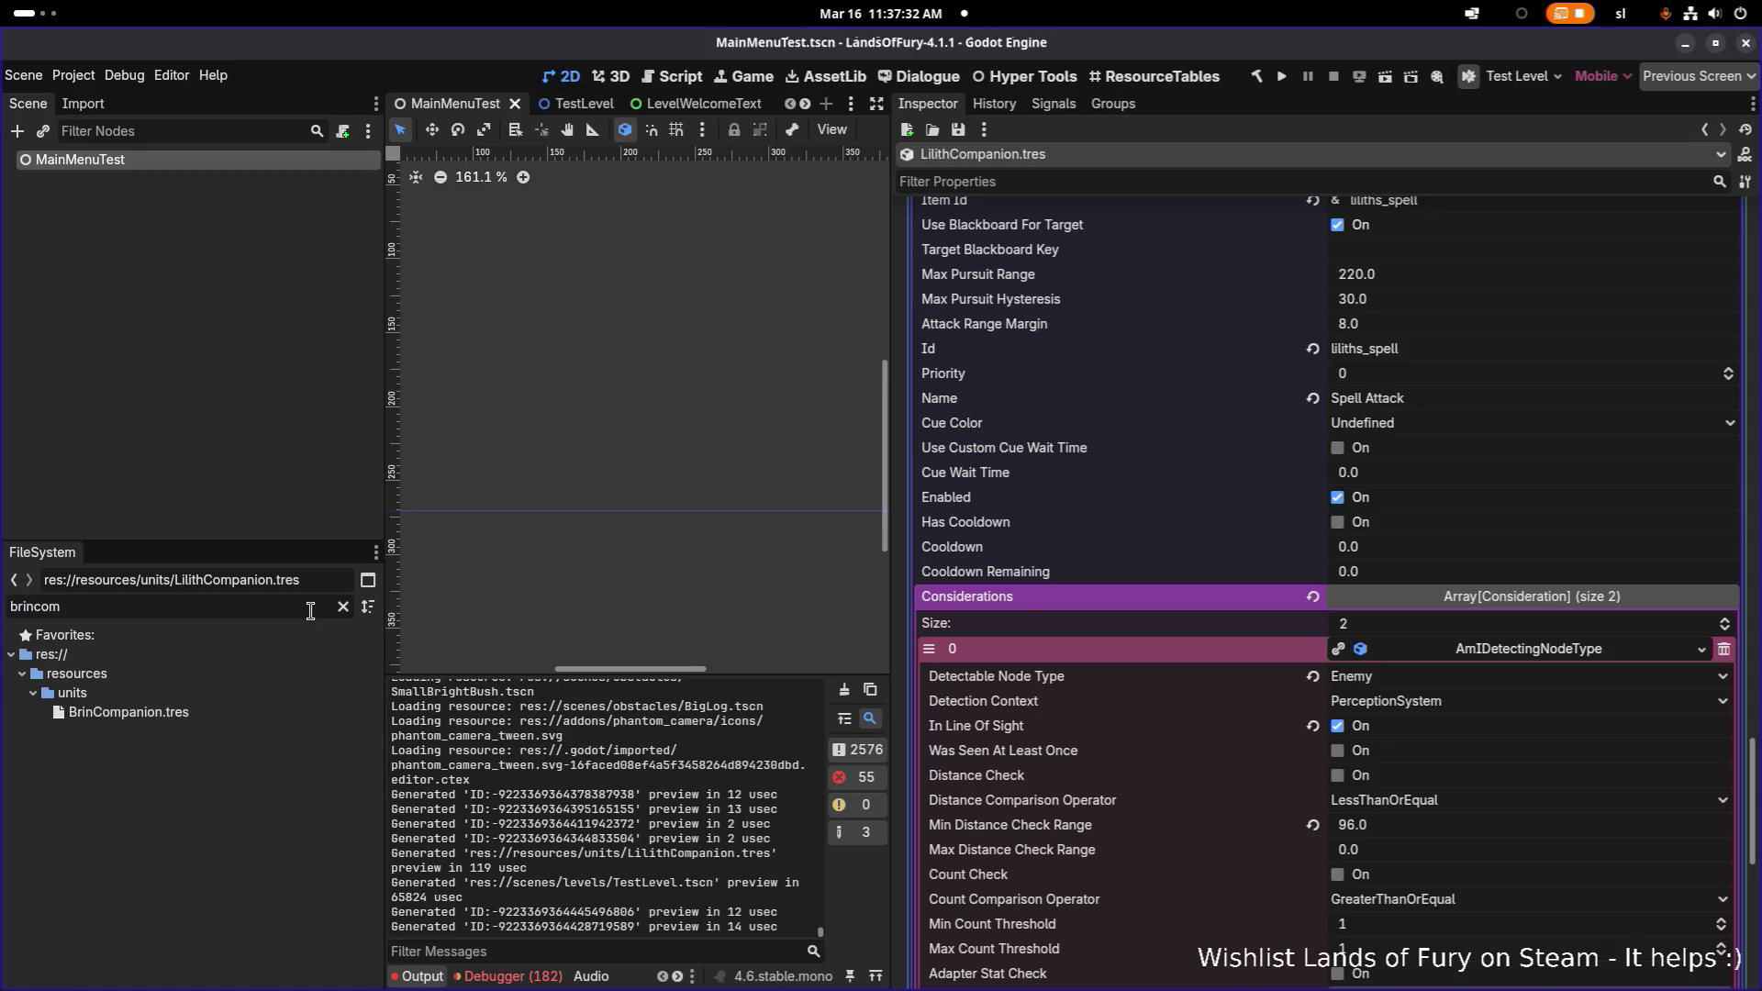
left_click(234, 709)
scroll(1471, 642, "down", 10)
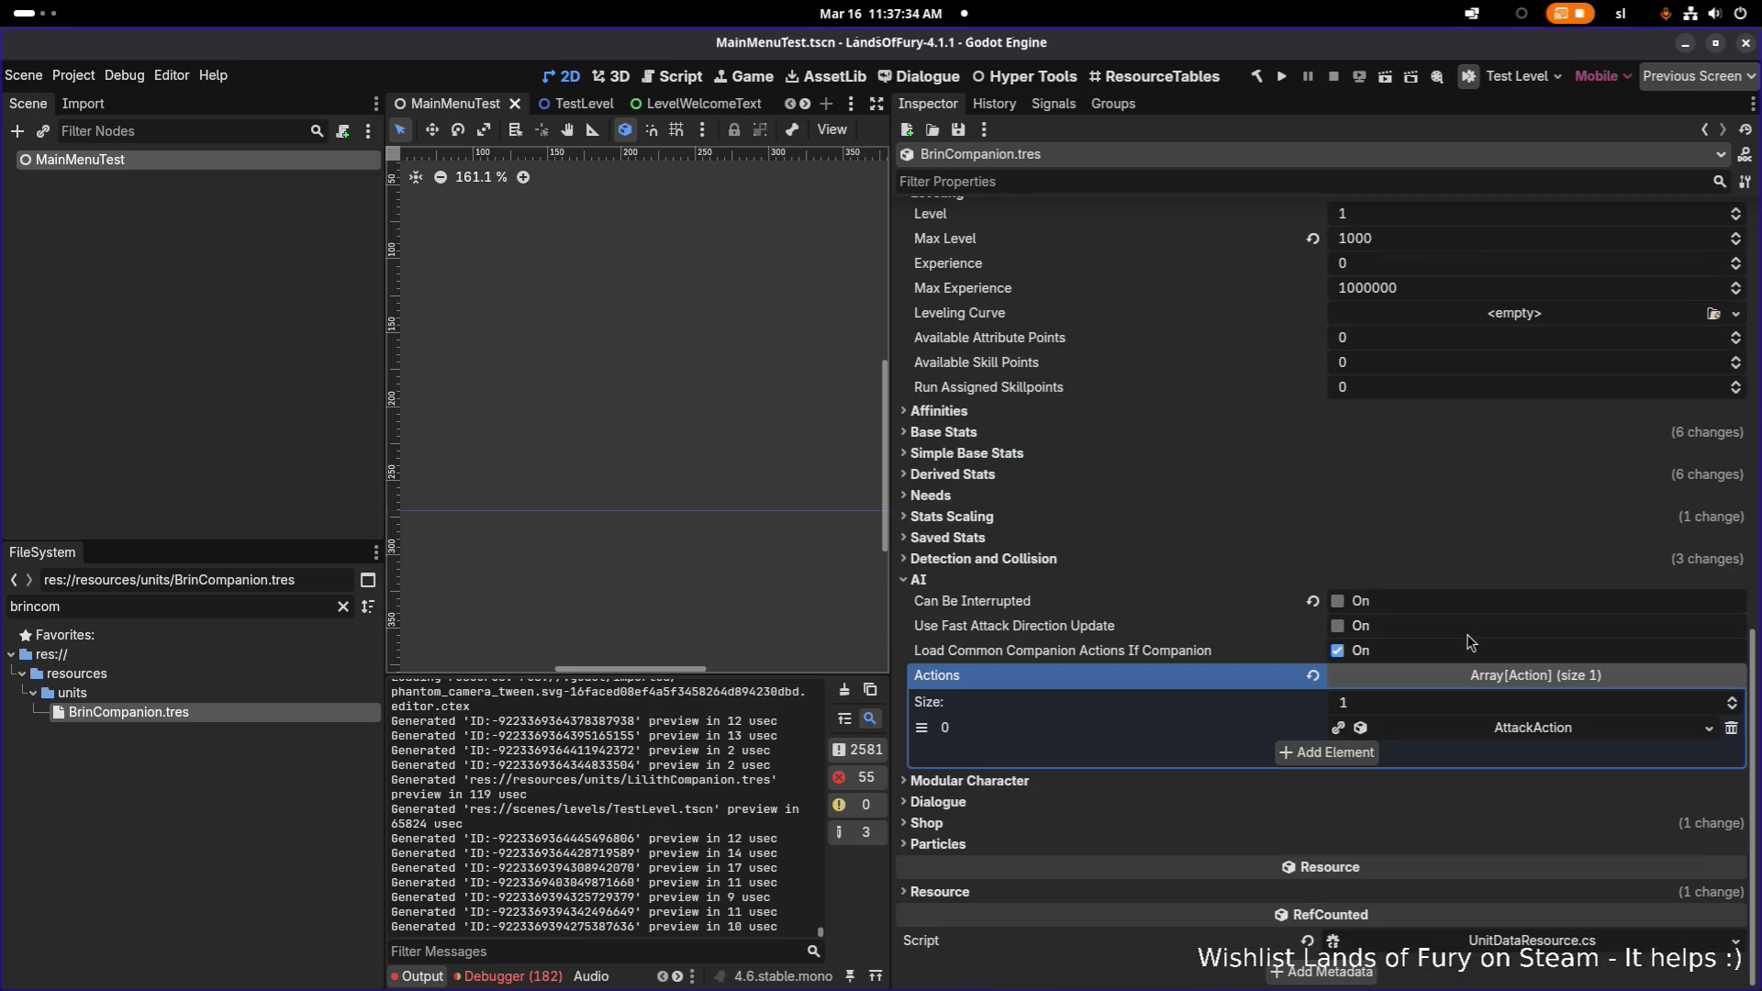
left_click(1533, 729)
scroll(1532, 729, "down", 5)
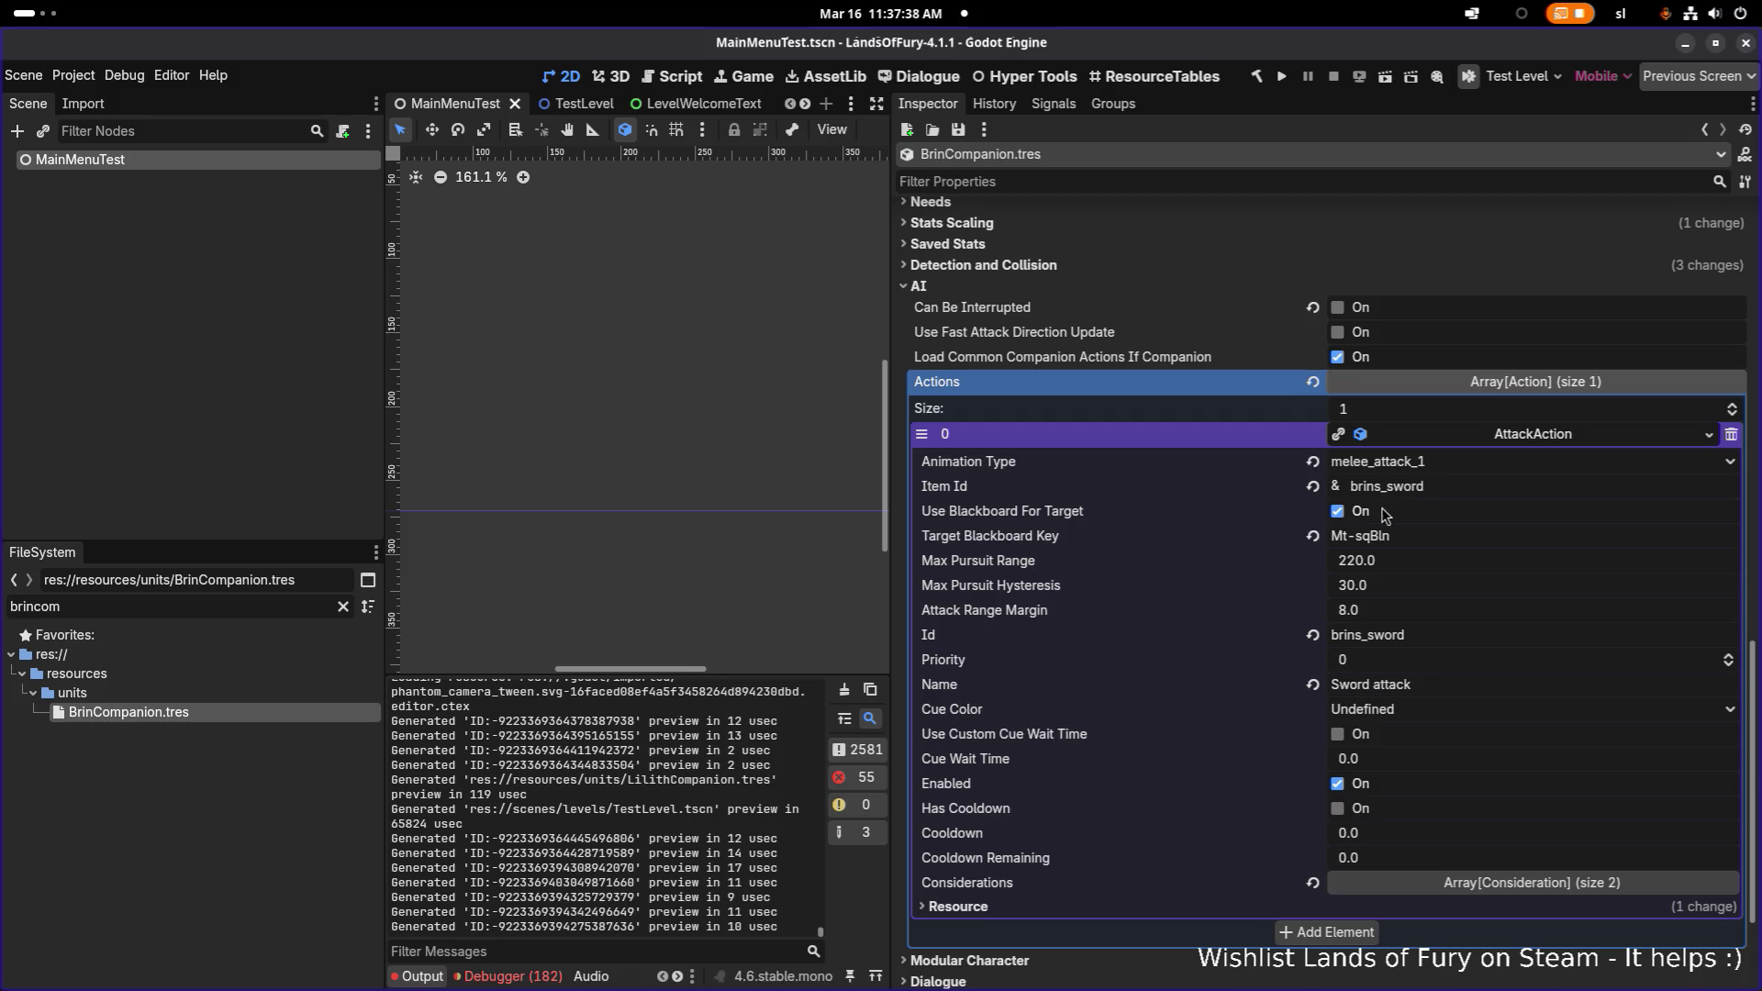
left_click(1602, 885)
scroll(1535, 829, "down", 3)
left_click(1520, 658)
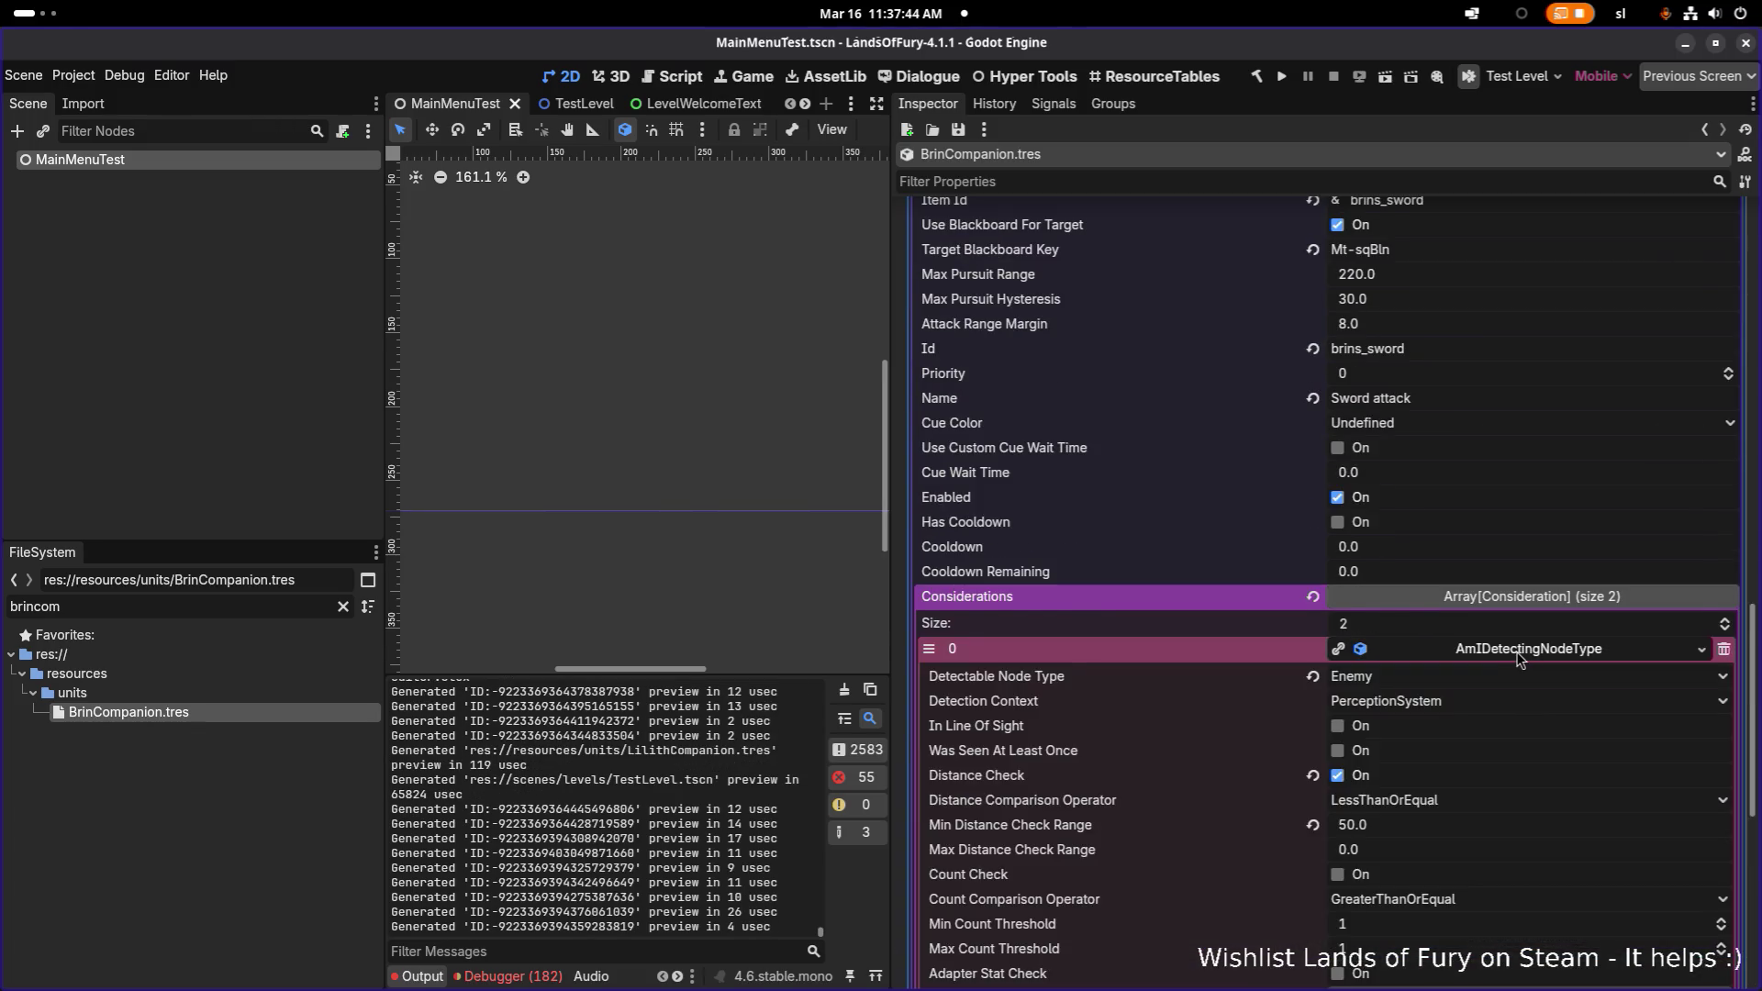
- Switch Brin's detection to line of sight with Distance Check off, save, and filter for 'anacom'
scroll(1520, 657, "down", 3)
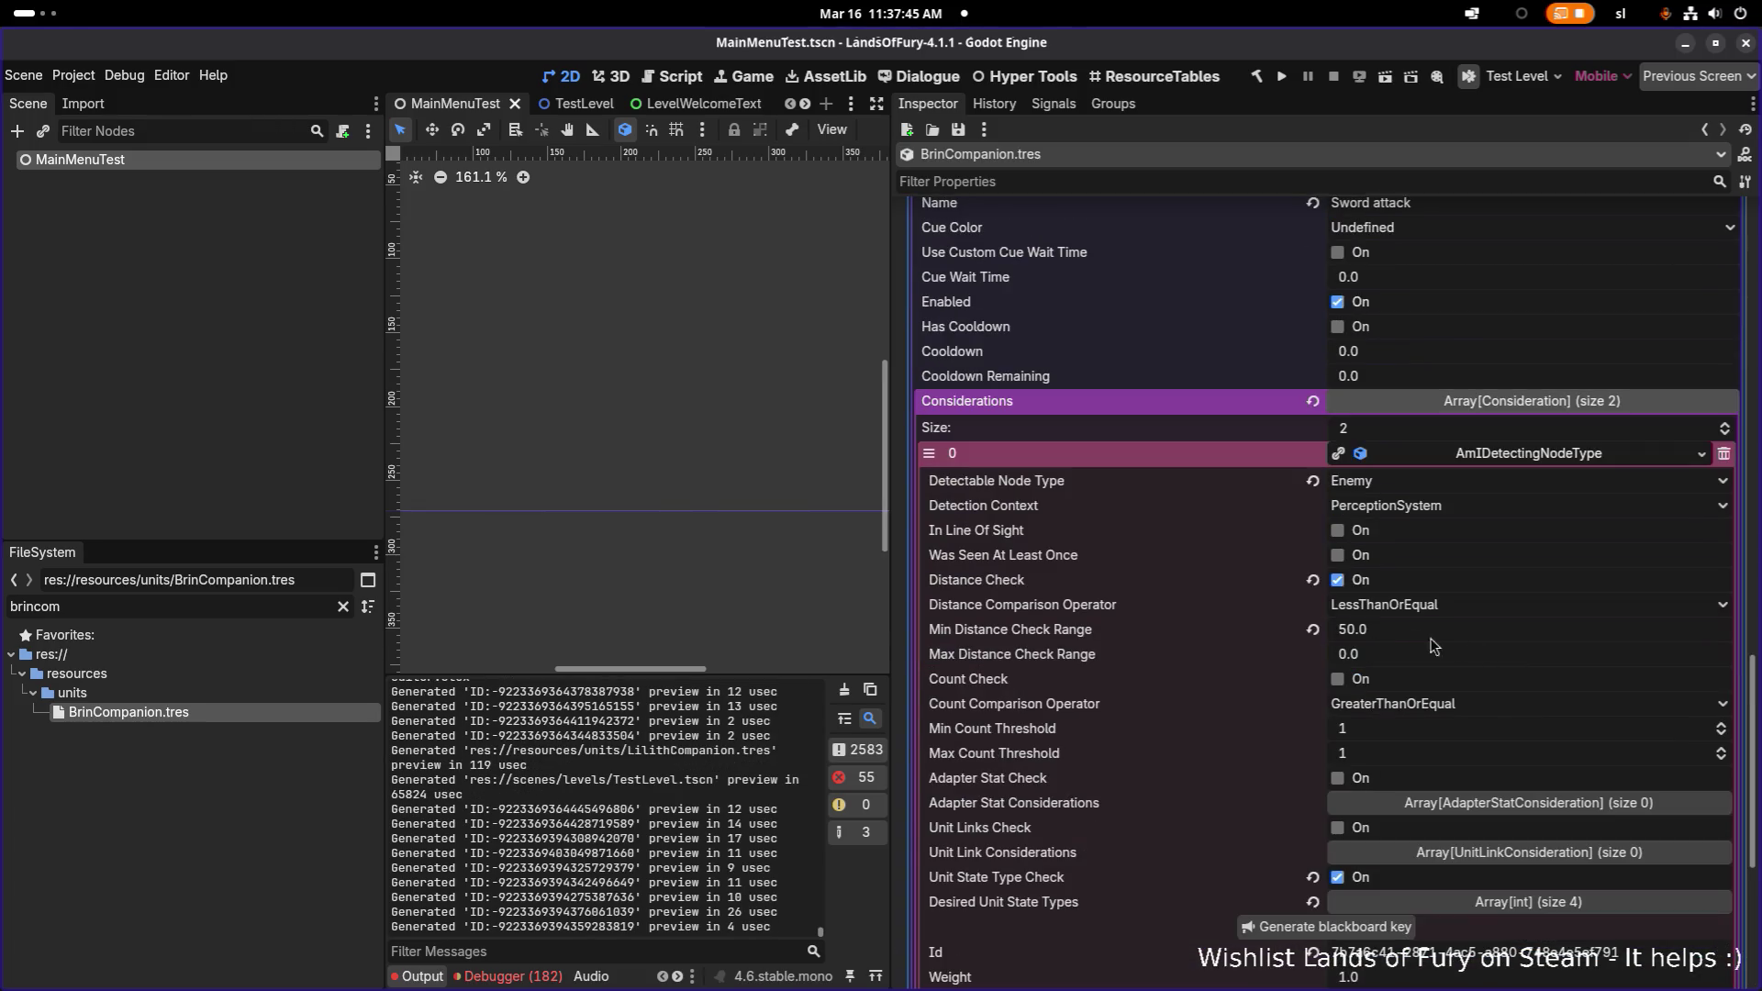
left_click(1337, 580)
left_click(1337, 530)
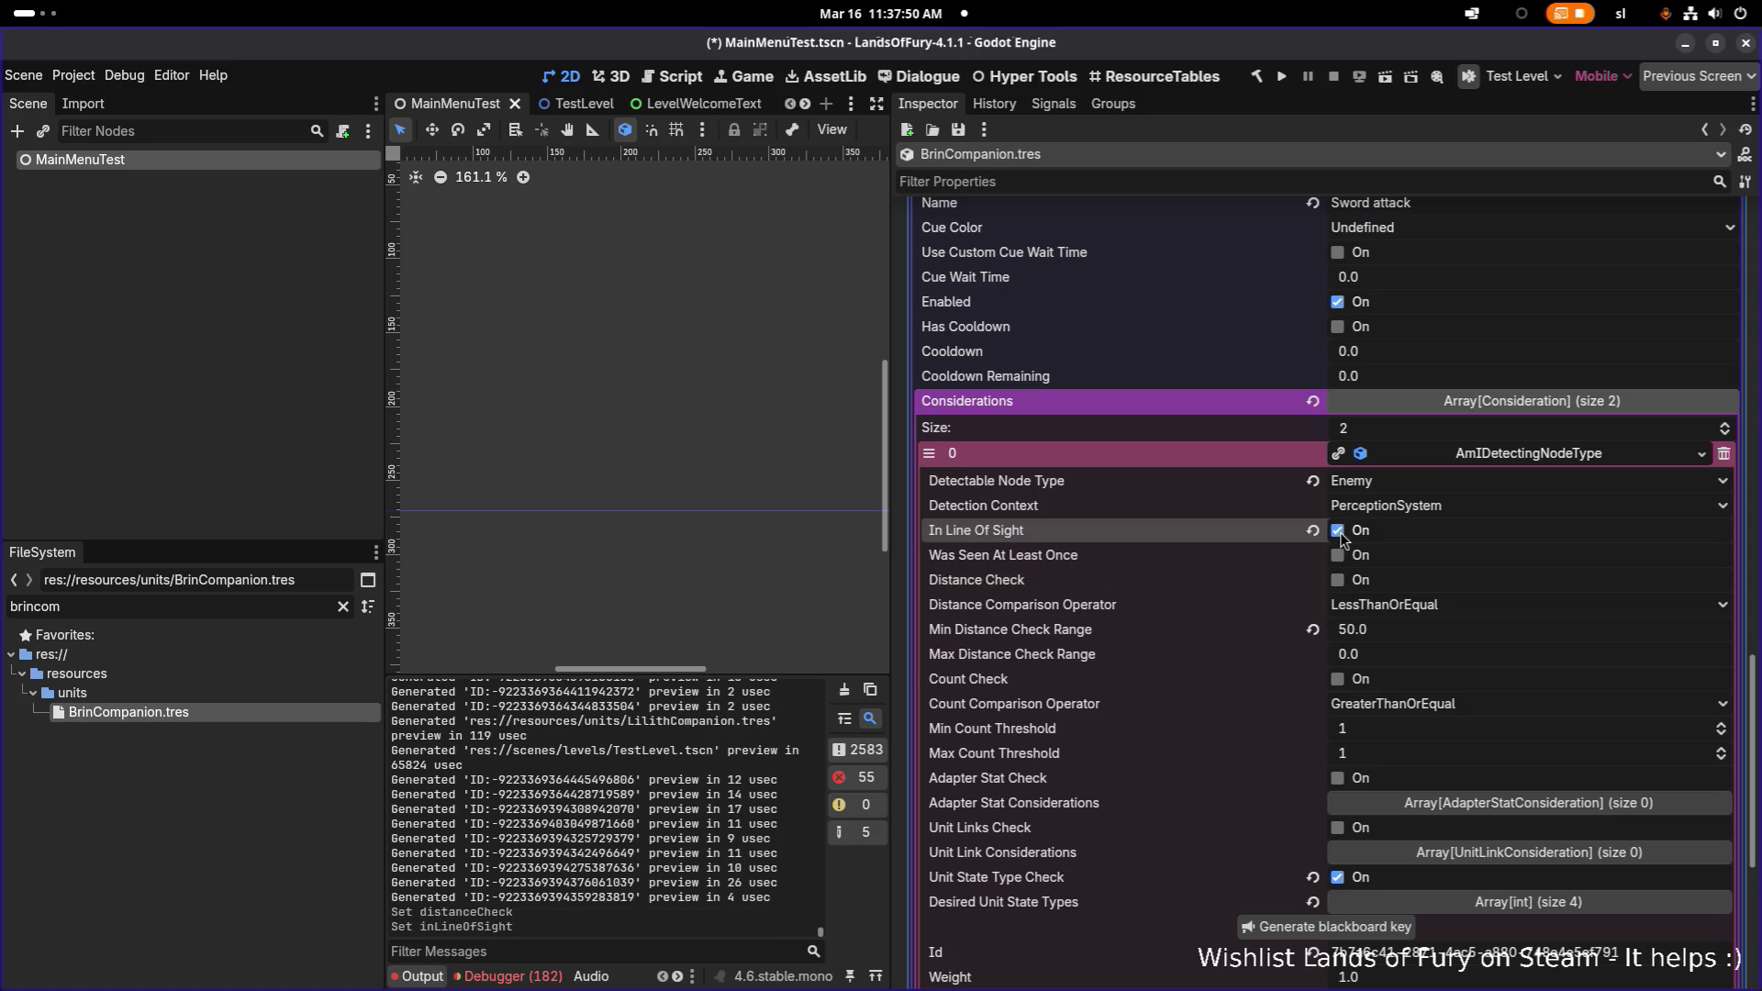
key("ctrl+s")
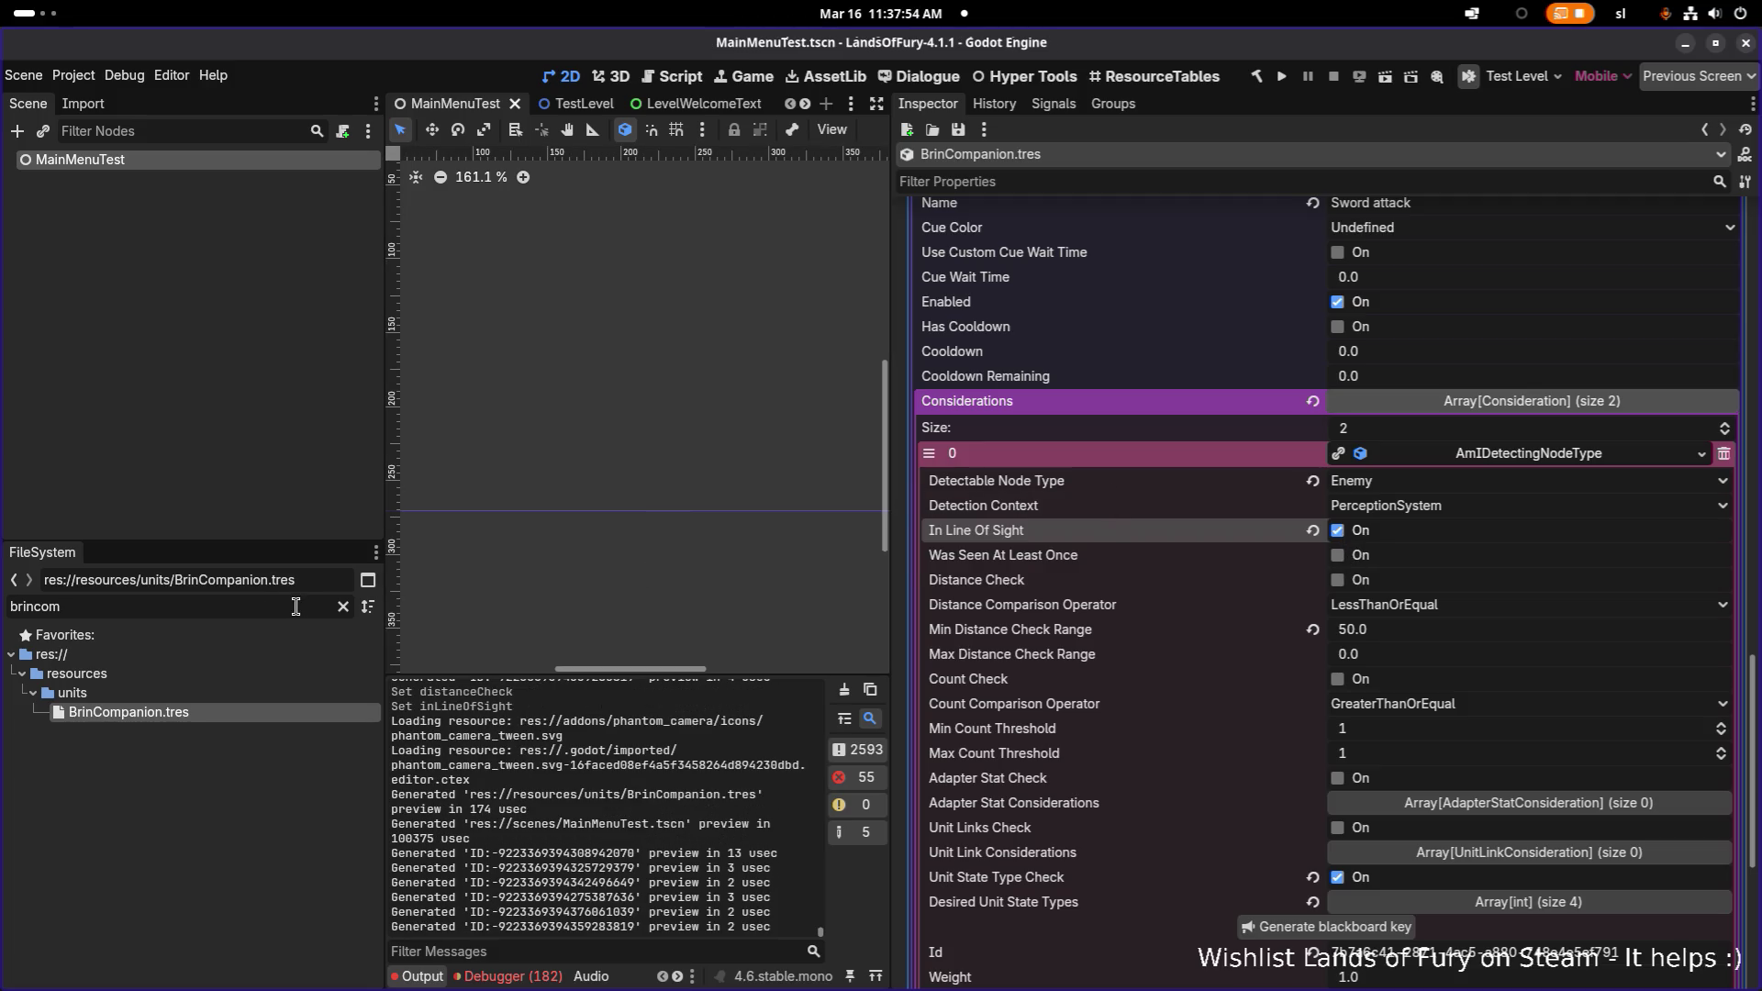
key("ctrl+a")
type("ana")
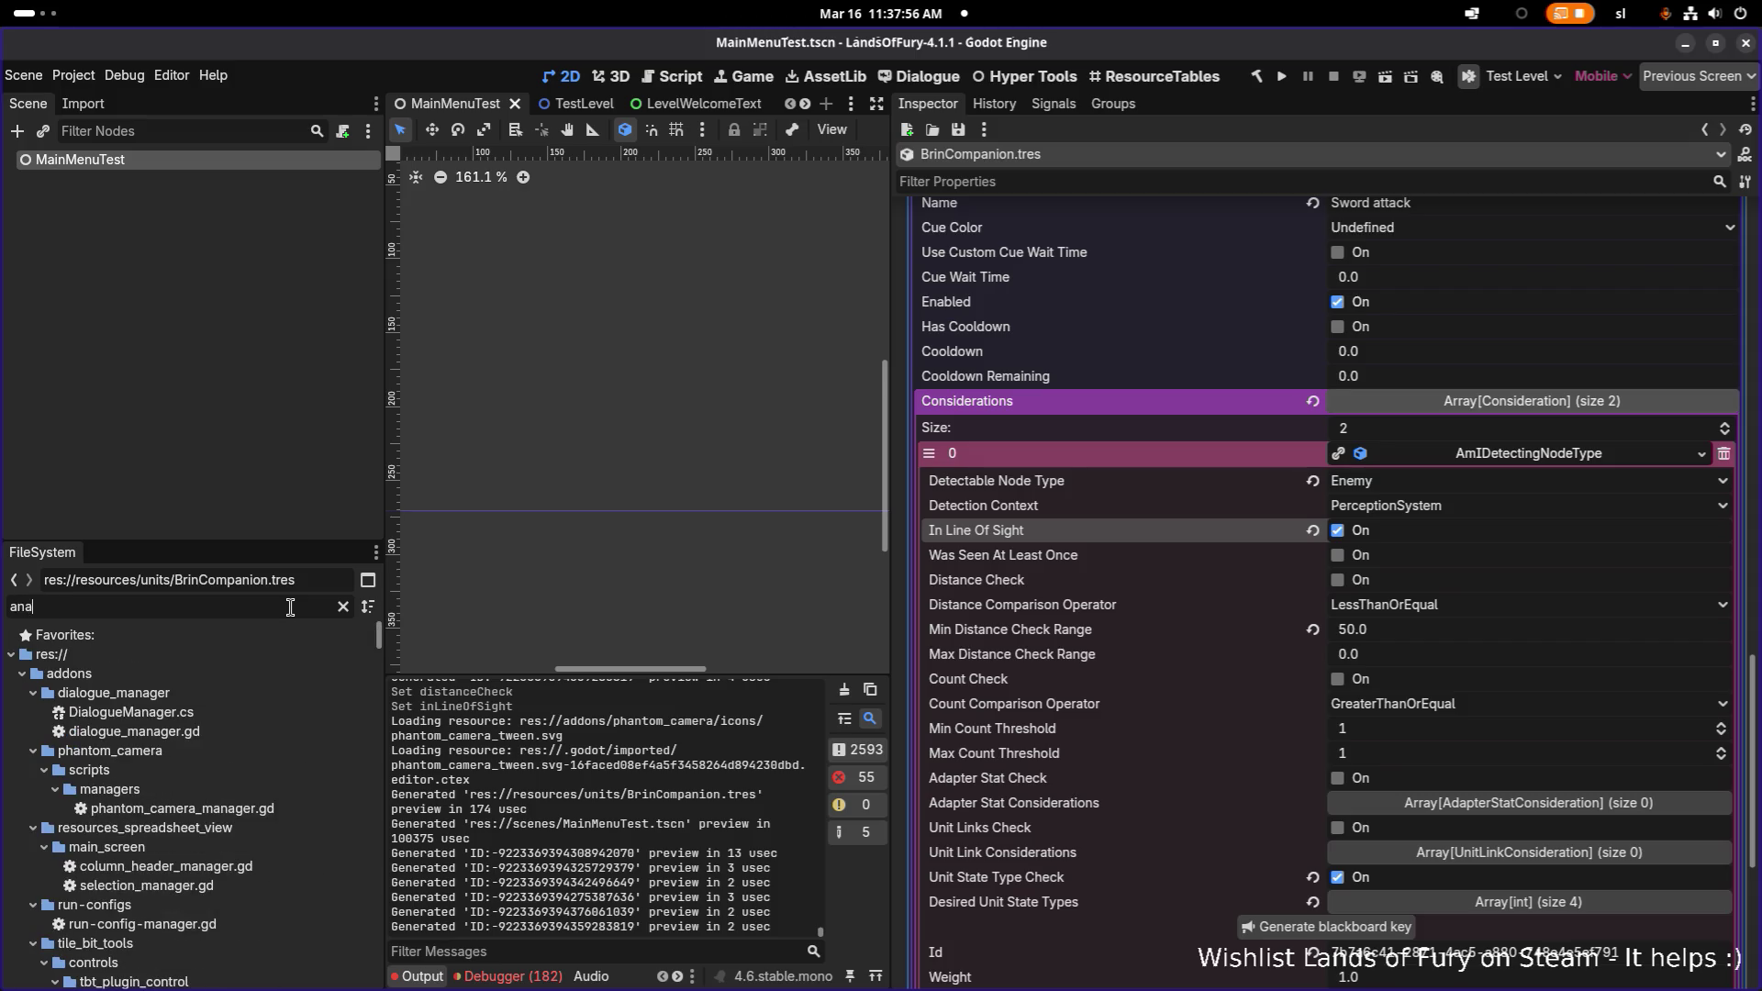
type("com")
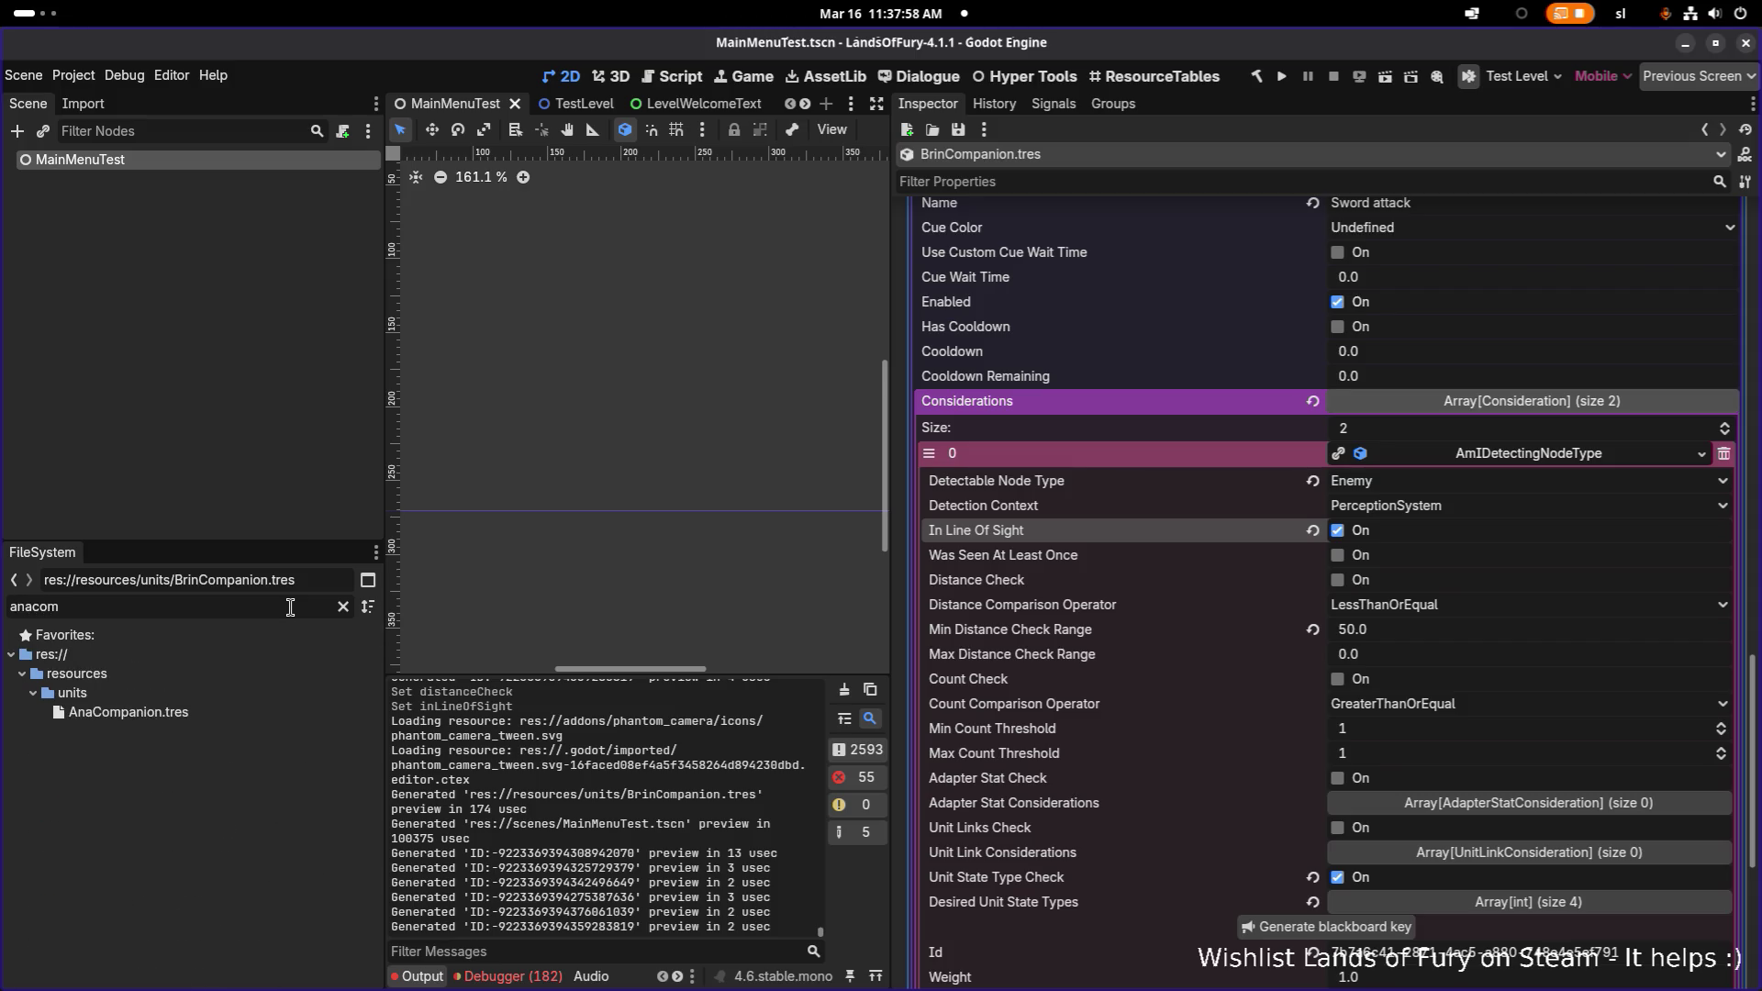
- Open AnaCompanion.tres, uncheck Distance Check on the Bow's detection consideration, and save it
left_click(234, 718)
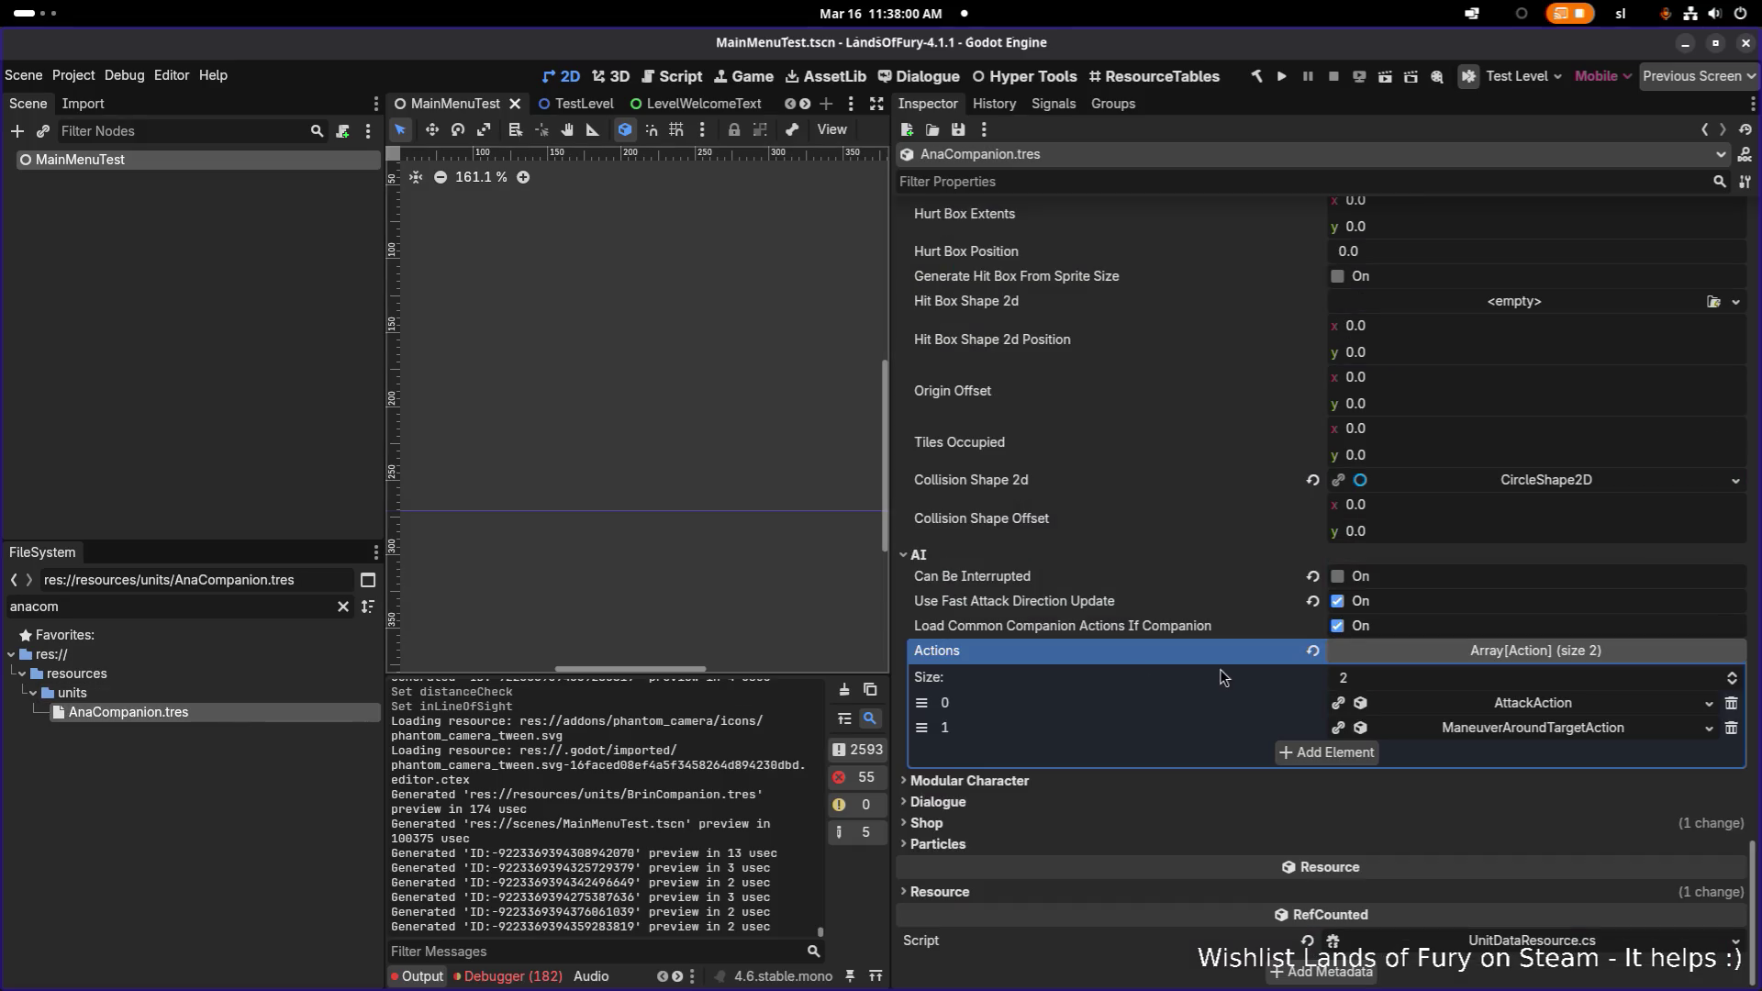
scroll(1549, 748, "down", 2)
left_click(1565, 710)
scroll(1515, 730, "down", 4)
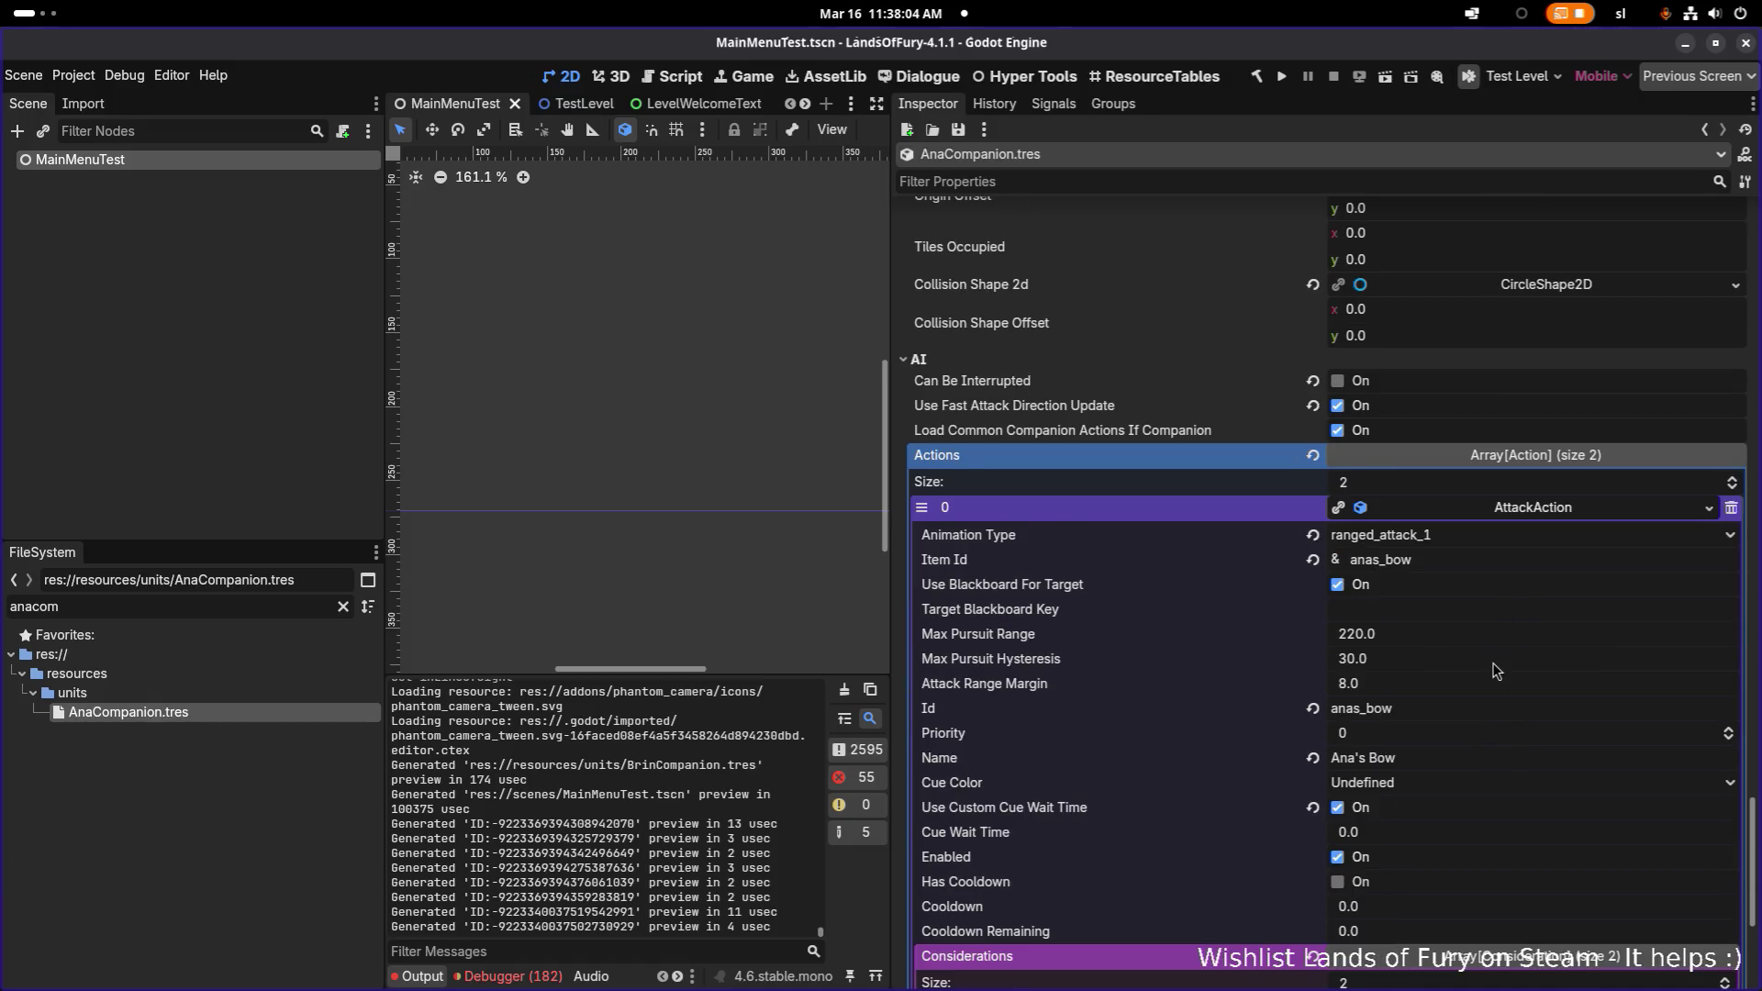
scroll(1493, 670, "down", 2)
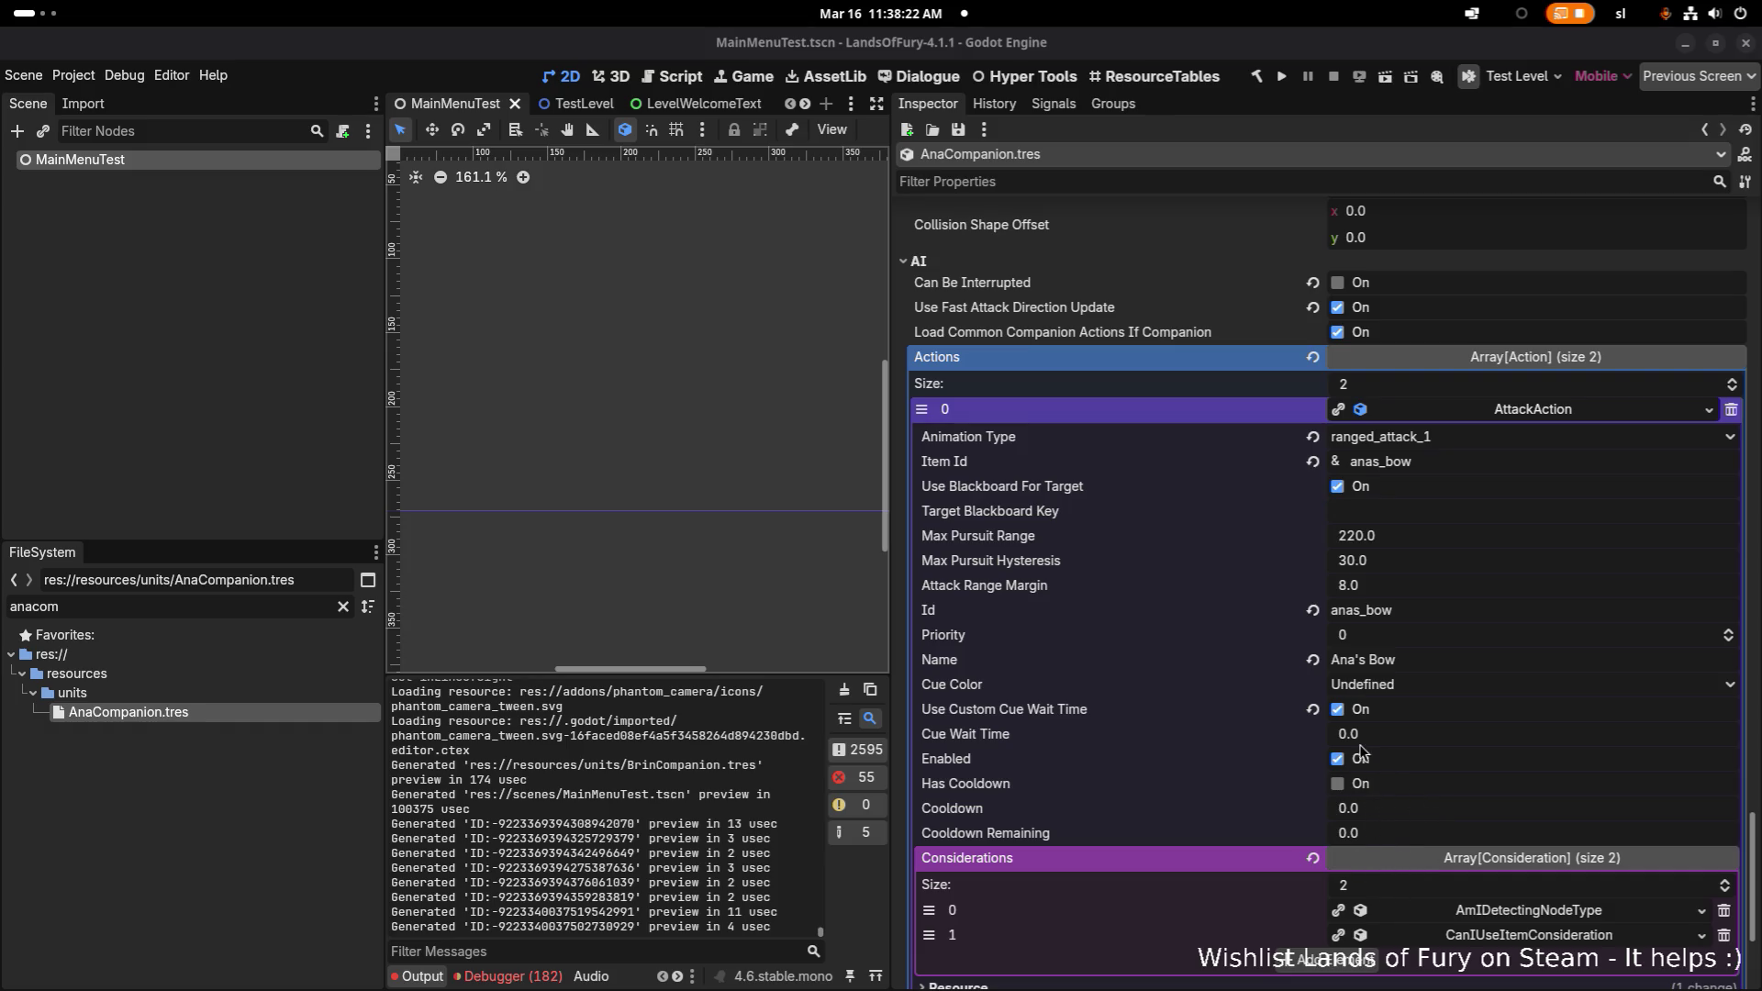
left_click(1557, 918)
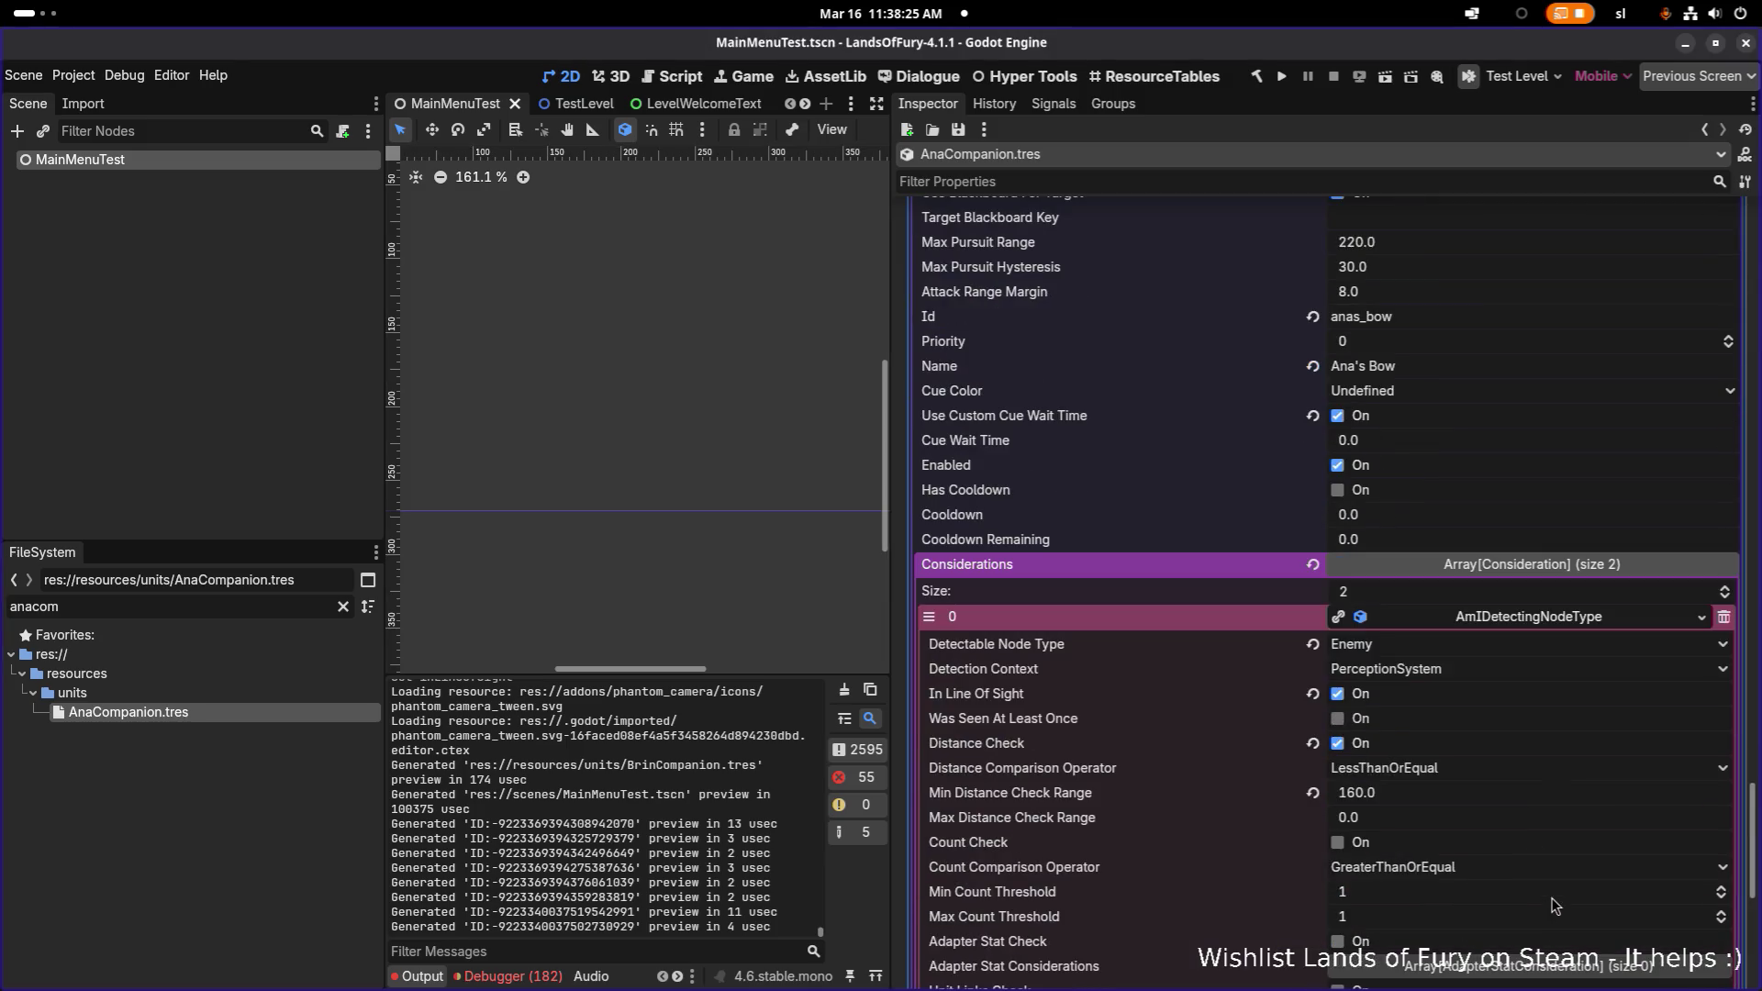
left_click(1338, 743)
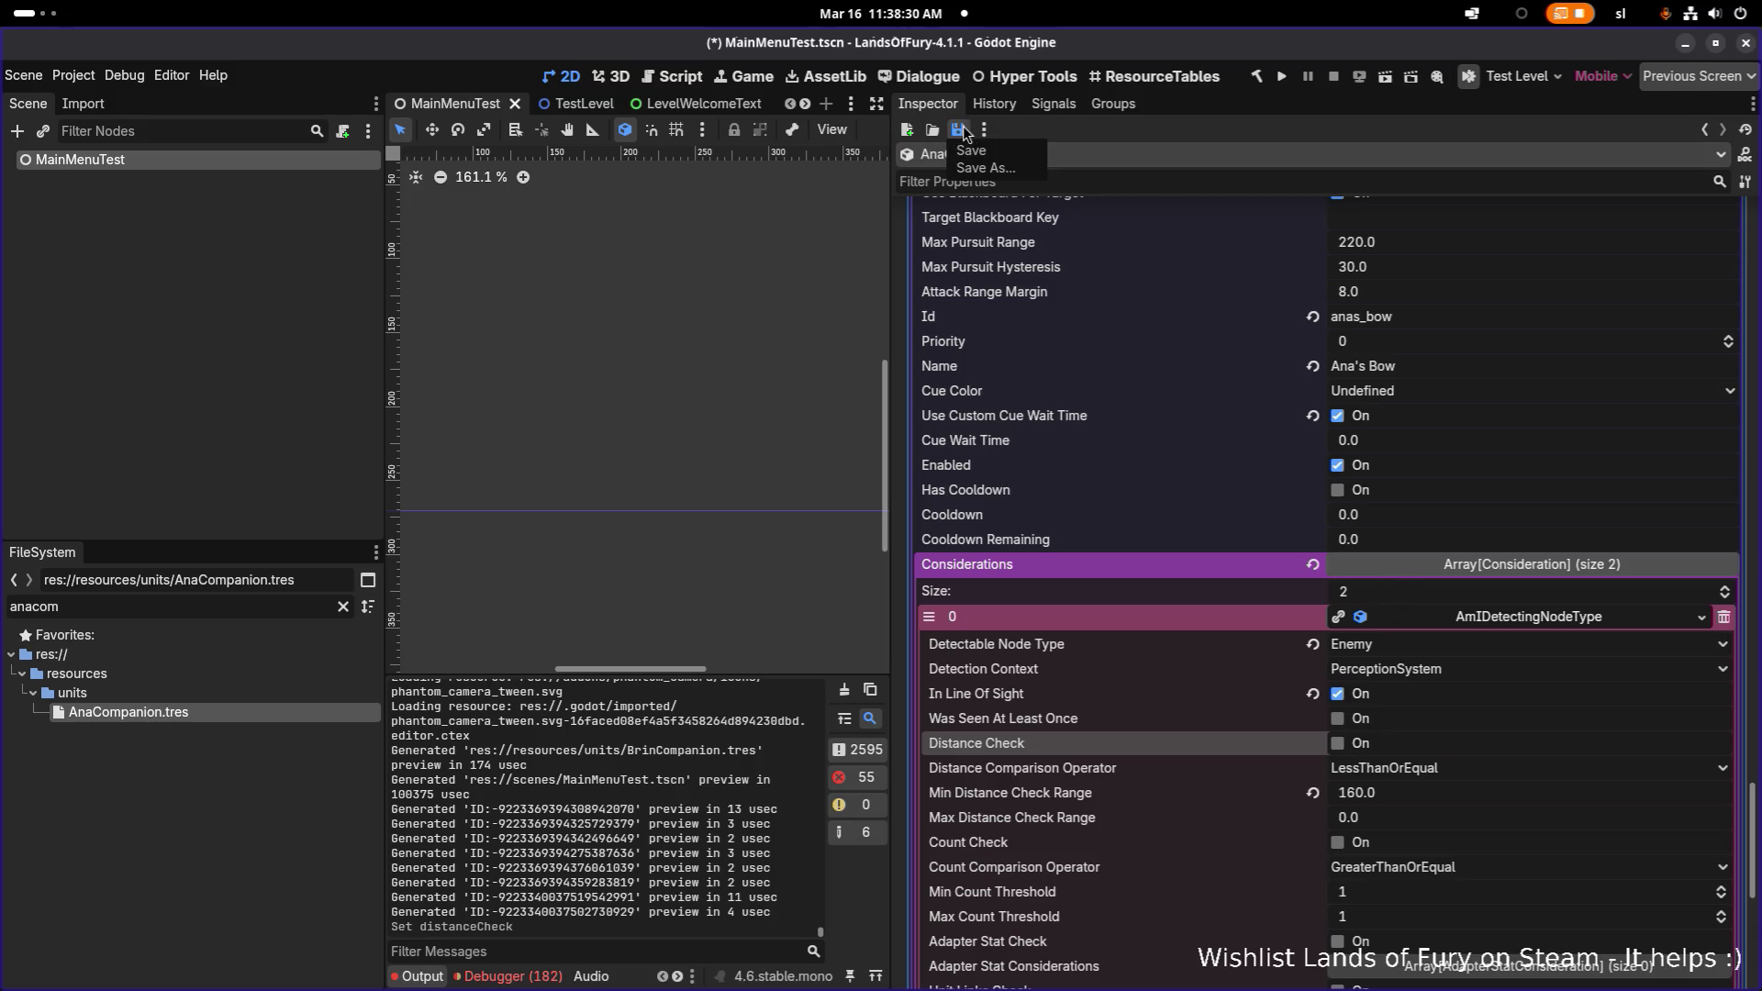
left_click(972, 151)
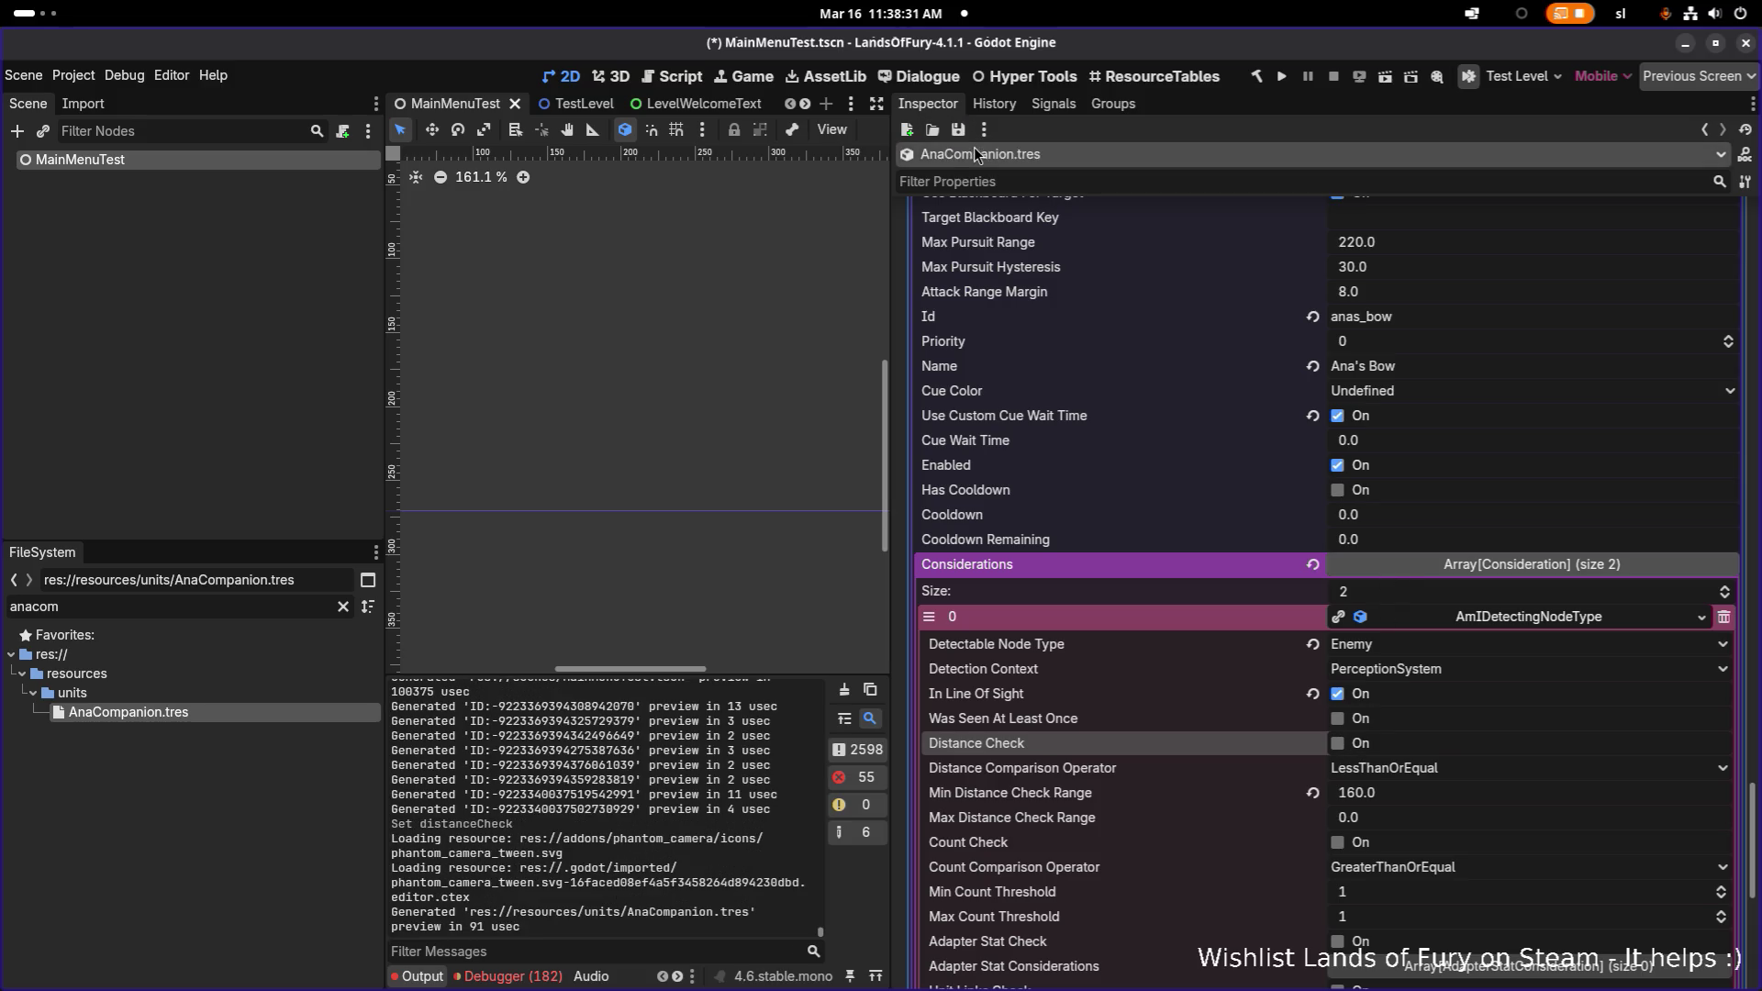
- Run the project and start a game from the Lands of Fury main menu
left_click(1282, 78)
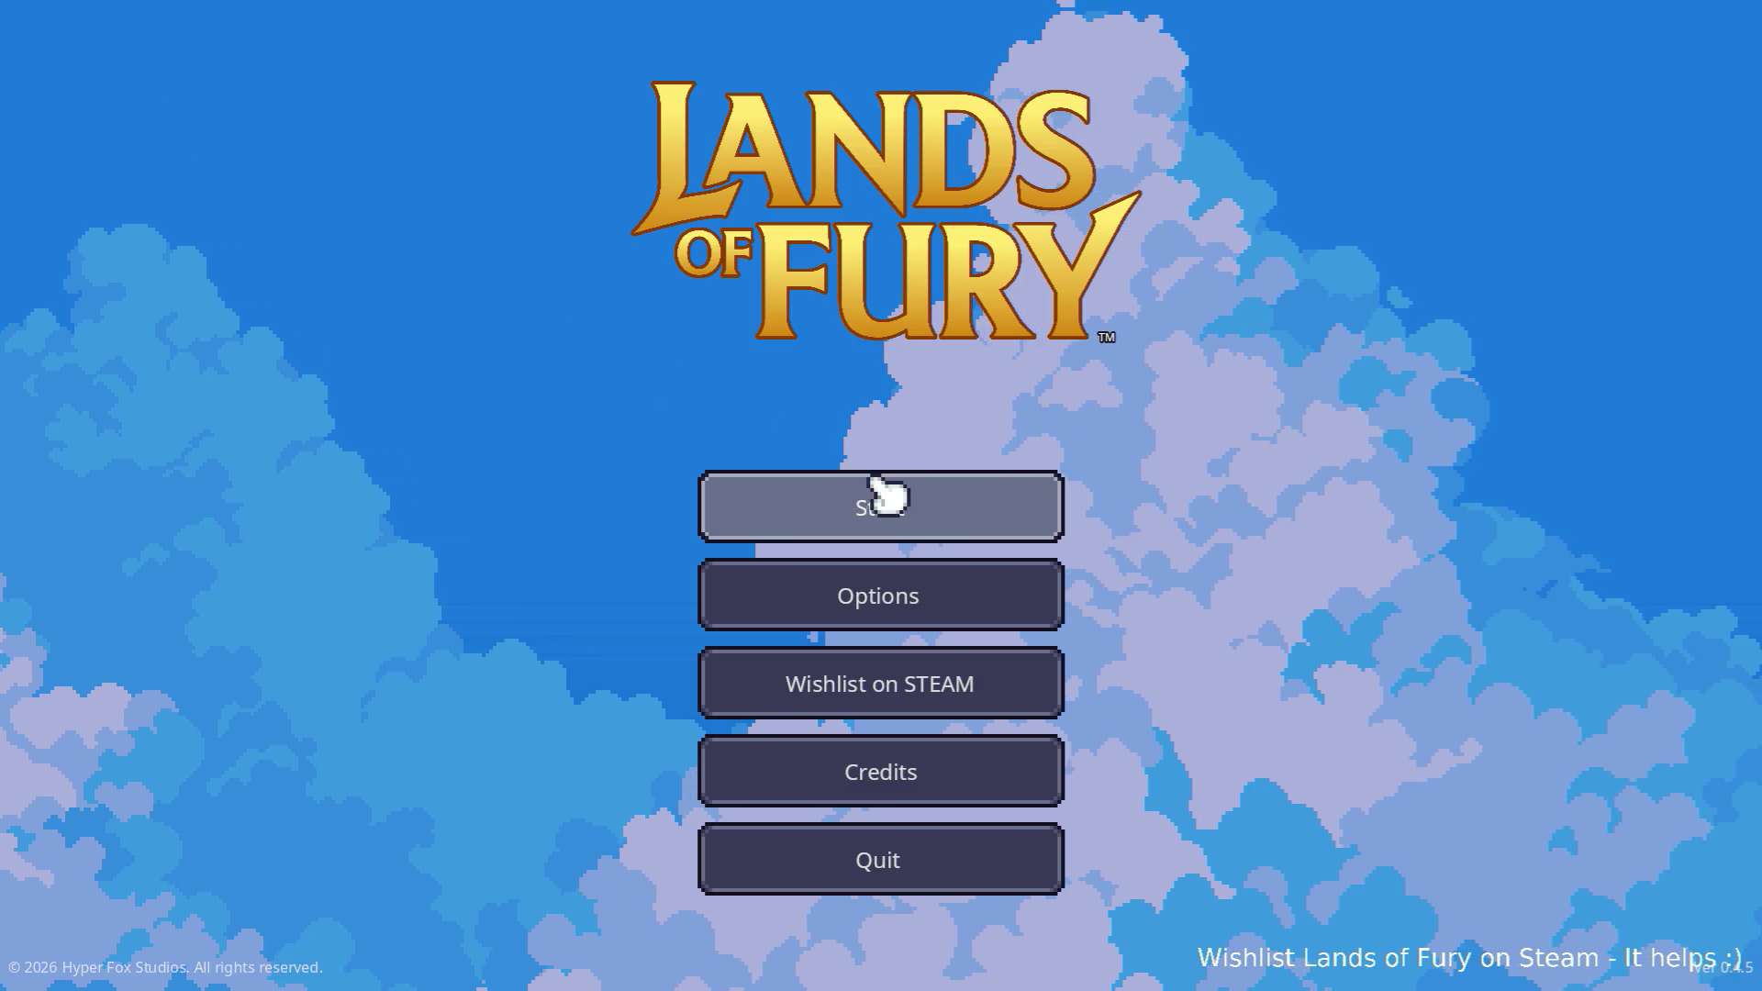
left_click(837, 496)
- Choose the player profile and walk the hero through The Glade toward the enemies
left_click(843, 497)
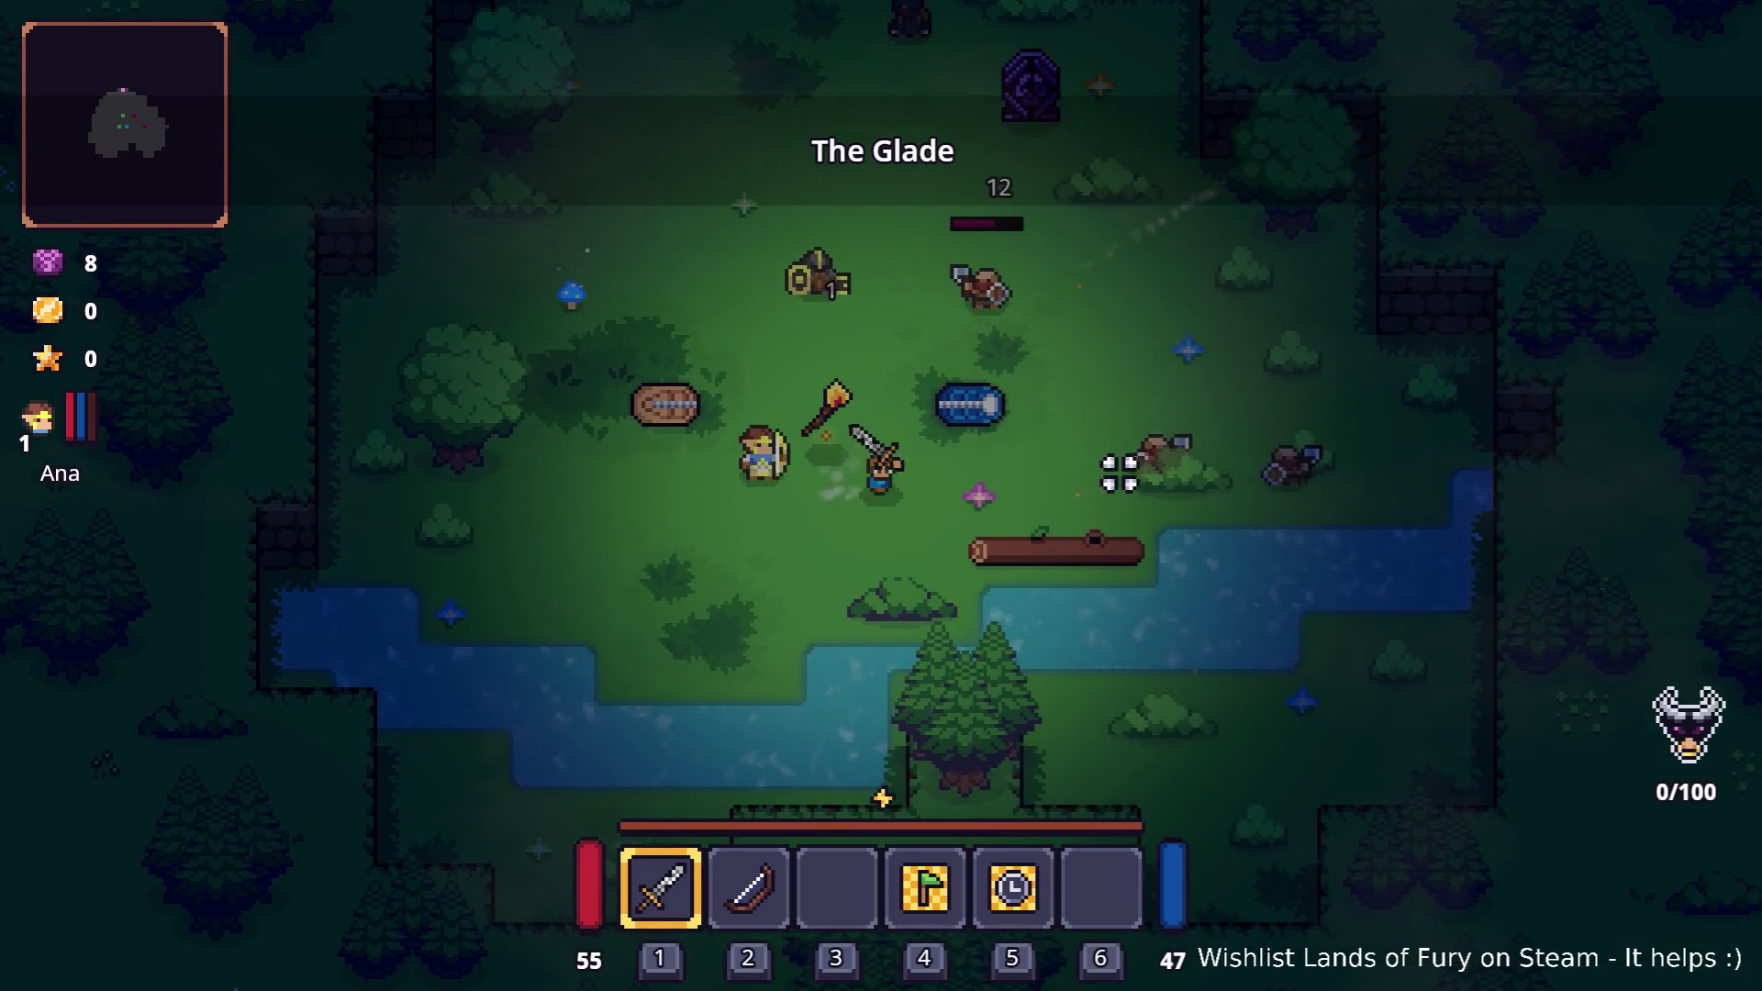
key("d")
key("w")
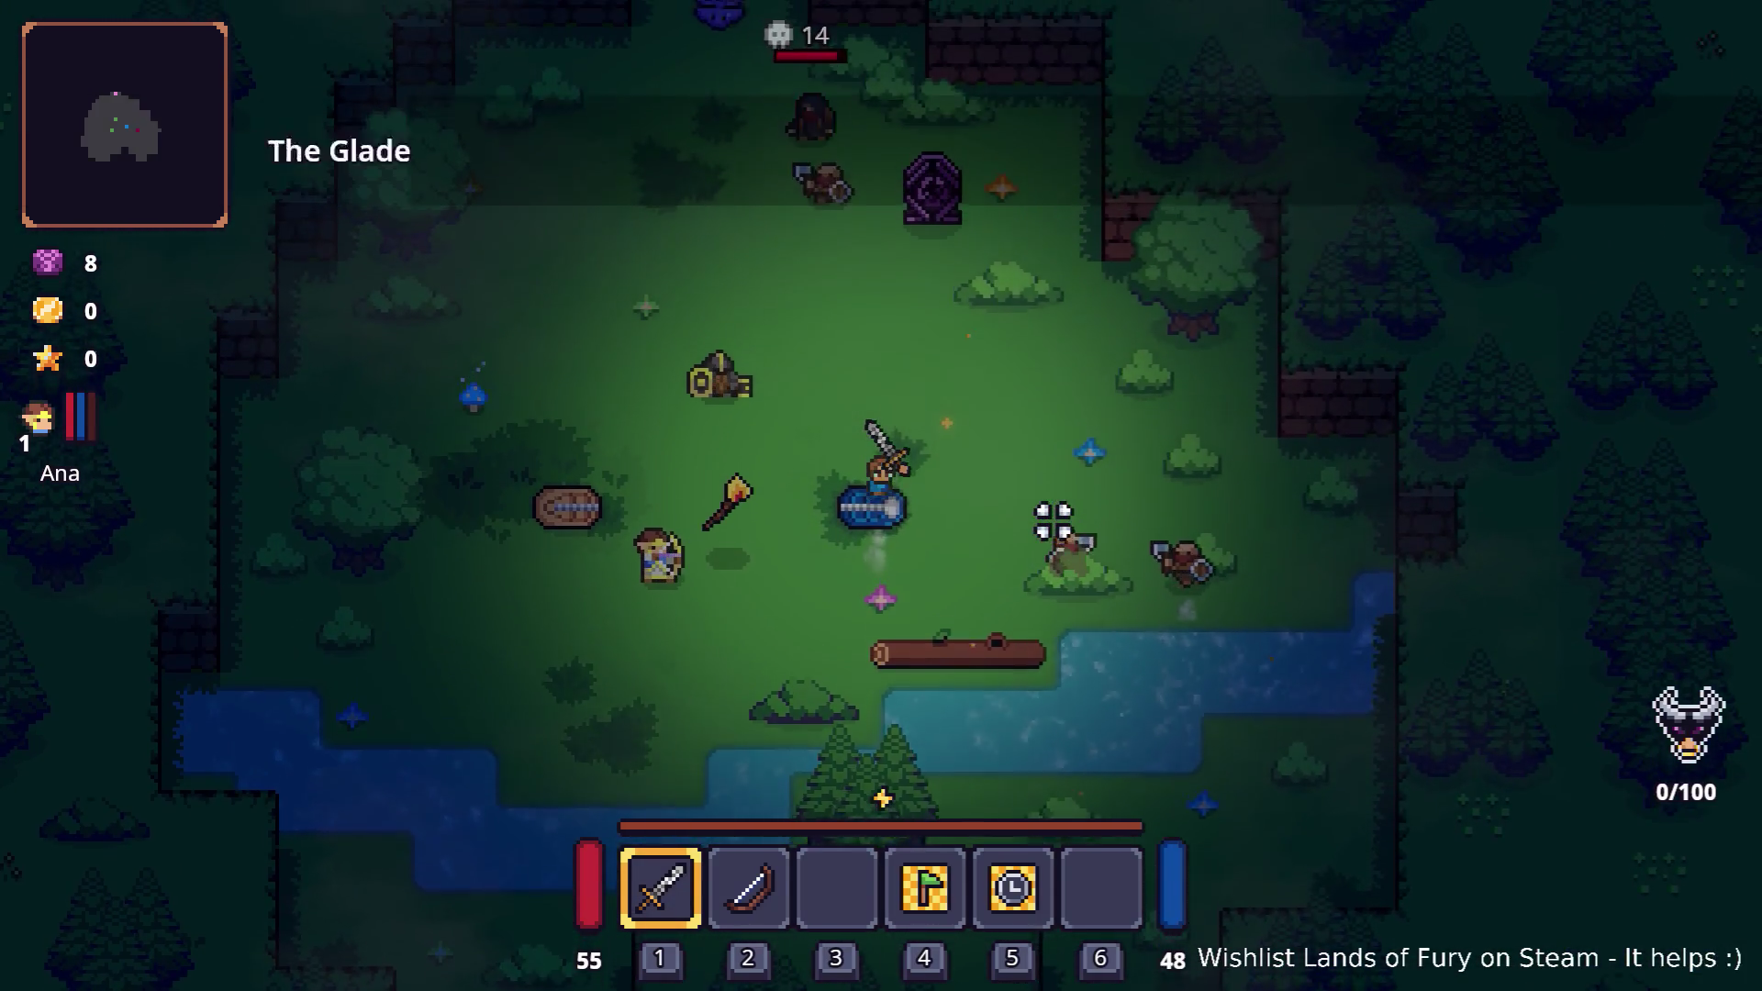
key("w")
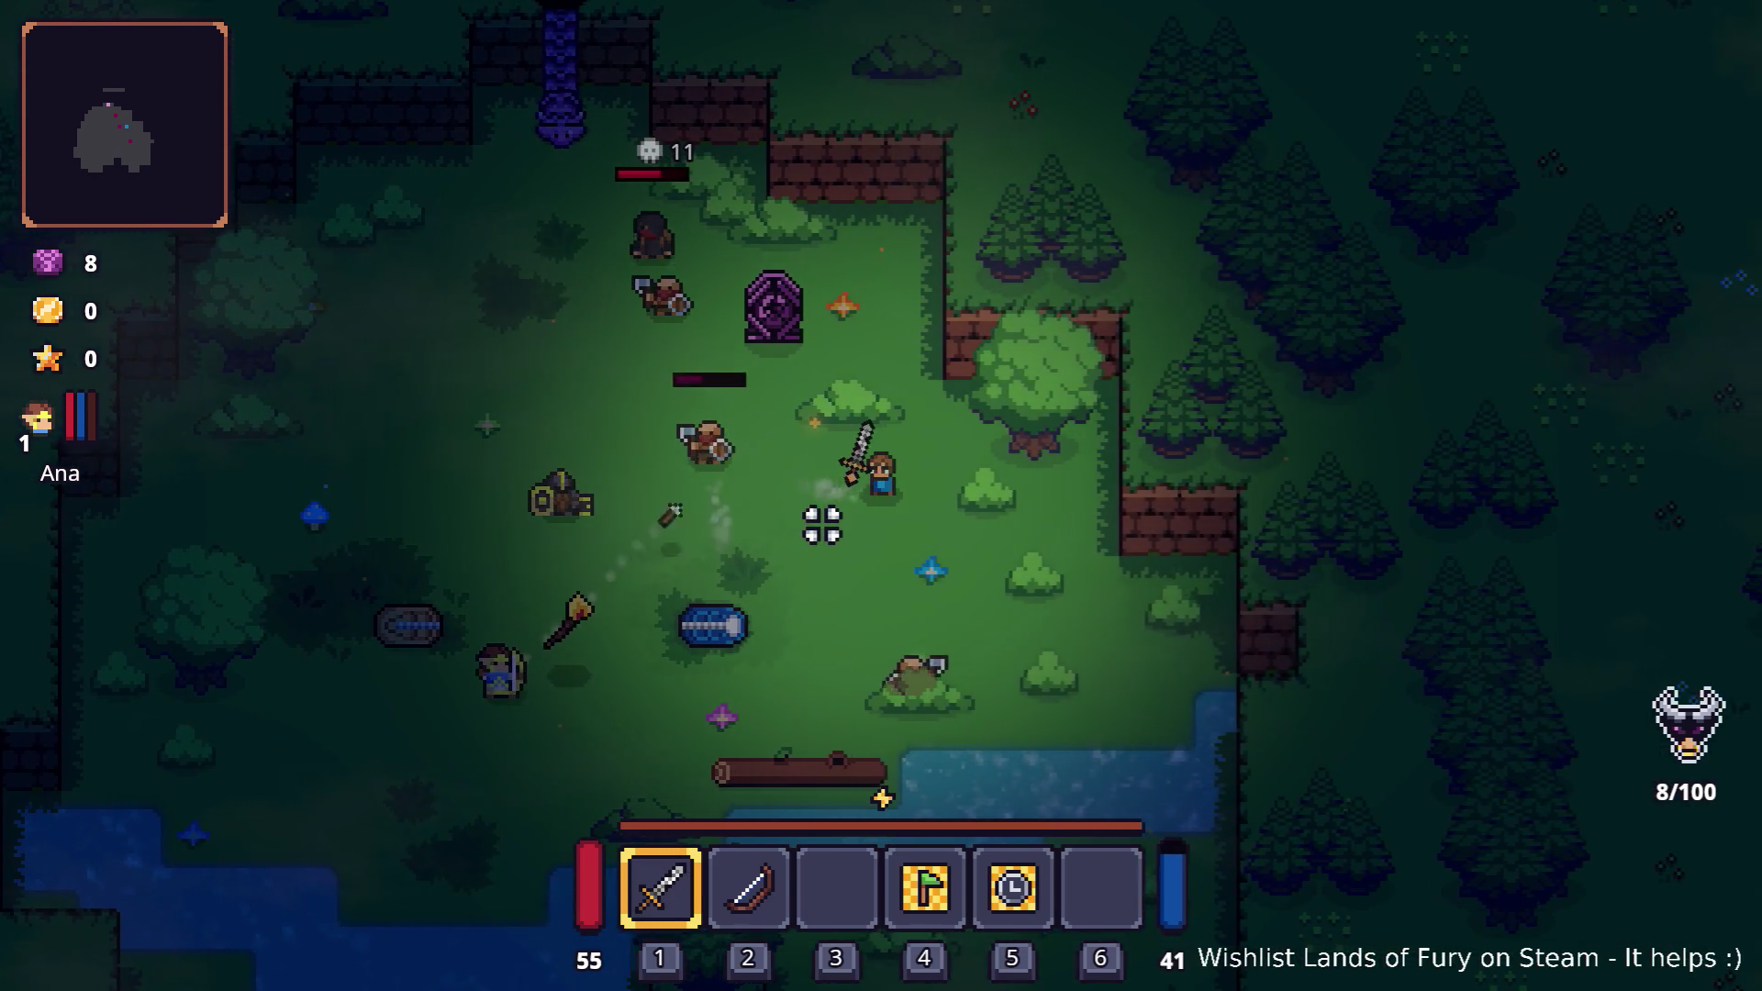
key("a")
key("w")
key("a")
key("s")
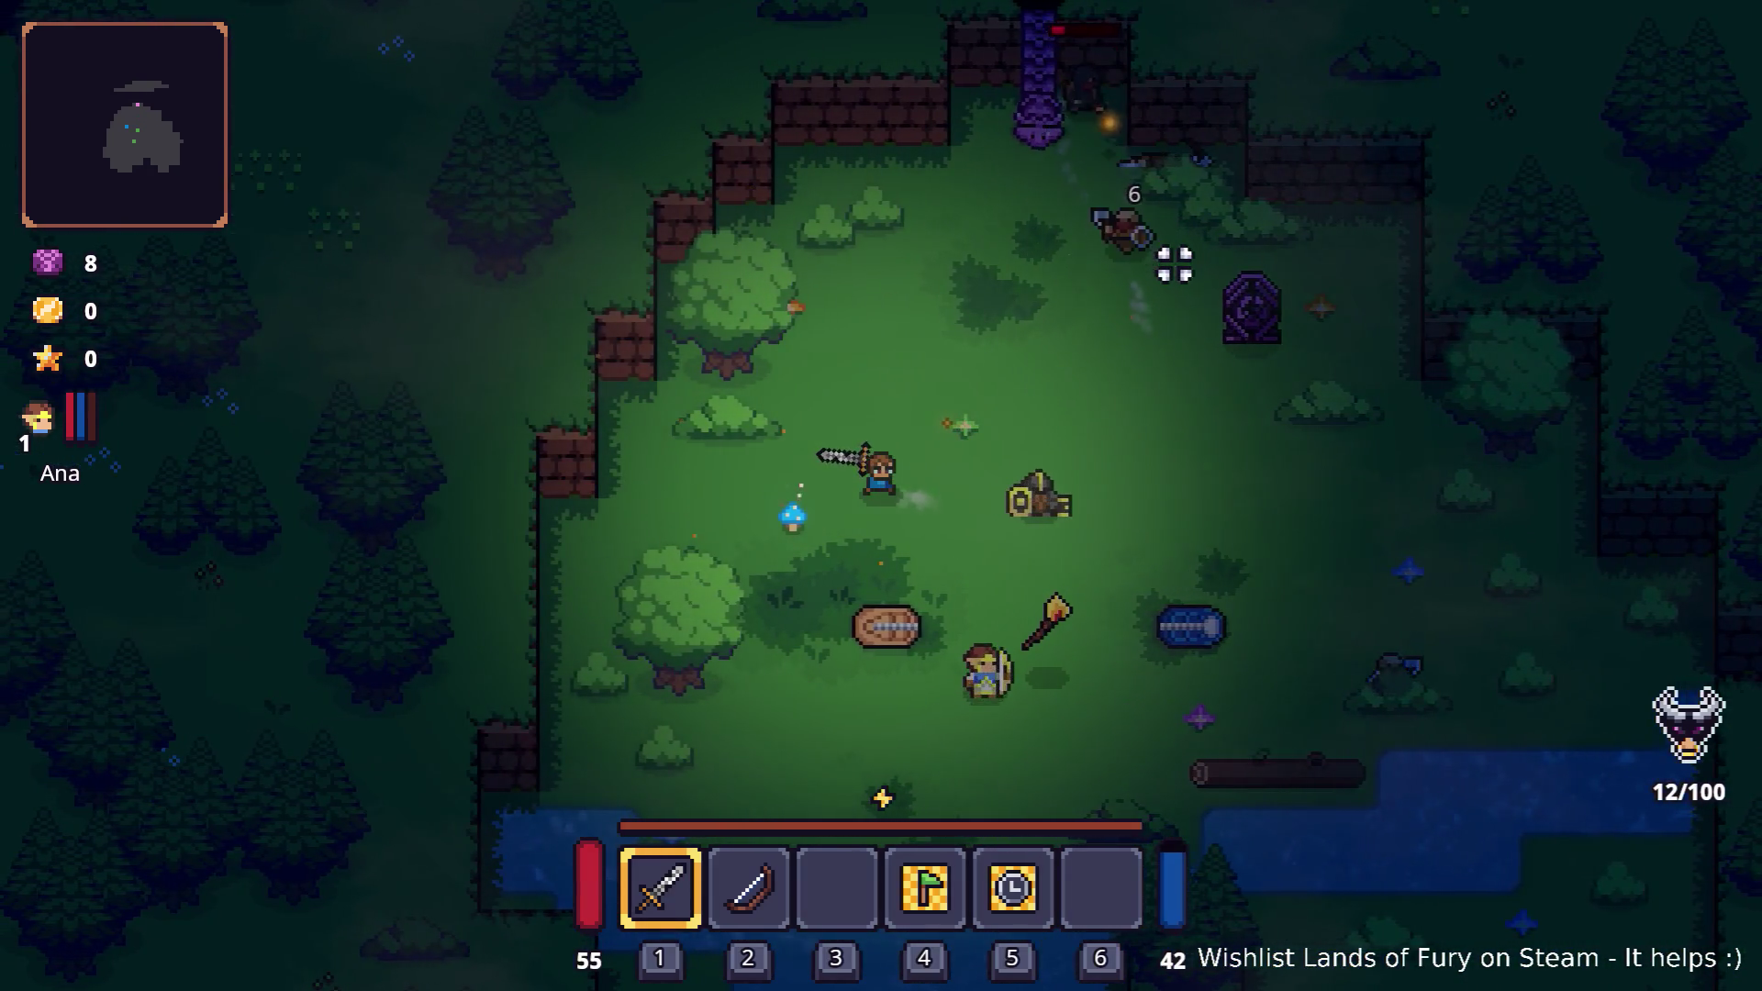
- Fight the nearby enemies, pick up the torch, and walk up out of The Glade
key("d")
key("s")
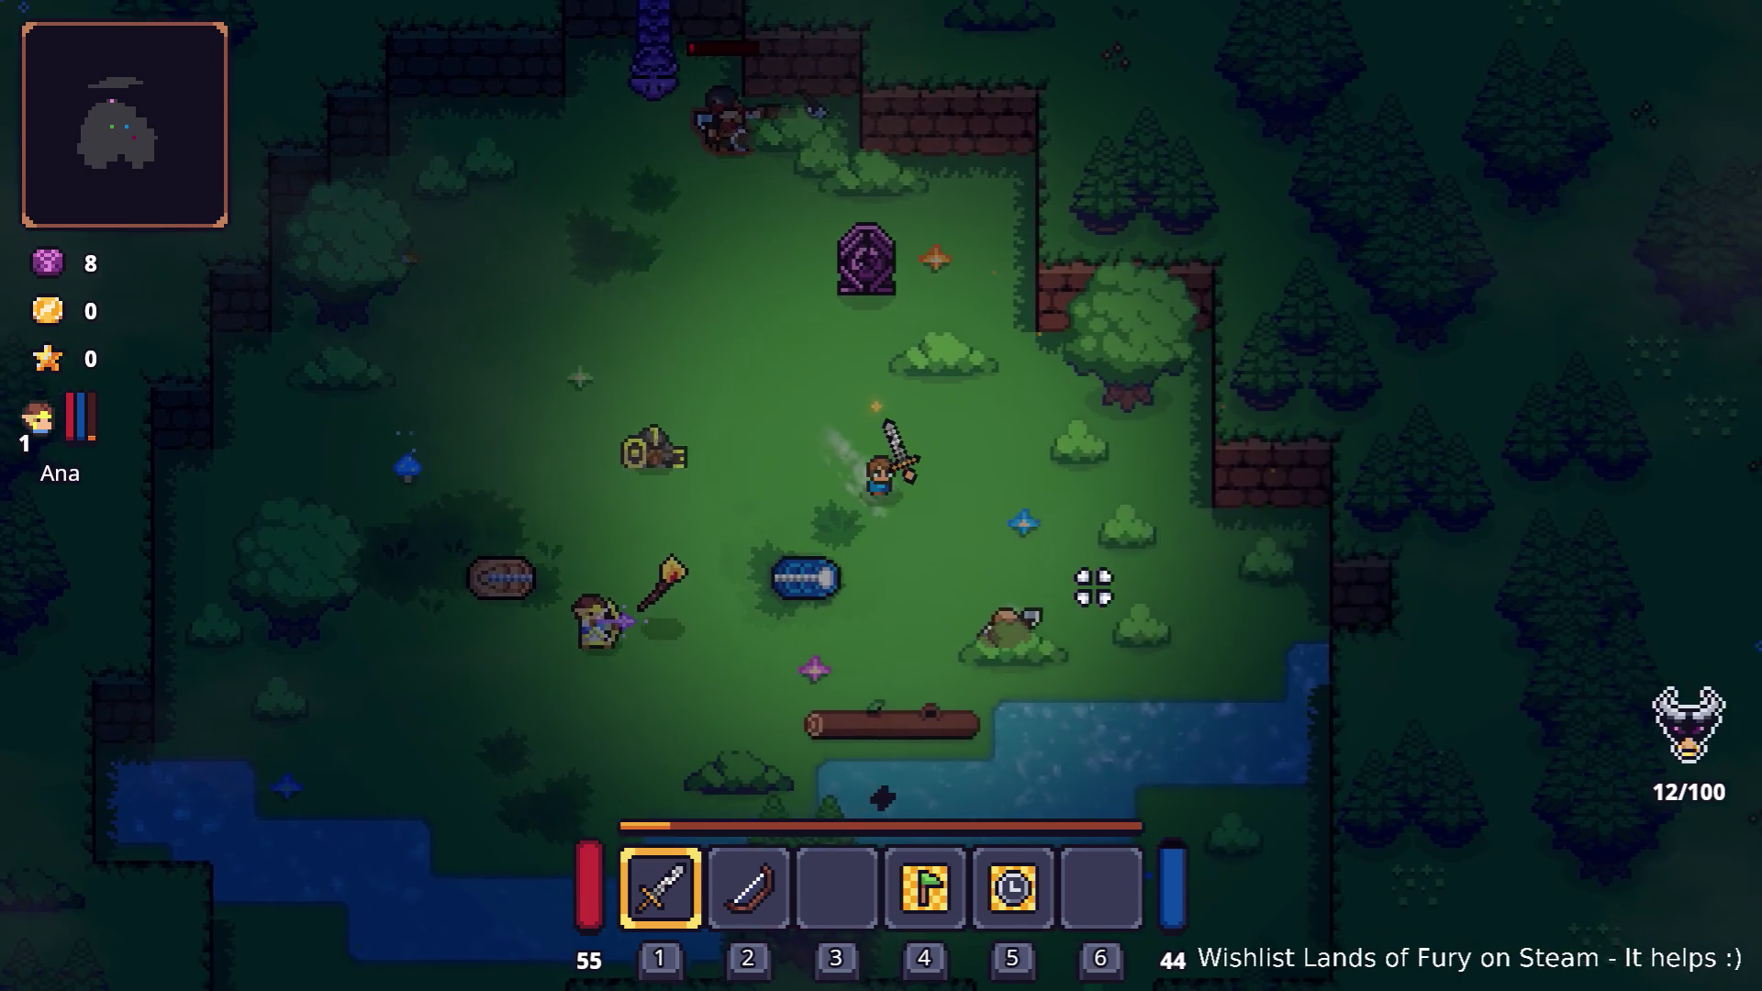
key("d")
key("s")
key("a")
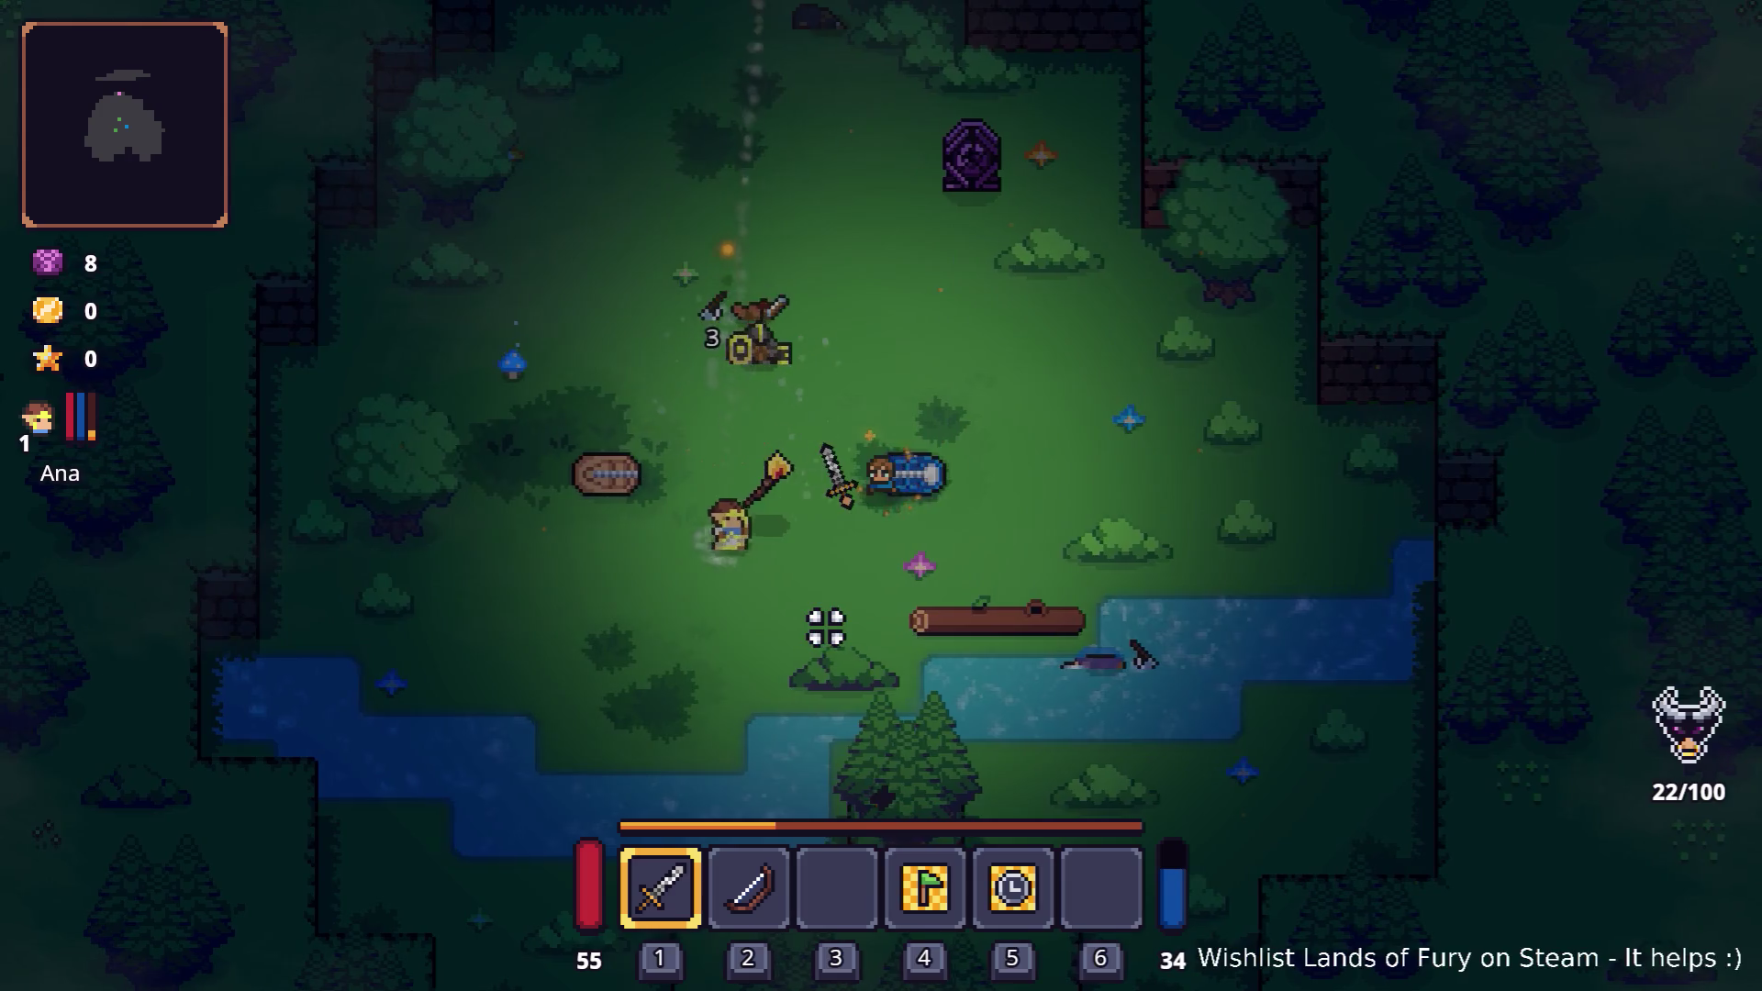
key("a")
key("w")
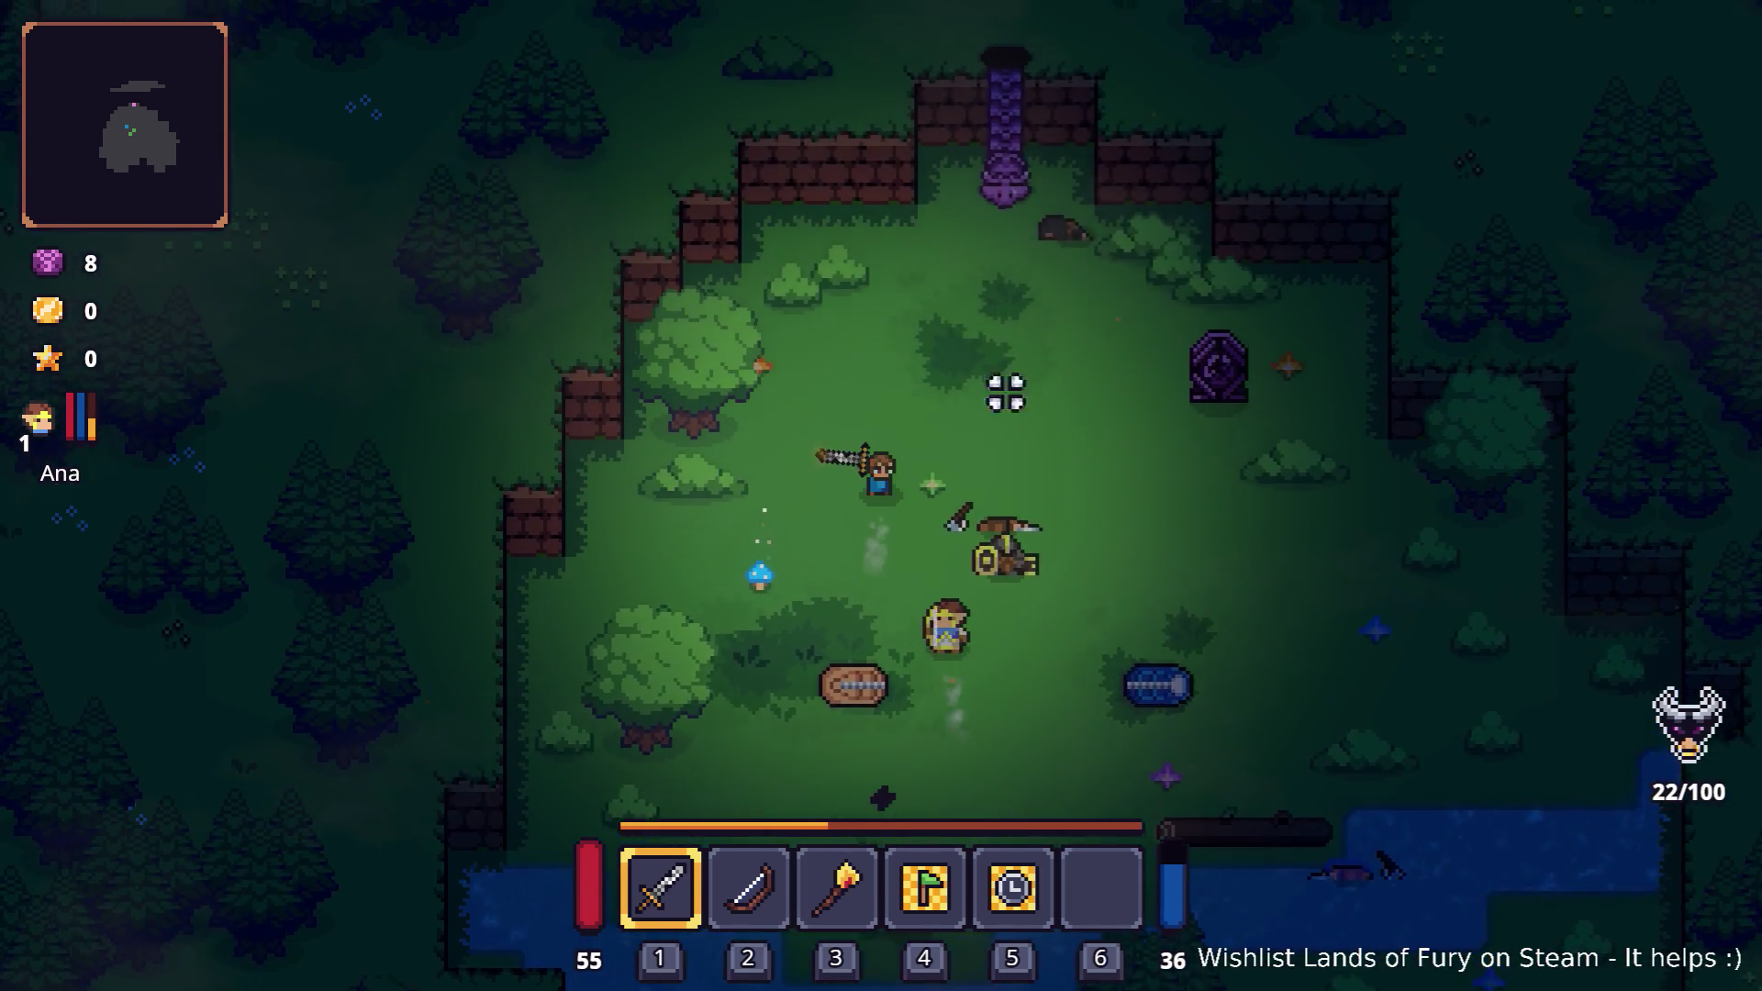
key("w")
key("d")
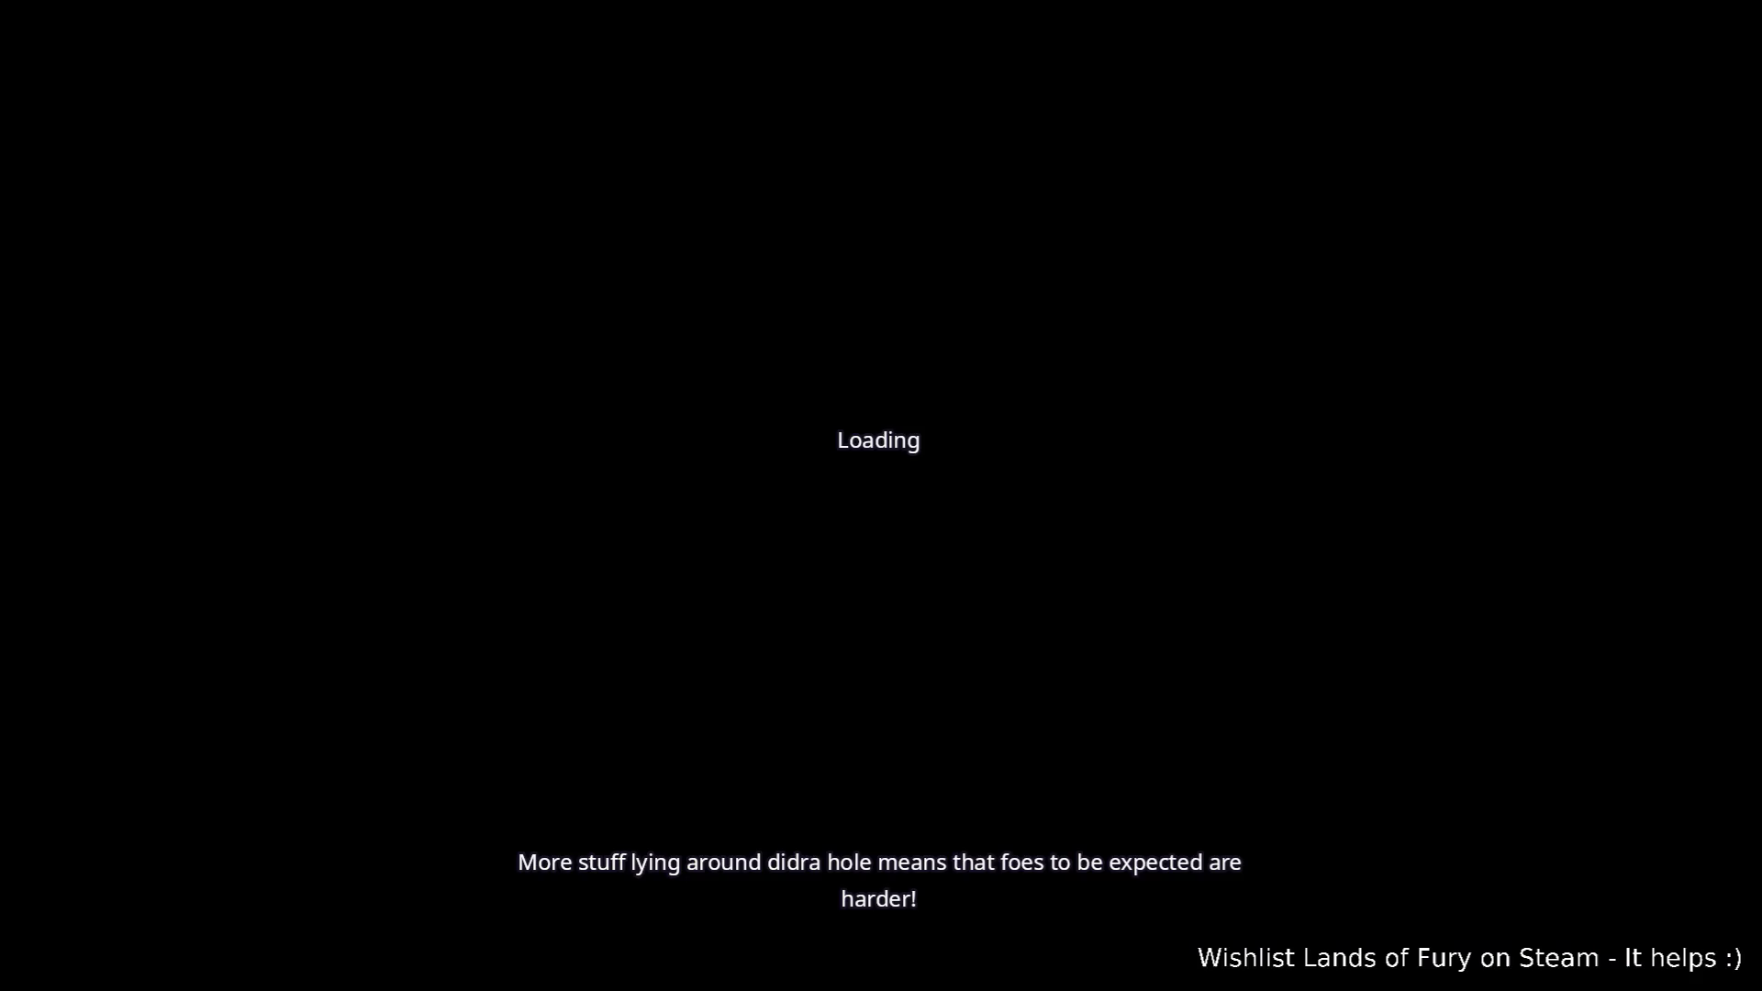
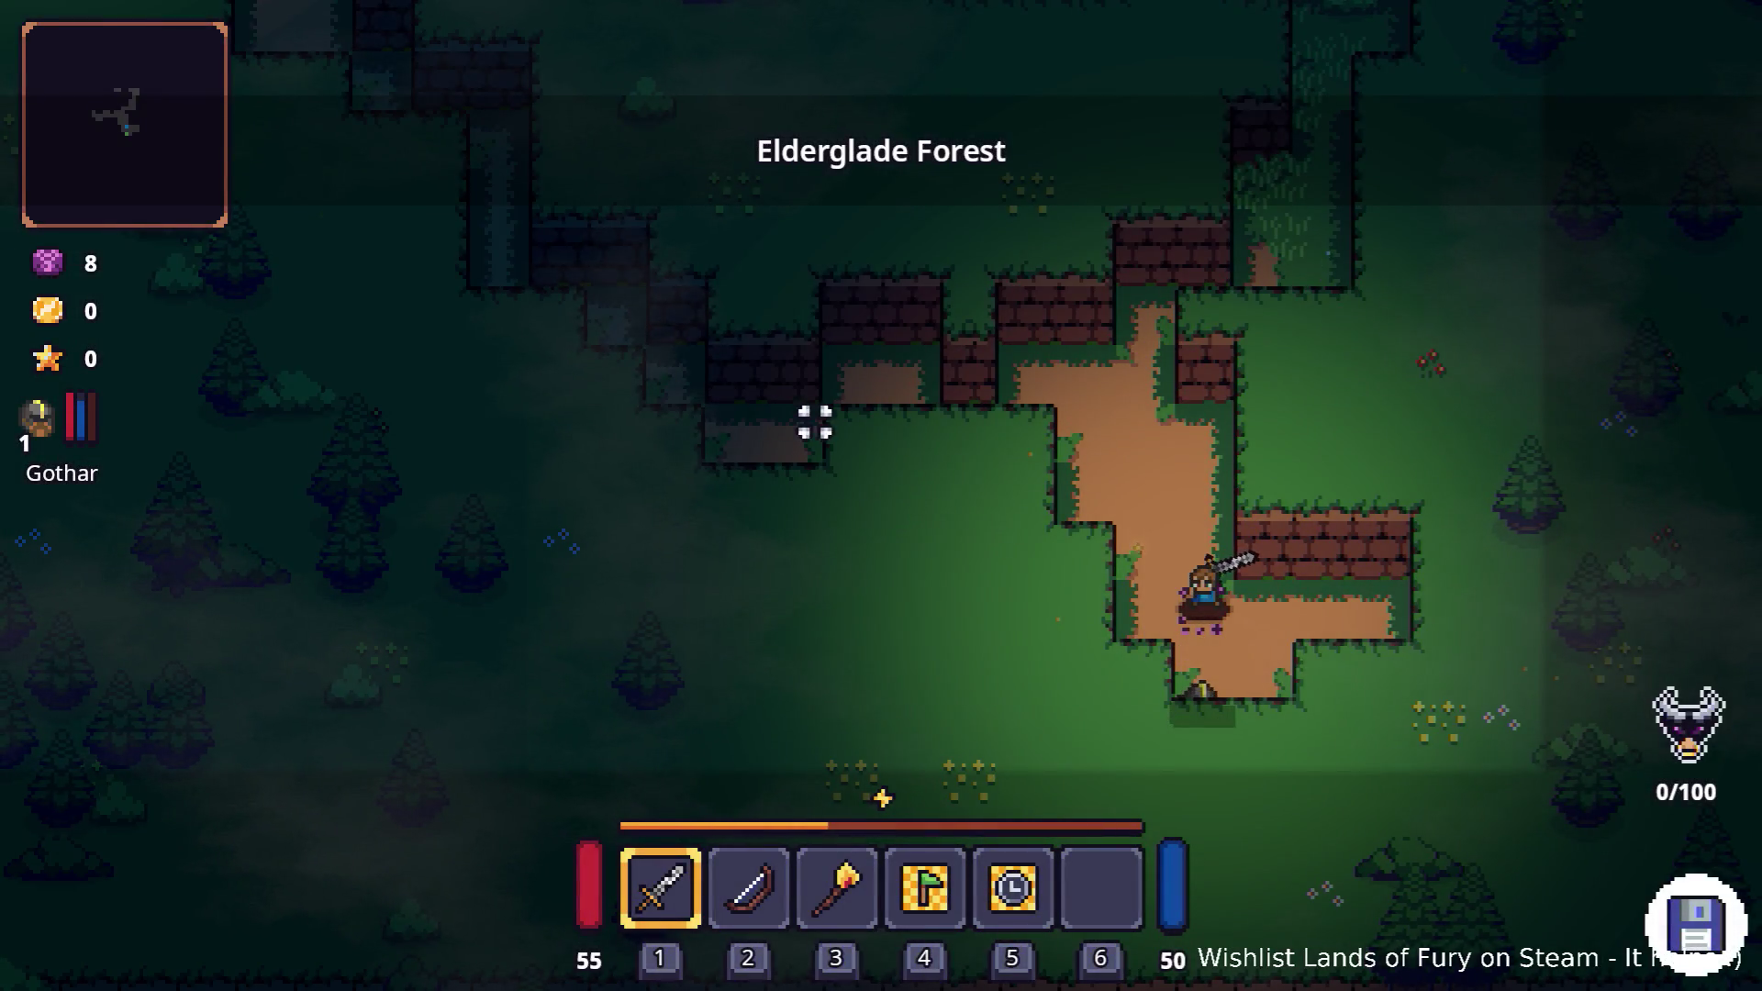
- Walk the hero up and around the grass corridor, then back down
key("w")
key("a")
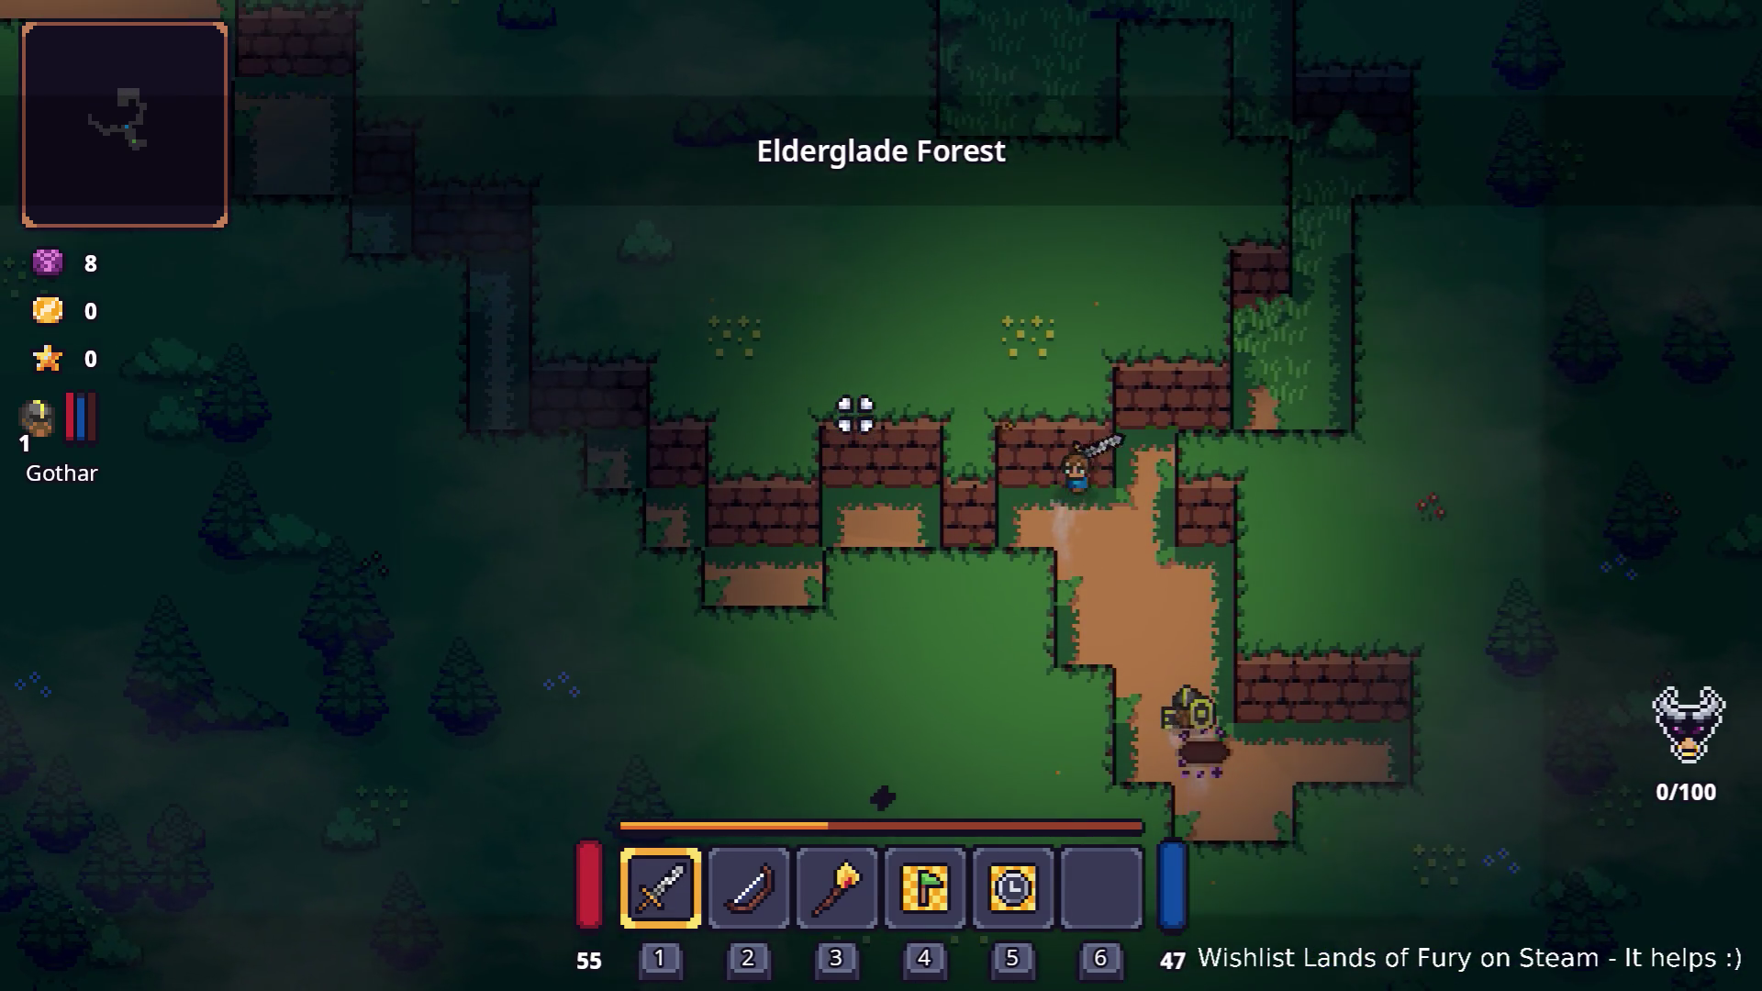
key("d")
key("w")
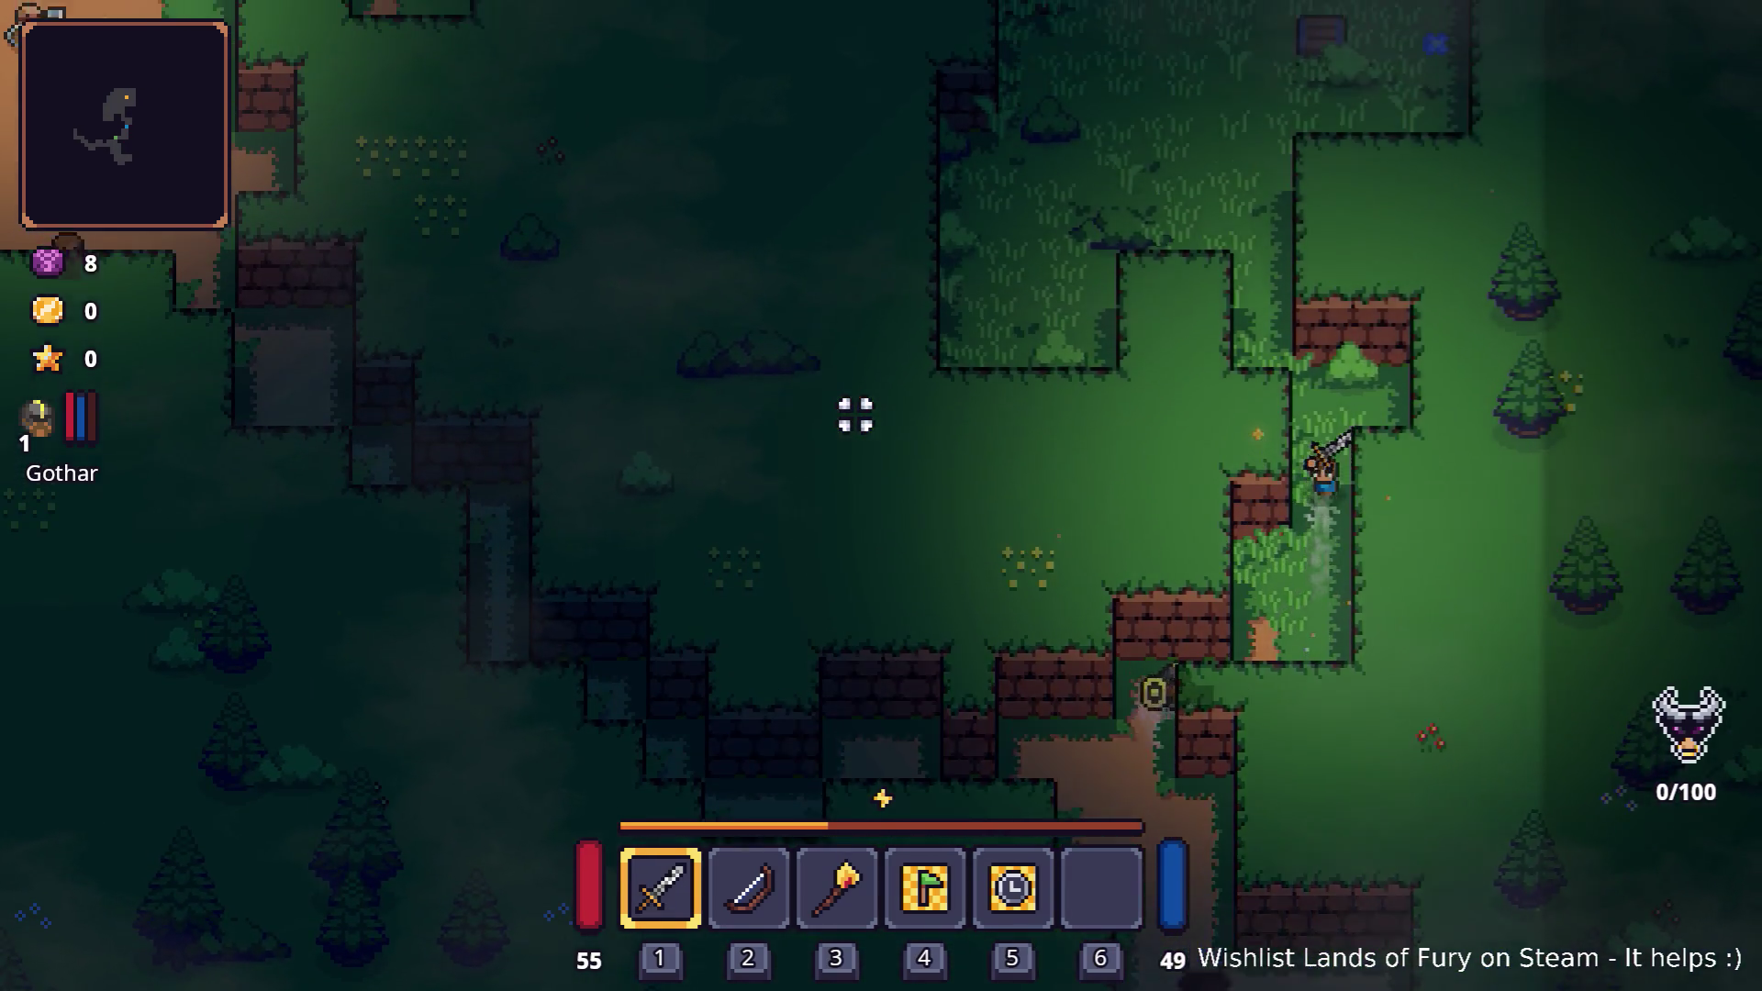
key("w")
key("s")
- Assign the Attack Move Command to empty hotbar slot 6 from the inventory
key("i")
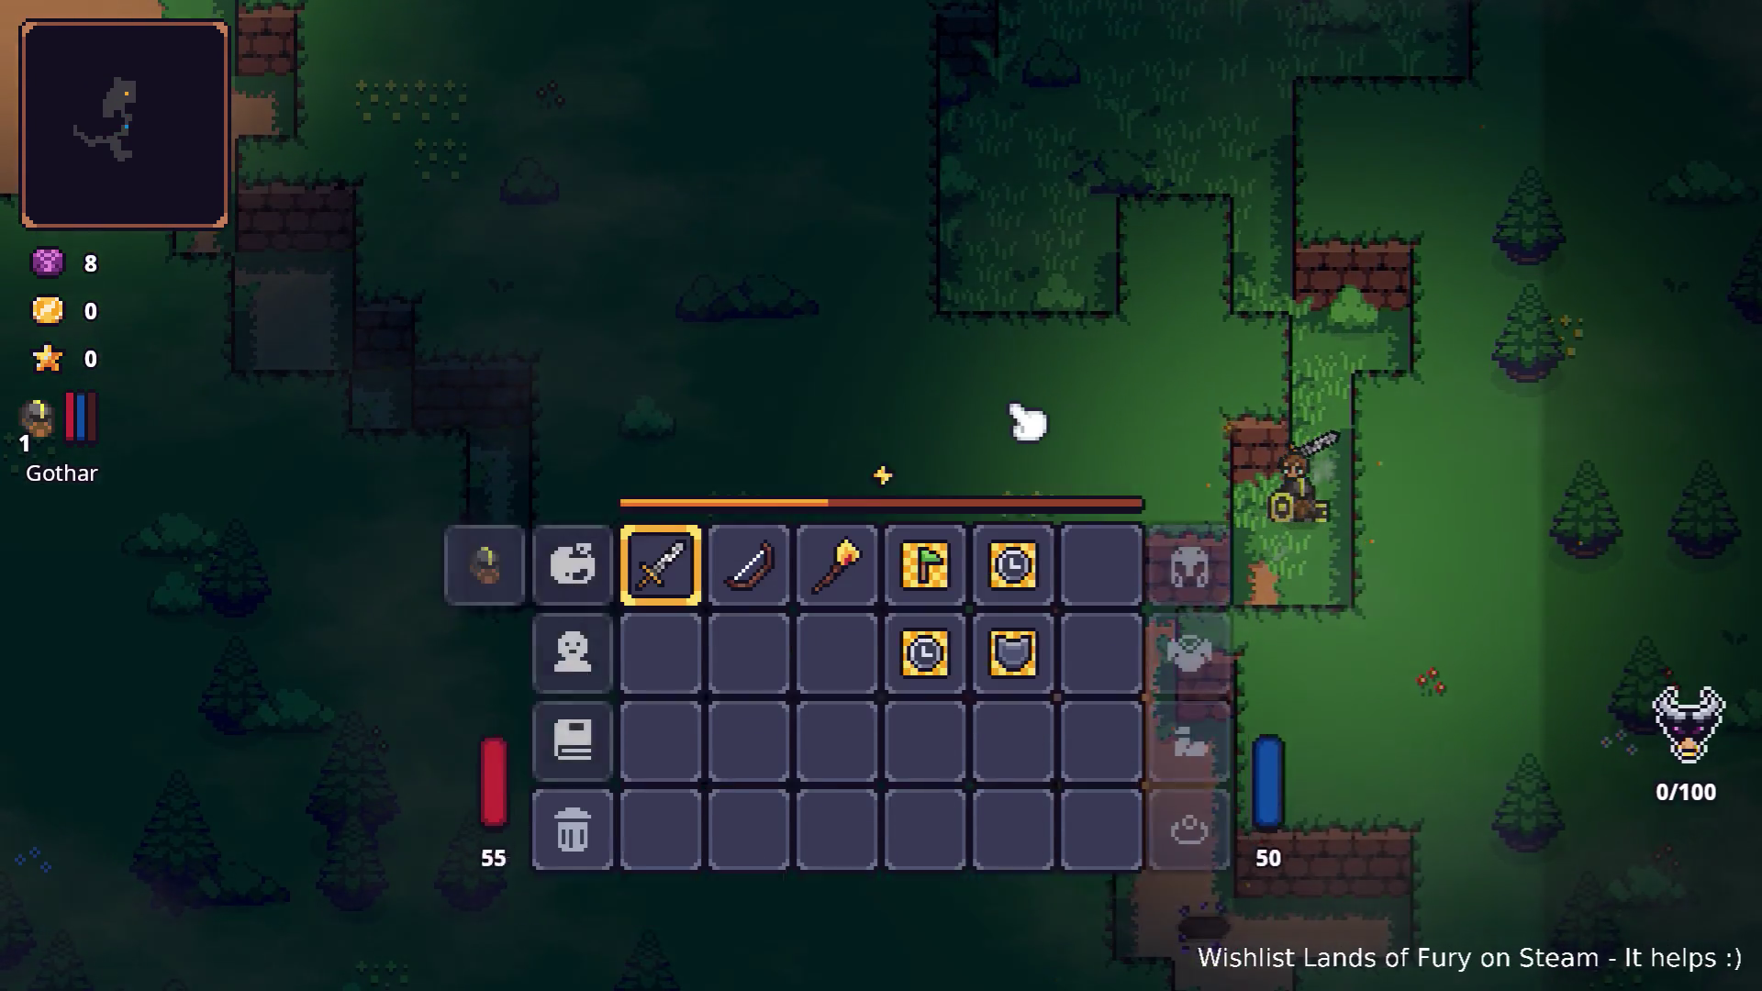
left_click(1096, 675)
left_click(748, 389)
key("i")
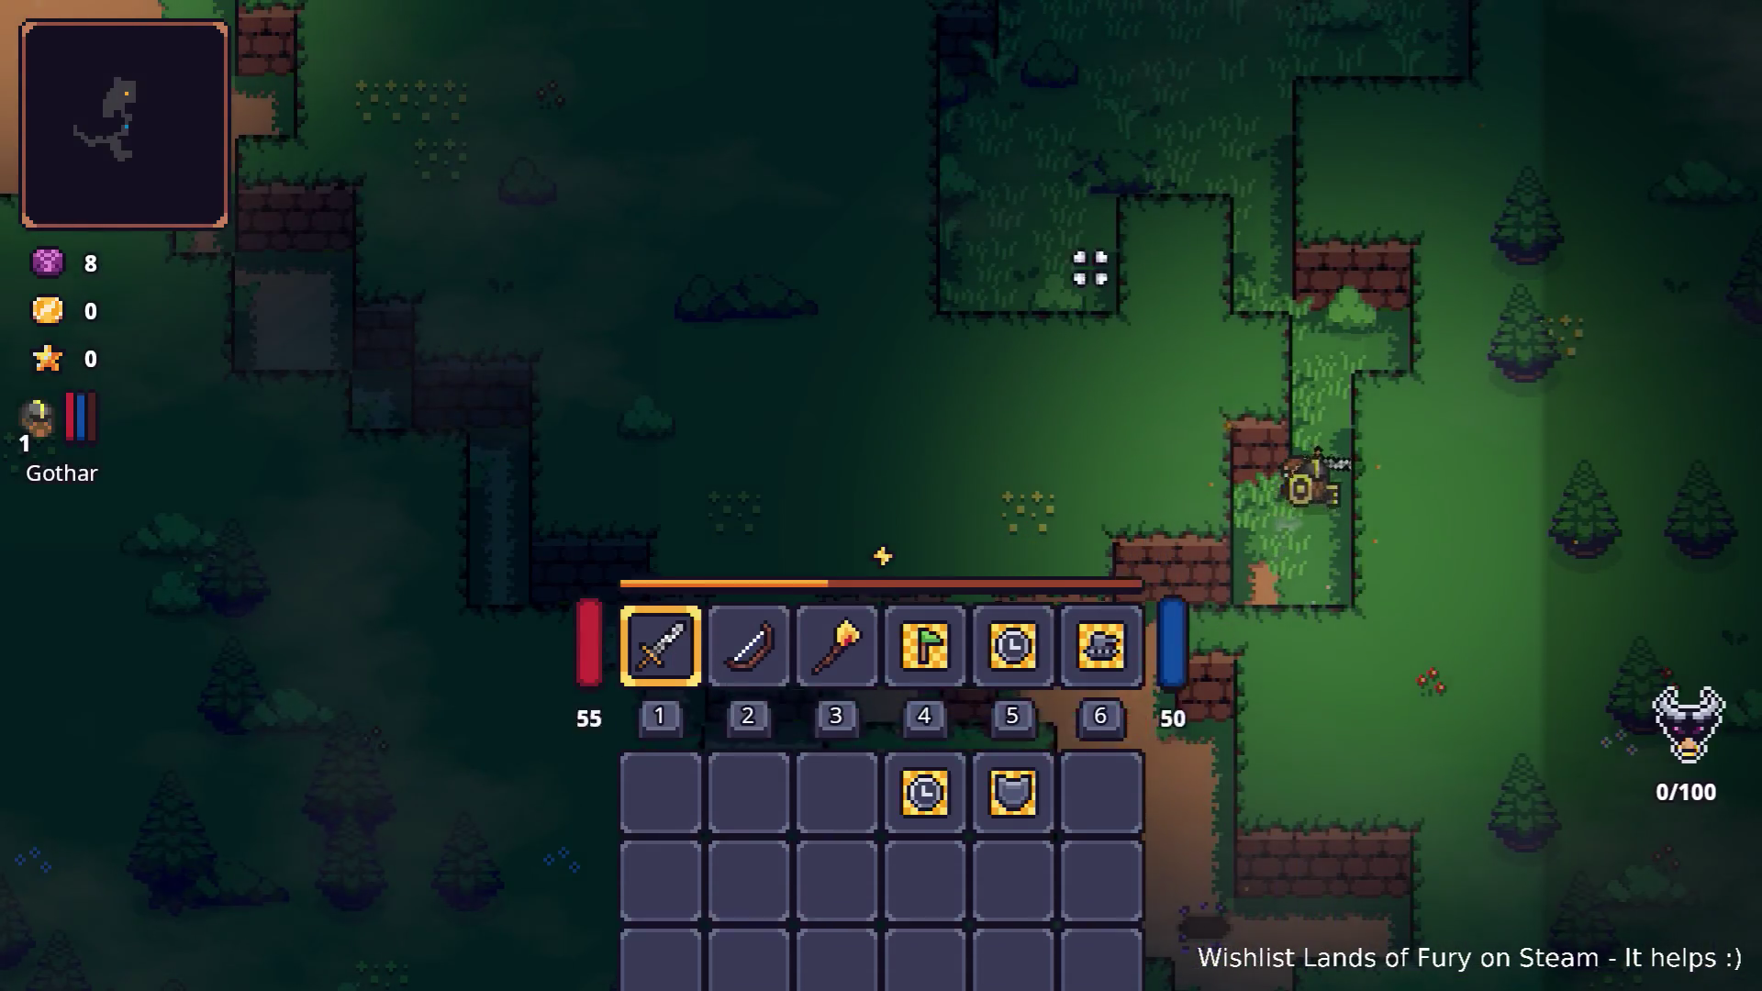
- Advance up the grass corridor toward the enemies
key("w")
key("d")
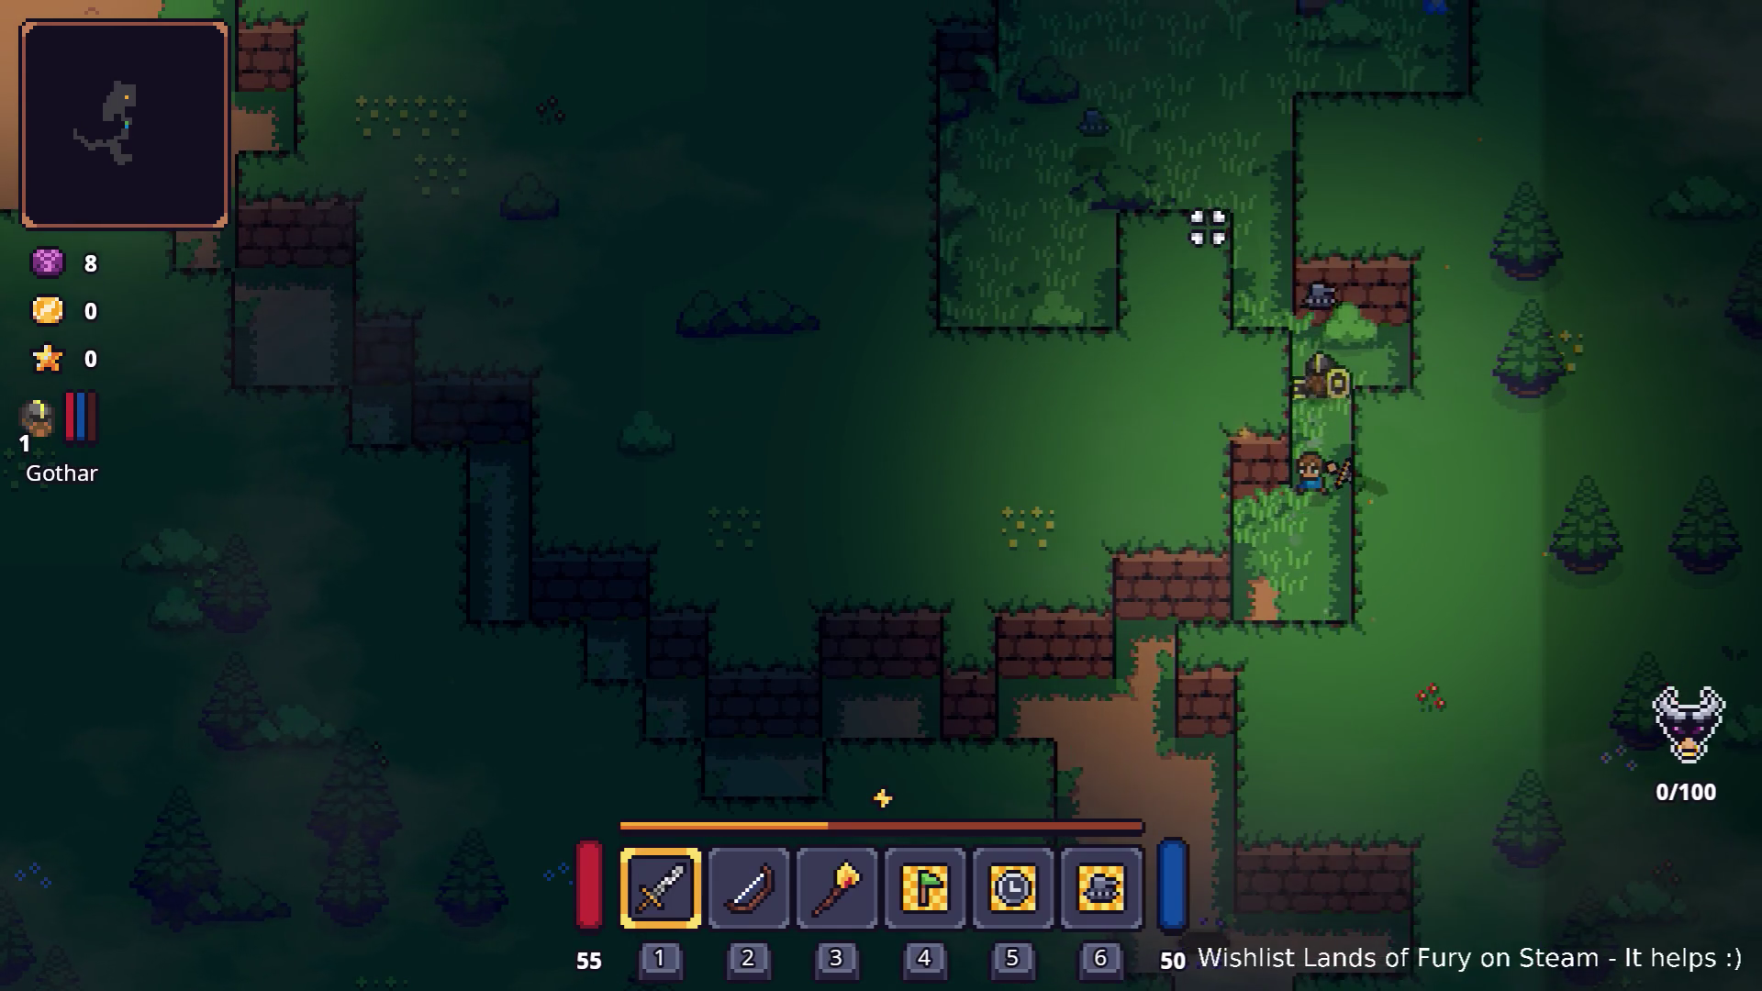
key("w")
key("d")
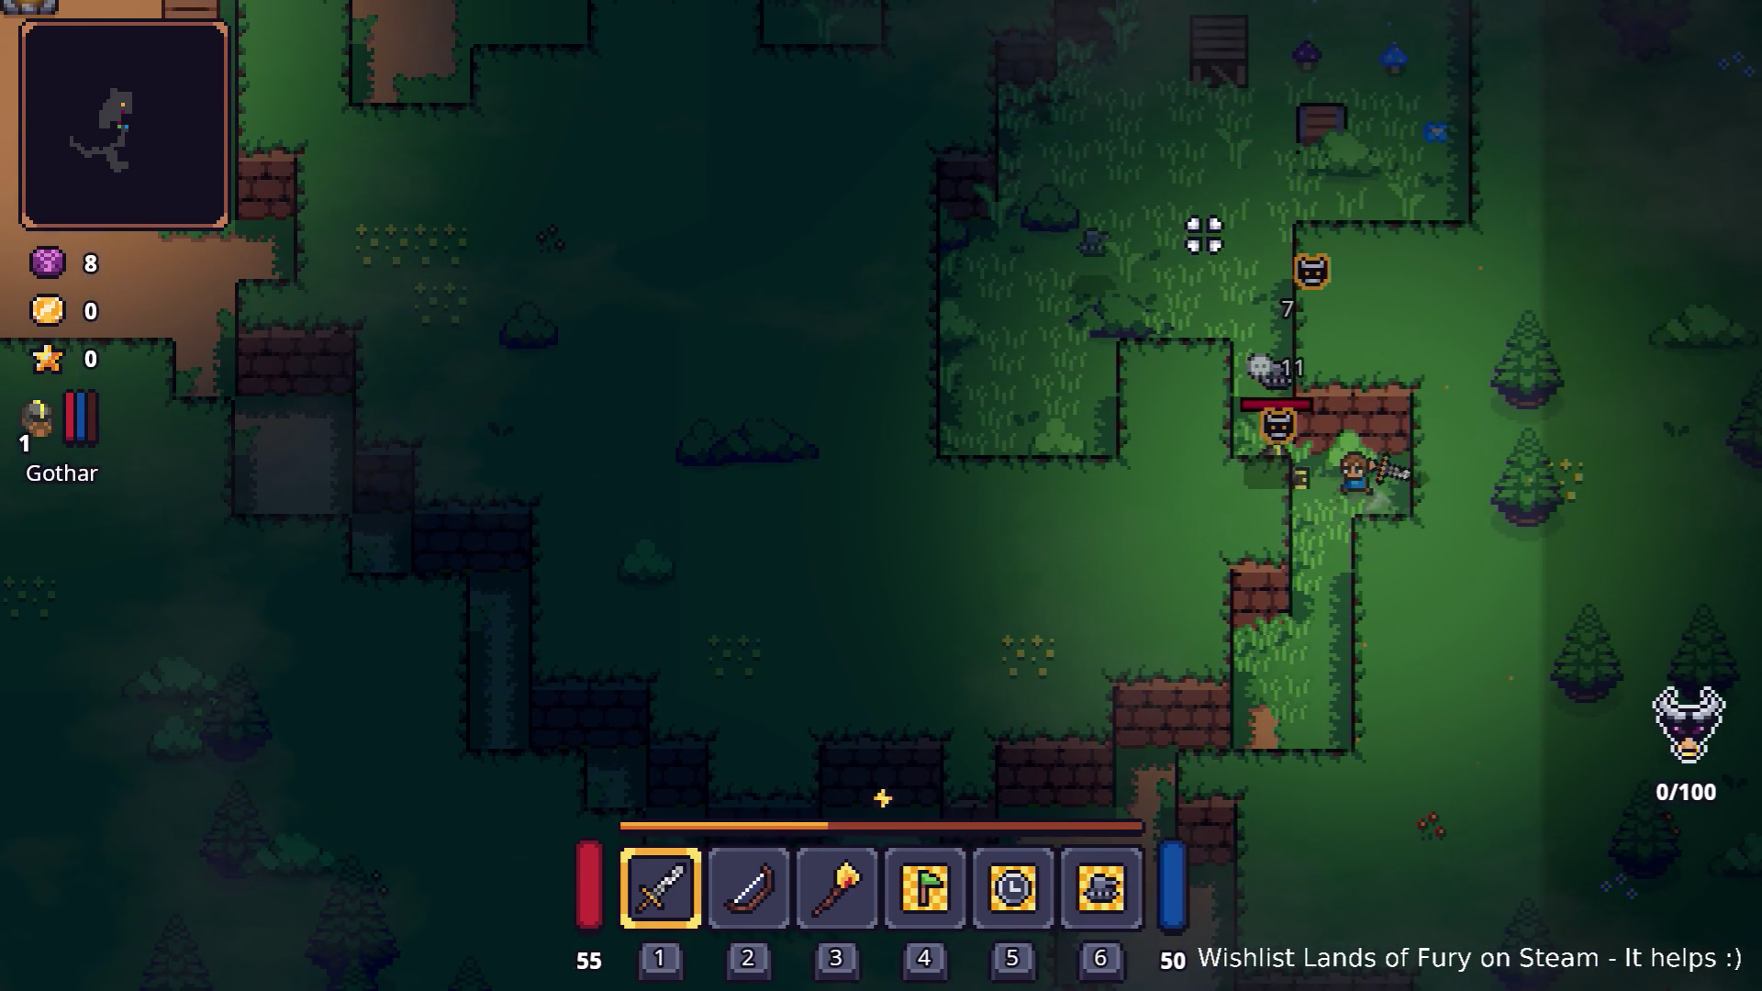
key("s")
- Attack the enemies with the sword, collecting coins and pushing into the clearing
left_click(1372, 165)
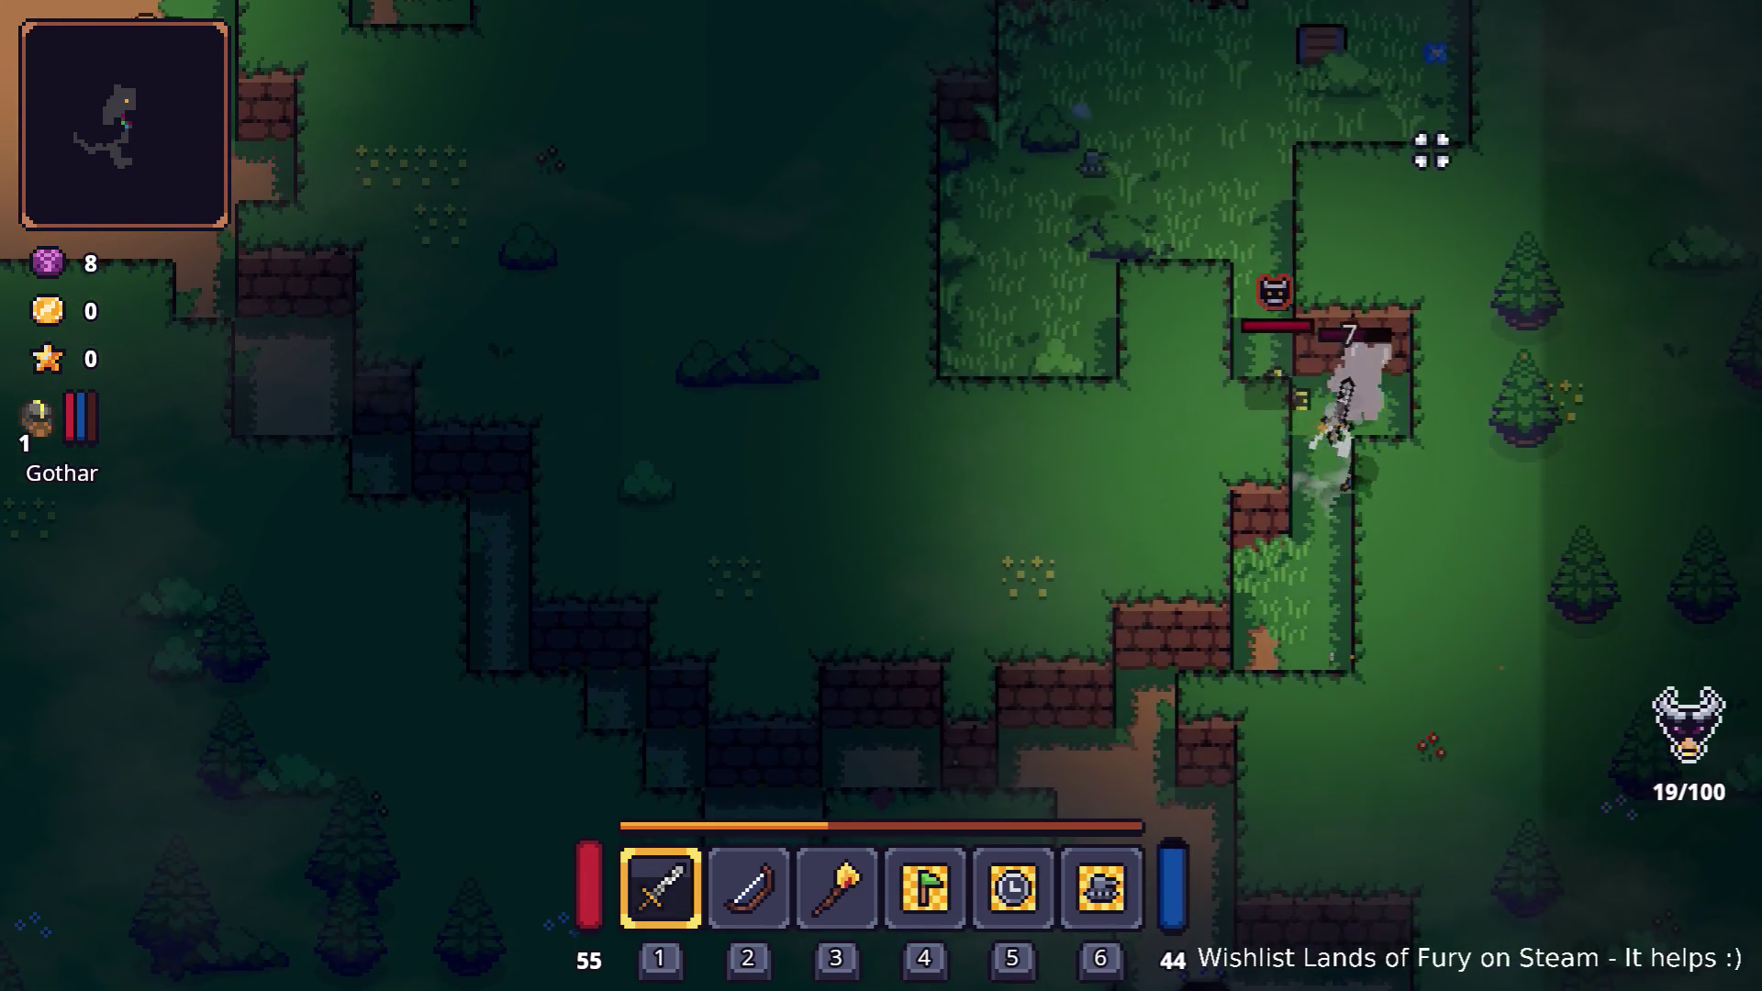
key("w")
left_click(1459, 156)
left_click(1473, 158)
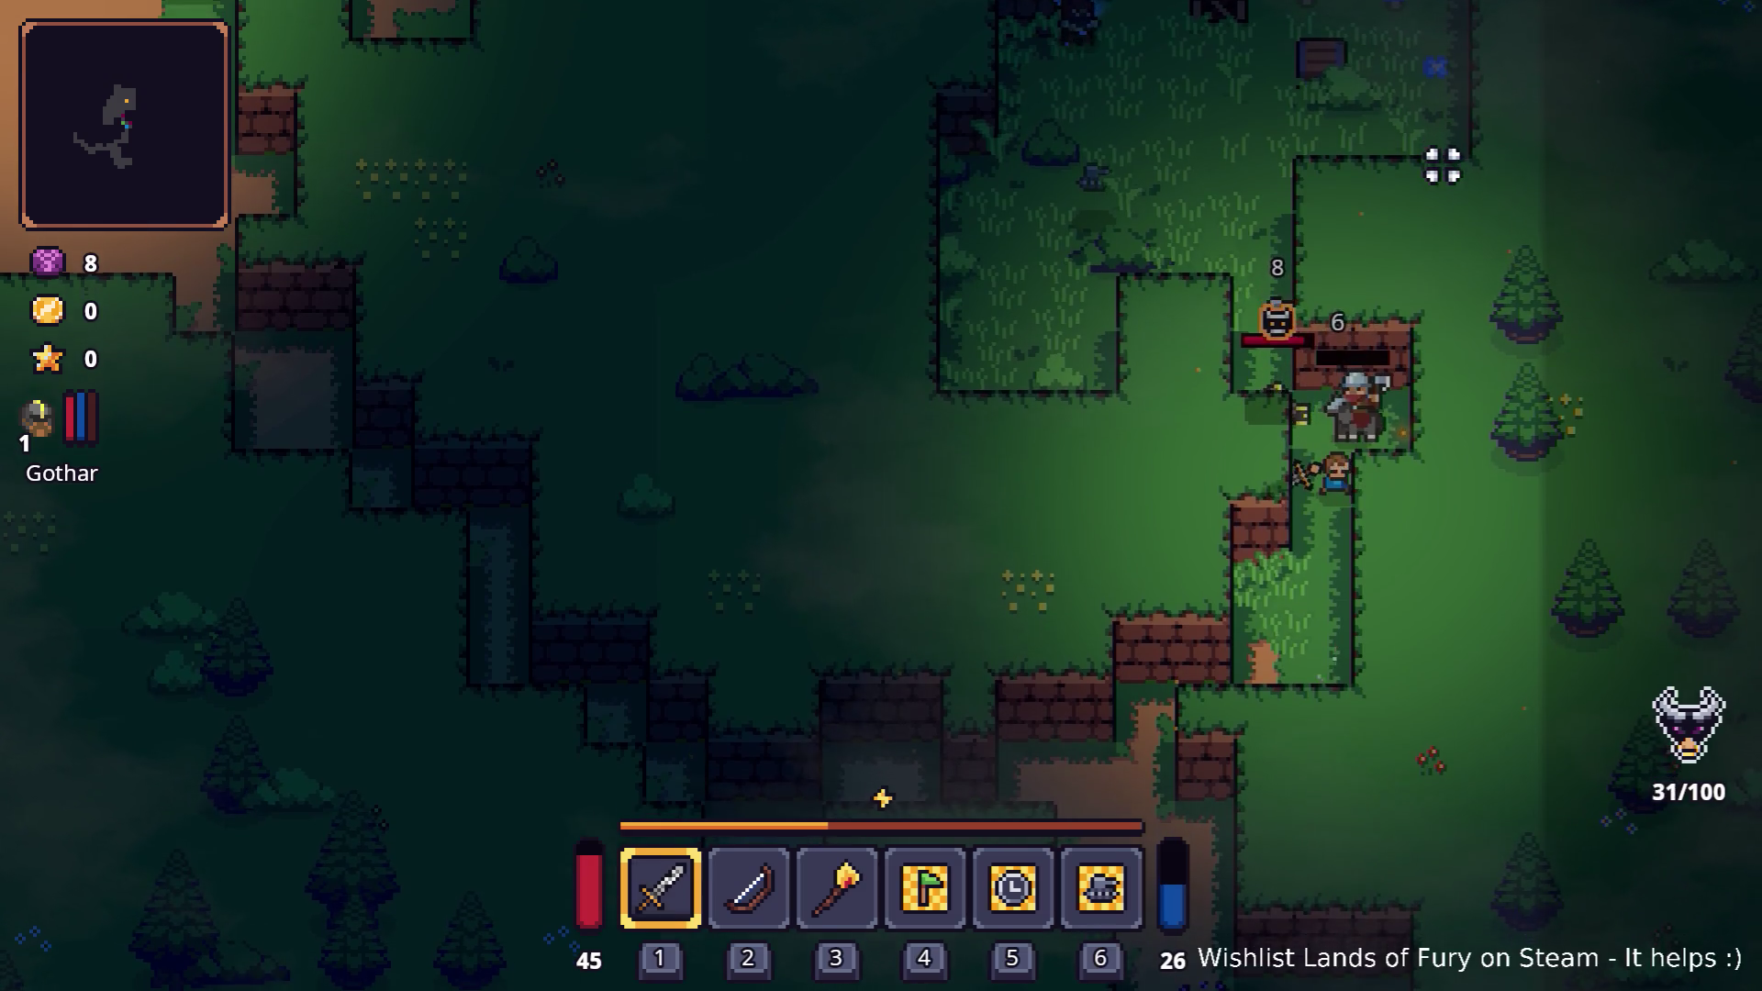
key("w")
left_click(1404, 165)
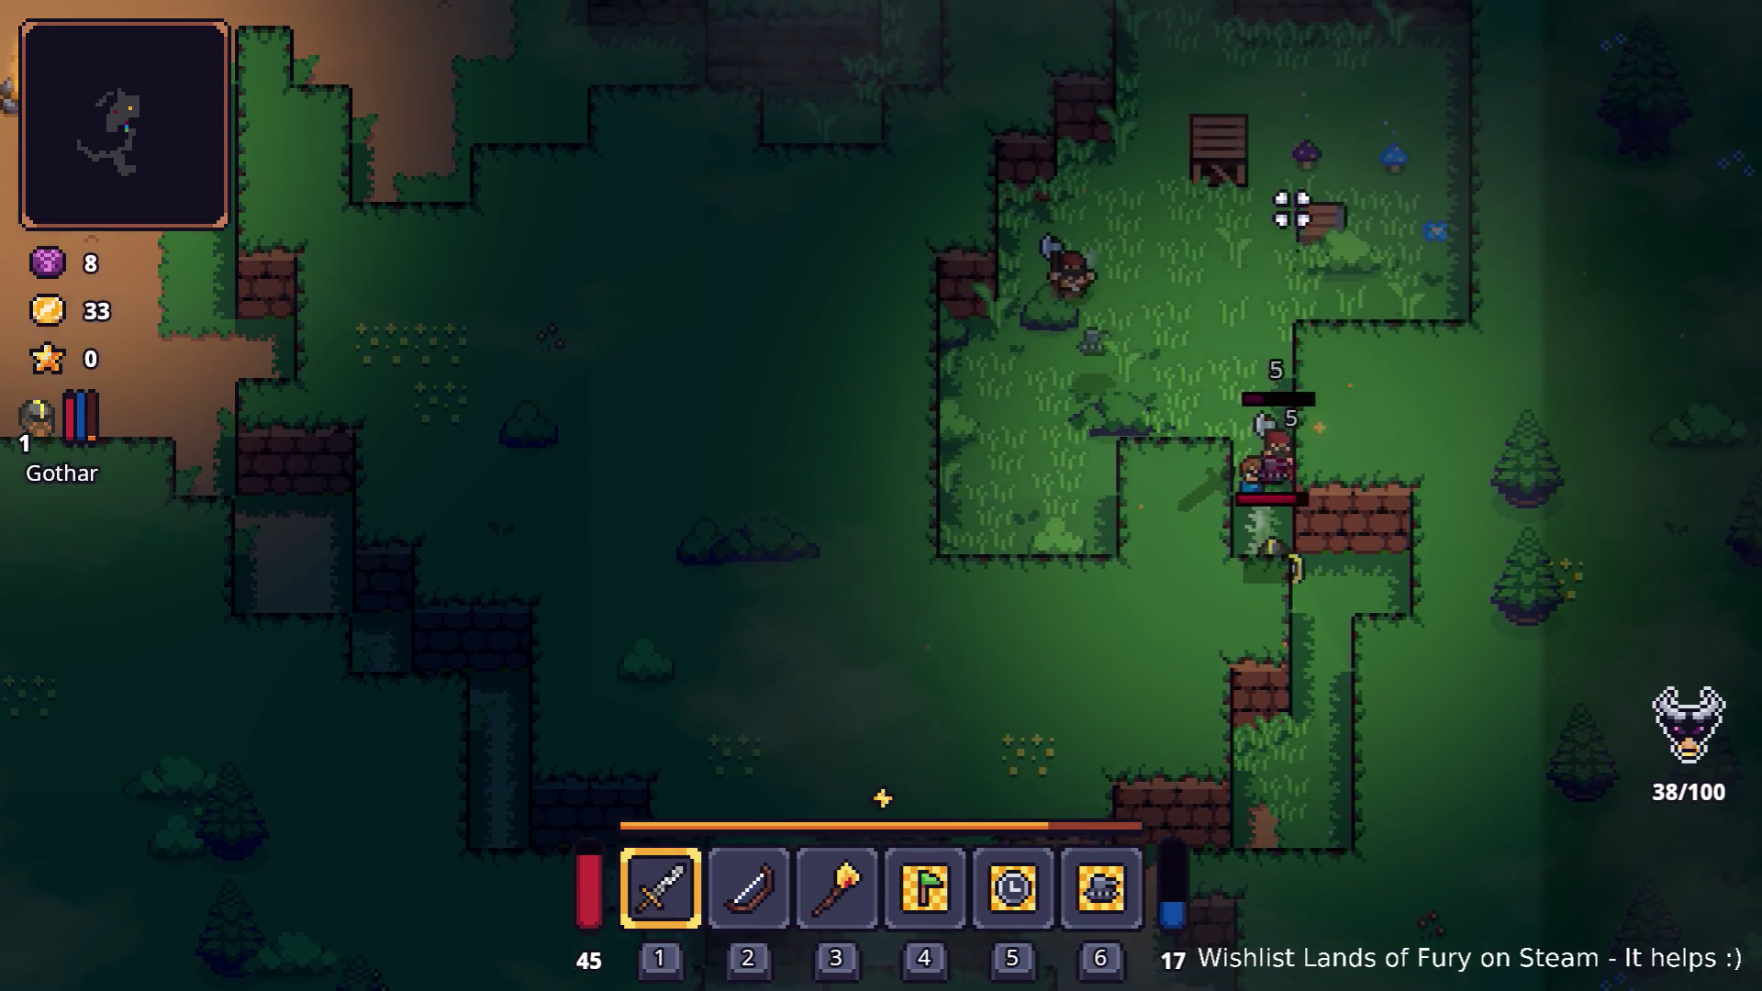
key("w")
left_click(1349, 539)
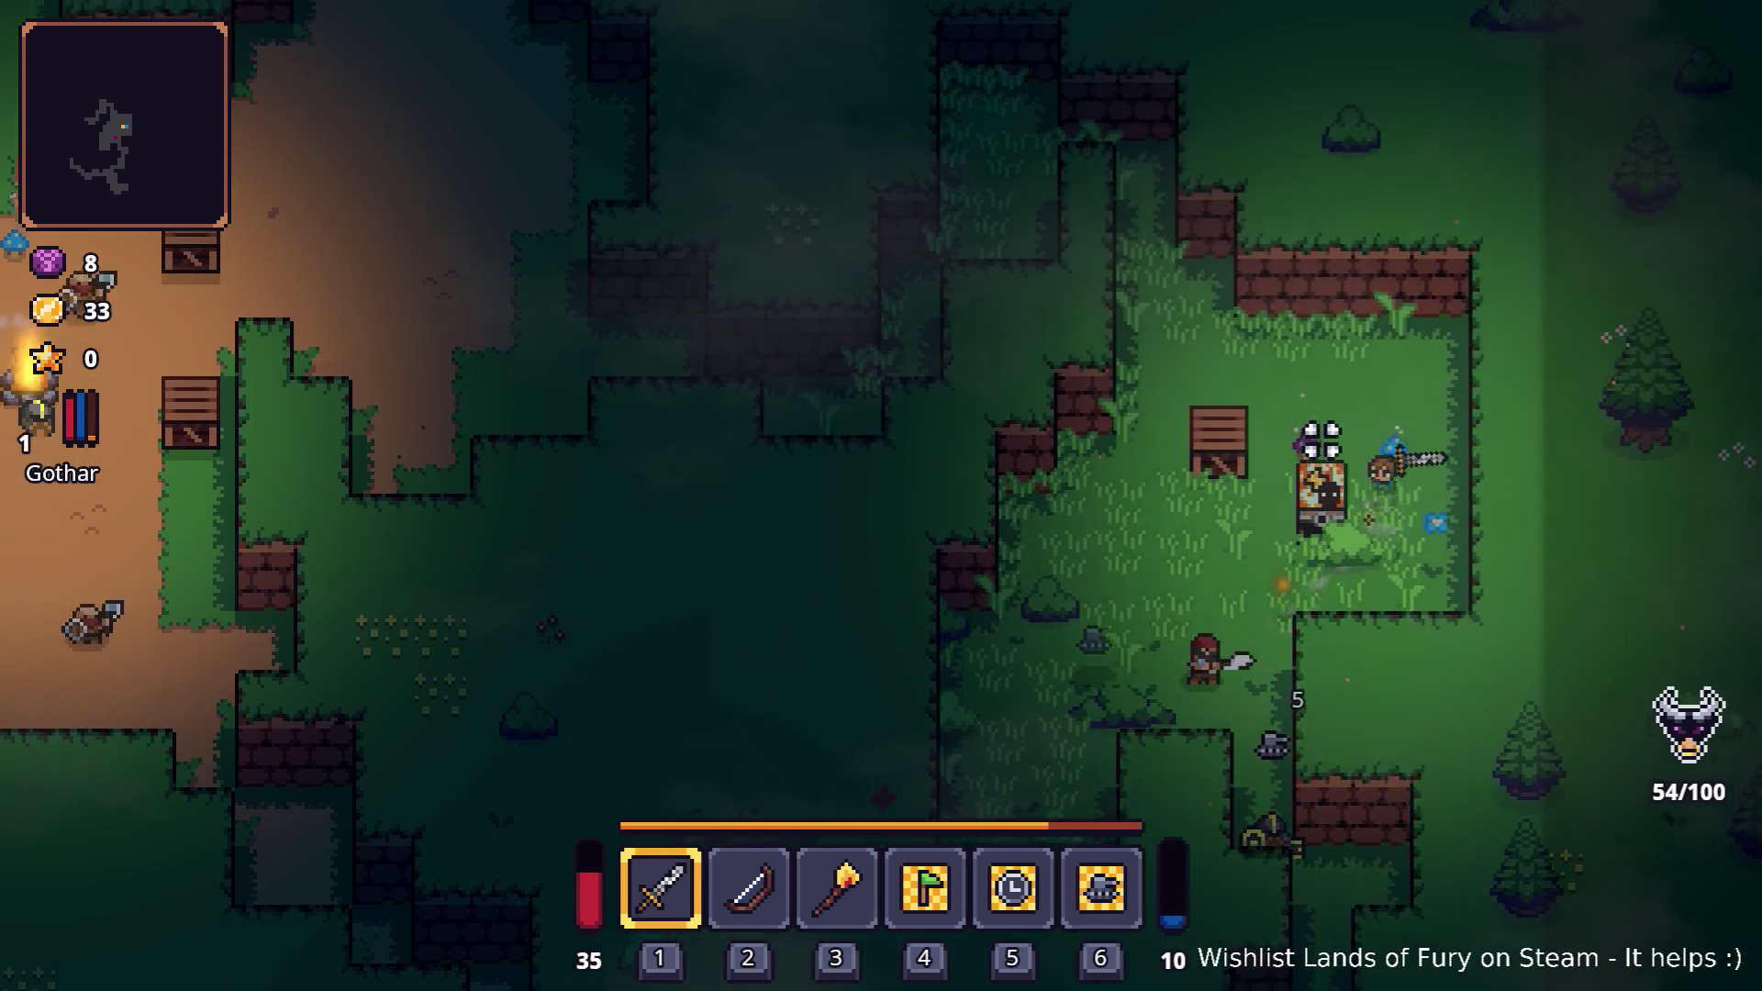
- Place a rune into its slot in the runes dialog and close the inventory
key("i")
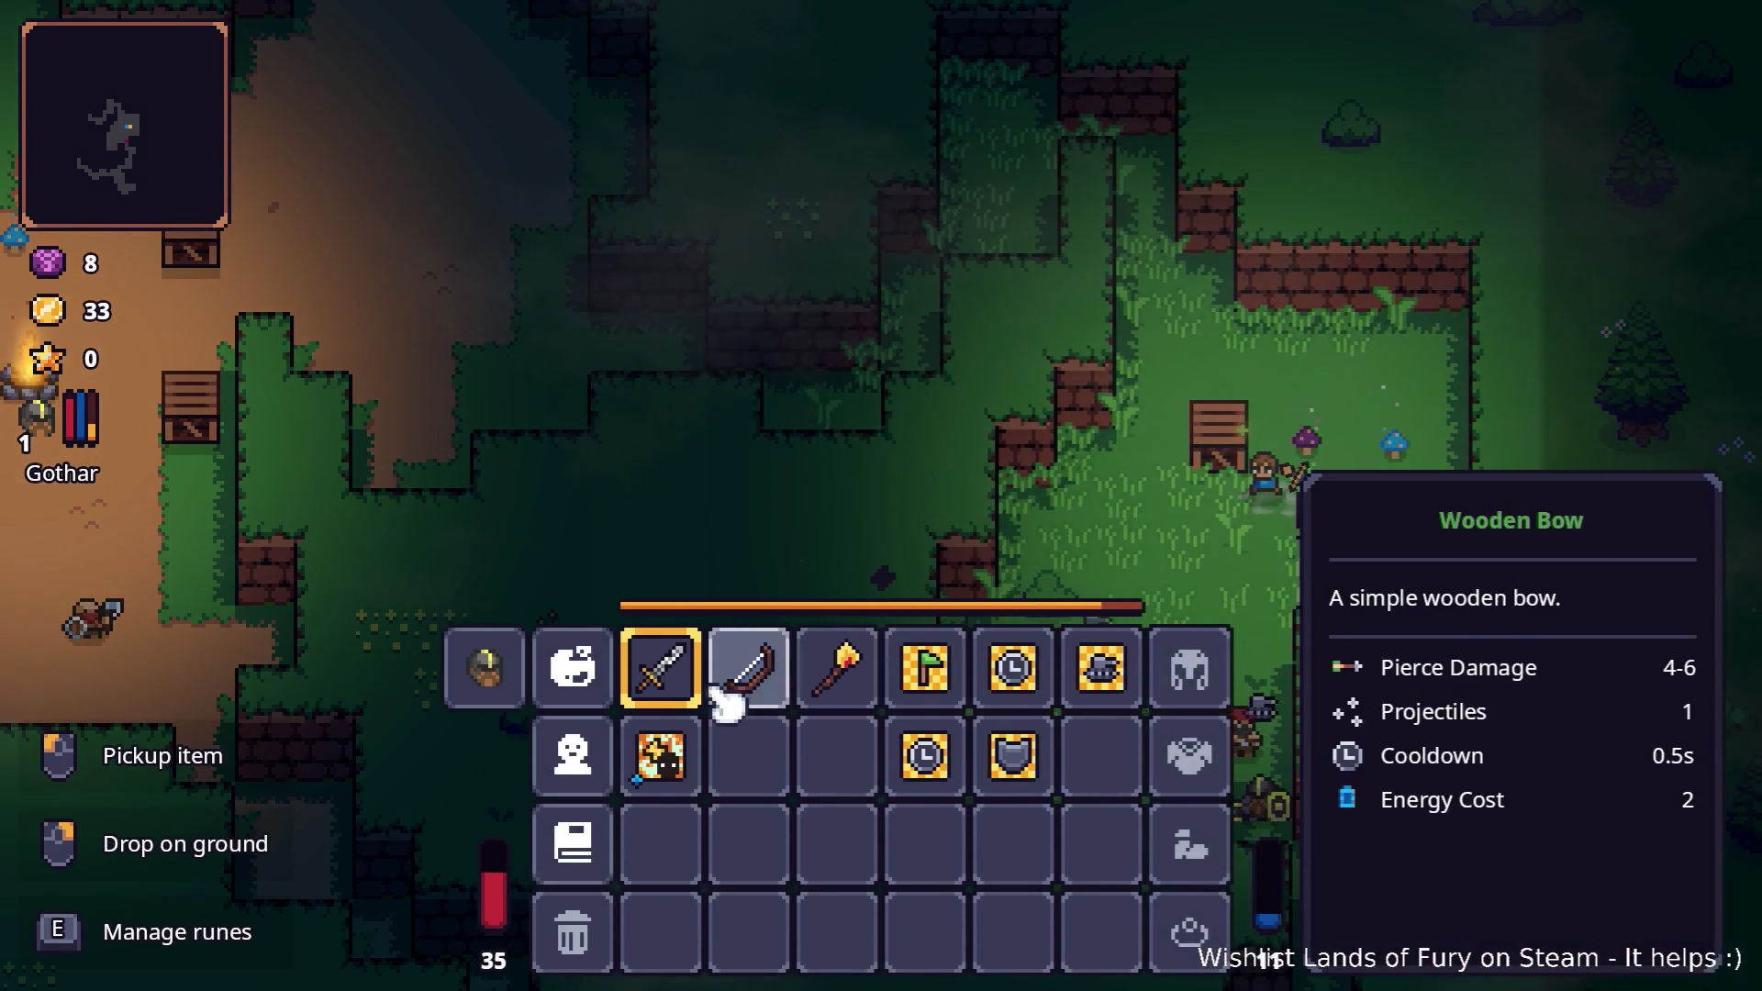
key("e")
left_click(747, 511)
key("Escape")
key("i")
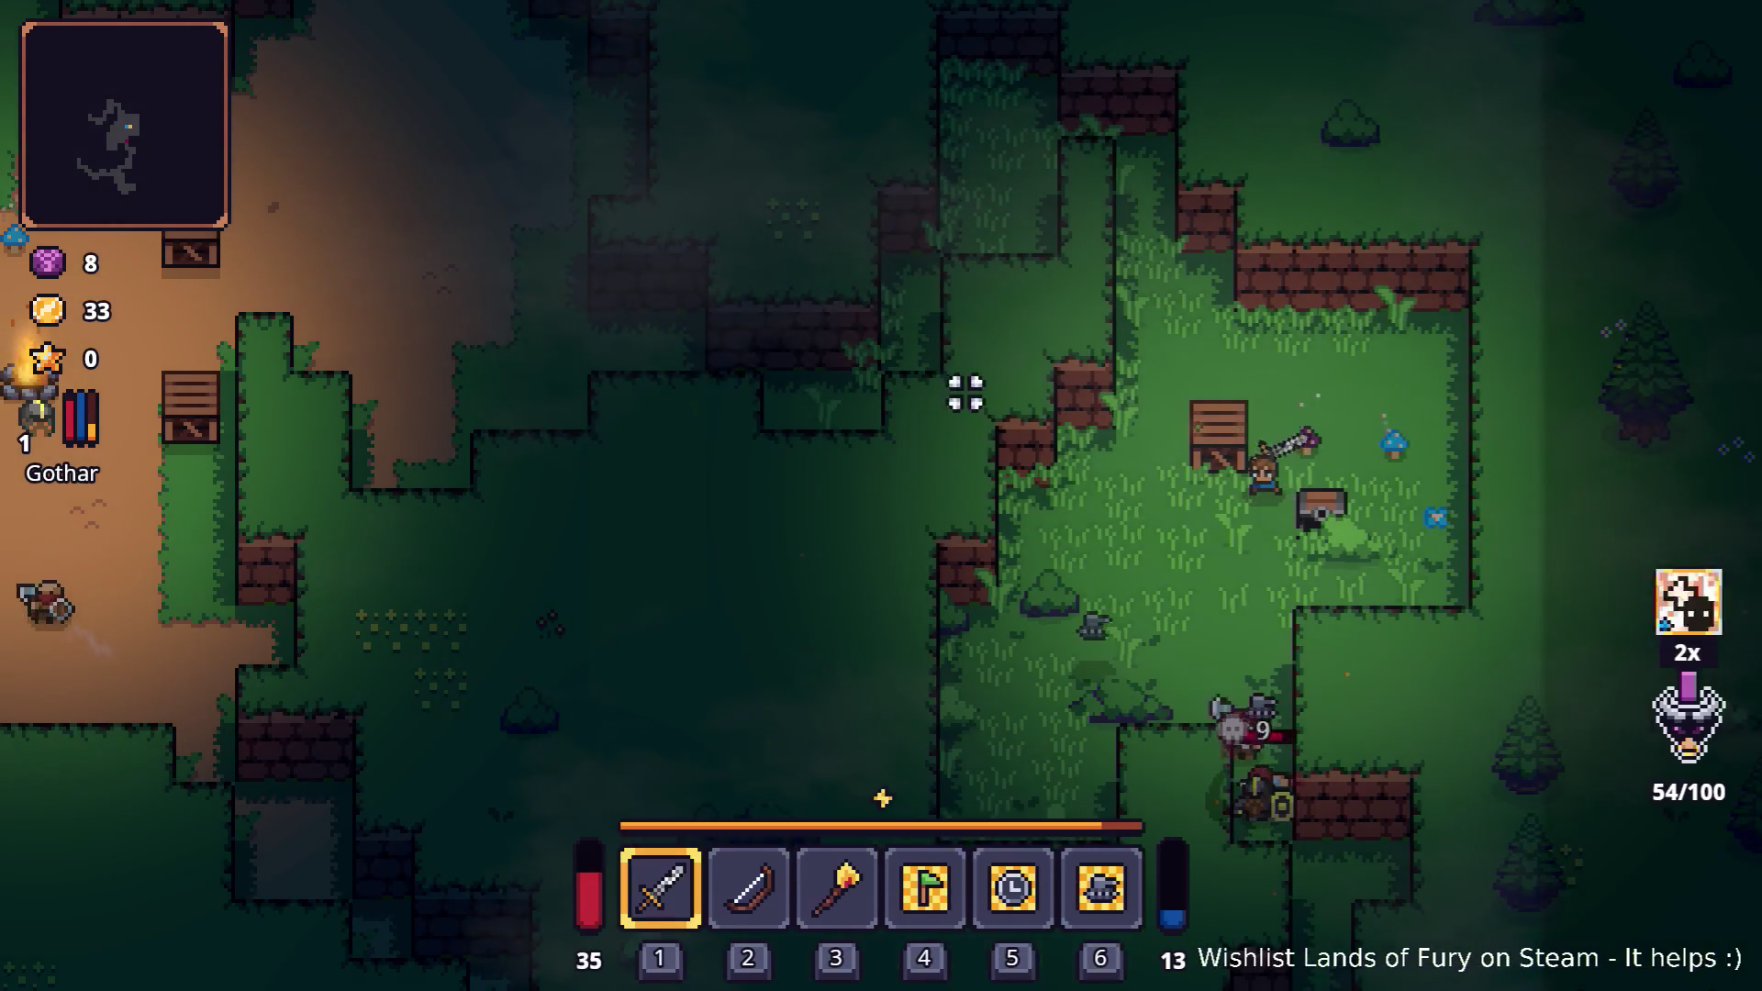
- Attack the enemies below the hero, then step back up into the clearing
left_click(1270, 381)
key("s")
left_click(1274, 629)
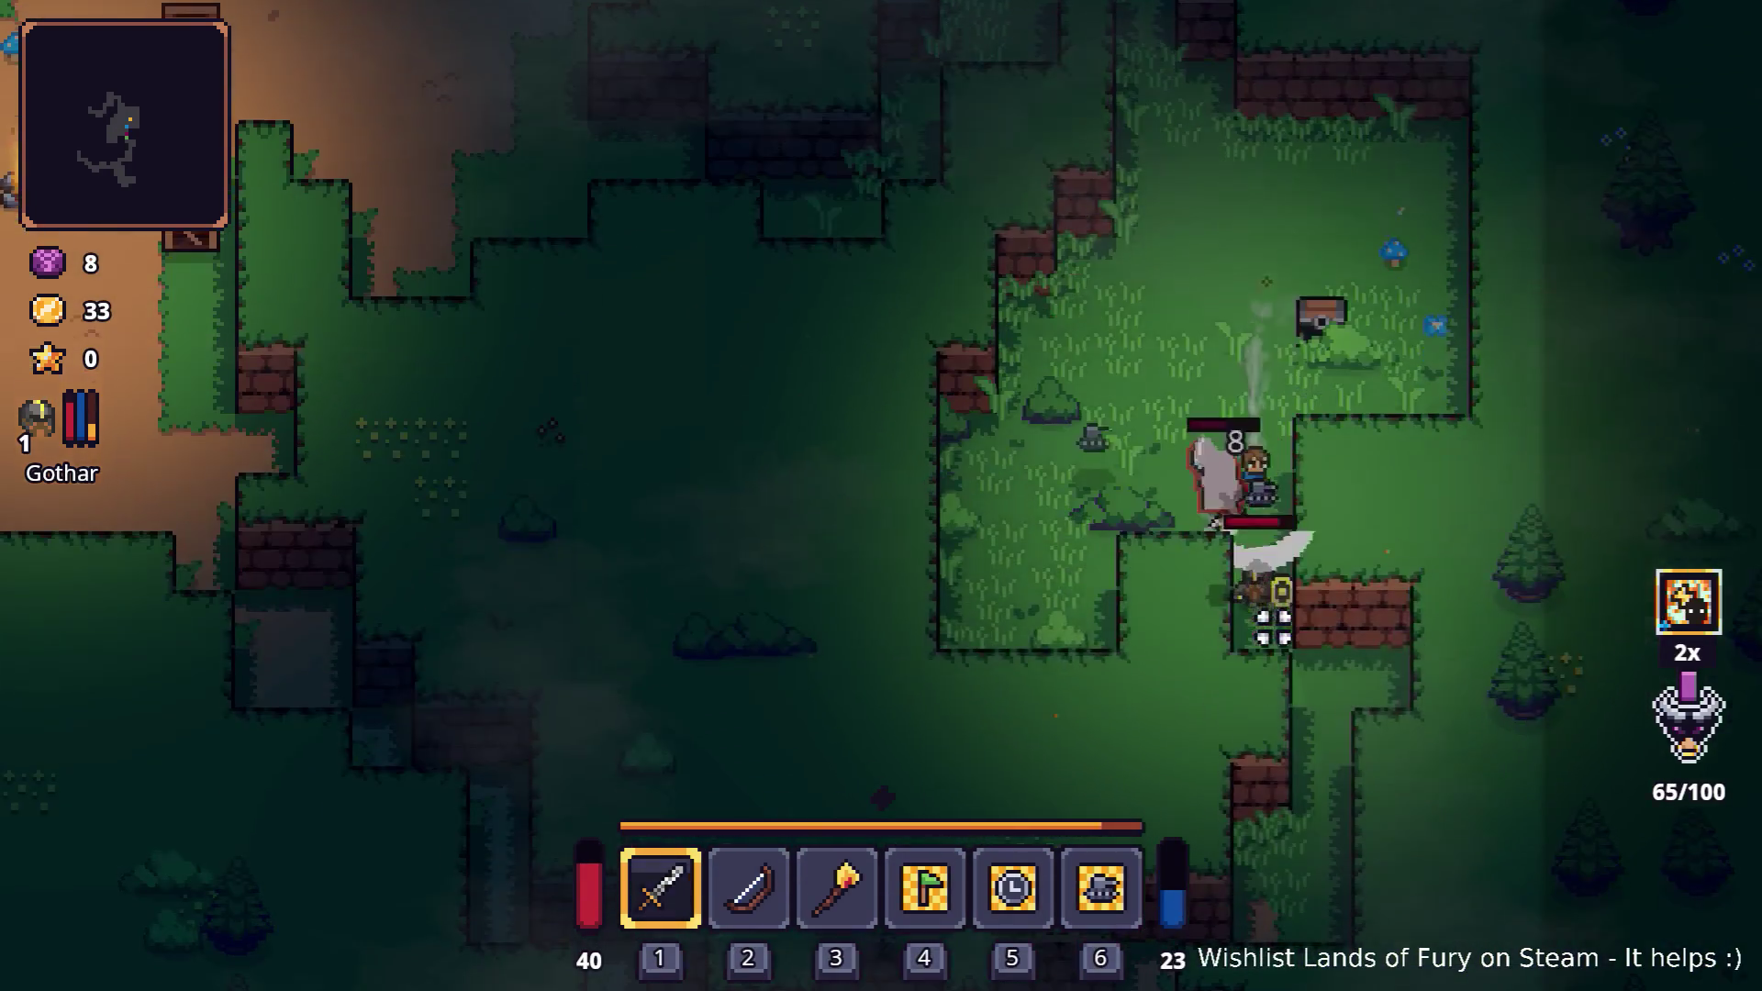
key("w")
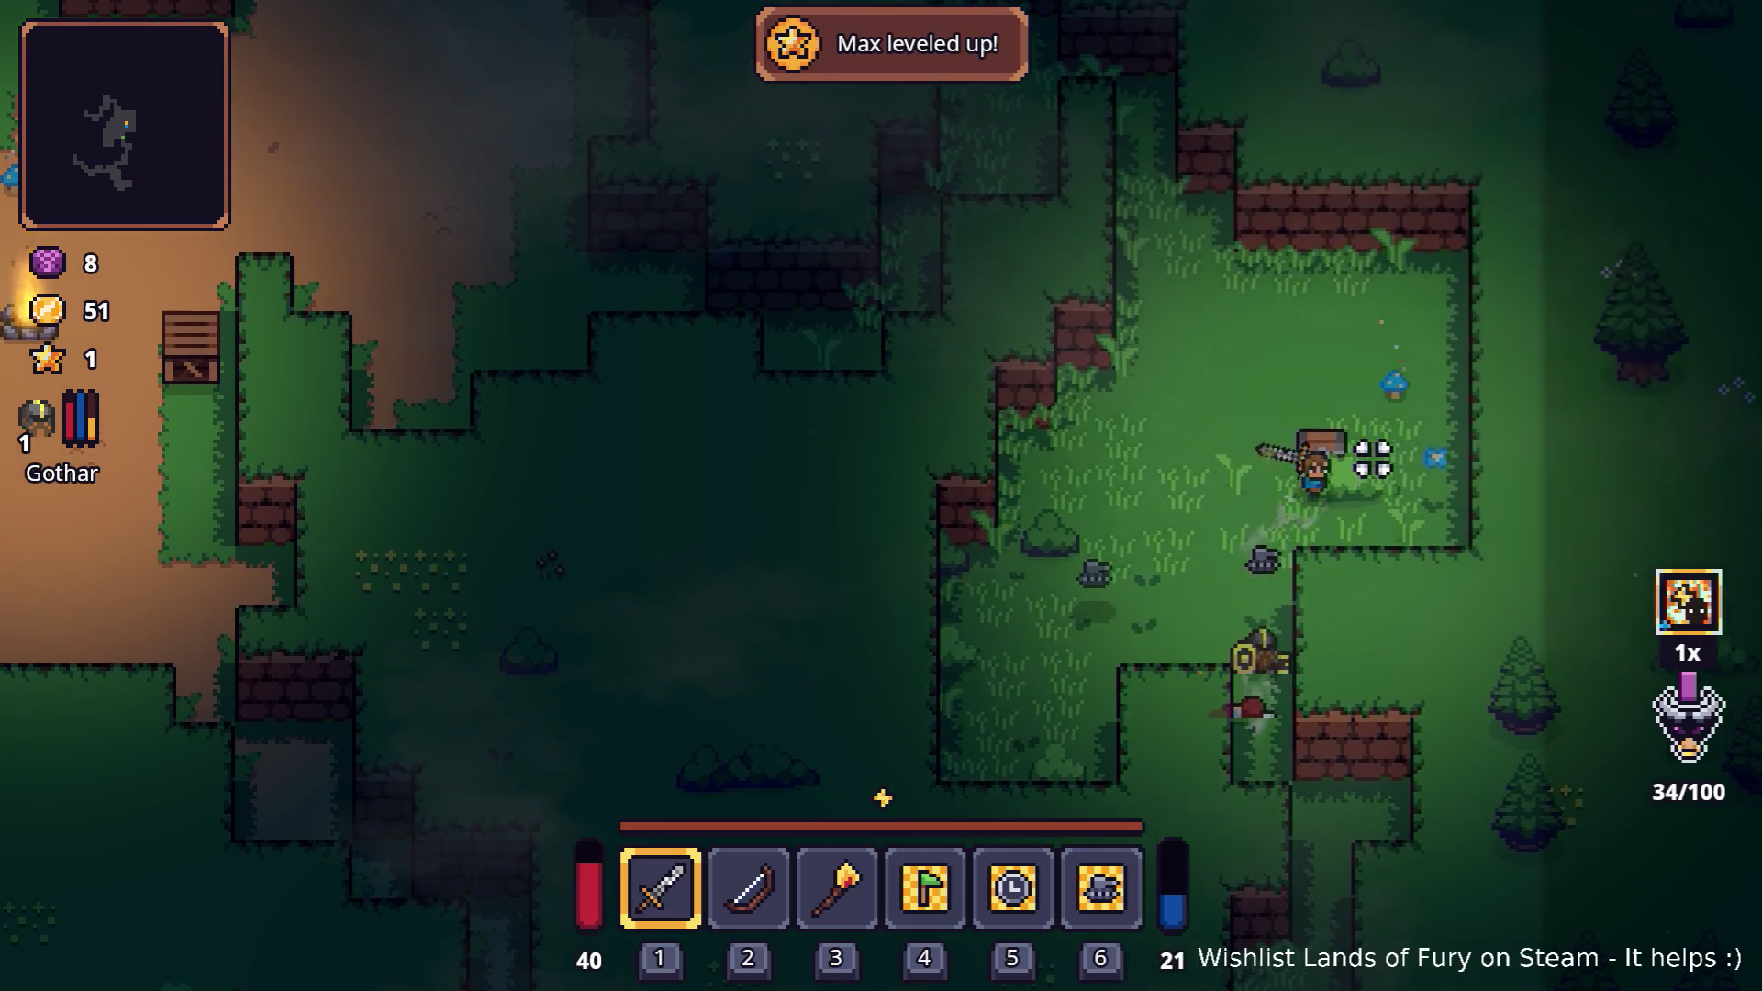
- Walk up-left through the clearing and over the grass ledge to the campfire camp
key("w")
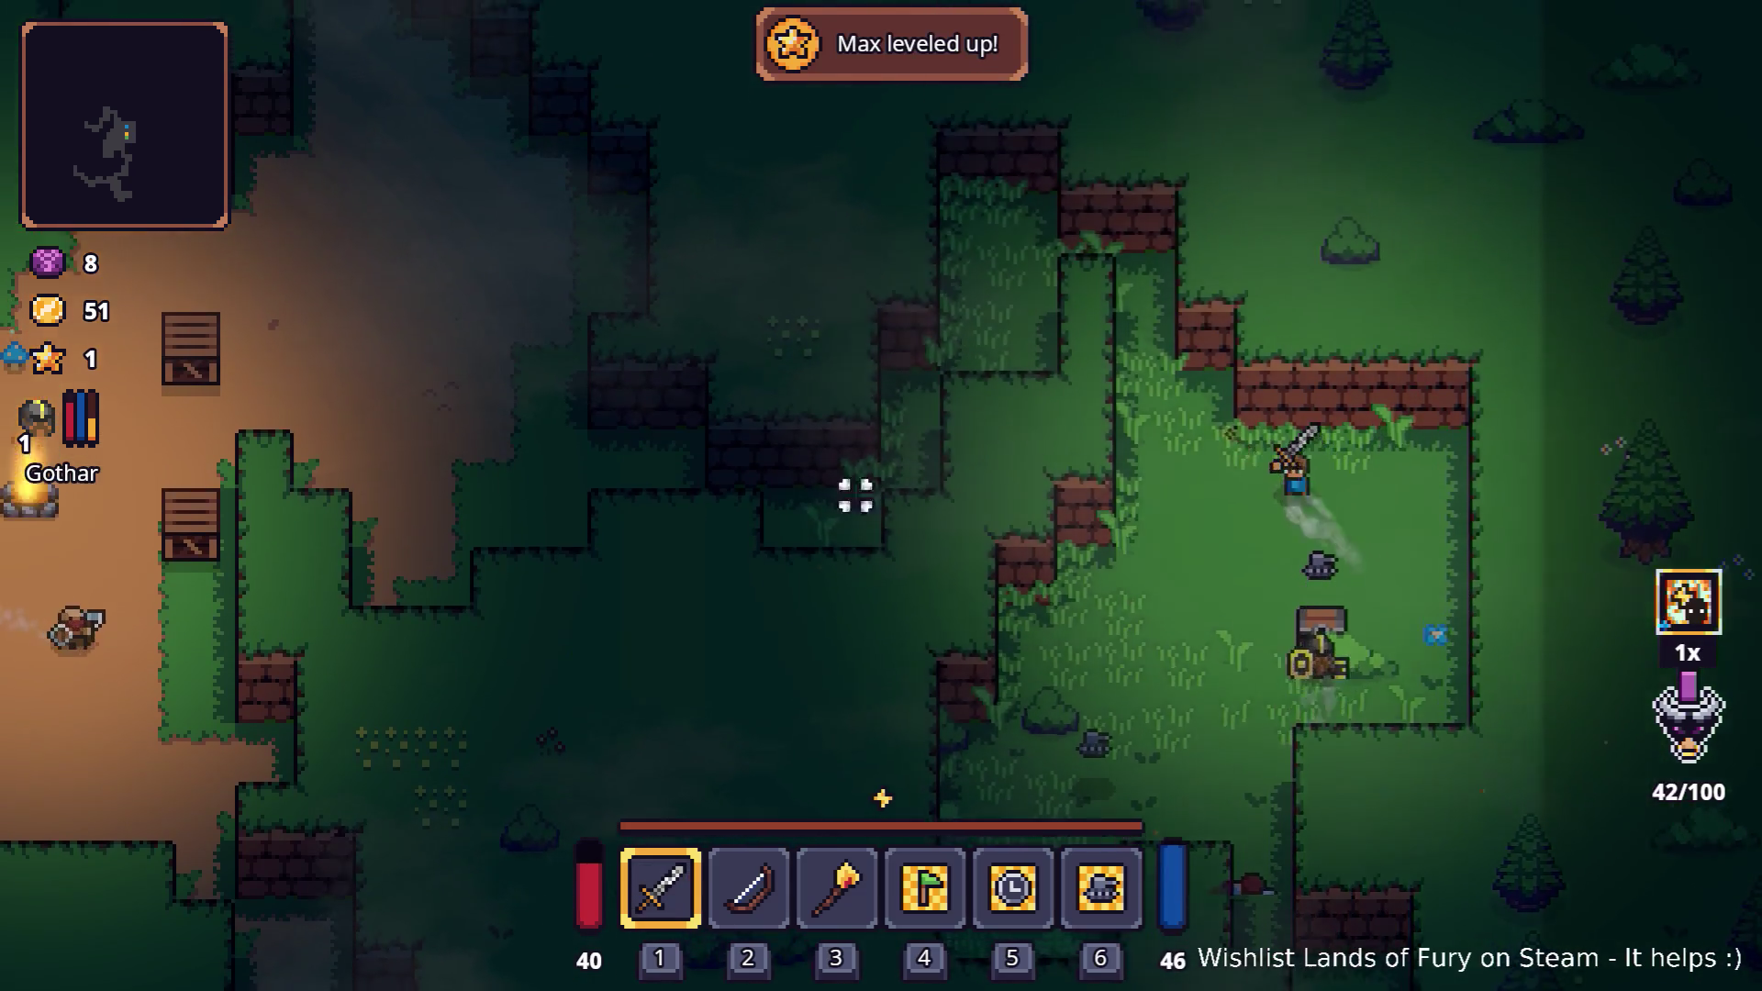
key("w")
key("a")
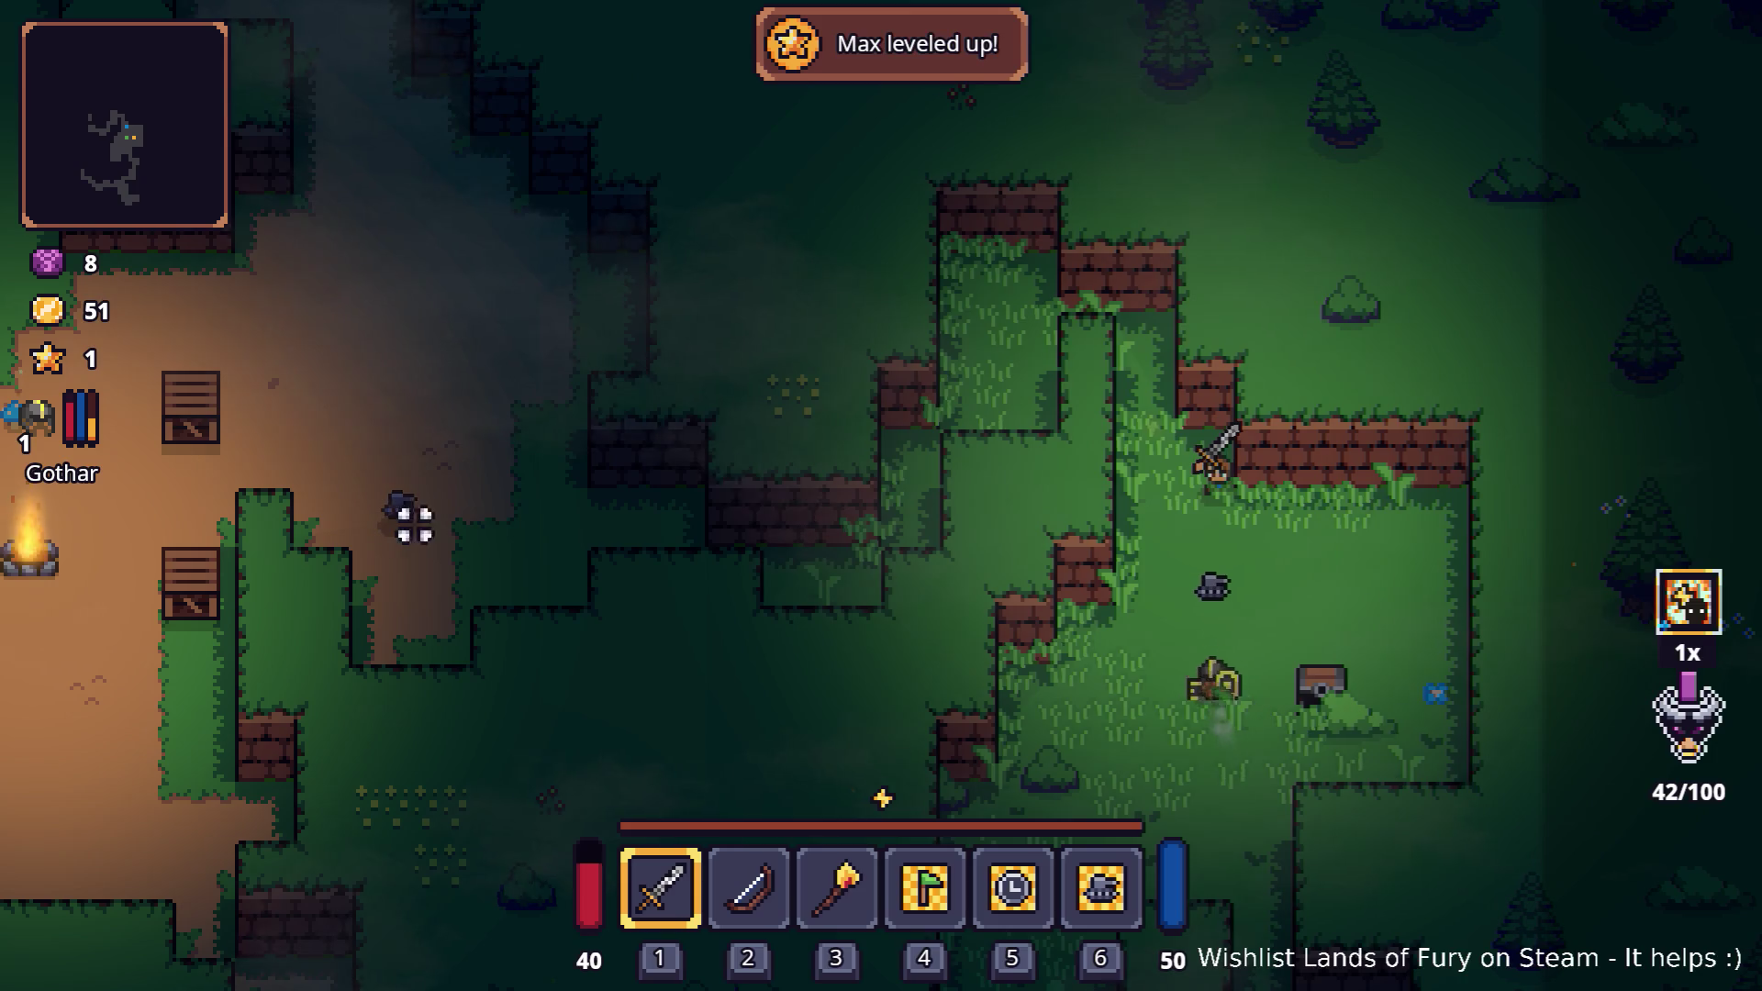
key("w")
key("a")
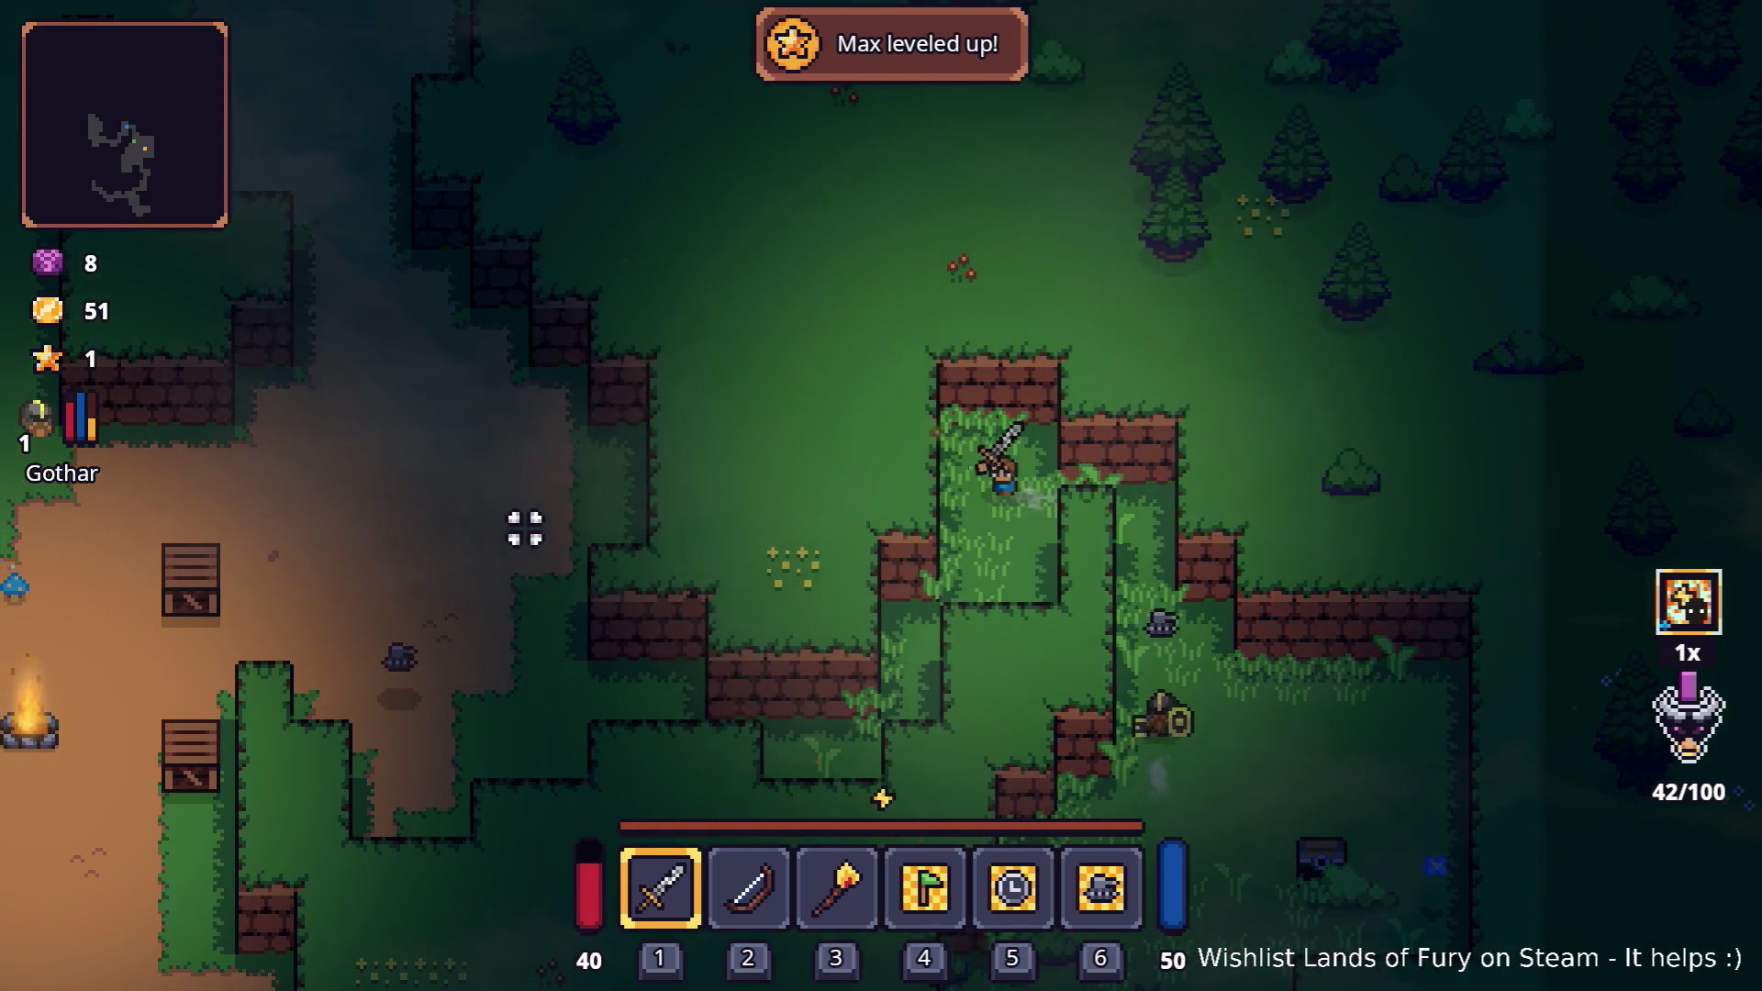
key("a")
key("s")
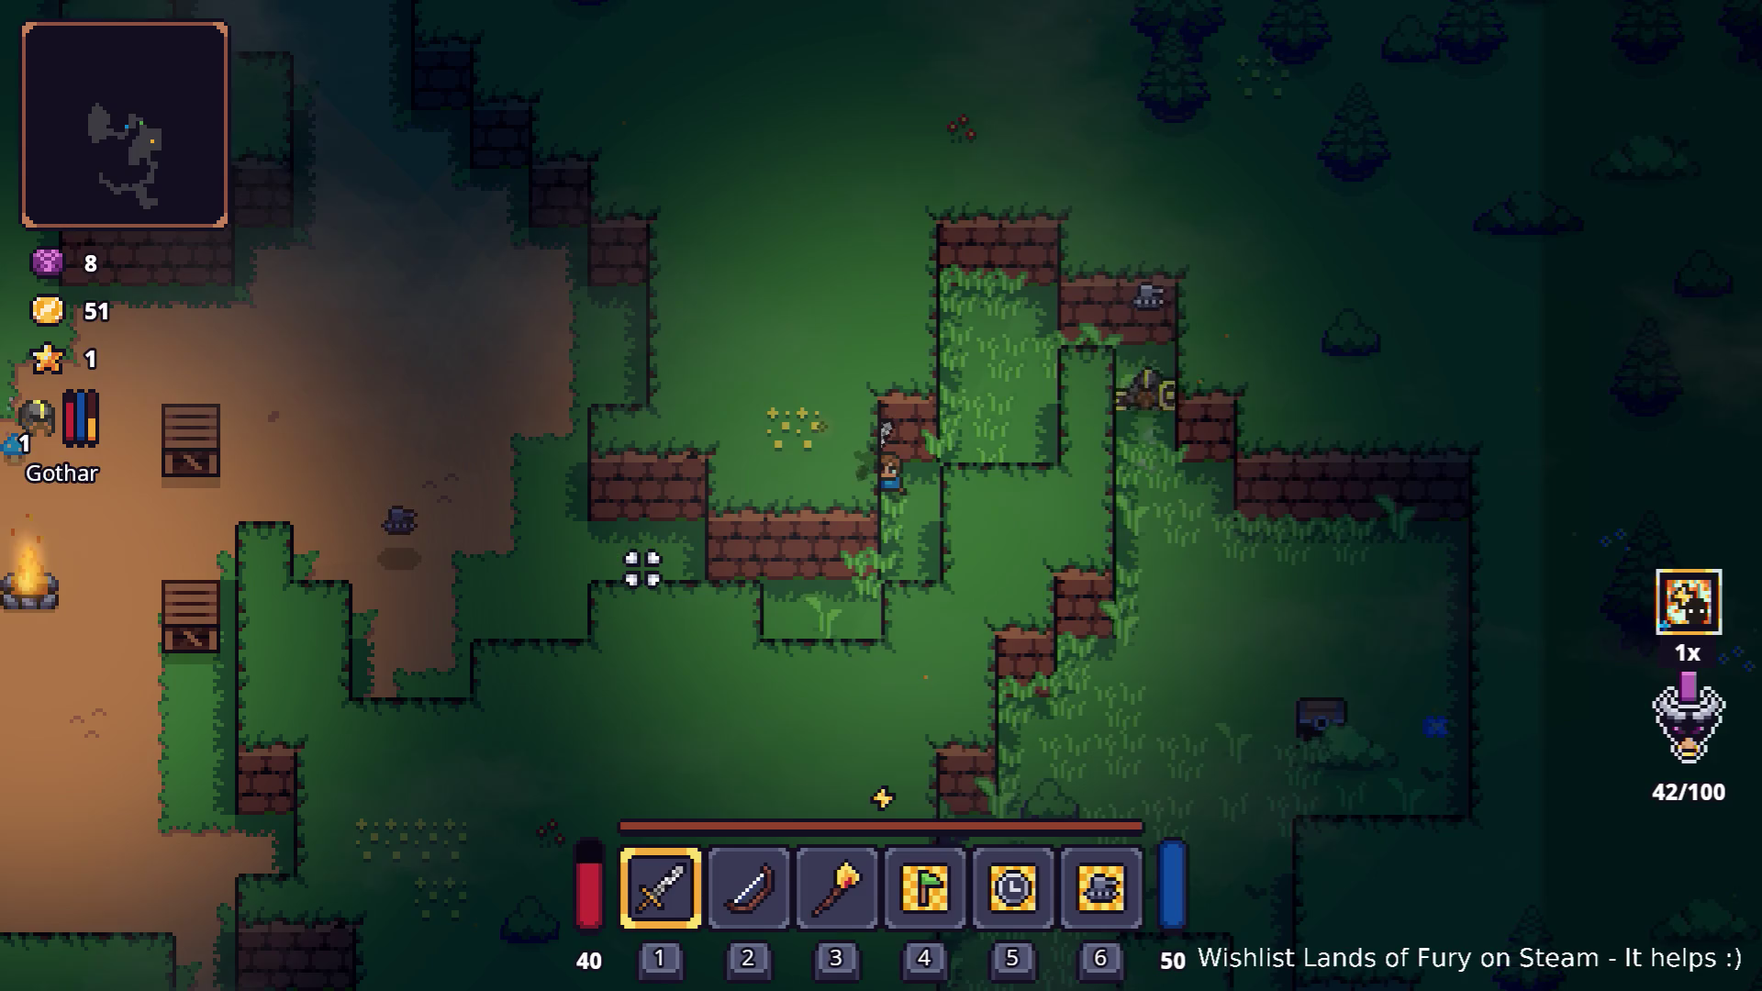
key("w")
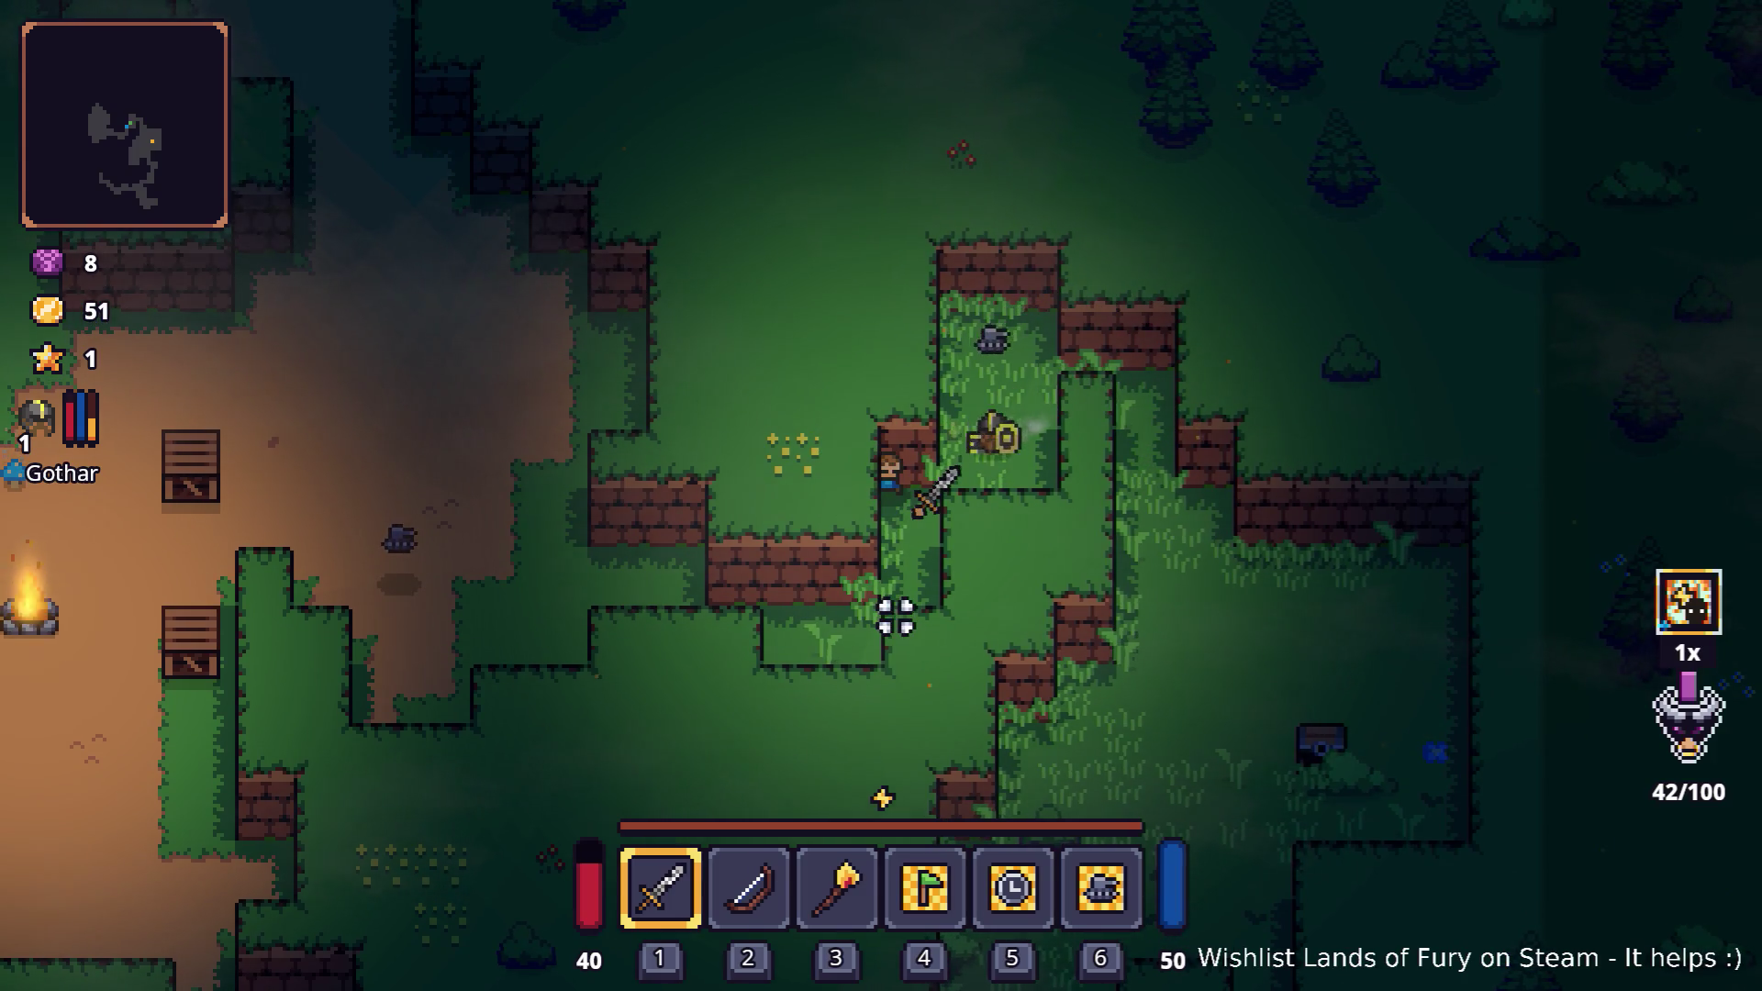
key("s")
key("a")
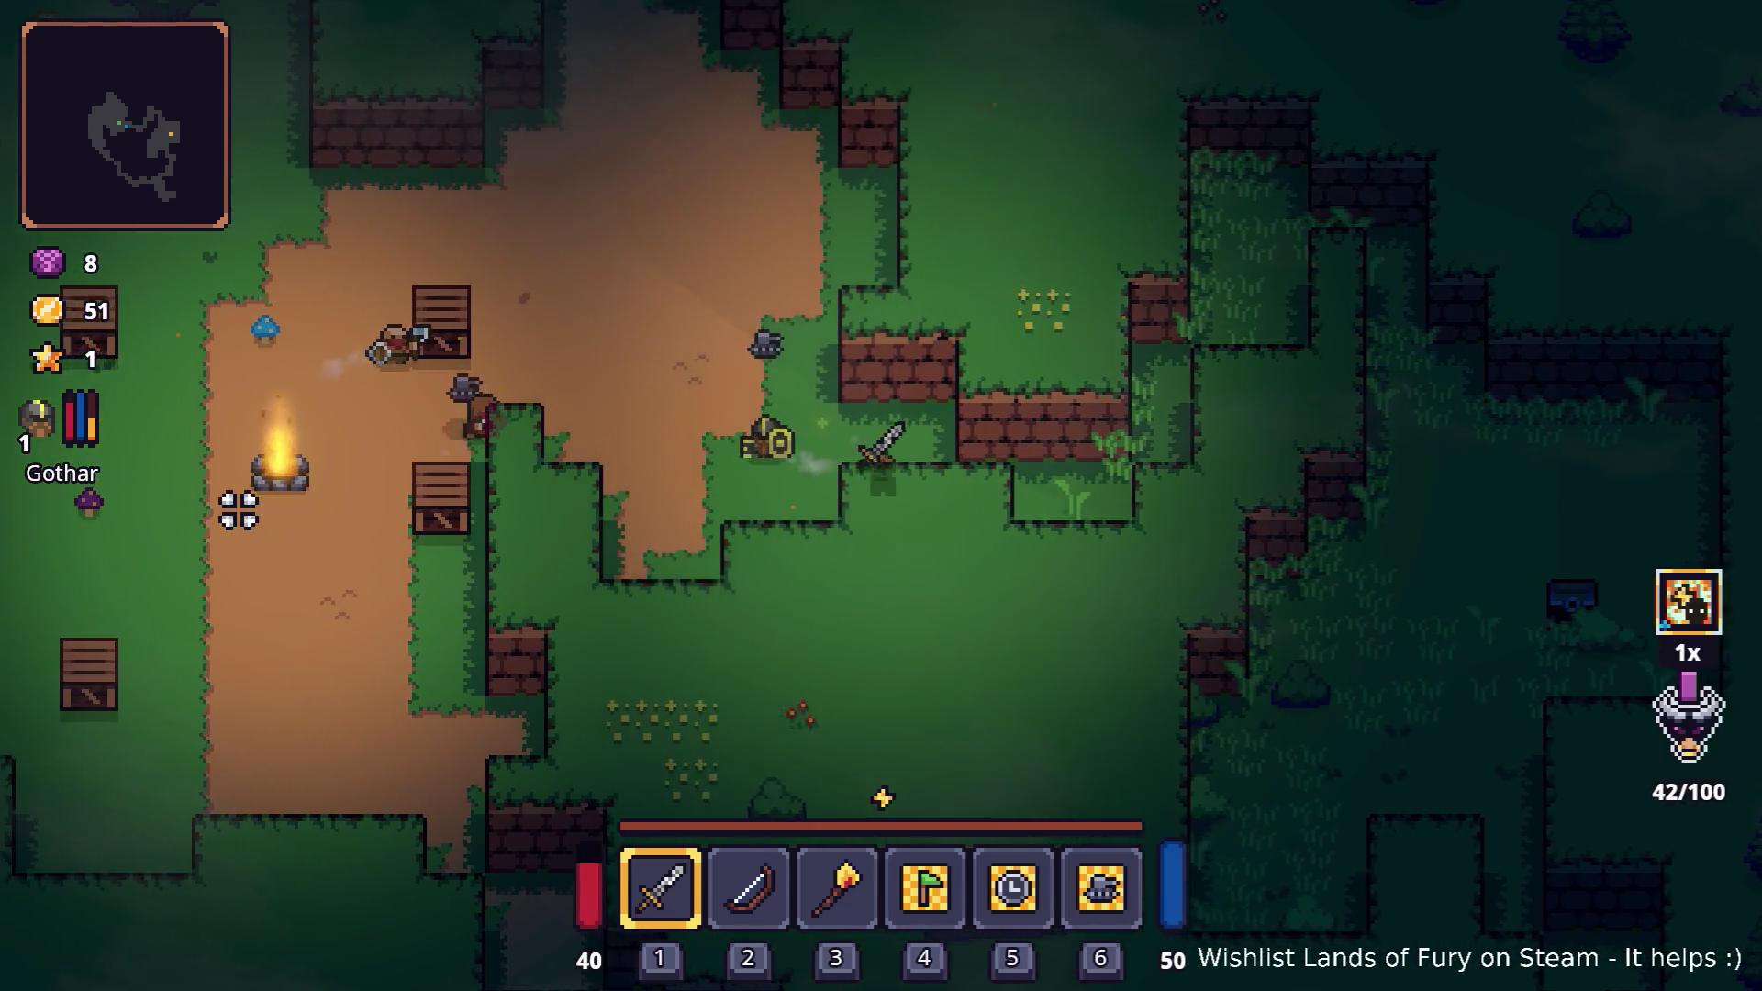
key("w")
key("w")
key("a")
- Fight the enemies around the camp and along the path
left_click(244, 503)
left_click(700, 708)
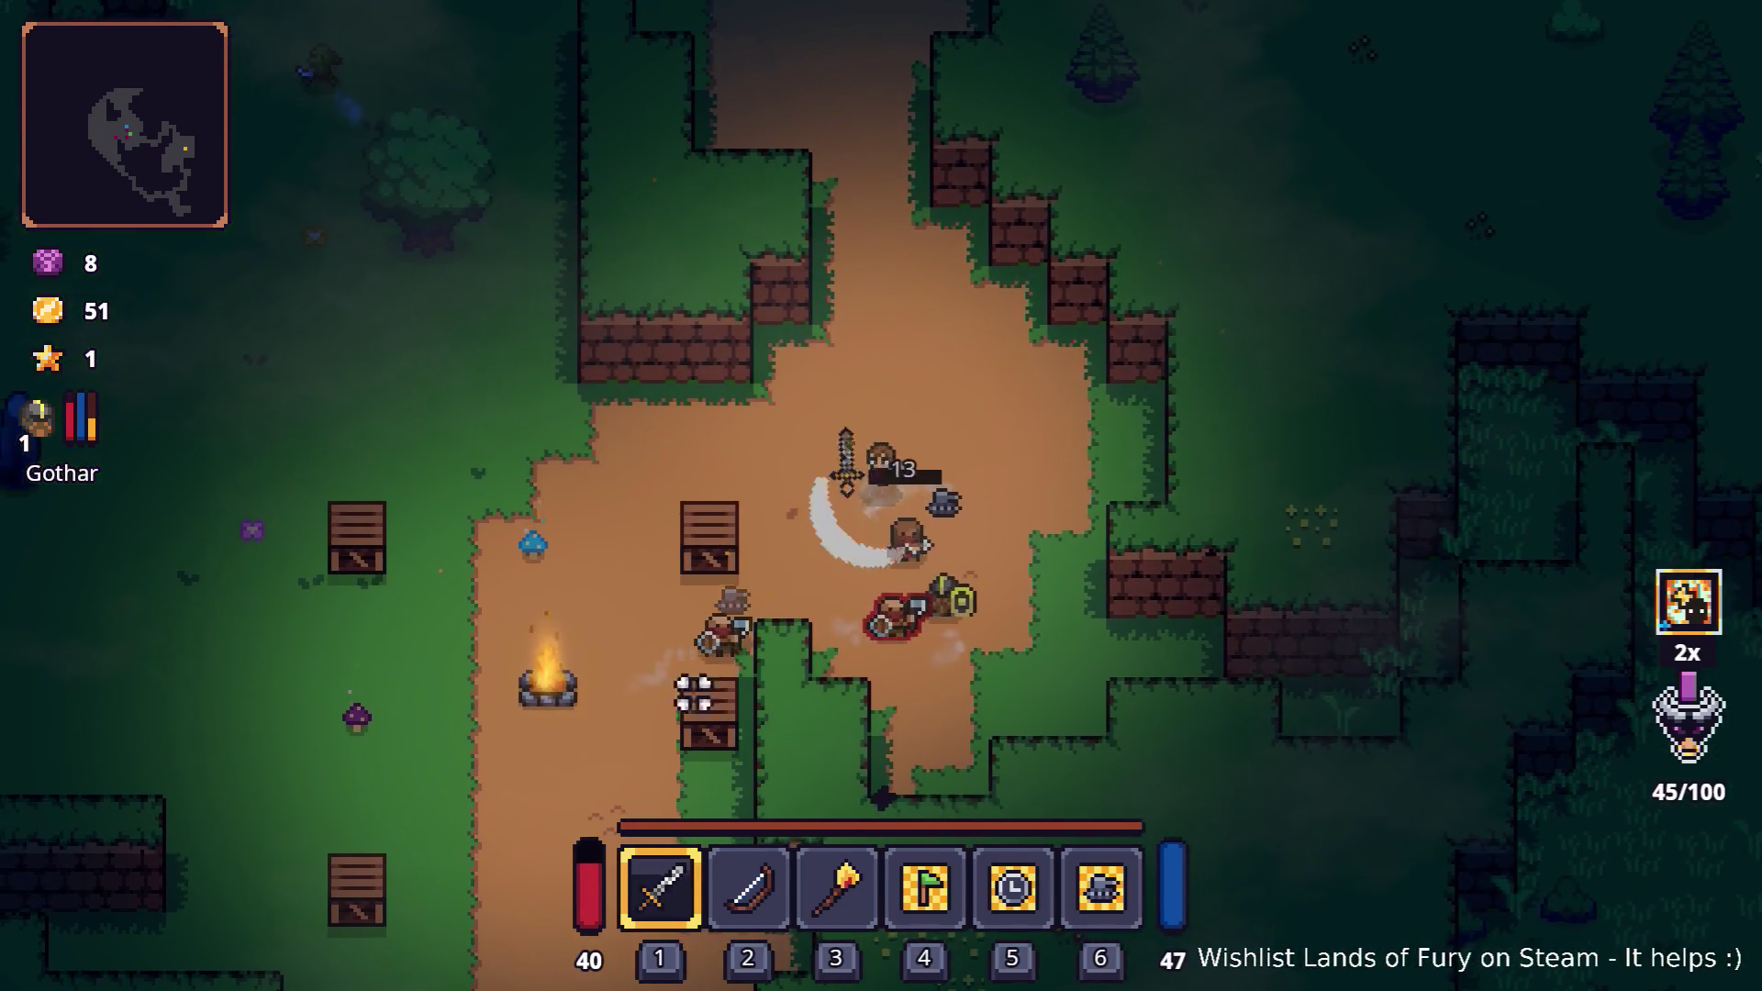
key("d")
key("s")
left_click(1006, 707)
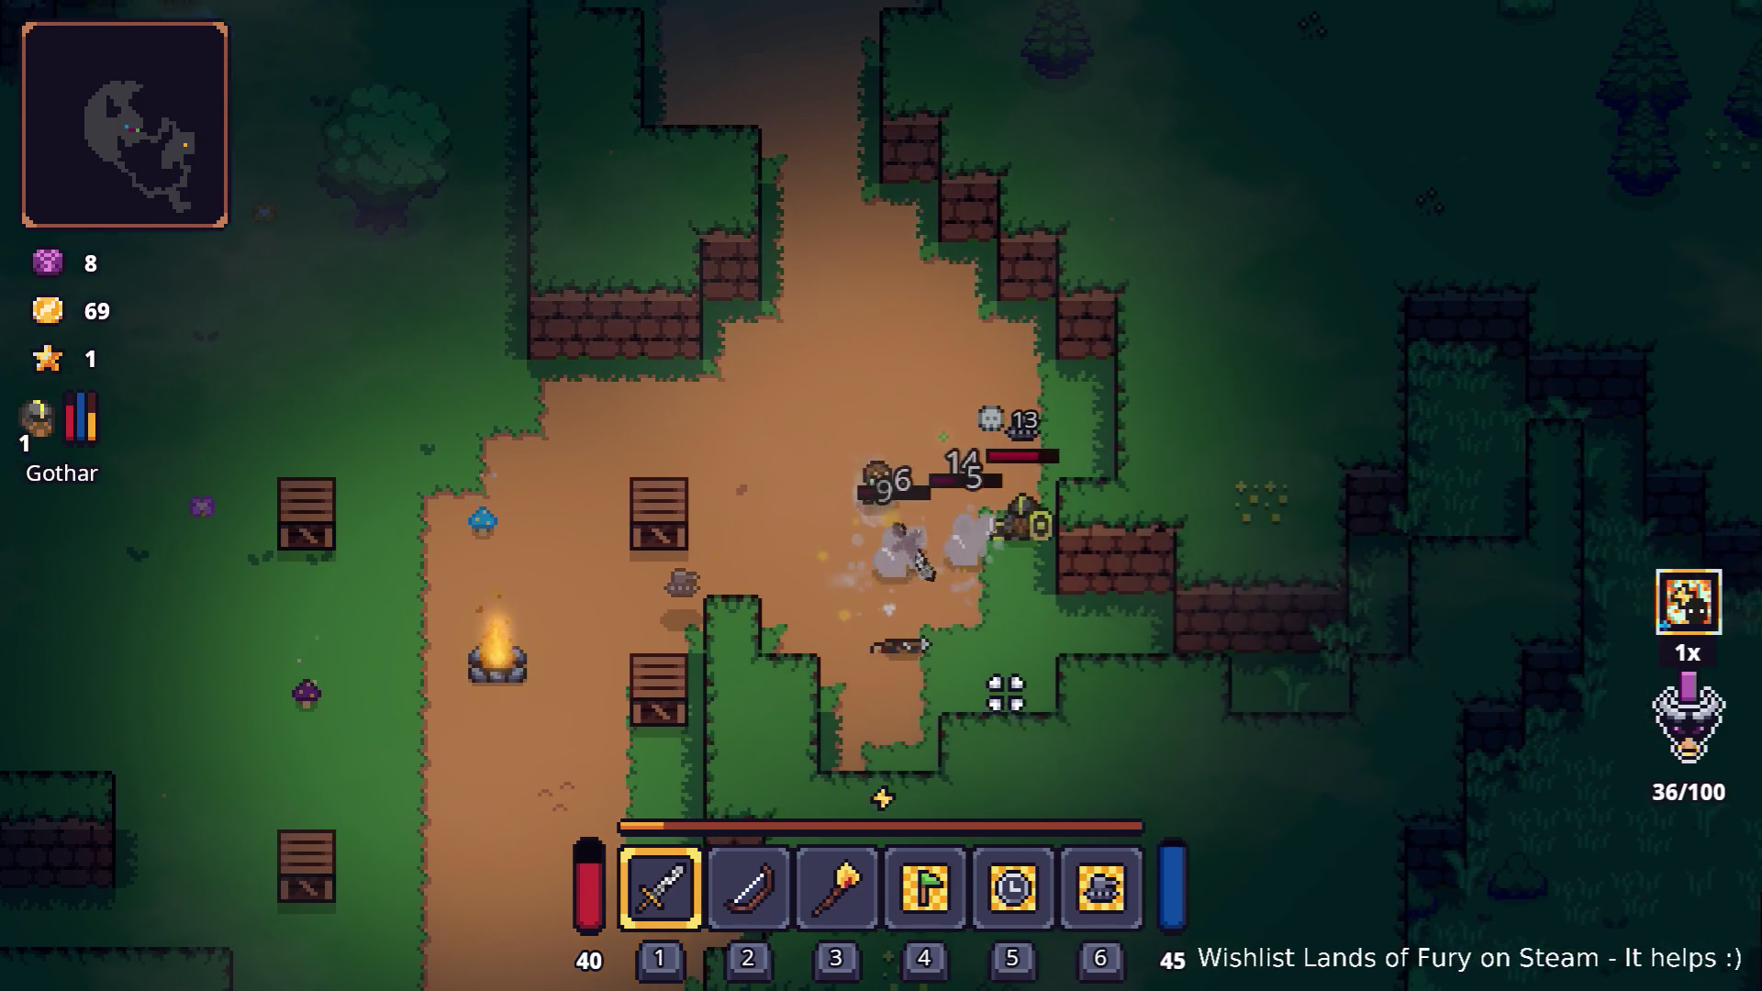
key("a")
left_click(1082, 653)
key("d")
left_click(1062, 642)
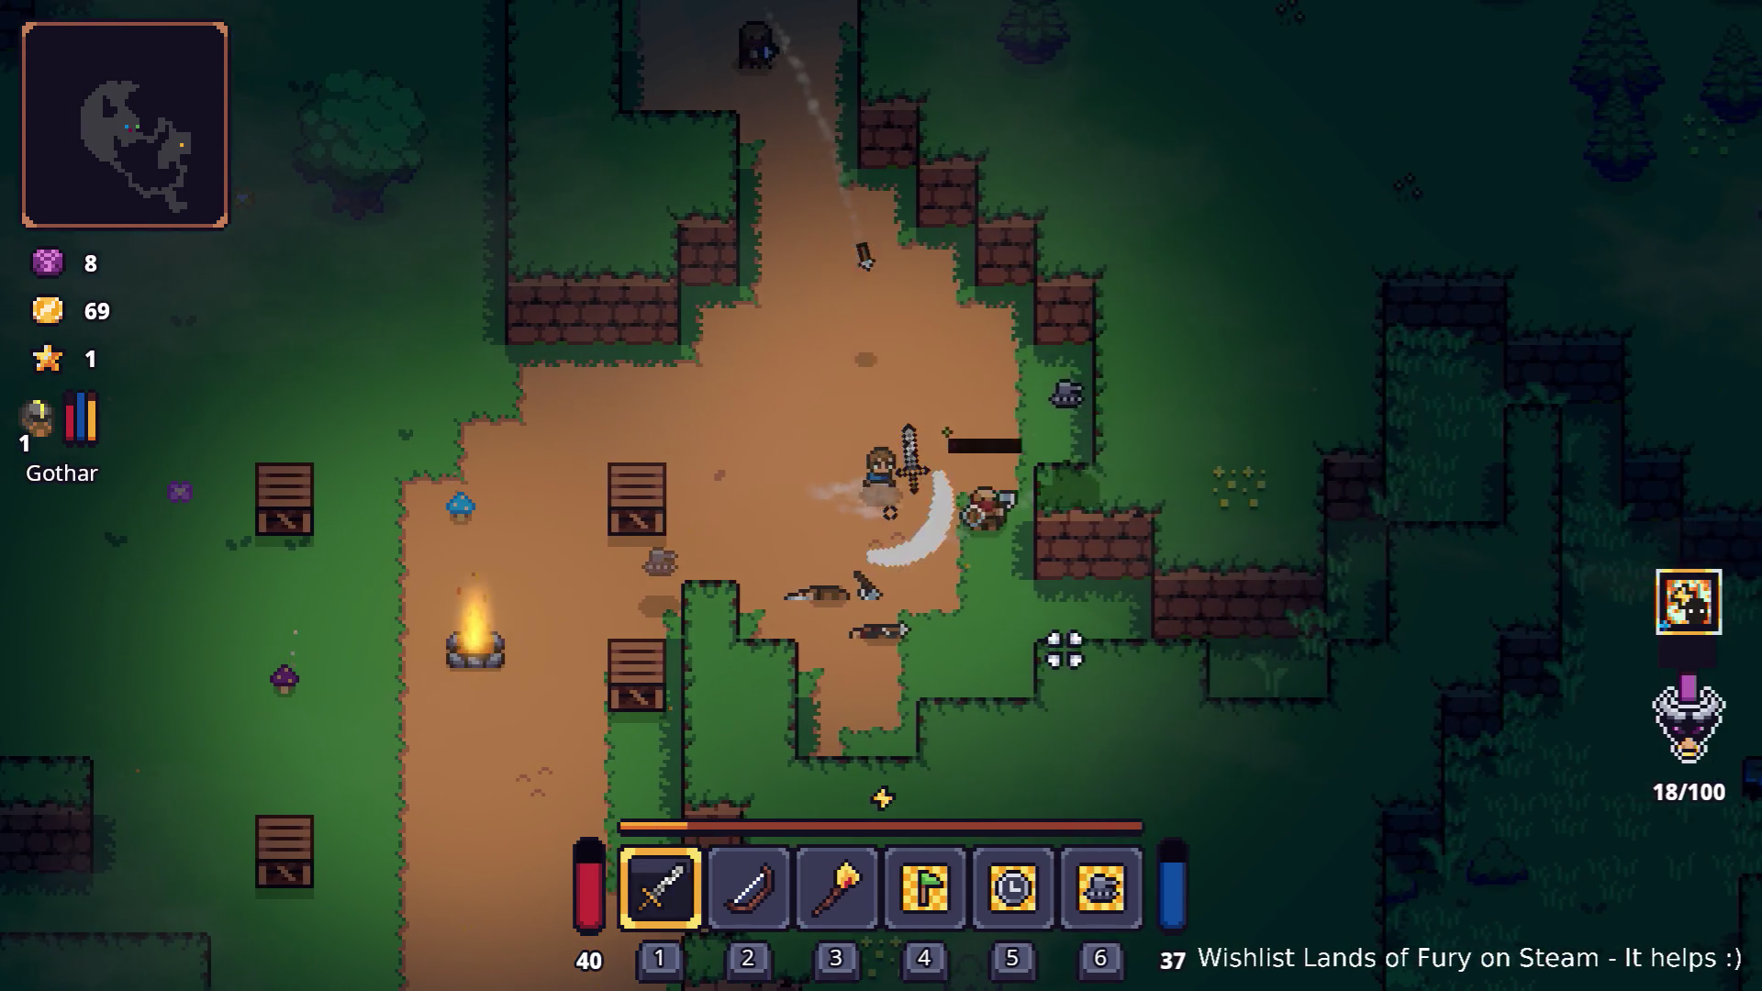
key("a")
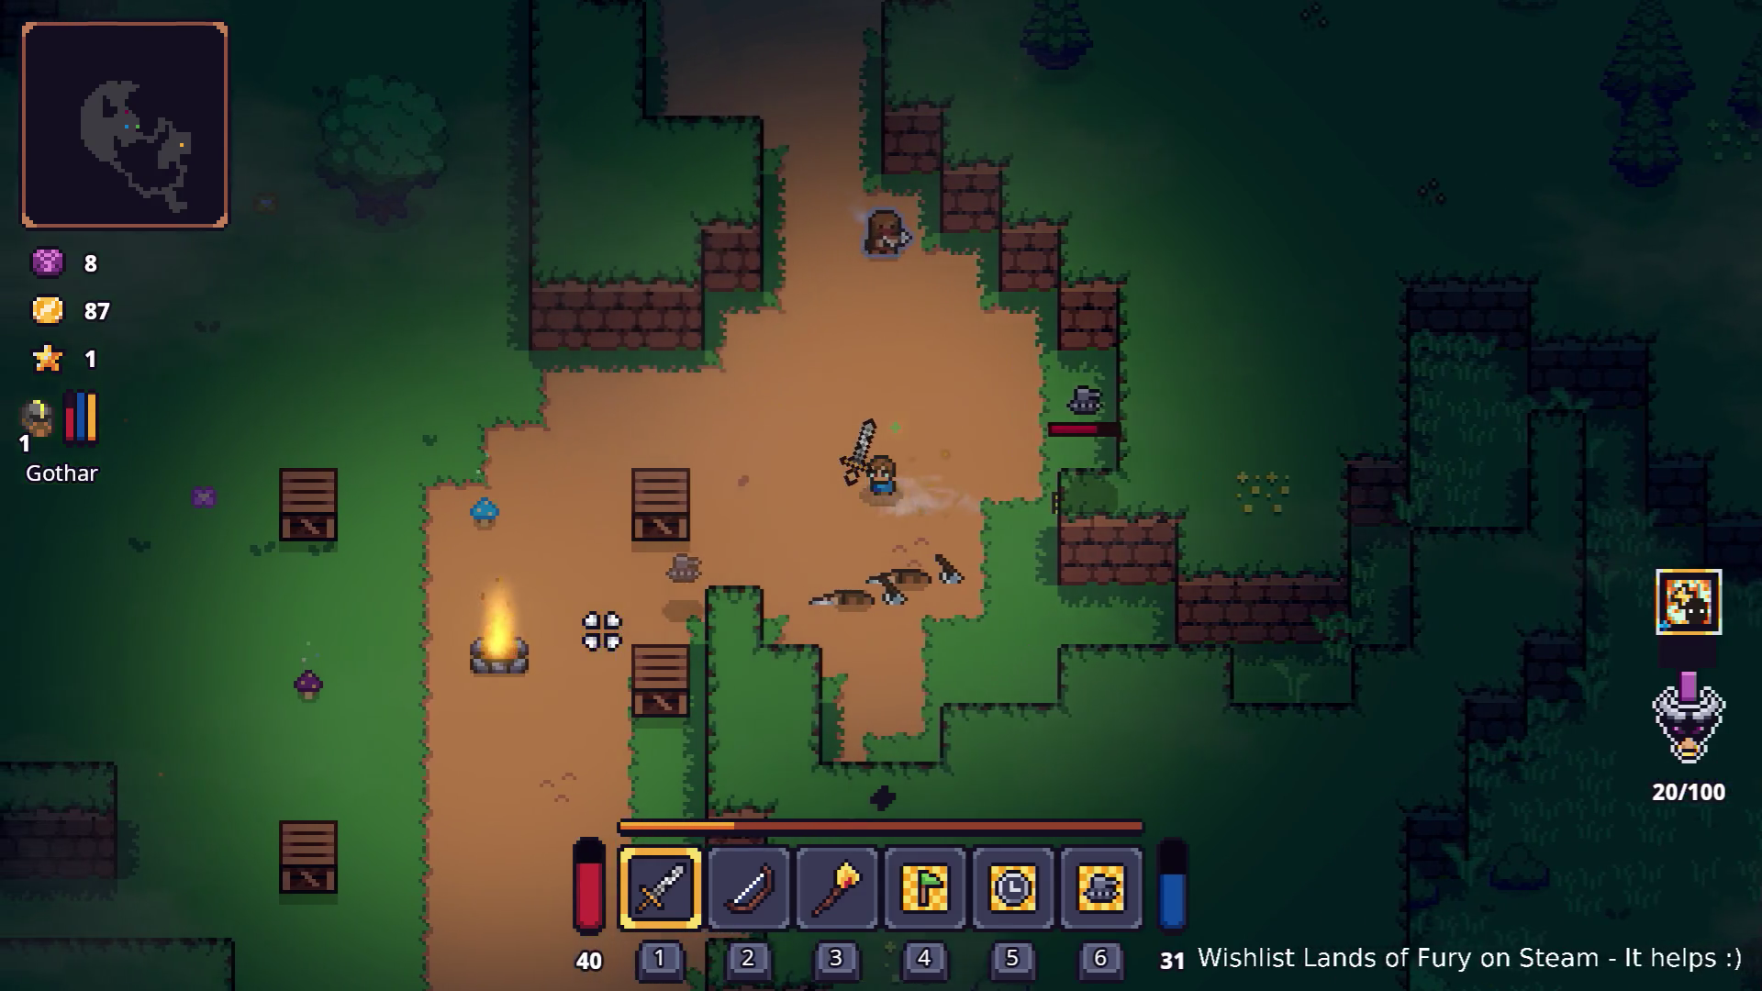
- Swing past the campfire, then attack the enemies further up the path
key("s")
key("a")
left_click(643, 661)
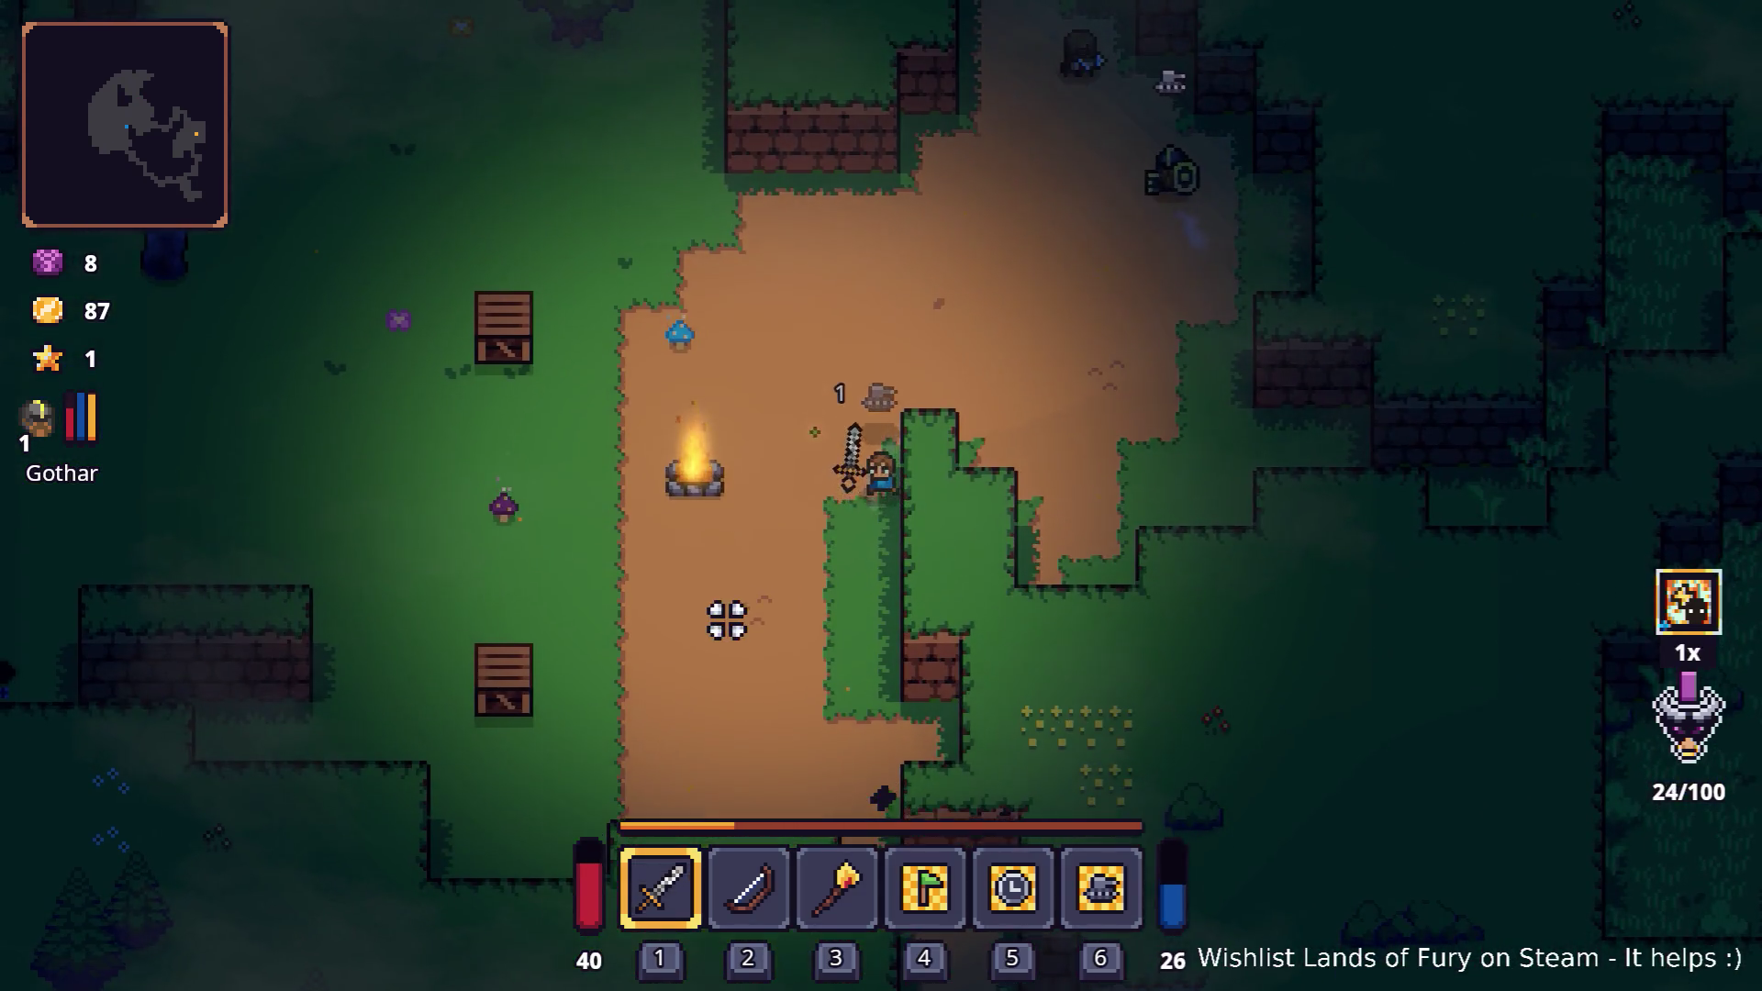
key("w")
key("d")
key("w")
left_click(971, 306)
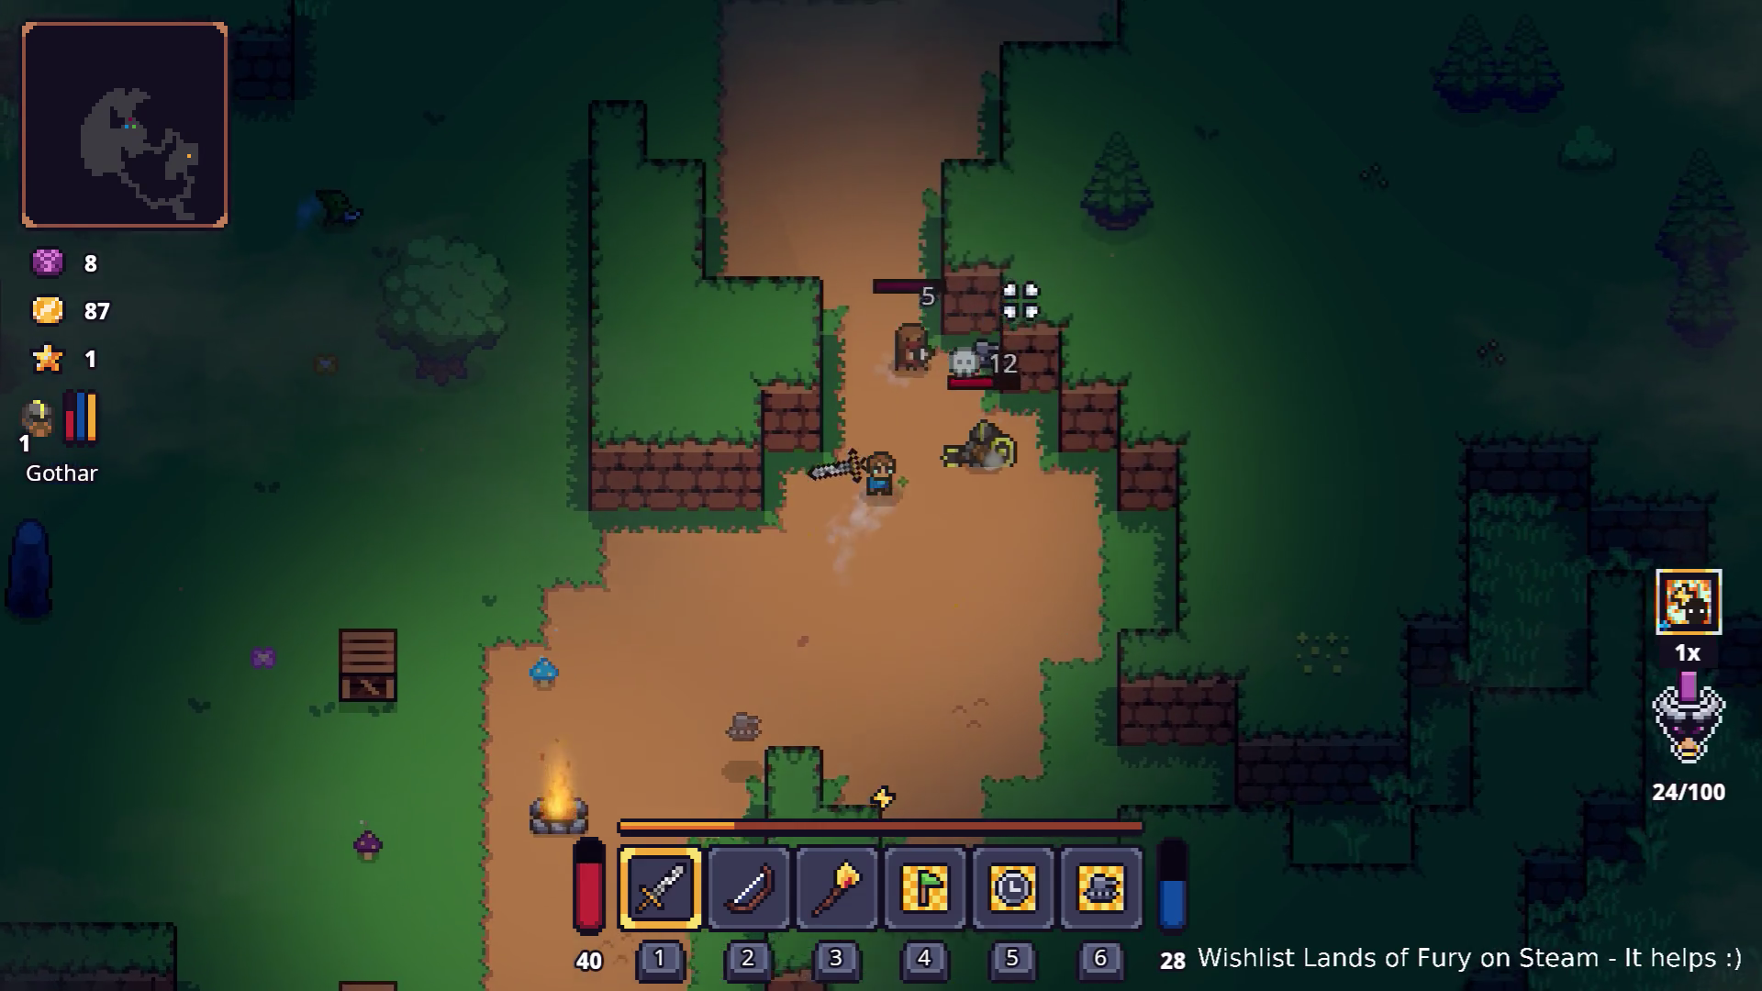
- Step back down-left and open Gothar's stats and skills from the inventory
key("s")
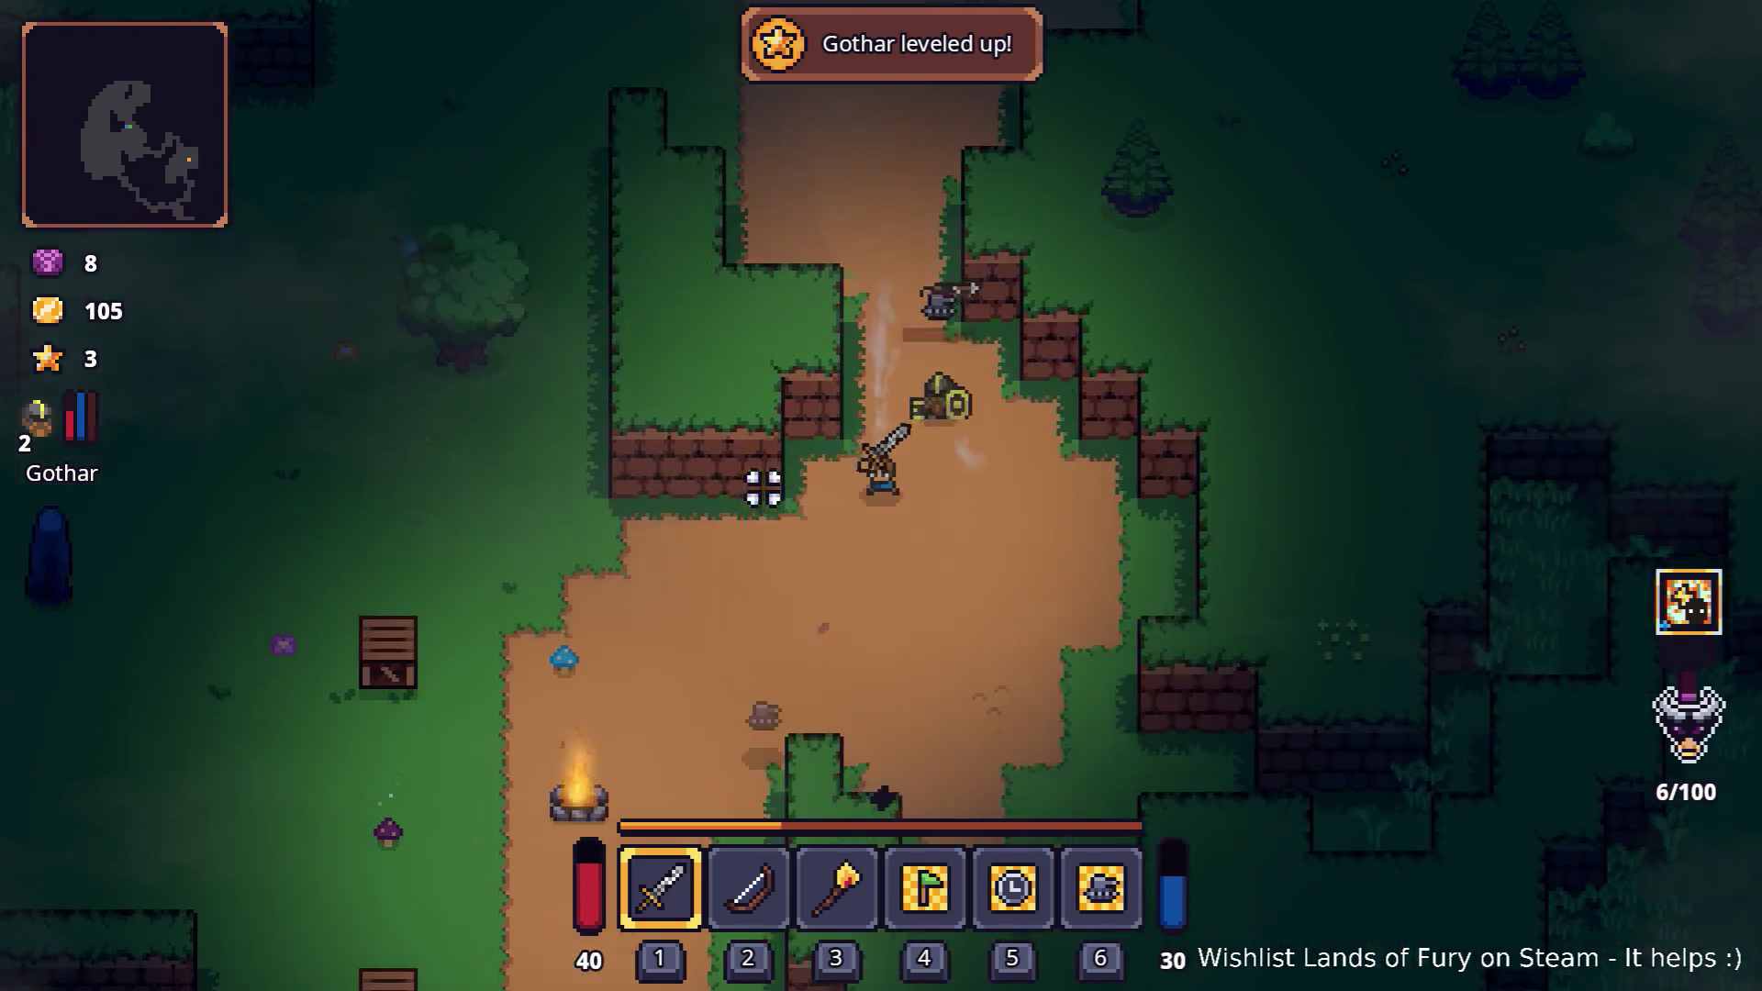
key("a")
key("i")
left_click(505, 677)
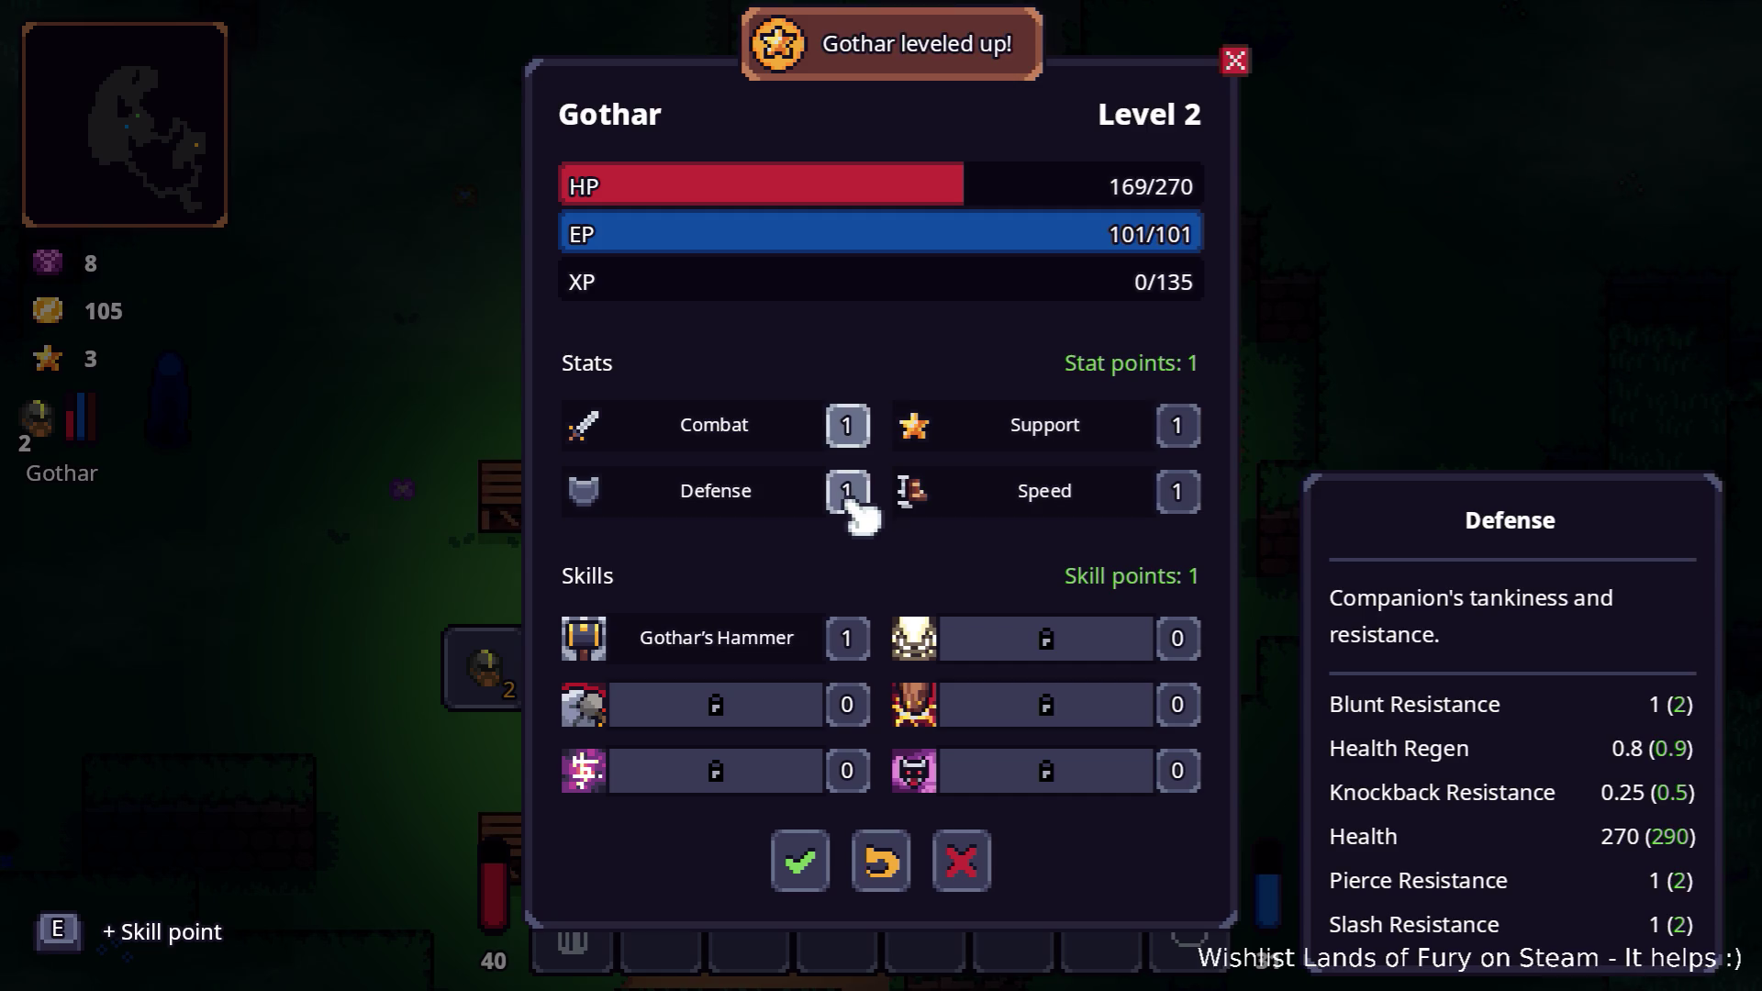
- Confirm Gothar's Defense 2 upgrade and close the inventory
left_click(800, 862)
key("i")
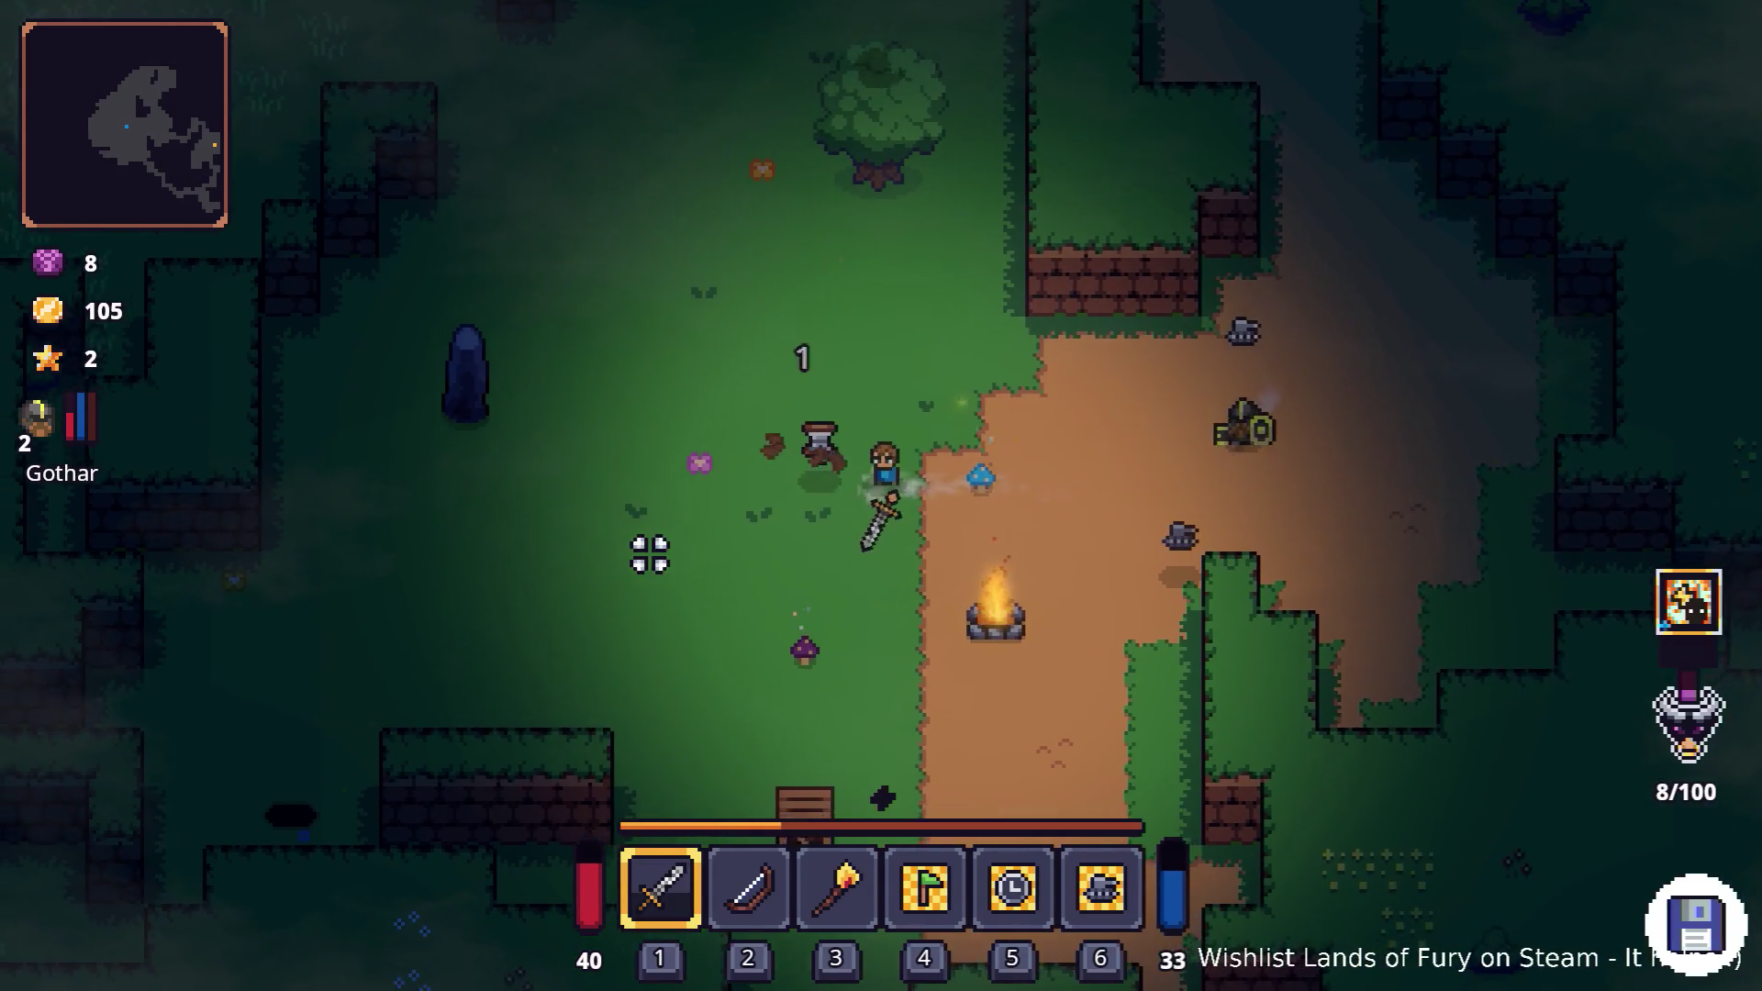
- Walk across the clearing past the campfire and up the dirt path
key("a")
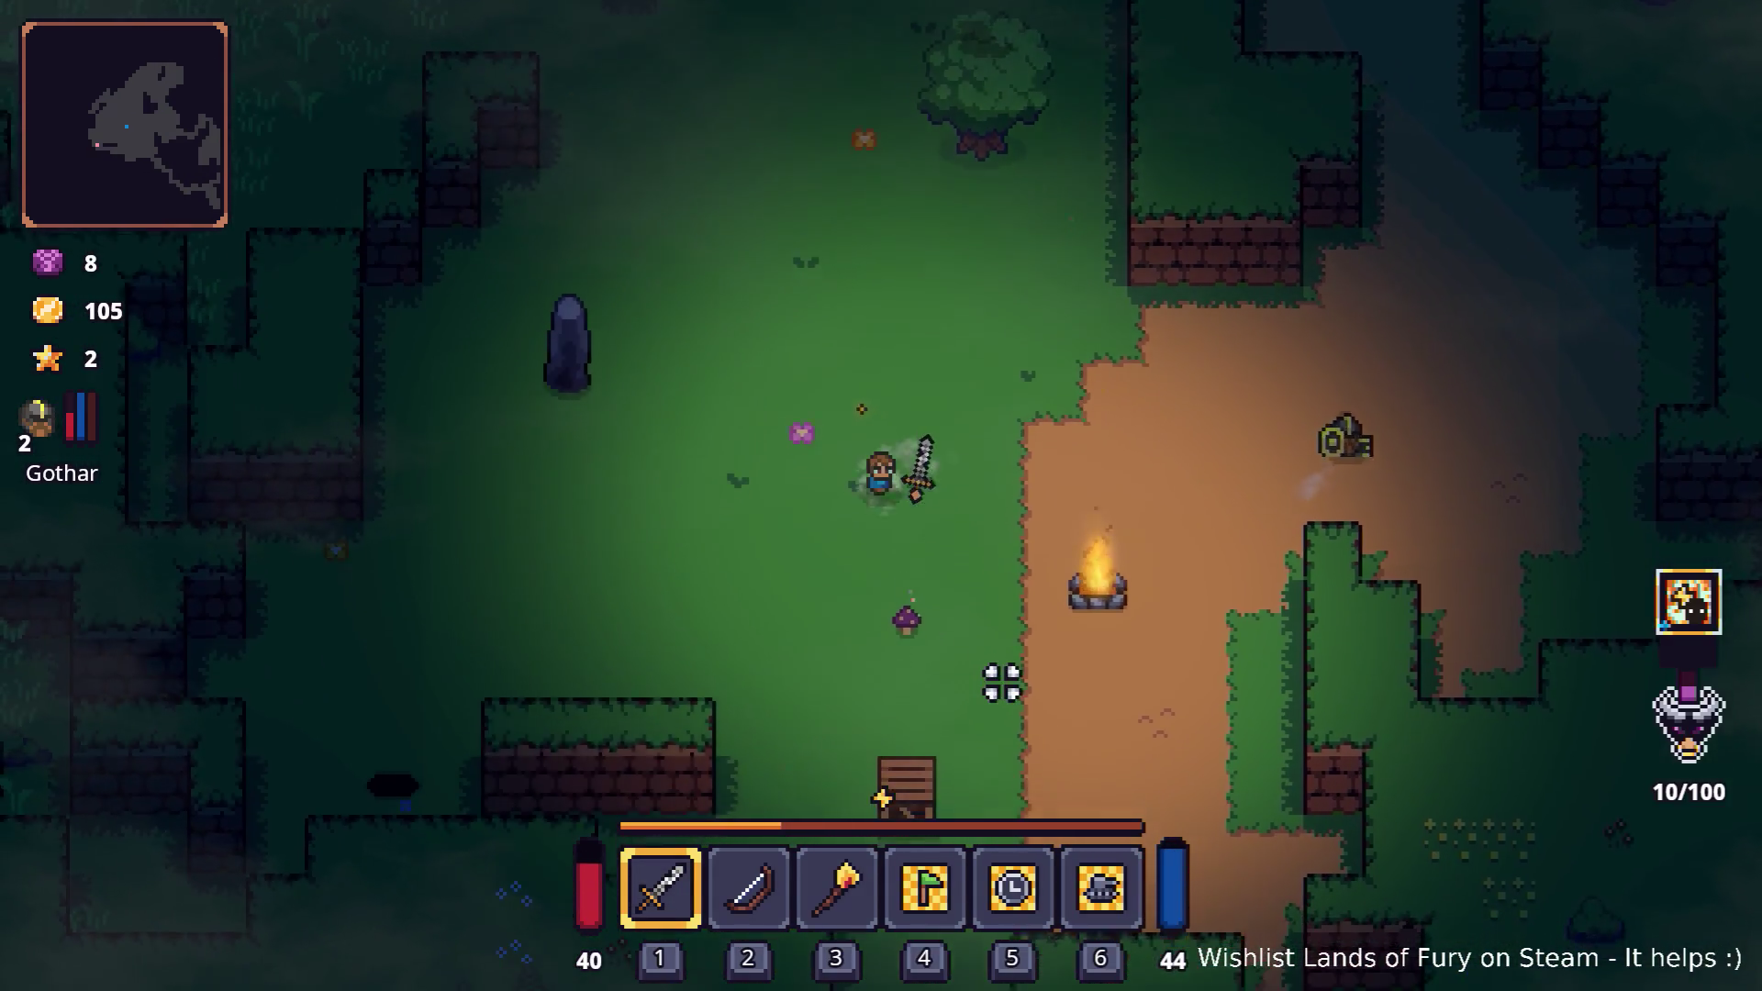
key("s")
key("w")
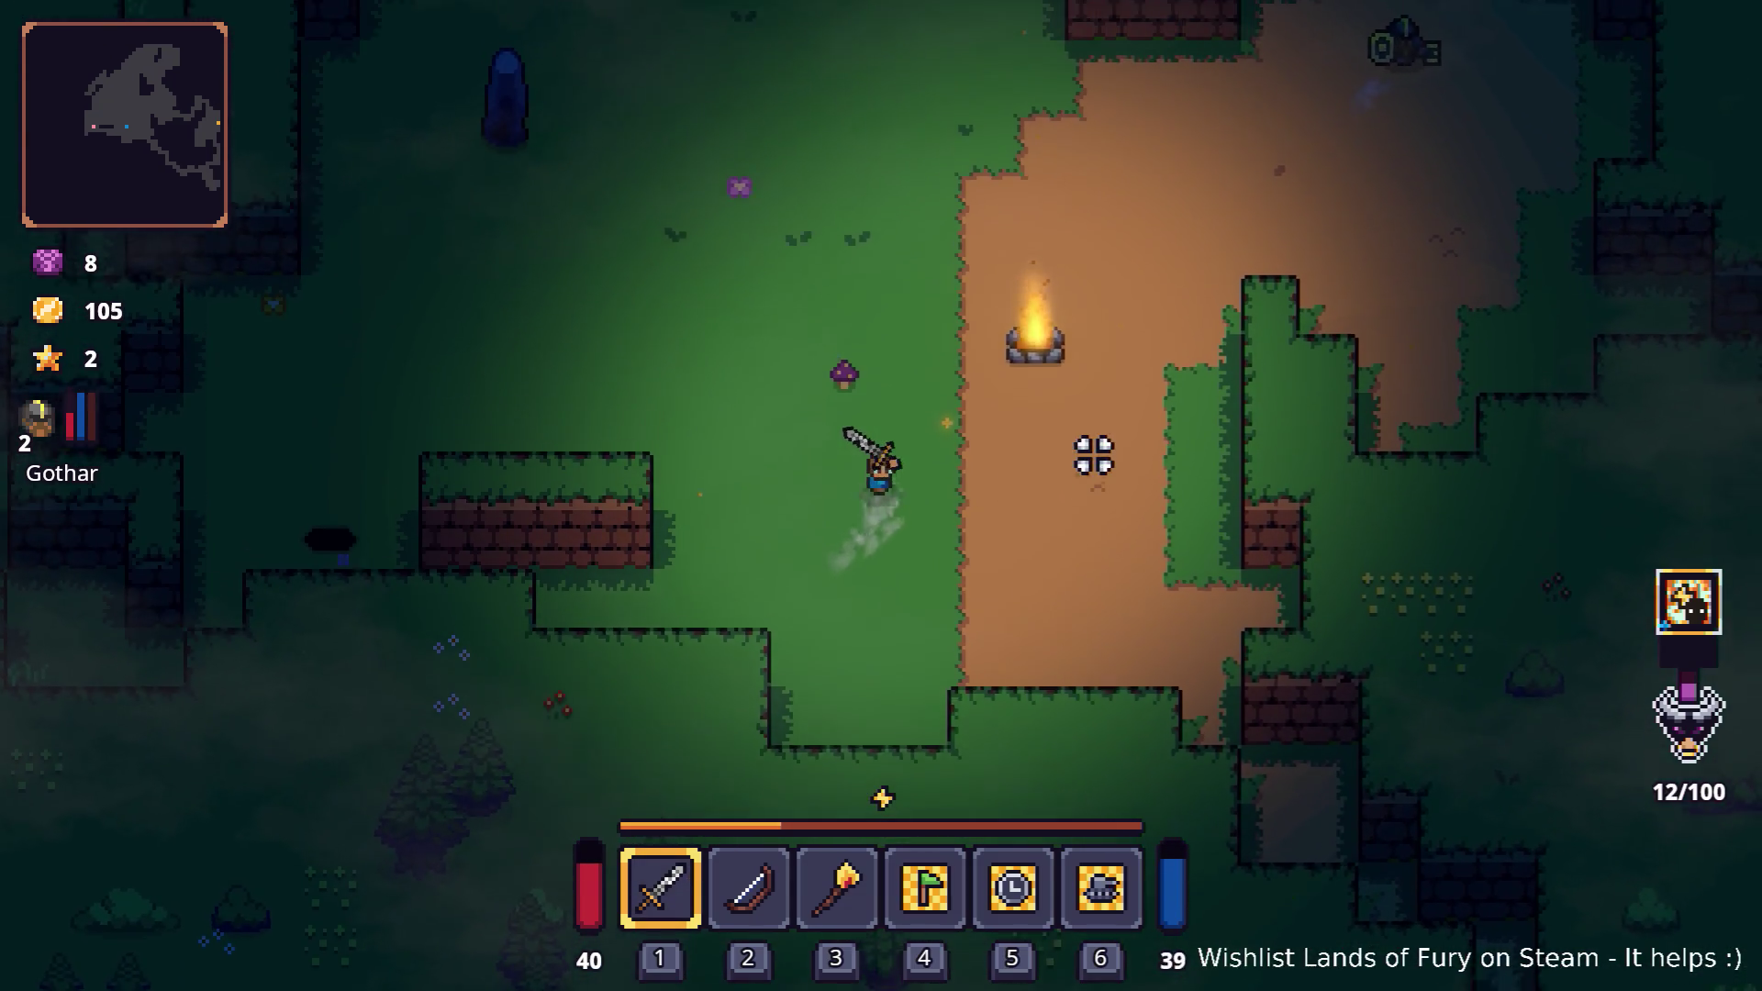
key("w")
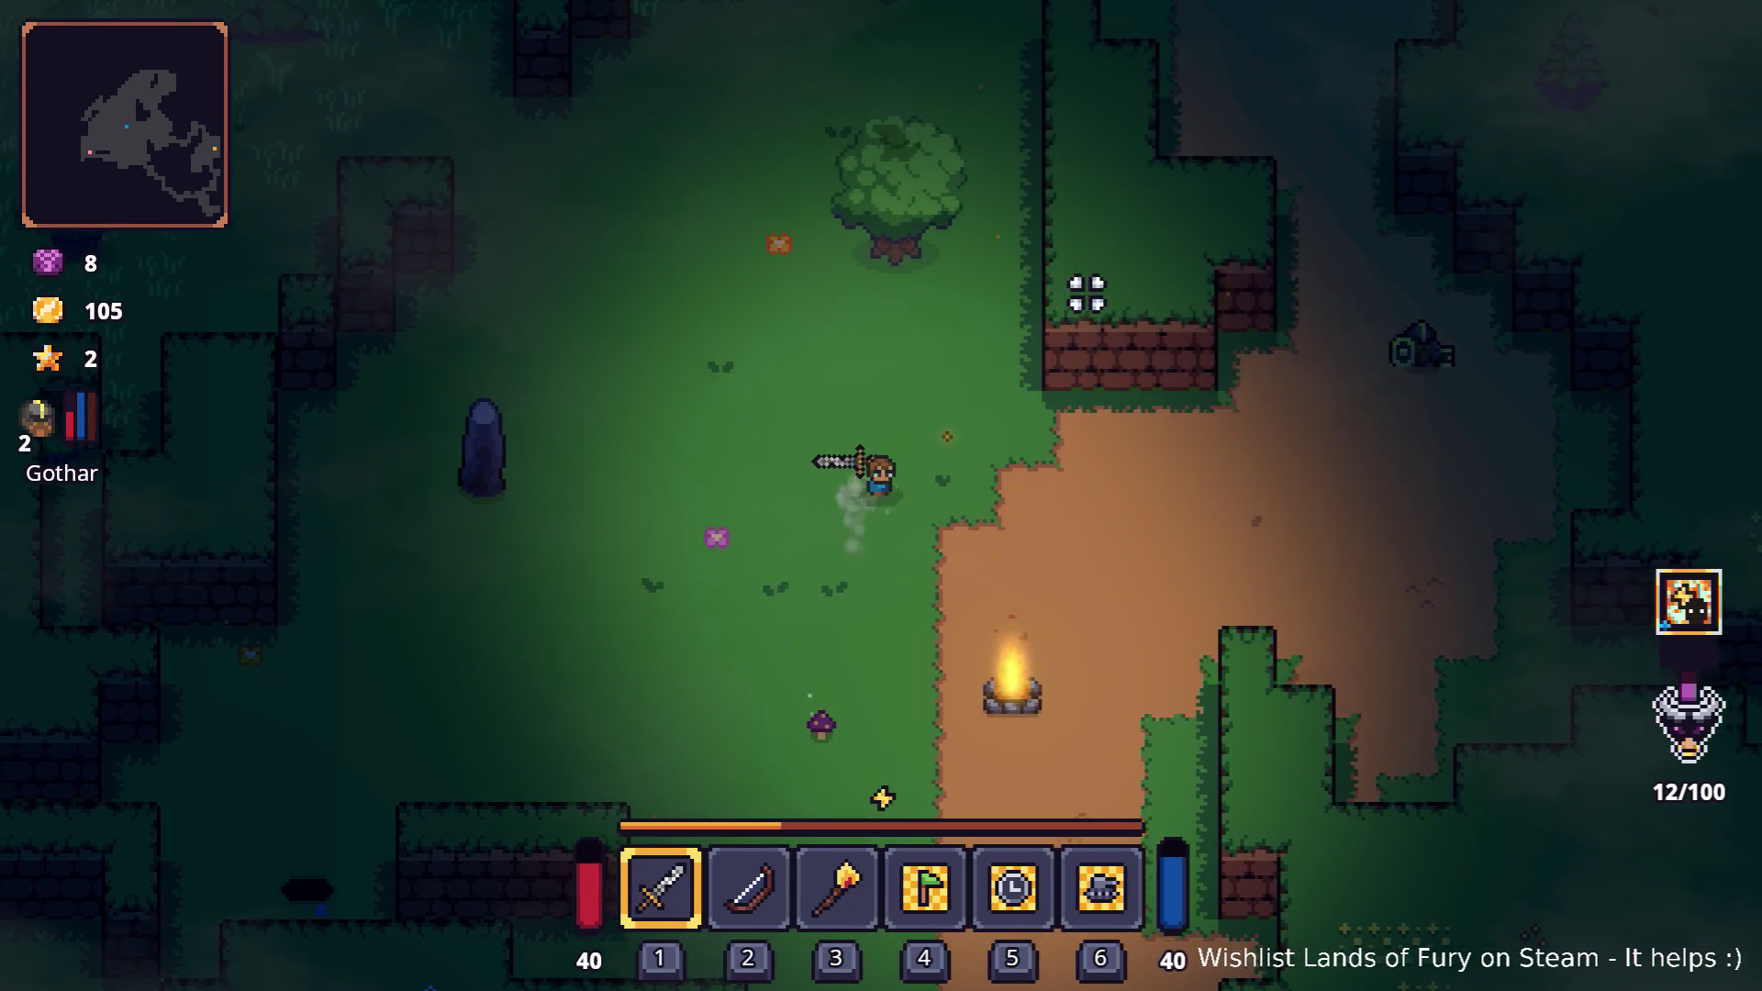
key("d")
key("s")
key("w")
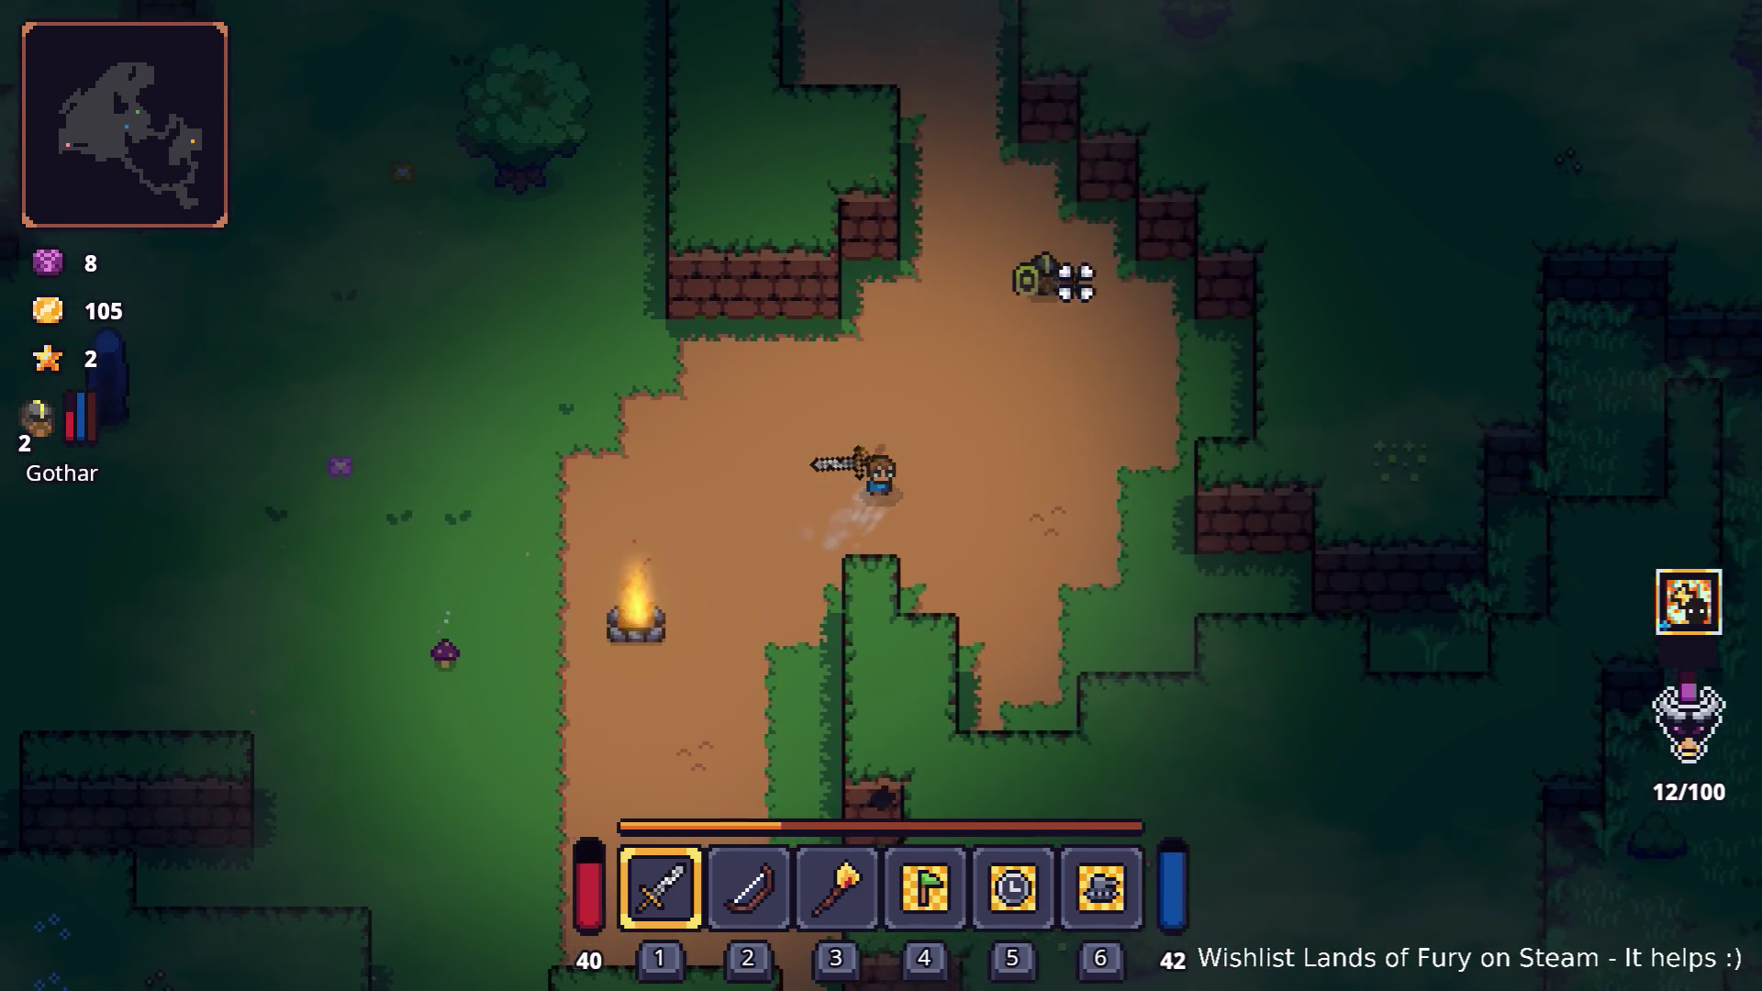
key("w")
- Head left through the grass to the stone pillar and break it into a rock
key("a")
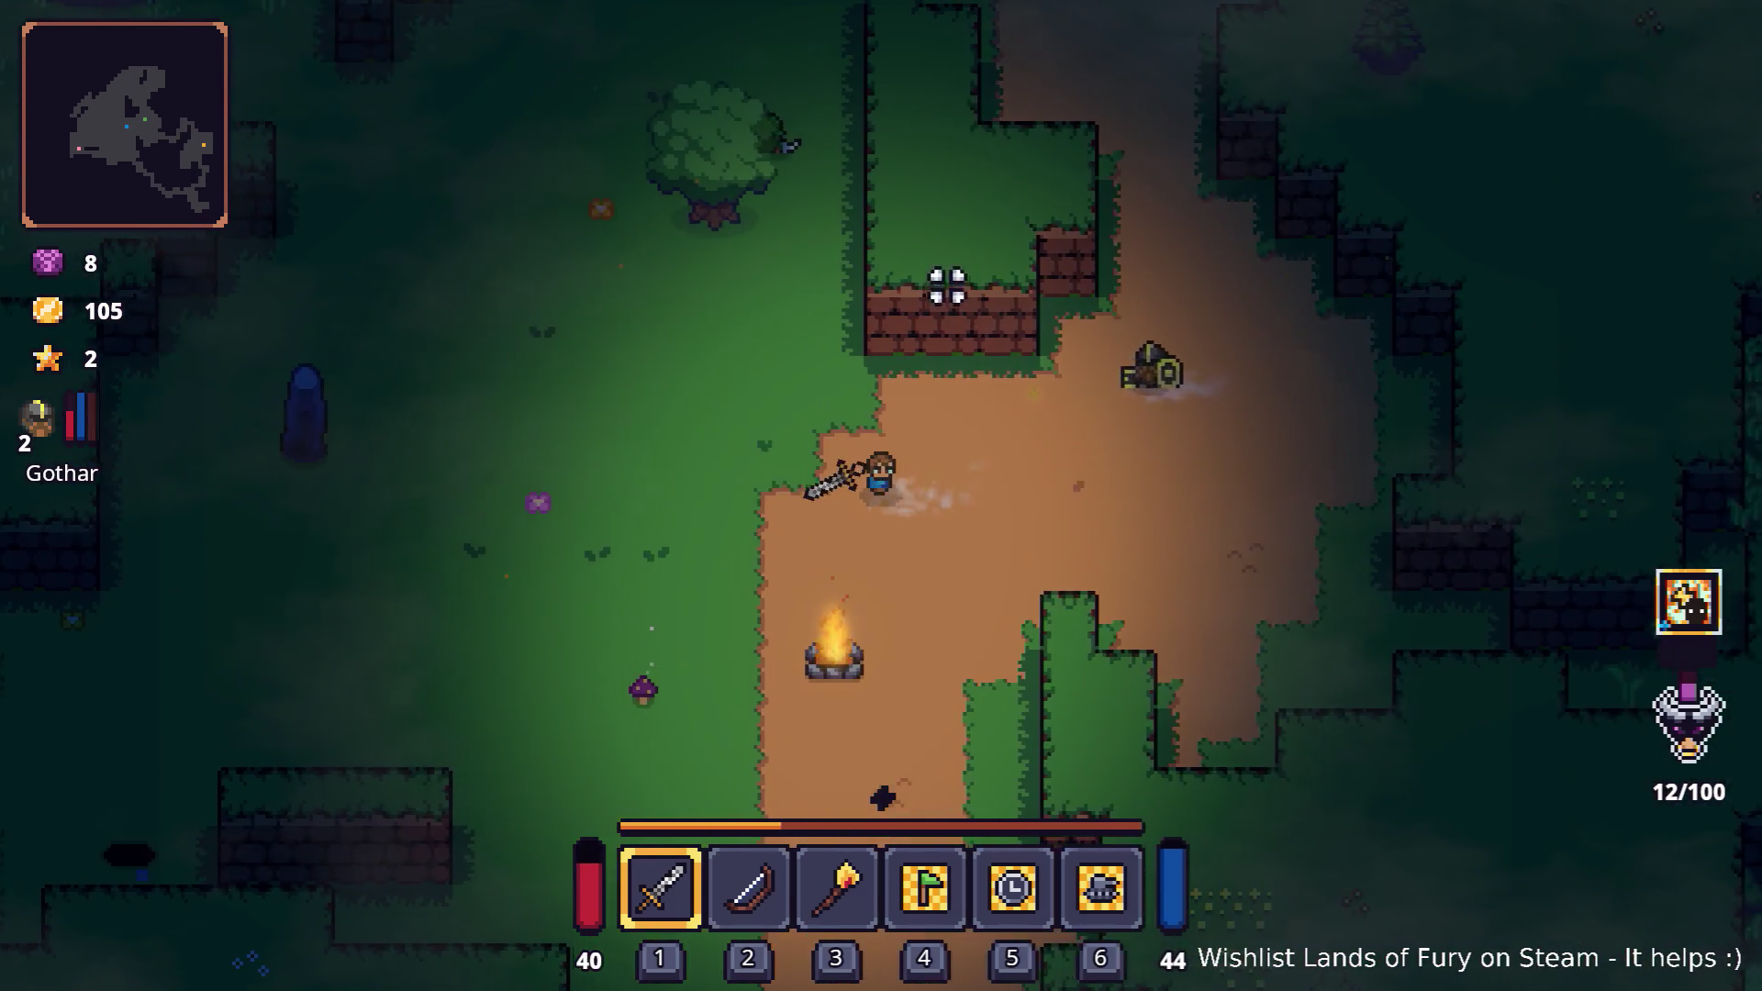
key("a")
key("w")
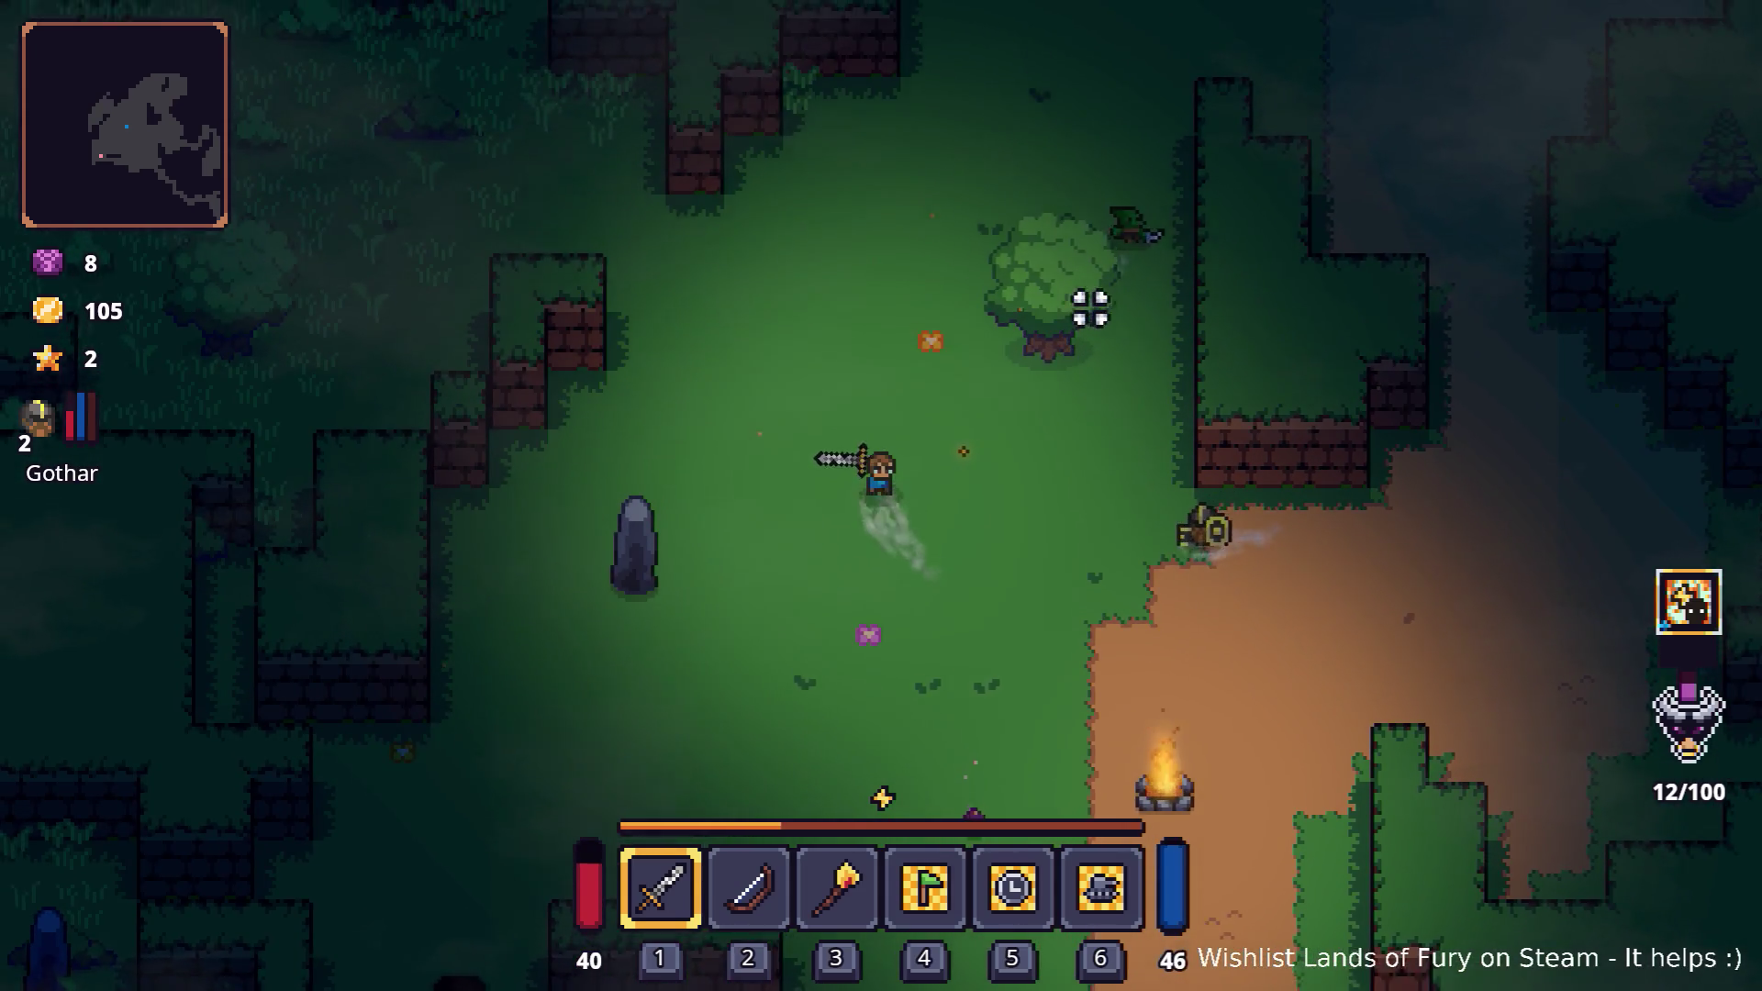
key("w")
key("d")
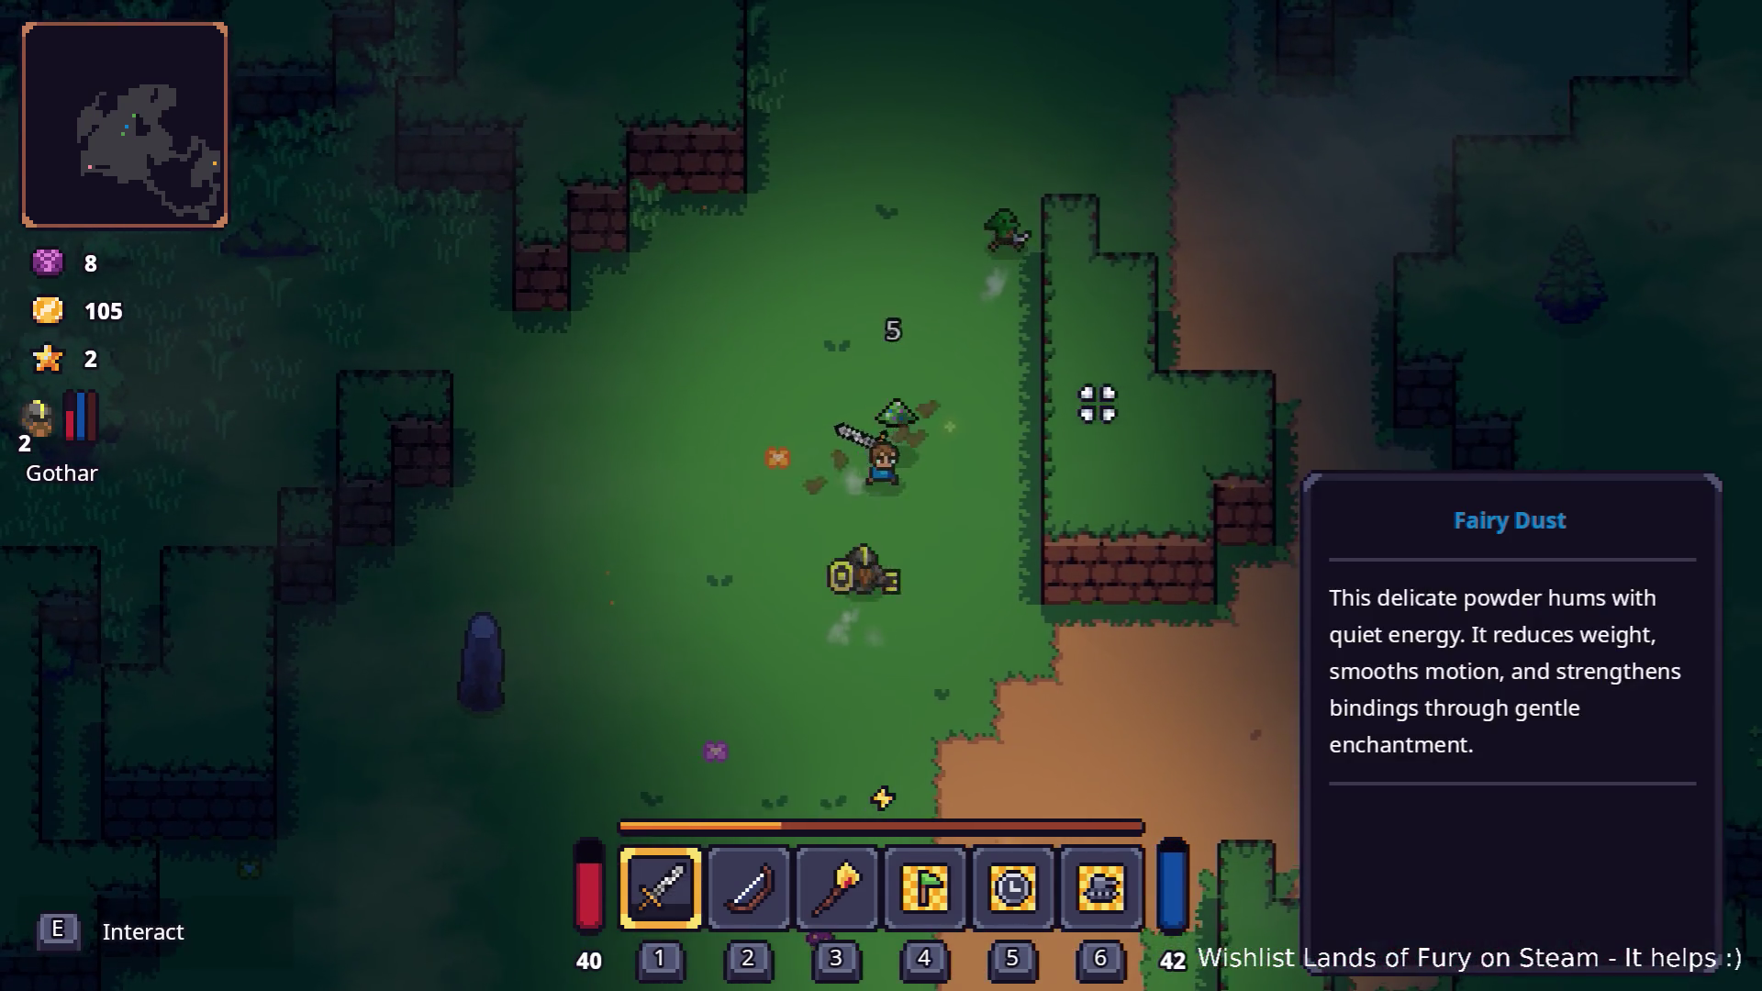
key("a")
key("s")
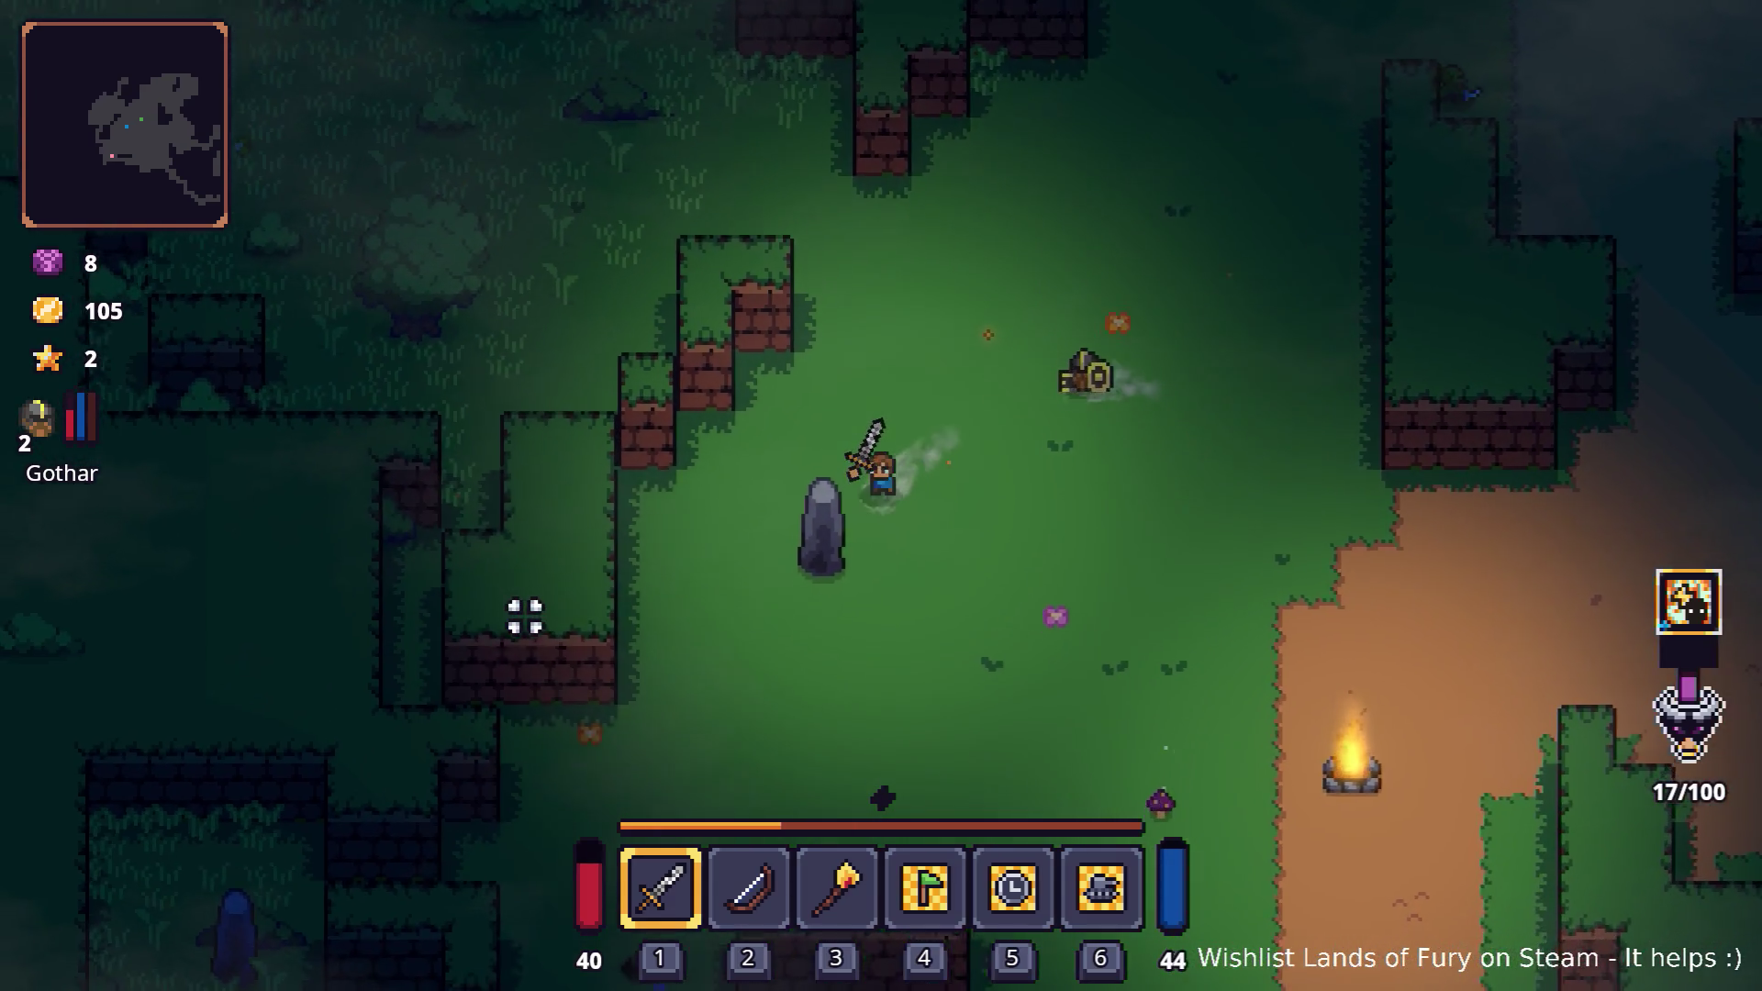
key("s")
left_click(542, 637)
left_click(551, 618)
left_click(547, 602)
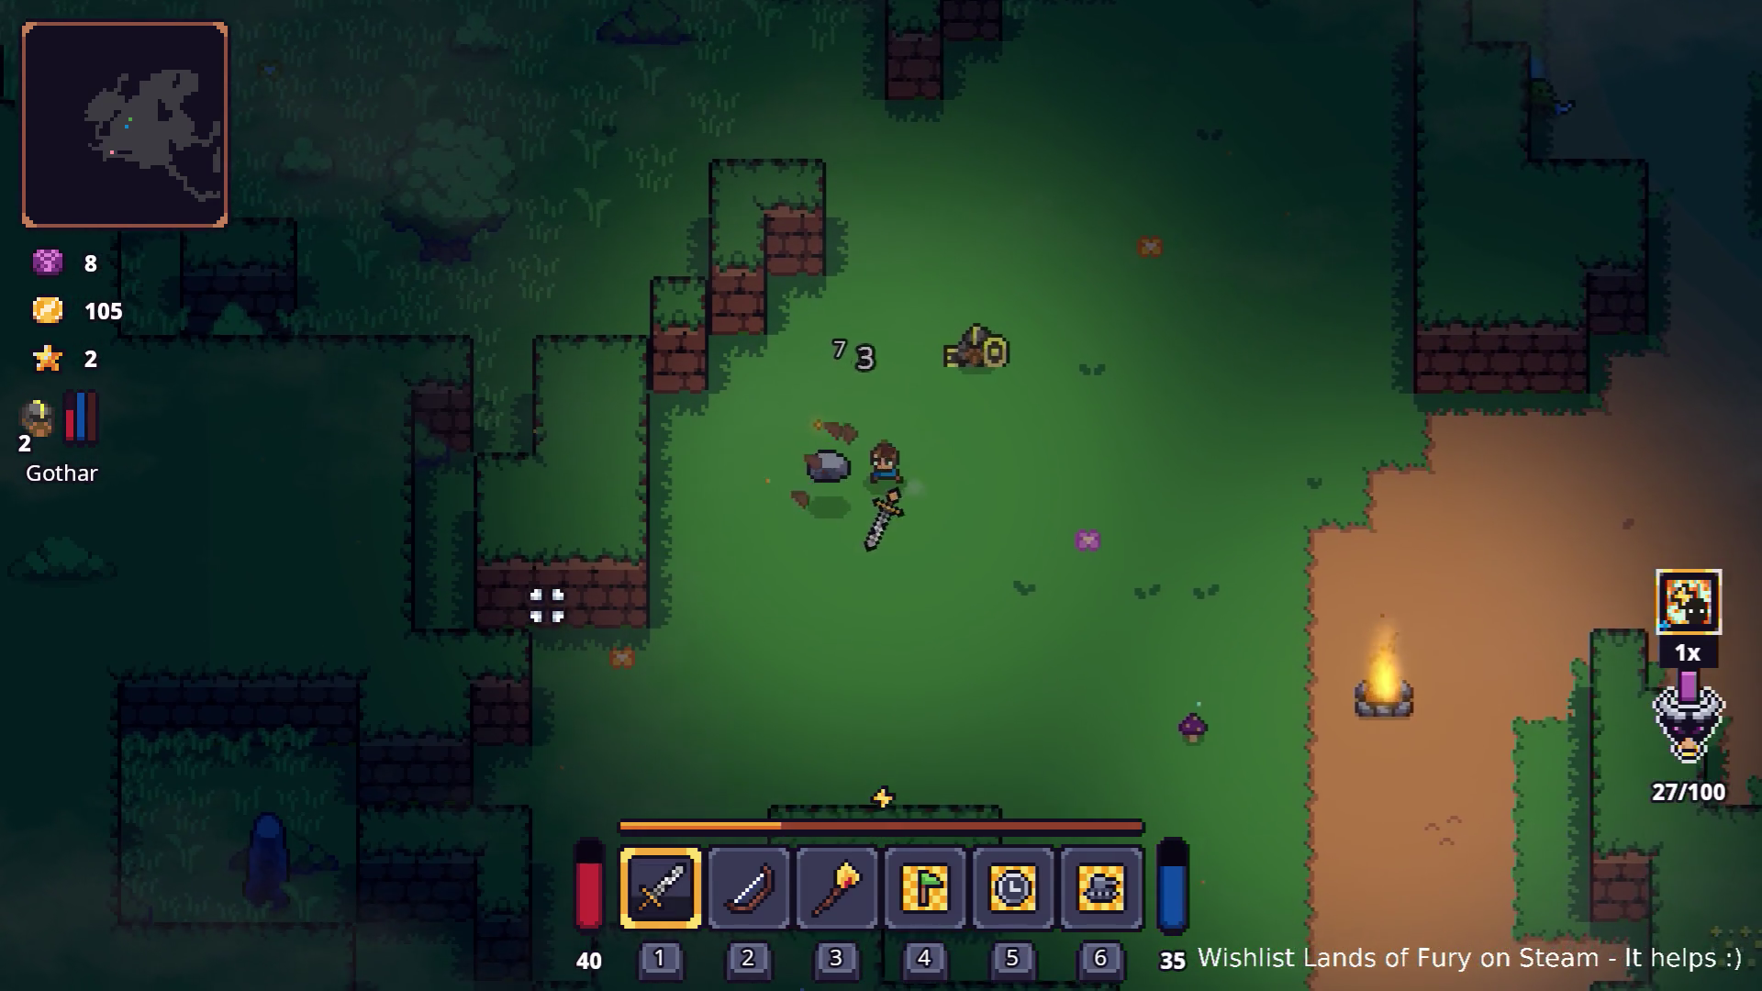
- Briefly equip the bow, switch back to the sword, and break the campfire into a torch
key("2")
key("s")
key("d")
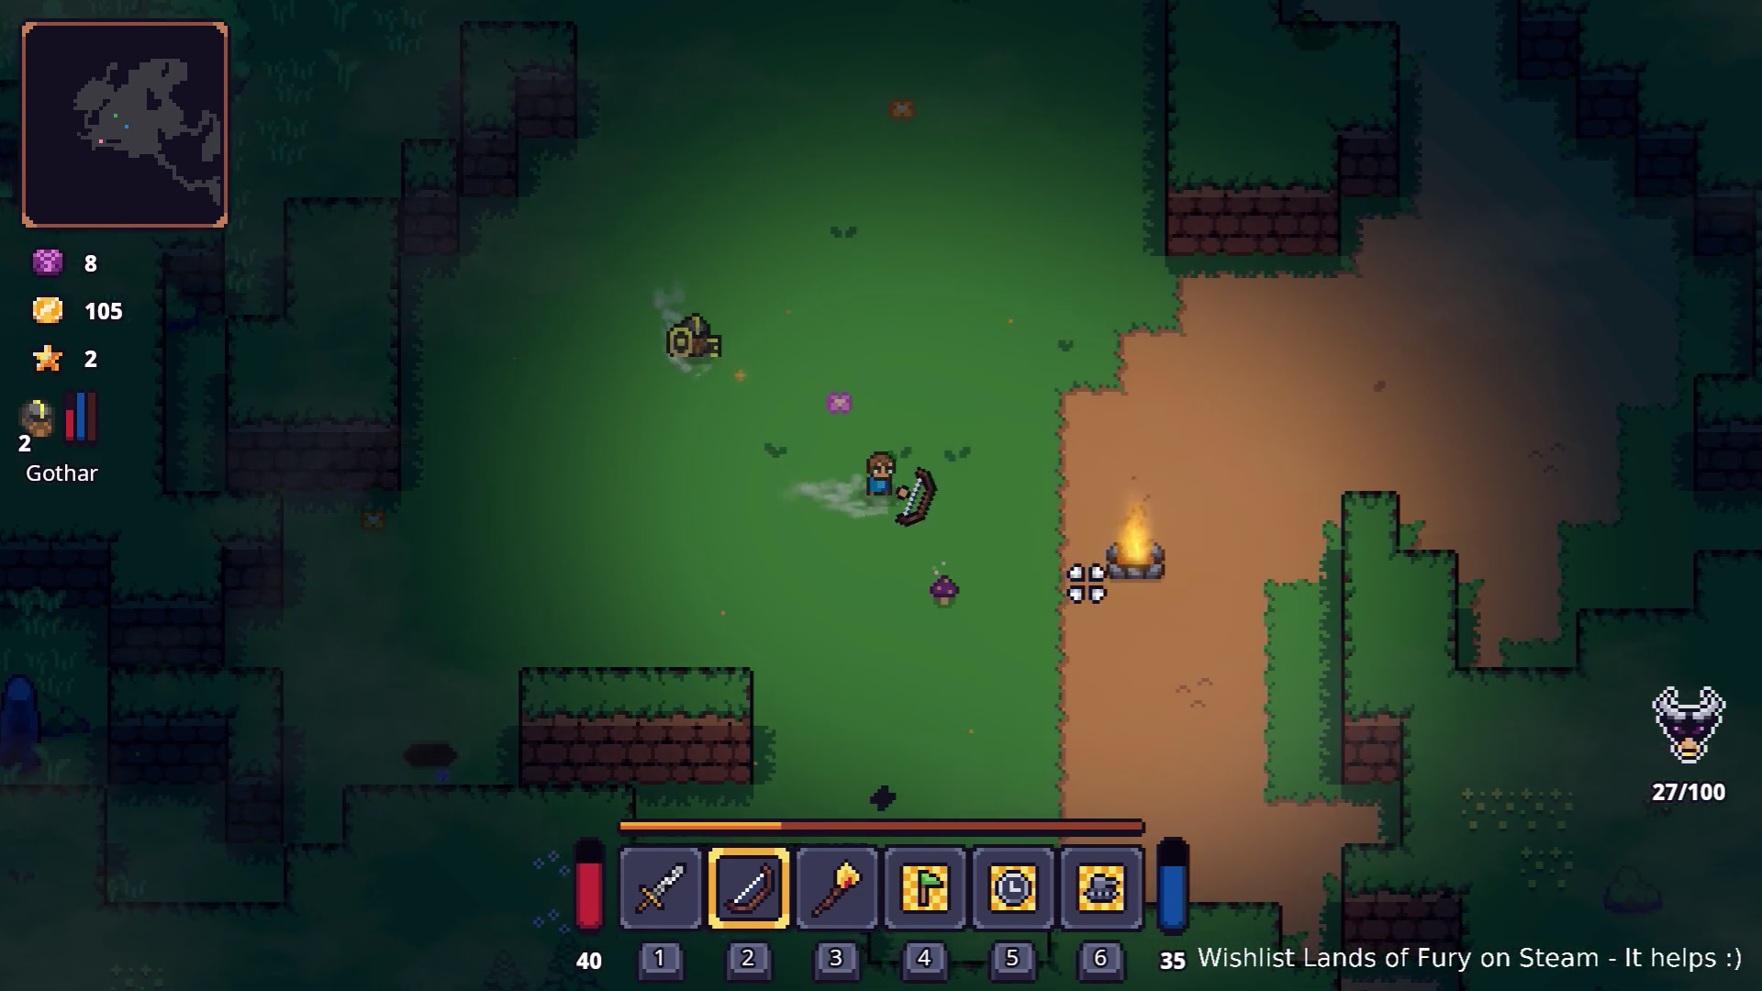
key("1")
key("d")
left_click(1093, 582)
left_click(1062, 633)
- Move away from the fire and slash the shielded enemy
key("s")
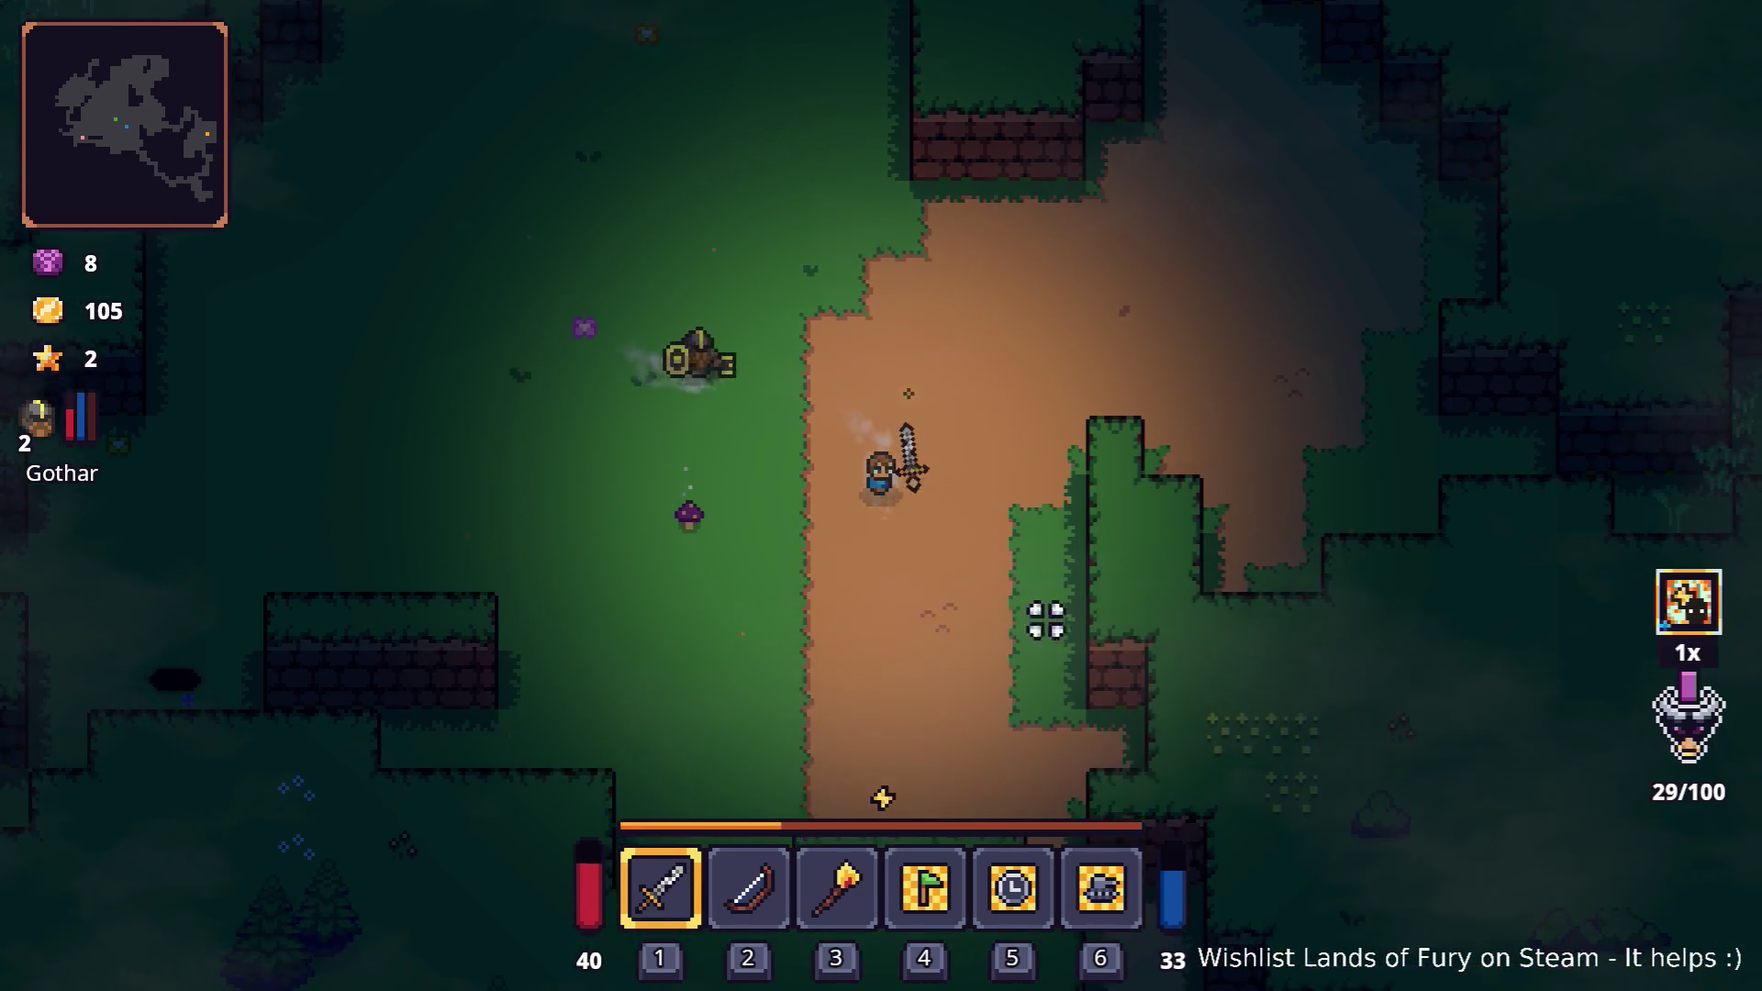
key("a")
key("w")
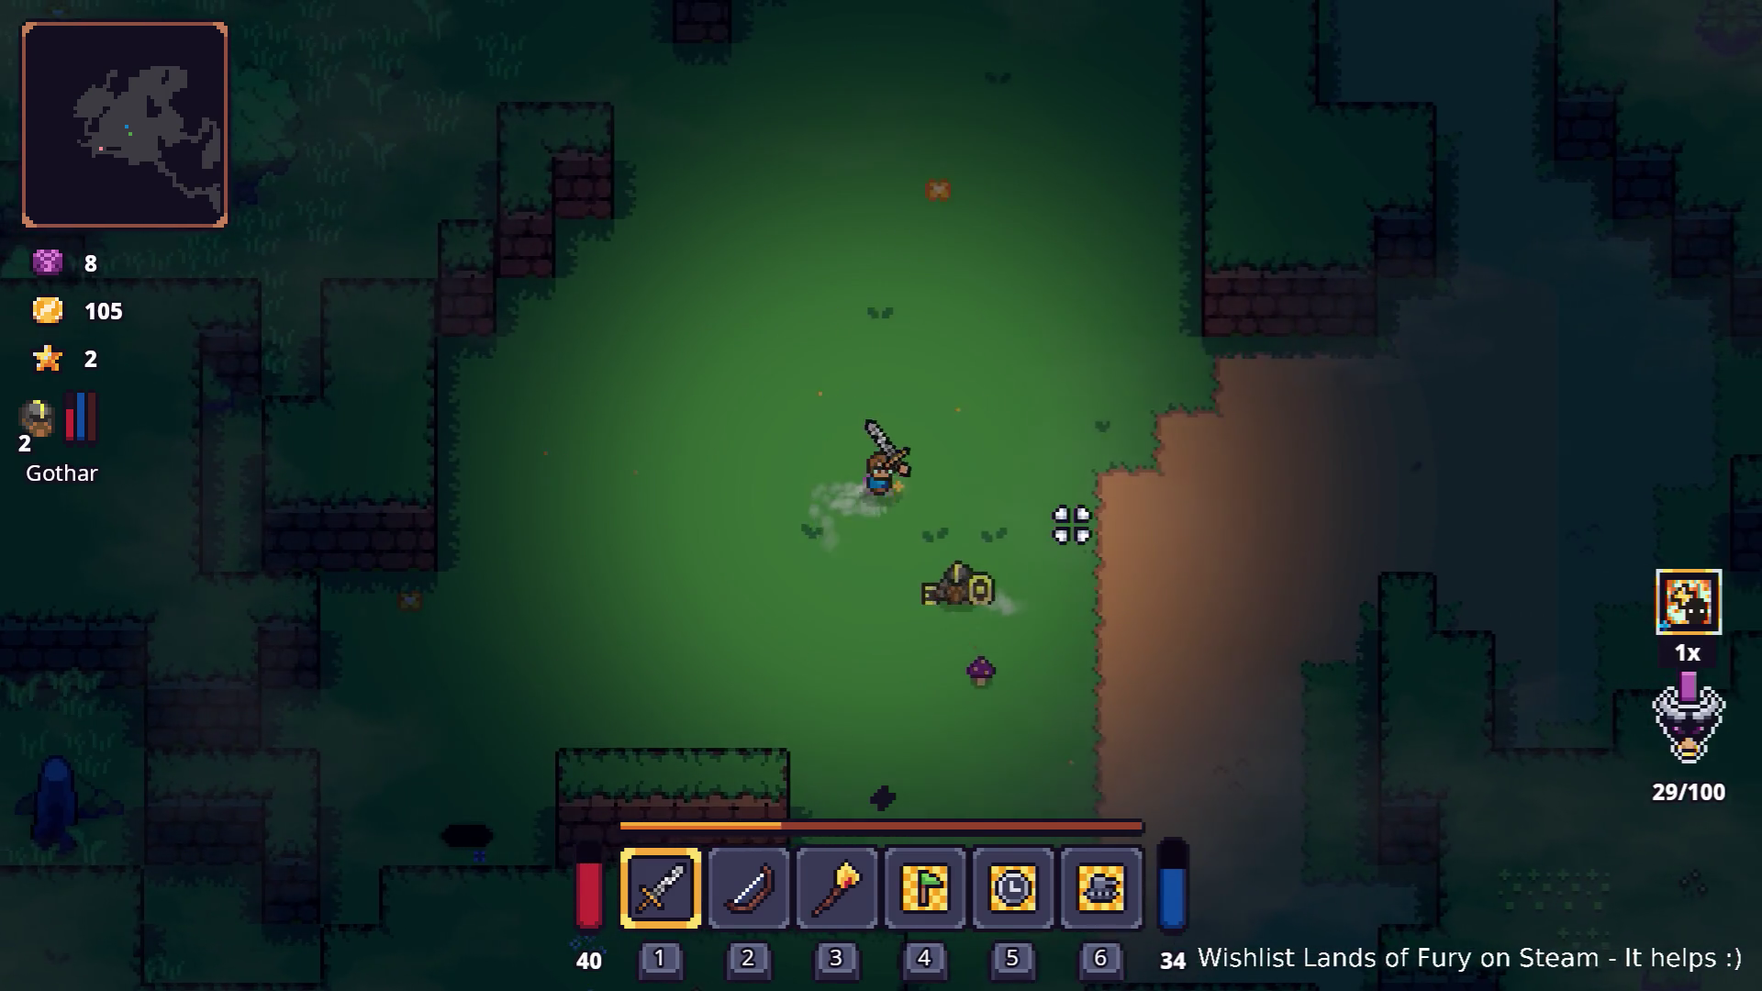
key("d")
key("w")
left_click(926, 606)
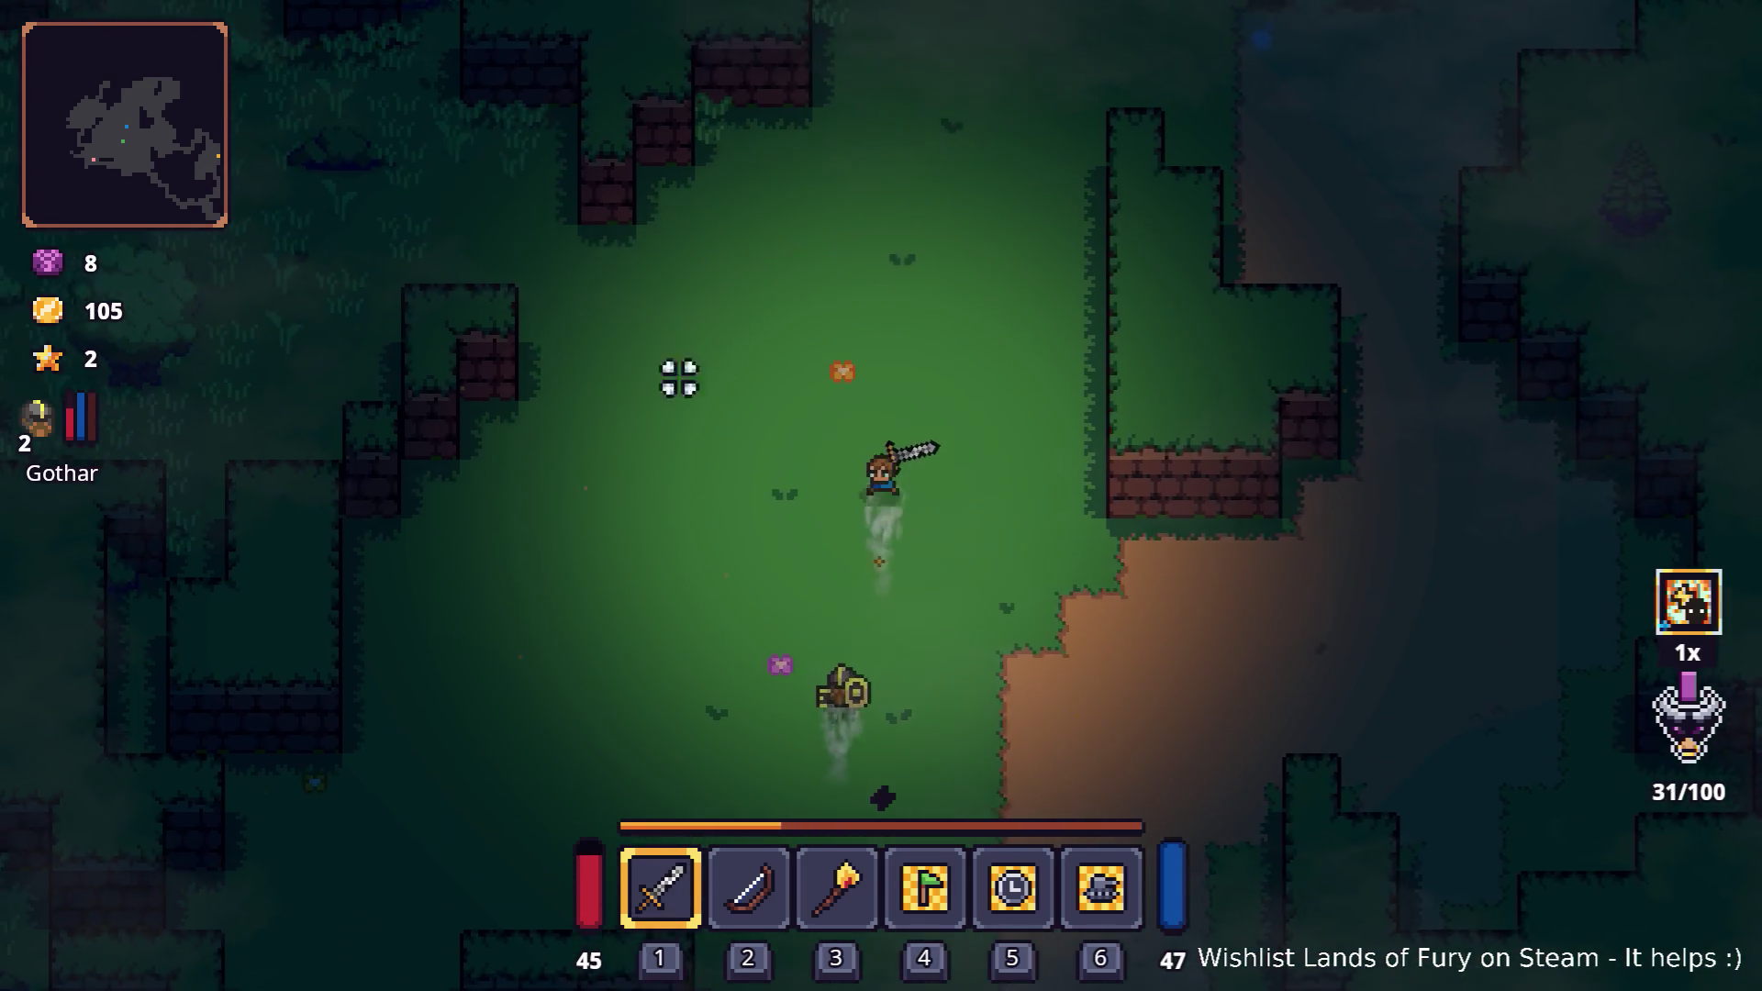
- Walk up-left past the hedge and kill the dark enemy
key("a")
key("w")
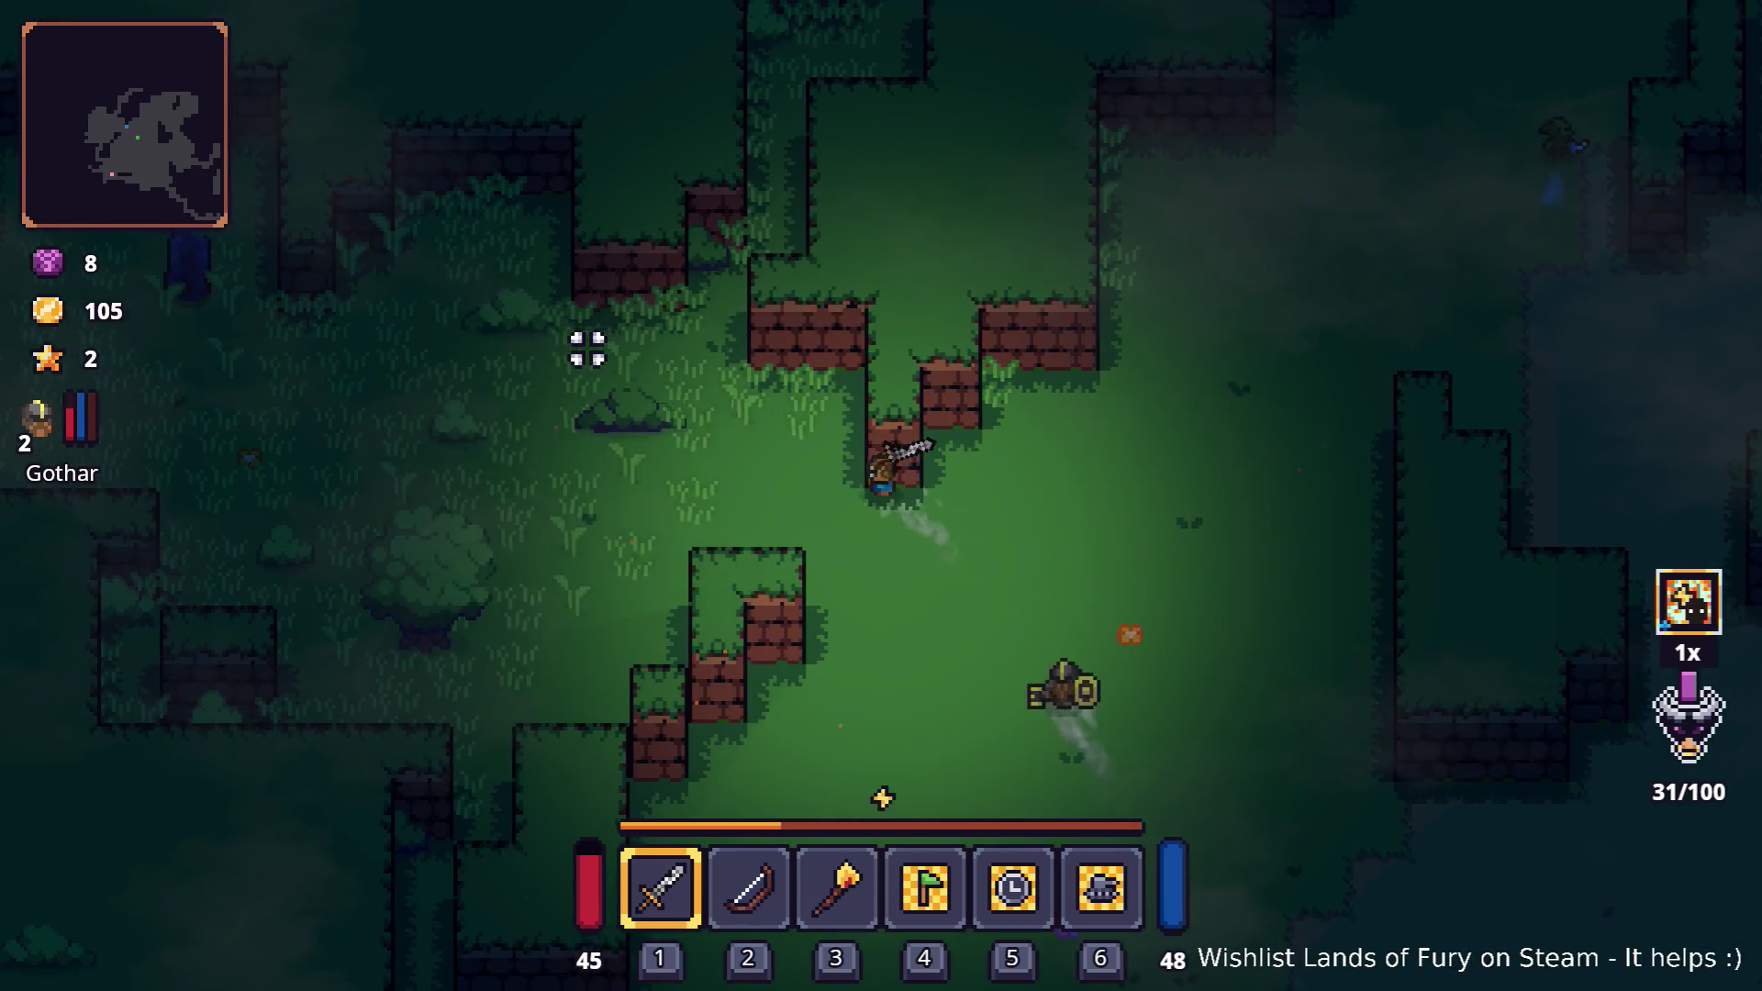
key("a")
key("w")
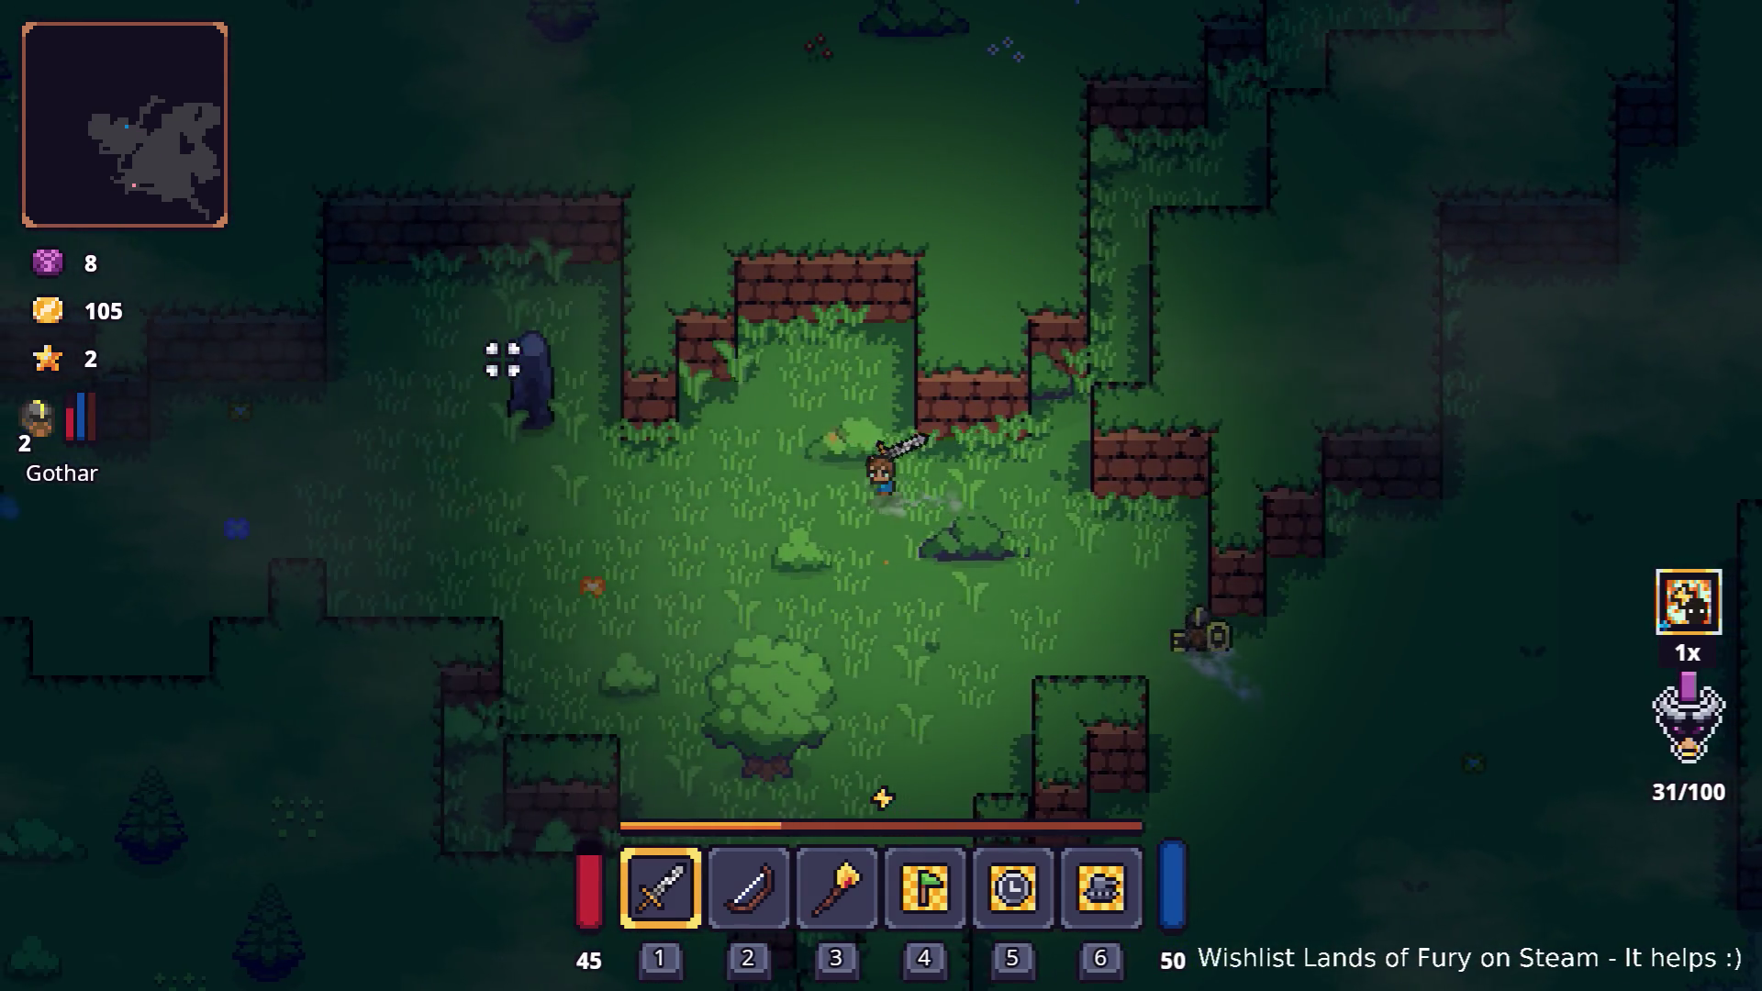
key("a")
key("w")
left_click(502, 354)
- Keep attacking while moving left and down toward the nearby character
key("a")
left_click(817, 334)
left_click(874, 346)
left_click(901, 346)
key("a")
key("s")
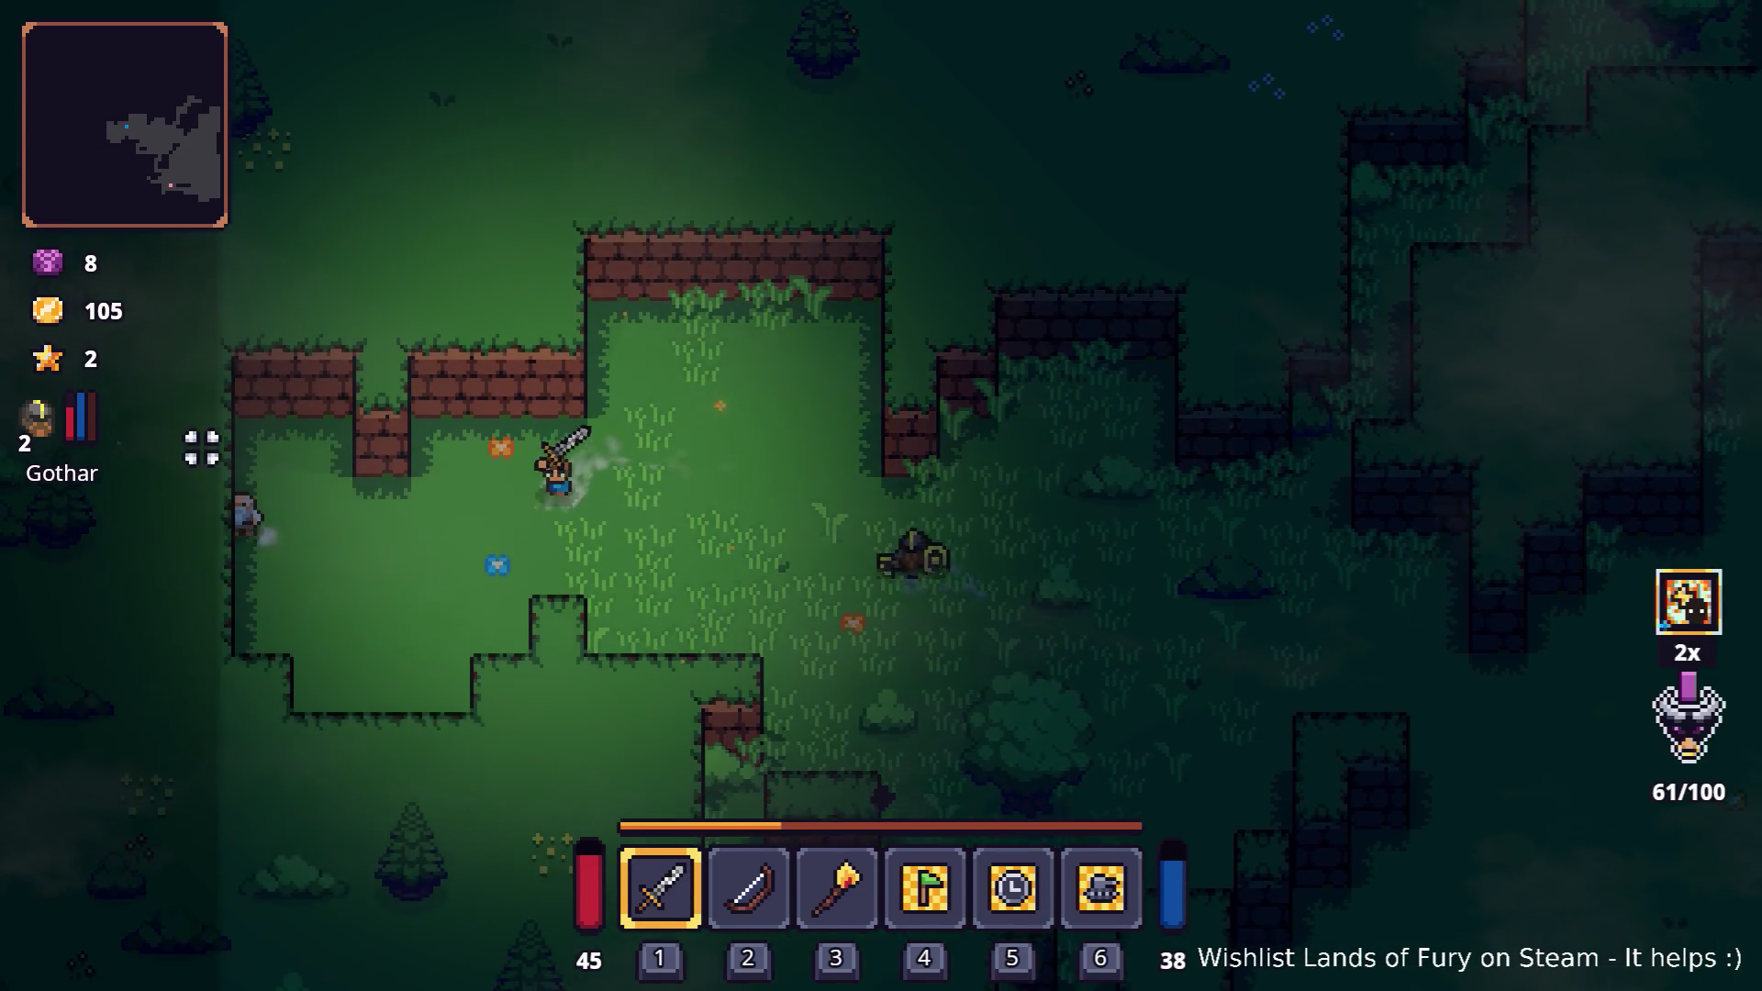
- Talk to the nearby character, then walk right and strike the tree
key("e")
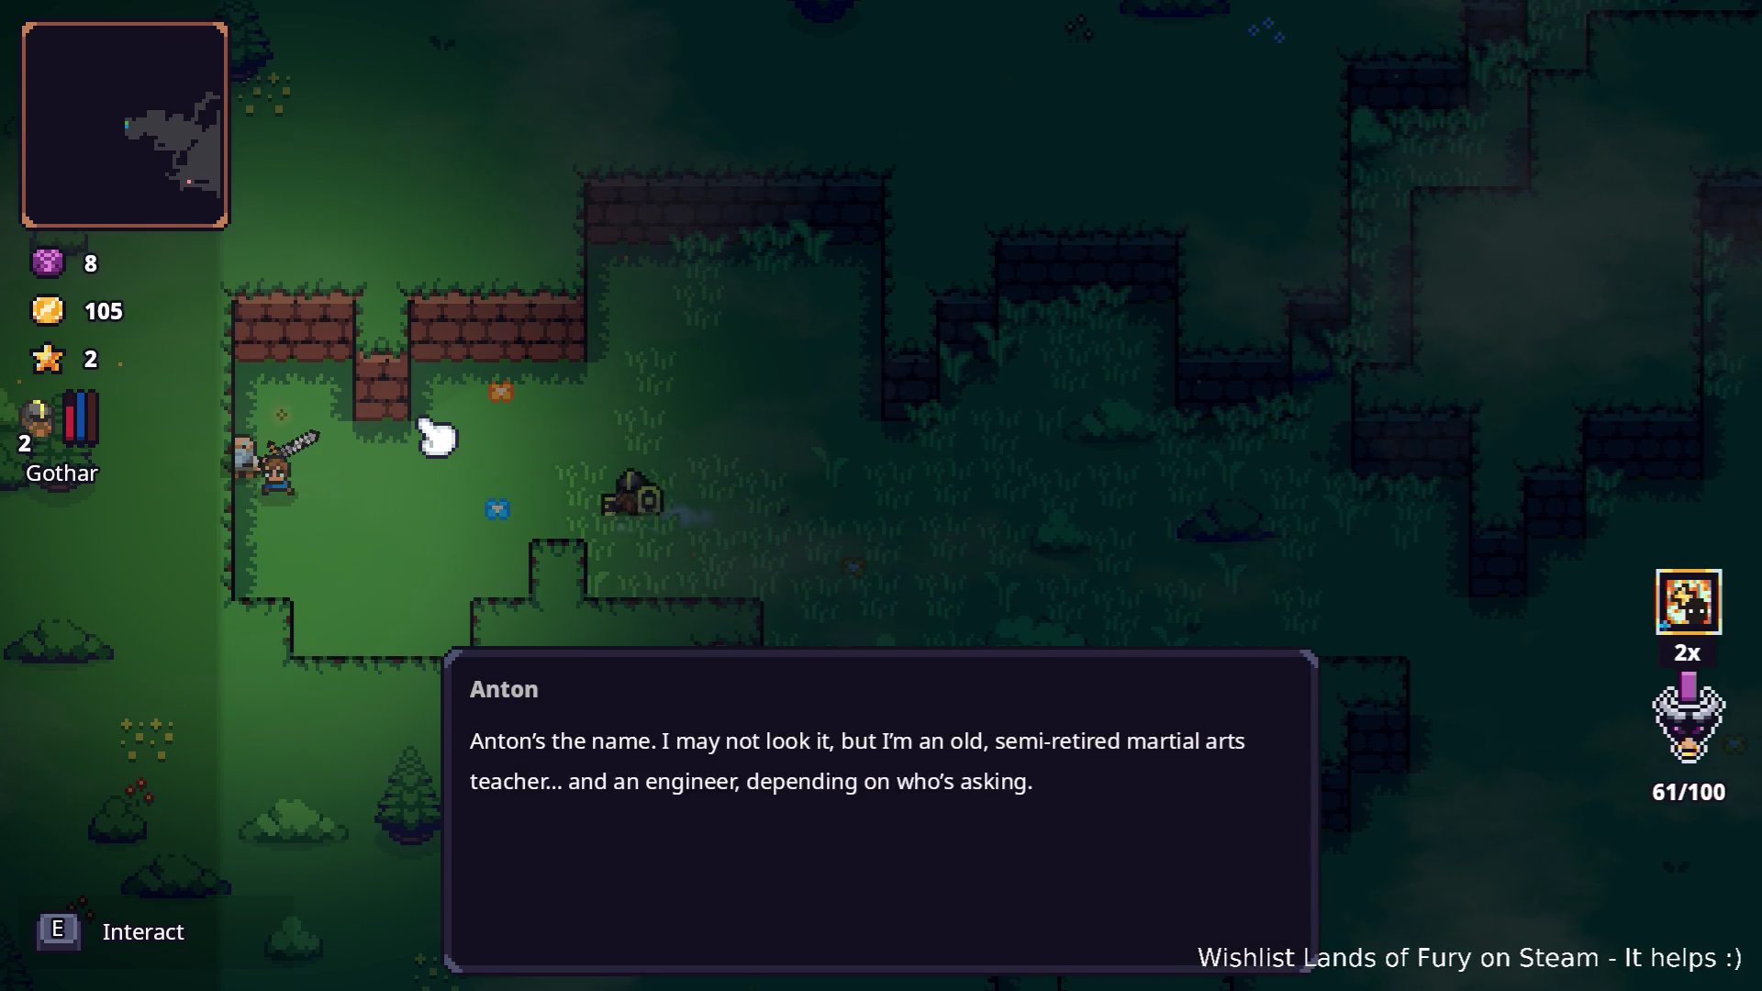
left_click(571, 453)
key("d")
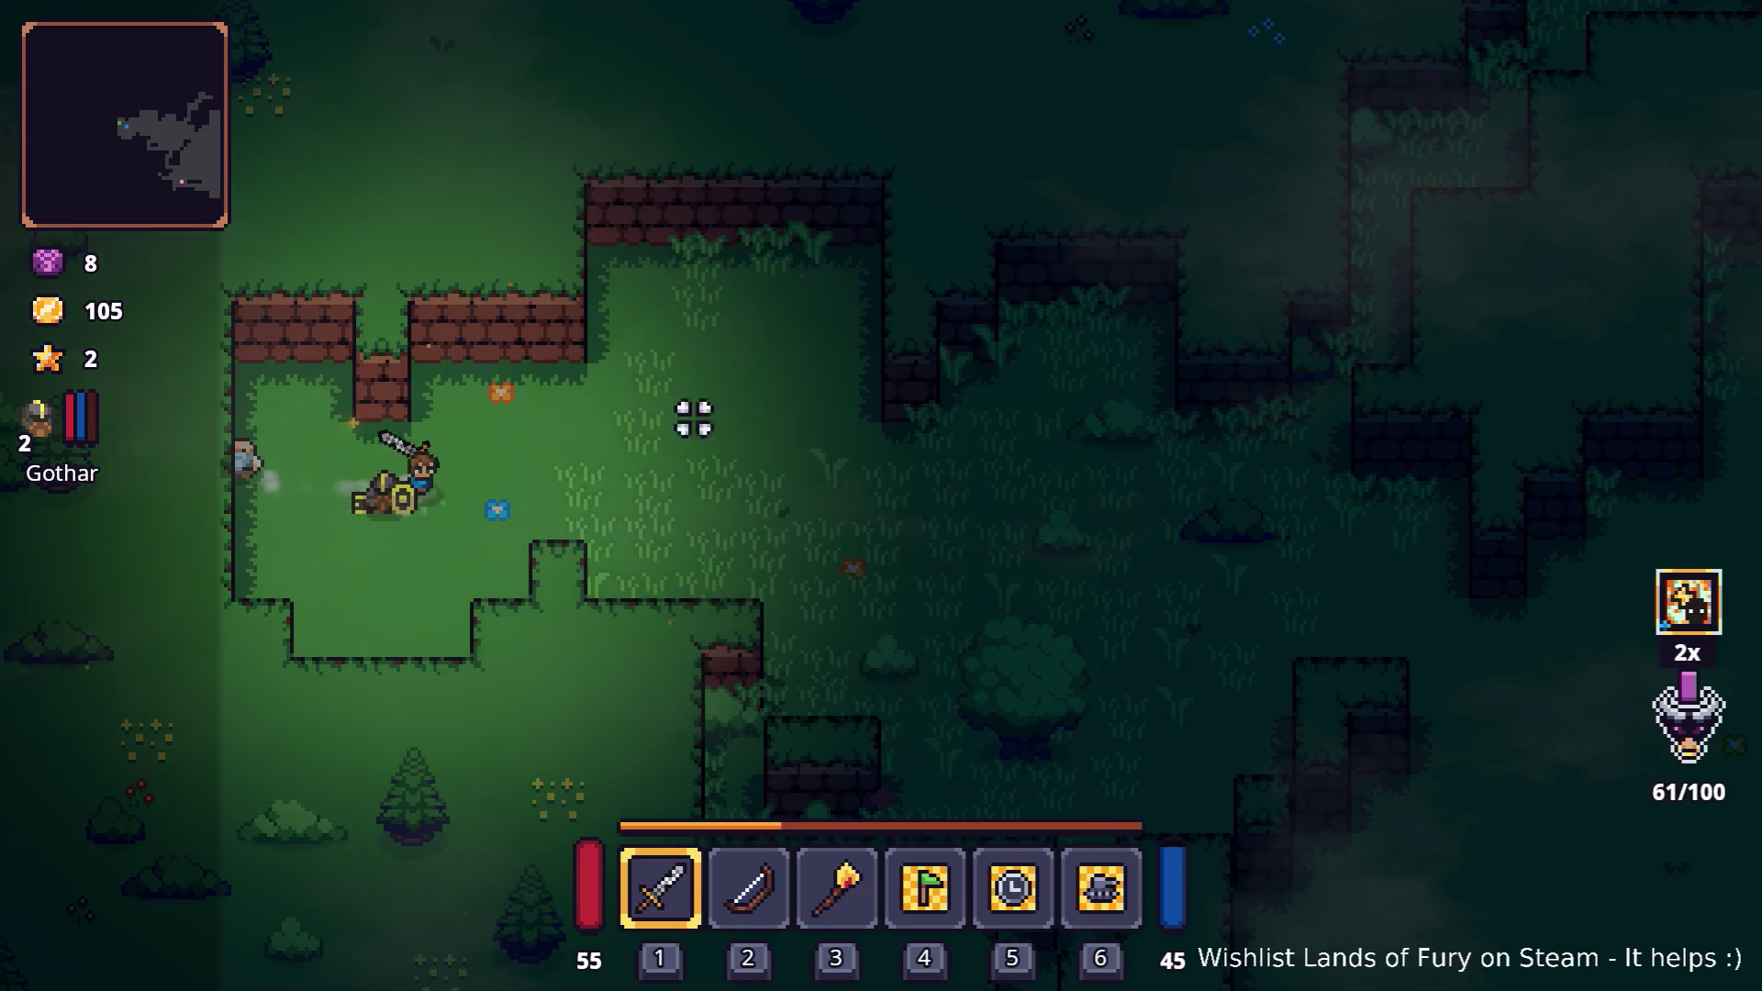
key("d")
key("s")
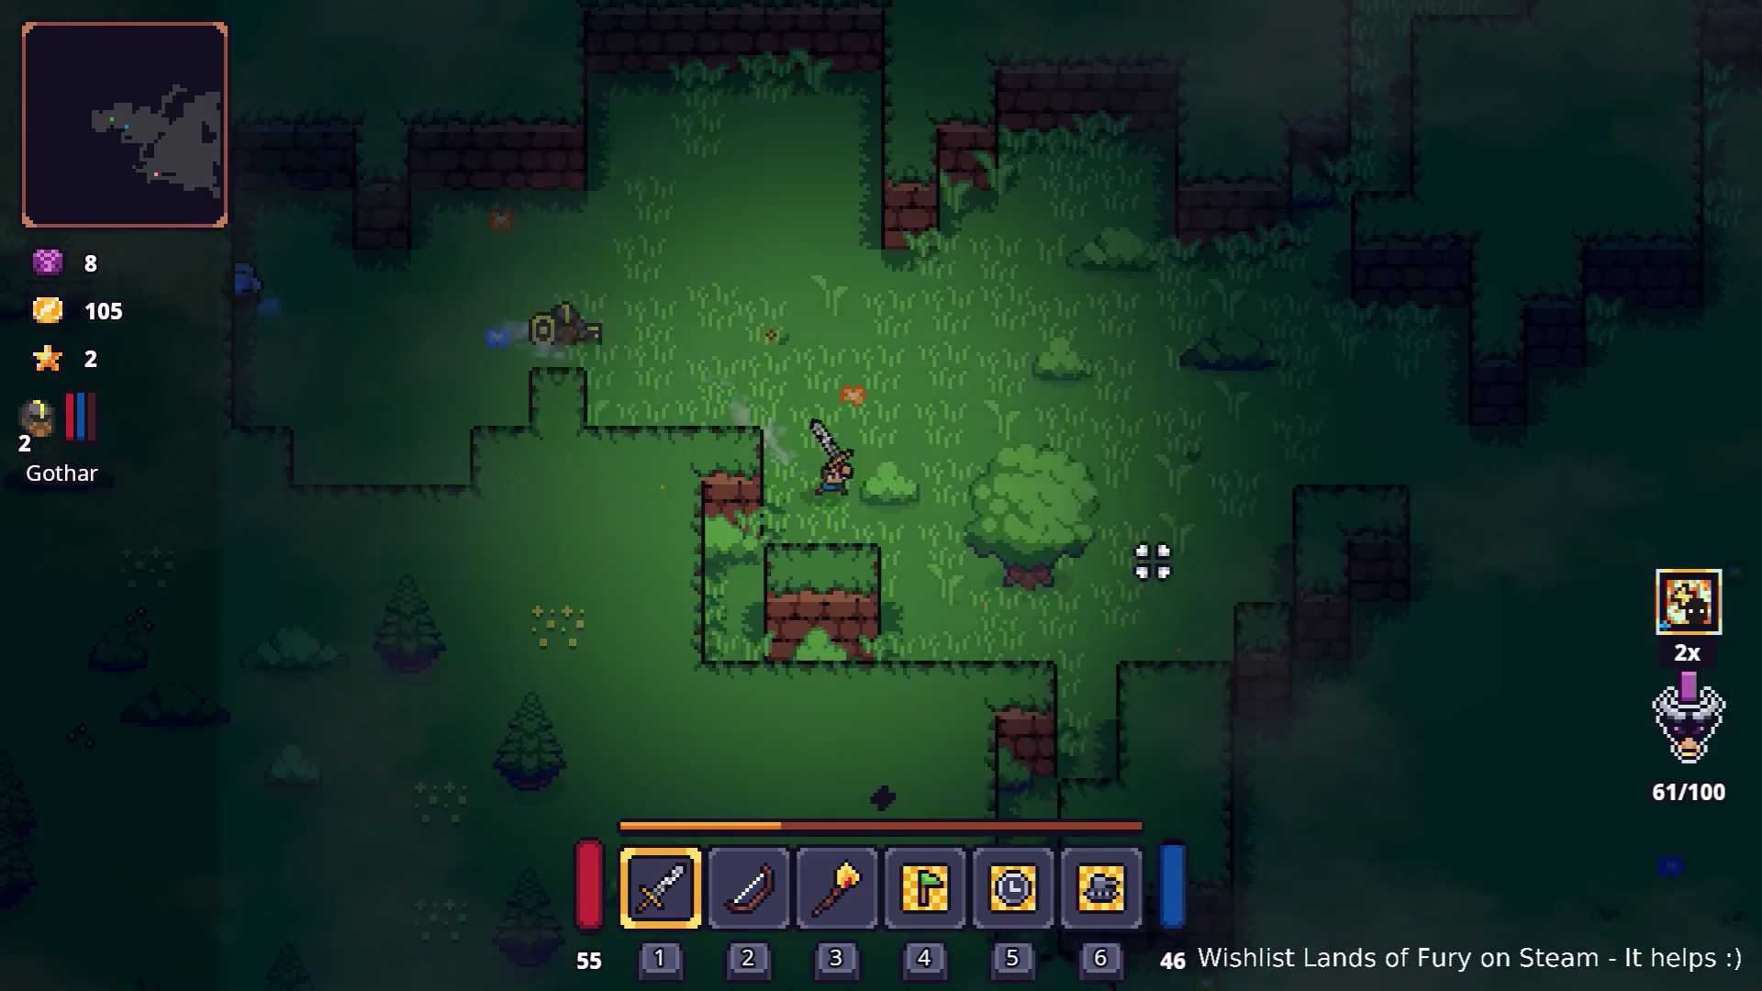
left_click(1226, 608)
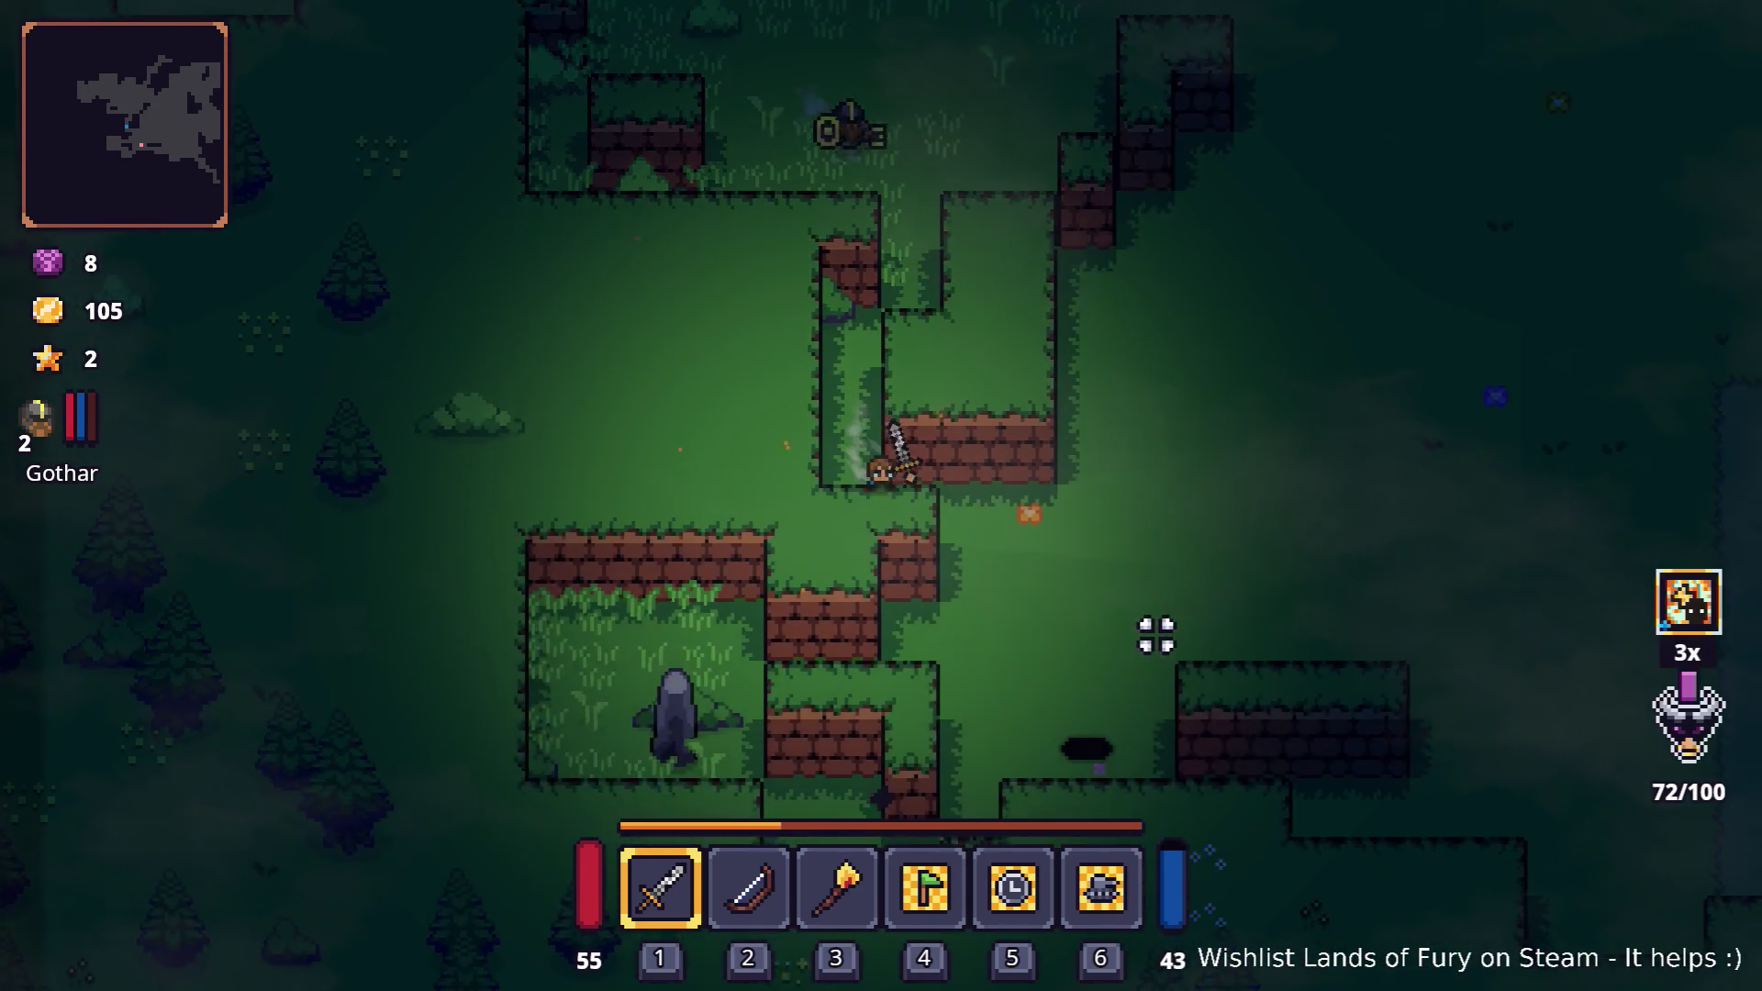
- Swing the sword on the grassy ledge, then walk up-right and up the path
left_click(620, 575)
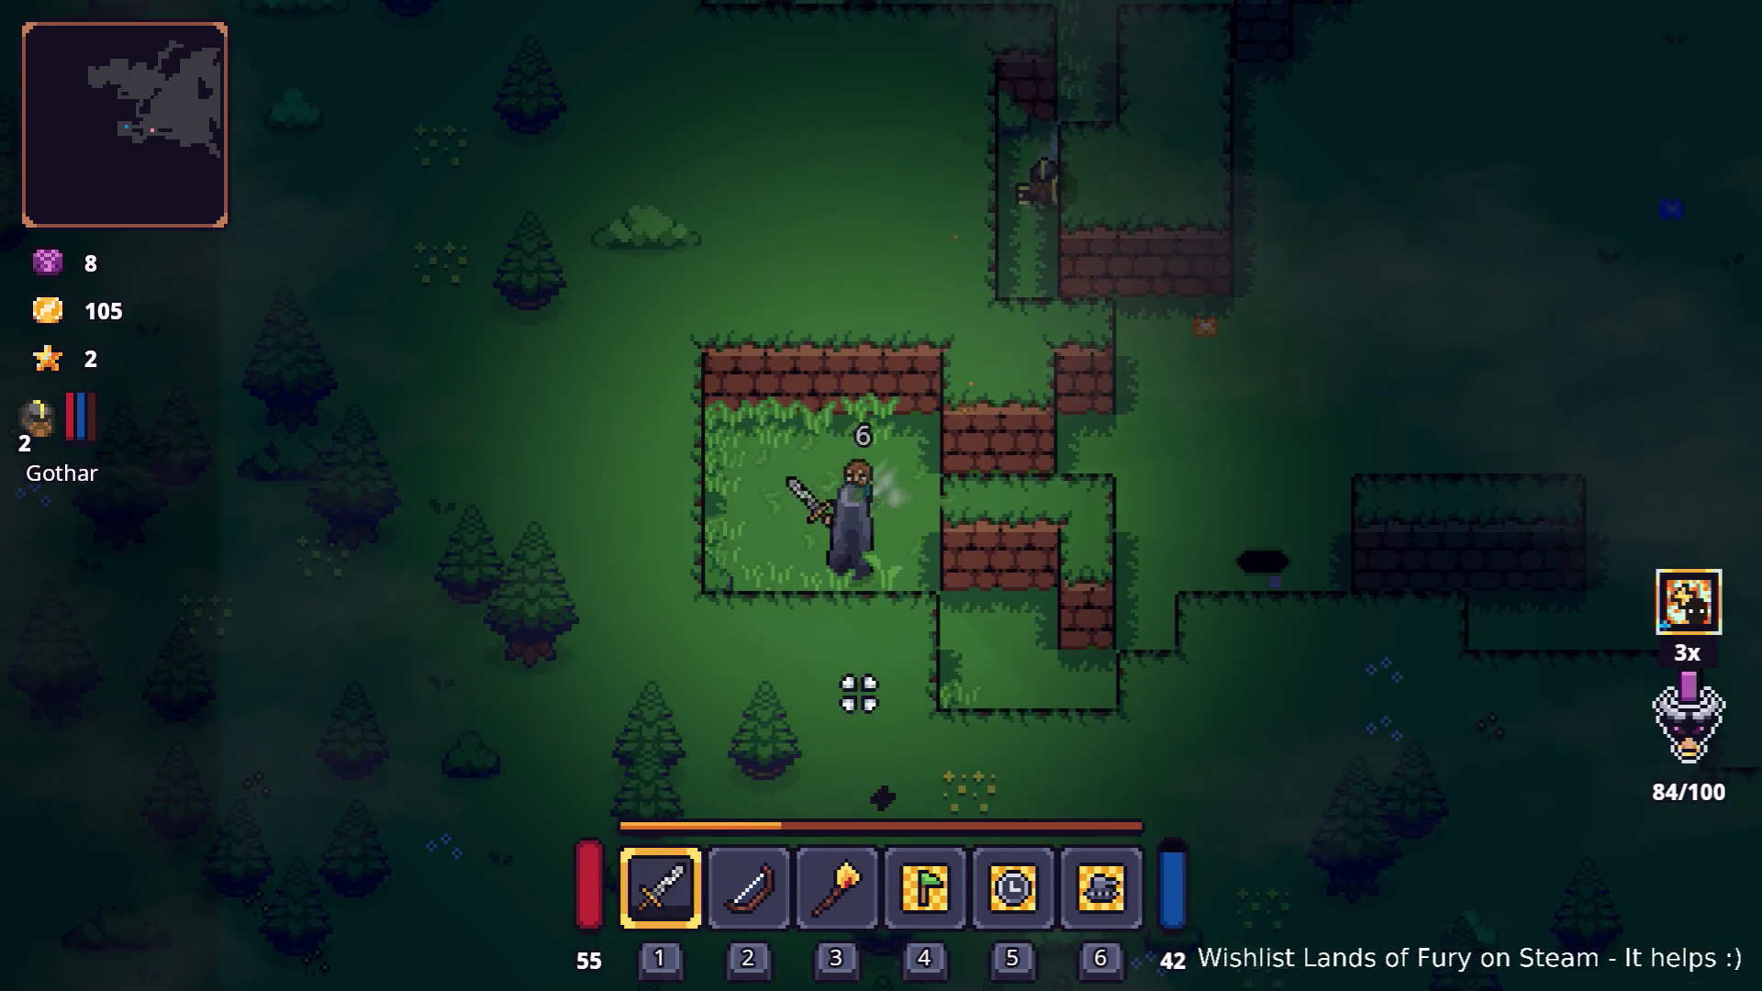
key("d")
left_click(1053, 492)
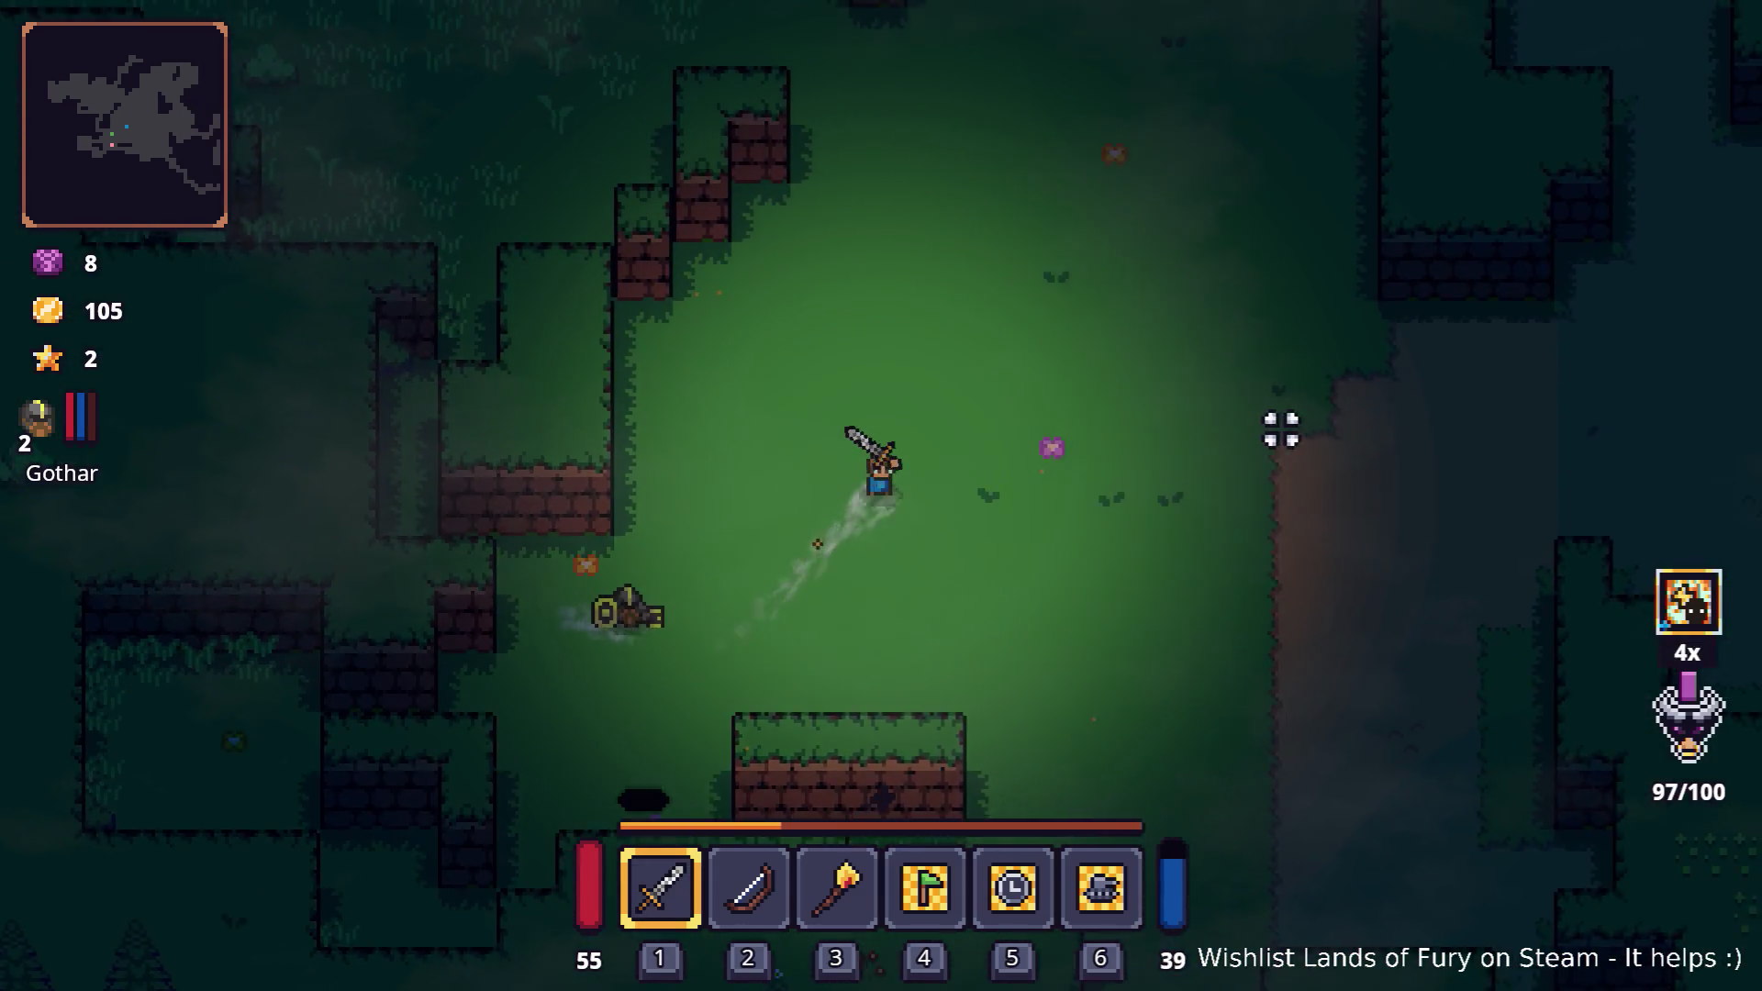
key("w")
key("d")
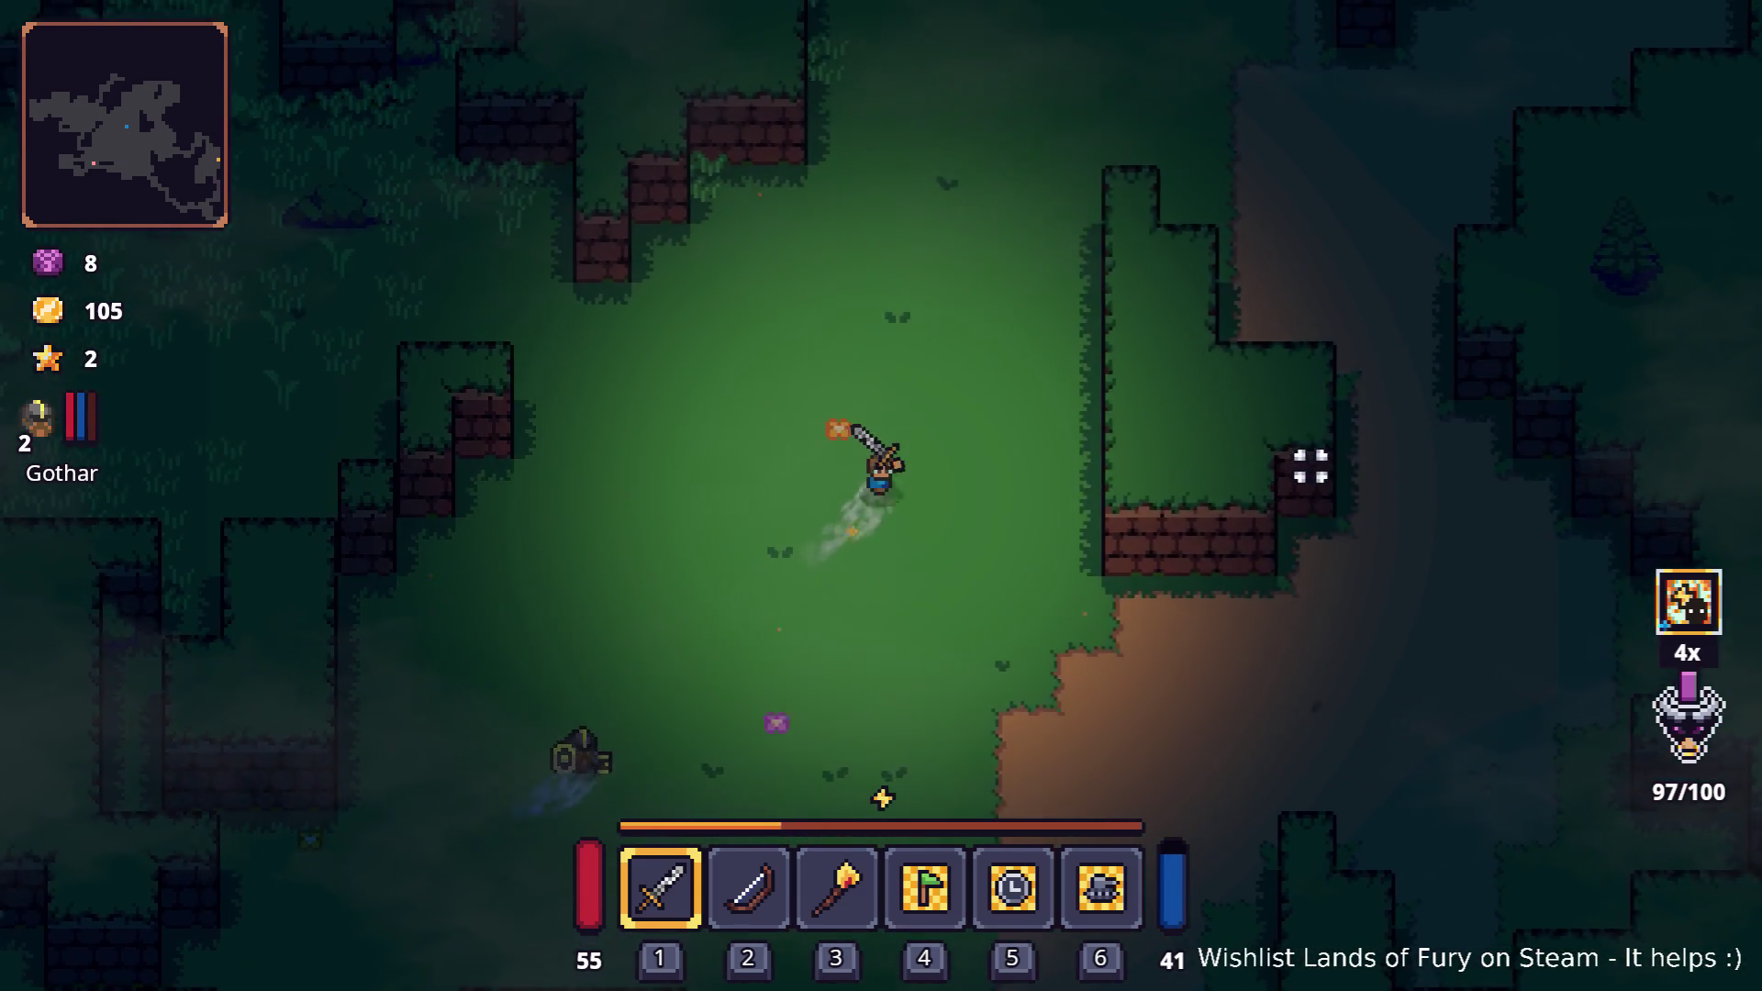
key("w")
key("d")
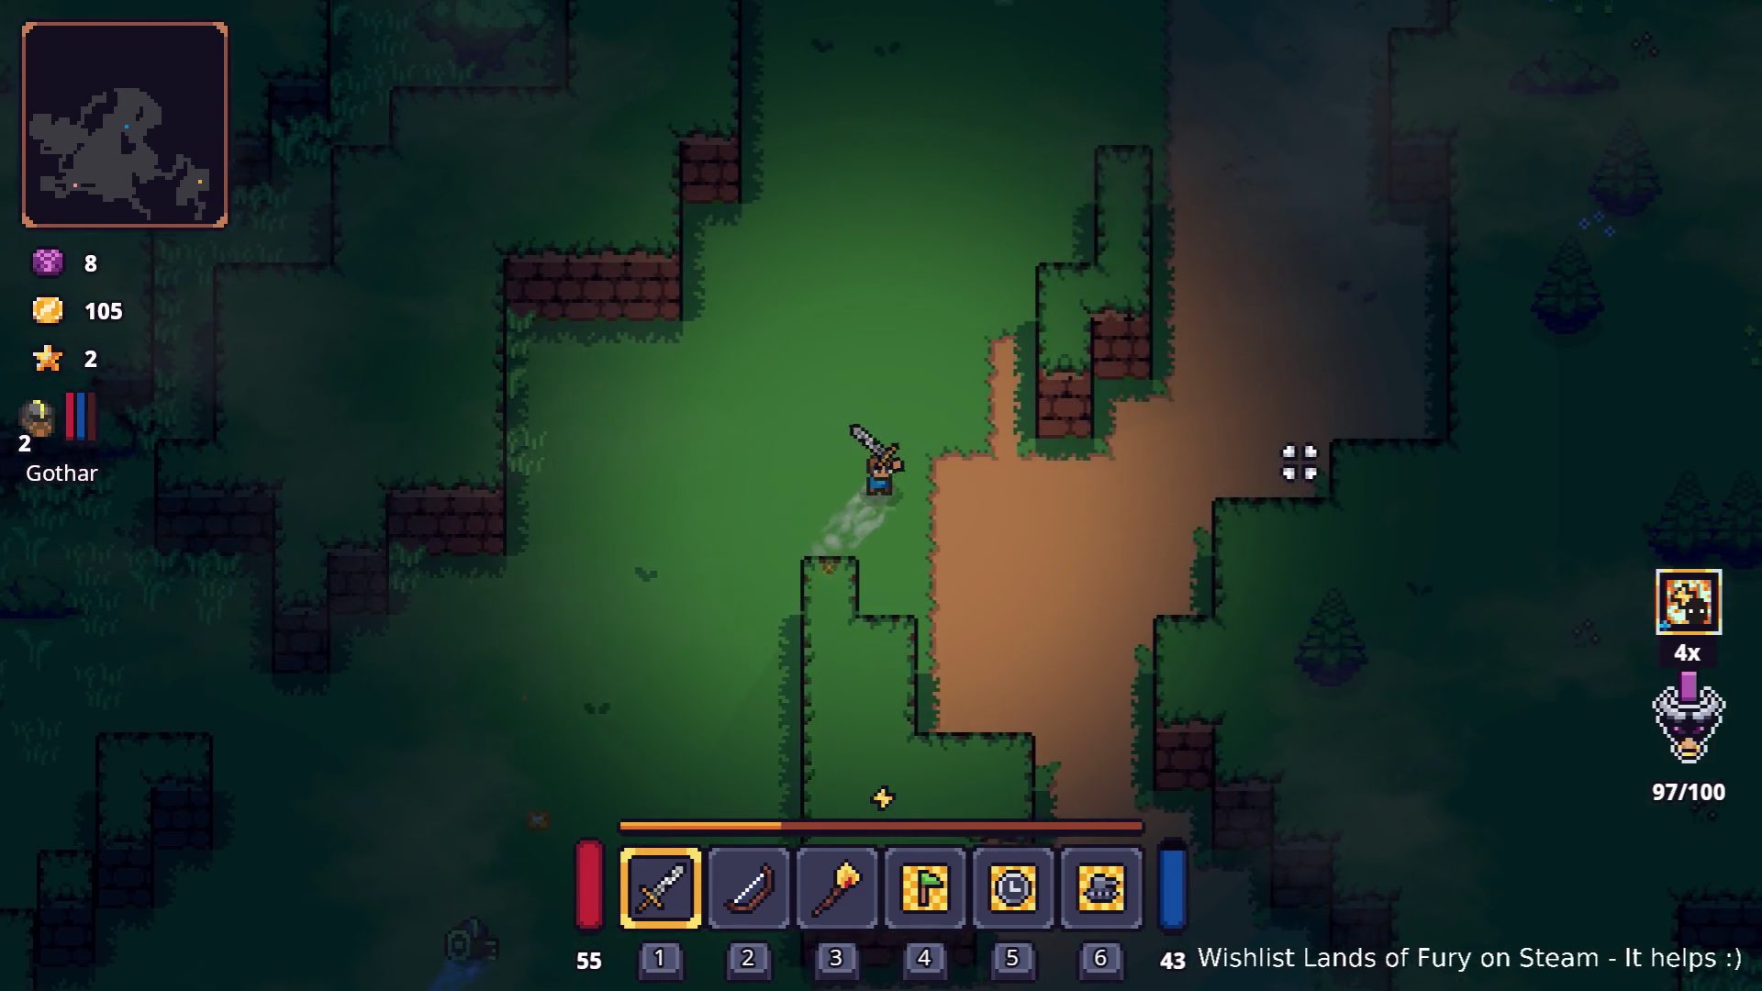
key("w")
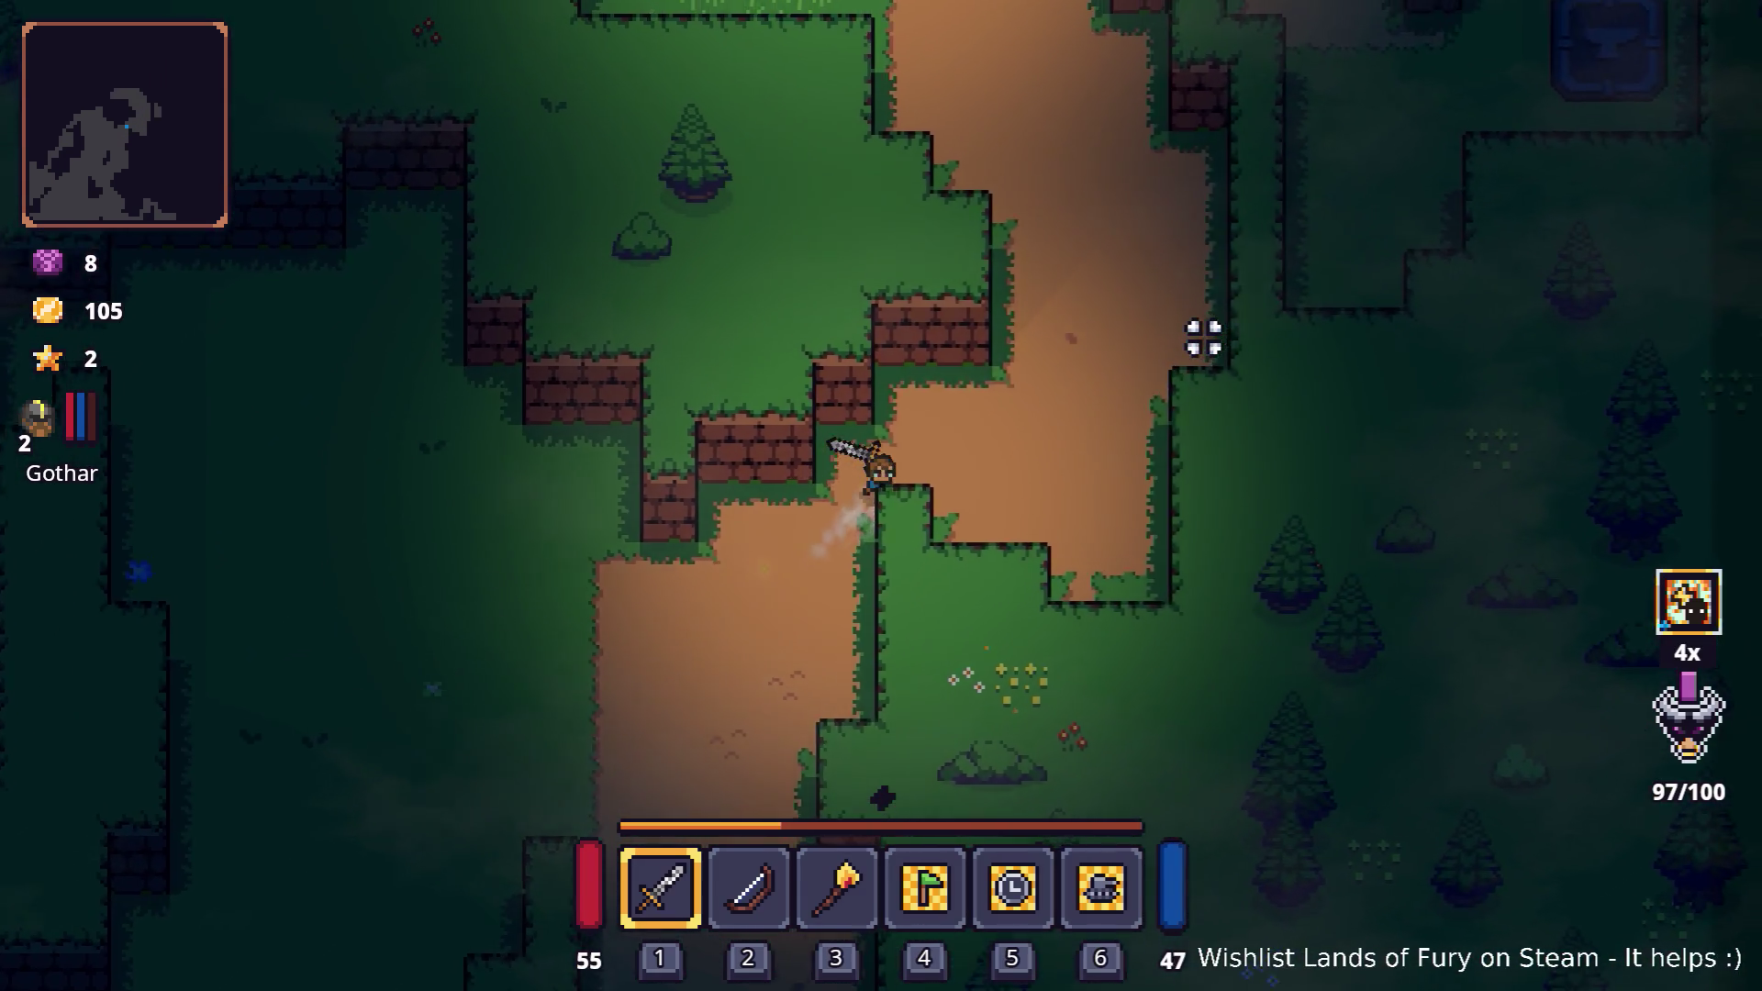
- Close in on the two enemies by the campfire and kill both
key("w")
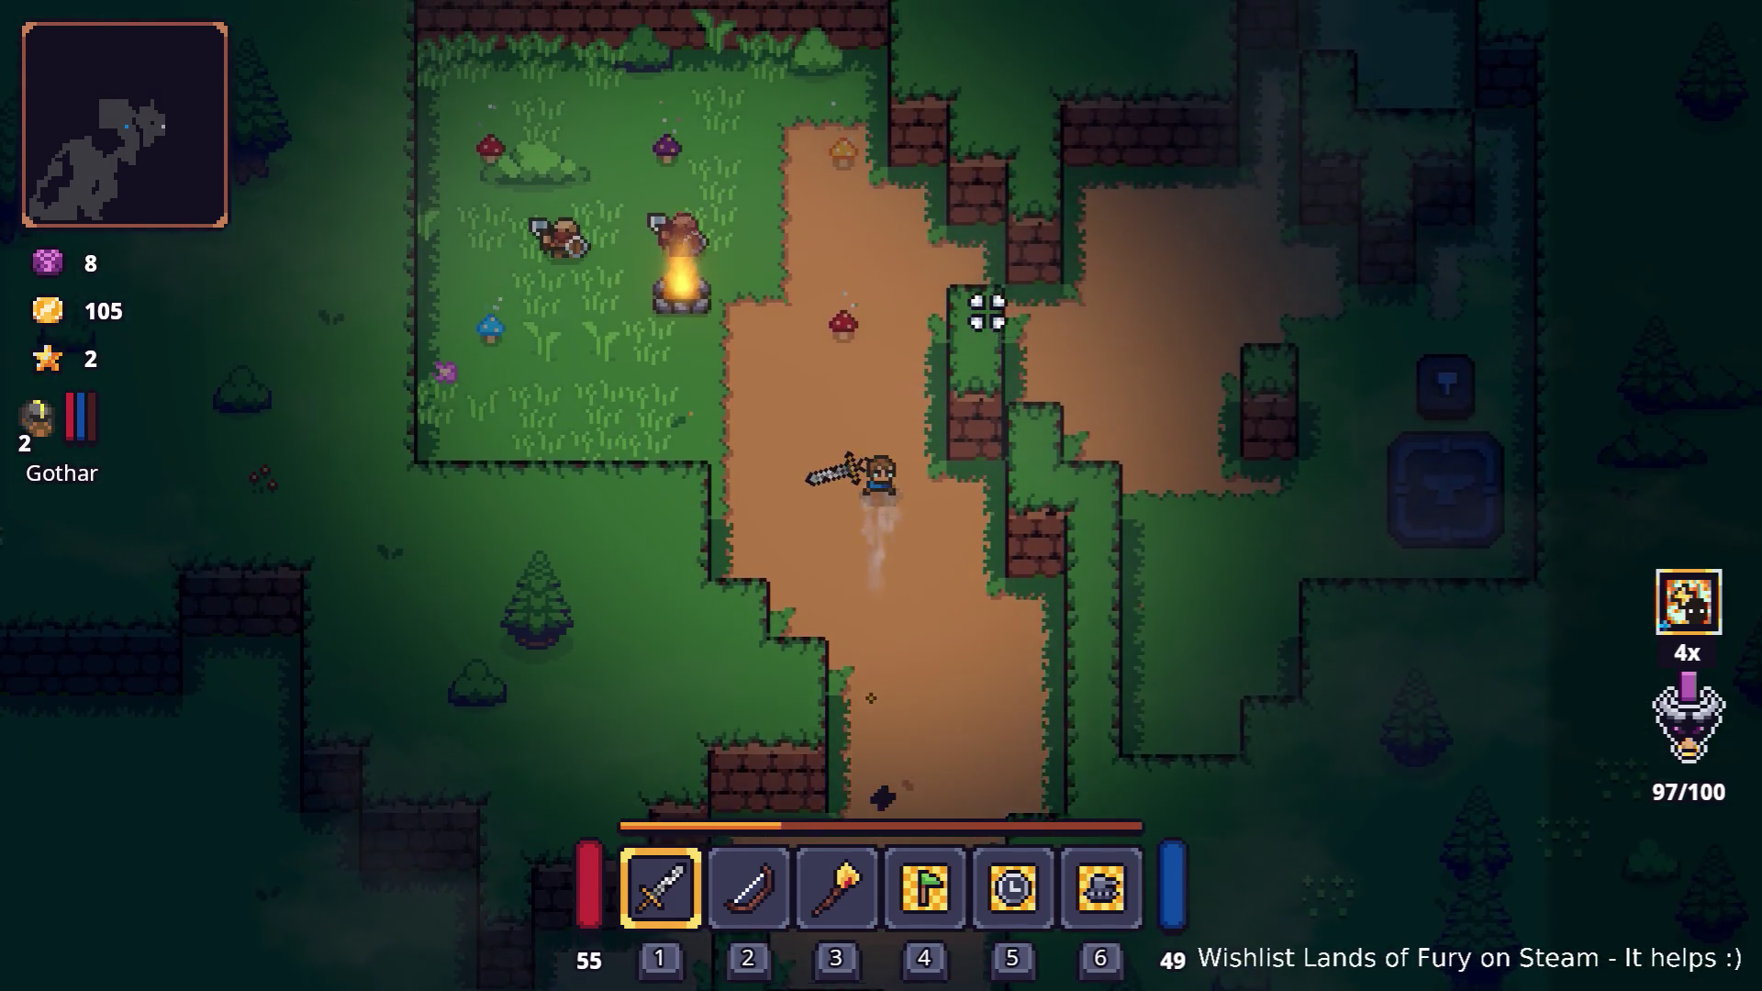
key("w")
key("a")
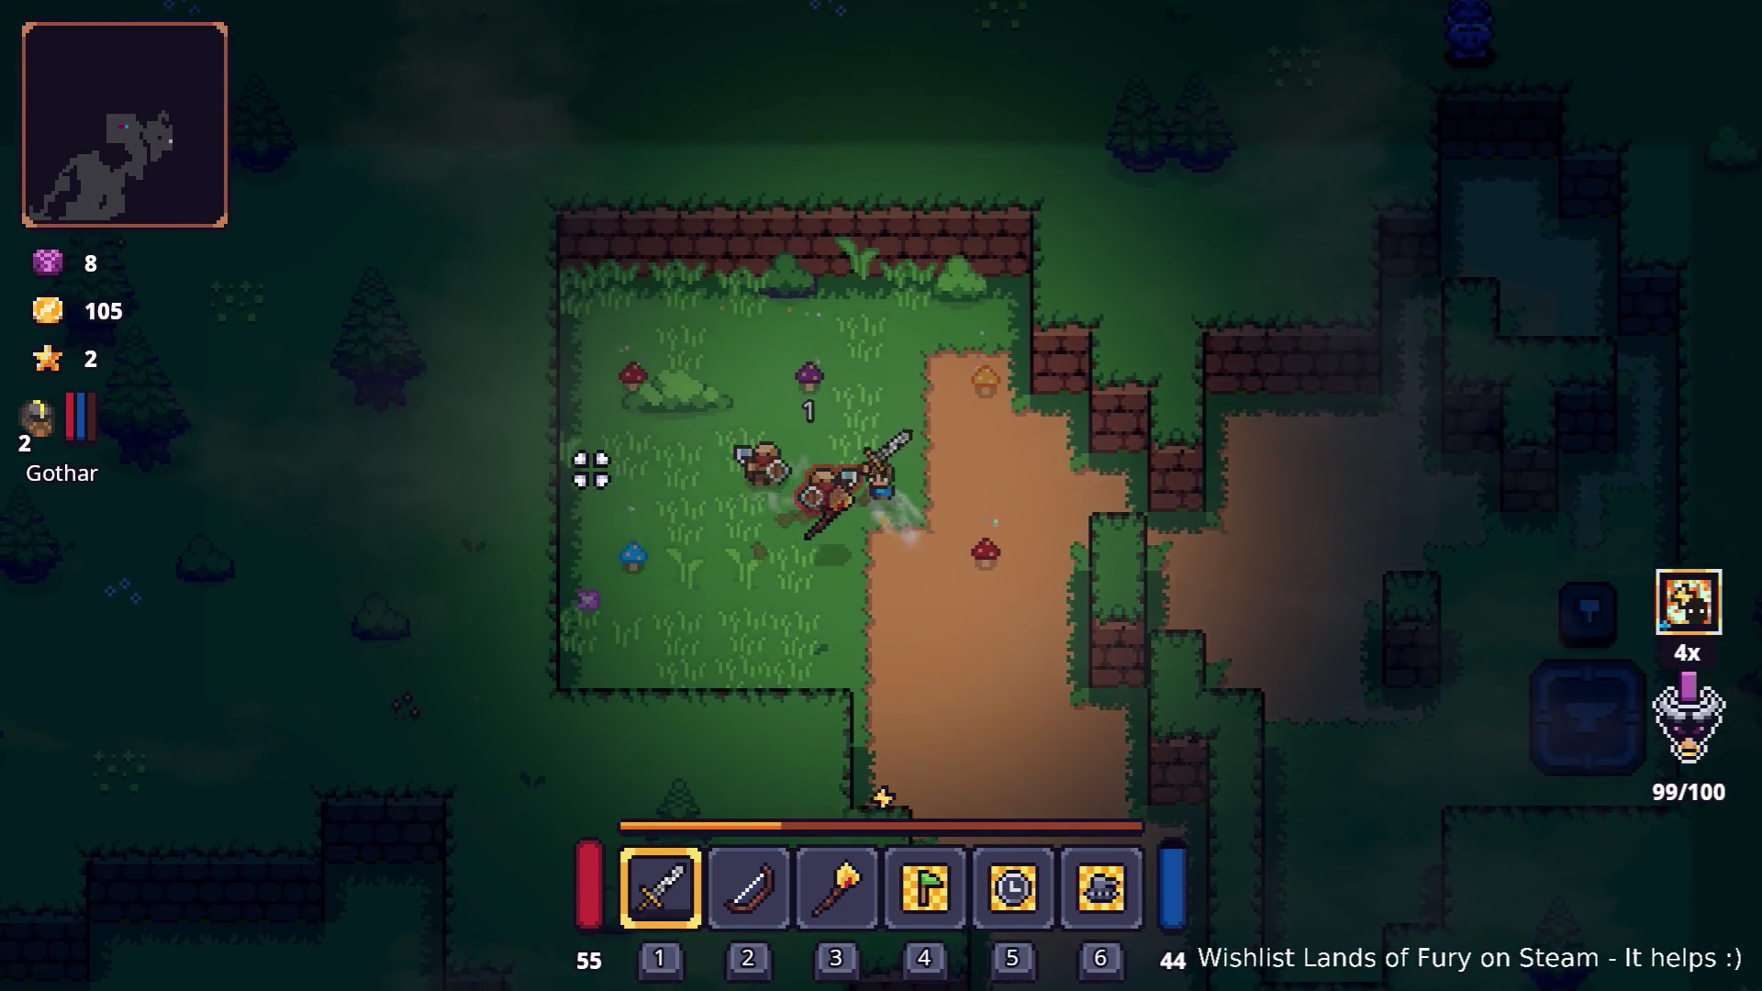
left_click(616, 508)
left_click(705, 624)
left_click(740, 622)
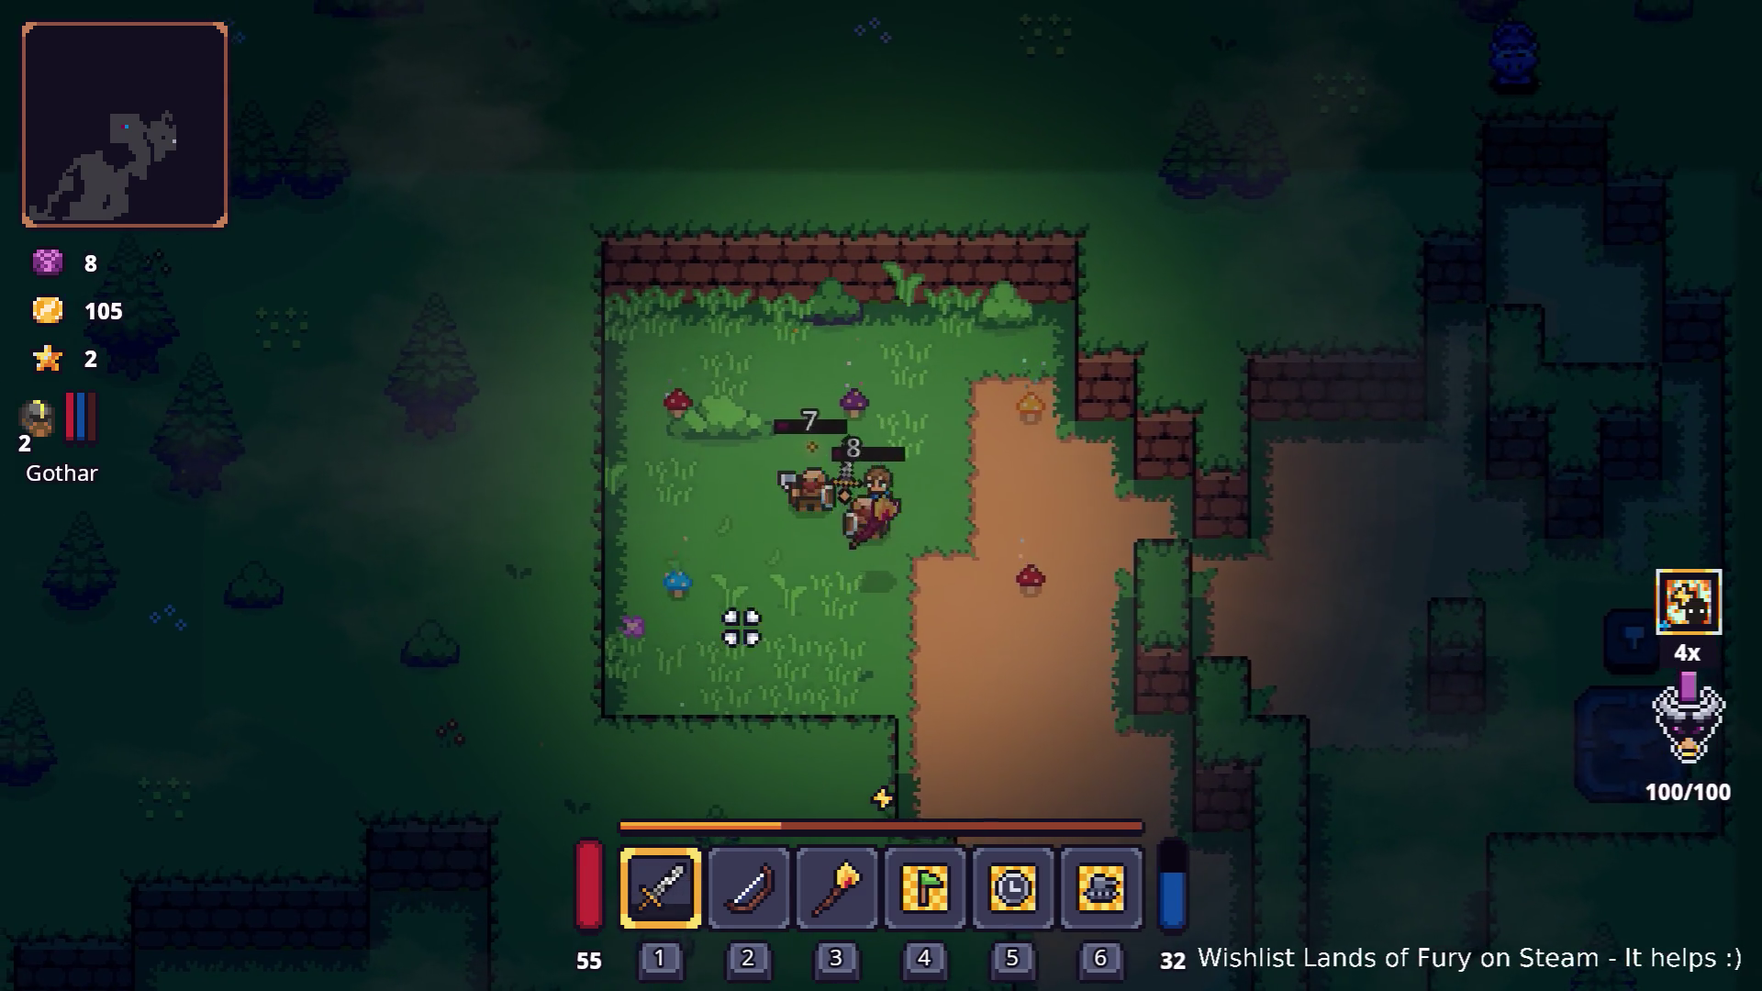
left_click(873, 621)
left_click(972, 559)
key("w")
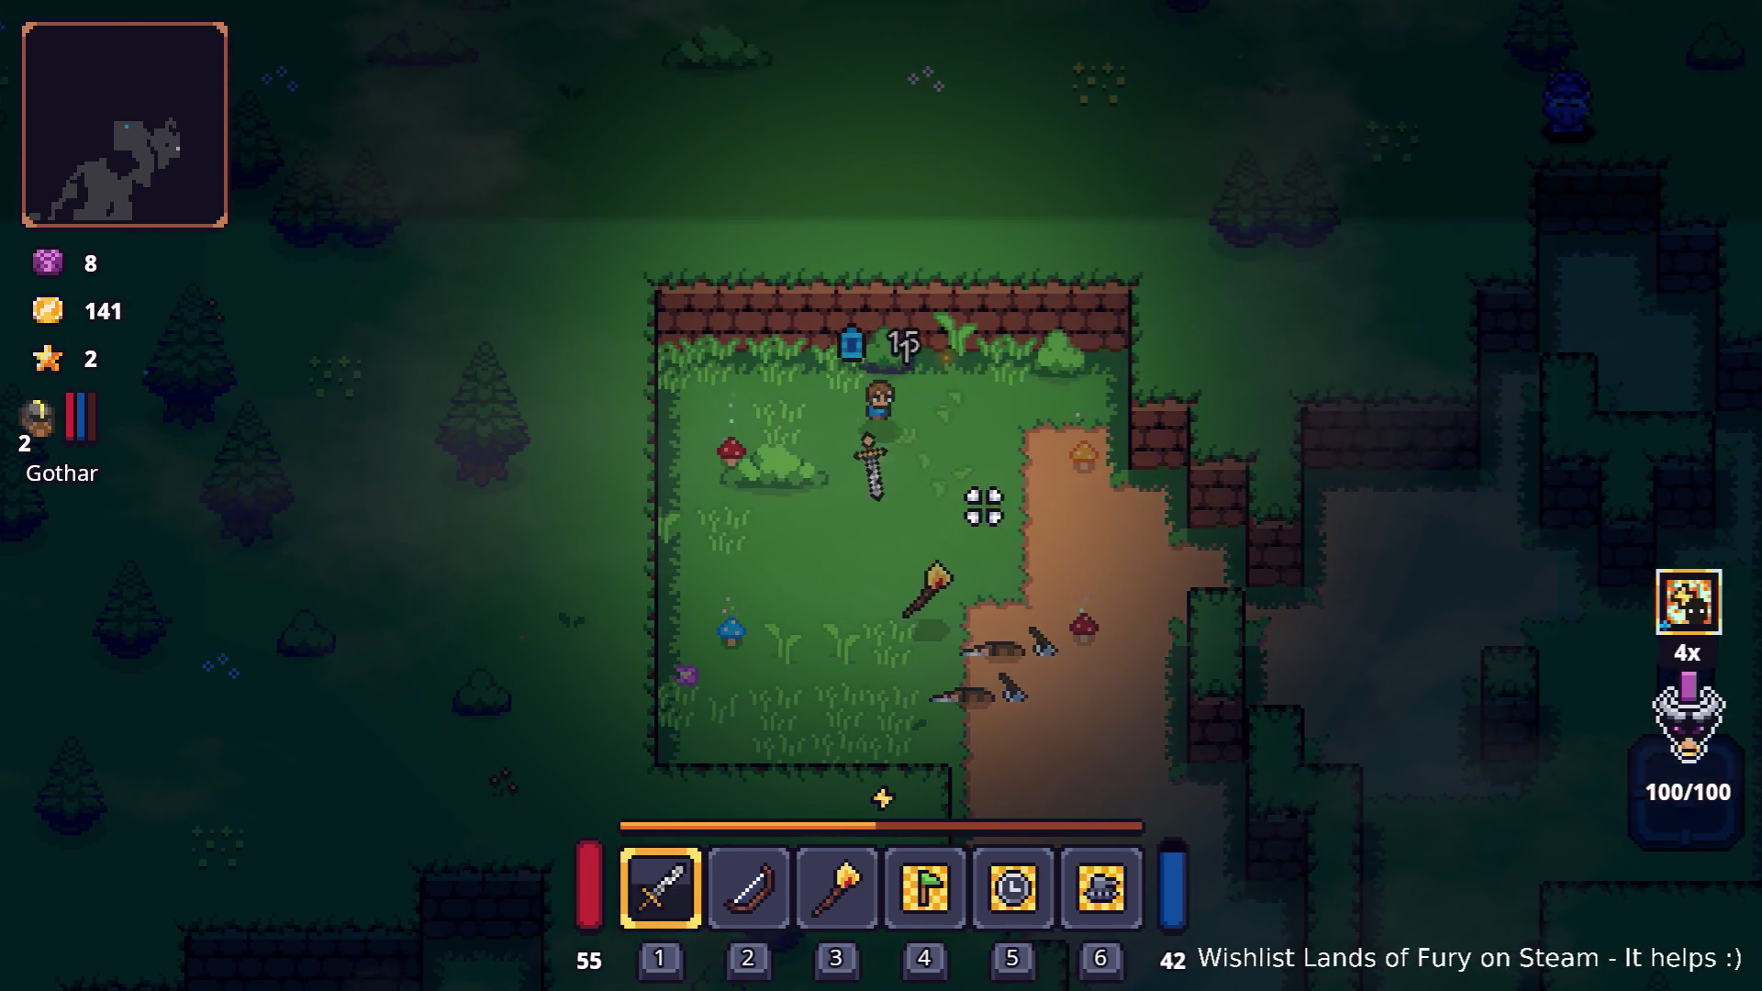
- Walk down-right along the dirt path to the anvil
left_click(759, 480)
key("s")
key("d")
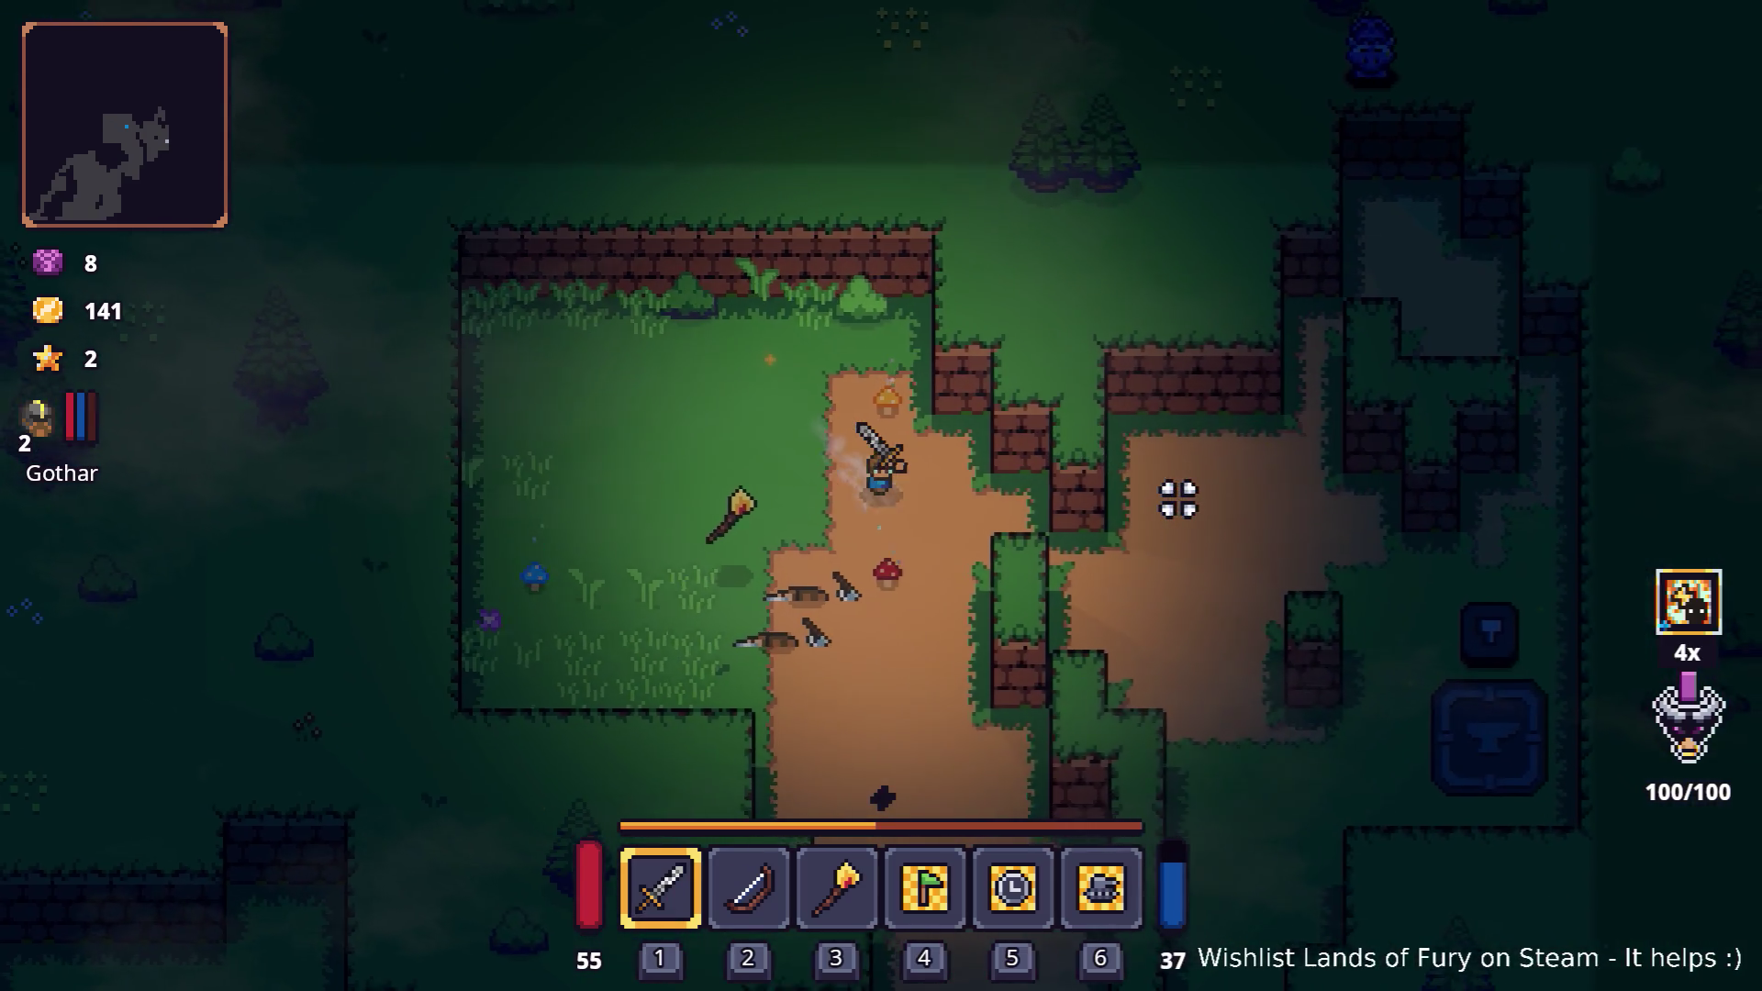
key("s")
key("d")
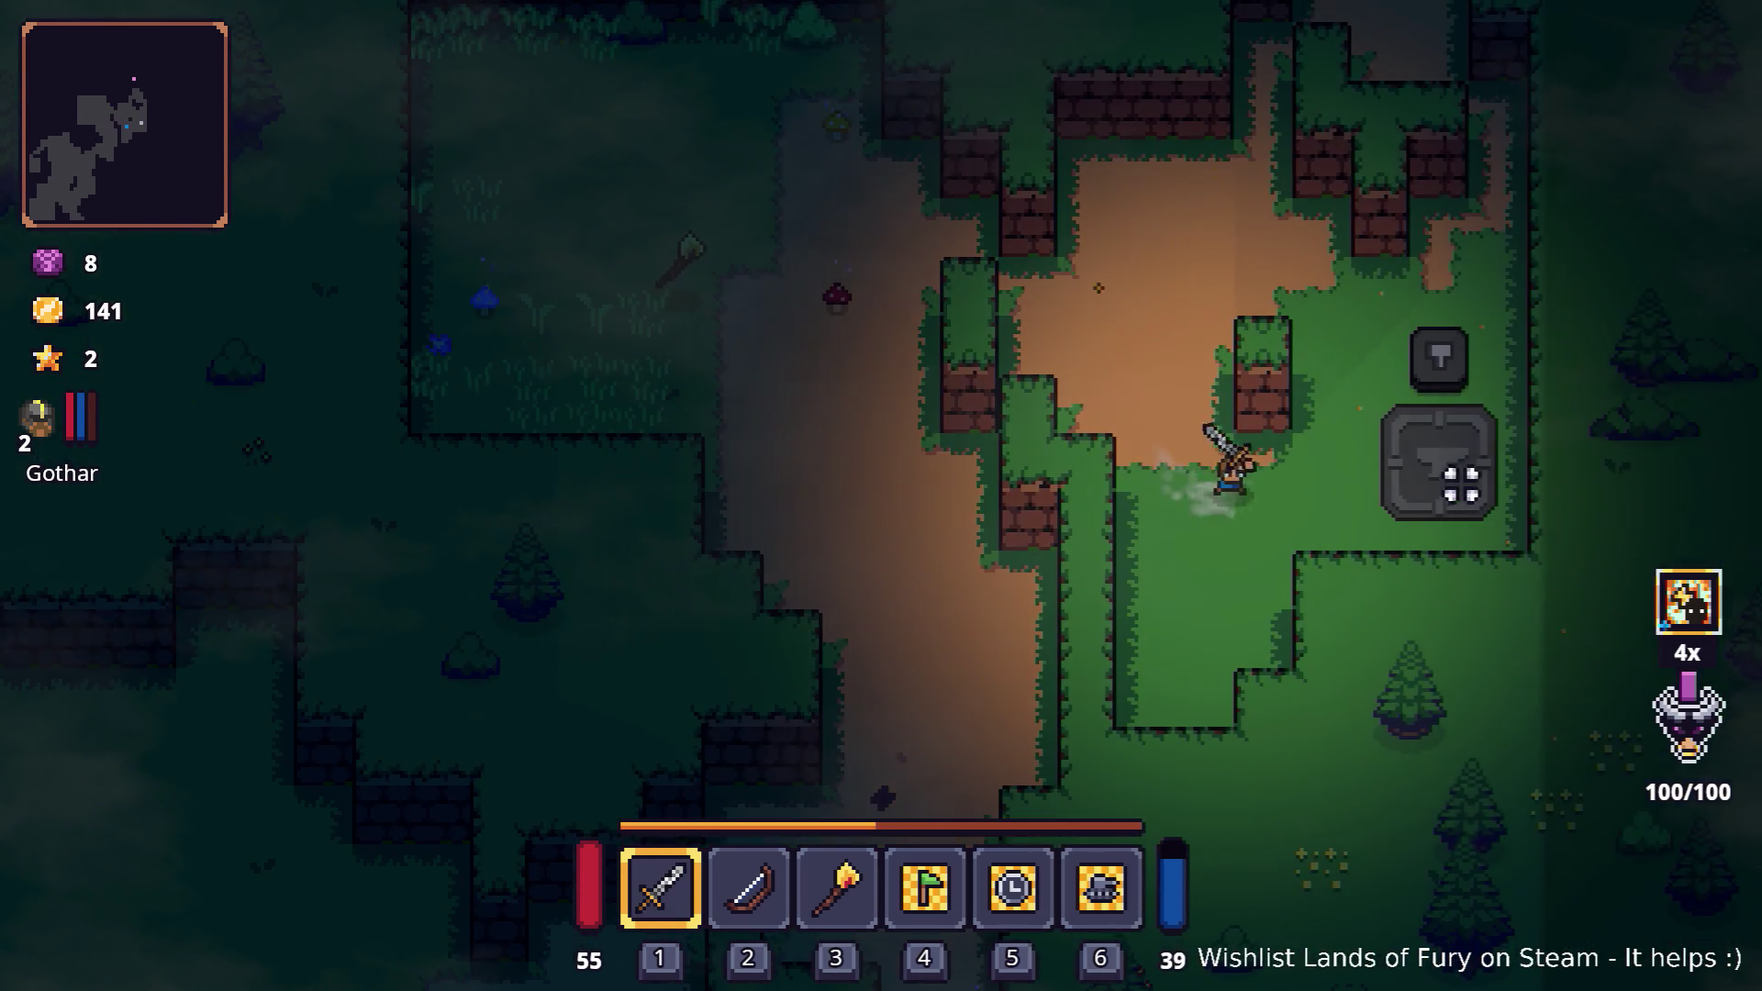
- Step up onto the anvil and look through the full inventory, then close it
key("d")
key("w")
key("Tab")
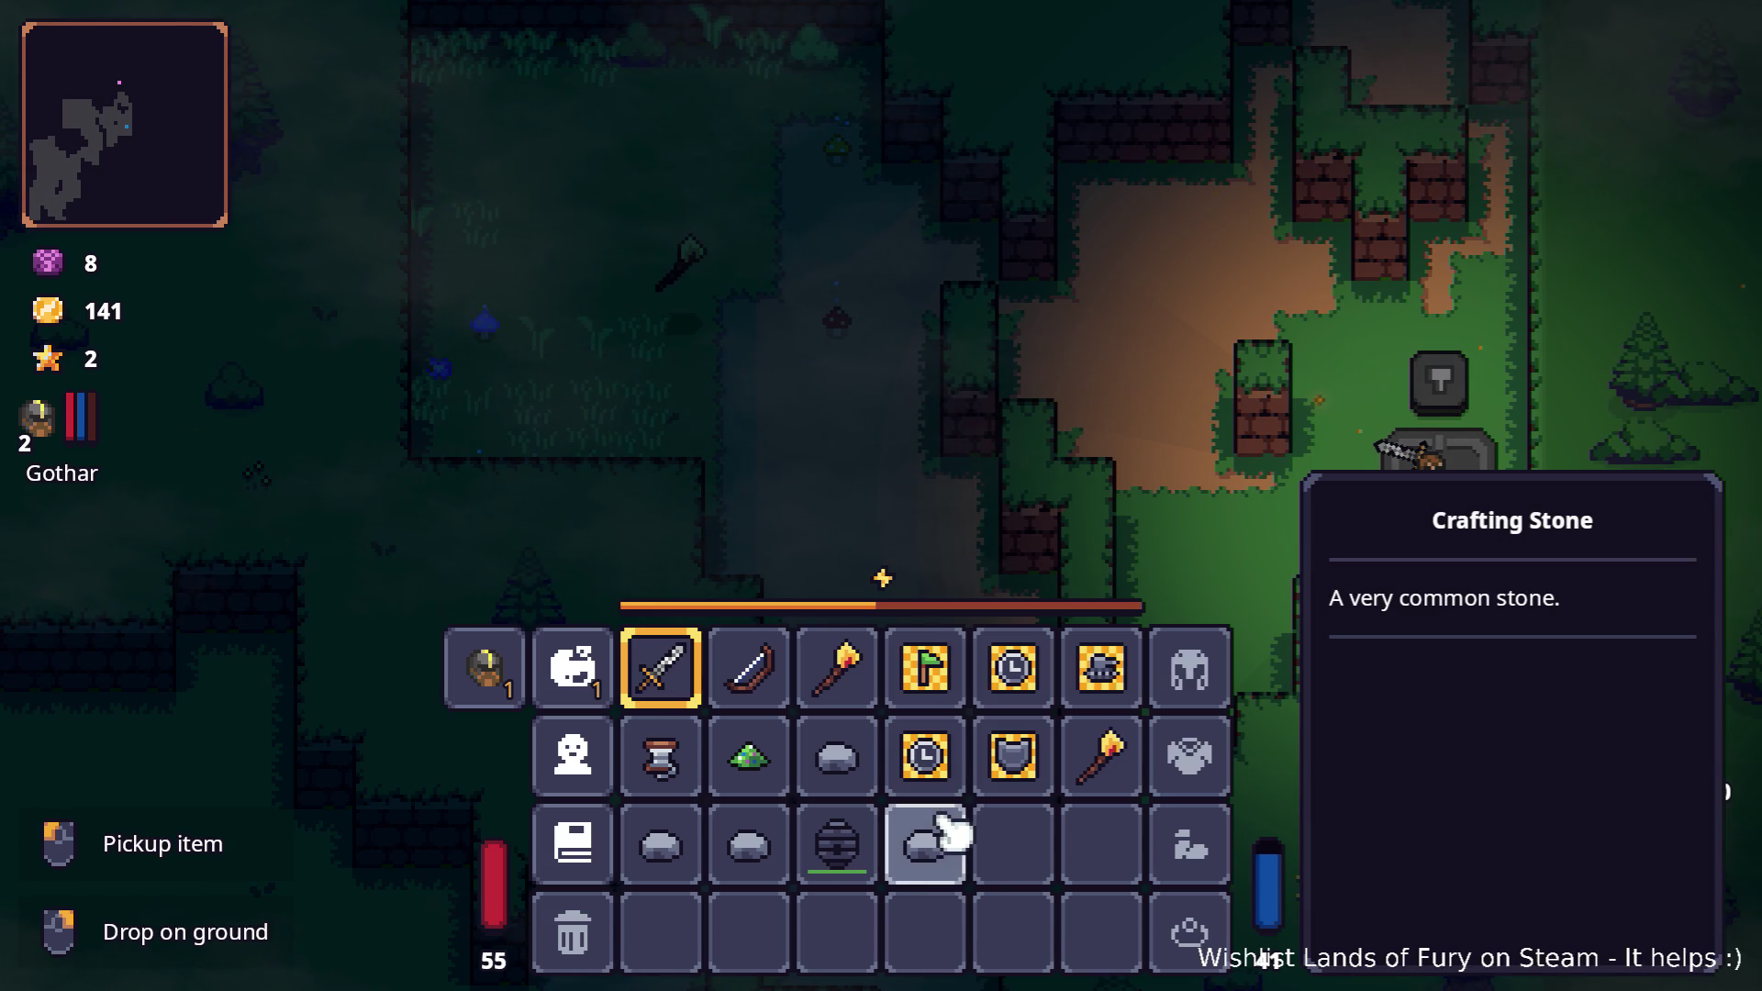
key("Tab")
- Walk away from the anvil along the dirt path and behind the hedge, then destroy a bush
key("a")
key("w")
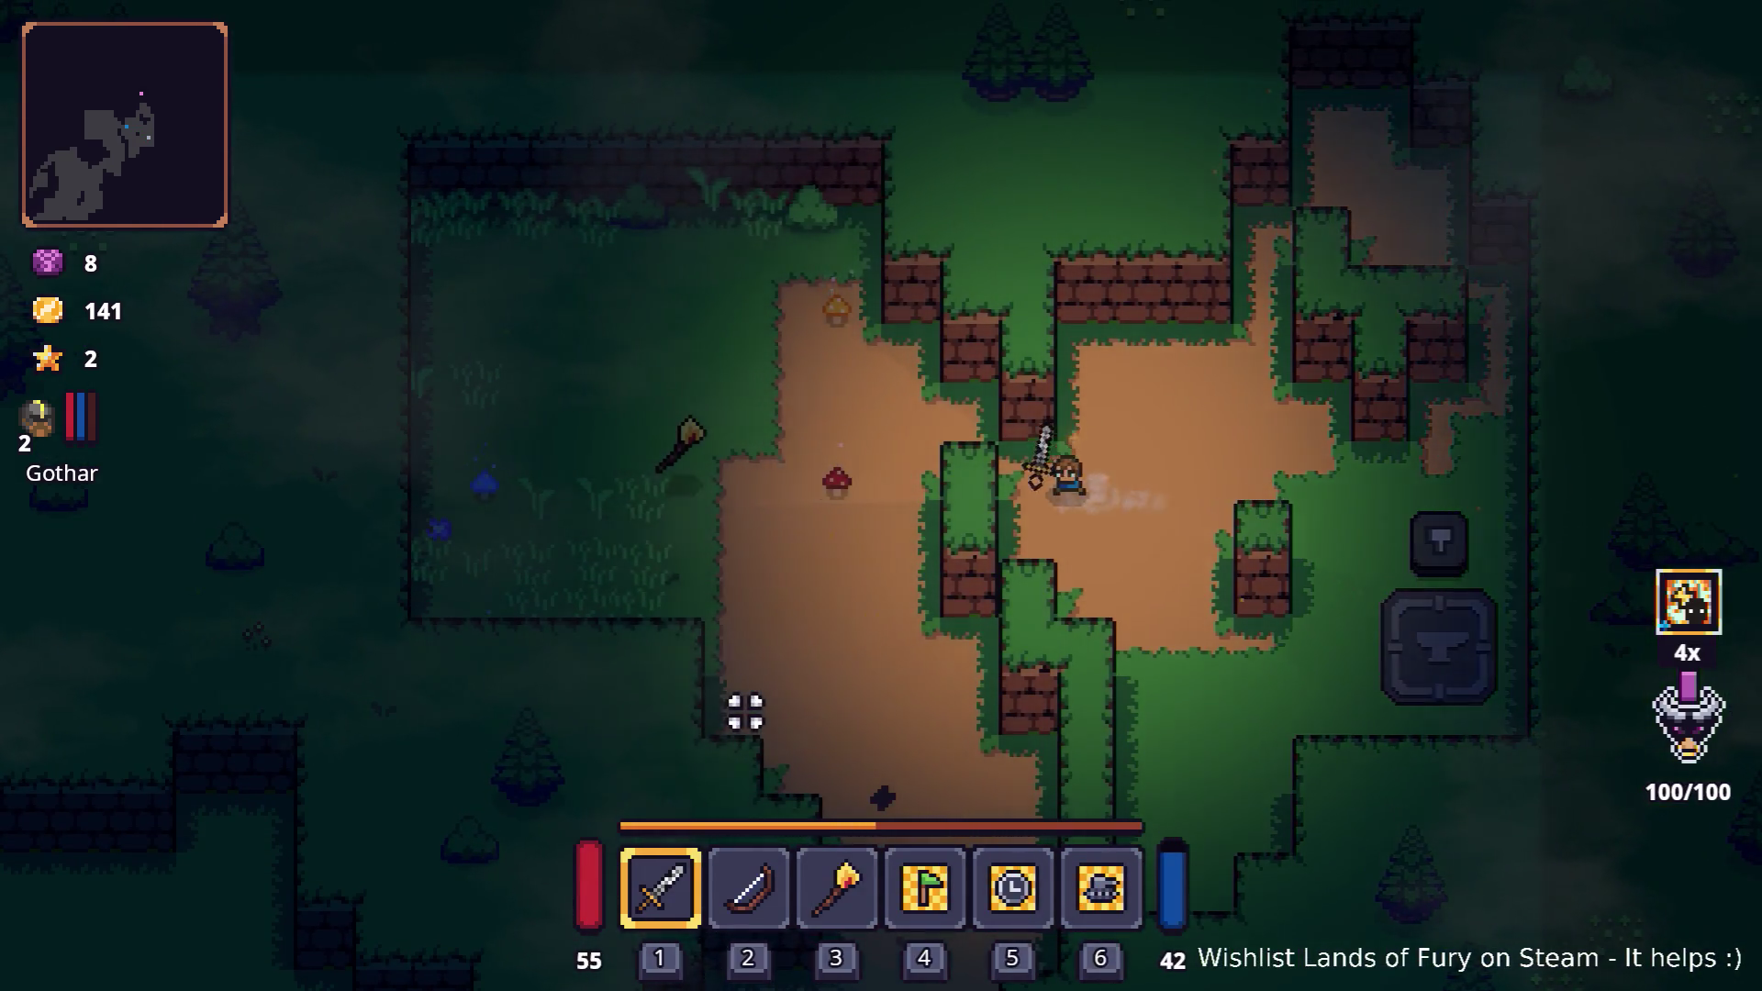
key("a")
key("s")
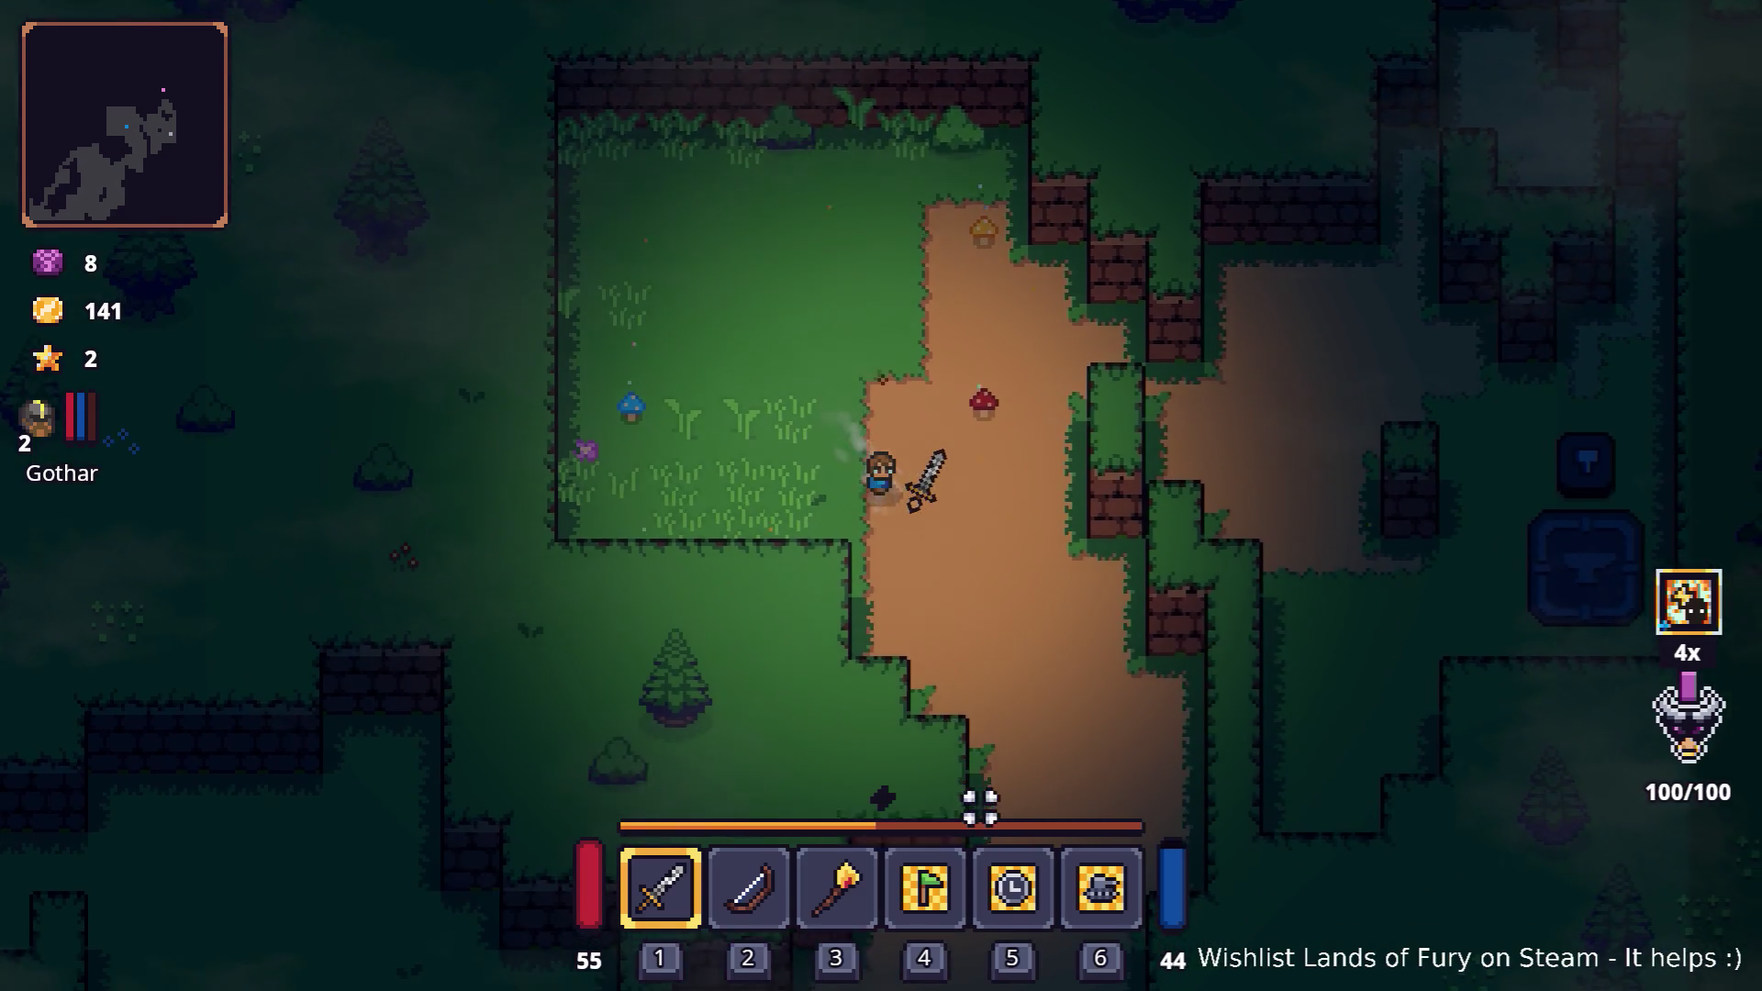
key("s")
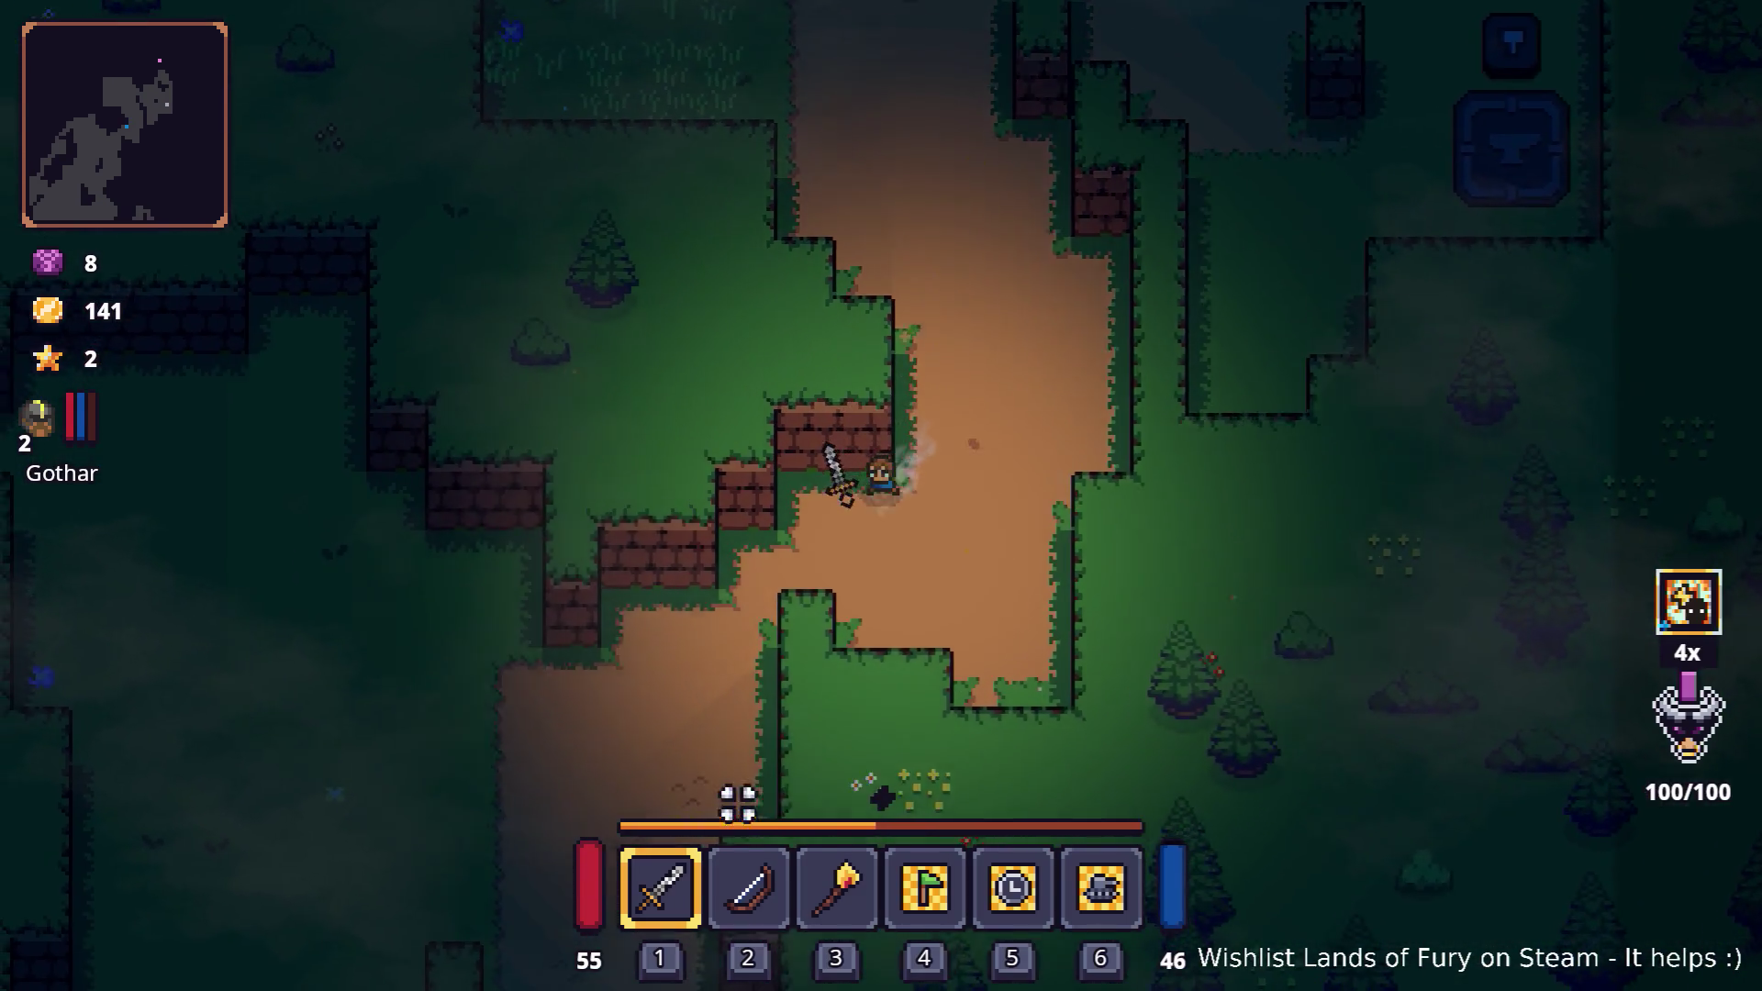
key("s")
key("a")
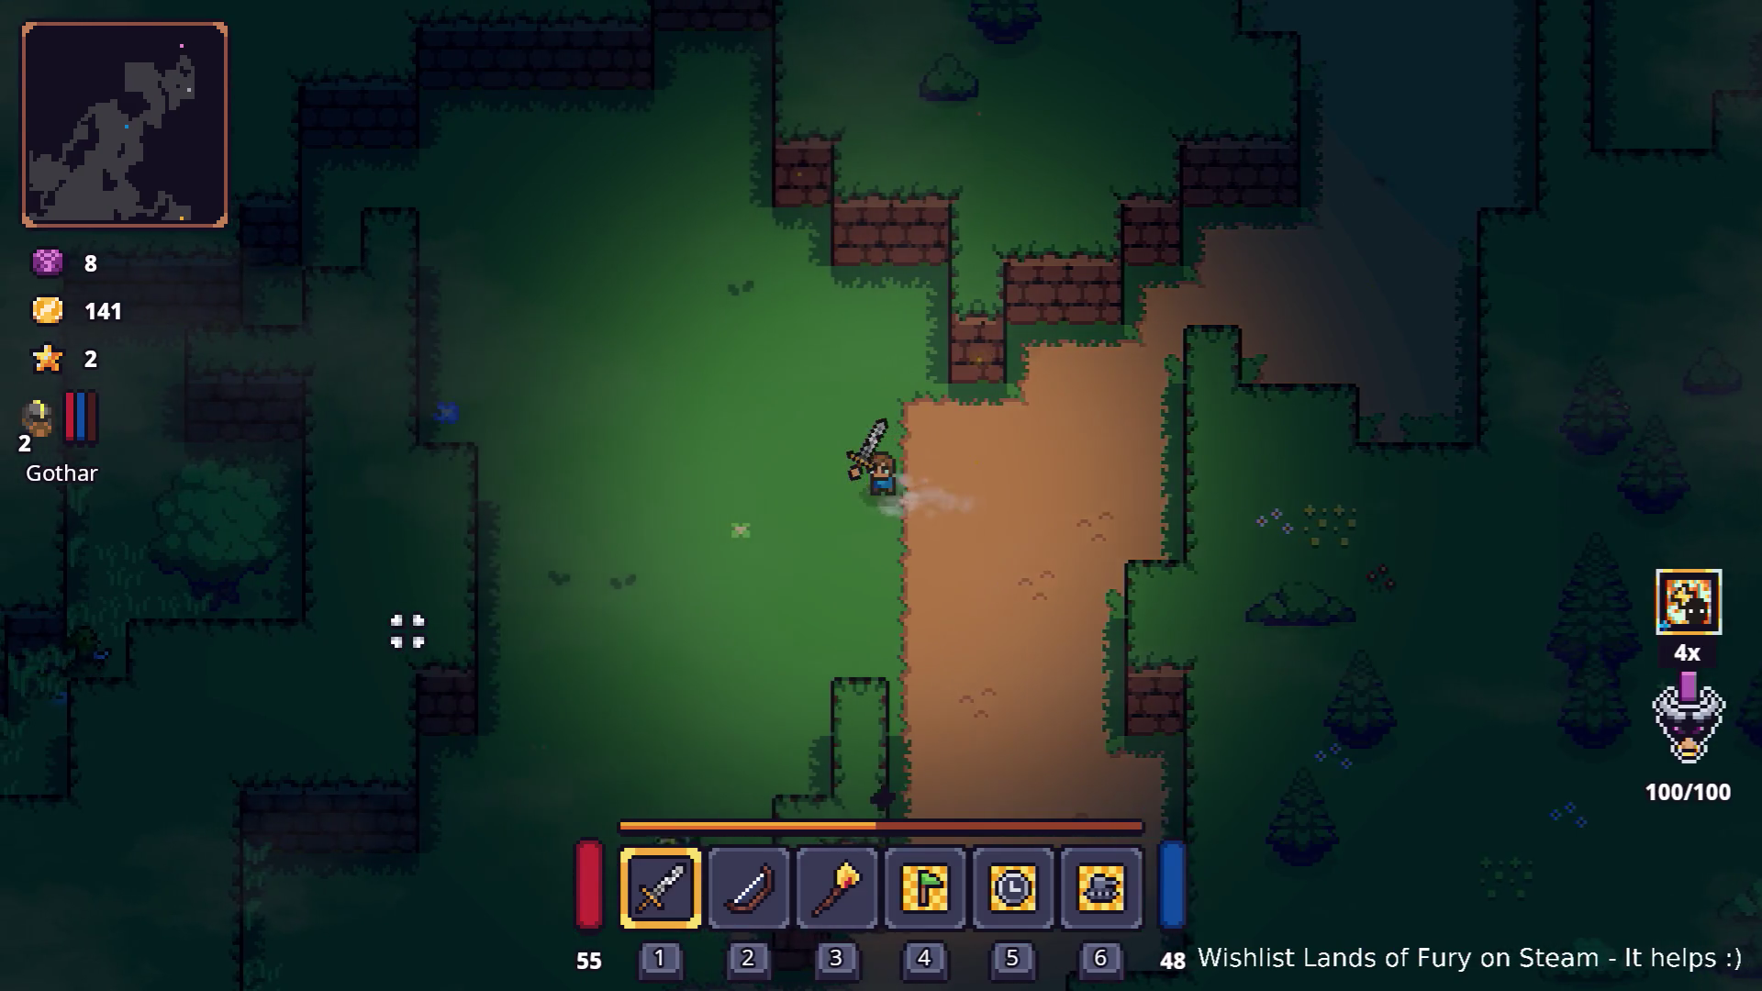
key("a")
key("w")
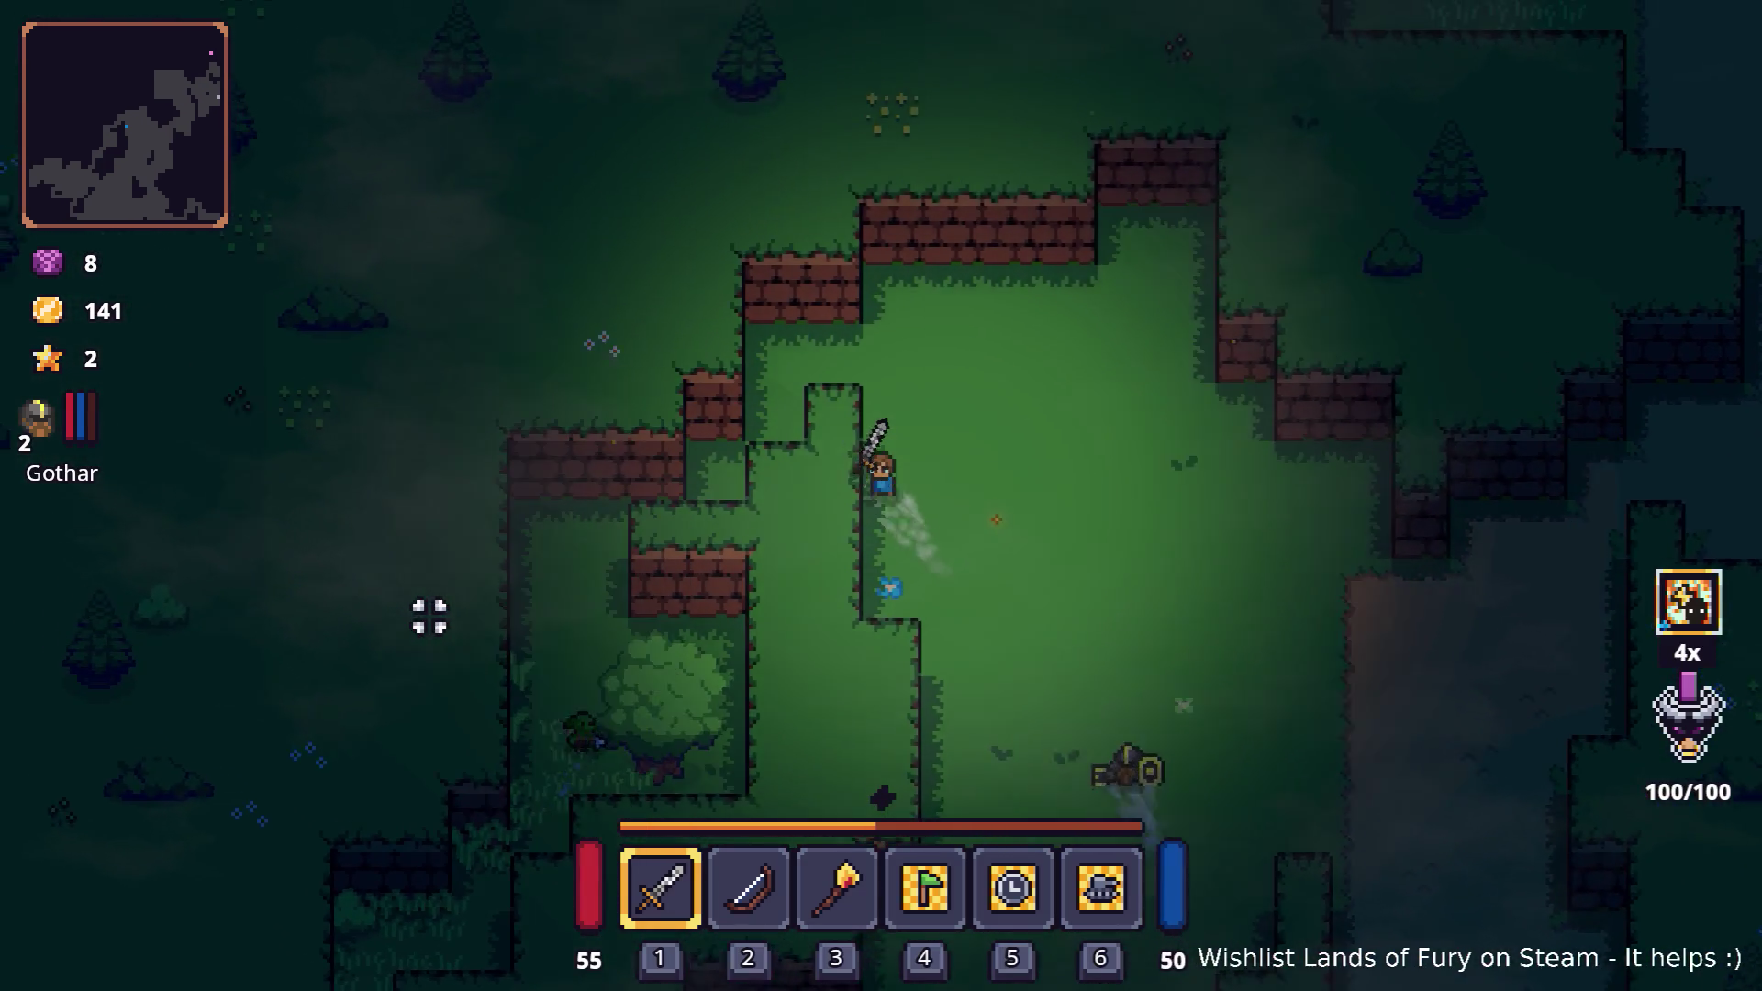
key("w")
key("a")
key("s")
key("a")
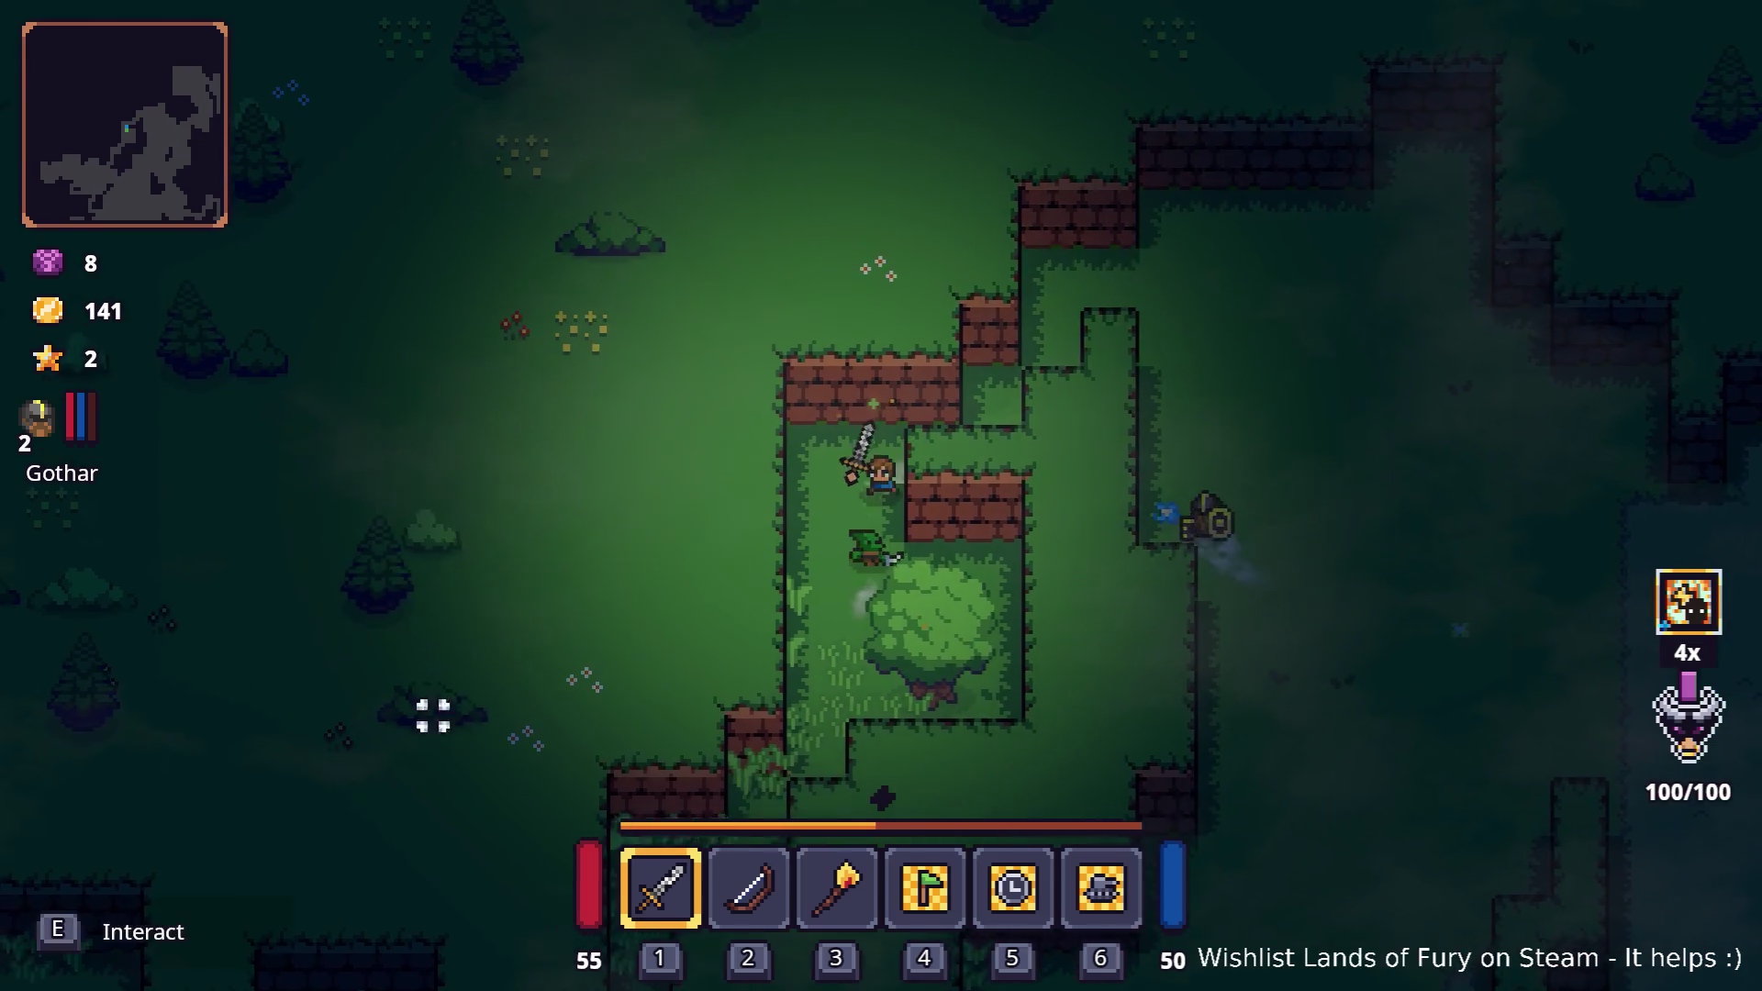
key("s")
left_click(969, 665)
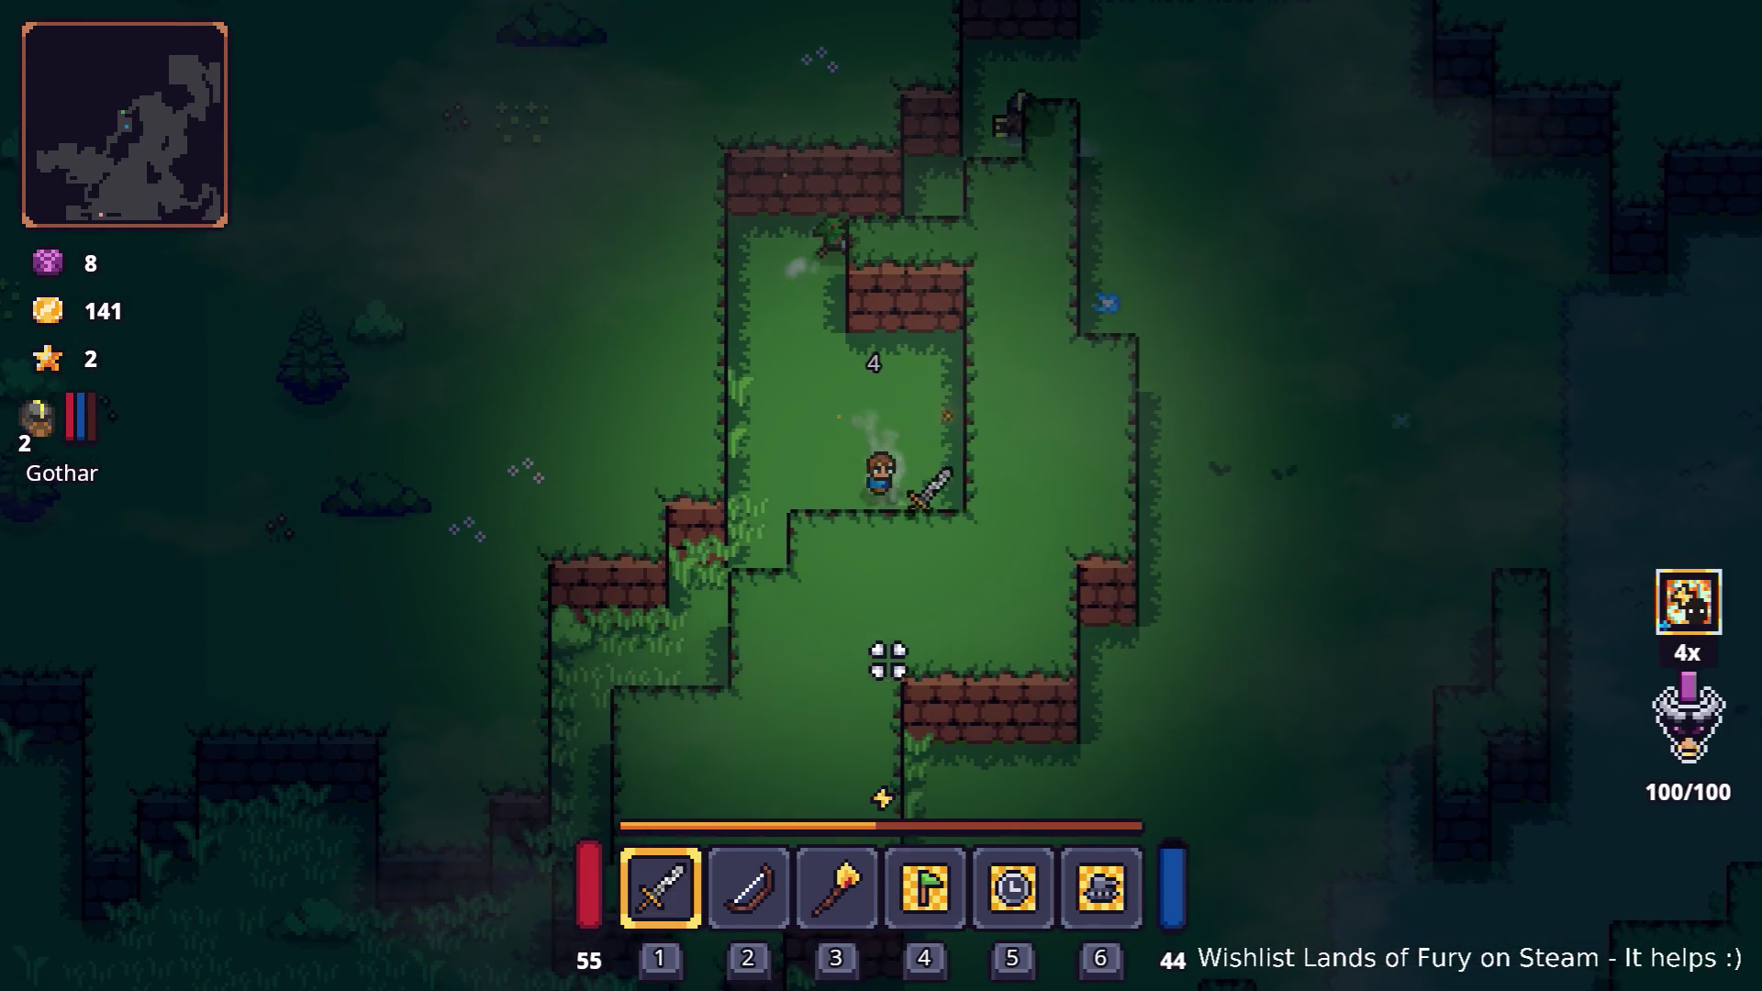
- Cross the grass to the wide dirt clearing and open the full inventory there
key("s")
key("a")
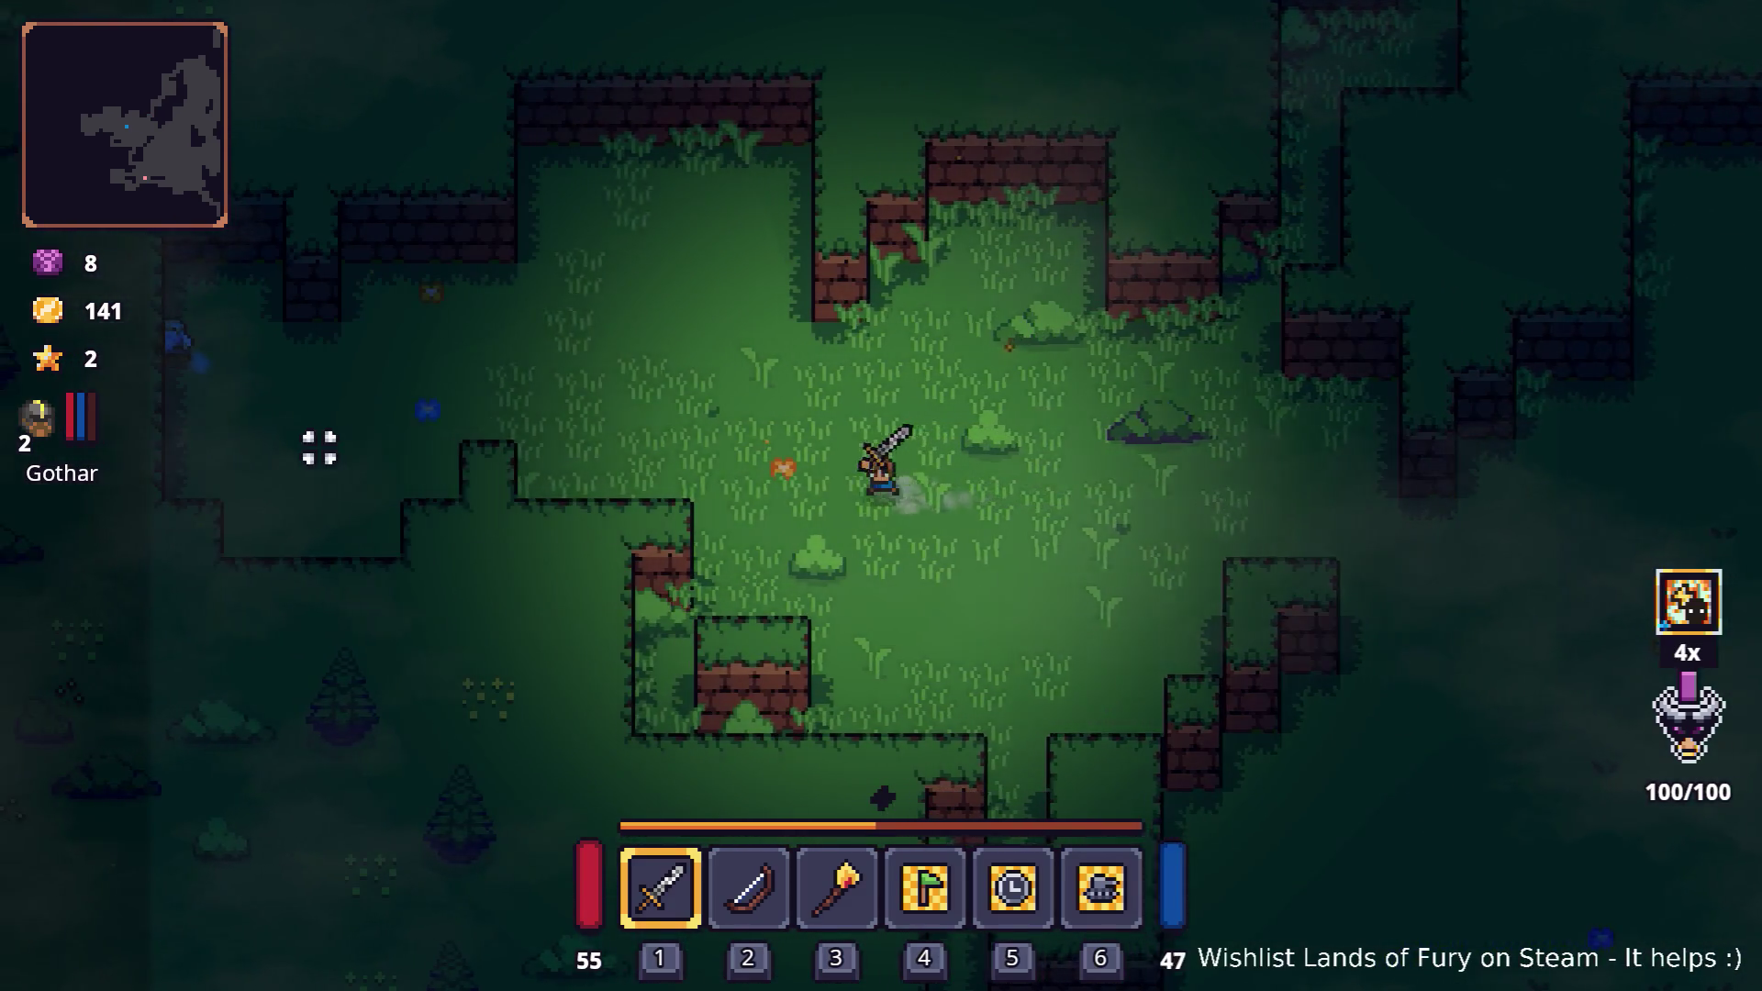
key("s")
key("d")
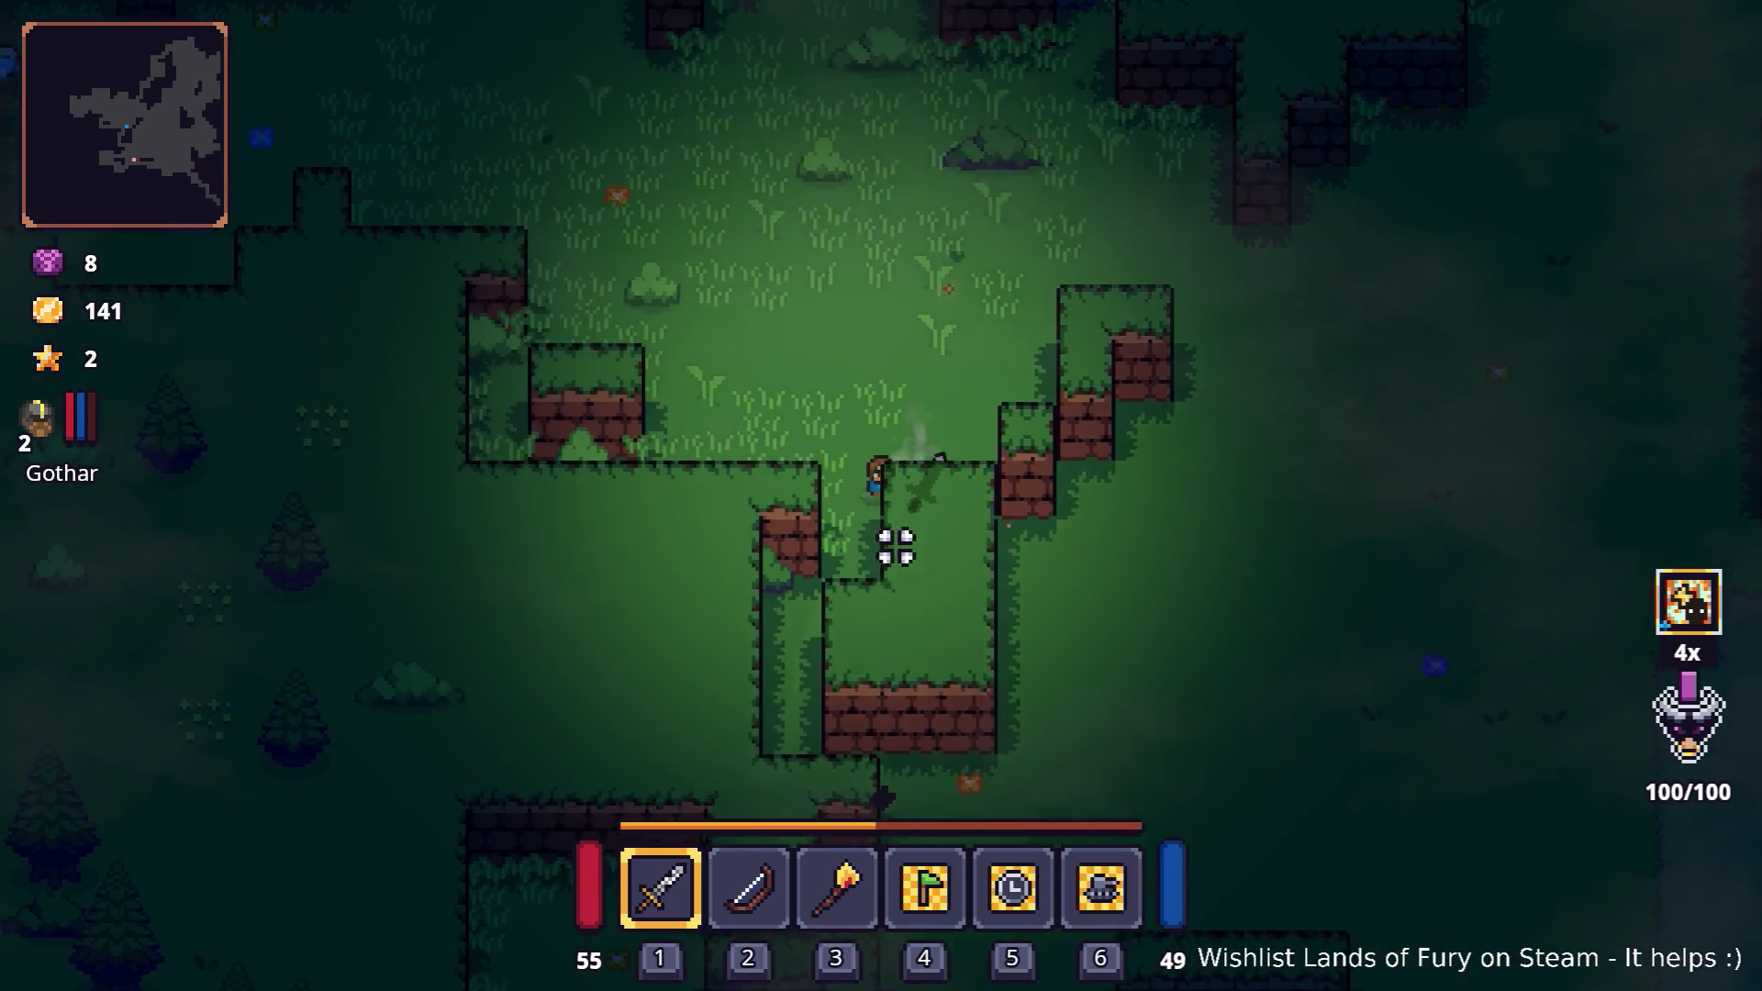
key("s")
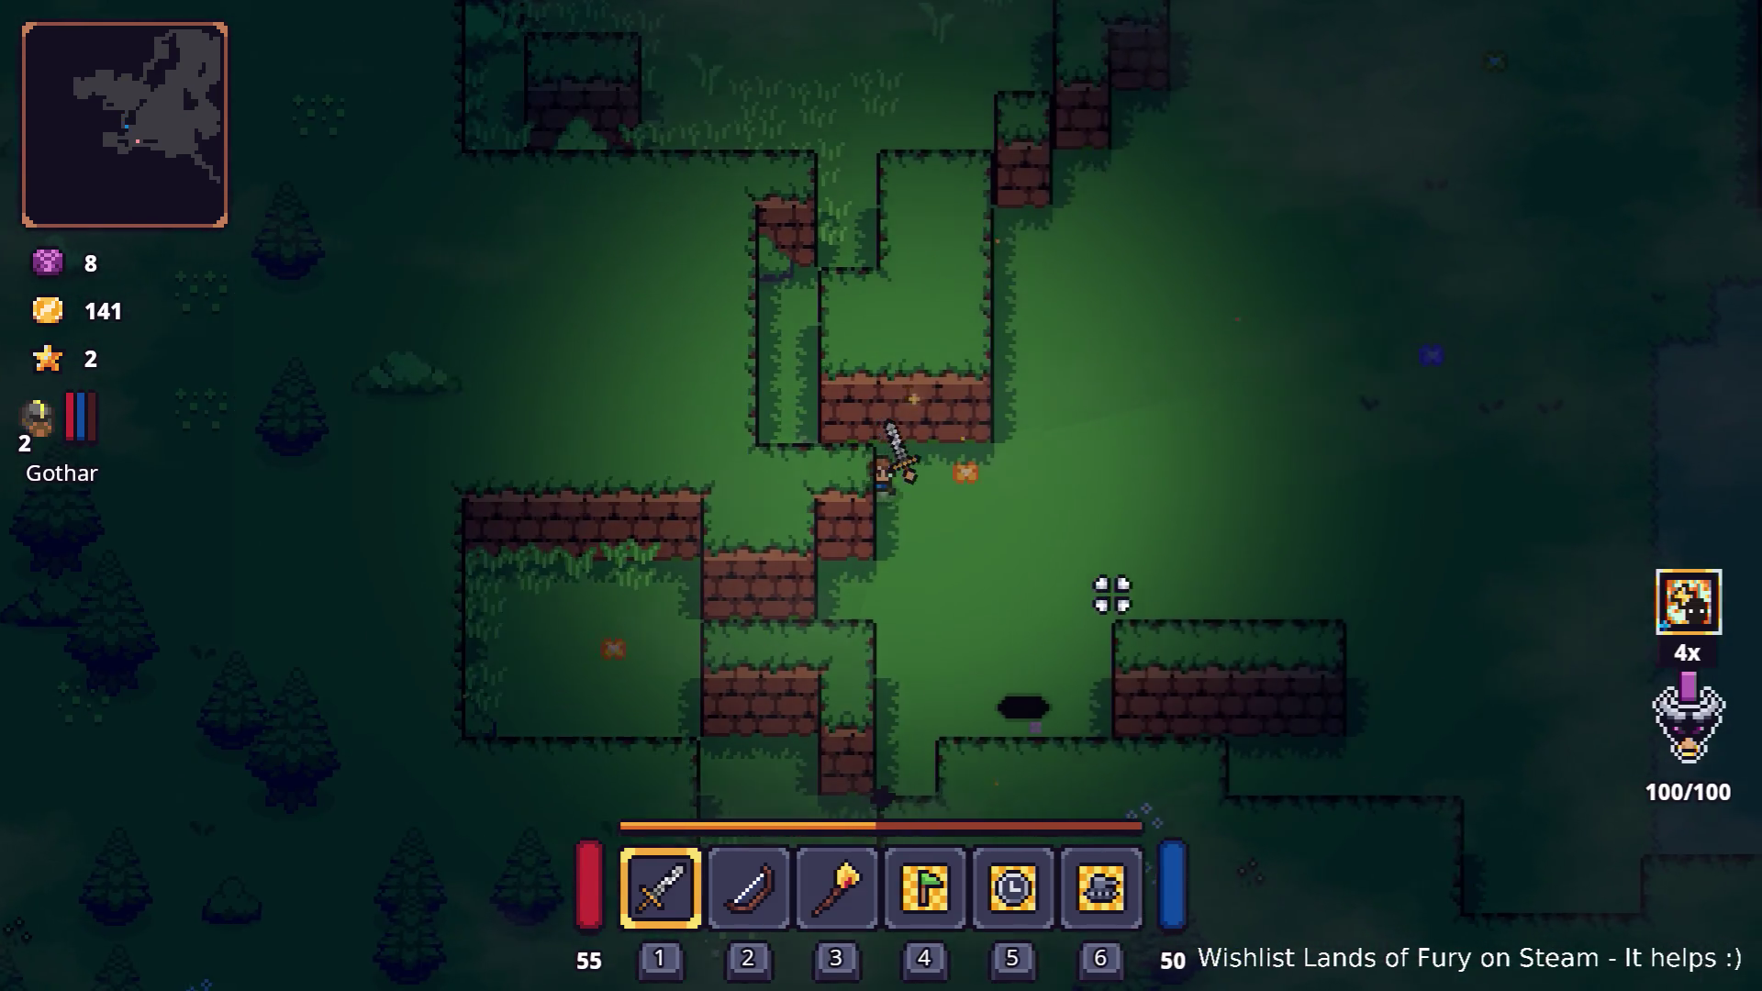
key("d")
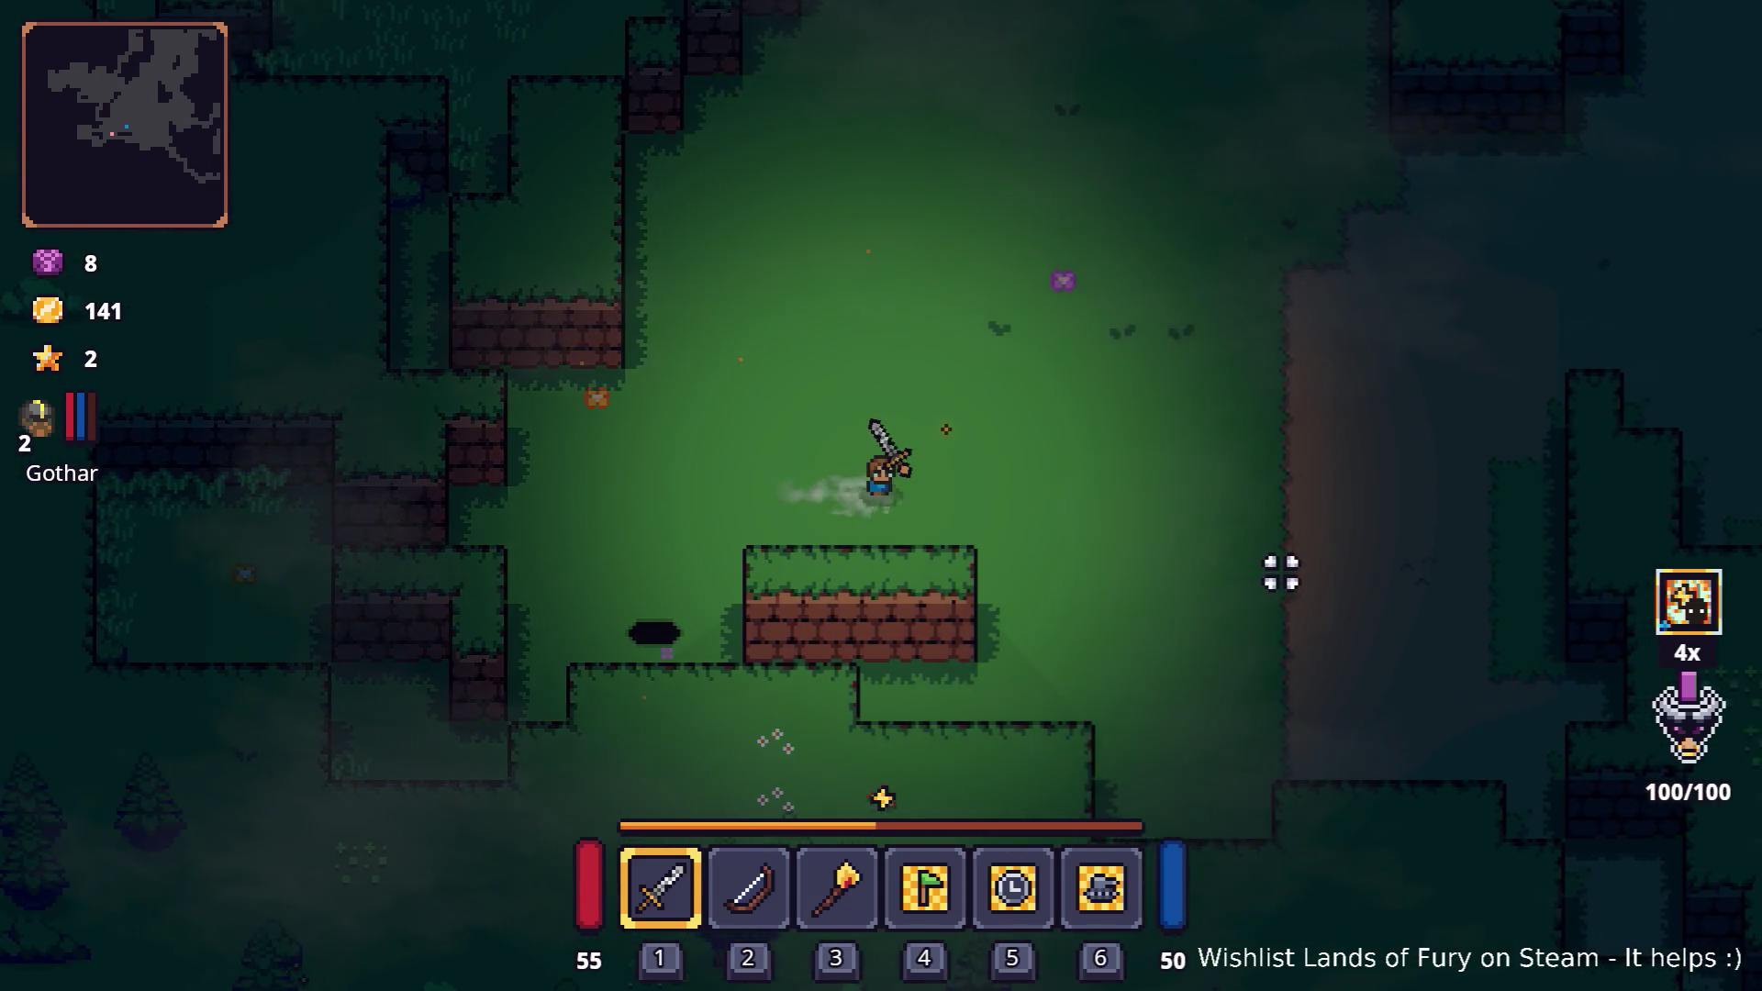
key("d")
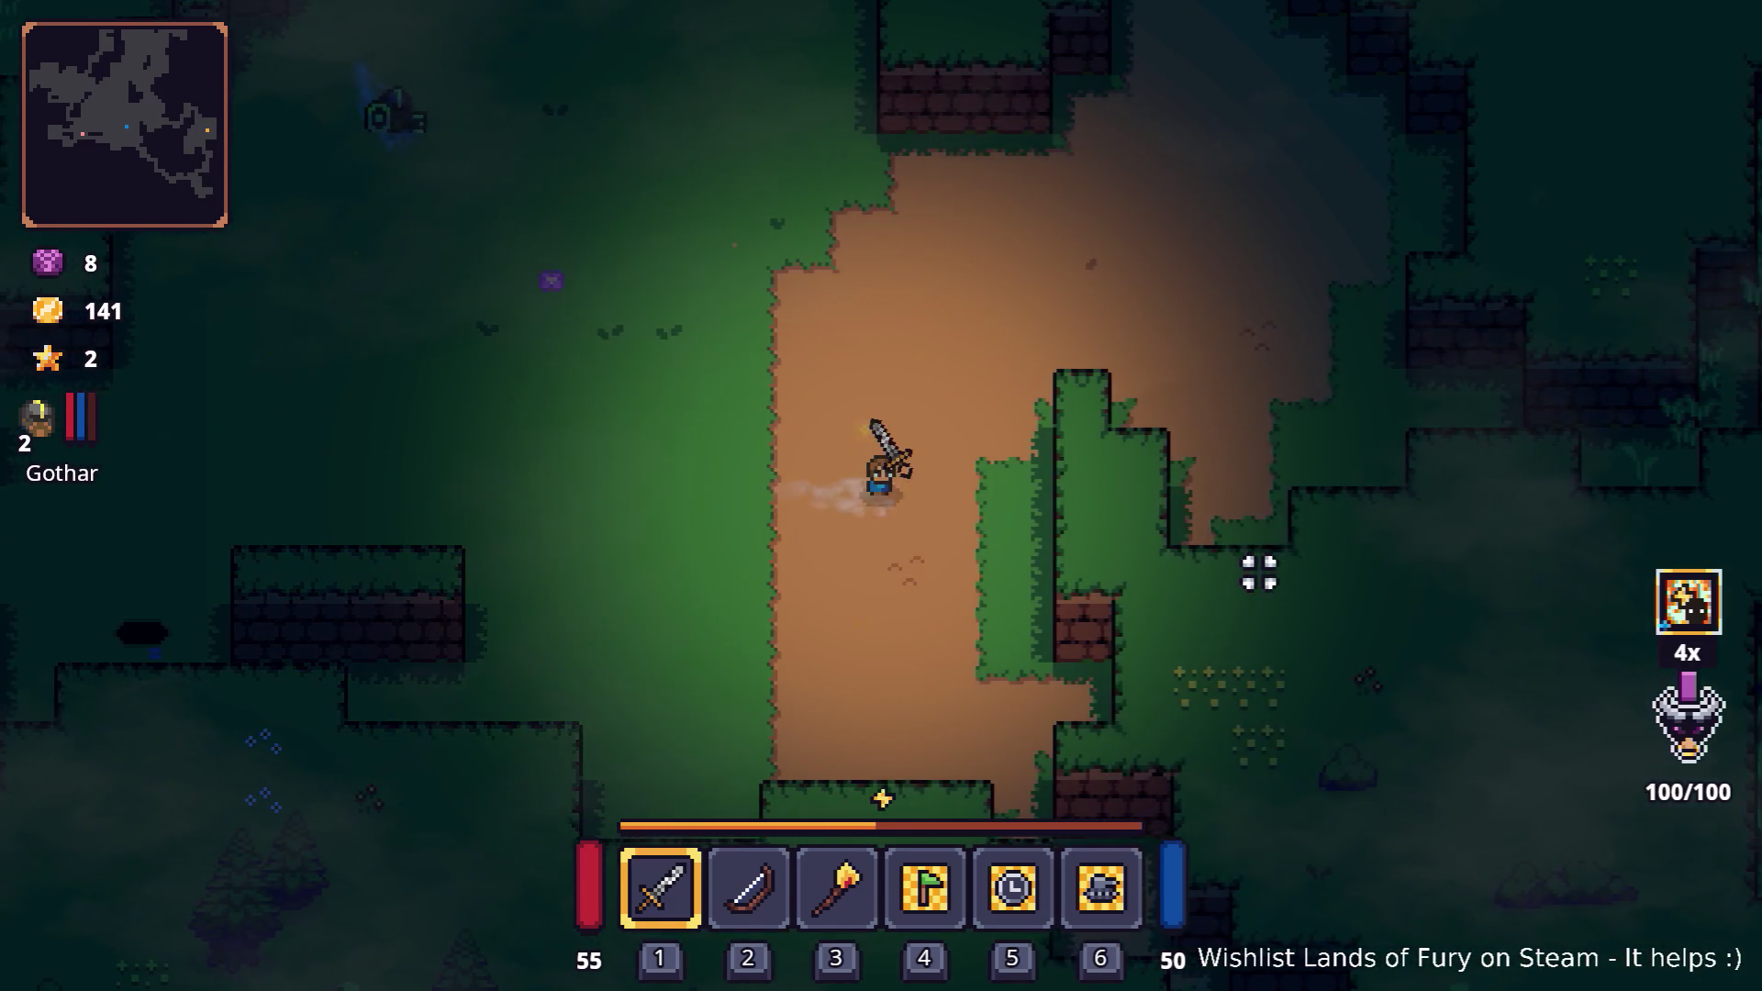
key("d")
key("w")
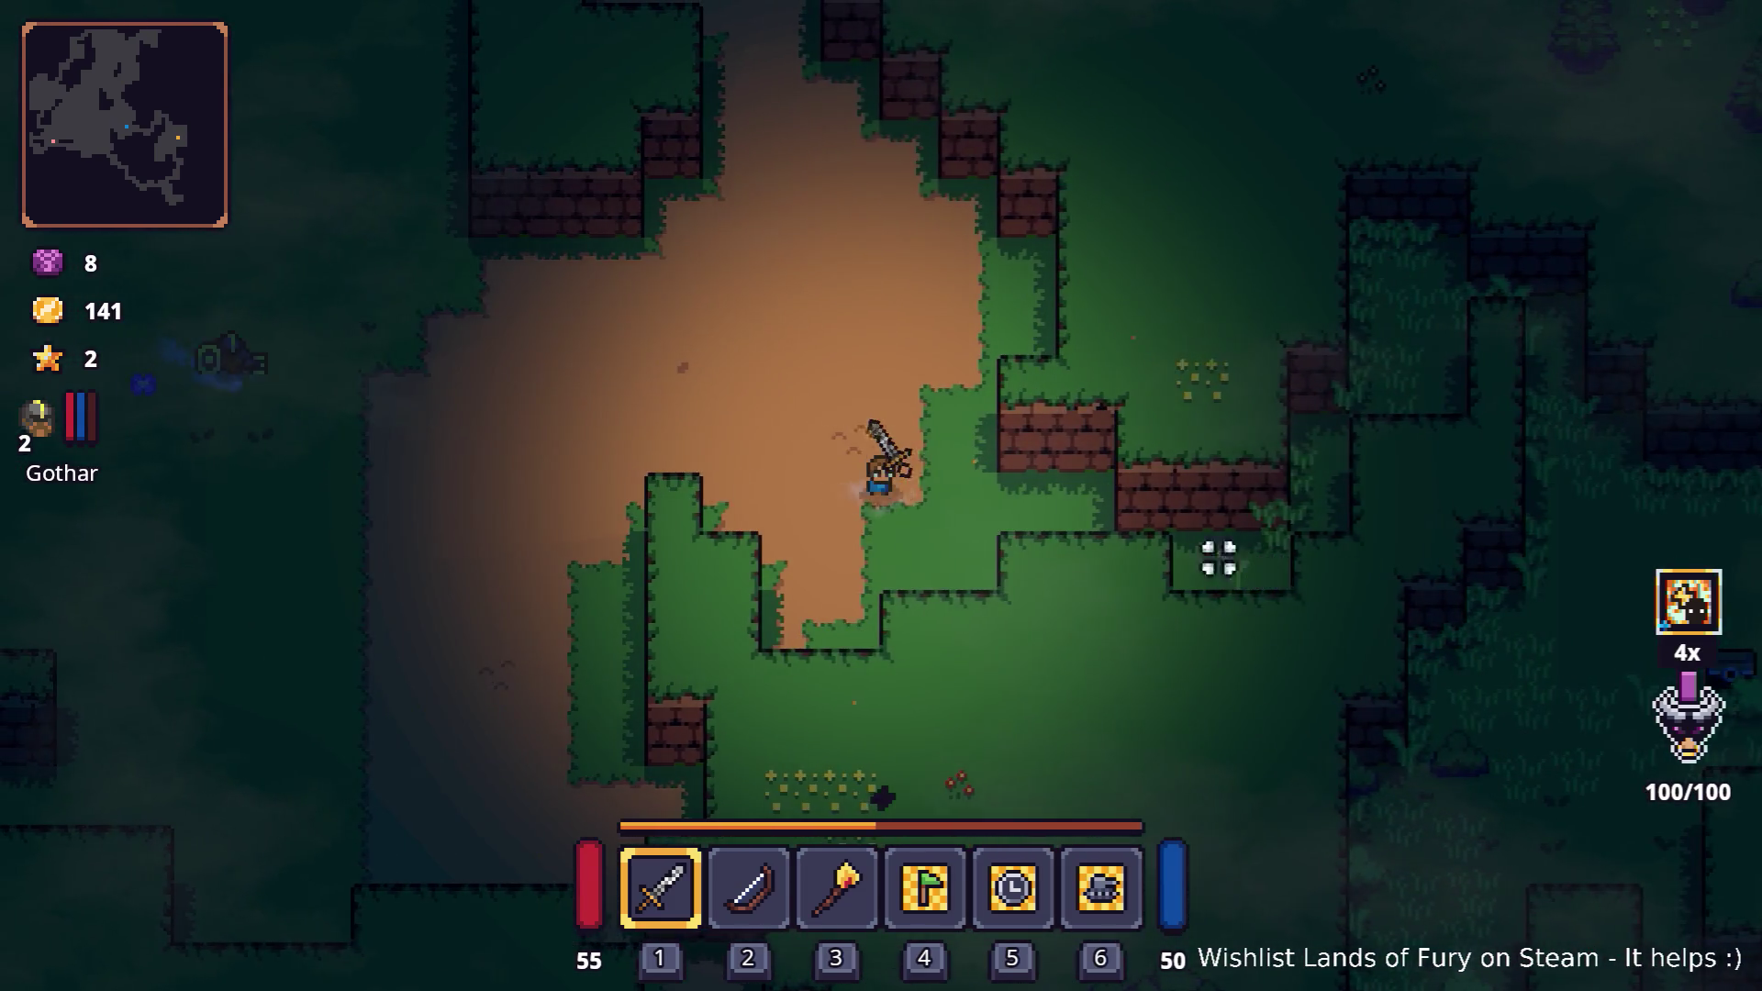
key("w")
key("Tab")
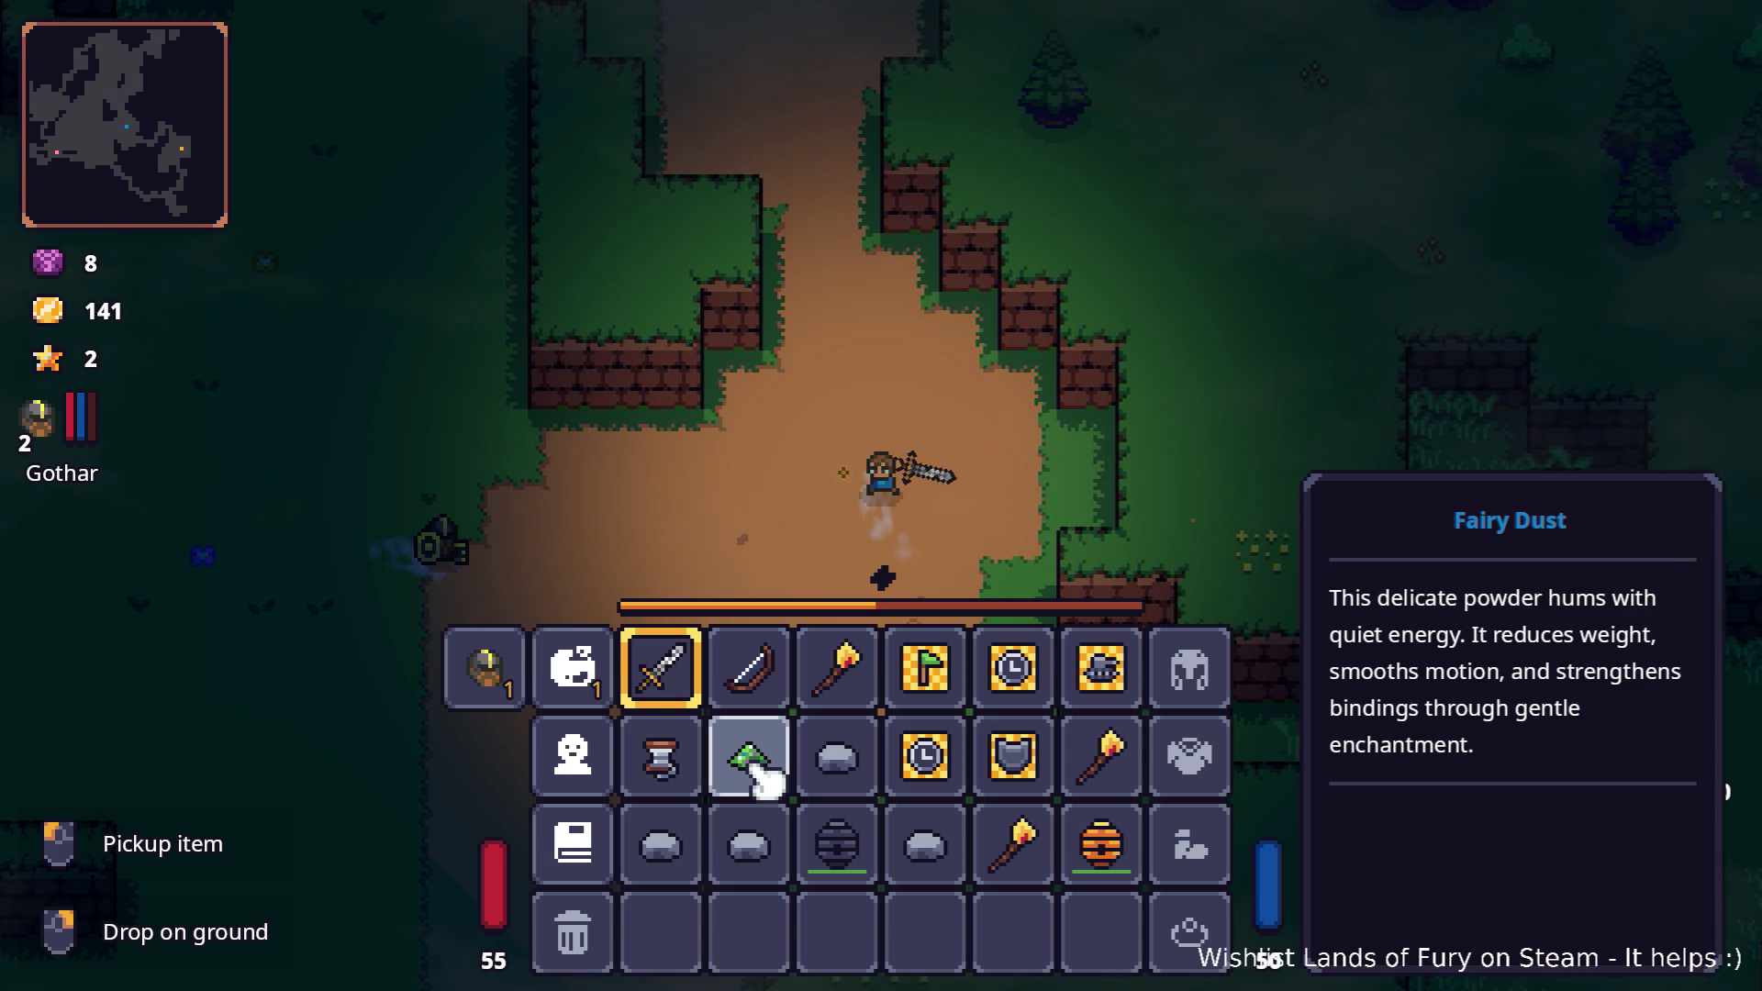
- In ALMA's skill window, upgrade Second Wind to 1/3
left_click(573, 667)
left_click(704, 389)
left_click(800, 846)
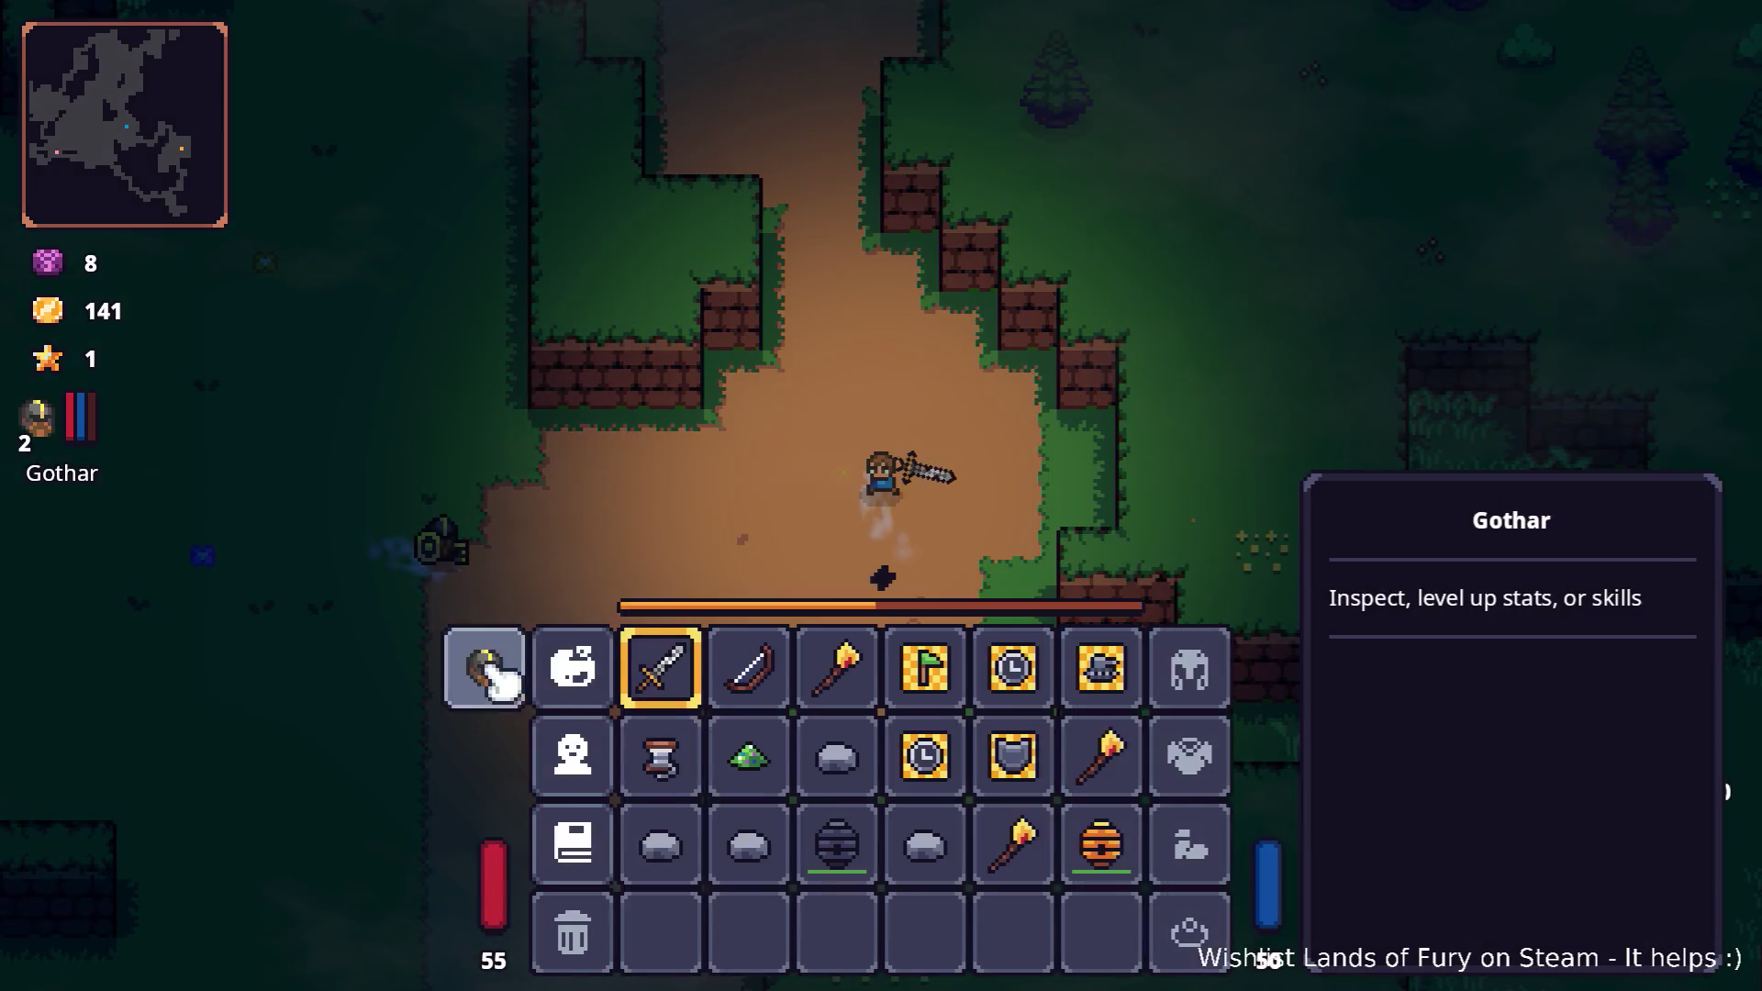
- Raise Gothar's Hammer to level 2 and close the inventory
left_click(487, 669)
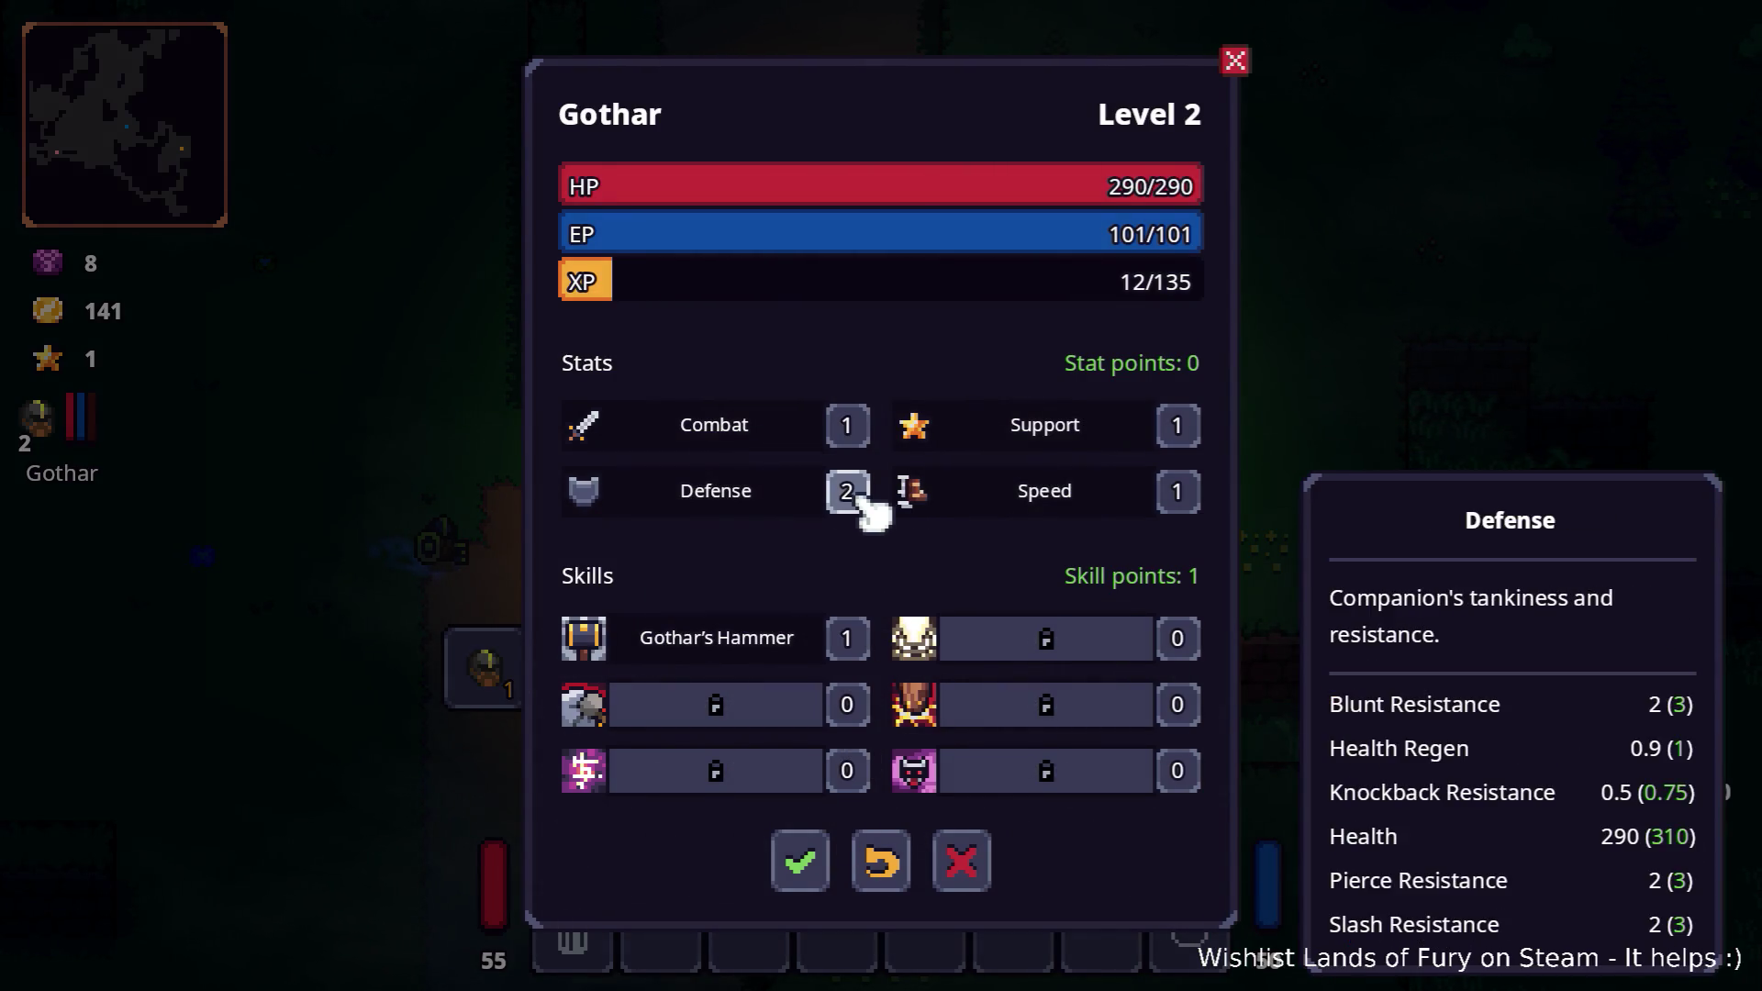
left_click(847, 642)
left_click(820, 904)
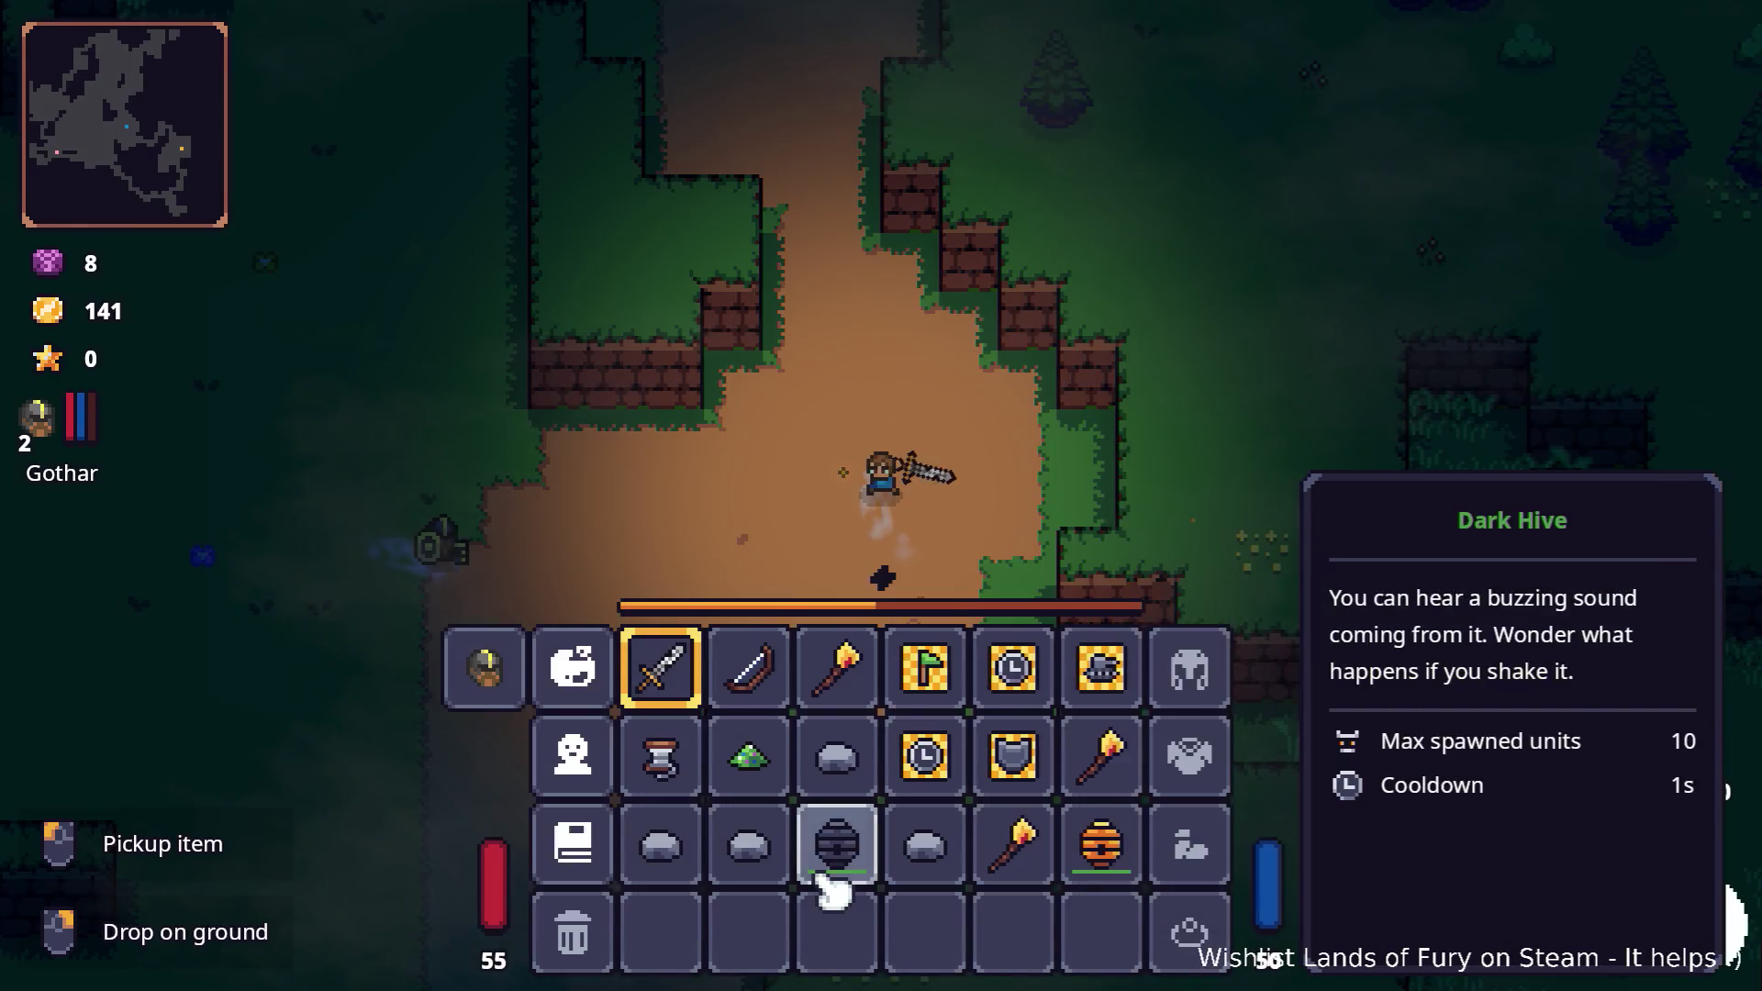
key("Escape")
- Walk to the portal, enter the cavern and move across its floor
key("a")
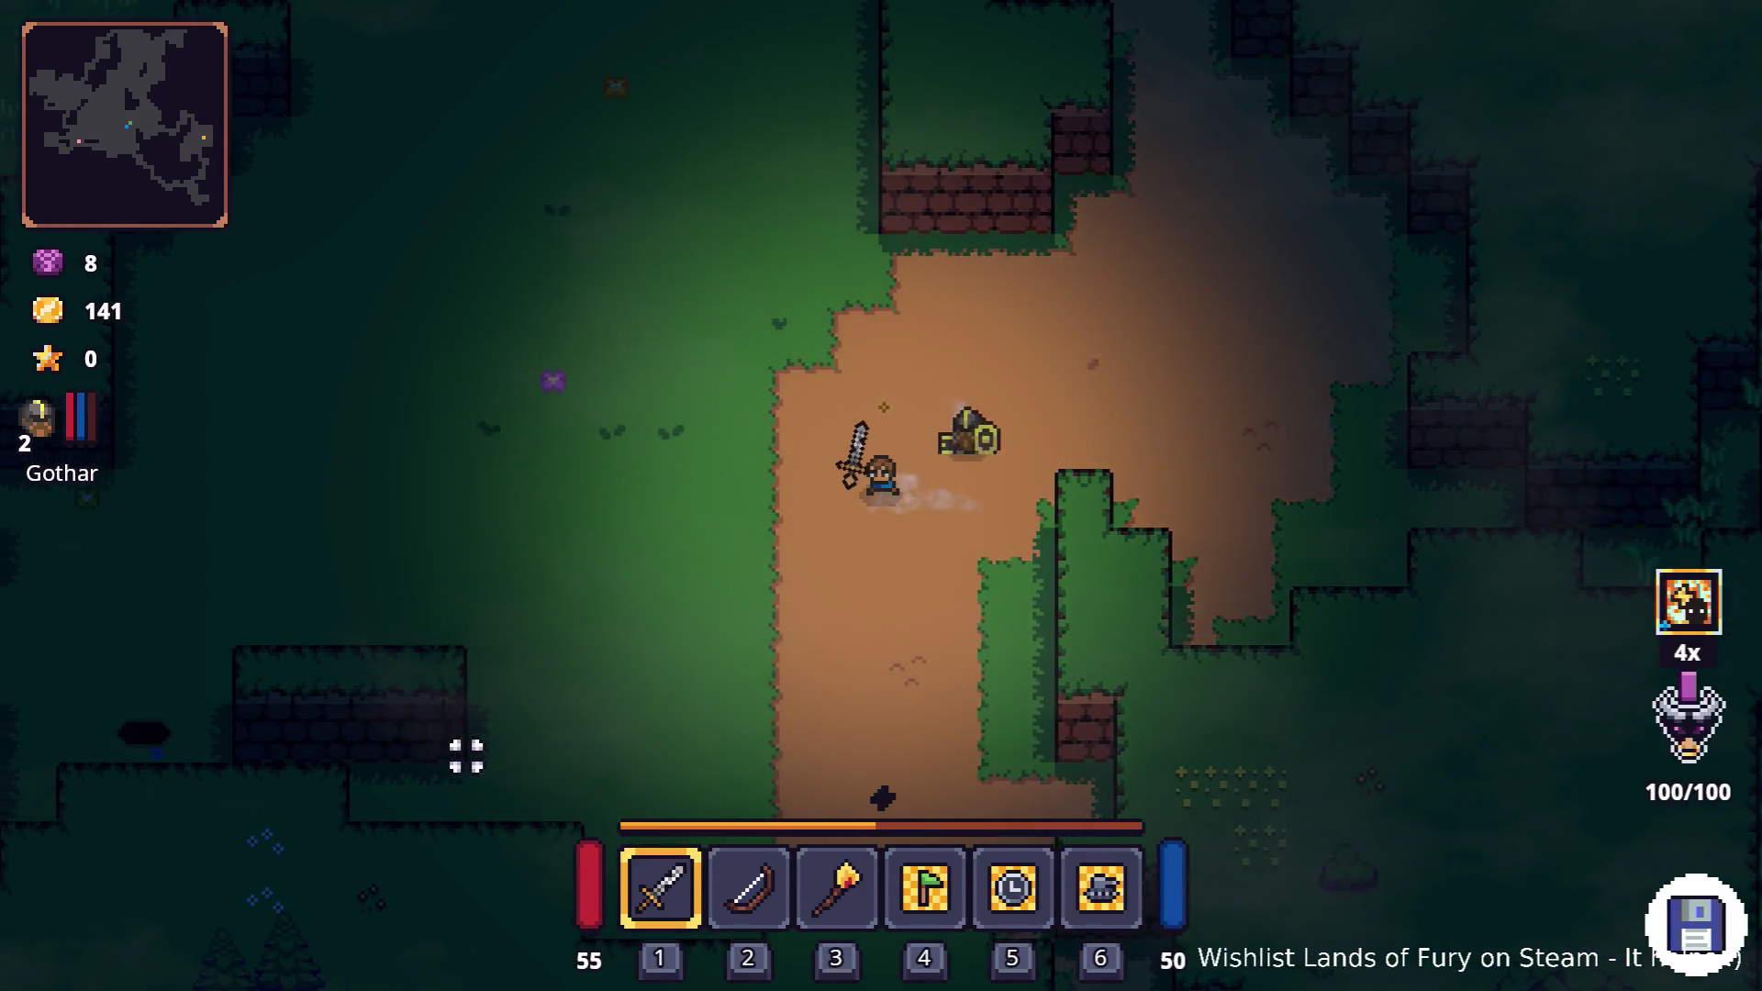
key("s")
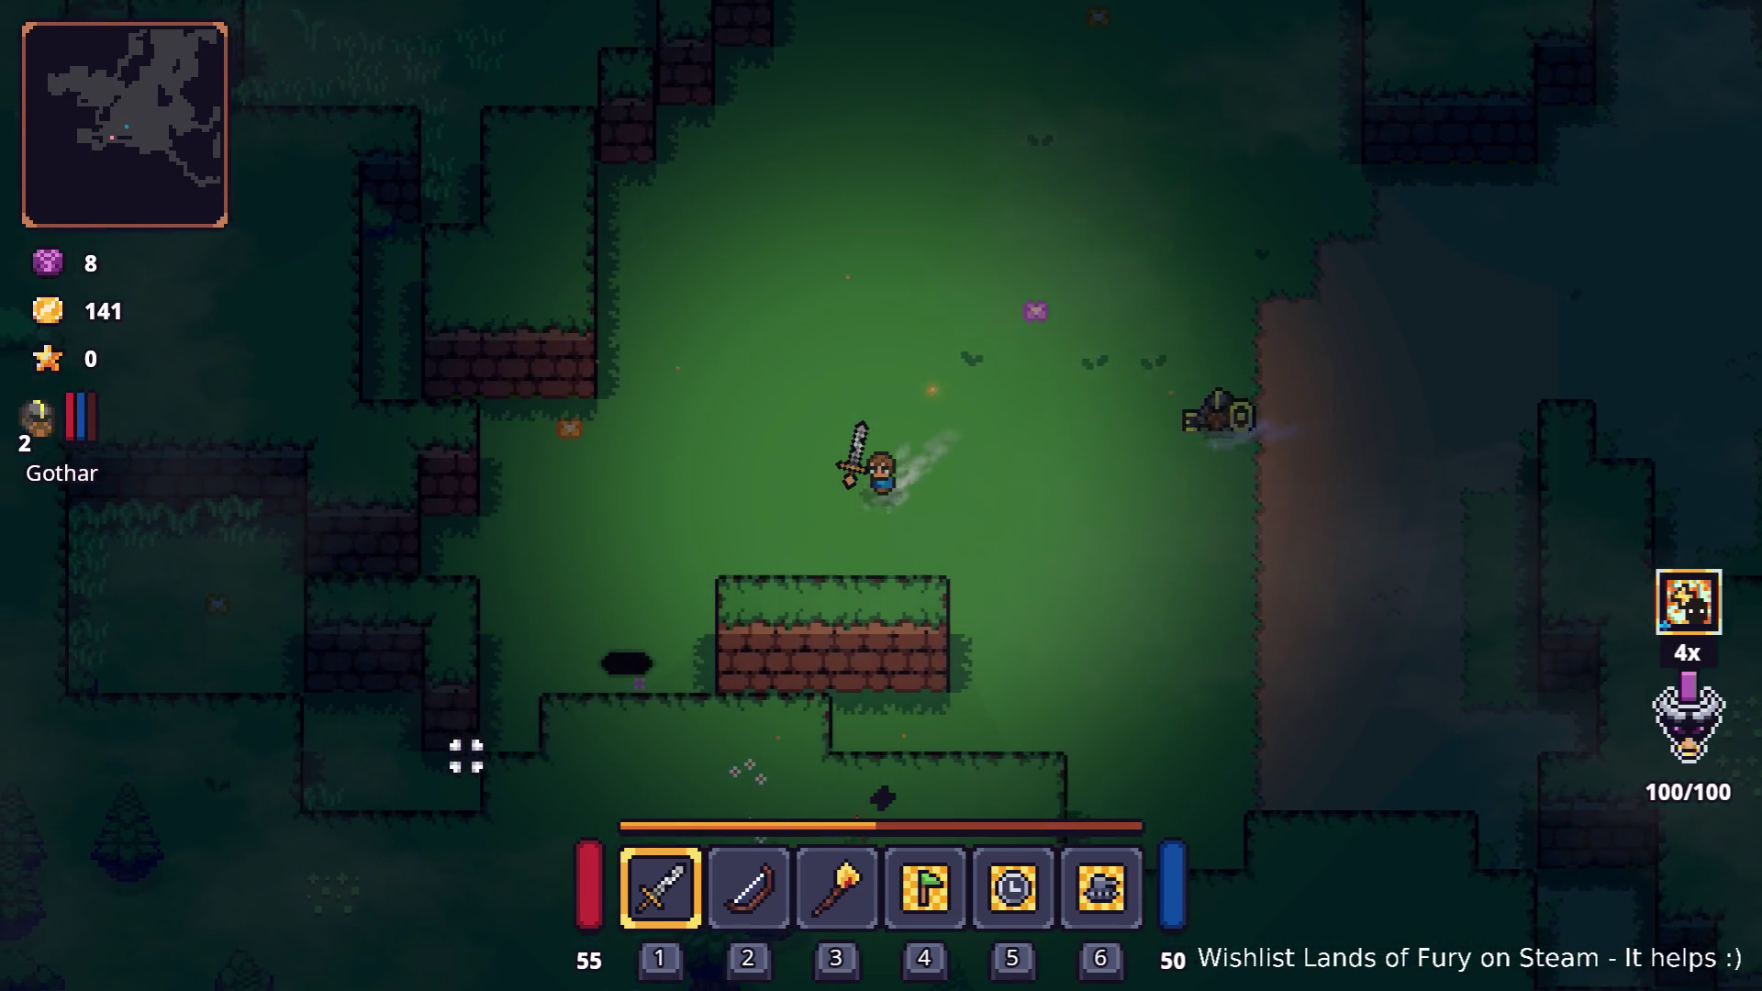
key("e")
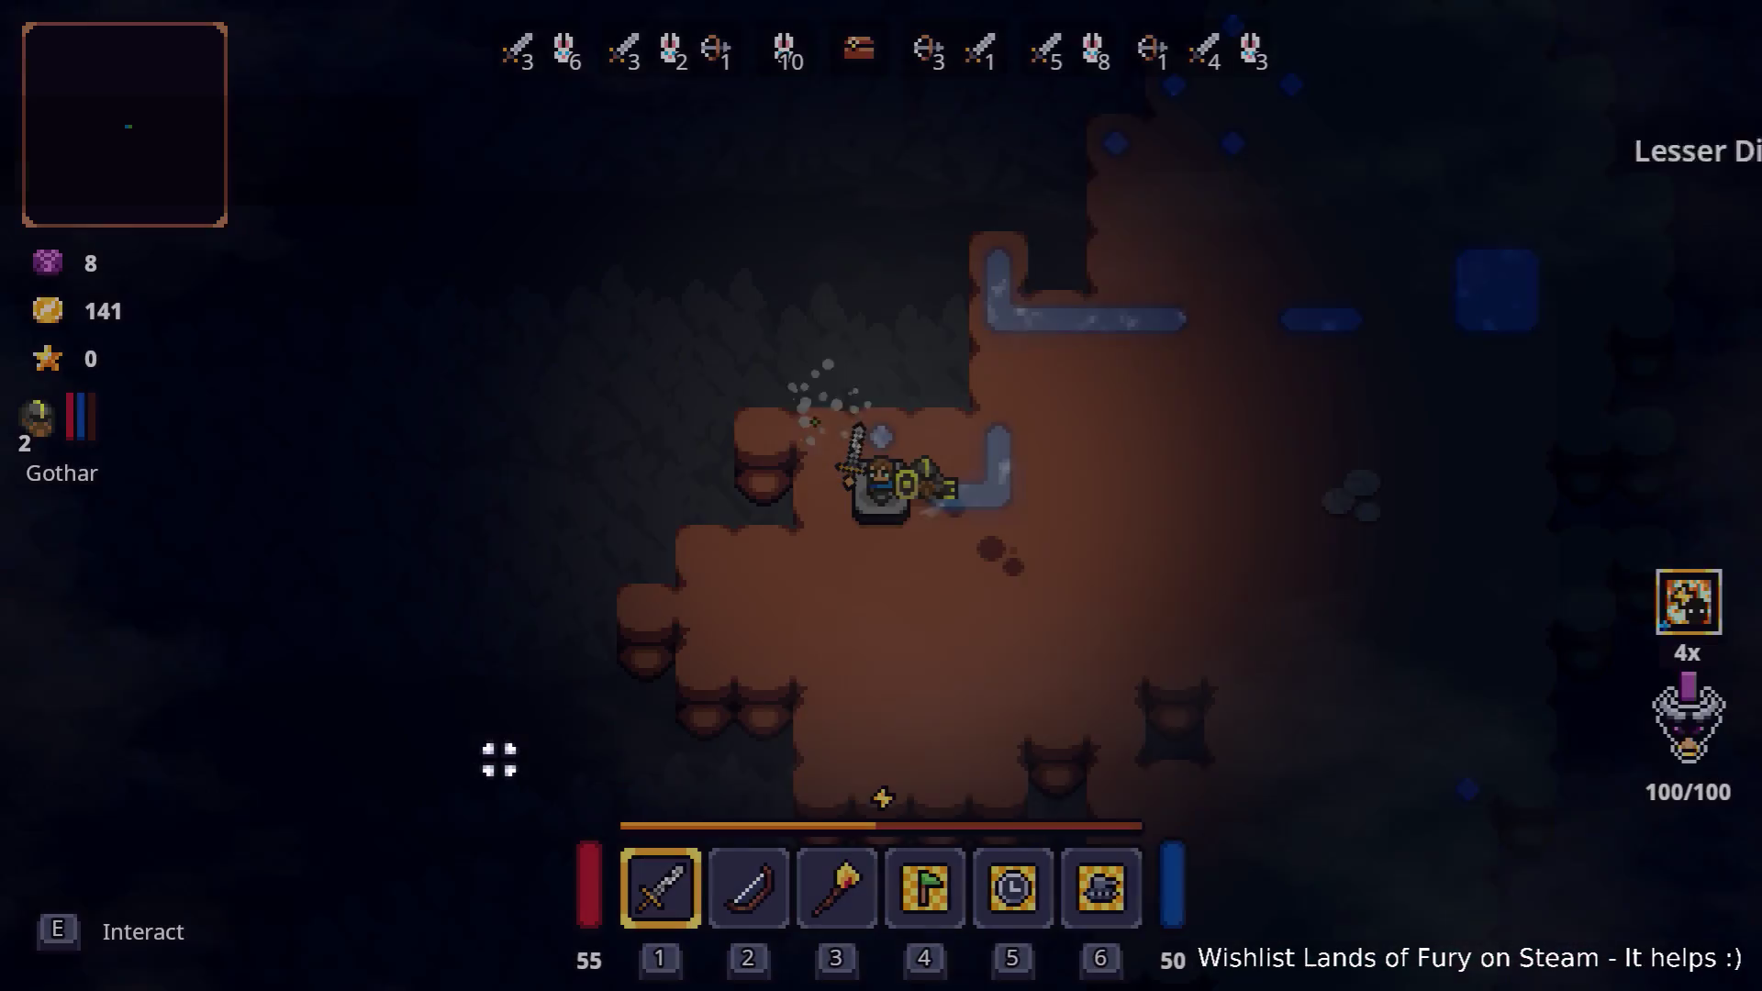
key("d")
key("d")
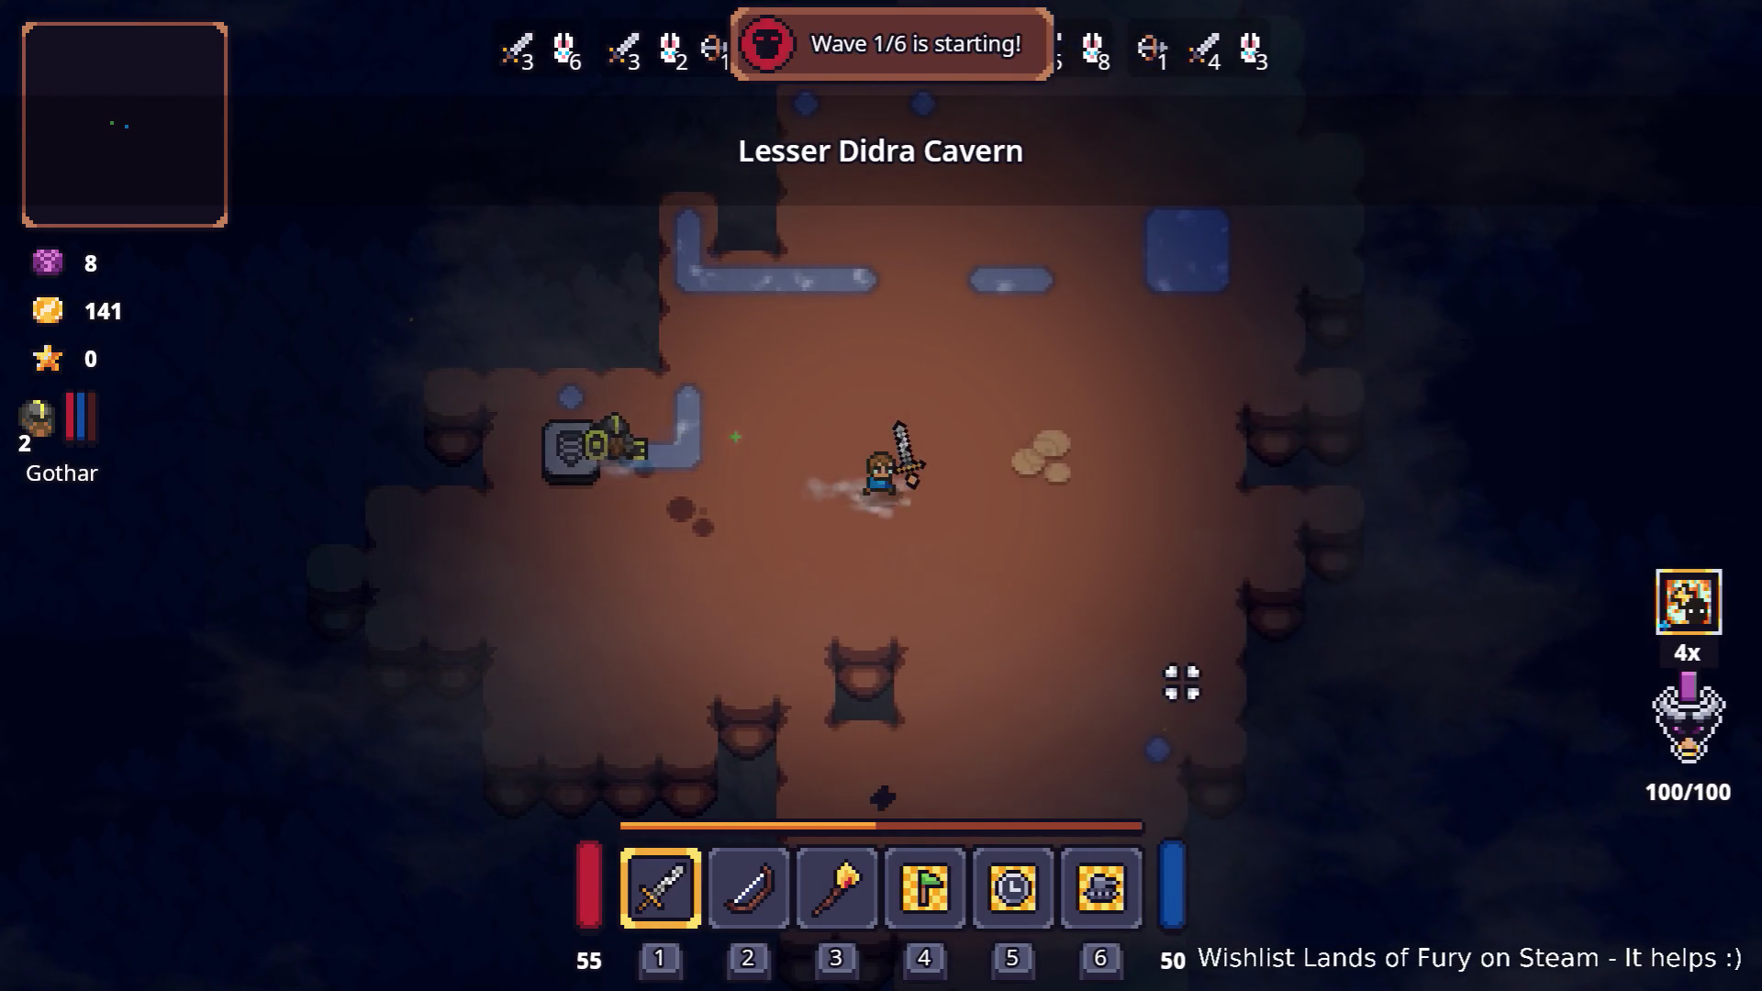
key("d")
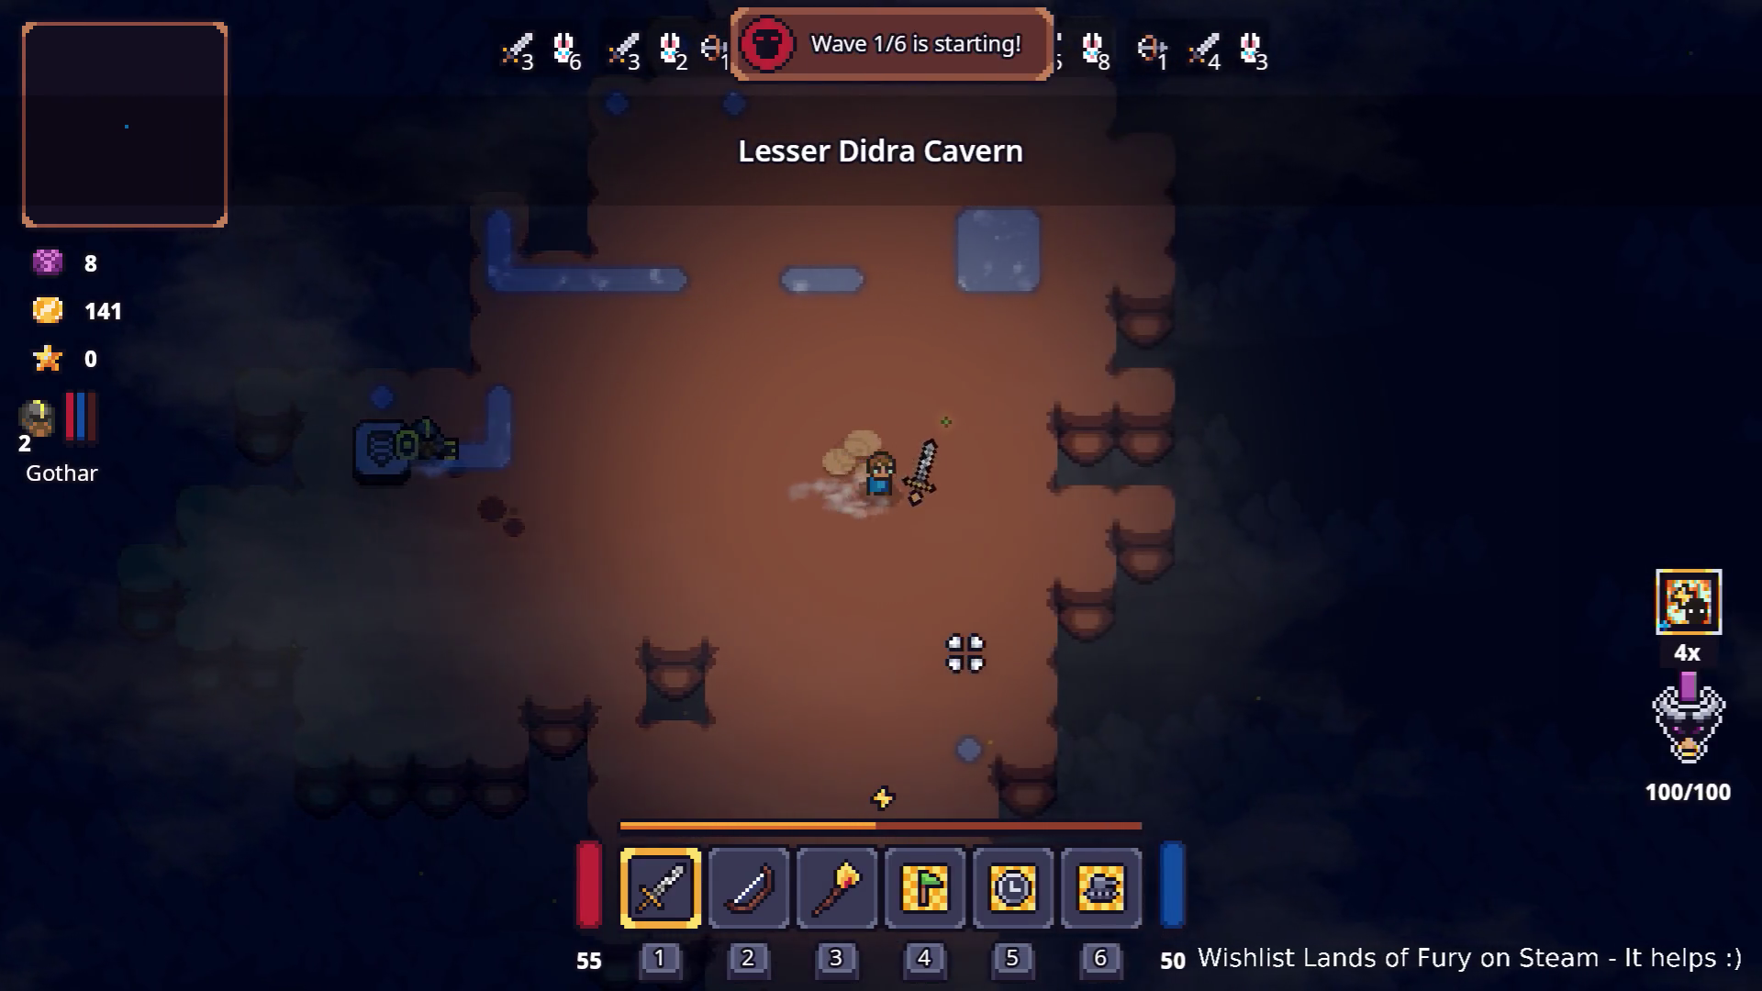
key("s")
key("a")
key("w")
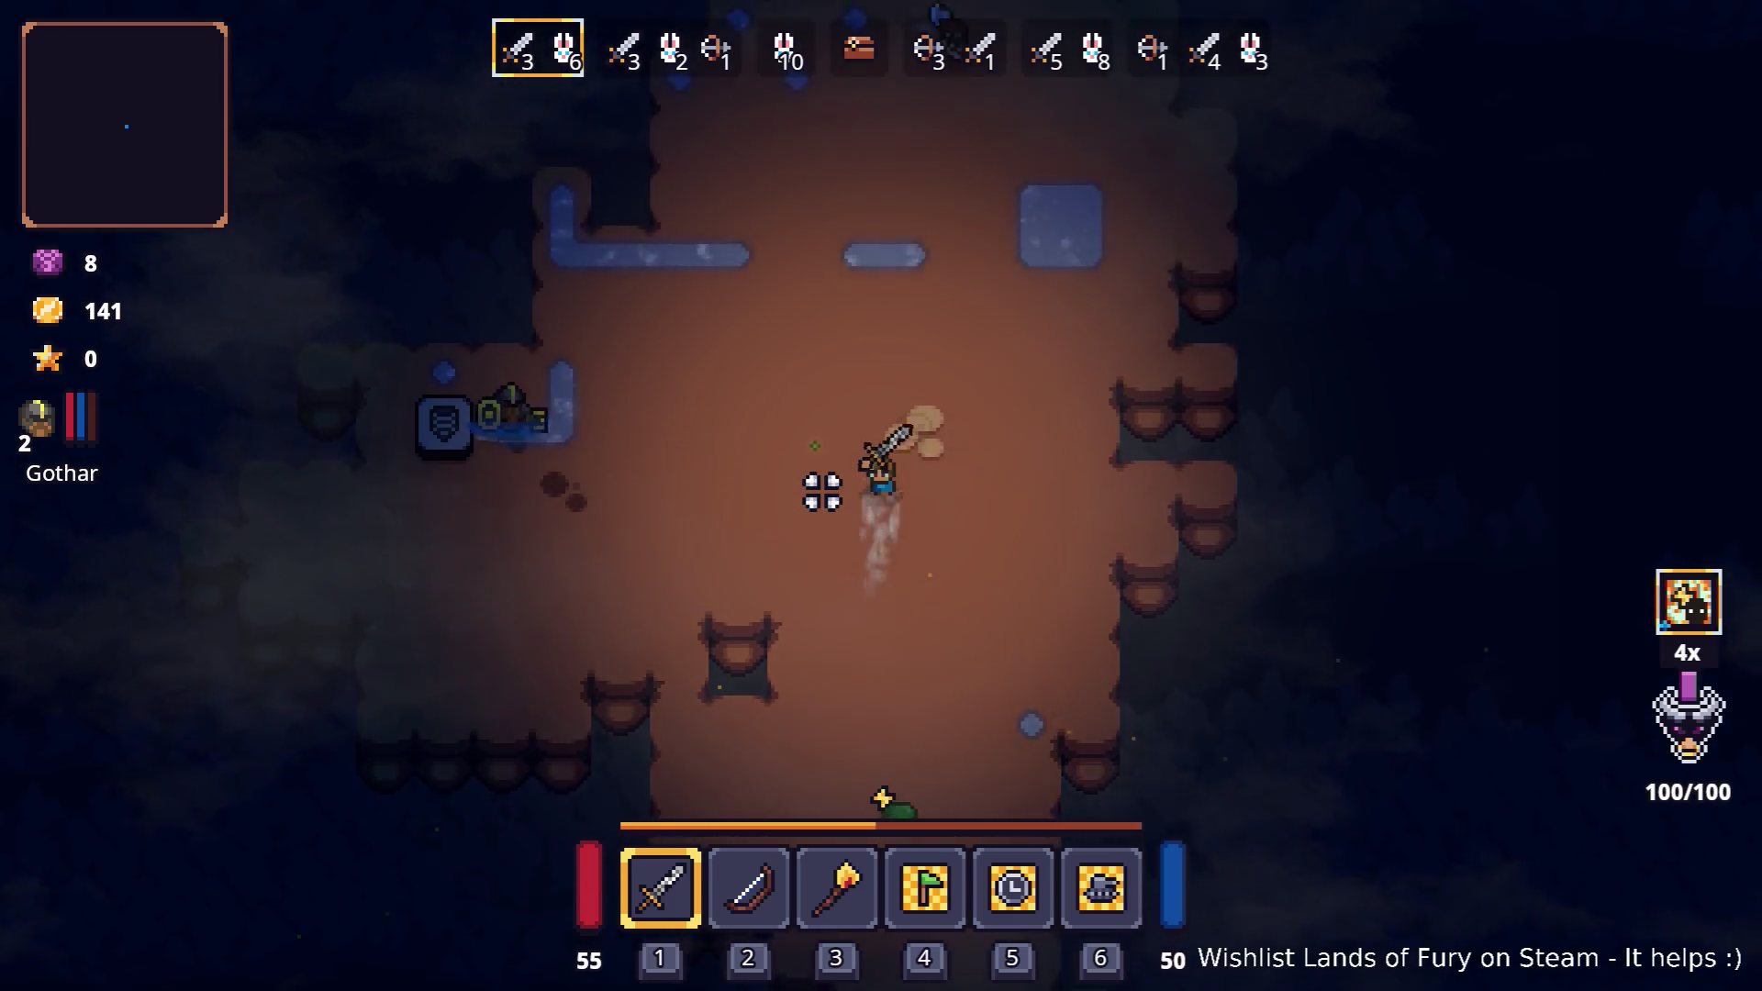
key("s")
- Fight the axe enemies in the cavern with repeated sword swings
left_click(869, 661)
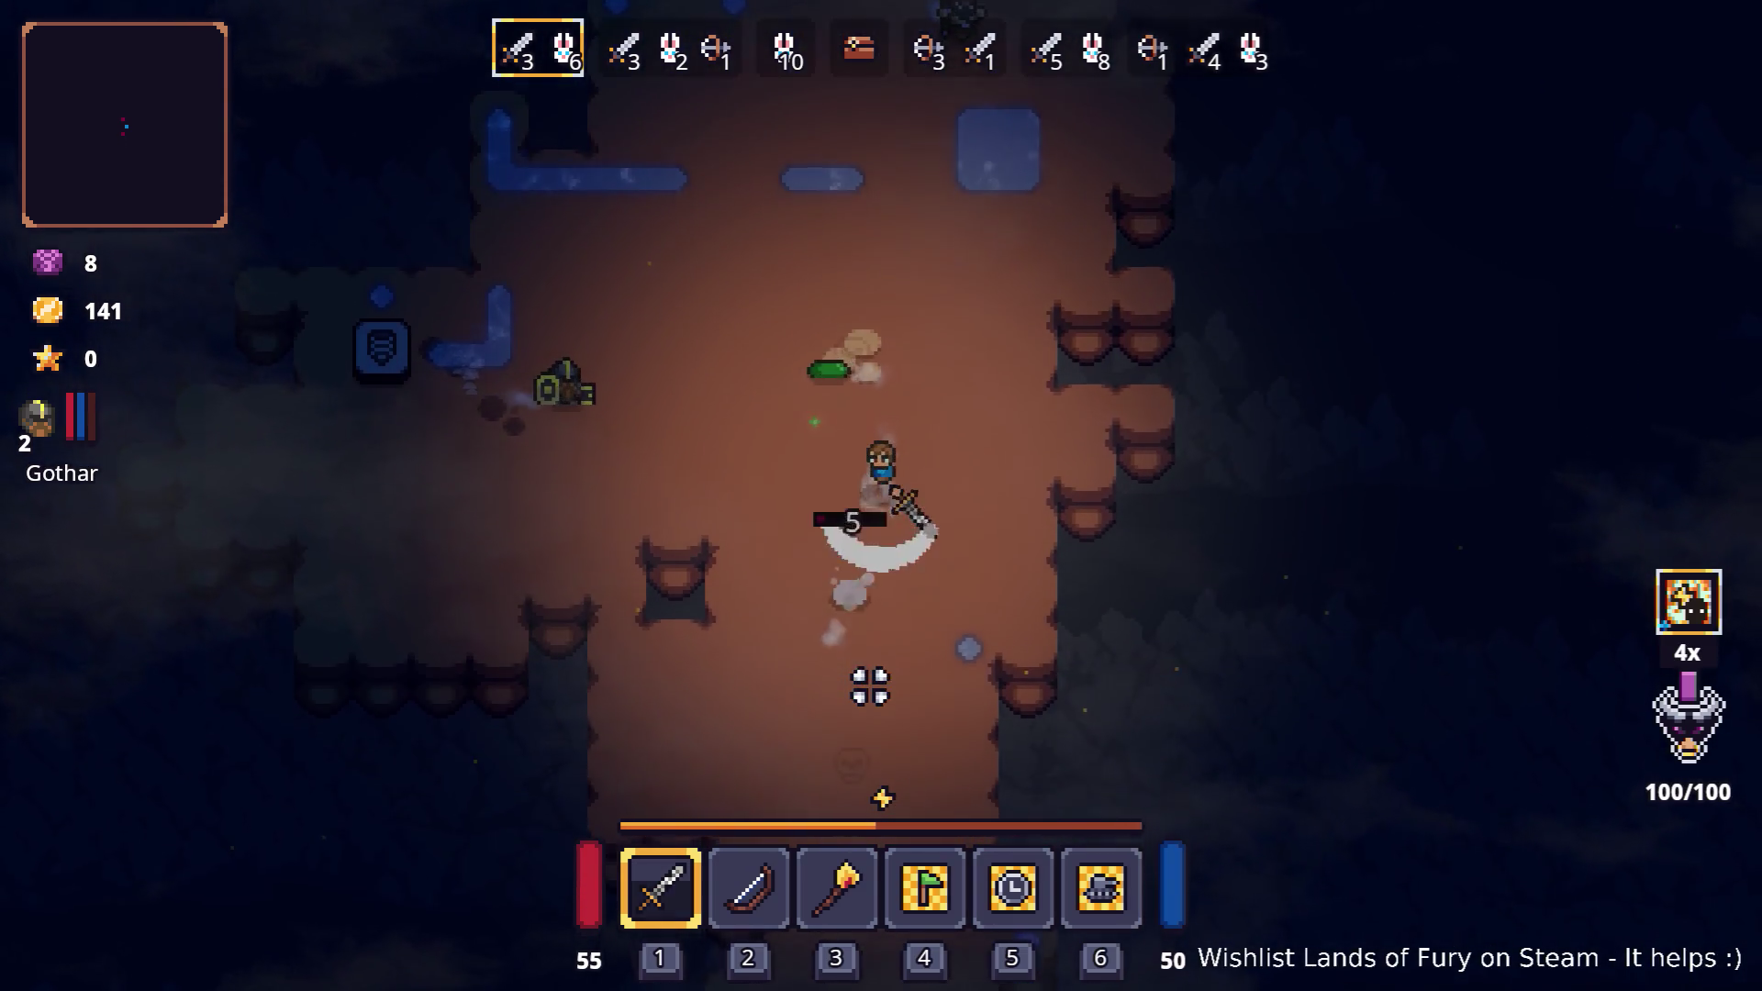
key("w")
key("a")
left_click(807, 476)
left_click(948, 515)
key("d")
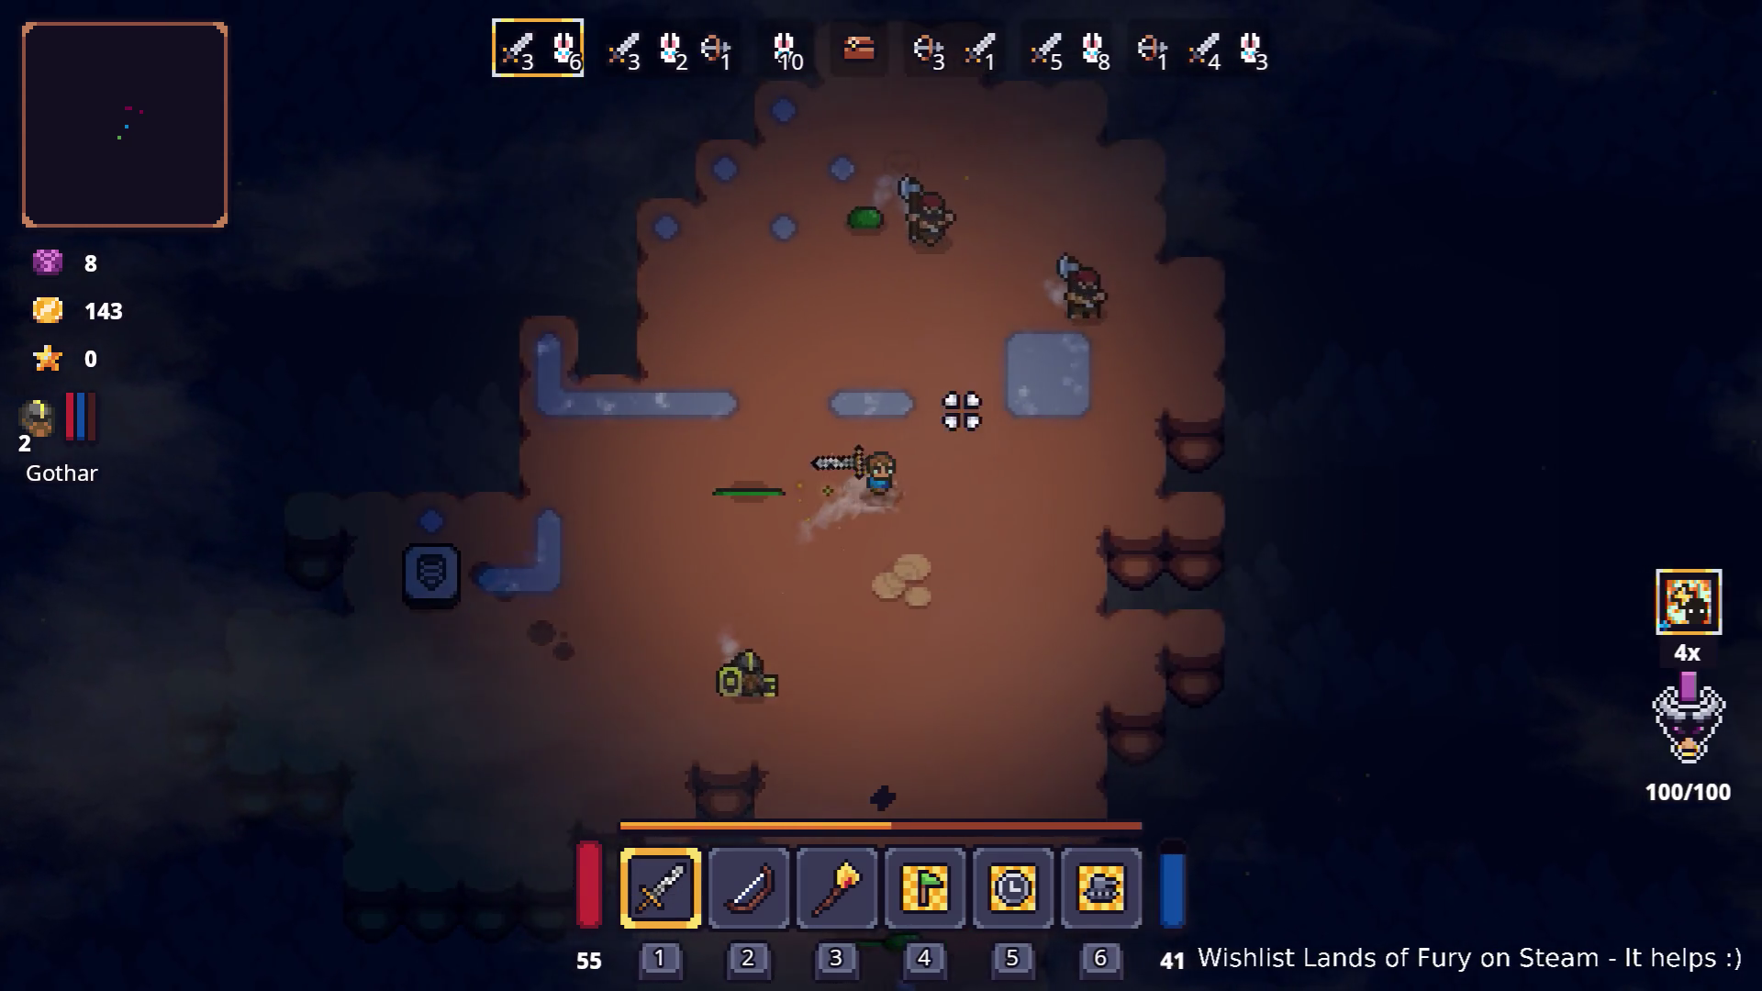
key("w")
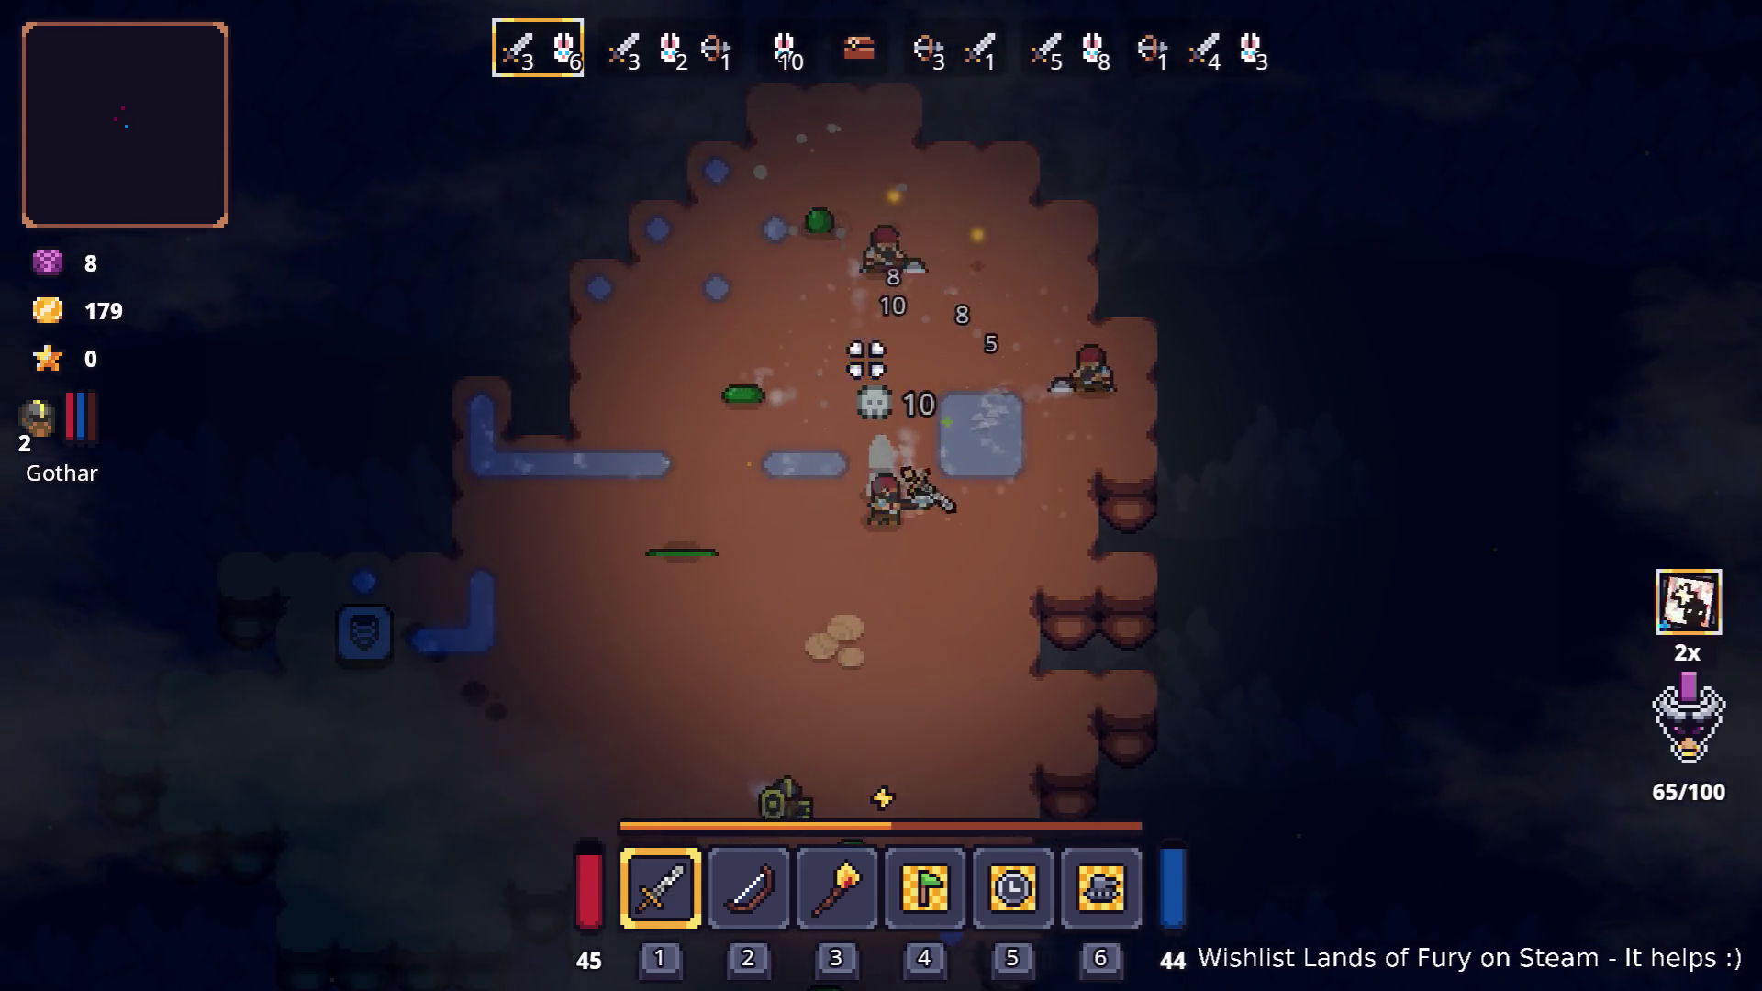
key("a")
left_click(908, 331)
key("w")
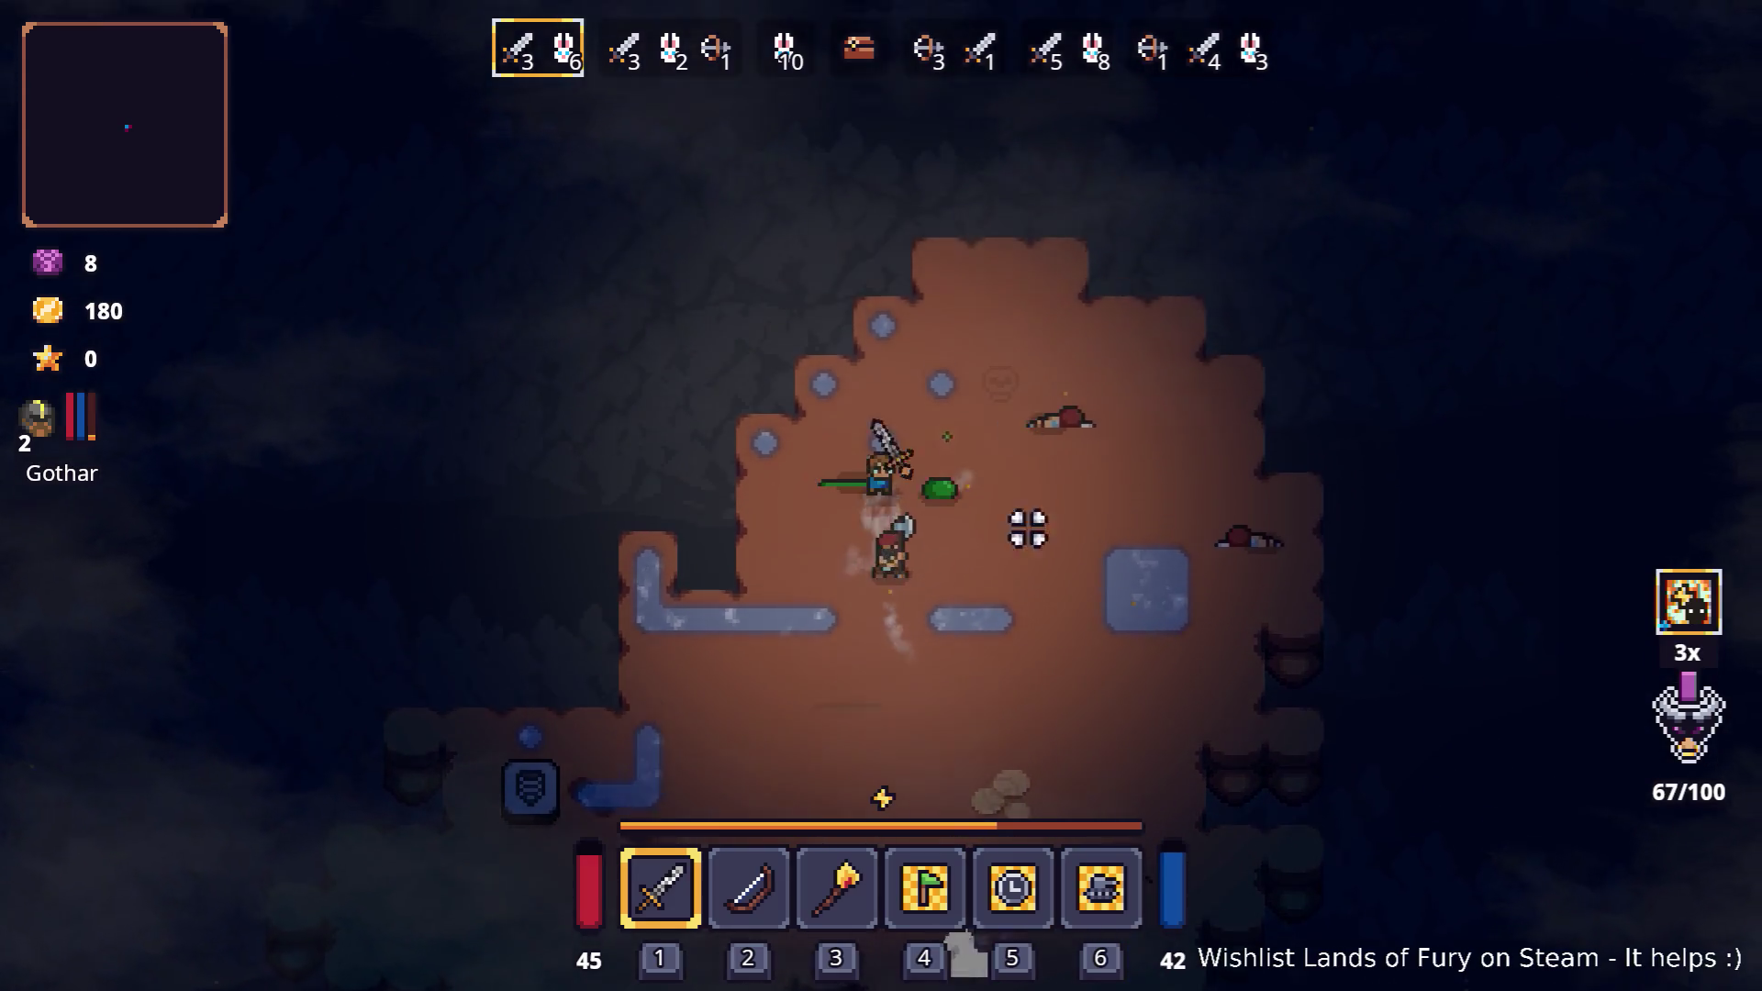
left_click(1027, 523)
key("d")
left_click(862, 637)
- Keep fighting around the cavern until Max levels up, gold hits 272 and wave 3/6 starts
key("s")
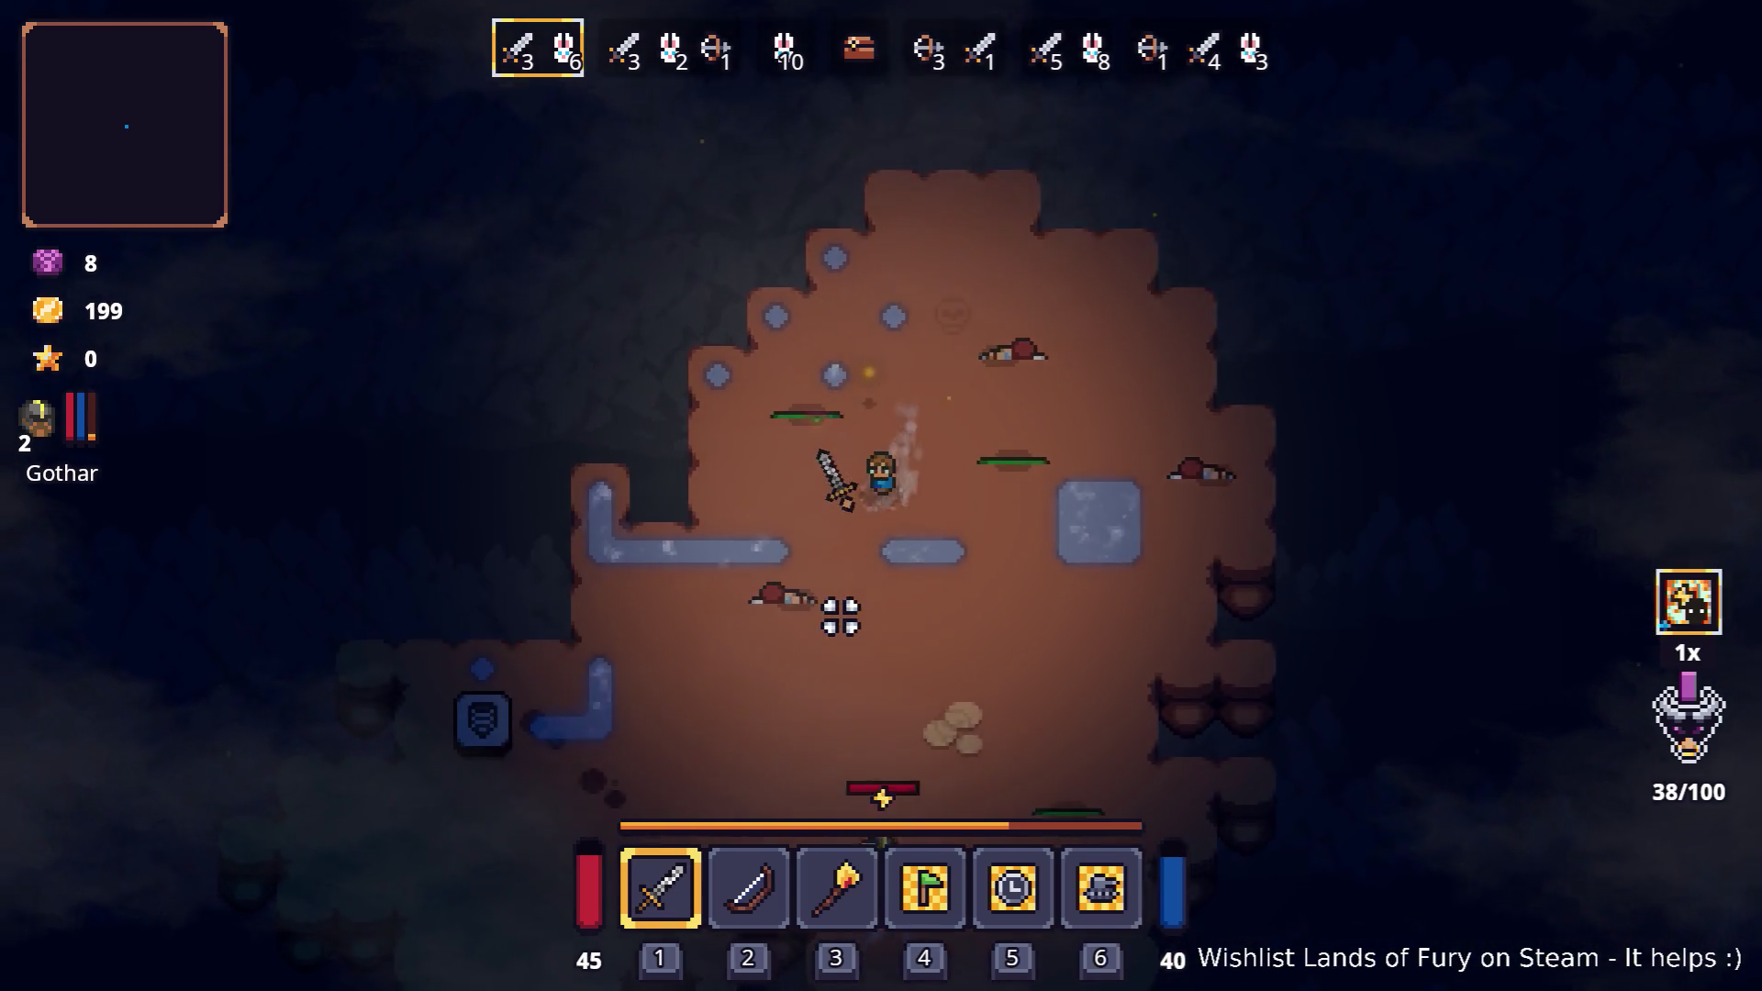
key("d")
key("a")
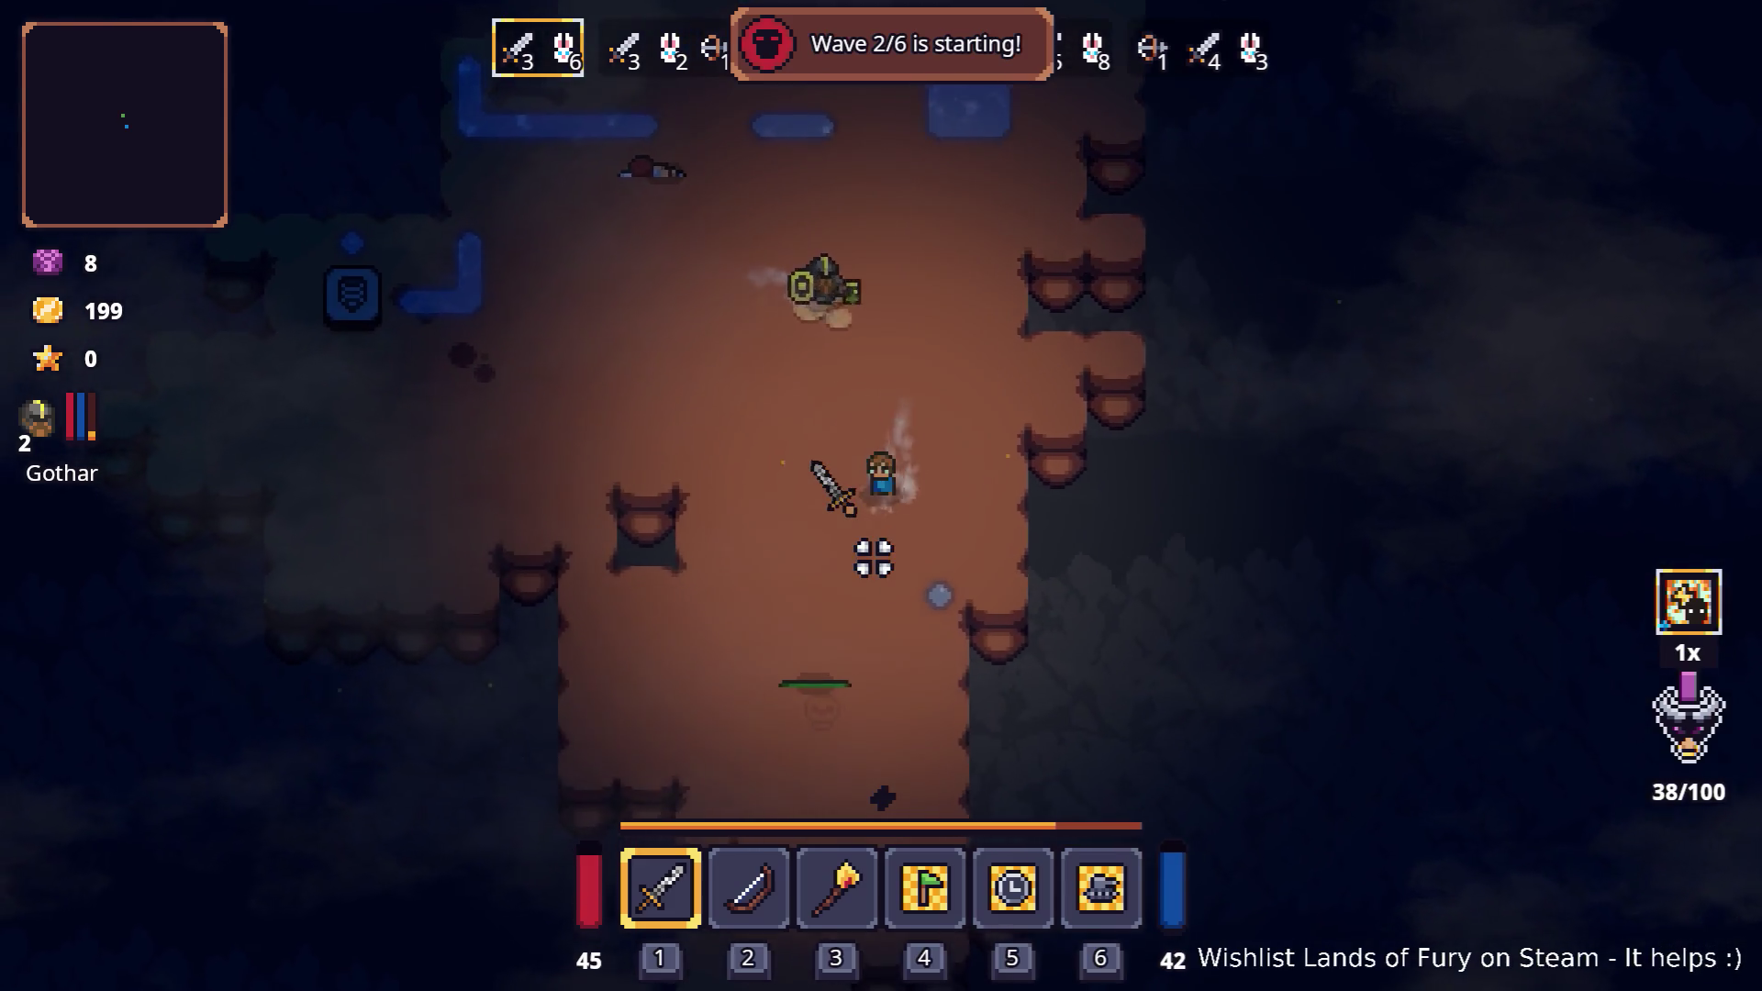
key("w")
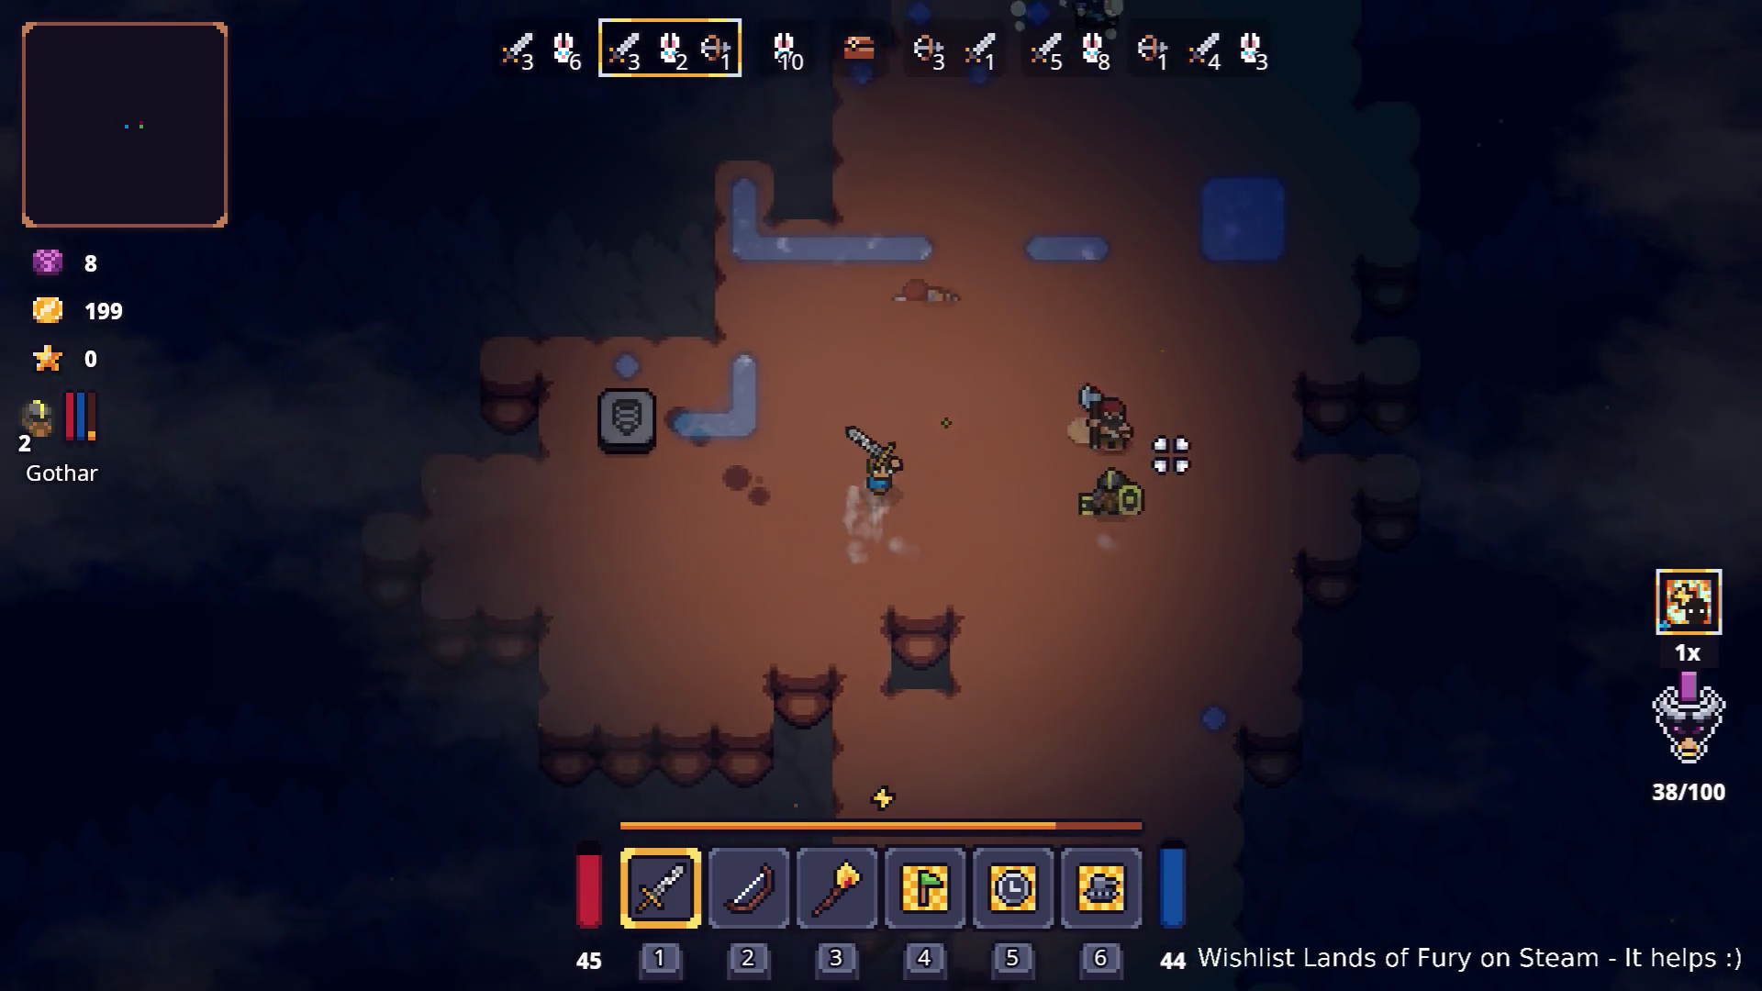
key("d")
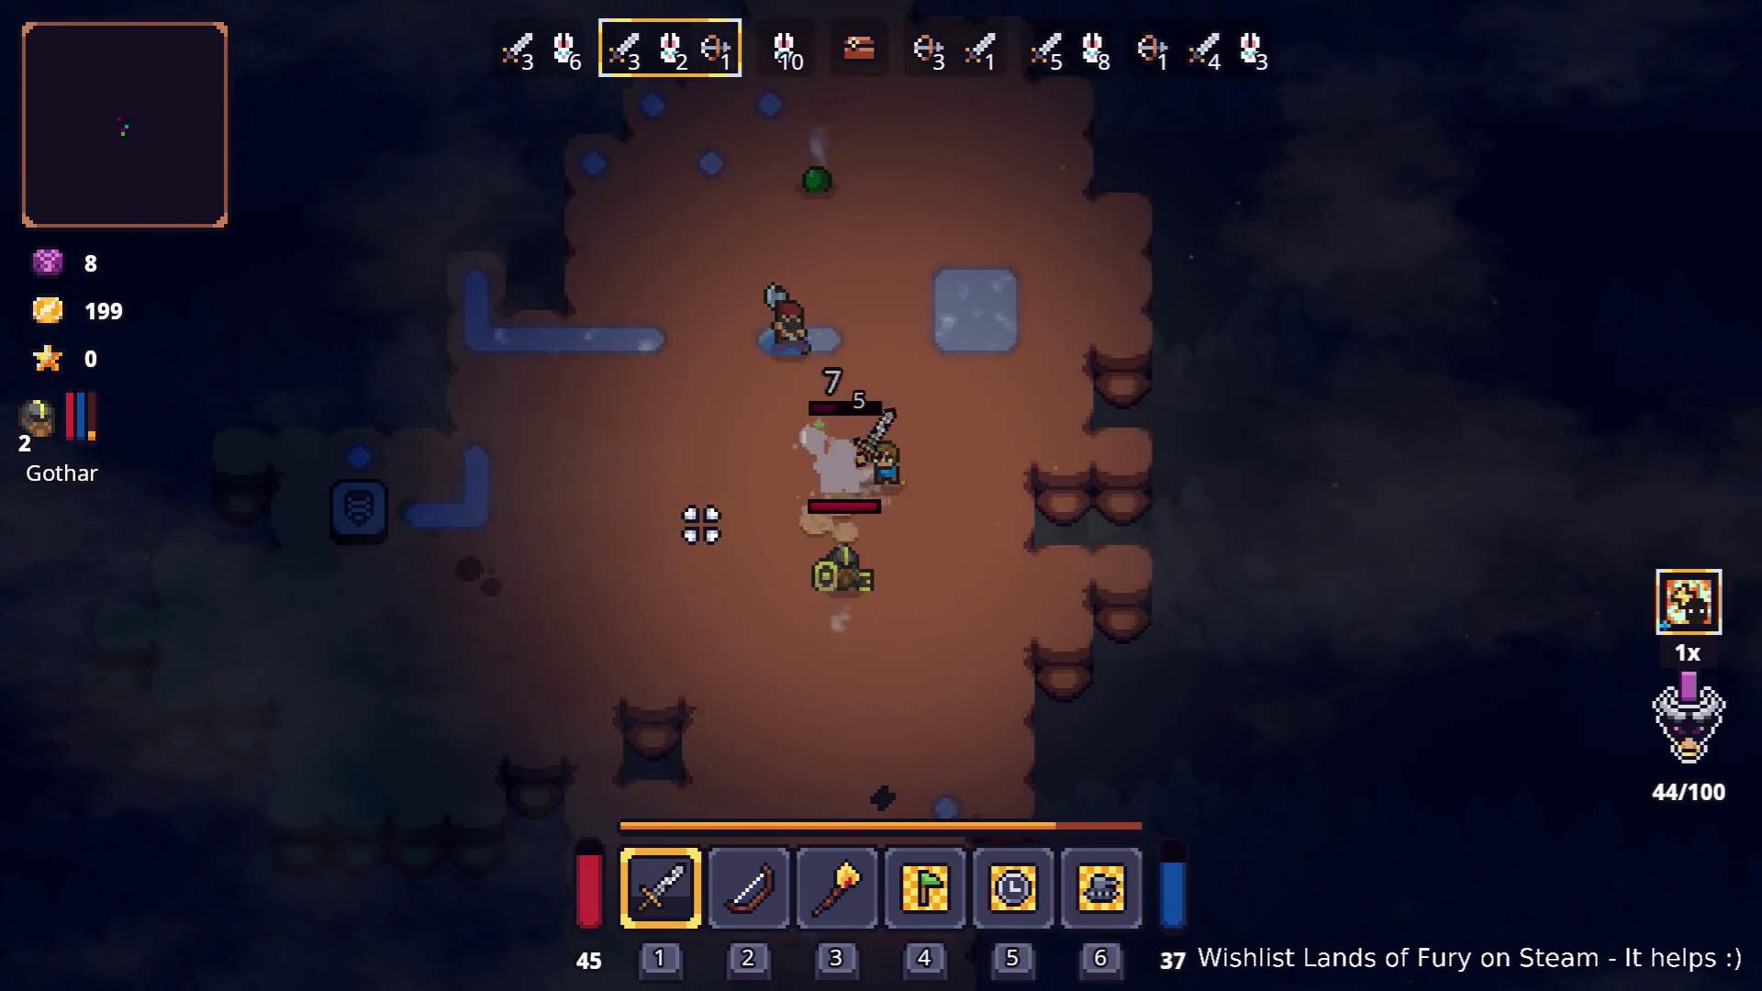
key("w")
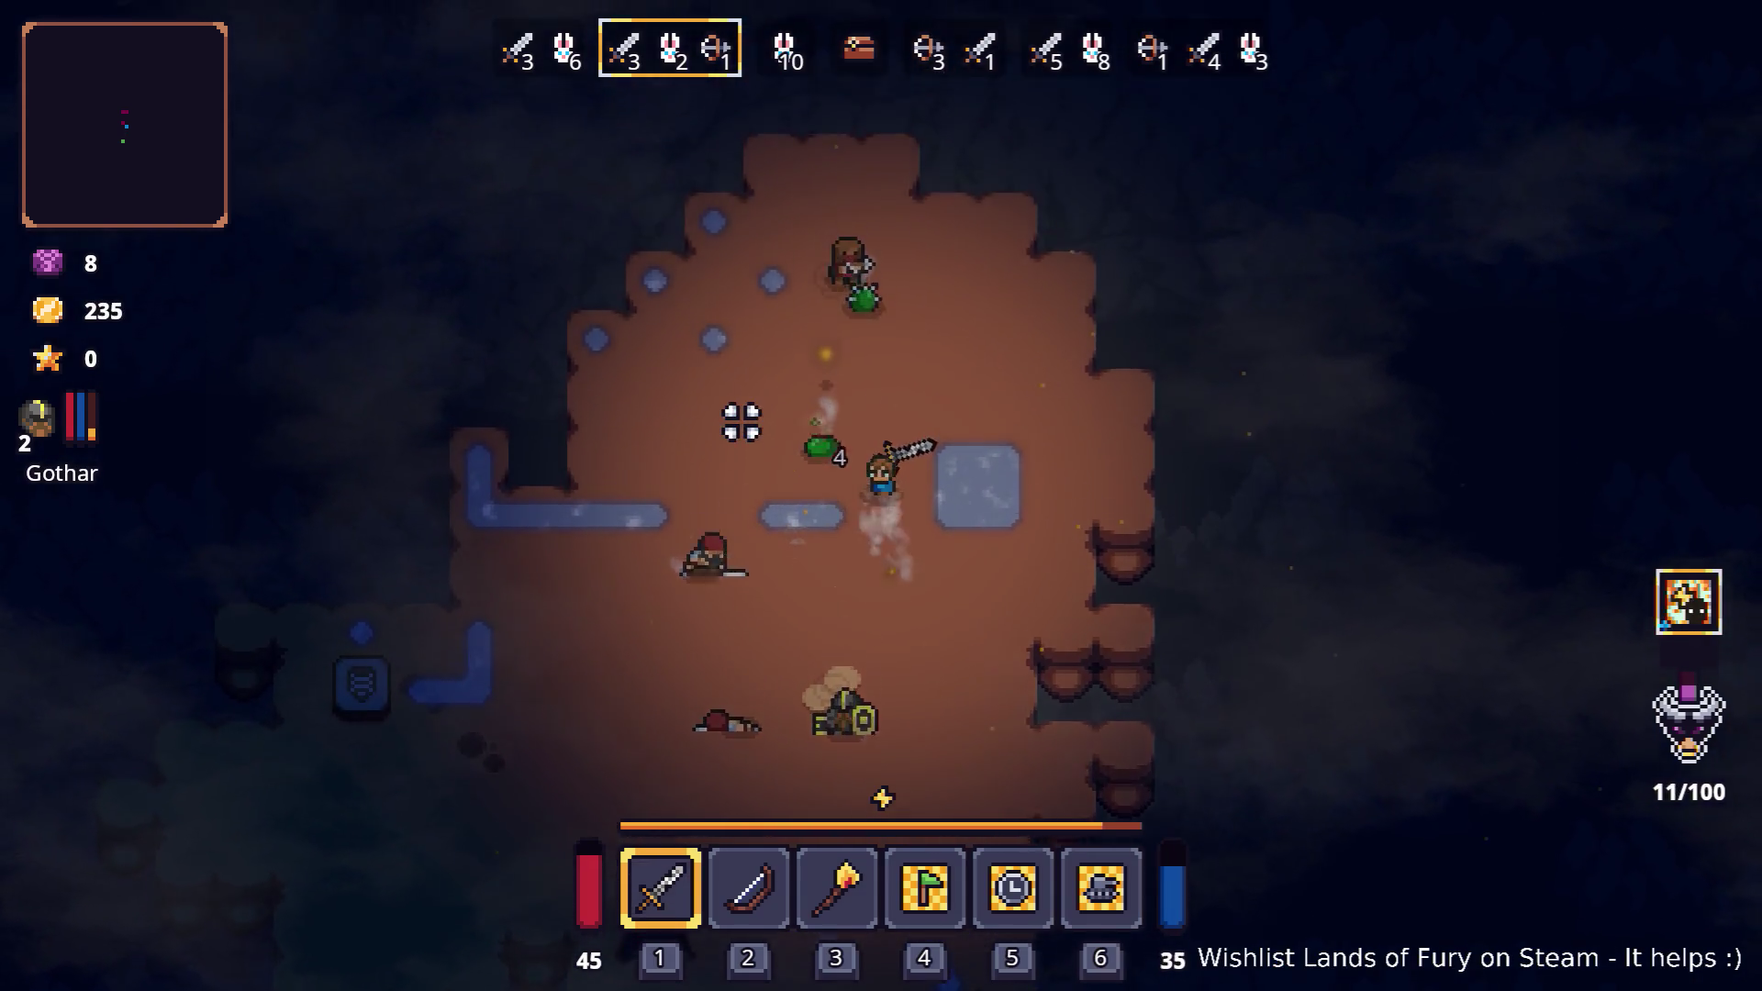
key("w")
key("w")
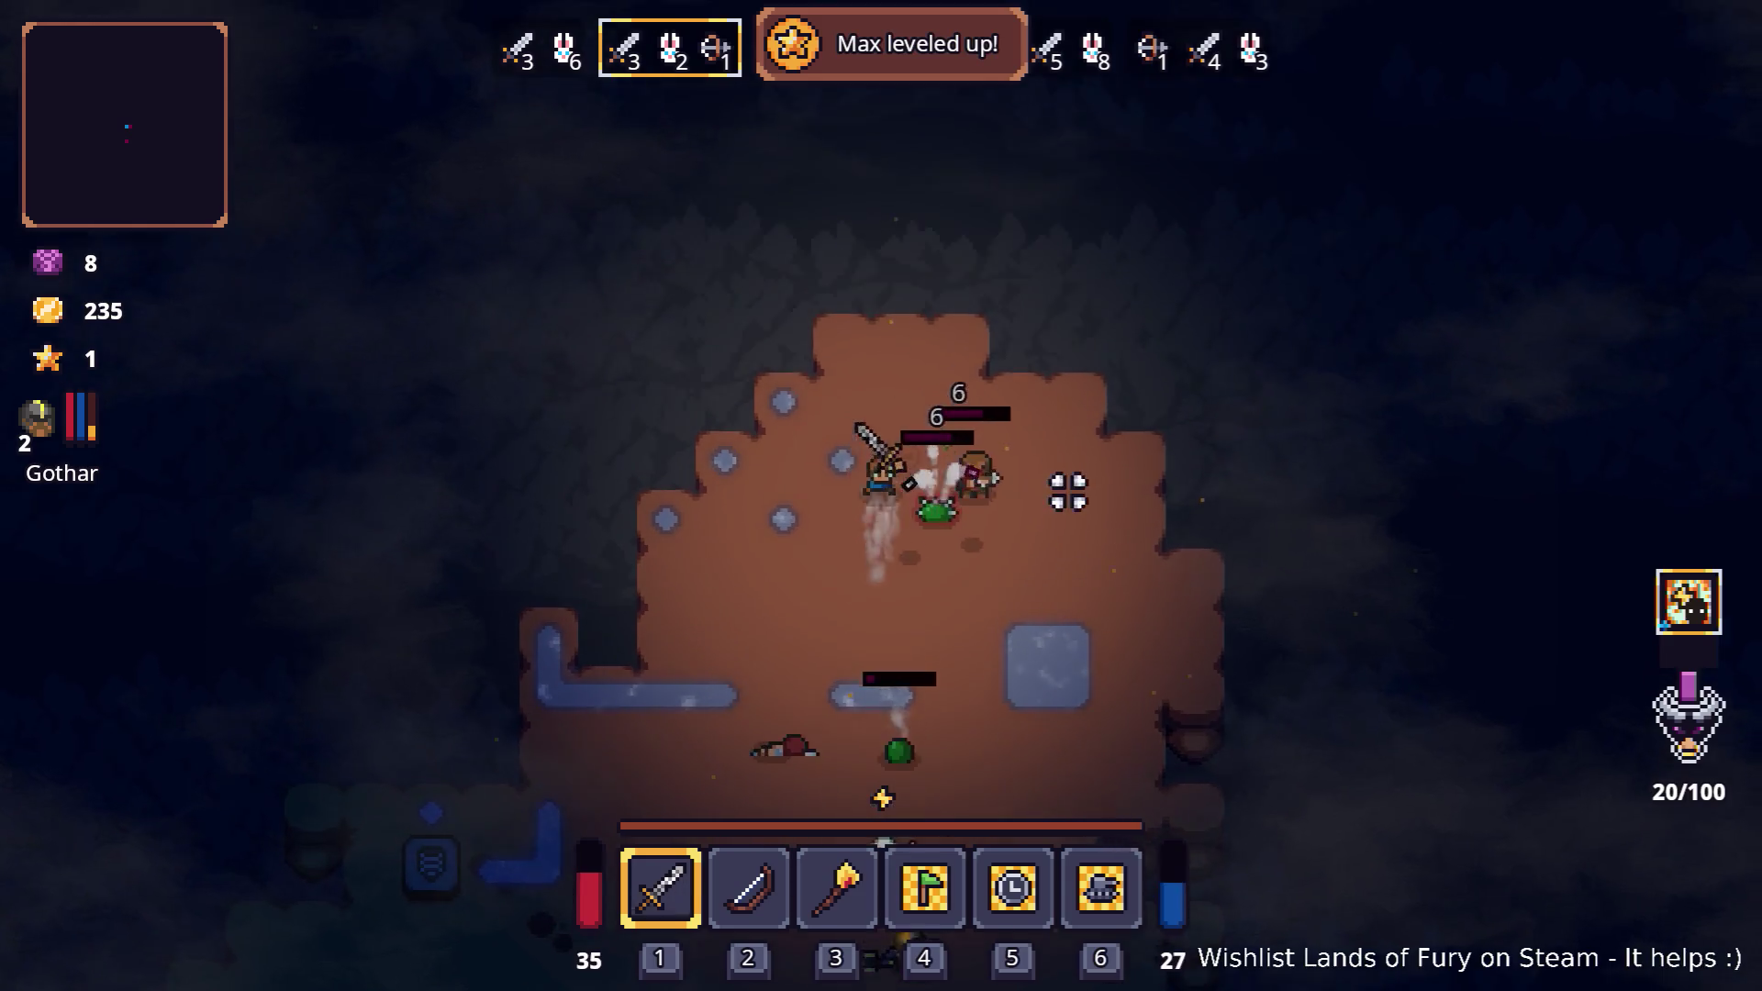
- As wave 3 begins, check ALMA's available skill points in the inventory and close it
key("s")
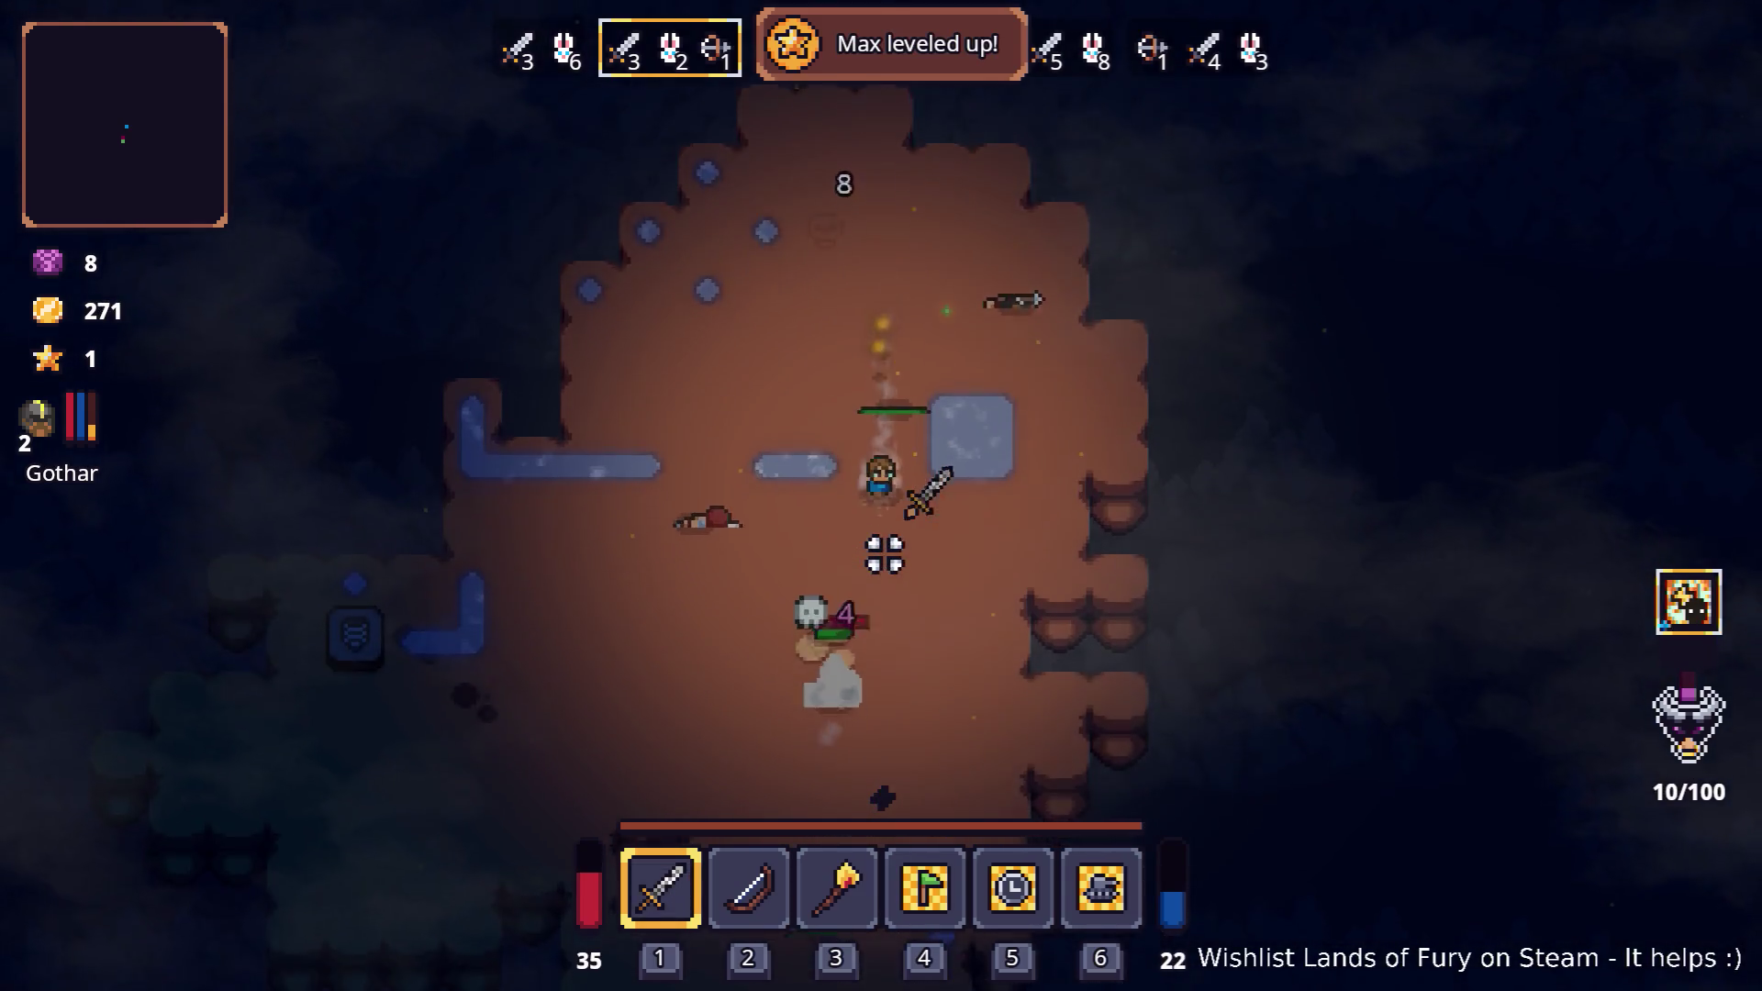
key("s")
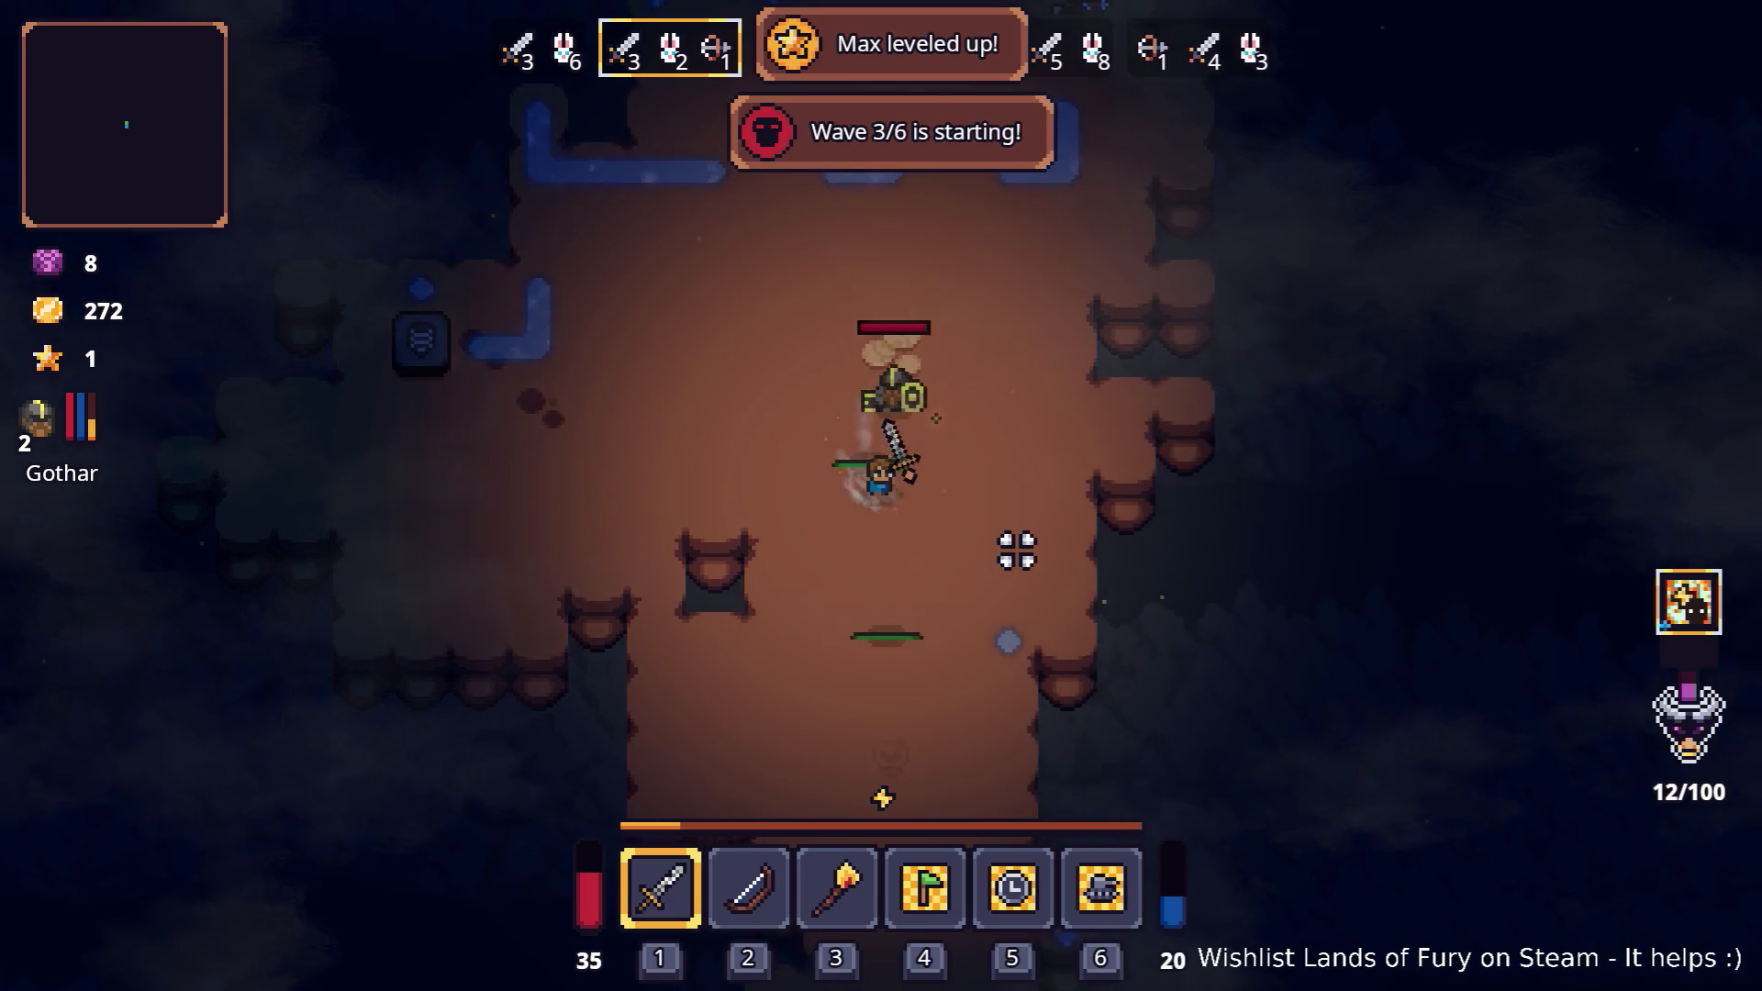
key("i")
left_click(576, 673)
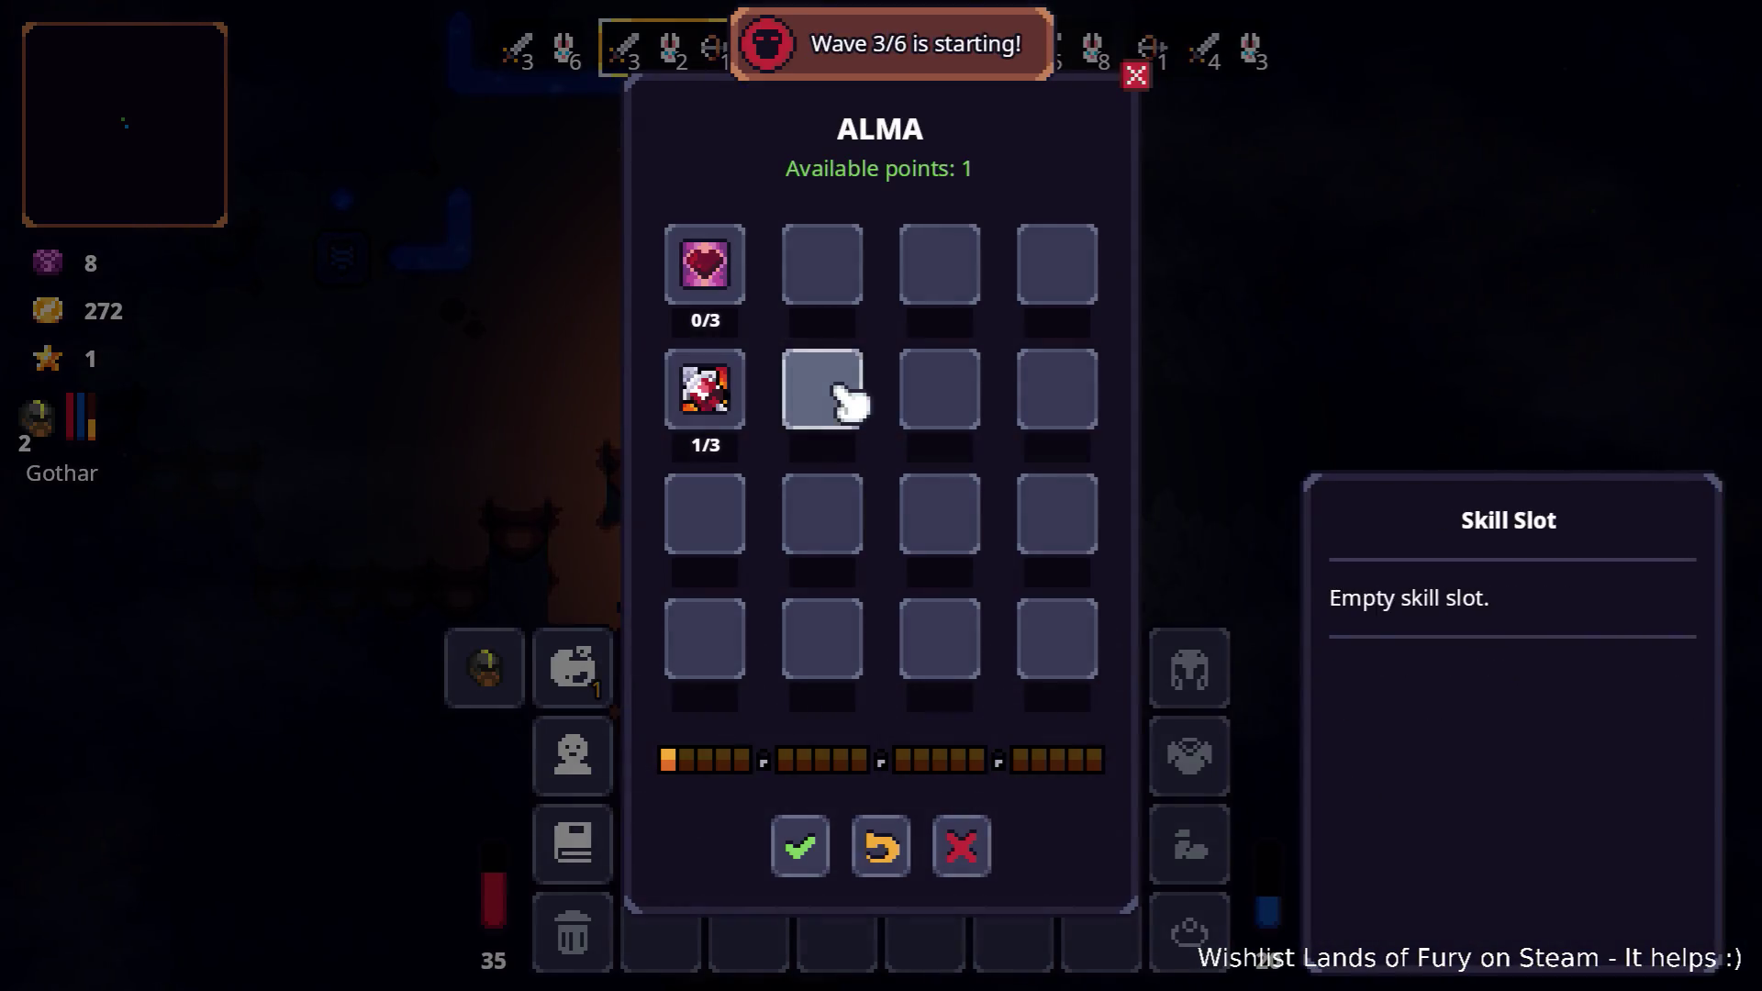
left_click(797, 831)
key("i")
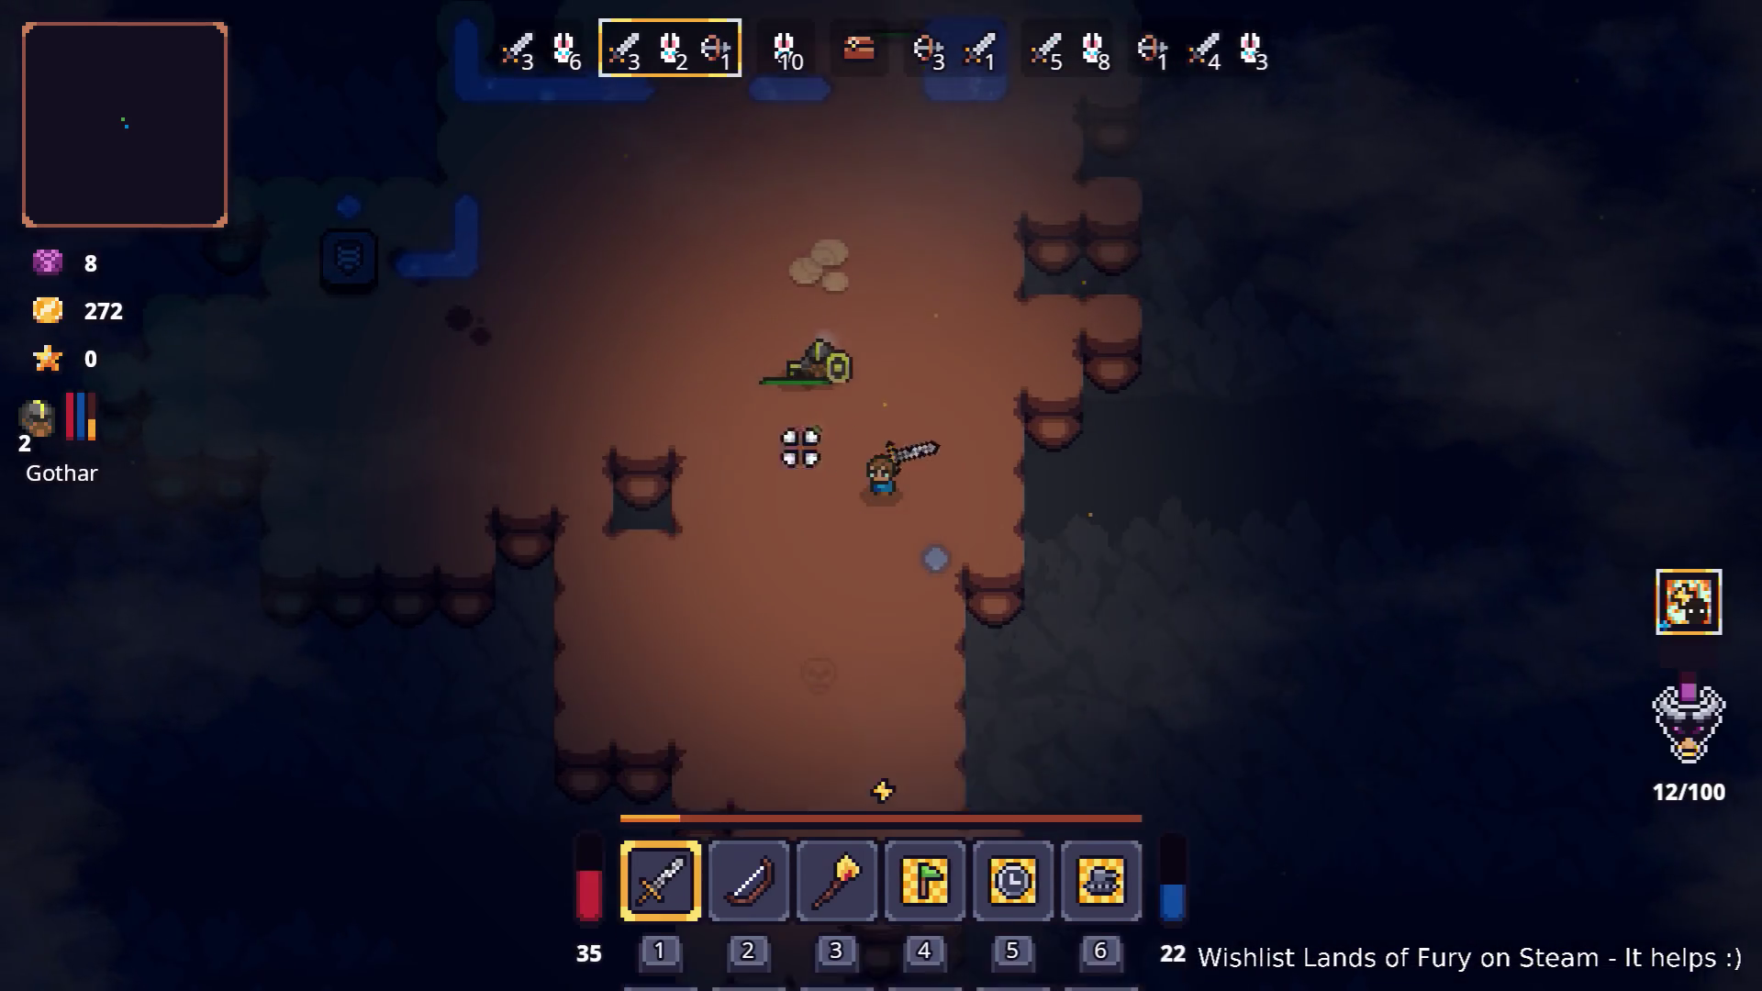
- Fight the wave 3 enemies, weaving up-left and right toward the goo
key("w")
key("a")
key("w")
key("a")
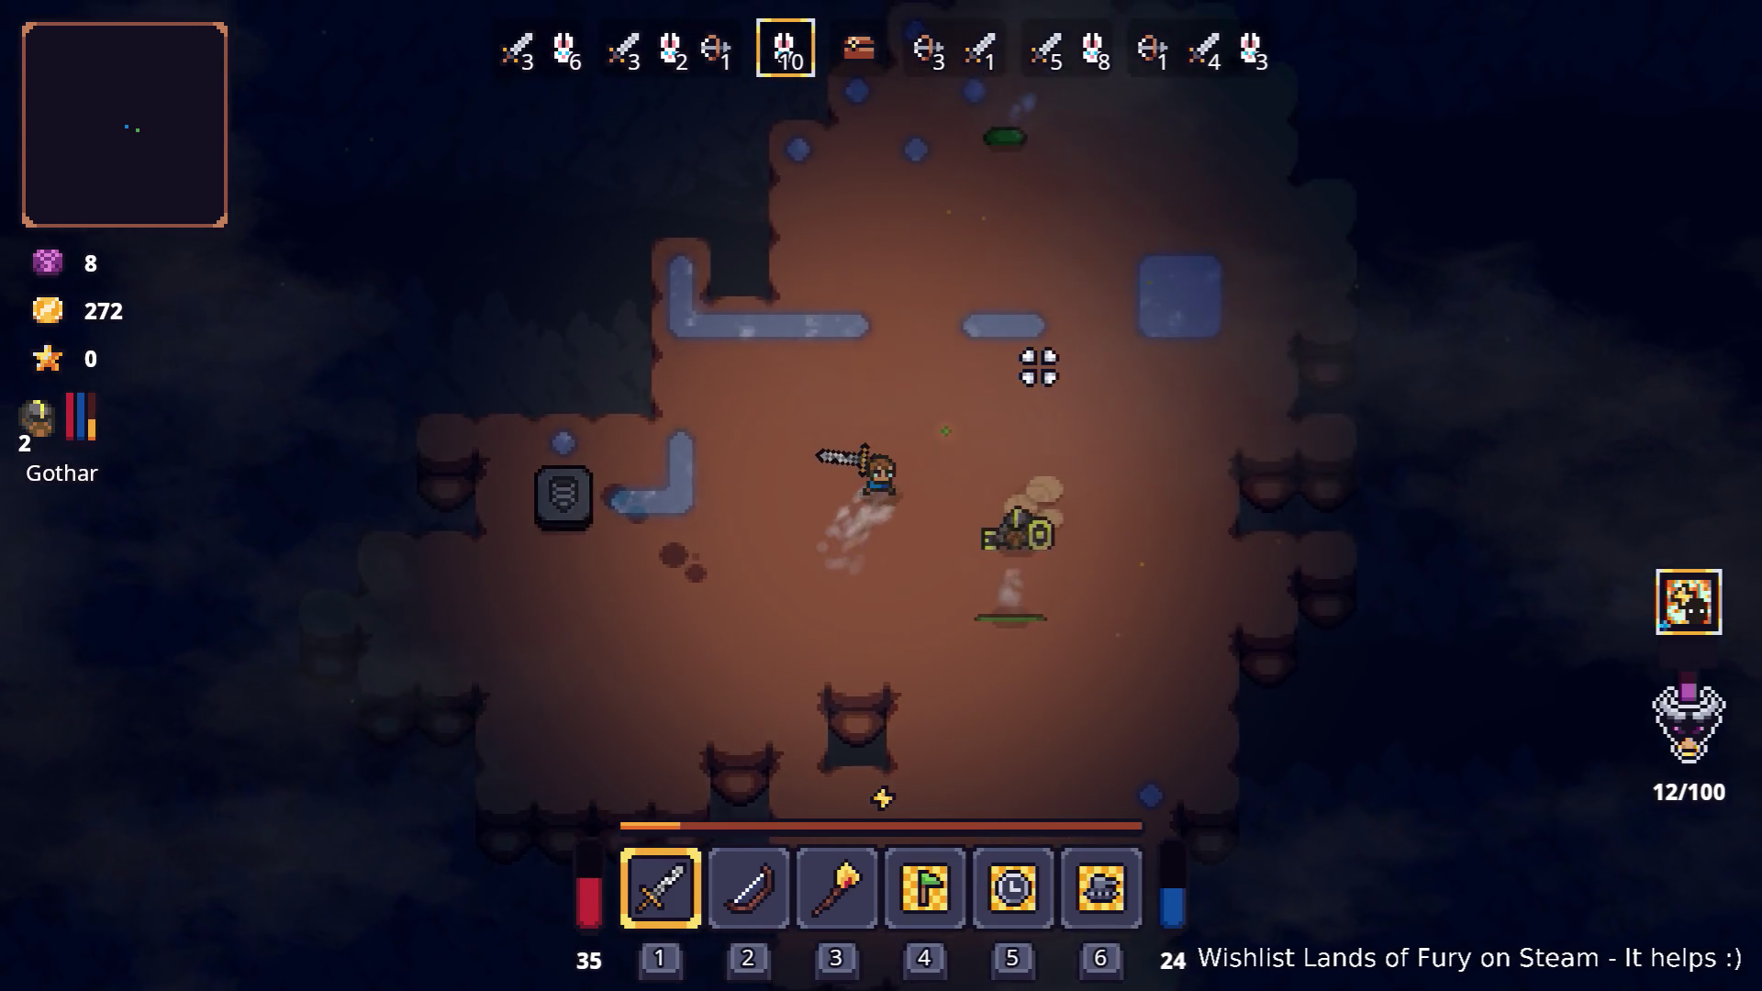
key("d")
key("w")
key("a")
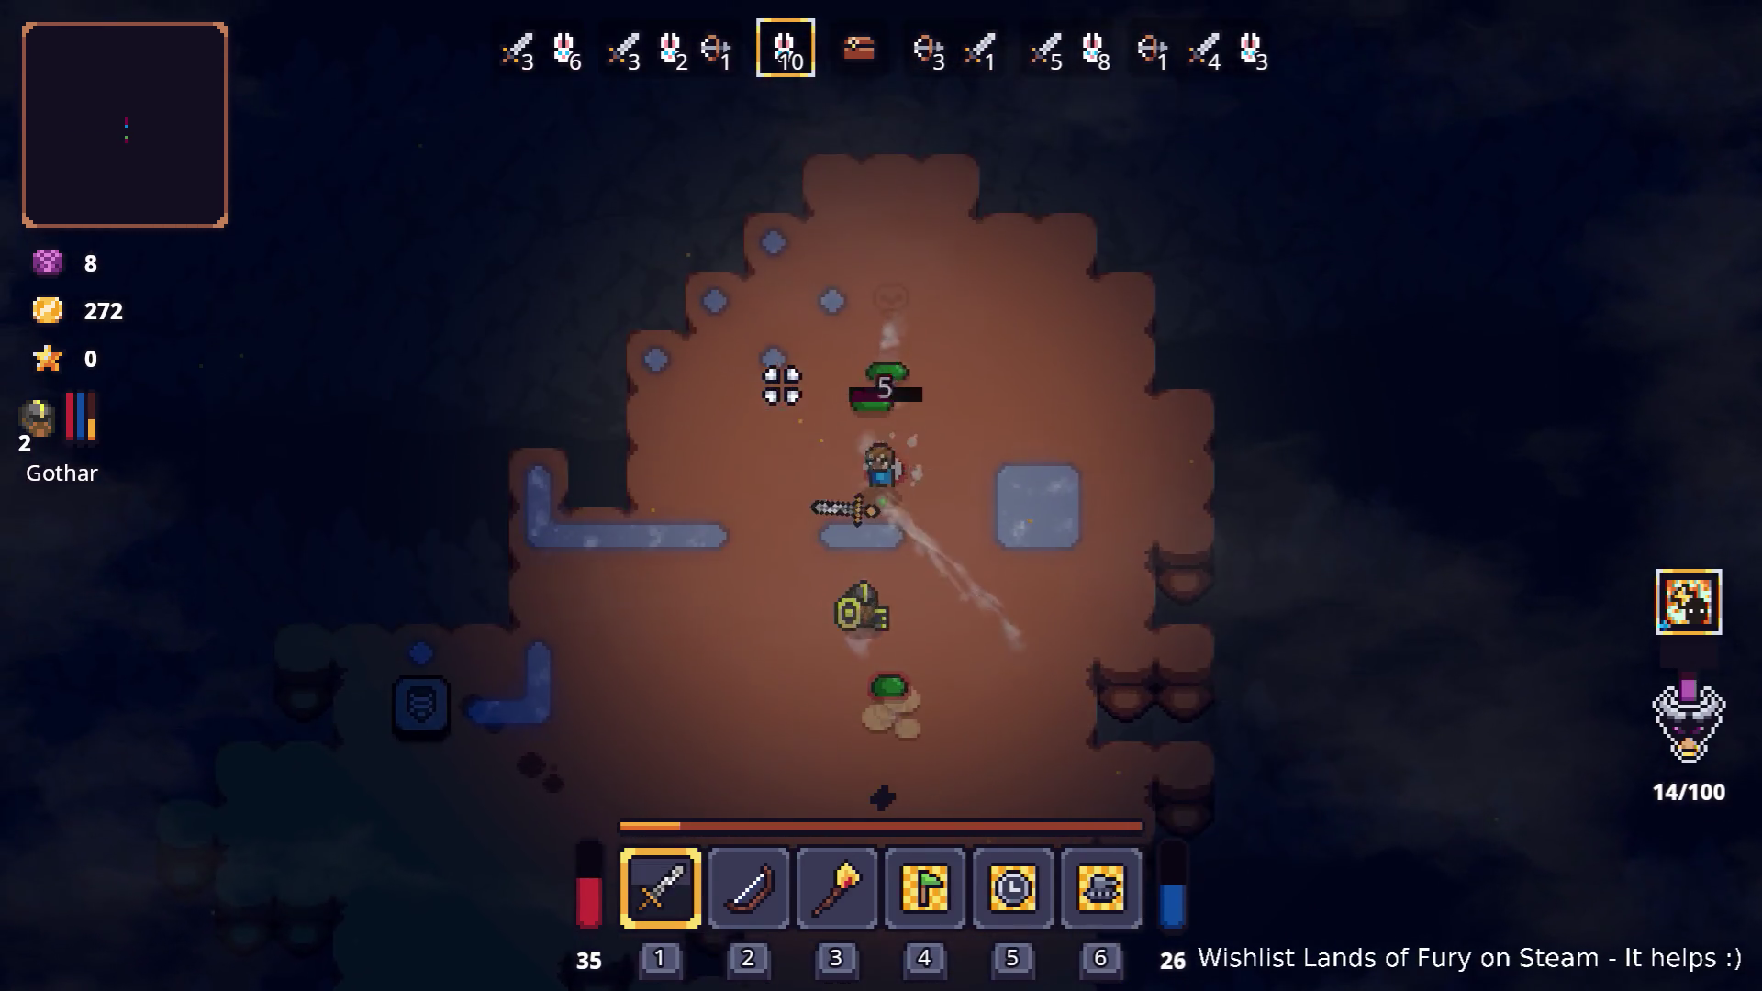
key("w")
key("d")
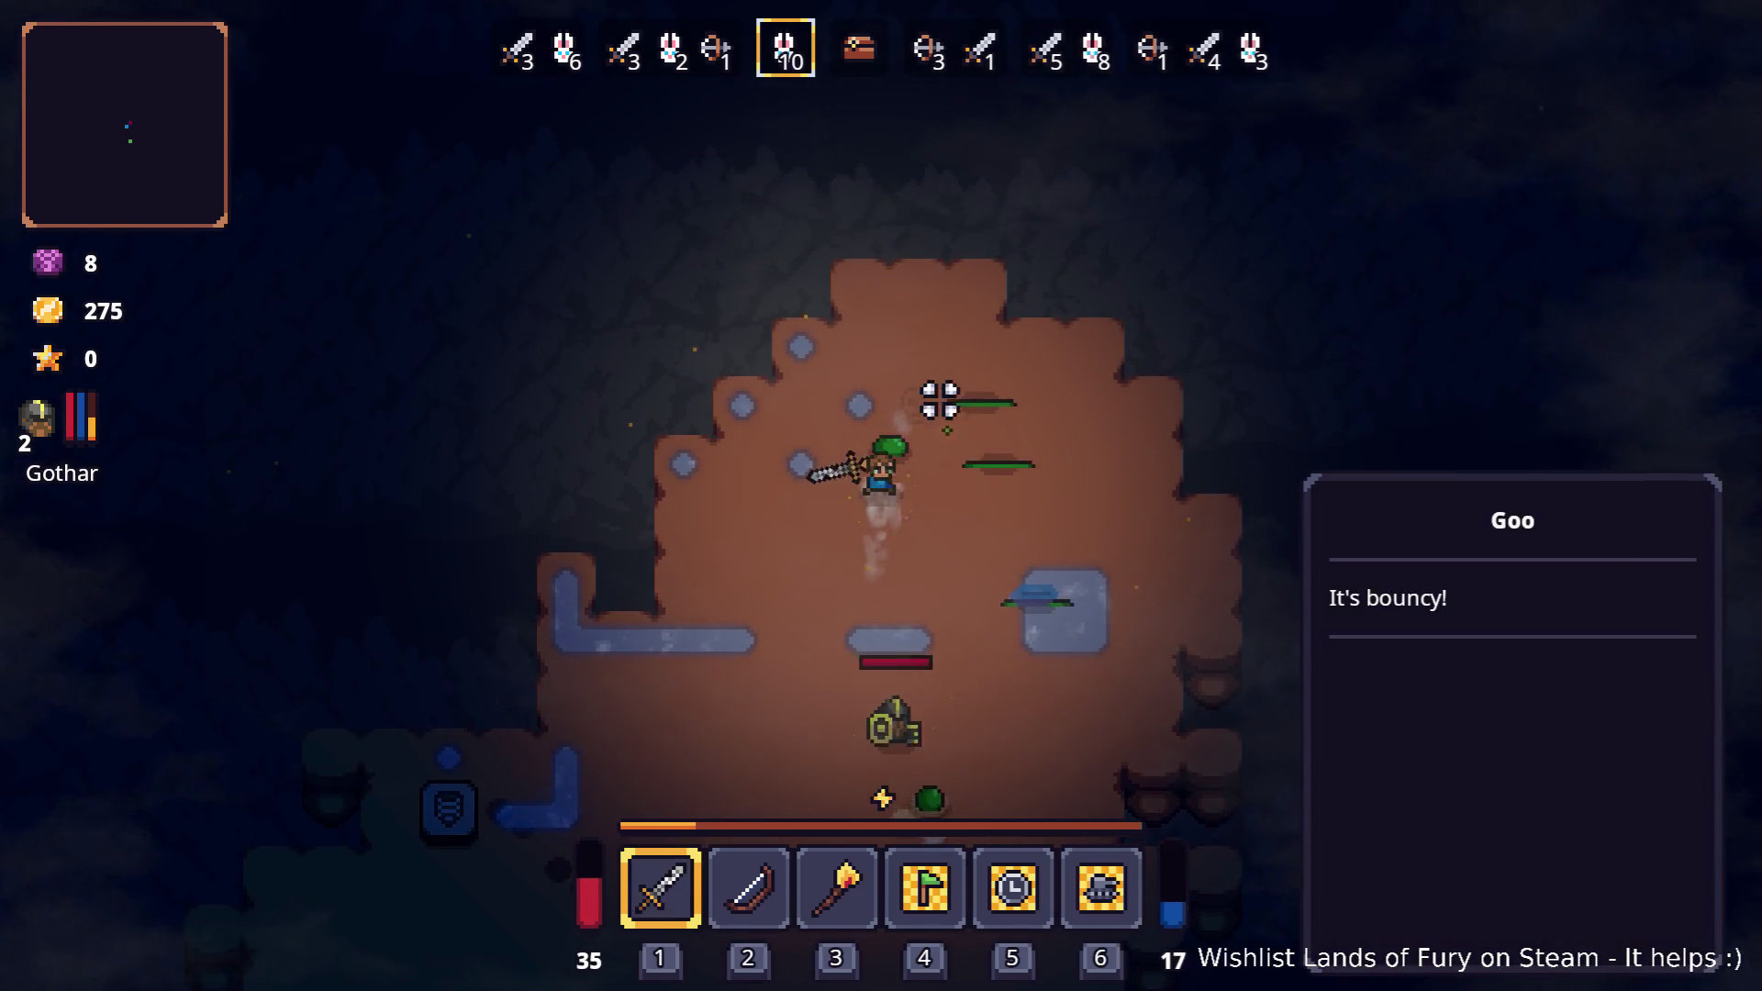
- Back off down-right from the enemies, then walk up-left to the shopkeeper Snap
key("s")
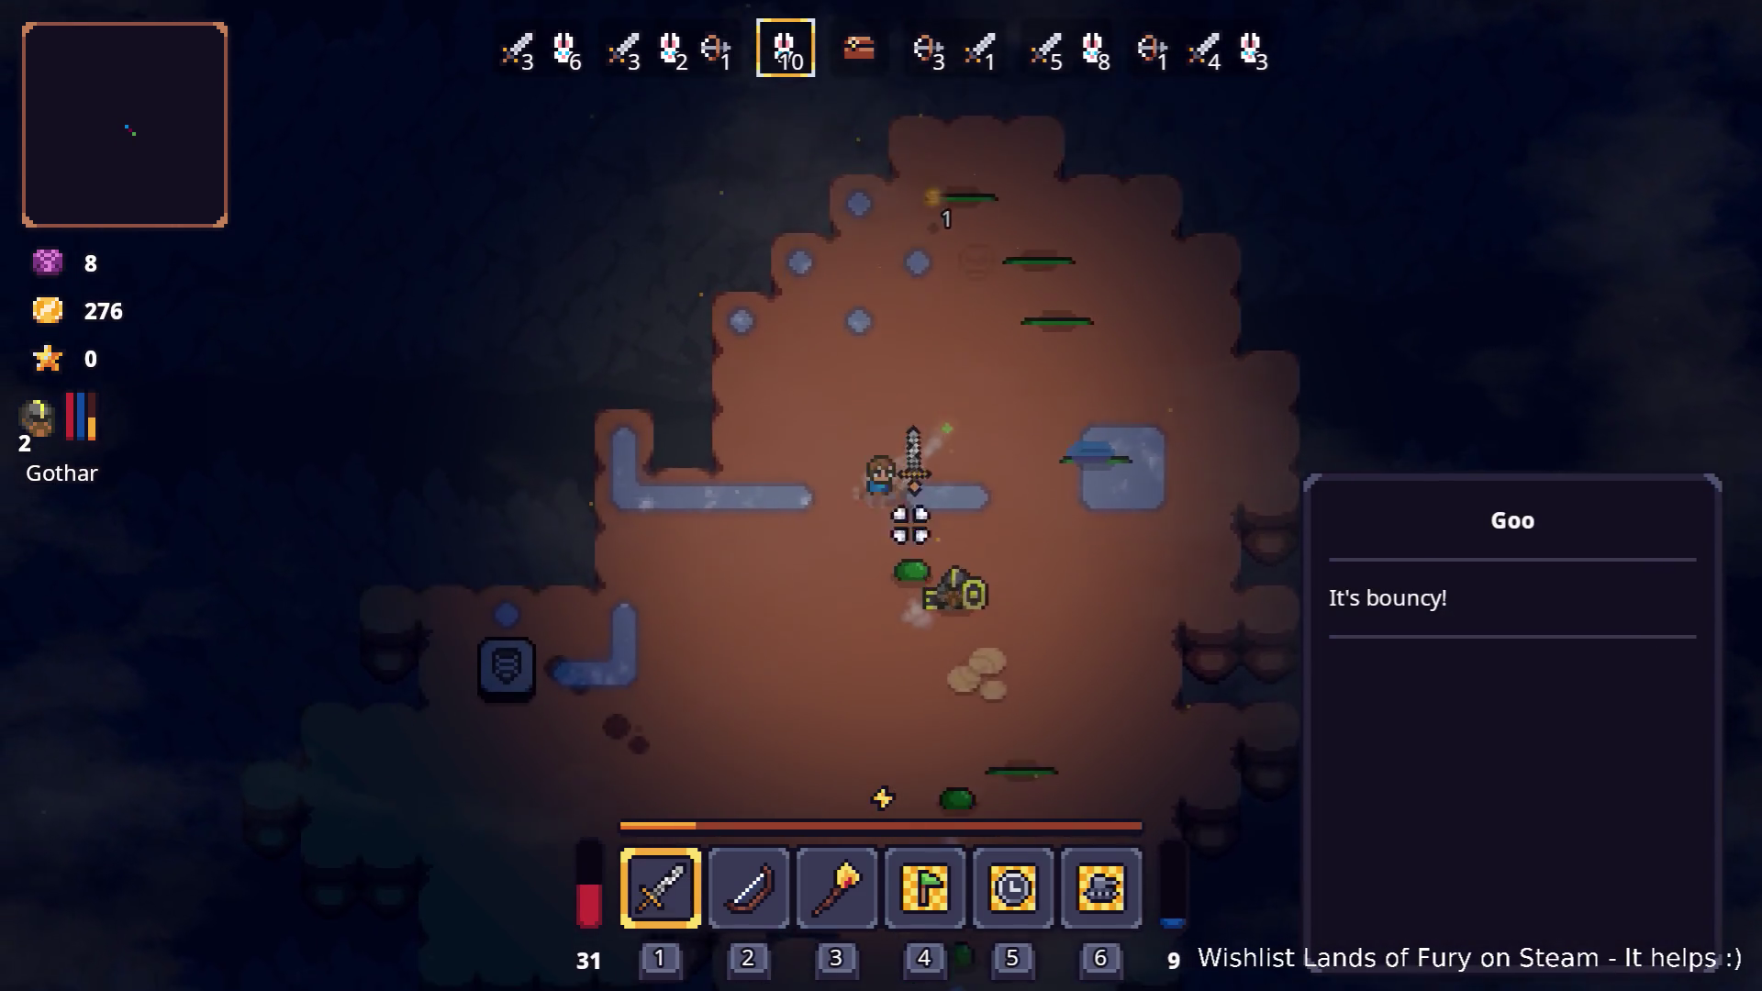
key("s")
key("d")
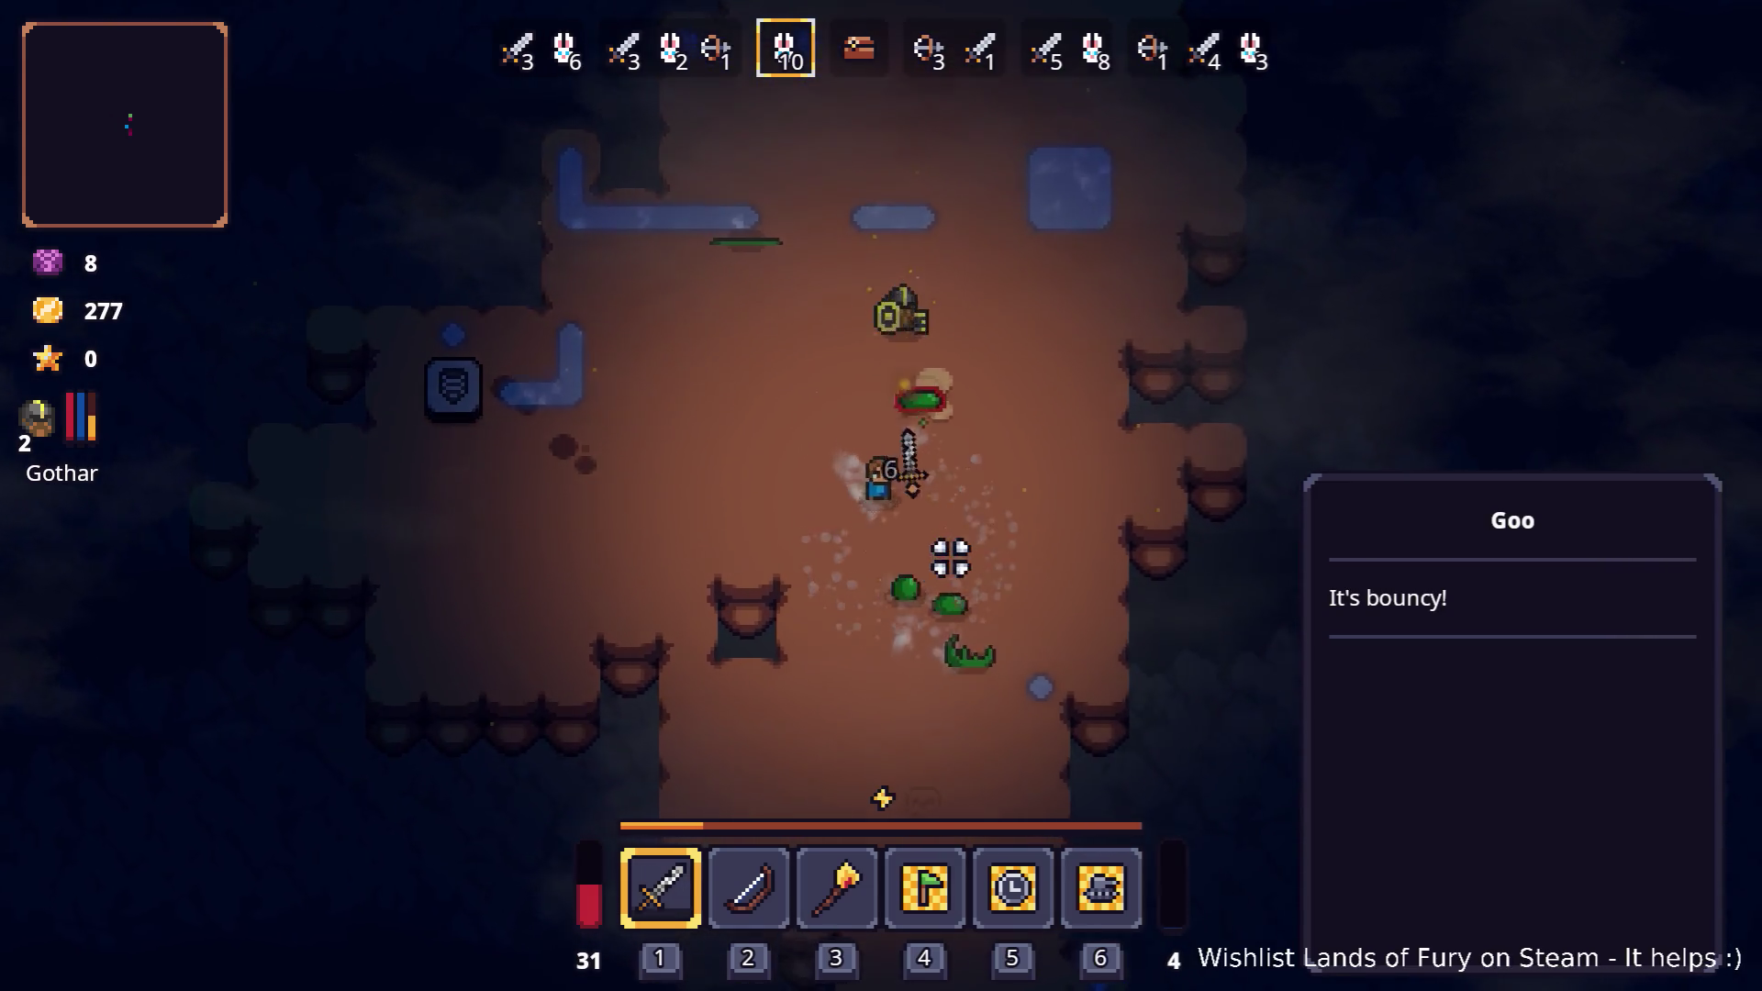
key("s")
key("d")
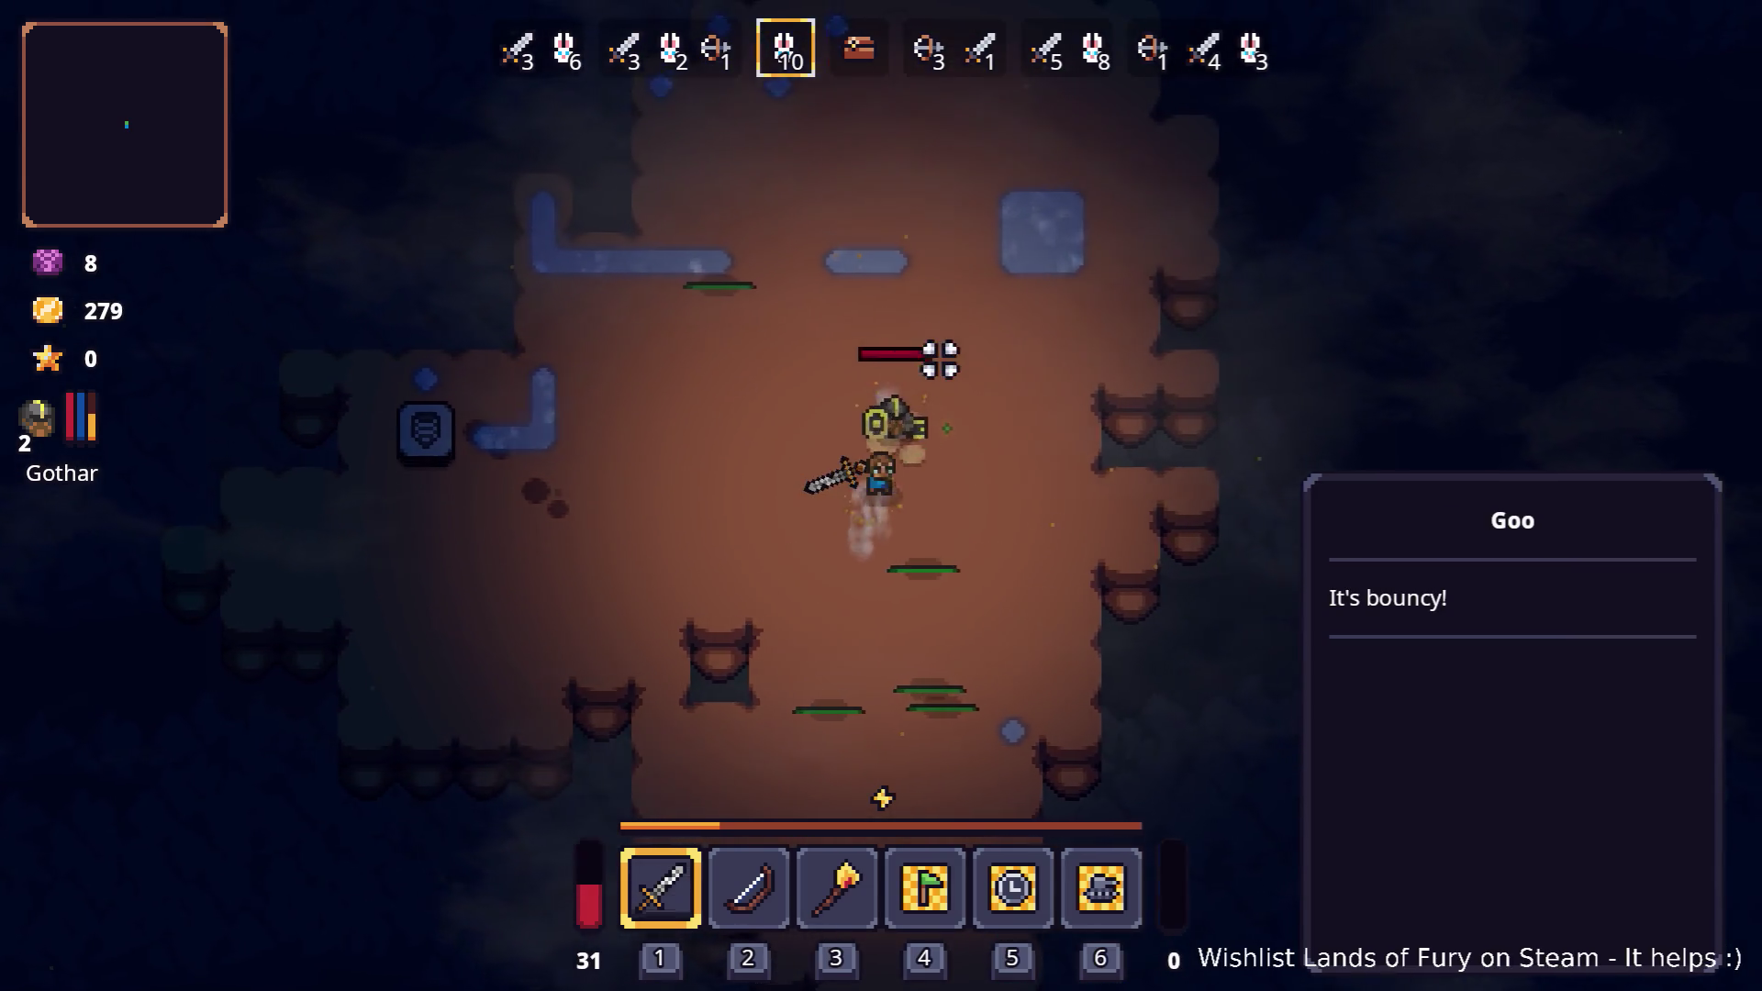
scroll(856, 439, "down", 1)
key("a")
key("w")
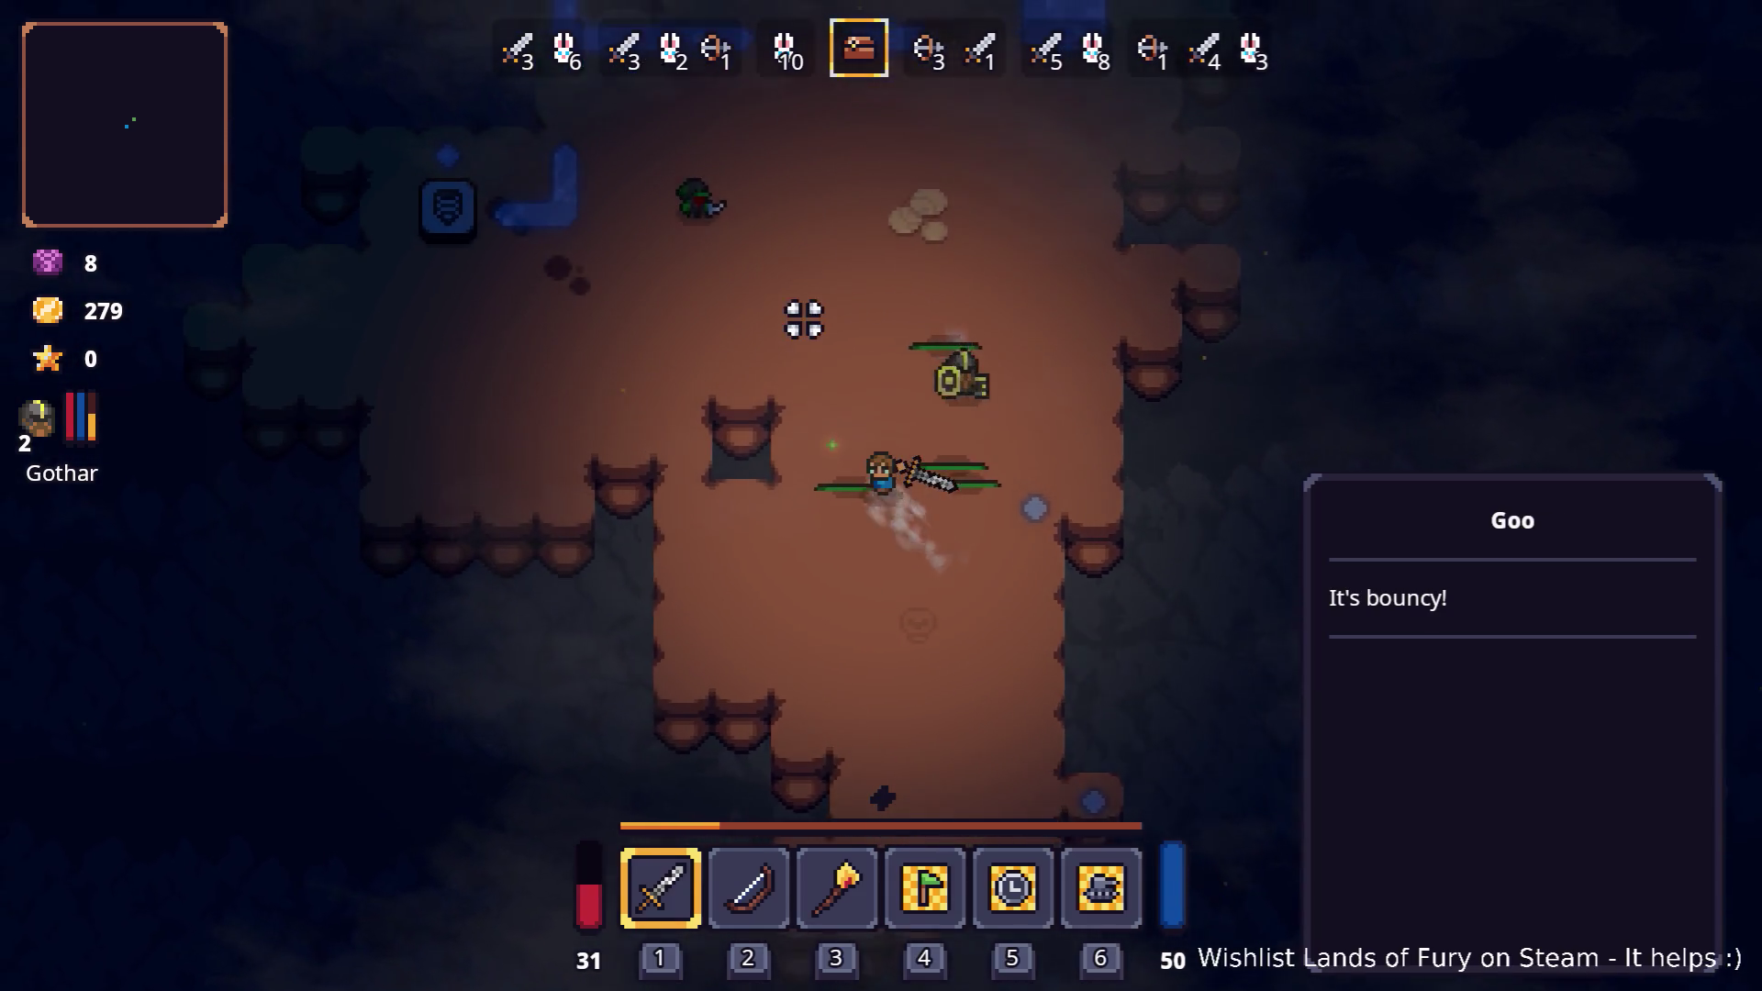
key("e")
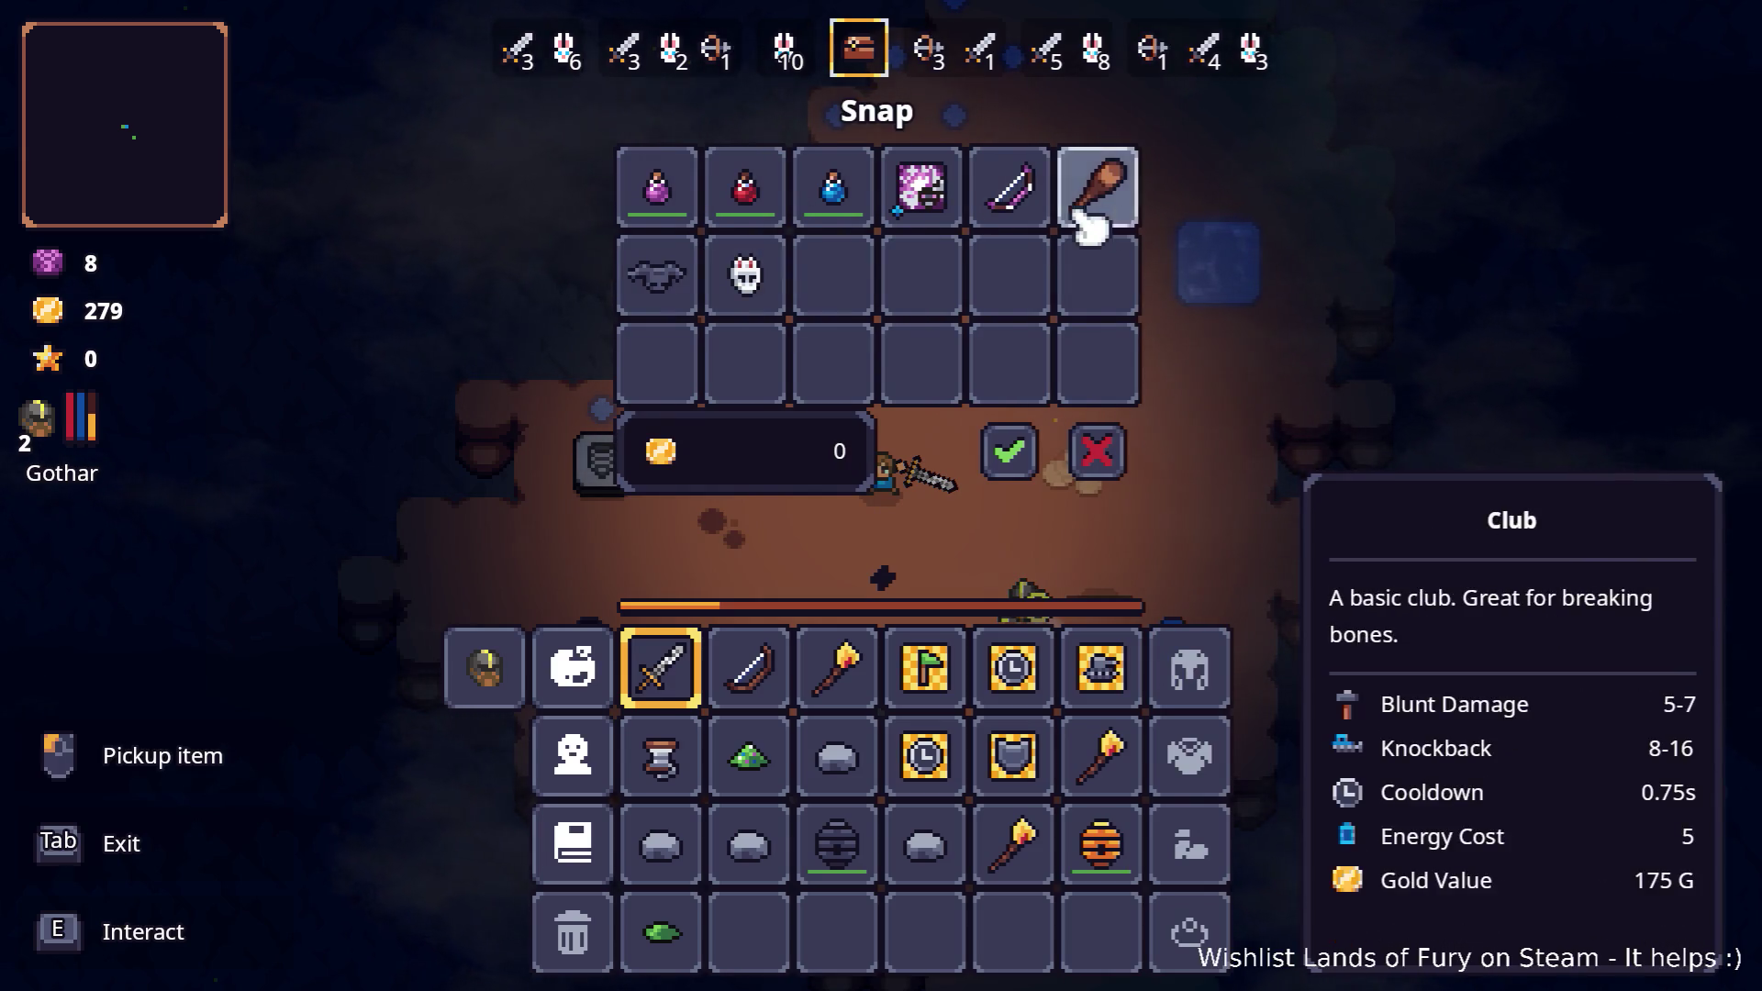
left_click(1048, 447)
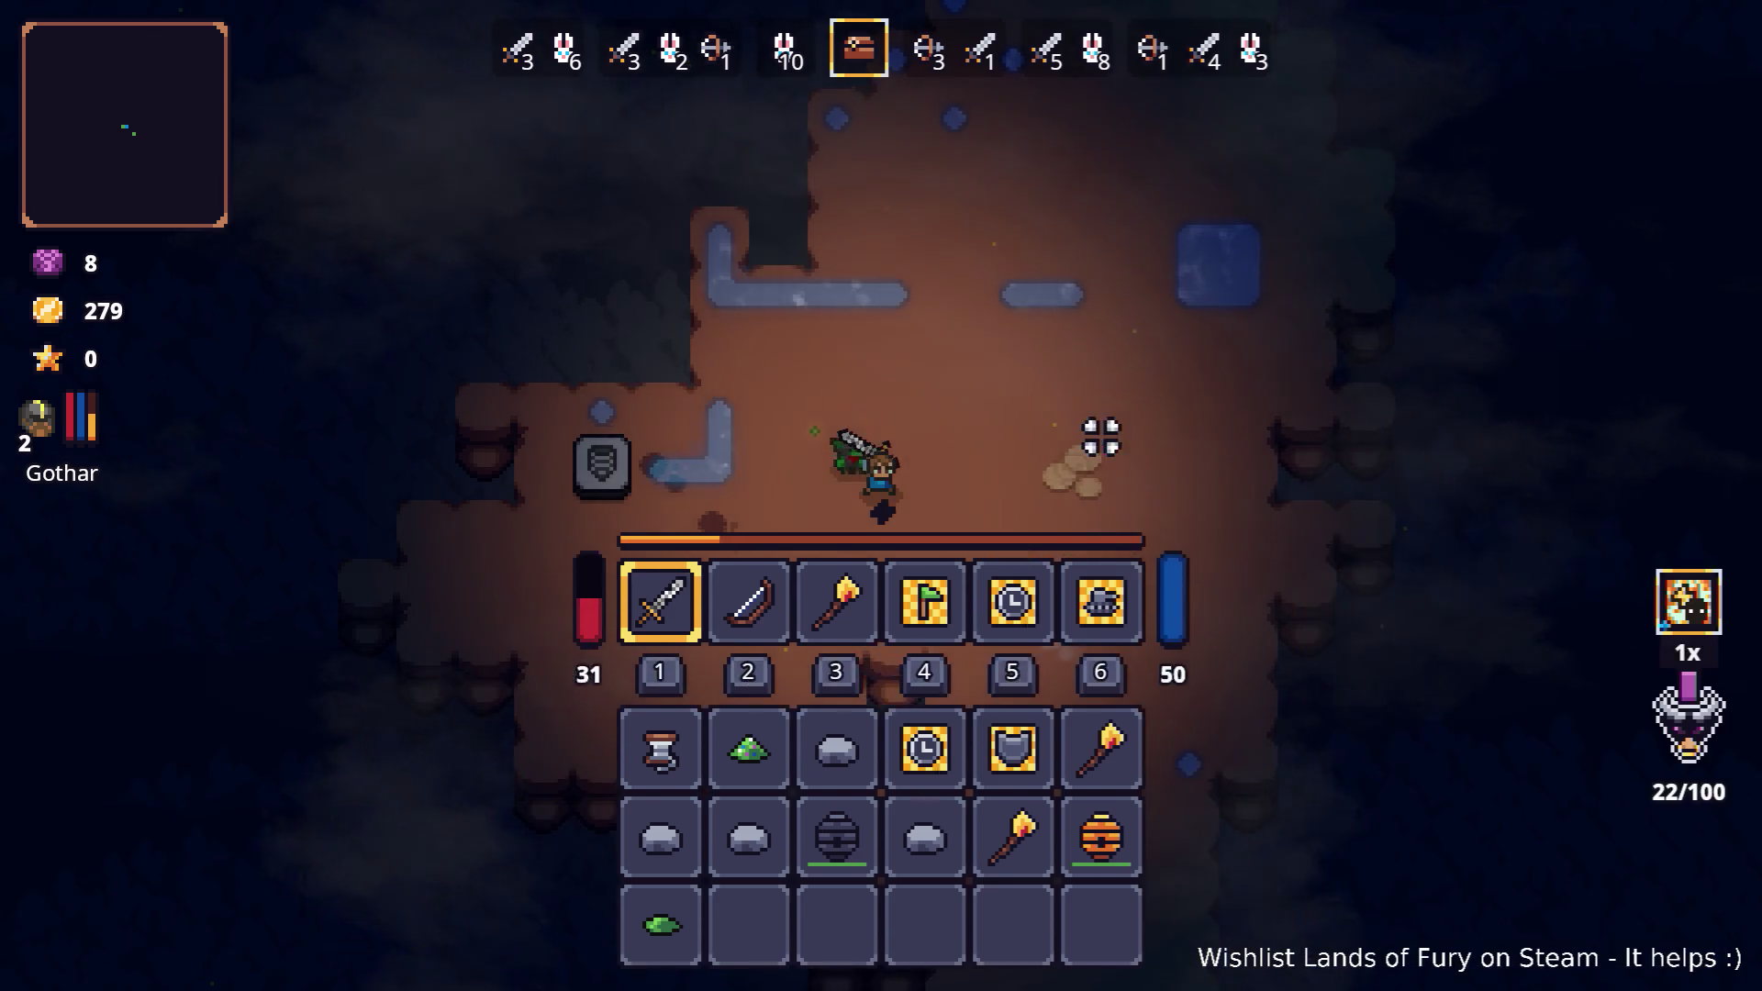
key("d")
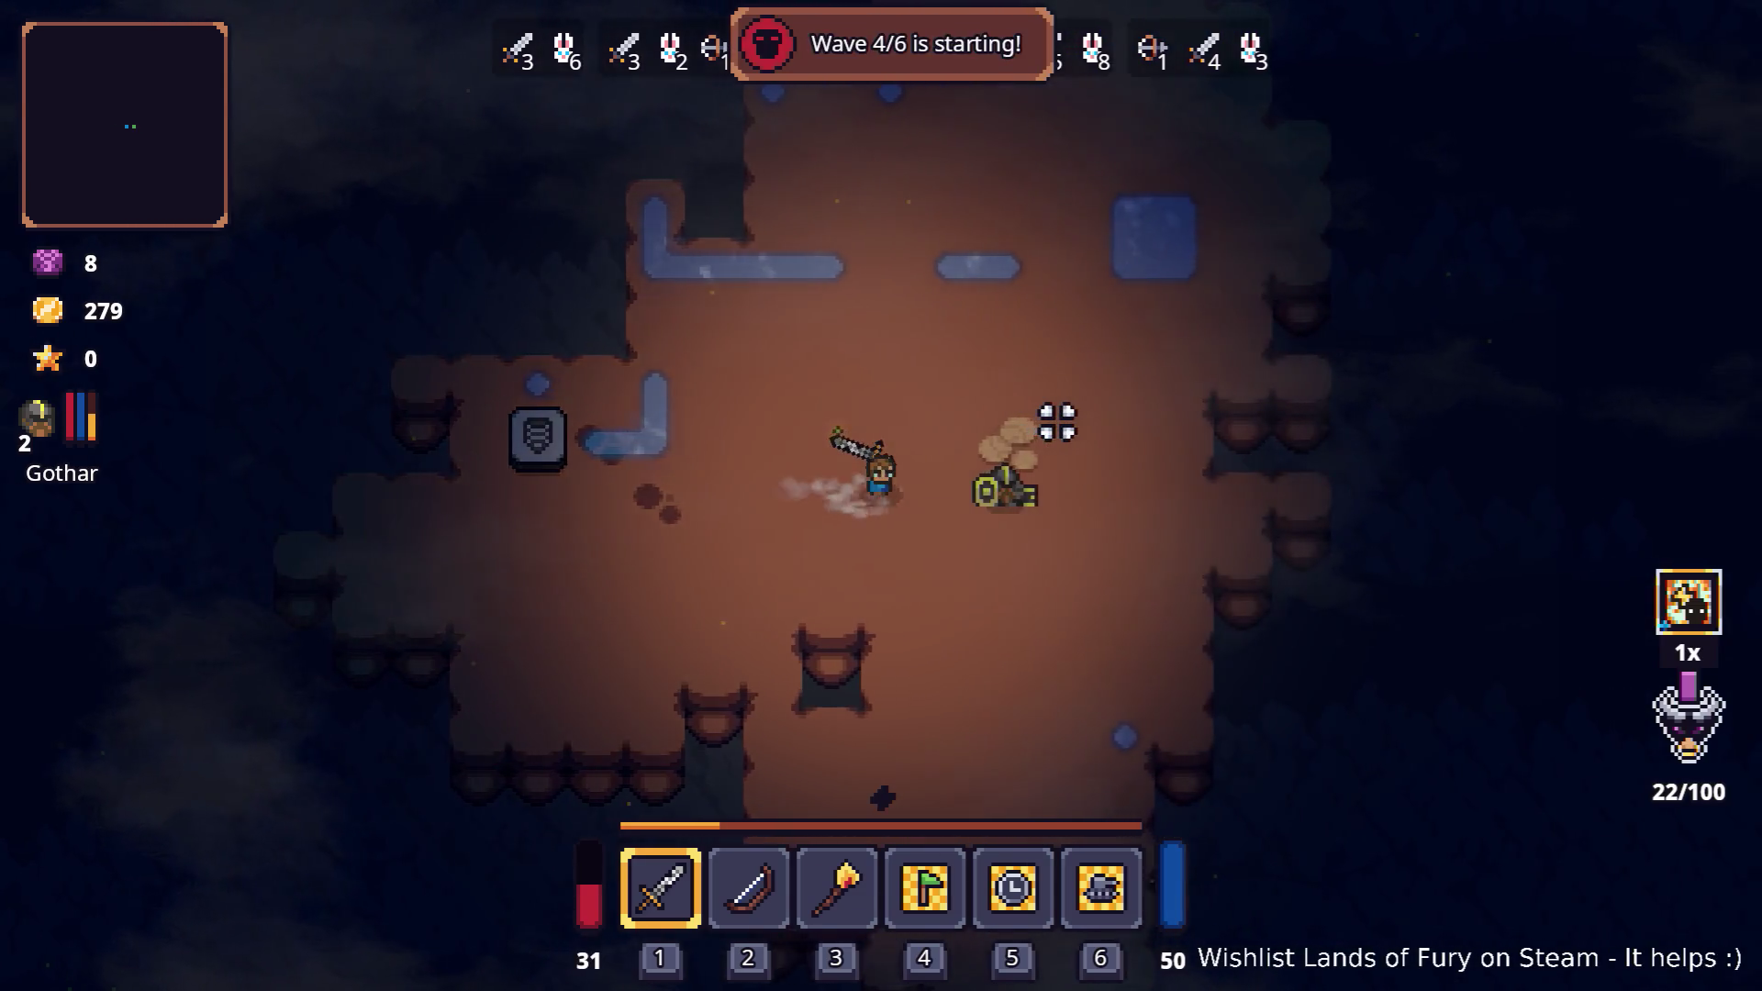
- Head down-left toward the turret and start slashing at the cave enemies
key("s")
key("s")
key("a")
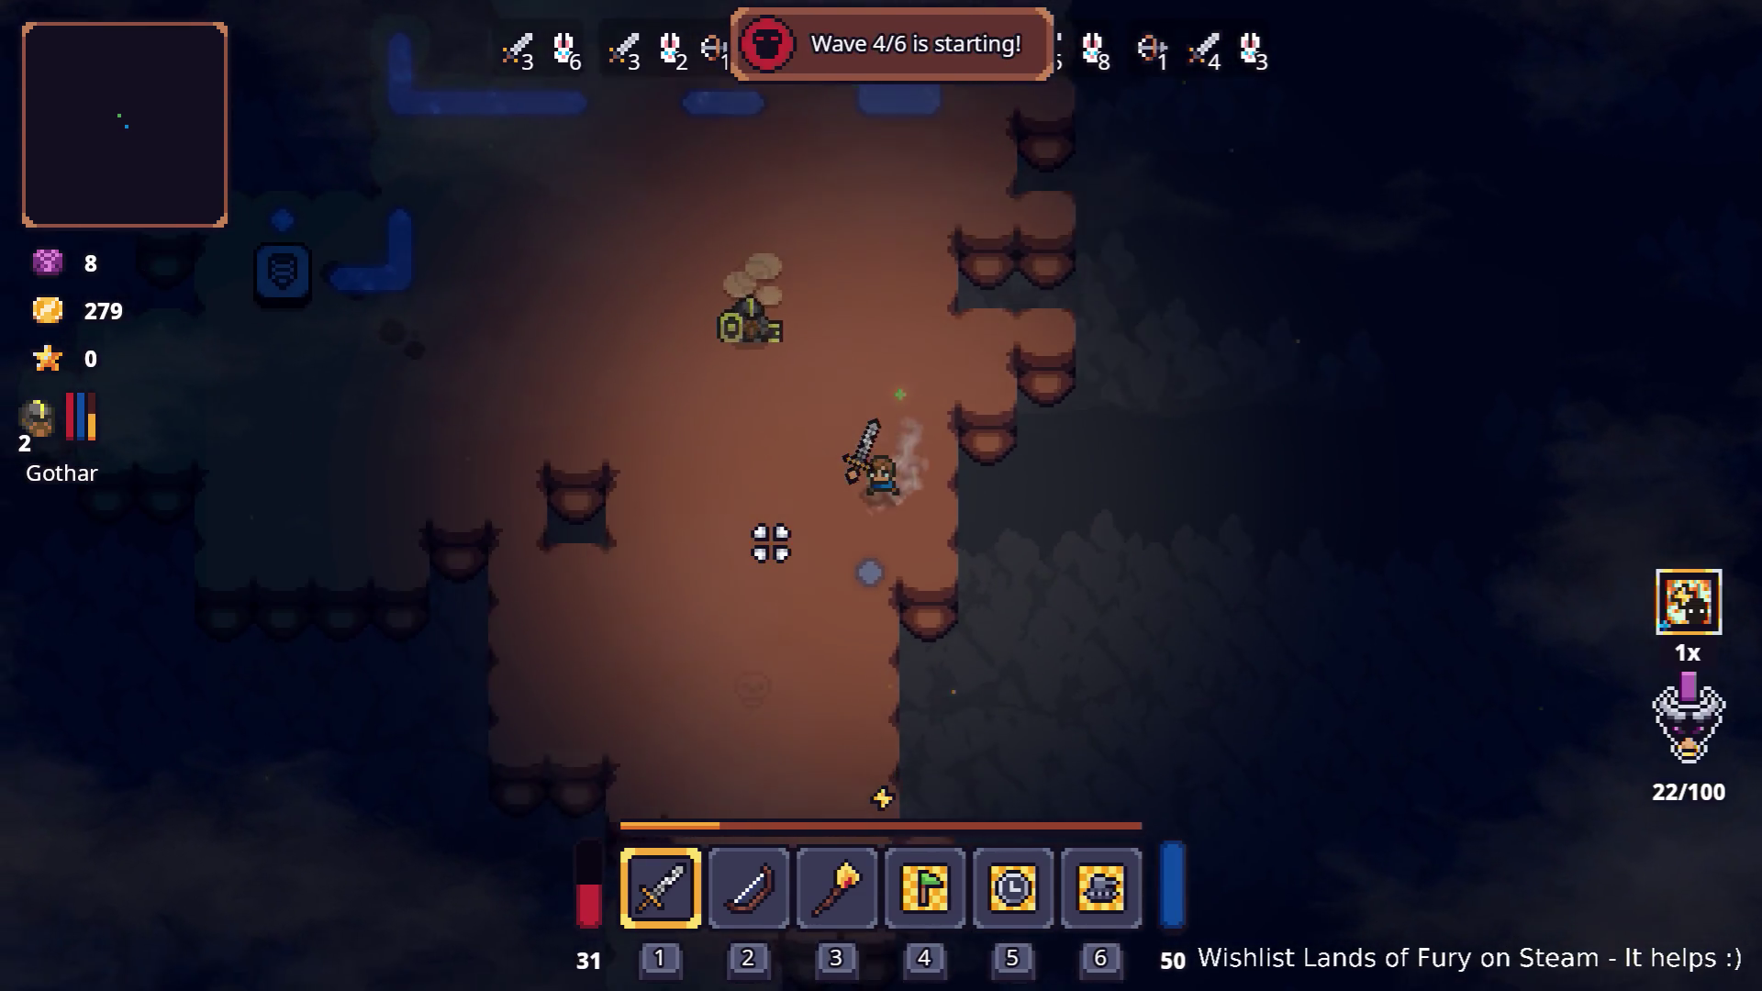
left_click(941, 578)
key("w")
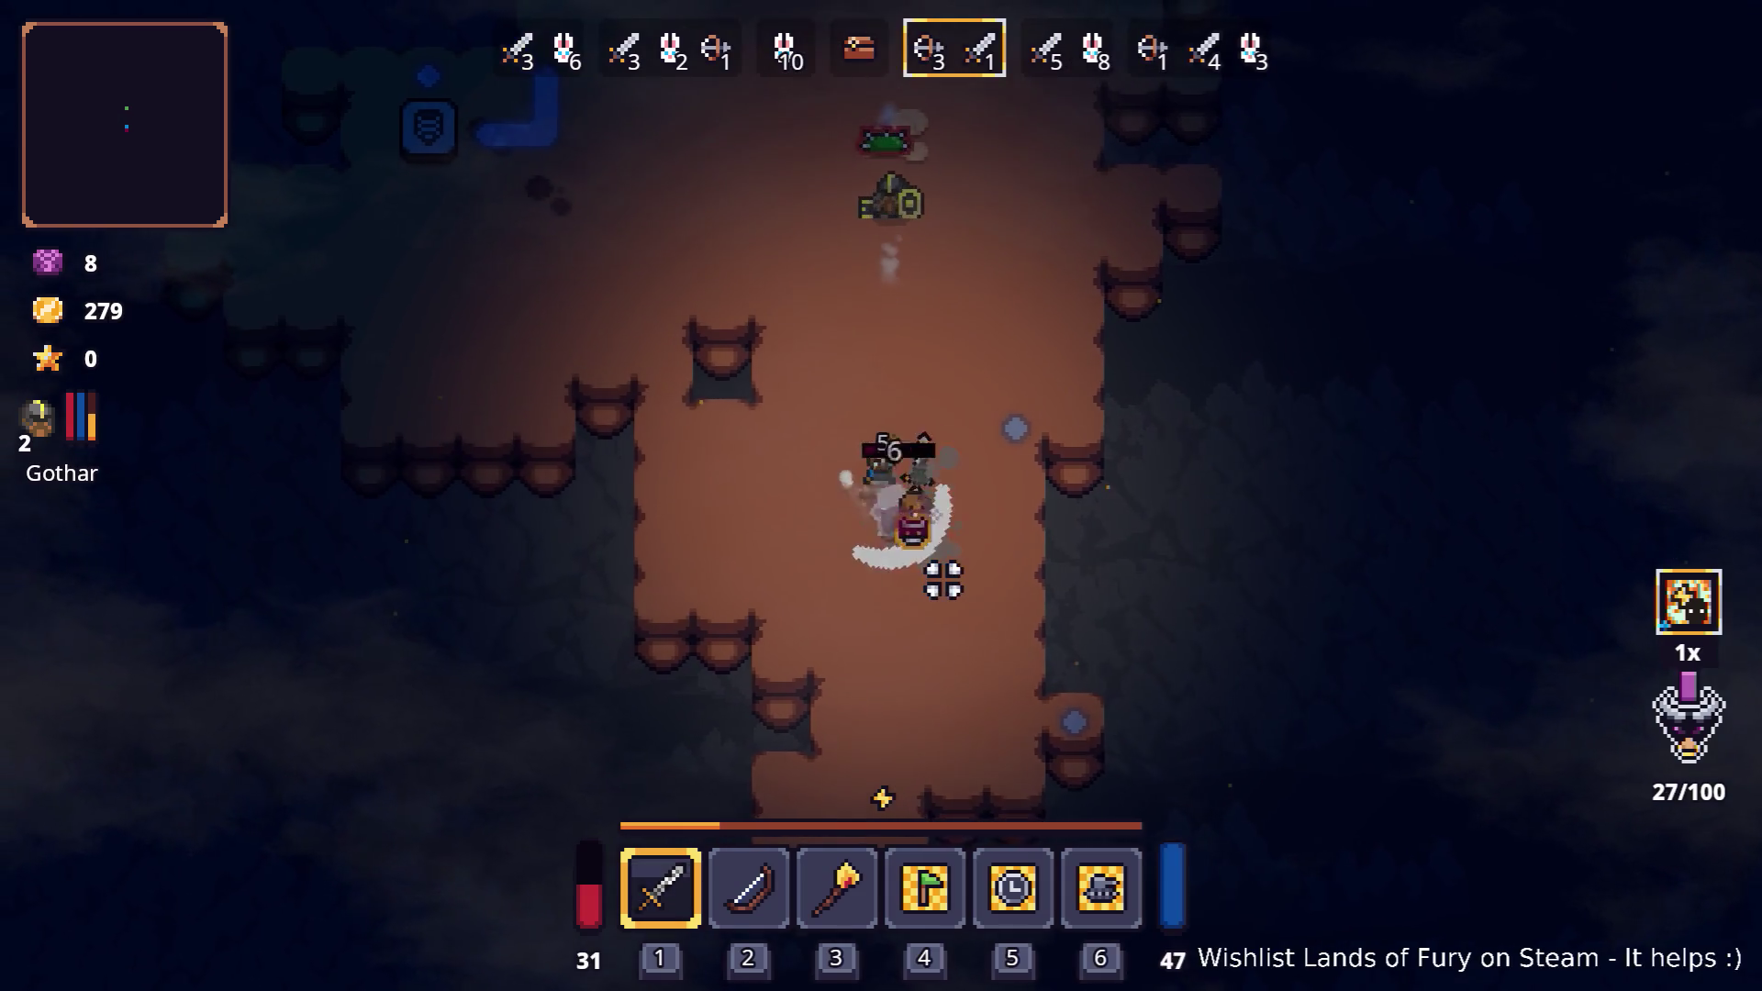
key("s")
key("w")
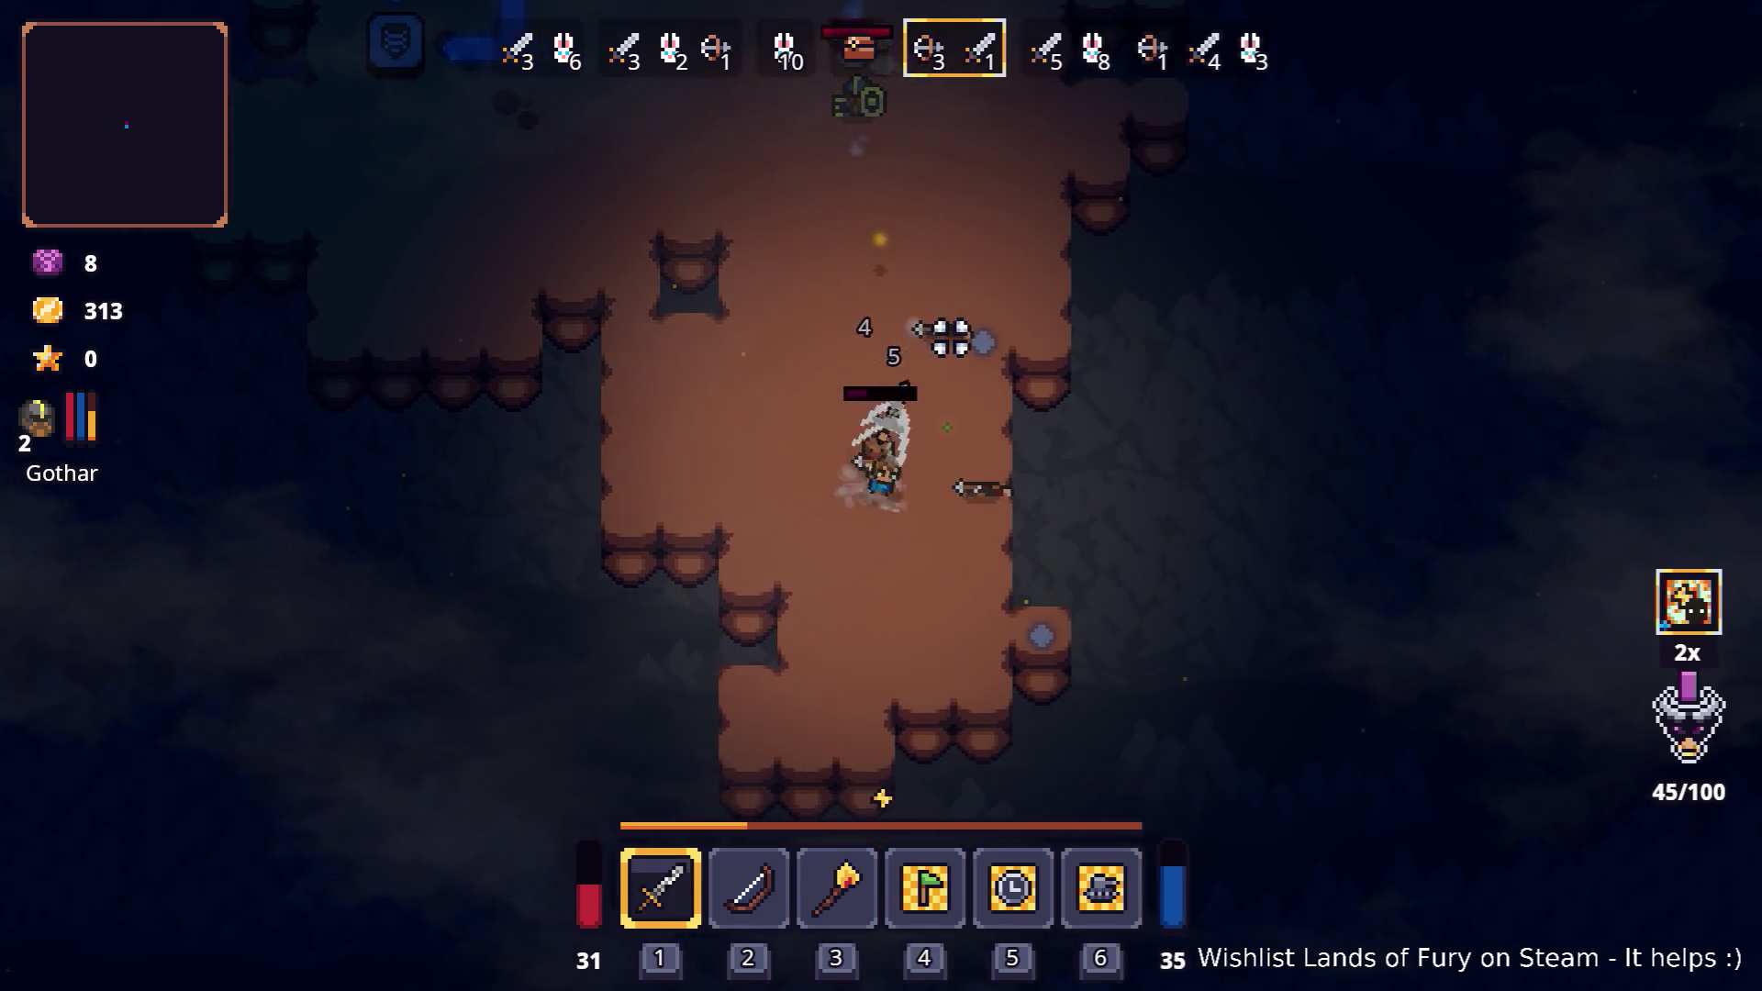
key("a")
key("w")
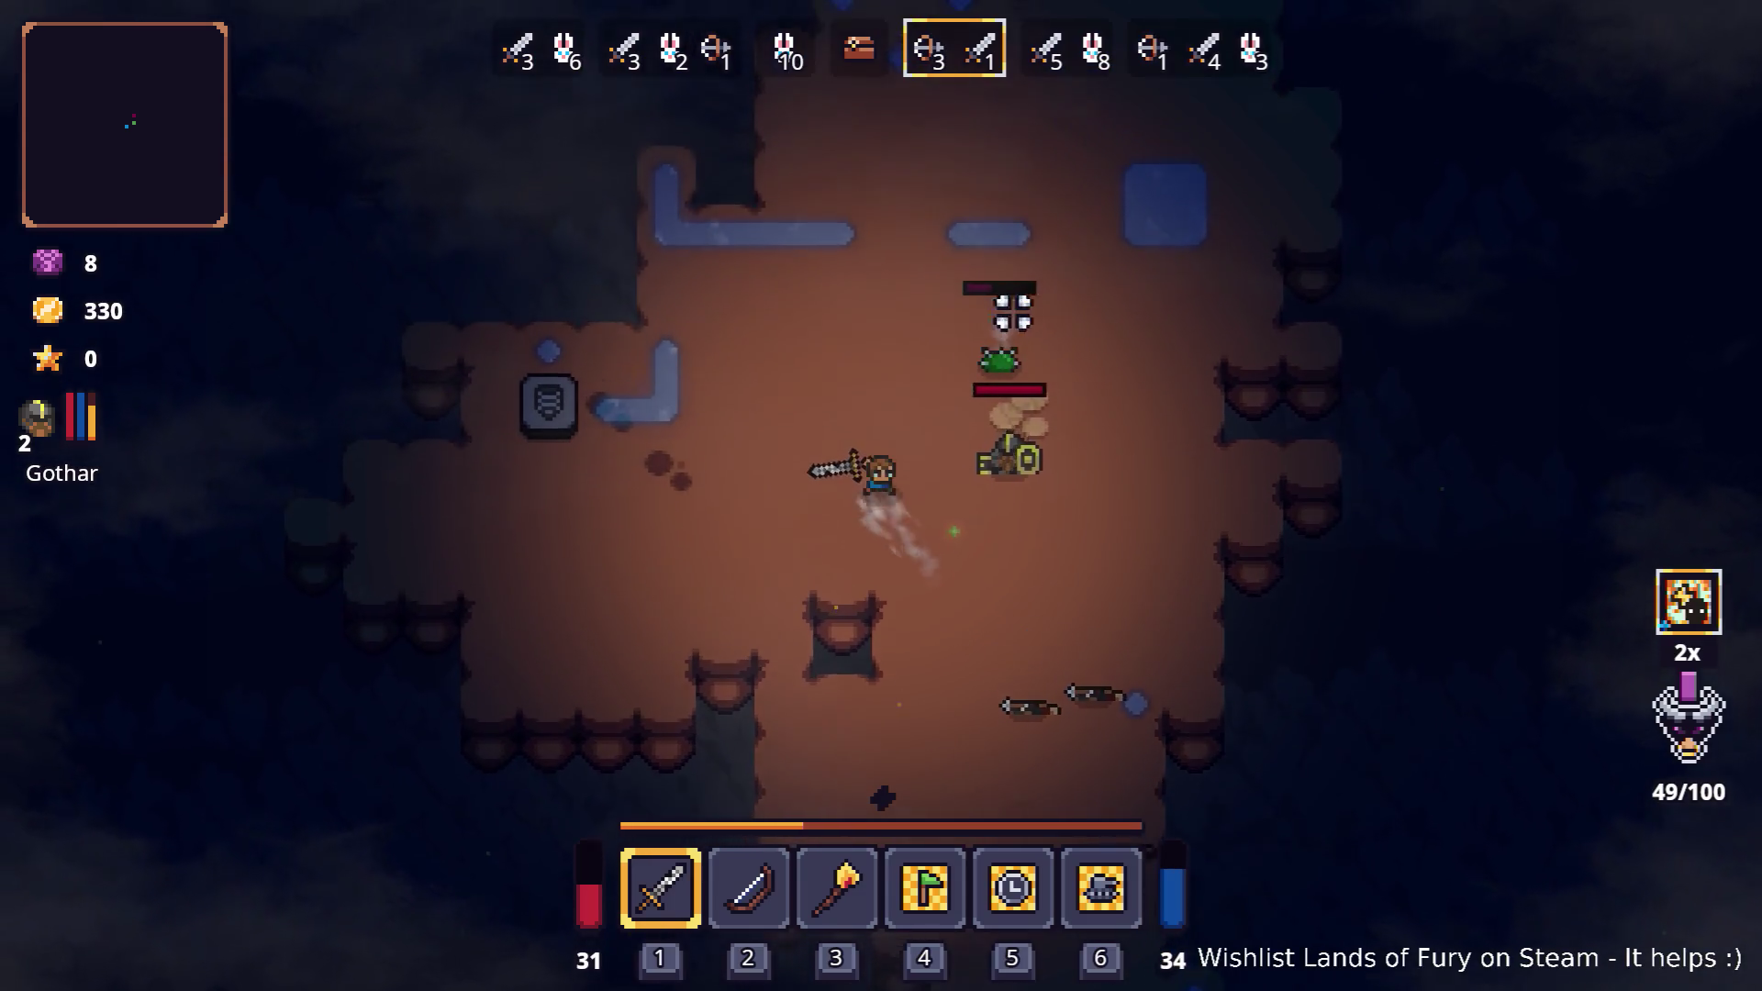
key("q")
key("s")
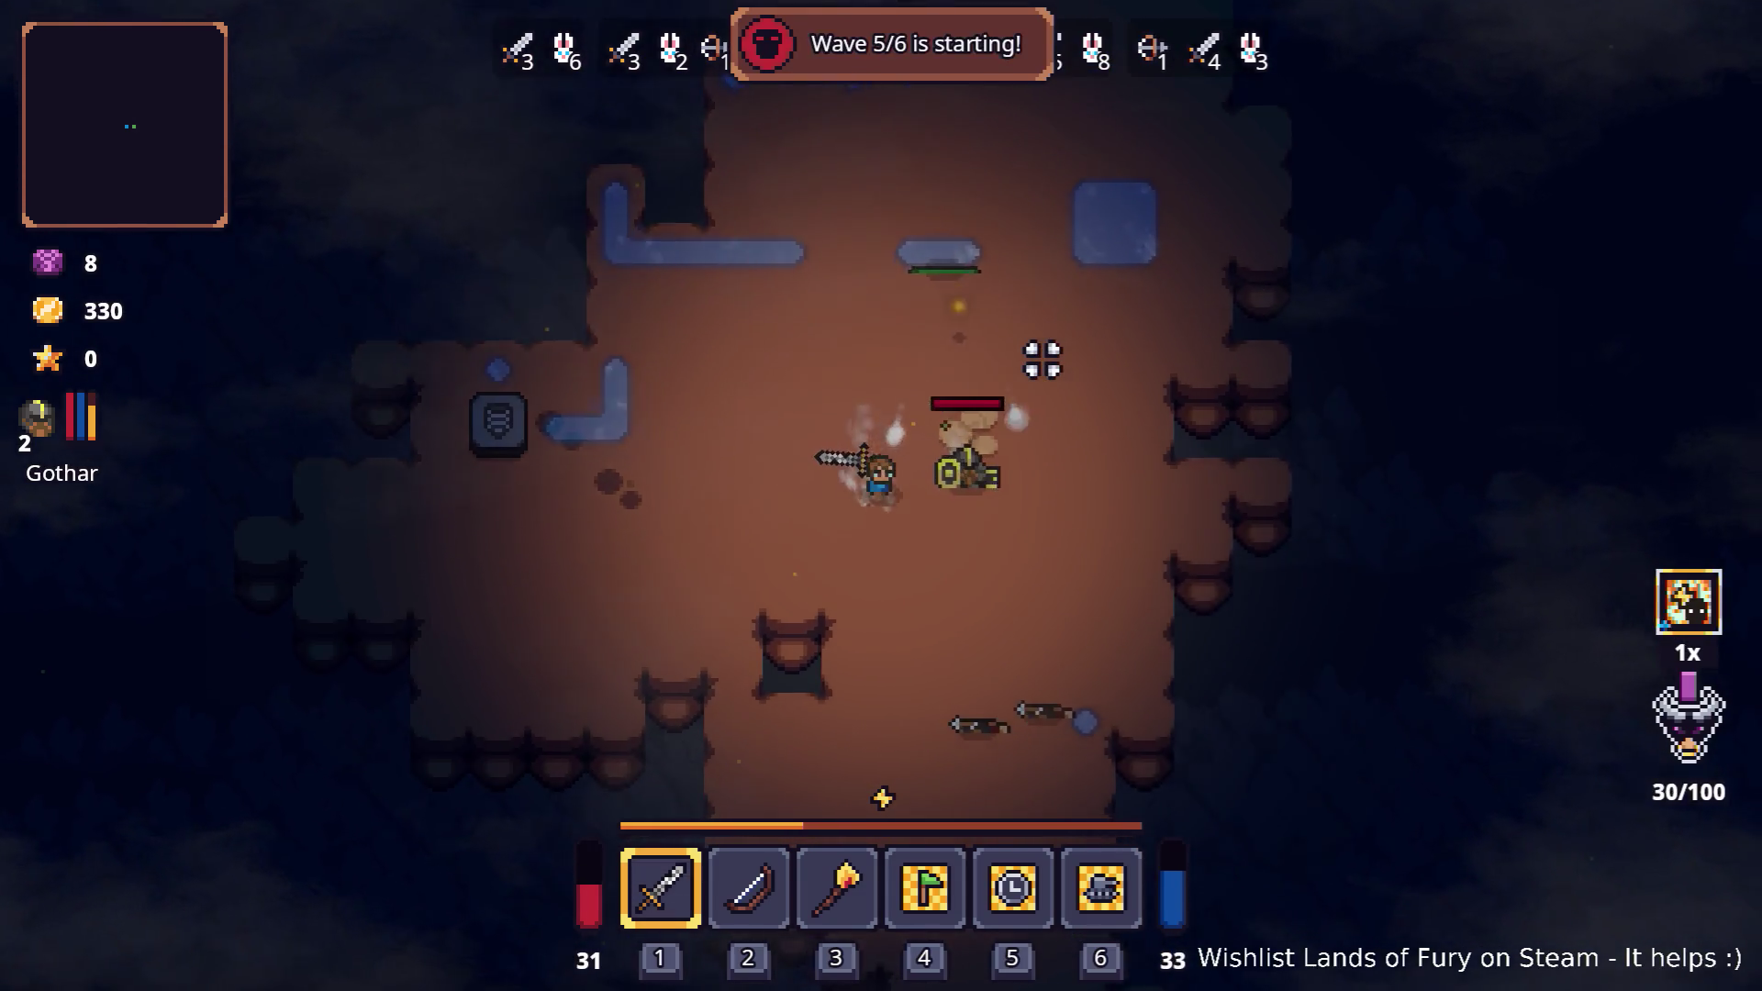
key("d")
- Fight the enemies in the upper cave, circling the hero while swinging the sword
key("w")
key("d")
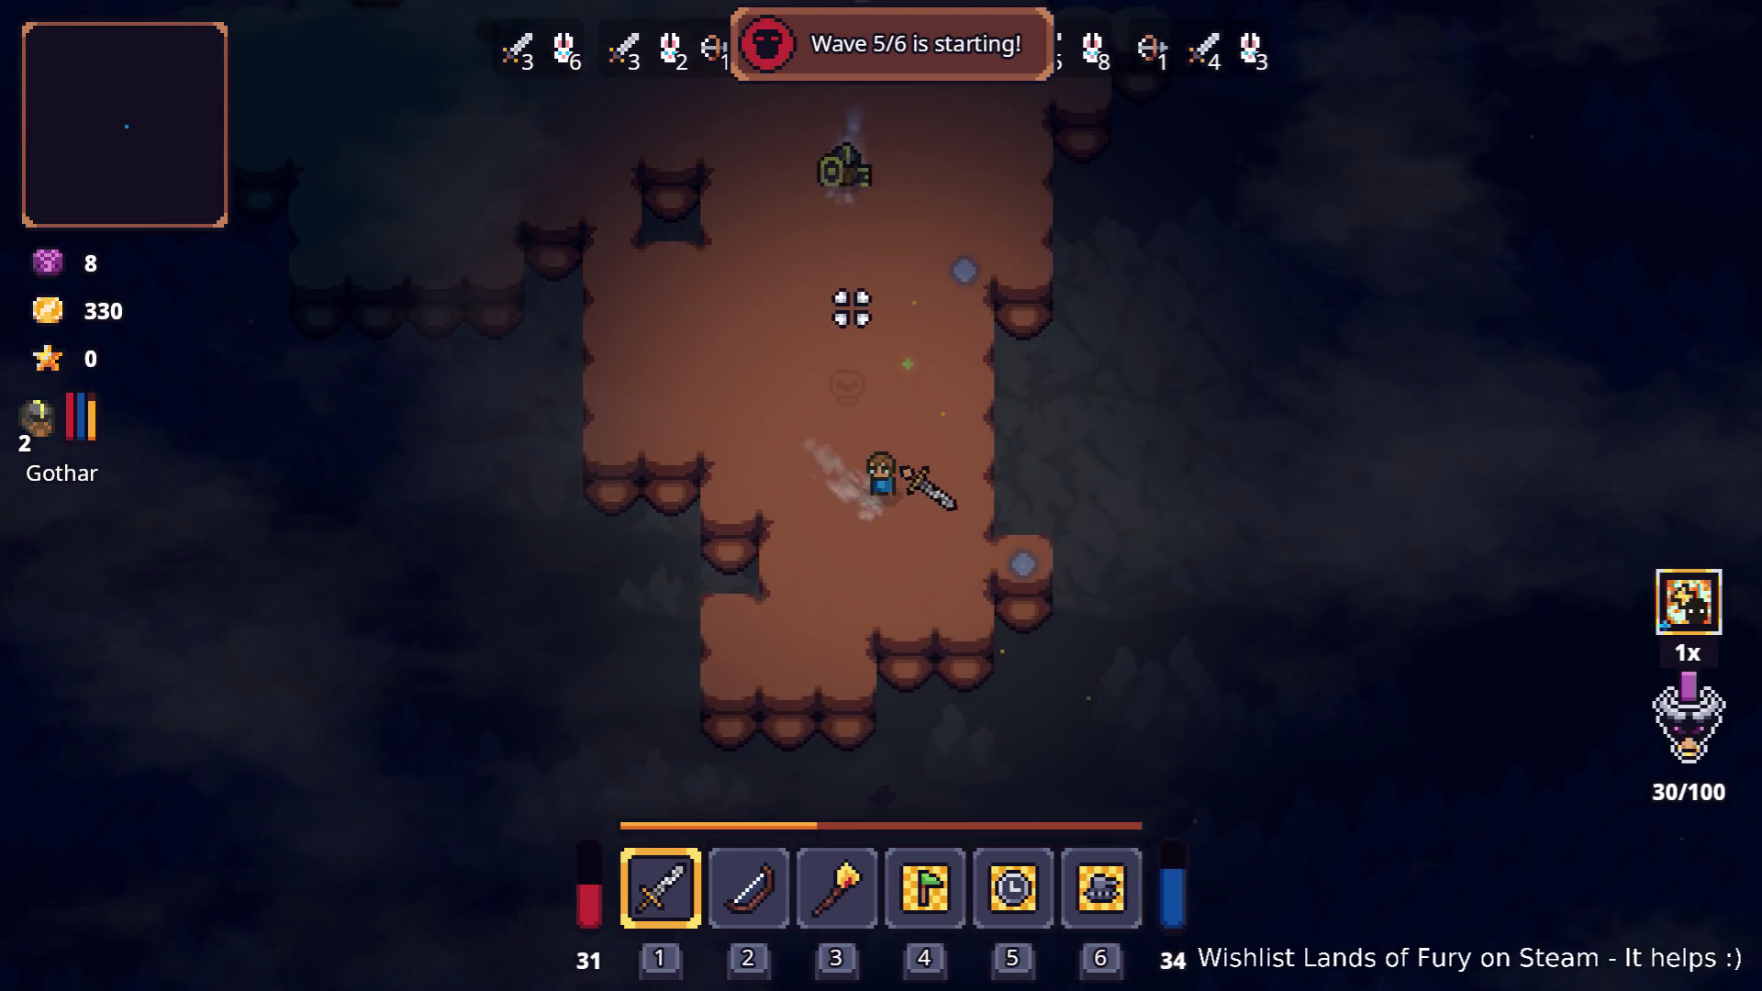
key("a")
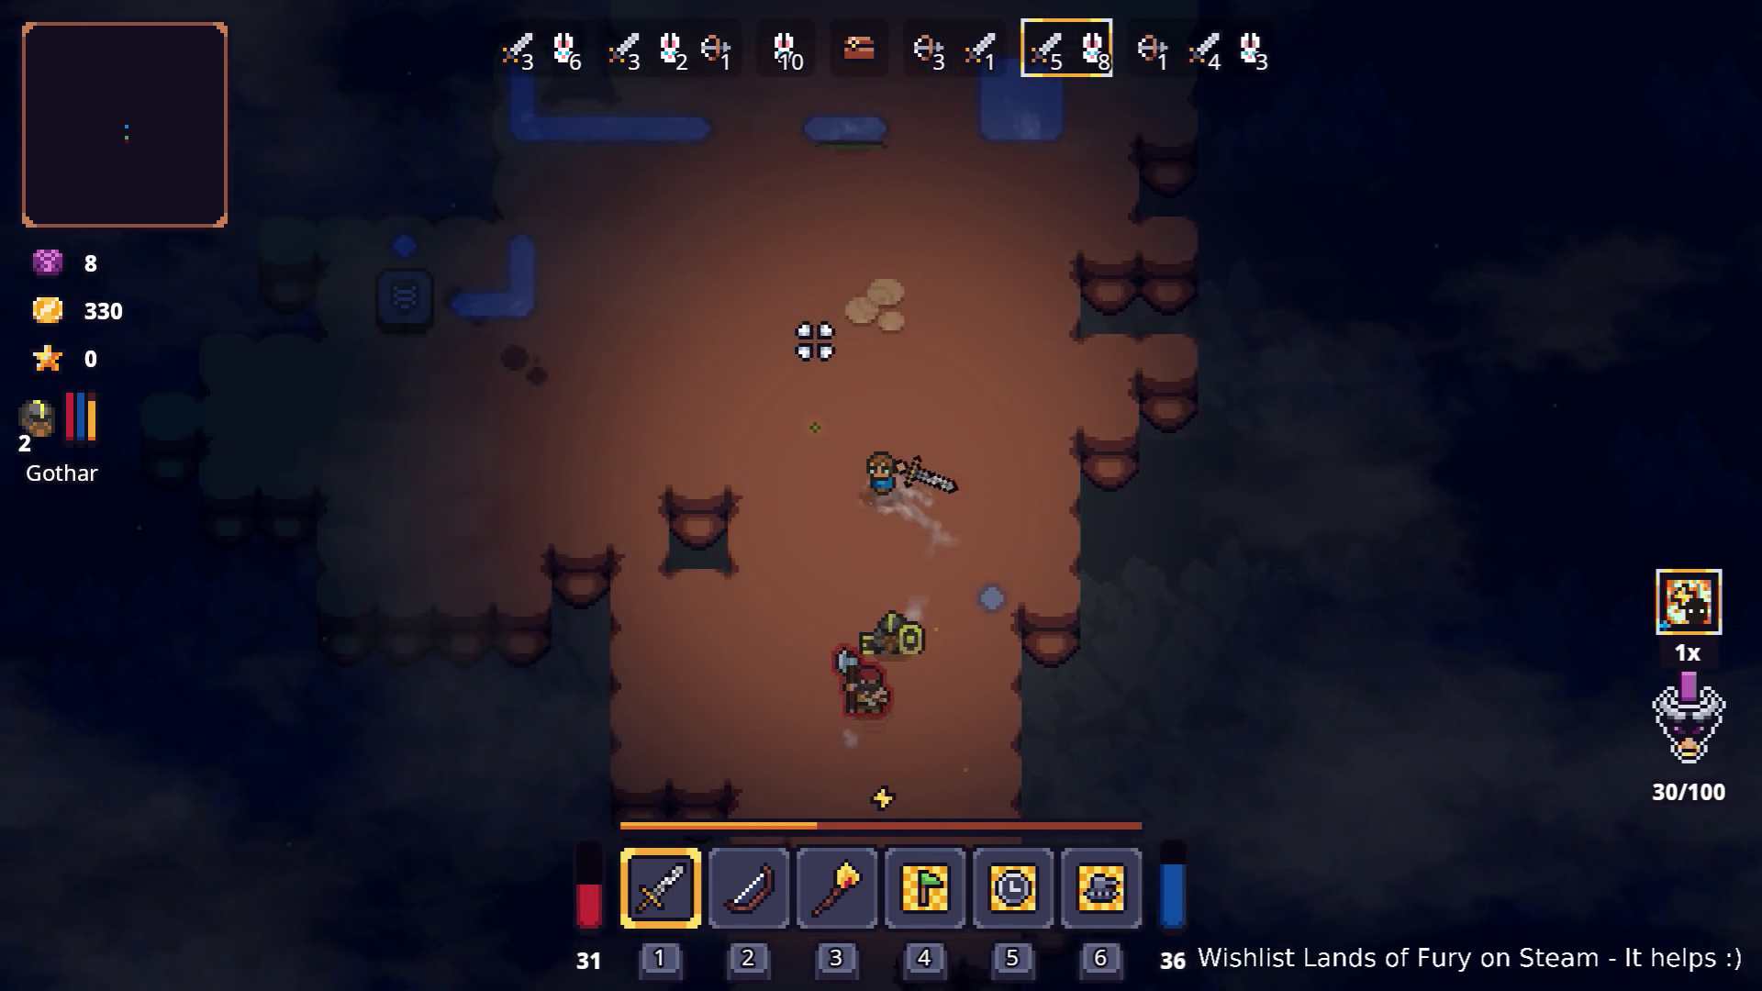
key("s")
left_click(895, 436)
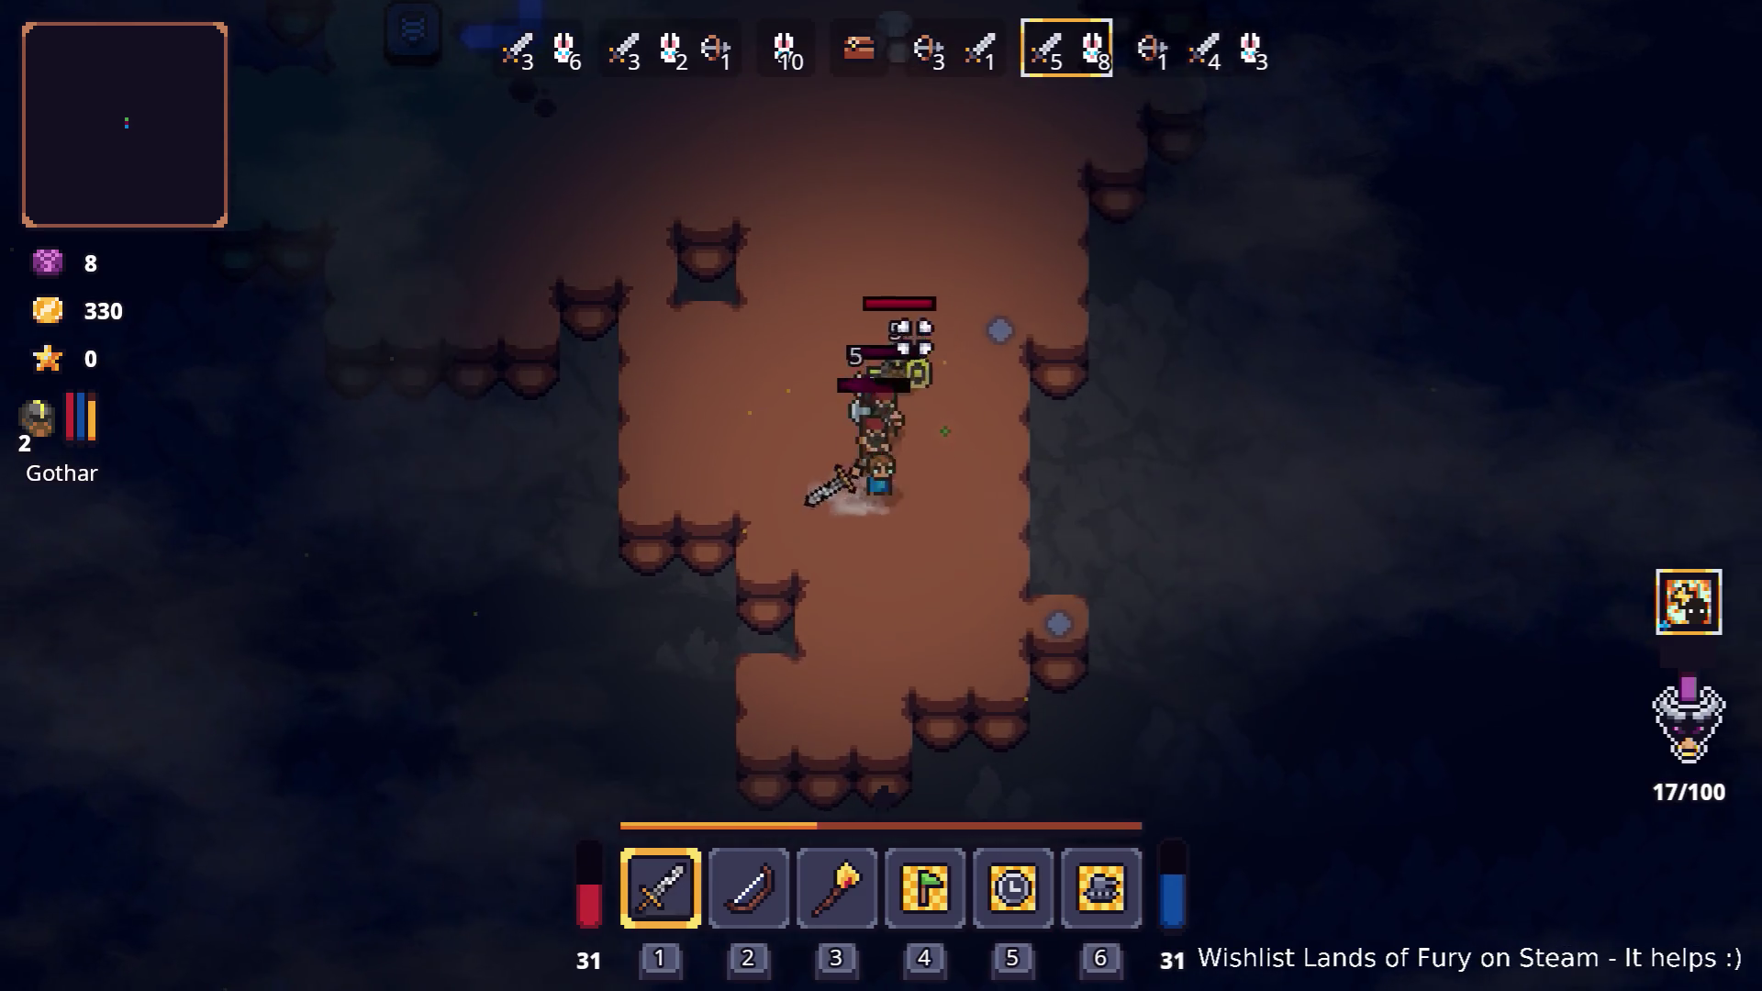
key("w")
key("d")
left_click(748, 408)
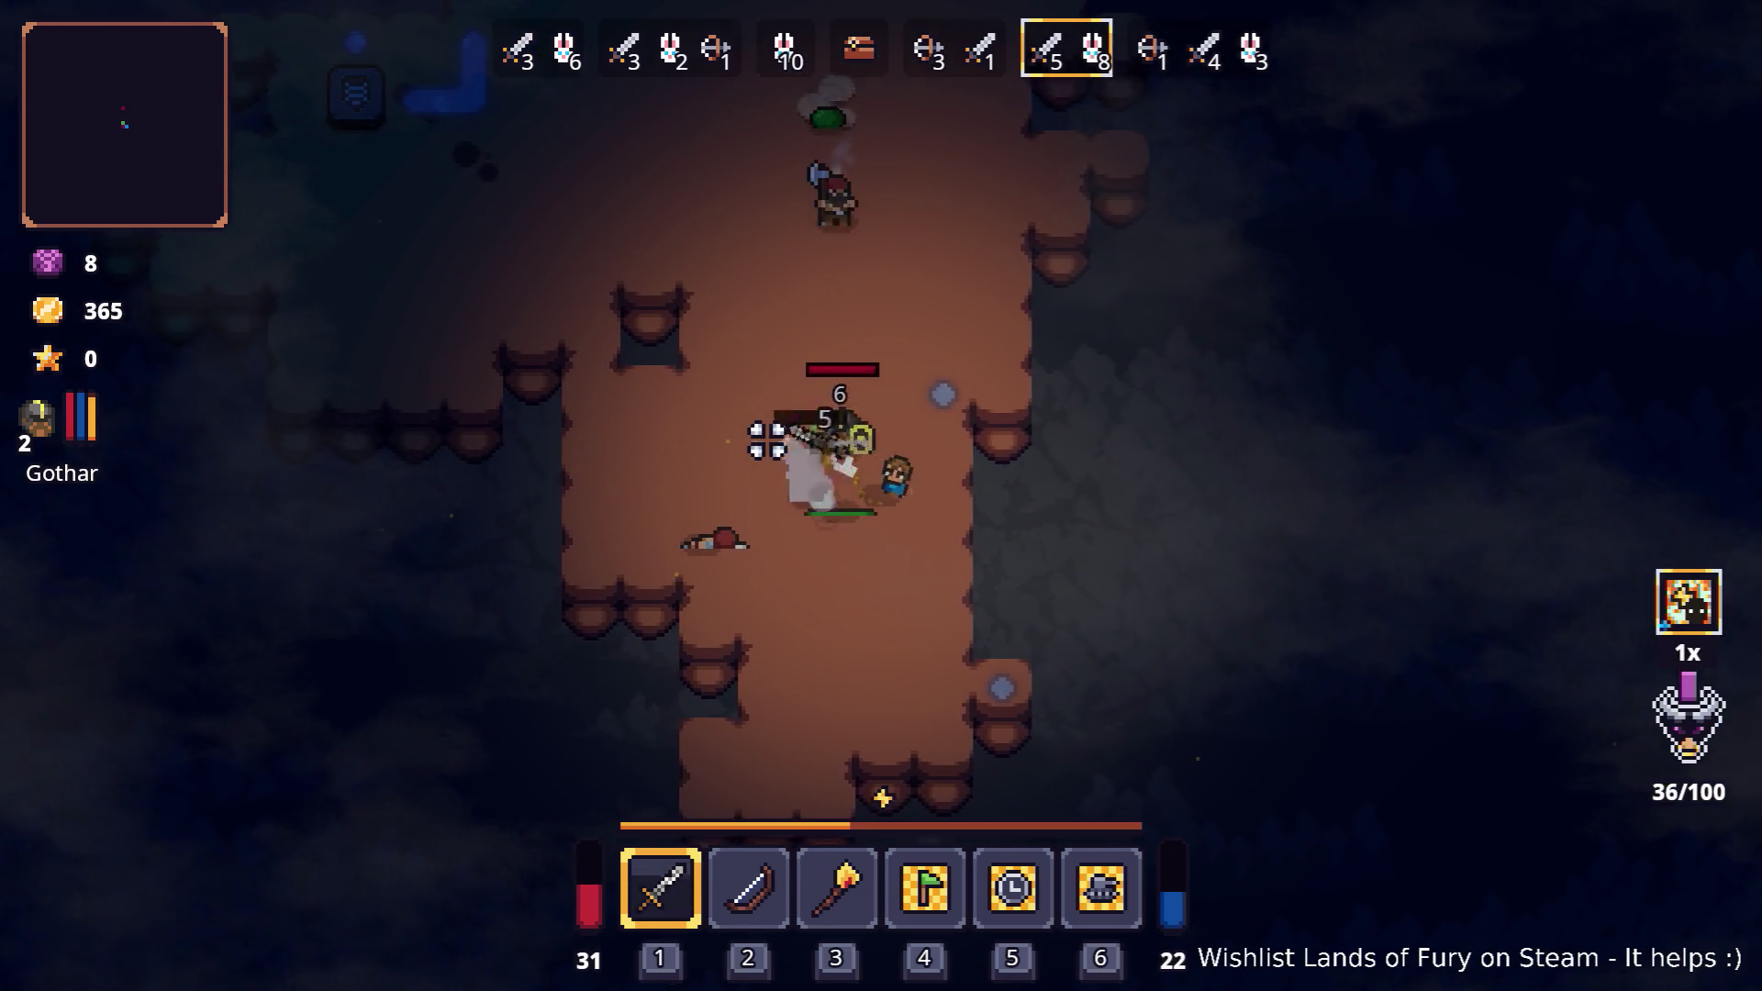
key("w")
key("a")
left_click(1013, 334)
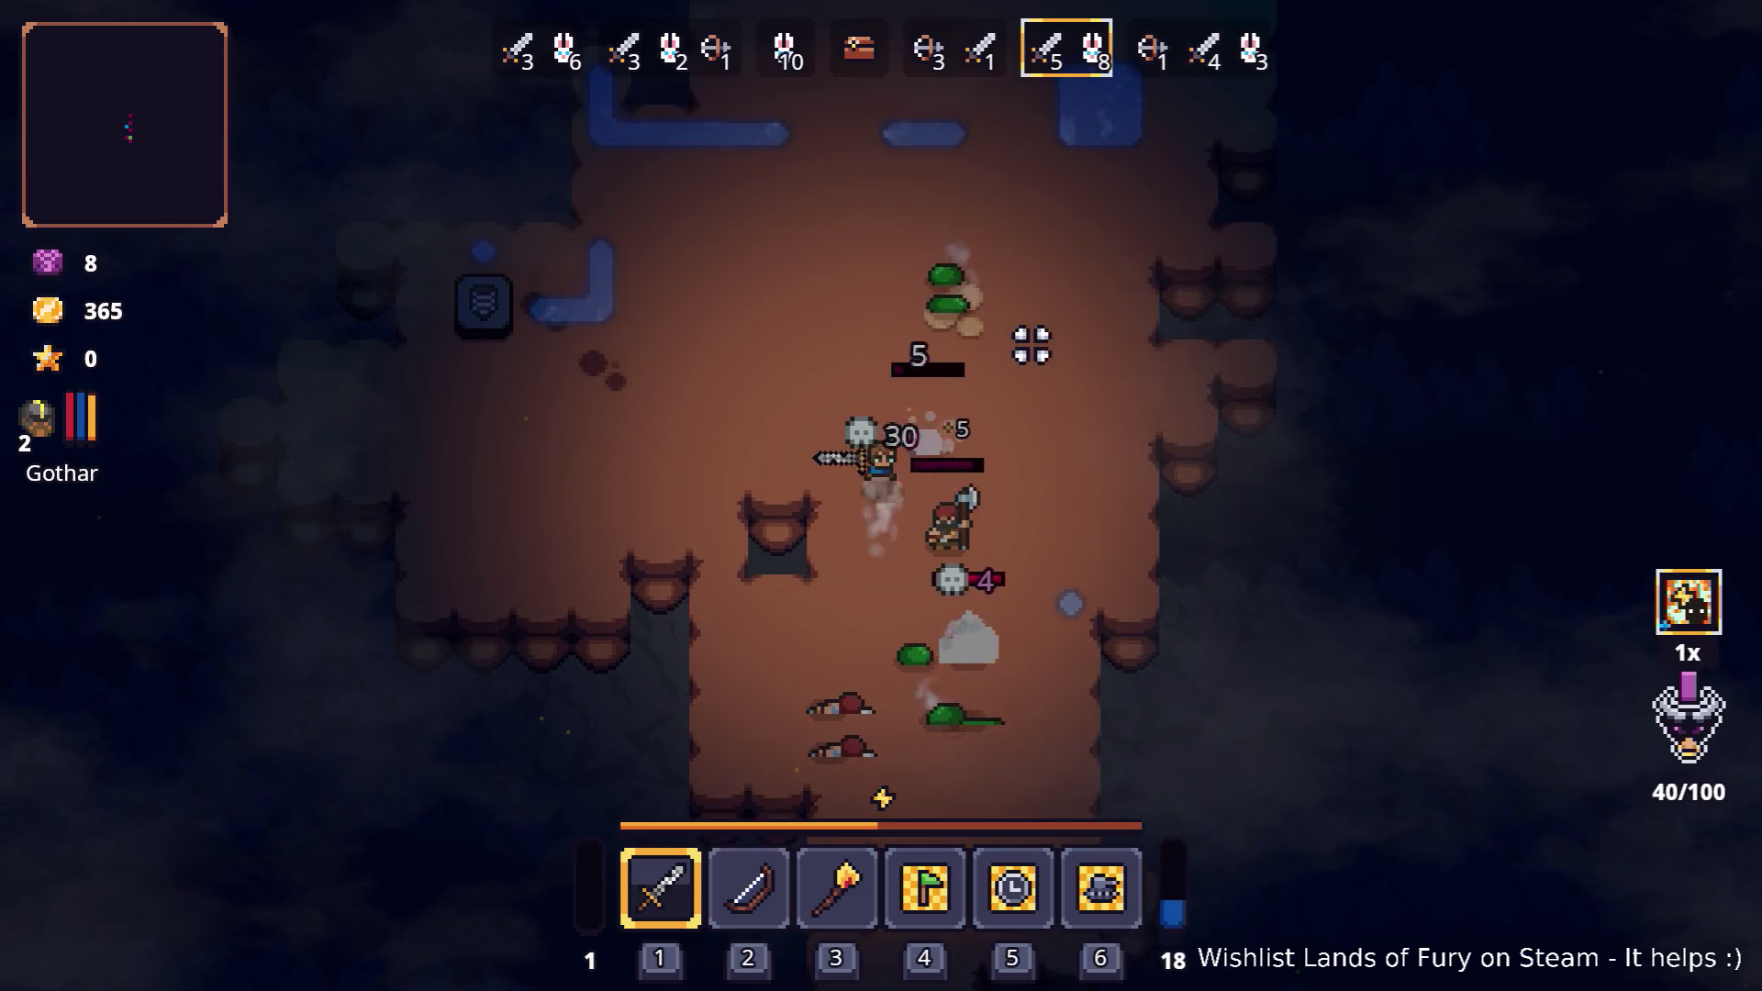
key("w")
left_click(1031, 381)
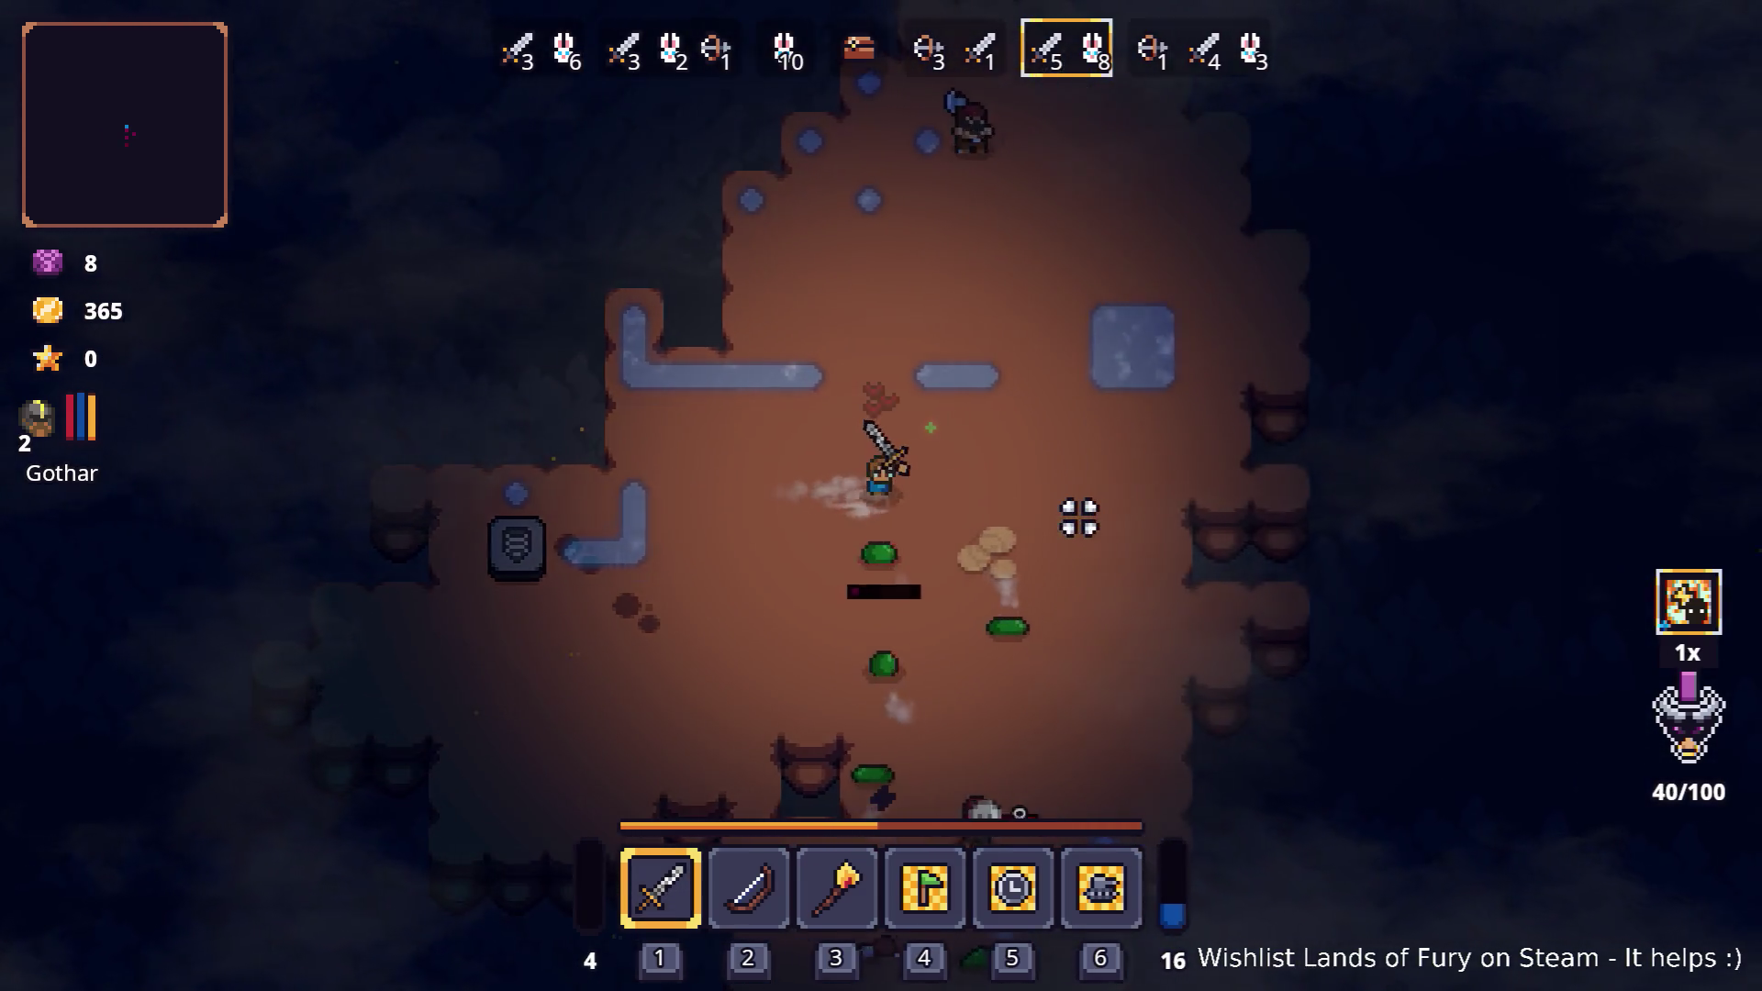
- Sweep down through the cave, striking the enemies clustered around the hero
key("d")
key("s")
left_click(850, 539)
key("s")
key("d")
left_click(694, 386)
key("s")
key("a")
left_click(897, 566)
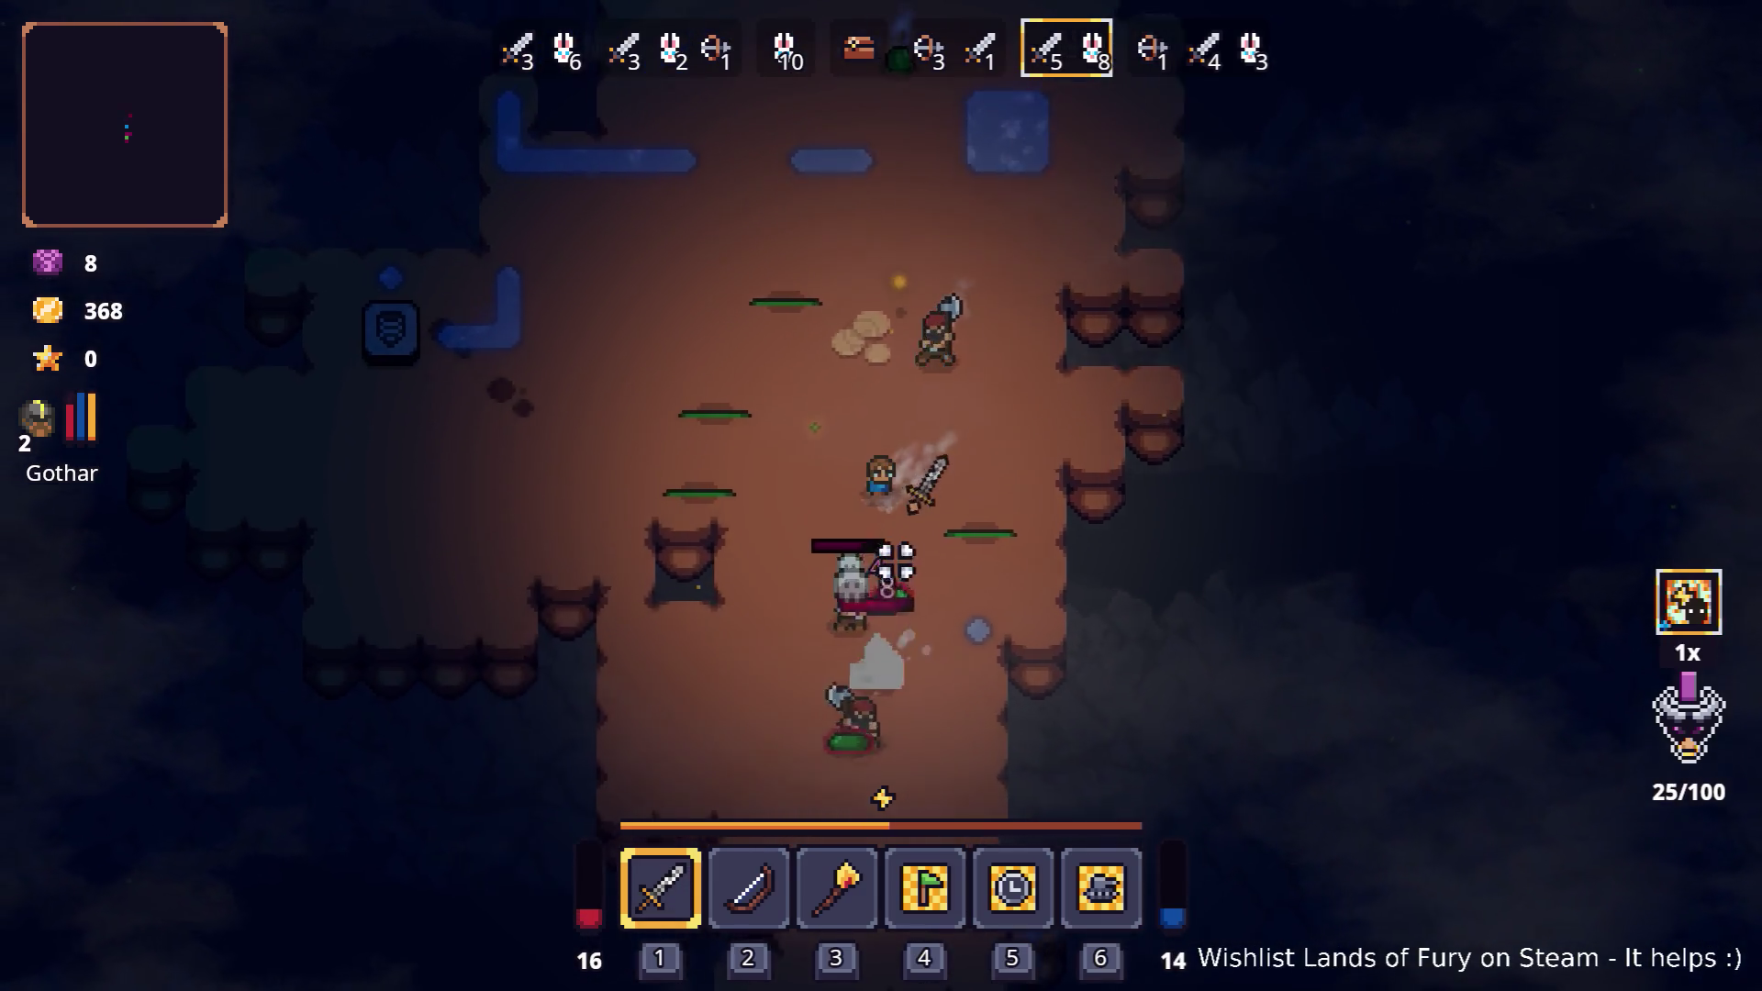
key("s")
left_click(988, 284)
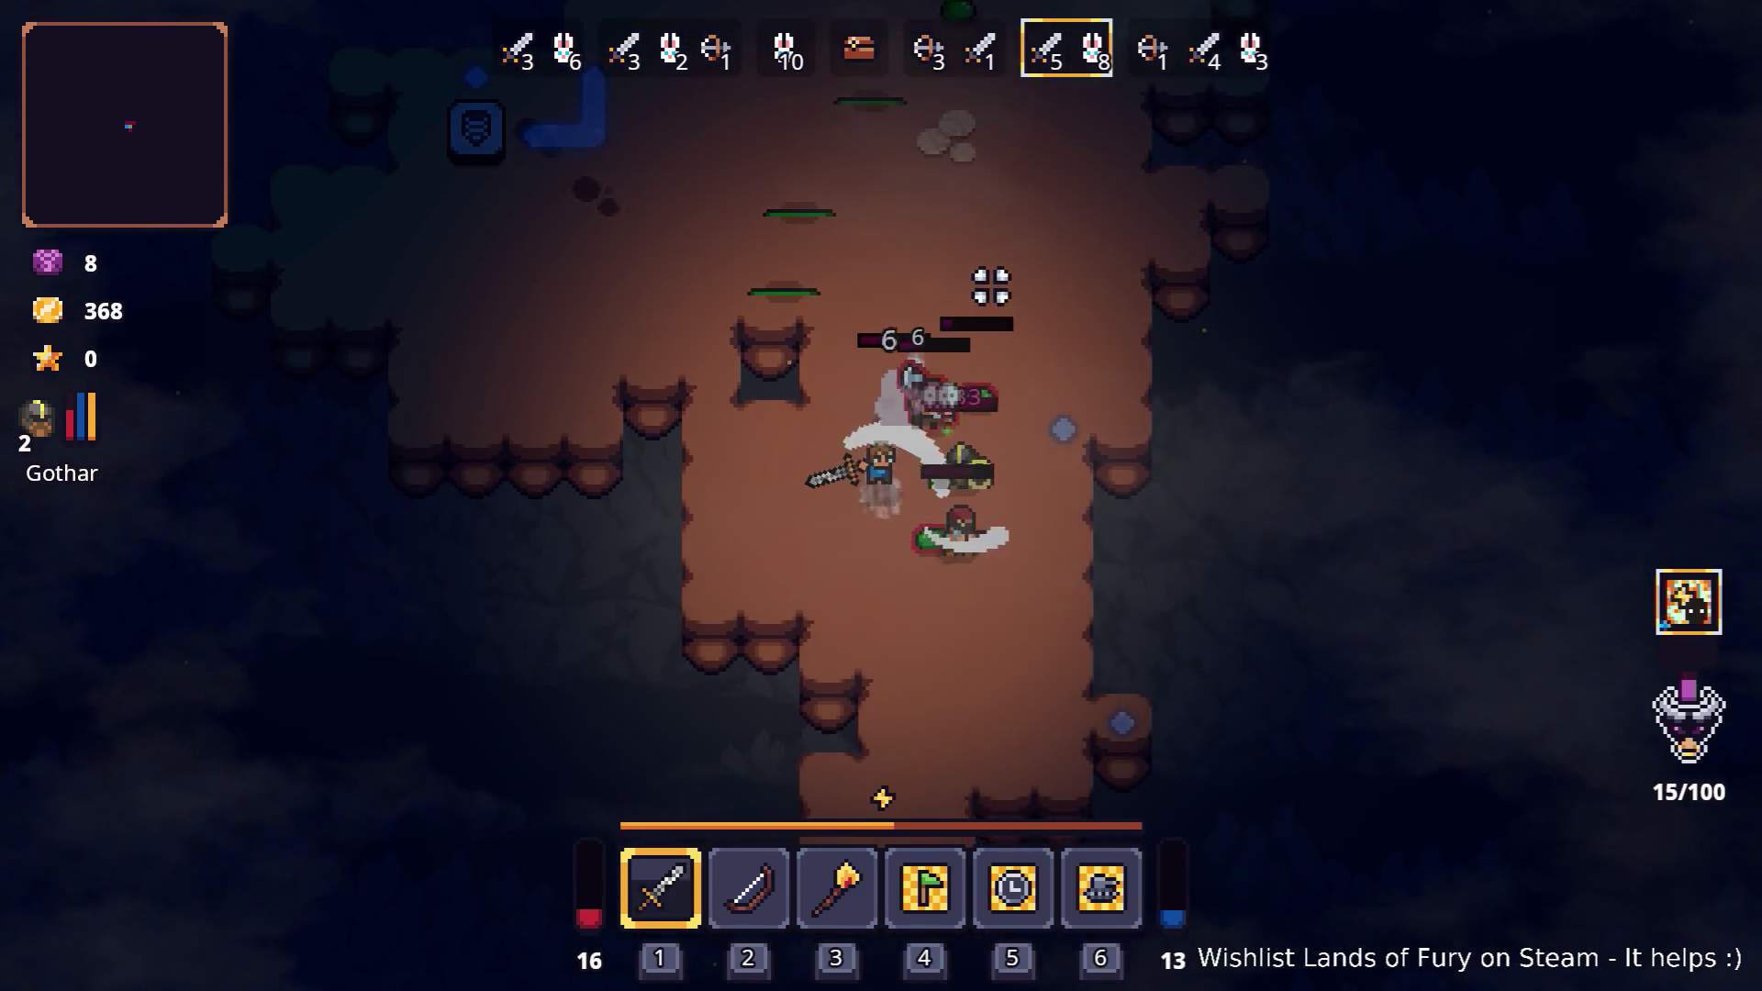
left_click(983, 312)
- Finish off the slime and remaining enemies until Gothar reaches level 3, then open the inventory
key("w")
key("a")
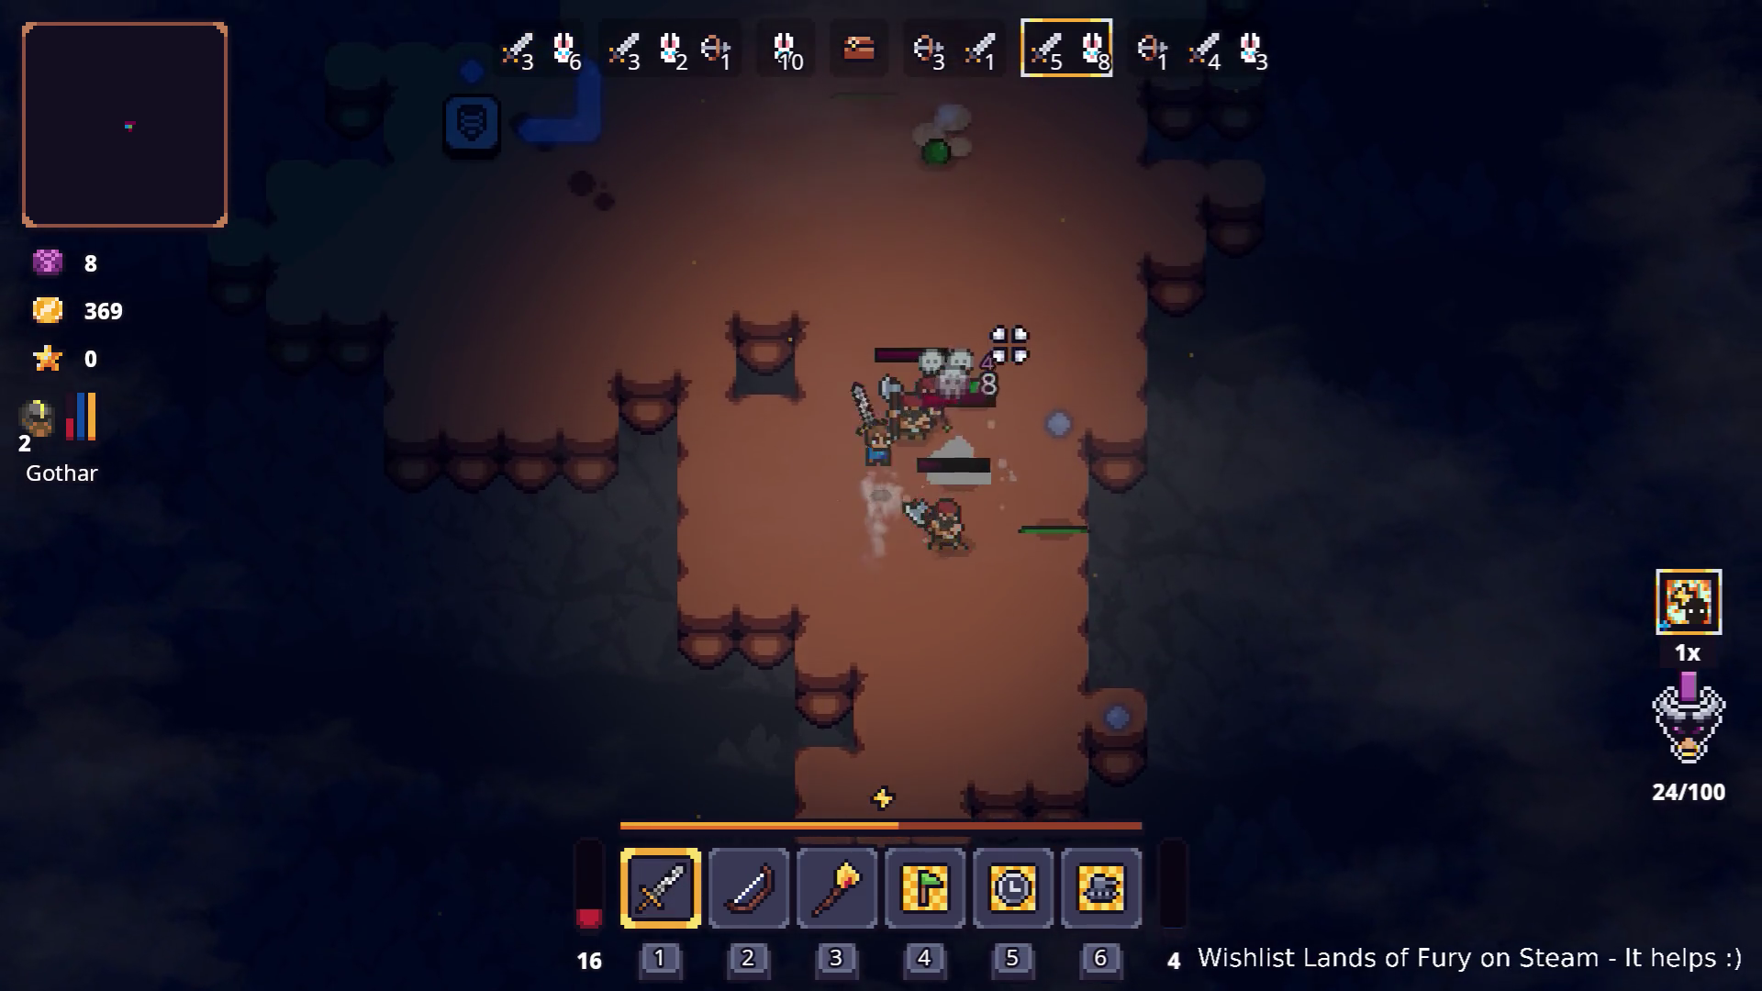
left_click(1082, 455)
key("s")
left_click(1020, 356)
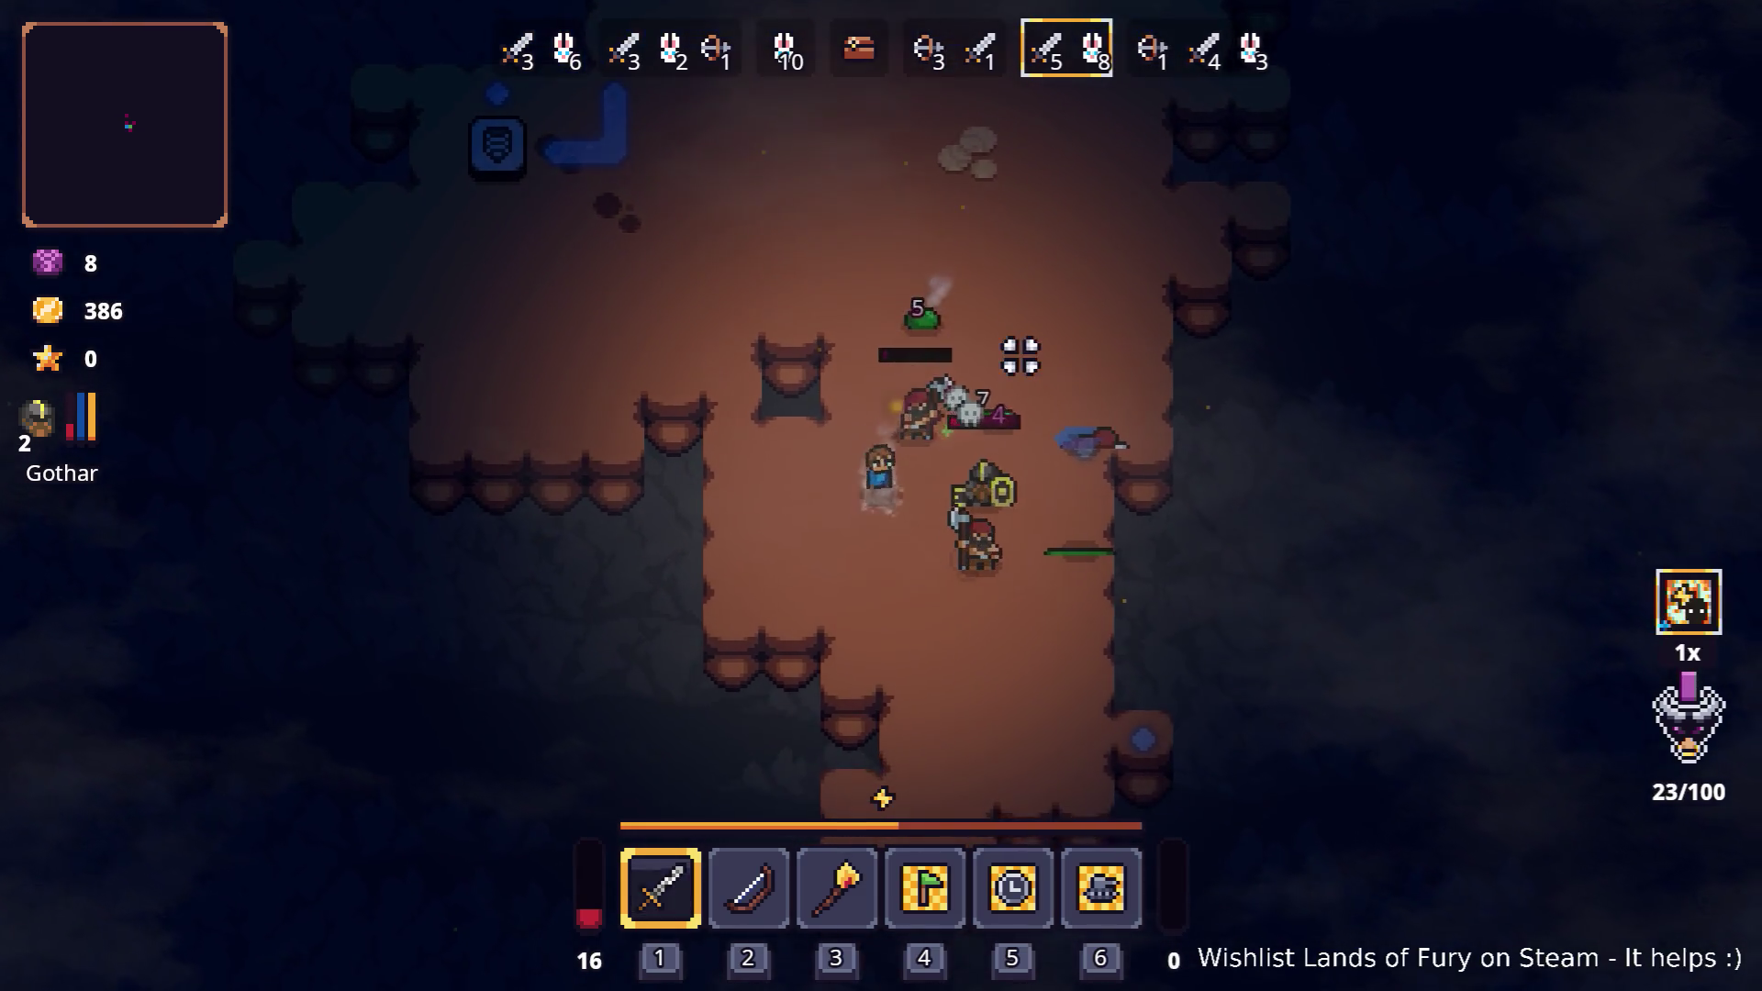
left_click(1006, 367)
key("s")
key("d")
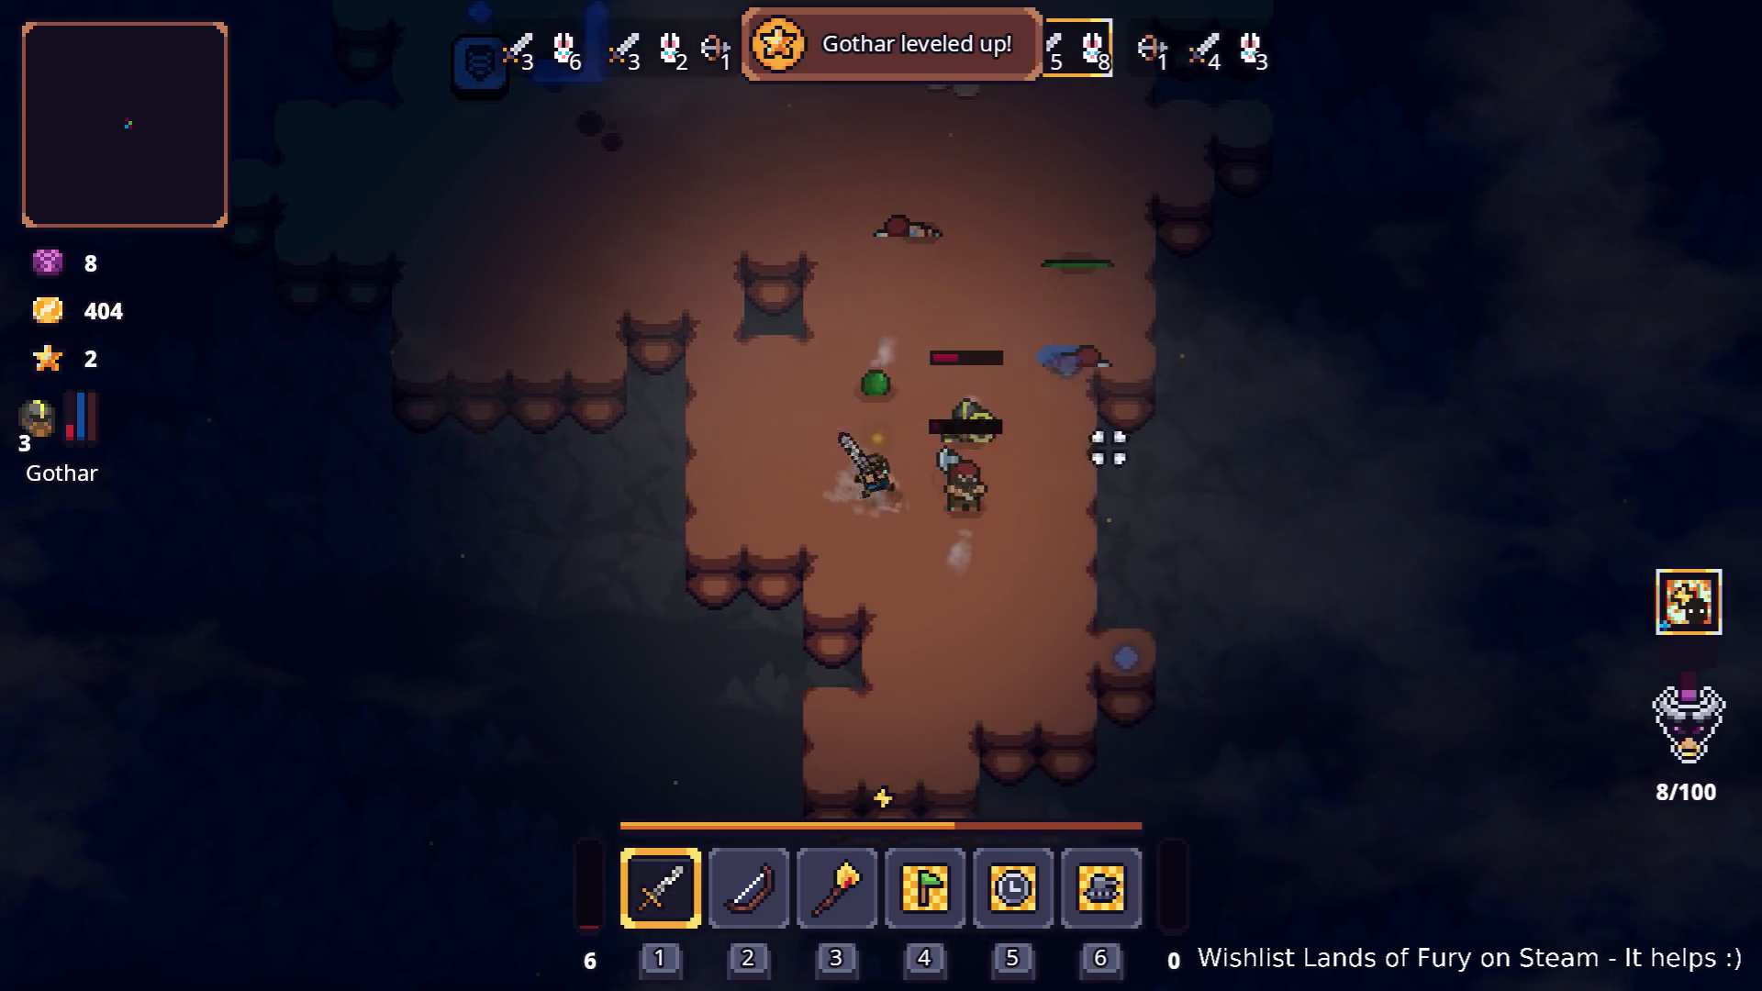
left_click(1109, 449)
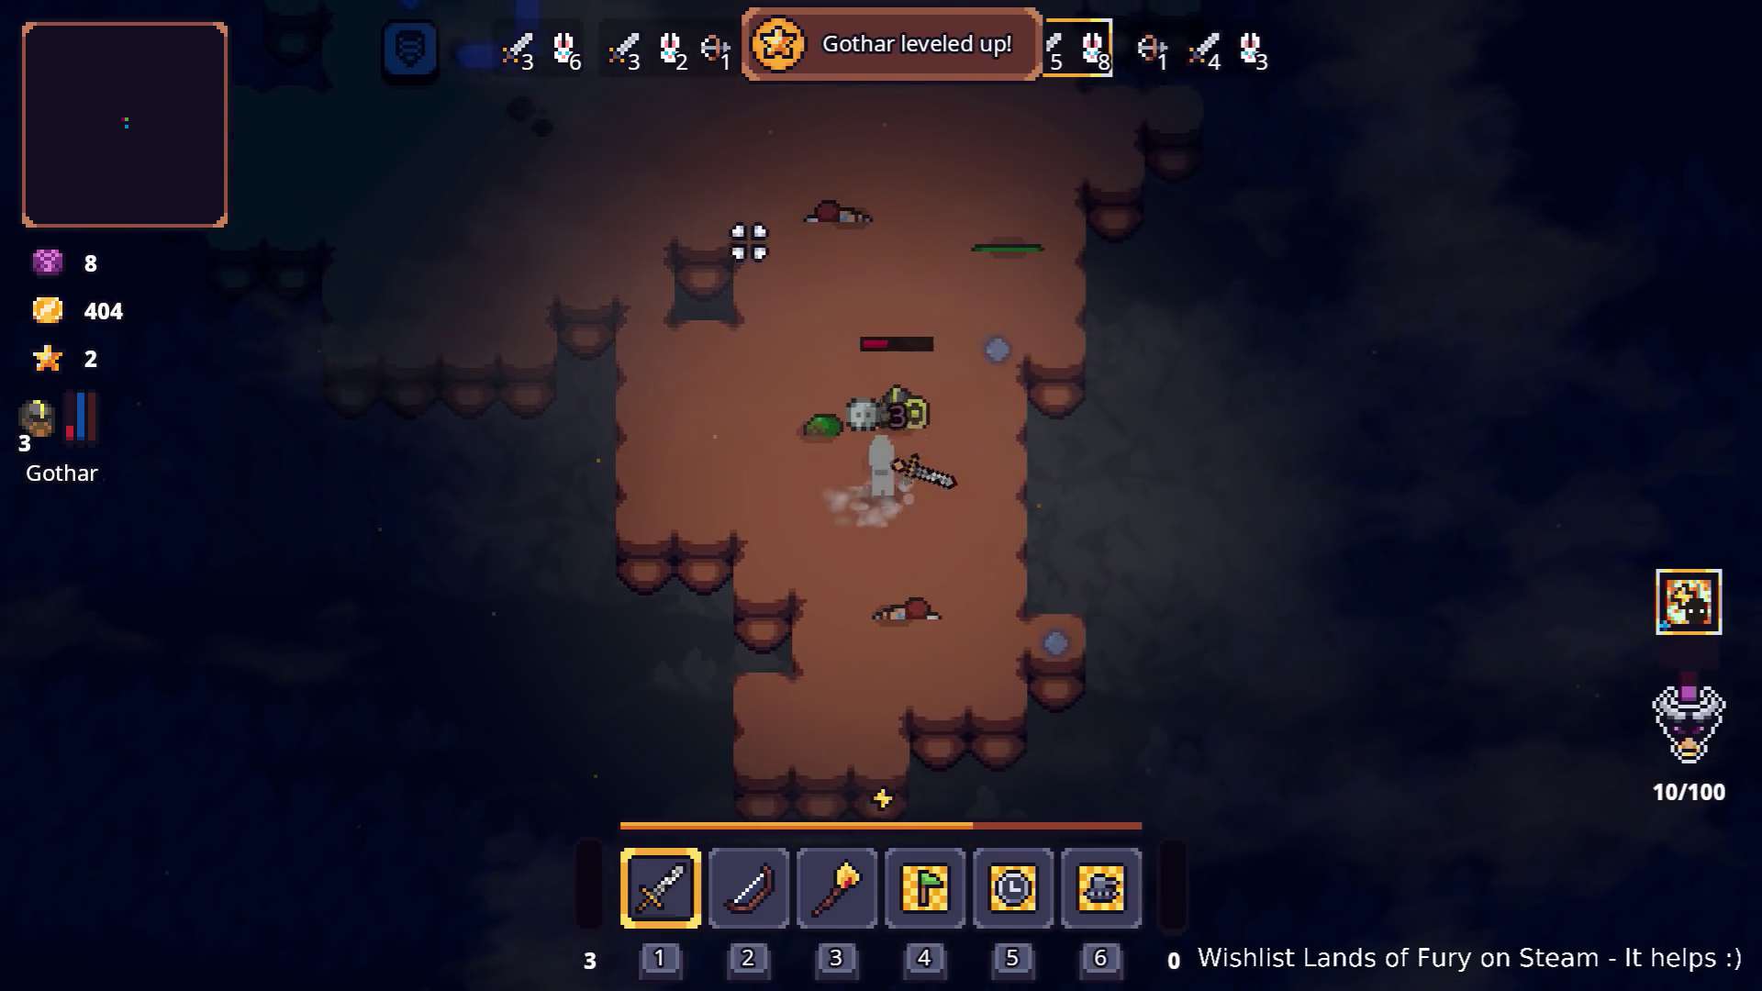
key("w")
key("Tab")
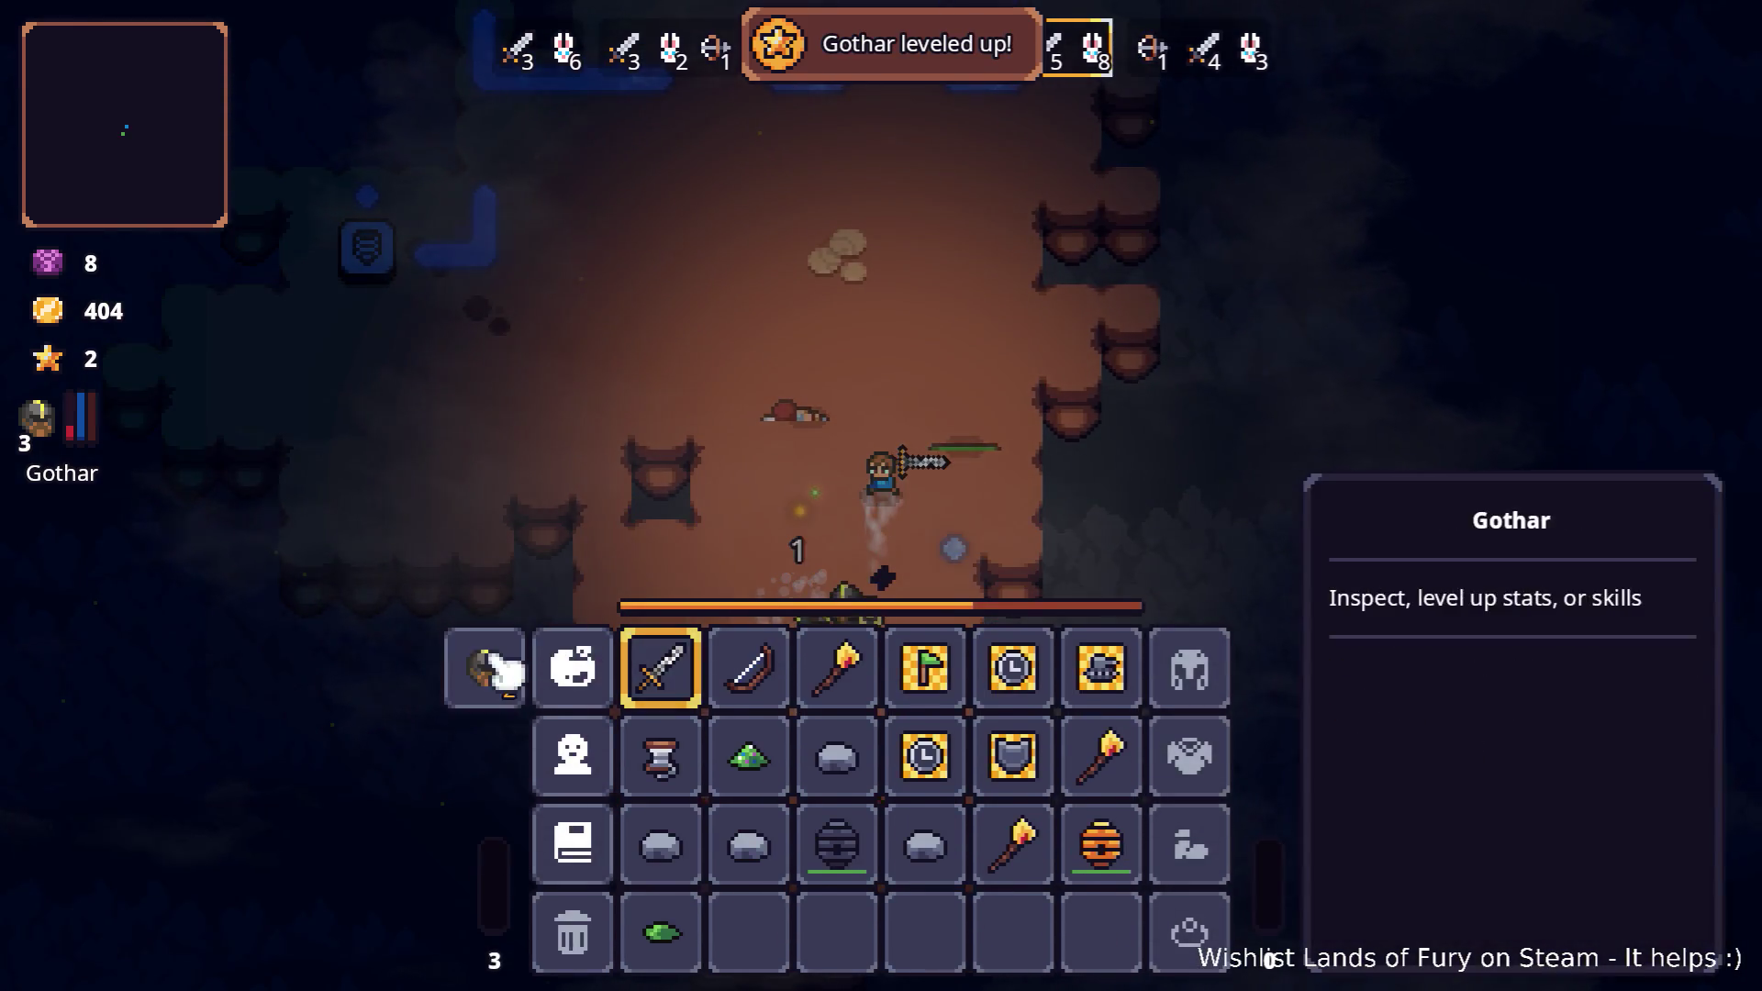
- Spend Gothar's points on +1 Support and Gothar's Hammer level 3, and confirm the upgrades
left_click(498, 670)
left_click(1177, 426)
left_click(848, 639)
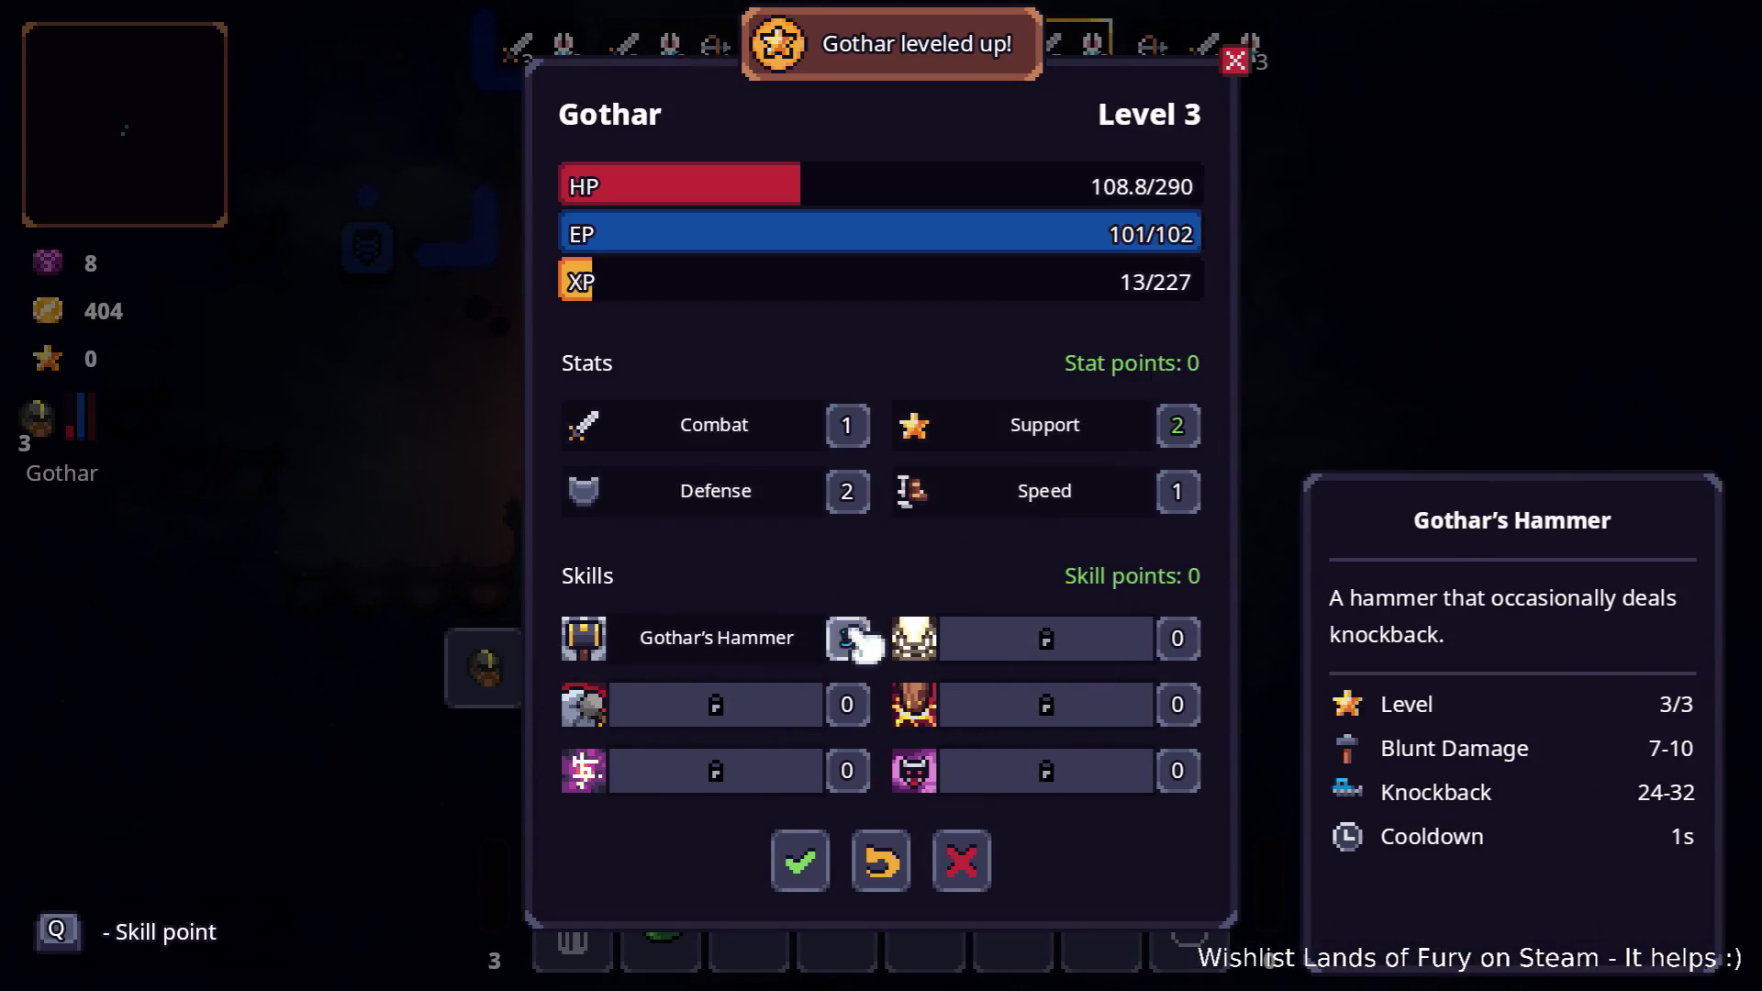
left_click(801, 862)
- Play out wave 6 through the cave, ending with 54 kills and 406 gold, then quit to the main menu
key("Tab")
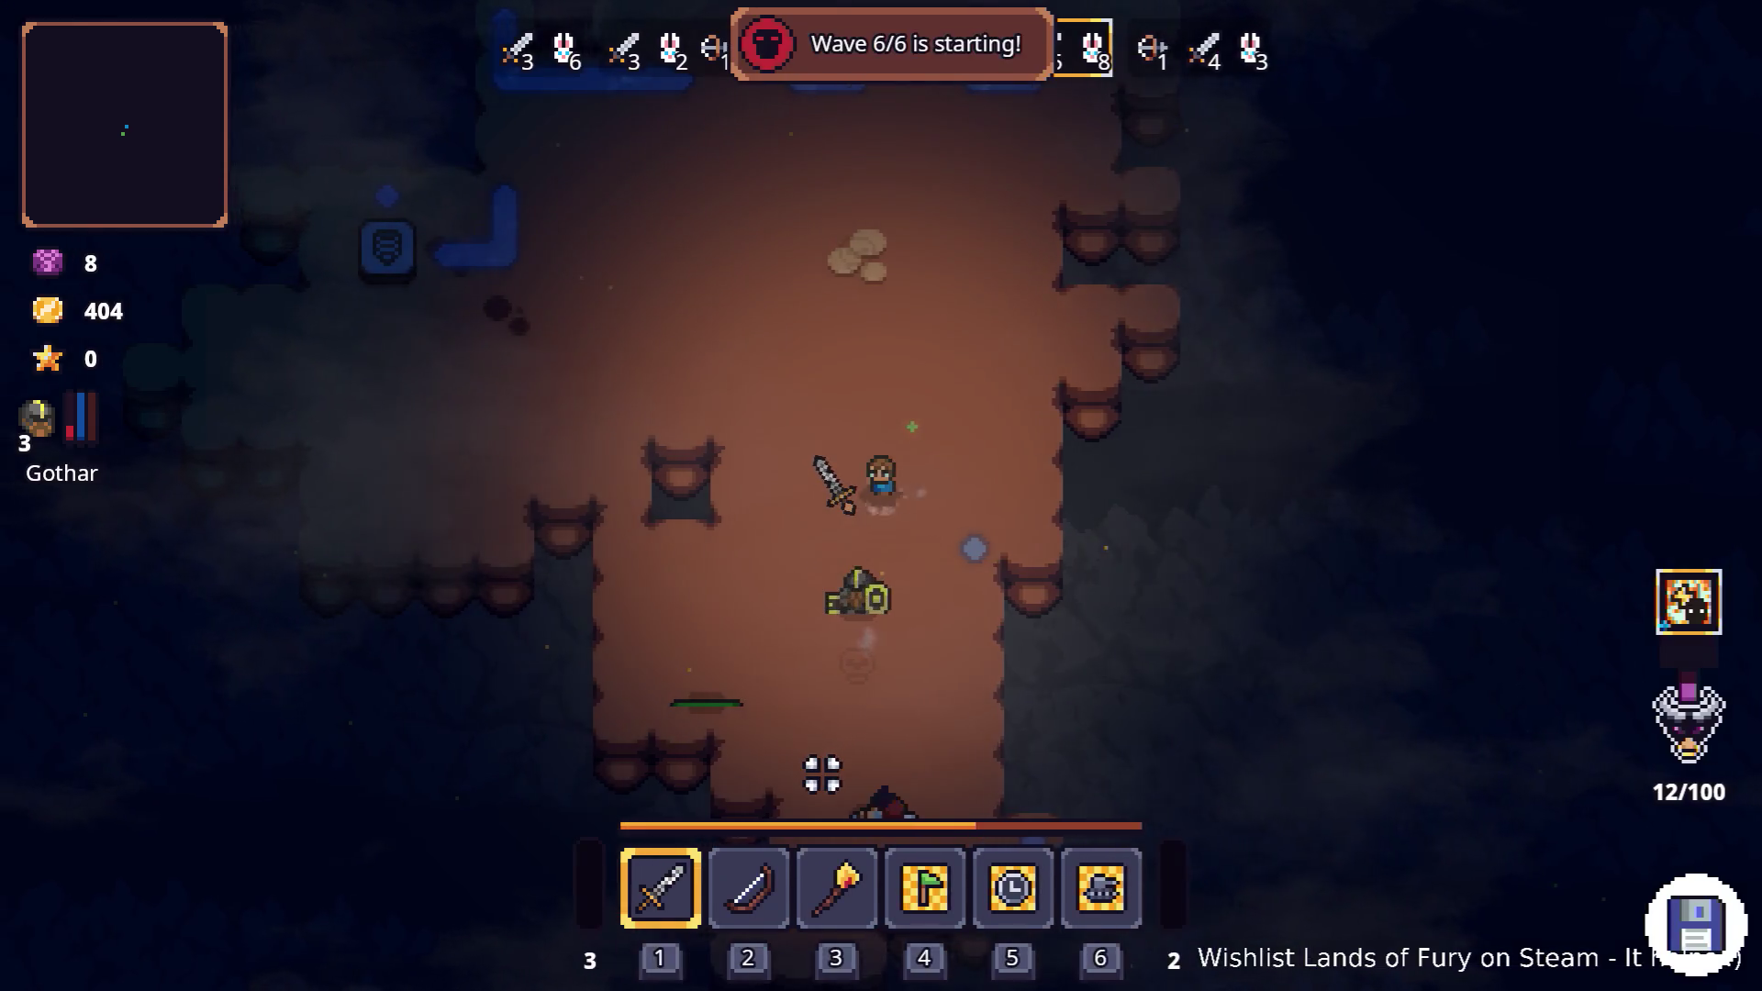
key("w")
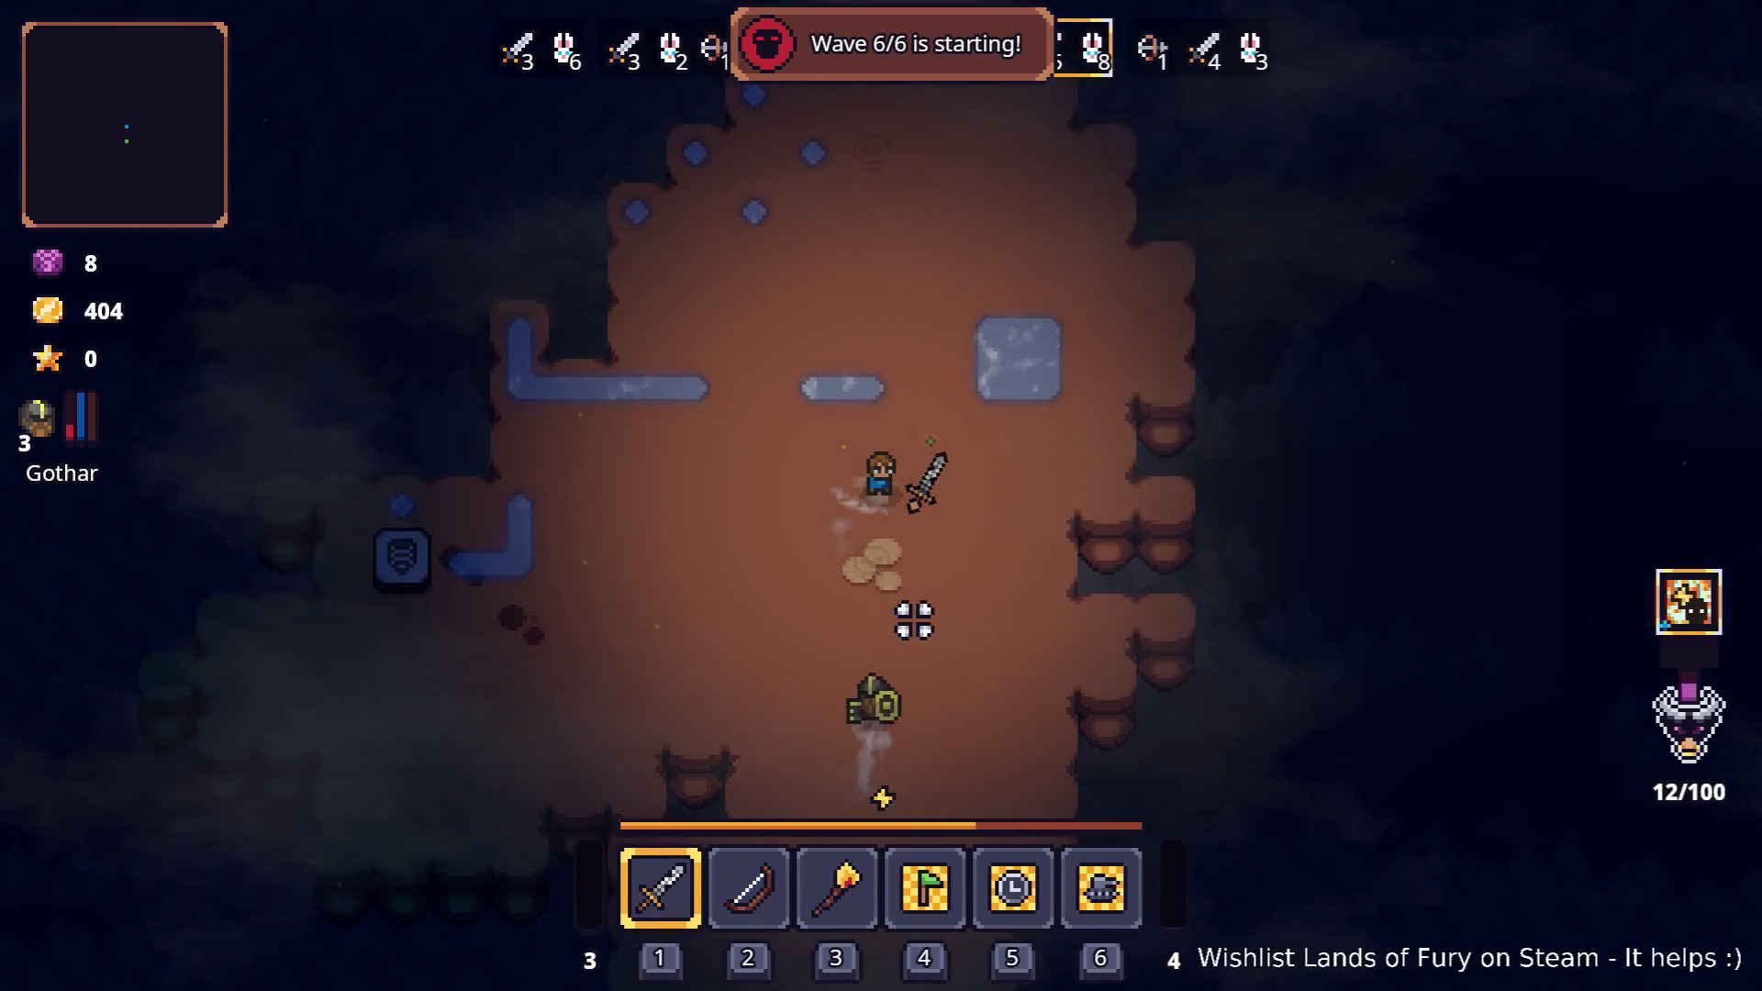
key("a")
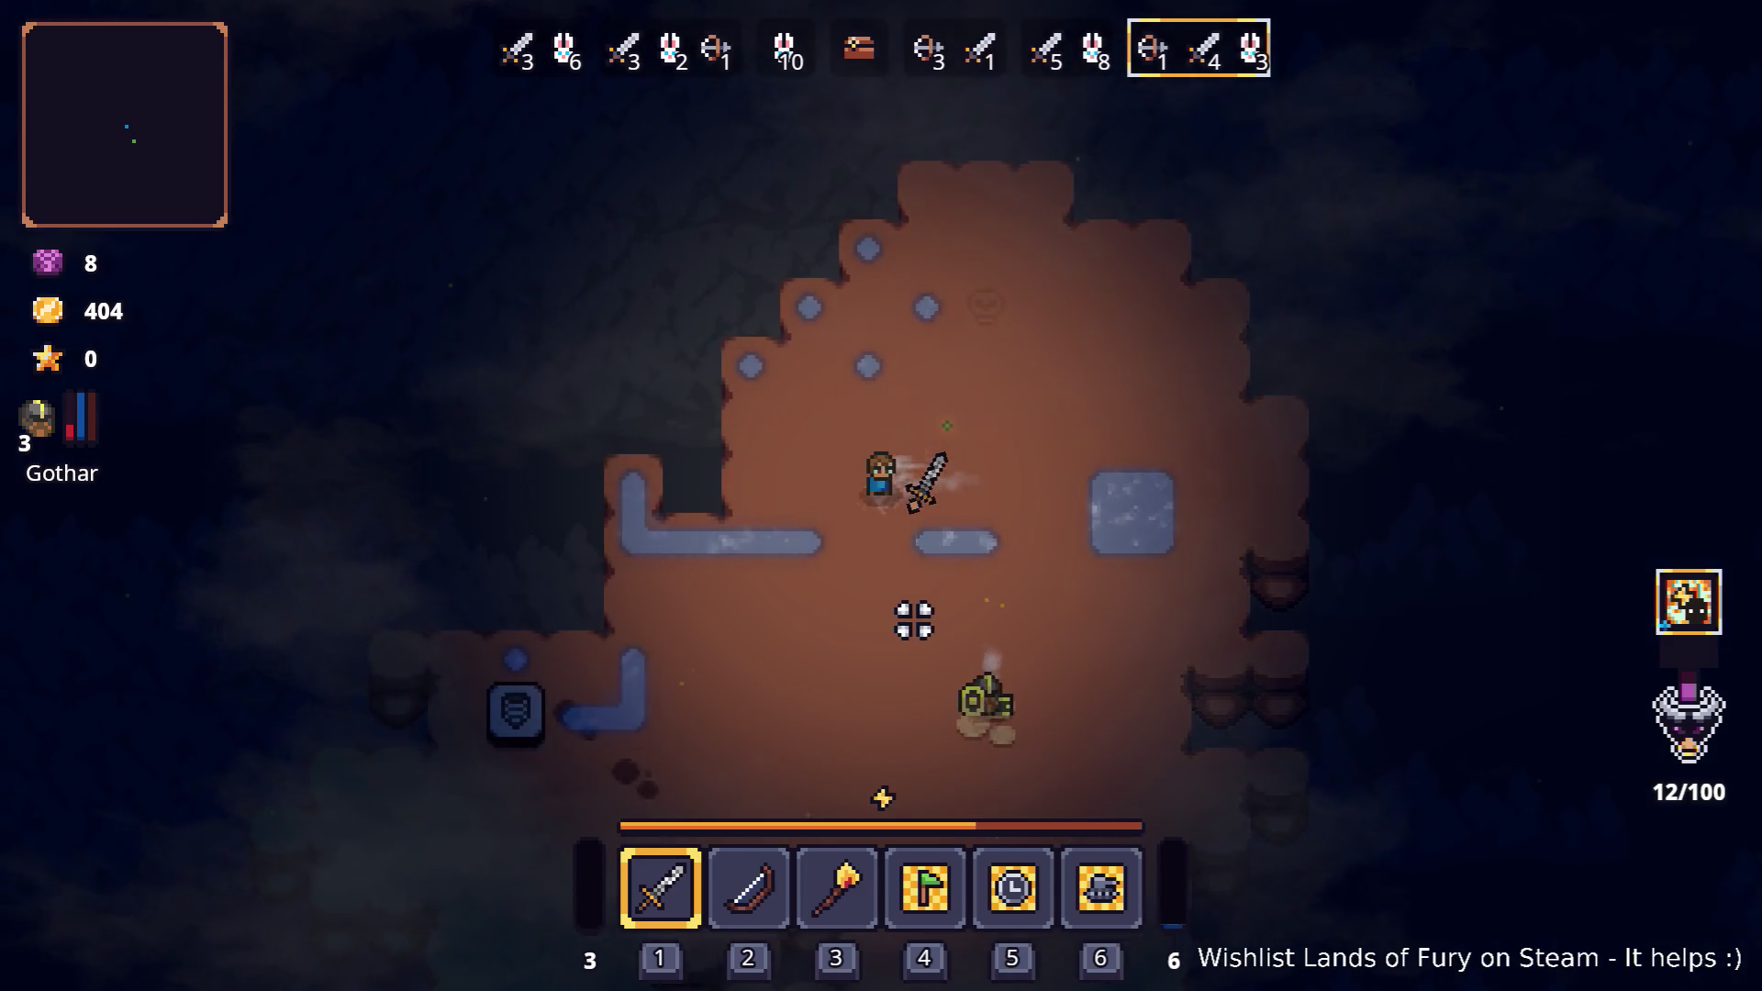
key("s")
key("s")
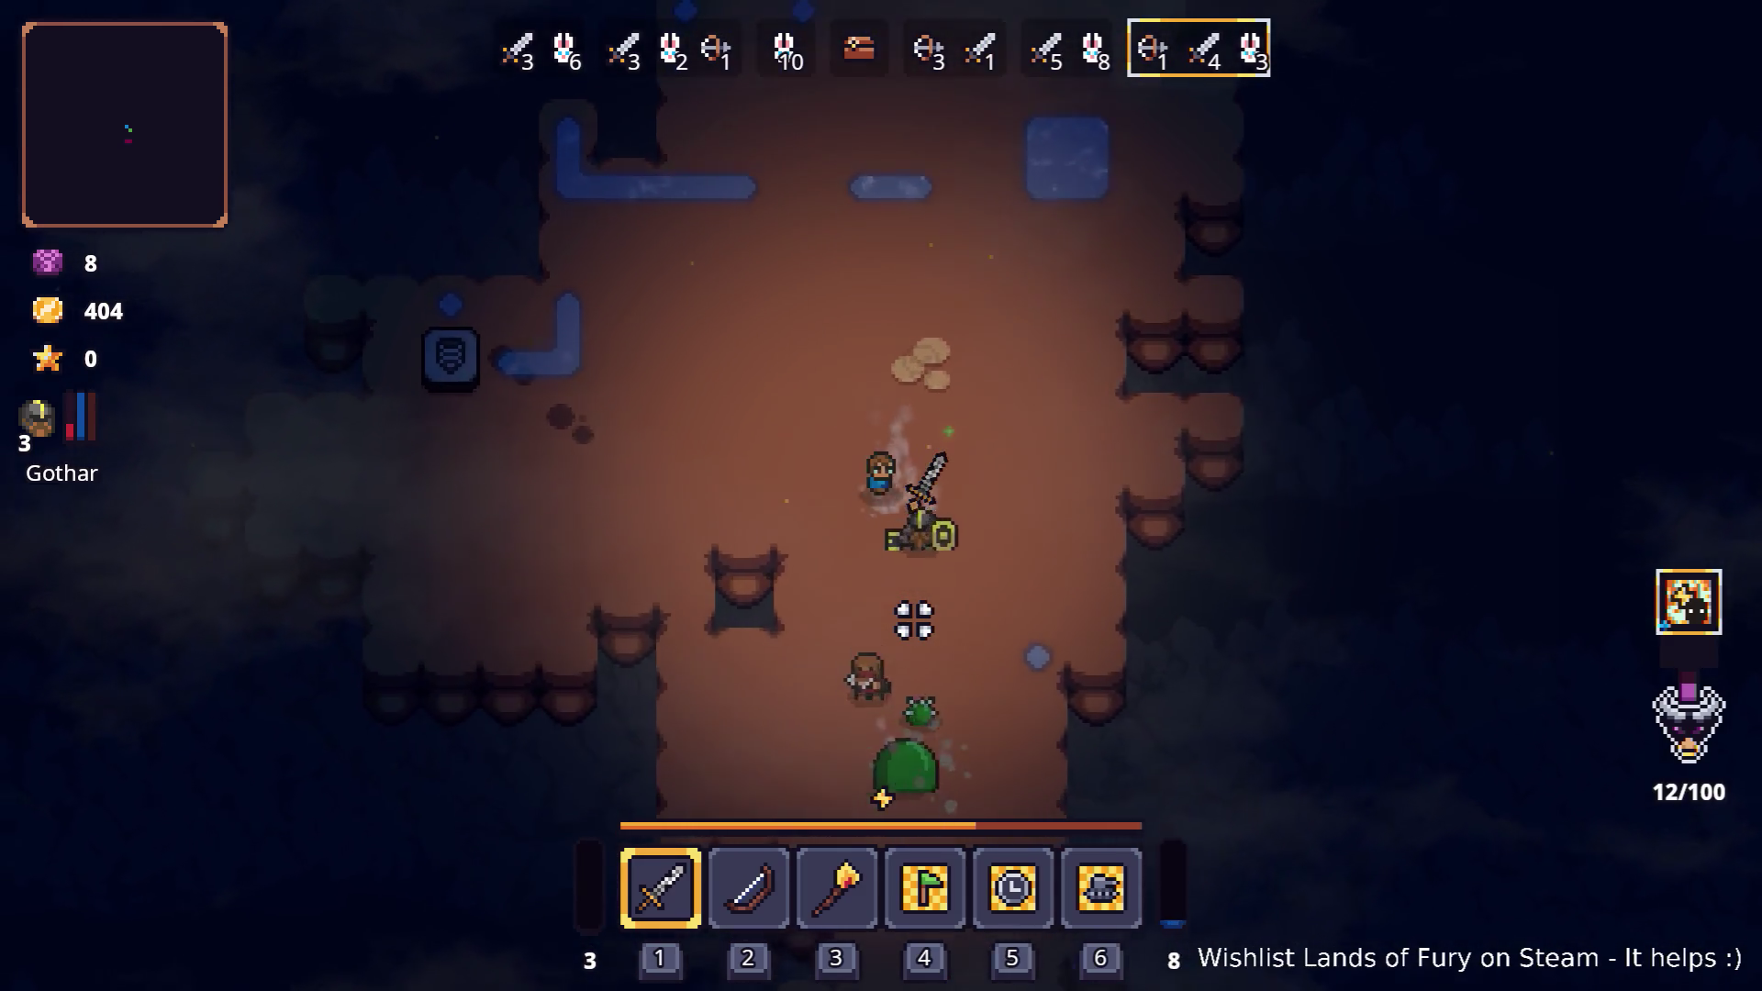
key("a")
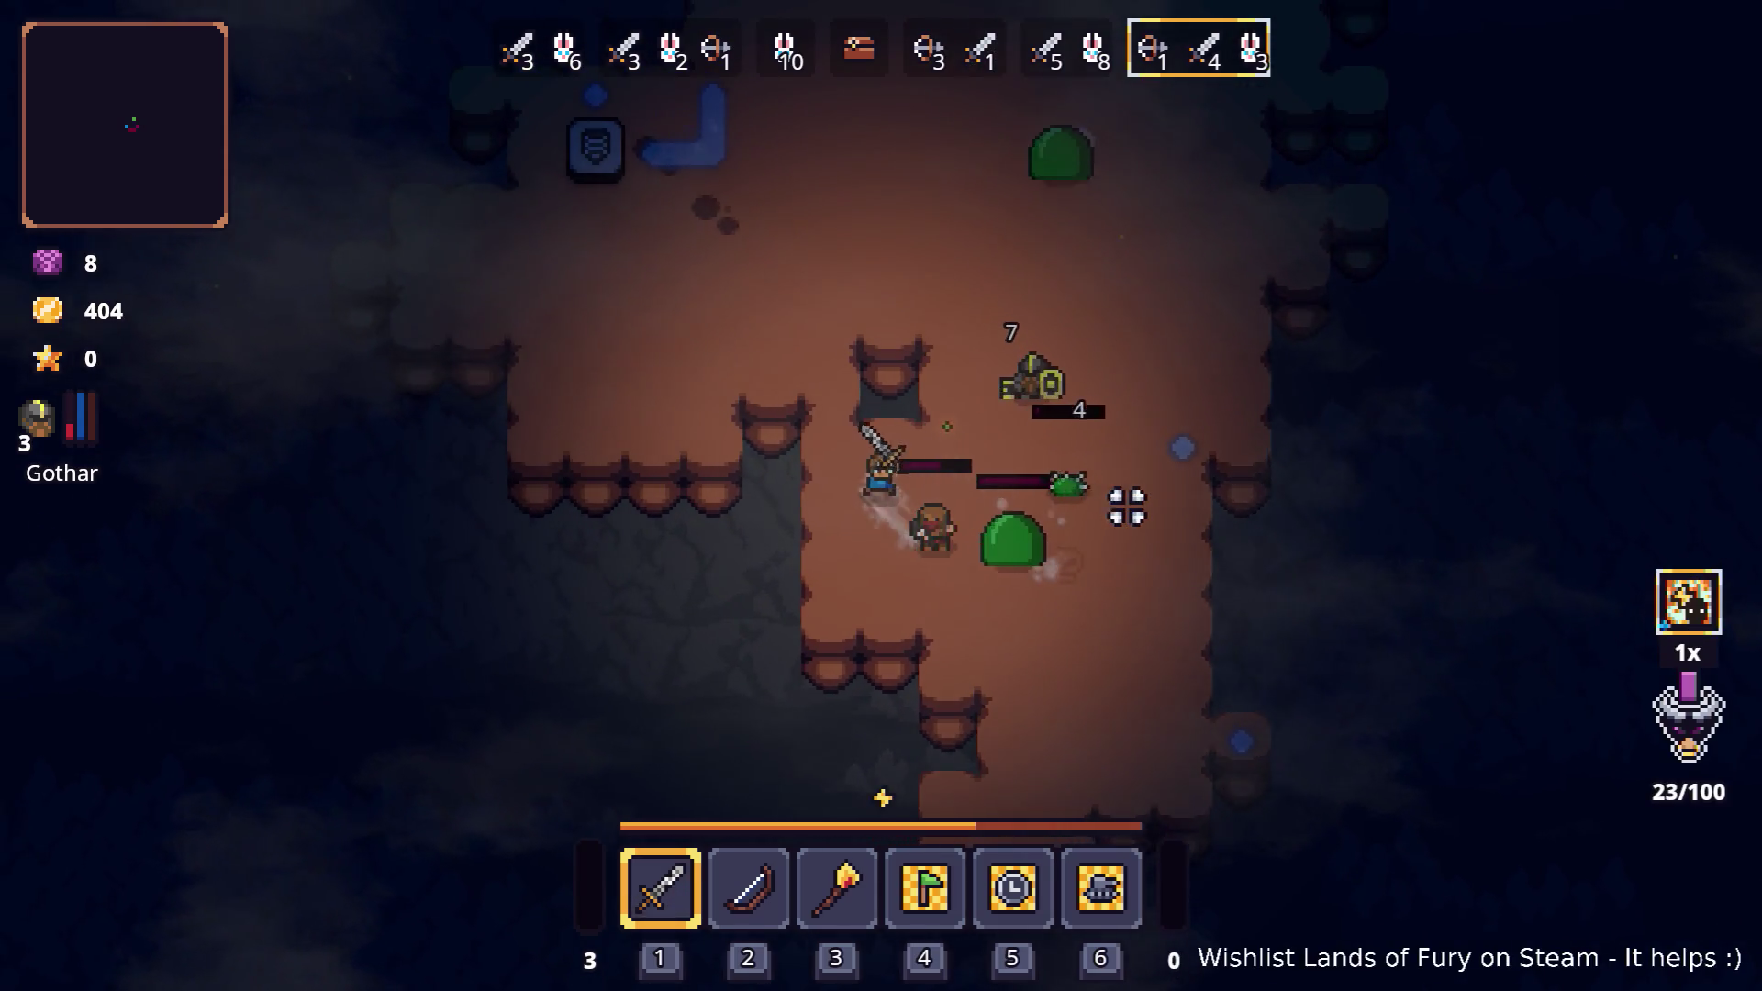
key("w")
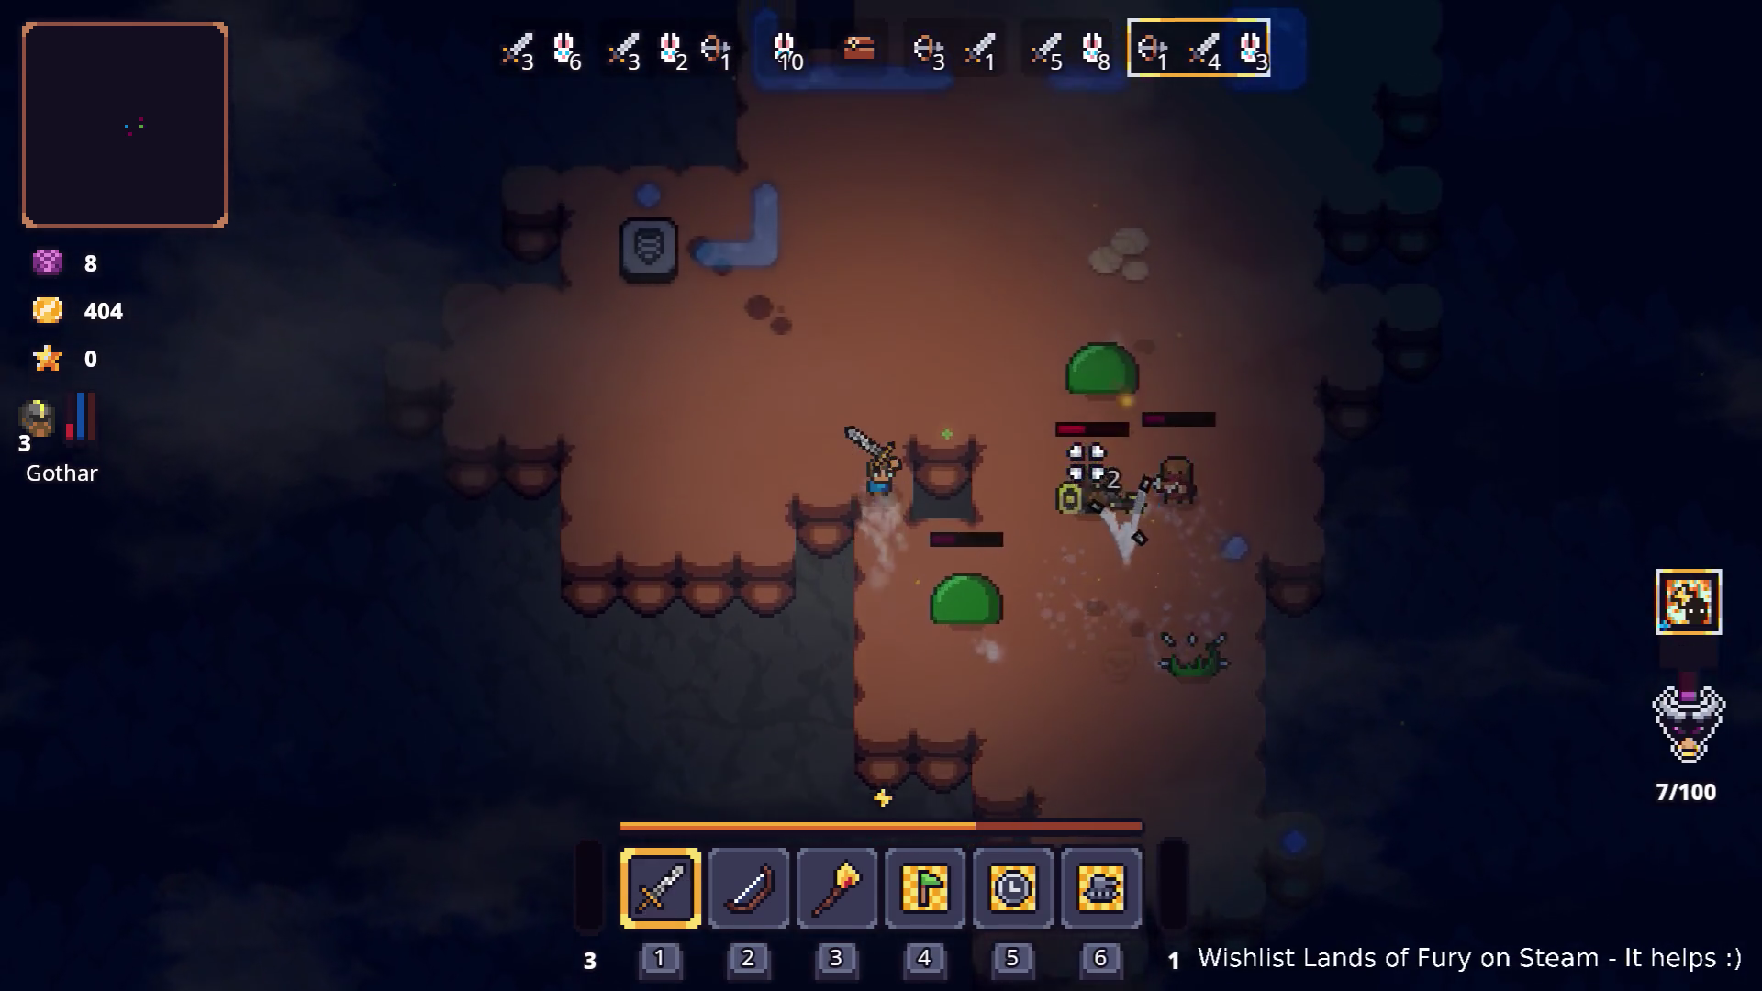
key("d")
key("w")
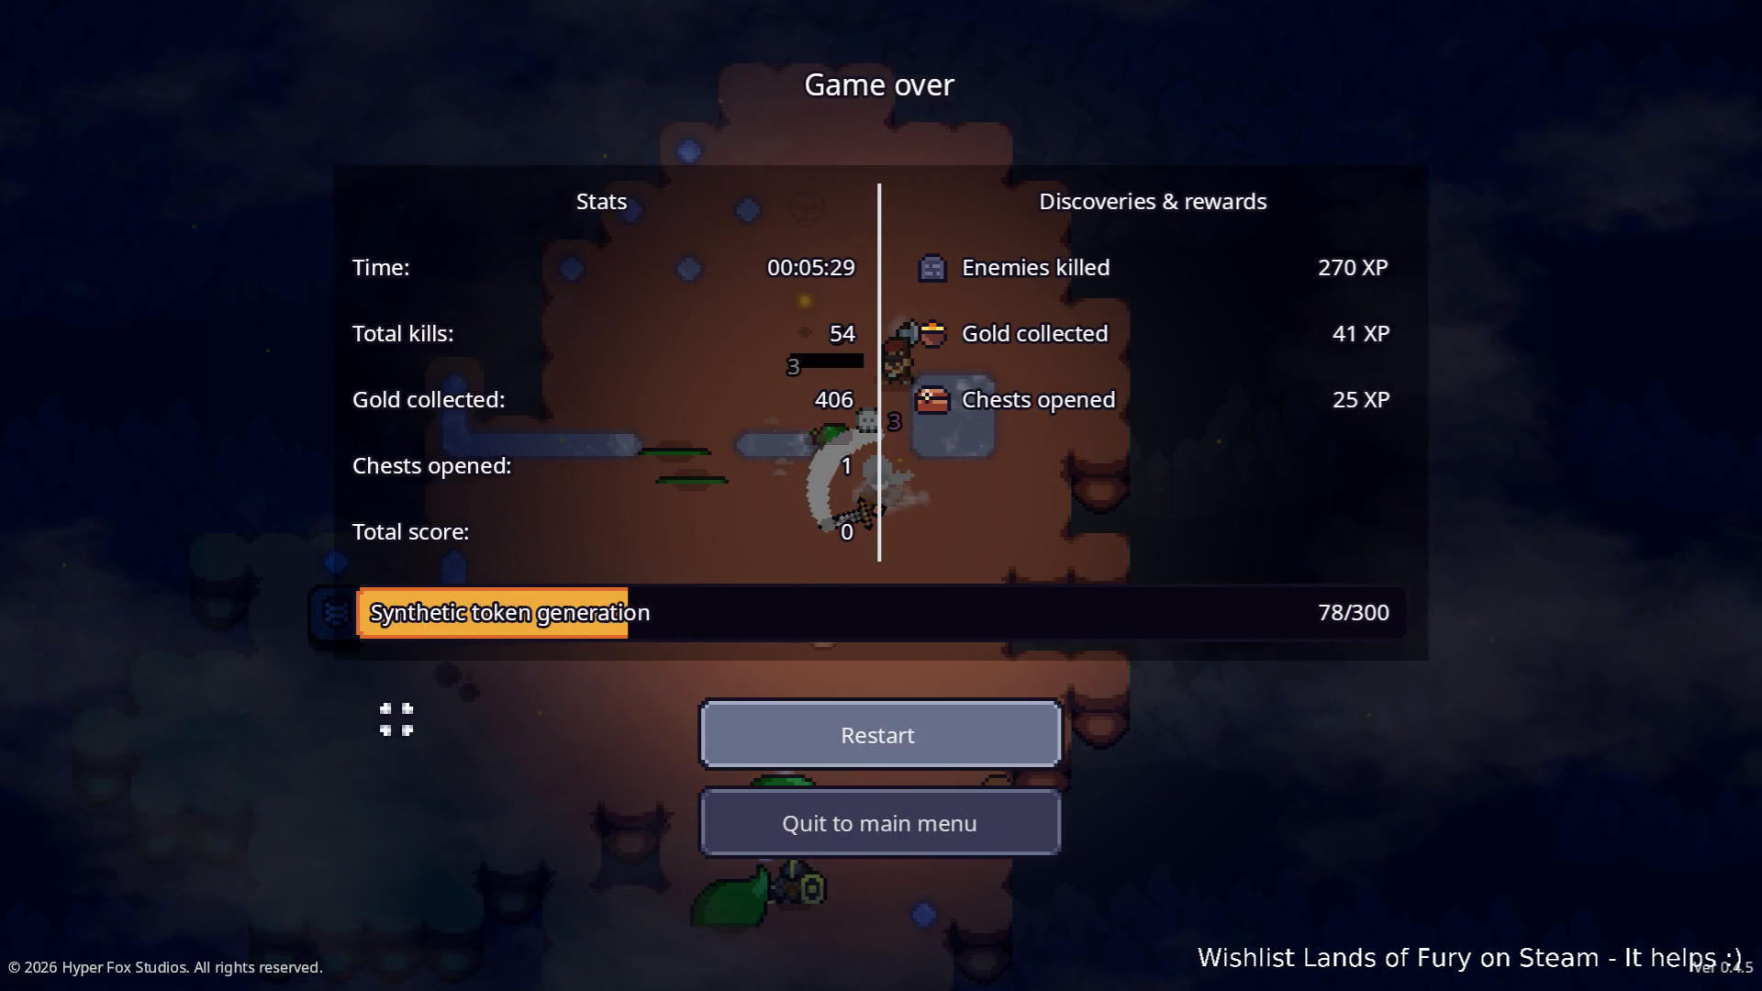
left_click(951, 822)
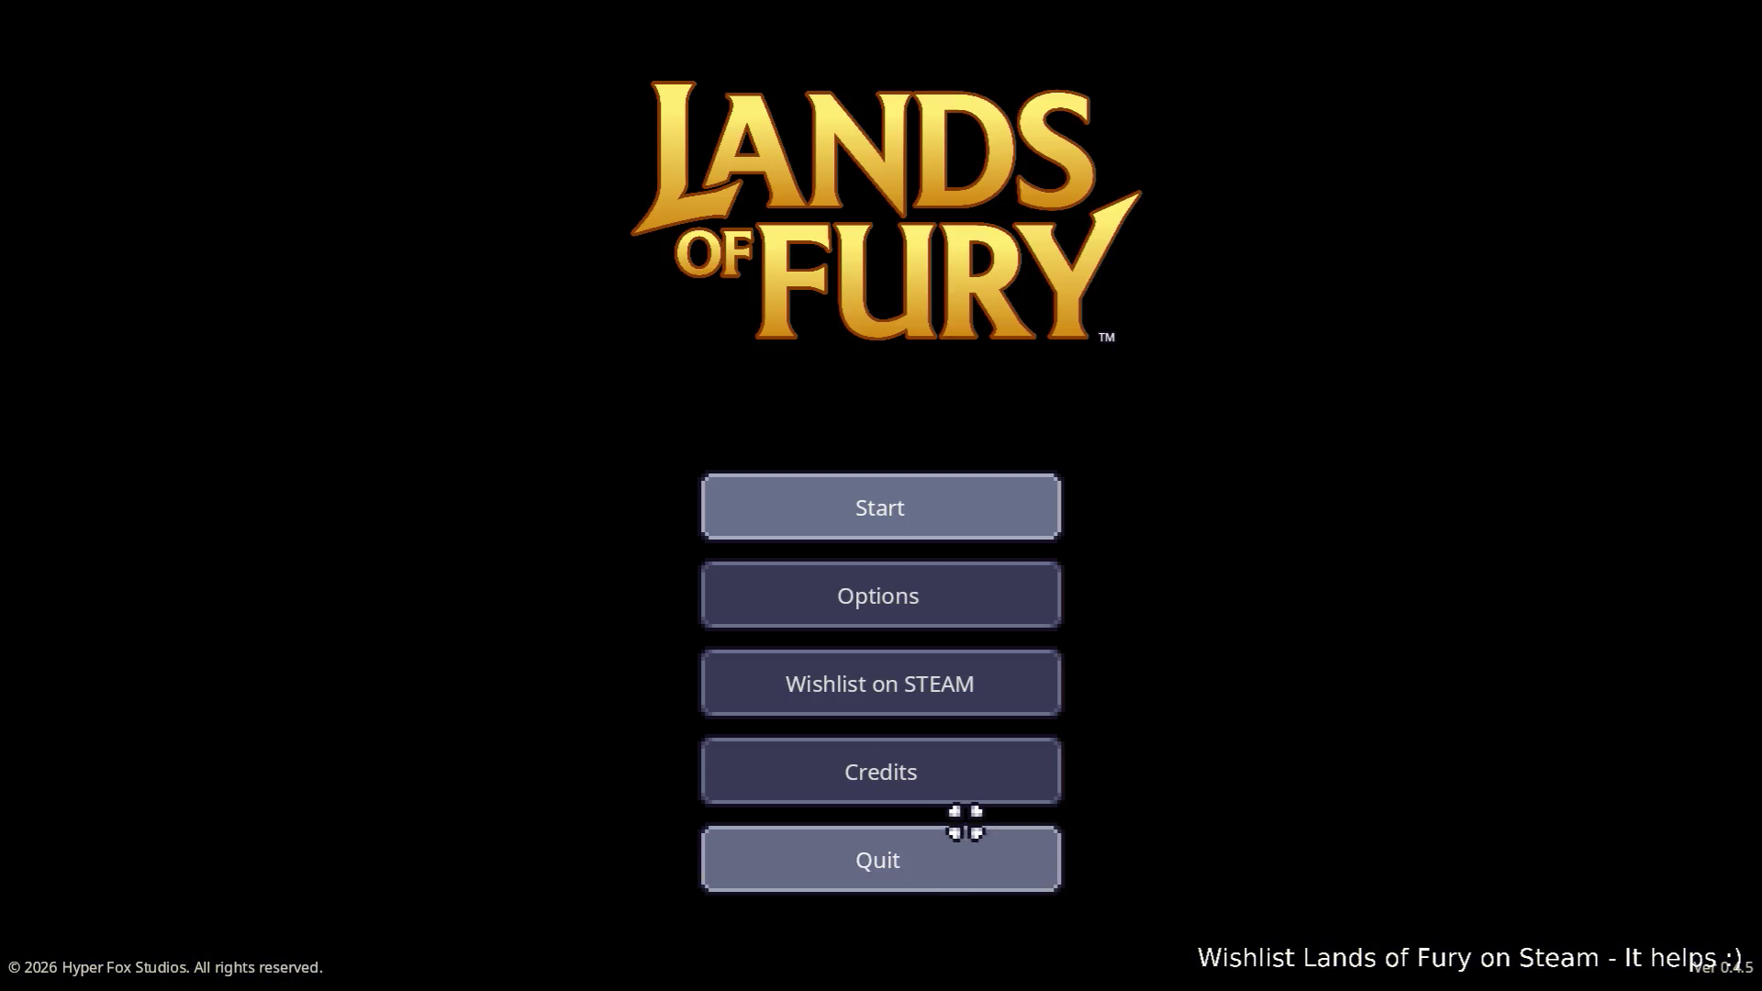
left_click(956, 852)
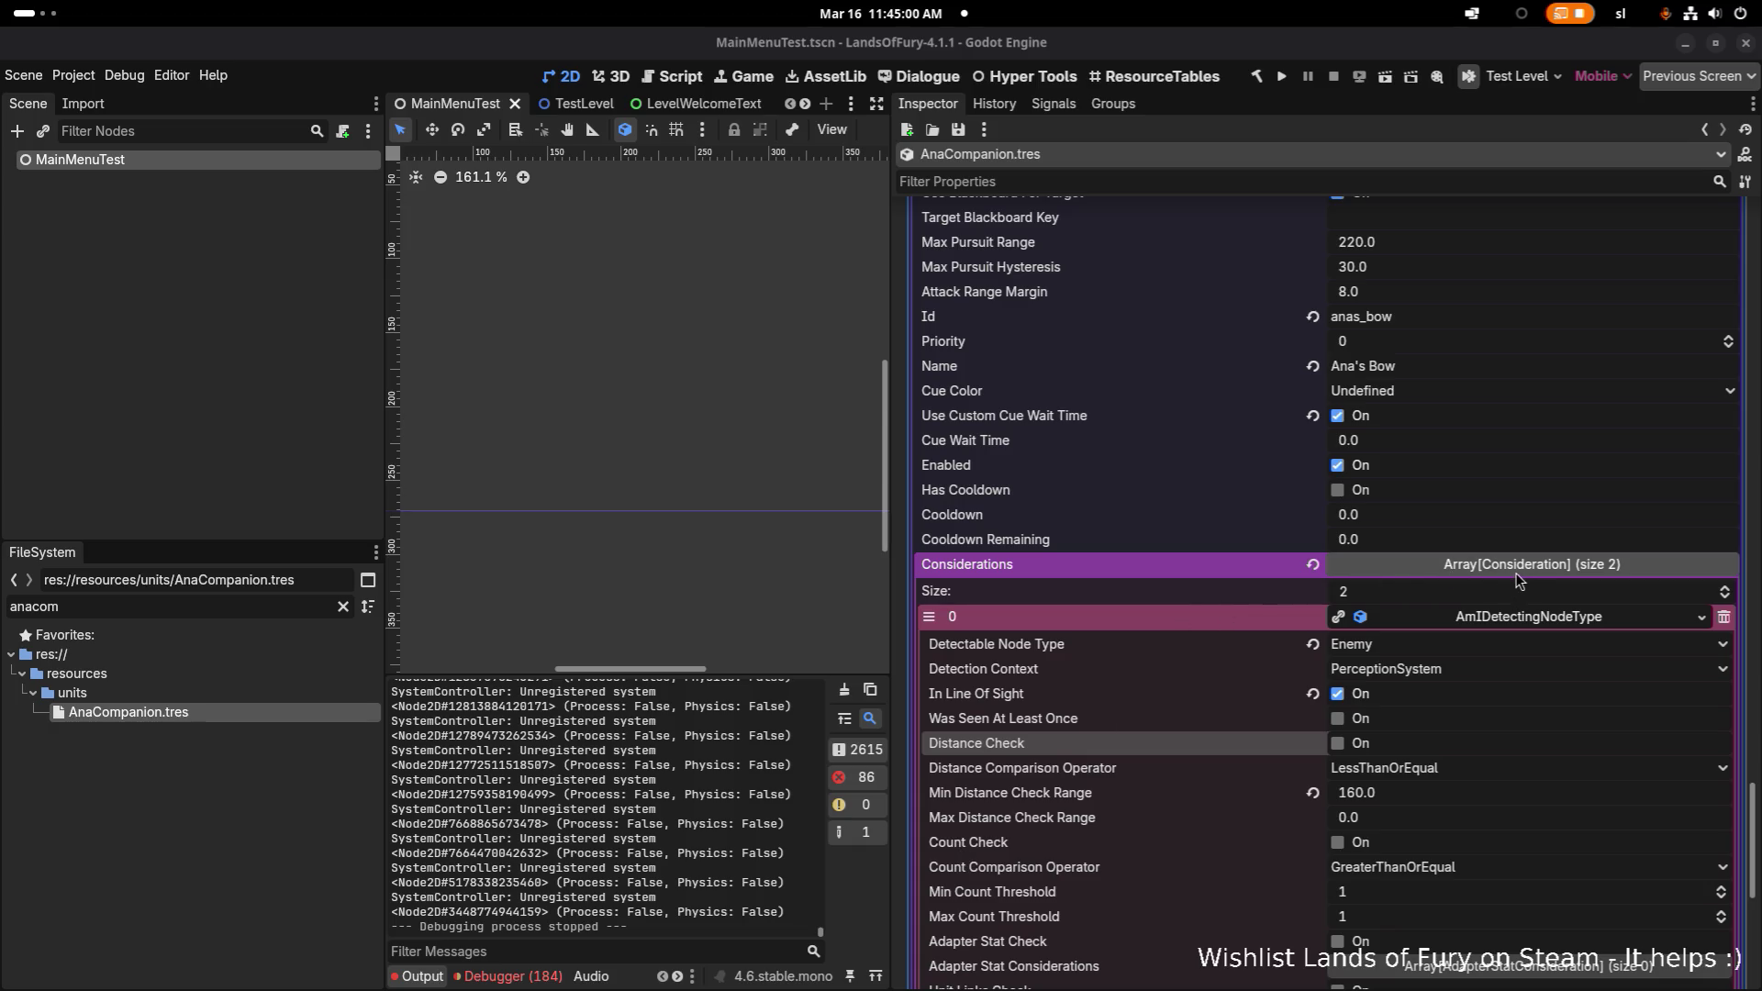
- Collapse the first Considerations entry and clear the FileSystem filter to list all files
left_click(1509, 615)
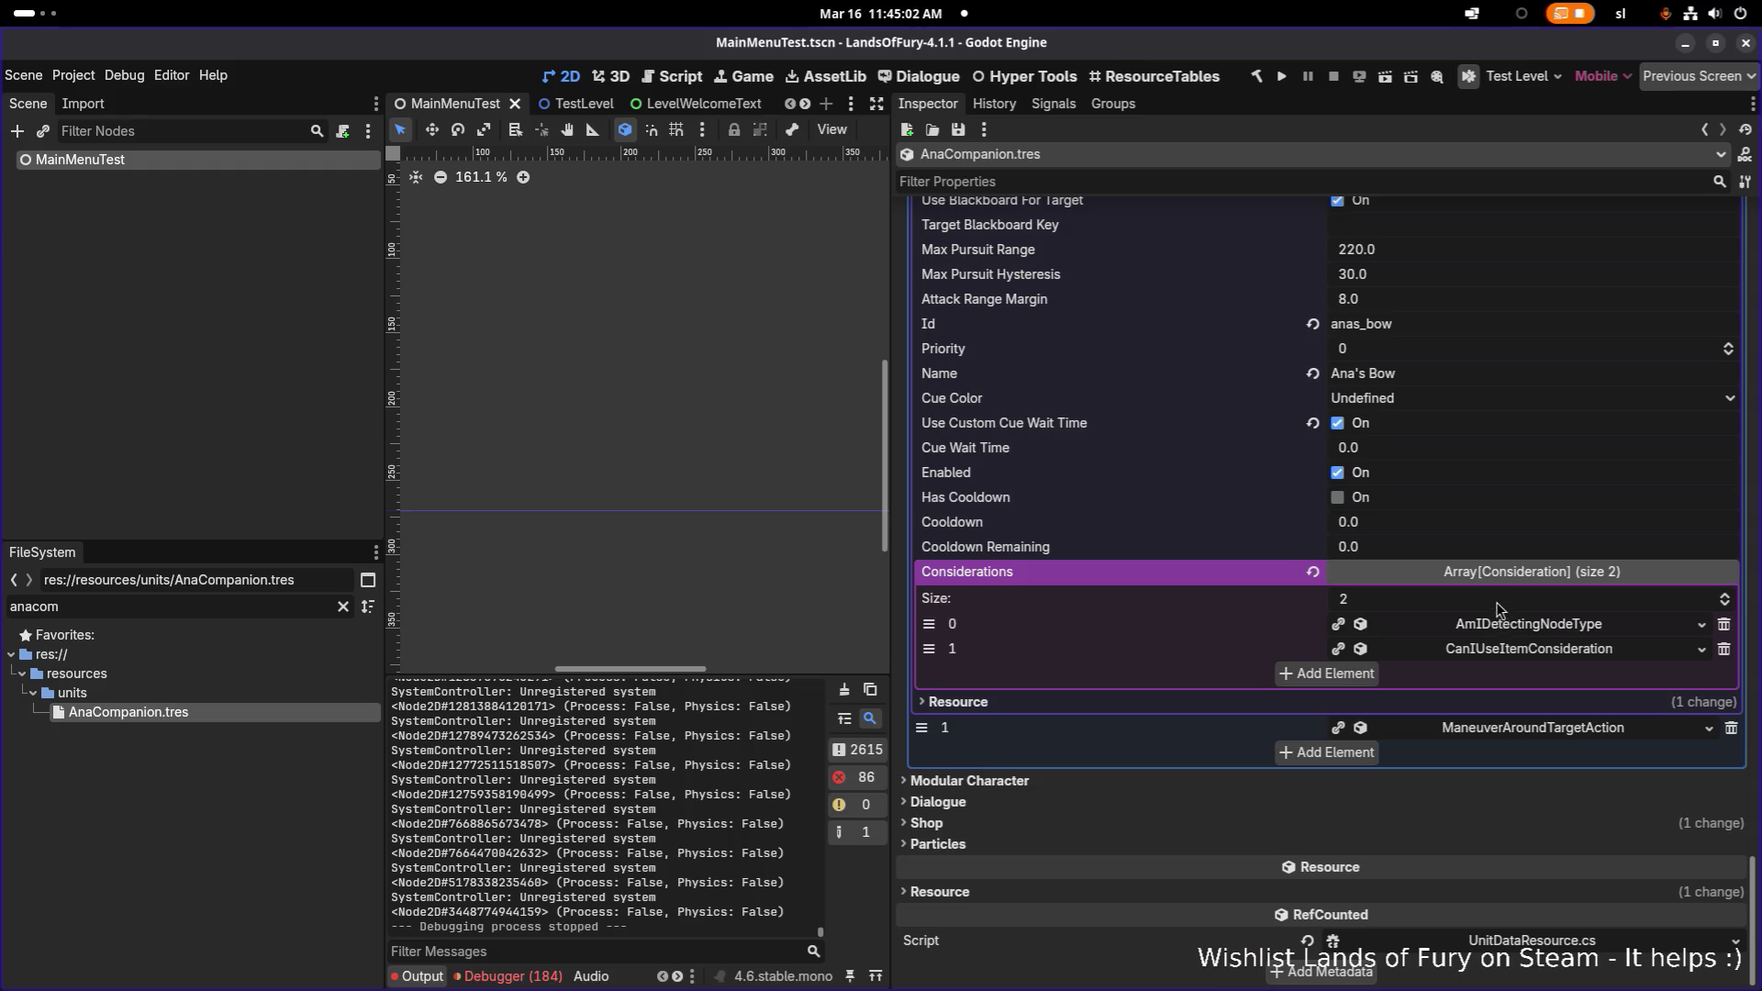
scroll(1401, 416, "up", 10)
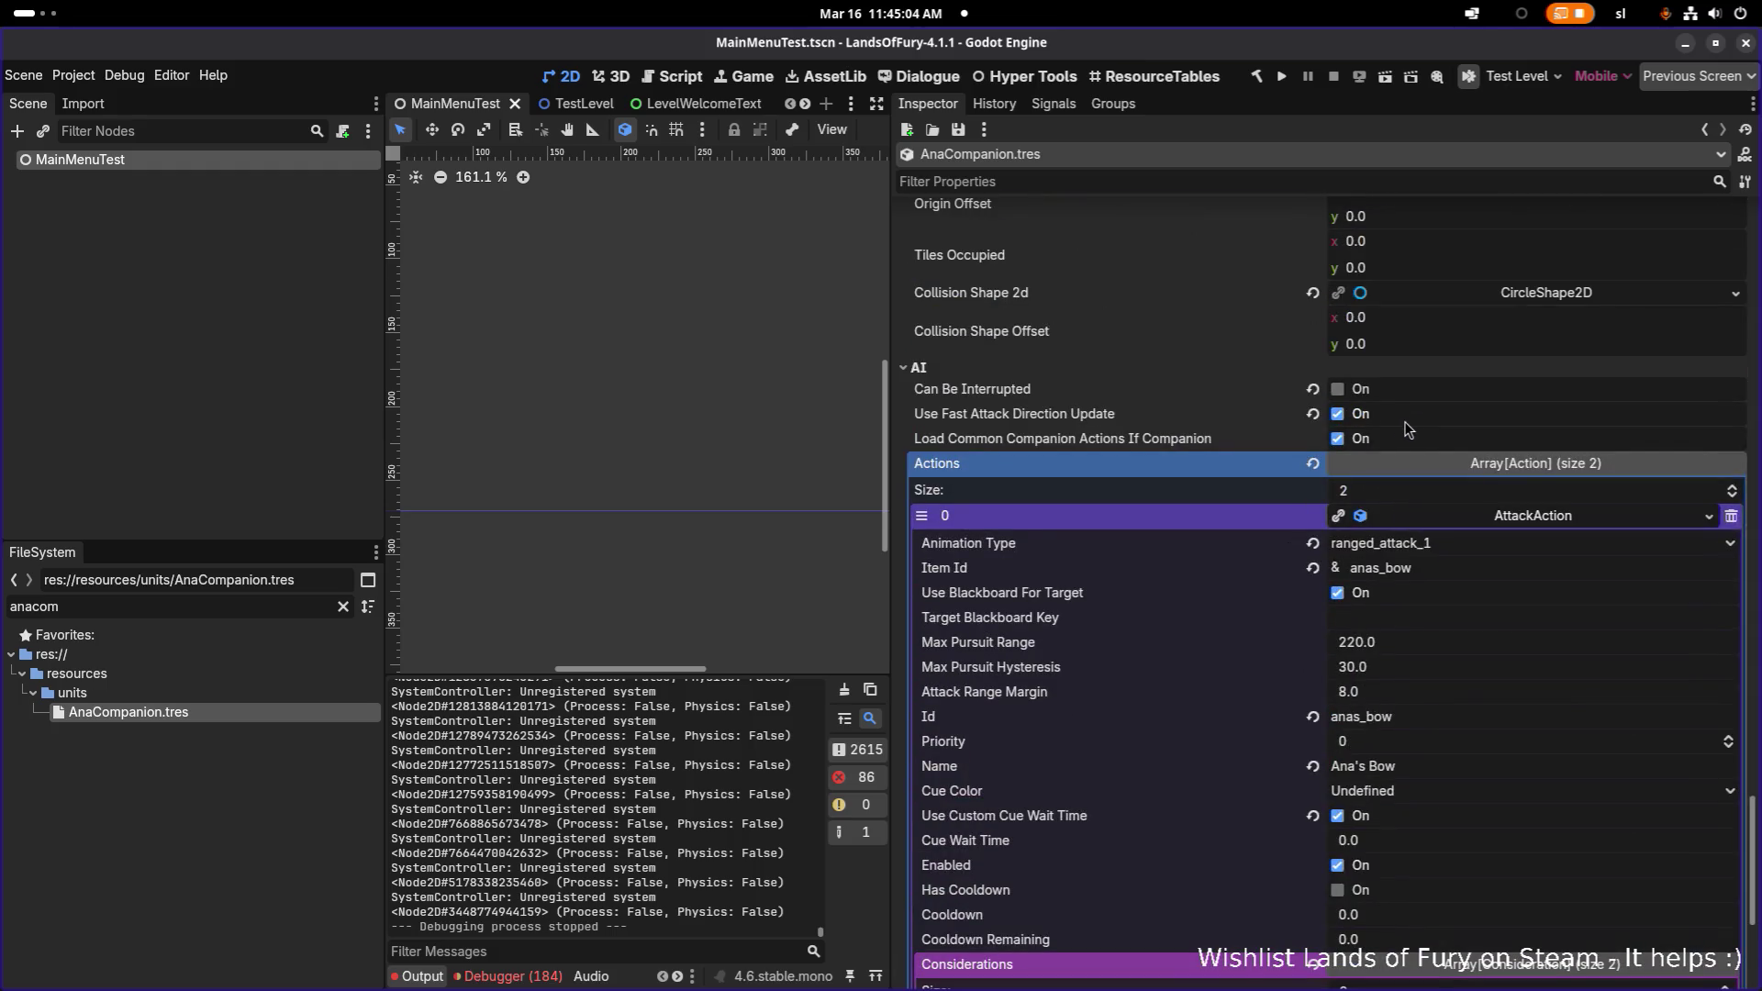
scroll(1404, 426, "up", 10)
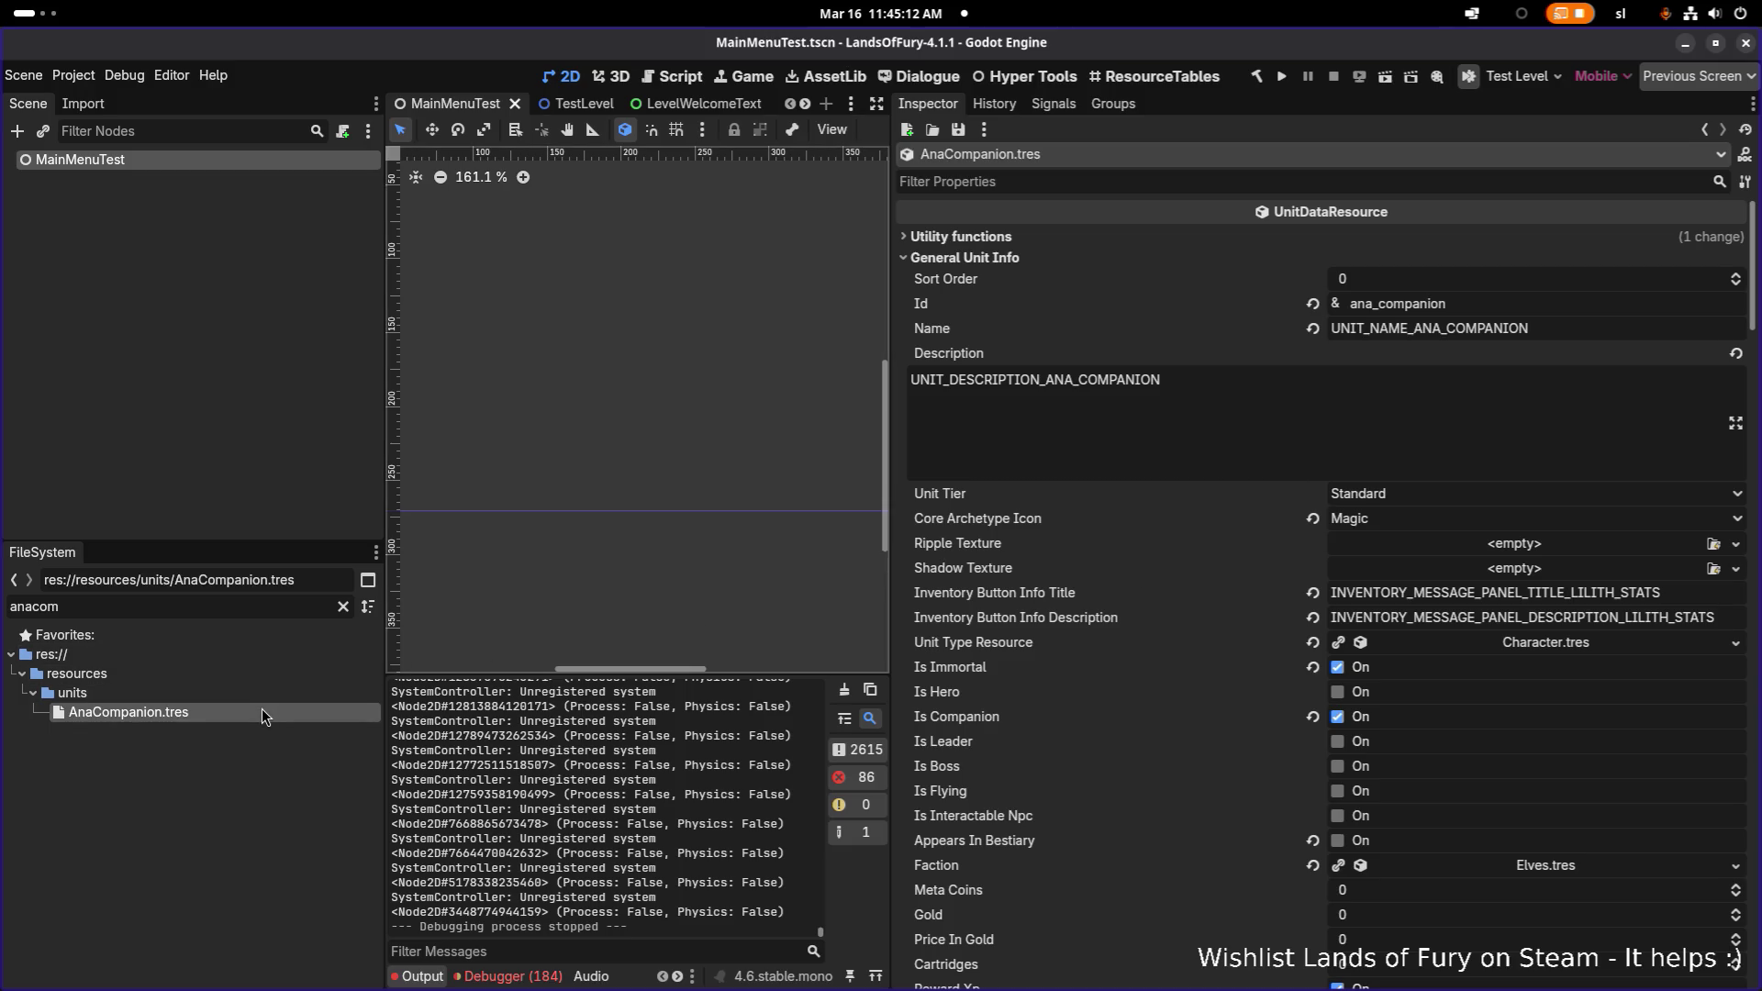
left_click(344, 607)
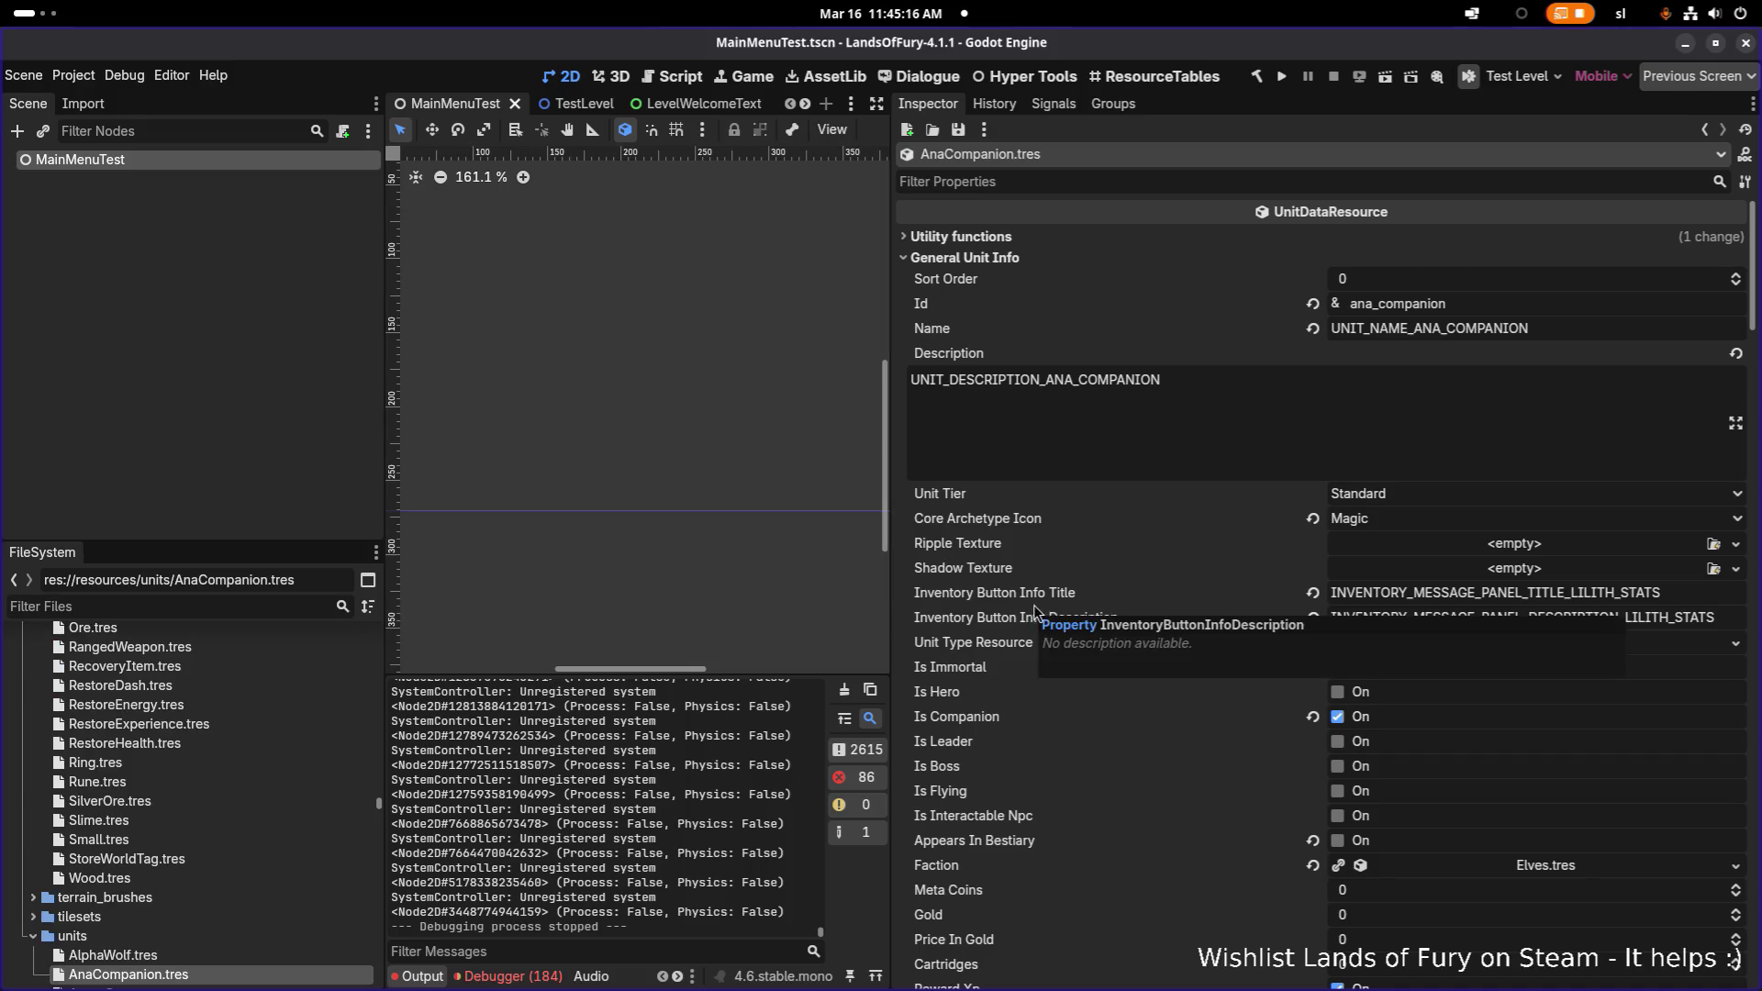
scroll(1252, 574, "down", 5)
scroll(1251, 571, "down", 4)
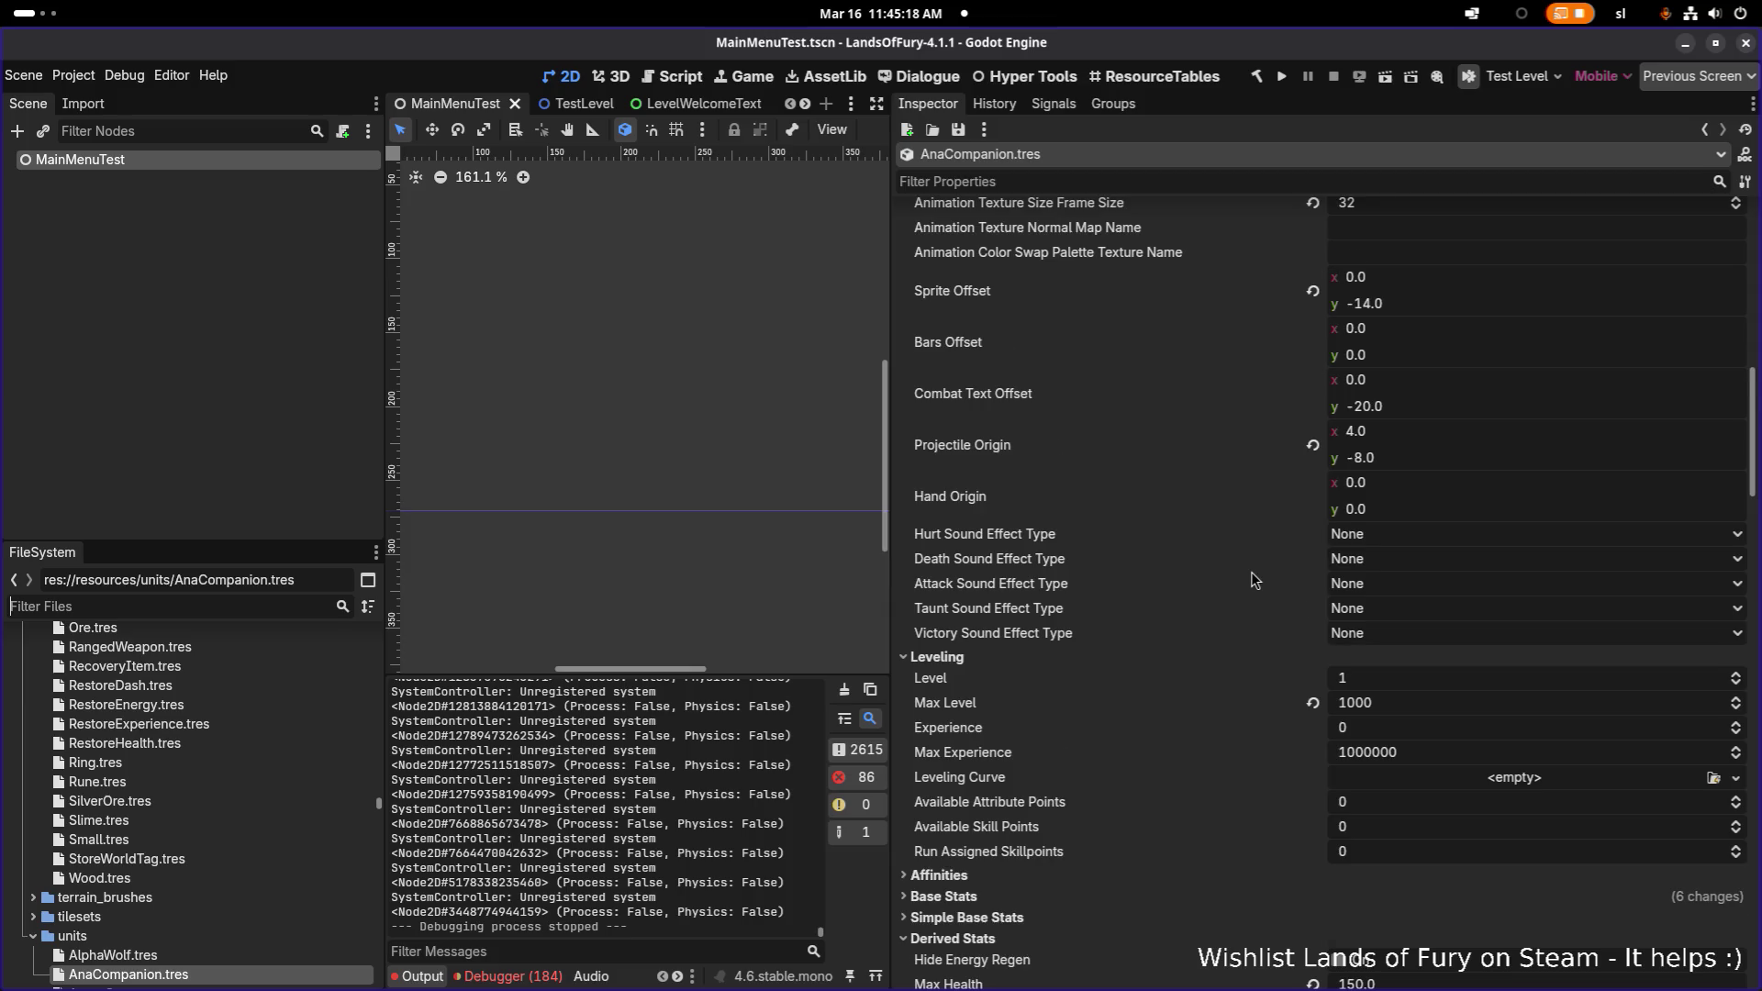
scroll(1251, 570, "down", 3)
scroll(1252, 579, "down", 4)
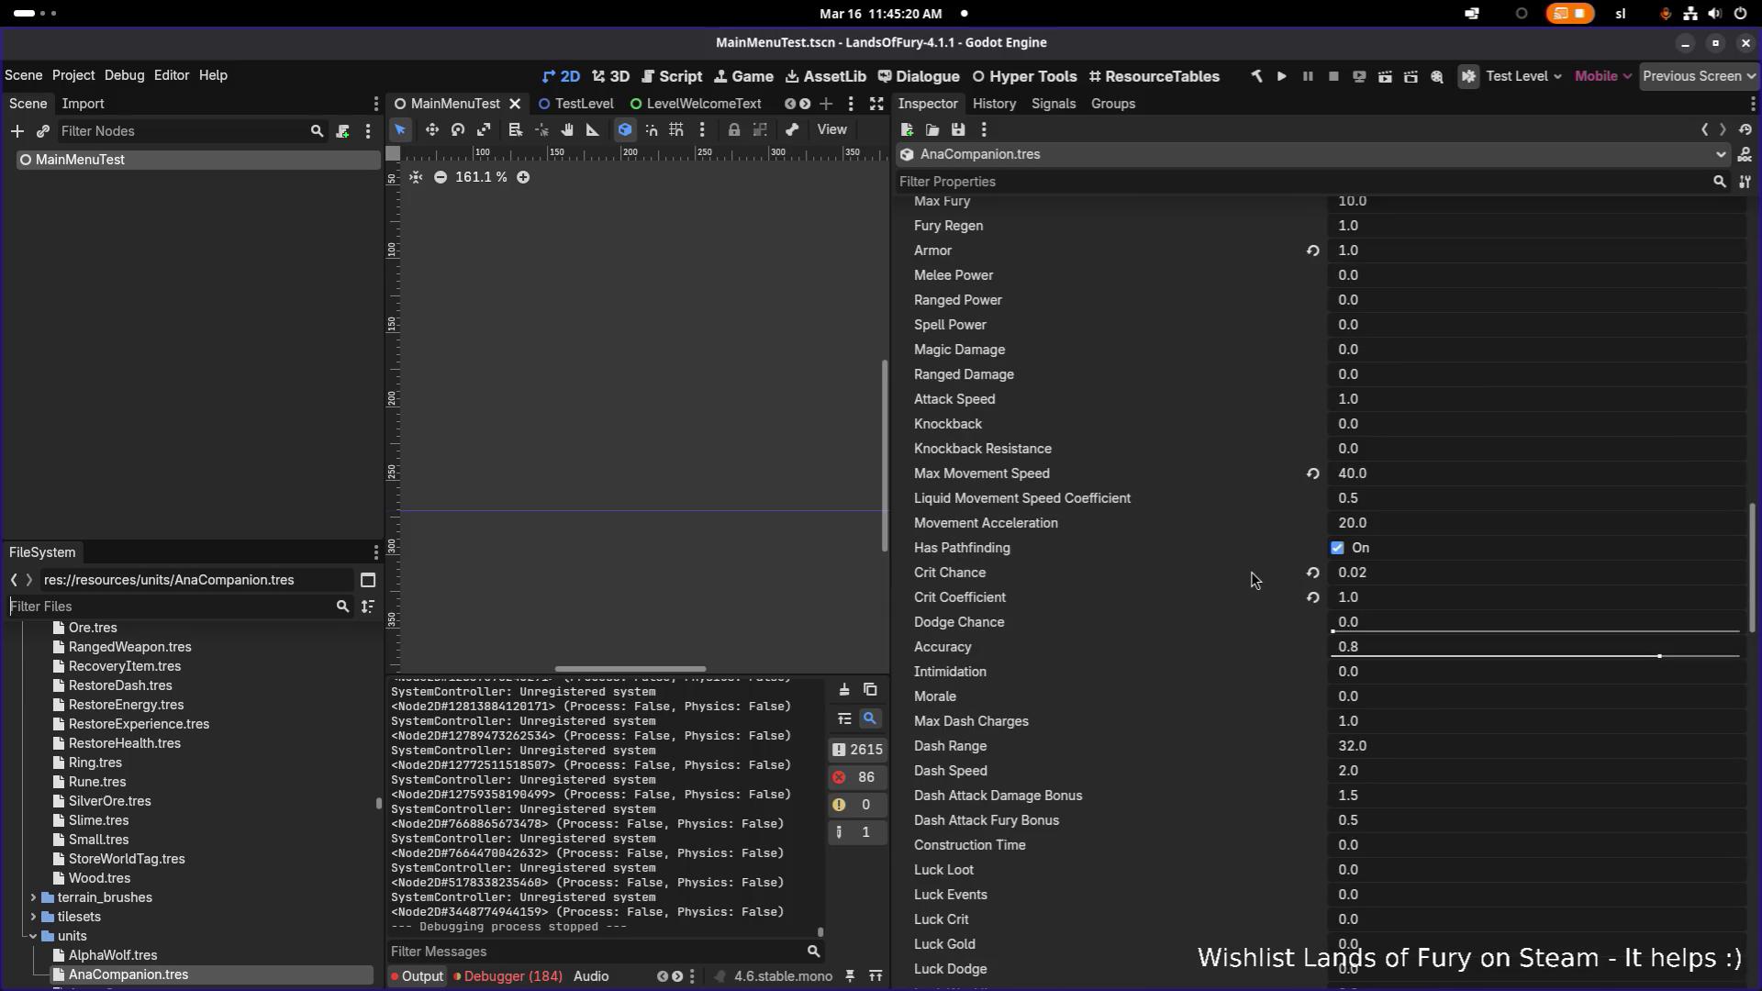
scroll(1252, 573, "down", 3)
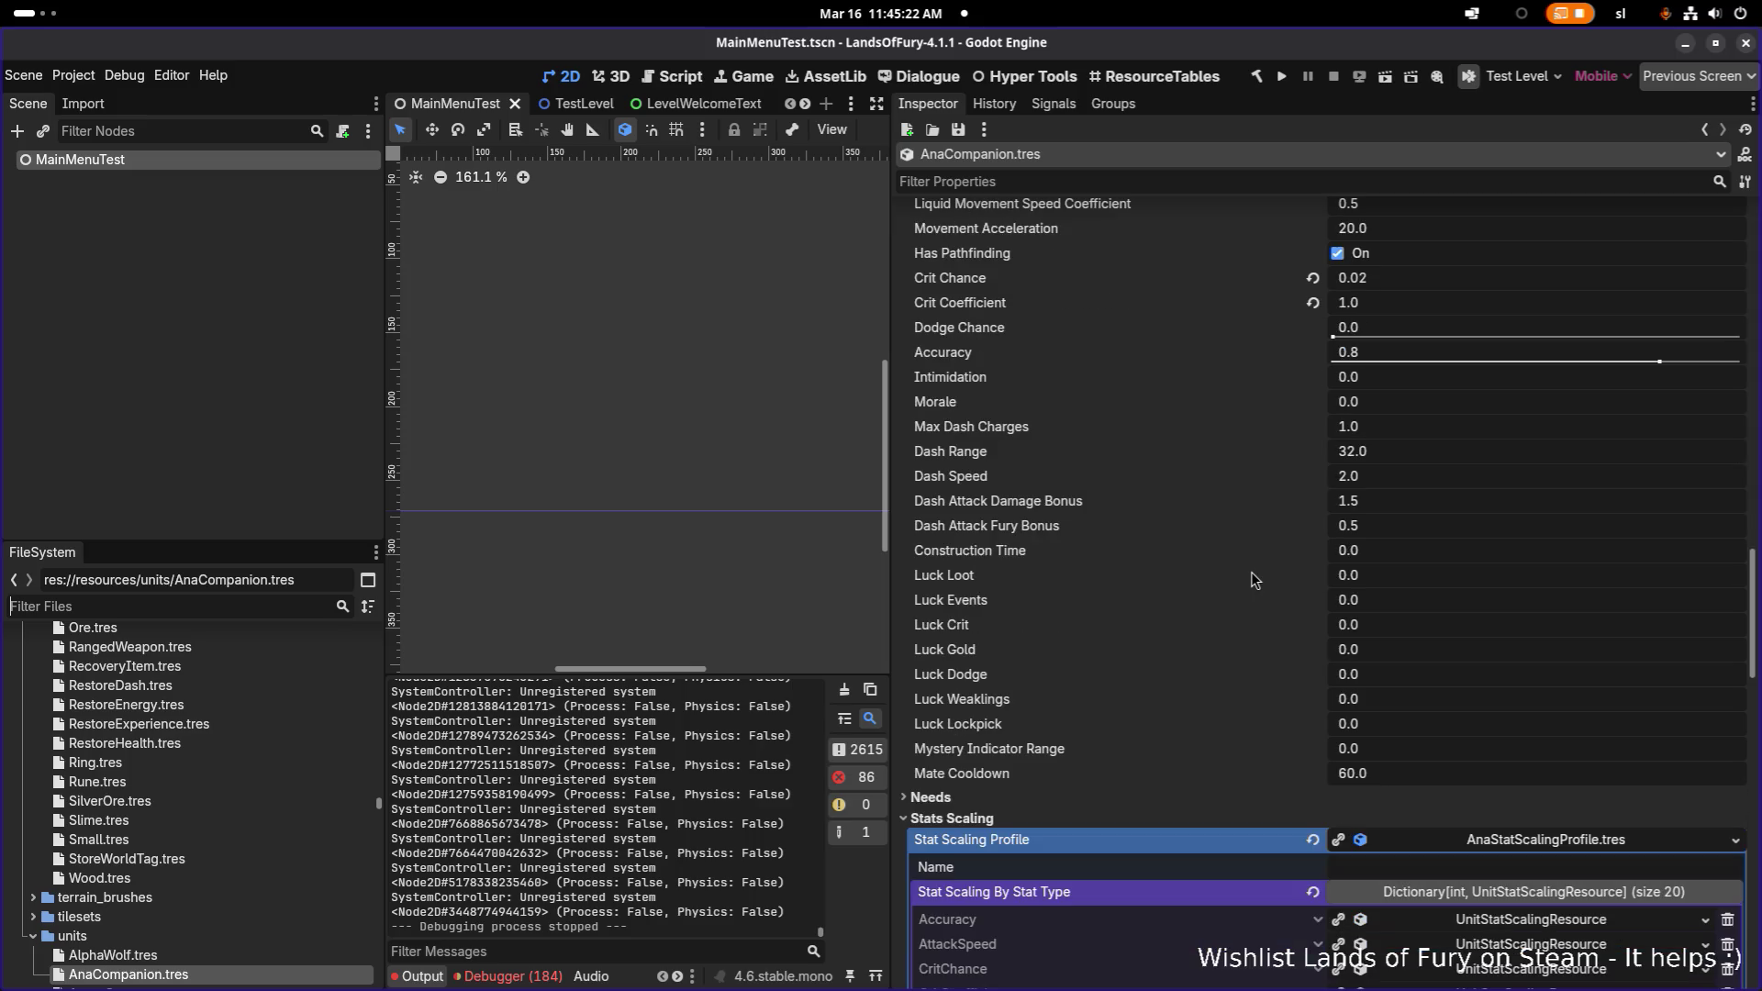
scroll(1252, 580, "down", 5)
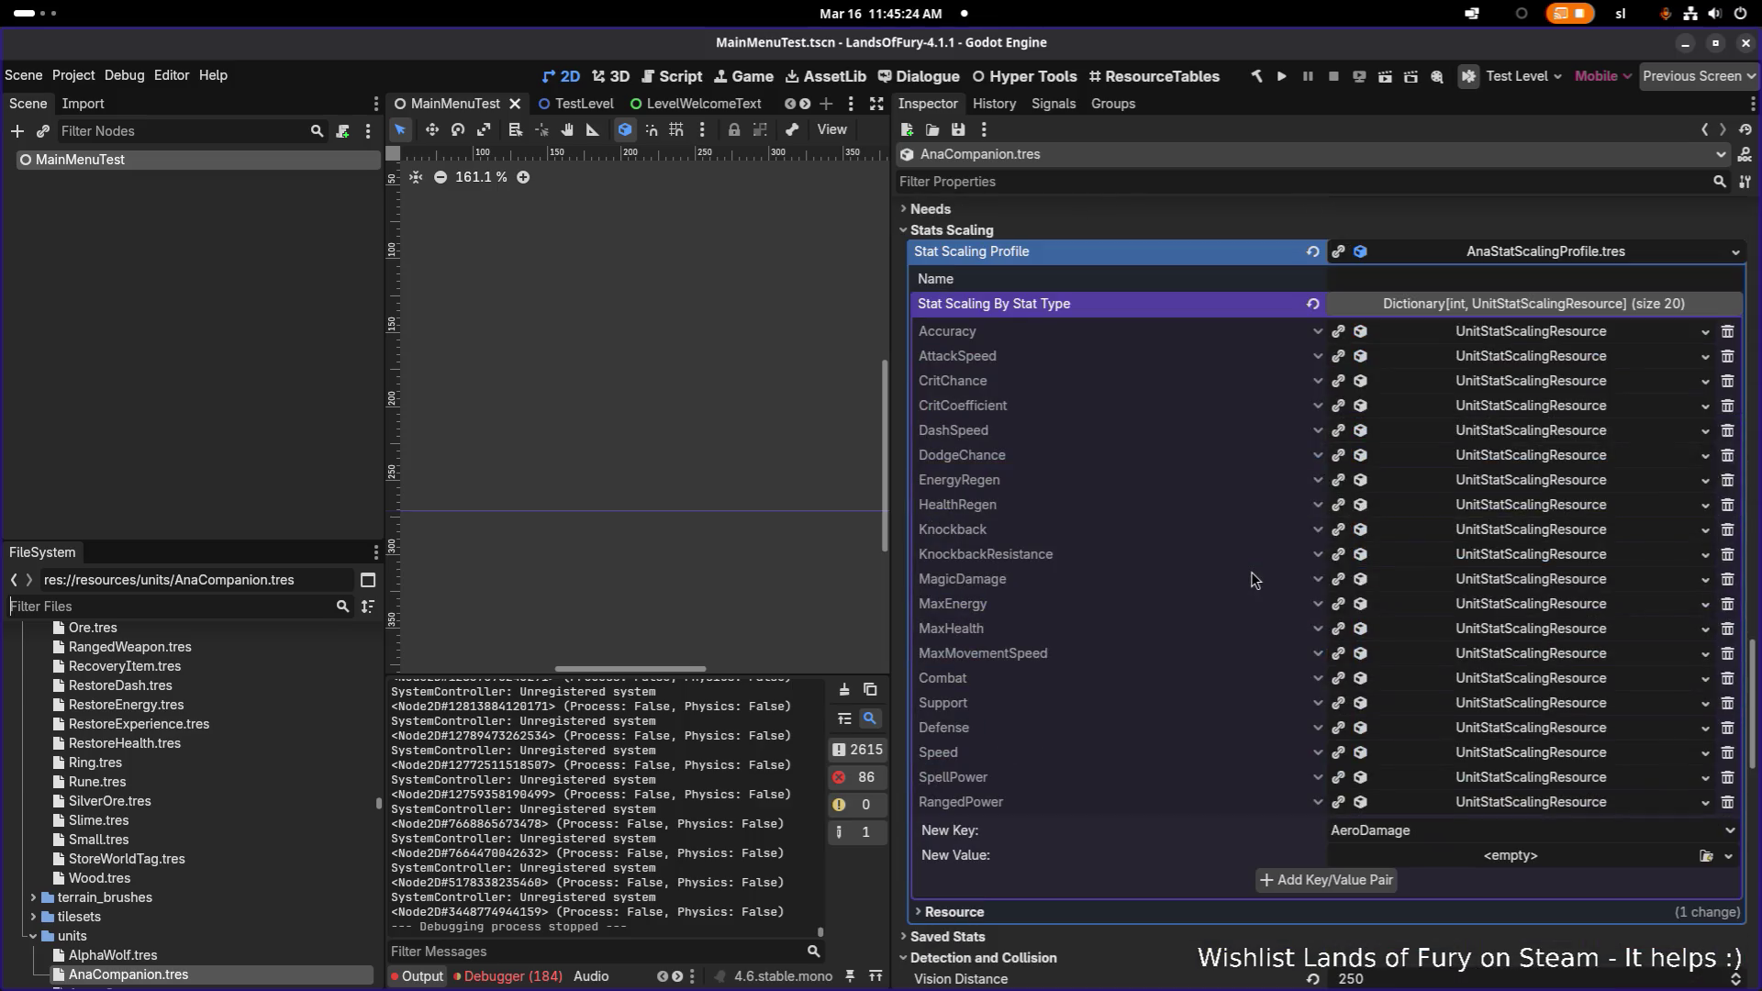
scroll(1526, 363, "up", 1)
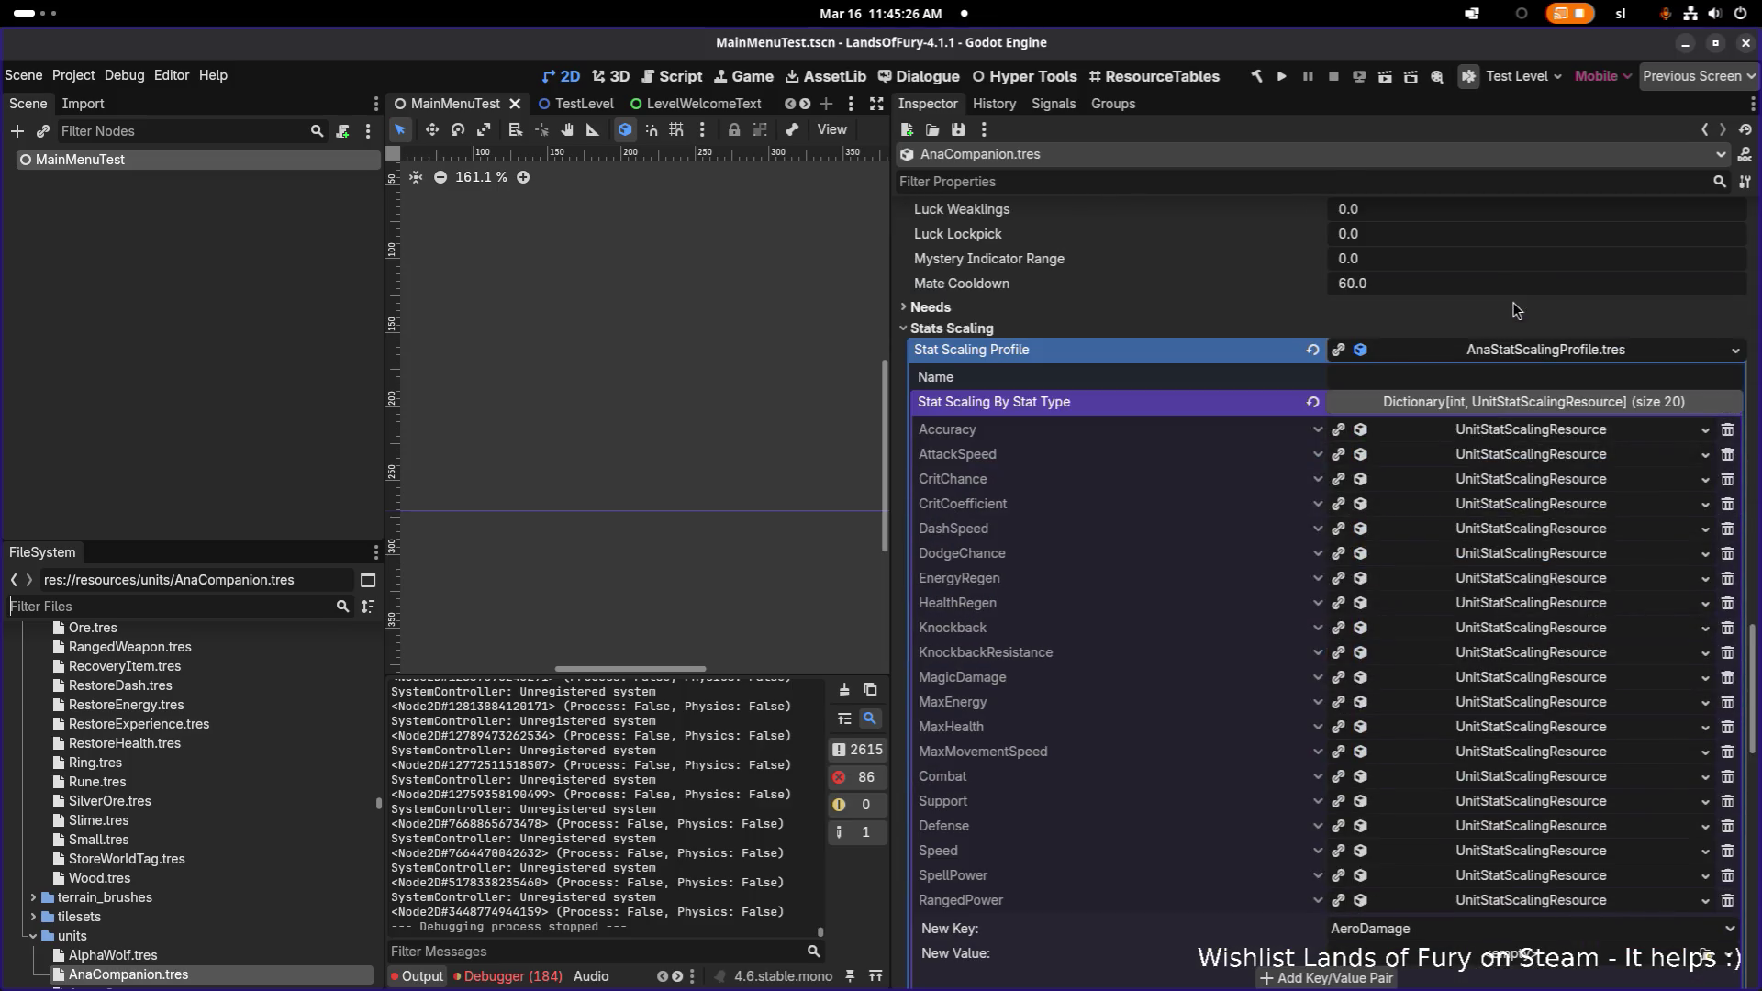
- Collapse Stat Scaling Profile, confirm AttackAction's Item Id is anas_bow, then collapse it
left_click(1527, 356)
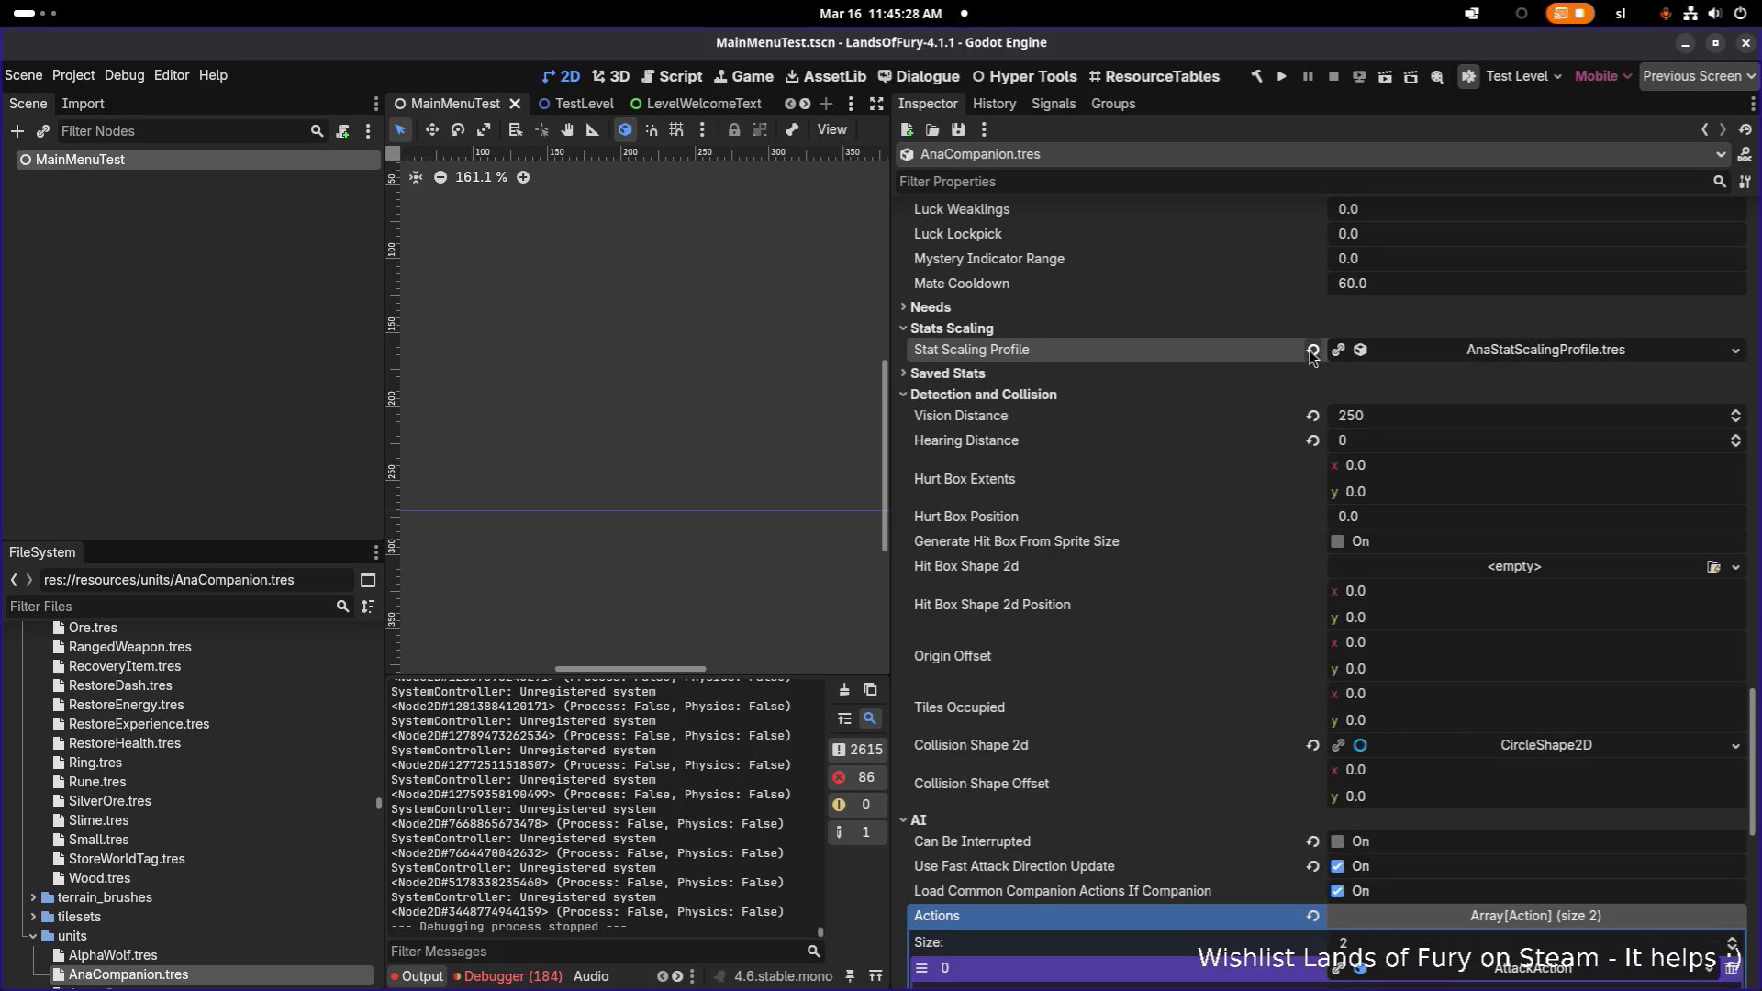
scroll(1331, 408, "down", 4)
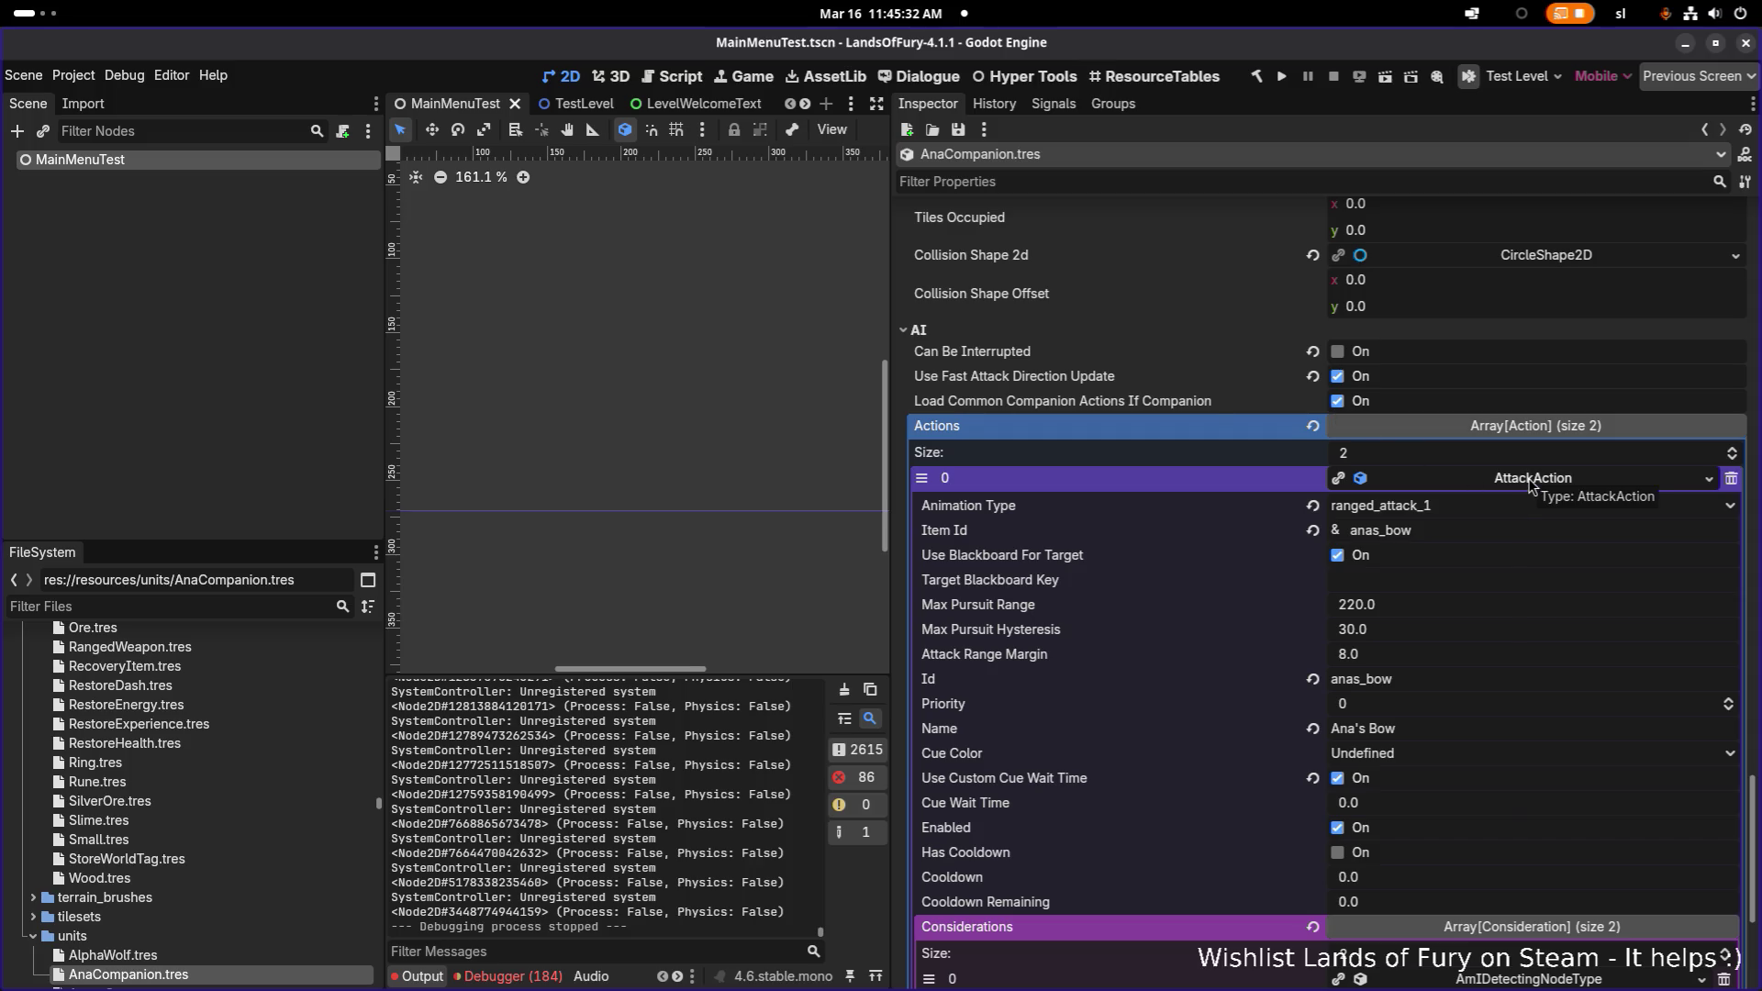
scroll(1530, 484, "down", 2)
scroll(1530, 484, "up", 2)
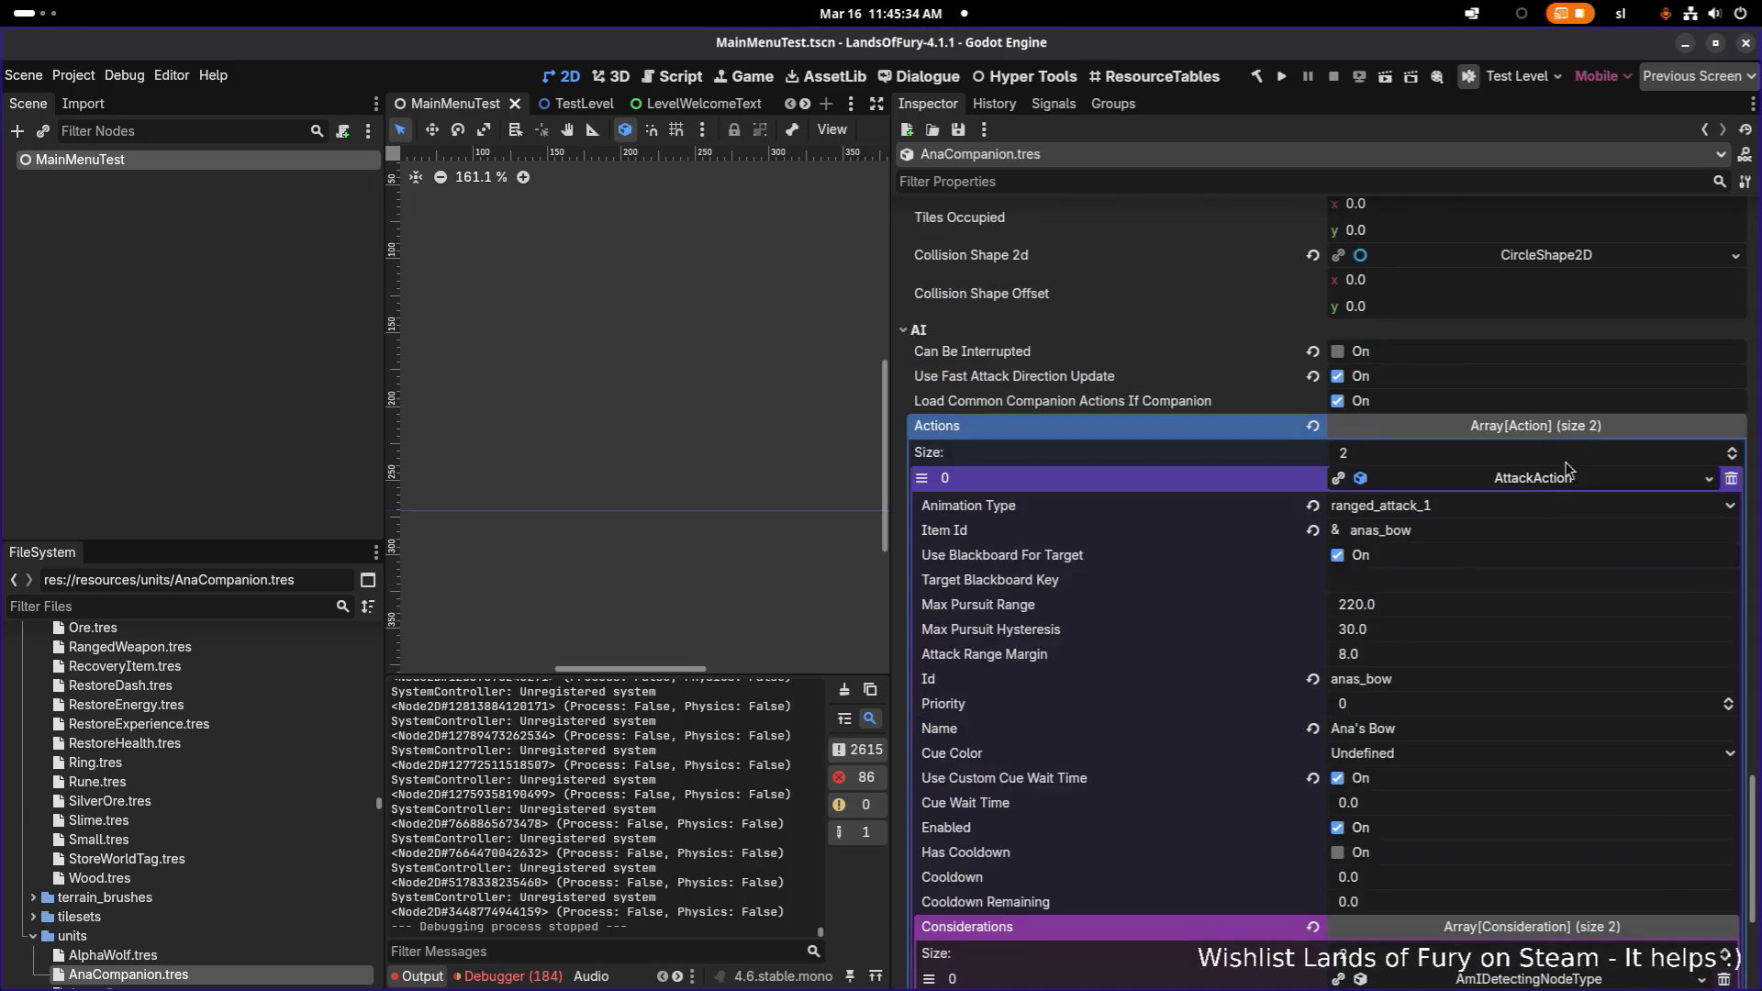
left_click(1532, 484)
left_click(244, 606)
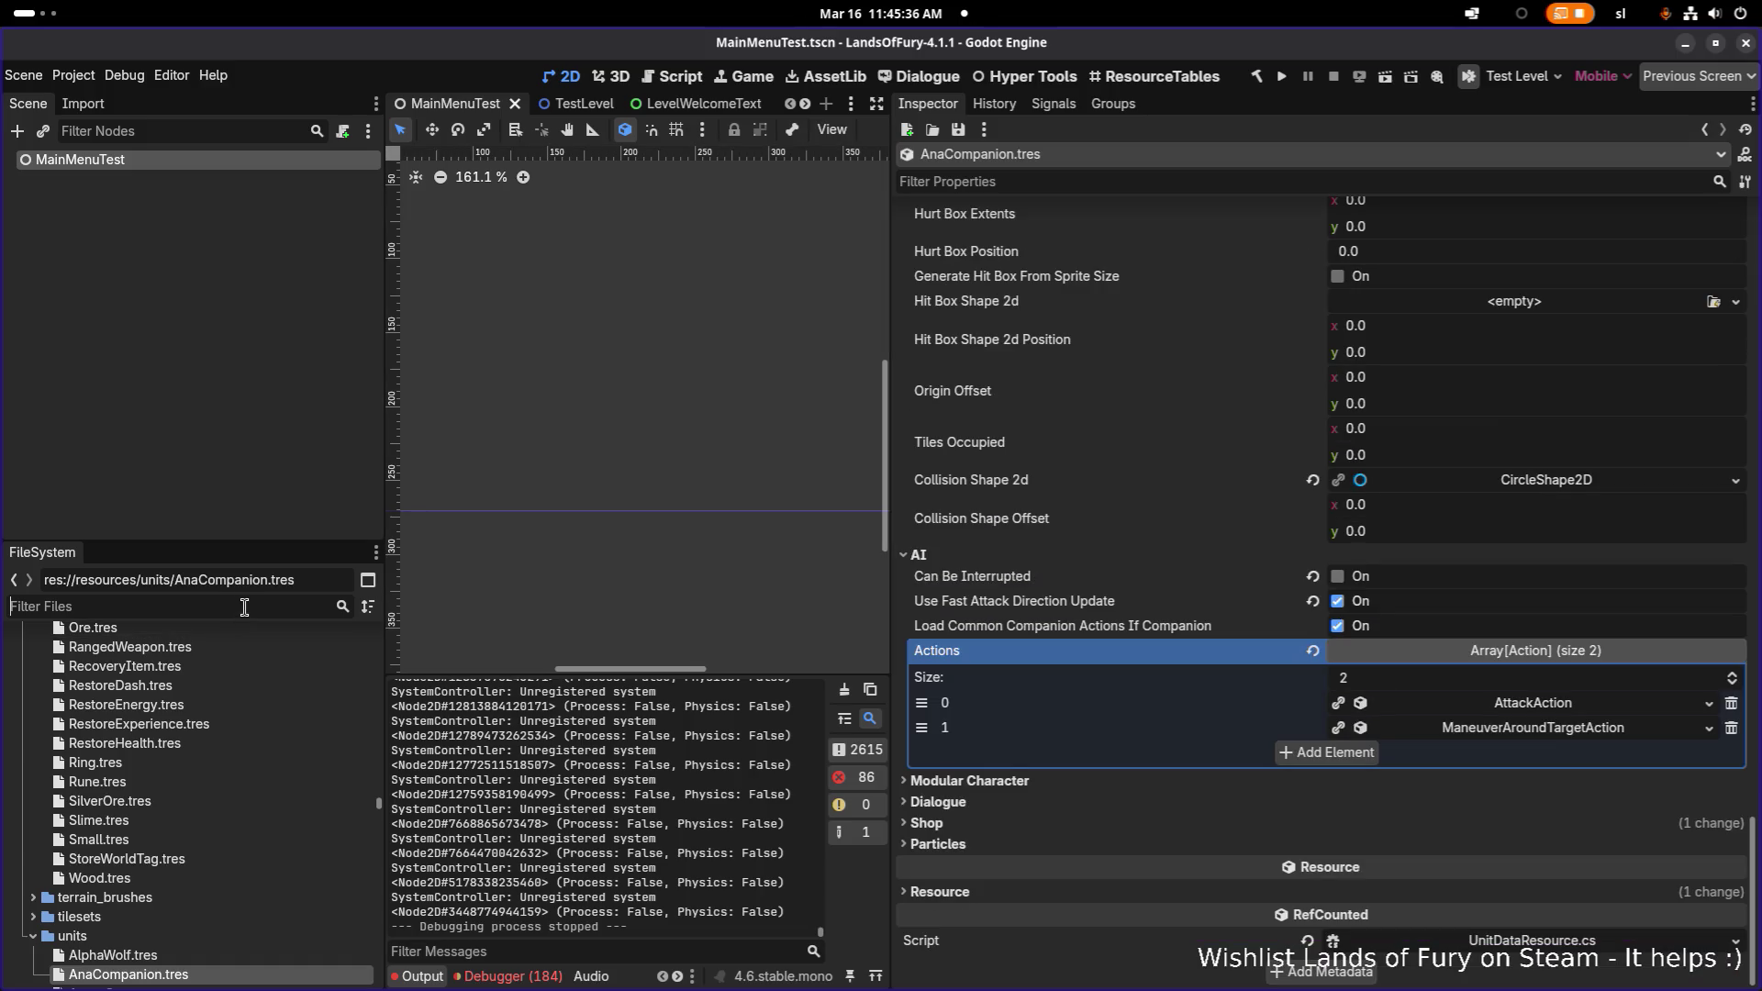
- Filter the files for 'ANASBO', open AnasBow.tres, and review its seven item effects
type("ANASBO")
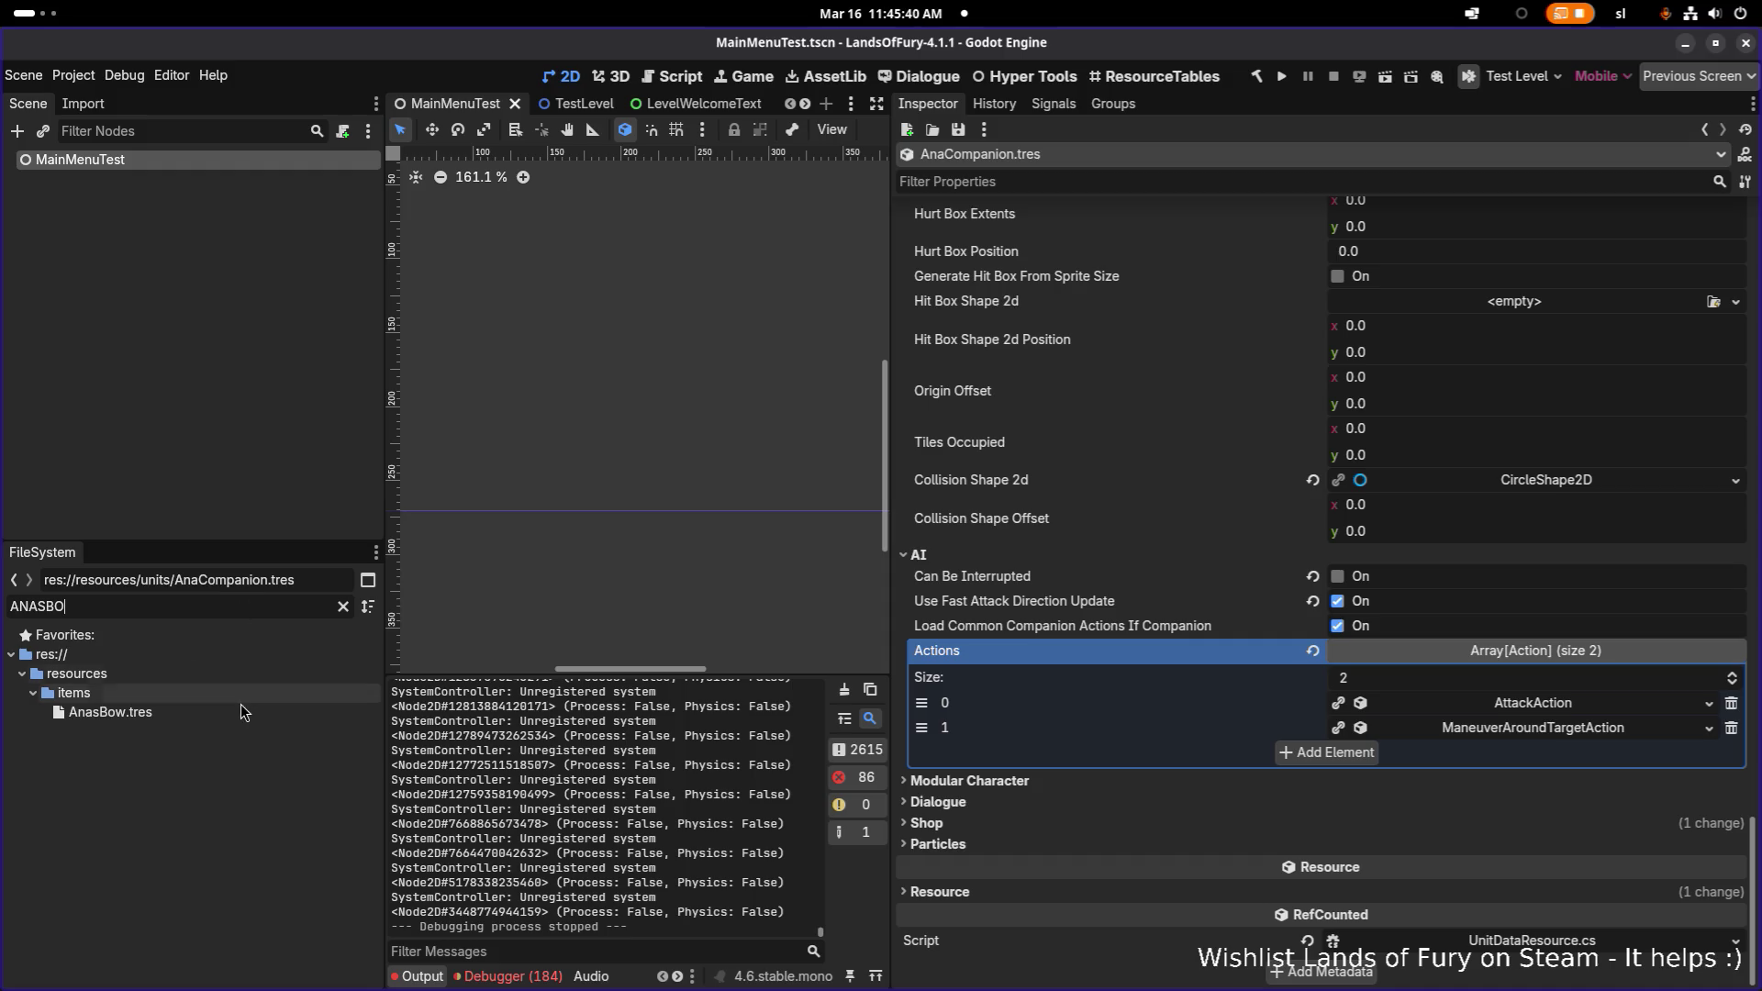
left_click(235, 714)
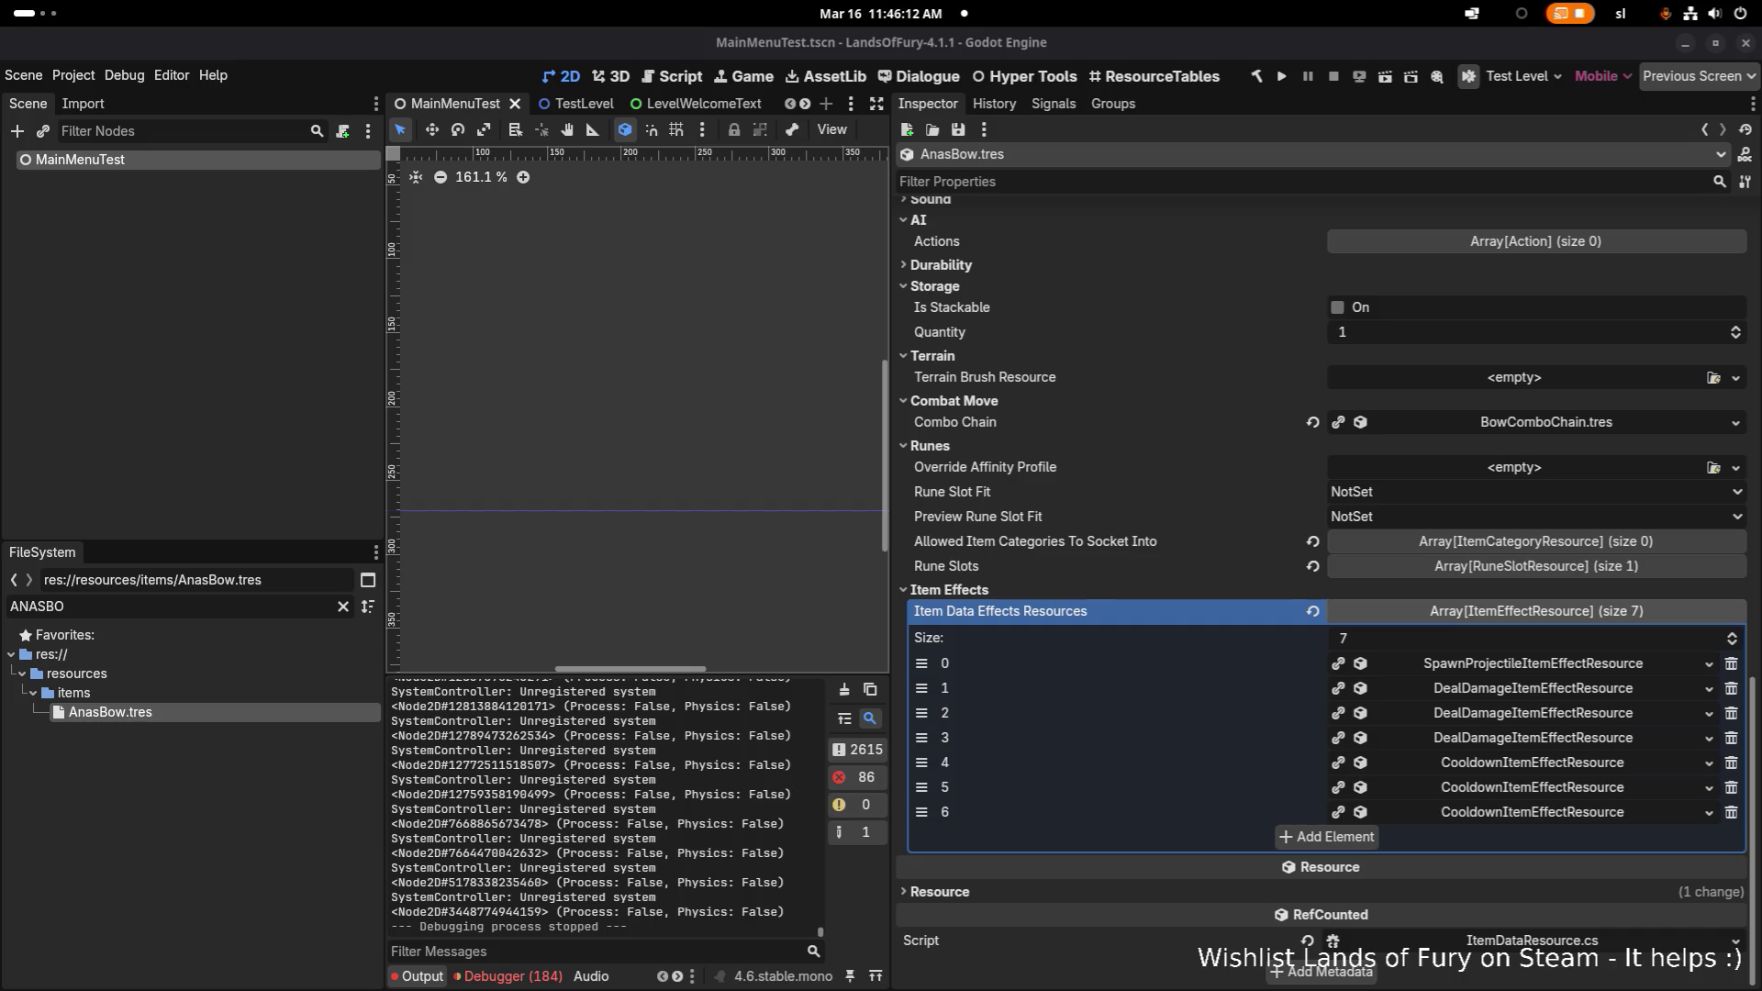
left_click(1593, 612)
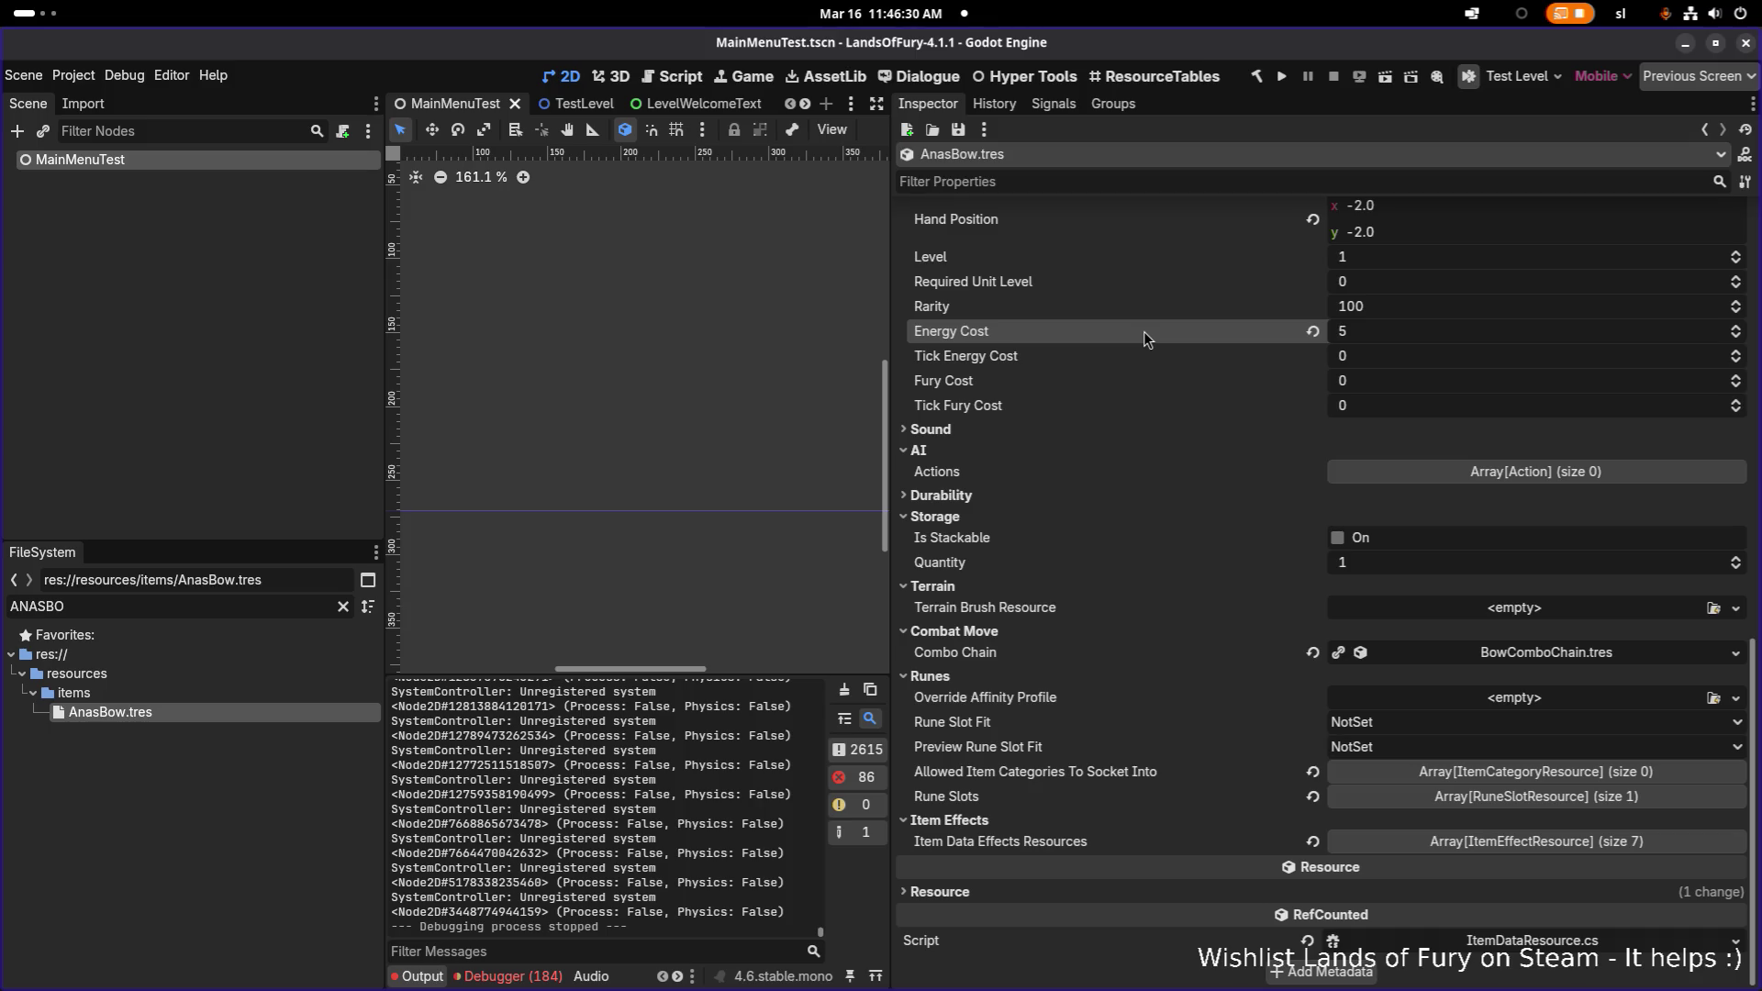
key("alt+Tab")
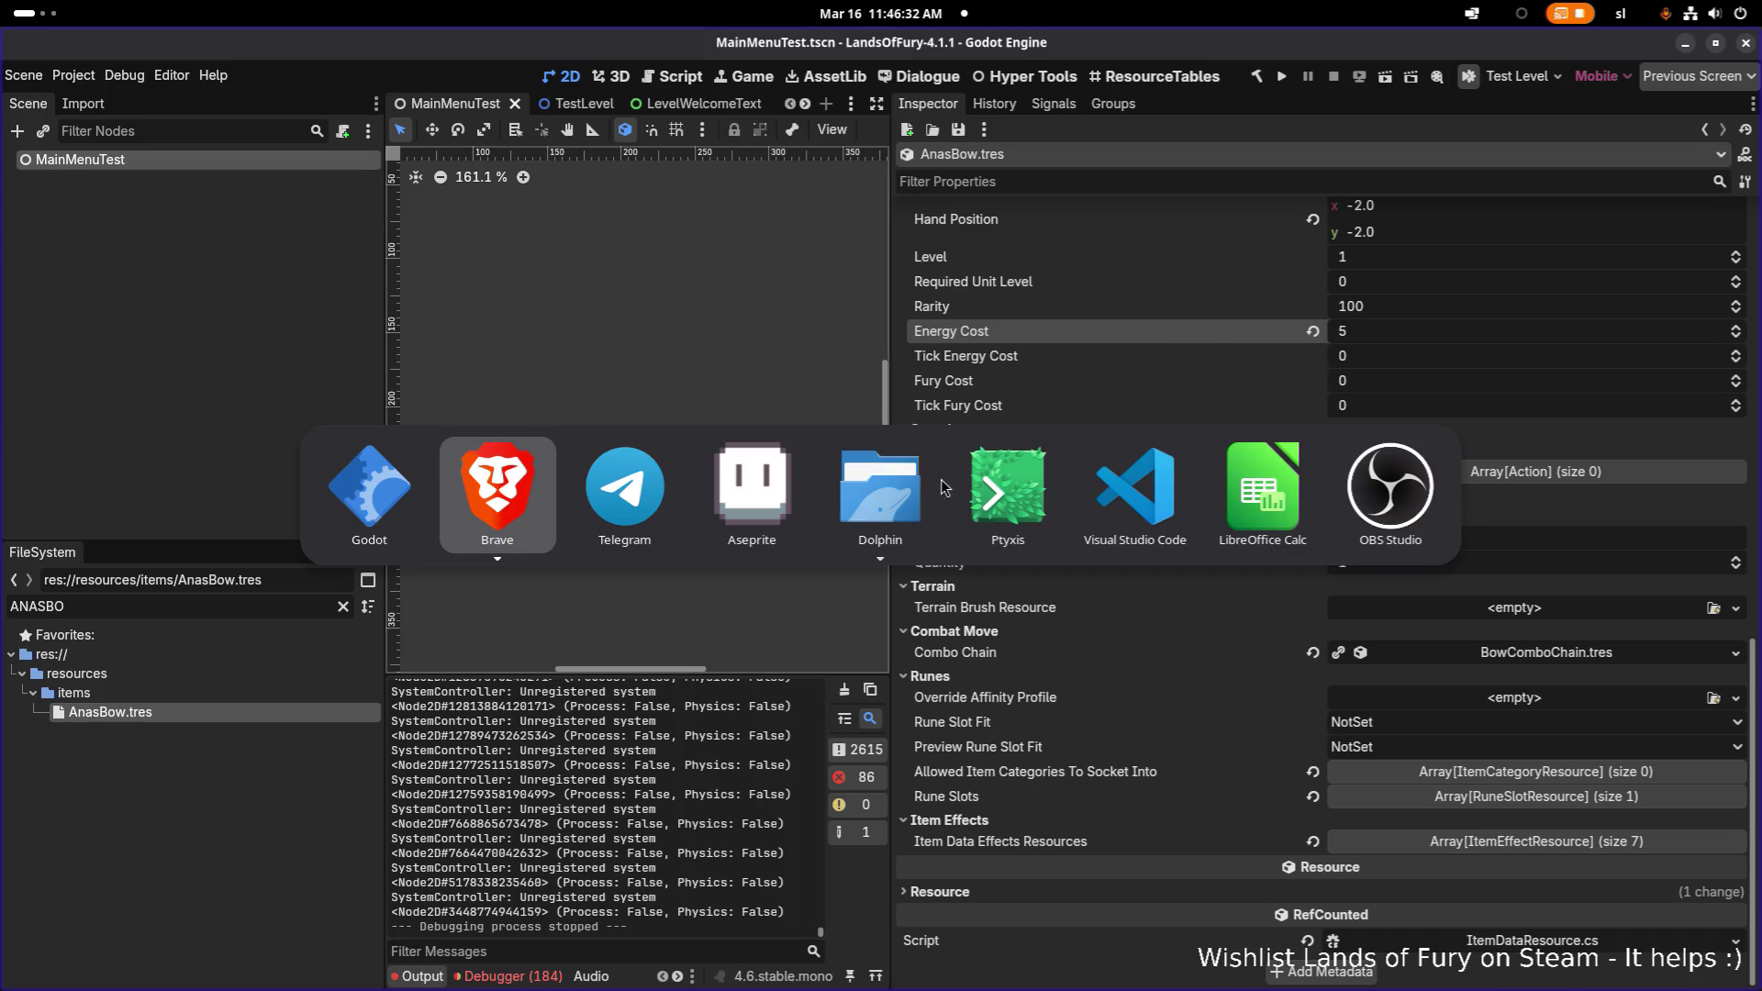
key("Escape")
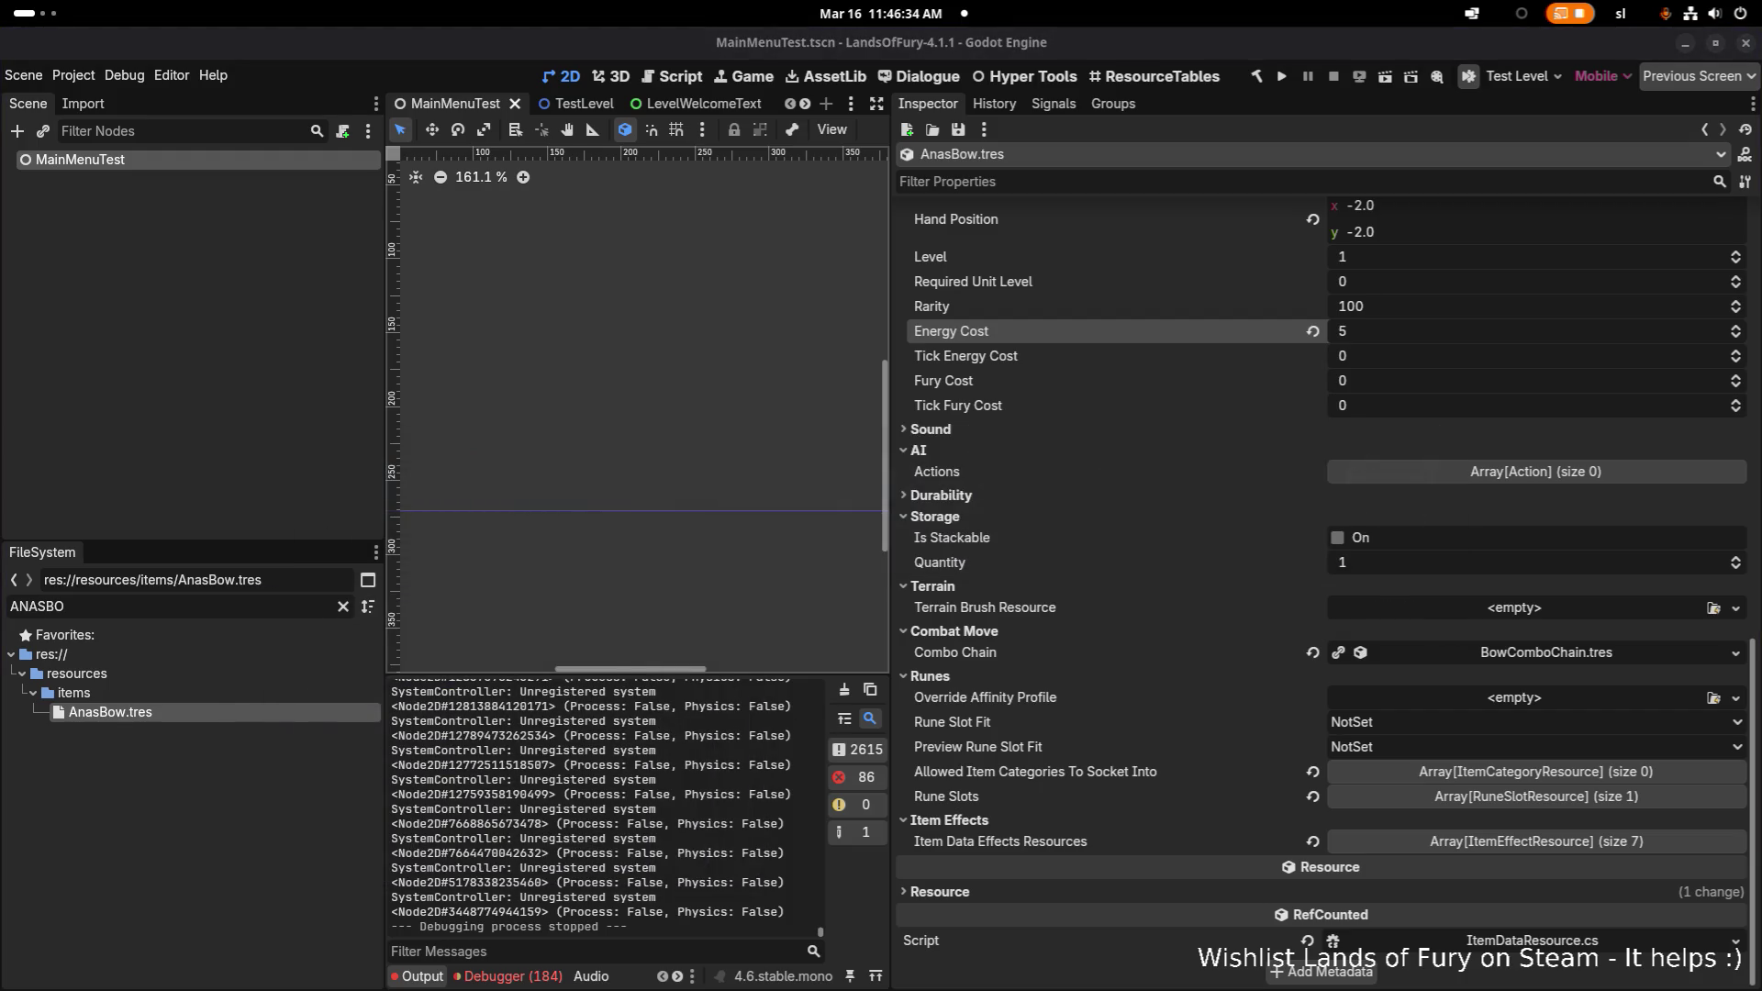
key("alt+Tab")
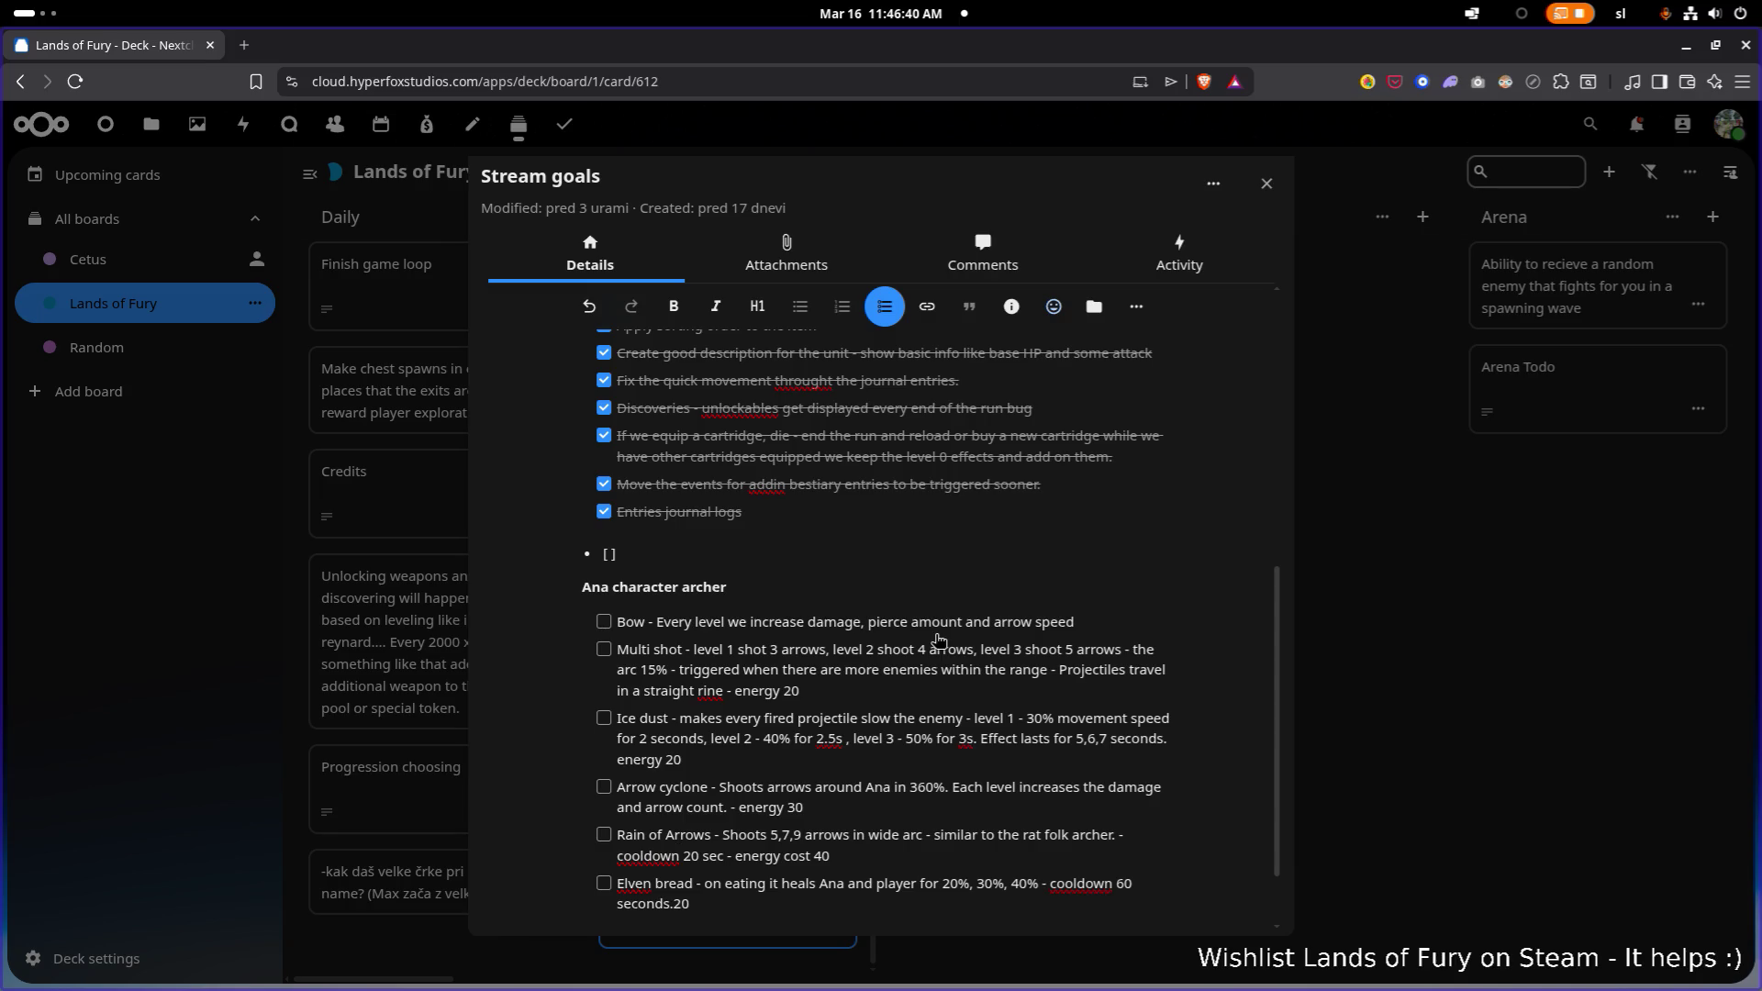
key("alt+Tab")
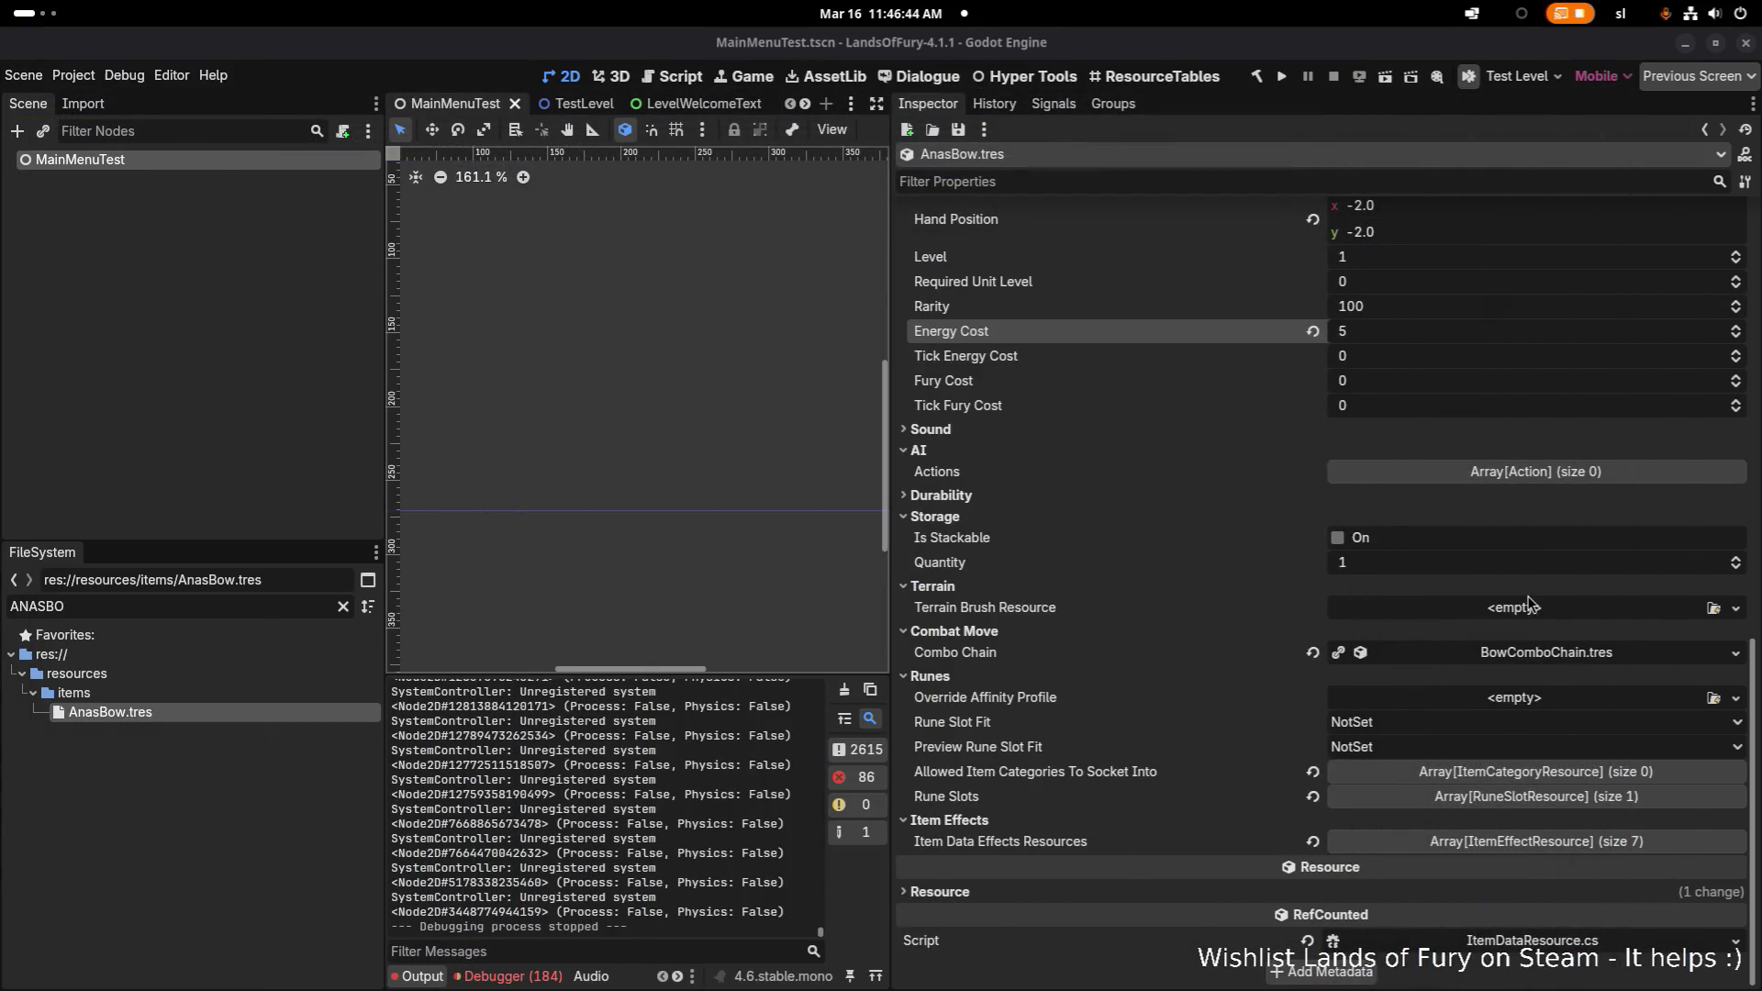
- Paste a unique copy of the projectile effect, keeping ProjectileDataResource and RectangleShape2D shared, and move it to index 1
left_click(1595, 843)
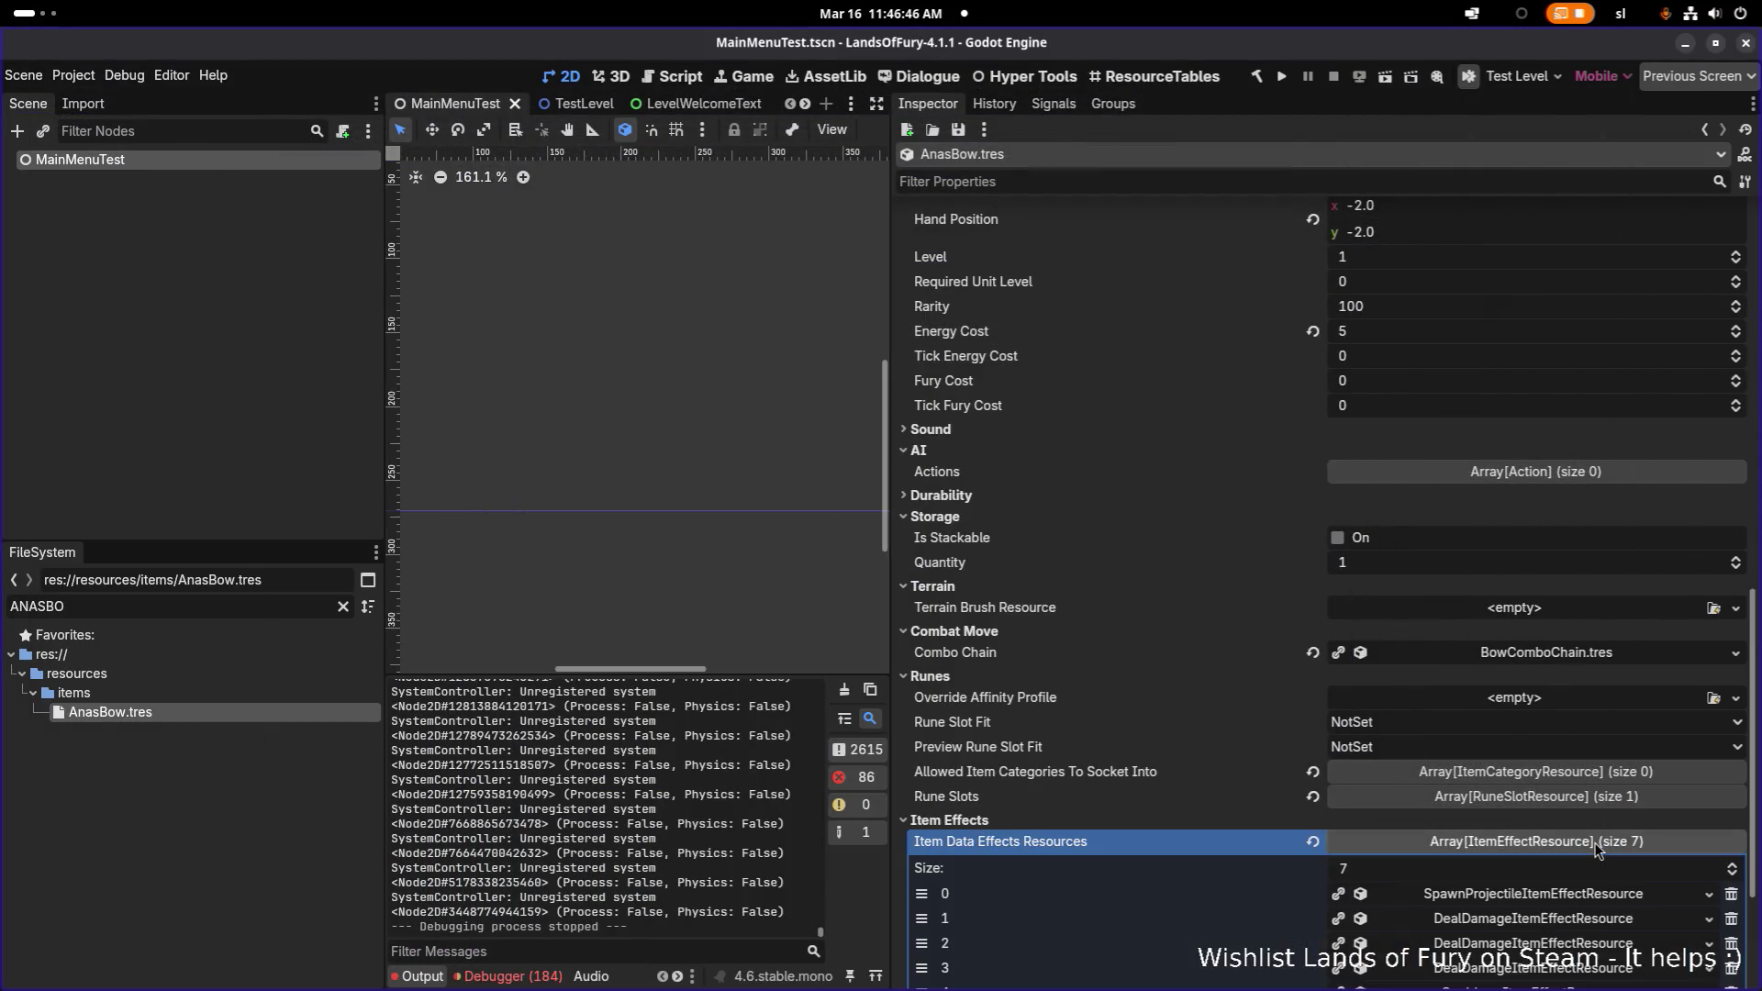
scroll(1595, 843, "down", 2)
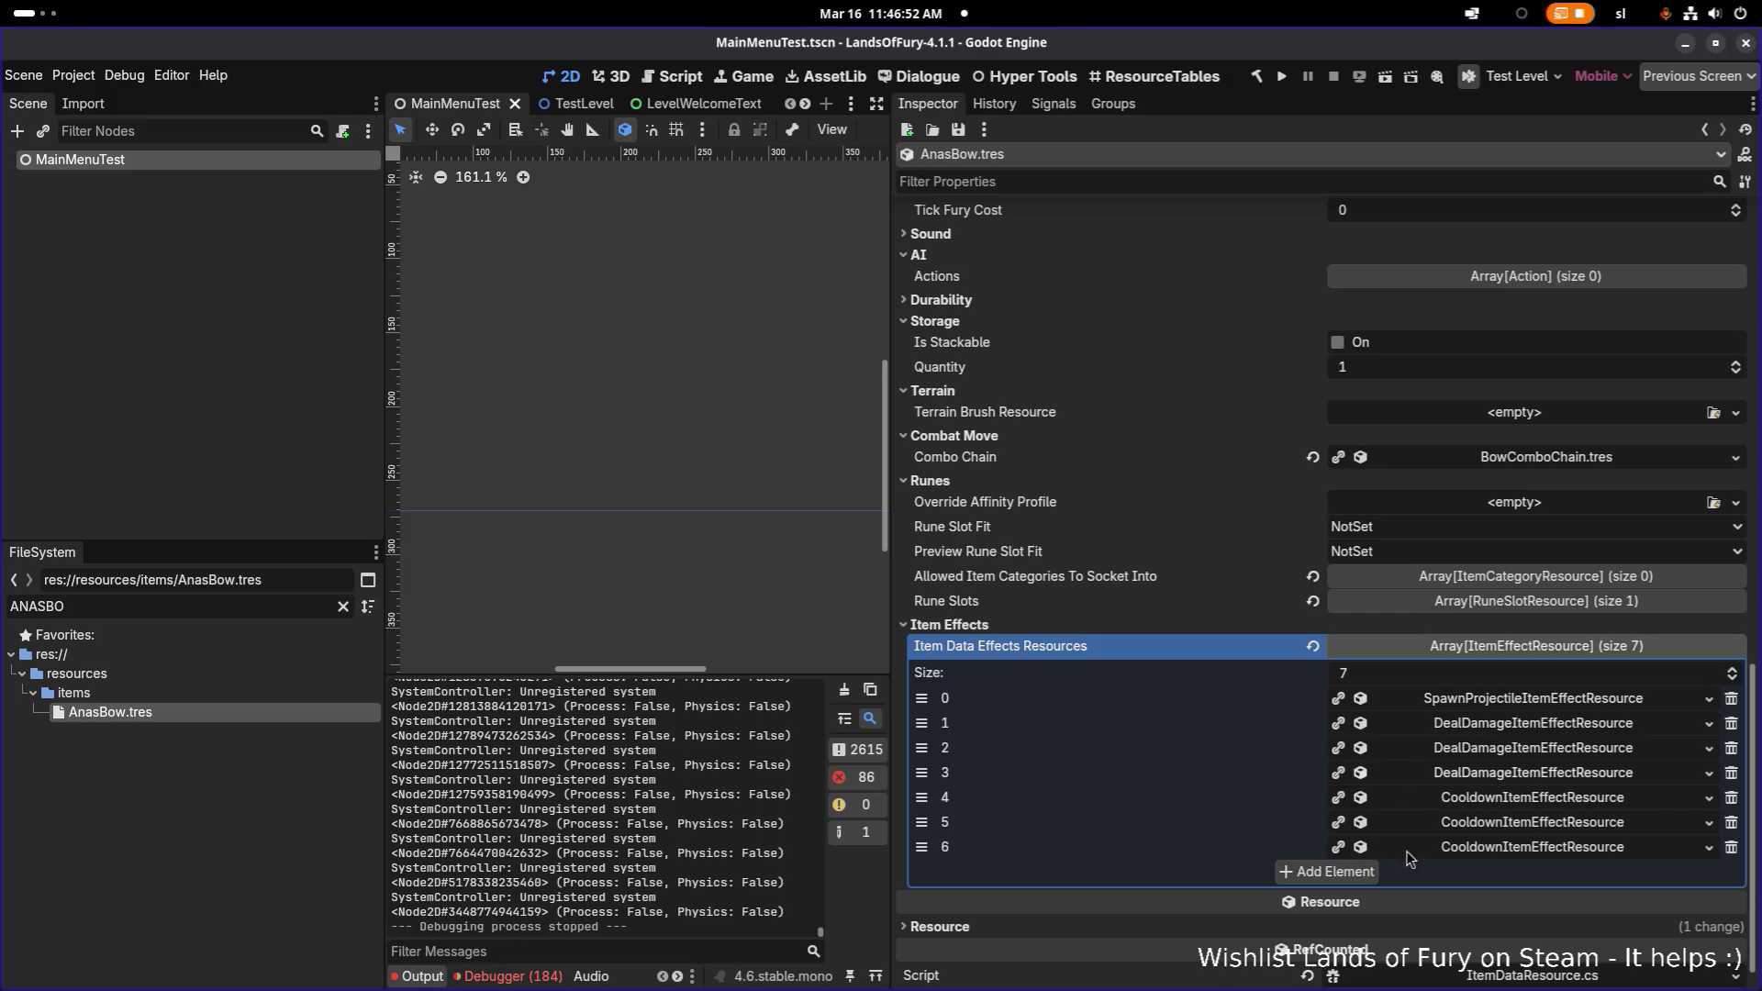
left_click(1356, 873)
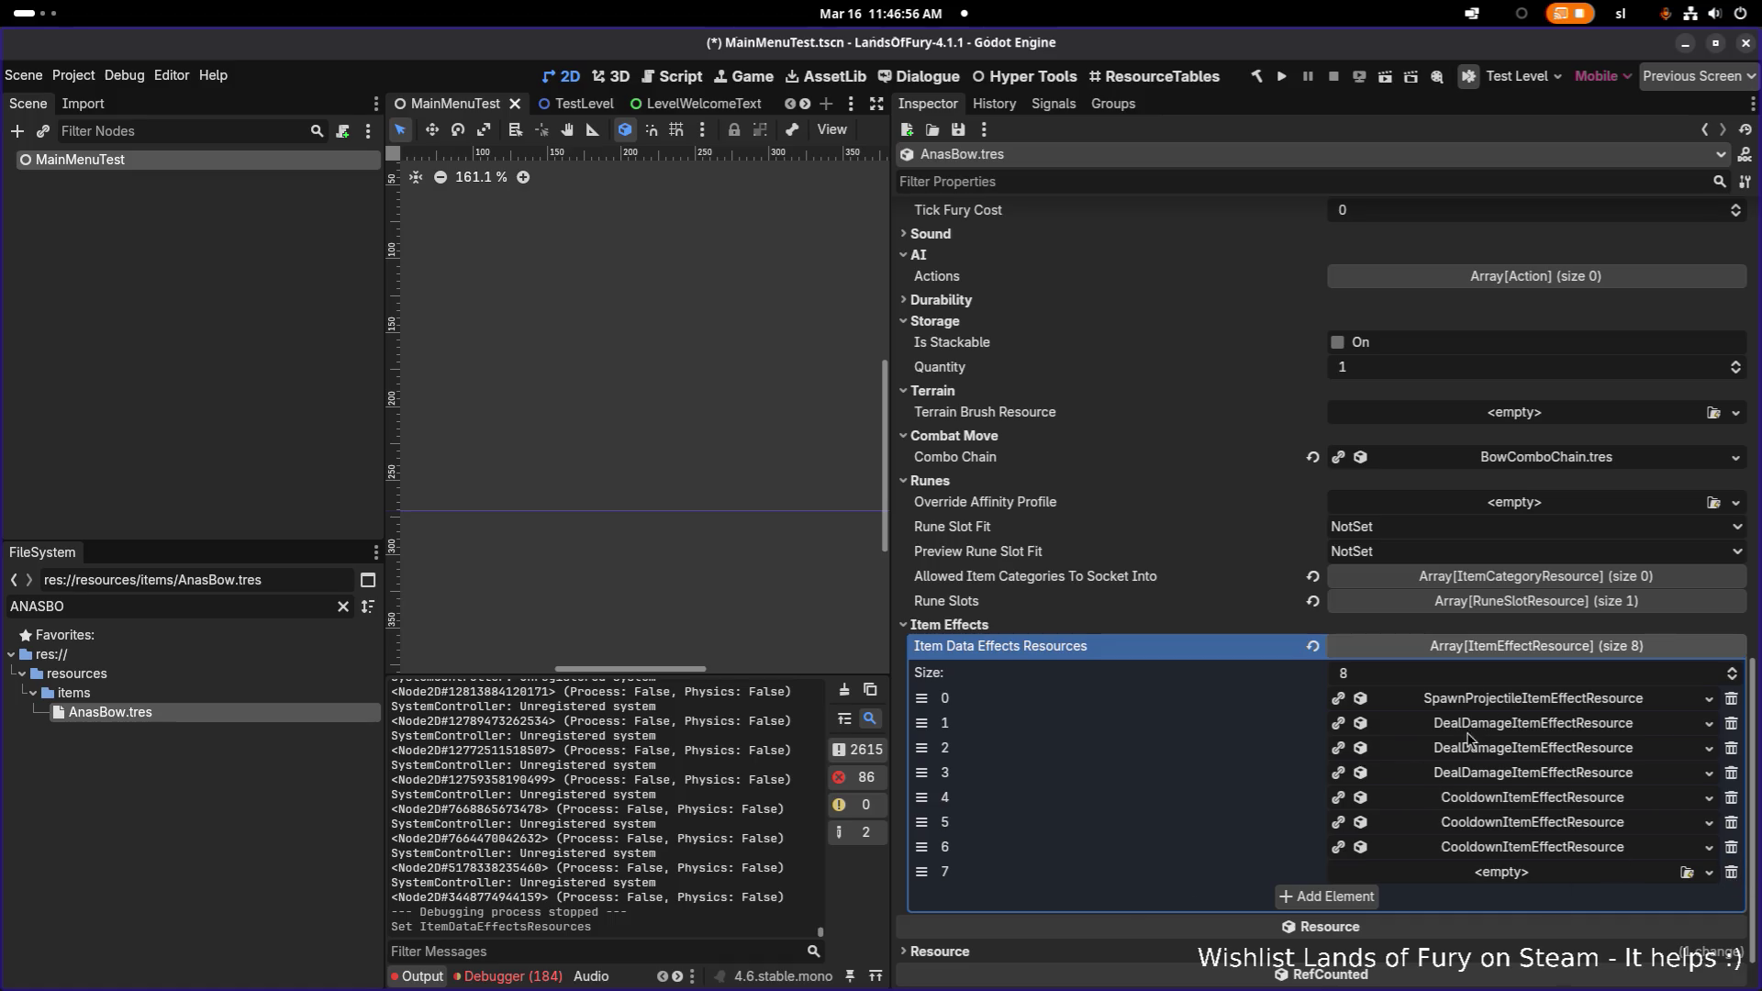
left_click(1710, 879)
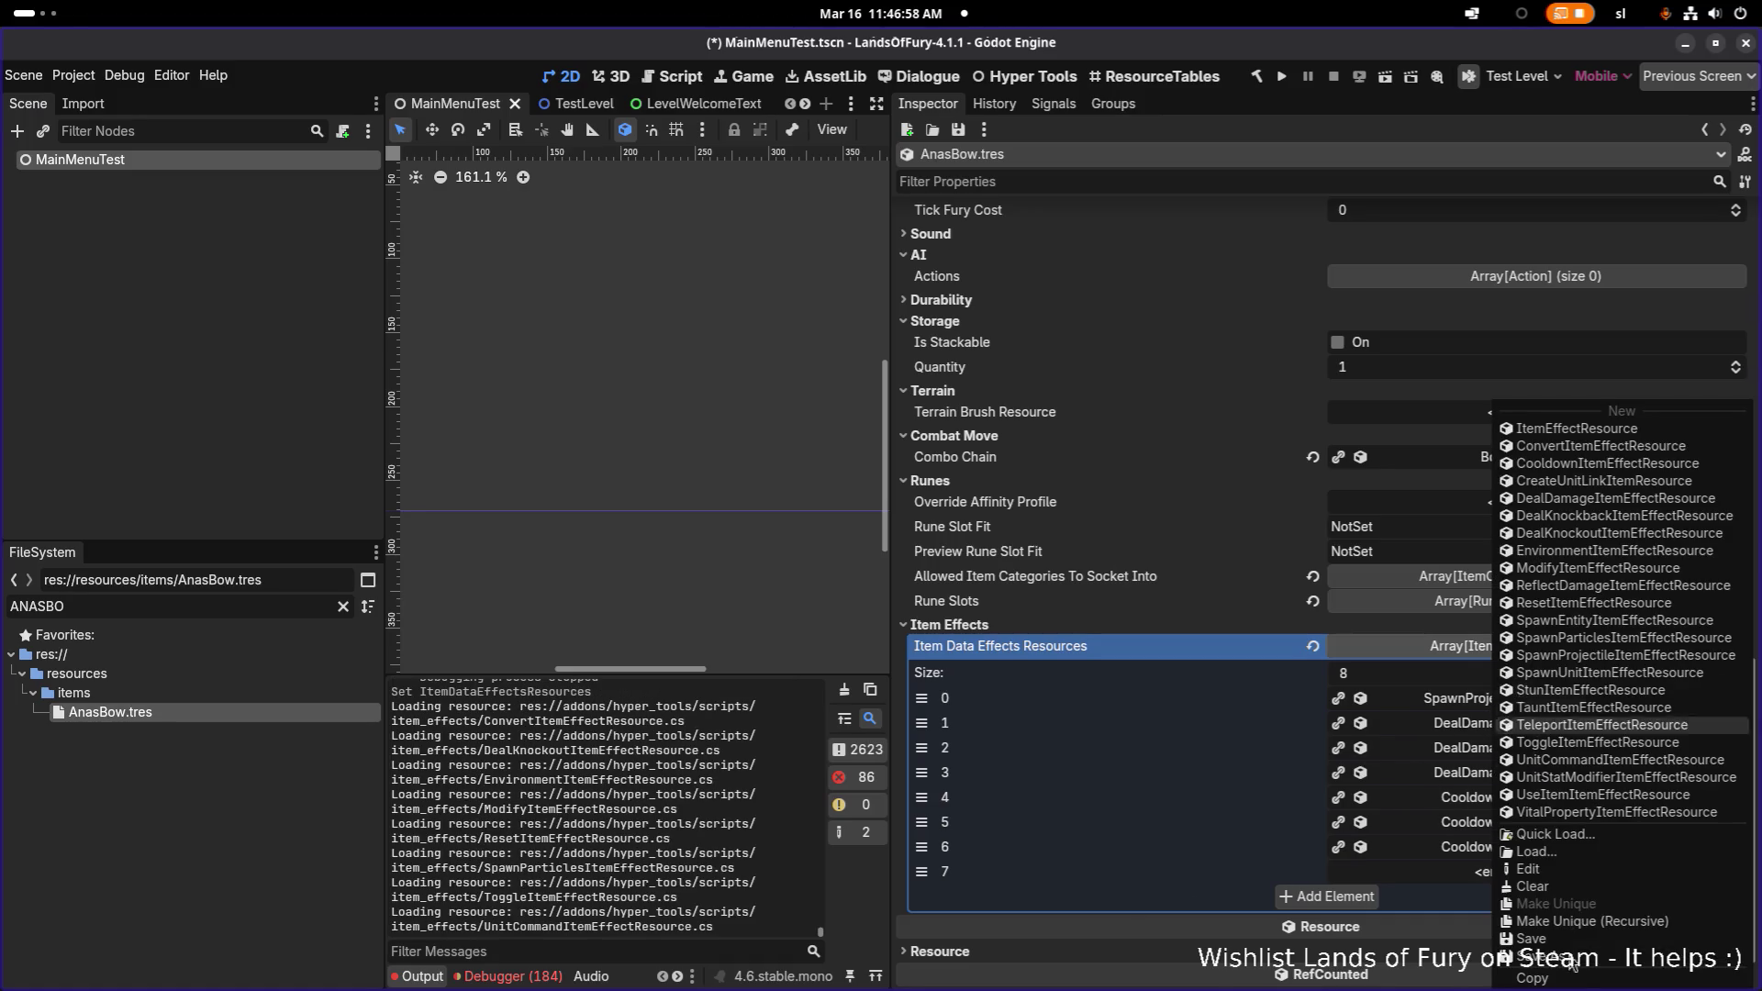
left_click(1547, 978)
right_click(1457, 871)
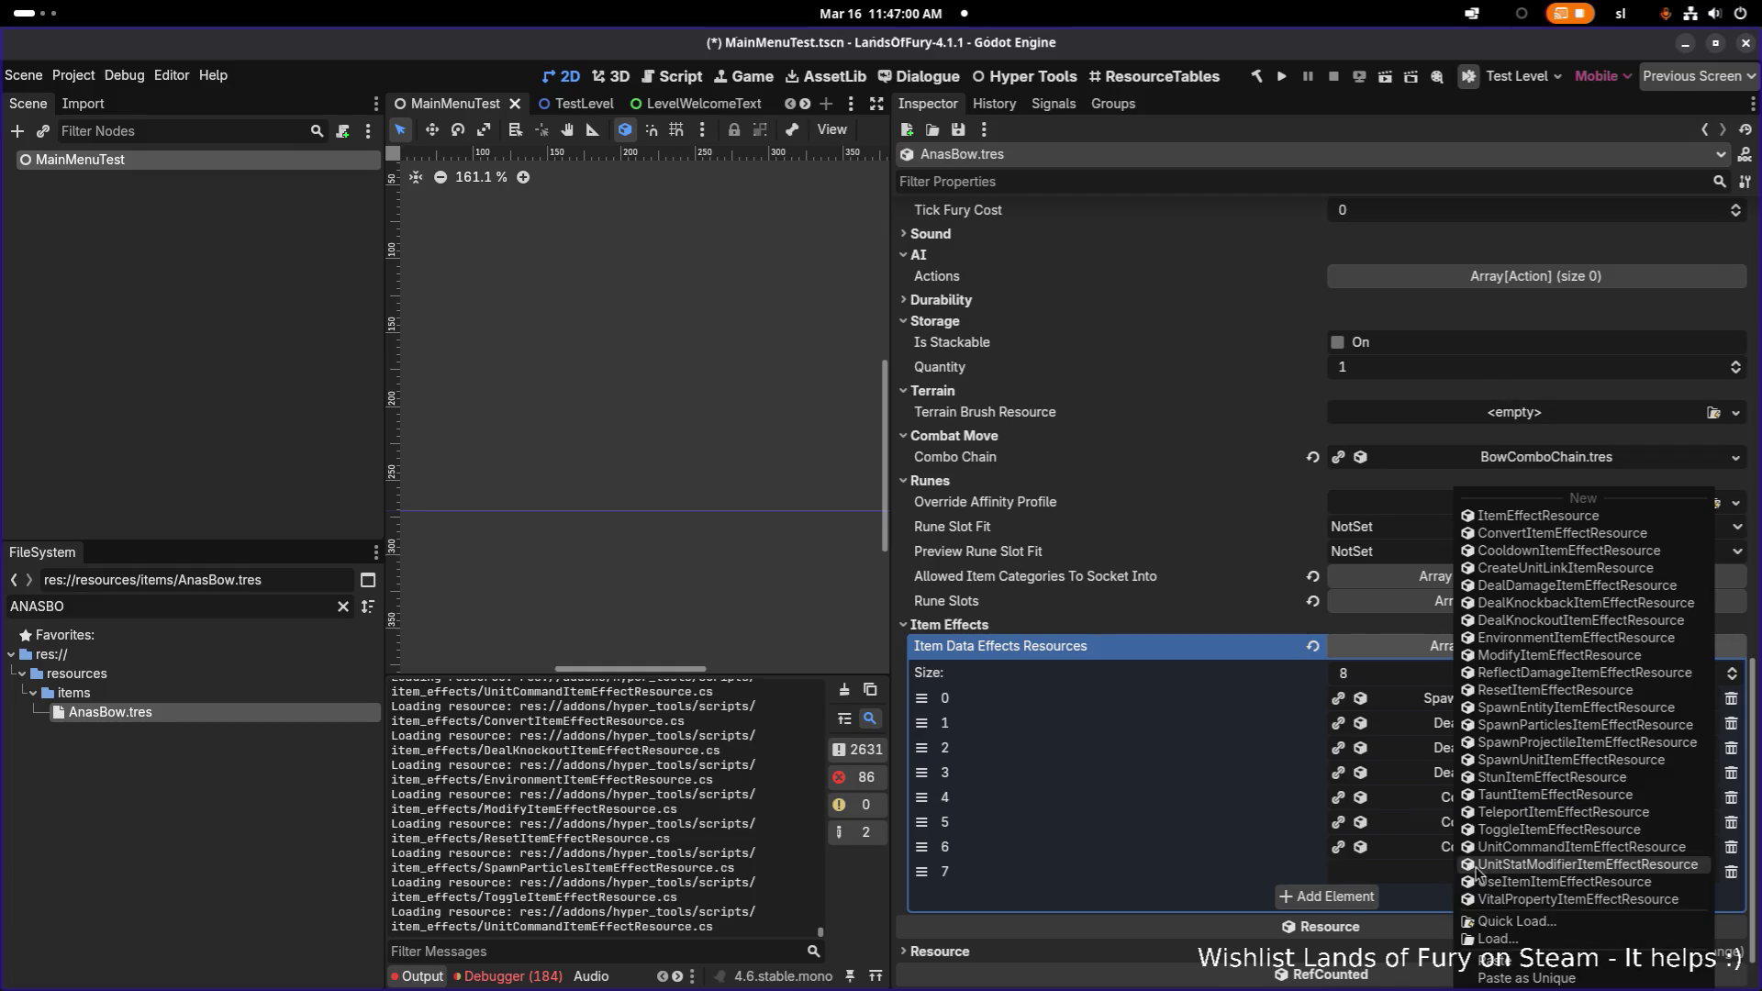
left_click(1468, 871)
left_click(690, 424)
left_click(702, 463)
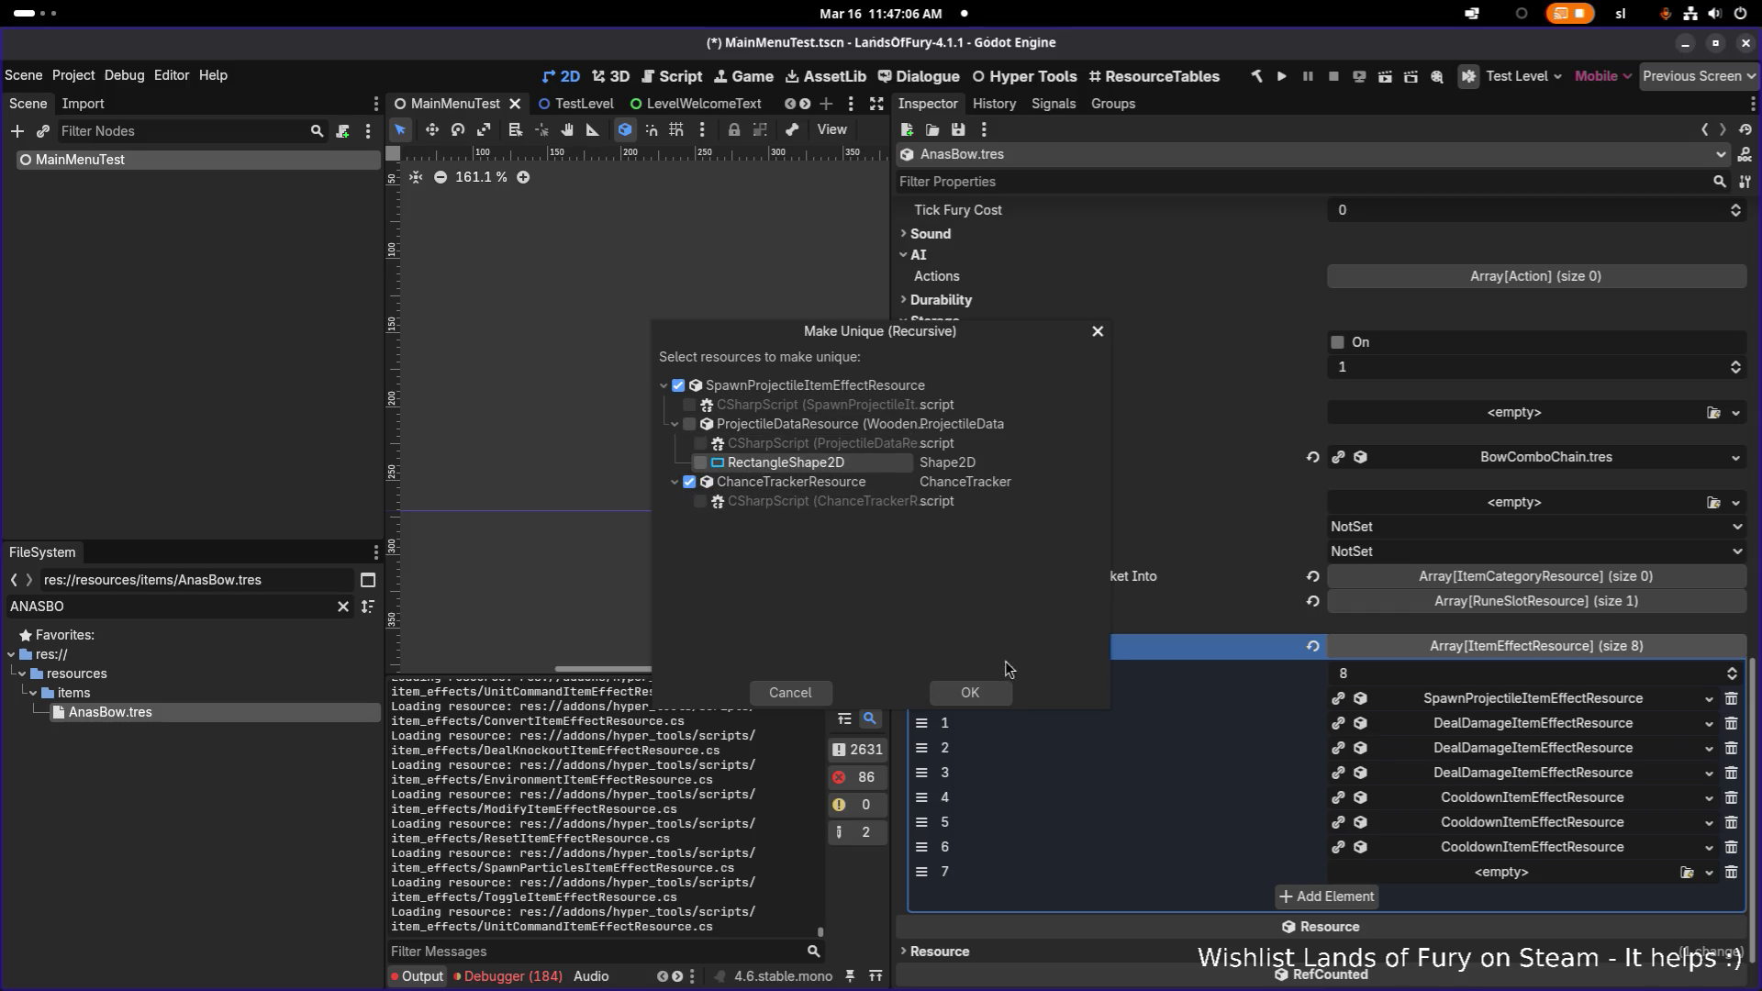
left_click(985, 696)
left_click_drag(922, 871, 921, 724)
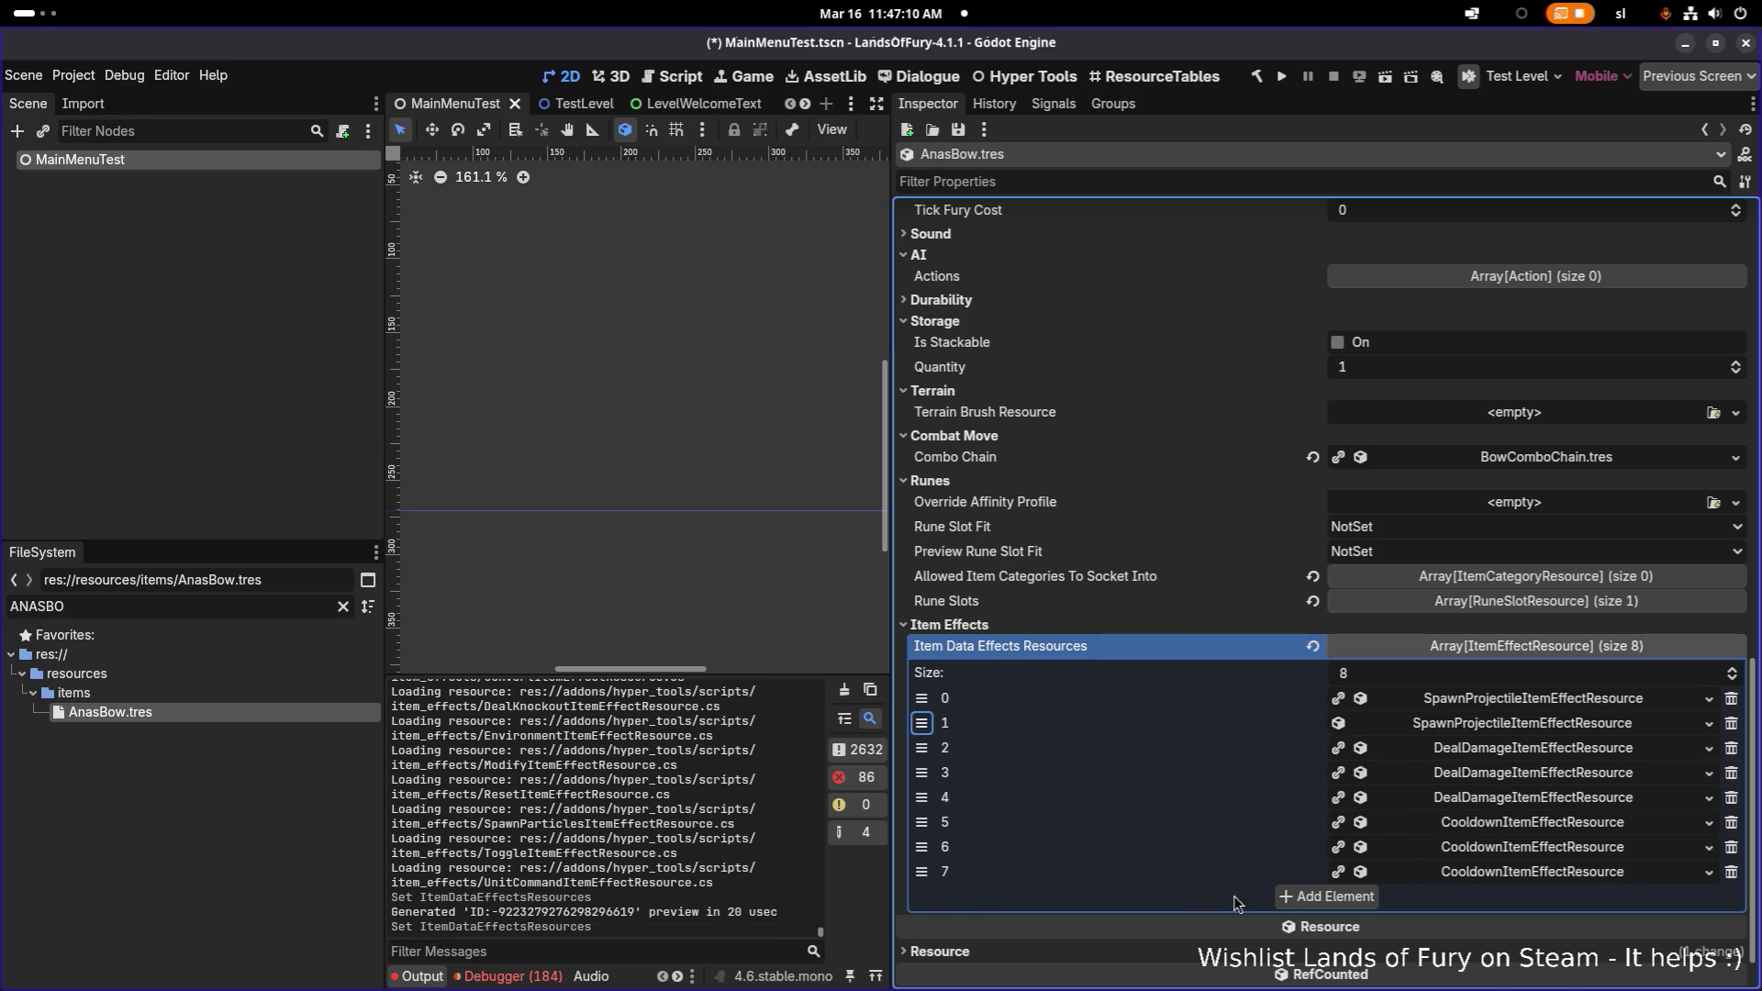
- Paste a second unique projectile effect copy with shared projectile data and move it to index 2
left_click(1318, 898)
left_click(1505, 897)
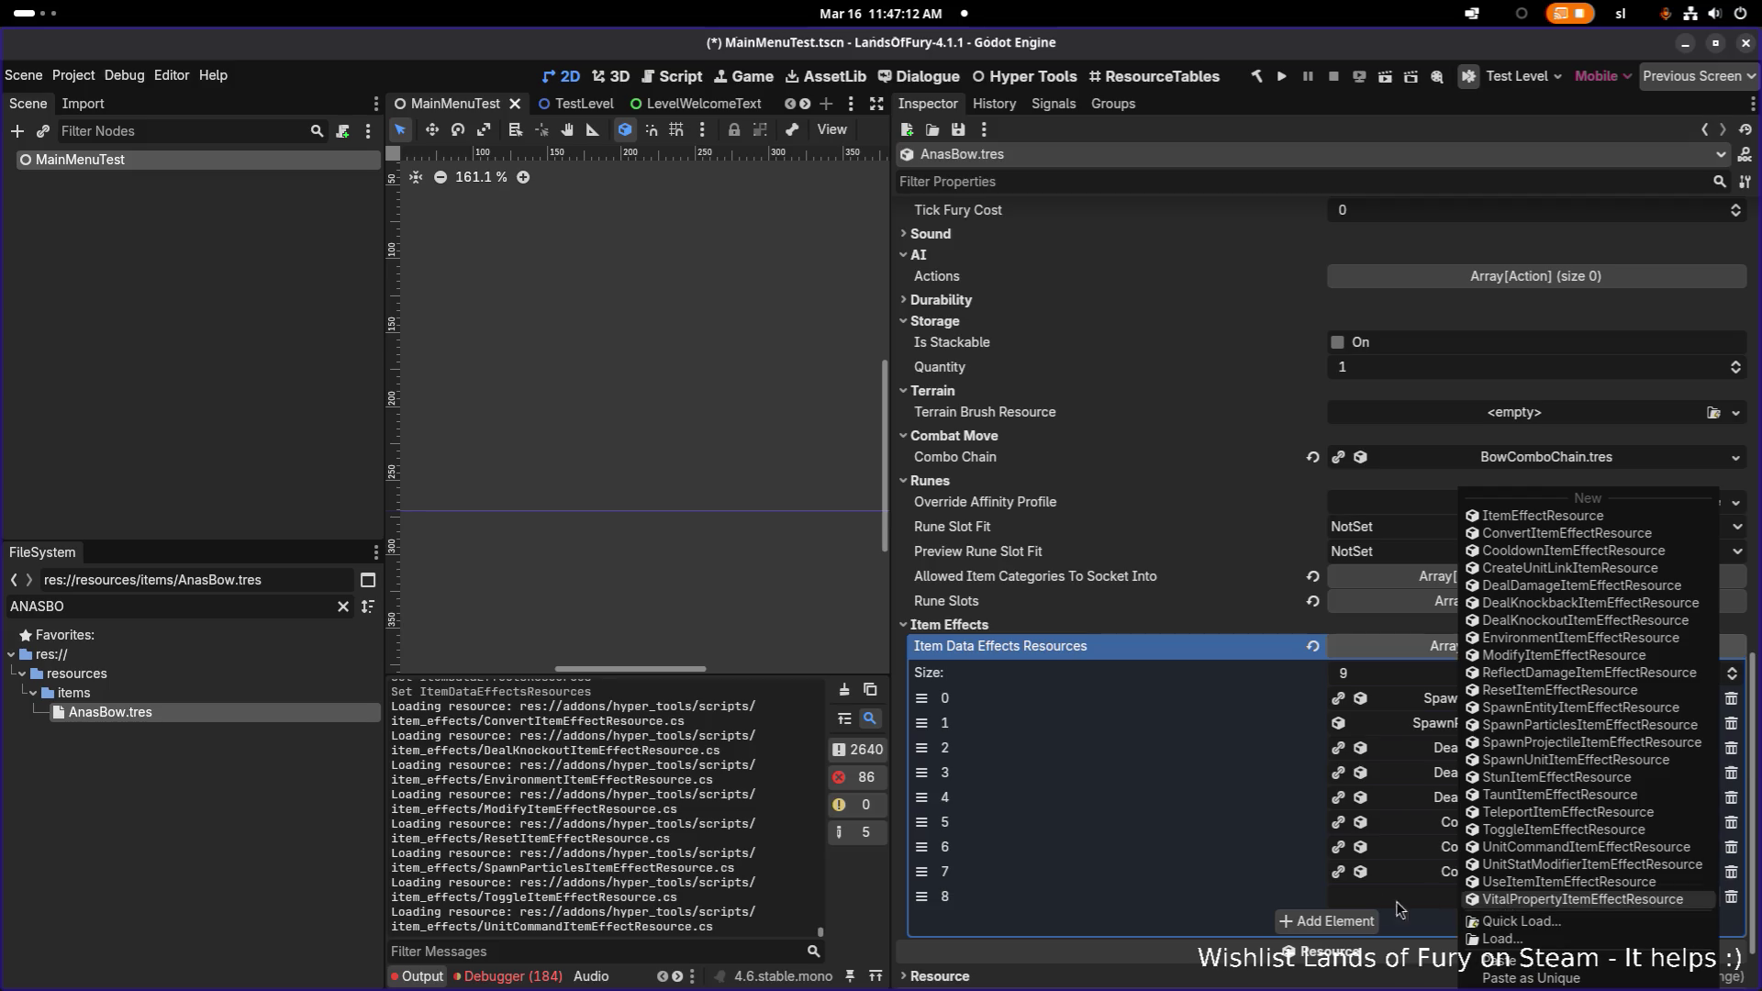
left_click(1197, 917)
left_click(1395, 904)
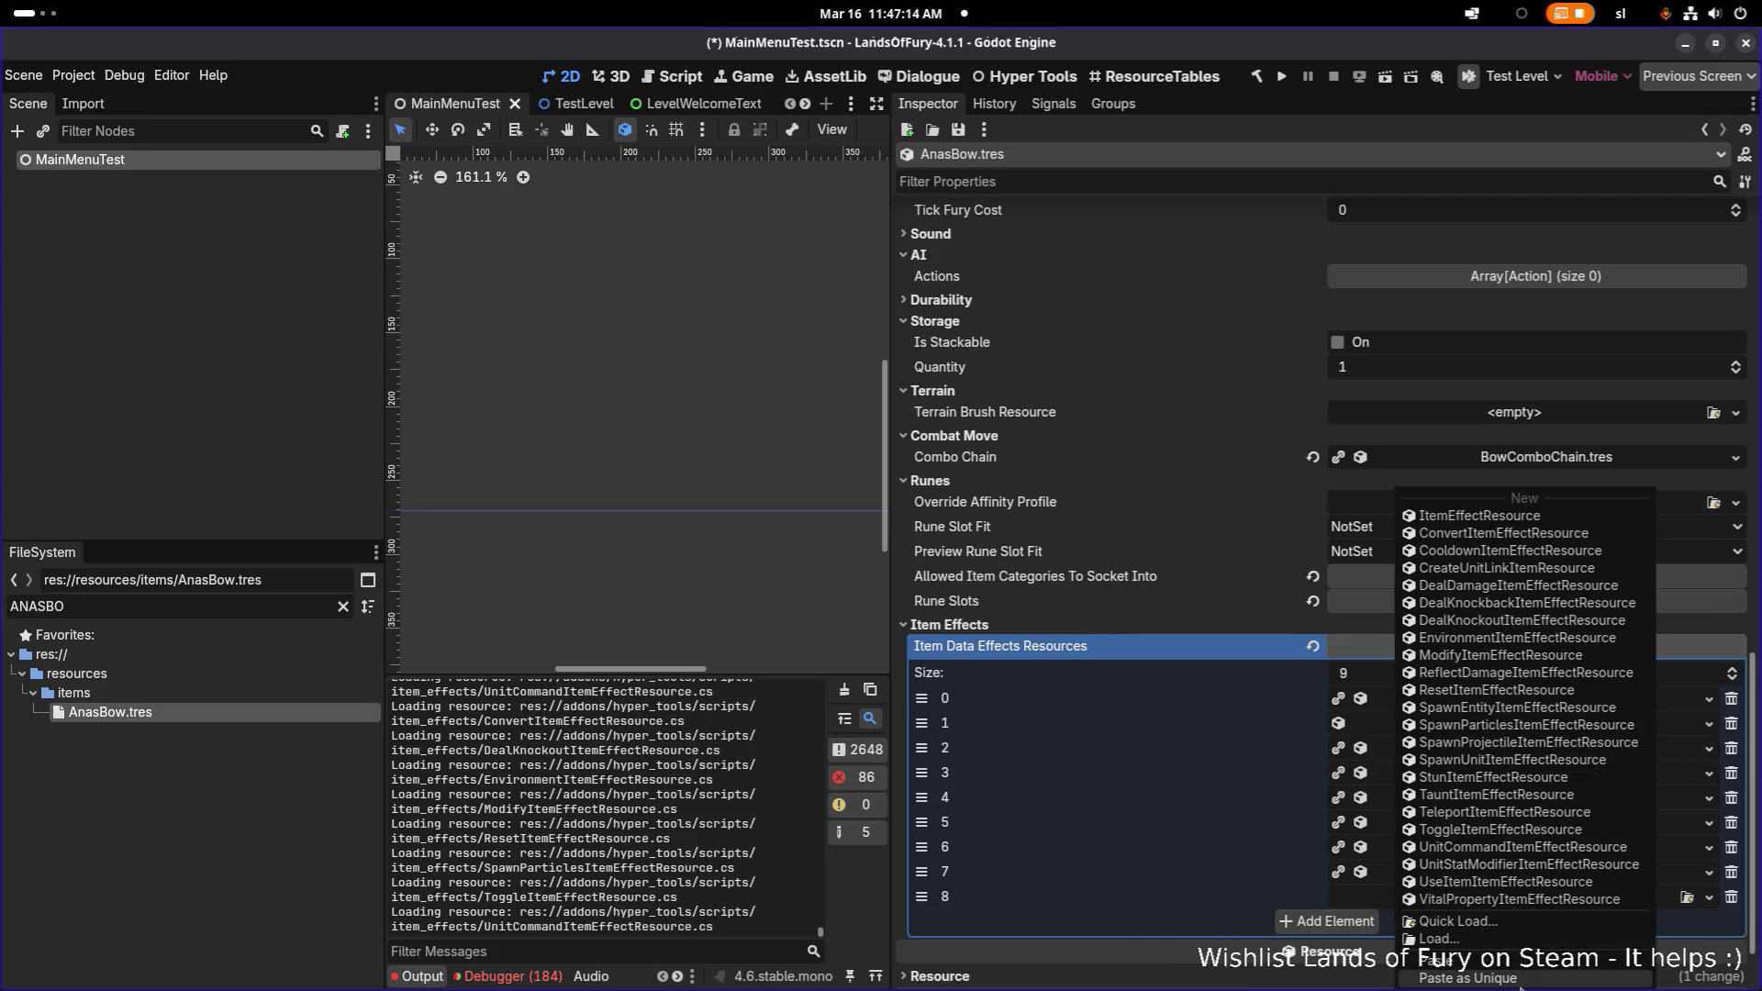
left_click(1519, 976)
left_click(691, 425)
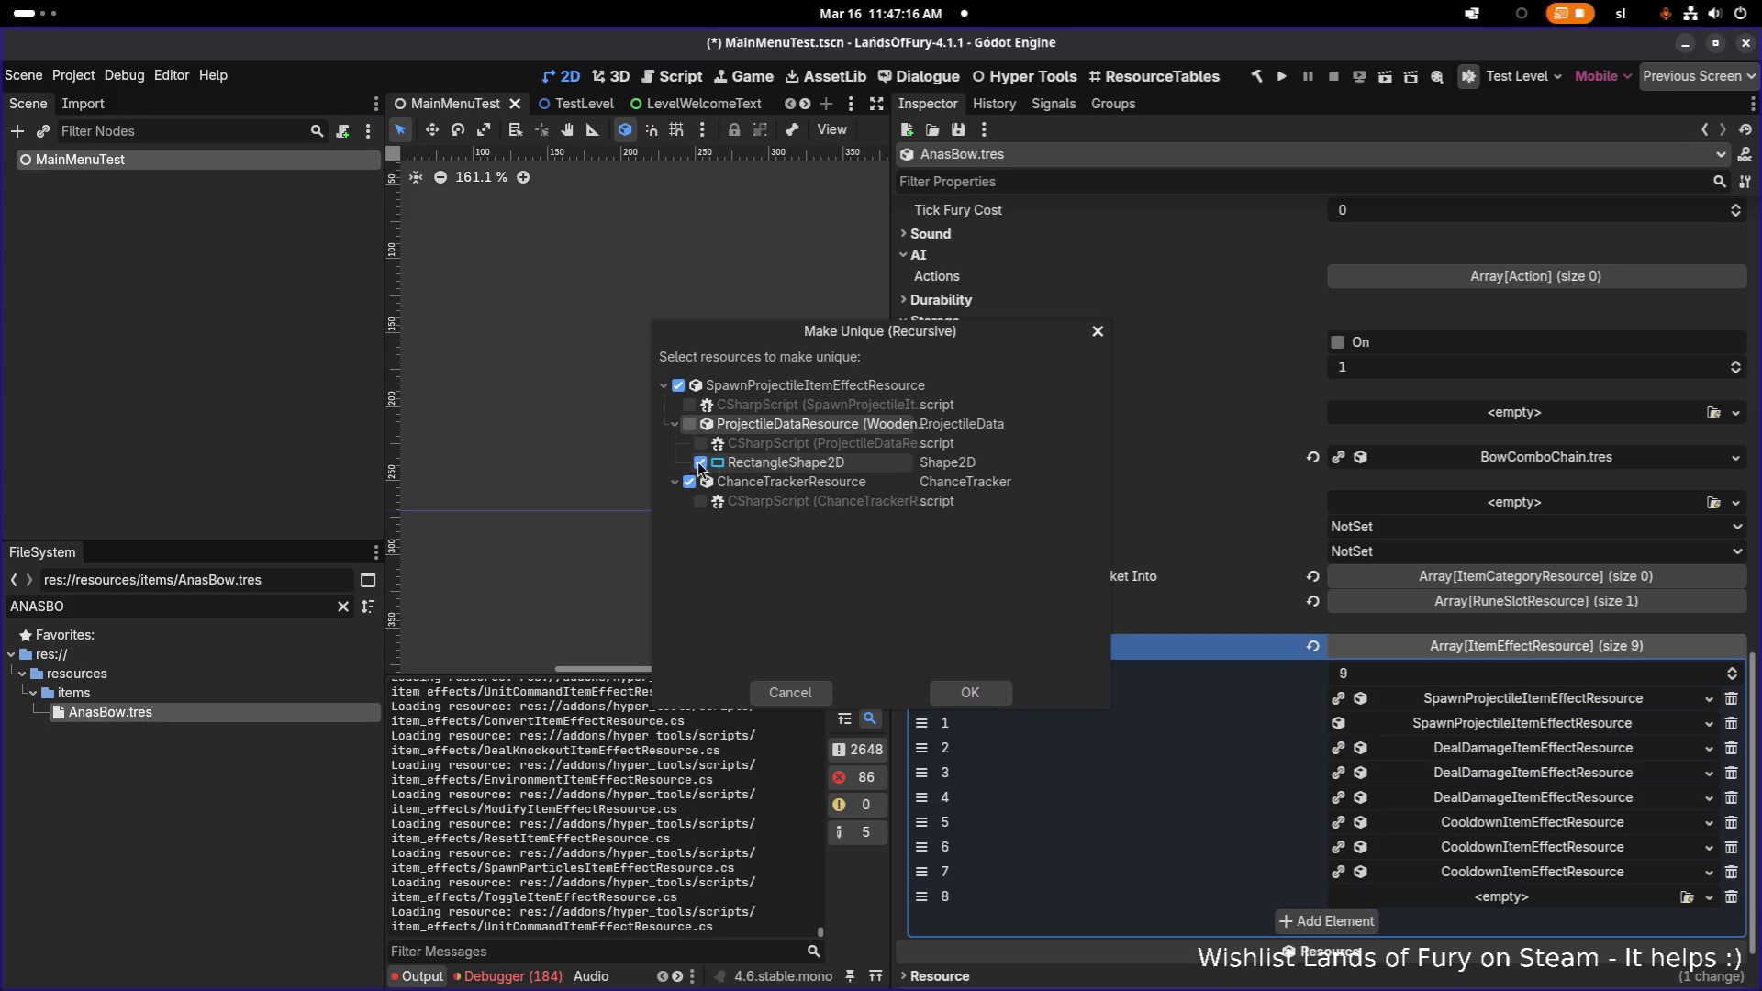
left_click(975, 694)
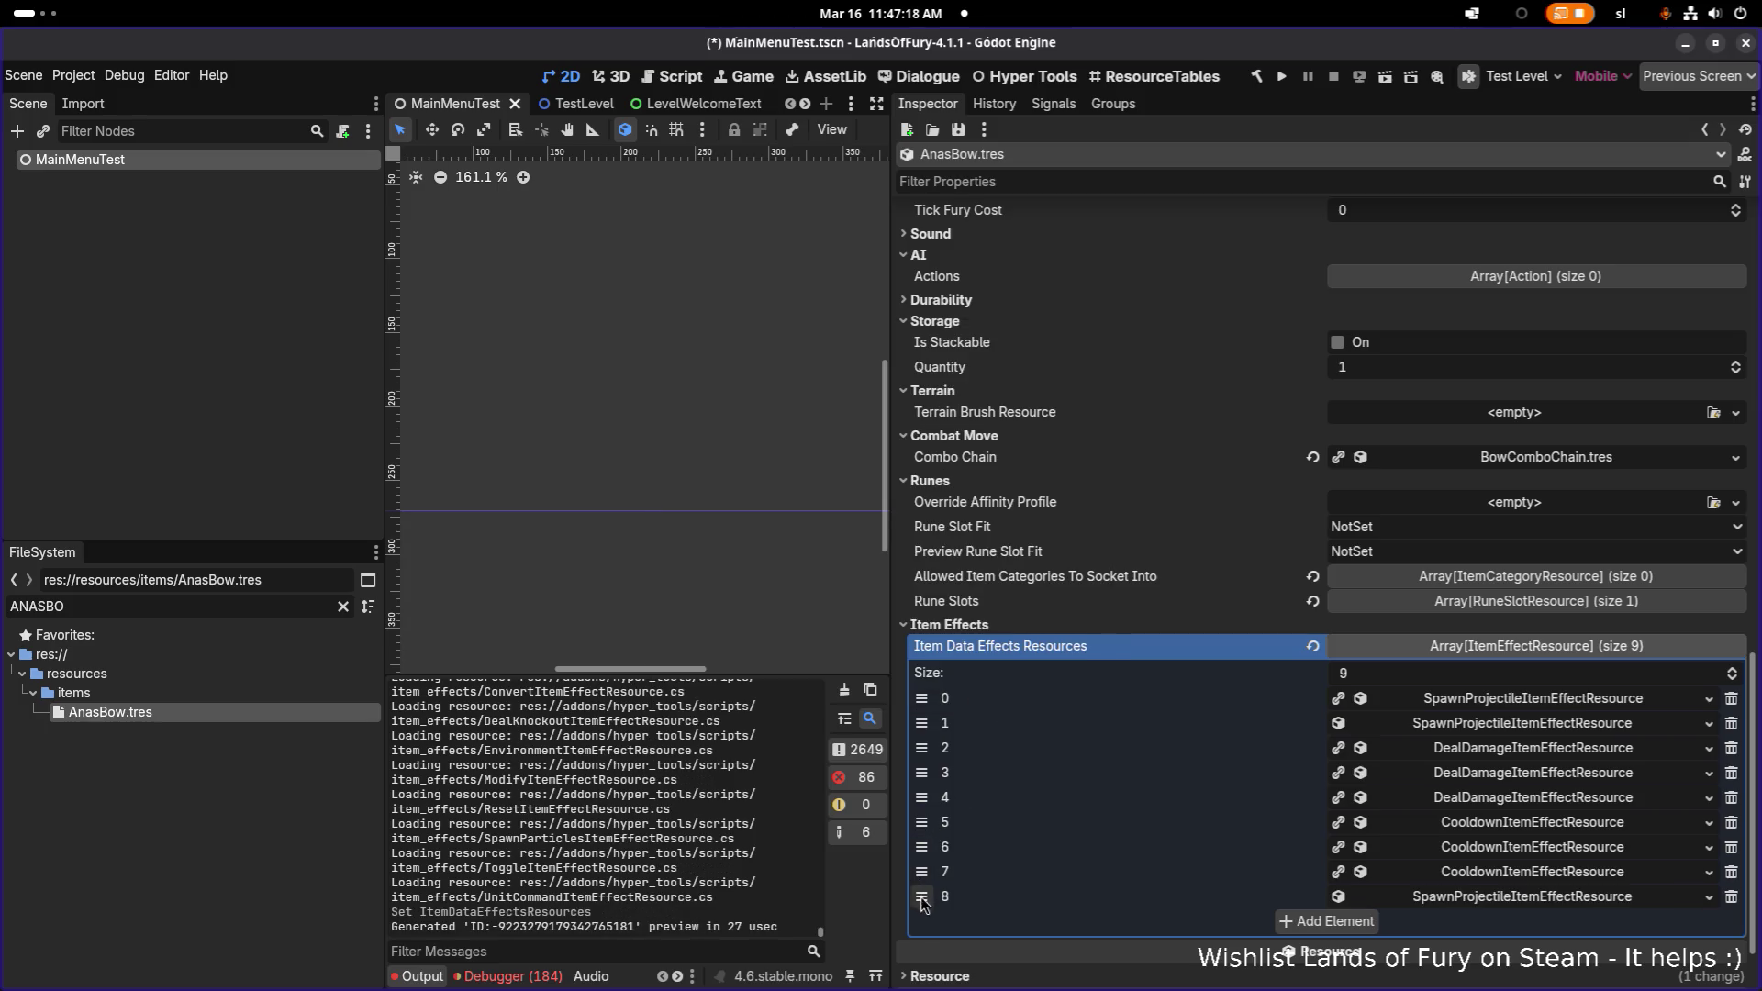
left_click_drag(923, 904, 923, 735)
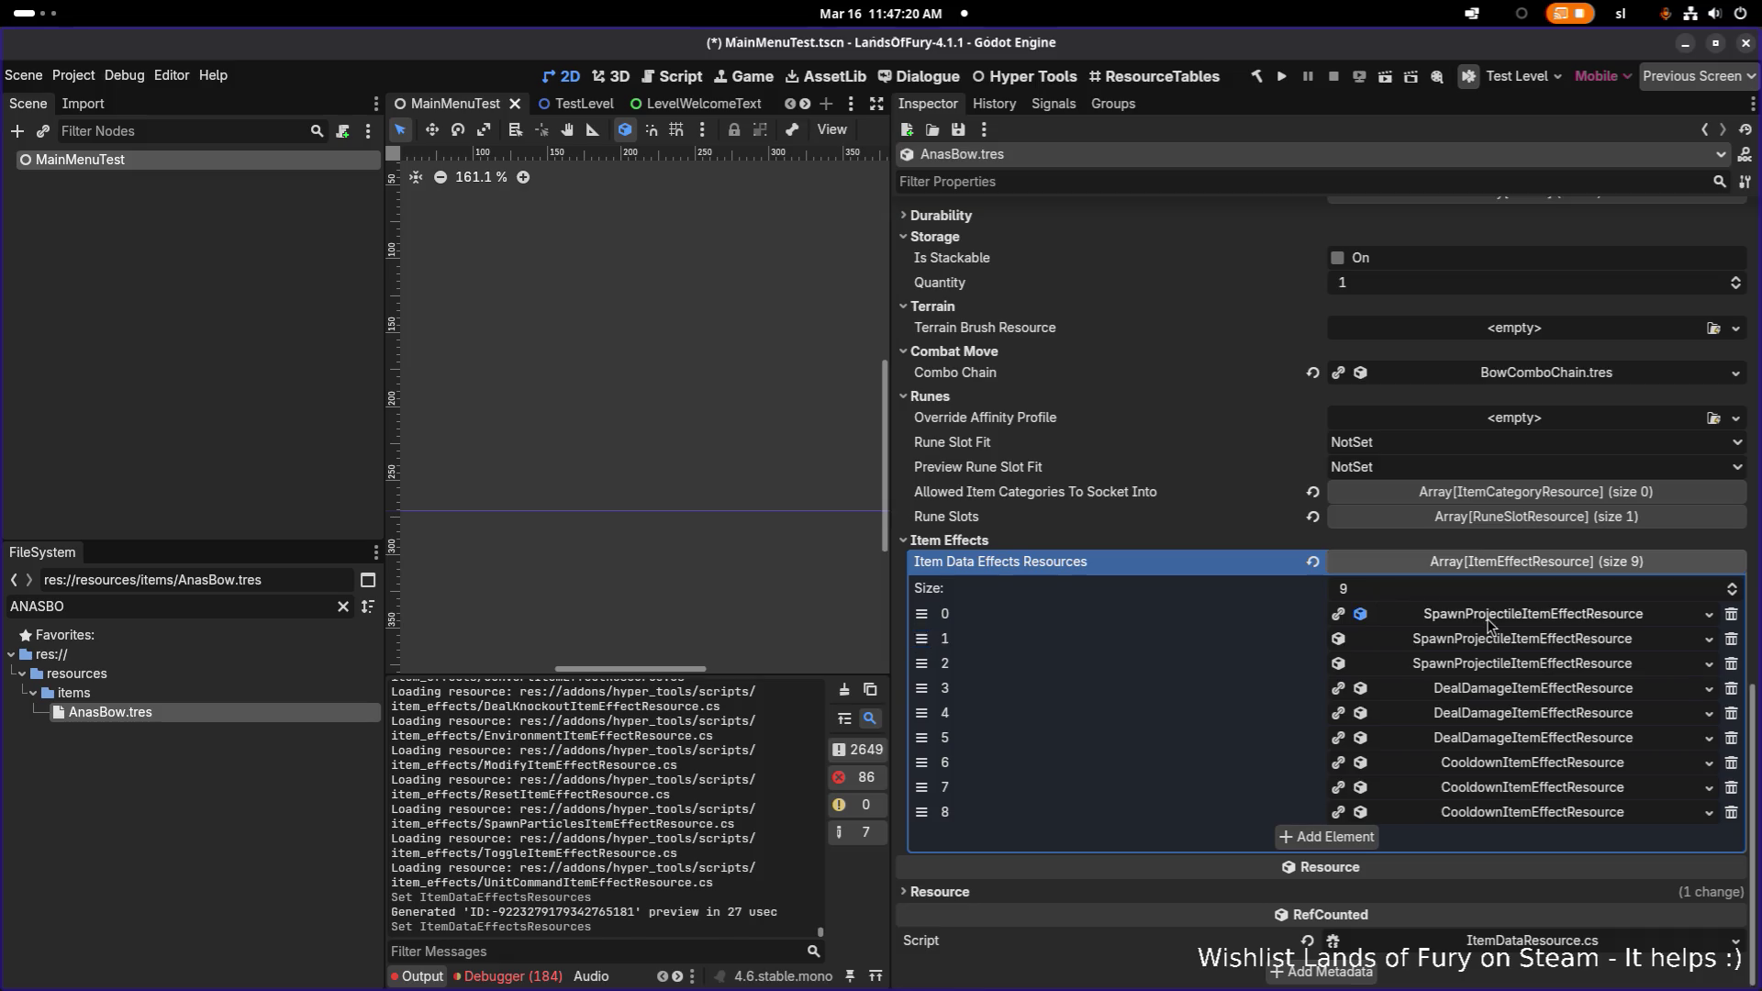
- Set the first projectile effect's Piercing Amount to 2 and turn off Pierce Through Target
left_click(1488, 624)
scroll(1423, 705, "down", 4)
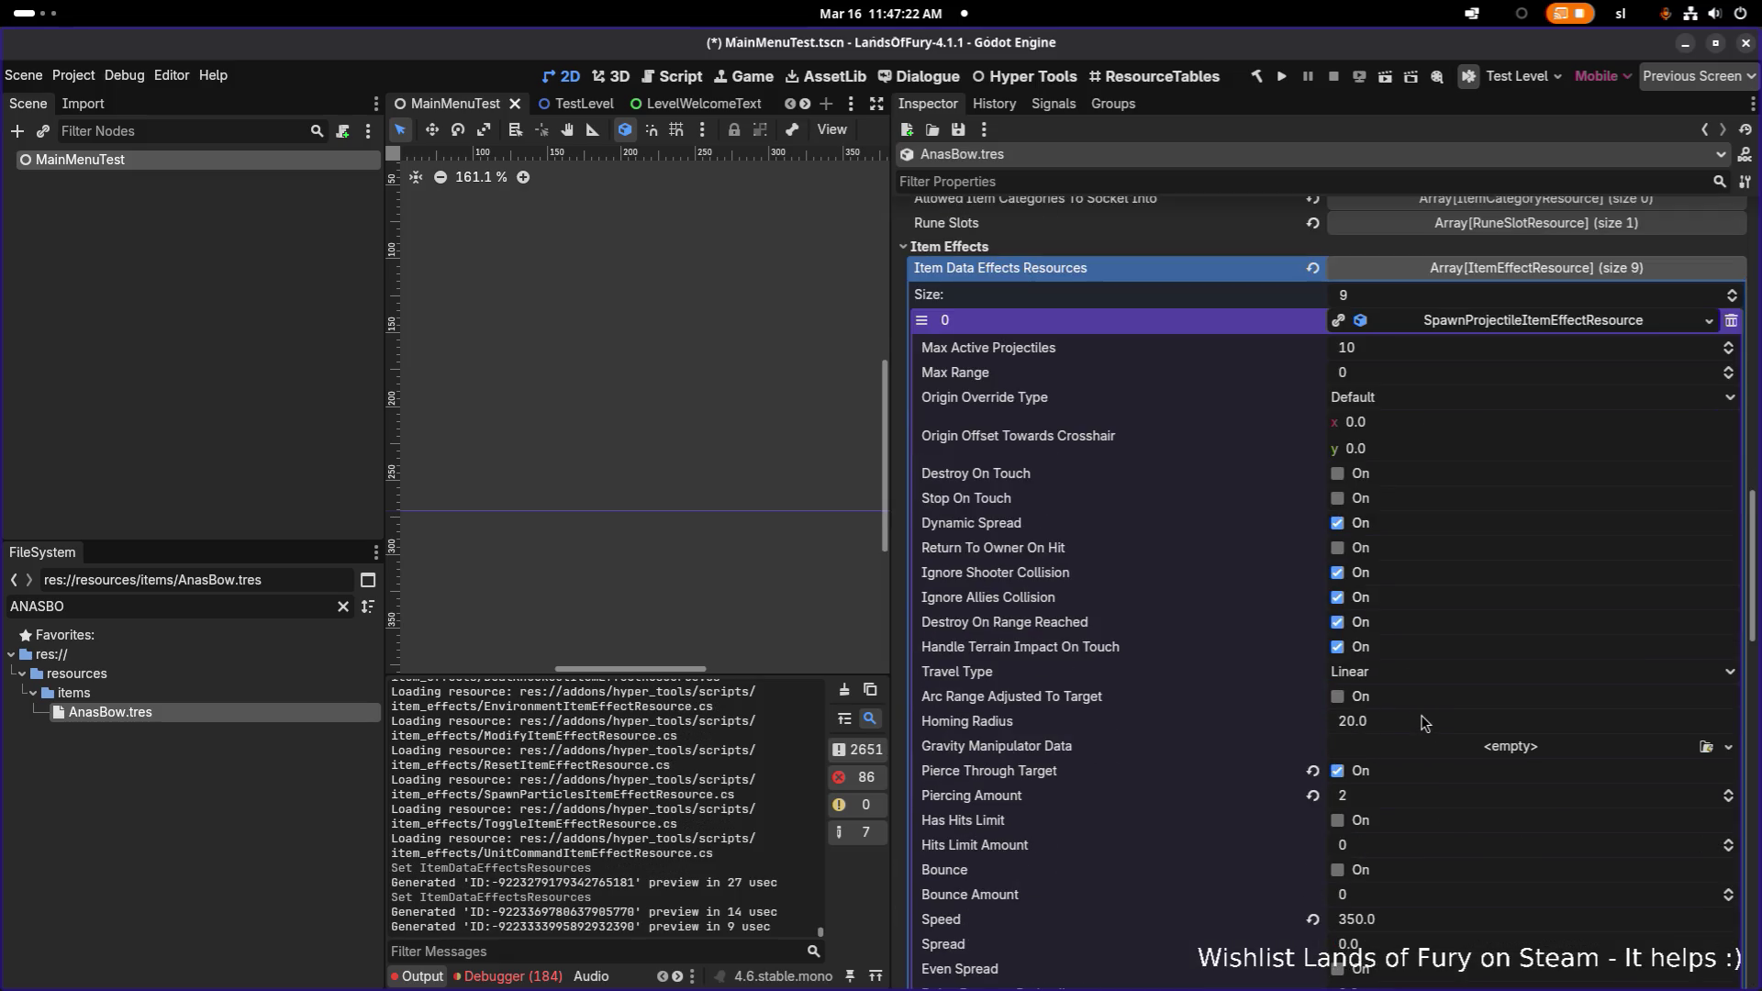
left_click(1406, 796)
type("1")
key("Return")
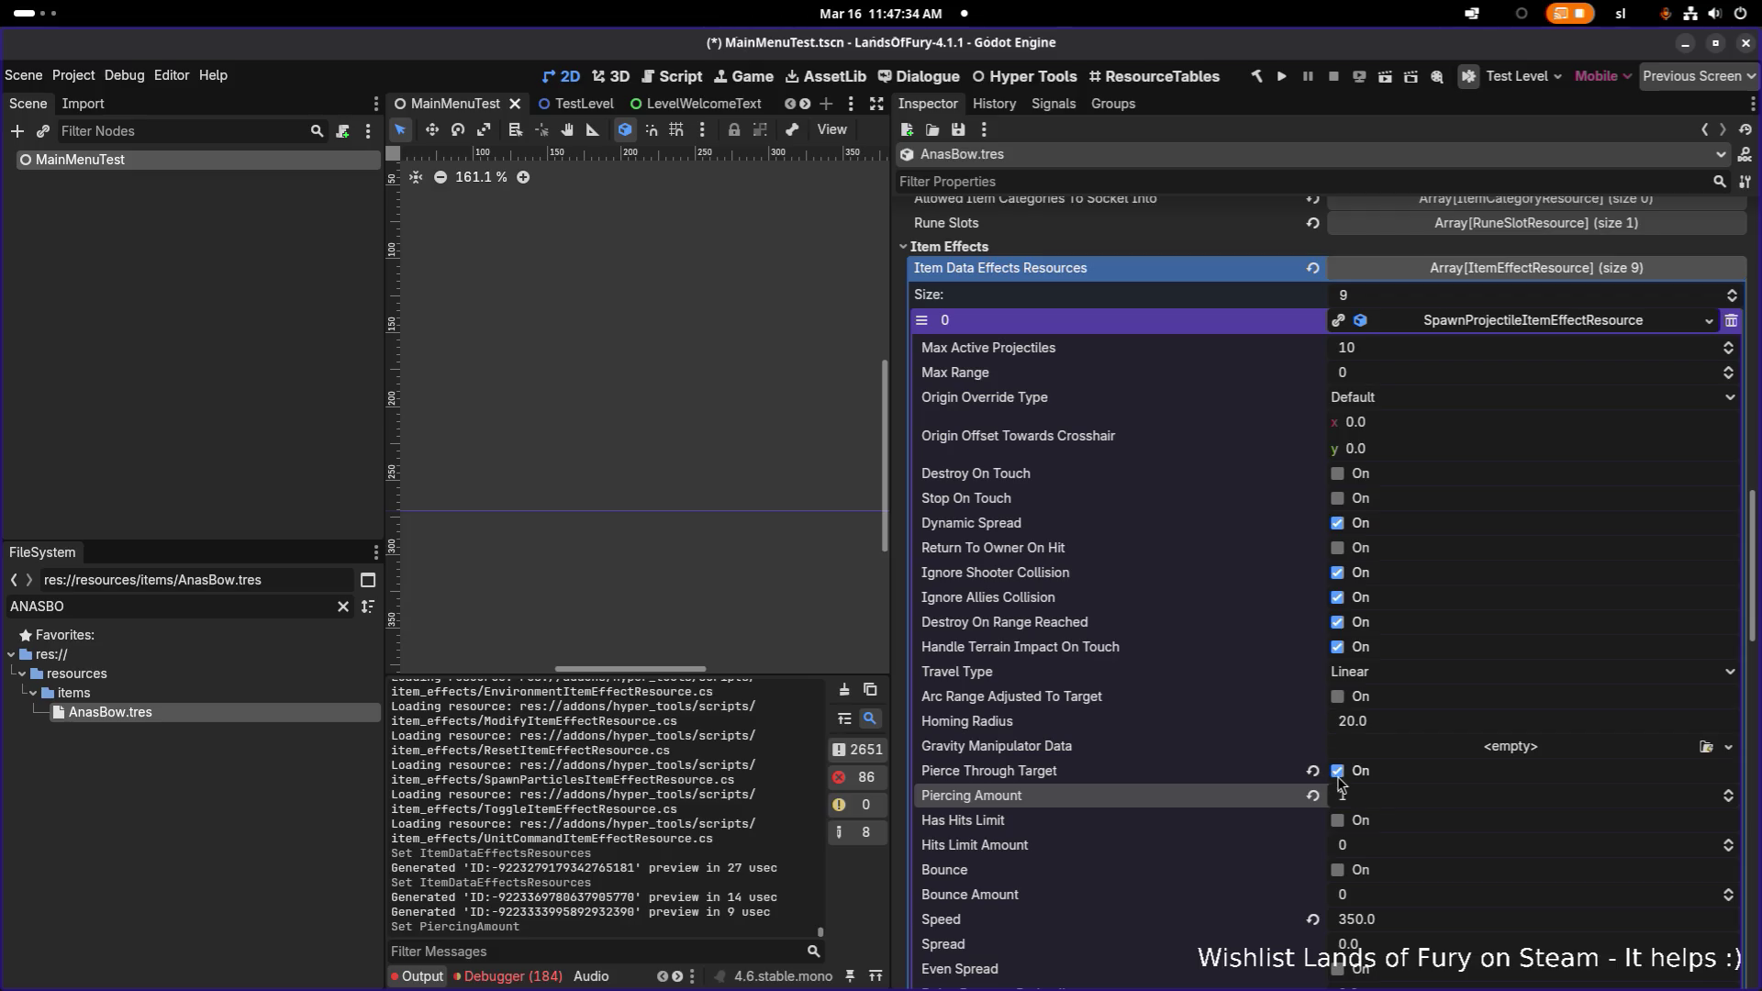
left_click(1360, 796)
type("2")
key("Return")
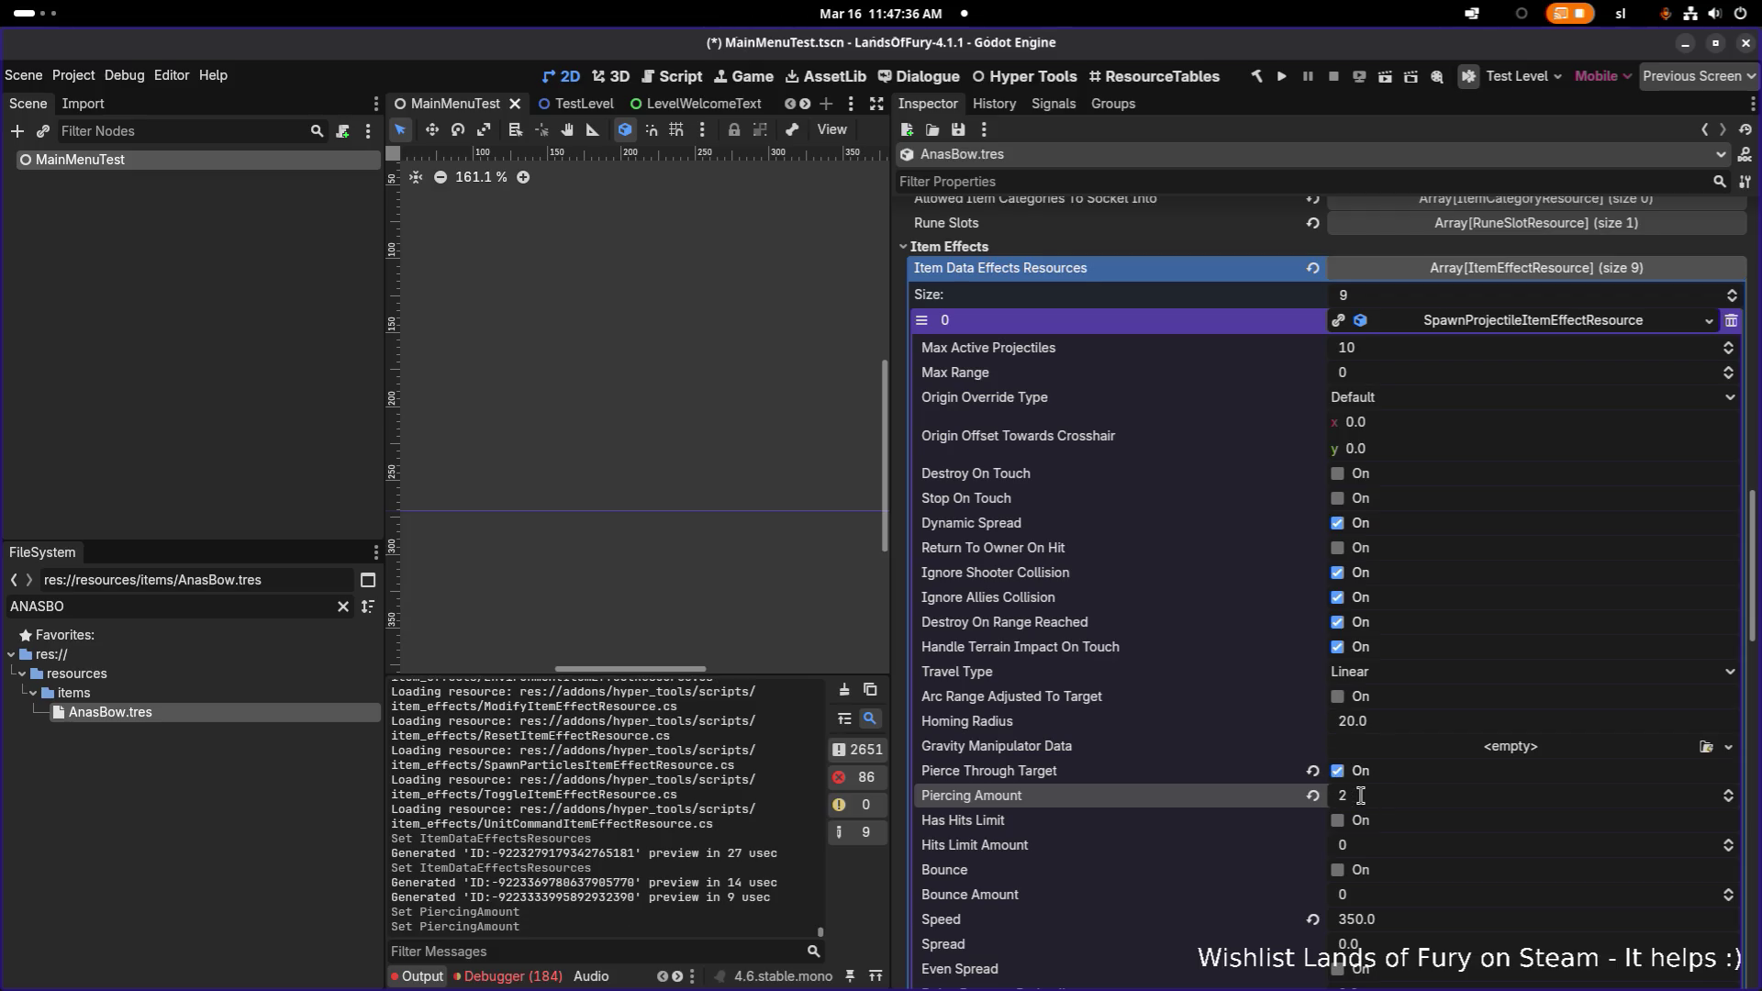
left_click(1337, 772)
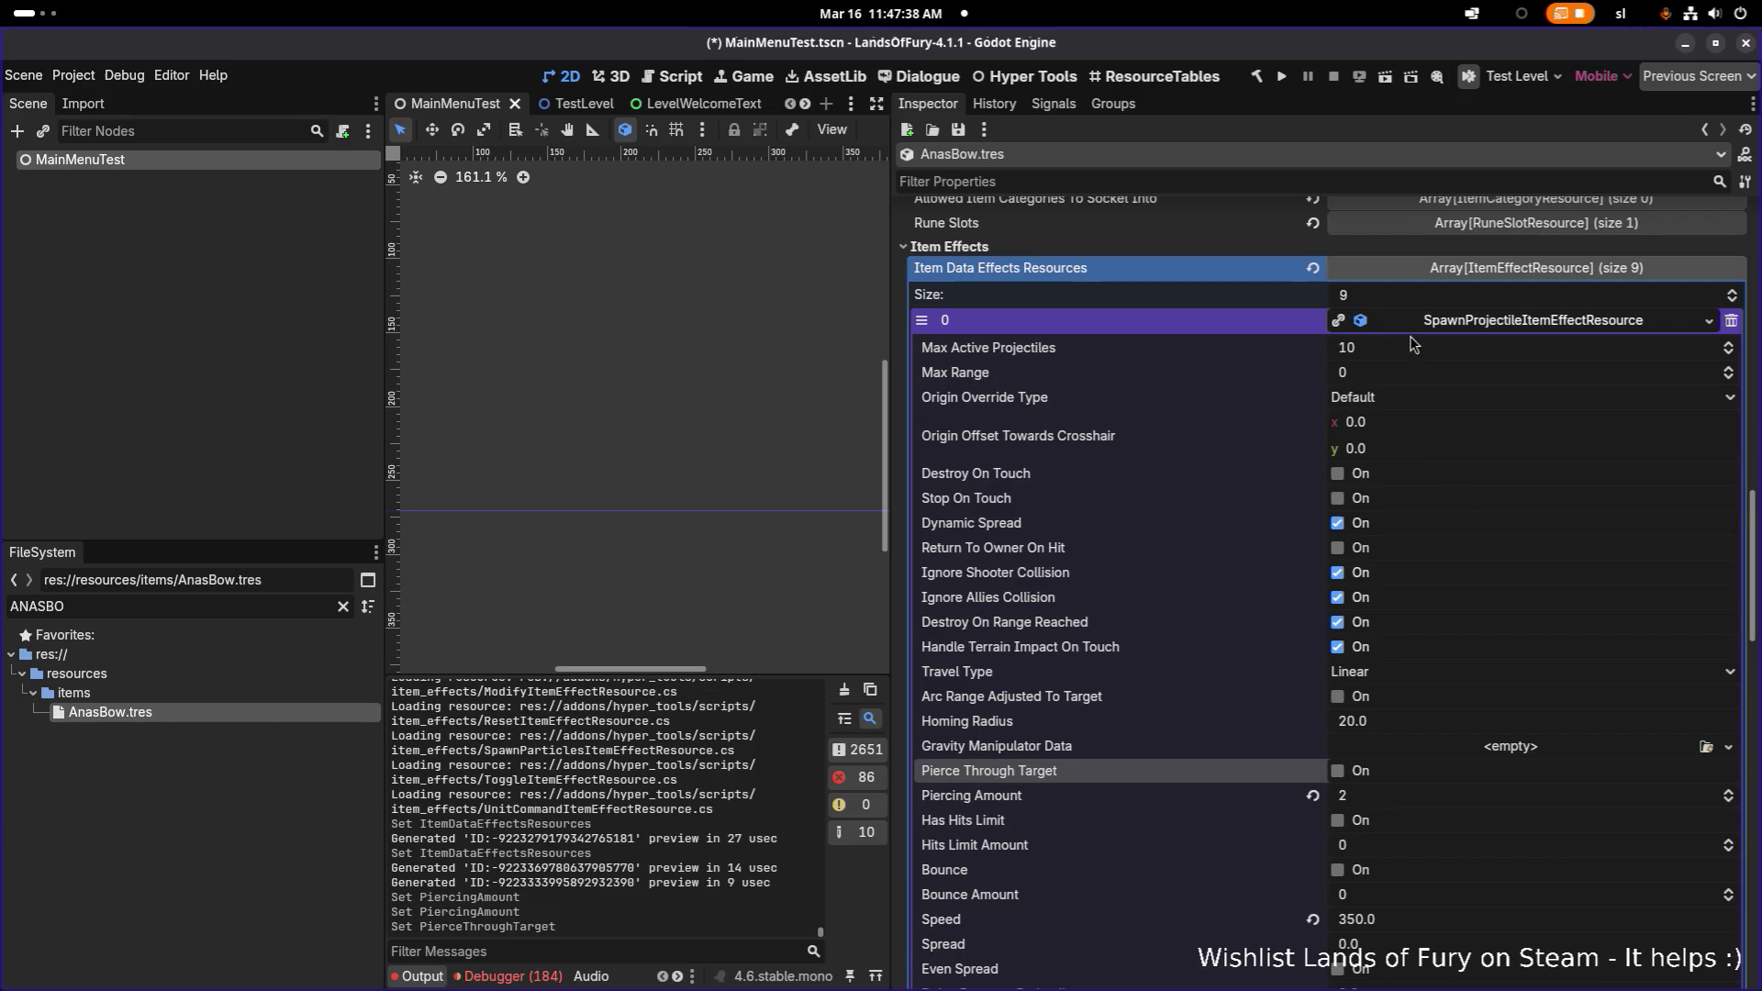
- Set the first projectile effect's Speed to 270
scroll(1453, 397, "down", 3)
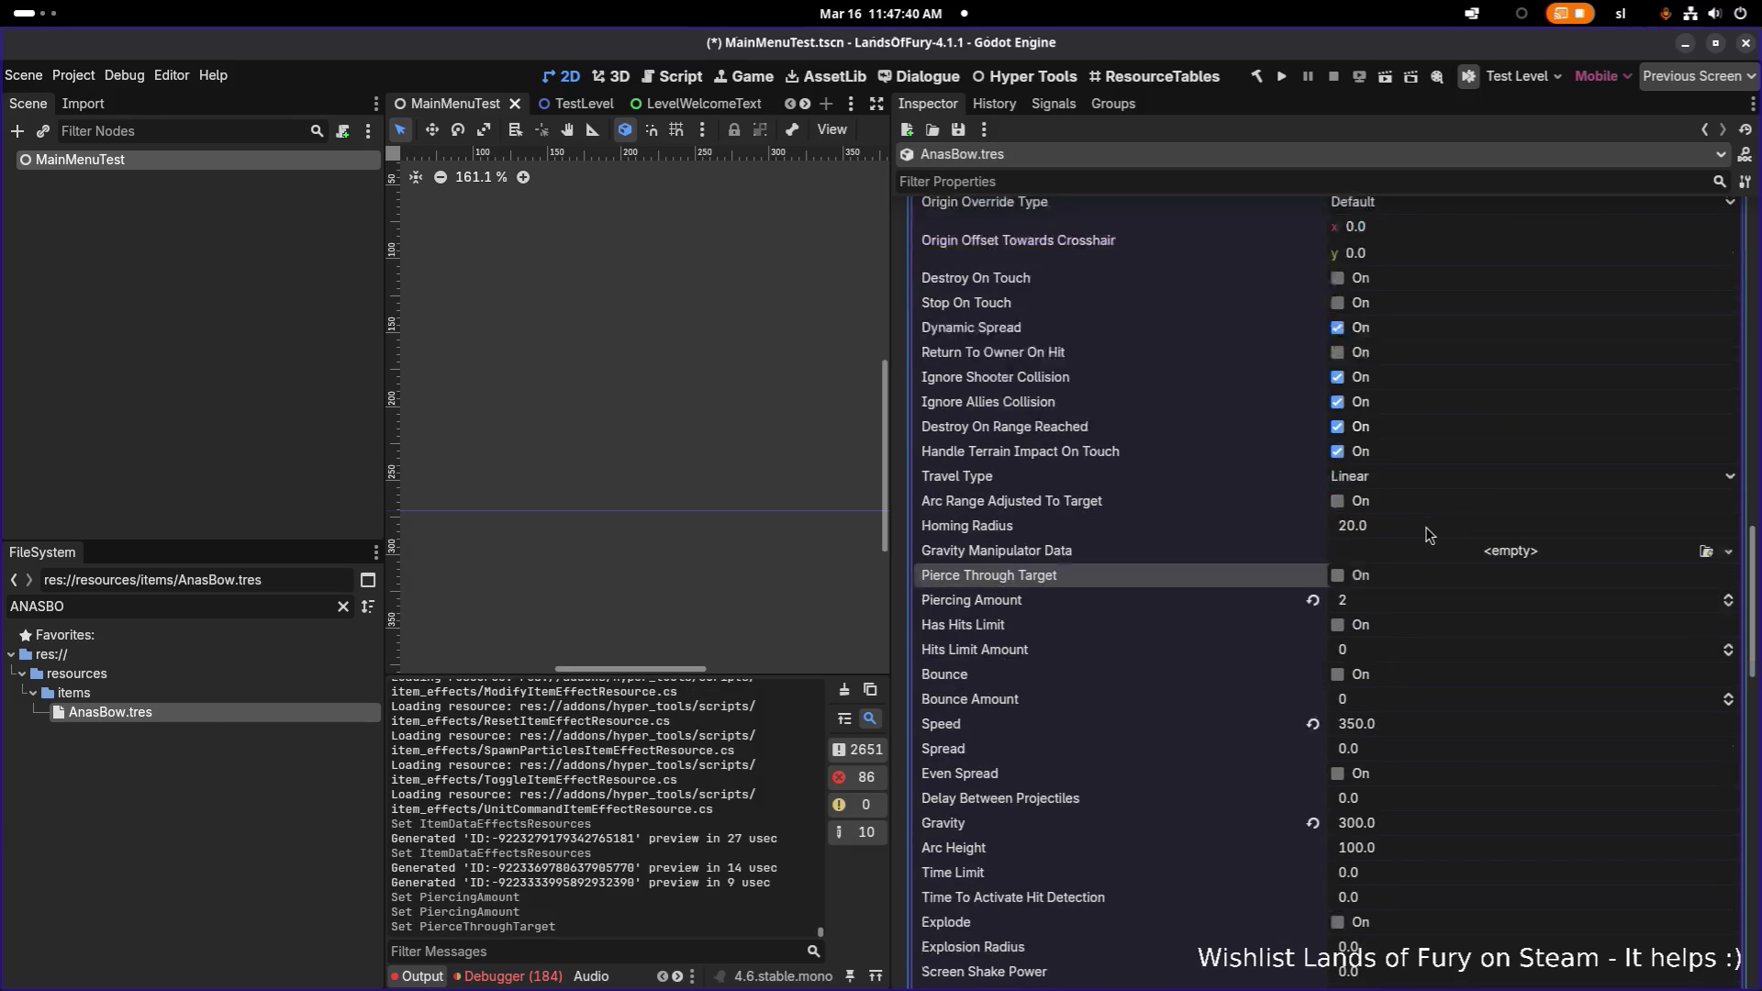
left_click(1408, 724)
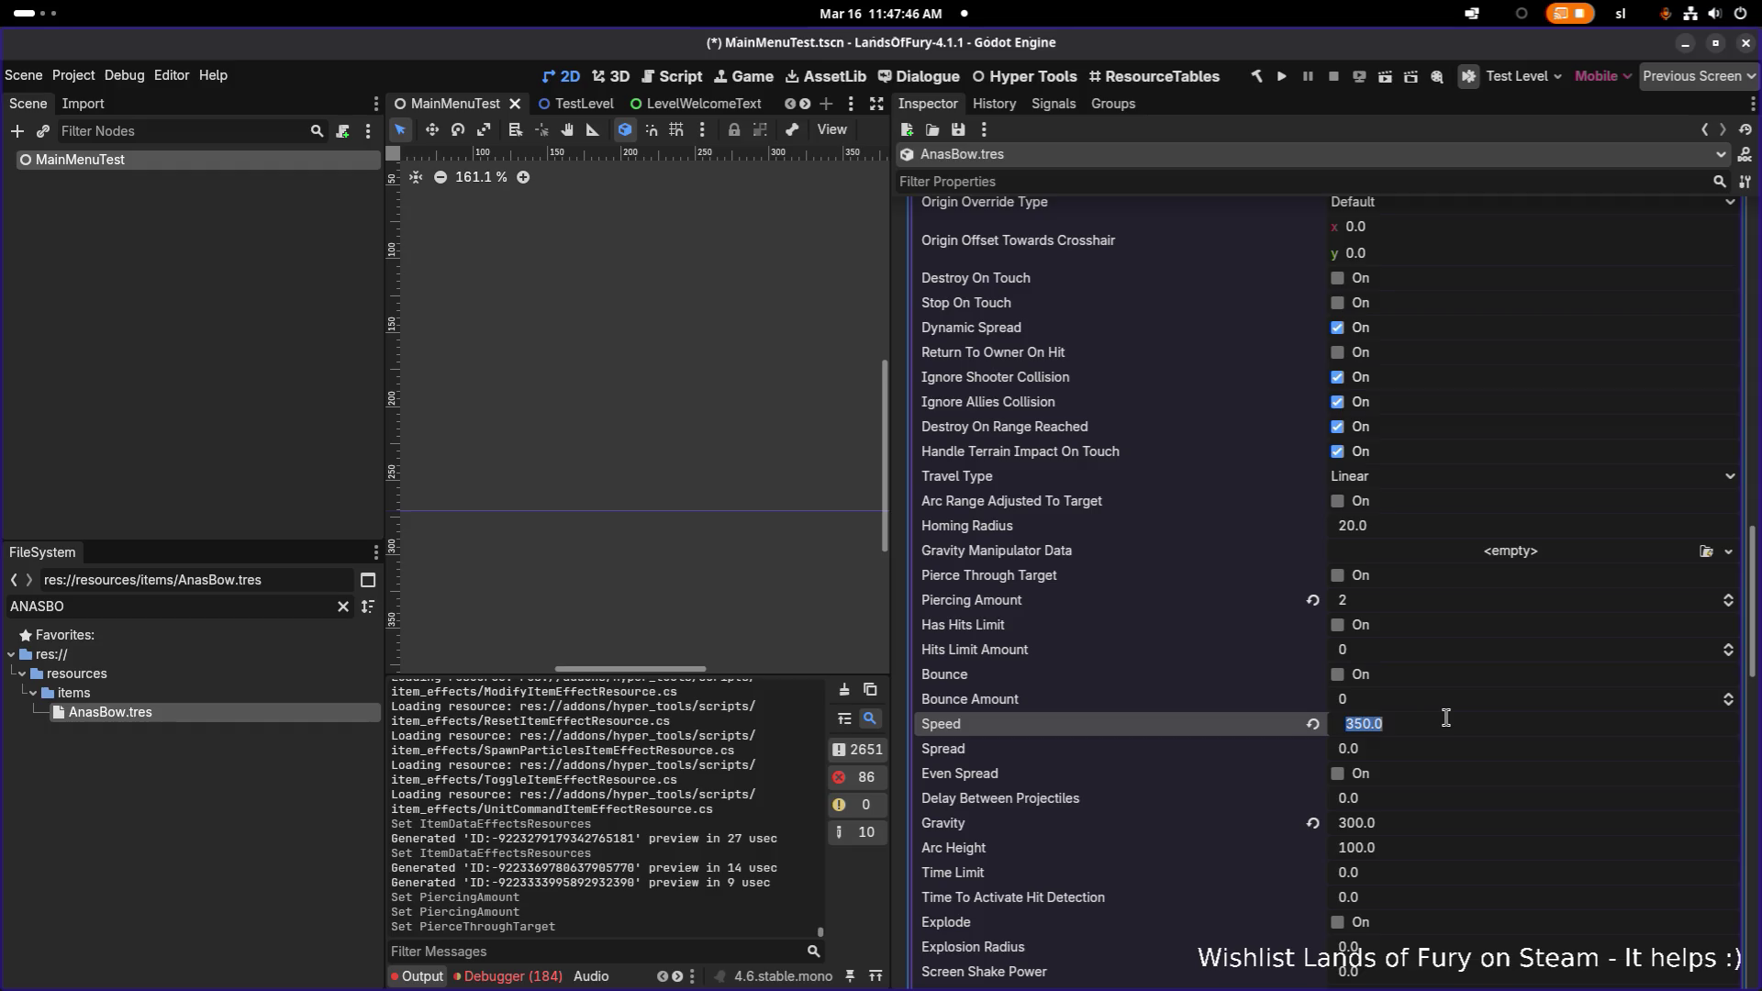
type("270")
key("Return")
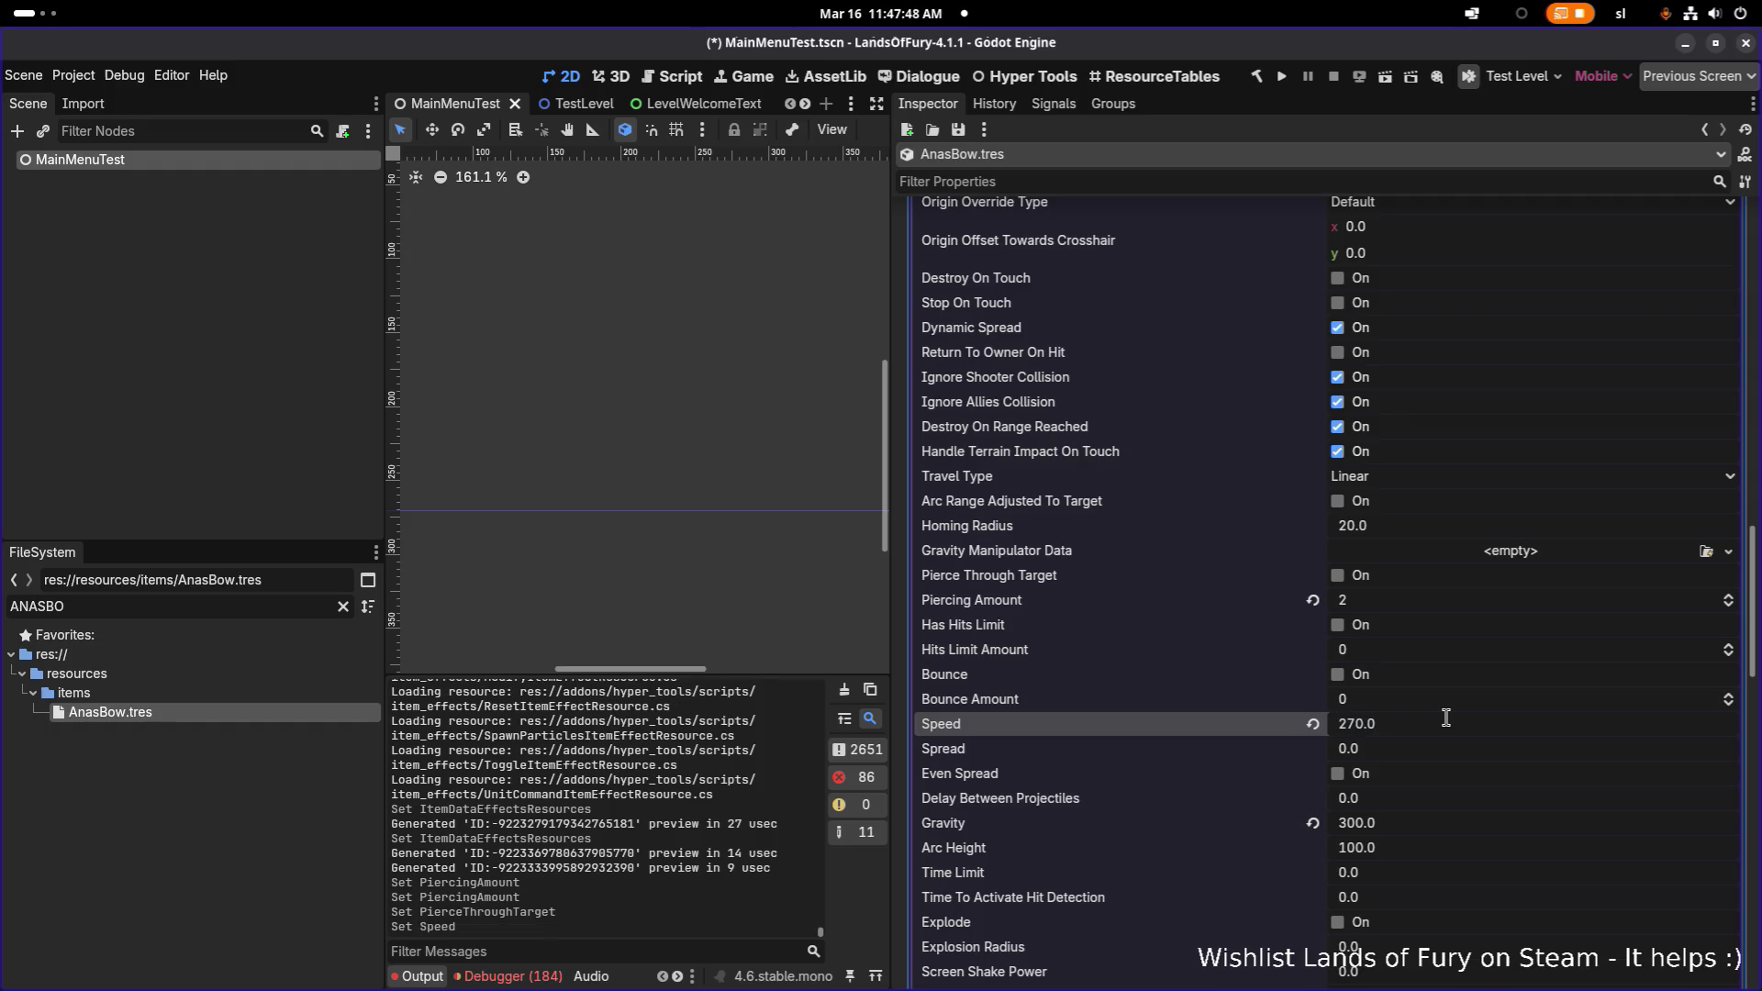
- Set its Level Scope Mode to ExactLevel and collapse the effect
scroll(1372, 587, "up", 1)
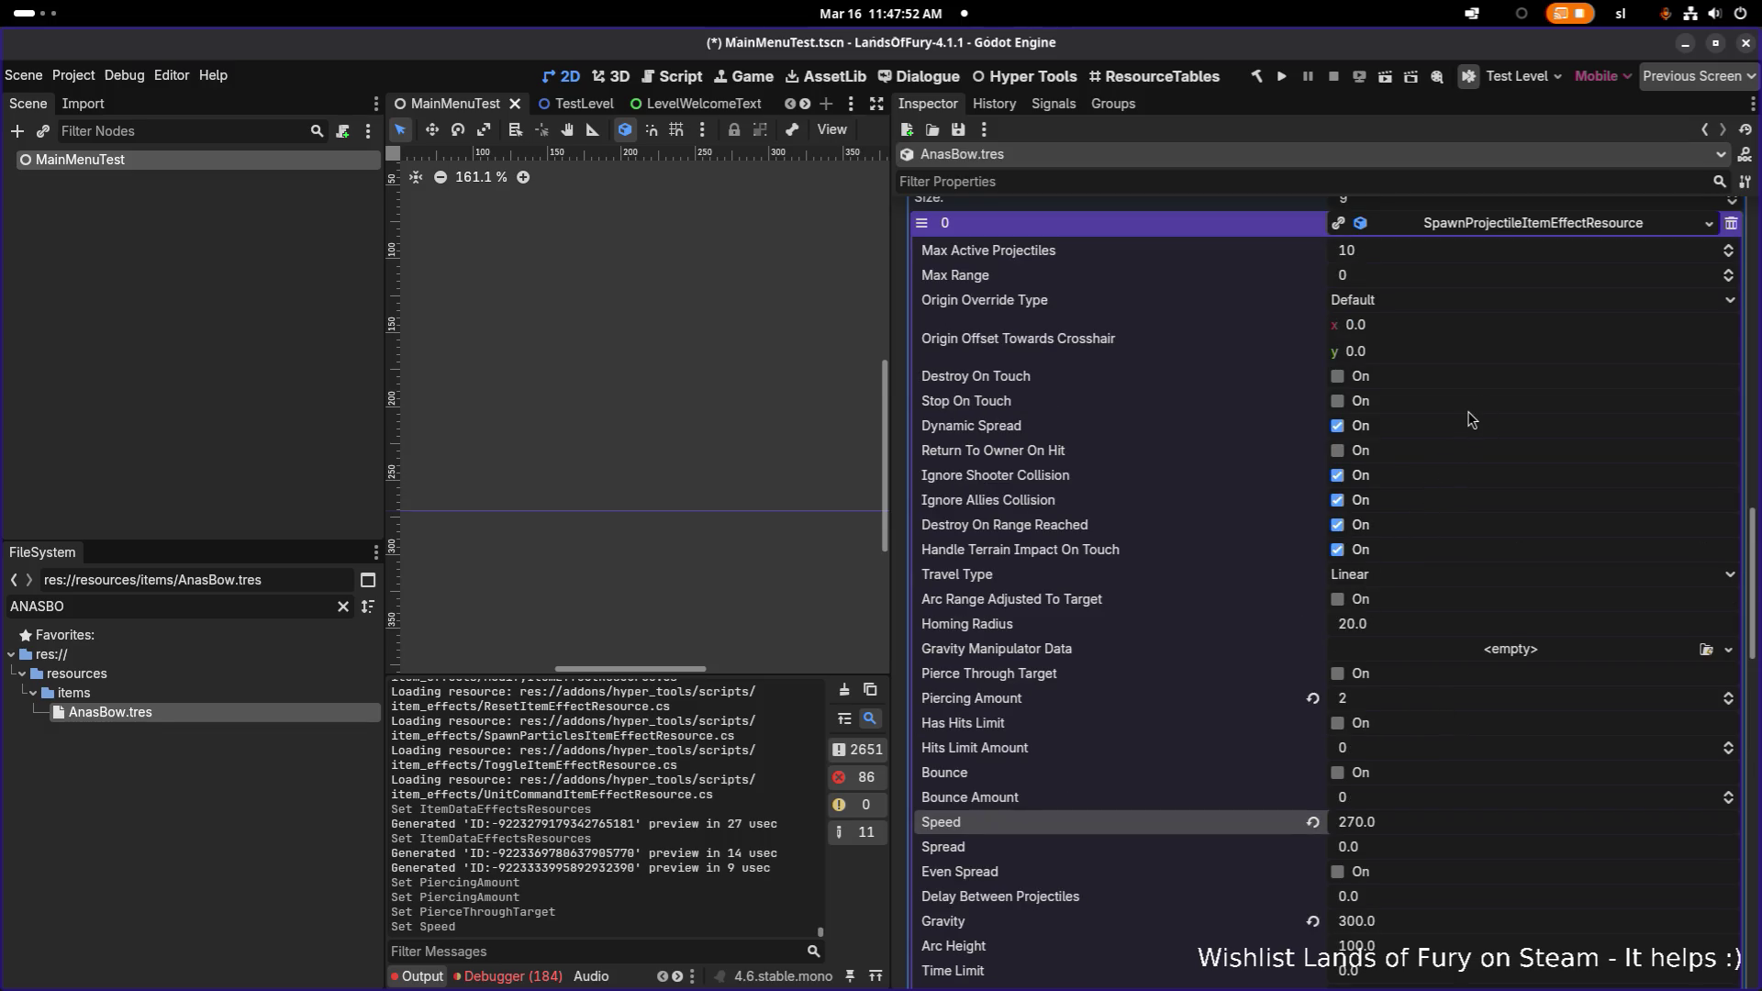
scroll(1477, 391, "up", 1)
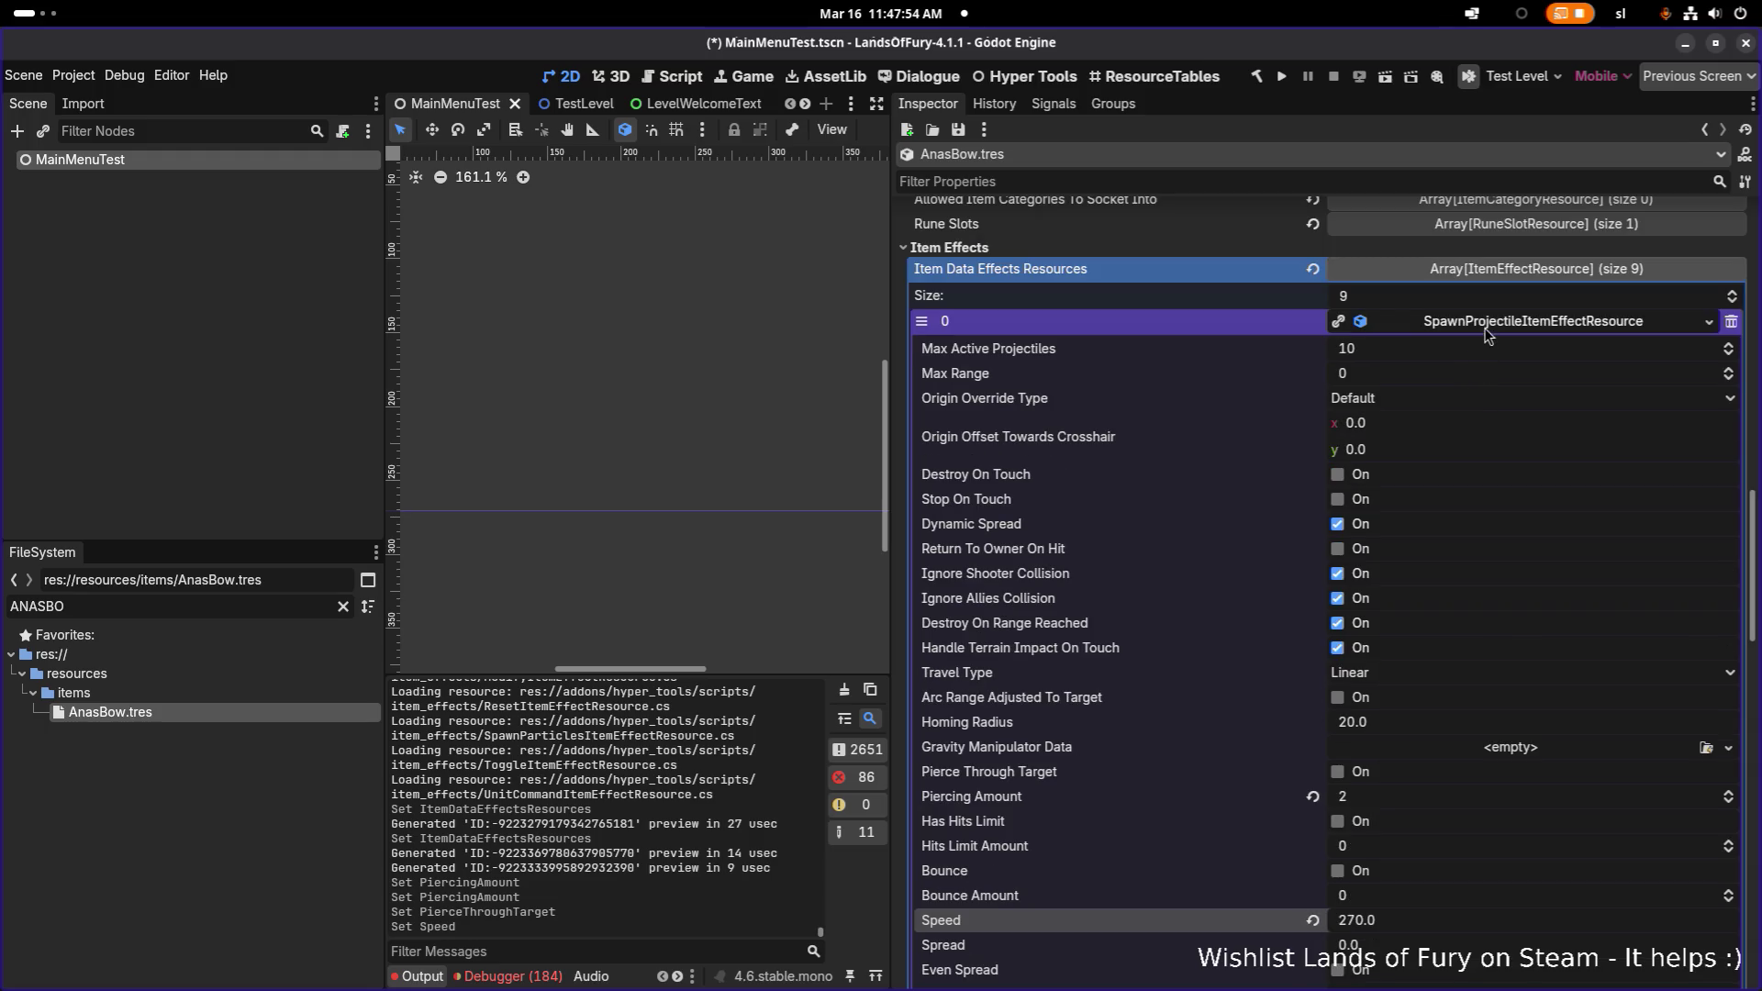
scroll(1478, 421, "down", 8)
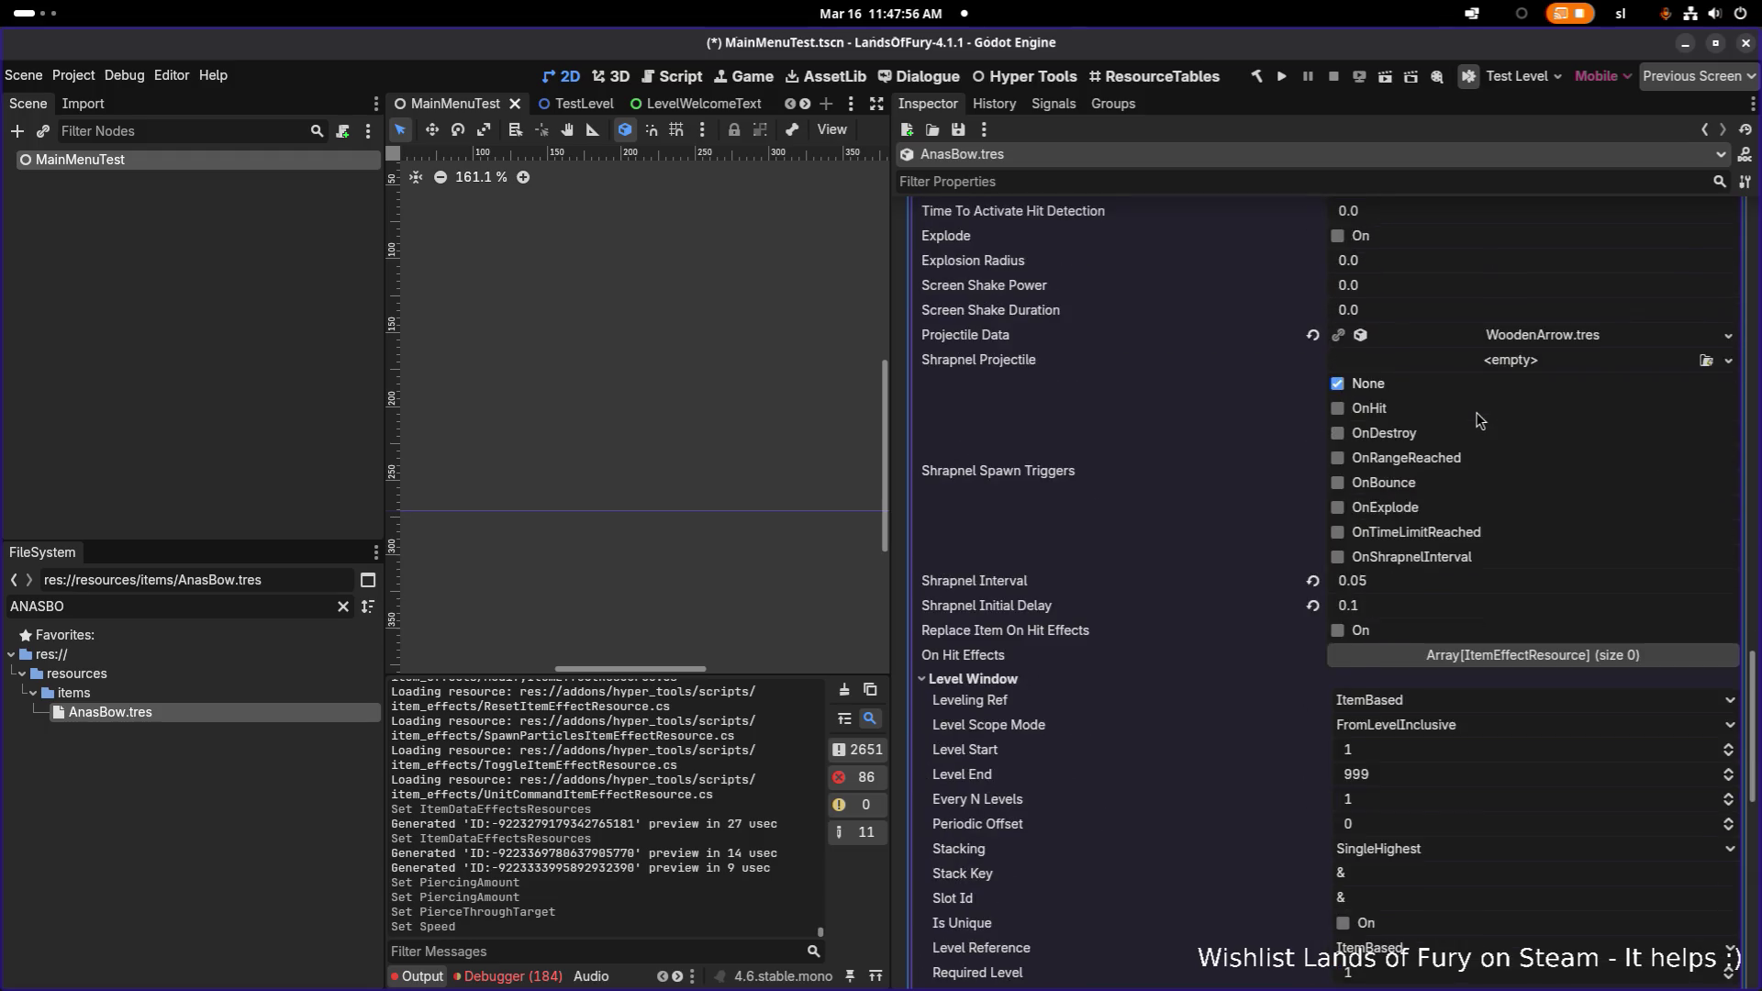
scroll(1369, 759, "down", 3)
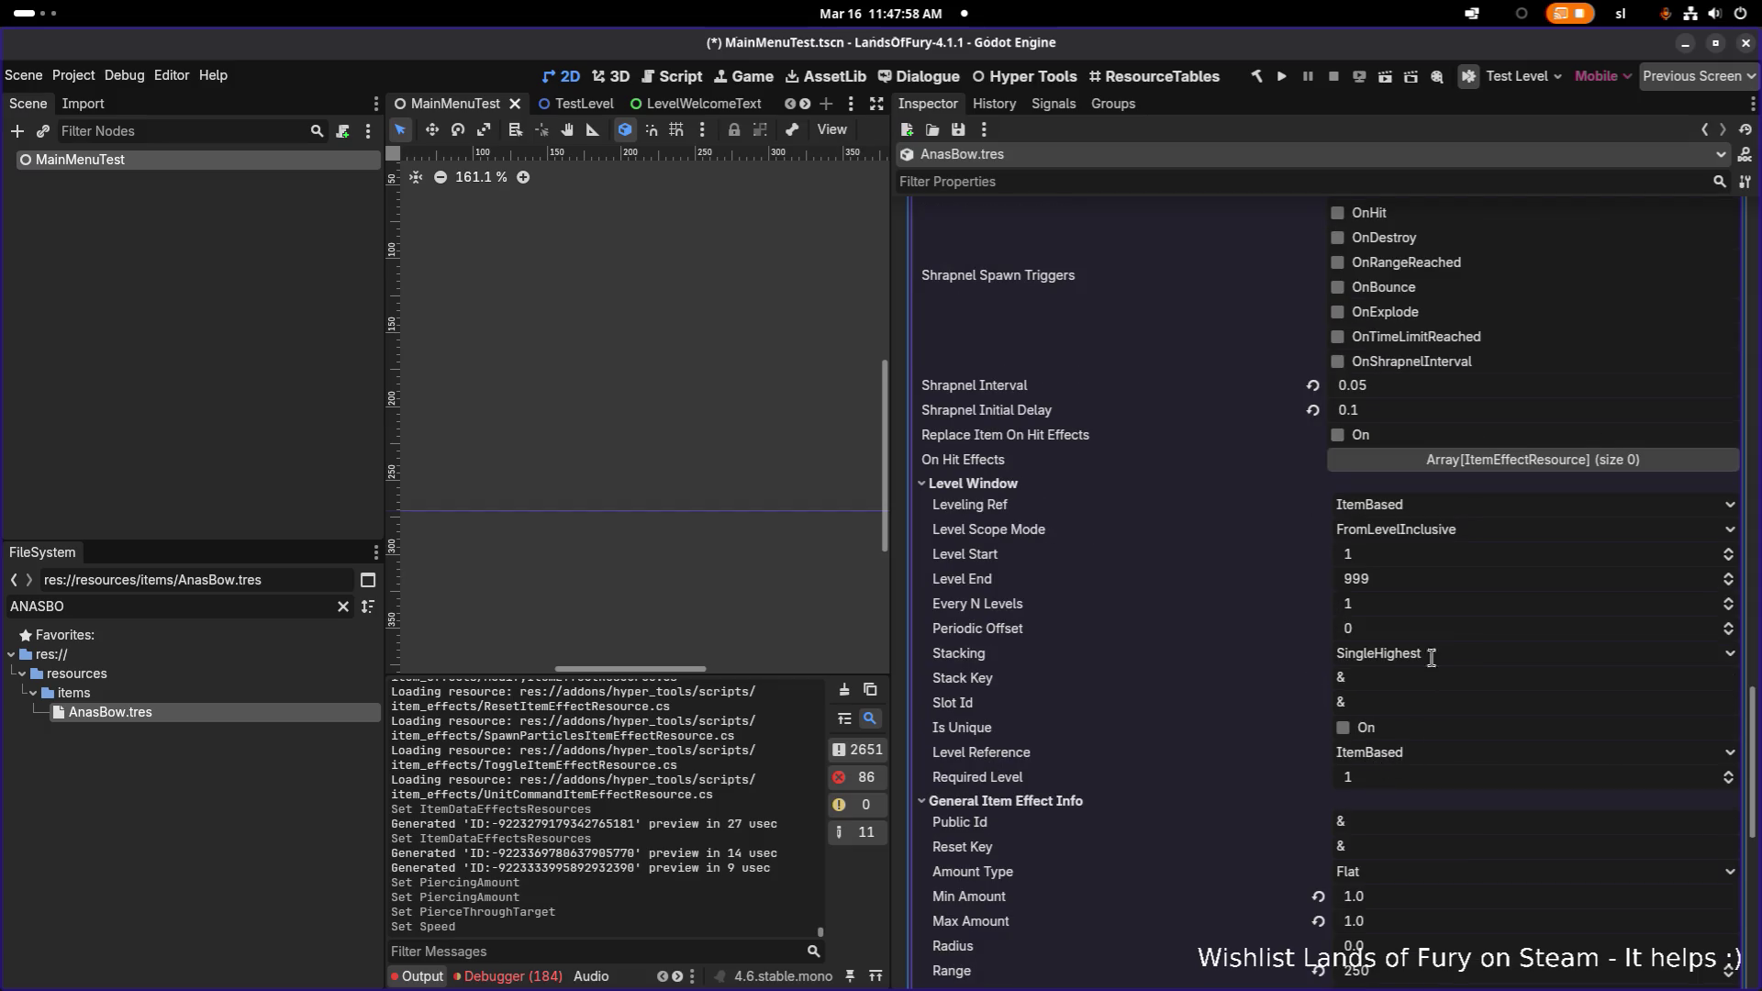
left_click(1424, 529)
left_click(1424, 554)
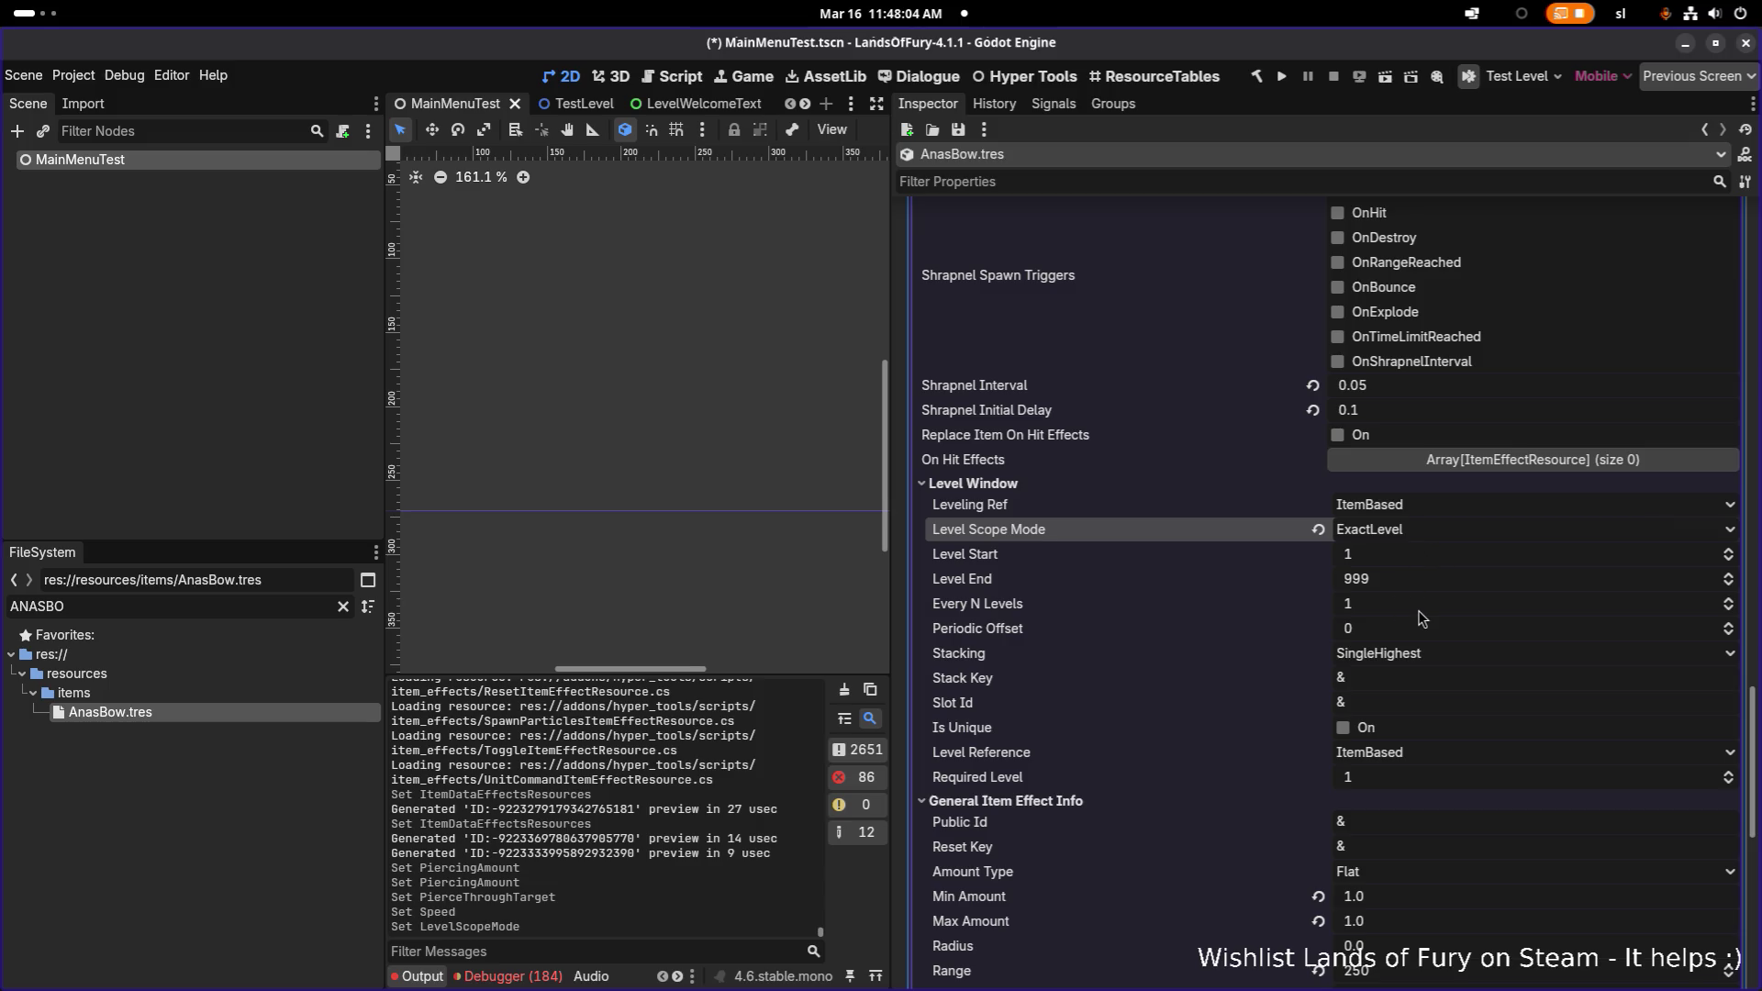
scroll(1418, 609, "up", 10)
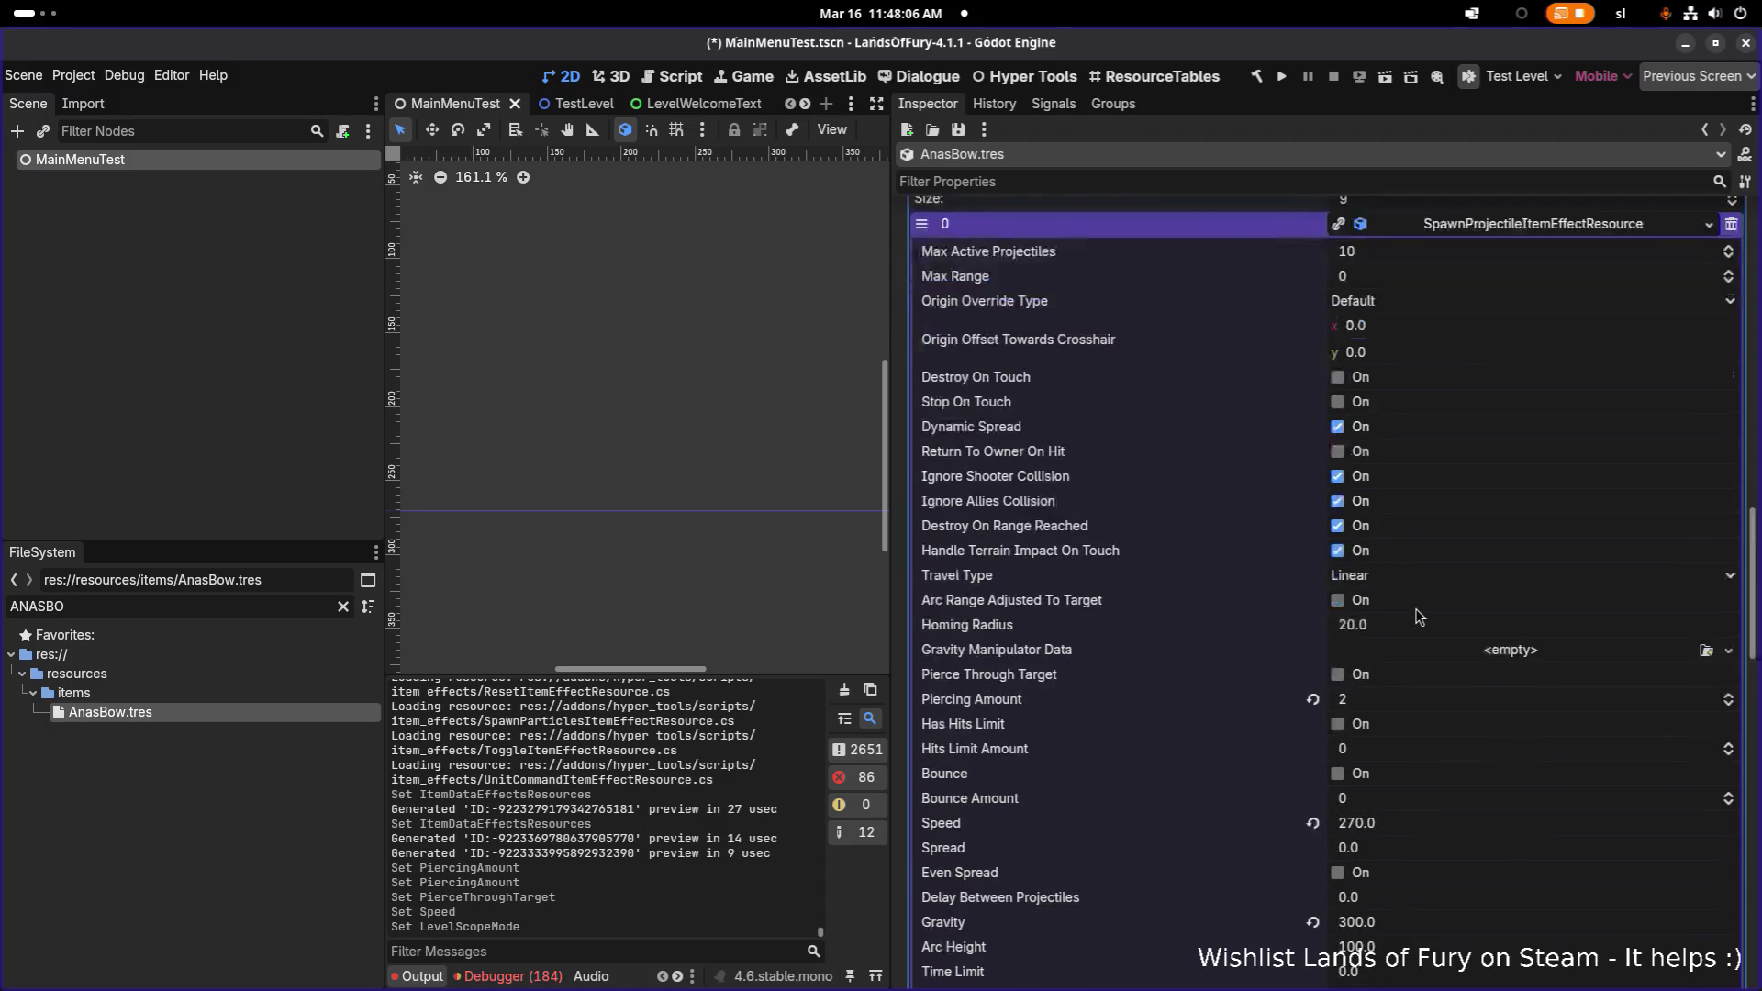
scroll(1459, 424, "up", 2)
left_click(1473, 423)
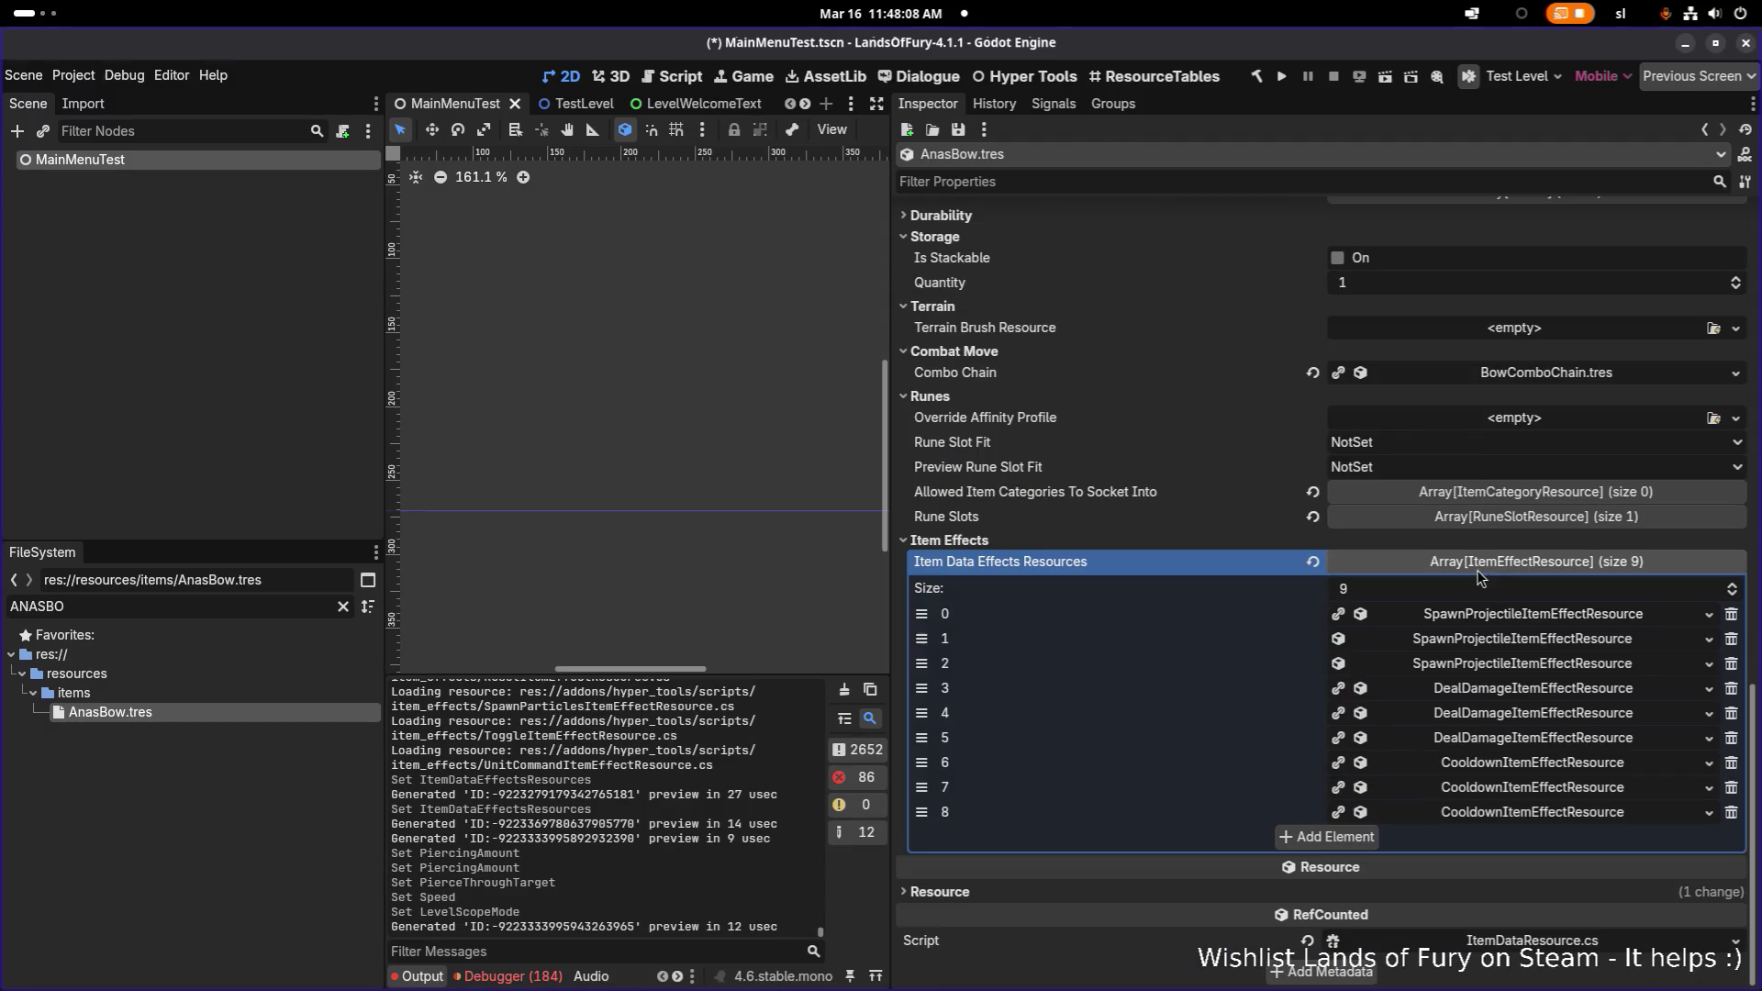
- Change element 1's projectile Speed from 350 to 300 and collapse the element
left_click(1479, 640)
scroll(1479, 644, "down", 6)
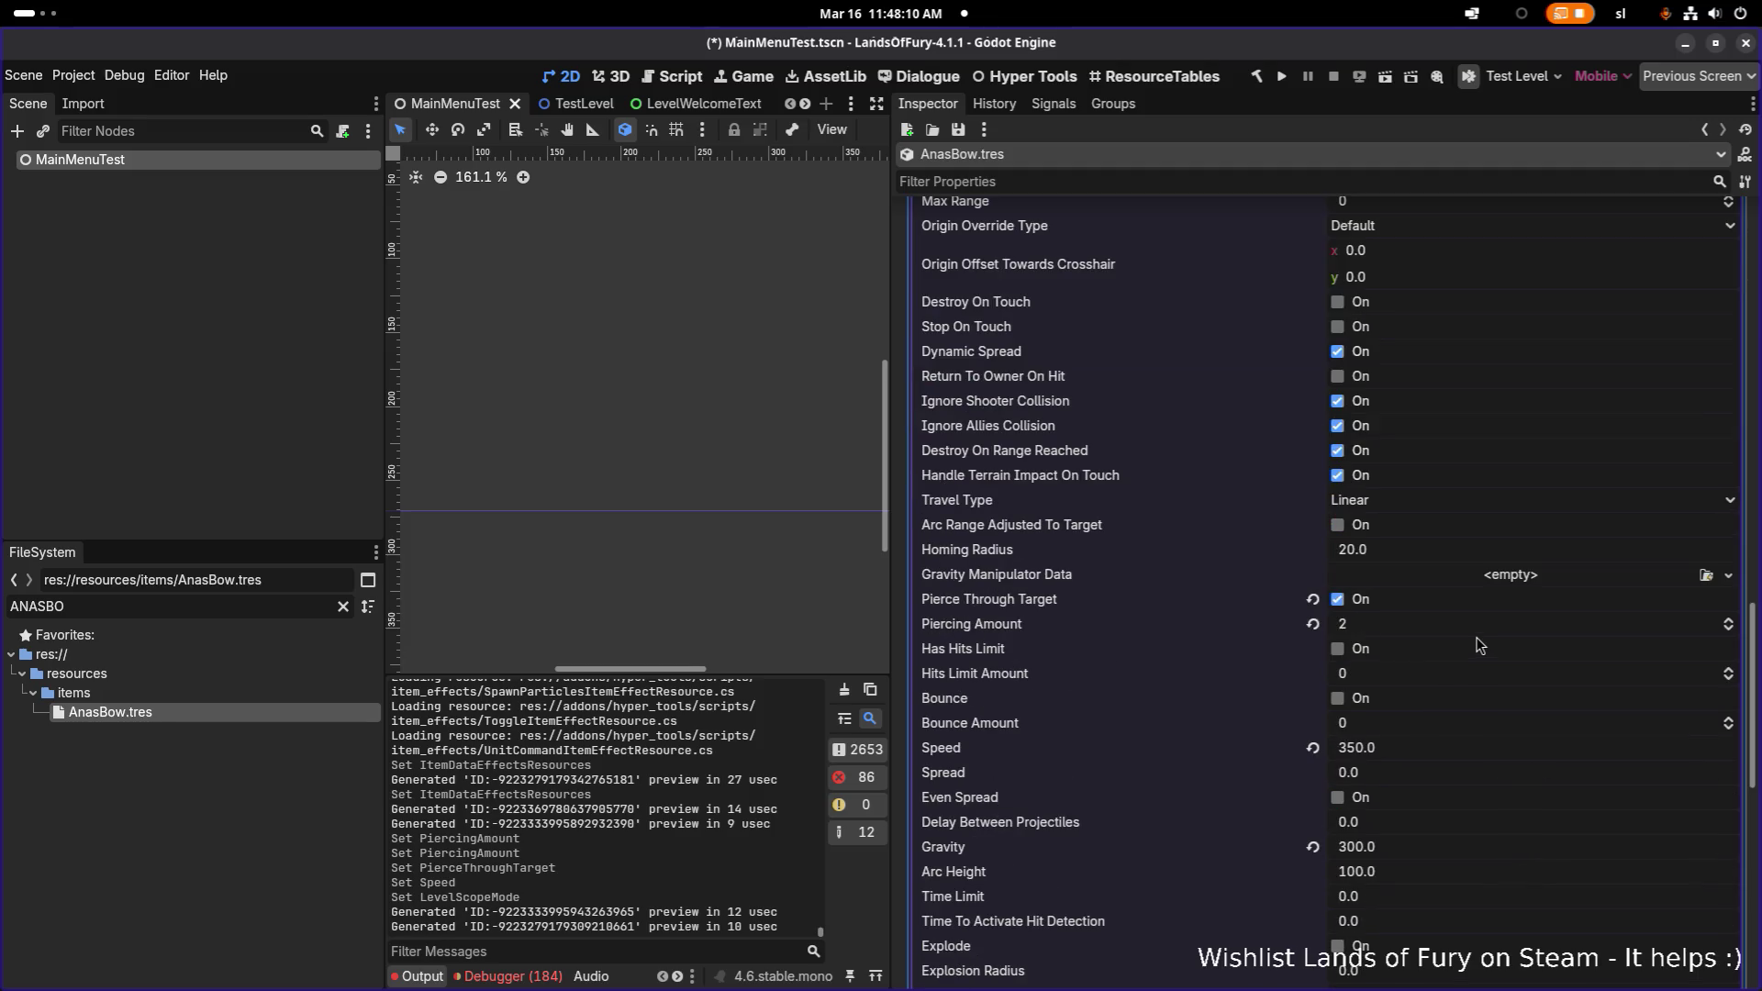
scroll(1444, 576, "down", 3)
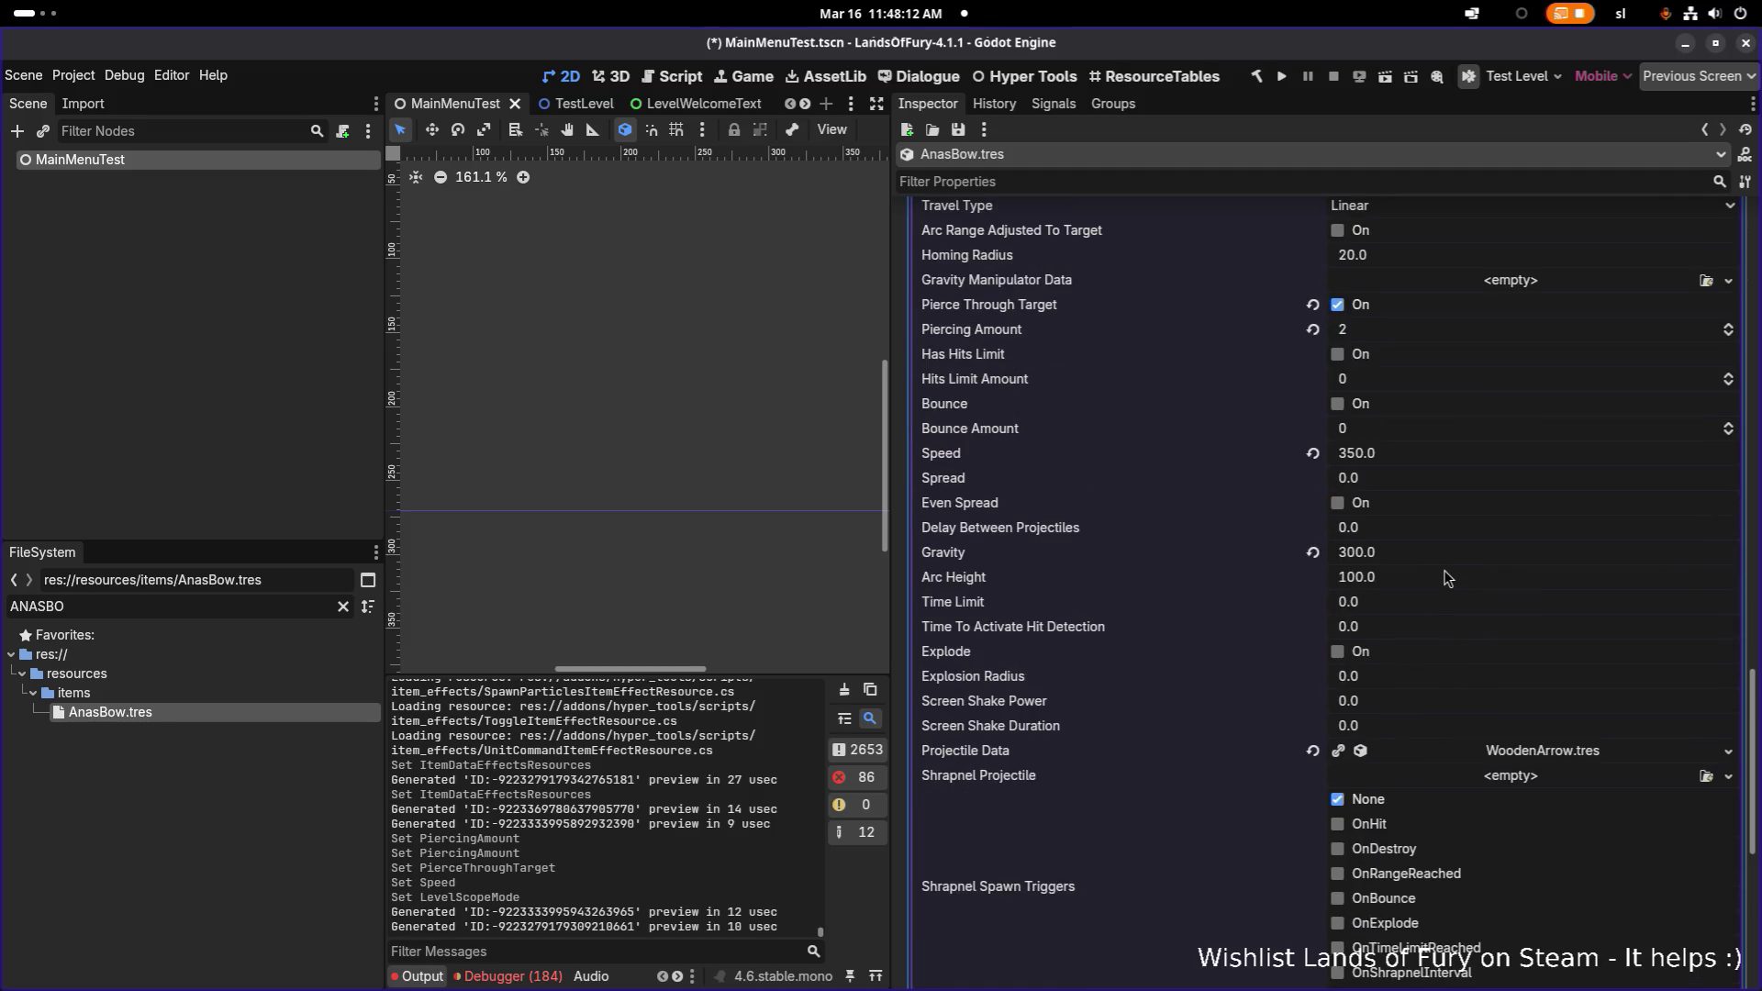
left_click(1430, 456)
type("300")
key("Return")
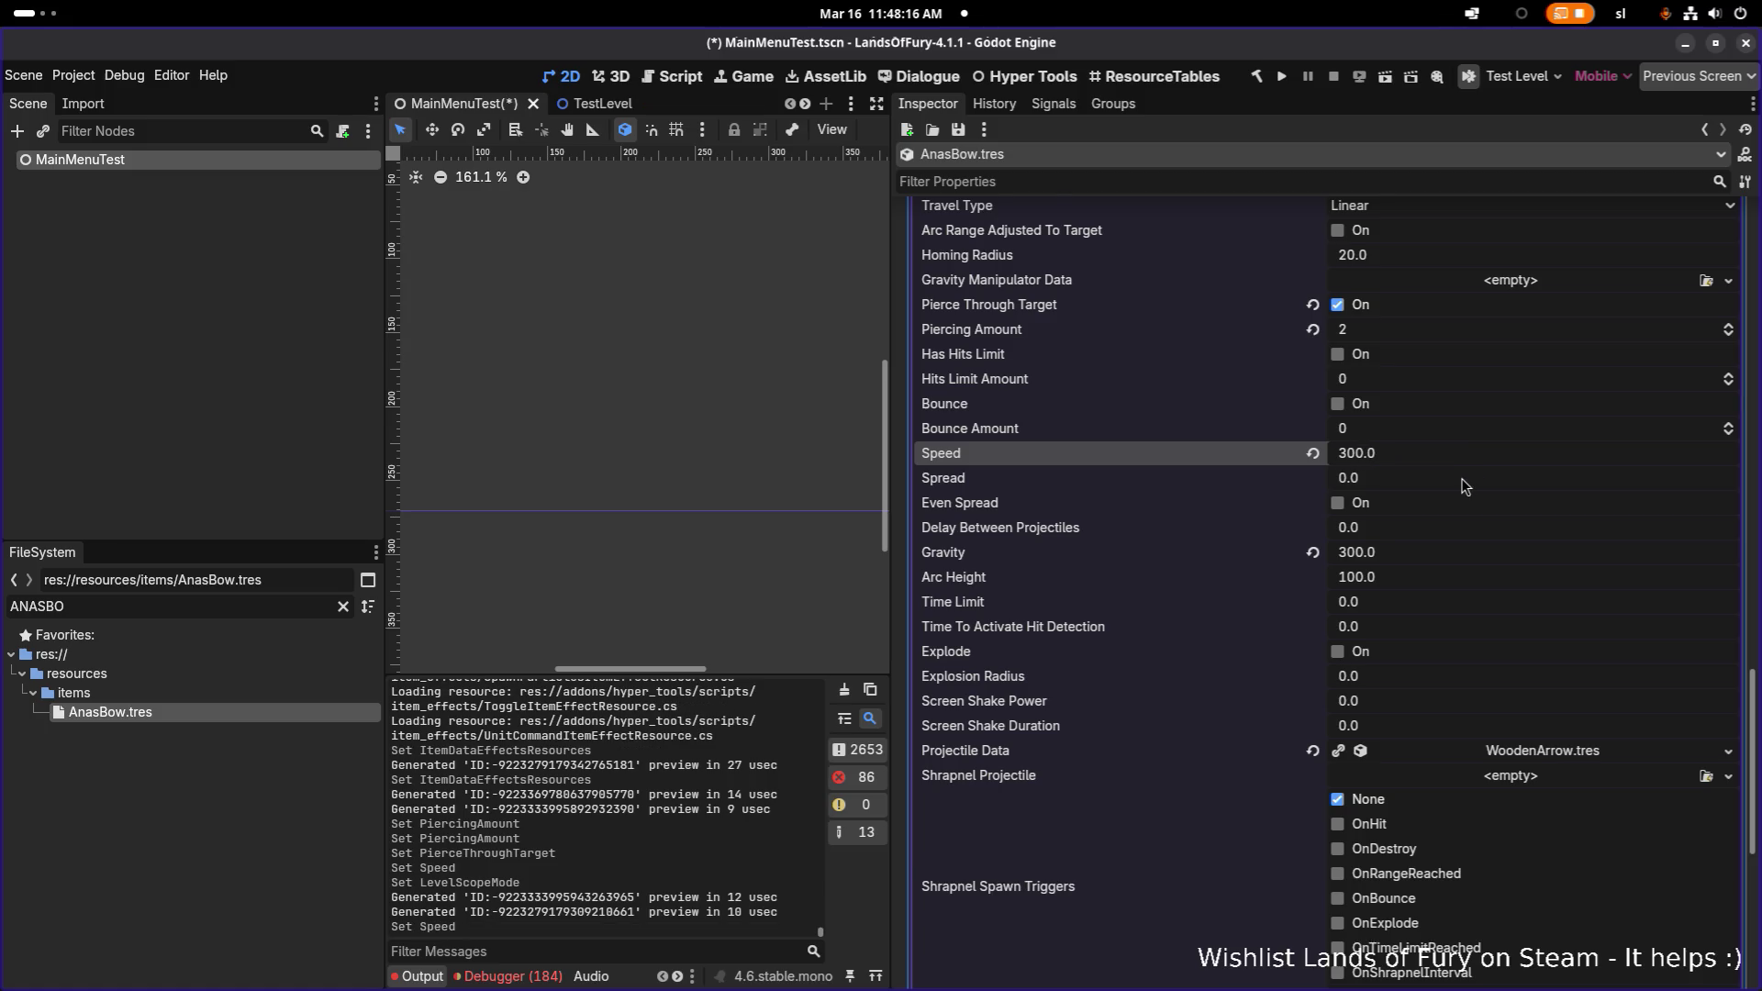
scroll(1462, 484, "down", 5)
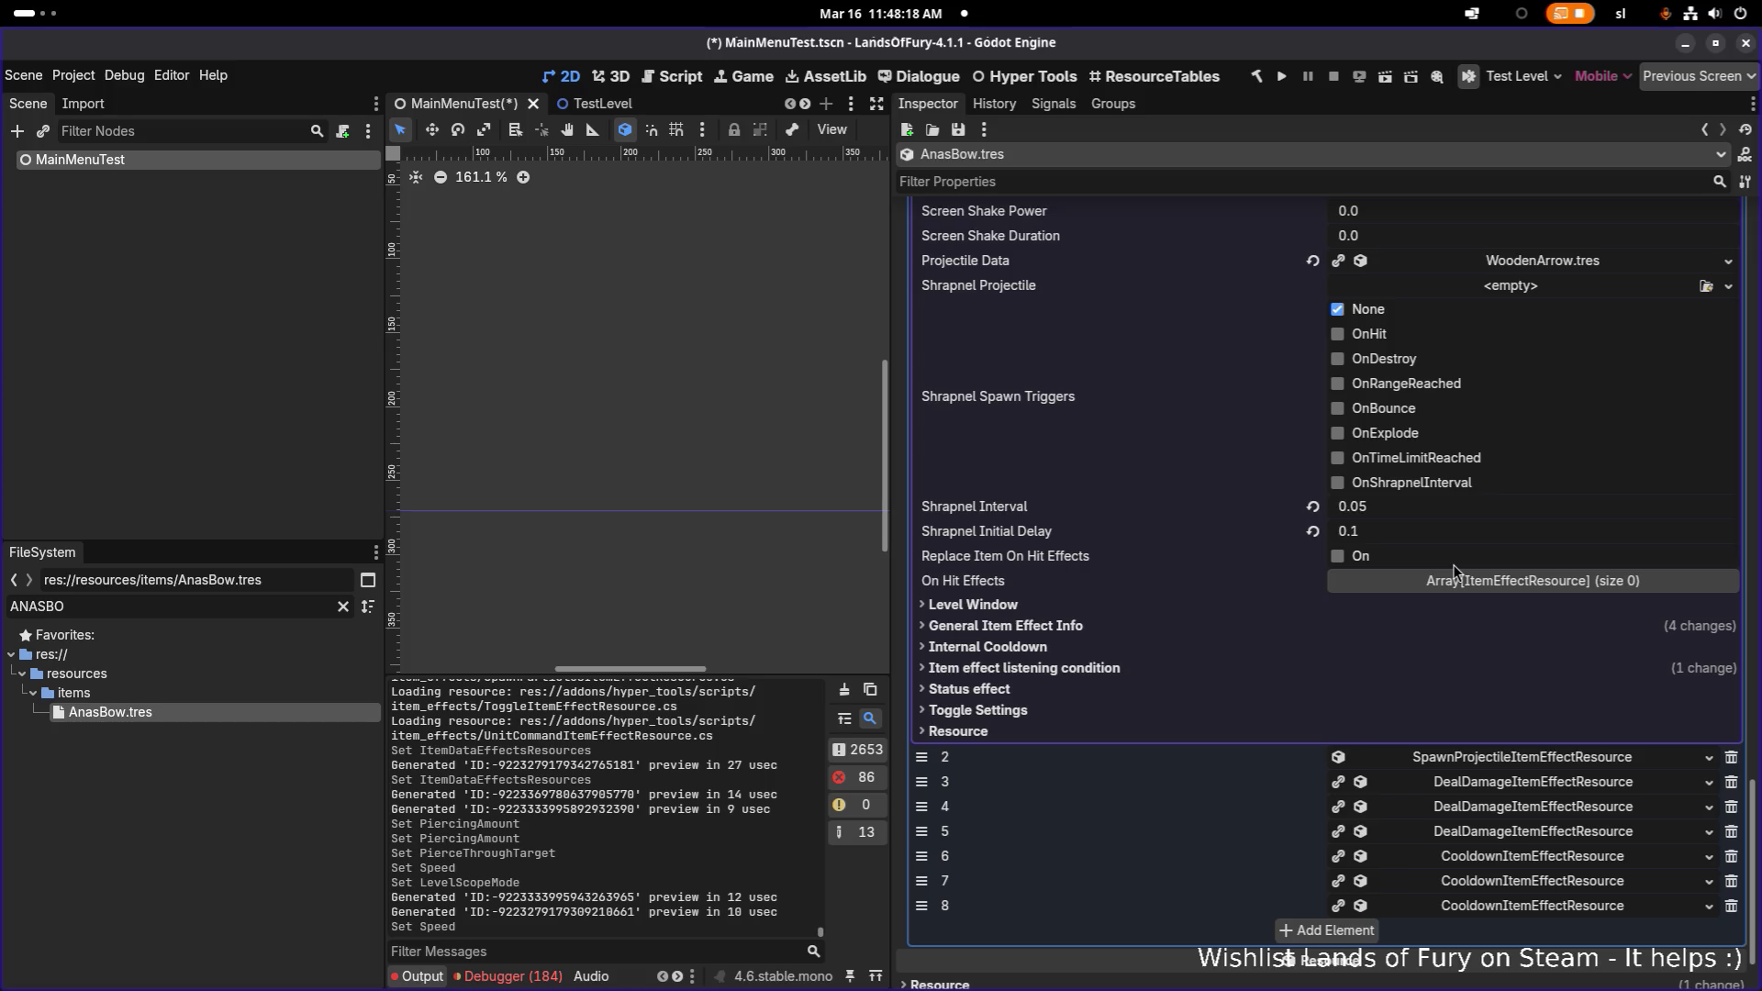
scroll(1451, 564, "up", 3)
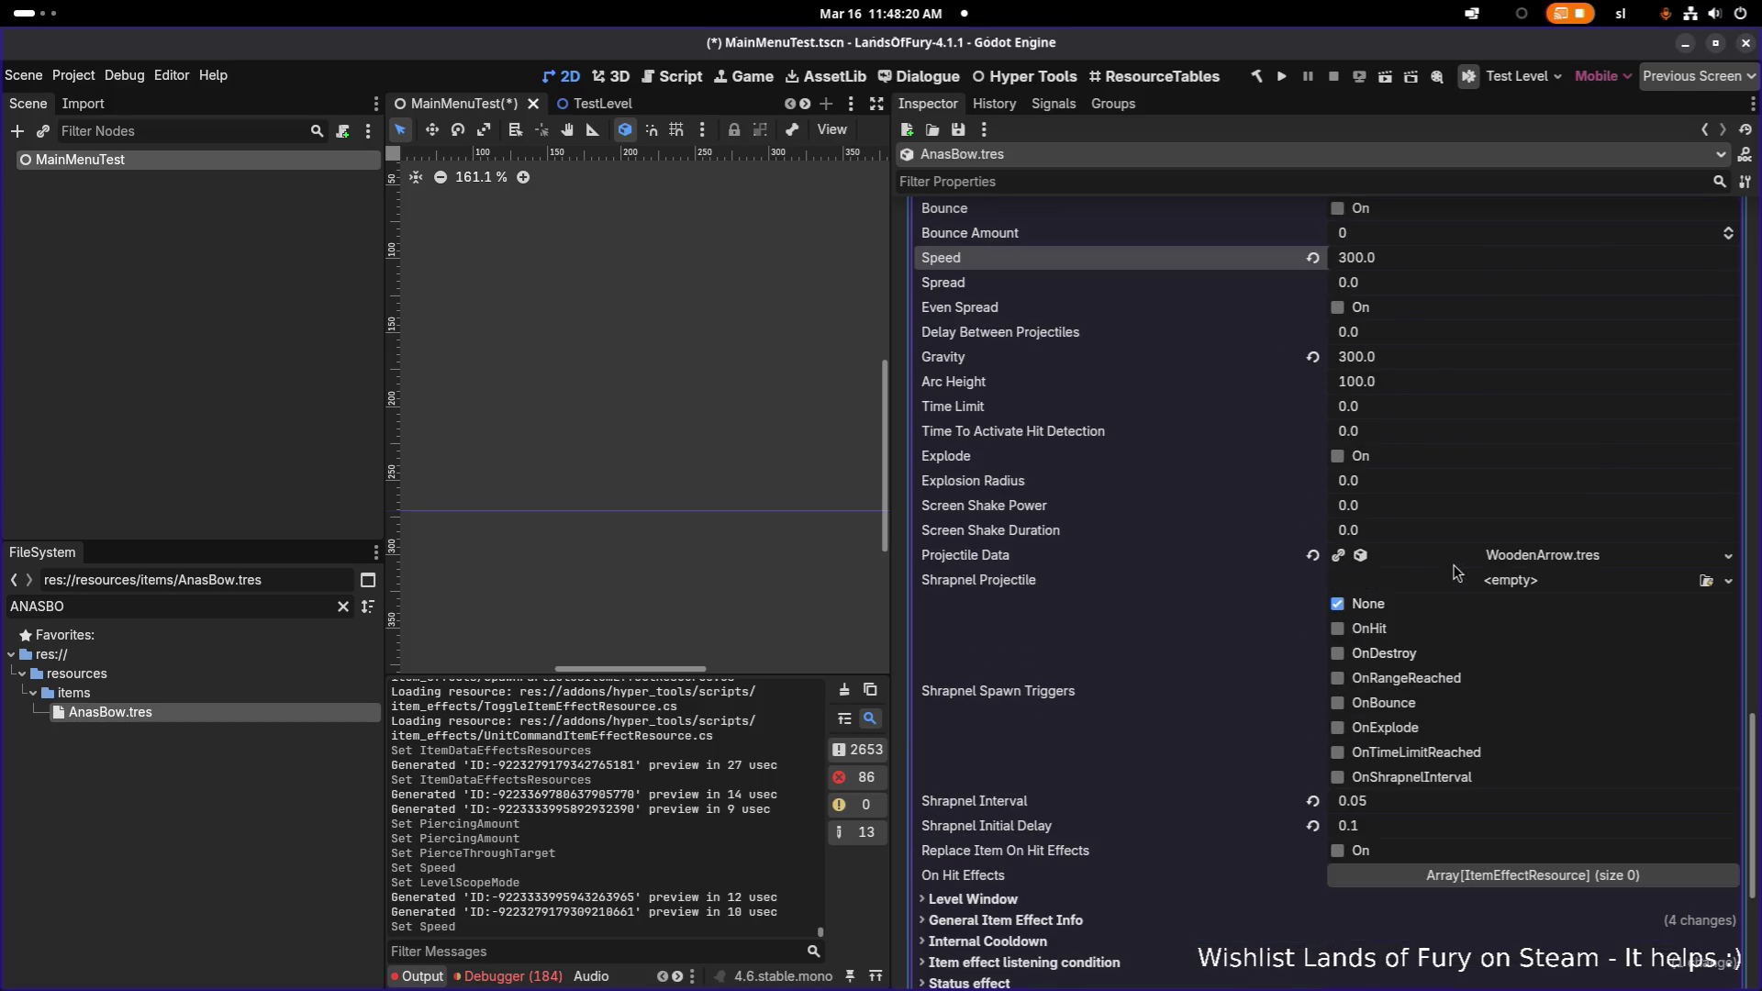
scroll(1424, 567, "up", 2)
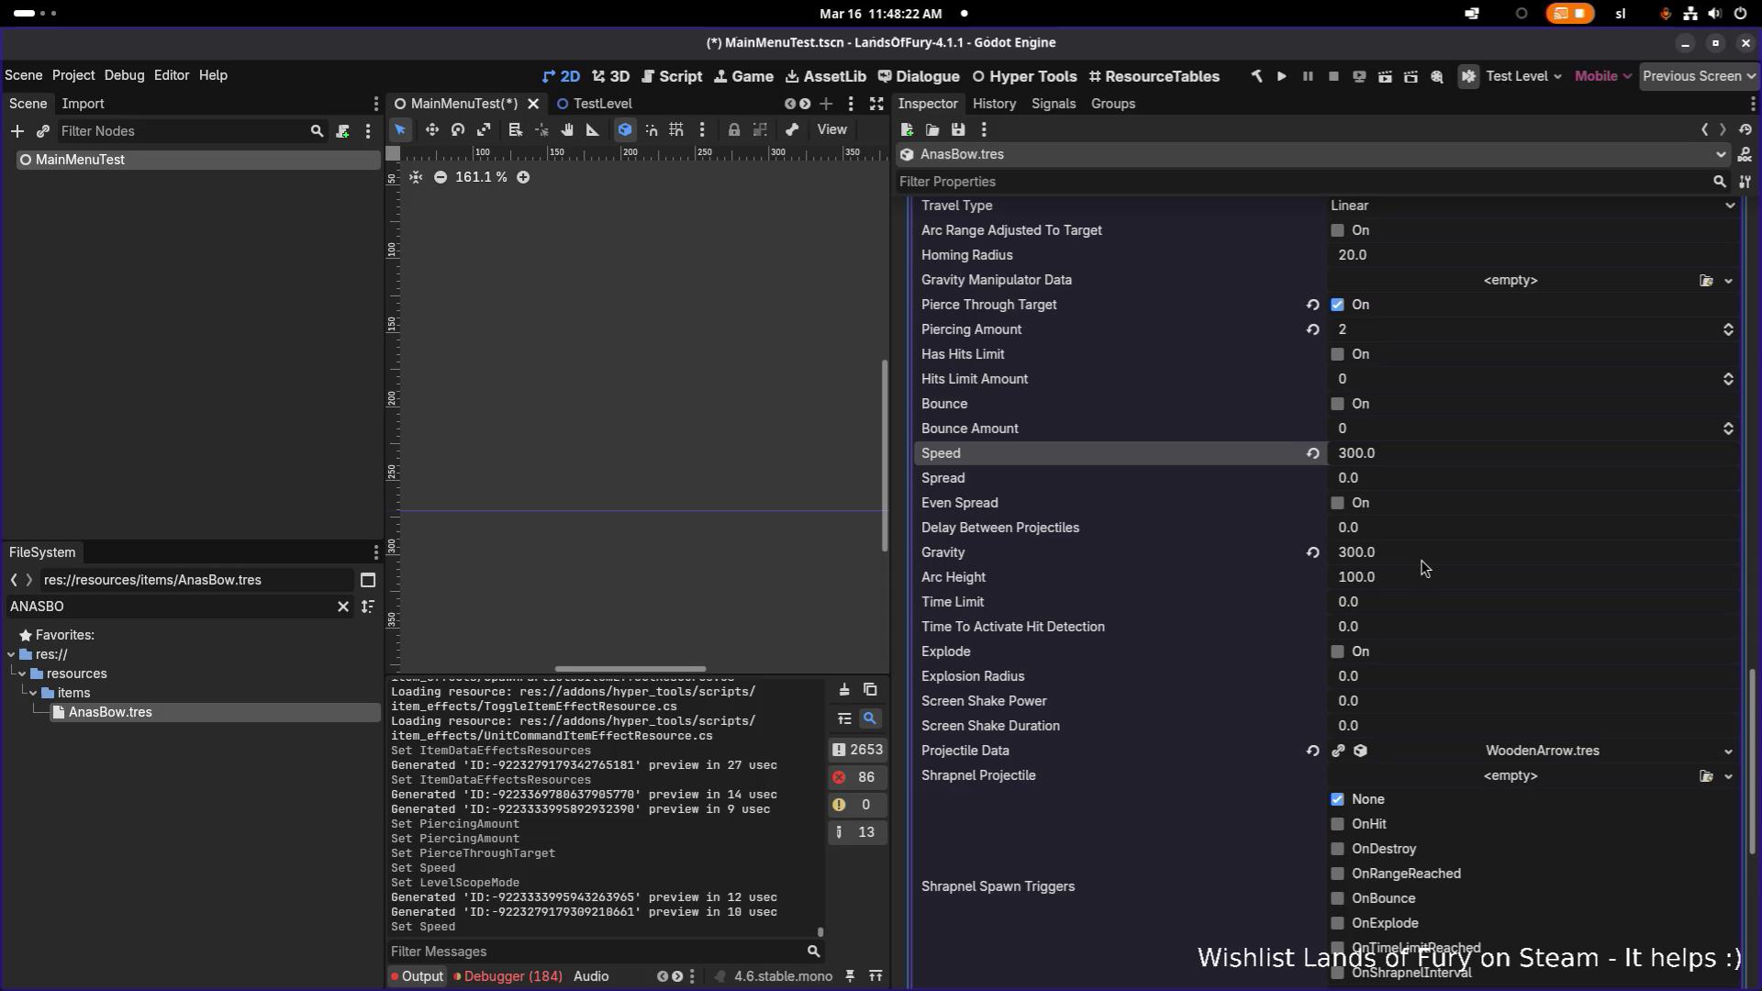
scroll(1418, 503, "up", 1)
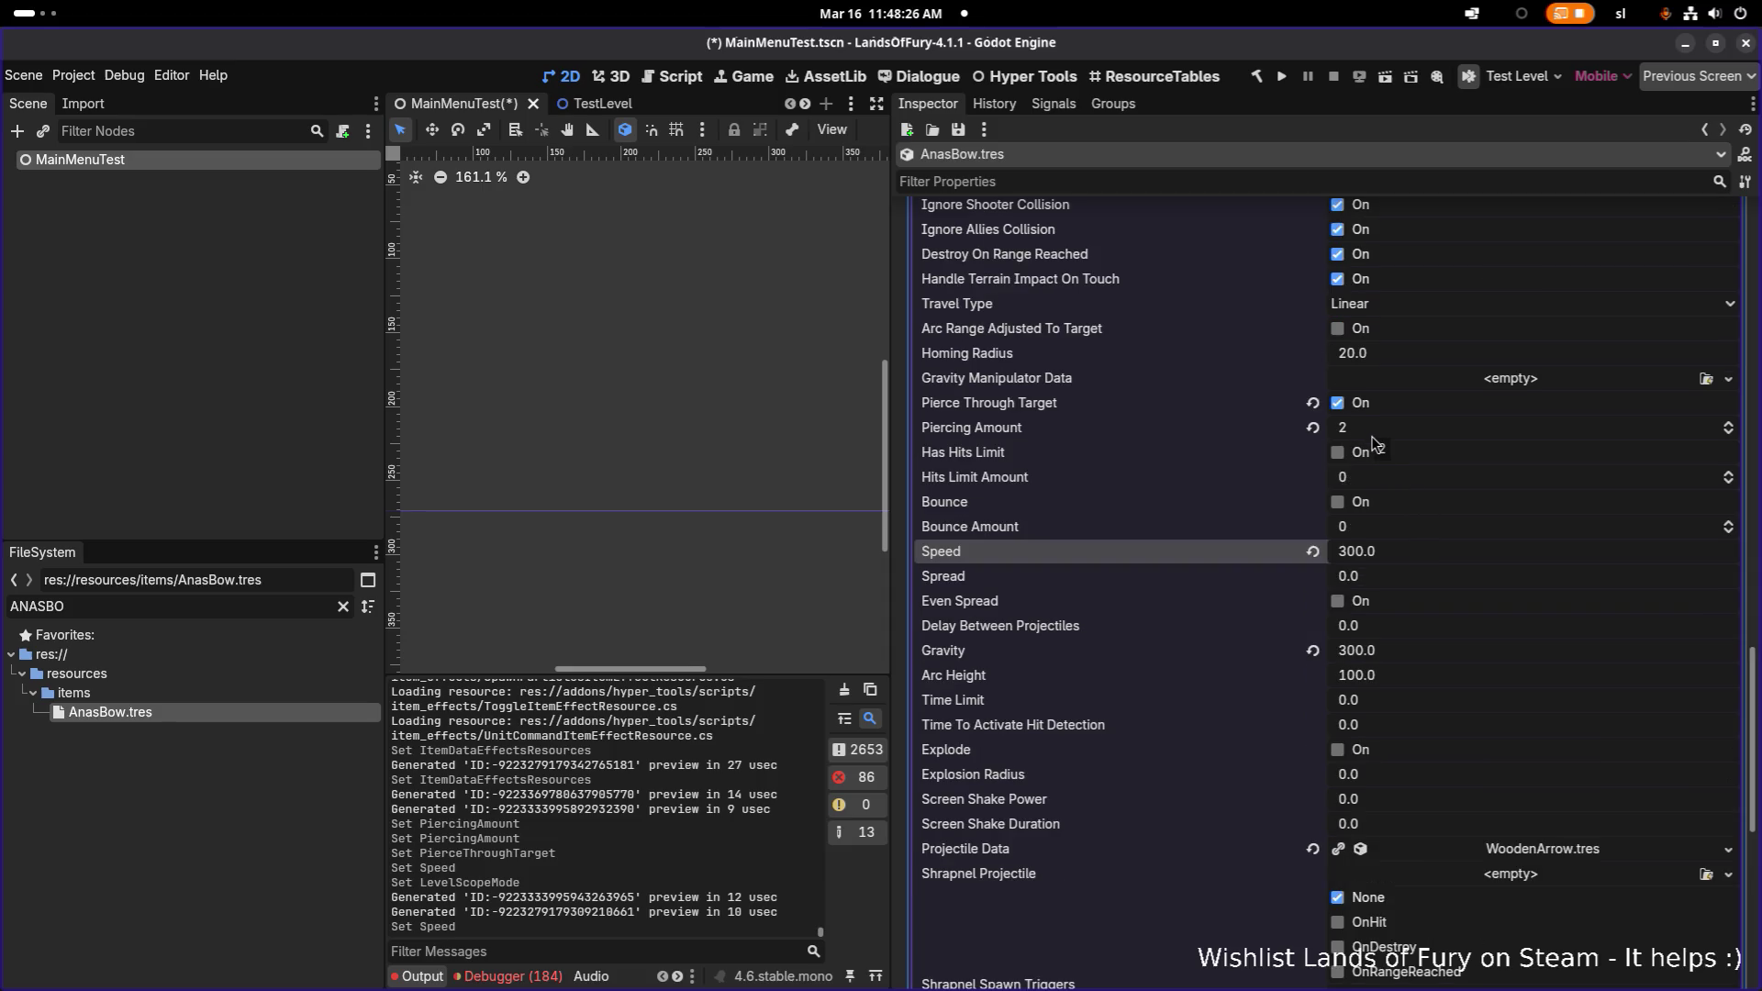
scroll(1371, 437, "up", 3)
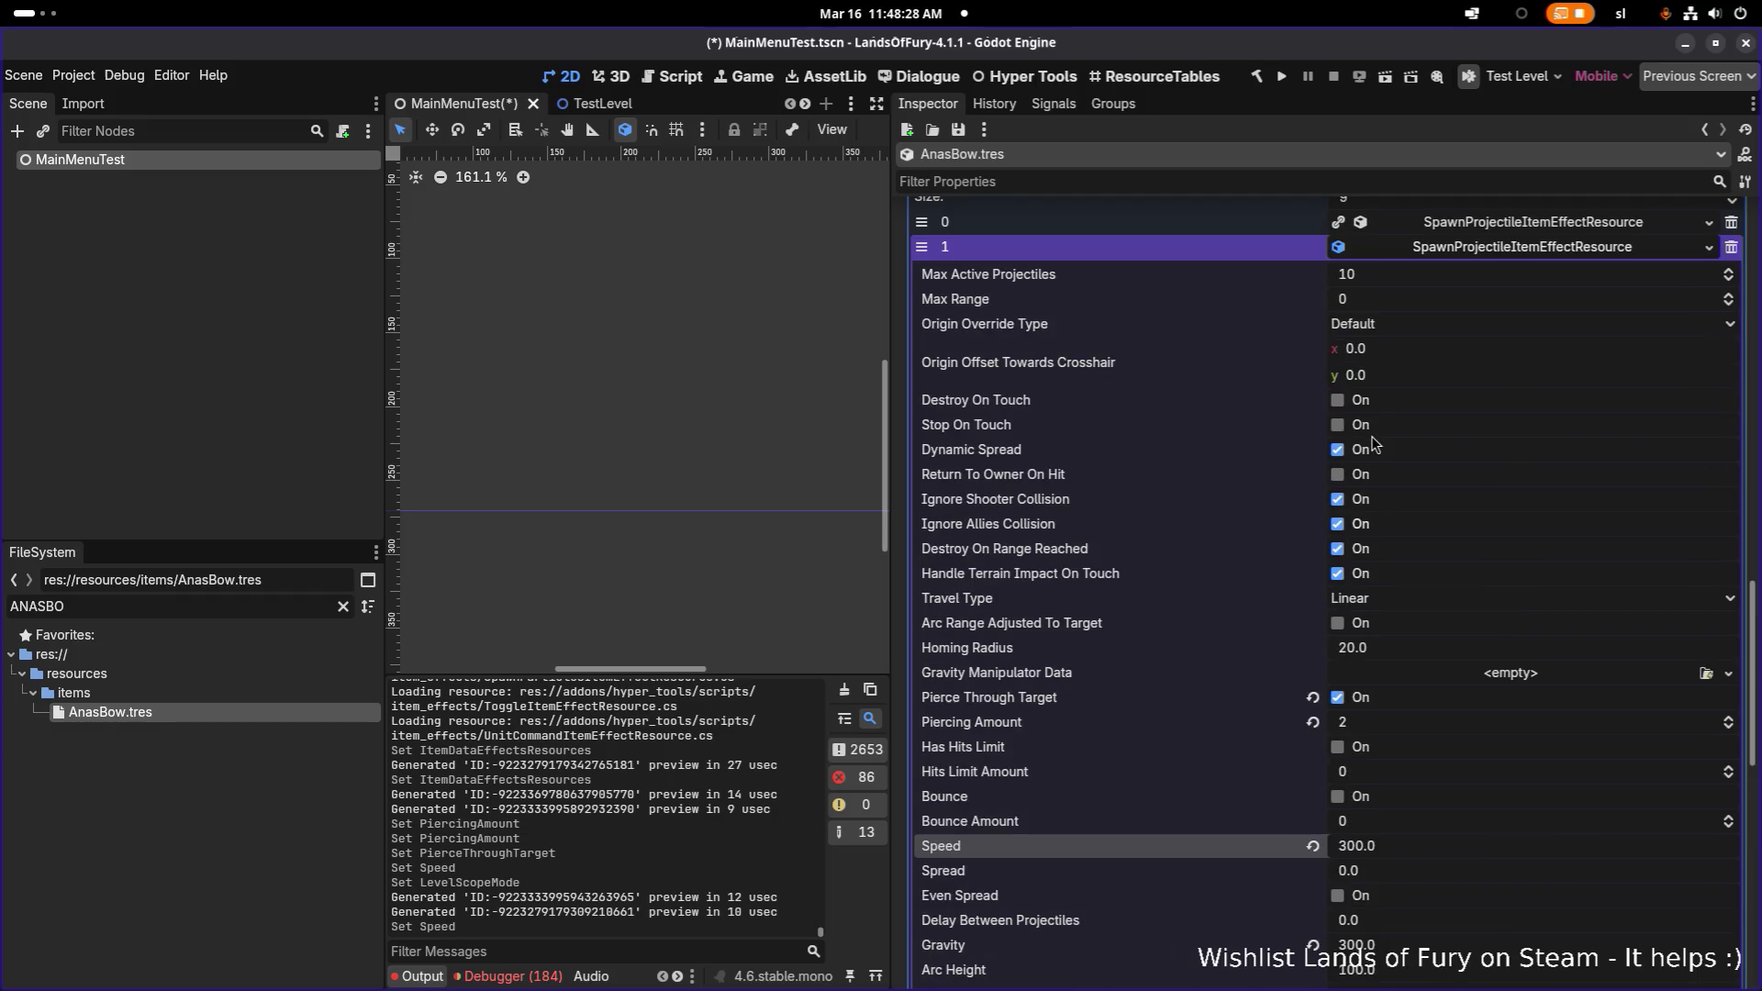
left_click(1529, 253)
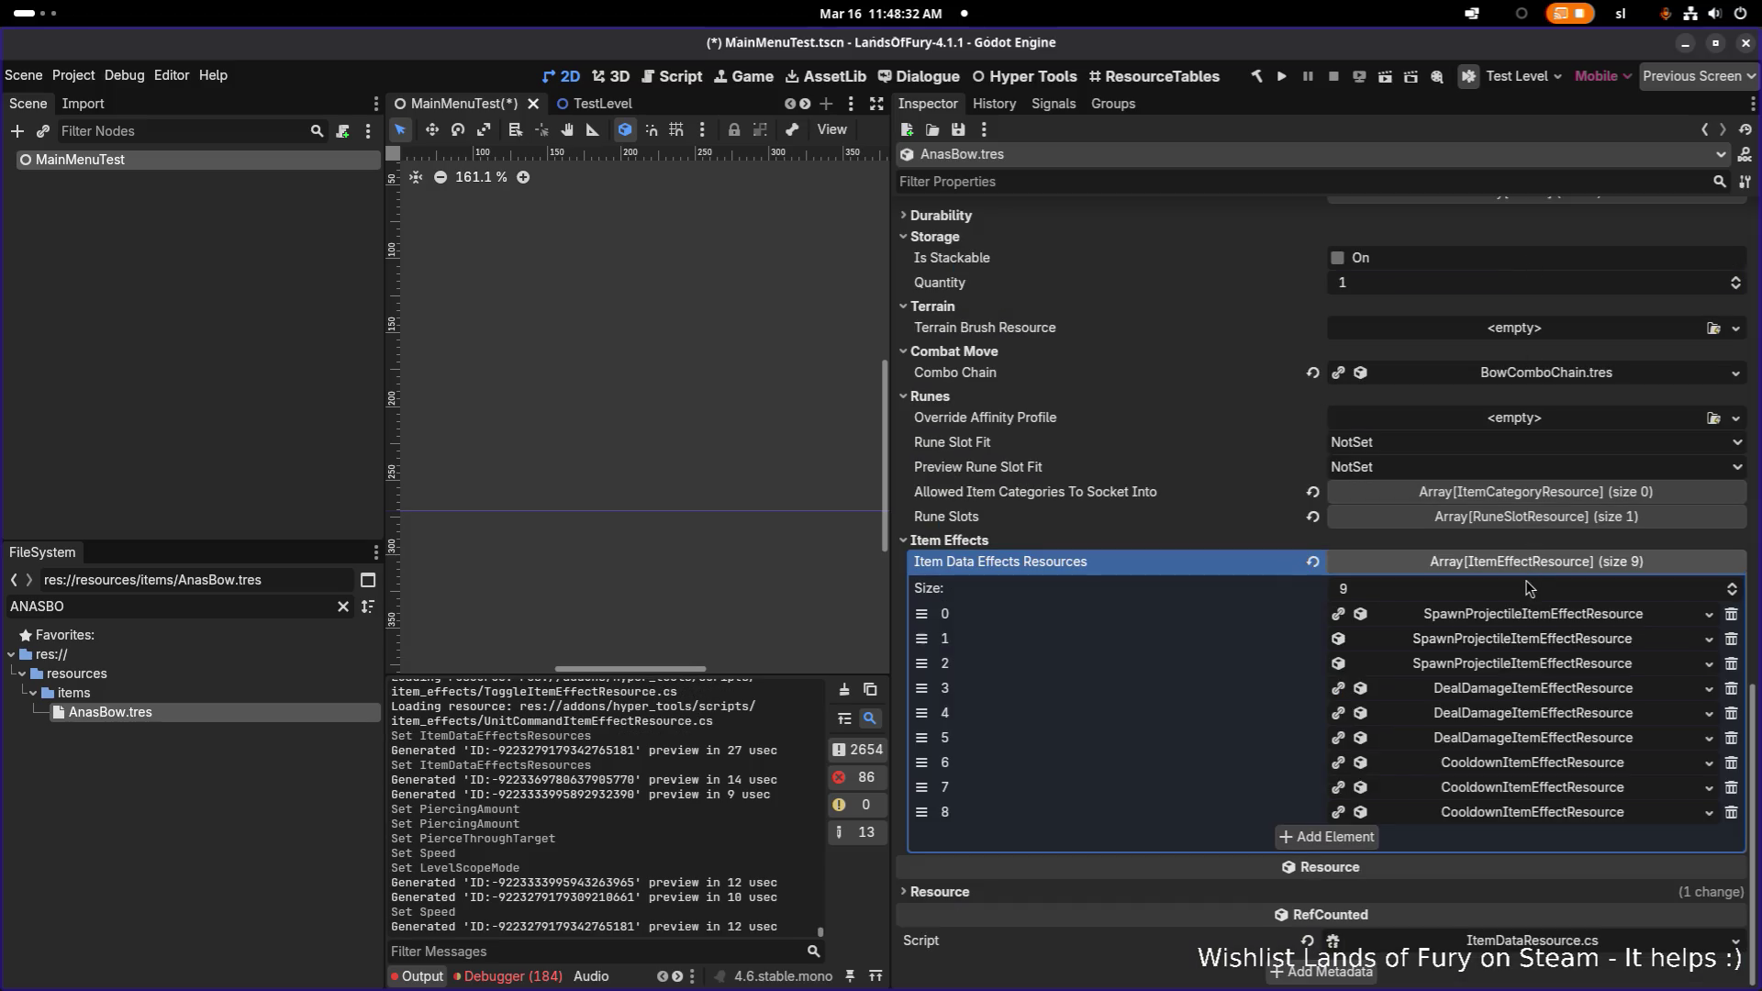
- Give the slot-1 projectile effect ExactLevel scope, Level Start 2 and Required Level 2, then save
left_click(1513, 642)
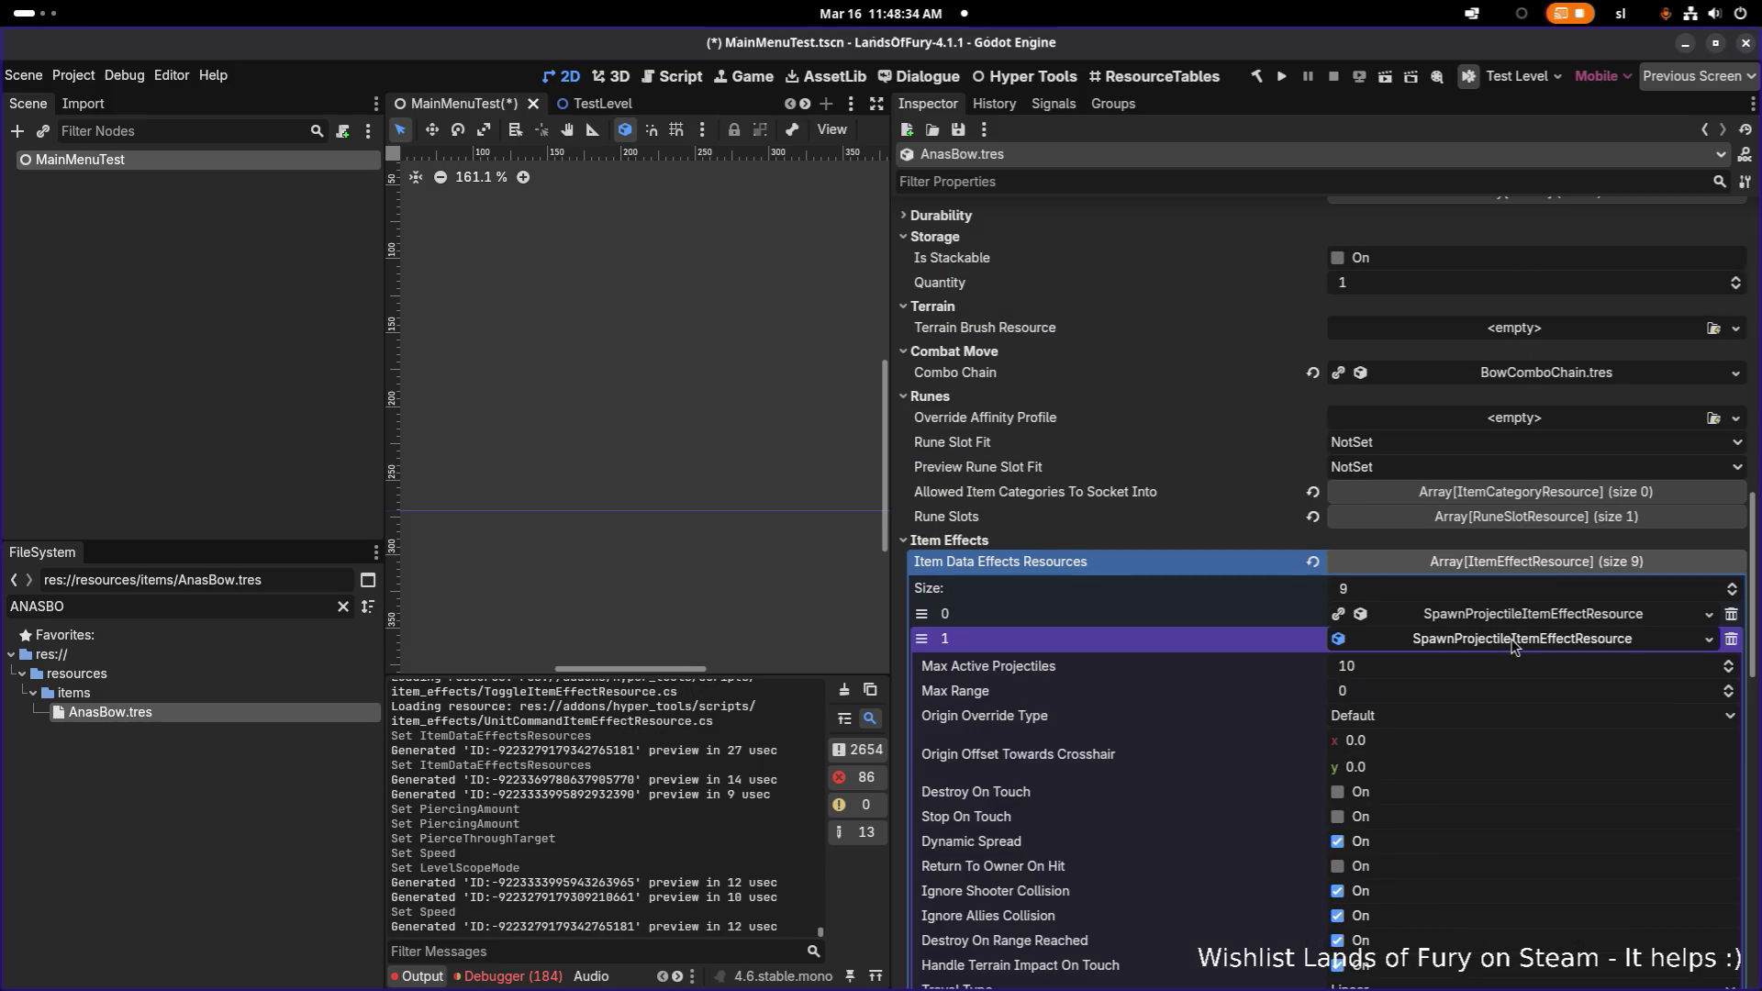
scroll(1505, 670, "down", 10)
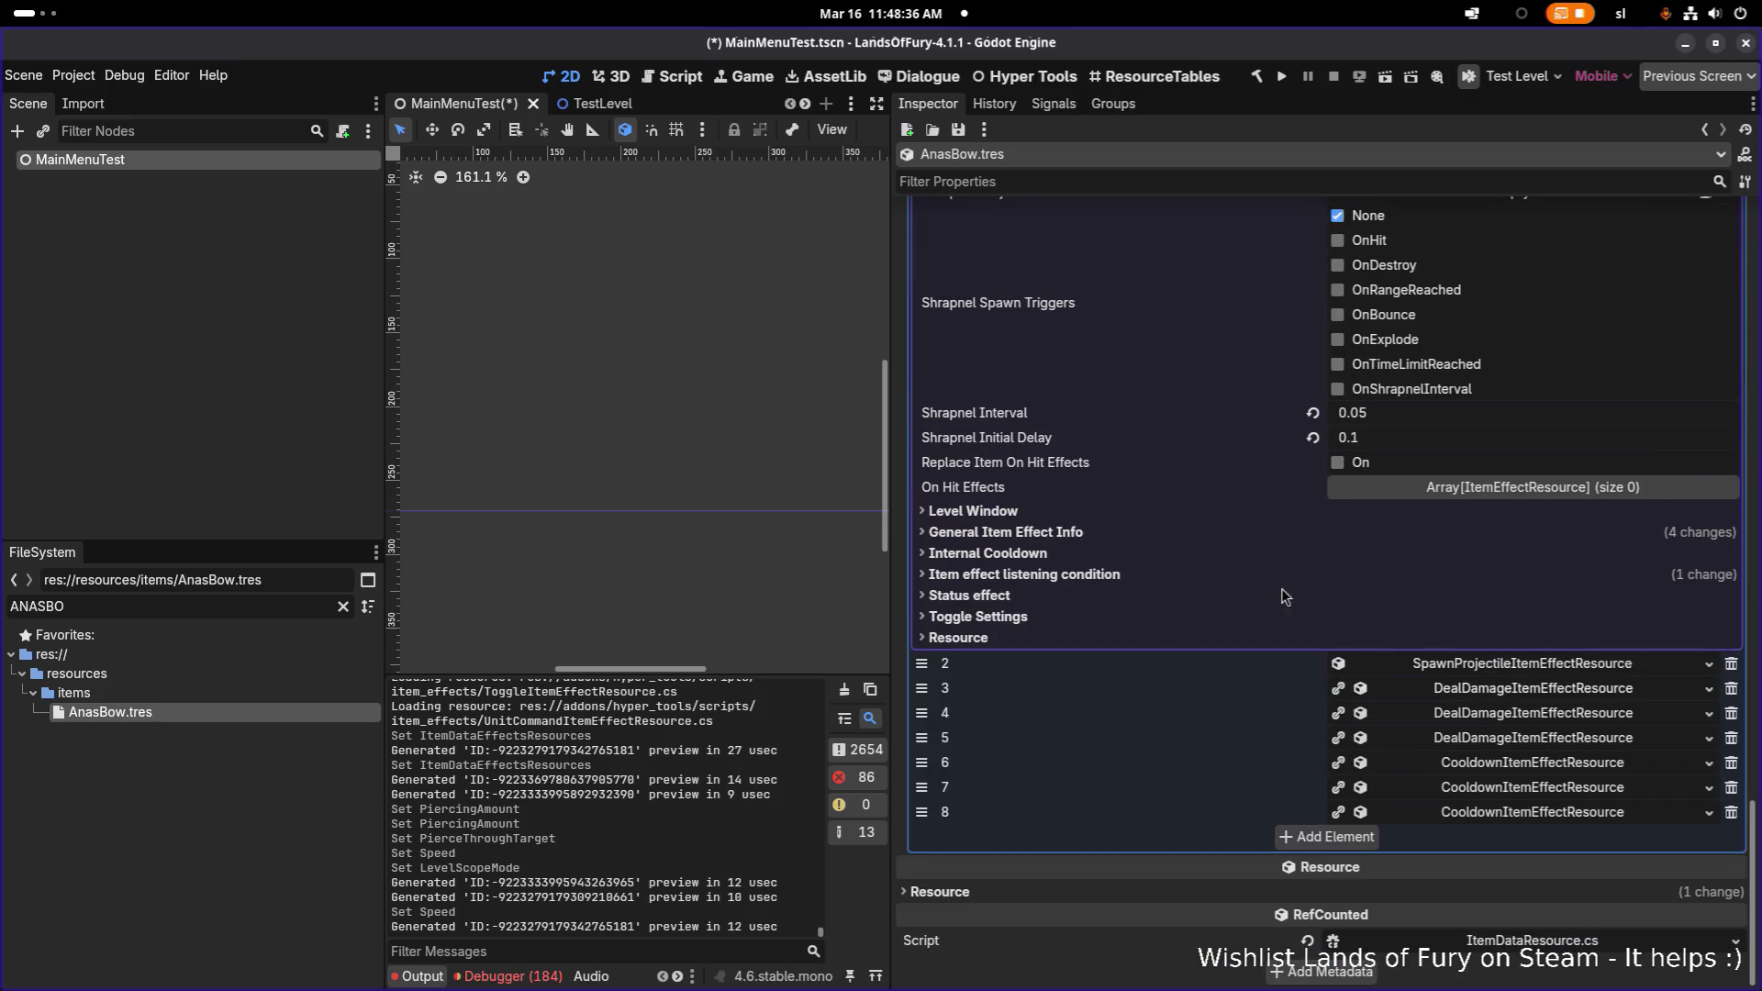
left_click(1114, 514)
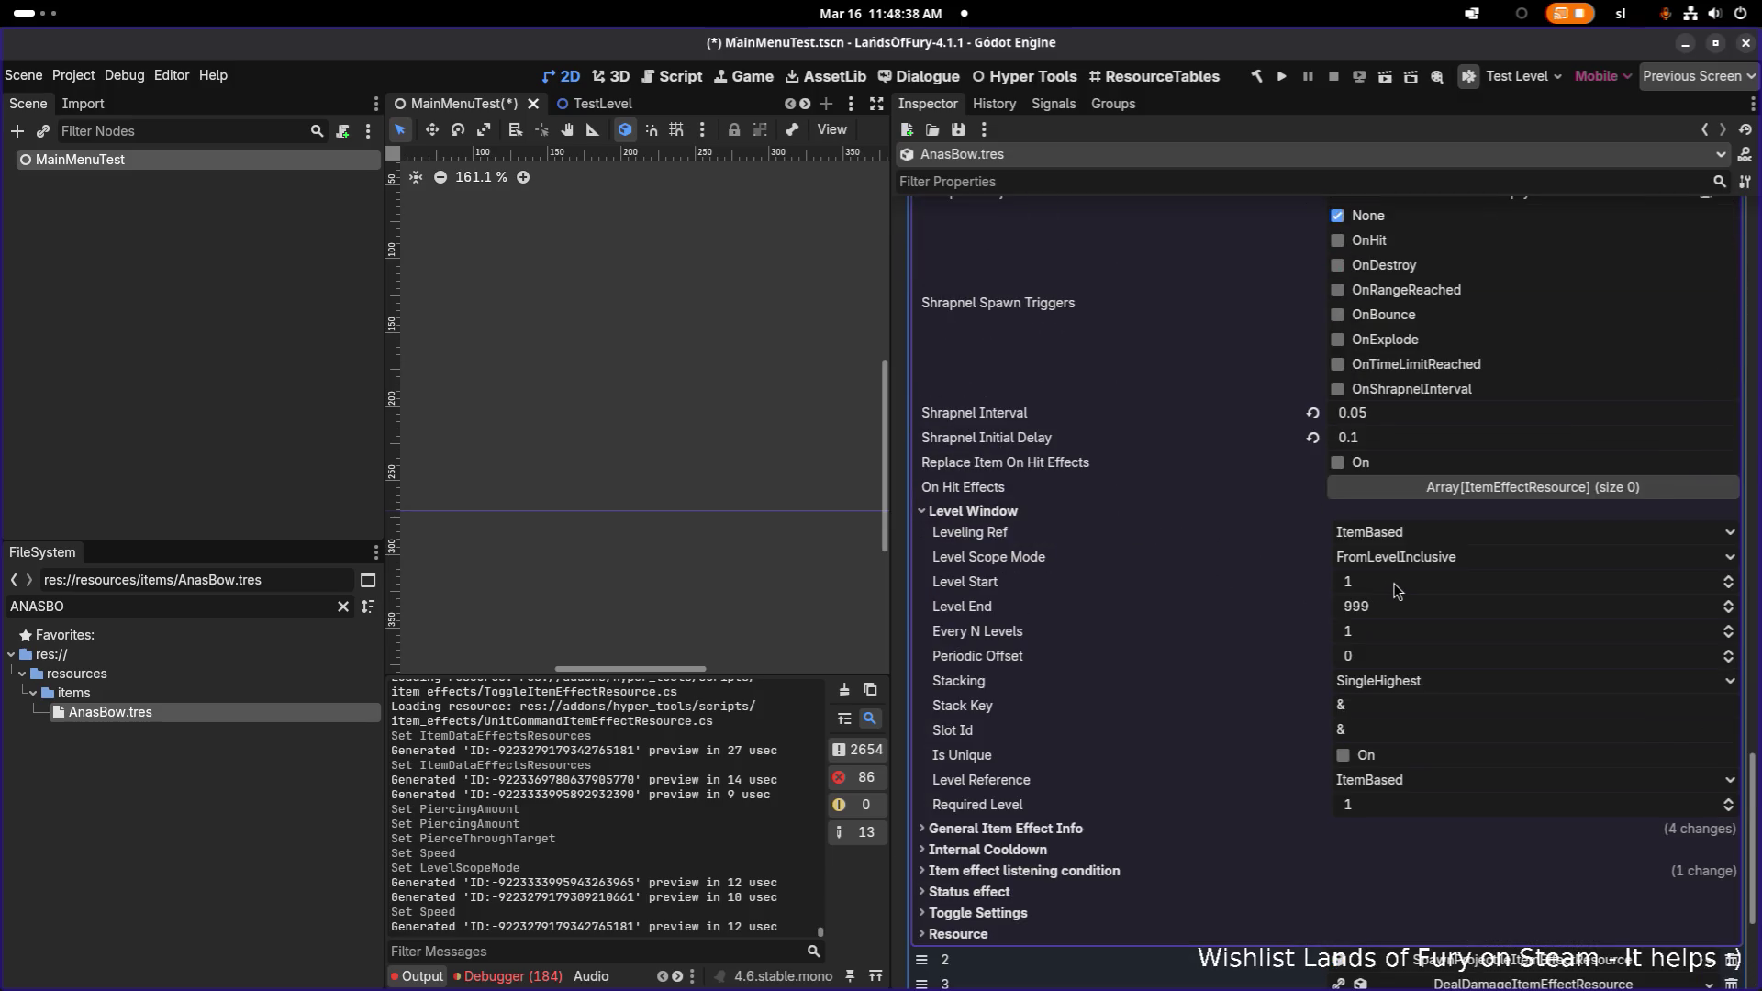
left_click(1393, 557)
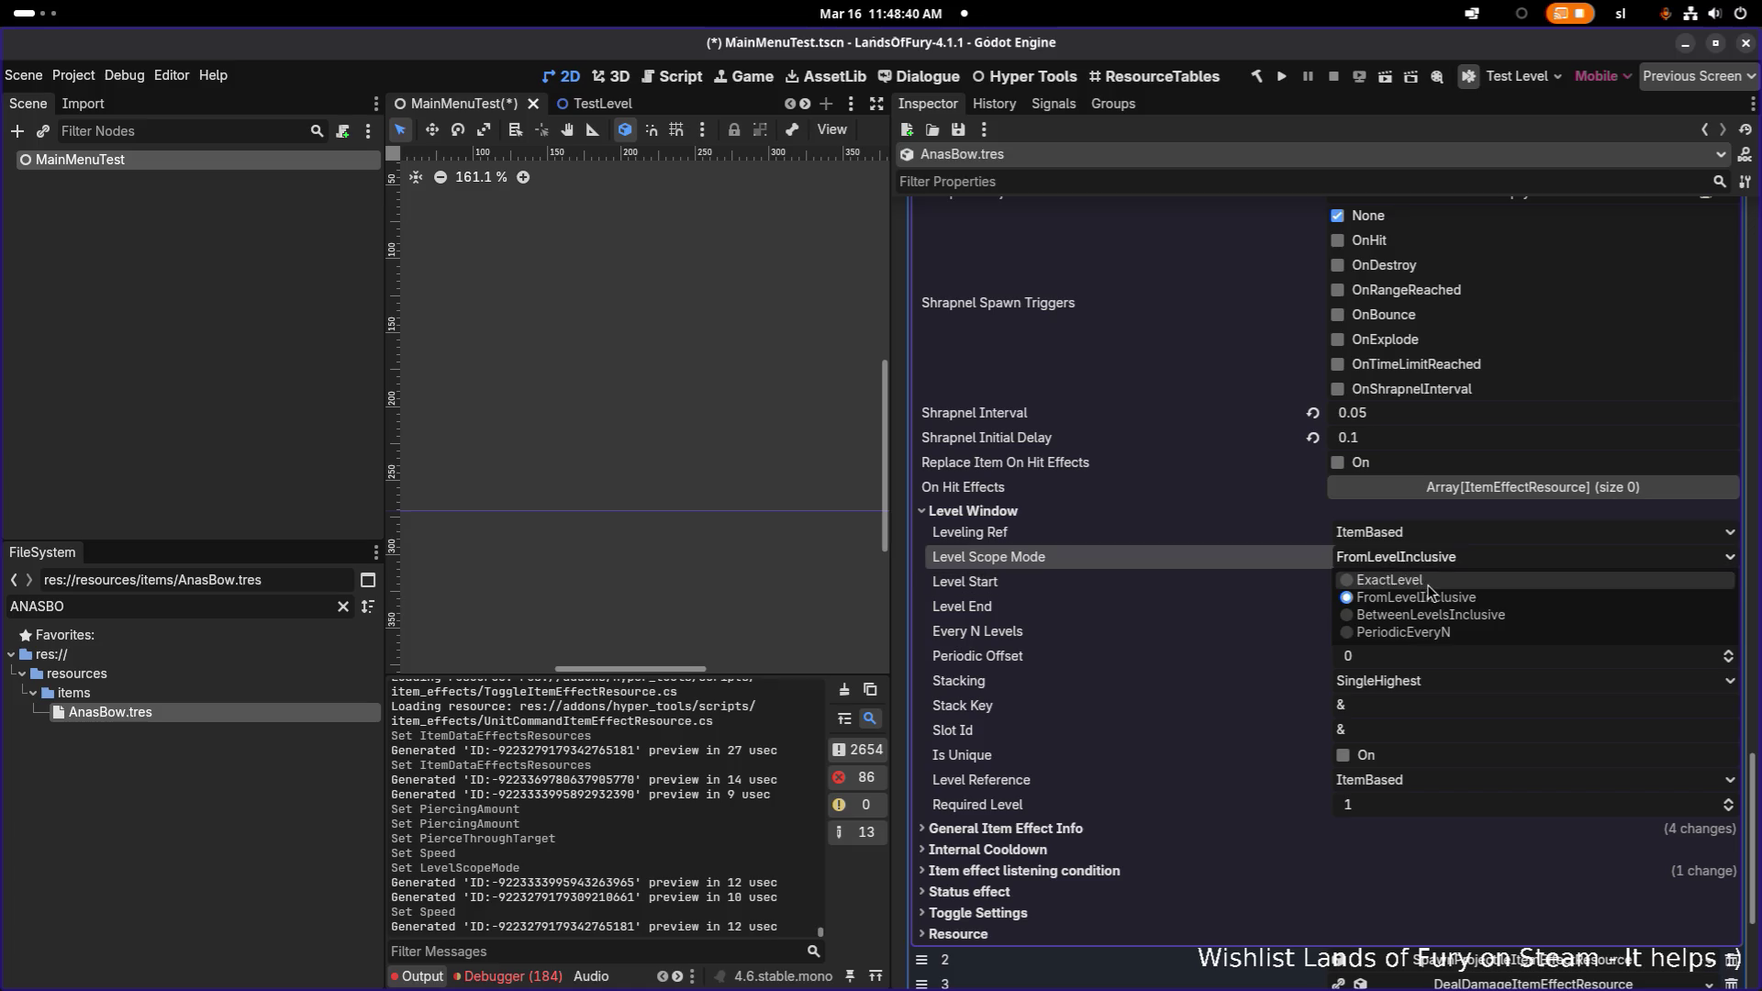
left_click(1427, 582)
left_click(1402, 582)
type("2")
key("Return")
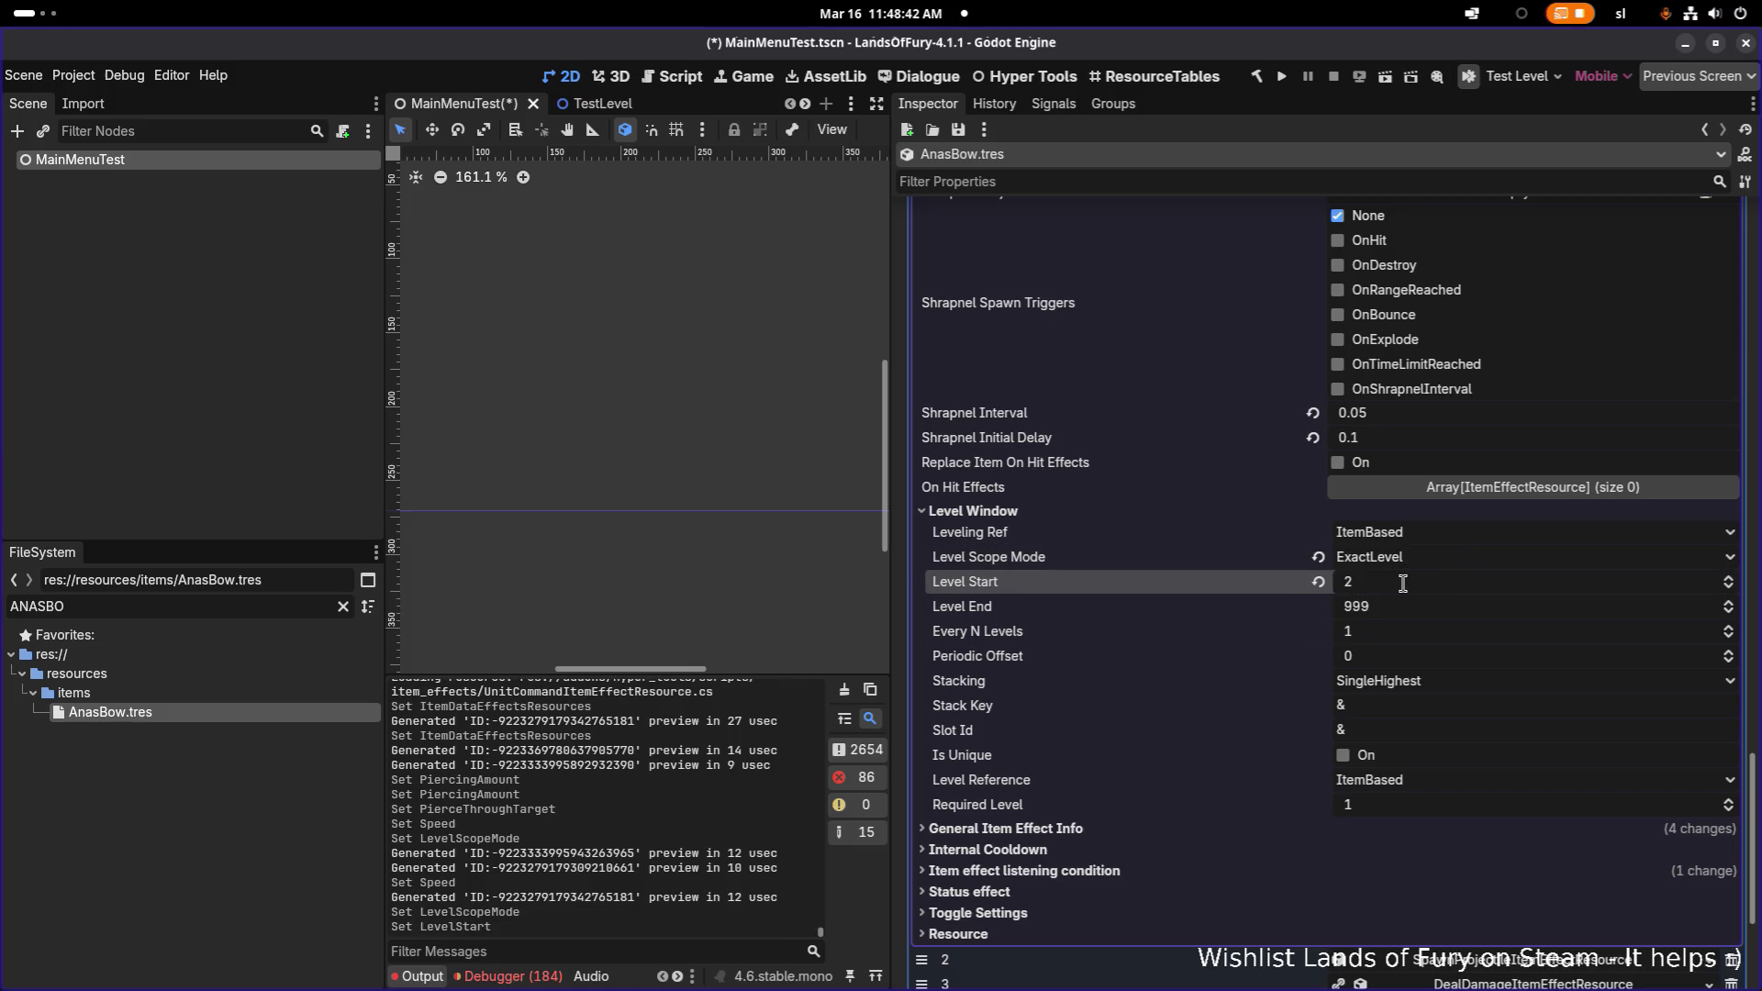
left_click(1376, 805)
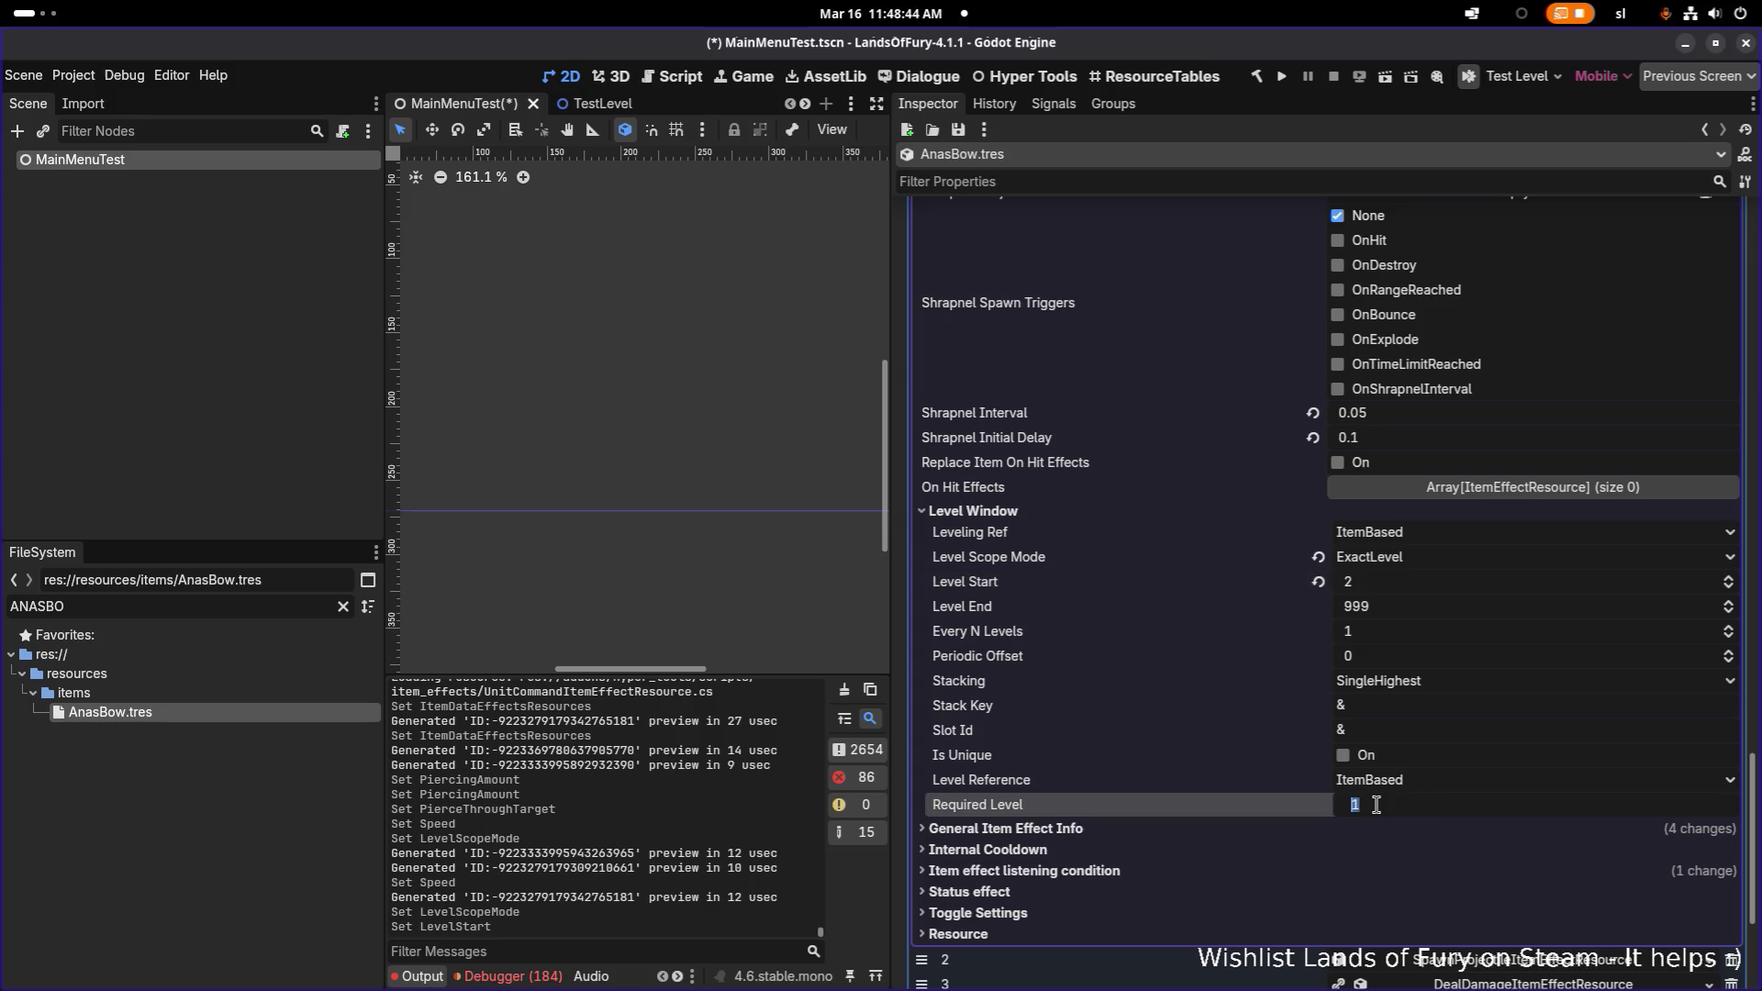
type("2")
key("Return")
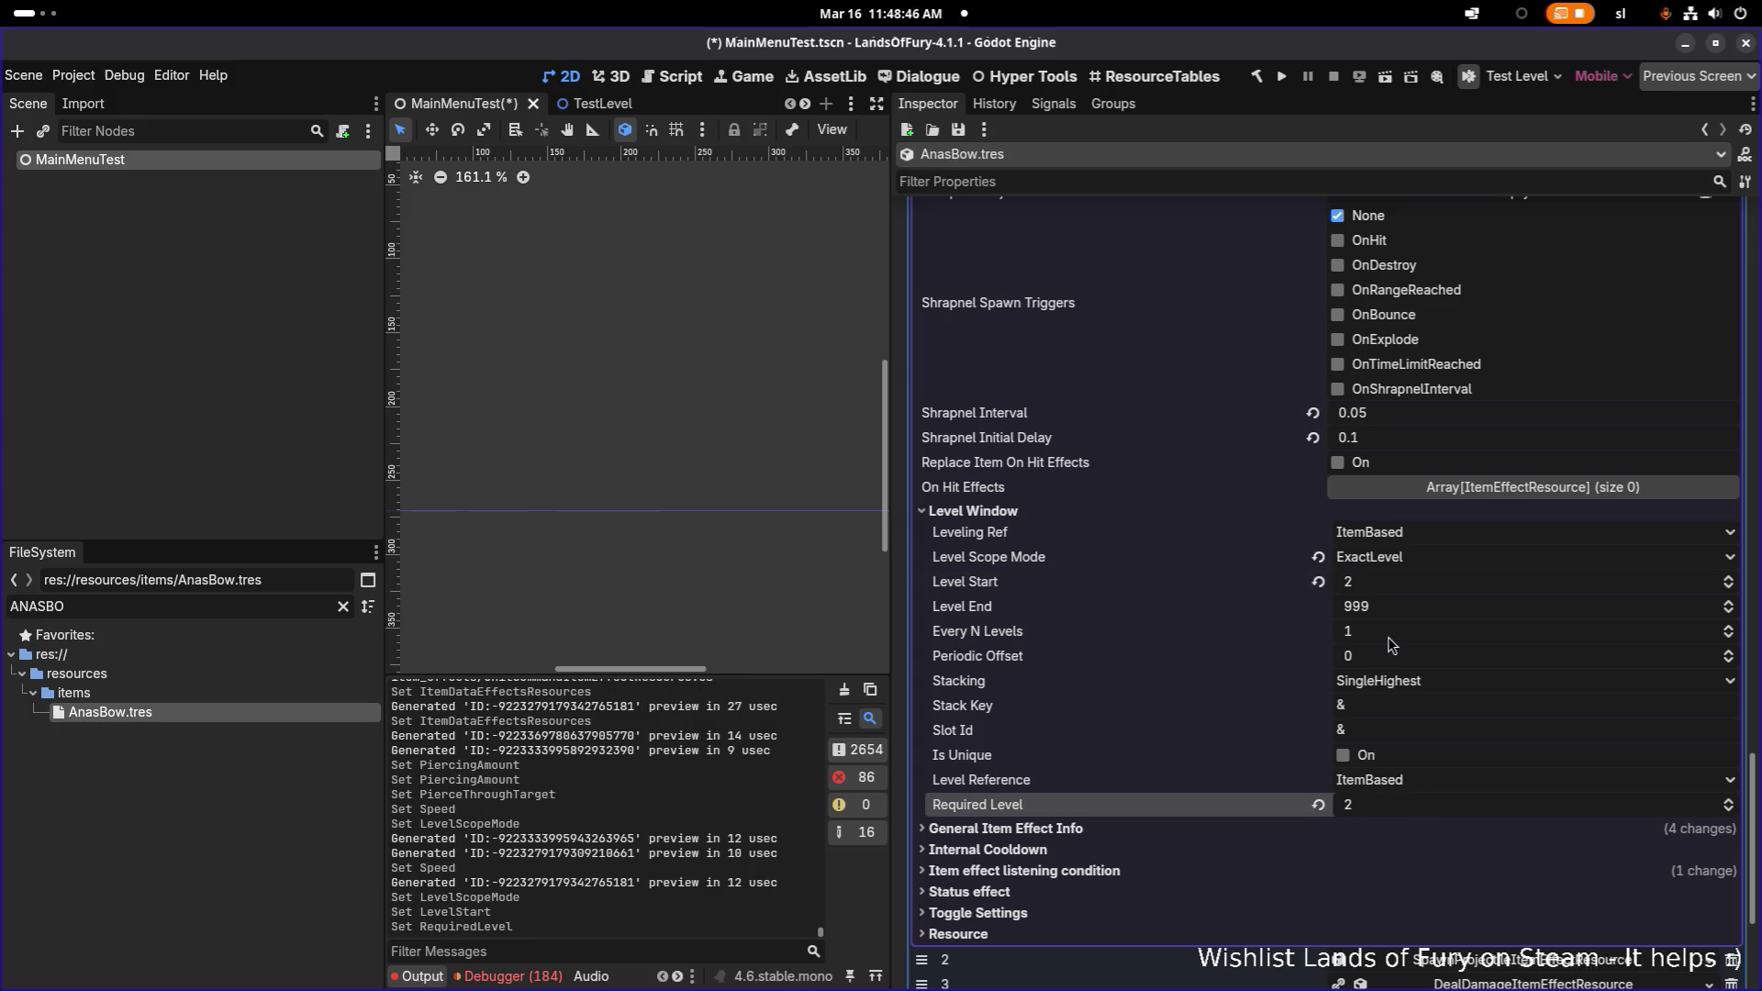
key("ctrl+s")
scroll(1423, 603, "up", 5)
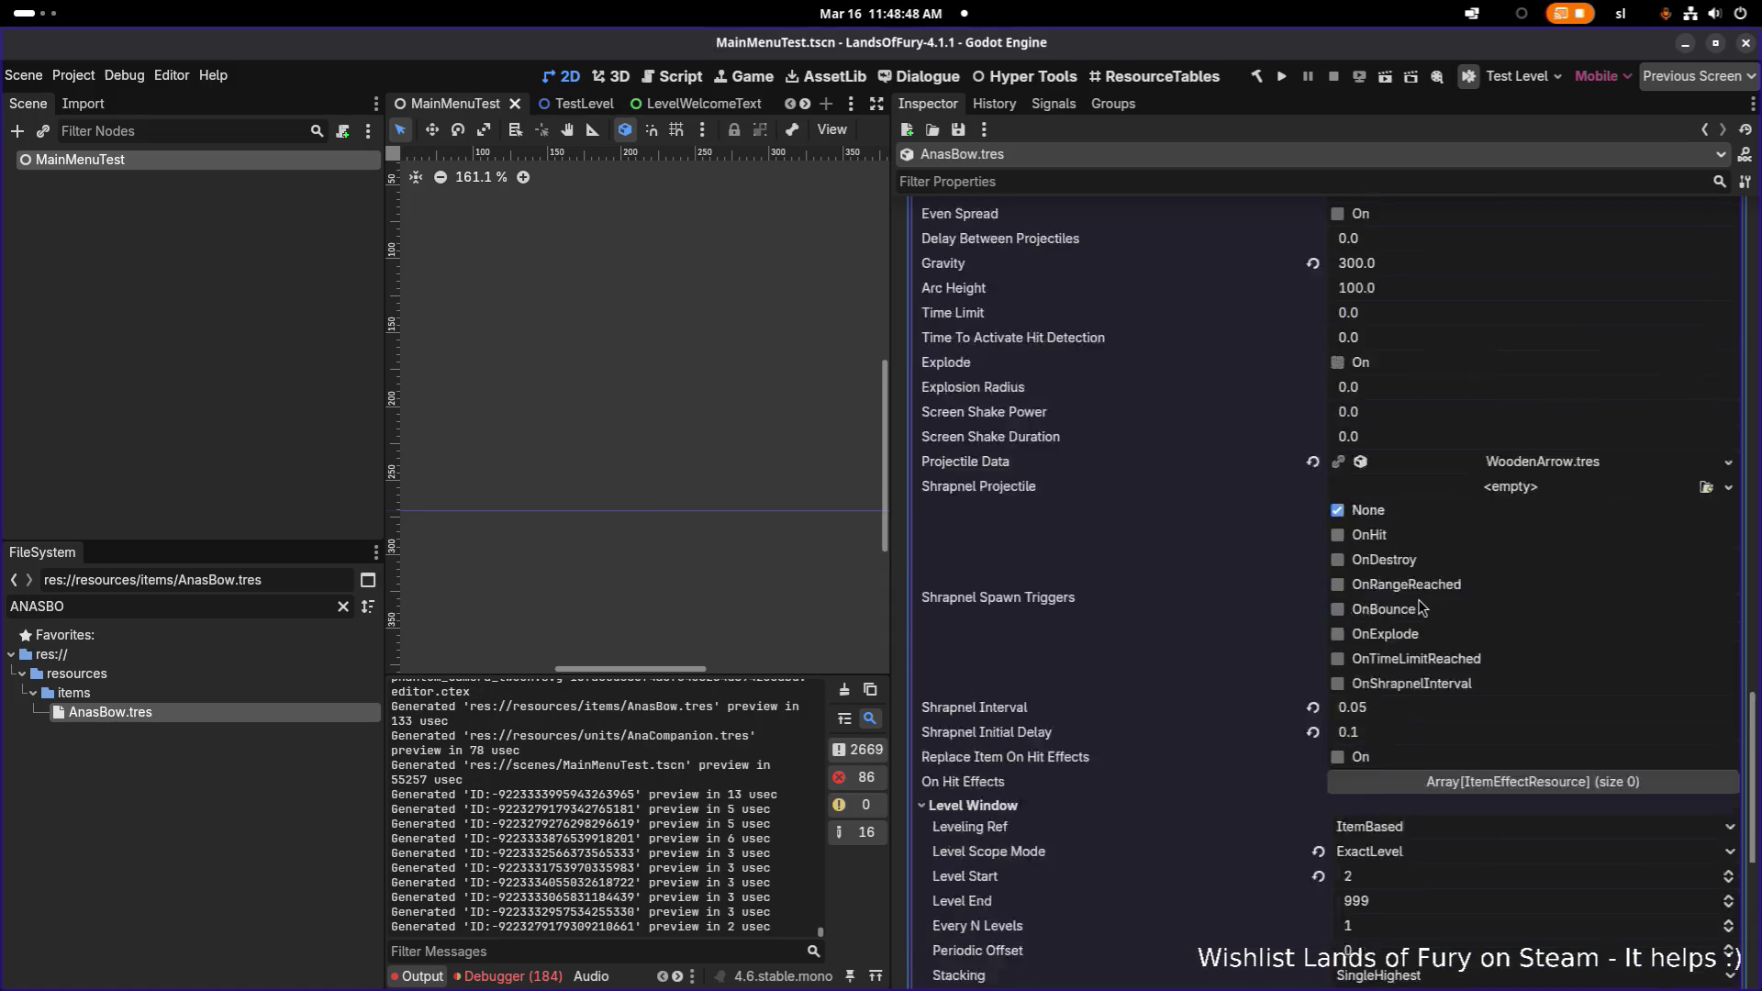
scroll(1419, 602, "up", 3)
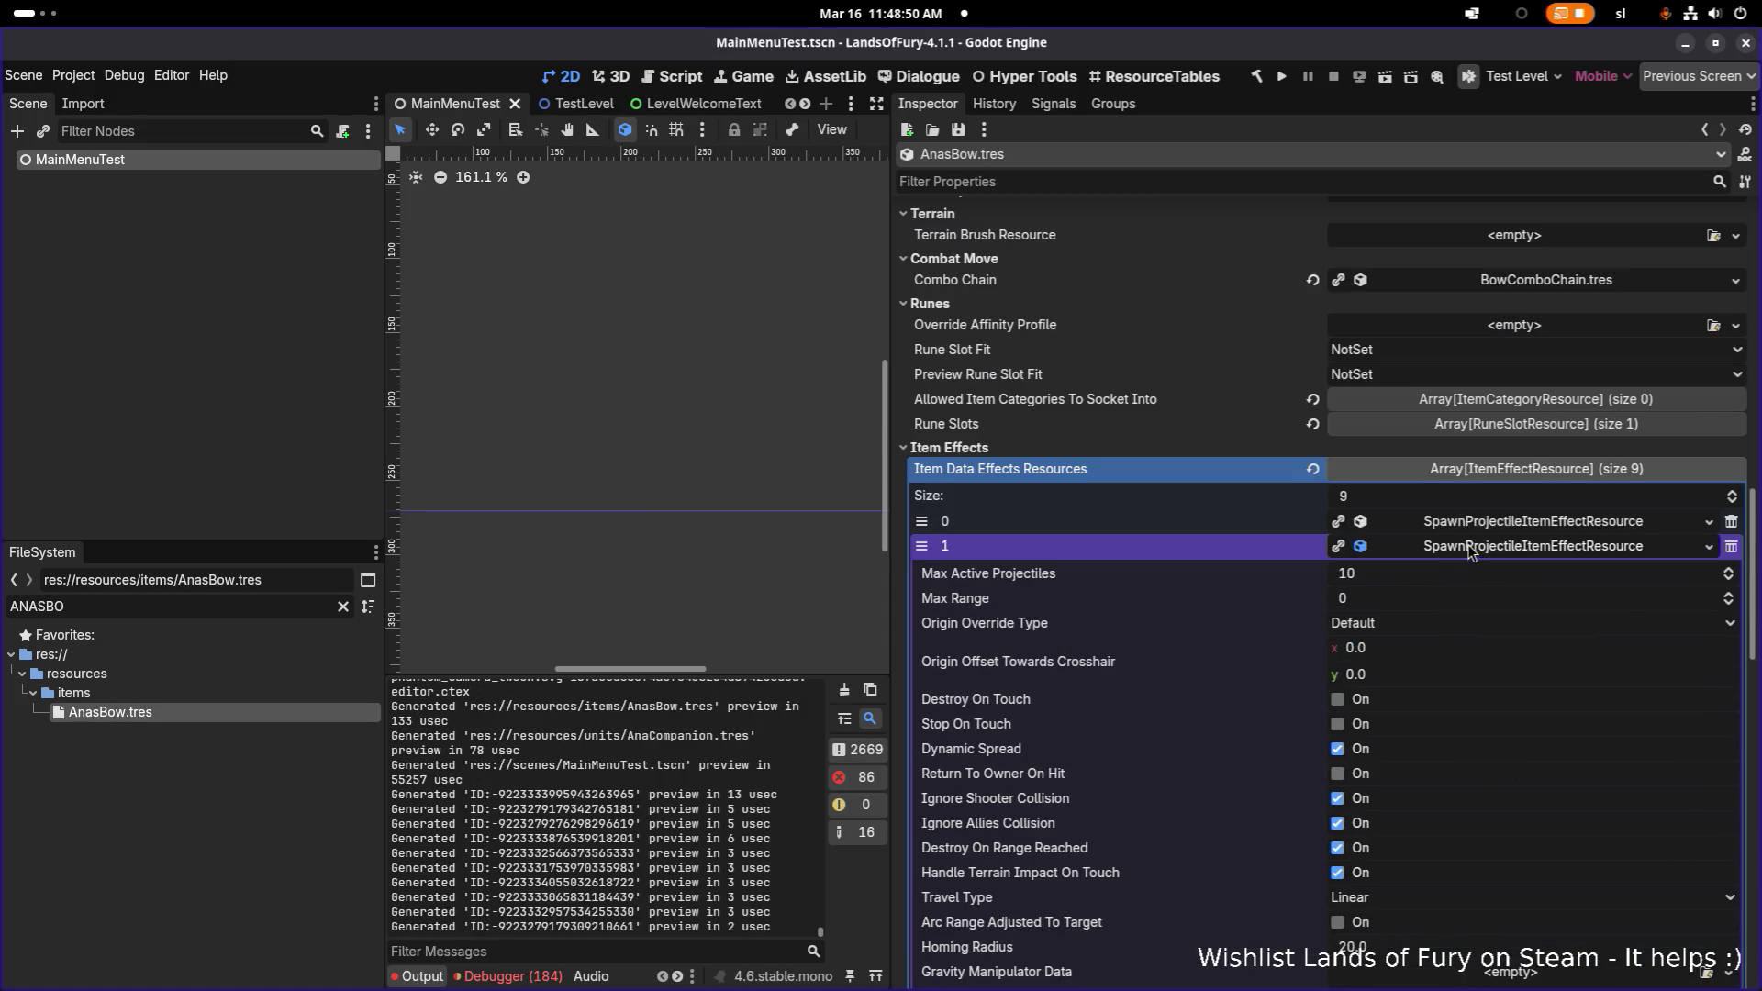
- Raise the third projectile effect's Piercing Amount from 2 to 3
scroll(1468, 550, "up", 1)
left_click(1475, 665)
scroll(1475, 656, "down", 4)
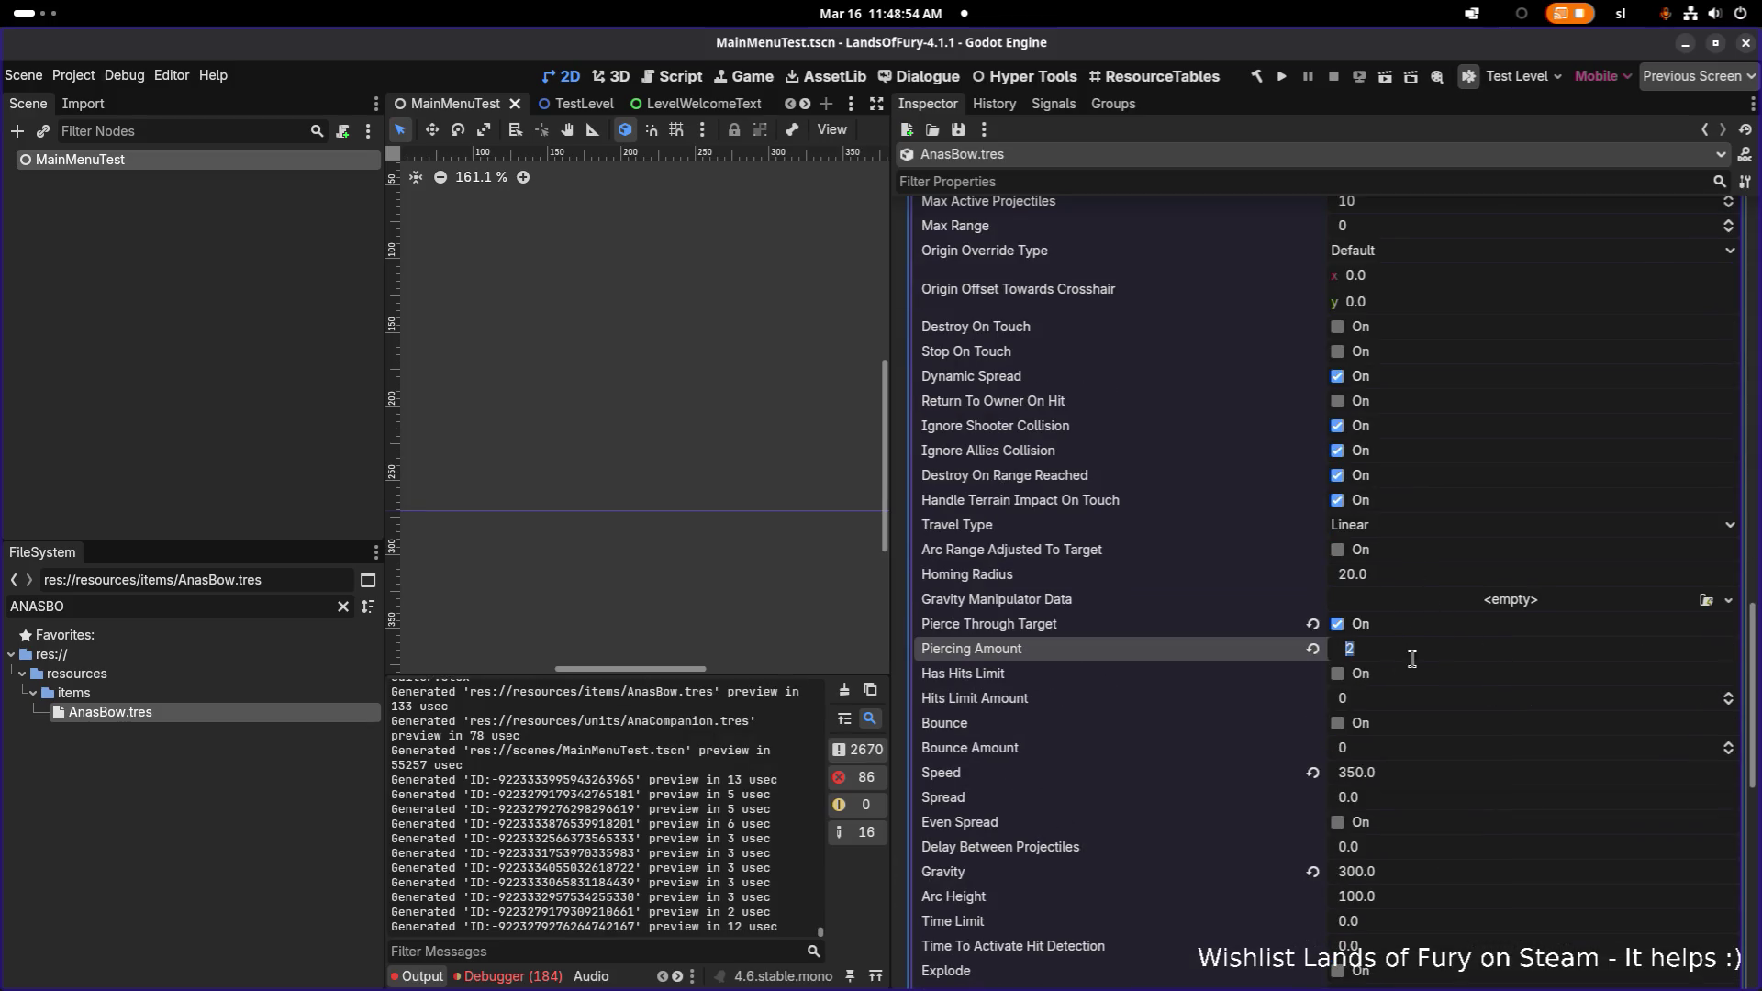
left_click_drag(1432, 652, 1445, 653)
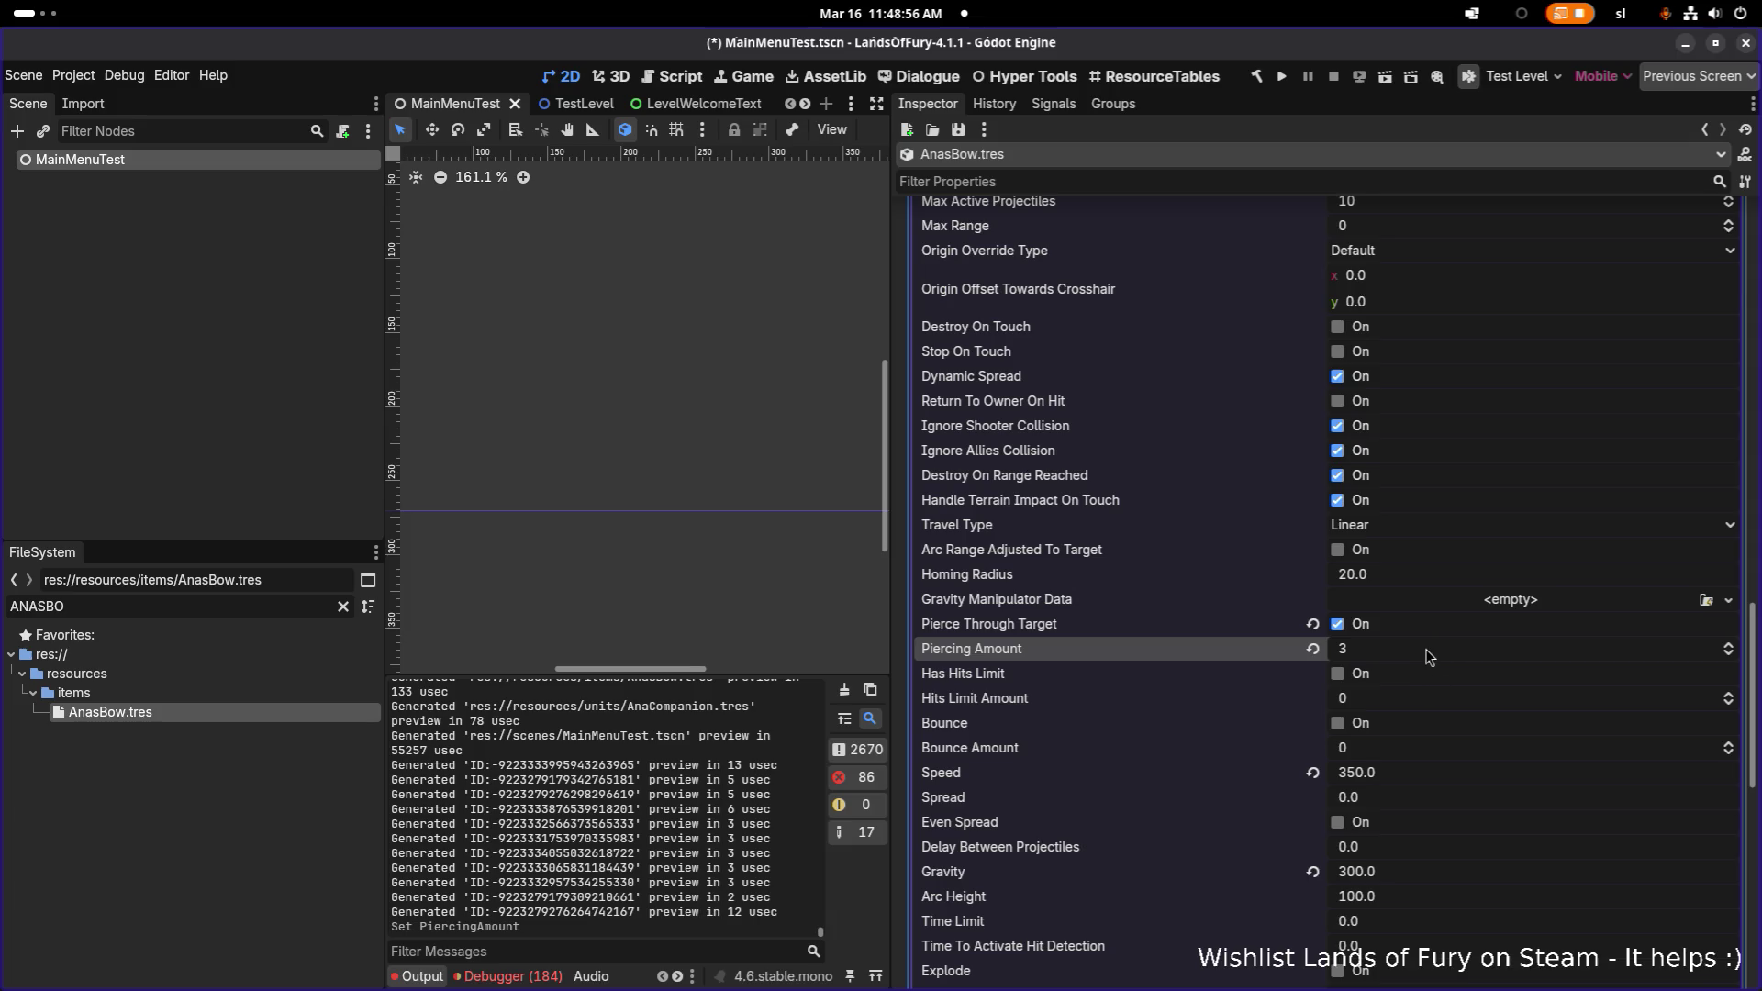
- Set element 2's Level Start and Required Level to 3 and save
scroll(1424, 648, "down", 5)
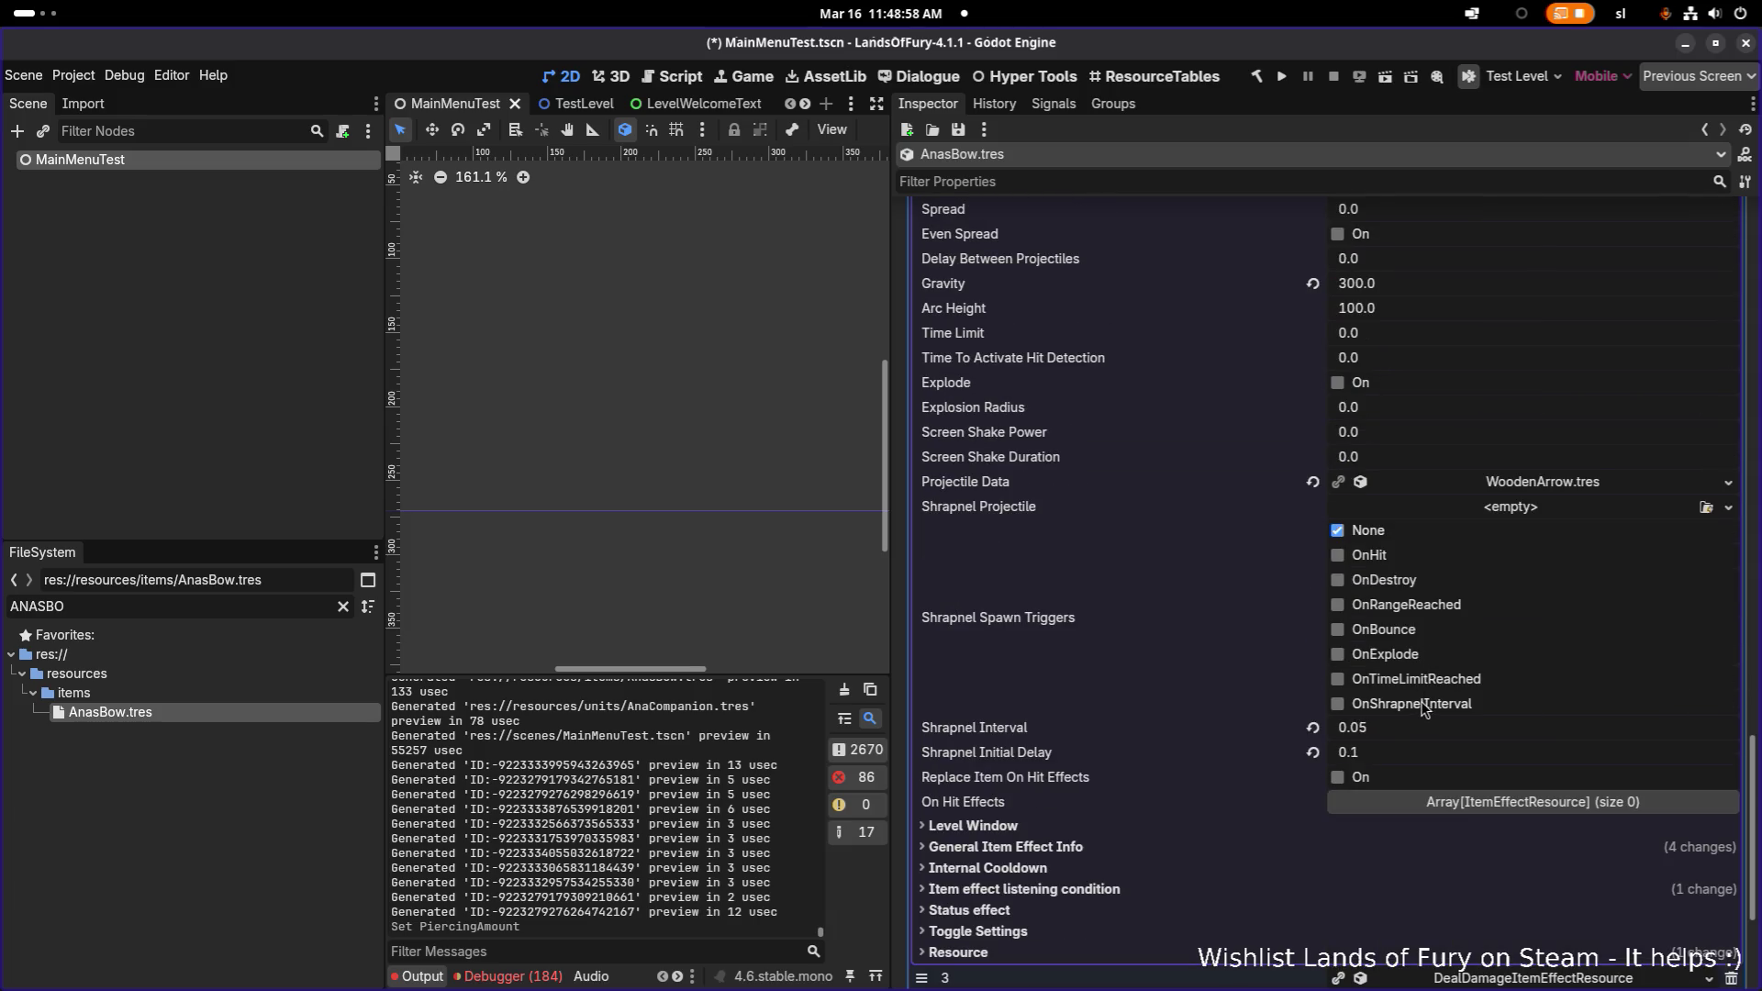
left_click(1355, 844)
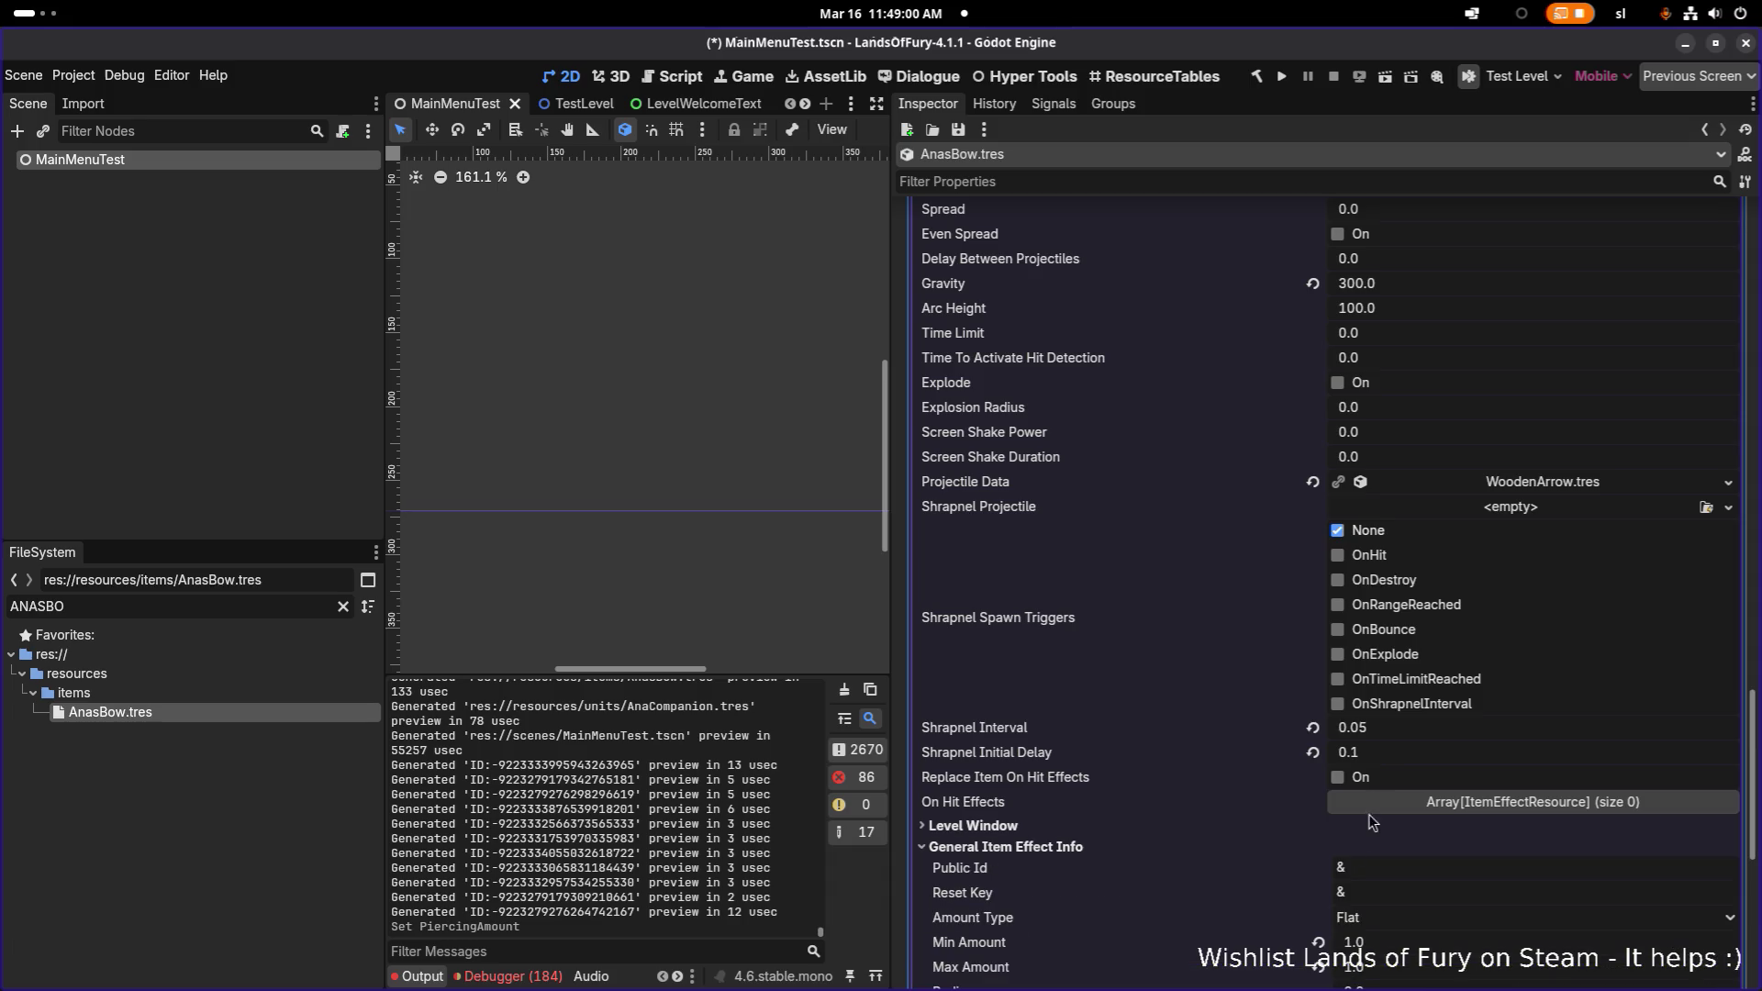
scroll(1372, 798, "down", 3)
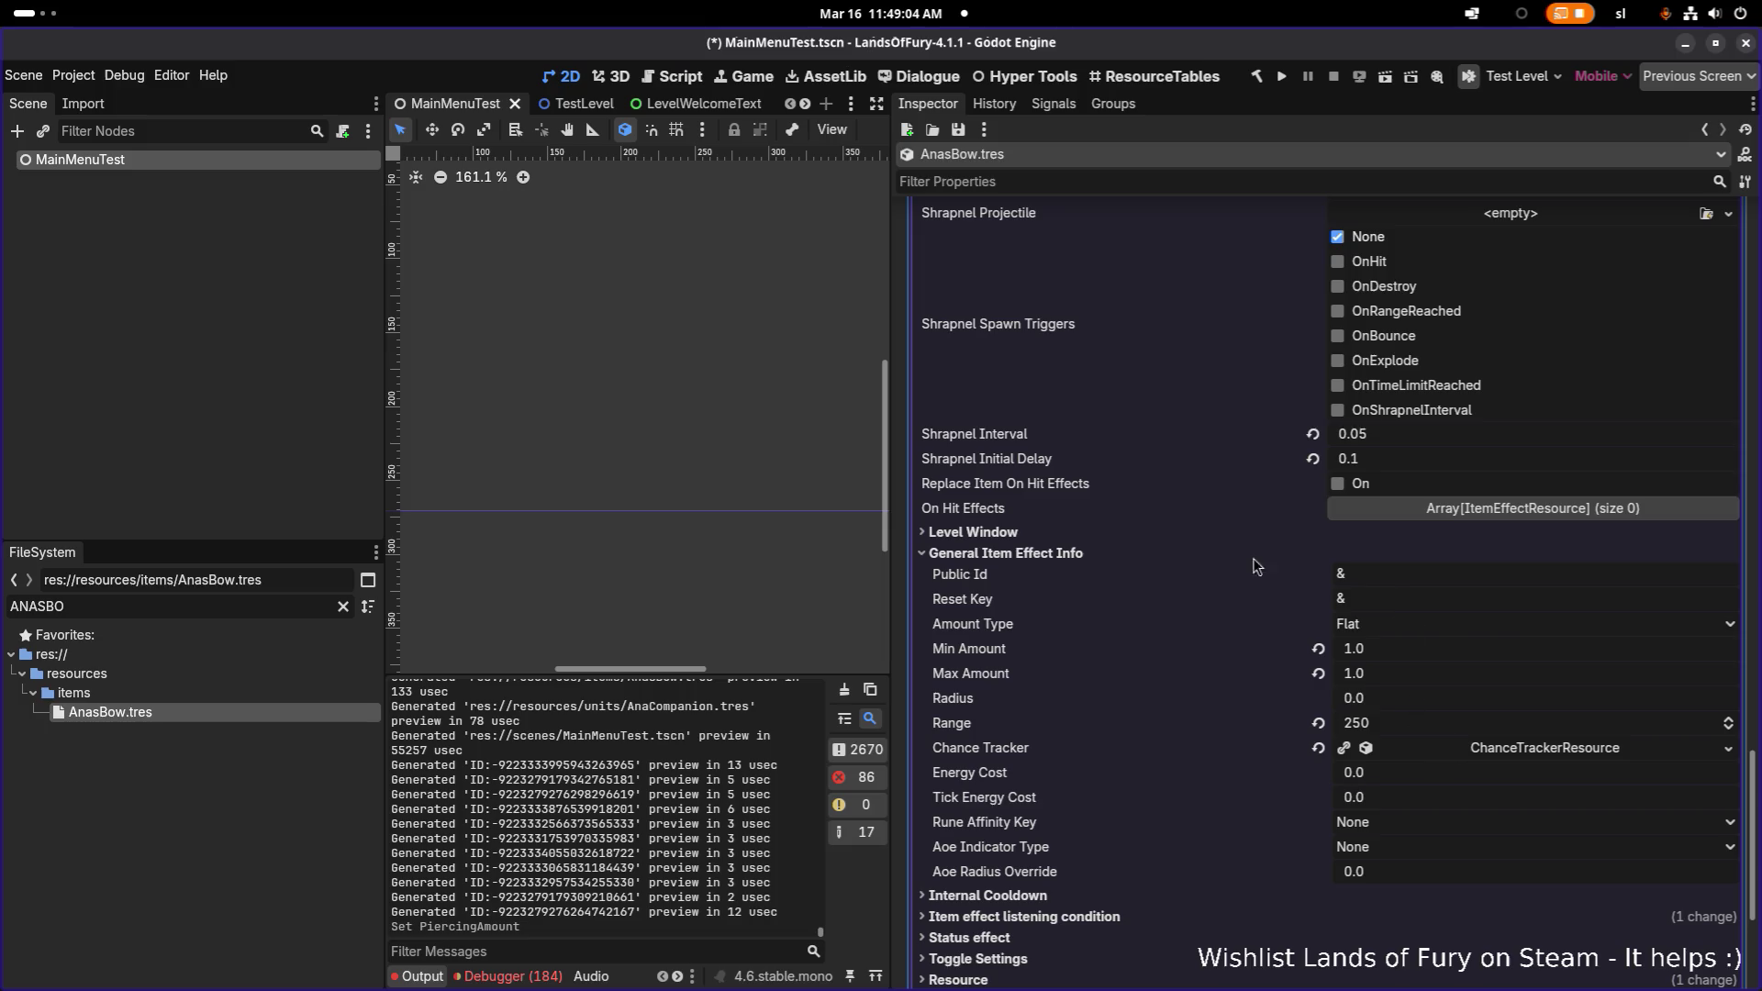
left_click(1221, 532)
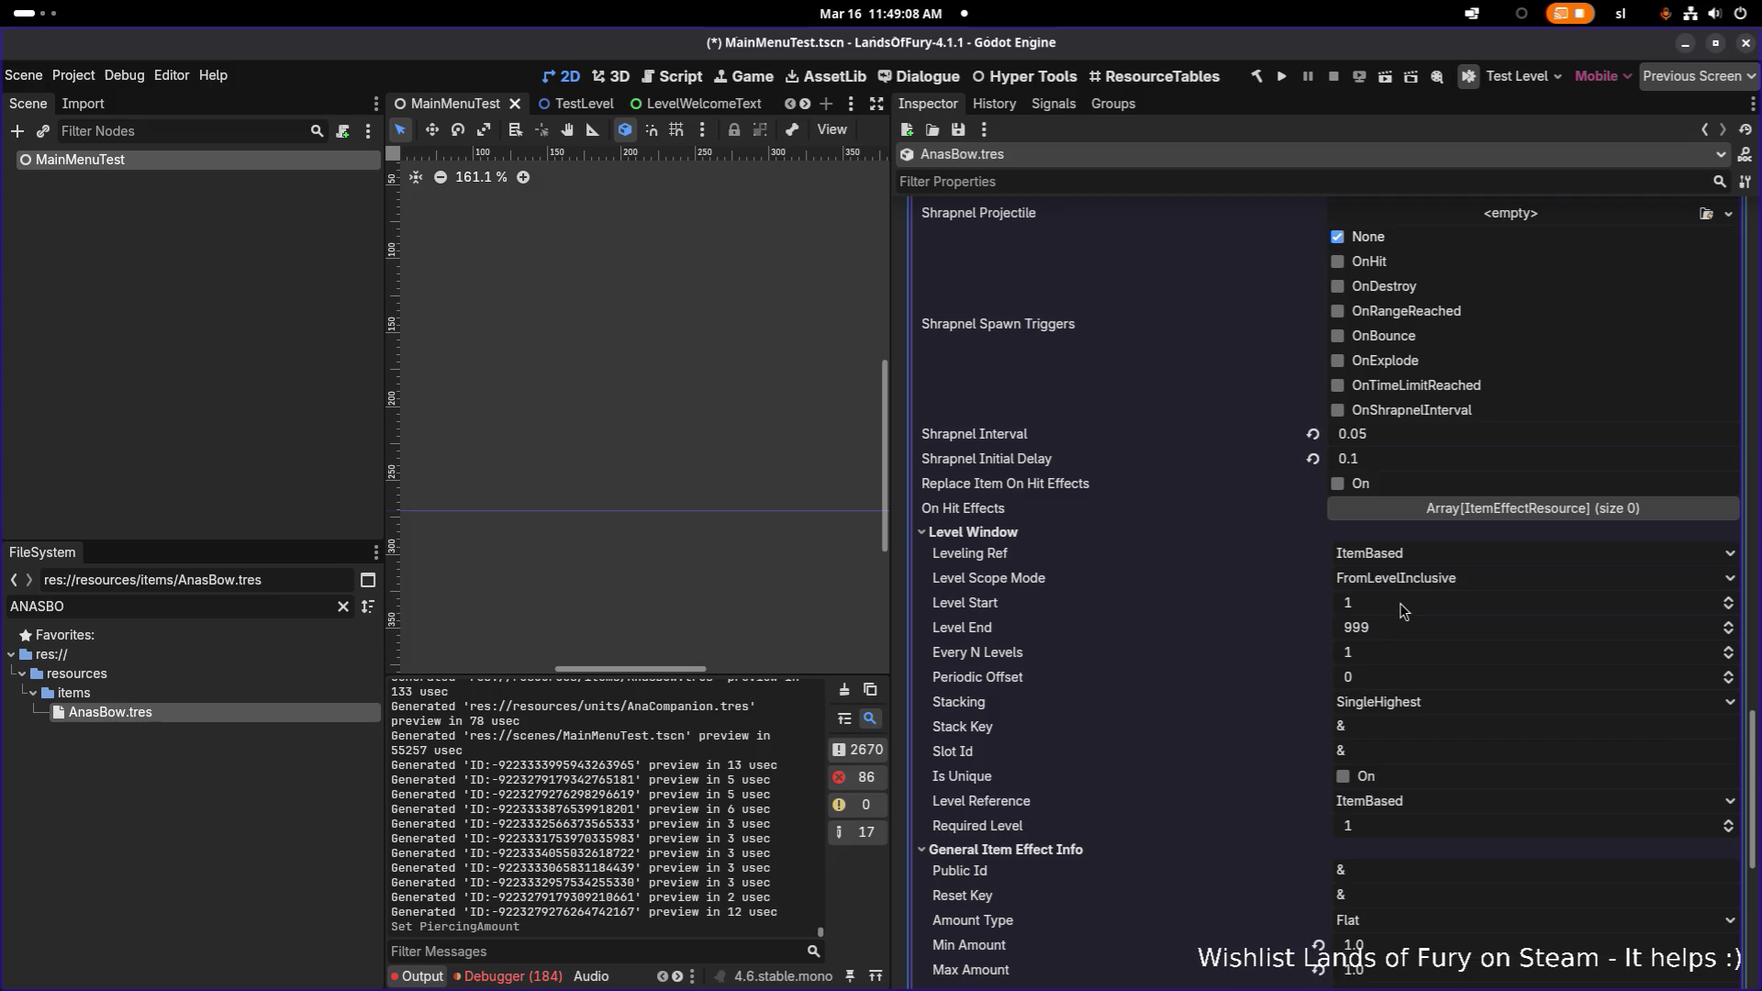
left_click(1401, 603)
type("3")
key("Return")
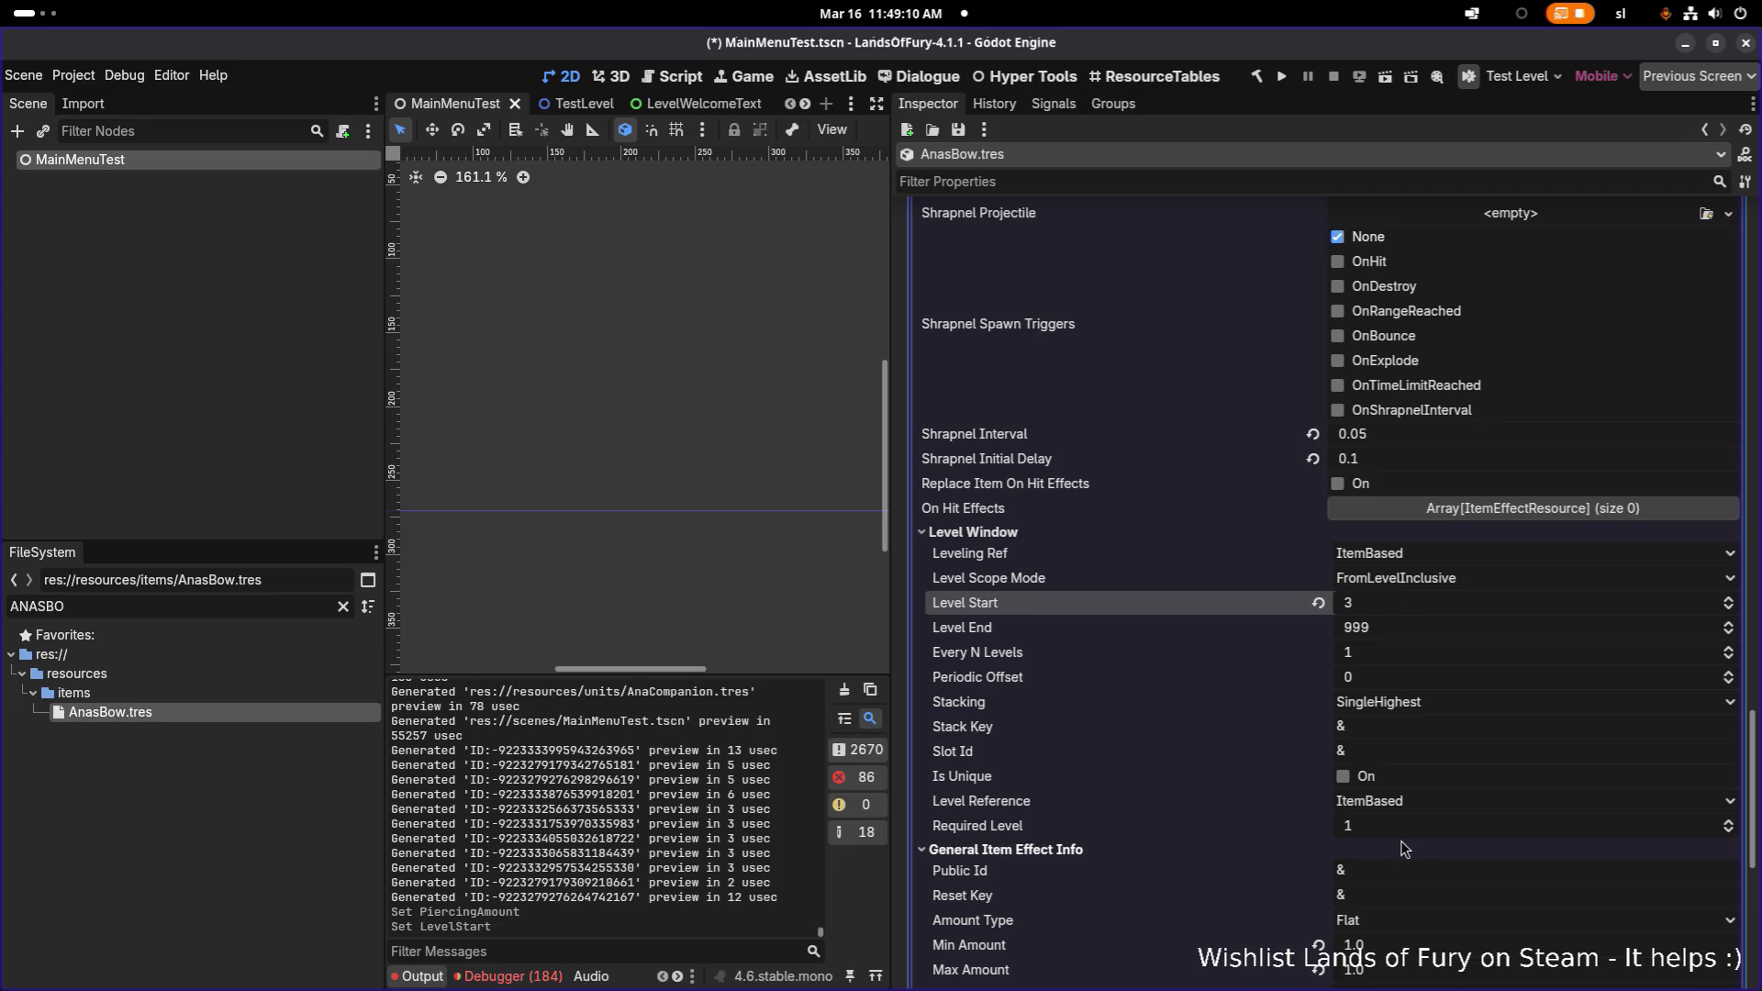
left_click(1407, 831)
type("3")
key("Return")
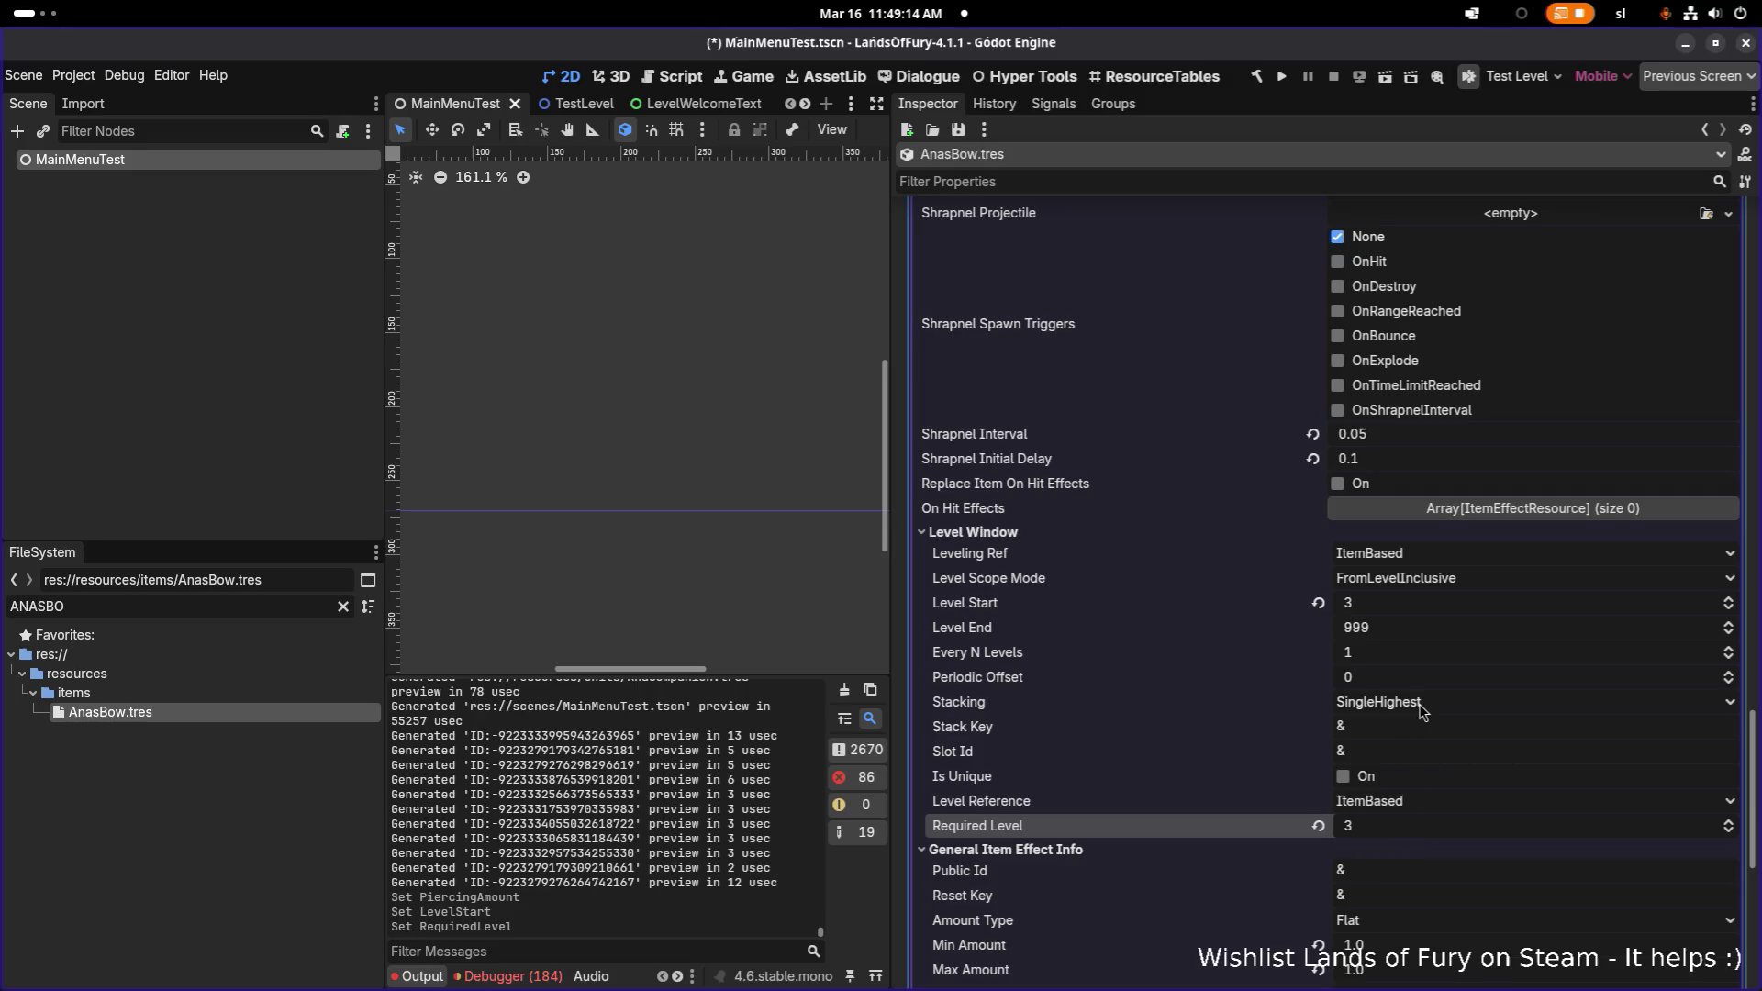
key("ctrl+s")
- Collapse element 2, review element 1's settings, save again, and build and run the game
scroll(1459, 441, "up", 10)
scroll(1459, 447, "up", 5)
left_click(1517, 574)
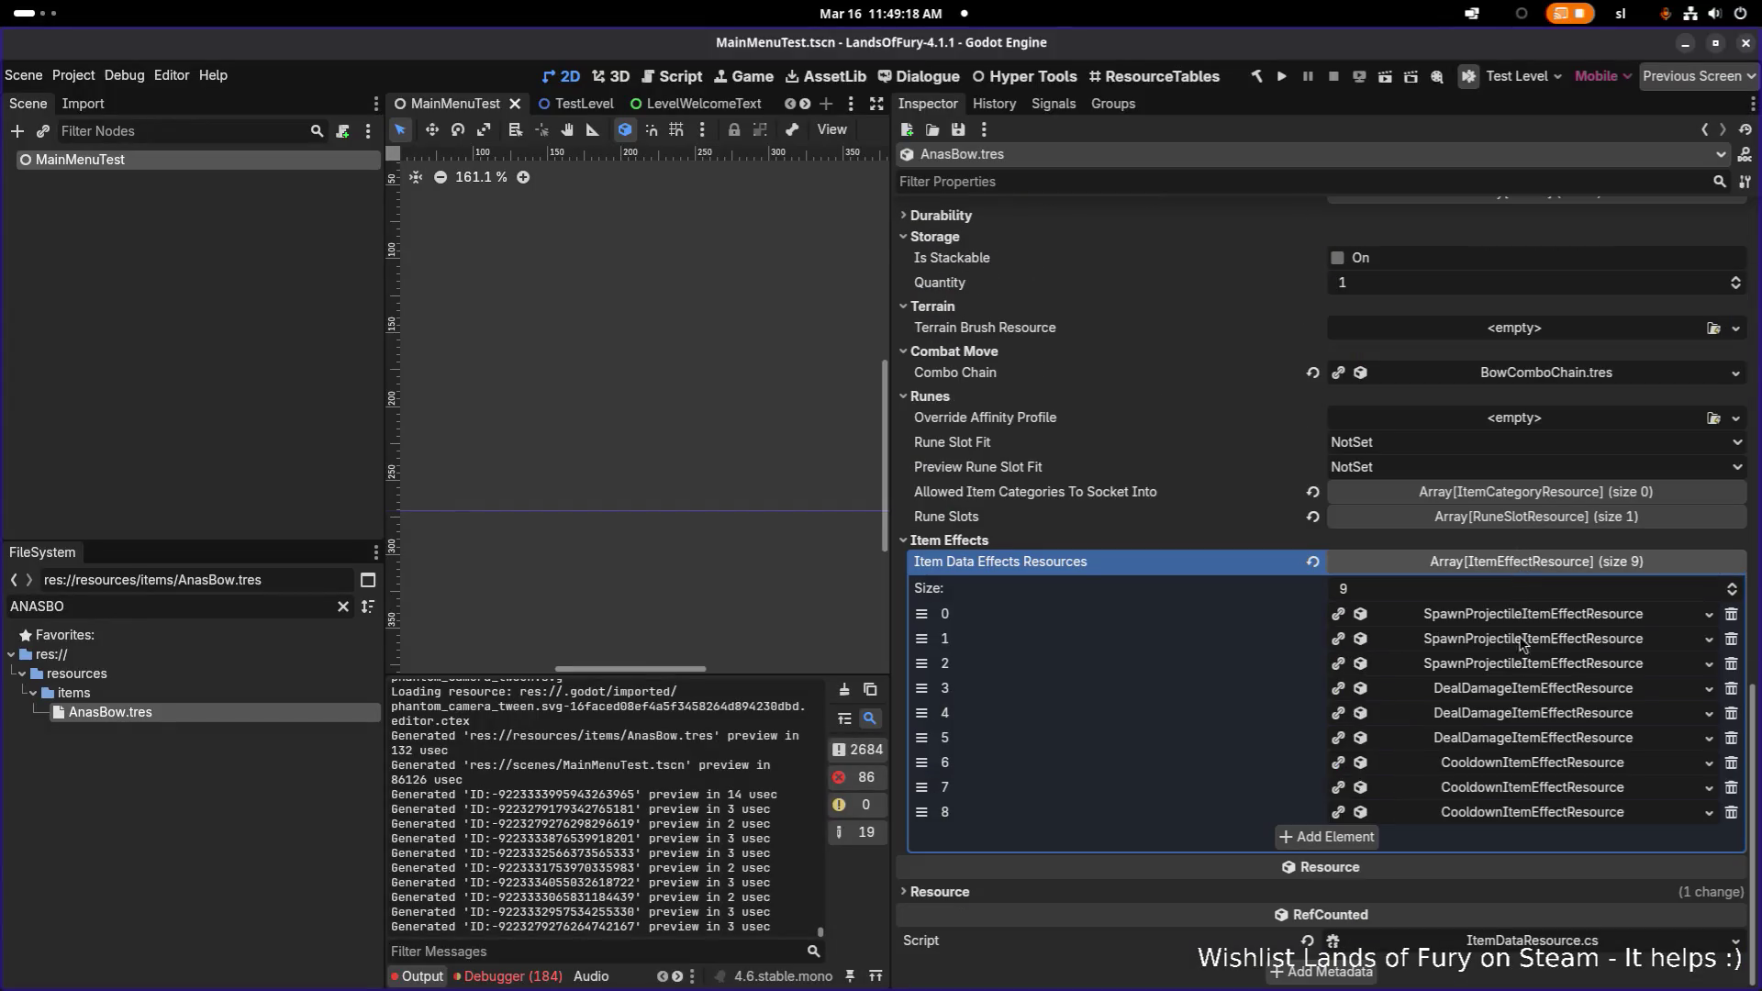
left_click(1523, 640)
scroll(1461, 699, "down", 10)
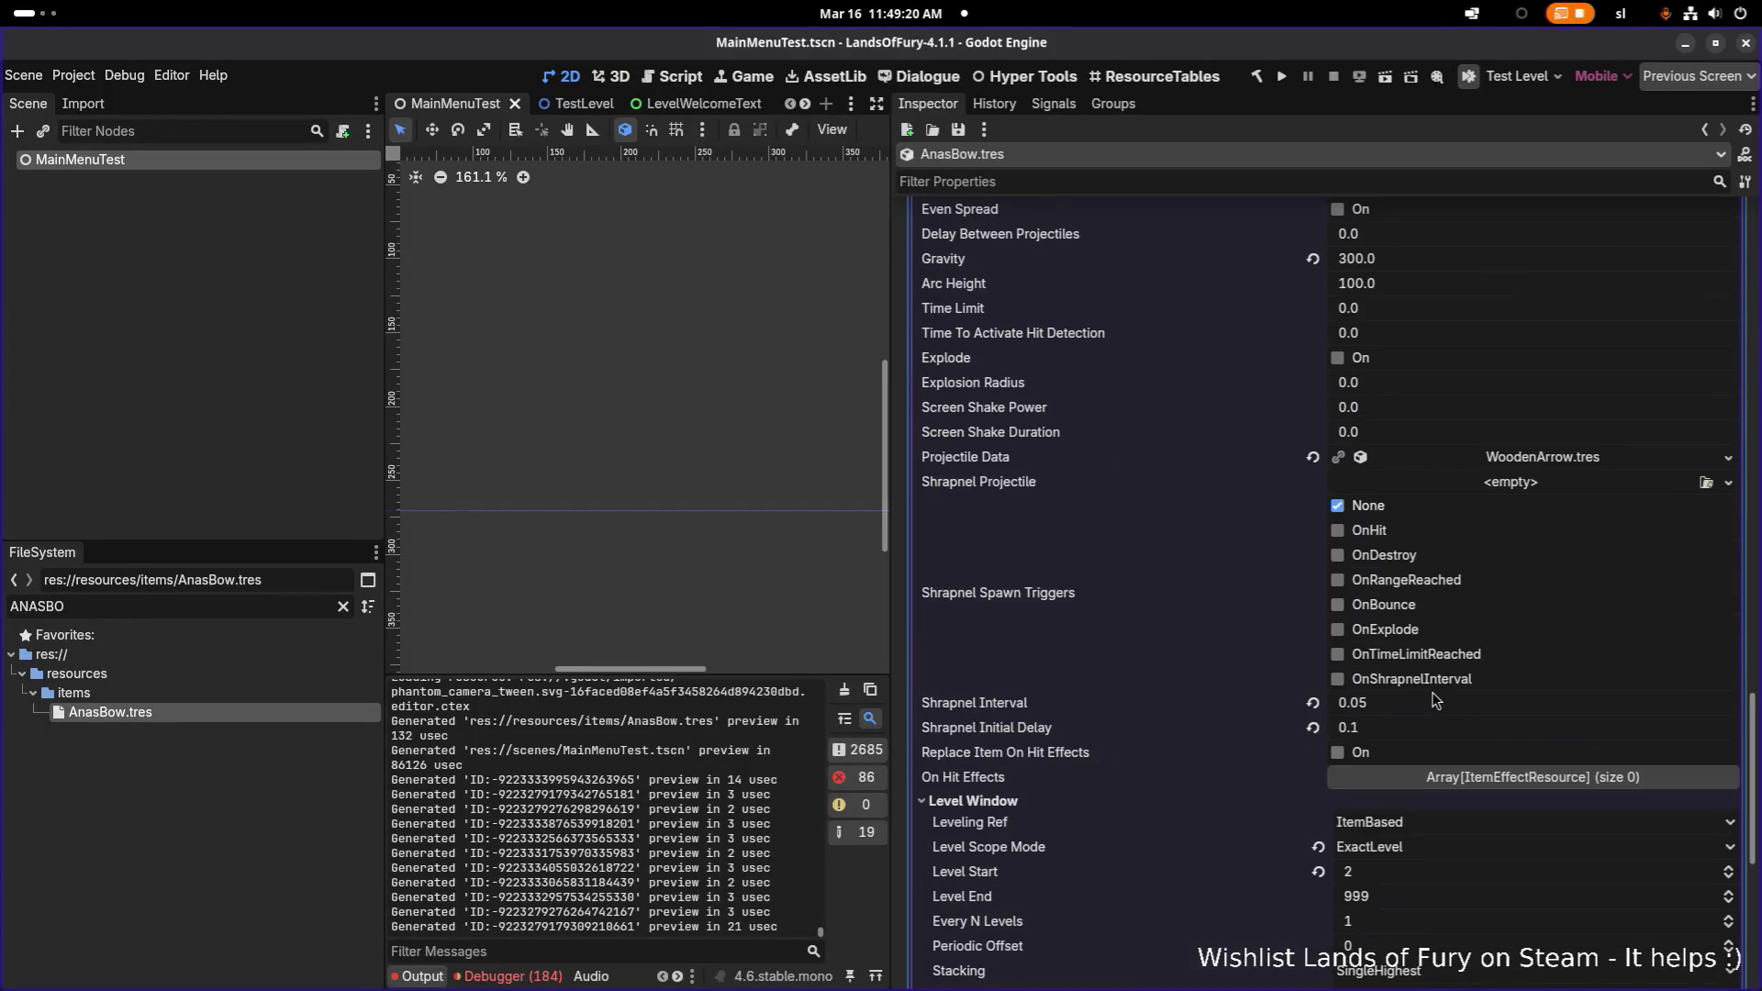
scroll(1382, 694, "down", 5)
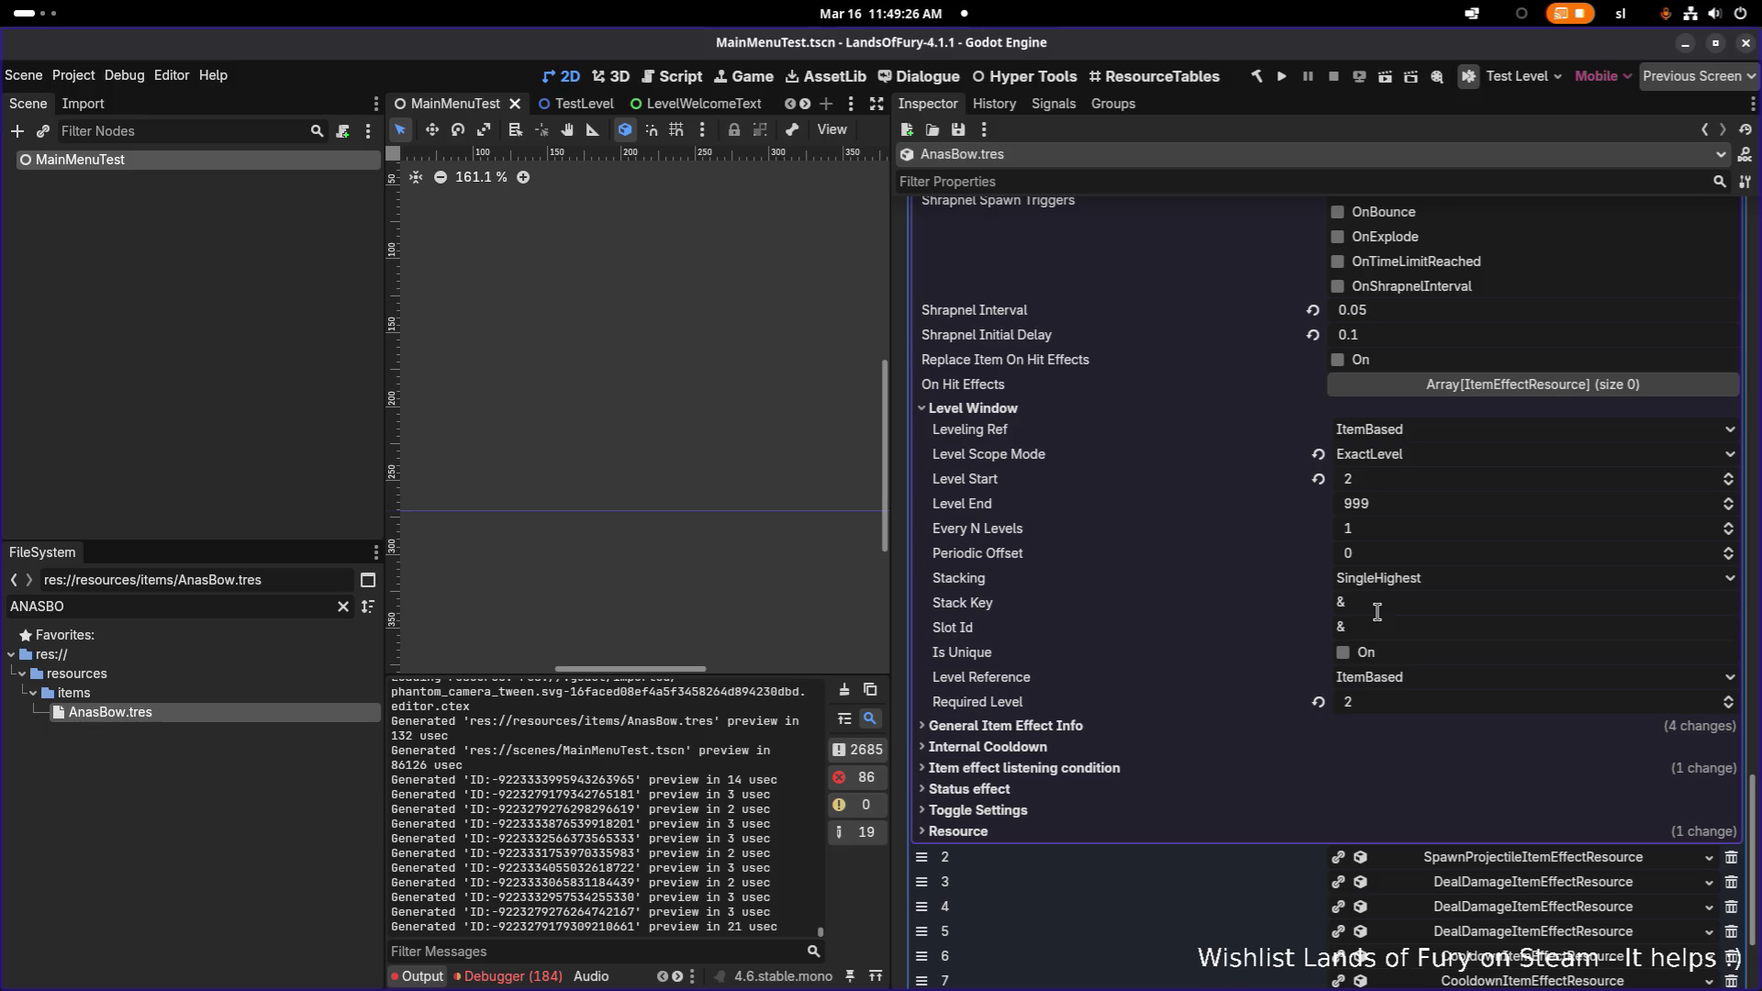
scroll(1377, 612, "up", 15)
scroll(1395, 551, "down", 1)
left_click(1471, 246)
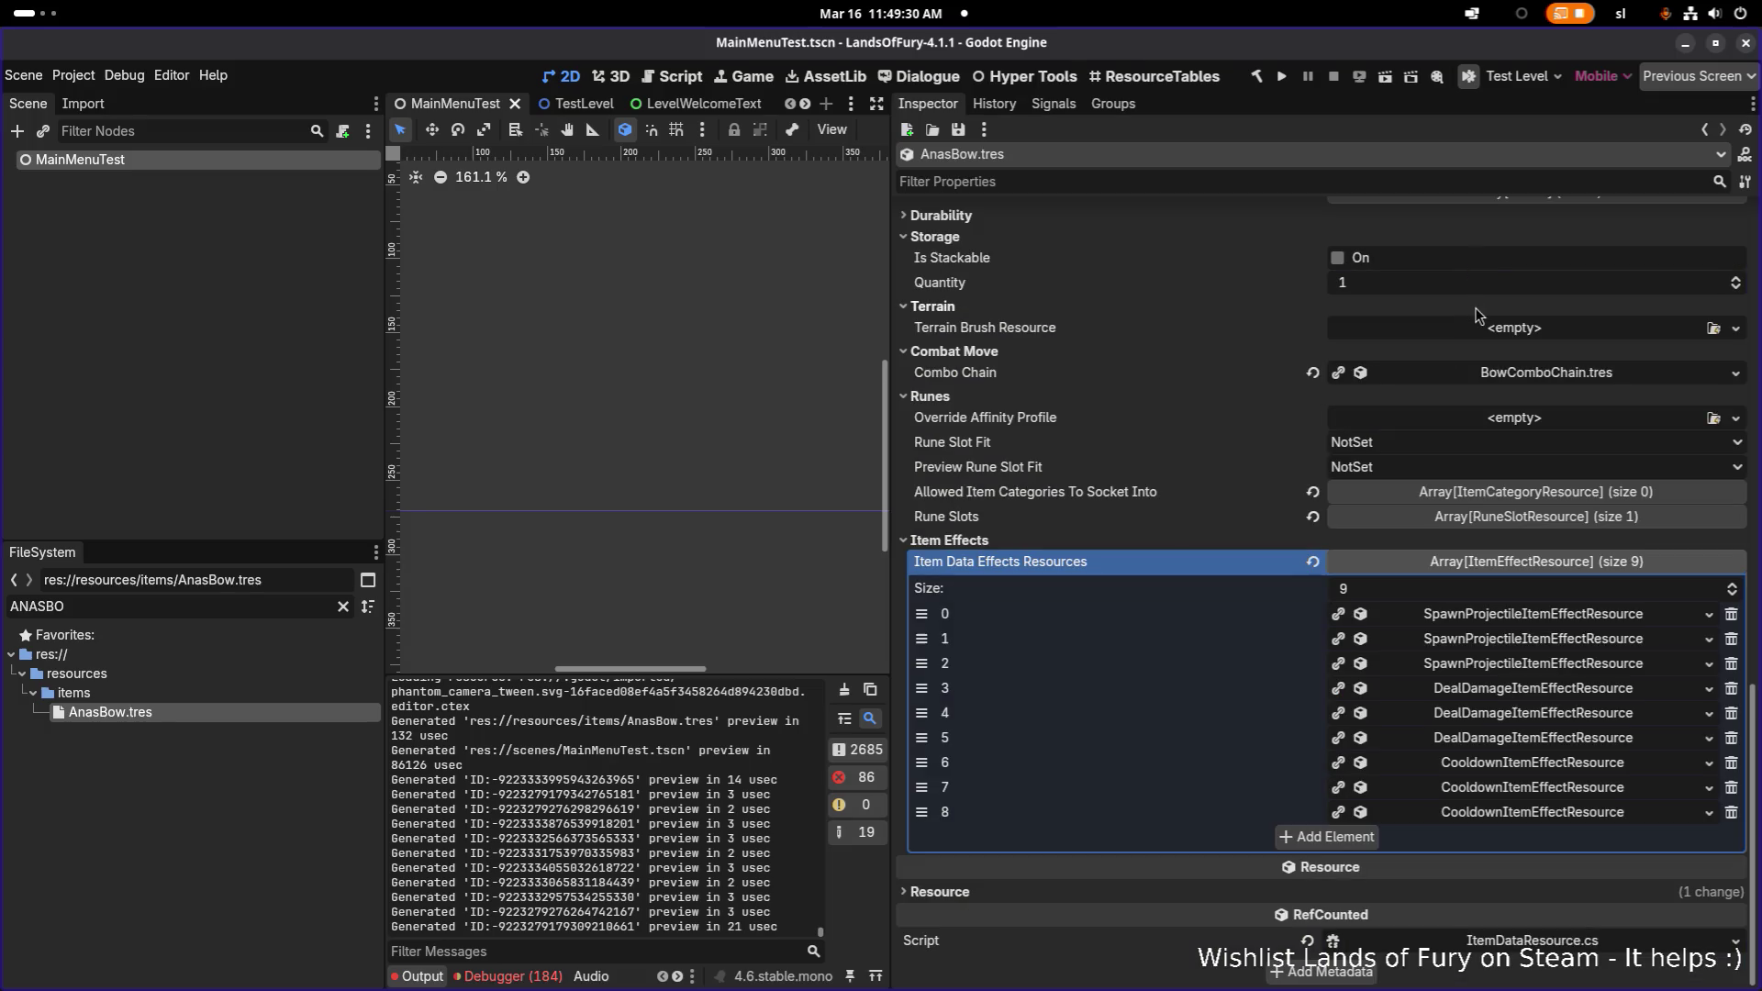
key("ctrl+s")
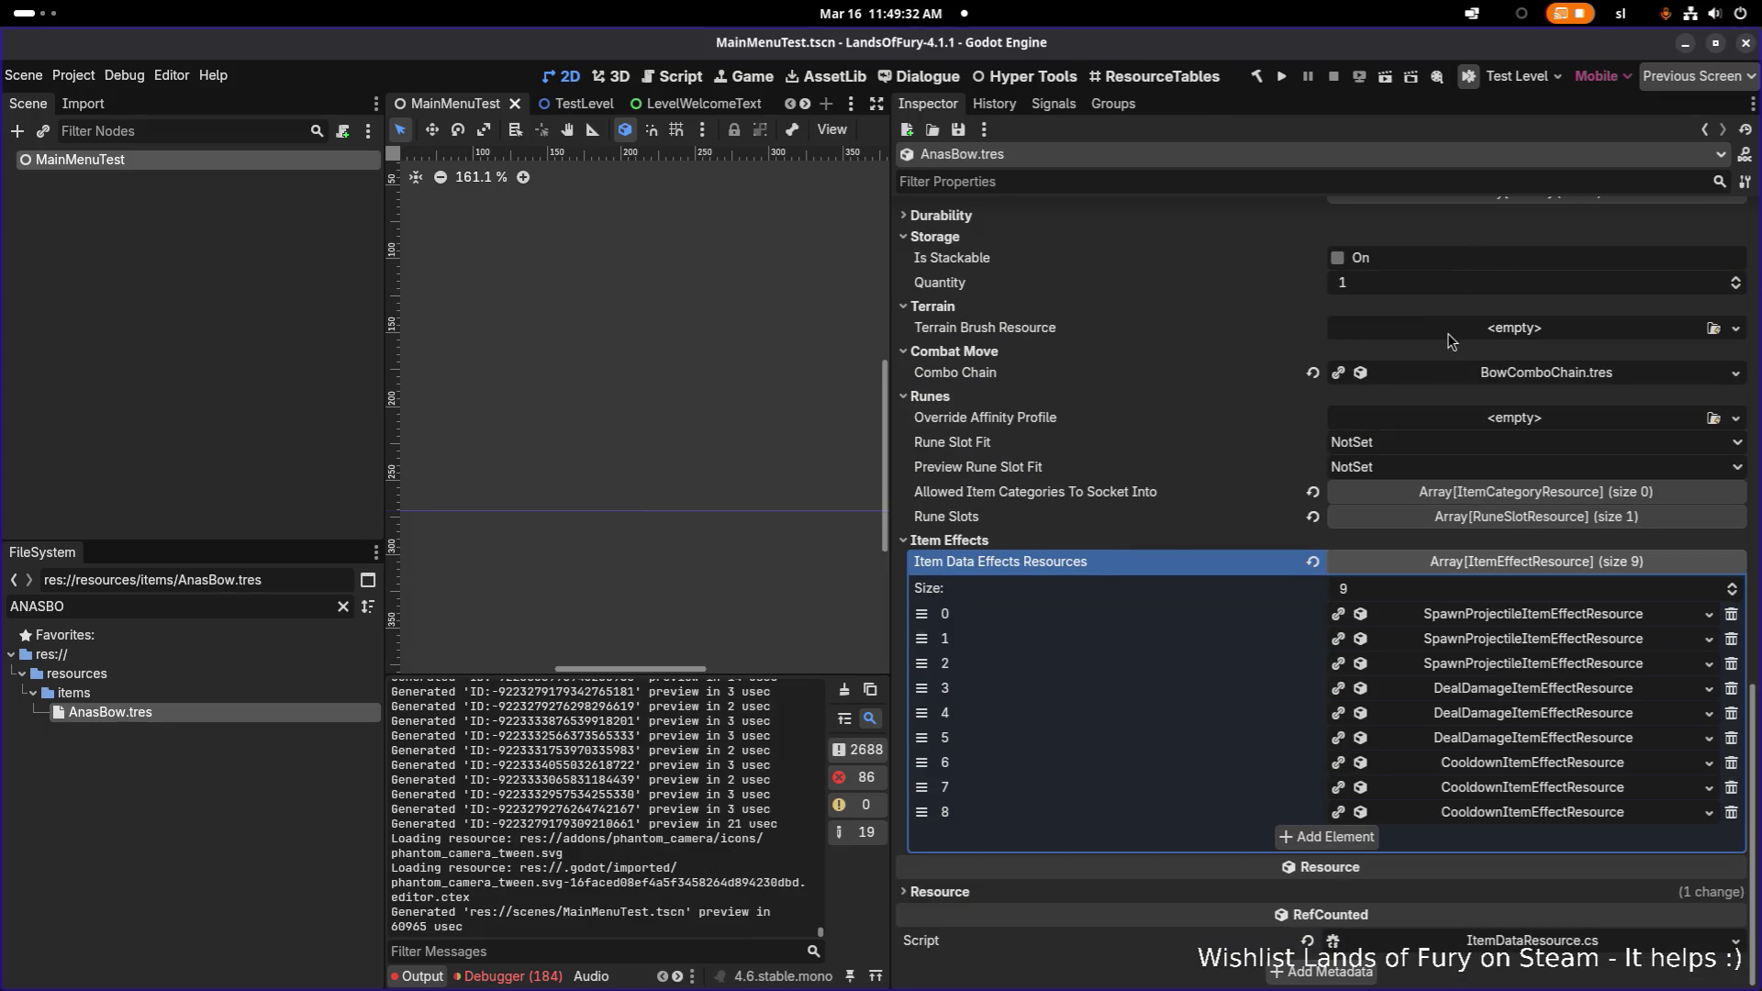
left_click(1283, 79)
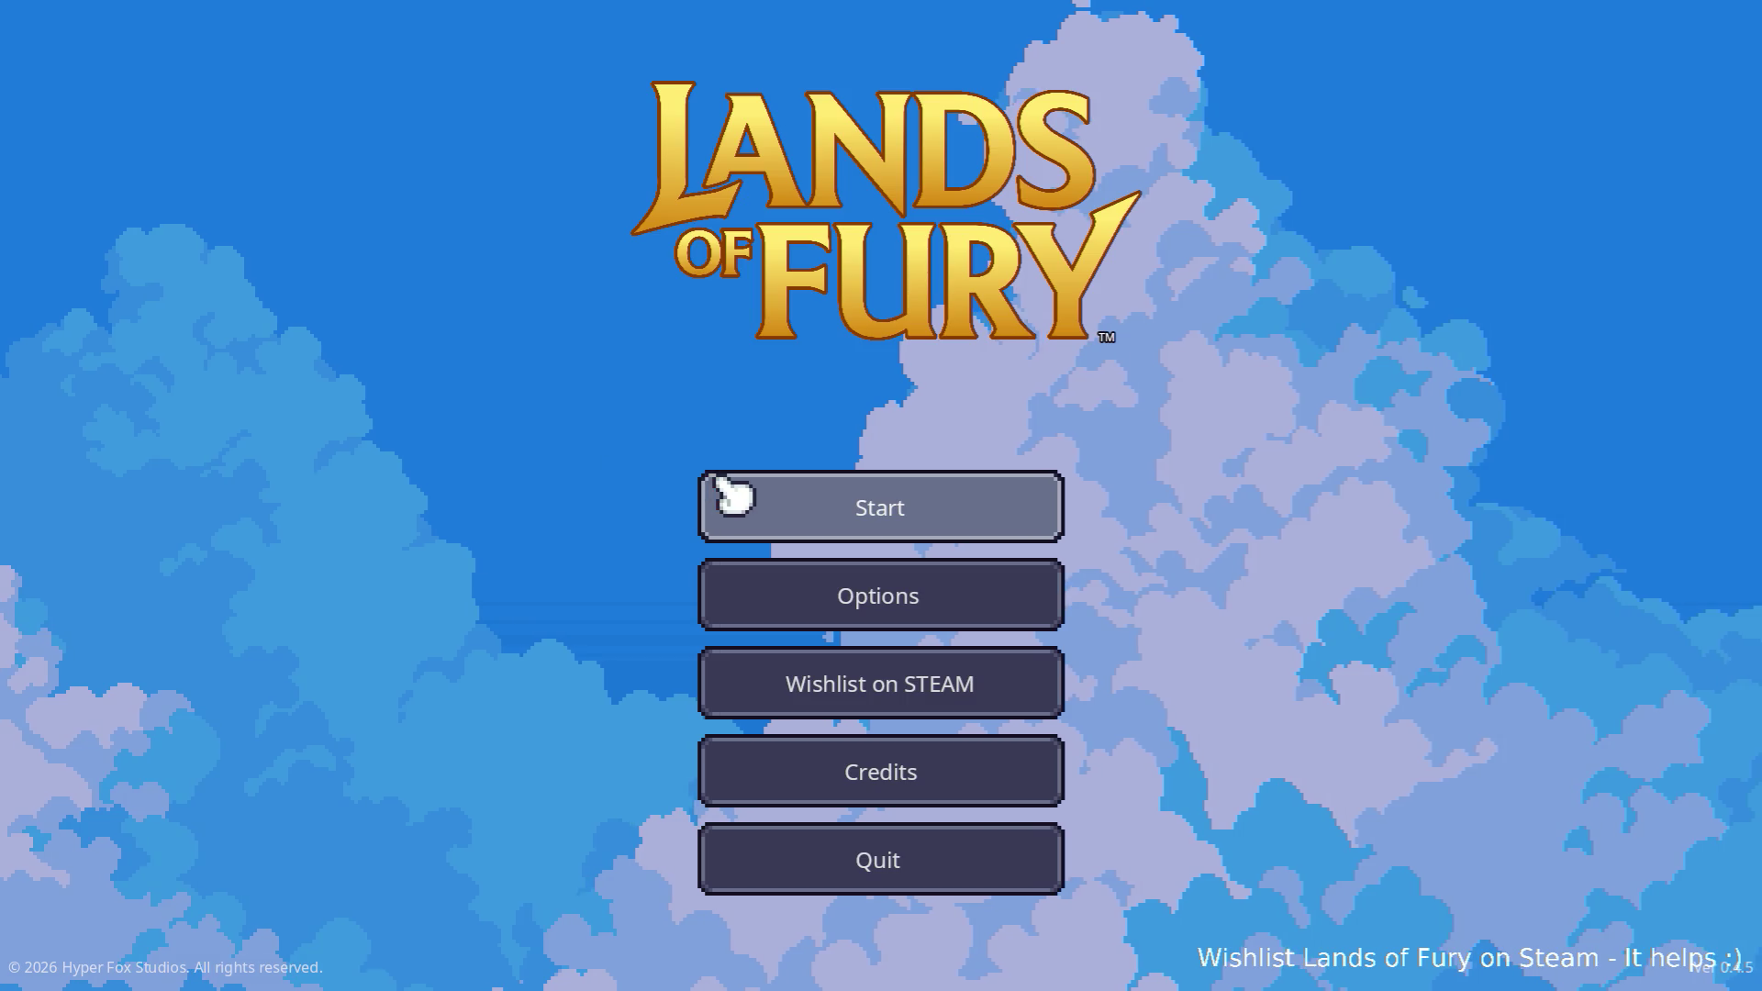
- Load the first profile, walk through The Glade, check the inventory and pause, then quit to desktop
left_click(738, 500)
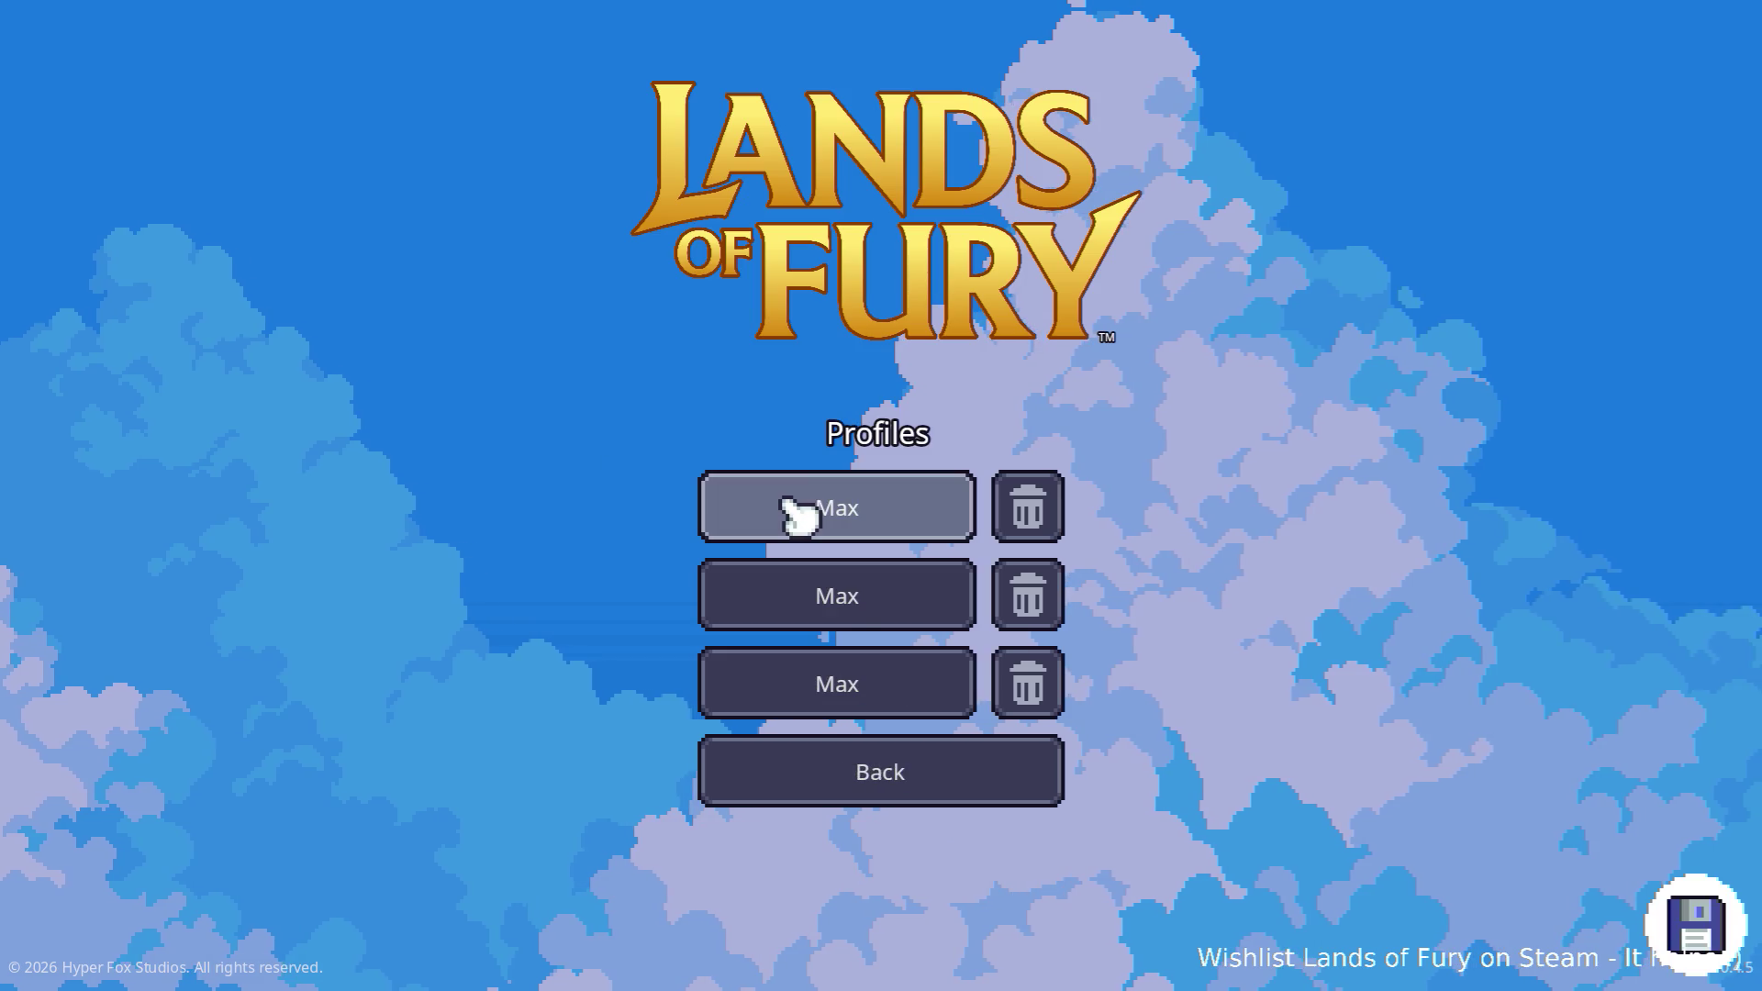
left_click(838, 515)
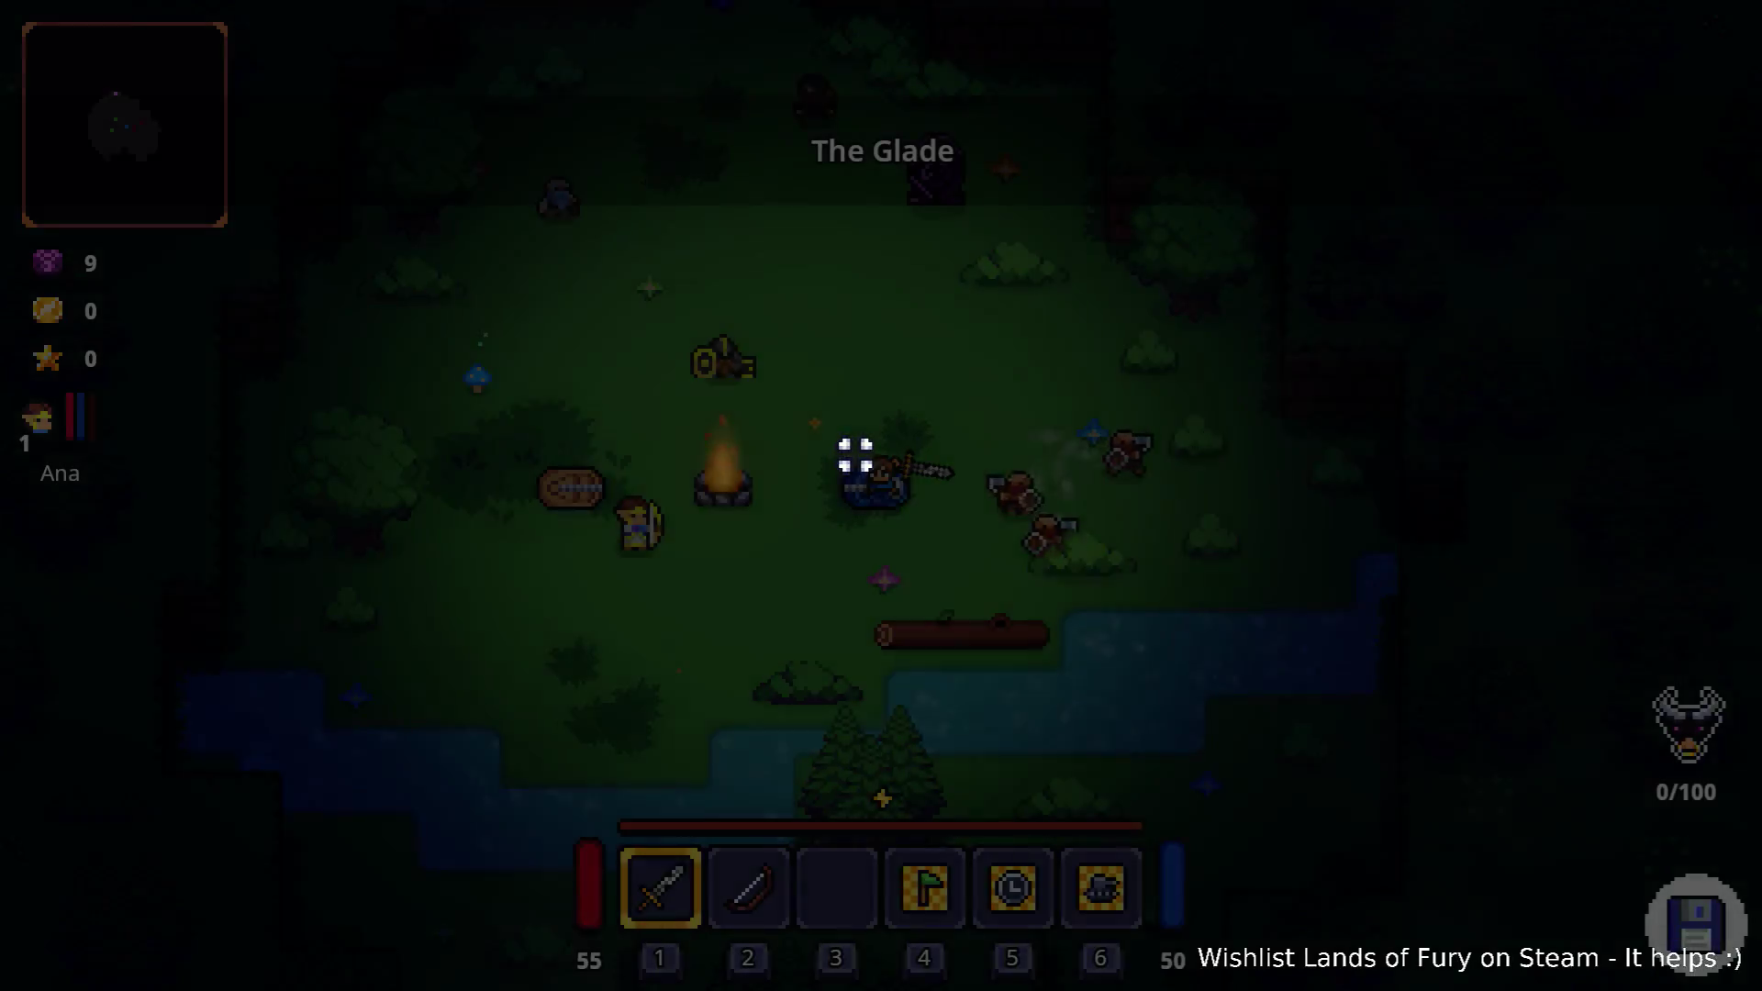
key("a")
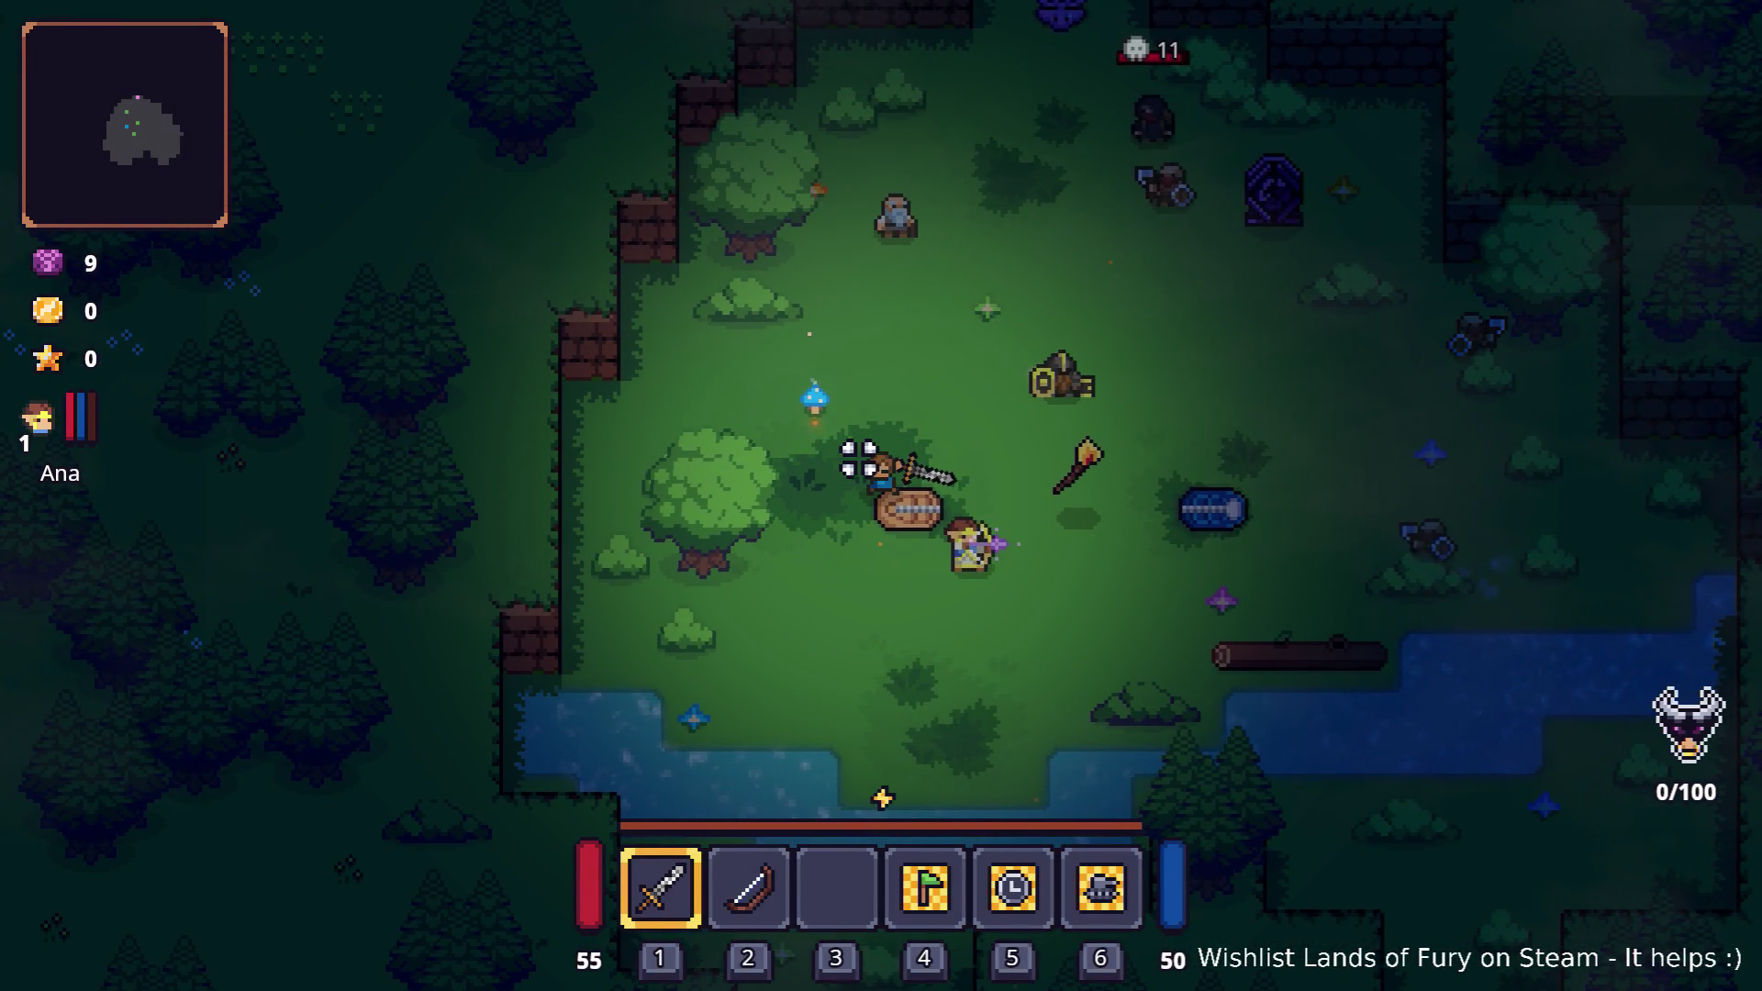
key("Tab")
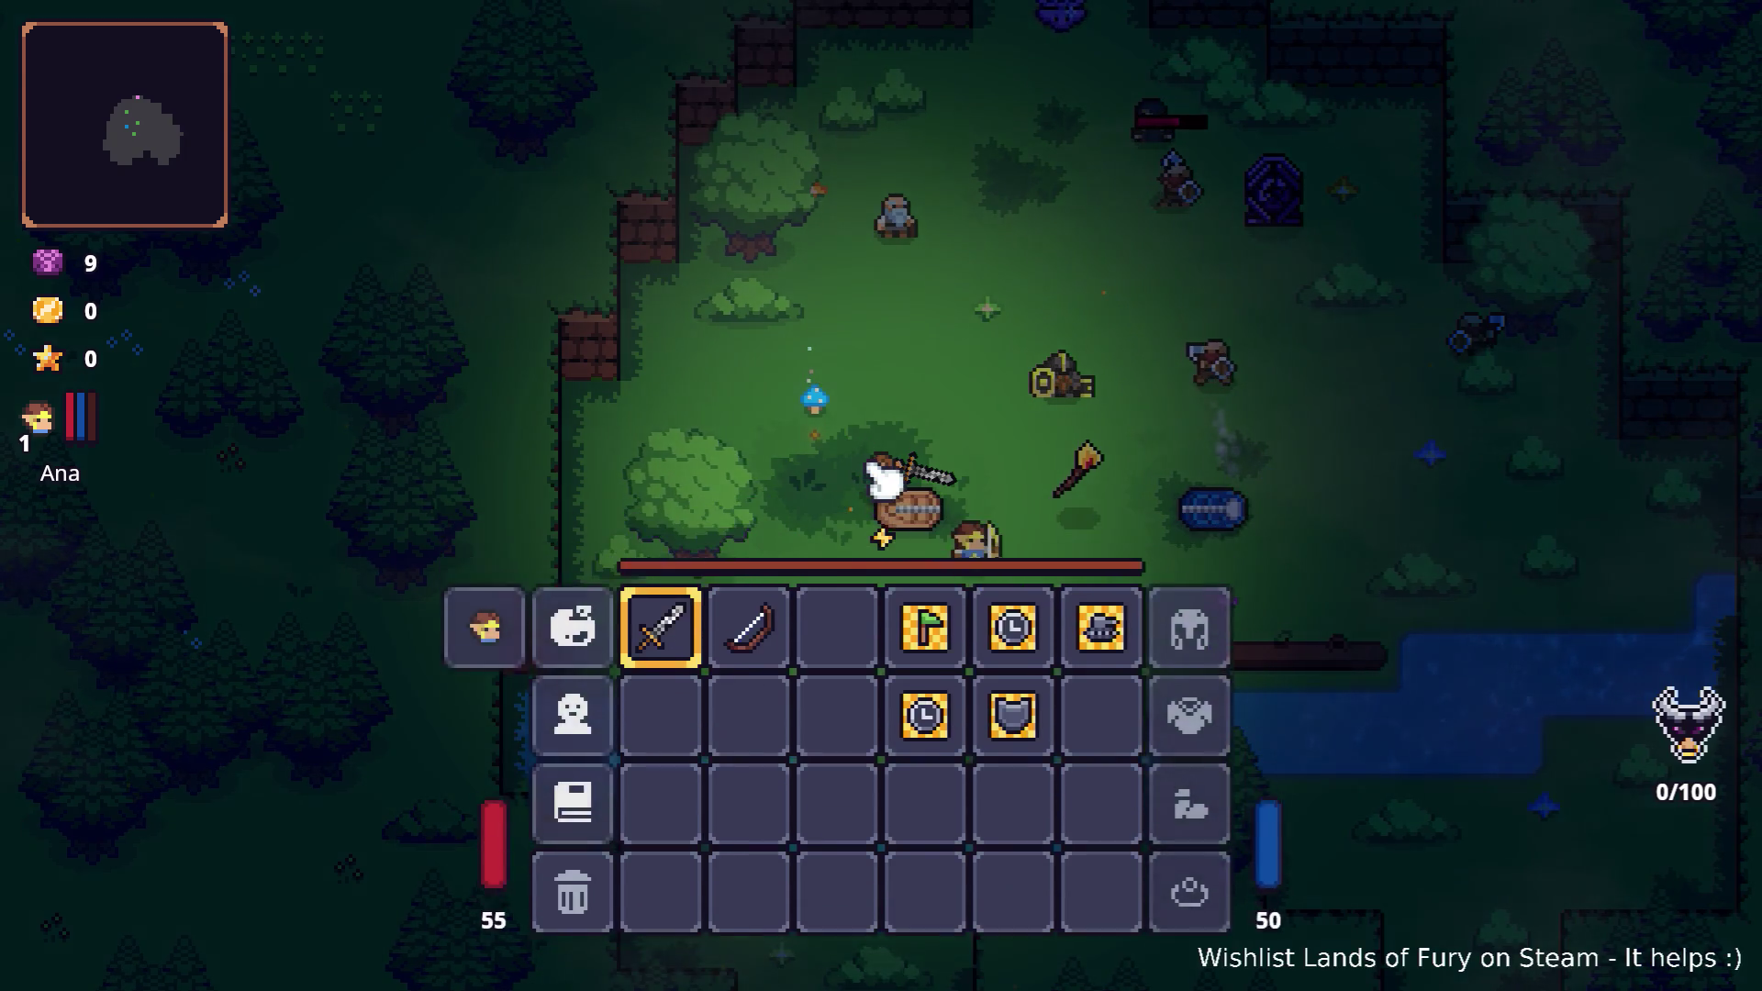
key("Escape")
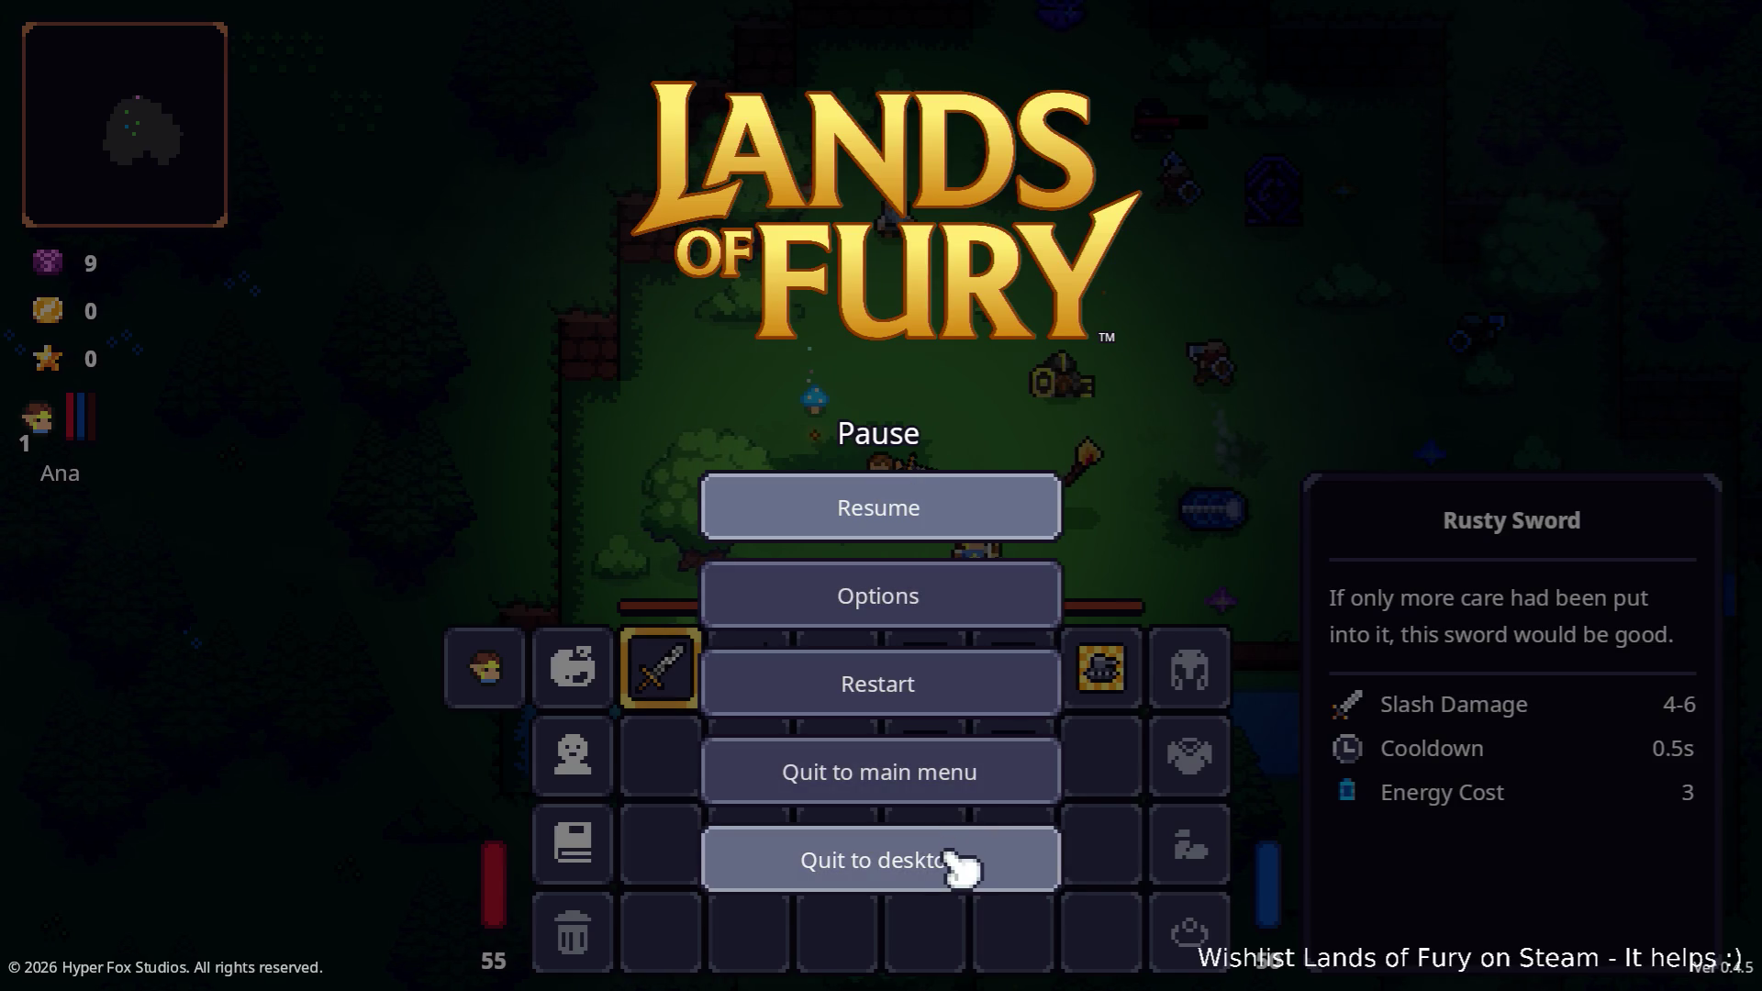
left_click(959, 863)
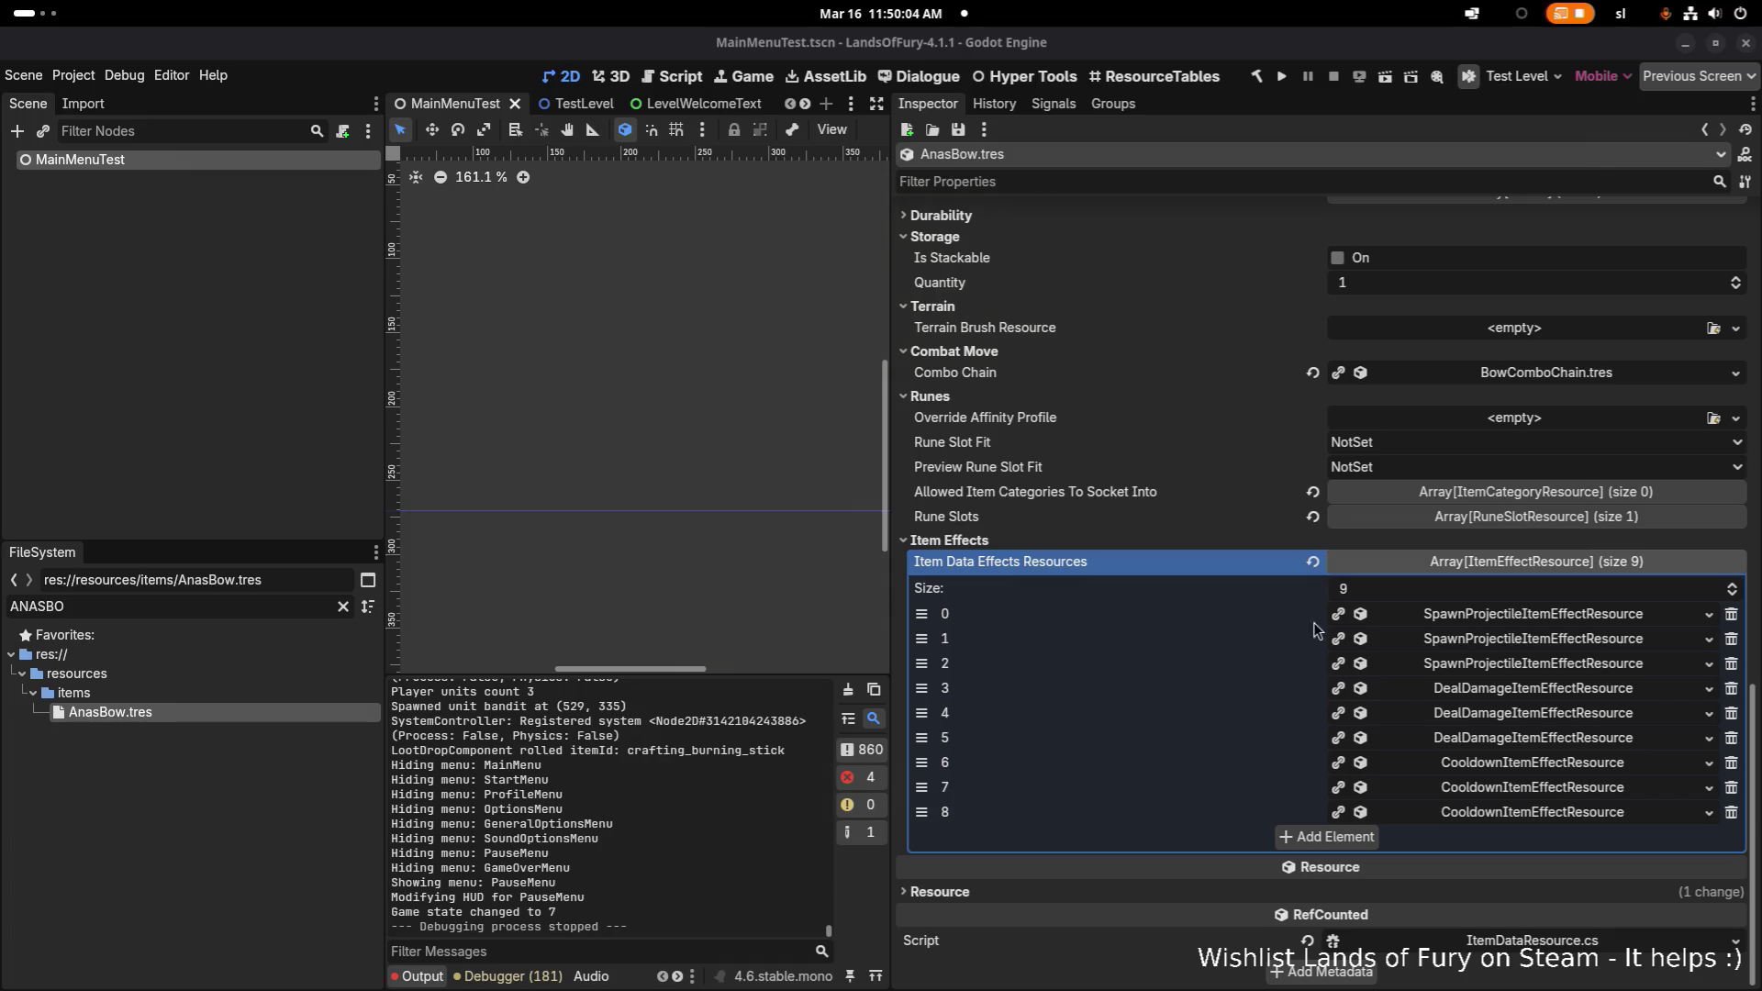
- Enable Destroy On Touch on the bow's first projectile effect (Piercing Amount 2) and save
left_click(1452, 620)
scroll(1447, 633, "down", 5)
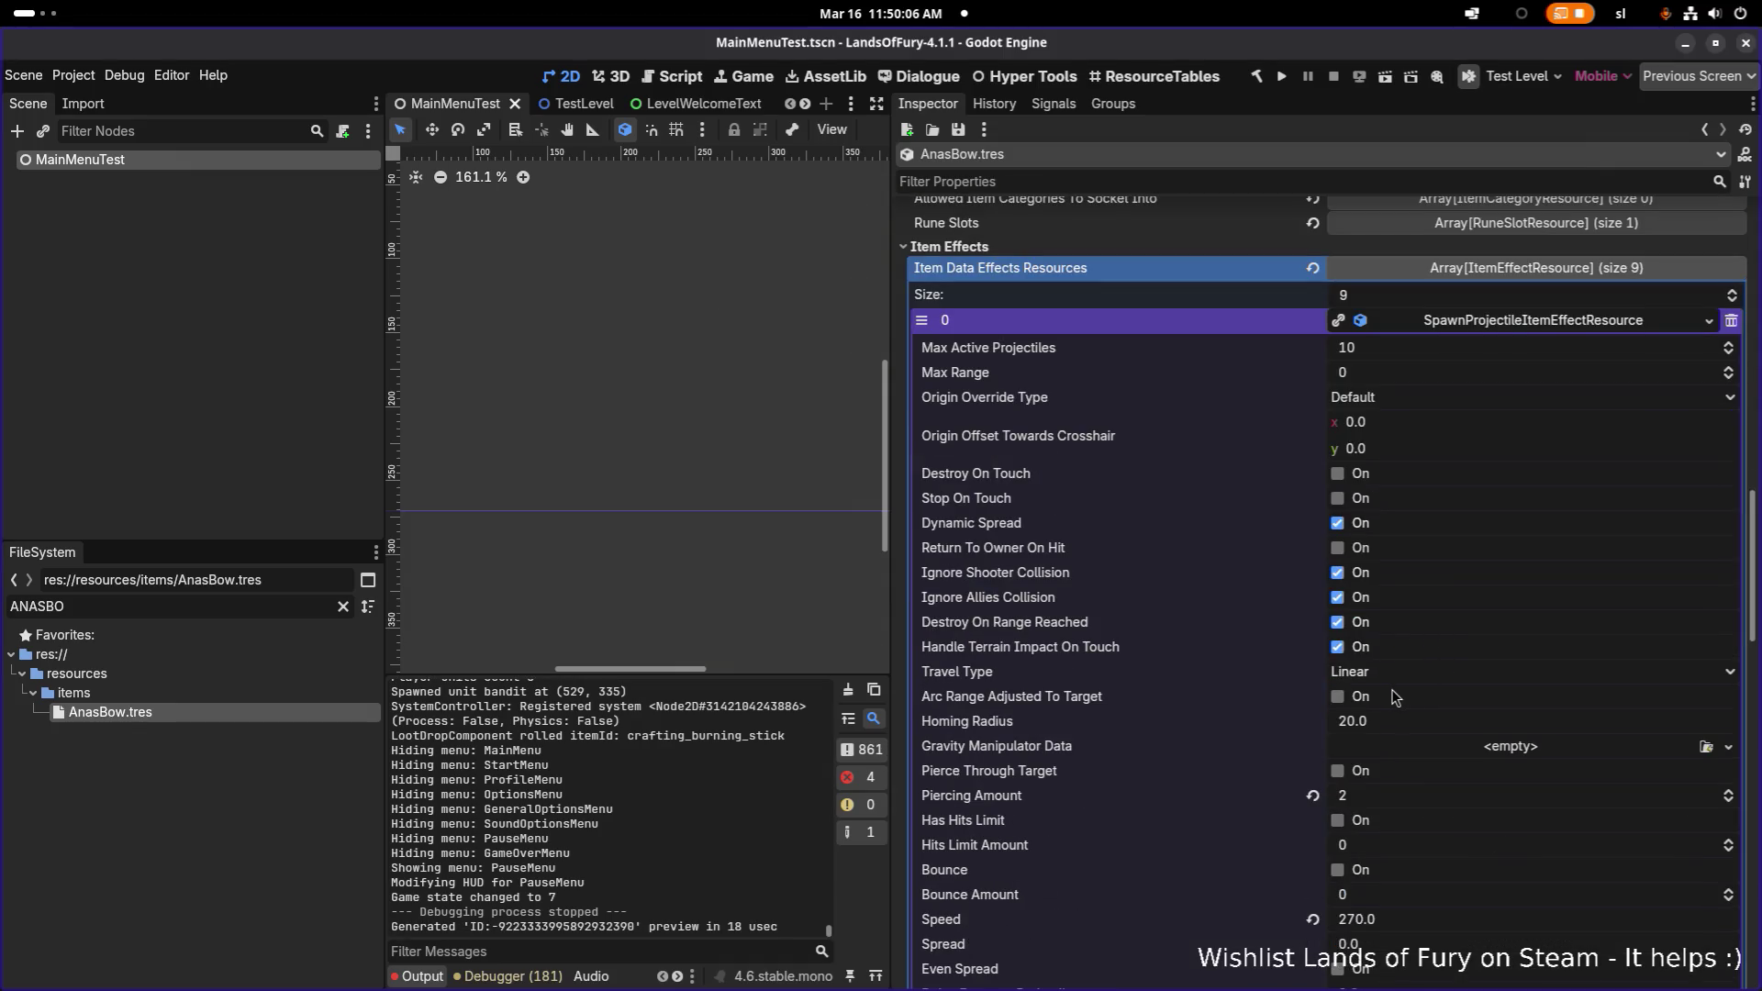
scroll(1381, 699, "down", 2)
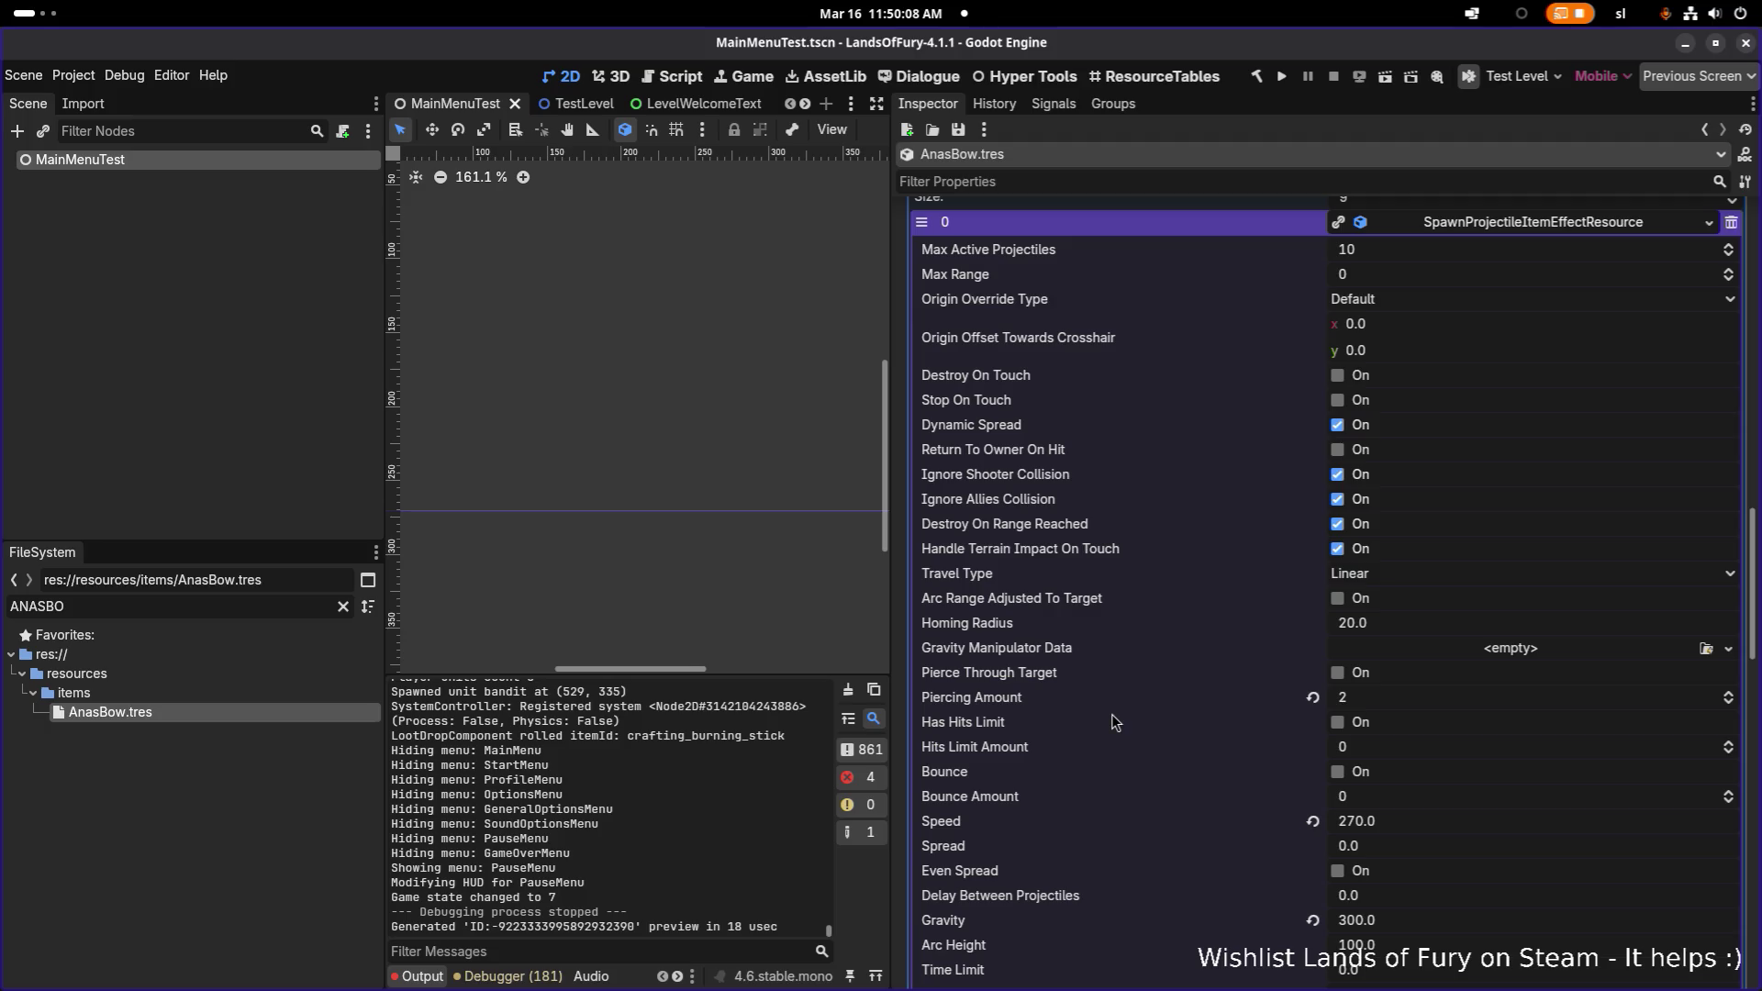
left_click(1402, 699)
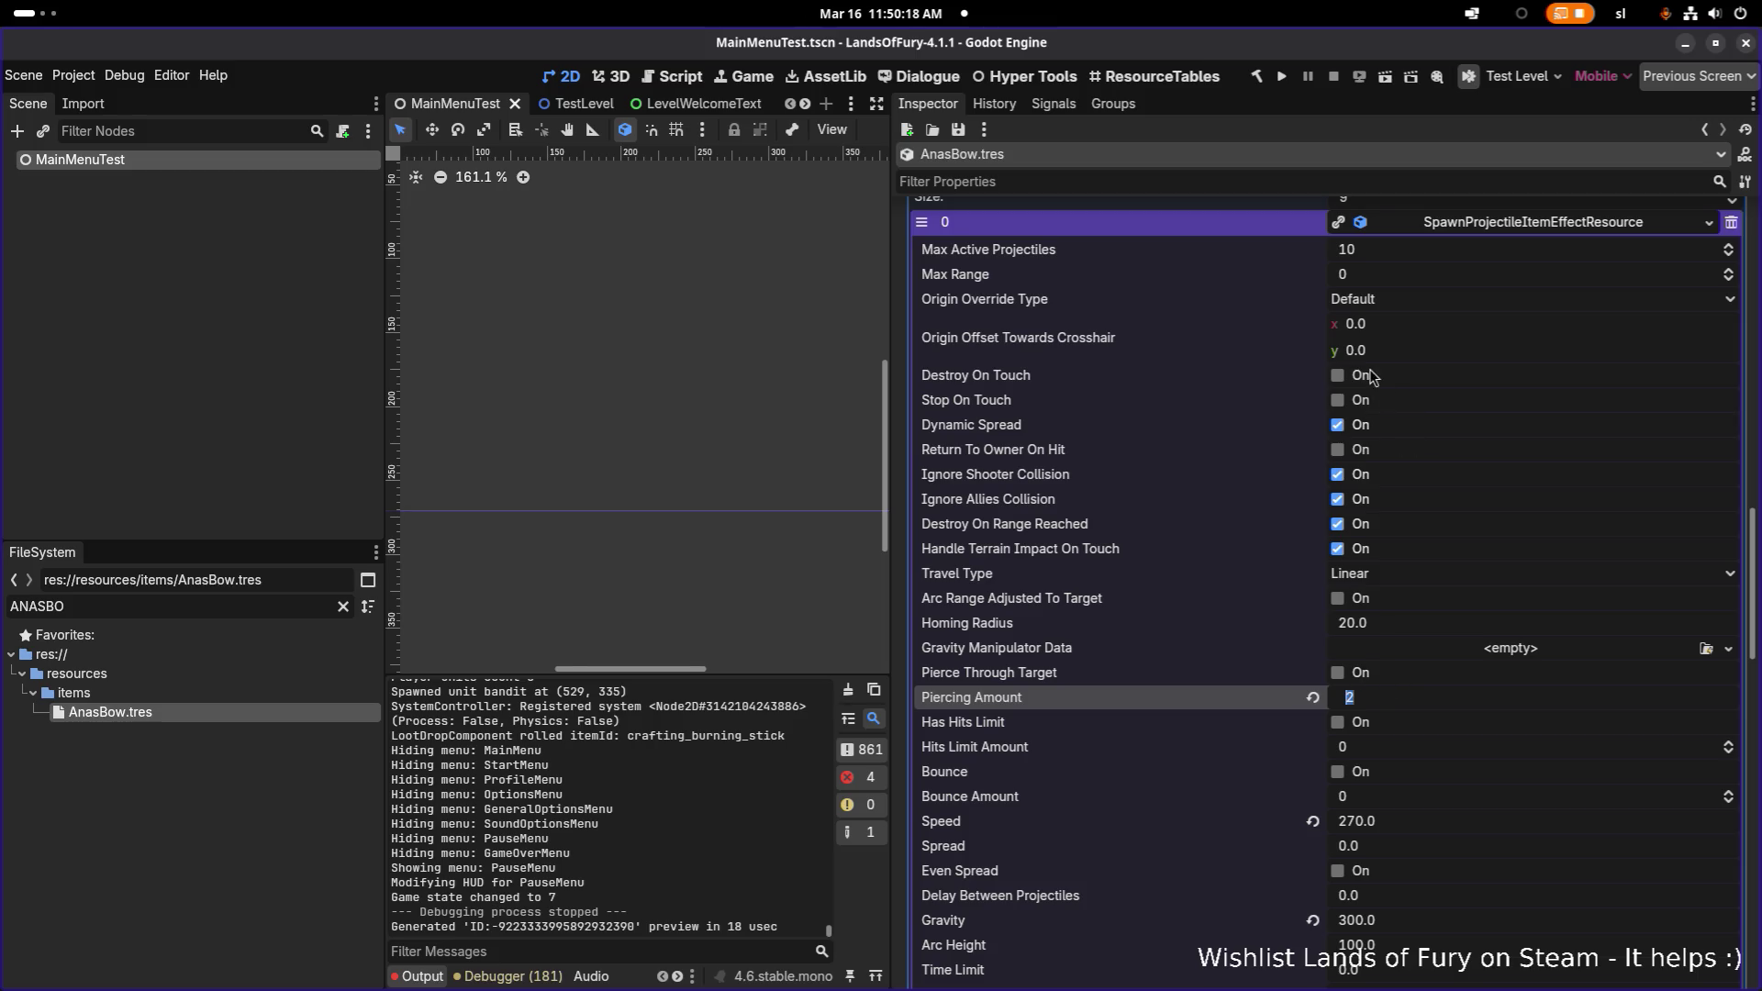
left_click(1339, 376)
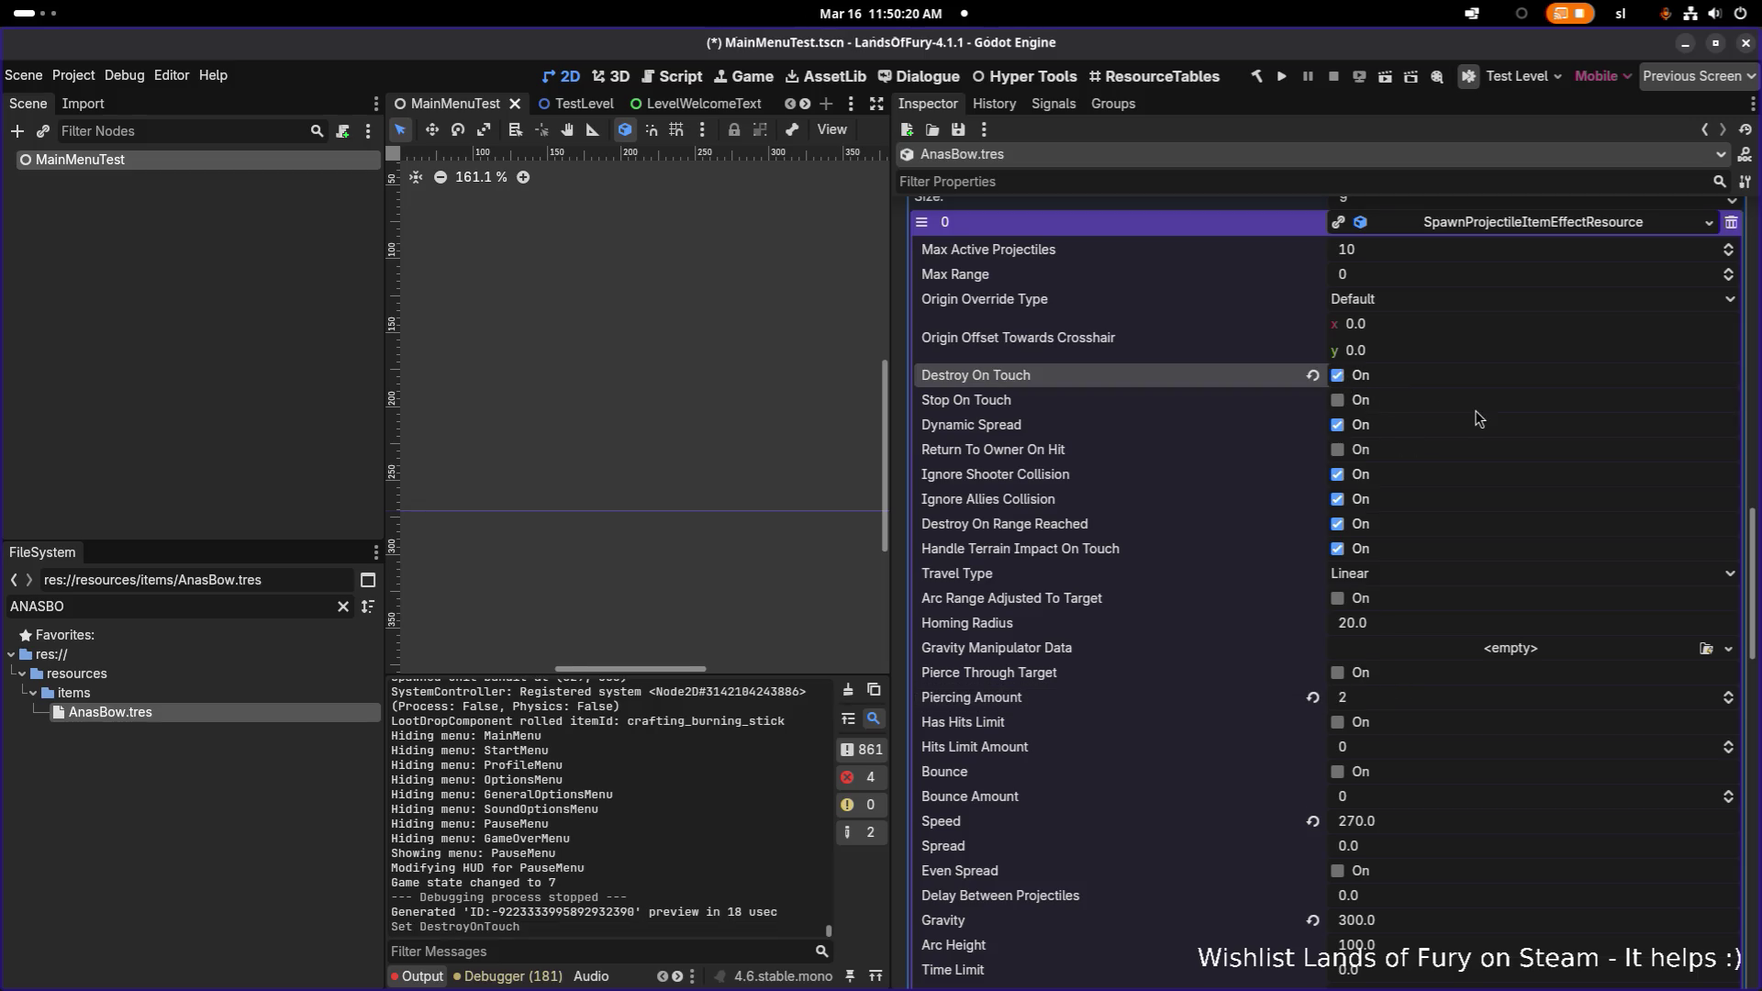
key("ctrl+s")
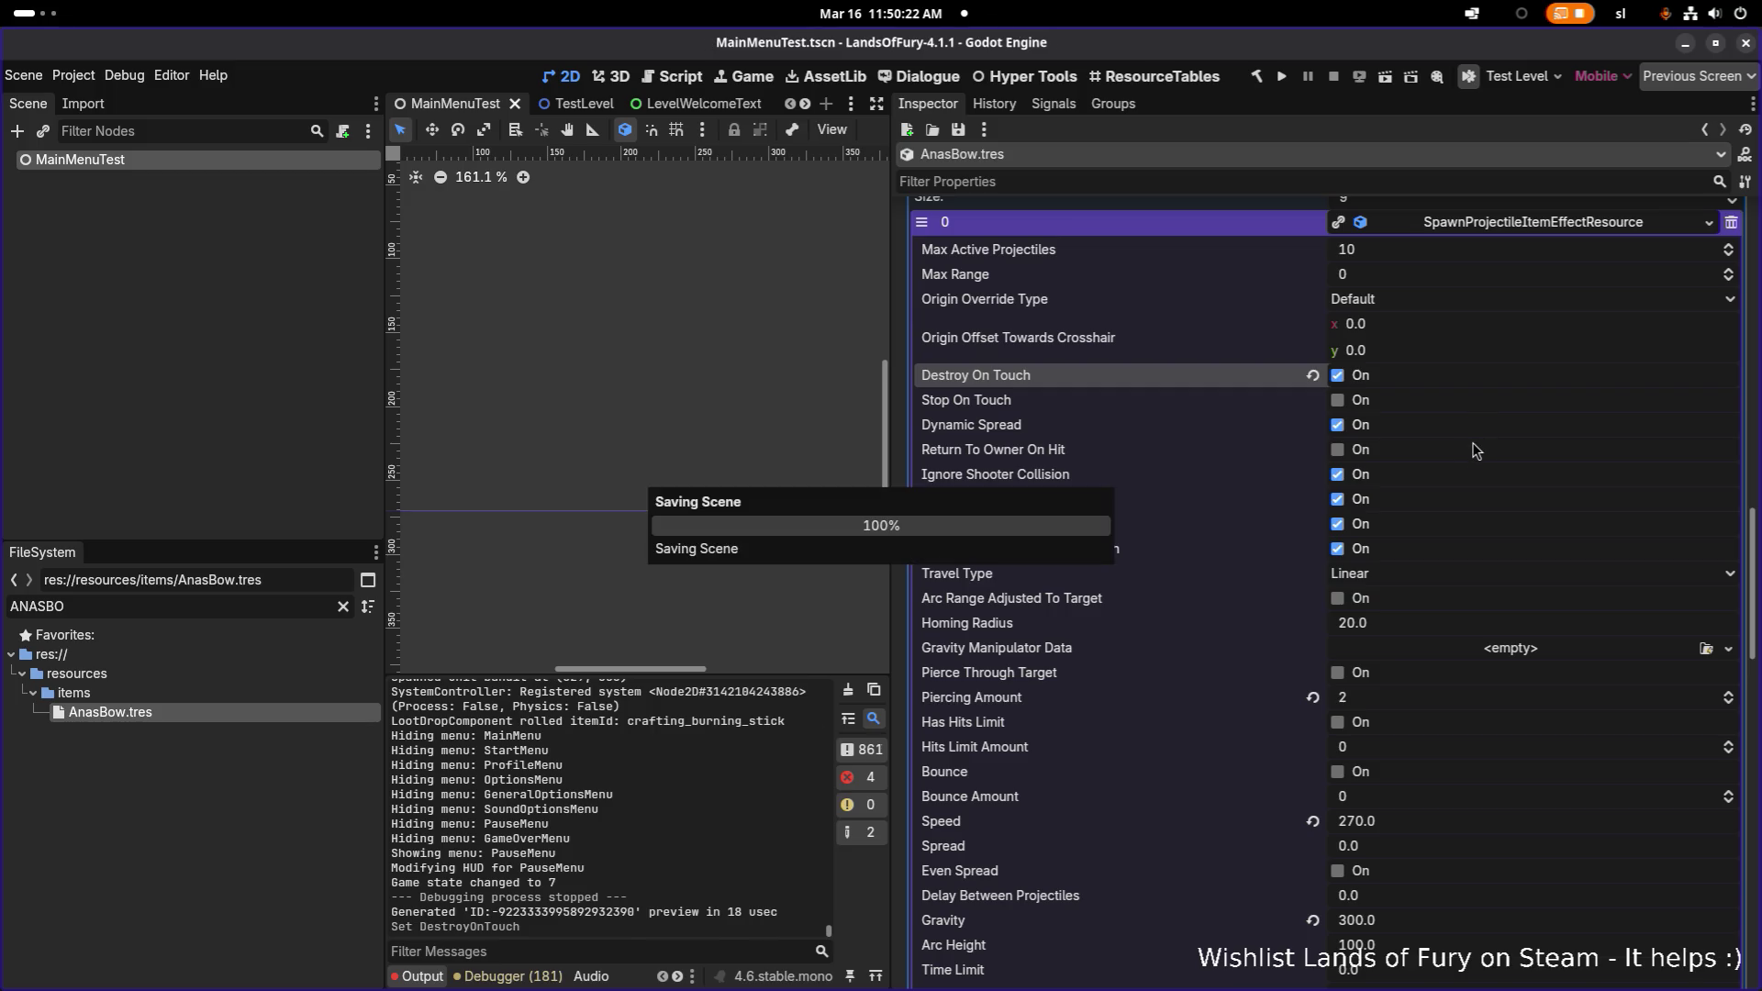
- Build and run Lands of Fury, load the profile, and pick up the Burning Stick
left_click(1280, 77)
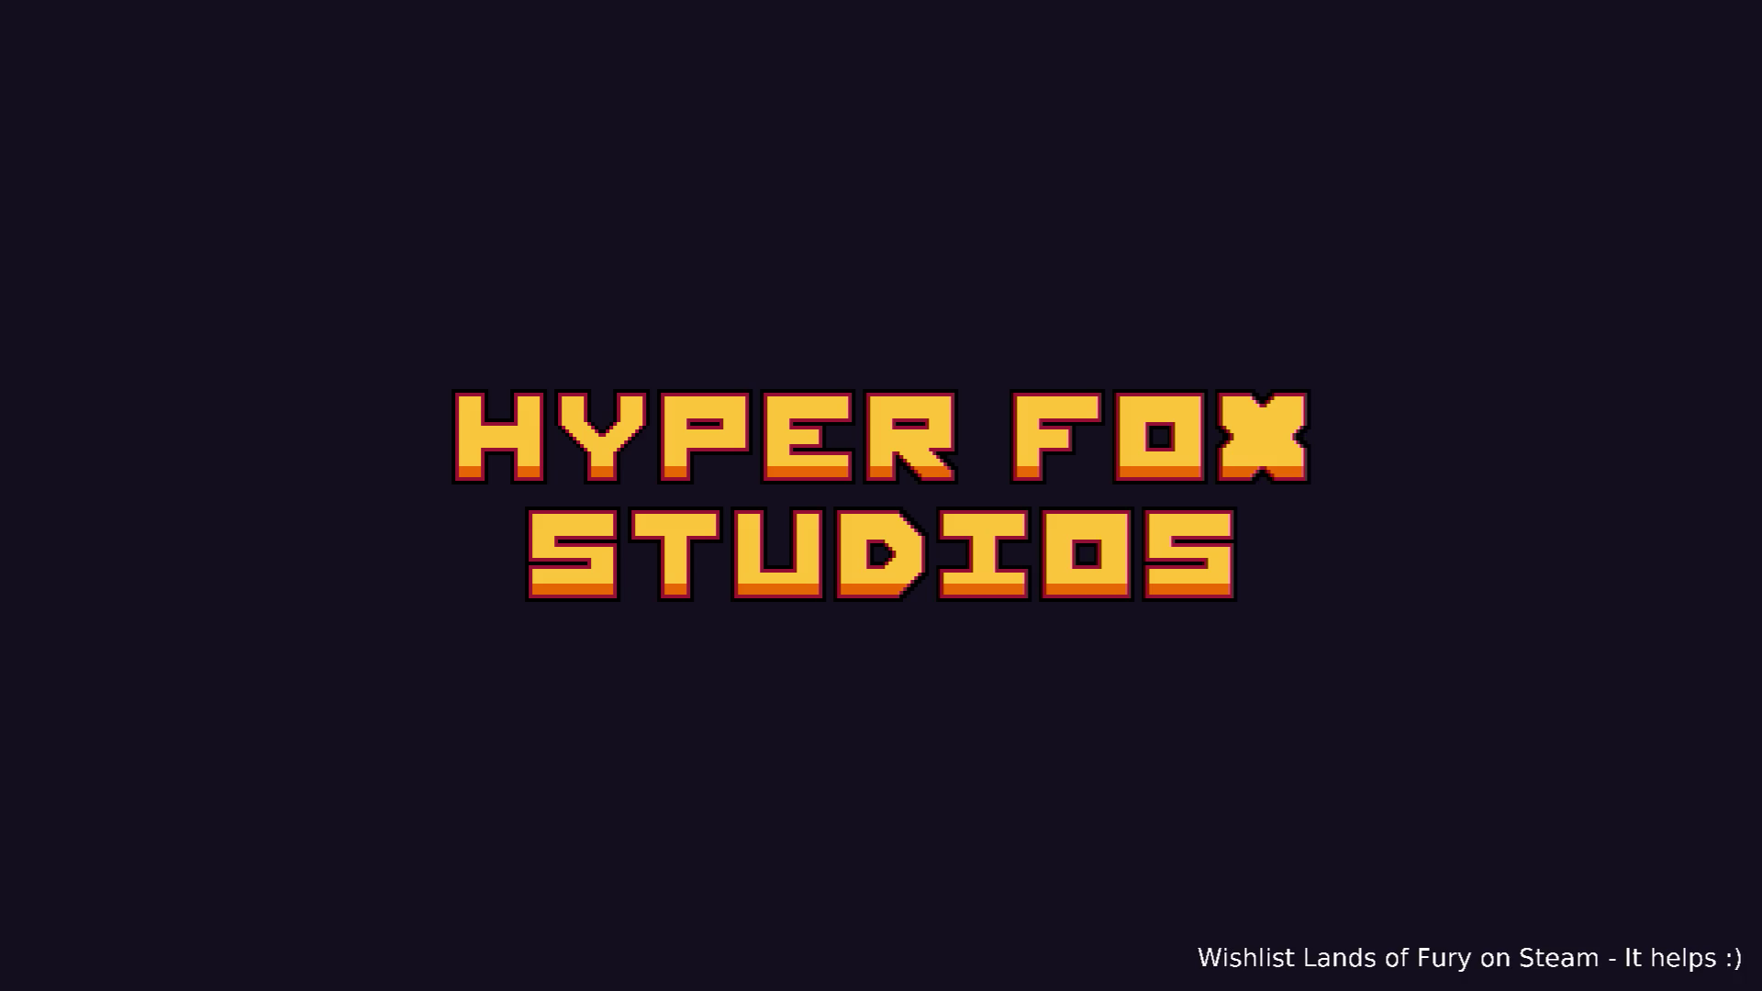
key("Return")
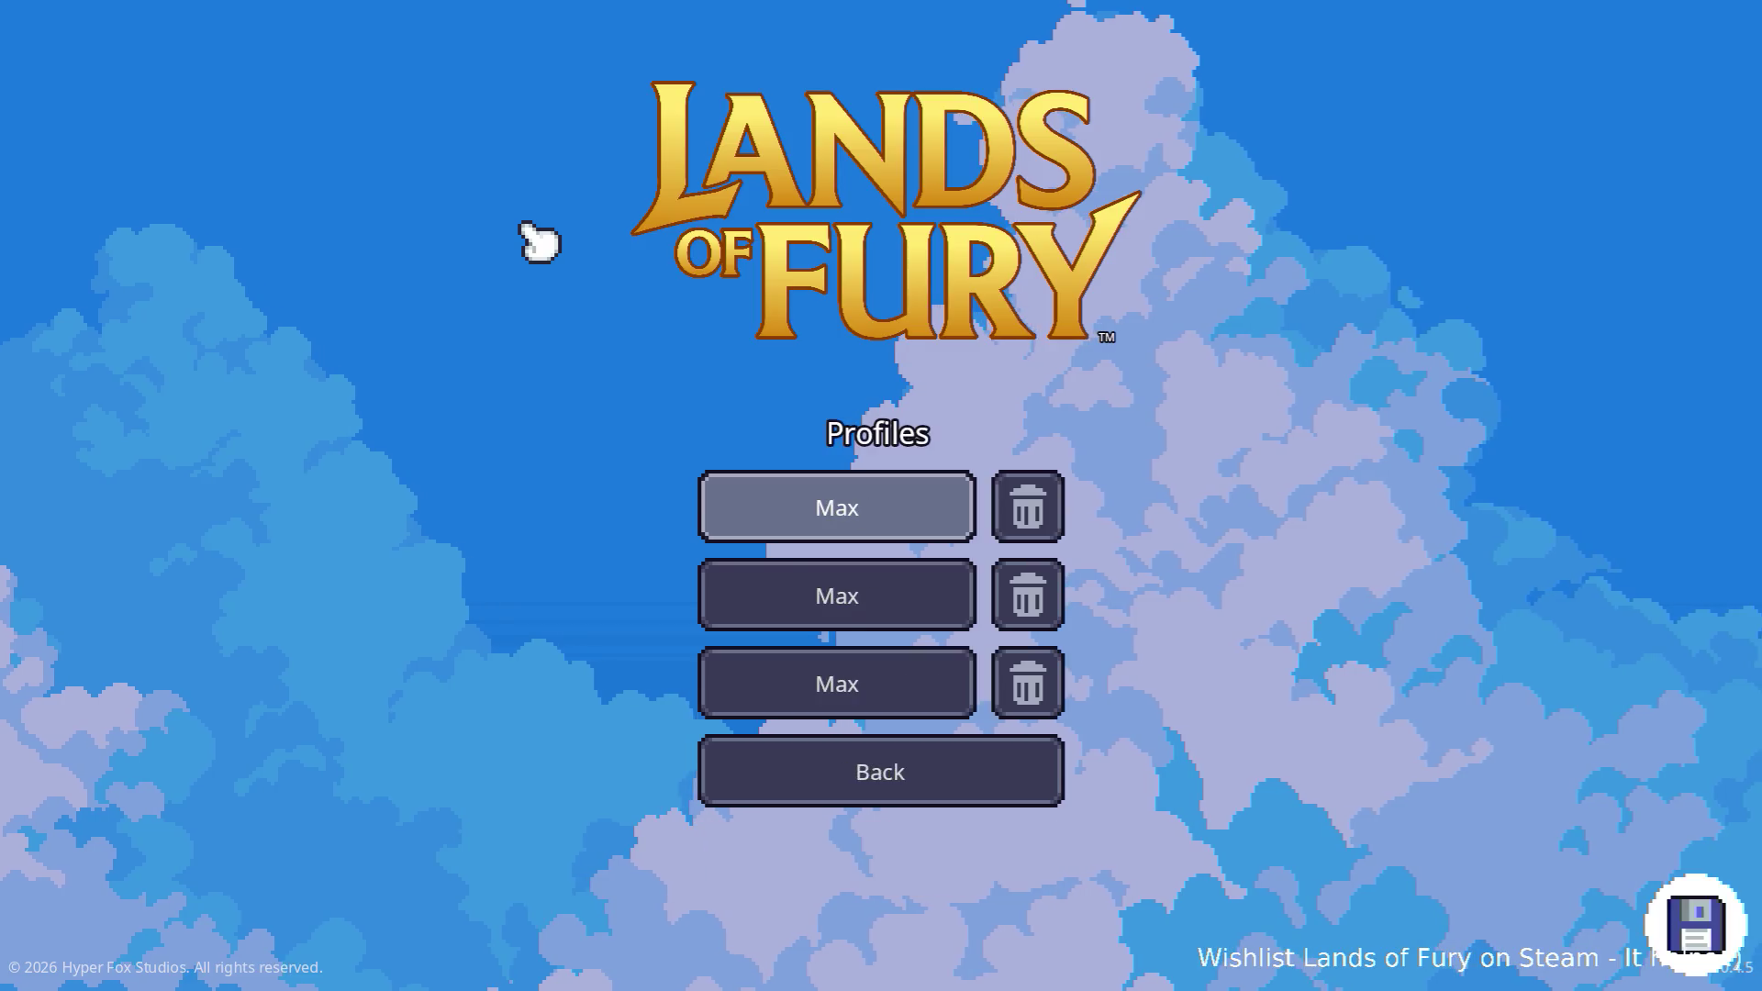
key("Return")
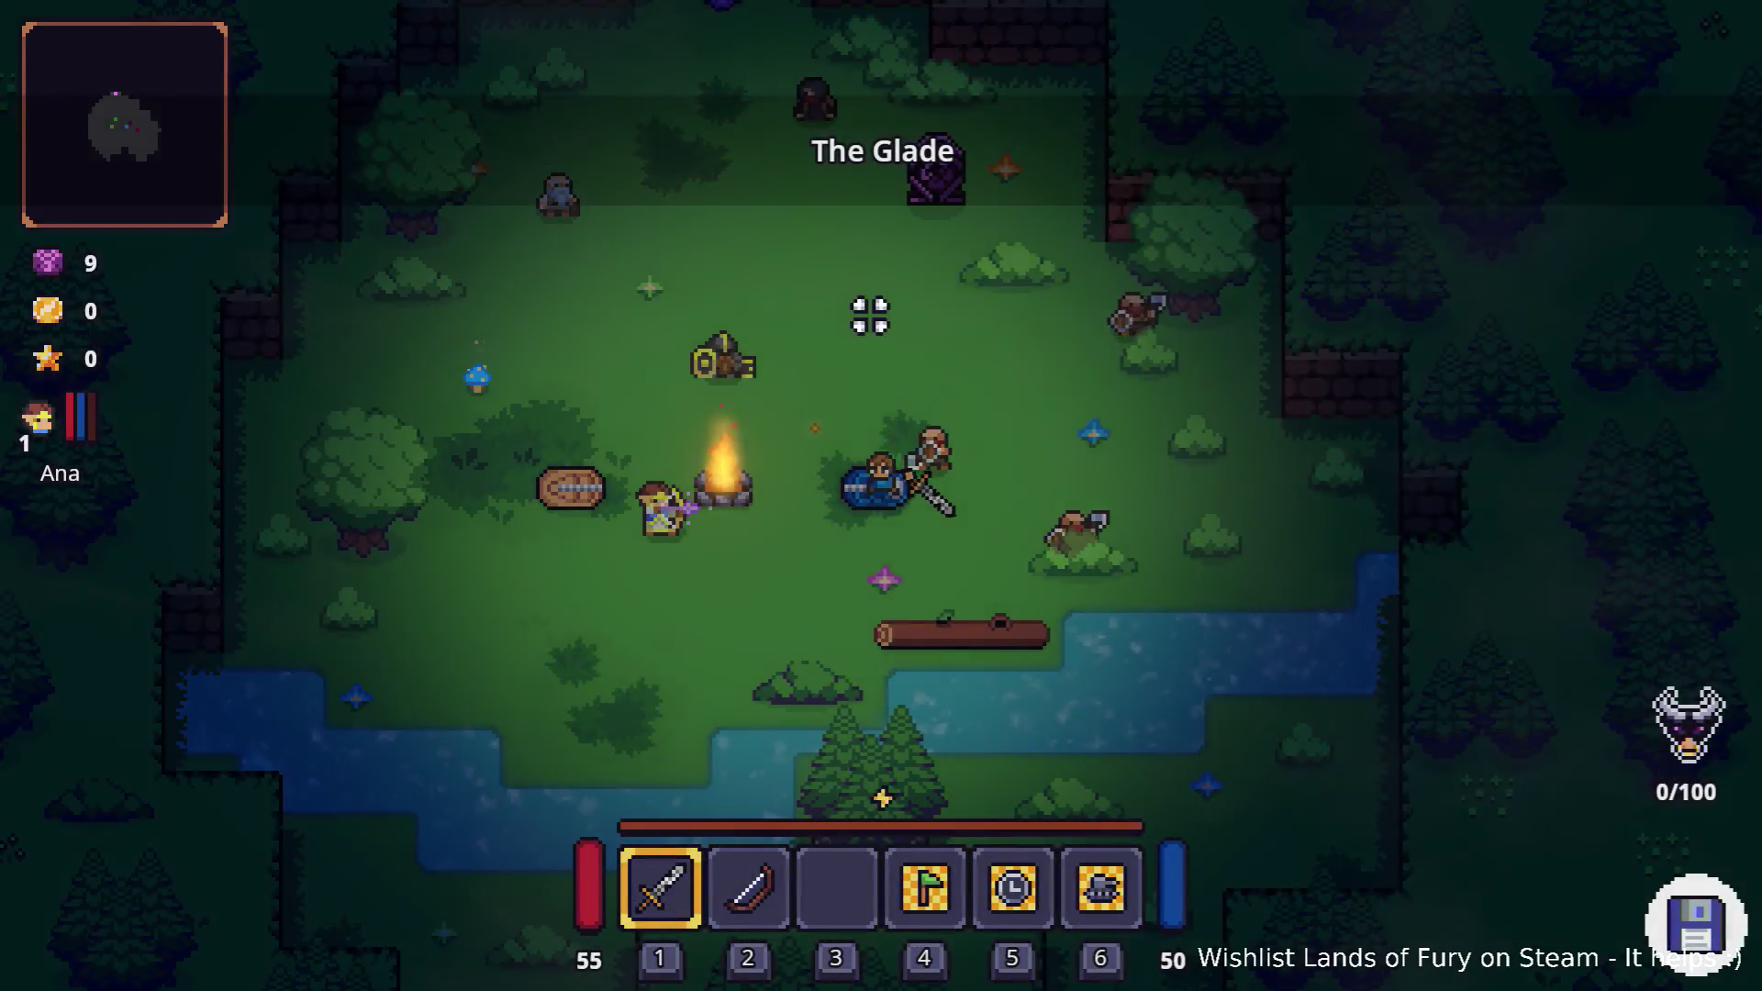
key("a+w")
key("e")
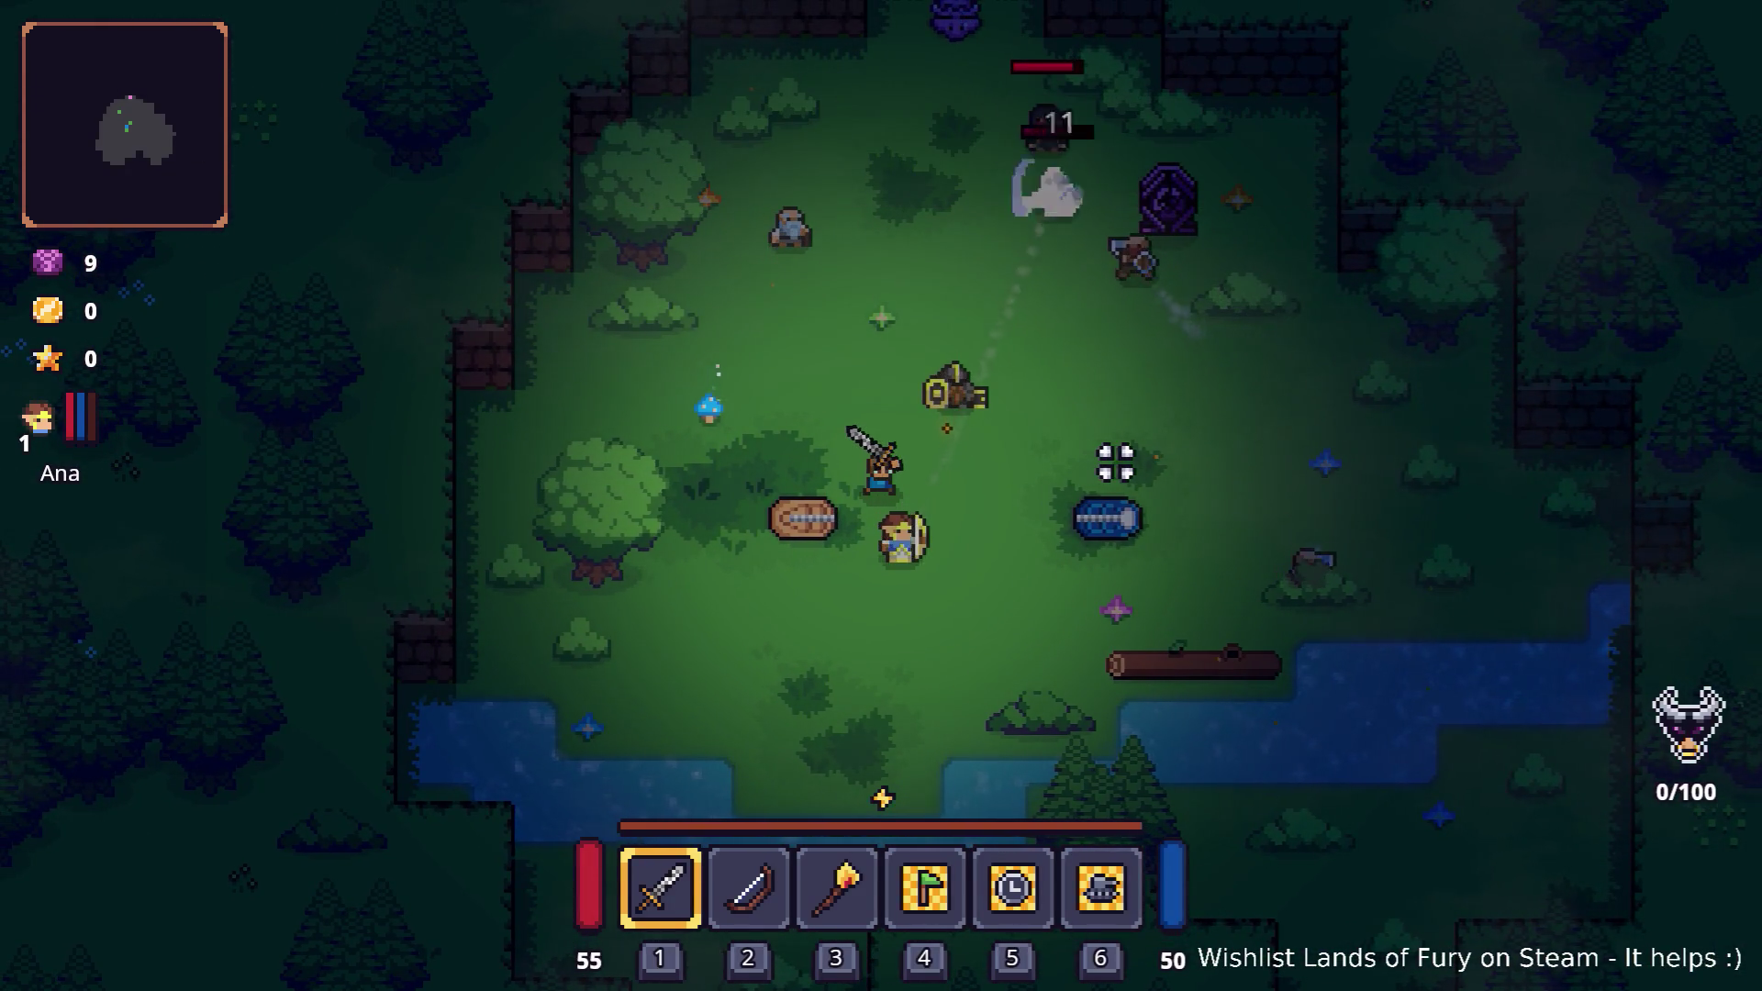
- Walk the hero through the glade behind the tree, then pause and quit to desktop
key("w")
key("a")
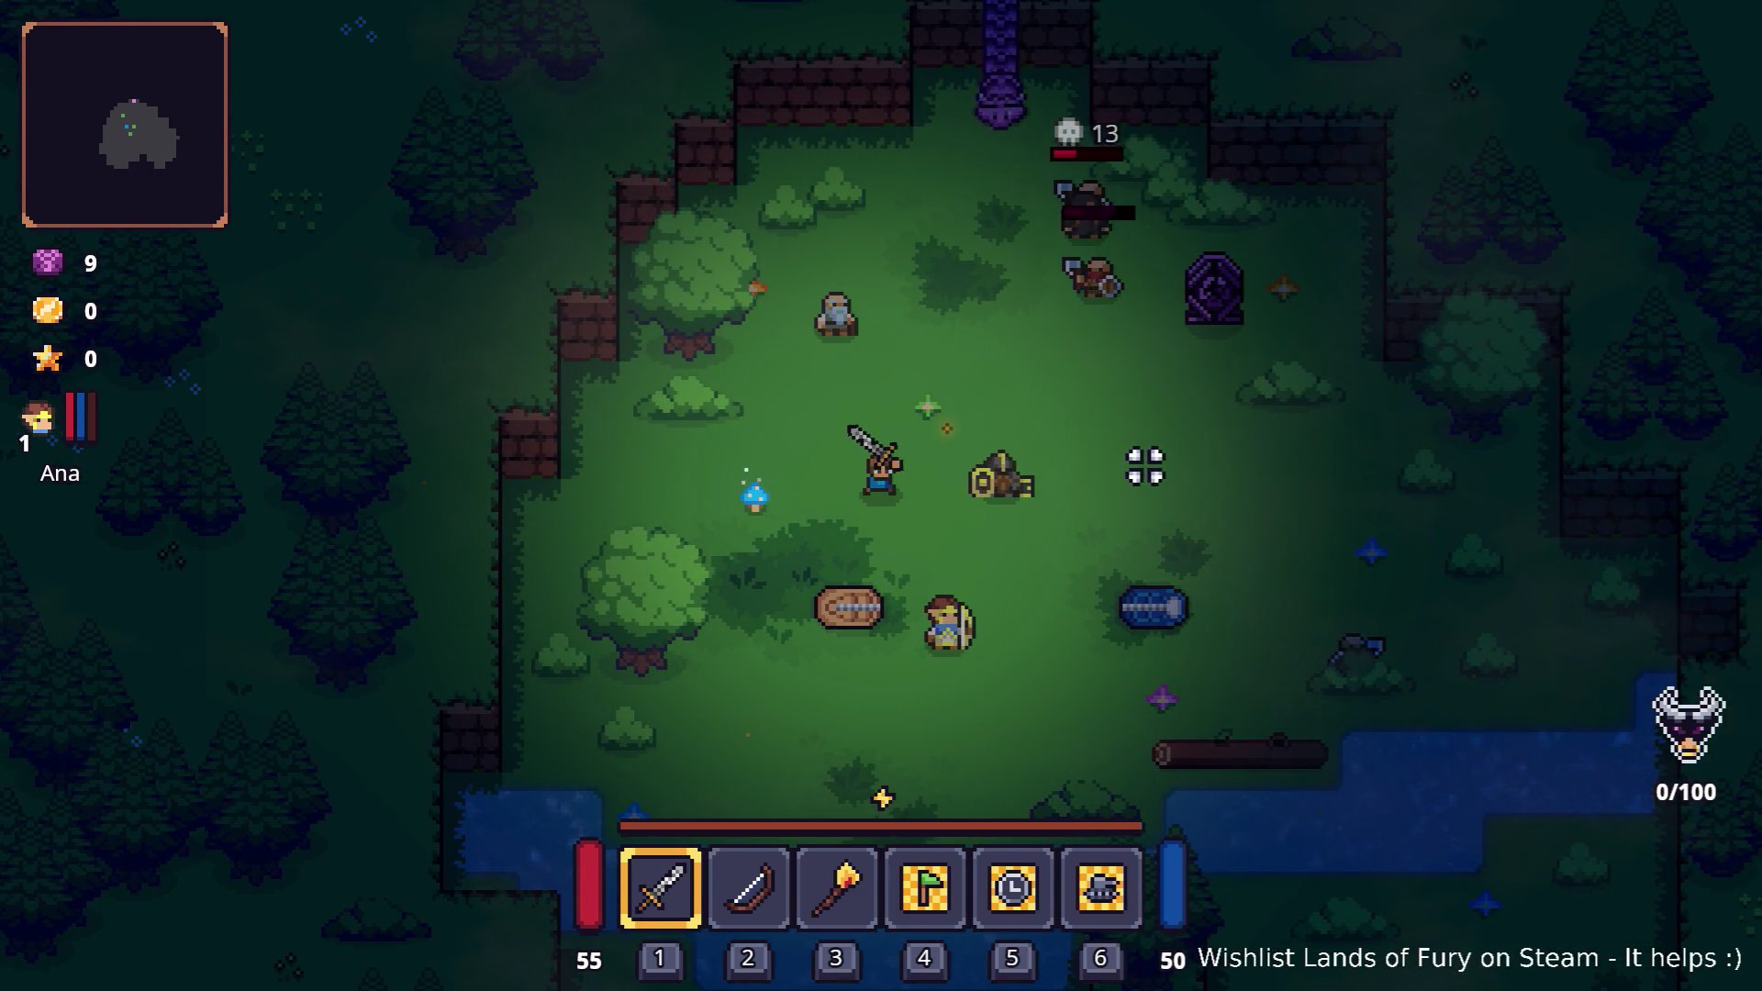
key("d")
key("a")
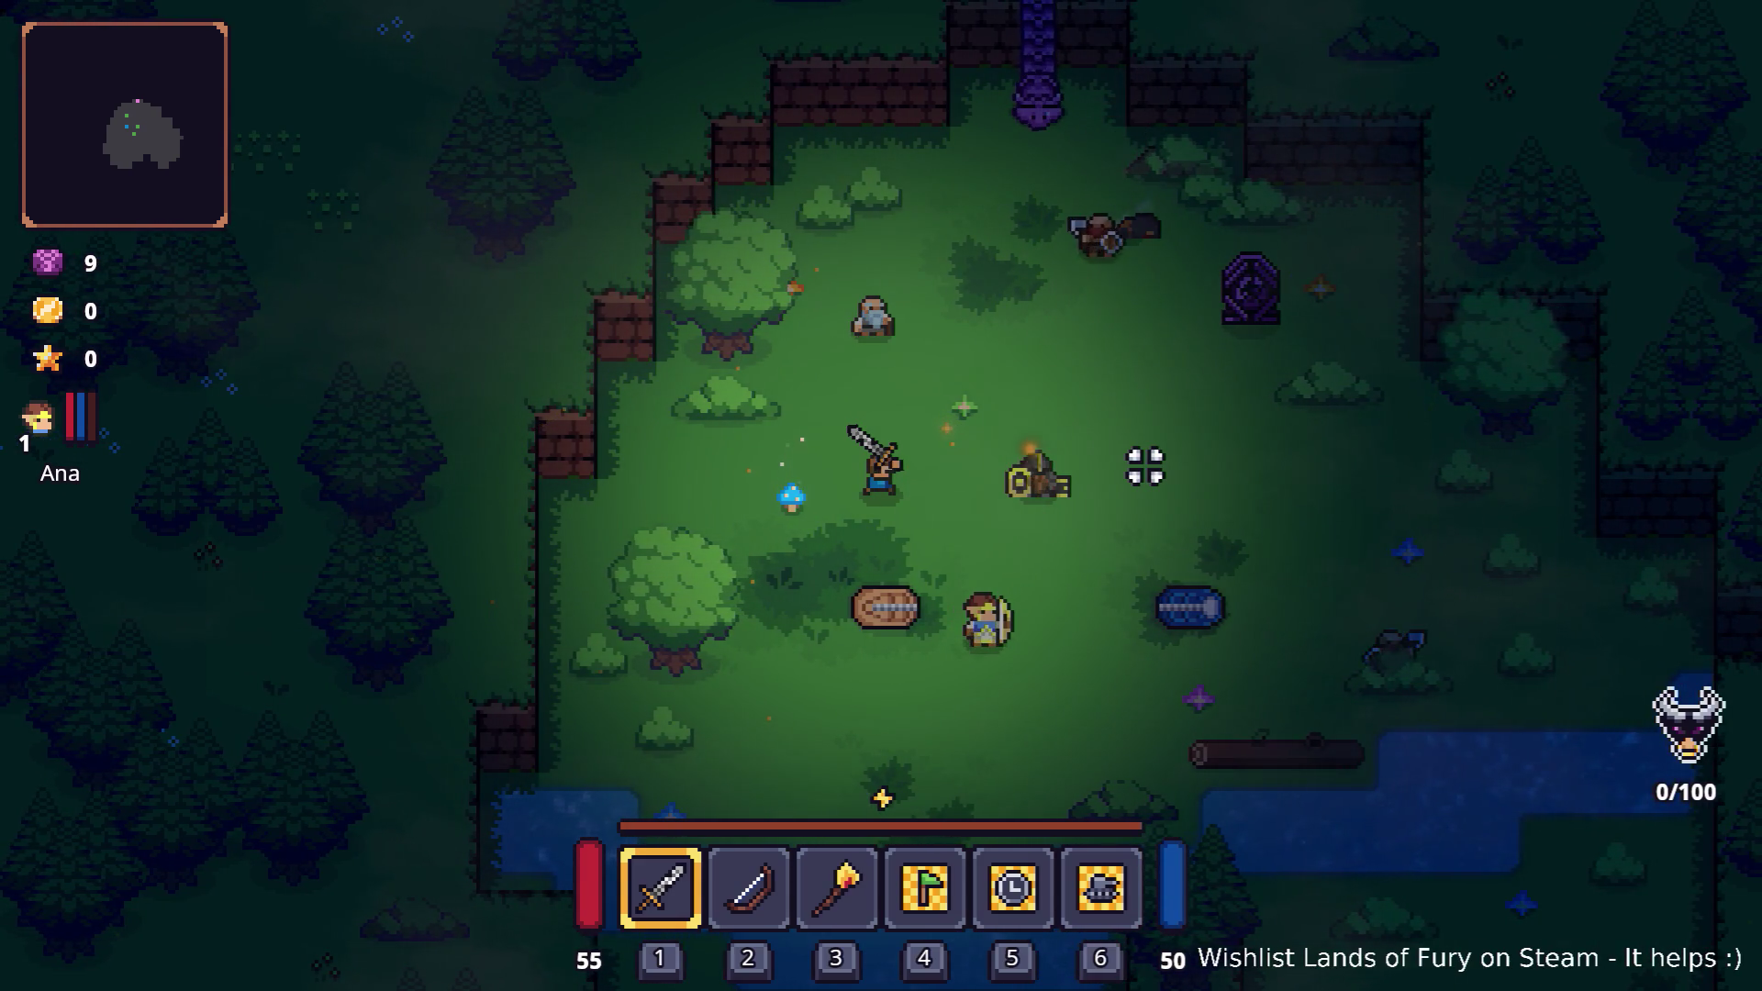
key("s")
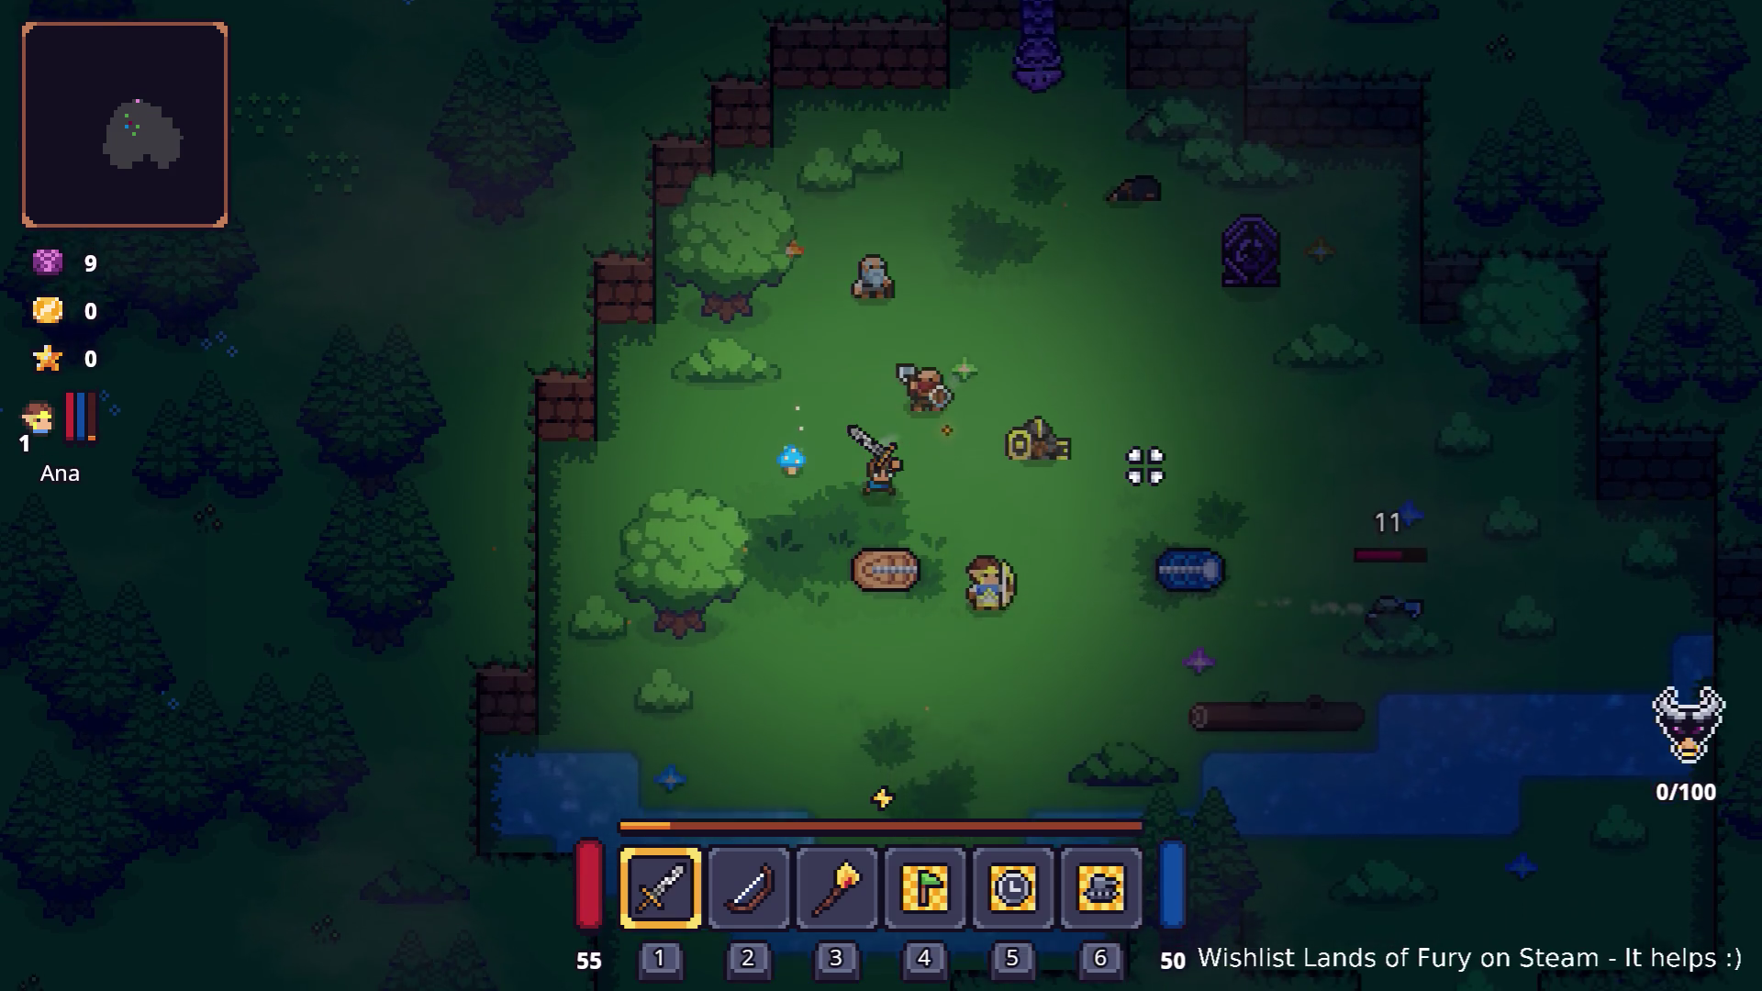
key("a")
key("s")
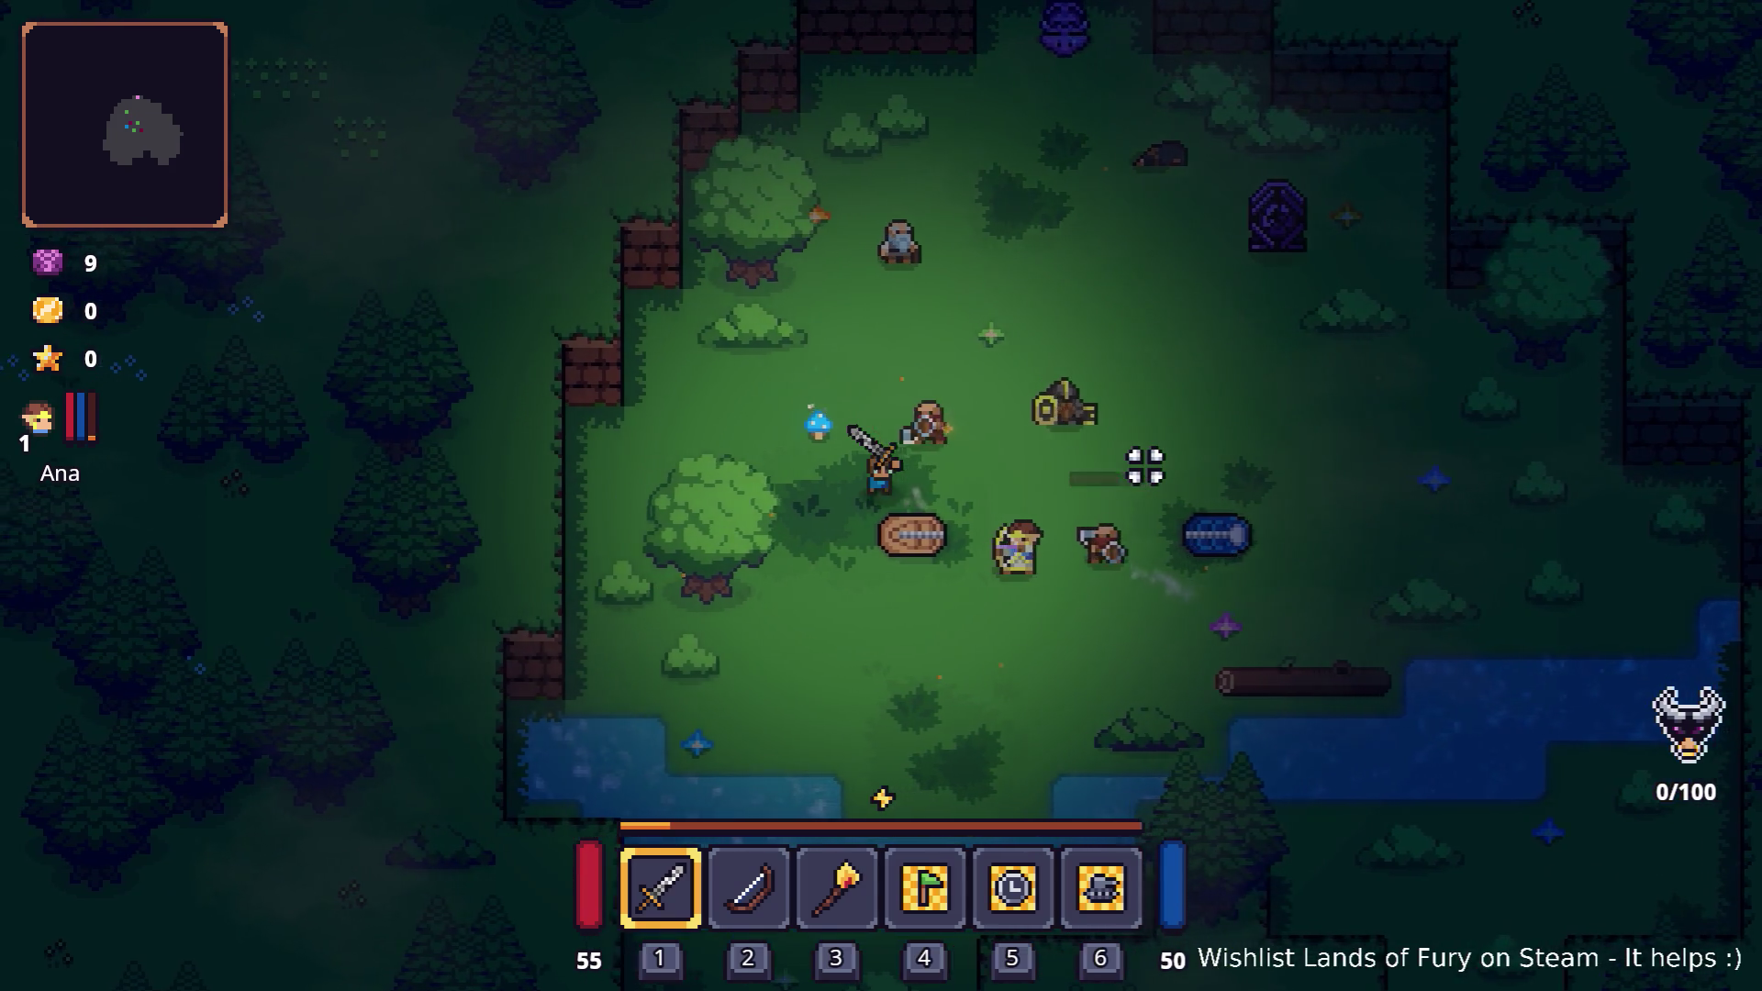
key("Escape")
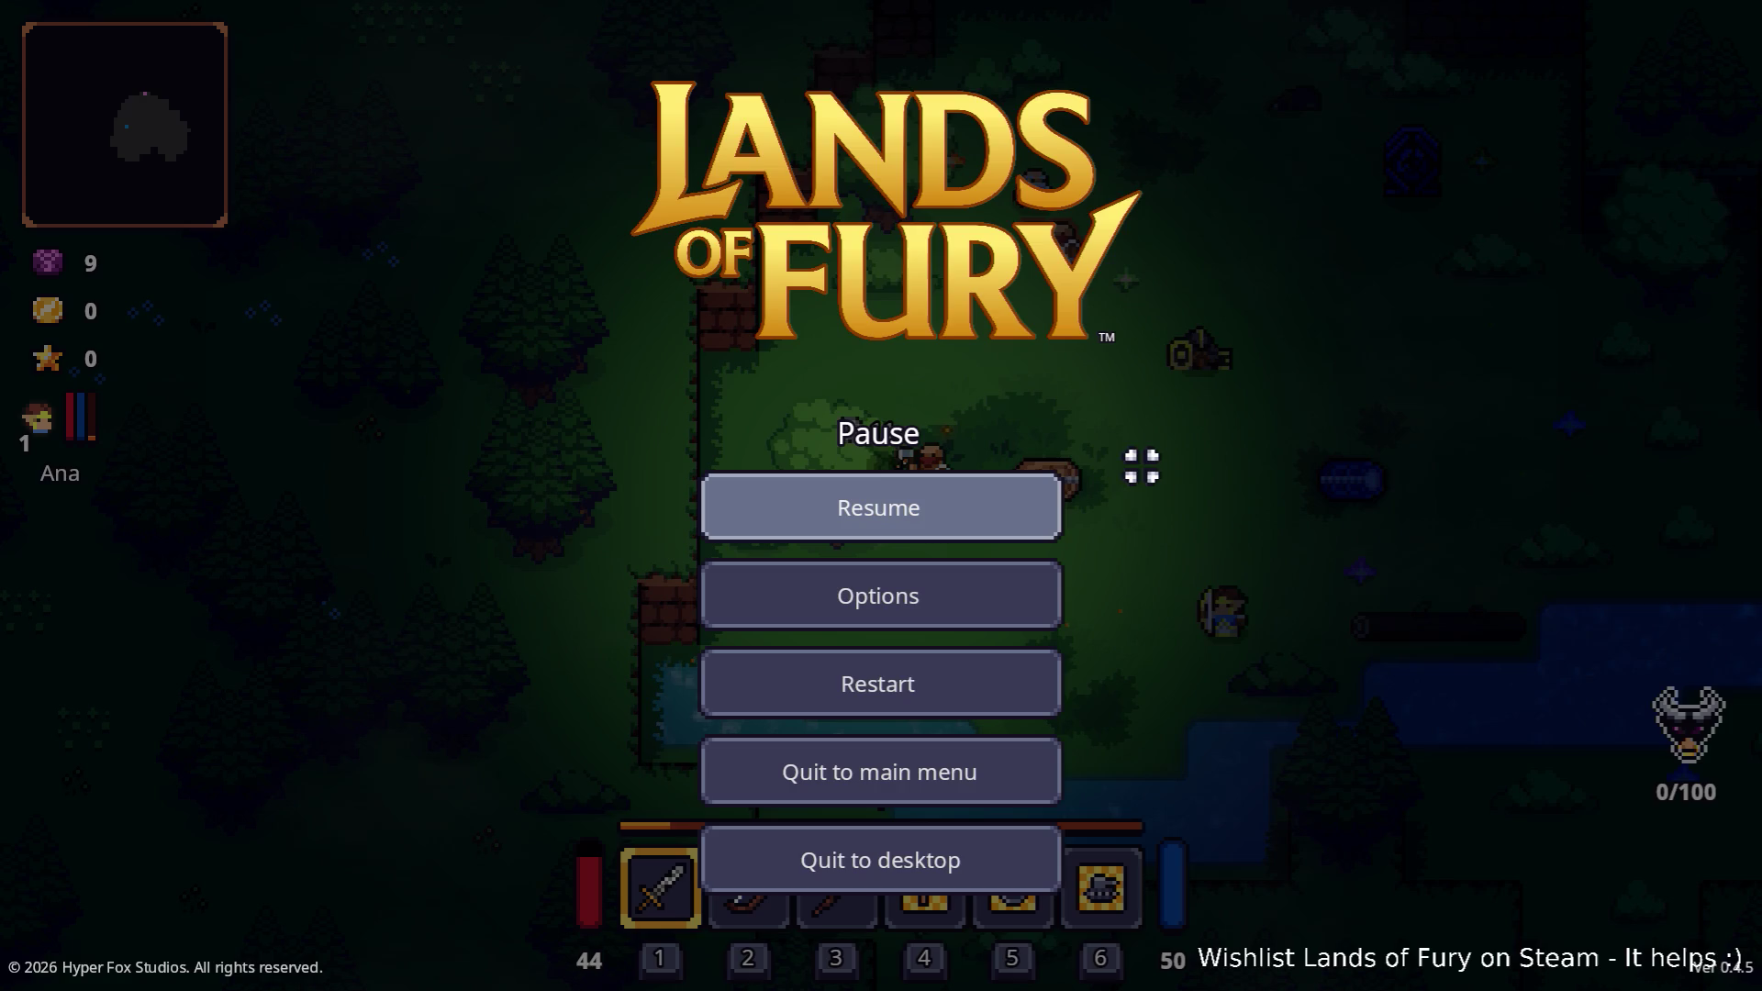
left_click(1005, 842)
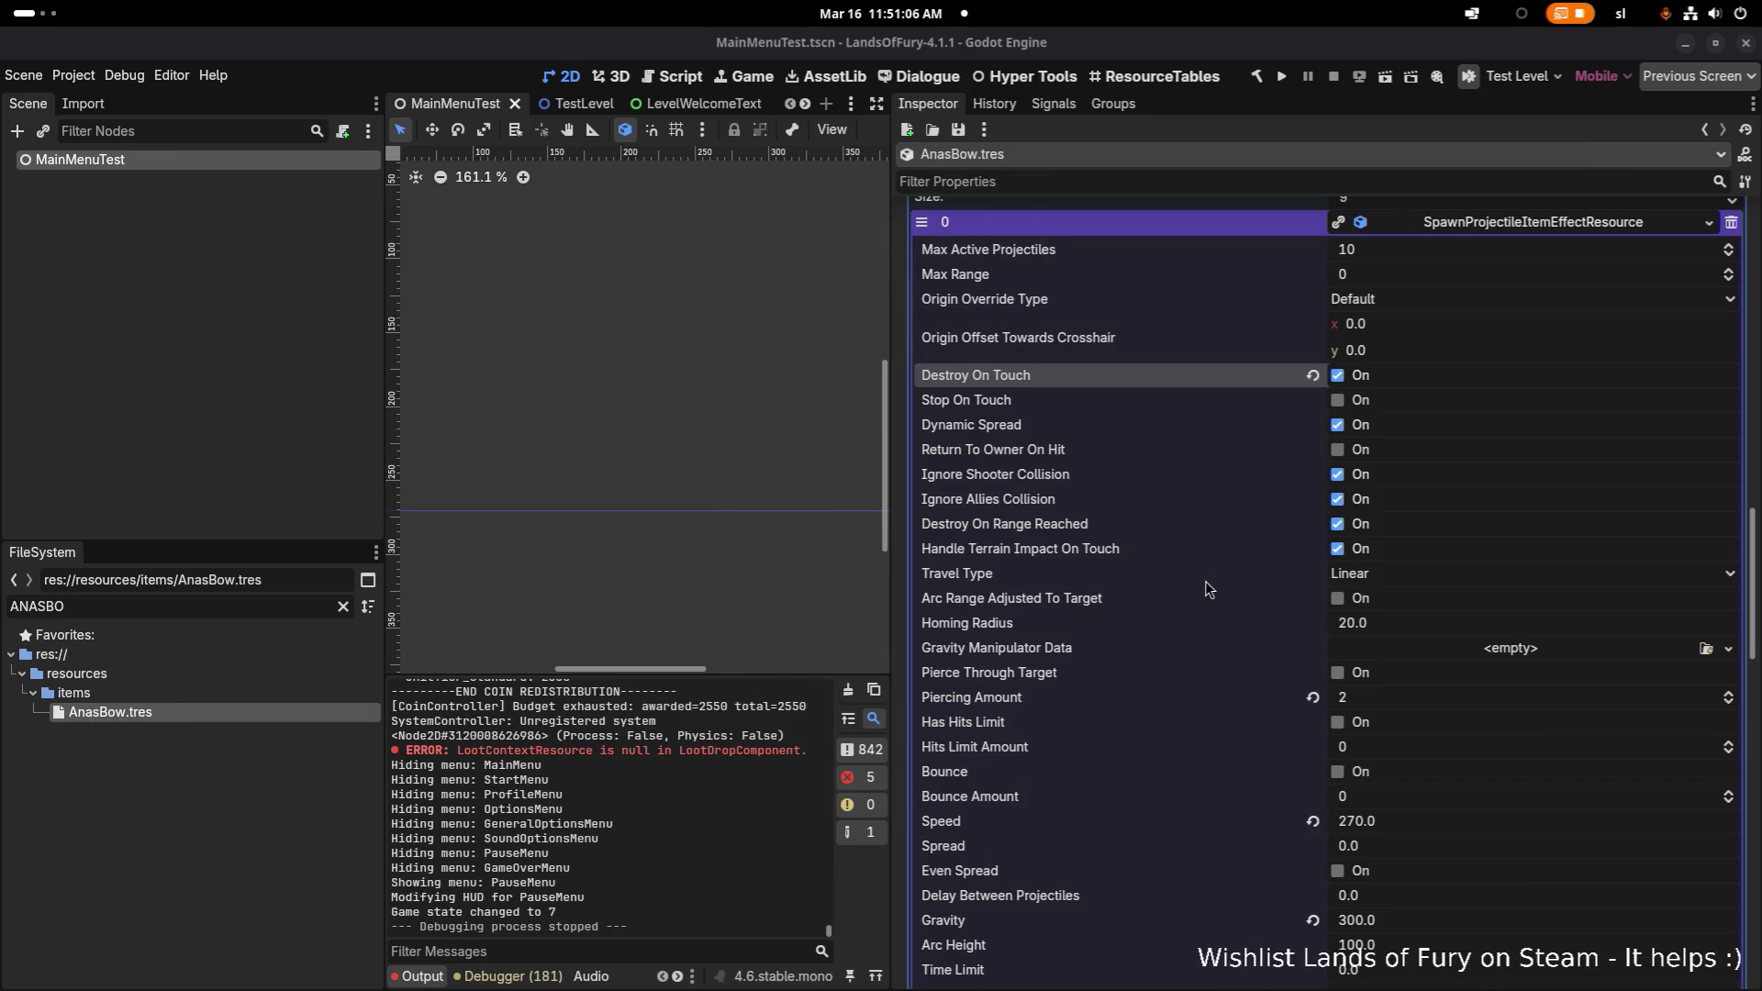
- Turn on Destroy On Touch for AnasBow effect element 1 and save
left_click(1512, 225)
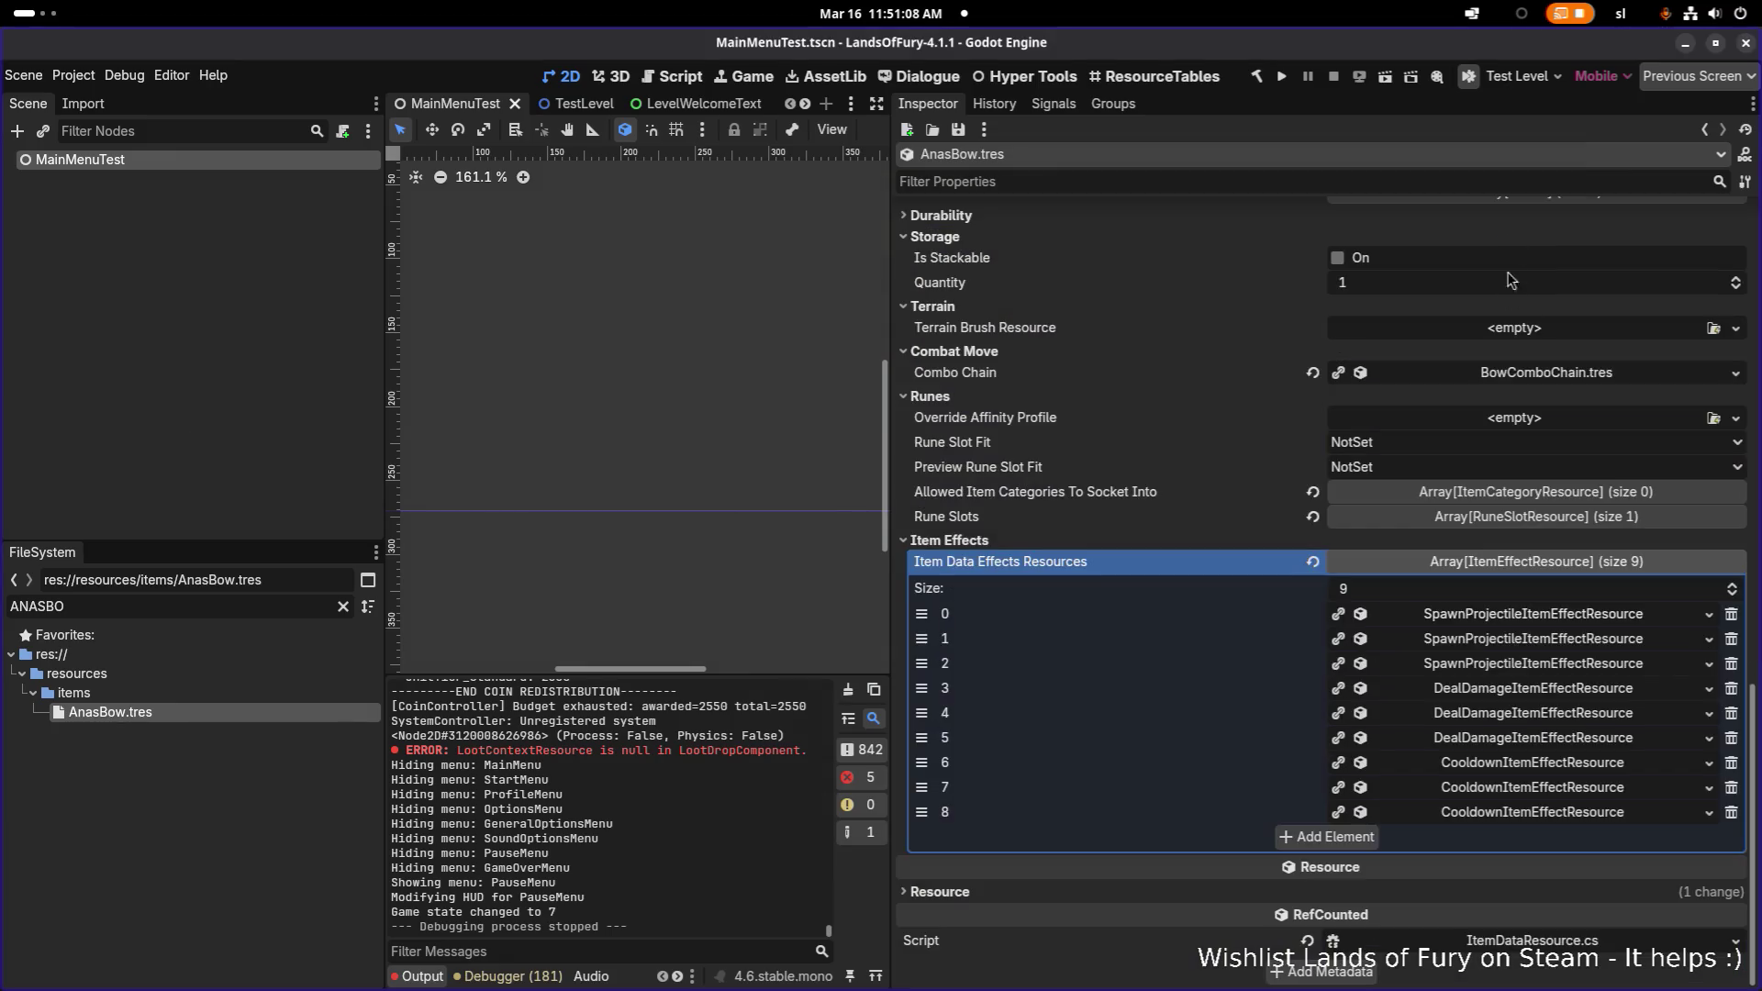
left_click(1528, 640)
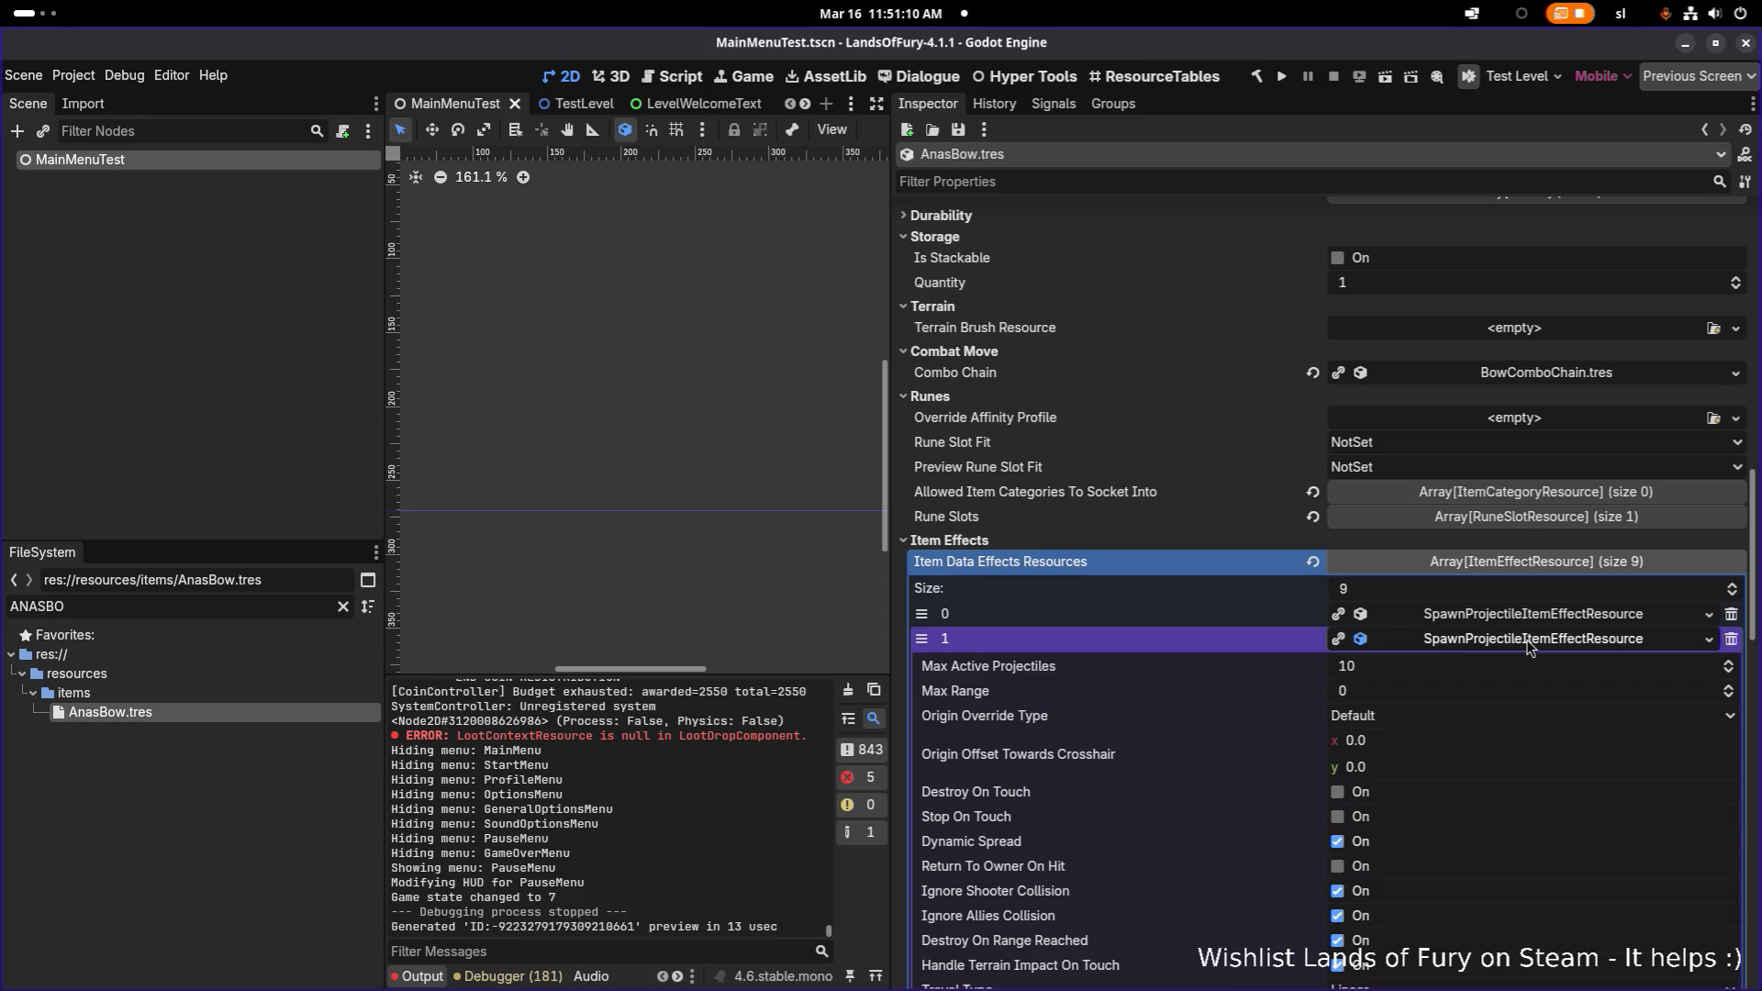
scroll(1528, 642, "down", 2)
left_click(1338, 597)
key("ctrl+s")
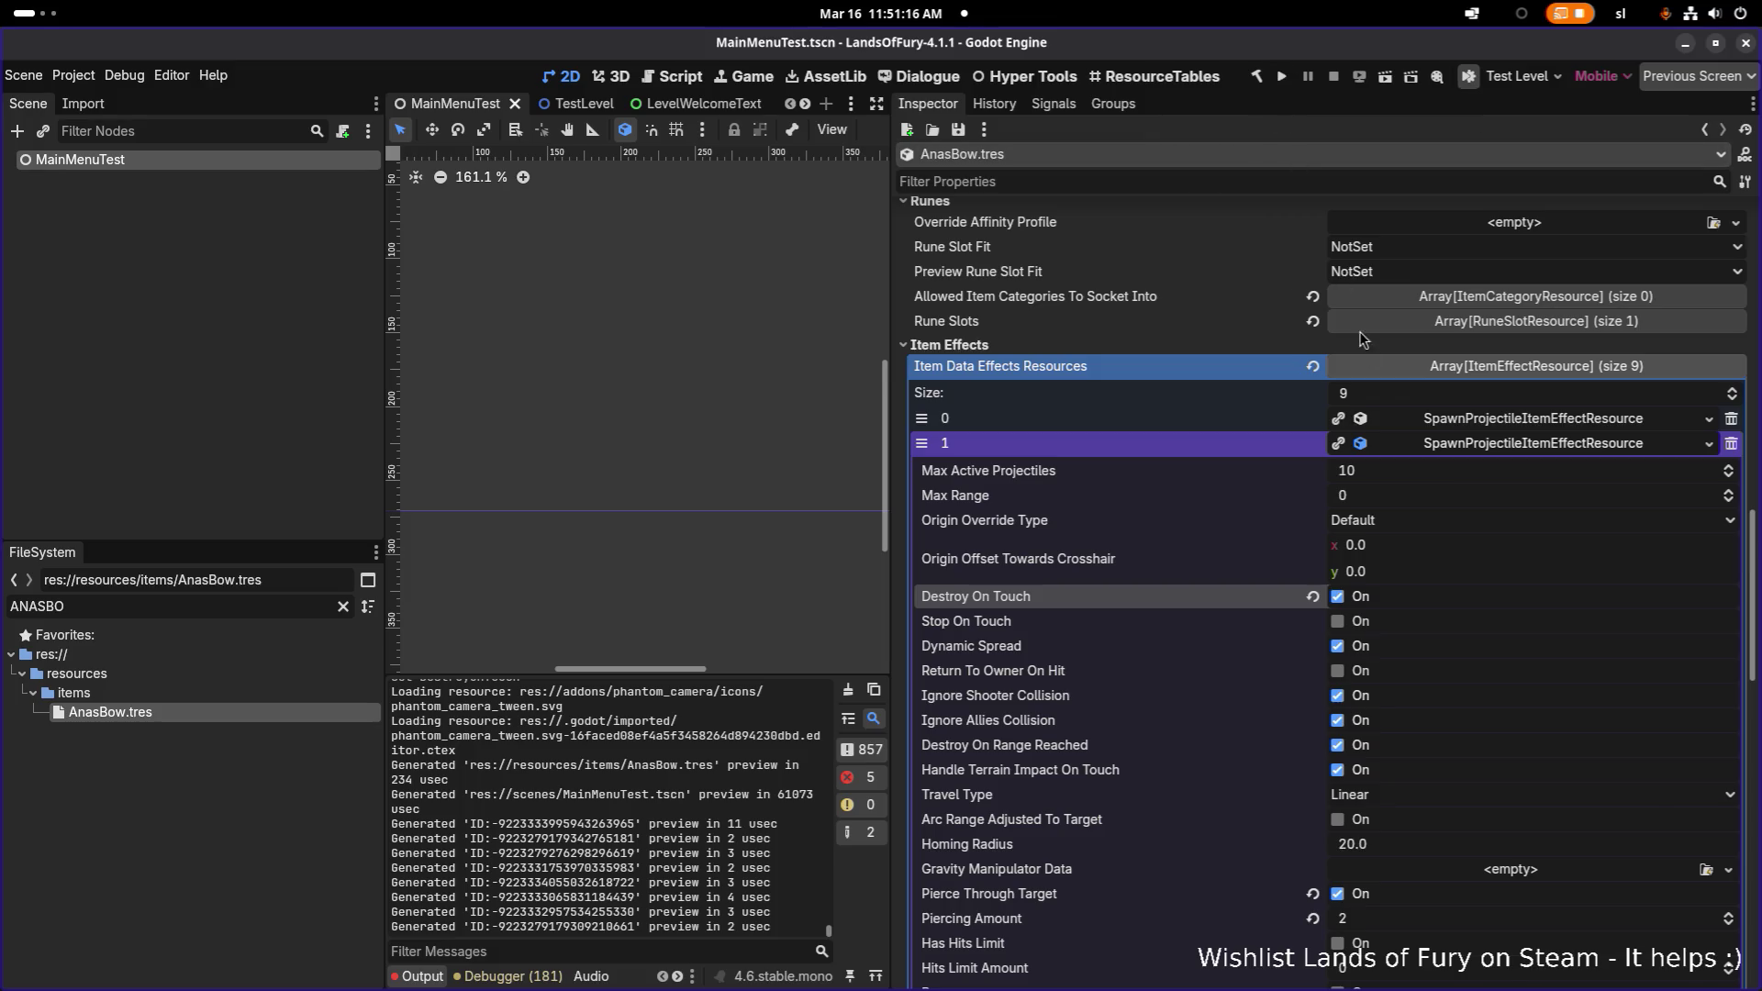
- Lower effect element 2's Piercing Amount from 3 to 2 and save AnasBow.tres
scroll(1386, 404, "down", 10)
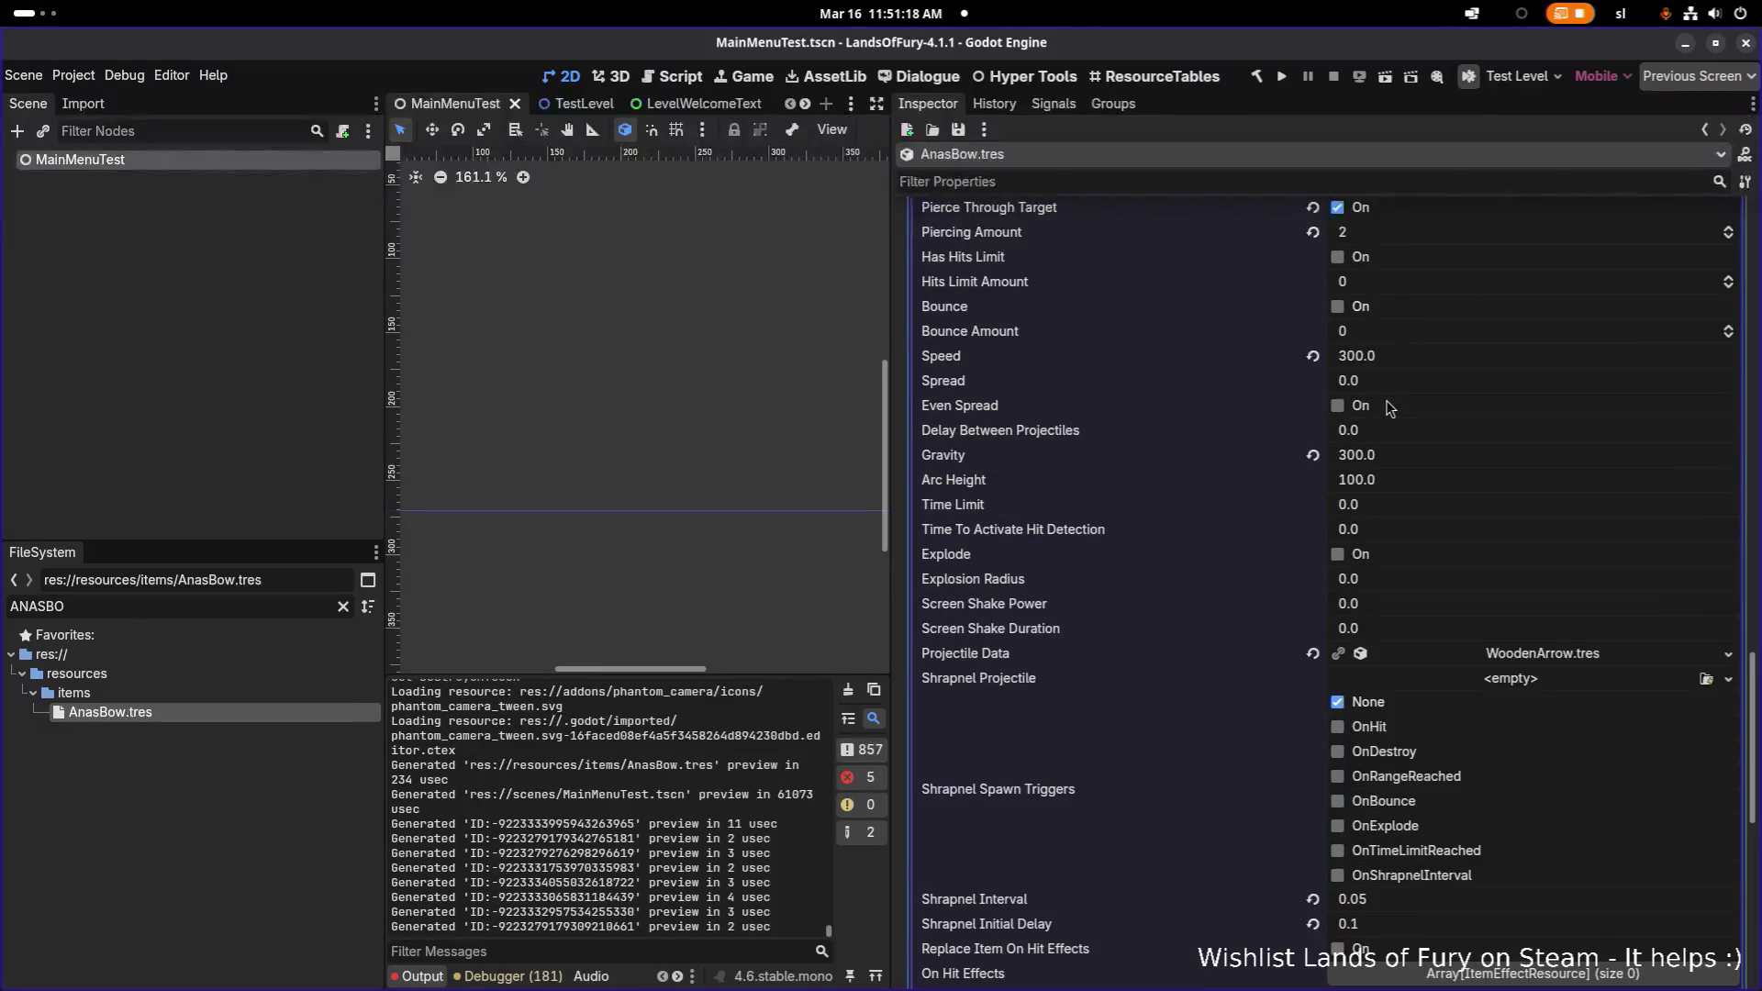
scroll(1388, 406, "up", 3)
scroll(1381, 422, "down", 12)
scroll(1193, 605, "down", 5)
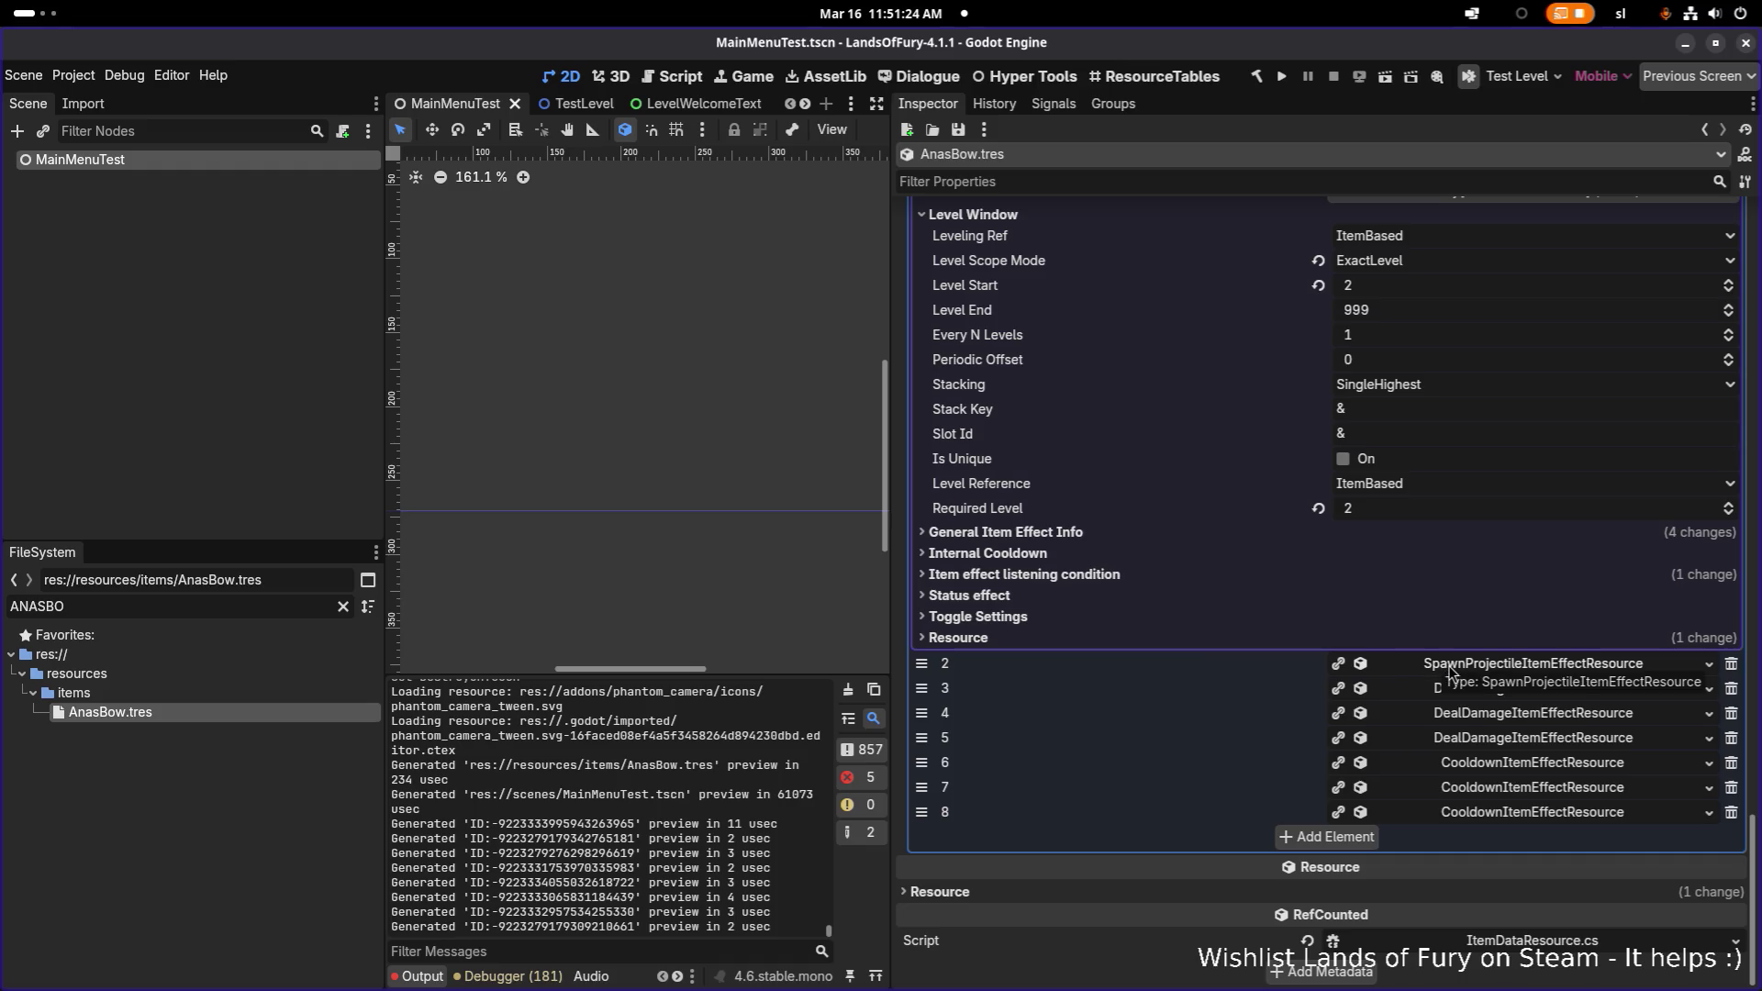
left_click(1450, 667)
scroll(1382, 725, "down", 5)
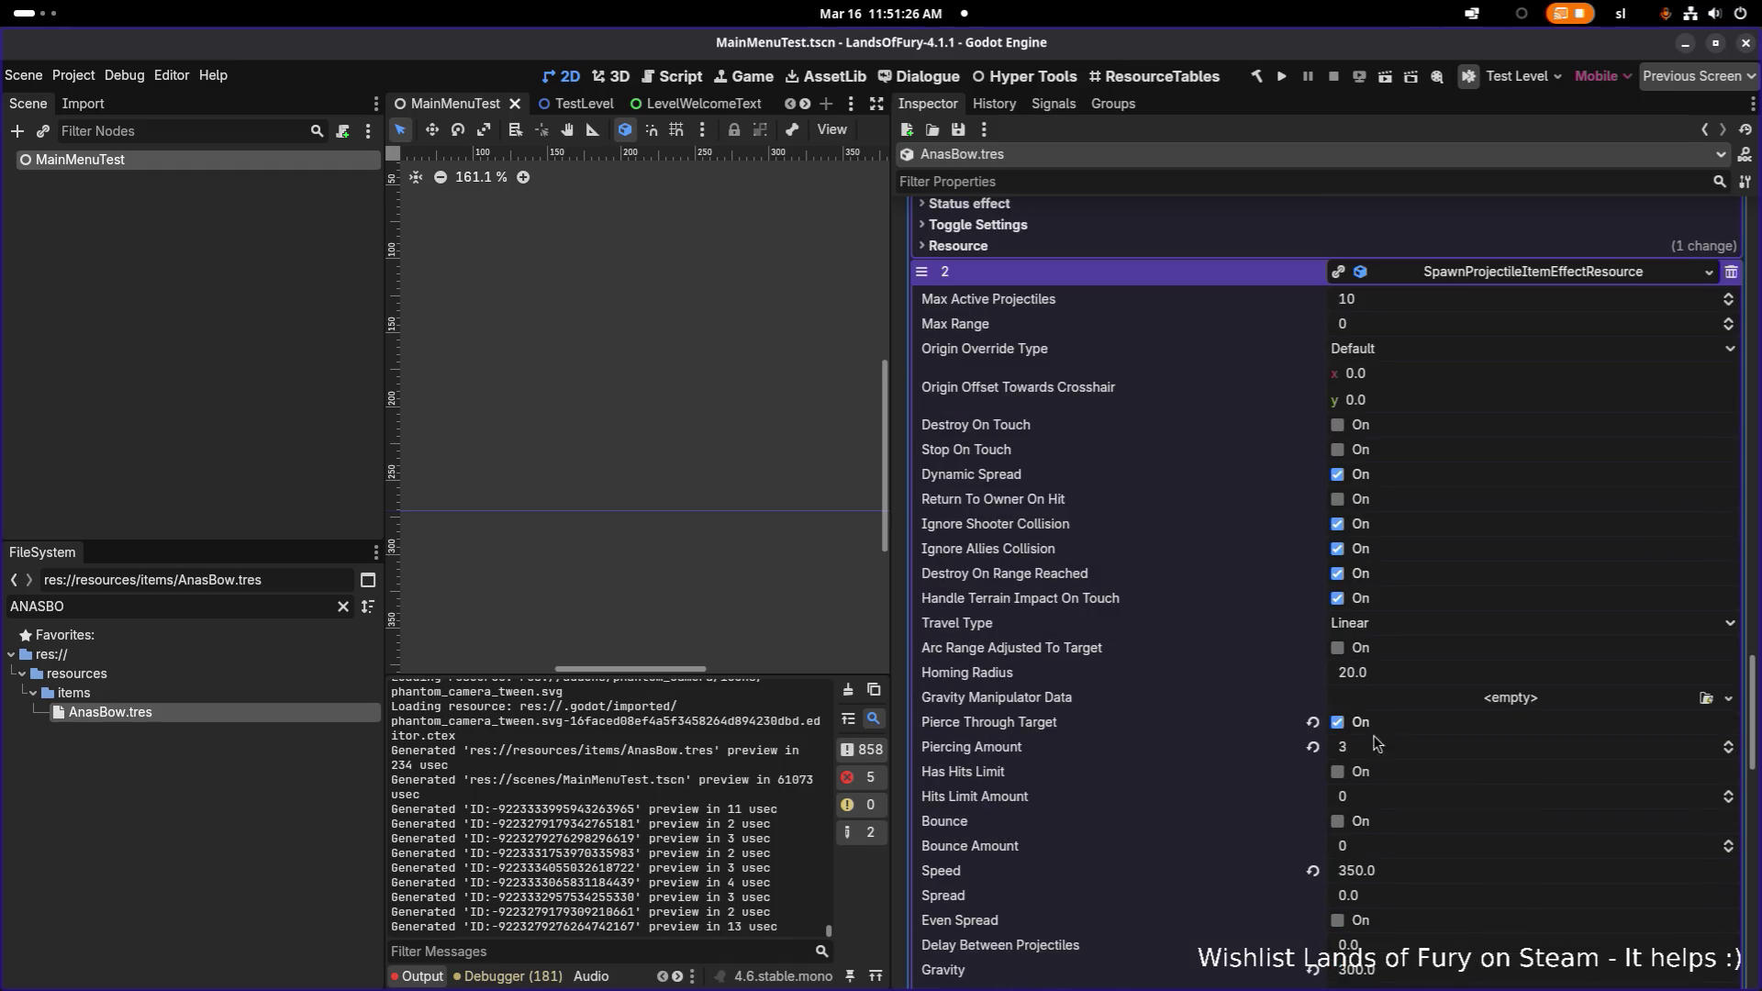
left_click(1374, 749)
type("2")
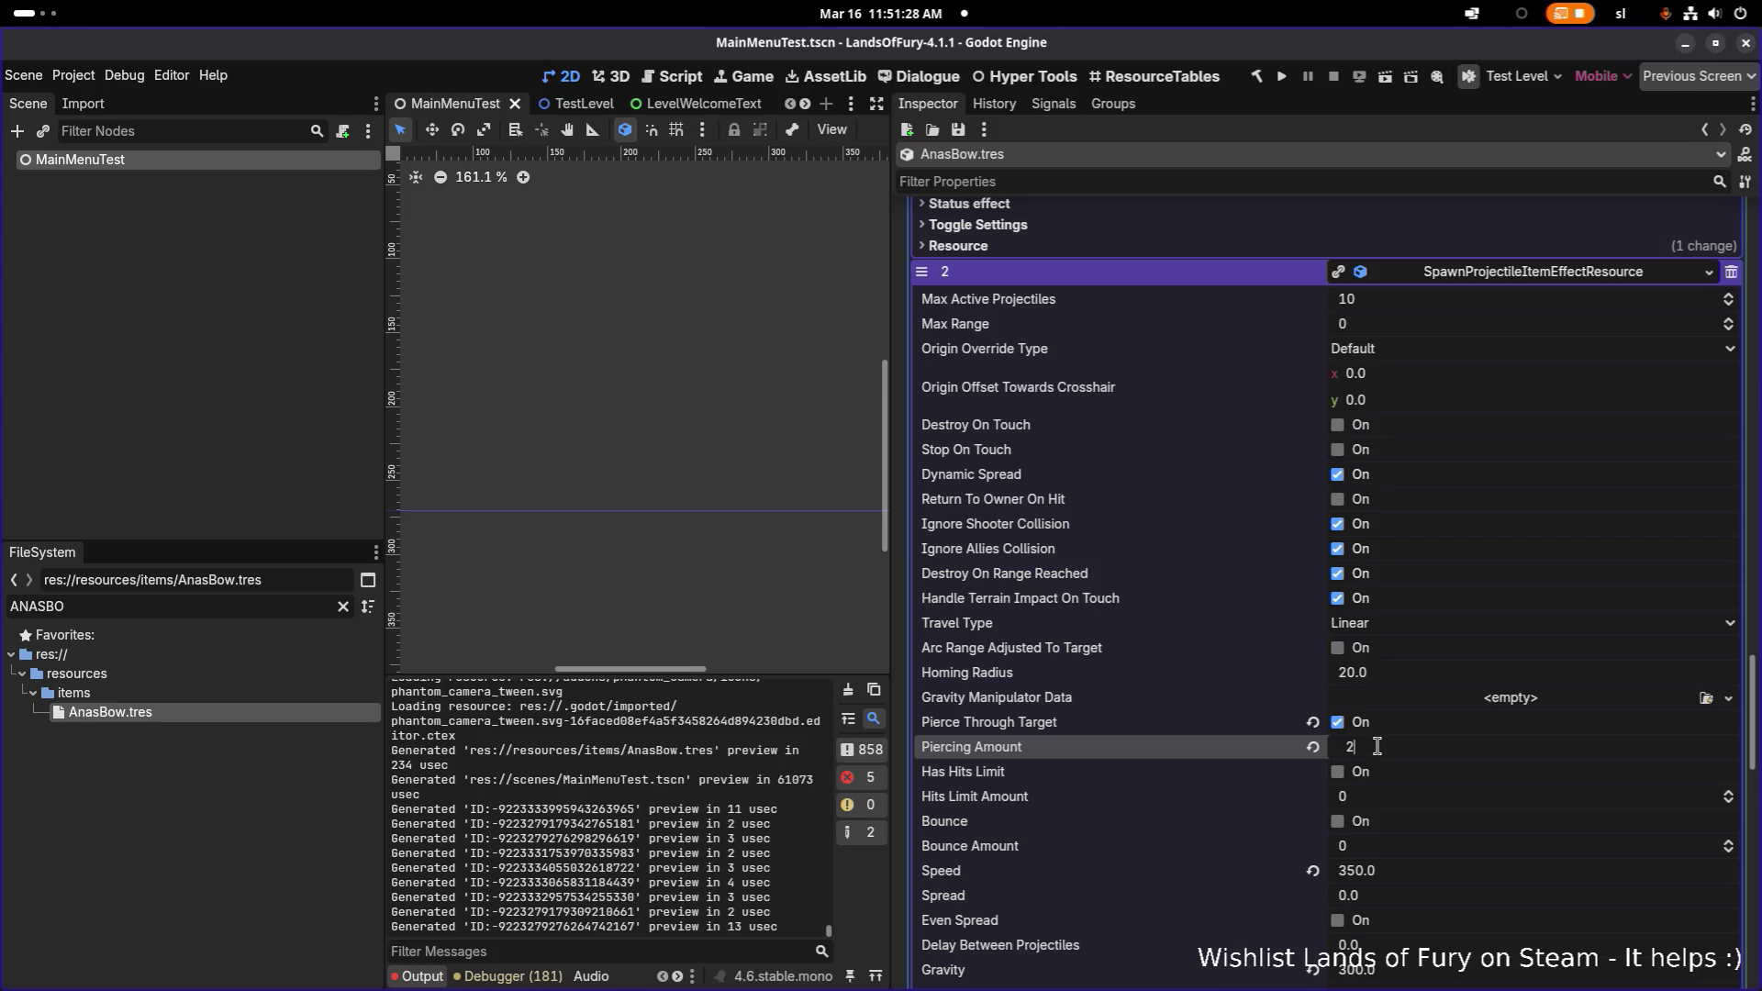
key("Return")
key("ctrl+s")
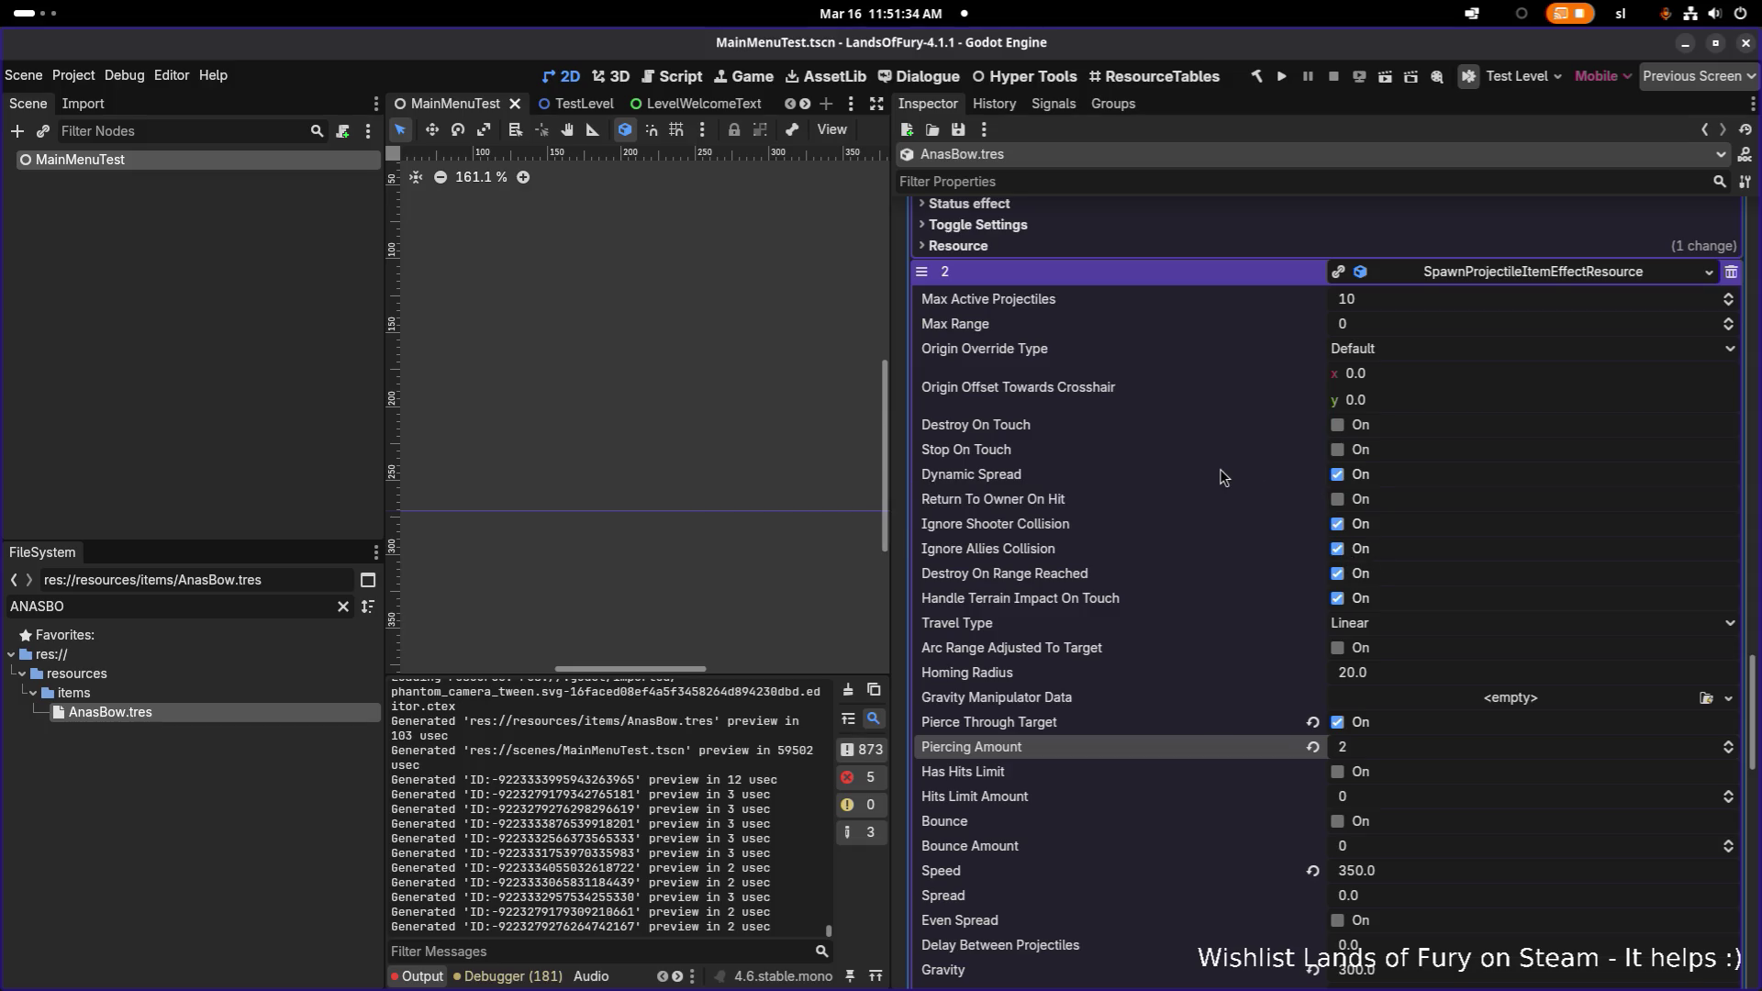
left_click(306, 674)
- Select AnasBow.tres, clear the FileSystem filter, and filter by 'unl'
left_click(305, 710)
left_click(343, 606)
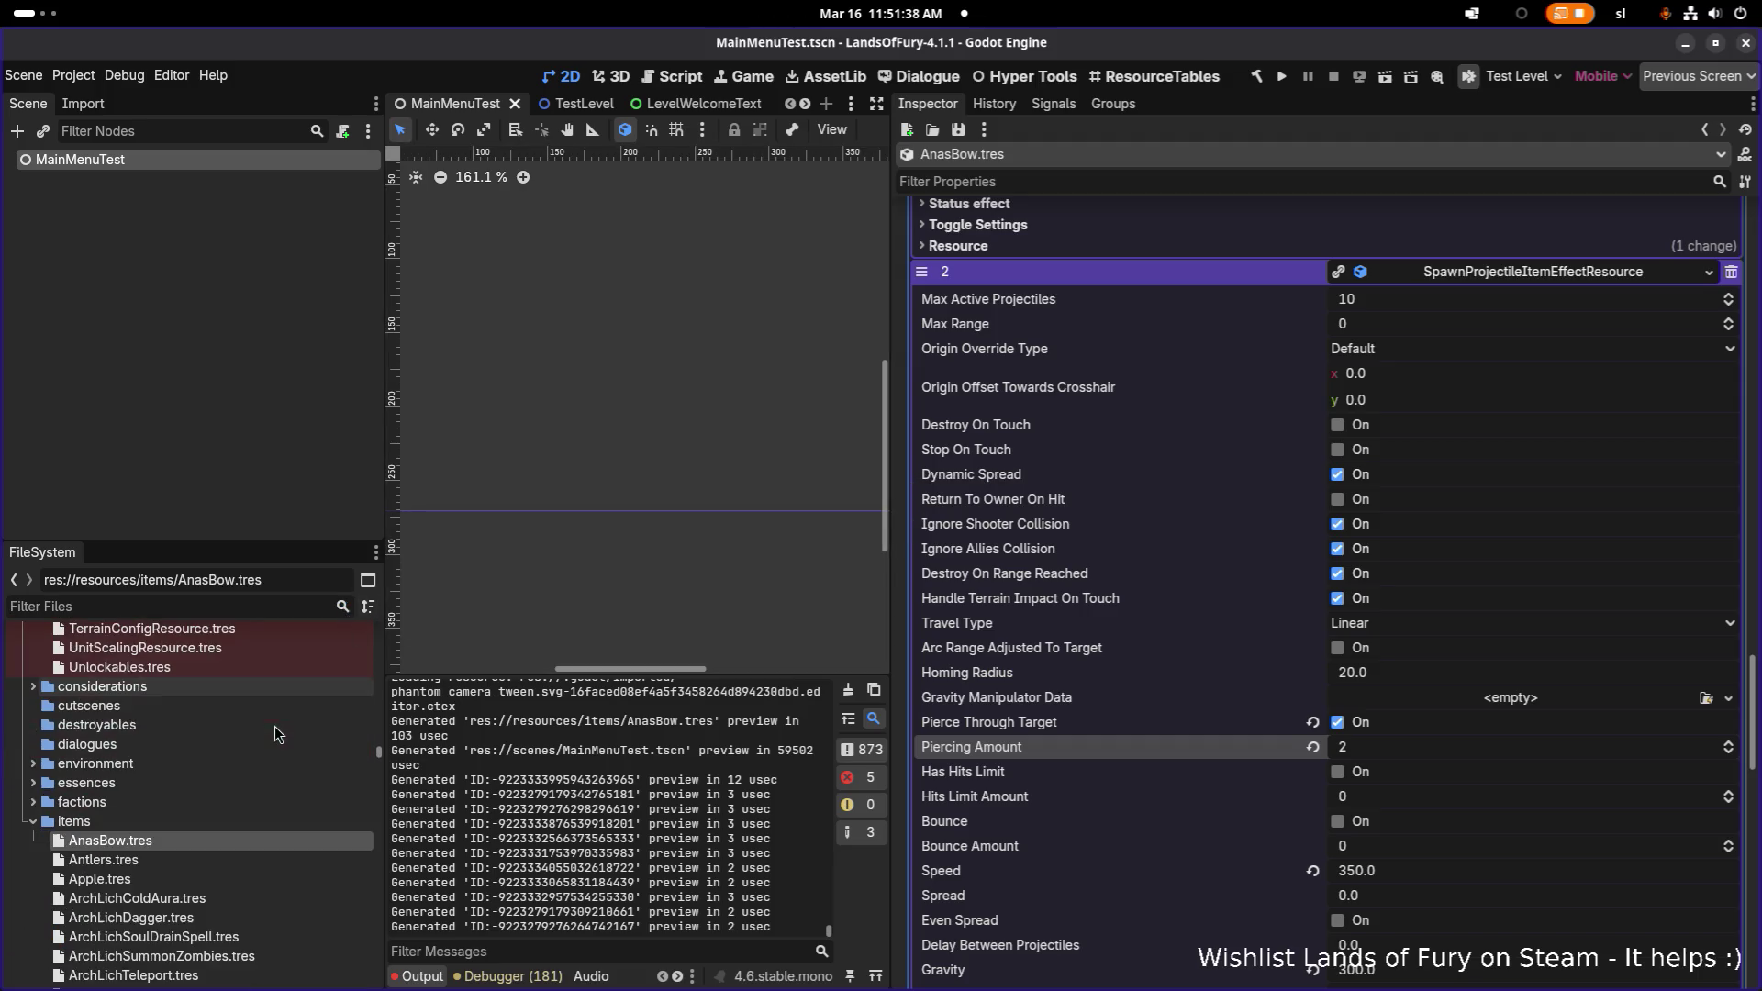
scroll(305, 696, "down", 5)
scroll(305, 696, "up", 10)
scroll(305, 696, "up", 5)
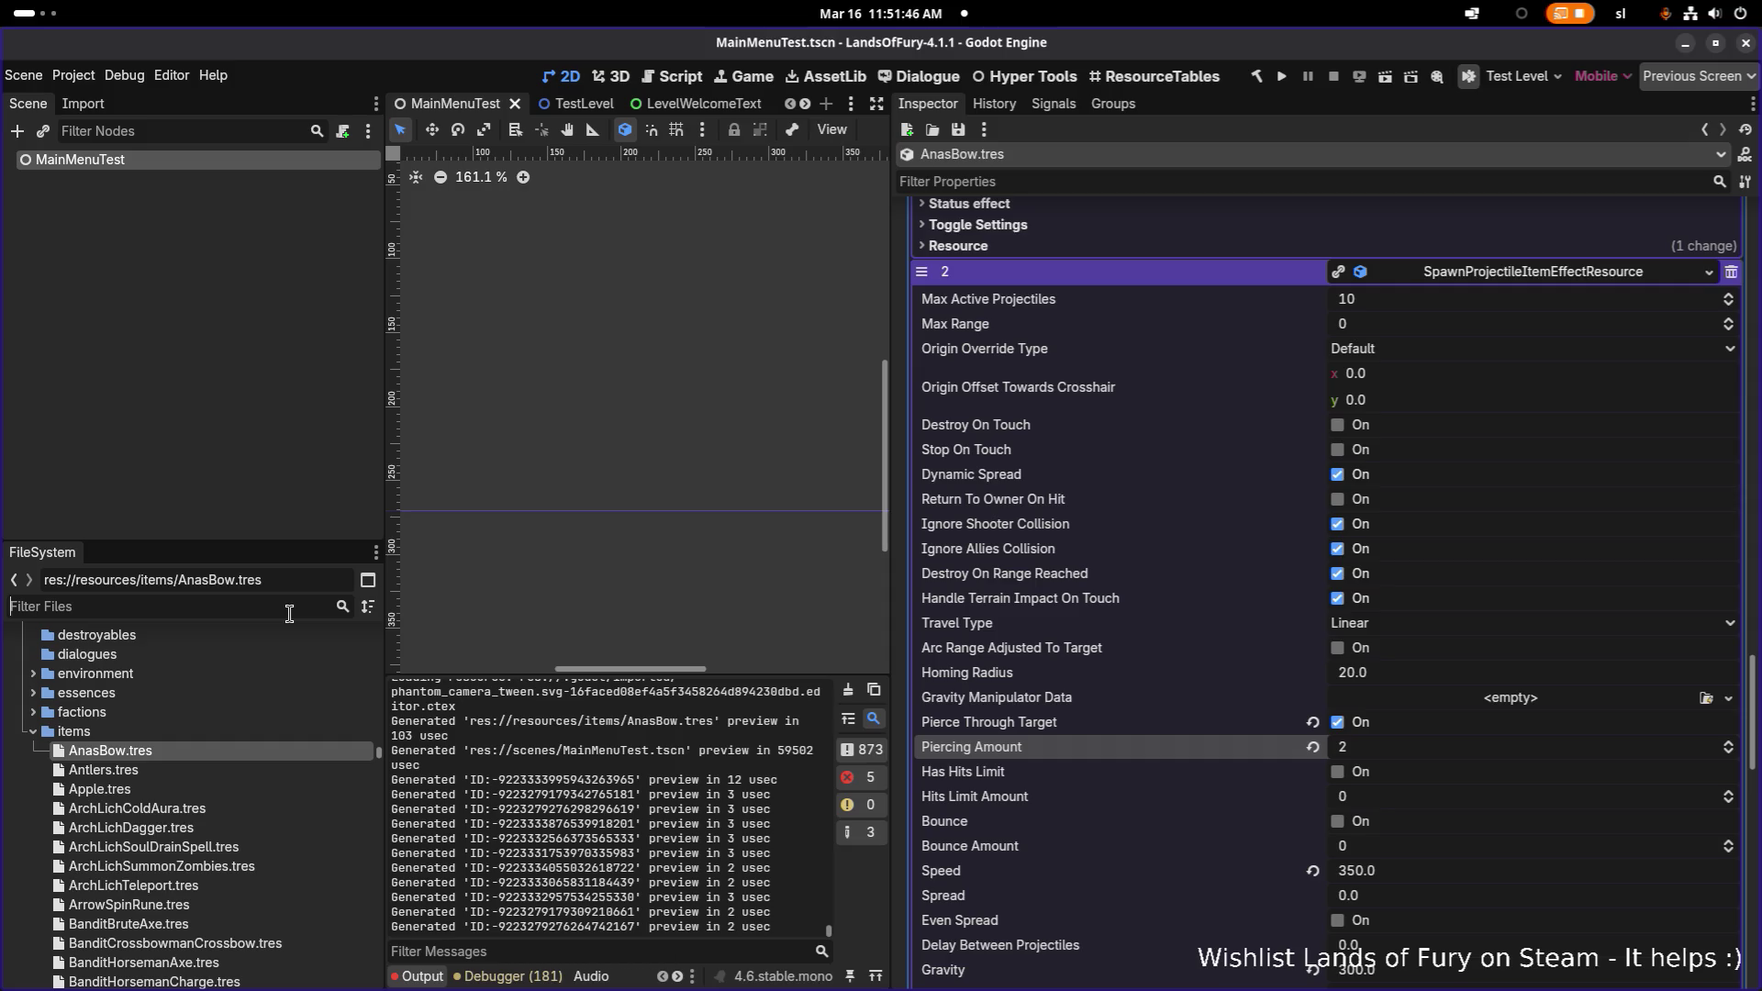
type("unlc")
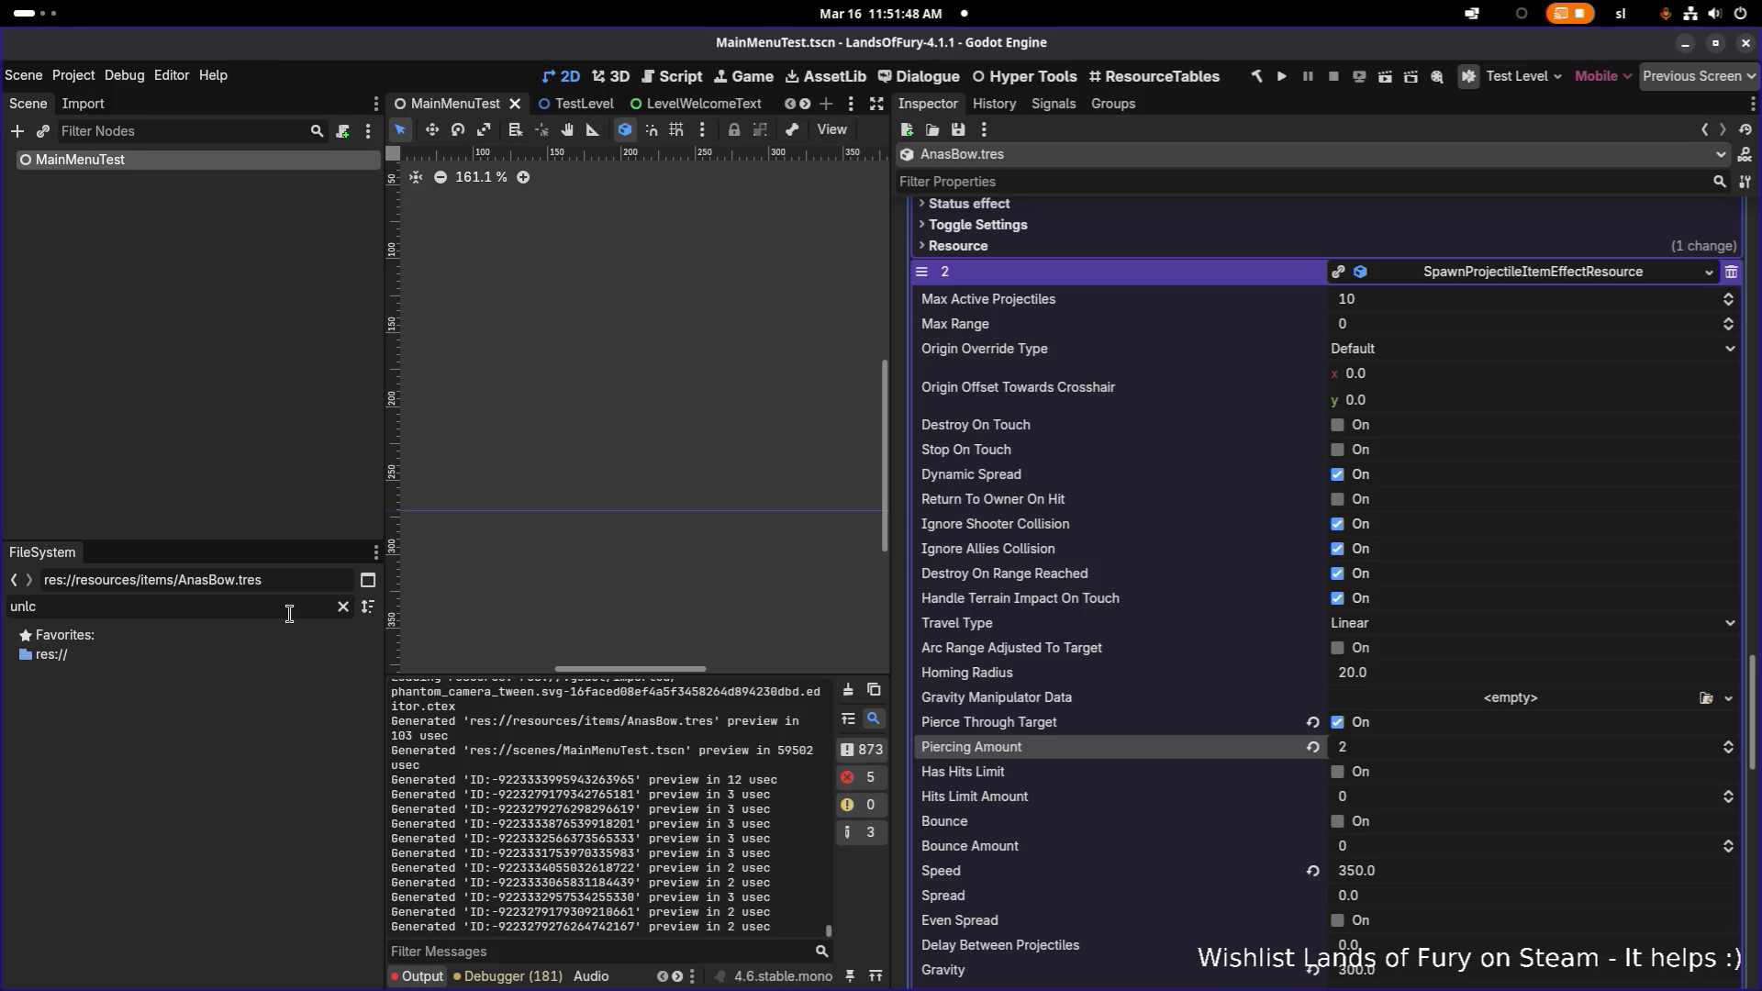
key("BackSpace")
- Replace the filter text with 'gotharsham' to list the Gothar's Hammer resources
double_click(289, 613)
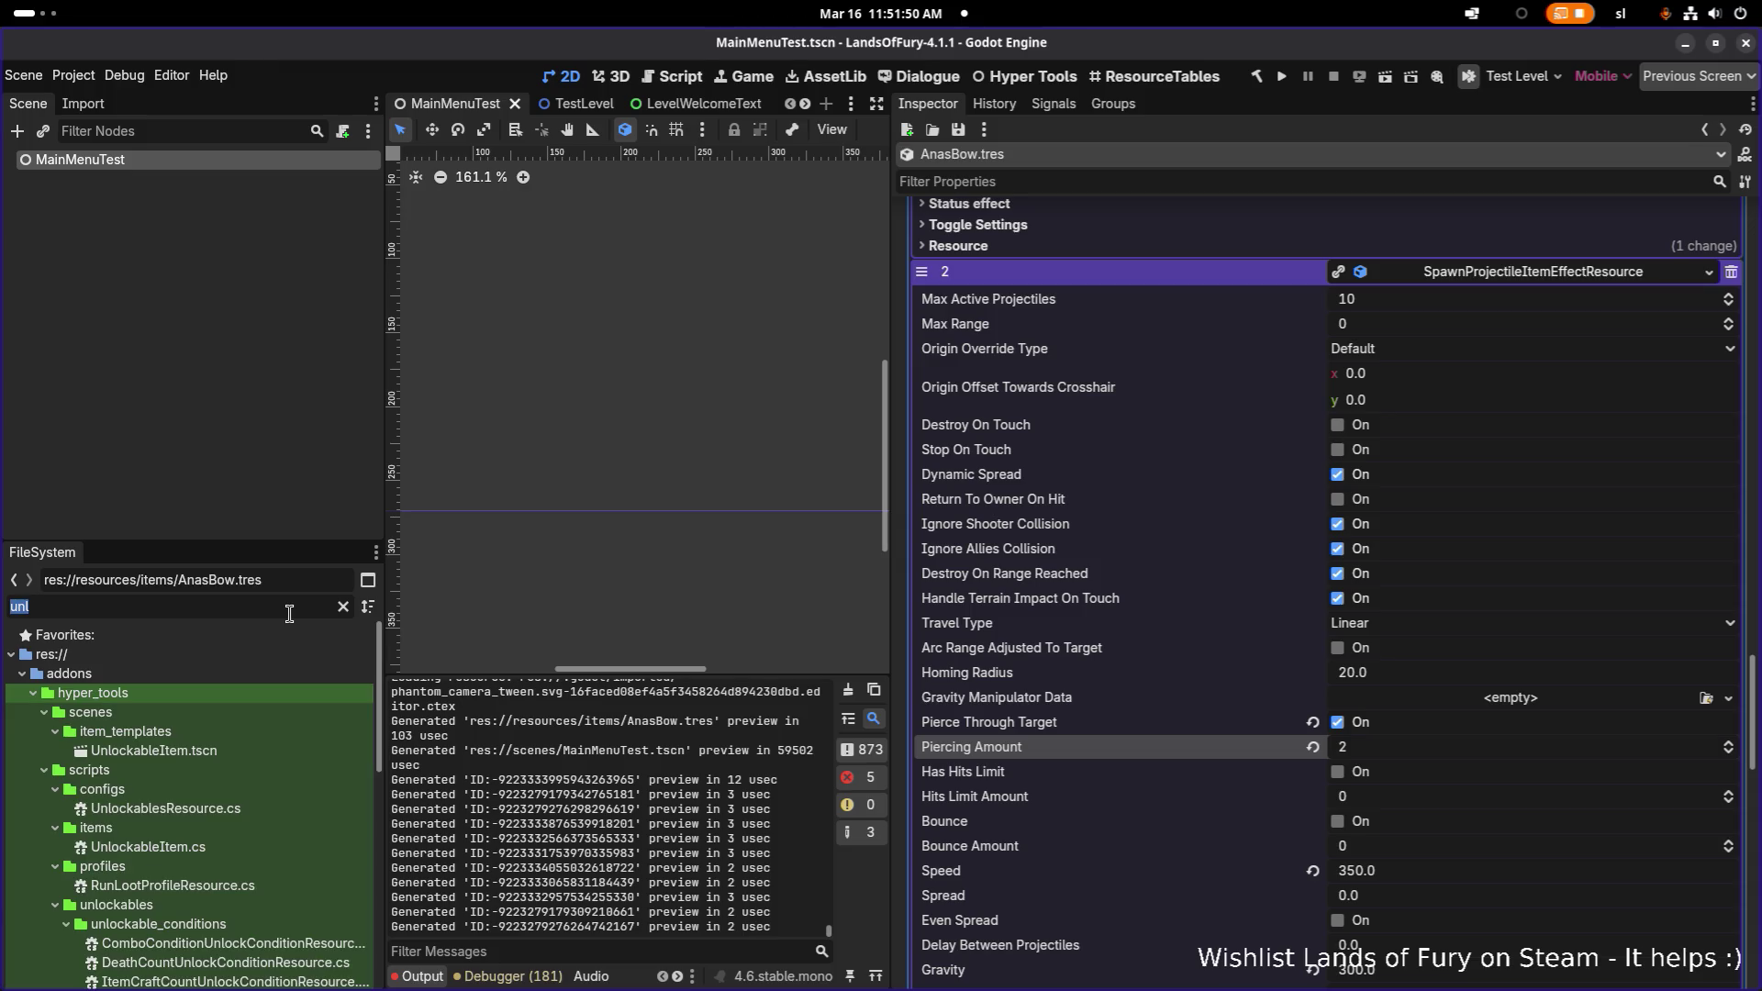
type("gothar")
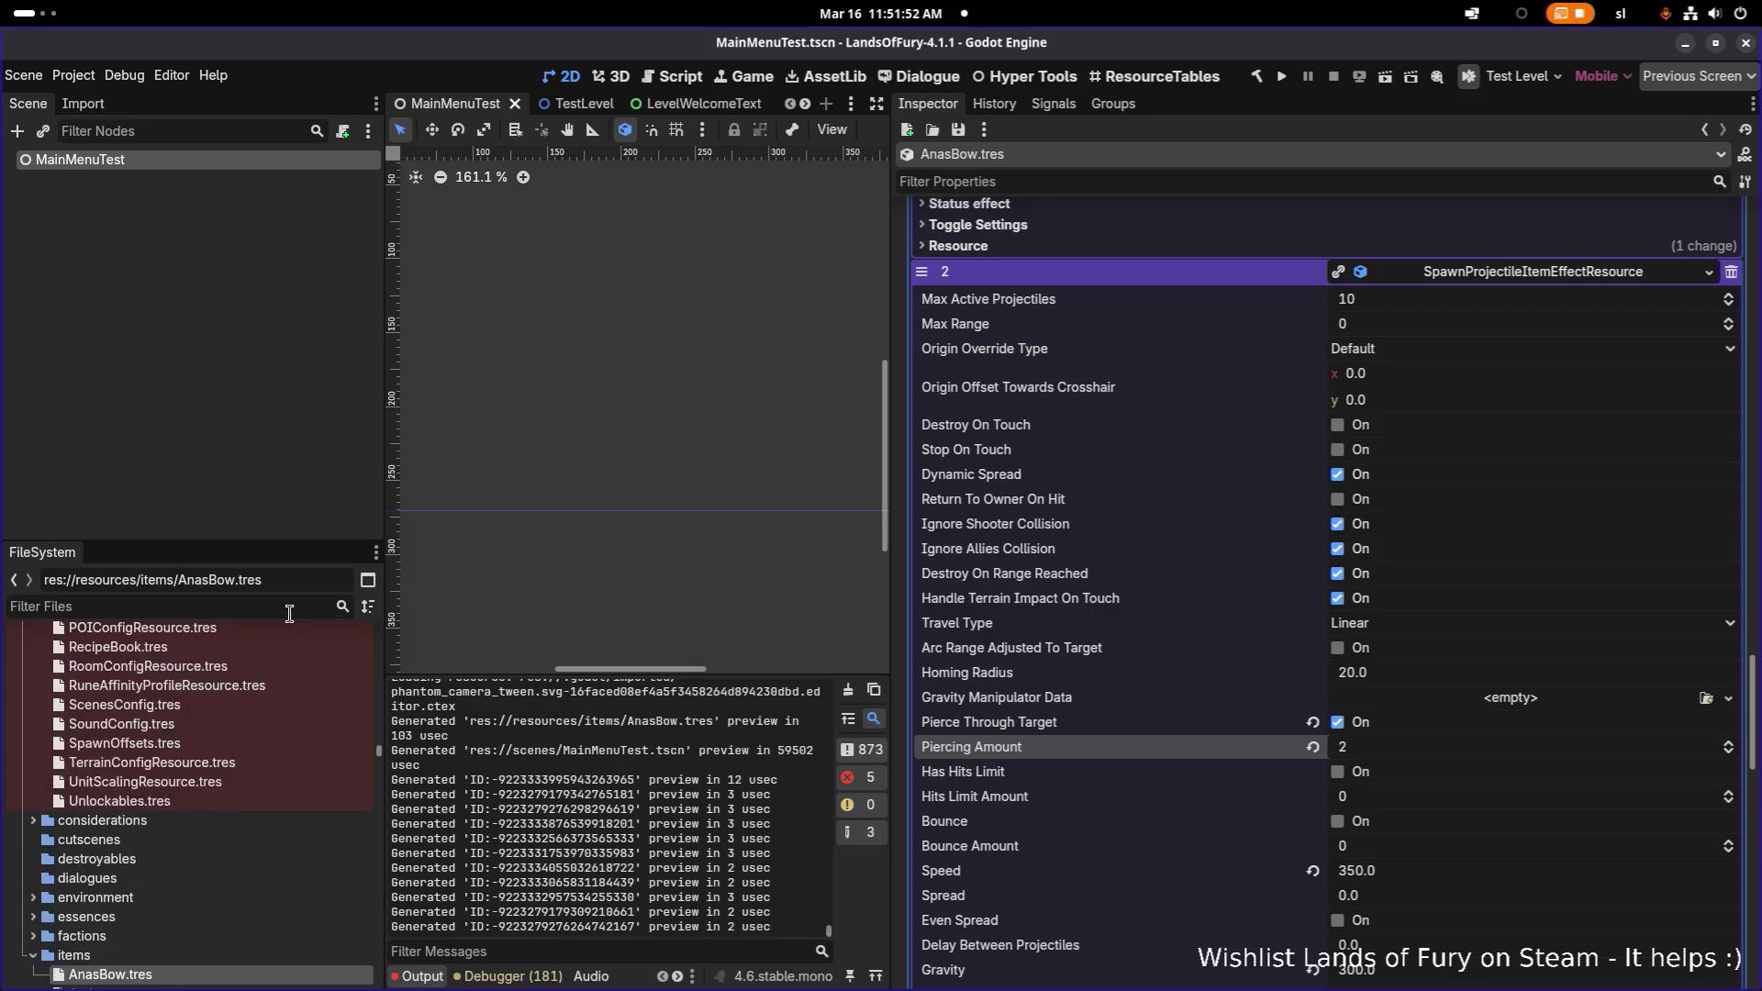
type("sham")
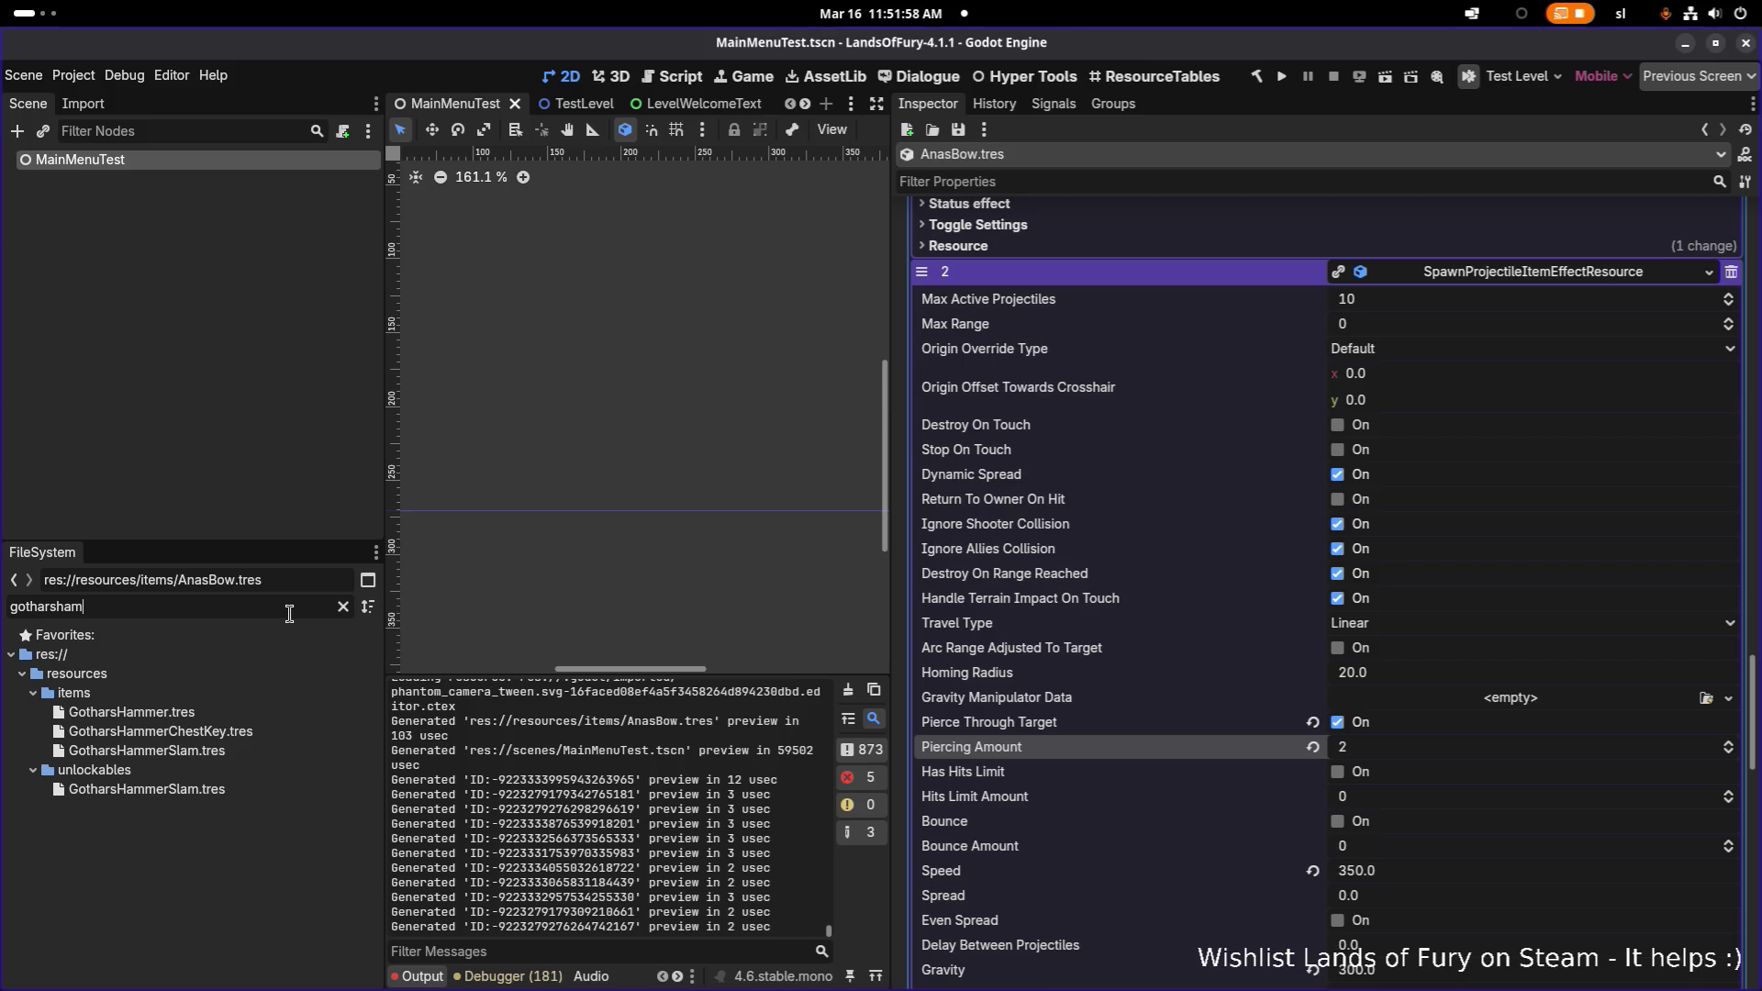
key("BackSpace")
key("BackSpace")
key("BackSpace")
type("mol")
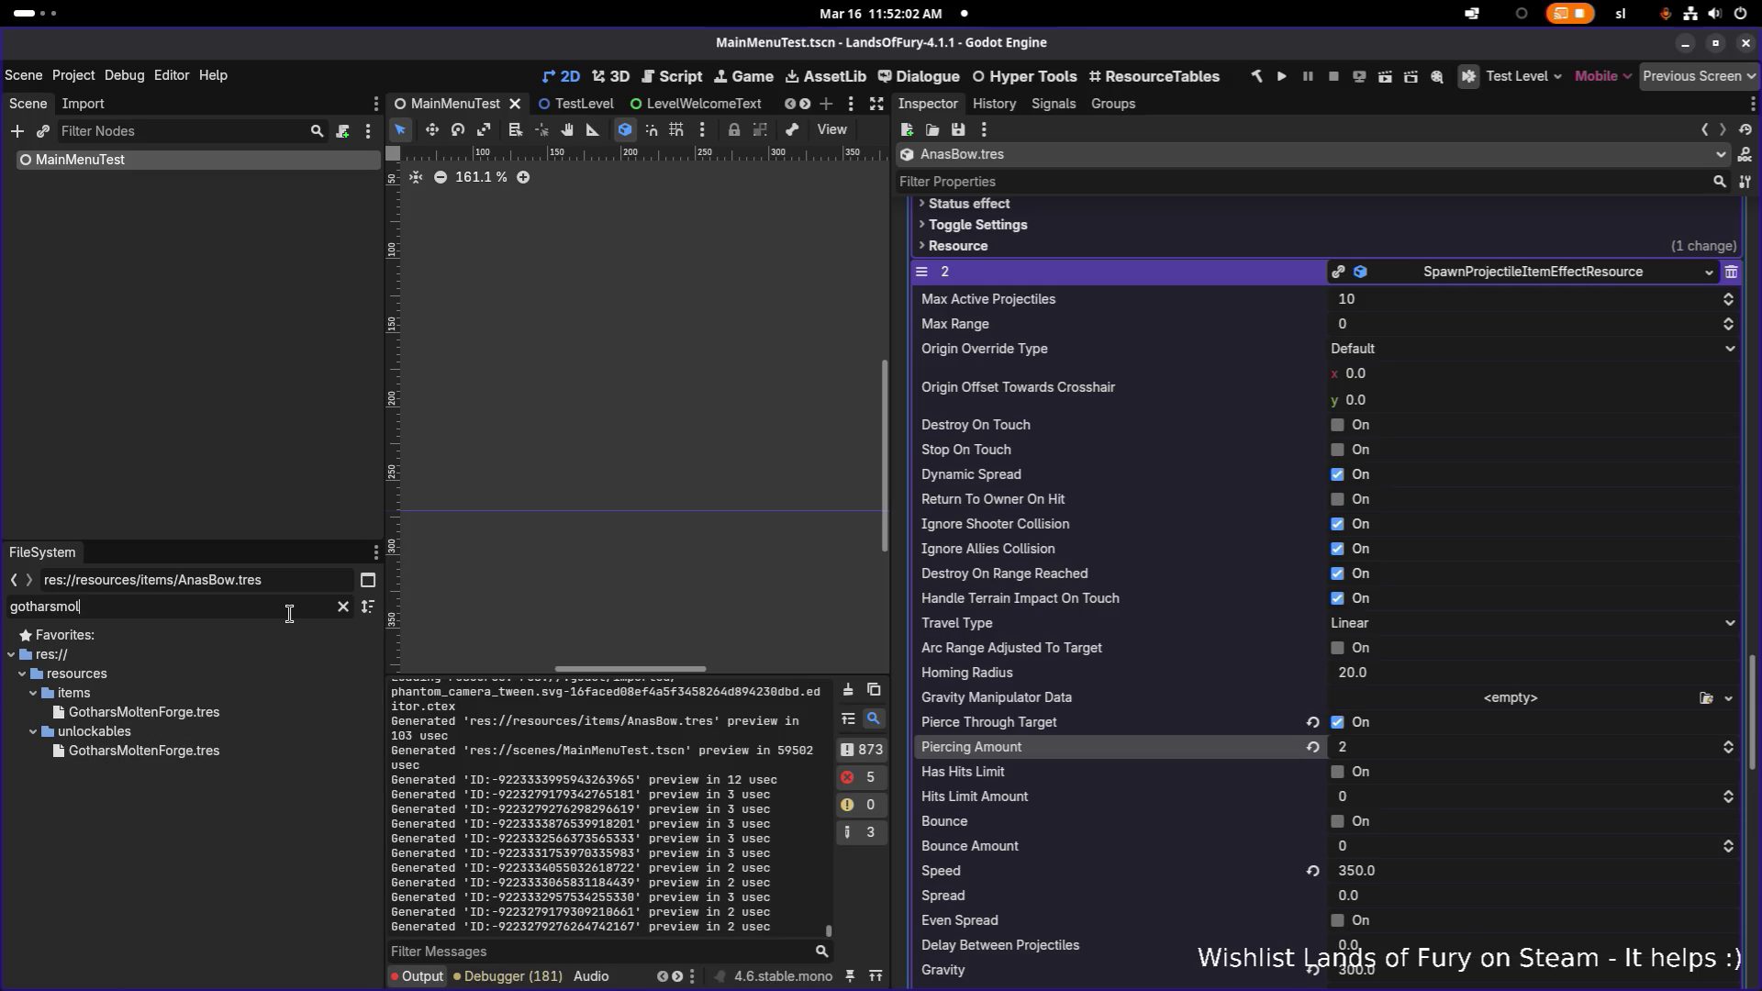
key("BackSpace")
key("BackSpace")
key("BackSpace")
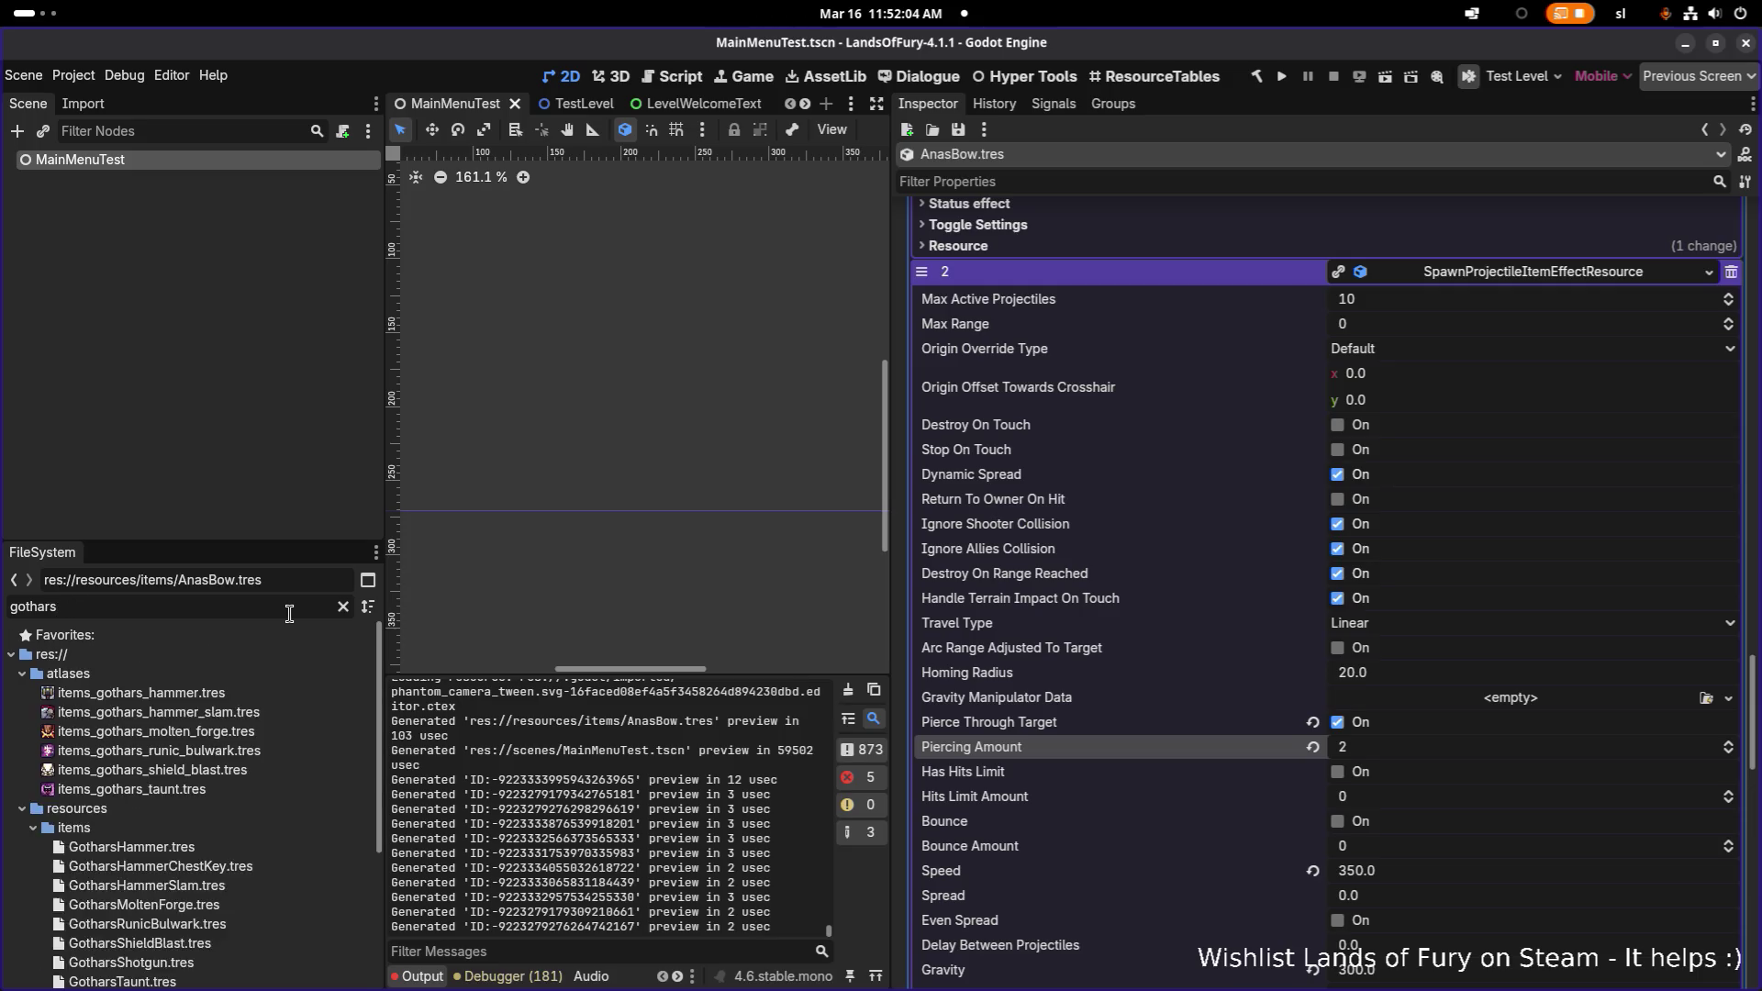
type("ham")
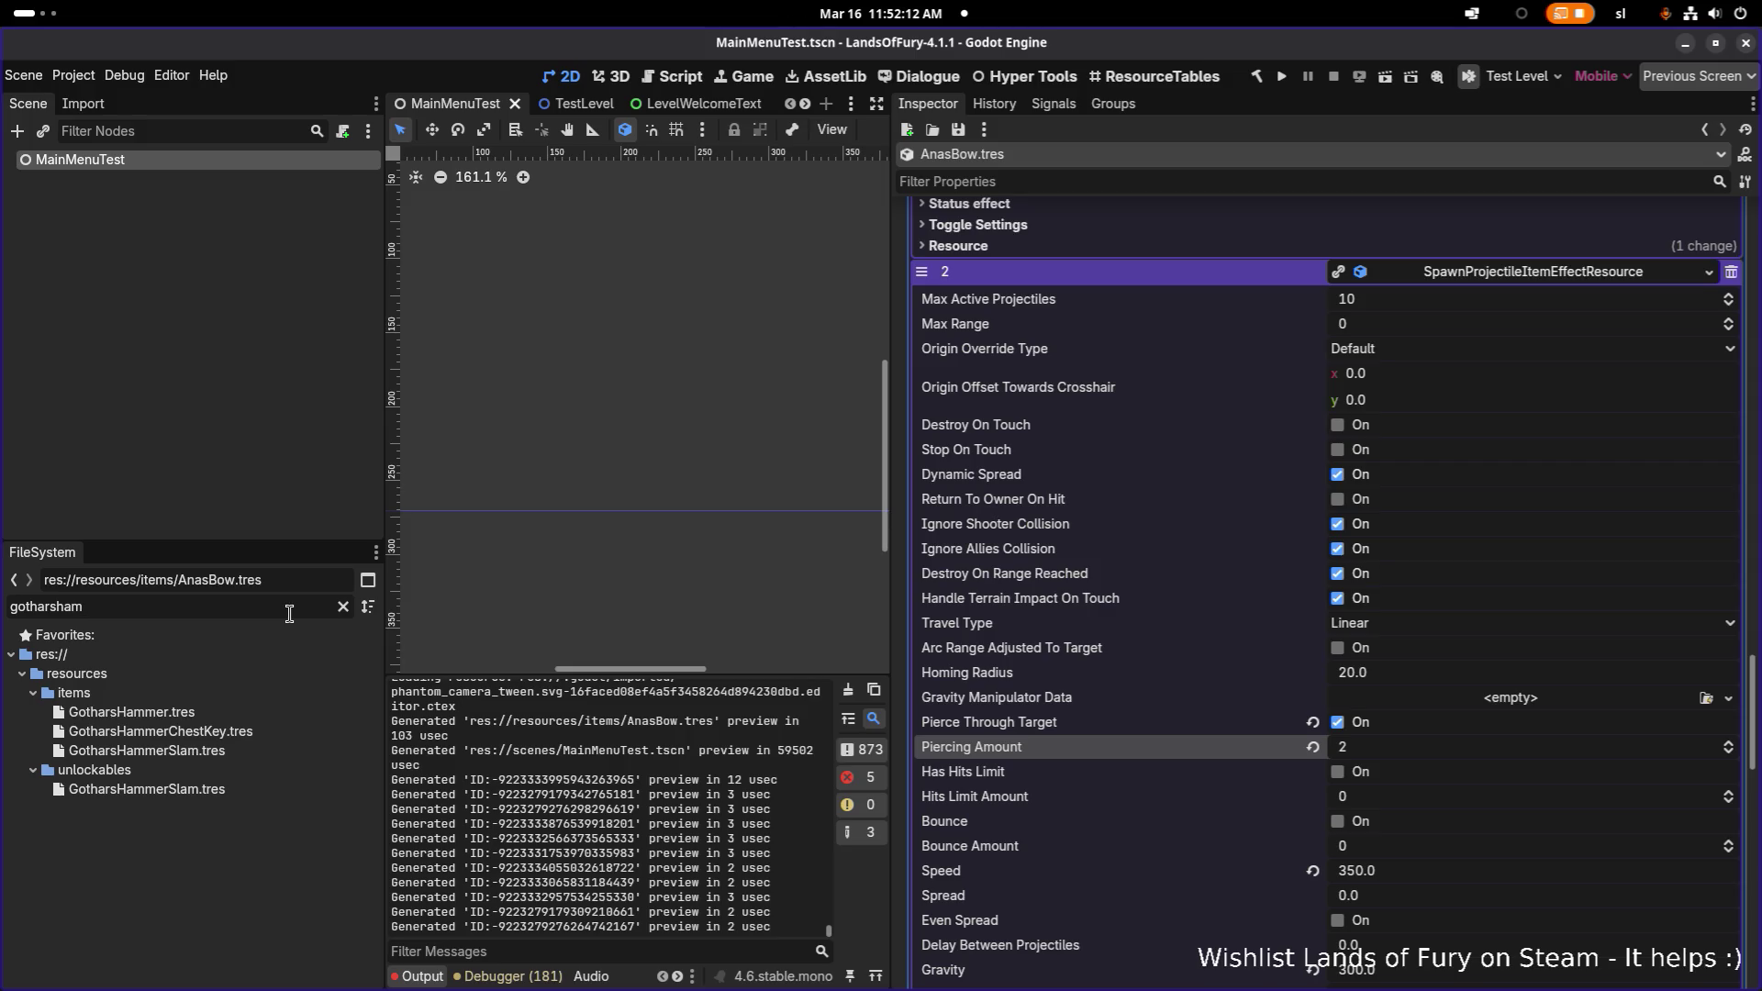
- Quick-open PlayerProfileController.tscn by searching 'profilecon' in the scene search
key("alt+Tab")
key("alt+Tab")
key("alt+Tab")
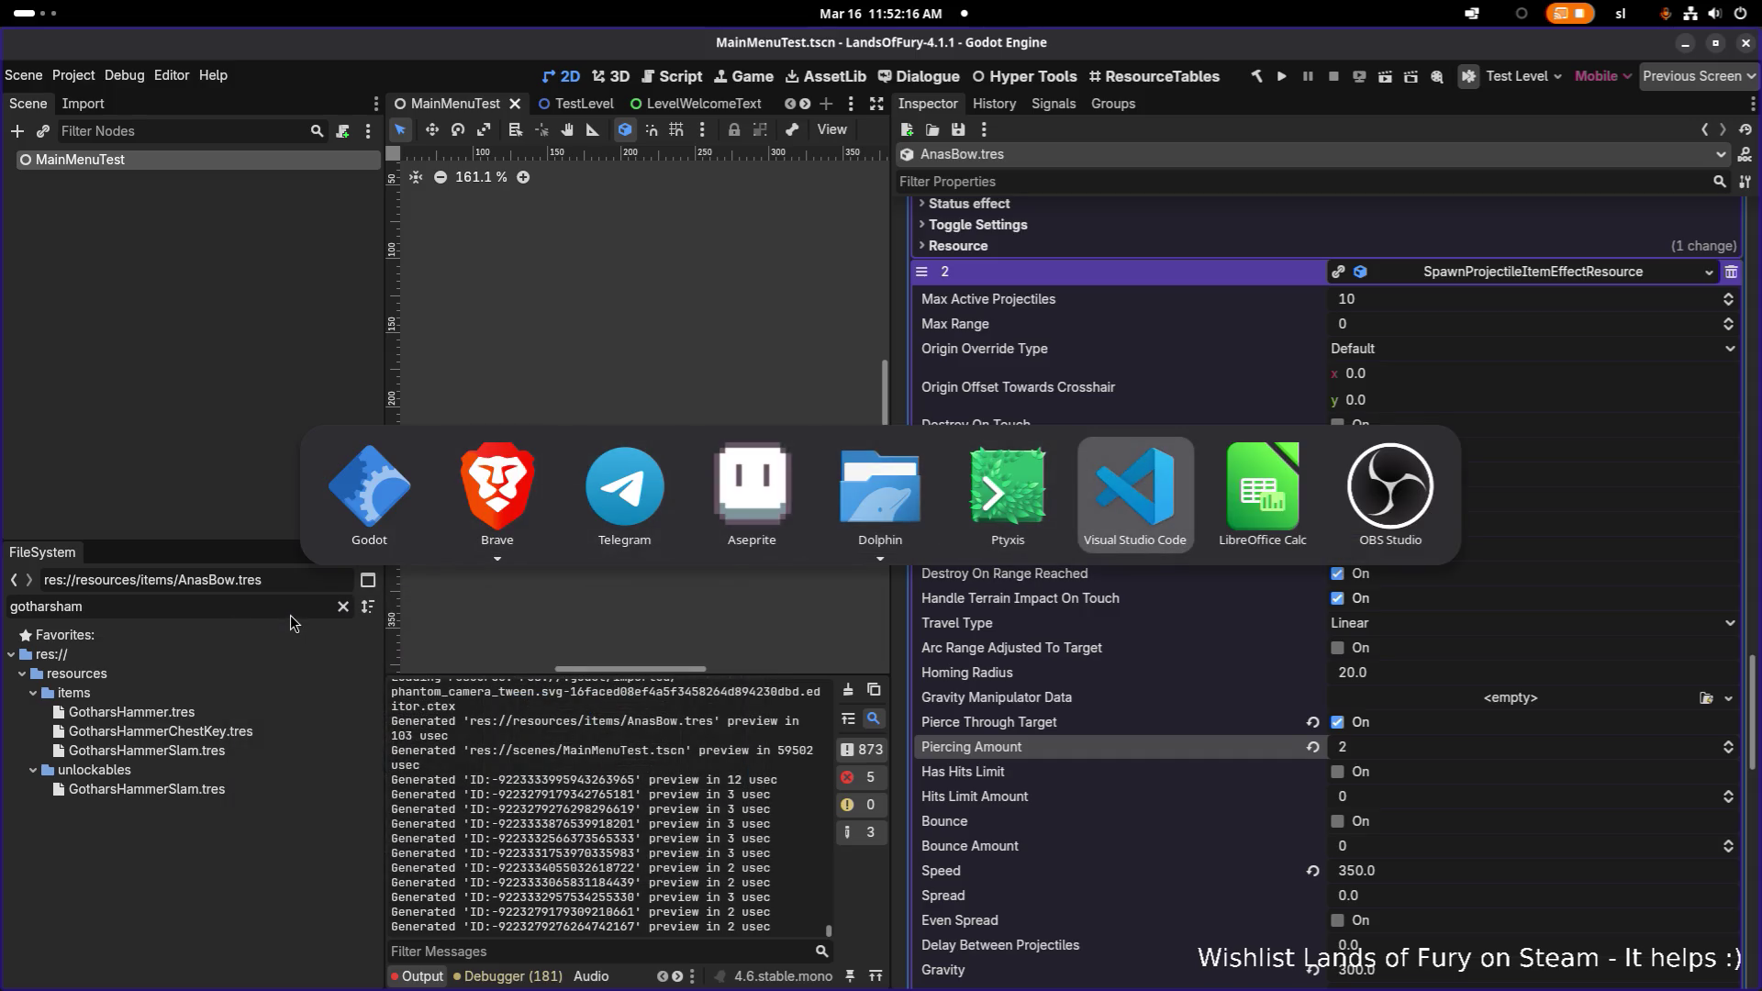
key("Escape")
key("ctrl+shift+o")
type("profile")
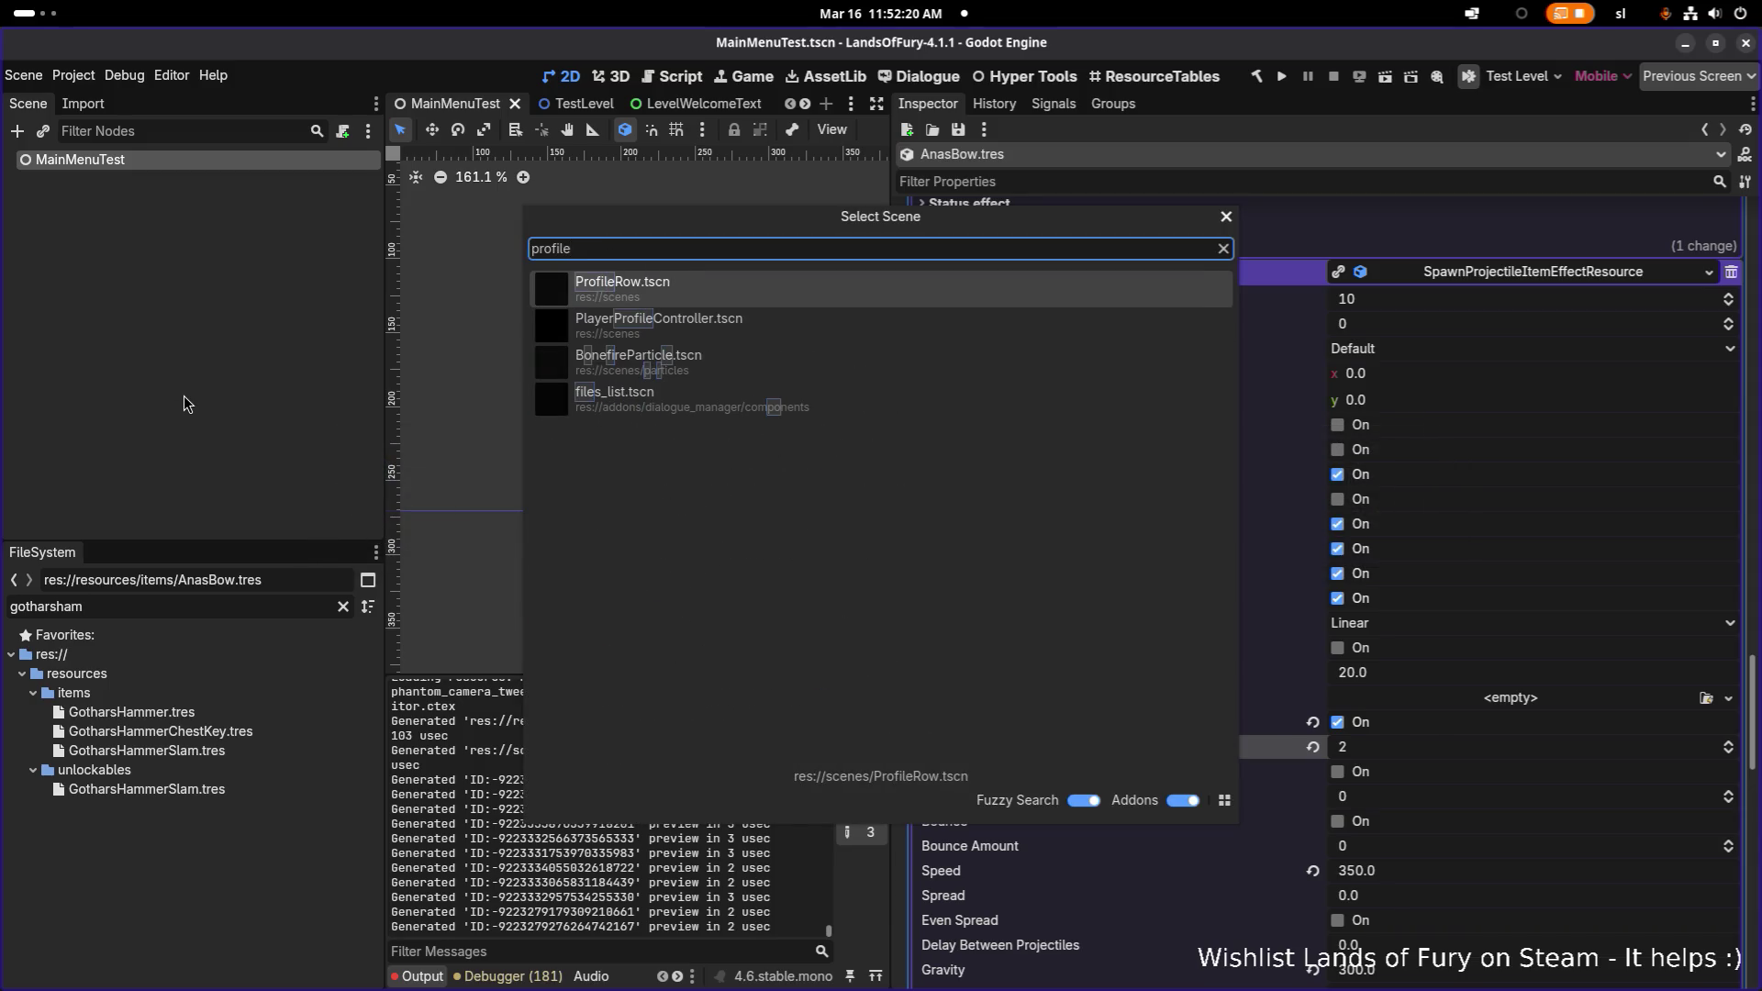
key("ctrl+a")
type("playerprof")
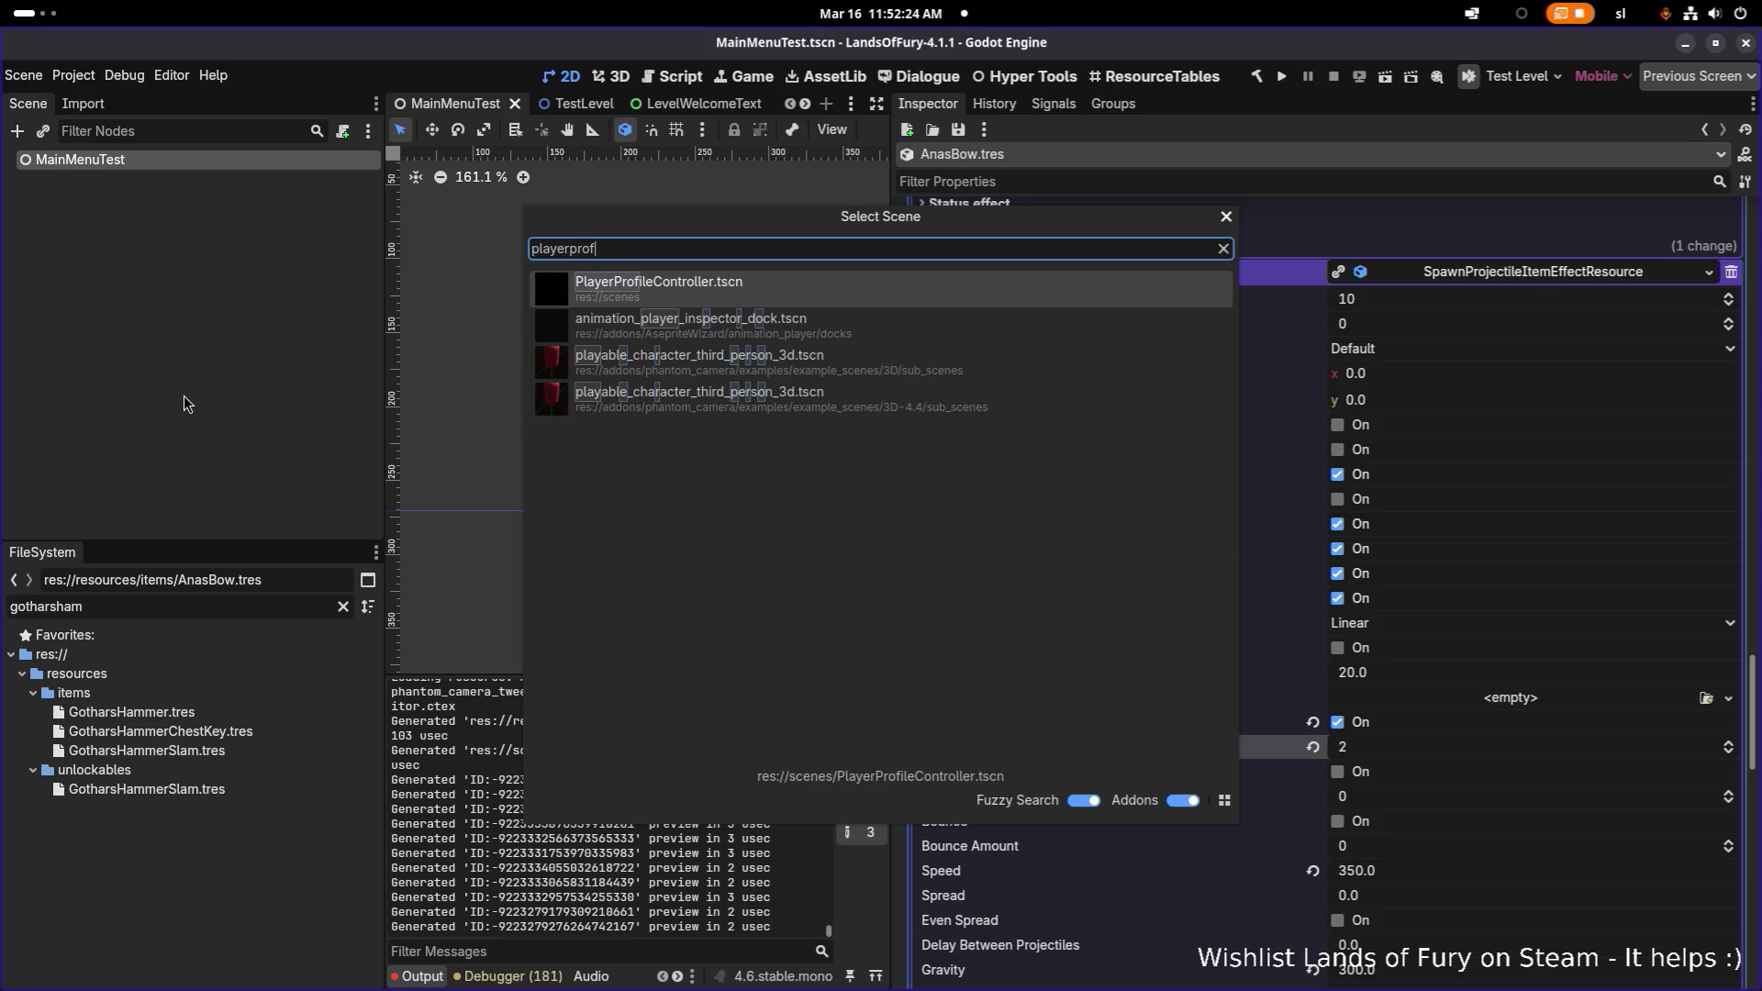
key("Escape")
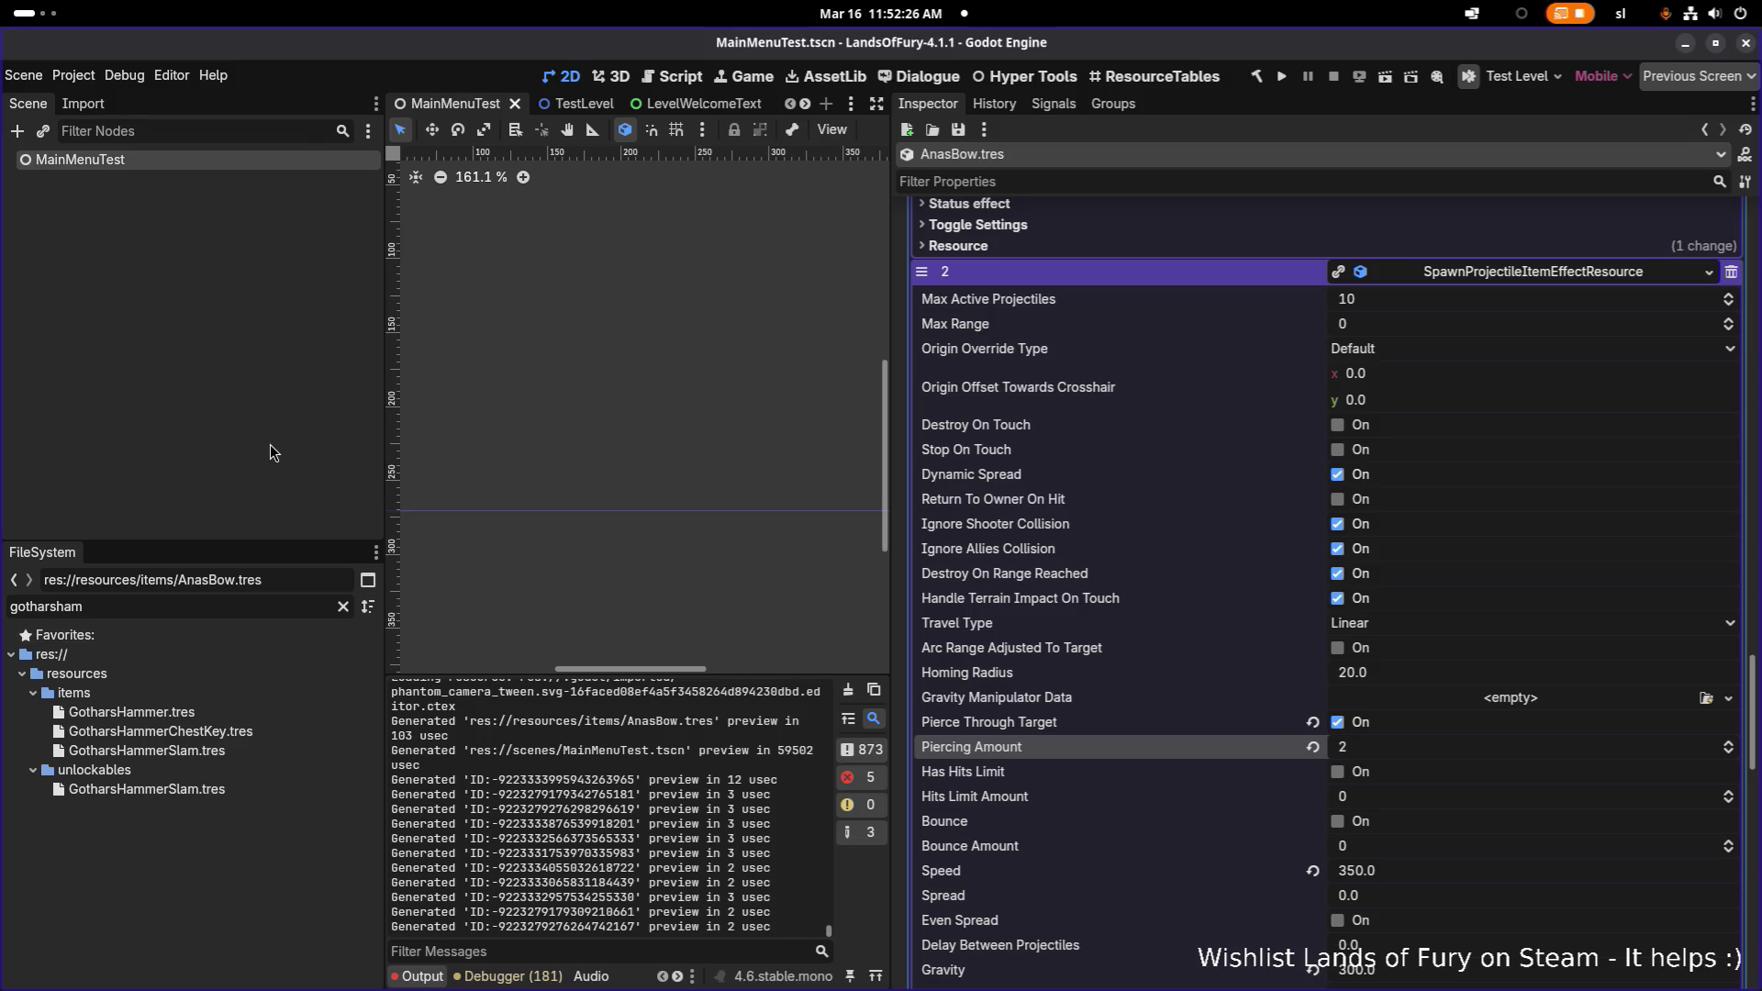
key("ctrl+shift+o")
type("pro")
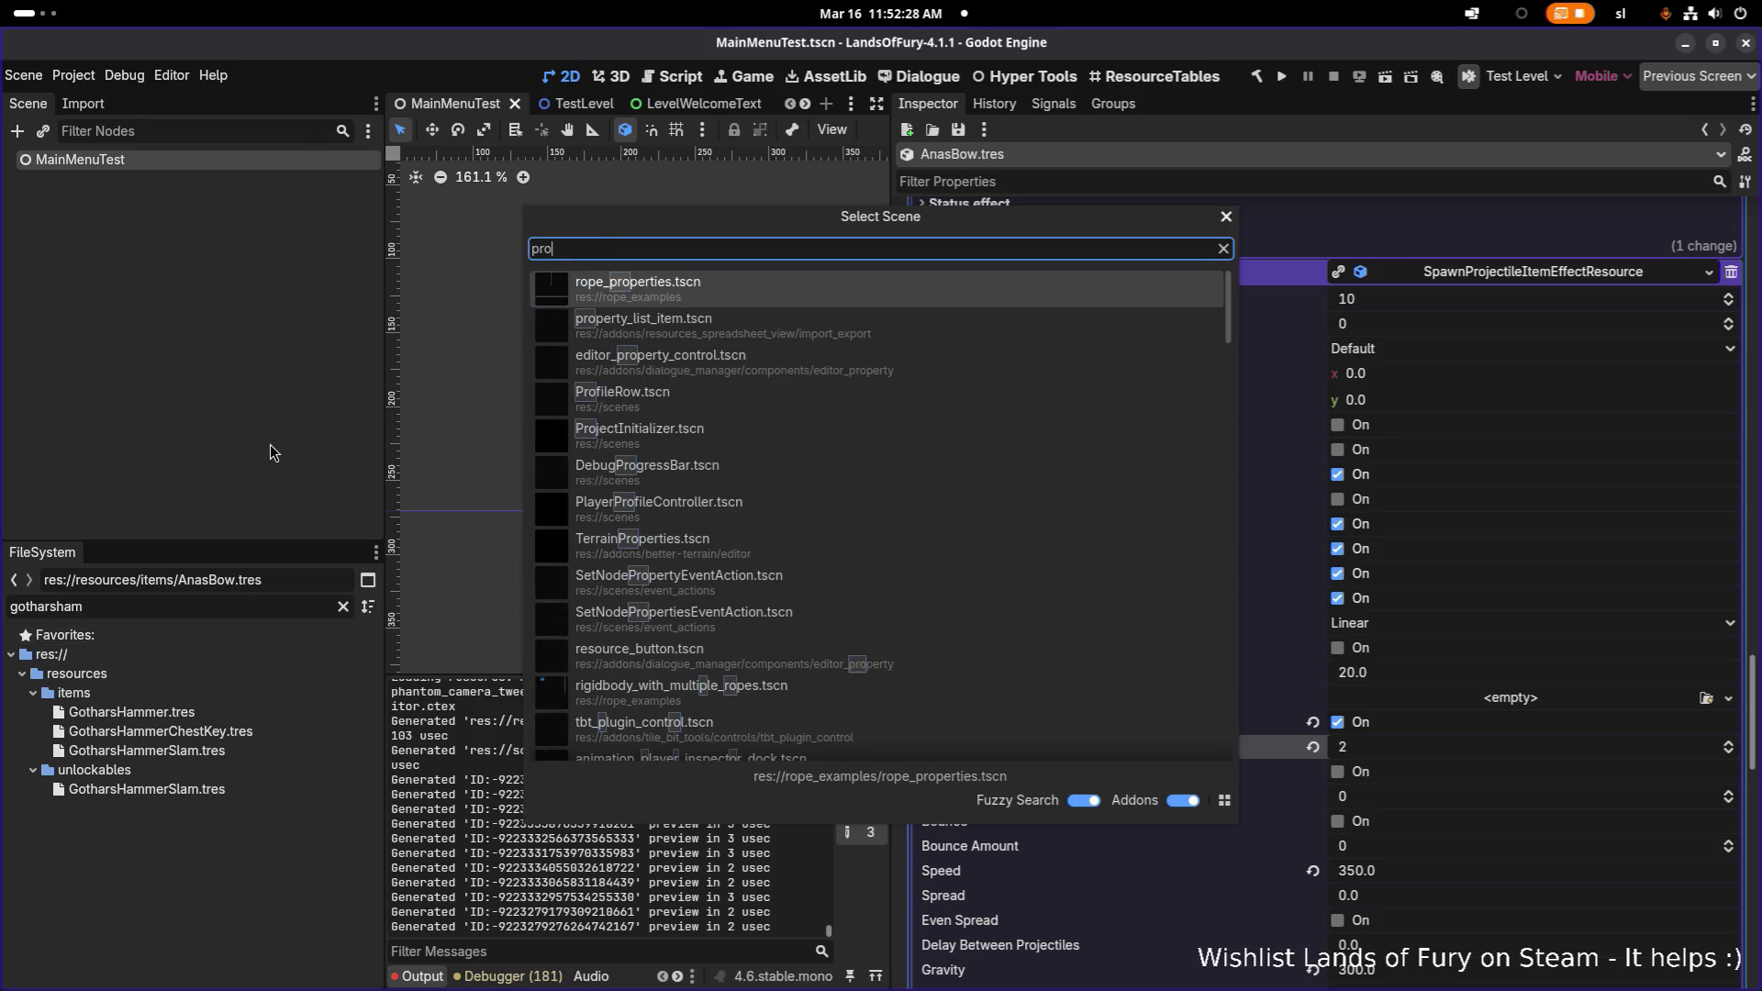
type("filecon")
key("Return")
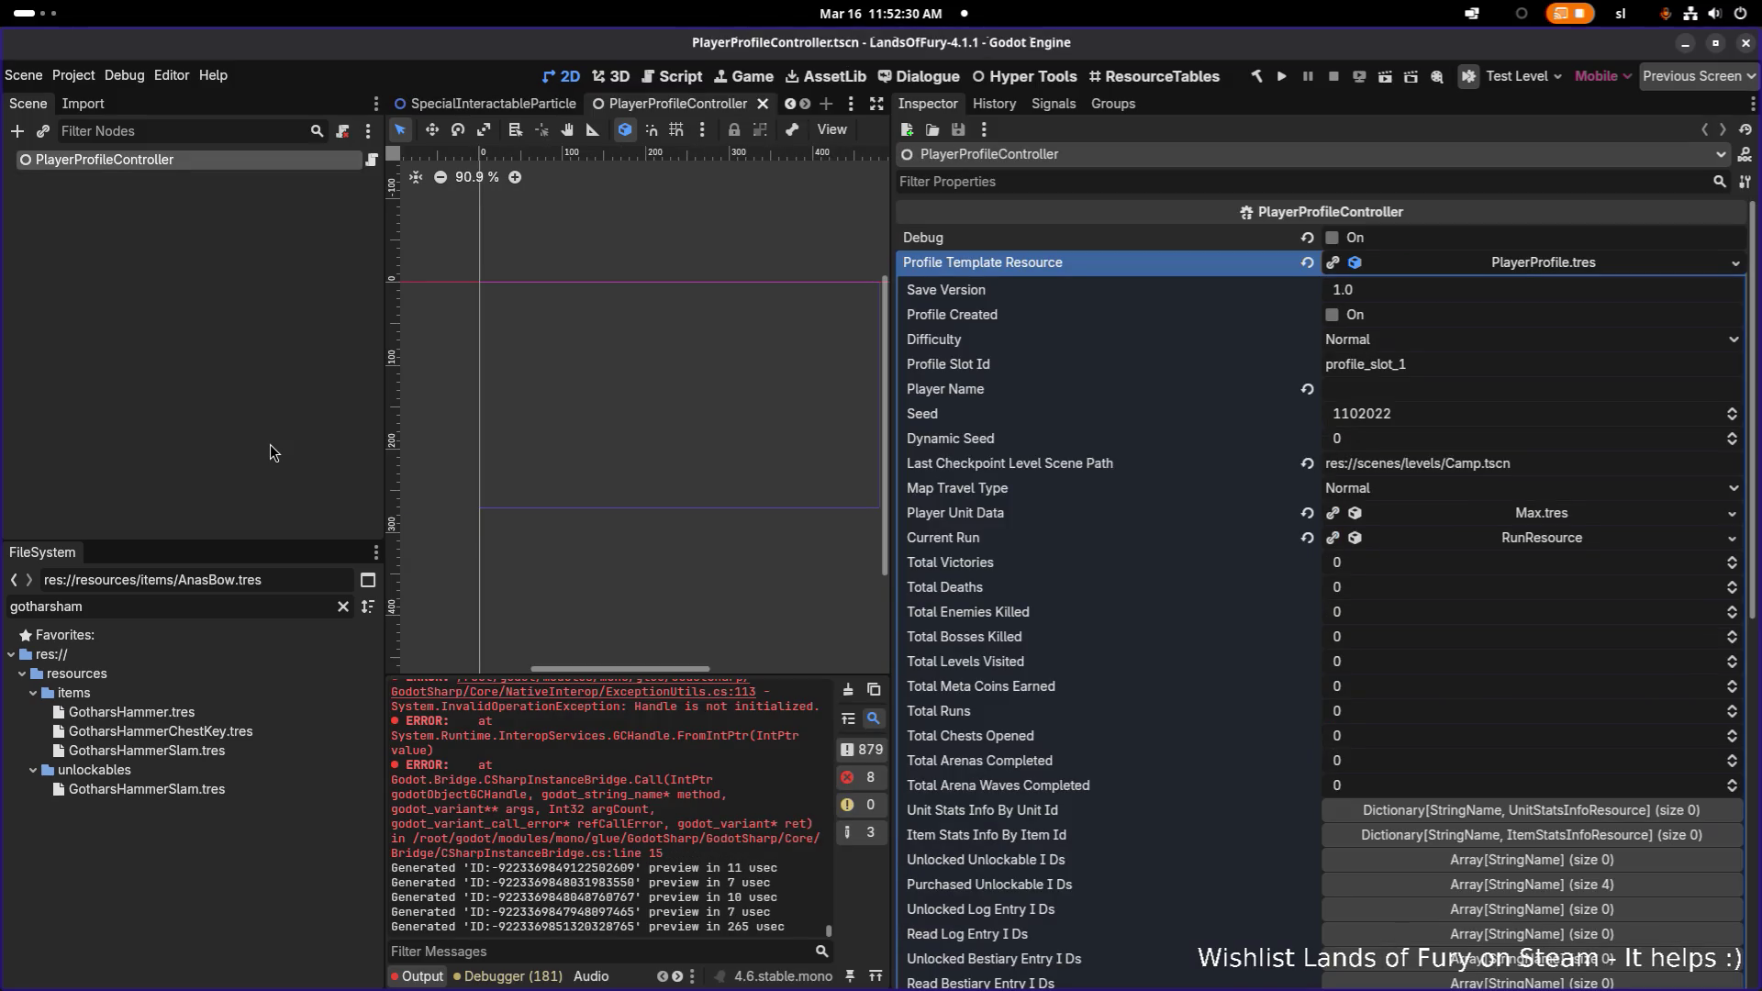
- Inspect the profile template's Blackboard Values (19 entries), then switch to the VS Code window
right_click(1535, 266)
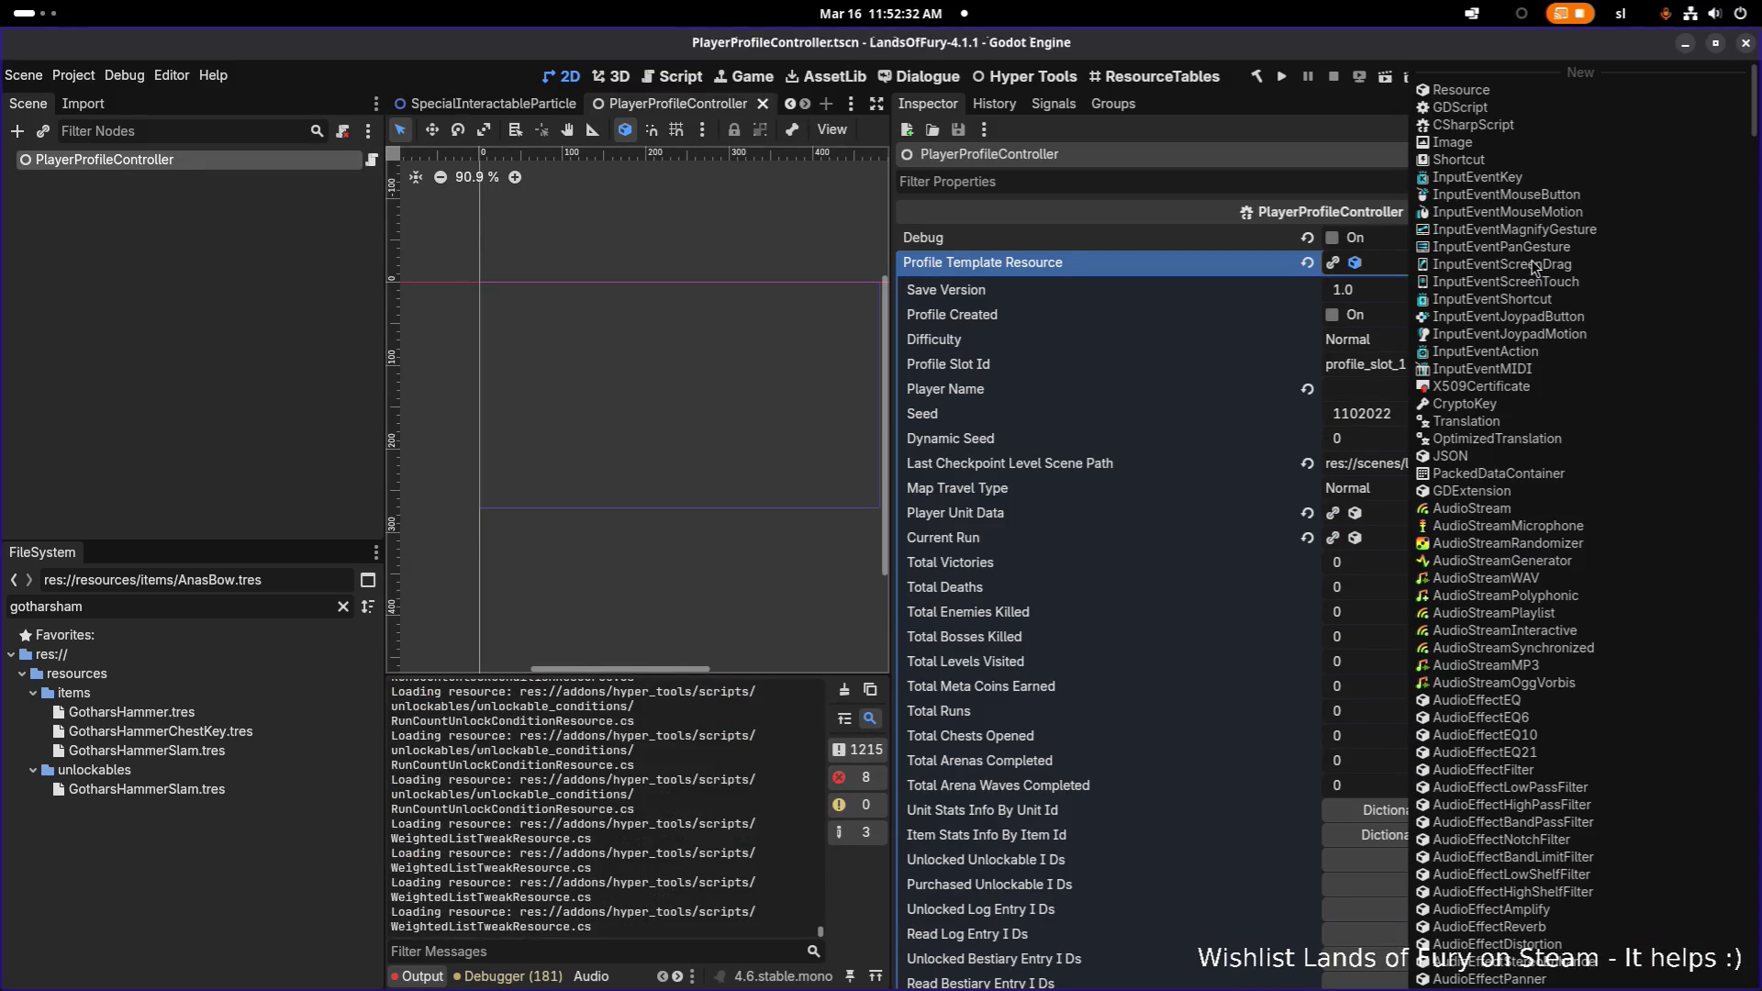
left_click(1248, 270)
right_click(1489, 278)
left_click(1234, 269)
scroll(1368, 374, "down", 10)
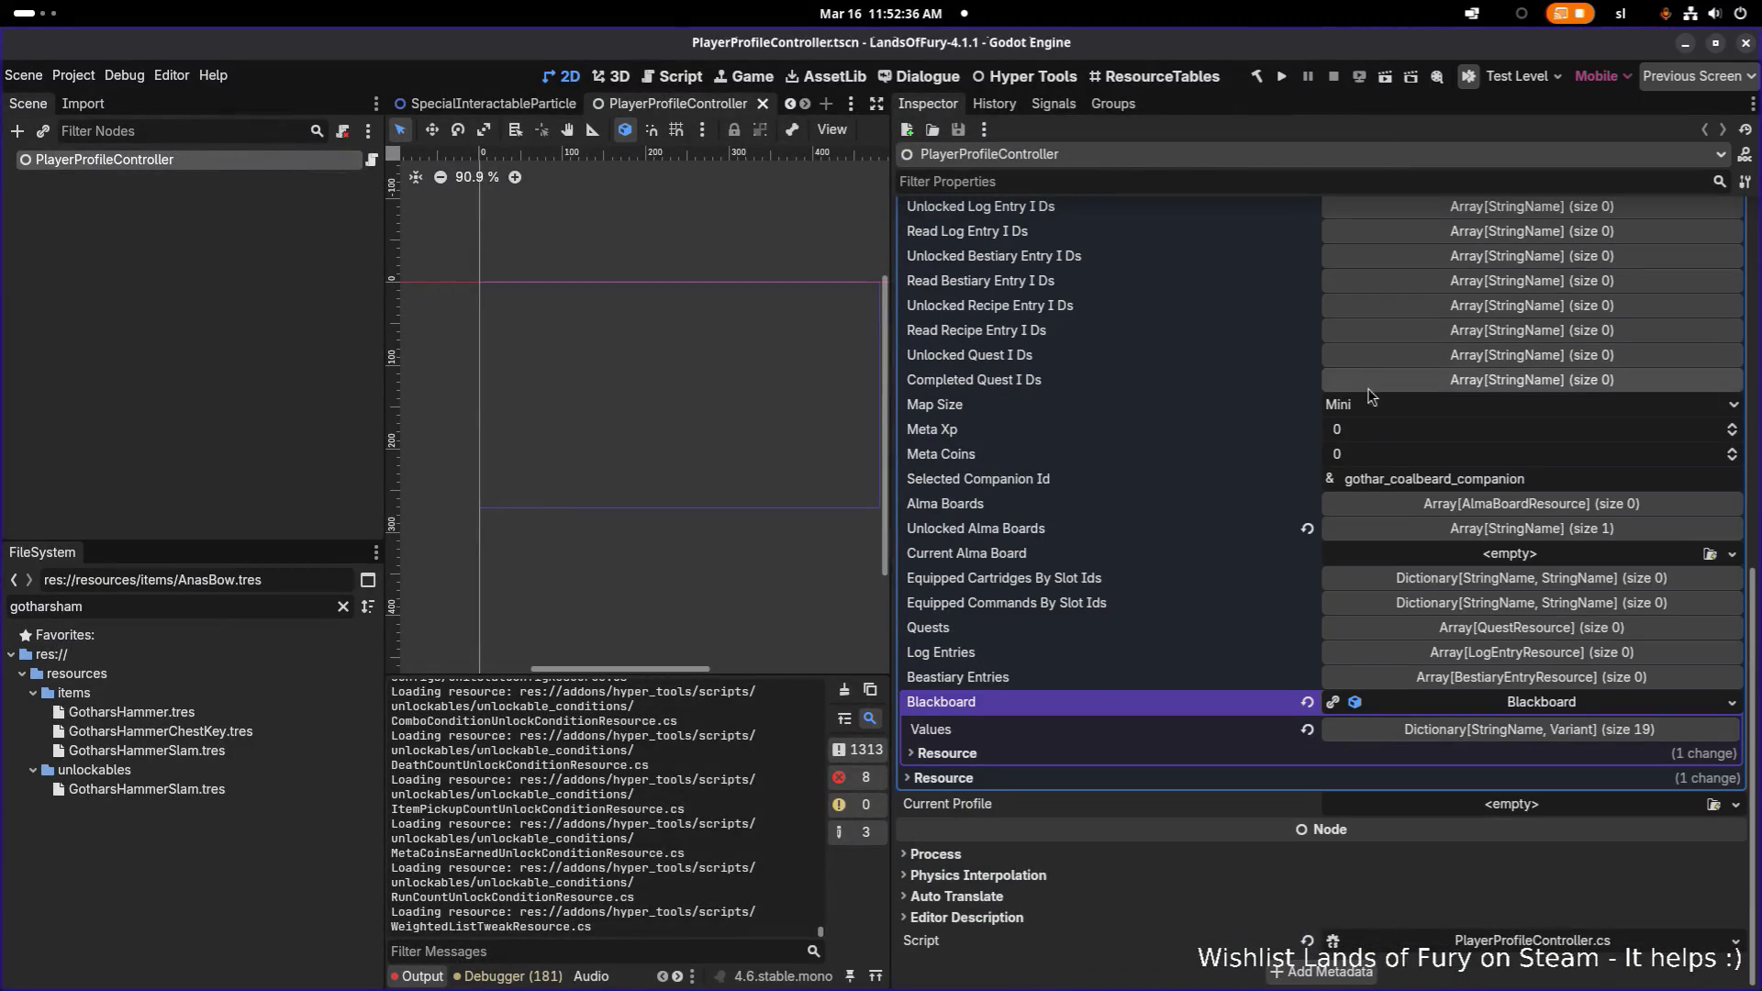
left_click(1509, 734)
scroll(1506, 735, "down", 5)
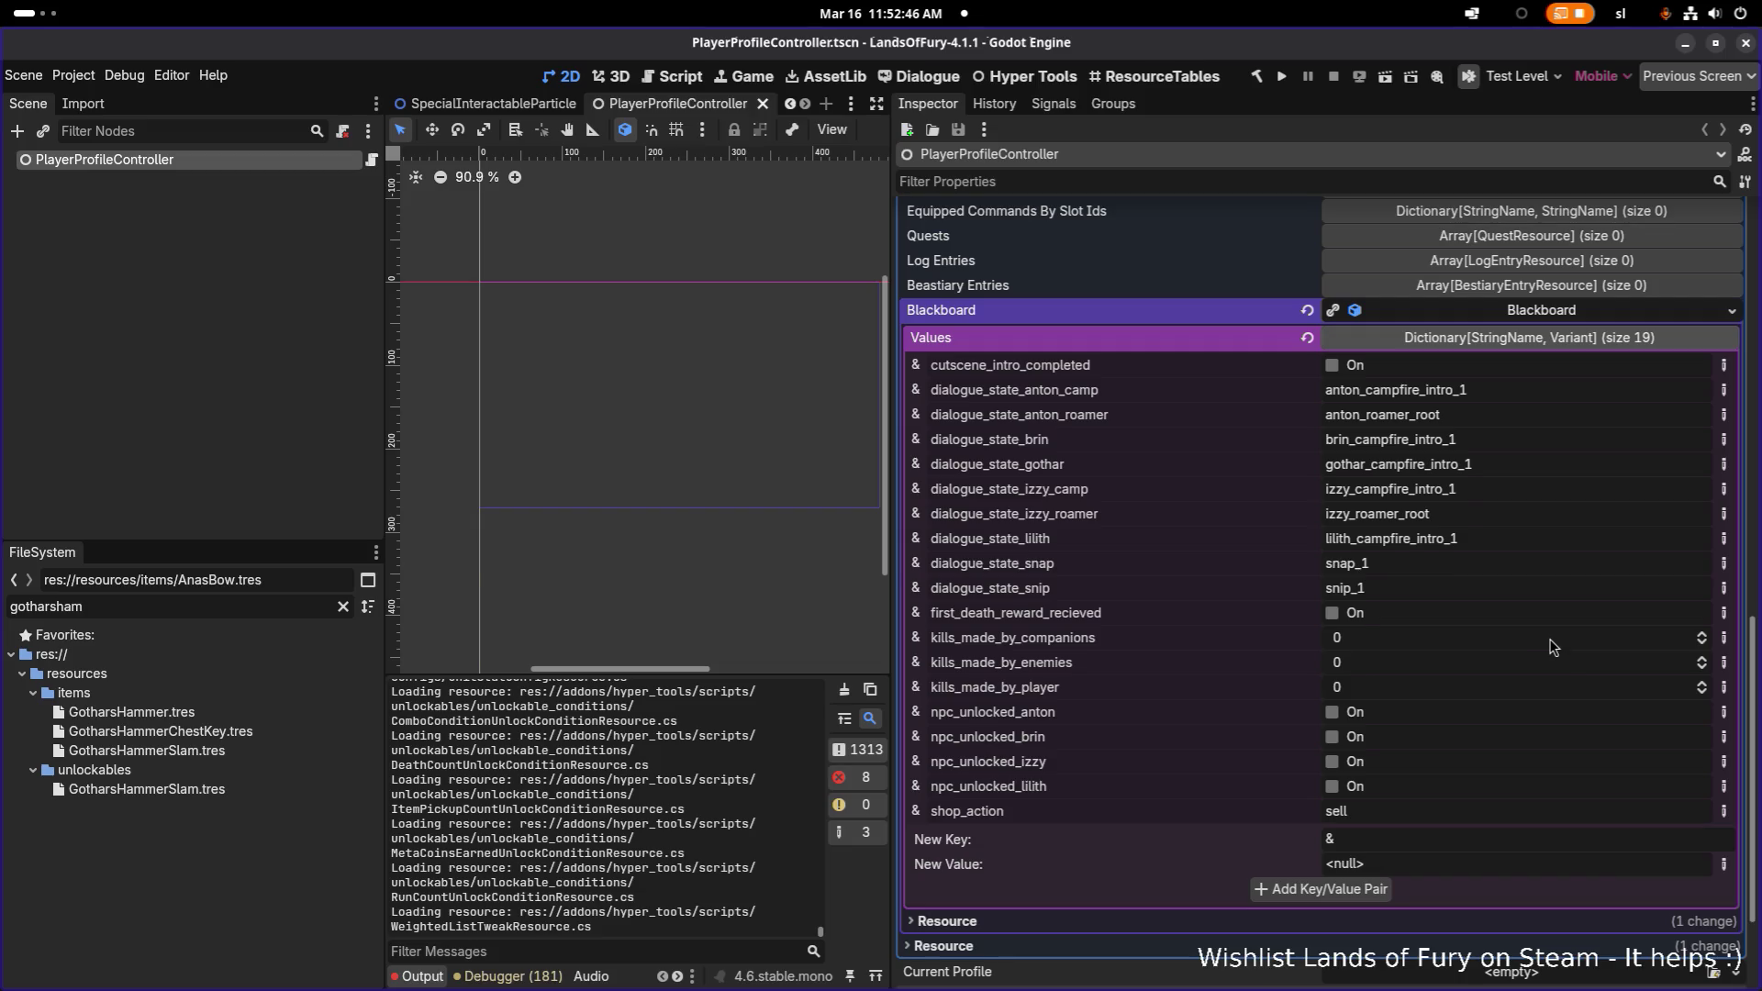
key("alt+Tab")
key("alt+Tab")
key("alt+Tab")
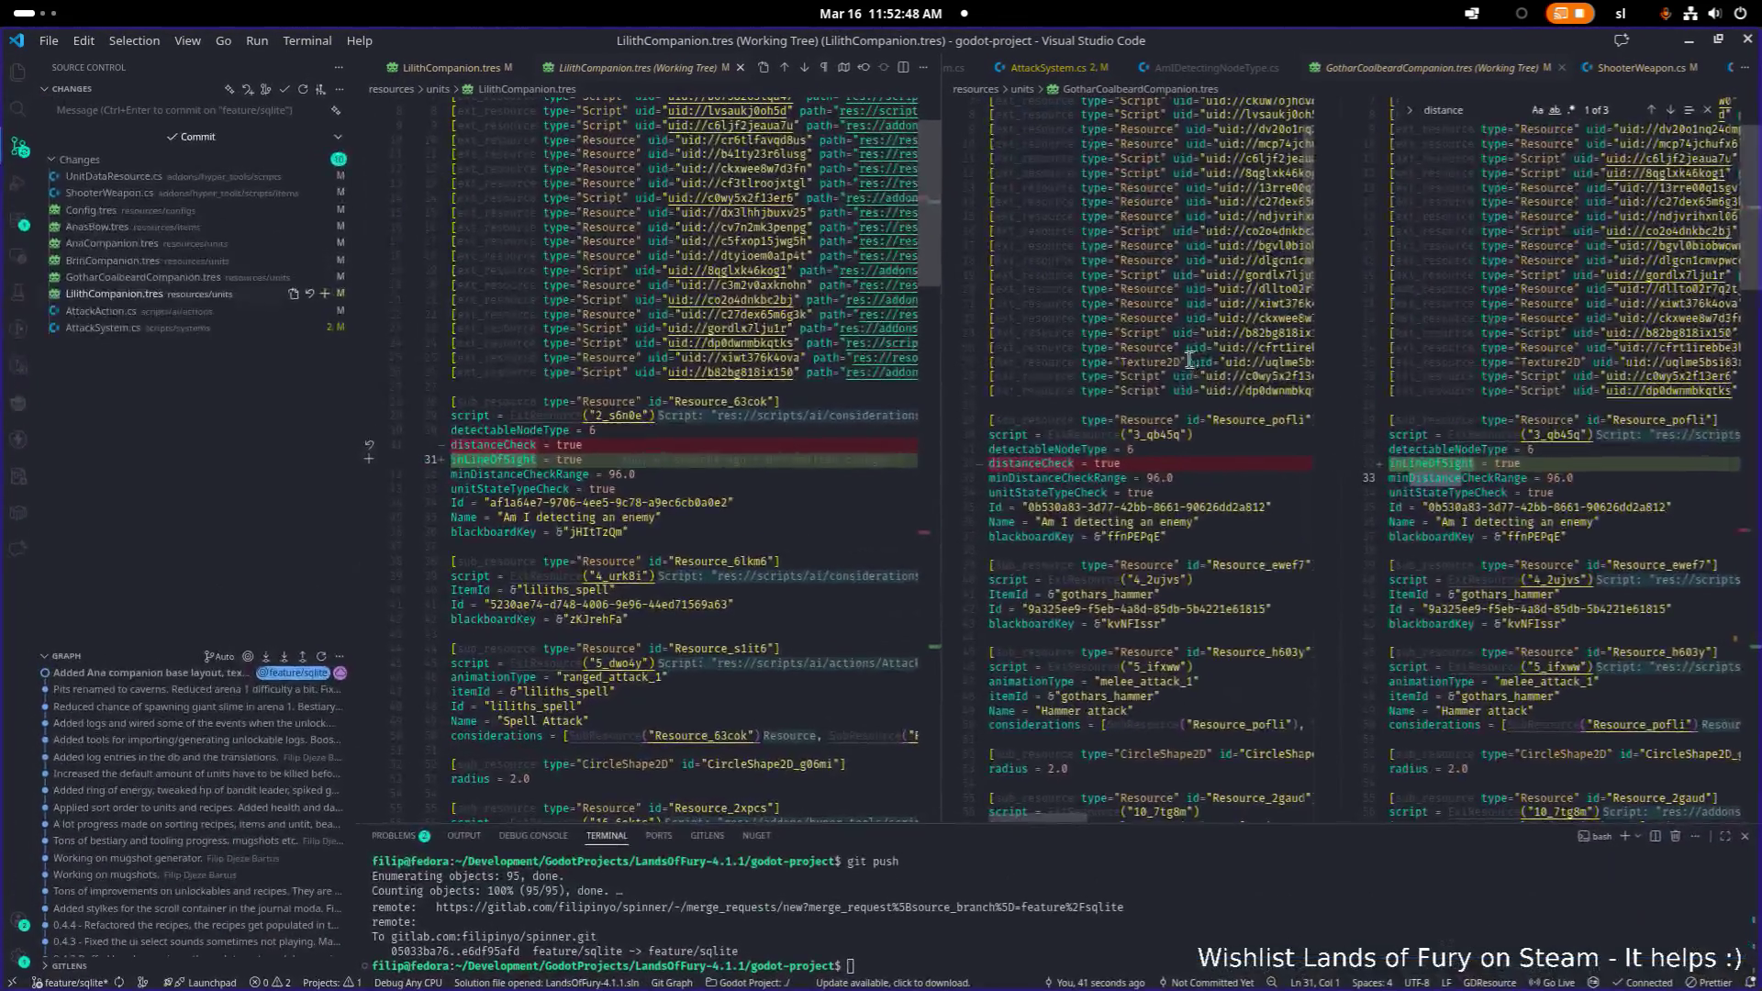
- Close the LilithCompanion and GotharCoalbeardCompanion diff tabs
middle_click(676, 81)
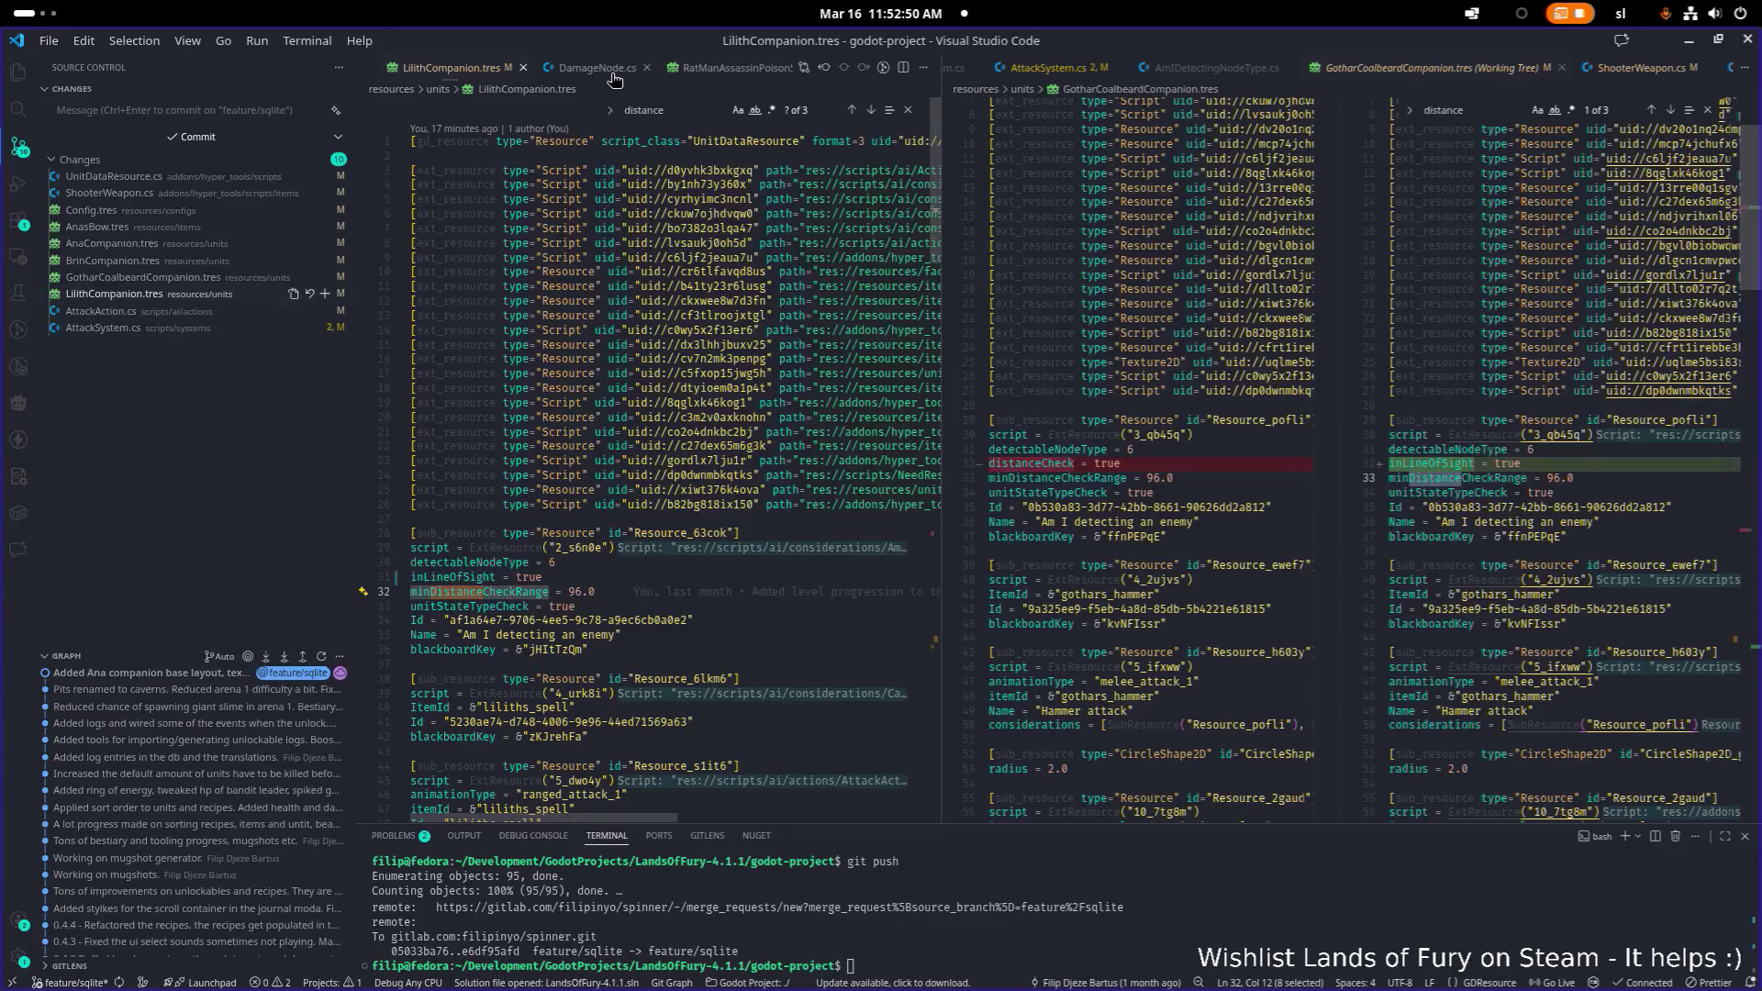
middle_click(1426, 69)
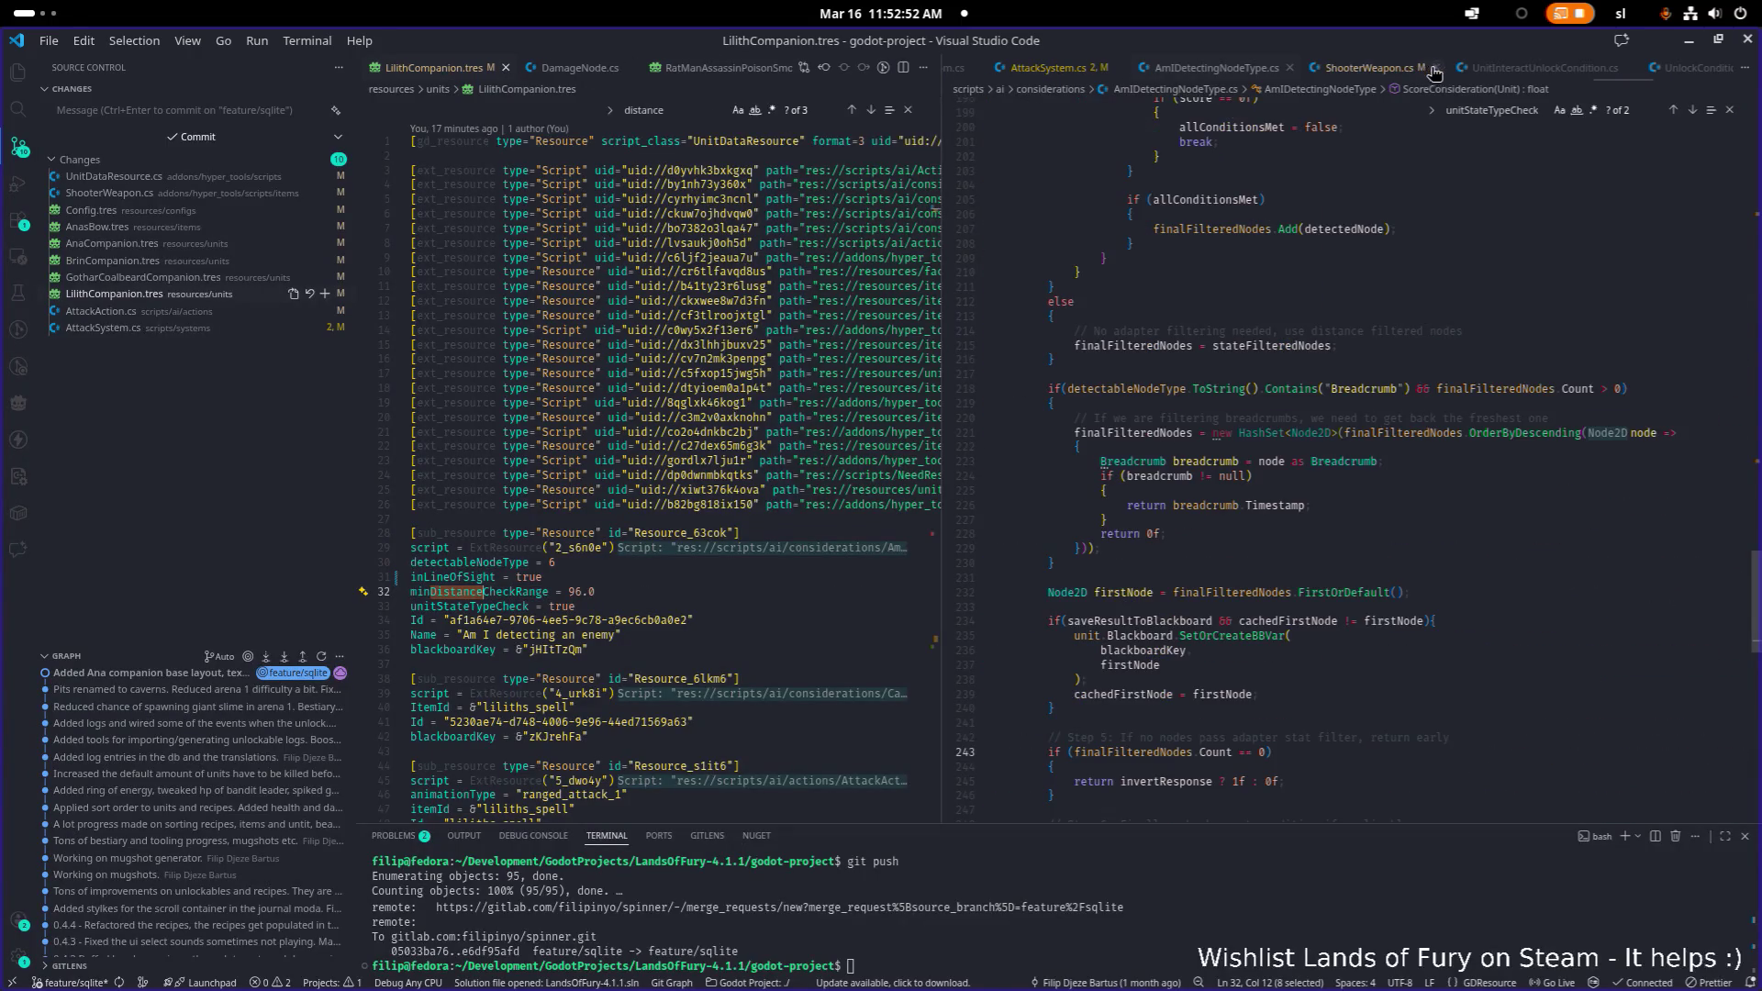
left_click(1277, 213)
- Open PlayerResource.cs through the file search
key("ctrl+p")
type("unitstat")
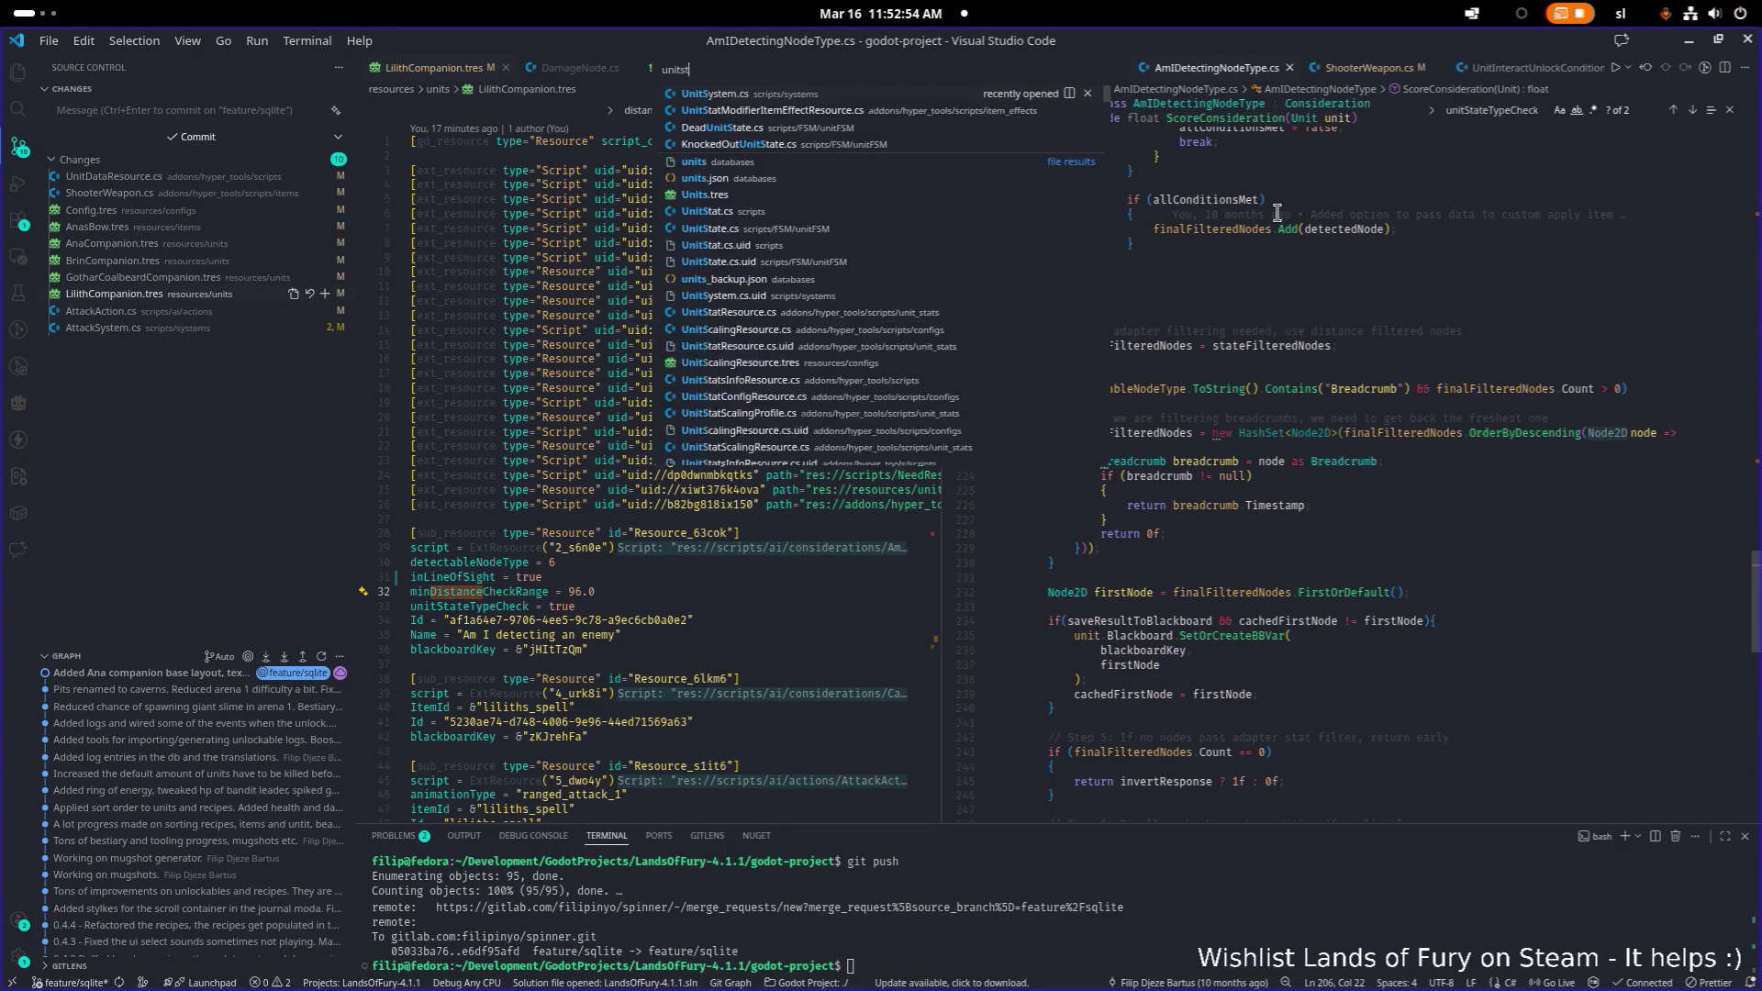
key("ctrl+BackSpace")
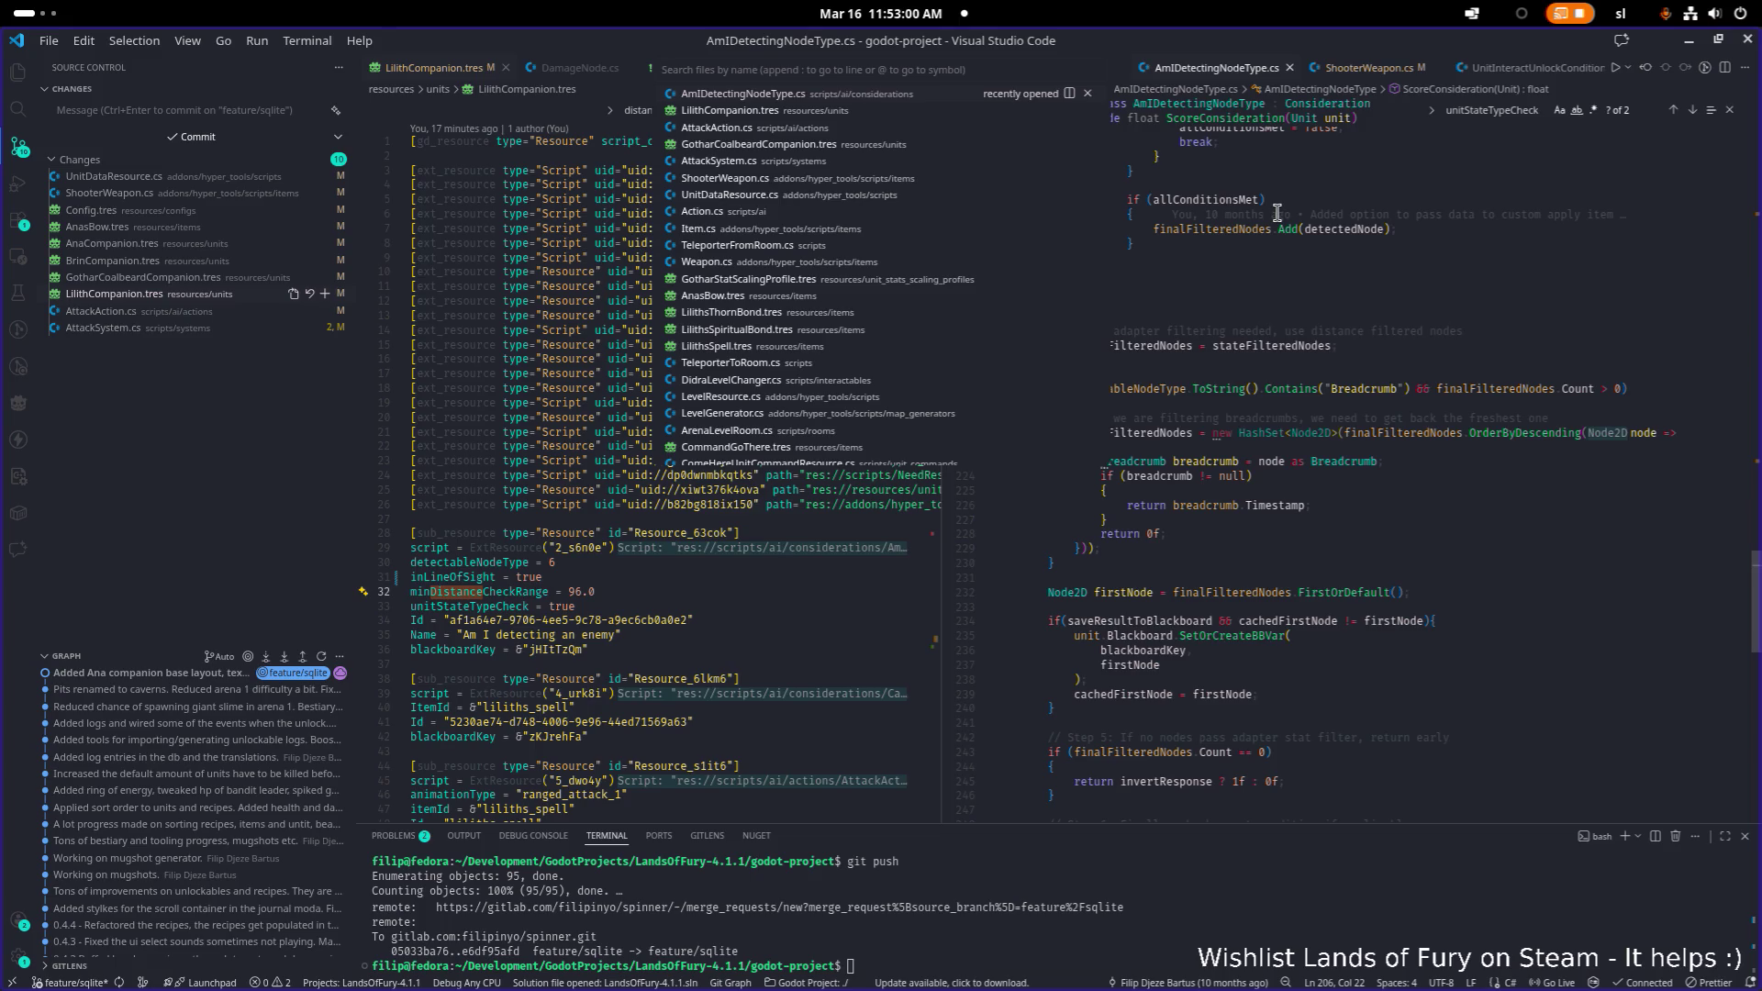
type("play")
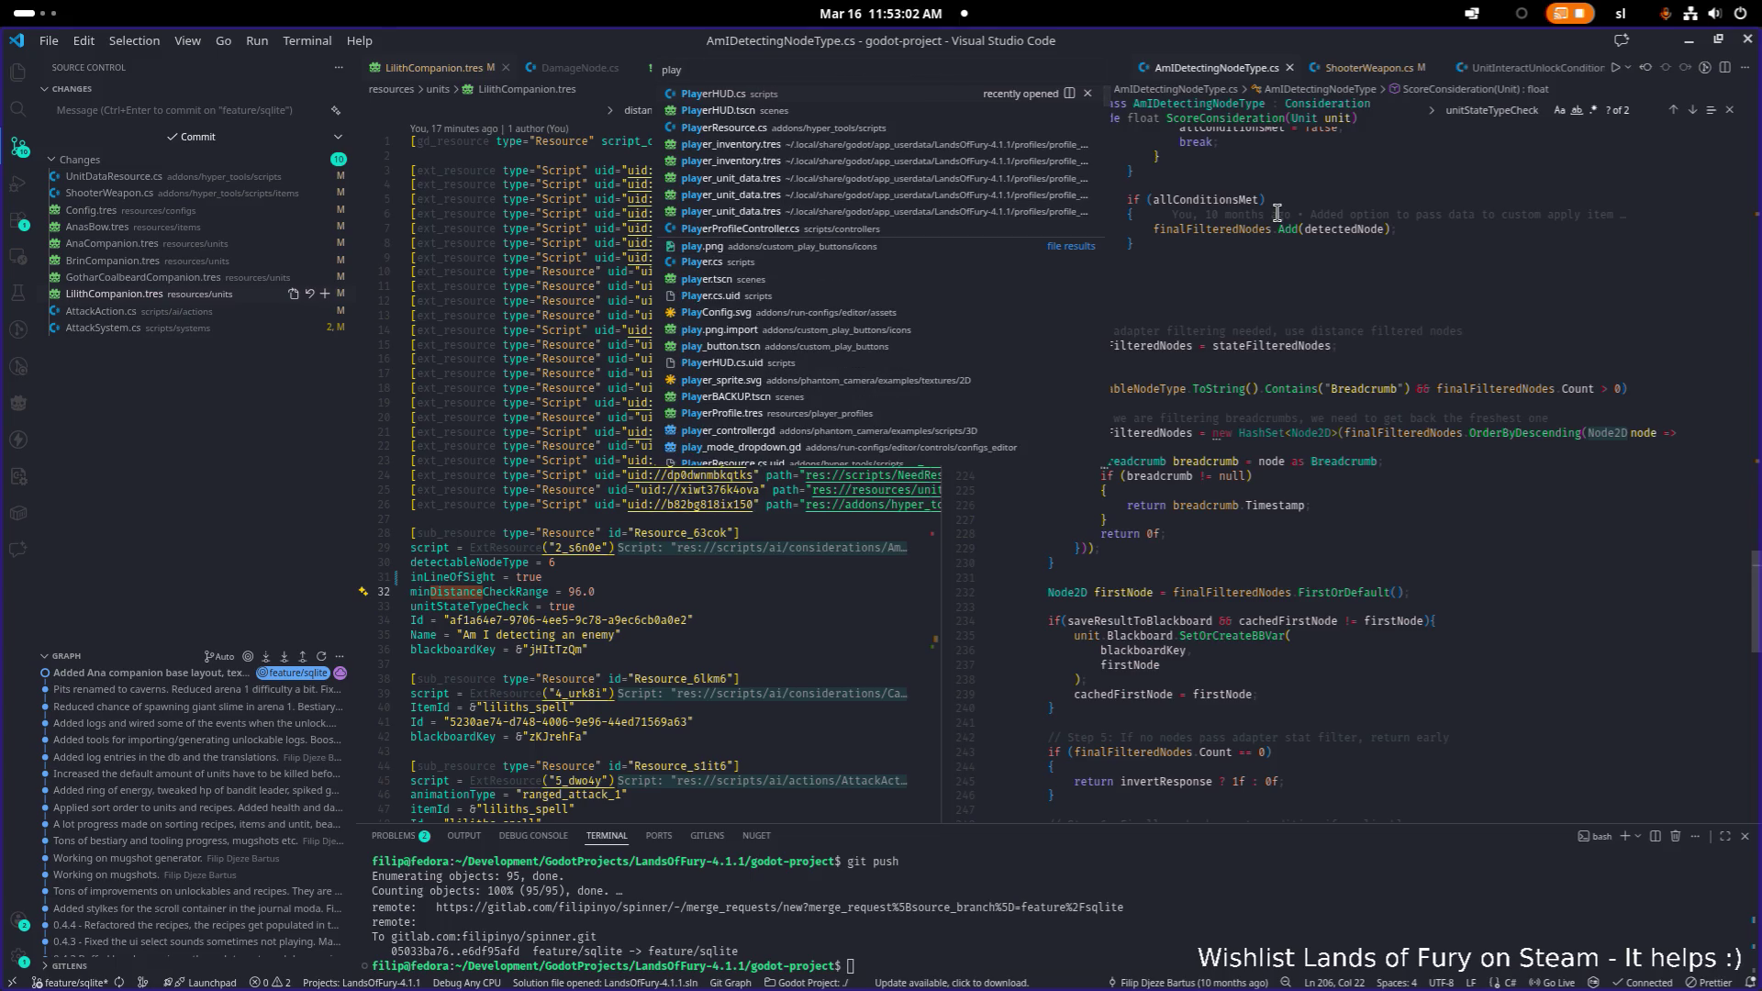
key("Down")
key("Down")
key("Return")
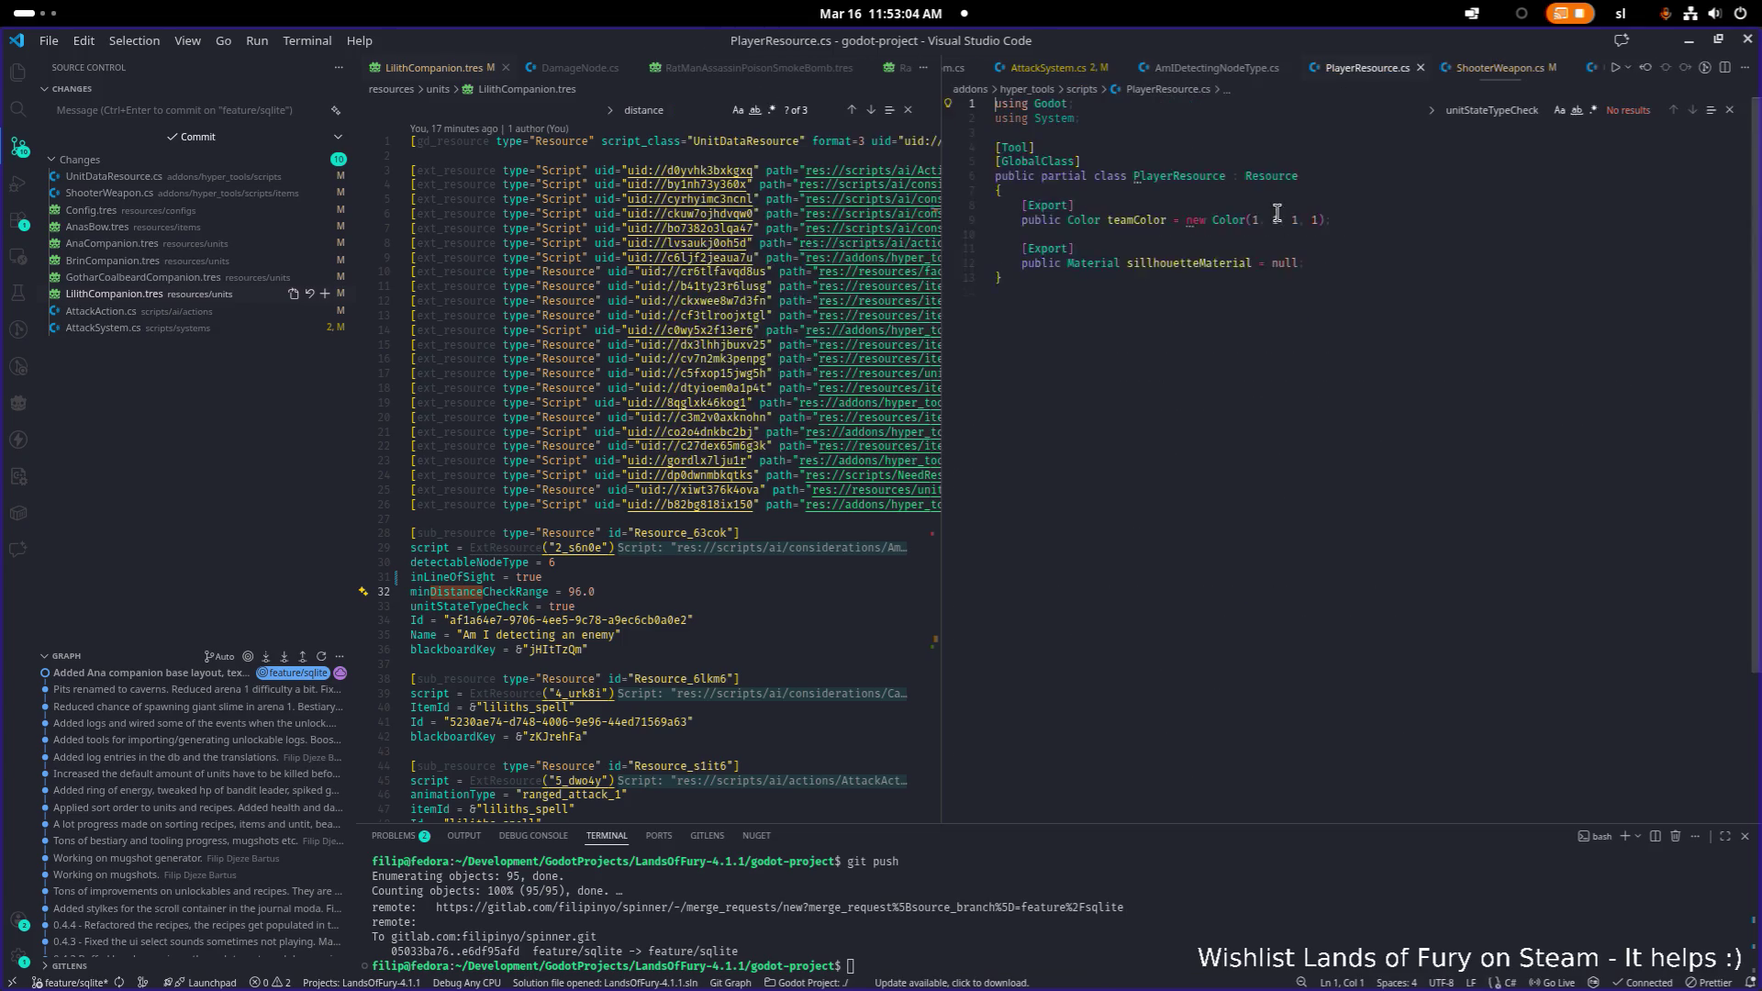
- Open PlayerProfileResource.cs by searching 'profilere'
key("ctrl+p")
type("profilere")
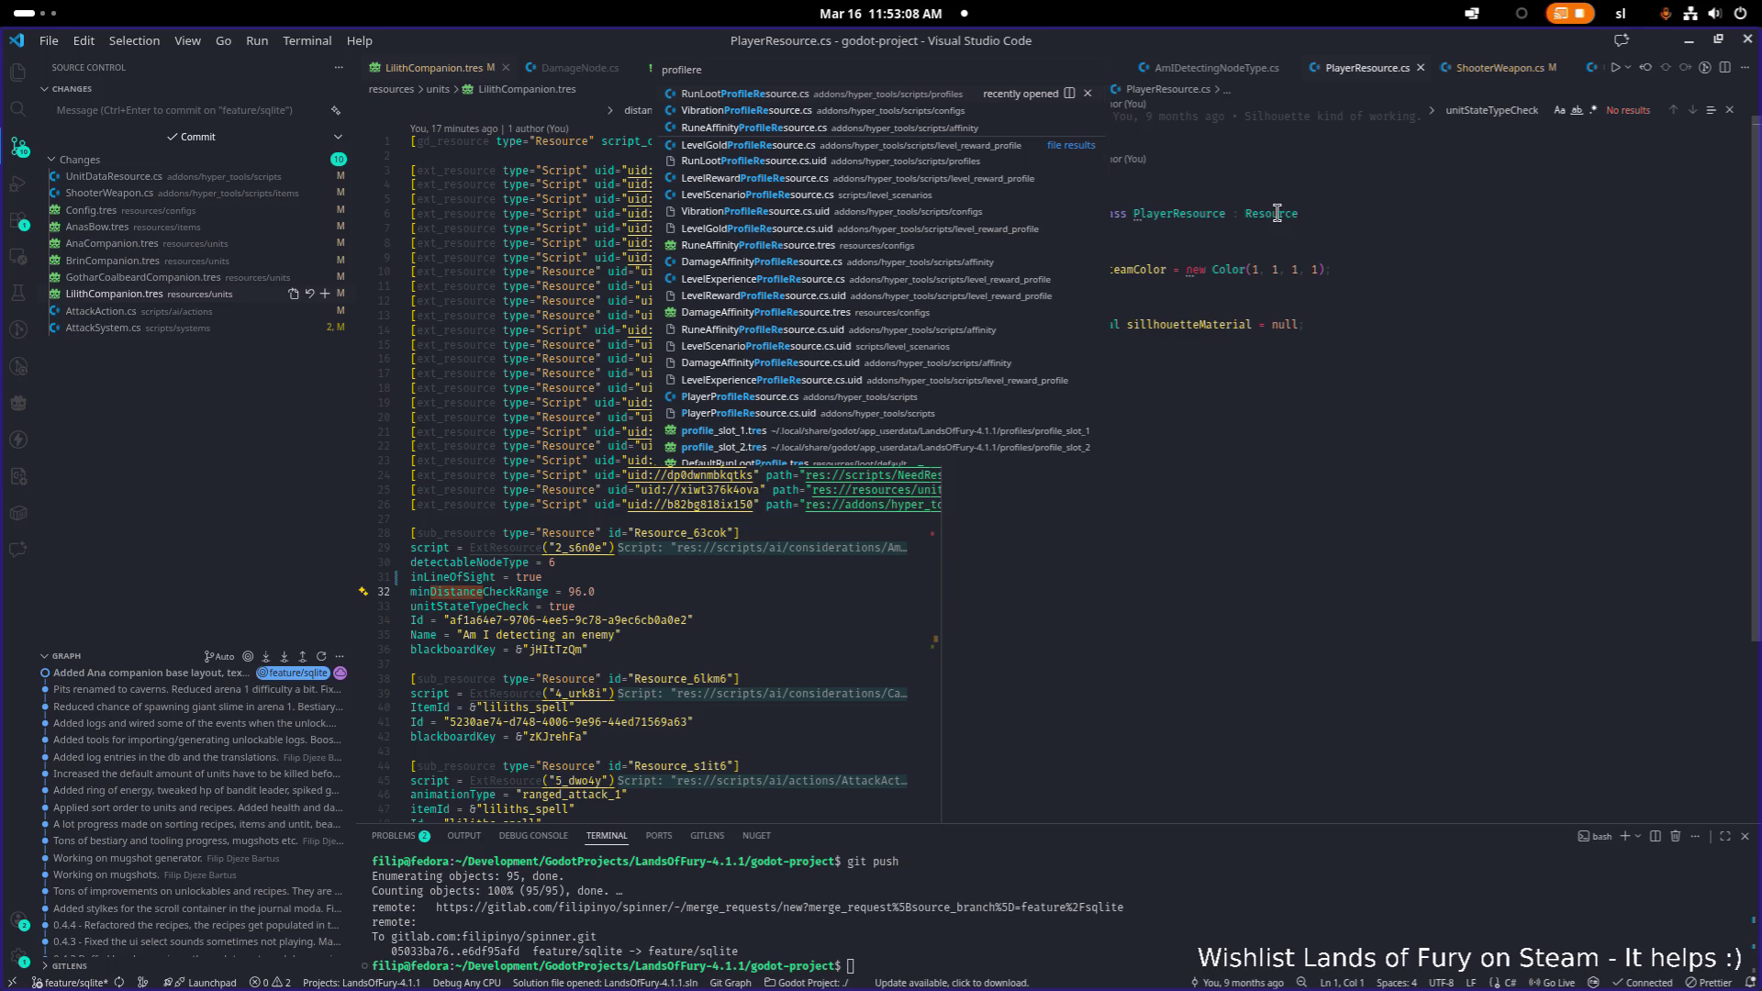
key("Down")
key("Down")
key("Down")
key("Down")
key("Down")
key("Return")
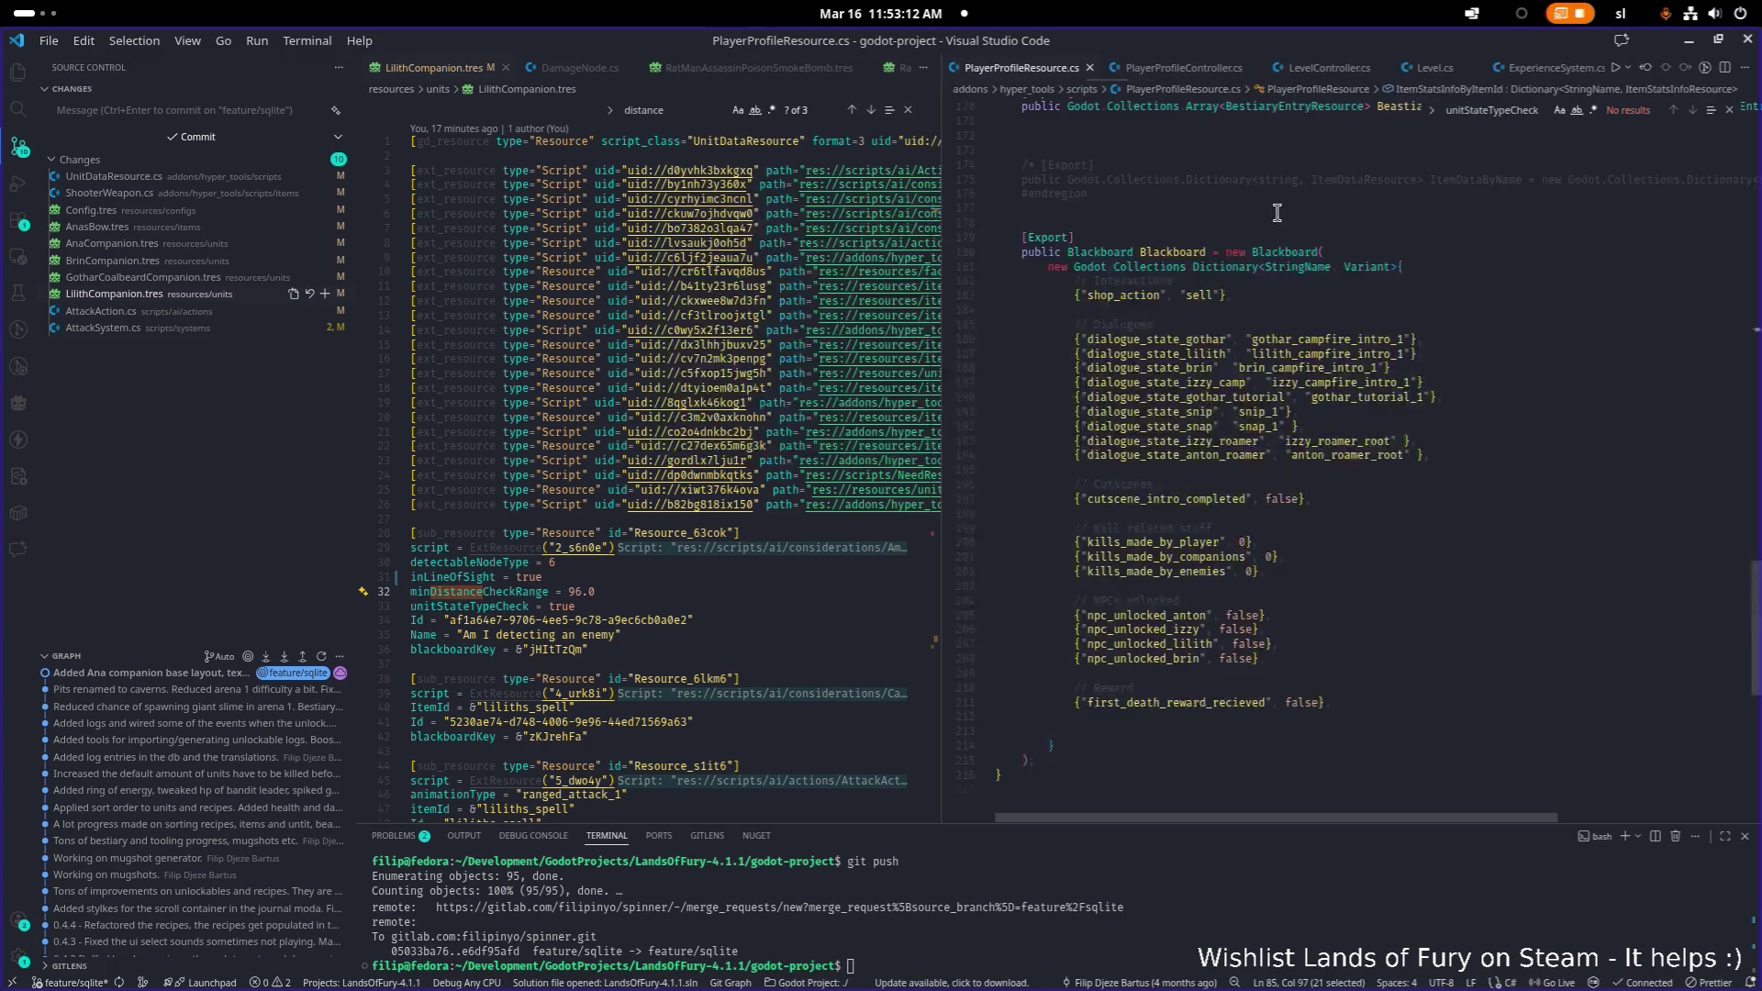
- Widen the PlayerProfileResource.cs pane and scroll to the PurchasedUnlockableIDs list
scroll(1249, 381, "up", 3)
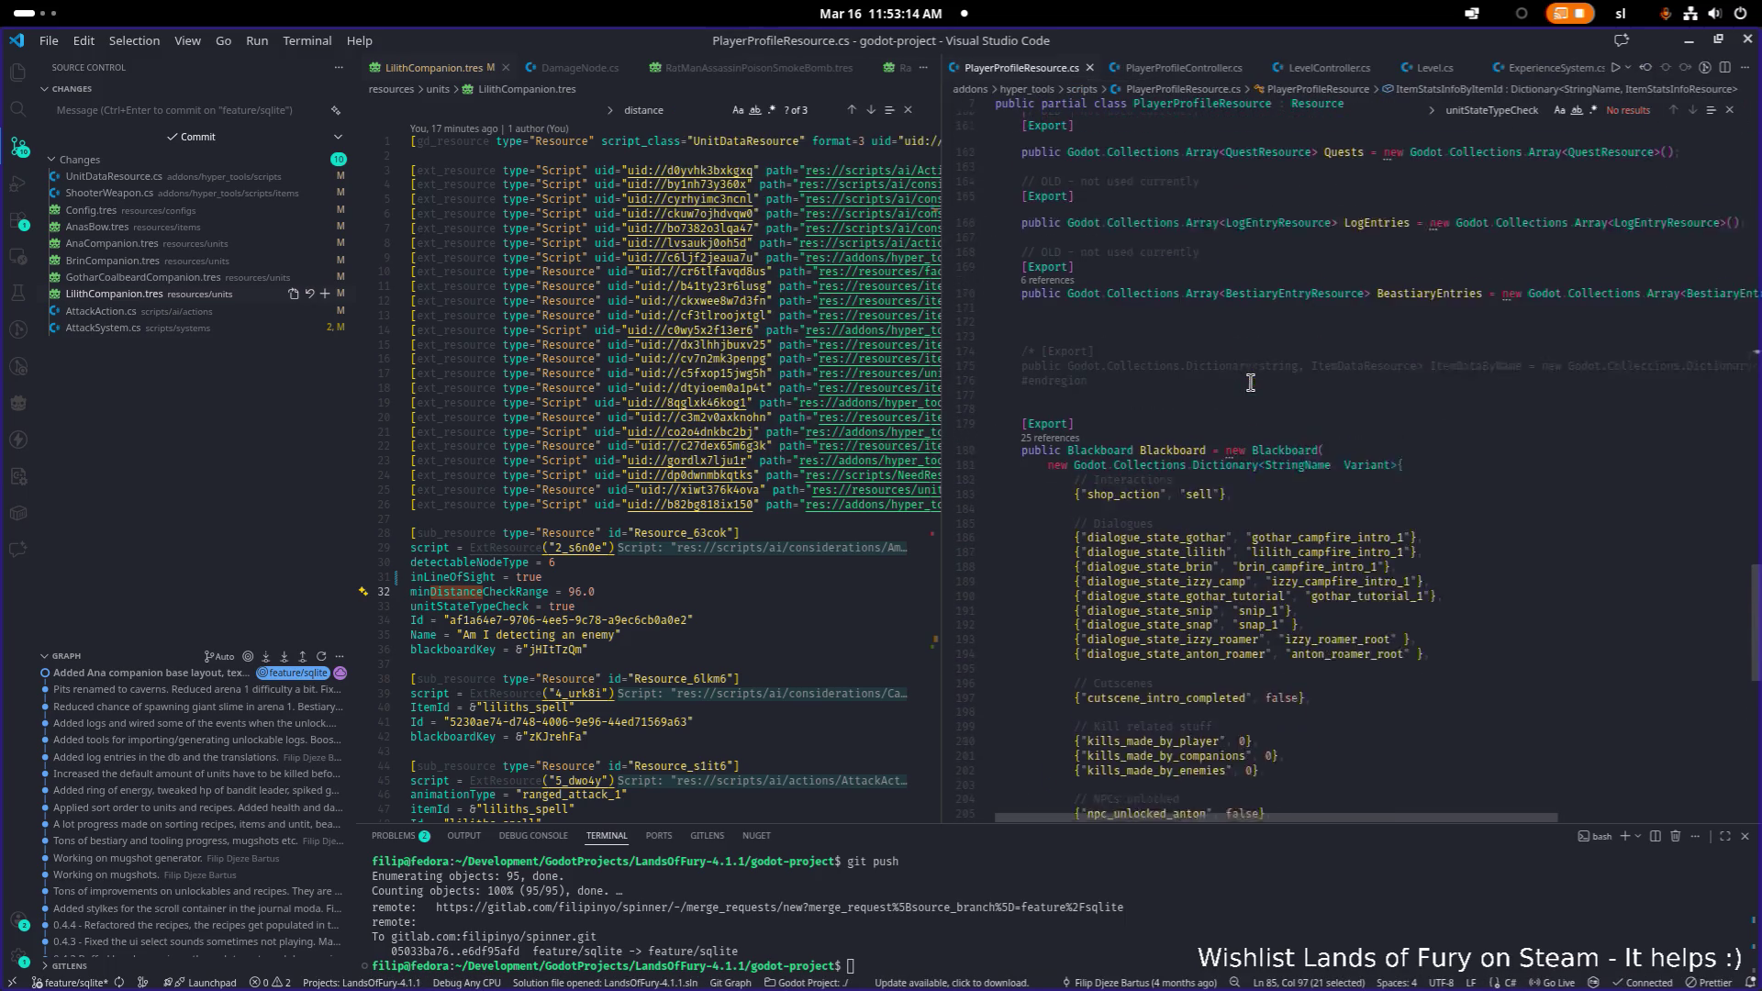
scroll(1328, 379, "up", 5)
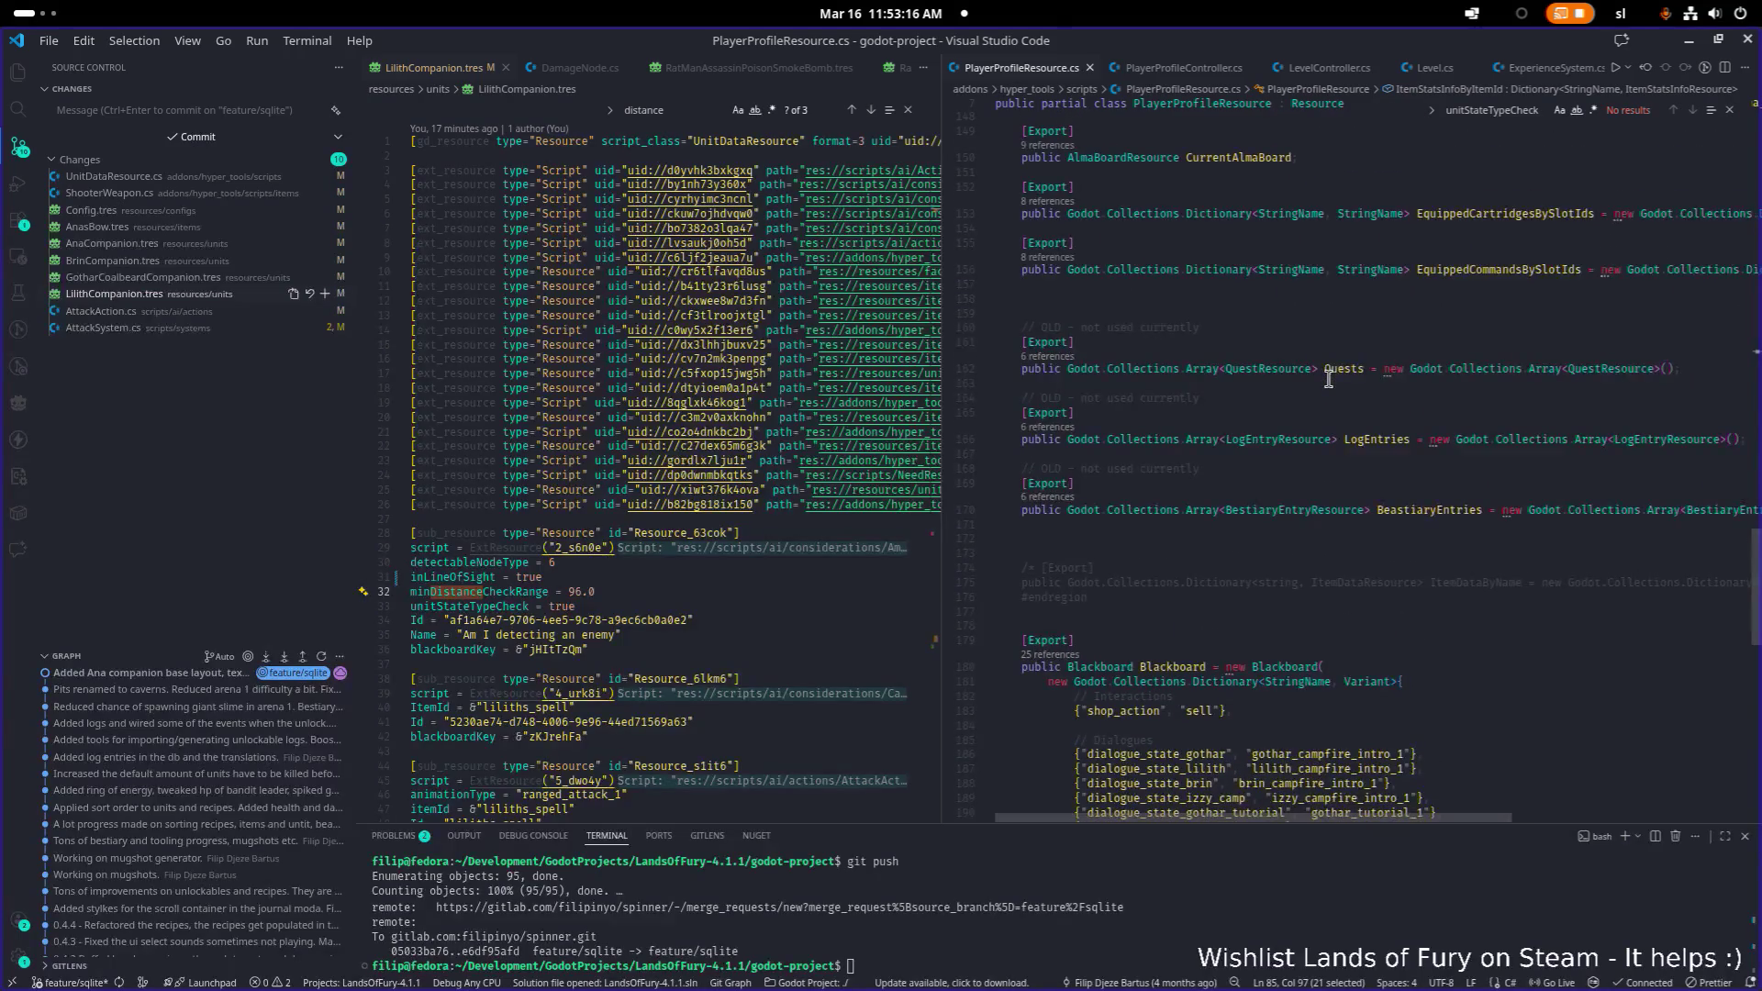
scroll(1328, 379, "down", 5)
scroll(1328, 379, "up", 15)
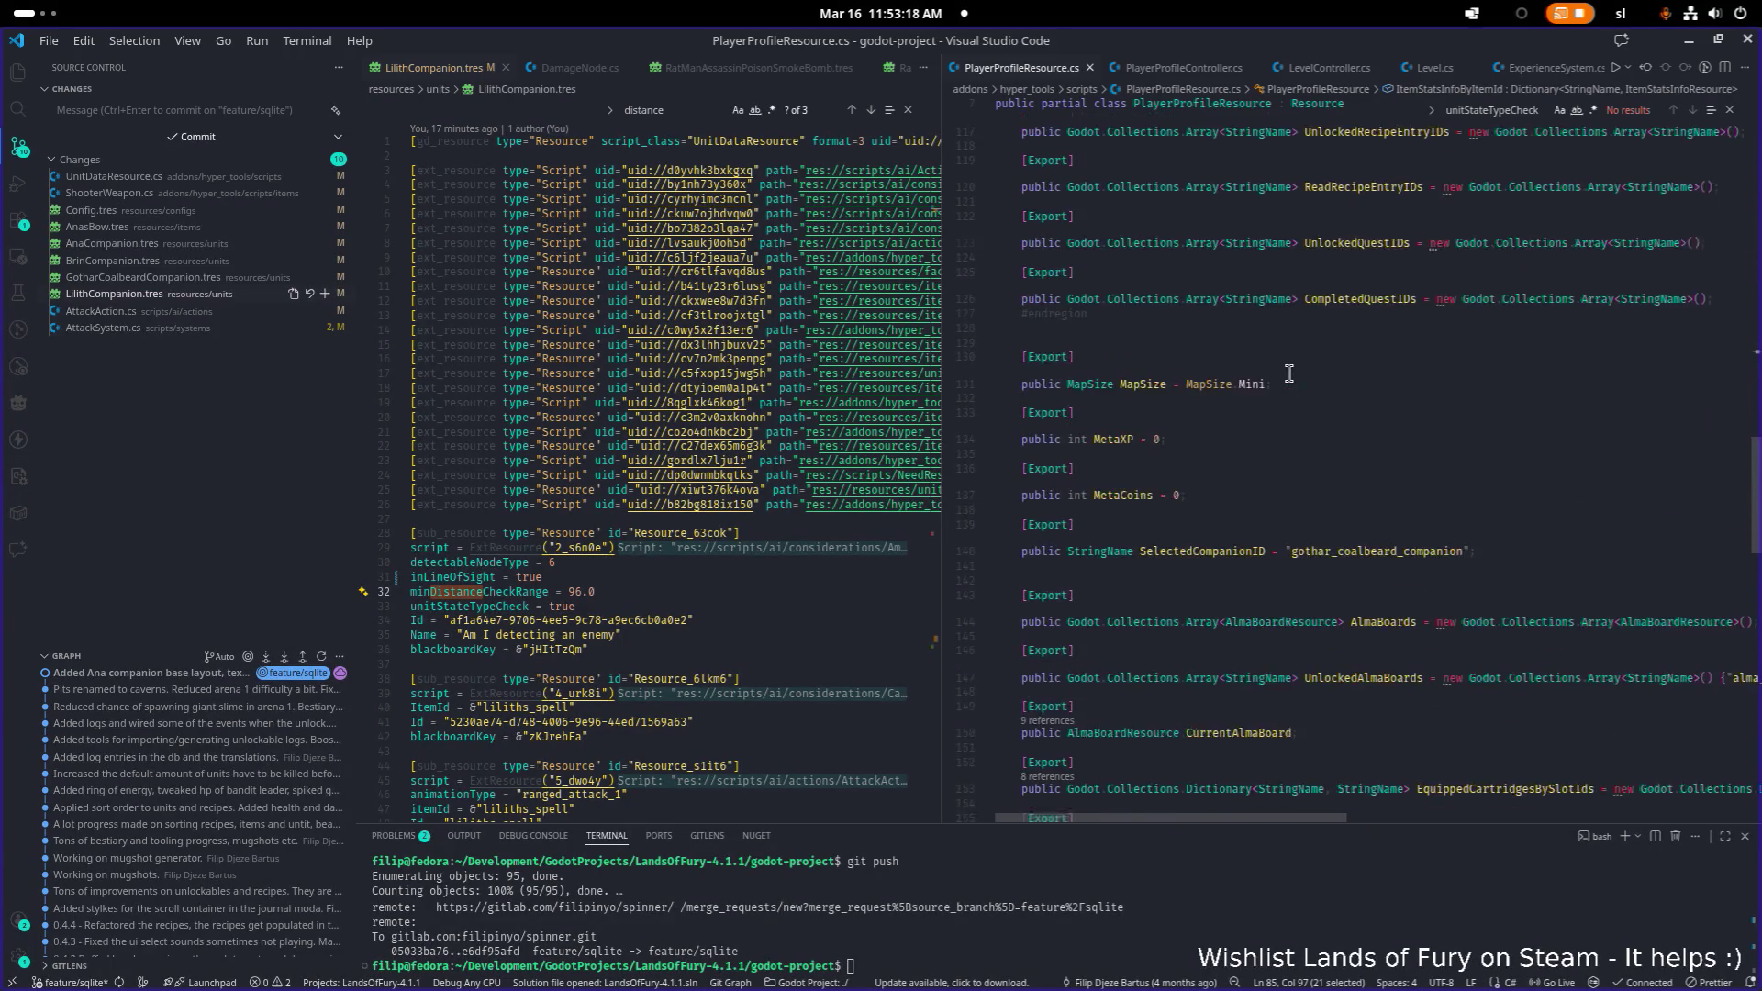
scroll(1289, 374, "up", 10)
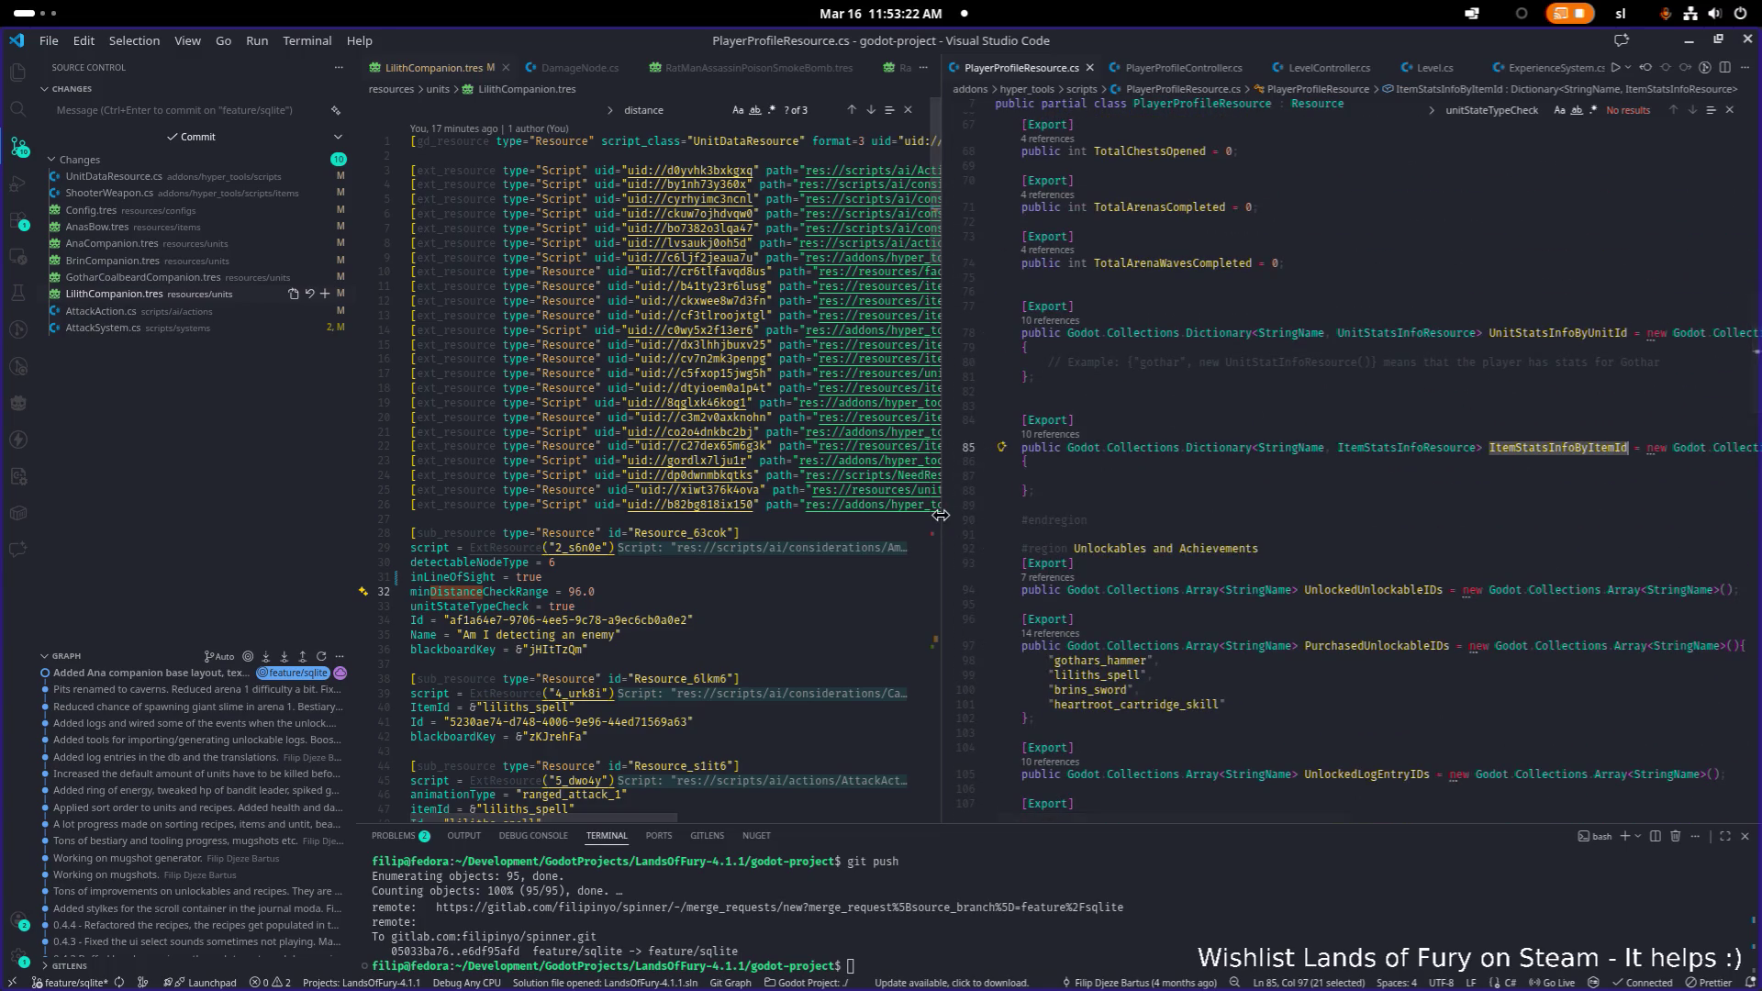
left_click_drag(942, 515, 811, 514)
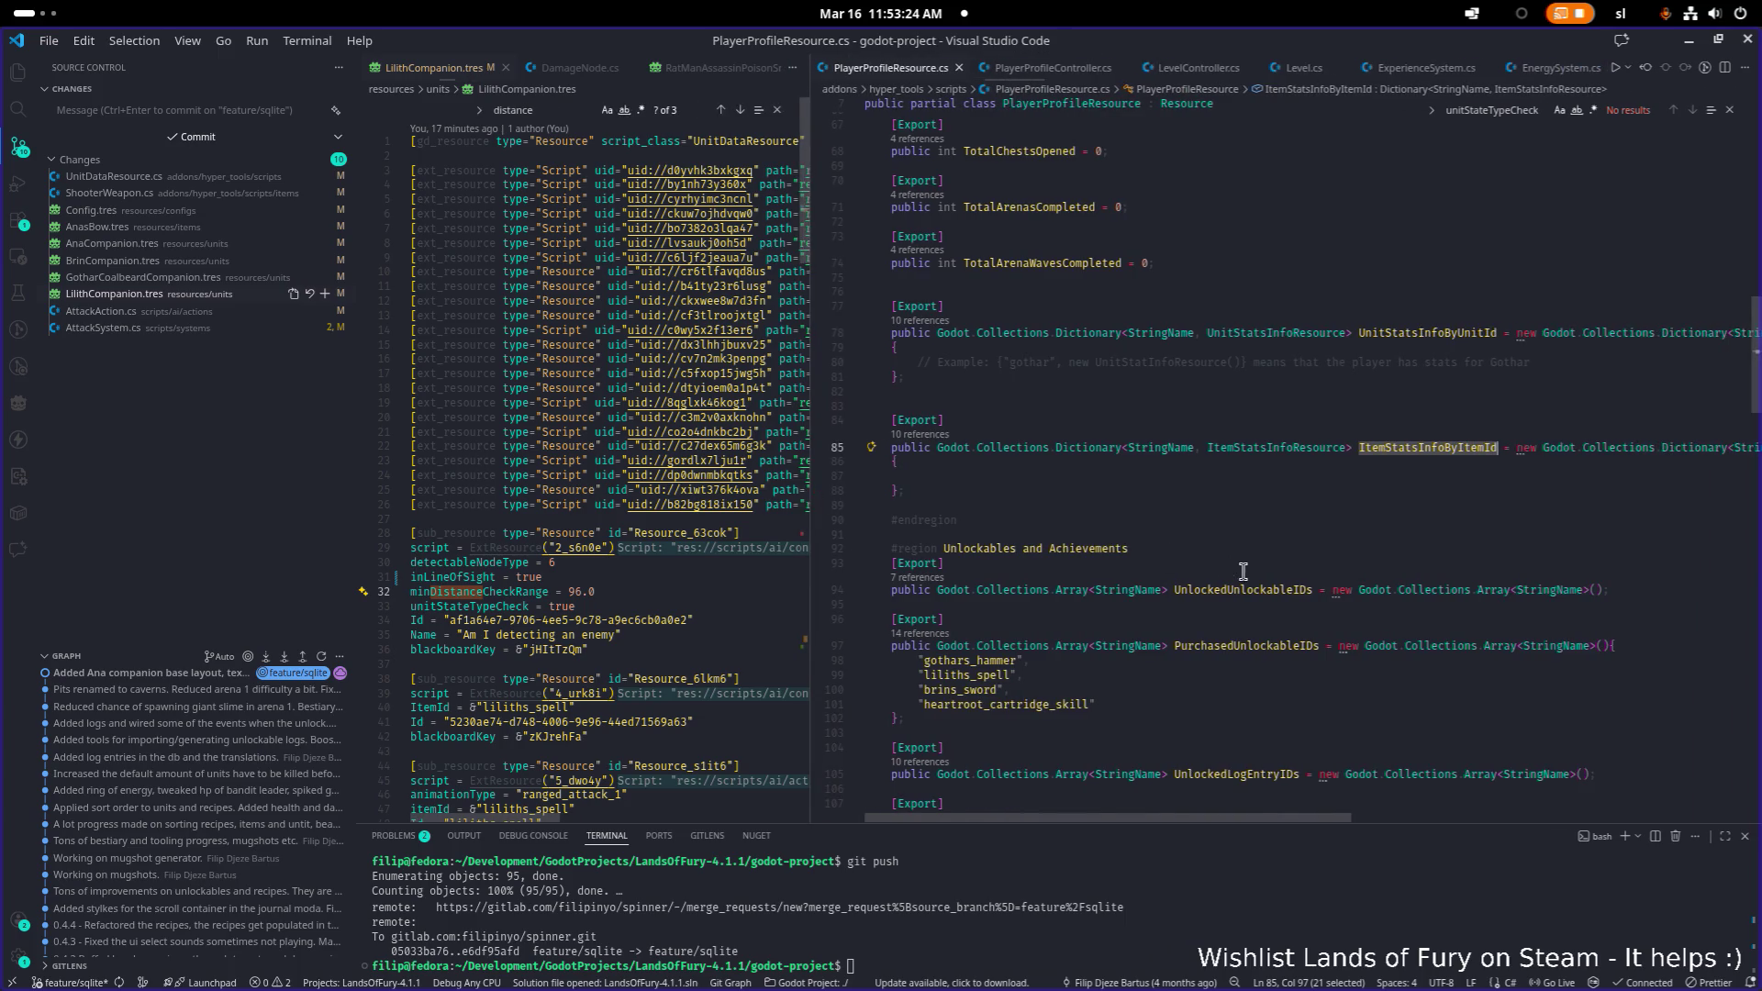
scroll(1156, 596, "down", 1)
- Insert "anas_bow", after brins_sword in PurchasedUnlockableIDs and save the file
left_click(1293, 635)
key("Down")
key("Down")
key("Down")
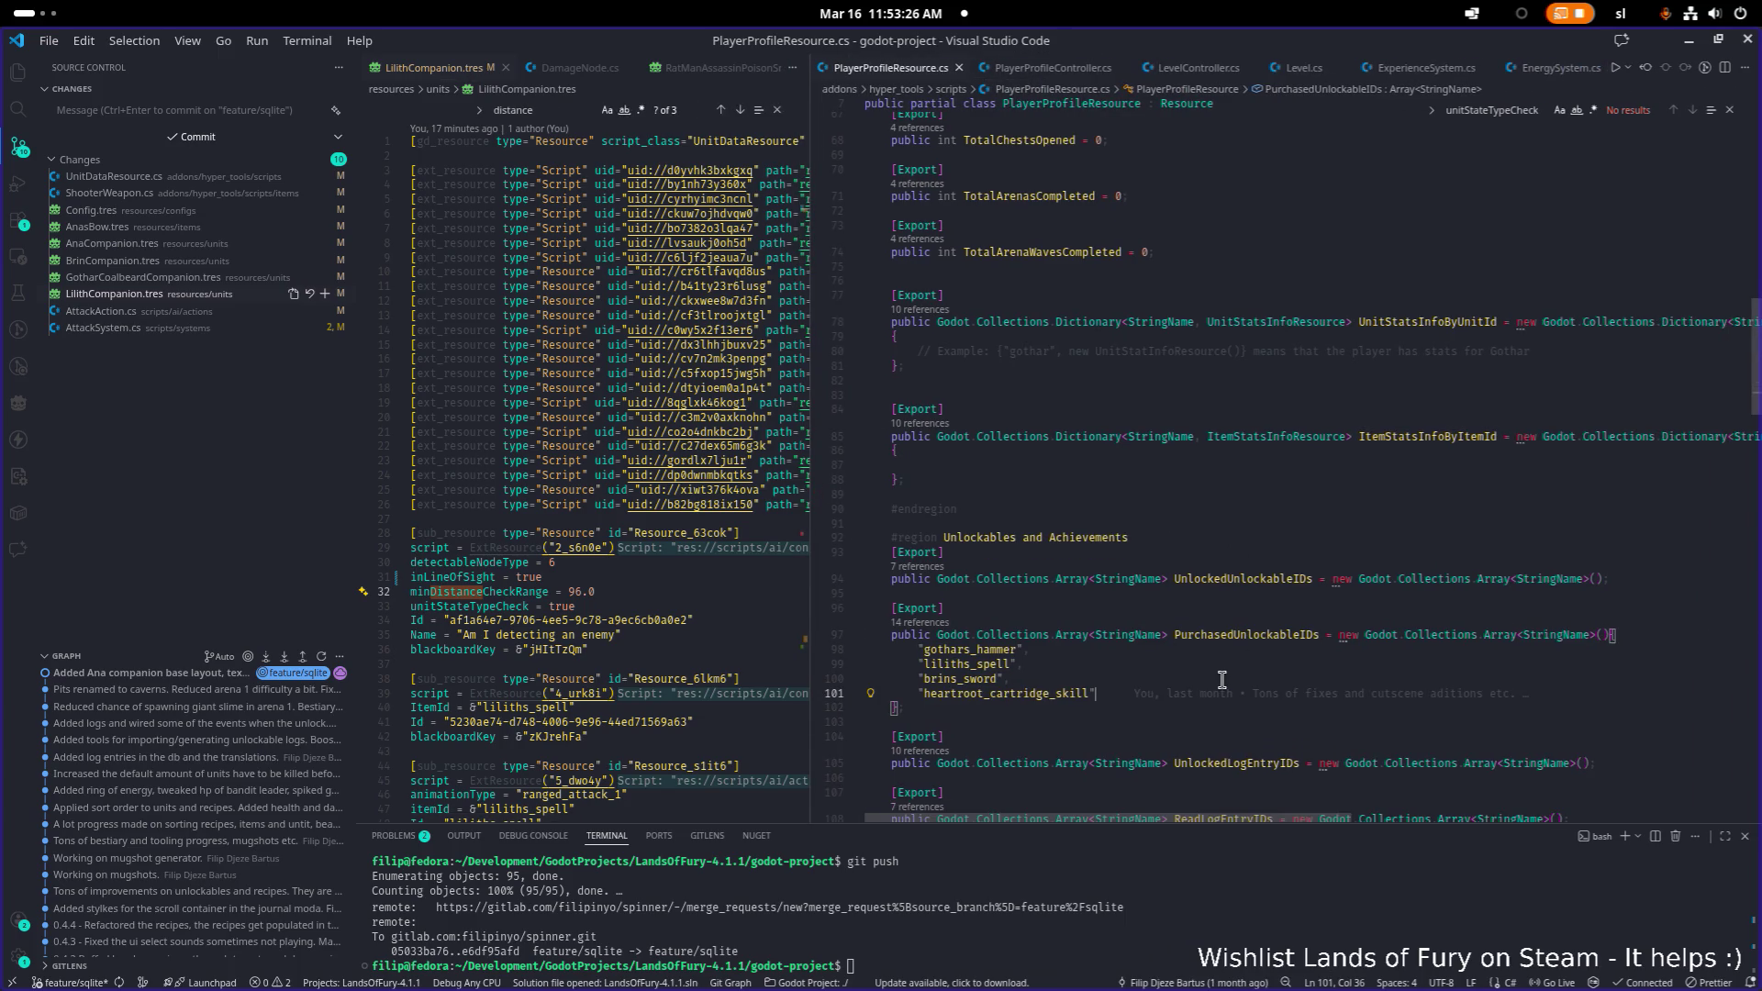
key("Up")
key("Up")
key("Up")
key("Down")
key("Down")
key("Return")
type("\"anas_b")
type("ow\",")
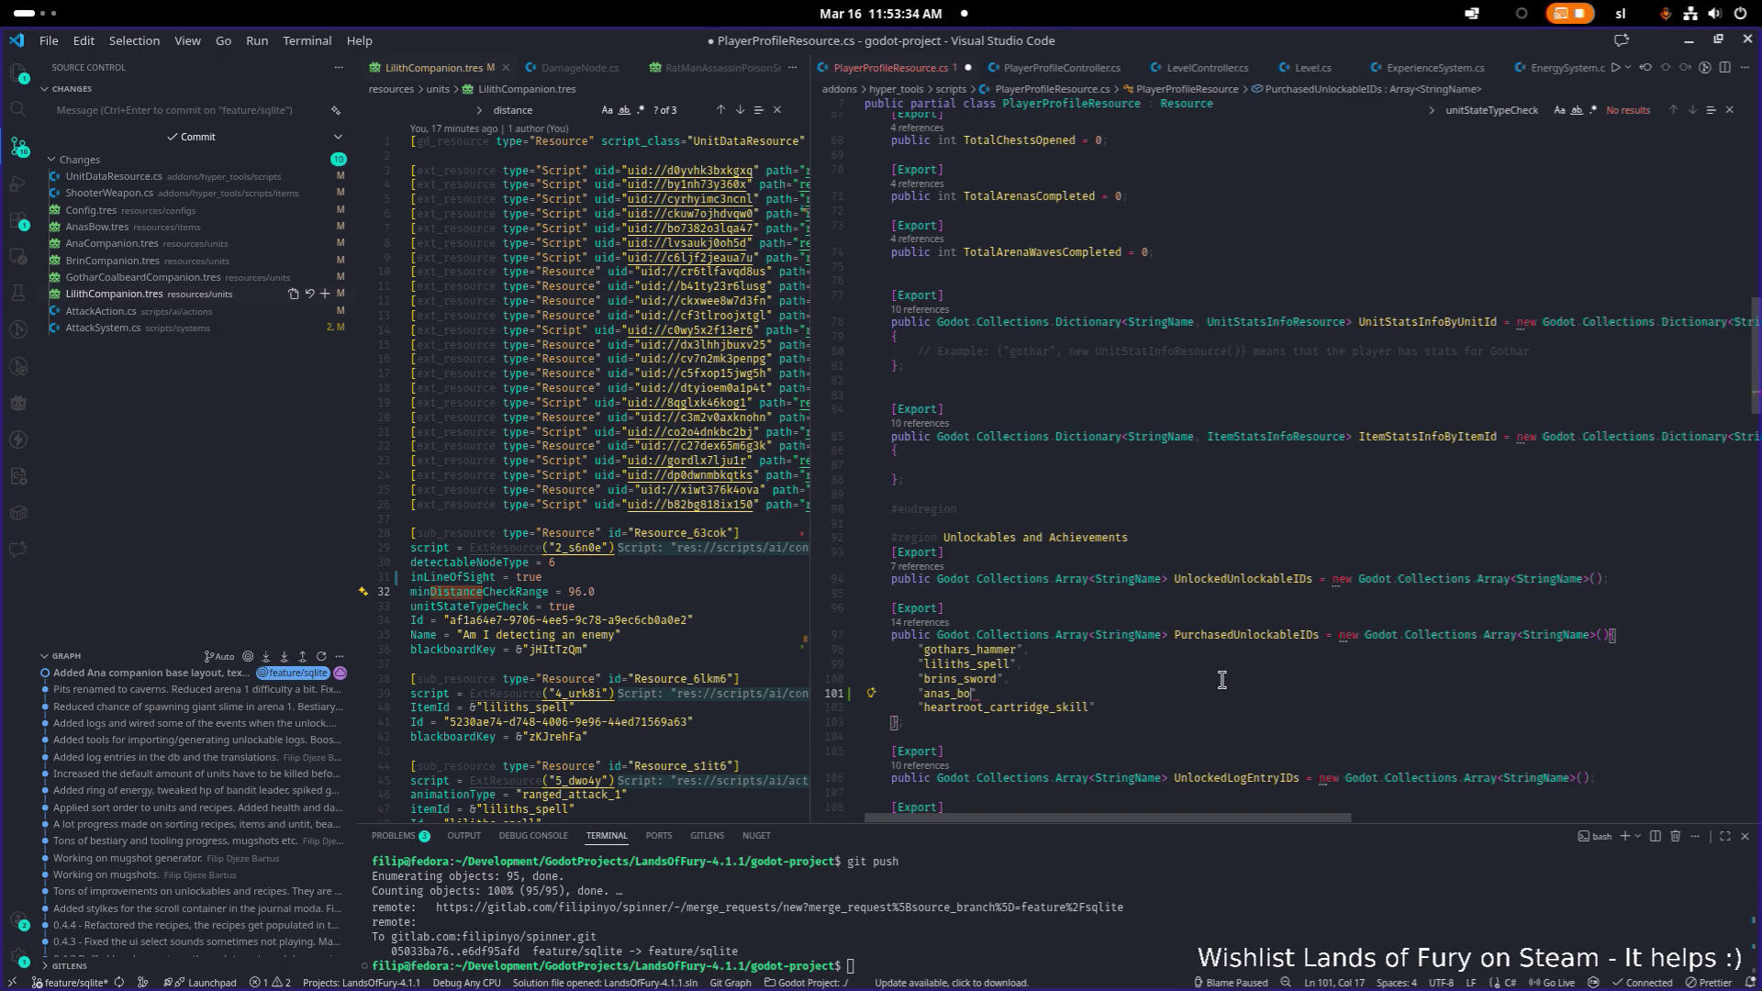
key("ctrl+s")
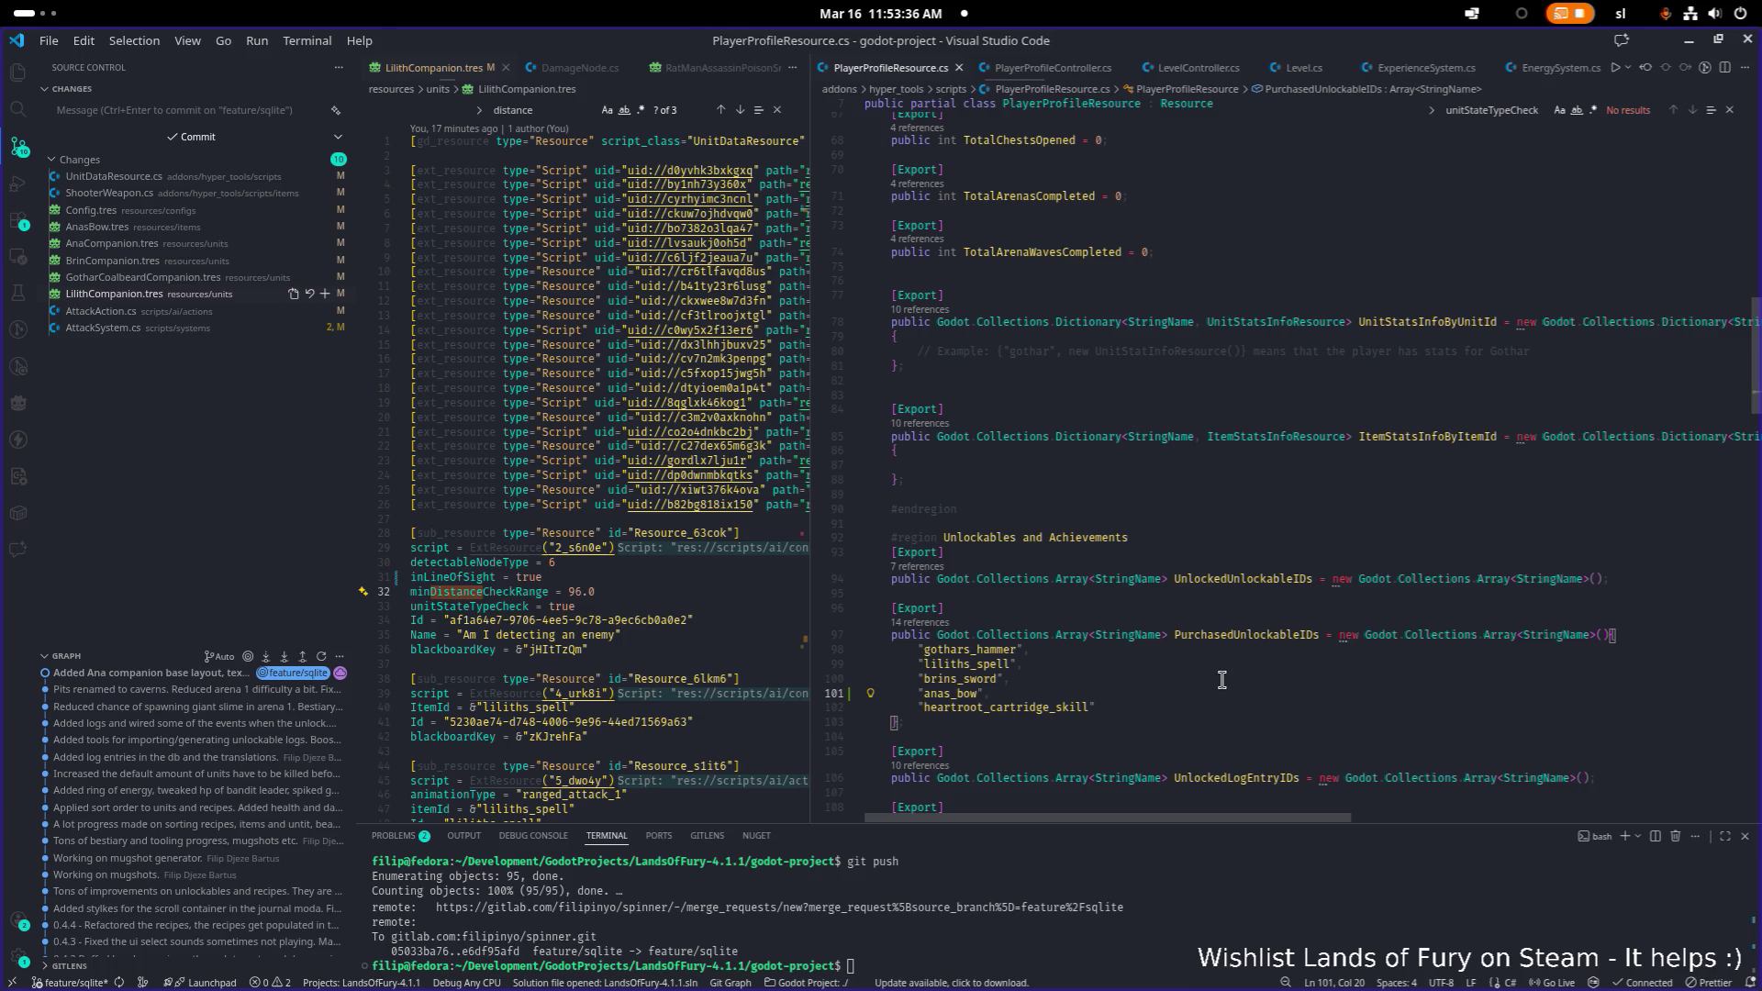
- Select the PurchasedUnlockableIDs name and even out the two editor panes
left_click(1272, 664)
scroll(1272, 665, "up", 1)
double_click(1284, 645)
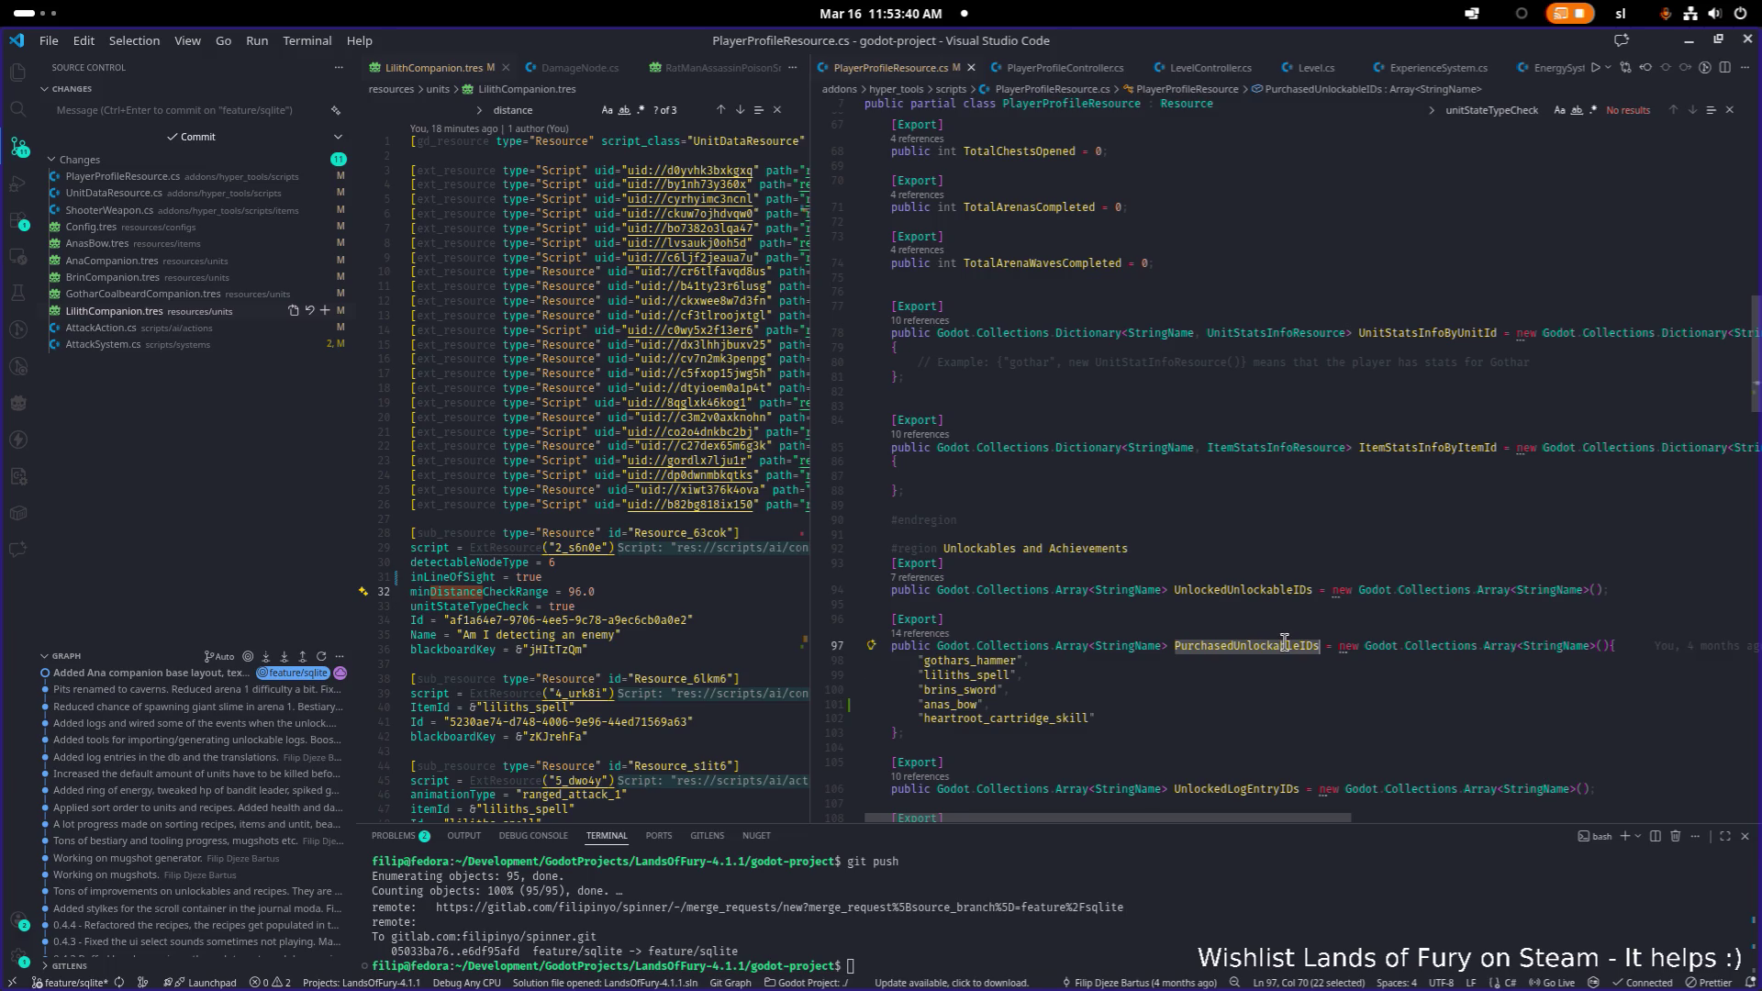
double_click(809, 511)
left_click(816, 591)
key("ctrl+p")
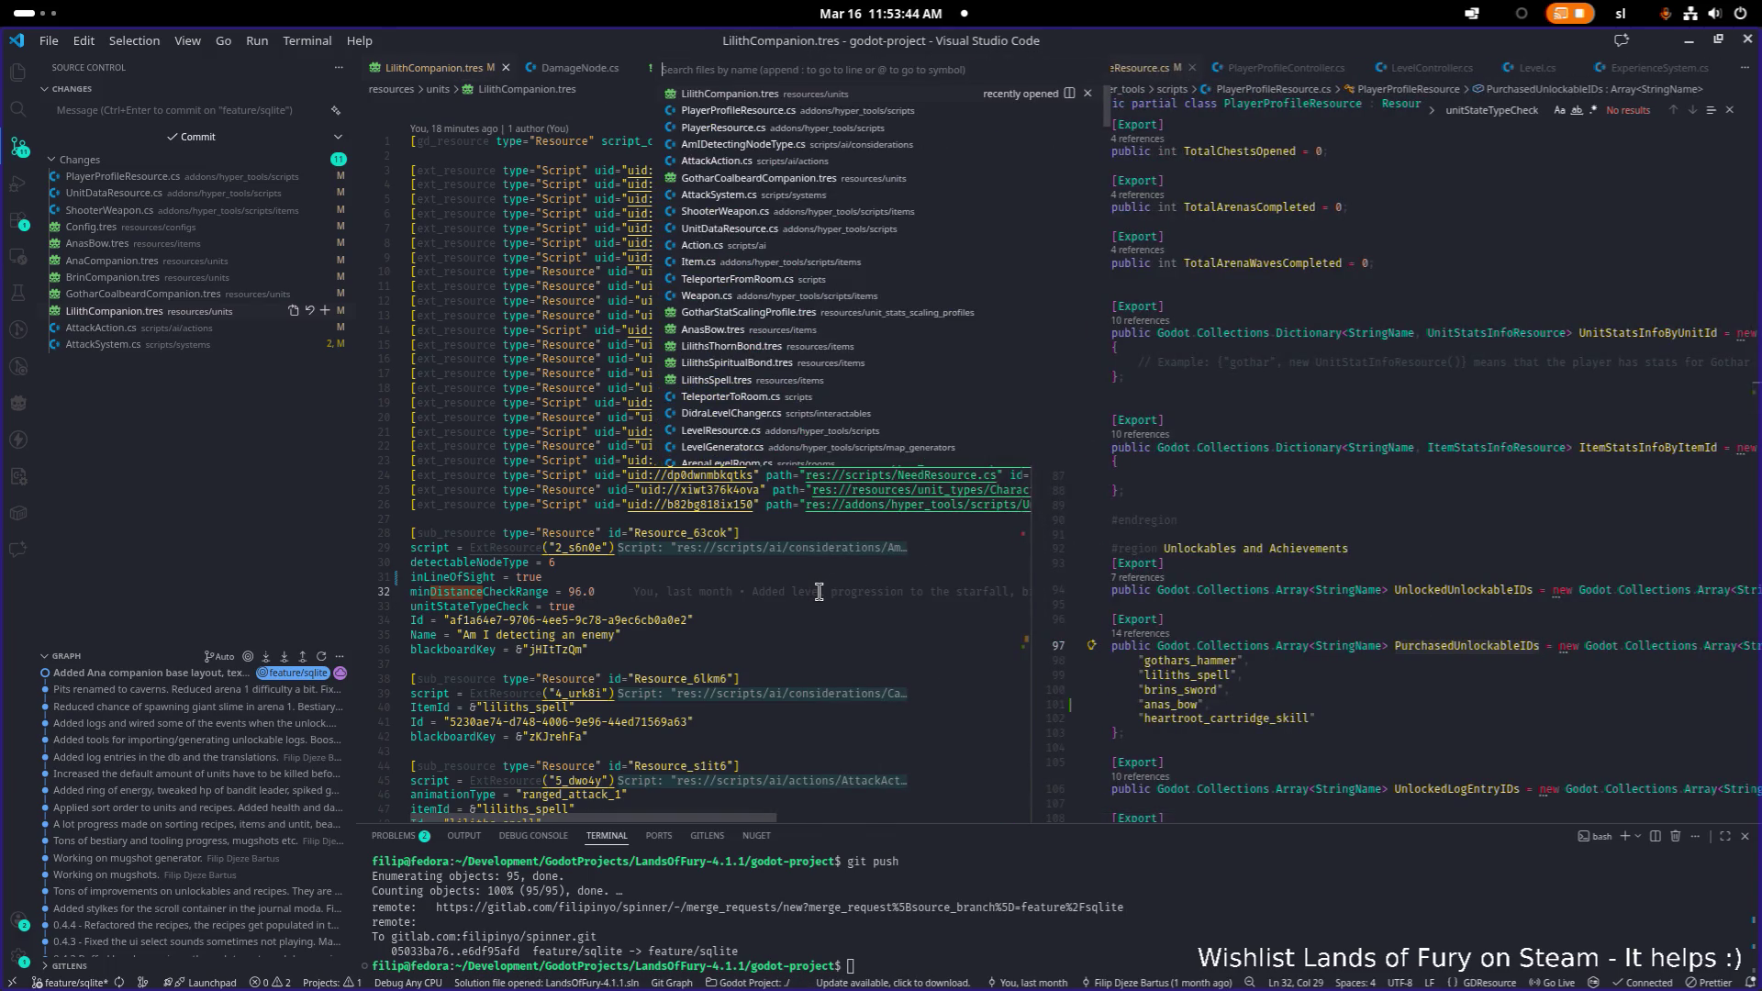
- Open PlayerProfileController.cs and search it for PurchasedUnlockableIDs
type("plaprofi")
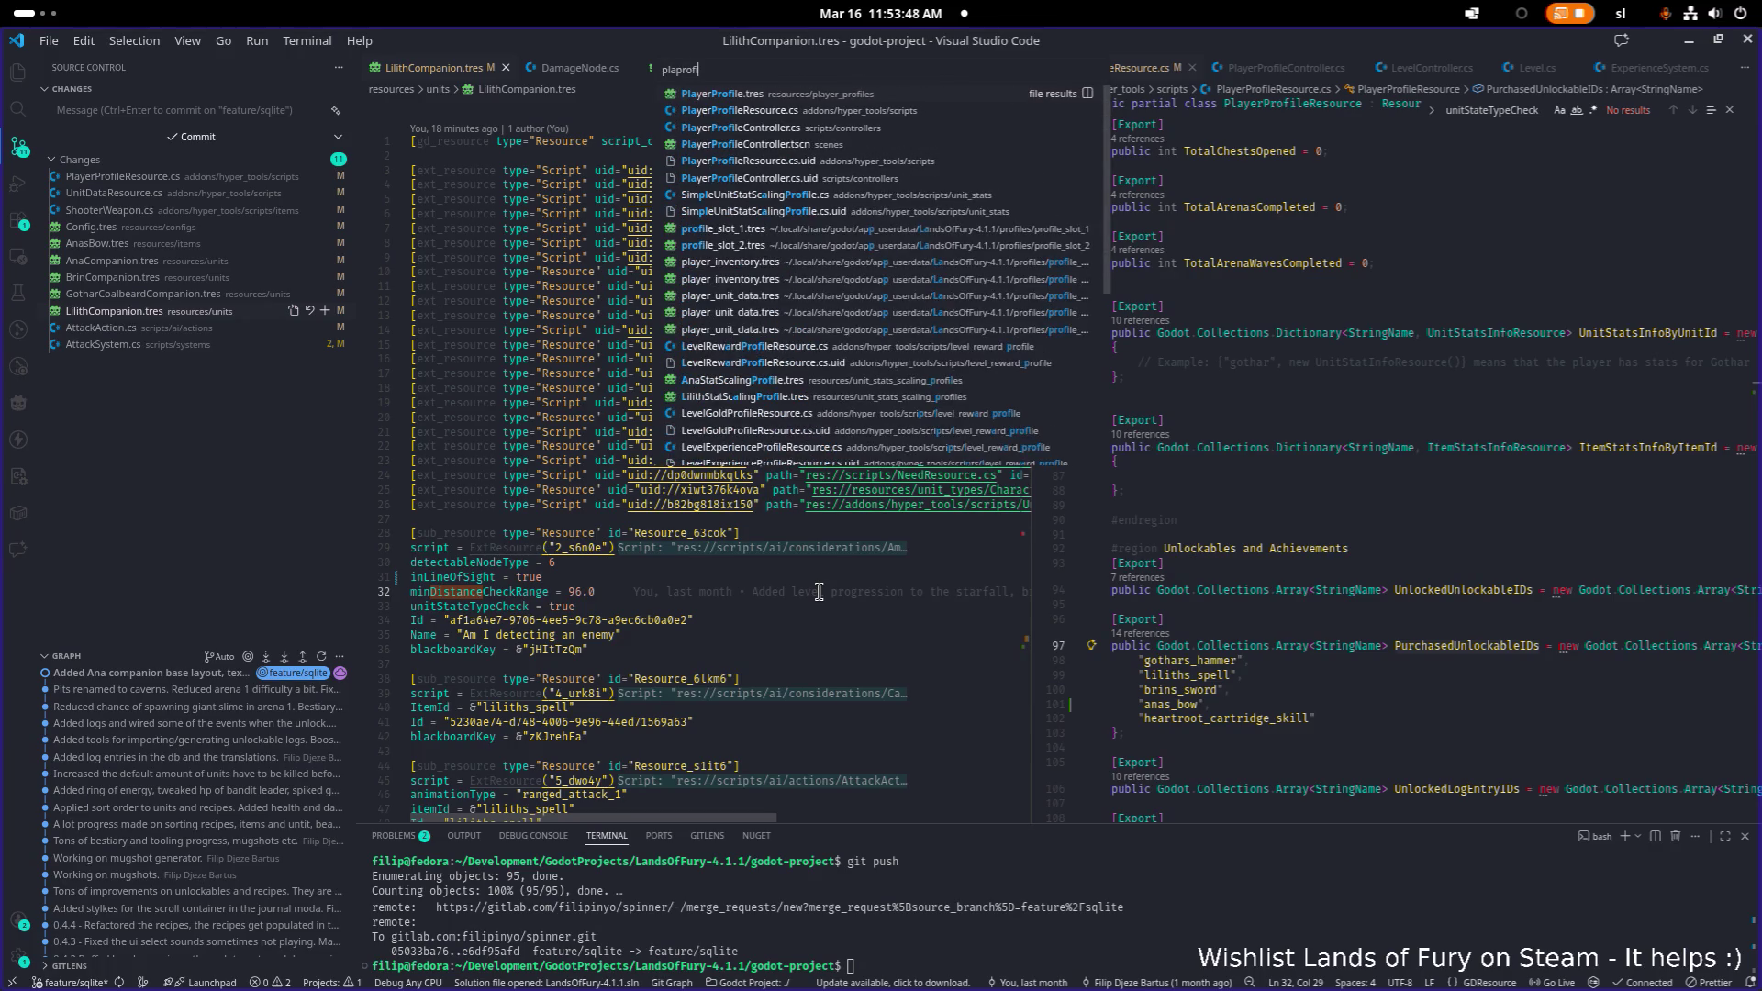
type("con")
key("Return")
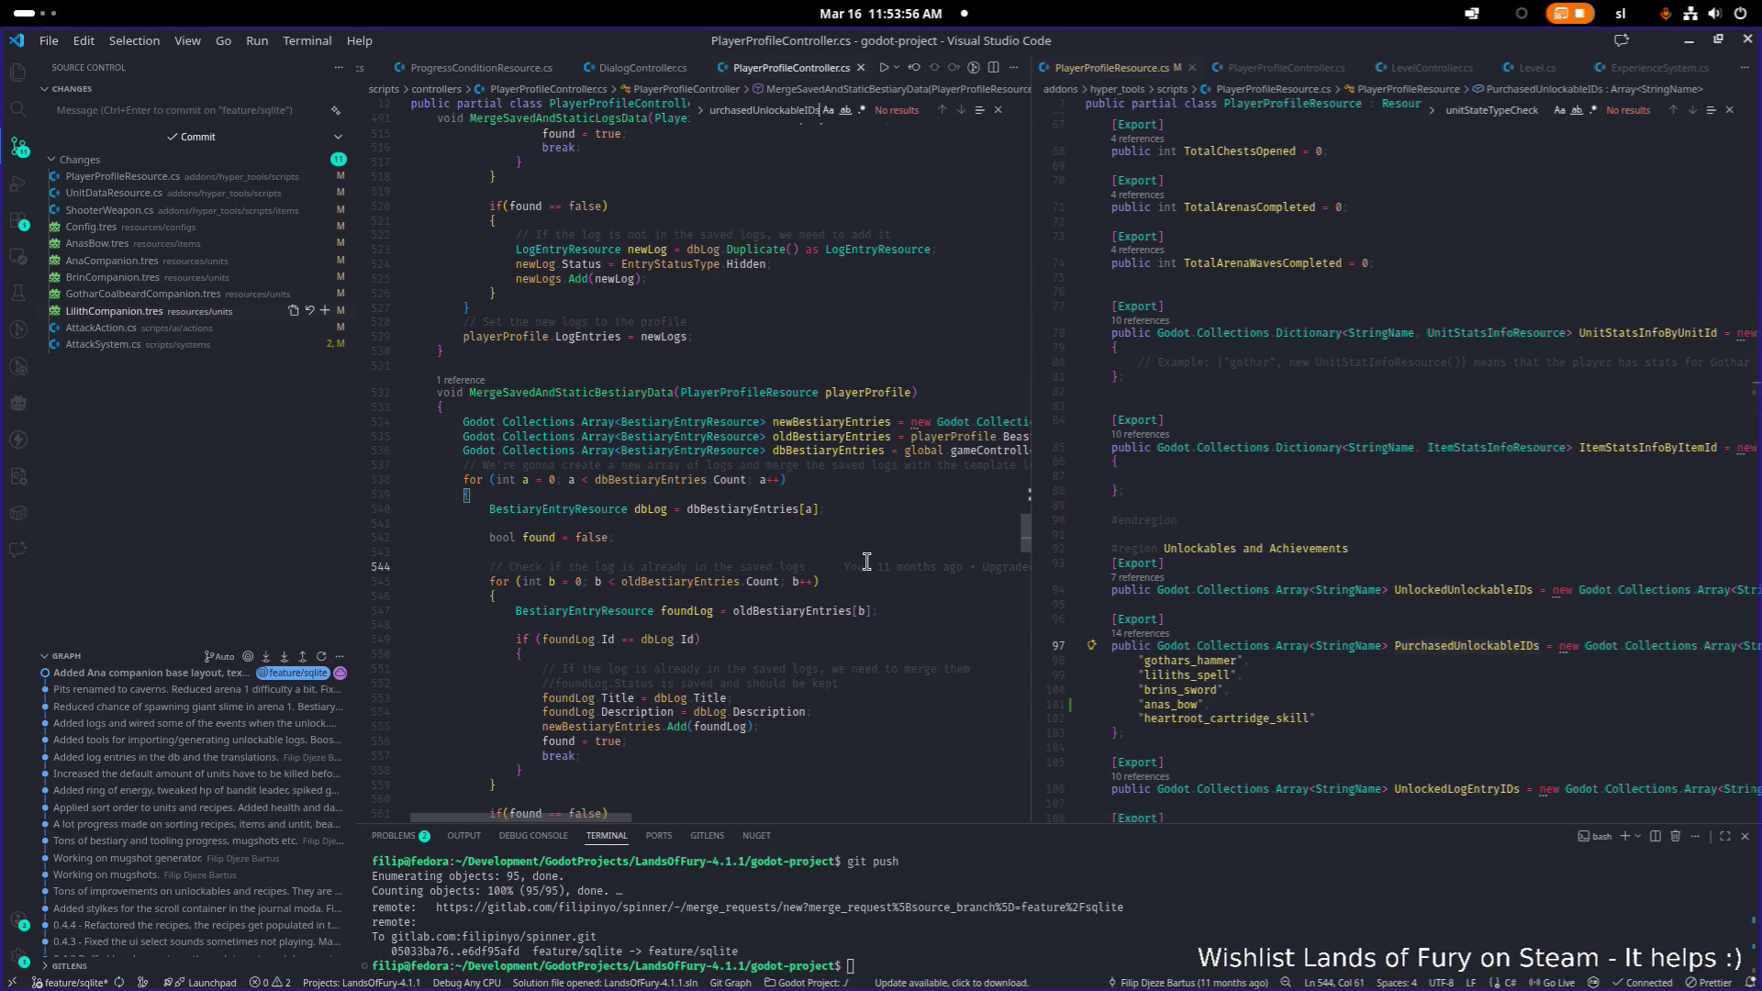
left_click(807, 110)
key("Home")
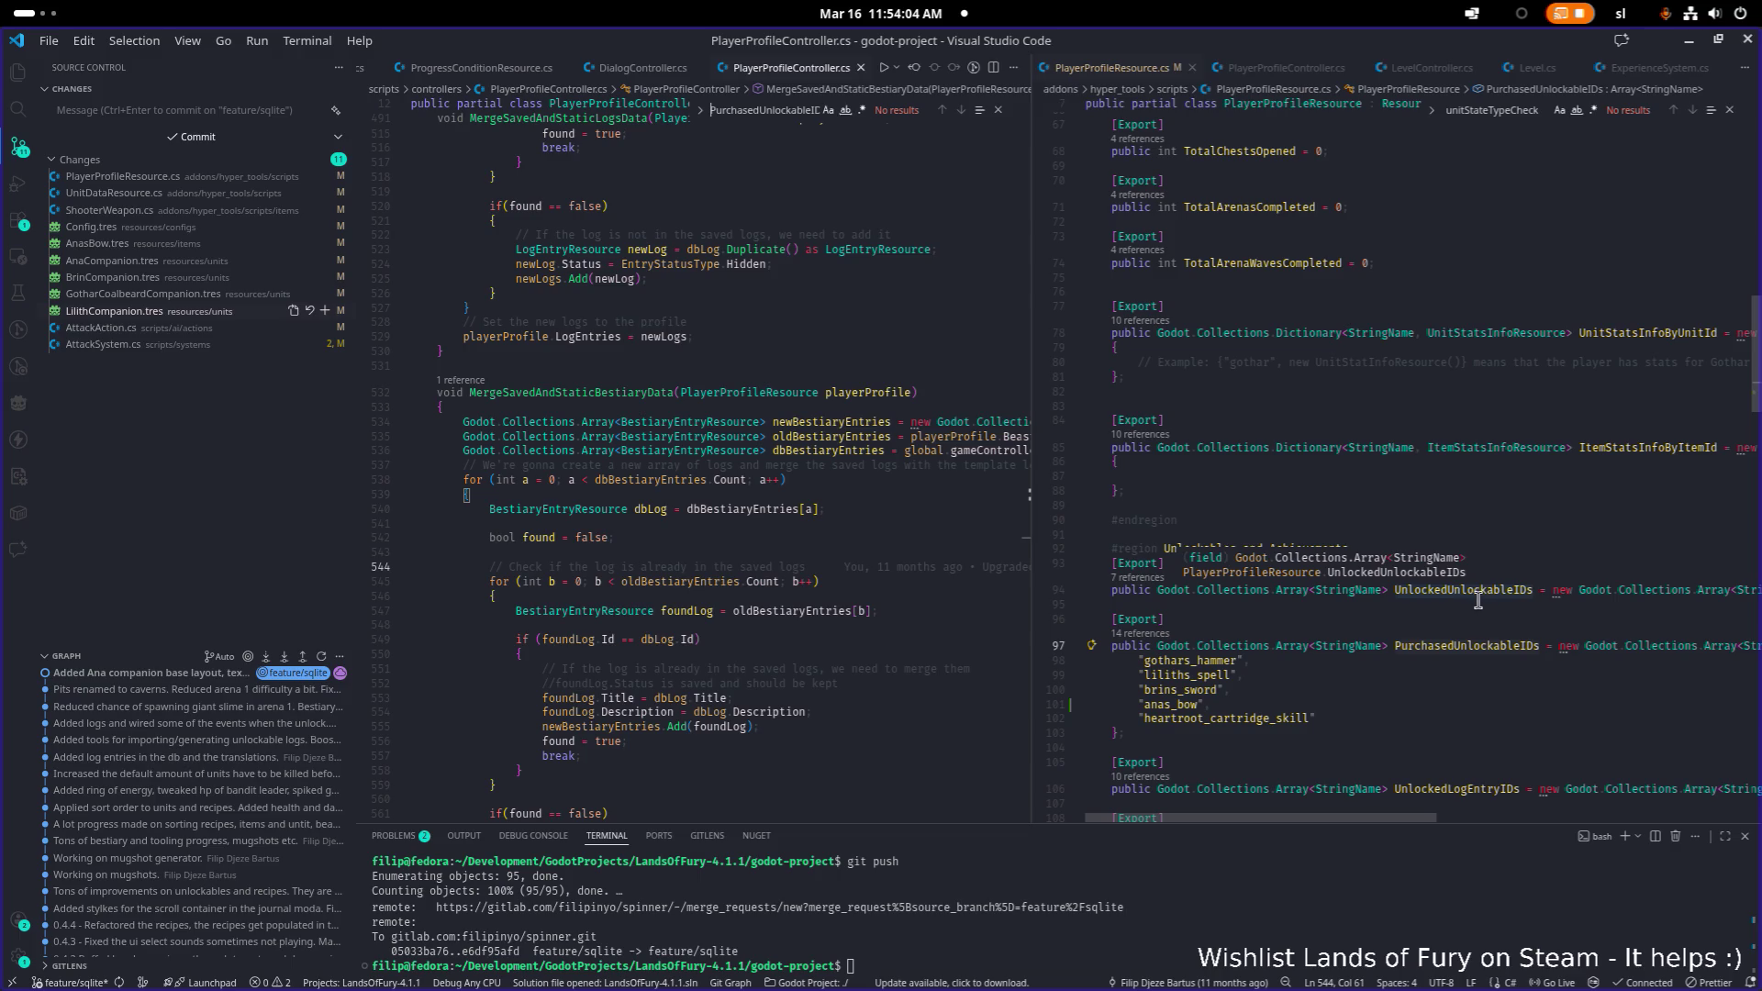
scroll(1525, 802, "right", 2)
scroll(1525, 802, "left", 2)
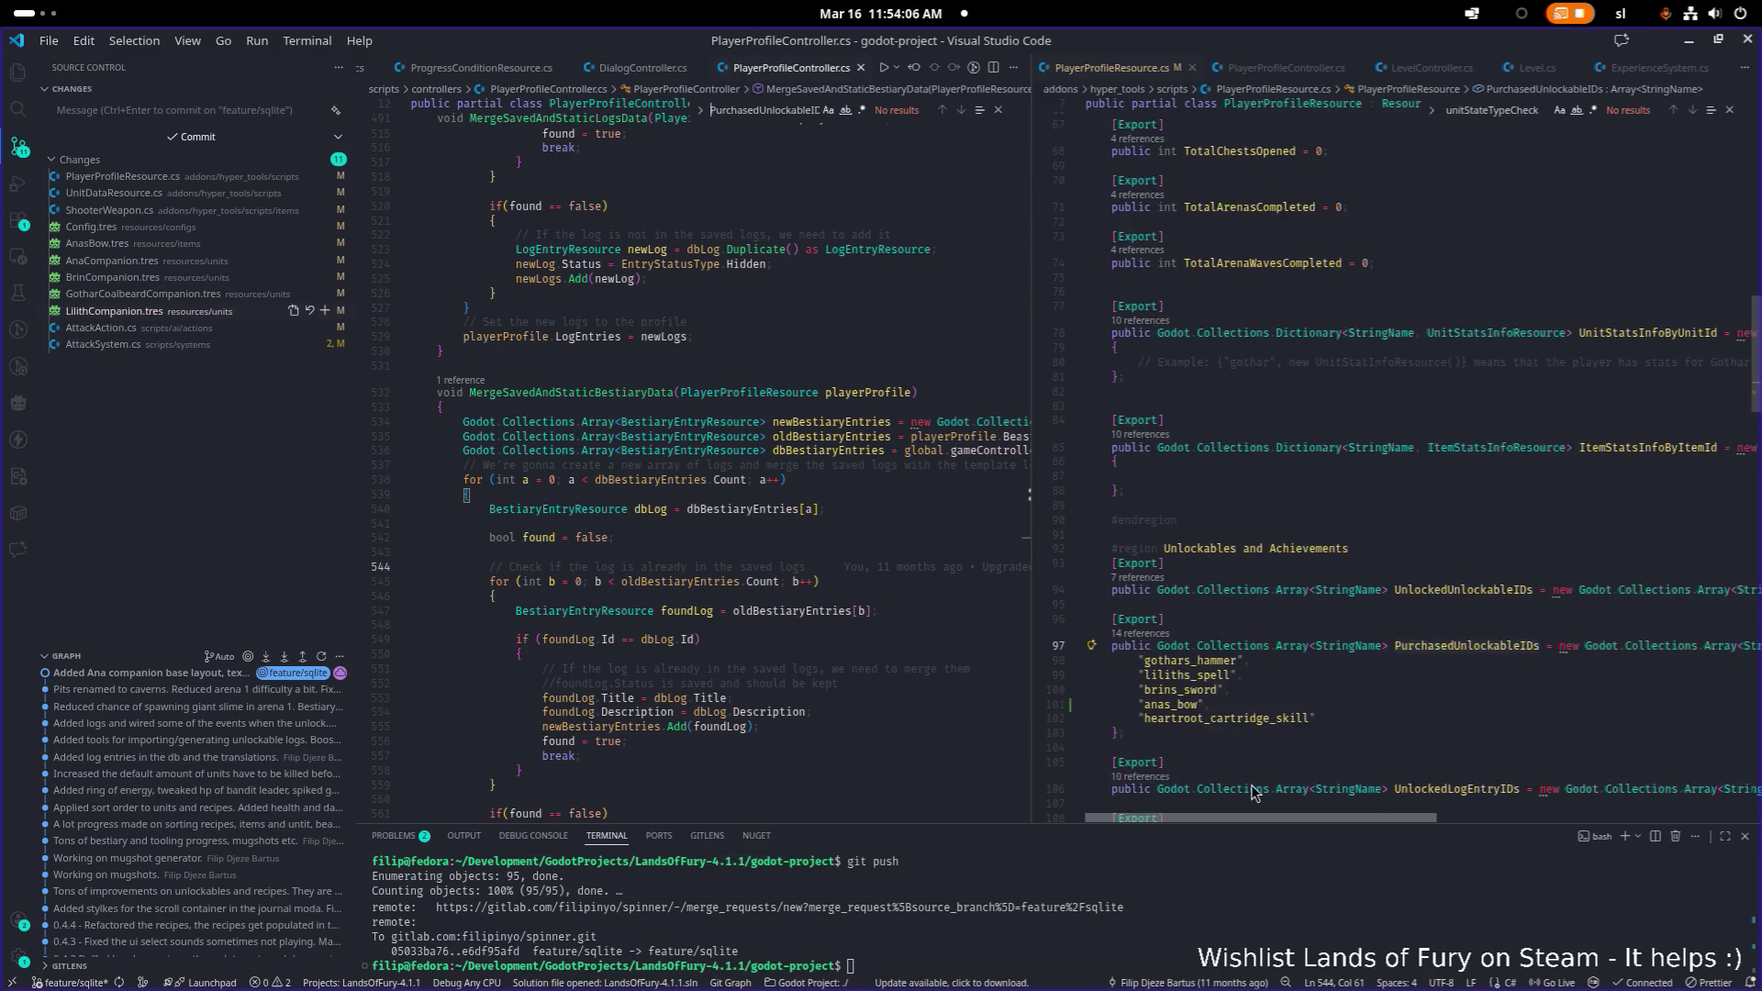
- Review the controller code, minimize VS Code, and build and run the game in Godot
double_click(1417, 647)
scroll(1431, 647, "down", 5)
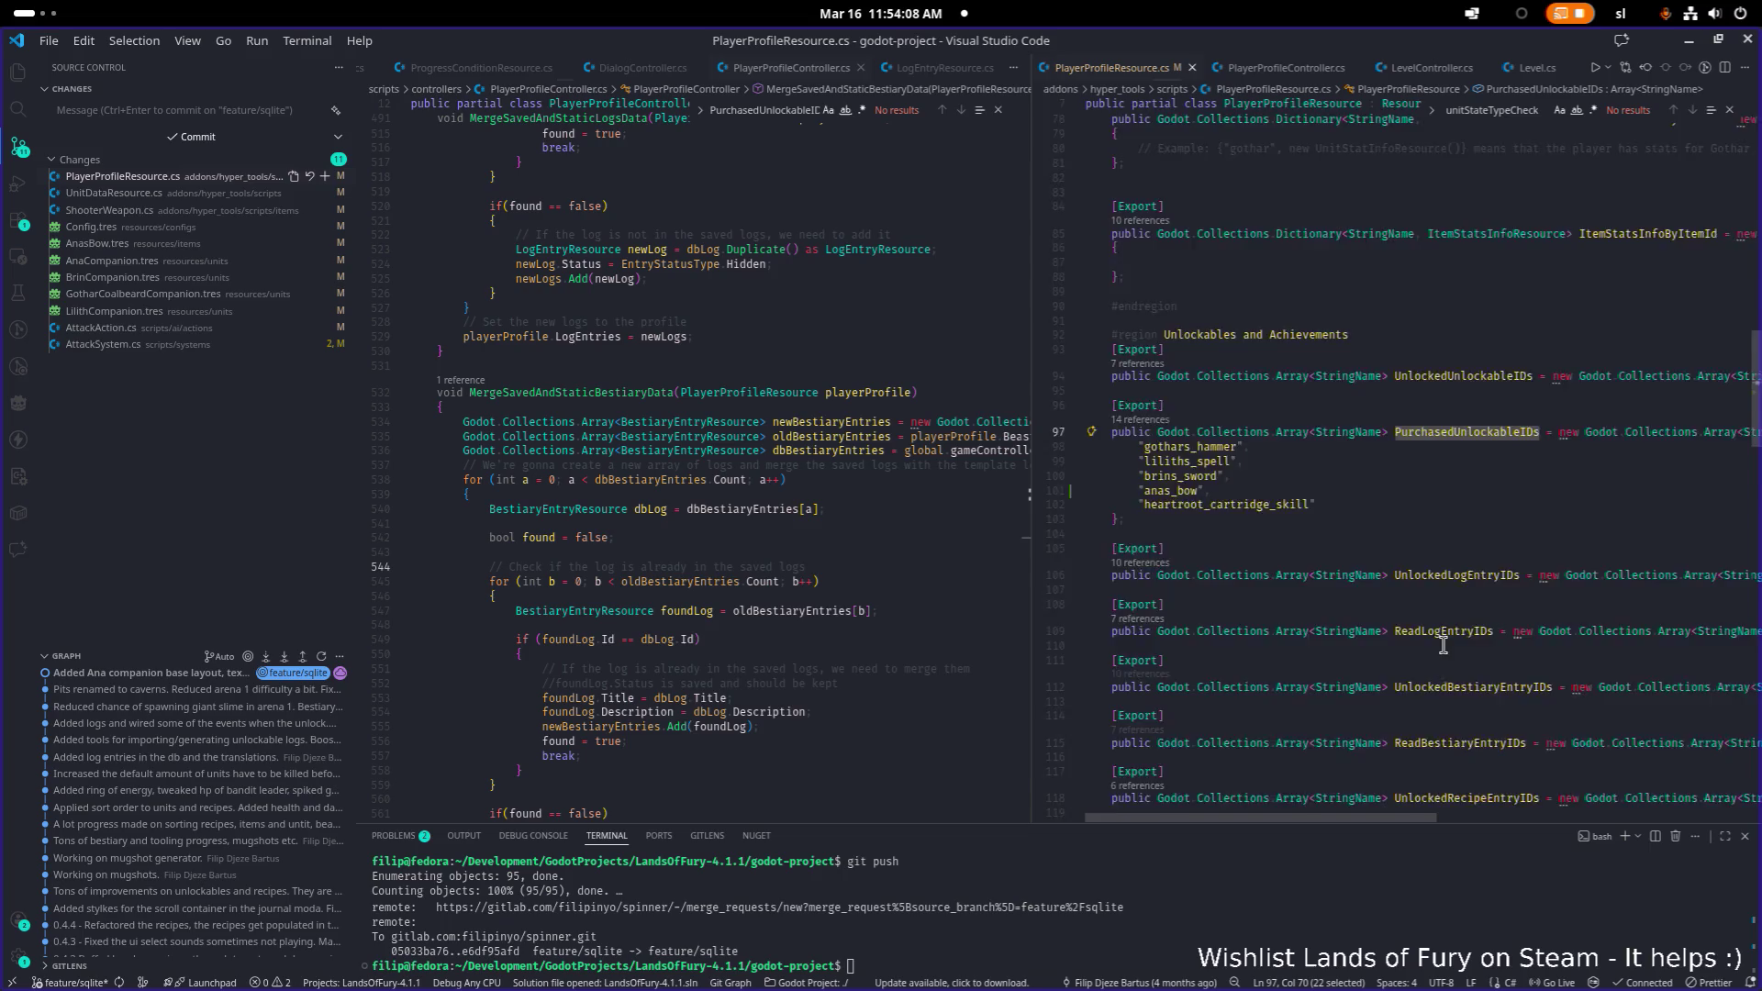
scroll(1443, 645, "up", 5)
left_click(804, 463)
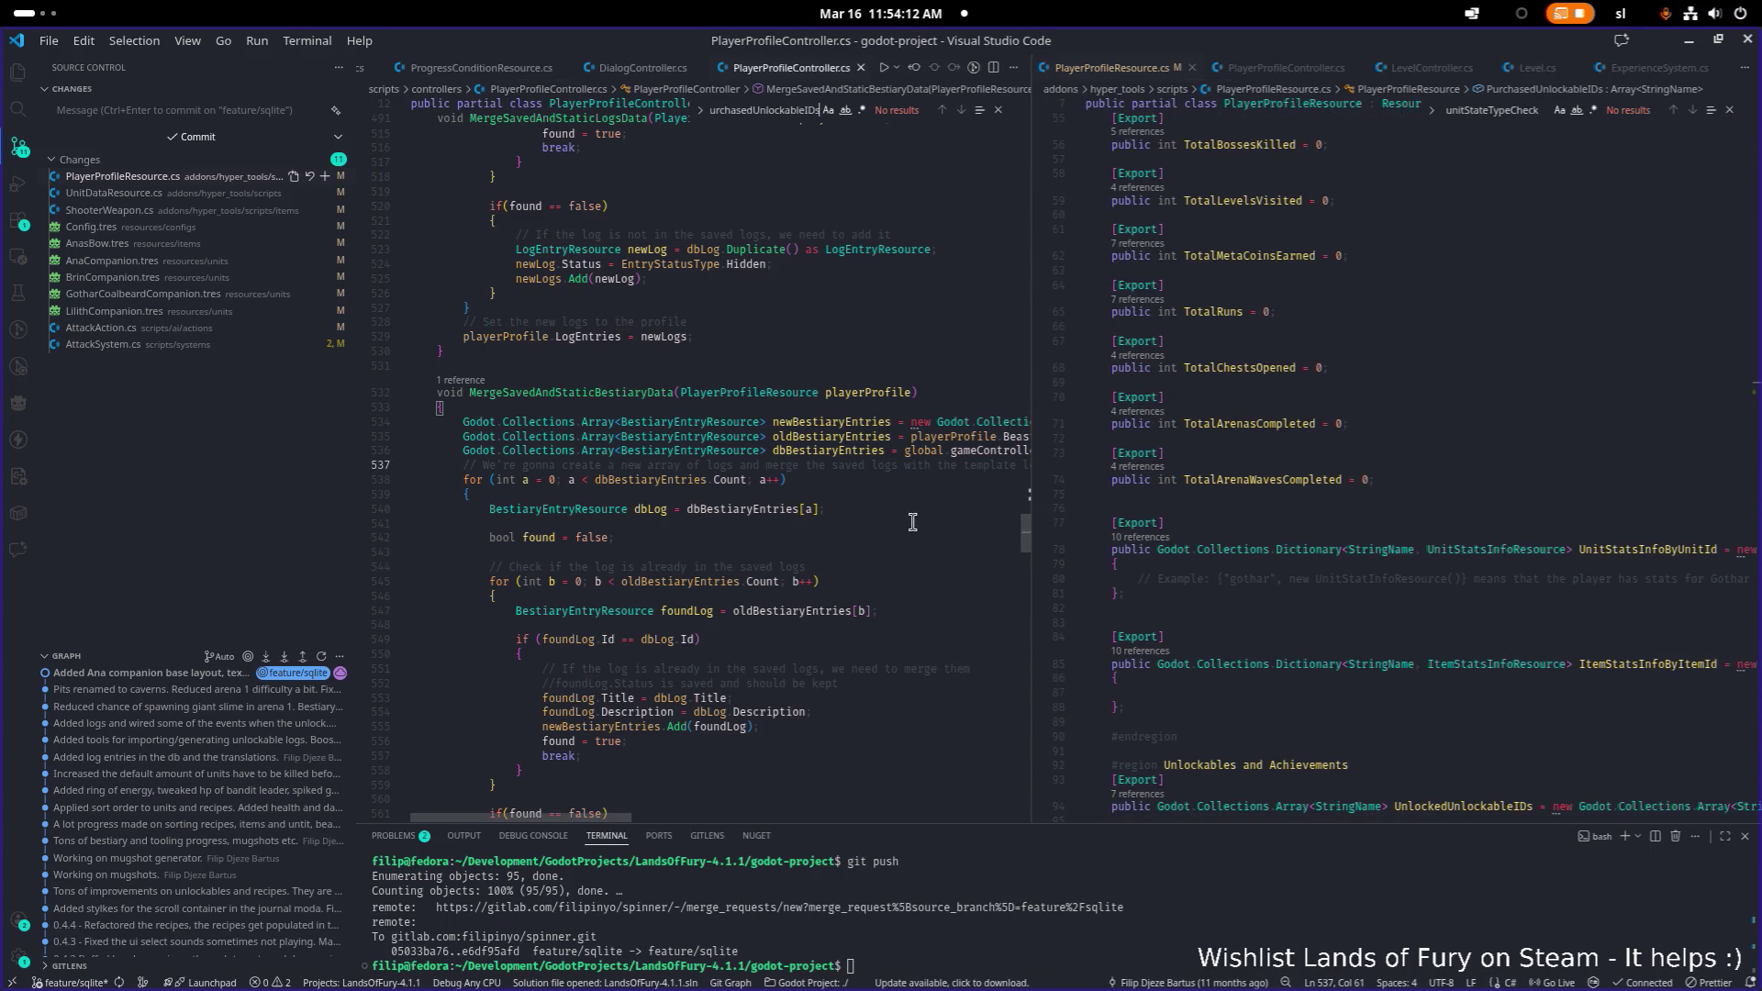
scroll(804, 463, "down", 1)
left_click(1694, 44)
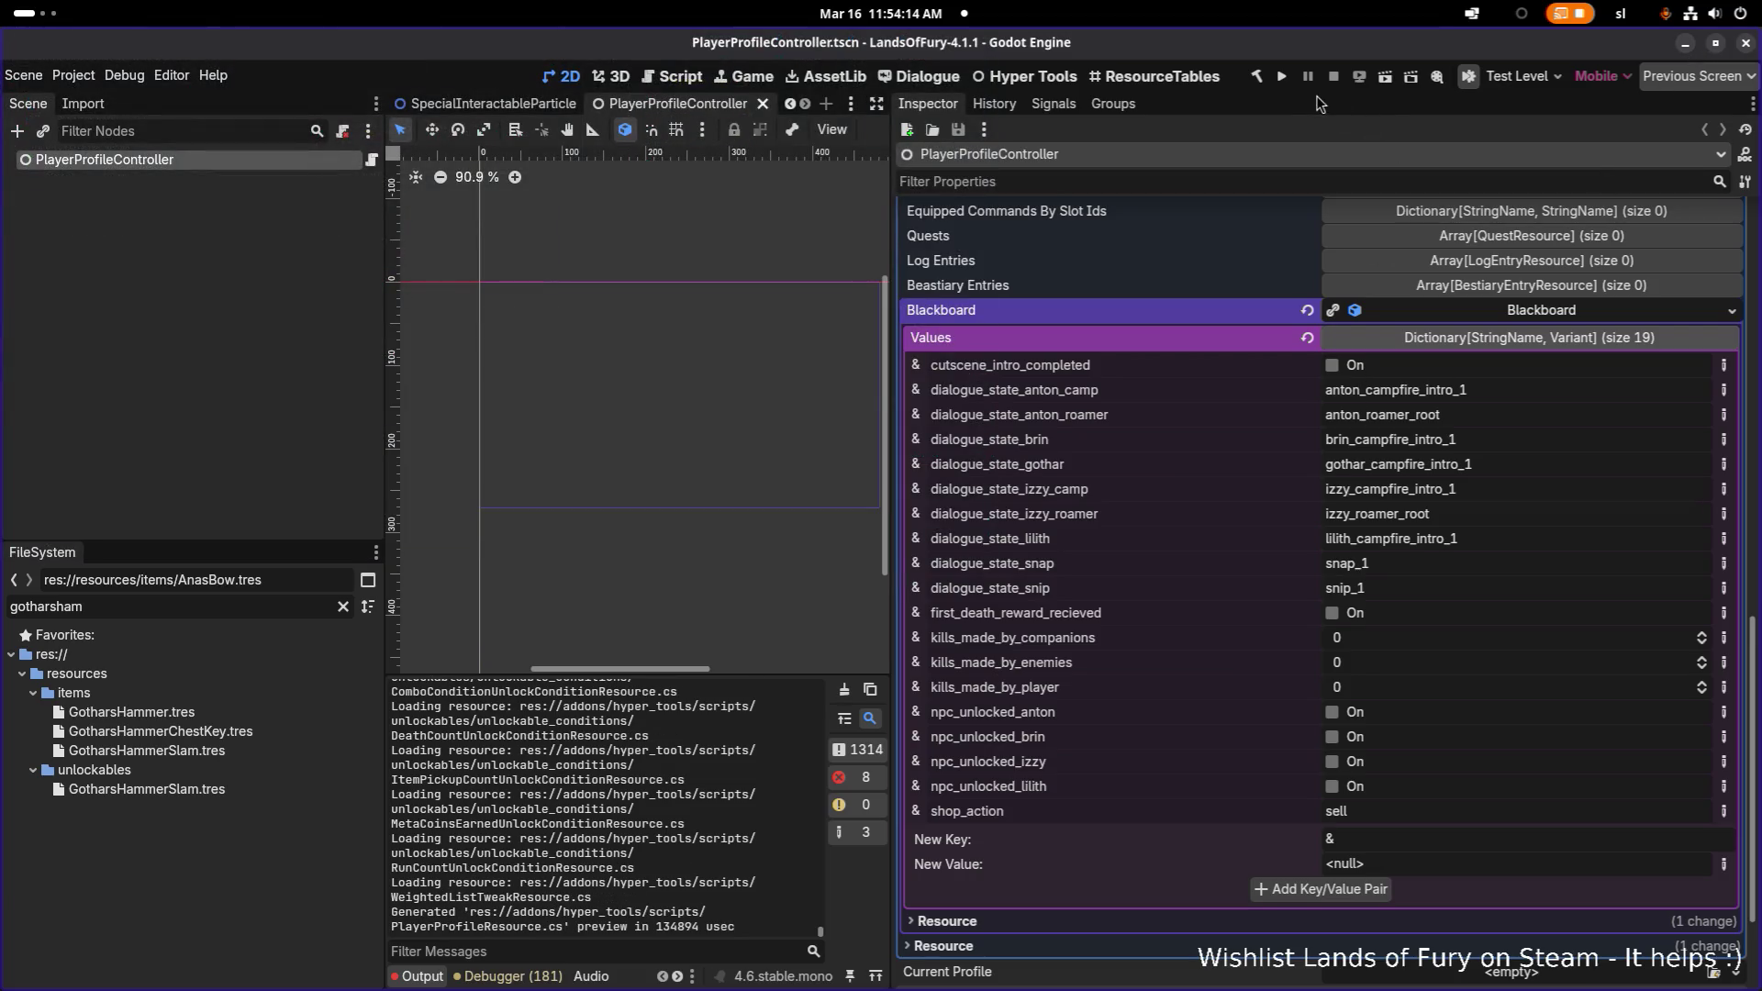
left_click(1281, 77)
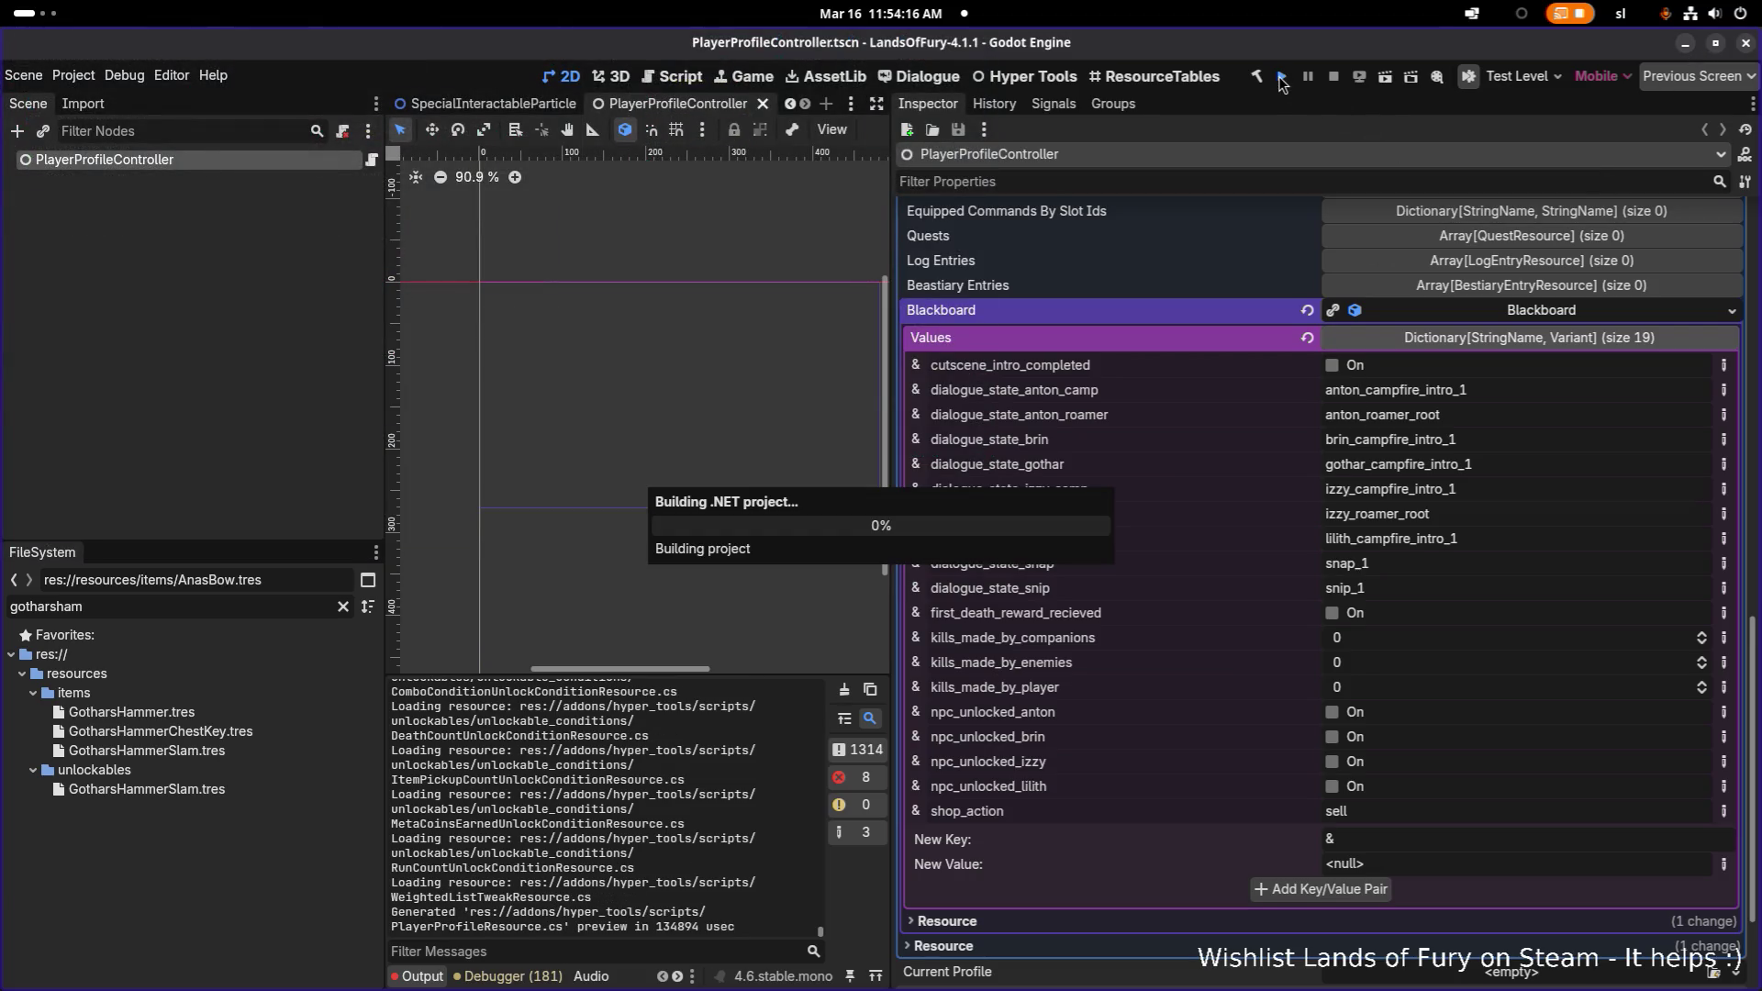
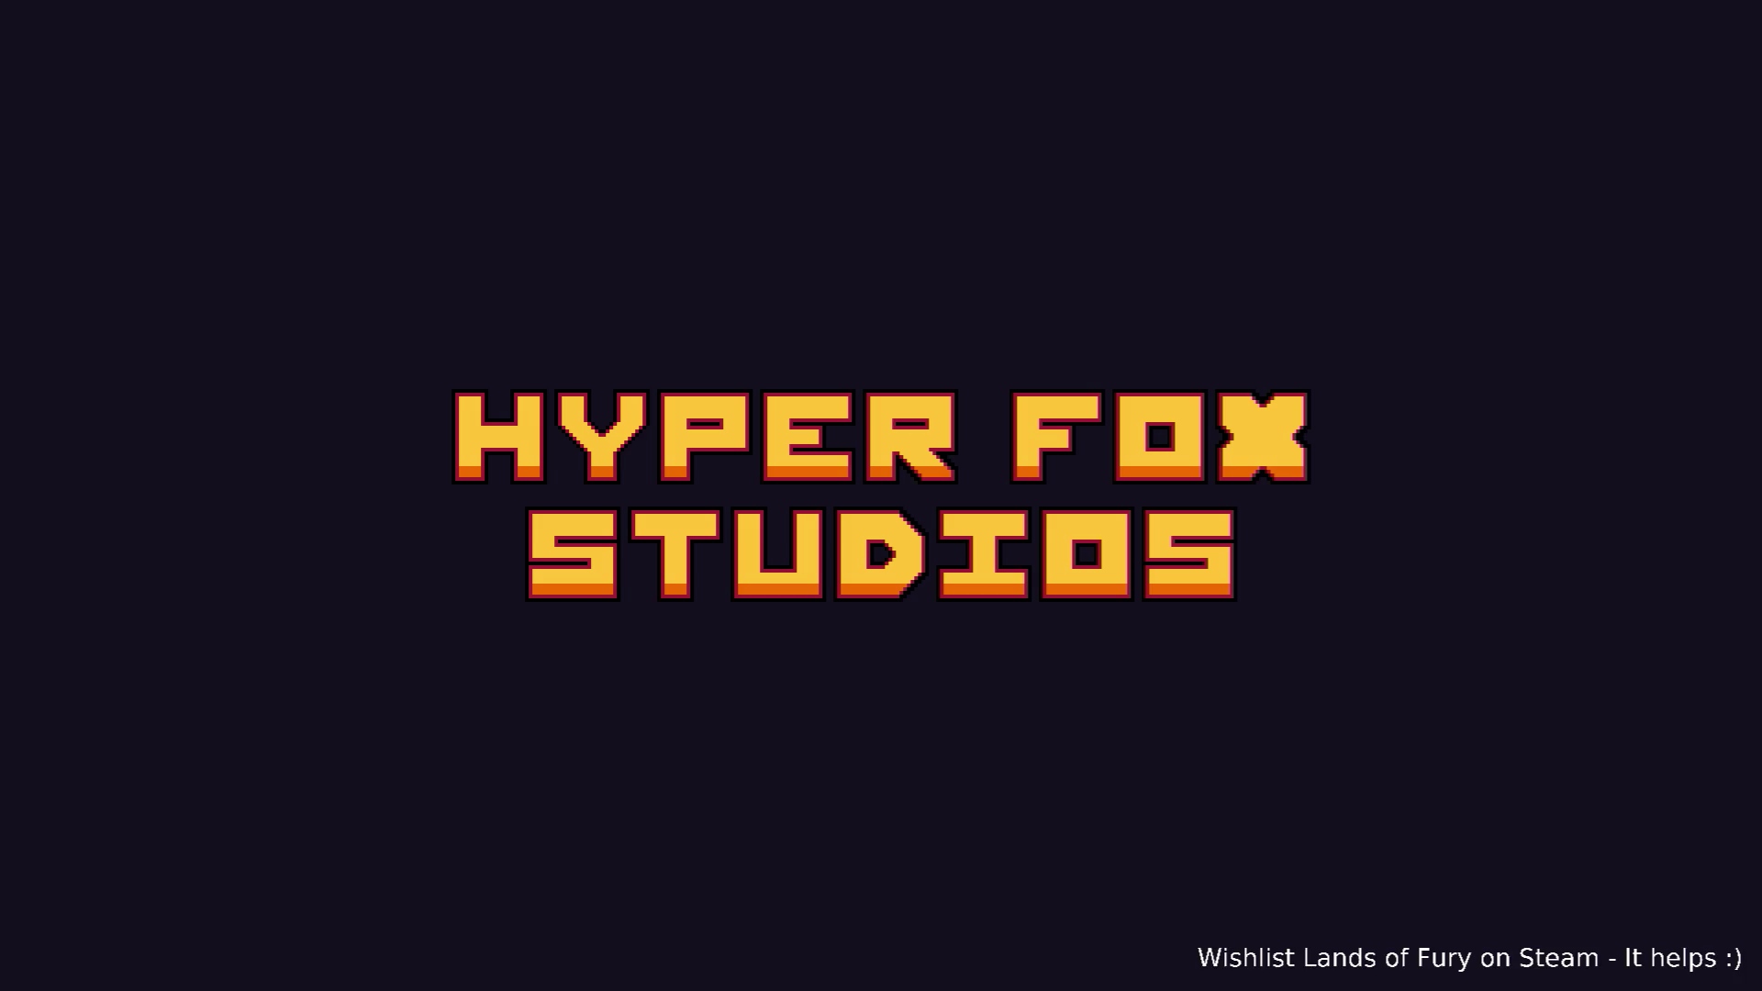
- Skip the splash and look over the inventory and Ana's character sheet
key("Return")
key("Return")
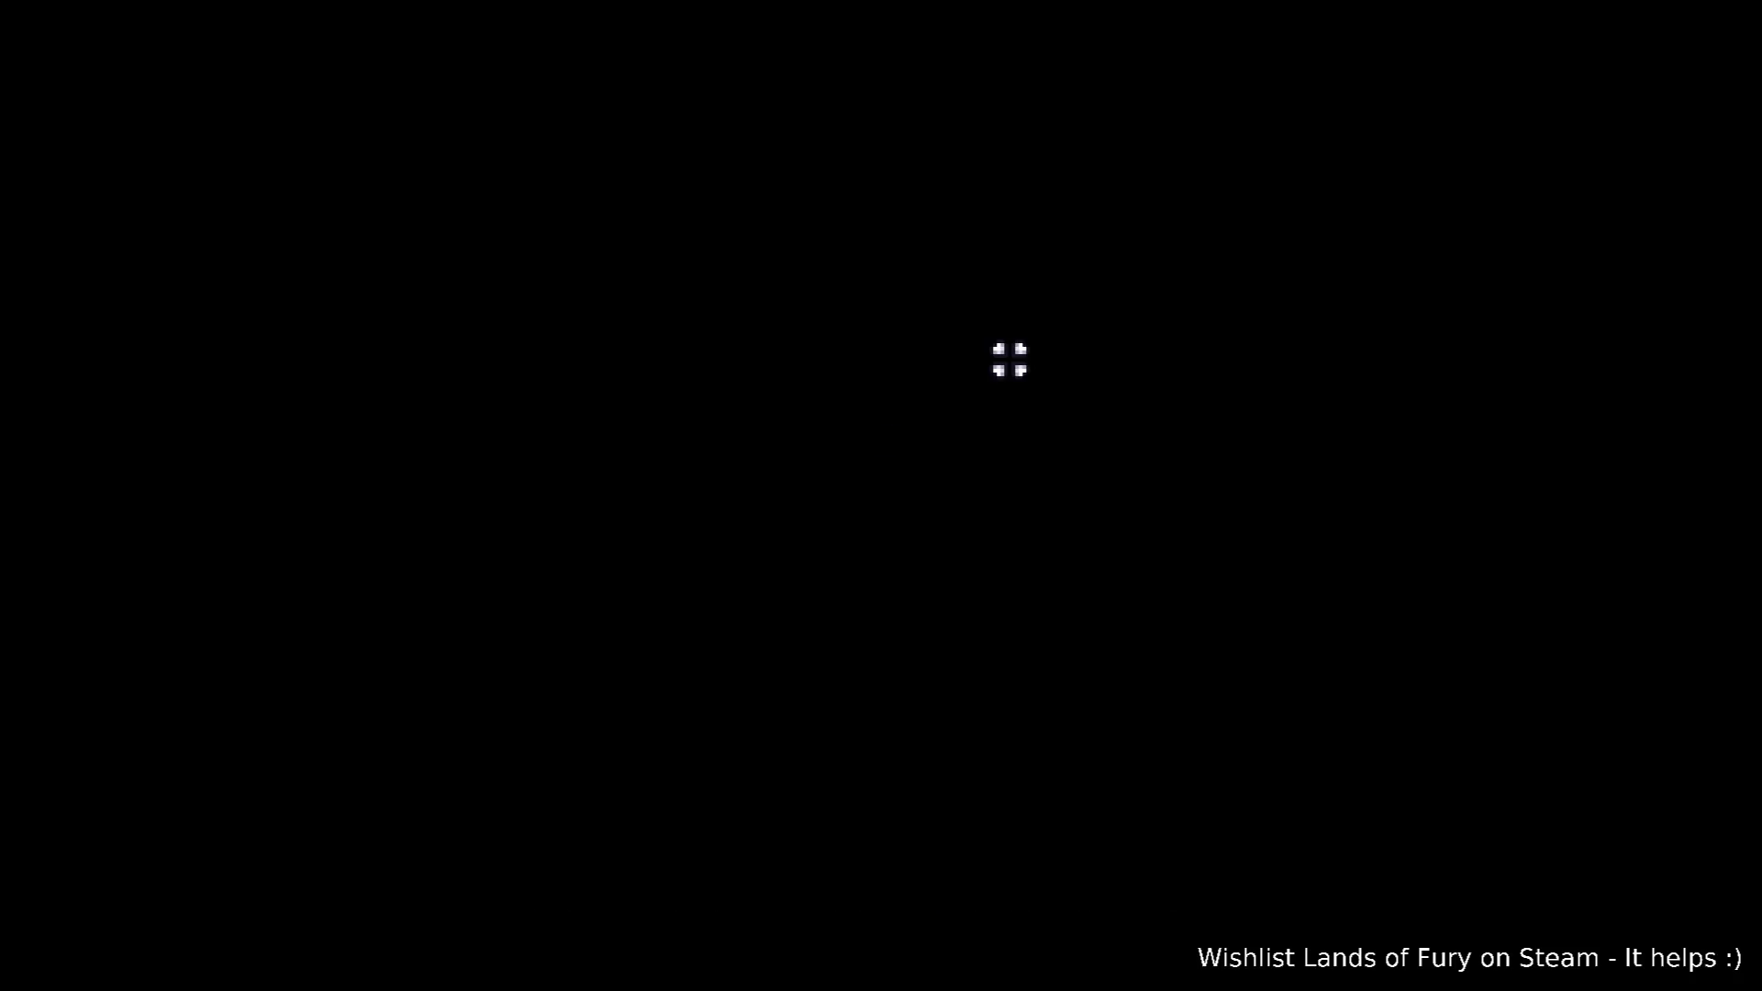
key("i")
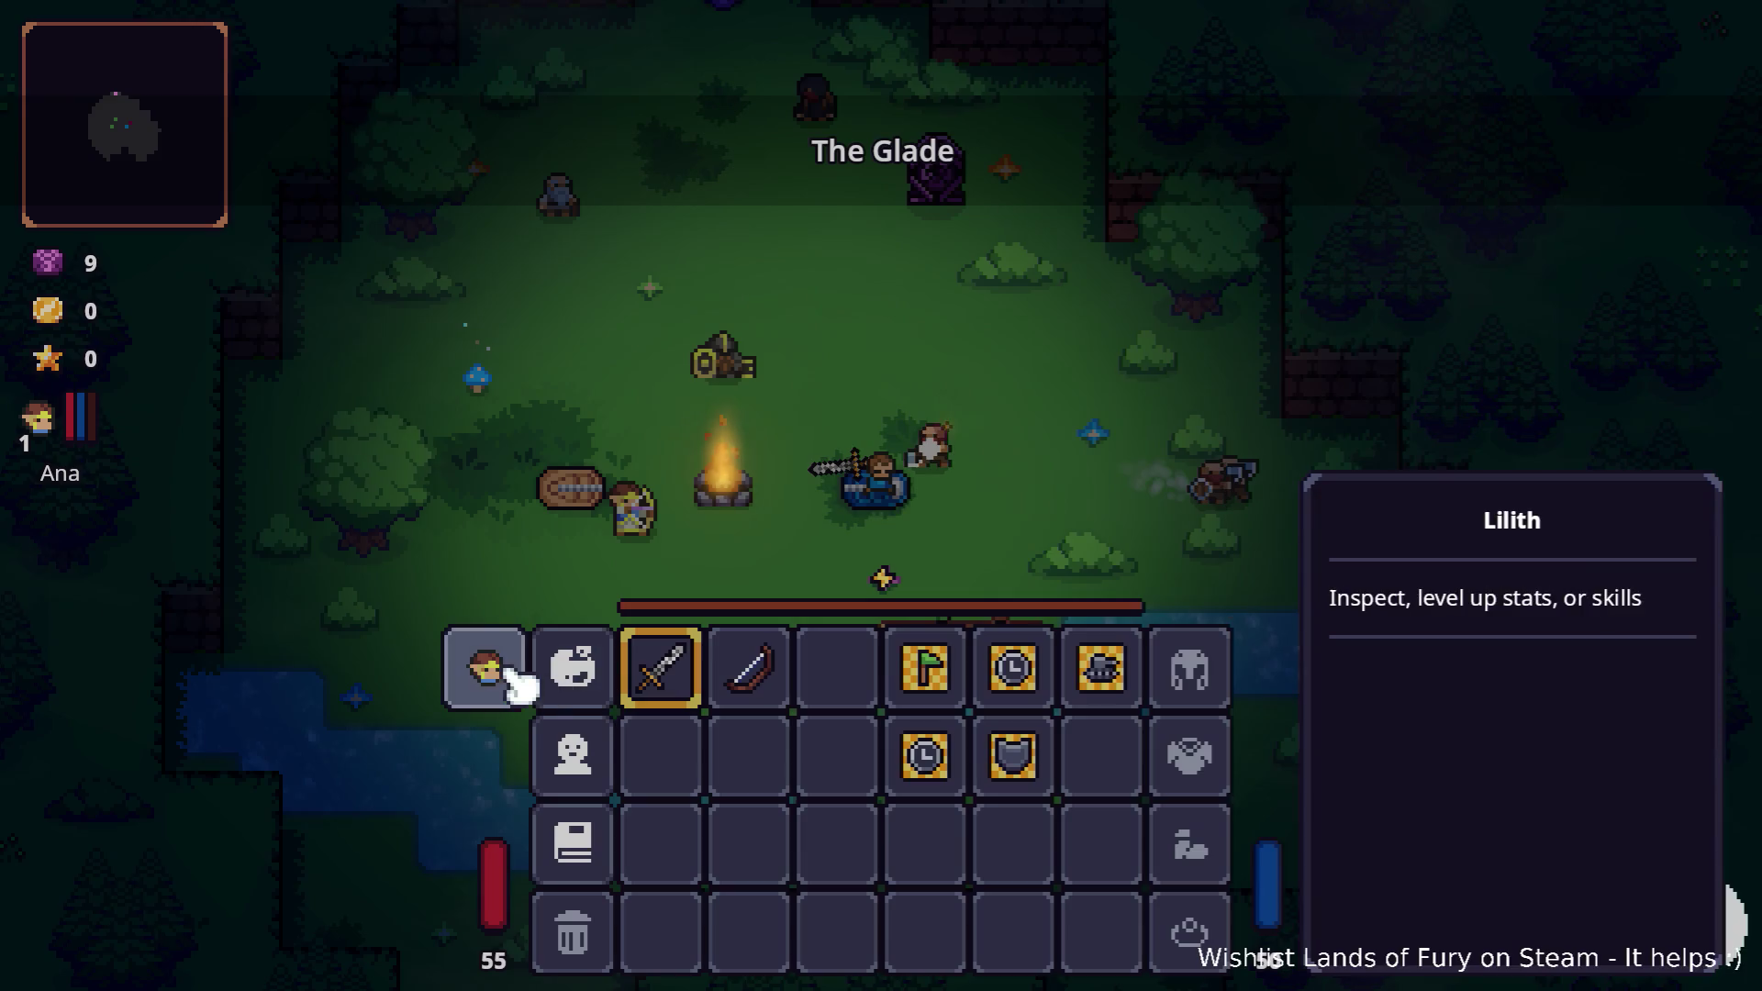
left_click(509, 675)
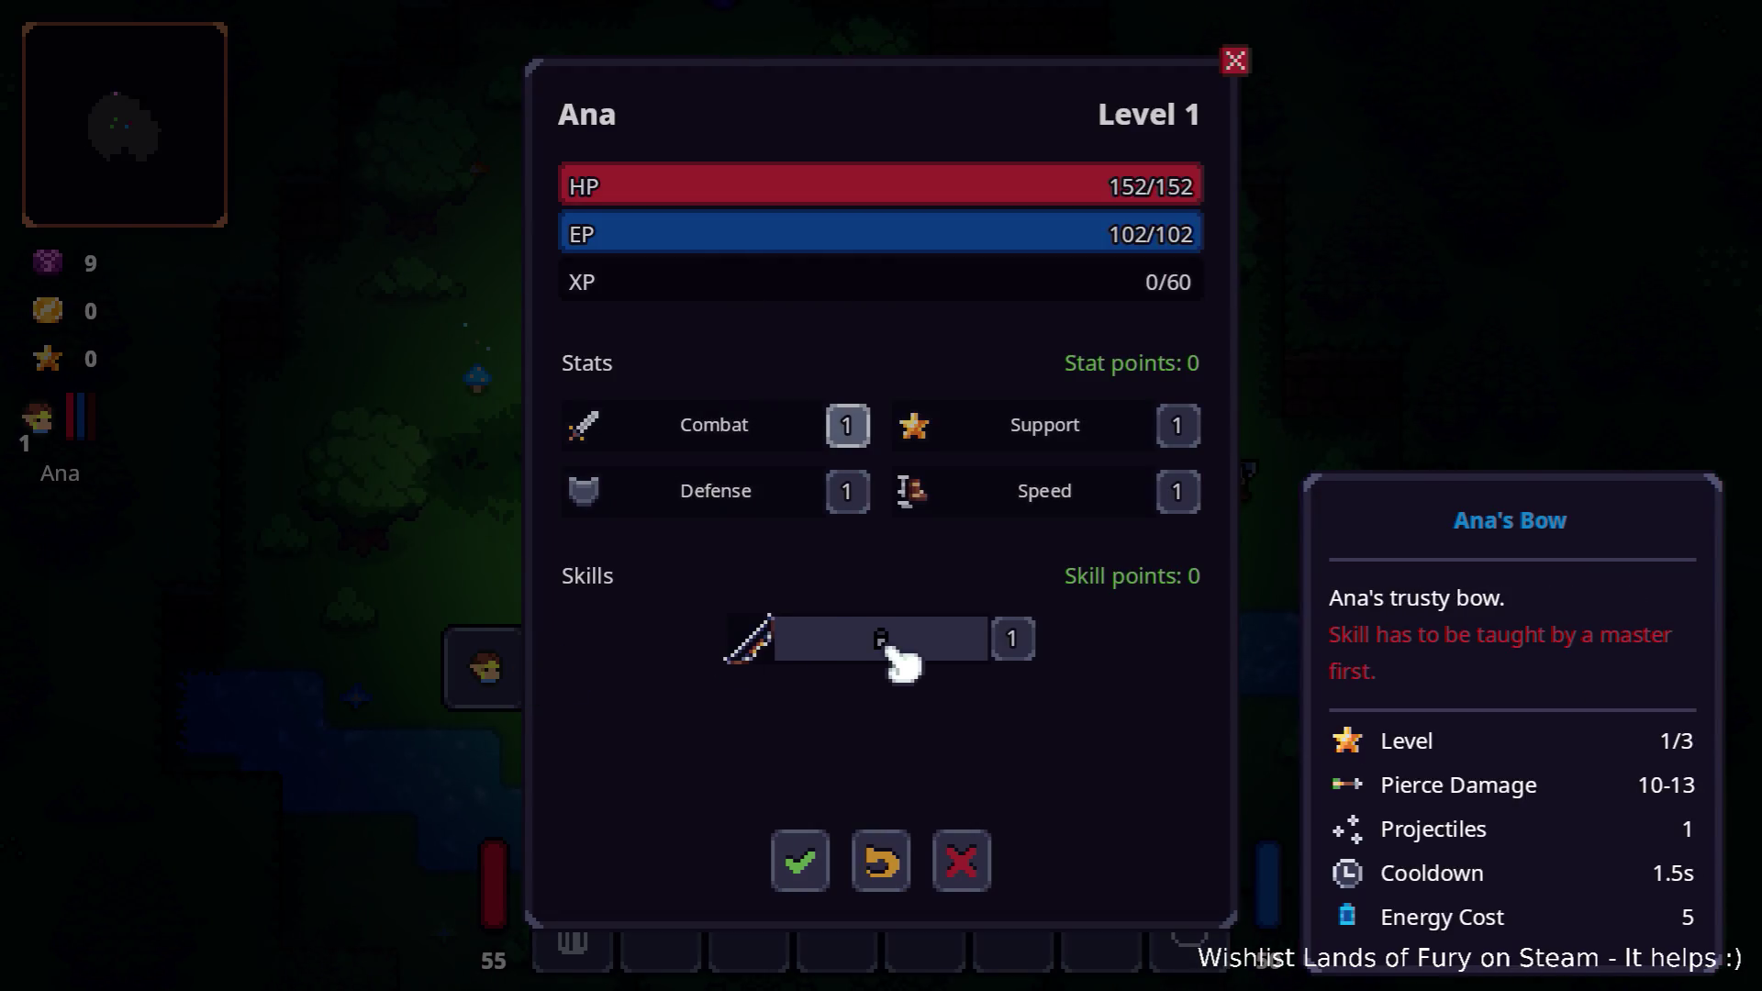
key("Escape")
- Quit to the main menu, delete save profile 2, and start a new game in that slot
key("Escape")
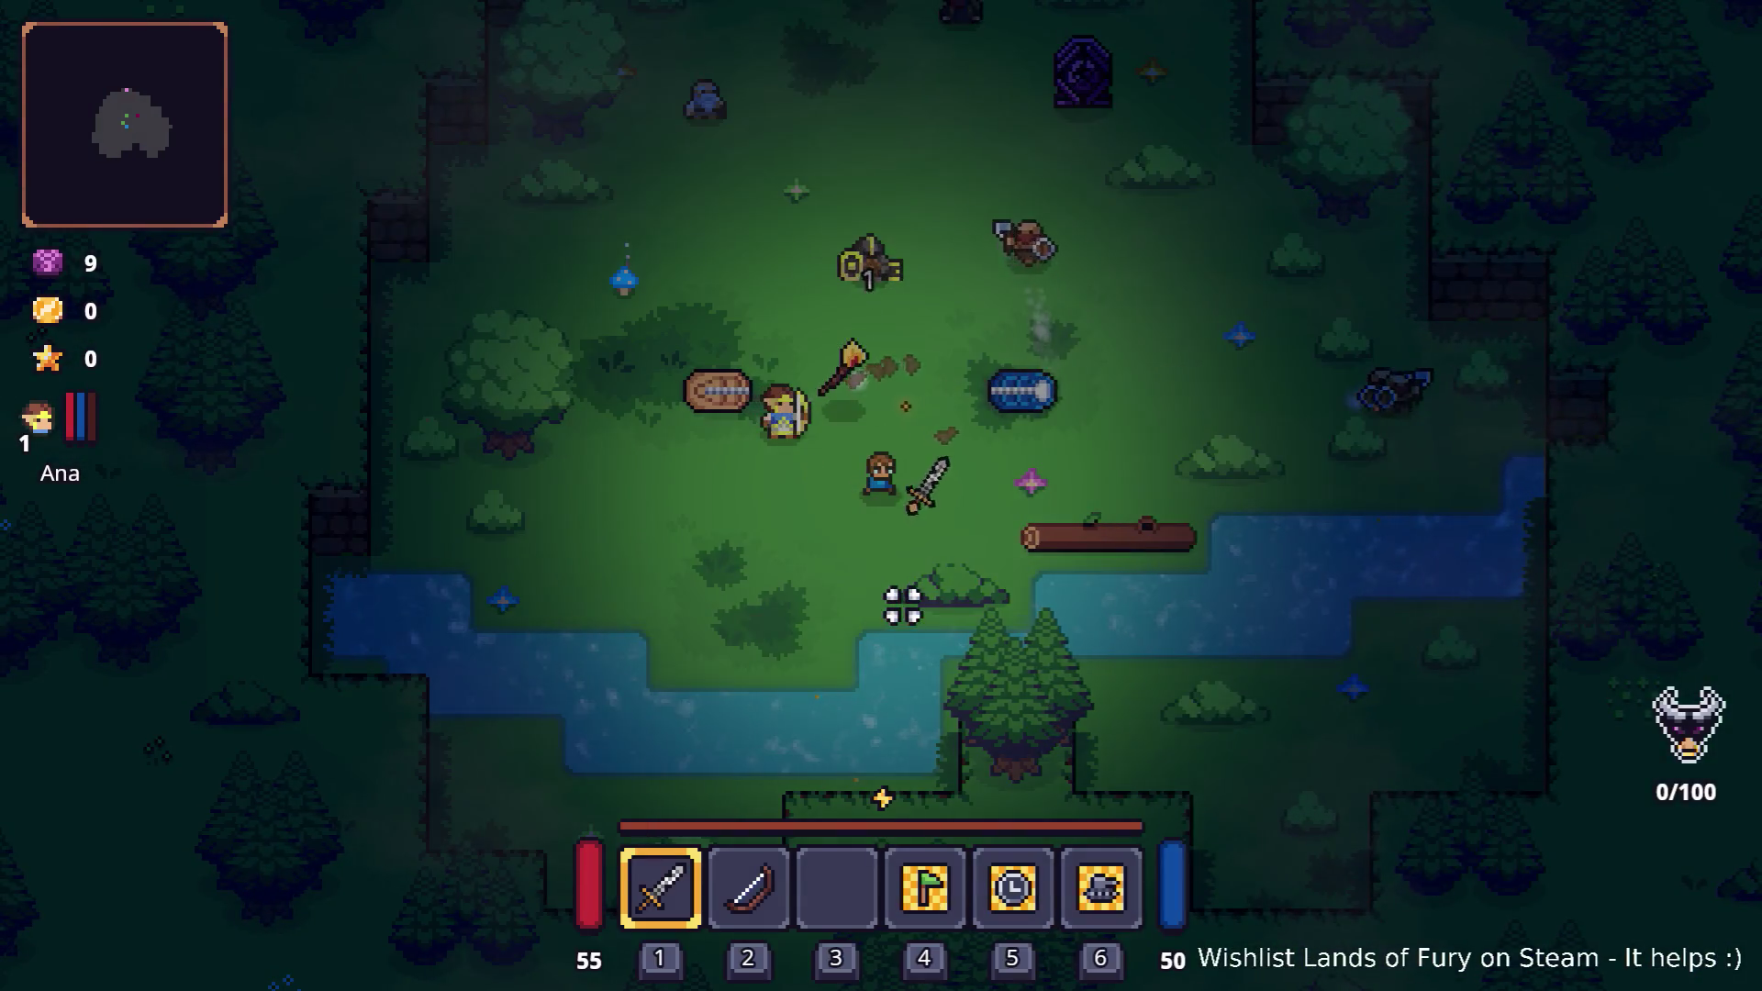
key("Escape")
left_click(916, 769)
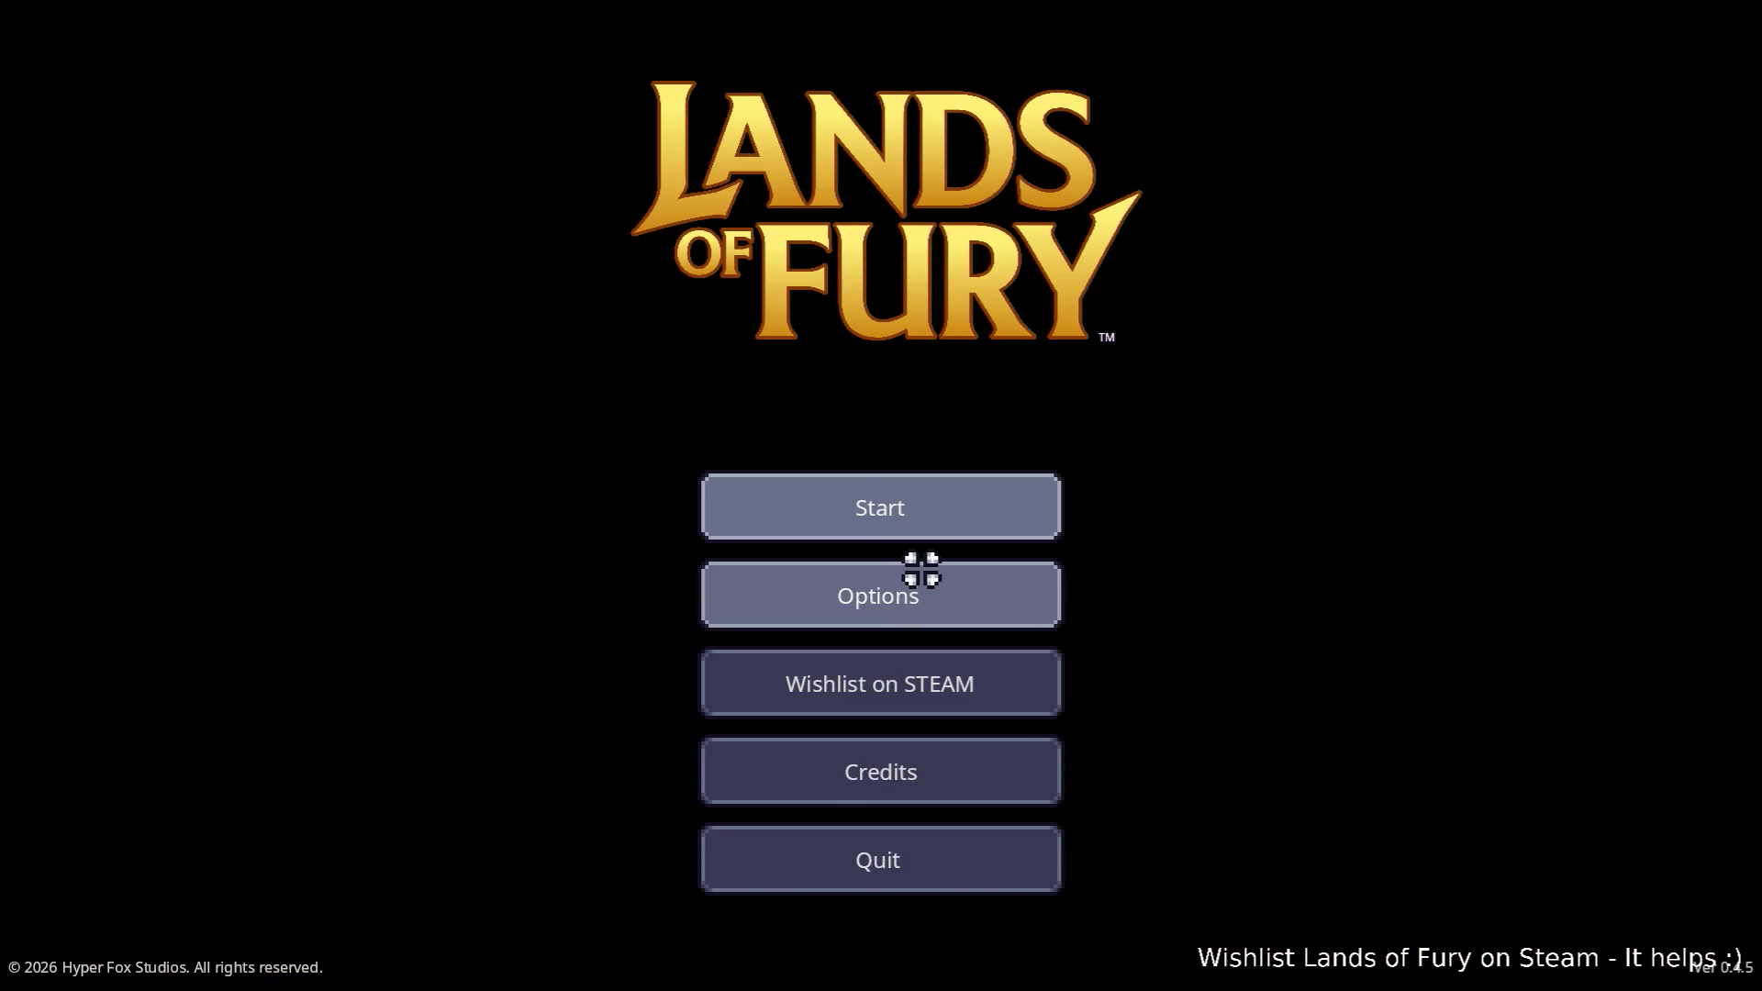
left_click(914, 527)
left_click(1026, 595)
left_click(1015, 574)
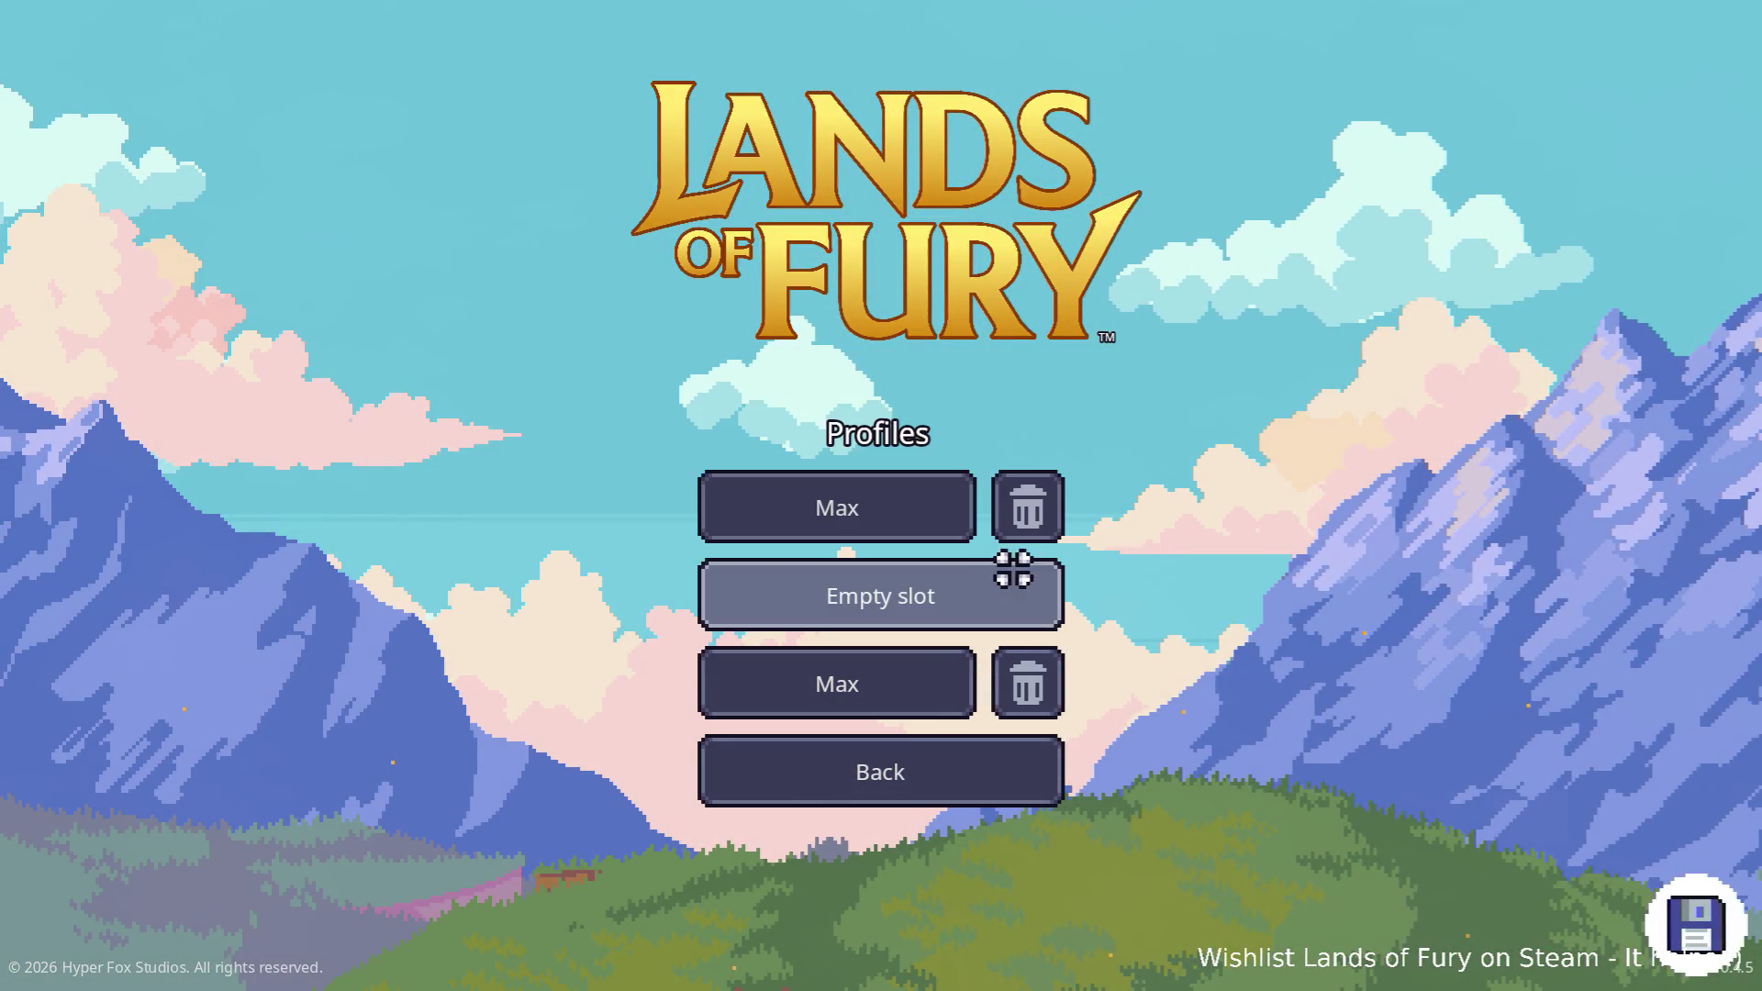
left_click(946, 592)
left_click(924, 816)
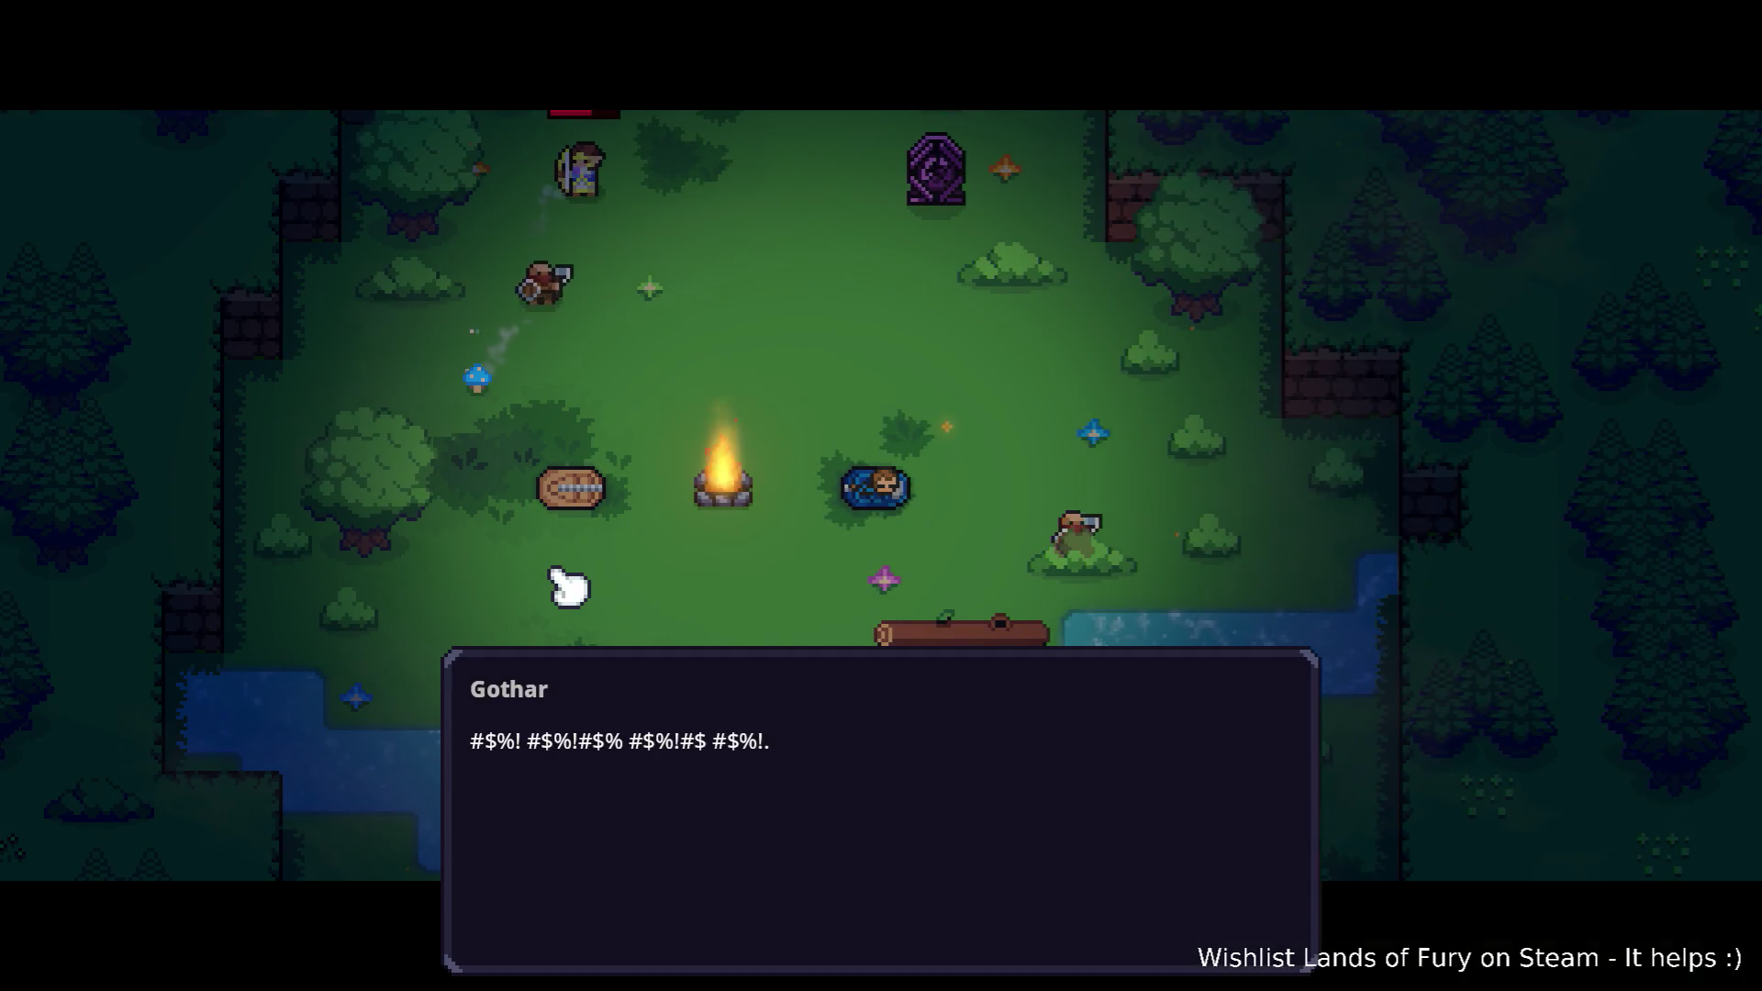
- Advance the opening cutscene dialogue through Gothar's last line
left_click(558, 574)
left_click(558, 574)
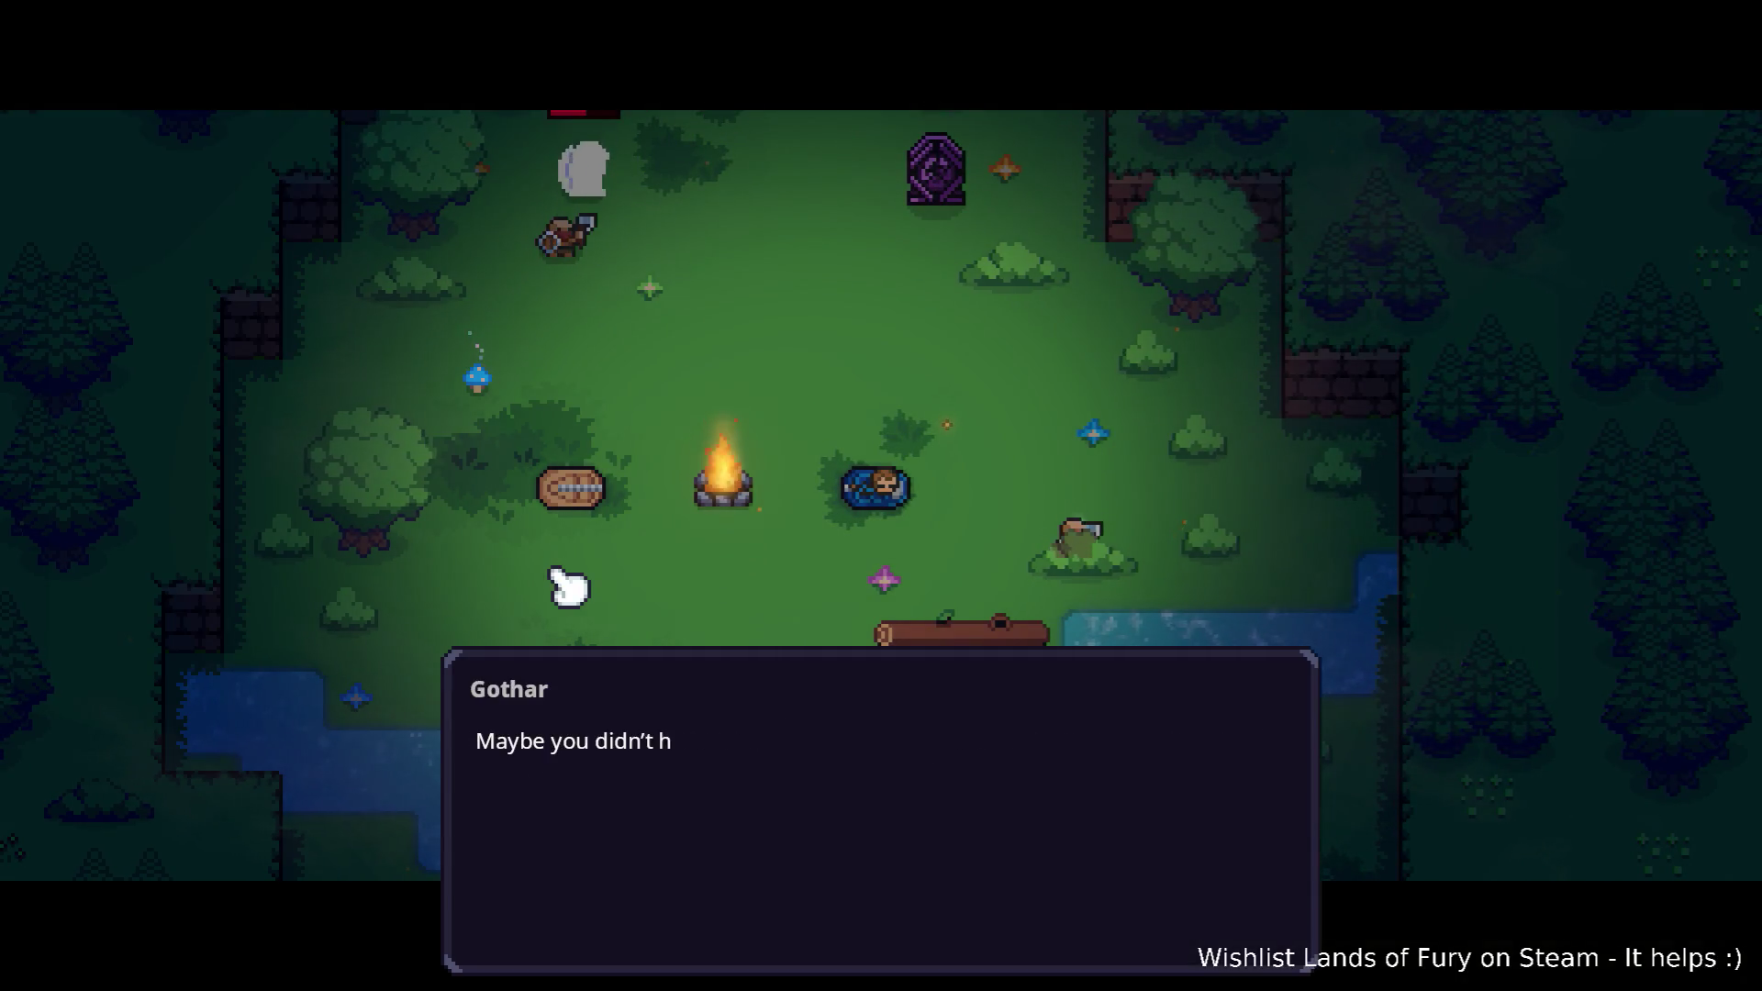
left_click(558, 575)
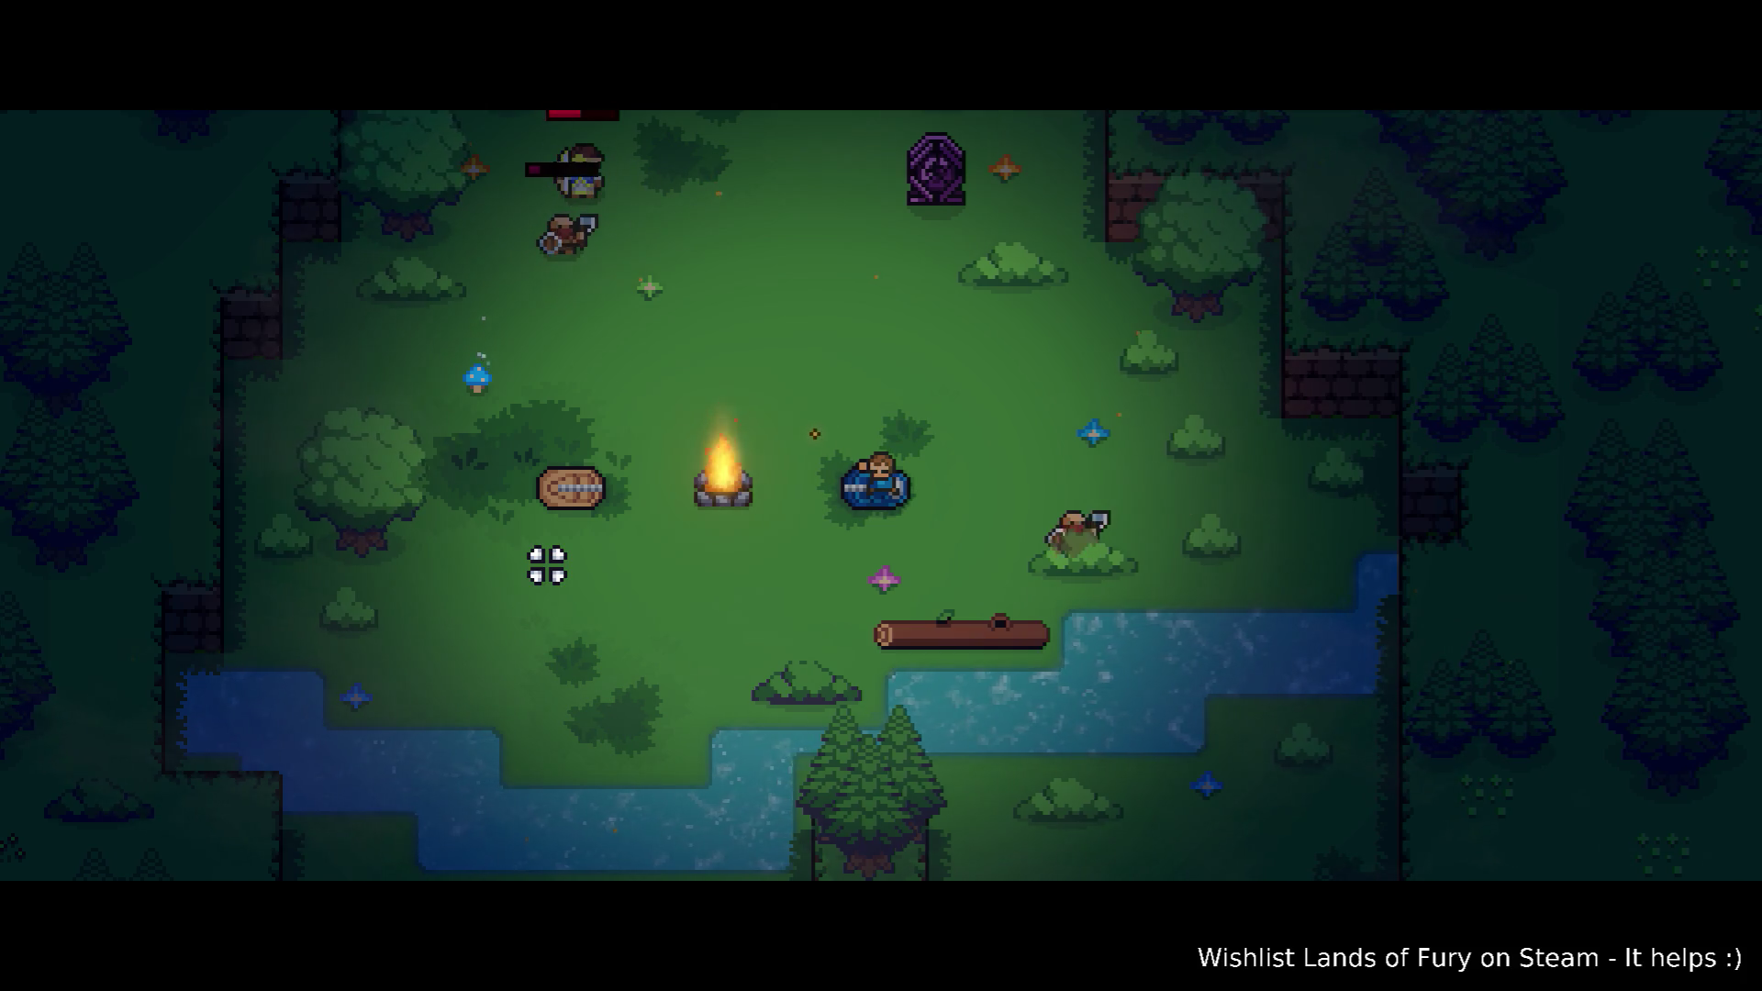
left_click(563, 586)
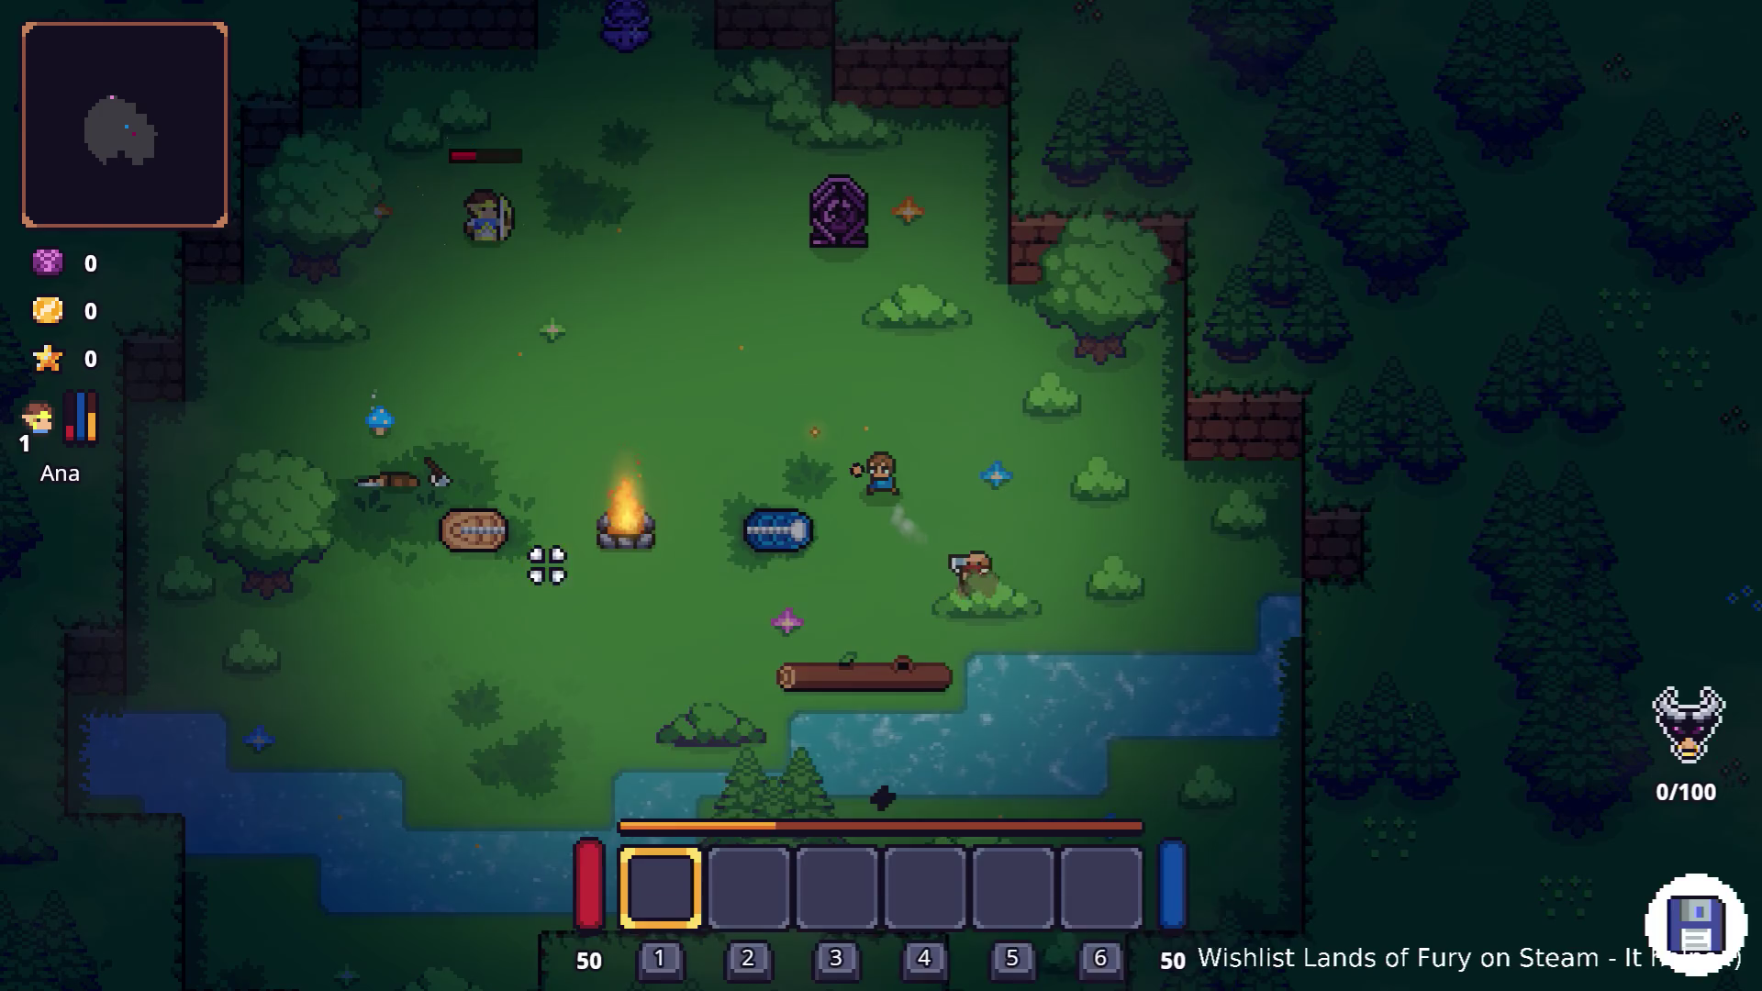
- Review Ana's character stats, then quit the game to the desktop
key("i")
left_click(570, 582)
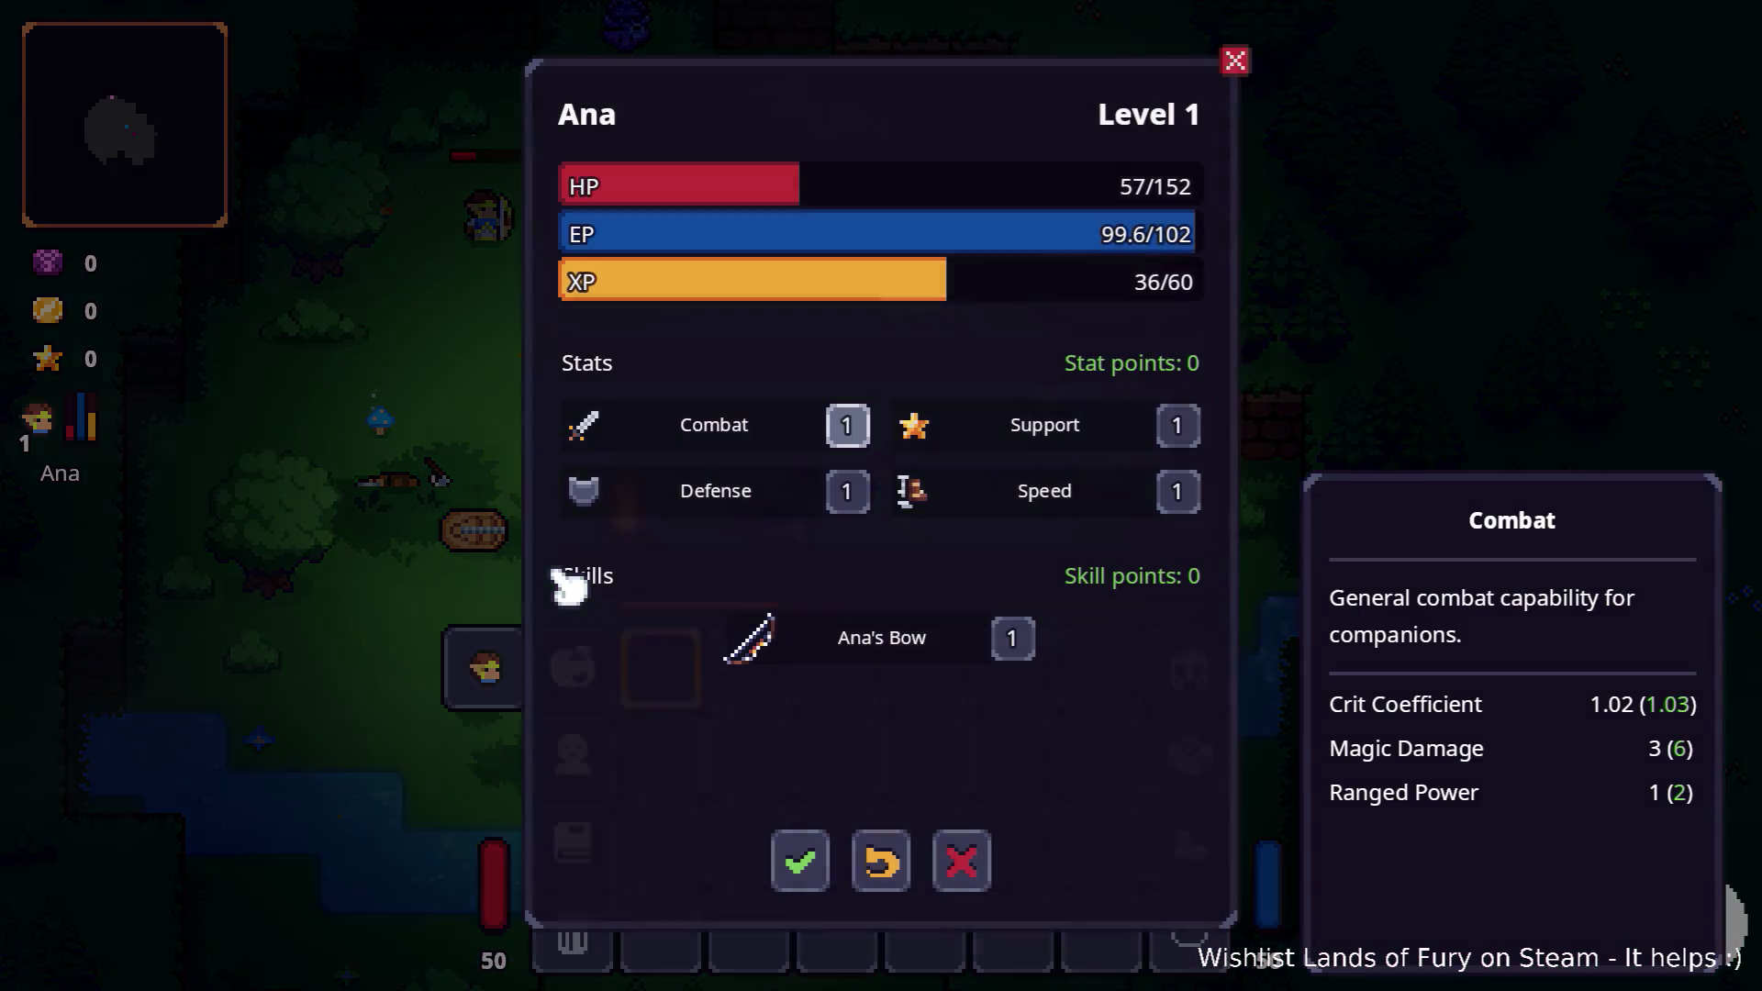
mouse_move(872, 644)
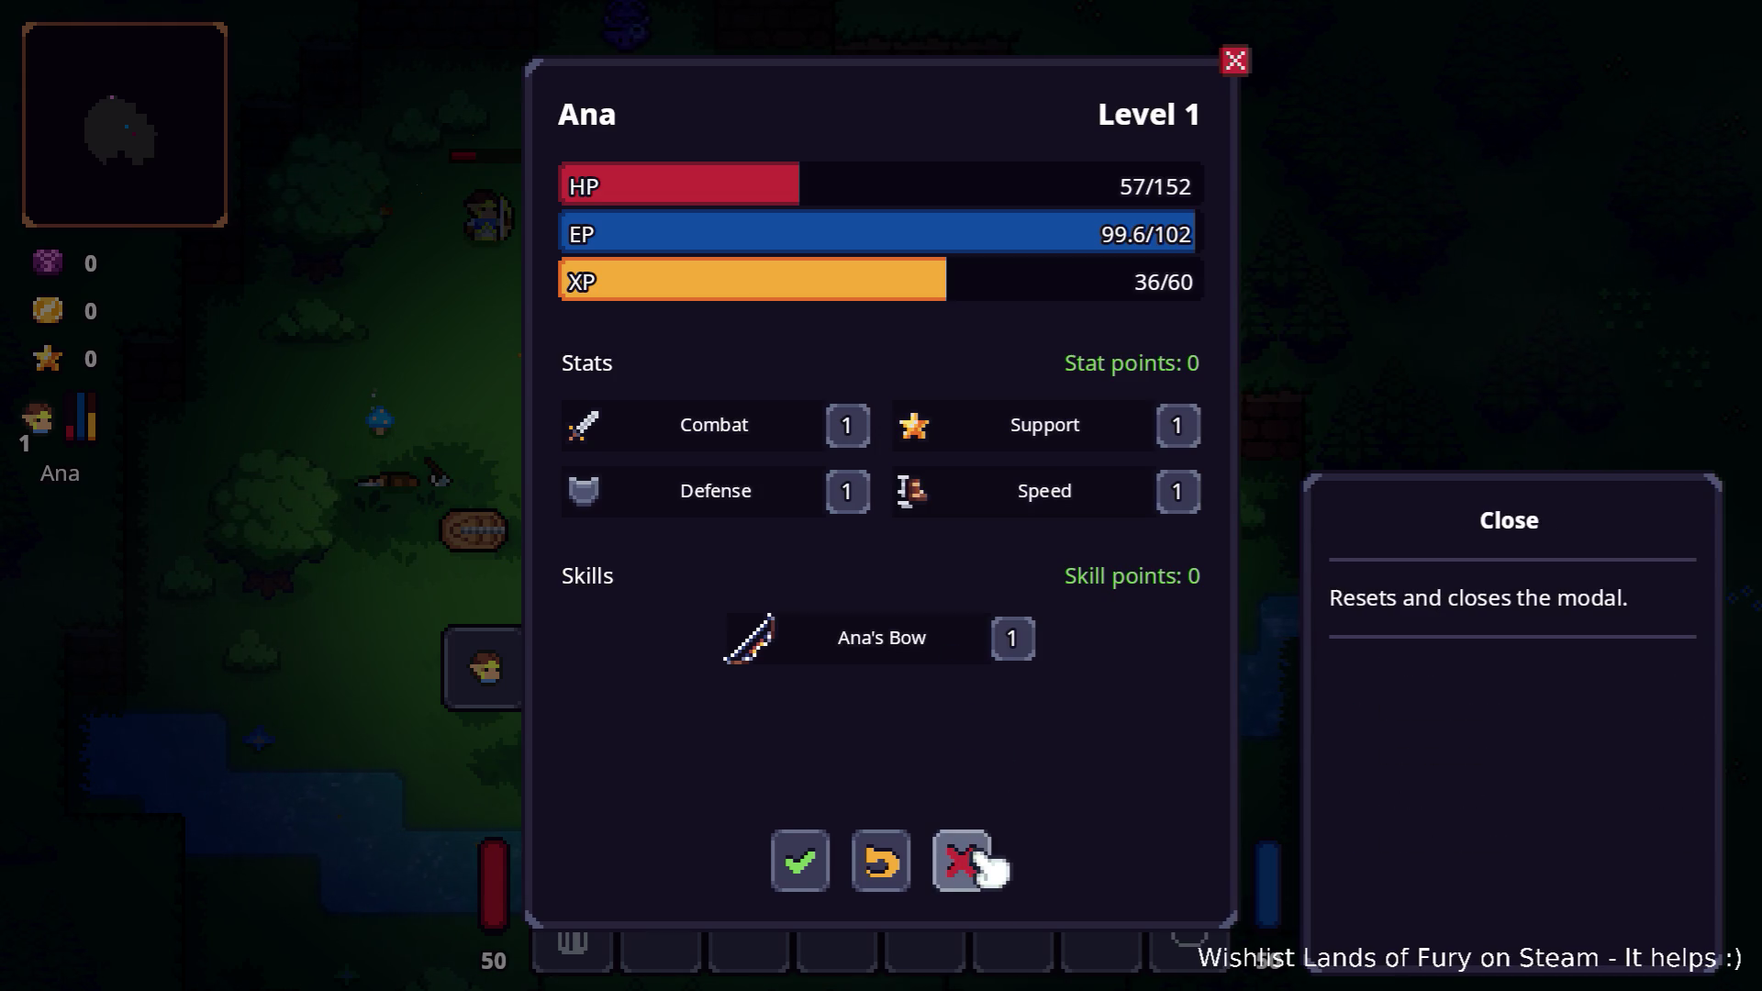
key("Escape")
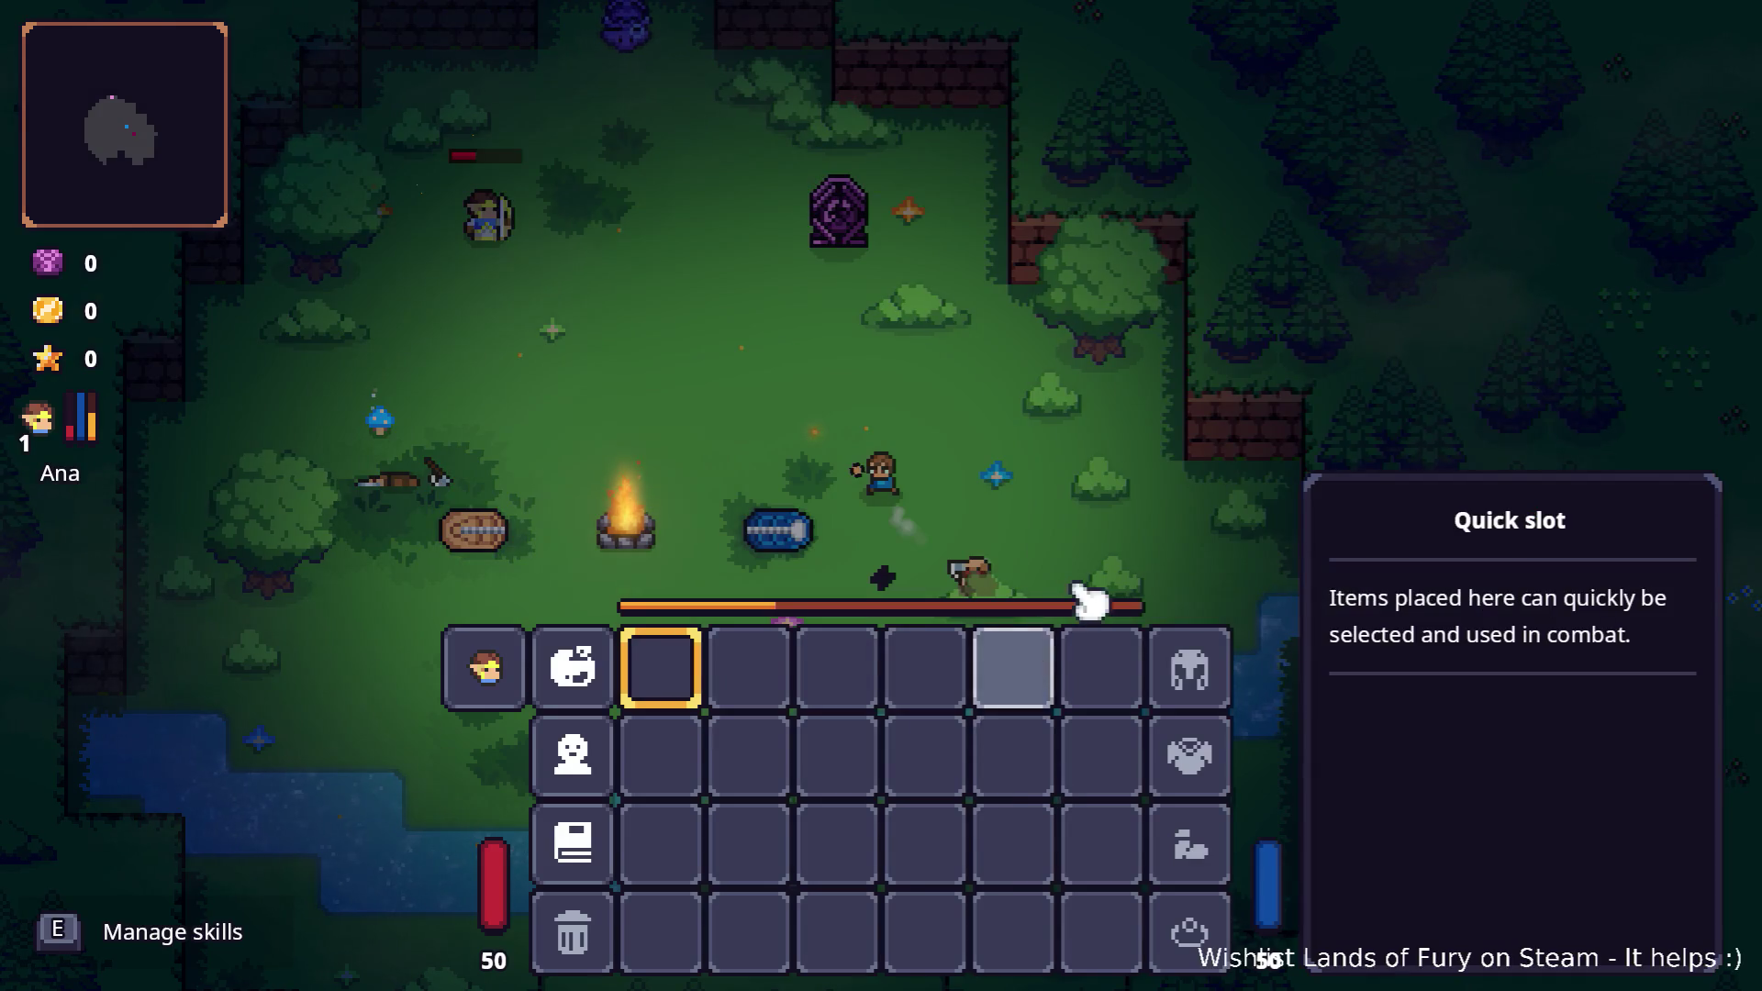
key("Escape")
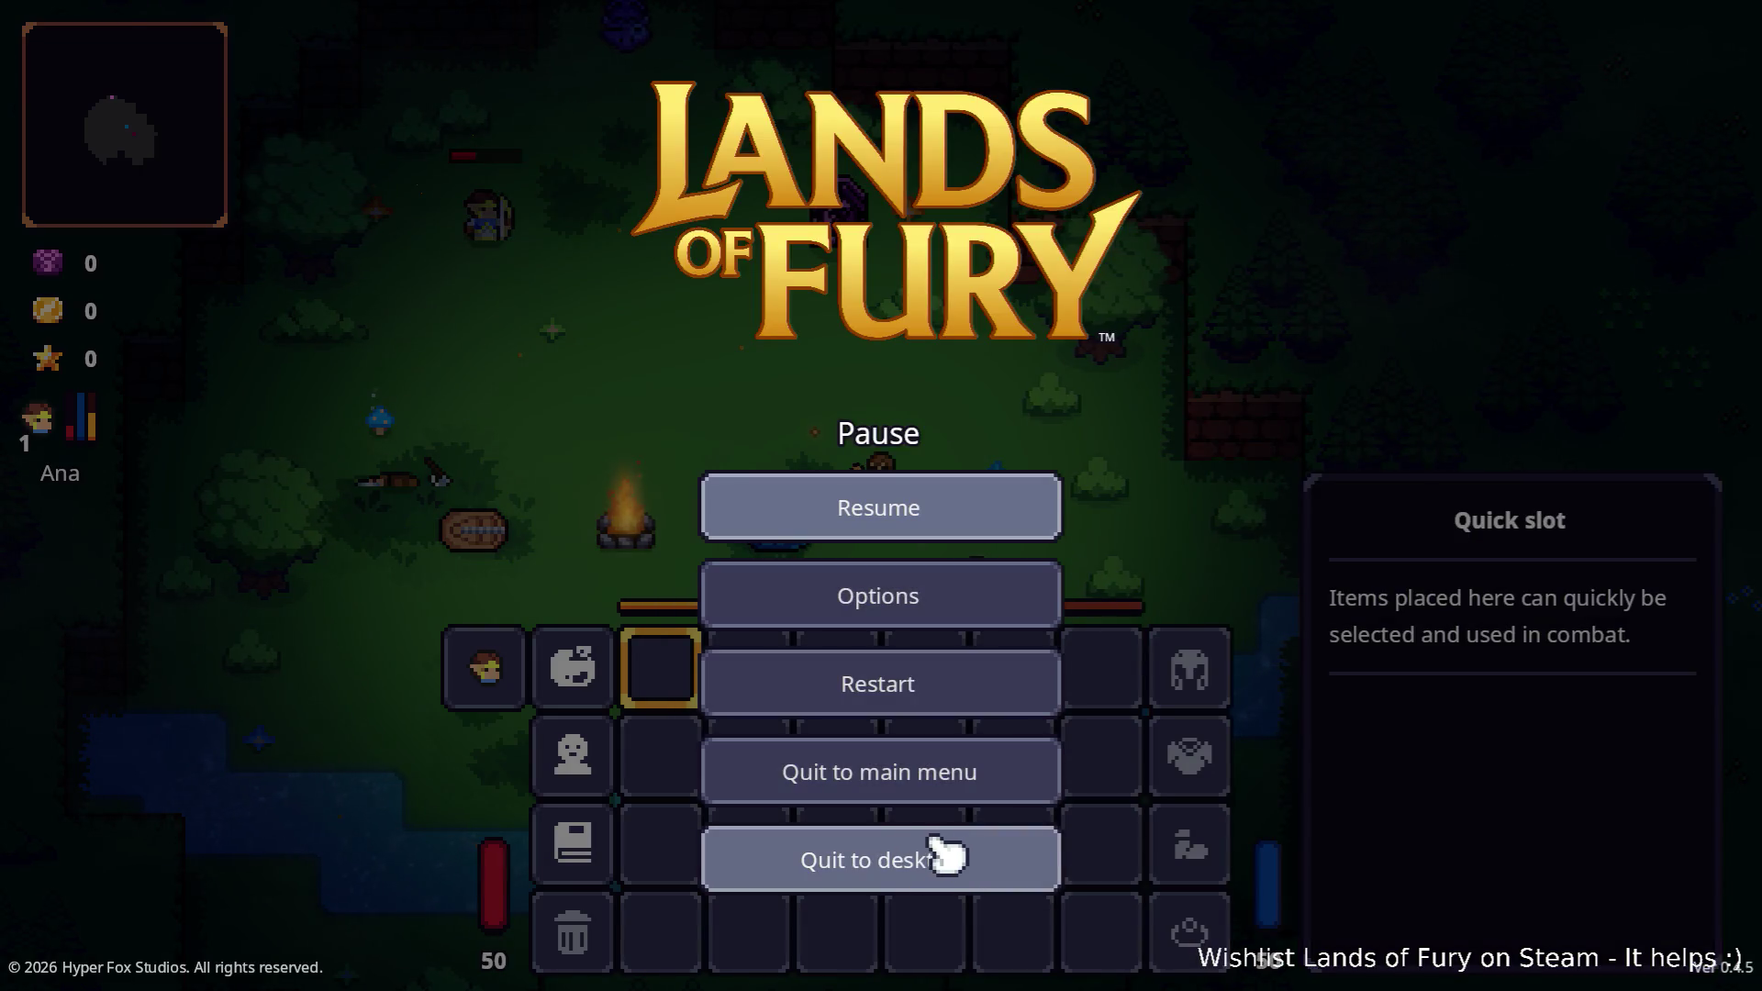
left_click(931, 860)
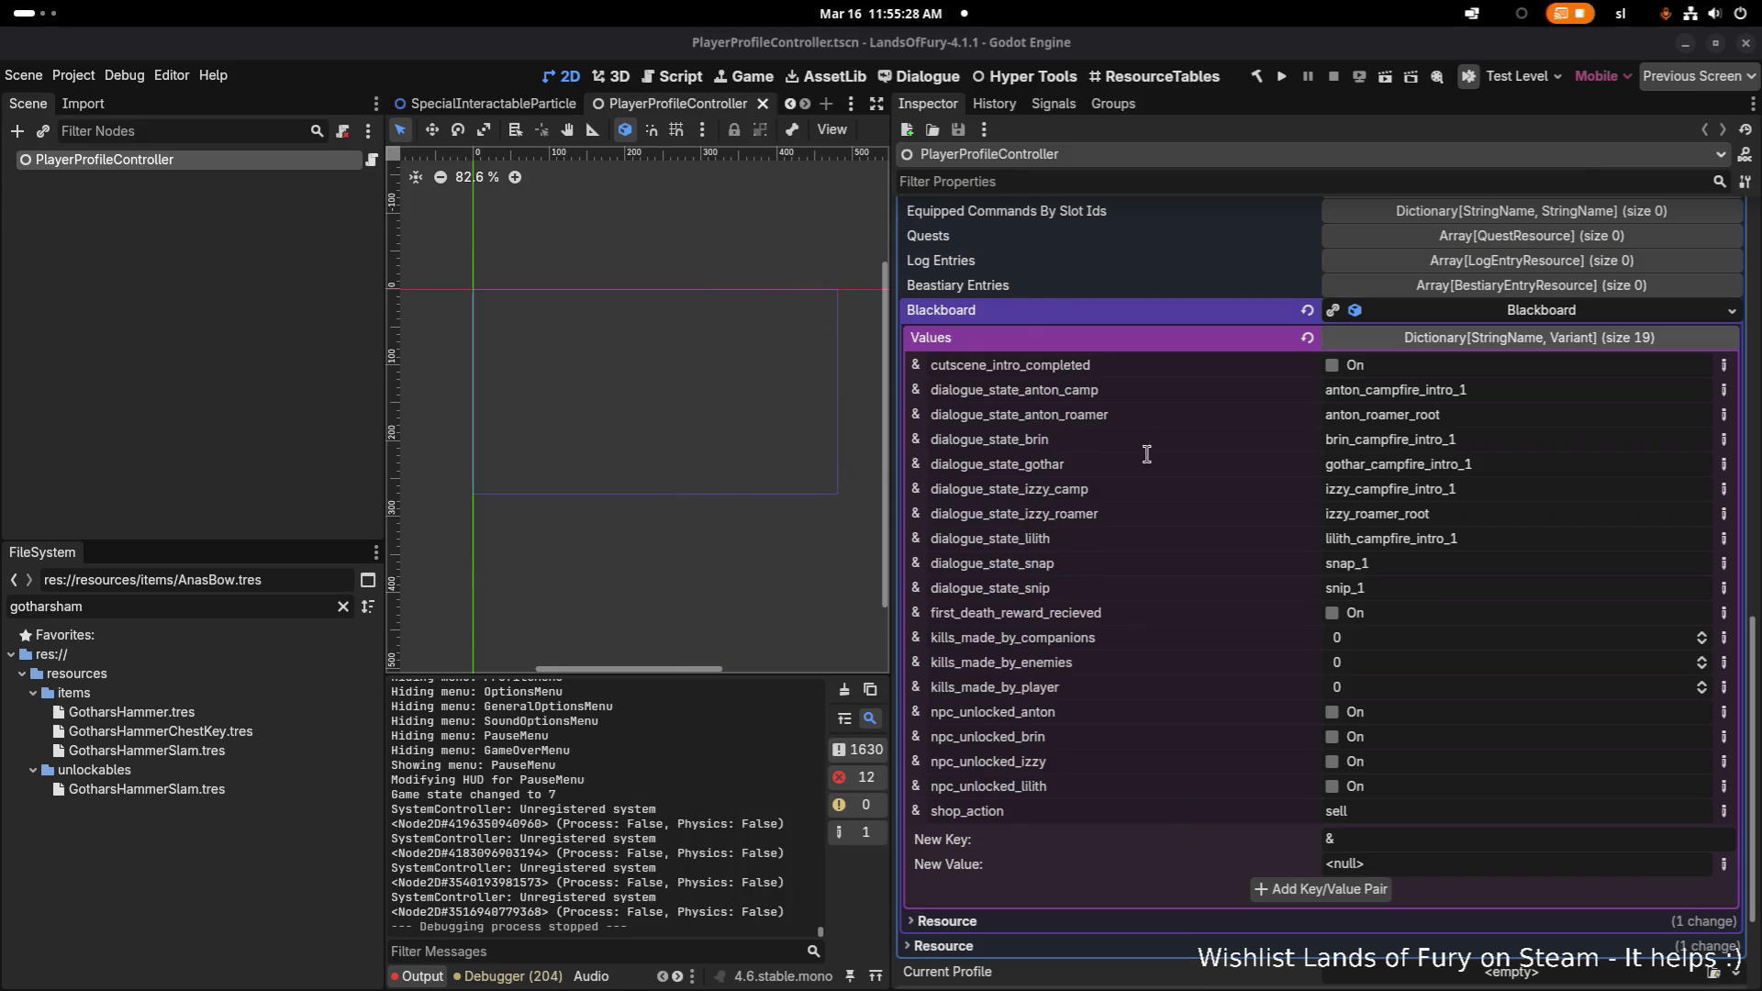
- Switch to Visual Studio Code and widen the left code editor
key("alt+Tab")
left_click(1093, 493)
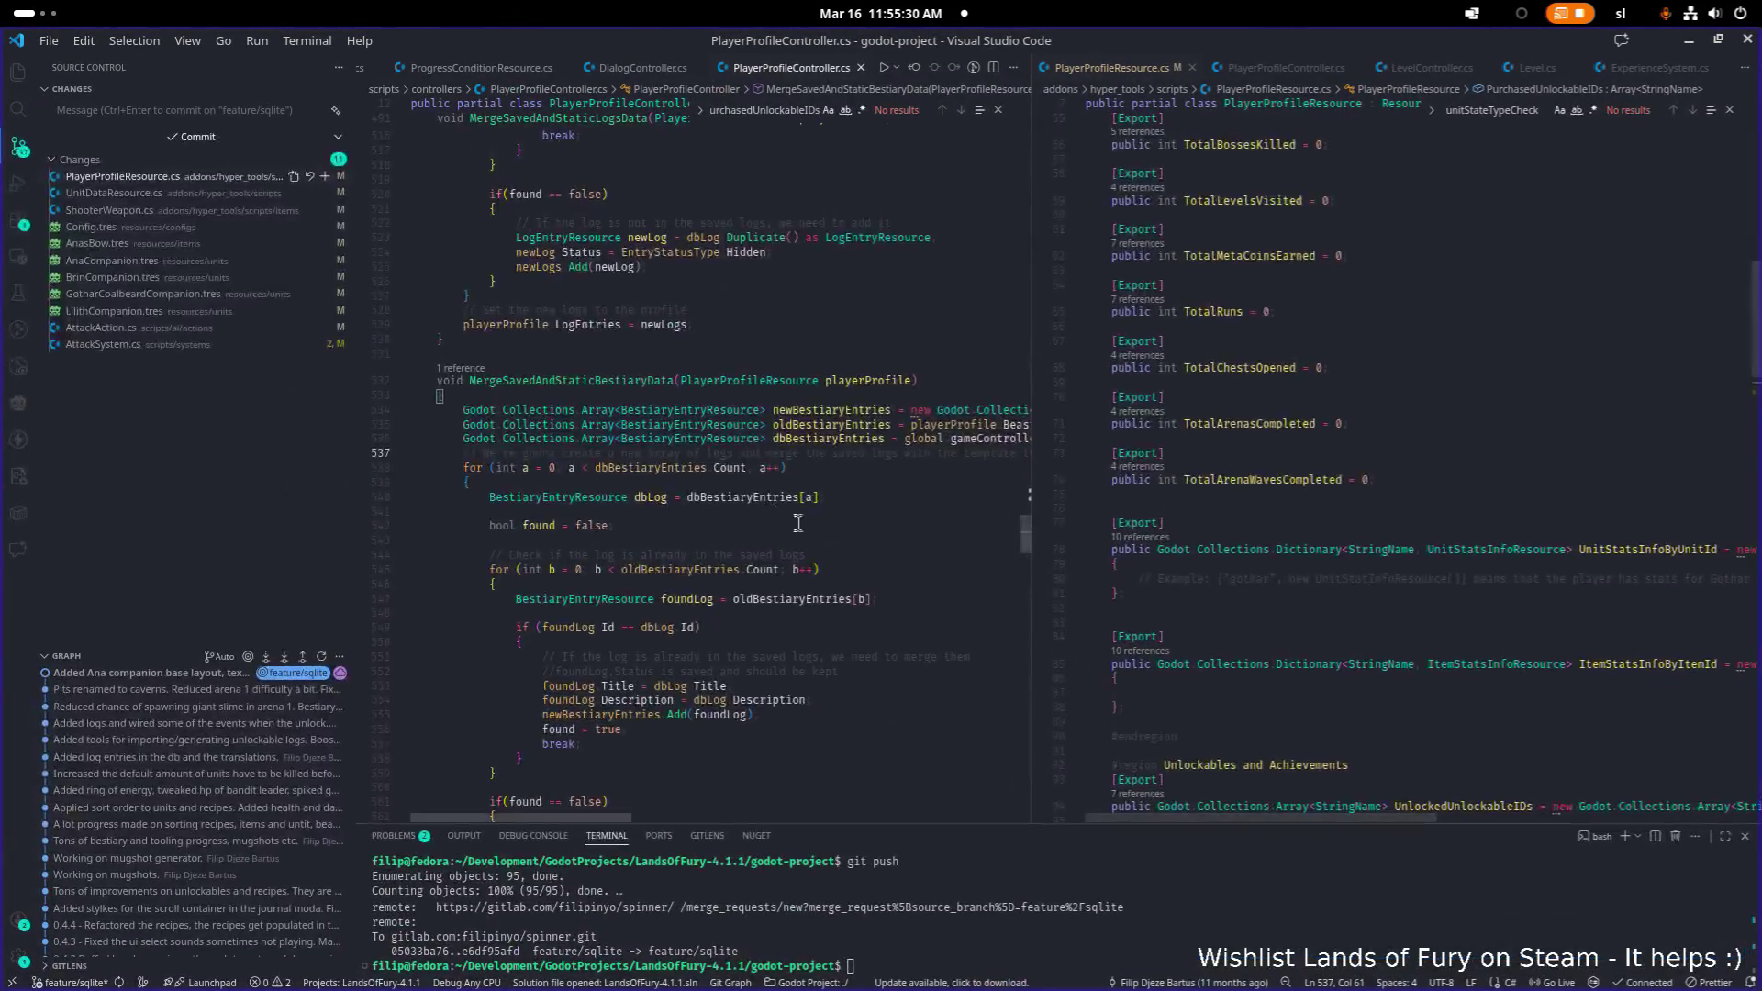
double_click(1484, 665)
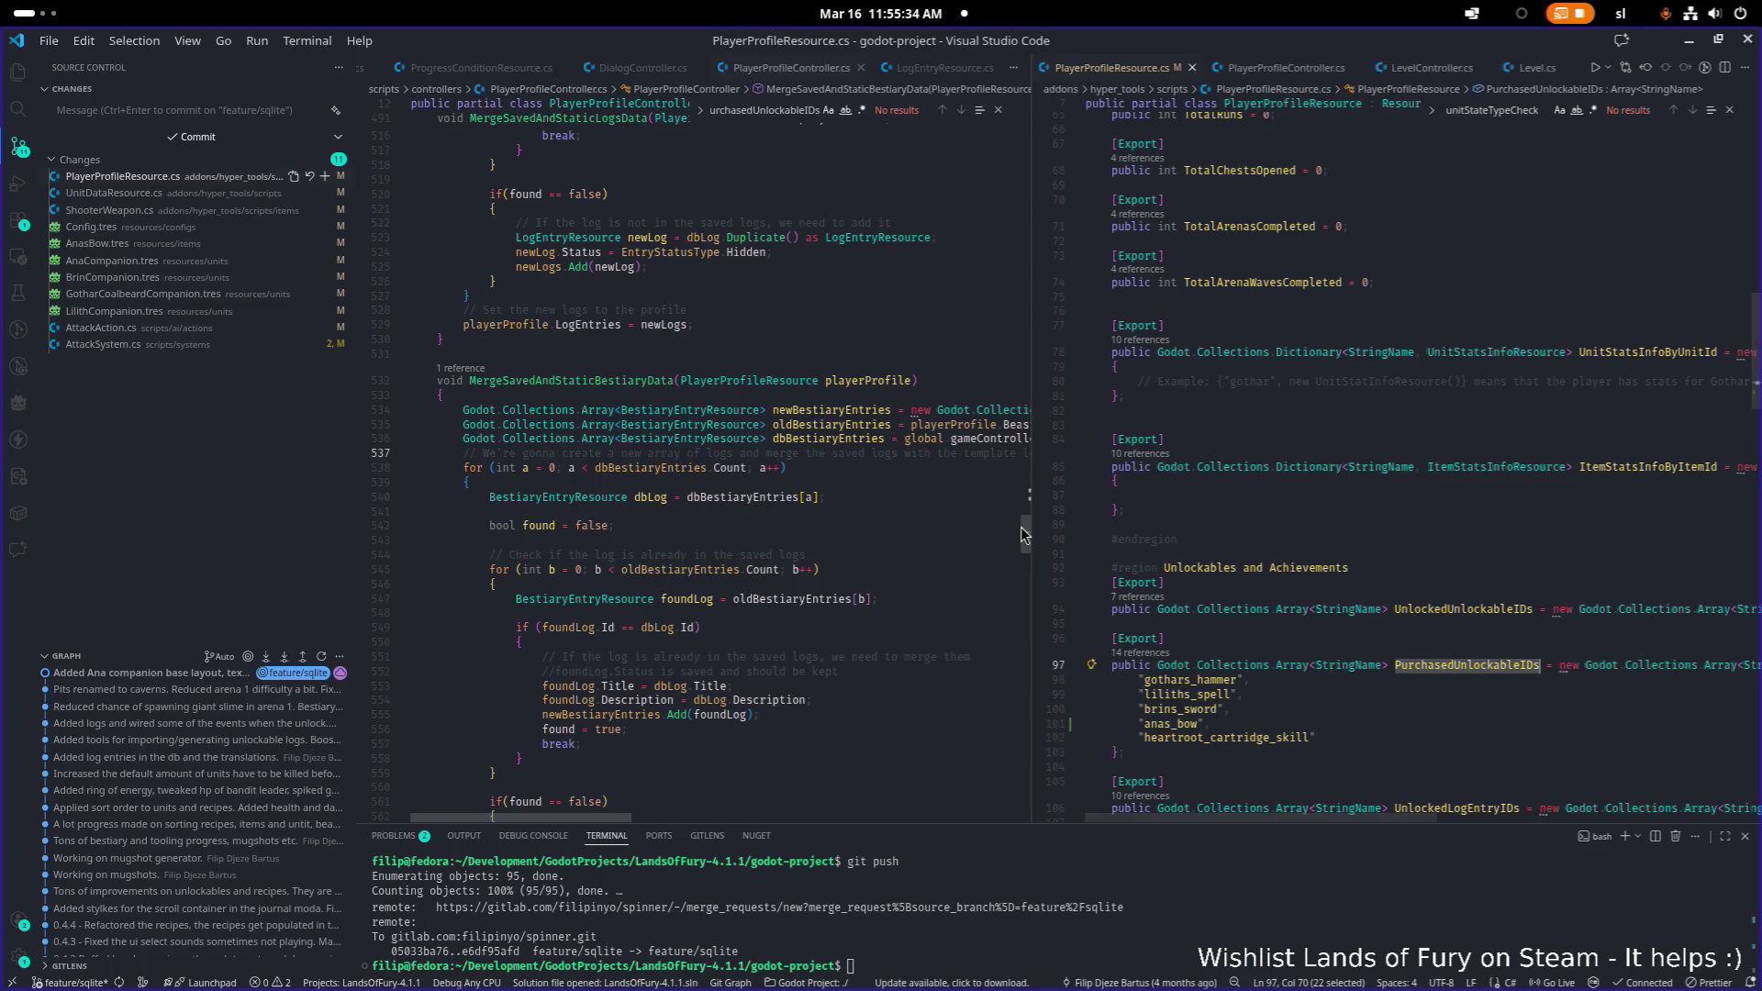
left_click_drag(1030, 525, 1190, 503)
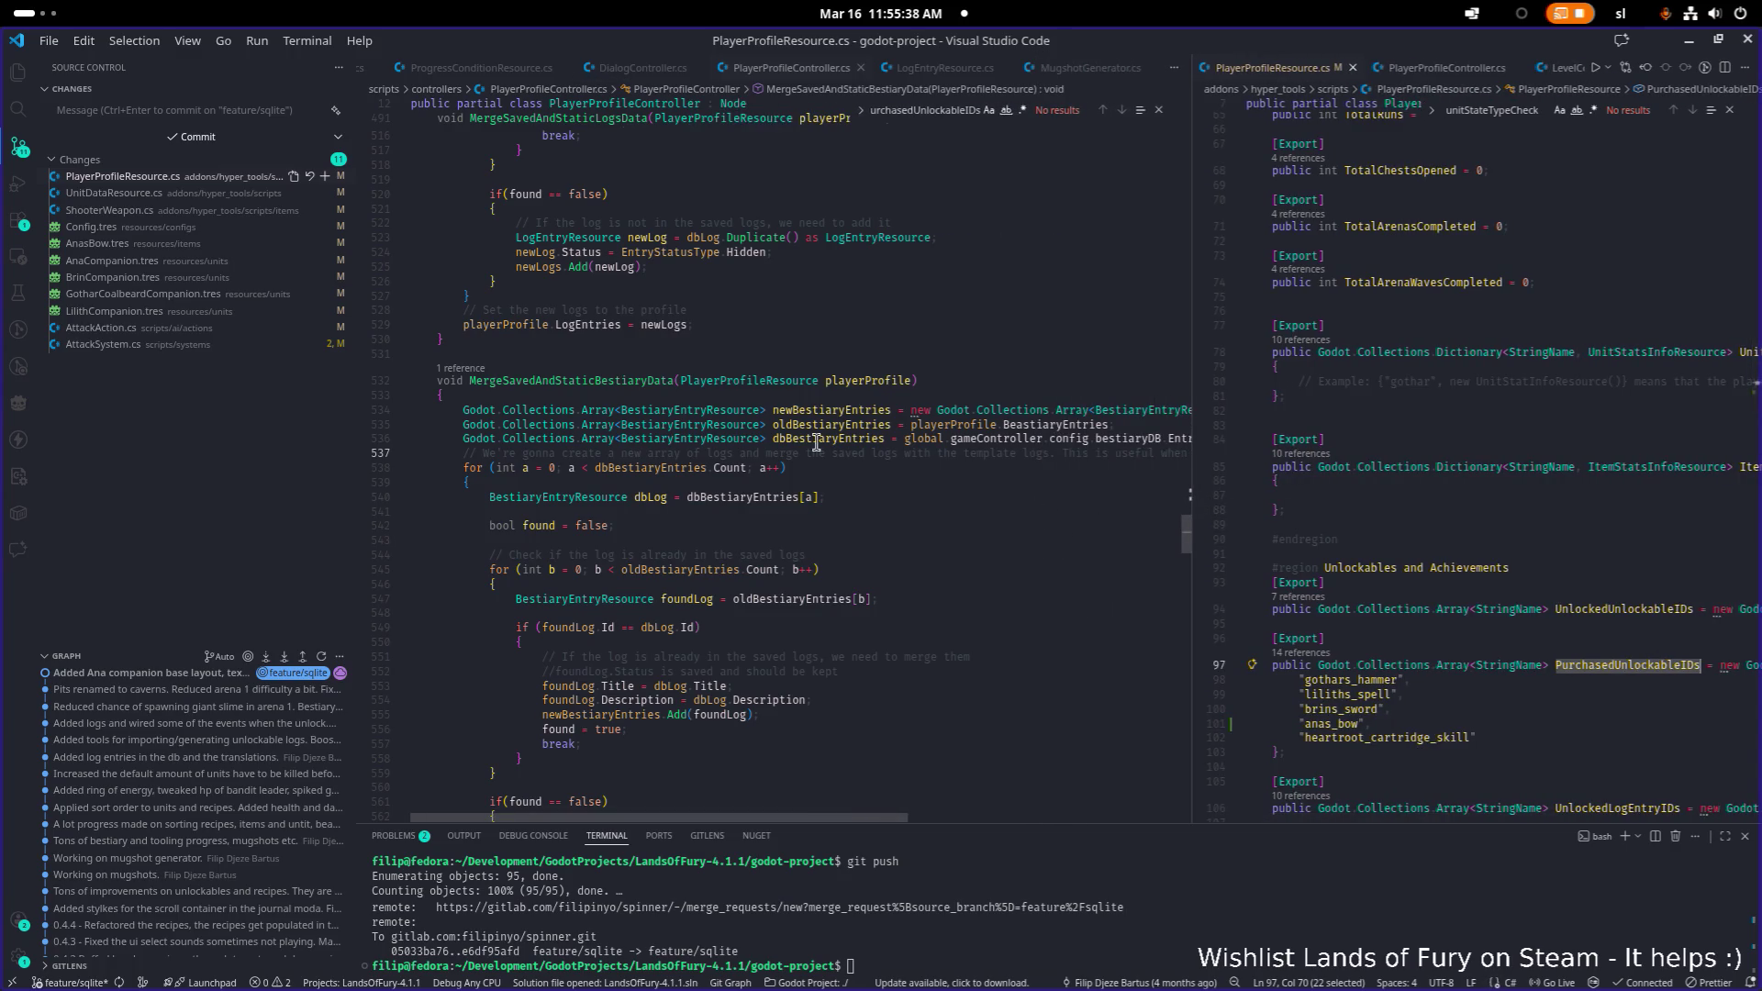
- Find the ValidateBlackboard definition and insert blank lines after the method ending on line 572
double_click(577, 382)
key("ctrl+f")
key("Return")
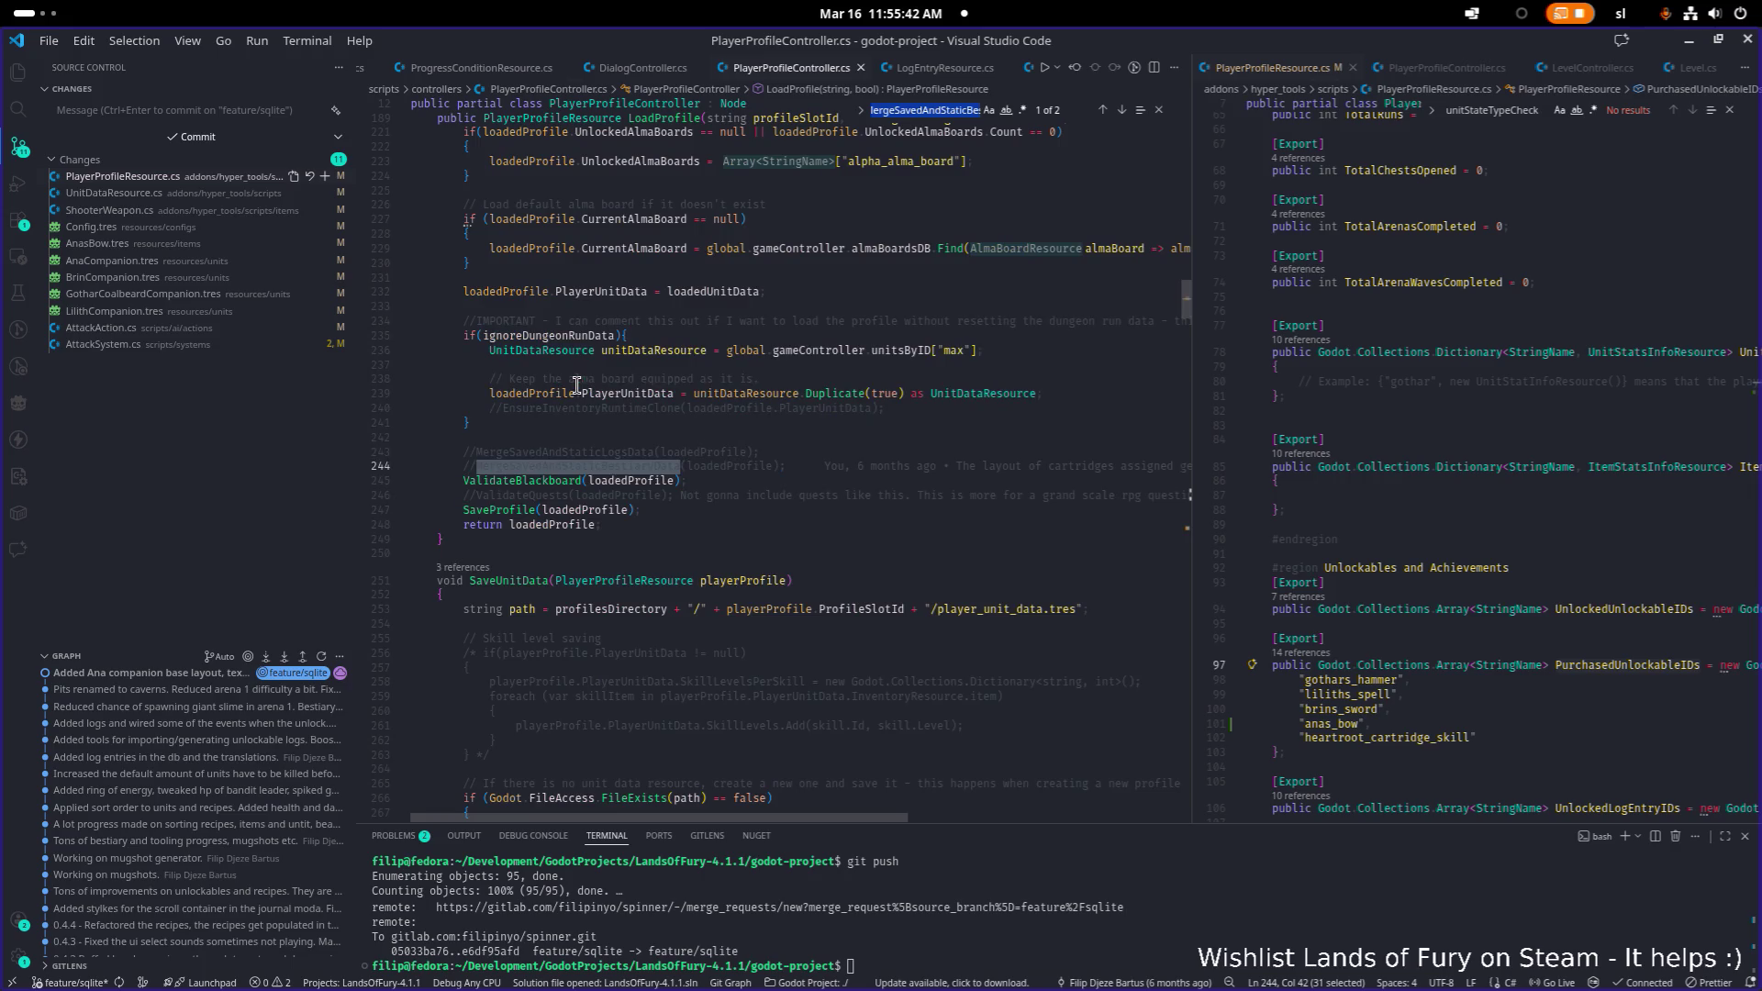
double_click(549, 482)
key("ctrl+f")
key("Return")
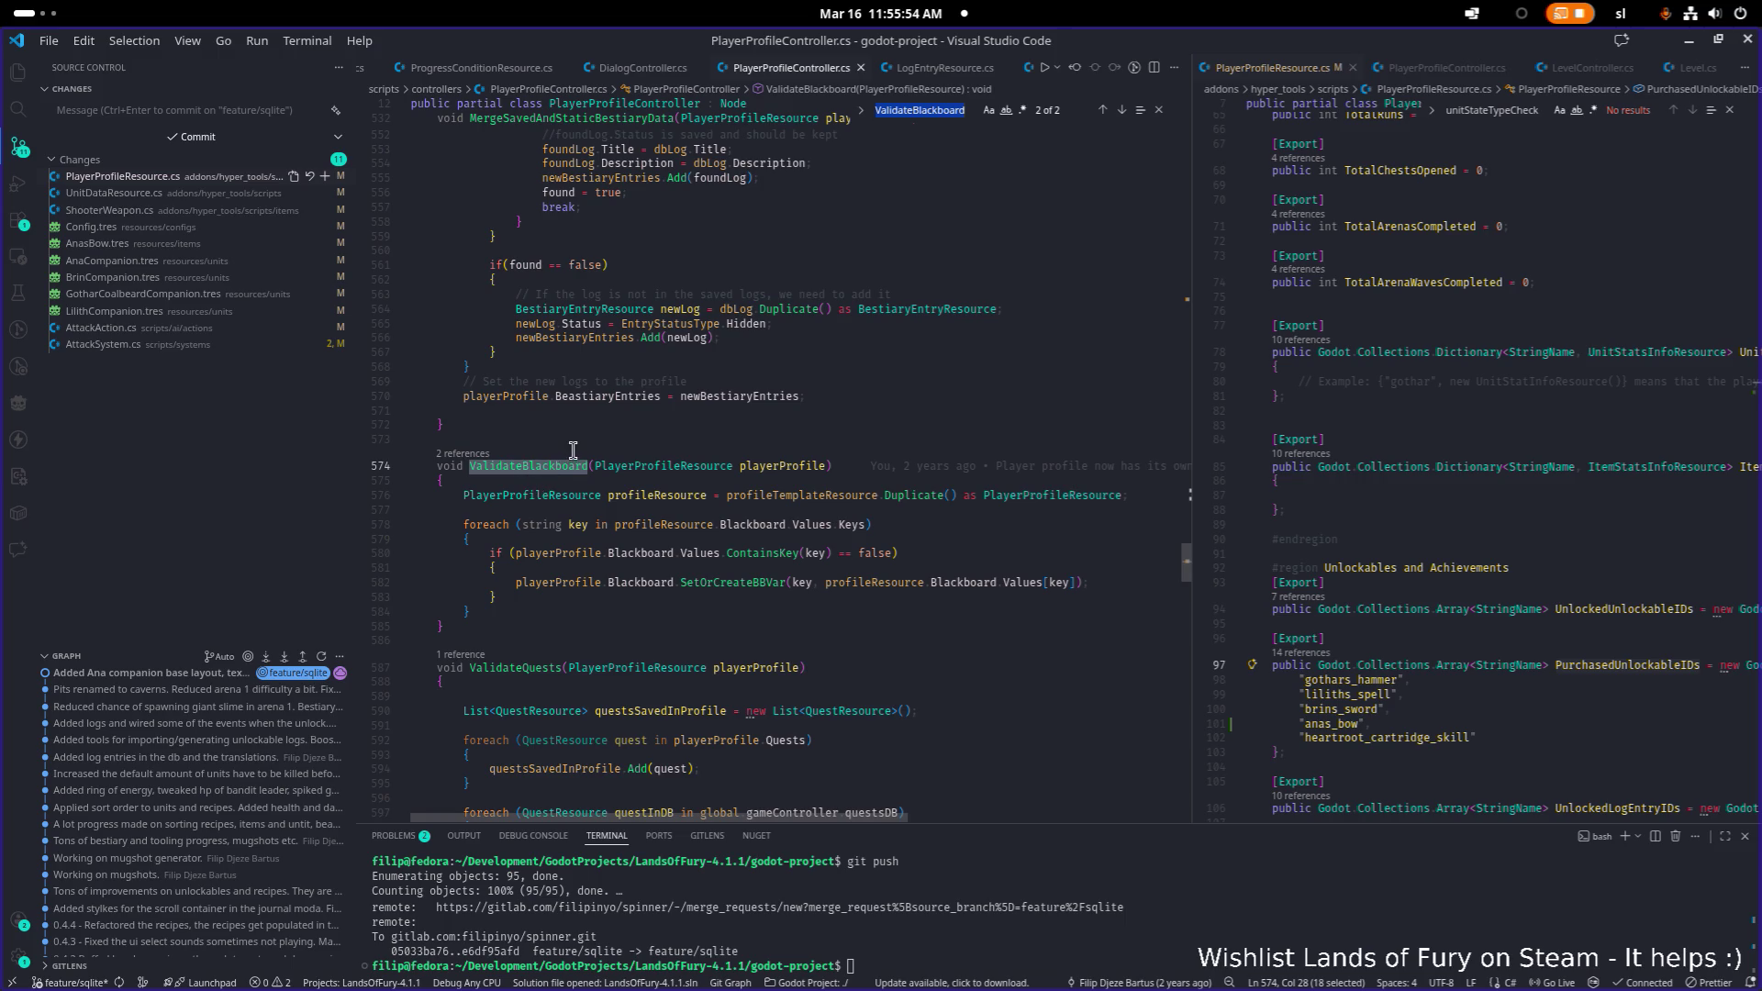
left_click(487, 424)
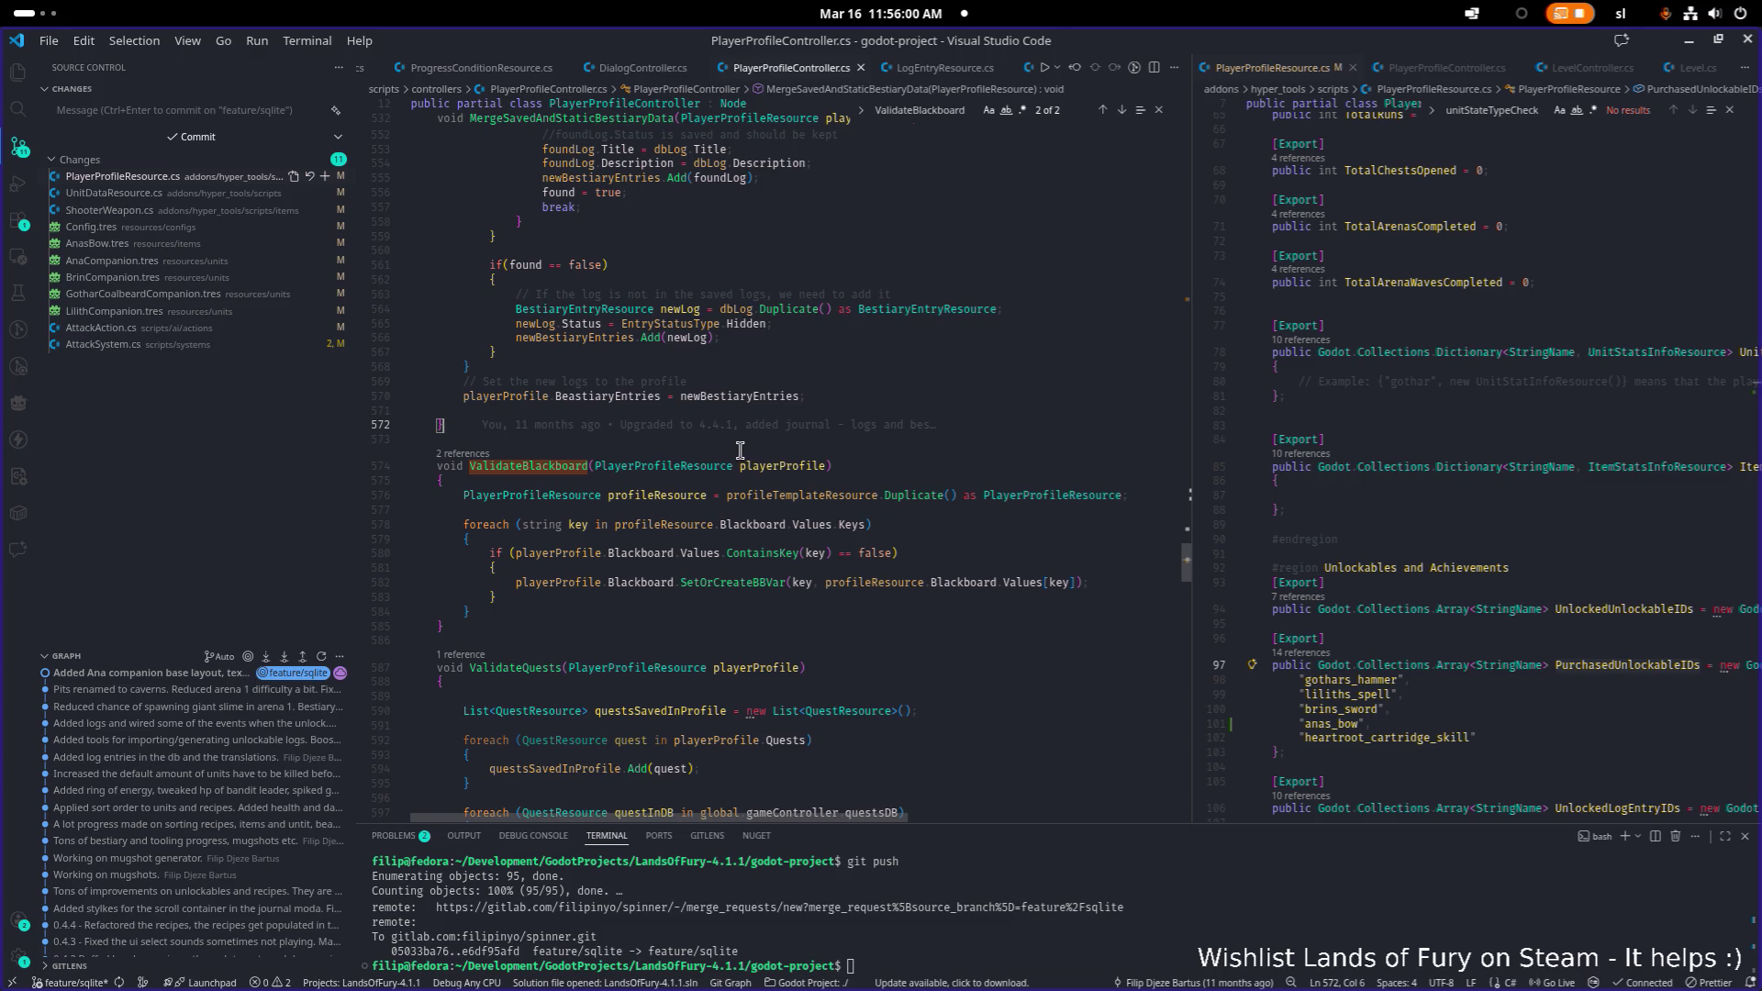
key("Return")
key("Return")
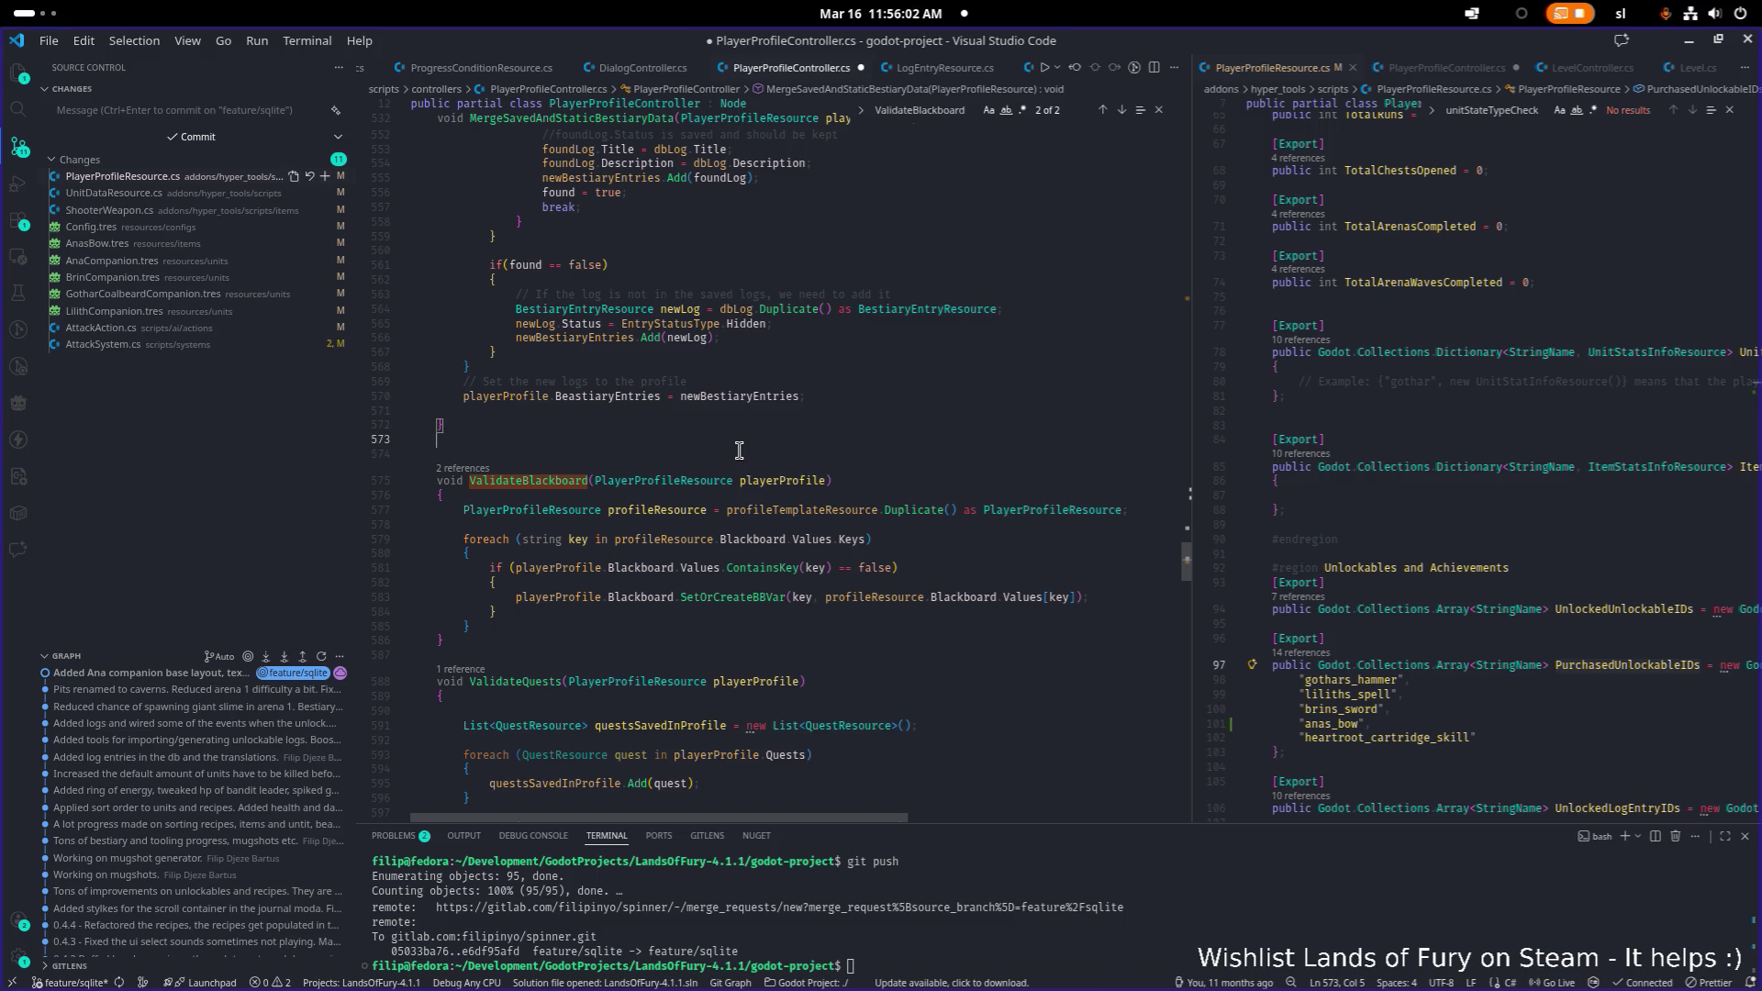
- Write an empty void ValidateDefaultUnlockedPurchasedItems(PlayerProfileResource playerProfile) method and save
type("void Va")
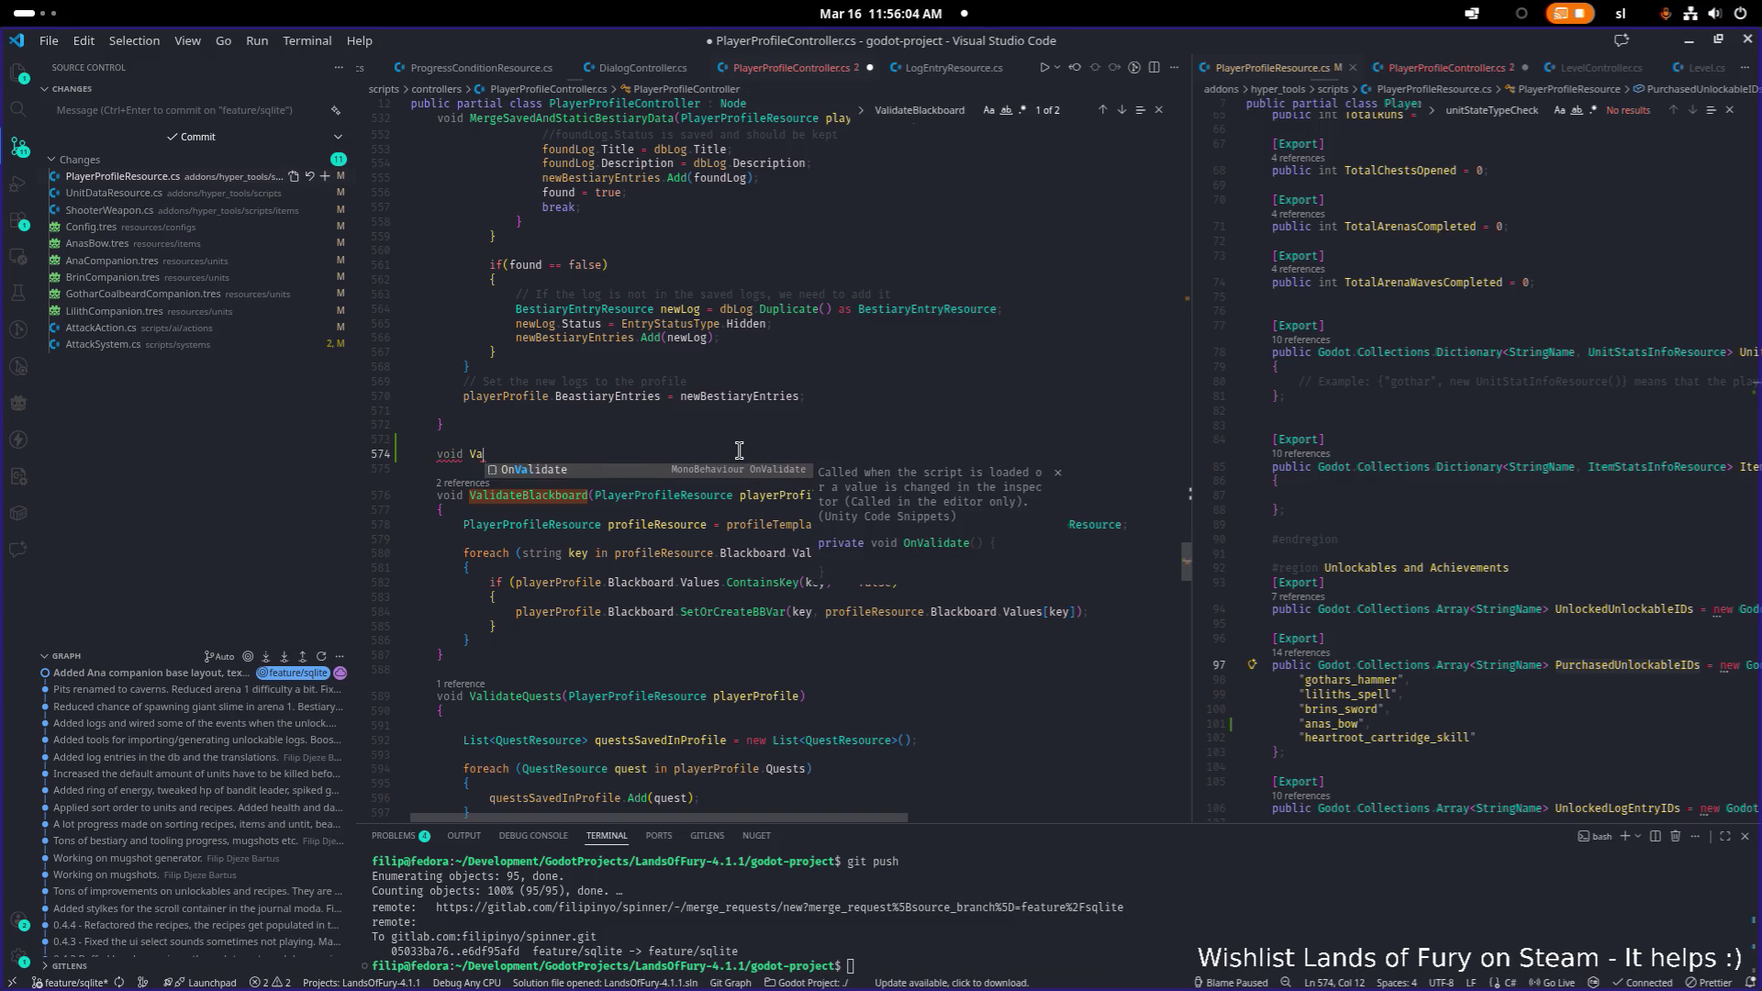
type("lidateDefau")
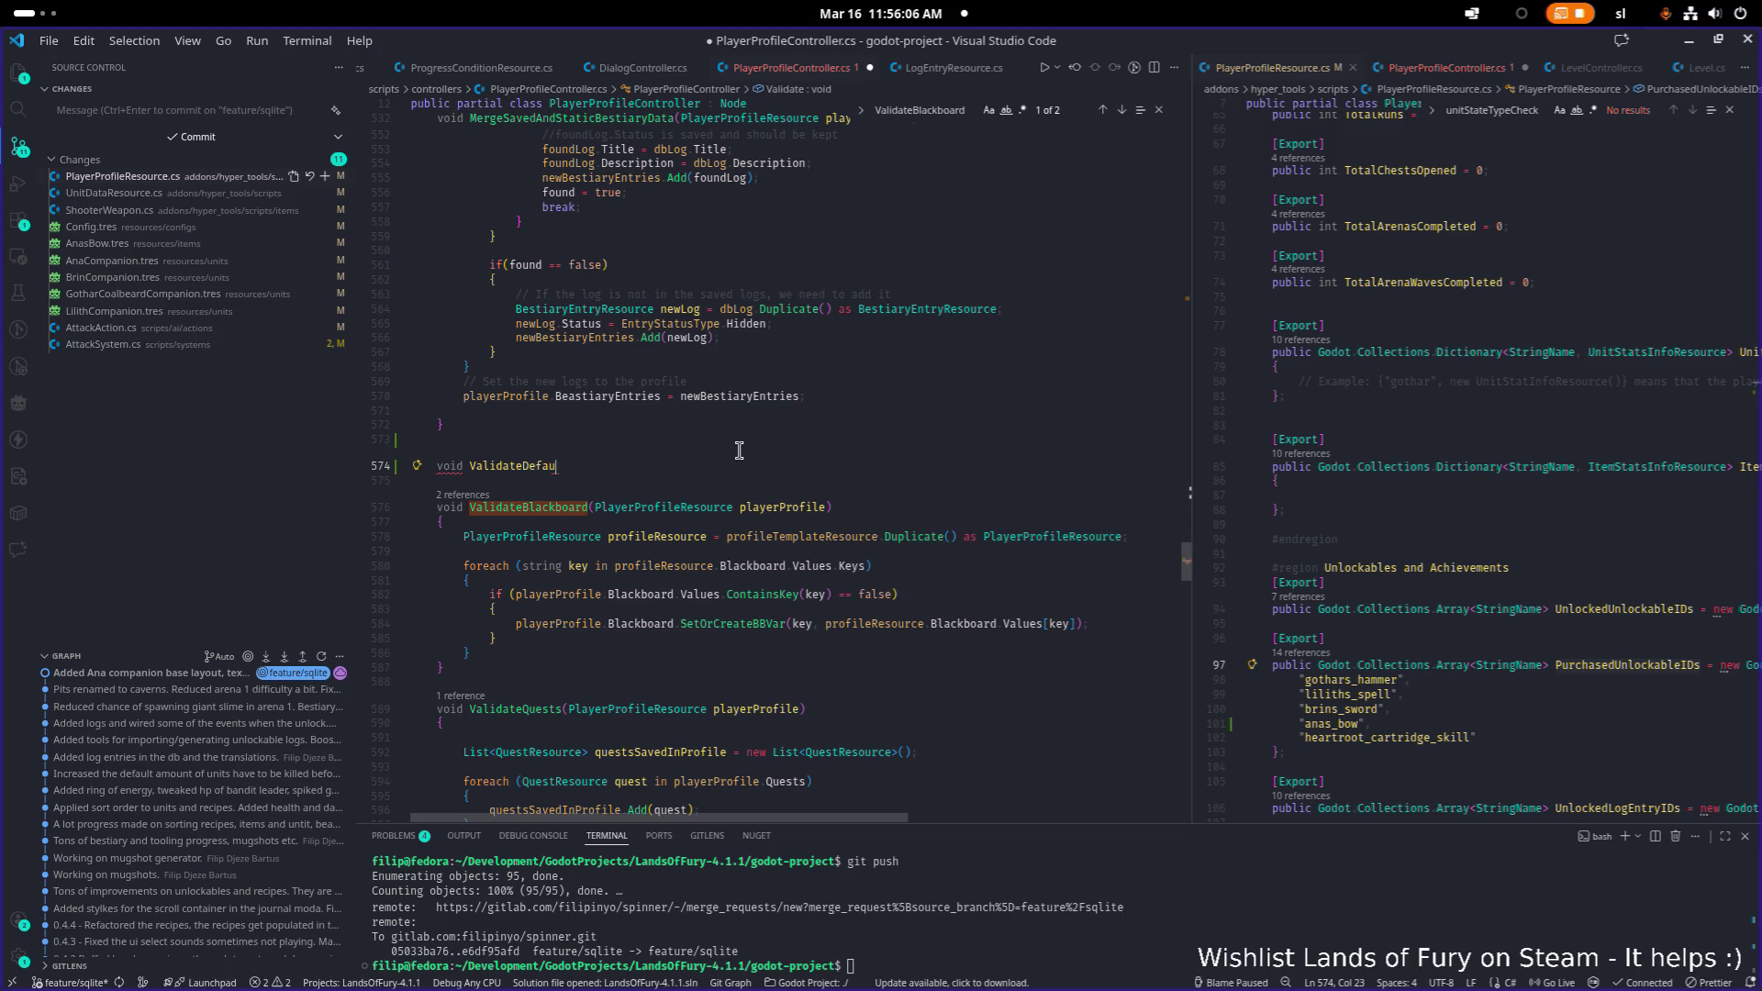
type("ltUnlocked")
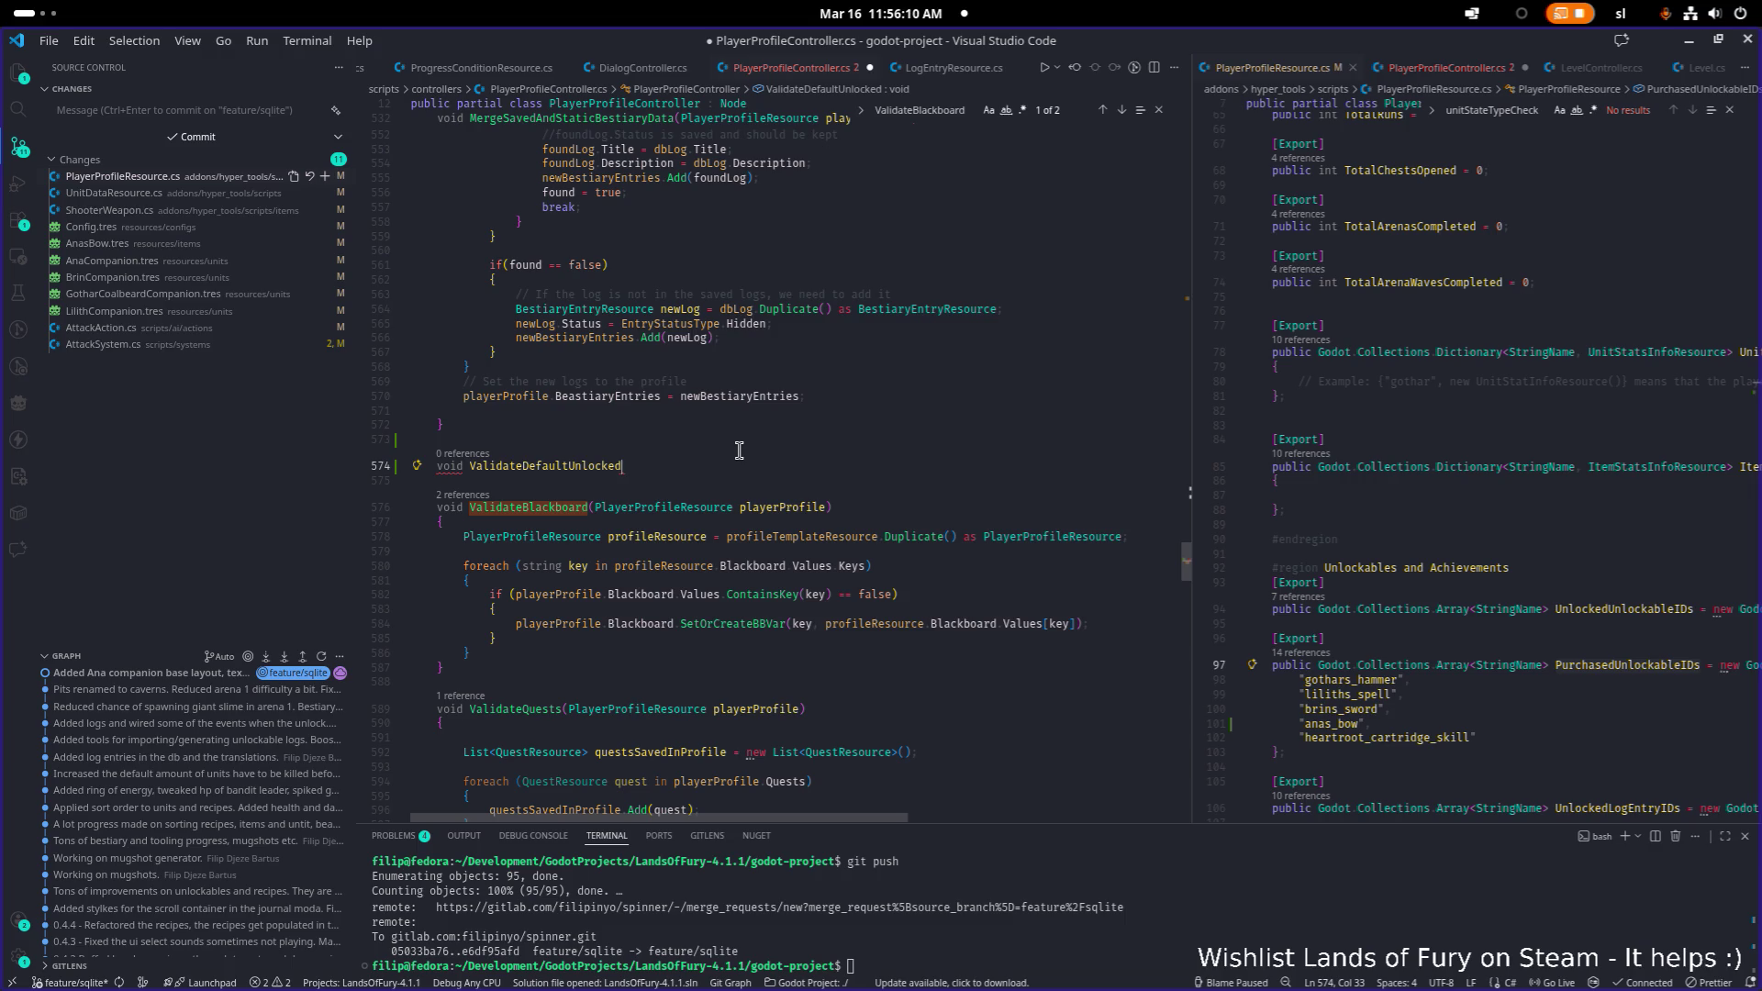
type("PurchasedItems")
type("(")
key("Down")
key("Down")
key("ctrl+Left")
key("ctrl+shift+Right")
key("ctrl+shift+Right")
key("ctrl+shift+Right")
key("ctrl+c")
key("Up")
key("Up")
key("Left")
key("ctrl+v")
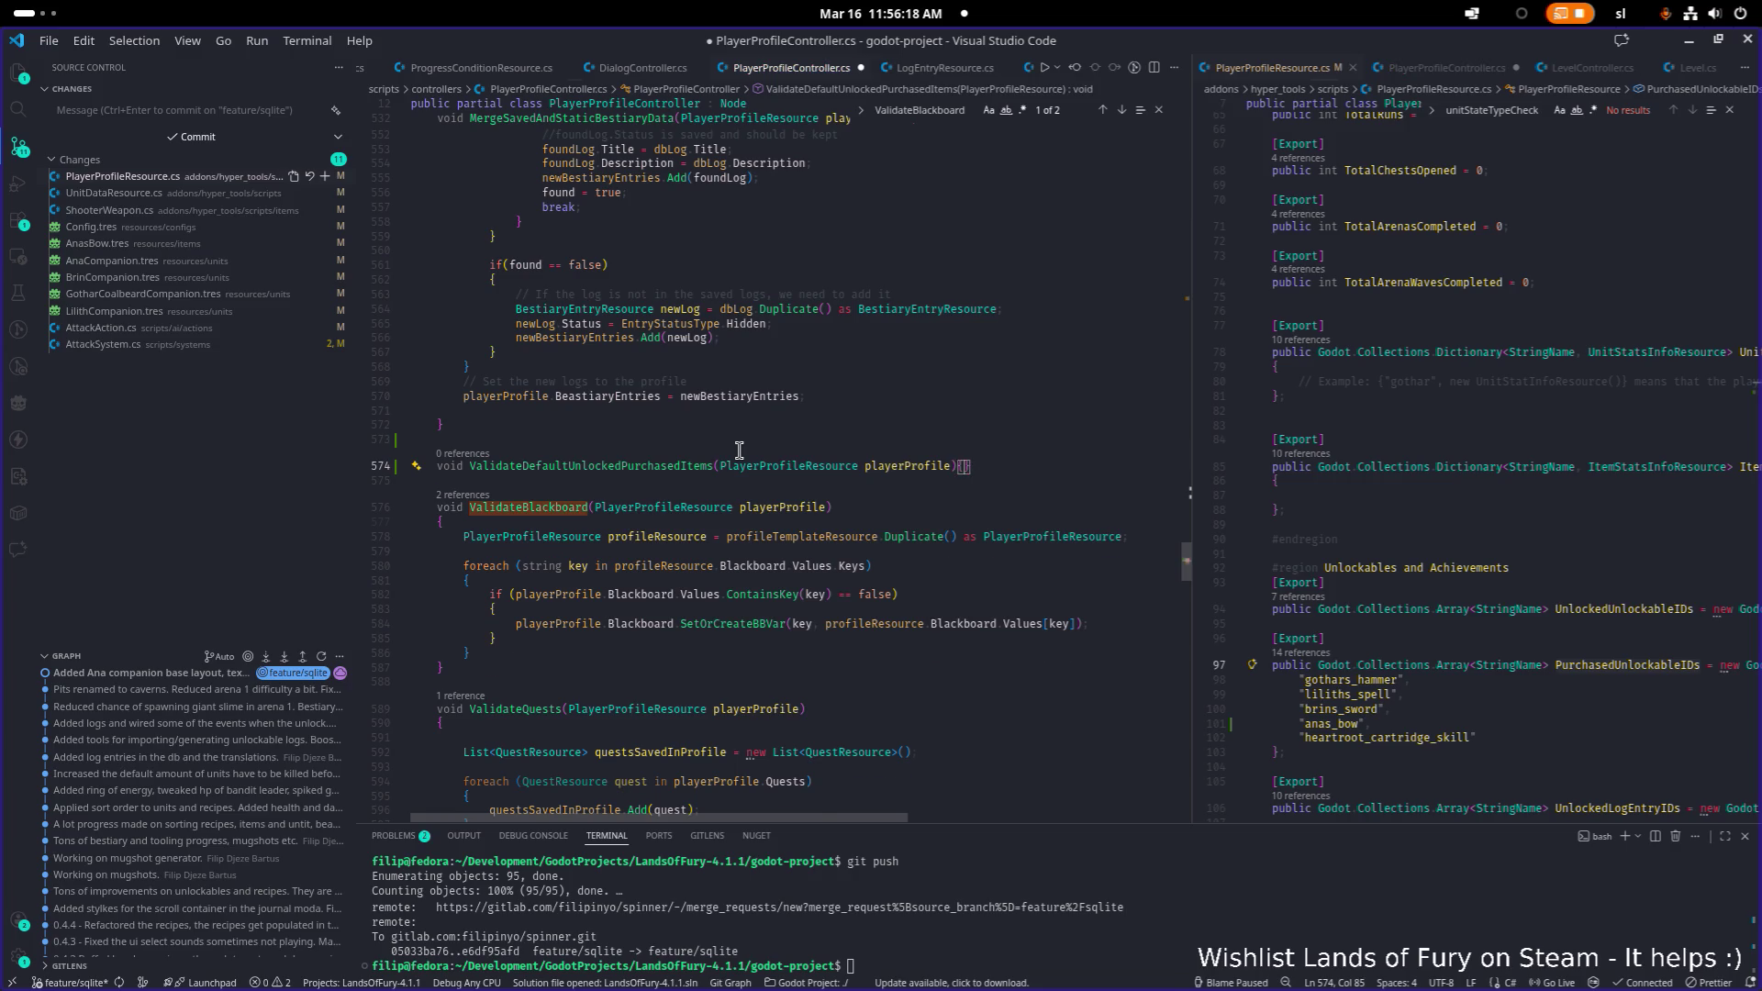
key("End")
key("Return")
type("{")
key("Return")
key("Down")
key("Down")
key("Down")
key("ctrl+s")
- Search for all uses of profileResource from line 581
key("Down")
key("Down")
key("End")
key("shift+Home")
key("Up")
key("Up")
key("Up")
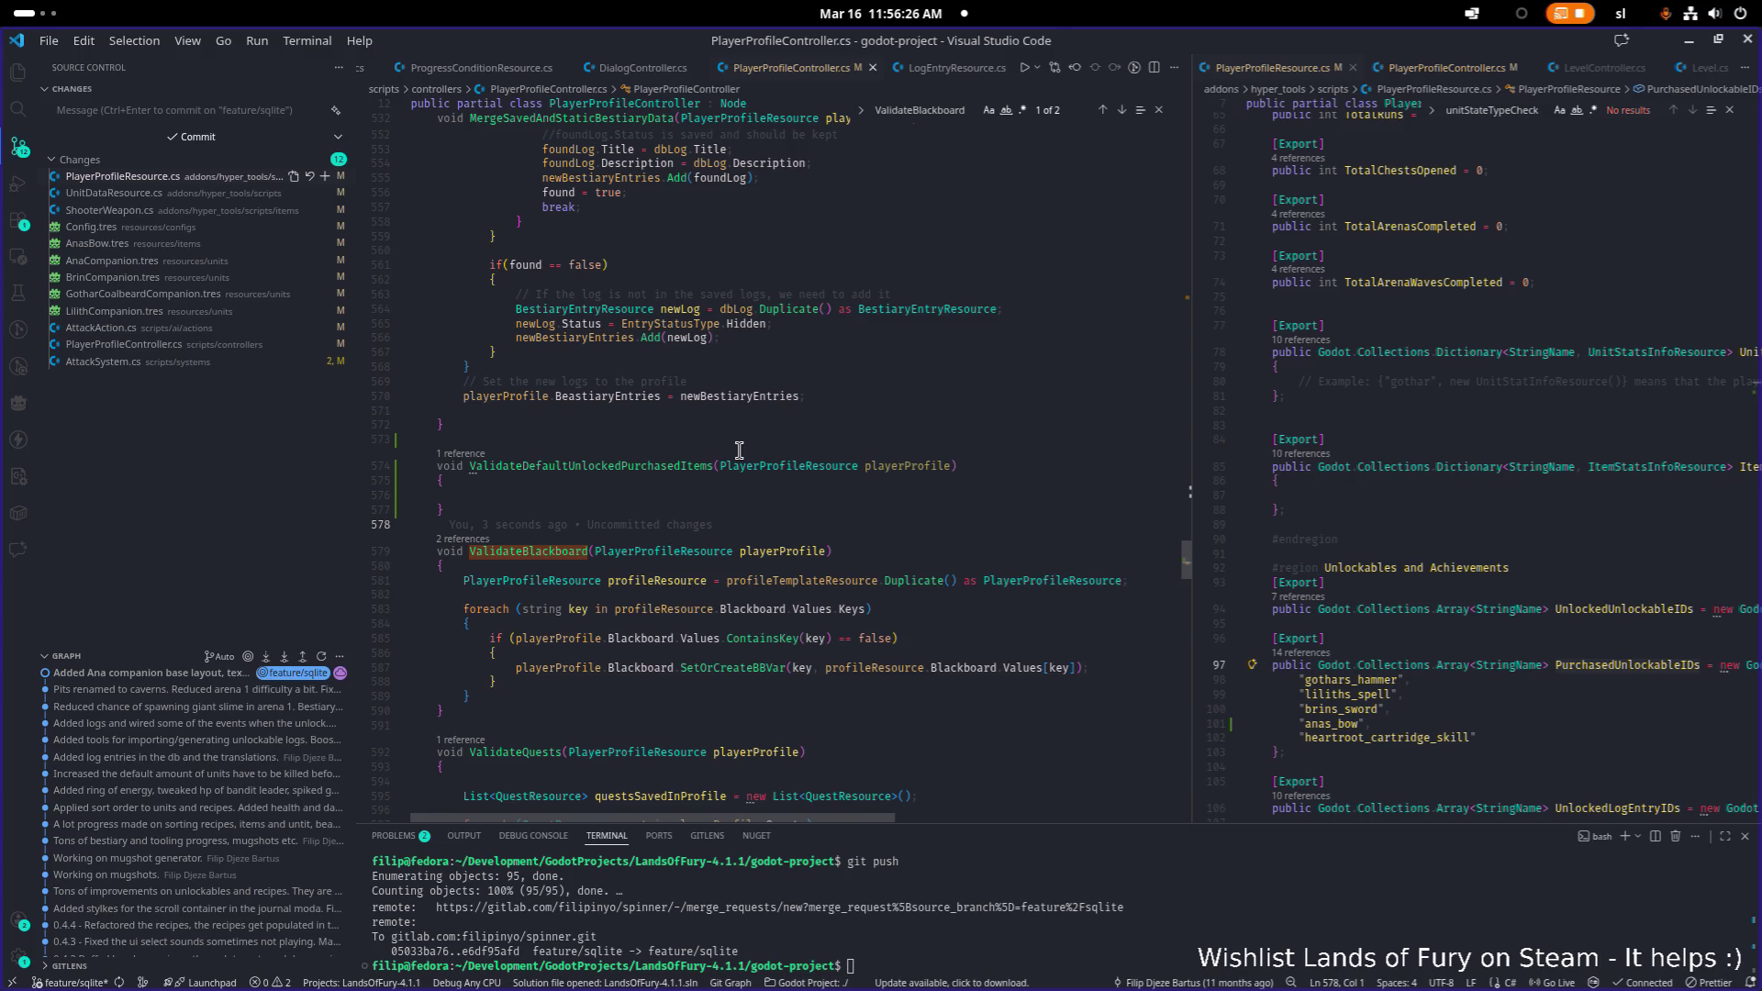
key("Down")
key("Down")
key("Down")
key("ctrl+Right")
key("ctrl+Right")
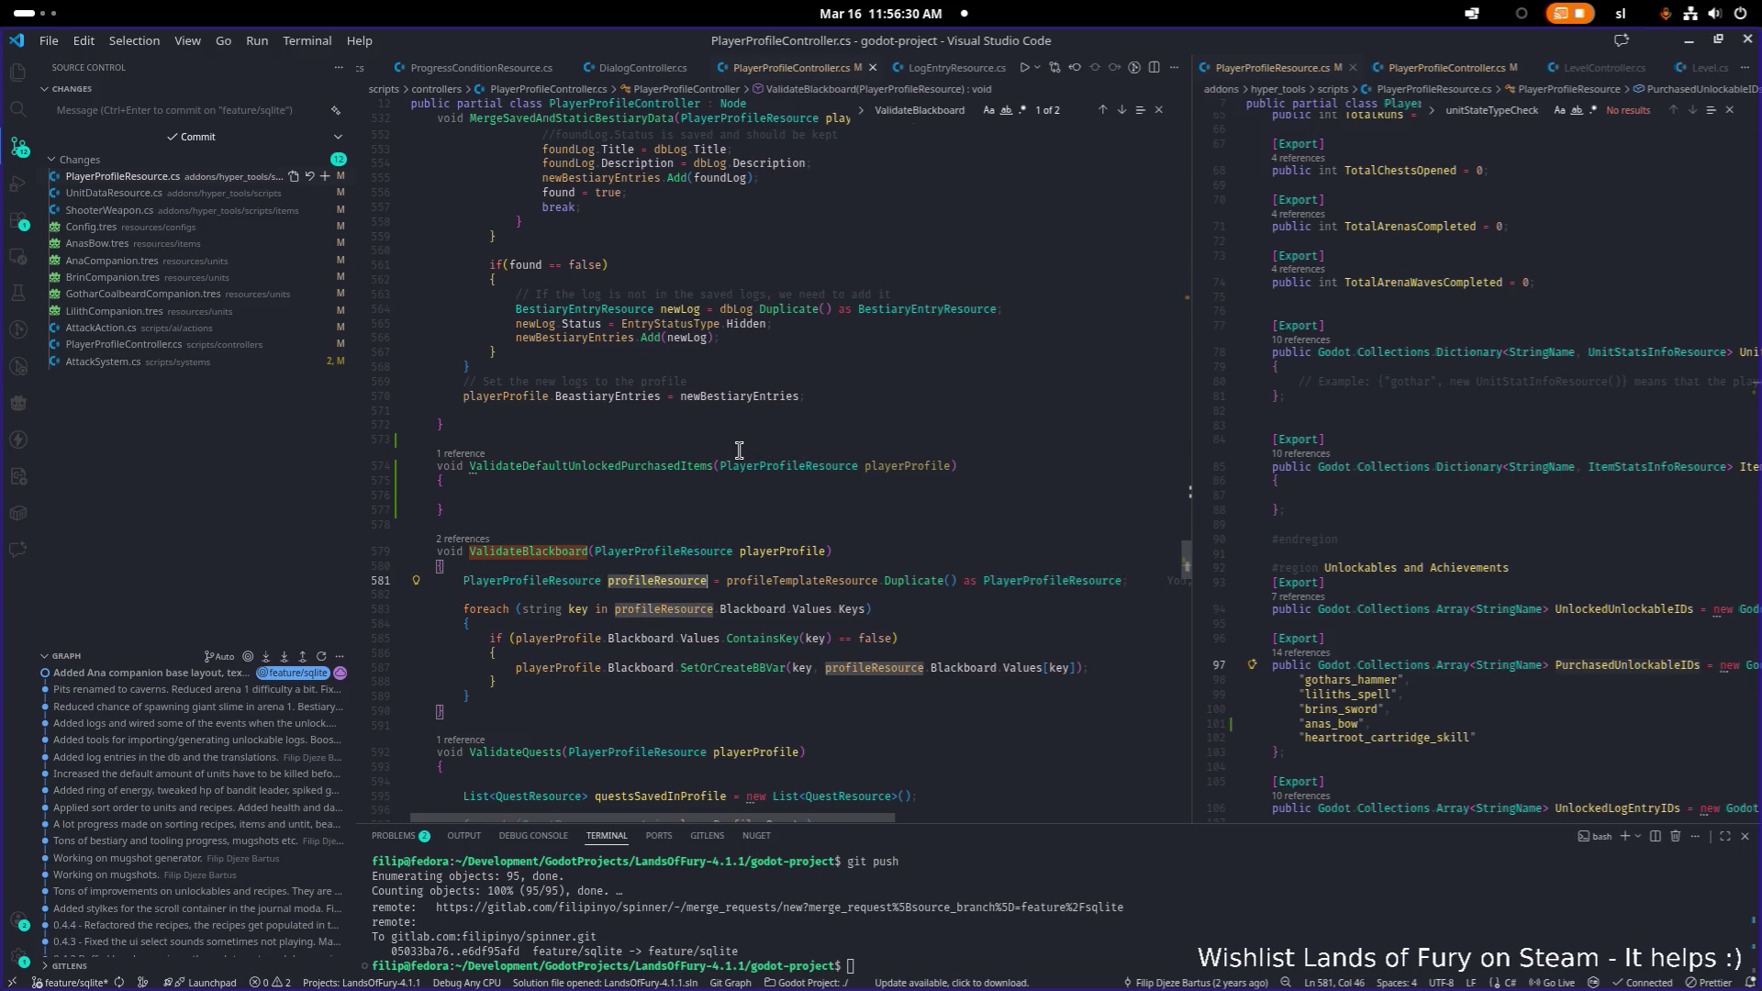
key("ctrl+d")
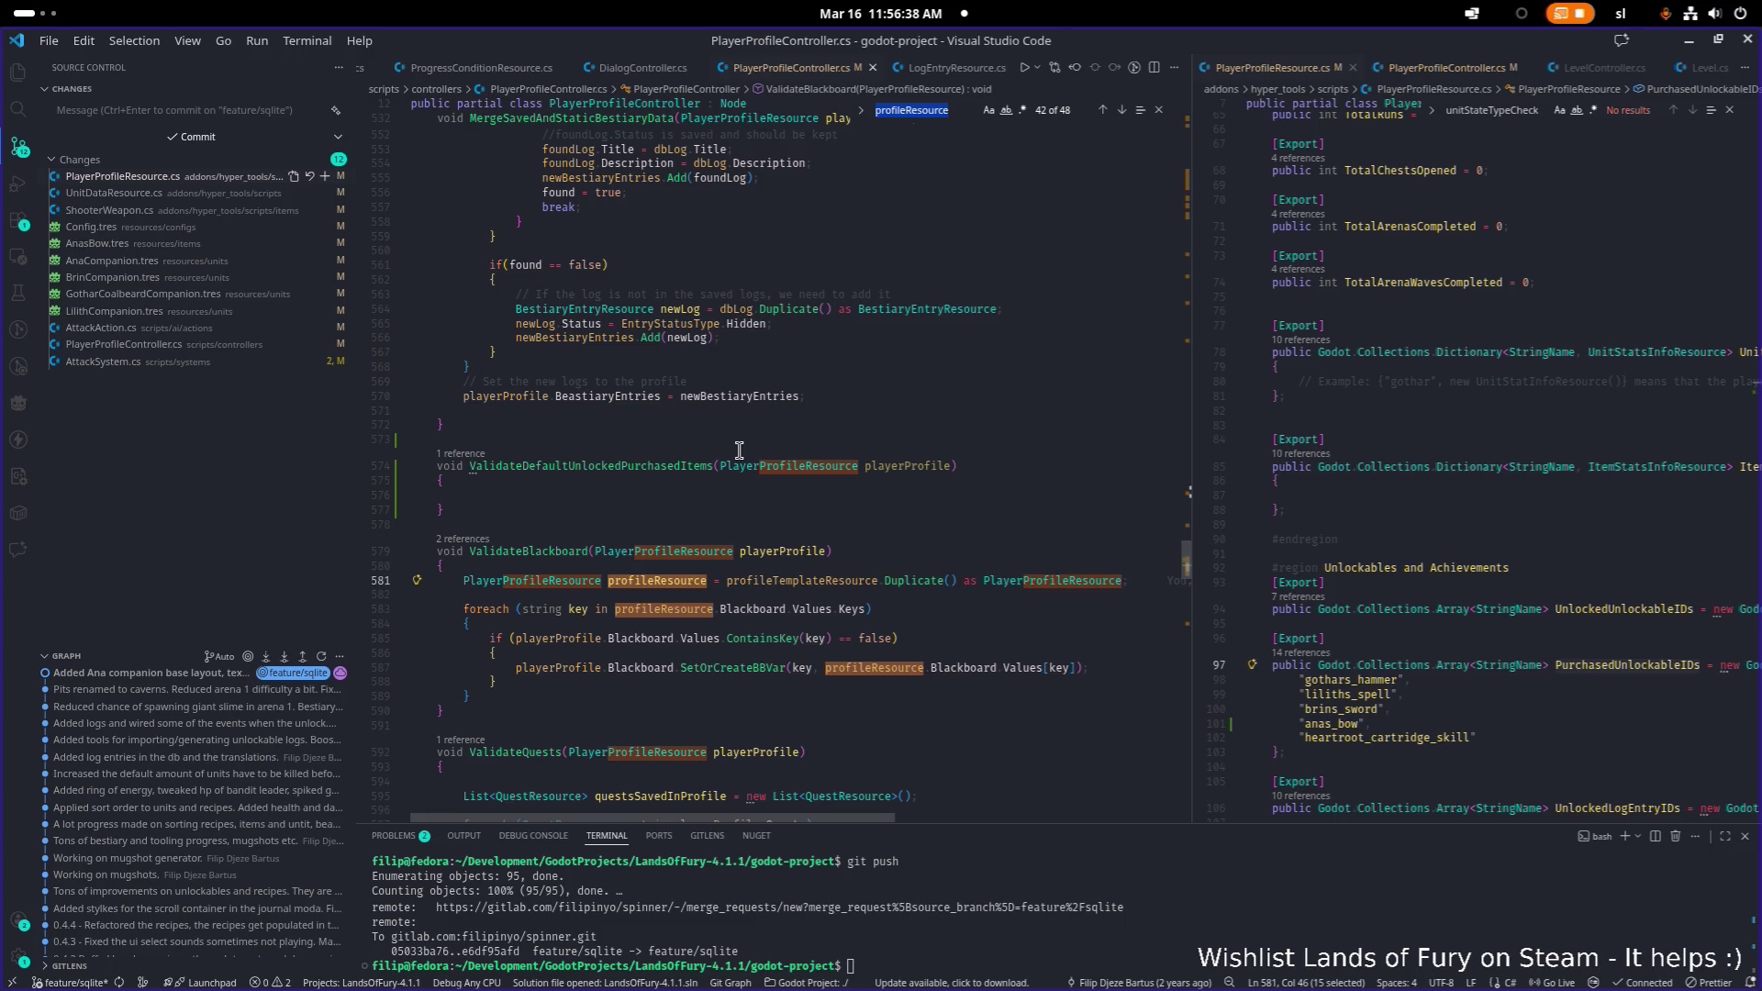
- Copy the statement that duplicates profileTemplateResource into profileResource
left_click(736, 609)
double_click(689, 609)
double_click(682, 582)
mouse_move(727, 585)
left_click(659, 580)
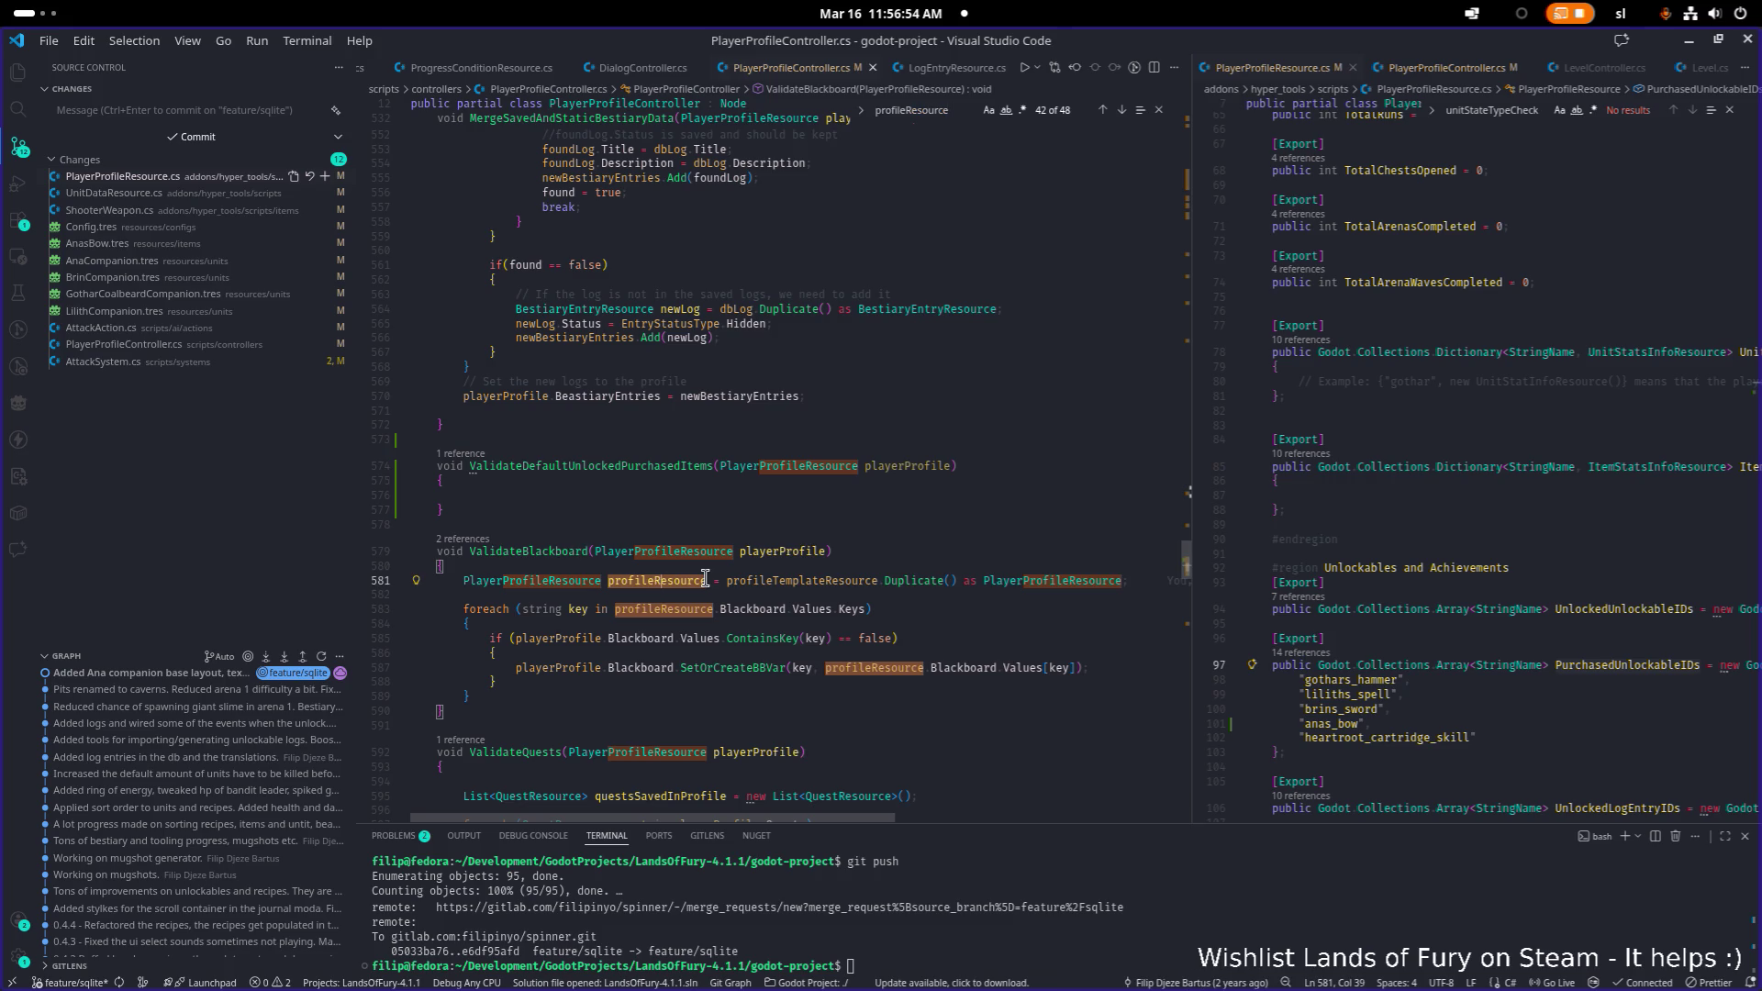
key("Home")
key("shift+End")
key("ctrl+c")
- Paste the Duplicate() statement and add a StringName foreach over profileResource.PurchasedUnlockableIDs
key("Up")
key("Up")
key("Up")
key("ctrl+v")
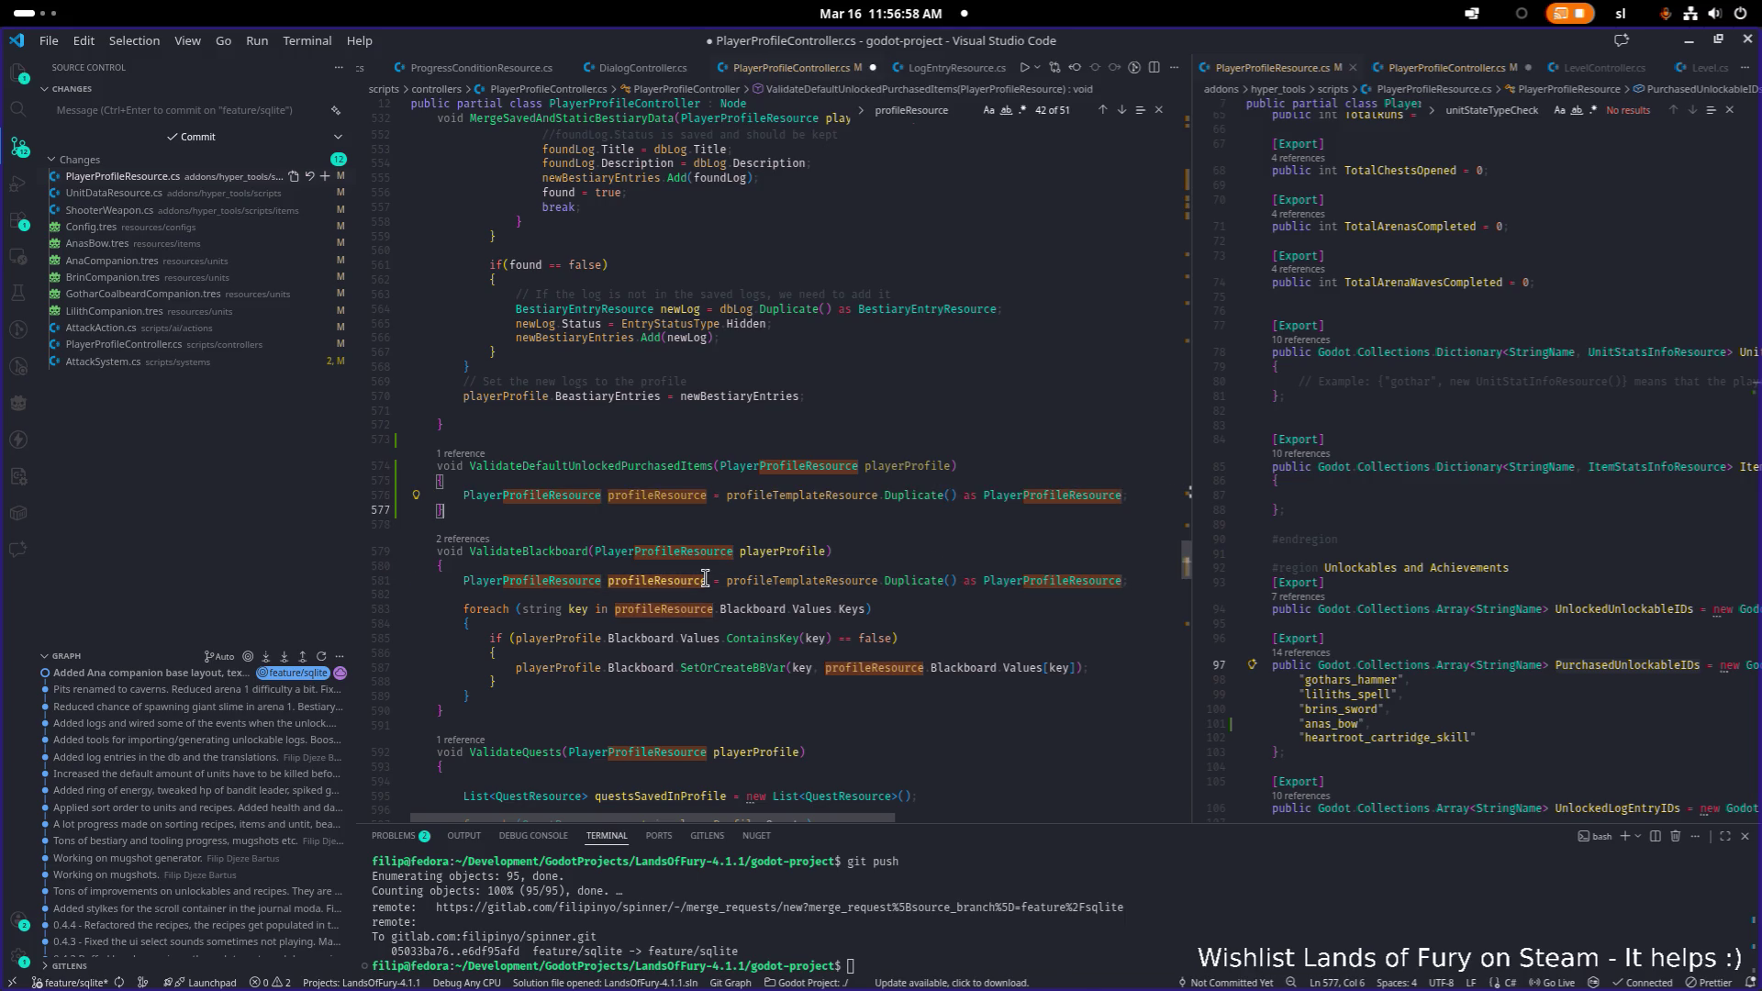
key("Return")
key("Return")
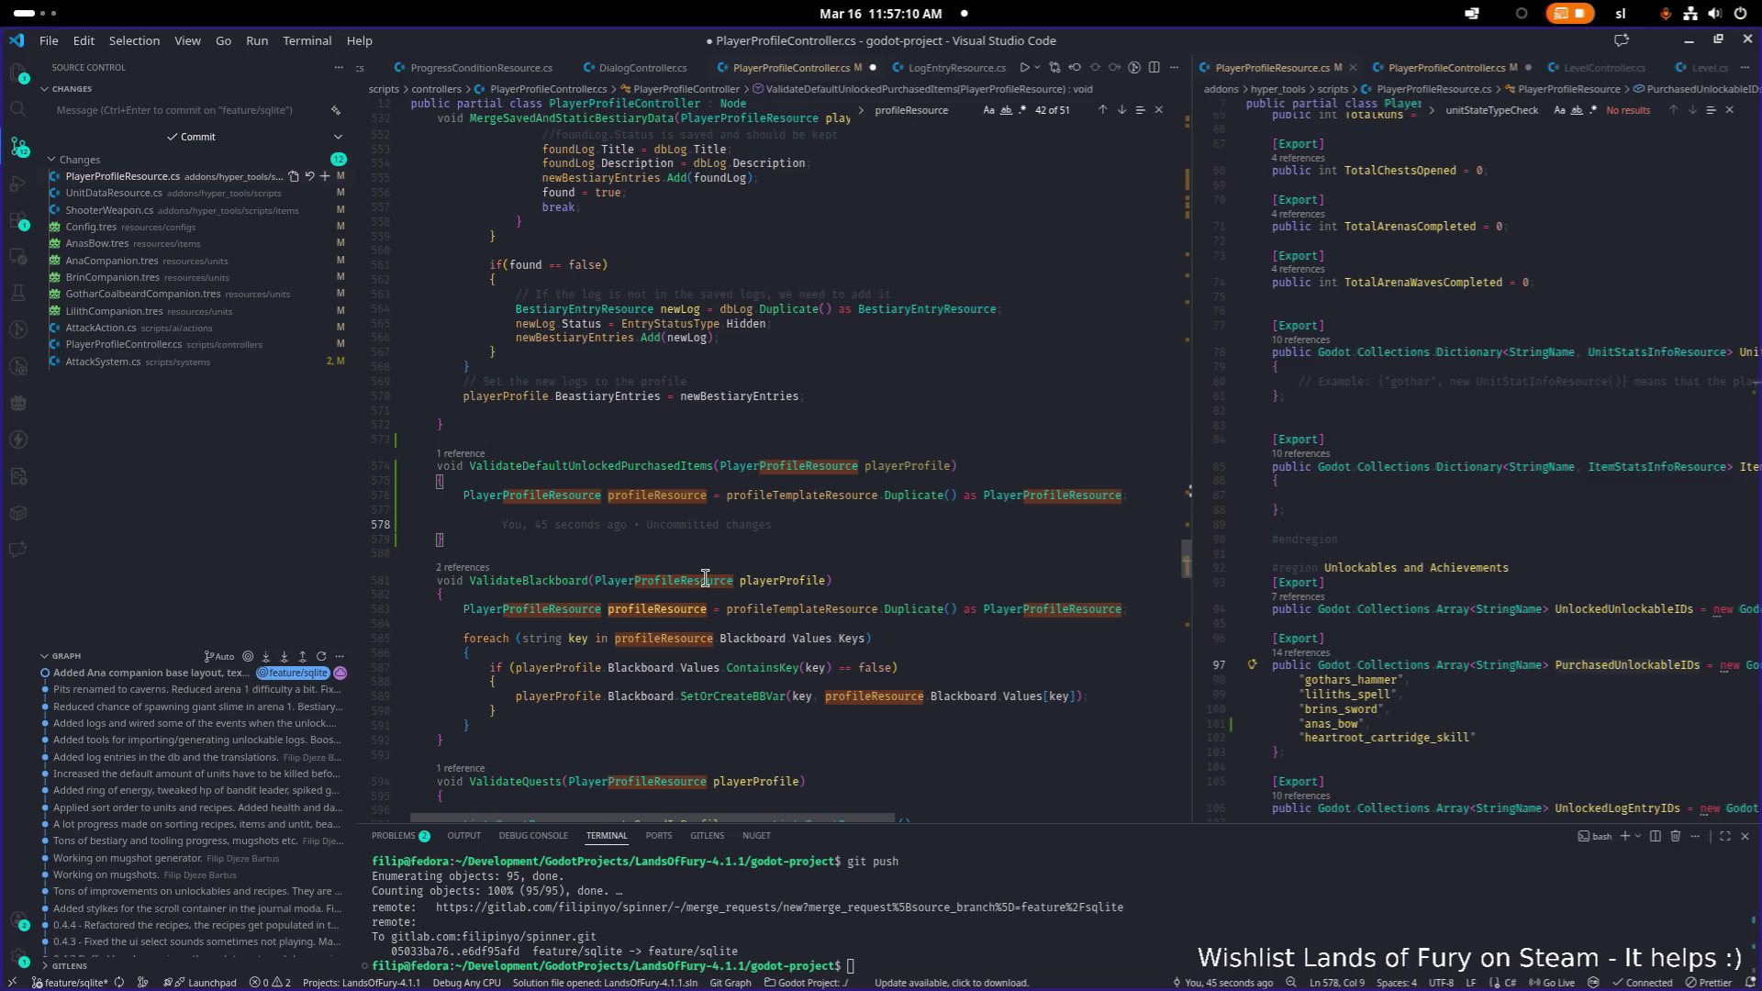
type("foreach")
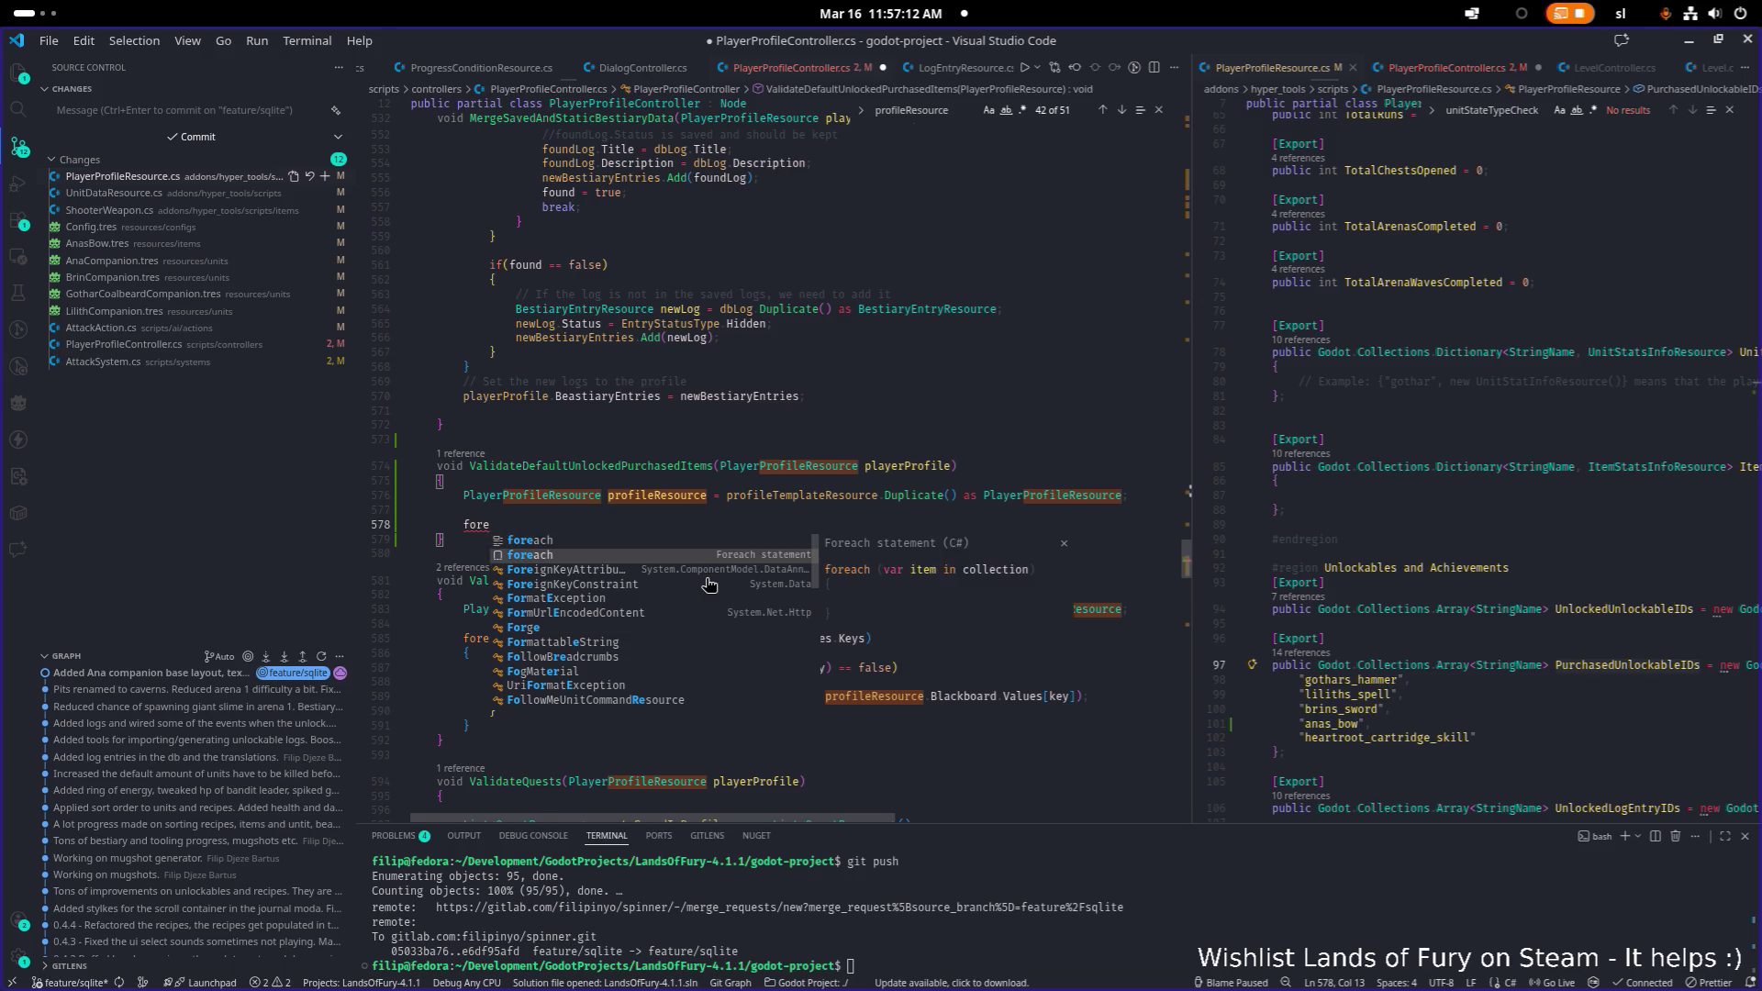
key("Tab")
type("profileResource.")
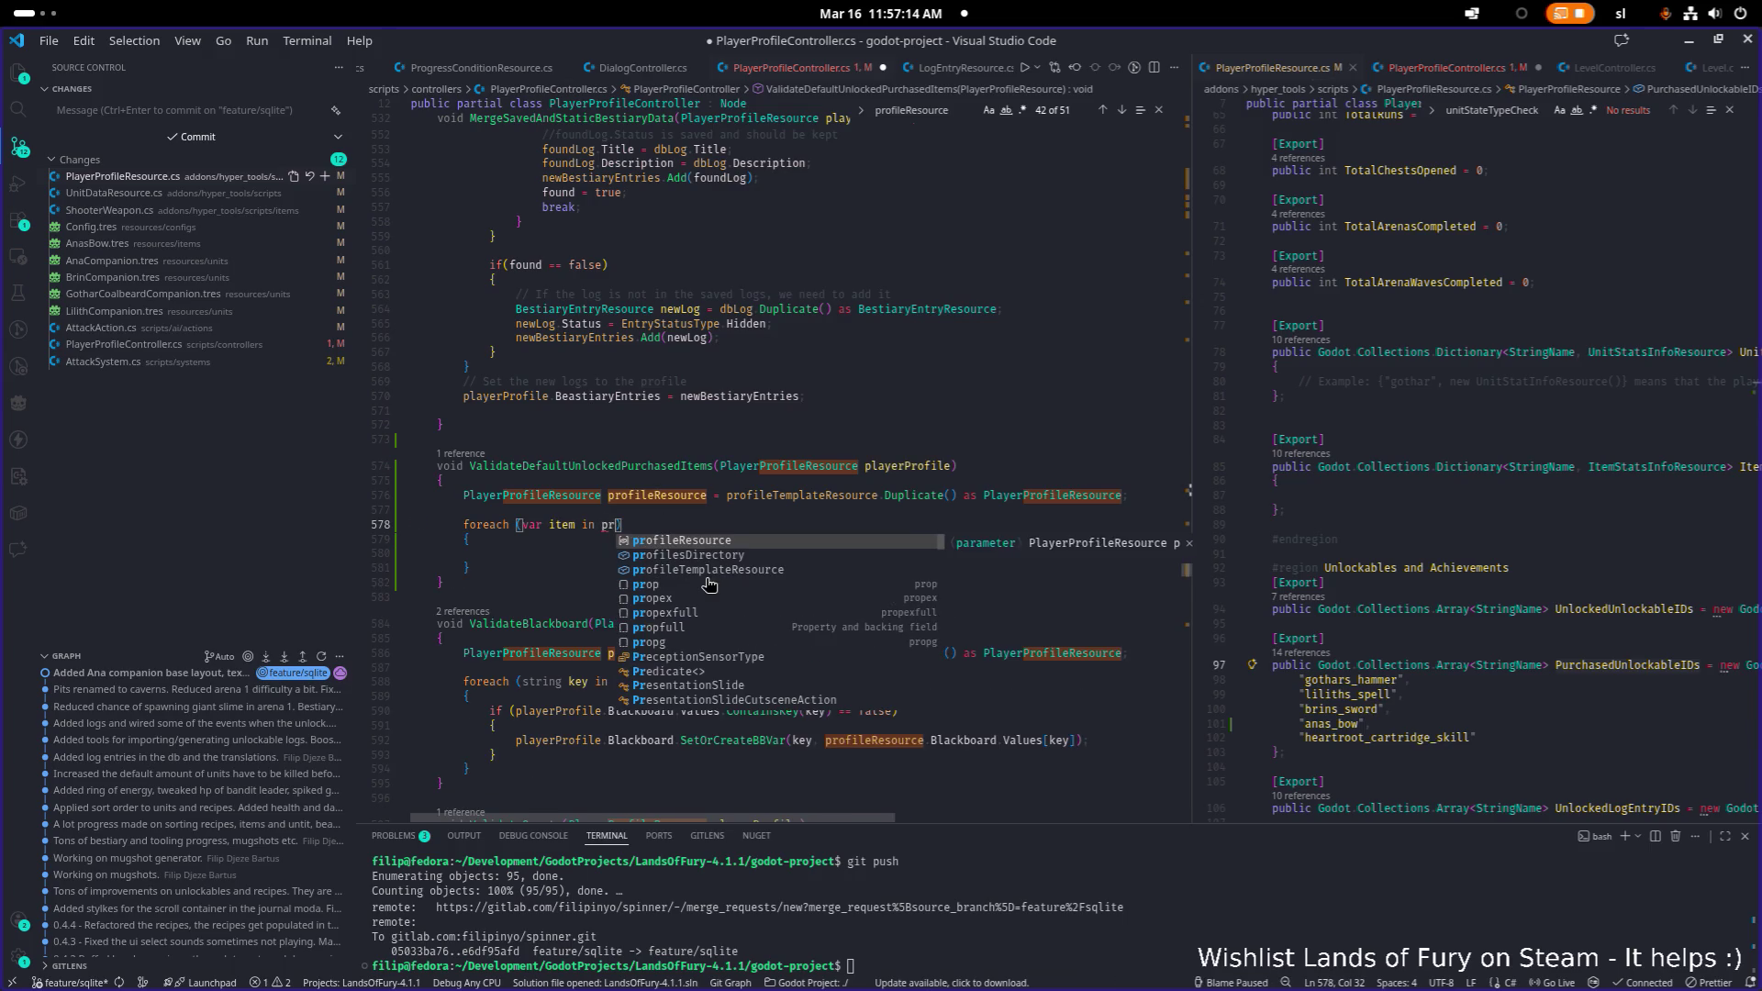
type("purc")
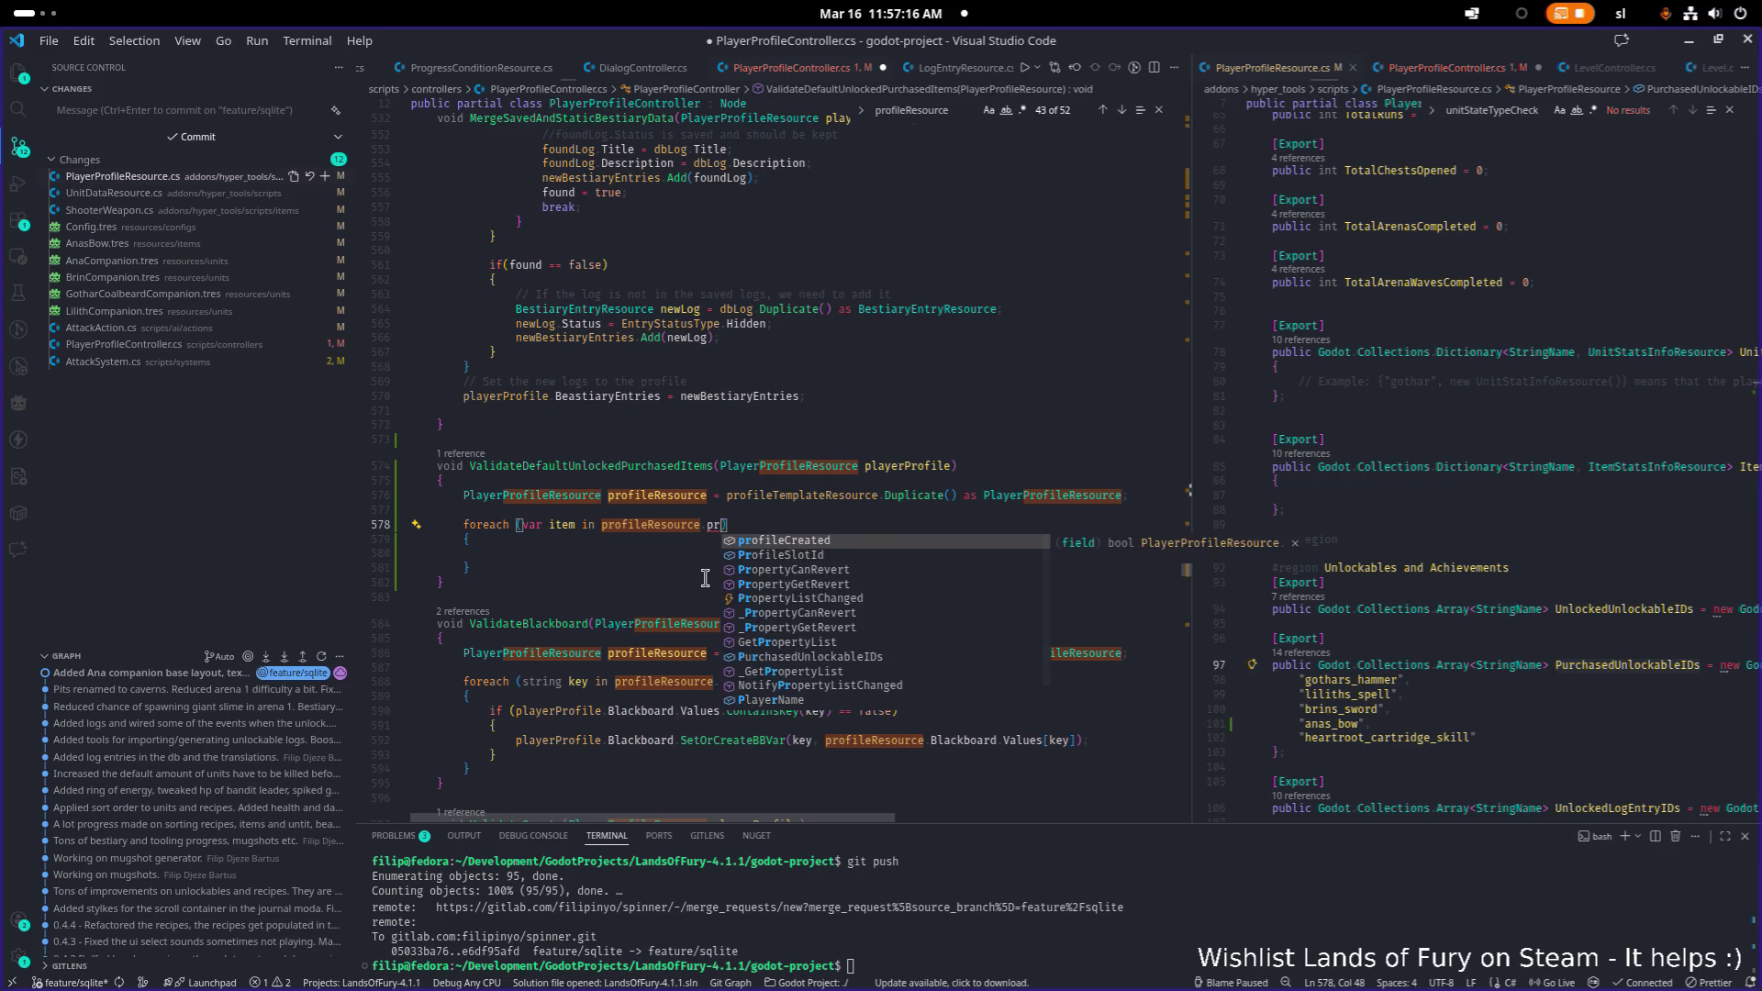
key("Tab")
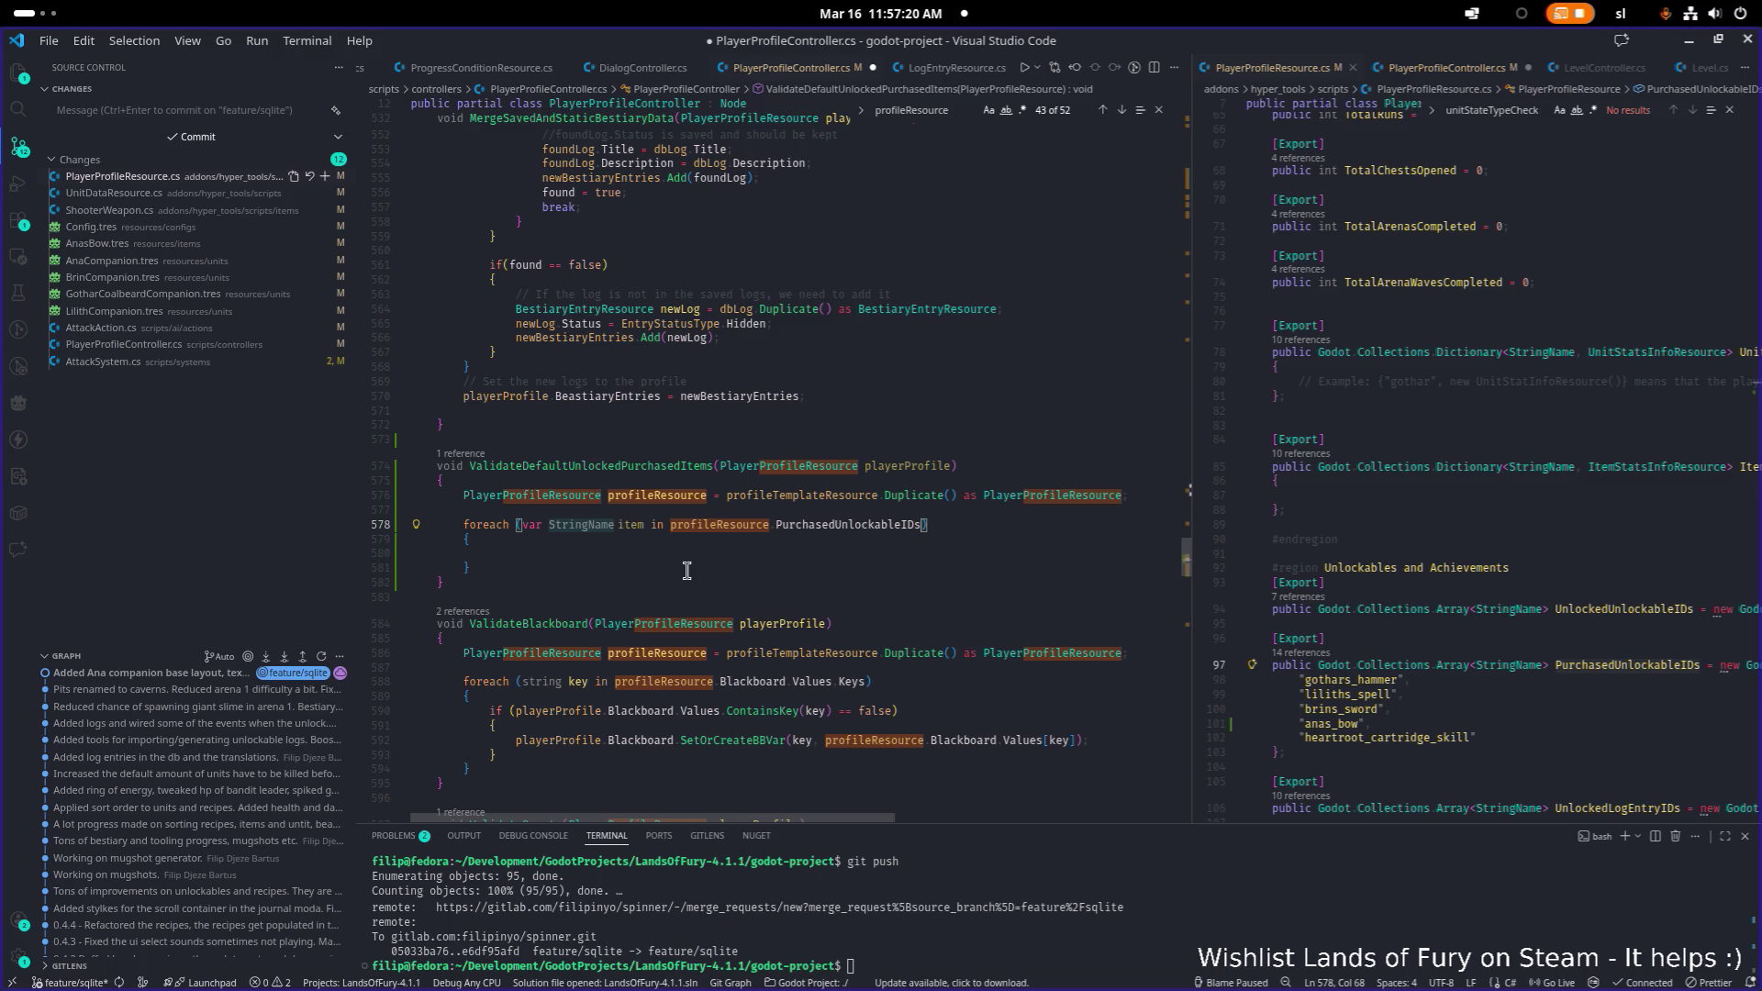
key("Down")
key("Down")
key("Down")
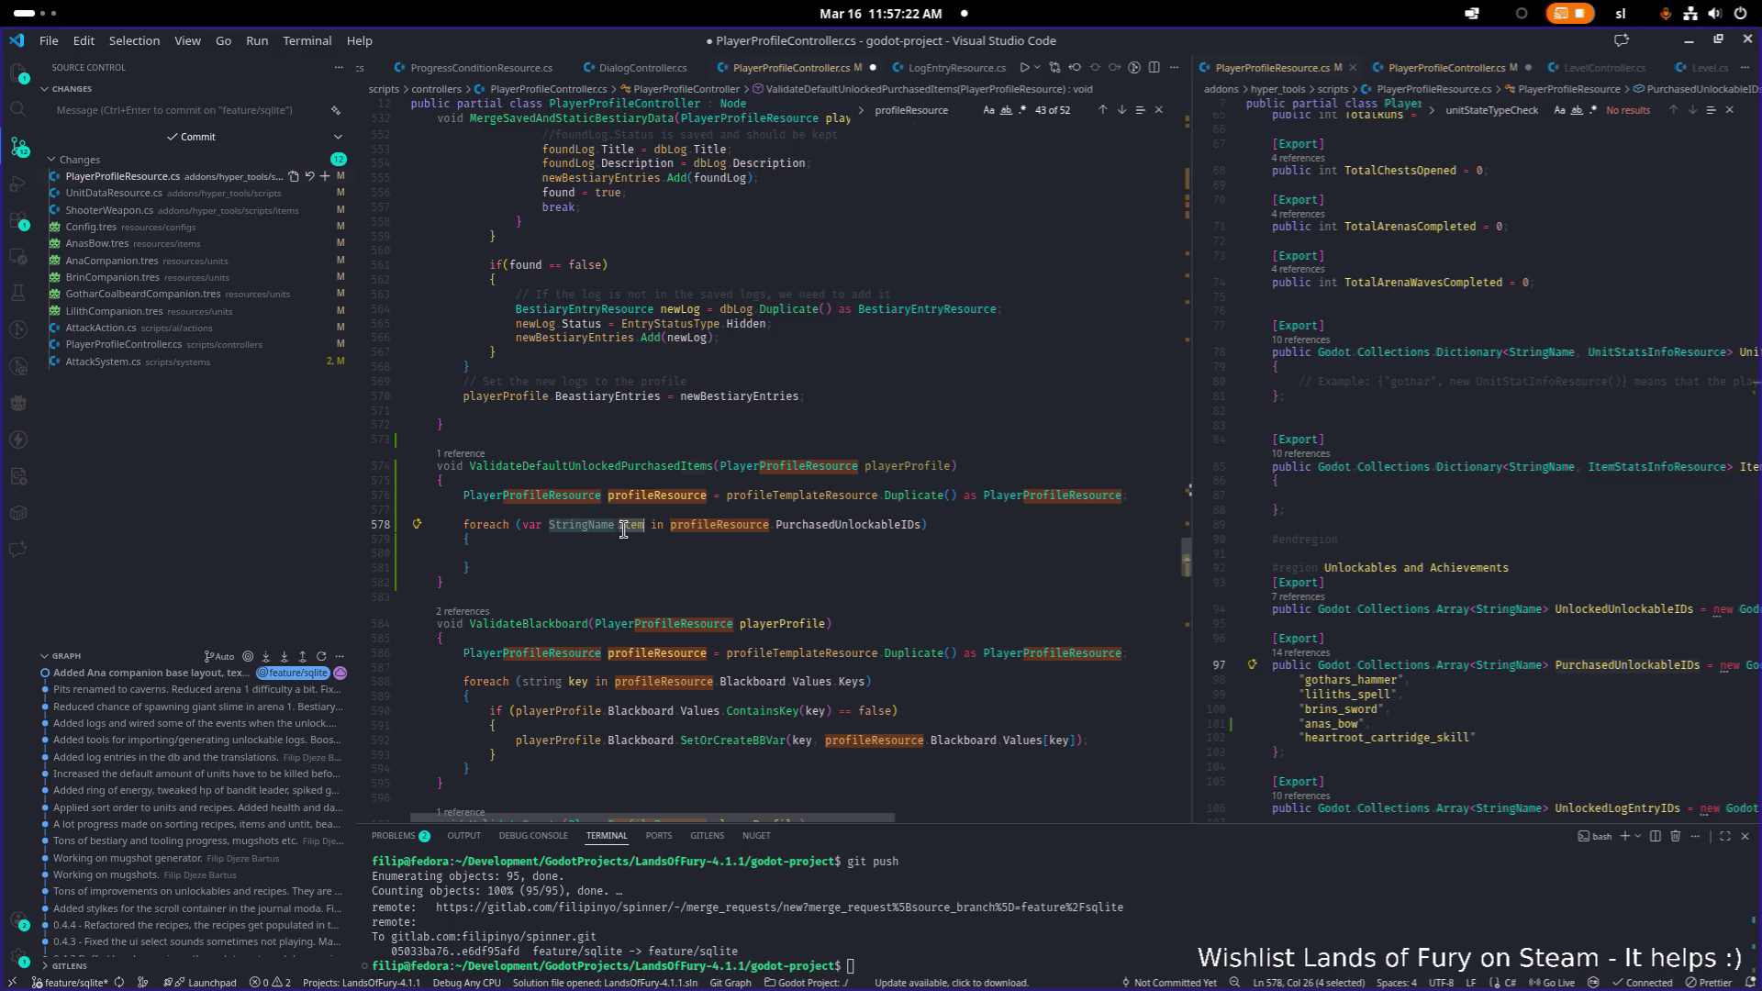
double_click(581, 525)
left_click(592, 555)
- Begin an if condition on playerProfile.UnlockedUnlockableIDs inside the loop
type("if(")
type("pl")
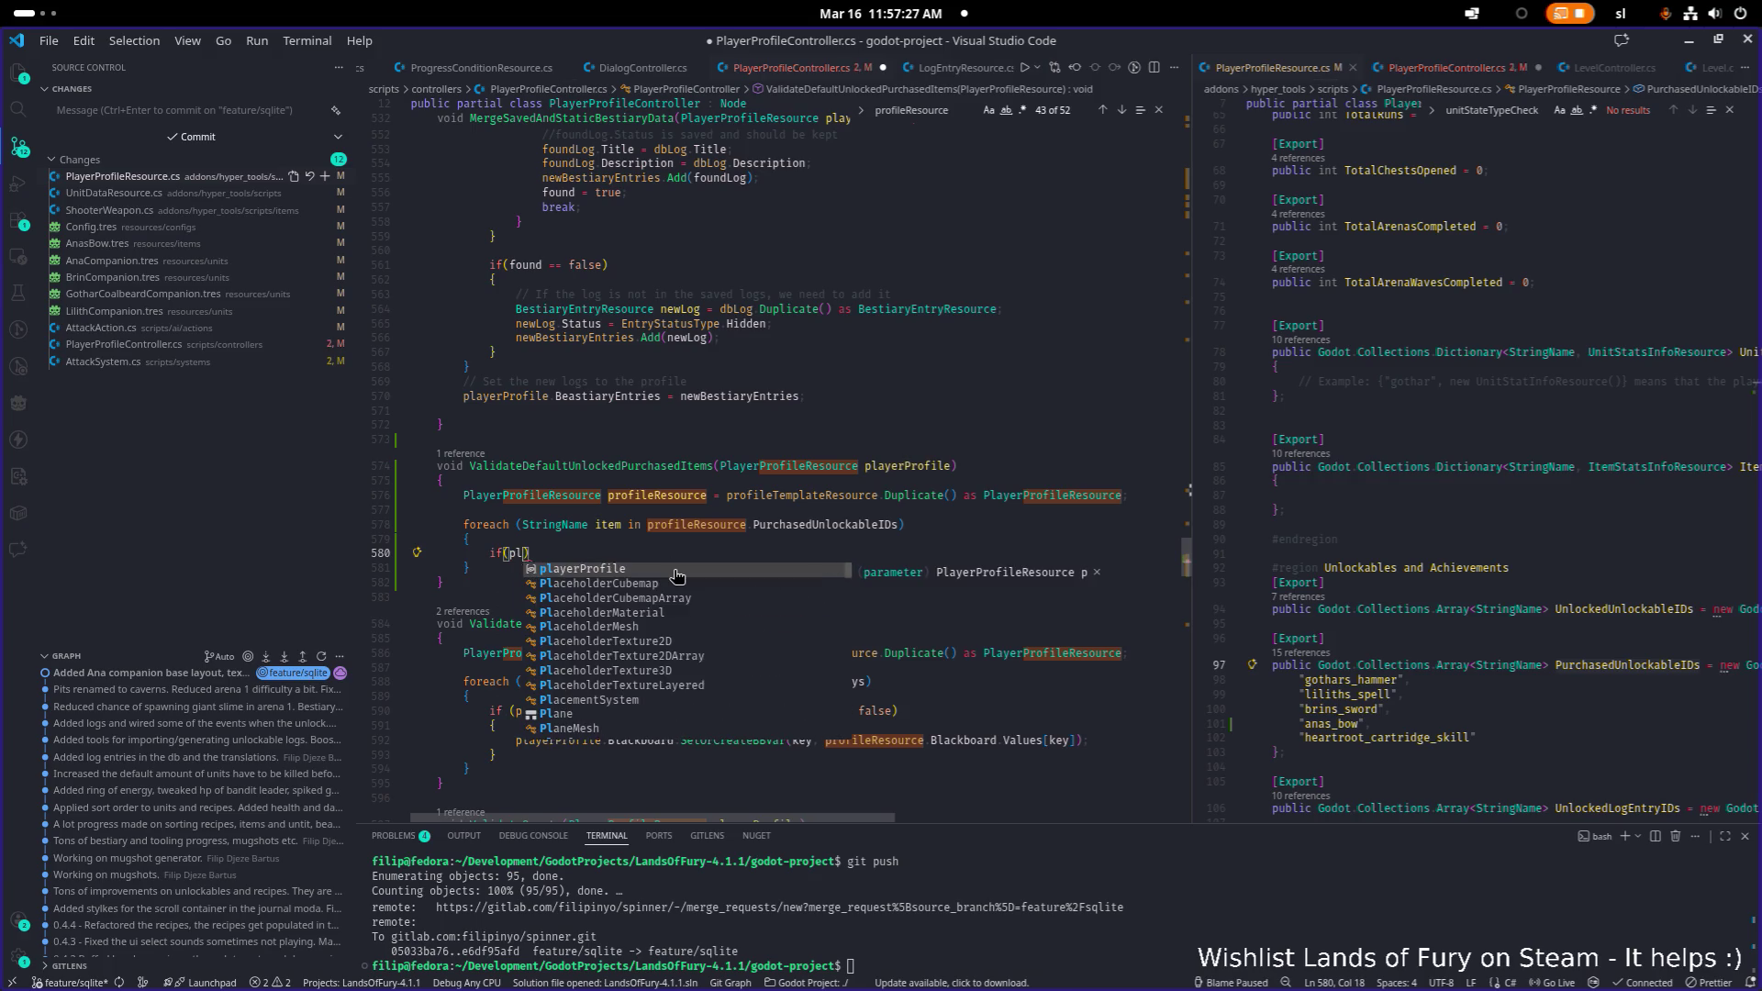
left_click(678, 576)
type(".")
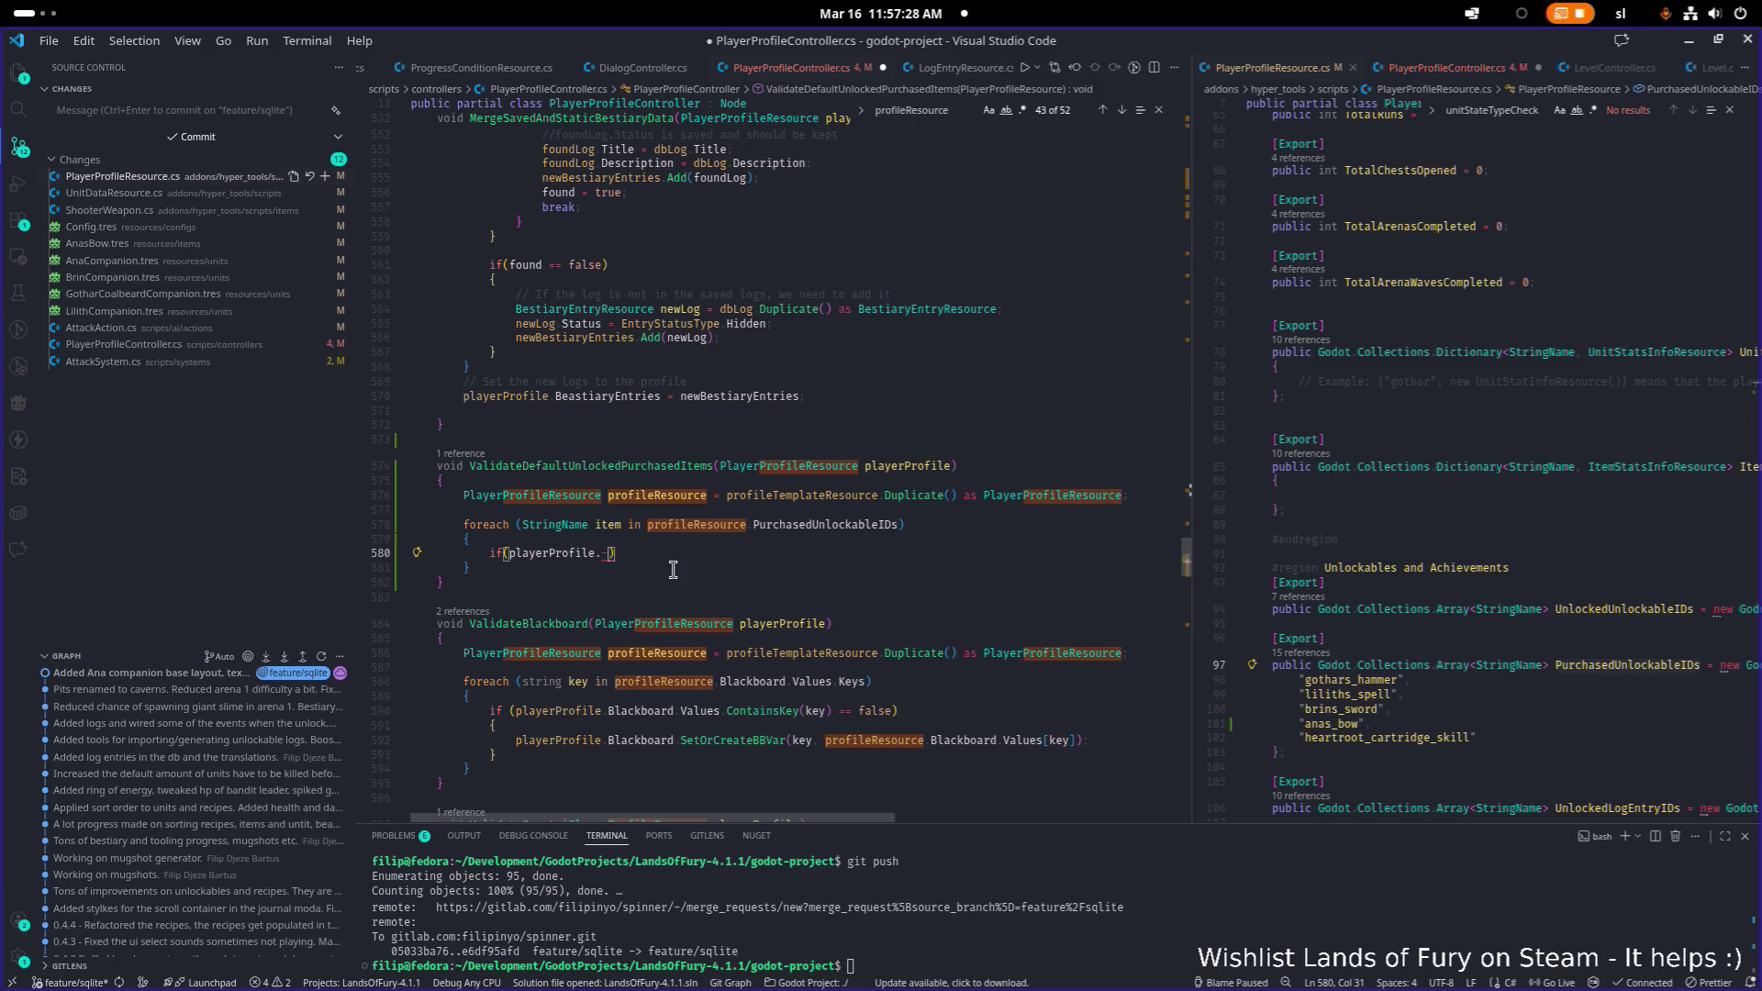
type("unlo")
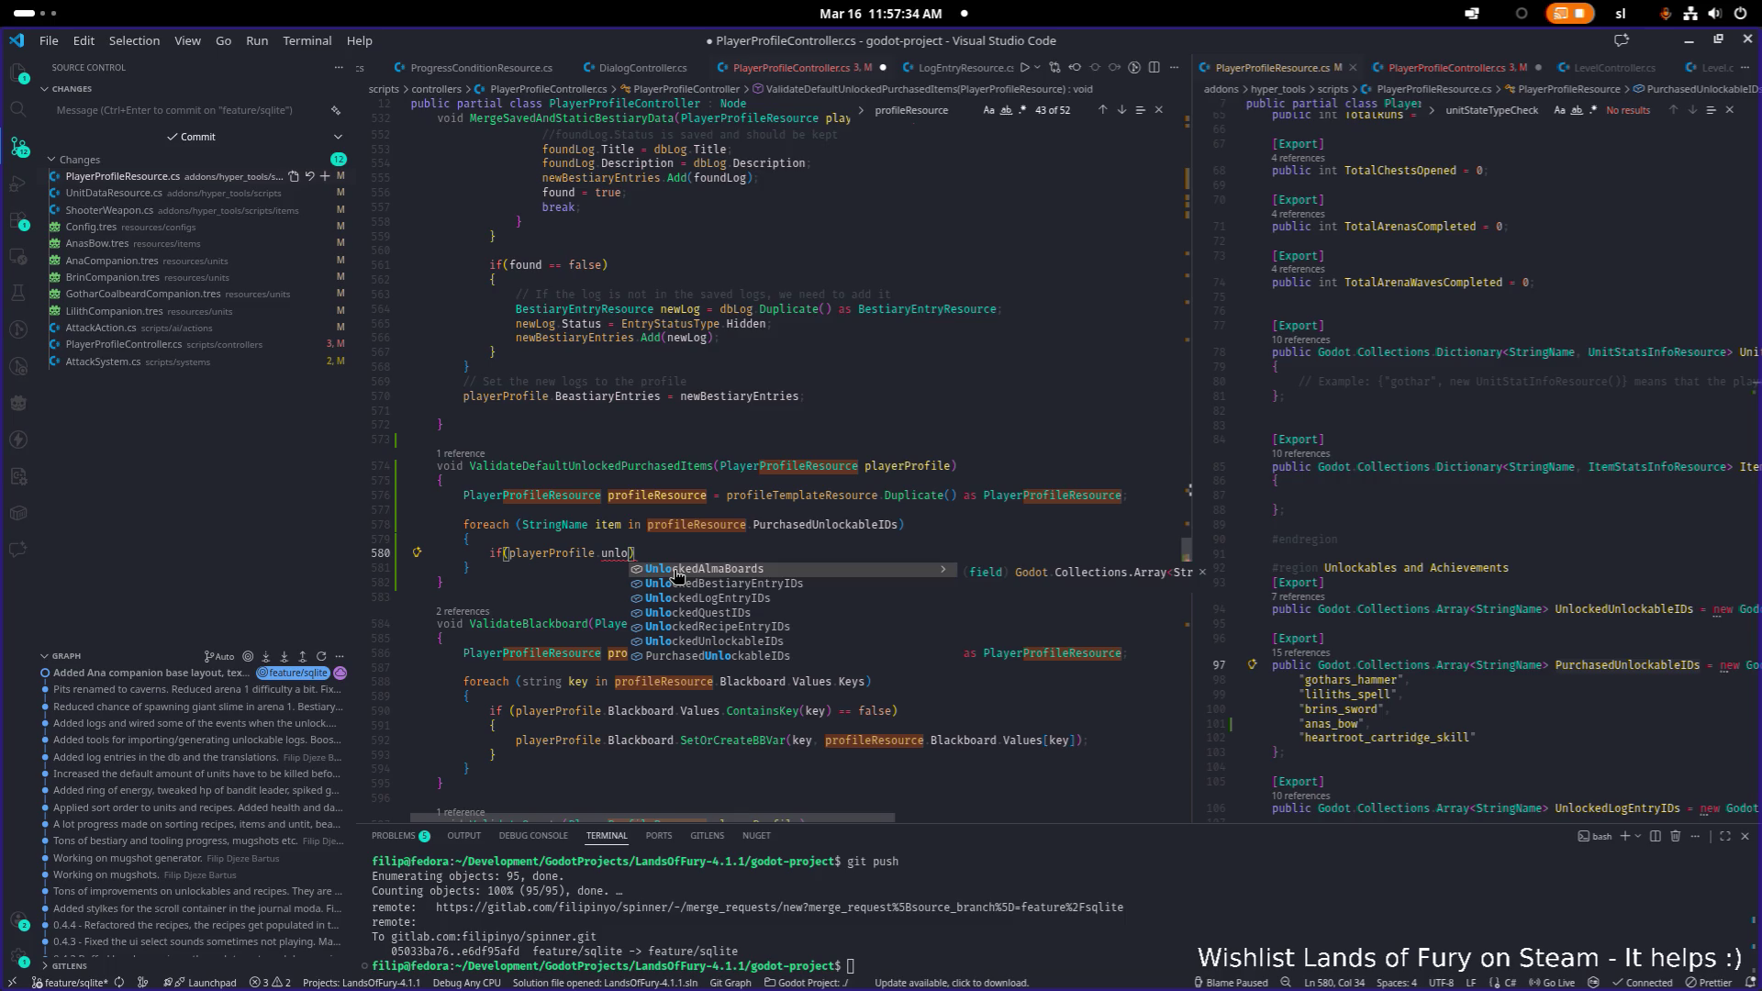
key("Down")
key("Down")
key("Down")
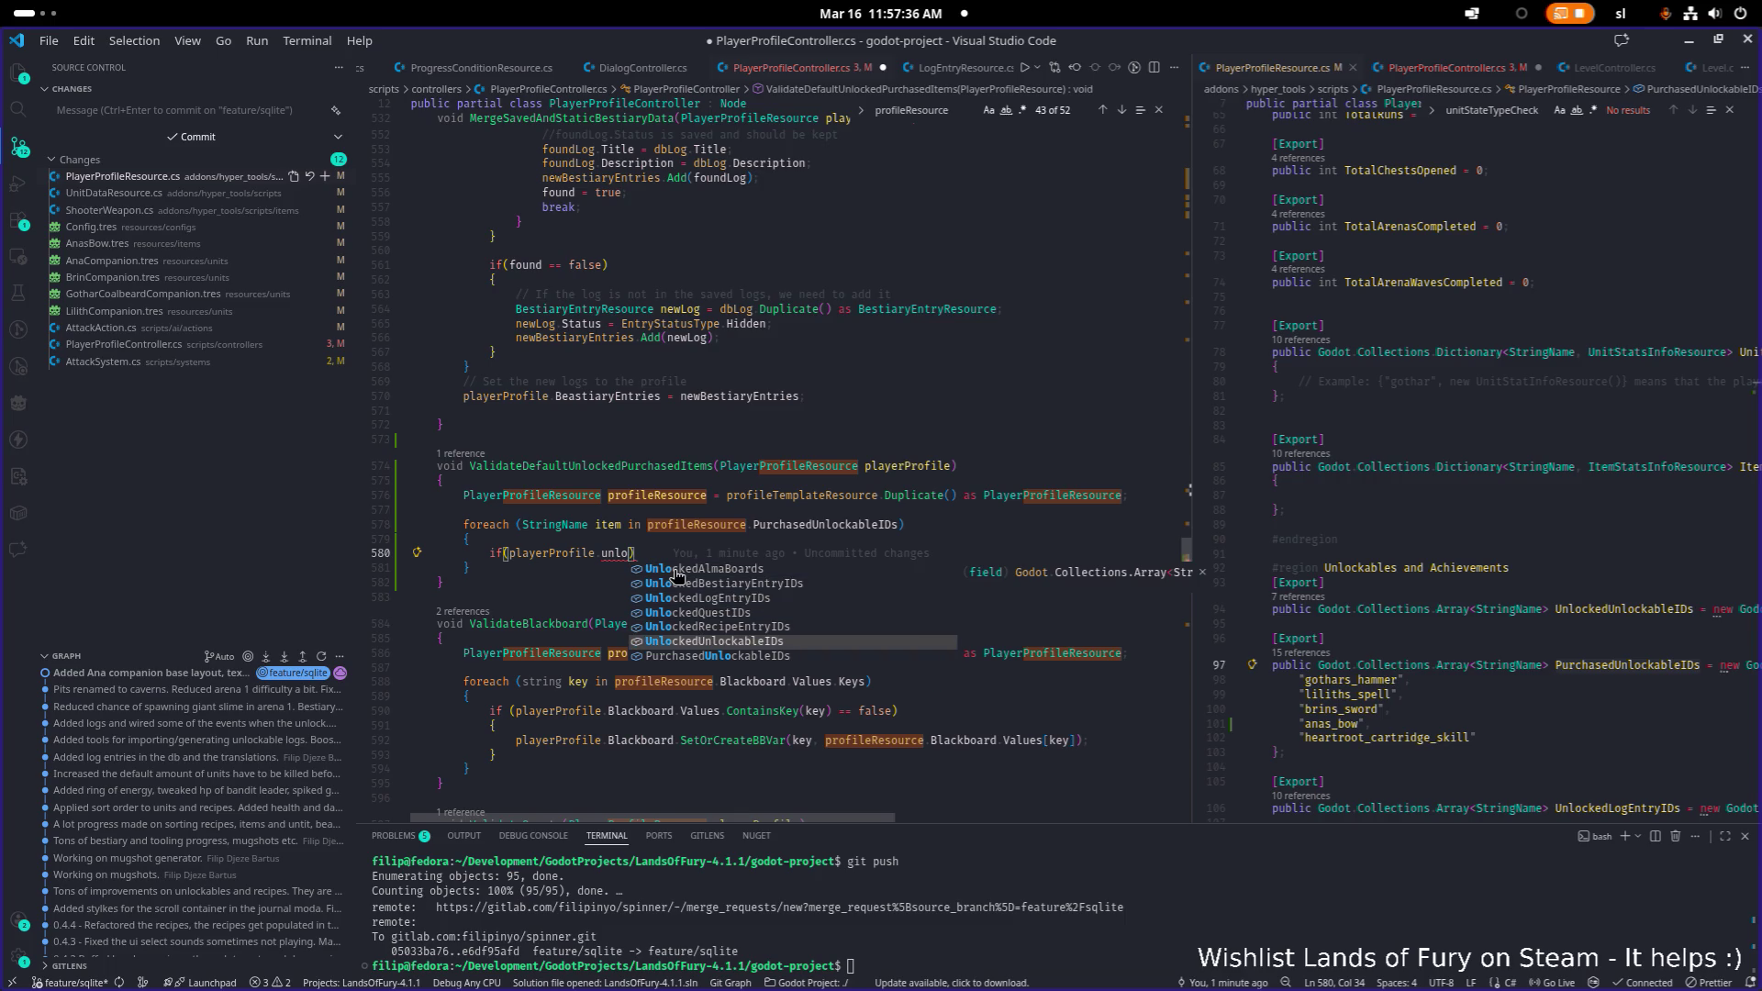
key("Return")
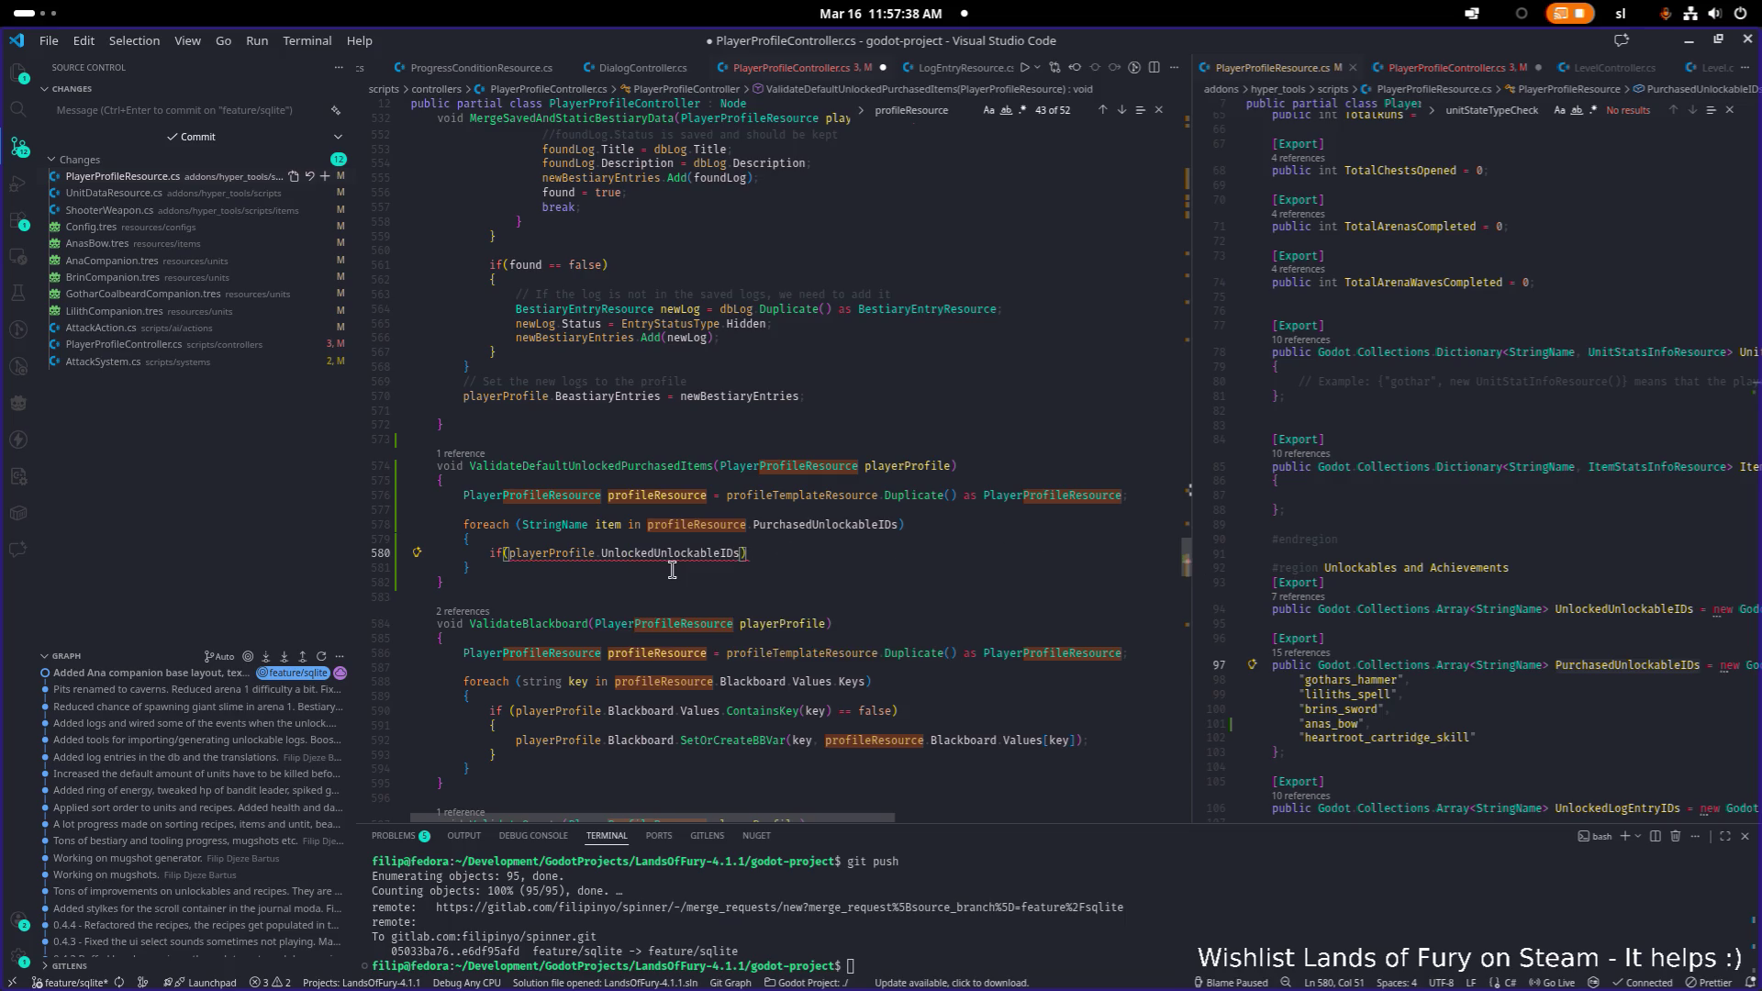
- Look up PurchasedUnlockableIDs and gothars_hammer in the profile resource and copy the PurchasedUnlockableIDs name
scroll(1656, 680, "up", 1)
double_click(1656, 682)
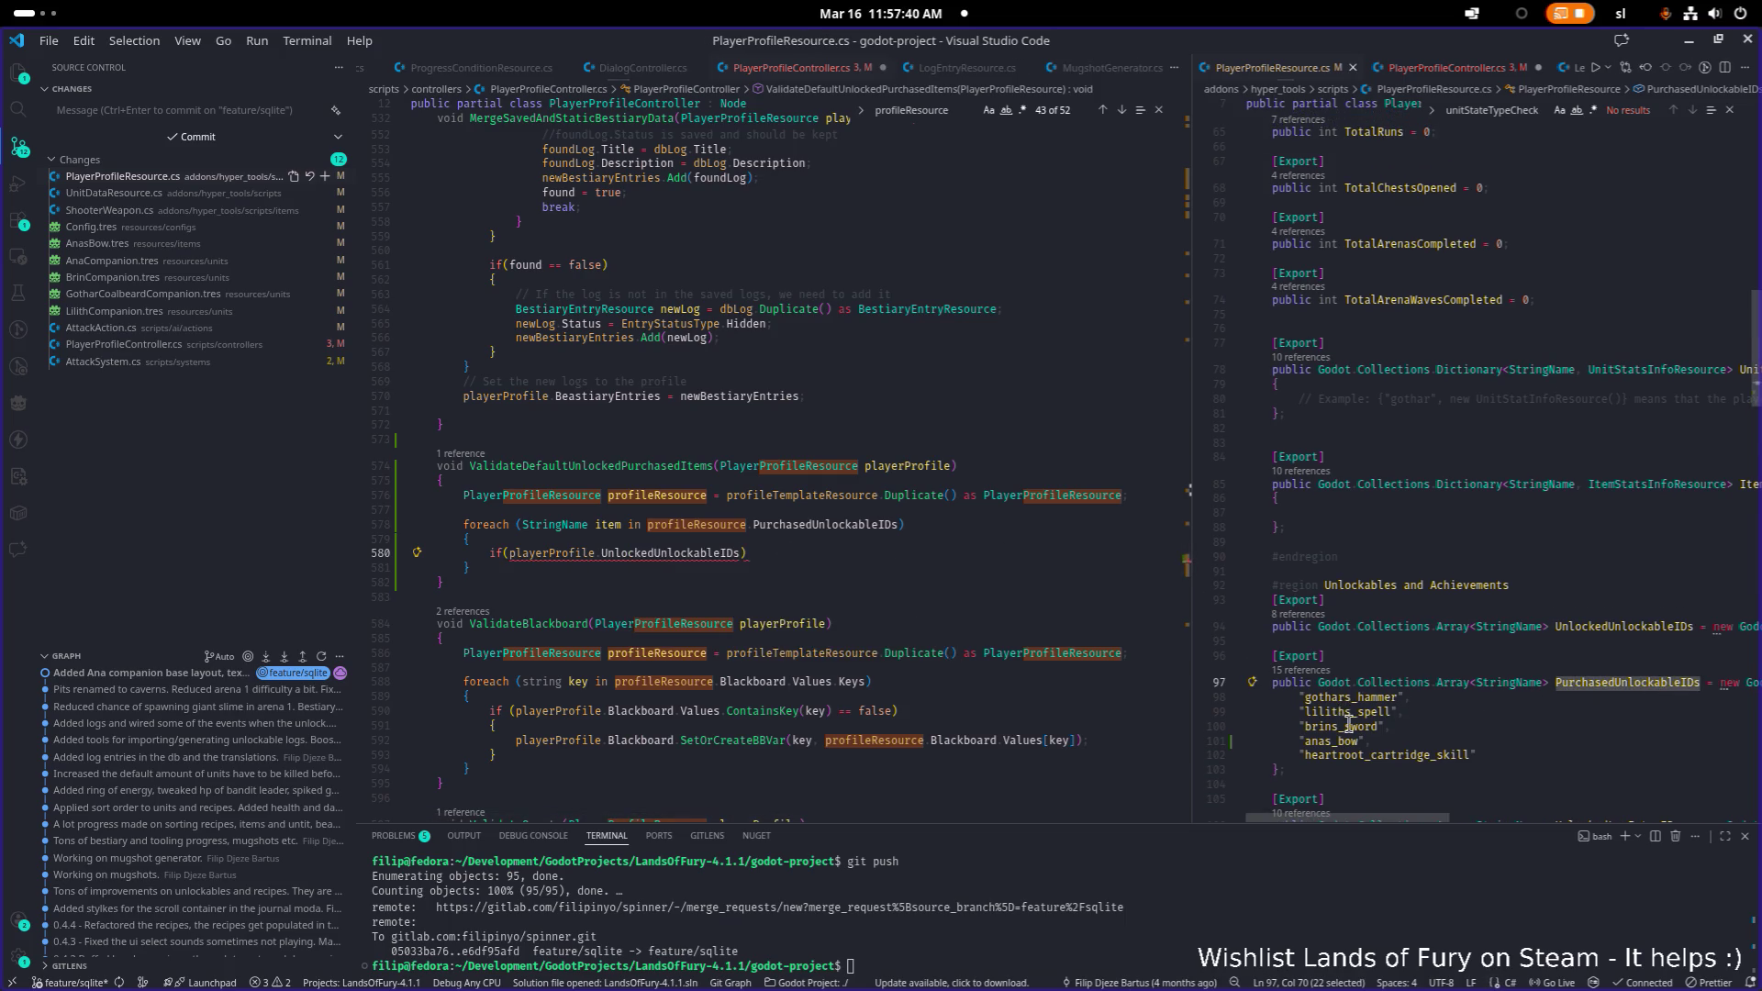
double_click(1368, 699)
key("ctrl+f")
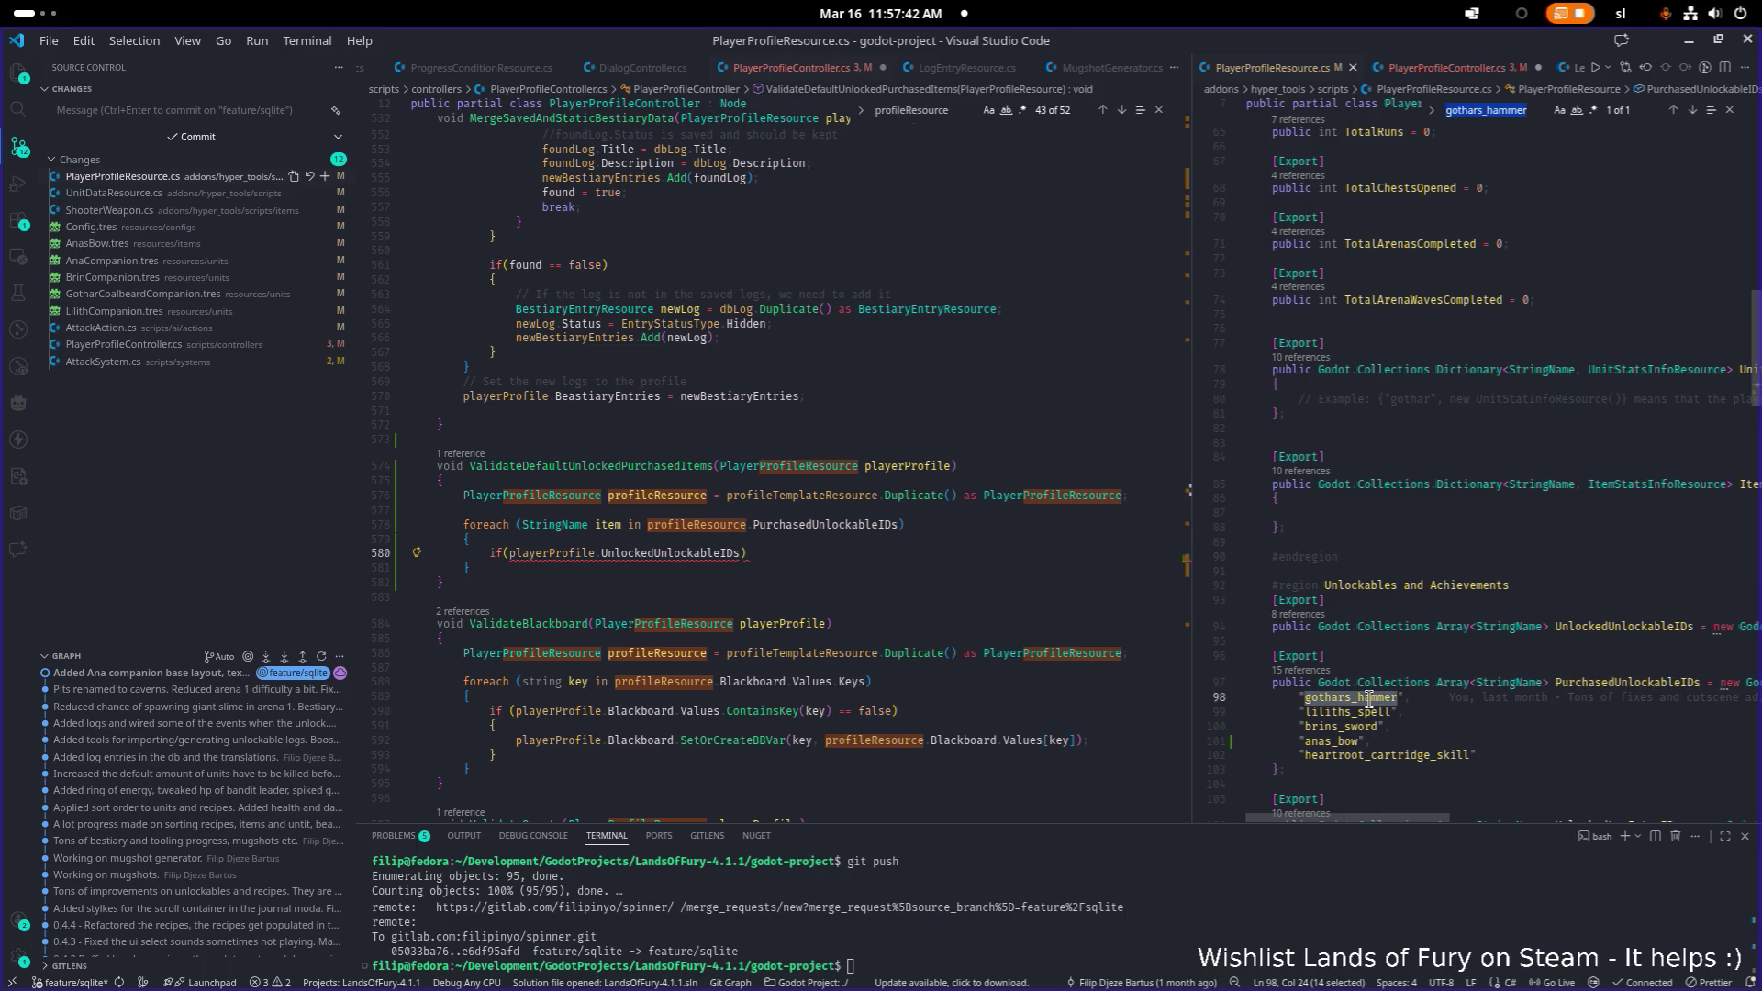
left_click_drag(798, 540, 465, 568)
key("Left")
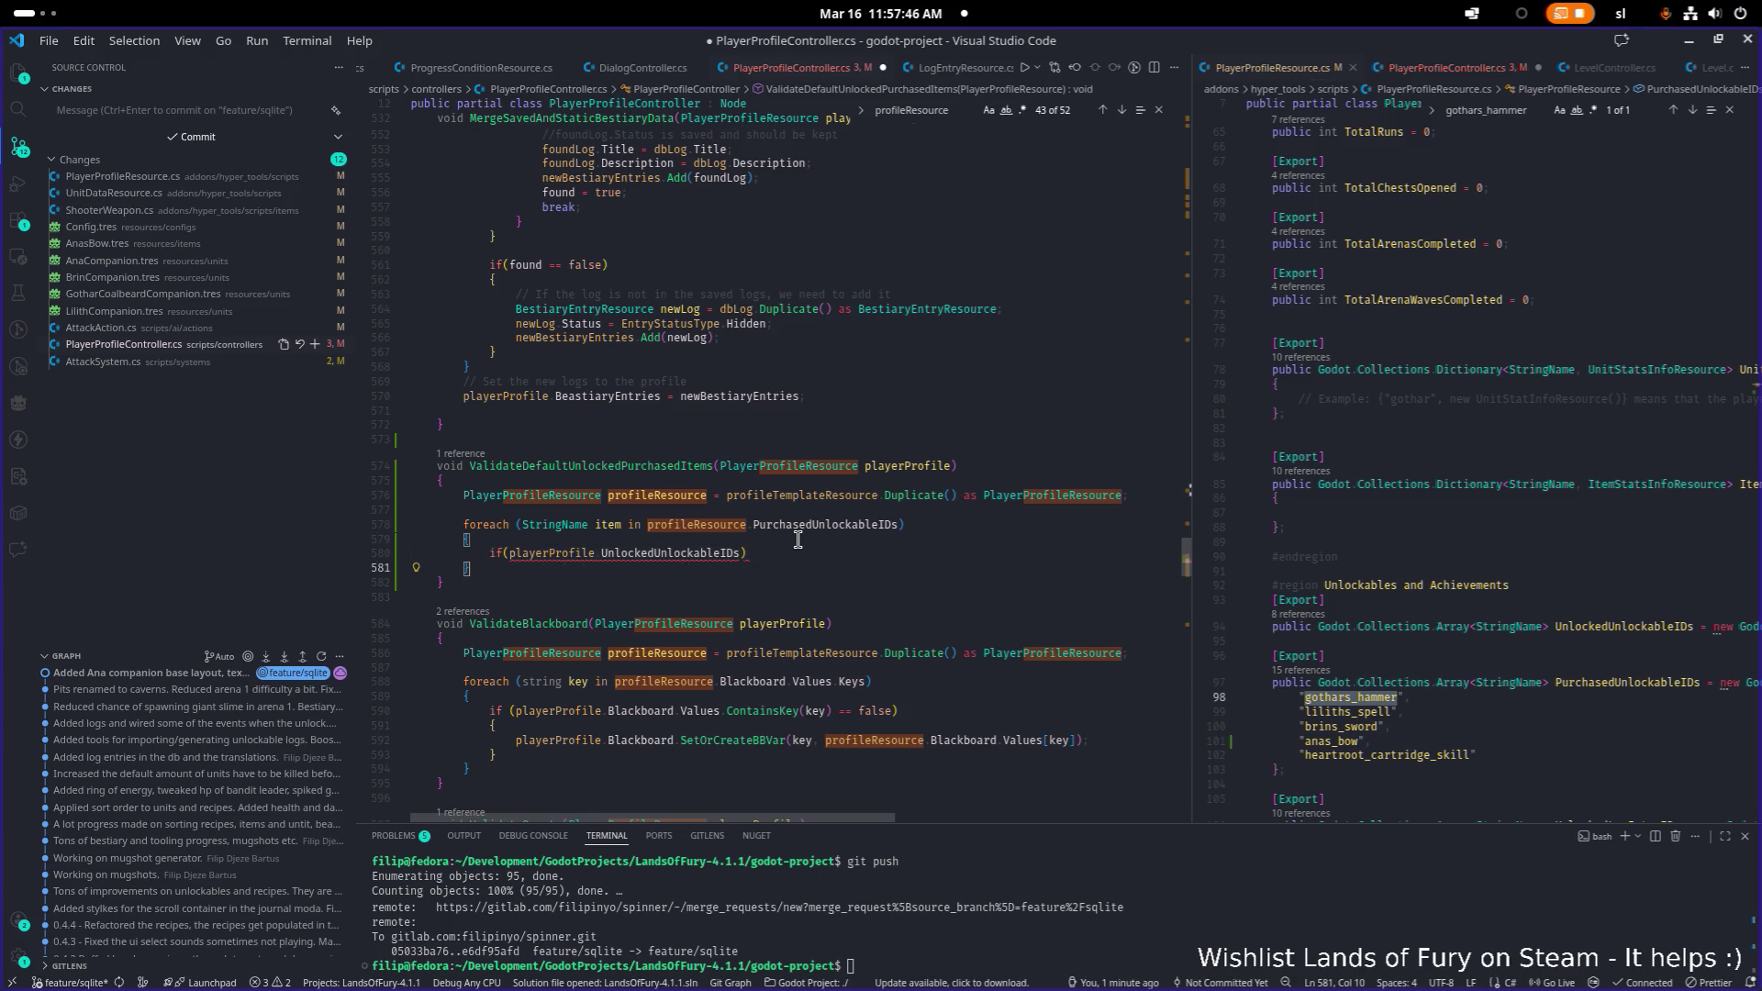
key("Up")
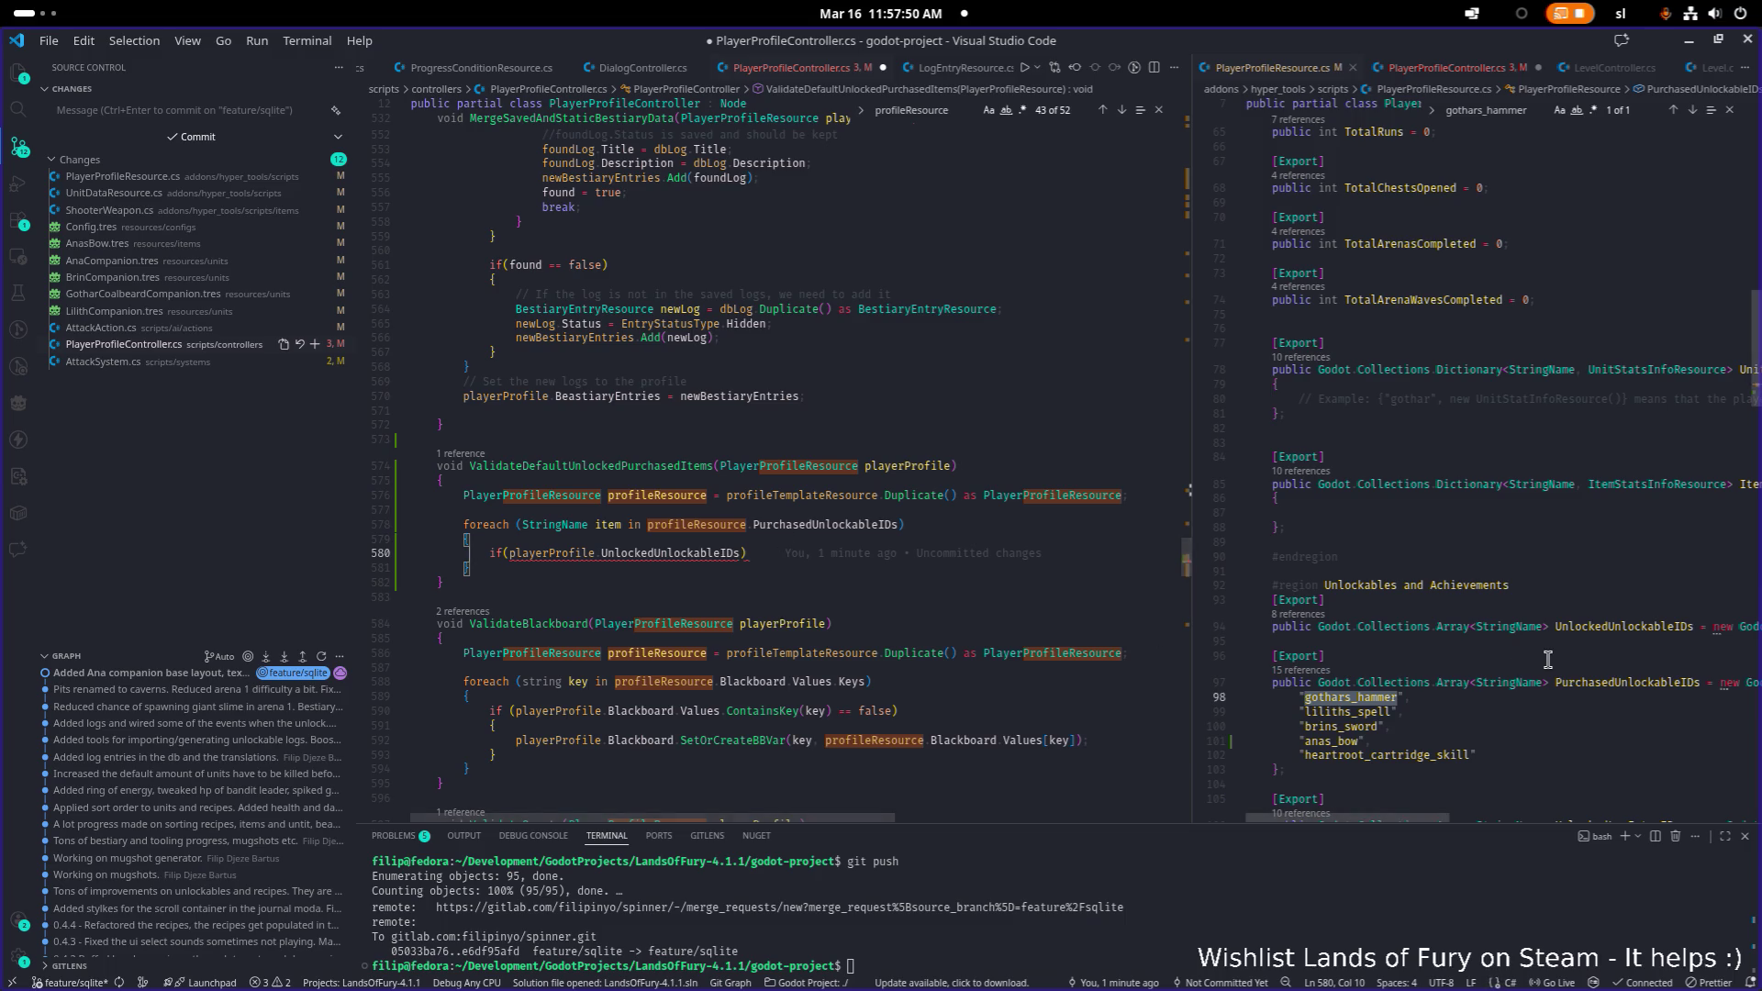
double_click(1628, 682)
key("ctrl+c")
- Change the condition to playerProfile.PurchasedUnlockableIDs.Contains(item) == false
double_click(672, 552)
key("ctrl+v")
type(".con")
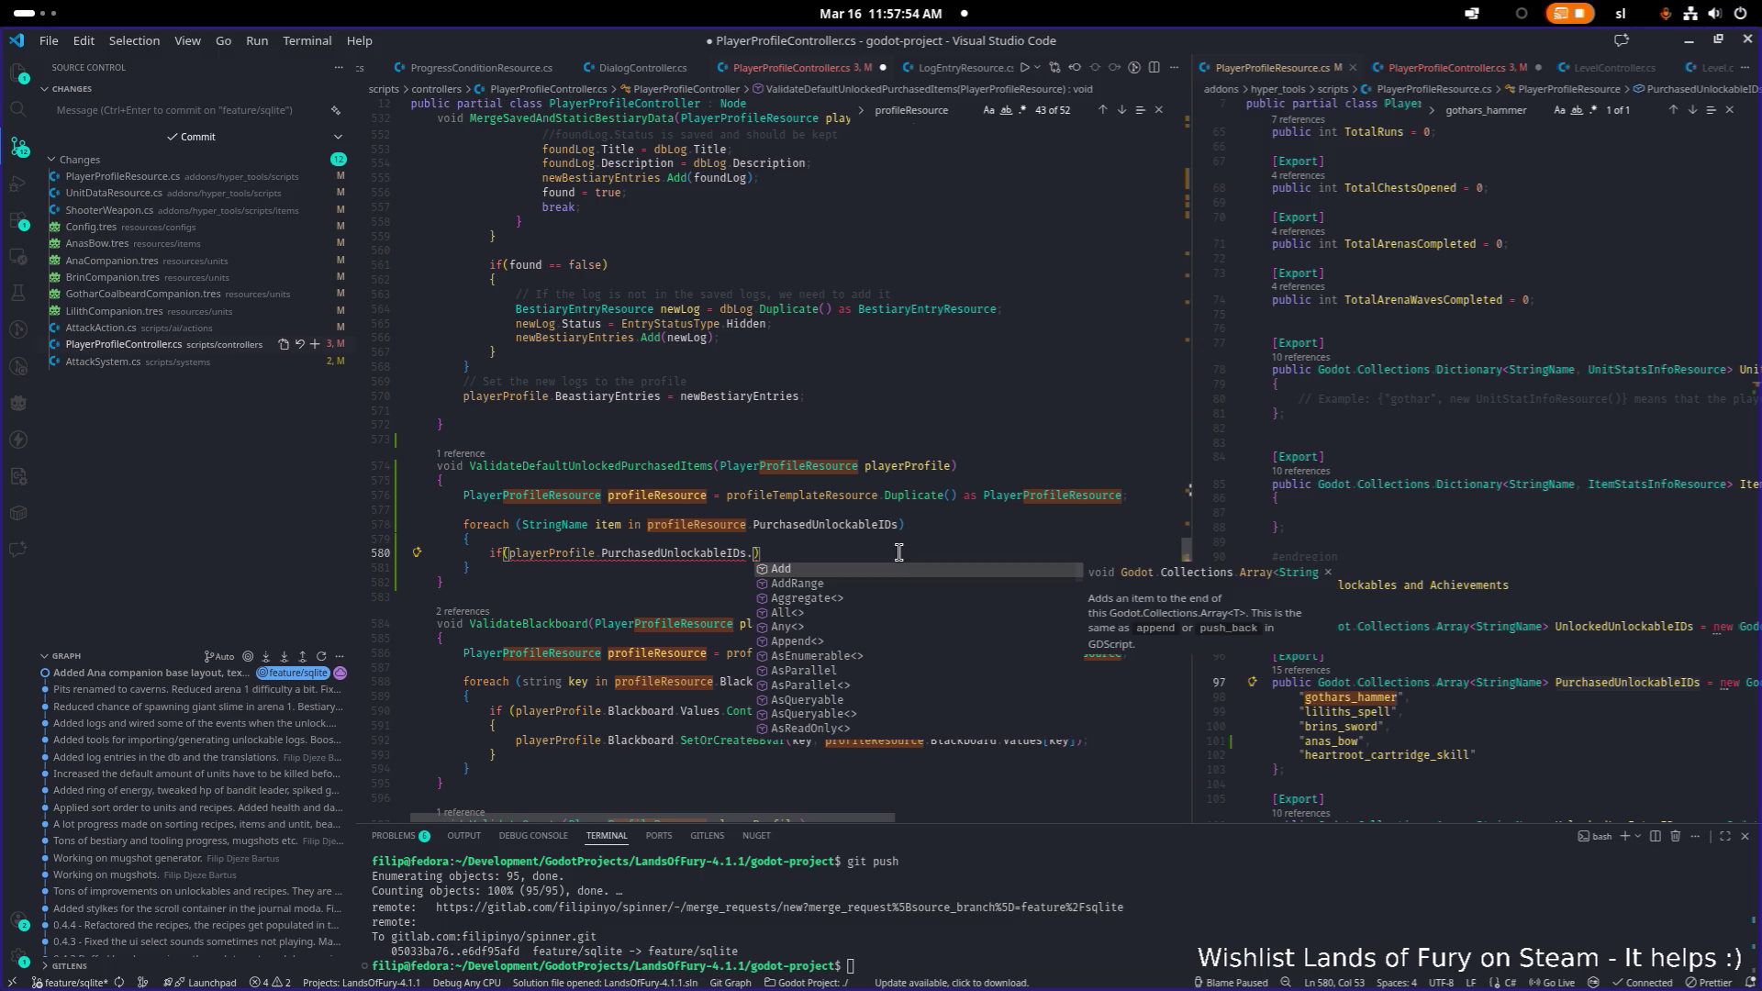
key("Down")
key("Return")
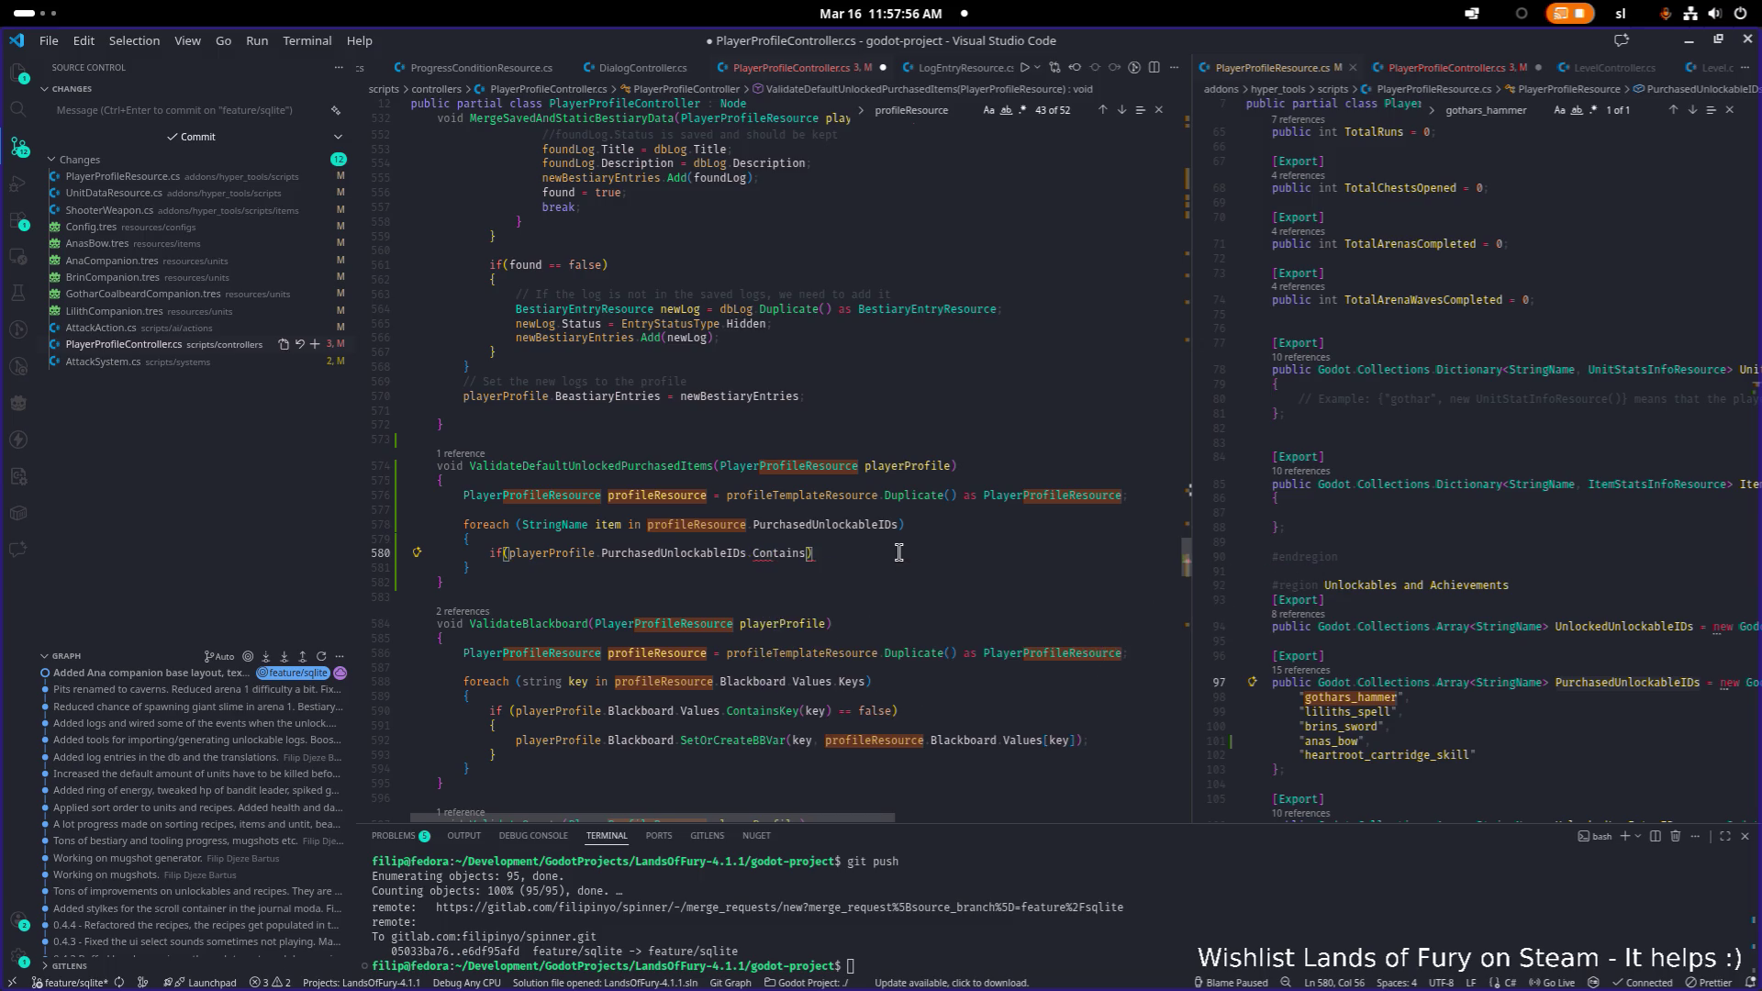
type("(item)")
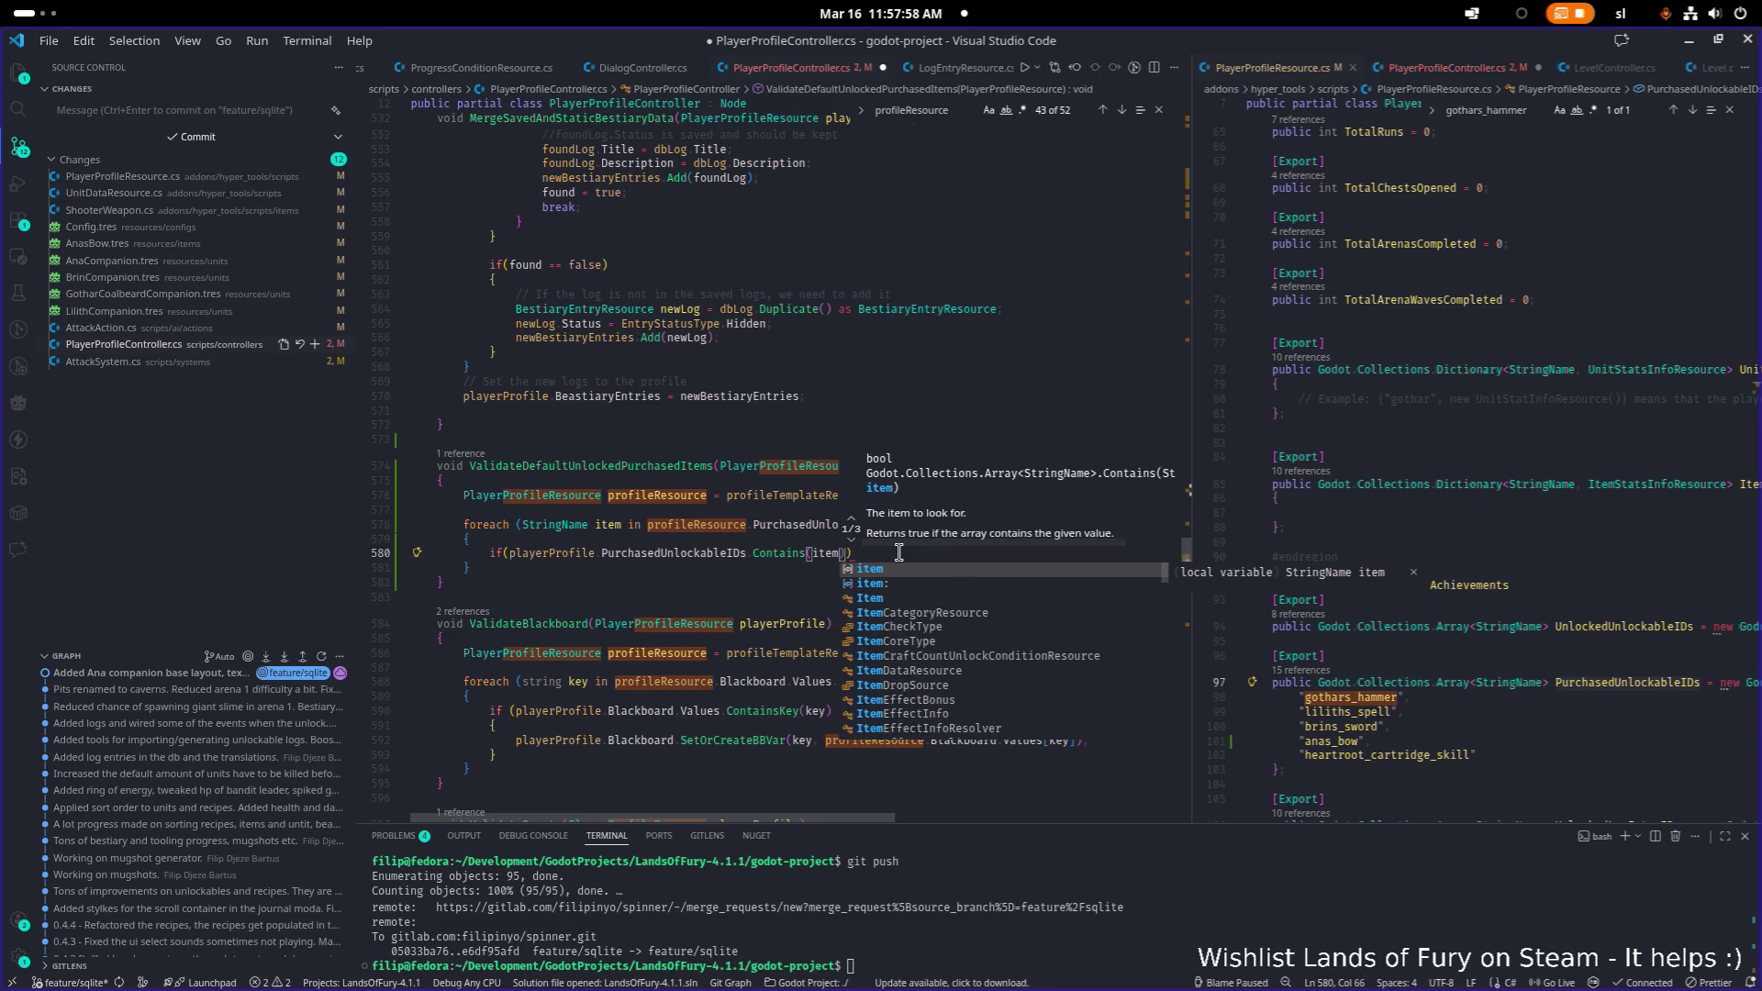
type(" ==")
type("== false")
- Give the if a body calling playerProfile.PurchasedUnlockableIDs.Add(item) and save the file
key("End")
key("Return")
type("{")
key("Return")
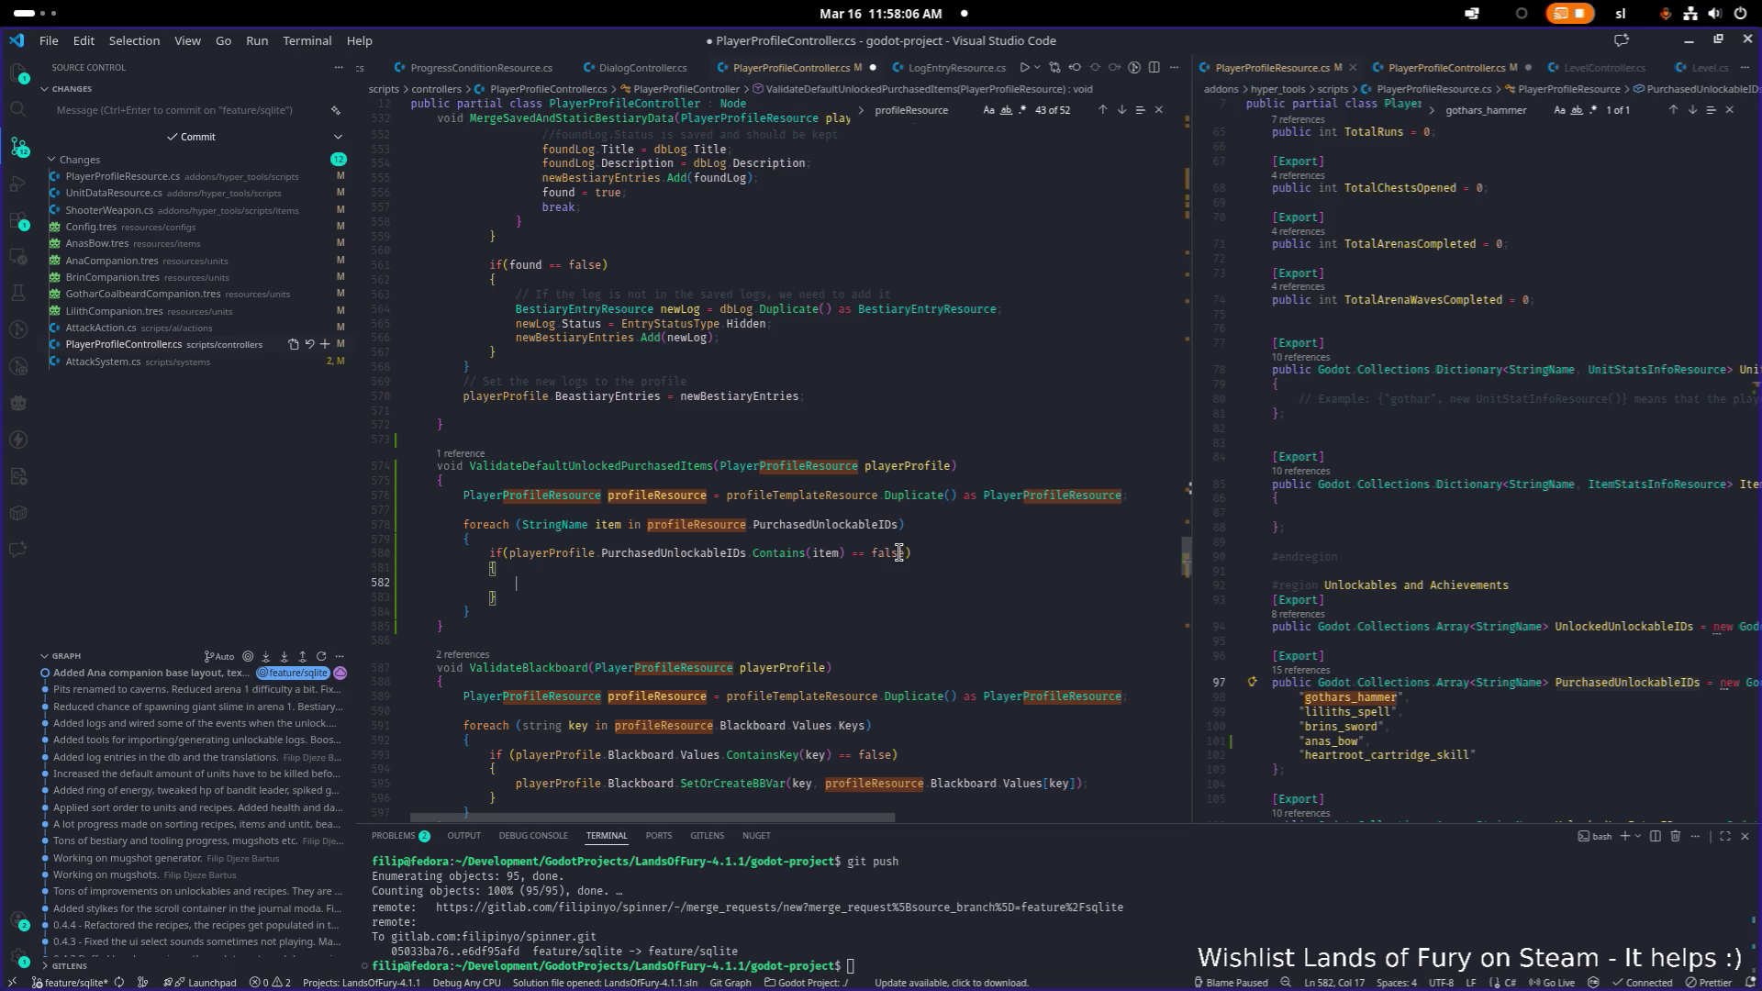
type("playerProfile.")
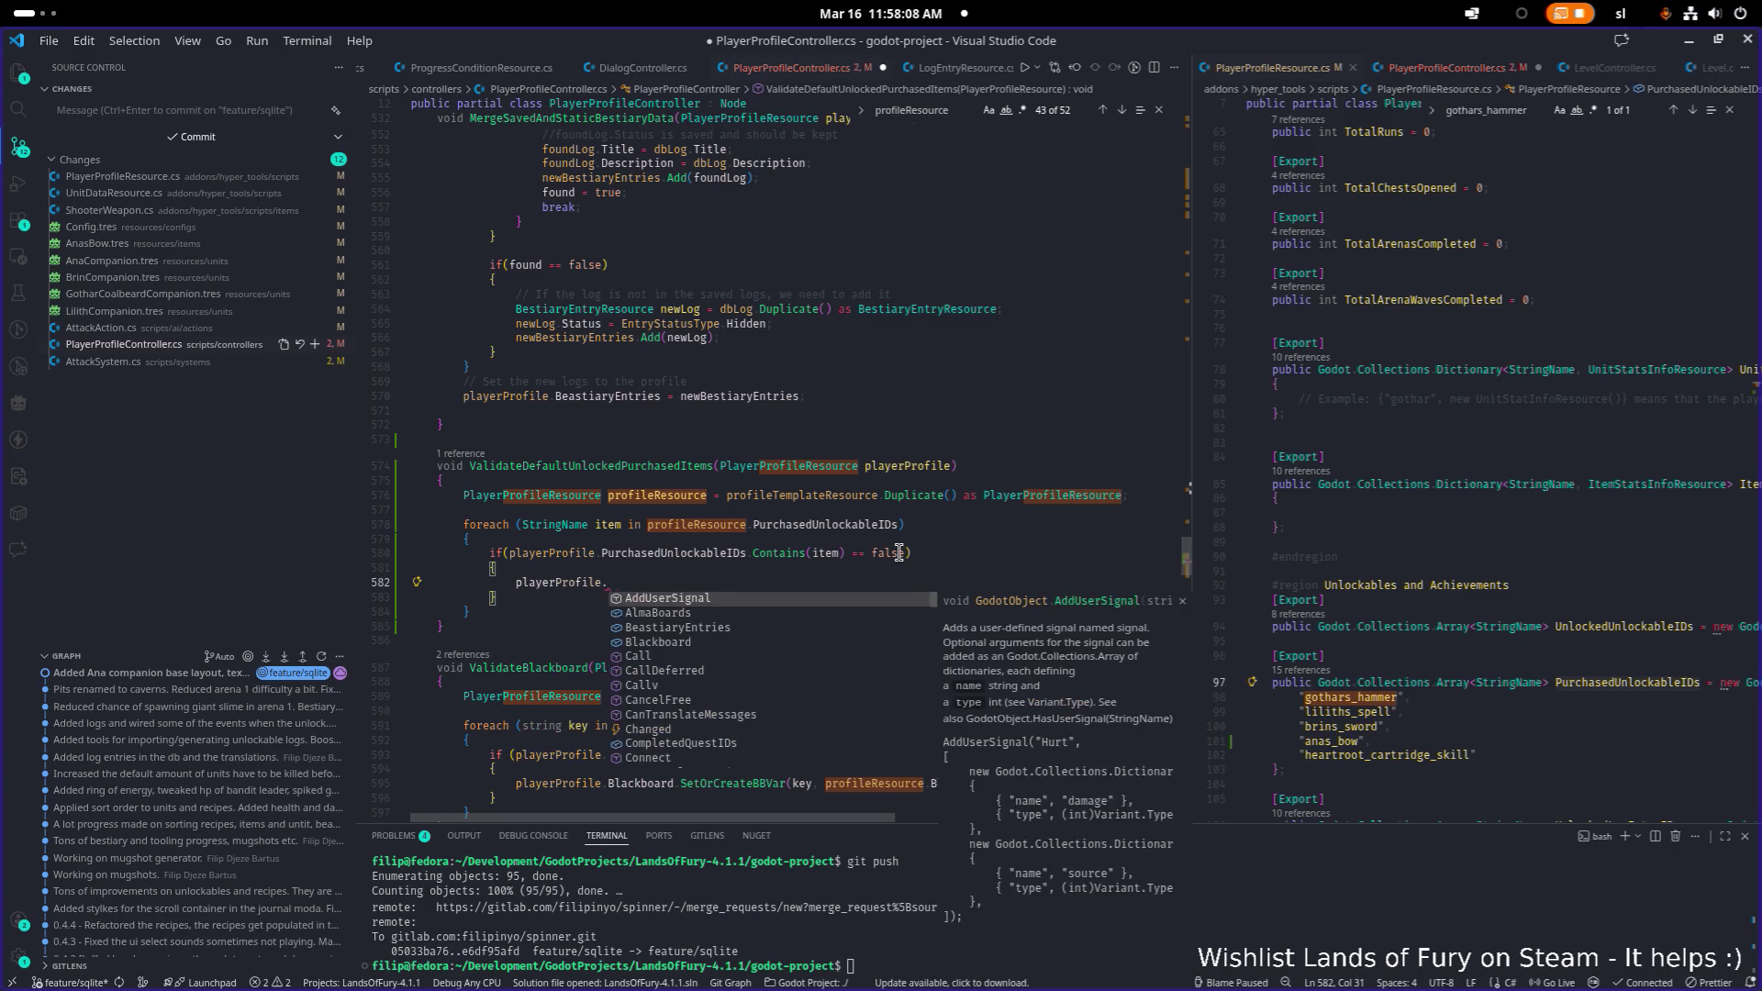
type("pu")
key("Tab")
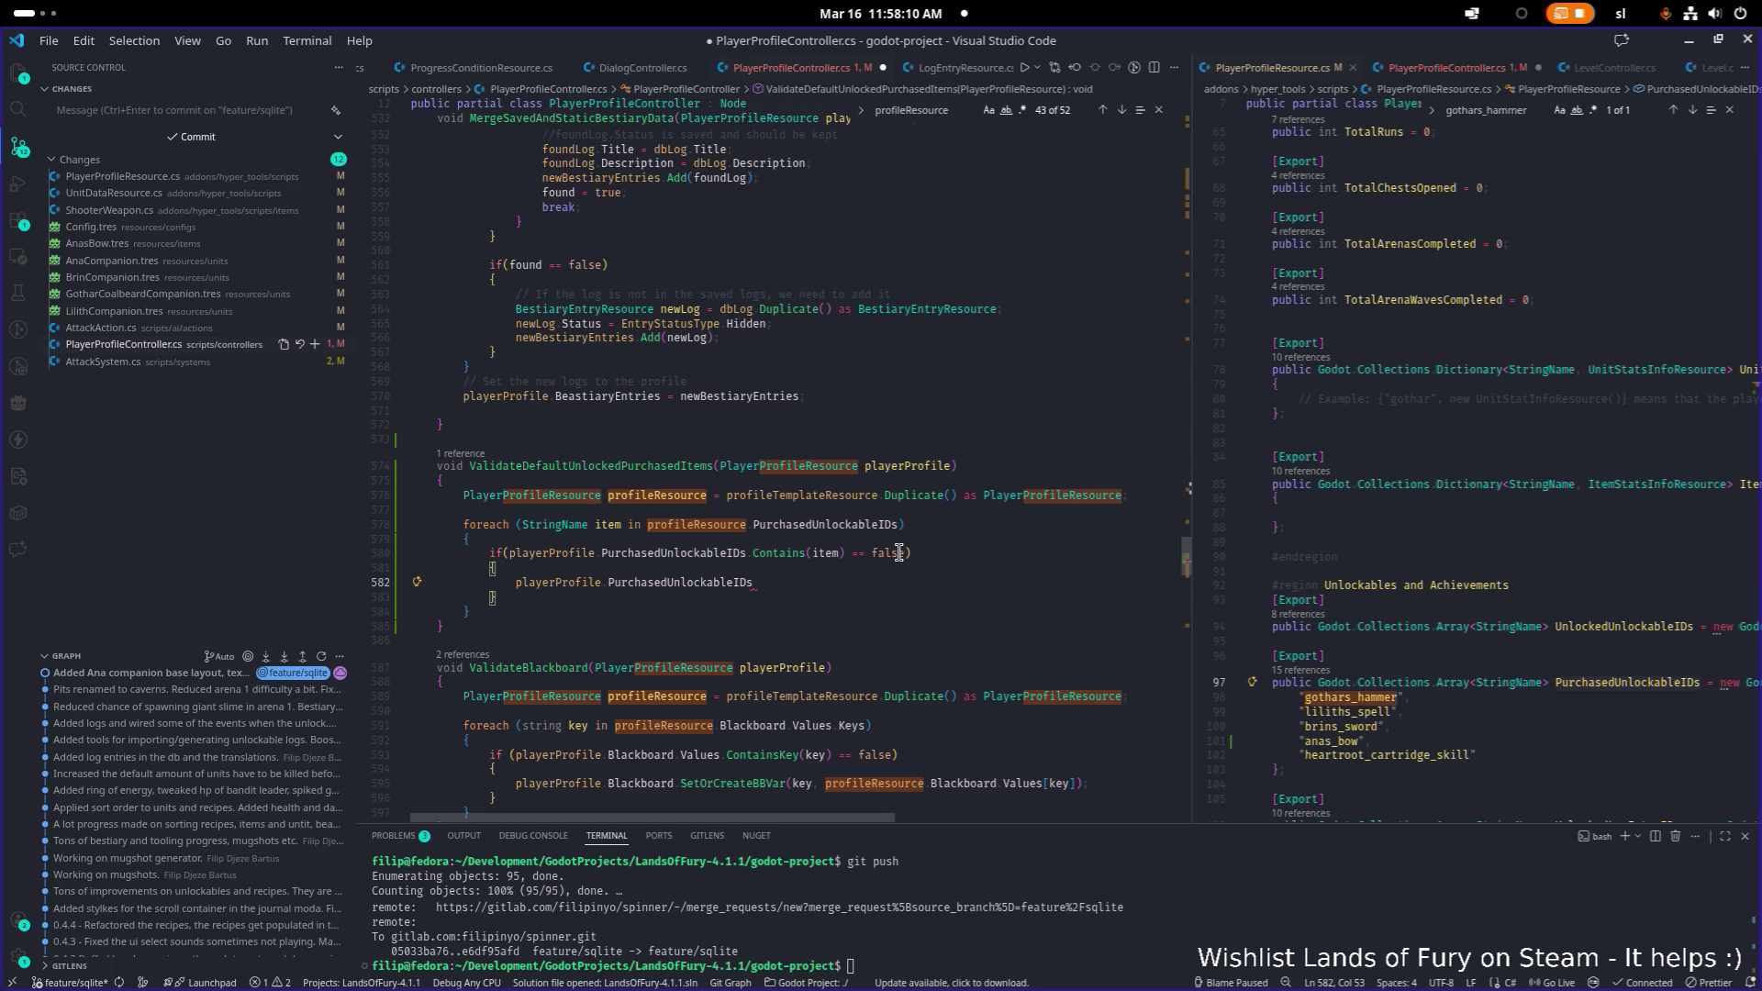
type(".ad")
key("Tab")
type("(item);")
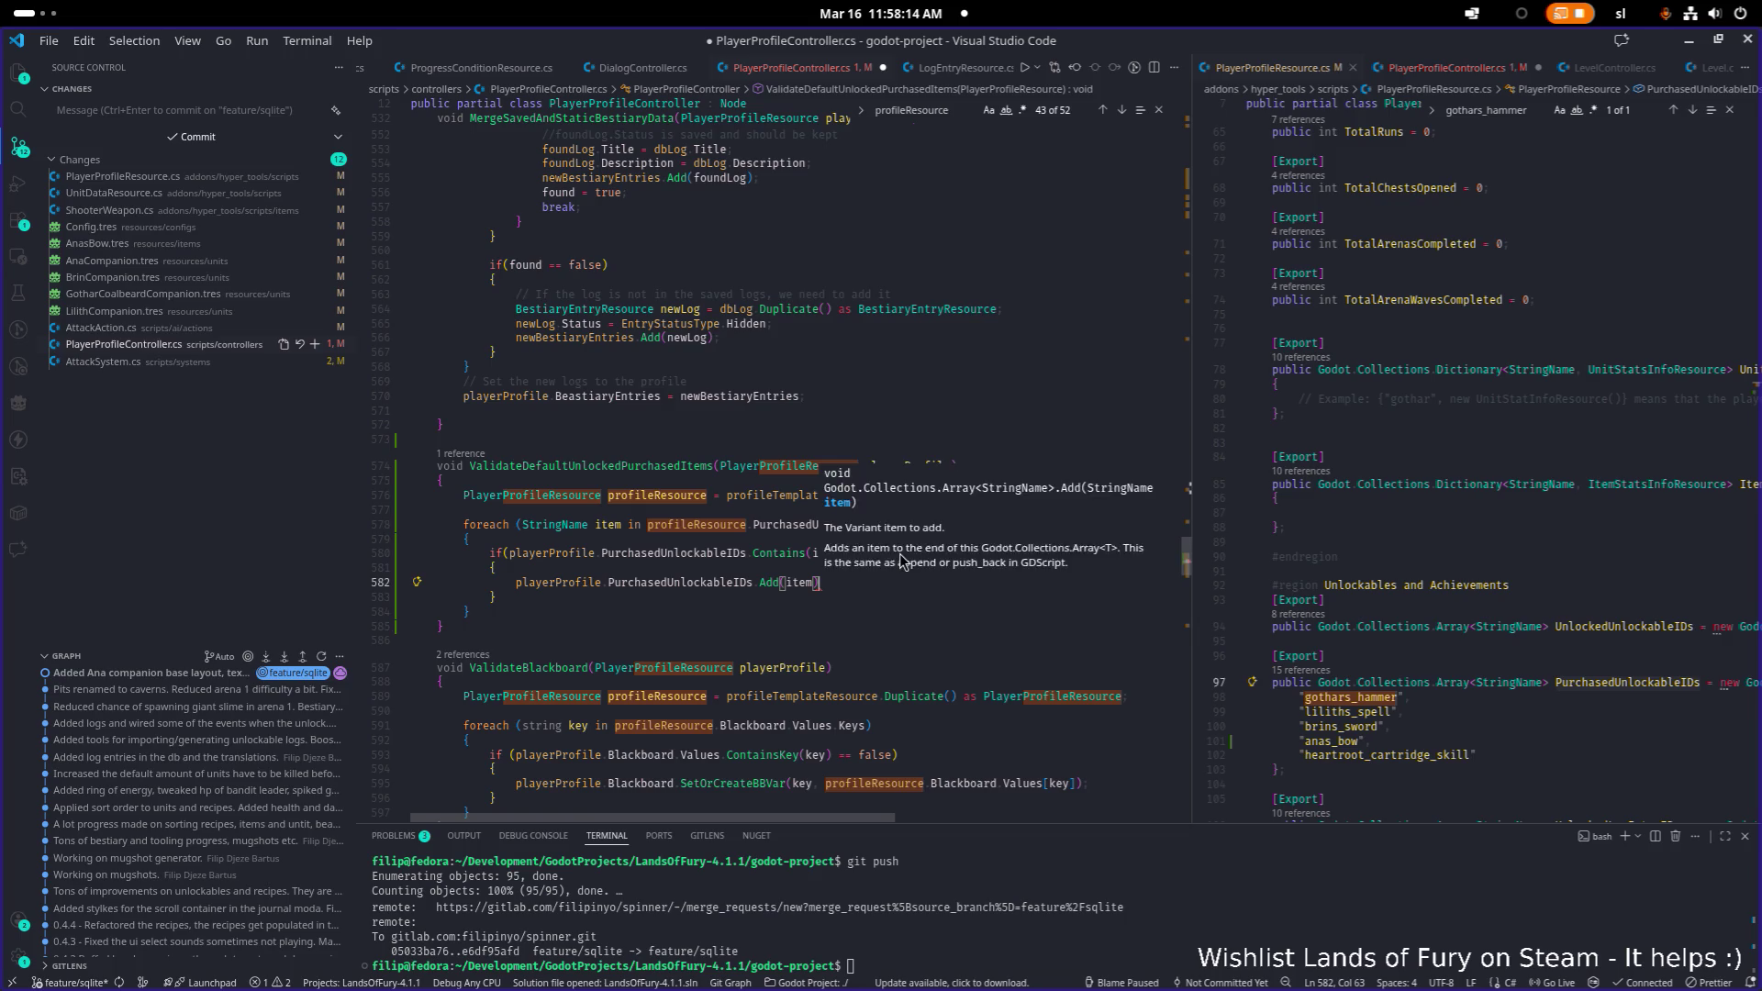
key("ctrl+s")
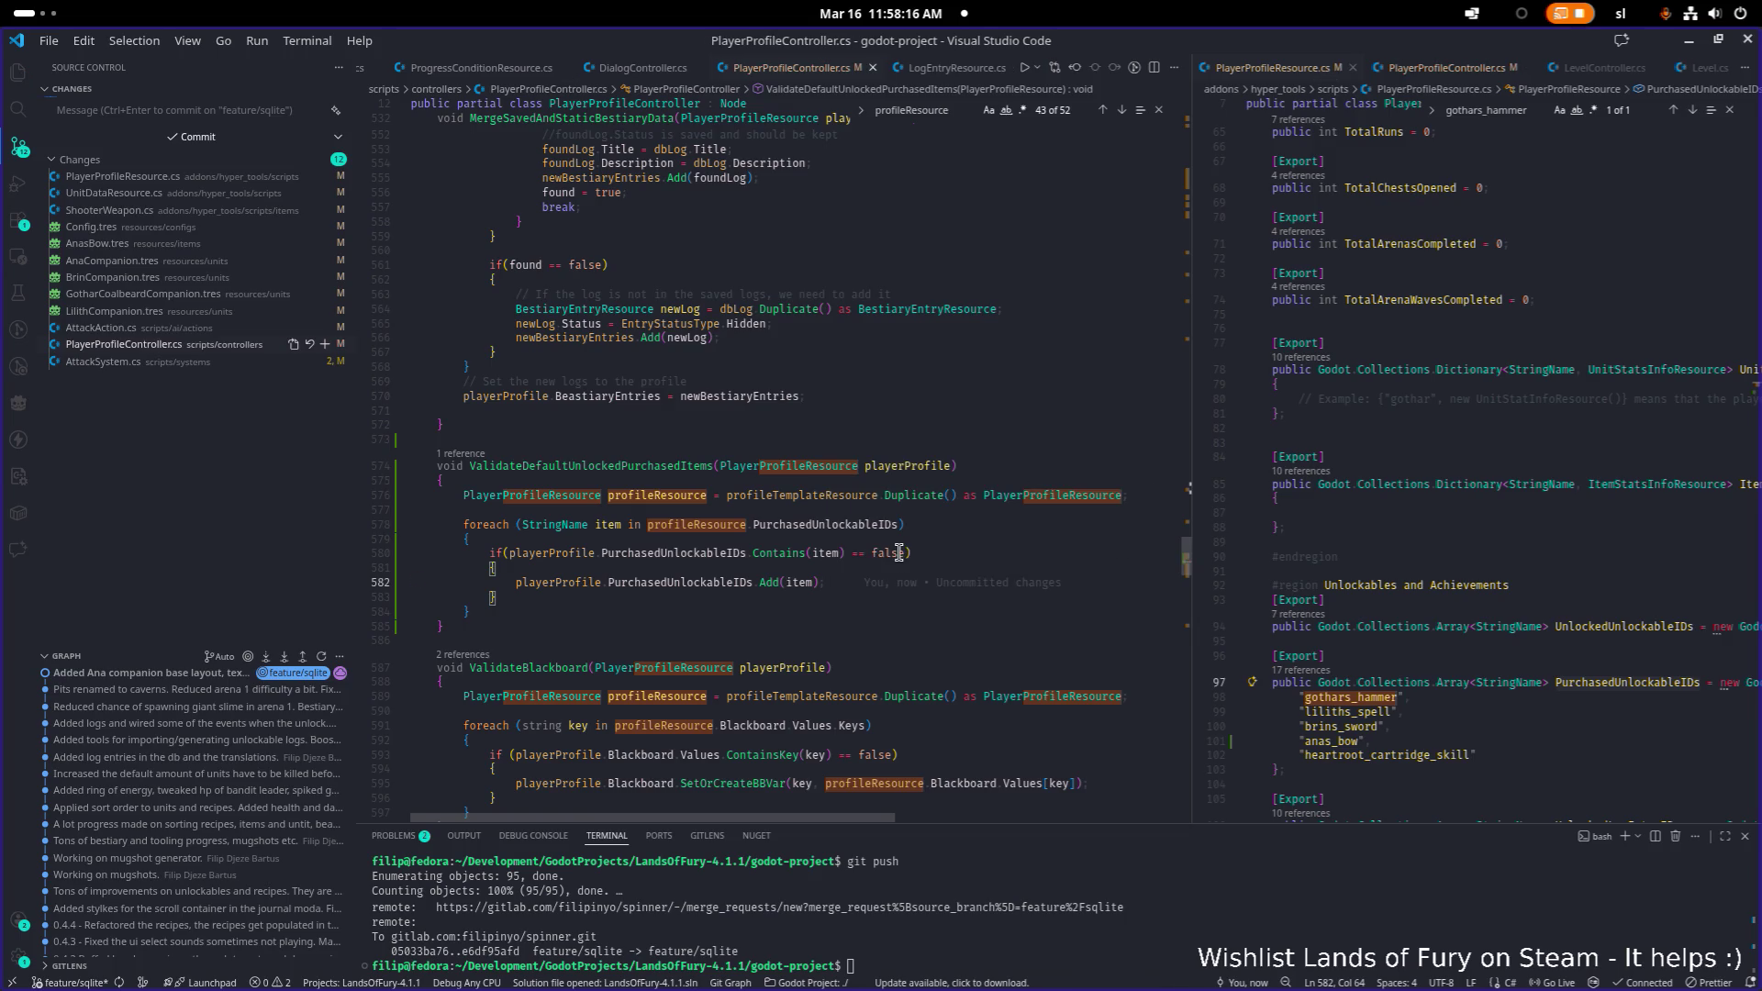
- Copy the method name ValidateDefaultUnlockedPurchasedItems and move to the ValidateBlackboard signature
key("Down")
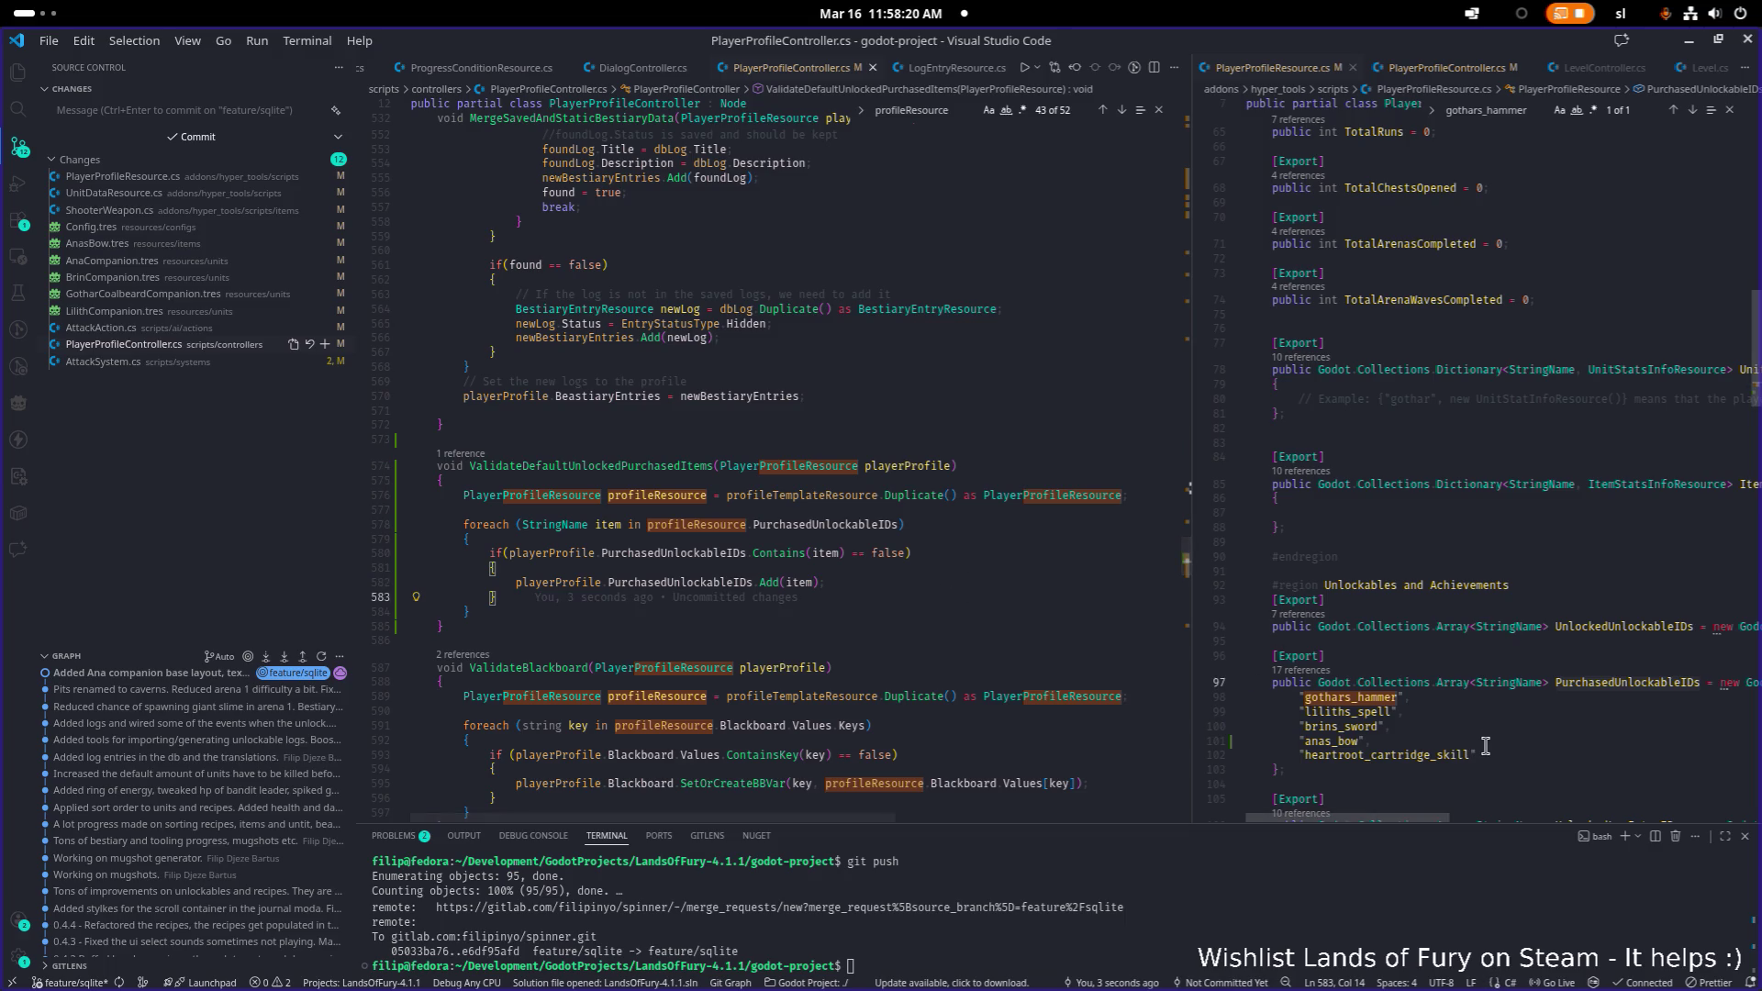
left_click(906, 582)
key("Up")
key("Up")
key("Up")
key("Home")
key("Right")
key("ctrl+shift+Right")
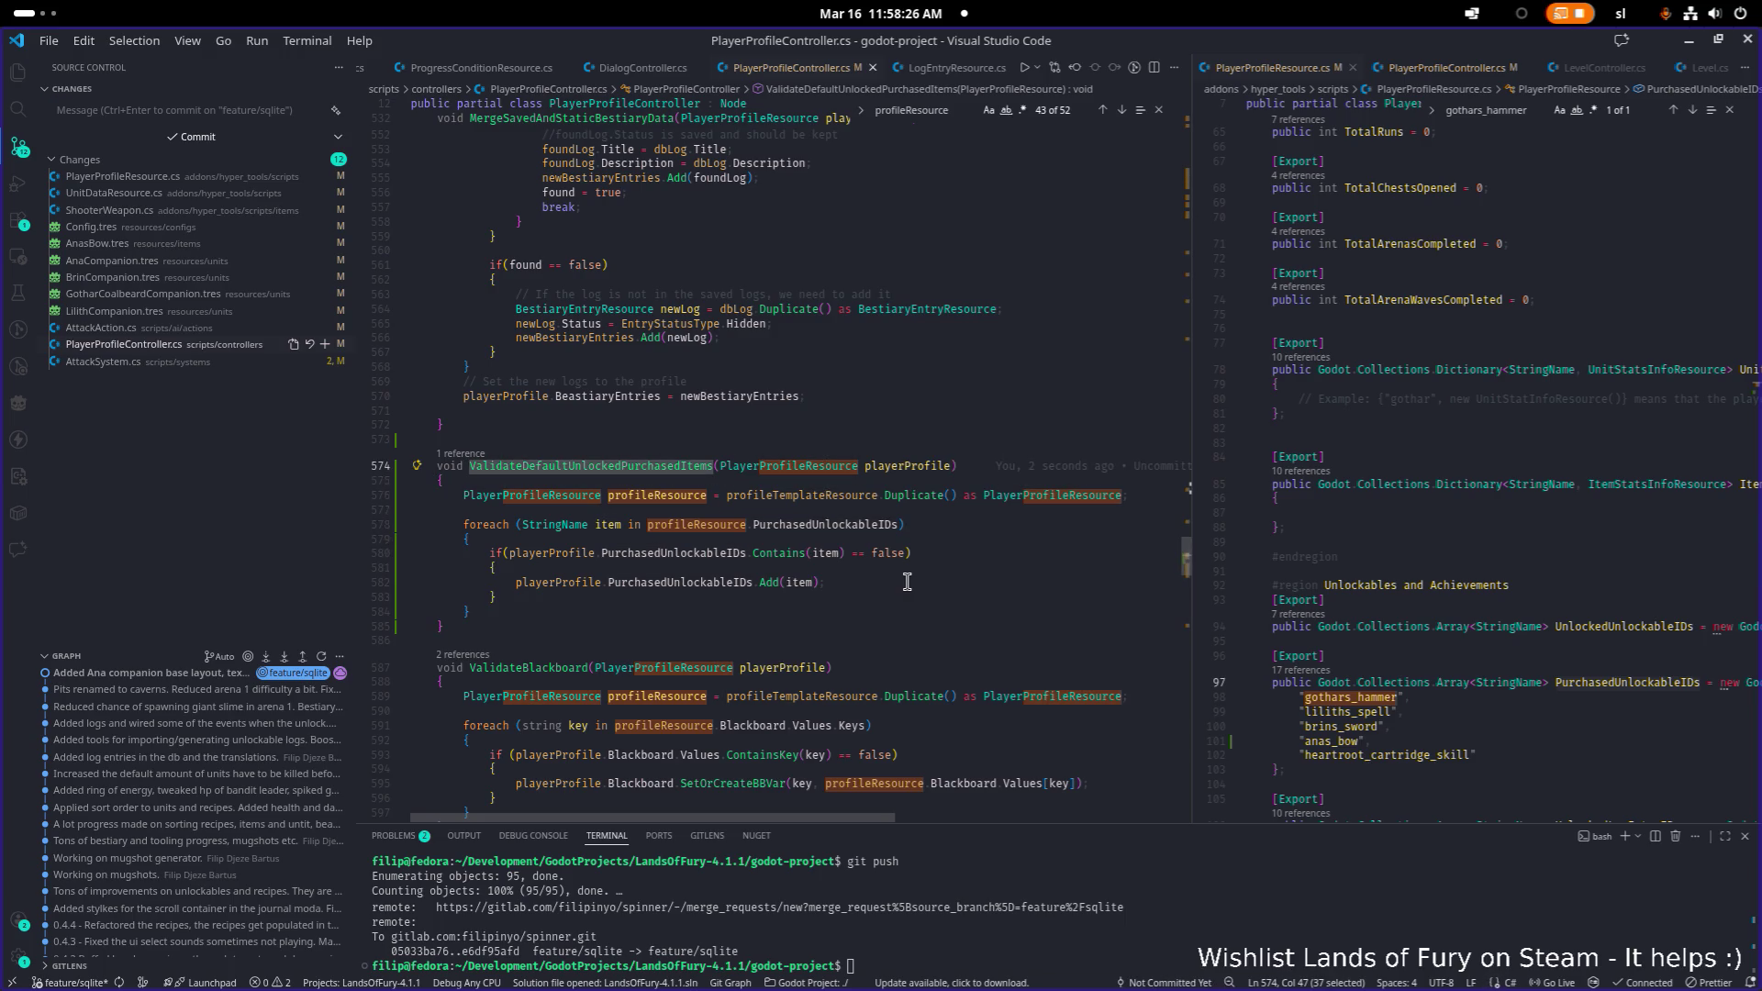
key("Down")
key("Down")
key("Down")
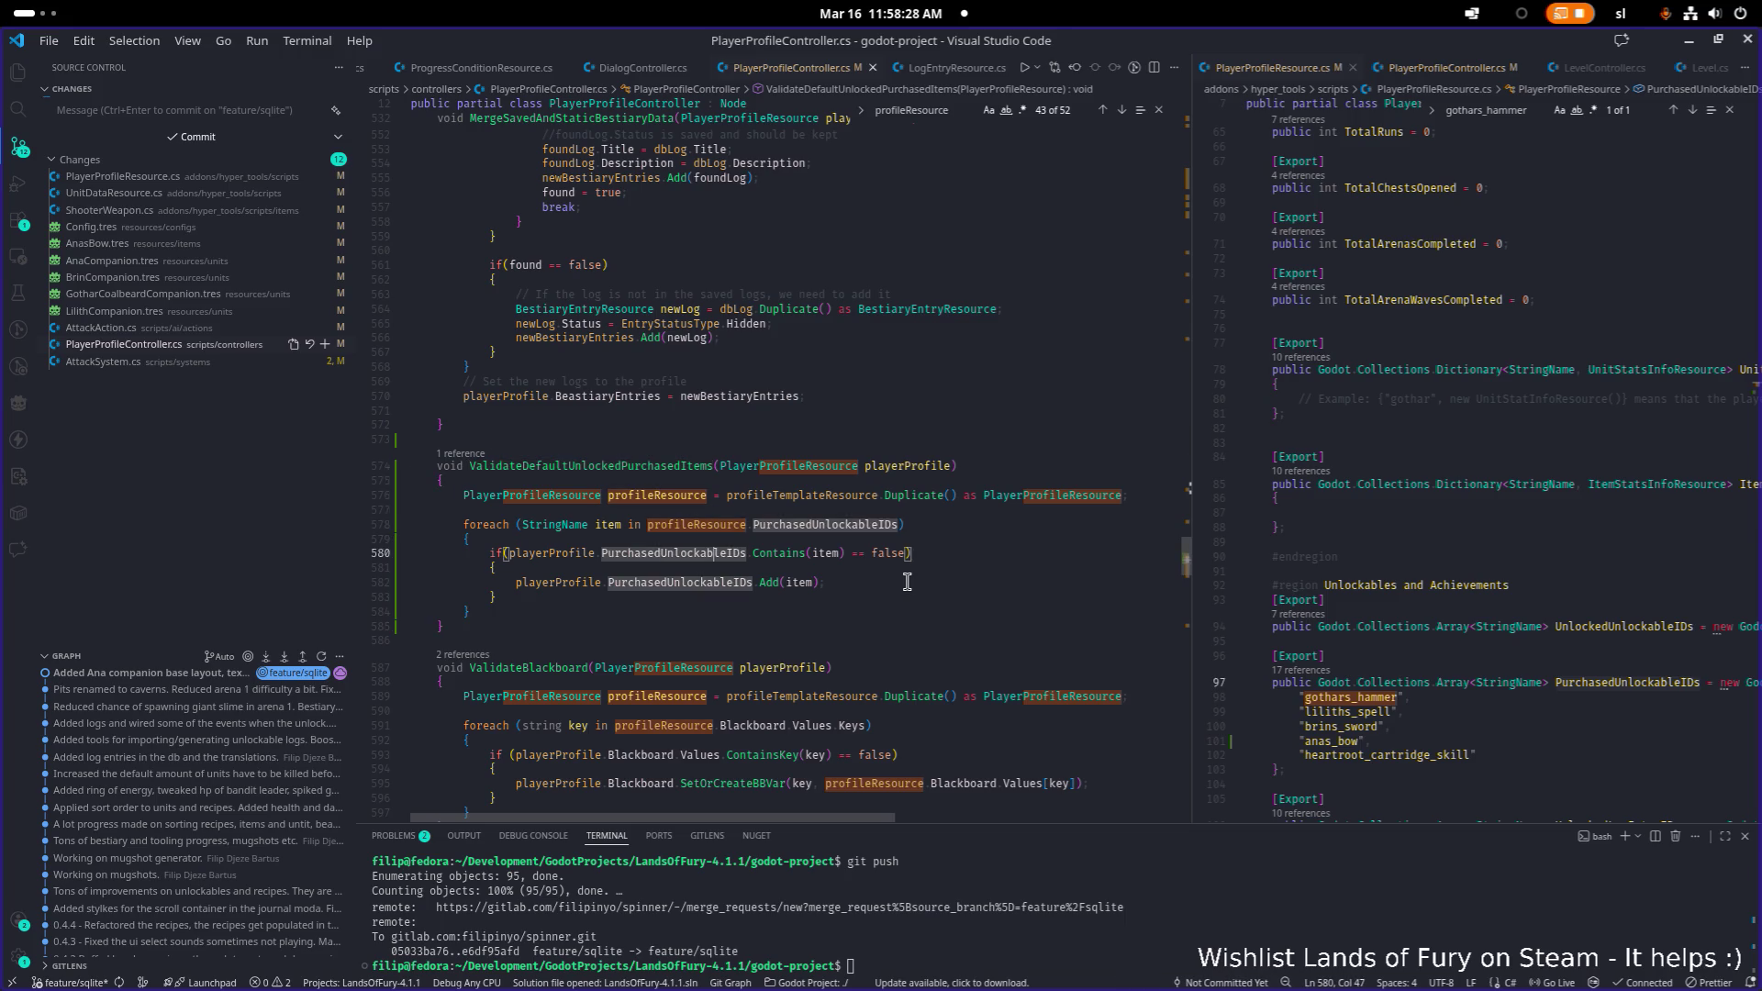
key("Down")
key("Down")
key("Down")
key("ctrl+Left")
- Jump to the ValidateBlackboard call and open a new line above it
key("ctrl+shift+Right")
key("ctrl+f")
key("Return")
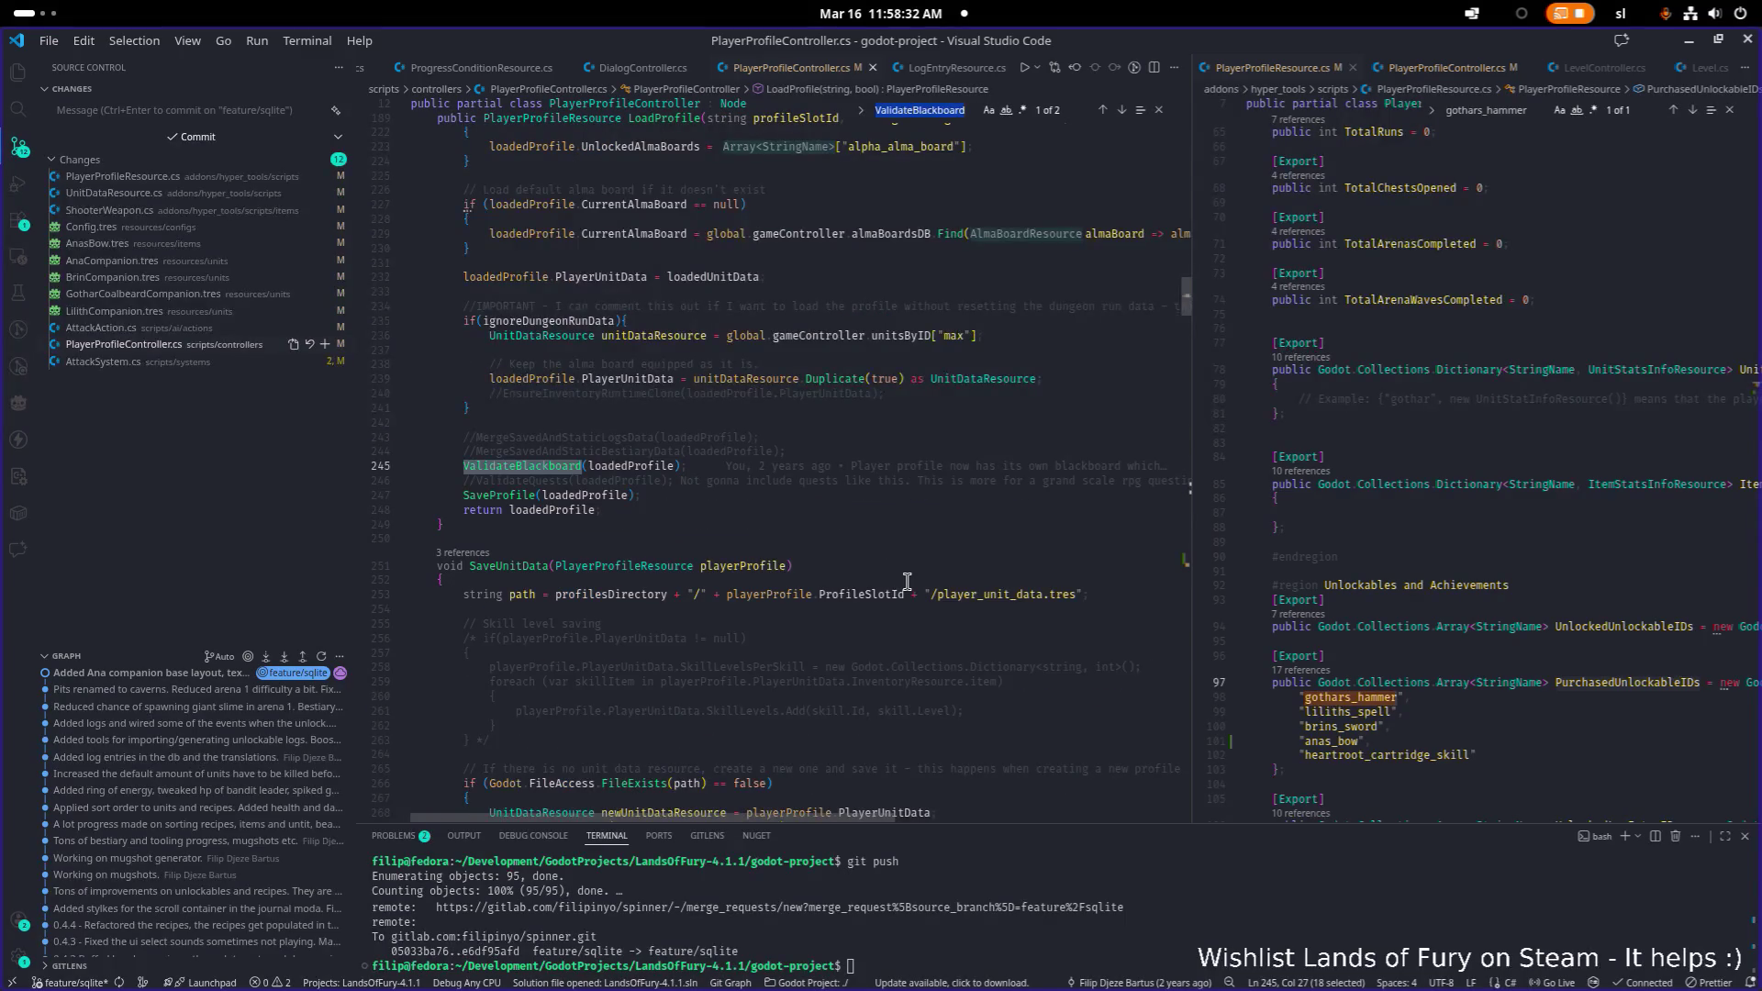
left_click(806, 453)
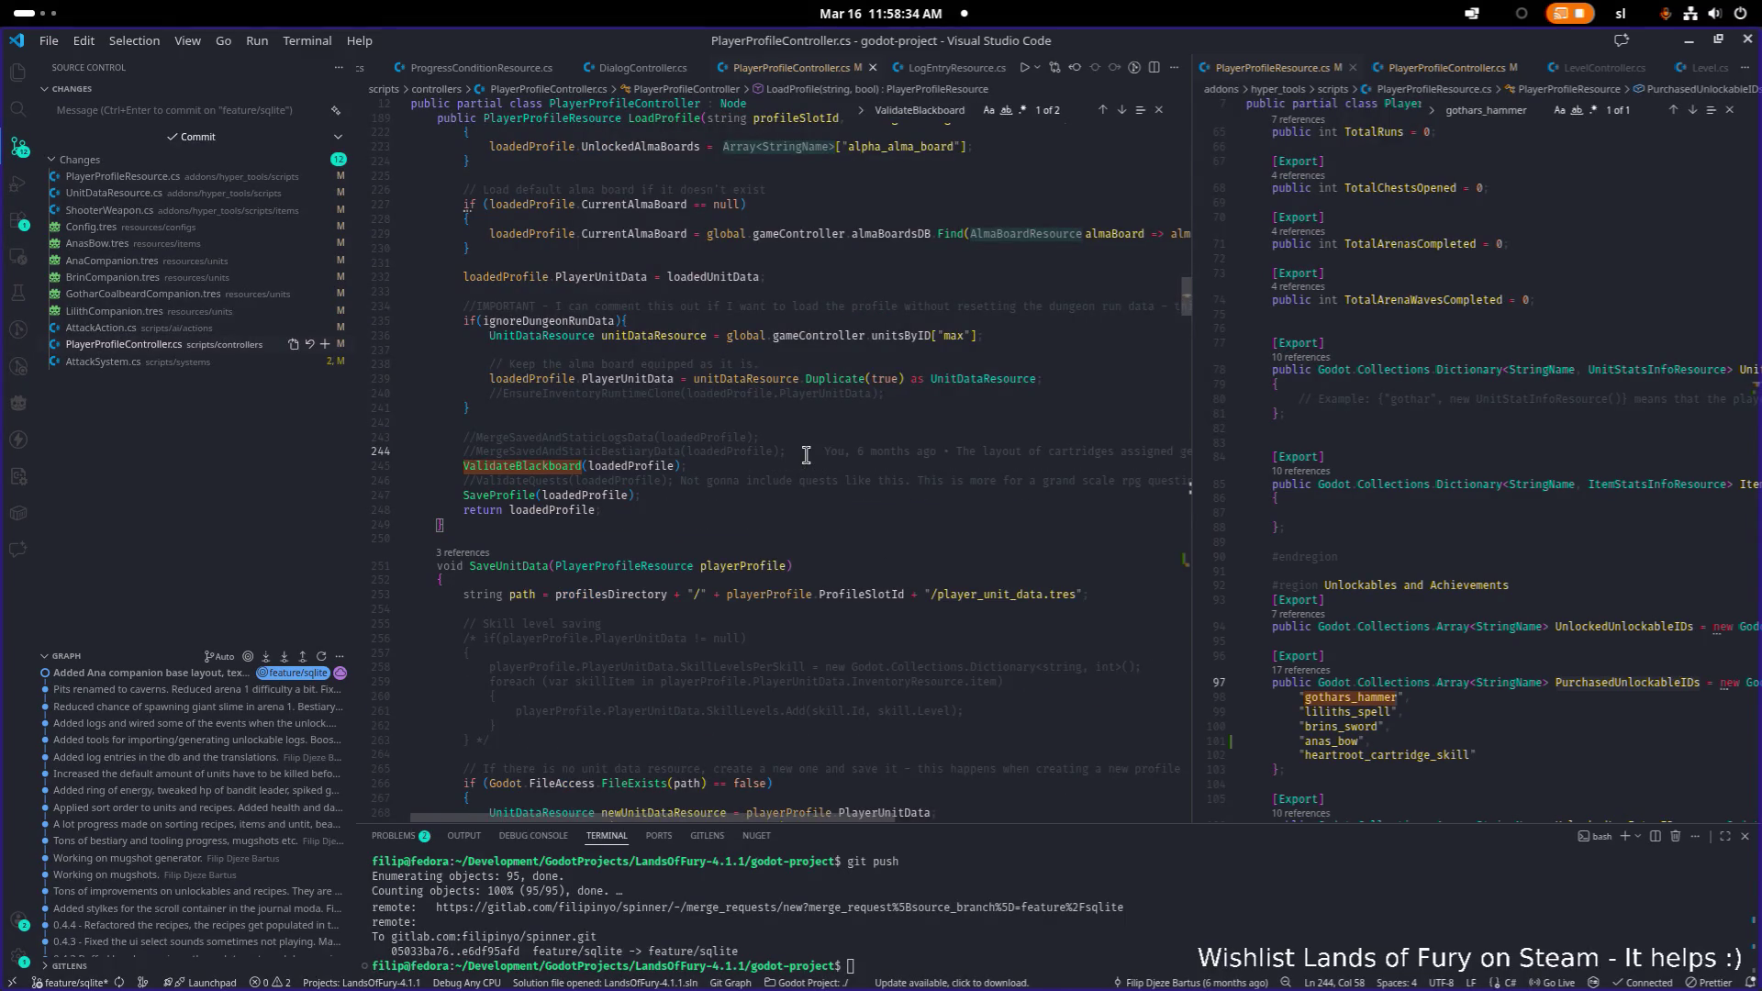
key("Return")
- Insert ValidateDefaultUnlockedPurchasedItems(loadedProfile); there, save, and minimize Visual Studio Code
type("ValidateDefaultUnlockedPurchasedItems(")
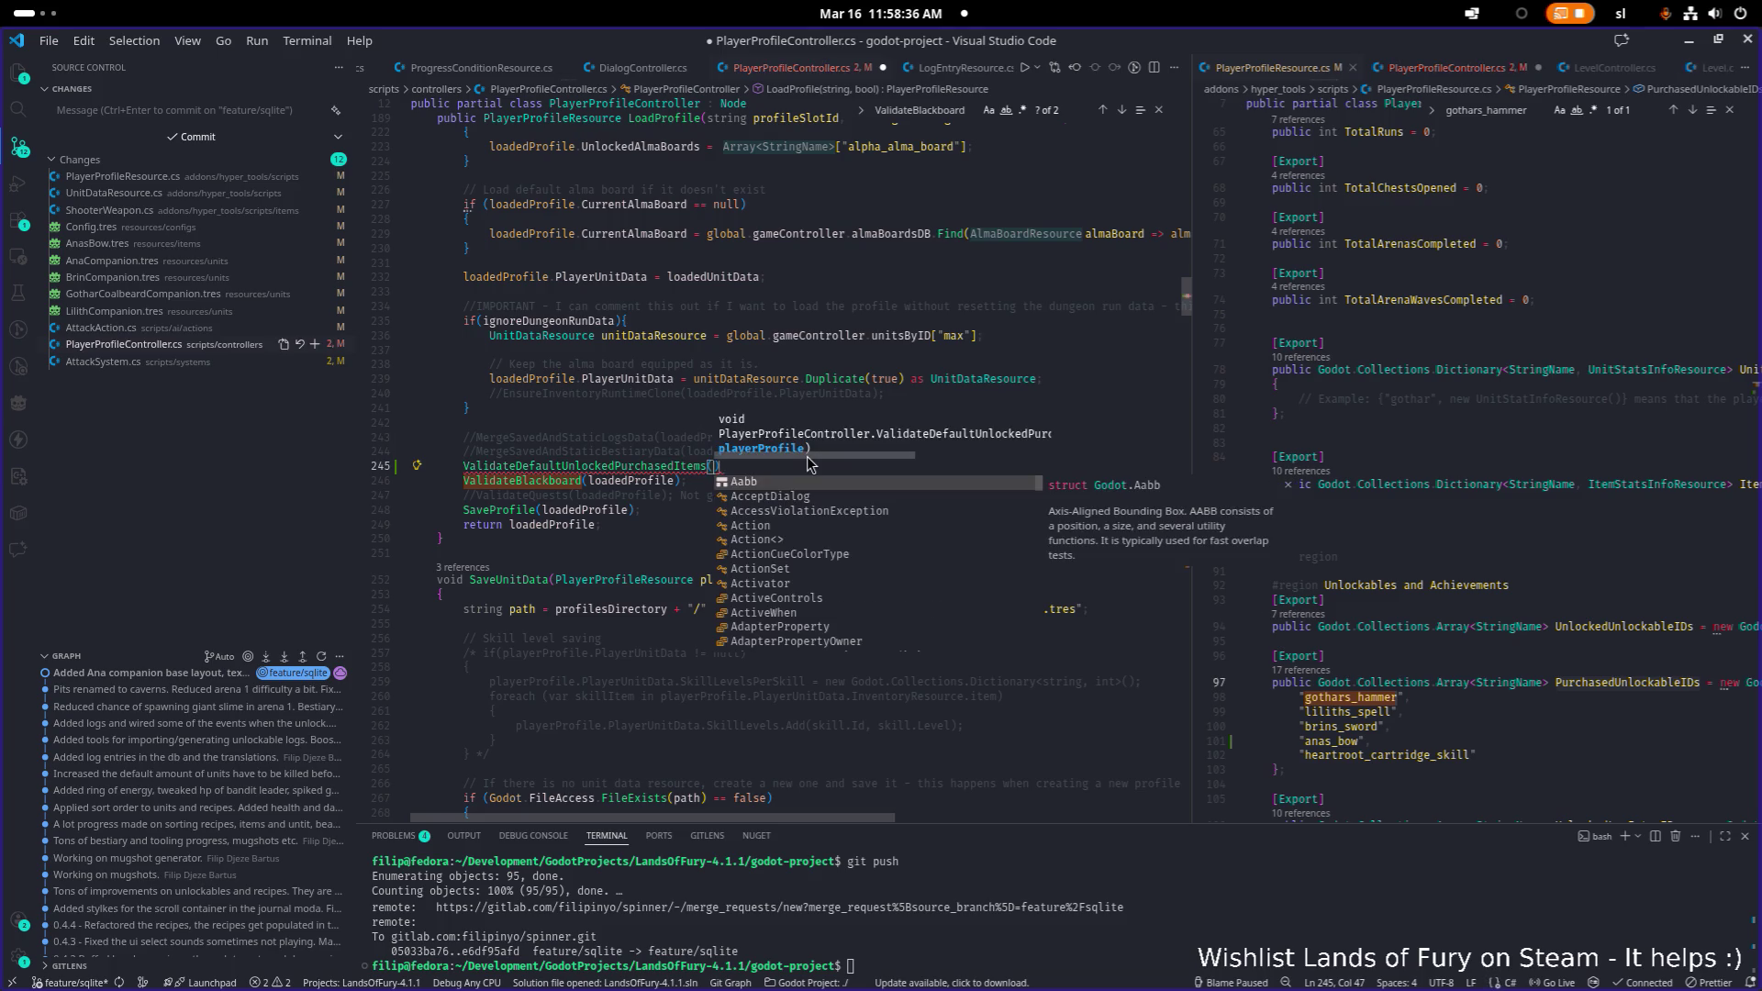
type("lea")
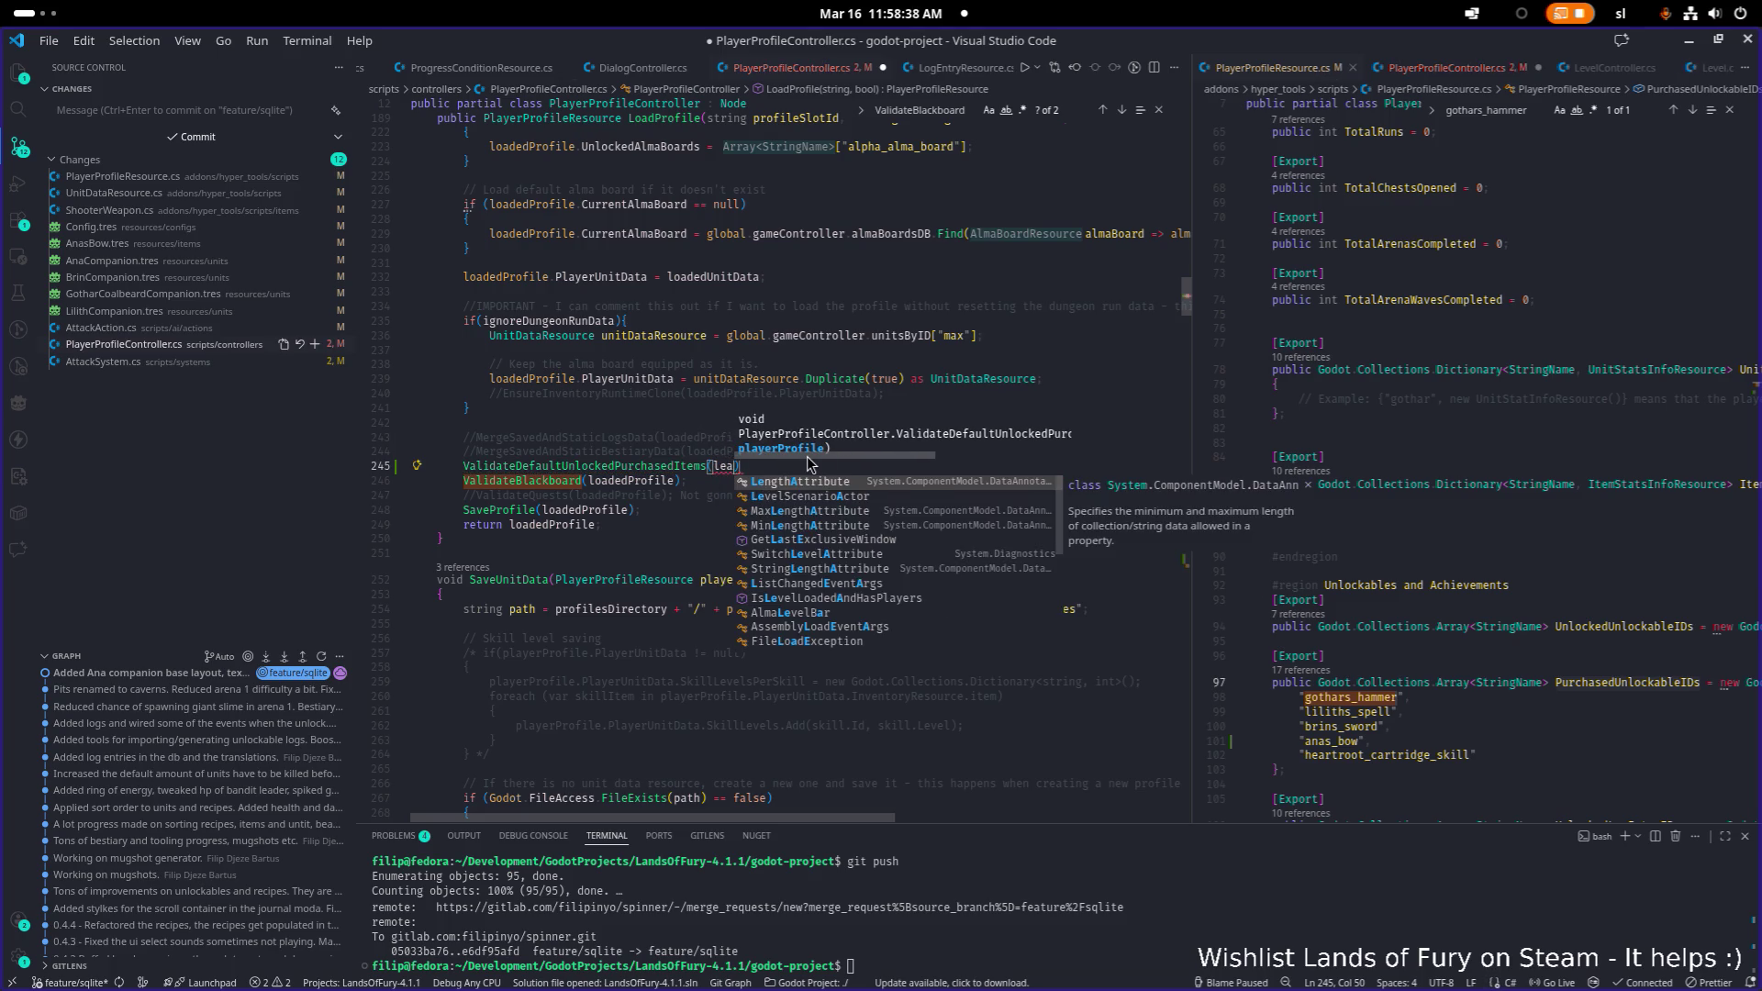
key("BackSpace")
key("BackSpace")
type("oad")
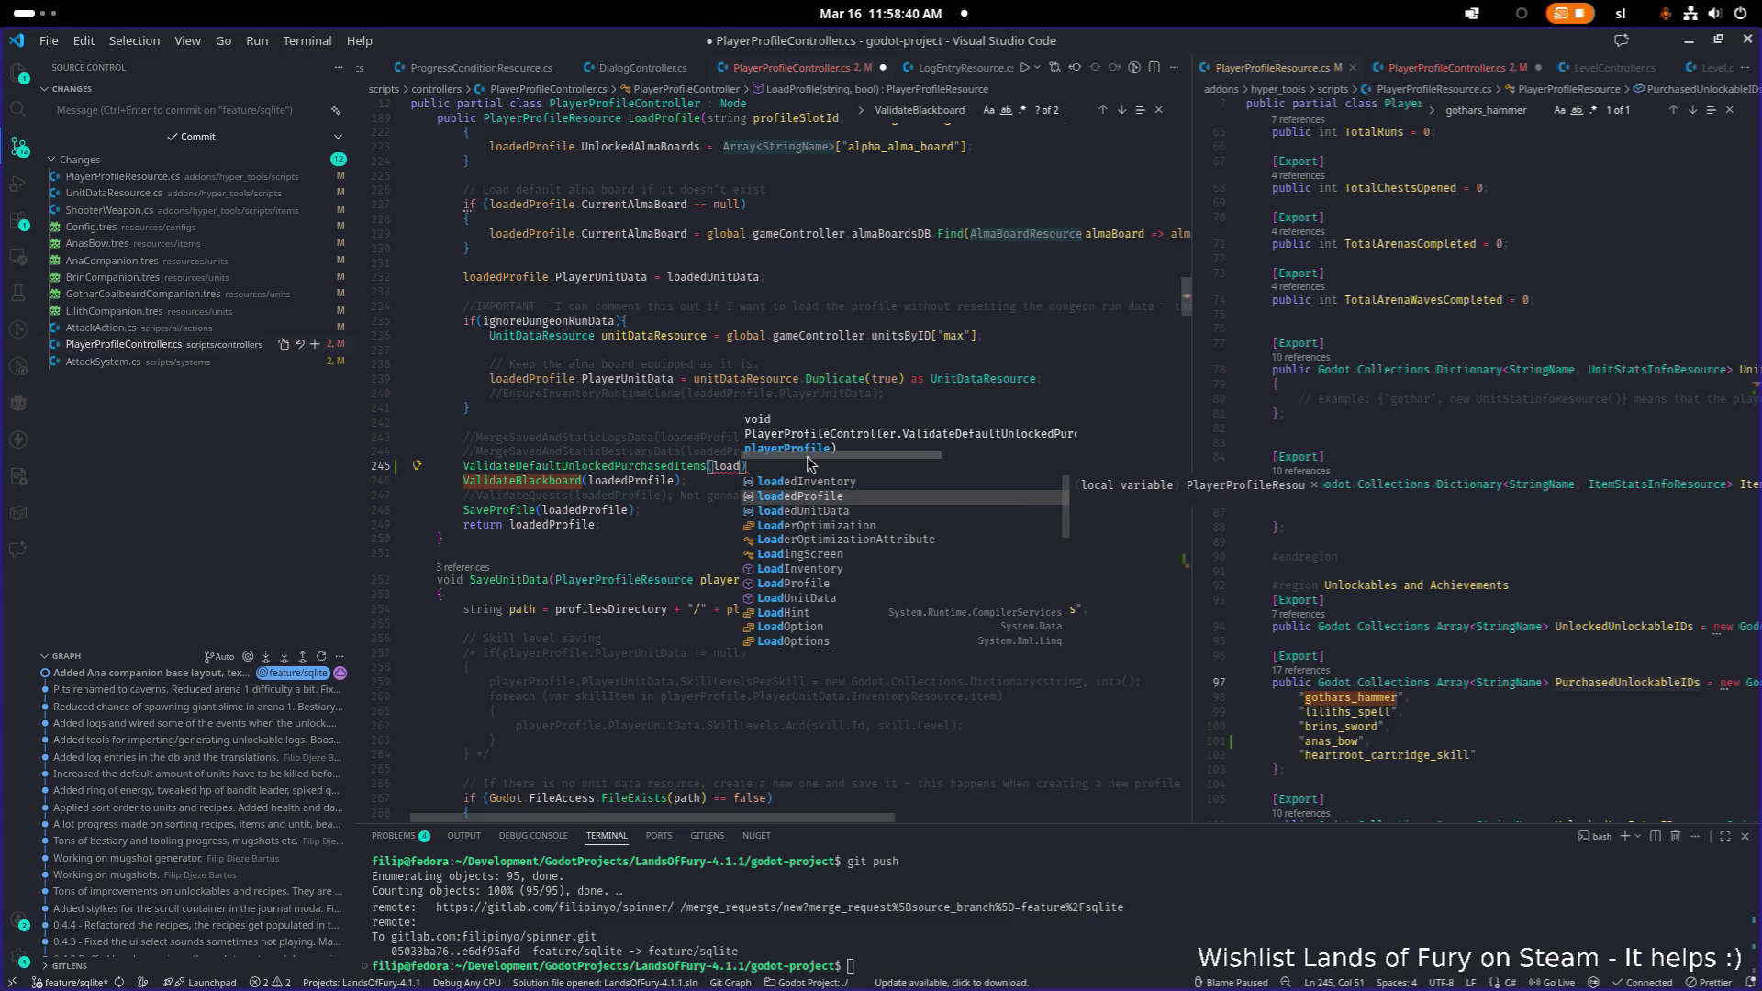
key("Tab")
type(");")
key("ctrl+s")
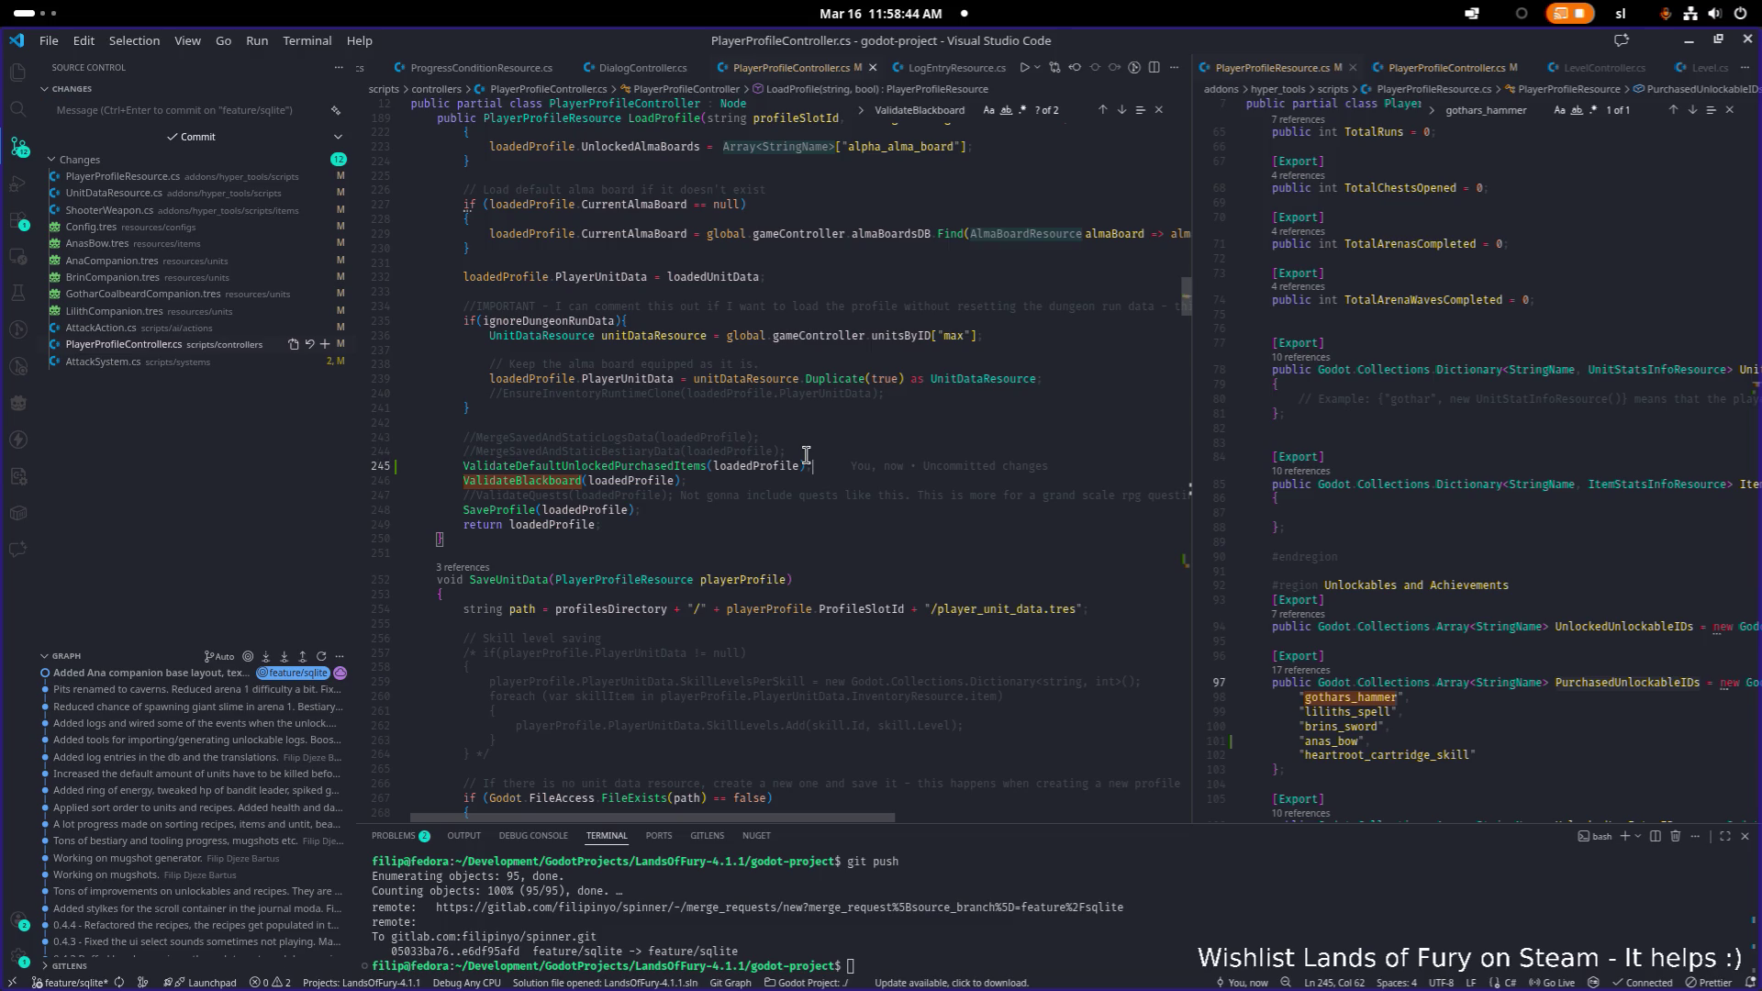
left_click(1690, 40)
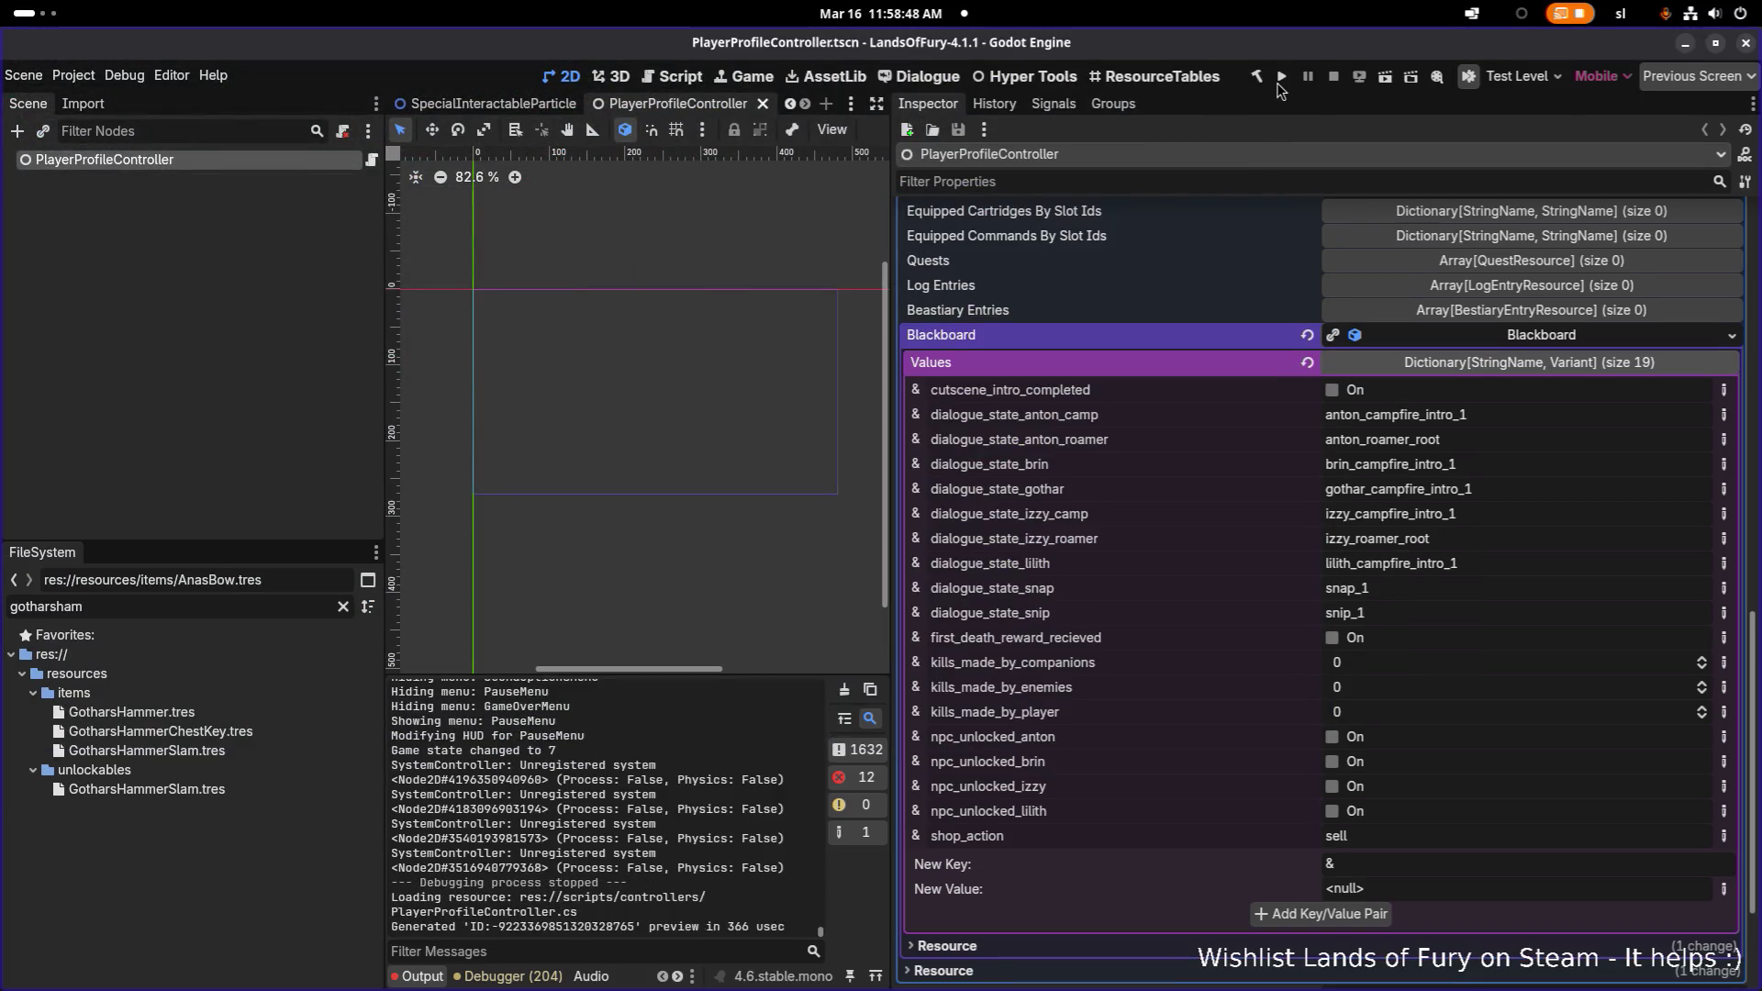
- Run the project from the Godot toolbar and let the .NET build reach the main menu
left_click(1284, 80)
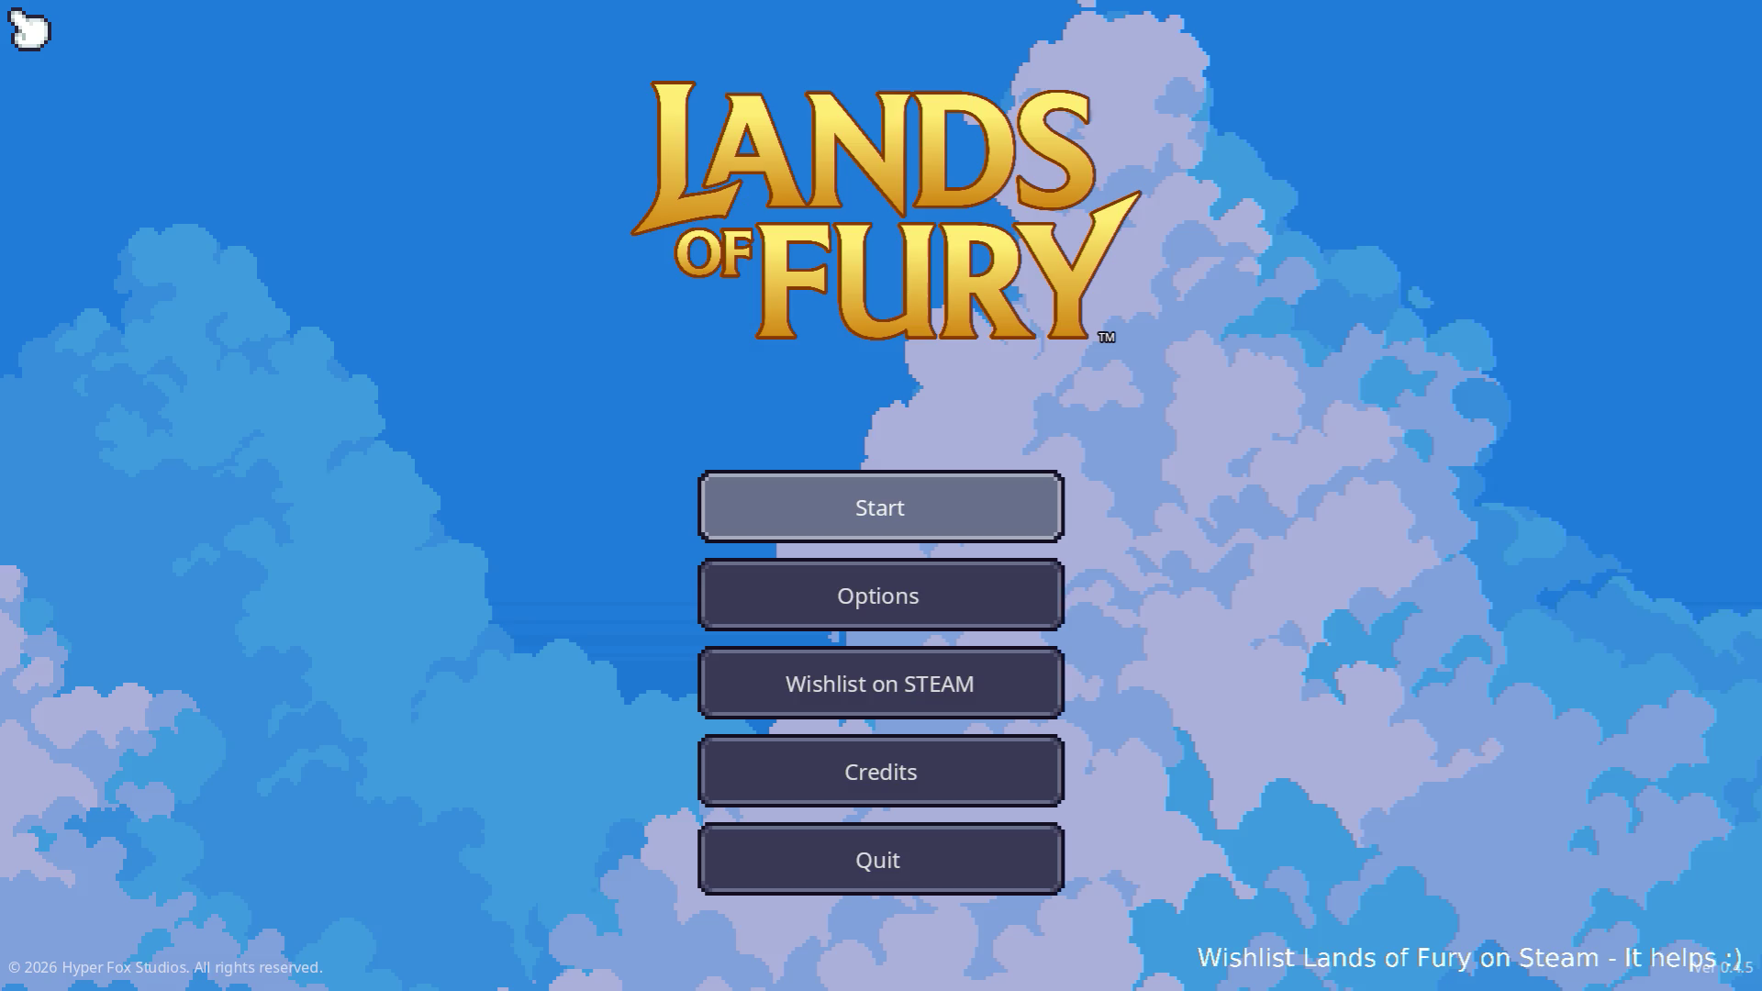
- Start the game and walk Ana through the Glade into the clearing
key("Return")
key("Return")
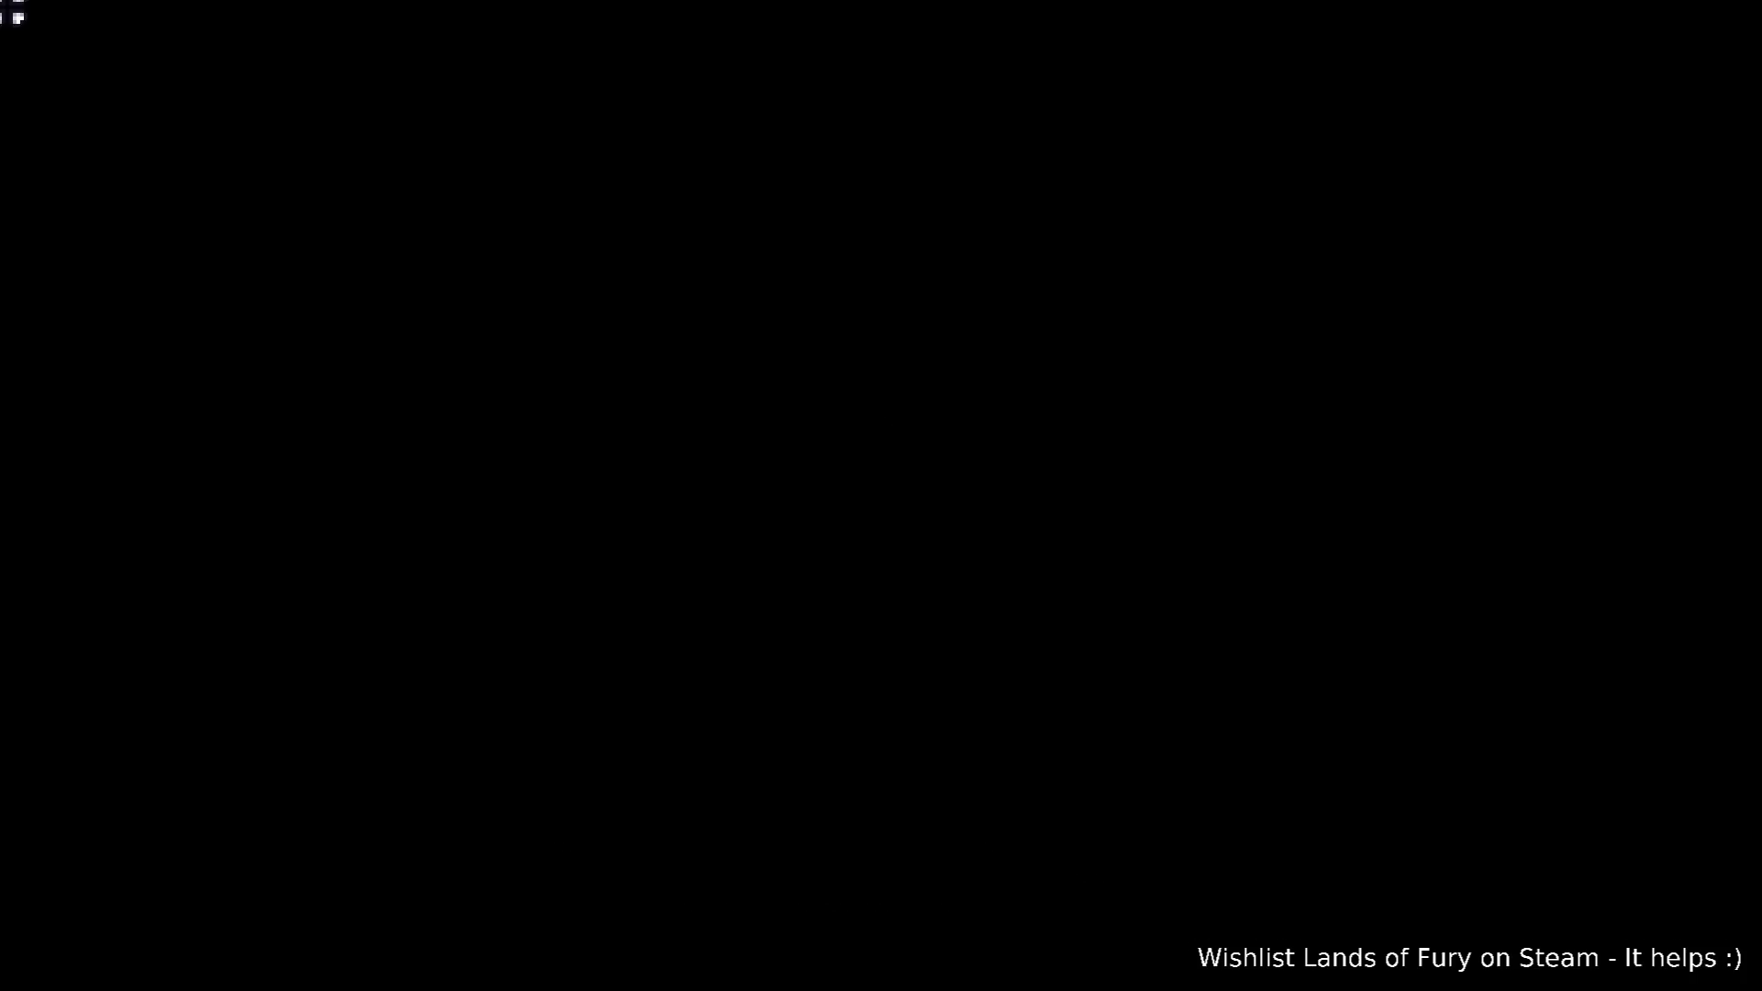
key("a")
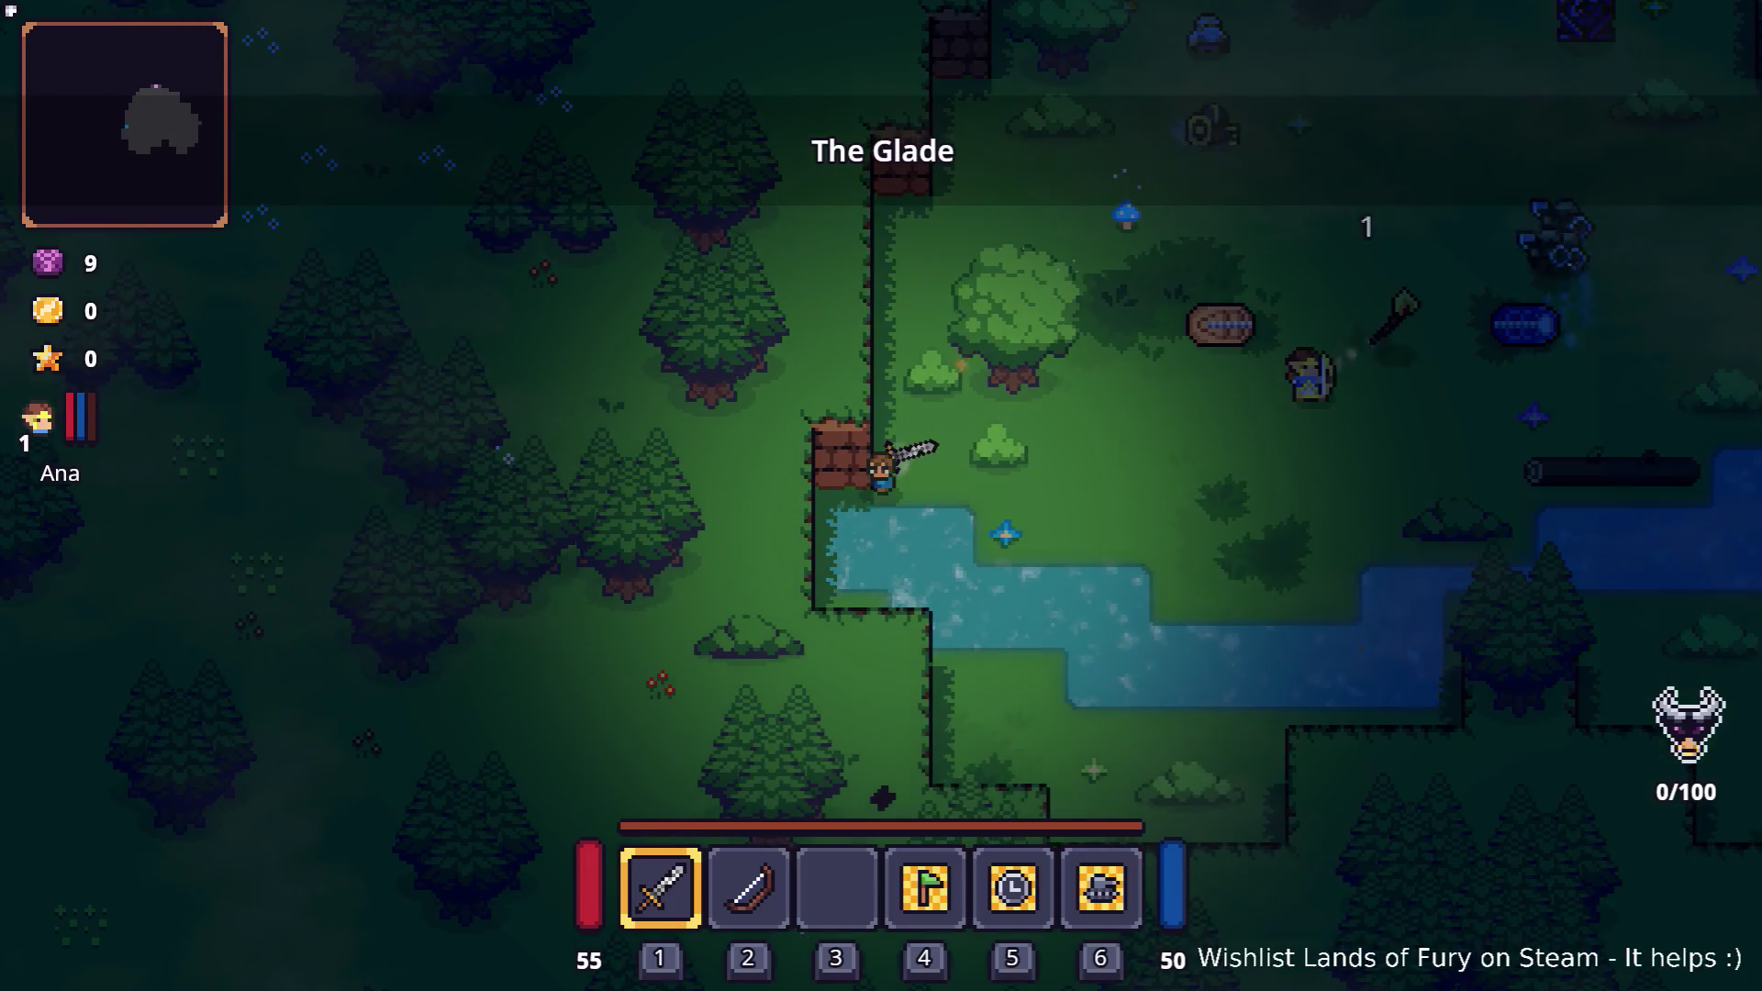
key("w")
key("d")
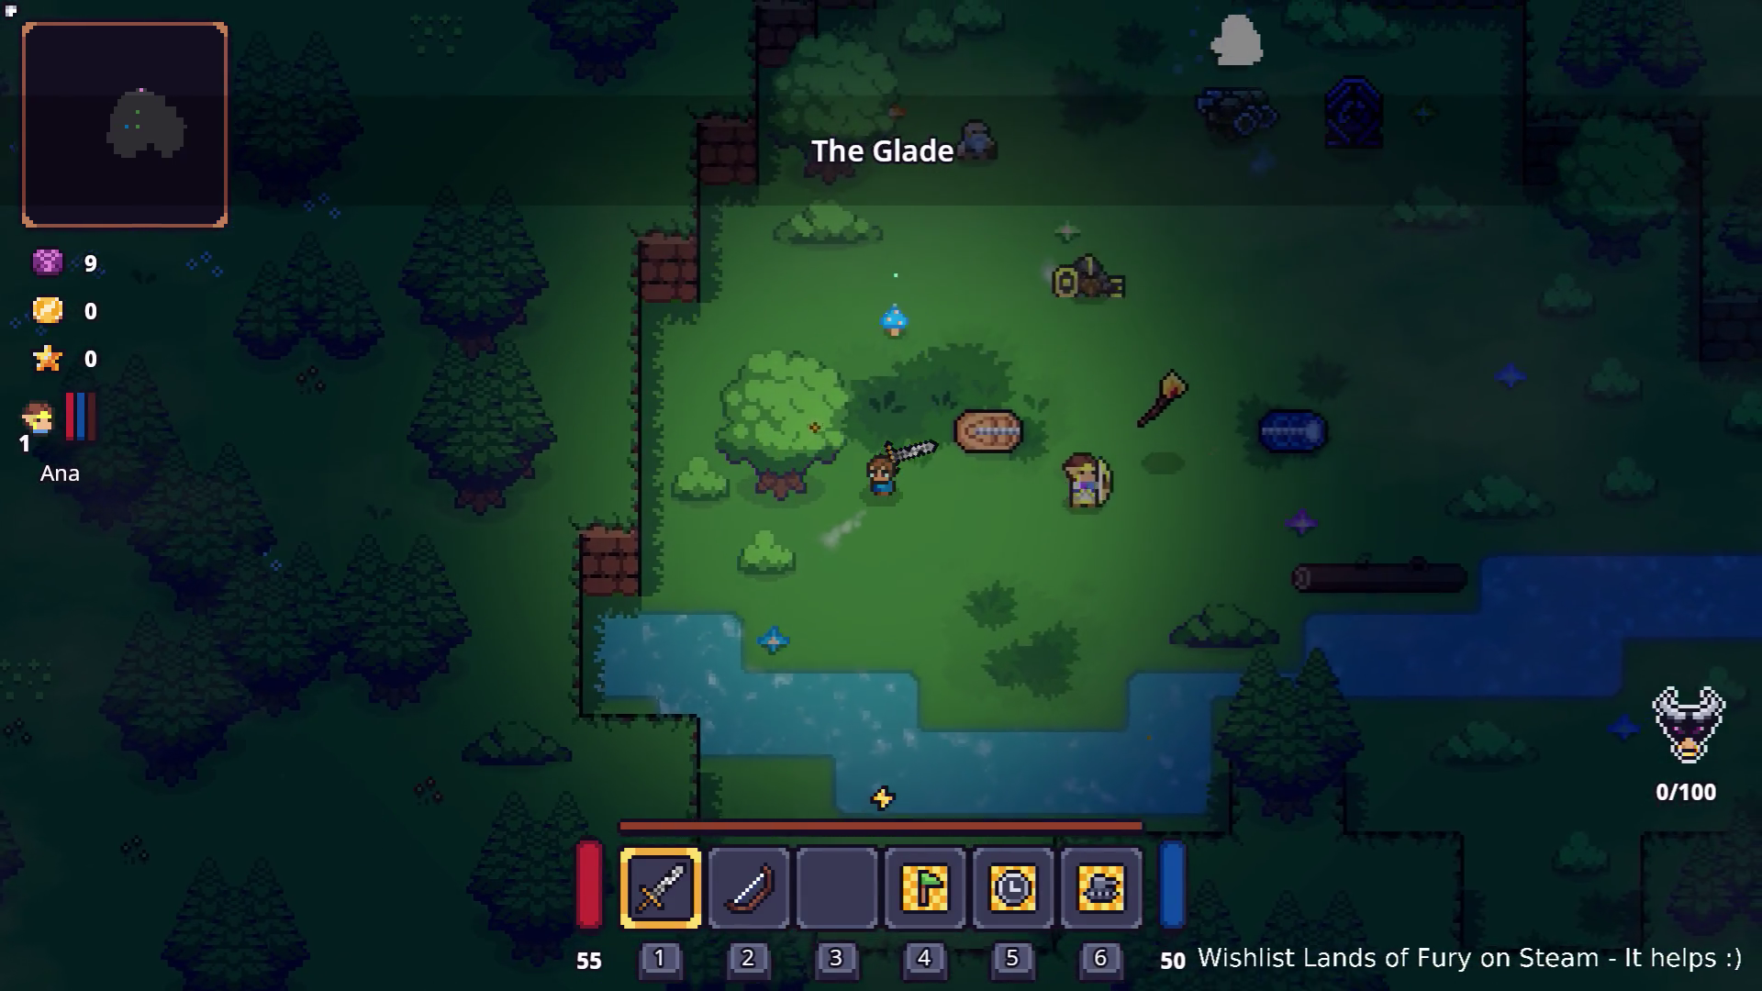
key("w")
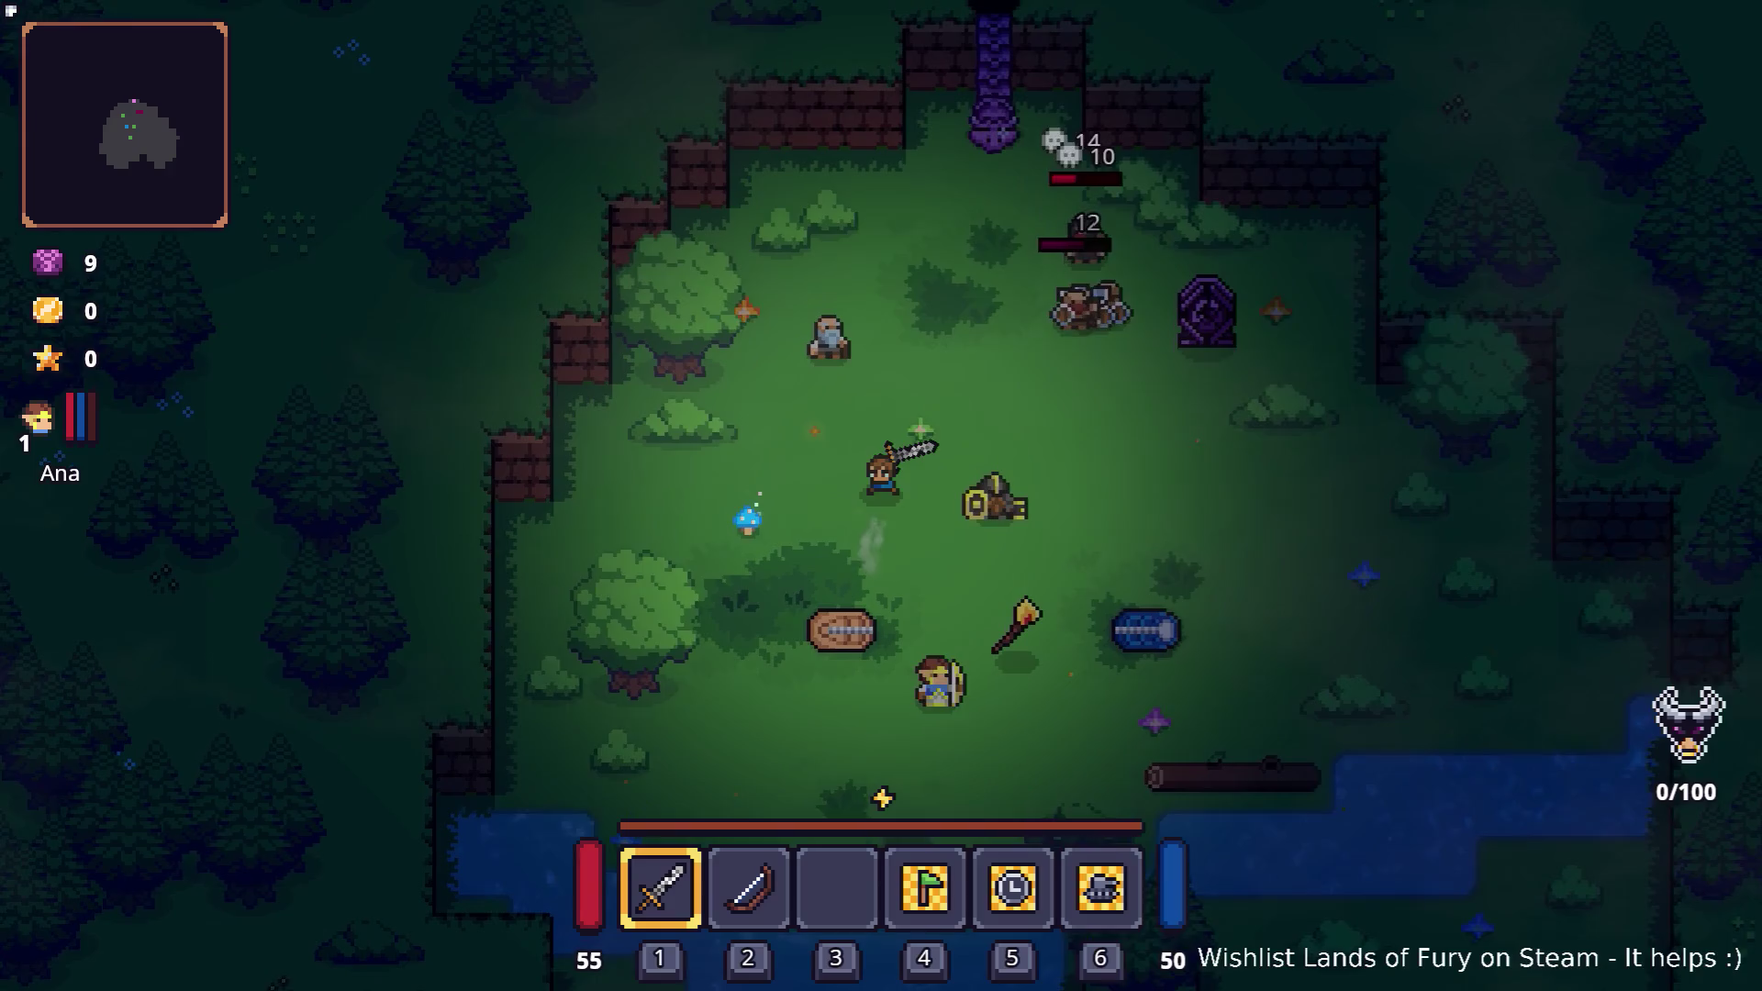
key("d")
- Review Ana's Level 1 stats and skills panel, then close it and quit to the desktop
key("Tab")
key("Left")
key("Left")
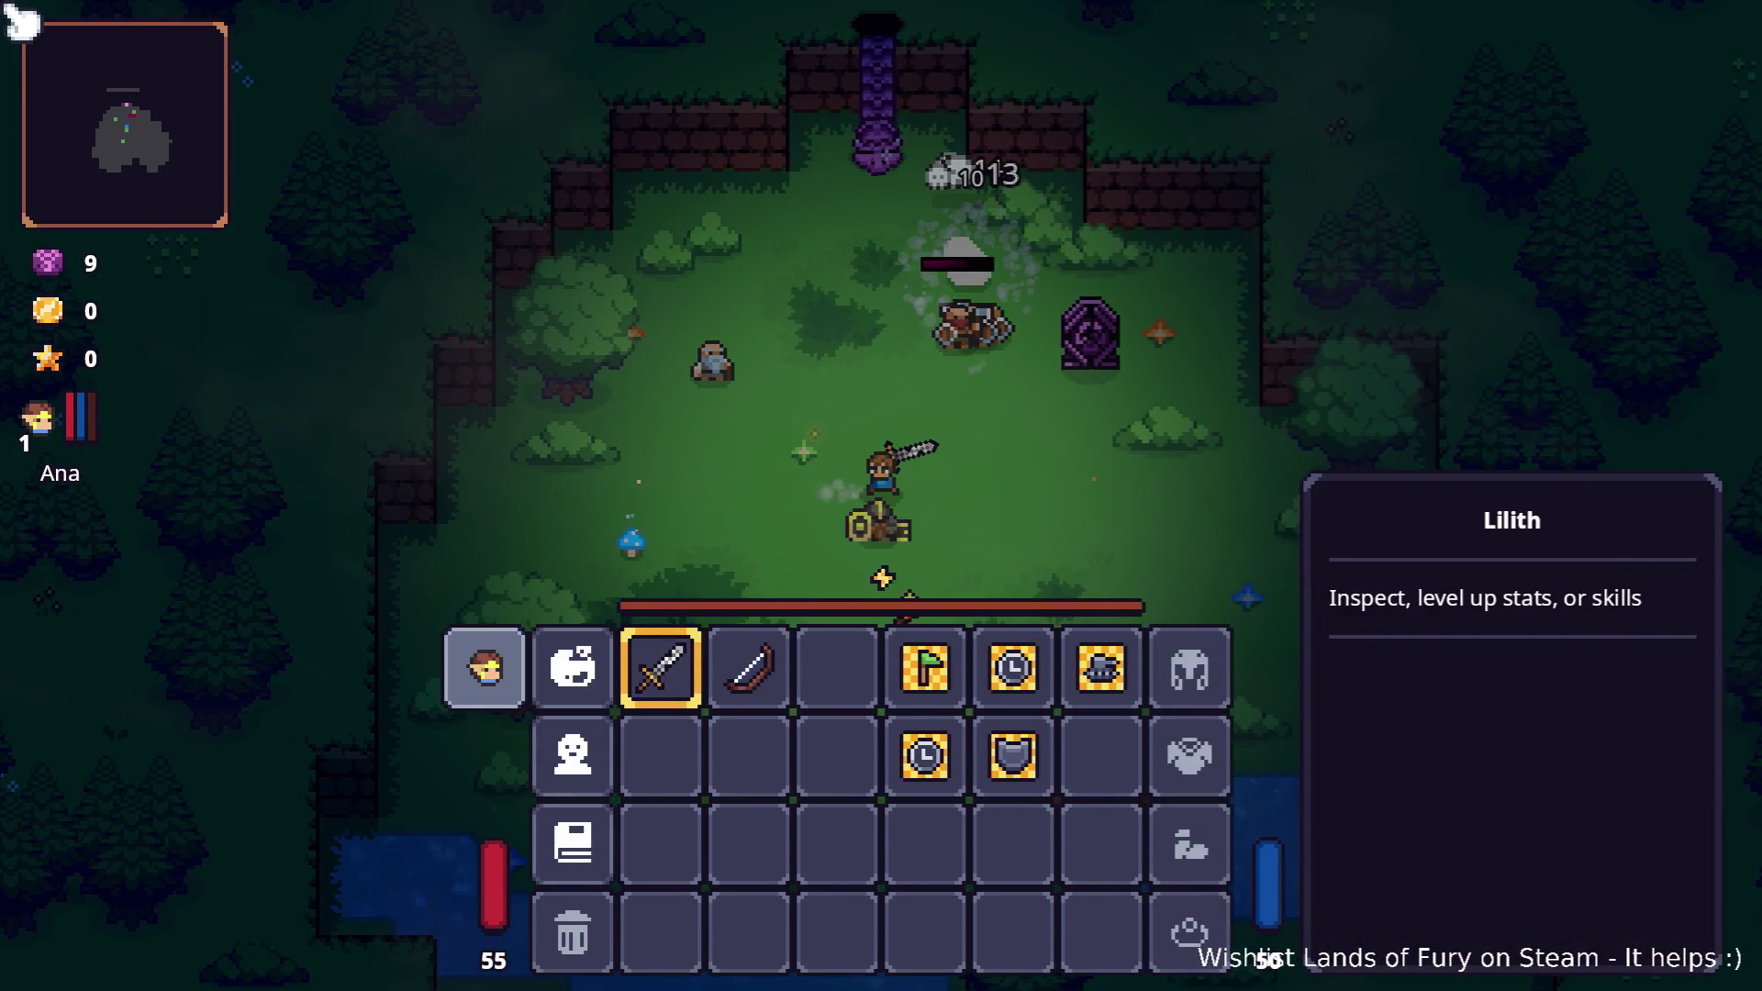
key("Return")
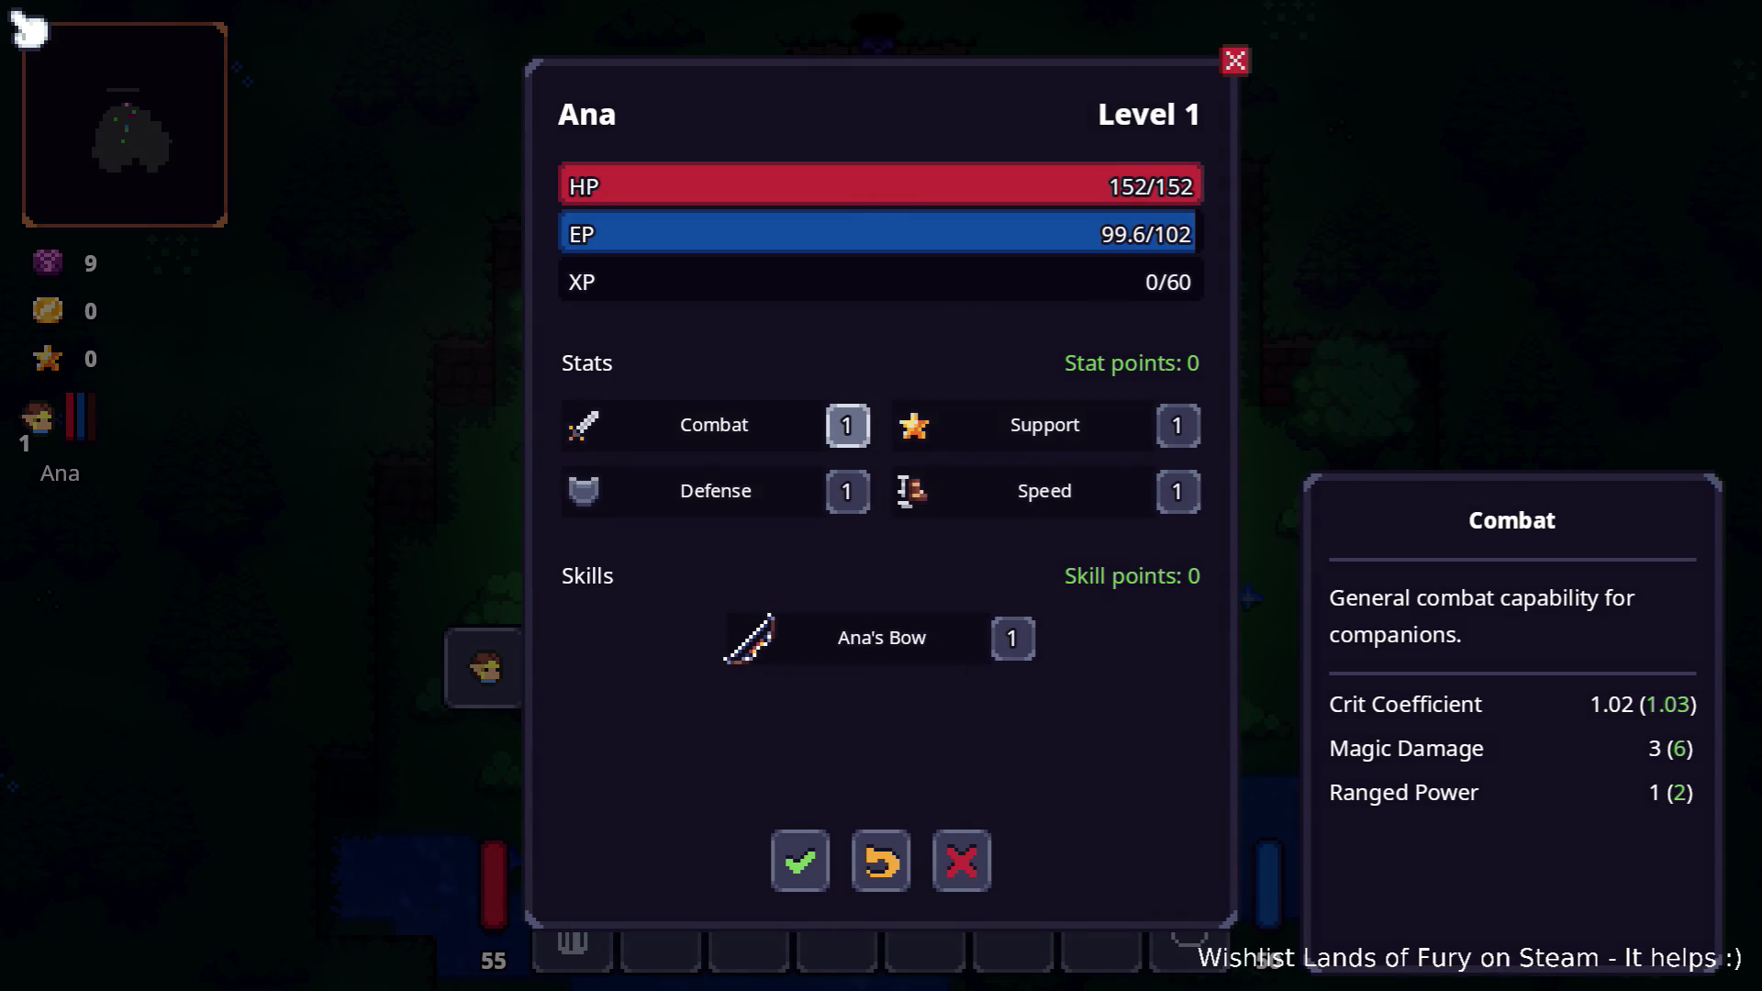
key("super+Page_Down")
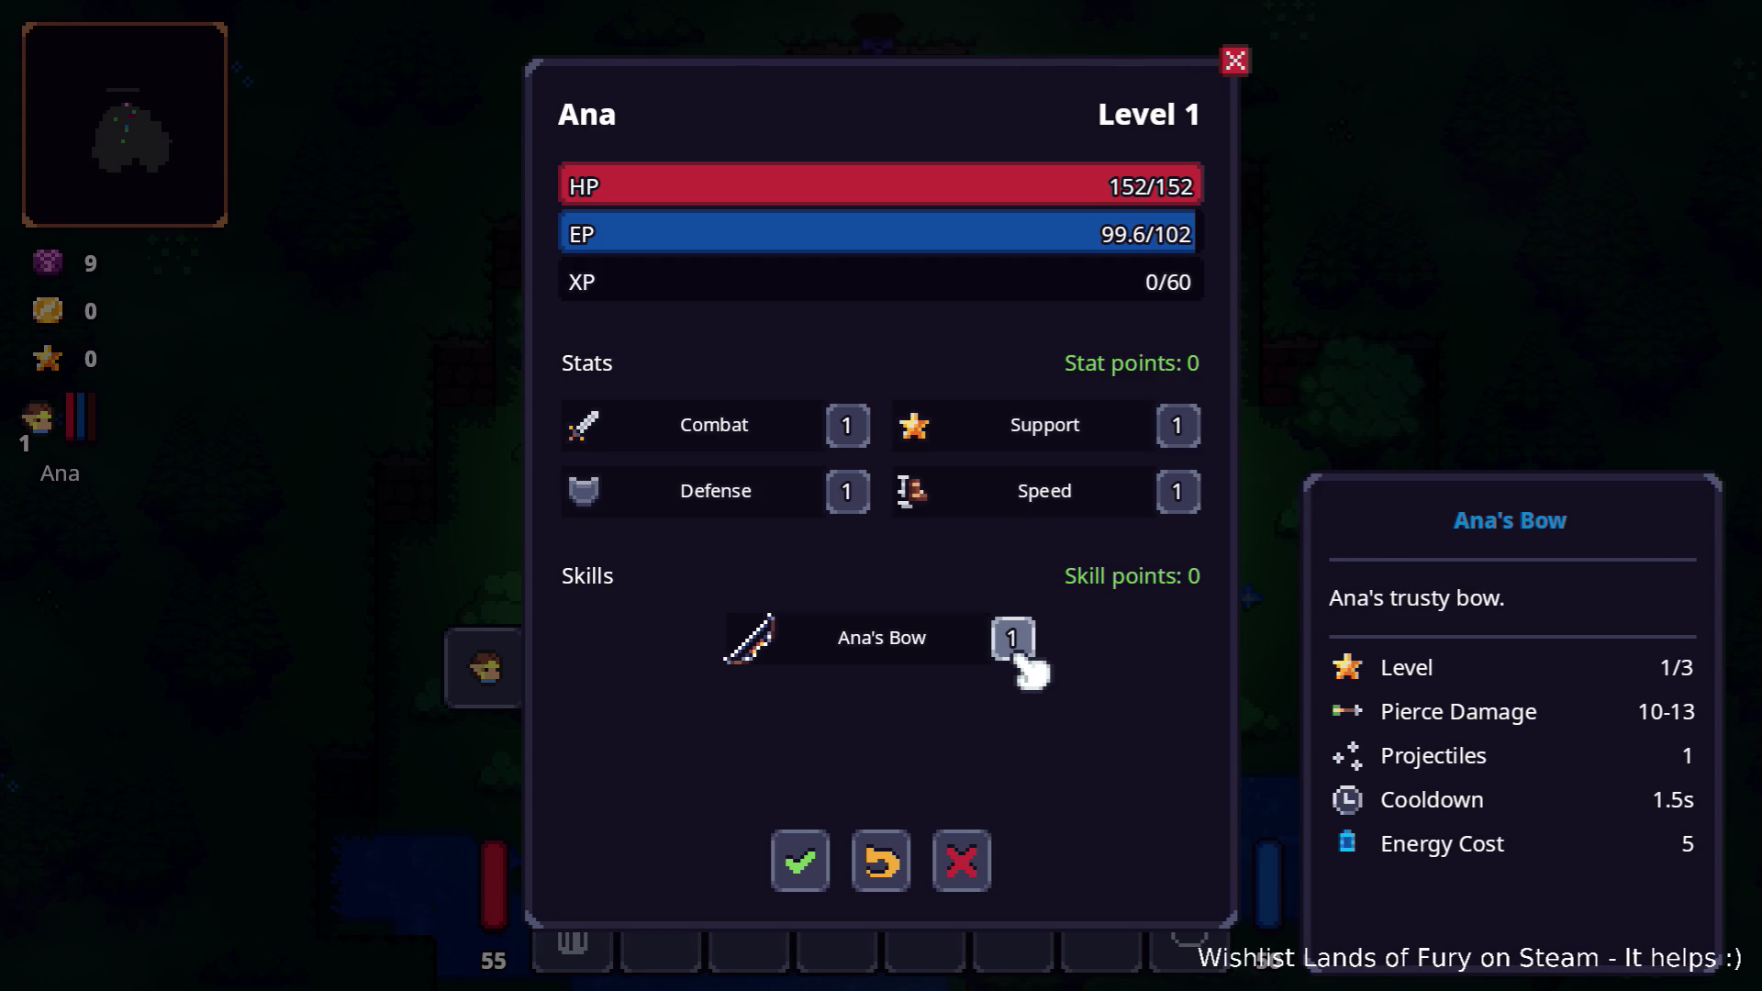
left_click(965, 857)
key("Escape")
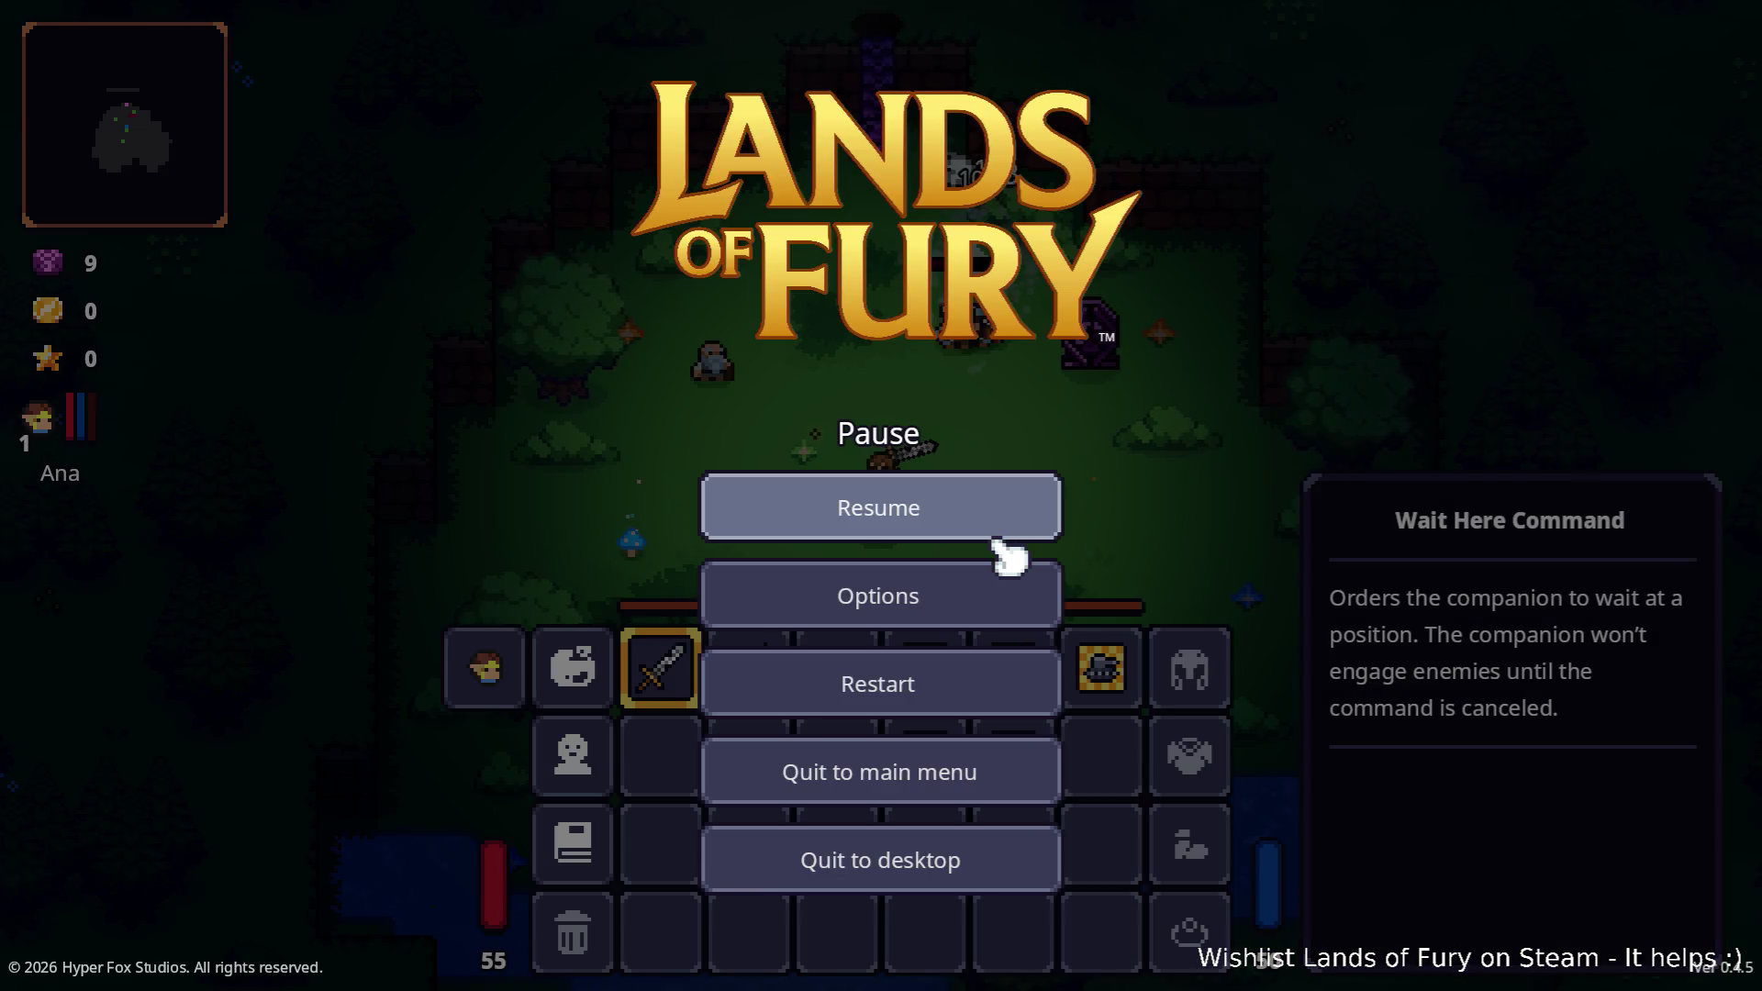
left_click(989, 876)
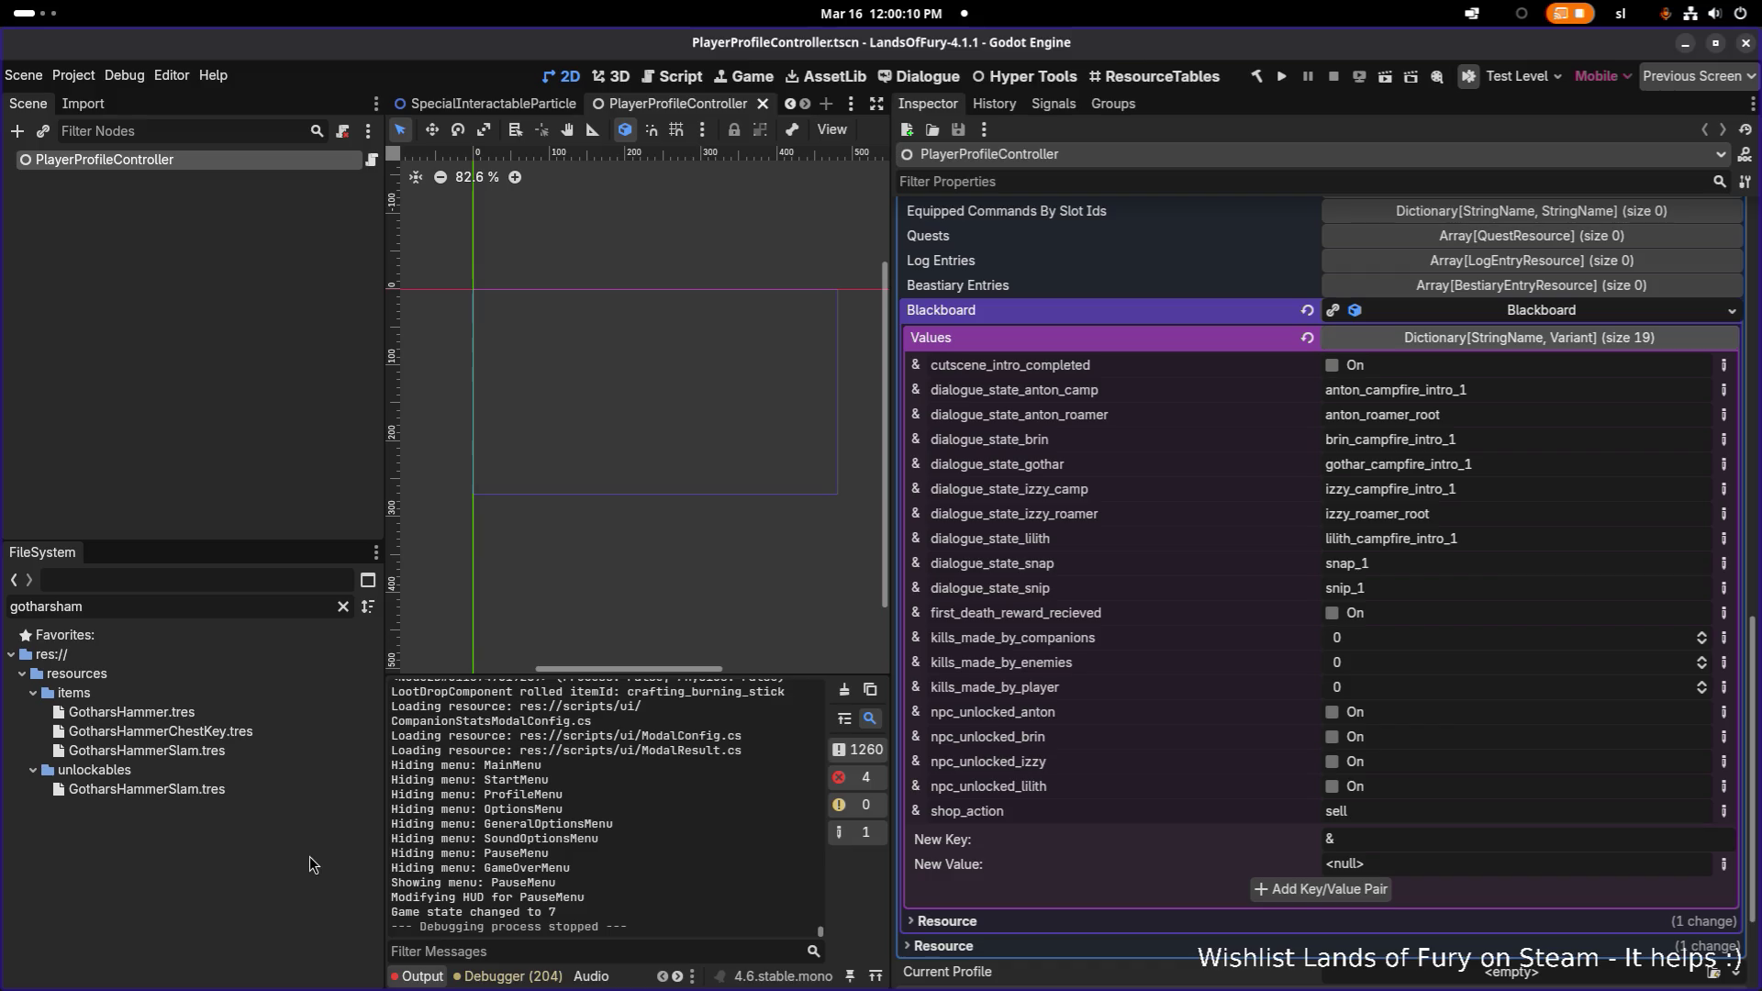
- In the browser, tick Ana's Bow item on the Stream goals card checklist
key("alt+Tab")
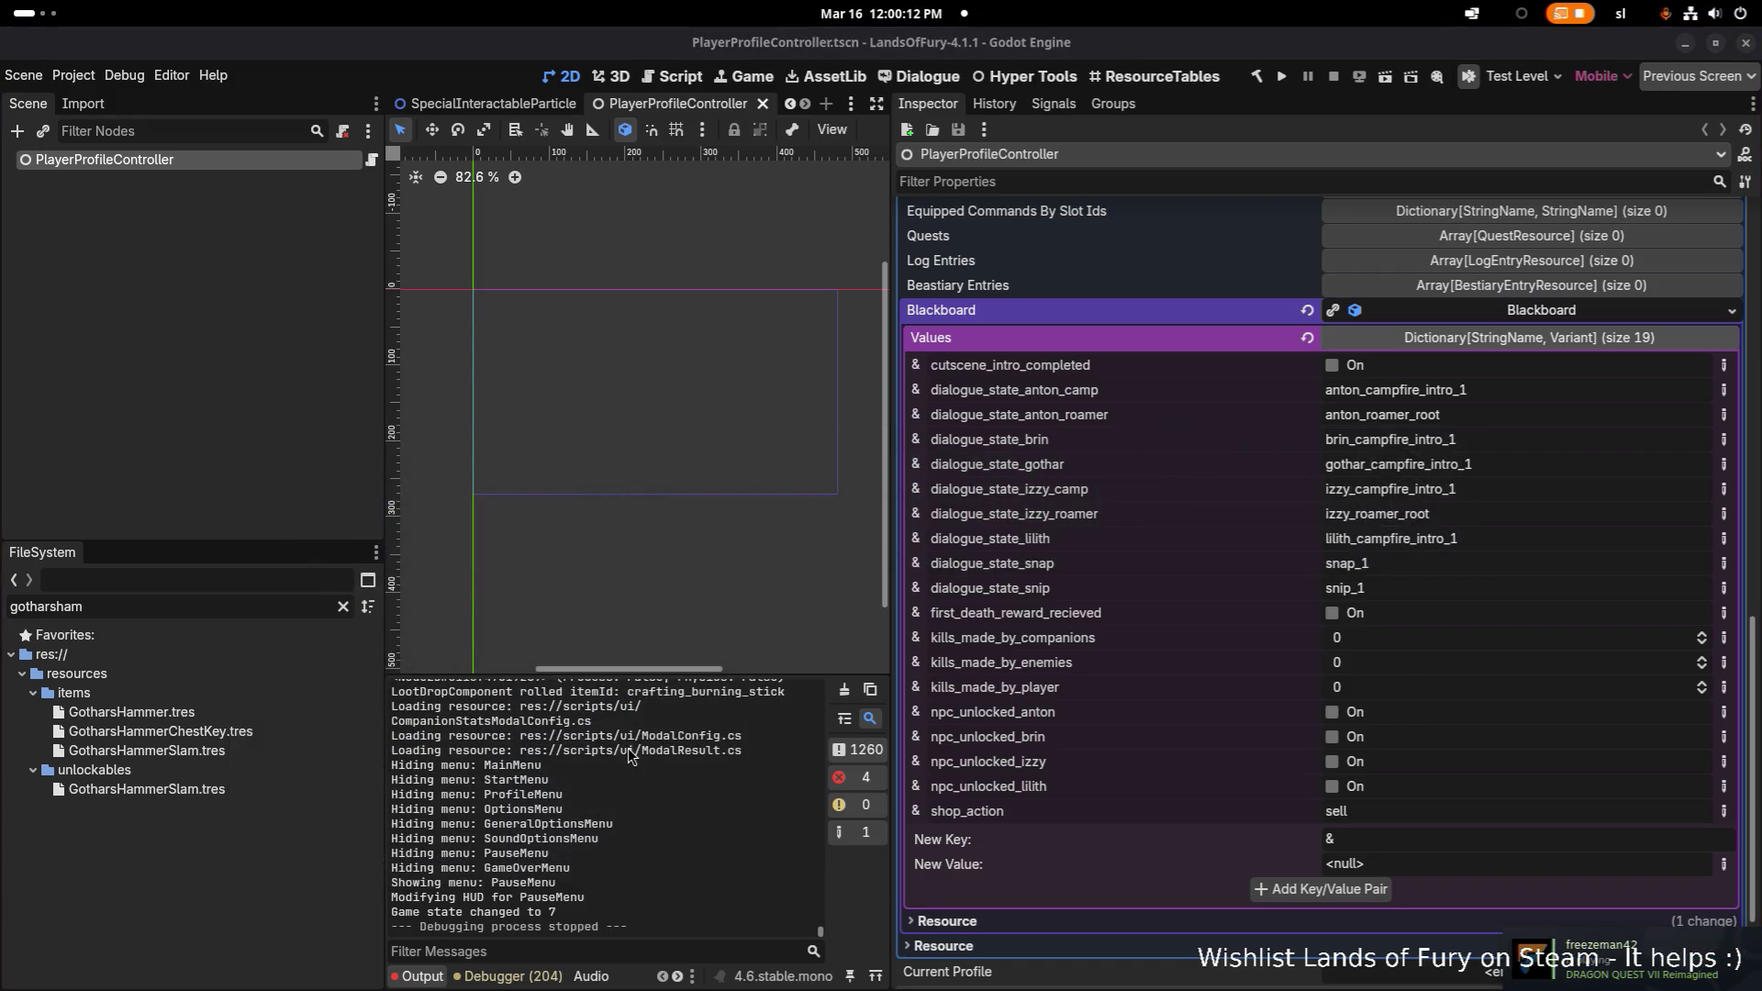
key("alt+Tab")
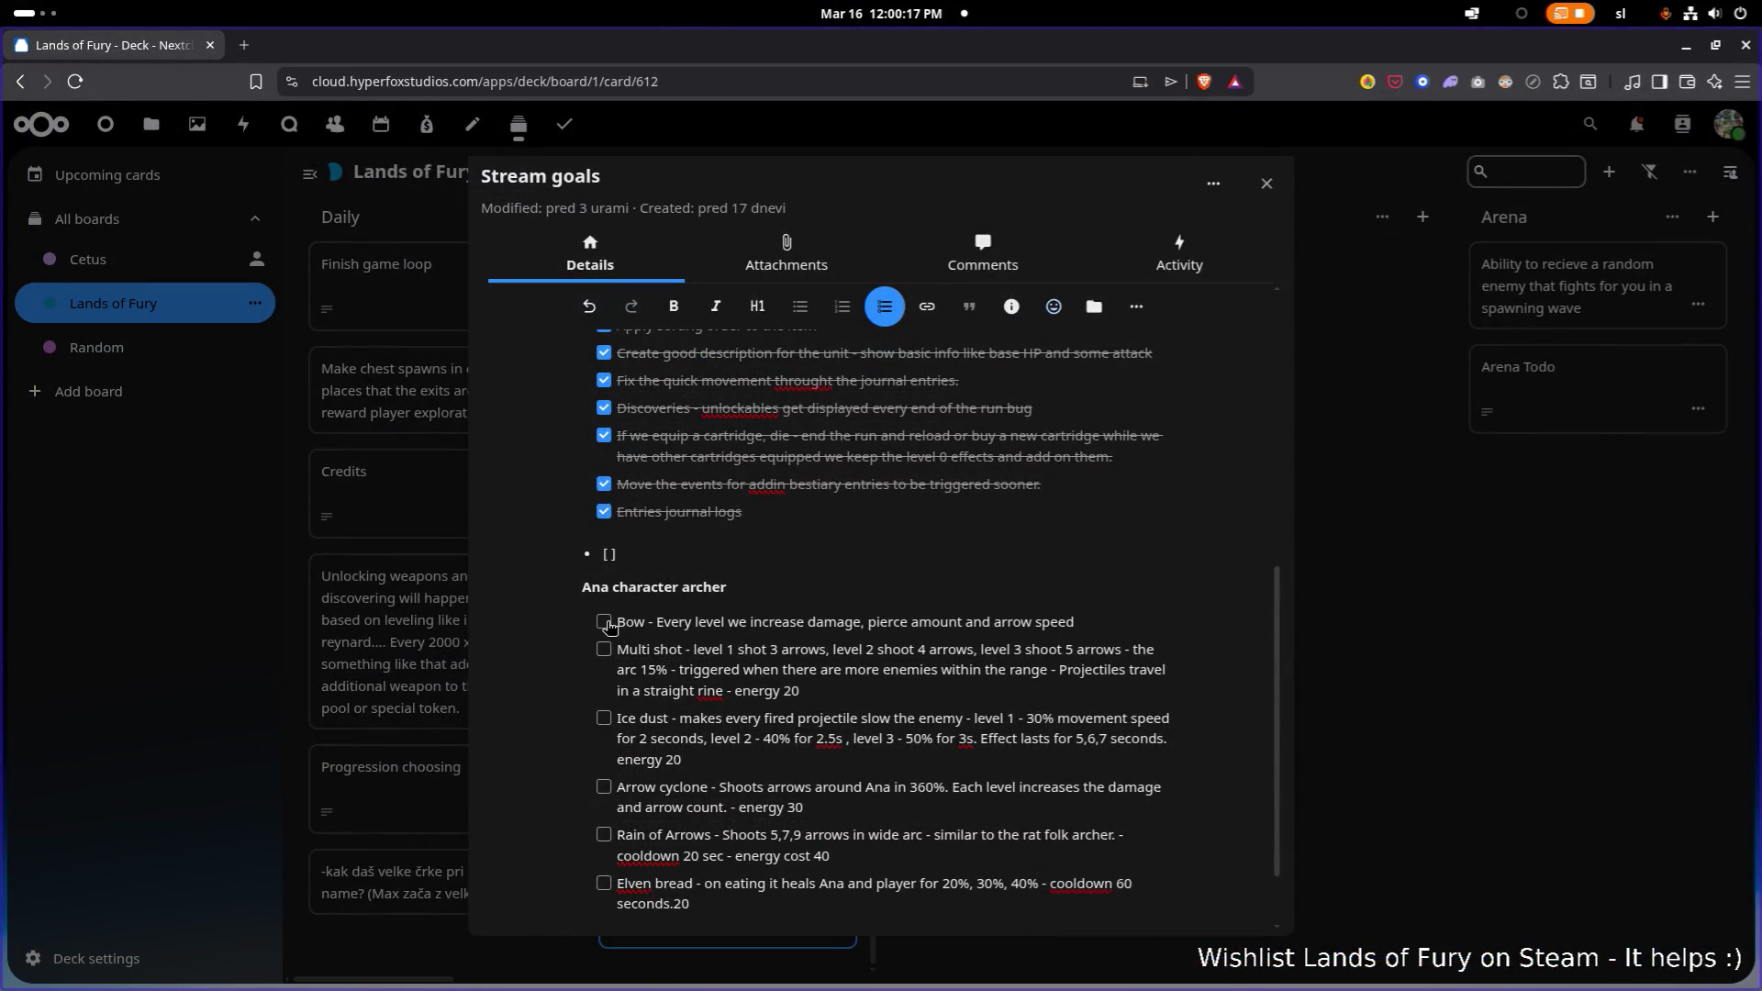
left_click(619, 624)
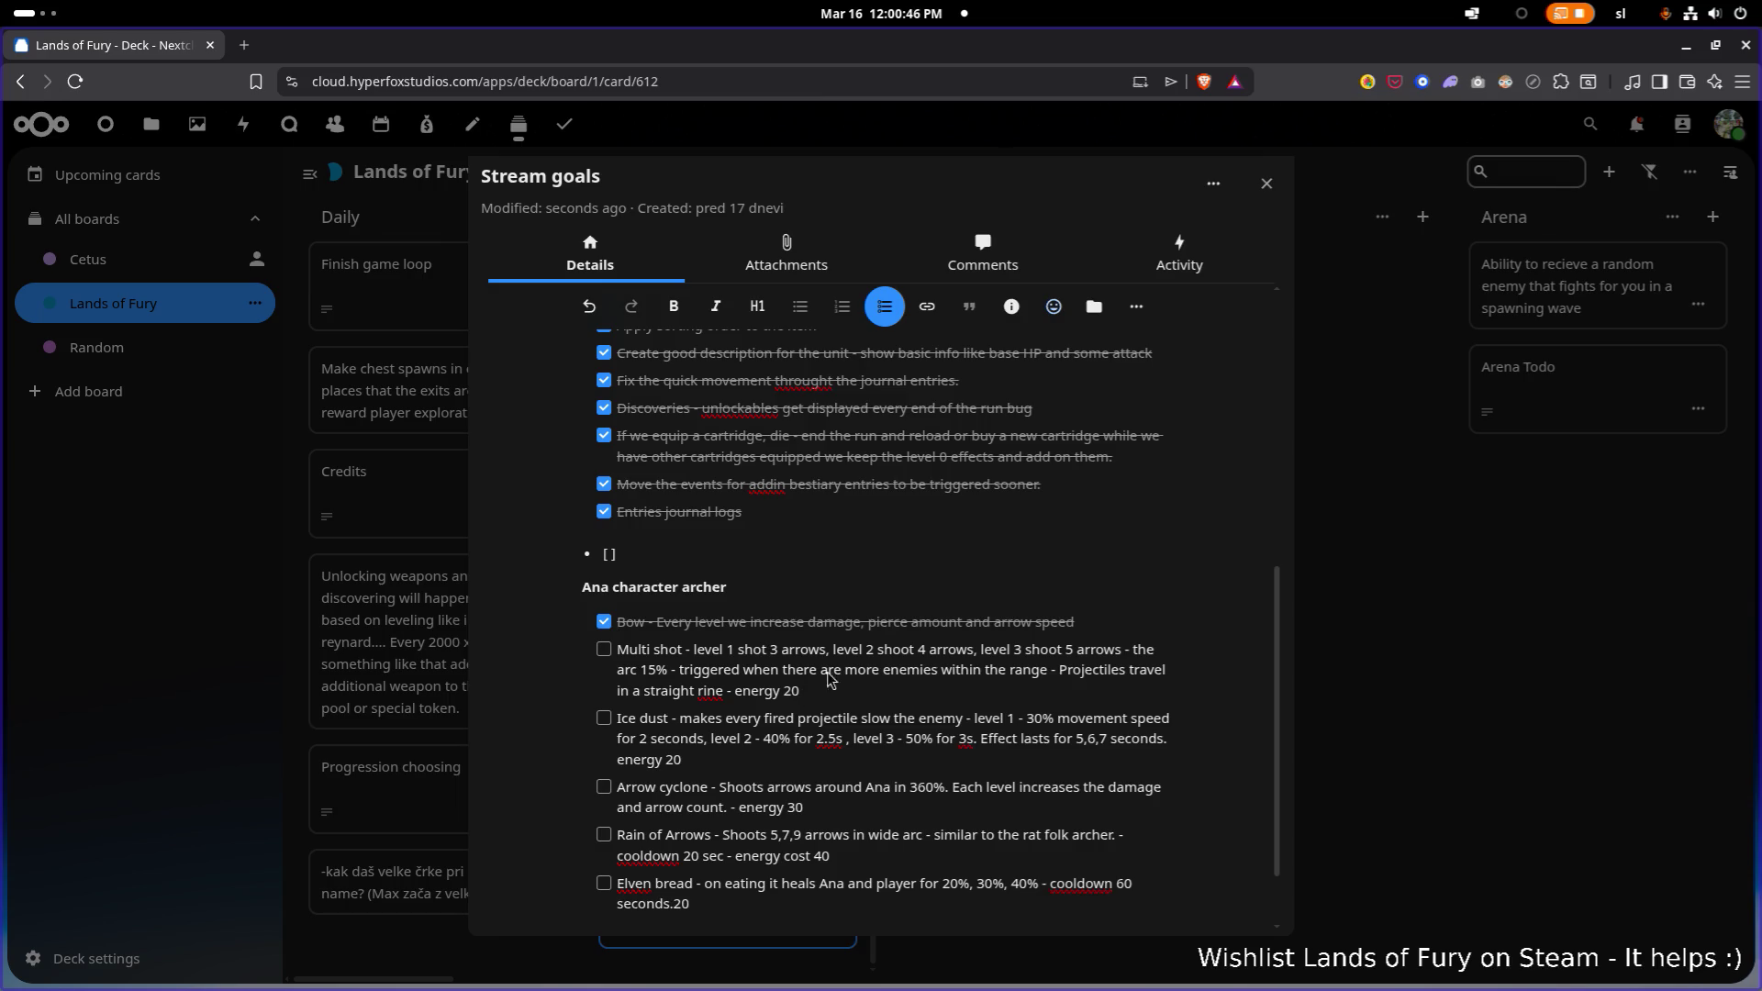
key("alt+Tab")
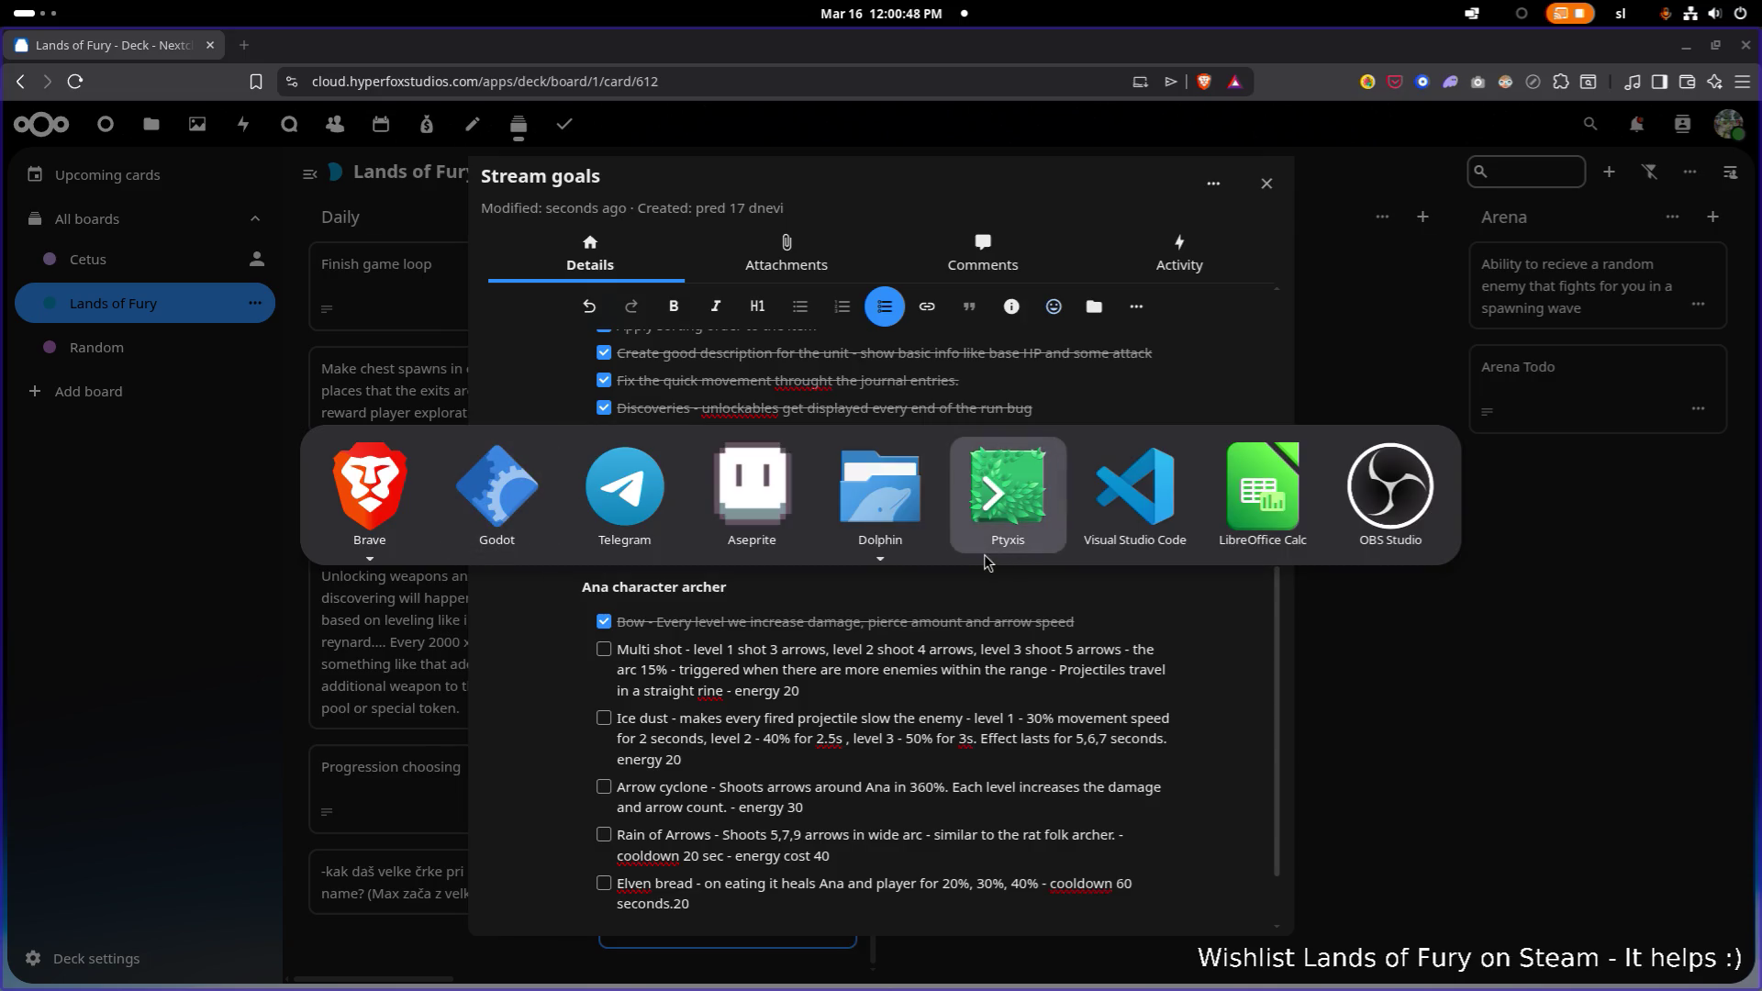
- Back in Godot, replace the FileSystem filter with 'anas' and select AnasBow.tres in resources/items
left_click(1154, 496)
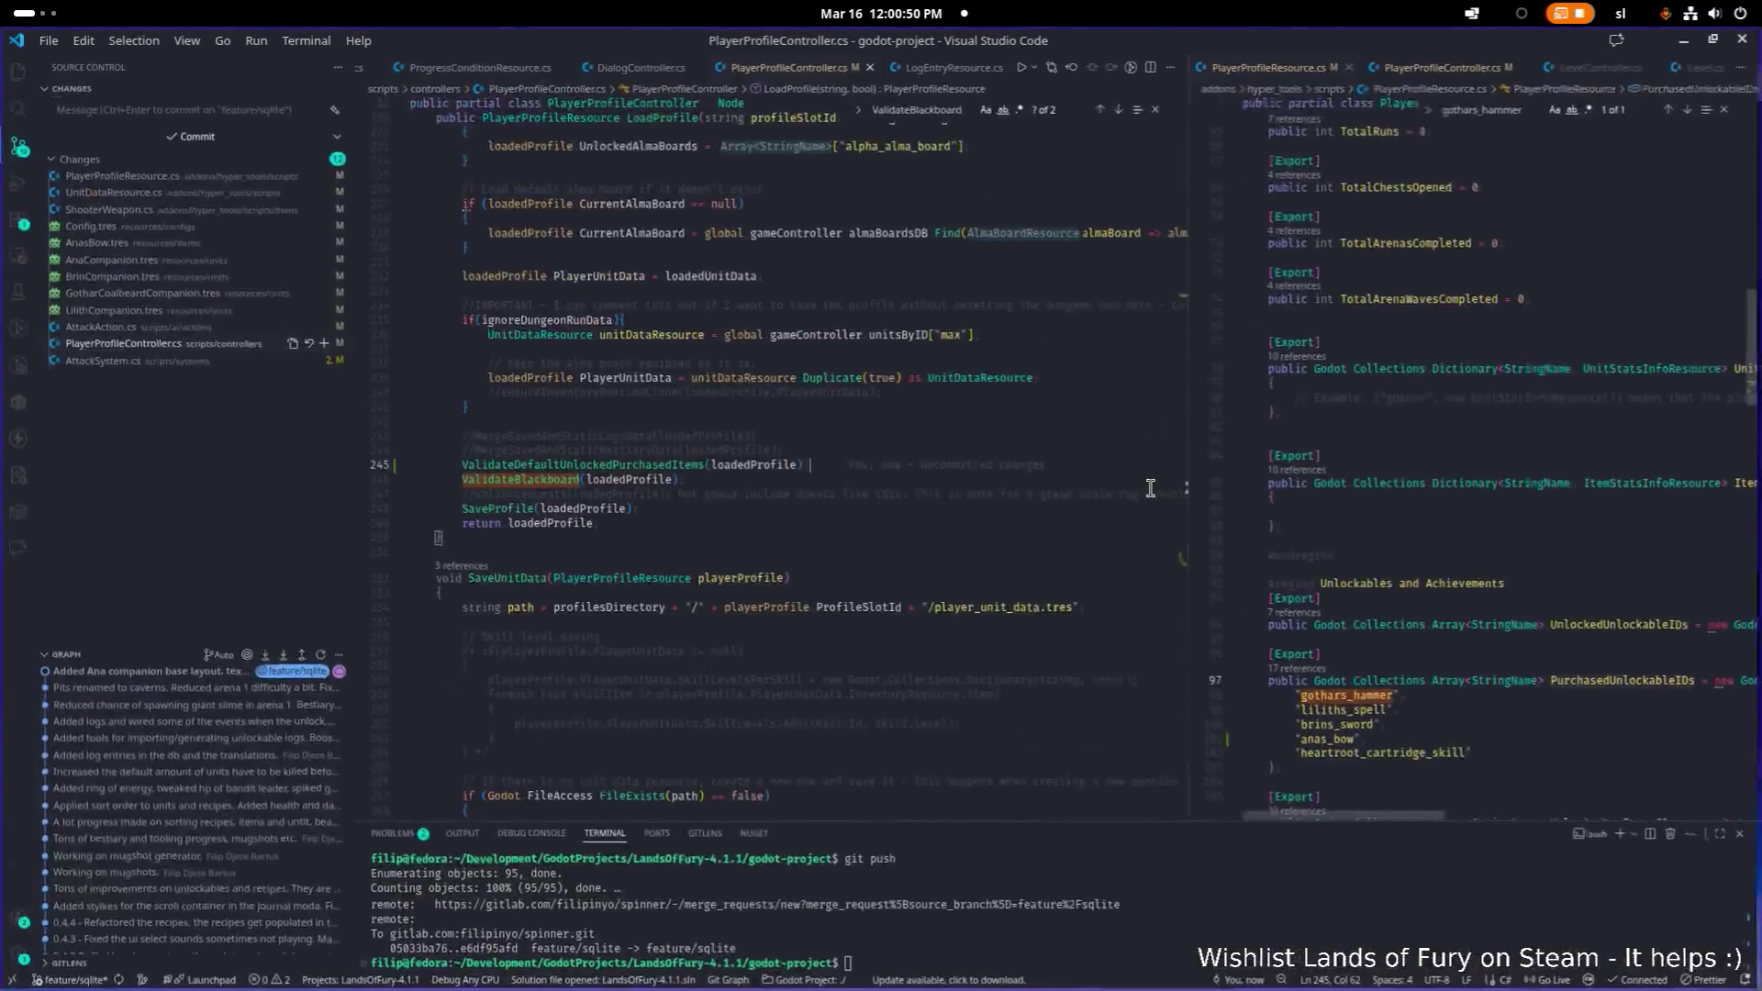
key("alt+Tab")
left_click(590, 496)
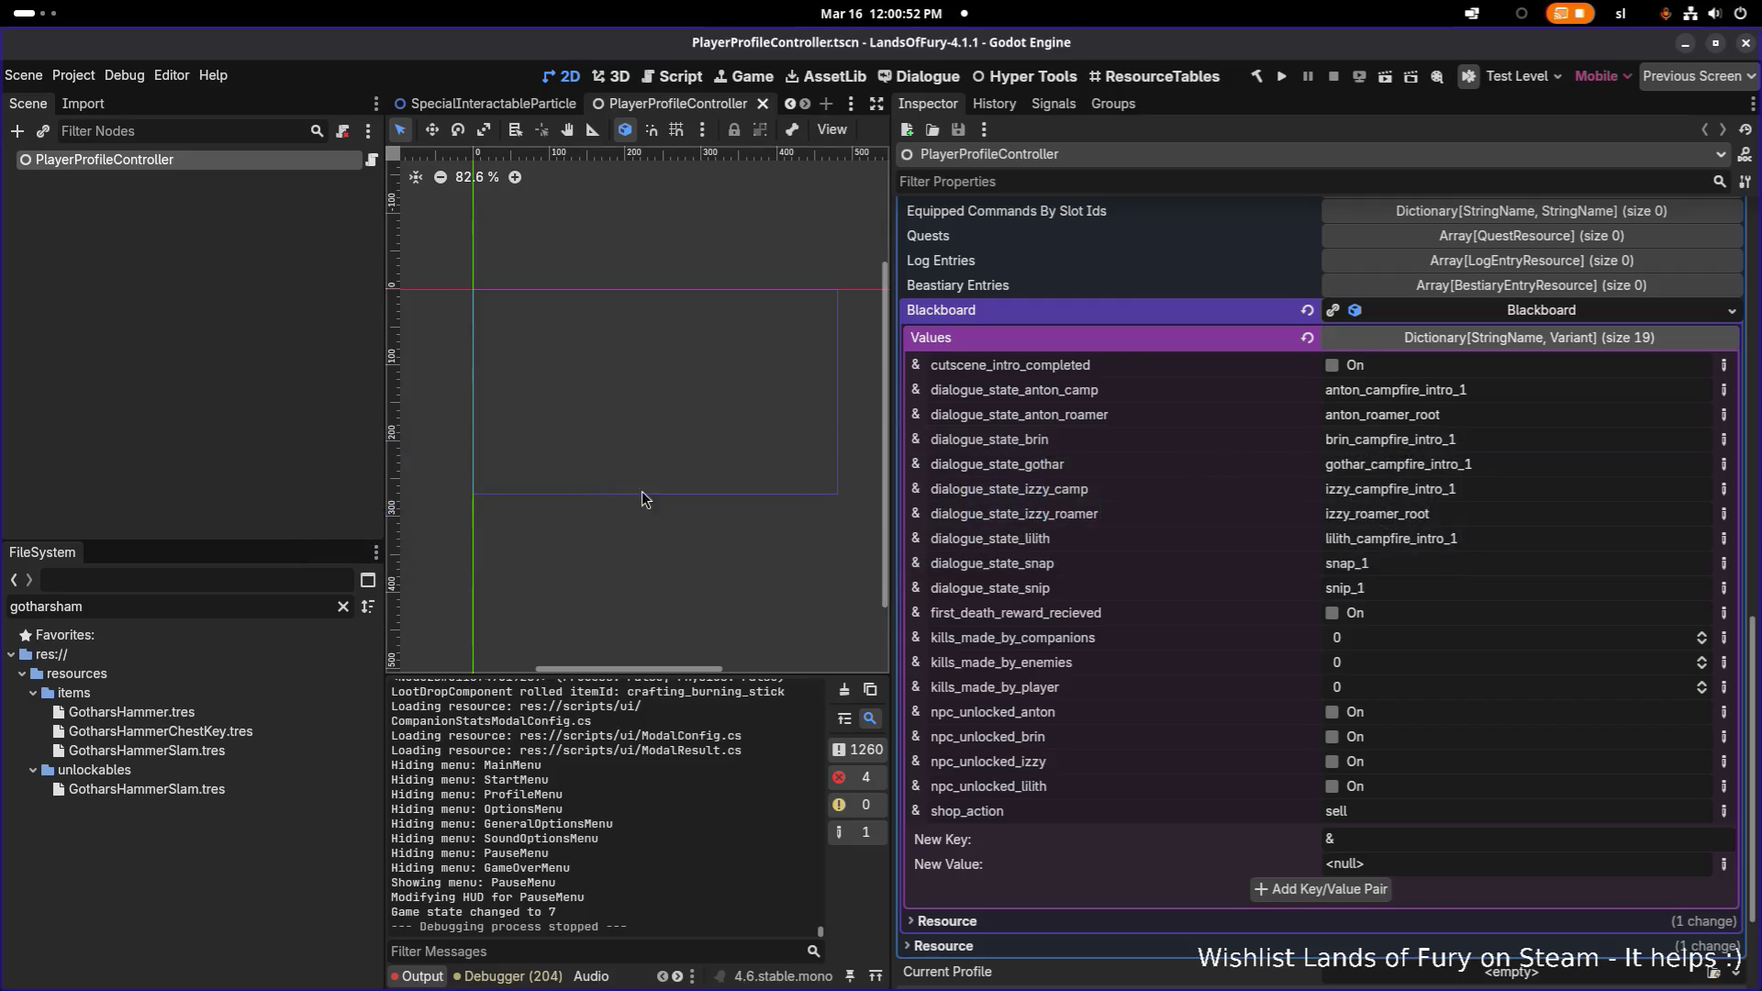
left_click(218, 606)
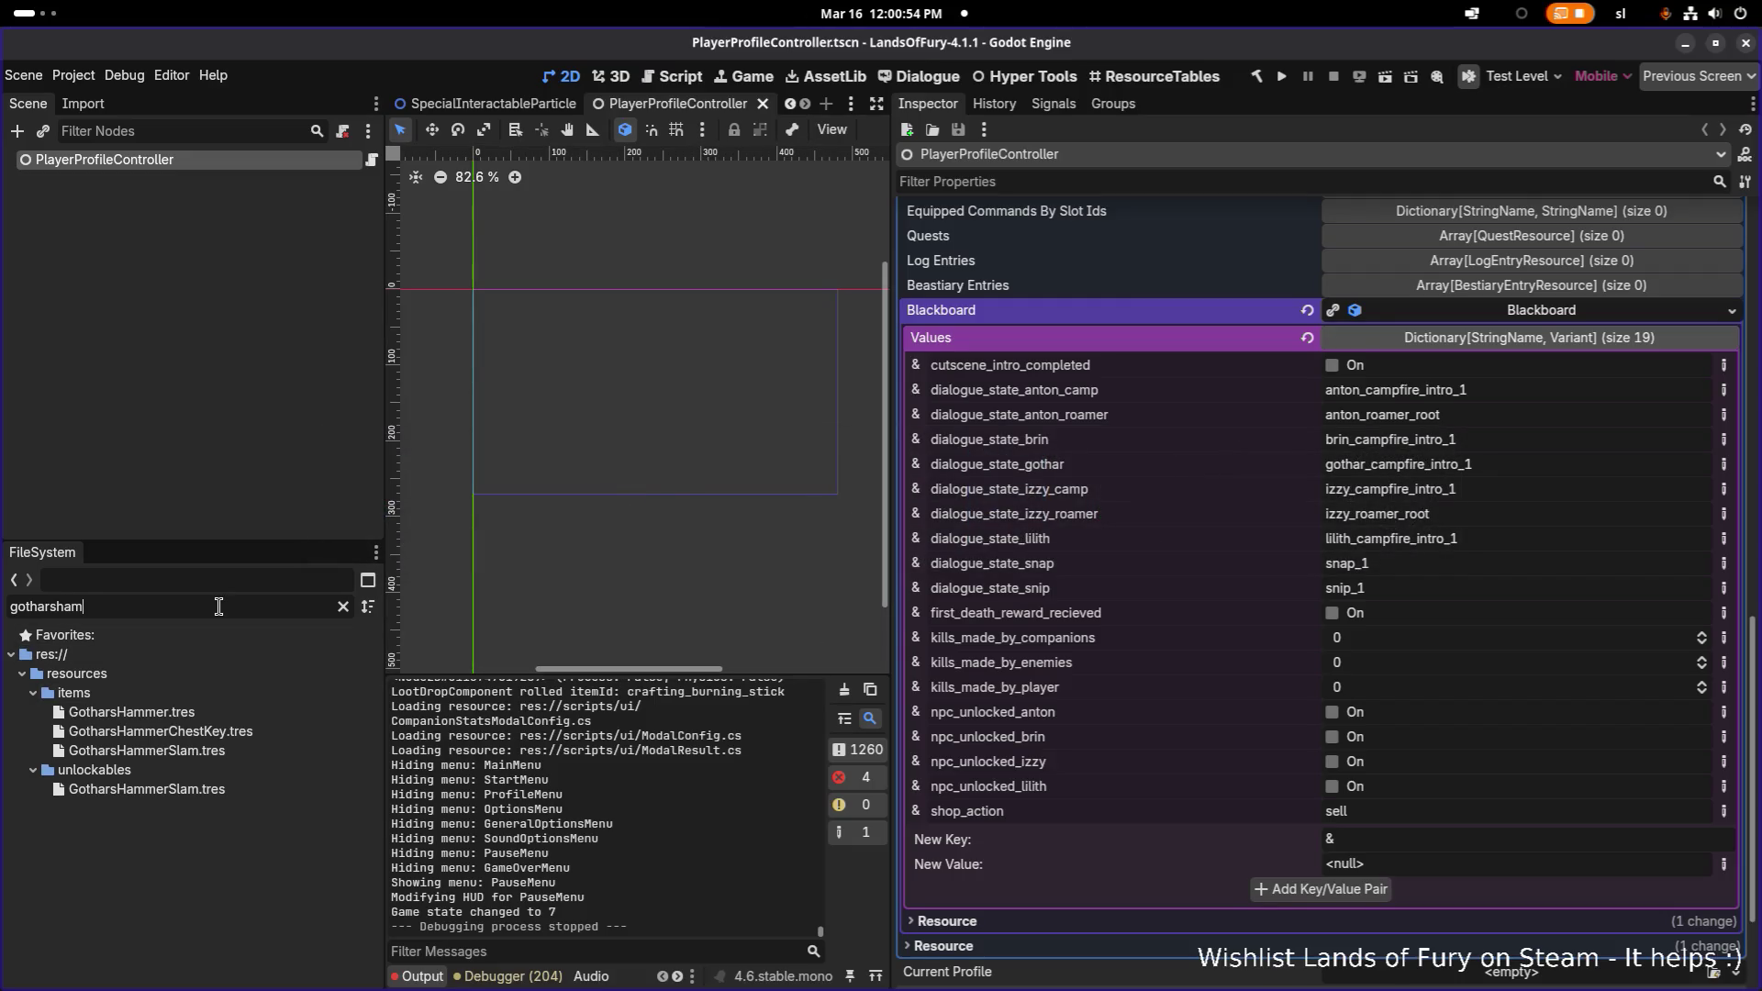
key("ctrl+BackSpace")
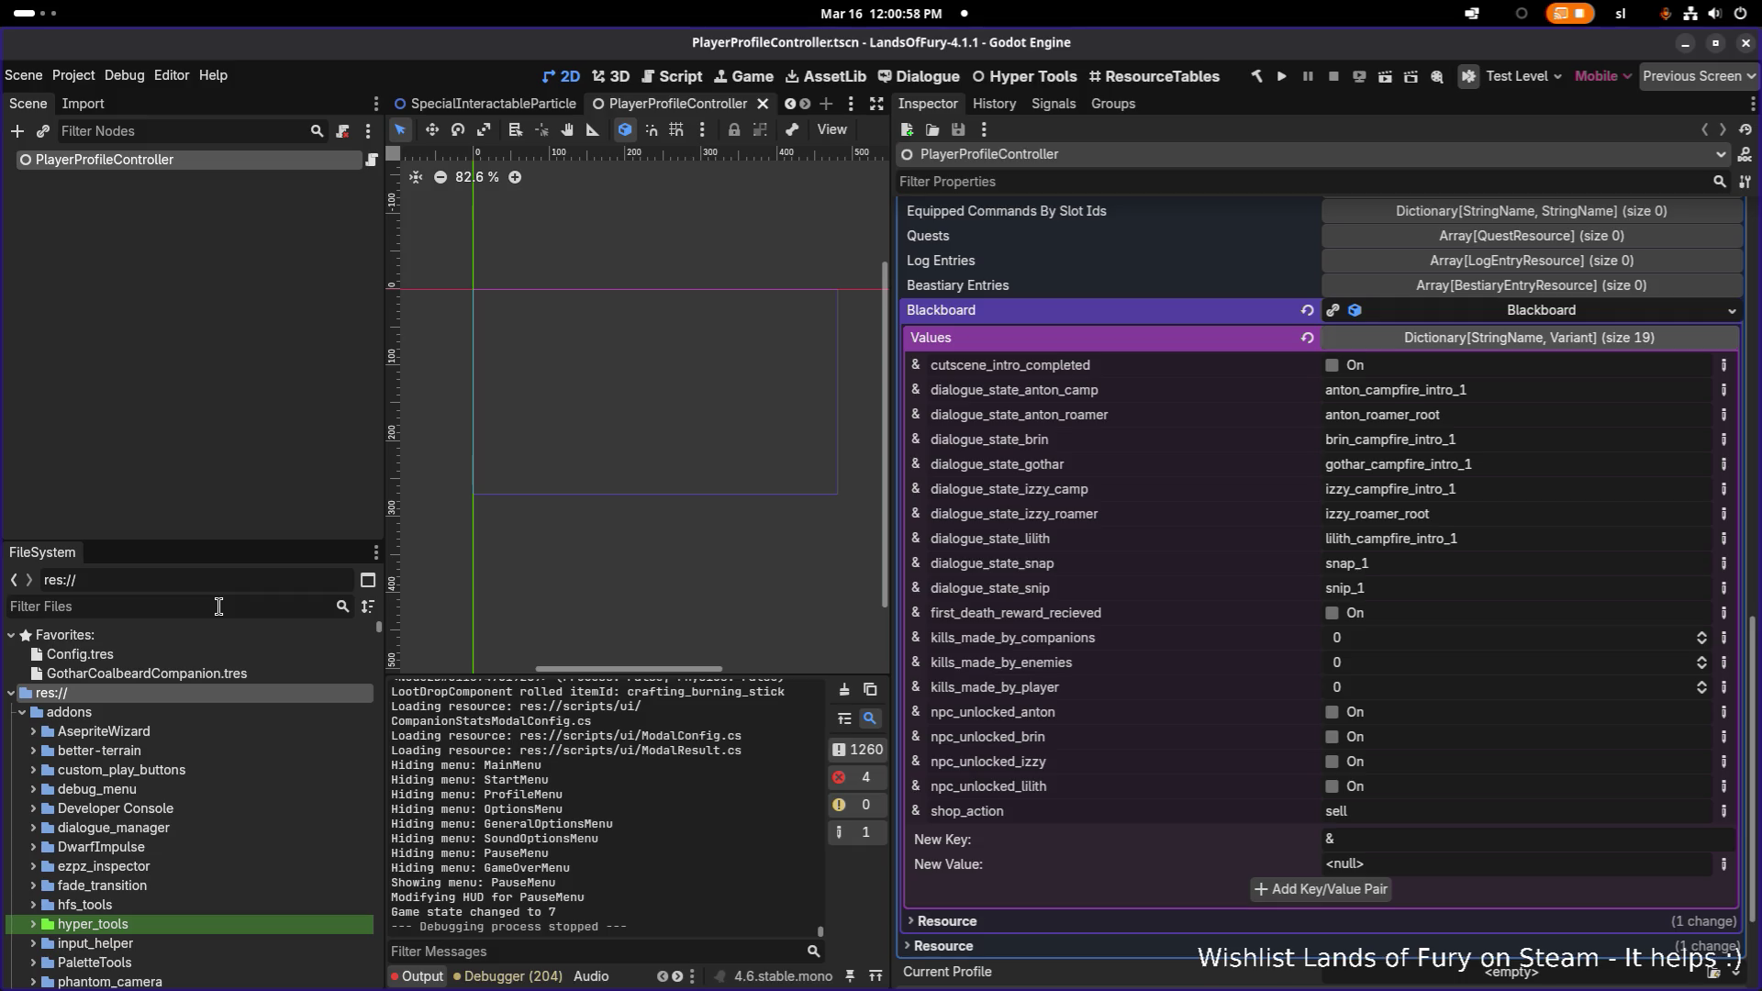
type("anas")
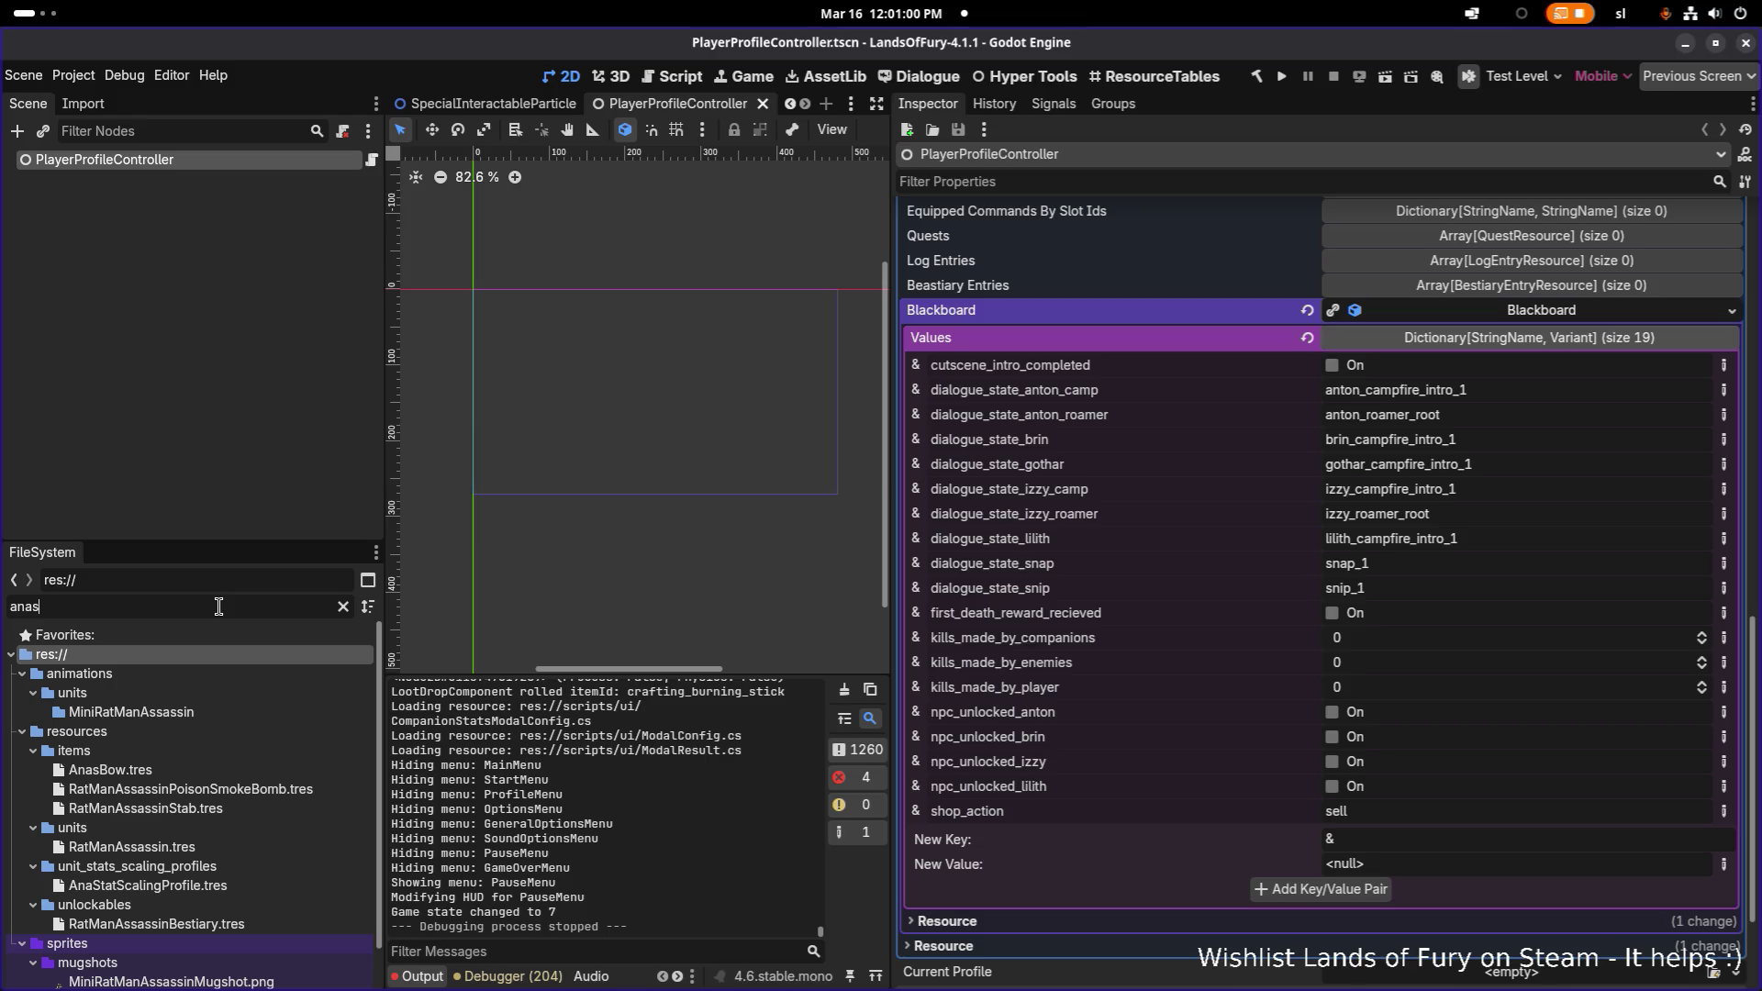
left_click(211, 768)
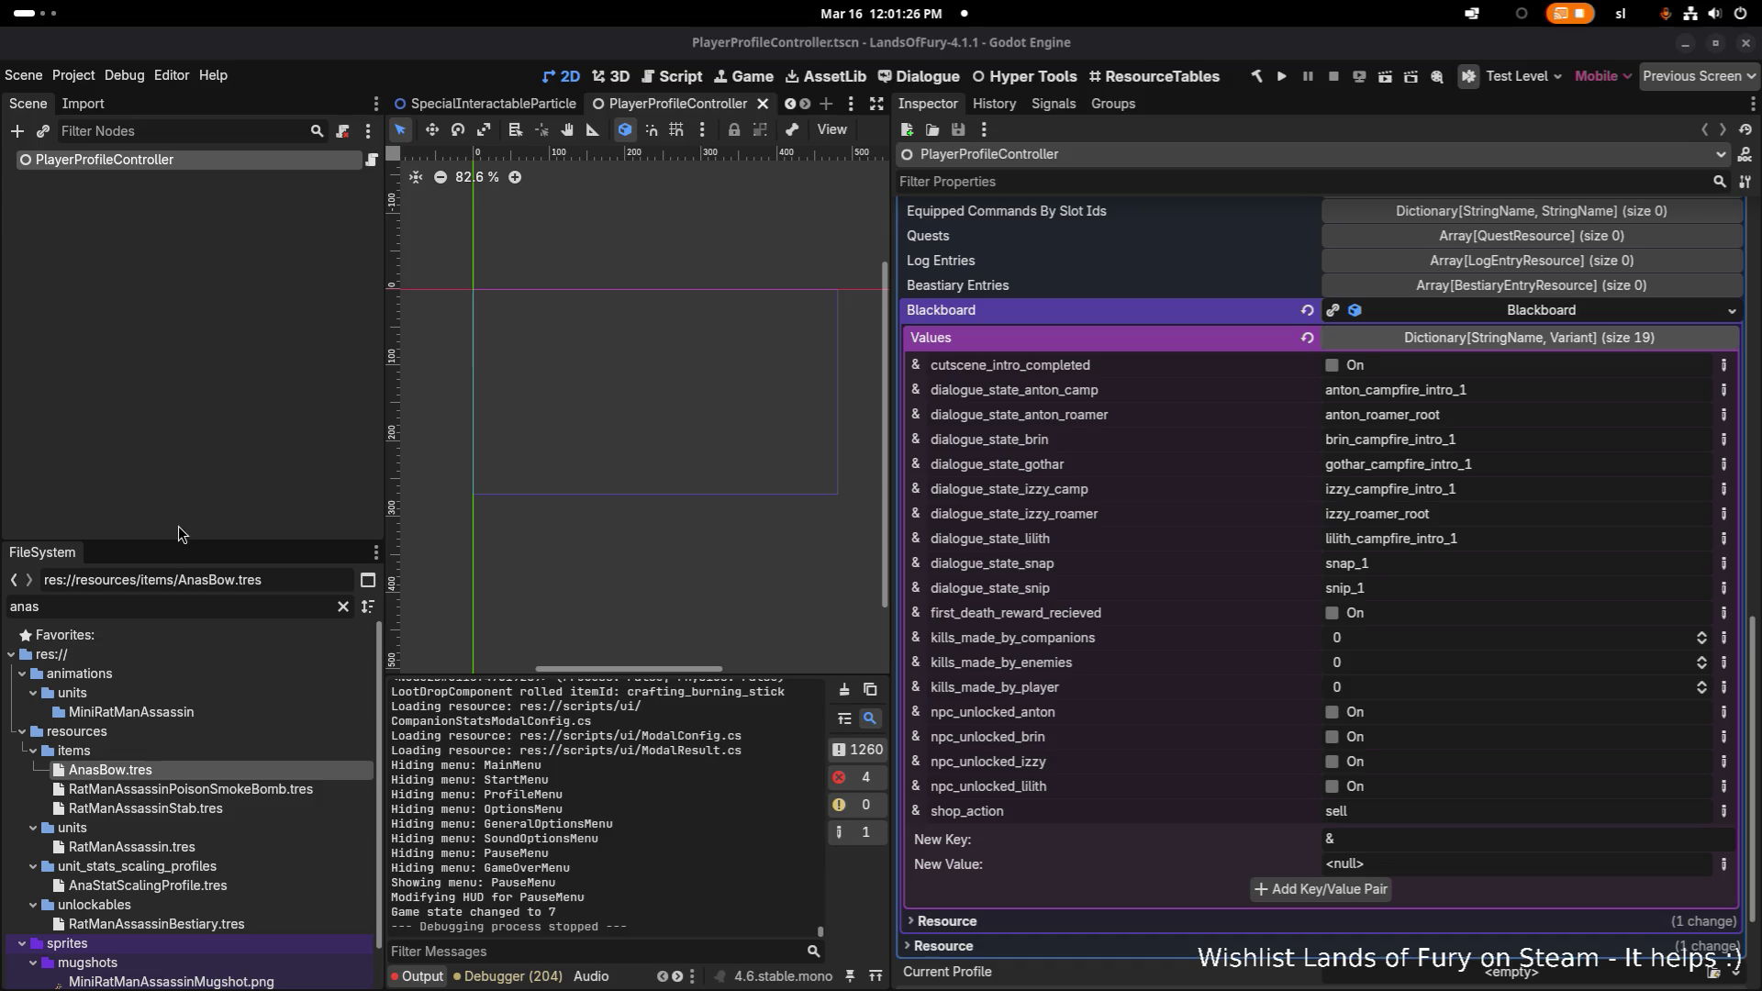
left_click(243, 772)
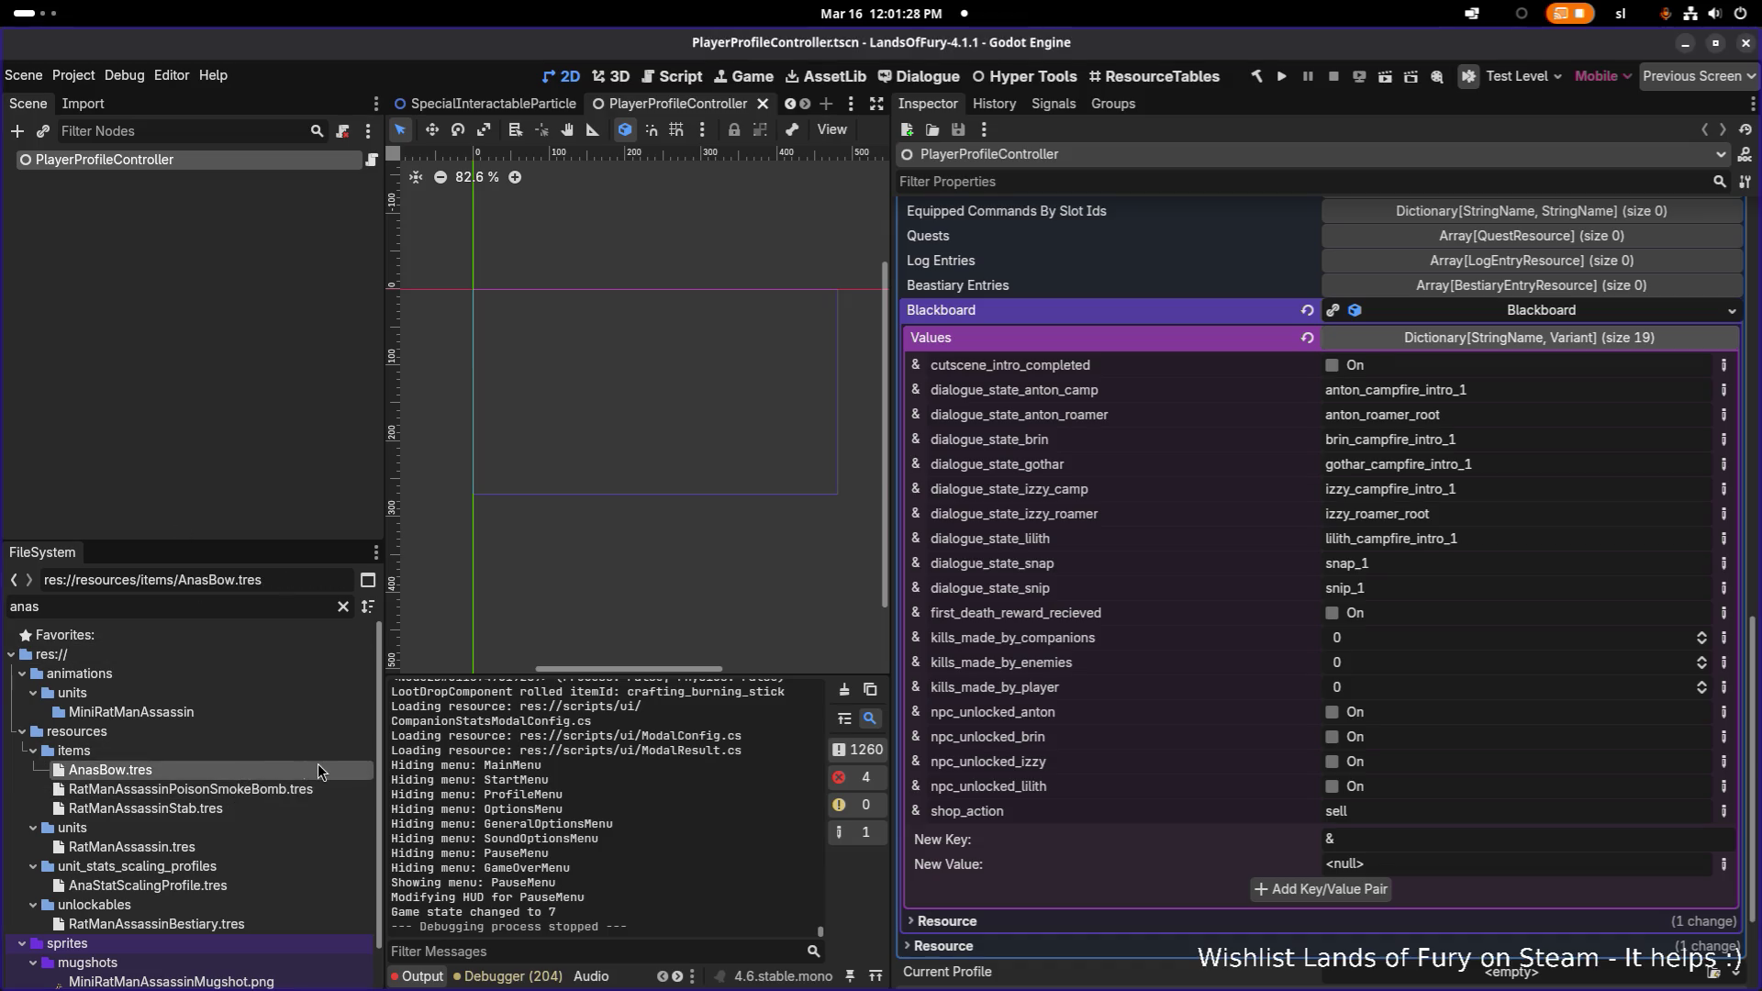
- Duplicate AnasBow.tres as AnasMultishot.tres and open it in the Inspector
key("ctrl+d")
key("Left")
key("ctrl+shift+Right")
type("Multi")
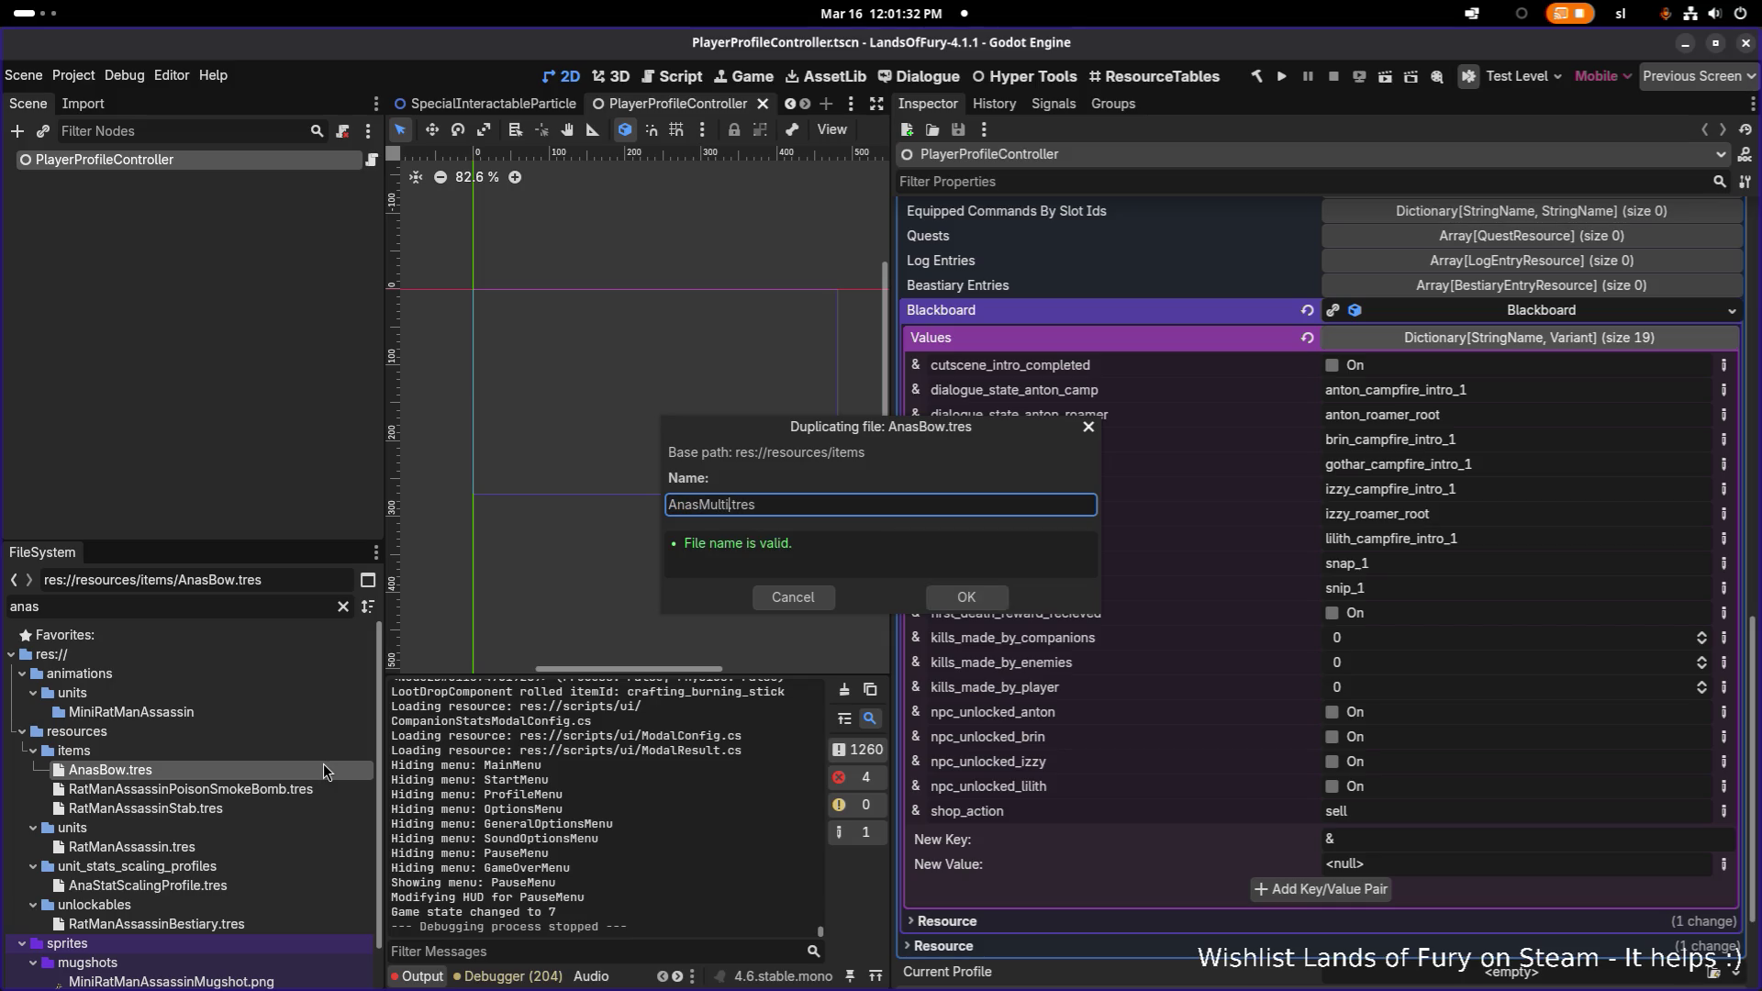
type("shot")
left_click(962, 600)
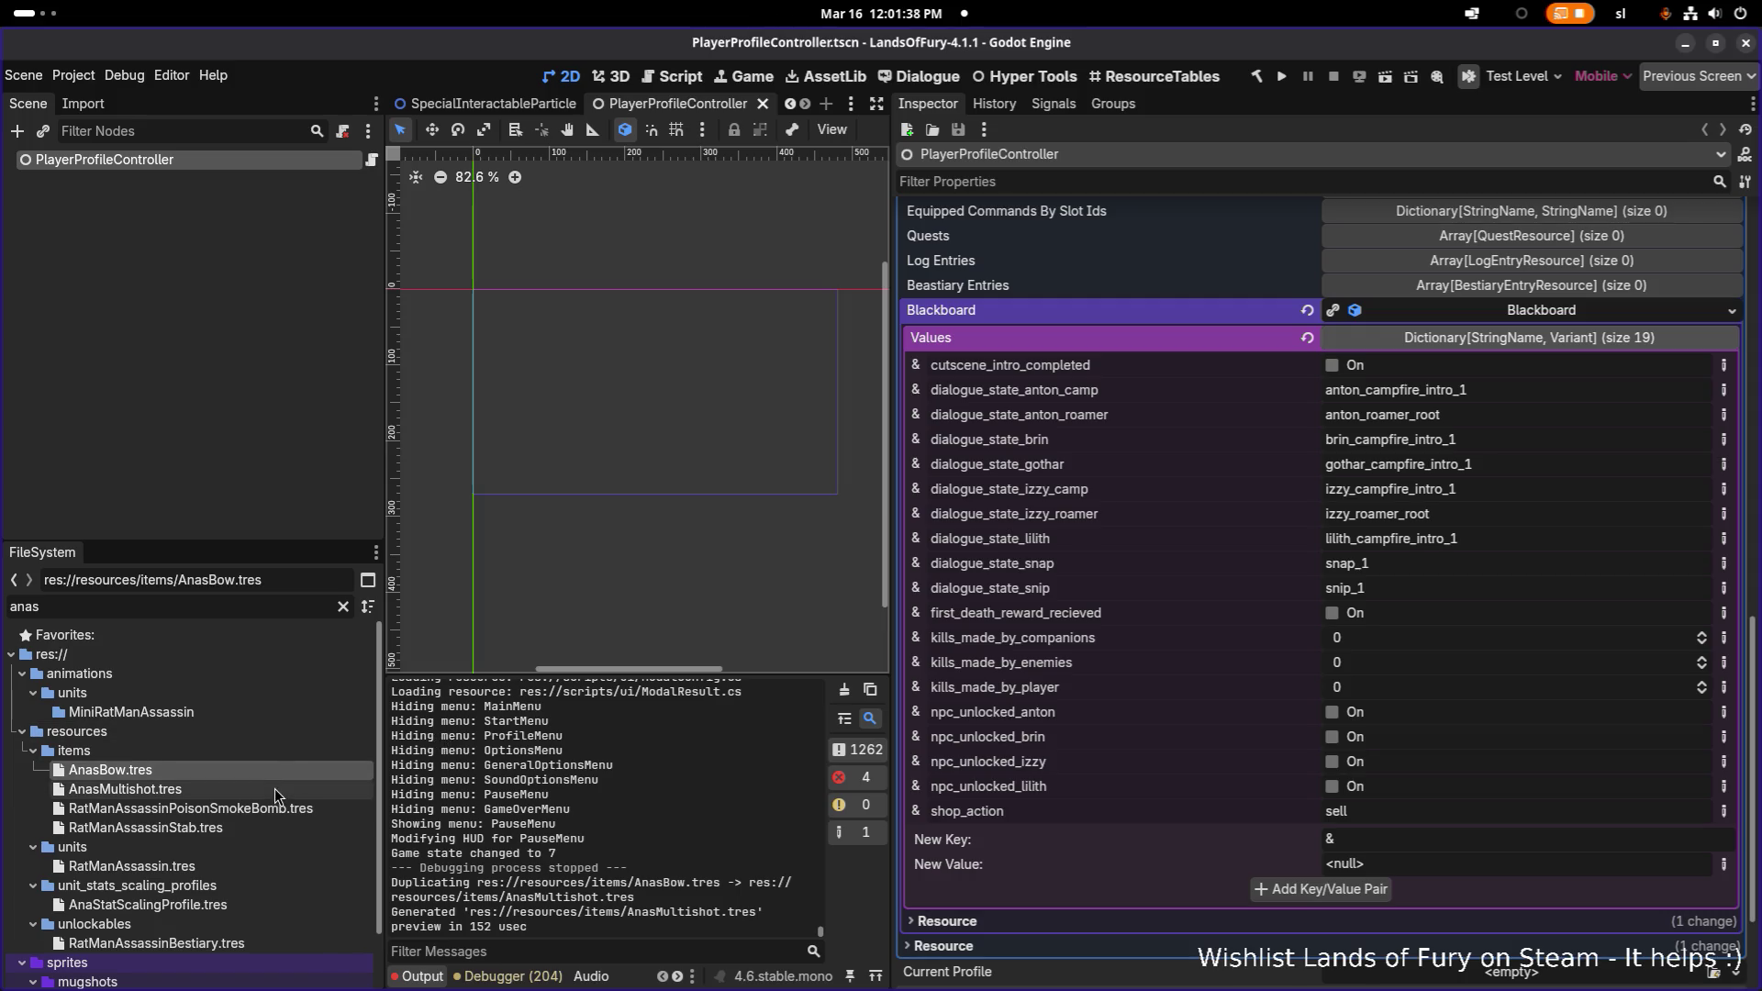
double_click(273, 791)
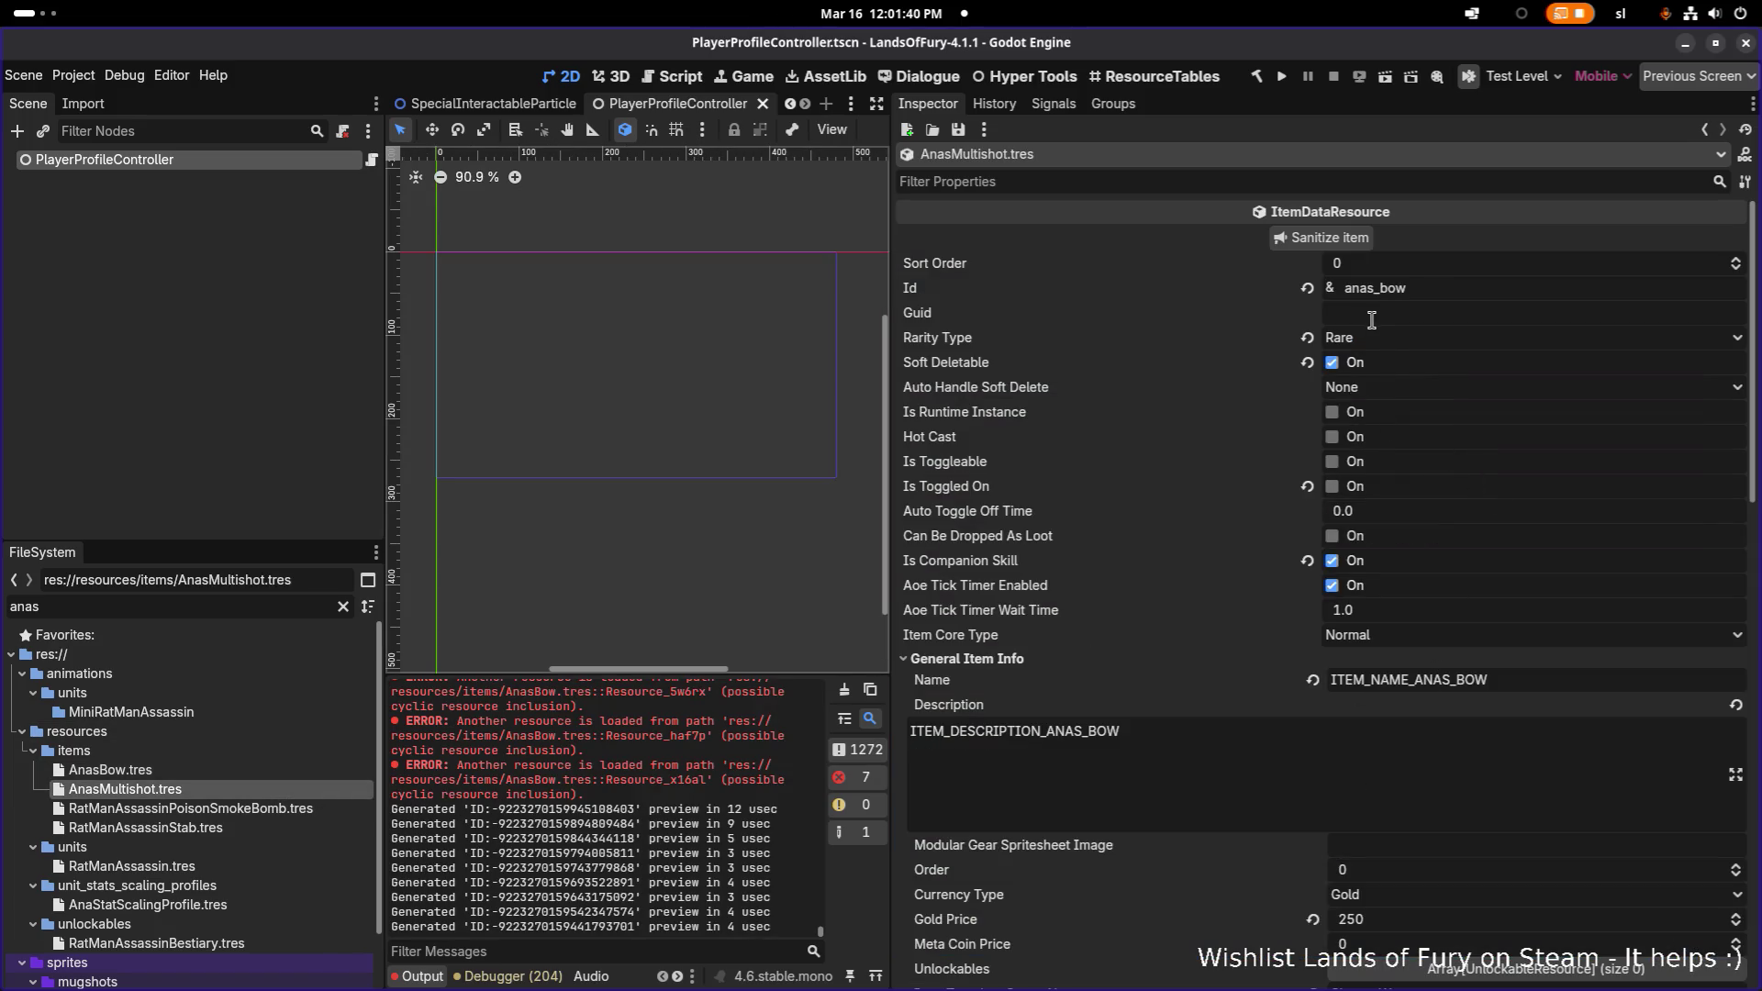
- Change the item Id to anas_multishot and the Name key to ITEM_NAME_ANAS_MULTISHOT
left_click(1374, 288)
key("shift+End")
type("m")
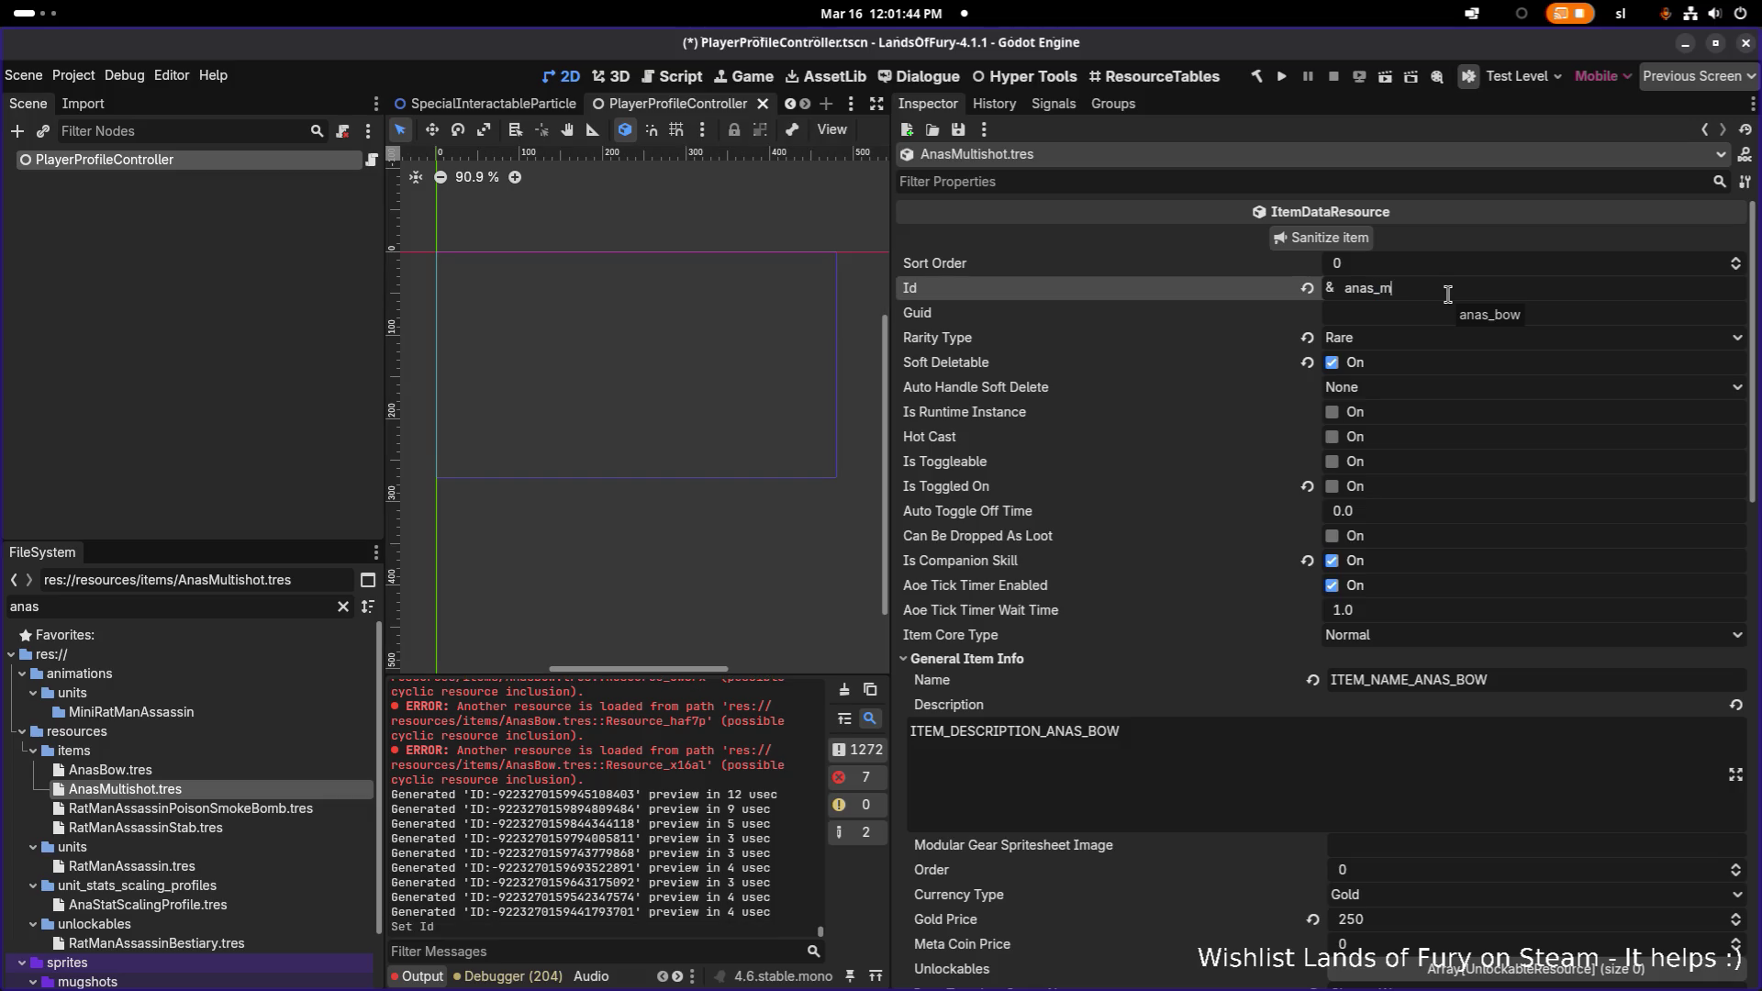
type("ultishot")
left_click(1418, 679)
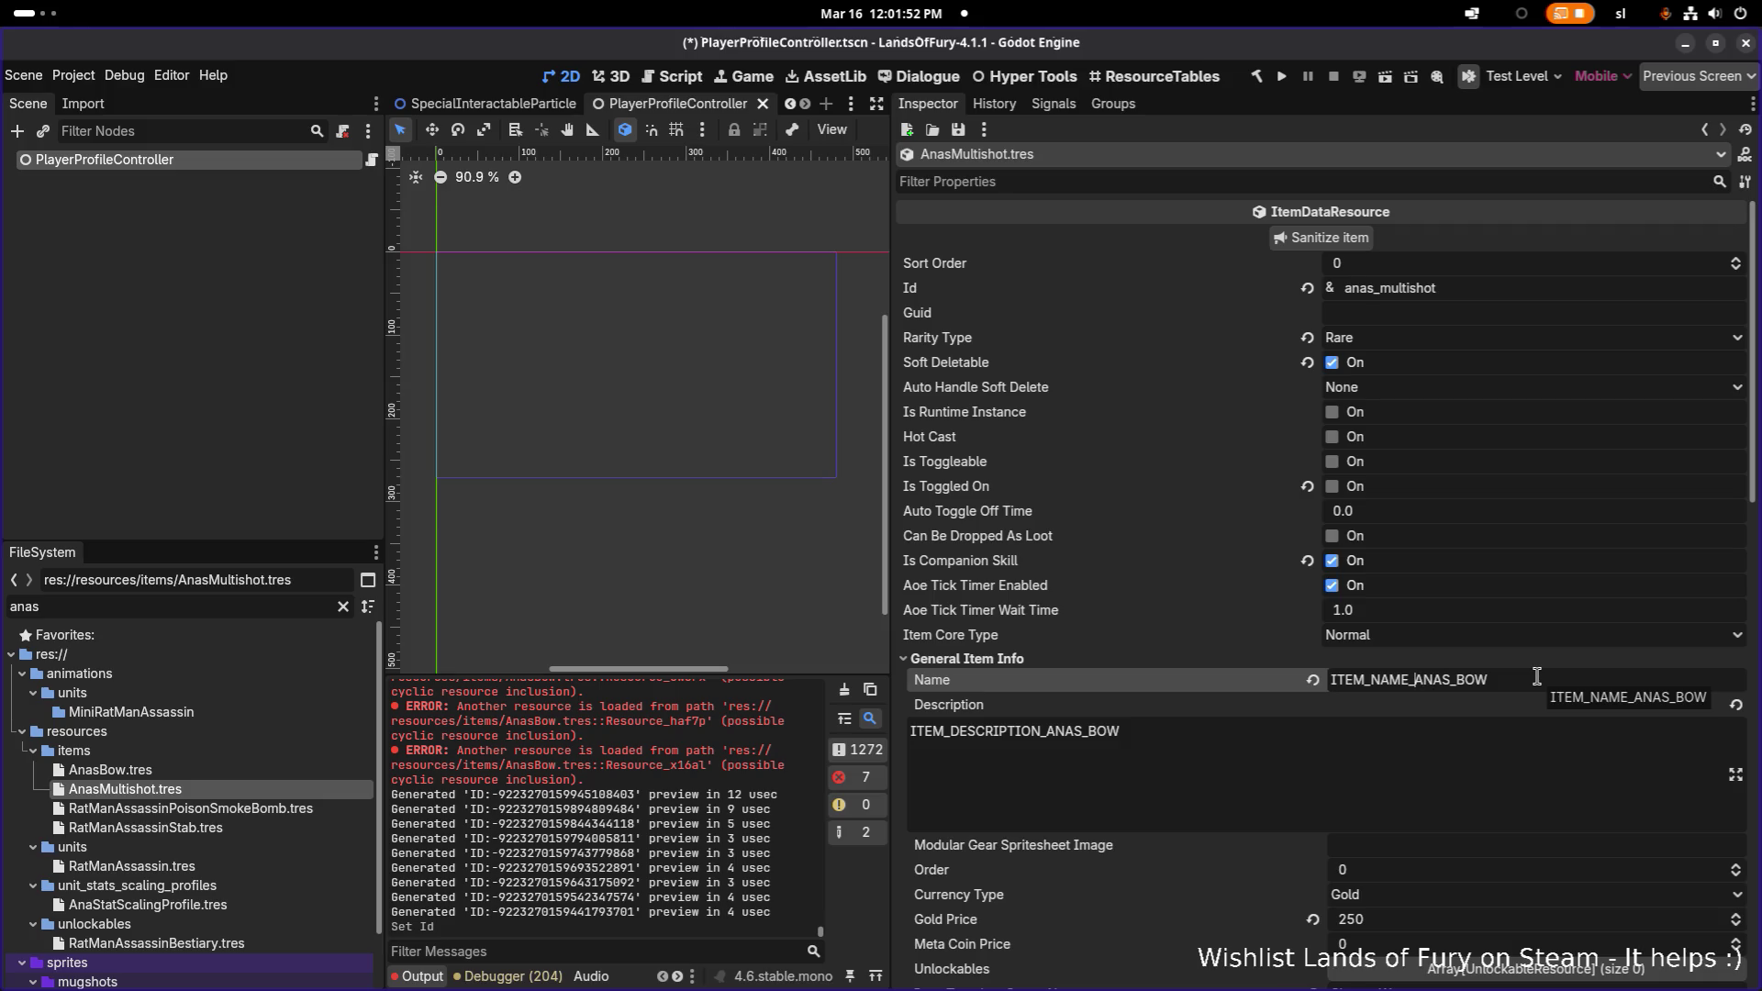
key("Right")
key("Right")
key("Right")
key("shift+End")
type("MULTISHO")
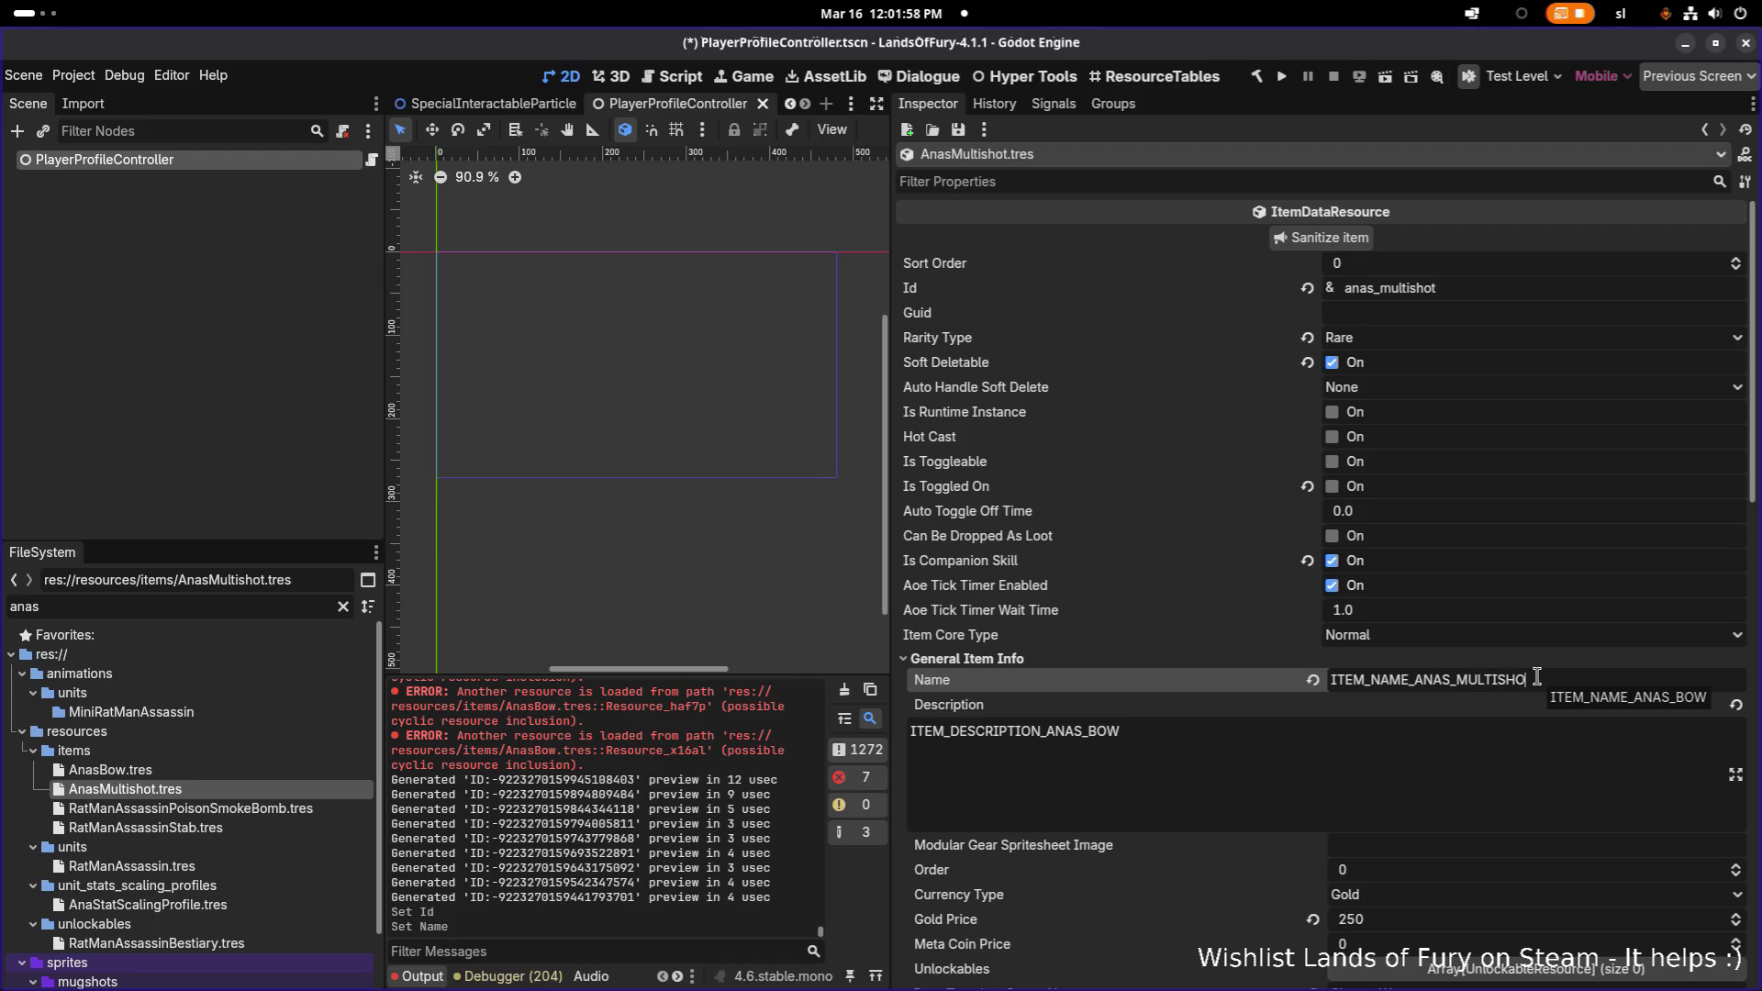
type("T")
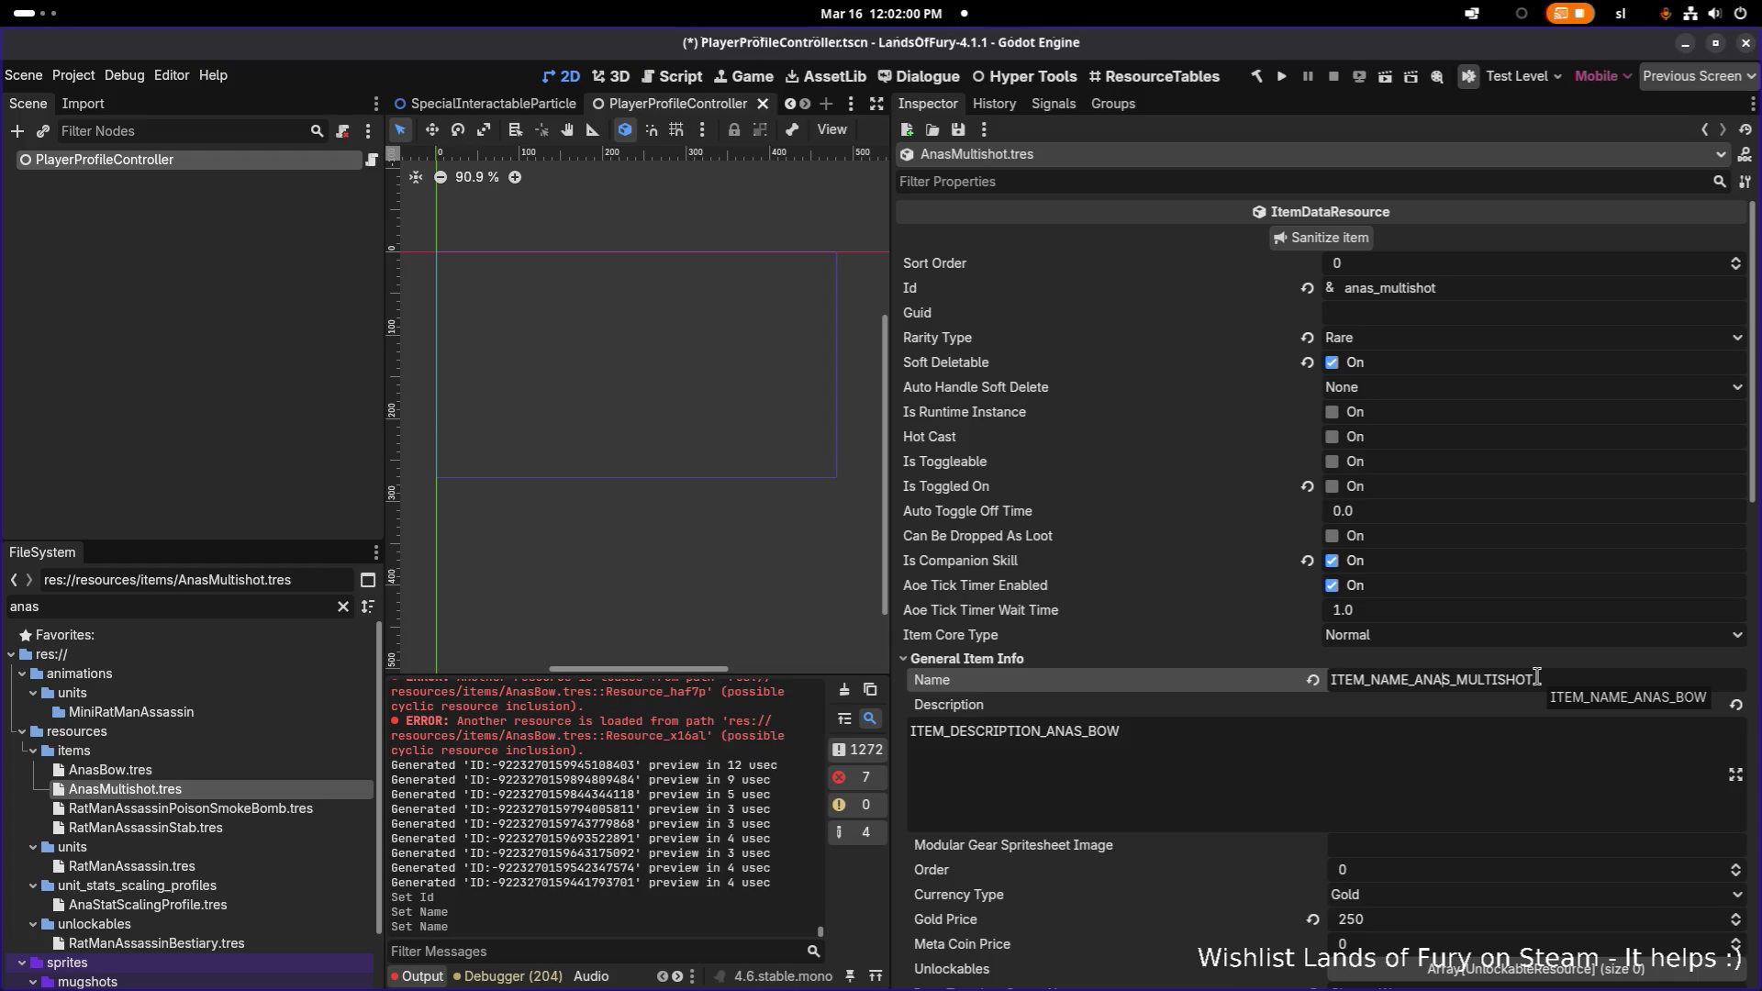
- Change the Description key to ITEM_DESCRIPTION_ANAS_MULTISHOT and save the resource
key("shift+End")
key("ctrl+c")
key("Tab")
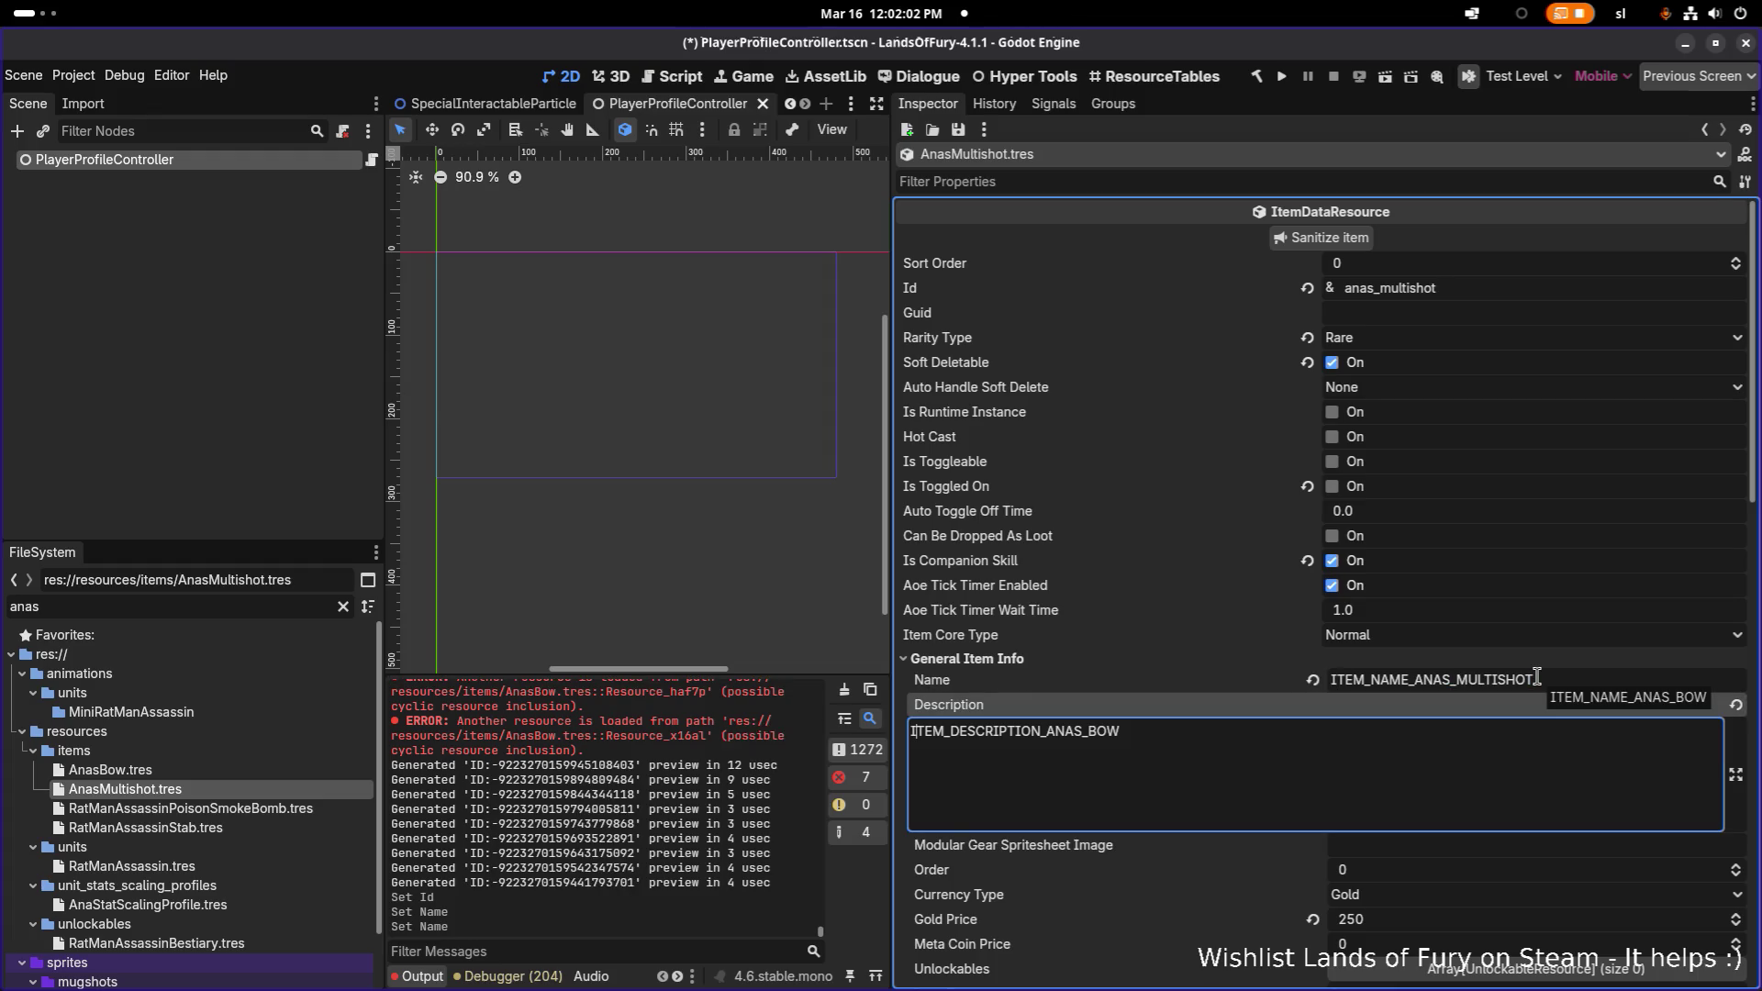
key("BackSpace")
key("BackSpace")
key("BackSpace")
key("ctrl+v")
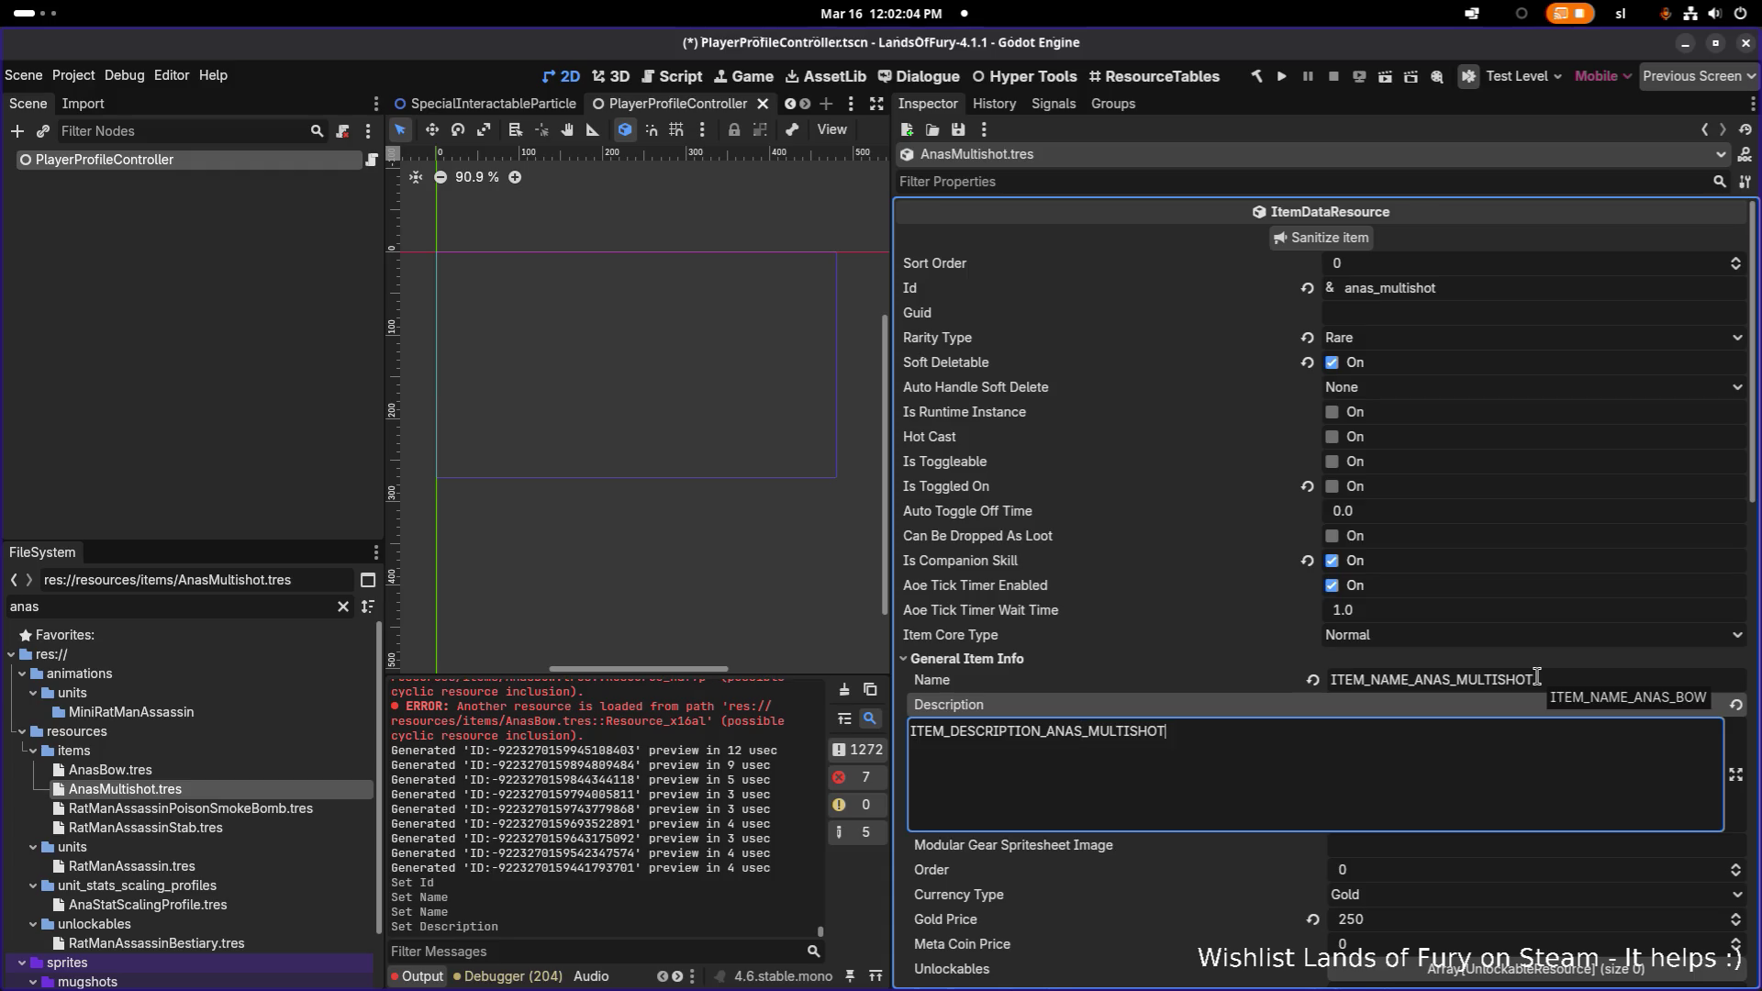
key("Escape")
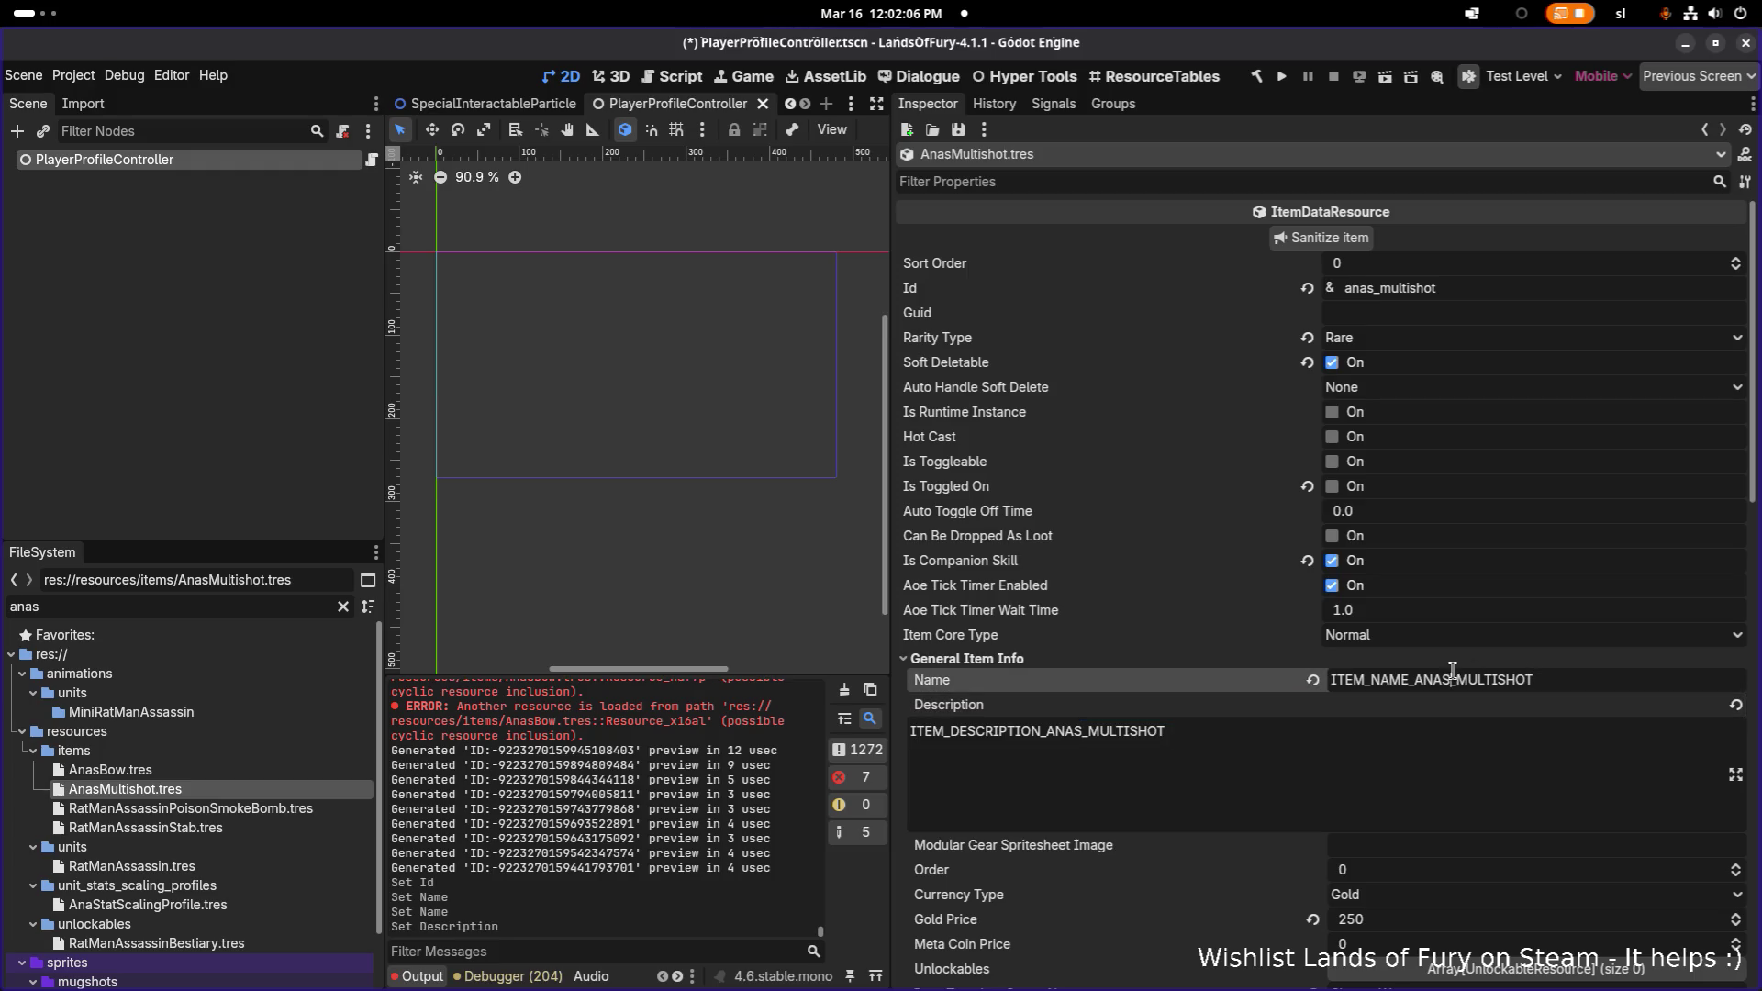
key("ctrl+s")
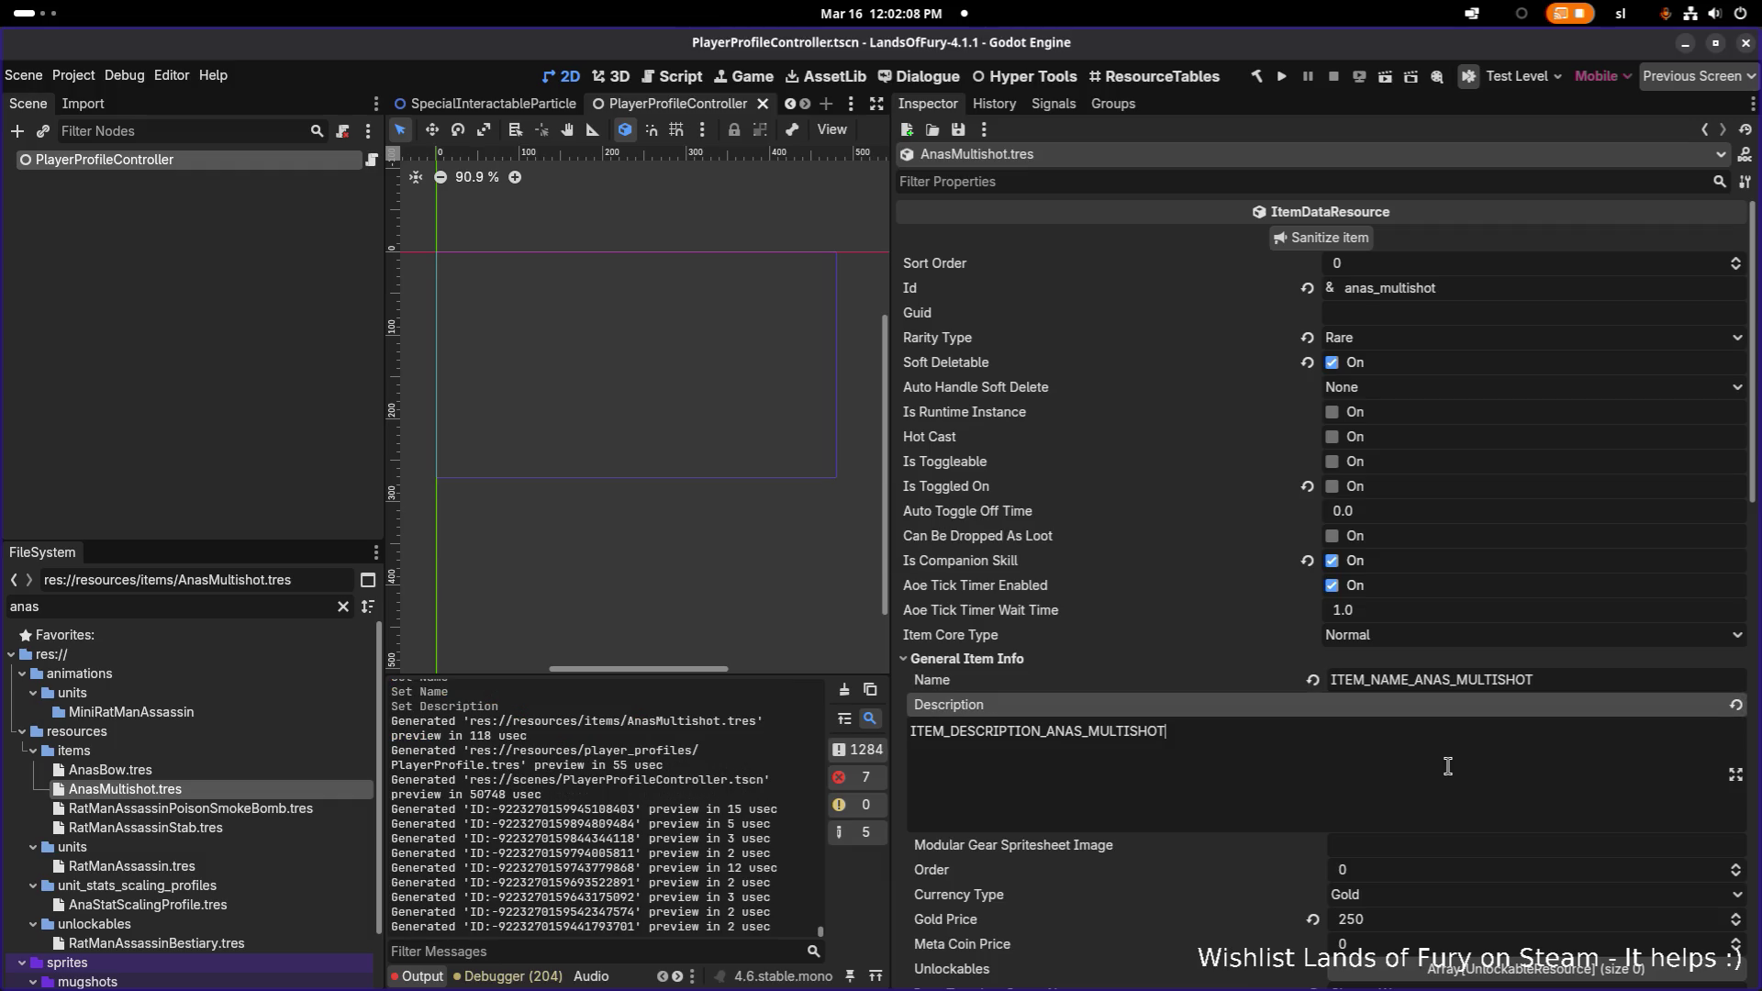
- Make item effects 0 through 4 unique with Make Unique (Recursive)
scroll(1459, 768, "down", 10)
scroll(1468, 757, "down", 5)
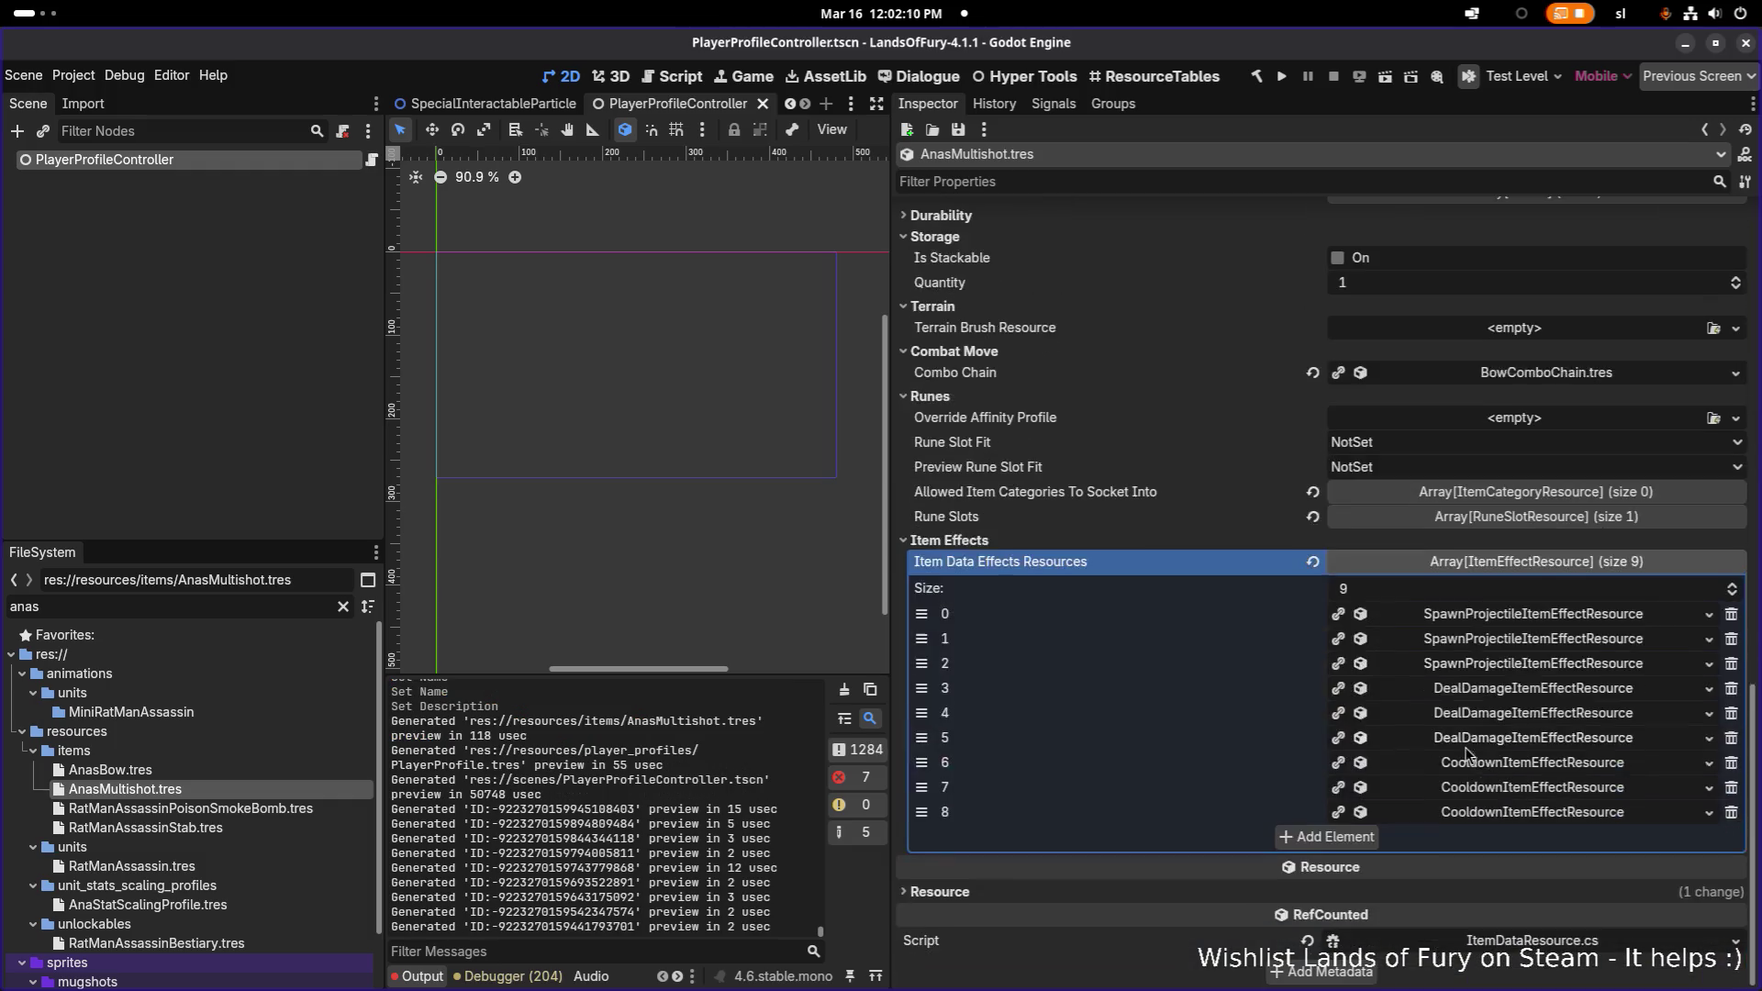
right_click(1528, 622)
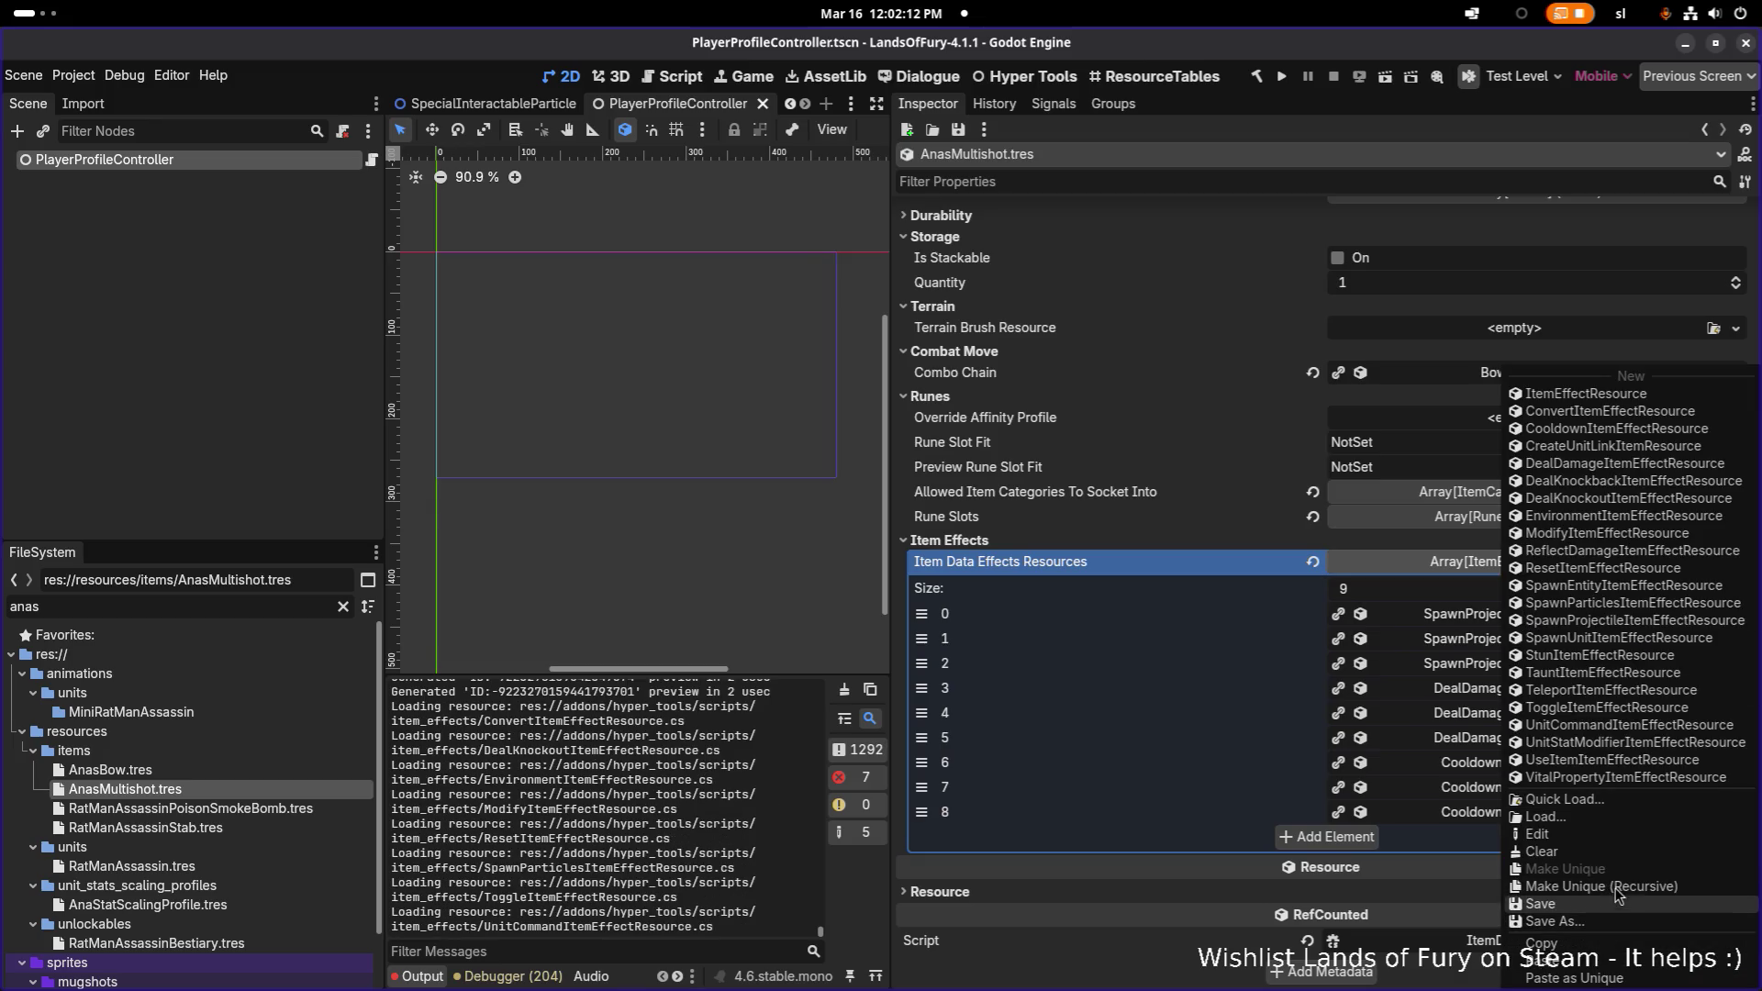
left_click(1615, 897)
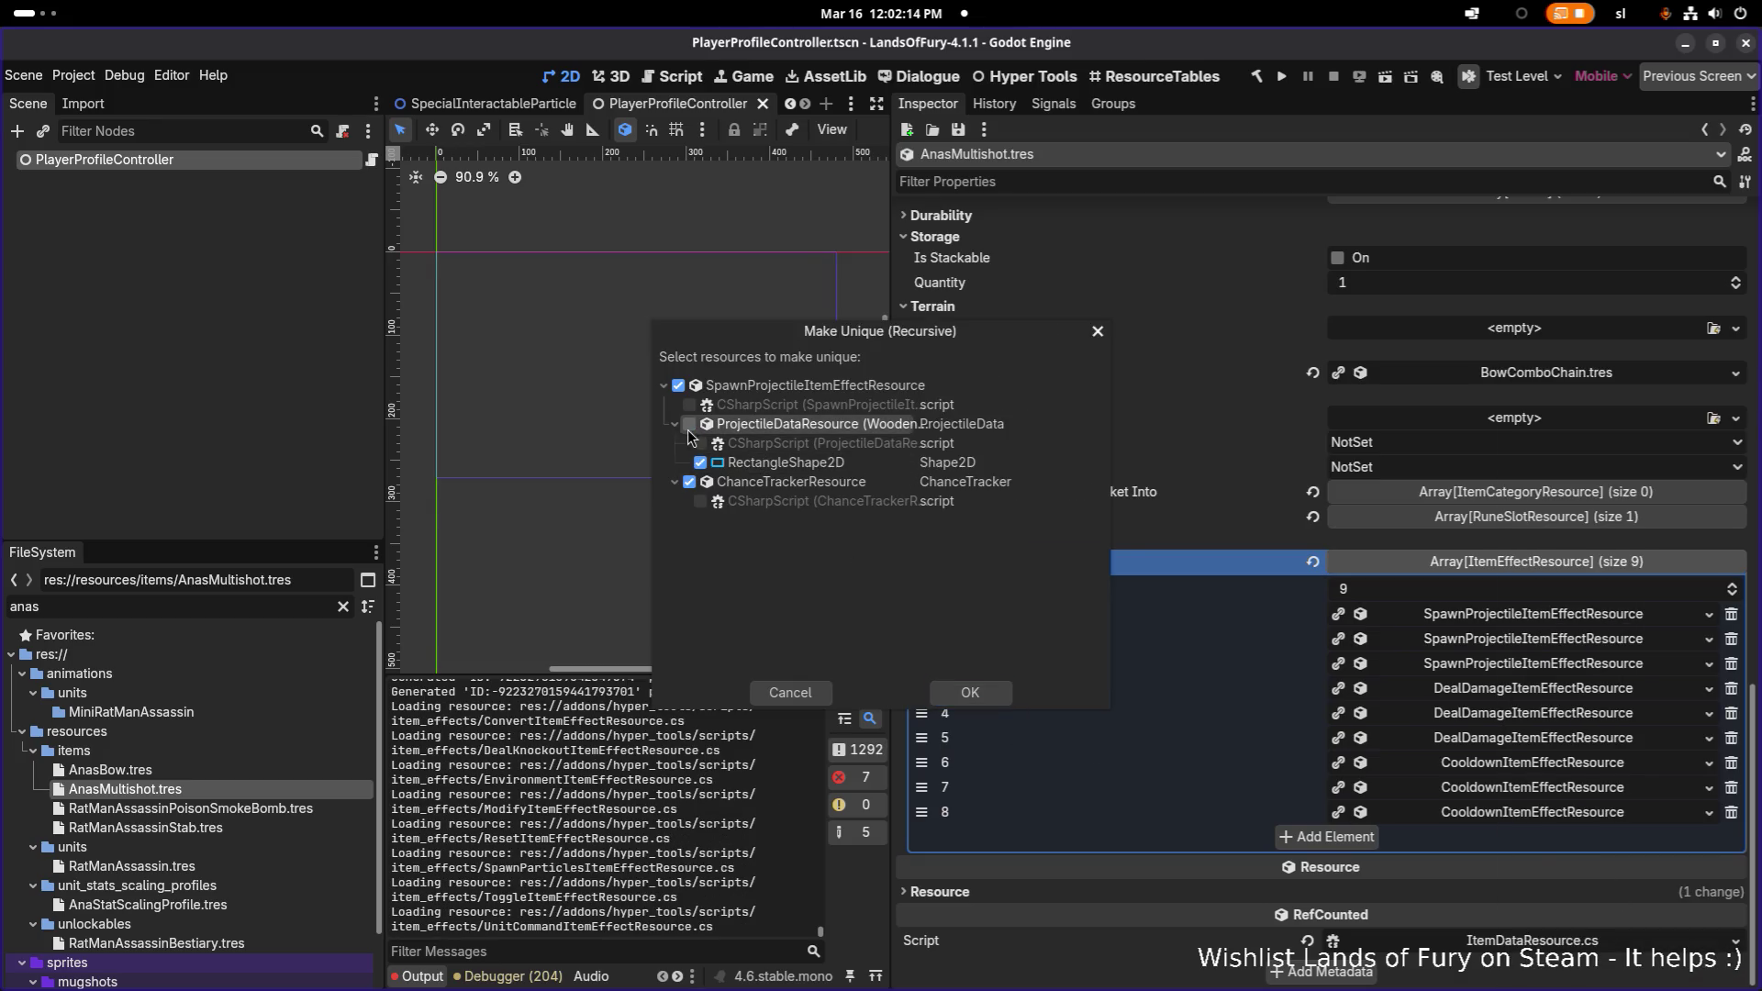
left_click(978, 700)
right_click(1450, 639)
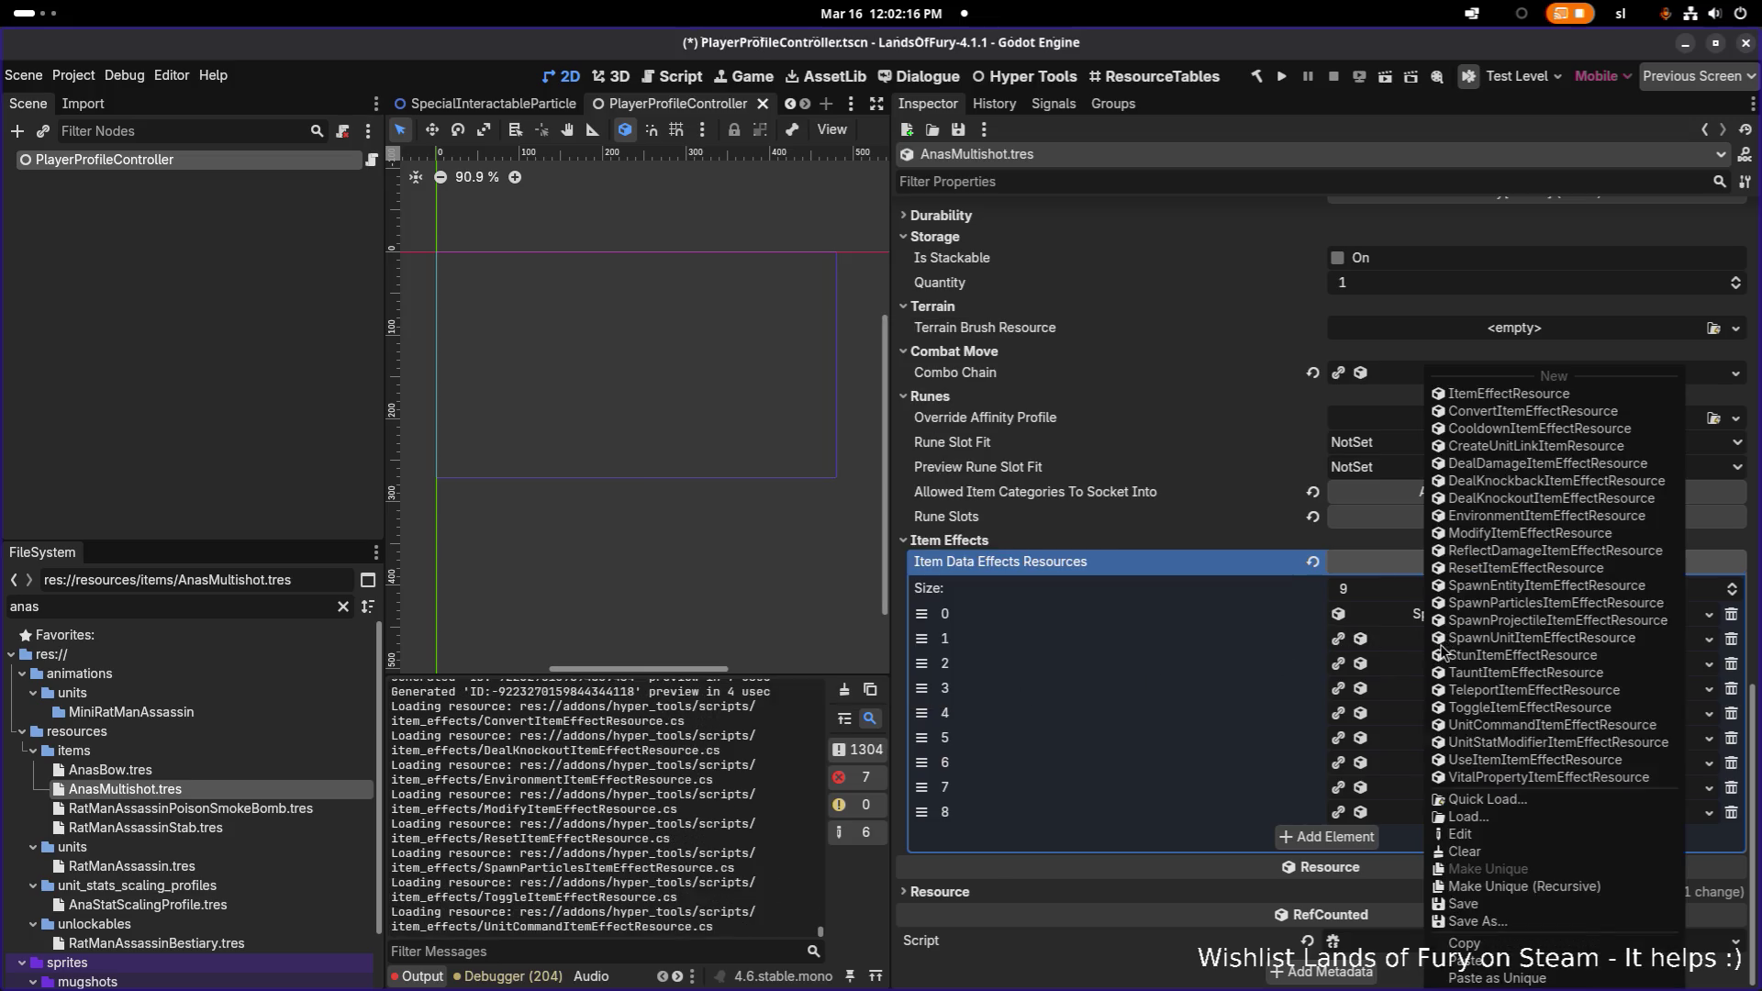
left_click(1523, 886)
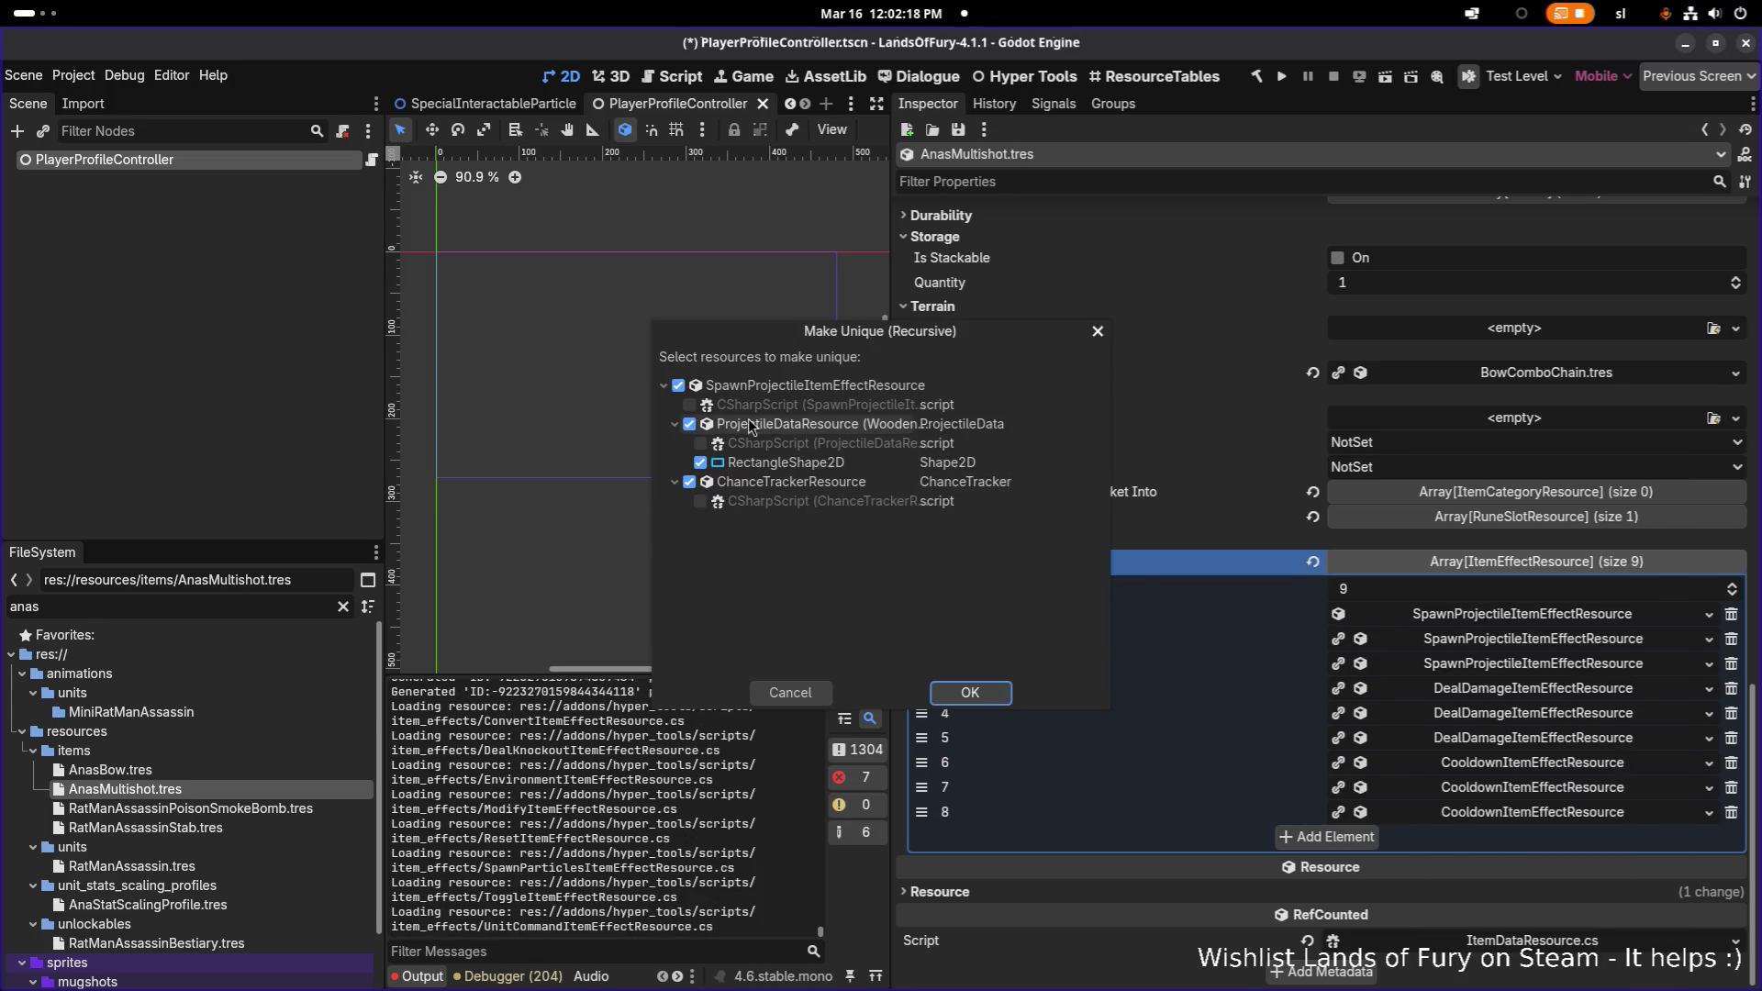
left_click(982, 699)
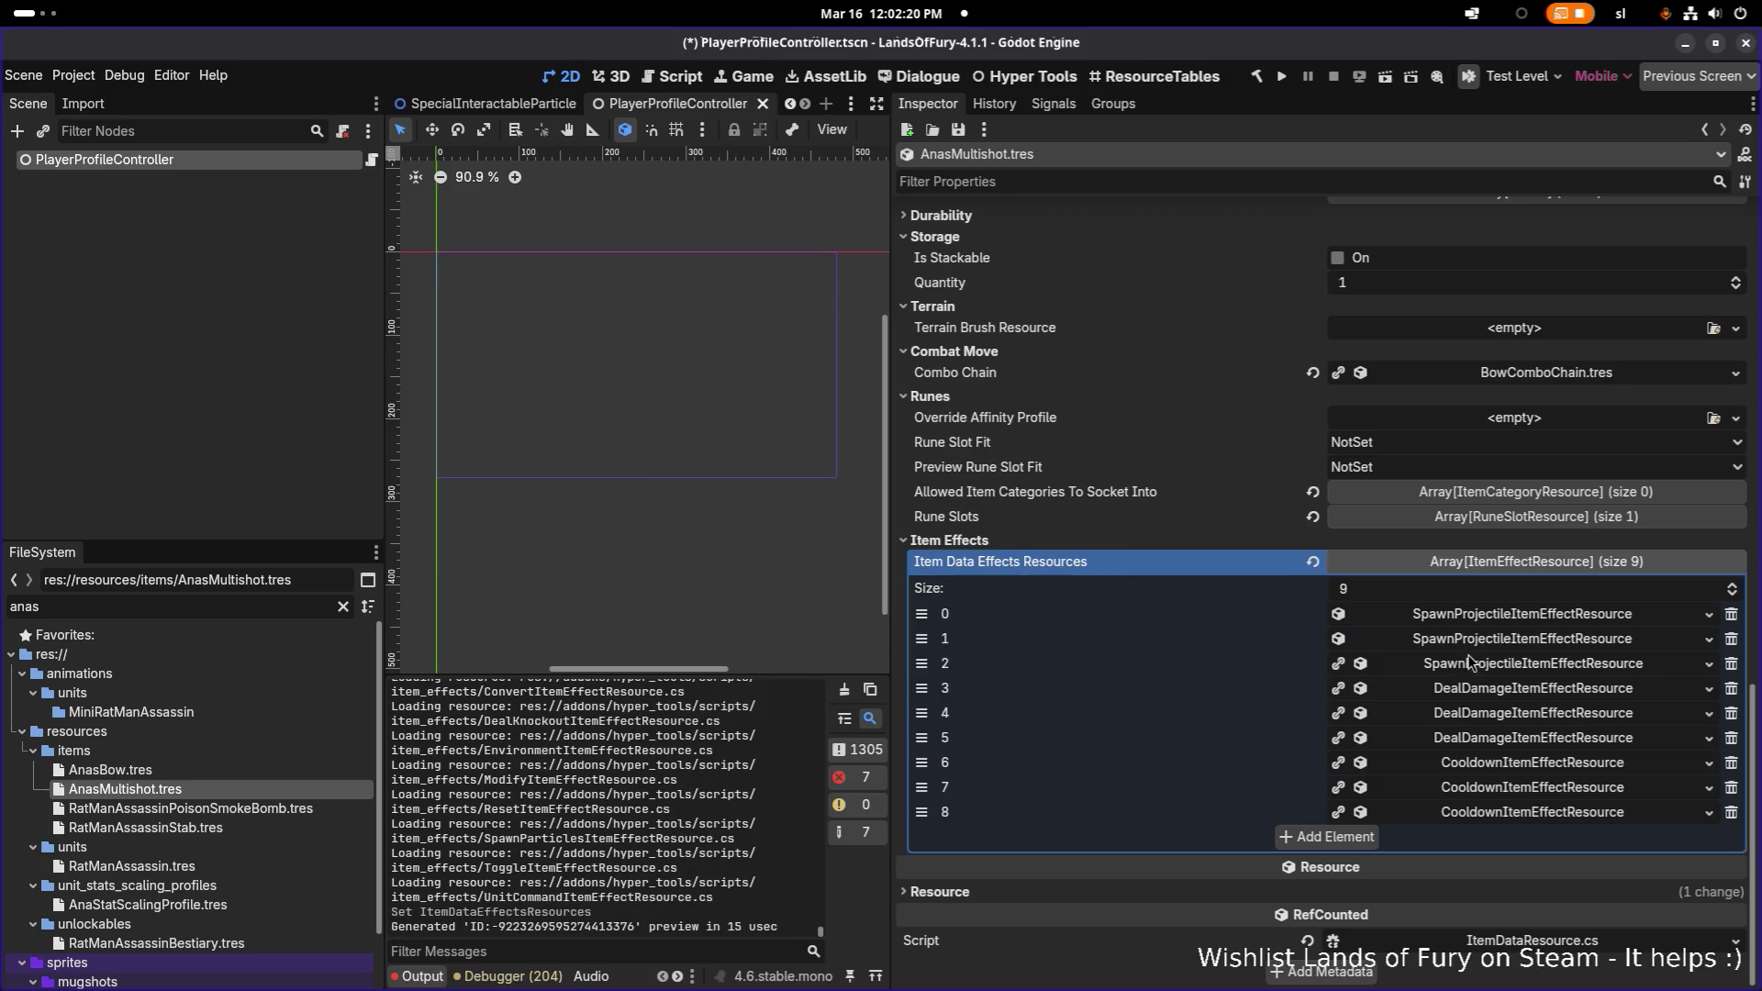
right_click(1467, 656)
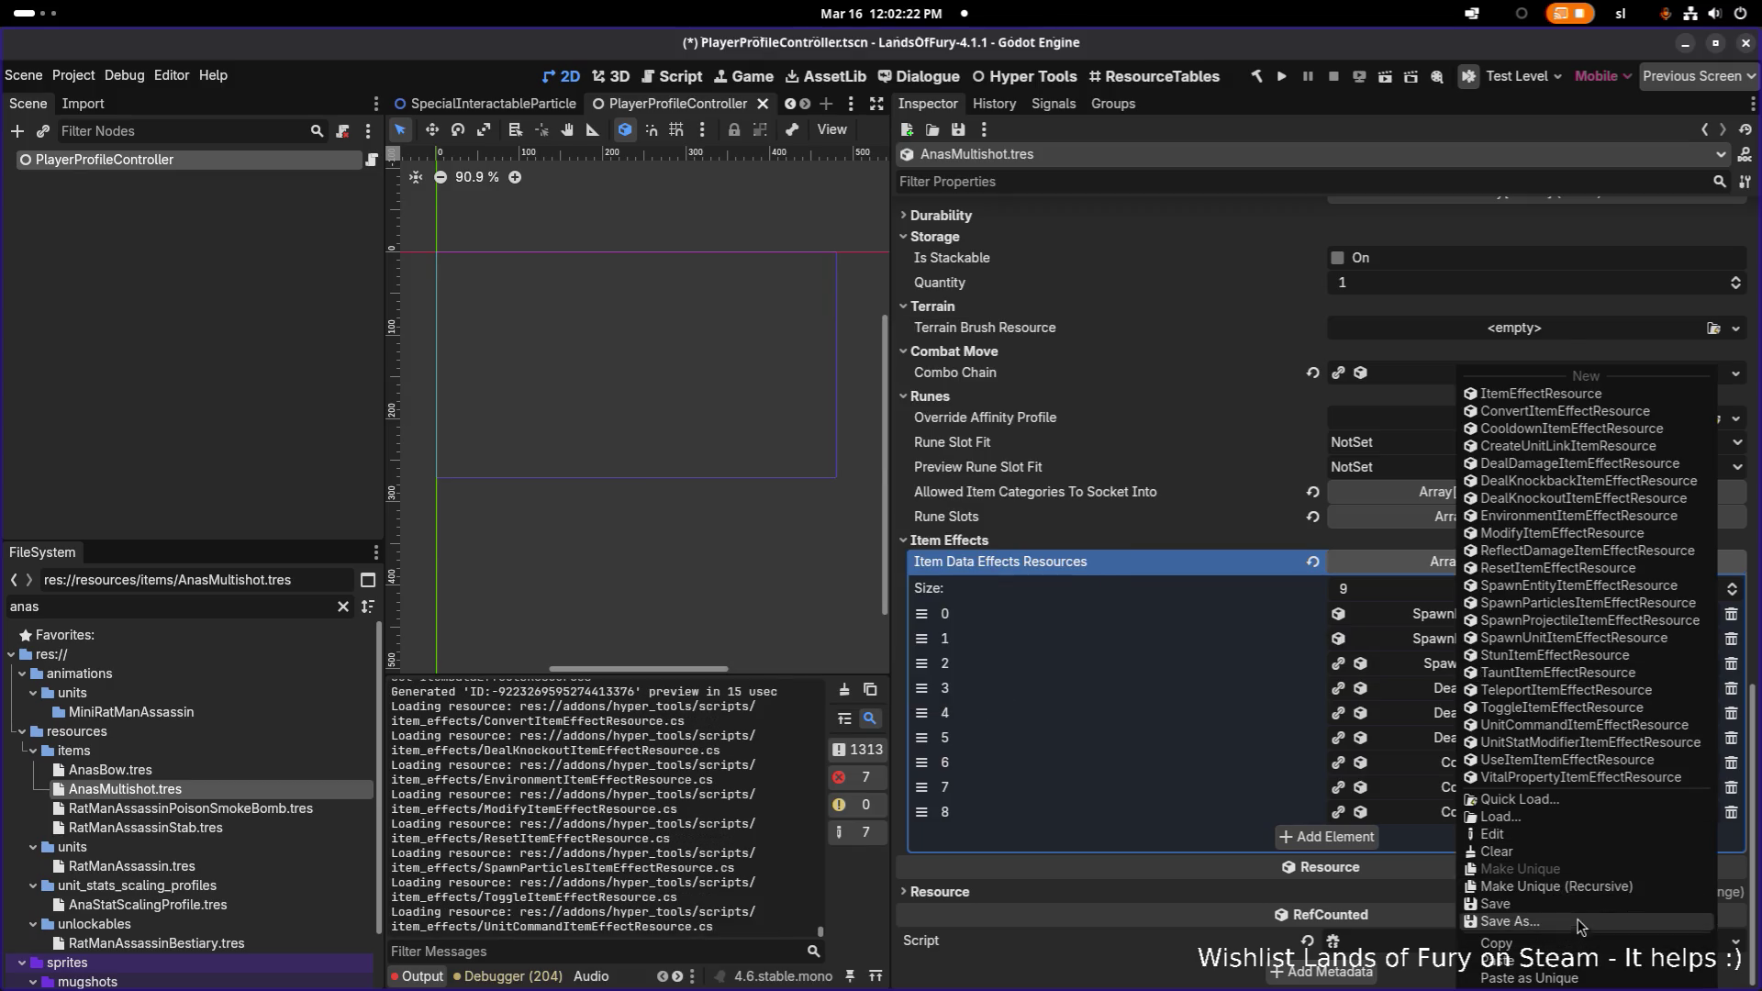
left_click(1574, 886)
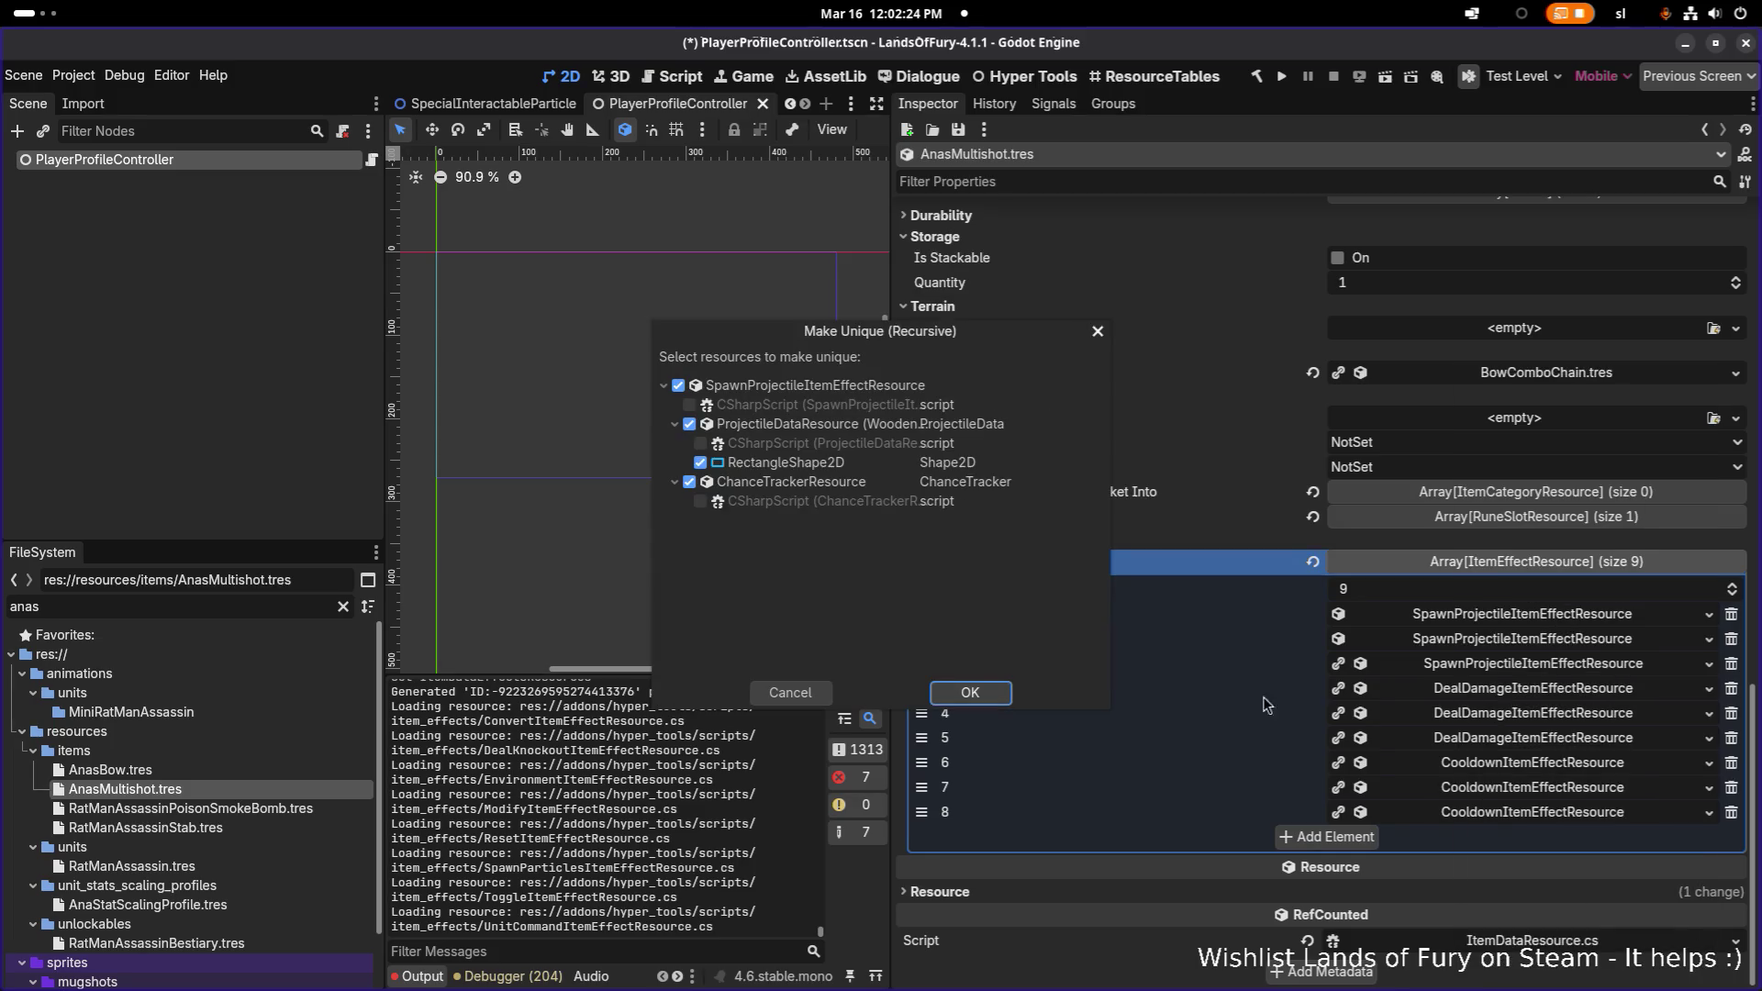
left_click(971, 692)
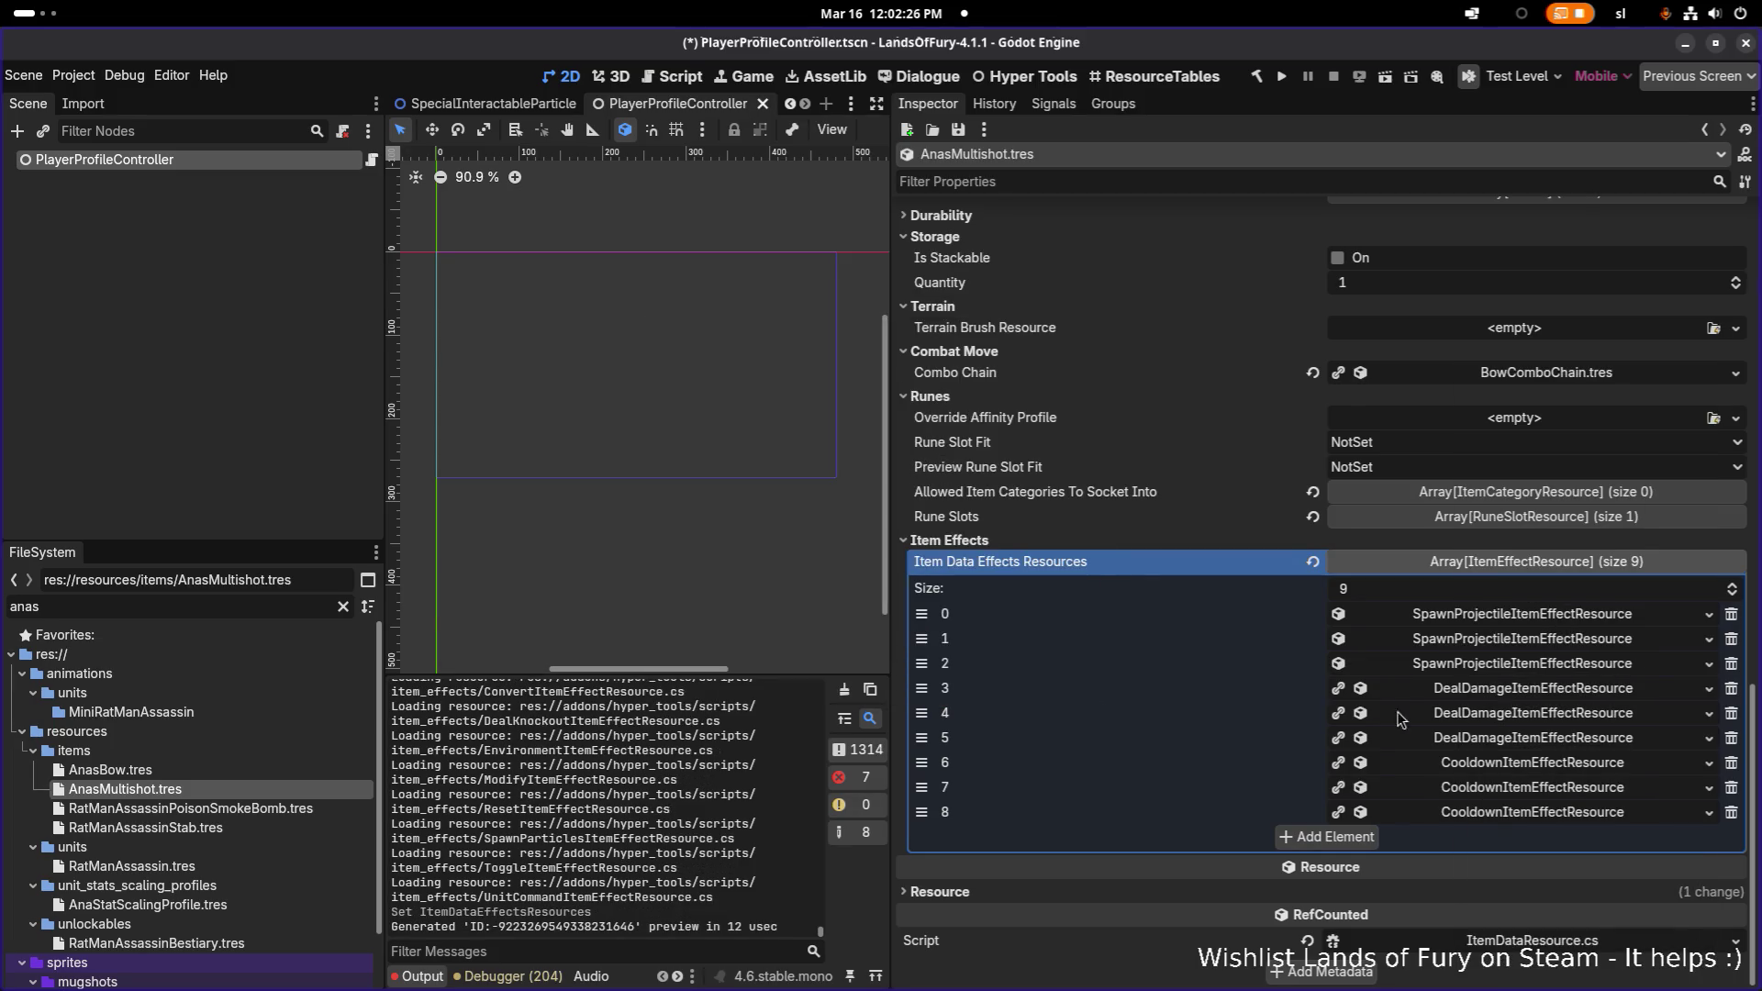
right_click(1480, 690)
left_click(1575, 886)
left_click(689, 424)
left_click(971, 692)
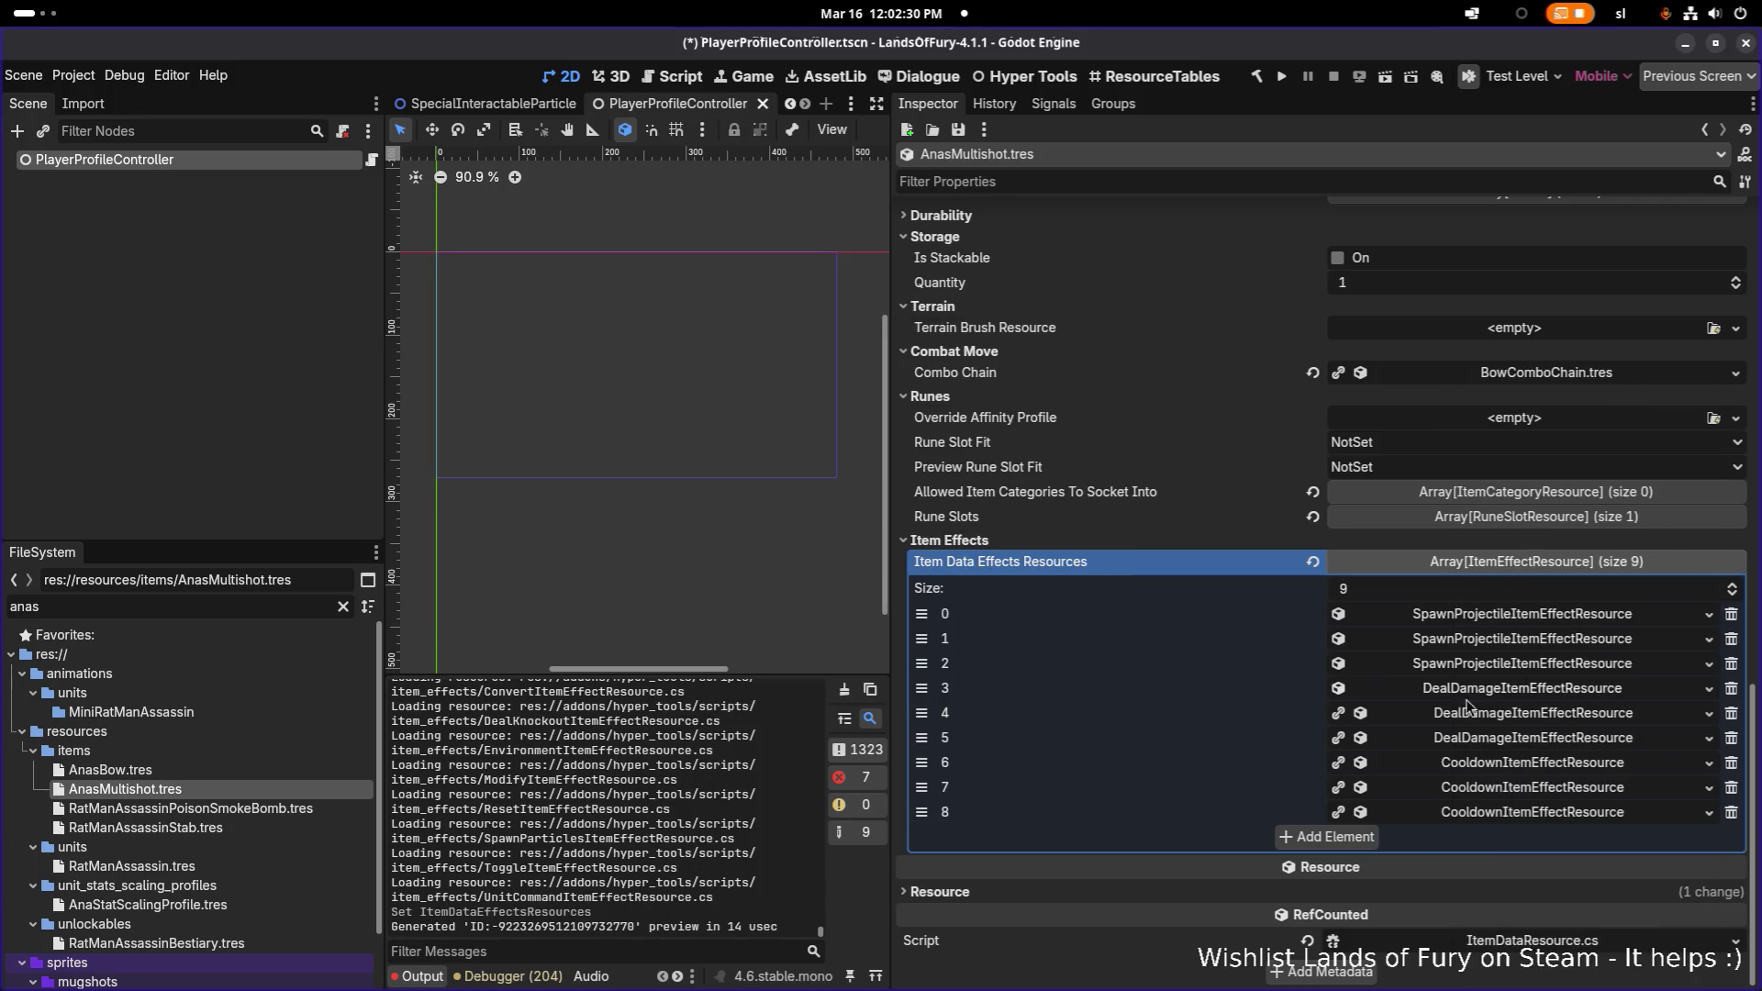
right_click(1459, 713)
left_click(1574, 886)
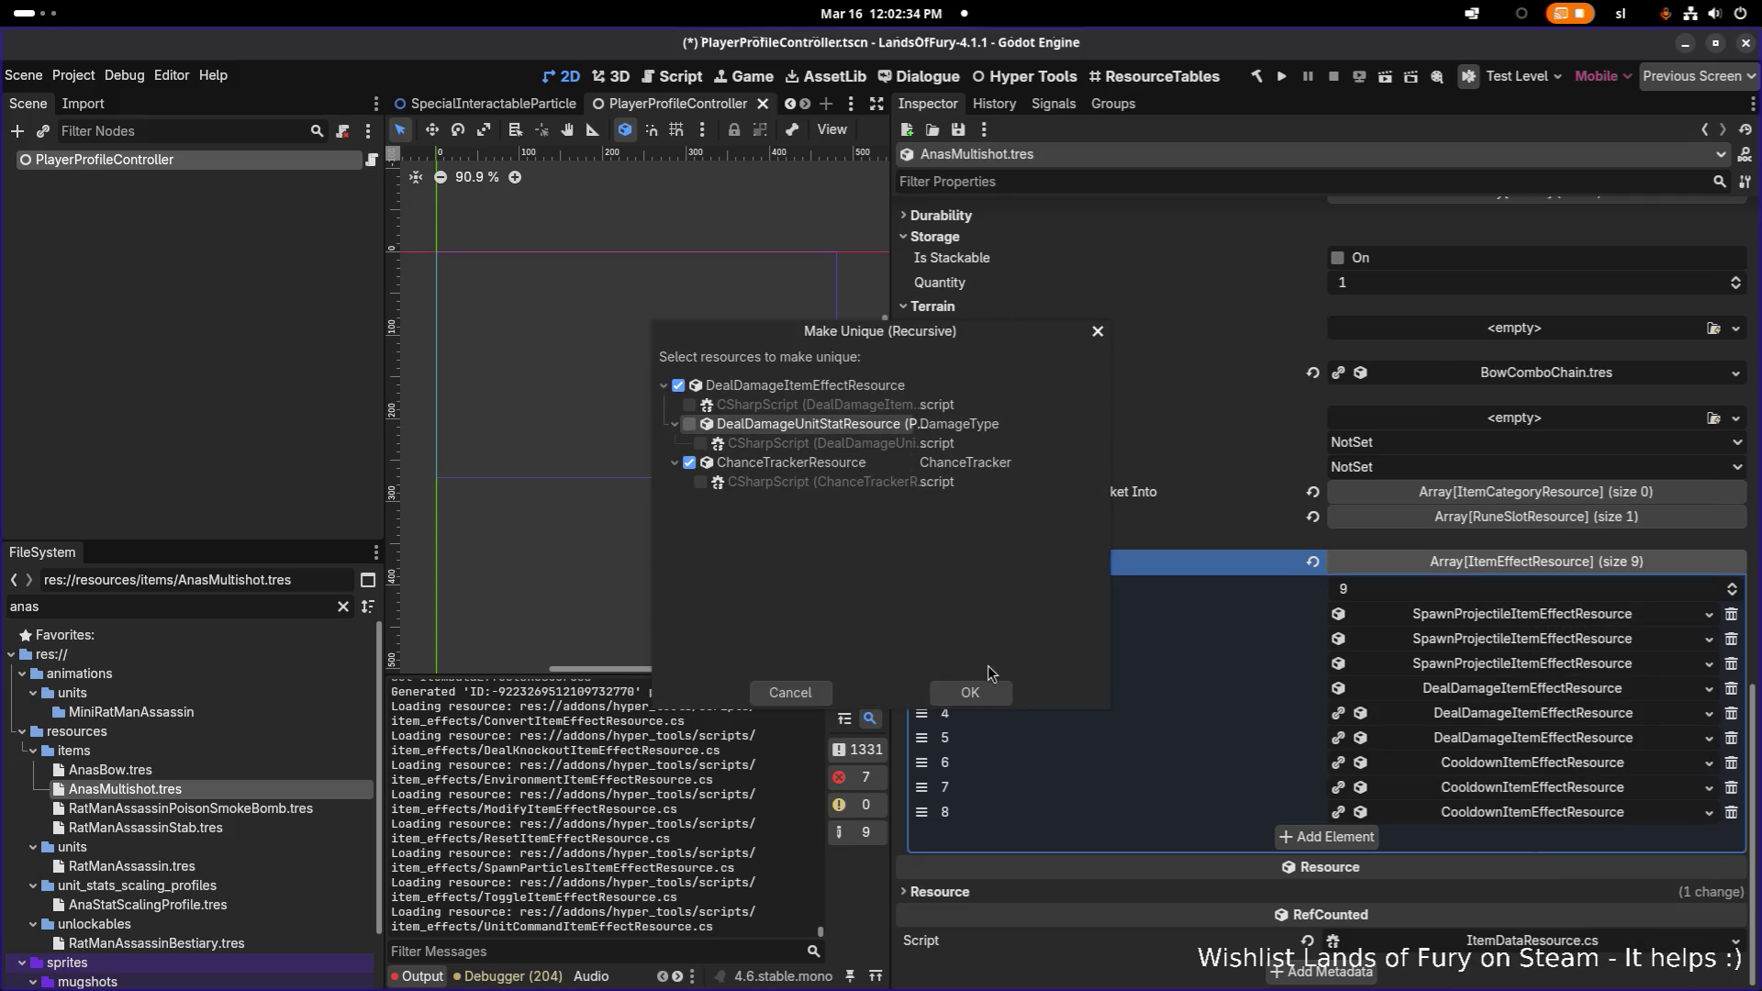
left_click(971, 694)
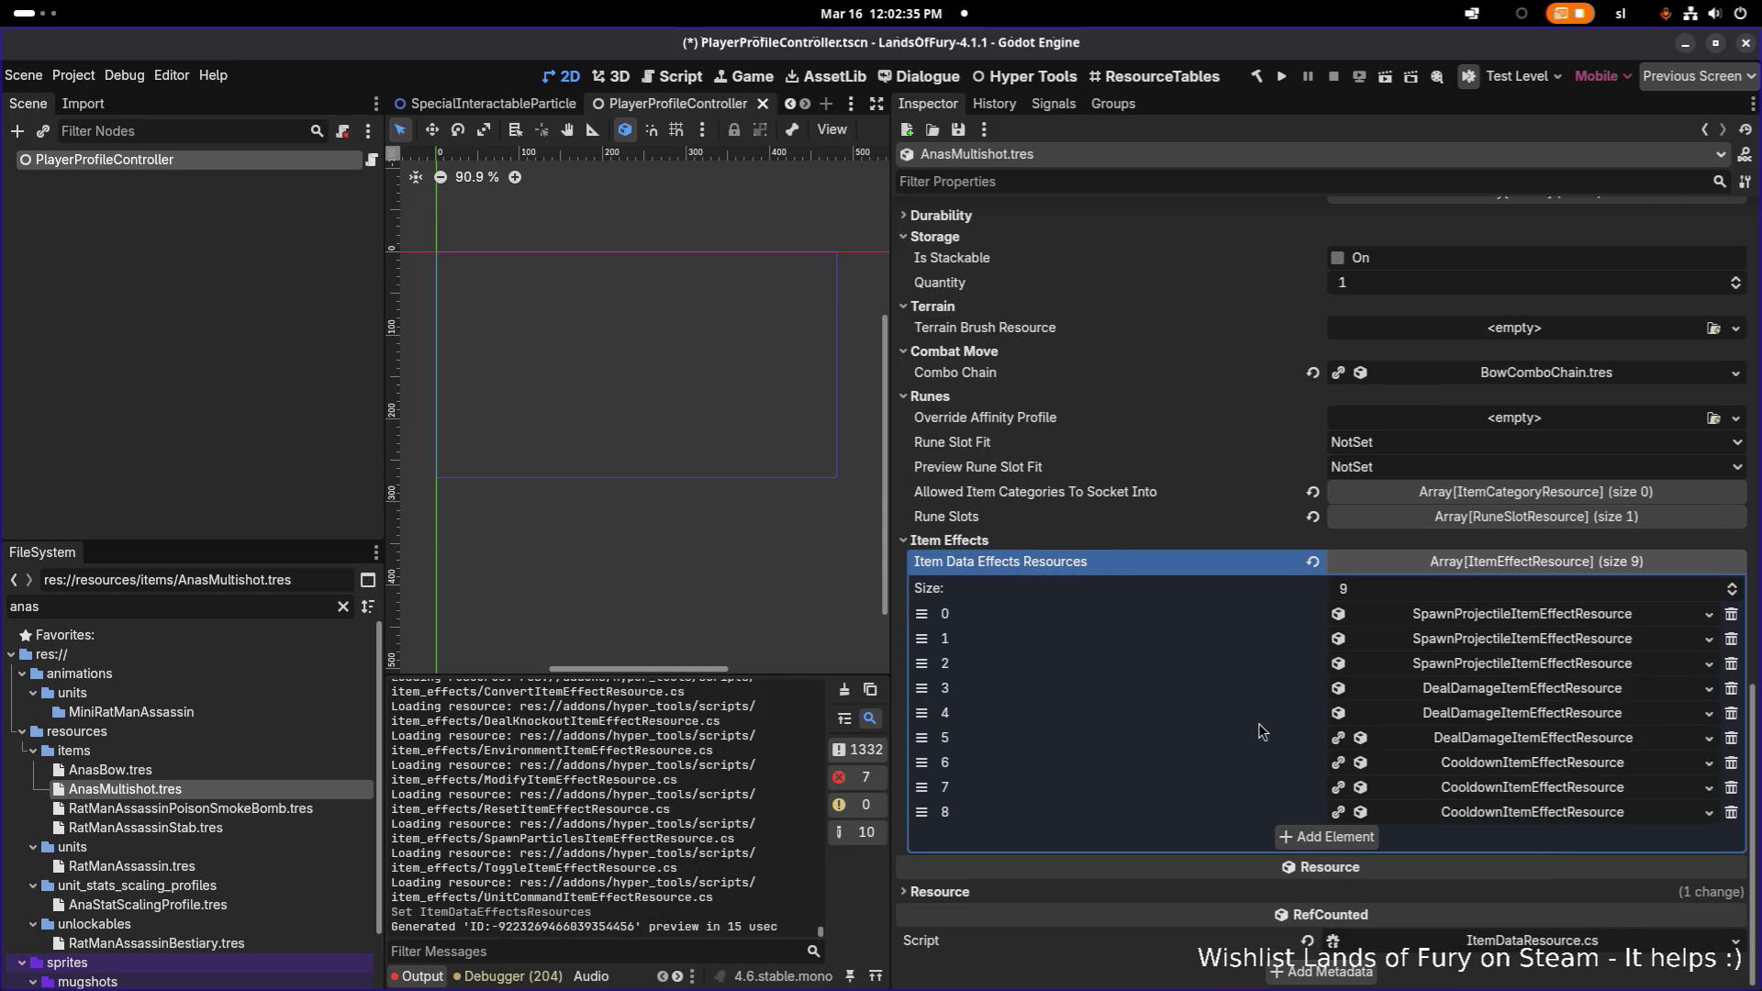
- Make item effects 5 through 8 unique recursively, then expand effect 6
right_click(1443, 734)
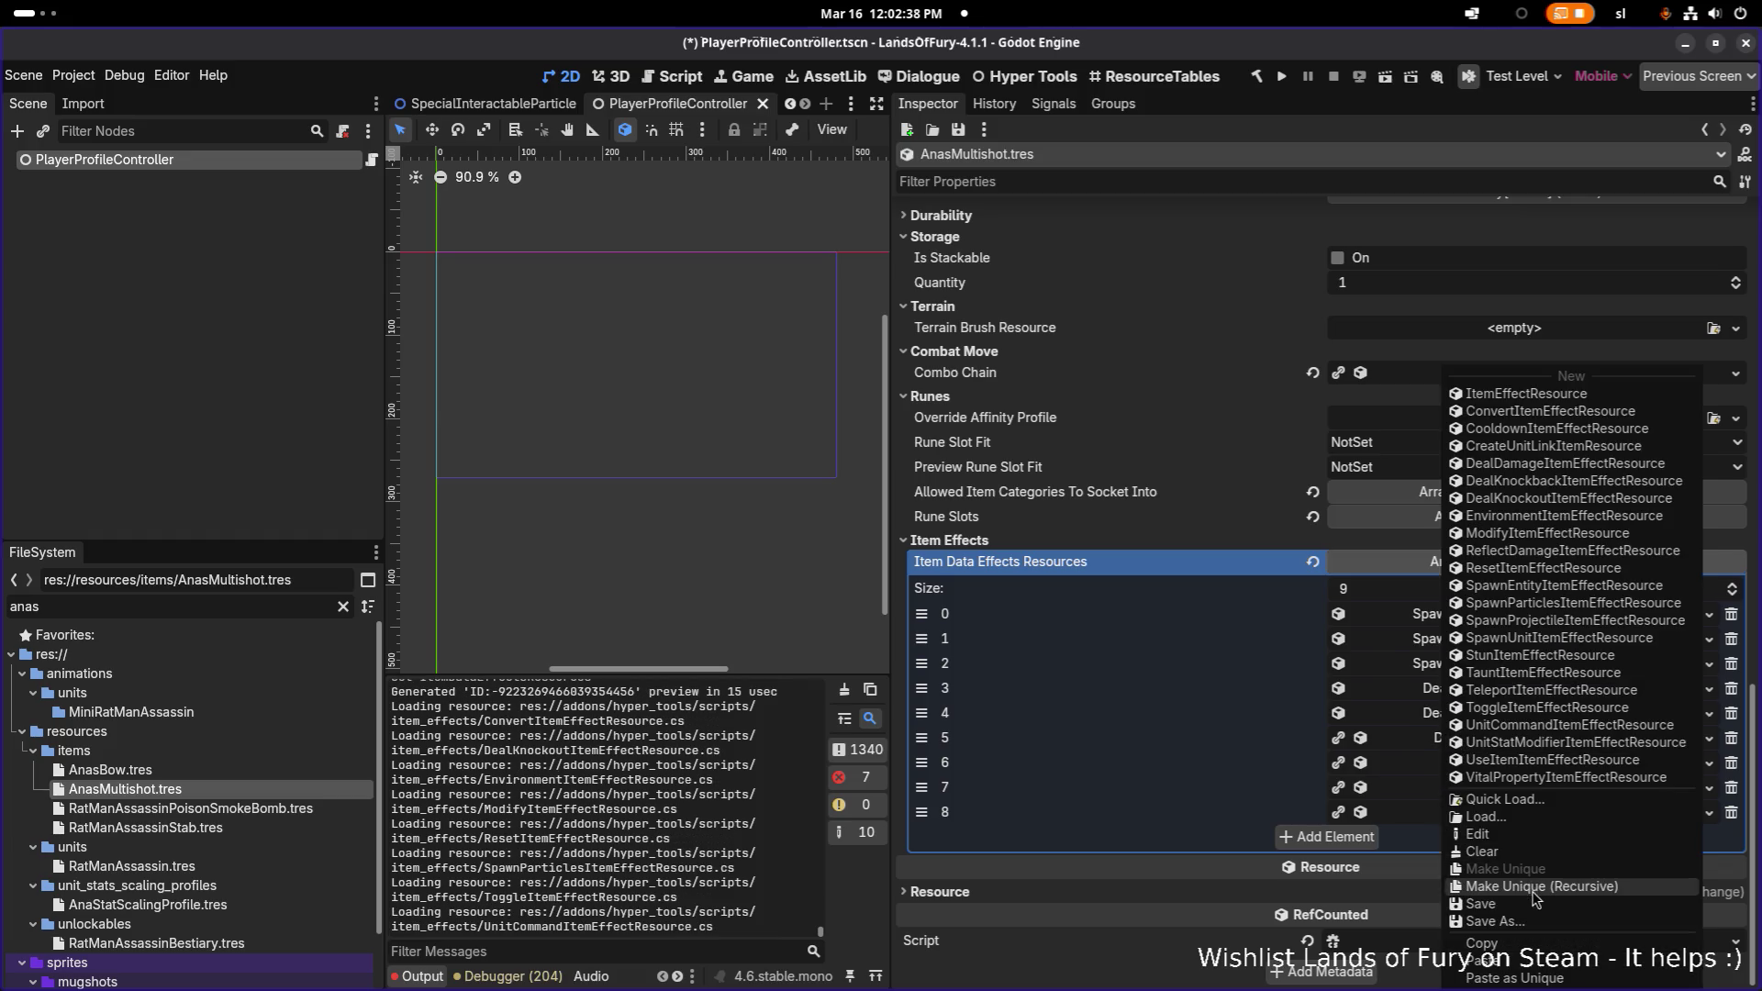
left_click(1538, 895)
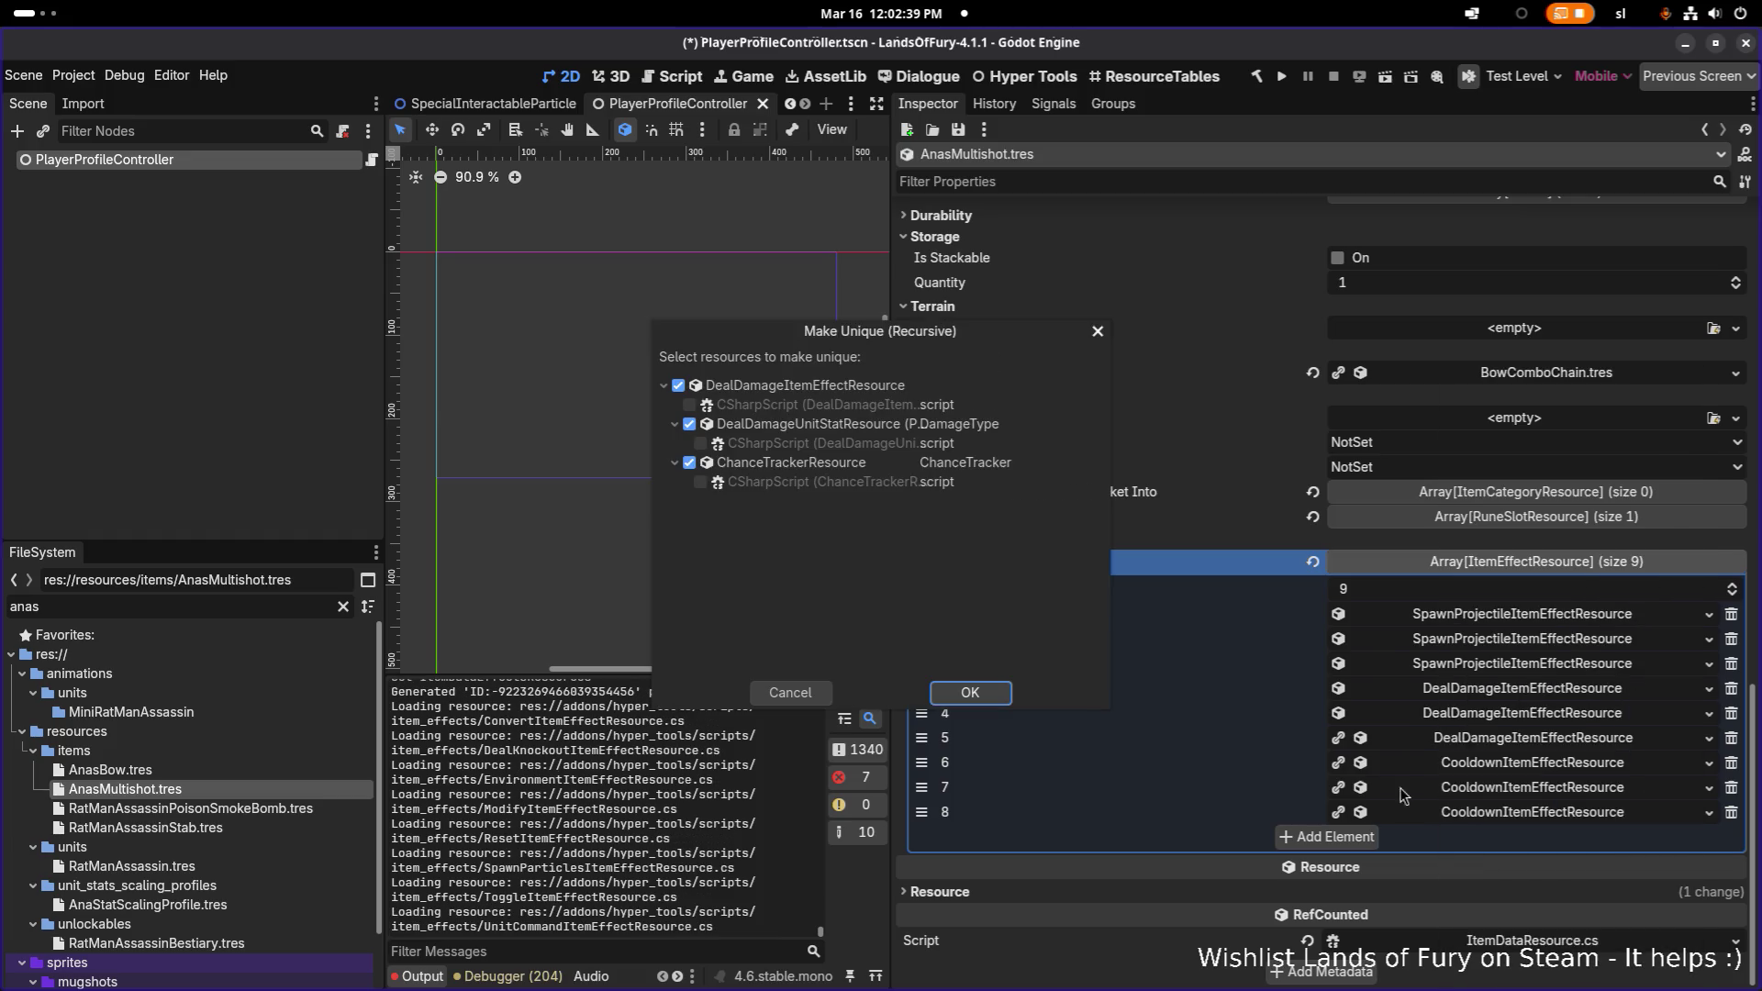
left_click(971, 693)
right_click(1470, 764)
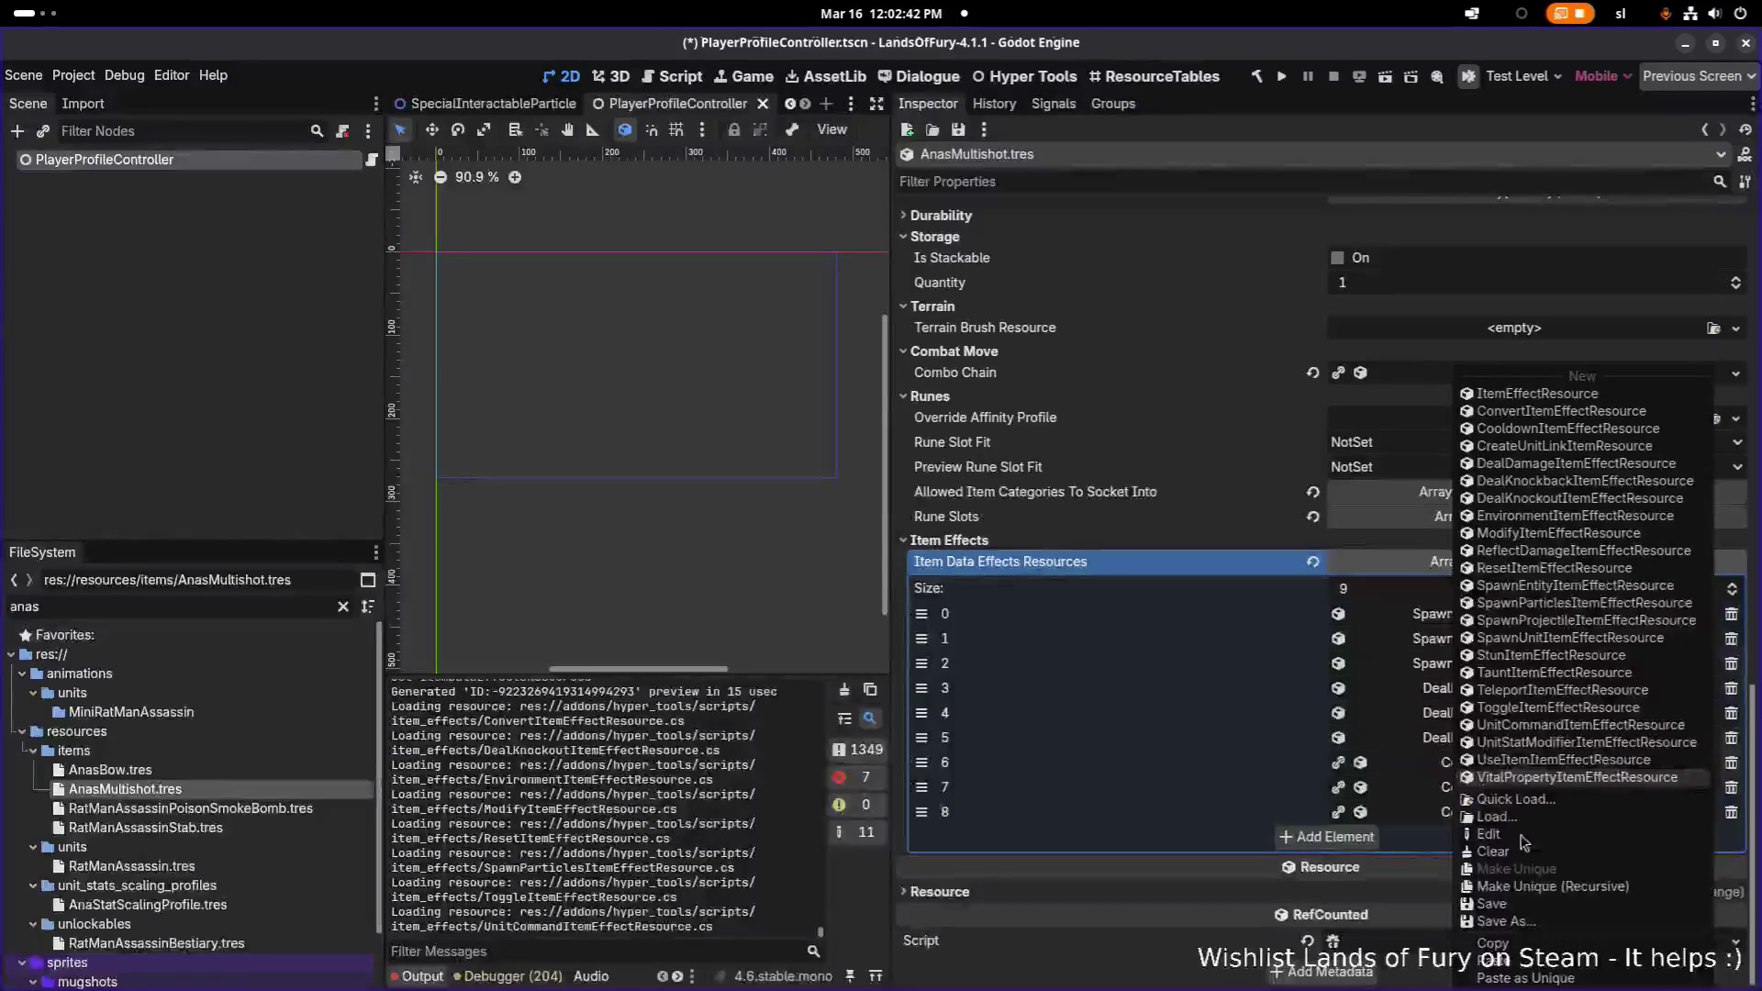
left_click(1551, 888)
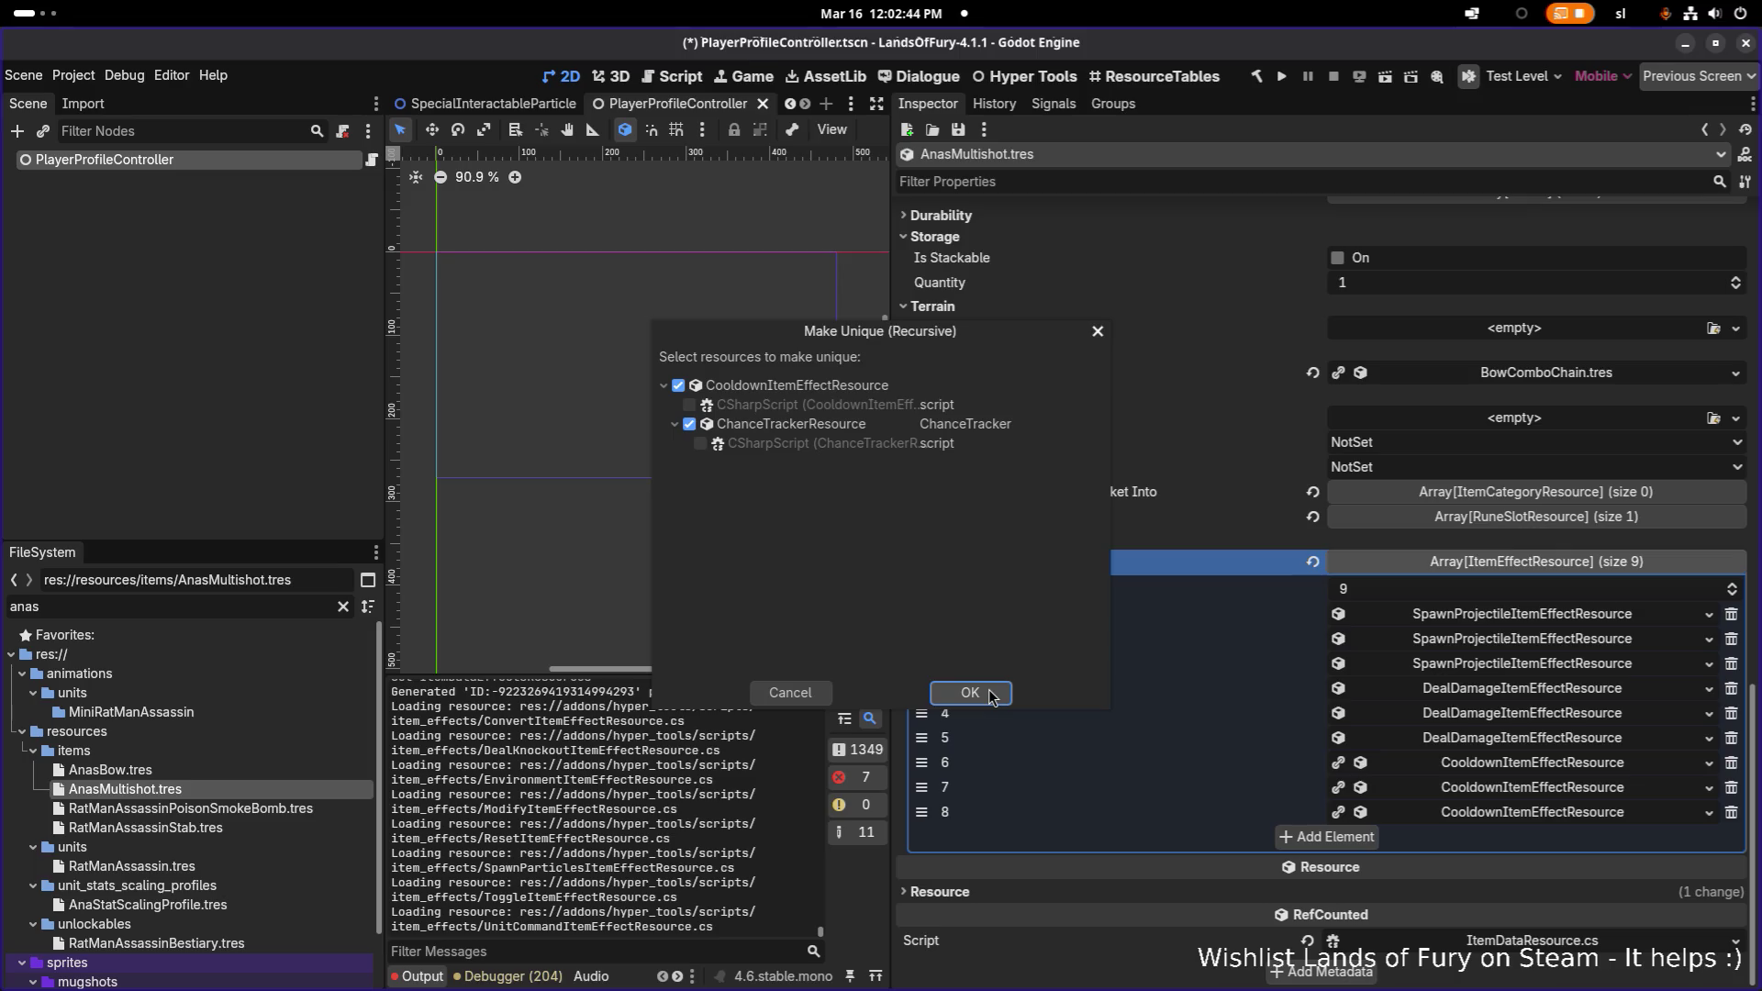
left_click(990, 700)
right_click(1473, 788)
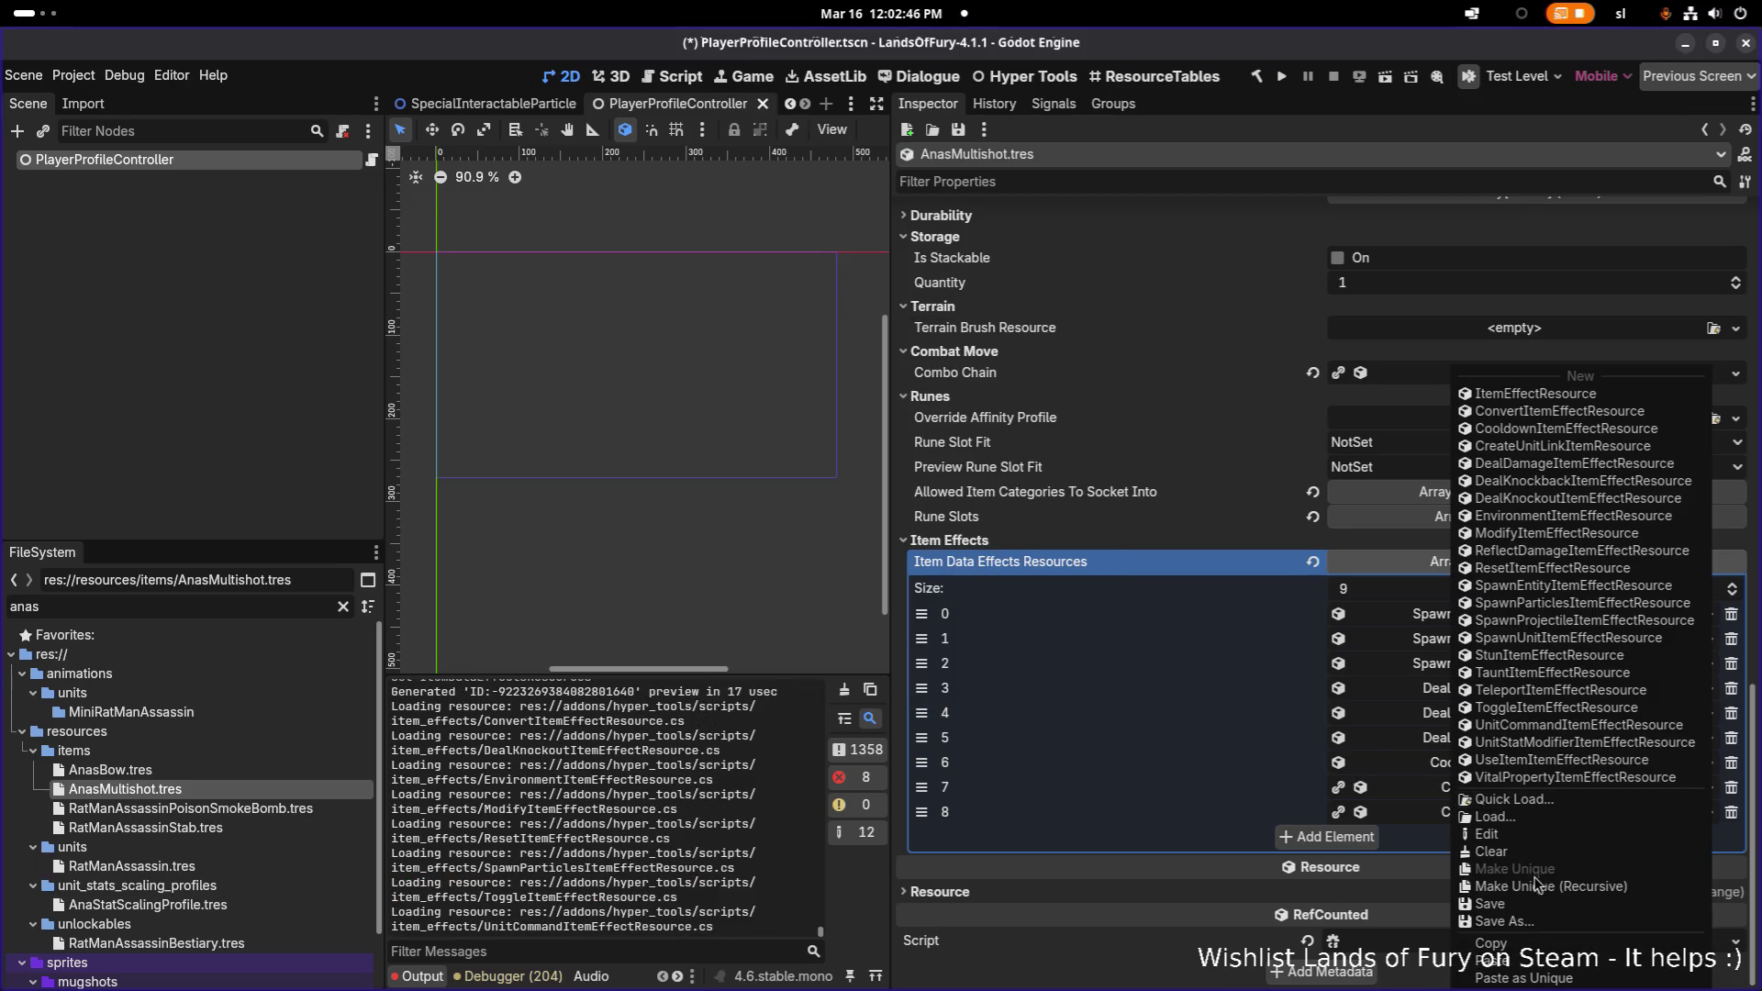
left_click(1534, 889)
left_click(981, 700)
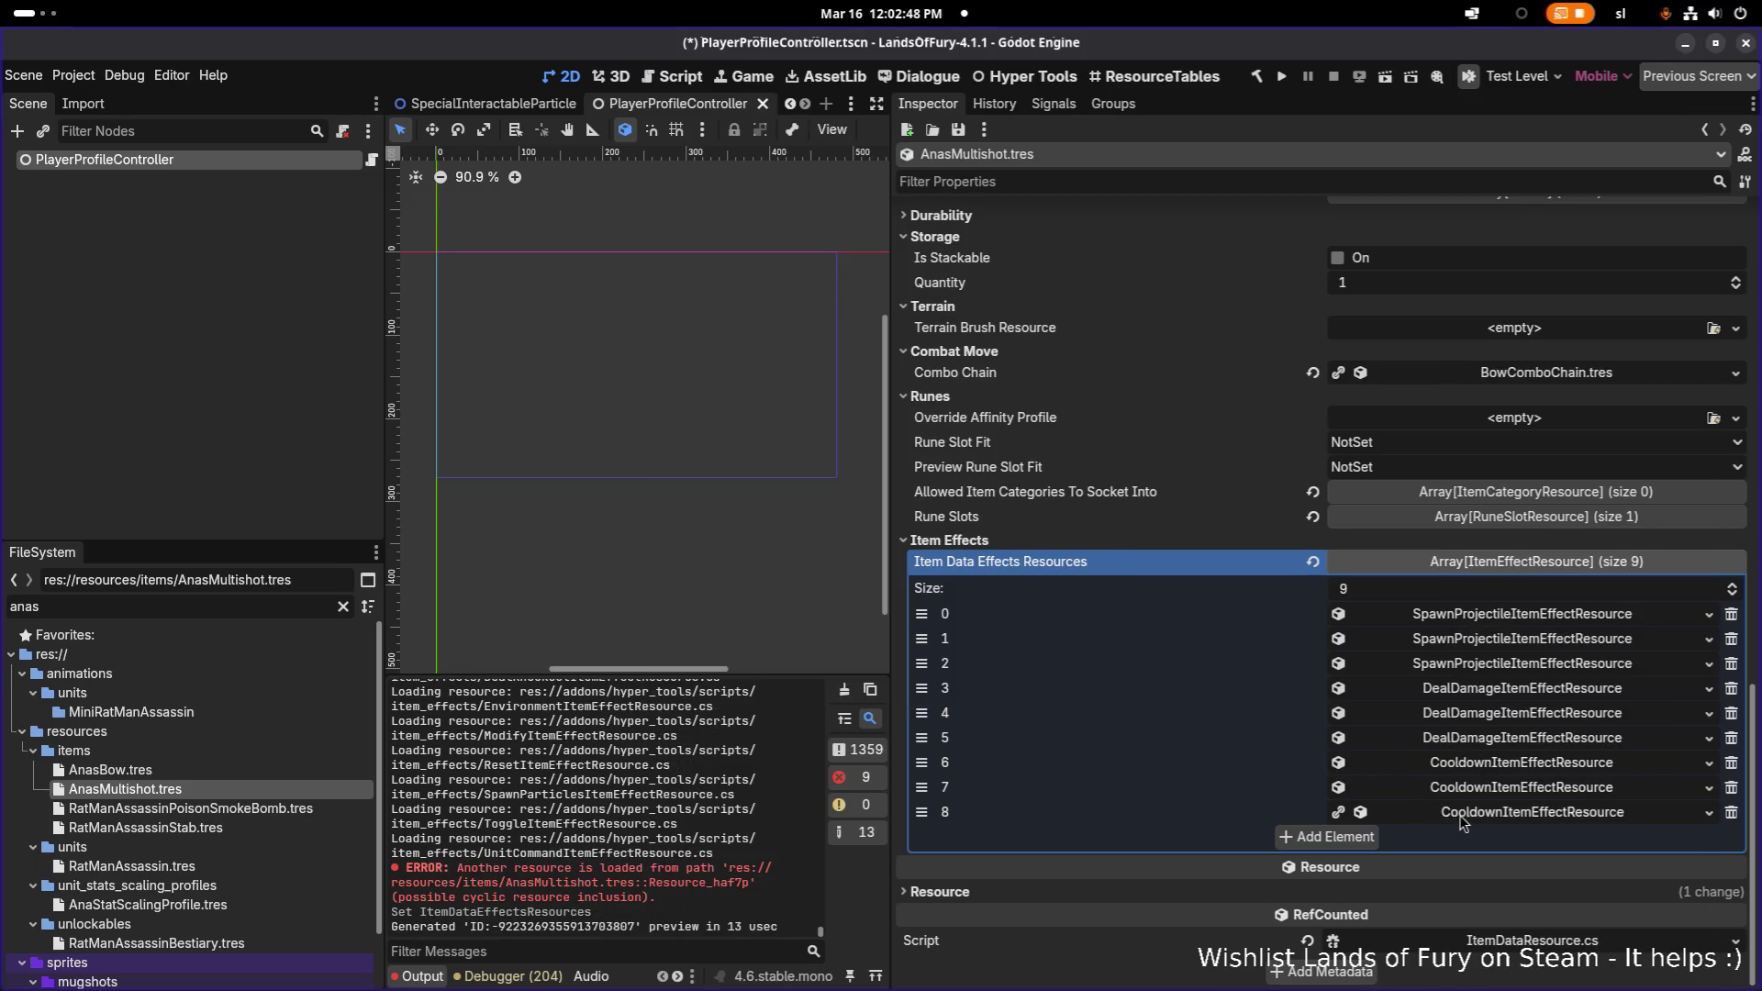
right_click(1464, 813)
left_click(1524, 887)
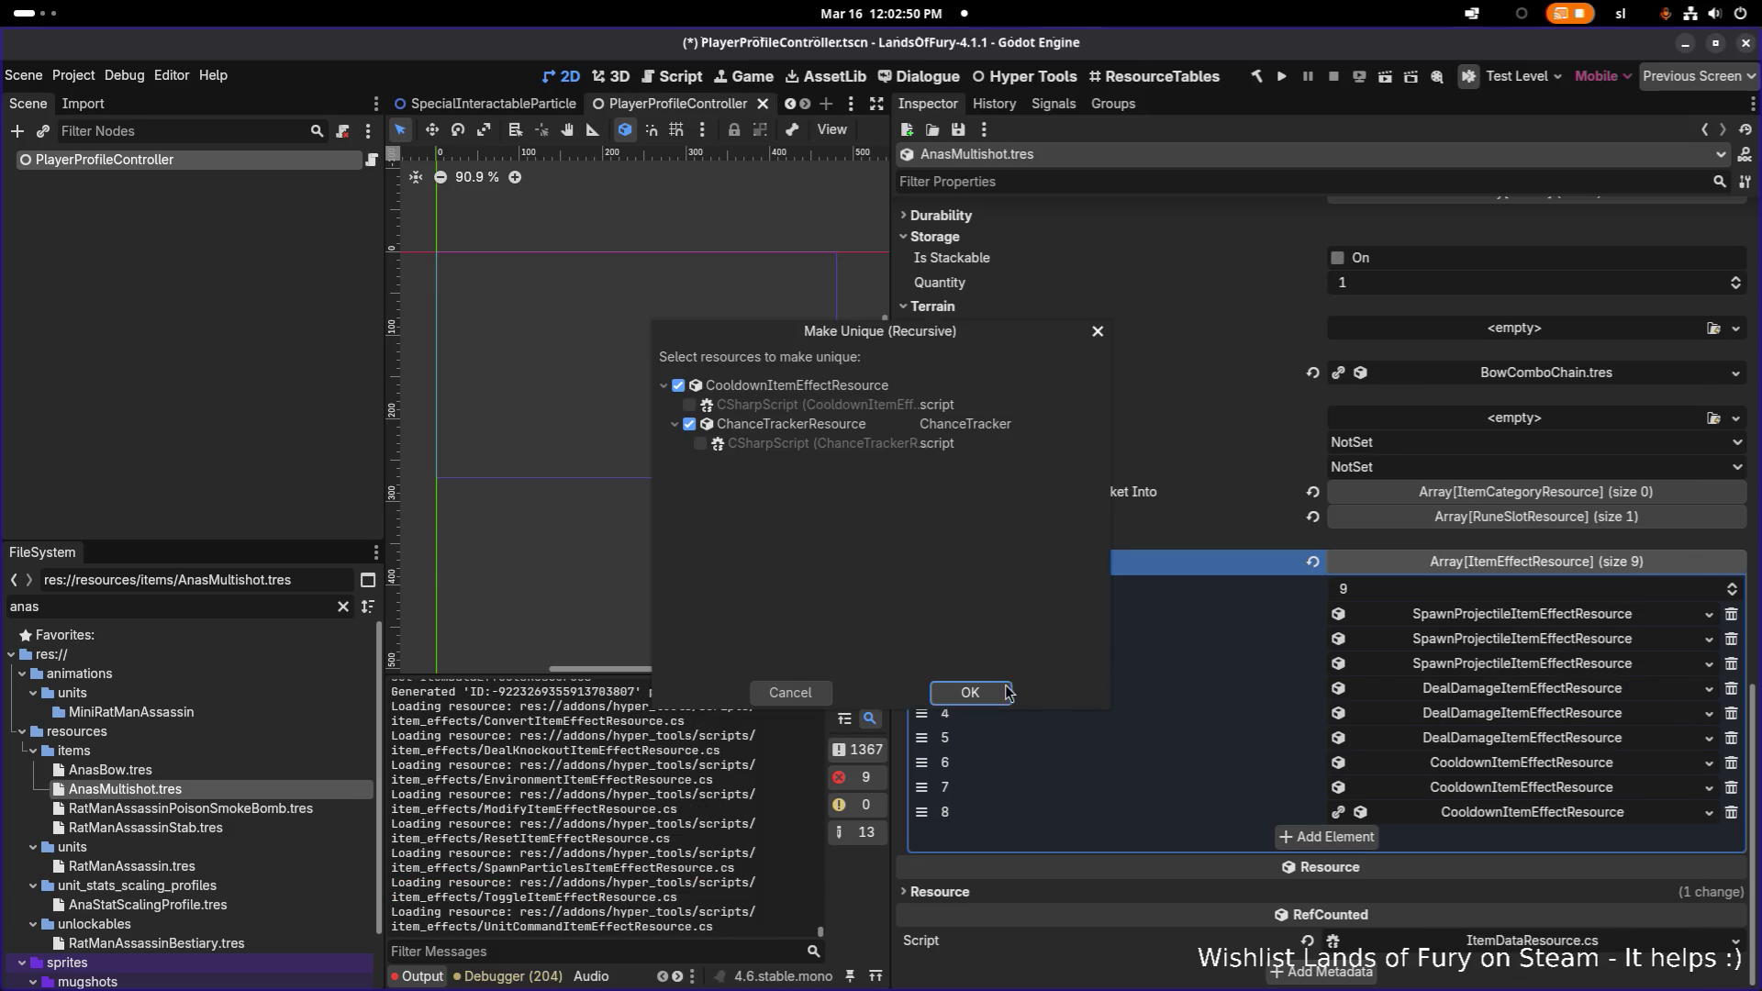
left_click(986, 700)
left_click(1526, 769)
scroll(1525, 774, "down", 2)
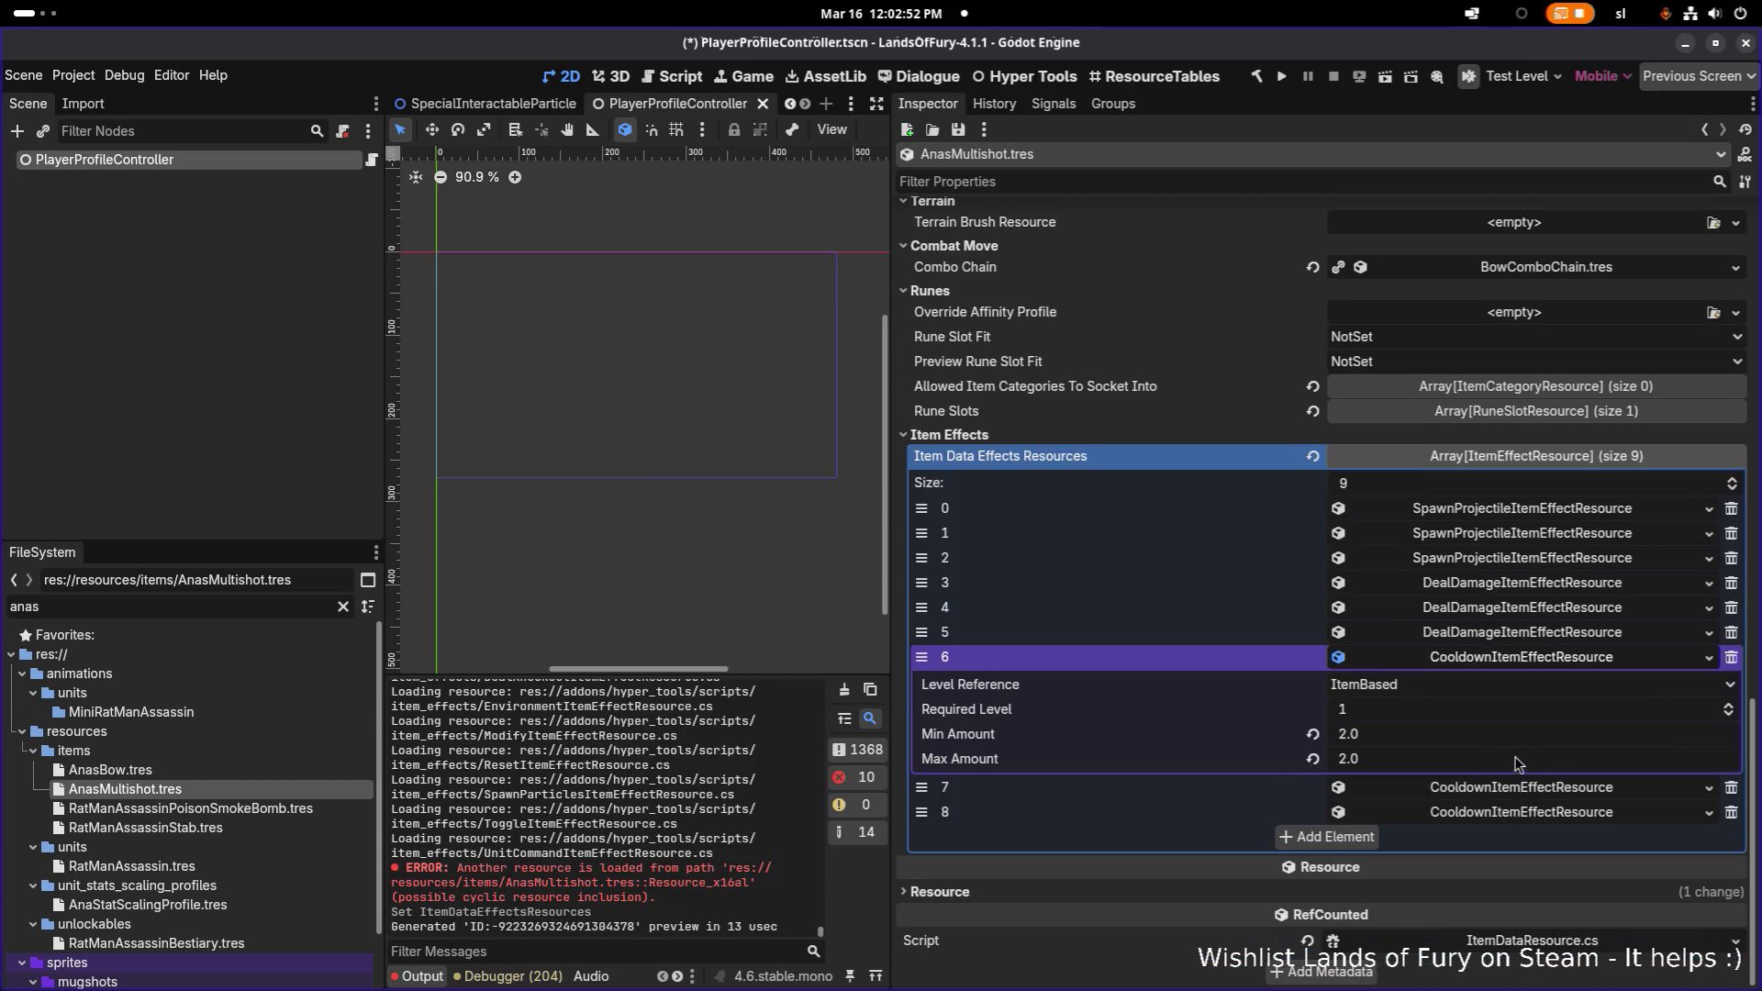
- Set effect 6's Min Amount to 15 and the level 2 cooldown's Min/Max Amount to 12
left_click(1430, 733)
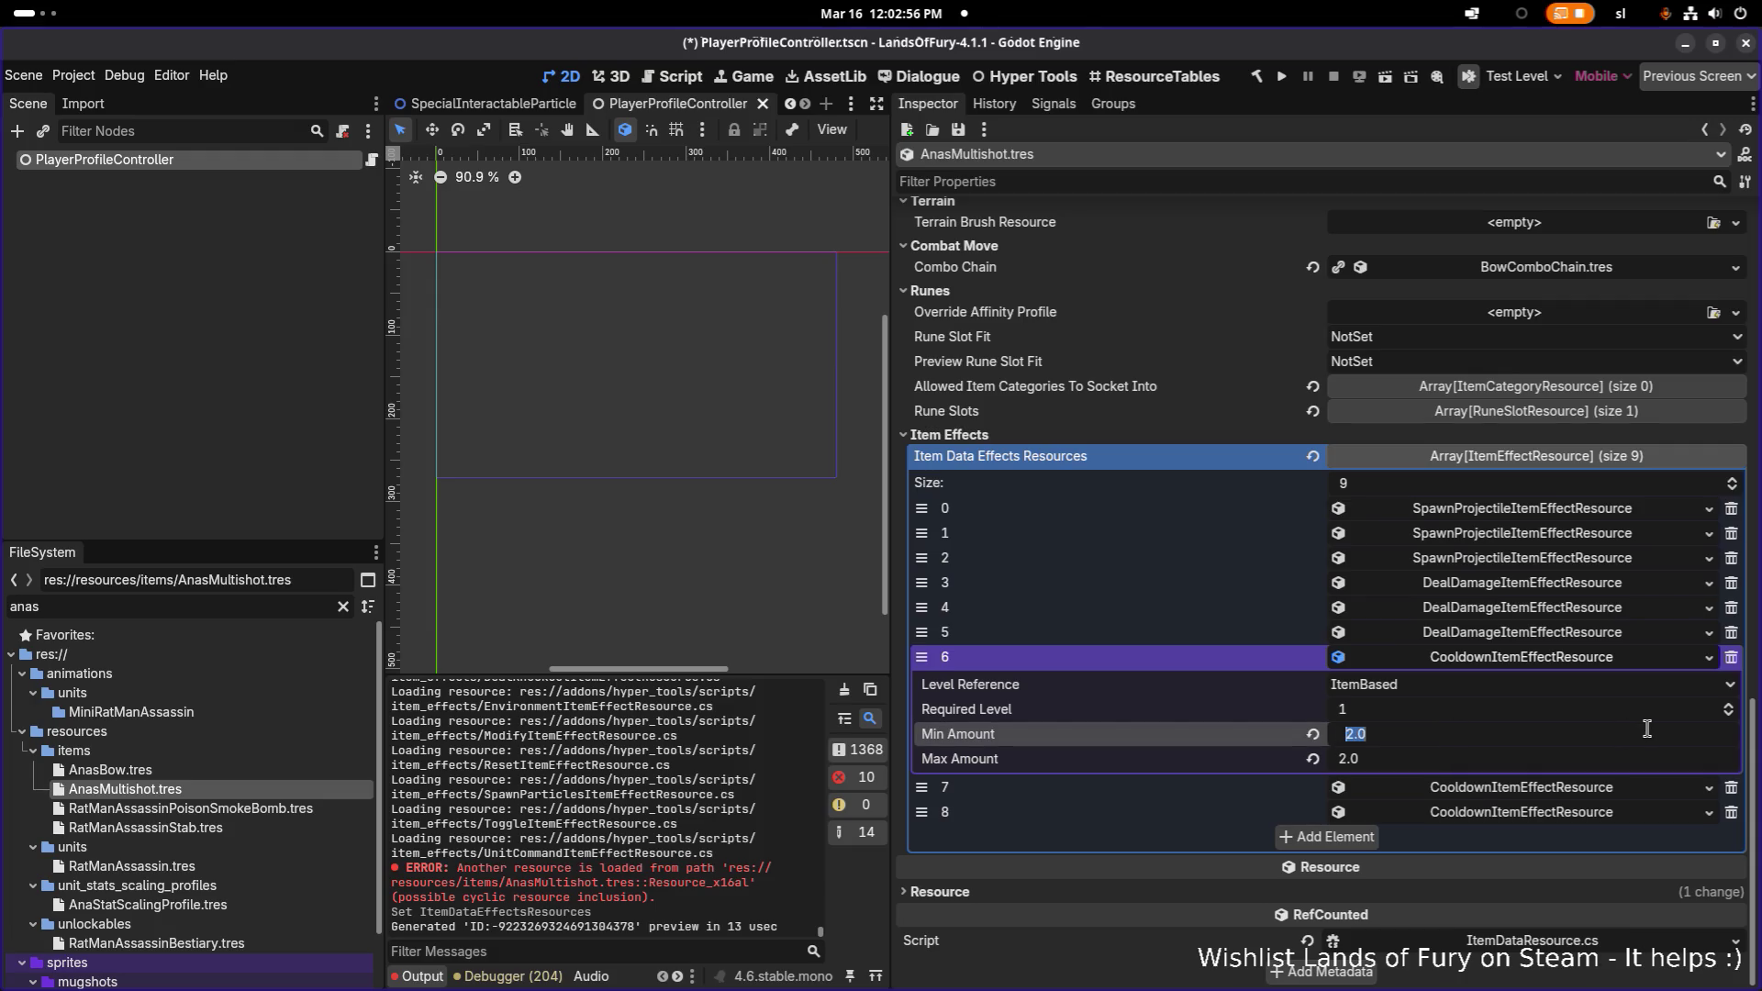
type("15")
key("Tab")
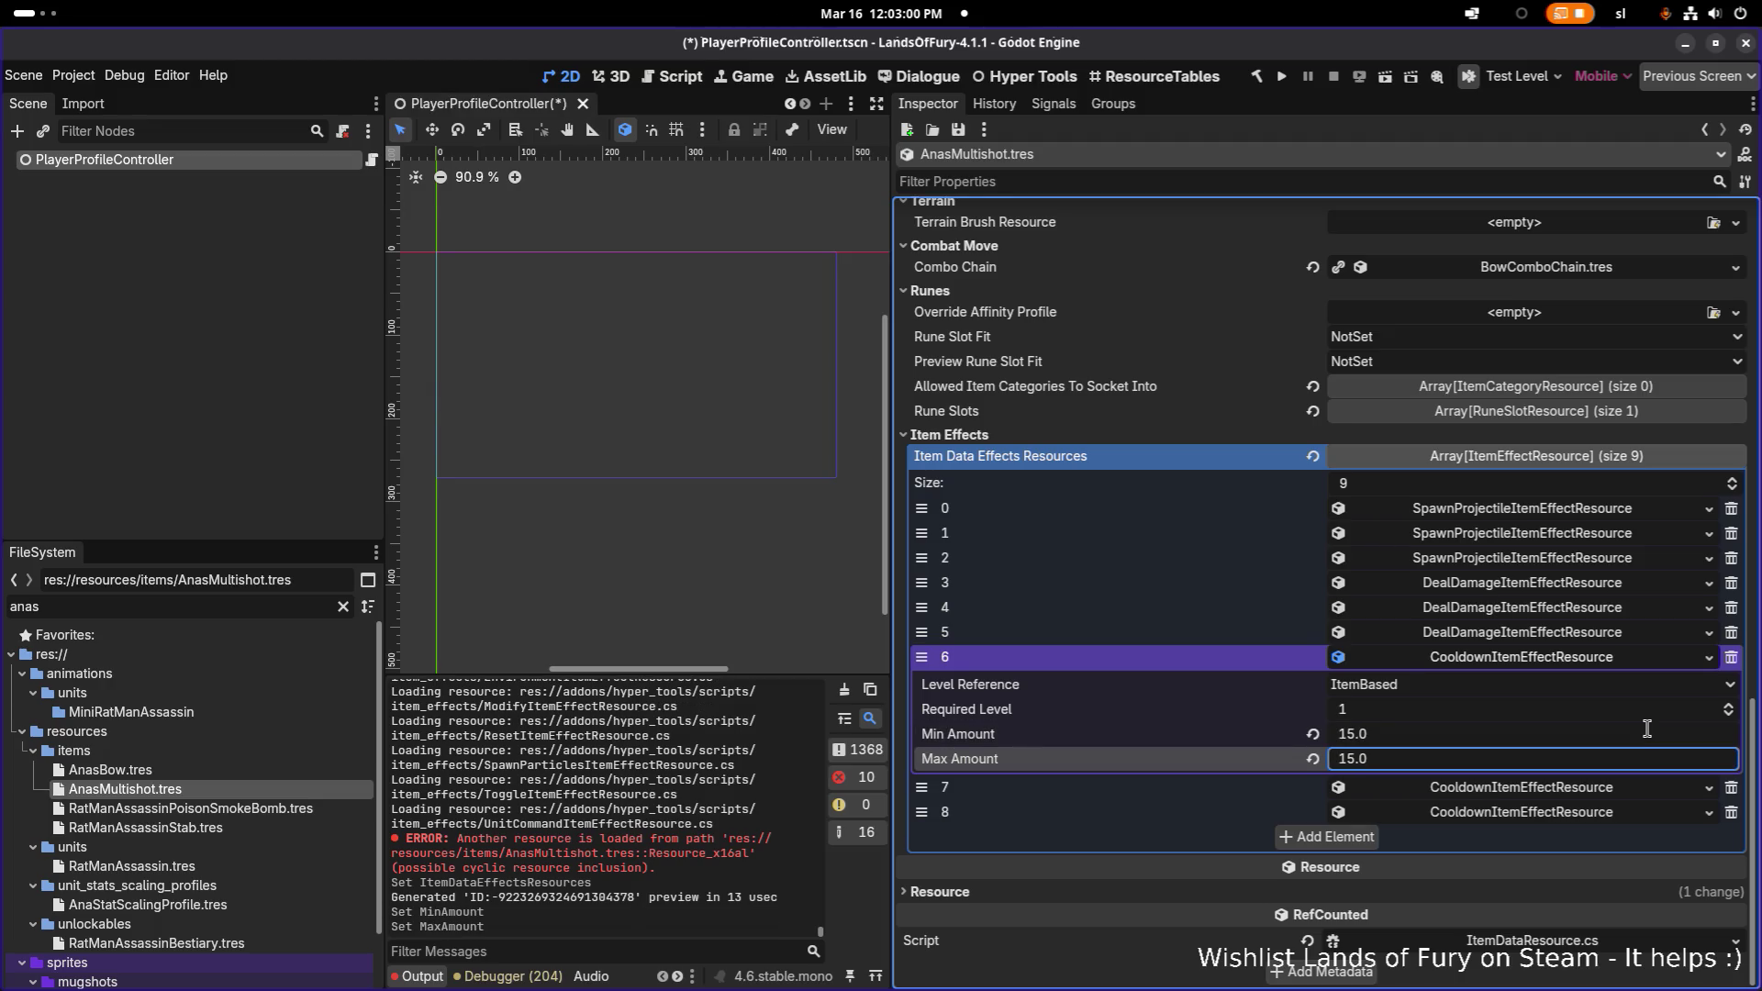
left_click(1623, 787)
scroll(1560, 780, "down", 2)
left_click(1535, 789)
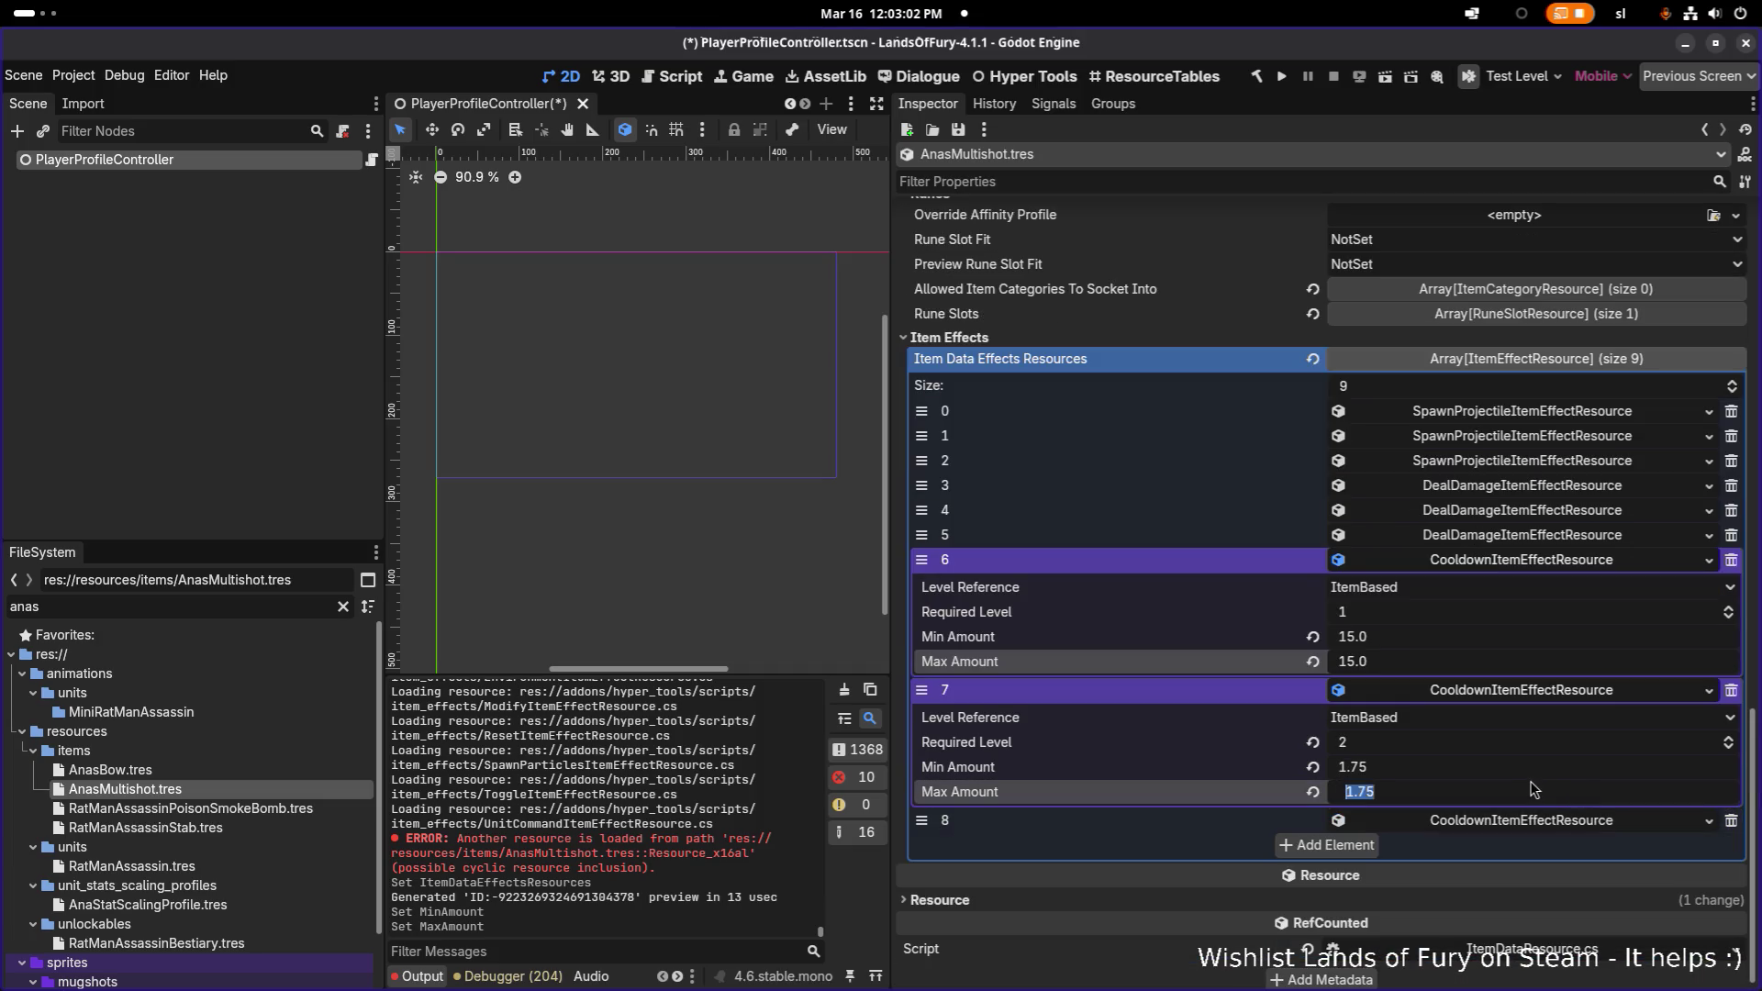
left_click(1532, 774)
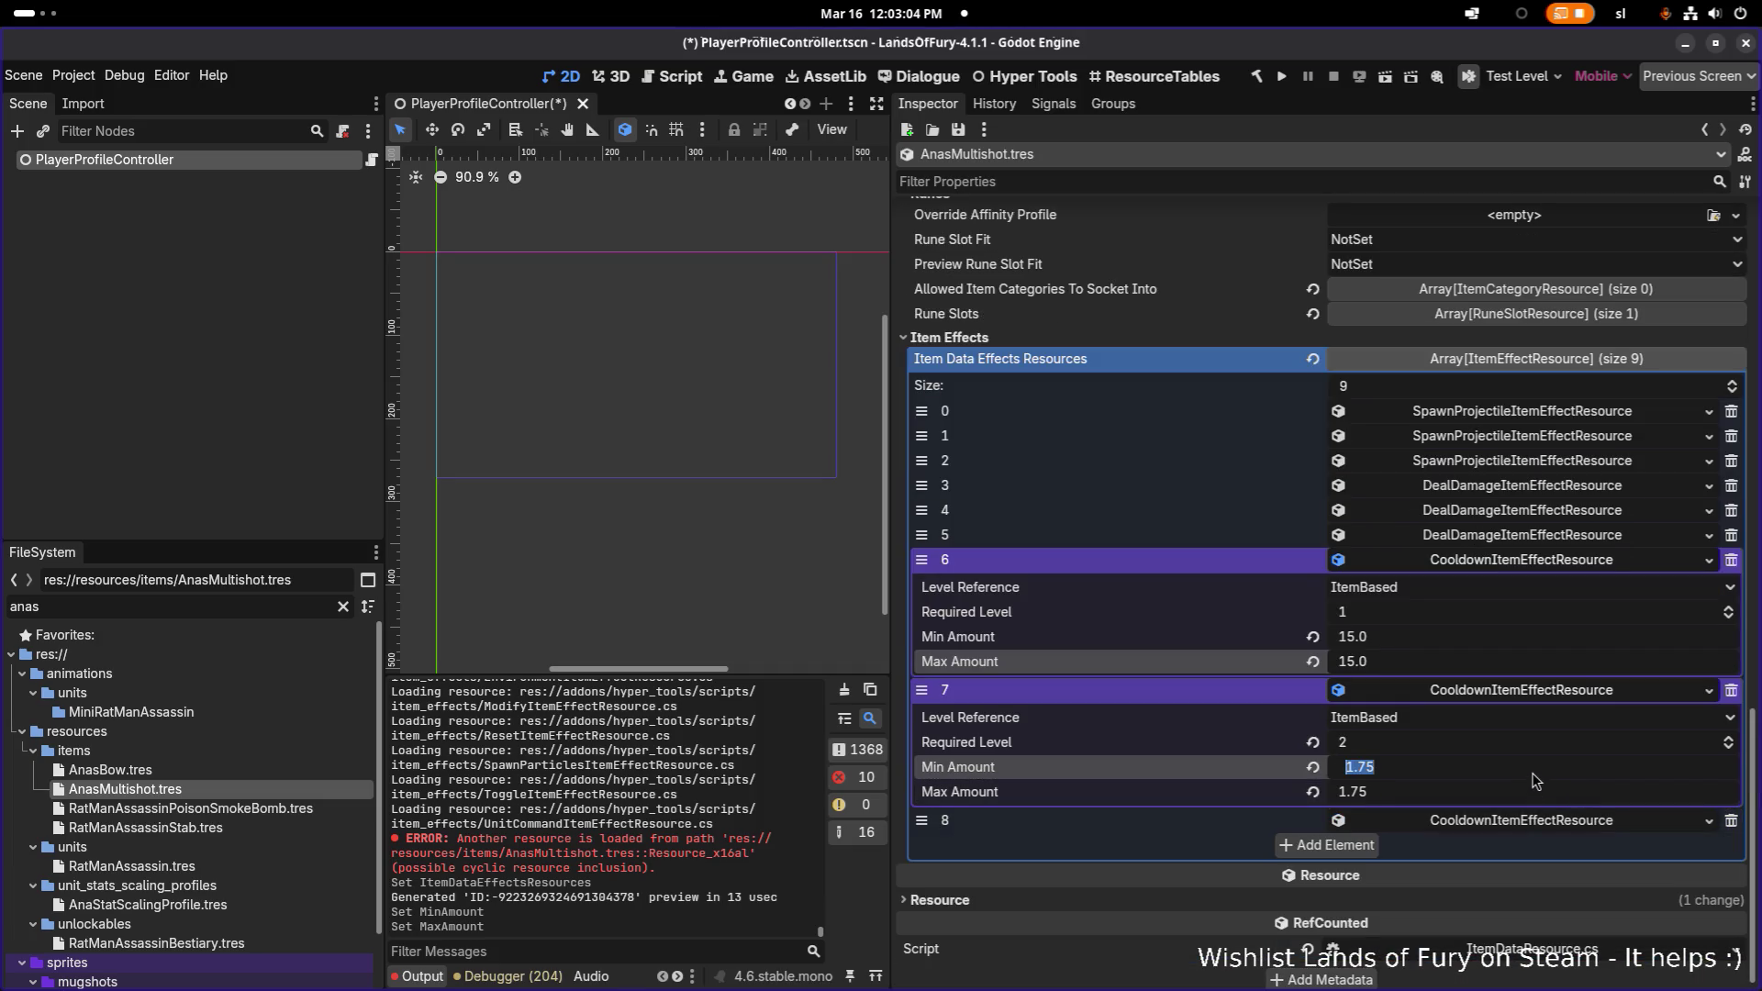
type("12")
key("Tab")
type("12")
key("Tab")
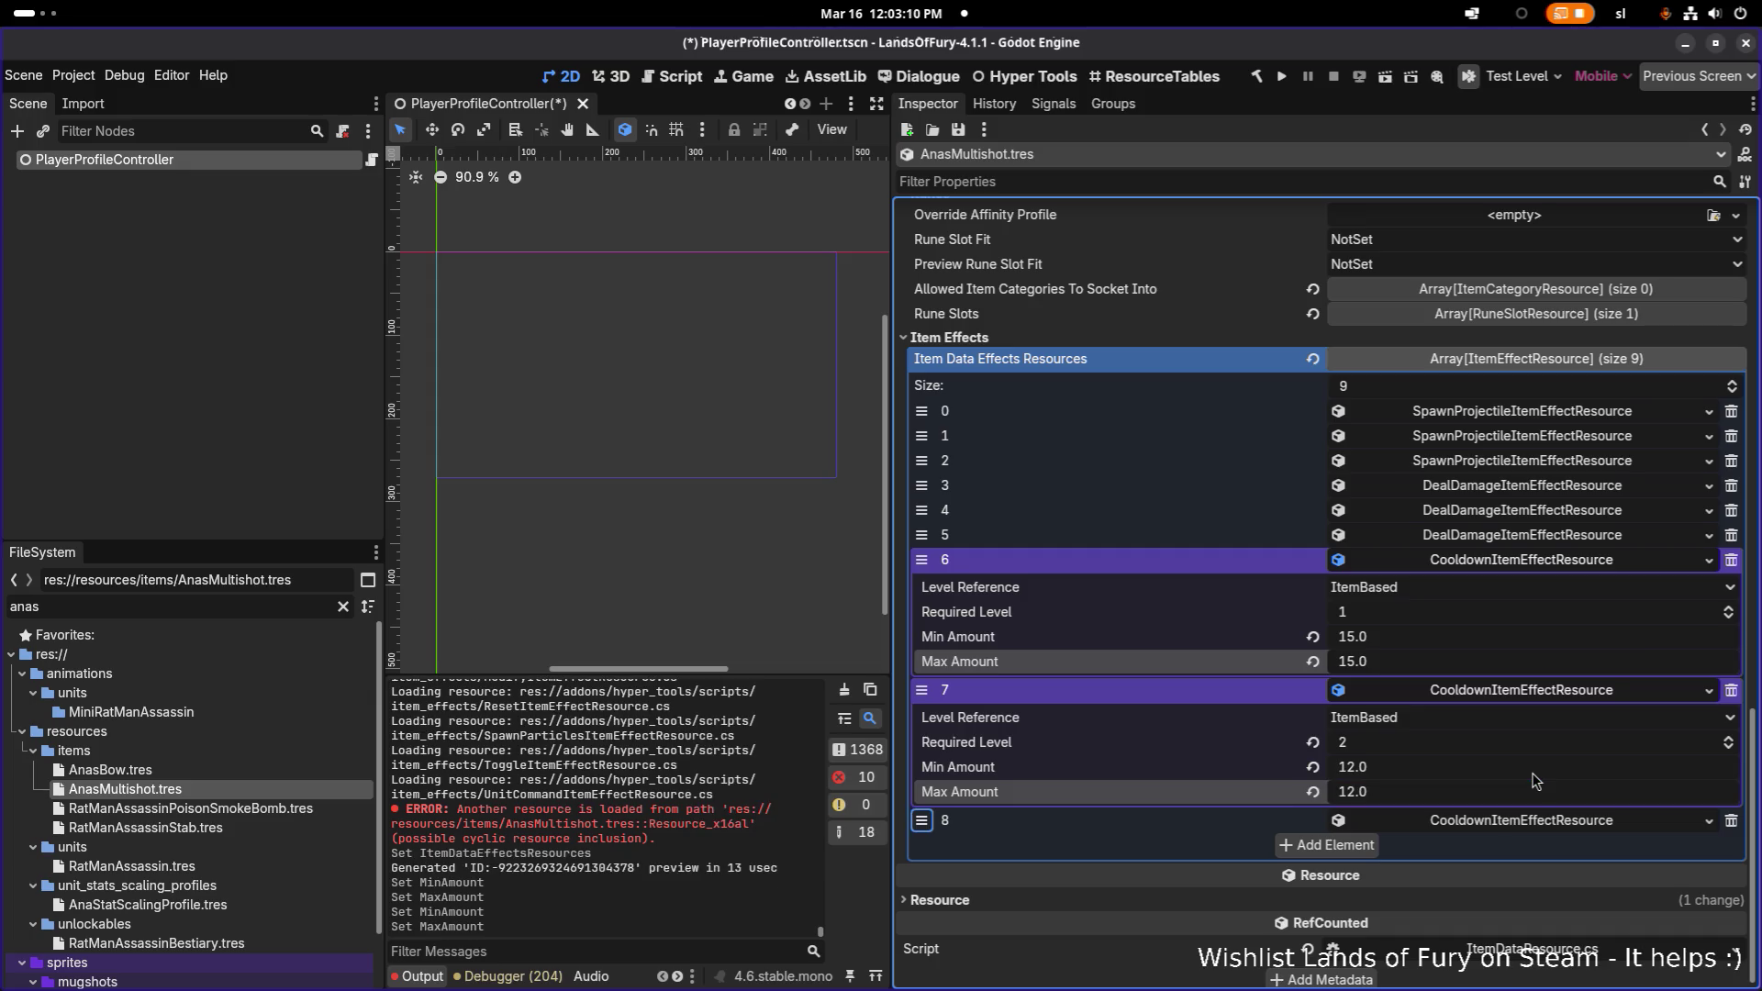
- Set the level 3 cooldown effect's Min/Max Amount to 10 and save
left_click(1539, 823)
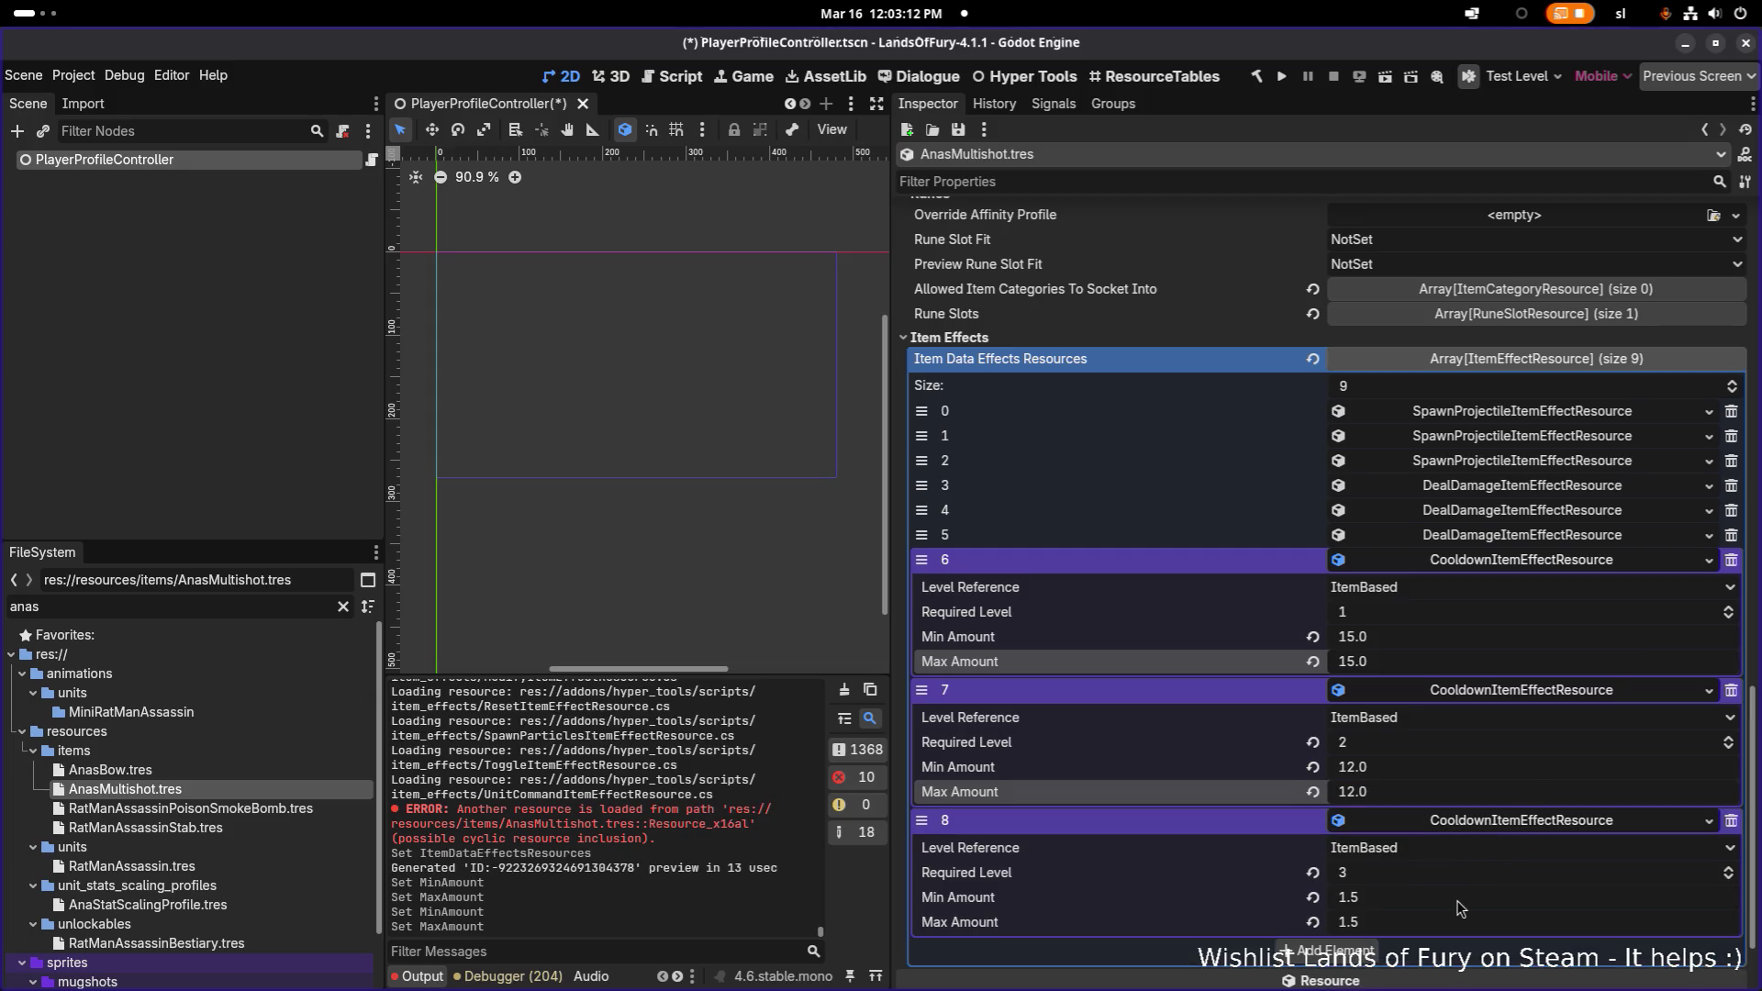
left_click(1464, 897)
type("10")
key("Tab")
type("10")
key("Return")
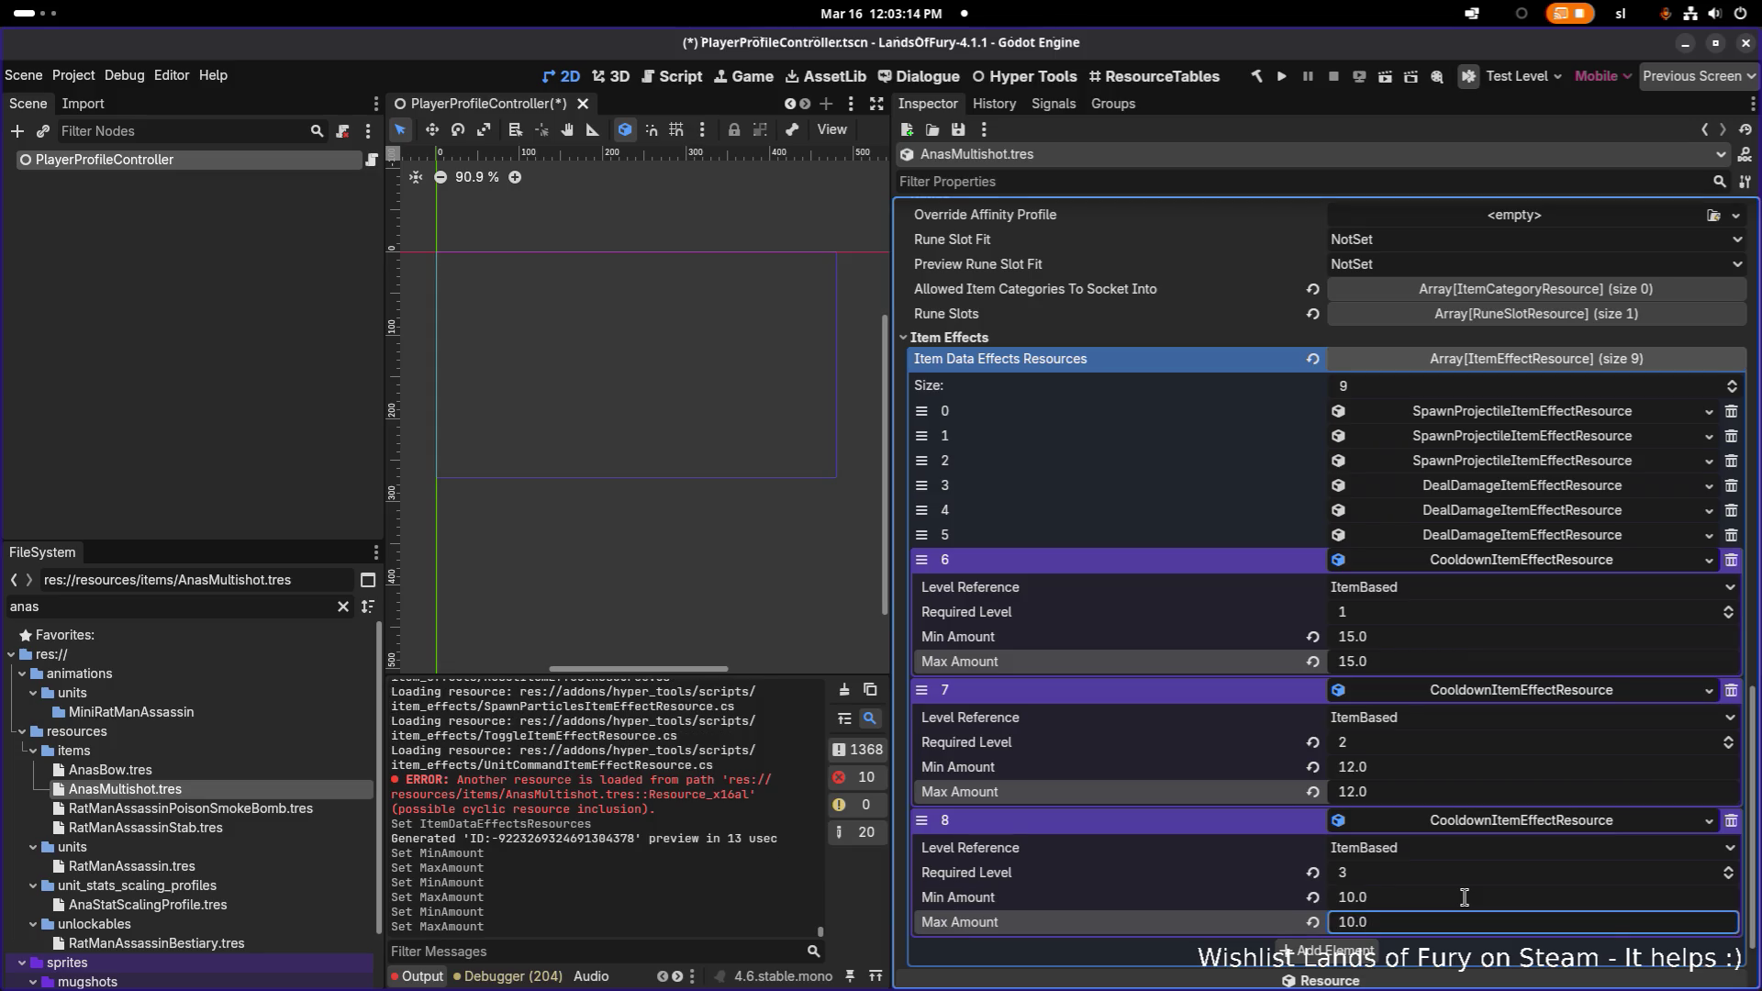
key("ctrl+s")
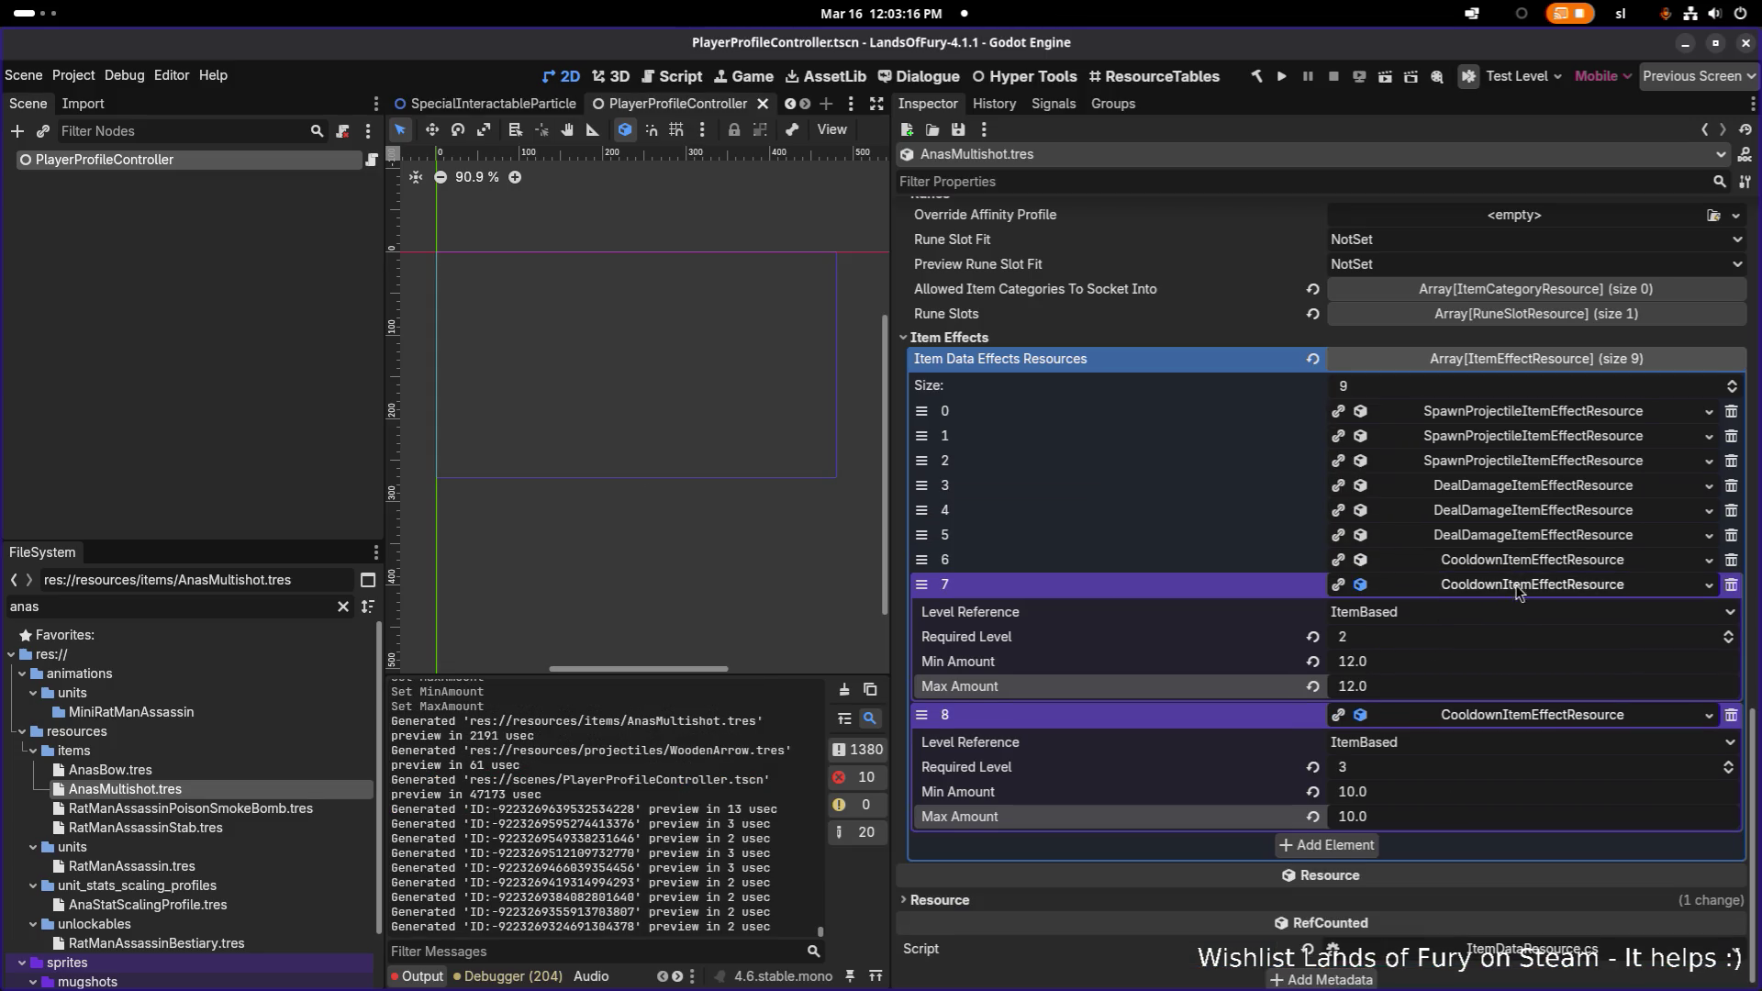
left_click(1533, 708)
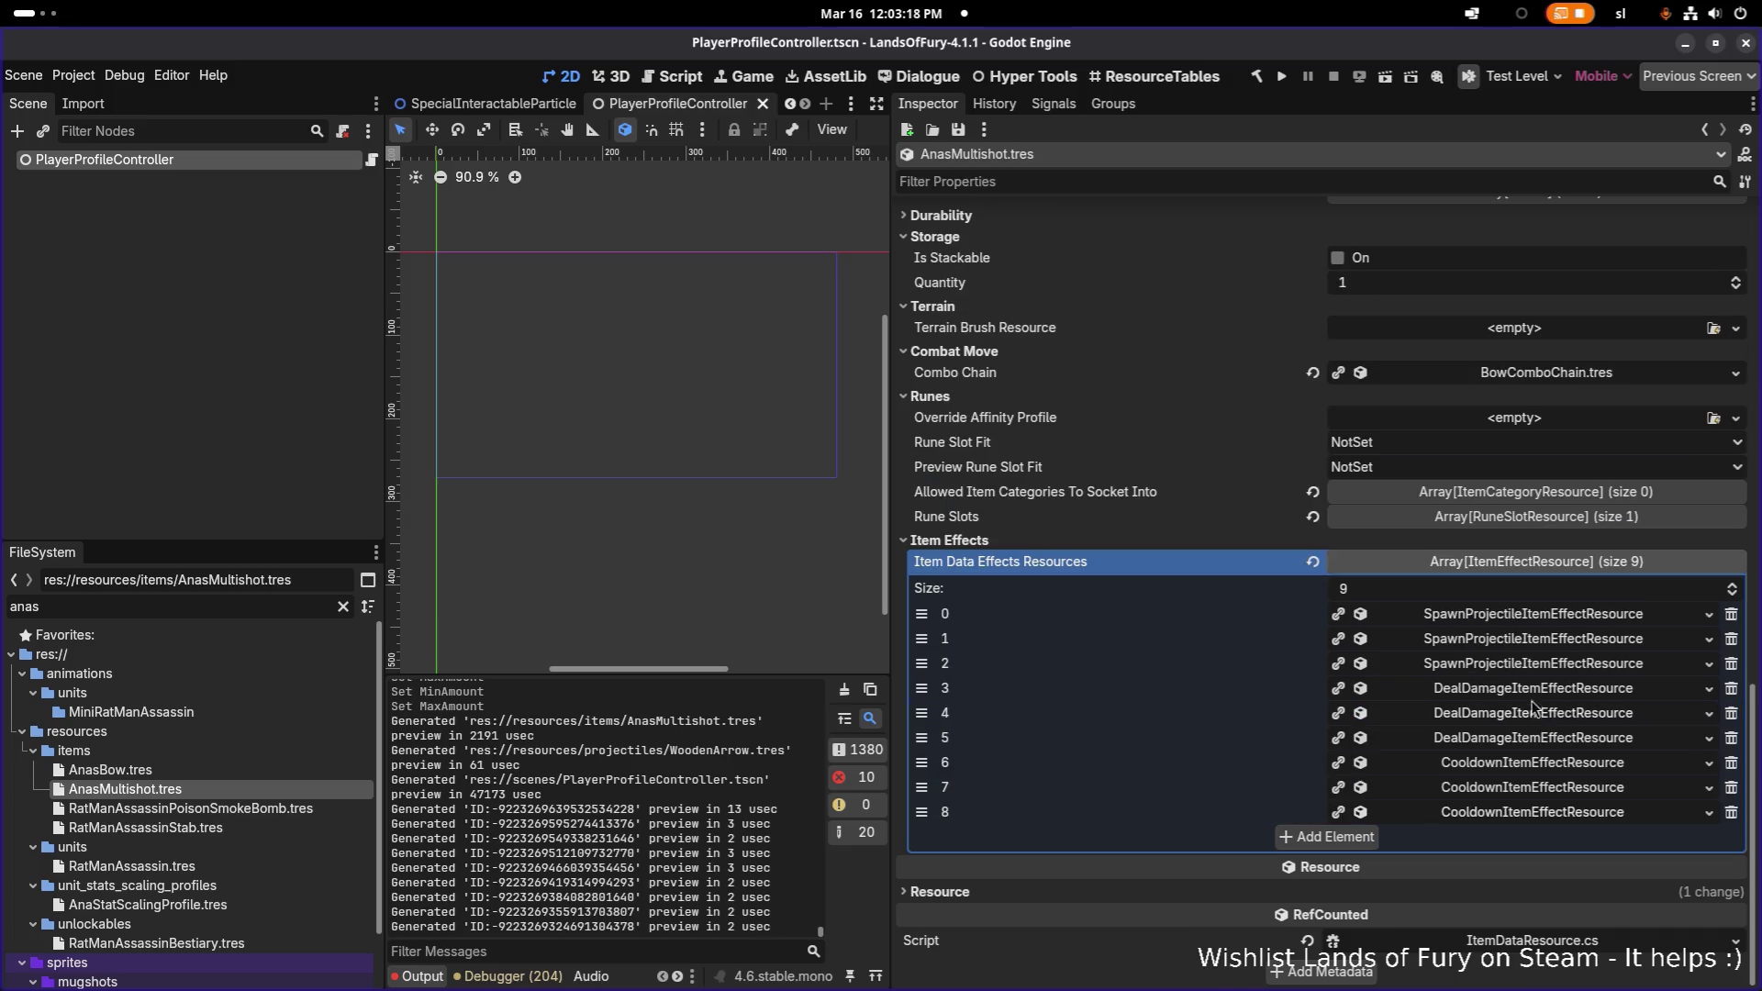
left_click(1530, 615)
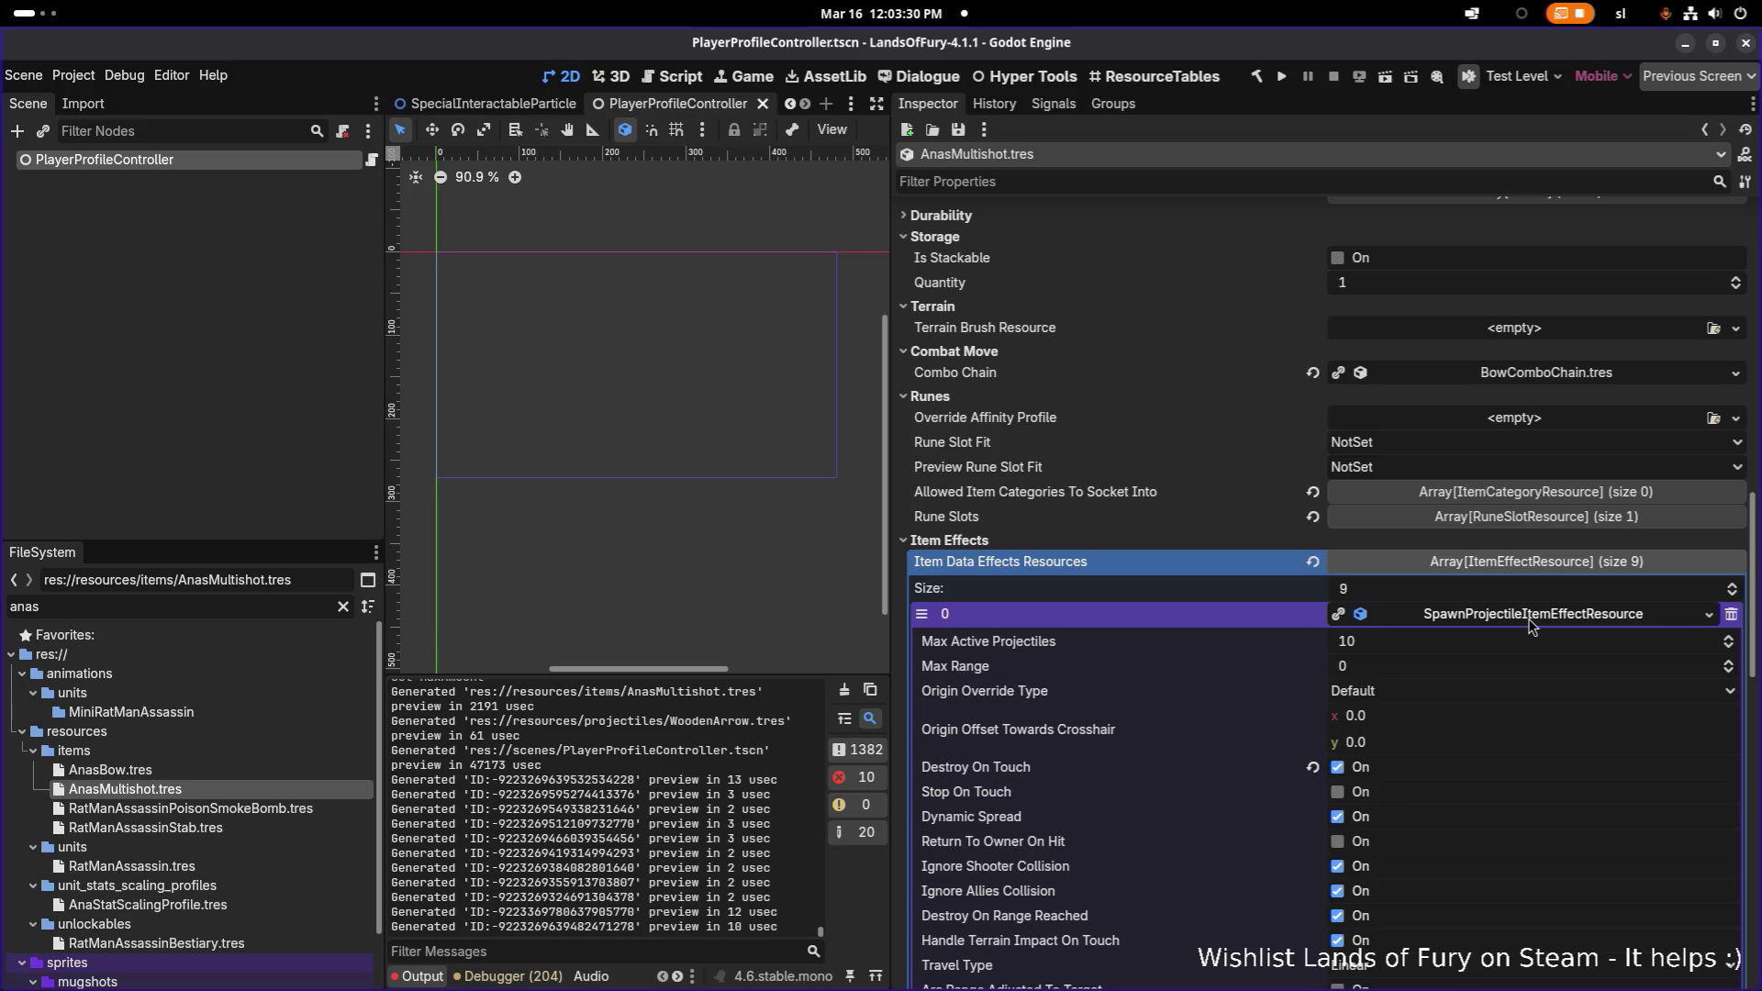
- Under element 0's General Item Effect Info, enter a Range of 128 in place of 250
scroll(1506, 679, "down", 4)
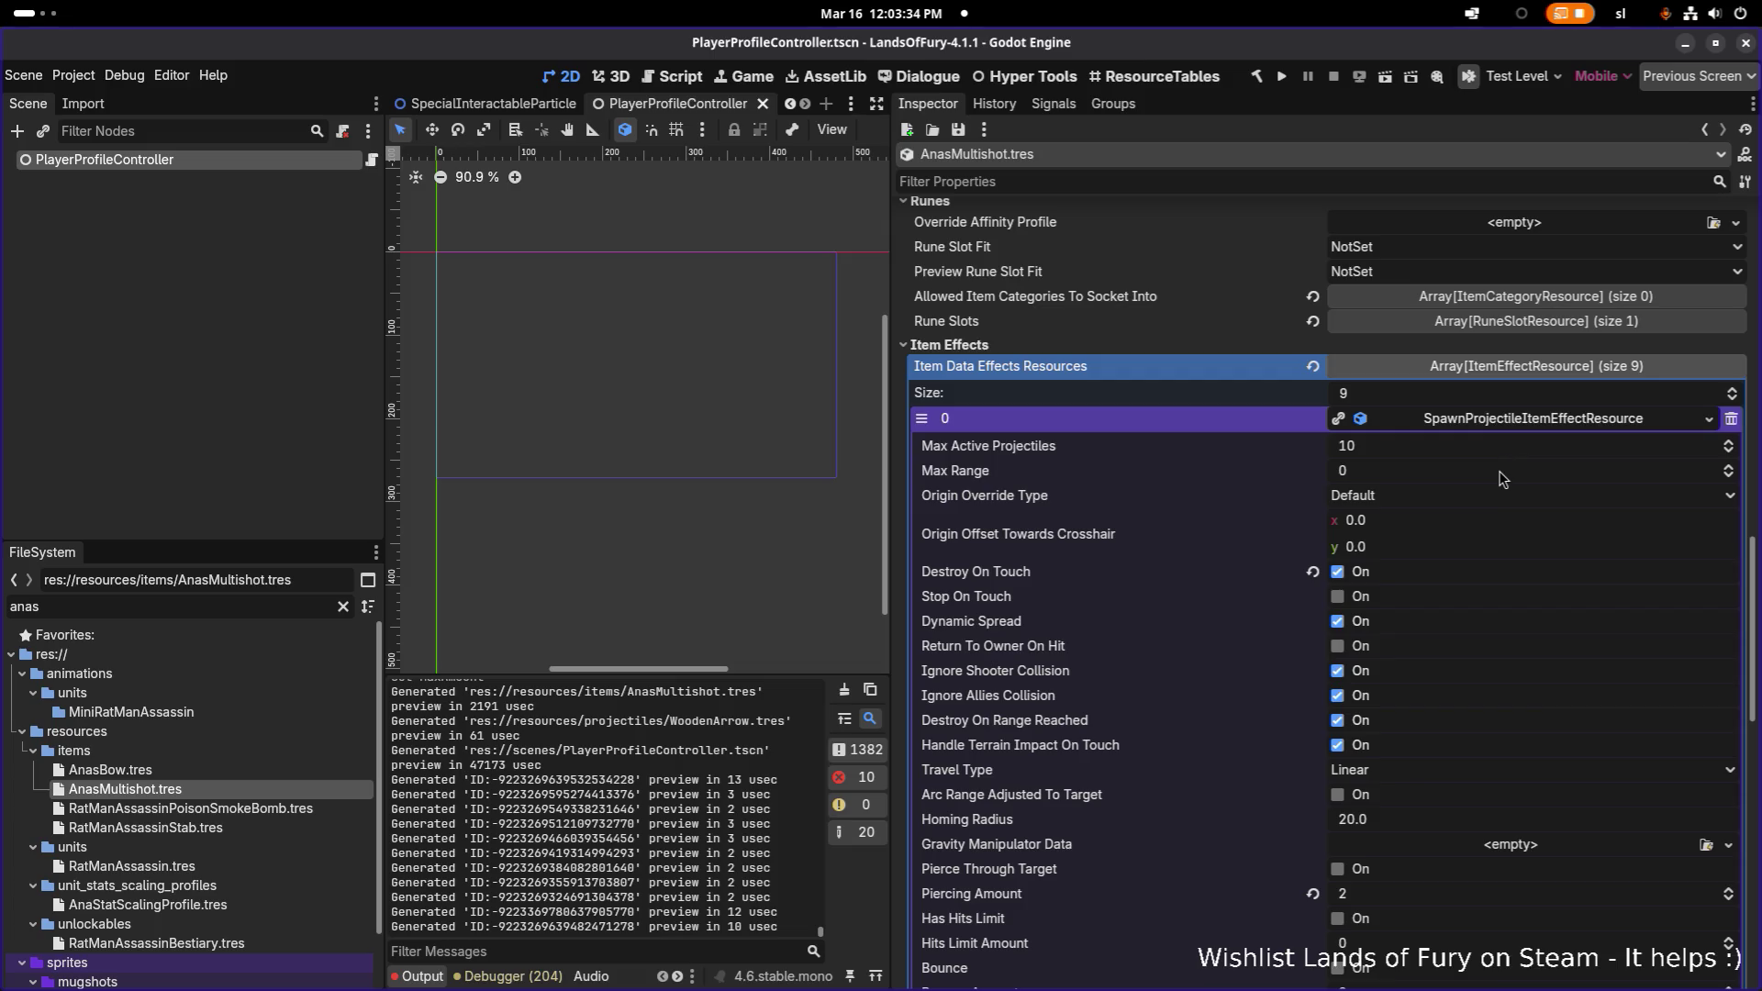
scroll(1500, 479, "down", 10)
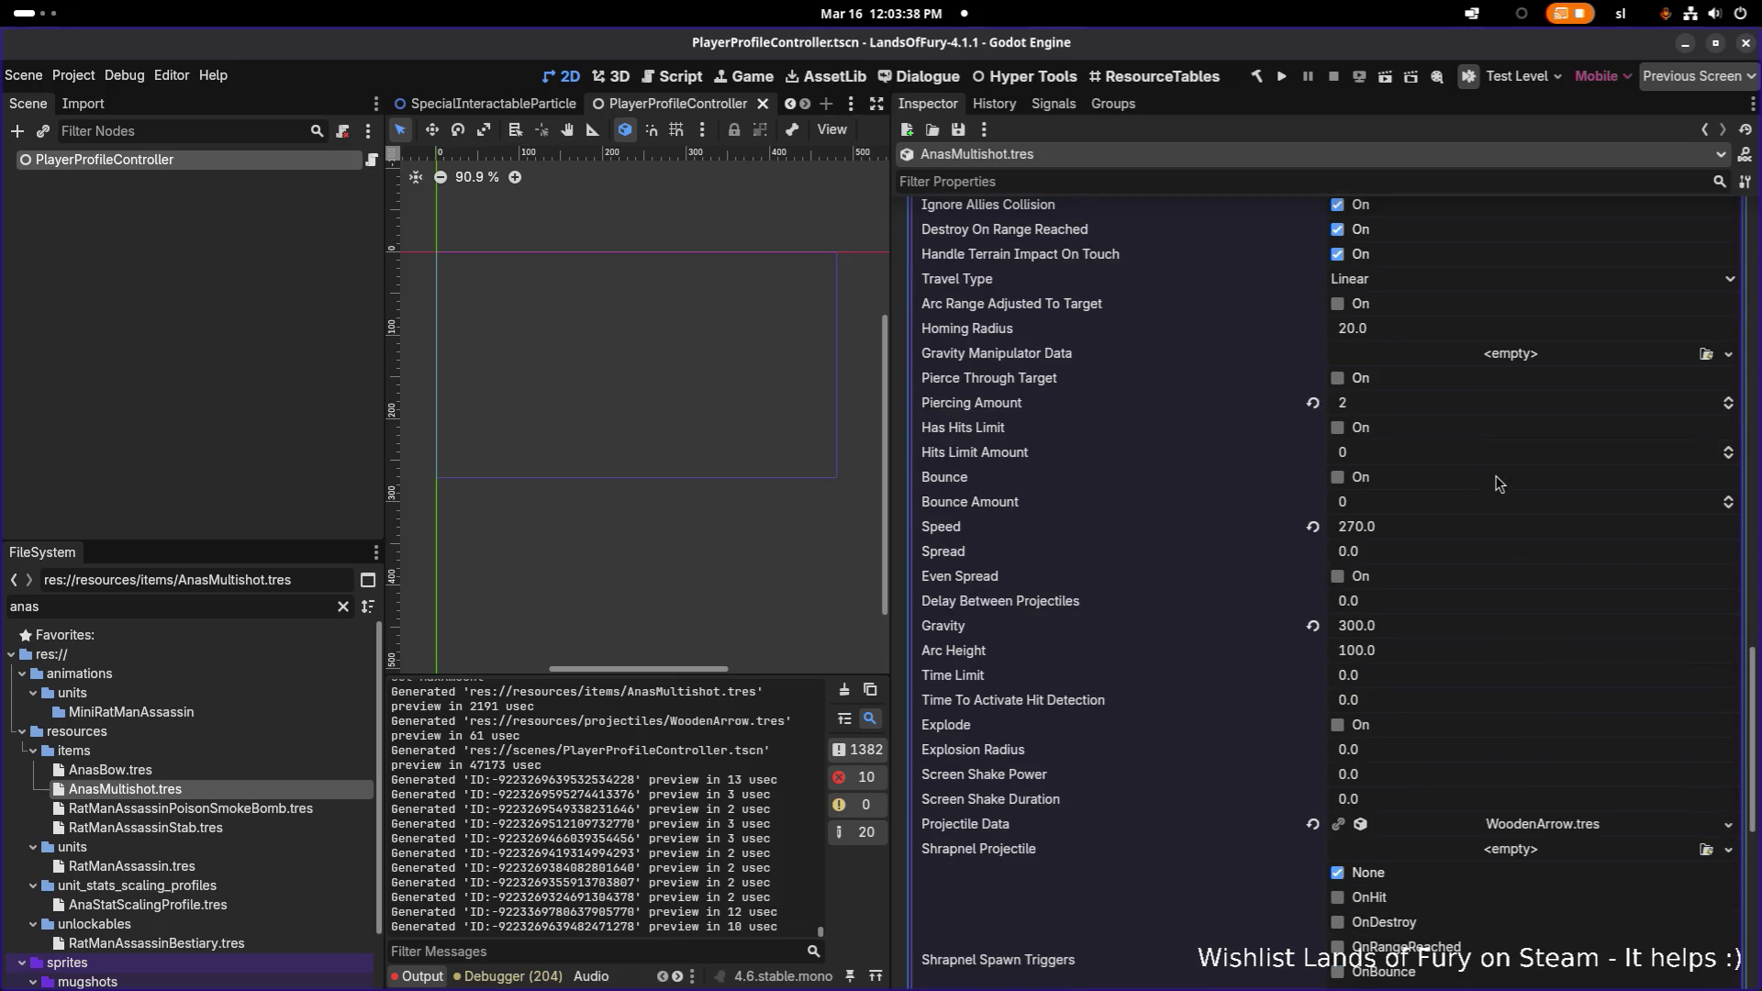
scroll(1498, 484, "down", 6)
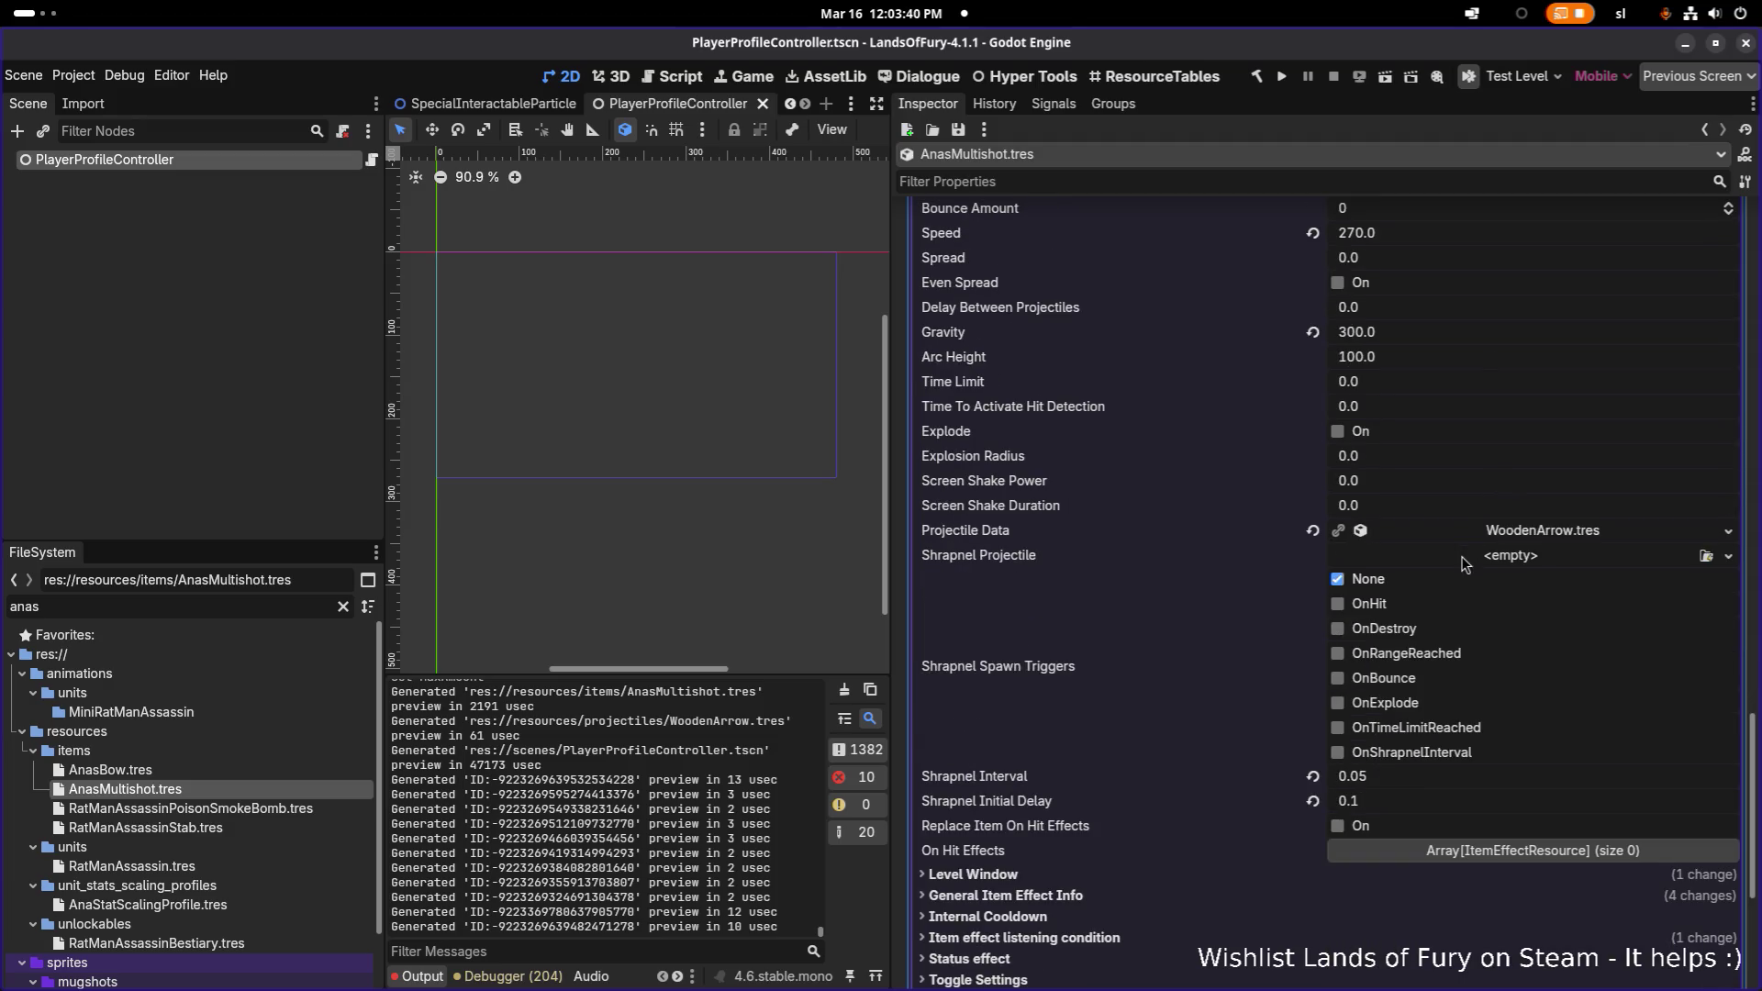
scroll(1118, 692, "down", 4)
left_click(1095, 685)
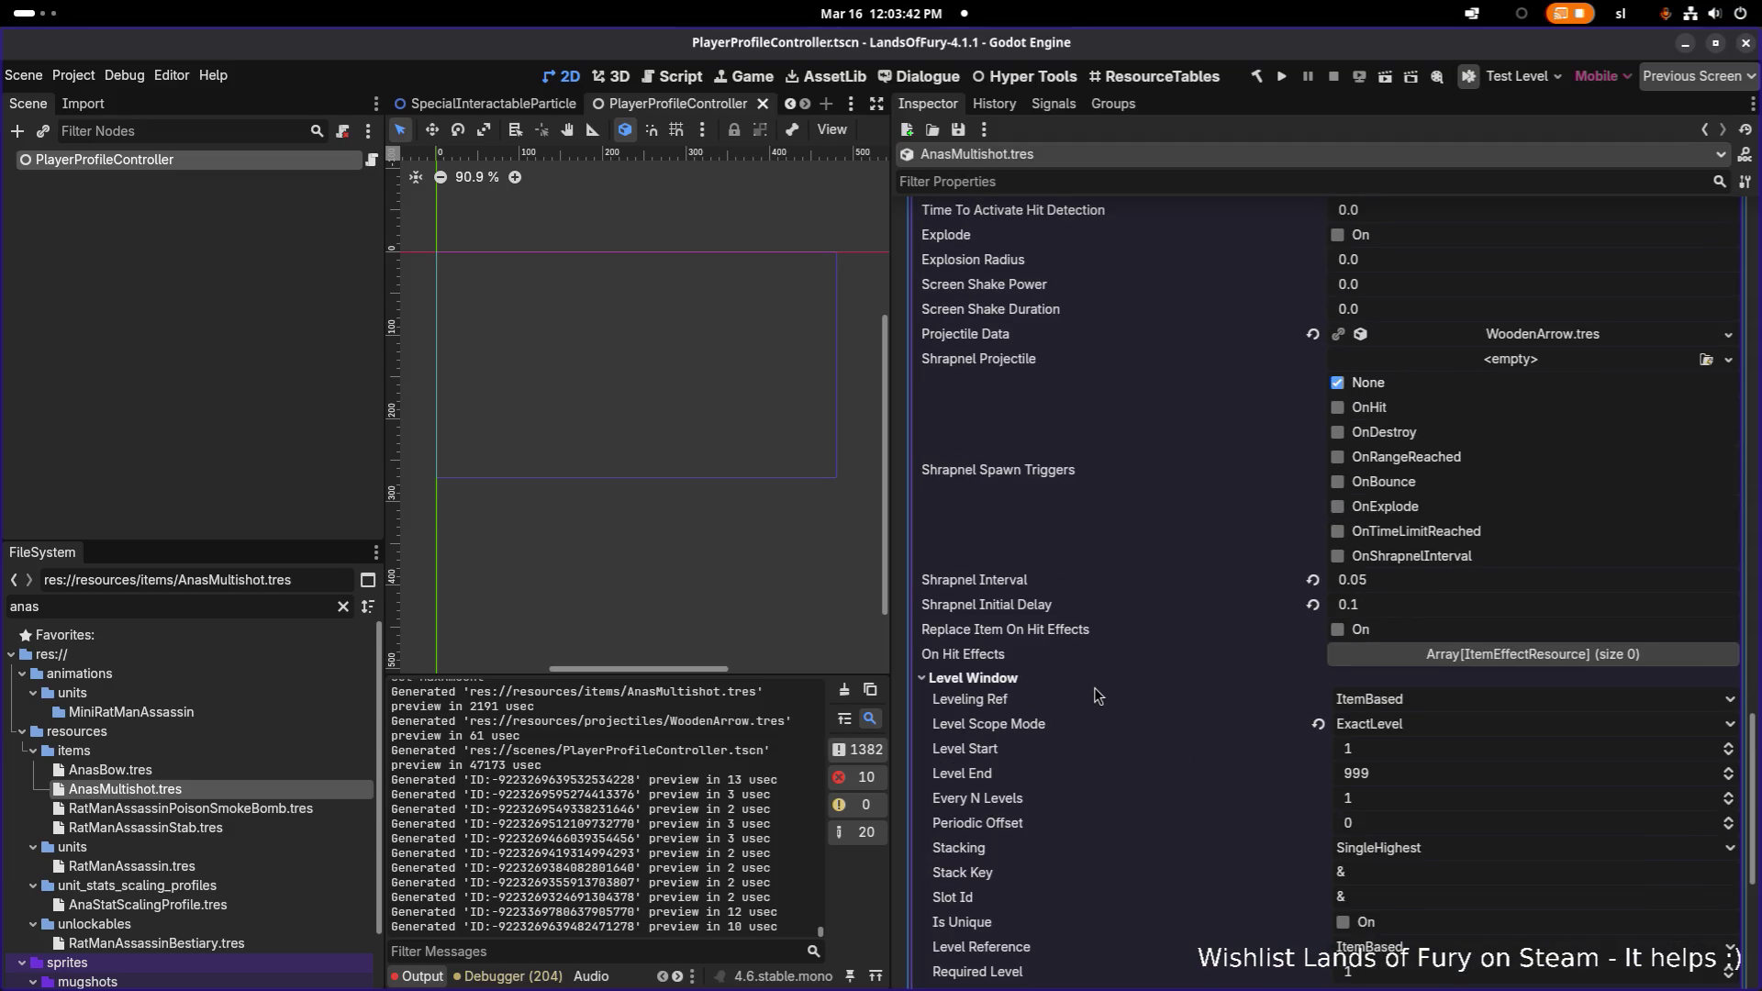
left_click(1094, 687)
left_click(1092, 702)
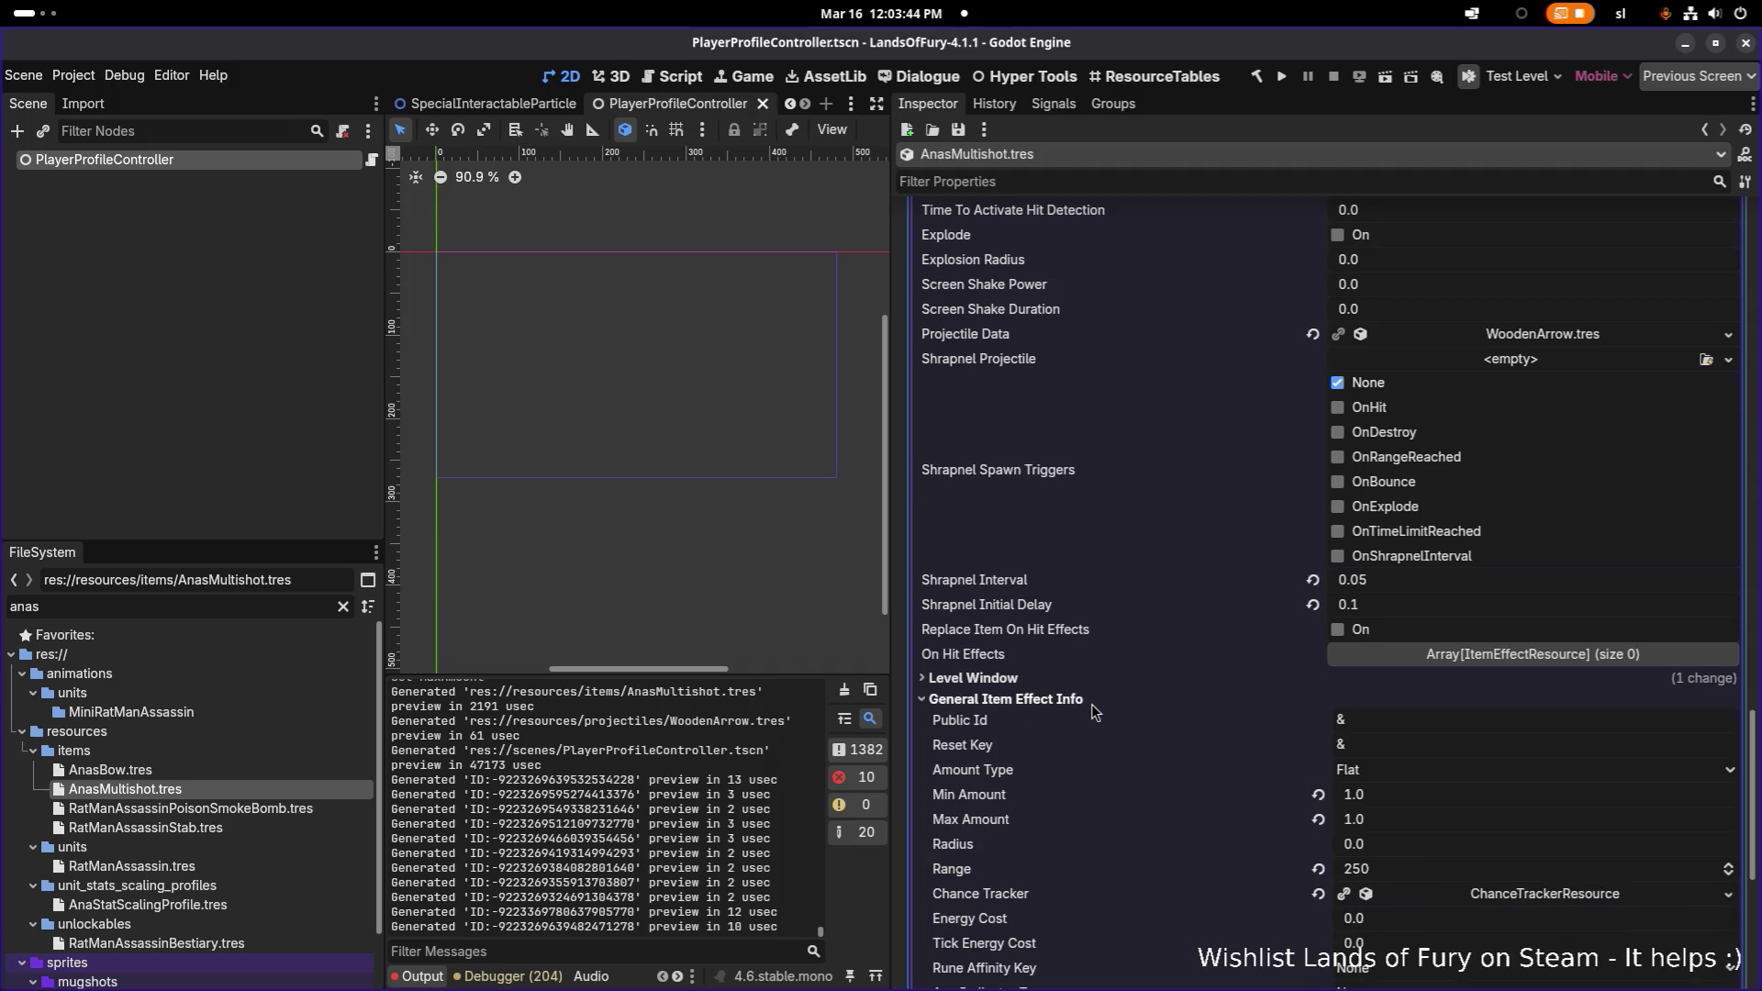
left_click(1447, 869)
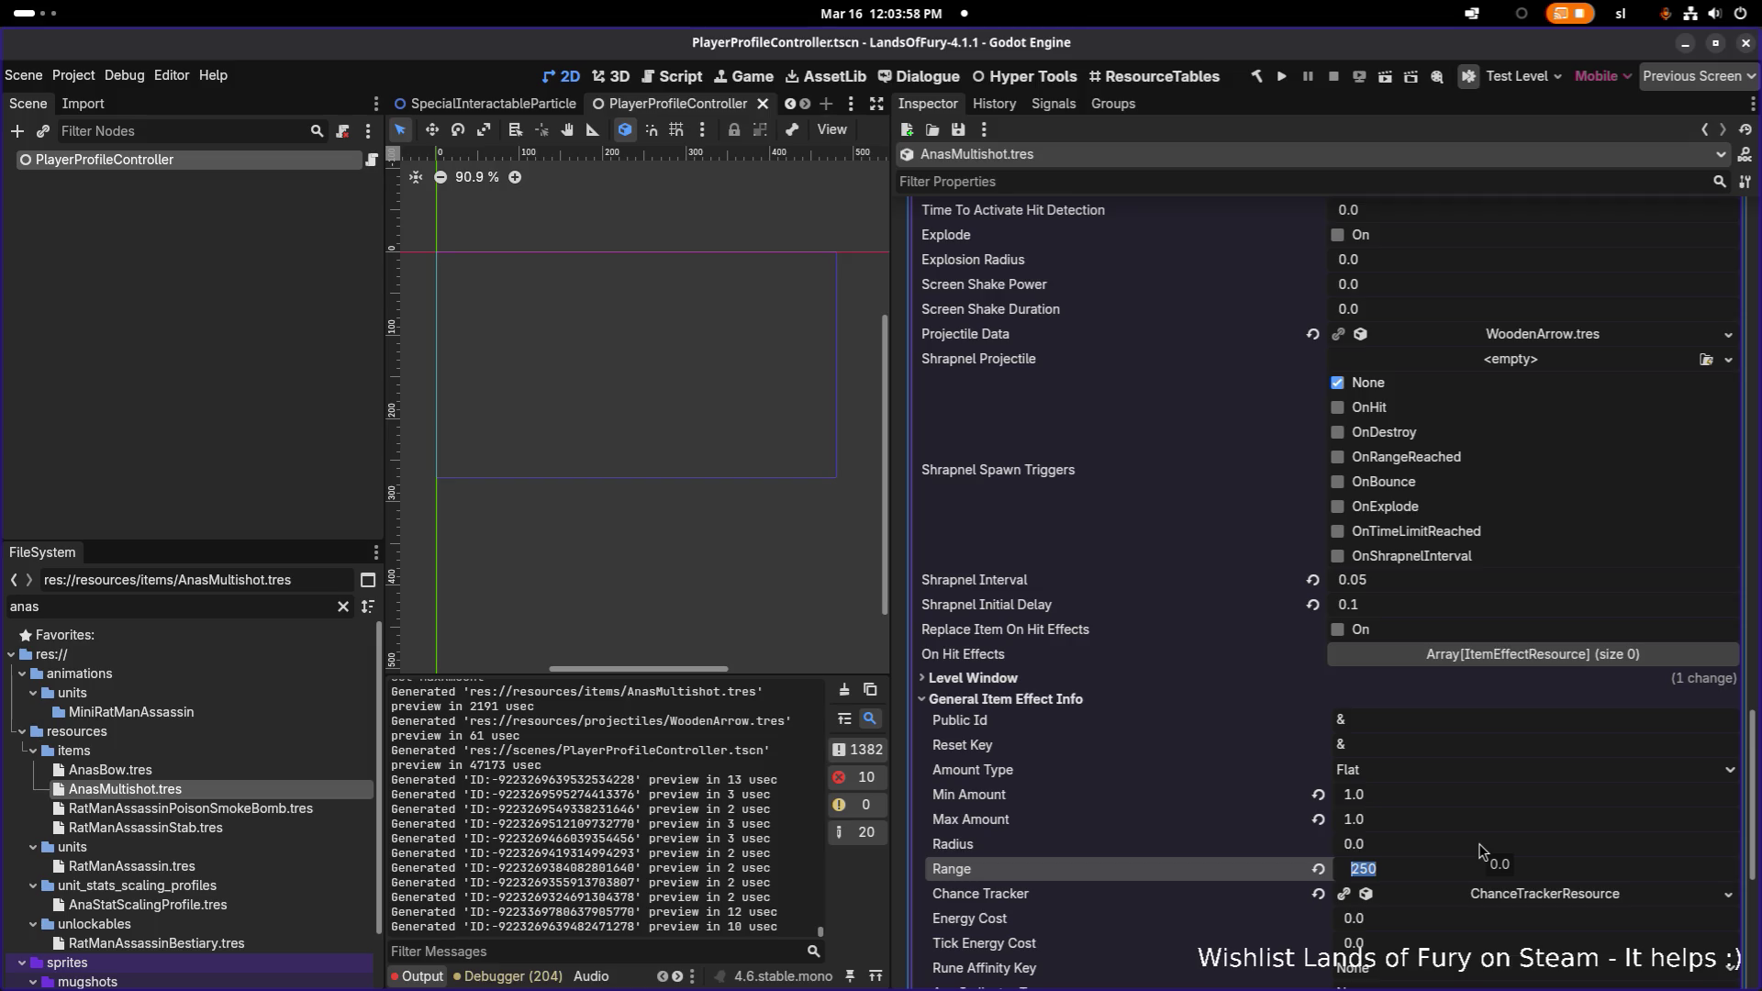
type("16")
type("8")
key("Return")
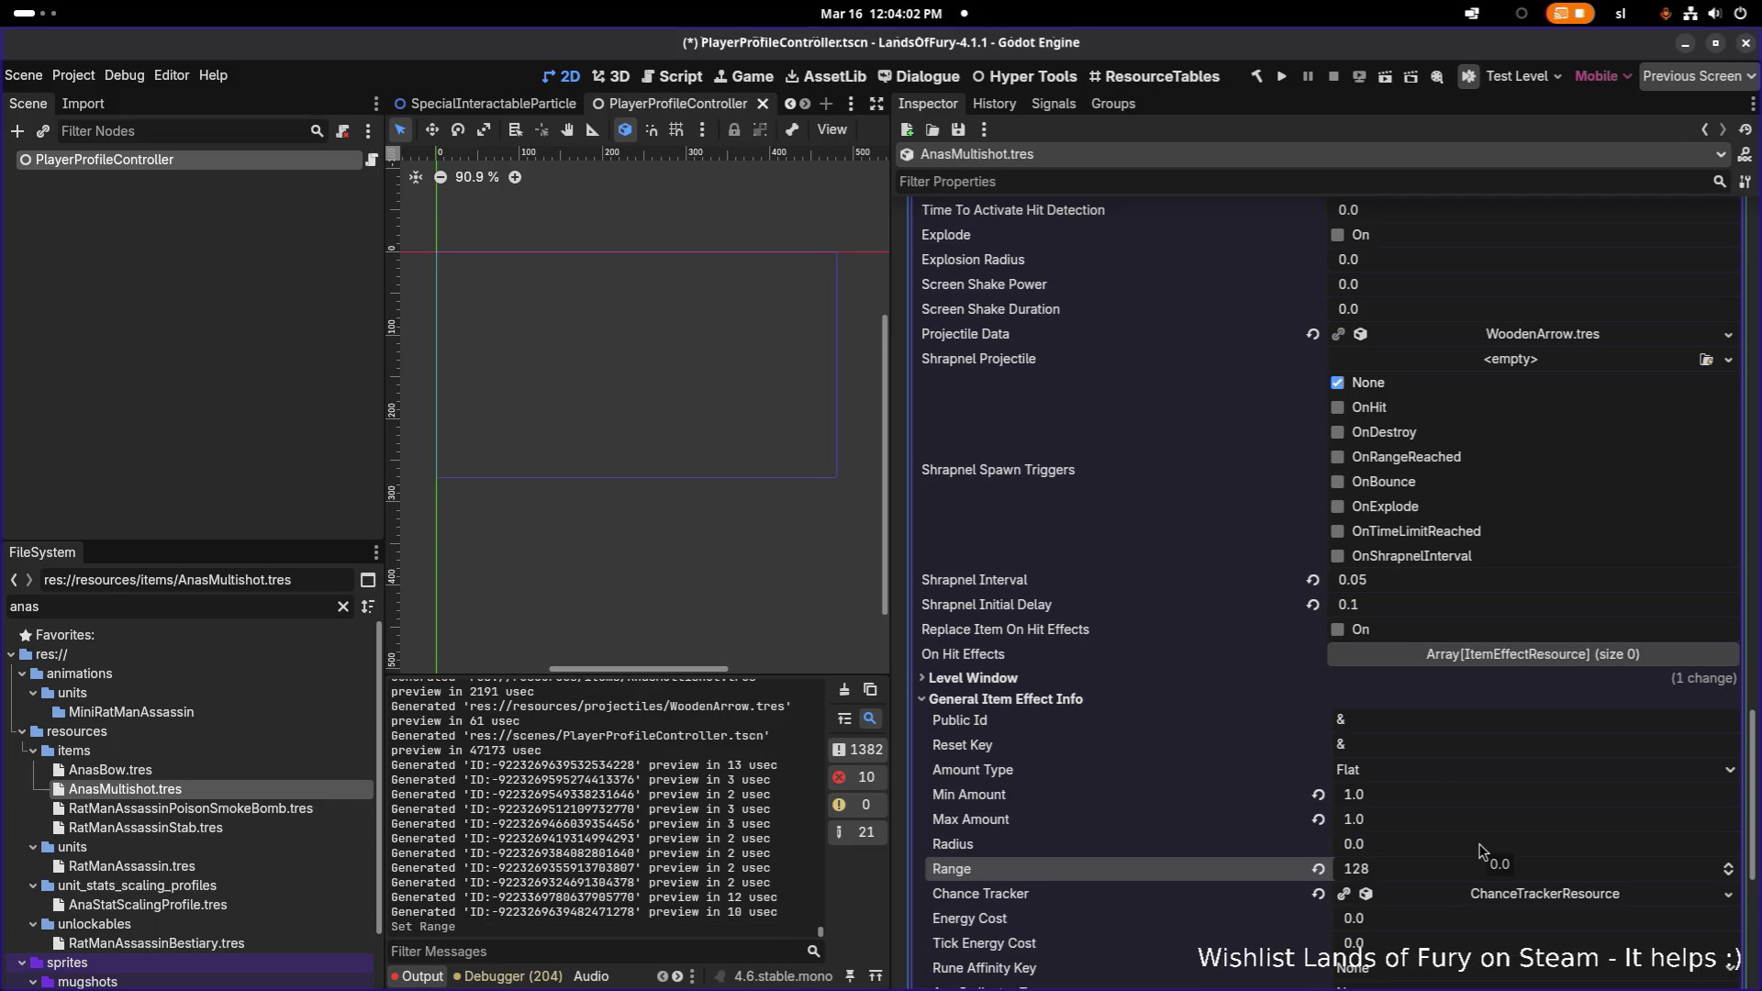
scroll(1406, 833, "down", 5)
scroll(1412, 826, "down", 5)
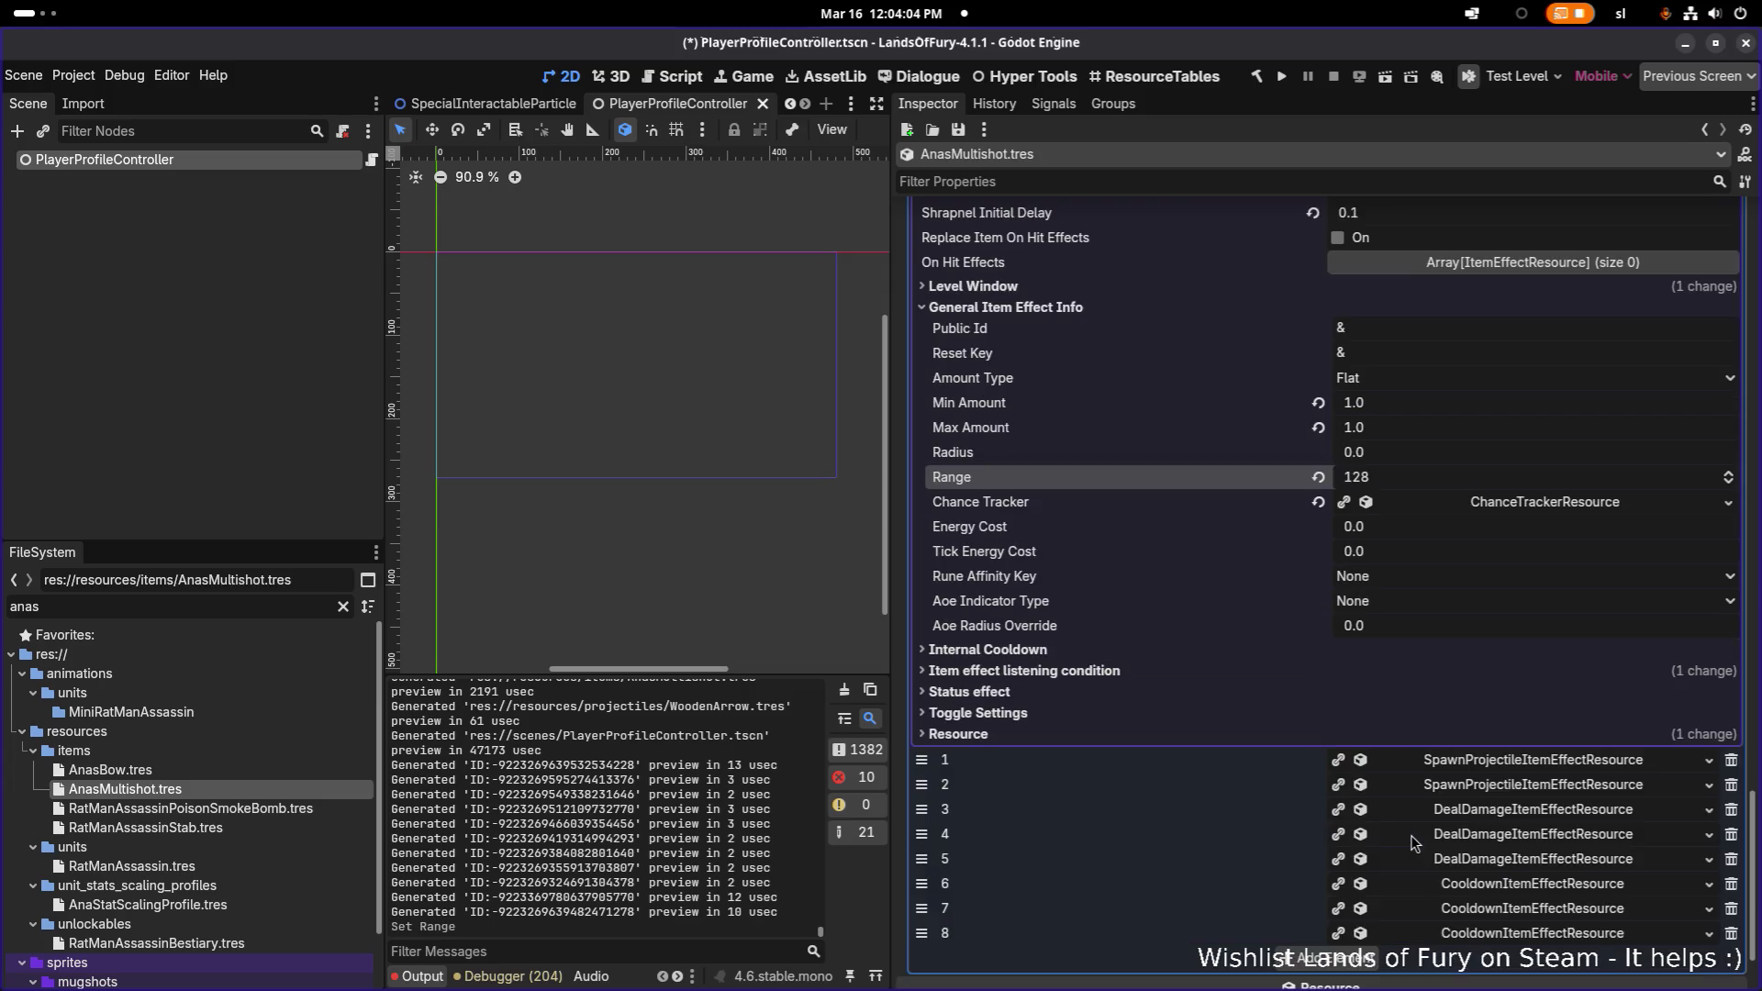
- Set the second spawn-projectile effect's (element 1) Range to 128
left_click(1494, 762)
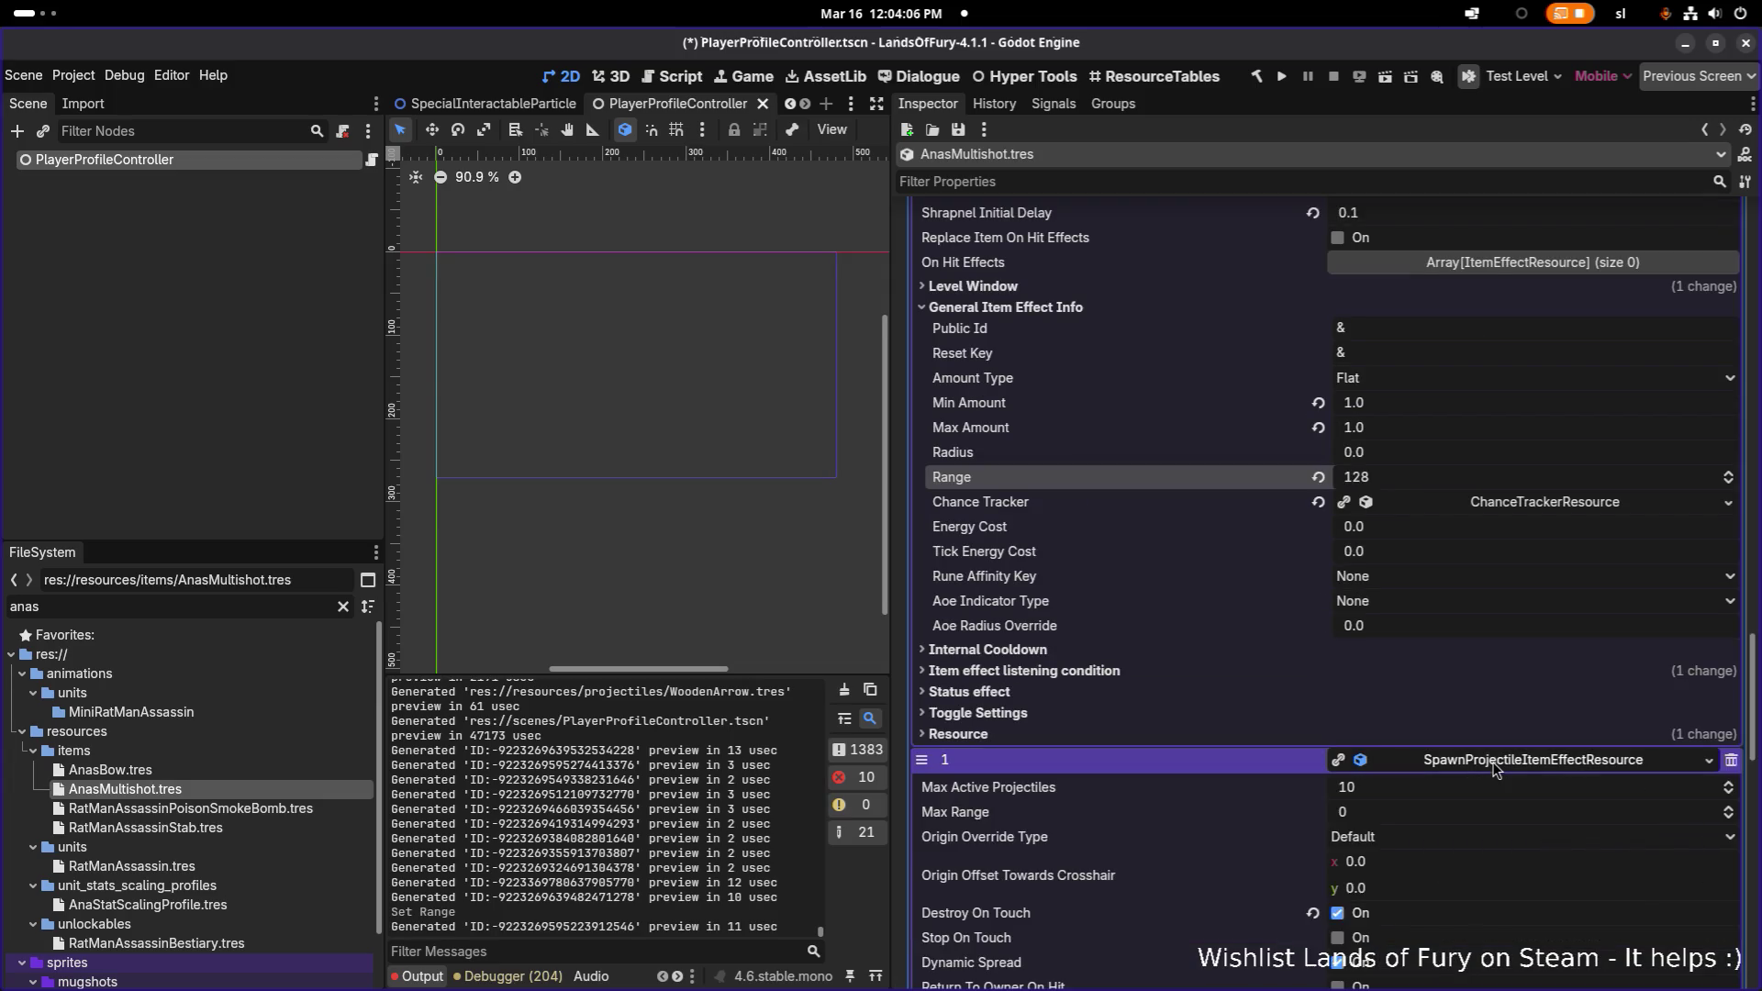
scroll(1494, 770, "down", 3)
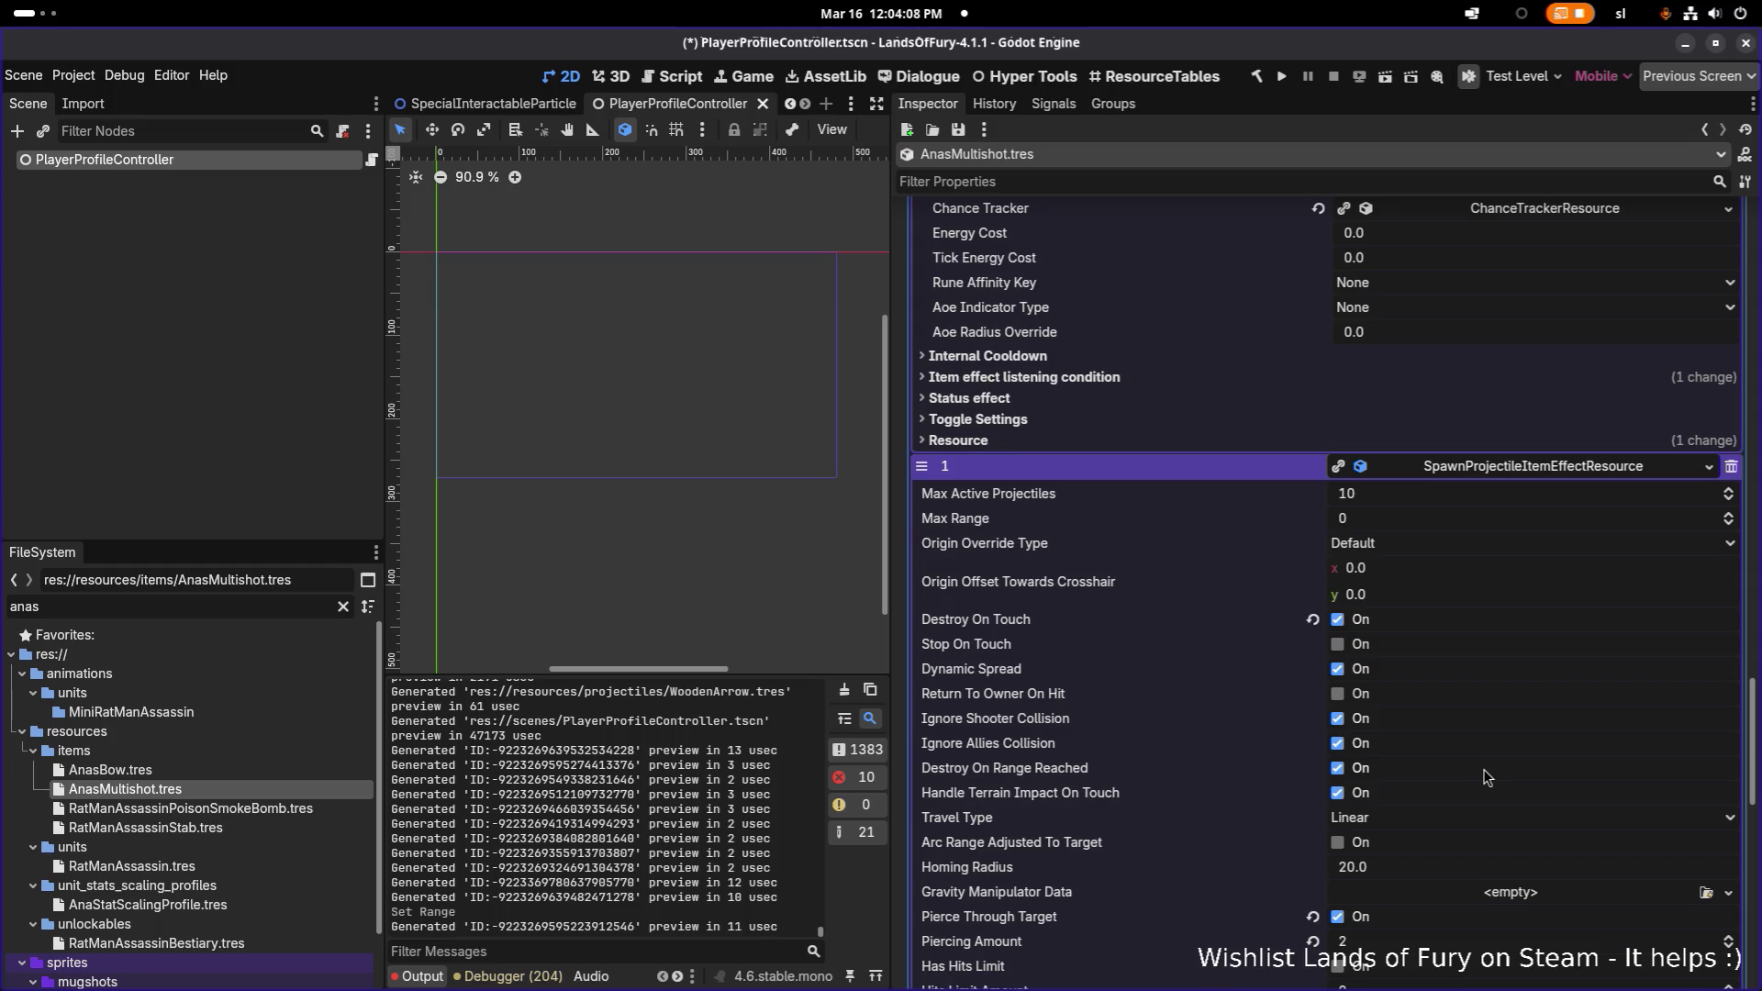
scroll(1486, 777, "down", 2)
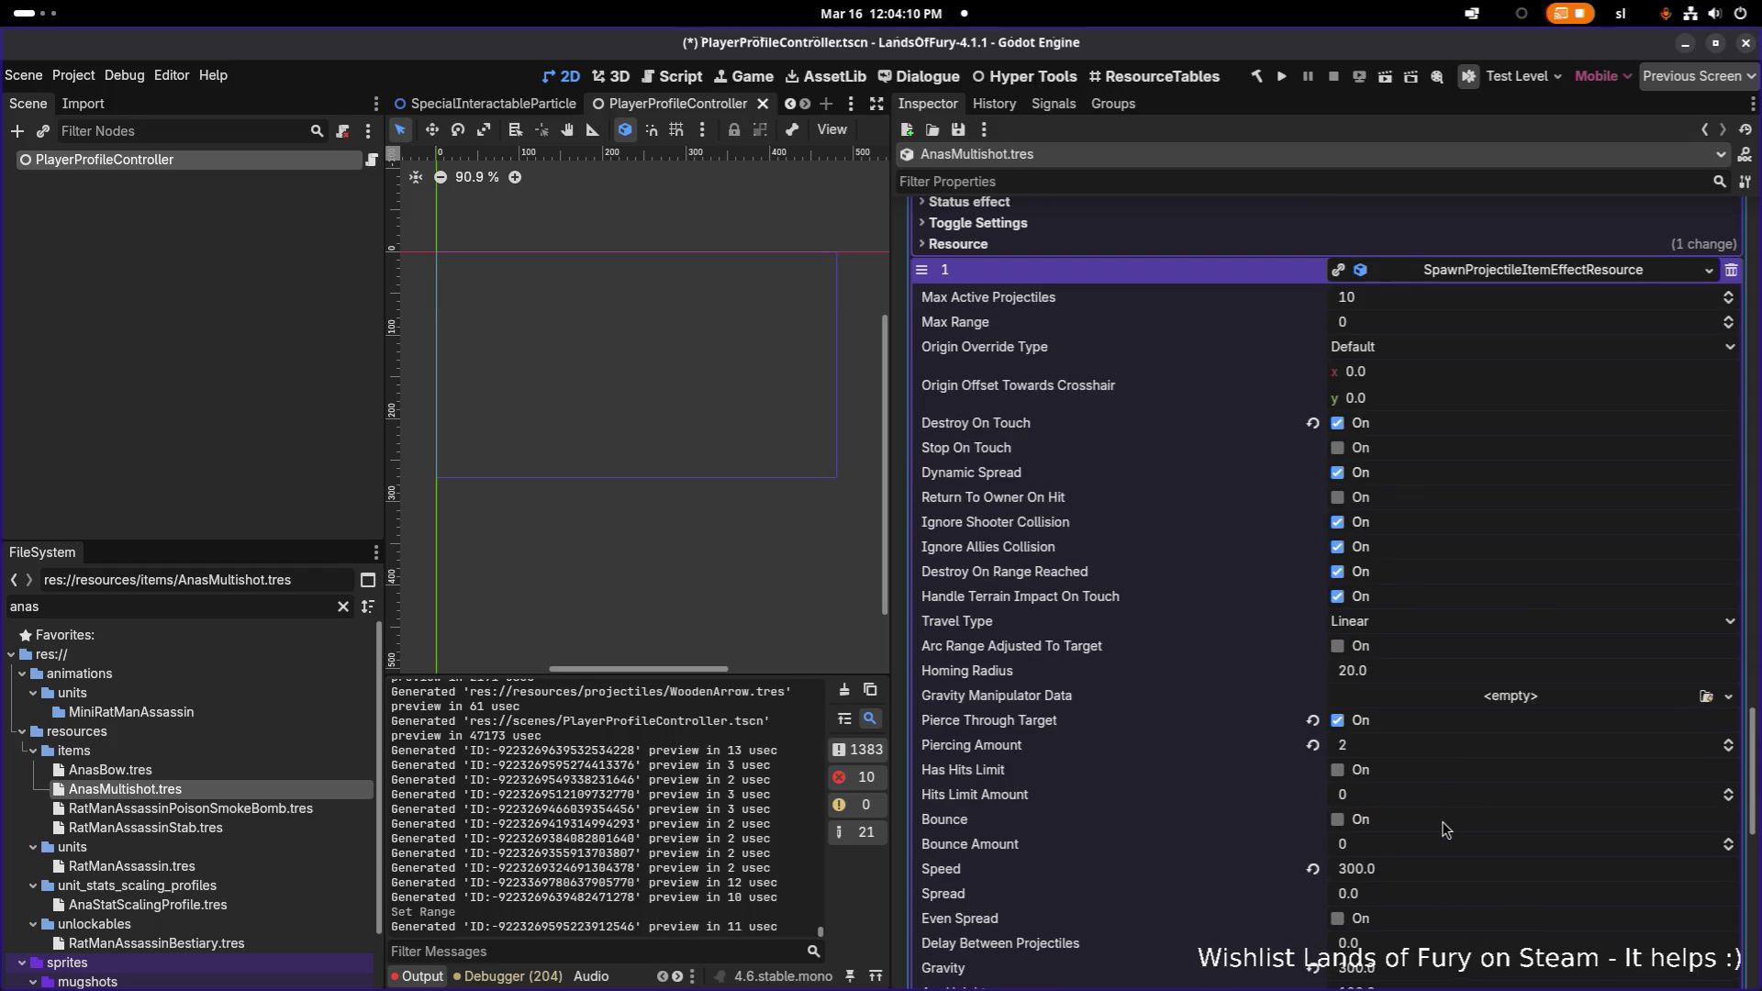
scroll(1443, 829, "down", 2)
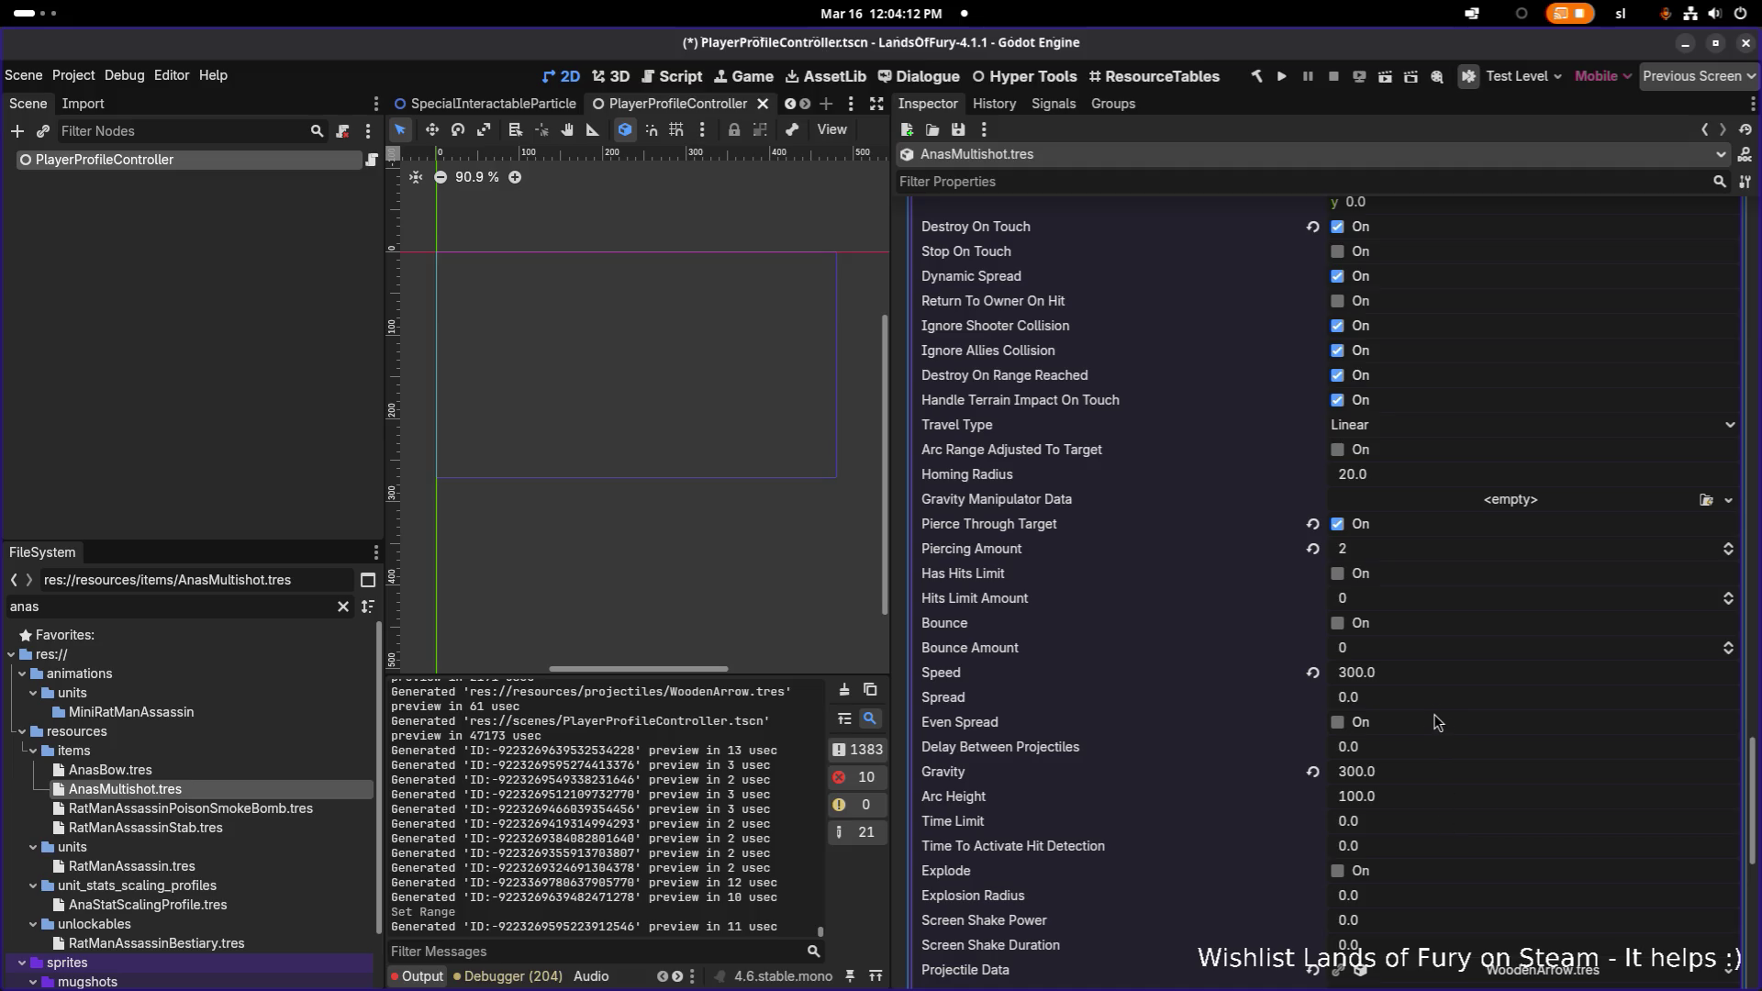
scroll(1435, 720, "down", 2)
scroll(1395, 702, "down", 6)
left_click(1365, 826)
scroll(1382, 821, "down", 3)
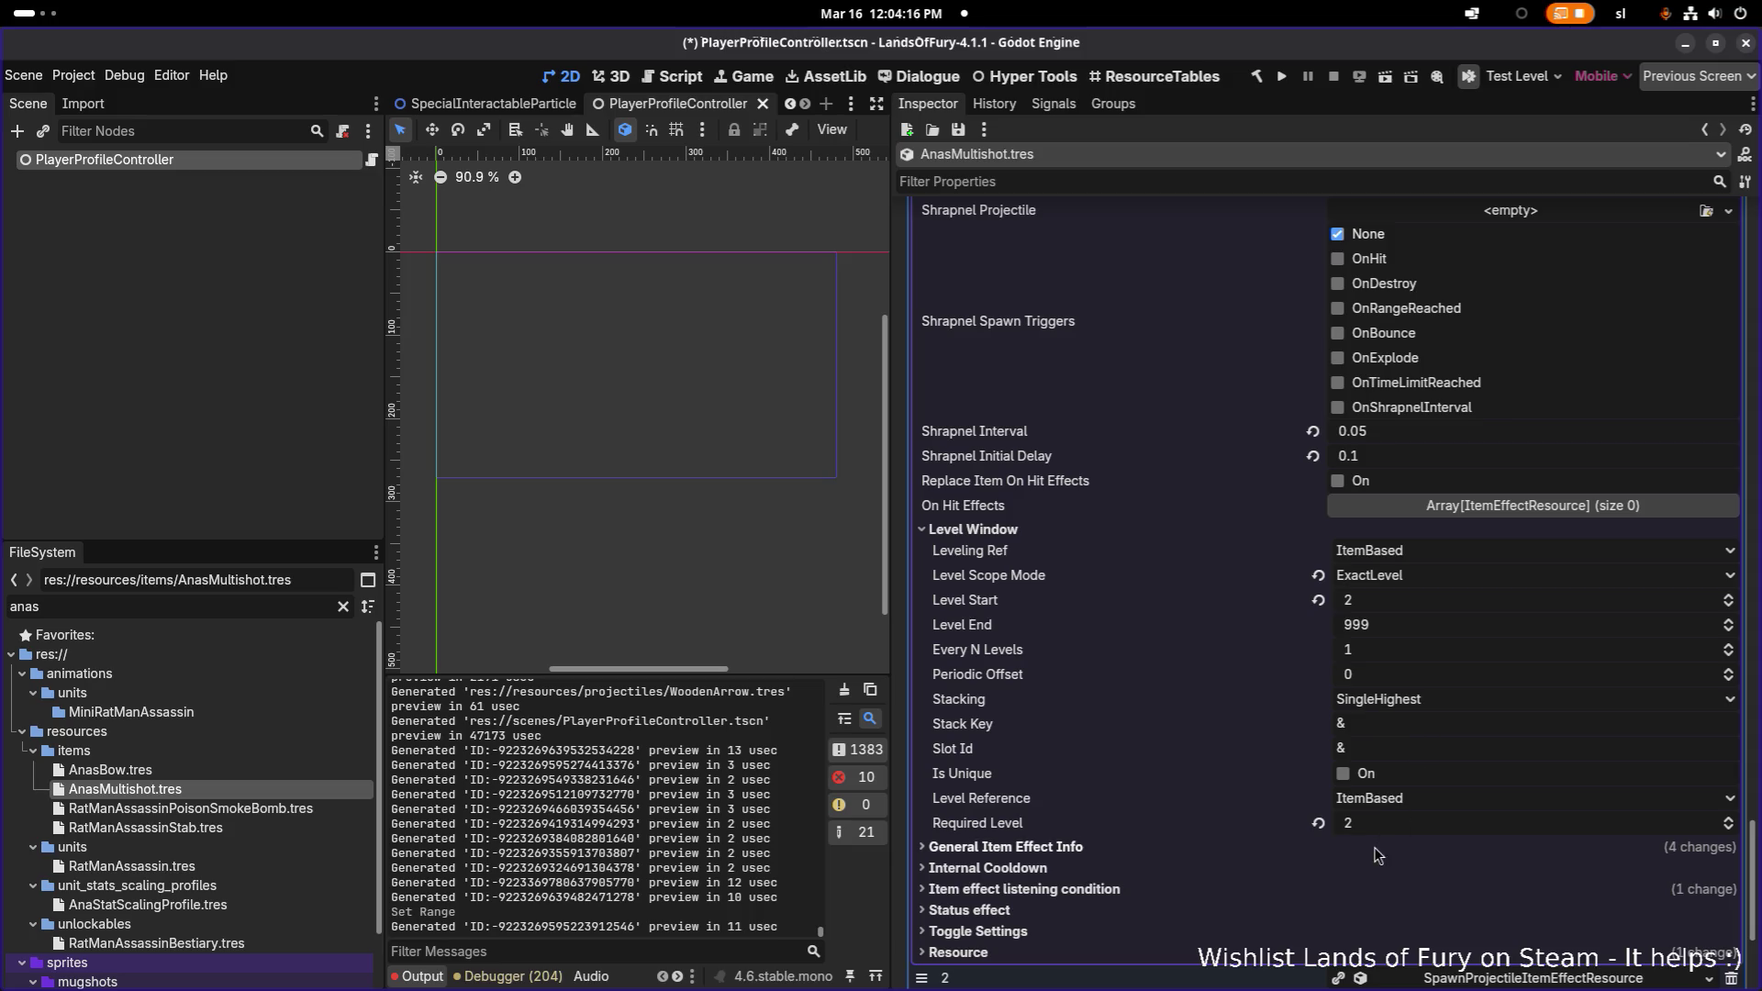
left_click(1374, 847)
scroll(1422, 808, "down", 3)
left_click(1455, 725)
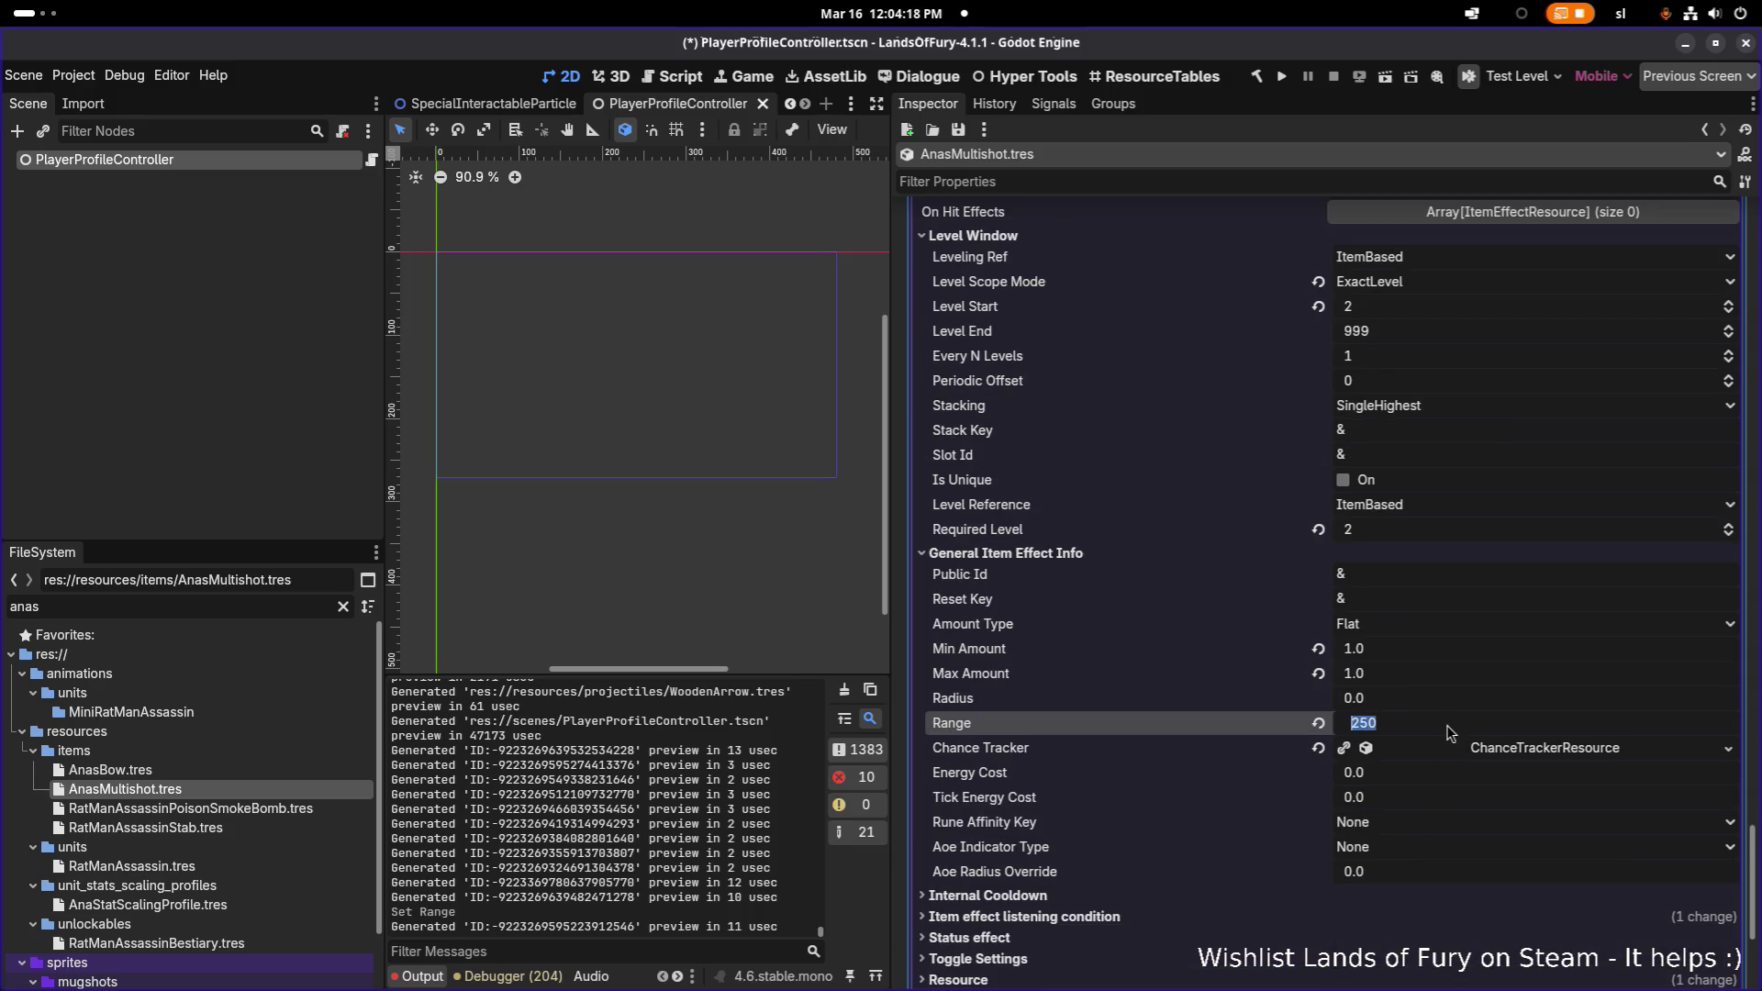
type("128")
key("Return")
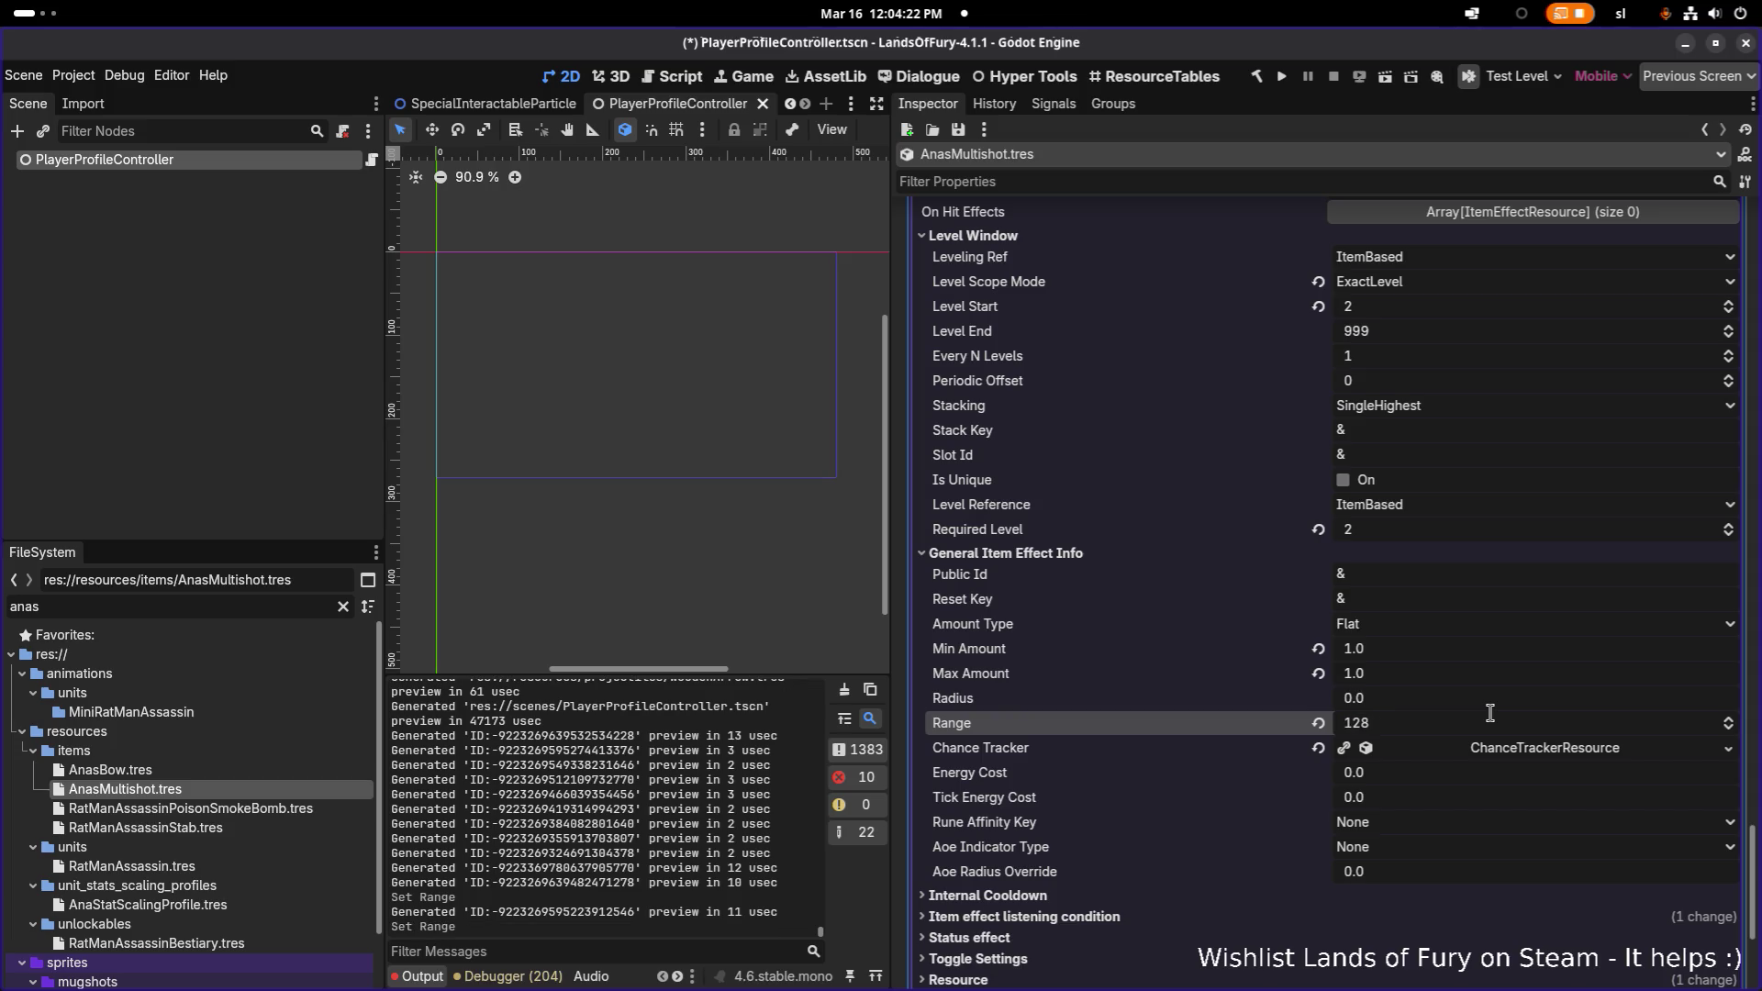
scroll(1489, 713, "down", 2)
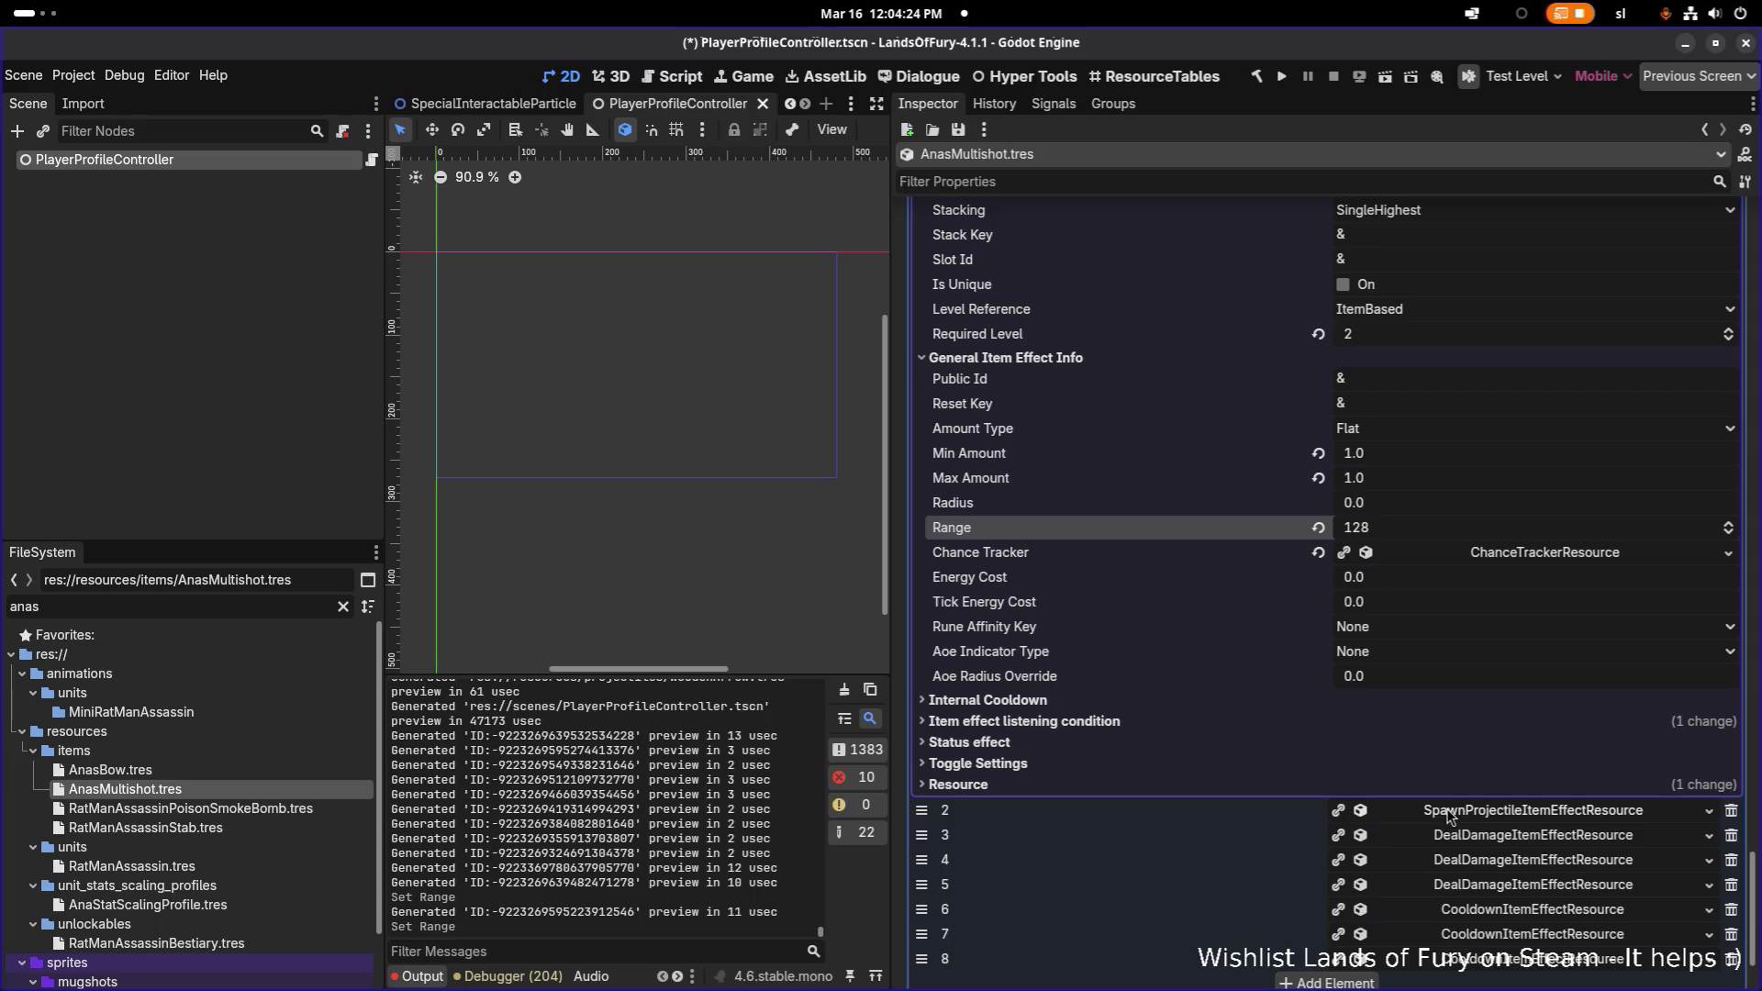
- Set the third spawn-projectile effect's (element 2) Range to 128
left_click(1453, 814)
scroll(1454, 816, "down", 3)
scroll(1426, 807, "down", 2)
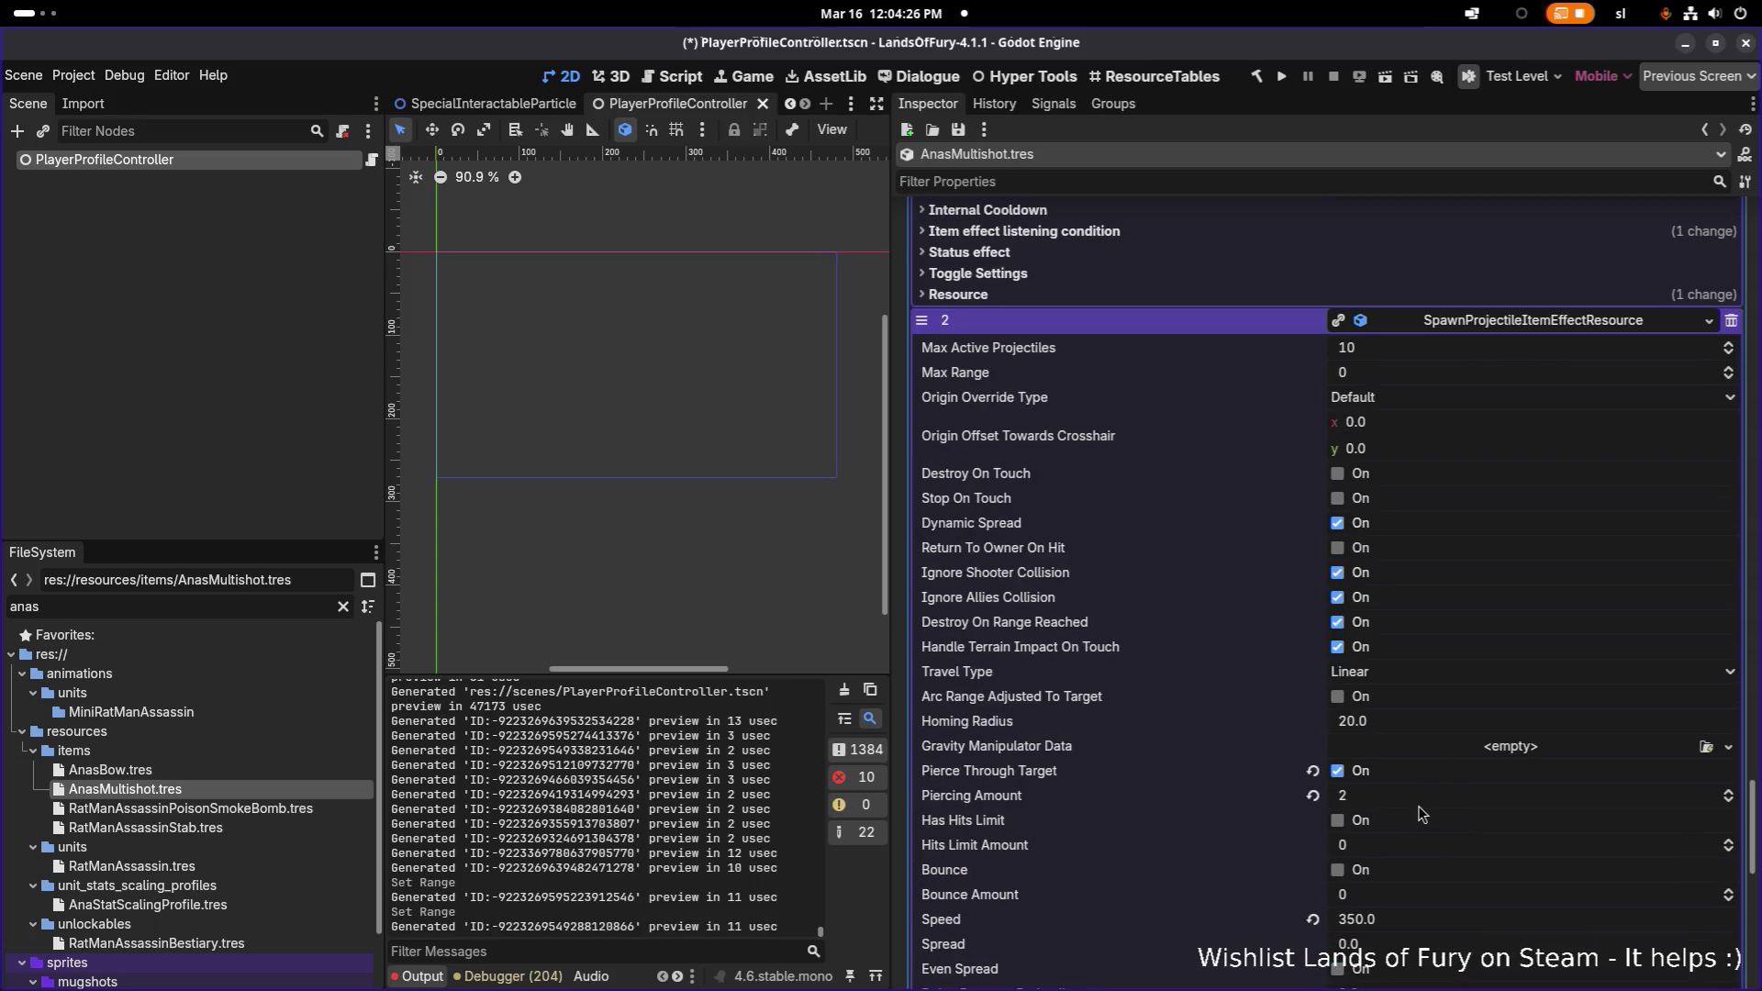
scroll(1459, 751, "down", 3)
scroll(1418, 748, "down", 3)
scroll(1414, 747, "down", 2)
left_click(1325, 798)
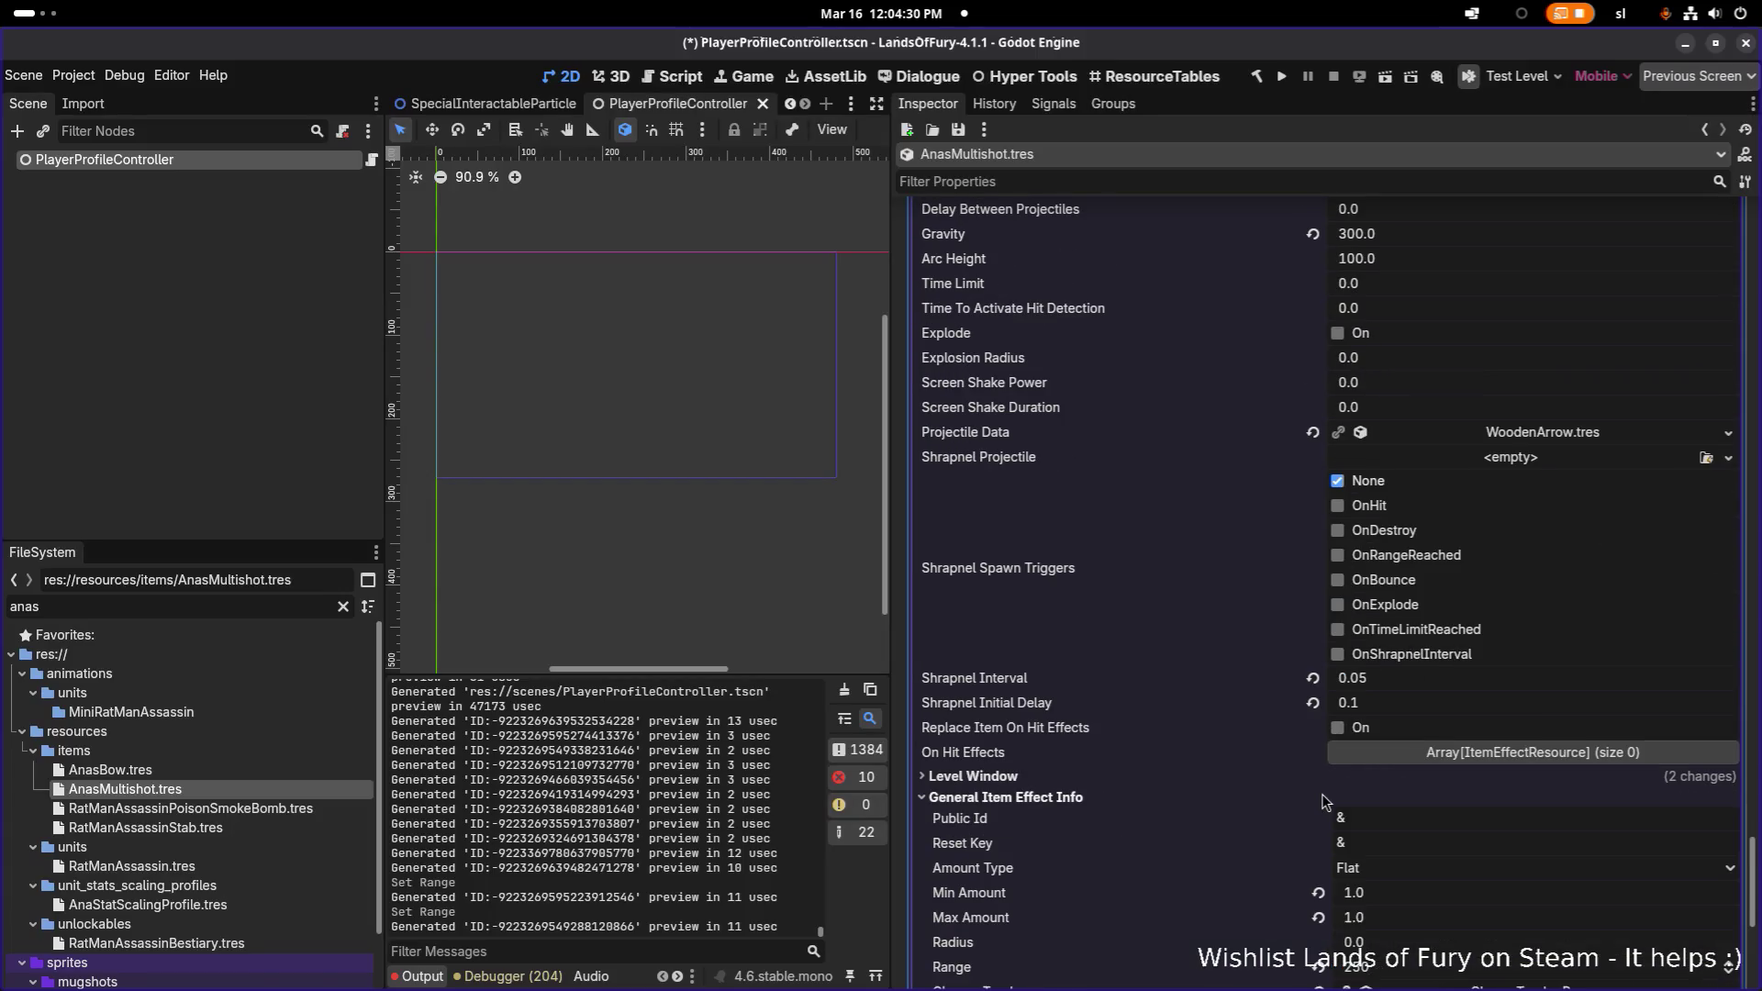
scroll(1386, 808, "down", 3)
left_click(1429, 678)
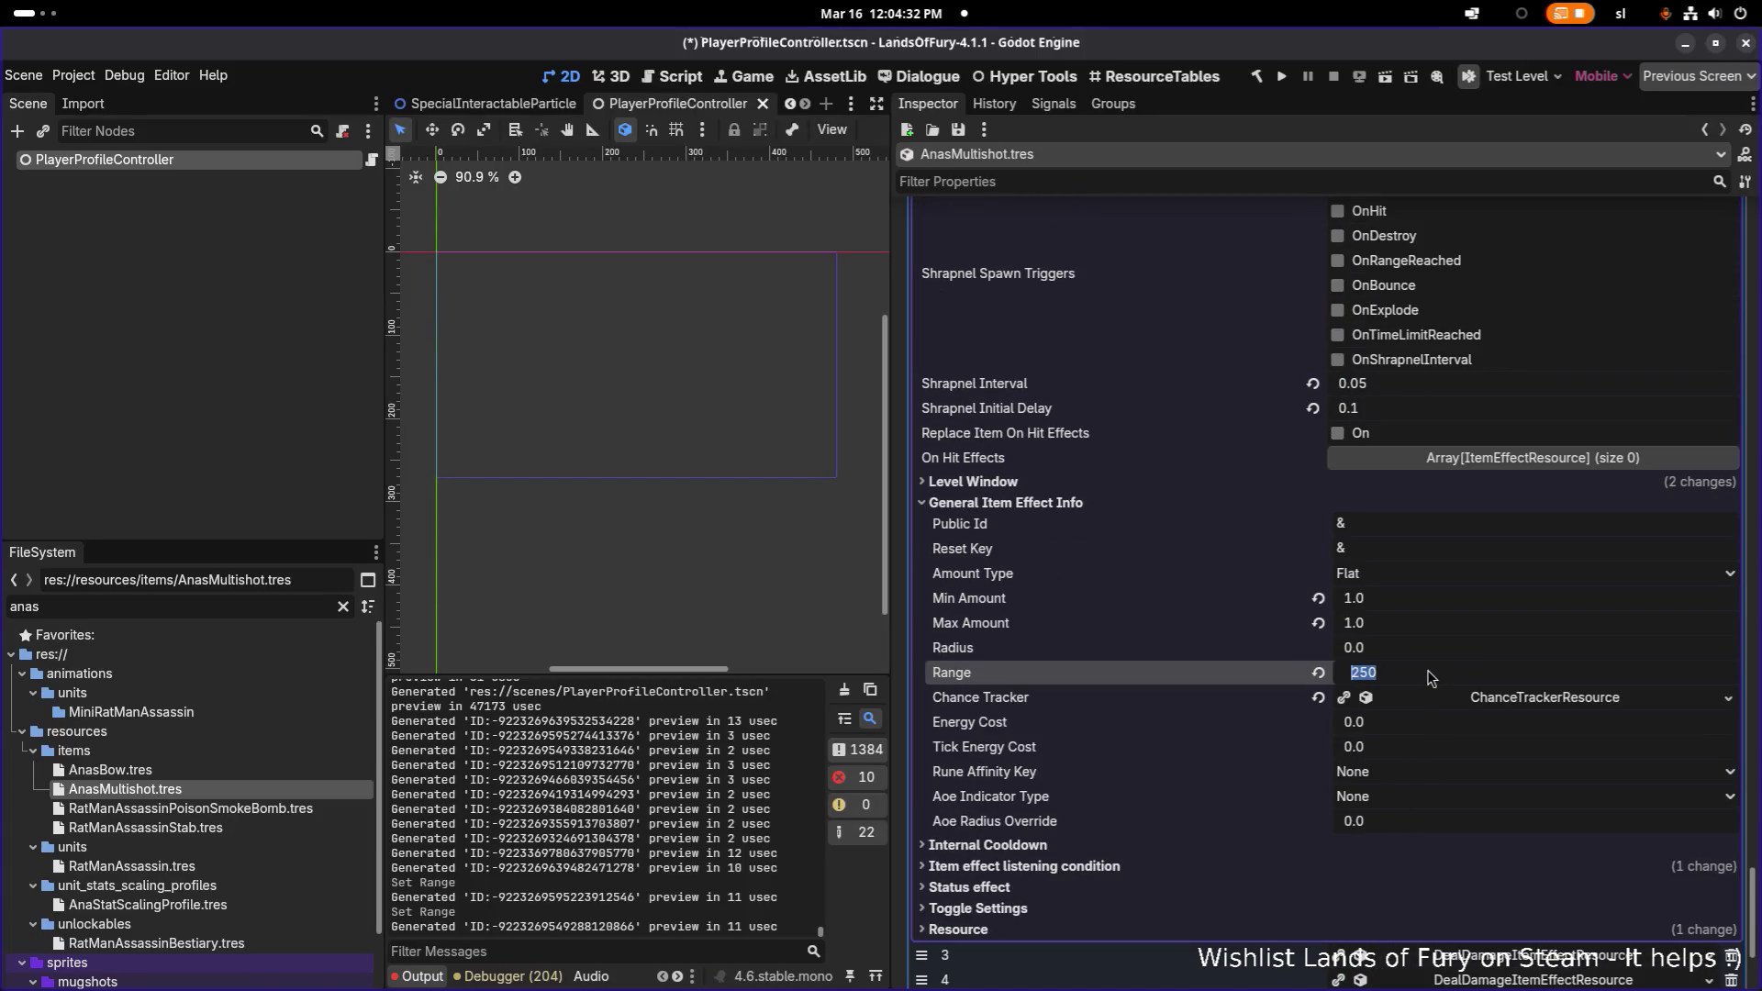
type("128")
key("Return")
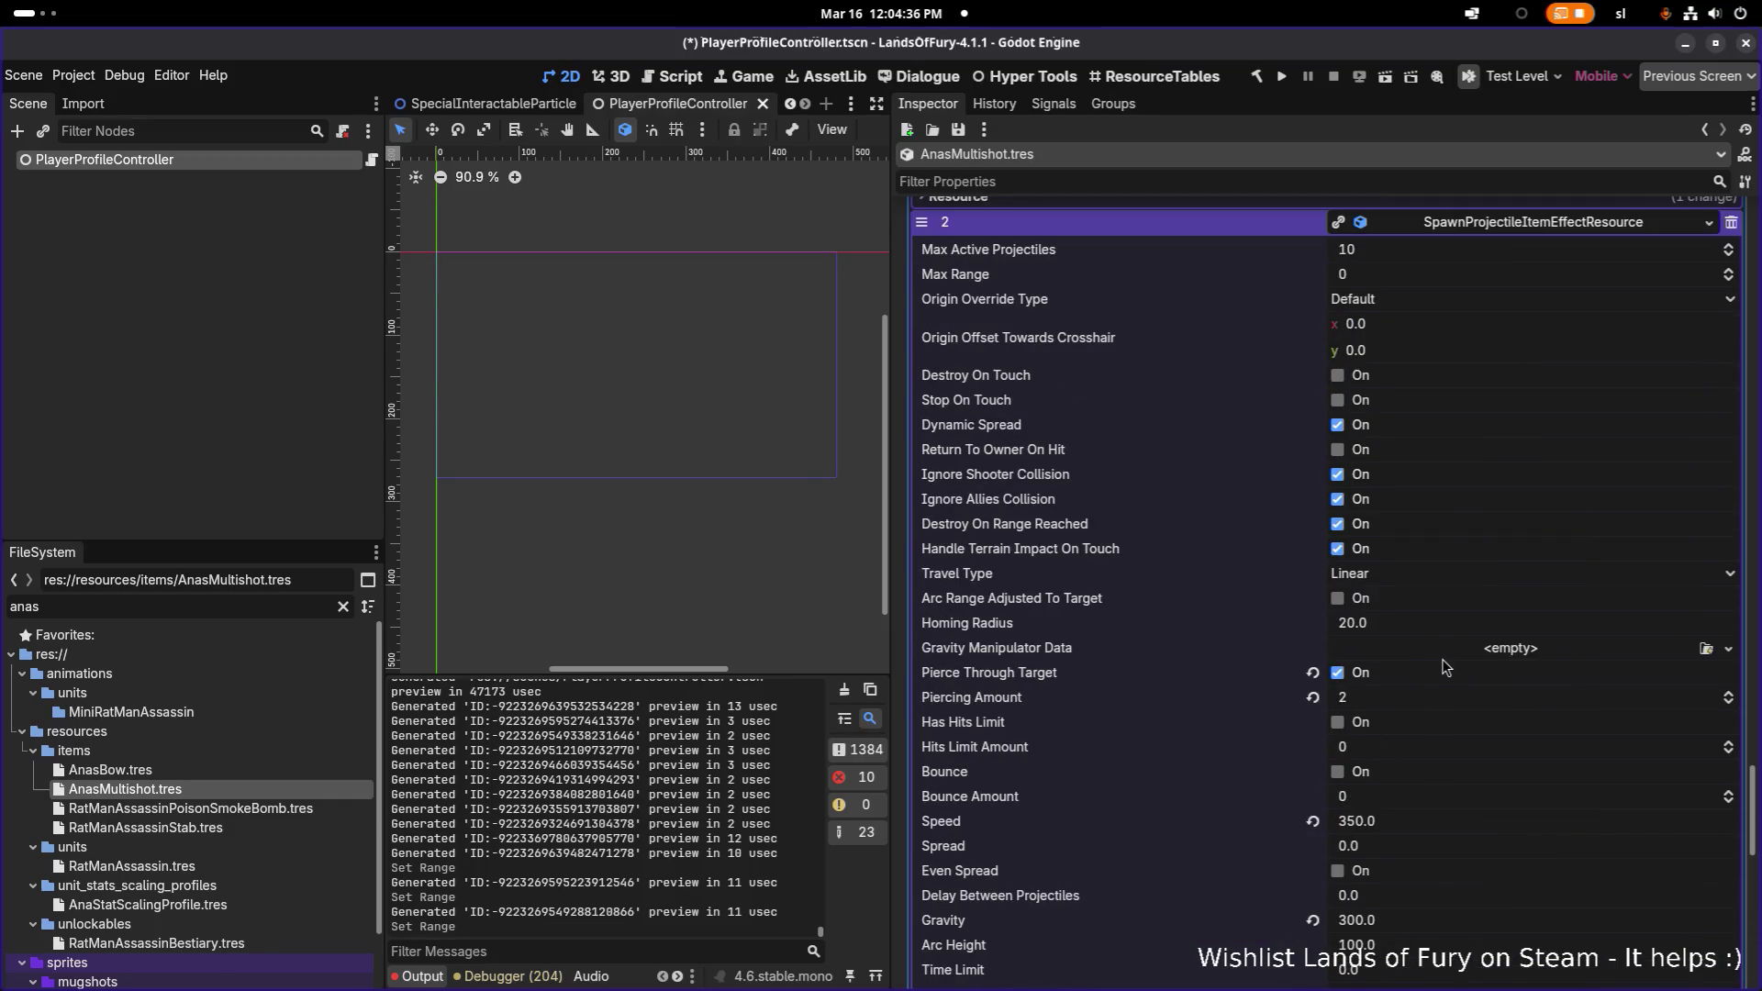
- Collapse effects 0–2 and expand the first deal-damage effect, element 3
left_click(1498, 516)
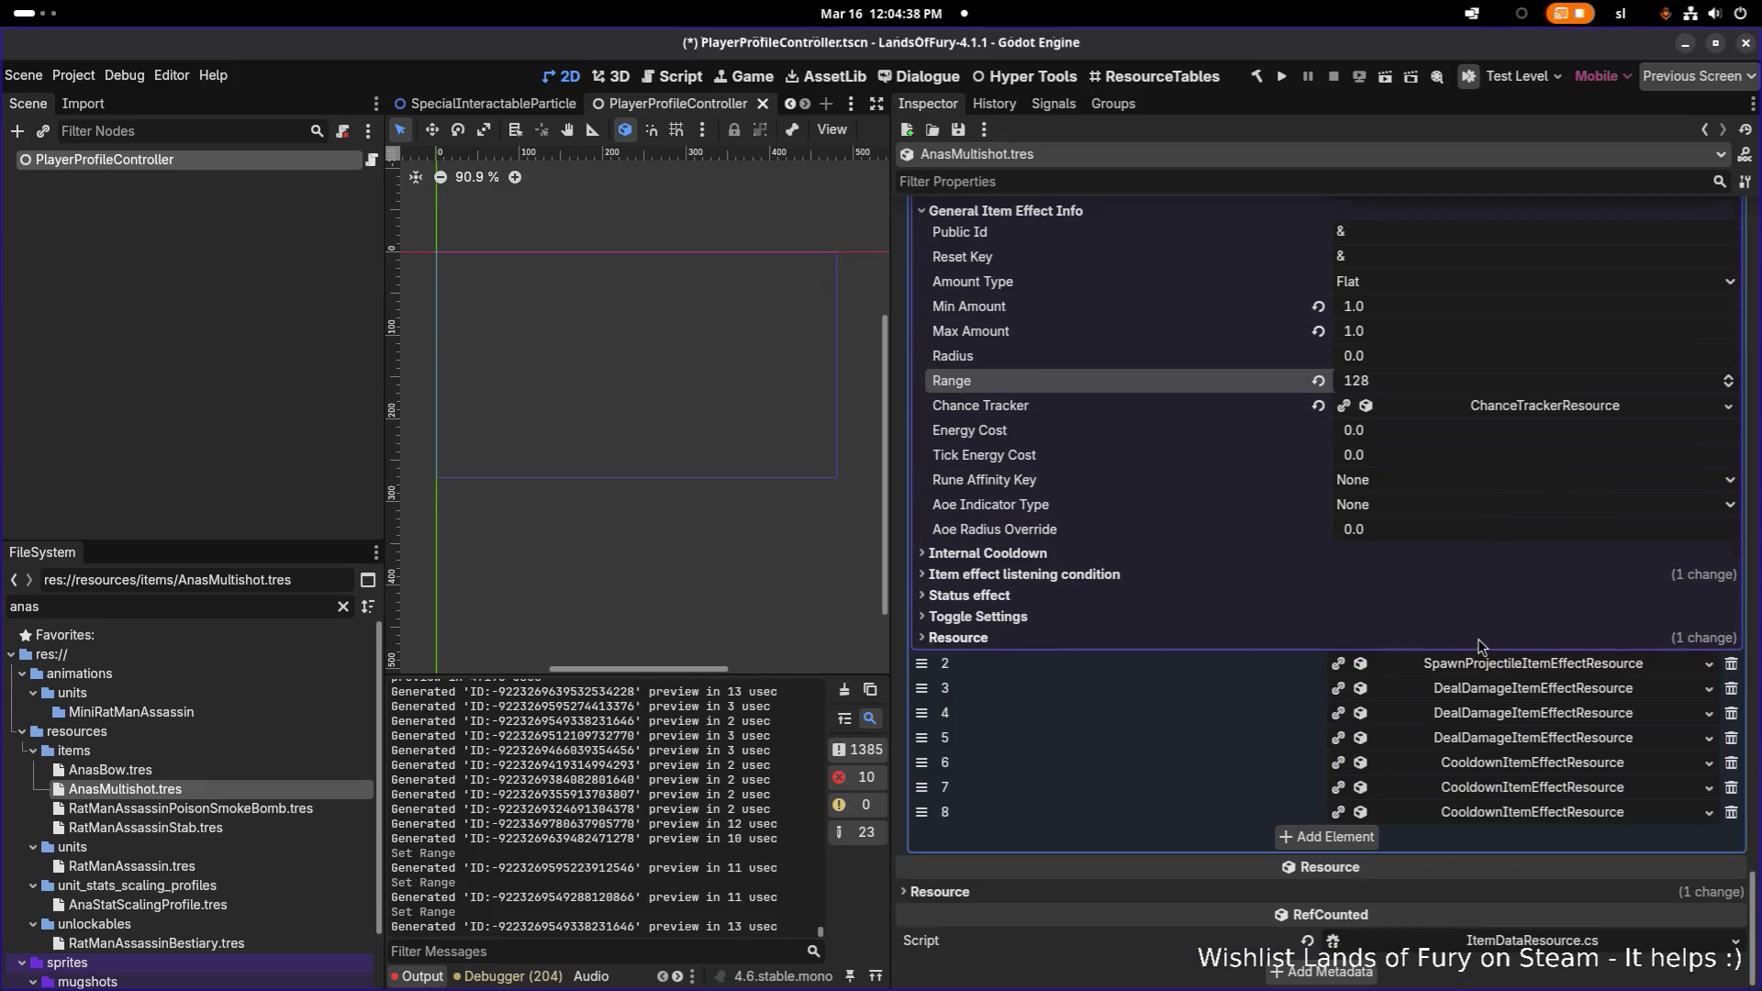
left_click(1477, 639)
scroll(1479, 633, "up", 10)
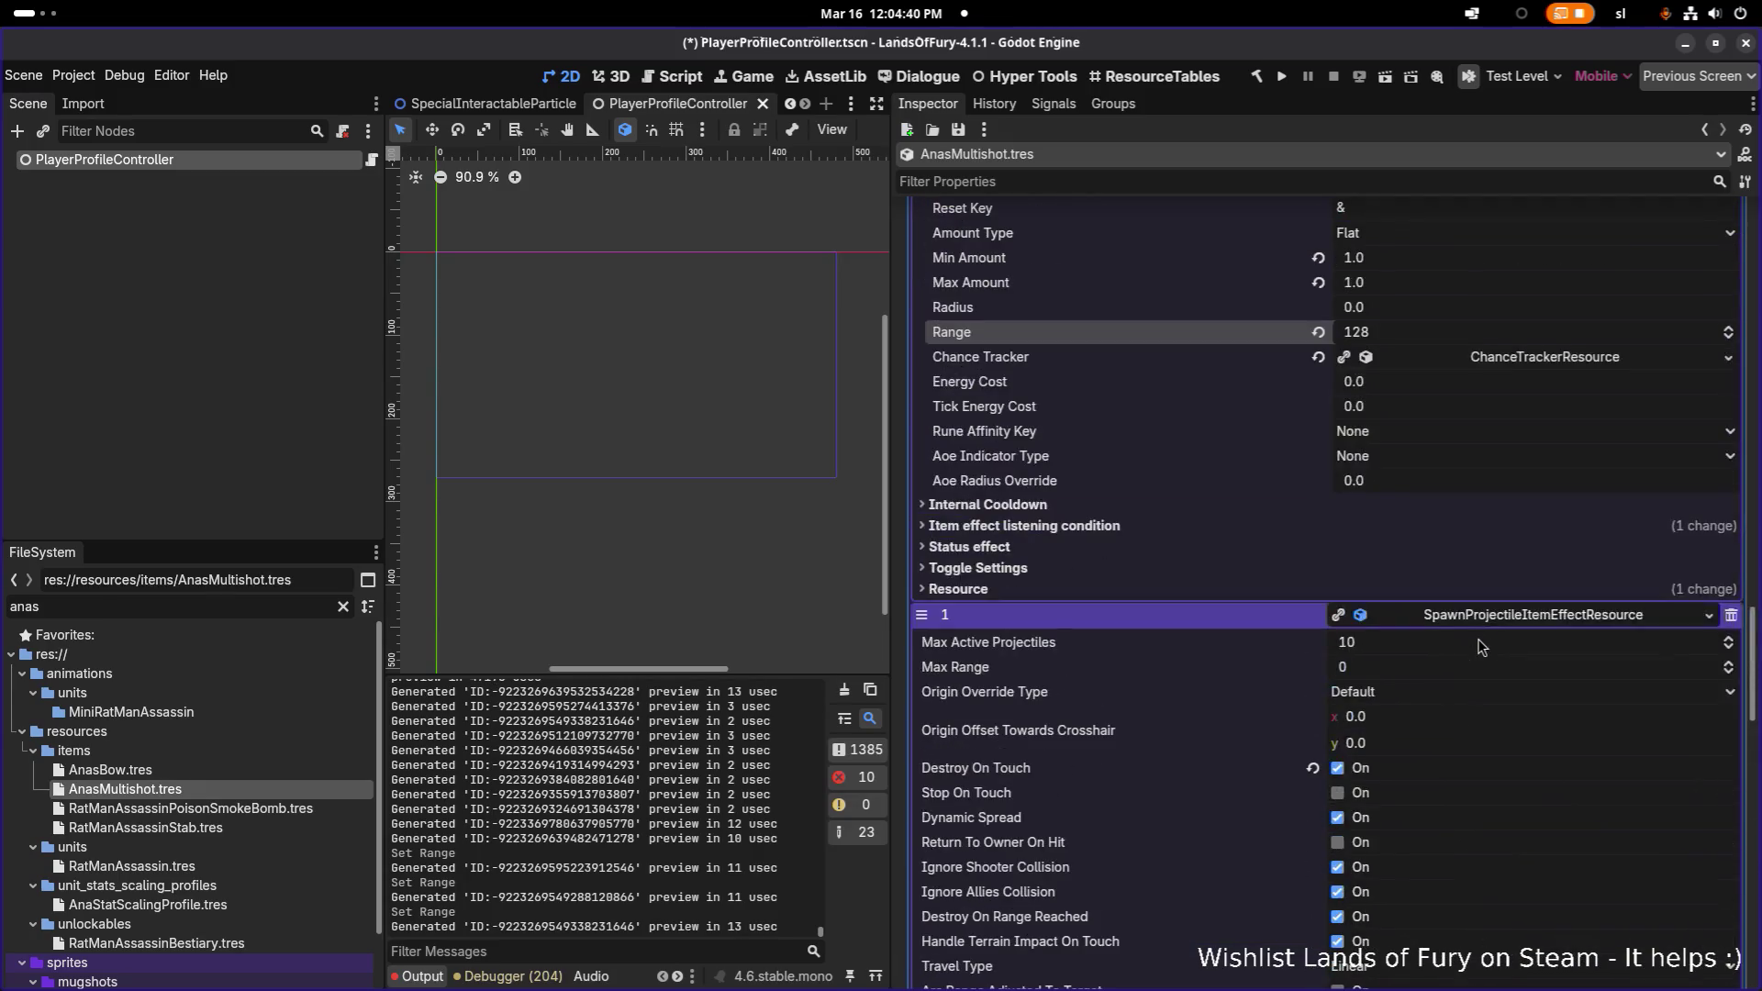
left_click(1487, 618)
scroll(1486, 619, "up", 10)
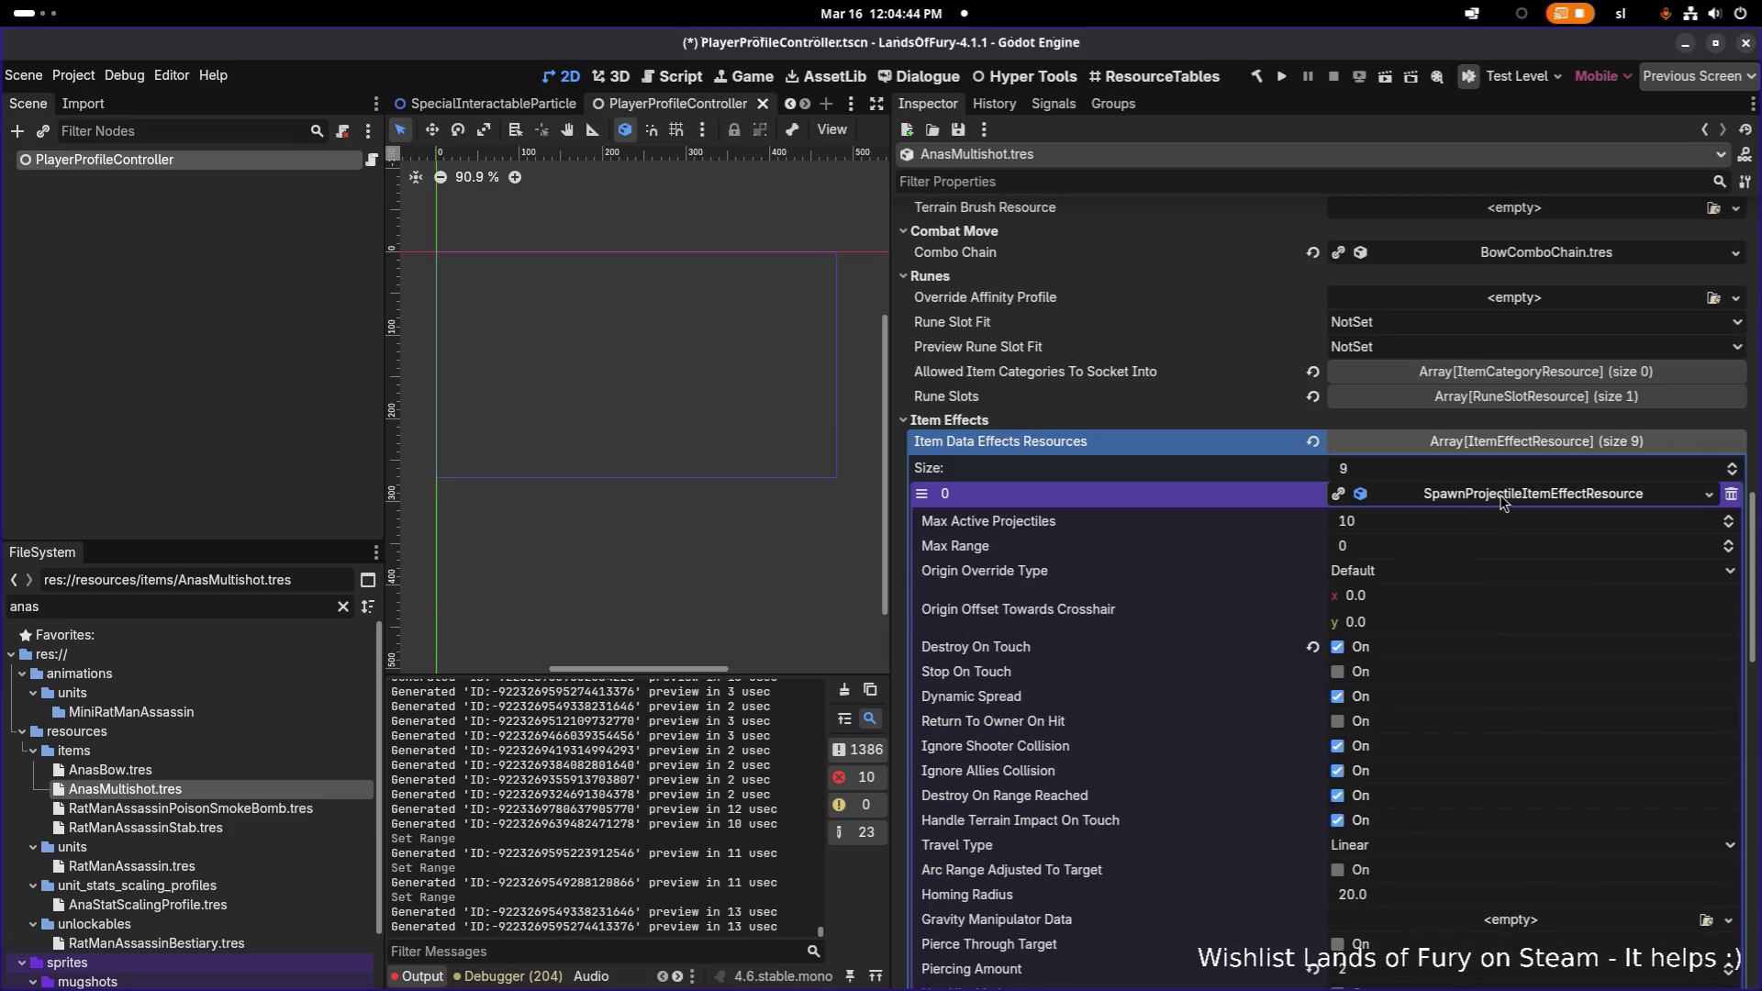
left_click(1499, 496)
left_click(1487, 694)
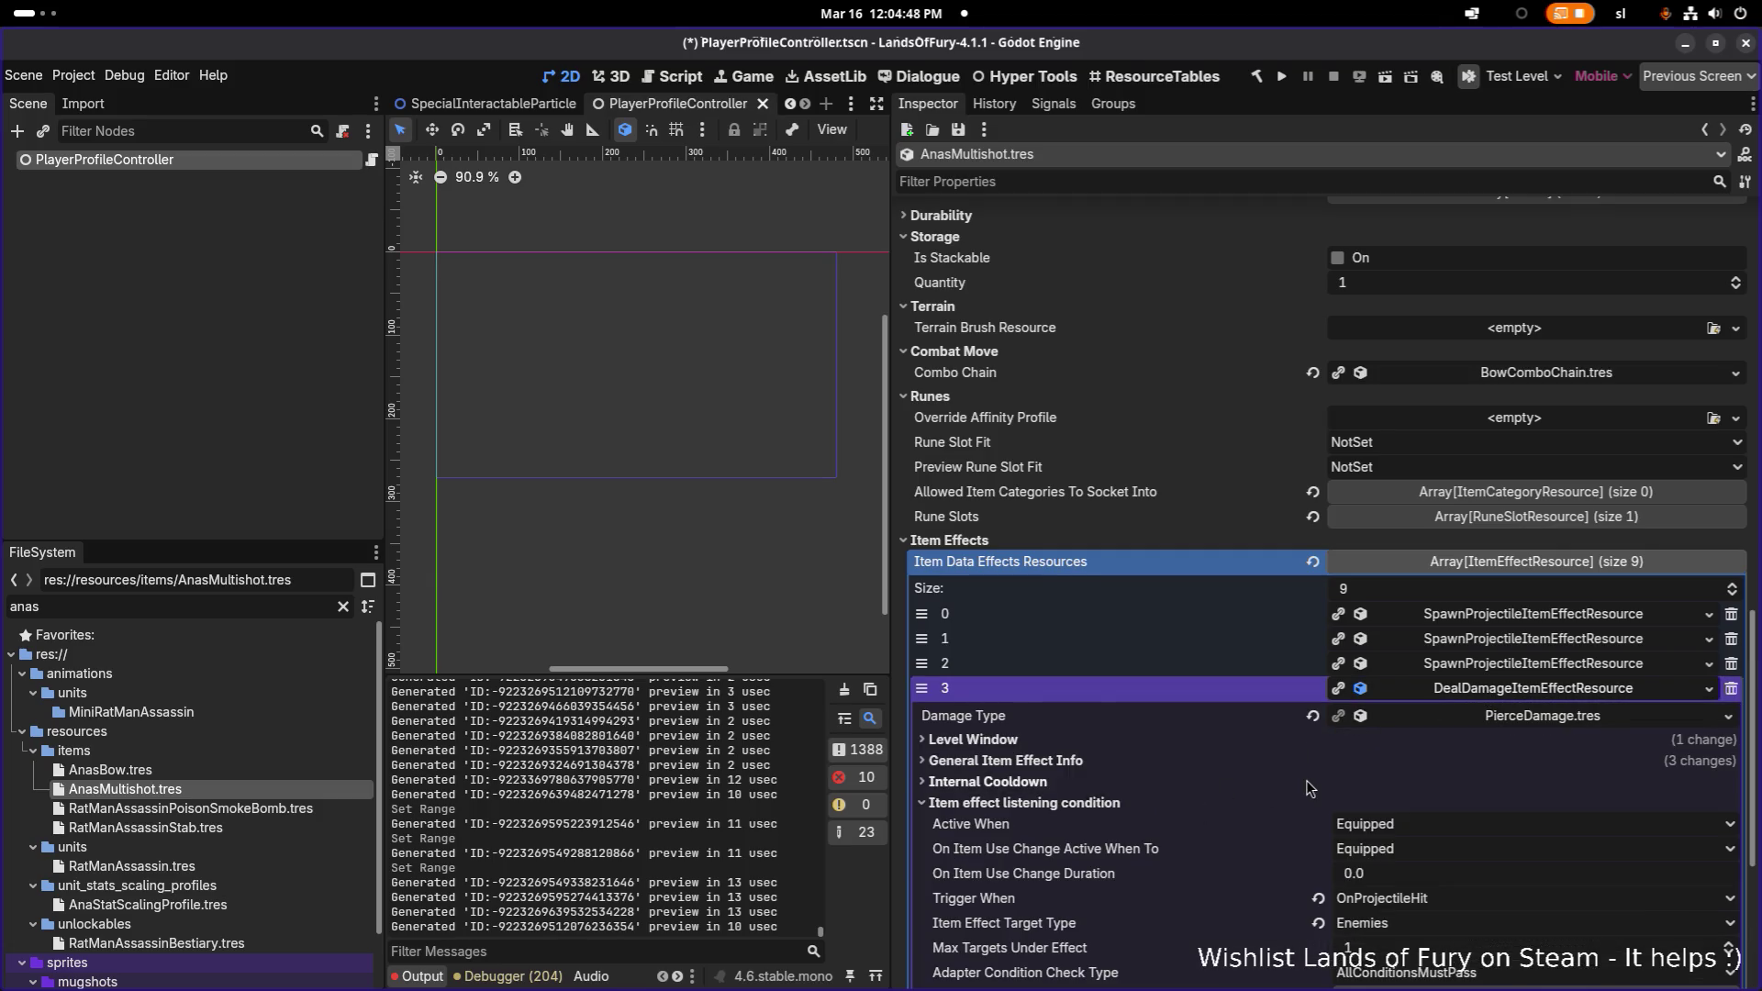
- Expand effect 3's General Item Effect Info and Level Window sections to reach its amount fields
scroll(1307, 780, "down", 2)
scroll(1523, 496, "up", 2)
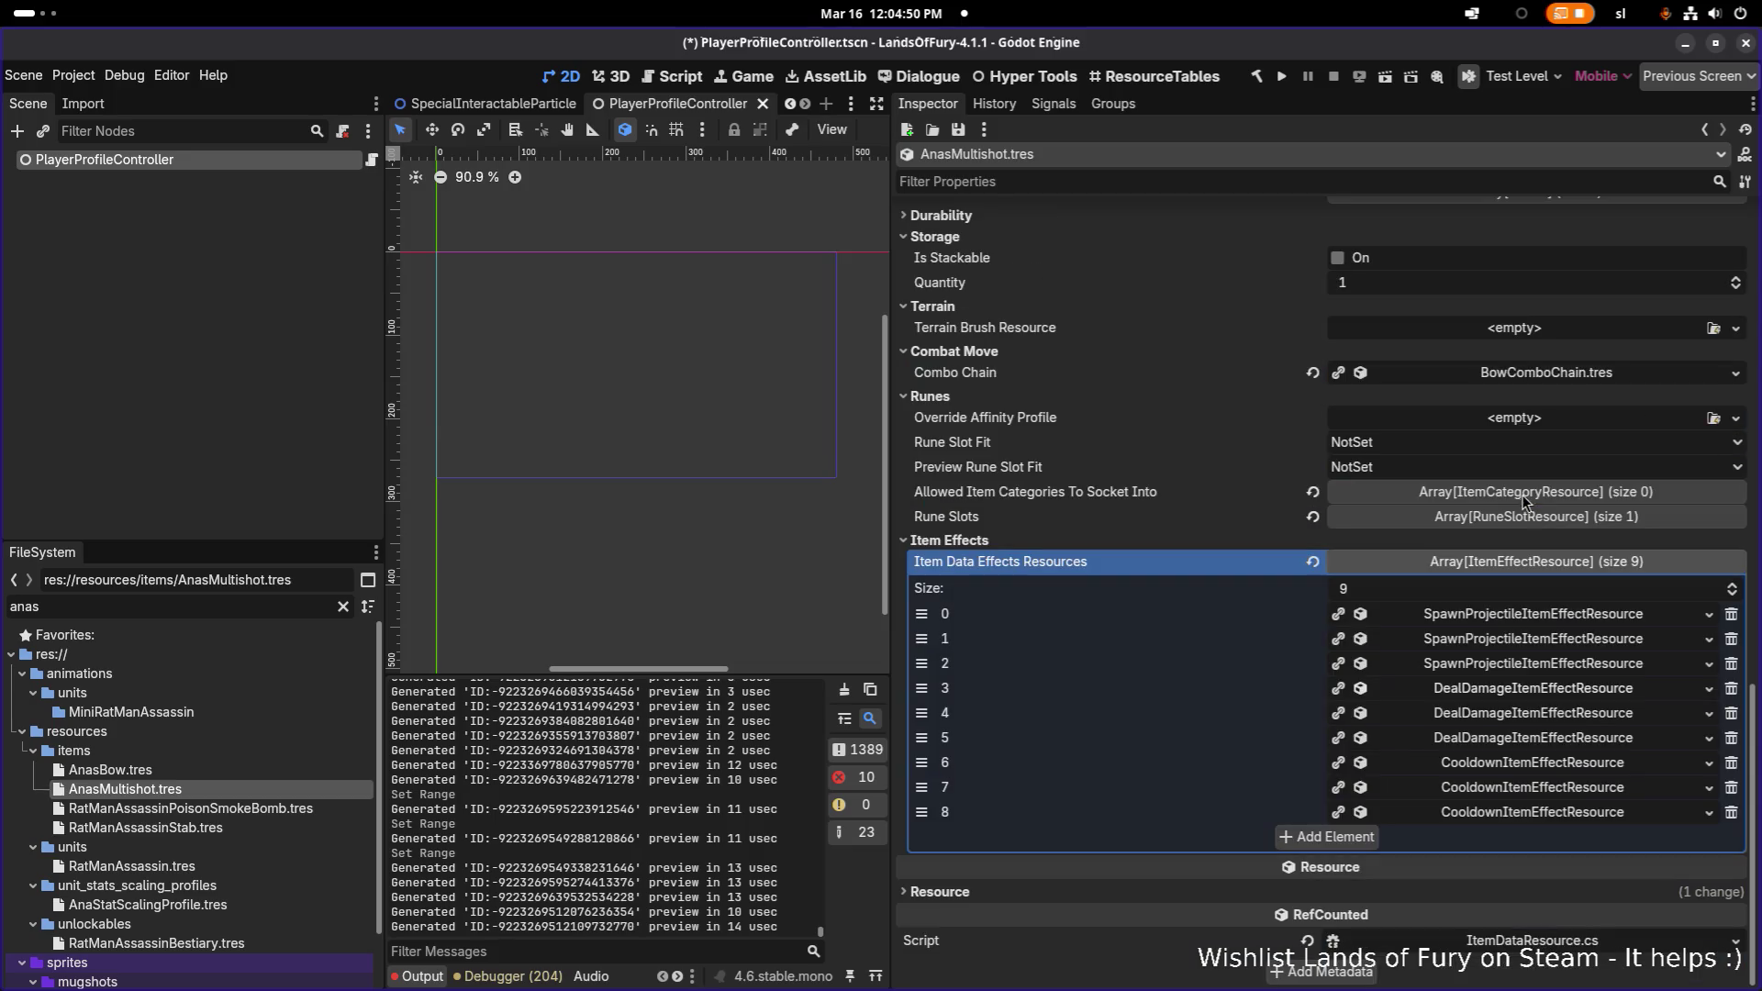
left_click(1490, 695)
left_click(1490, 695)
scroll(1489, 688, "down", 3)
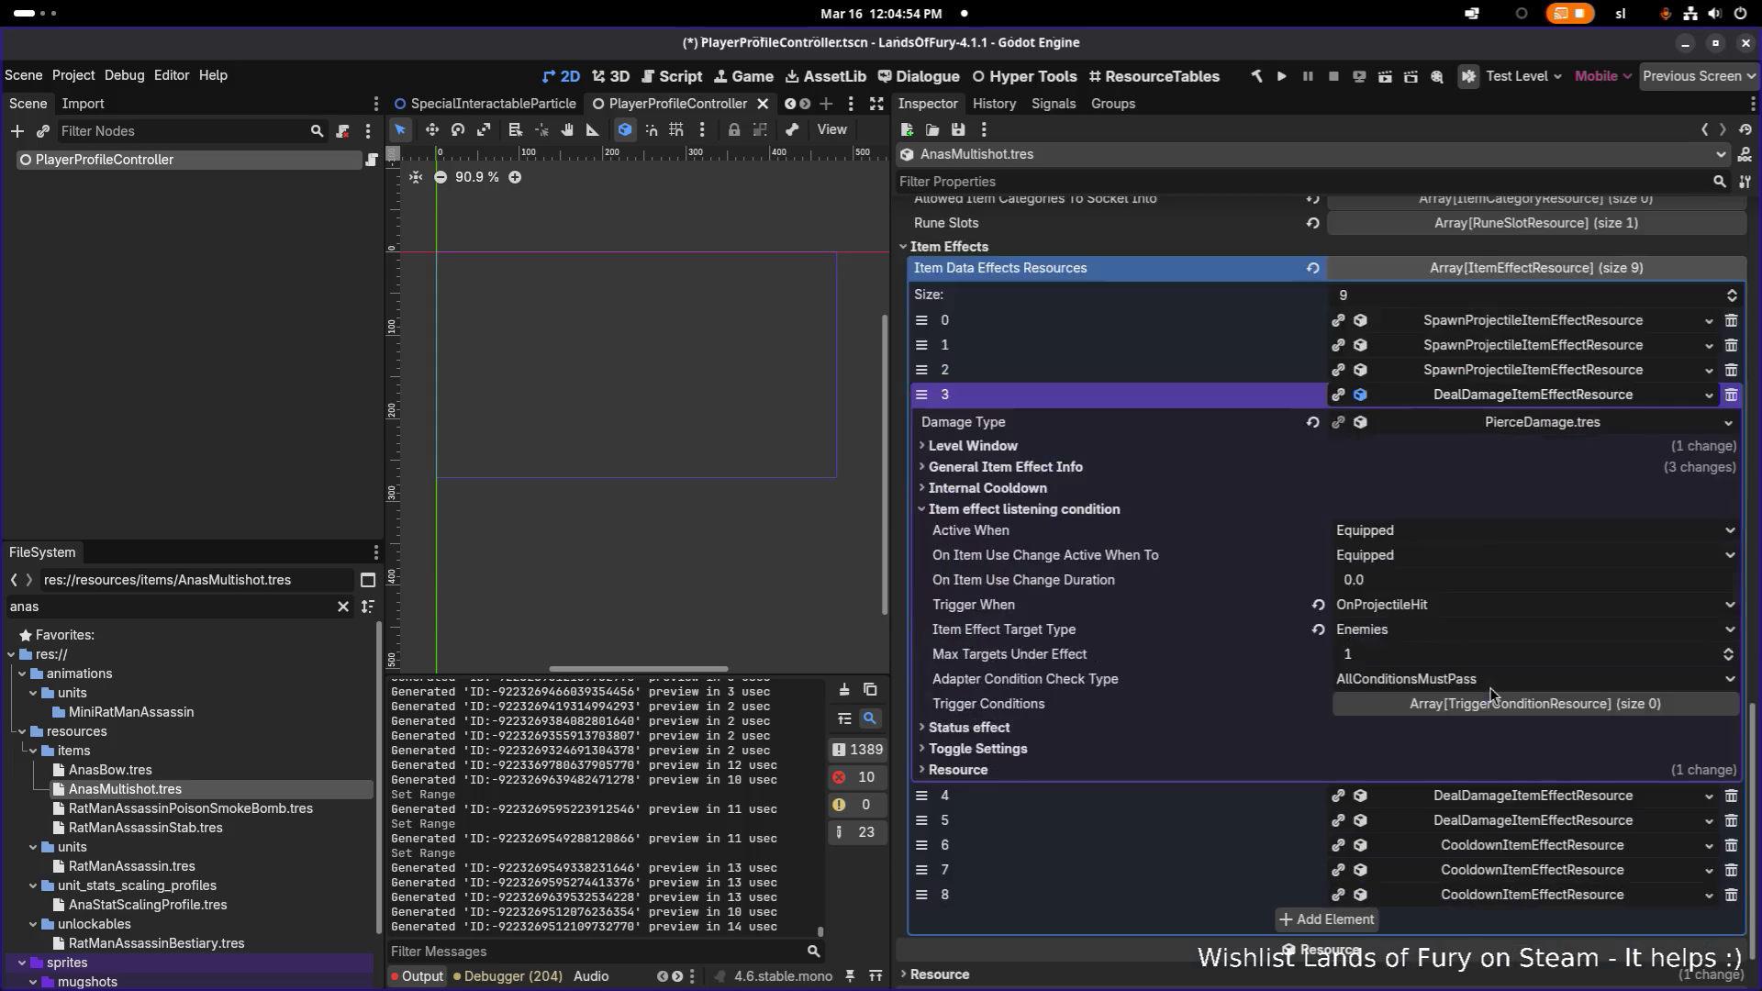
left_click(1468, 704)
left_click(1477, 704)
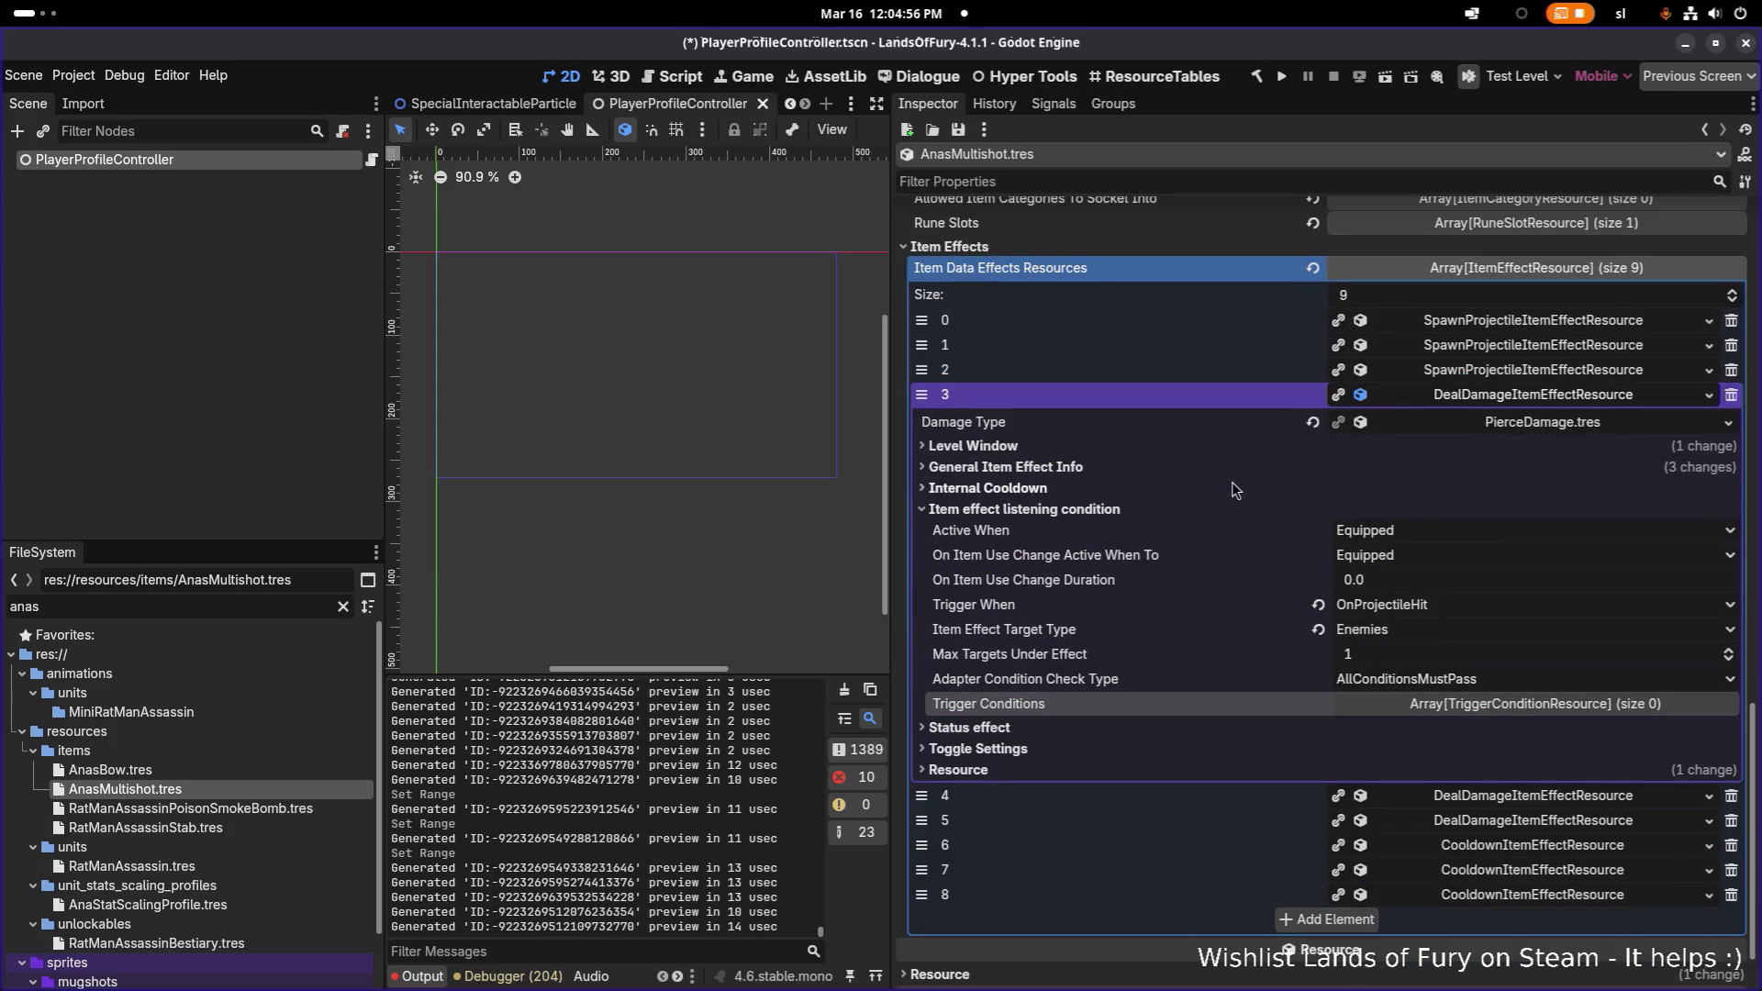
left_click(1251, 466)
left_click(1428, 561)
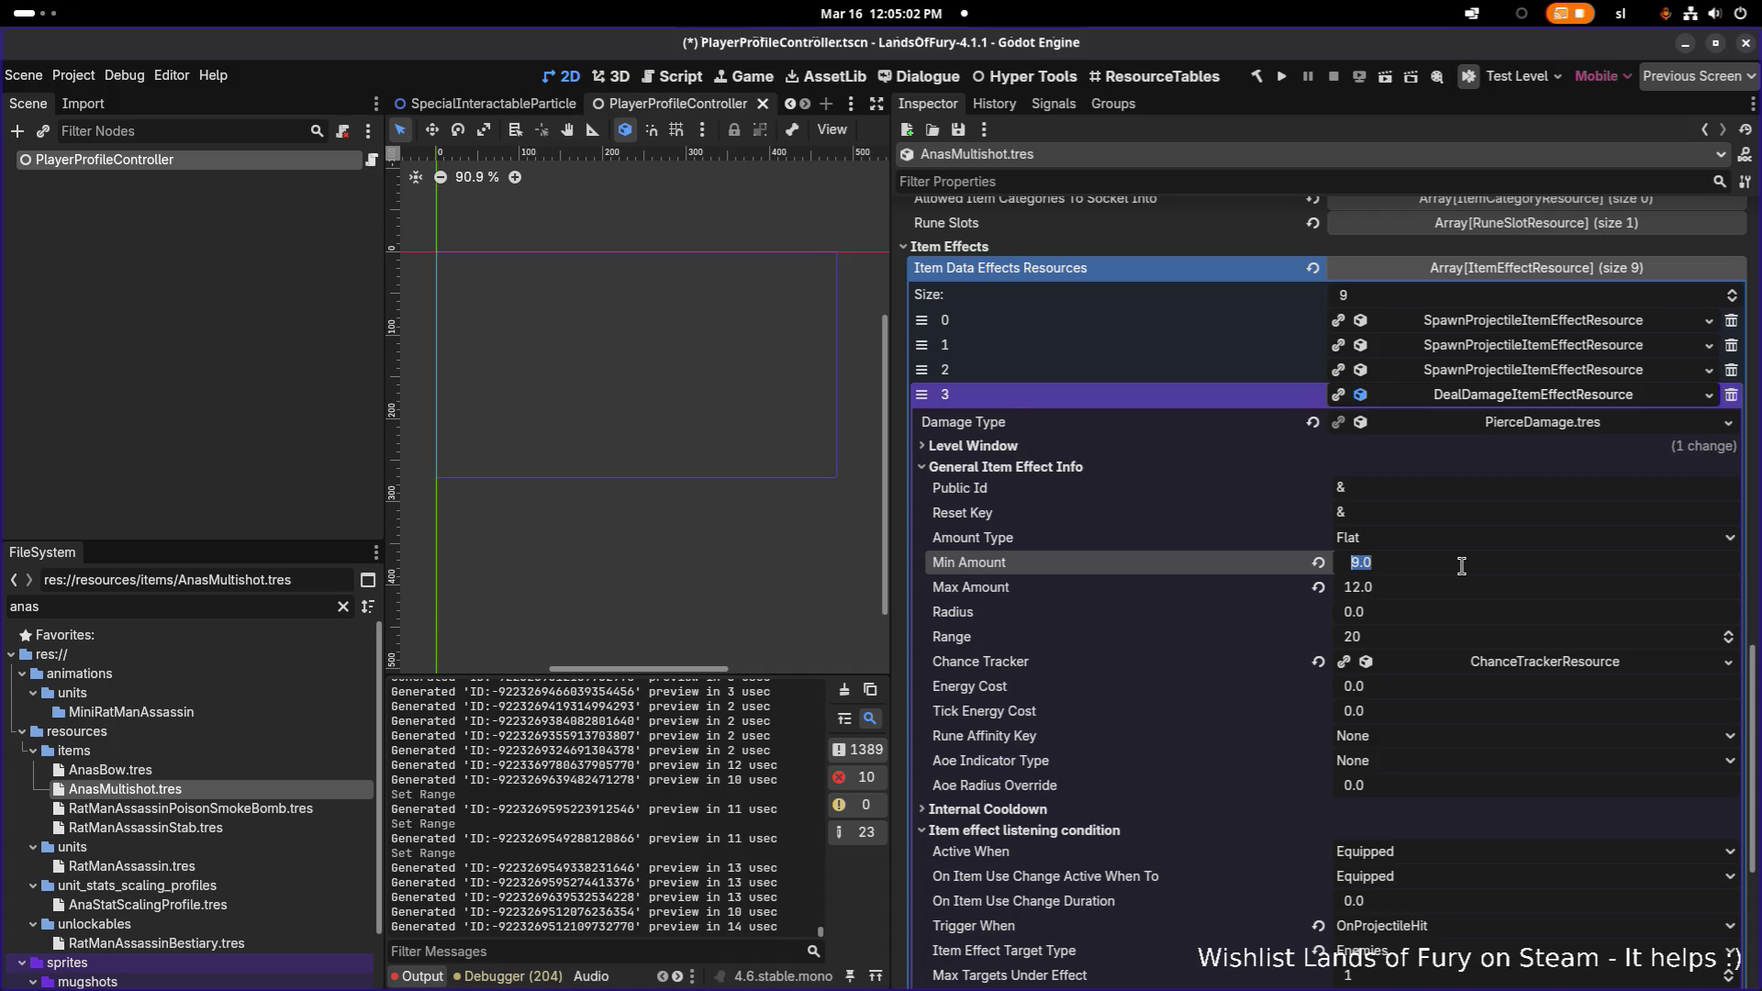
left_click(1313, 454)
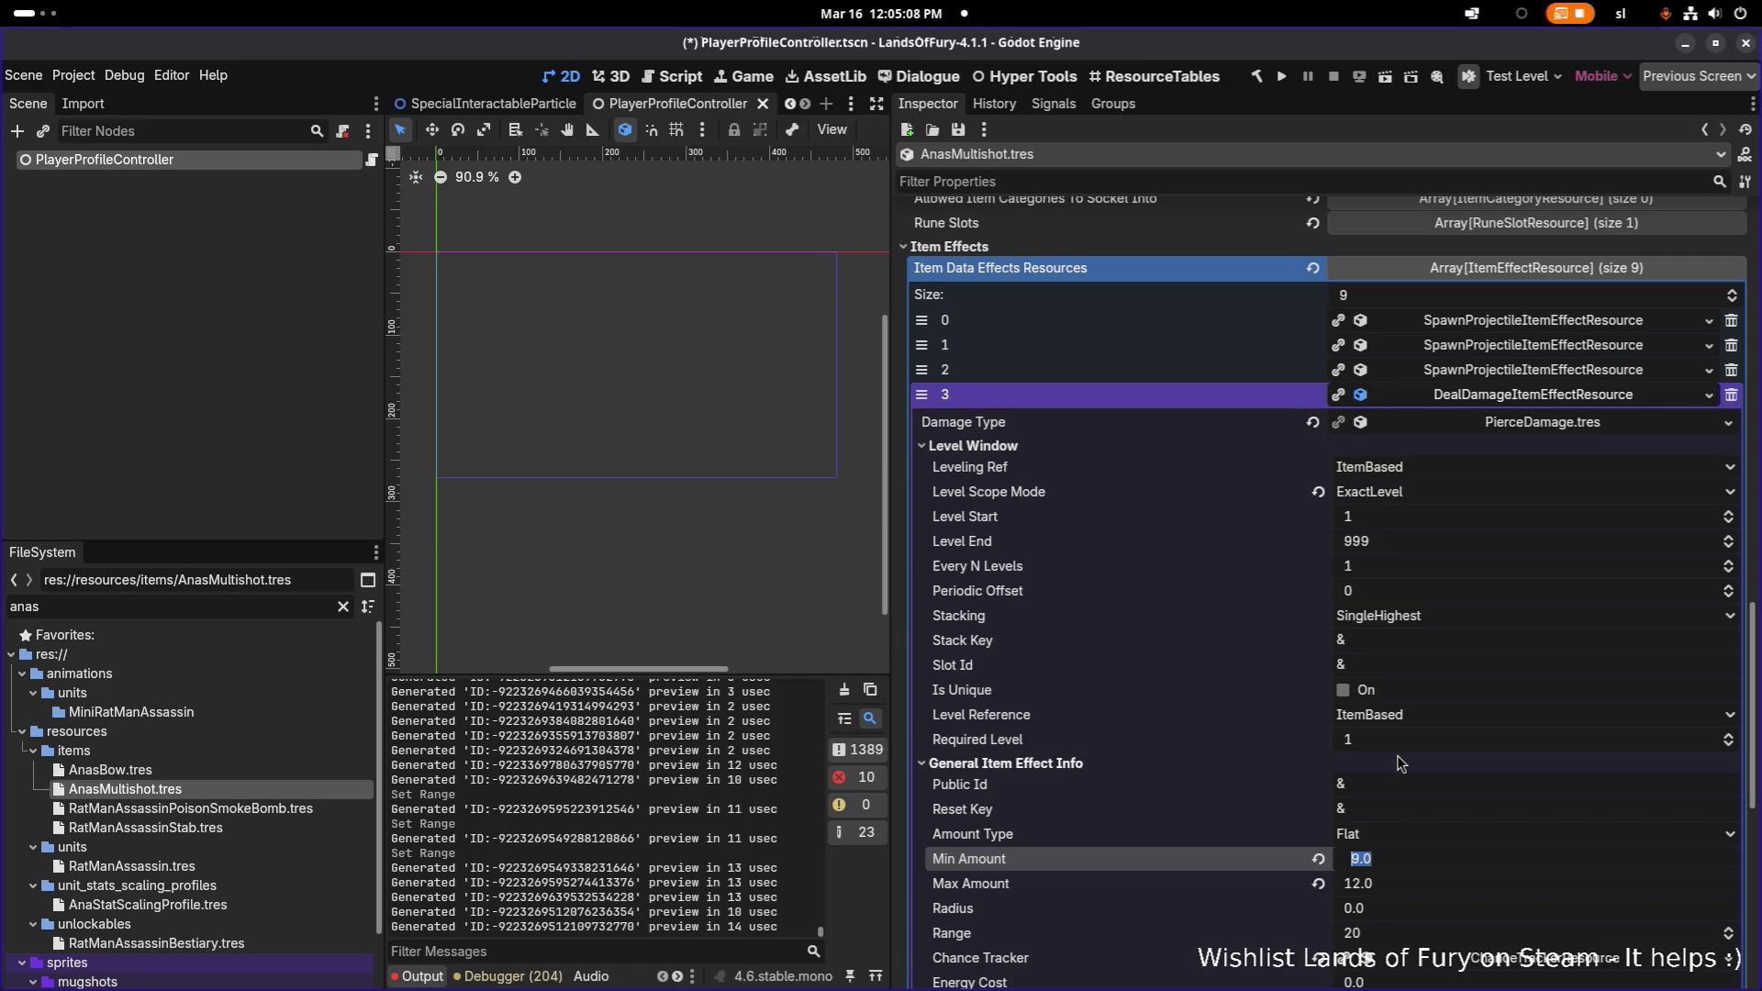
scroll(1397, 756, "down", 3)
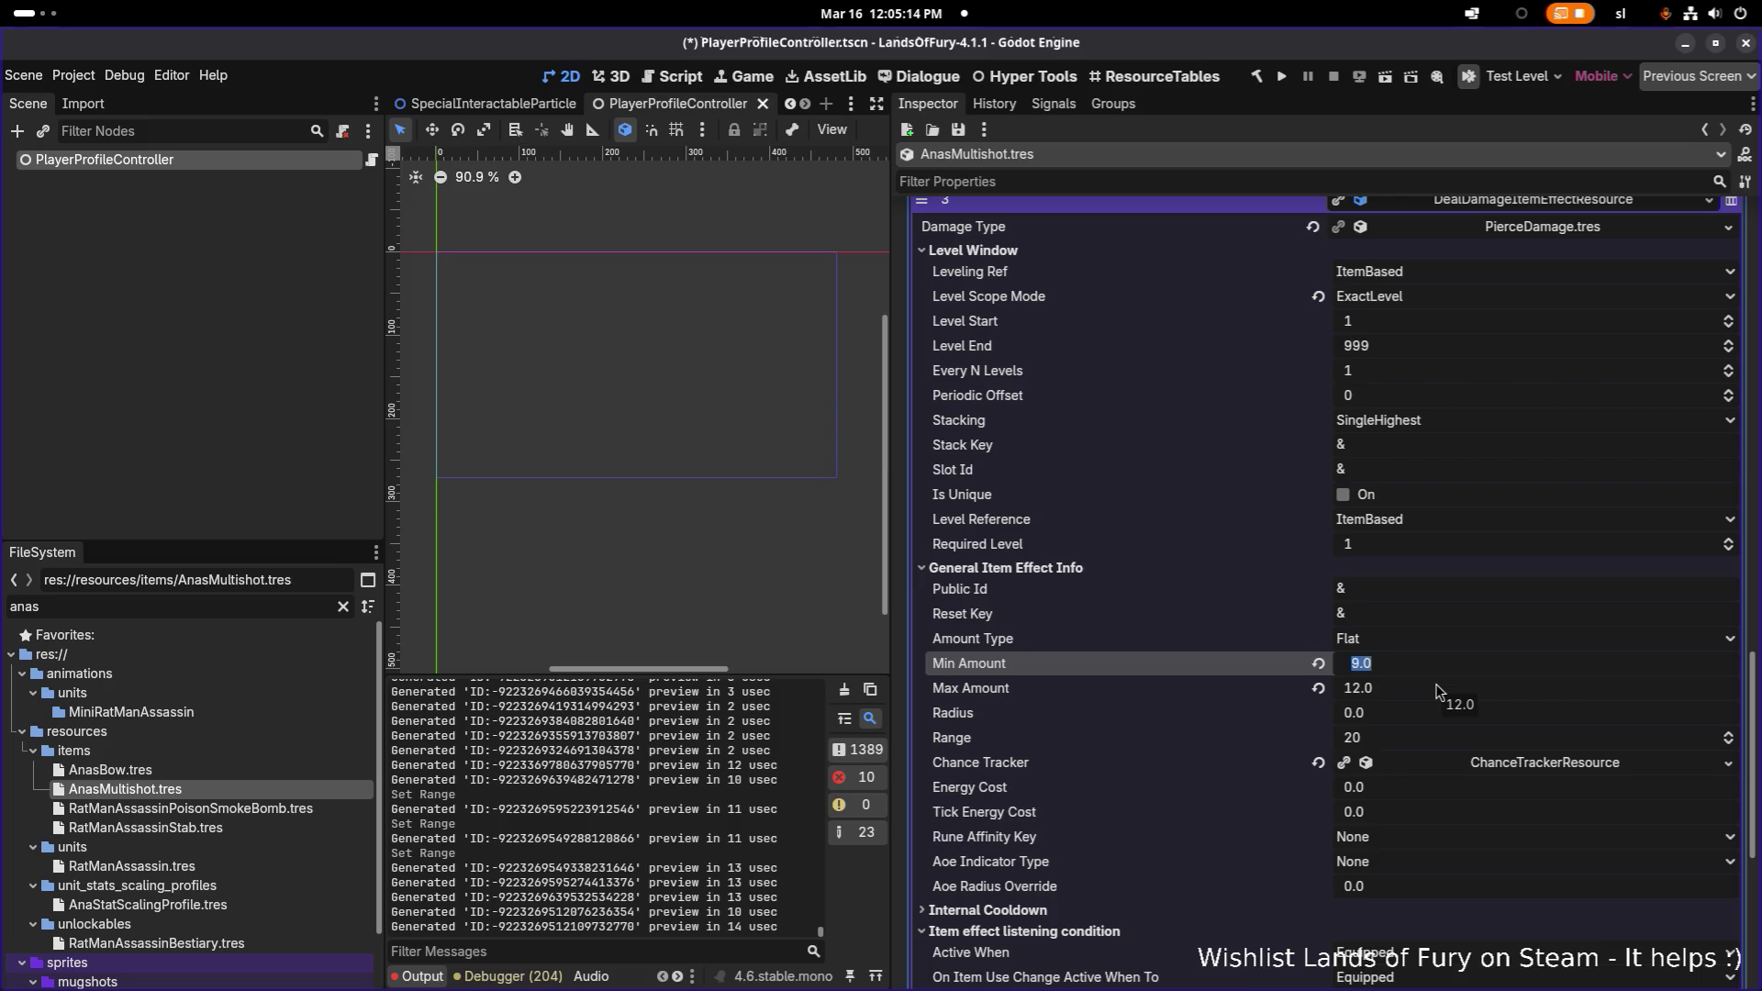
- Set effect 3's Min Amount to 7 and Max Amount to 10, correcting a mistyped 11
type("7")
key("Tab")
type("11")
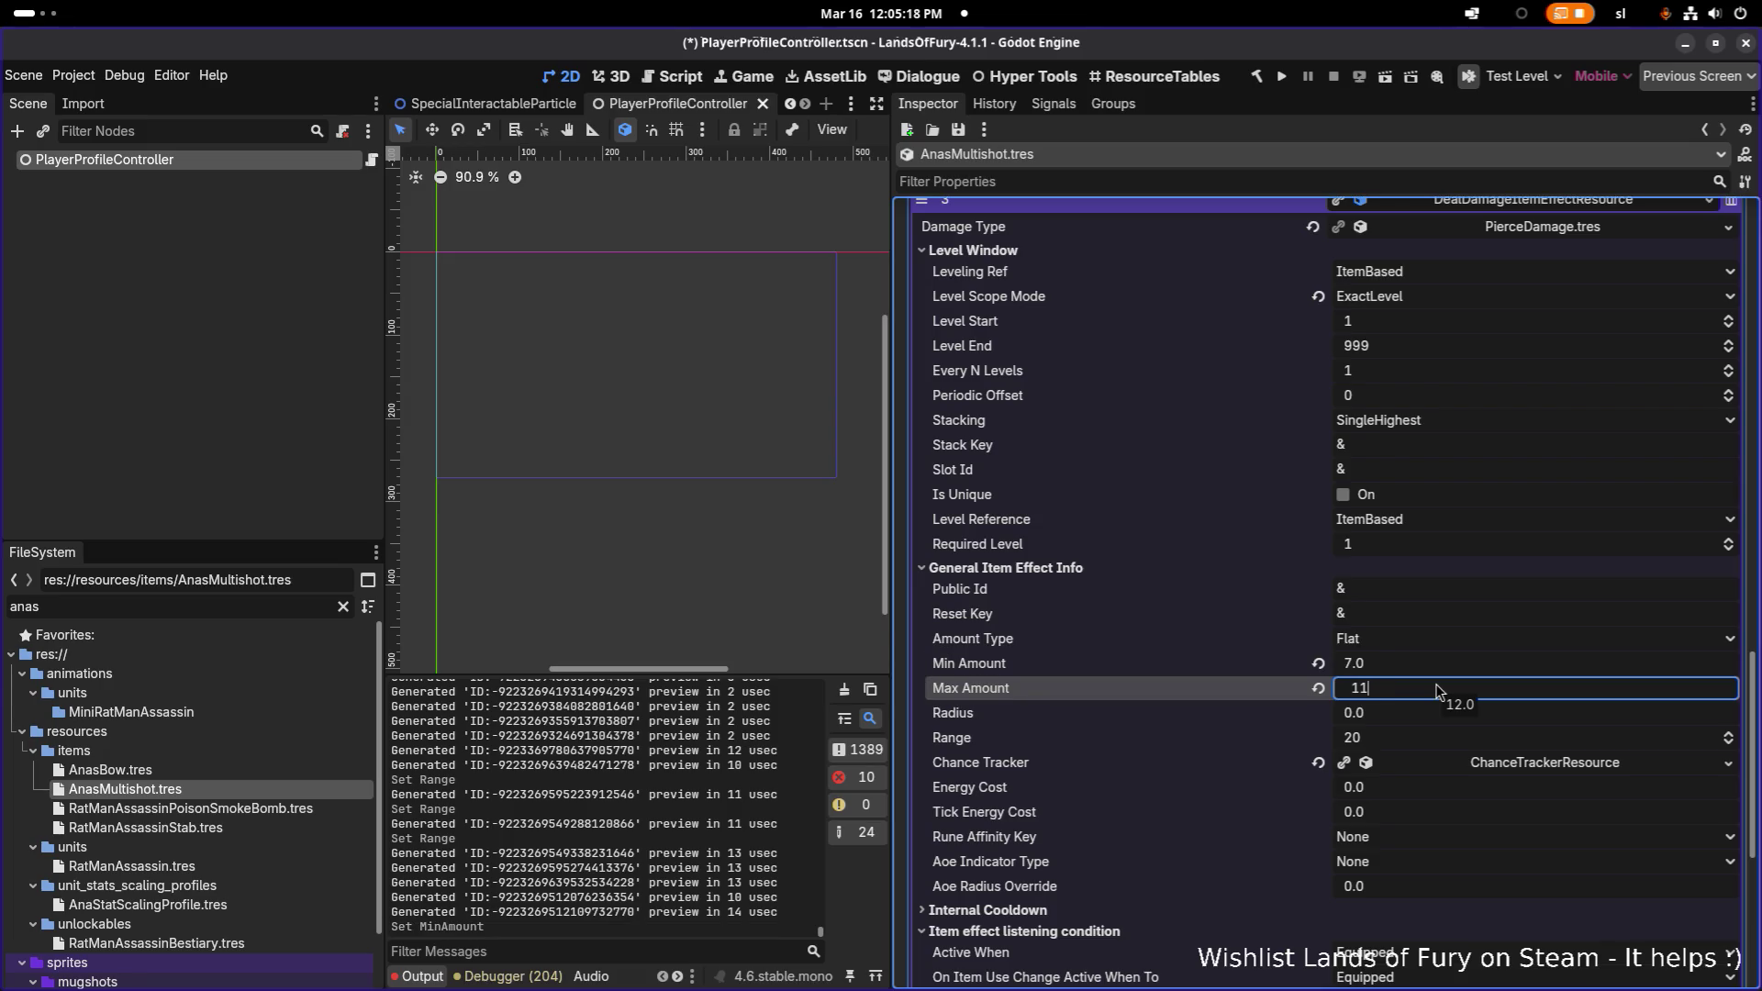
key("Return")
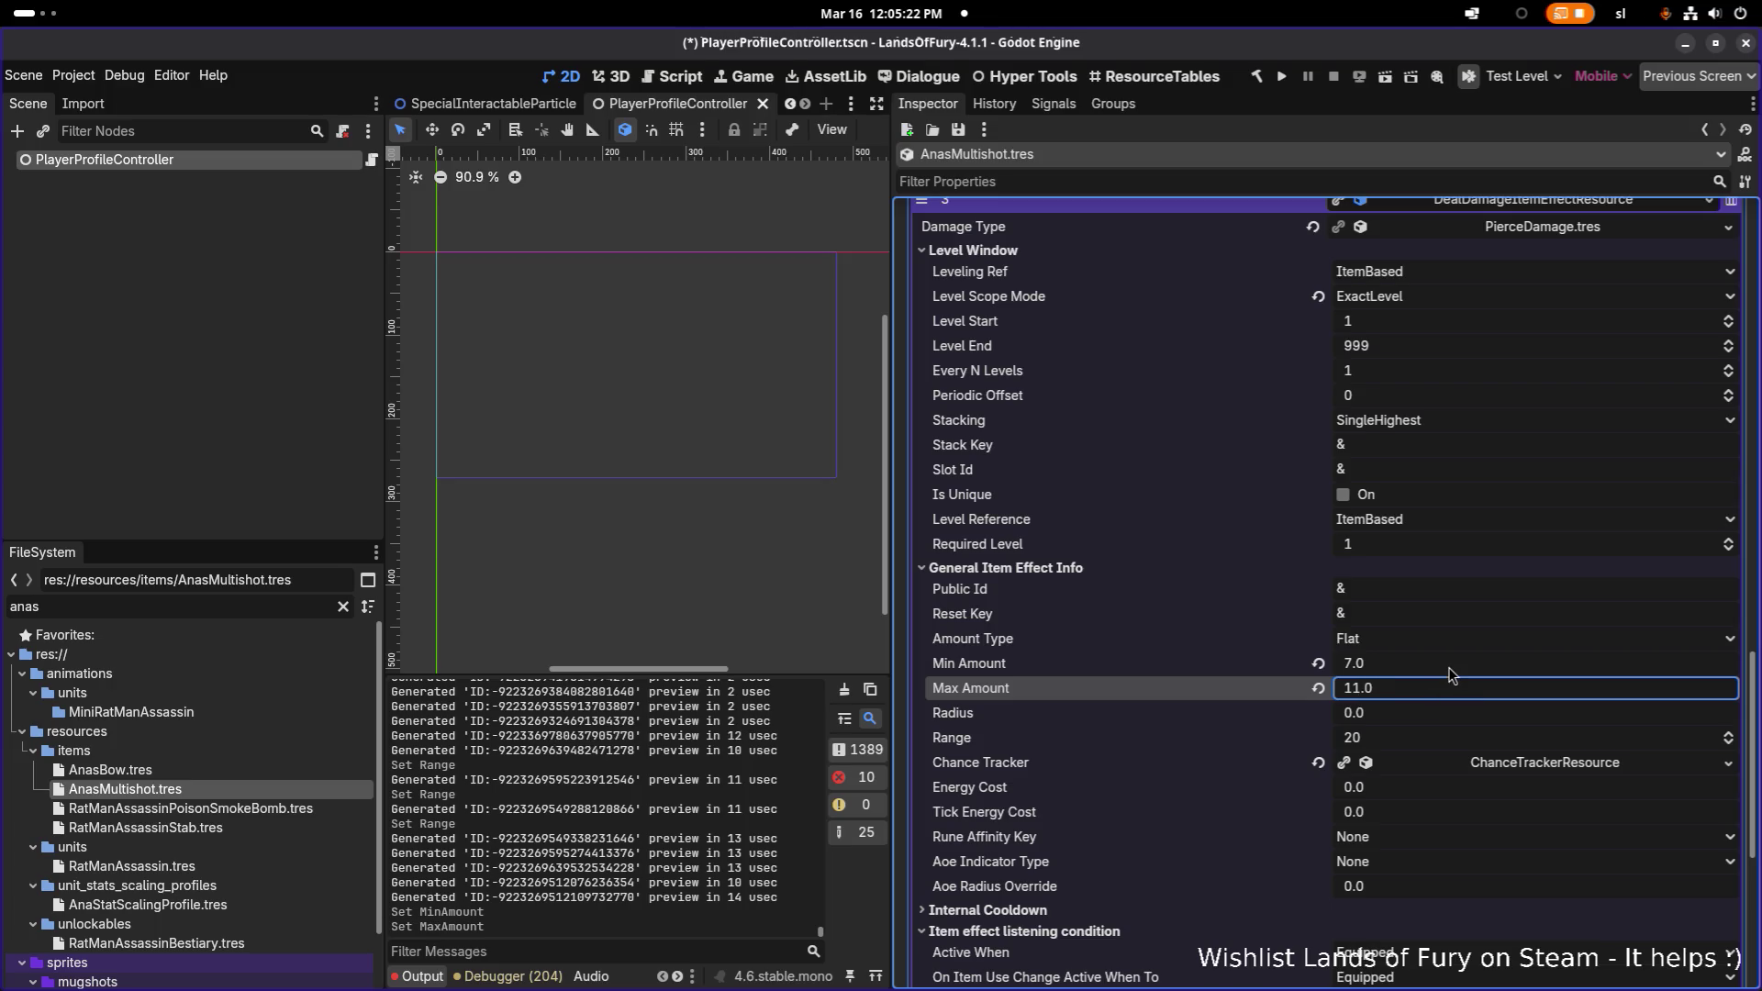
left_click(1416, 693)
type("10")
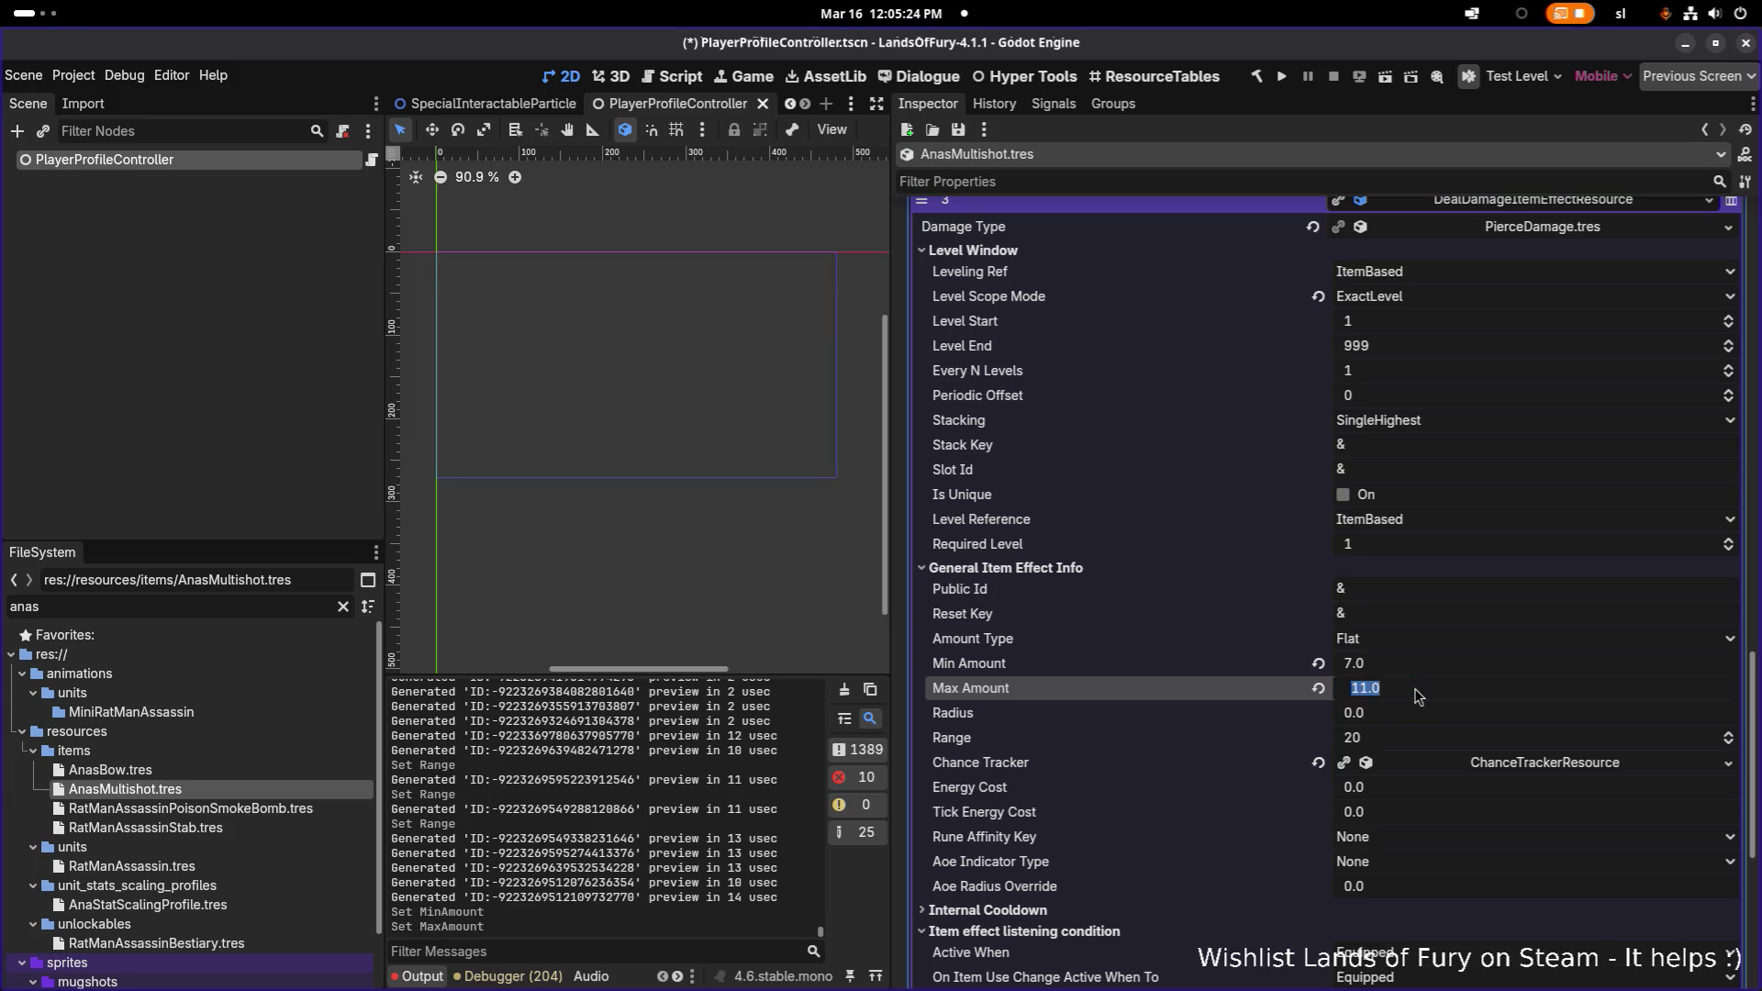
key("Return")
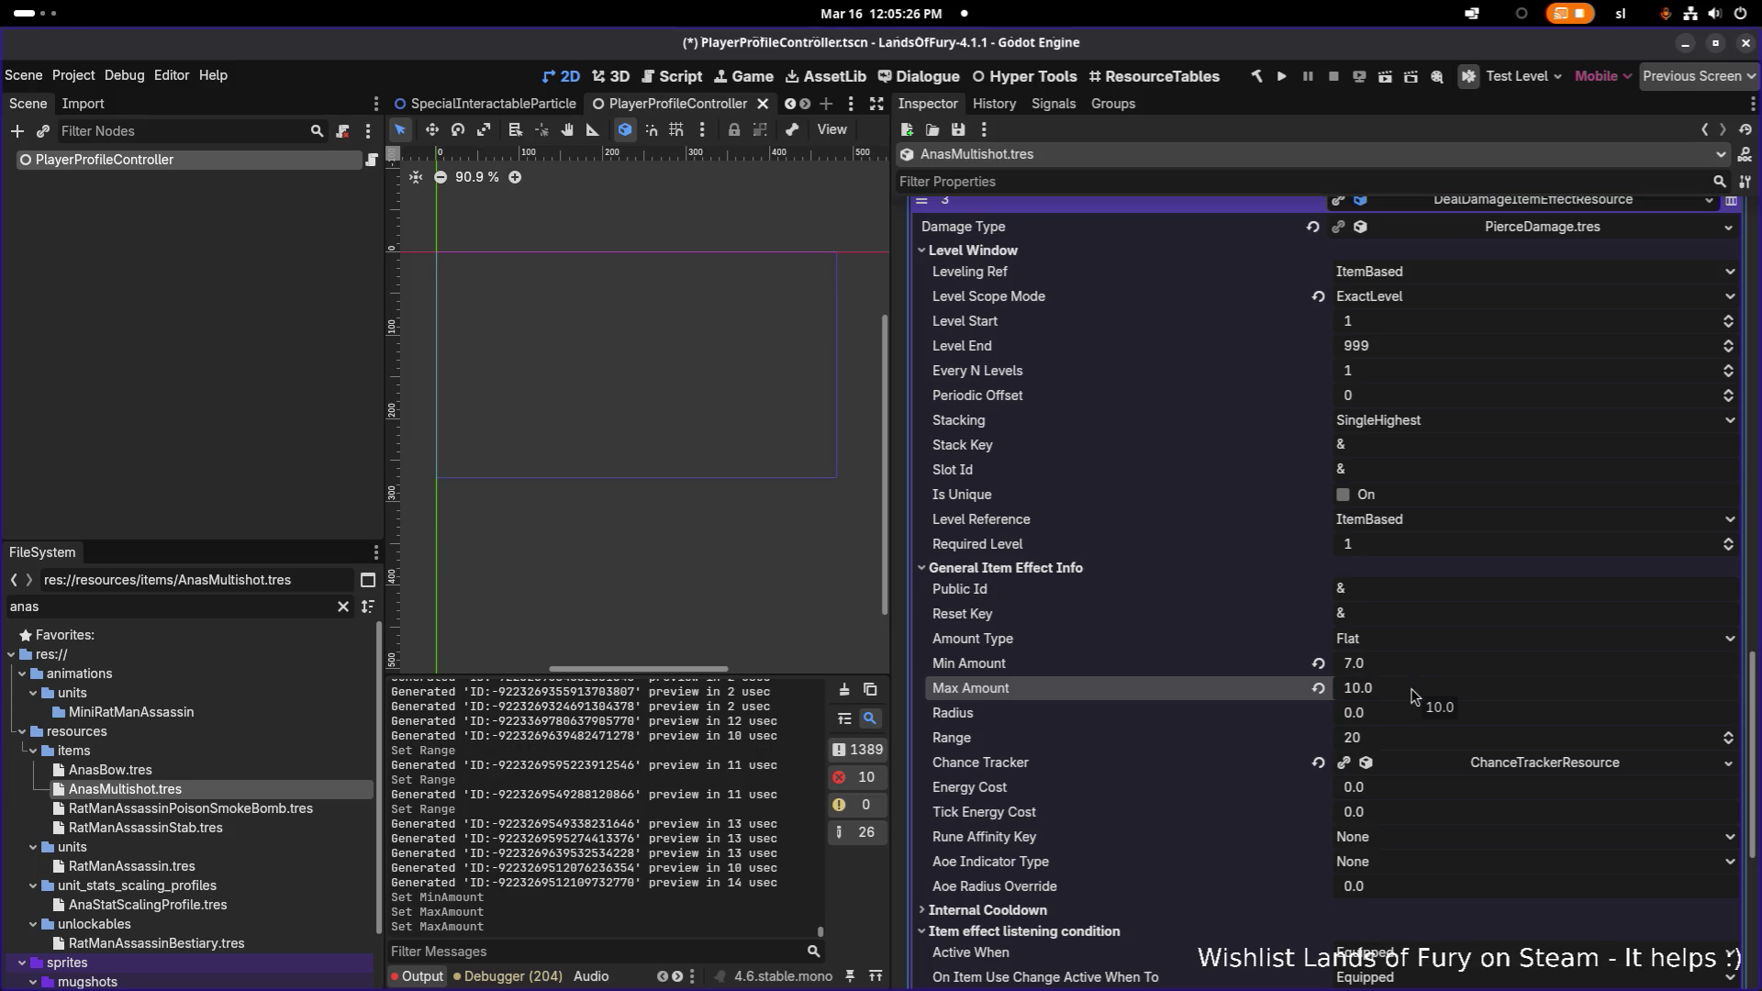
scroll(1413, 697, "down", 8)
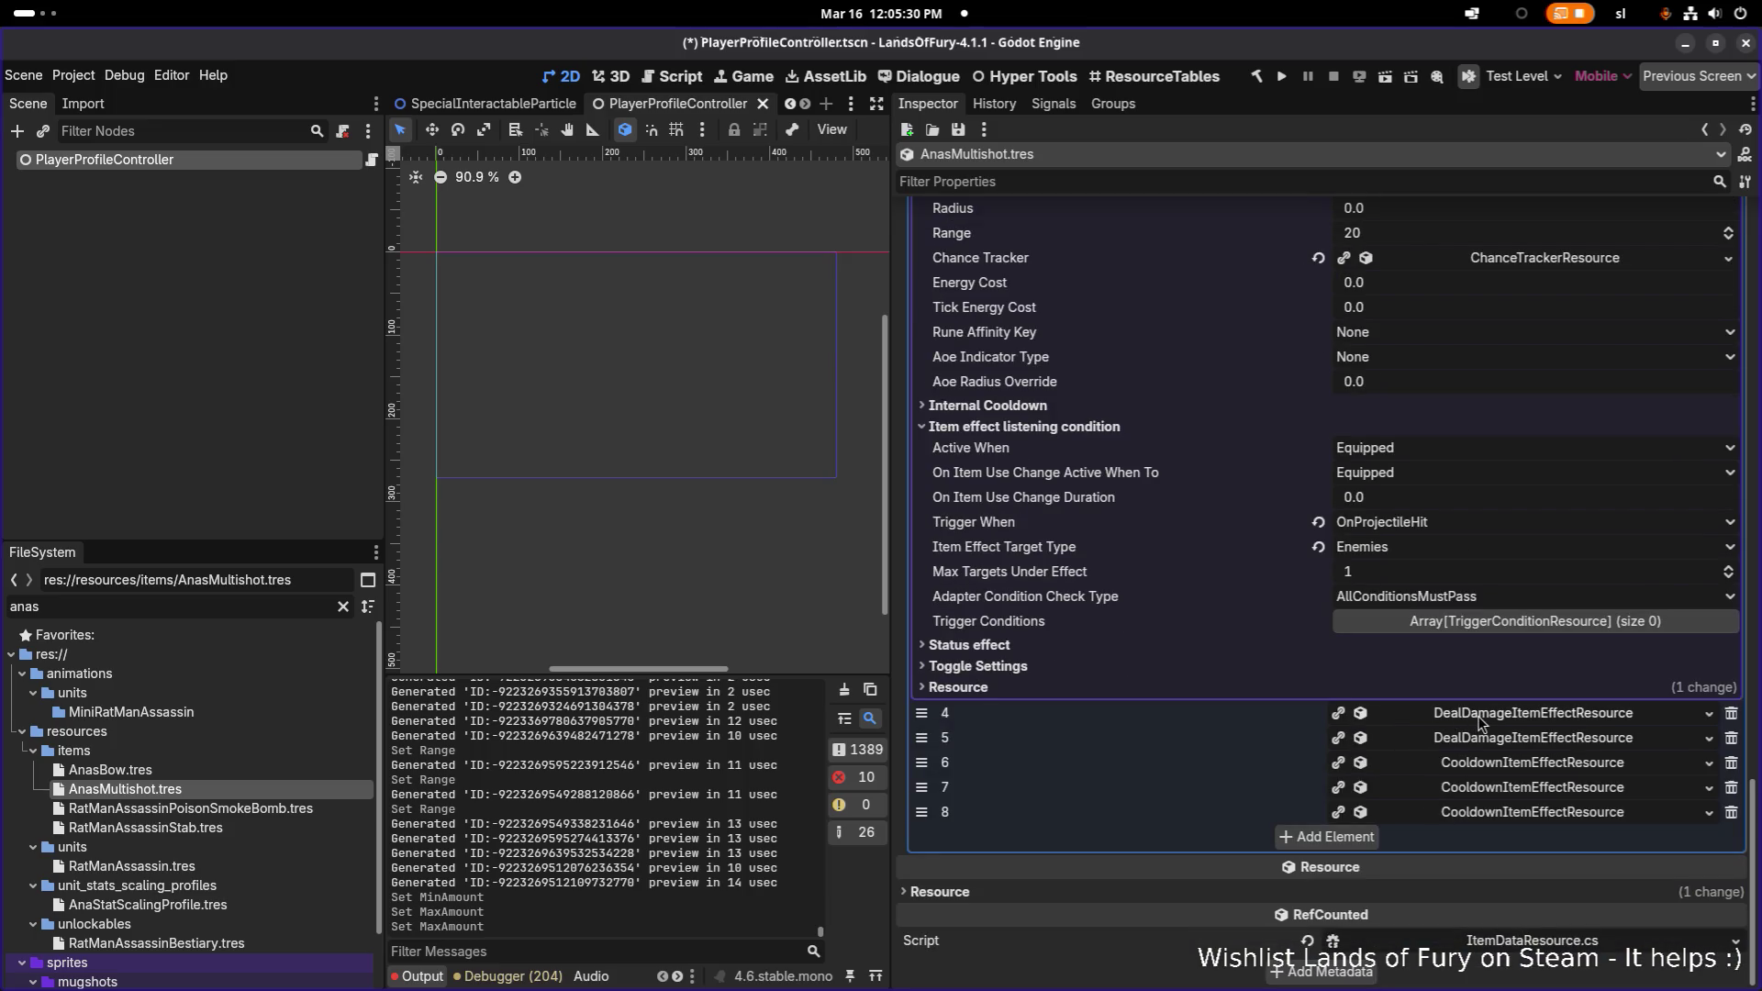
left_click(1479, 718)
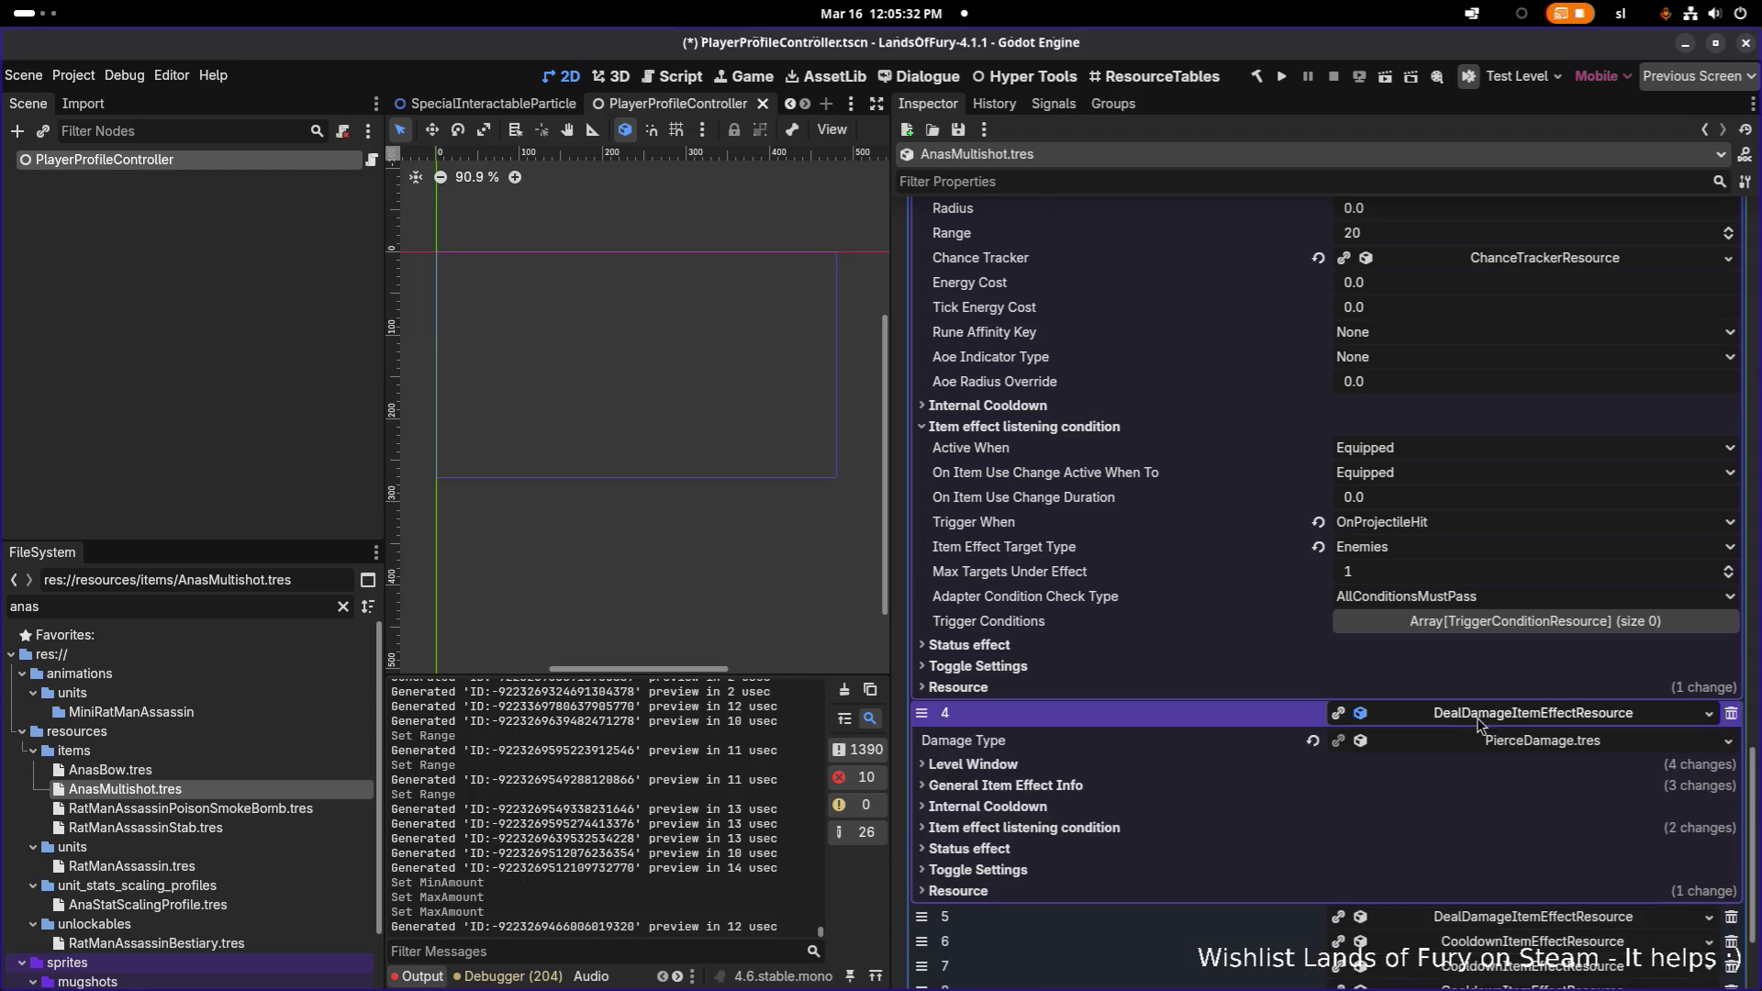
- Set effect 4's Min Amount to 10 and Max Amount to 13
scroll(1242, 644, "down", 3)
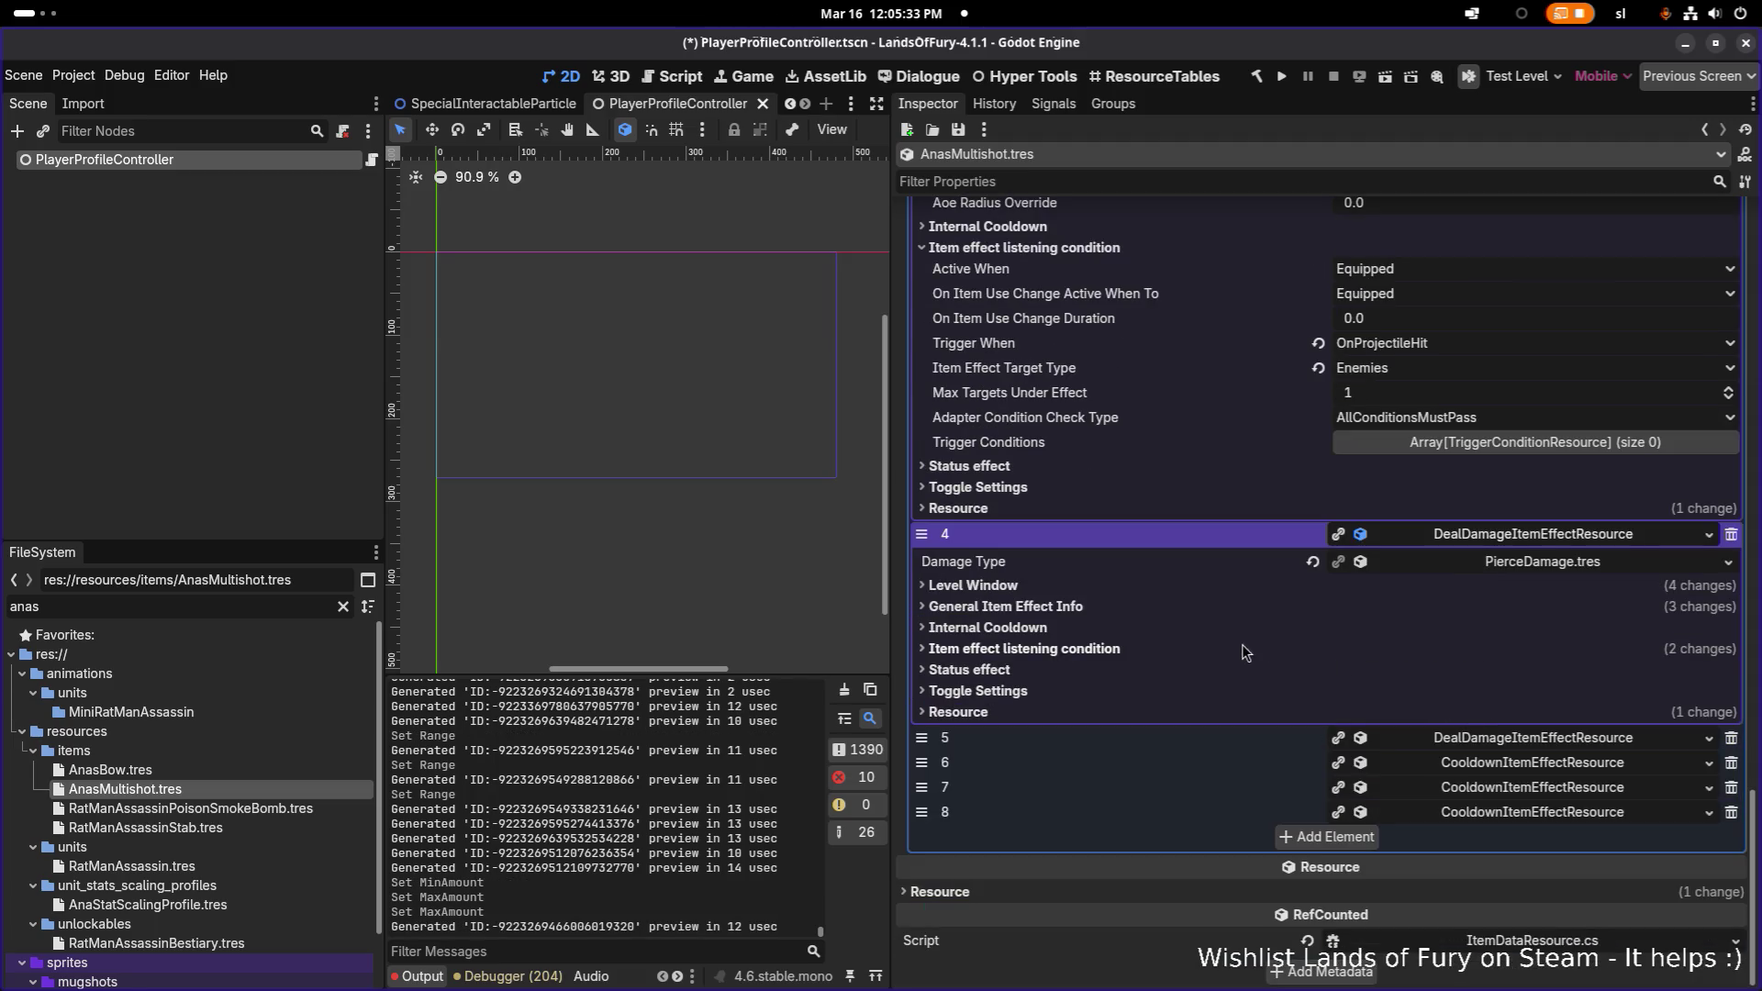
left_click(1210, 606)
left_click(1437, 705)
type("10")
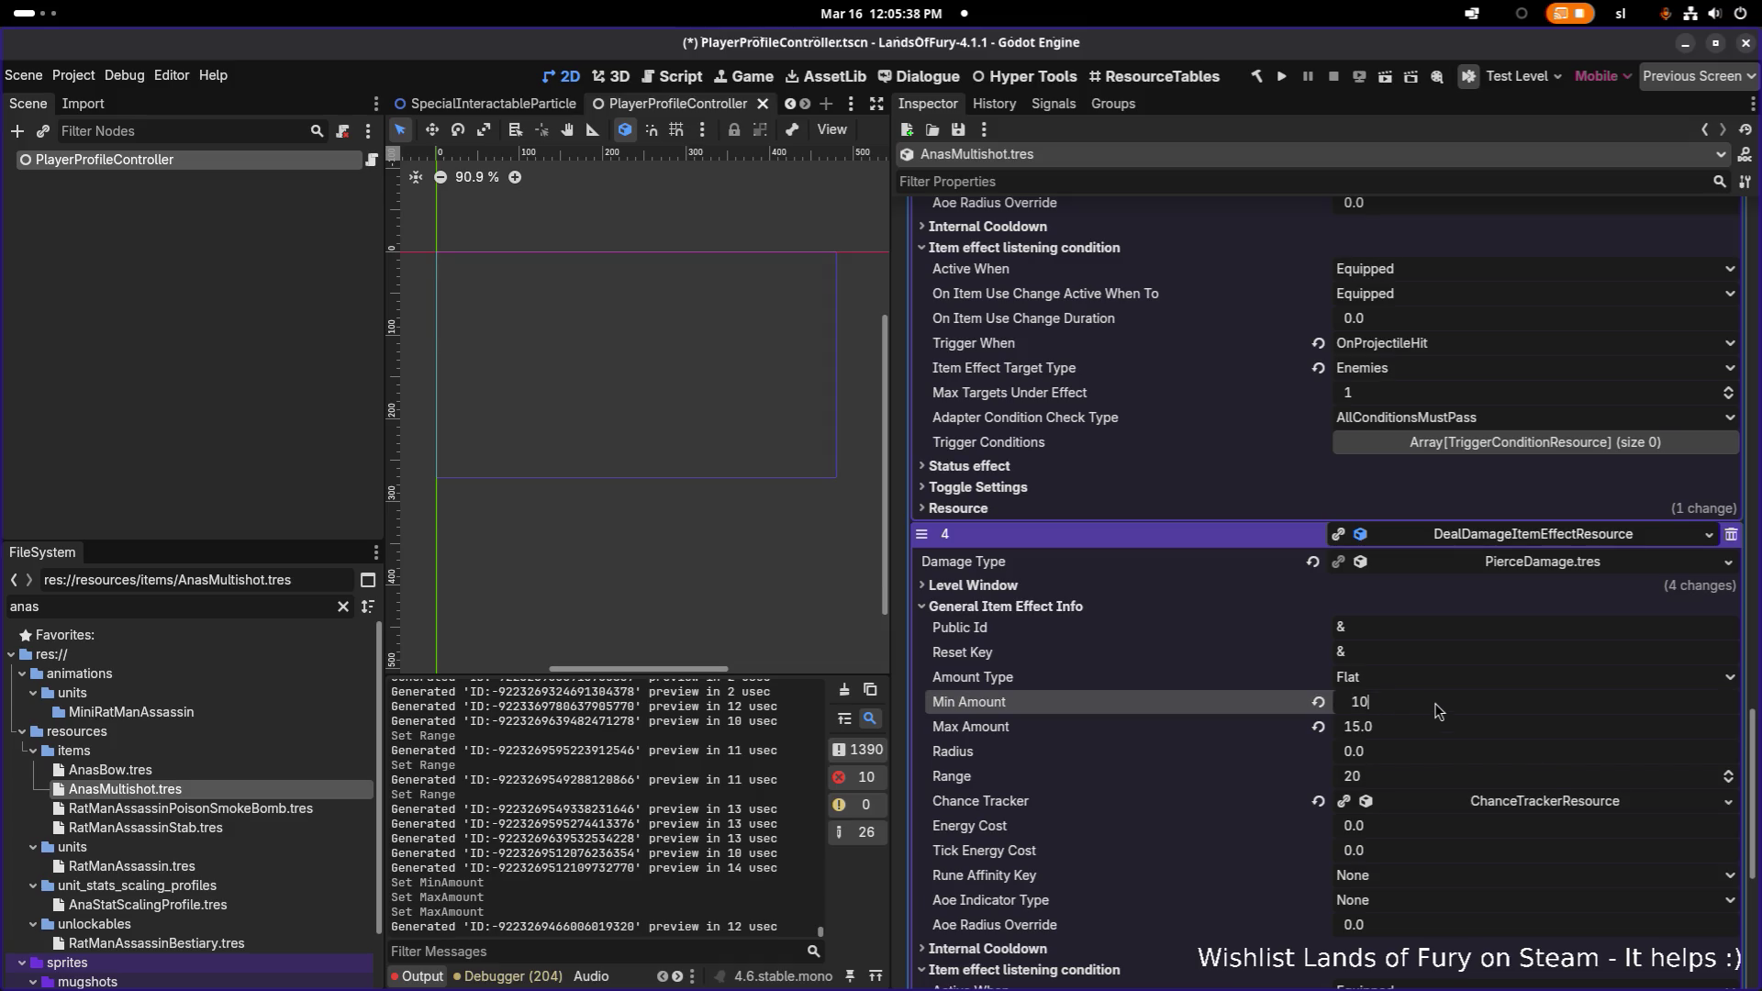
key("Tab")
type("13")
key("Return")
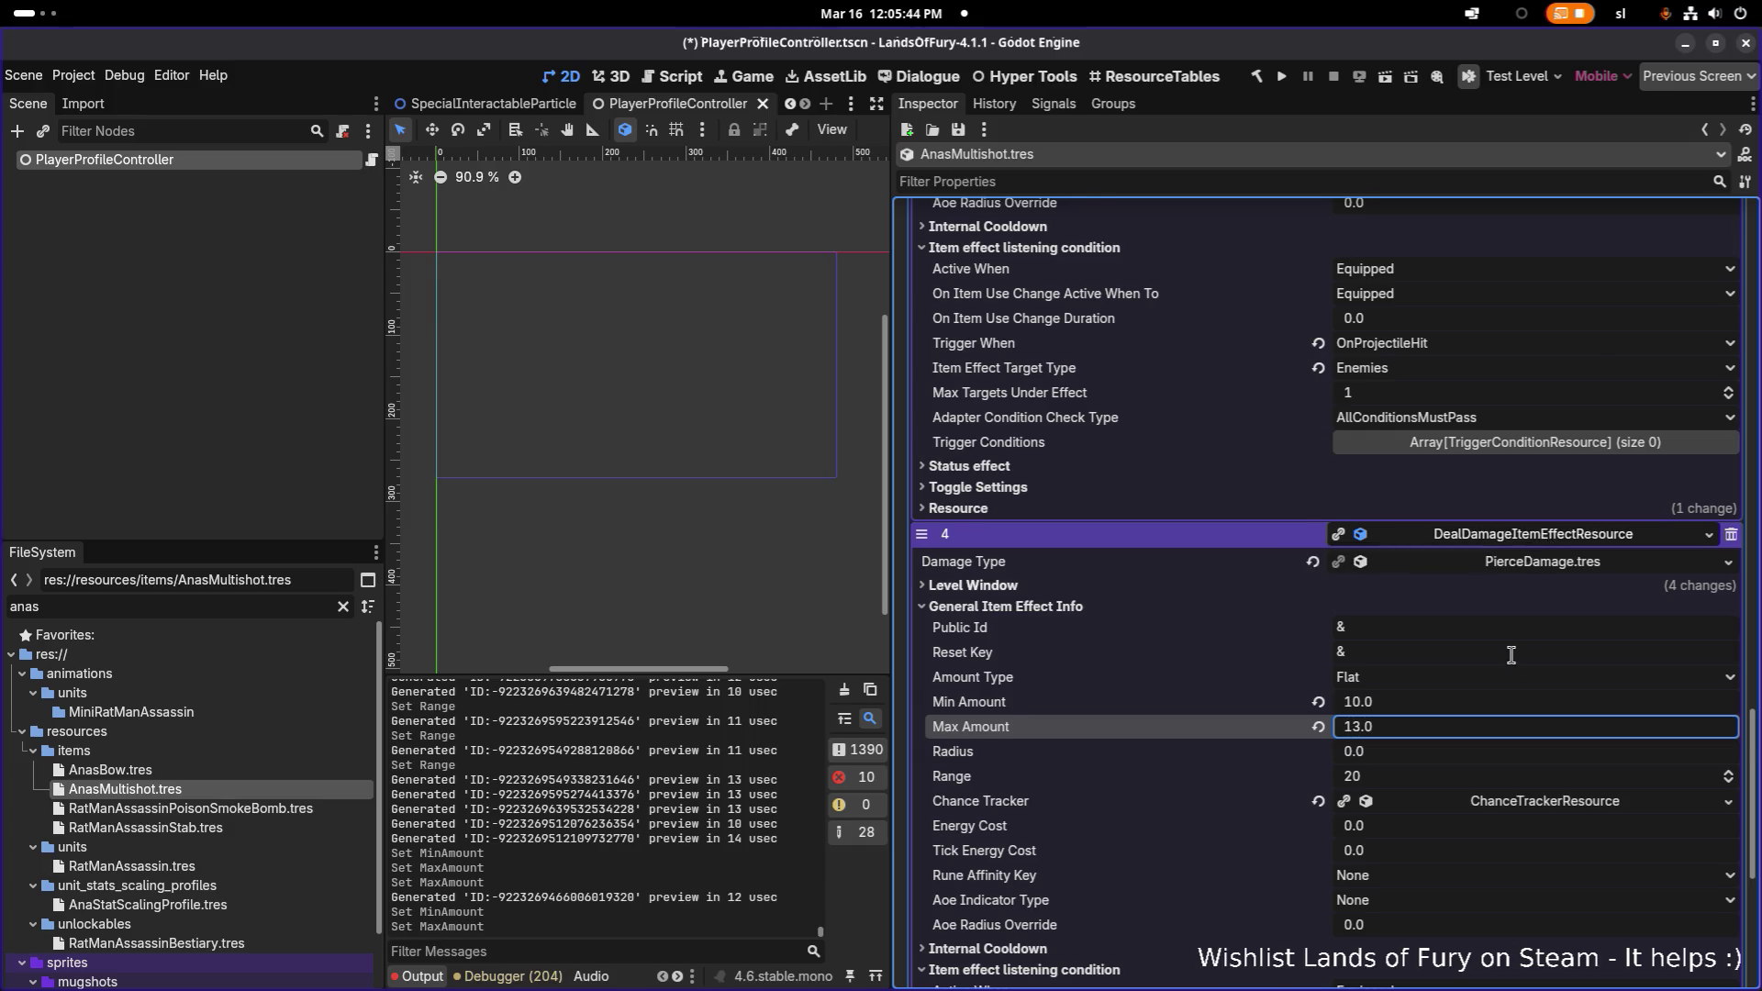
- Set effect 4's Level Window Every N Levels to 1
scroll(1396, 609, "down", 3)
left_click(1158, 395)
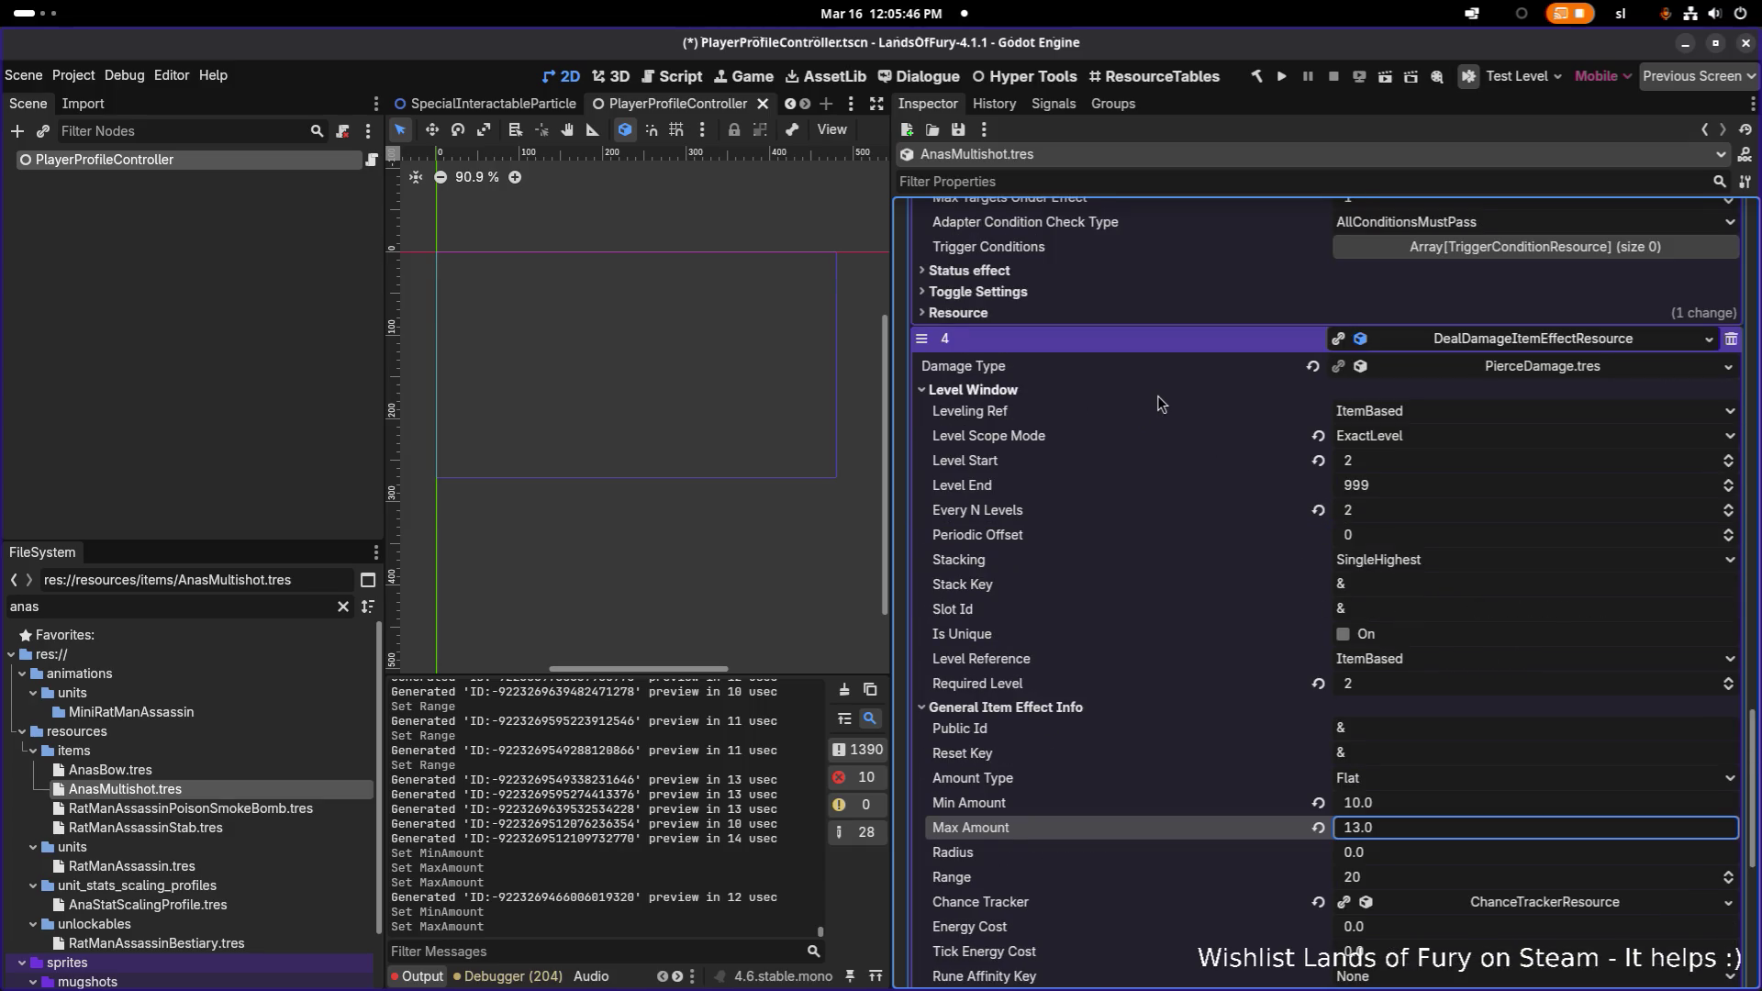
left_click(1386, 512)
type("1")
key("Return")
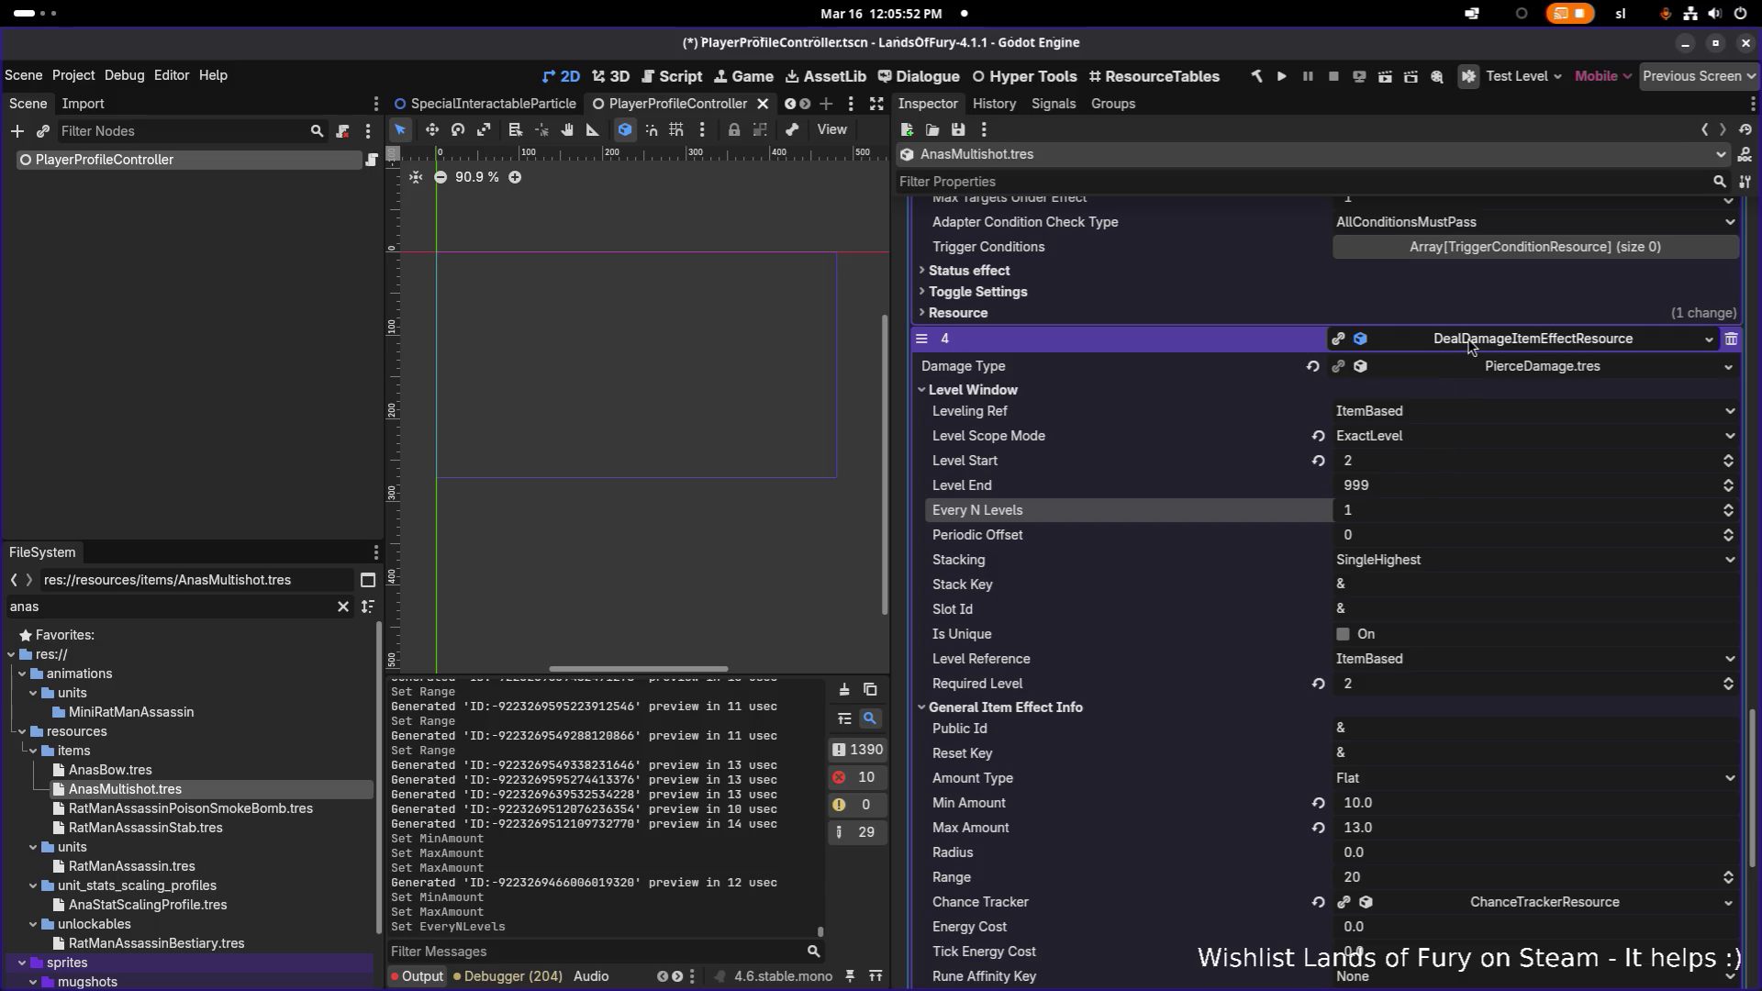
left_click(1468, 341)
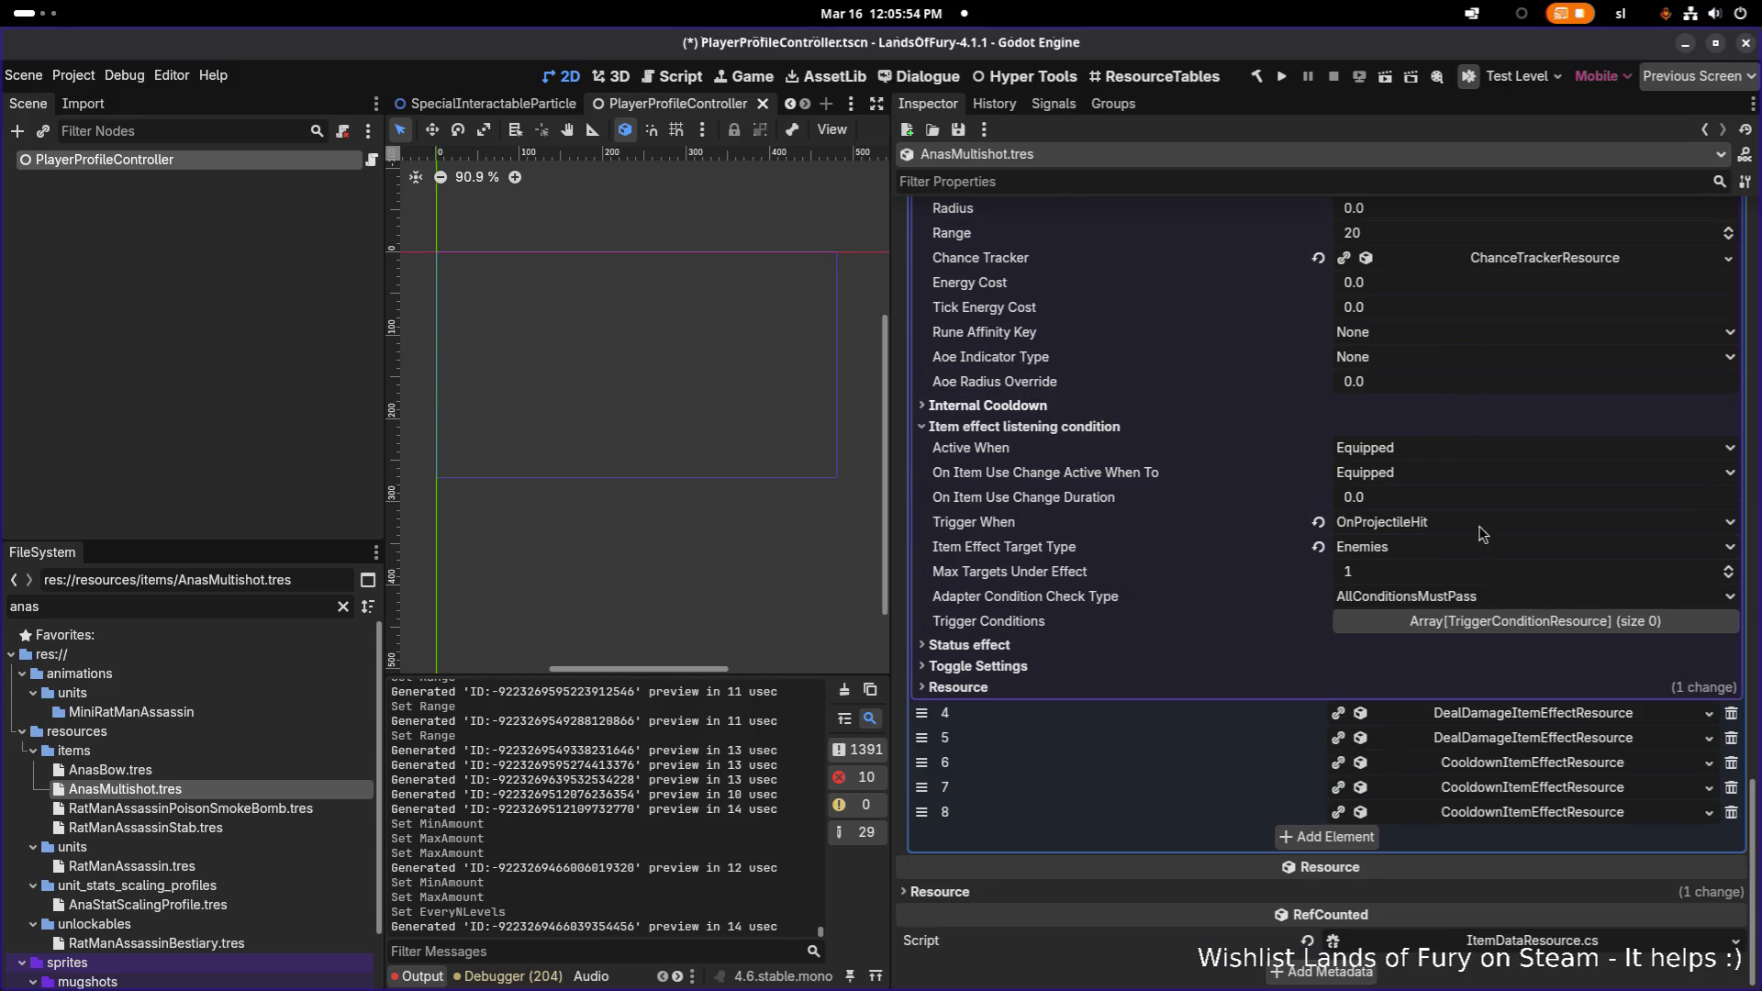
- Expand damage effect 5 and review its listening condition settings
left_click(1516, 741)
scroll(1468, 725, "down", 3)
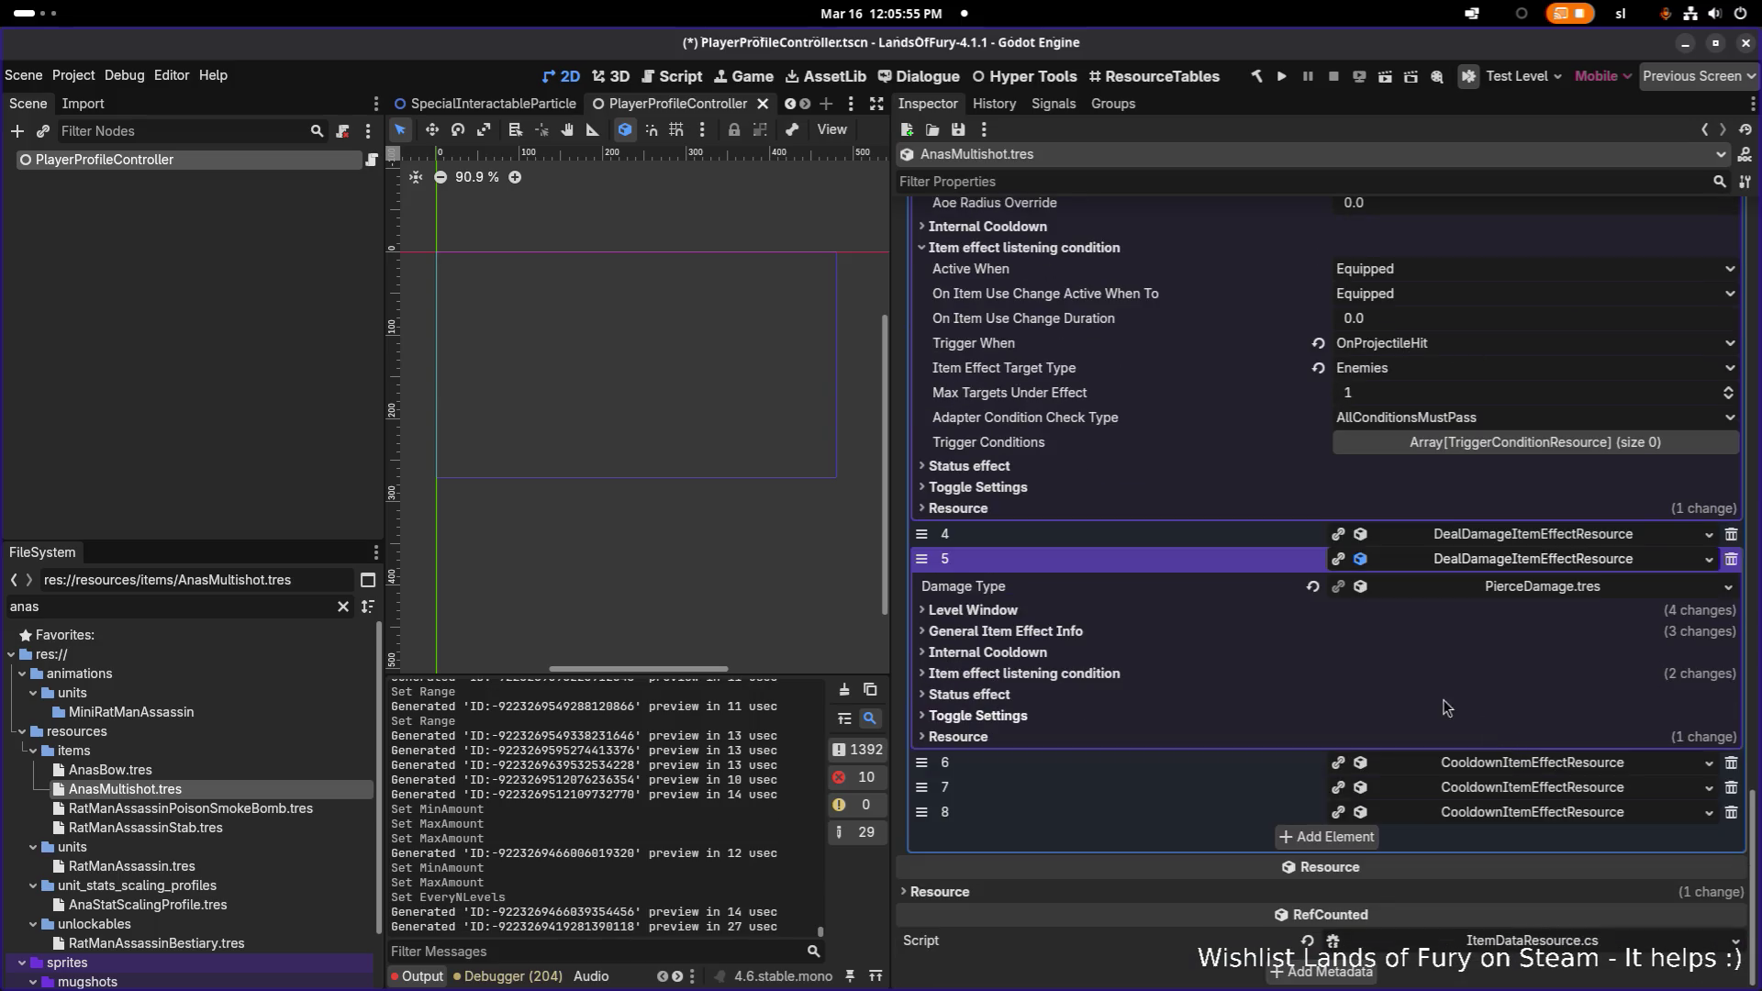
left_click(1259, 675)
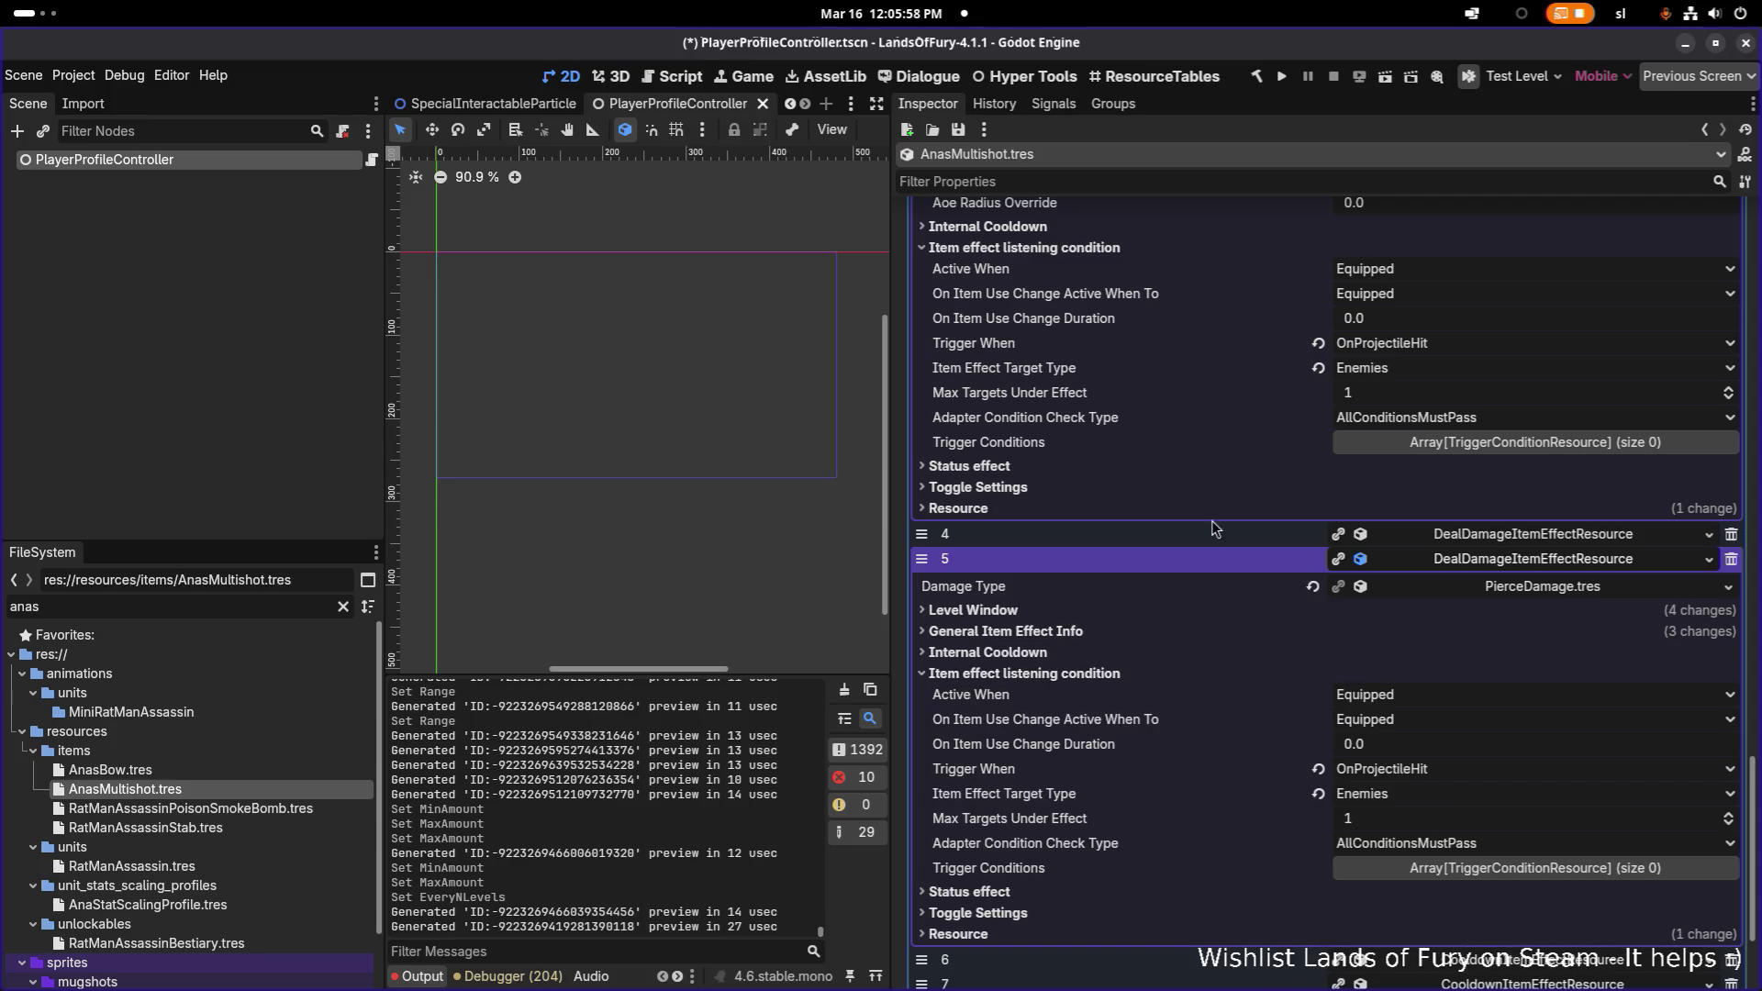
scroll(1242, 450, "up", 5)
scroll(1242, 443, "up", 12)
scroll(1406, 553, "down", 5)
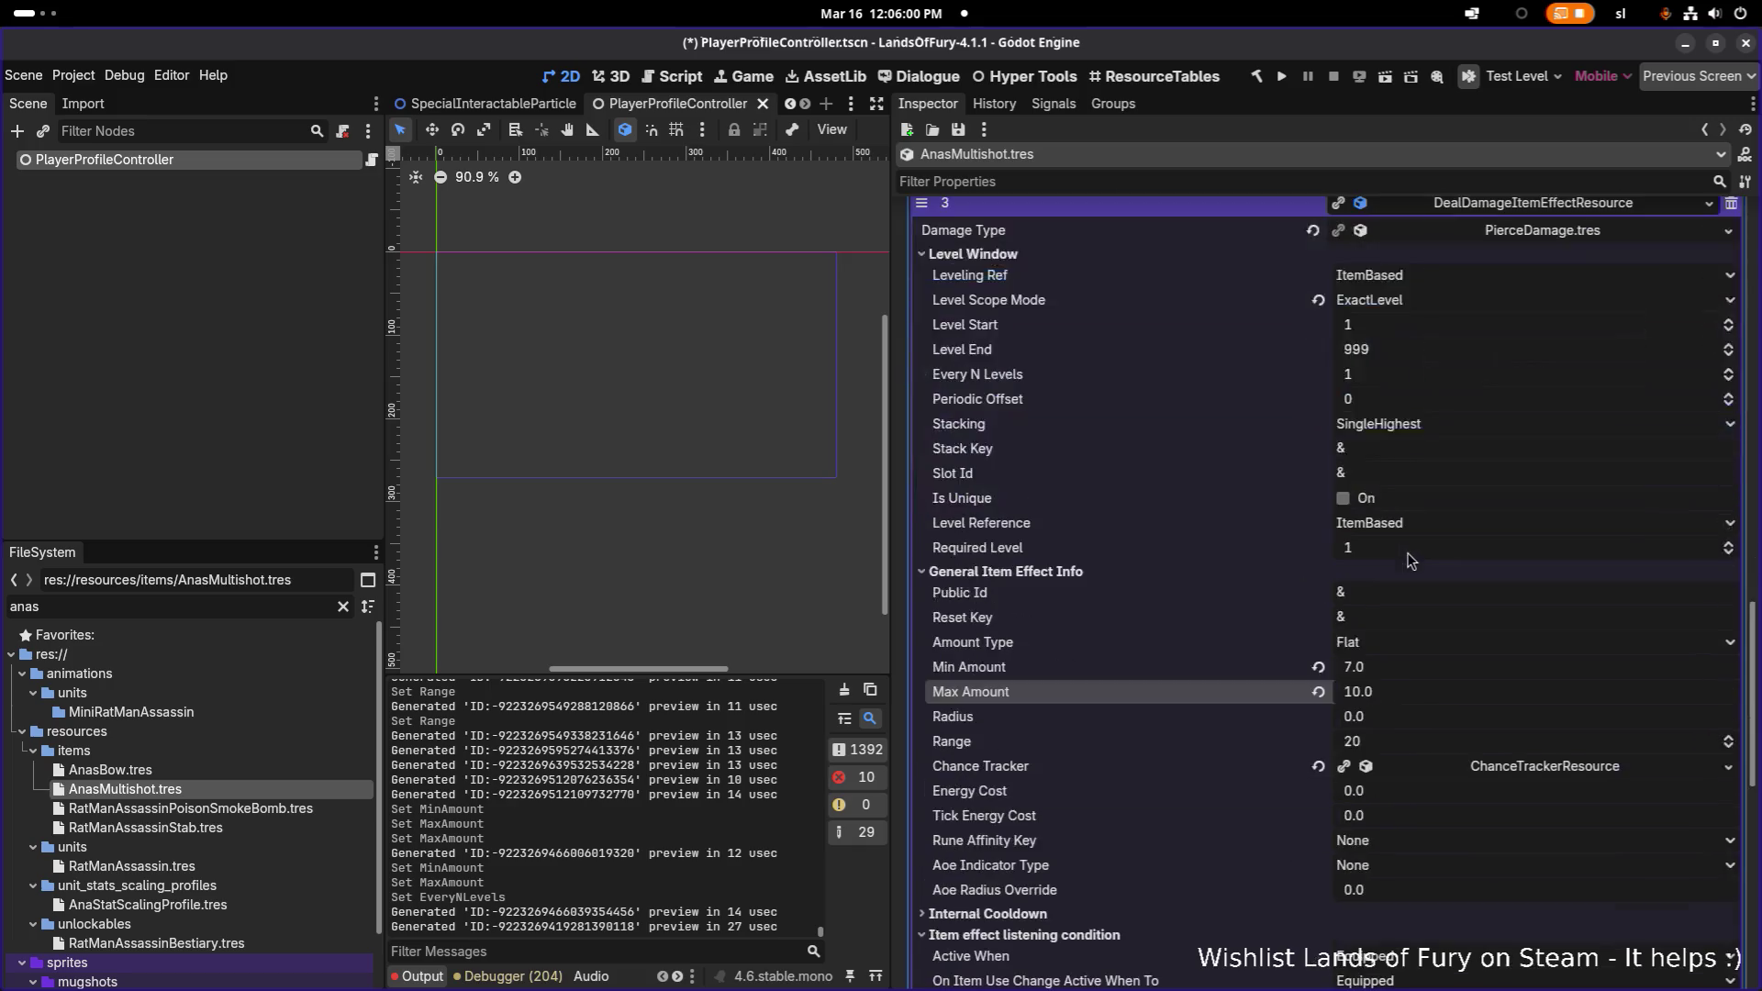
scroll(1404, 595, "down", 10)
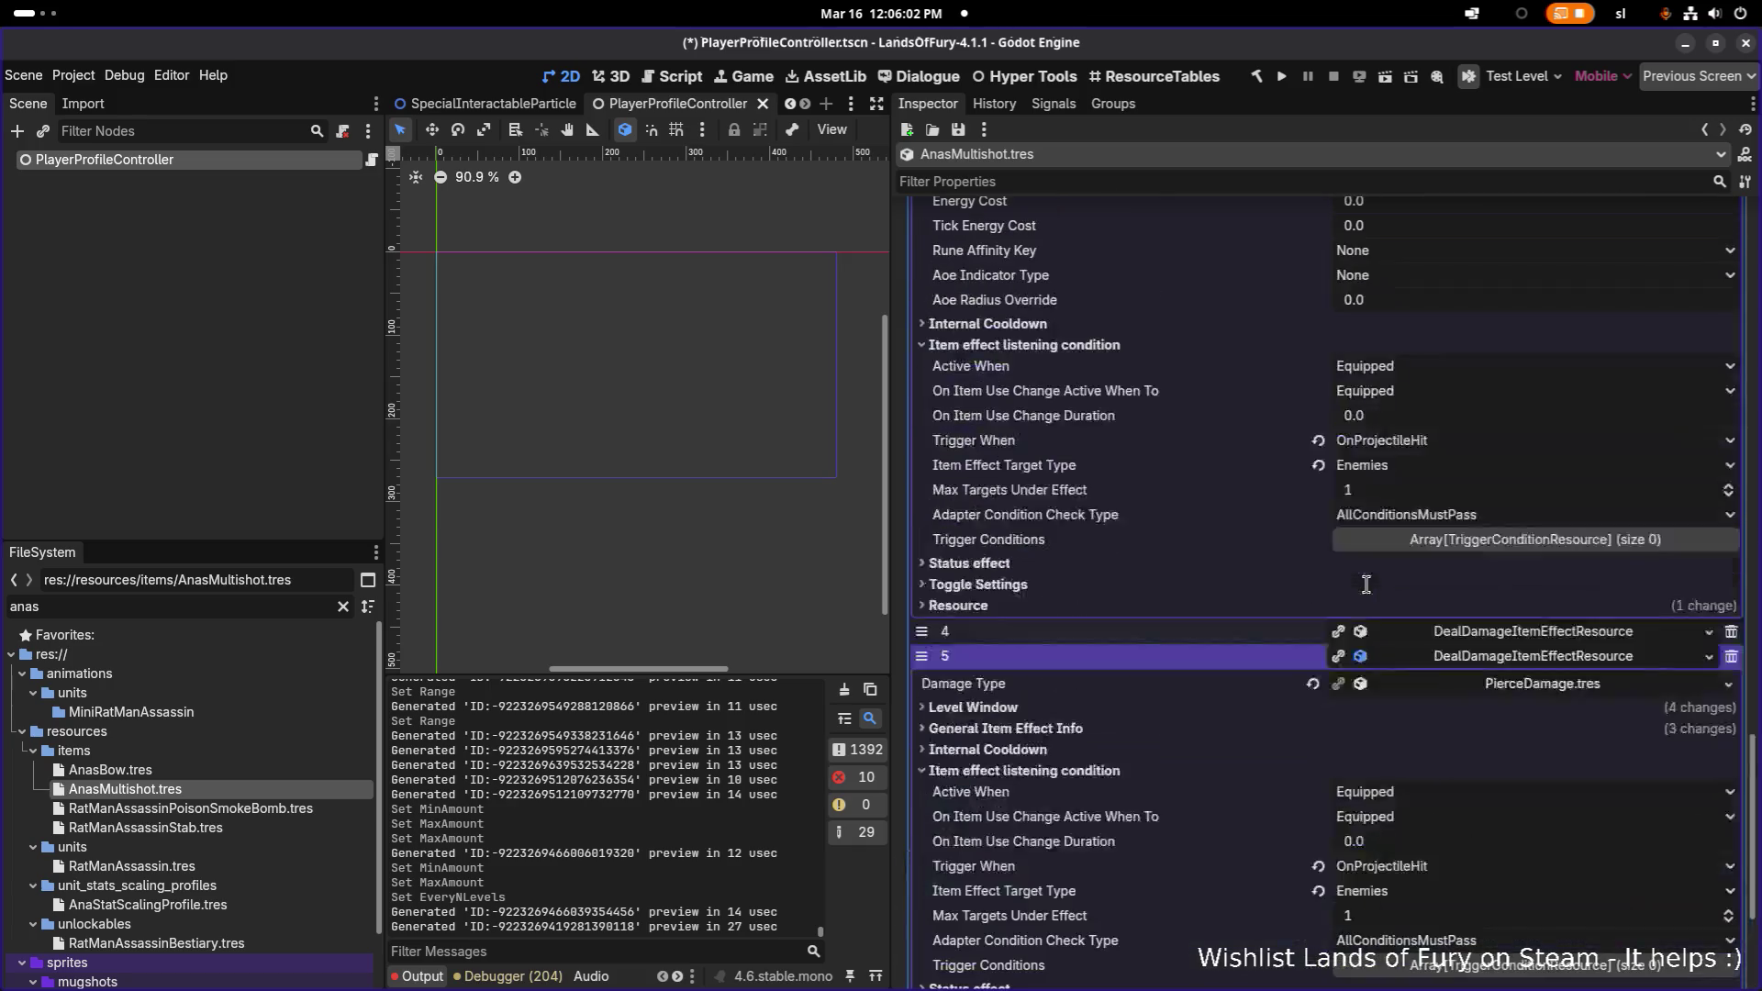
scroll(1514, 639, "up", 9)
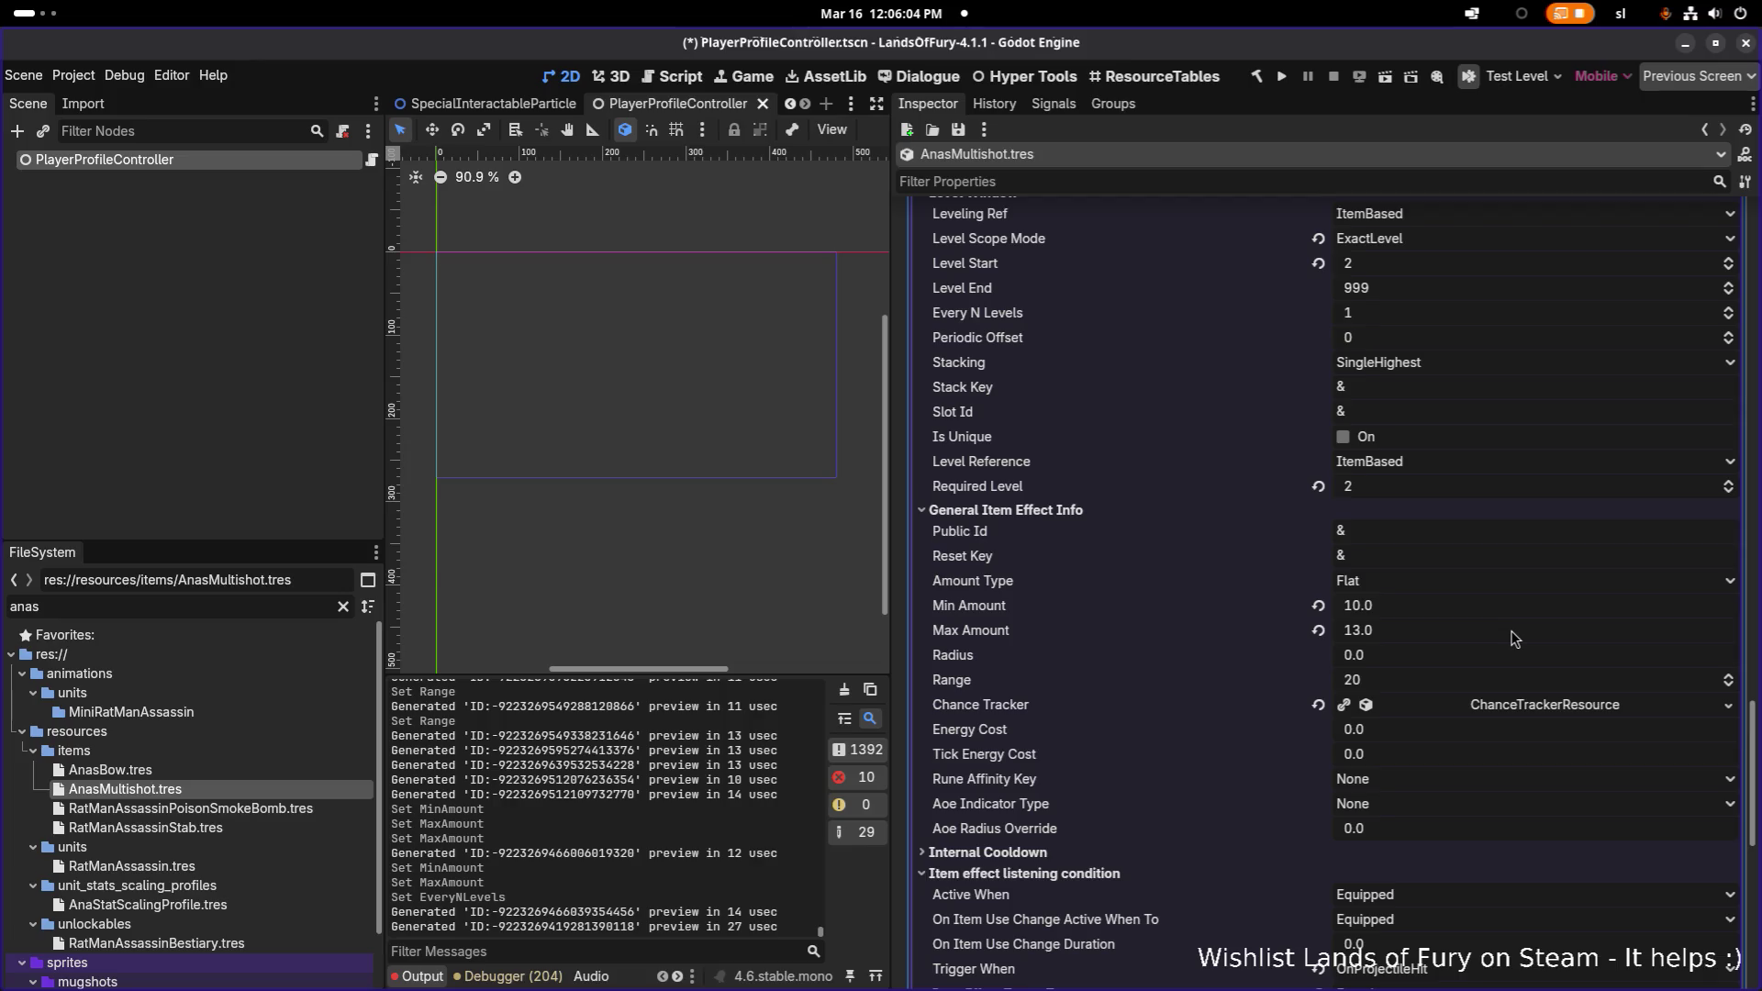
scroll(1515, 639, "down", 5)
scroll(1514, 640, "up", 2)
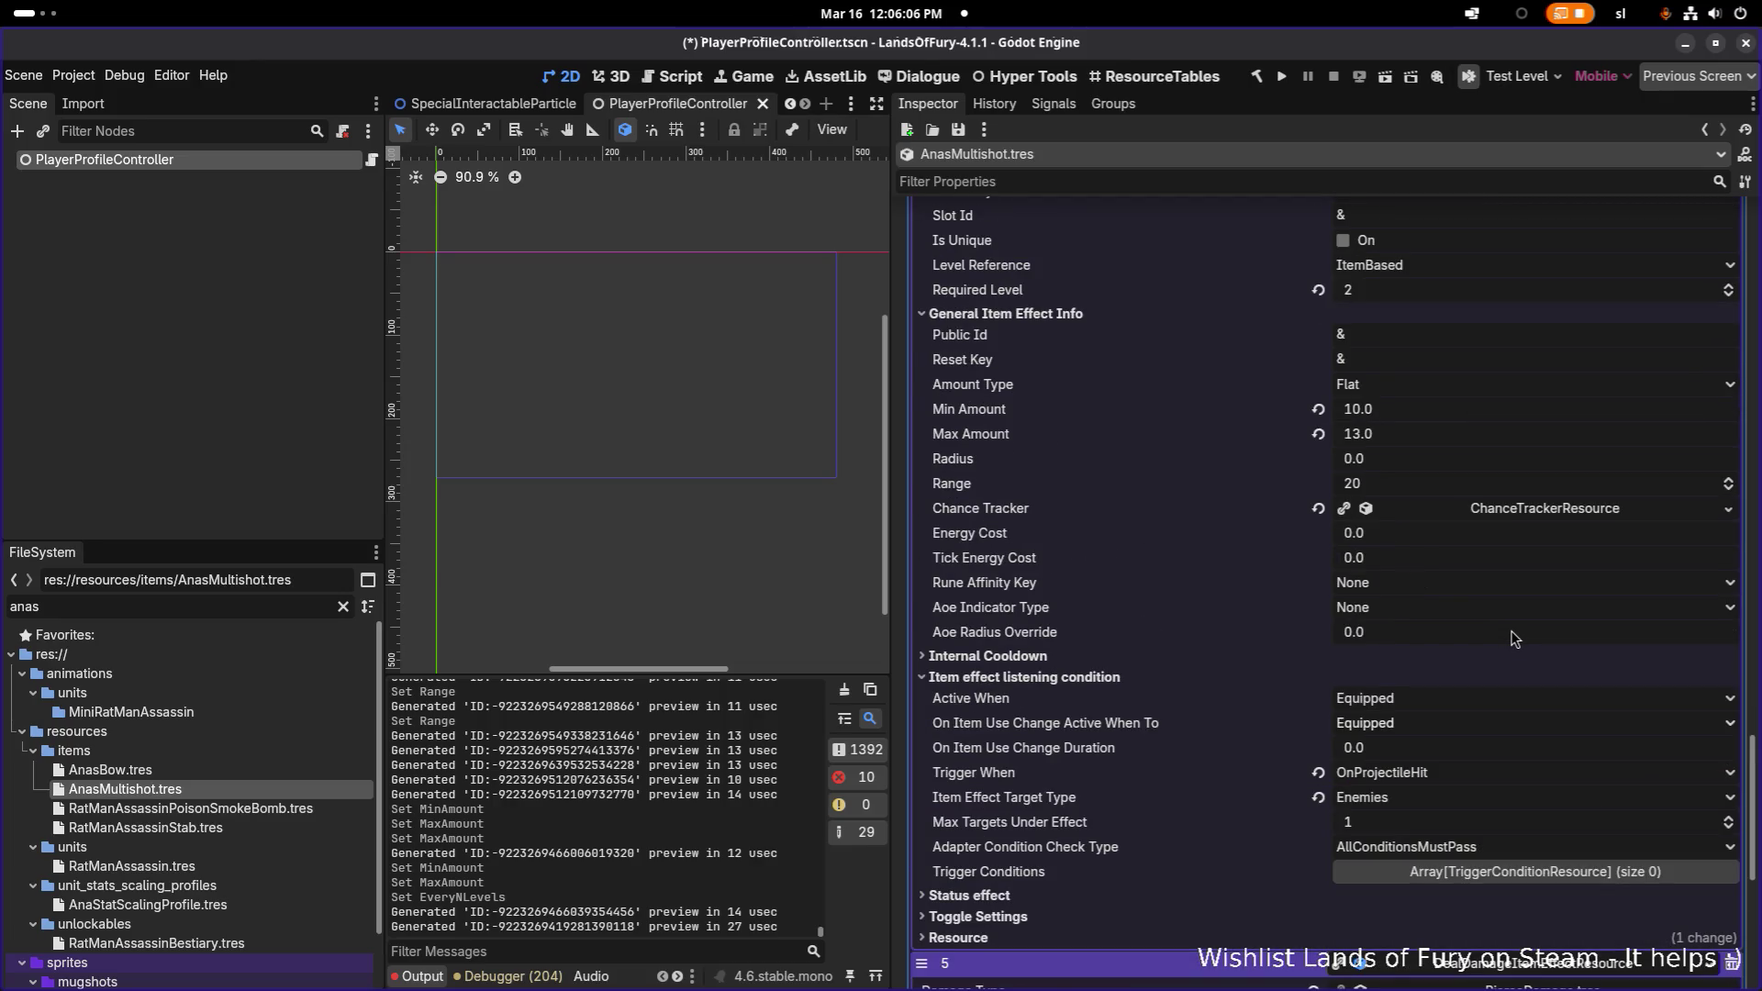
scroll(1515, 640, "up", 5)
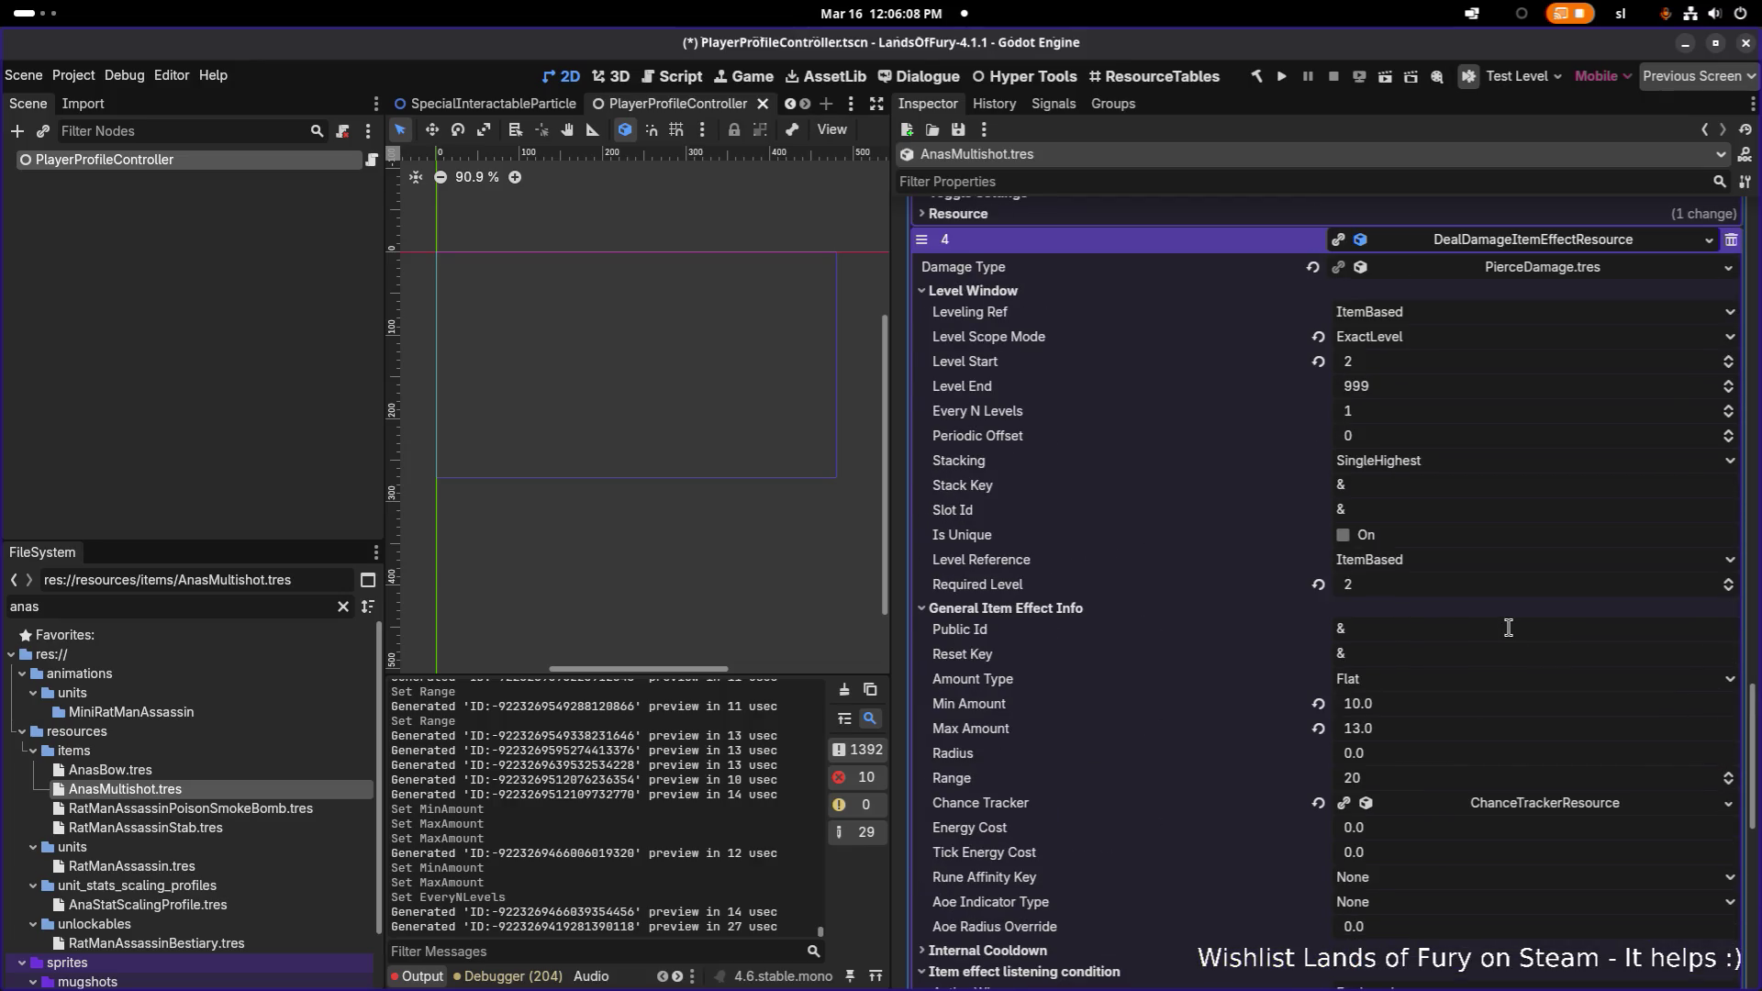
scroll(1508, 628, "up", 5)
scroll(1508, 628, "down", 5)
scroll(1509, 628, "down", 15)
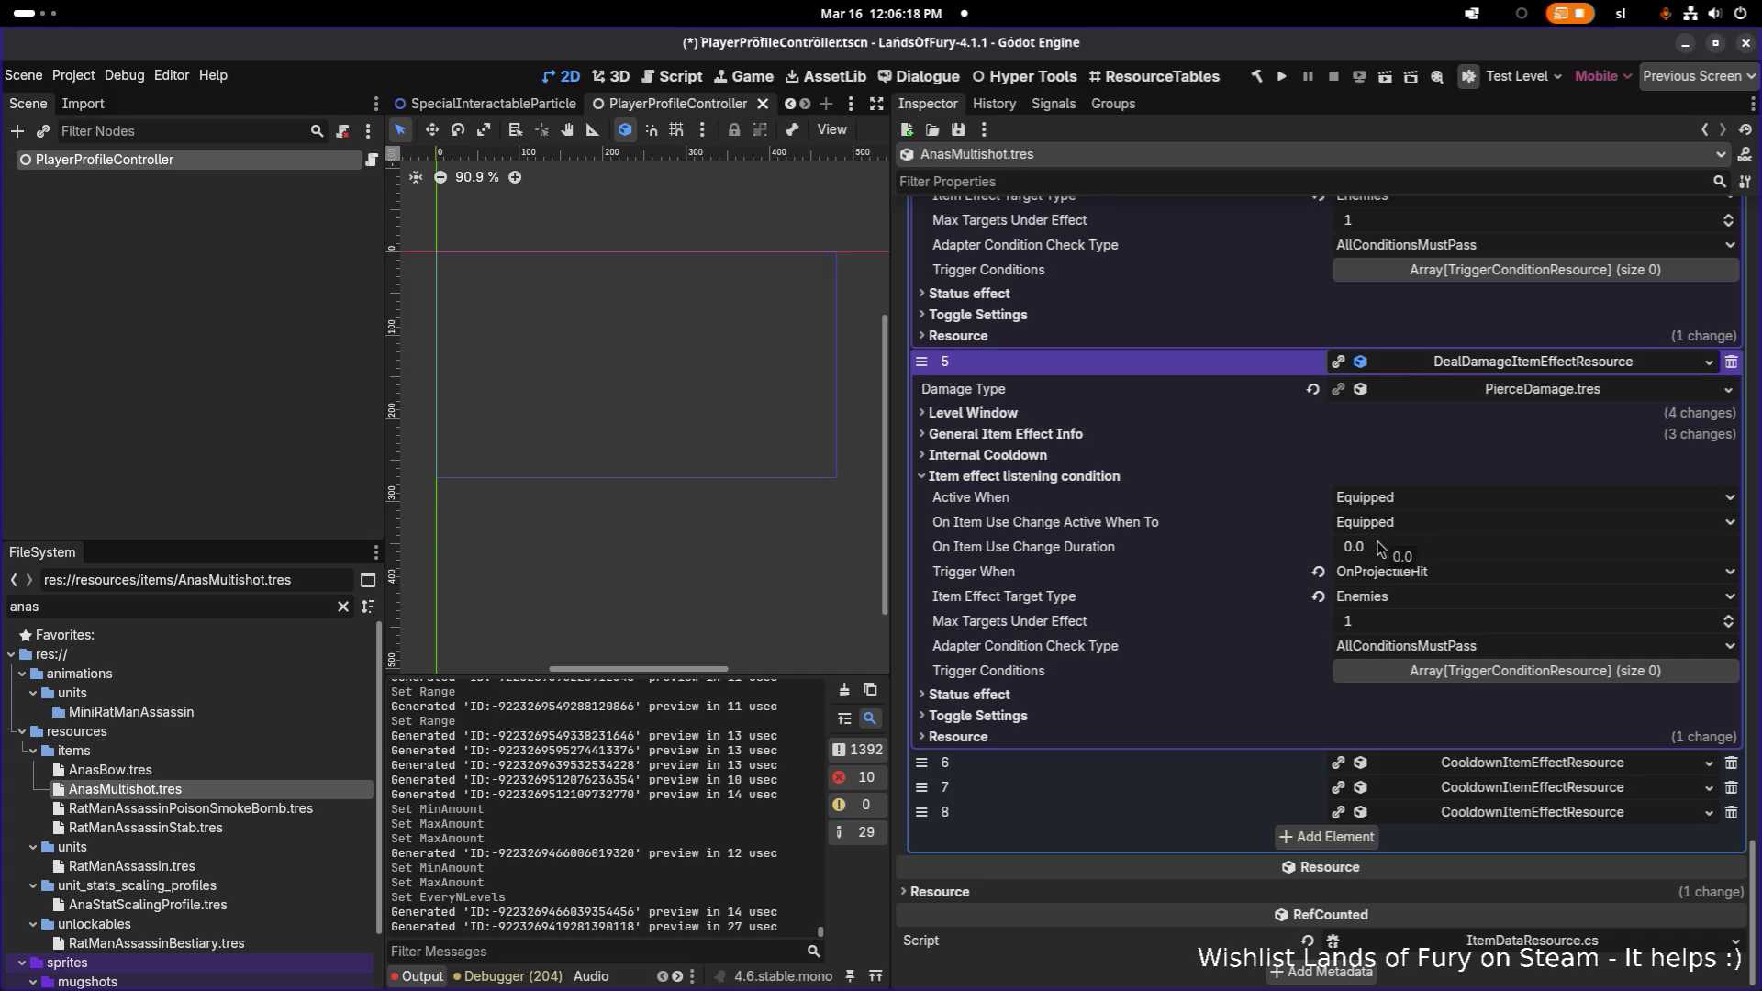
- Set effect 5's Min Amount to 13 and Max Amount to 16
left_click(1288, 437)
left_click(1441, 529)
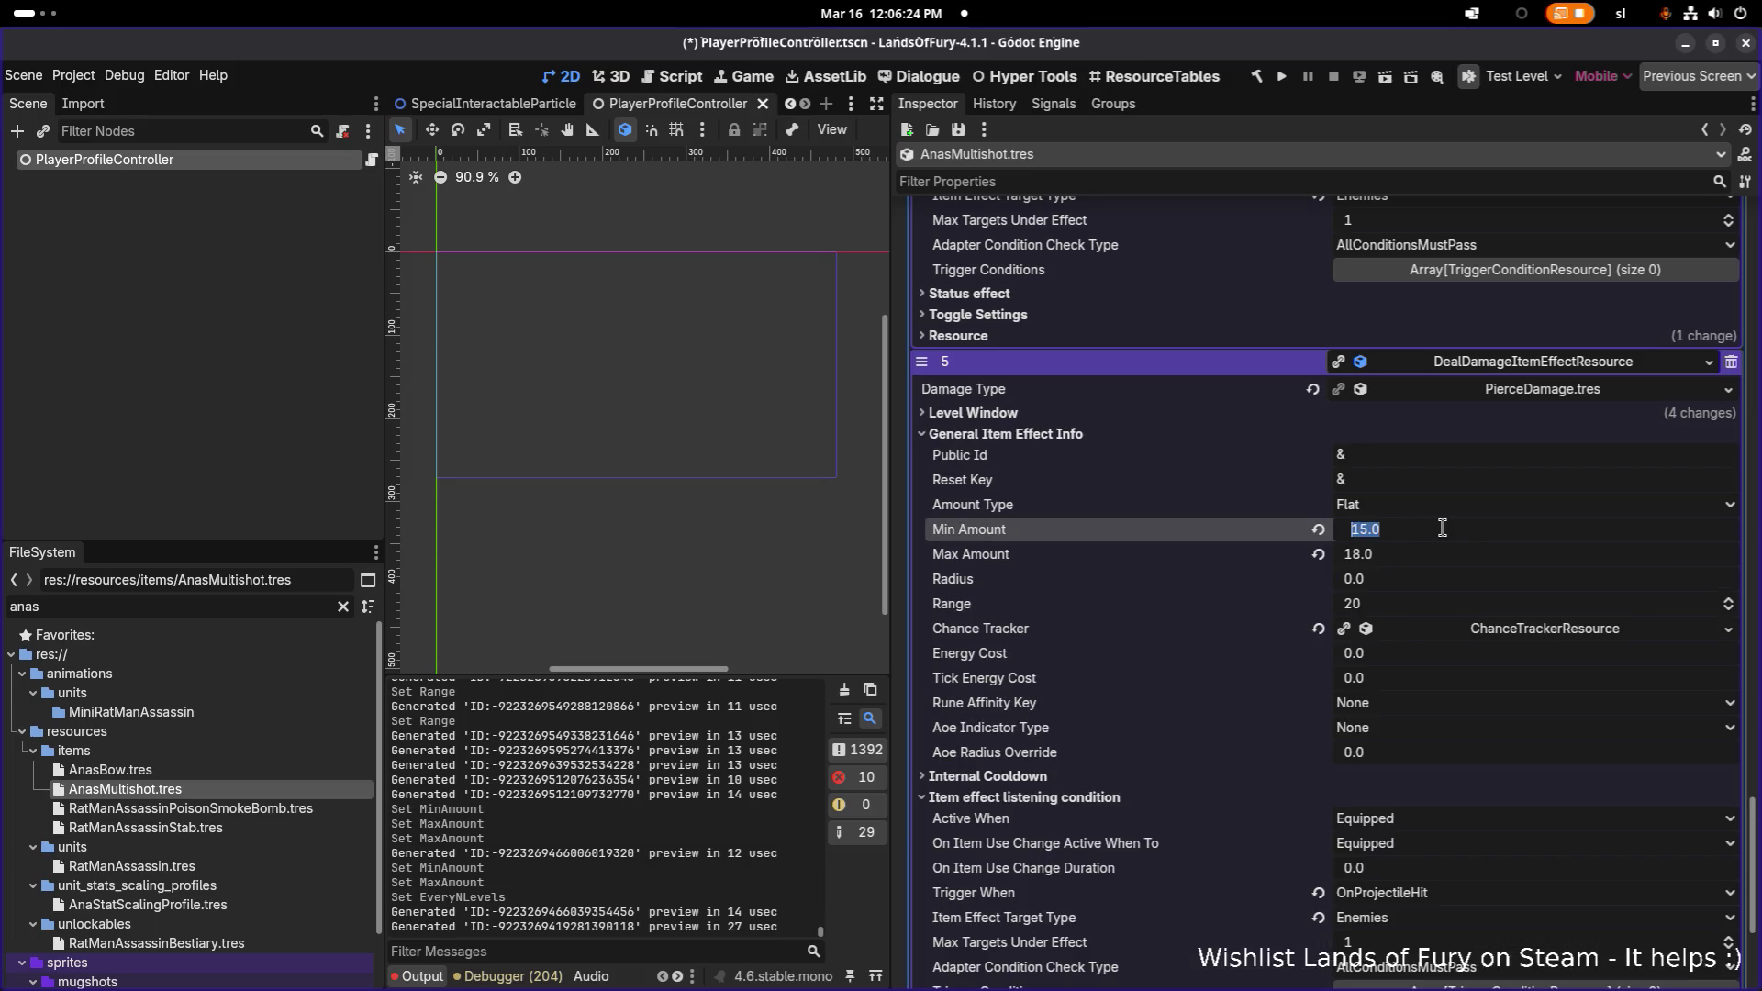
type("13")
key("Tab")
type("16")
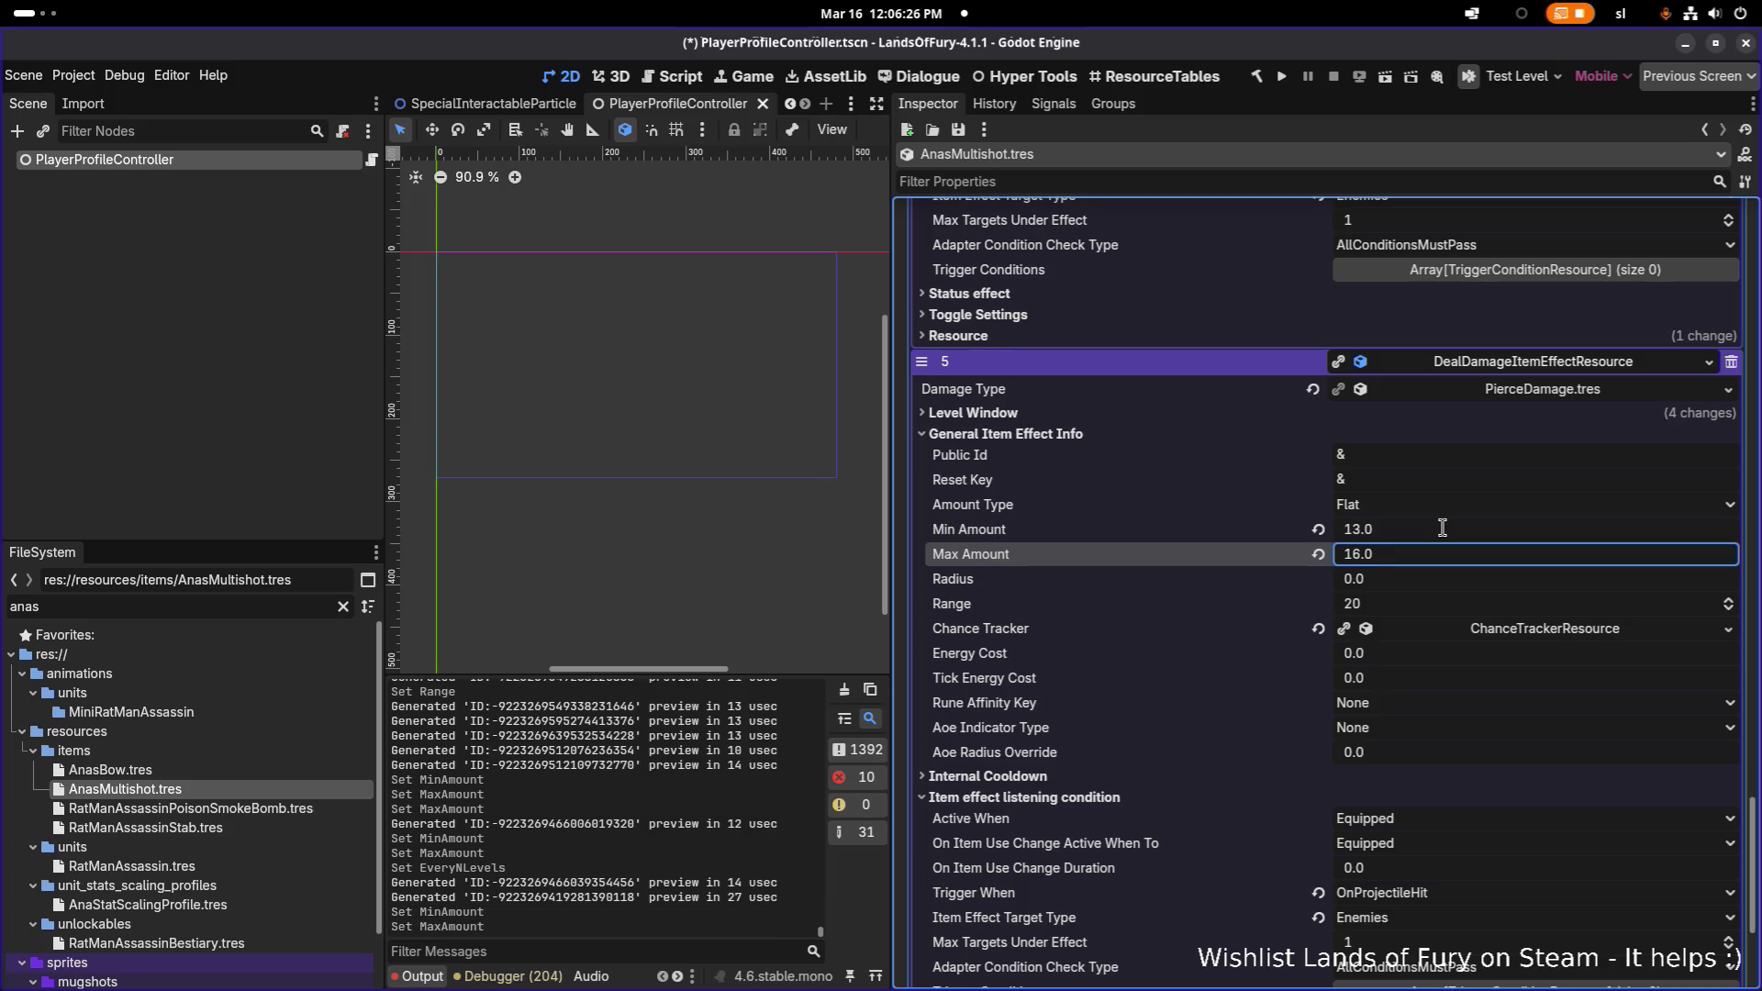
scroll(1441, 535, "up", 4)
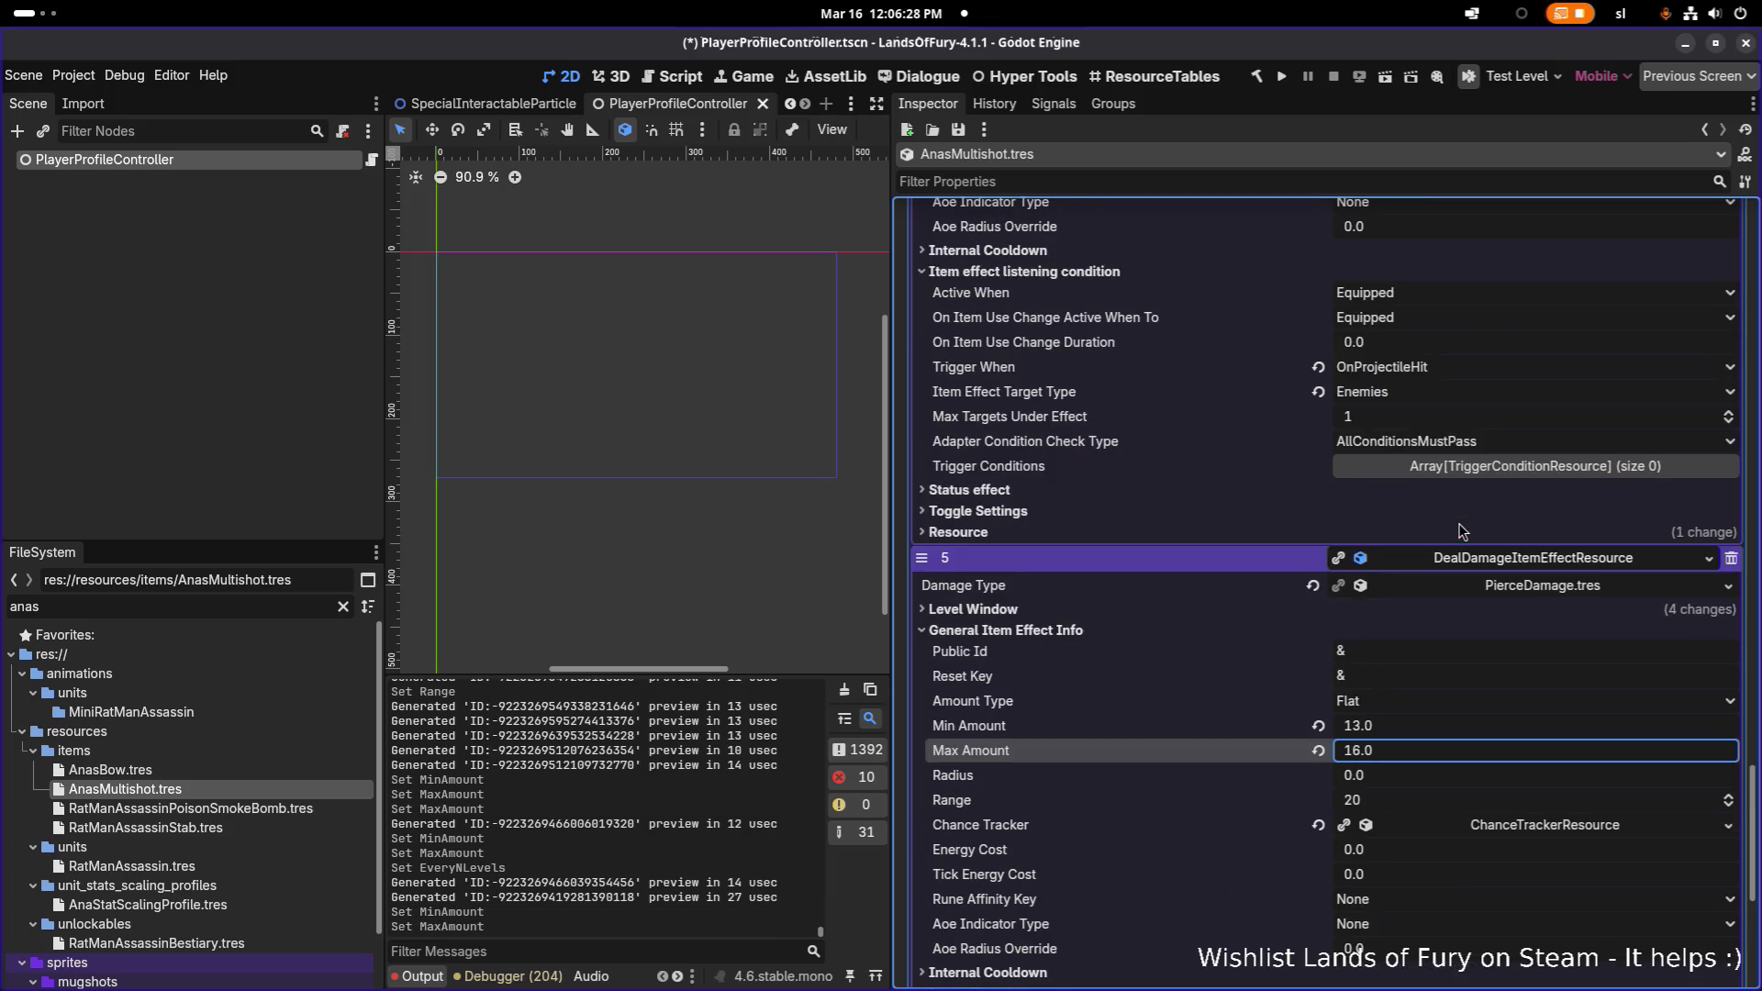
scroll(1429, 530, "up", 5)
scroll(1459, 569, "up", 5)
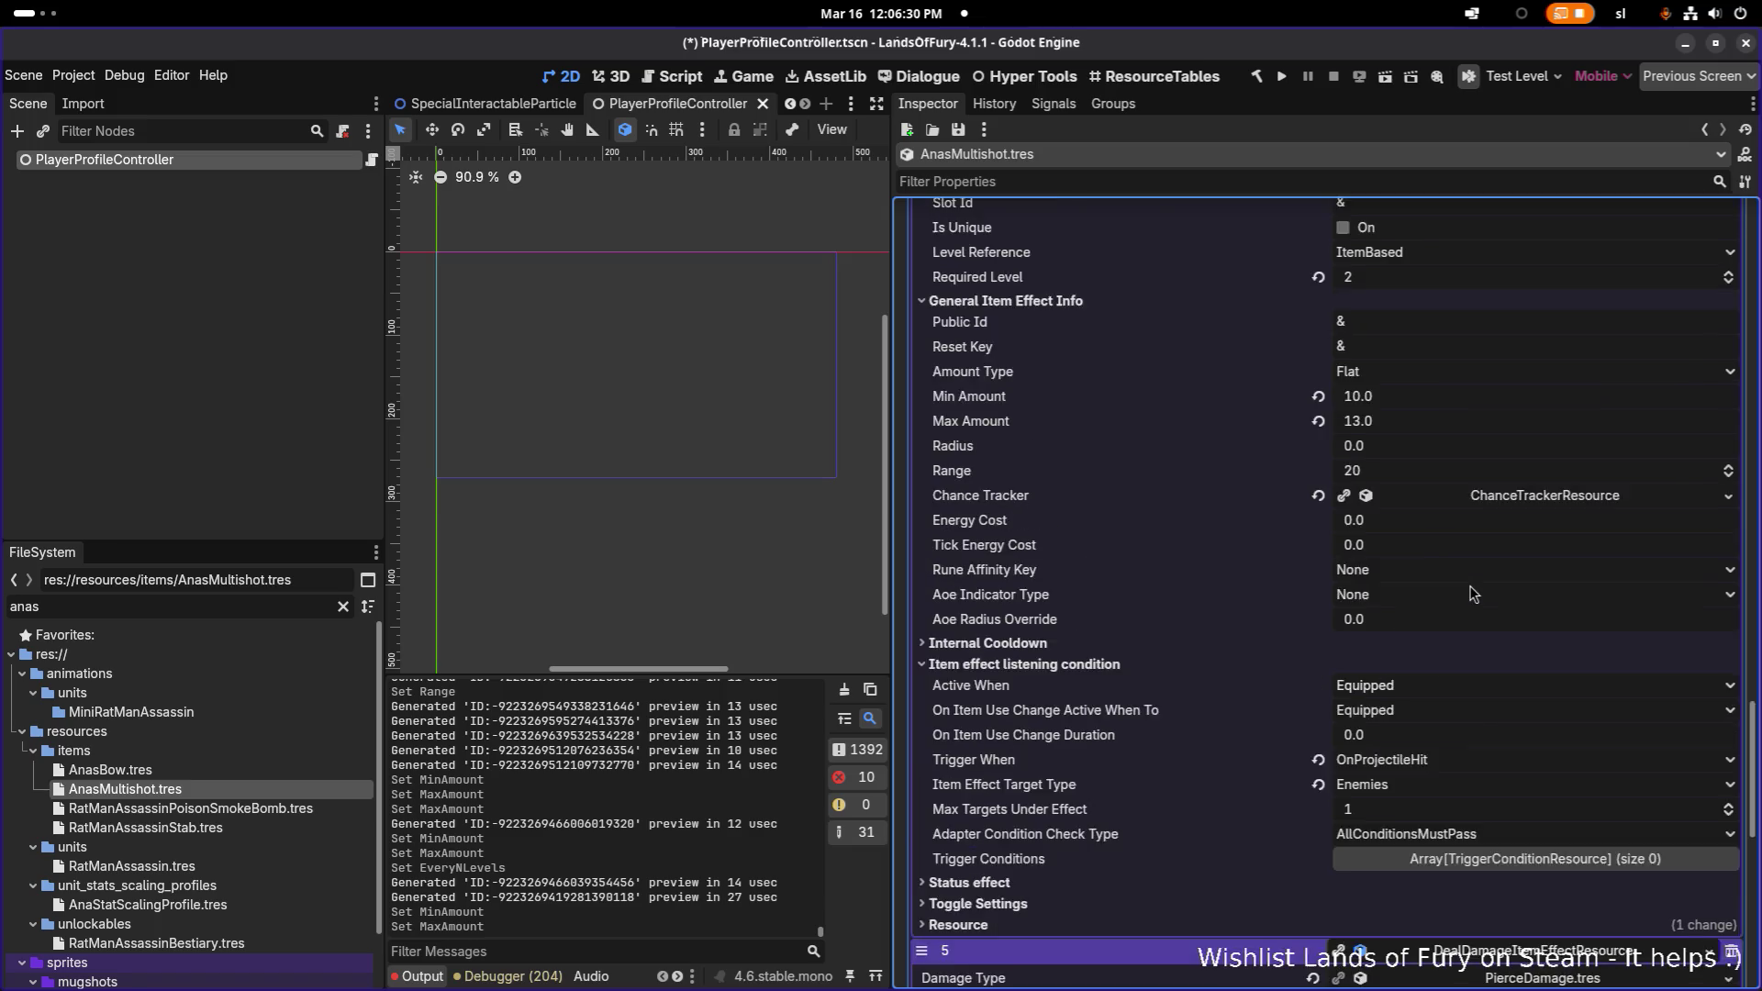
scroll(1471, 592, "down", 15)
scroll(1468, 587, "up", 4)
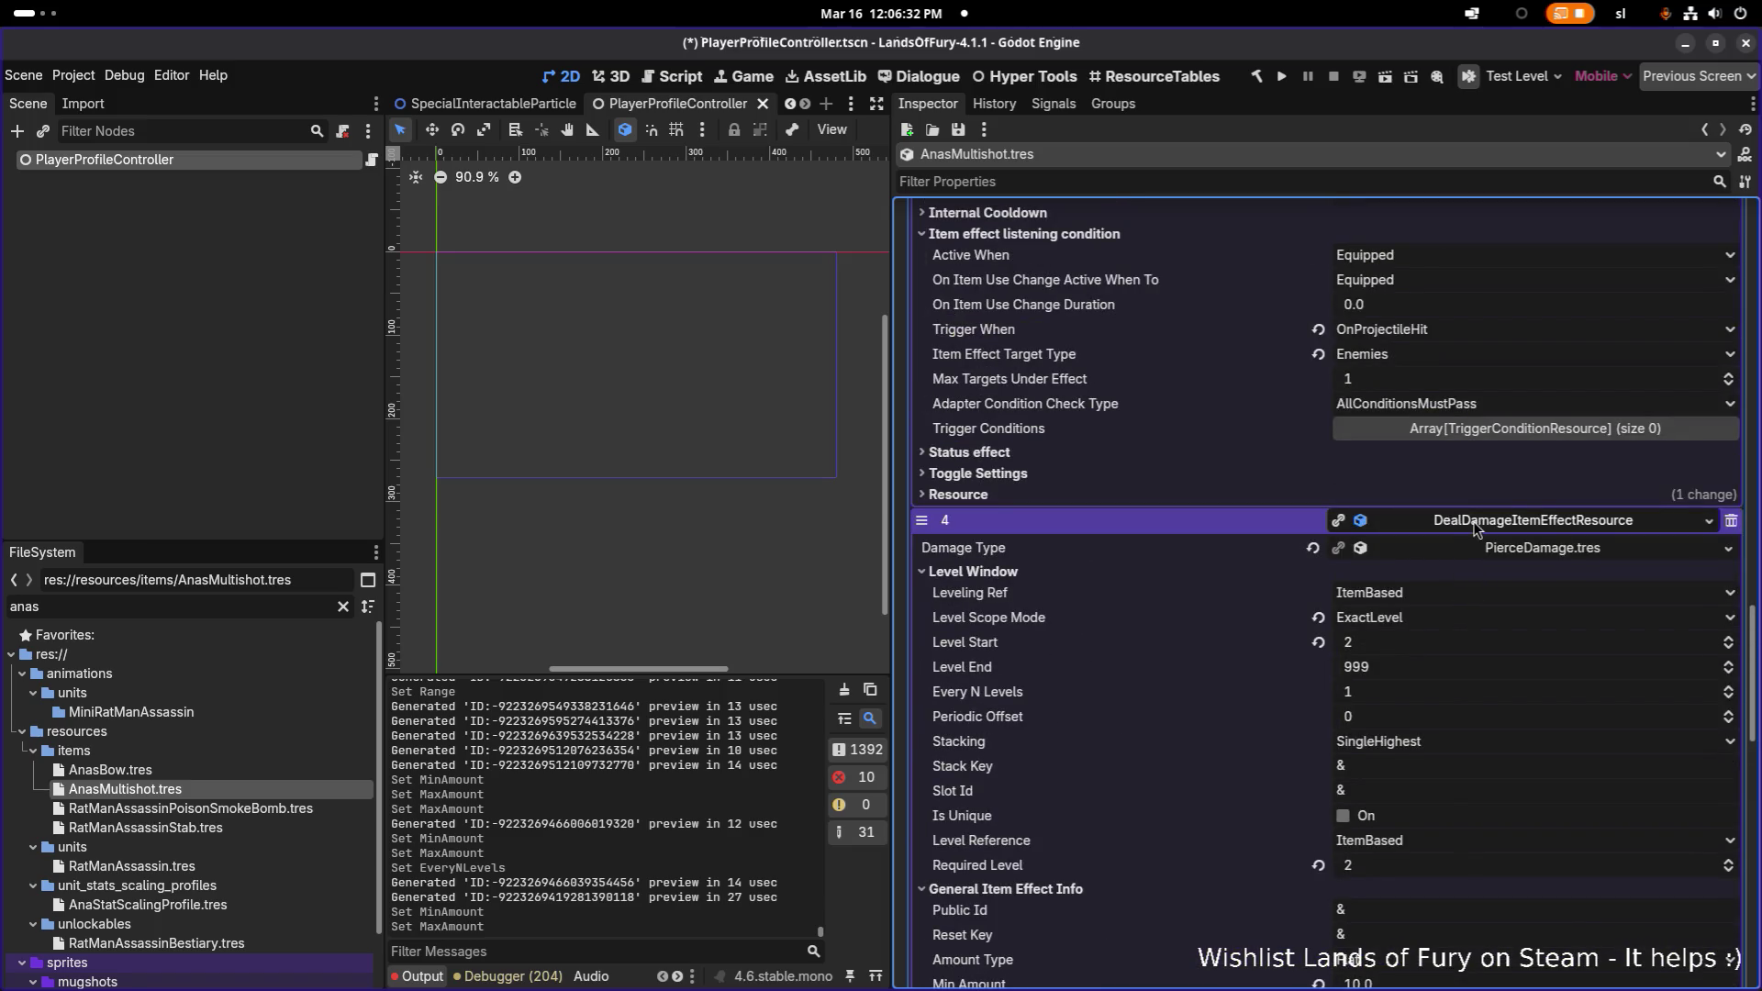
- Check effect 5's Level Window, then reopen effect 3 to compare its values
left_click(1474, 522)
left_click(1477, 547)
left_click(1505, 740)
scroll(1473, 714, "down", 9)
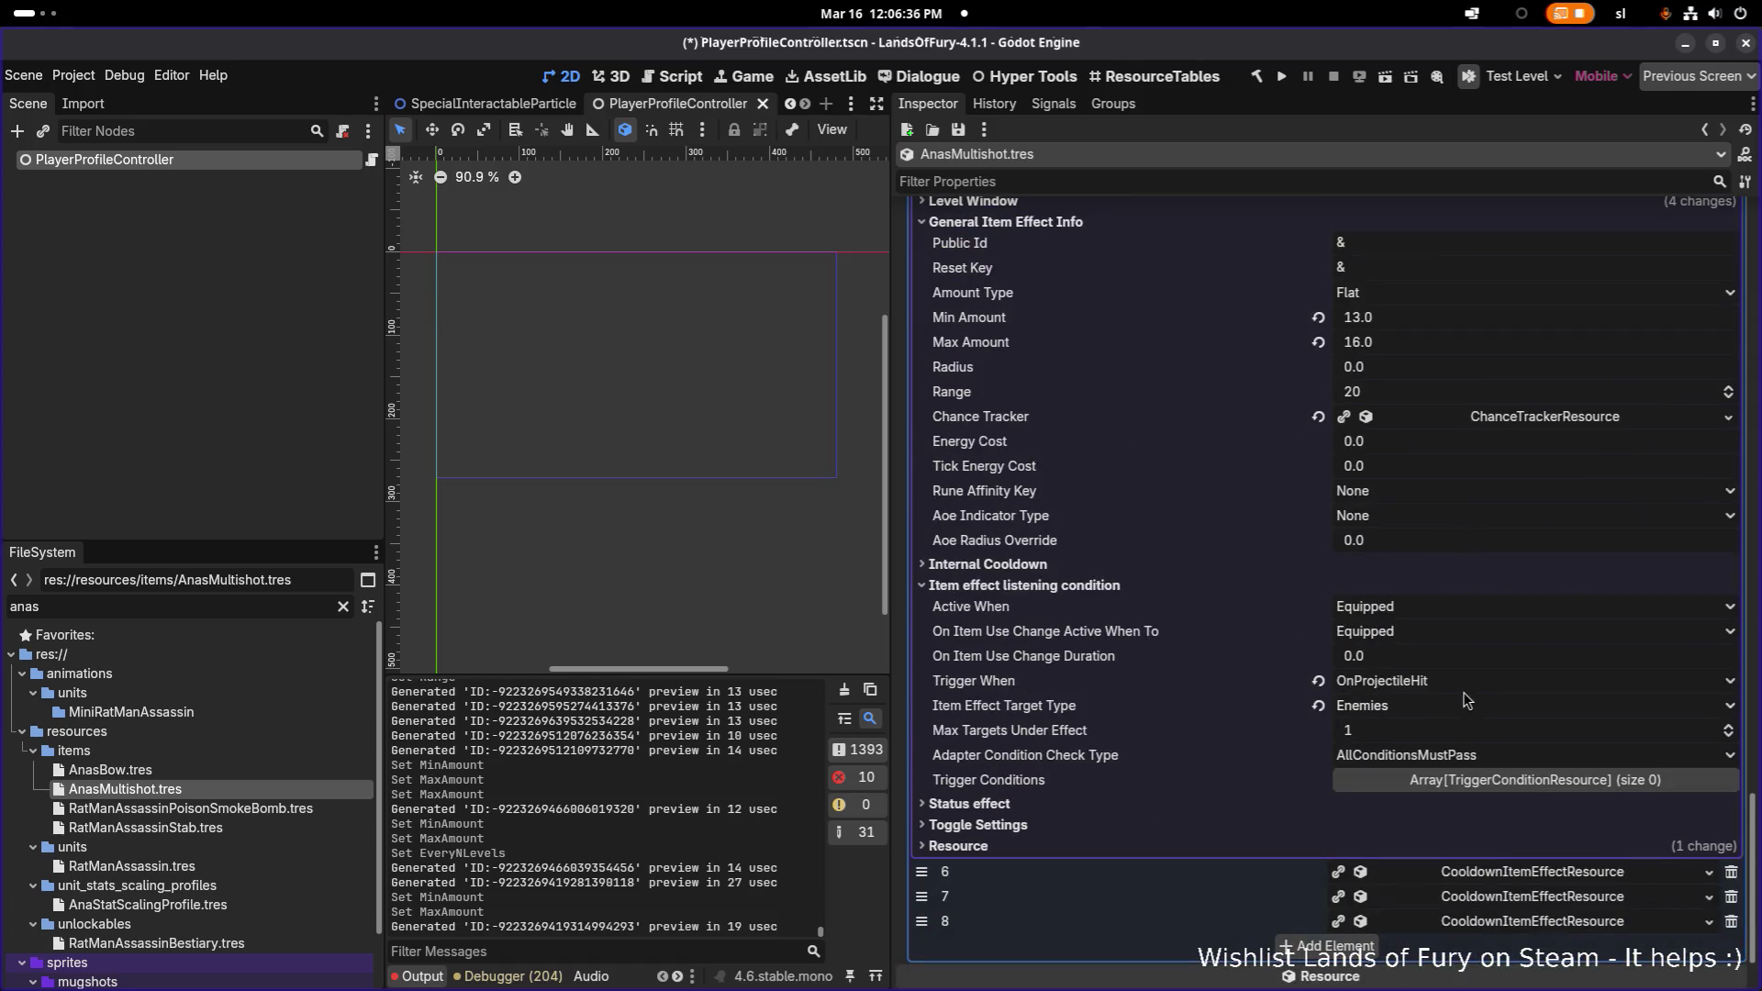
scroll(1307, 654, "up", 5)
left_click(1072, 397)
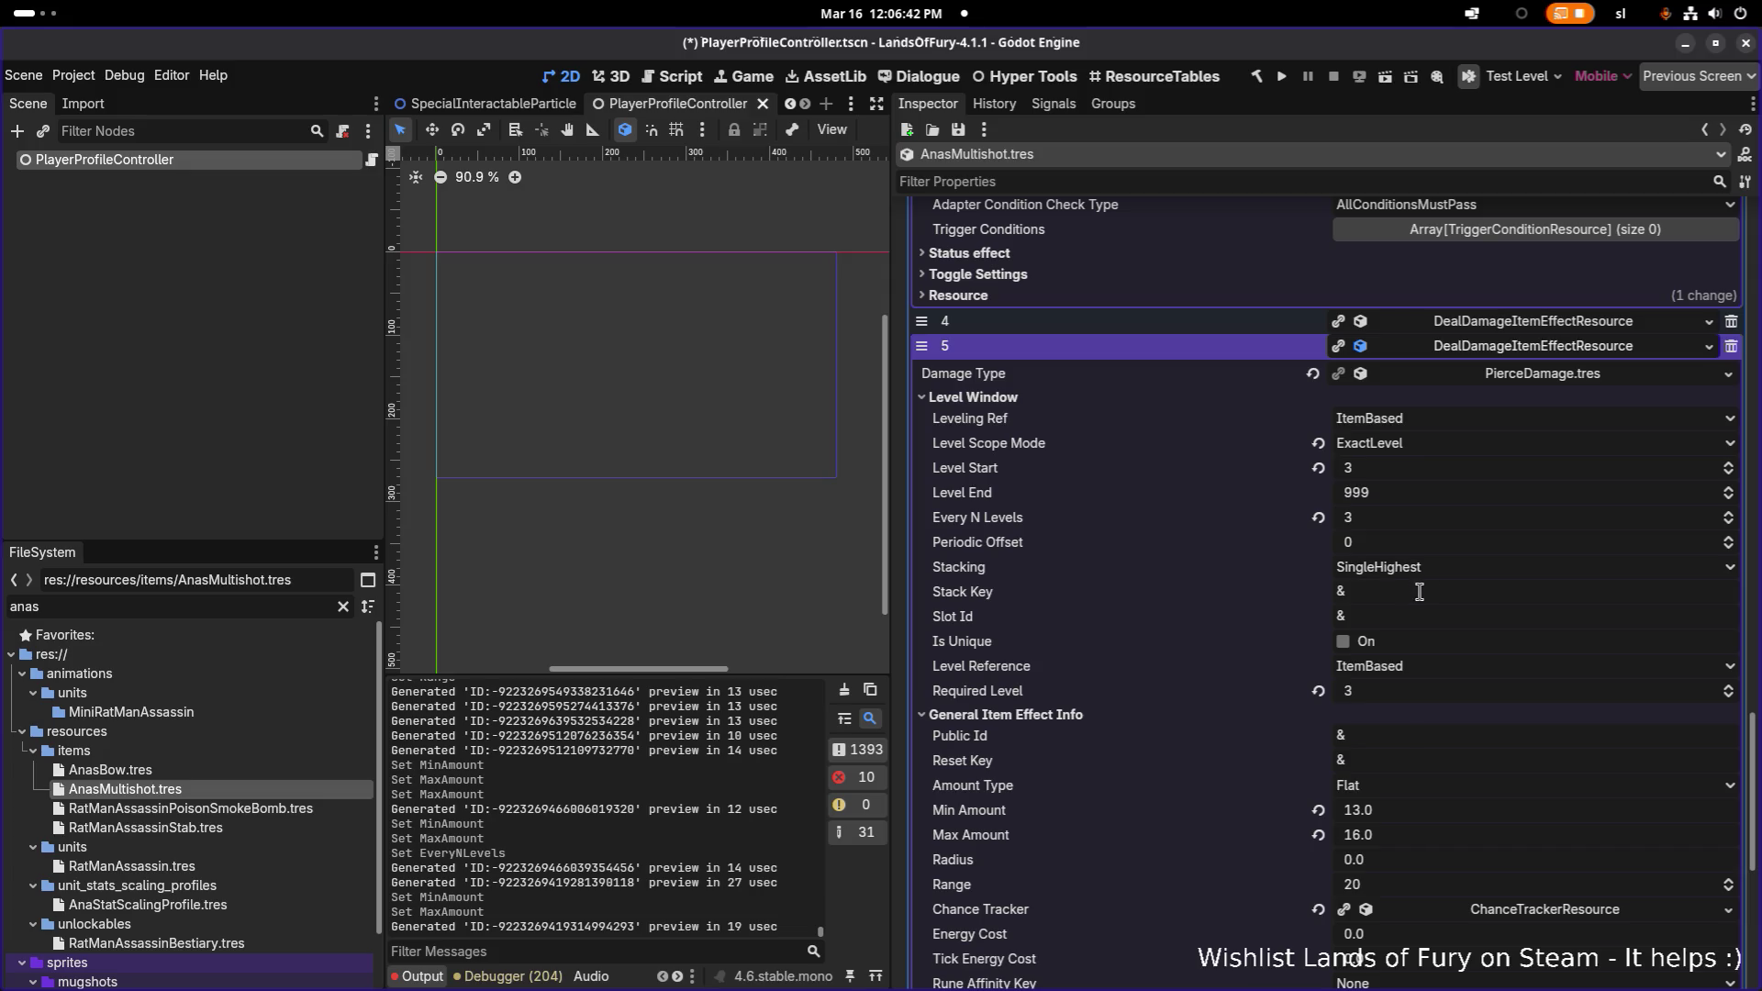
left_click(1496, 349)
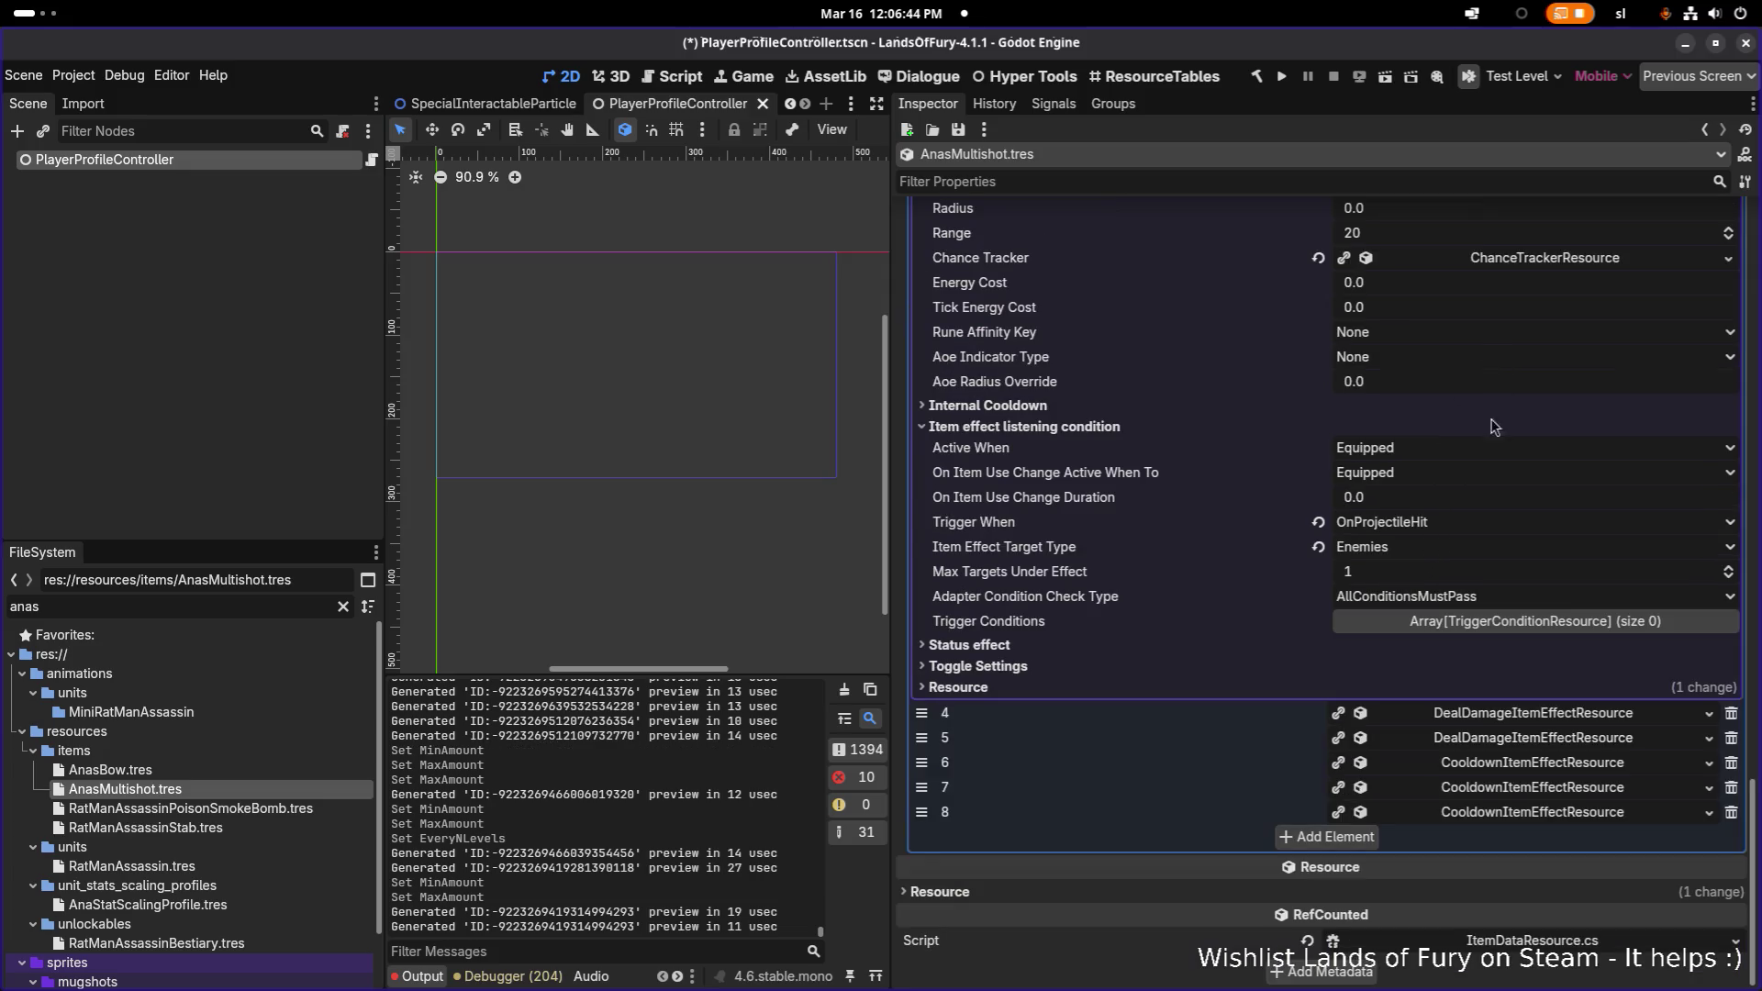
left_click(1505, 638)
scroll(1505, 633, "up", 4)
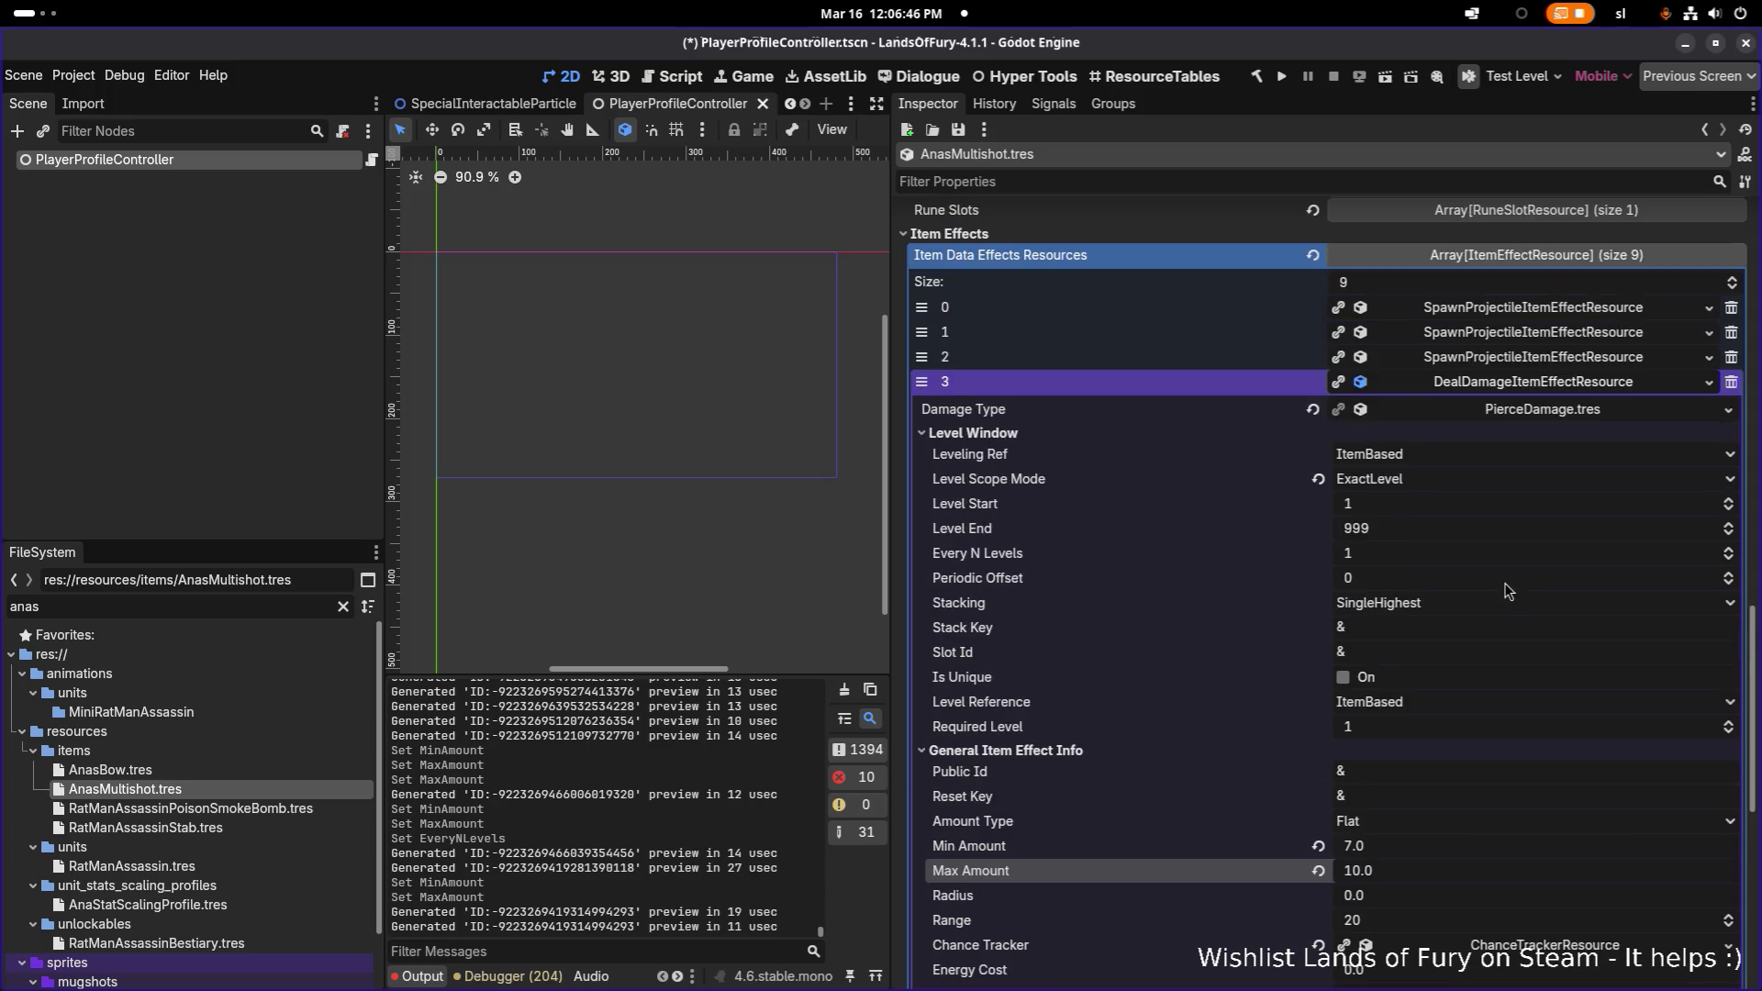
- Open the first spawn-projectile effect and review its WoodenArrow, Speed 270, Piercing 2, Range 128 settings
left_click(1525, 382)
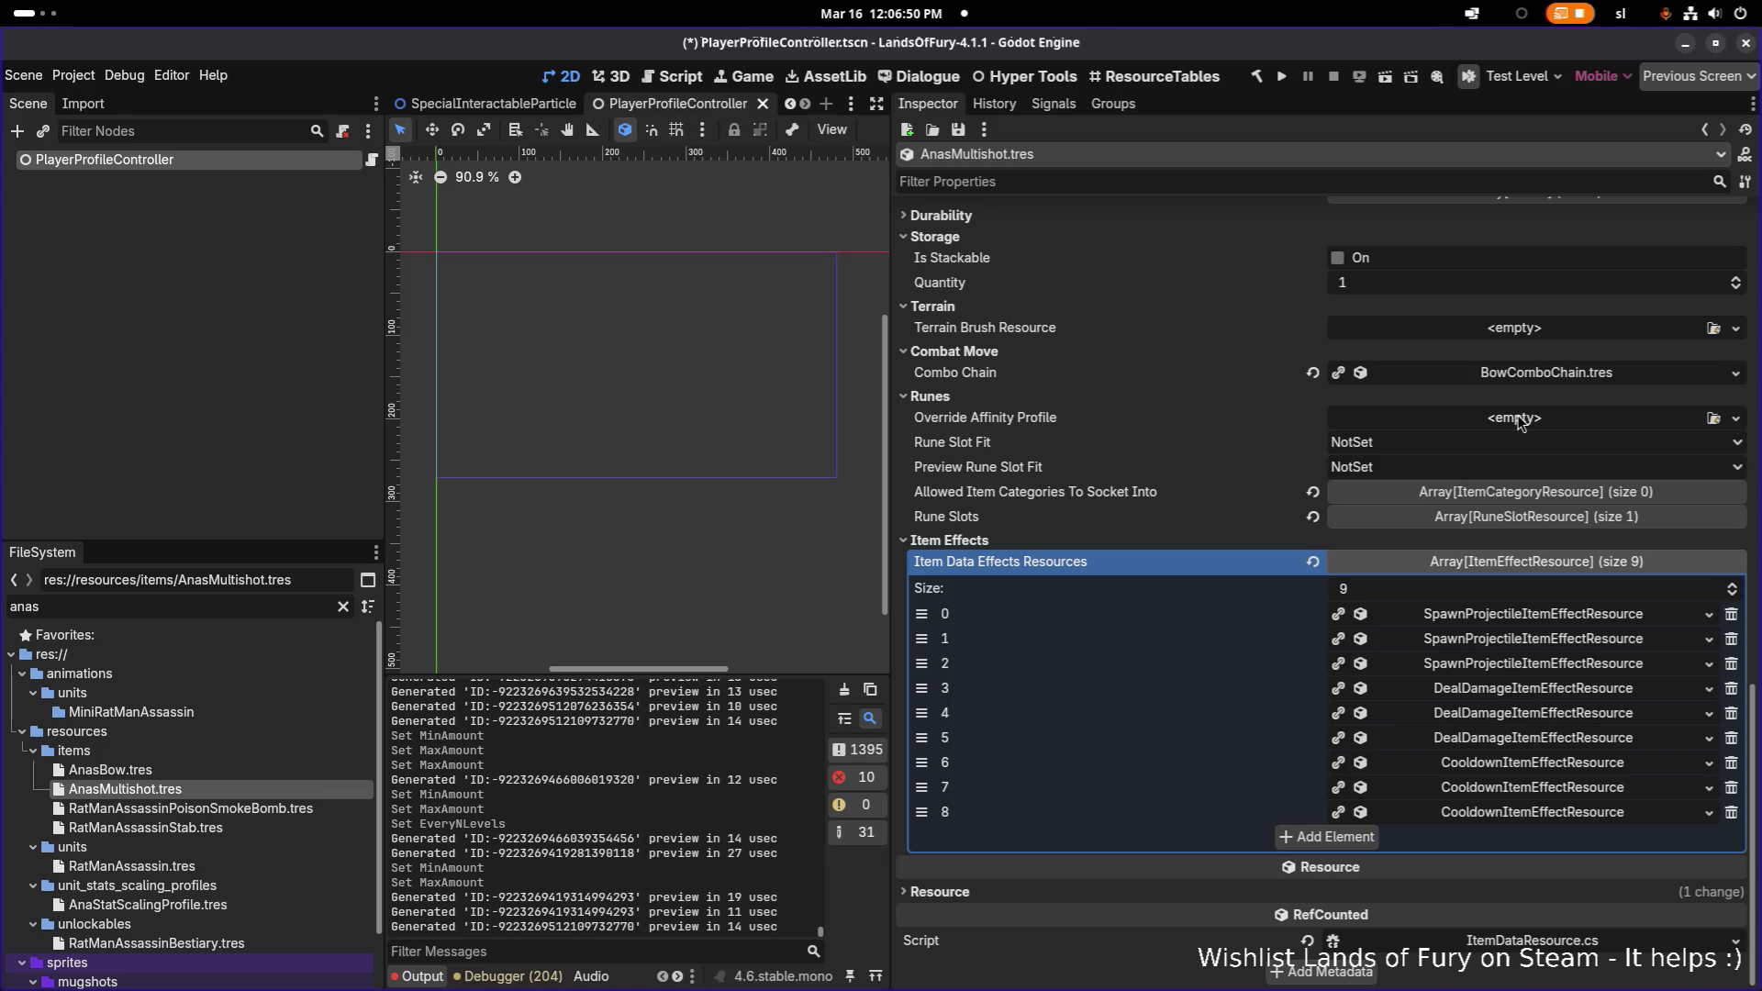
left_click(1528, 617)
scroll(1528, 619, "down", 10)
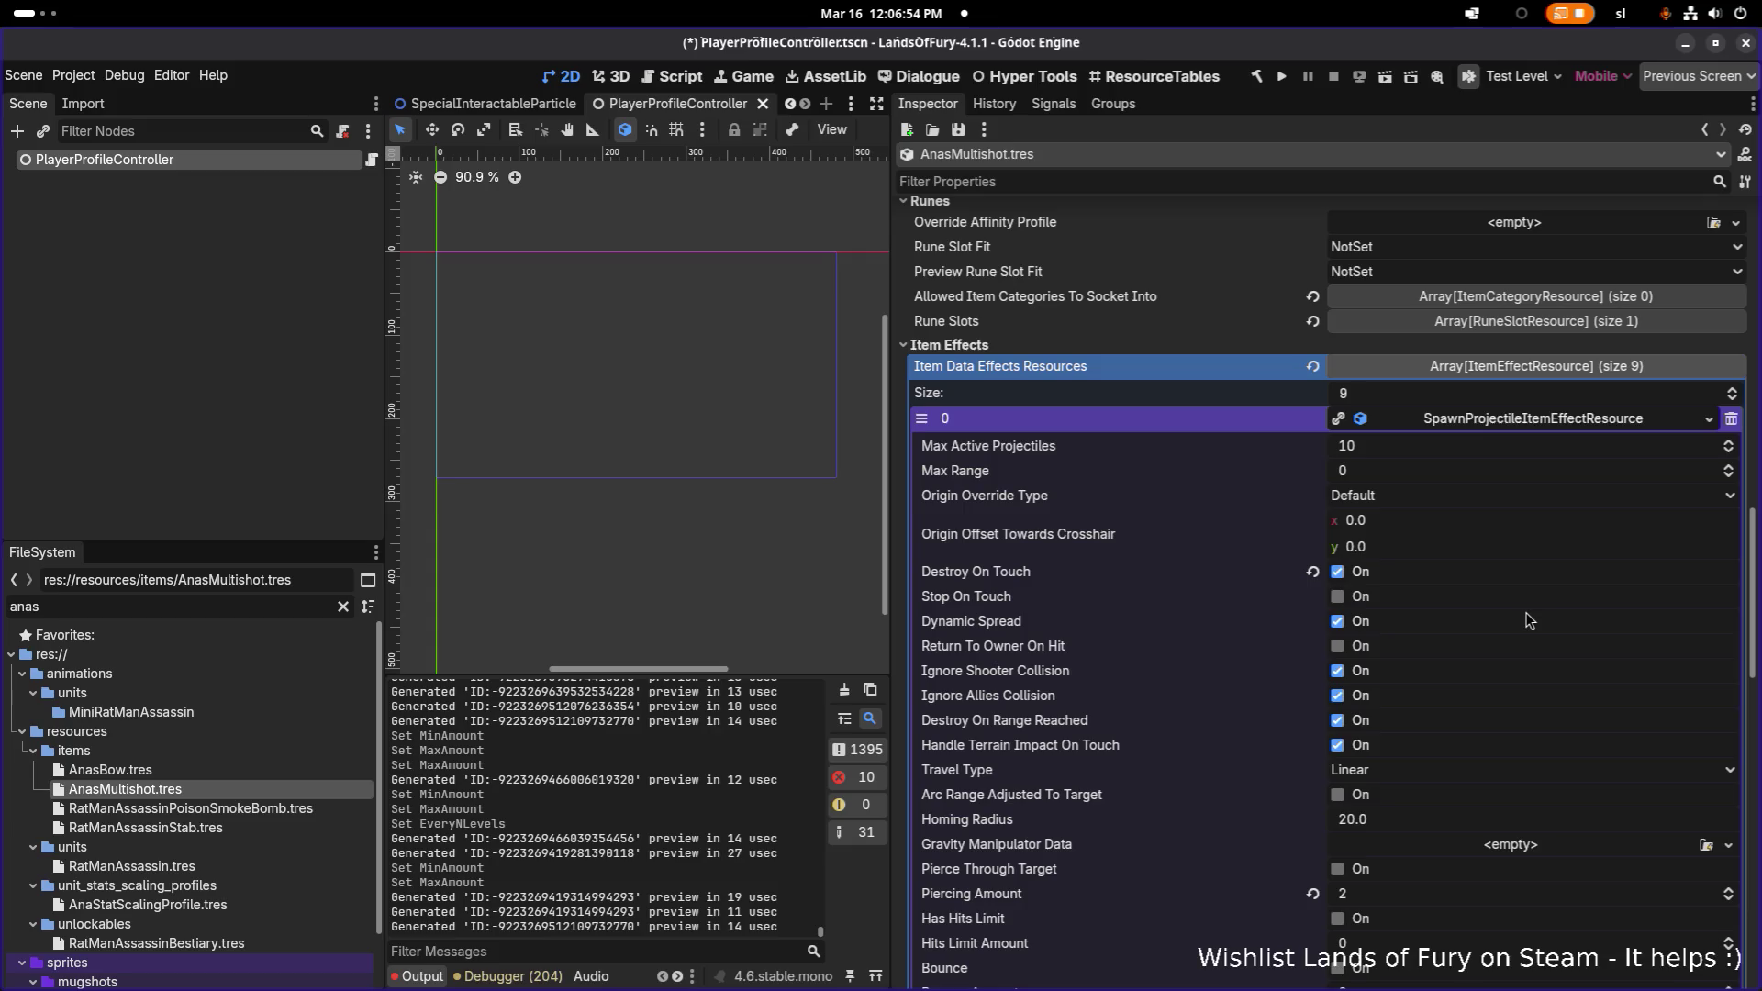
scroll(1528, 619, "down", 5)
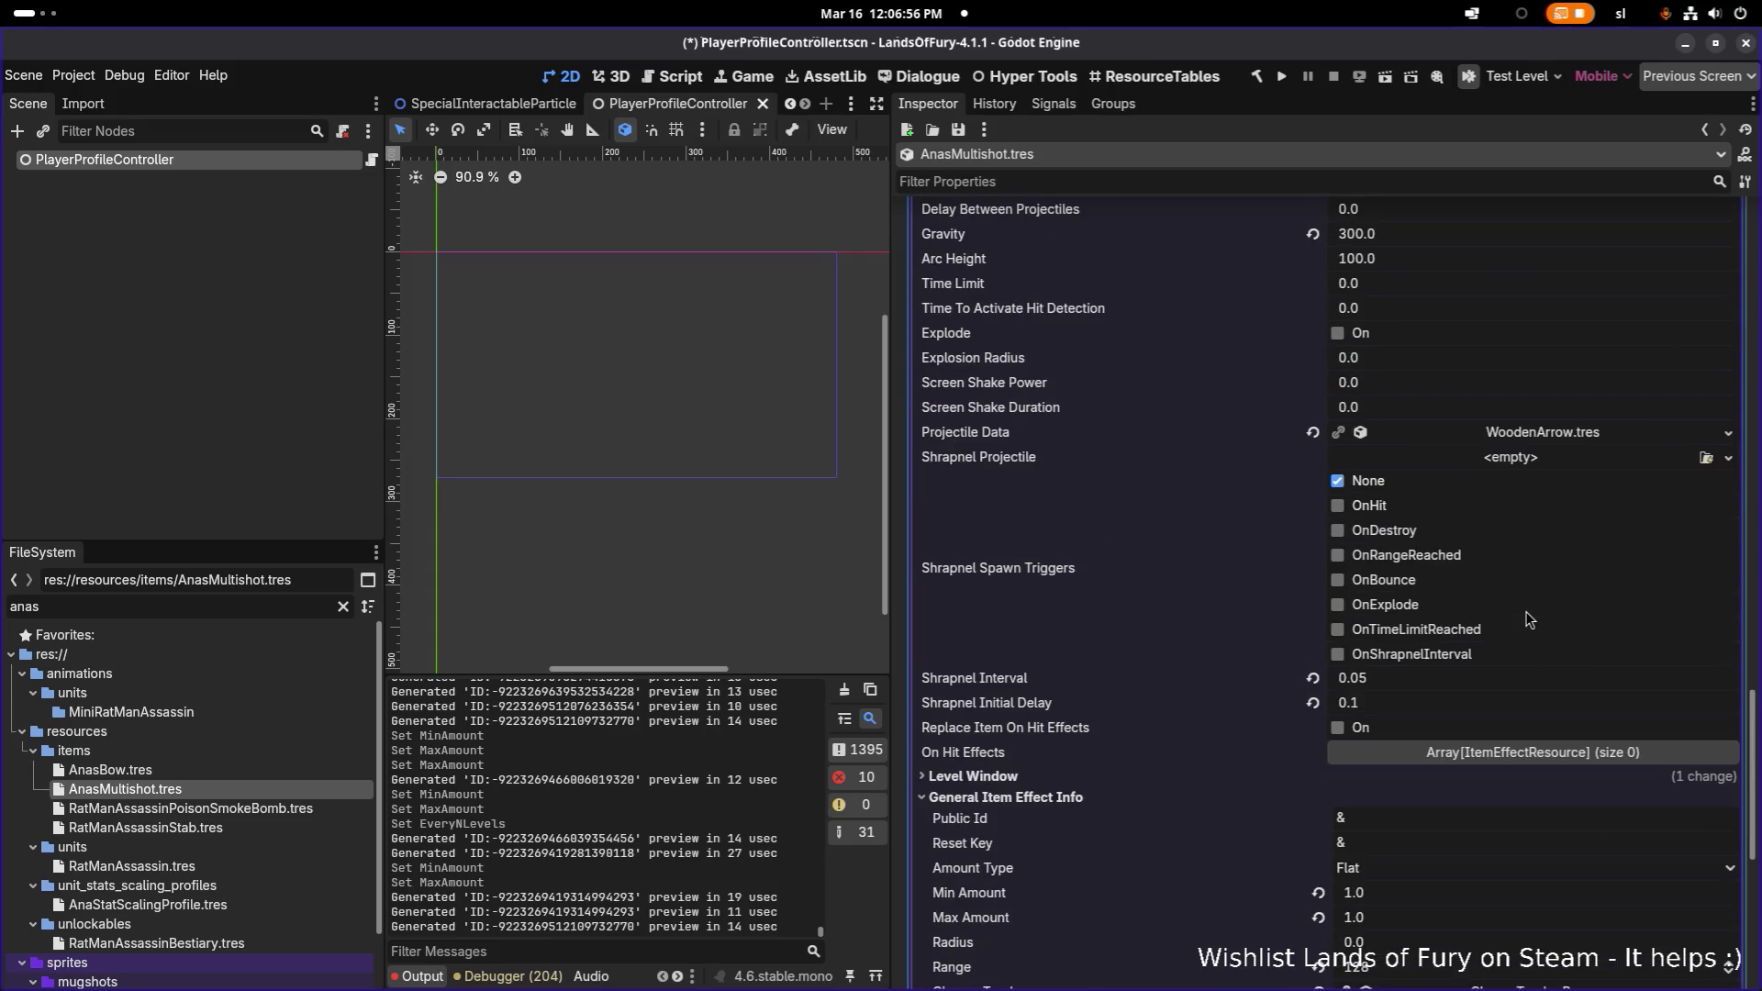
scroll(1528, 619, "down", 1)
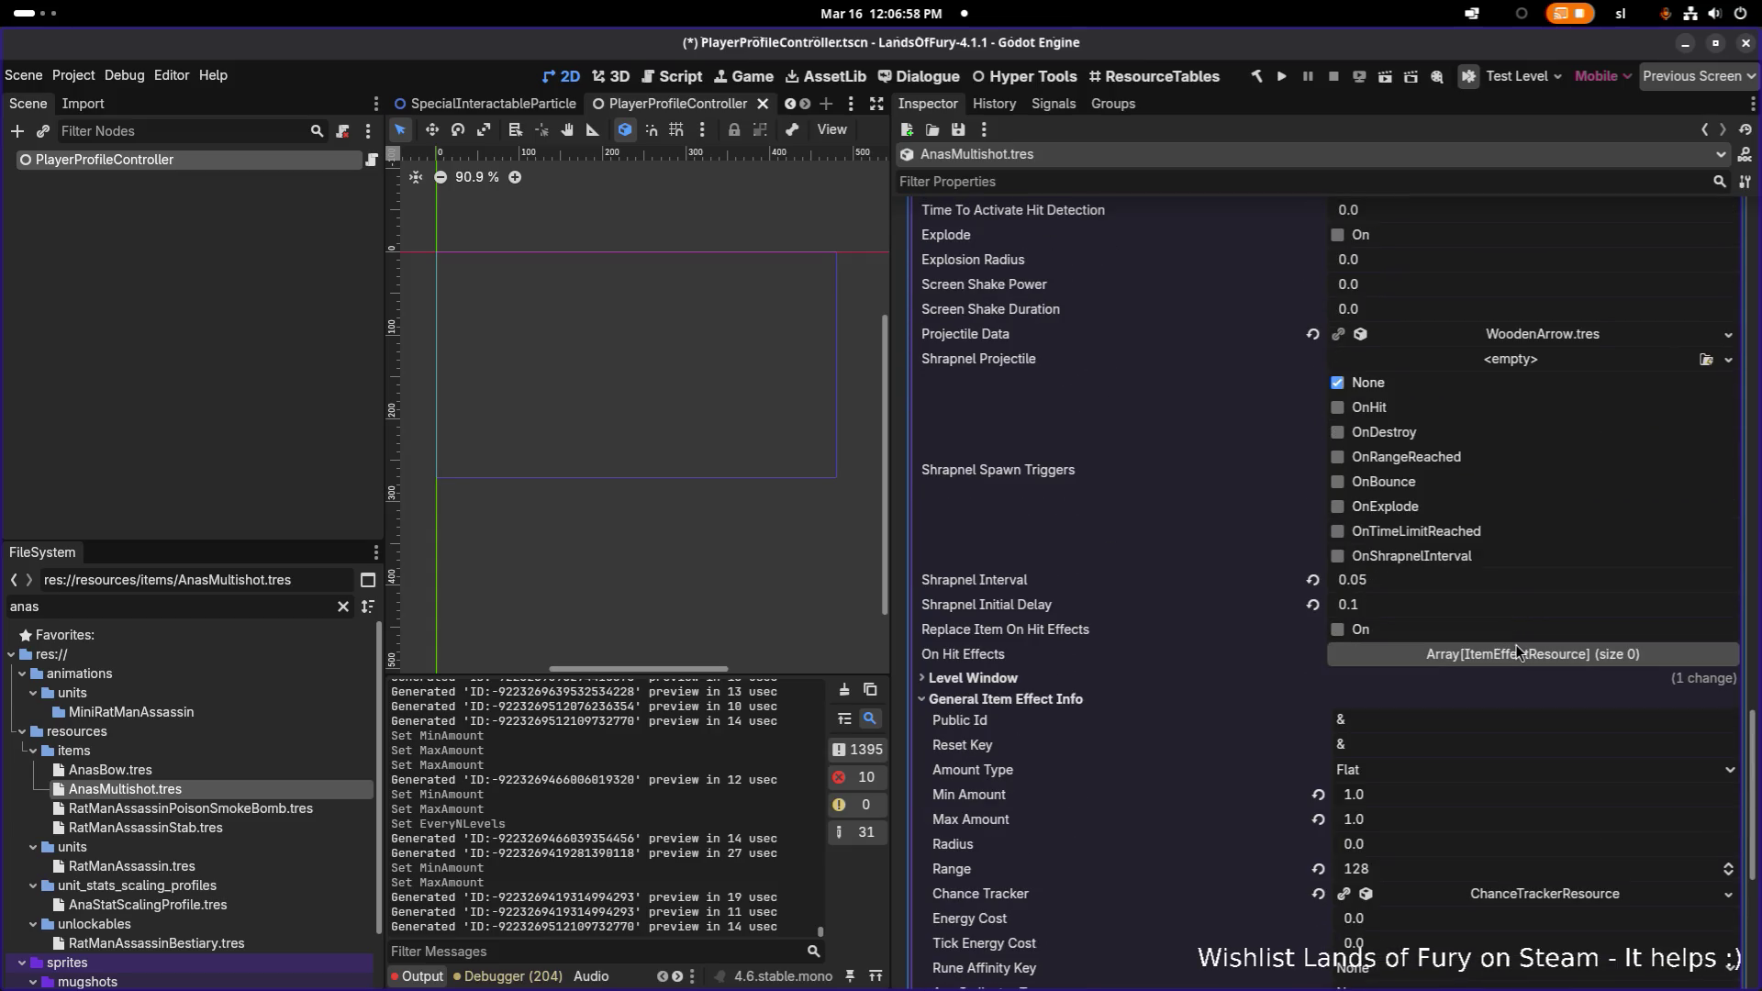
scroll(1461, 602, "up", 5)
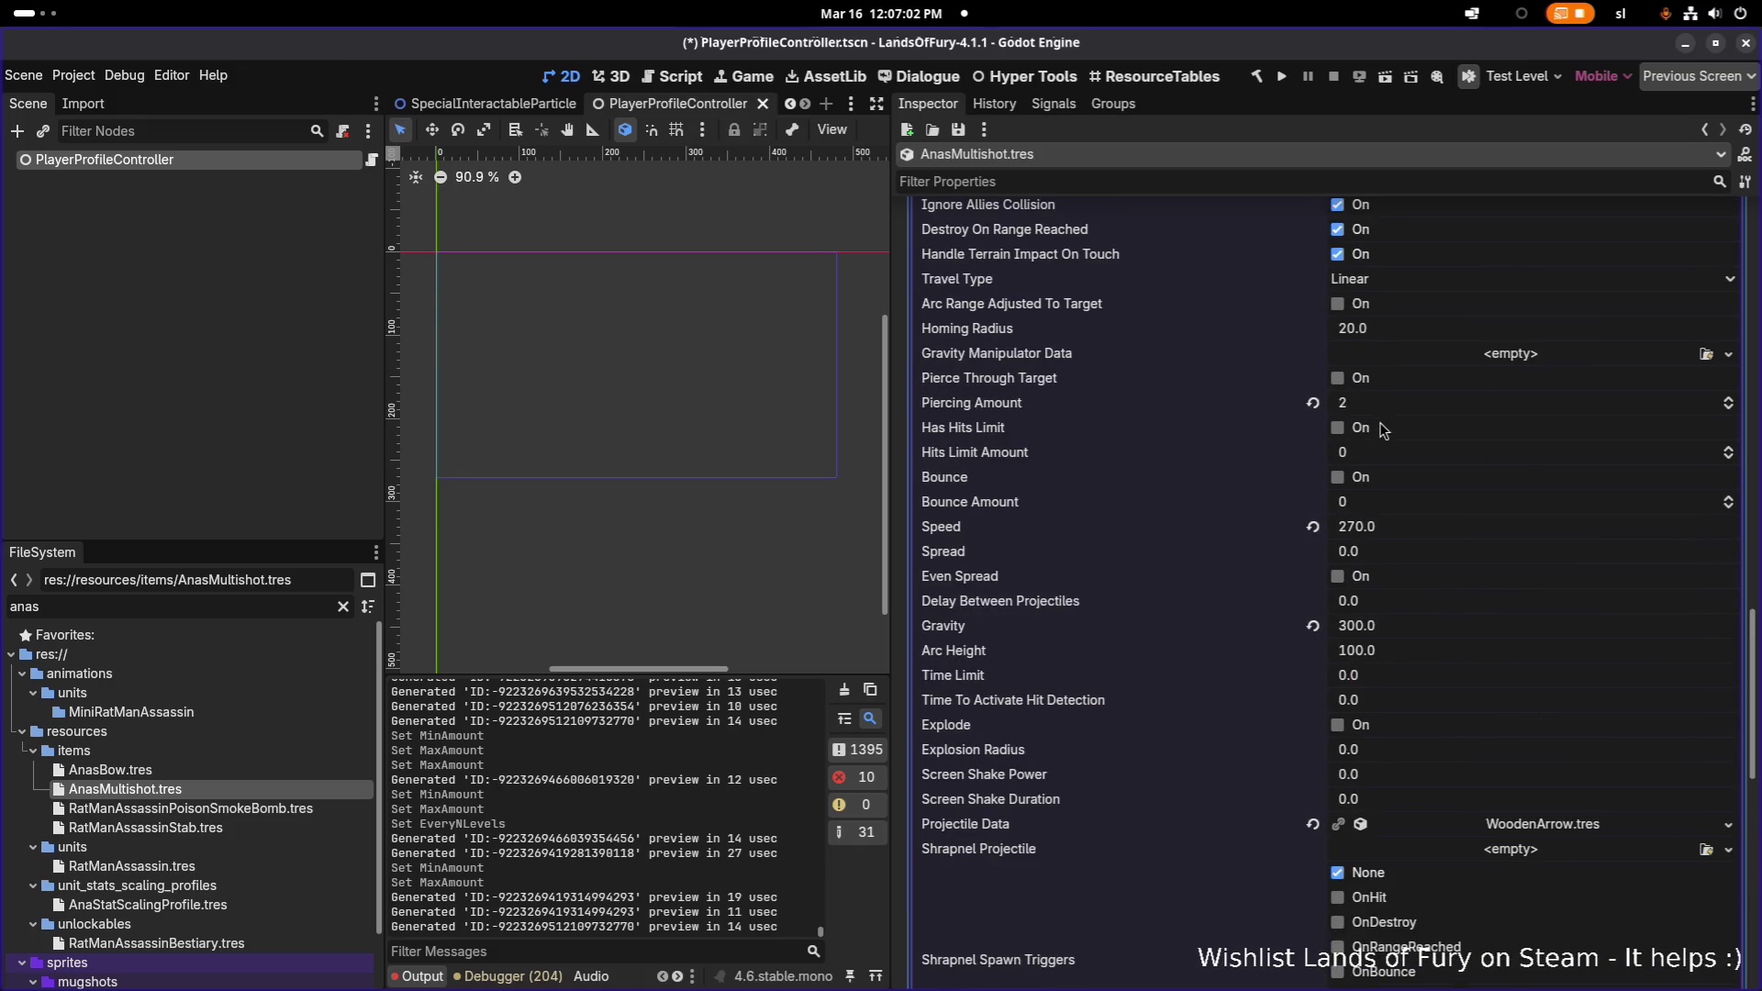
scroll(1381, 422, "up", 2)
scroll(1360, 419, "up", 2)
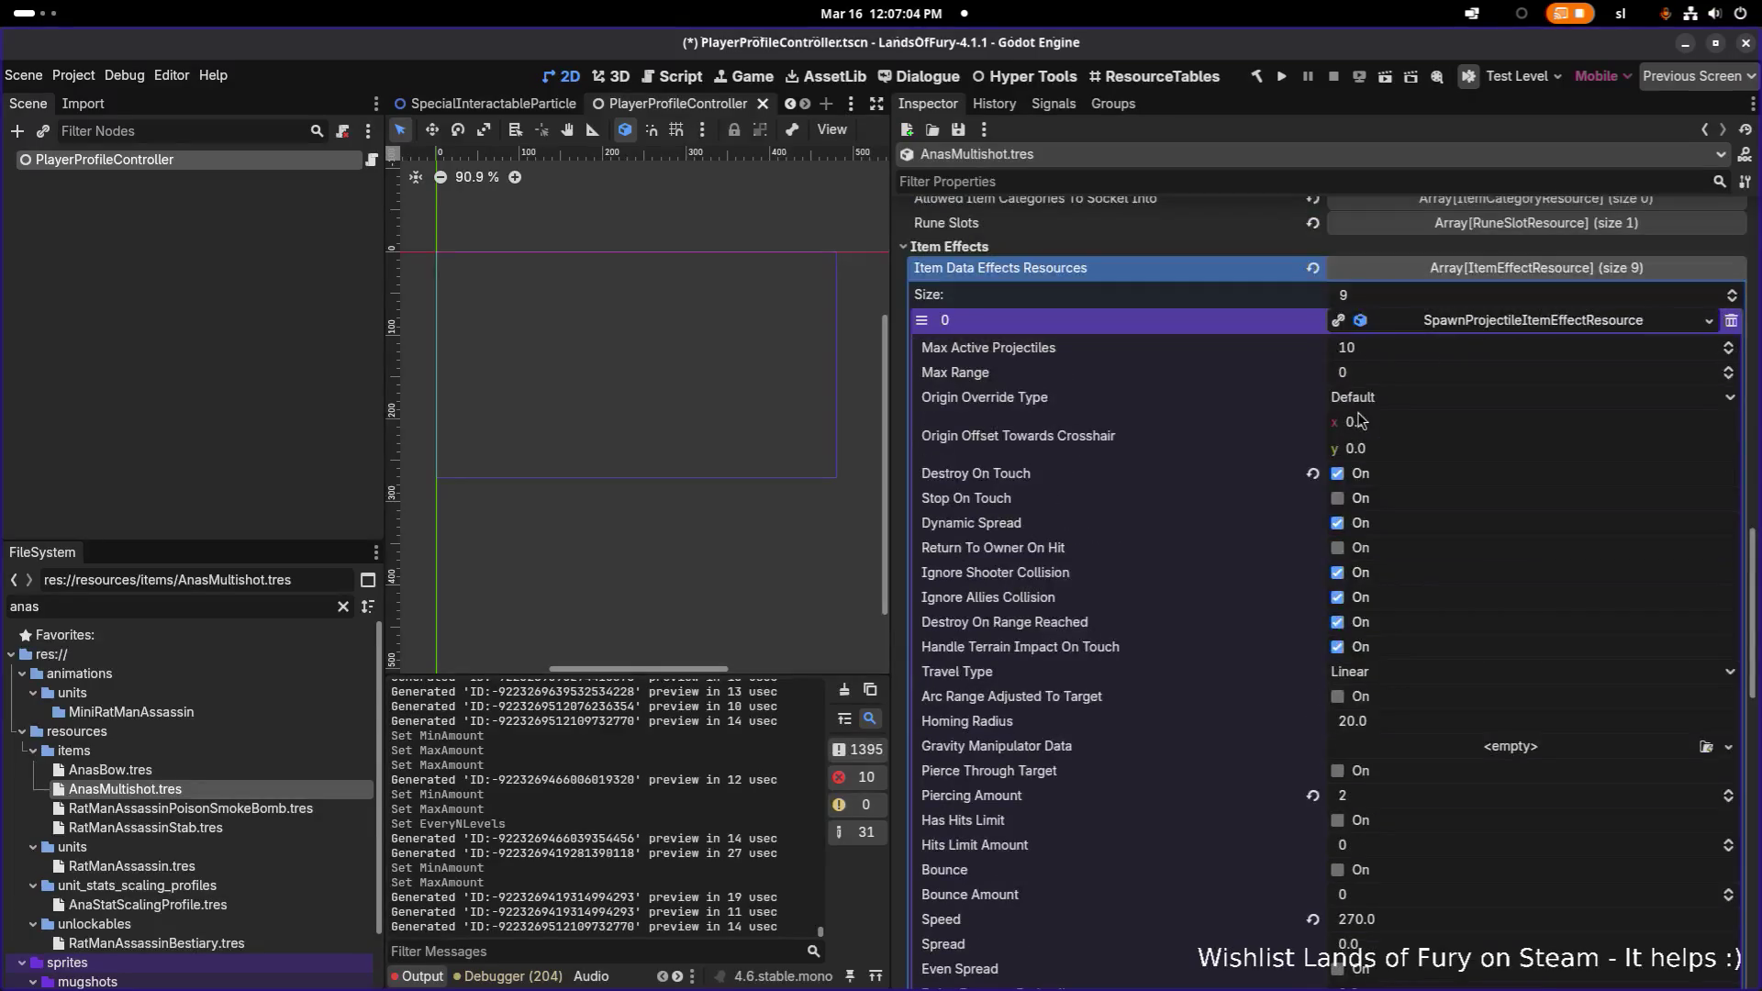
scroll(1356, 431, "down", 2)
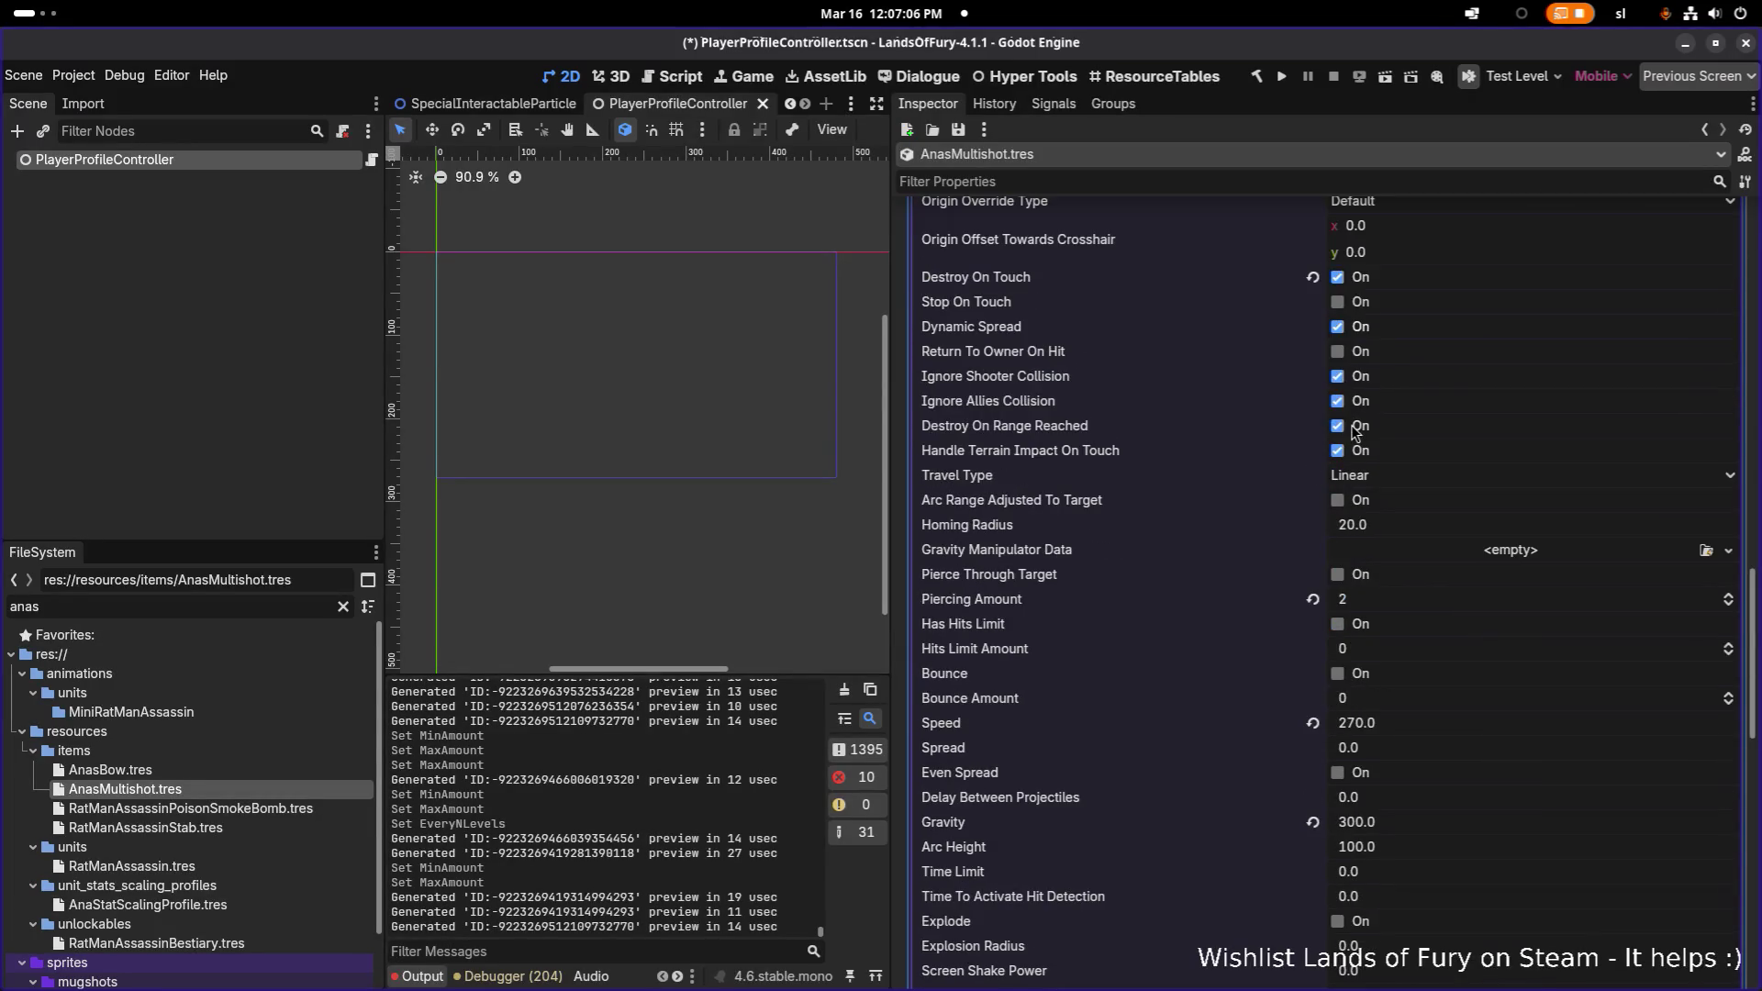
scroll(1340, 563, "down", 1)
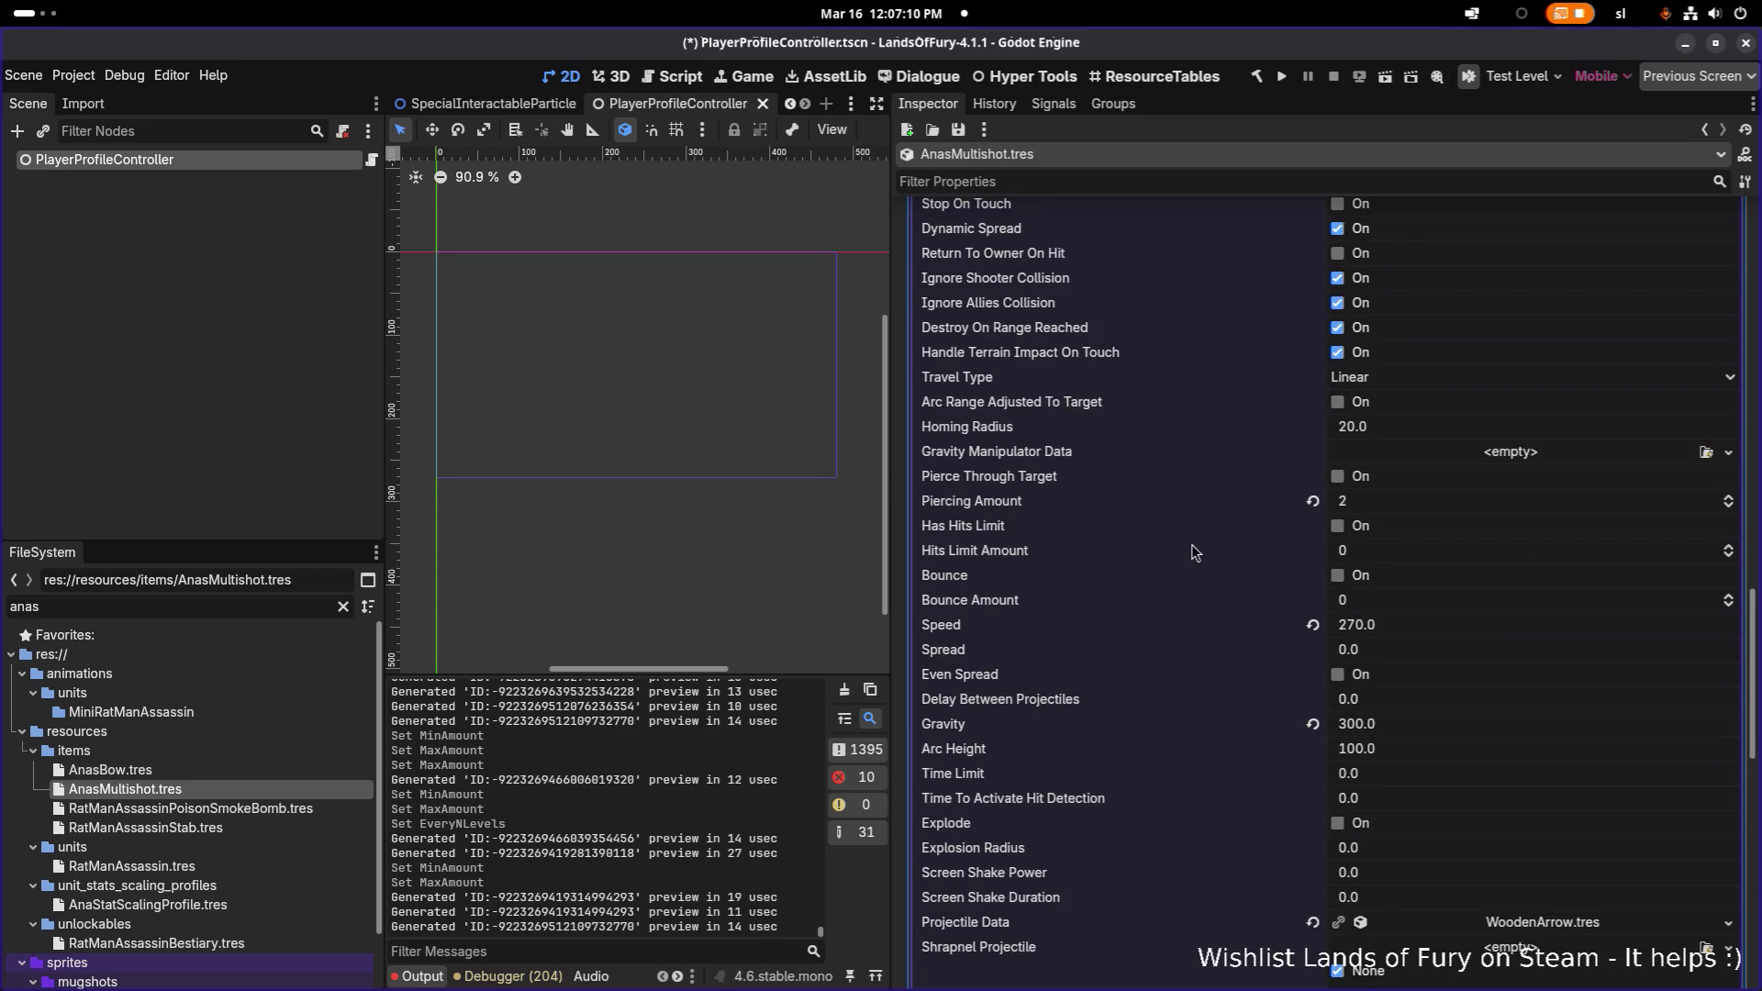
scroll(1029, 620, "up", 1)
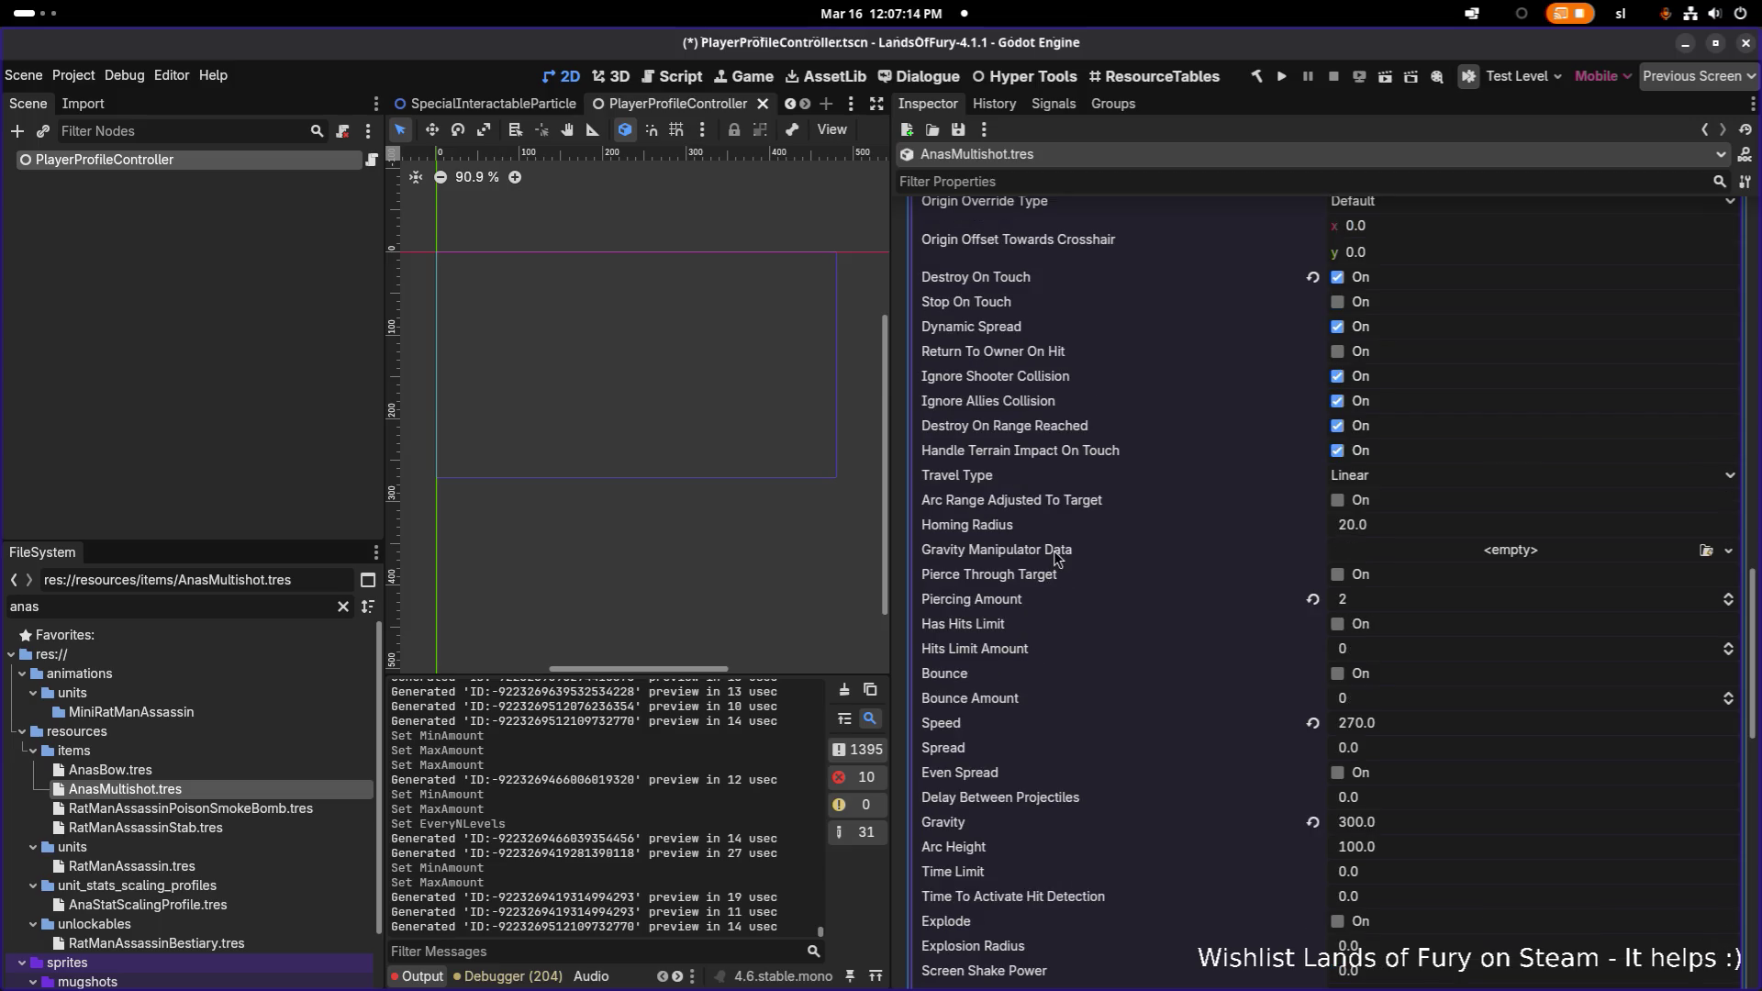
scroll(1049, 552, "down", 1)
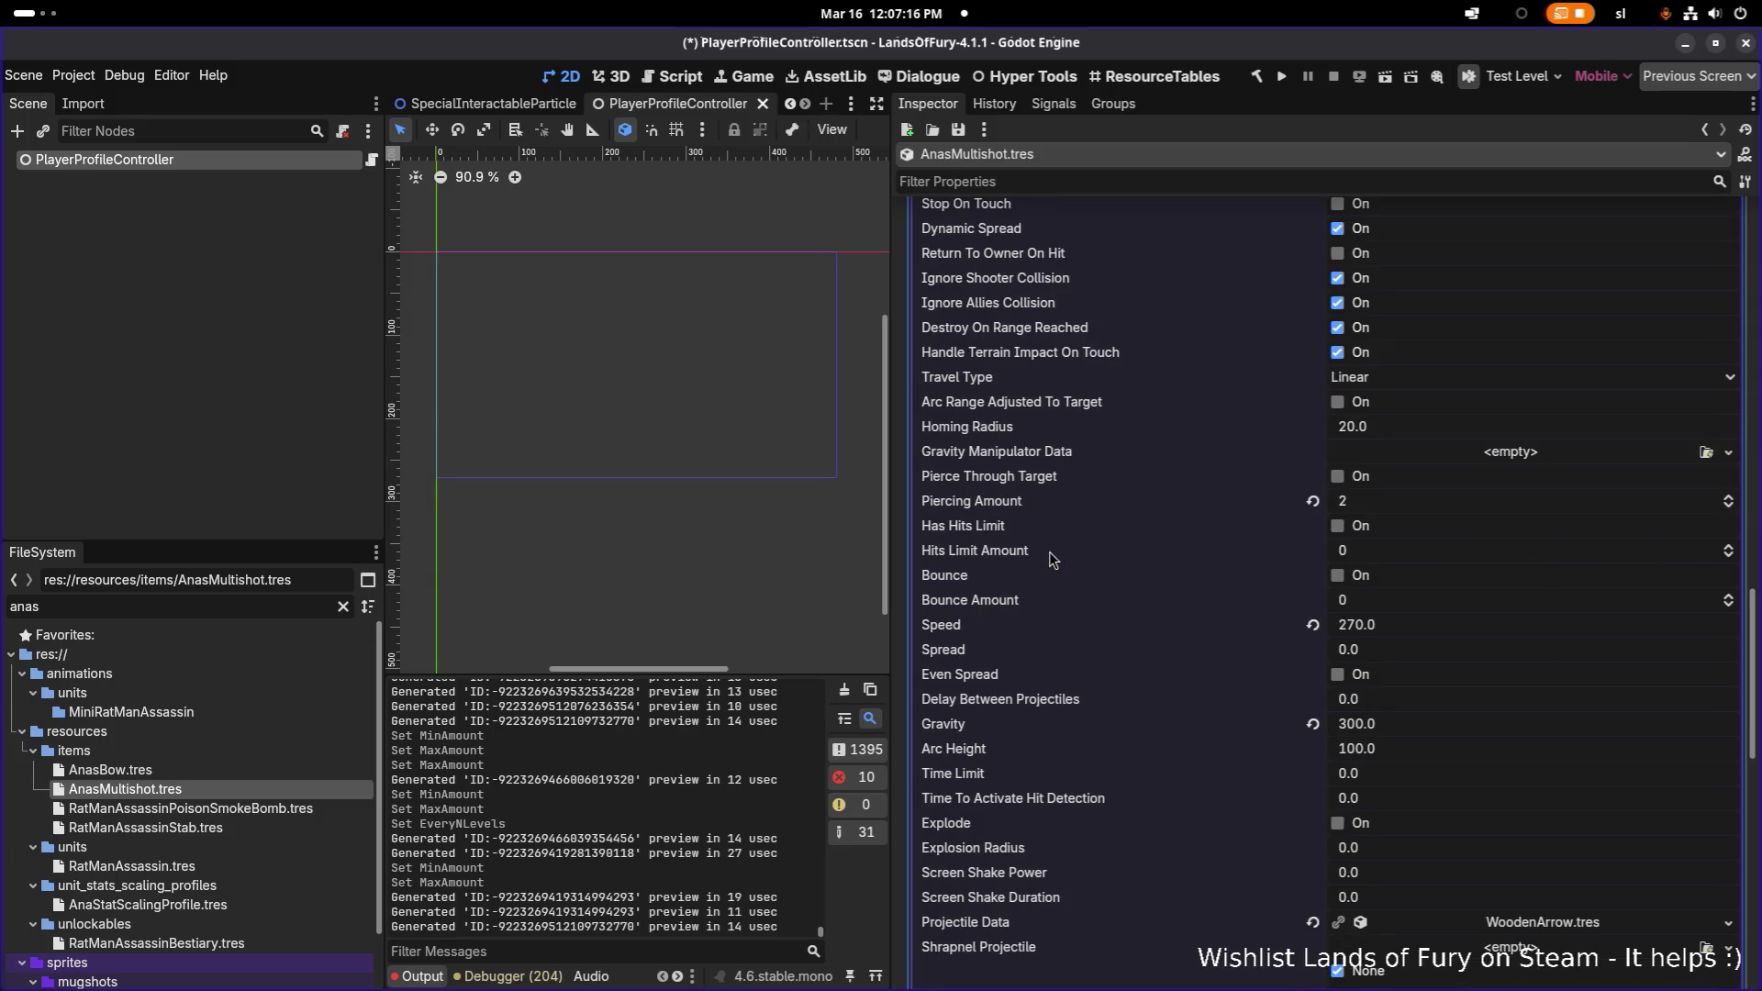
scroll(1049, 553, "down", 2)
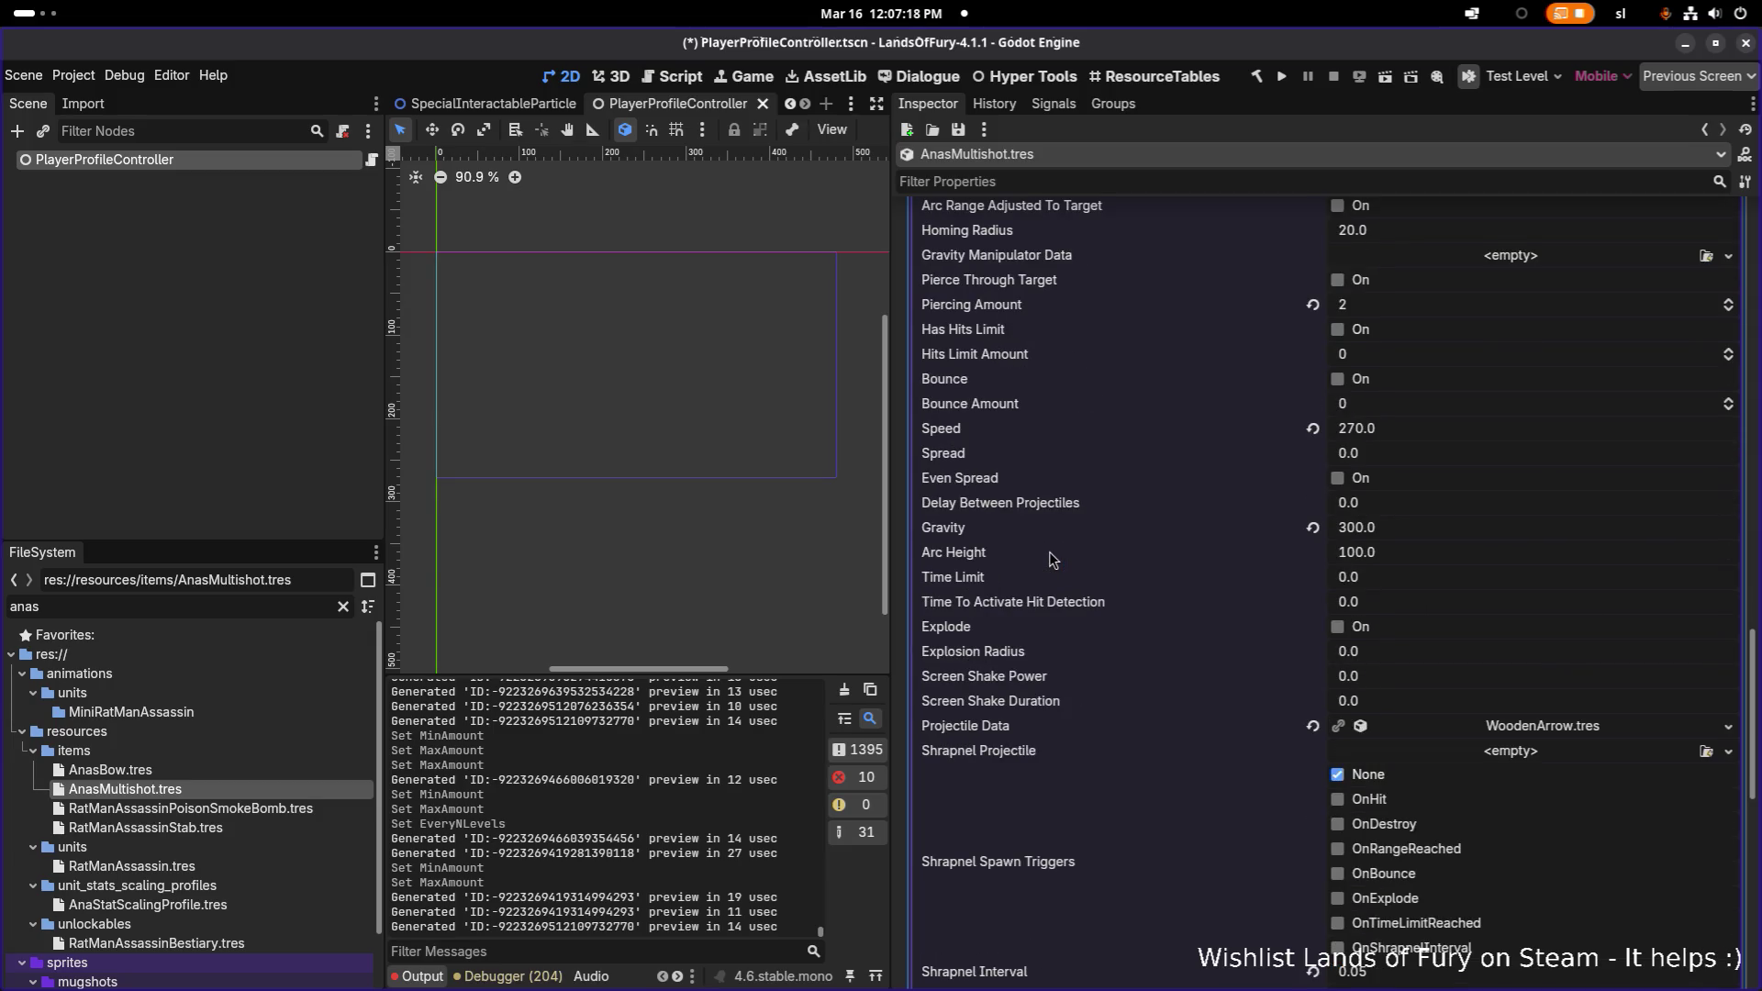
scroll(1049, 553, "down", 2)
scroll(1021, 648, "down", 2)
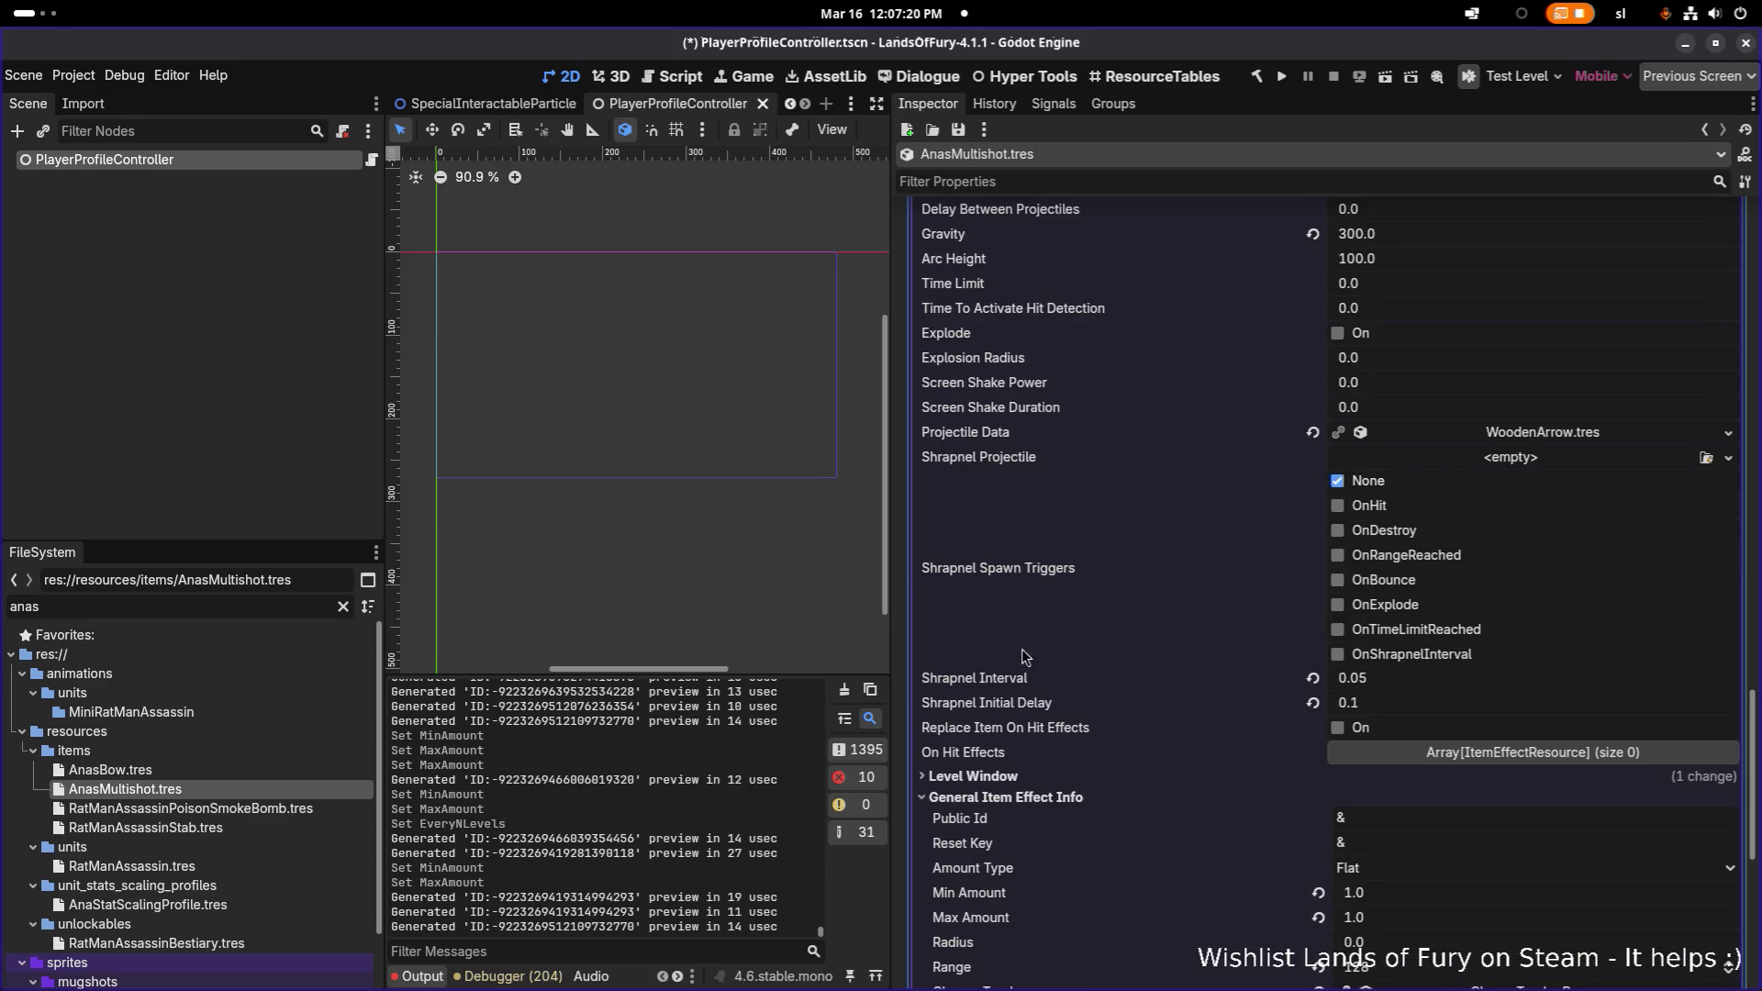
scroll(1011, 702, "down", 1)
- Fold and reopen its General Item Effect Info section while scrolling through the remaining properties
left_click(1027, 603)
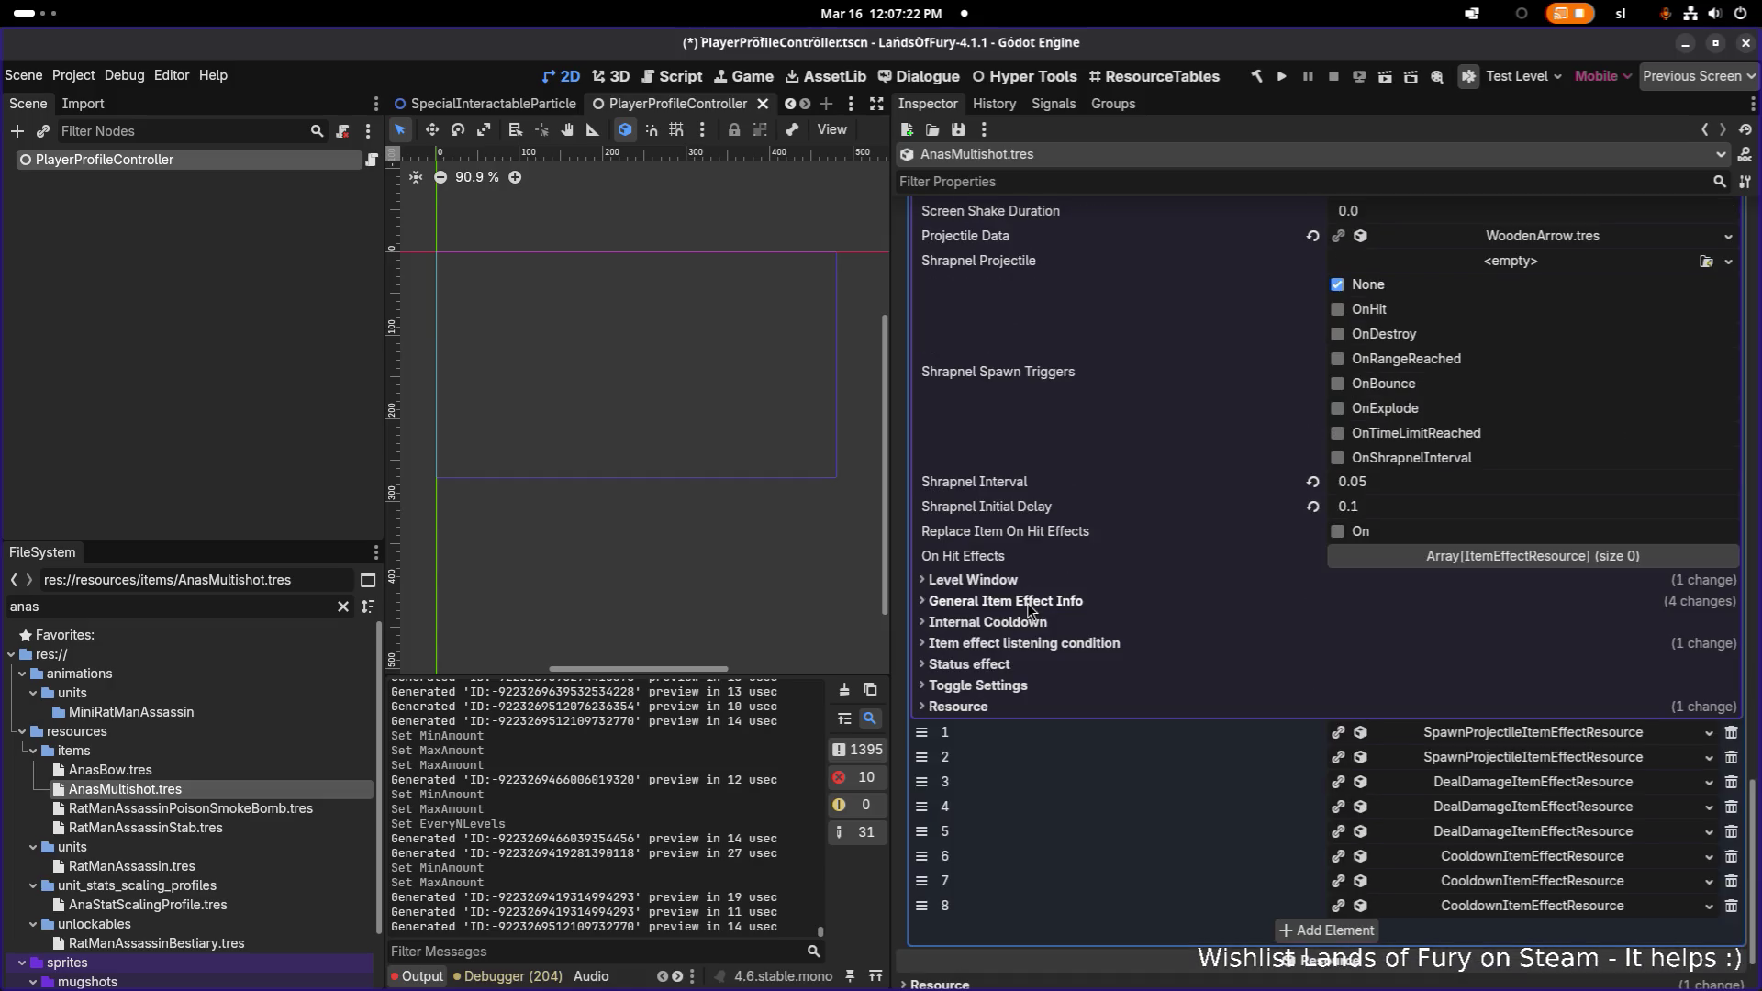
scroll(1031, 615, "up", 5)
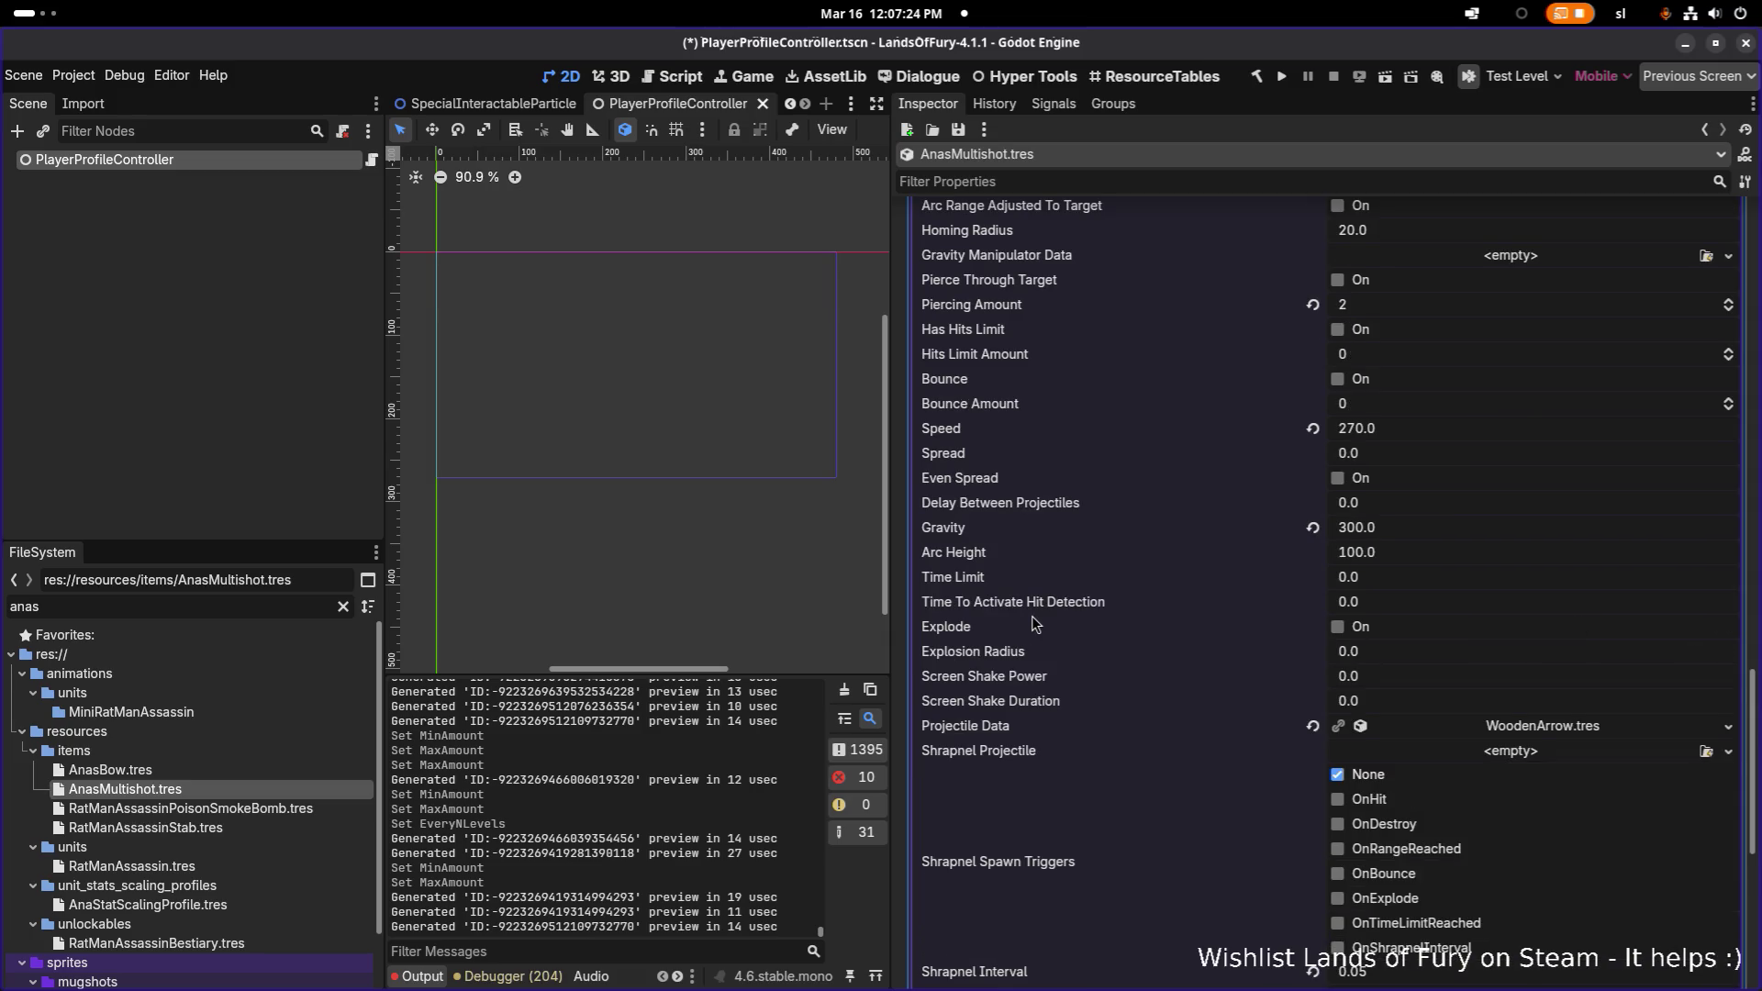
scroll(1032, 615, "up", 2)
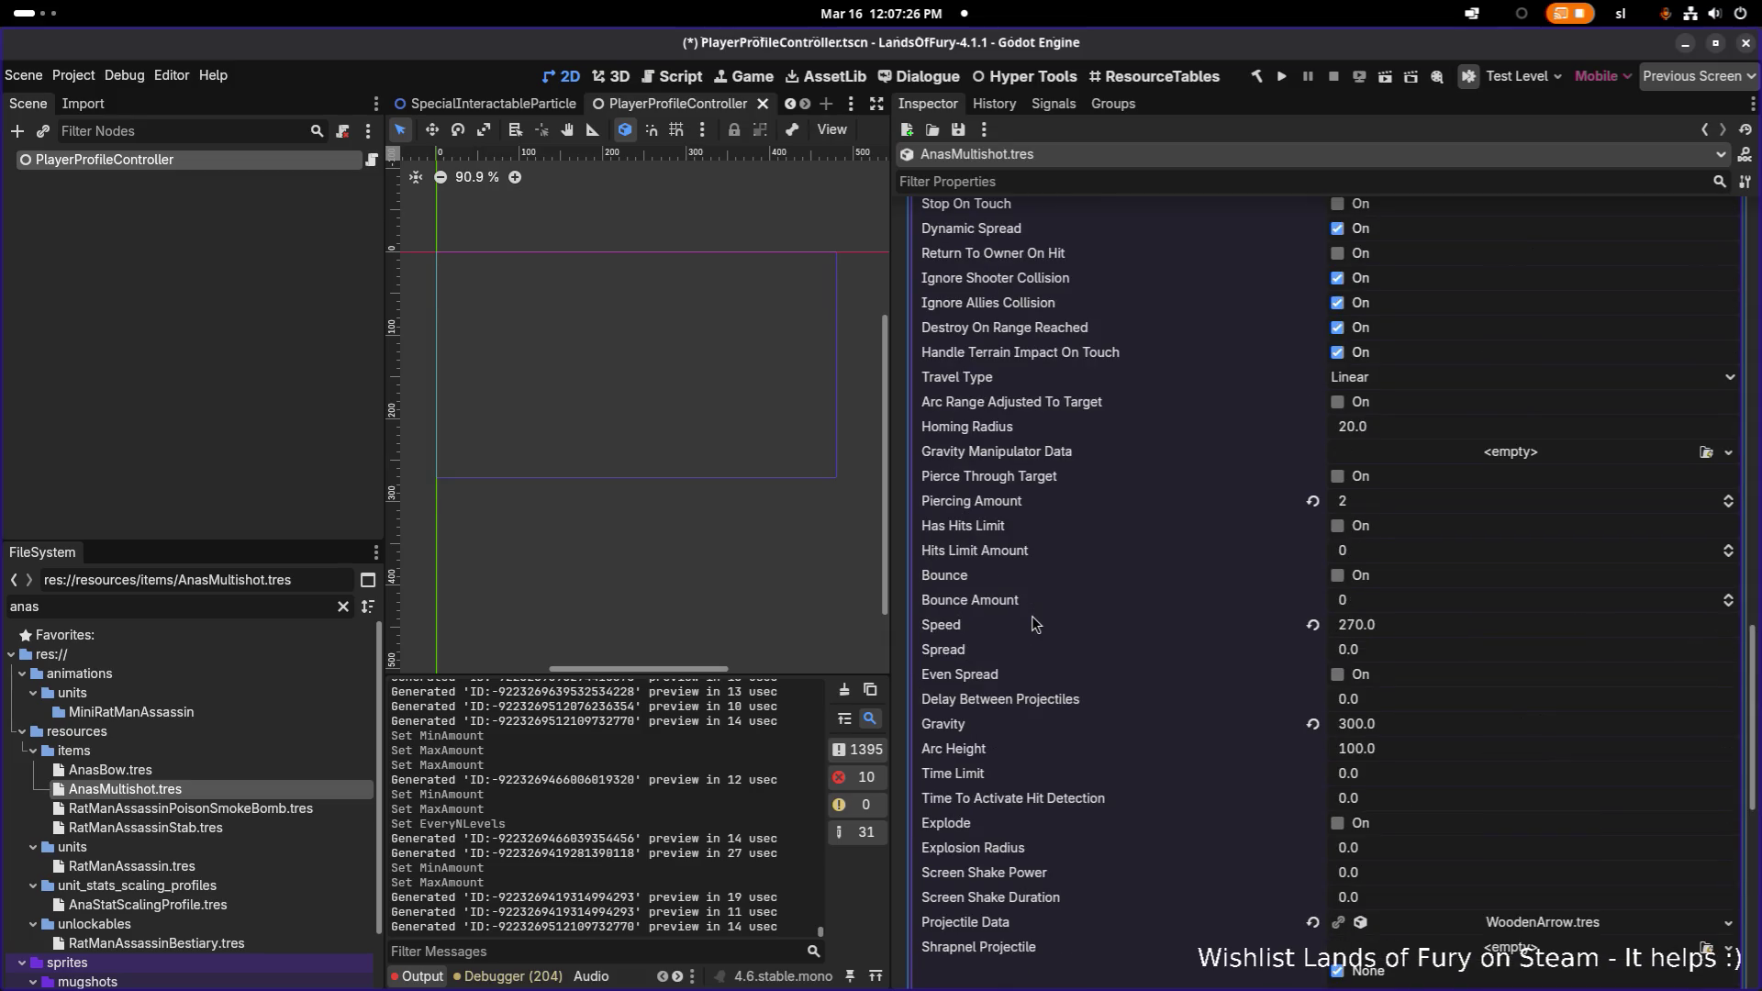
scroll(1031, 615, "up", 1)
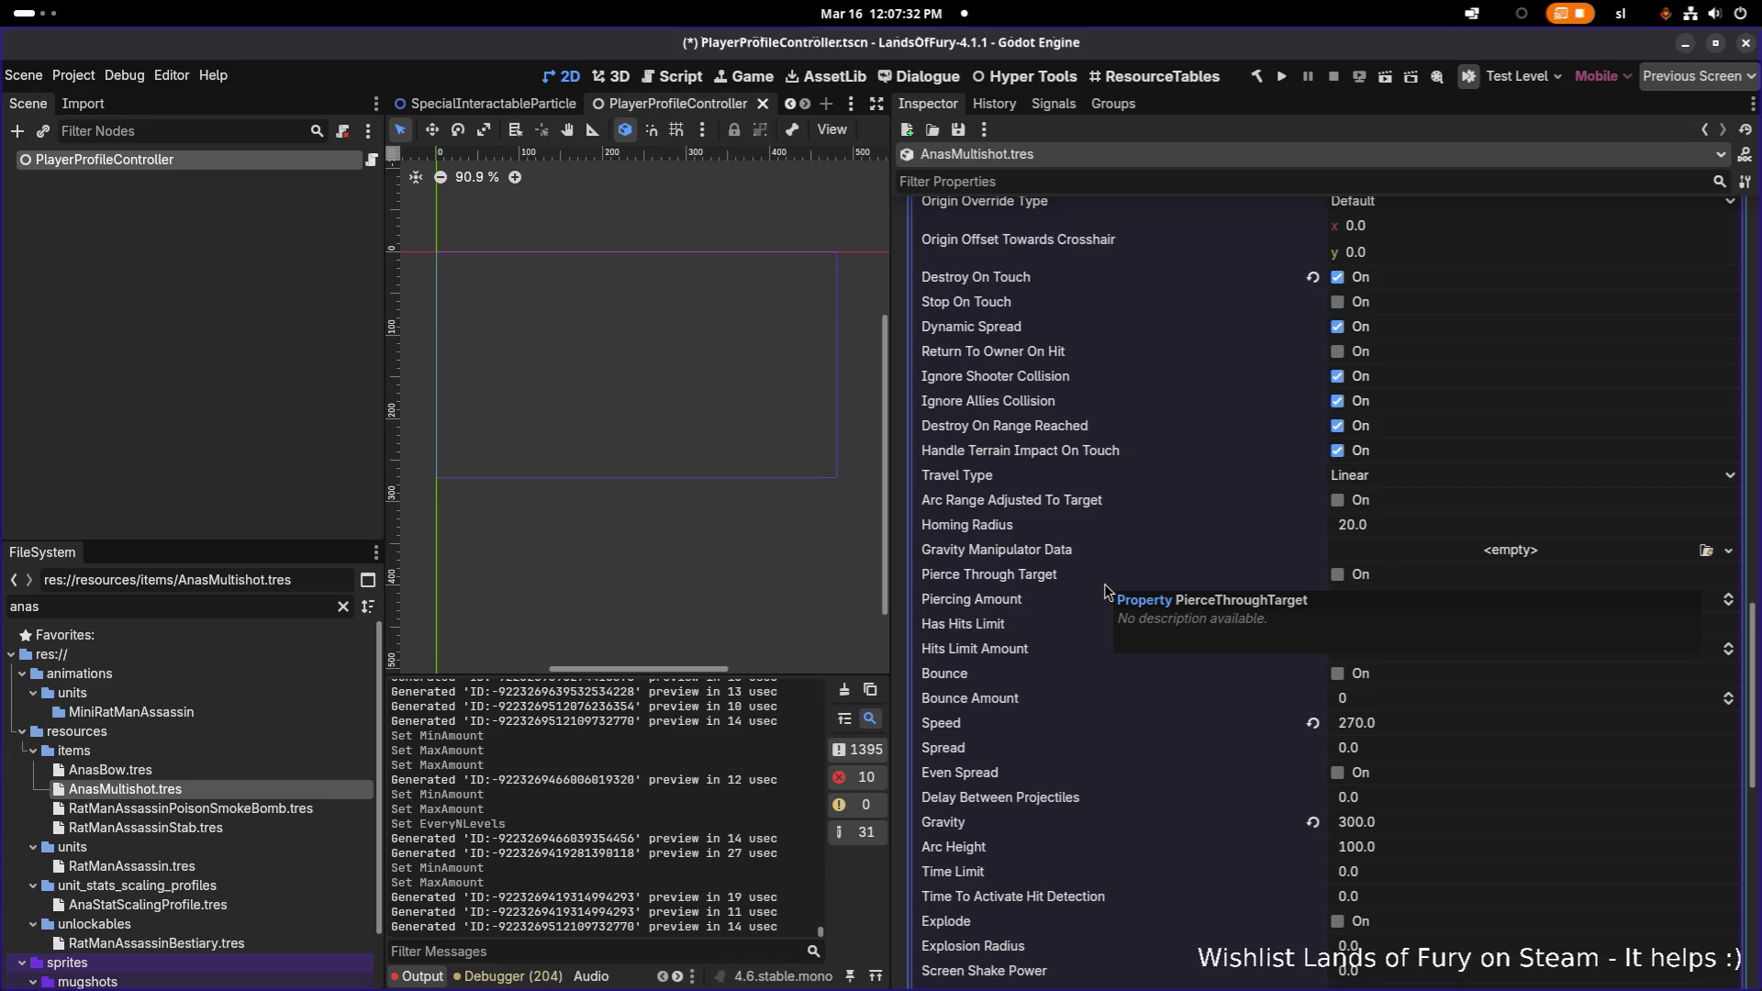
scroll(1104, 584, "down", 1)
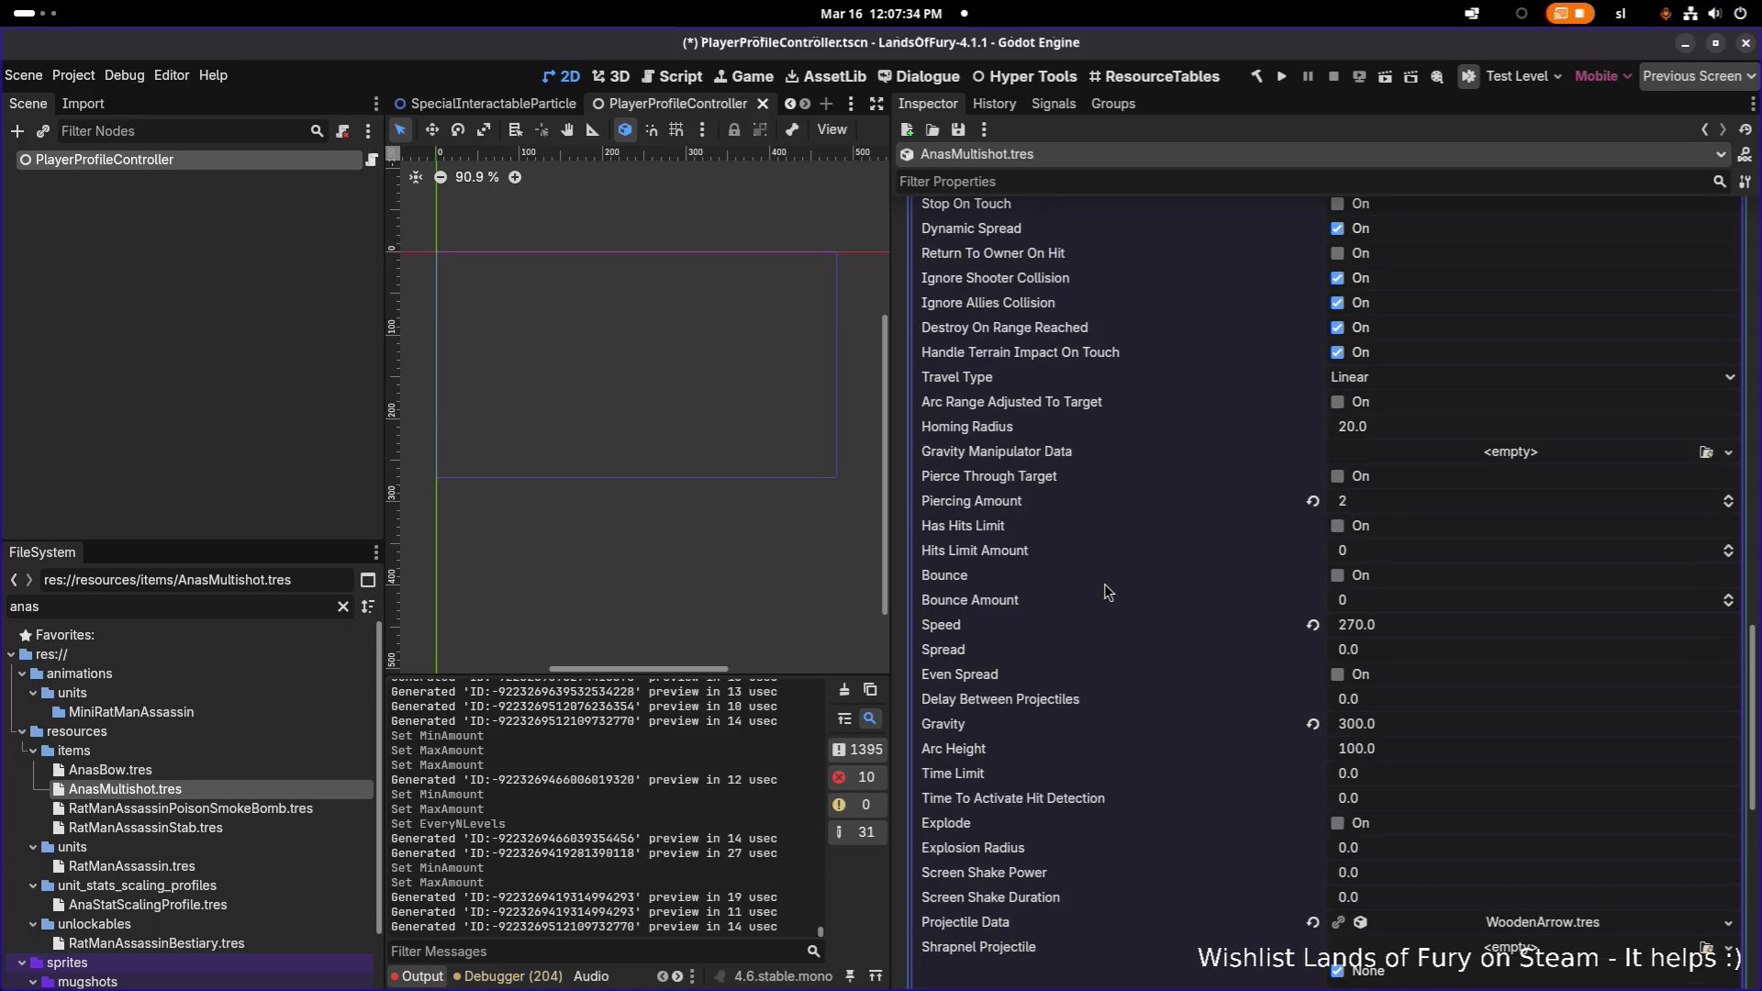
scroll(1106, 592, "down", 2)
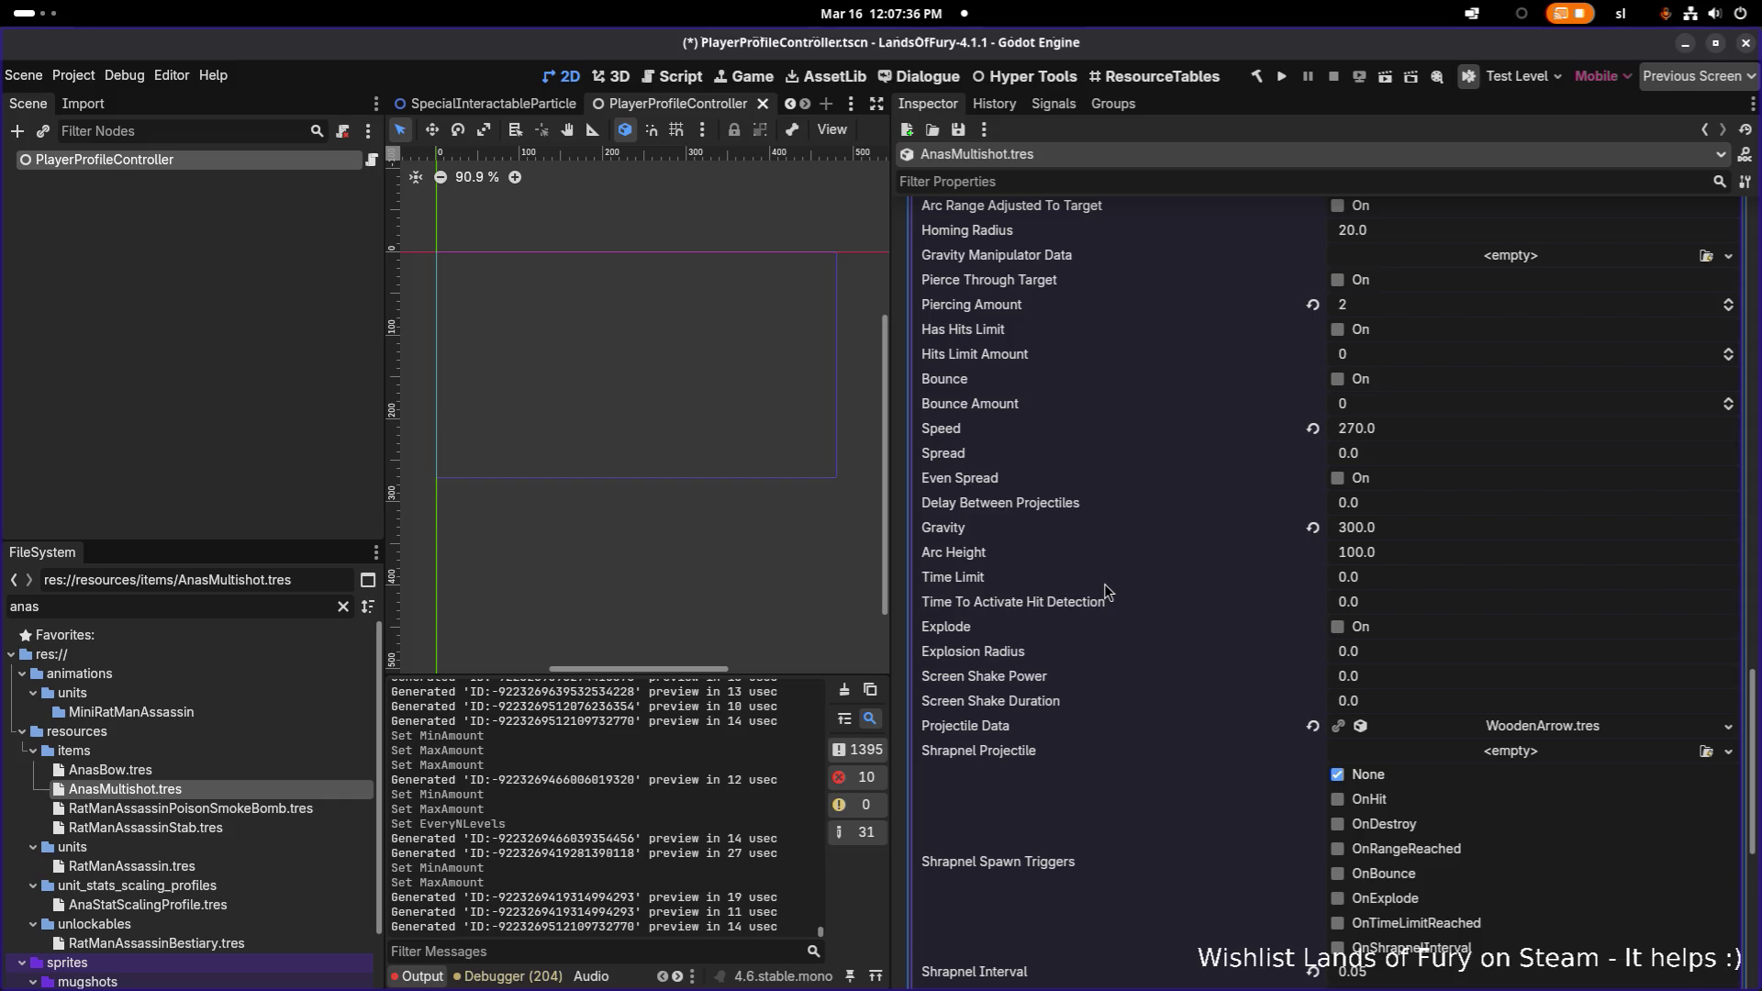
scroll(1107, 592, "down", 2)
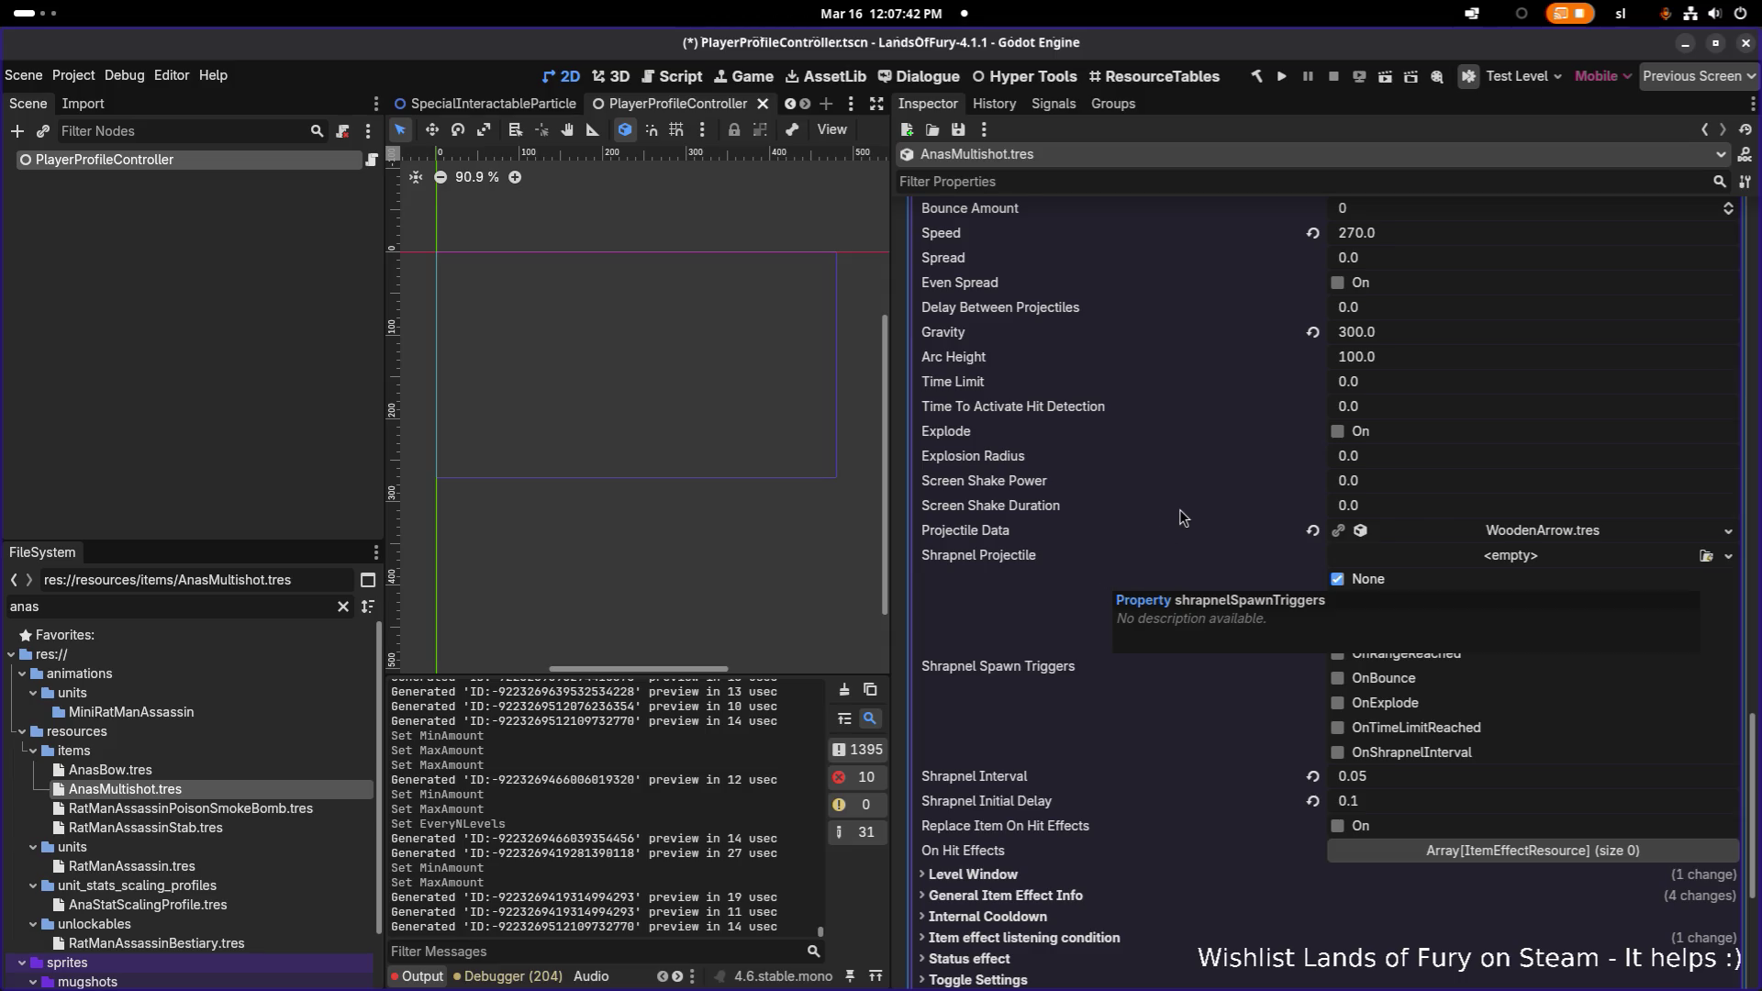
scroll(1181, 515, "up", 2)
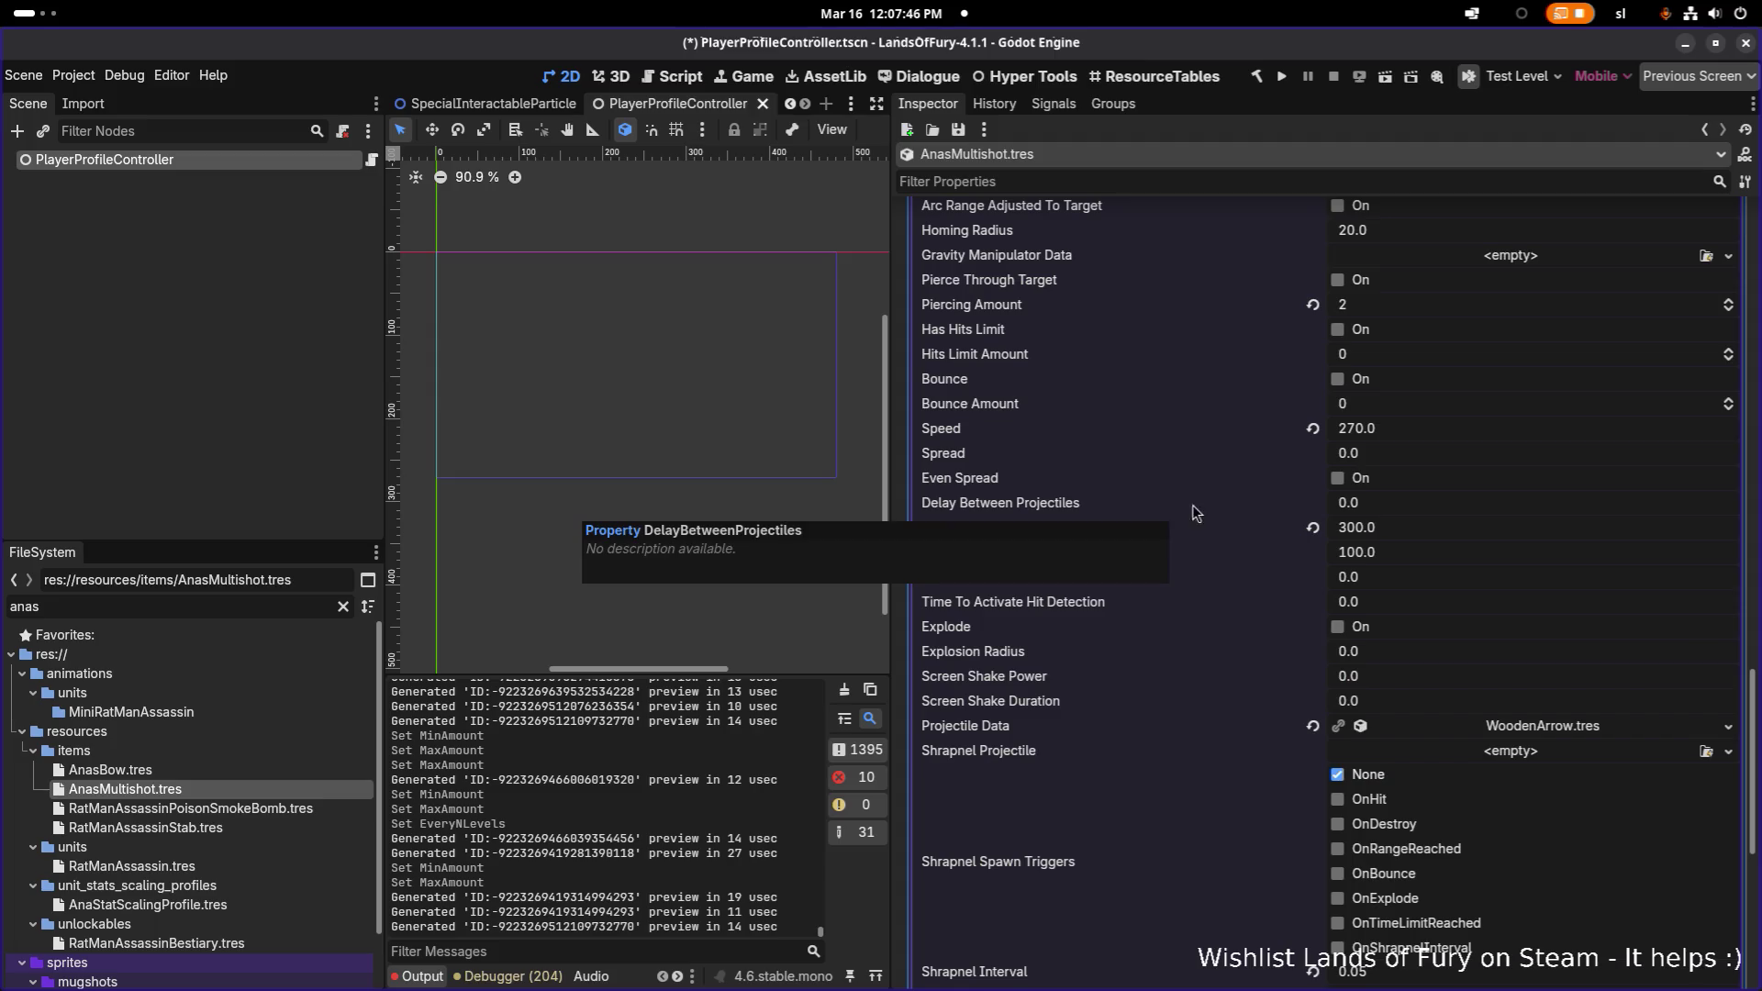
scroll(1236, 505, "down", 4)
scroll(1236, 510, "down", 1)
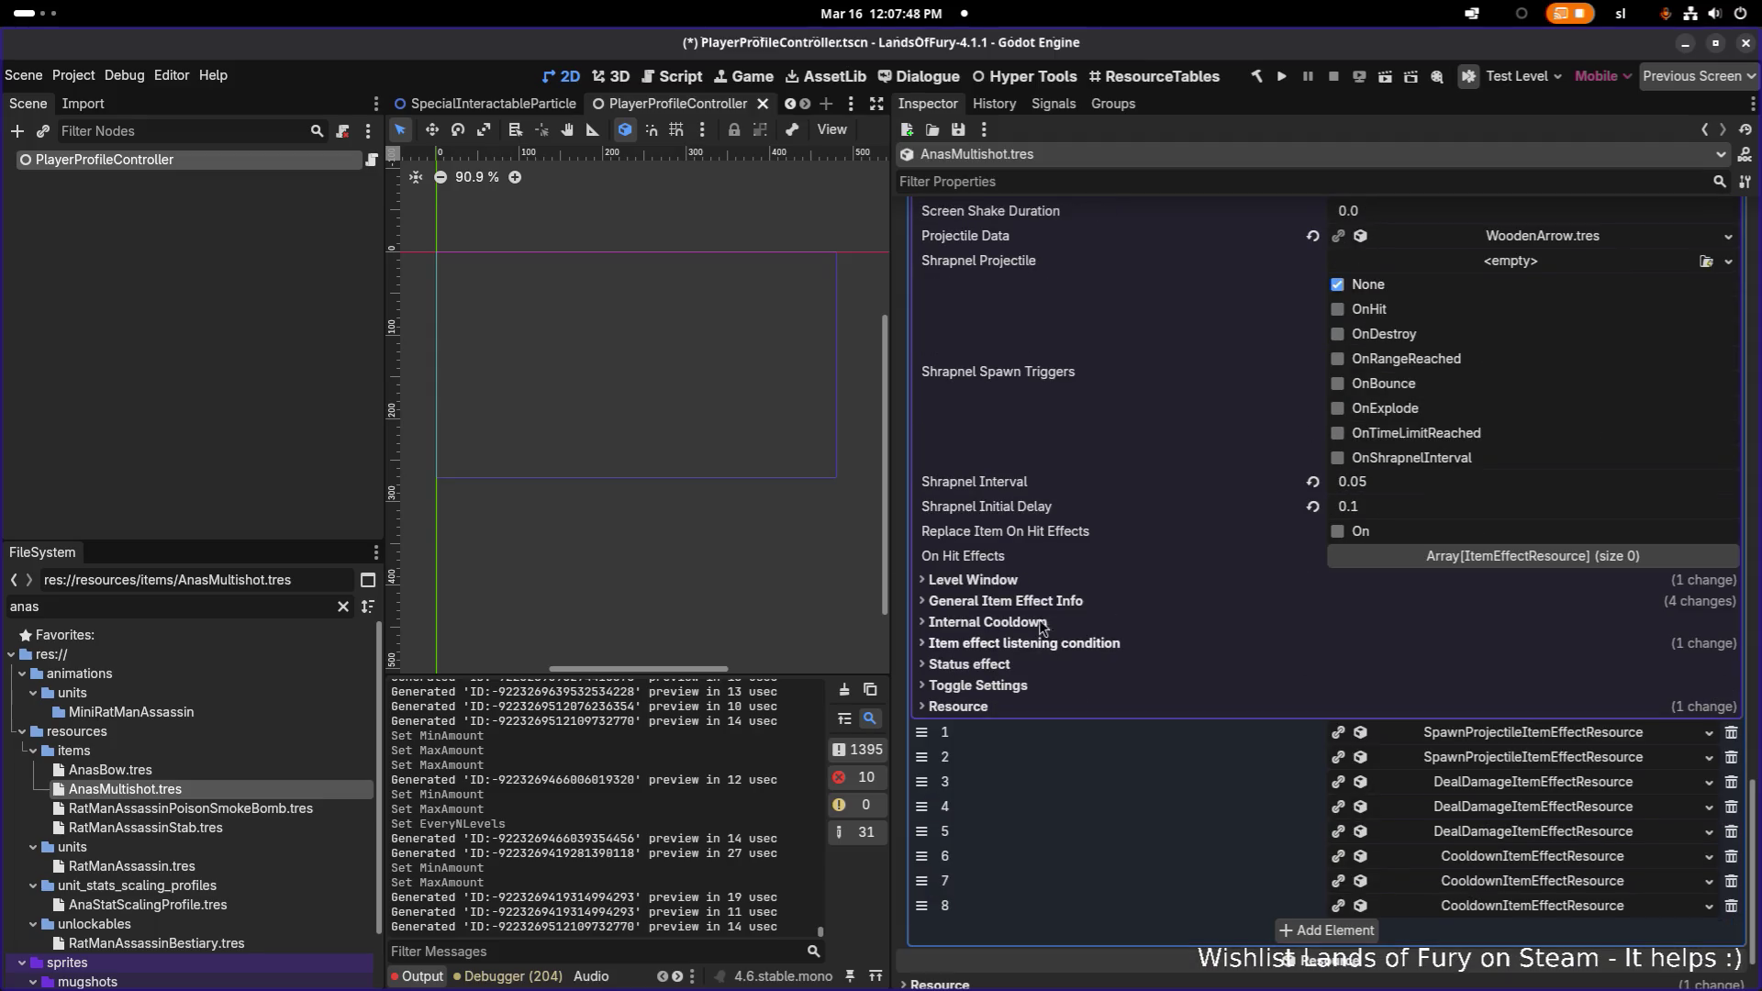
left_click(1044, 600)
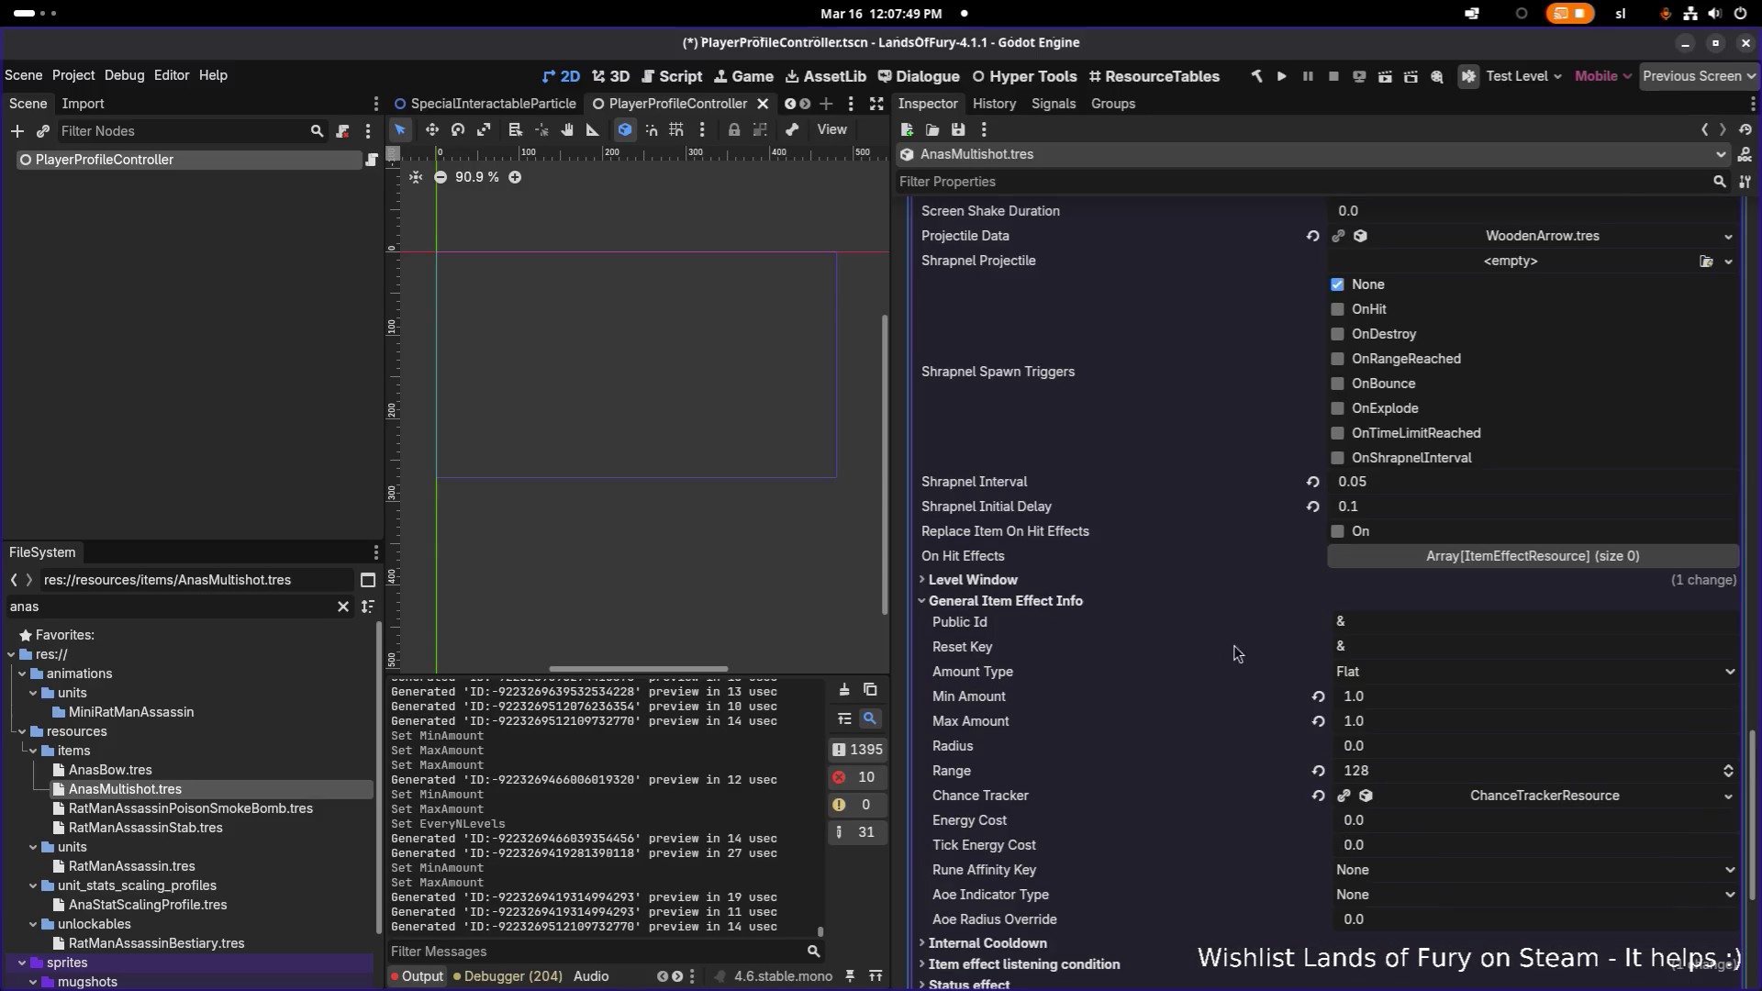
- Set the first spawn-projectile effect's Min Amount to 3
left_click(1410, 707)
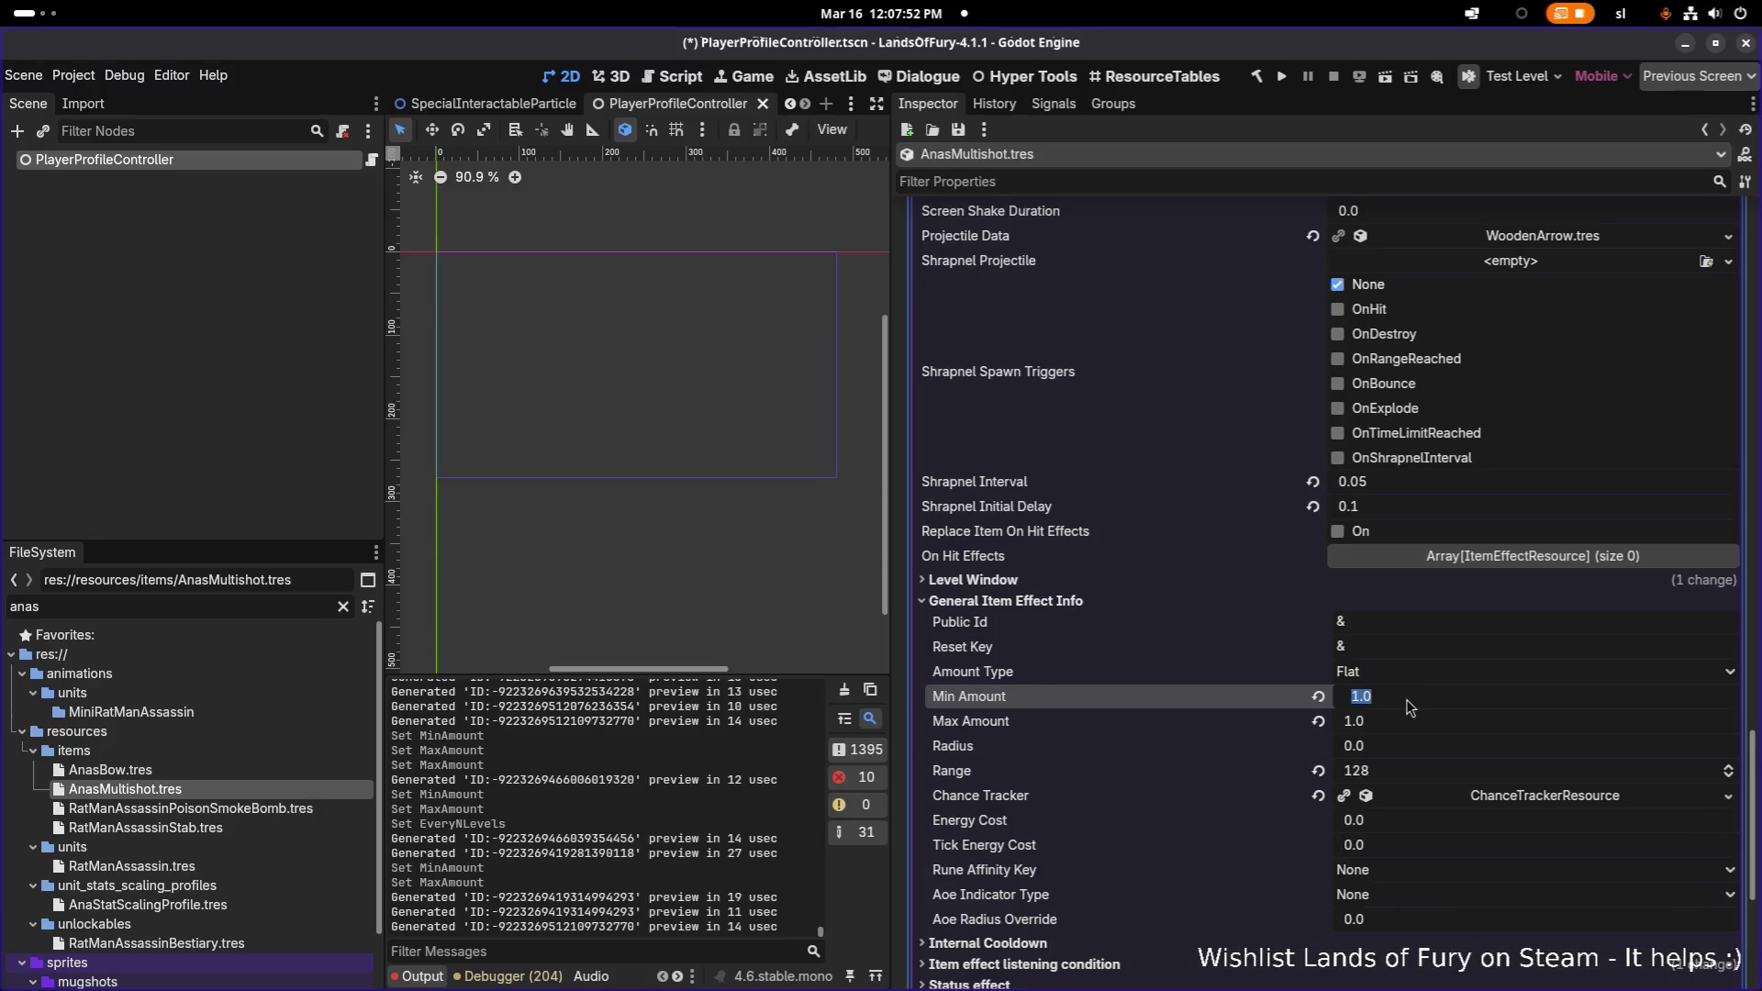
type("3")
key("Tab")
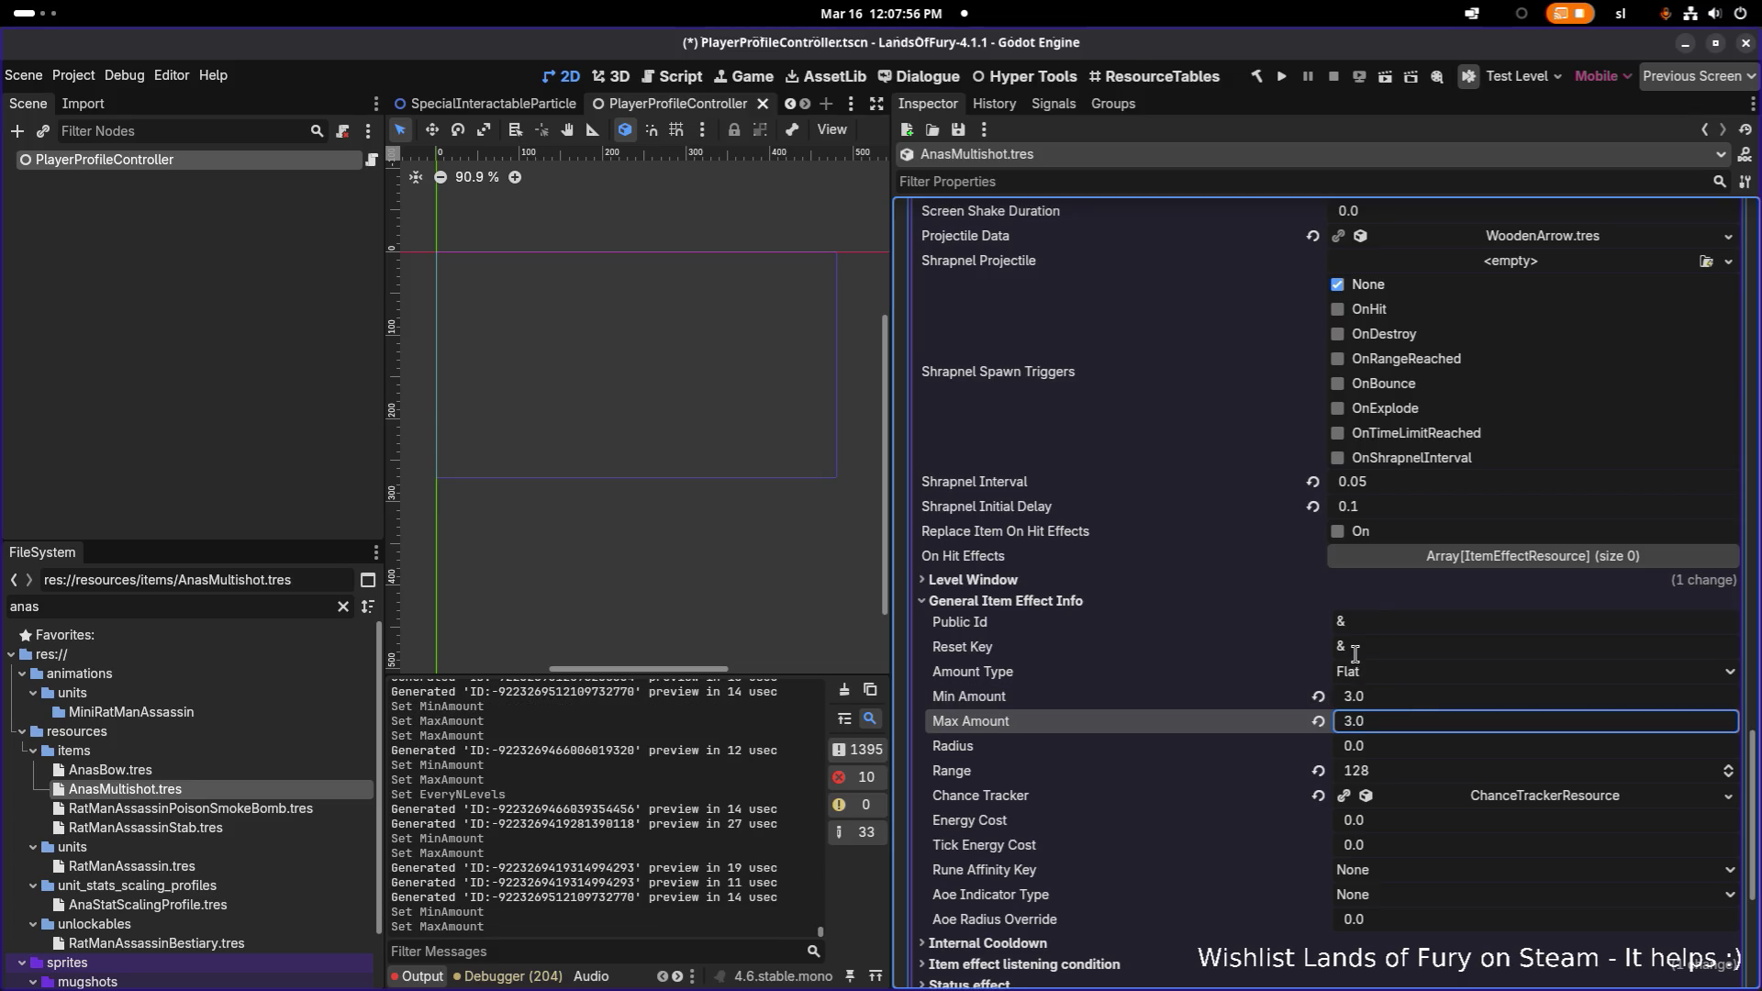
- Raise the first spawn-projectile effect's Spread from 0 to 15
scroll(1386, 617, "up", 3)
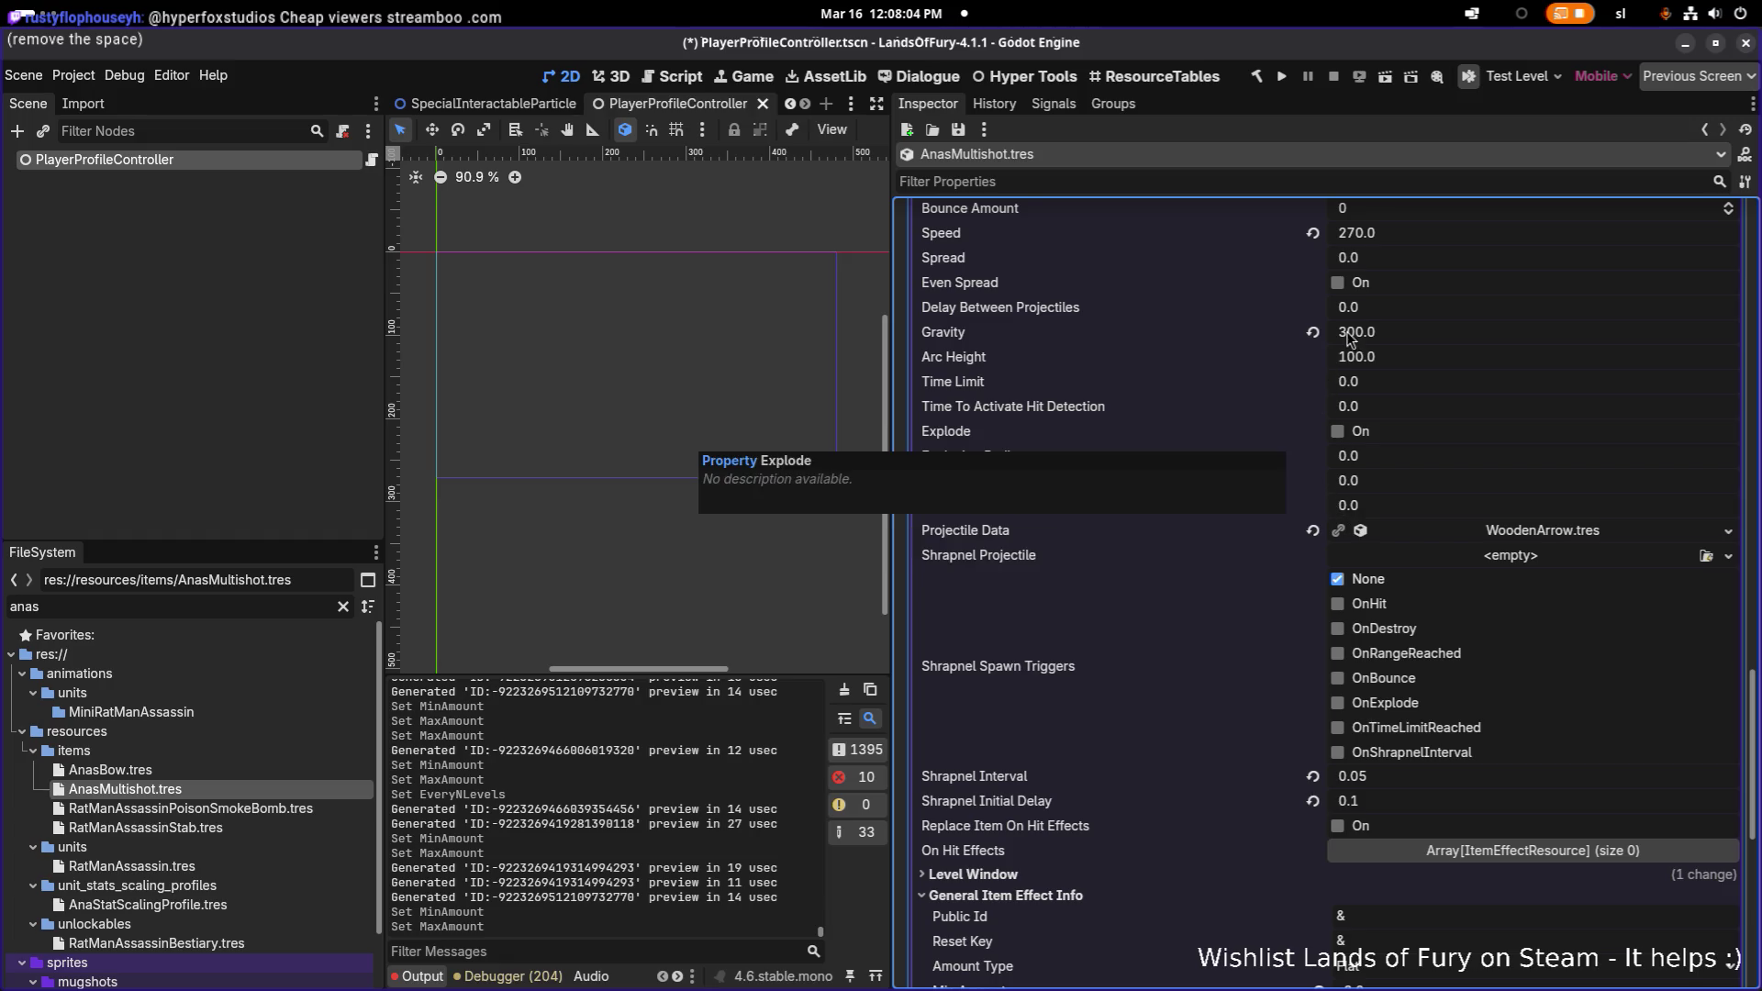
left_click(1365, 261)
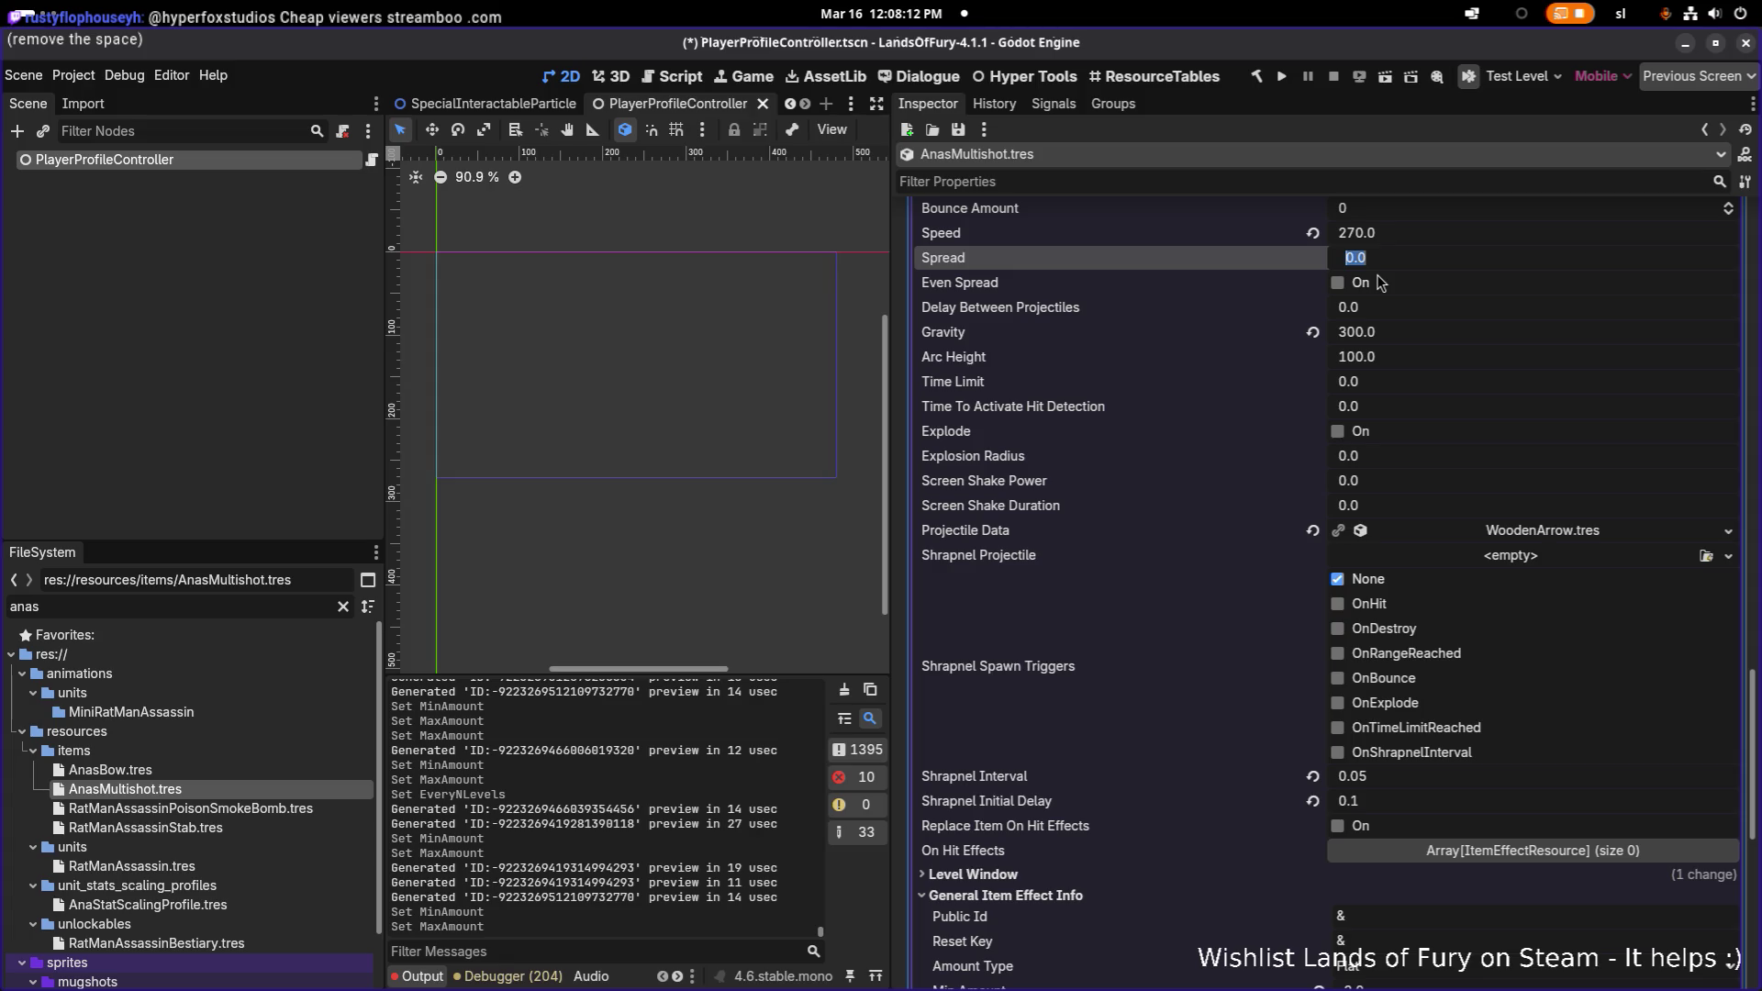
type("15")
key("Return")
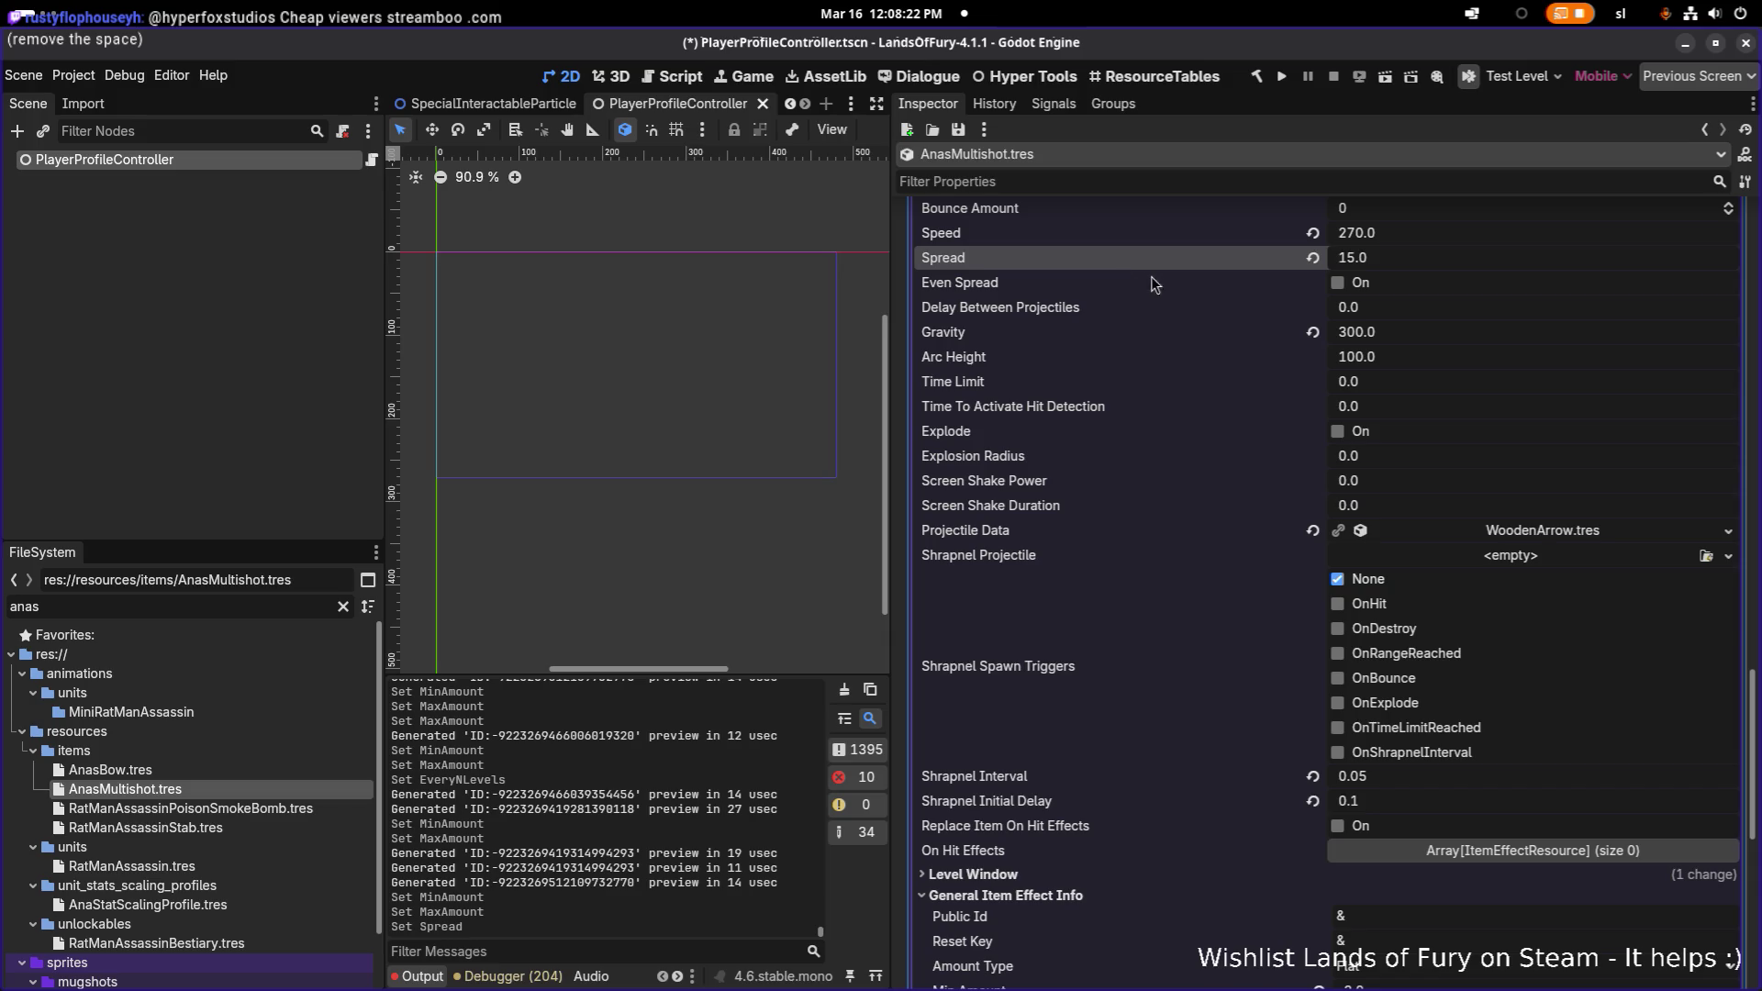
scroll(1170, 426, "down", 10)
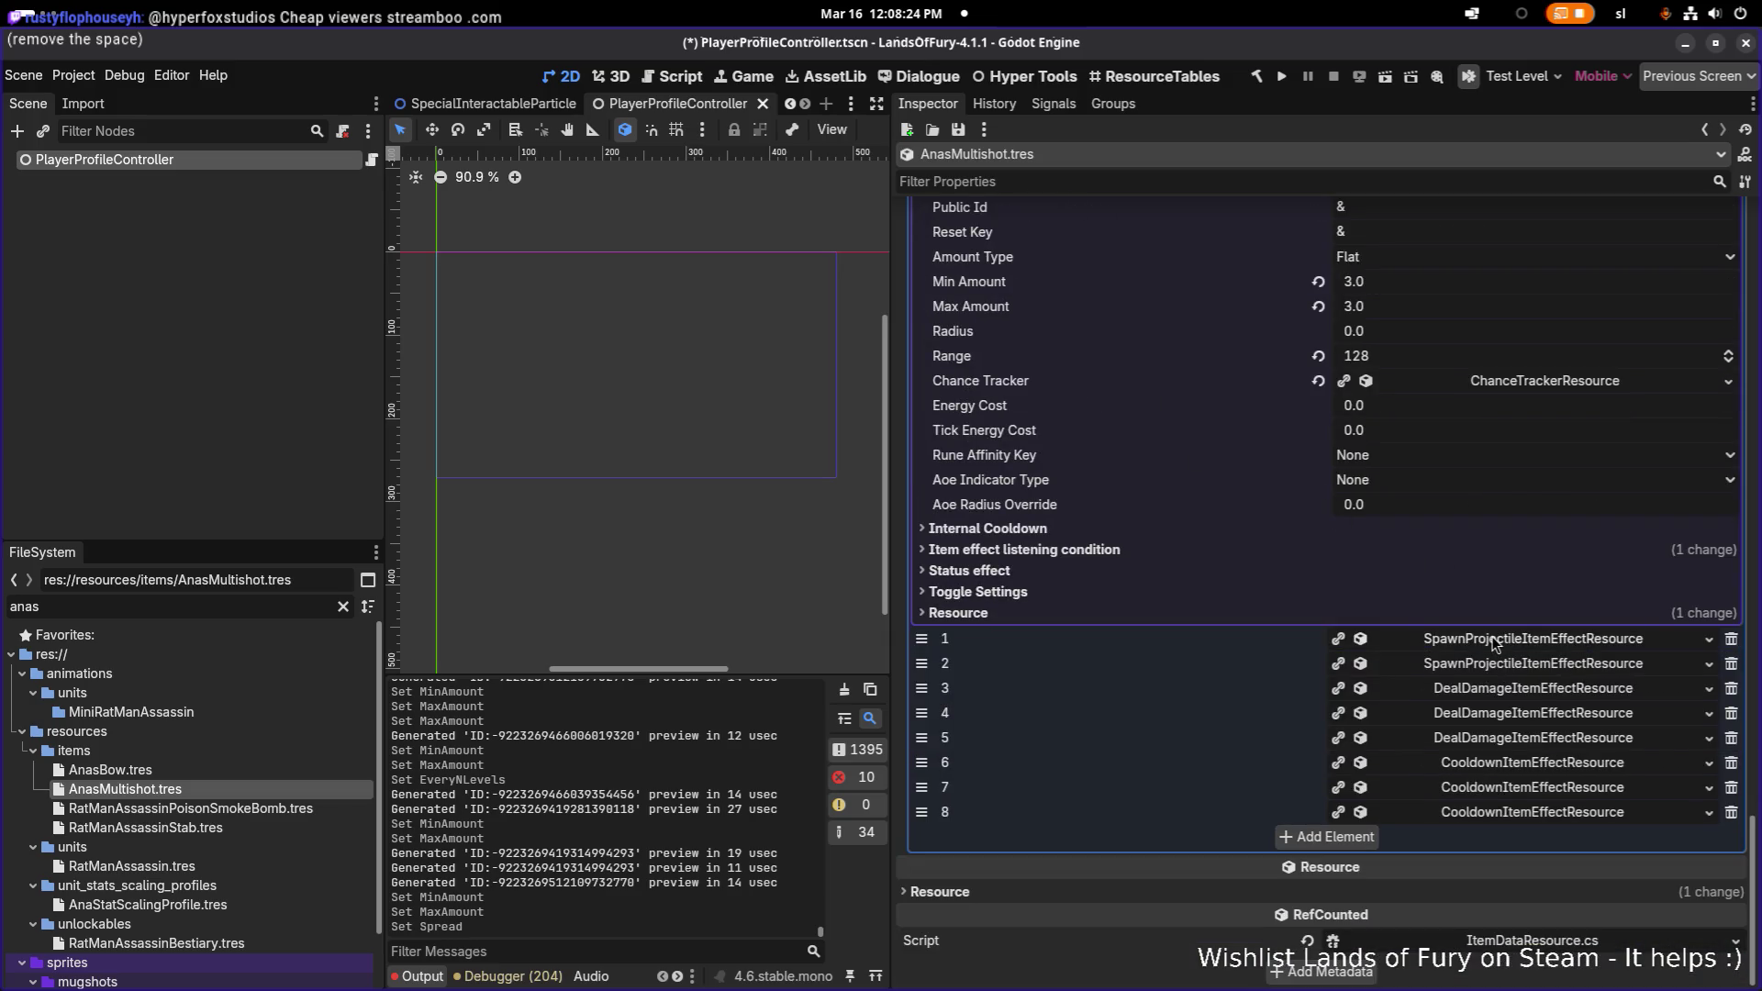
- Expand the second spawn-projectile effect and set its Spread to 15
left_click(1493, 640)
scroll(1469, 633, "down", 13)
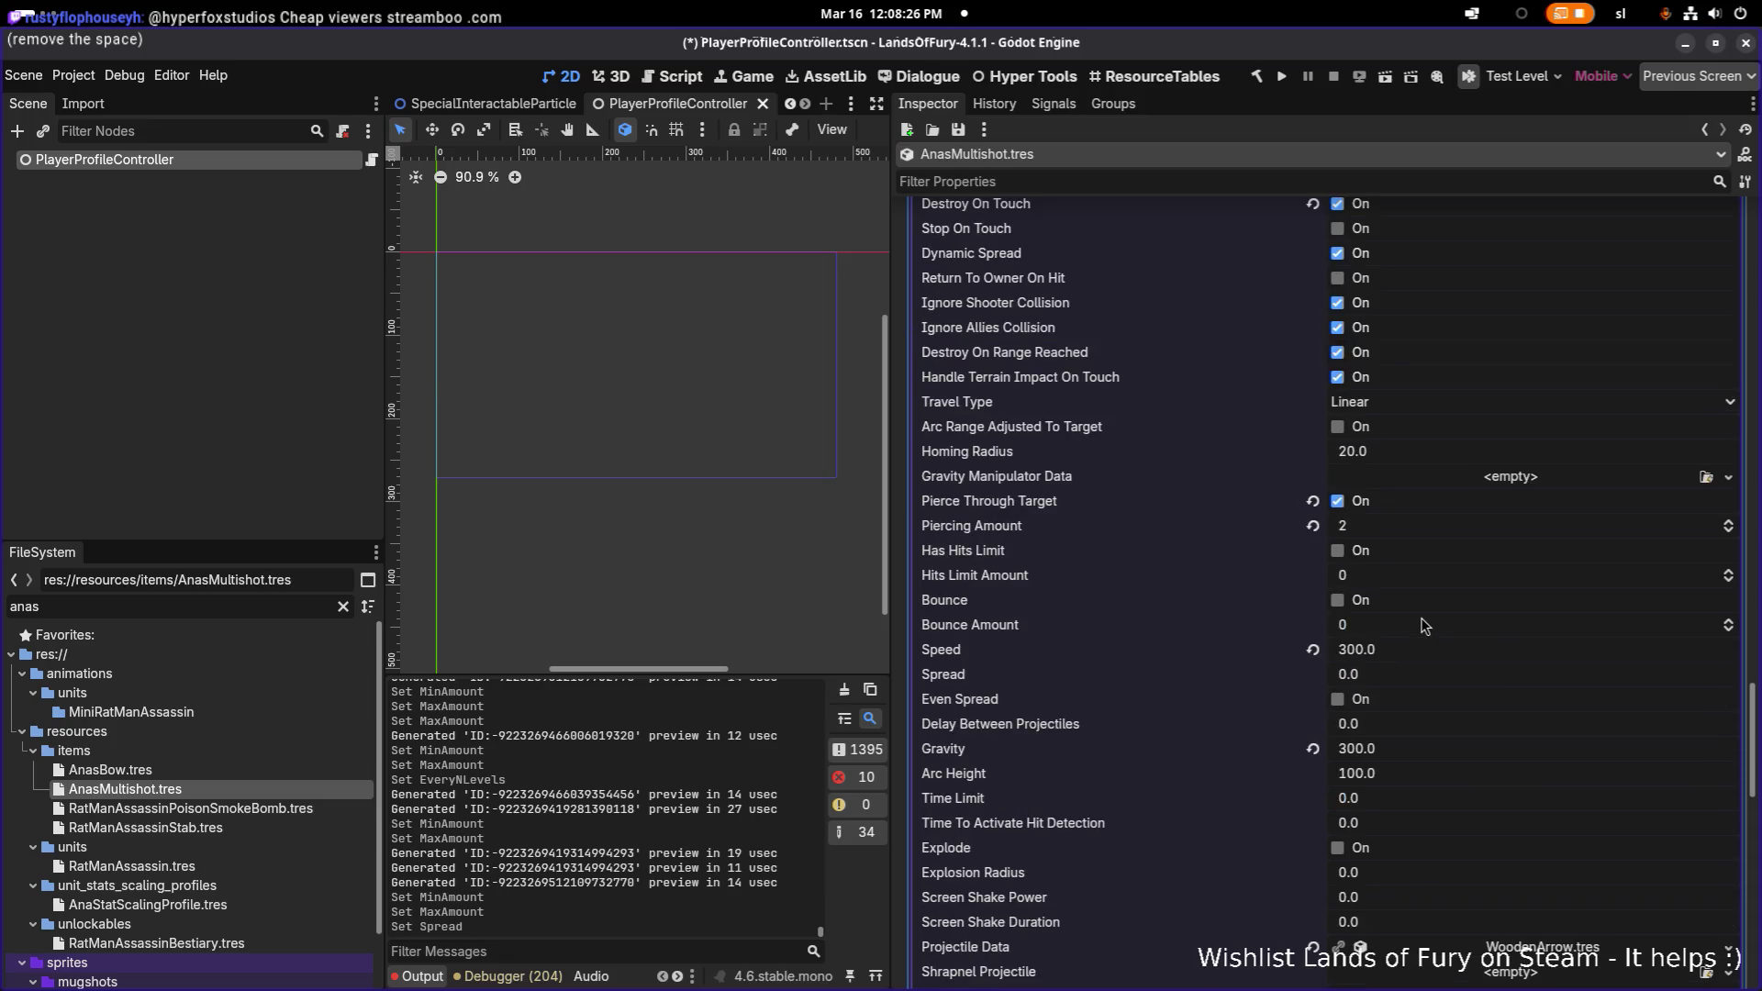
scroll(1428, 697, "down", 11)
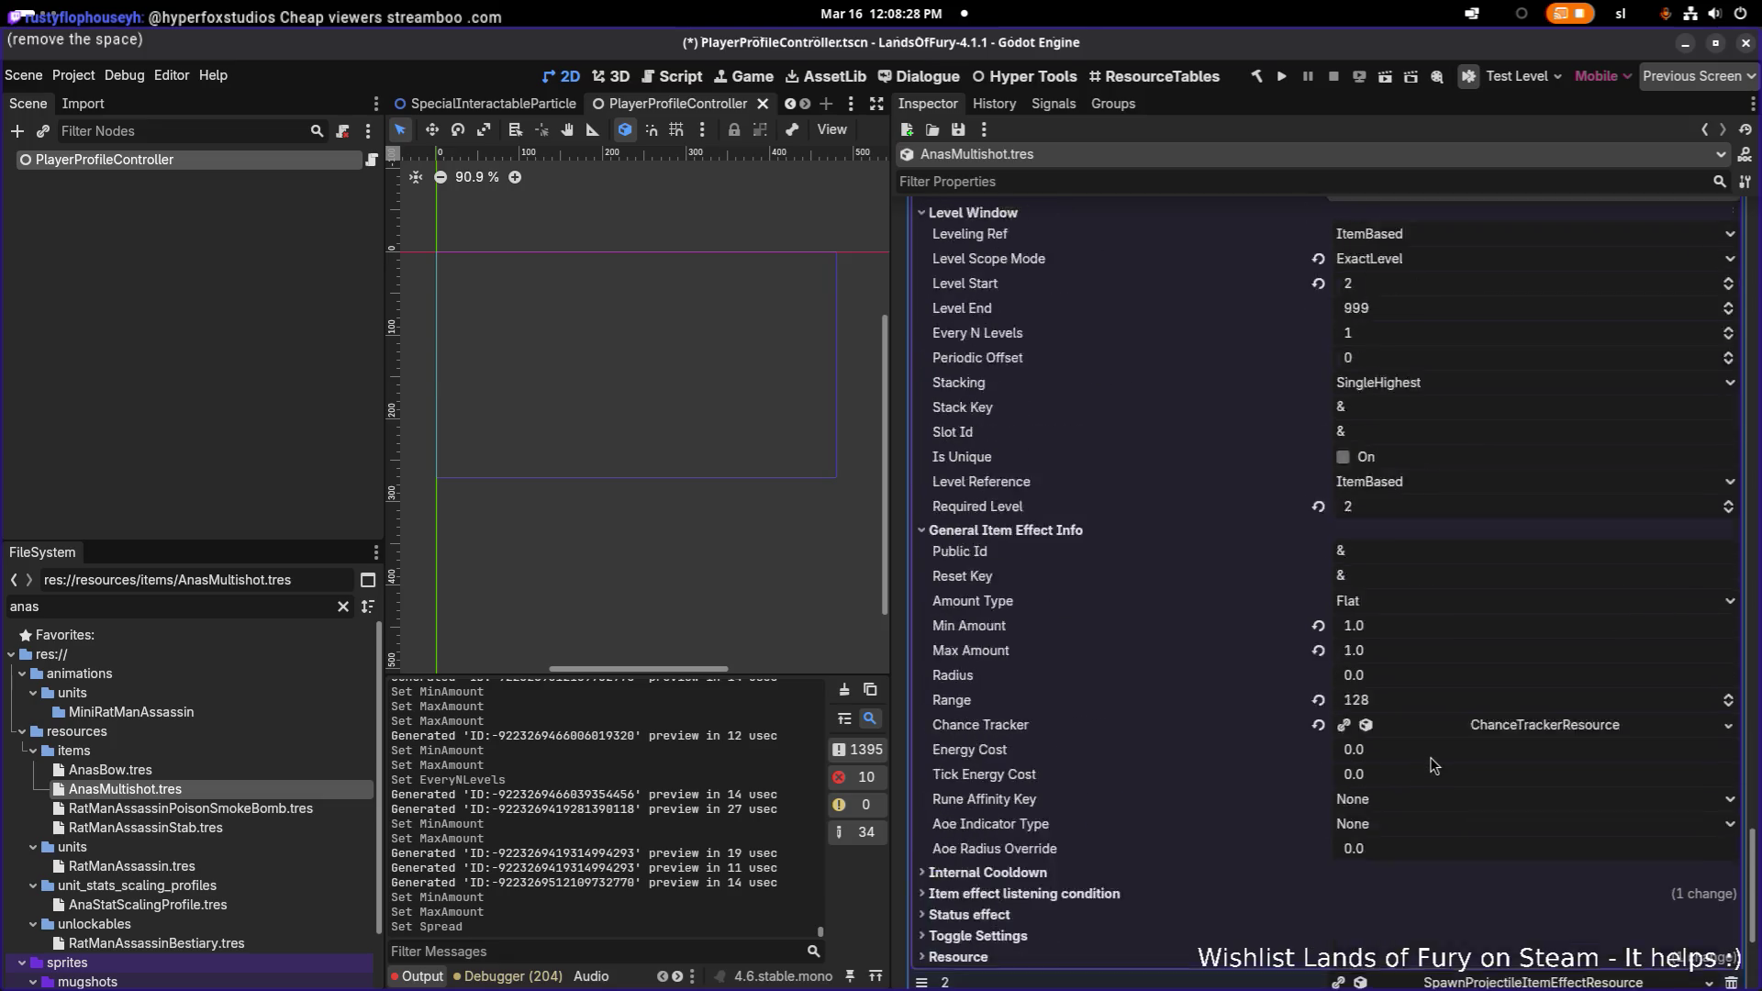
scroll(1319, 586, "down", 2)
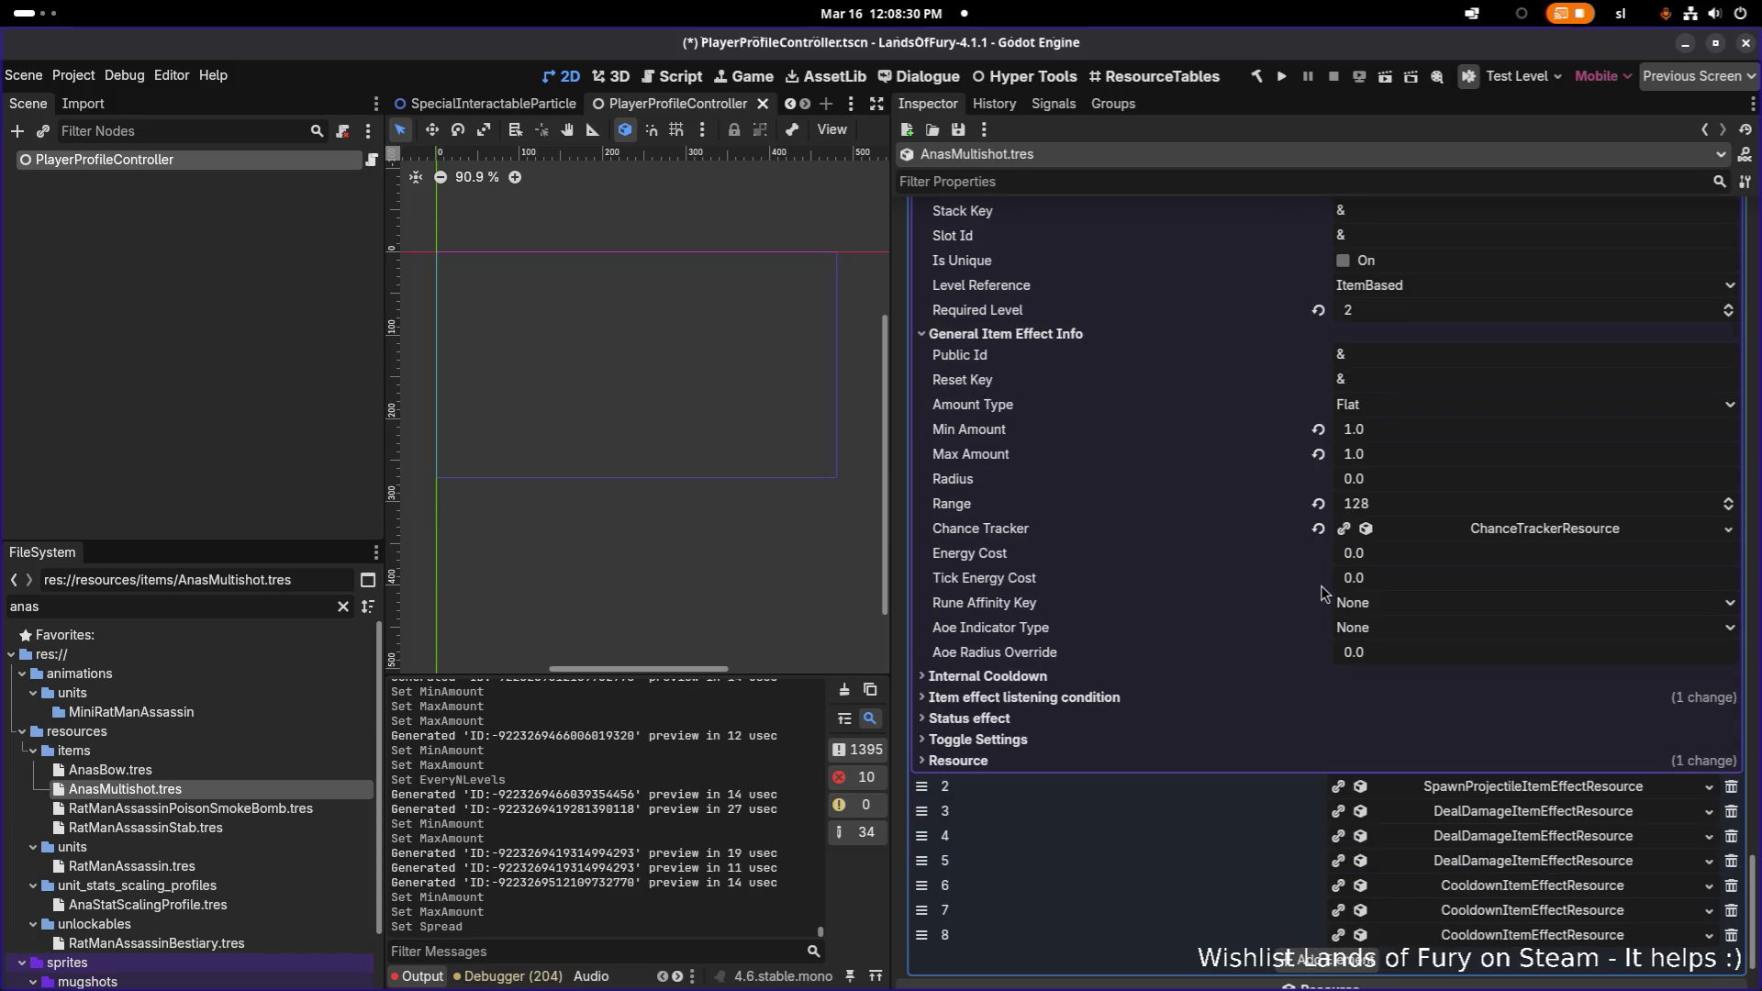
scroll(1138, 684, "up", 5)
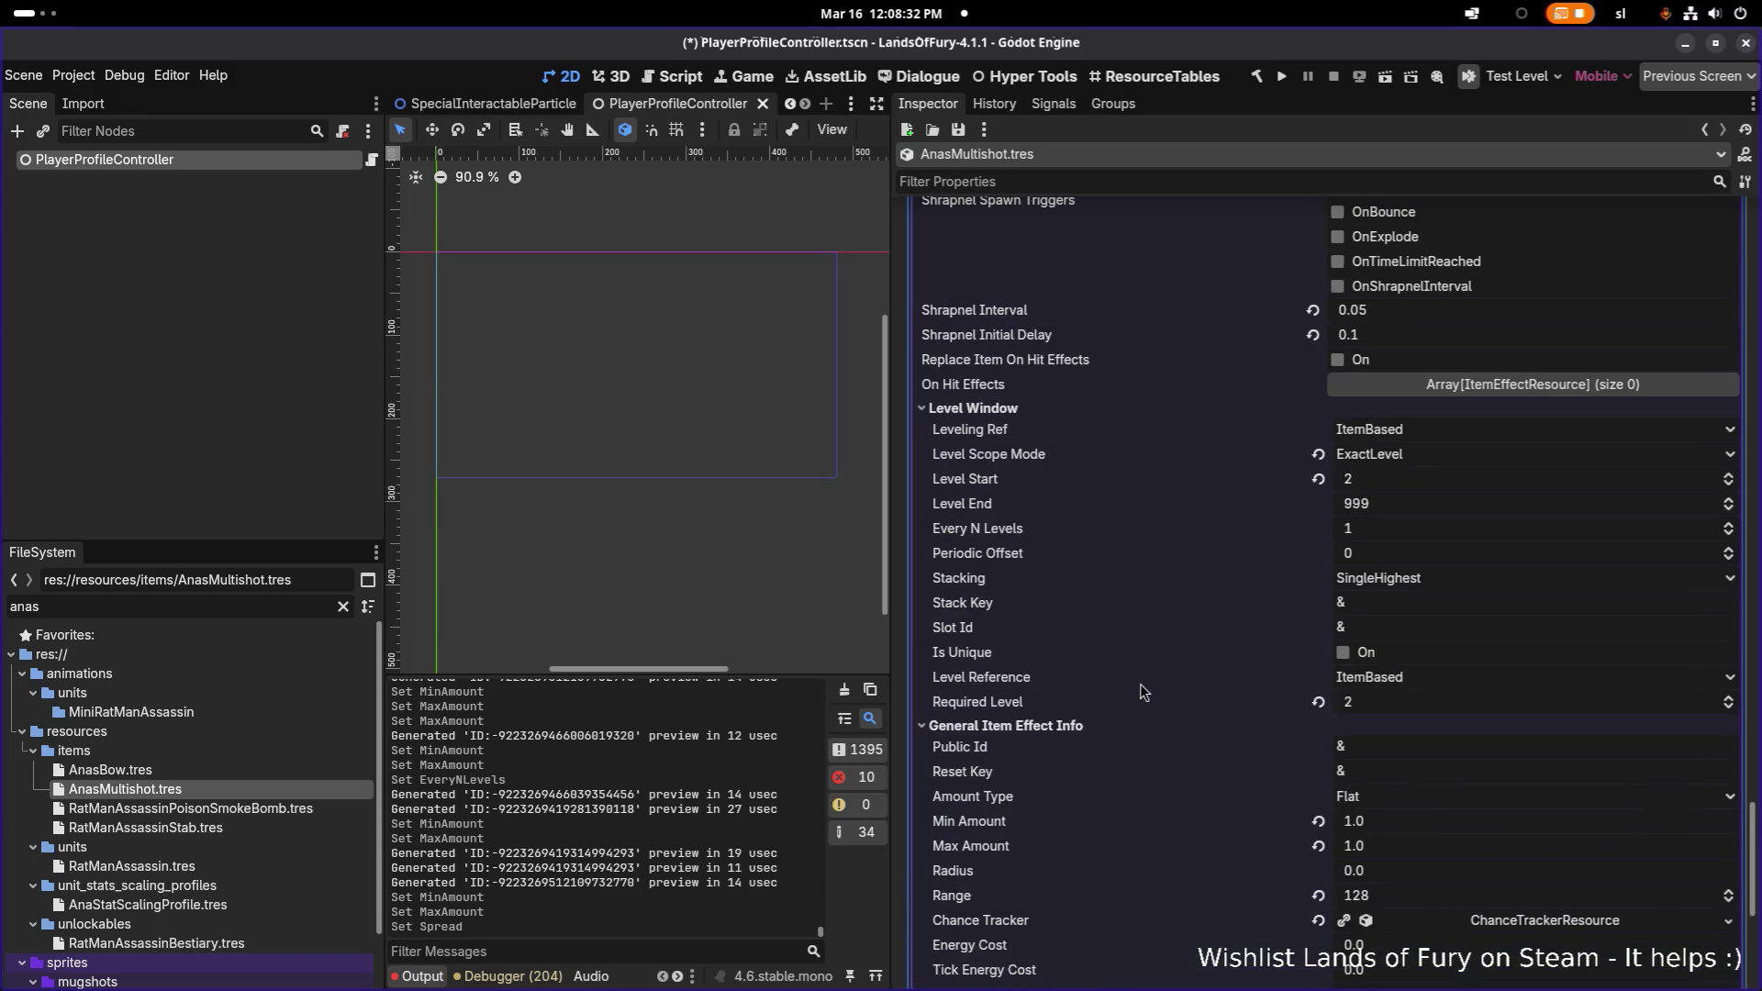
scroll(1438, 541, "up", 1)
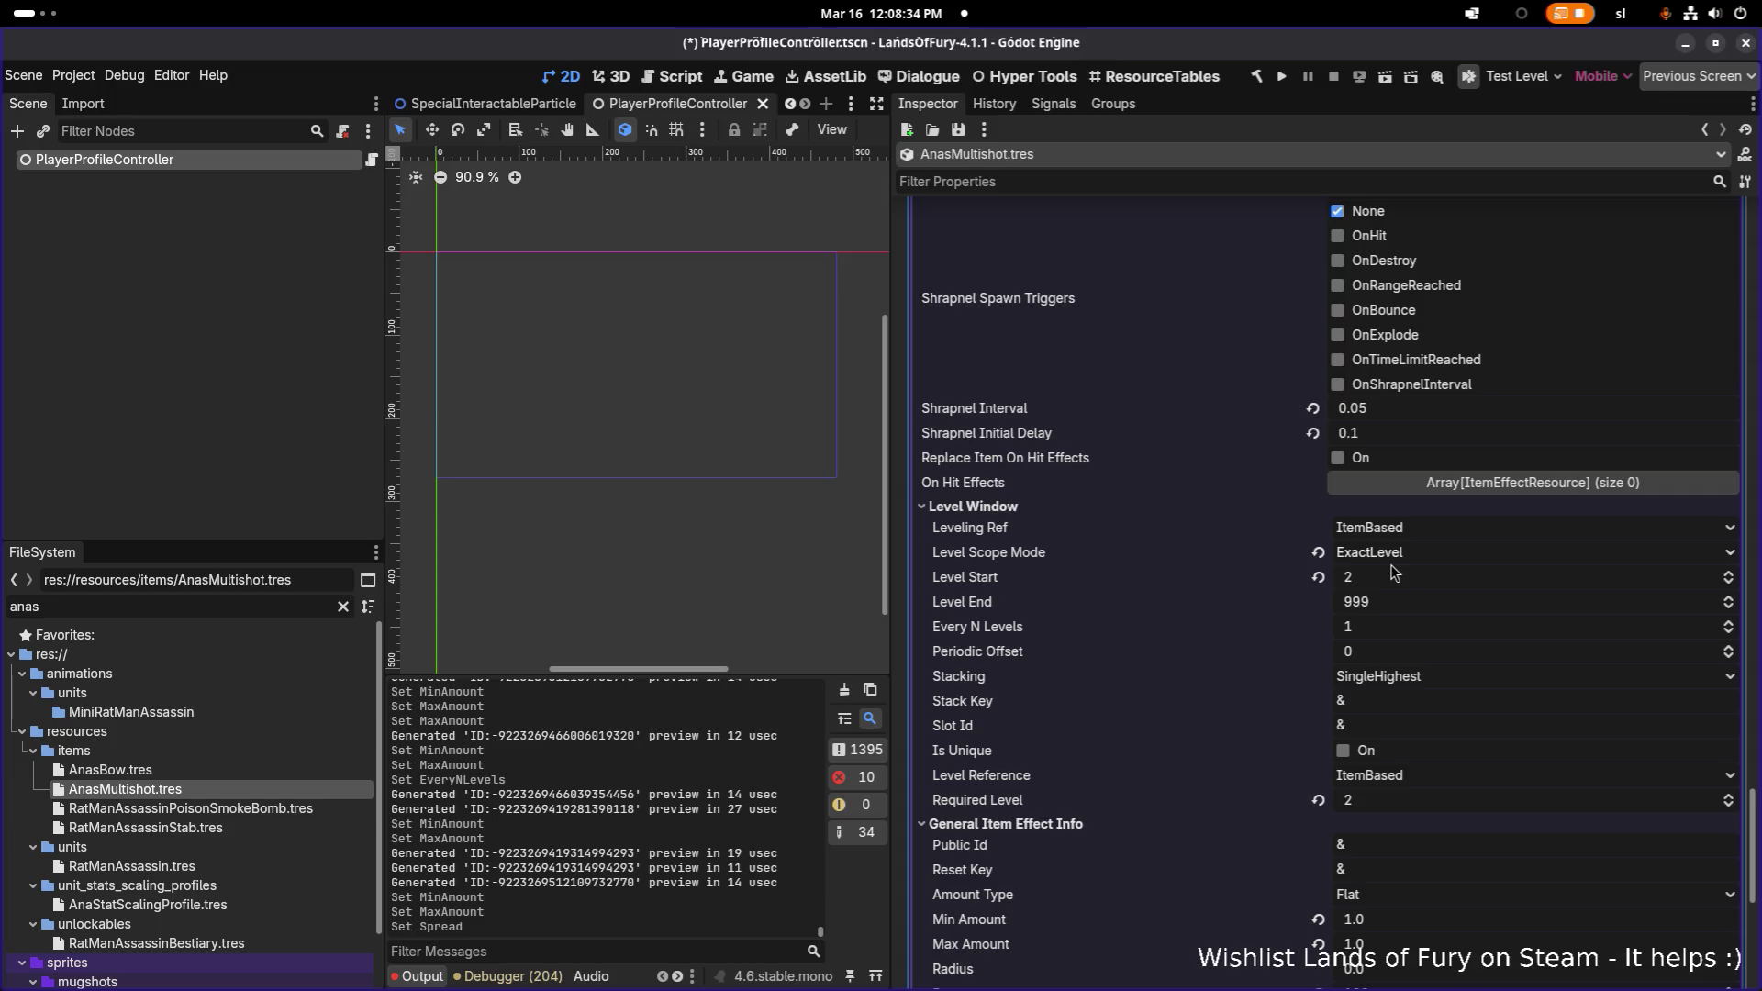
scroll(1398, 580, "up", 10)
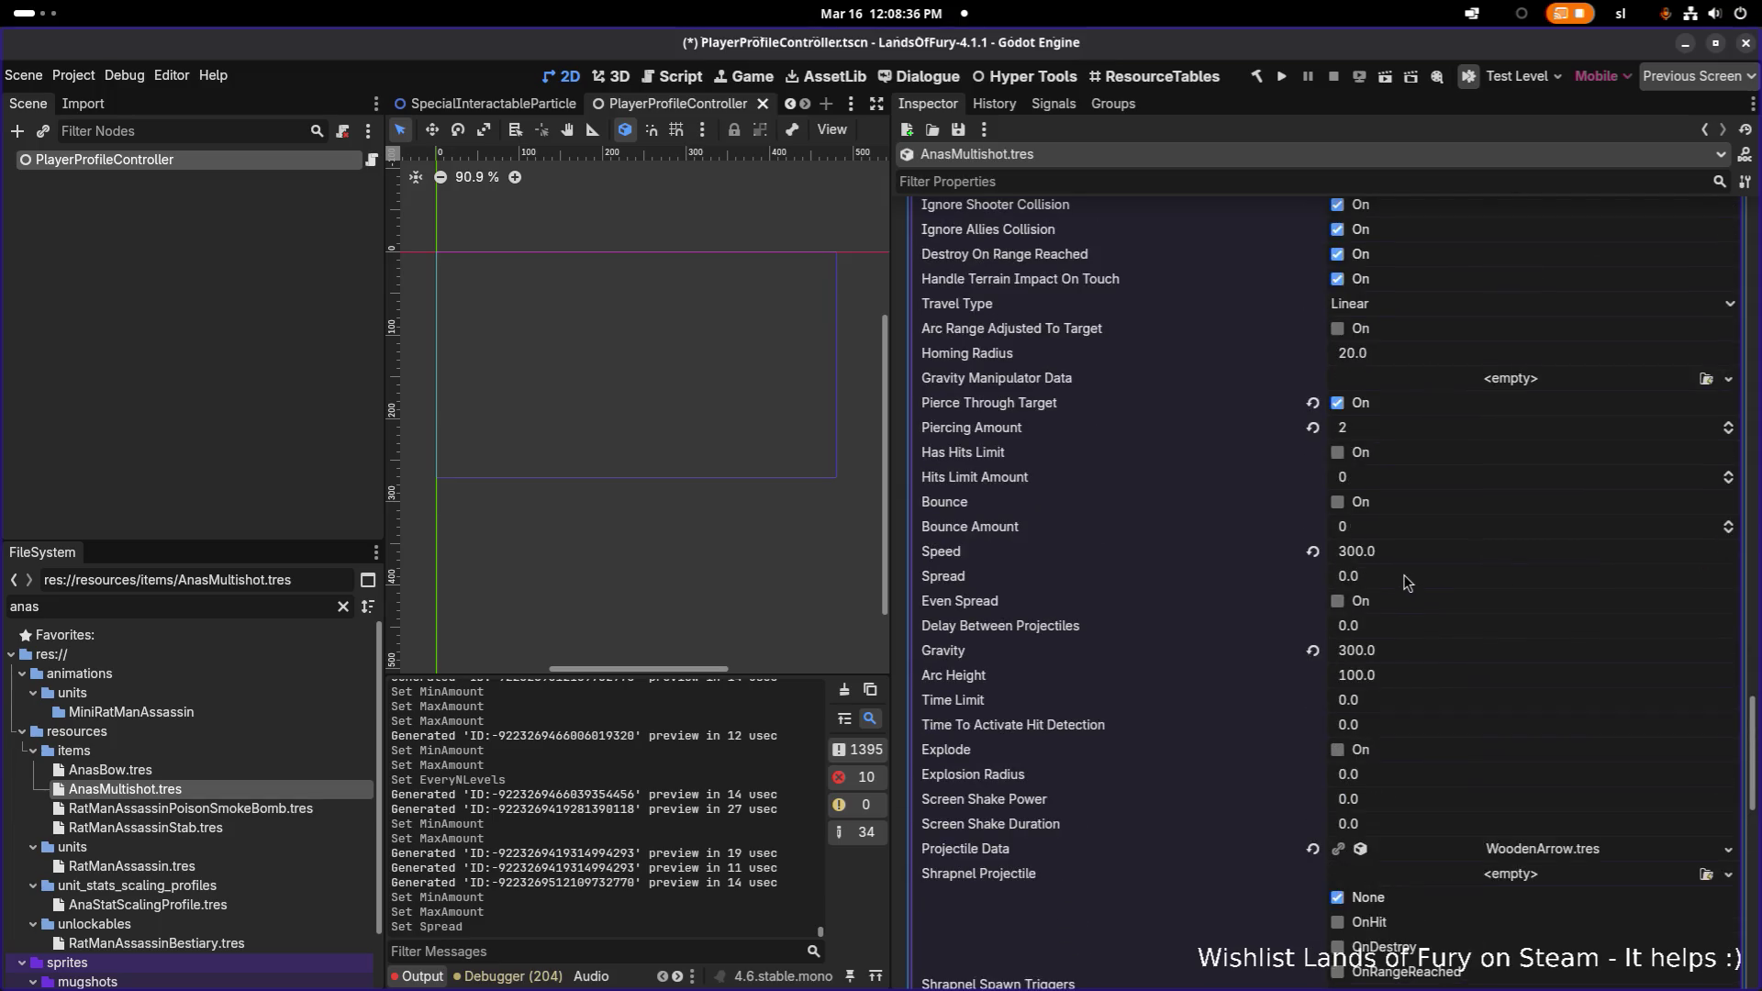
scroll(1404, 574, "up", 3)
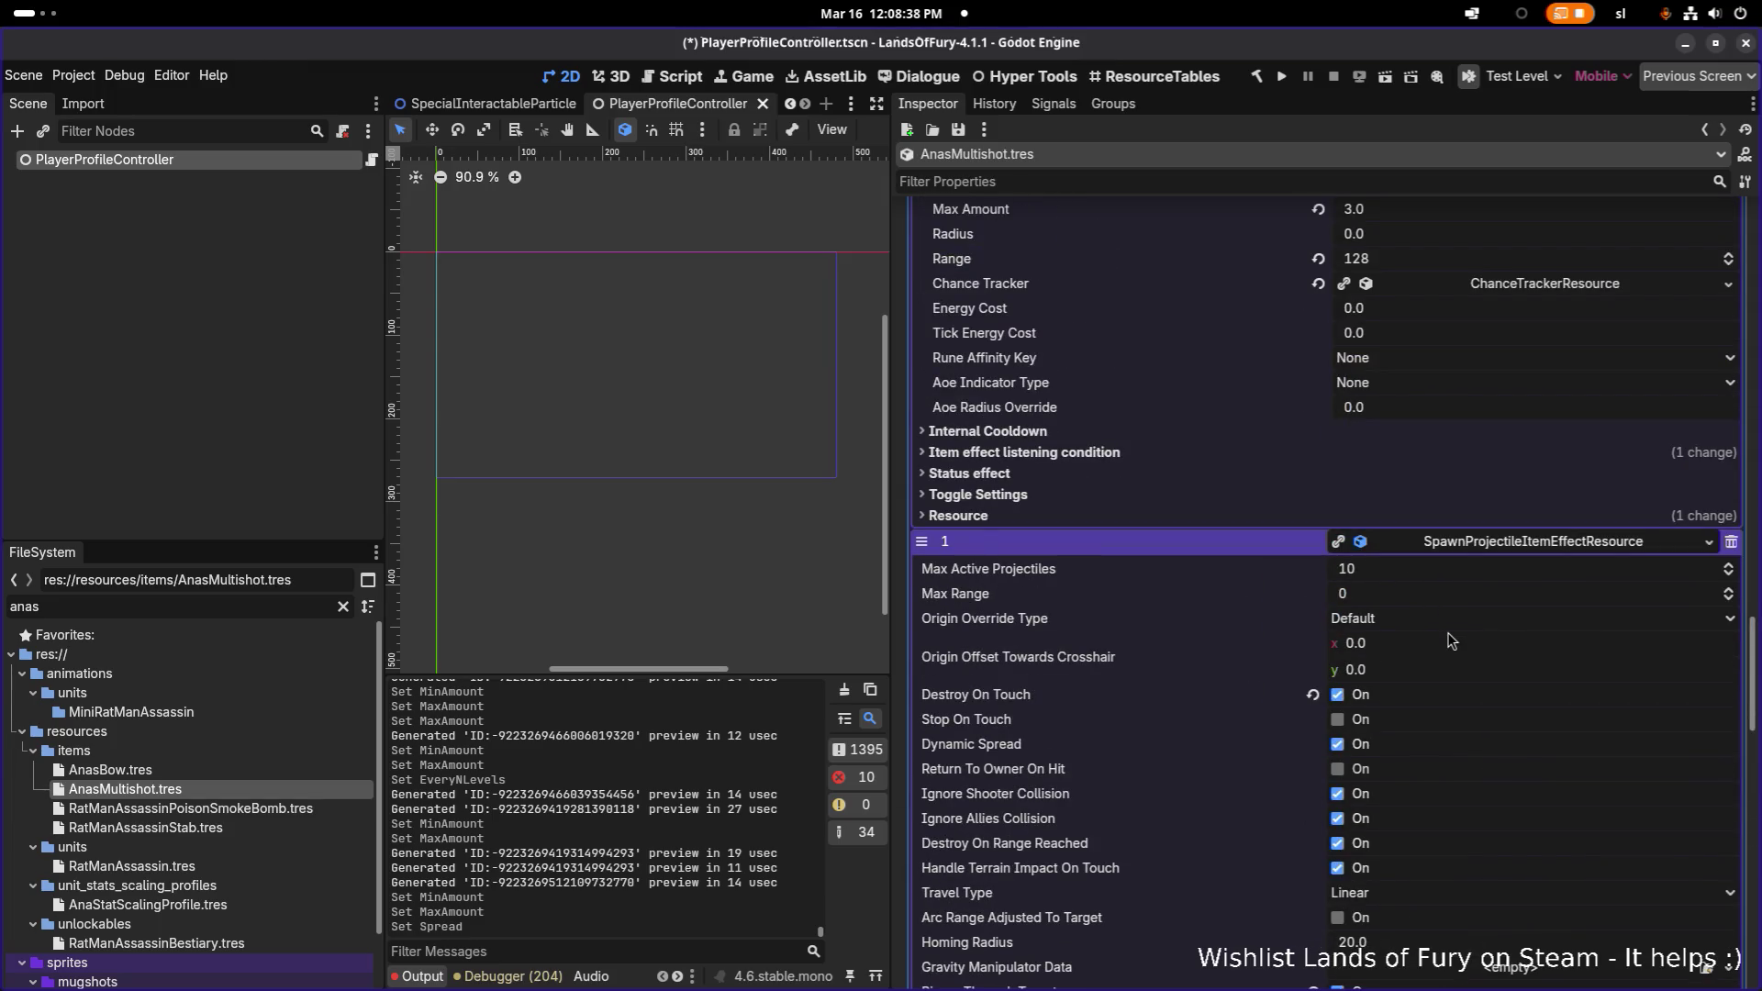
scroll(1448, 635, "down", 3)
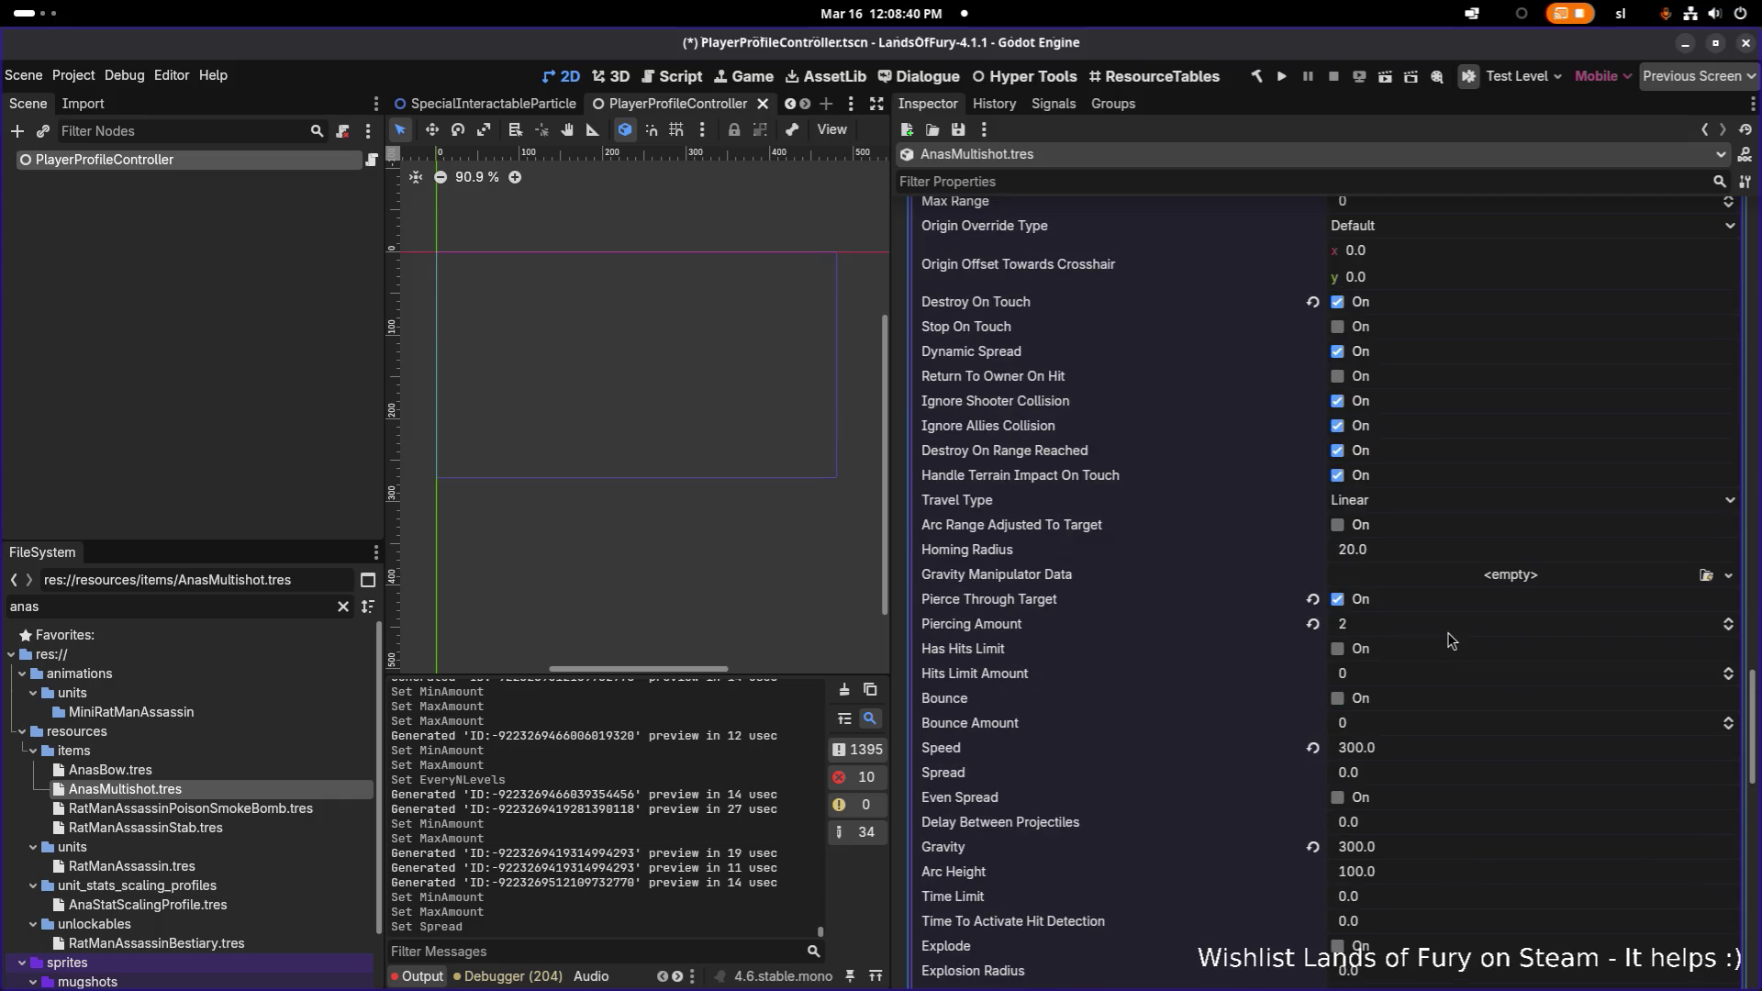
scroll(1447, 640, "up", 2)
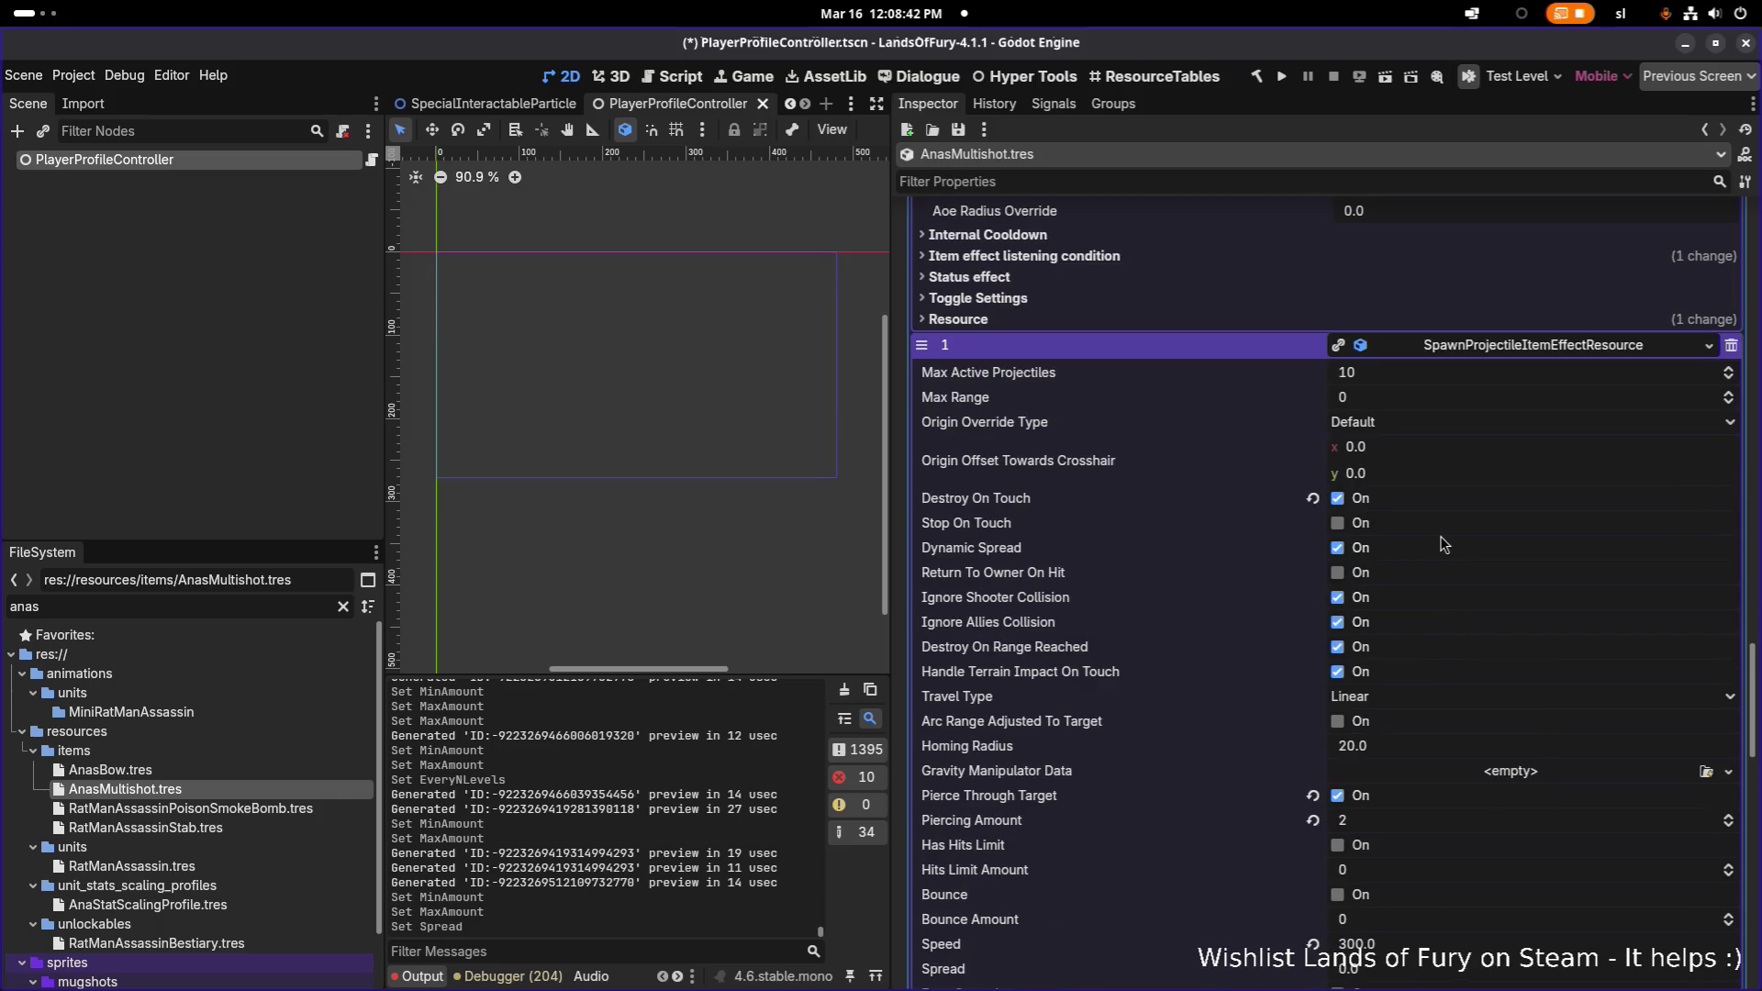
scroll(1425, 504, "down", 3)
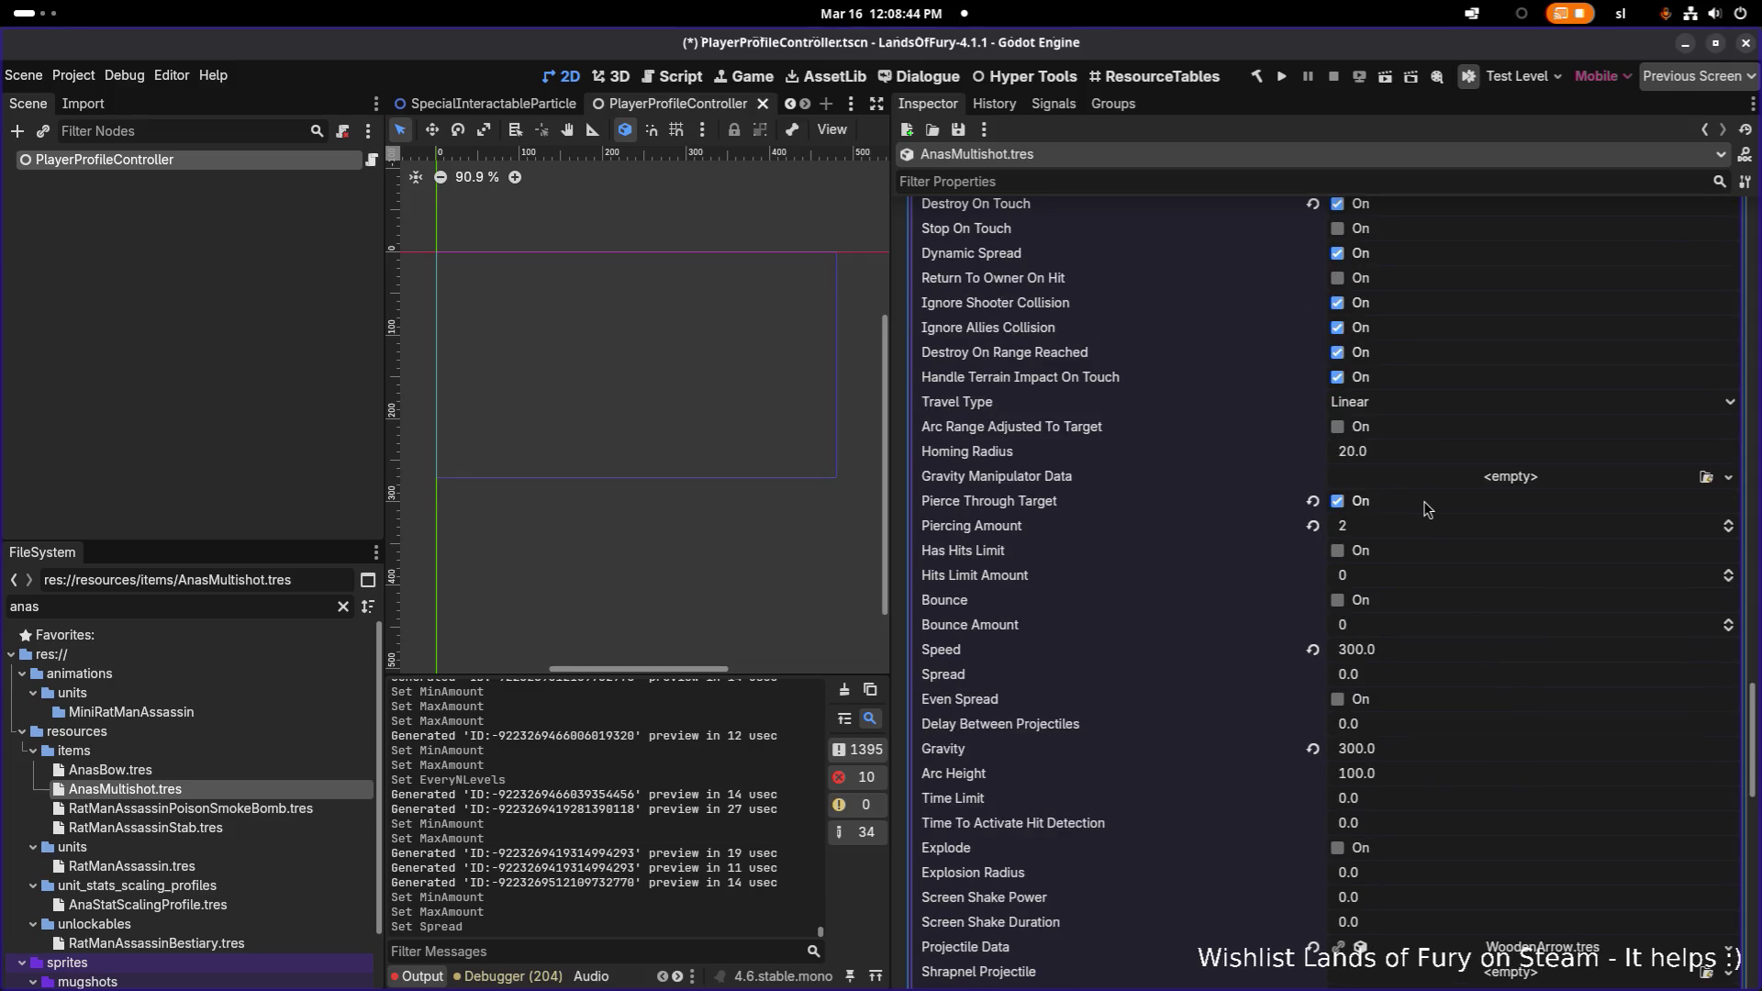
scroll(1423, 501, "up", 2)
scroll(1423, 501, "down", 3)
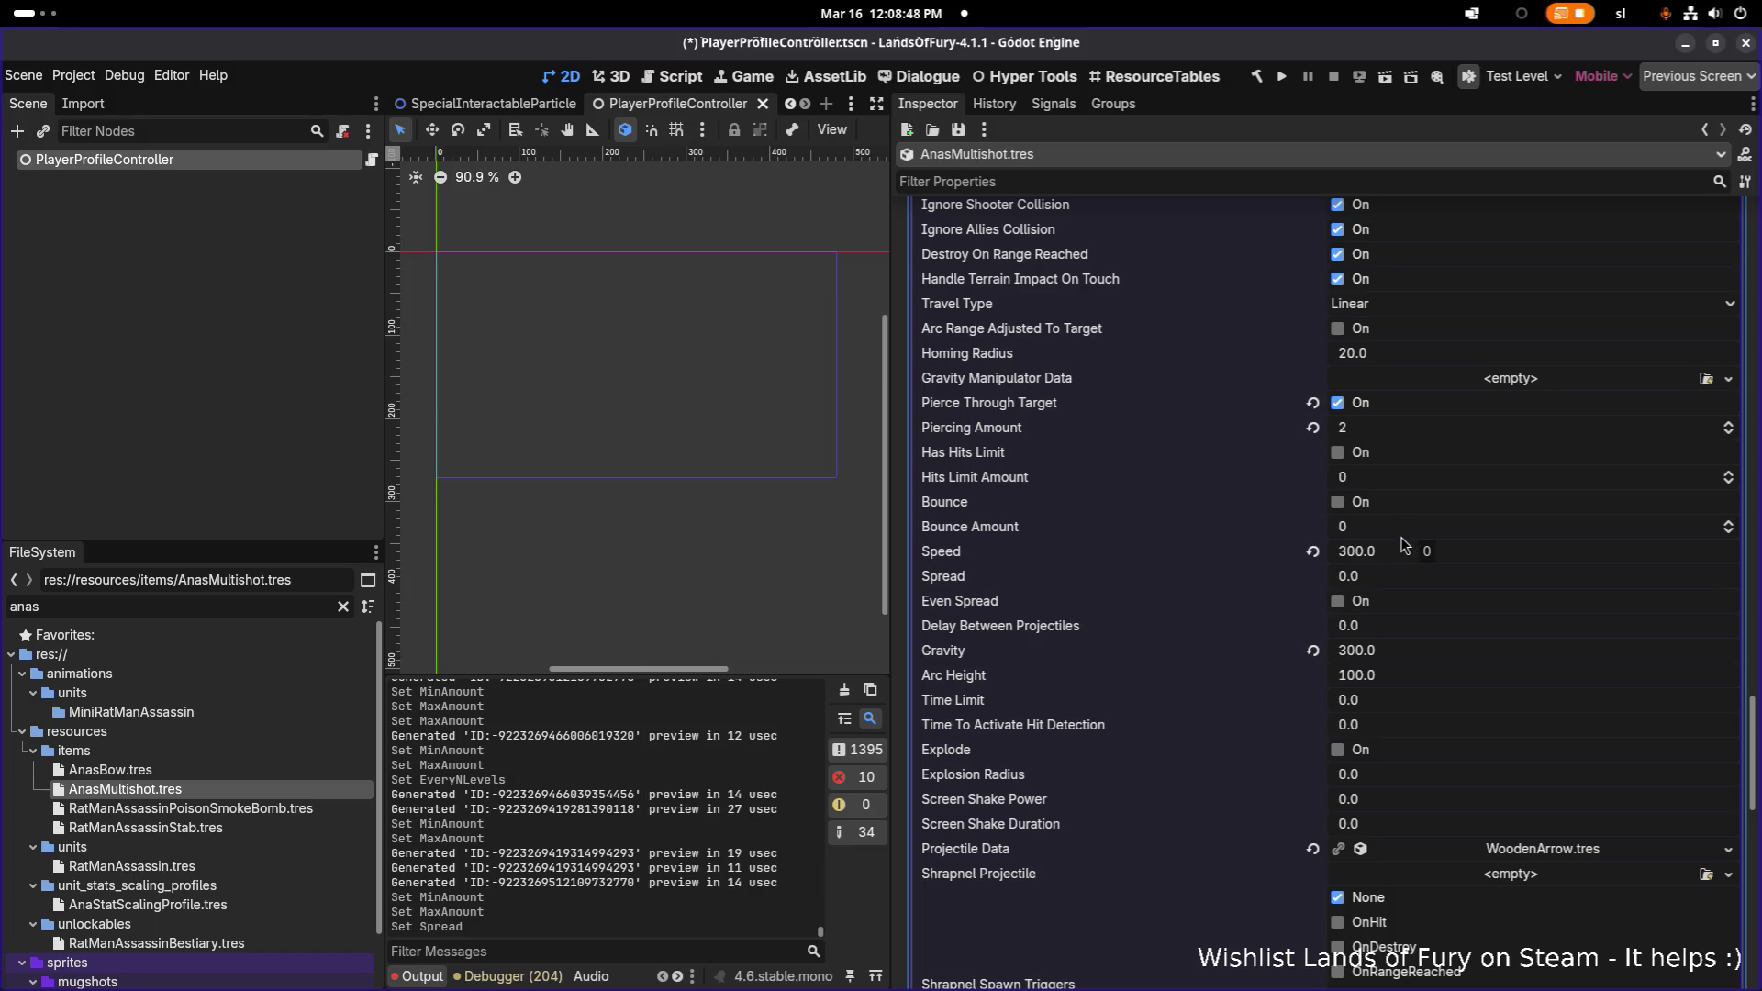
left_click(1372, 585)
type("15")
key("Return")
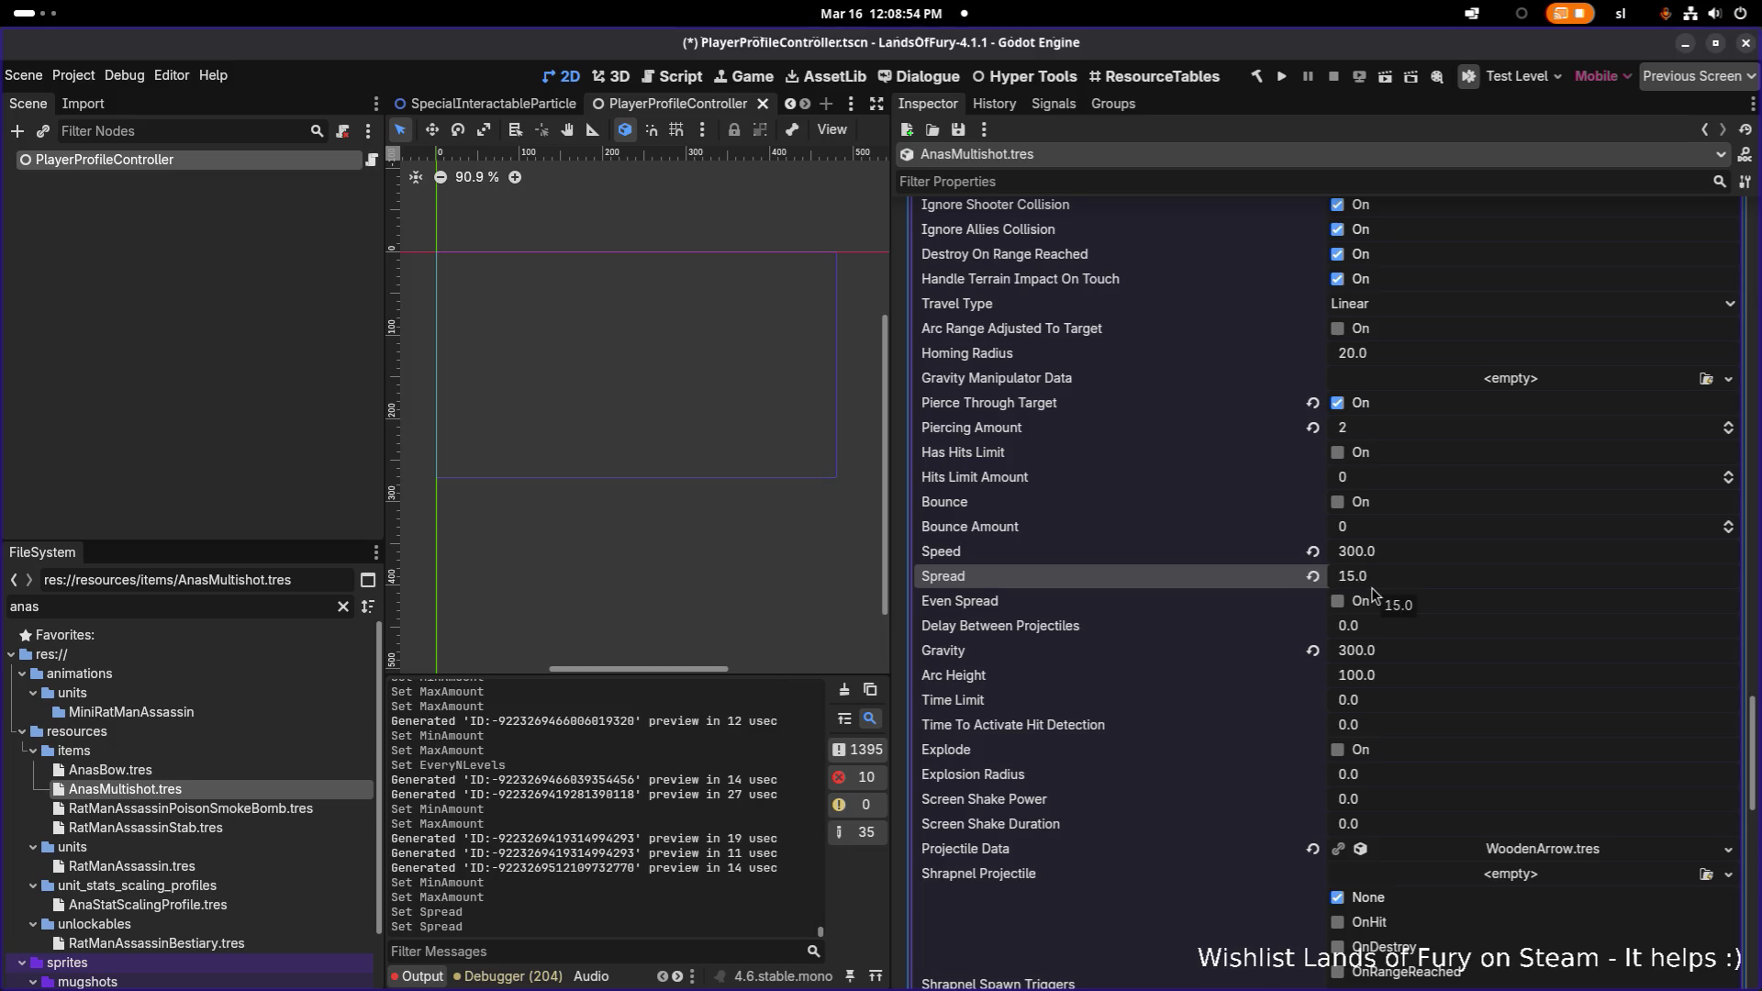
- Set the second spawn-projectile effect's Min Amount to 4 projectiles
scroll(1374, 594, "down", 10)
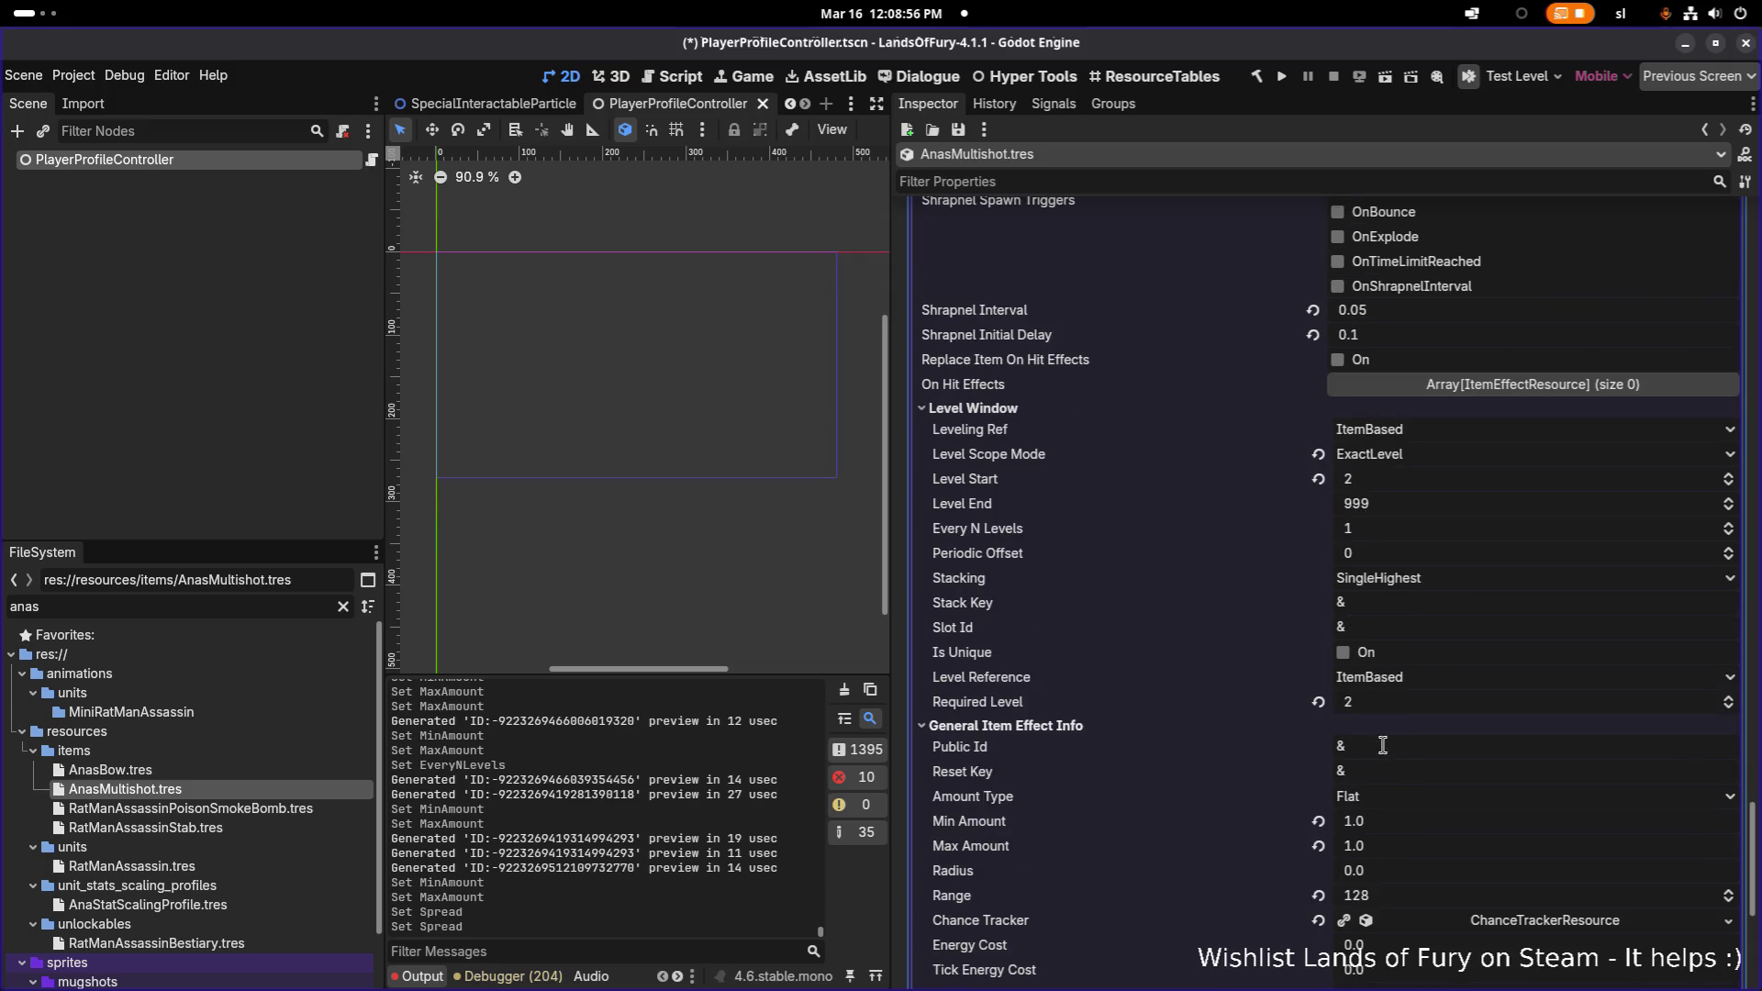
left_click(1418, 827)
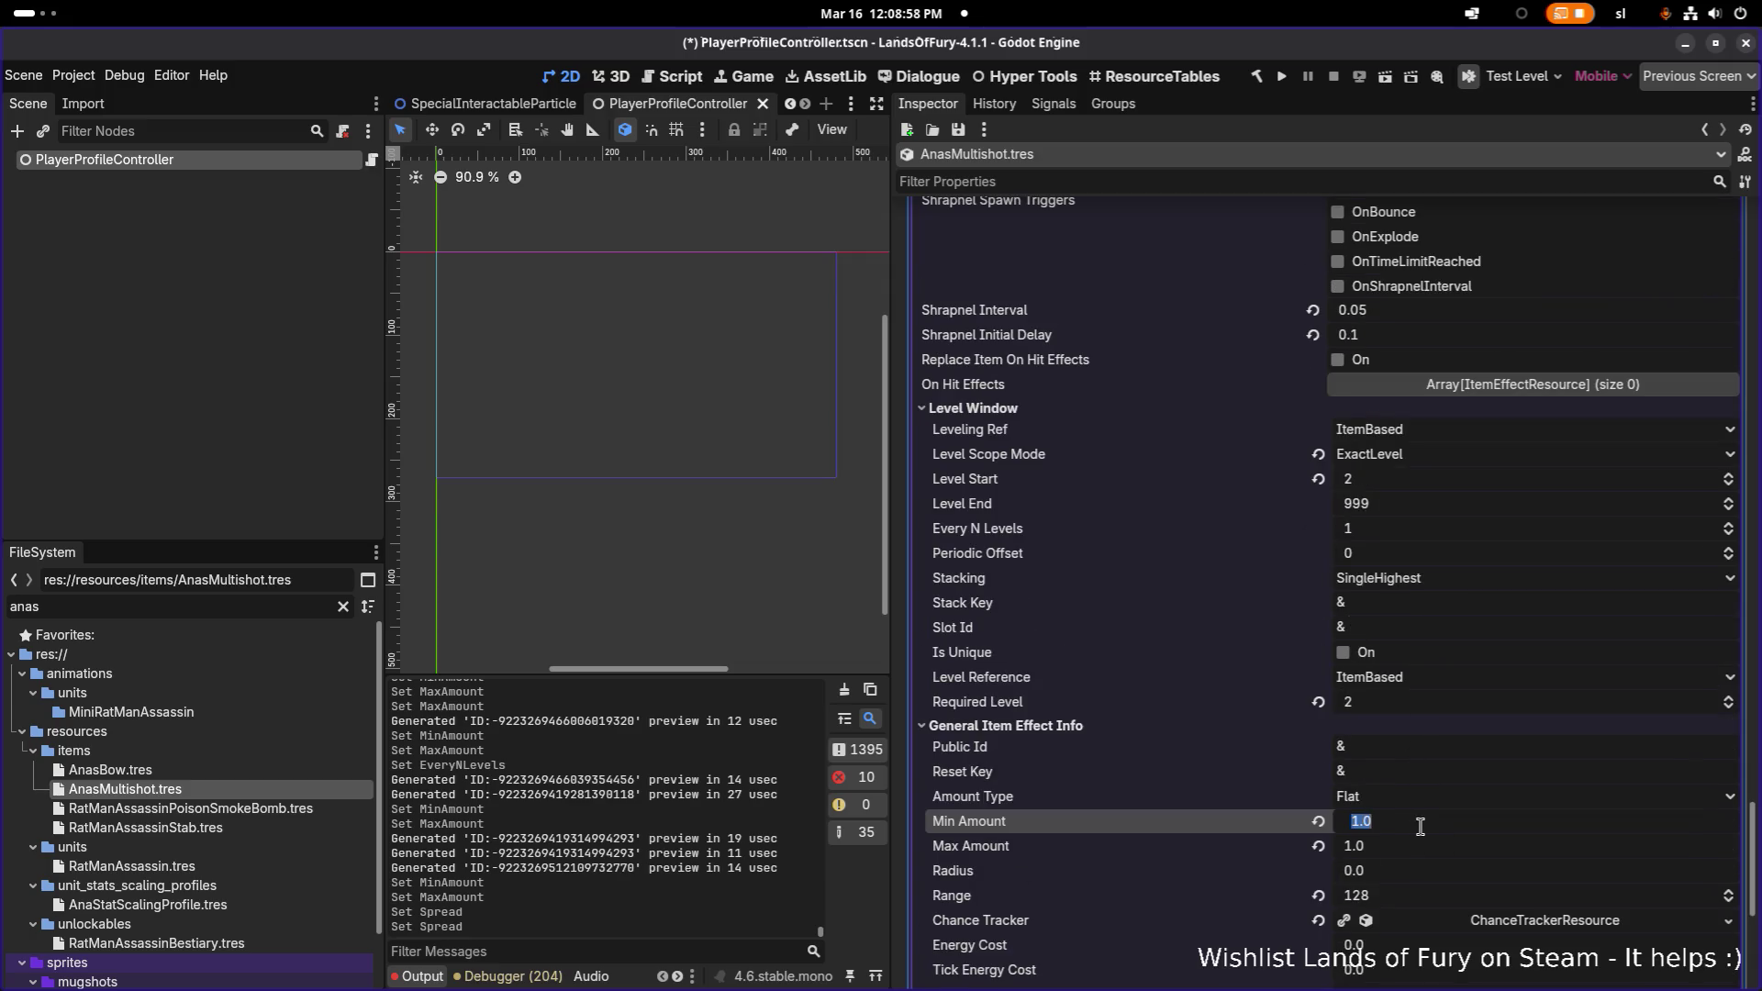
type("4")
key("Tab")
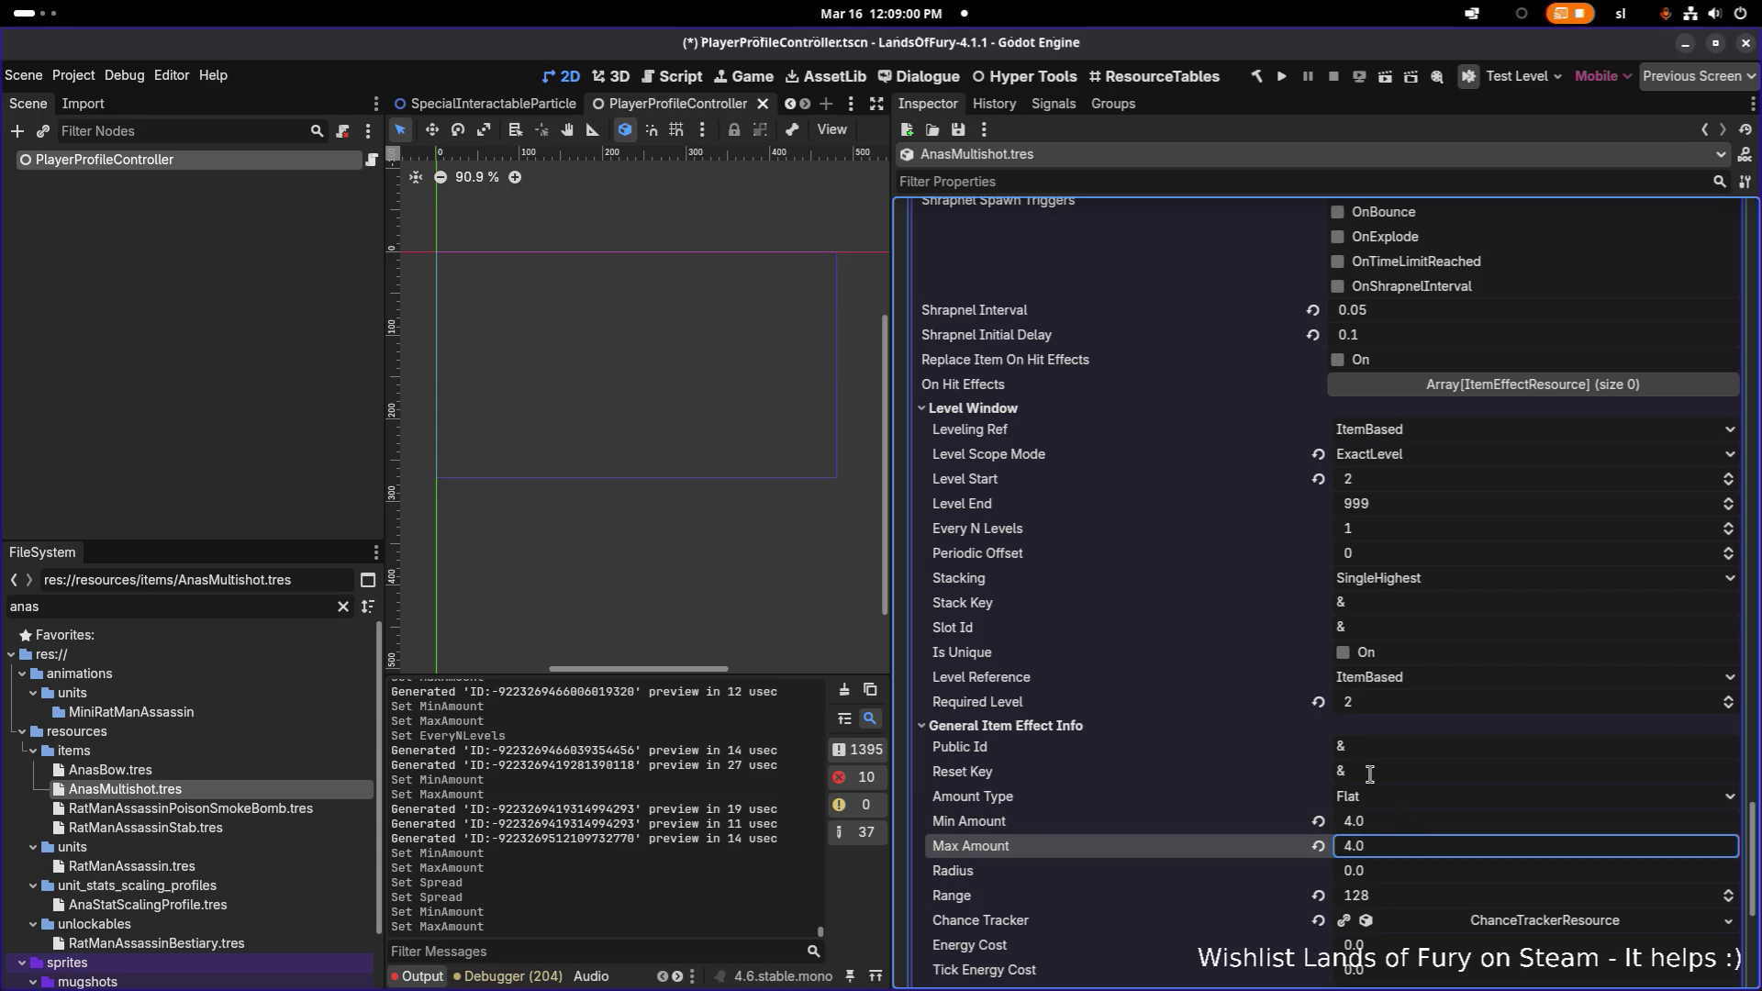
scroll(1359, 750, "down", 4)
scroll(1365, 747, "down", 4)
- Give the third spawn-projectile effect Spread 15 and Min Amount 5, save, and switch to Aseprite
left_click(1489, 668)
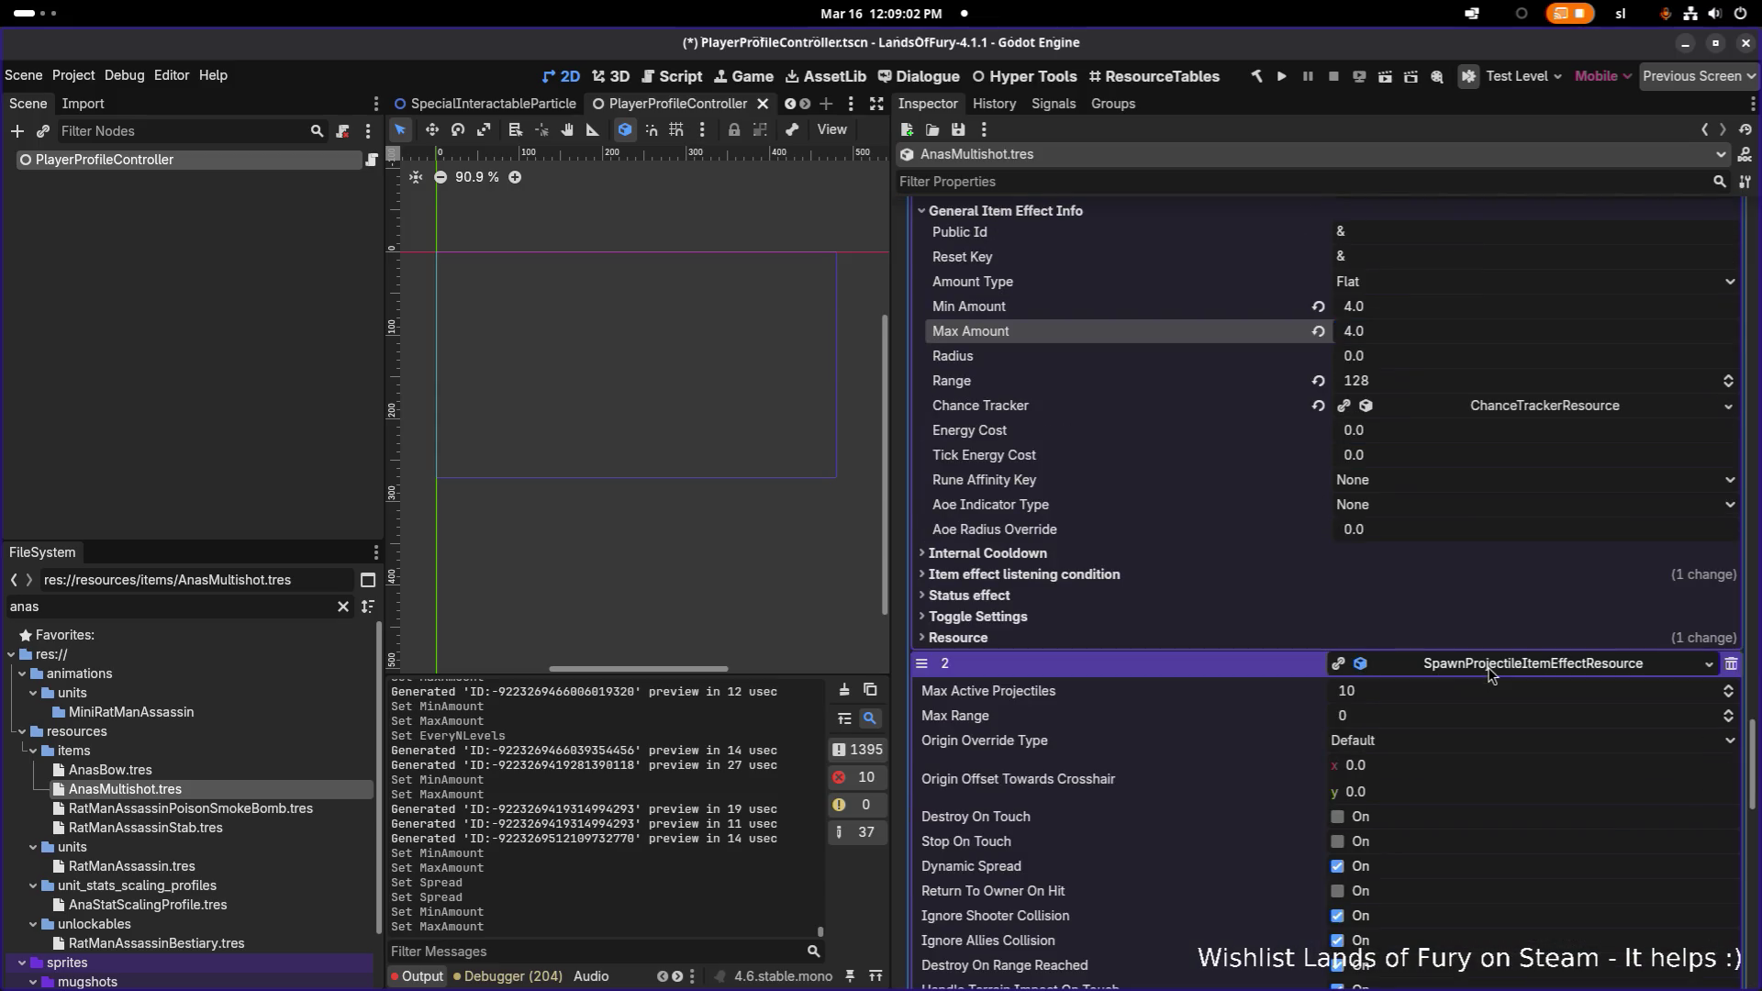
scroll(1450, 687, "down", 2)
scroll(1448, 687, "down", 4)
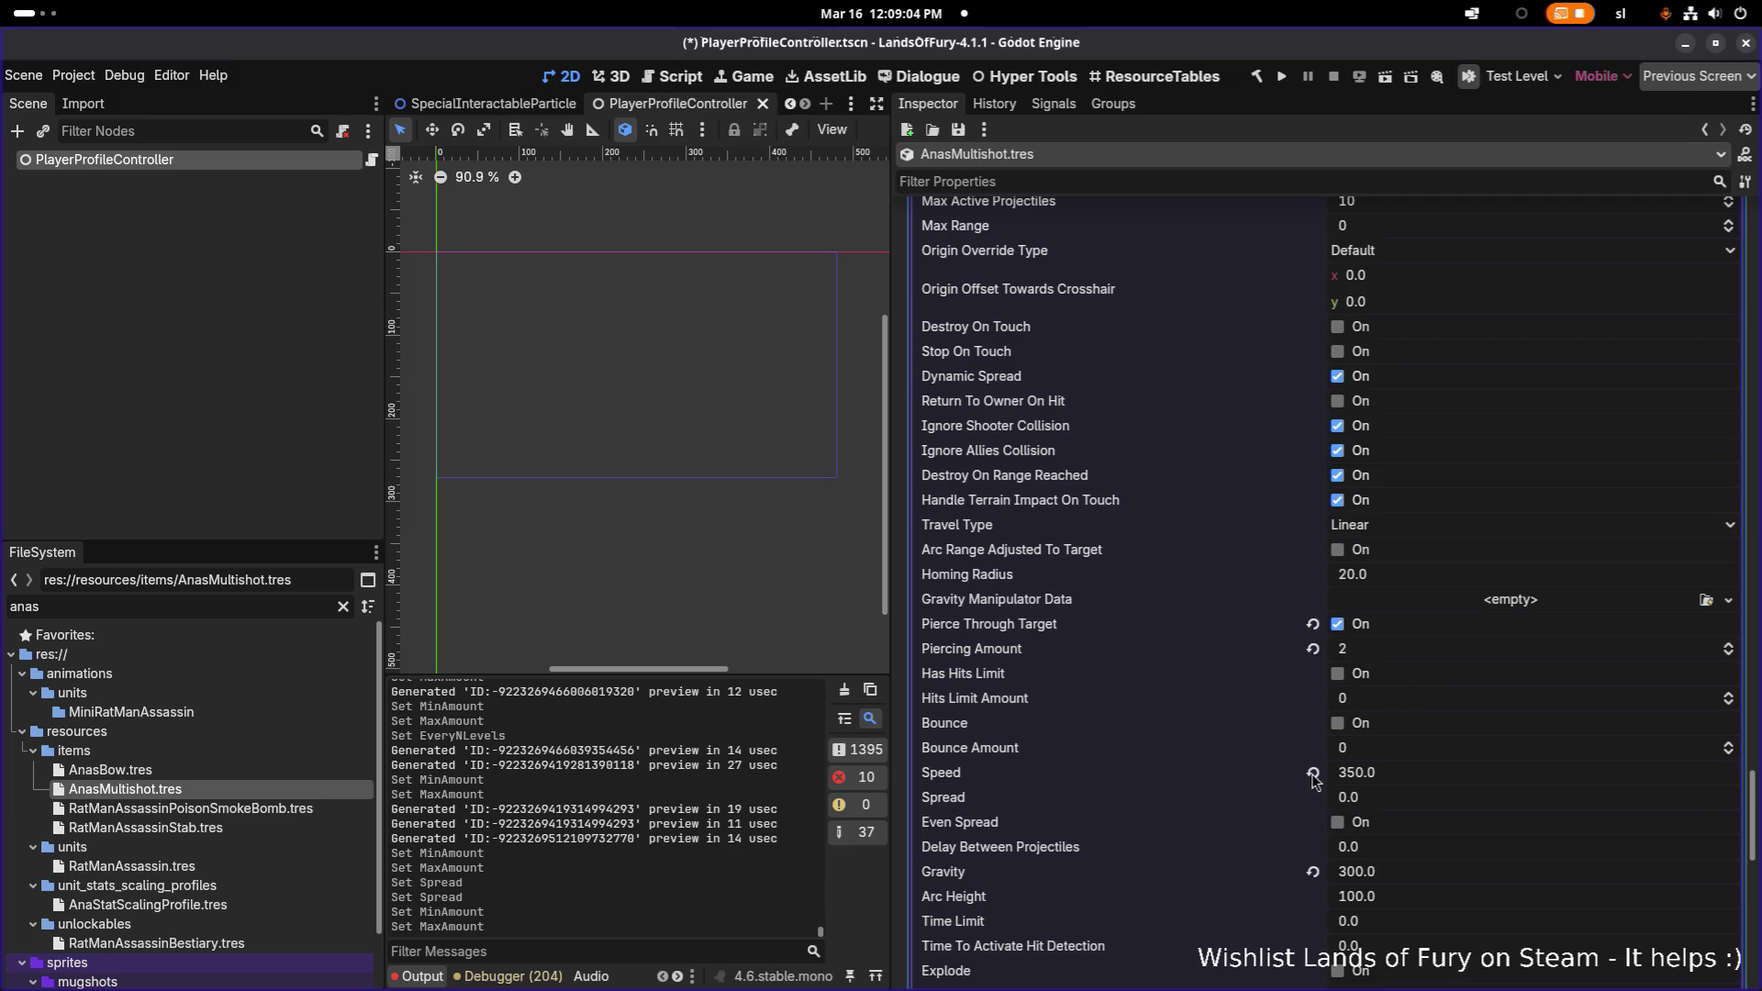
left_click(1391, 805)
type("15")
key("Return")
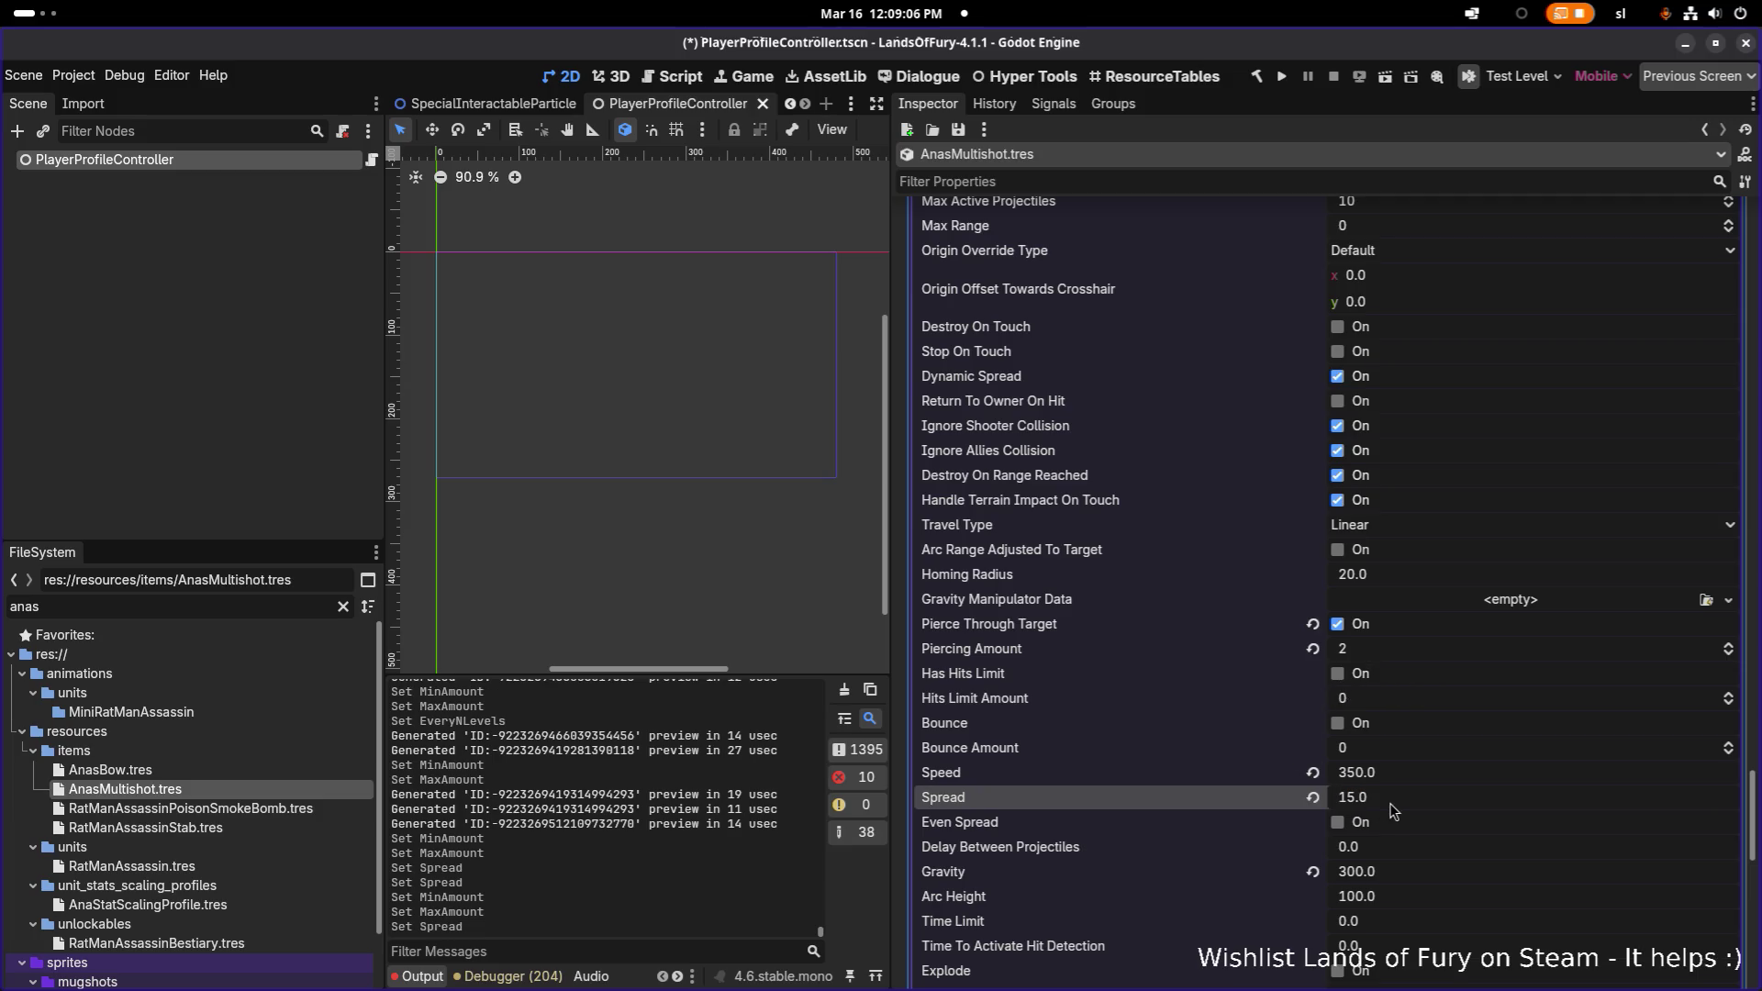
scroll(1386, 802, "down", 10)
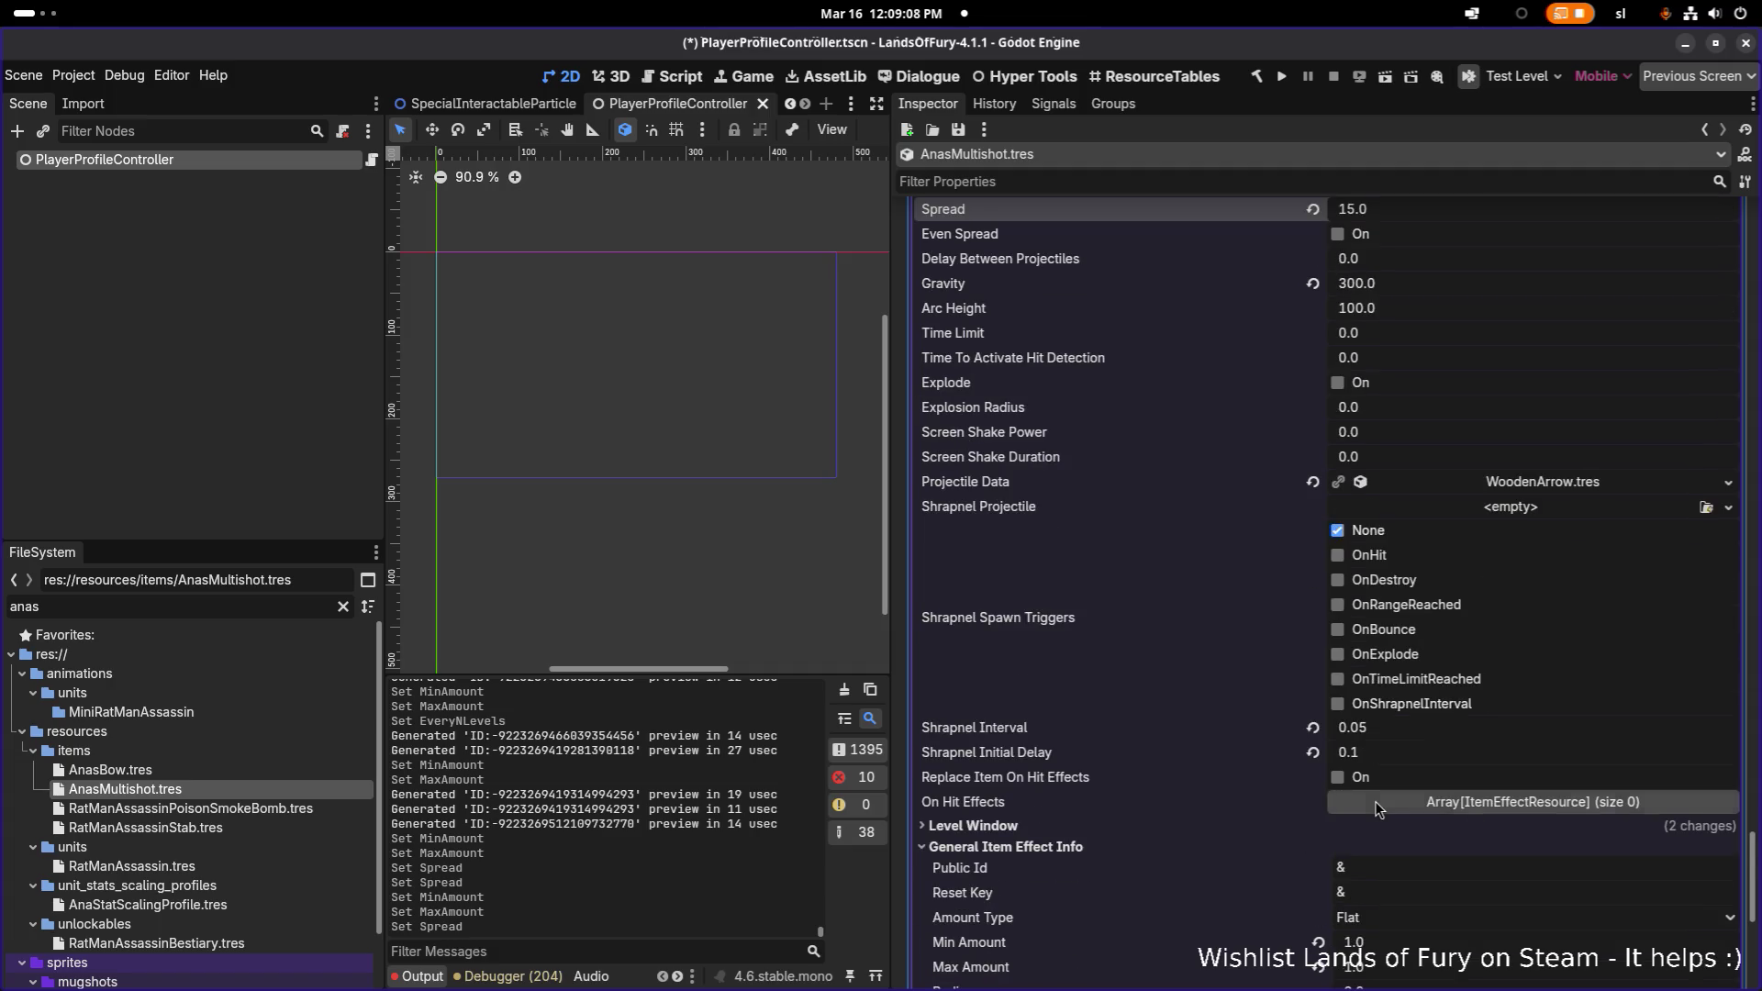
left_click(1402, 746)
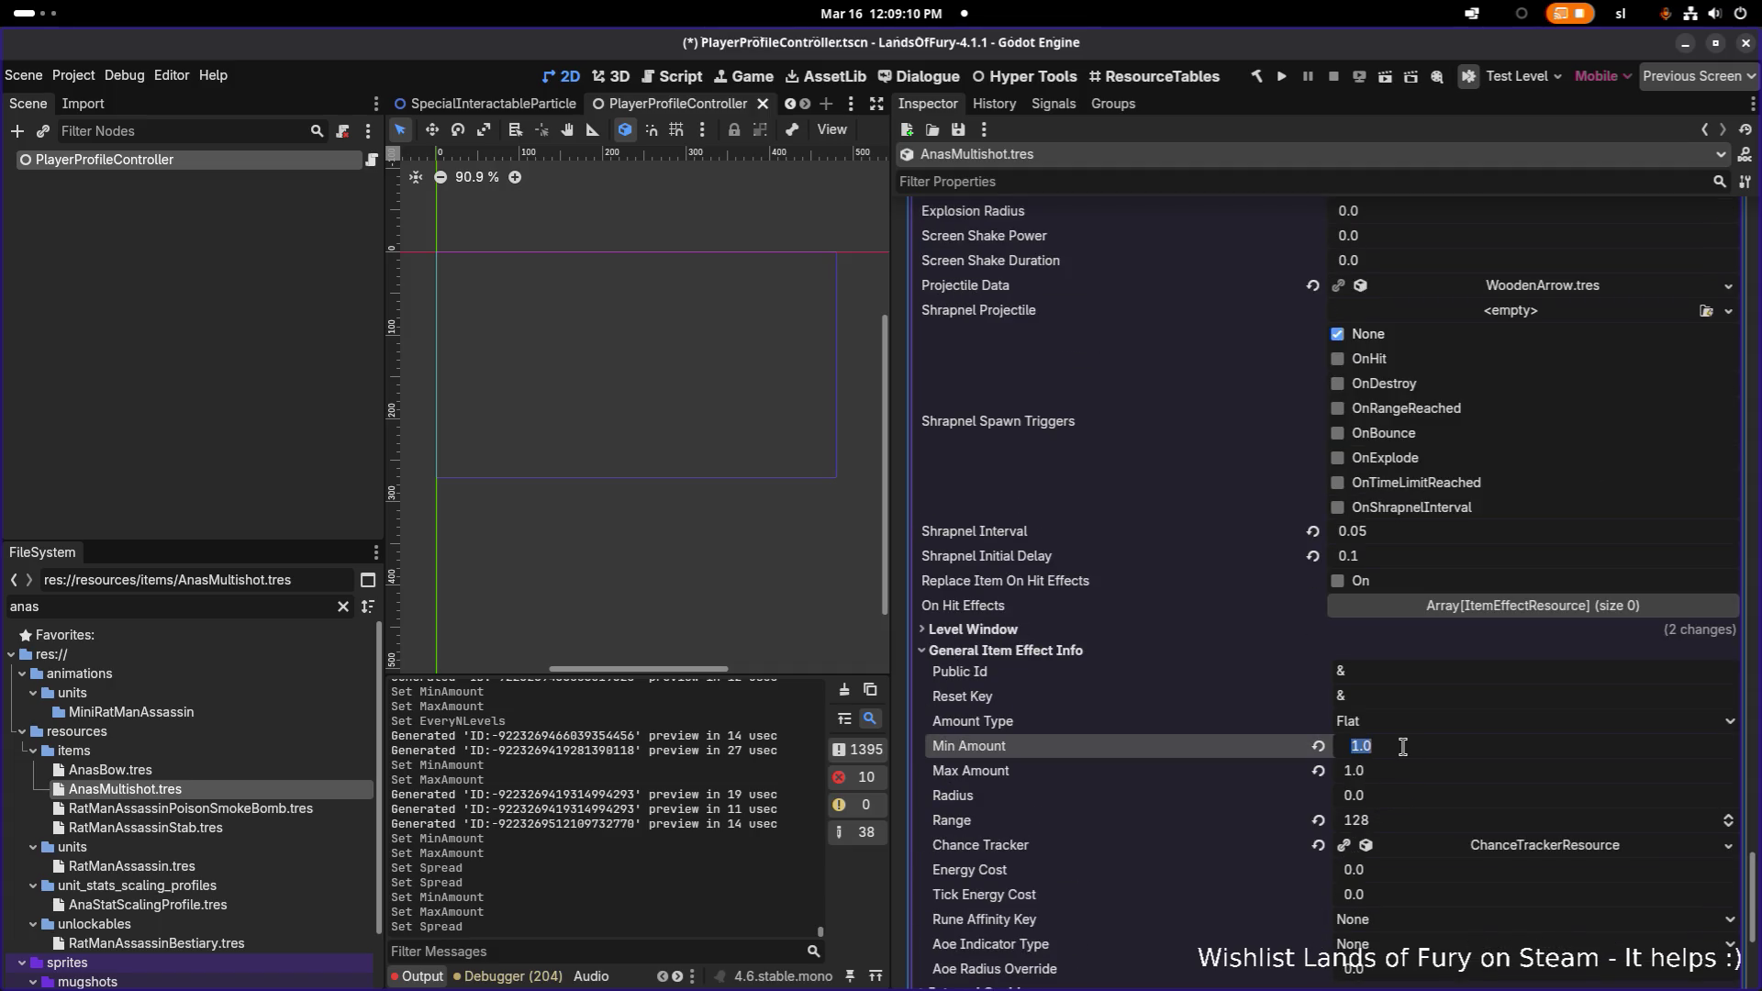
type("5")
key("Tab")
key("ctrl+s")
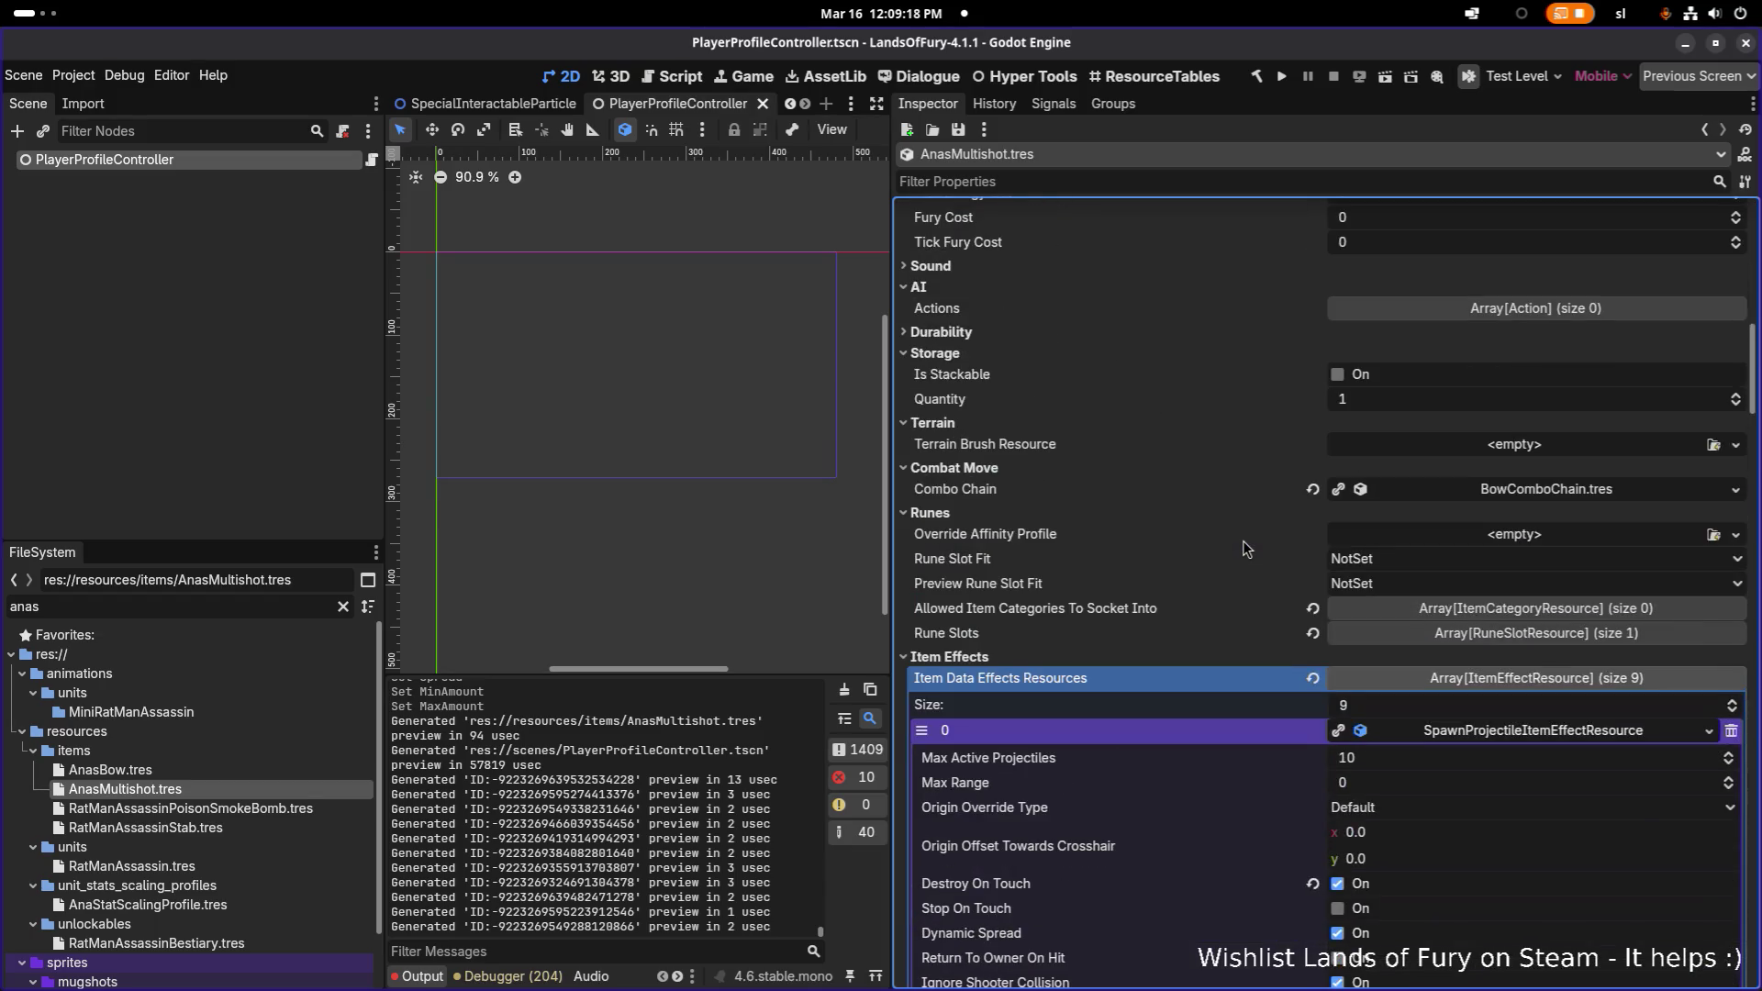
key("alt+Tab")
key("alt+Tab")
key("alt+Tab")
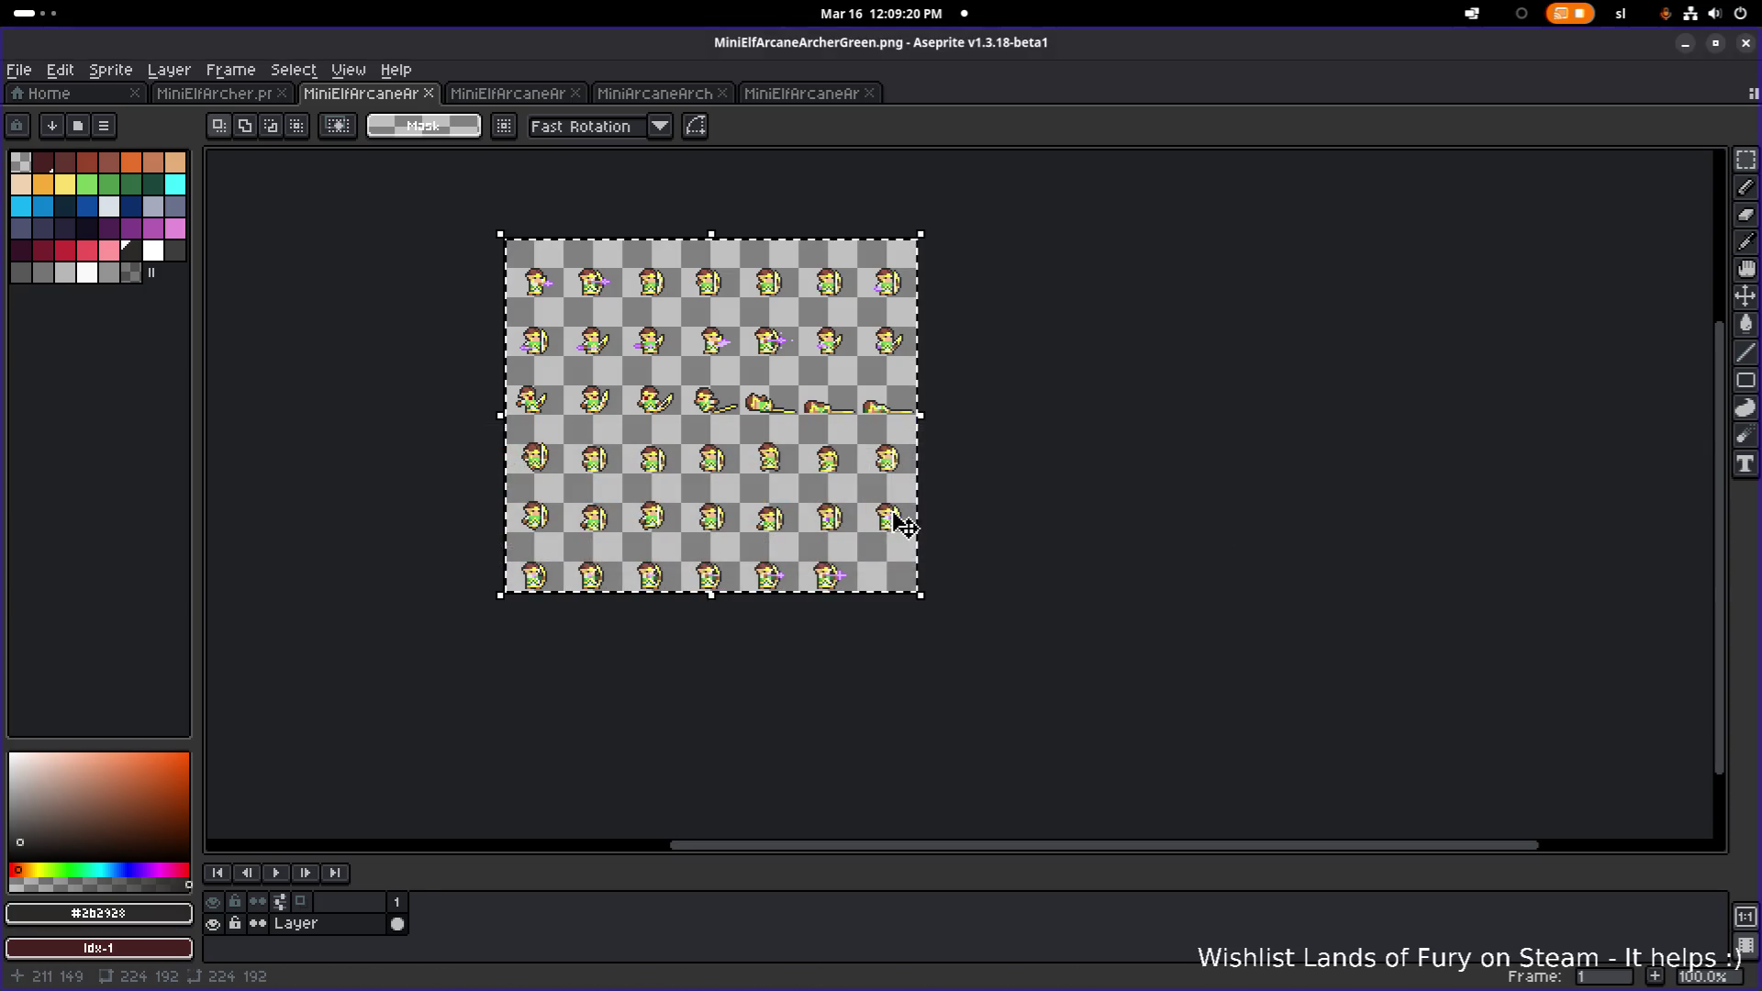
- Load items.png from the parent sprites folder into a new Aseprite tab and view its icon grid
left_click(18, 70)
mouse_move(44, 81)
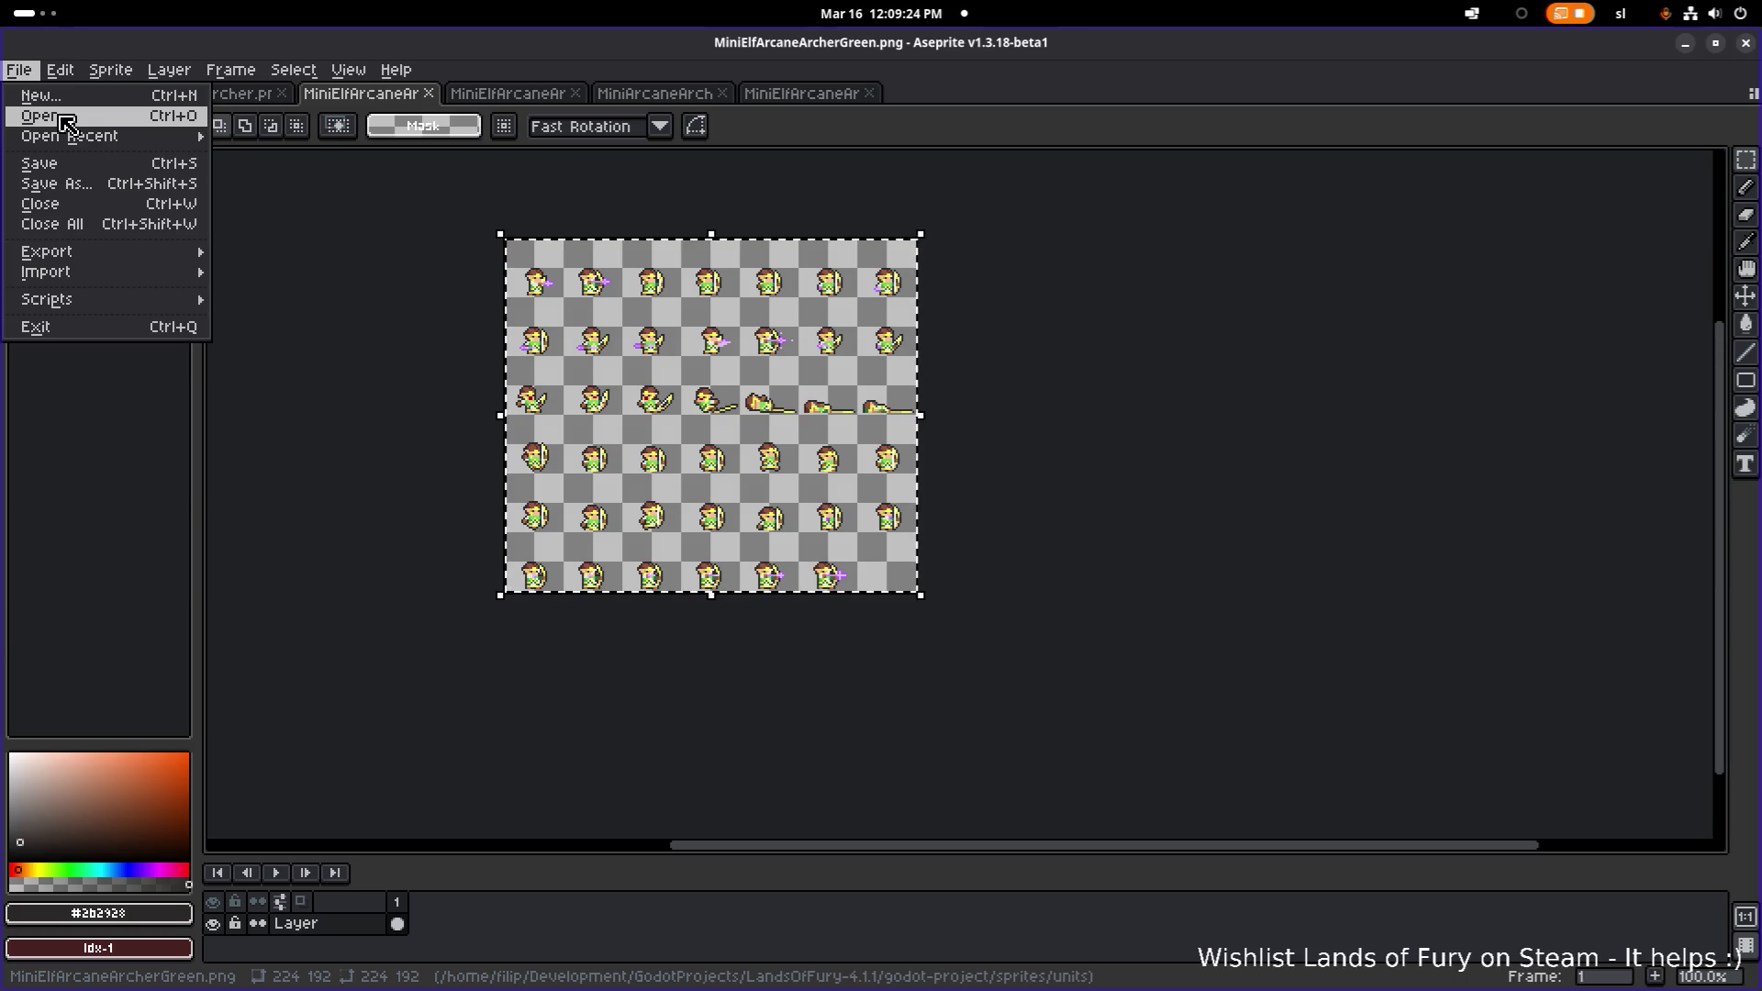
left_click(68, 123)
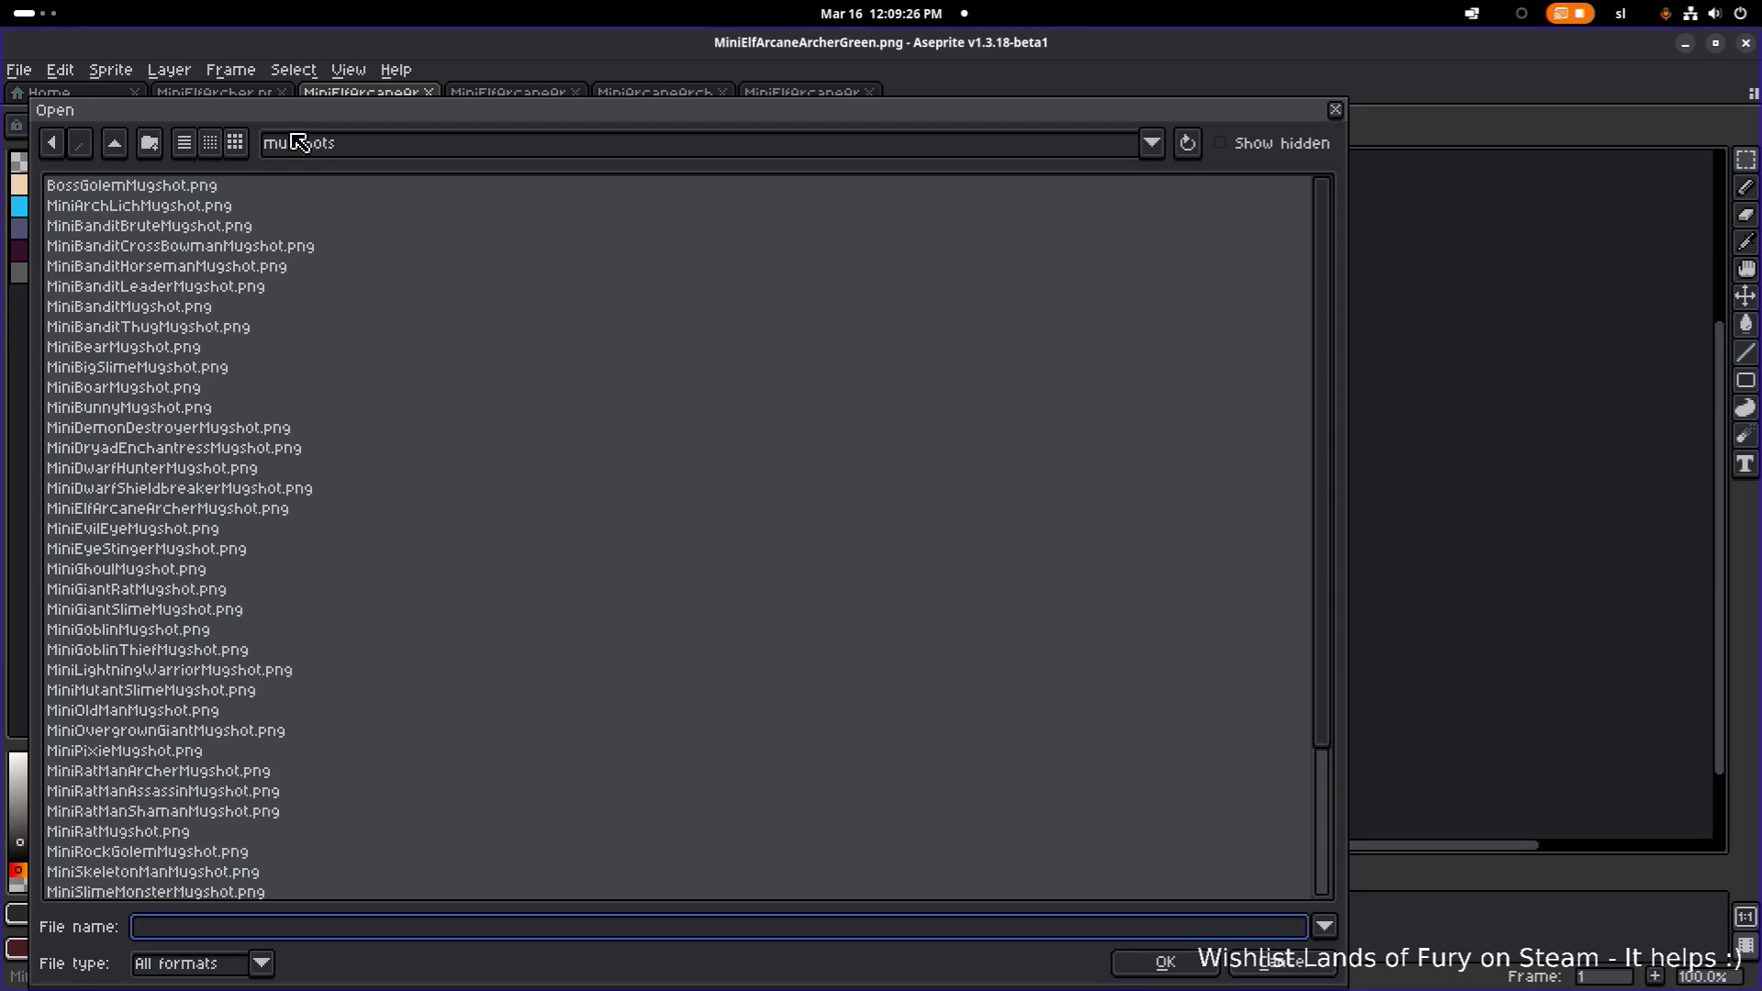
left_click(115, 142)
scroll(318, 465, "down", 5)
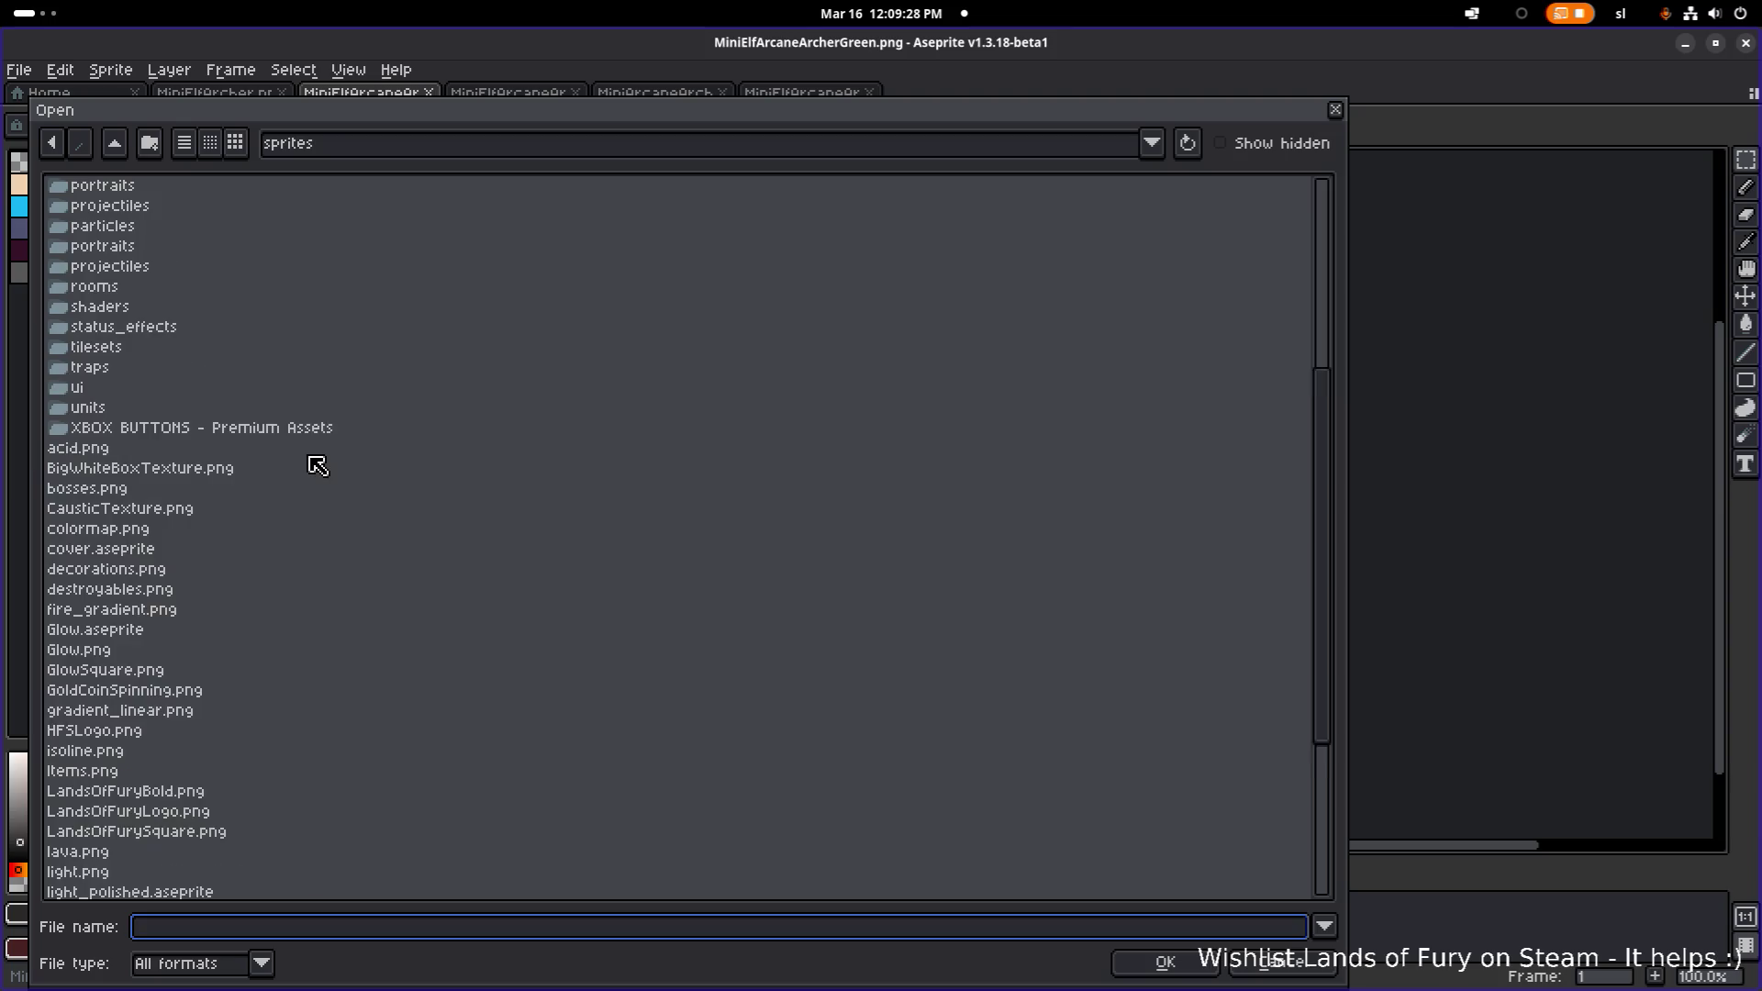
scroll(317, 465, "down", 3)
double_click(137, 712)
scroll(598, 483, "up", 3)
scroll(693, 520, "left", 5)
scroll(679, 496, "up", 5)
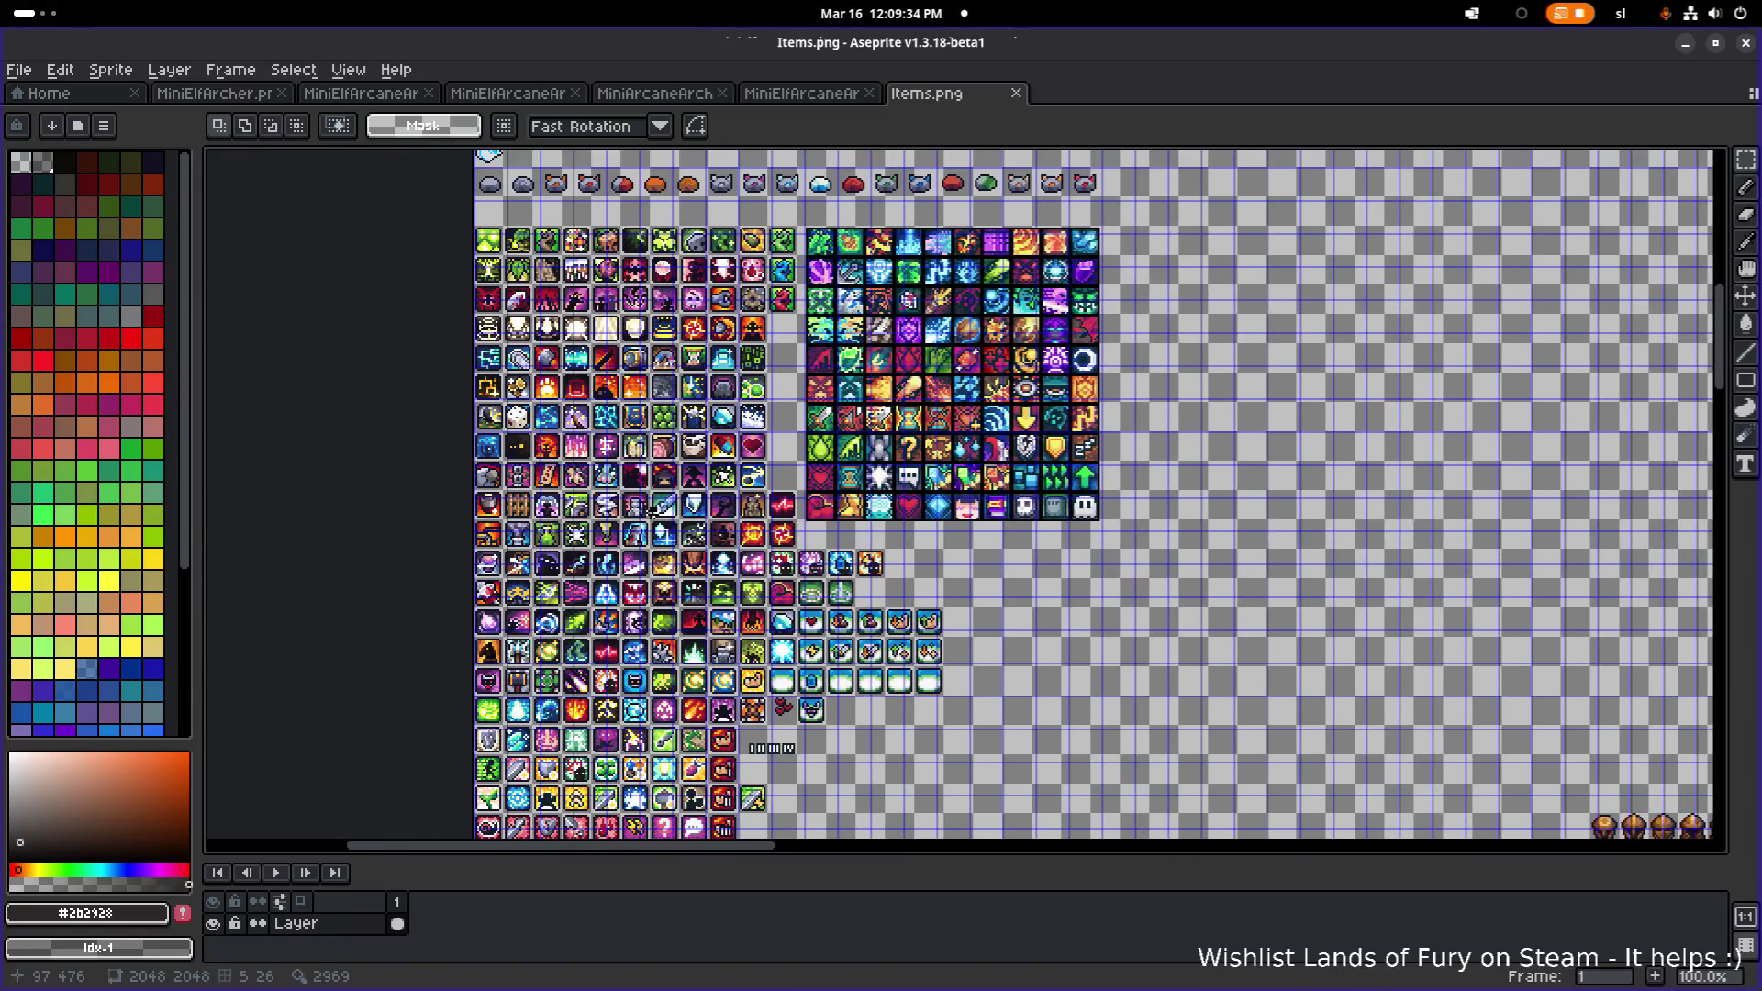
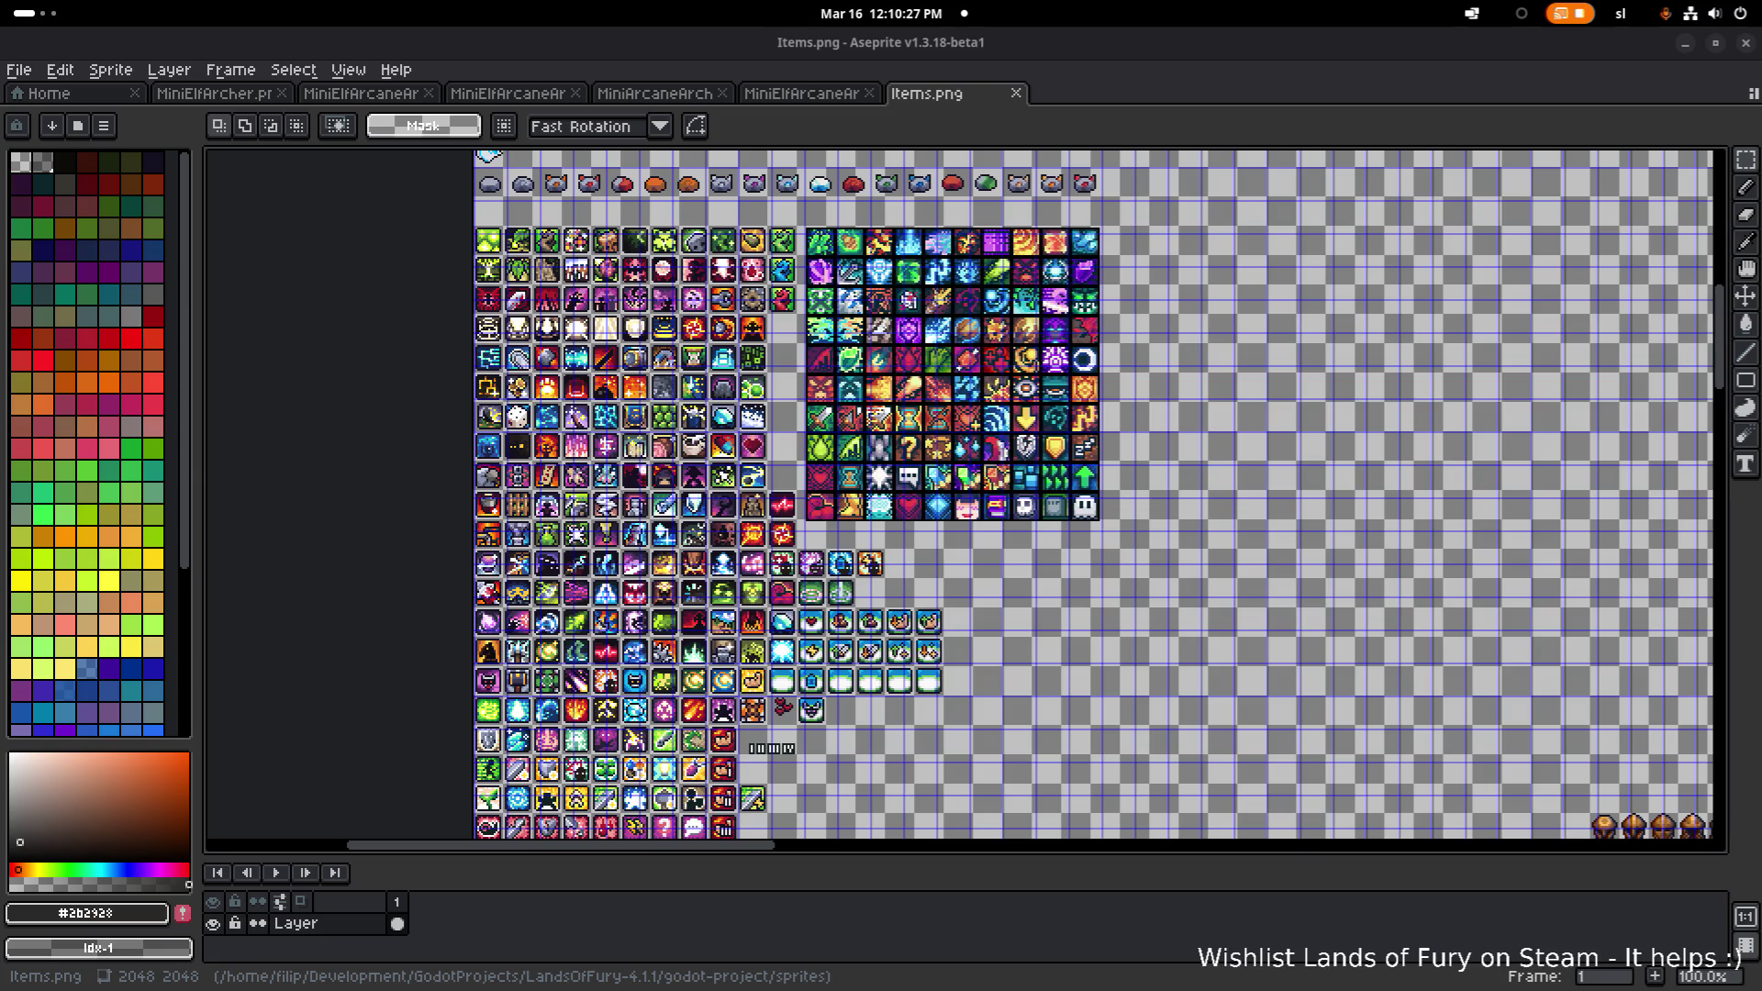
- Marquee-select the green-hilted blade's cell on the icon sheet
scroll(683, 424, "up", 2)
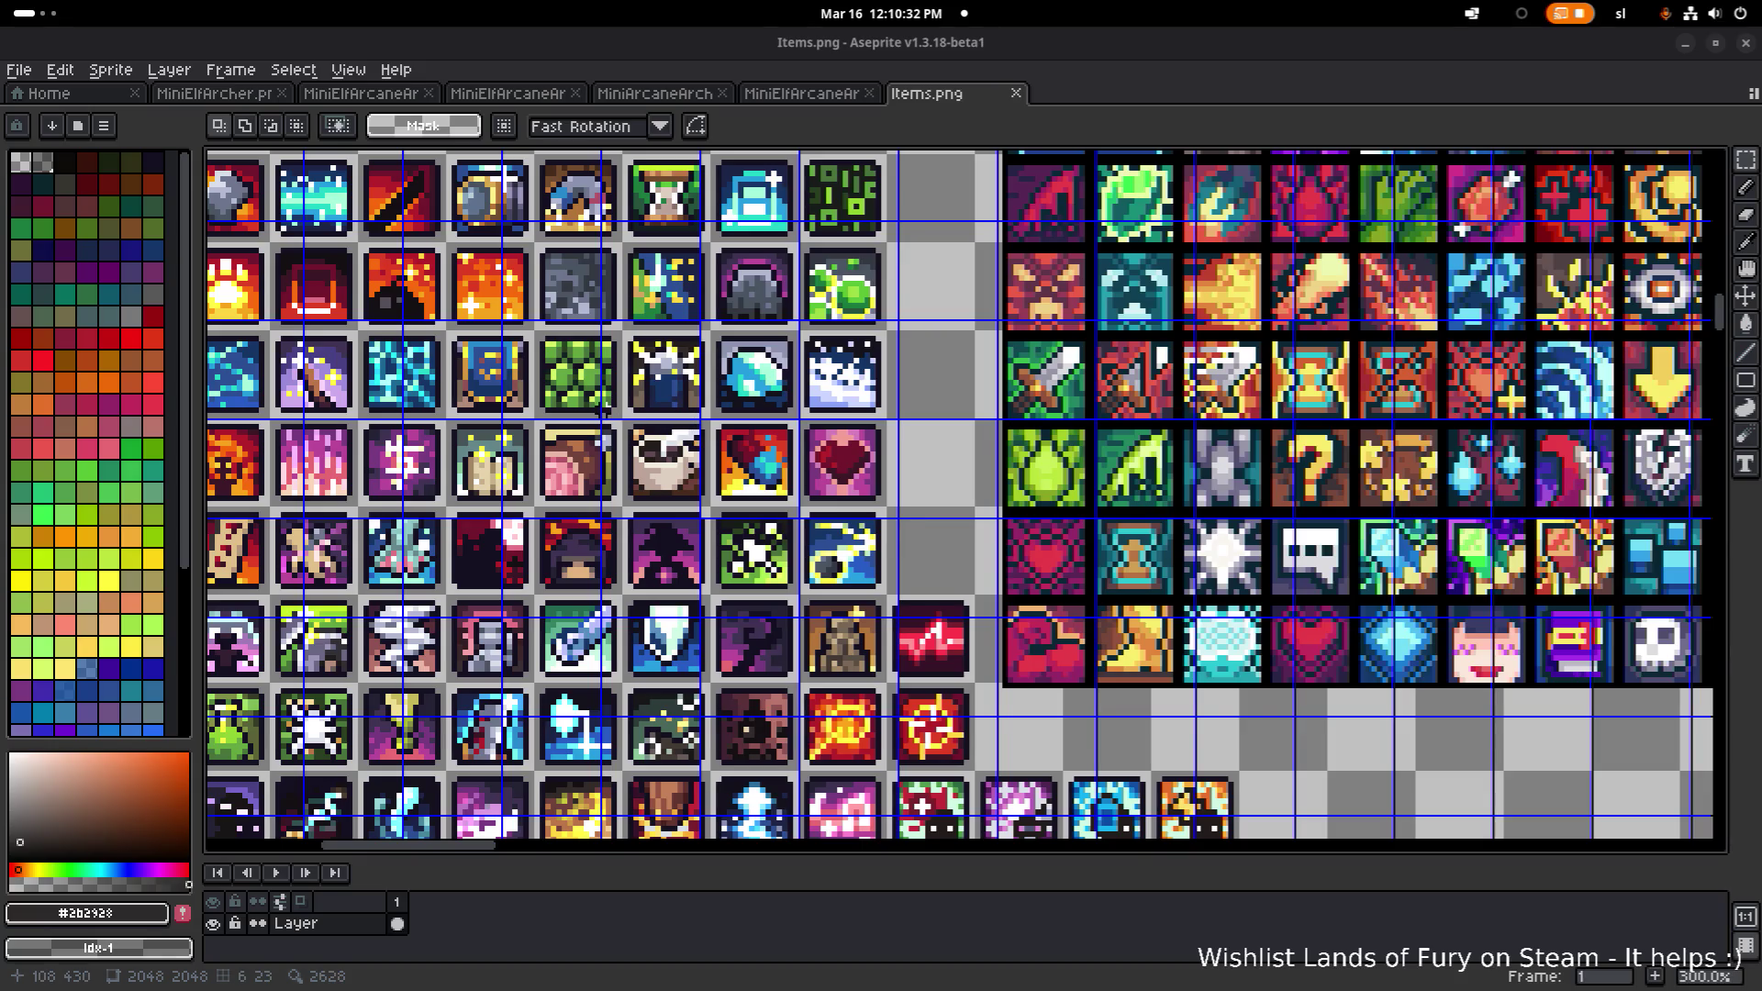
left_click_drag(653, 407, 978, 167)
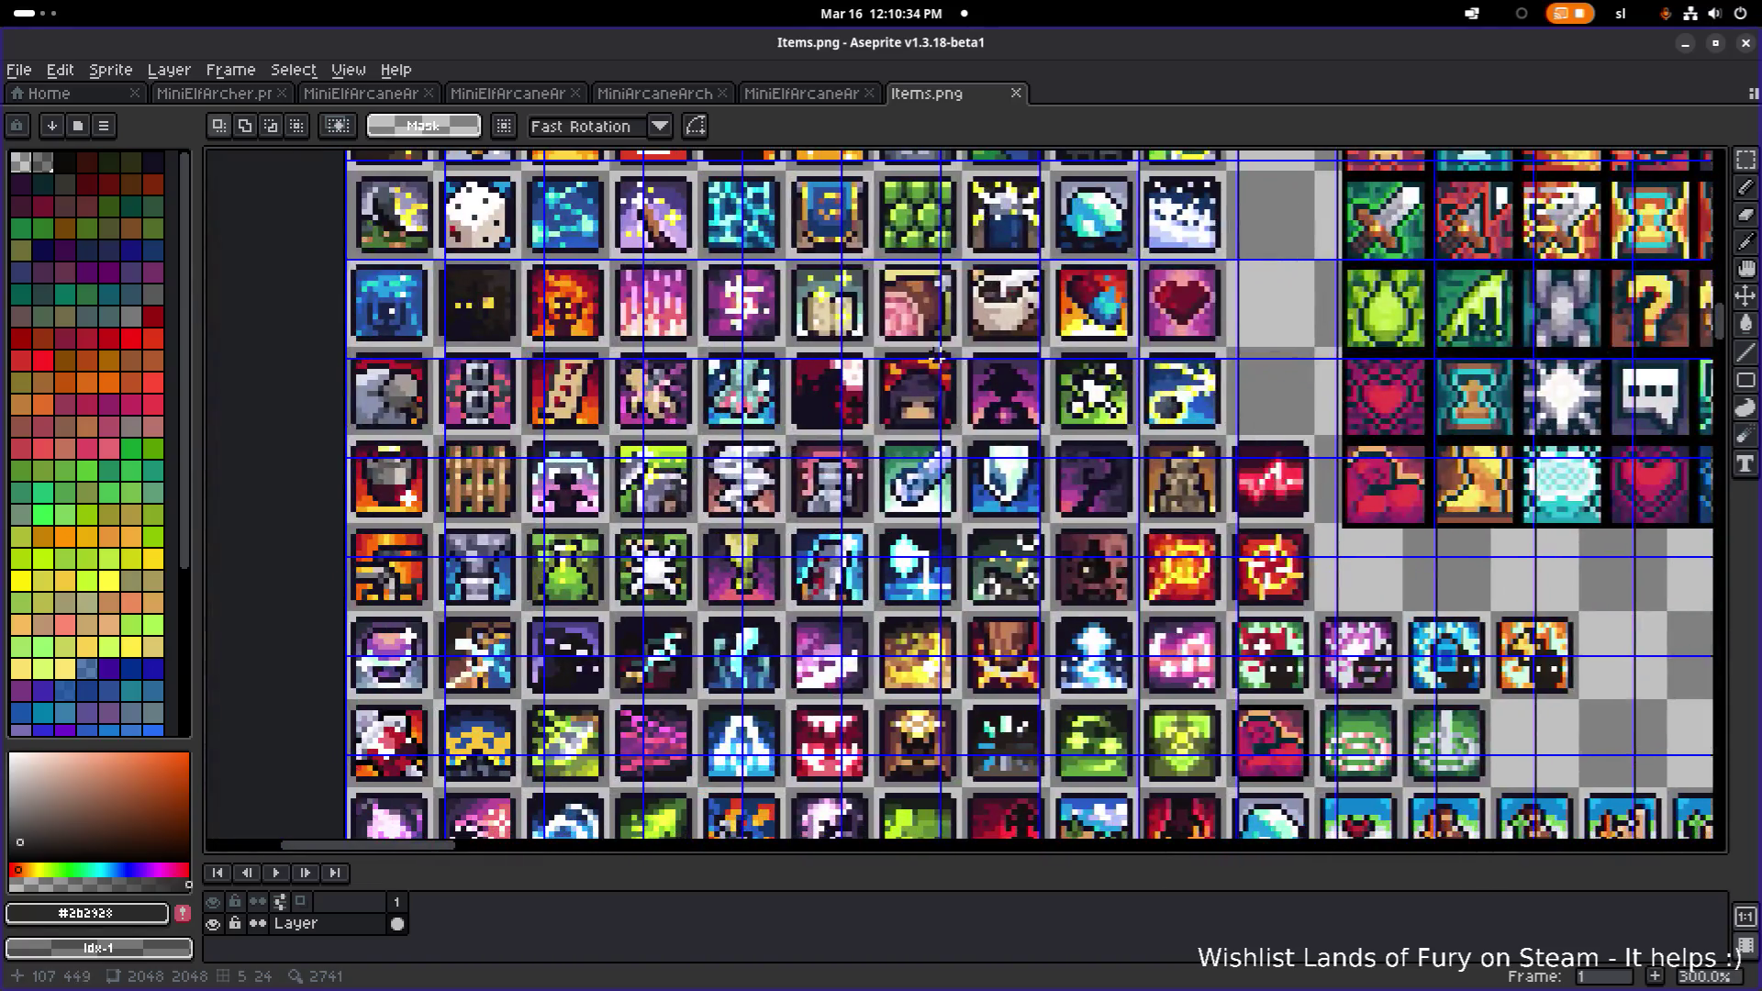
scroll(945, 246, "up", 1)
scroll(945, 246, "down", 1)
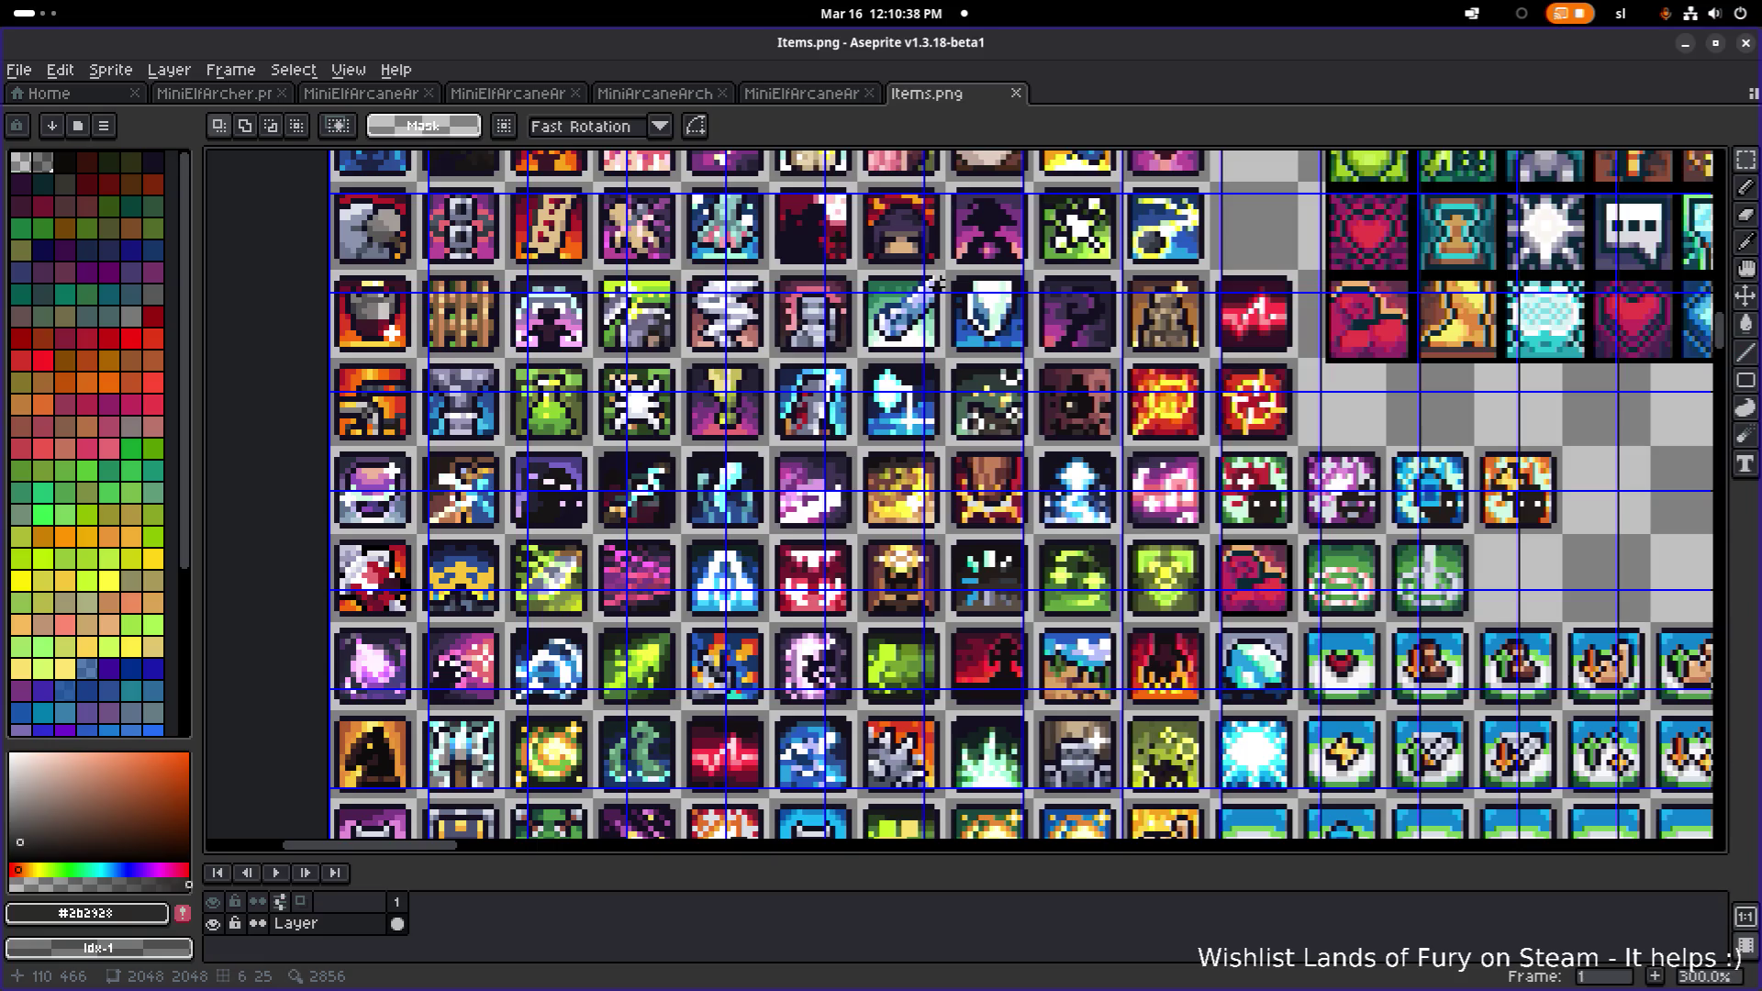
scroll(934, 284, "down", 3)
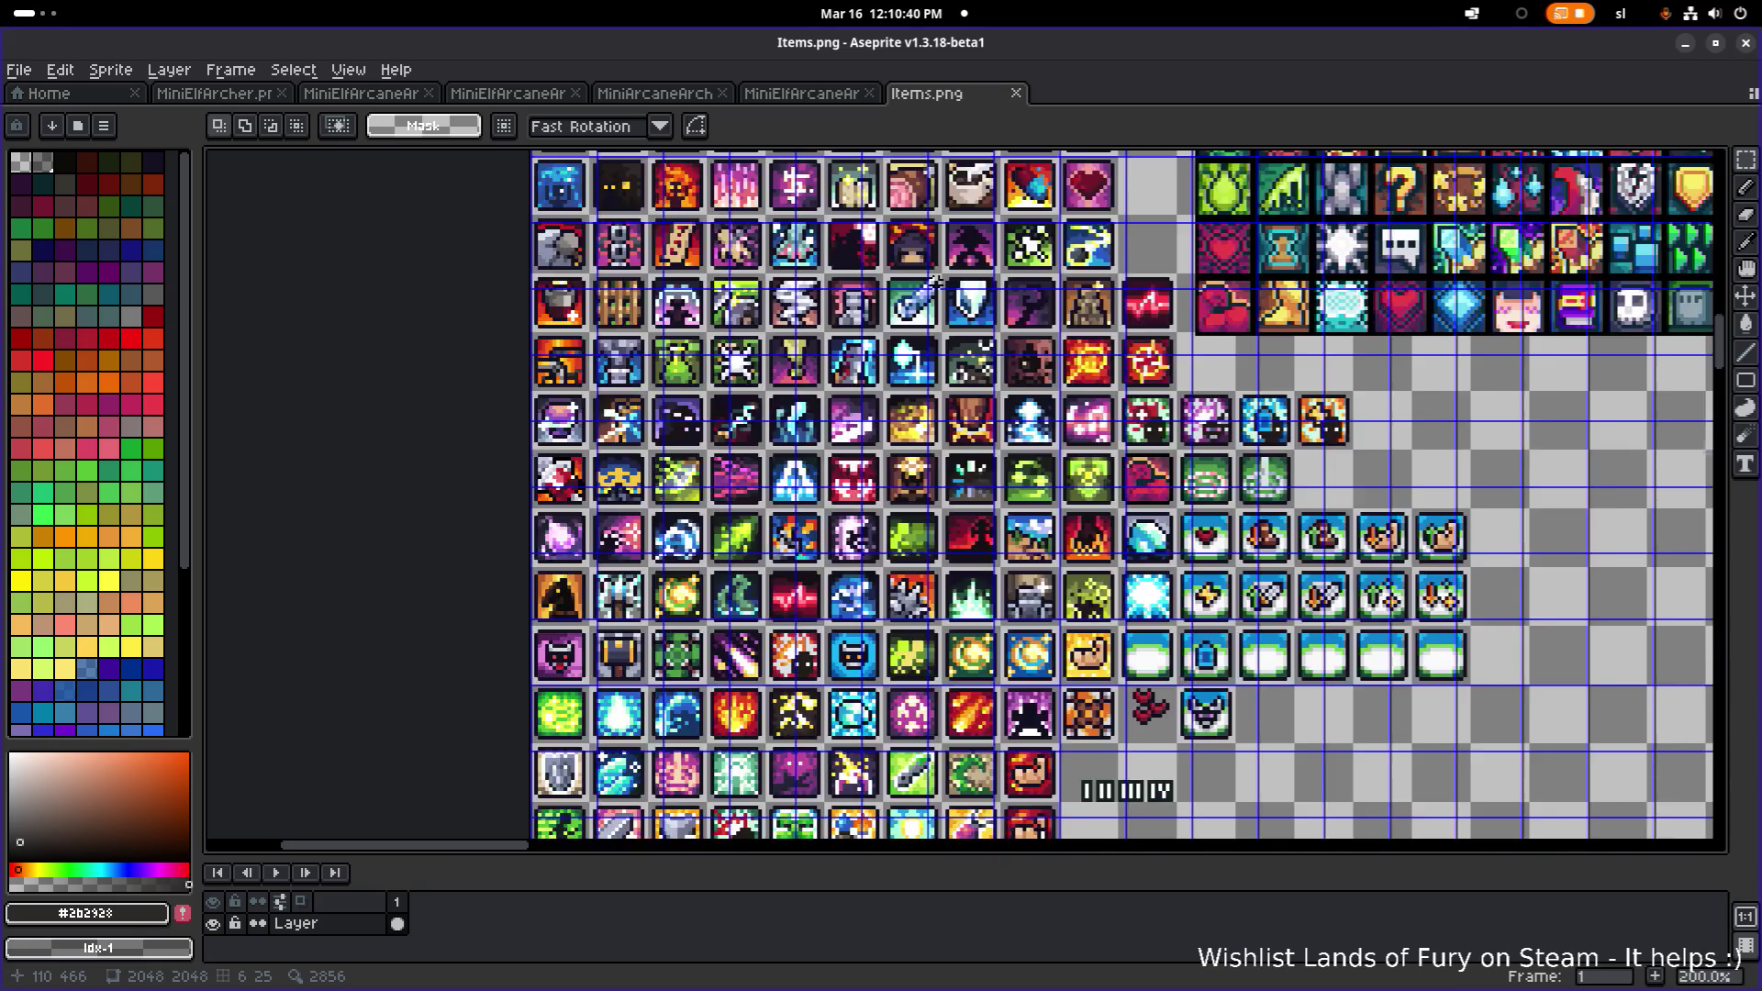
scroll(934, 284, "up", 2)
scroll(765, 590, "up", 1)
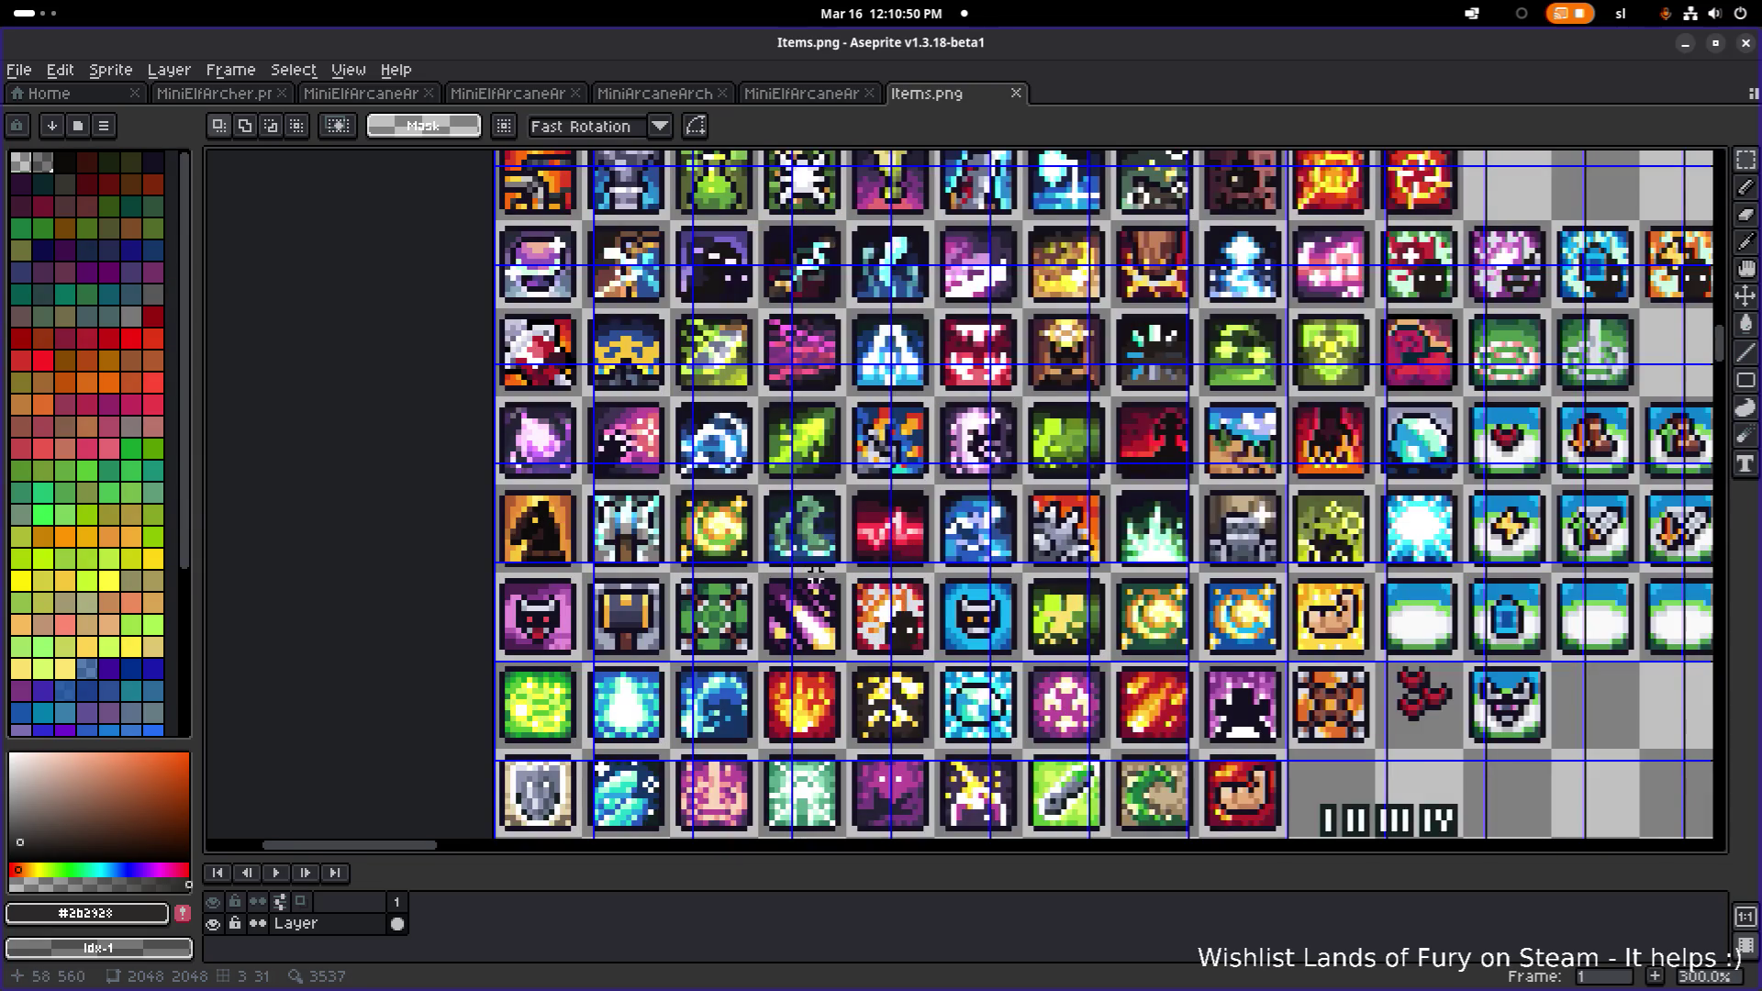
scroll(810, 562, "down", 5)
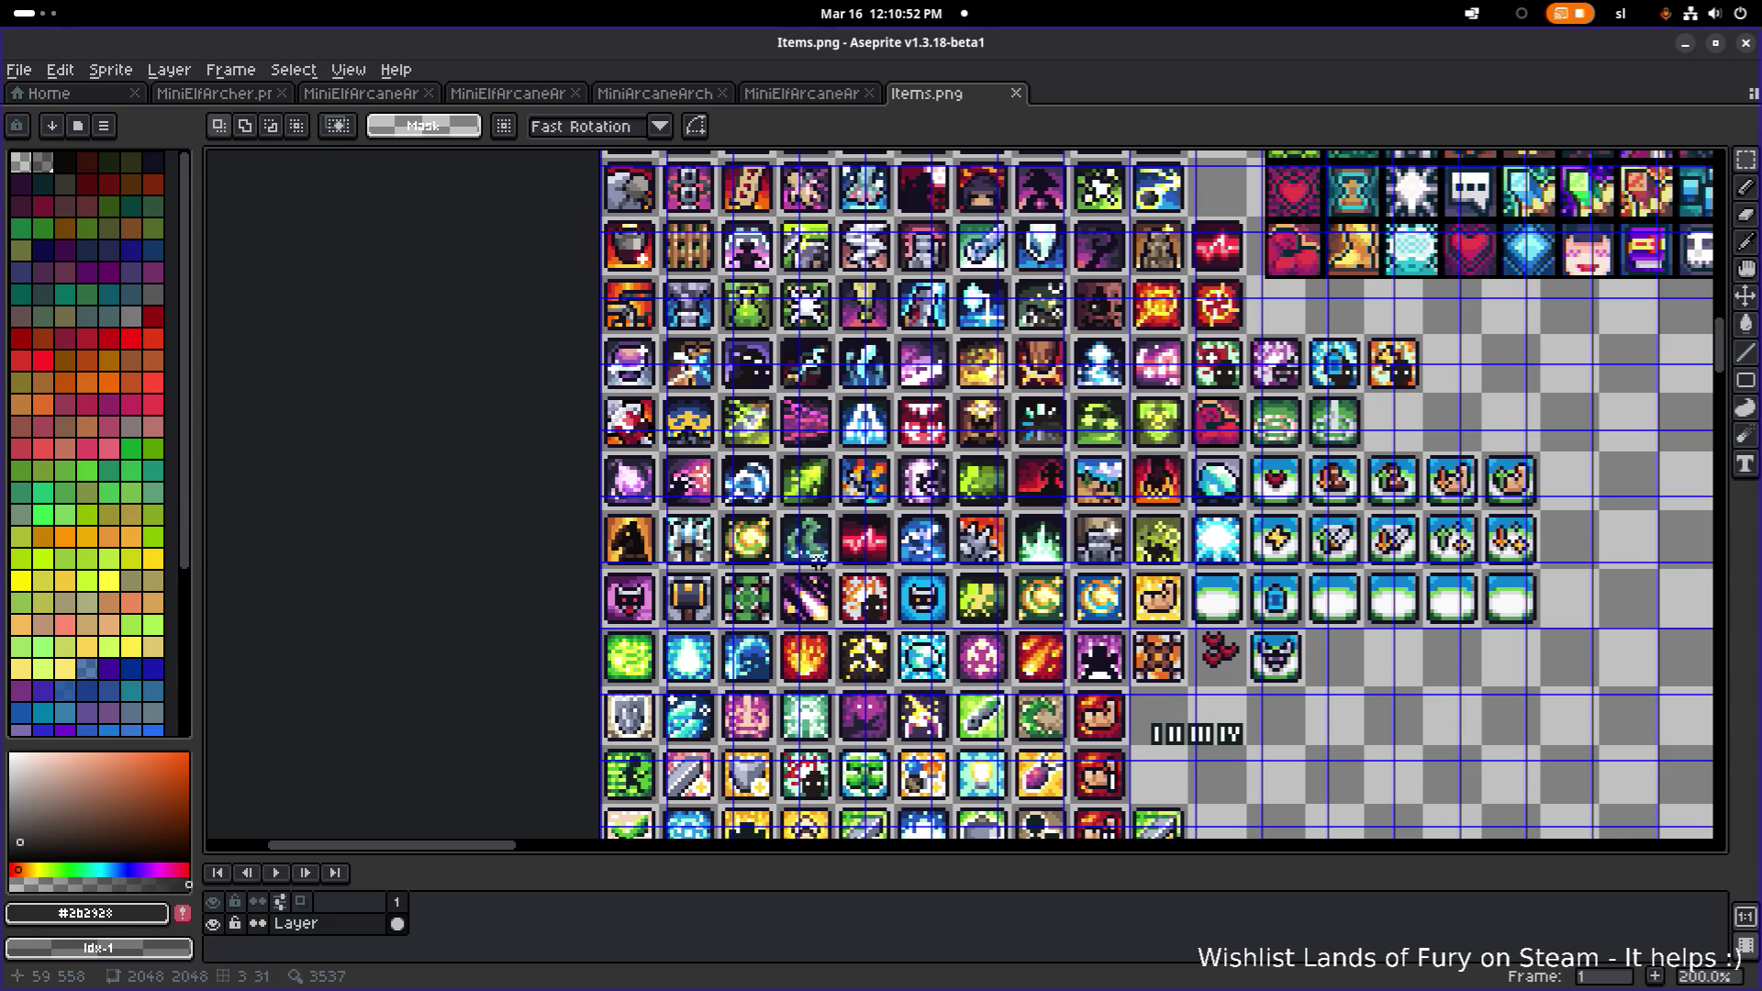
scroll(837, 431, "up", 5)
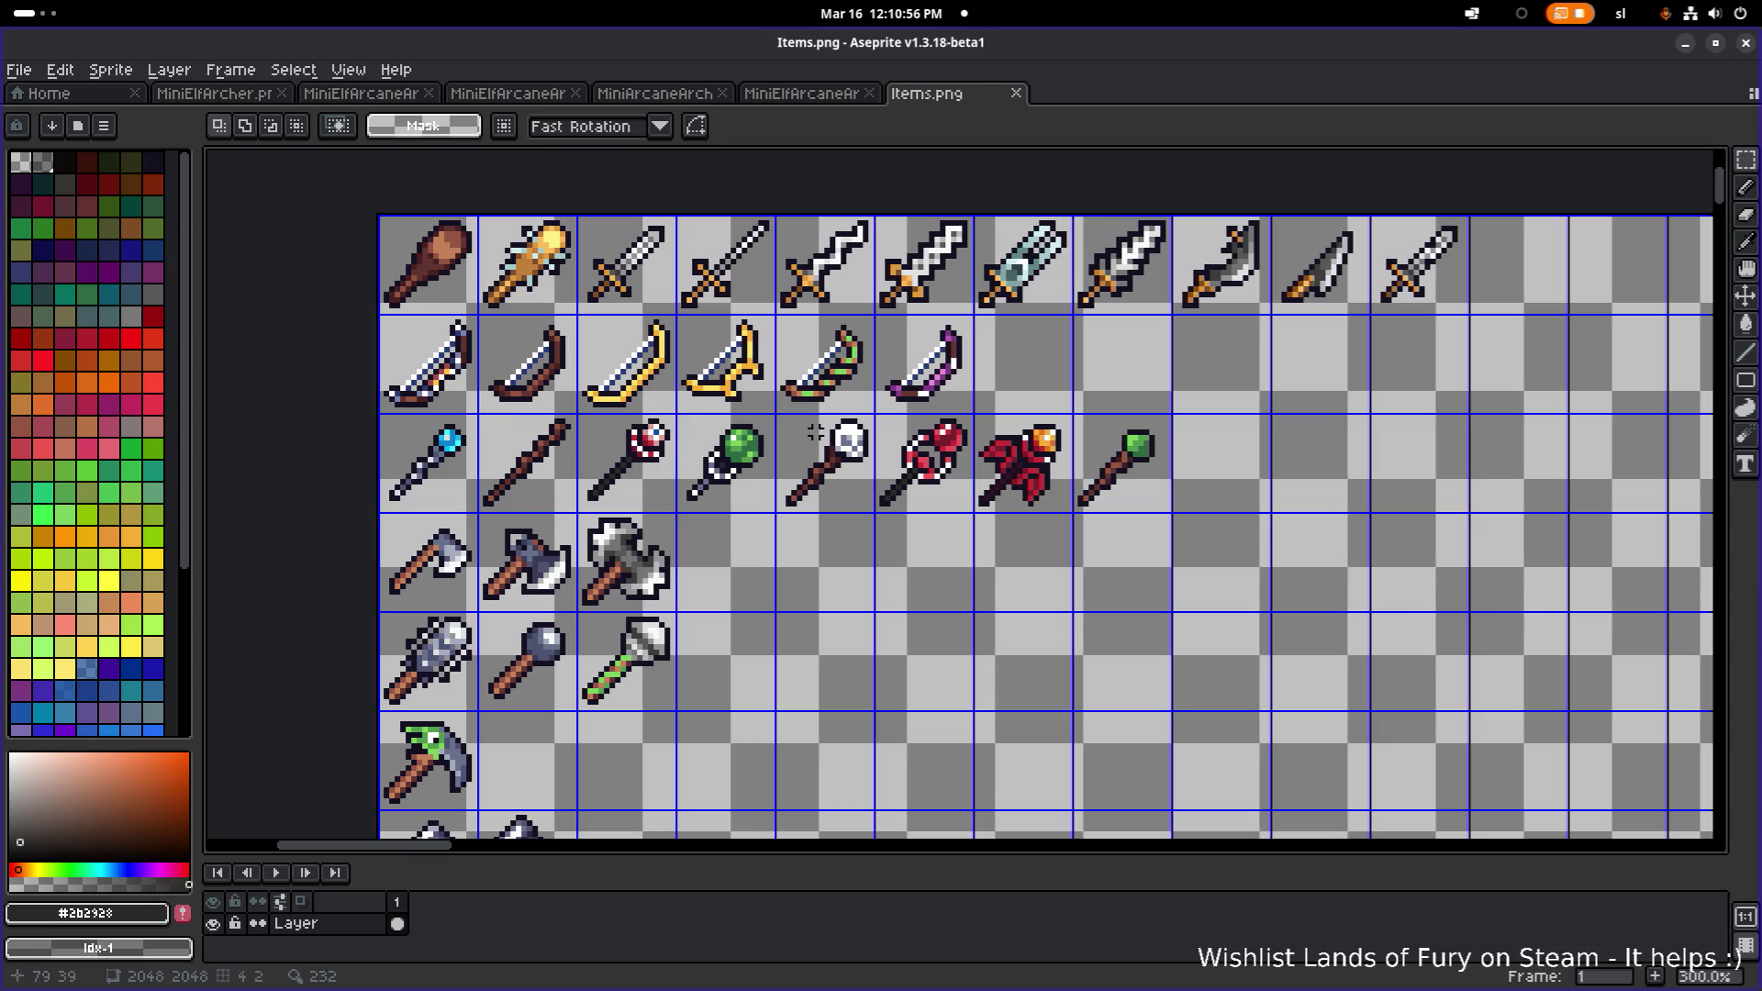
left_click_drag(808, 348, 979, 716)
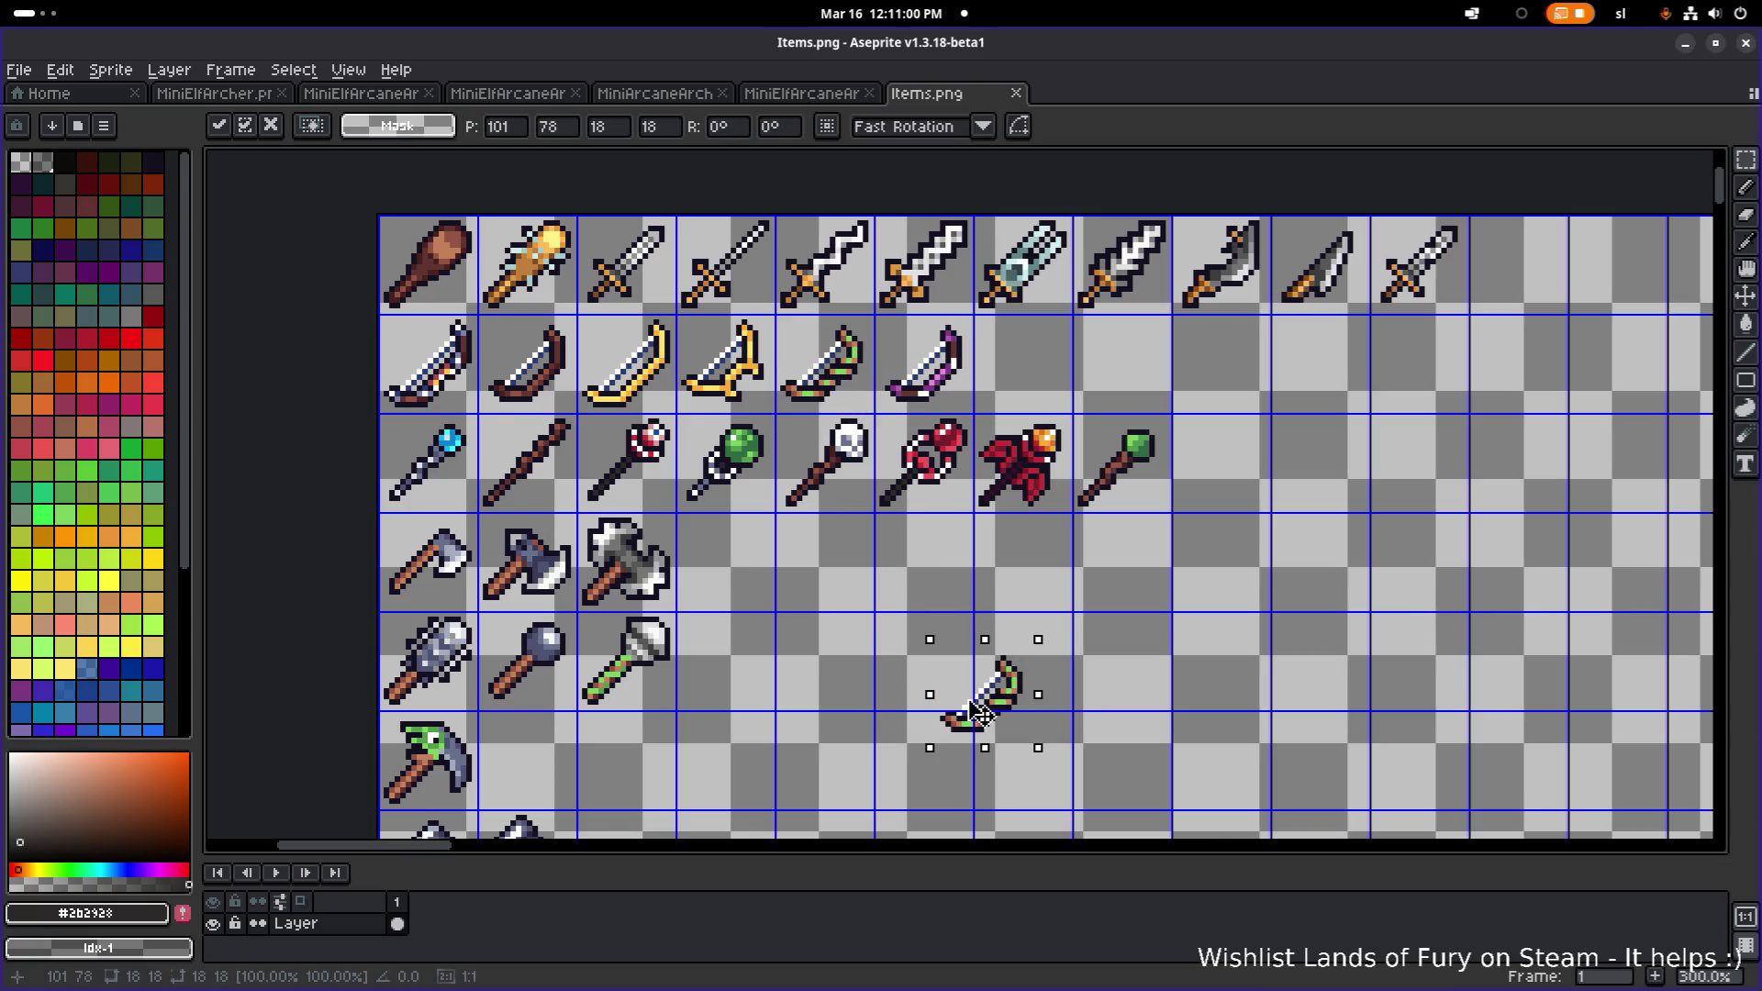
- Drag the blade copy down to the empty cell beside the I II III IV numeral tiles
scroll(980, 716, "down", 2)
scroll(867, 512, "down", 5)
scroll(867, 512, "down", 1)
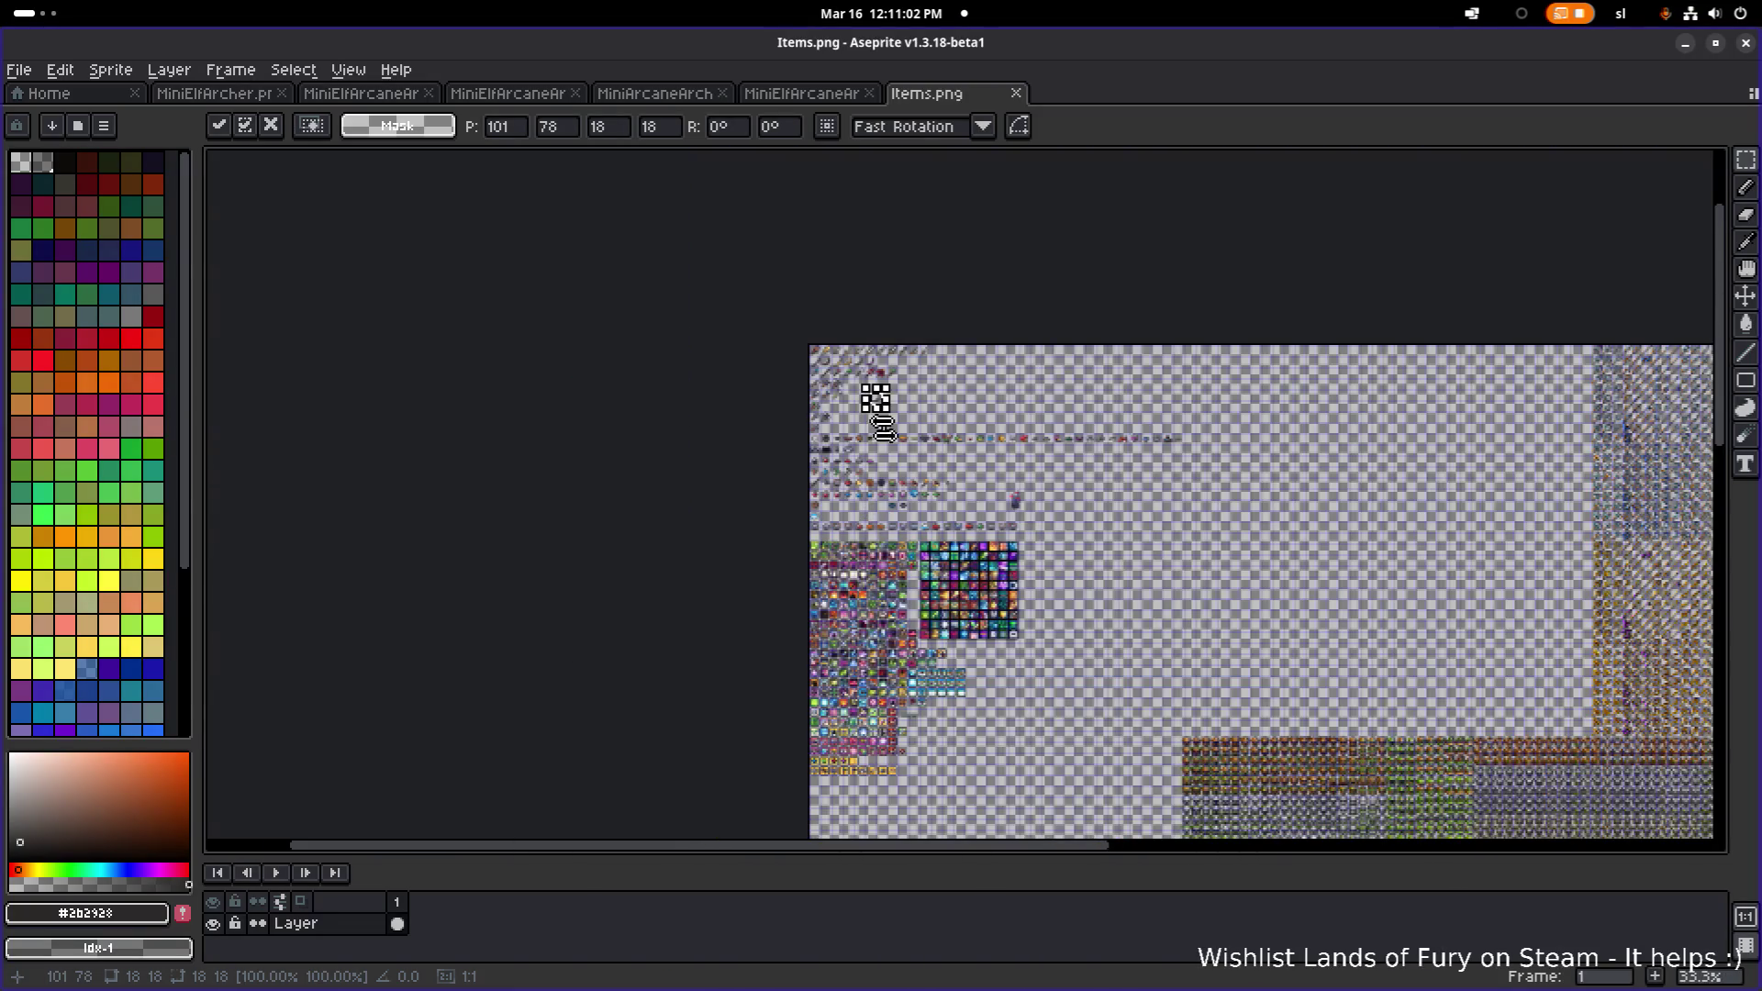
scroll(881, 404, "up", 1)
mouse_move(921, 450)
left_mouse_down()
mouse_move(1086, 673)
mouse_move(1416, 806)
mouse_move(1251, 503)
left_mouse_up()
scroll(1246, 379, "down", 3)
left_click_drag(1284, 316, 1055, 771)
scroll(1024, 575, "down", 3)
scroll(1024, 575, "up", 4)
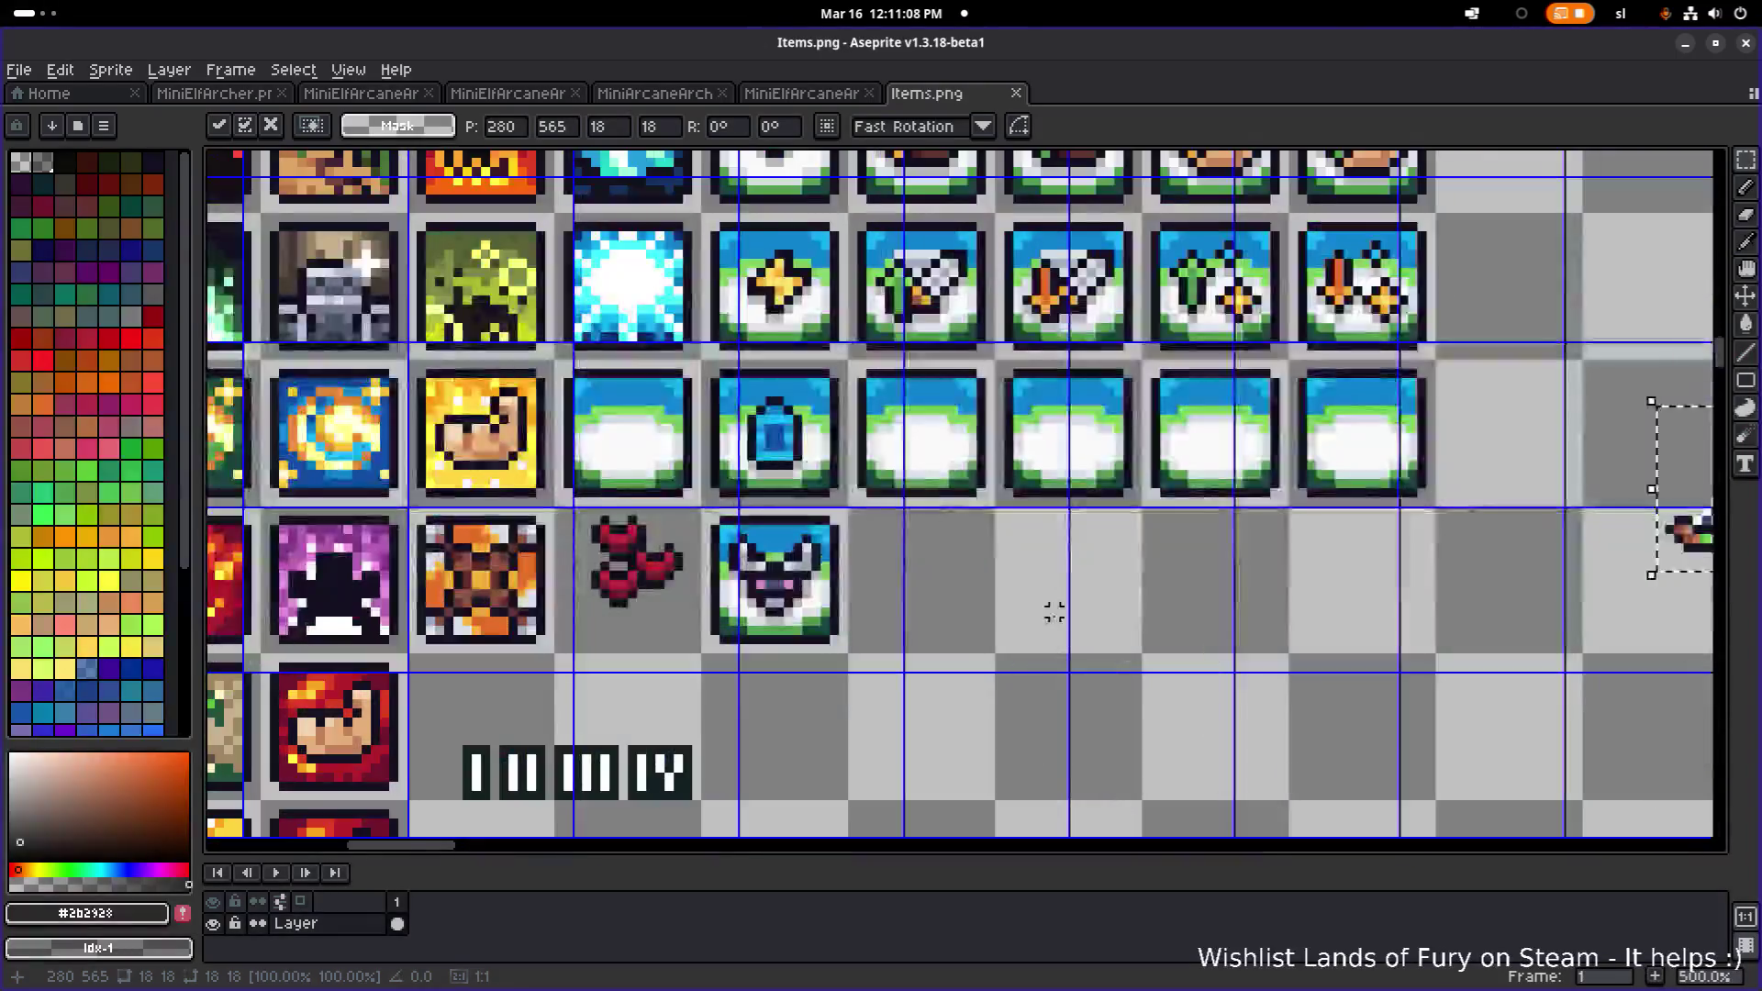
scroll(1051, 609, "down", 2)
mouse_move(1414, 514)
left_mouse_down()
mouse_move(1069, 647)
mouse_move(1072, 687)
mouse_move(1060, 667)
left_mouse_up()
scroll(1083, 681, "up", 2)
- Shrink the blade copy slightly with a corner handle and commit it in place
mouse_move(1113, 731)
left_mouse_down()
mouse_move(1055, 658)
mouse_move(1069, 672)
left_mouse_up()
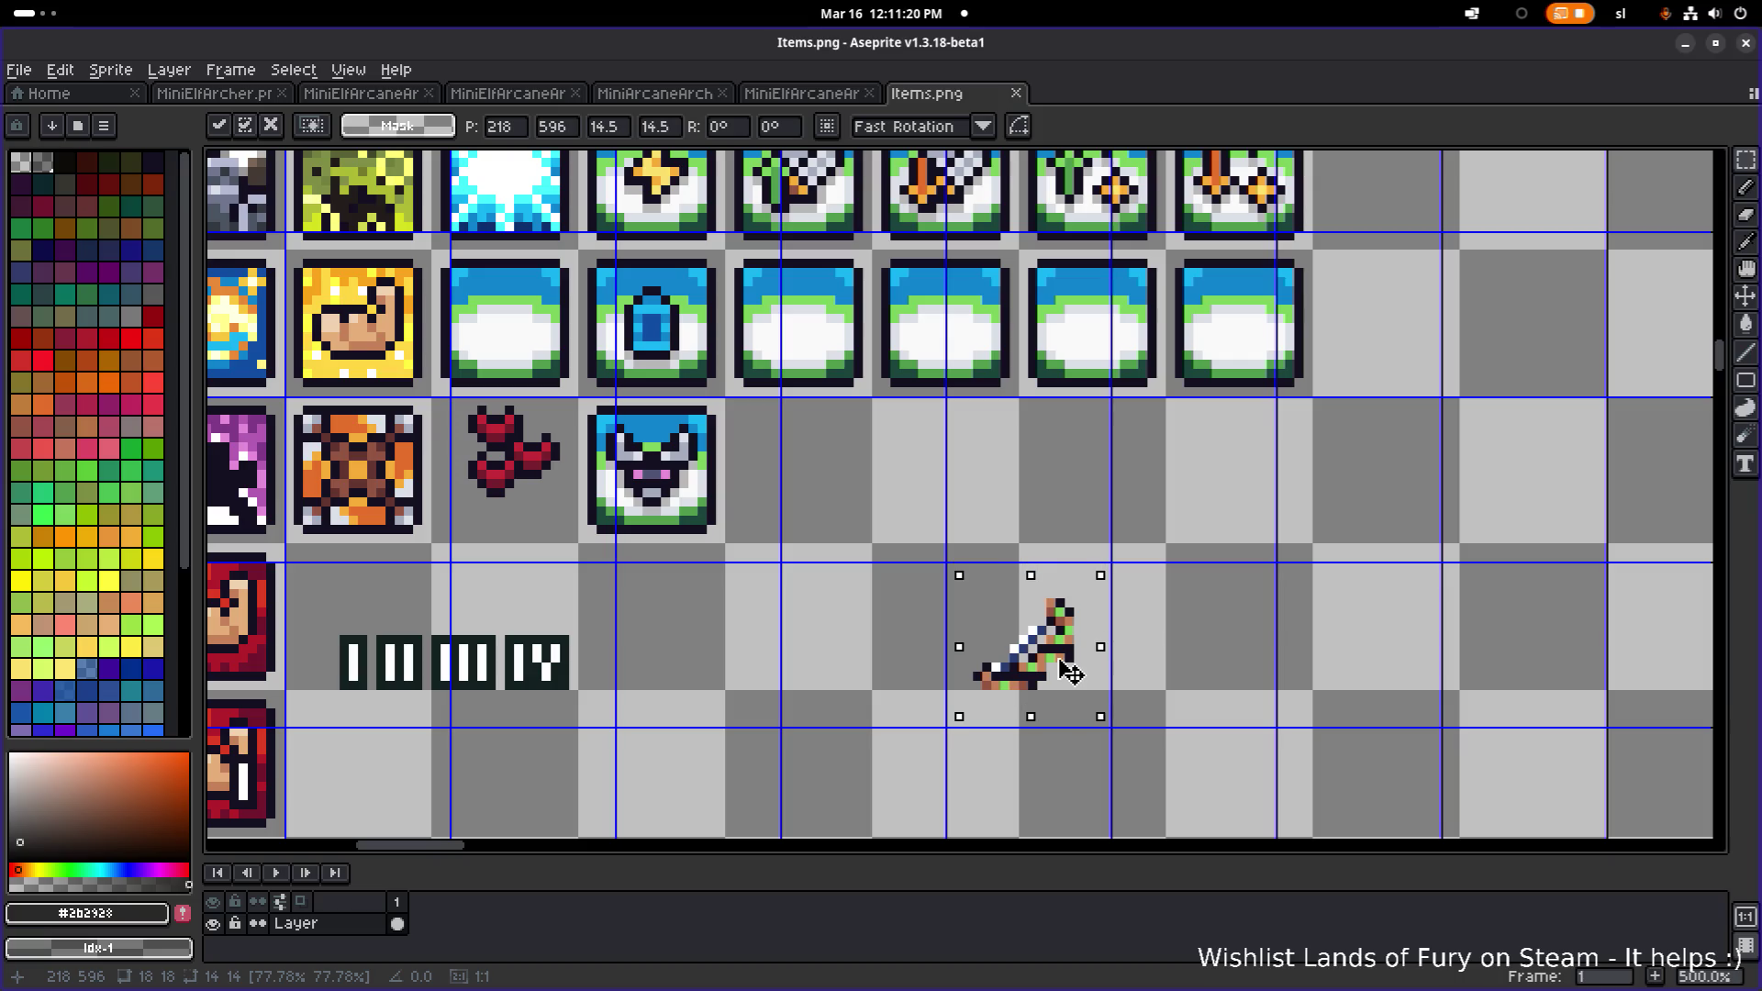
key("Return")
left_click(911, 548)
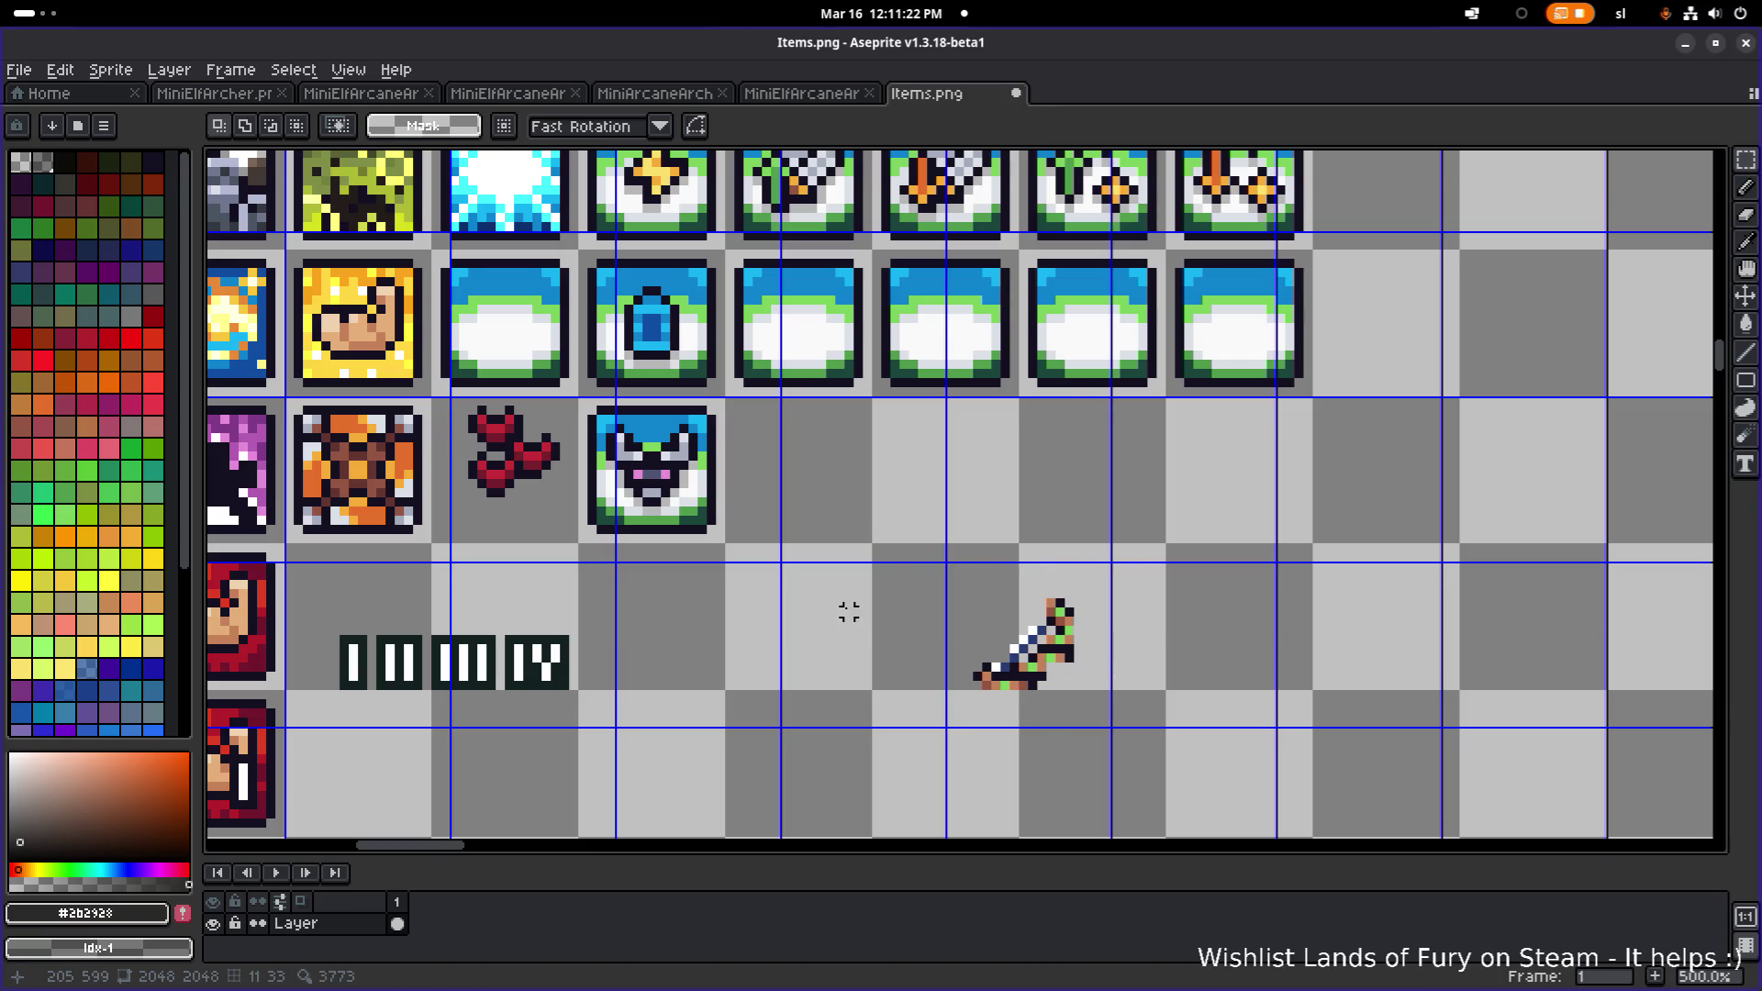
left_click_drag(827, 493, 1072, 507)
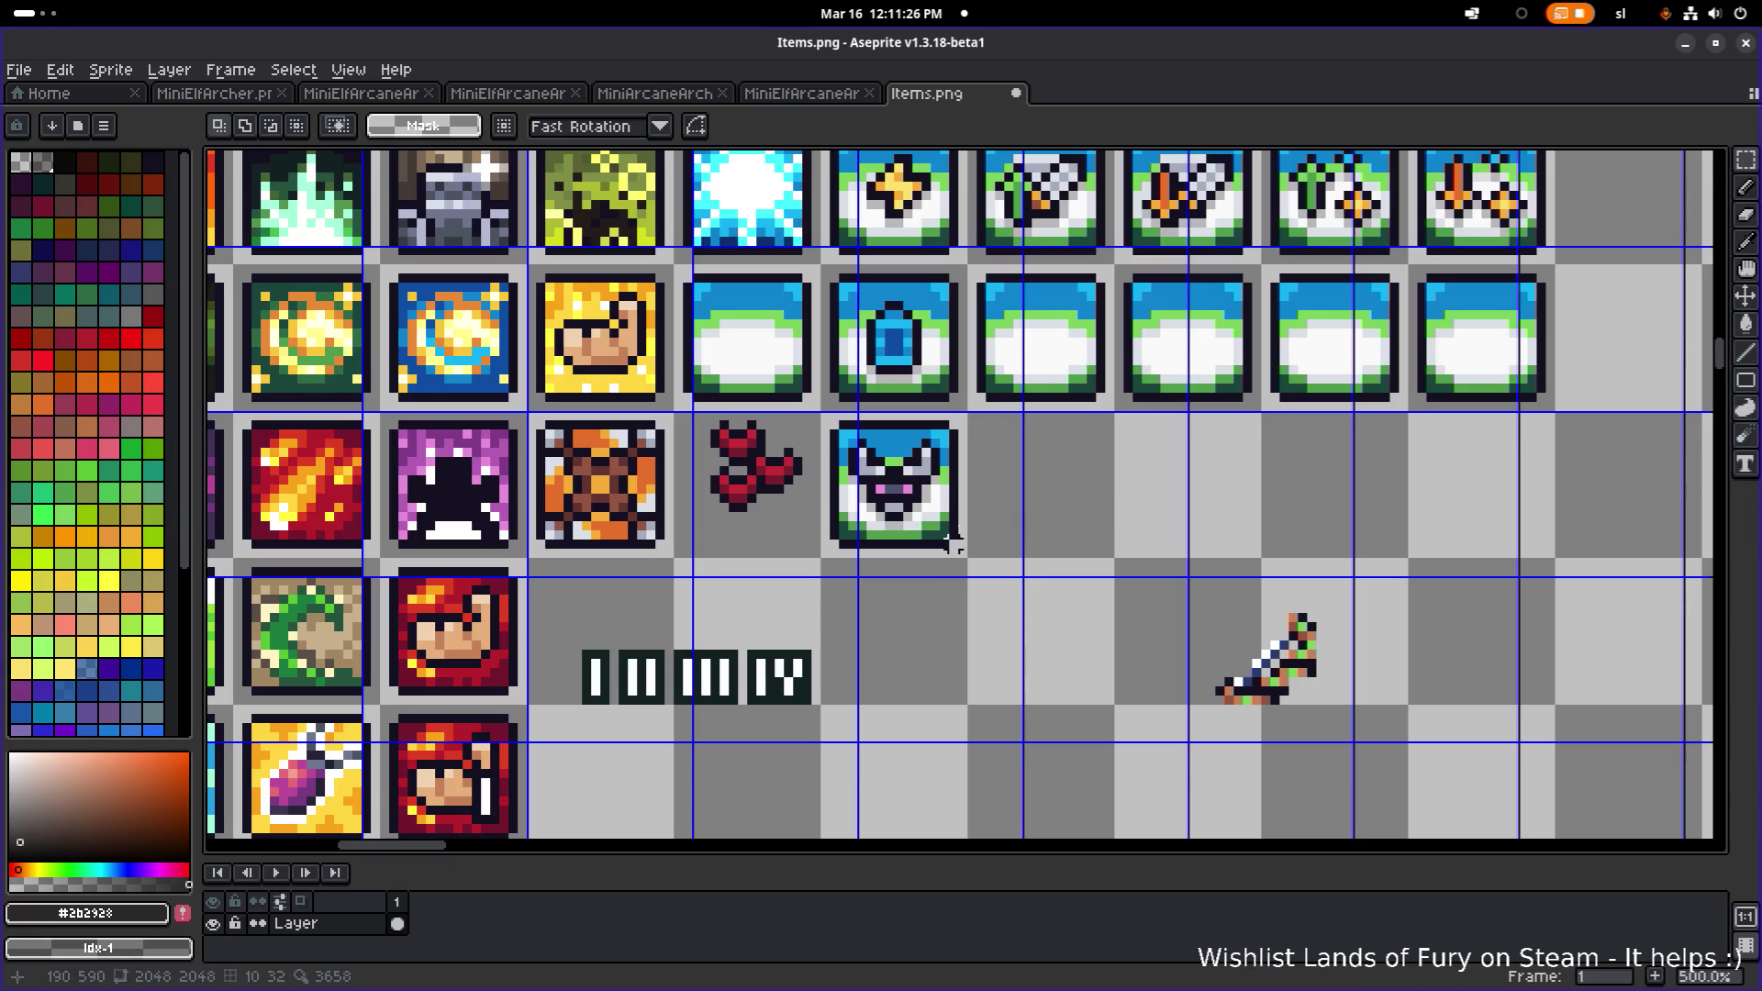
- Select the blank blue-green tile and mark out one more empty tile-sized area
scroll(1019, 440, "up", 2)
scroll(1019, 440, "right", 3)
mouse_move(1014, 486)
left_mouse_down()
mouse_move(1056, 422)
mouse_move(1149, 345)
mouse_move(1016, 348)
mouse_move(1014, 488)
left_mouse_up()
key("ctrl+d")
key("u")
left_click(1023, 360)
mouse_move(1014, 340)
left_mouse_down()
mouse_move(1153, 480)
mouse_move(1054, 570)
mouse_move(998, 752)
mouse_move(960, 581)
mouse_move(972, 590)
mouse_move(954, 588)
left_mouse_up()
- Move the blade sprite up into the new empty cell
scroll(1152, 649, "down", 2)
left_click_drag(1129, 739, 1340, 592)
mouse_move(1243, 702)
left_mouse_down()
mouse_move(1044, 493)
mouse_move(1233, 587)
left_mouse_up()
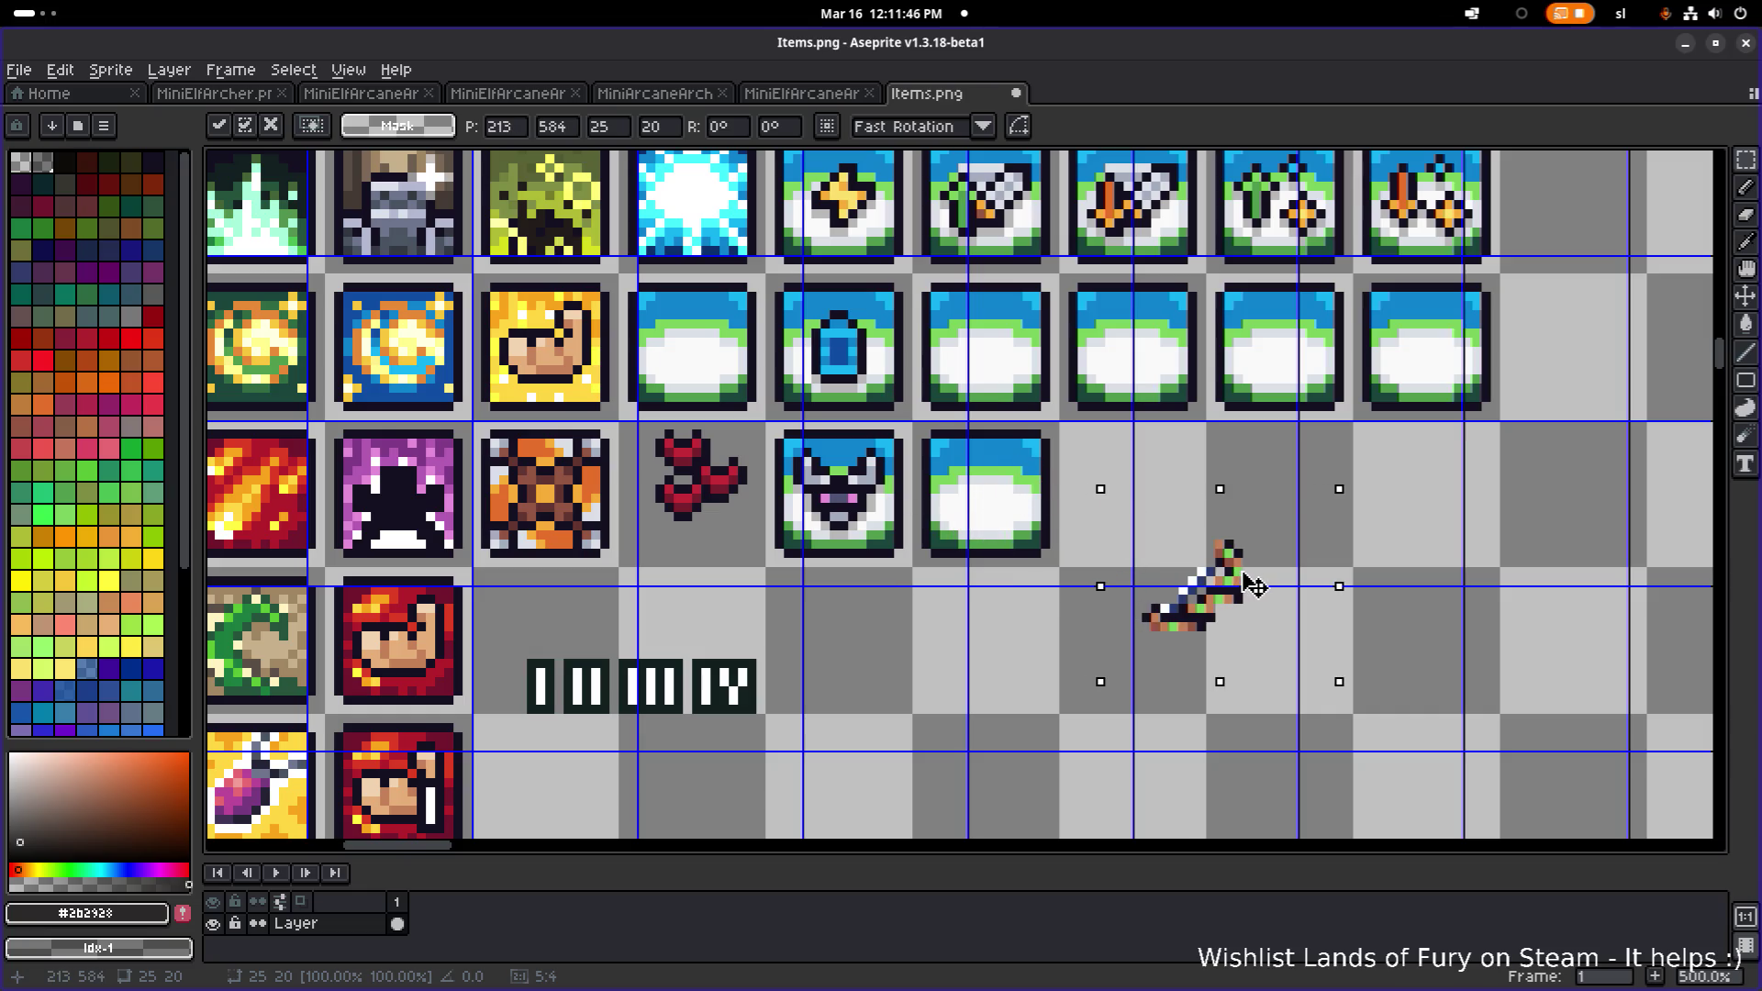
left_click(1357, 563)
scroll(1322, 578, "up", 4)
- Redraw the blade's dark outline below and at the upper right, erasing a stray pixel
key("b")
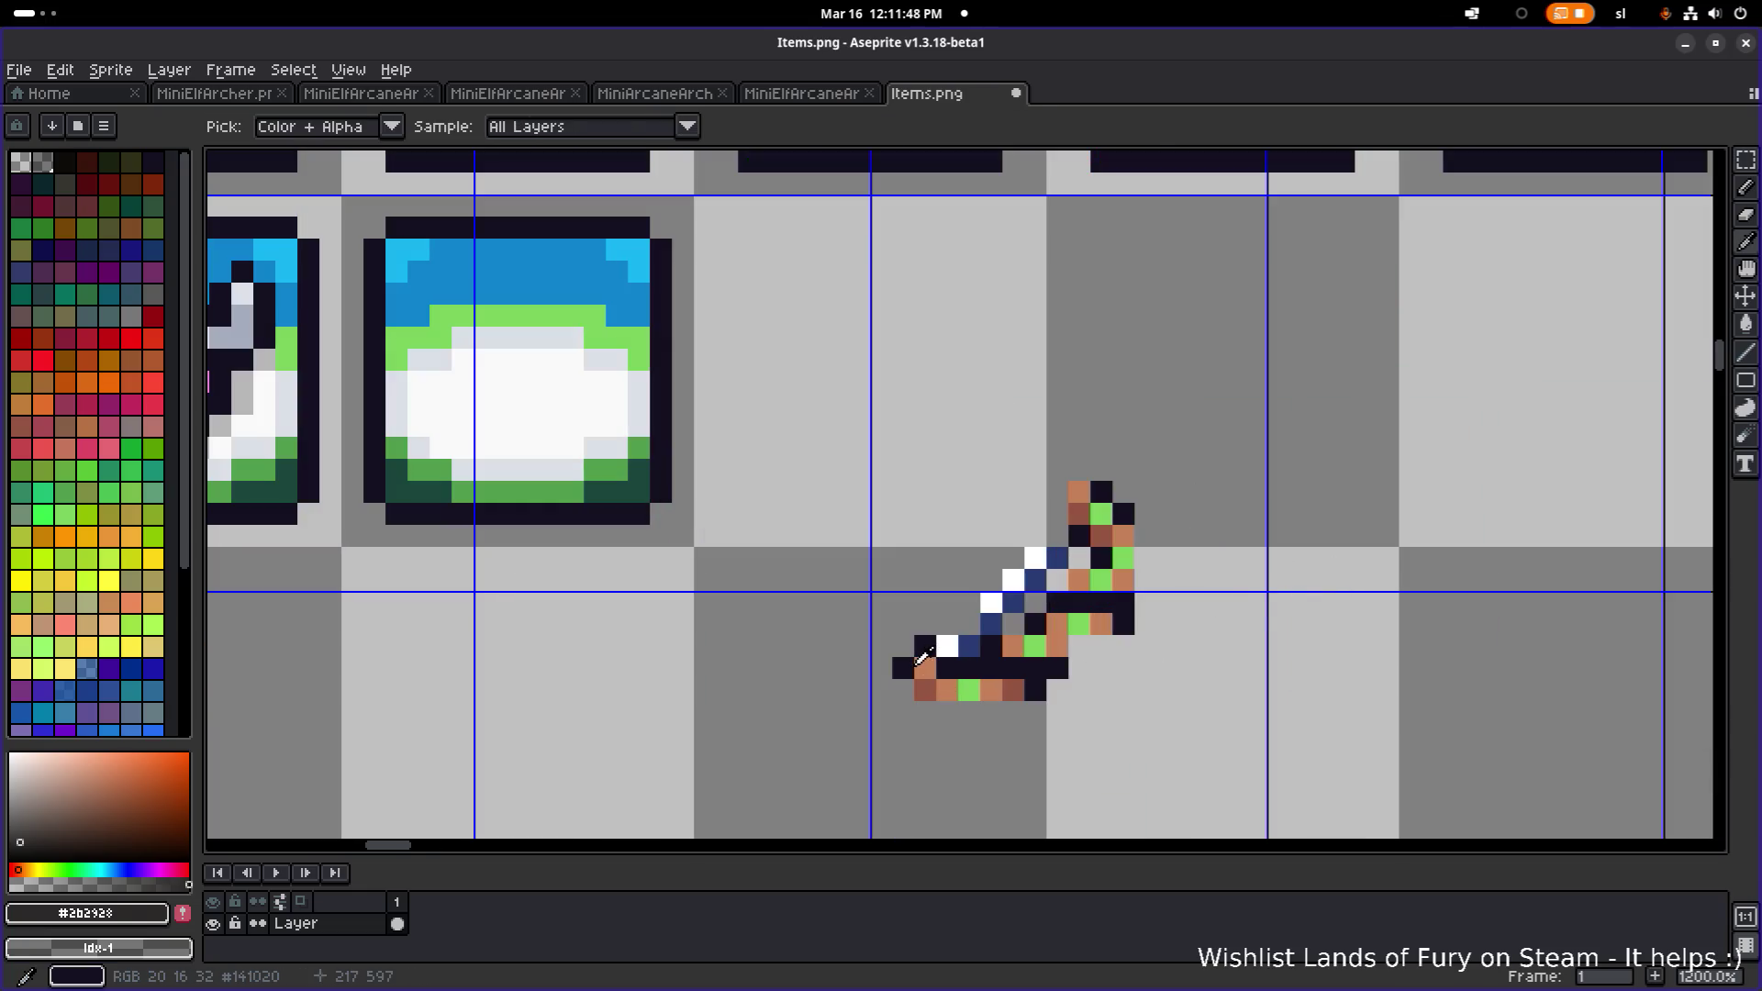
left_click(925, 648, "alt")
mouse_move(922, 688)
left_mouse_down()
mouse_move(954, 709)
mouse_move(1010, 705)
left_mouse_up()
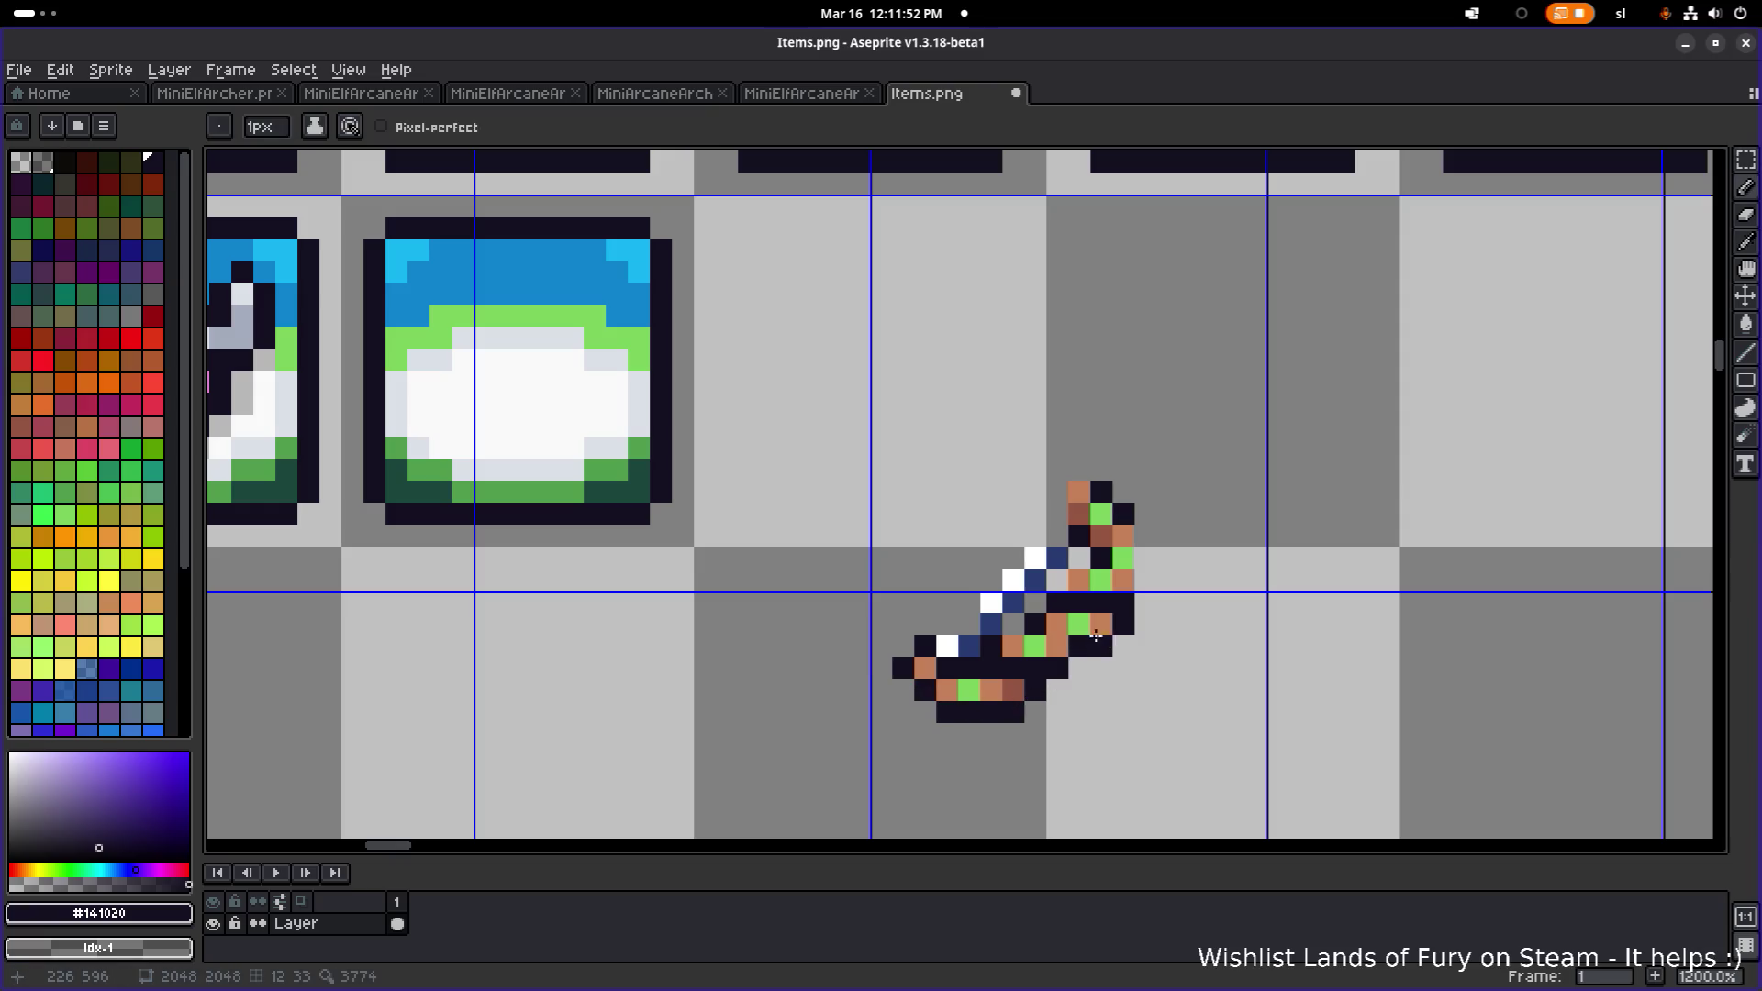
left_click(1123, 580)
left_click(1145, 558)
left_click(1145, 536)
key("w")
left_click(1113, 617)
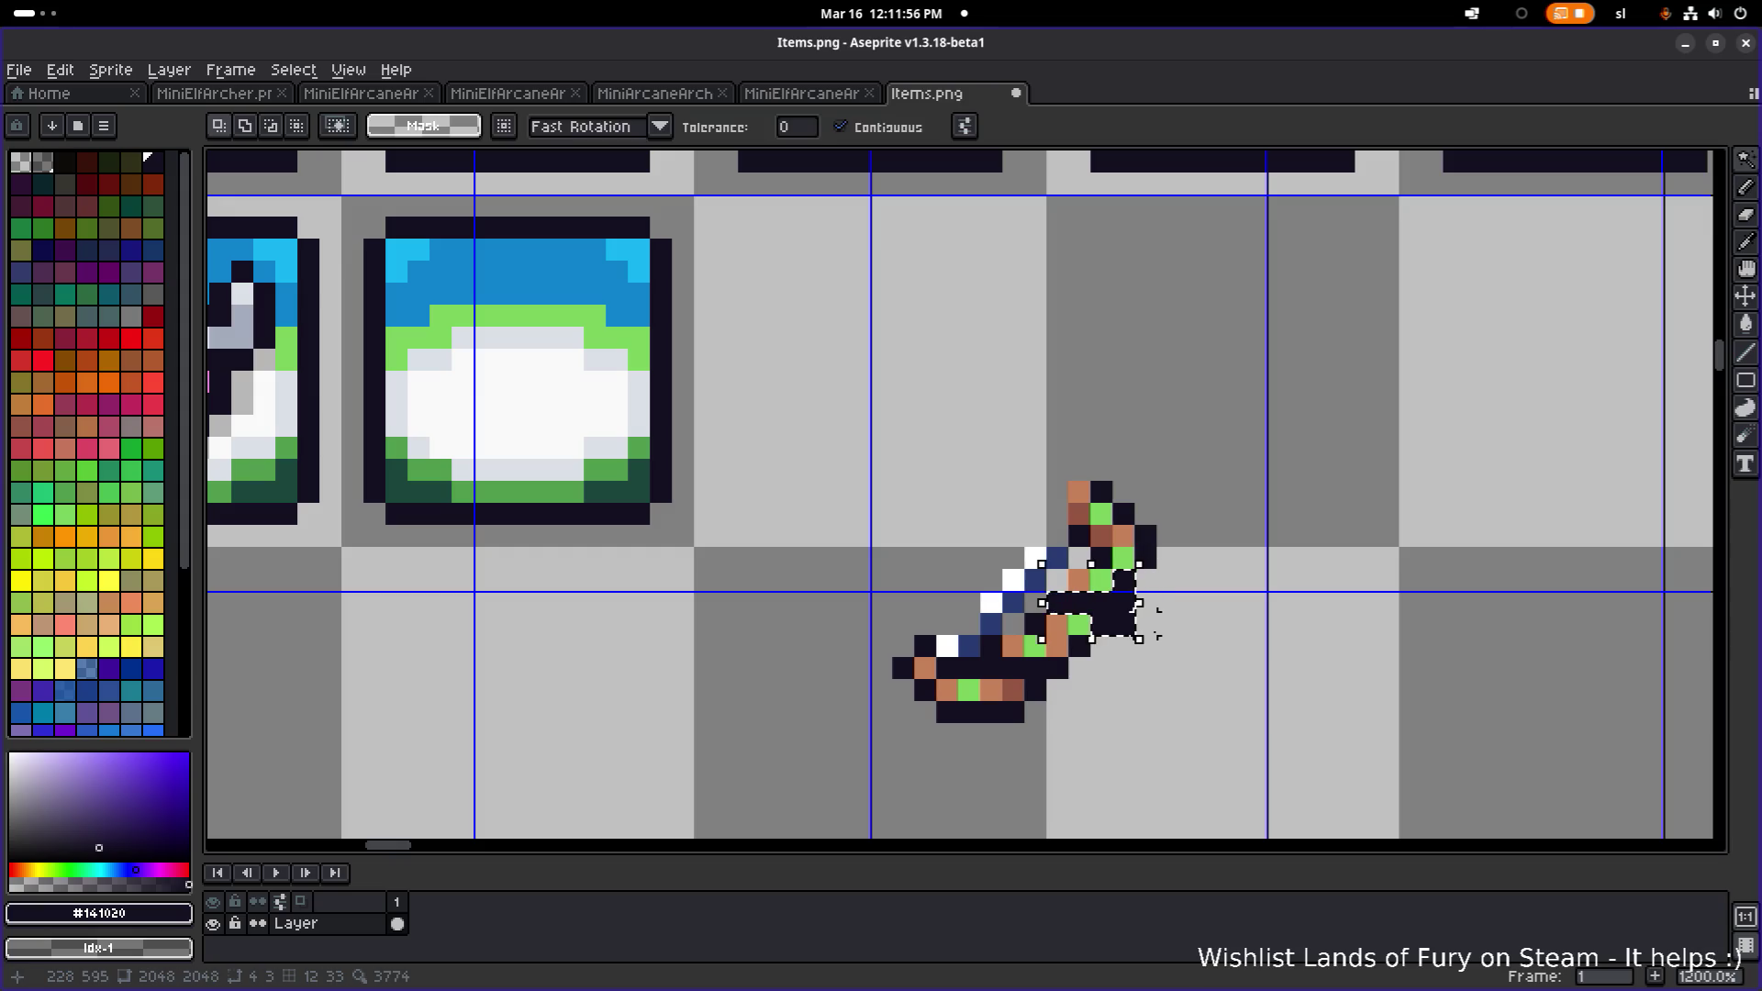
key("b")
right_click(1123, 625)
key("ctrl+d")
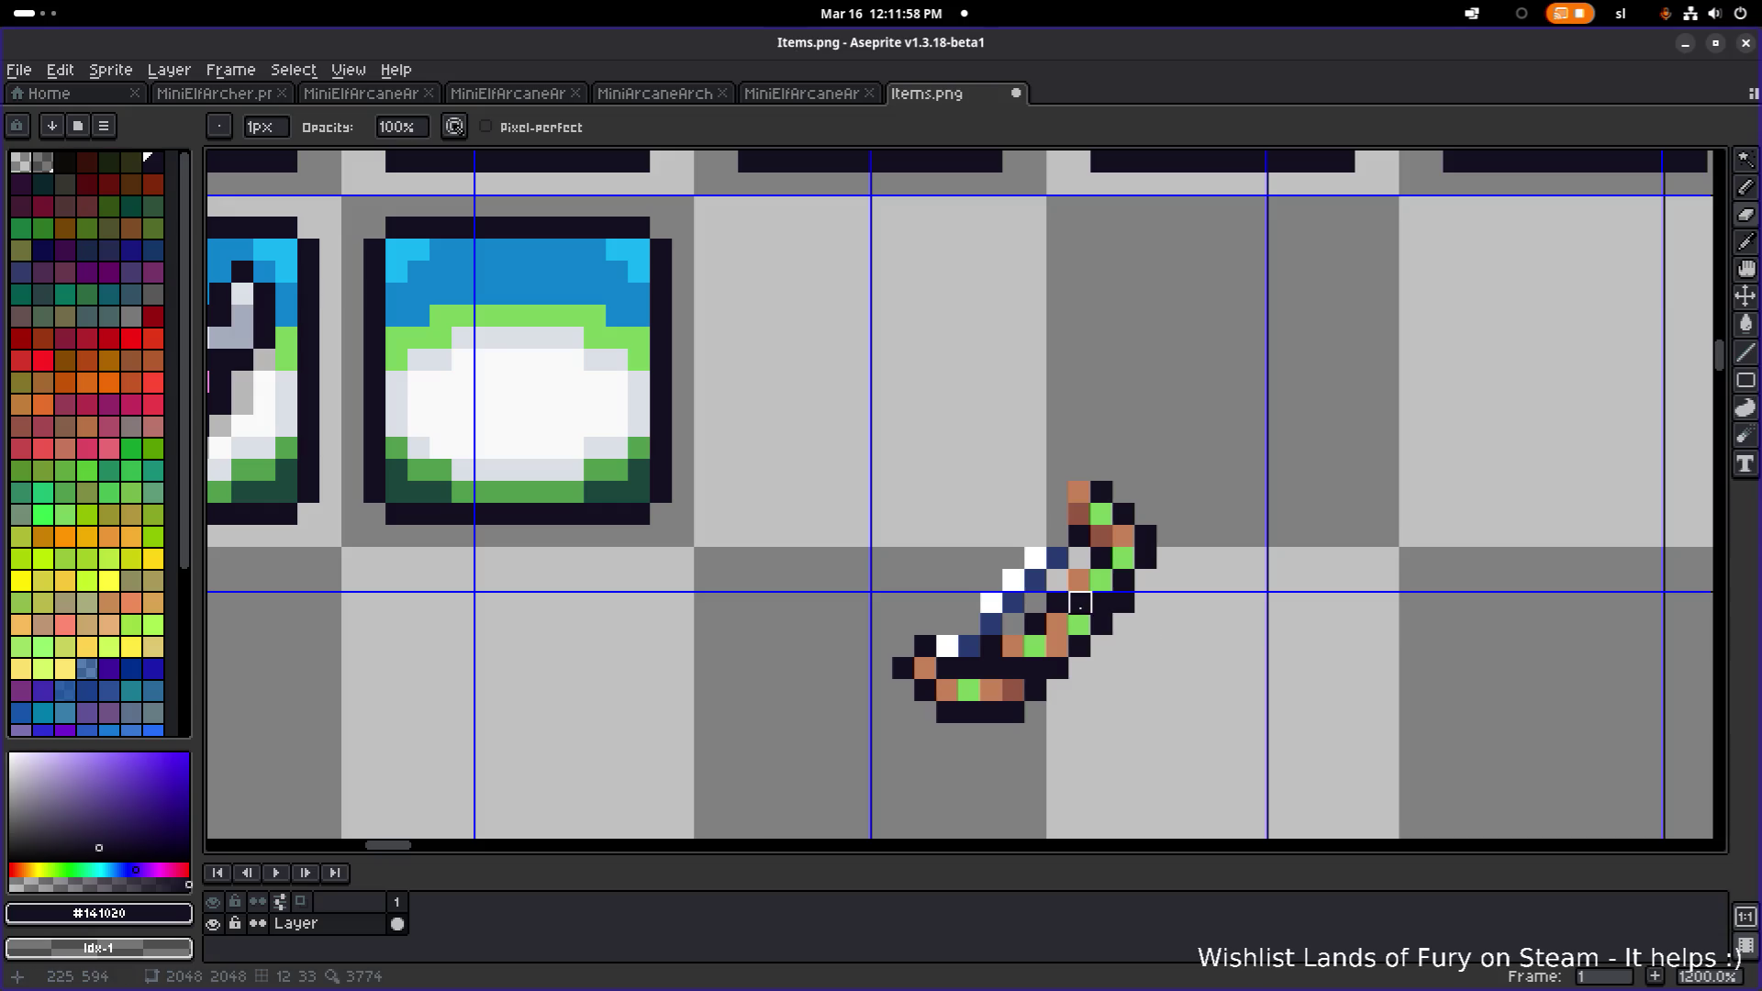
scroll(1057, 625, "up", 3)
- Paint hilt pixels orange, then return stray pixels to dark outline or transparent
left_click(1054, 649, "alt")
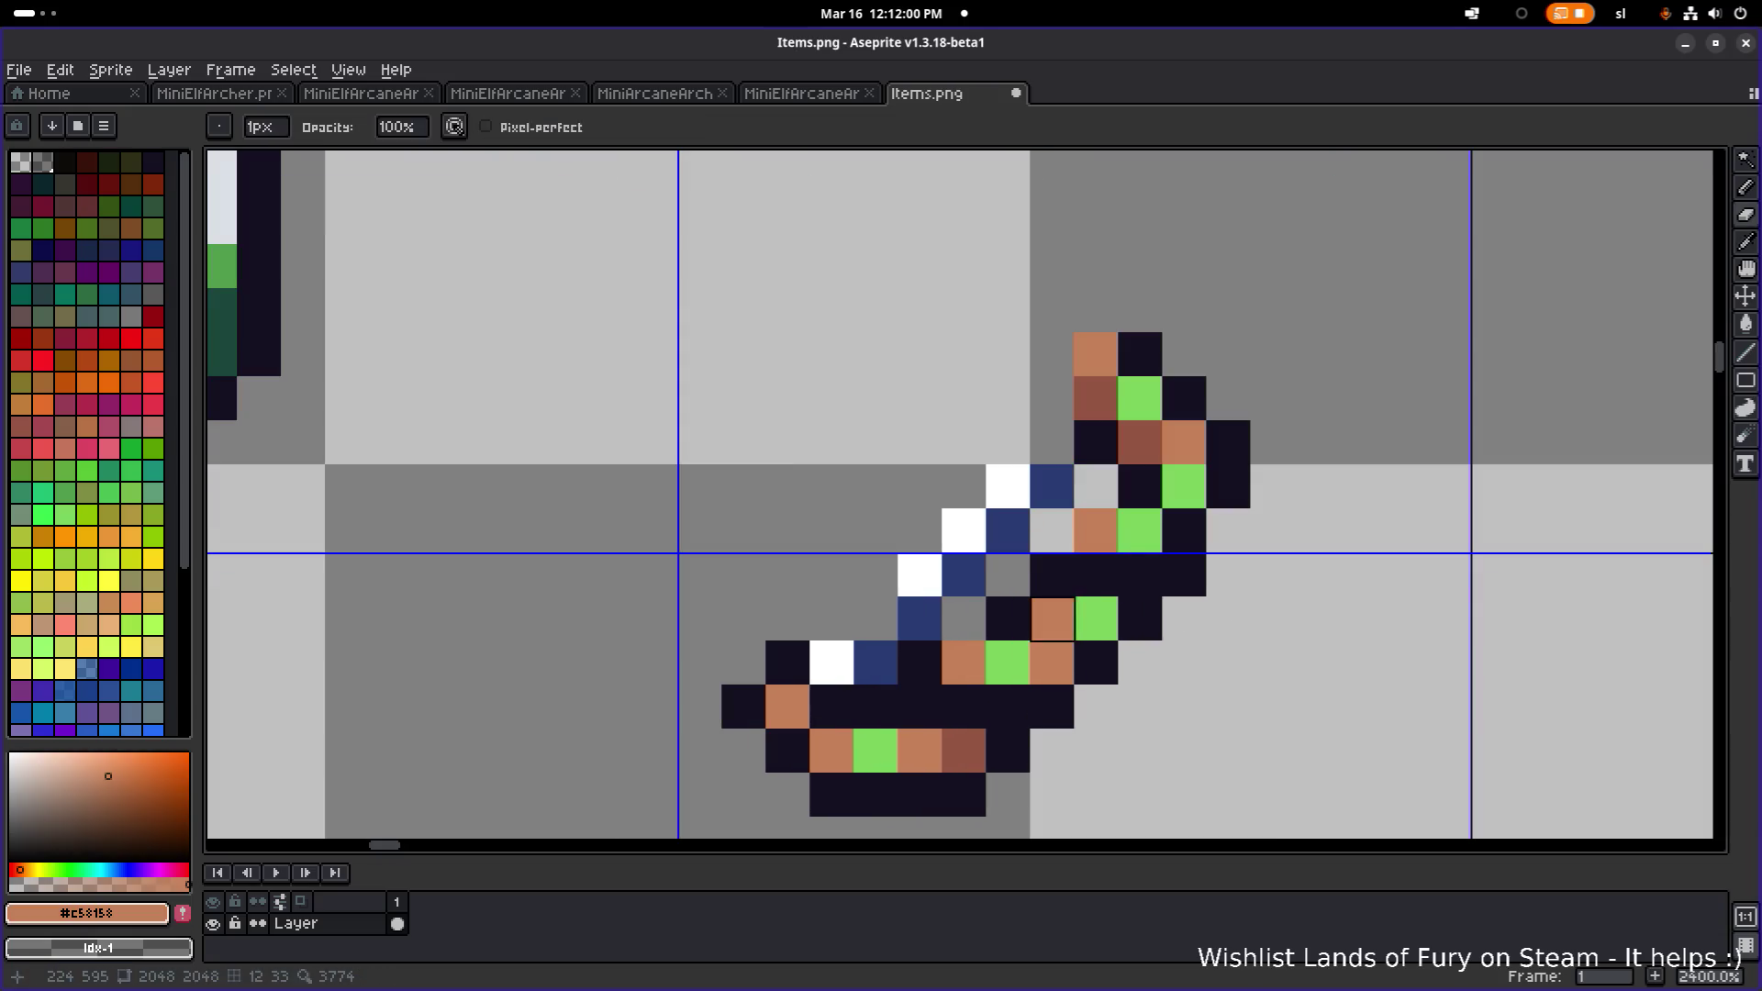
left_click(1095, 567)
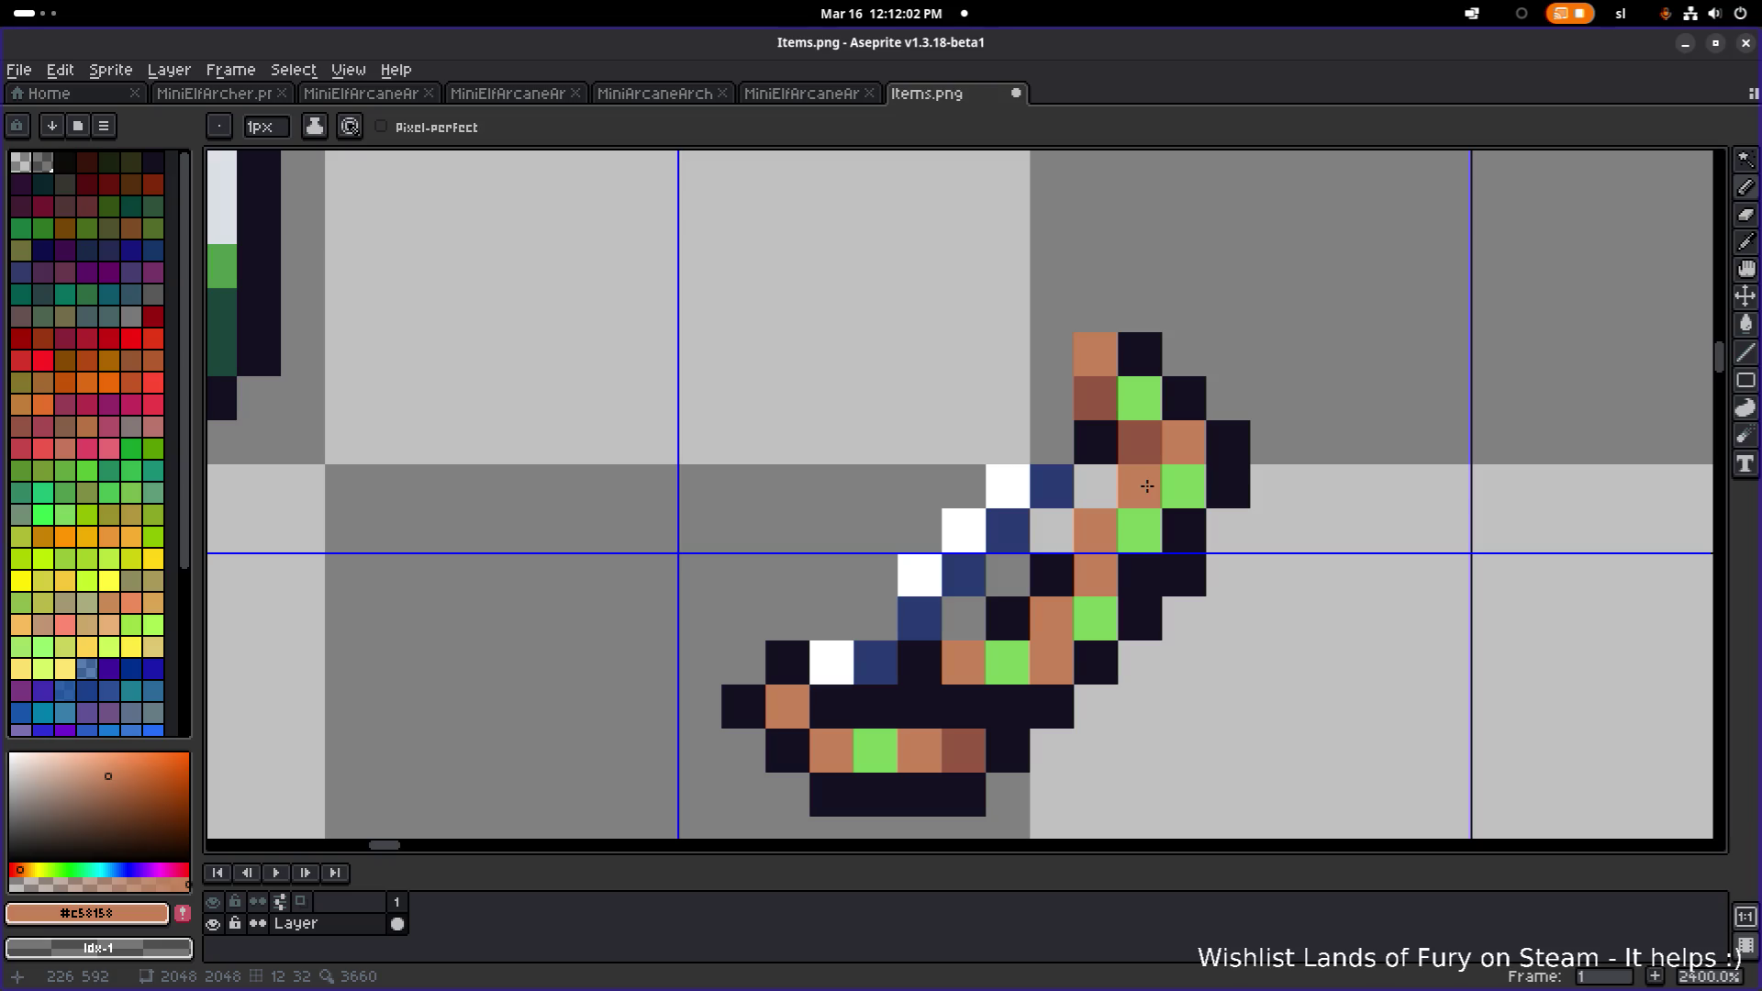
scroll(1368, 542, "down", 3)
scroll(1184, 619, "up", 3)
left_click(1083, 631)
left_click(1171, 630)
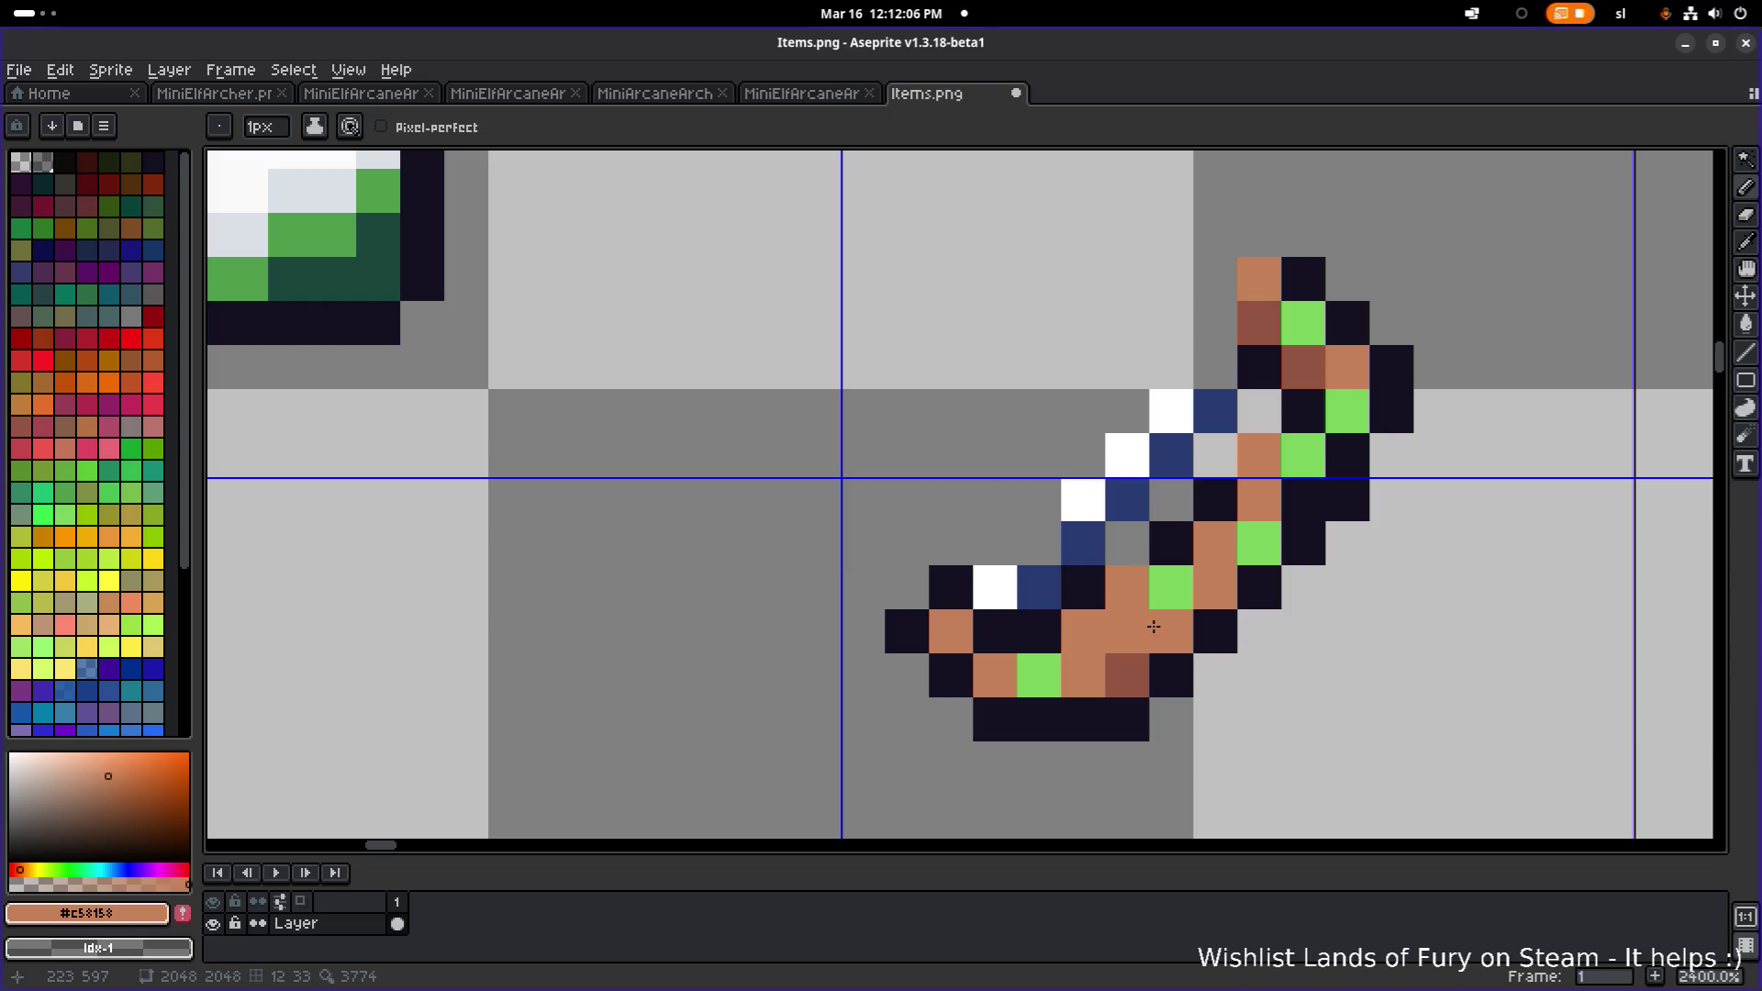
left_click(1097, 586, "alt")
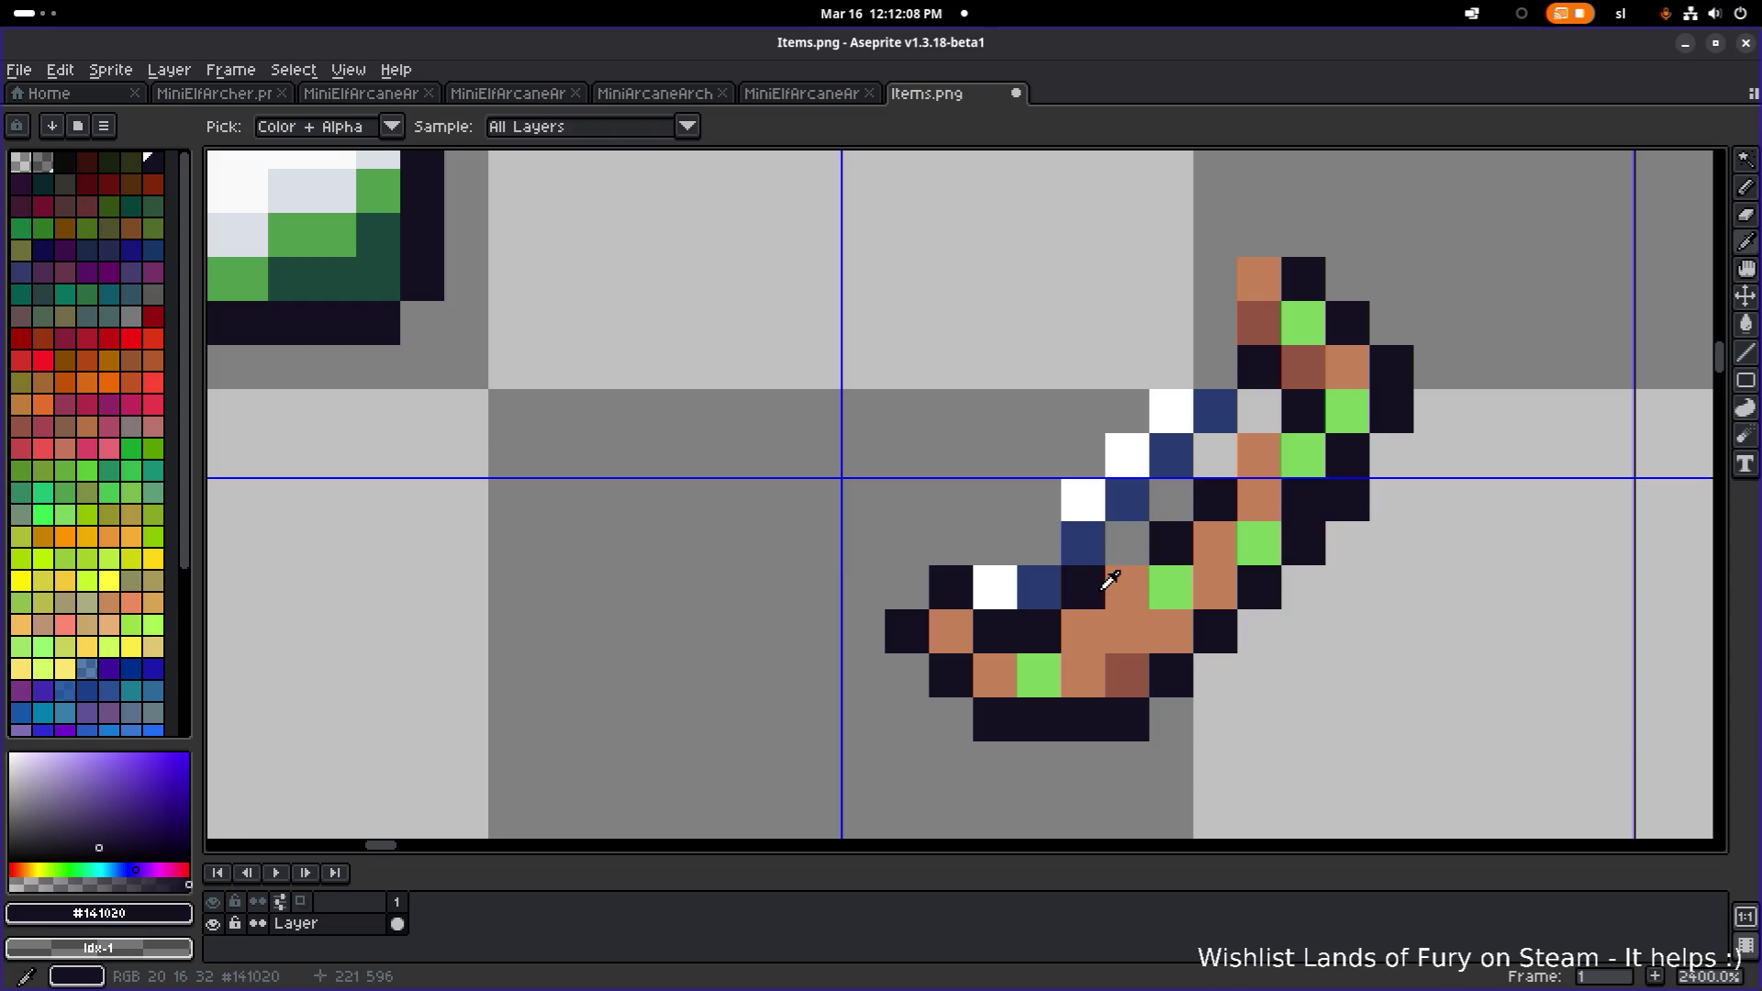
left_click(1127, 587)
left_click(1083, 632)
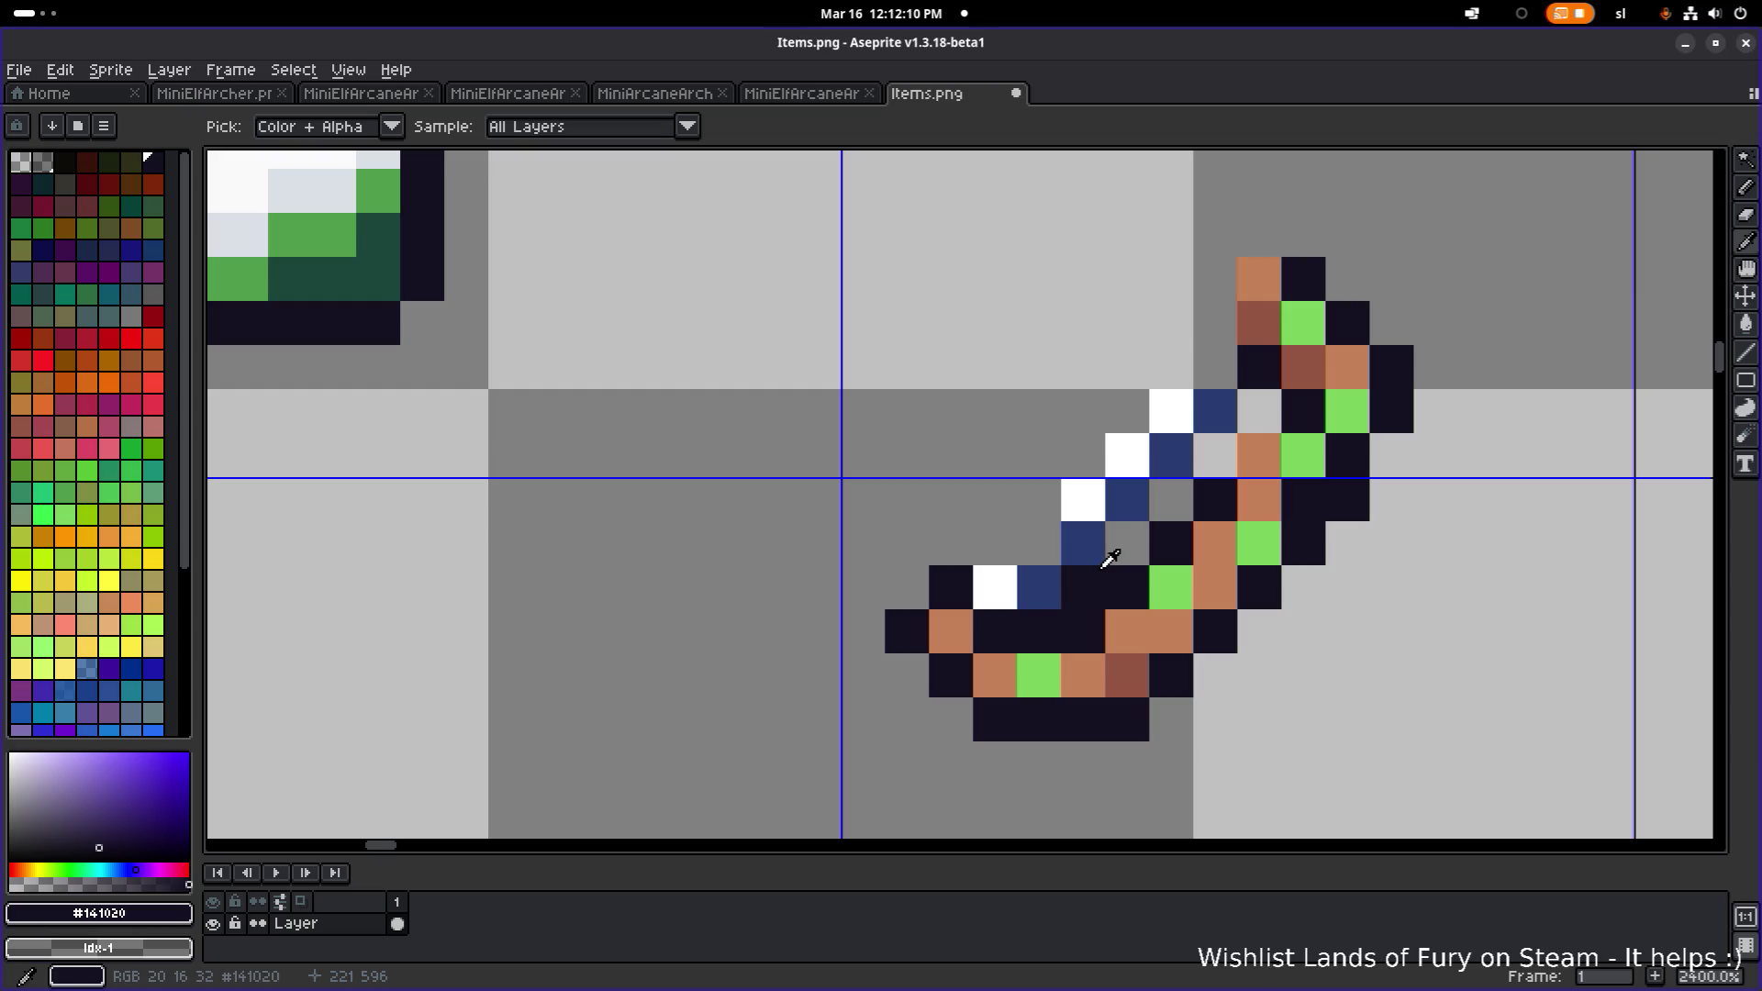
left_click(1126, 550, "alt")
left_click(1087, 591)
- Extend the blade's white edge with a few white pixels, undoing the last one
left_click(1004, 583, "alt")
left_click(1030, 562)
left_click(1224, 374)
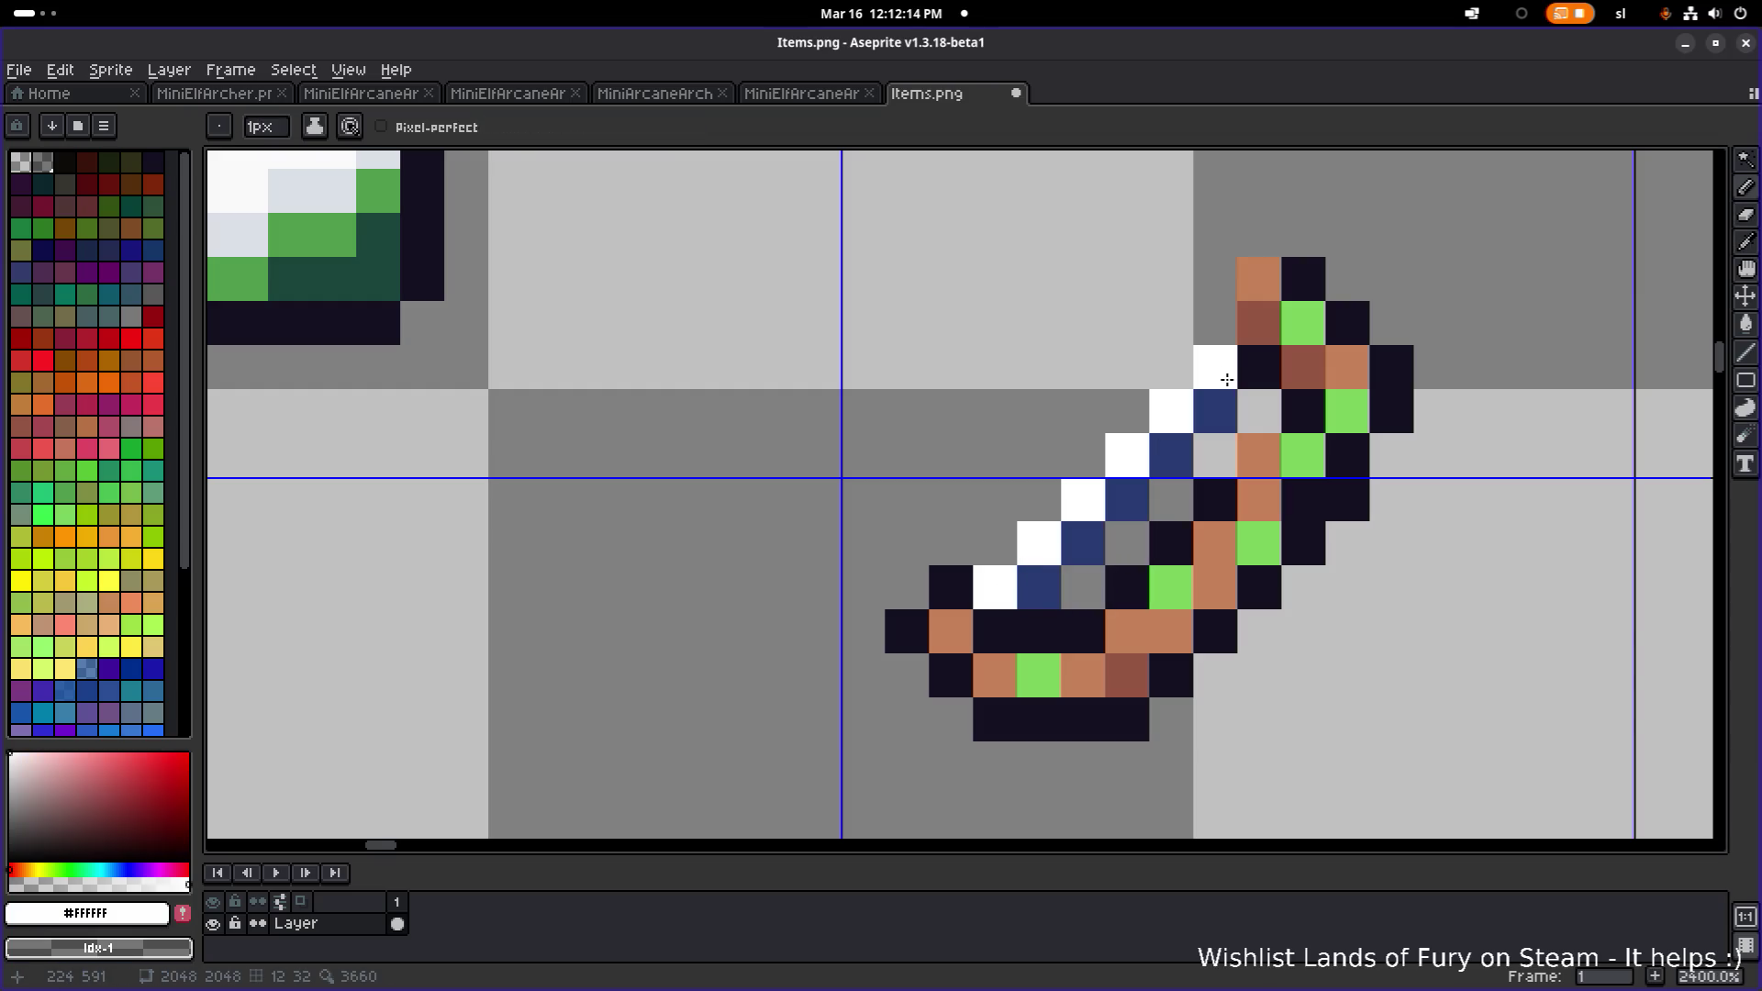
left_click(1127, 411)
key("ctrl+z")
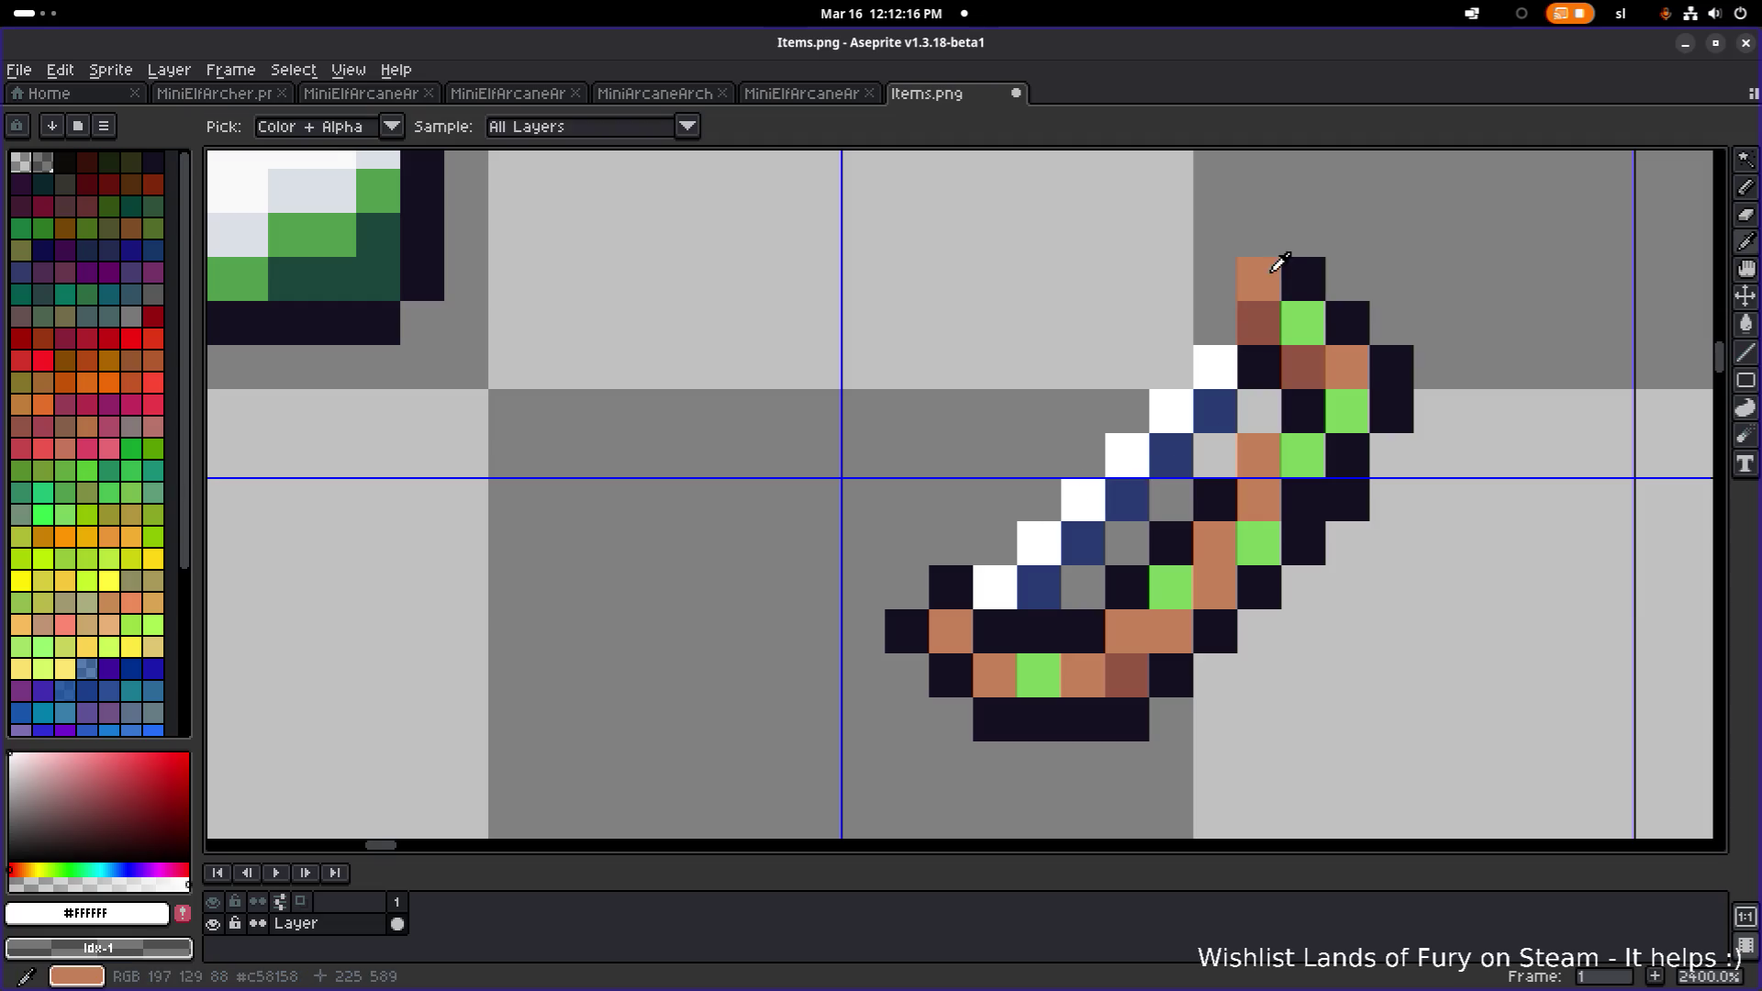
scroll(1331, 349, "down", 7)
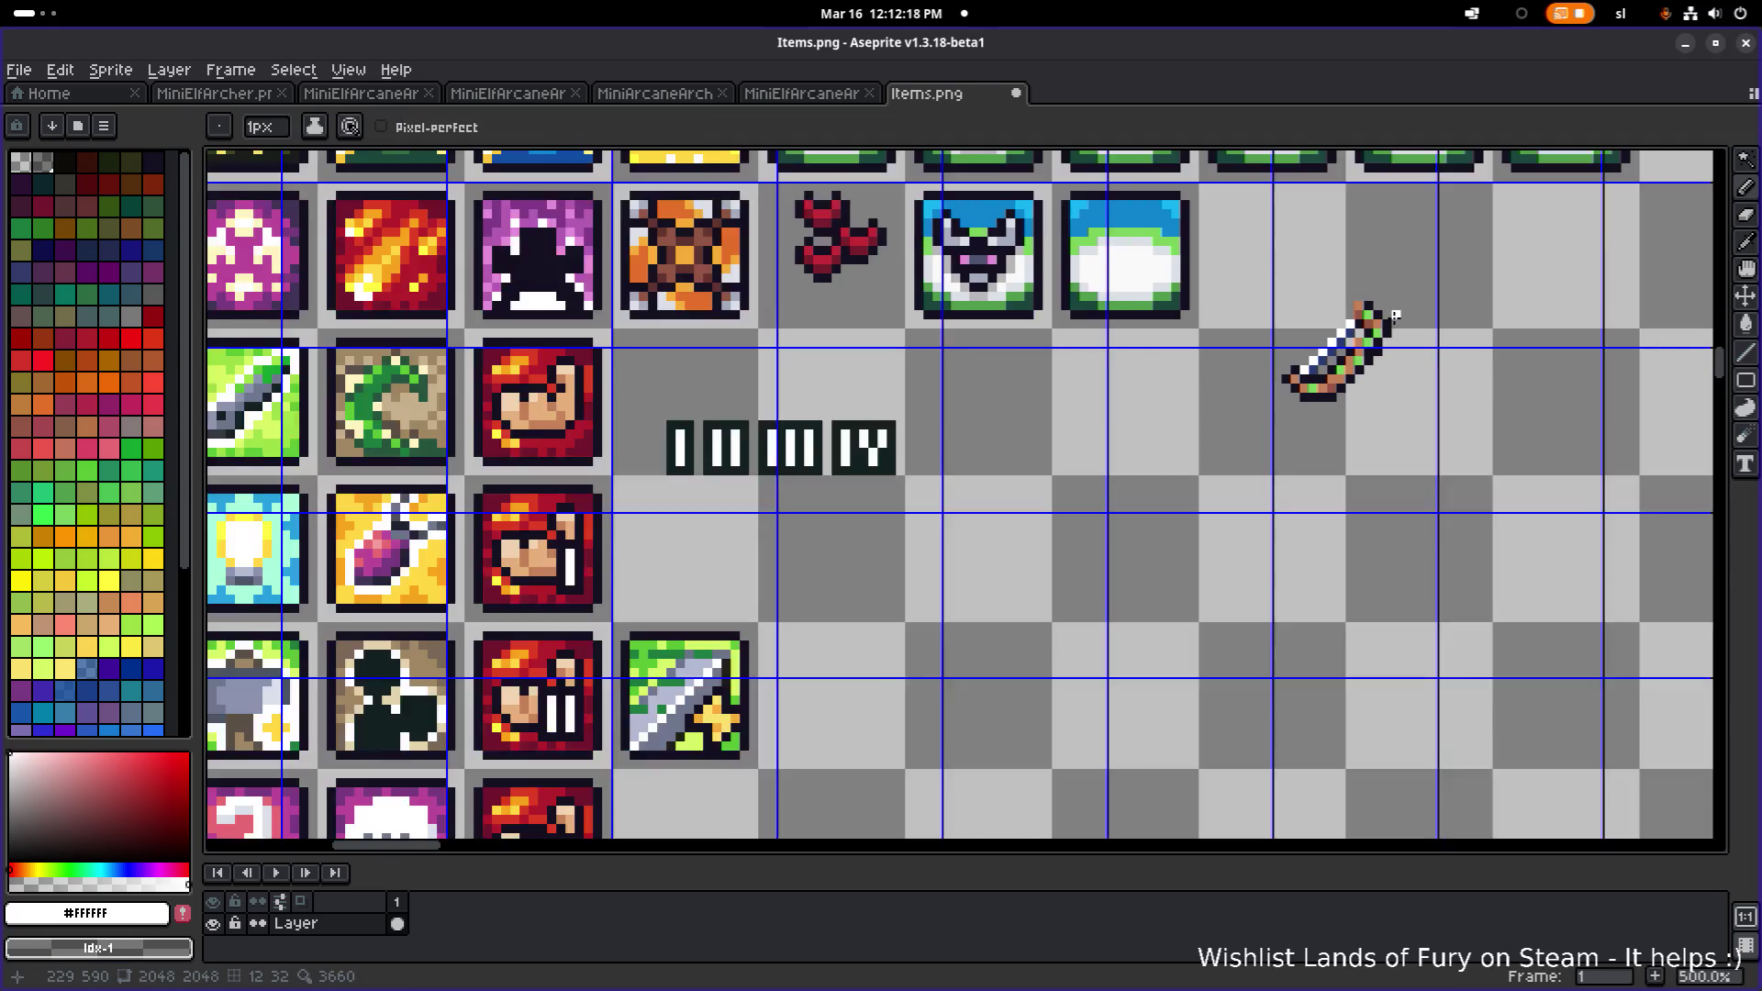
scroll(1269, 452, "up", 2)
scroll(1269, 451, "up", 1)
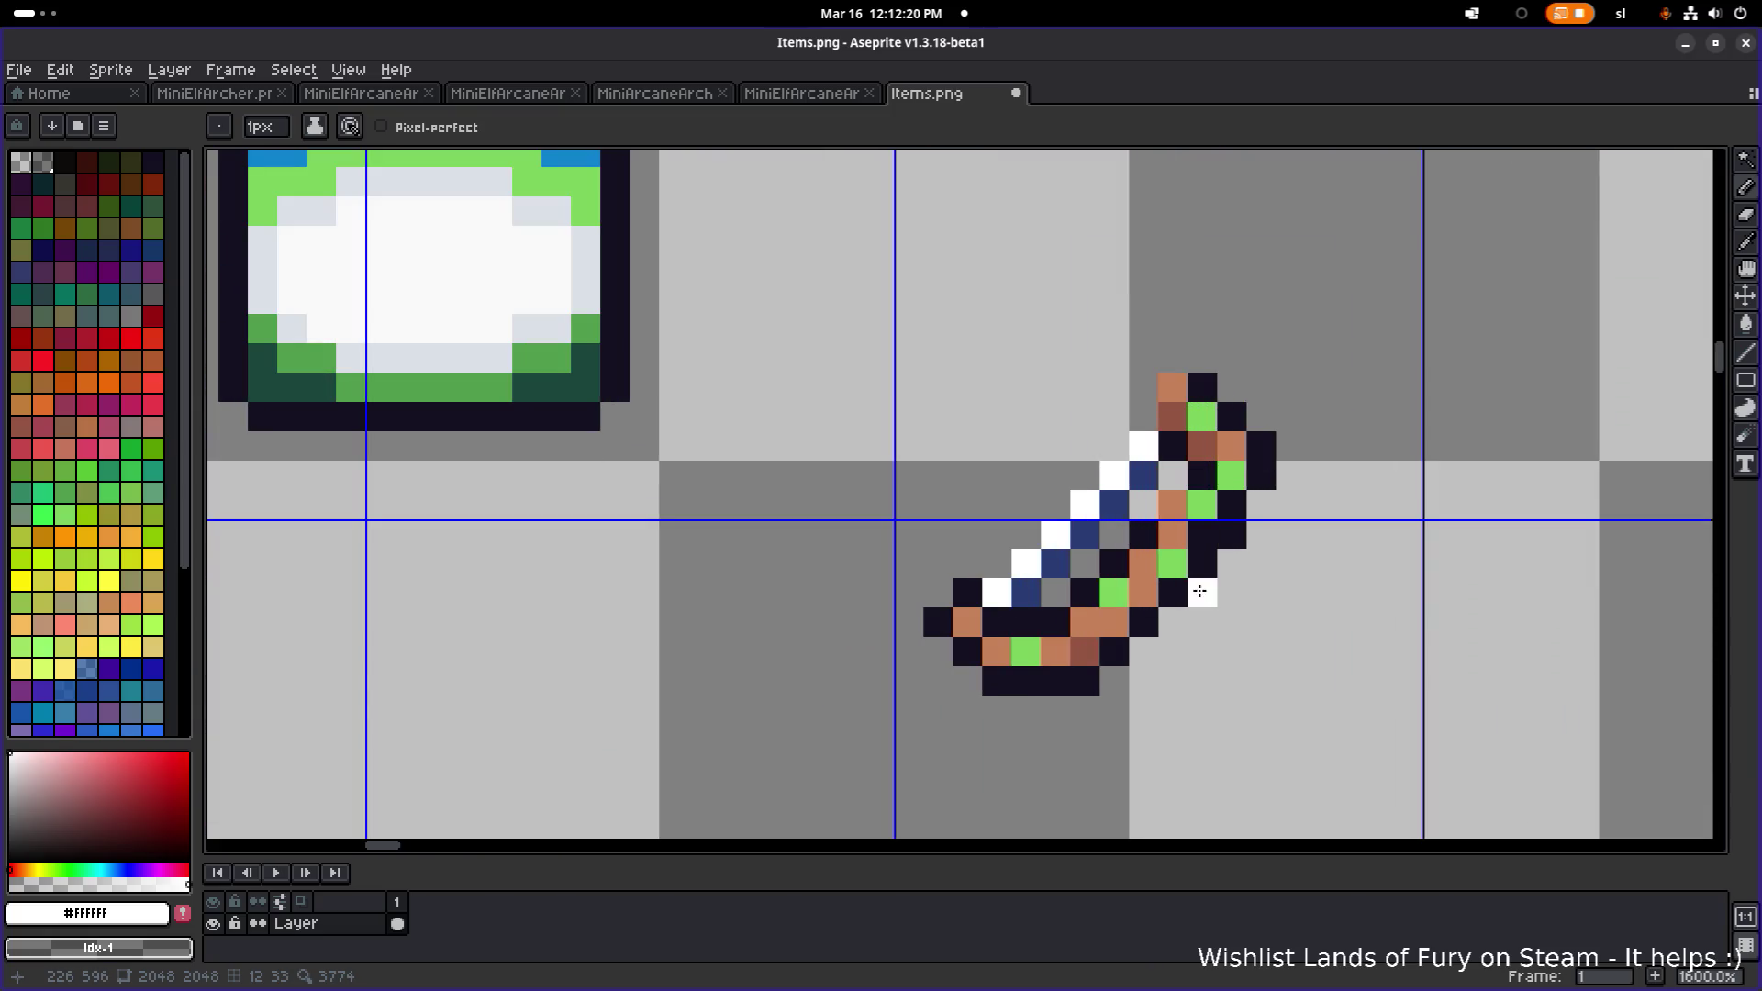
left_click(103, 126)
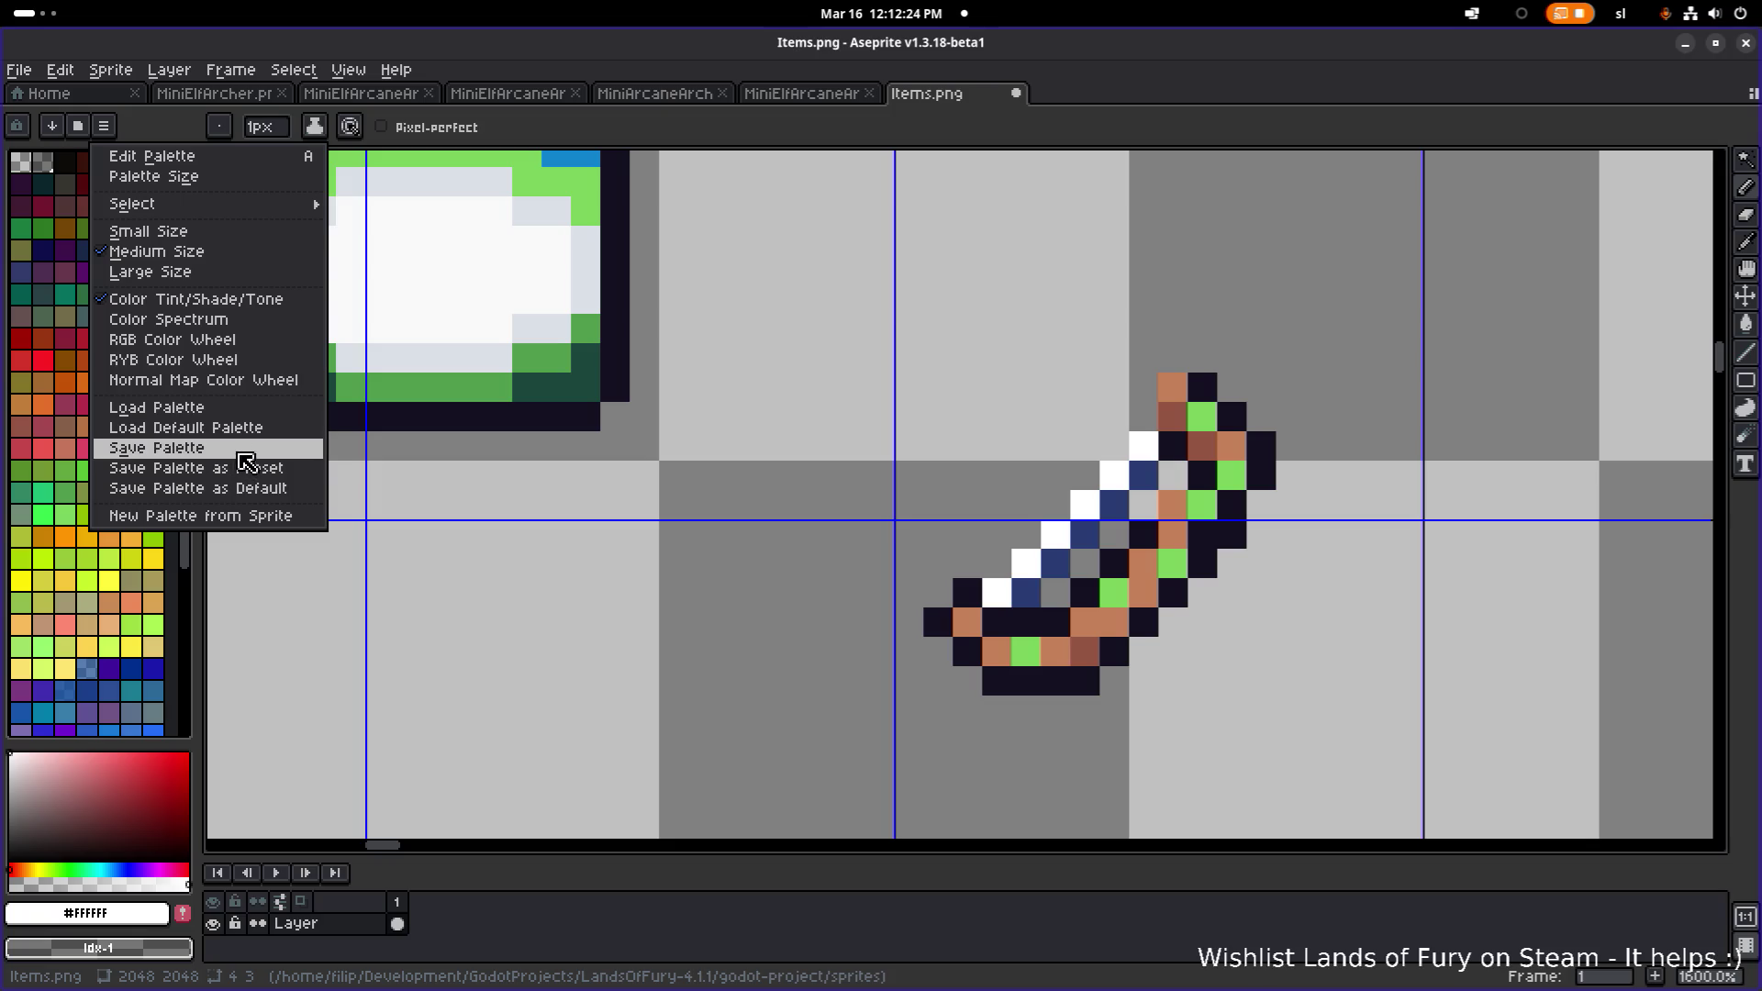
- Load the default palette and recolour the green and orange hilt pixels light blue #0c82cc
left_click(229, 429)
left_click(46, 209)
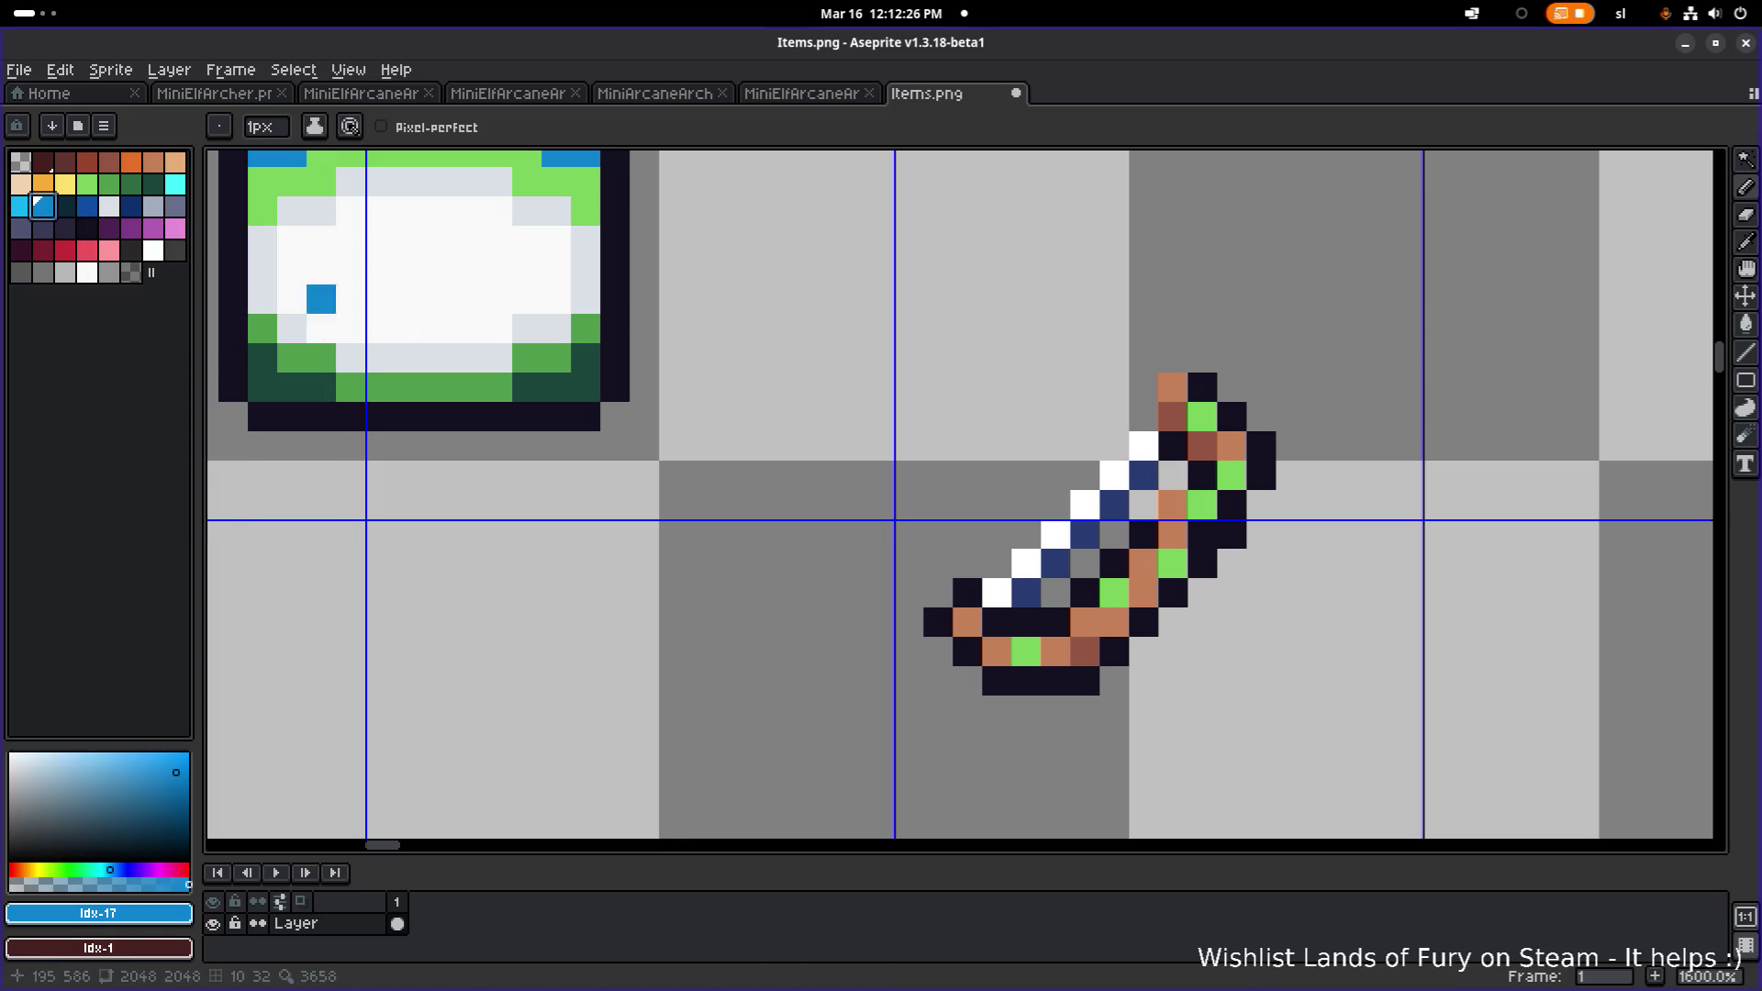
left_click(1026, 648)
key("b")
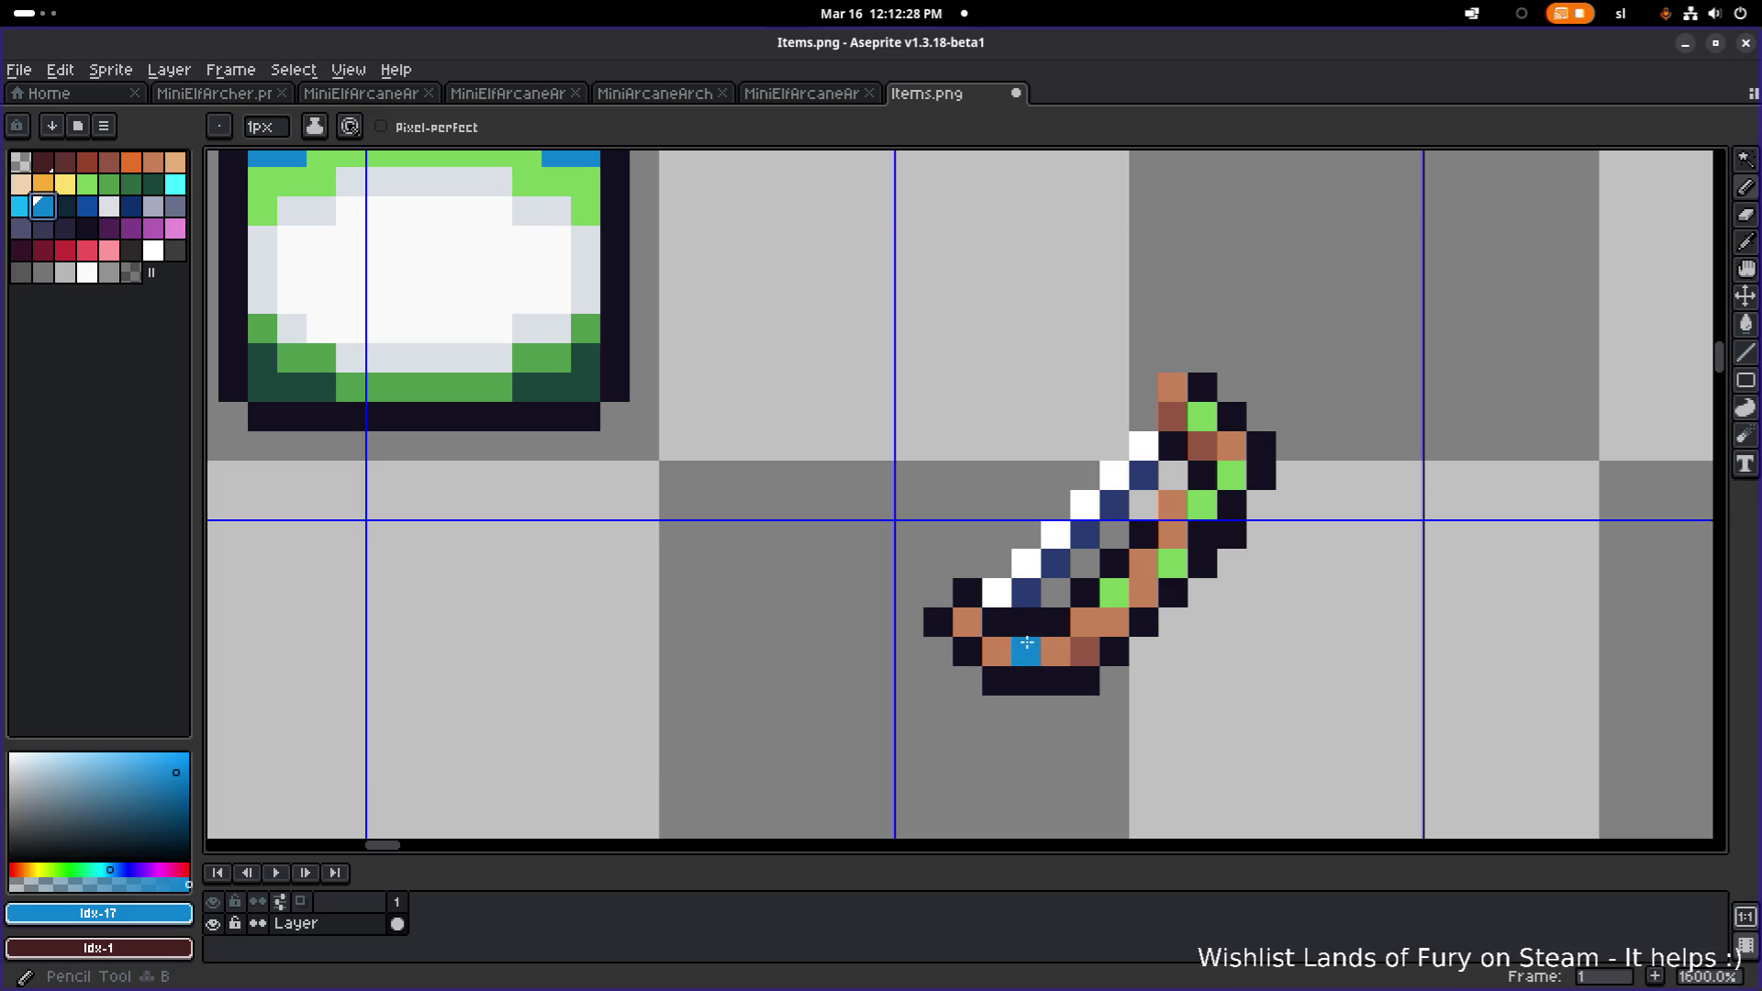
left_click(1104, 595)
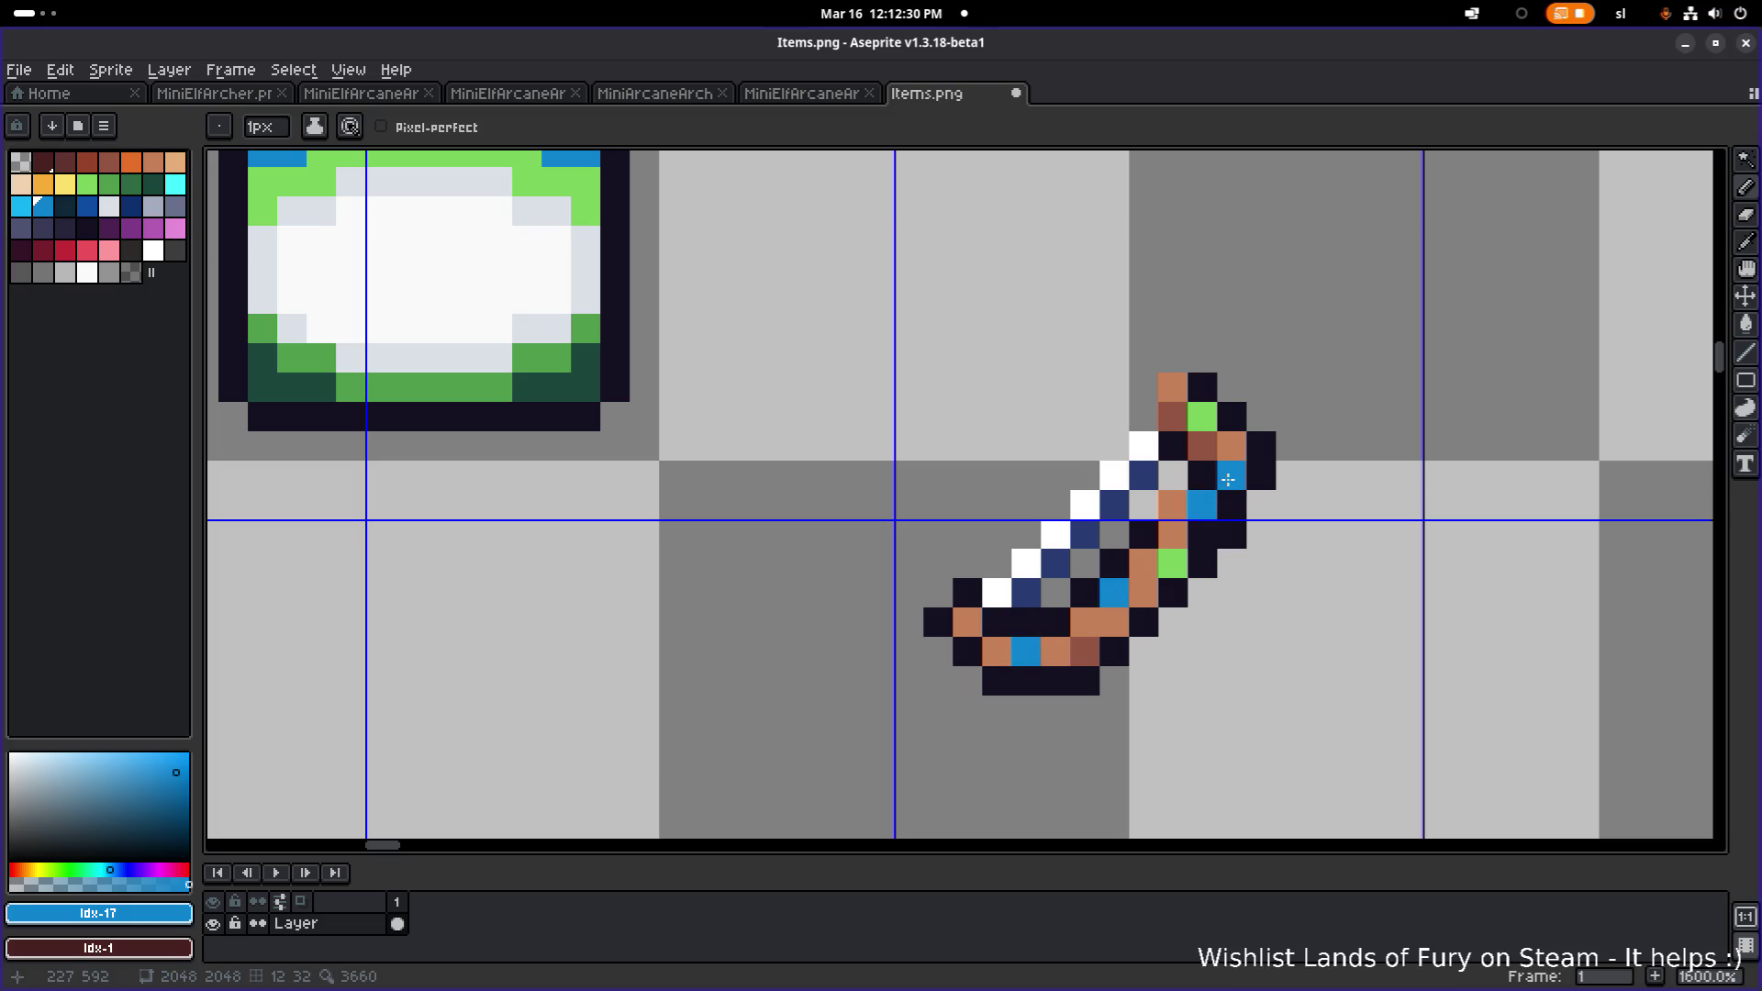
left_click(1202, 420)
left_click(1170, 568)
scroll(1205, 534, "up", 3)
left_click(1128, 493, "alt")
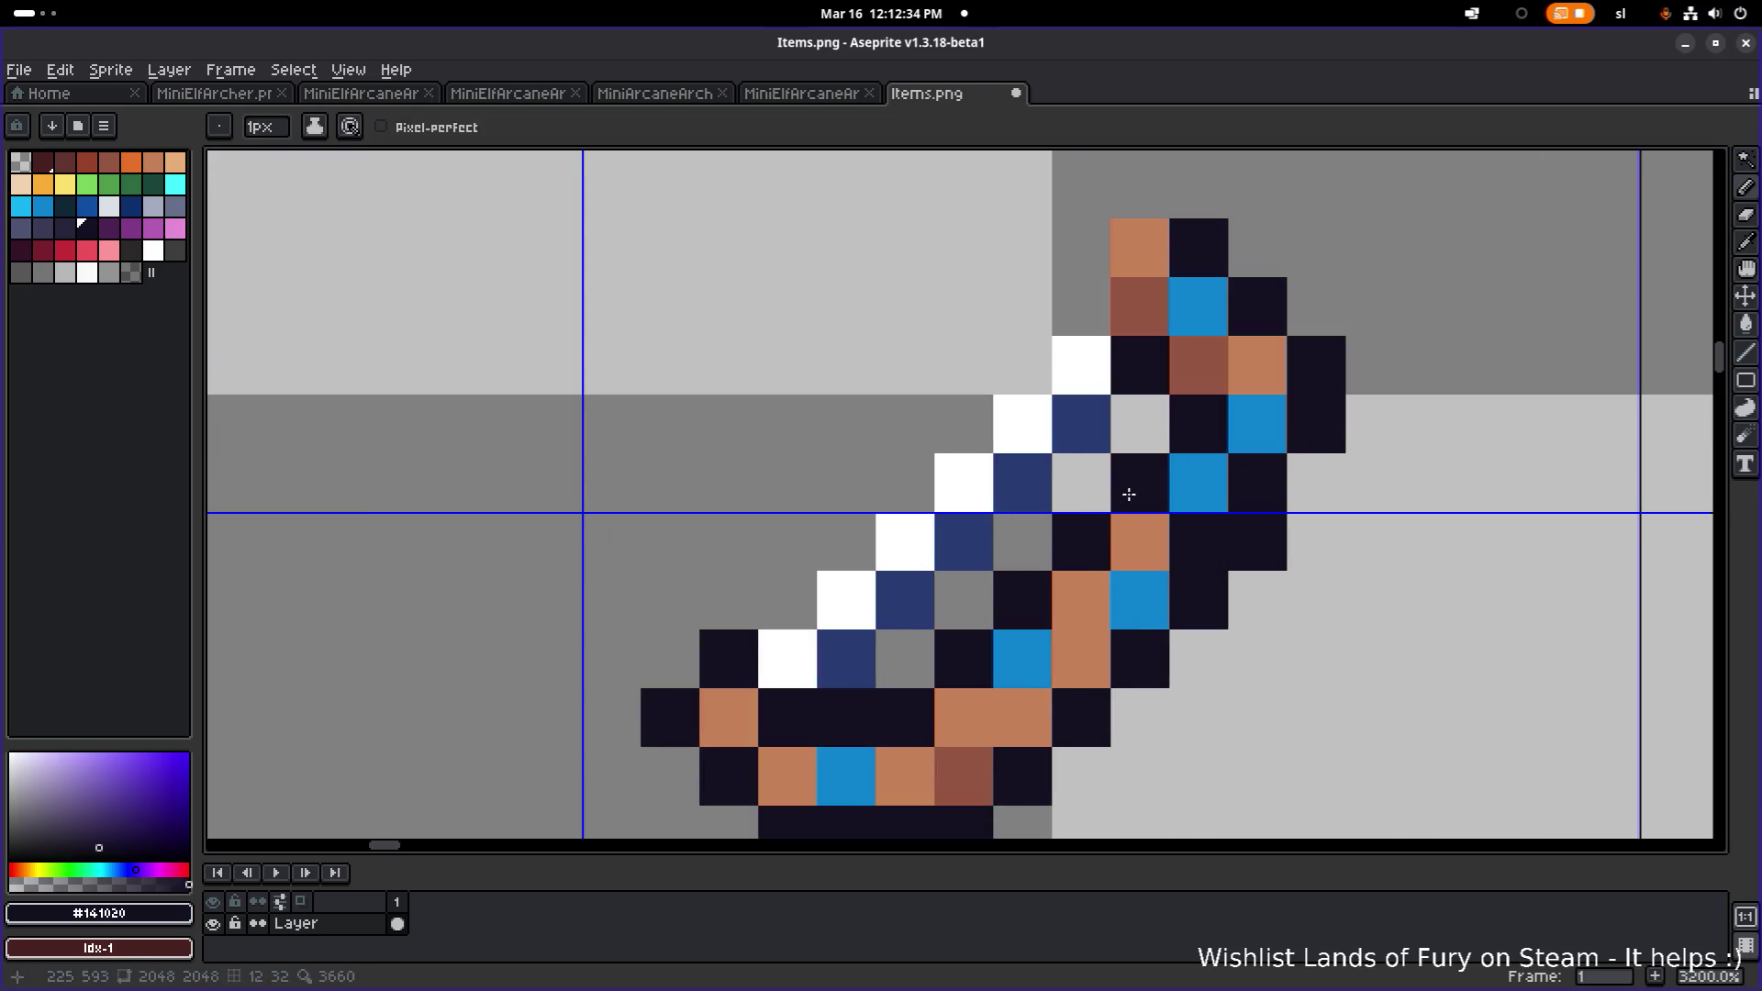
left_click(1161, 582, "alt")
left_click(1091, 590)
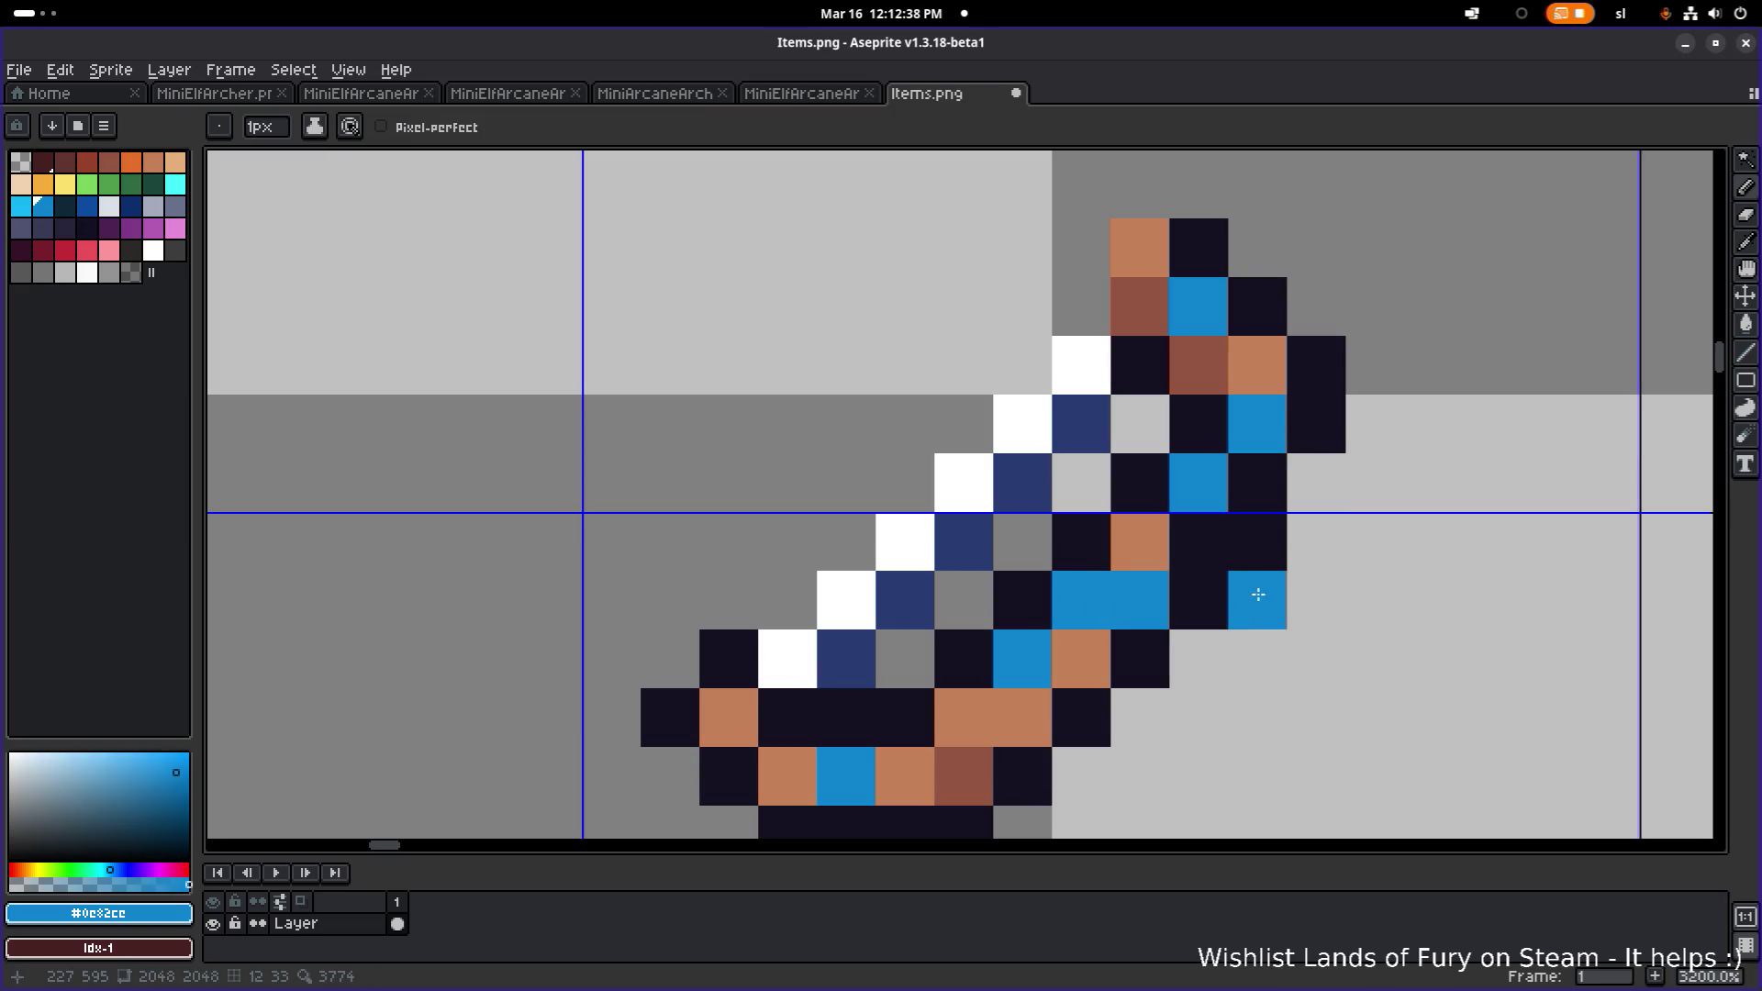
- Paint the inner outline pixels along the diagonal dark #141020
left_click_drag(1259, 569, 1130, 514)
left_click(1113, 524, "alt")
left_click(1012, 548)
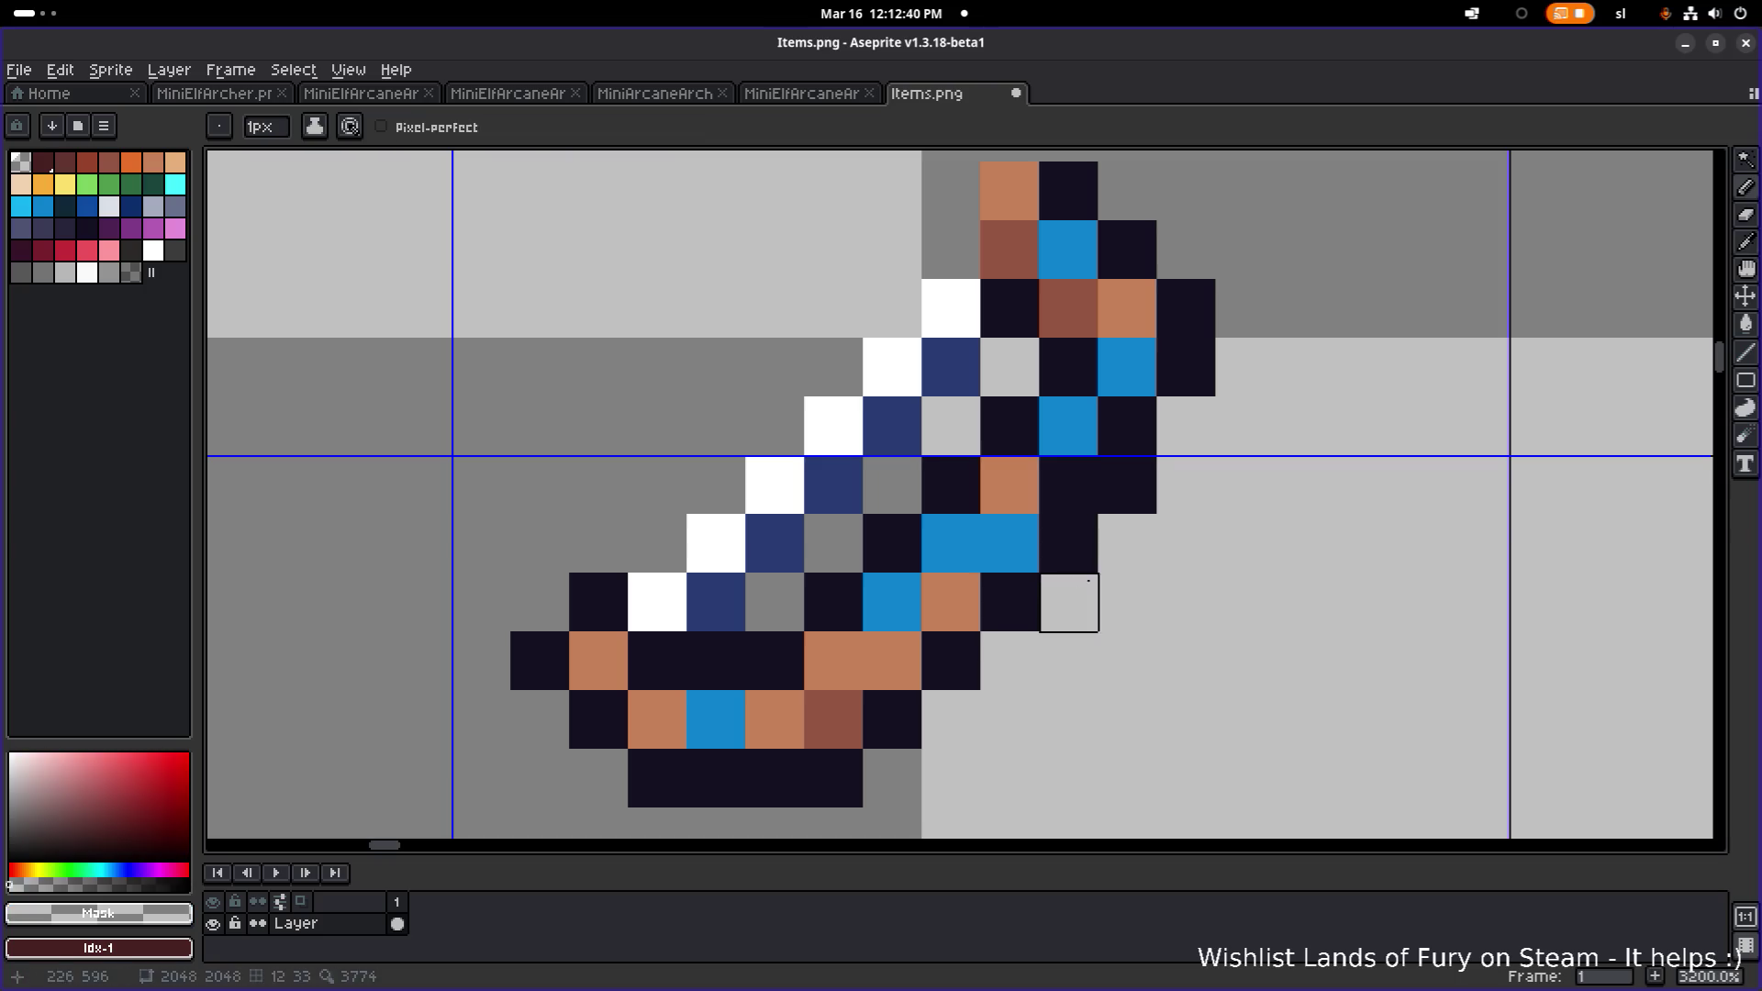
mouse_move(999, 551)
left_mouse_down()
mouse_move(850, 720)
mouse_move(1127, 485)
left_mouse_up()
key("e")
scroll(1141, 485, "down", 3)
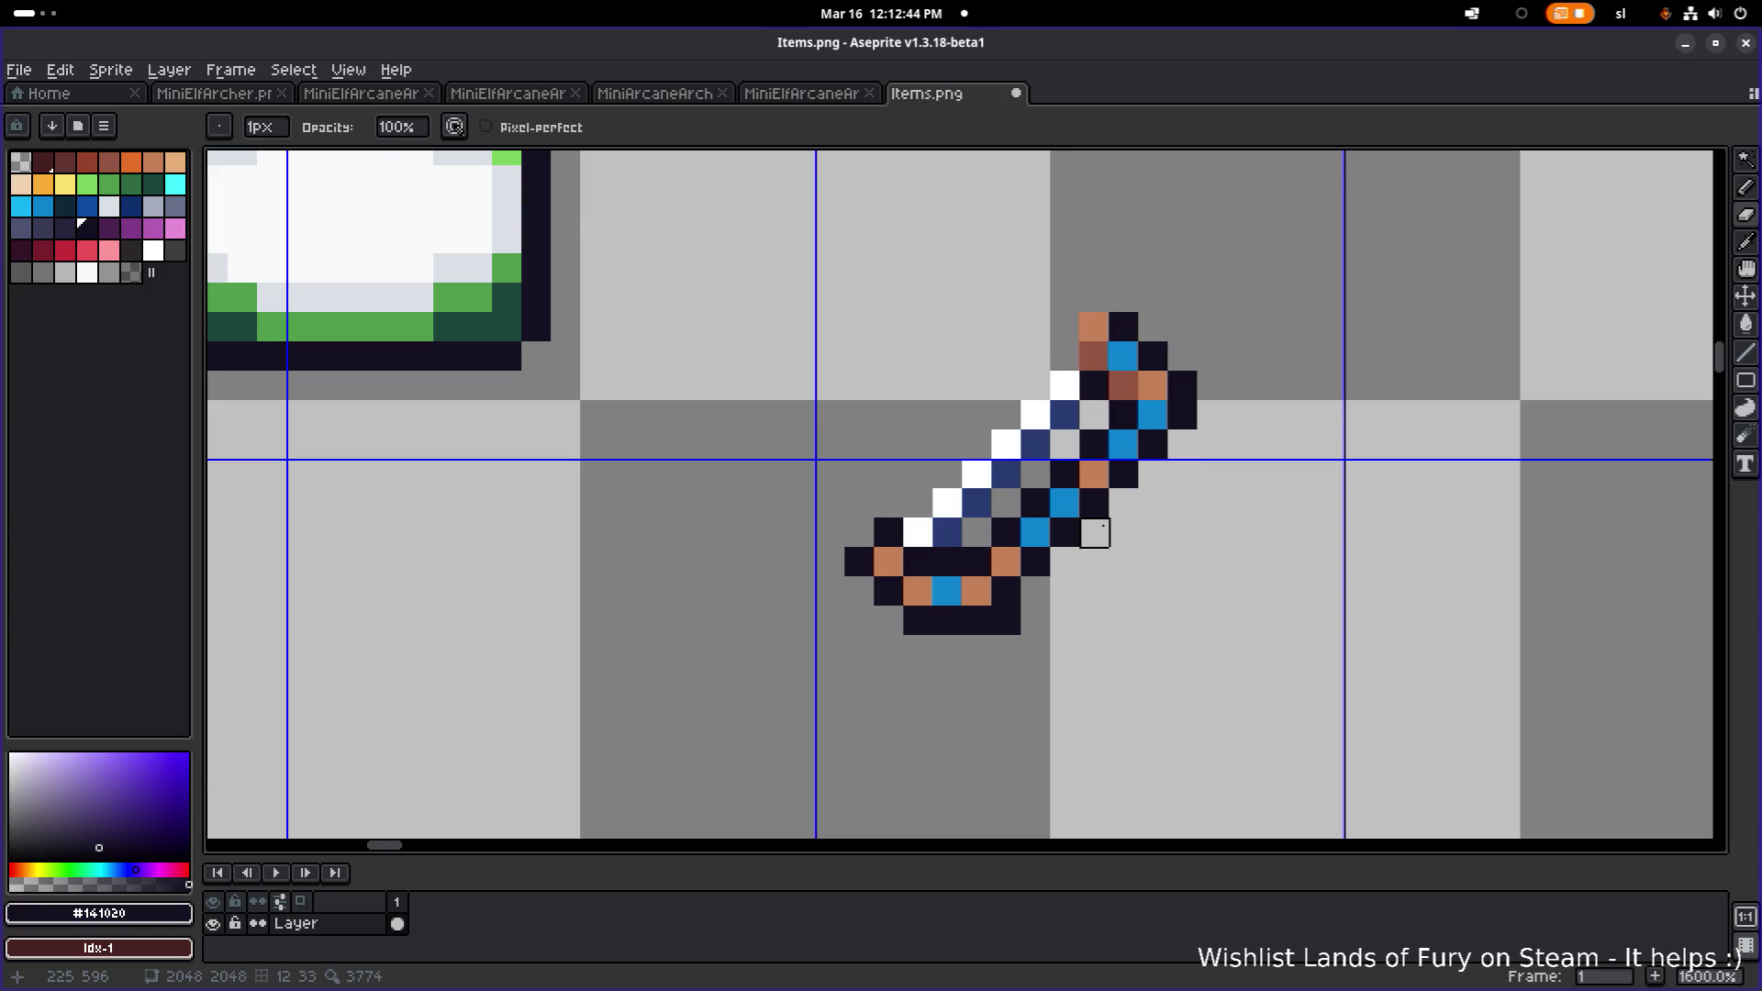
scroll(1007, 618, "down", 3)
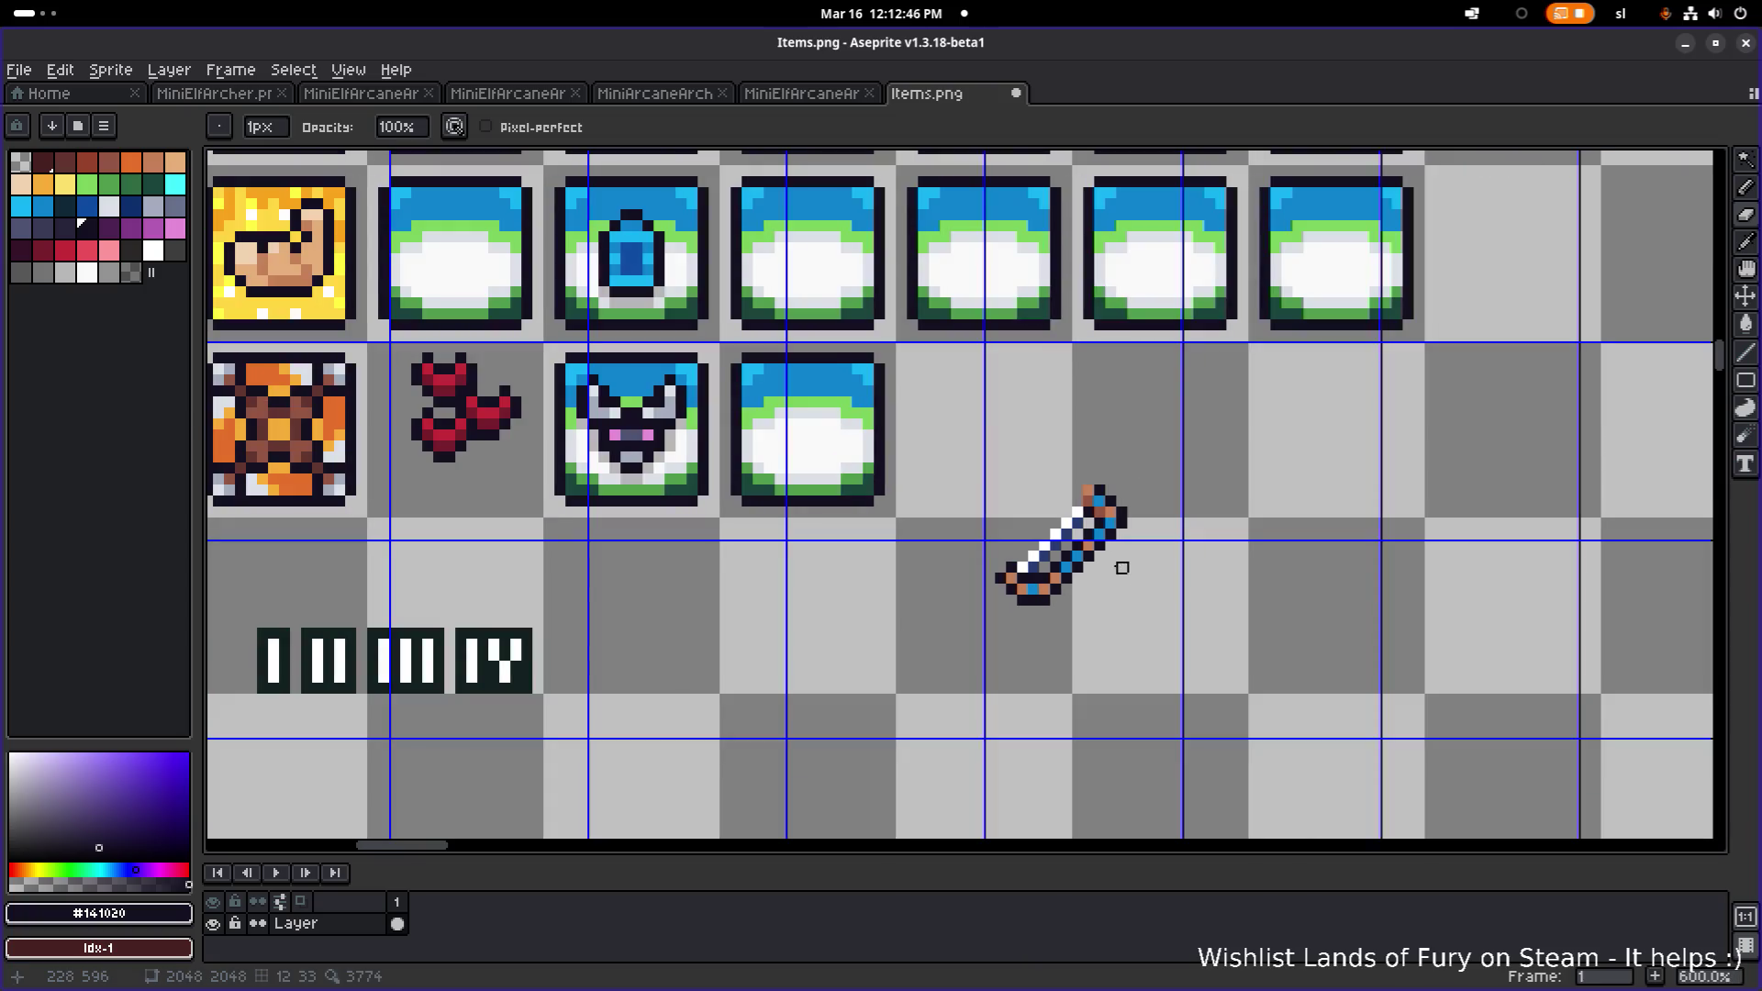
- Erase the tan pixel at the sword's tip and add dark outline pixels at top and lower-left
scroll(1155, 502, "down", 1)
scroll(1117, 524, "up", 4)
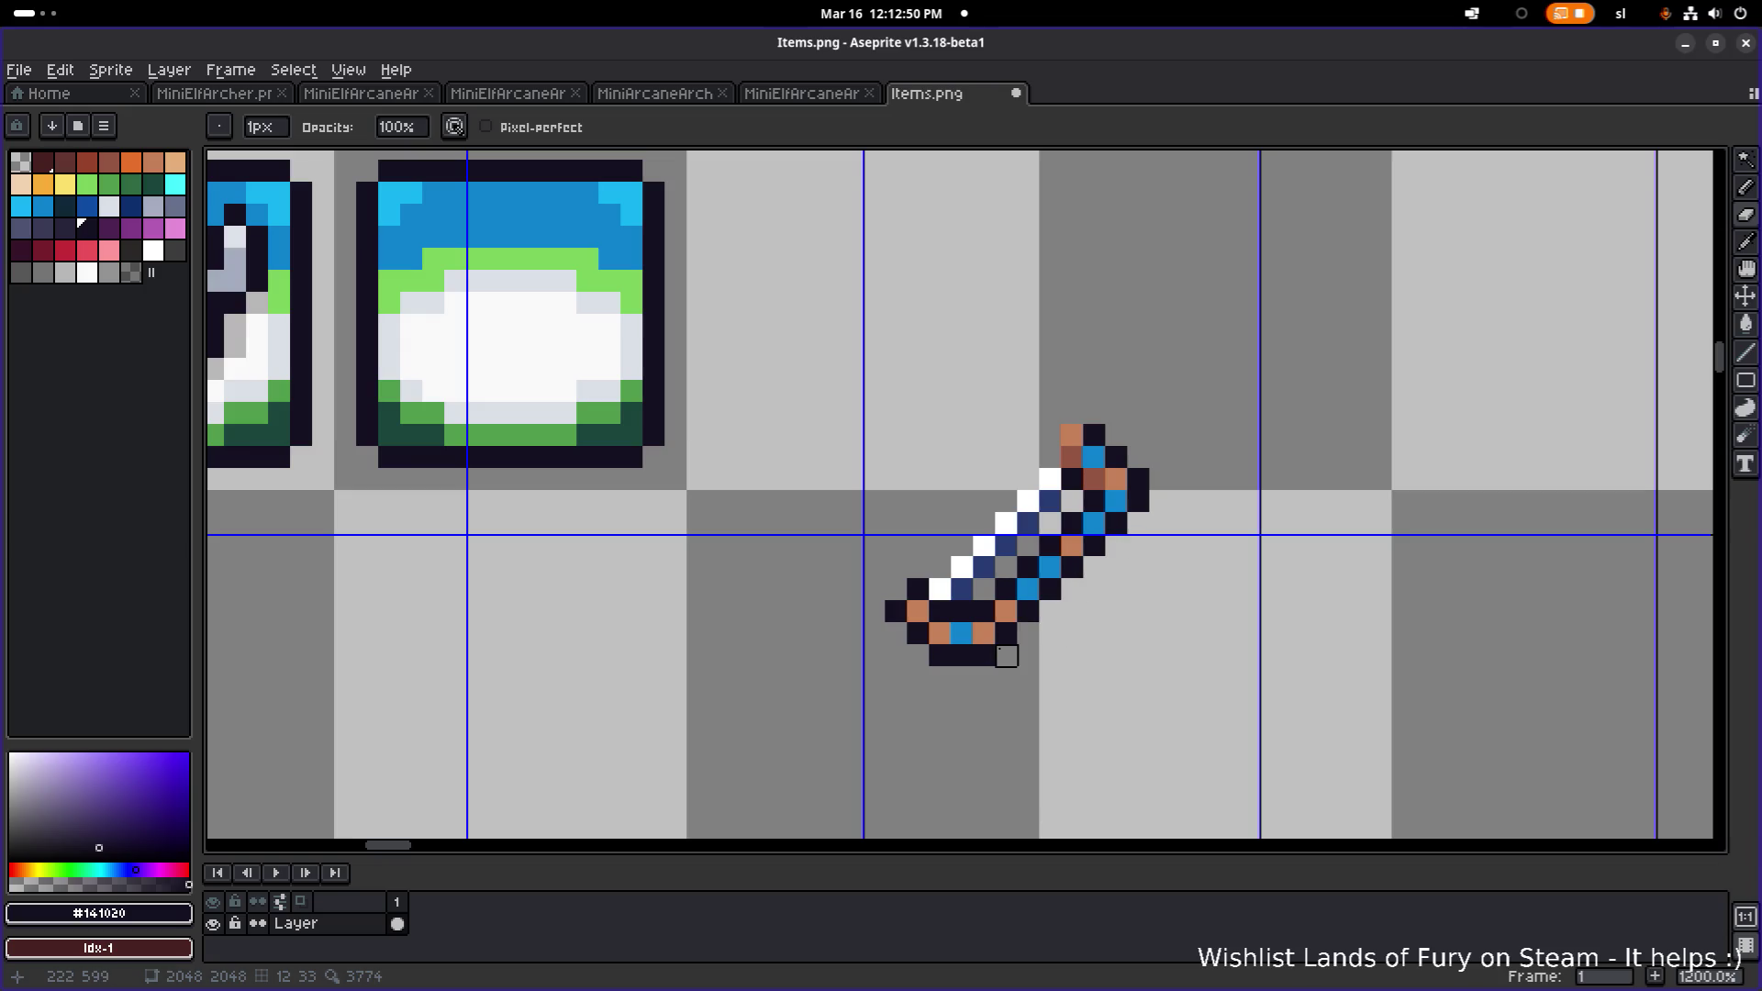
scroll(1007, 655, "up", 3)
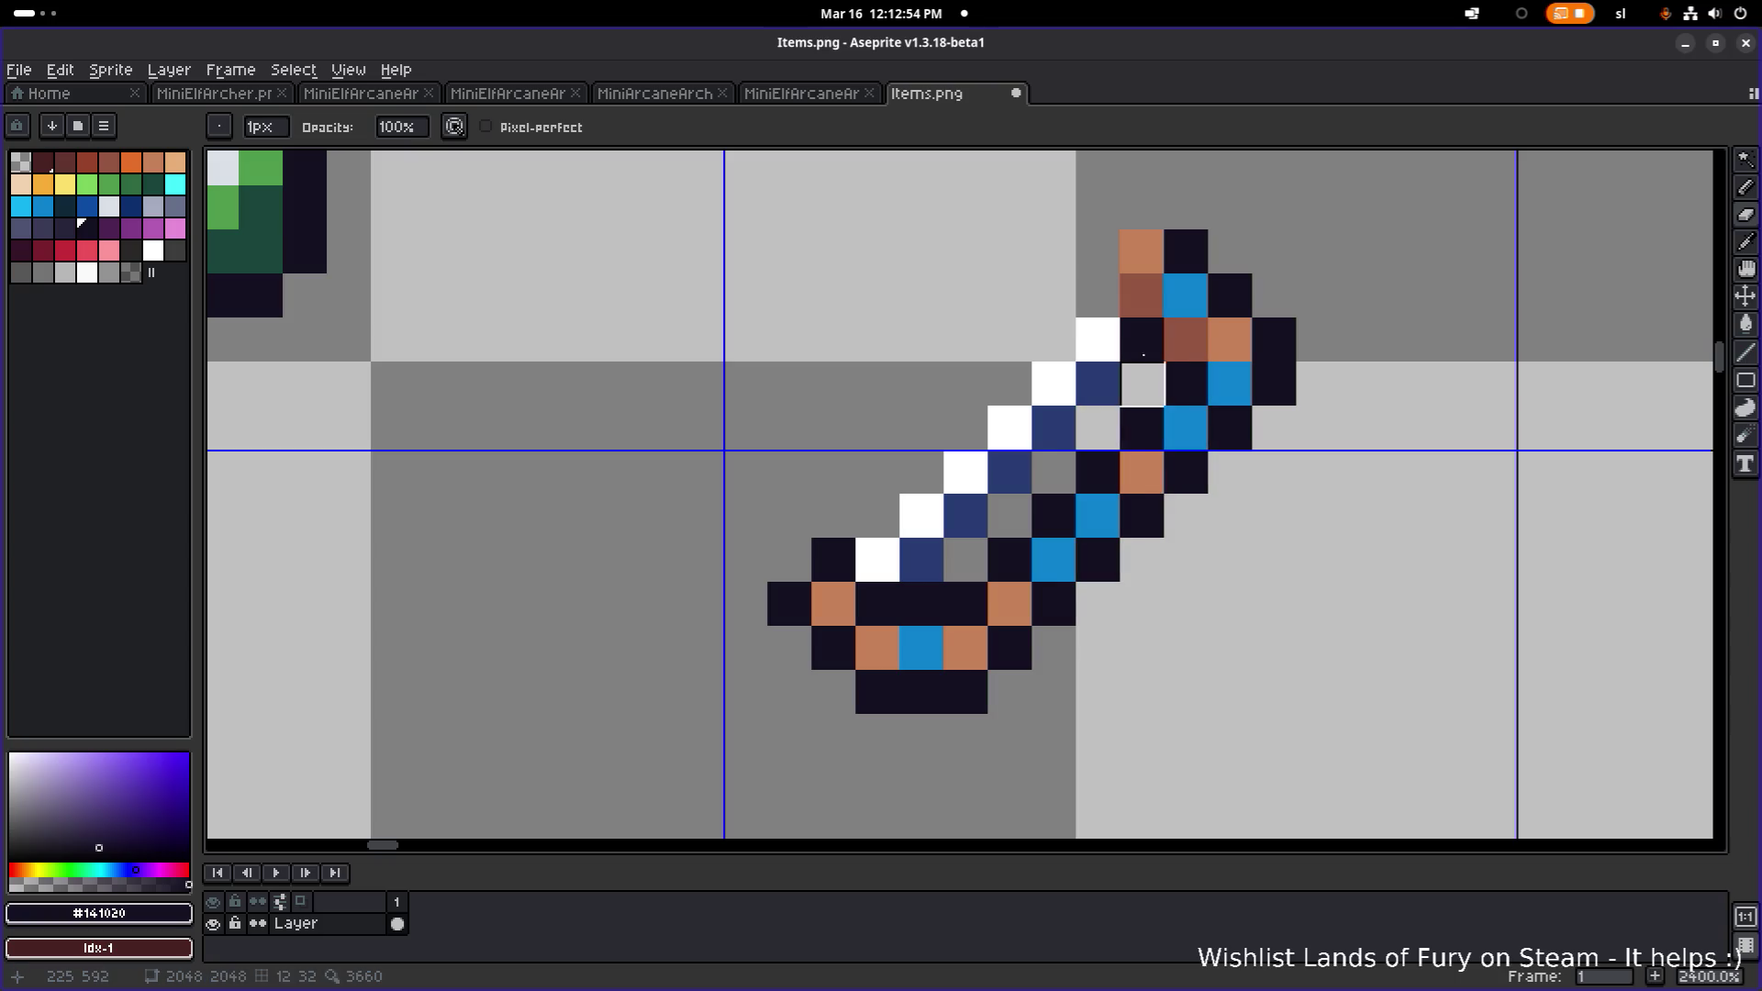
left_click(1140, 251)
key("b")
left_click_drag(1142, 252, 1148, 287)
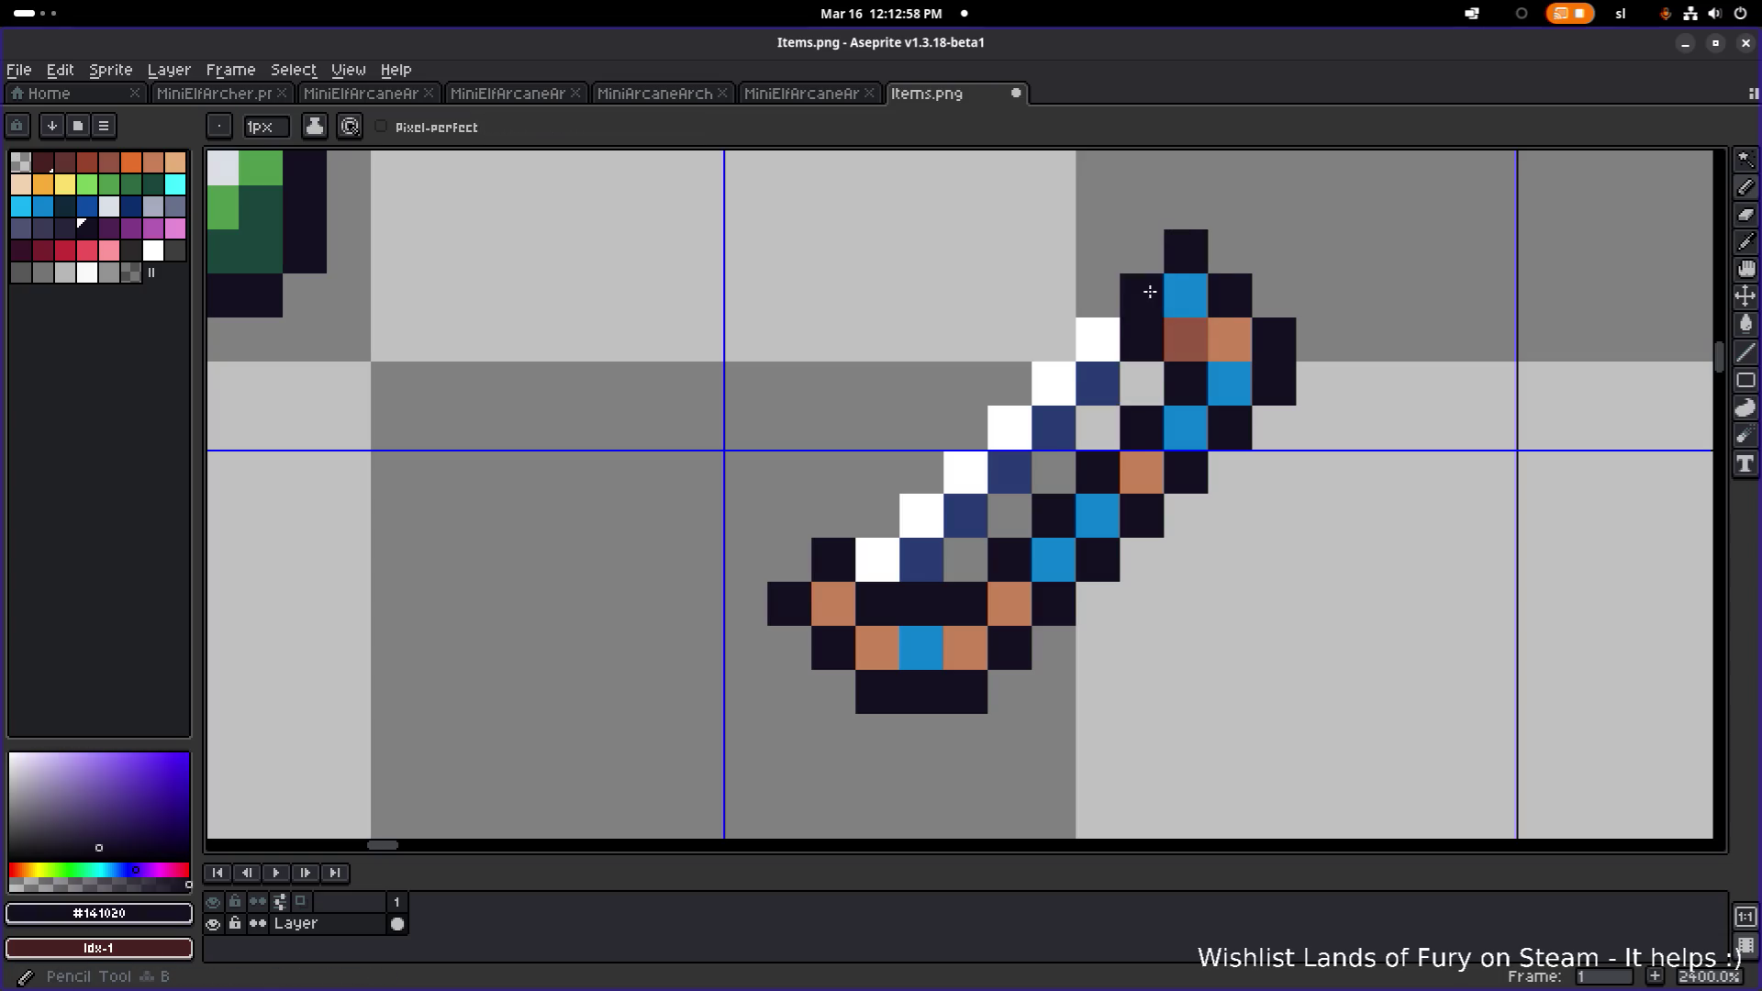
left_click(788, 543)
- Select the sword and move it up into the empty tile beside the icons
scroll(1027, 523, "down", 3)
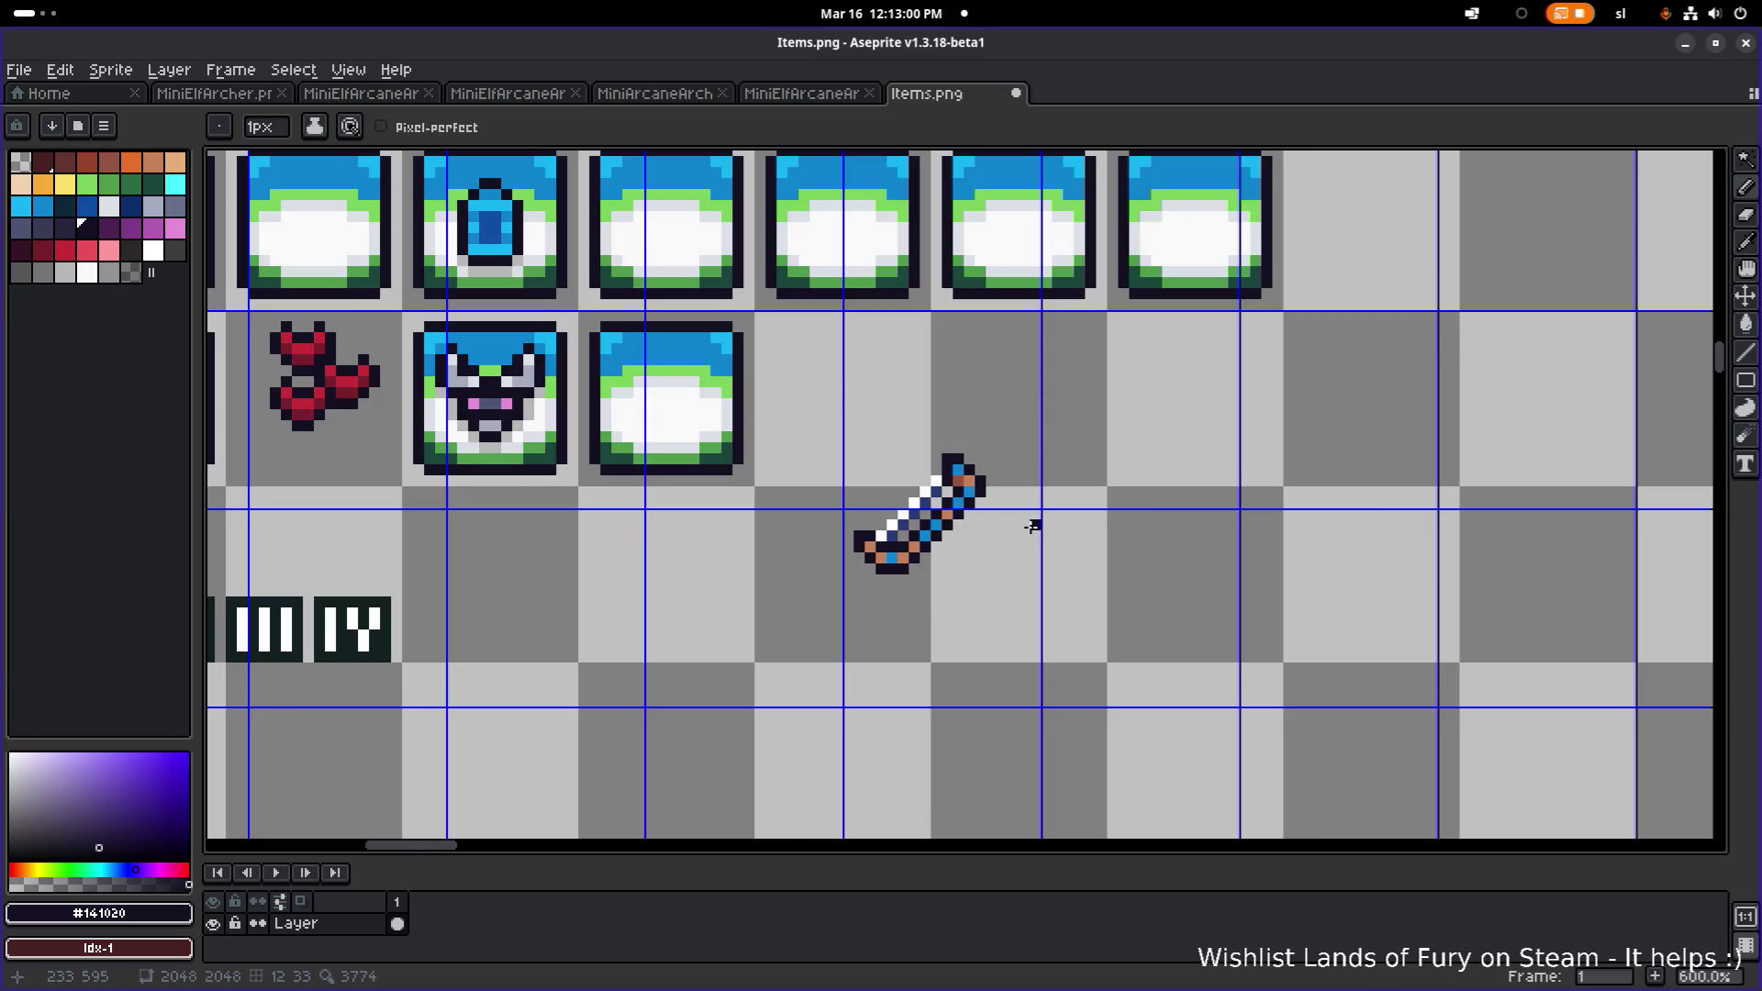
scroll(967, 464, "up", 4)
scroll(850, 640, "down", 5)
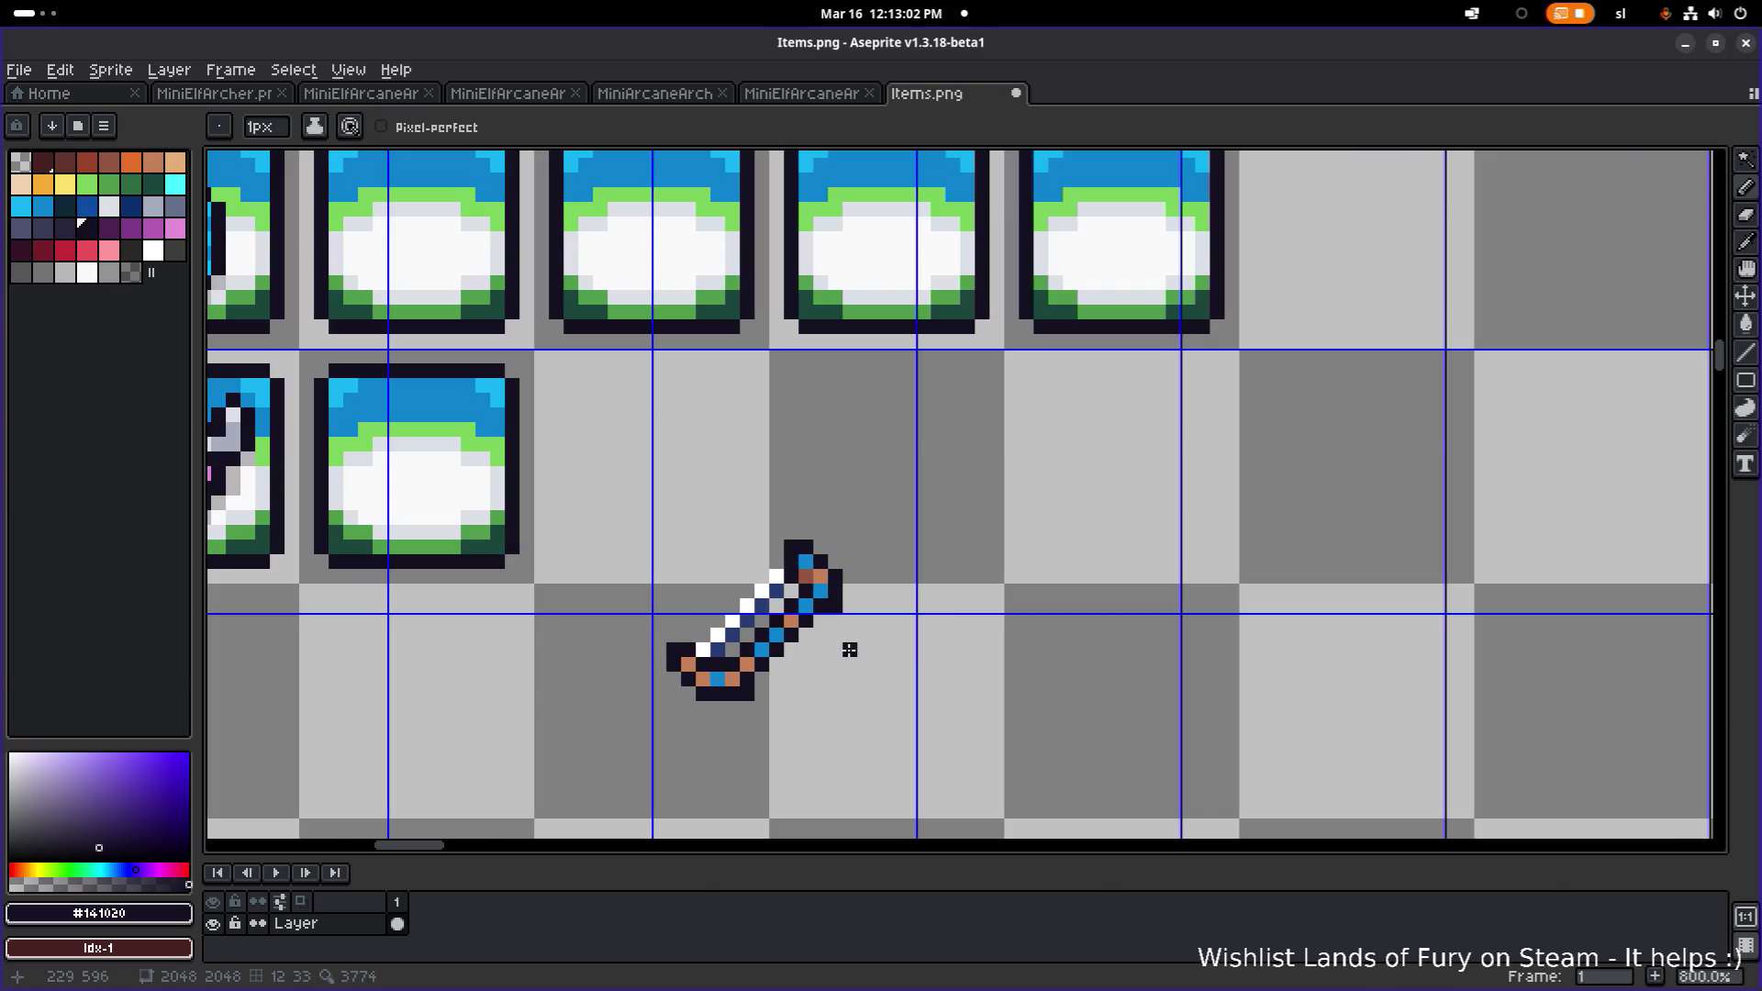
scroll(986, 624, "up", 1)
scroll(987, 624, "up", 1)
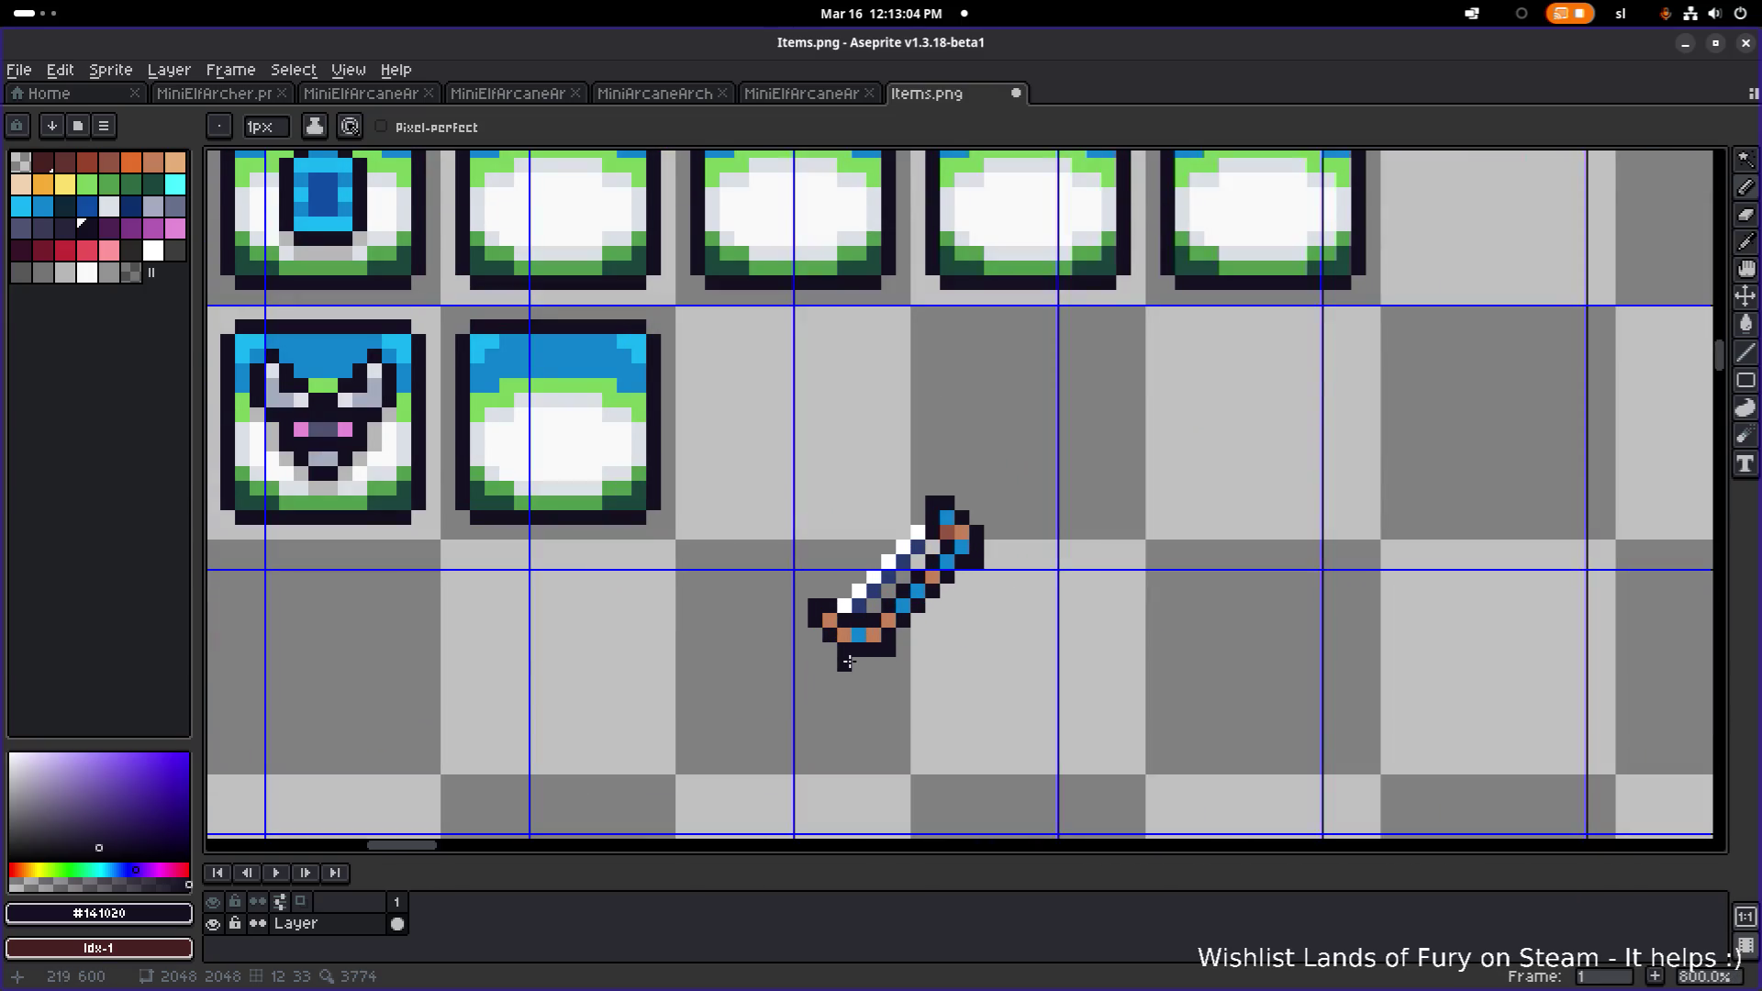
key("m")
left_click_drag(784, 676, 1005, 456)
mouse_move(960, 547)
left_mouse_down()
mouse_move(1004, 414)
mouse_move(989, 415)
mouse_move(1094, 407)
left_mouse_up()
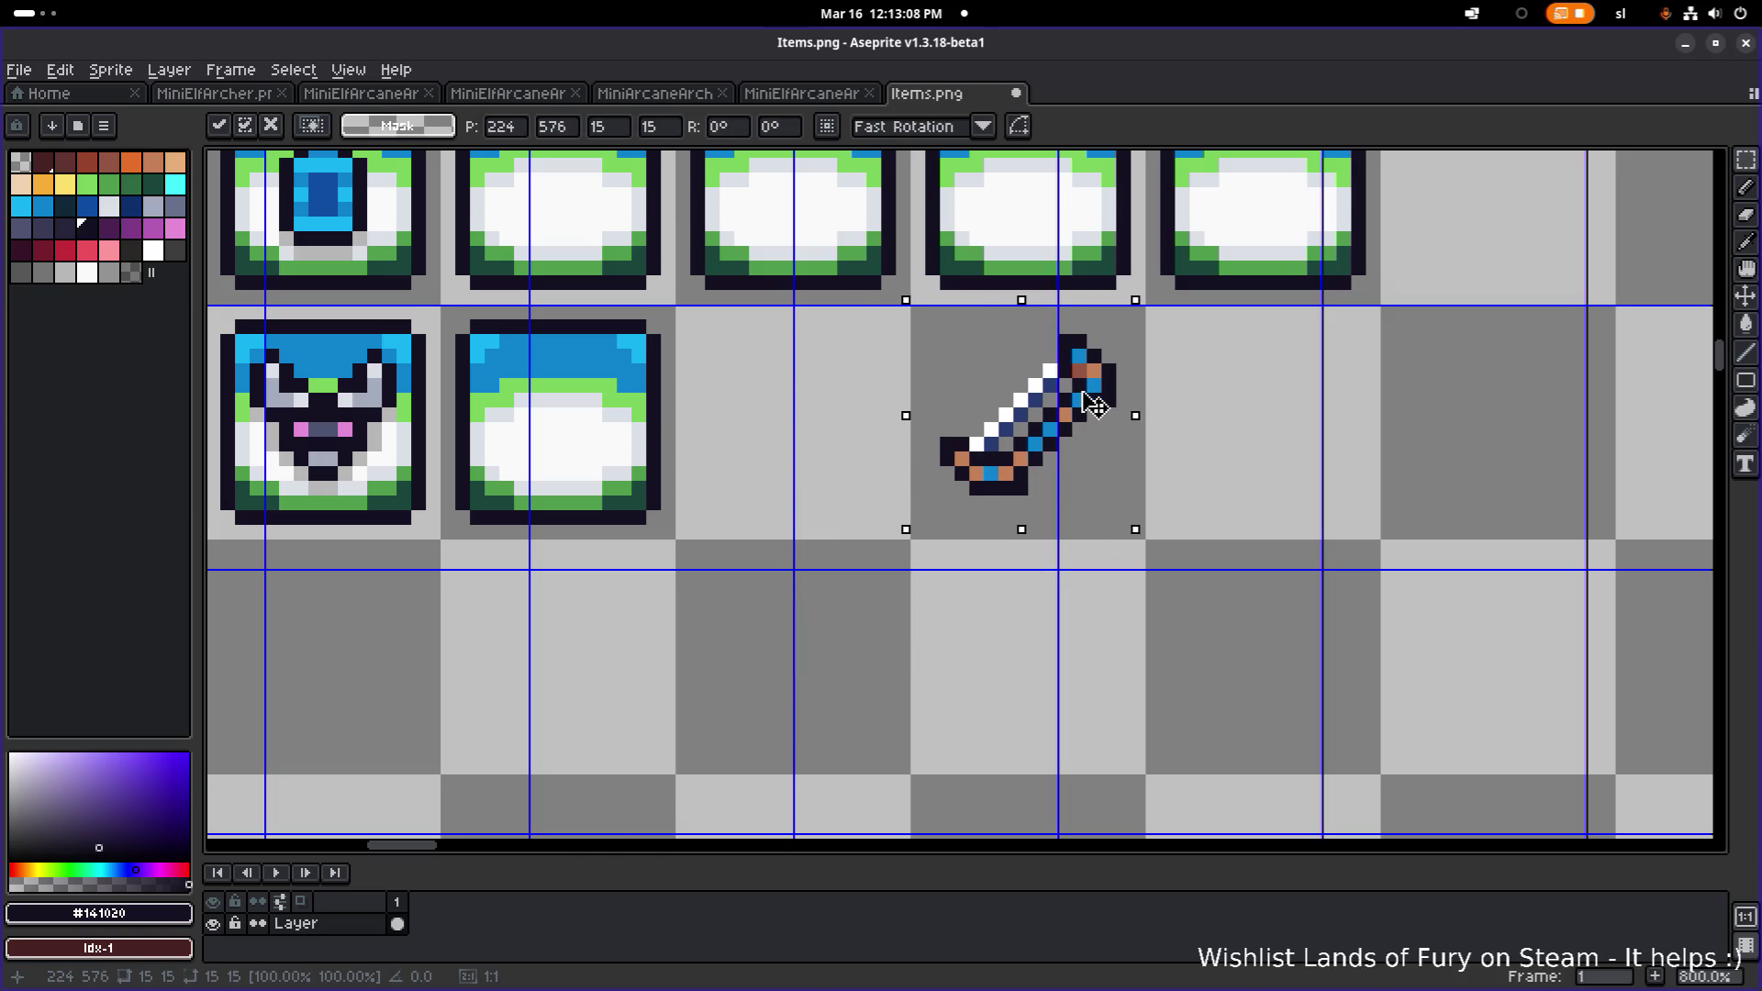
left_click(1196, 369)
- Touch up blade pixels white and dark blue, then repaint the muted-blue diagonal dark navy
scroll(1174, 372, "up", 3)
key("i")
left_click(968, 358, "alt")
left_click(983, 340)
left_click(954, 399, "alt")
left_click(984, 368)
left_click(1043, 398)
scroll(1061, 400, "down", 3)
key("ctrl+z")
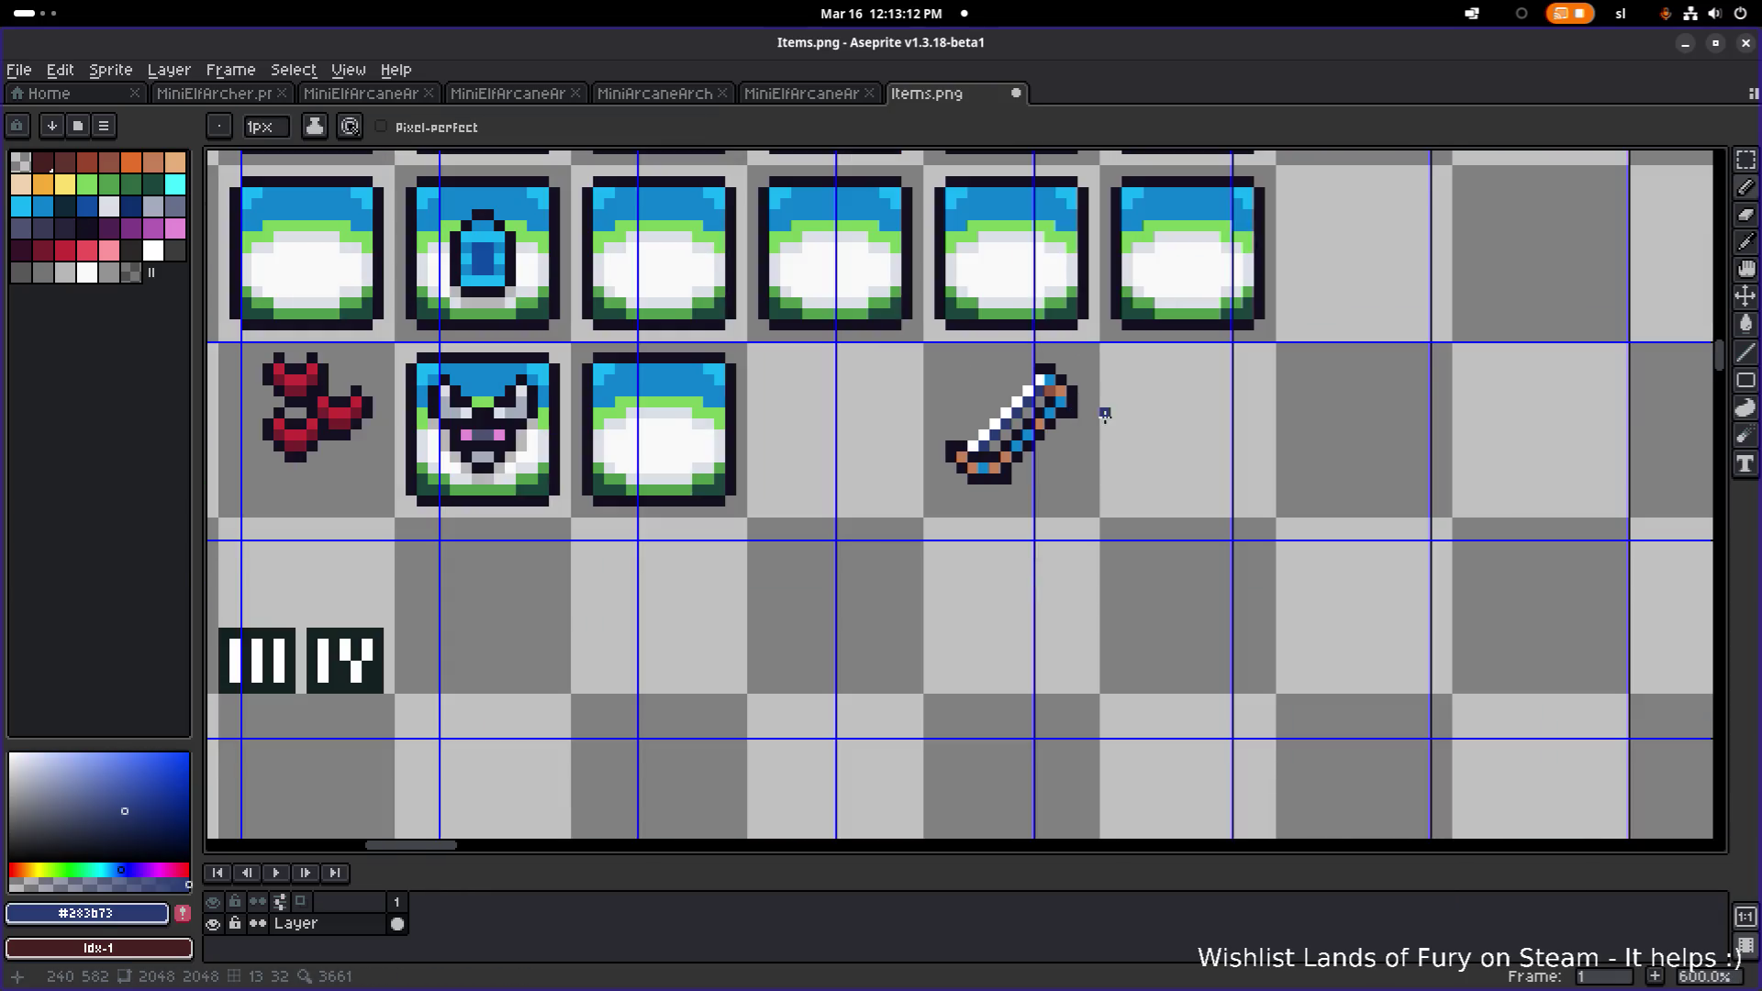
scroll(1101, 404, "up", 4)
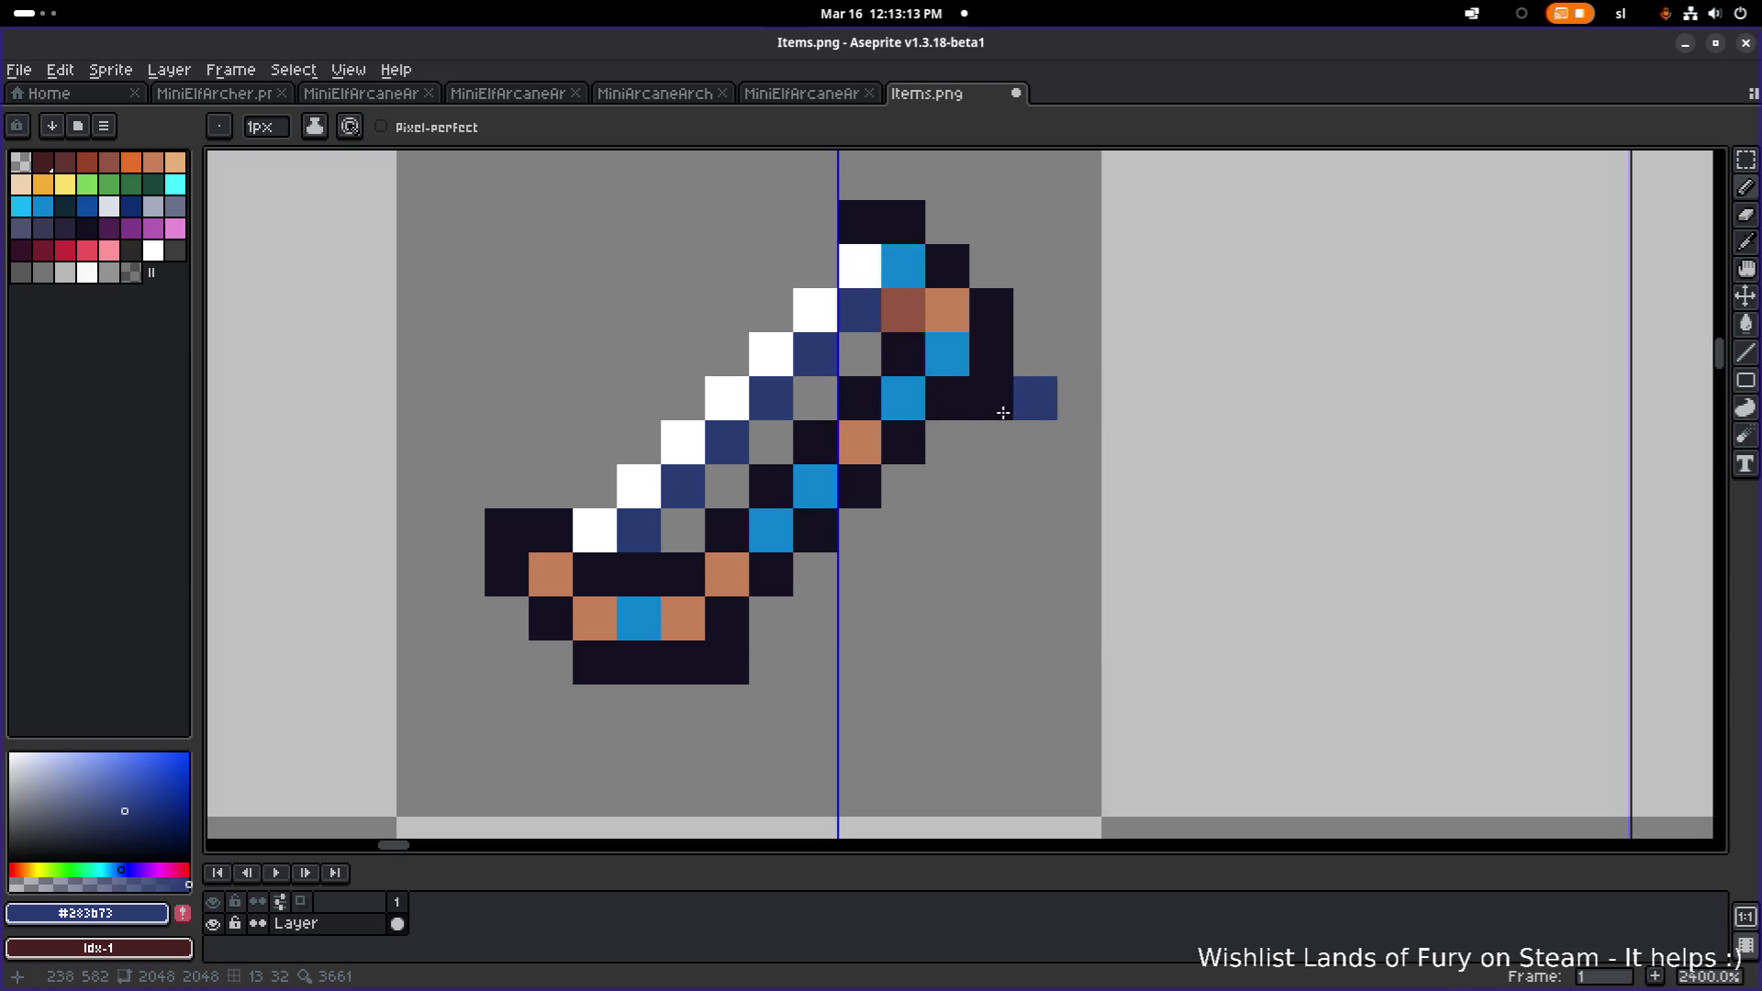
left_click(132, 206)
left_click_drag(639, 536, 859, 310)
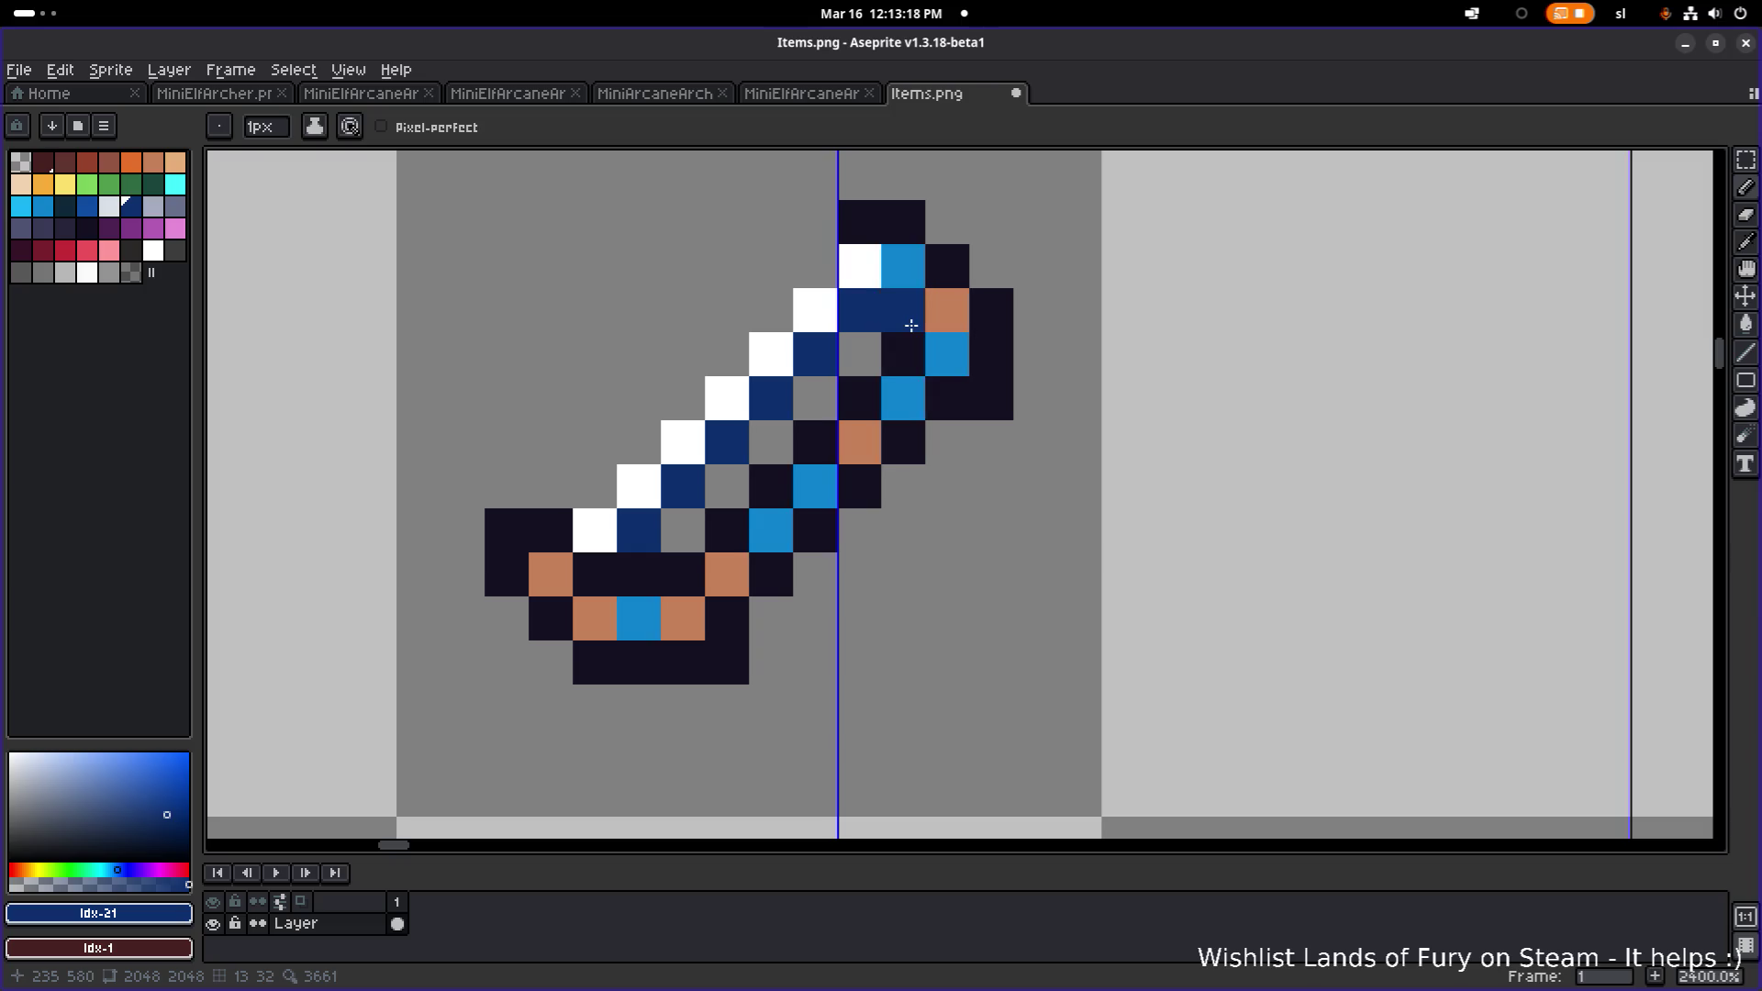
- Add light-blue accent pixels along the blade and hilt, plus two white blade pixels
left_click(949, 339, "alt")
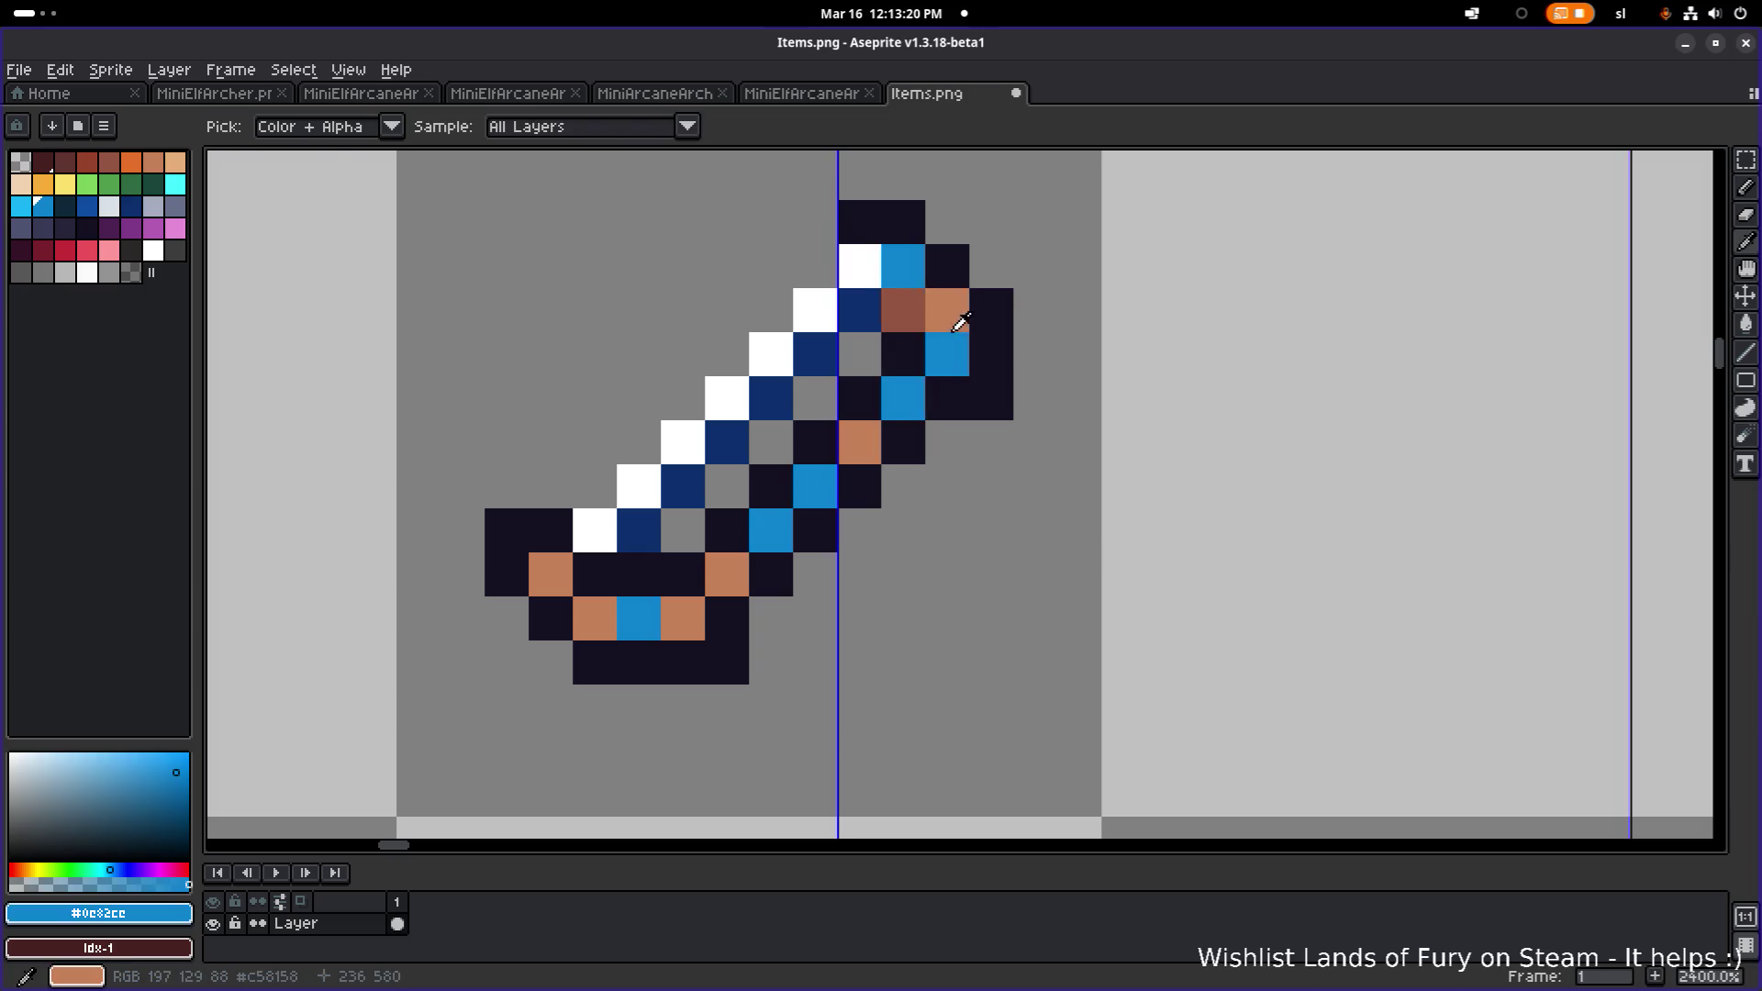
left_click(918, 316)
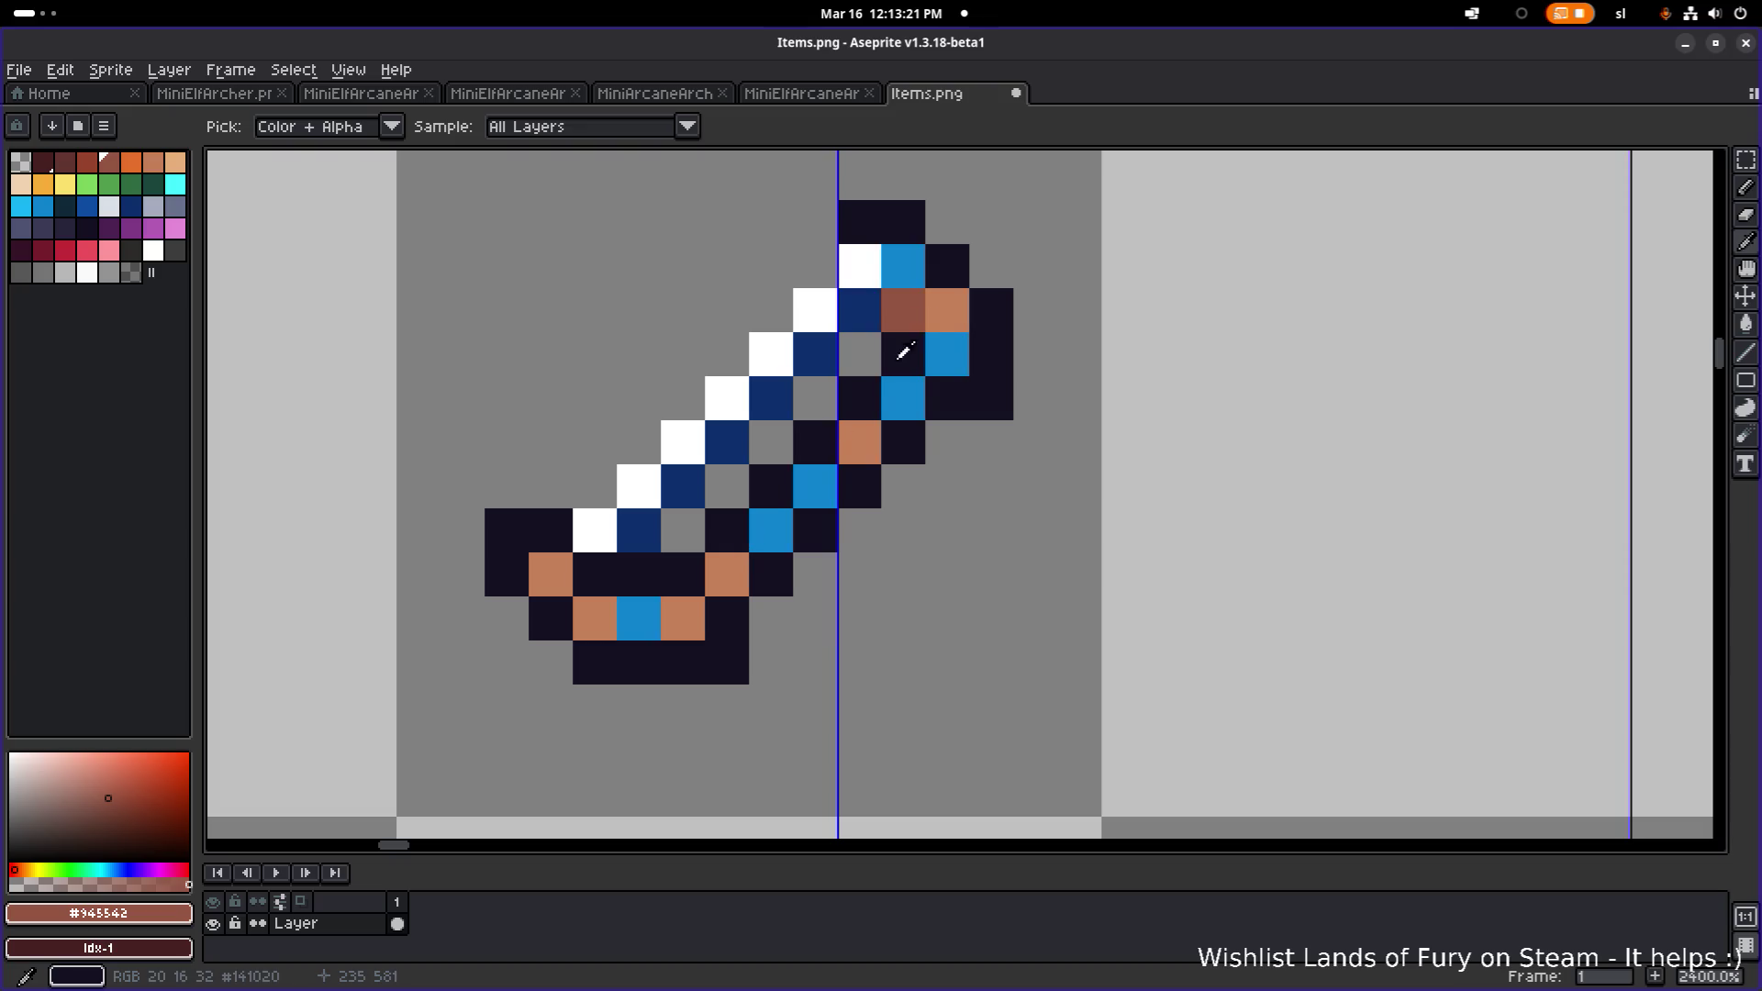
left_click(919, 276, "alt")
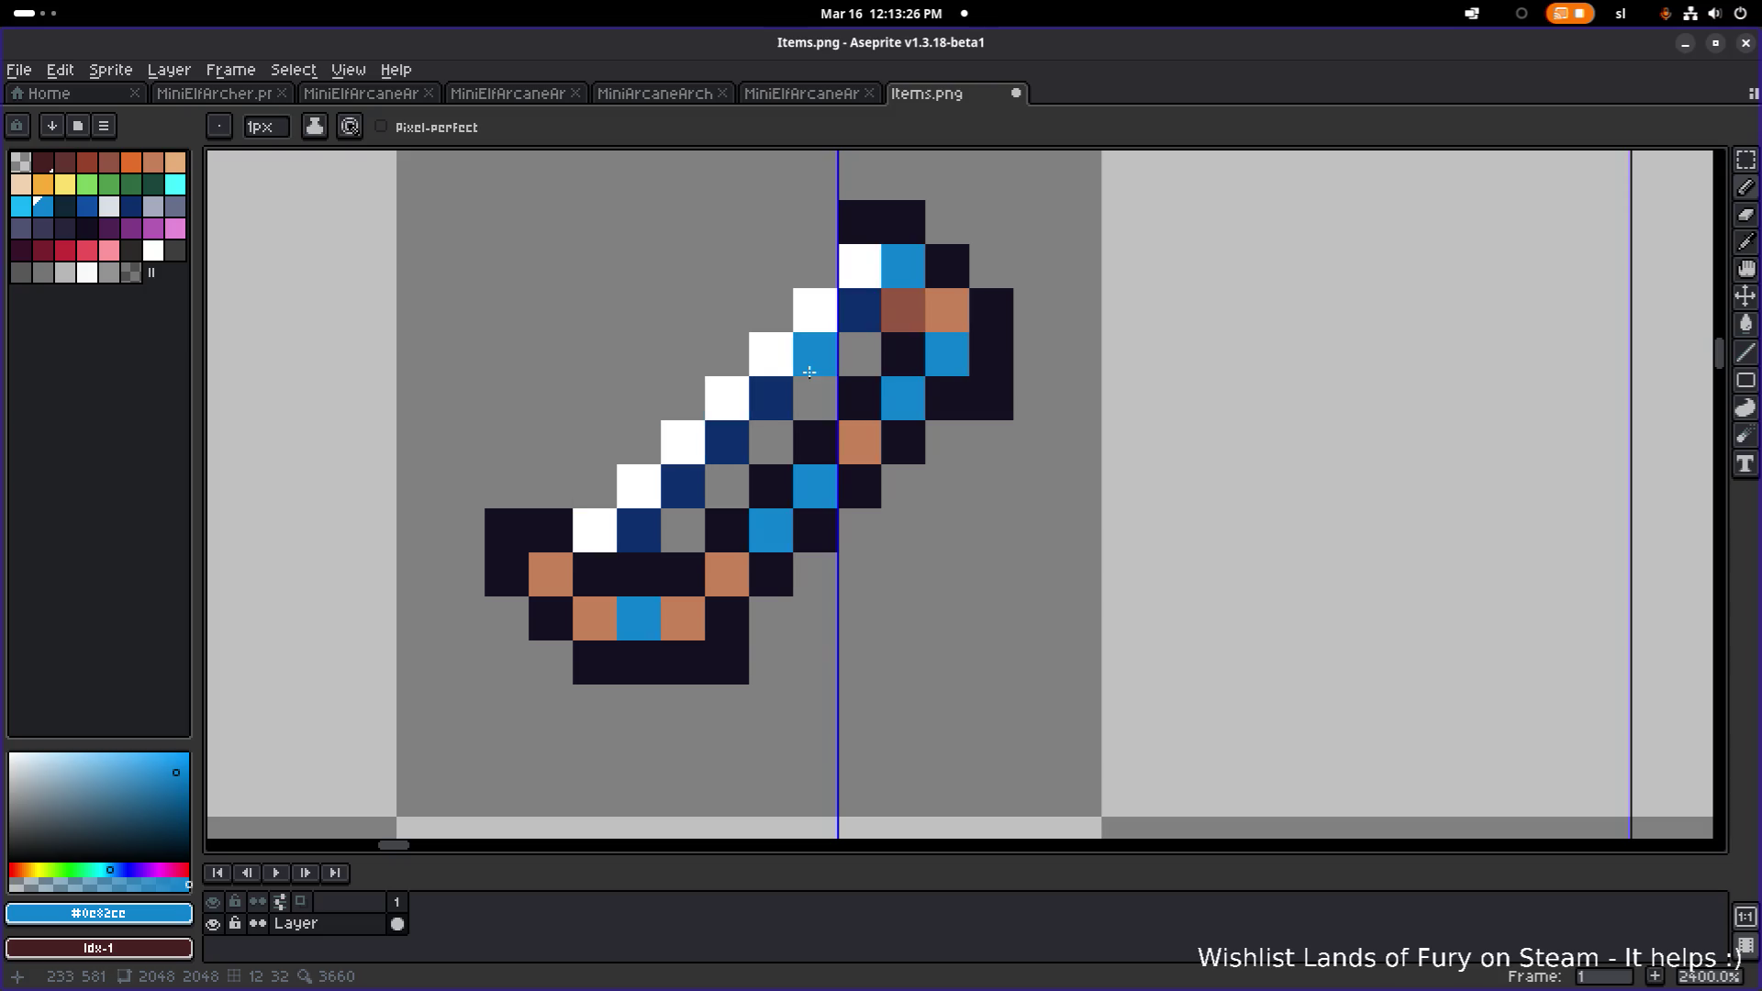
scroll(772, 505, "down", 3)
scroll(754, 585, "up", 3)
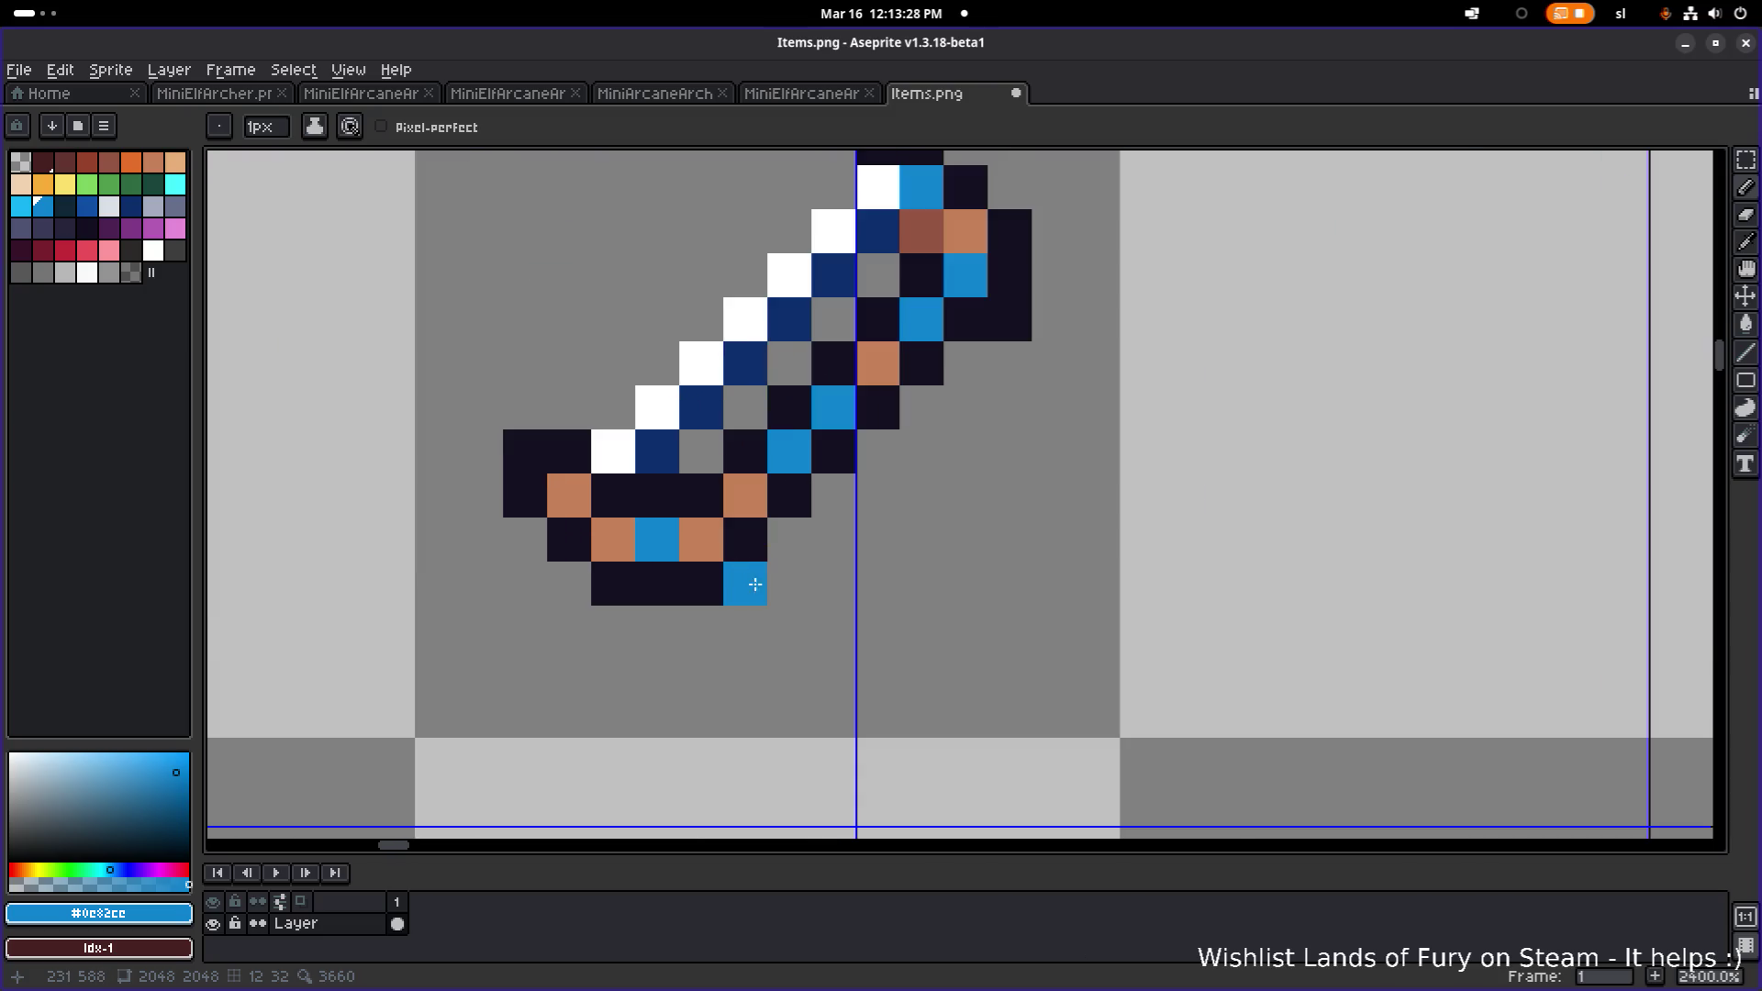
scroll(770, 574, "down", 3)
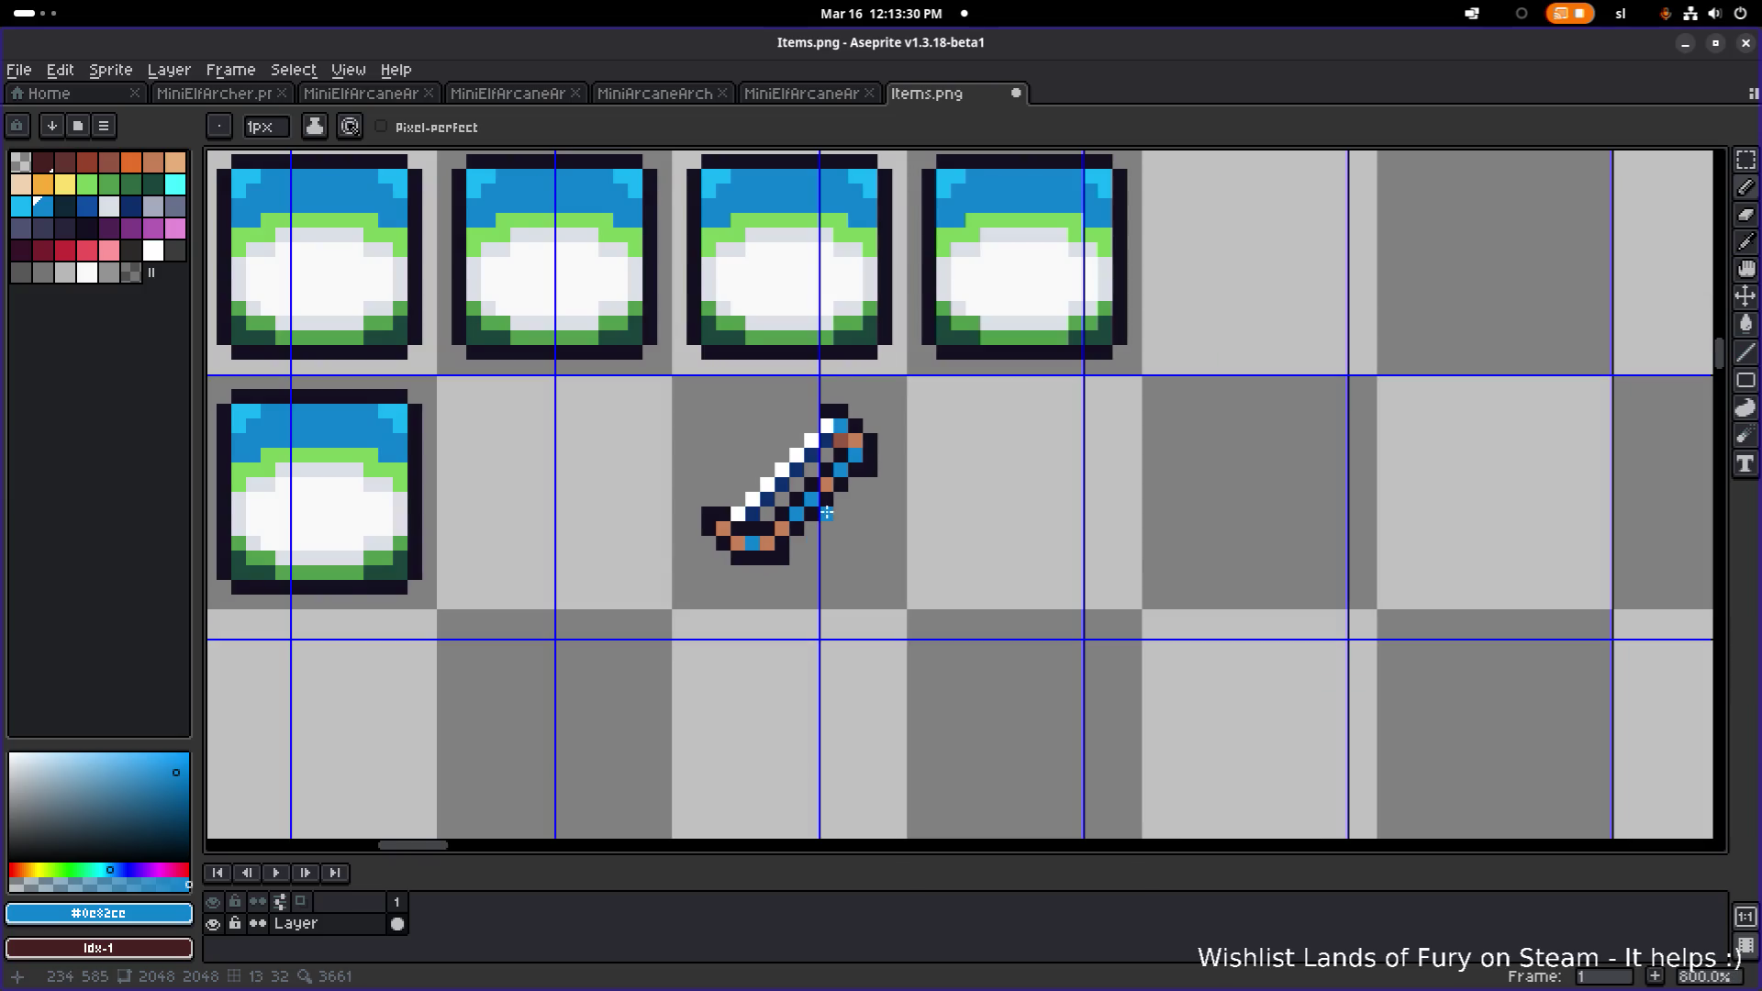
scroll(826, 512, "up", 1)
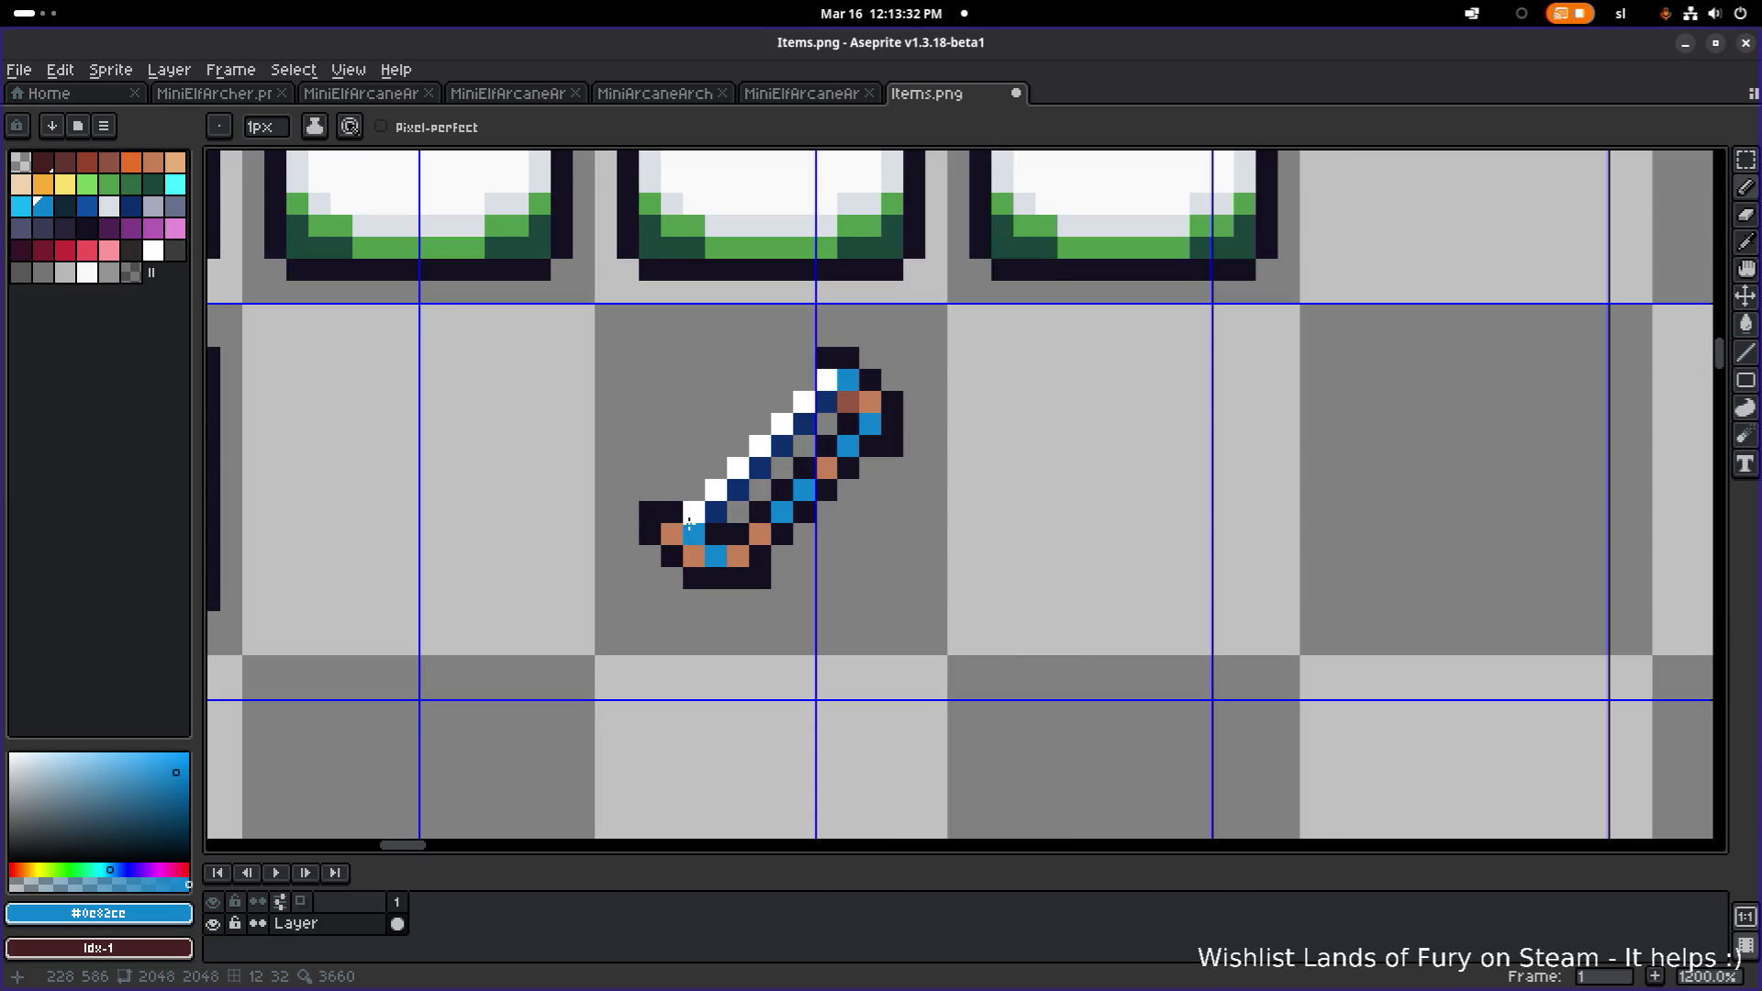
left_click(716, 489, "alt")
left_click_drag(694, 511, 671, 537)
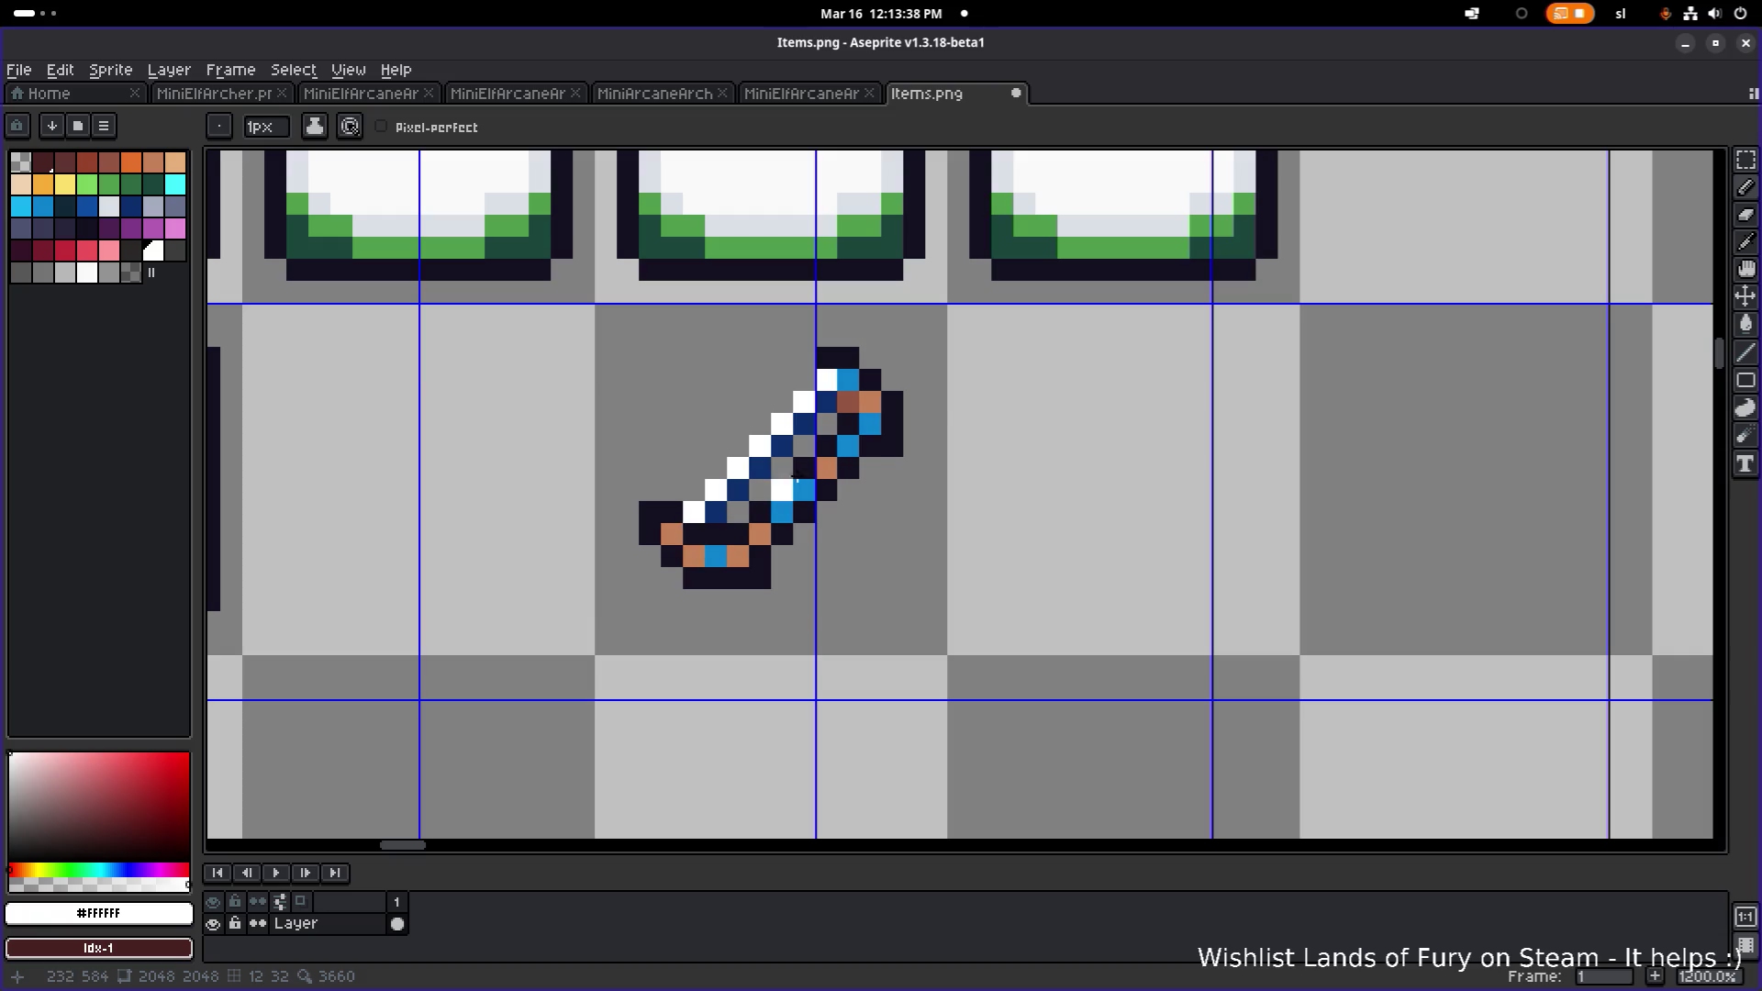
- Marquee-select the sword's upper part and place a copy in the next tile
key("m")
mouse_move(731, 330)
left_mouse_down()
mouse_move(983, 441)
mouse_move(992, 500)
left_mouse_up()
left_click_drag(853, 413, 1394, 413)
scroll(1232, 445, "up", 1)
left_click_drag(1133, 441, 1155, 647)
key("ctrl+z")
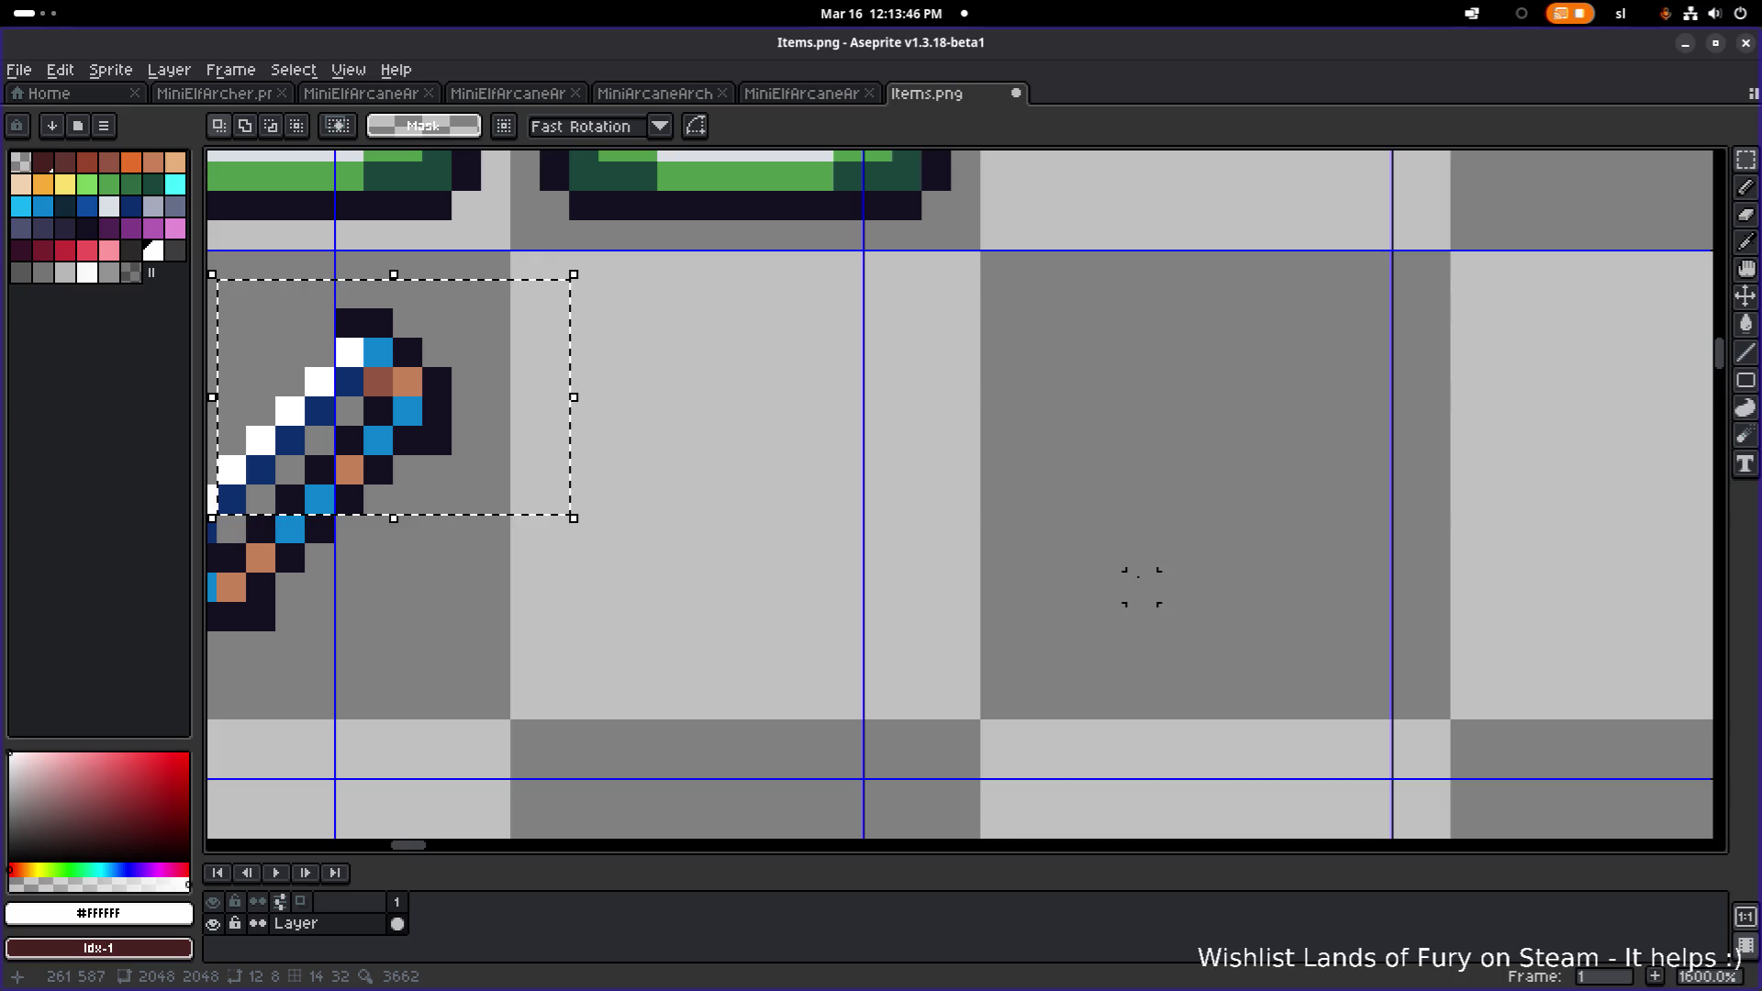
mouse_move(396, 450)
left_mouse_down()
mouse_move(982, 479)
mouse_move(1113, 450)
mouse_move(1141, 728)
left_mouse_up()
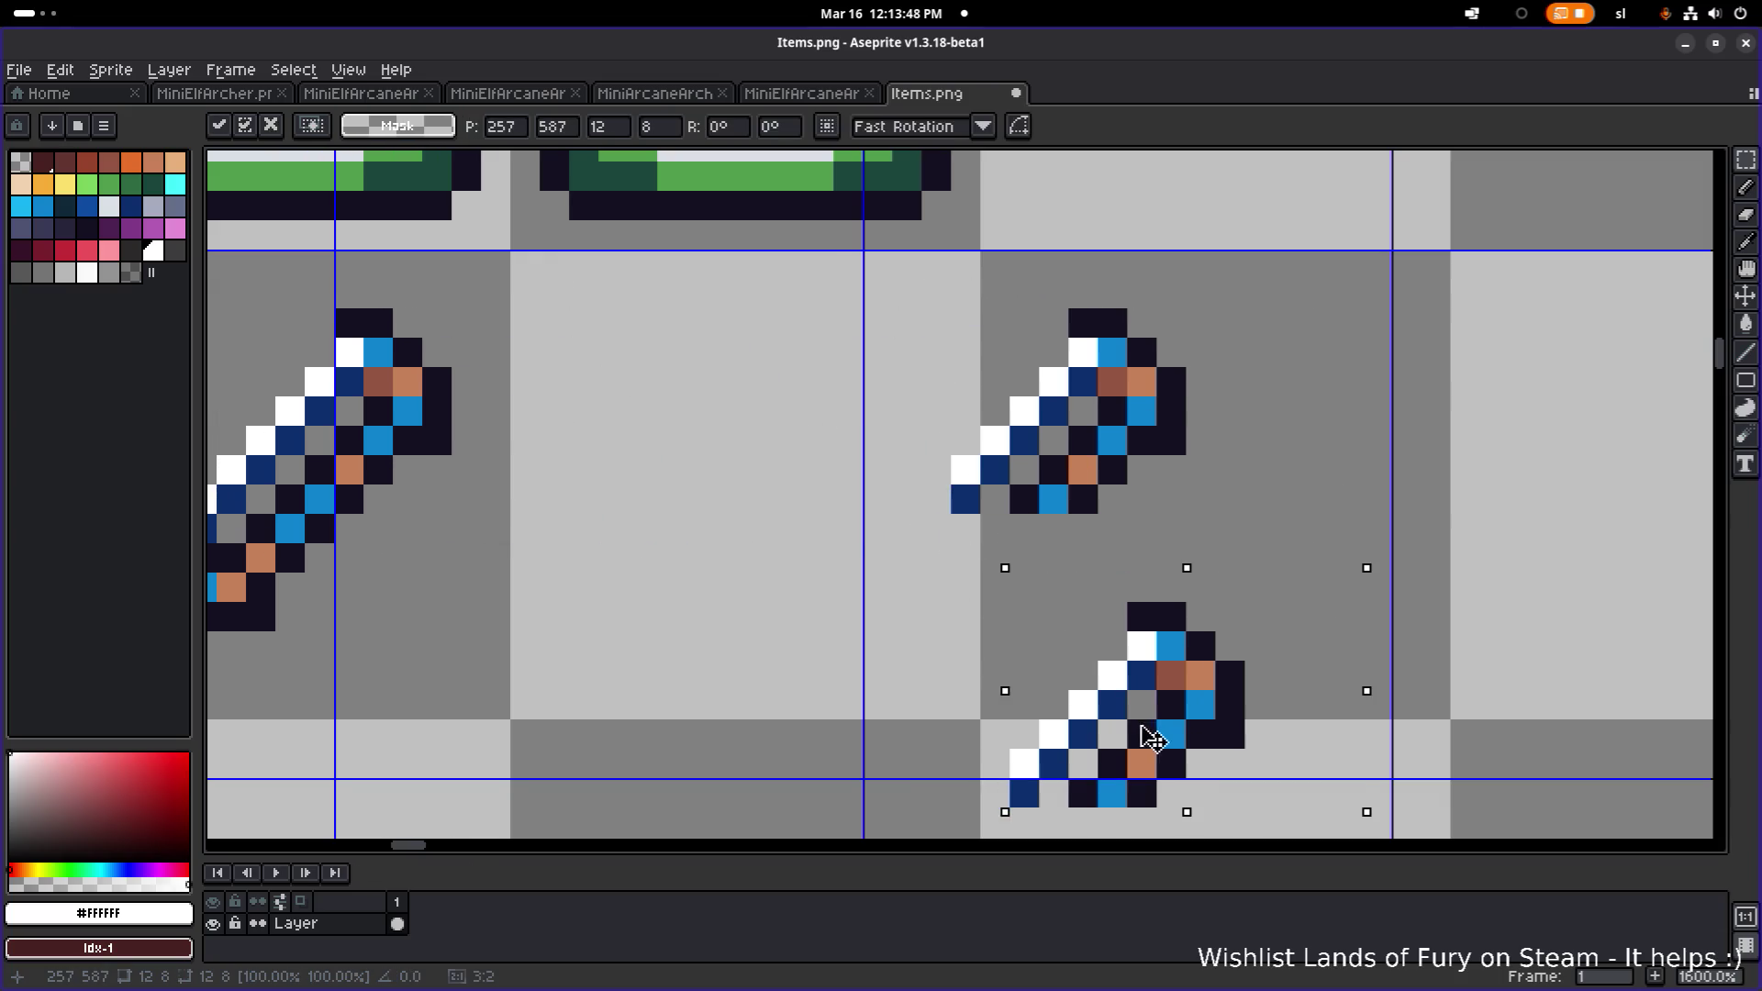
- Try vertical and horizontal flips on the floating copy of the blade top
key("shift+v")
key("shift+h")
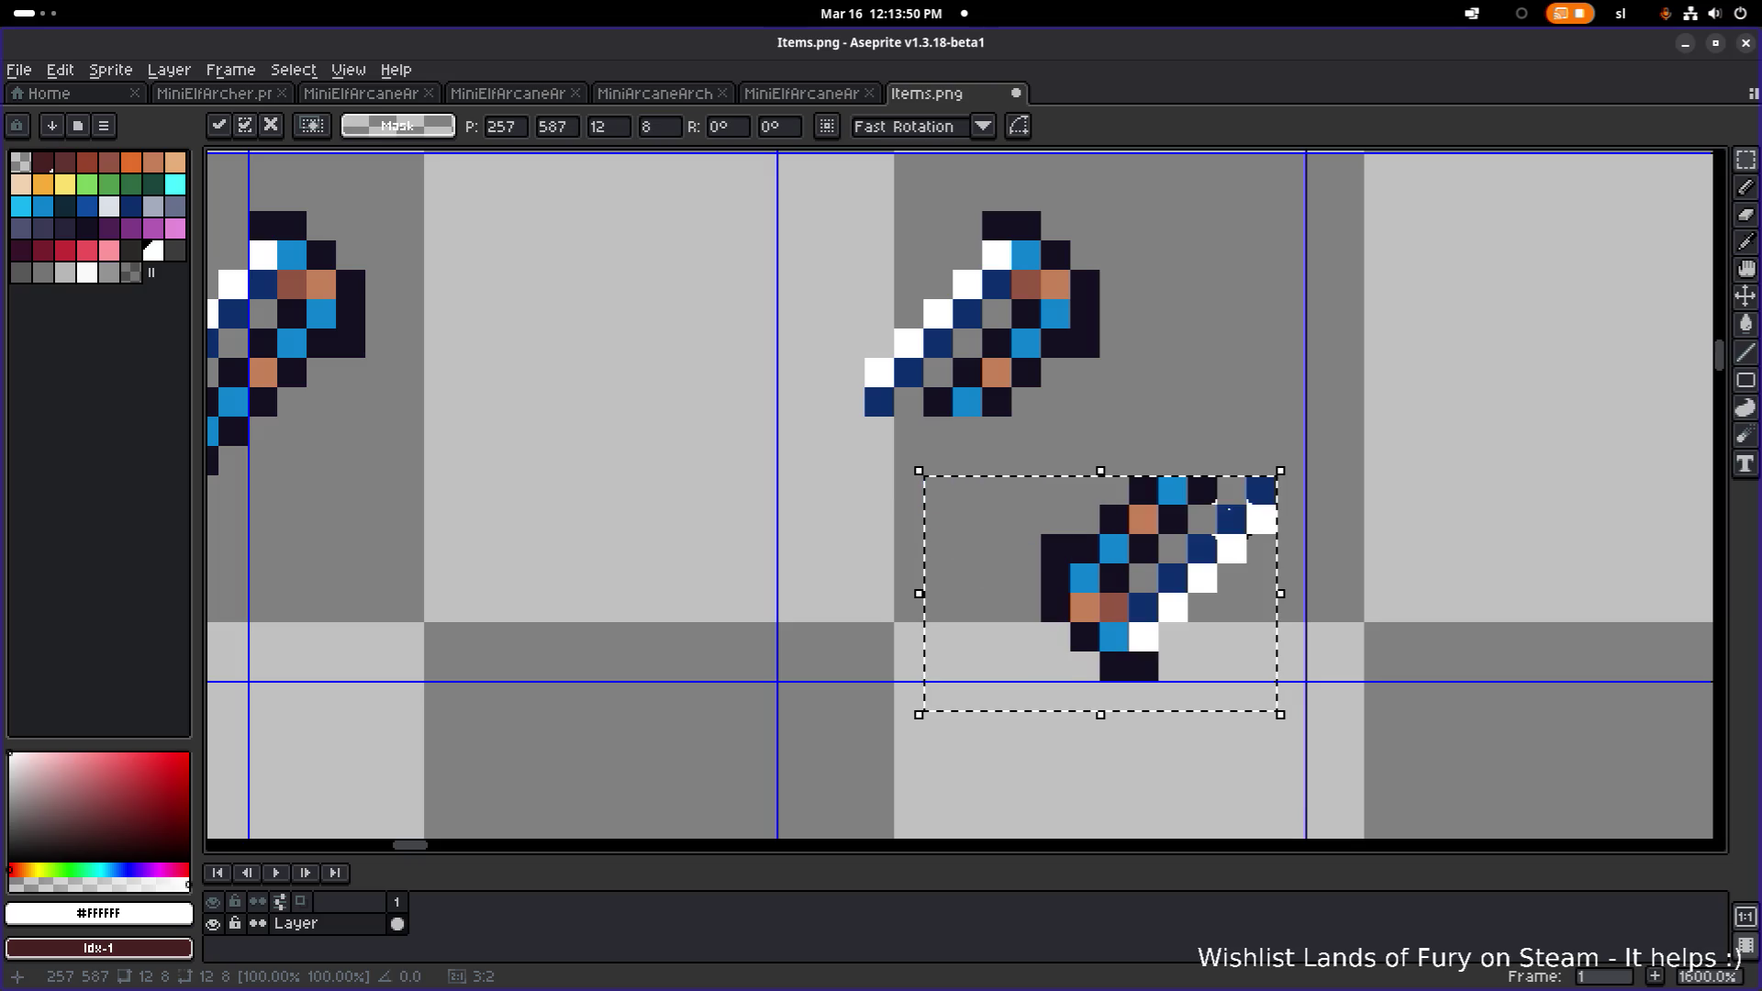
key("shift+v")
key("shift+v")
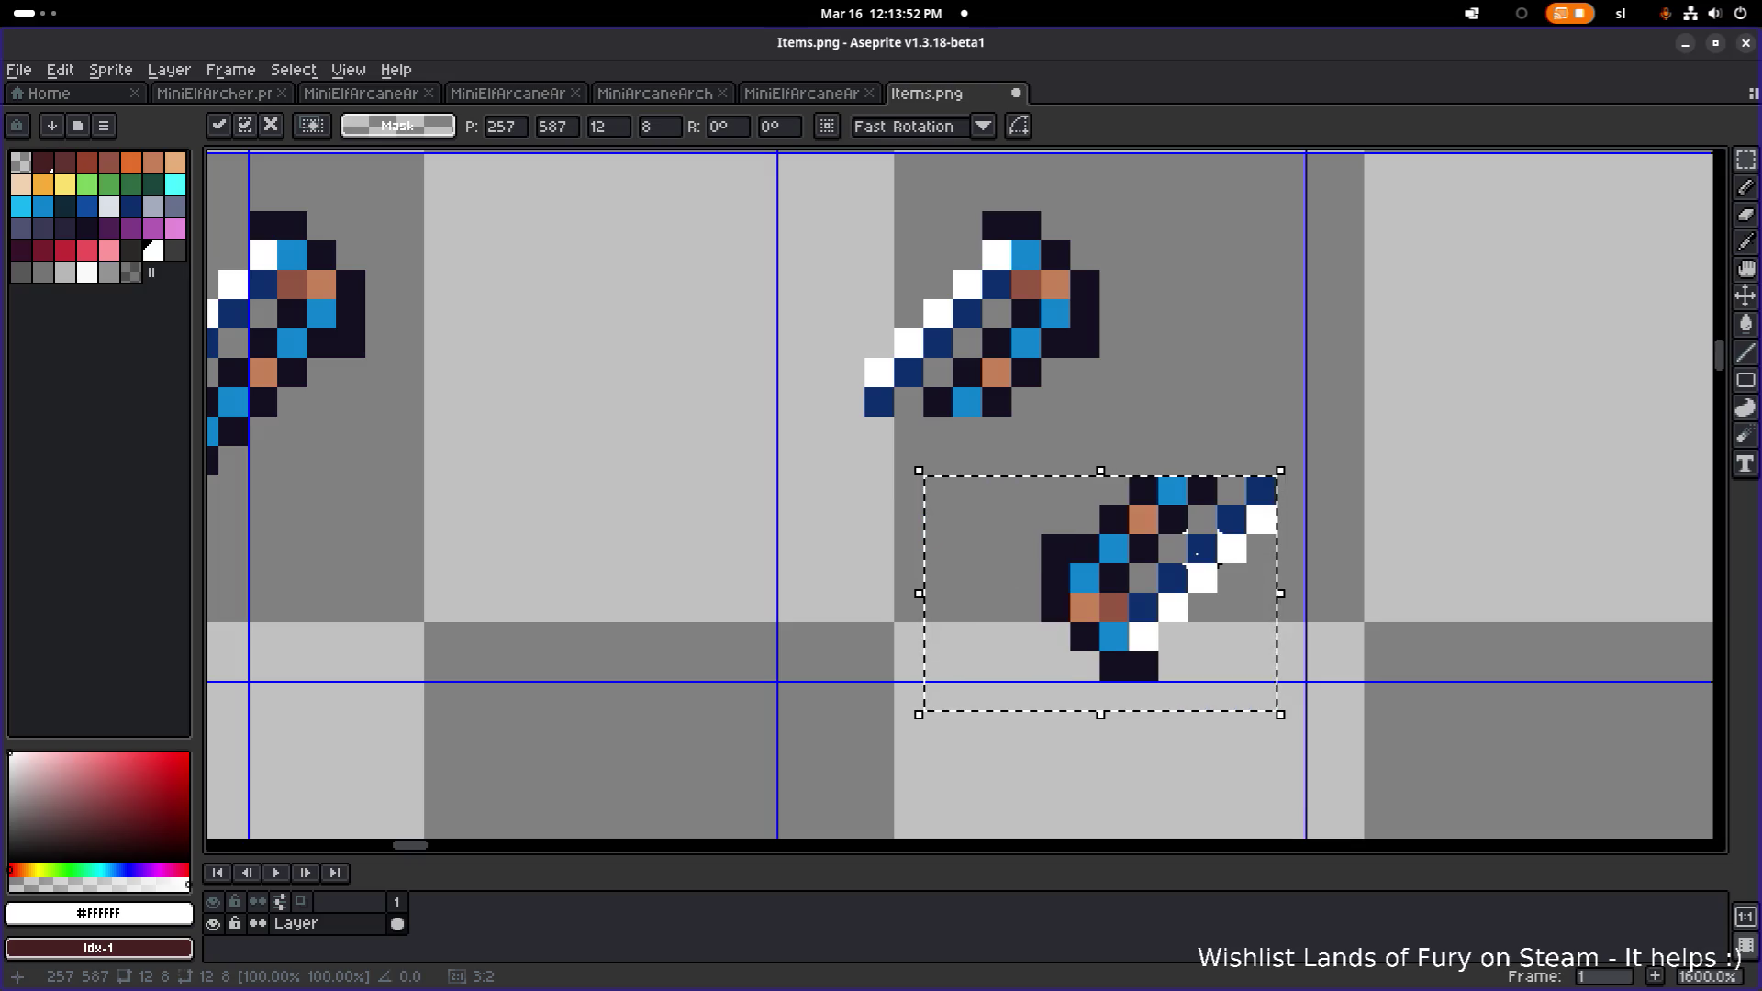
key("shift+v")
key("shift+h")
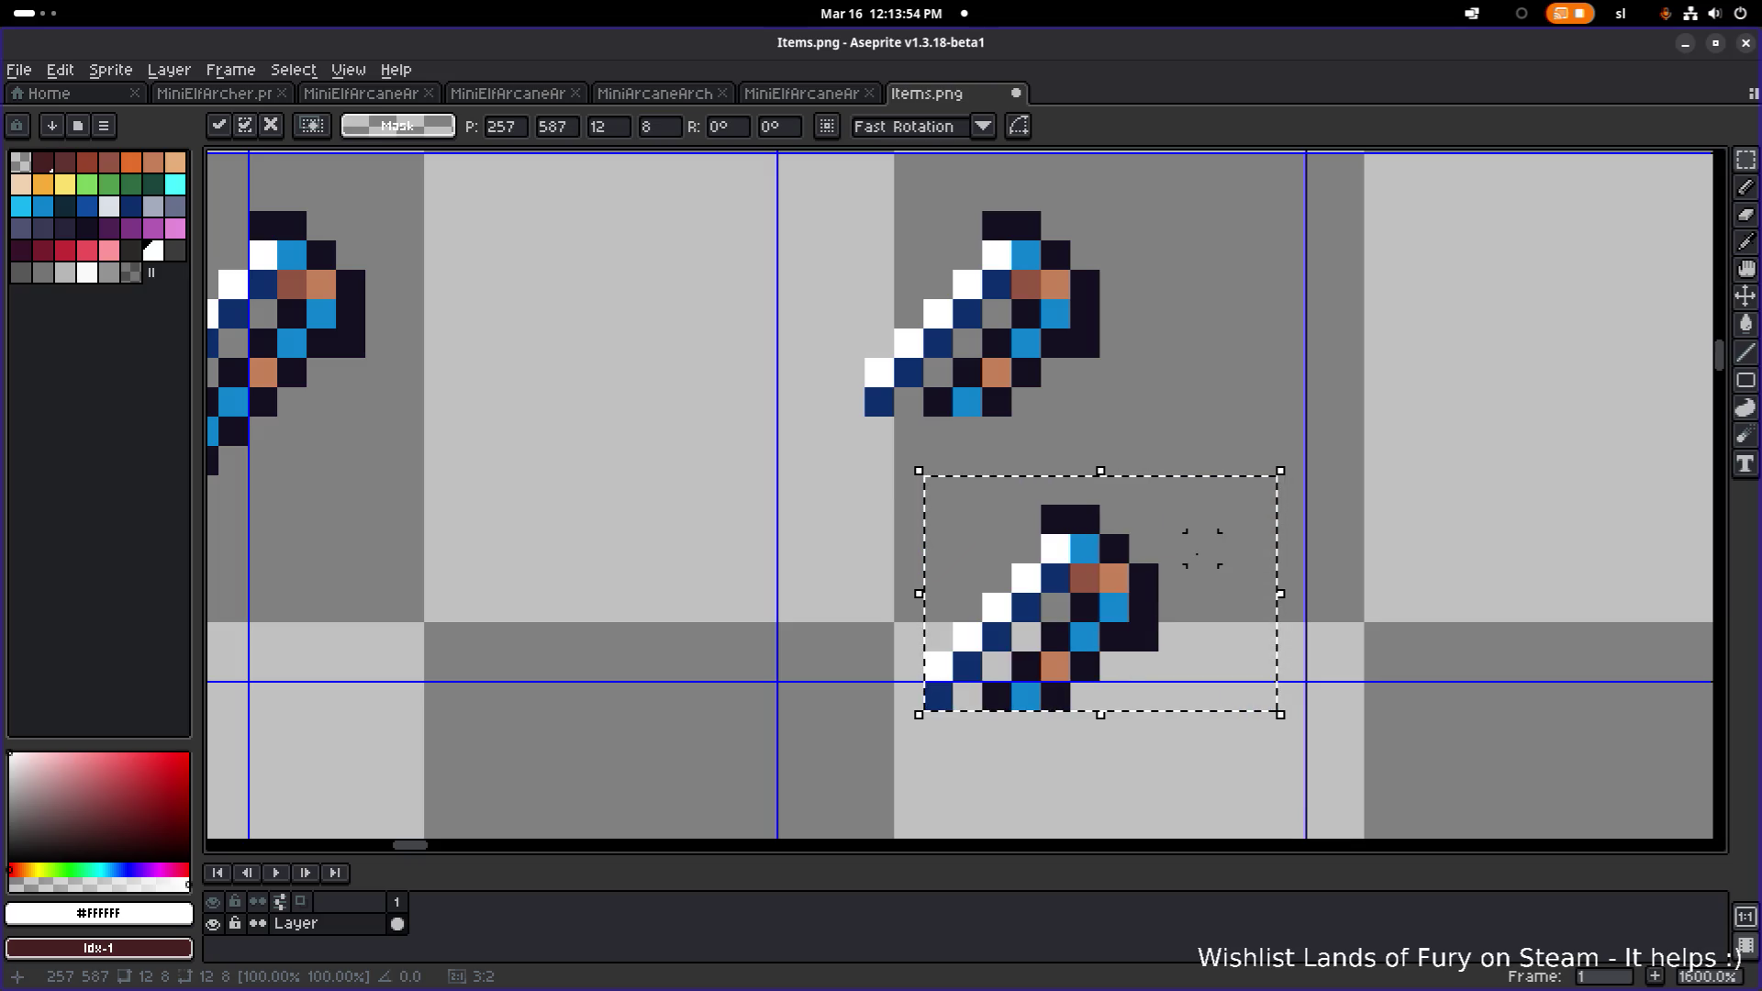
key("shift+v")
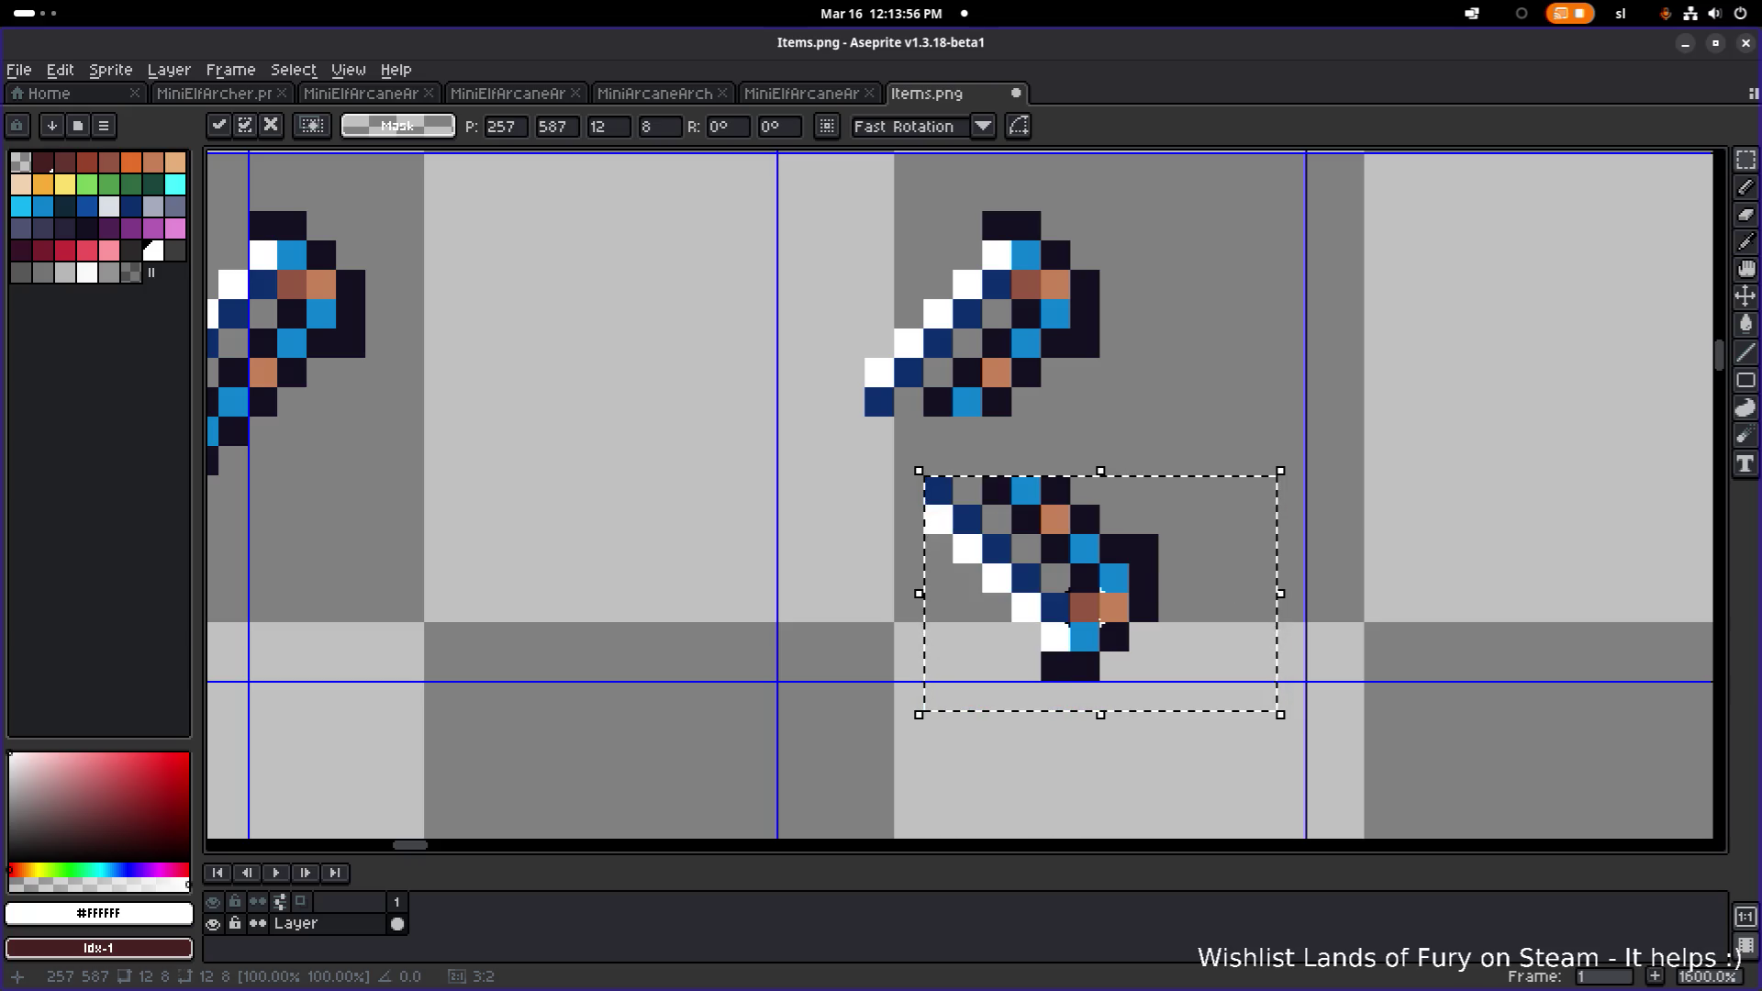
key("shift+h")
key("shift+v")
key("shift+h")
key("shift+v")
key("shift+v")
- Move and resize the floating copy, then undo to discard it
mouse_move(1084, 606)
left_mouse_down()
mouse_move(1186, 443)
mouse_move(1349, 400)
left_mouse_up()
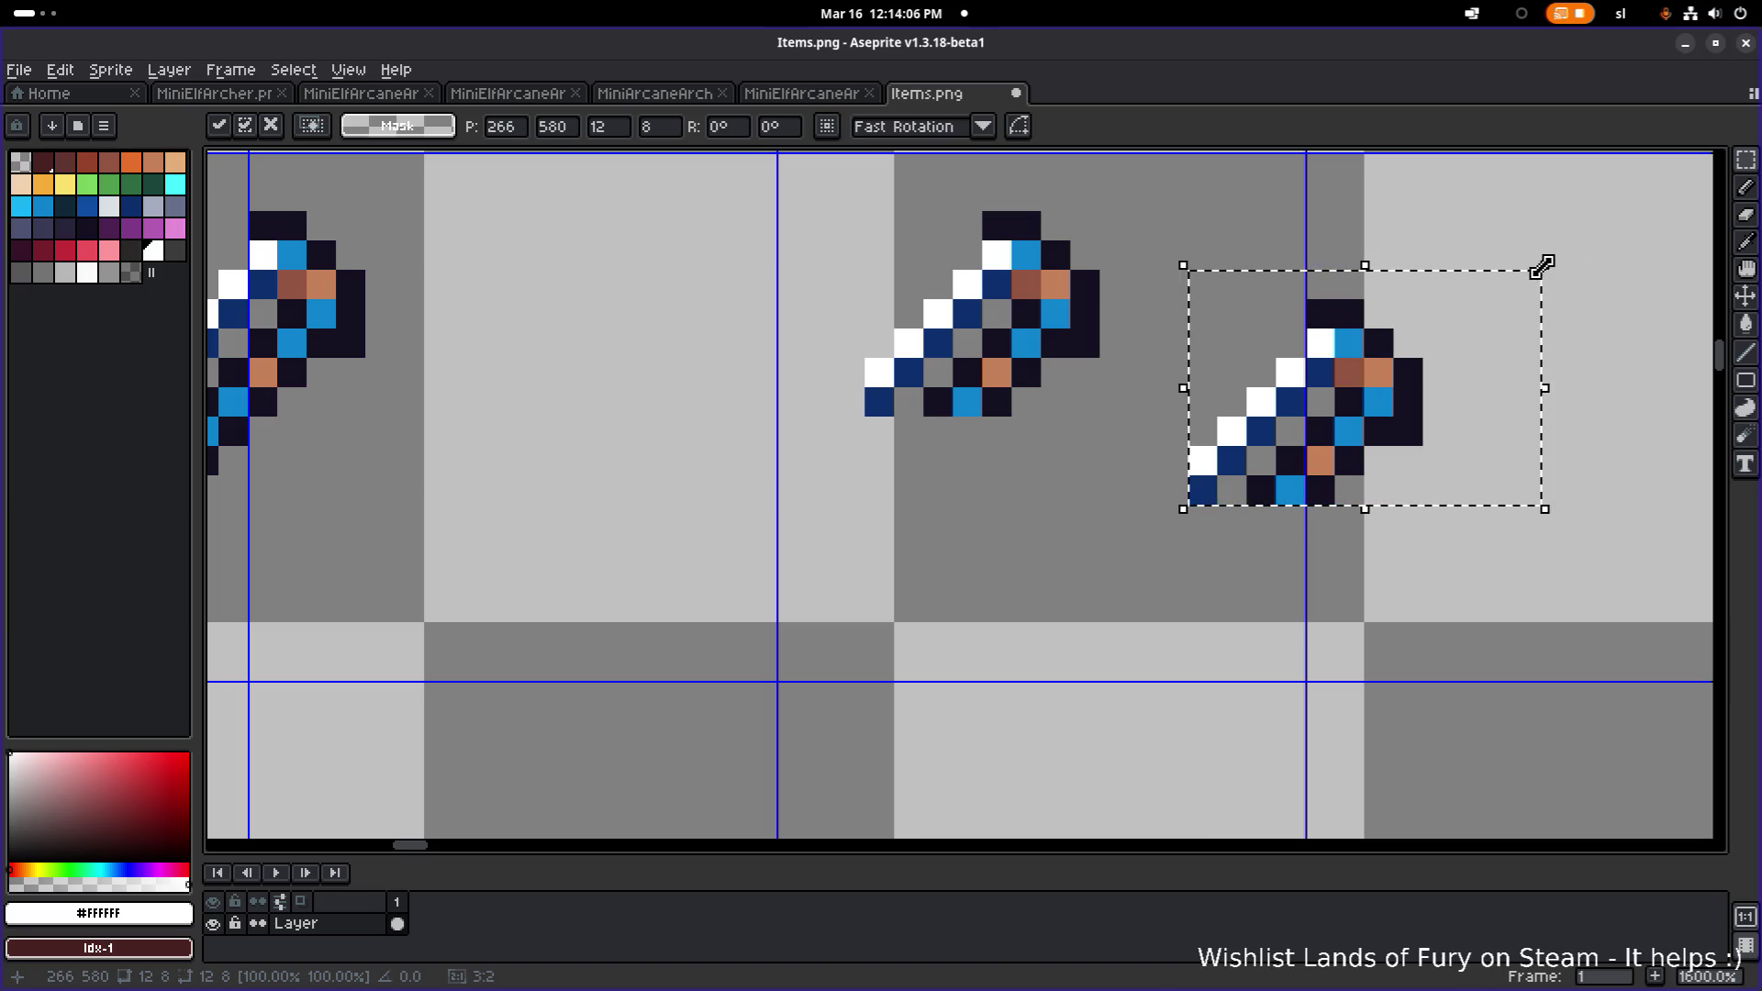
mouse_move(1545, 266)
left_mouse_down()
mouse_move(955, 680)
mouse_move(823, 802)
mouse_move(850, 761)
mouse_move(810, 762)
mouse_move(1193, 752)
left_mouse_up()
key("ctrl+z")
key("ctrl+z")
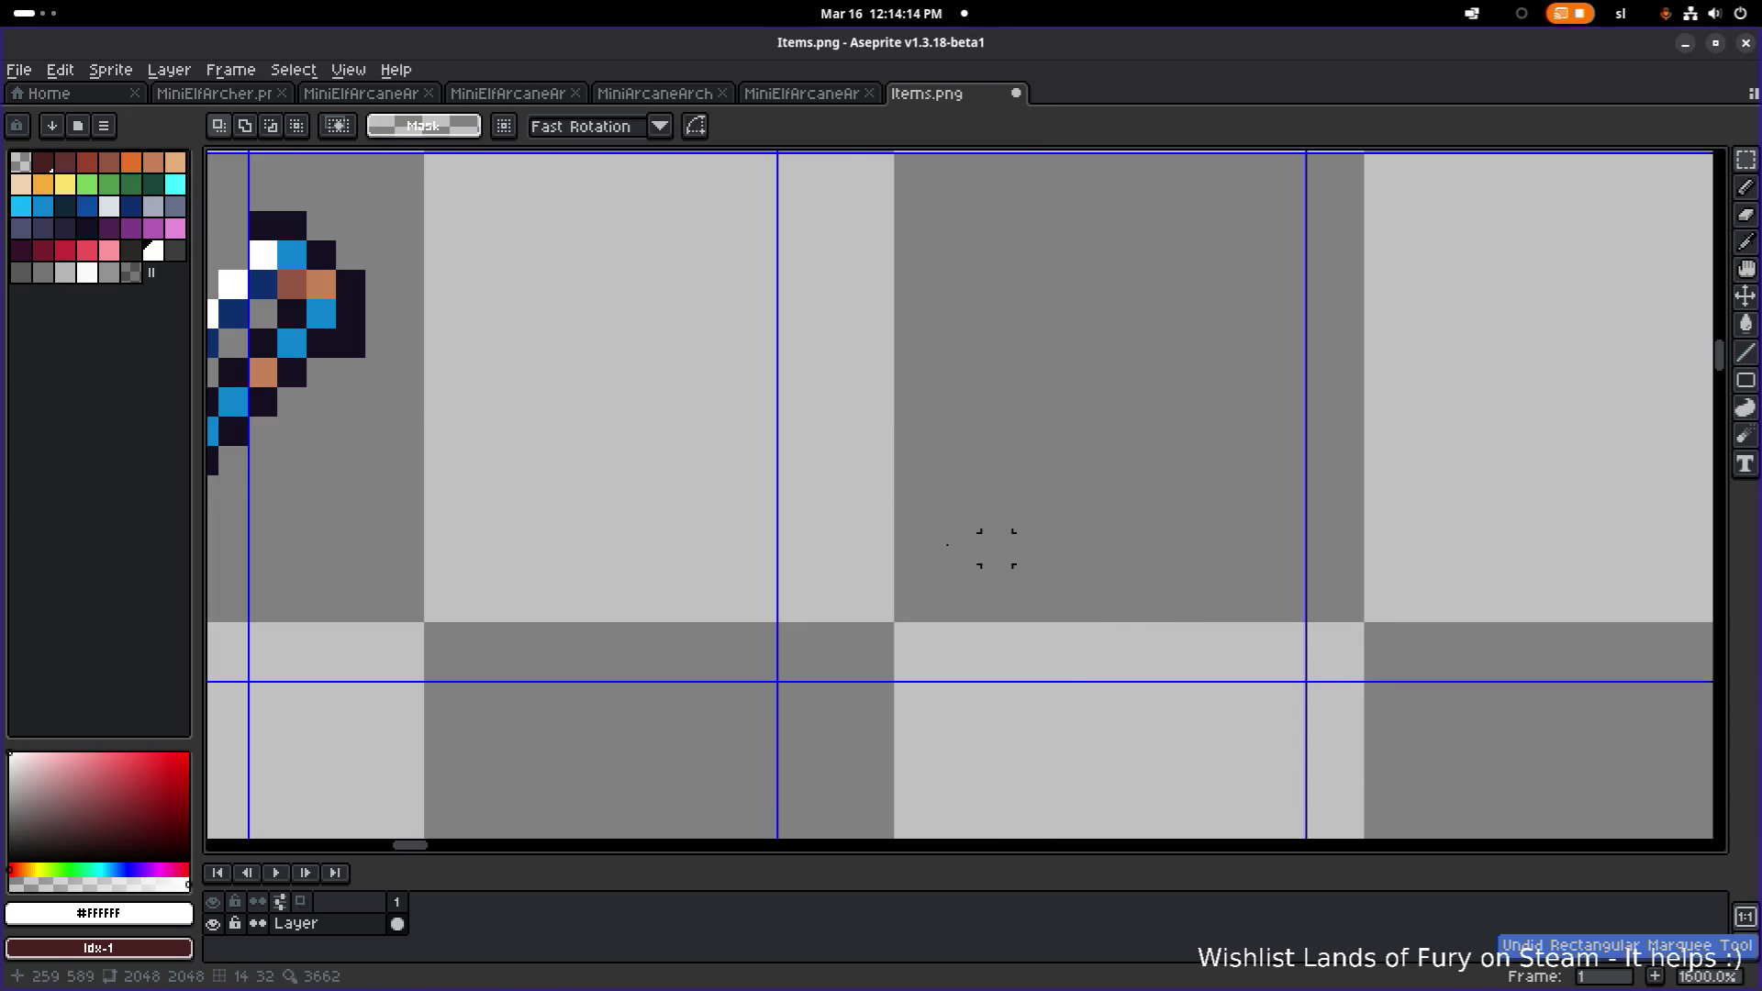
scroll(996, 548, "down", 2)
- Paint dark outline pixels near the icon's lower end and handle
scroll(896, 550, "up", 3)
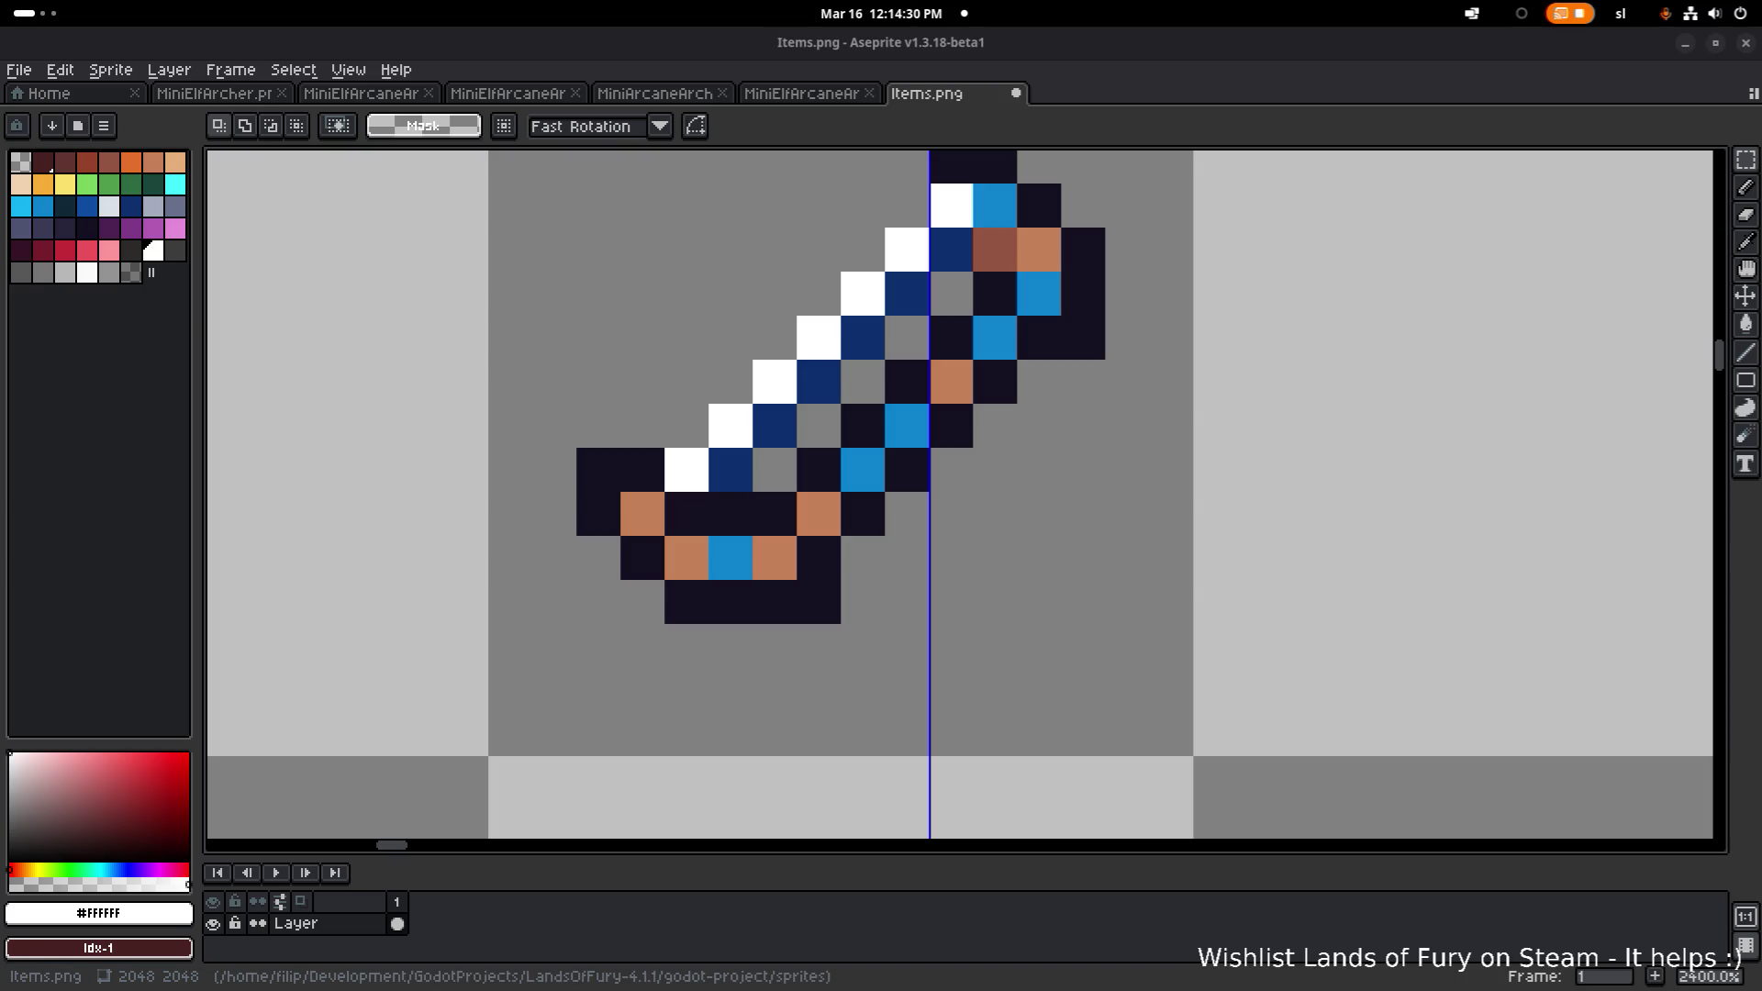
left_click_drag(886, 446, 874, 482)
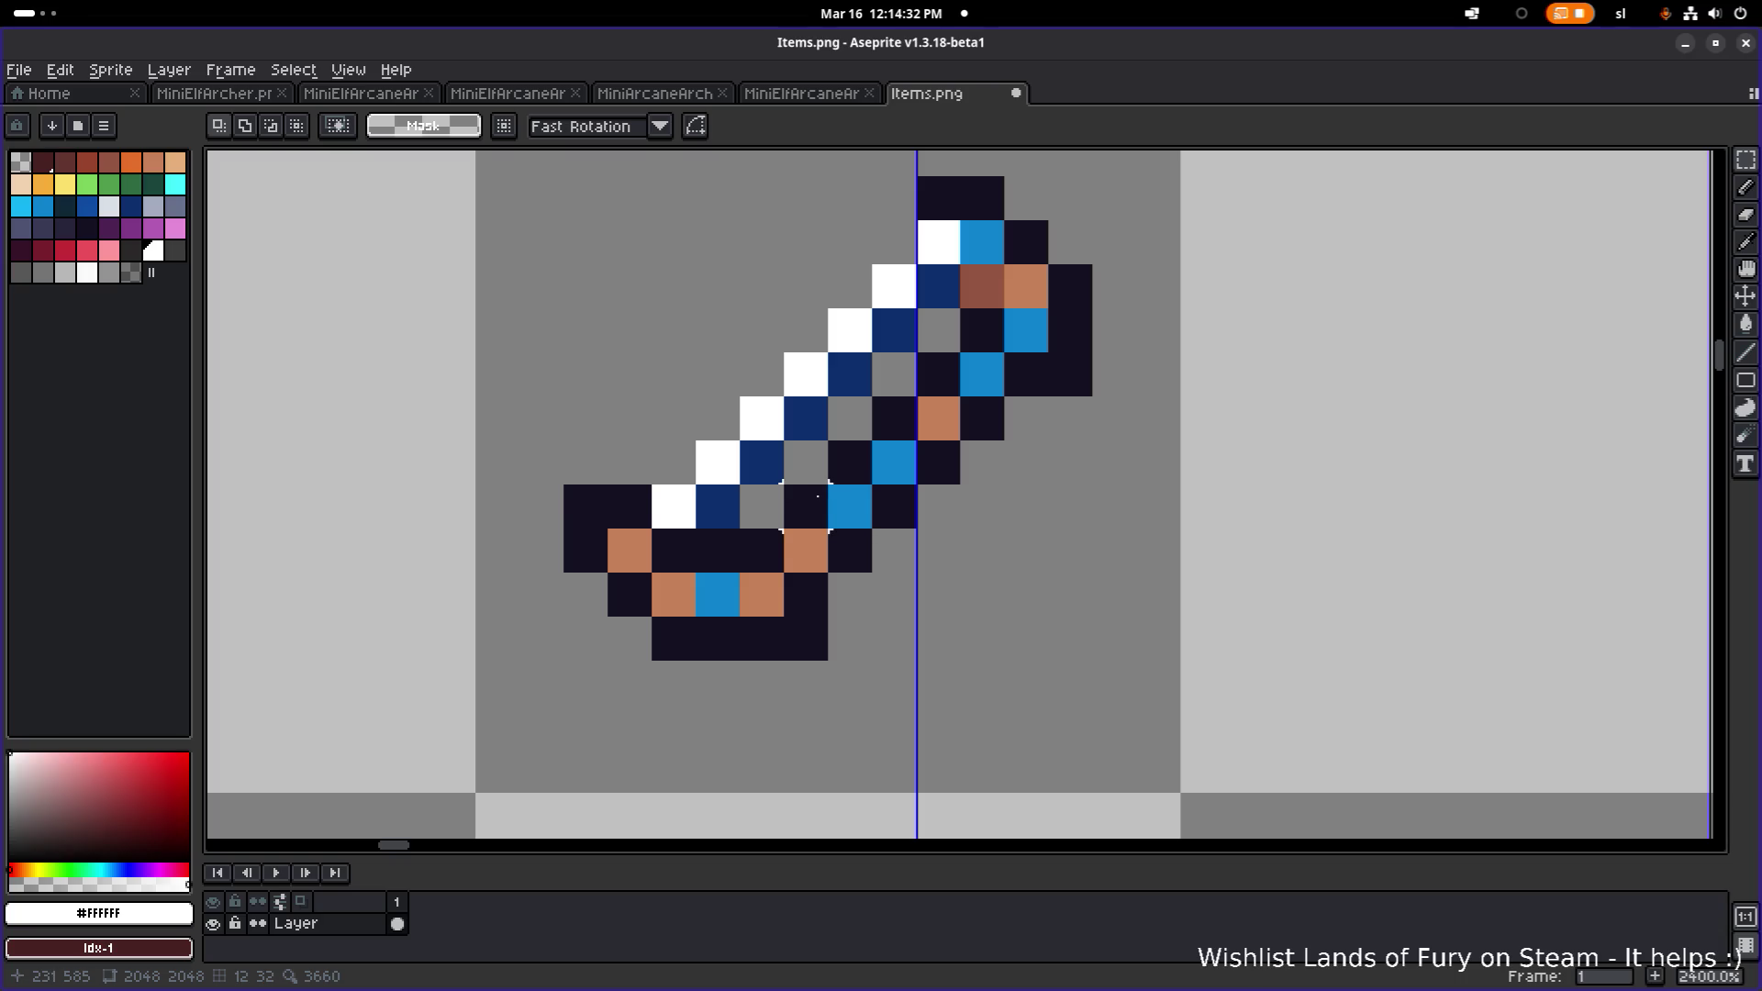
left_click(960, 197, "alt")
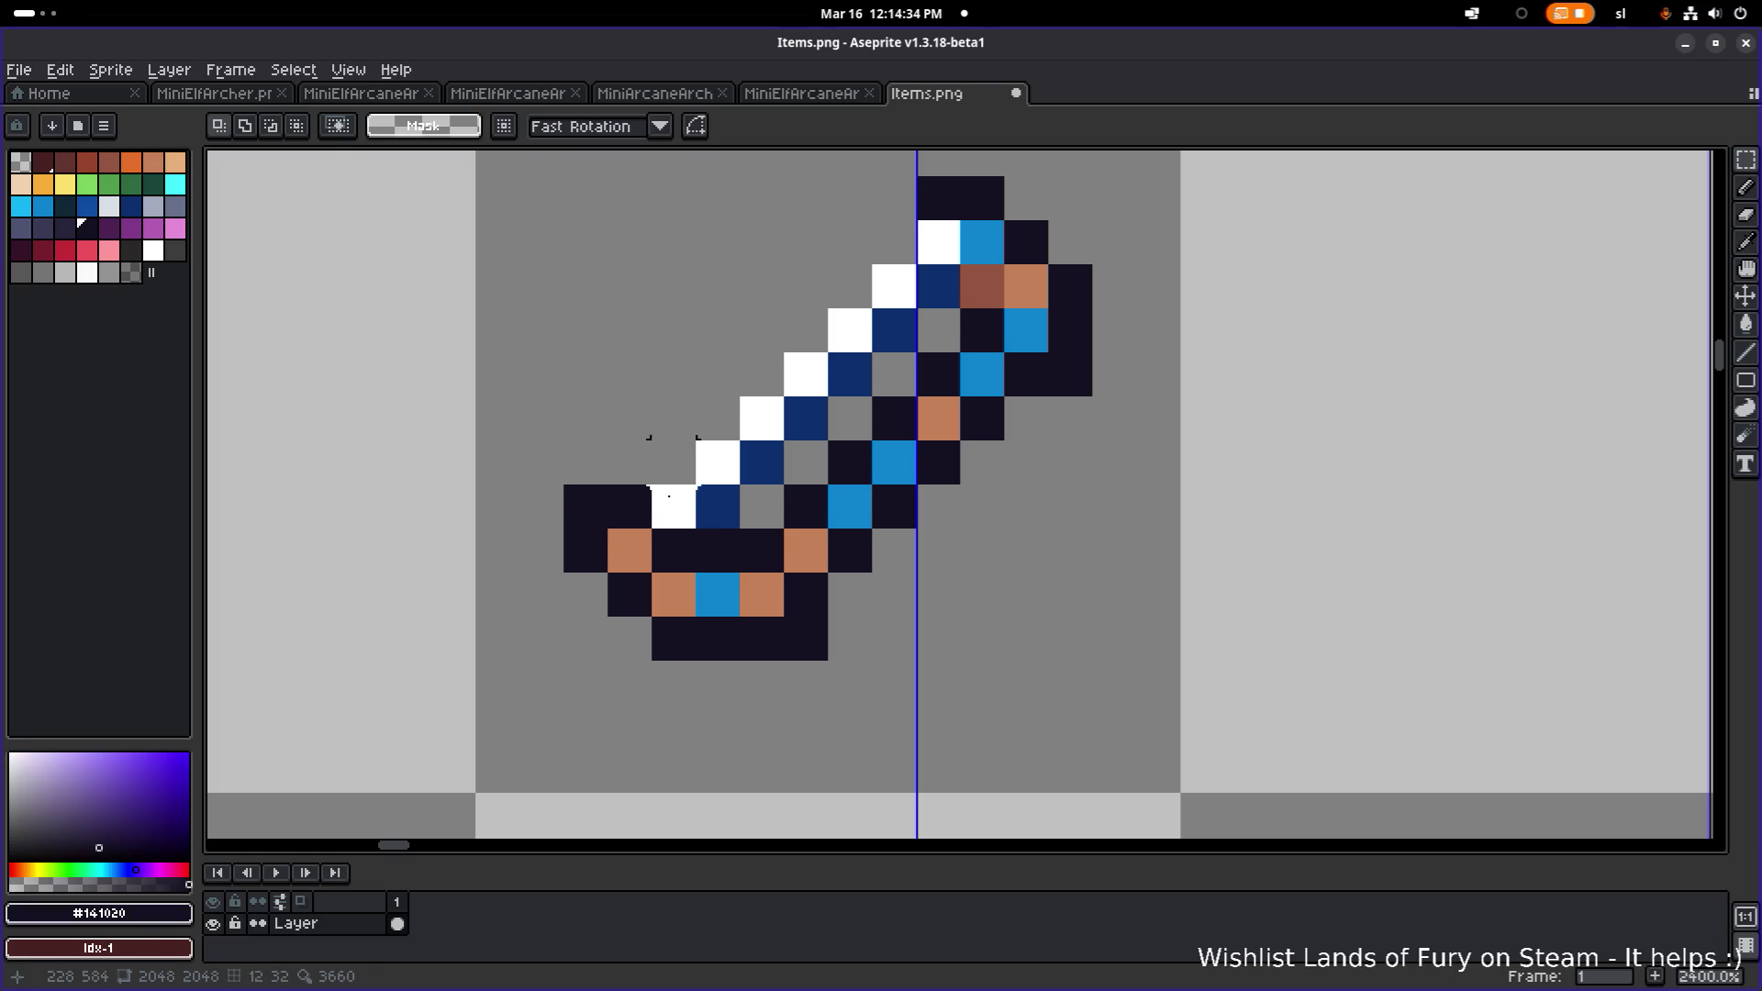
key("e")
left_click_drag(586, 507, 586, 550)
key("b")
left_click(629, 550)
left_click_drag(1097, 404, 1060, 444)
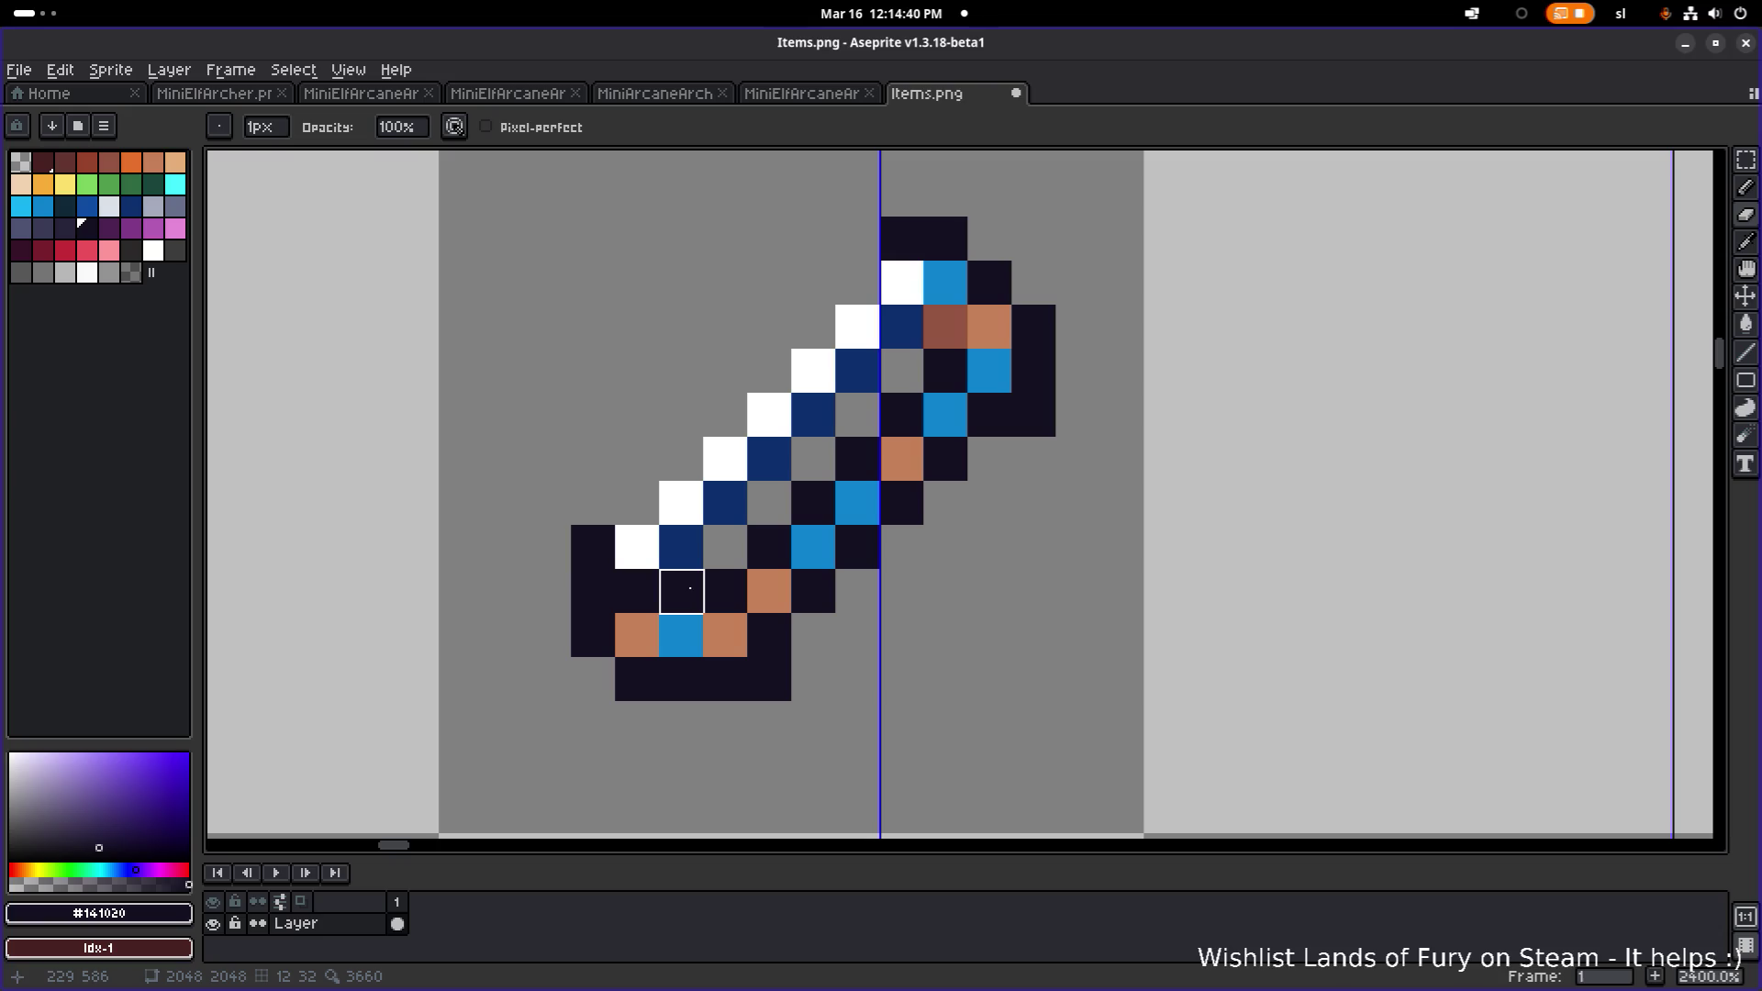
- Sample the icon's brown and paint a lower-left pixel brown, undoing a stray one
key("alt")
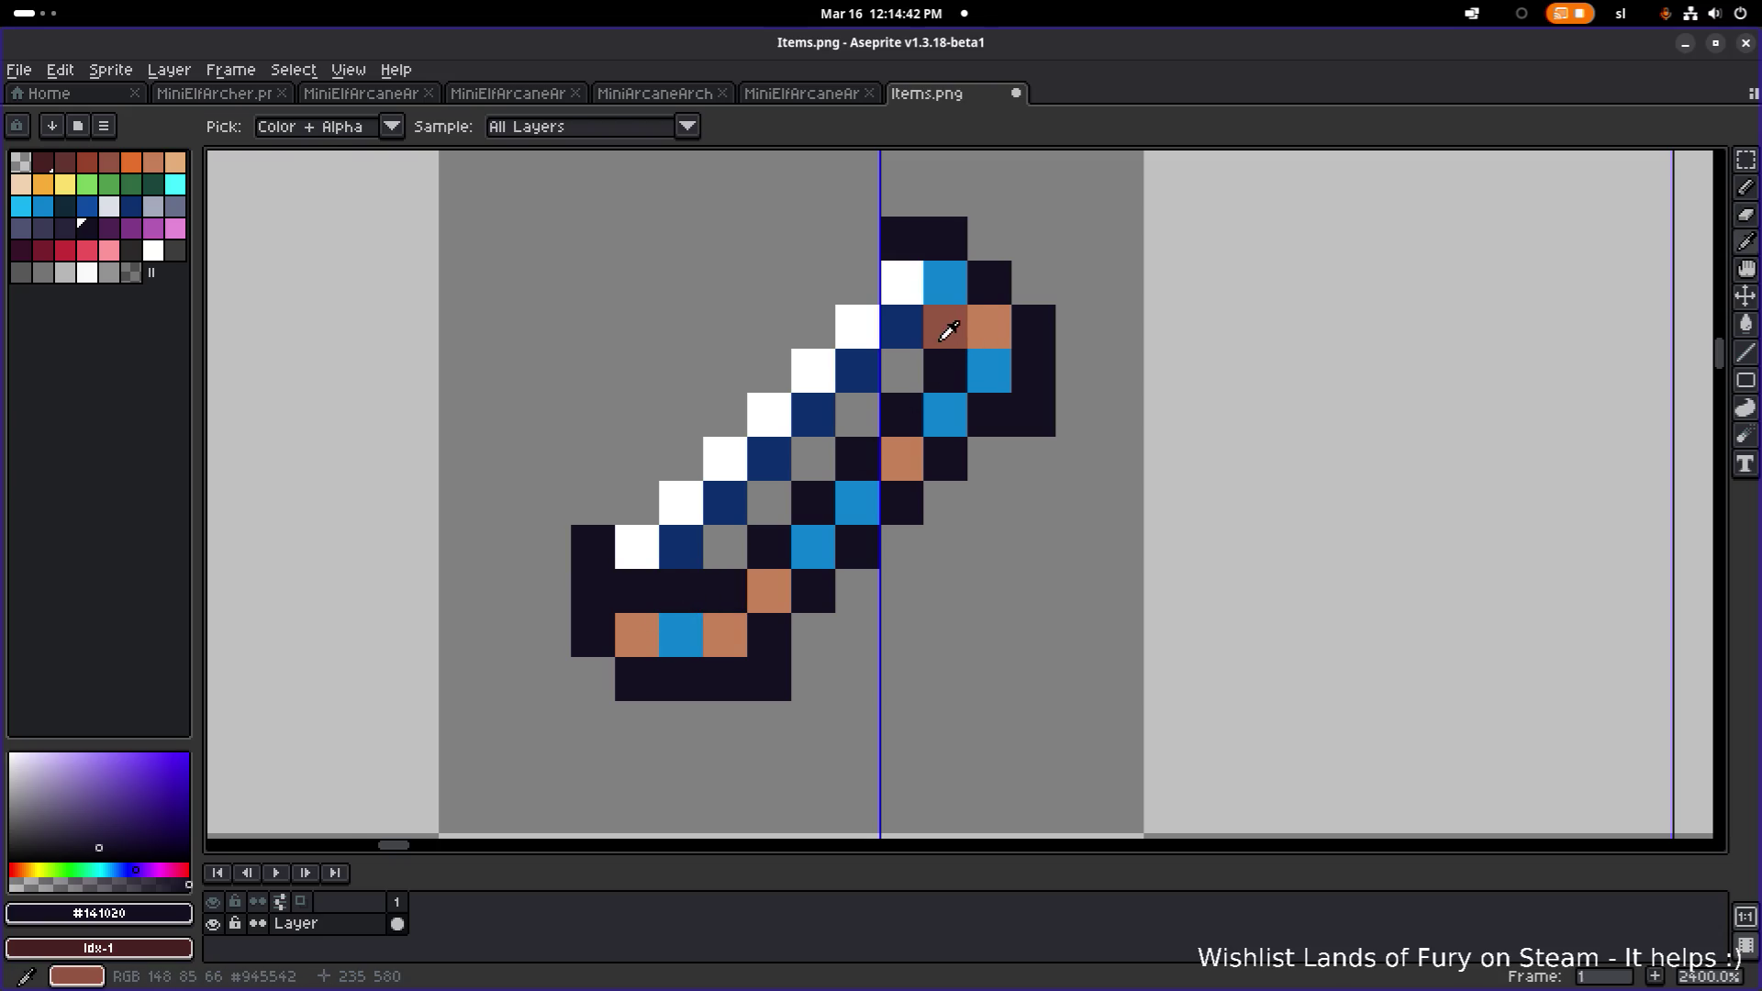
left_click(916, 330, "alt")
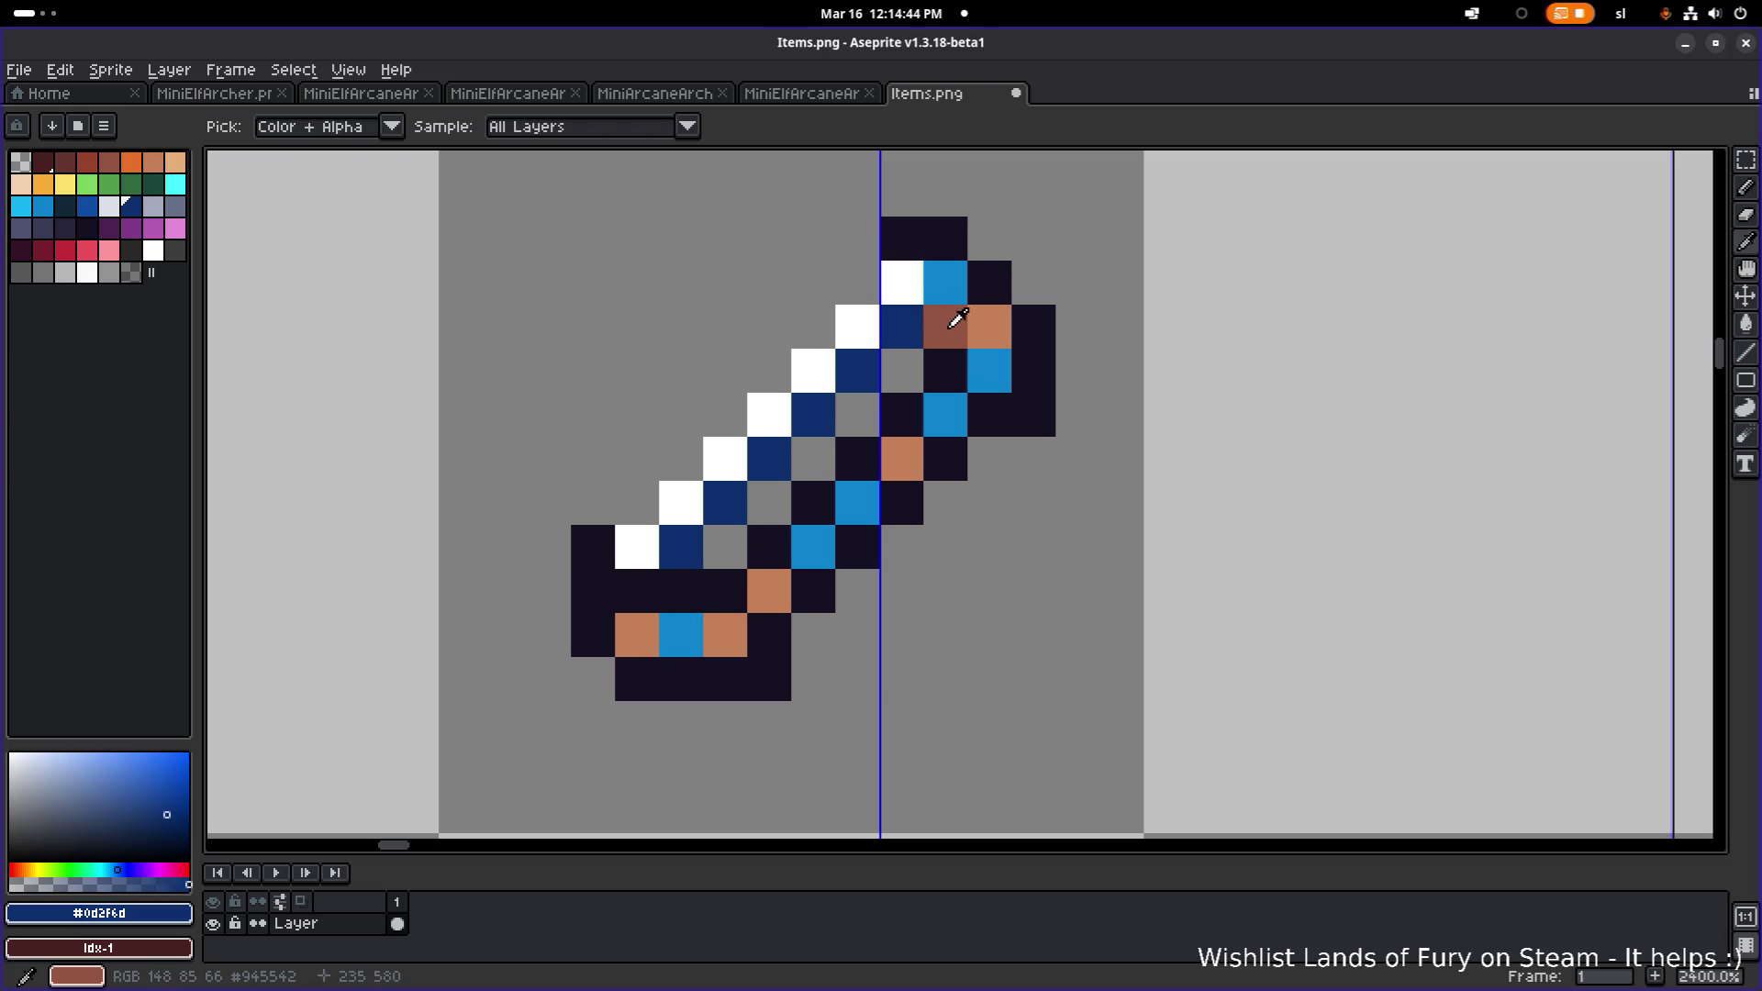
left_click(957, 318, "alt")
left_click(695, 600)
left_click(901, 591)
key("ctrl+z")
- Paint blue #0e82ce pixels near the lower end and tan pixels down the blade
key("alt")
left_click(688, 626, "alt")
left_click(636, 591)
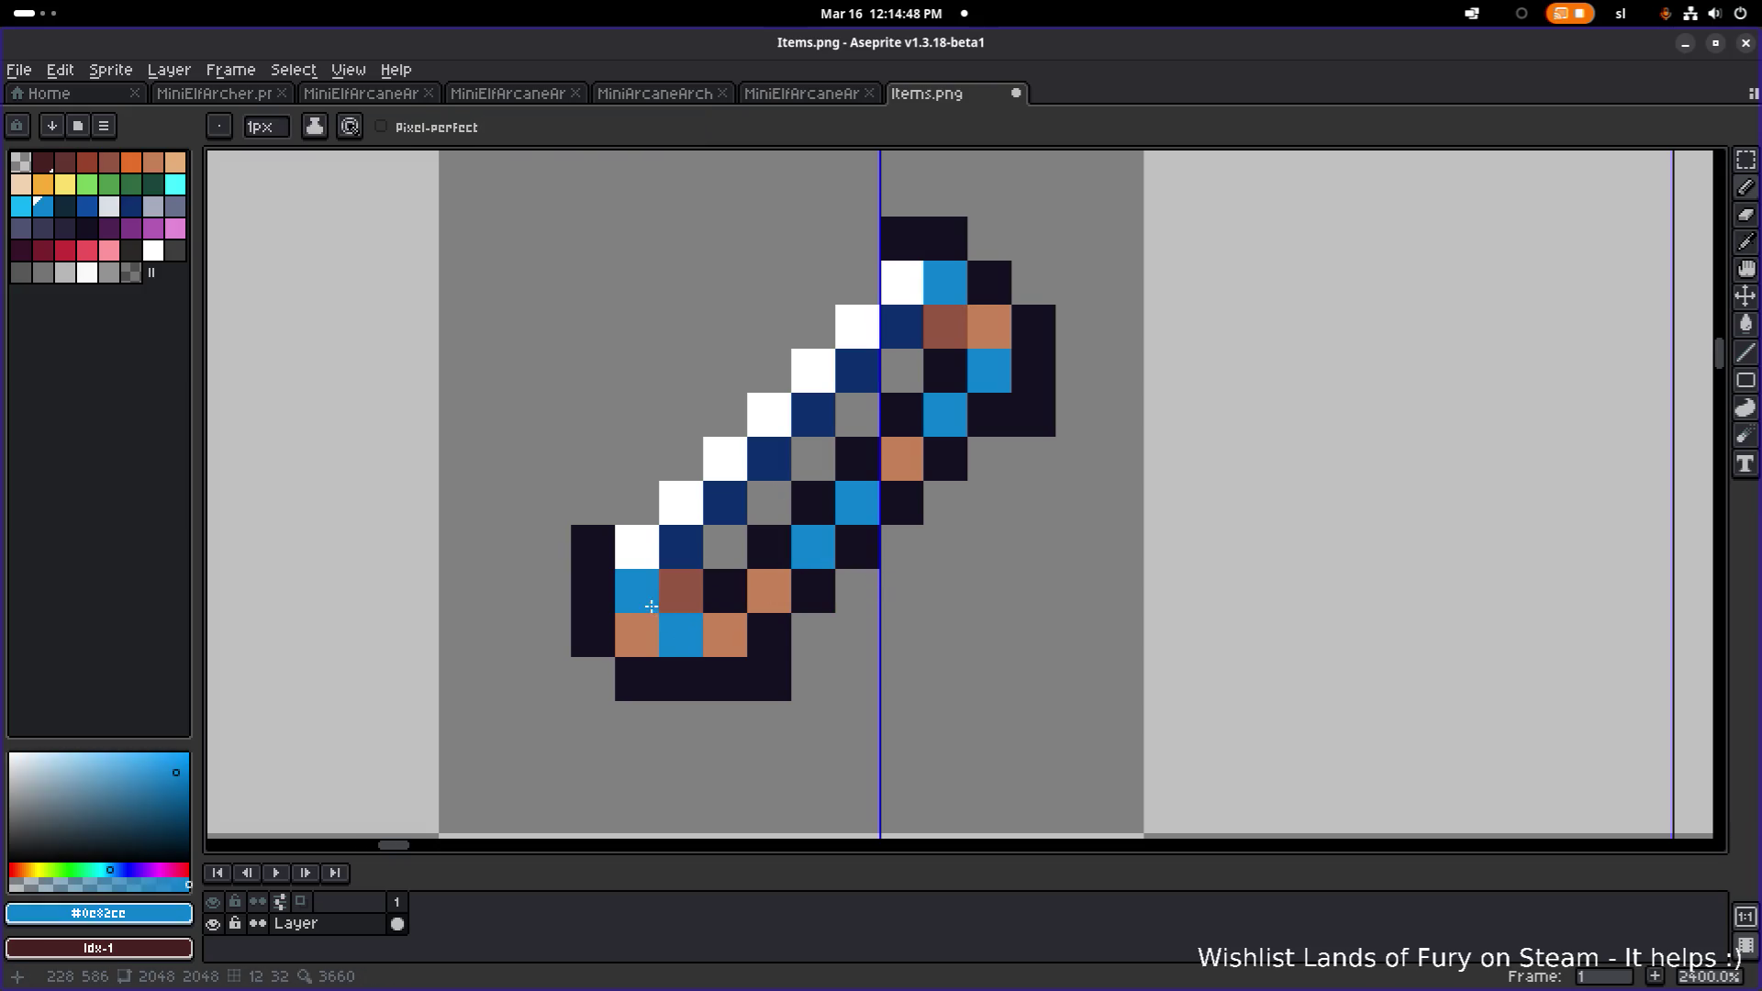
left_click(734, 624)
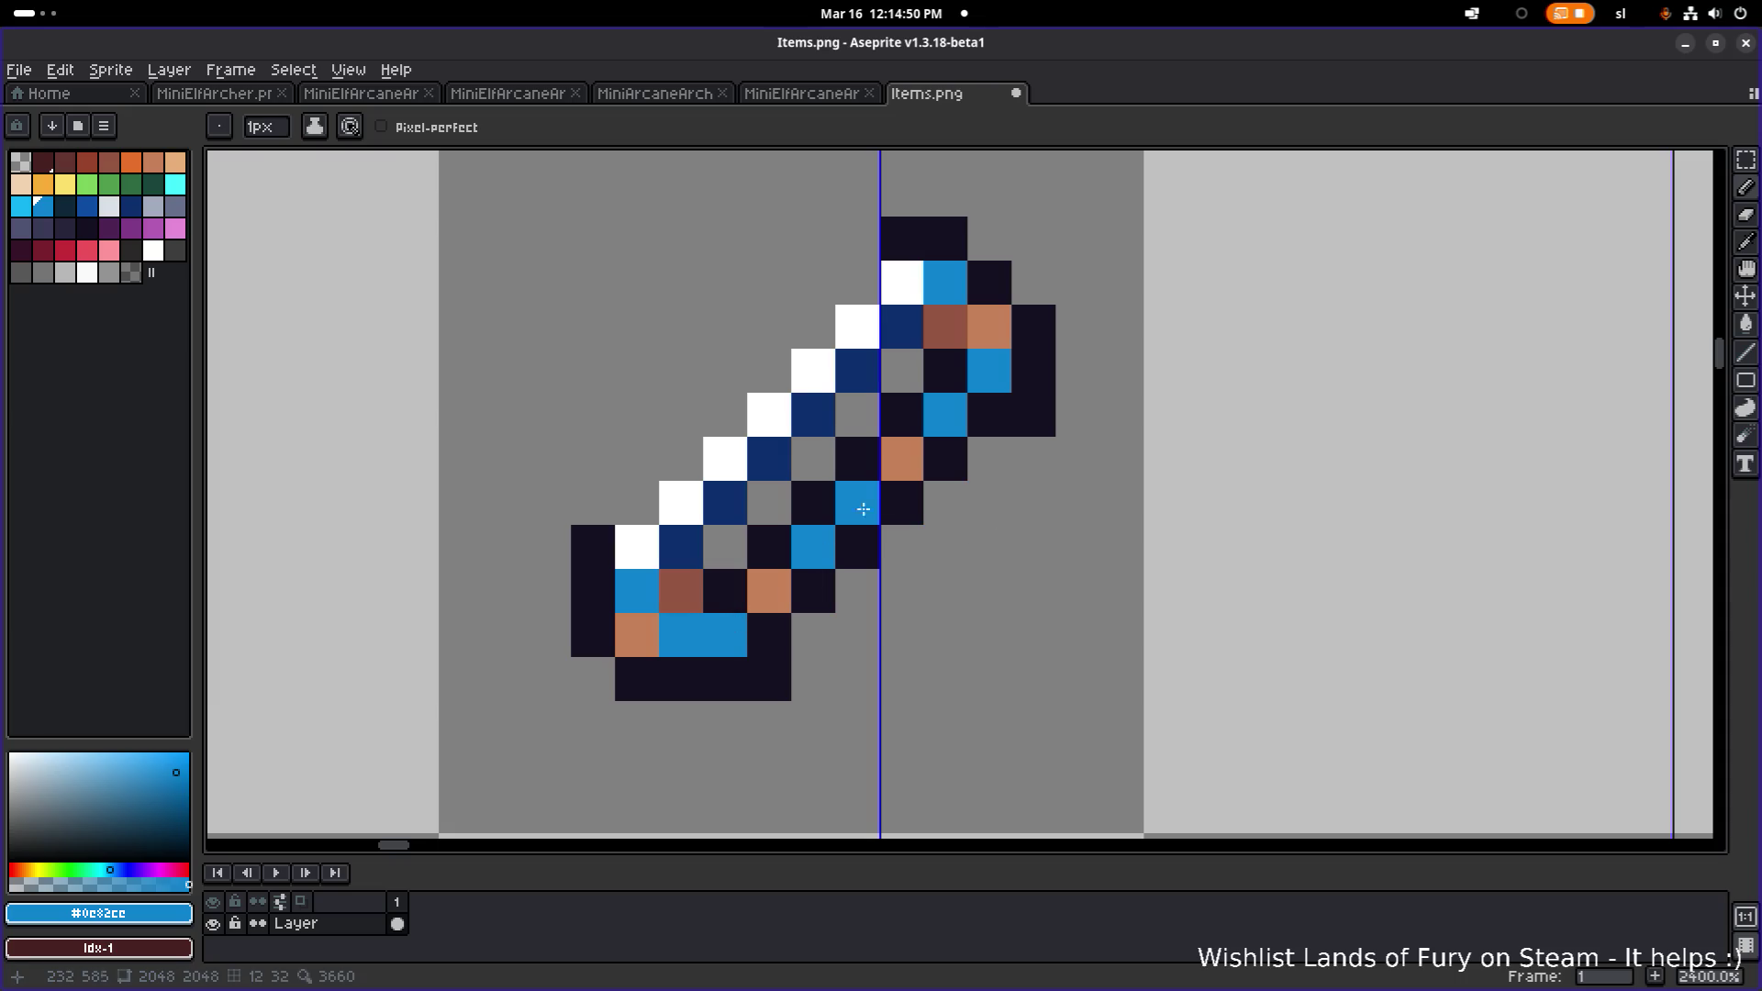
left_click(909, 449, "alt")
left_click(807, 555)
left_click(857, 503)
left_click(942, 421)
left_click(993, 367, "alt")
left_click(989, 326)
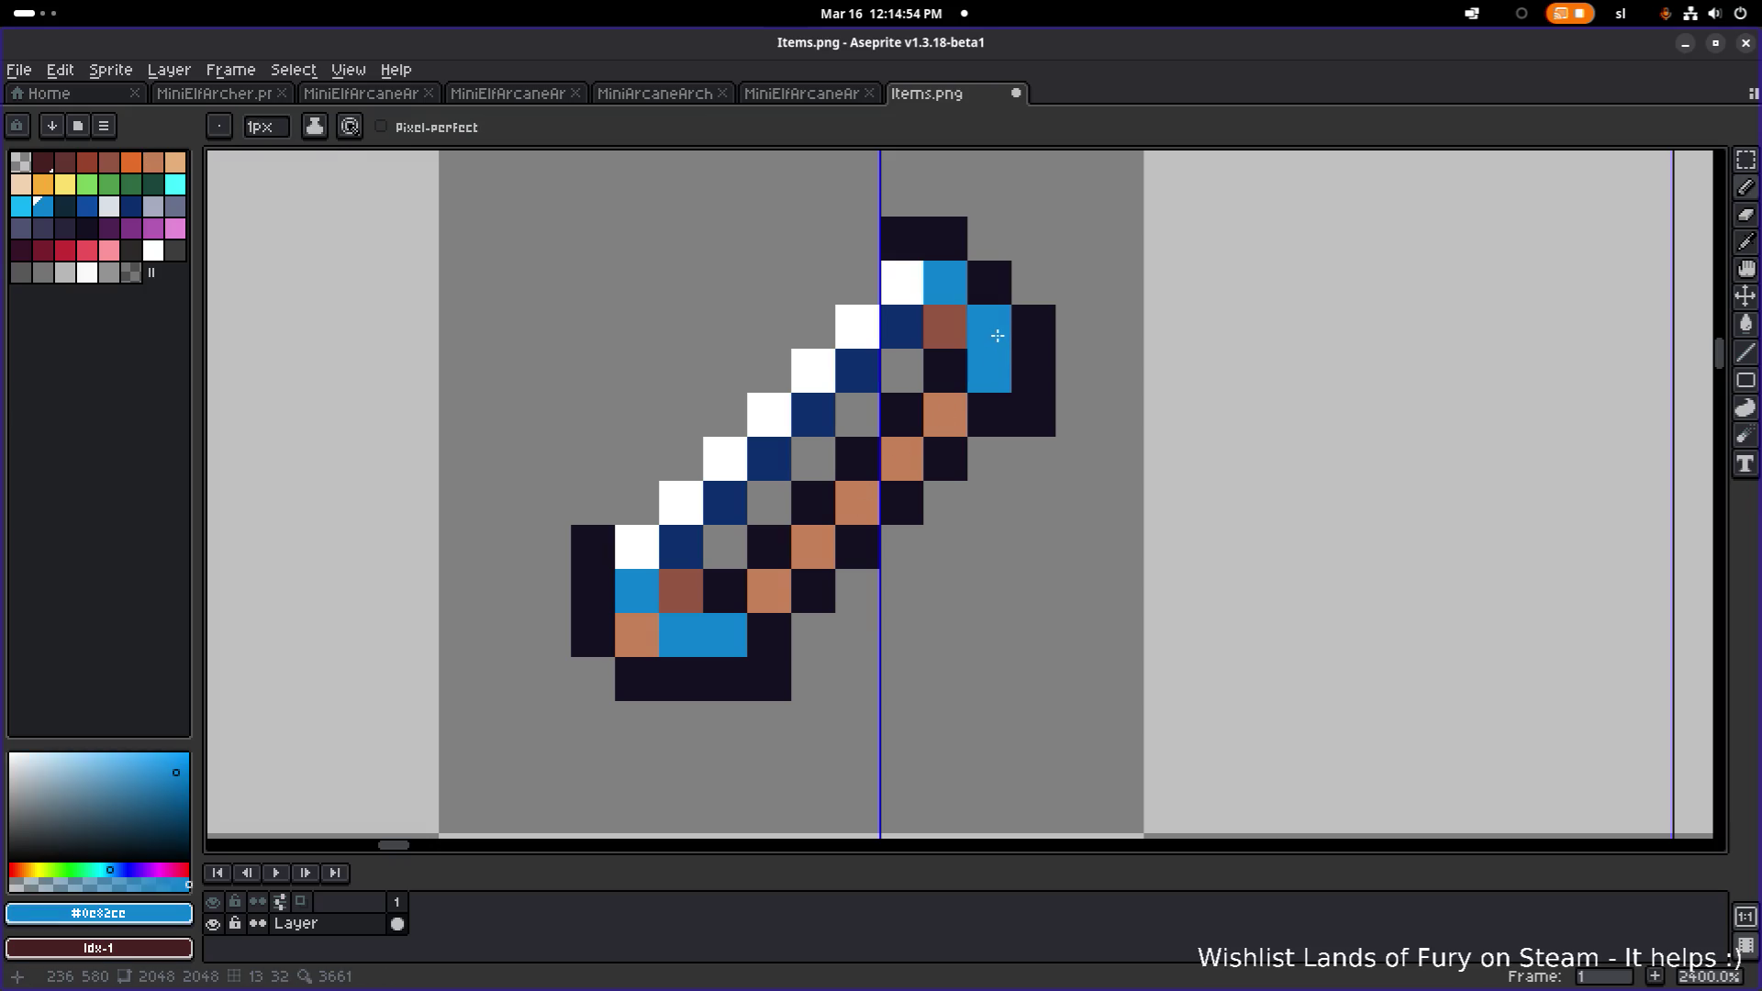
- Add dark #141020 outline pixels at the lower left and erase stray dark pixels
scroll(1010, 362, "down", 5)
scroll(1027, 347, "up", 3)
left_click(848, 434)
key("ctrl+z")
left_click(734, 528)
left_click(741, 550, "alt")
left_click(737, 530)
key("e")
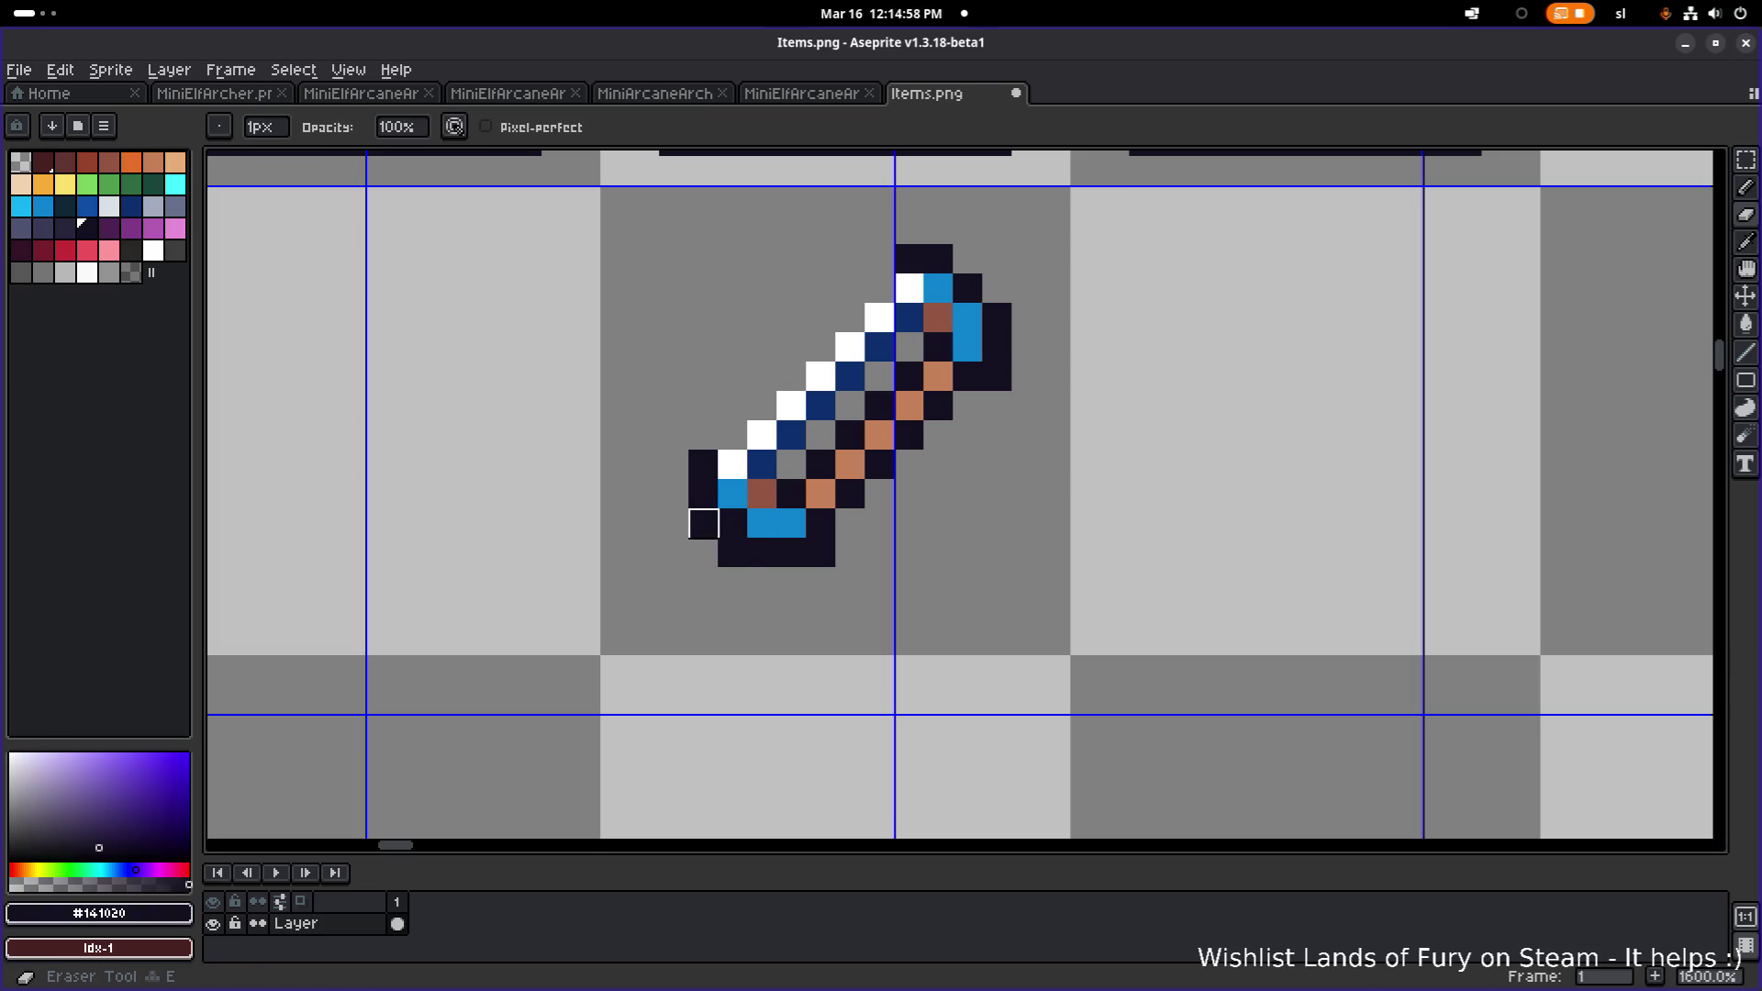
left_click(703, 523)
left_click(732, 552)
scroll(976, 464, "down", 3)
scroll(956, 465, "up", 4)
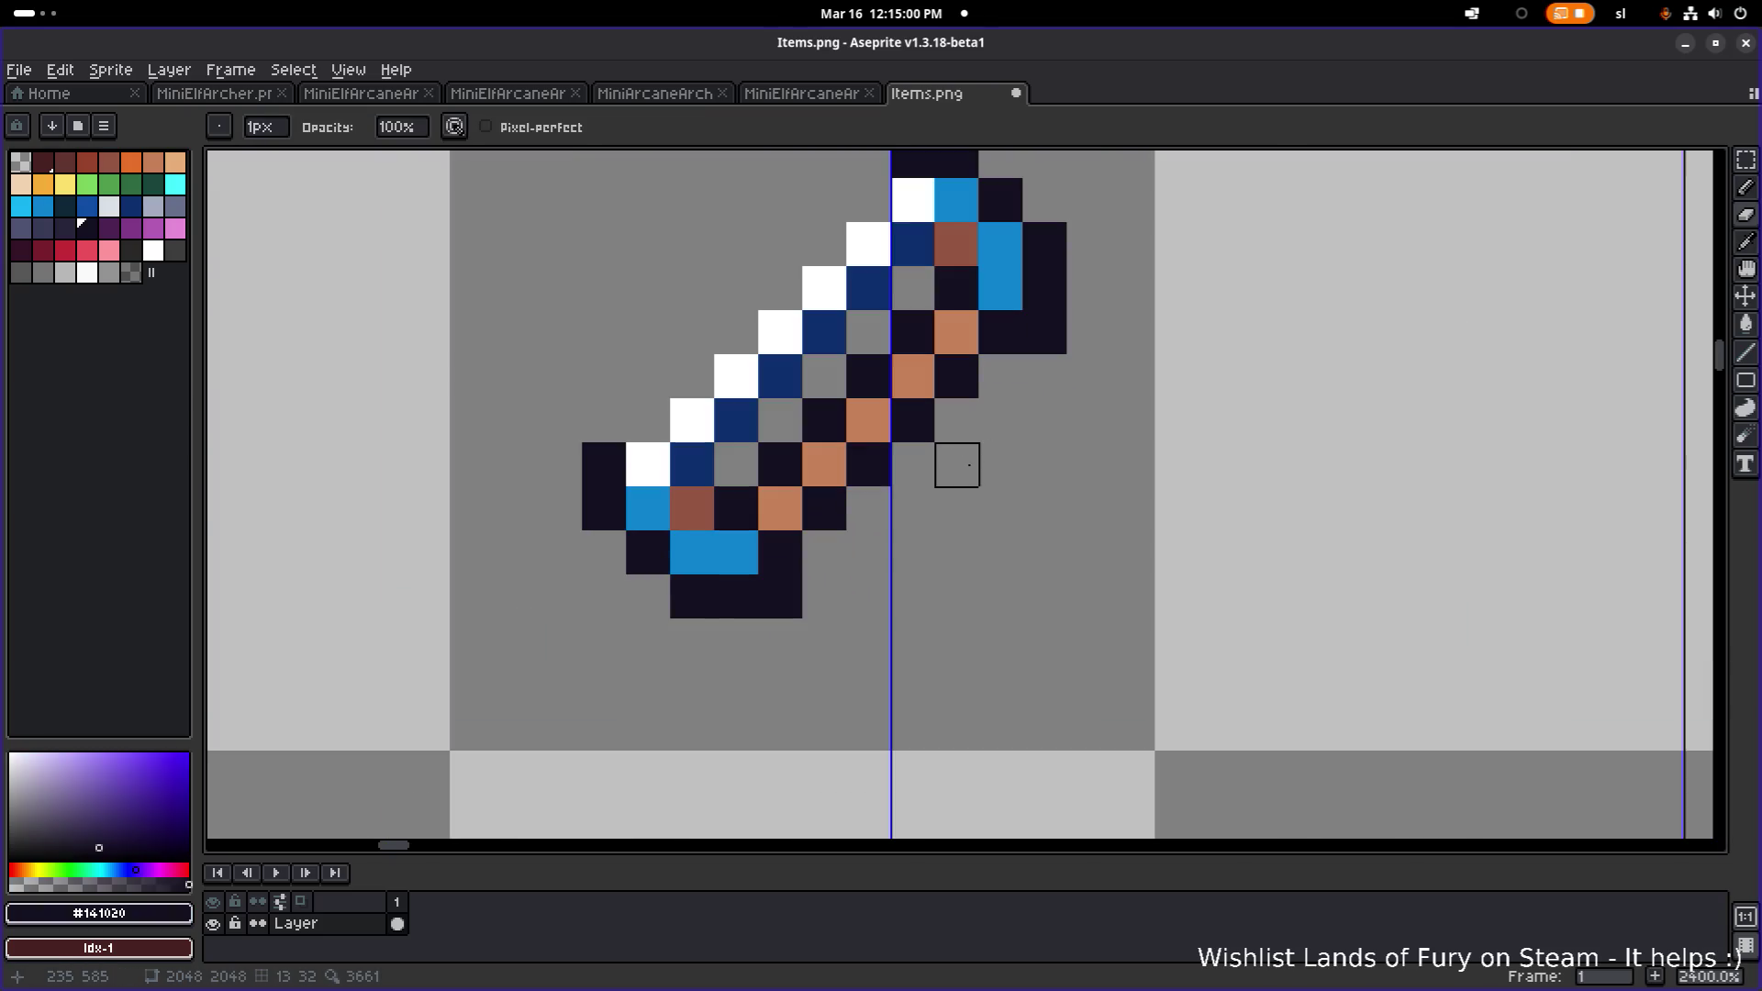
- Extend the blue edge diagonally up-right and outline it in dark #141020
key("alt")
left_click(750, 541, "alt")
left_click(867, 508)
left_click(922, 464)
left_click(949, 427)
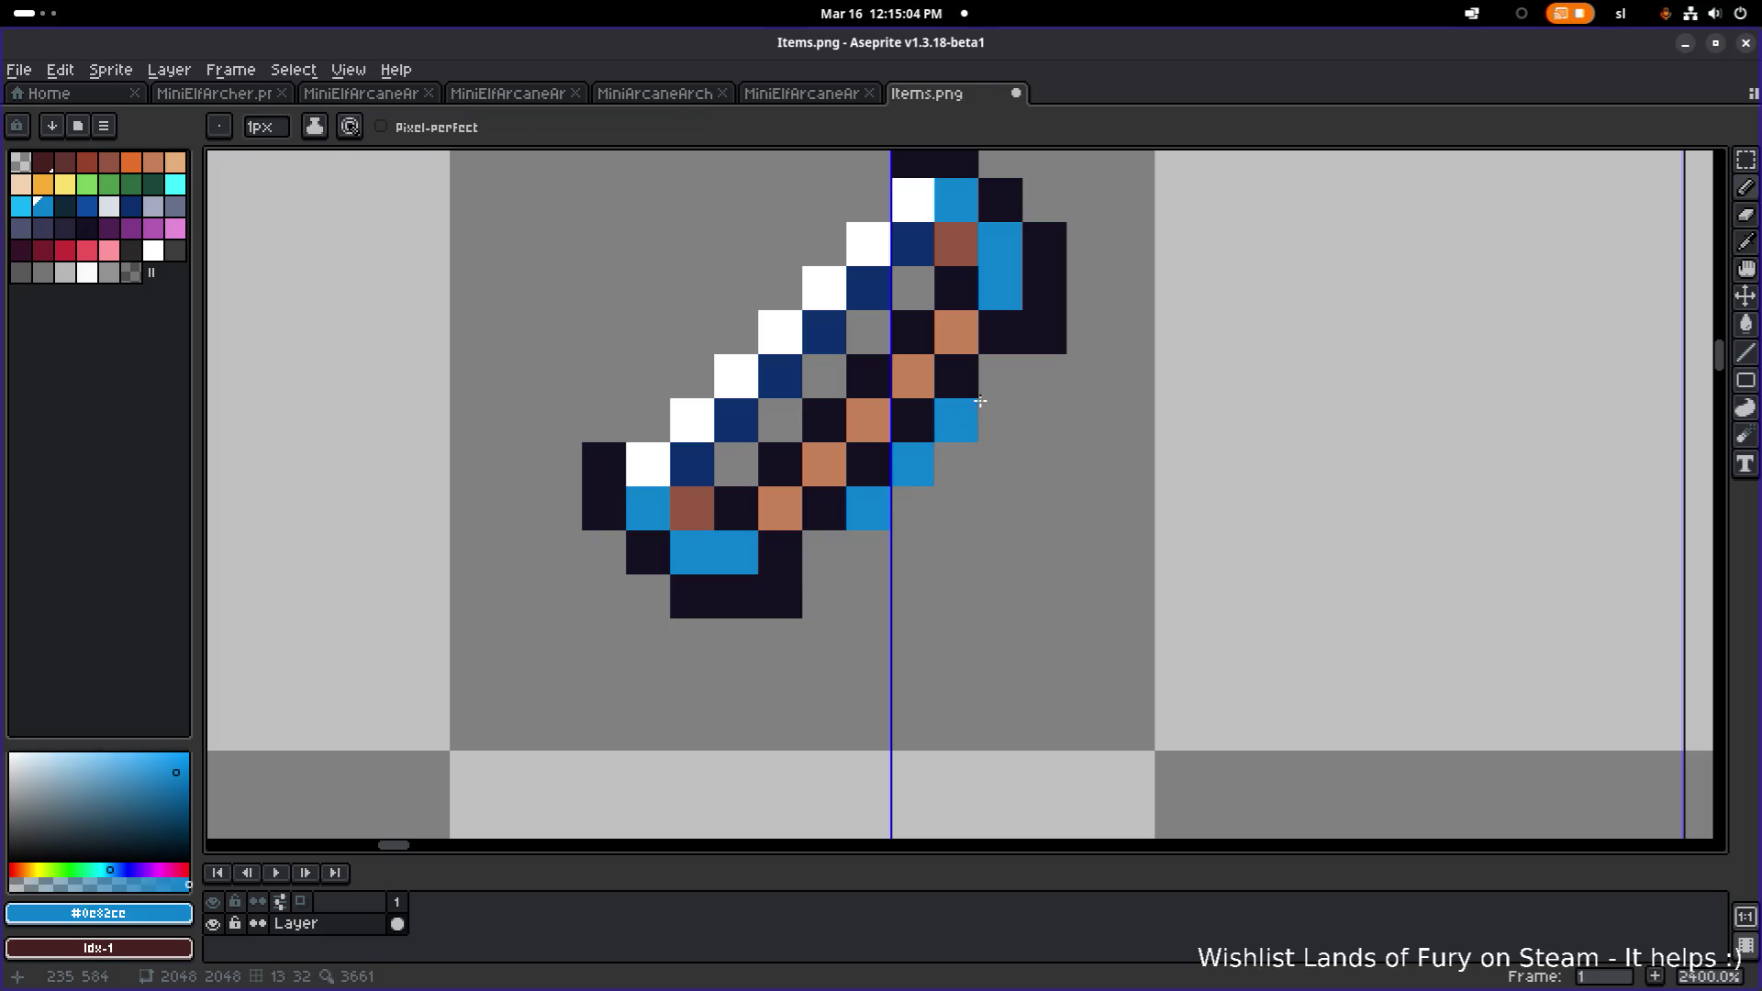
left_click(968, 374, "alt")
left_click_drag(991, 376, 991, 409)
left_click(939, 478)
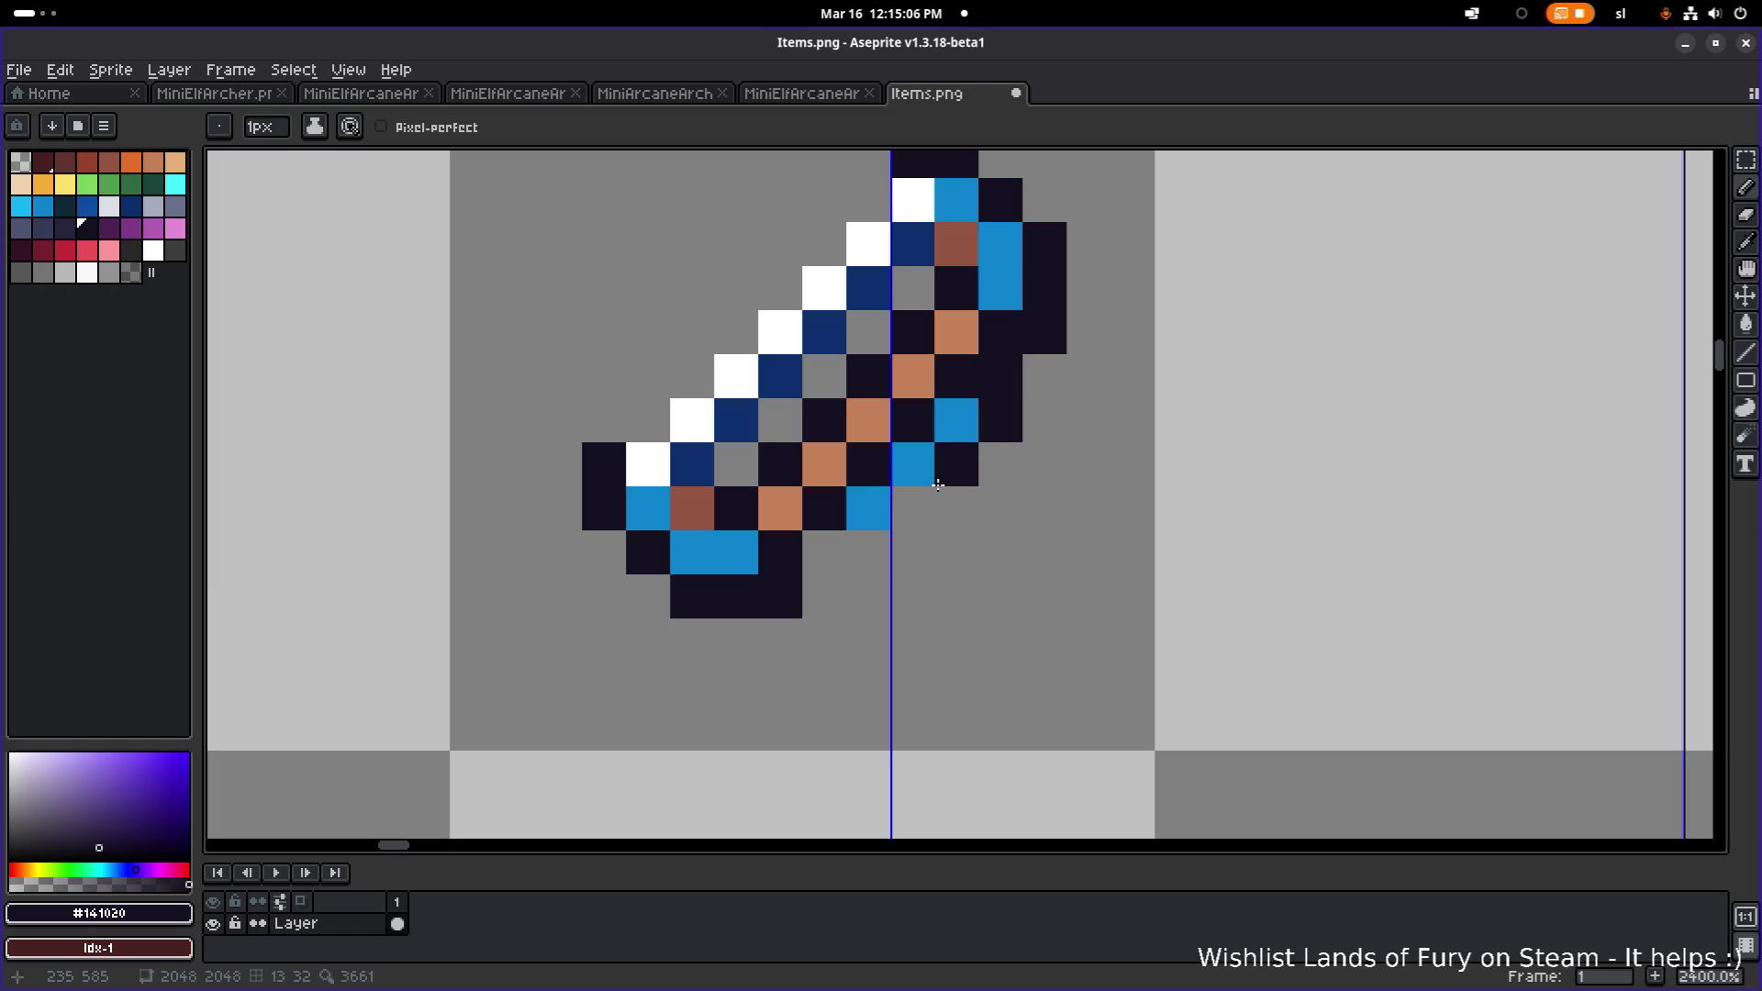
left_click_drag(918, 506, 868, 550)
left_click(830, 543)
scroll(934, 530, "down", 6)
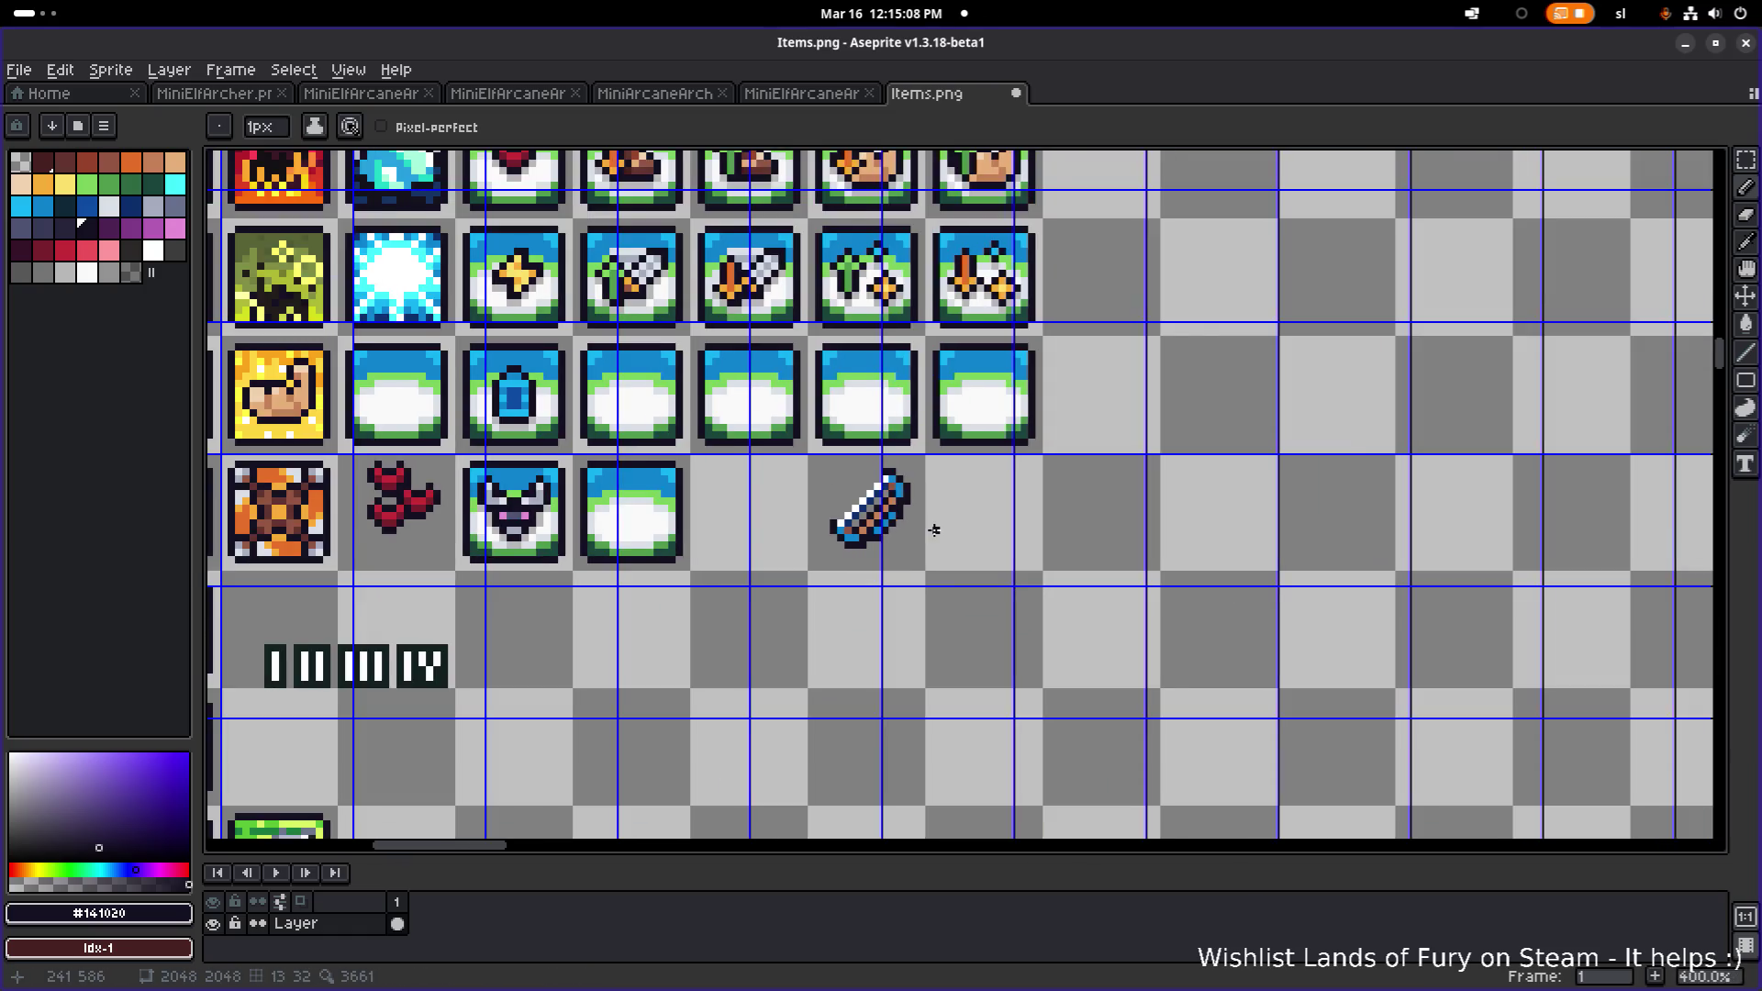
- Erase the stray dark pixel and the blue pixels along the blade's diagonal edge
scroll(931, 527, "up", 8)
key("e")
left_click(655, 614)
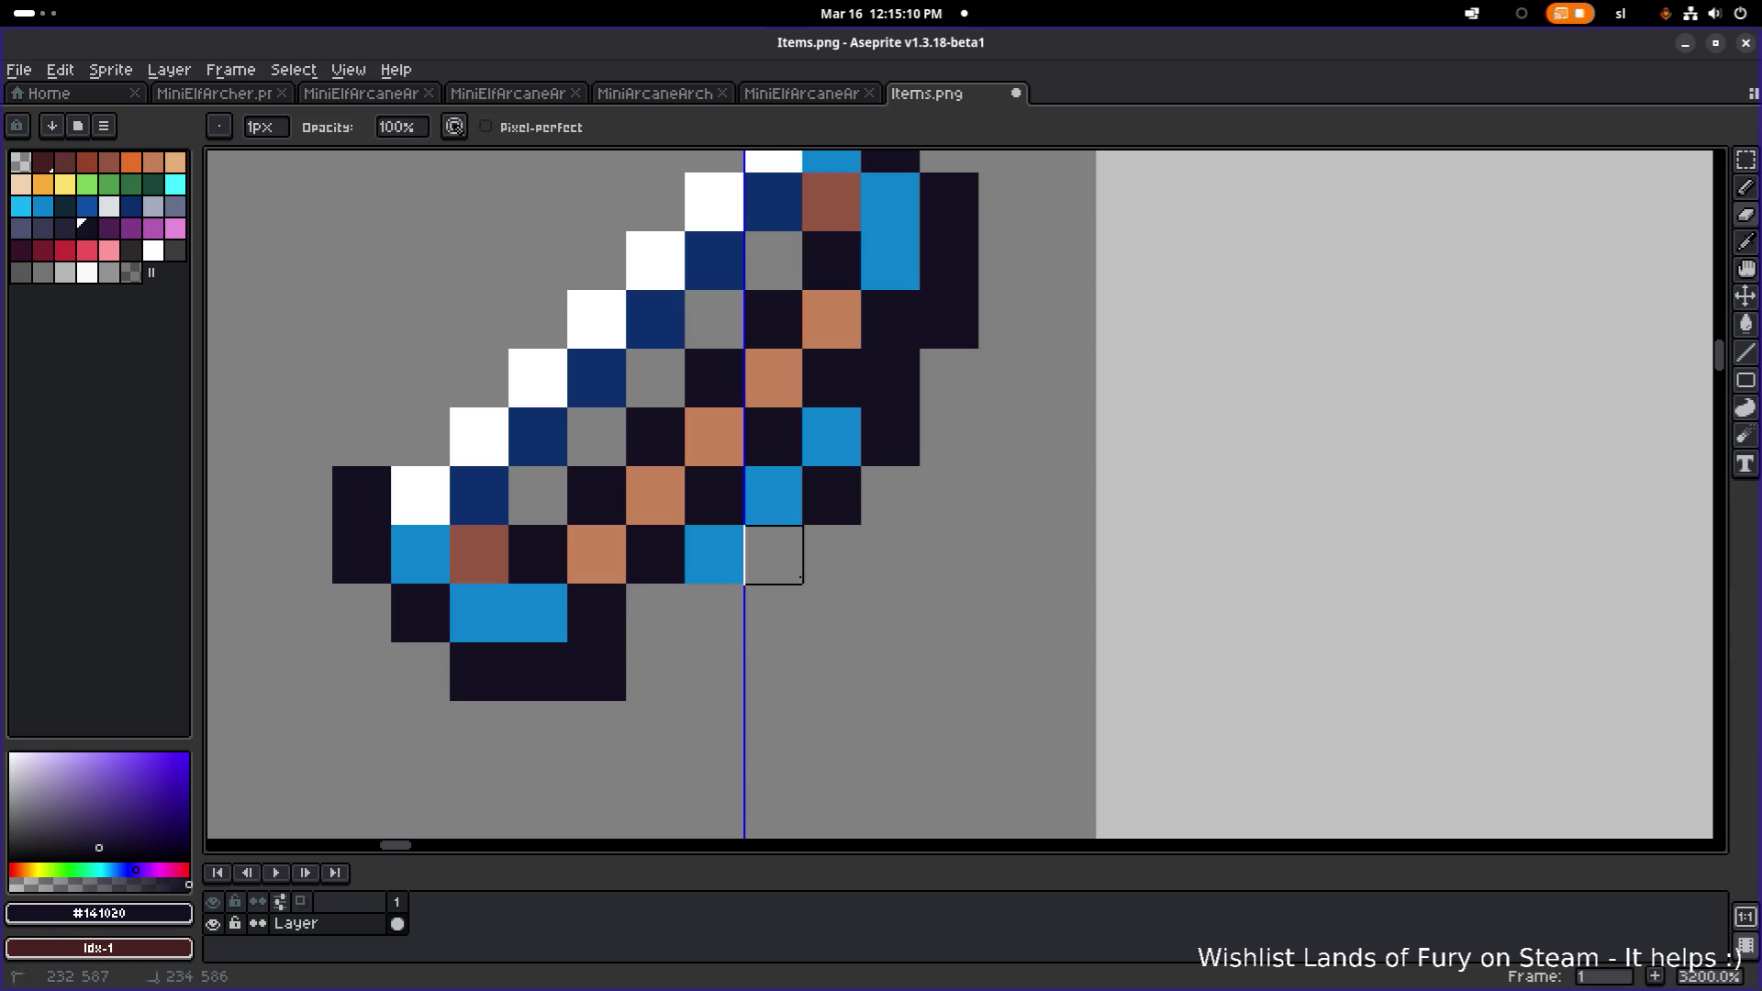
mouse_move(716, 555)
left_mouse_down()
mouse_move(775, 550)
mouse_move(890, 437)
mouse_move(898, 401)
left_mouse_up()
- Paint a continuous tan #c58158 band along the lower edge
left_click(665, 496, "alt")
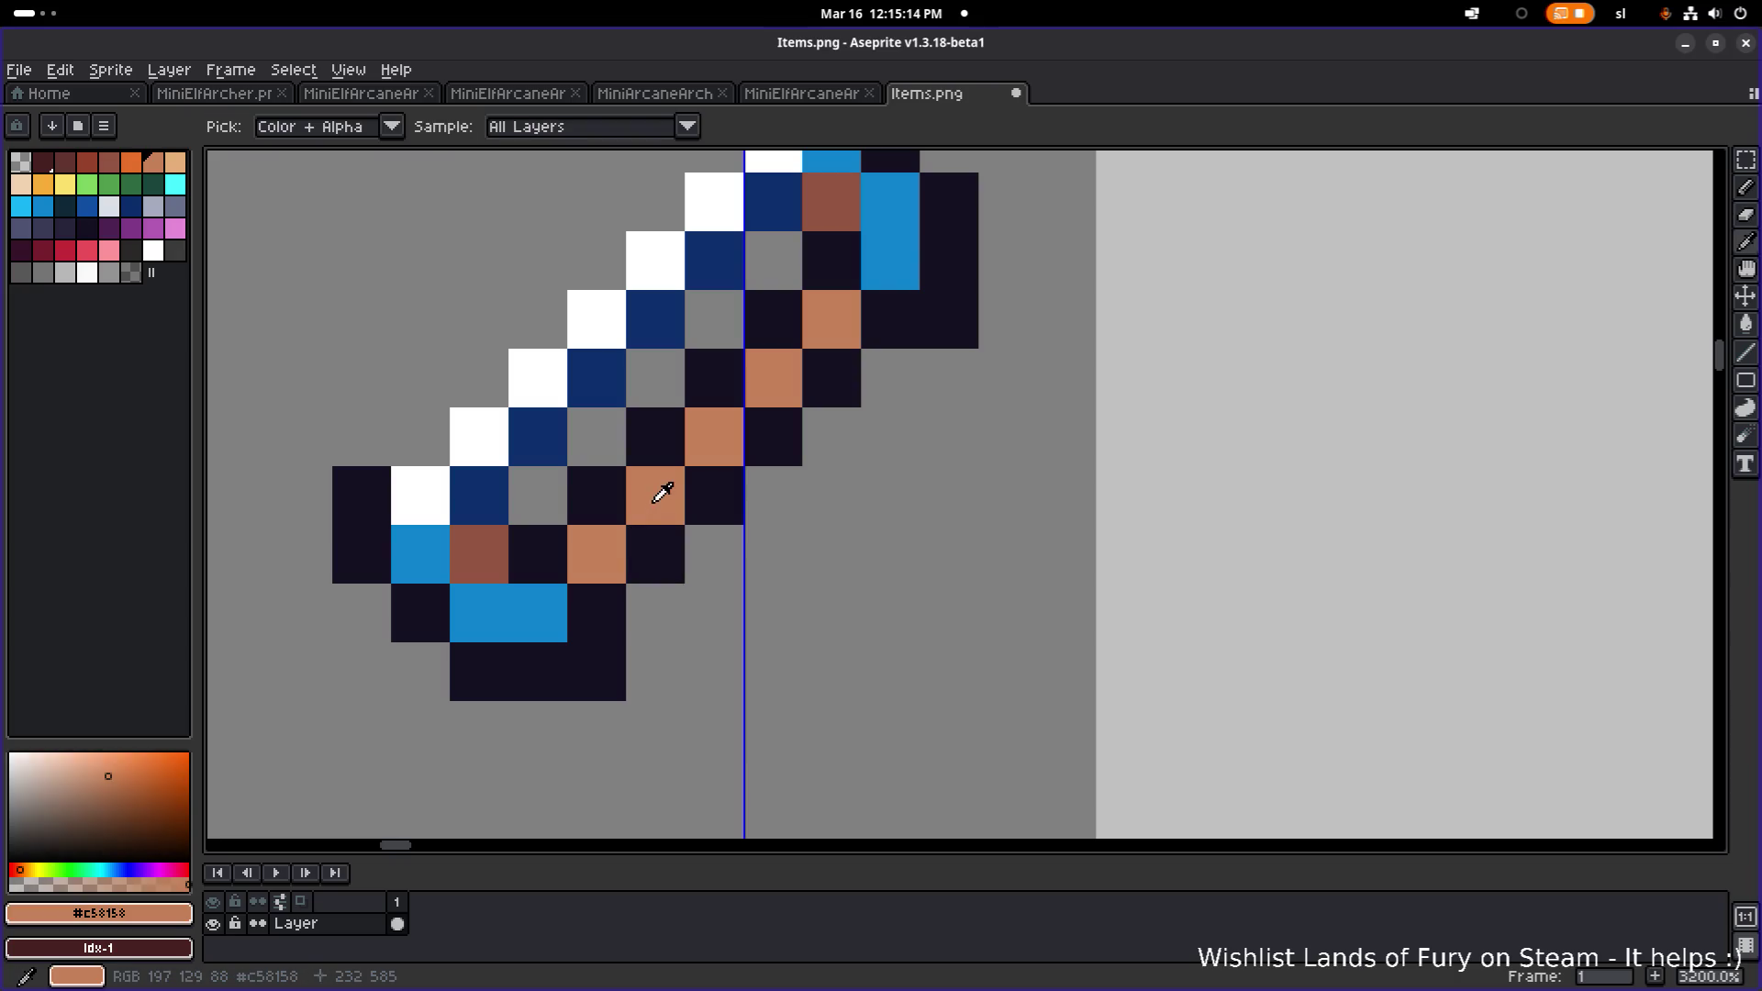
key("b")
left_click(711, 491)
left_click(784, 422)
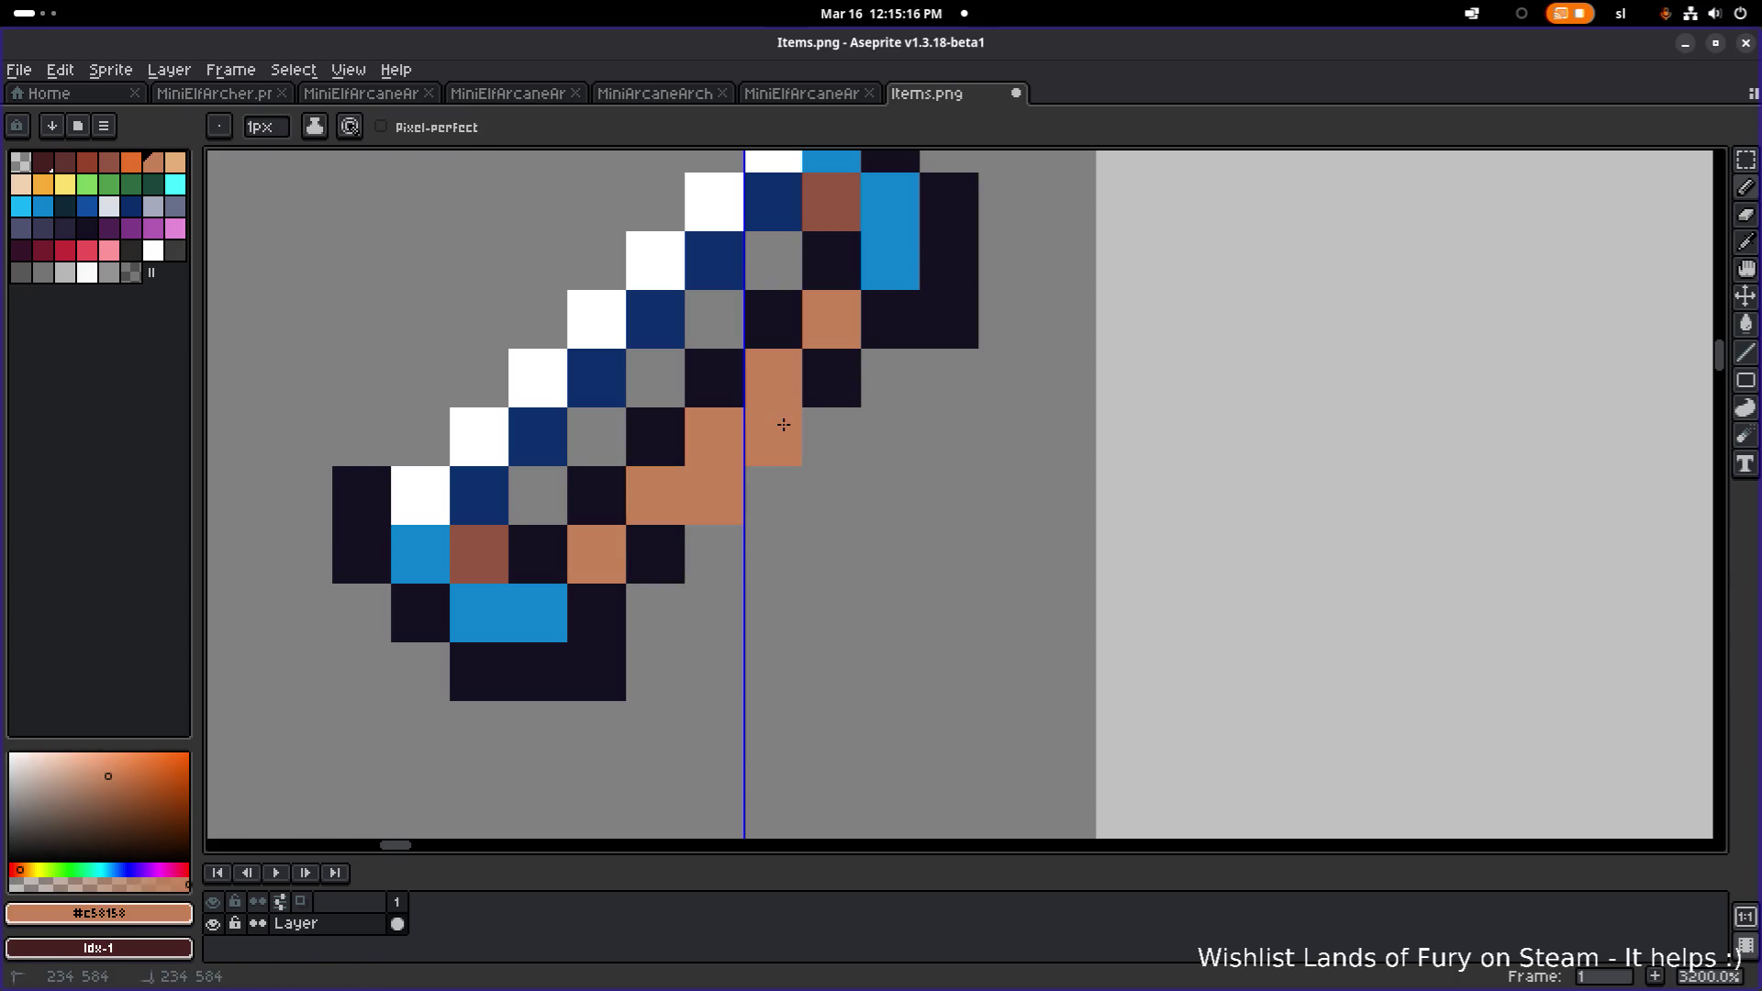
left_click(816, 371)
left_click(655, 551)
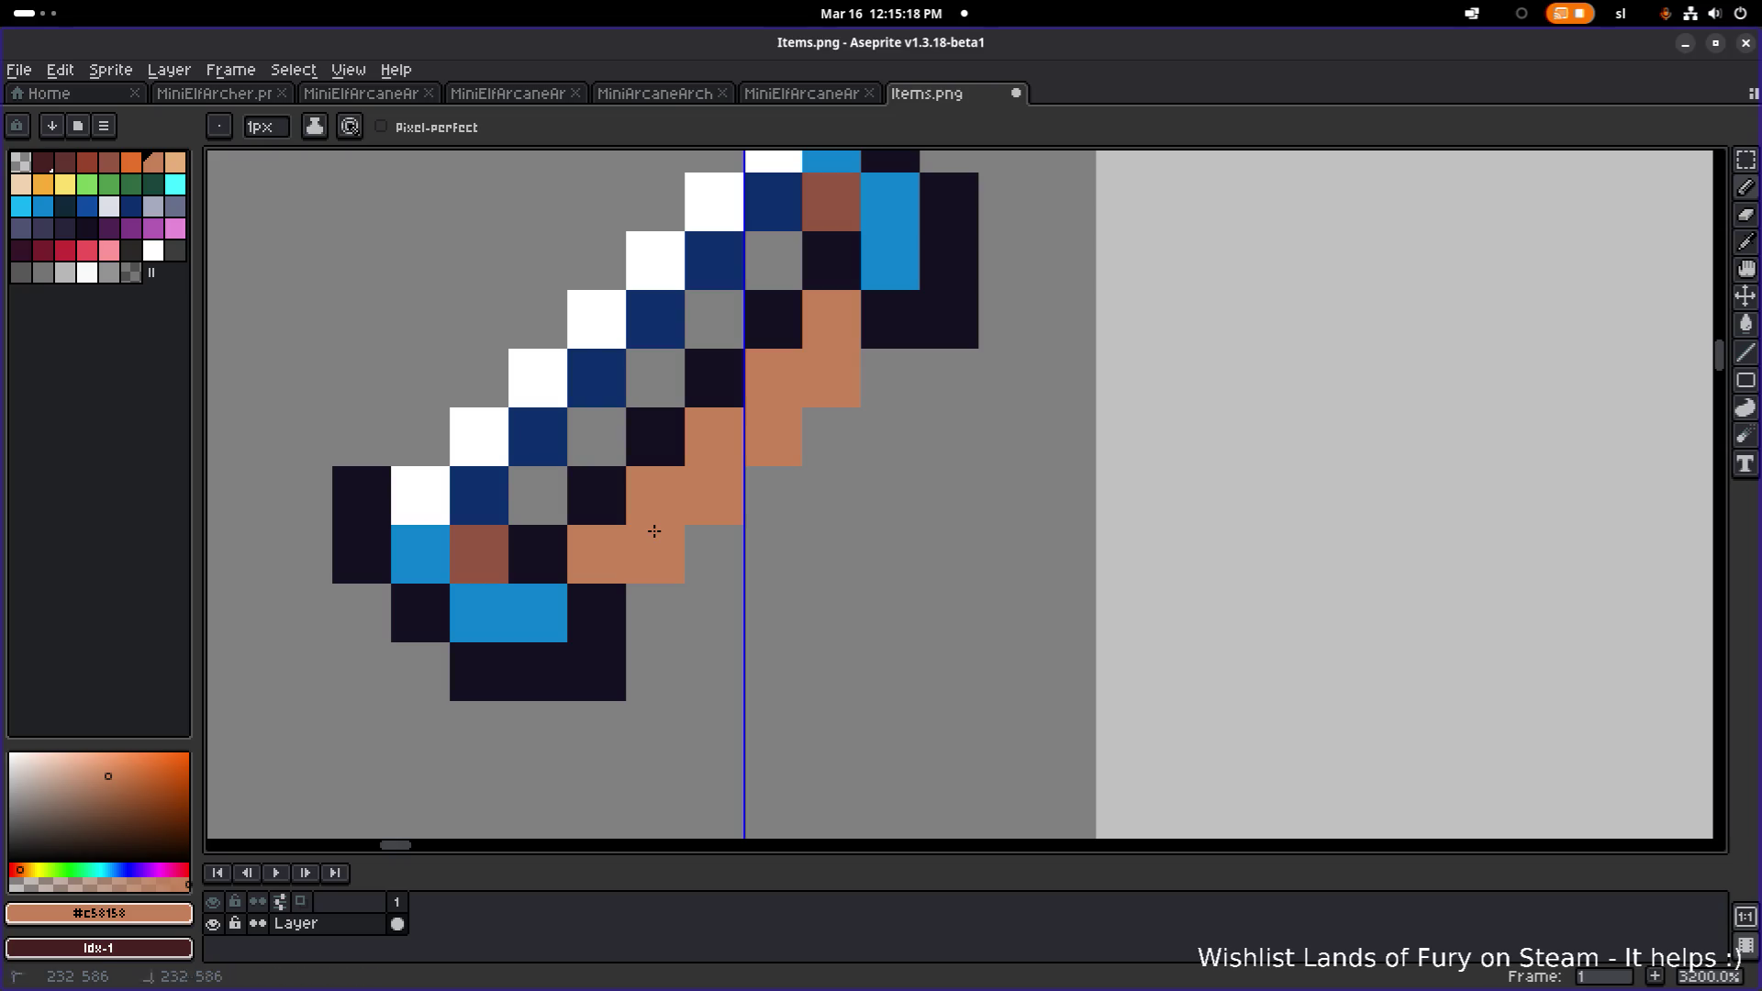
- Outline the tan band with dark #141020 pixels
left_click(618, 597, "alt")
left_click(661, 597)
left_click(713, 553)
left_click(773, 496)
left_click(817, 445)
left_click(868, 390)
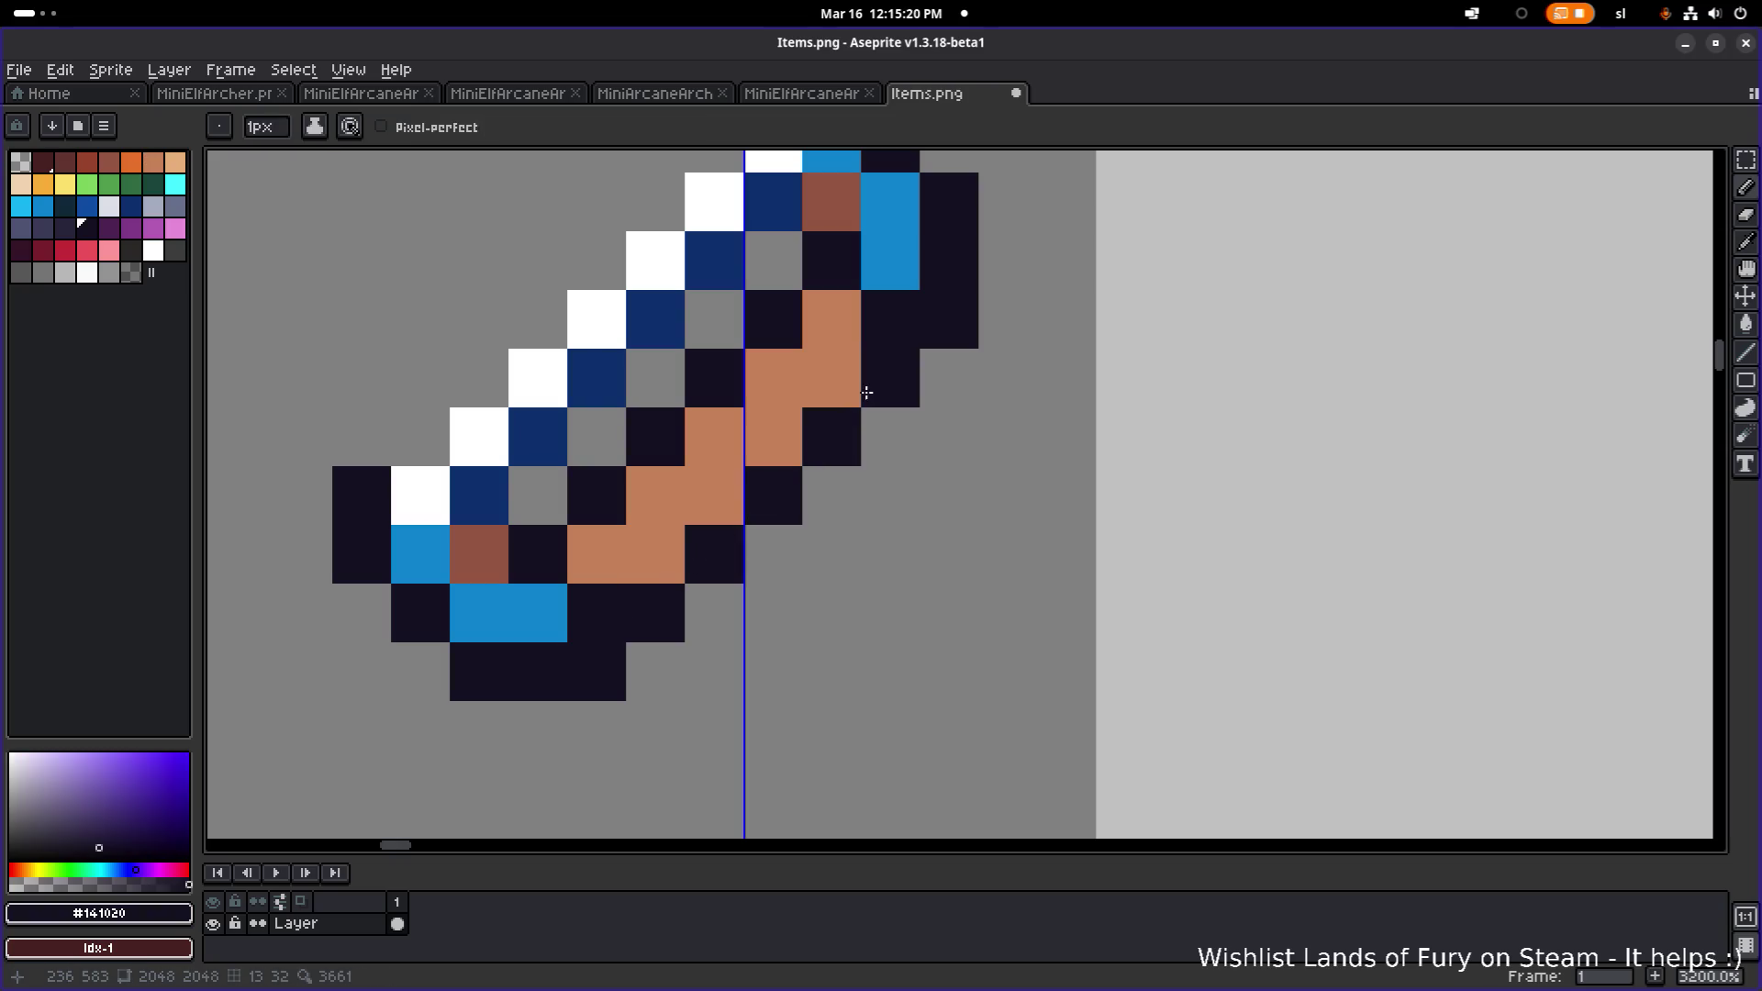
left_click(815, 495)
left_click(770, 541)
scroll(842, 539, "down", 3)
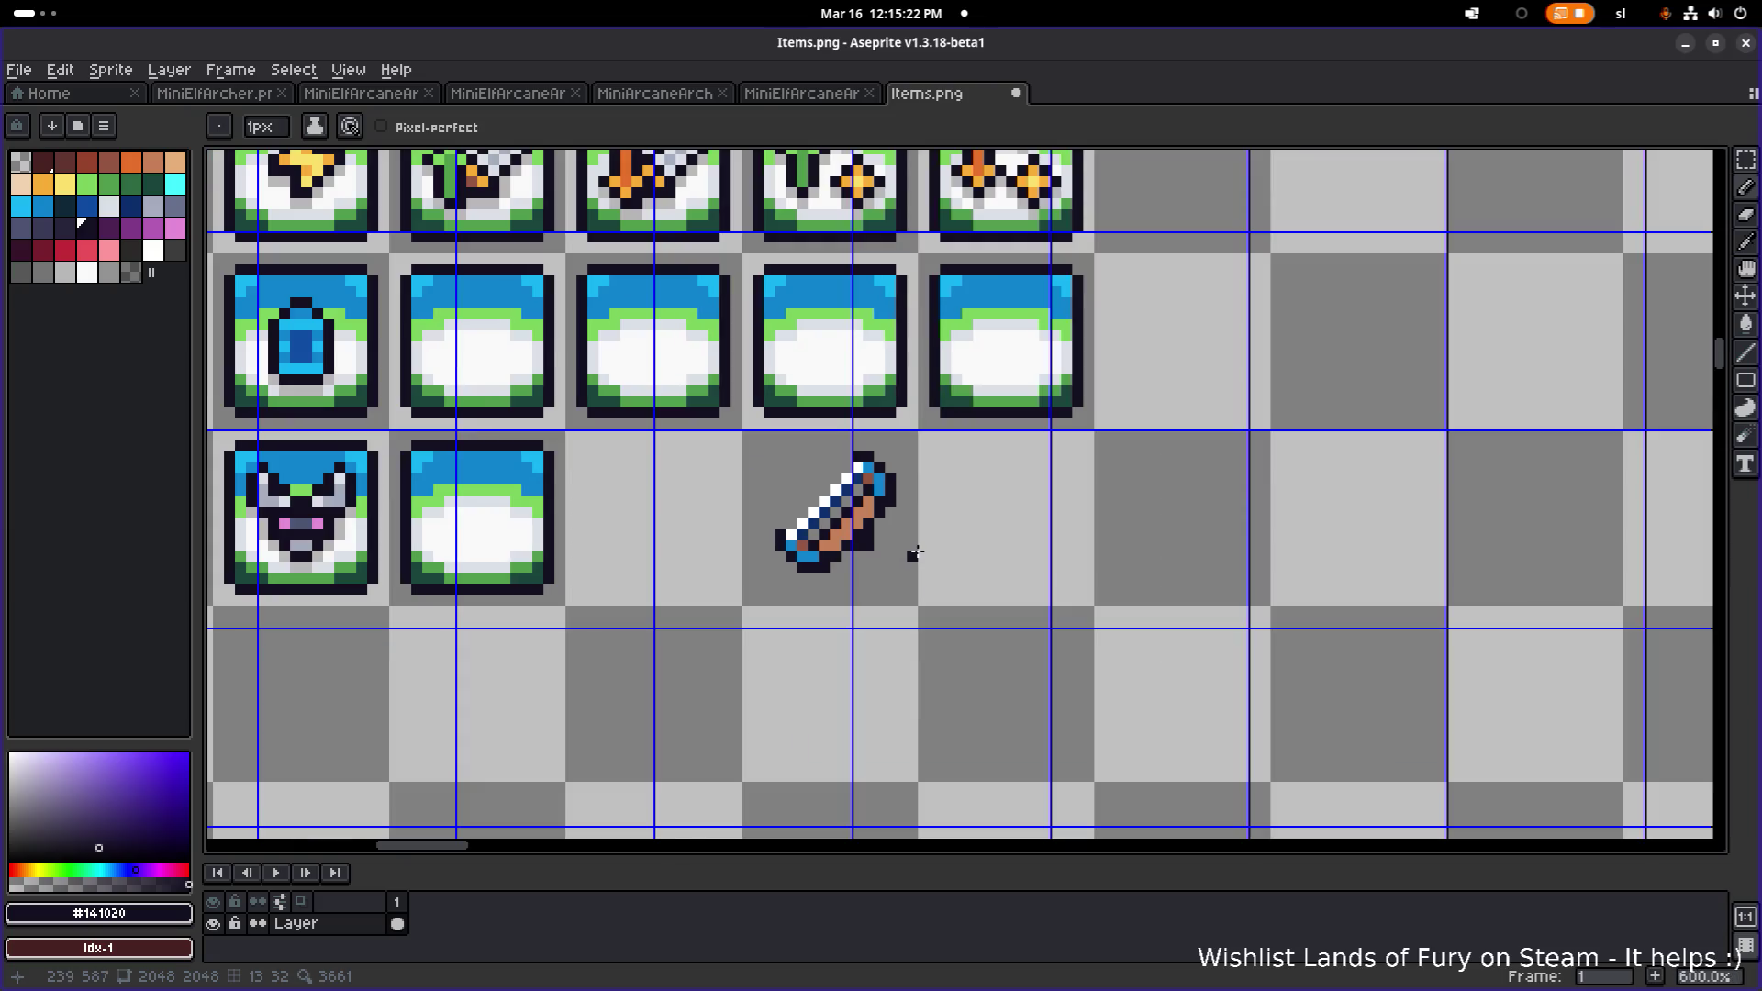
- Move the finished roll icon onto the blank tile and deselect it
scroll(908, 550, "up", 5)
key("e")
scroll(594, 515, "down", 6)
left_click_drag(728, 523, 995, 520)
key("m")
left_click_drag(785, 590, 1007, 395)
mouse_move(918, 477)
left_mouse_down()
mouse_move(555, 475)
mouse_move(900, 512)
mouse_move(863, 510)
left_mouse_up()
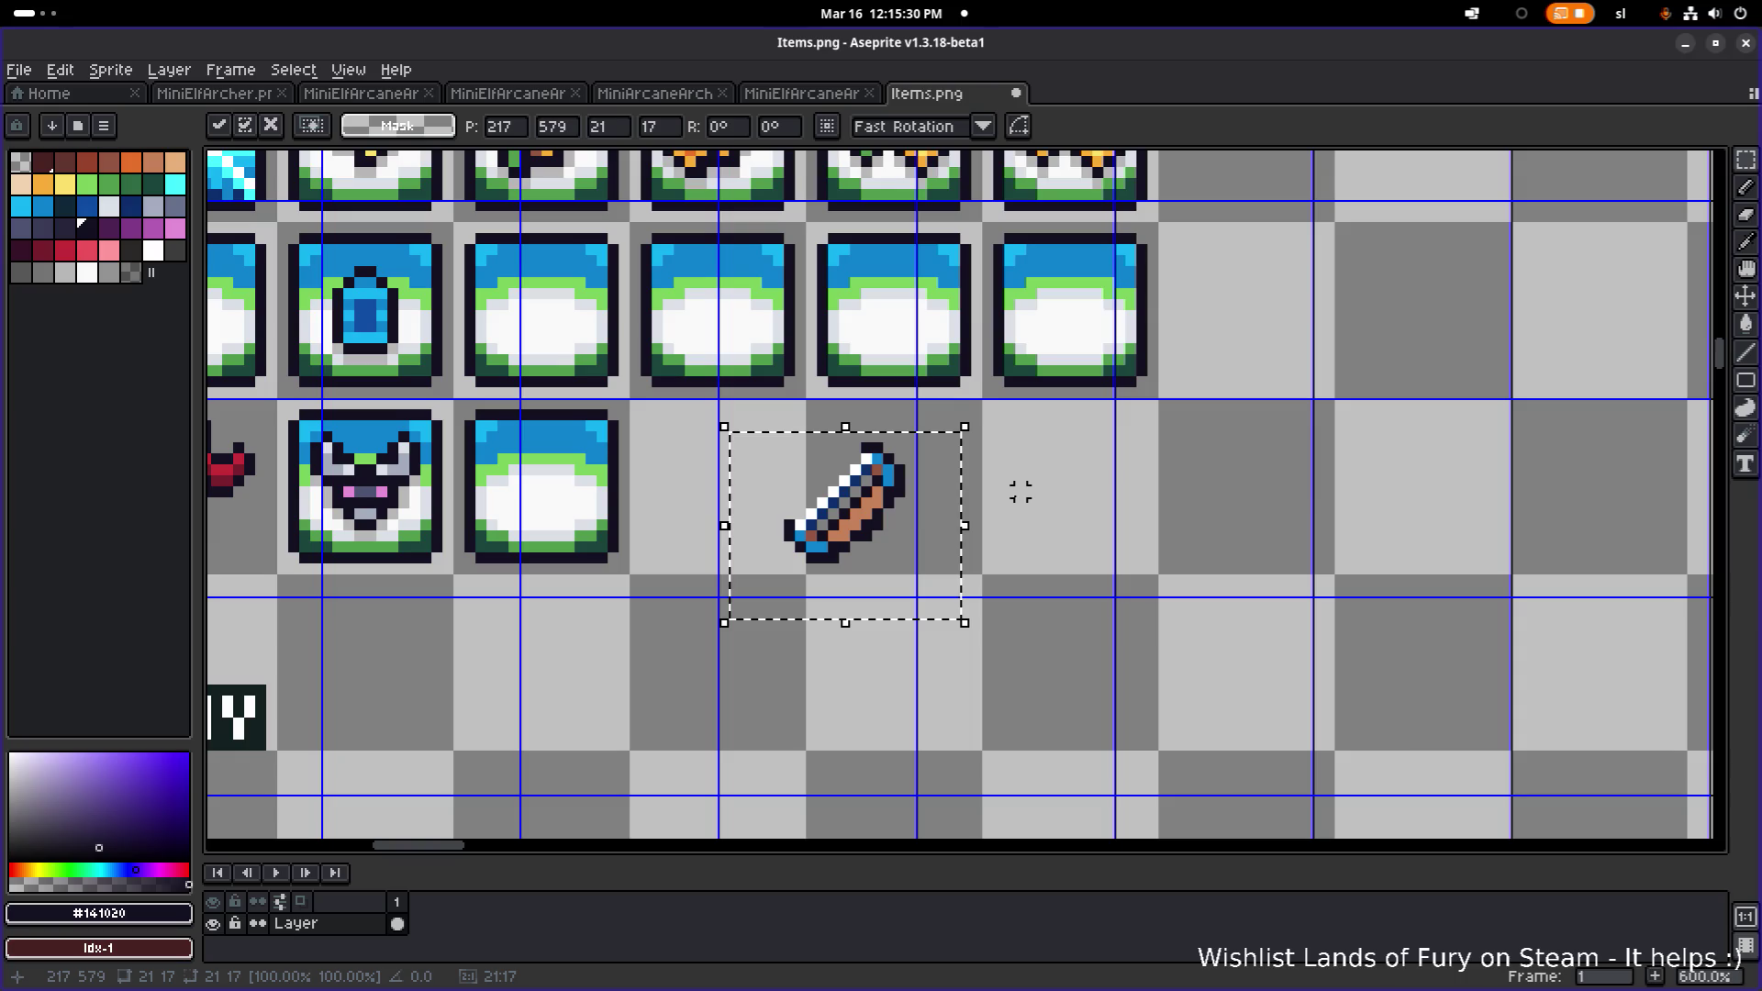
scroll(944, 511, "up", 1)
mouse_move(944, 511)
left_mouse_down()
mouse_move(927, 500)
mouse_move(950, 475)
left_mouse_up()
scroll(948, 475, "up", 2)
scroll(948, 474, "down", 2)
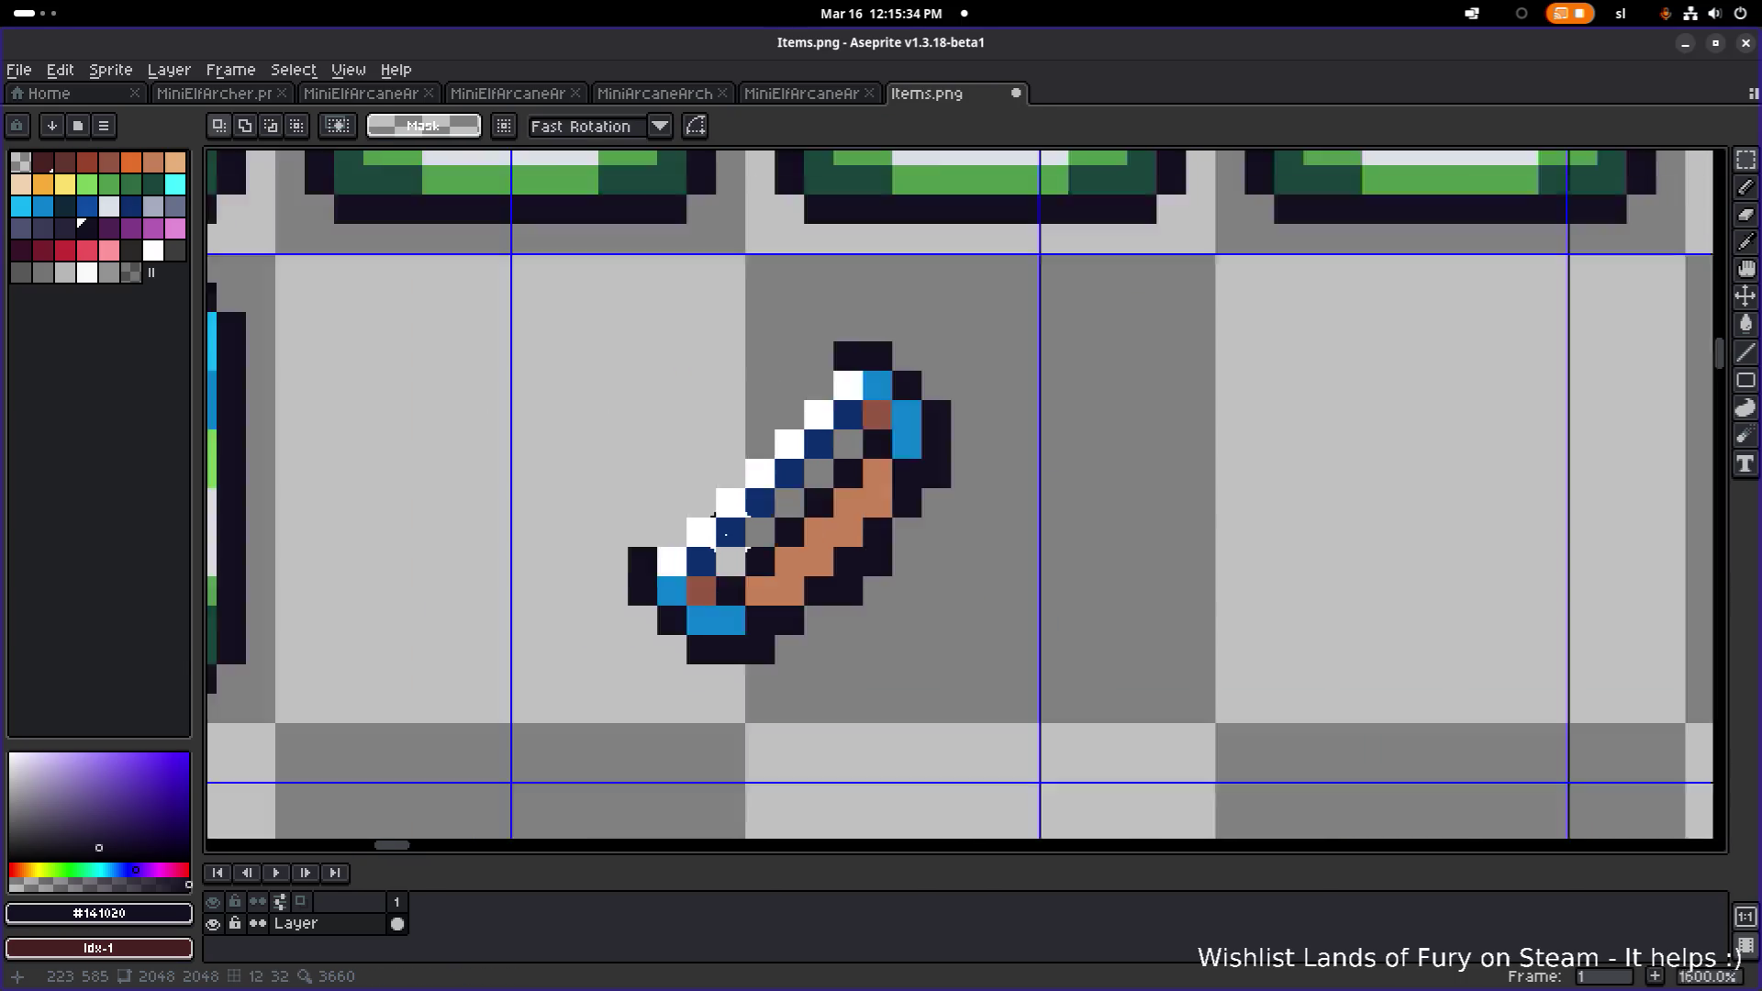
key("ctrl+d")
- Try whitening a dark-blue blade pixel, undo it, and sample the icon's brown
key("i")
left_click(425, 538)
key("b")
scroll(694, 525, "up", 3)
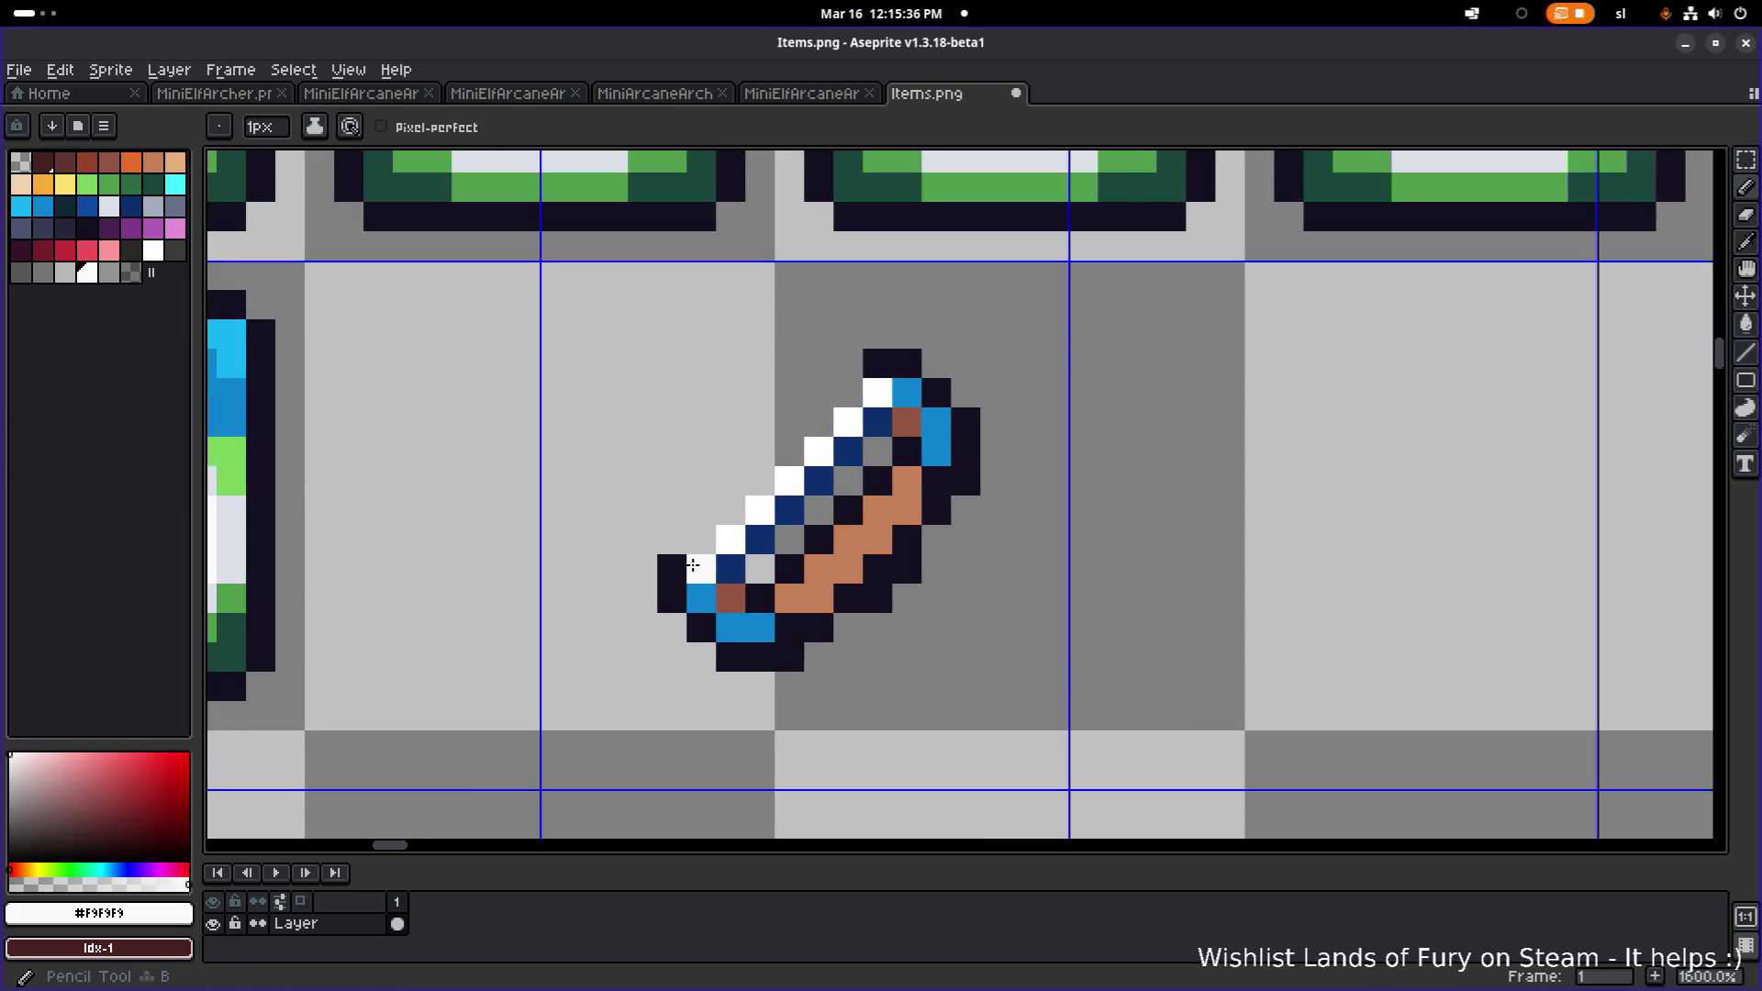
scroll(887, 393, "down", 1)
left_click(874, 408)
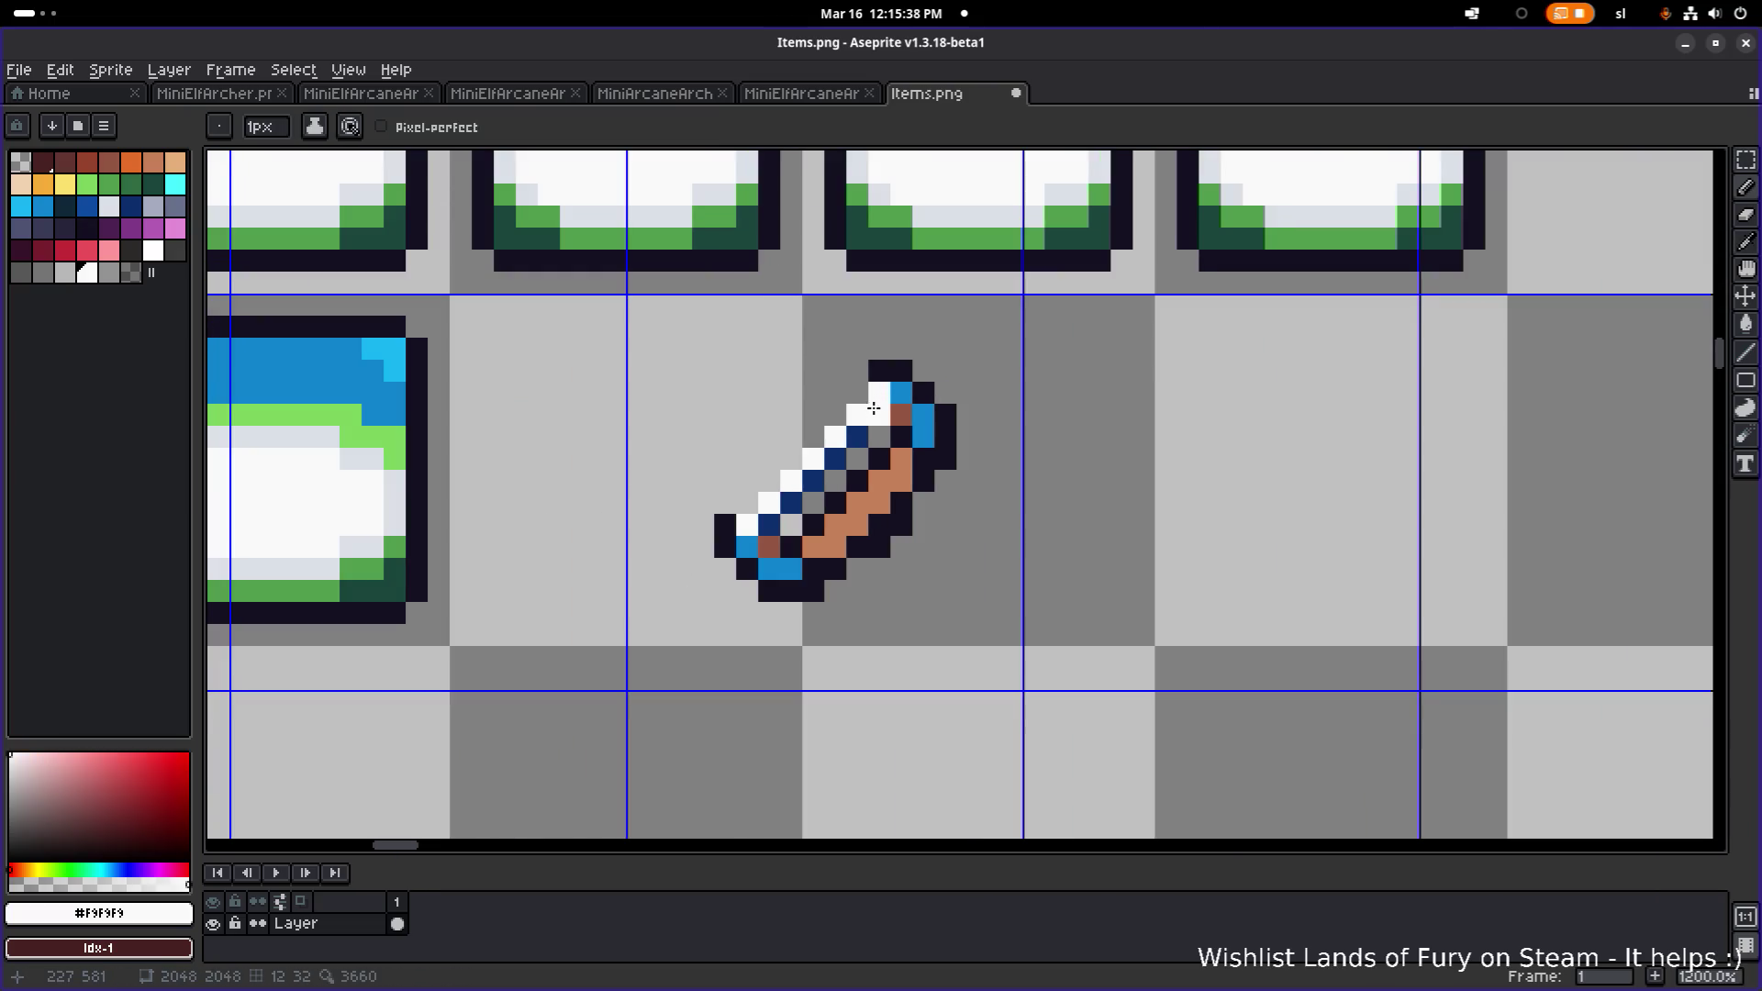
key("ctrl+z")
left_click(835, 547, "alt")
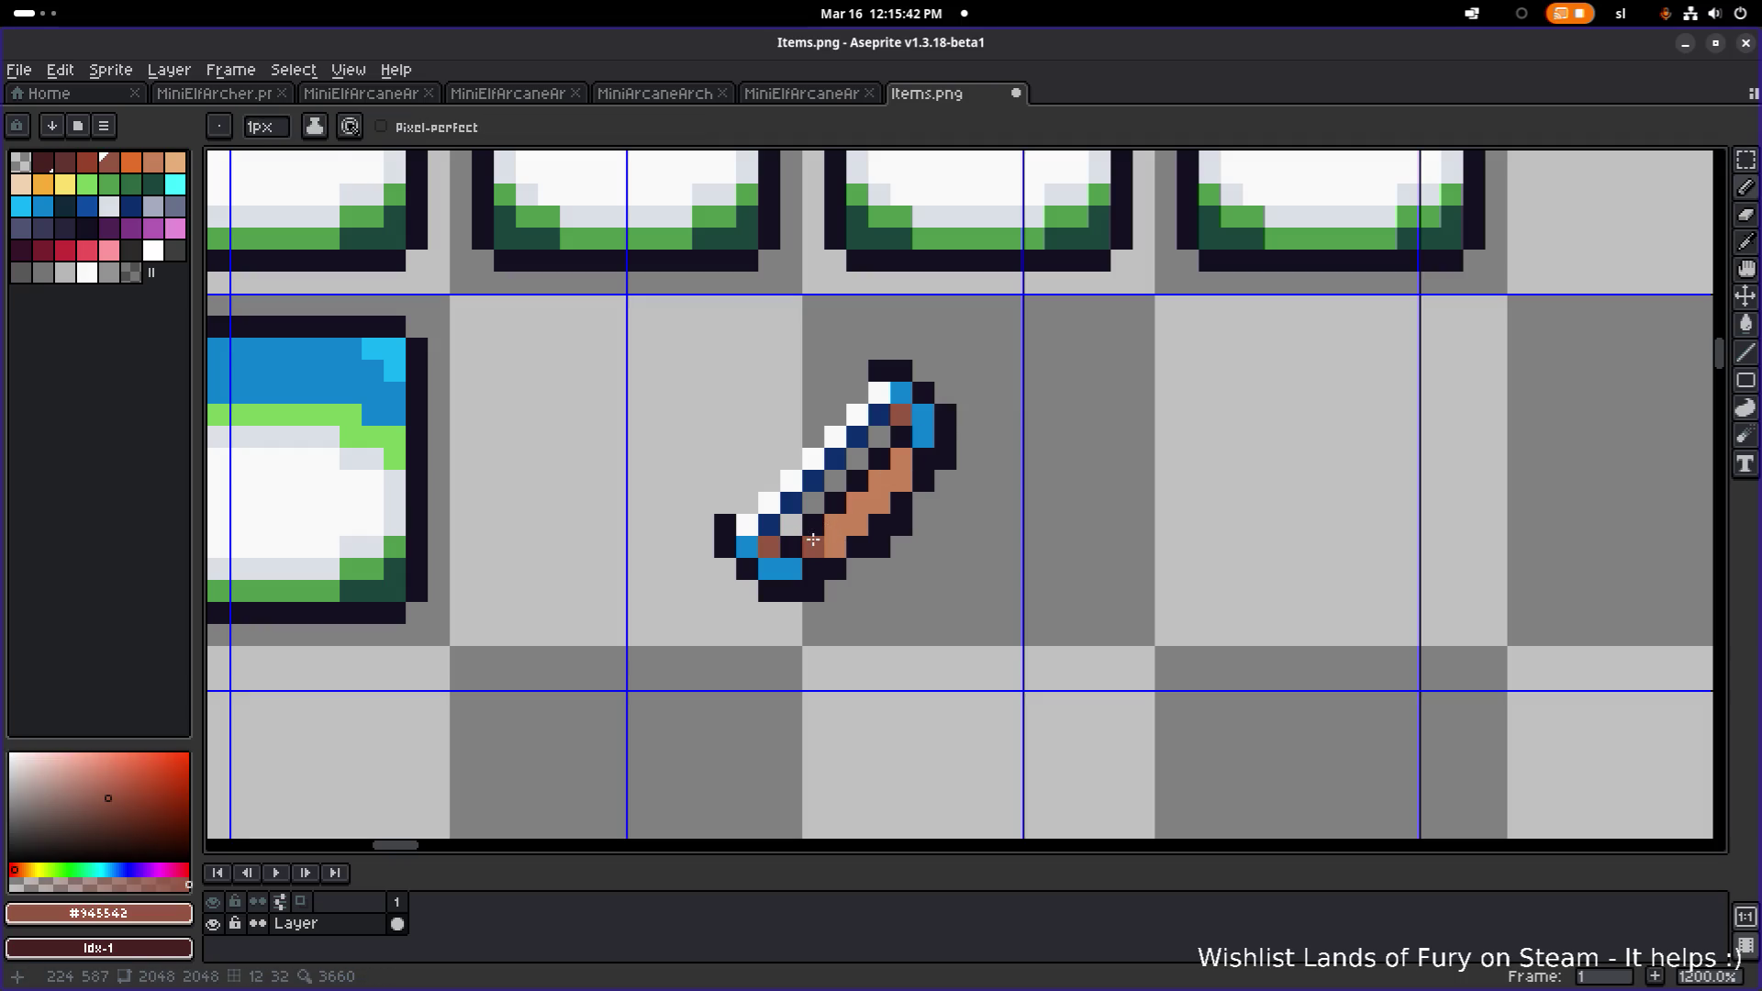
scroll(950, 449, "down", 5)
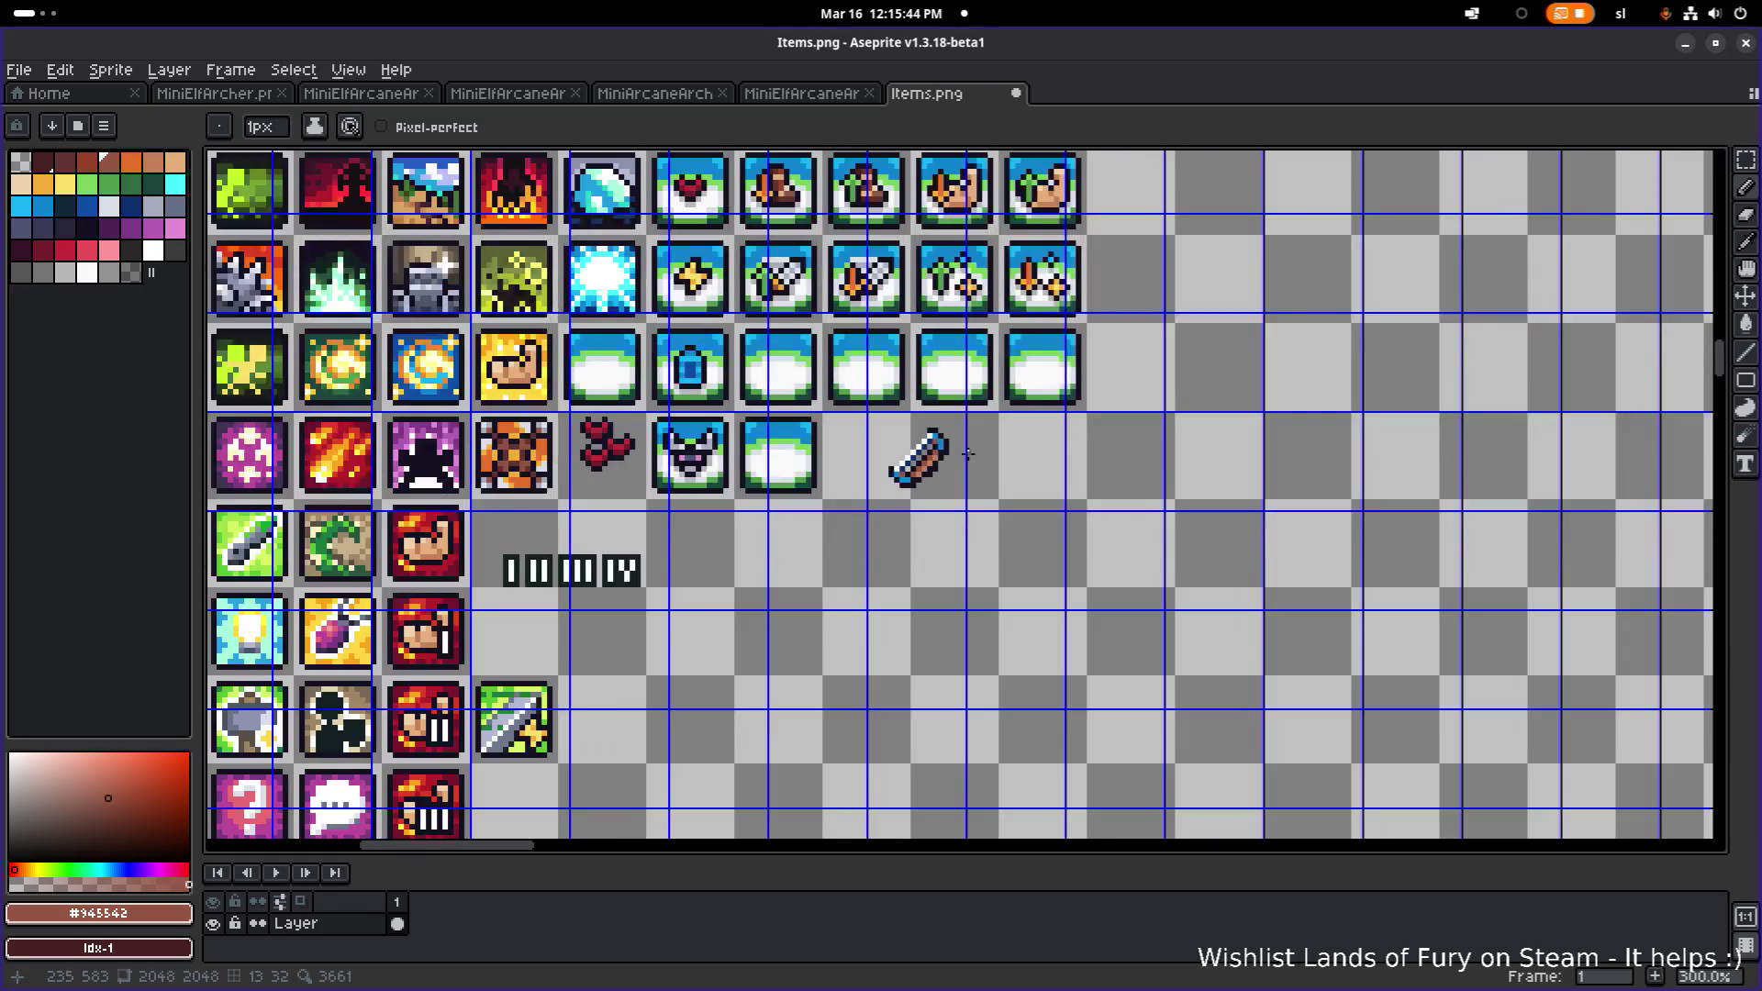
scroll(967, 453, "up", 9)
scroll(923, 534, "down", 2)
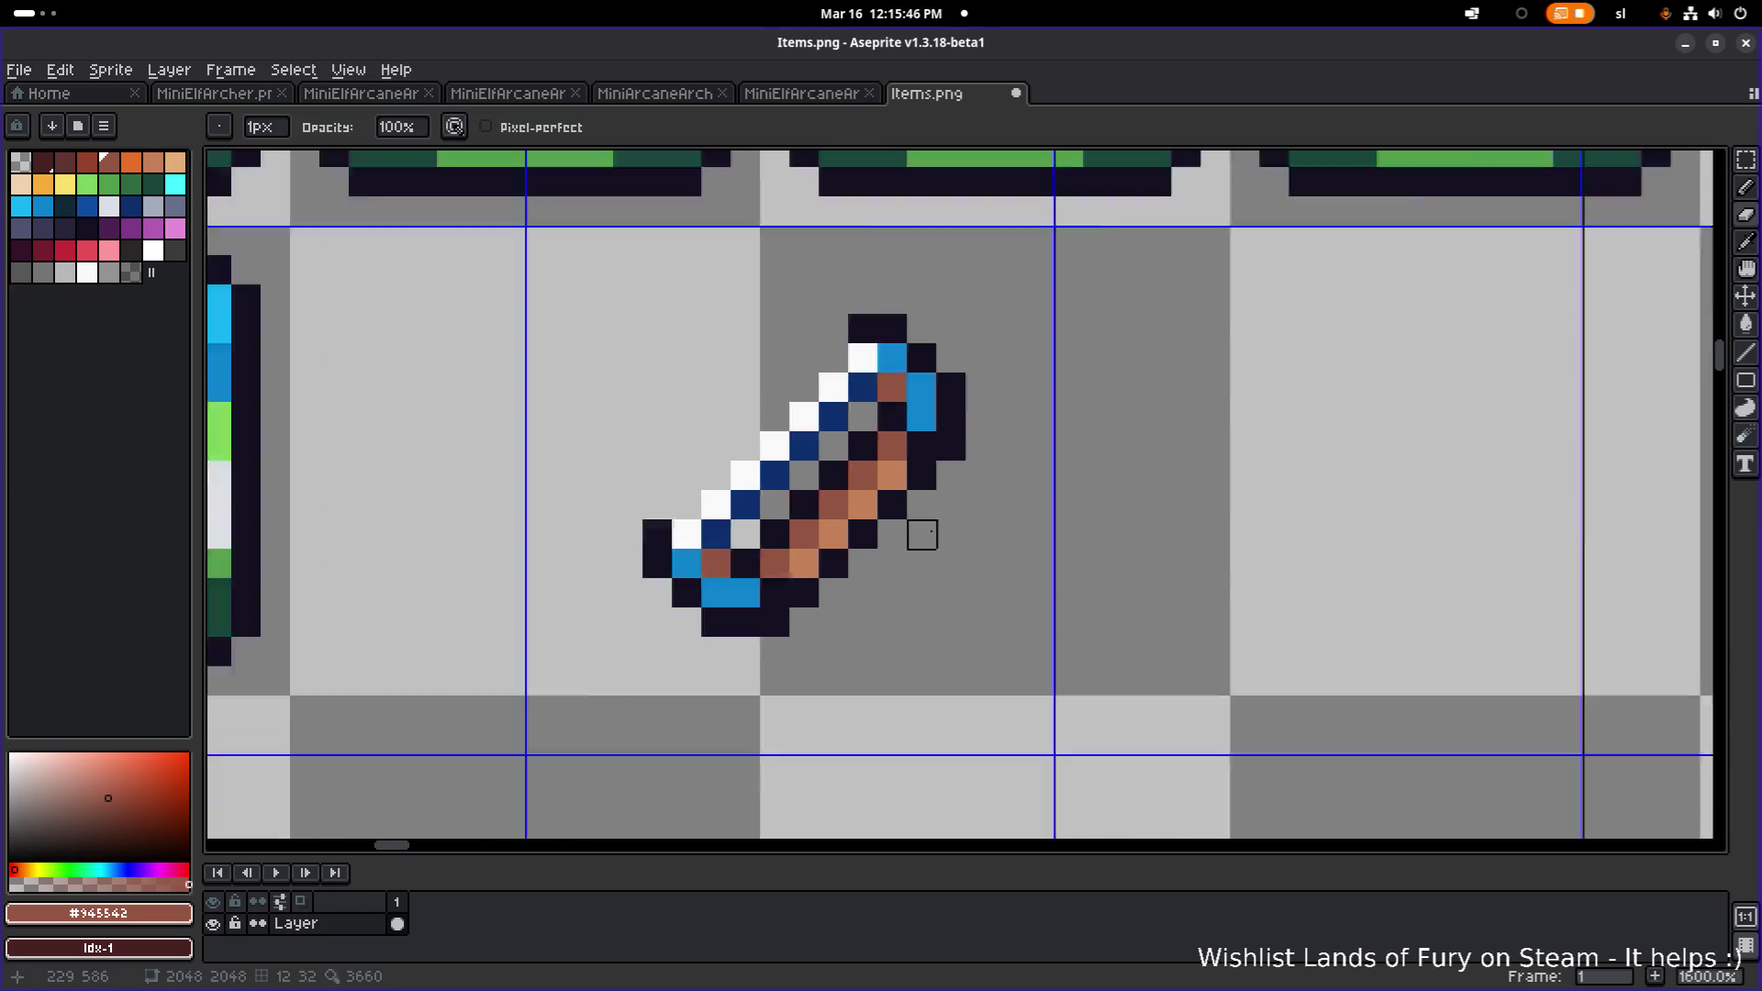
scroll(923, 534, "down", 5)
scroll(950, 532, "up", 2)
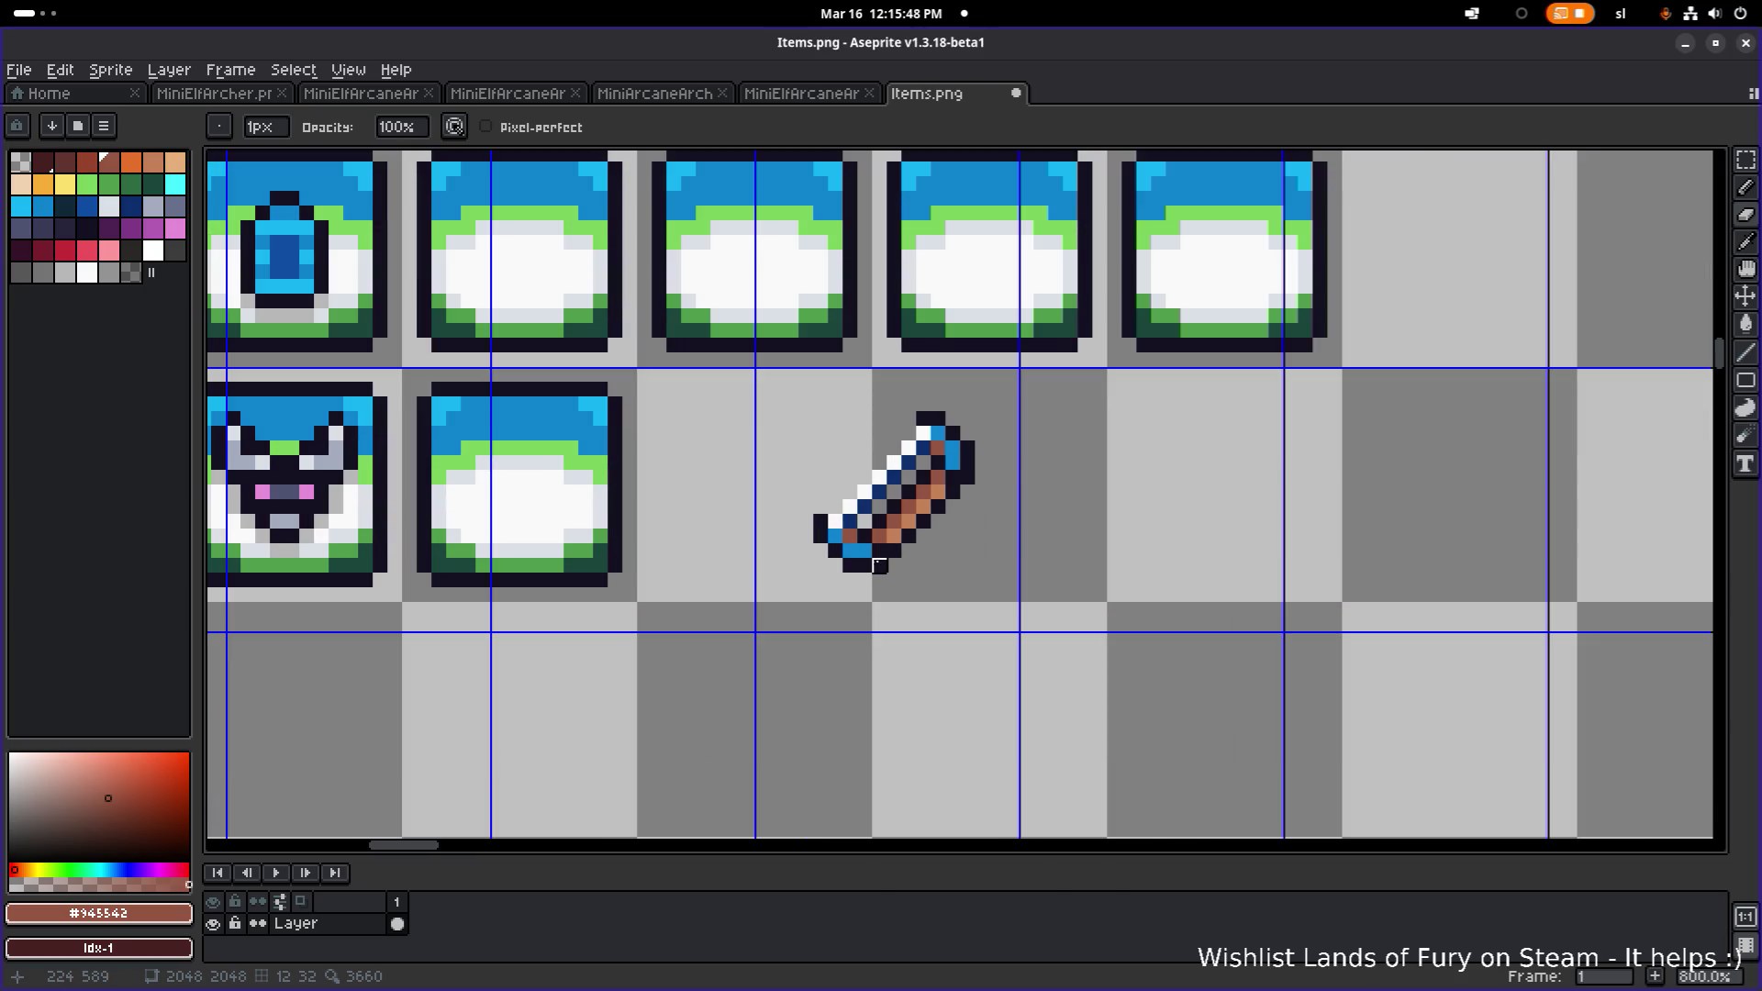
scroll(880, 567, "up", 5)
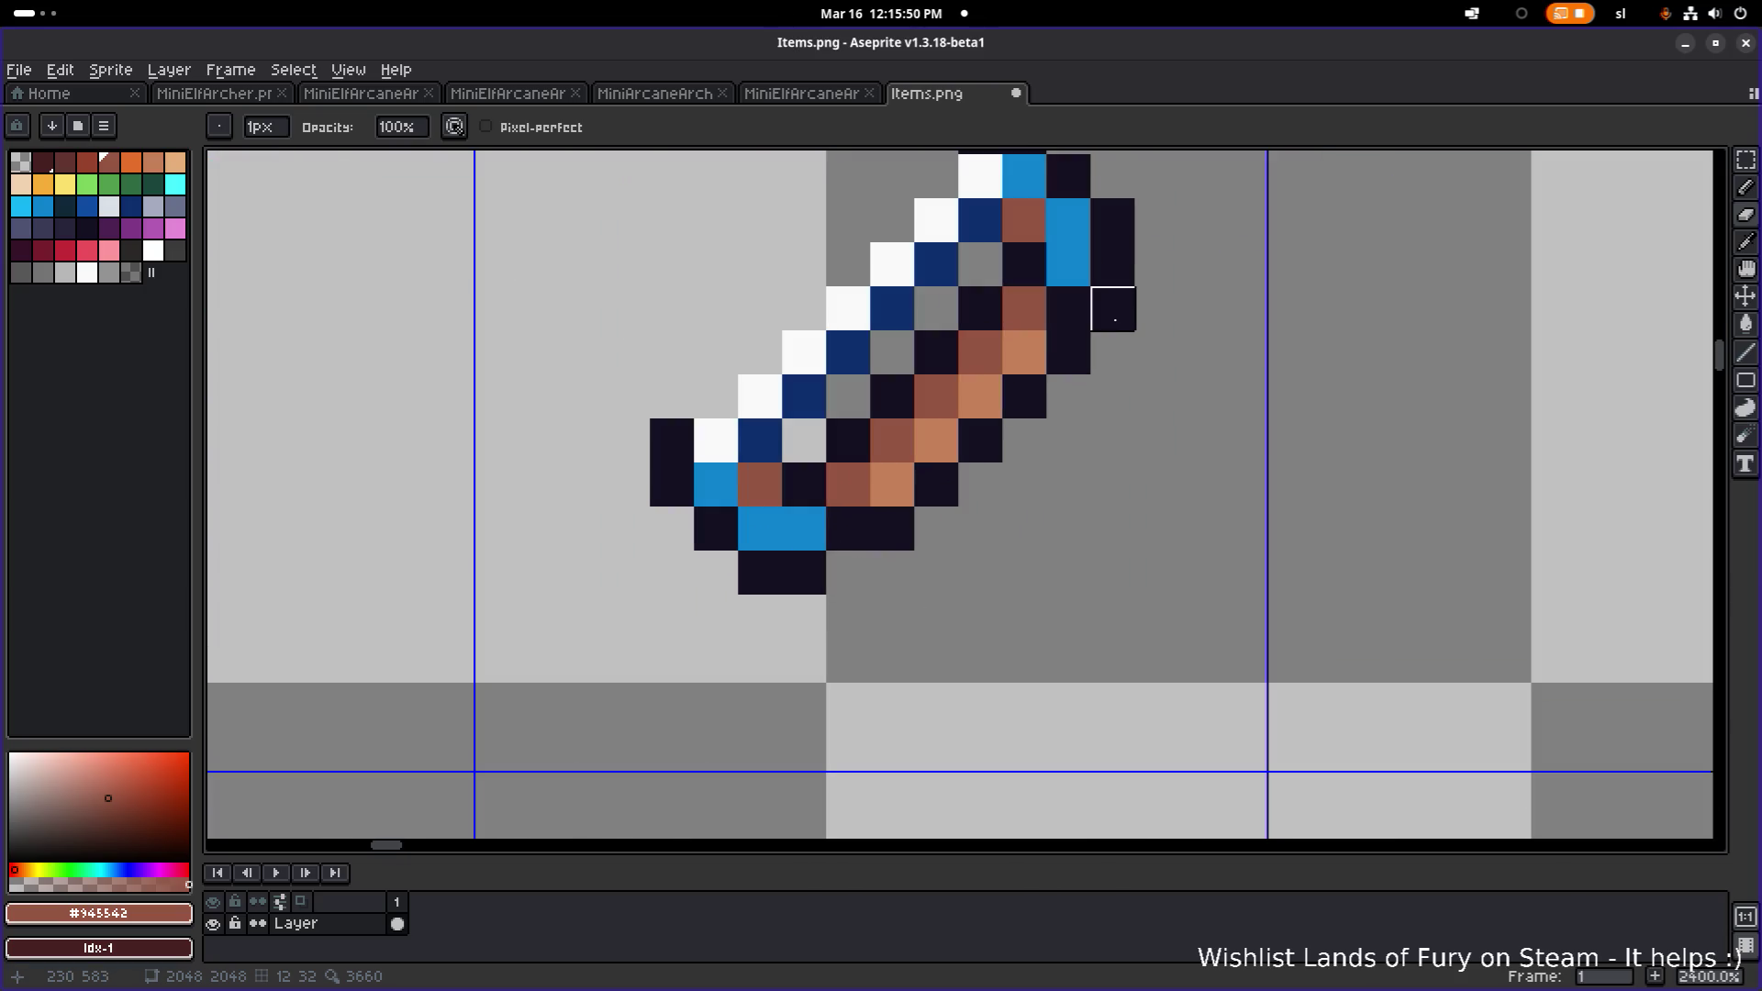
scroll(1114, 331, "down", 5)
scroll(1114, 331, "down", 3)
scroll(1148, 338, "up", 5)
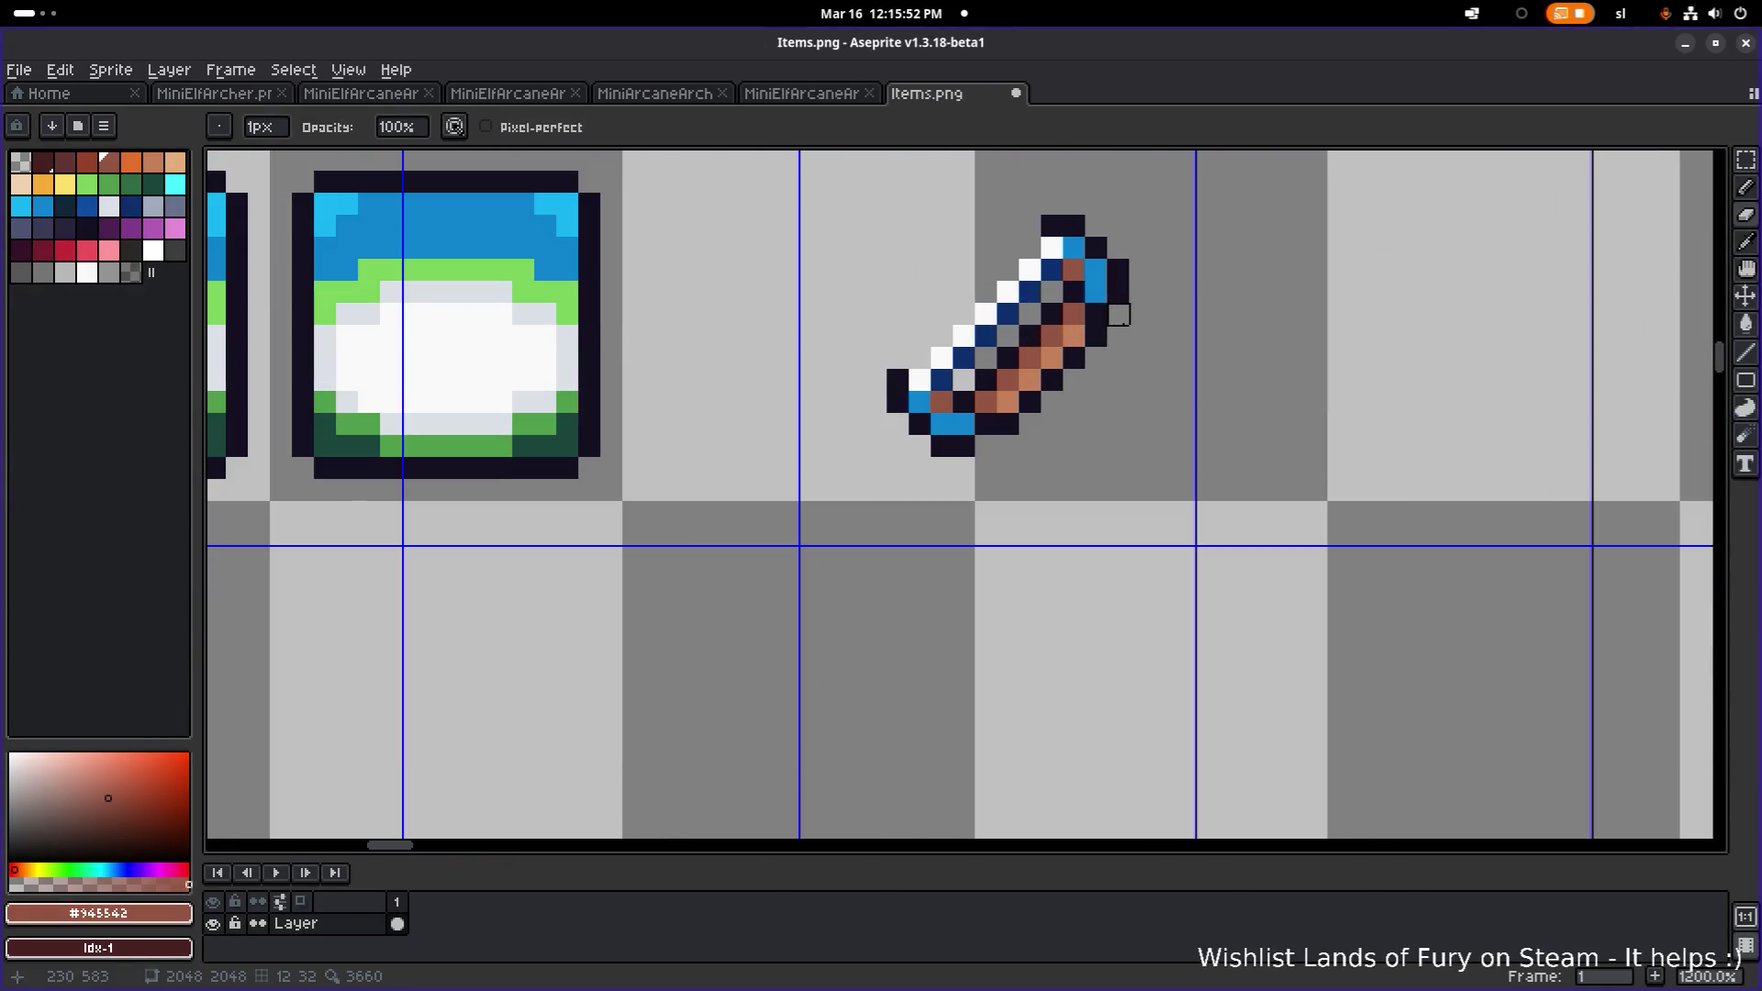
- Lasso-shift the tip down-left and the lower-left end up one pixel to shorten the icon
left_click_drag(1132, 335, 1134, 409)
key("q")
mouse_move(1026, 362)
left_mouse_down()
mouse_move(1191, 360)
mouse_move(1028, 372)
left_mouse_up()
left_click_drag(1110, 354, 1106, 364)
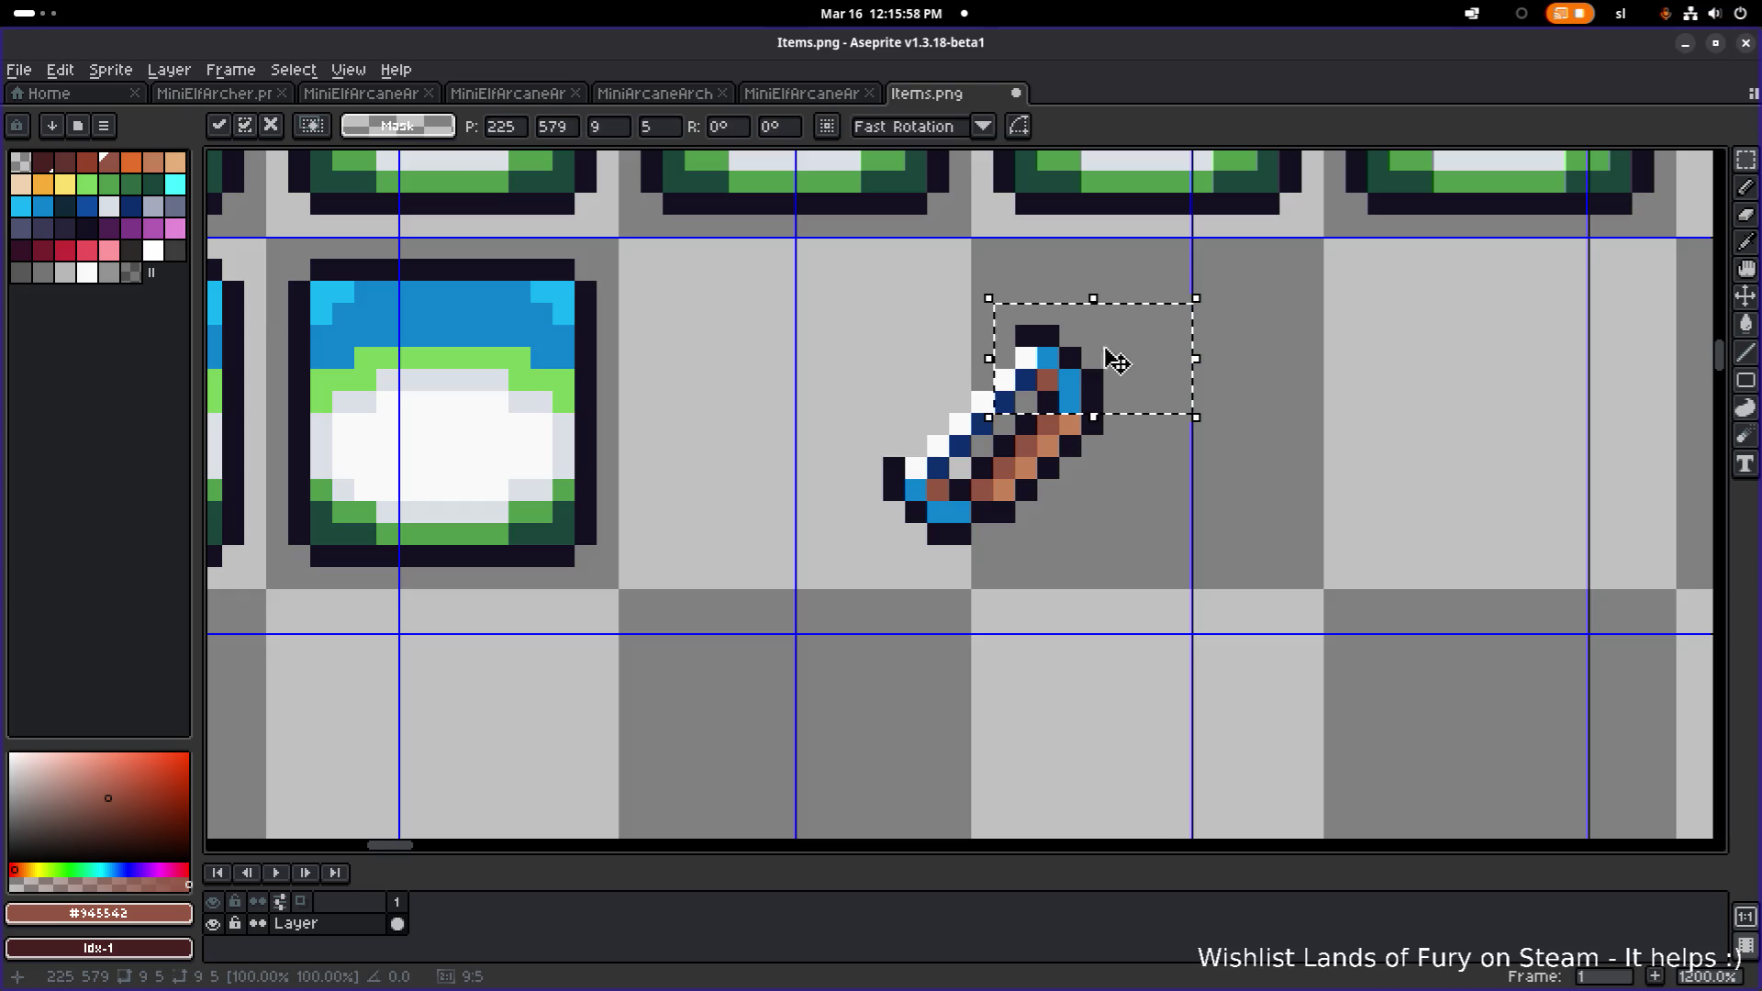
left_click(1026, 489)
mouse_move(858, 615)
left_mouse_down()
mouse_move(862, 578)
mouse_move(968, 597)
mouse_move(863, 615)
left_mouse_up()
left_click_drag(954, 511, 959, 489)
left_click(1223, 420)
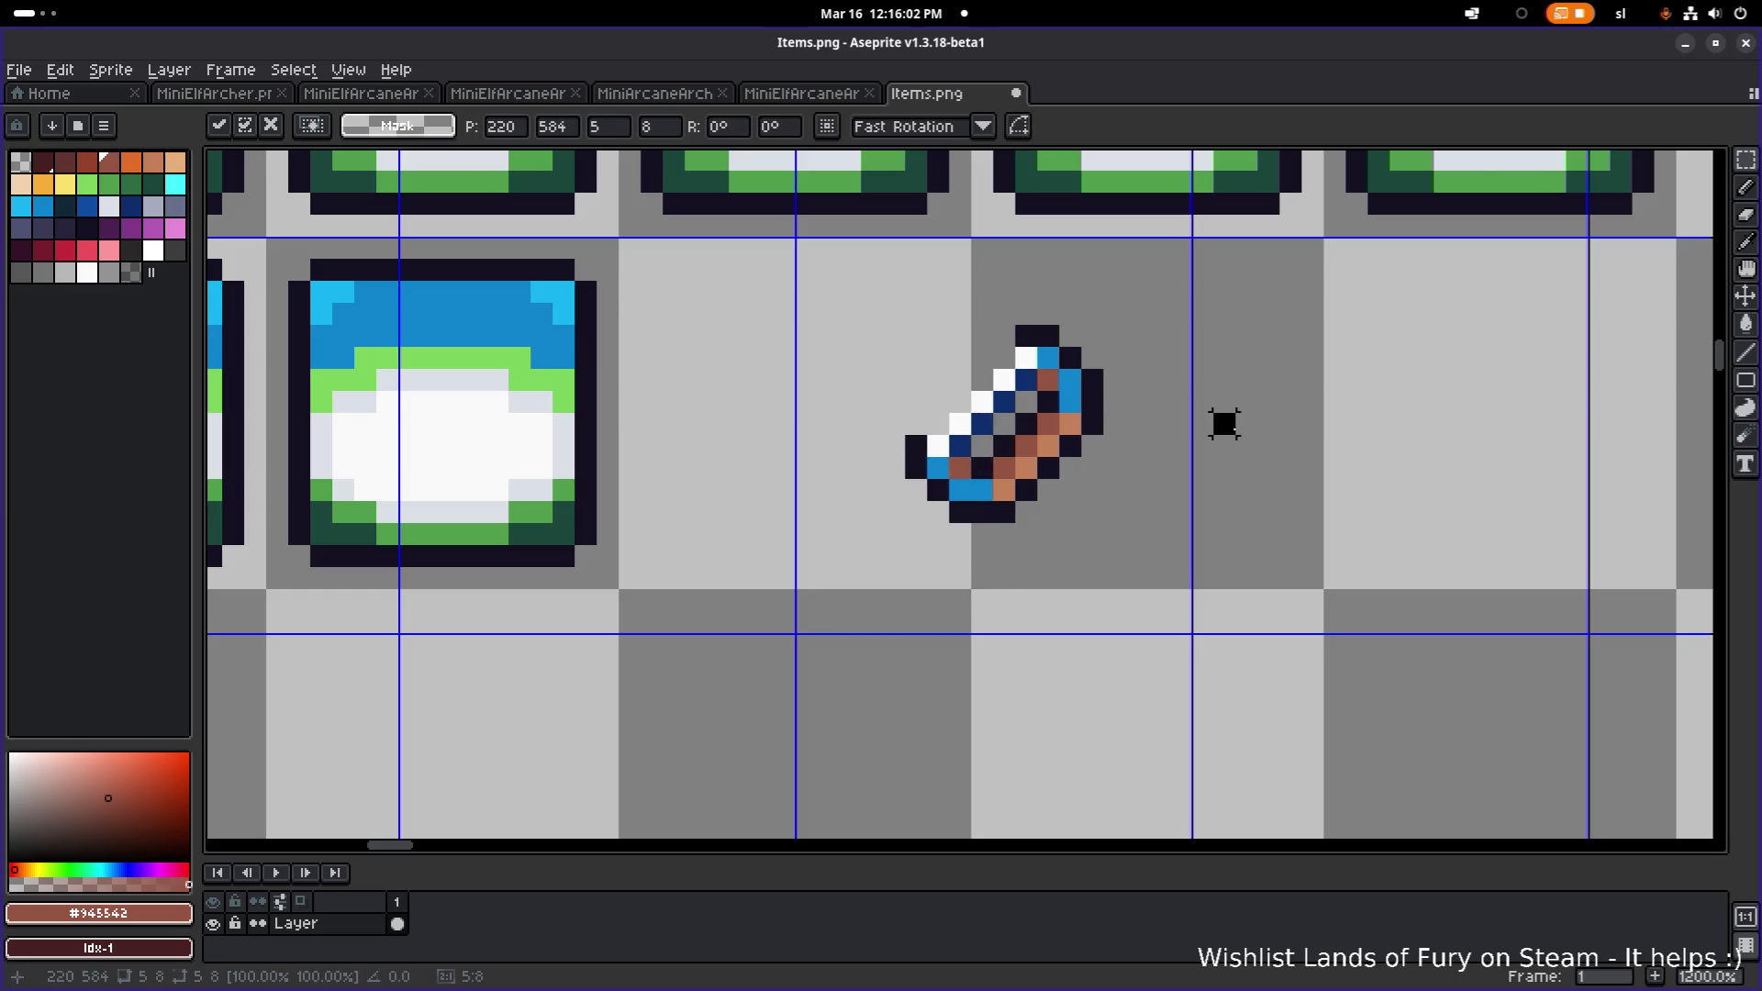
scroll(1231, 428, "down", 5)
scroll(1194, 444, "up", 5)
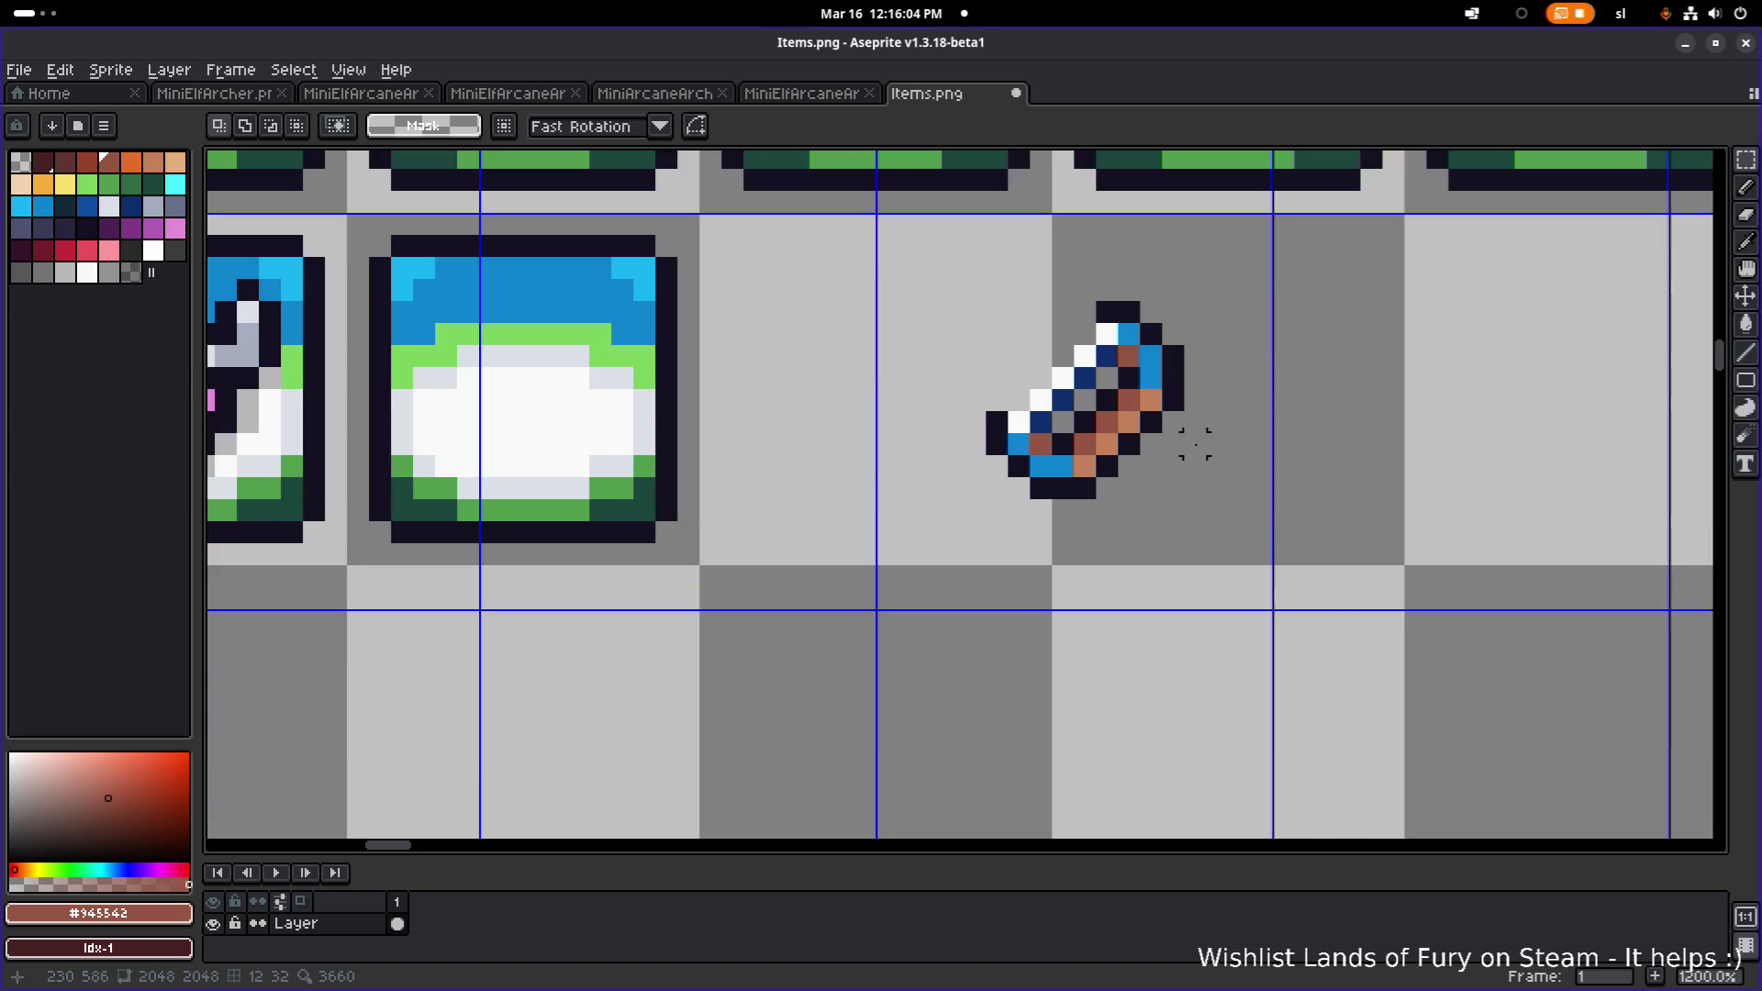
scroll(1195, 444, "down", 5)
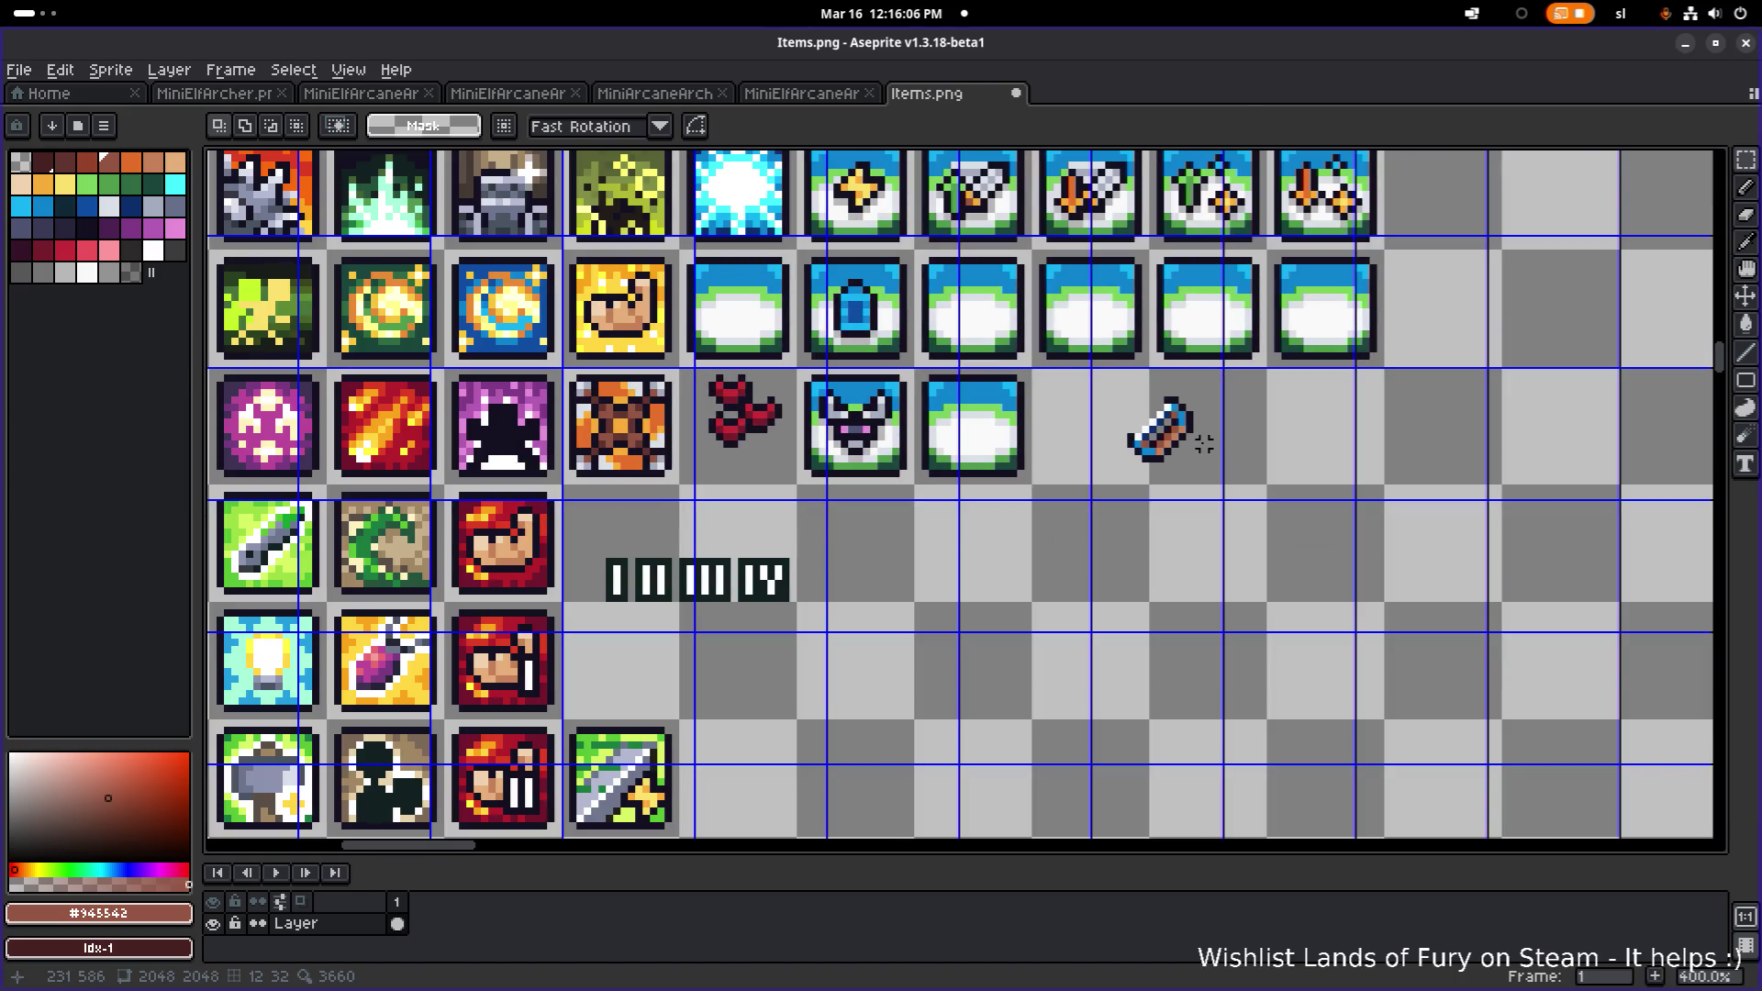
- Undo the bow sprite's last transformation and clear the selection
key("ctrl+z")
key("ctrl+z")
key("ctrl+z")
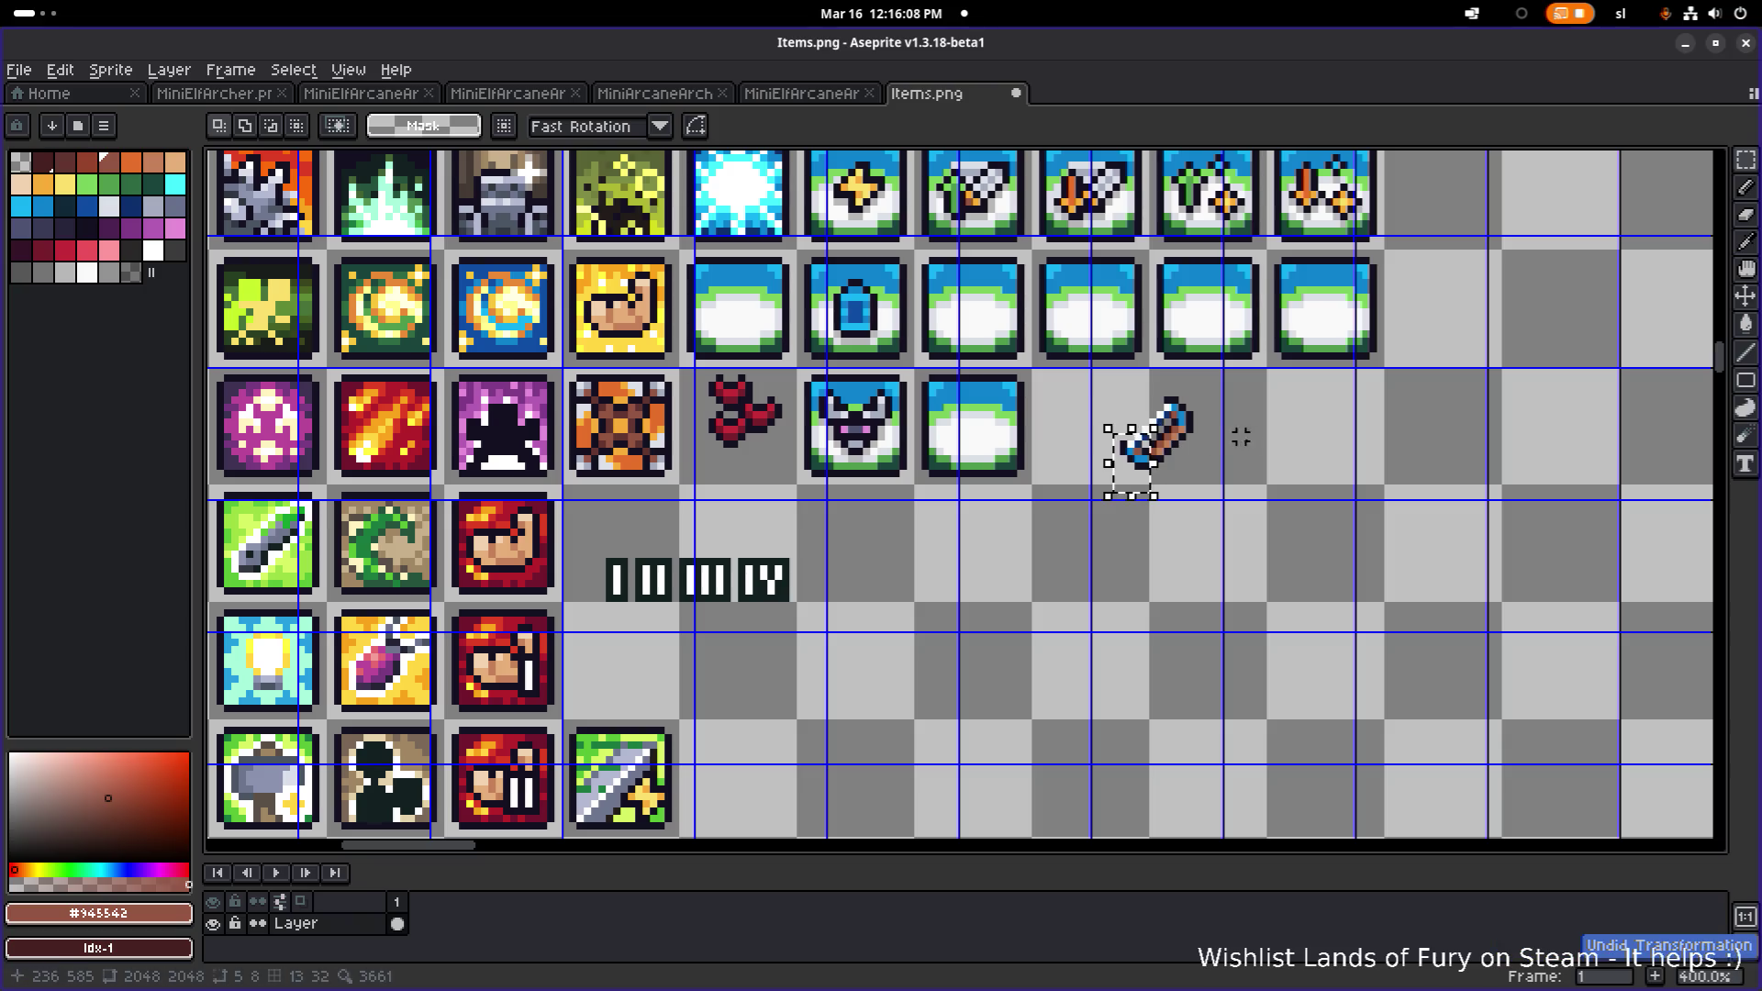
key("ctrl+d")
scroll(1306, 456, "up", 6)
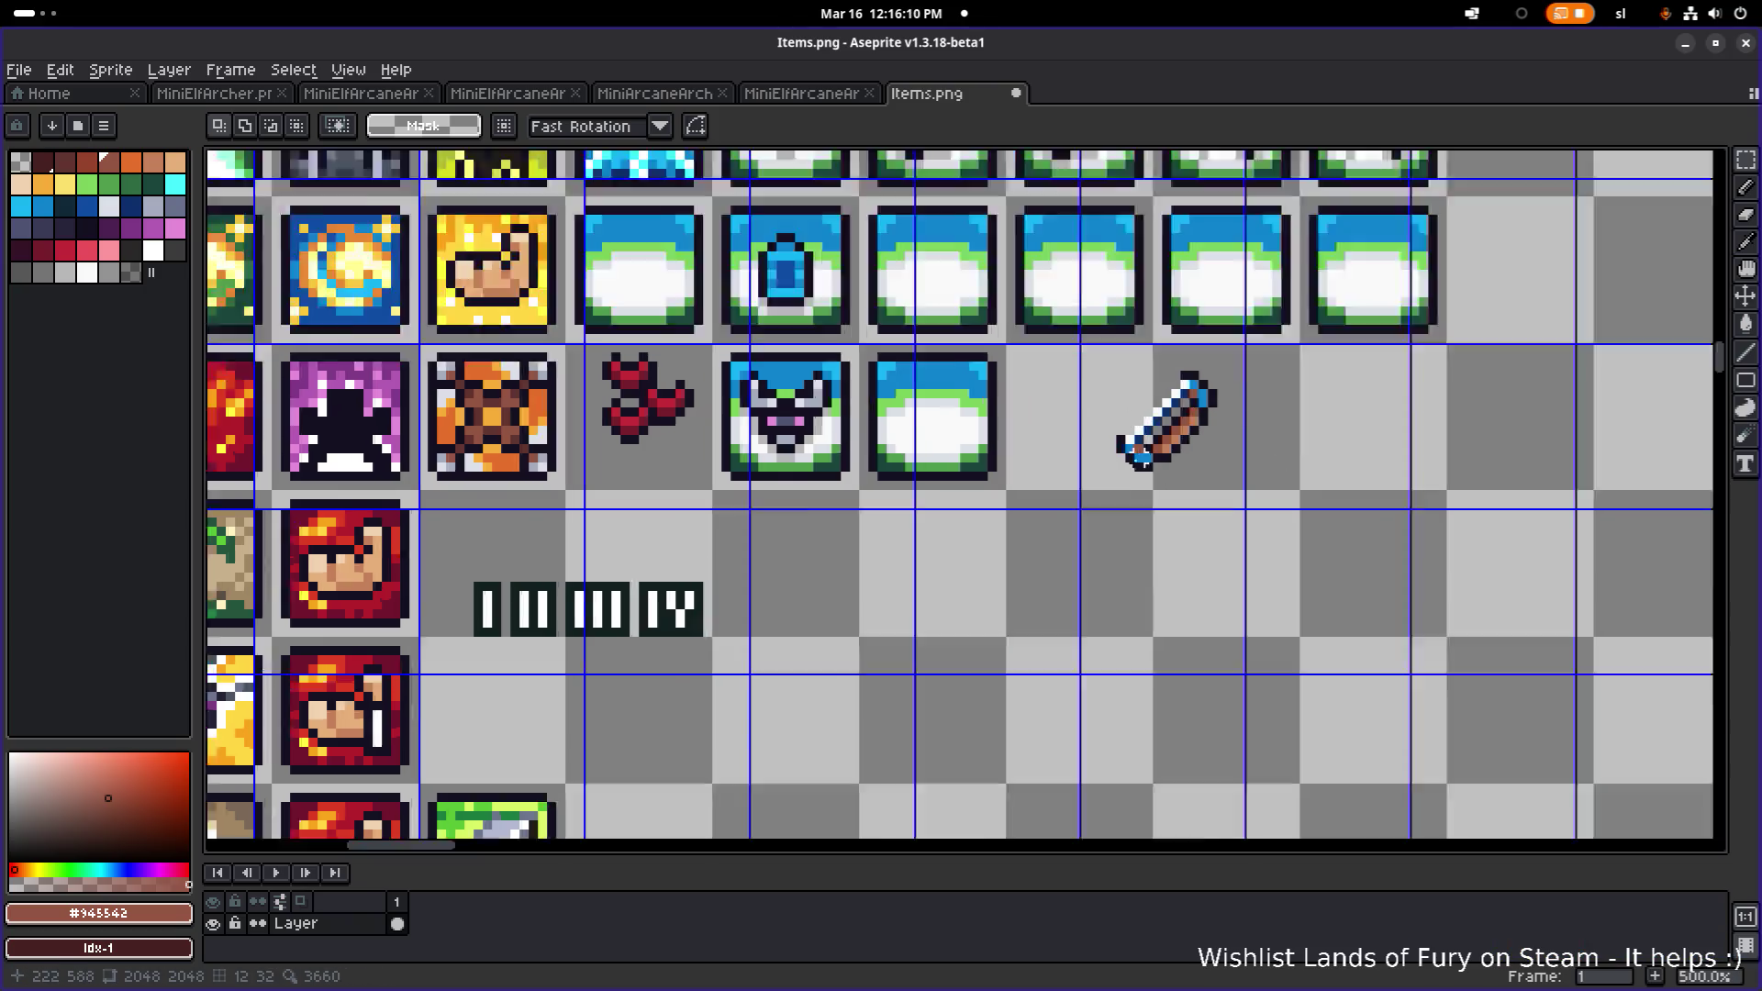
left_click_drag(1209, 463, 1199, 466)
scroll(1198, 465, "down", 4)
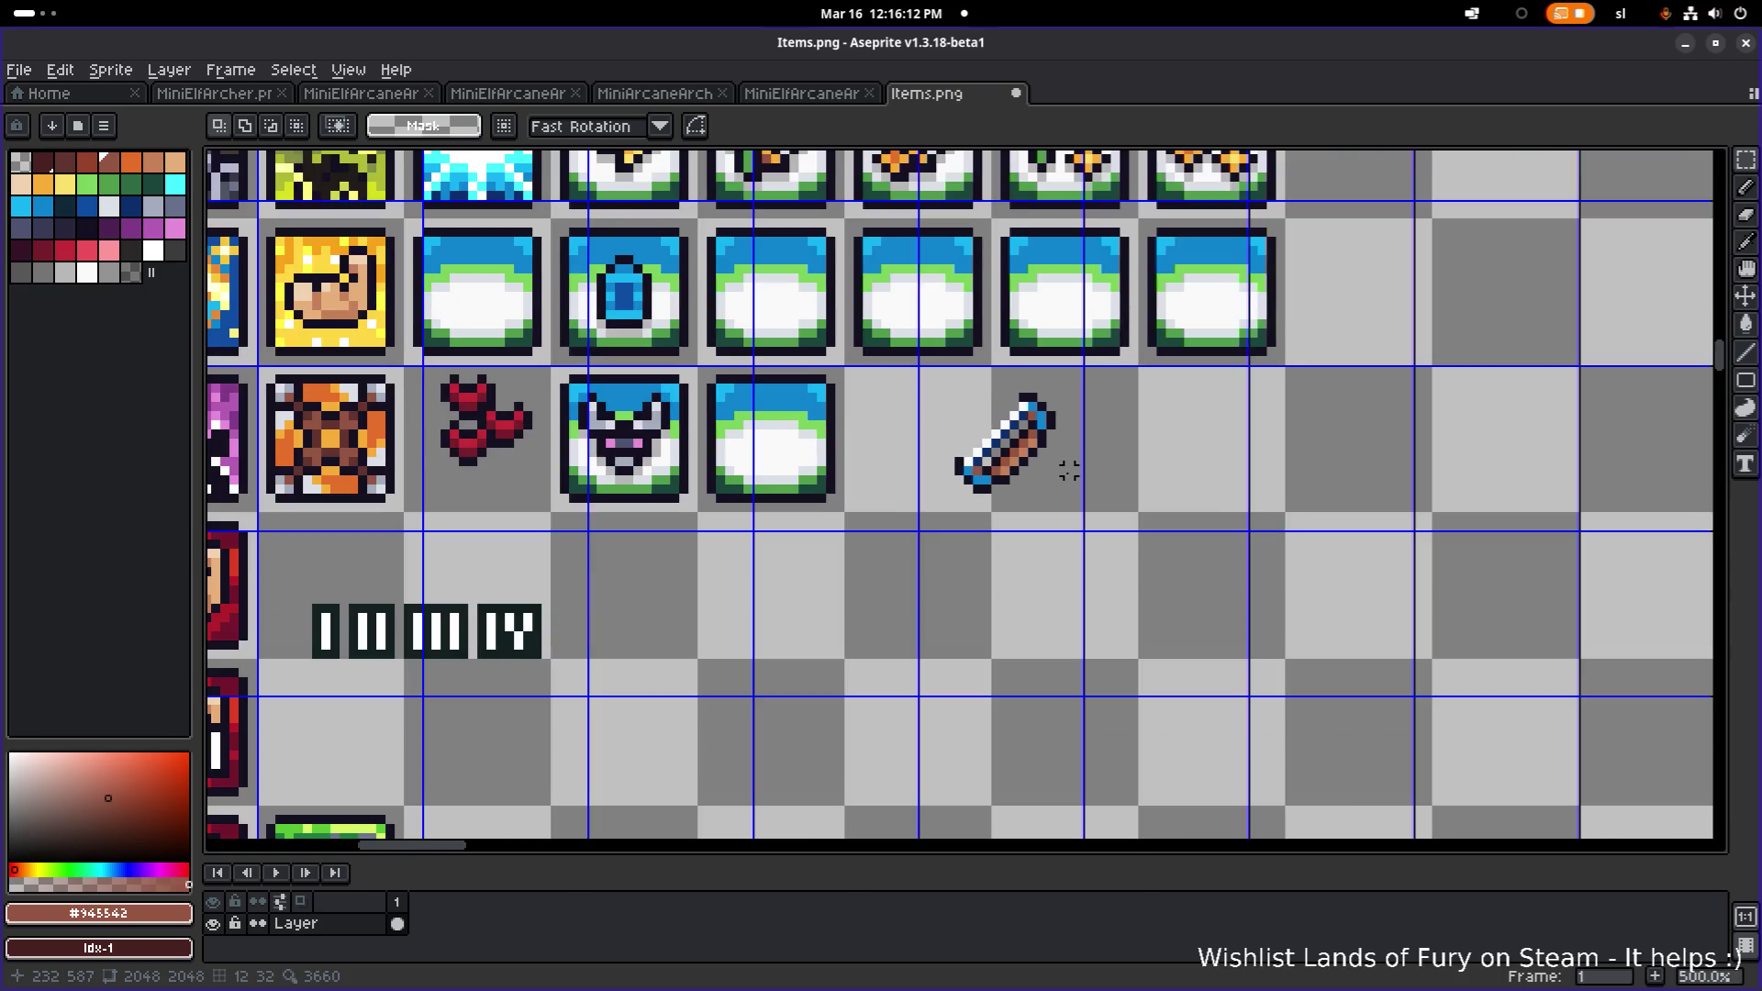
scroll(845, 500, "left", 1)
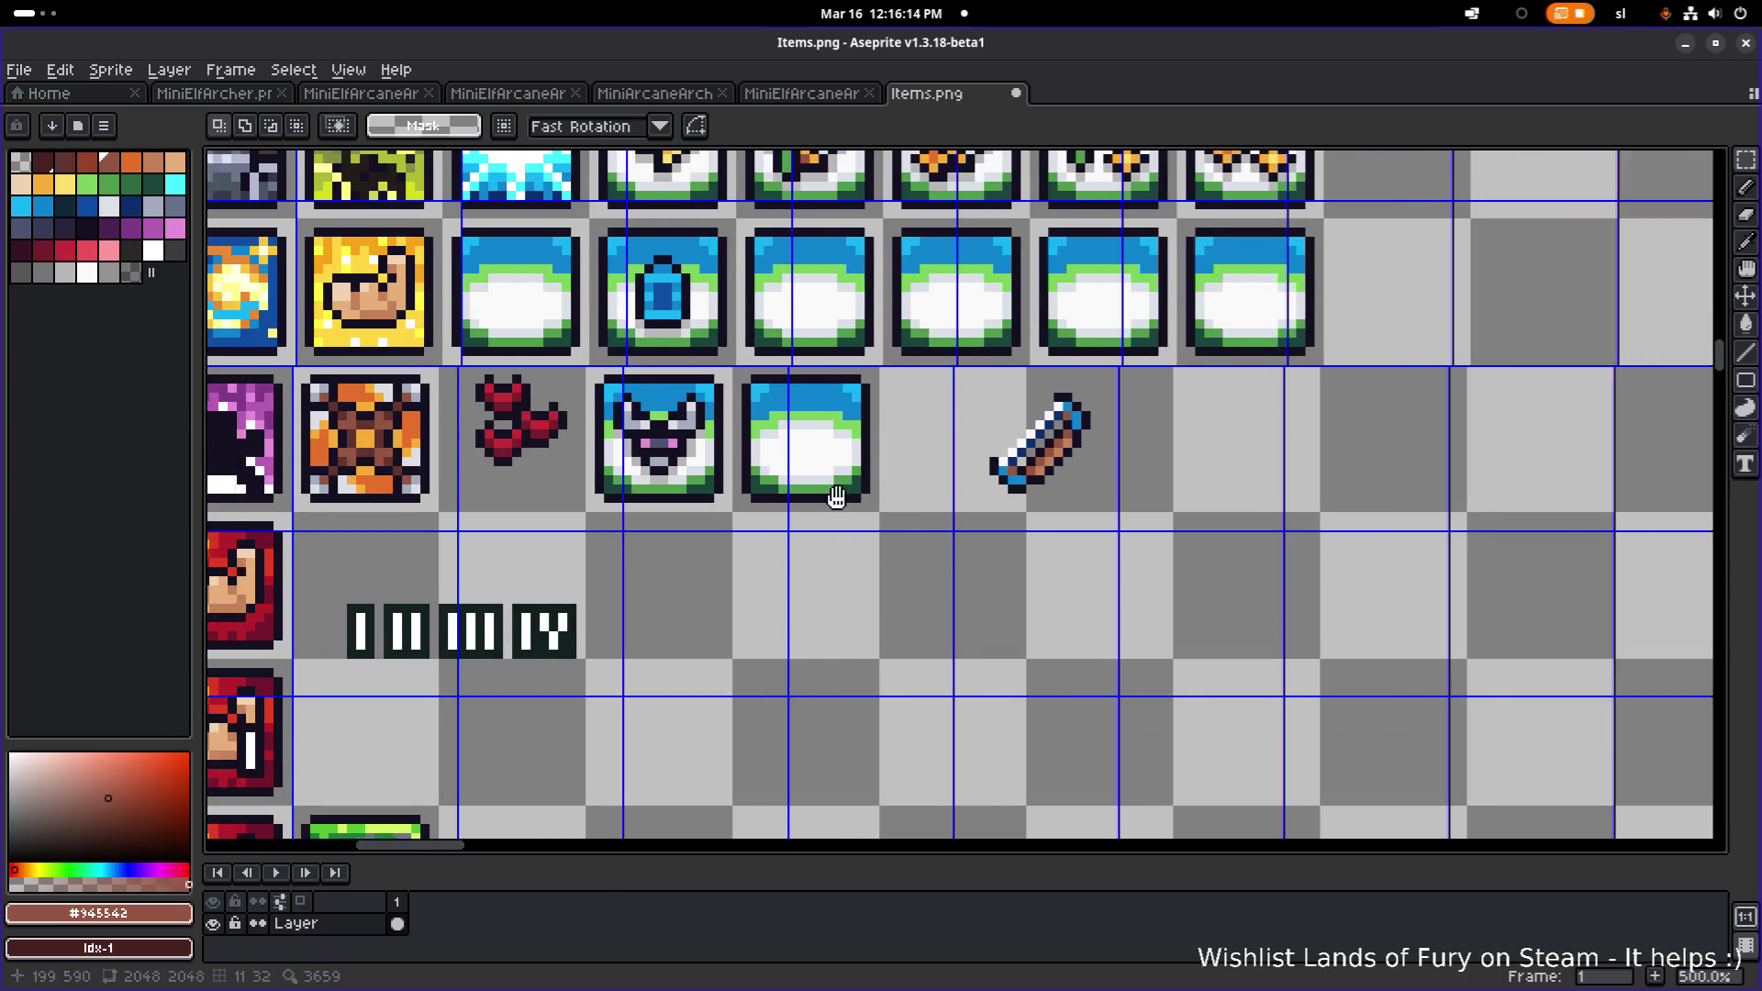
scroll(881, 496, "up", 2)
scroll(918, 487, "down", 3)
scroll(927, 487, "down", 1)
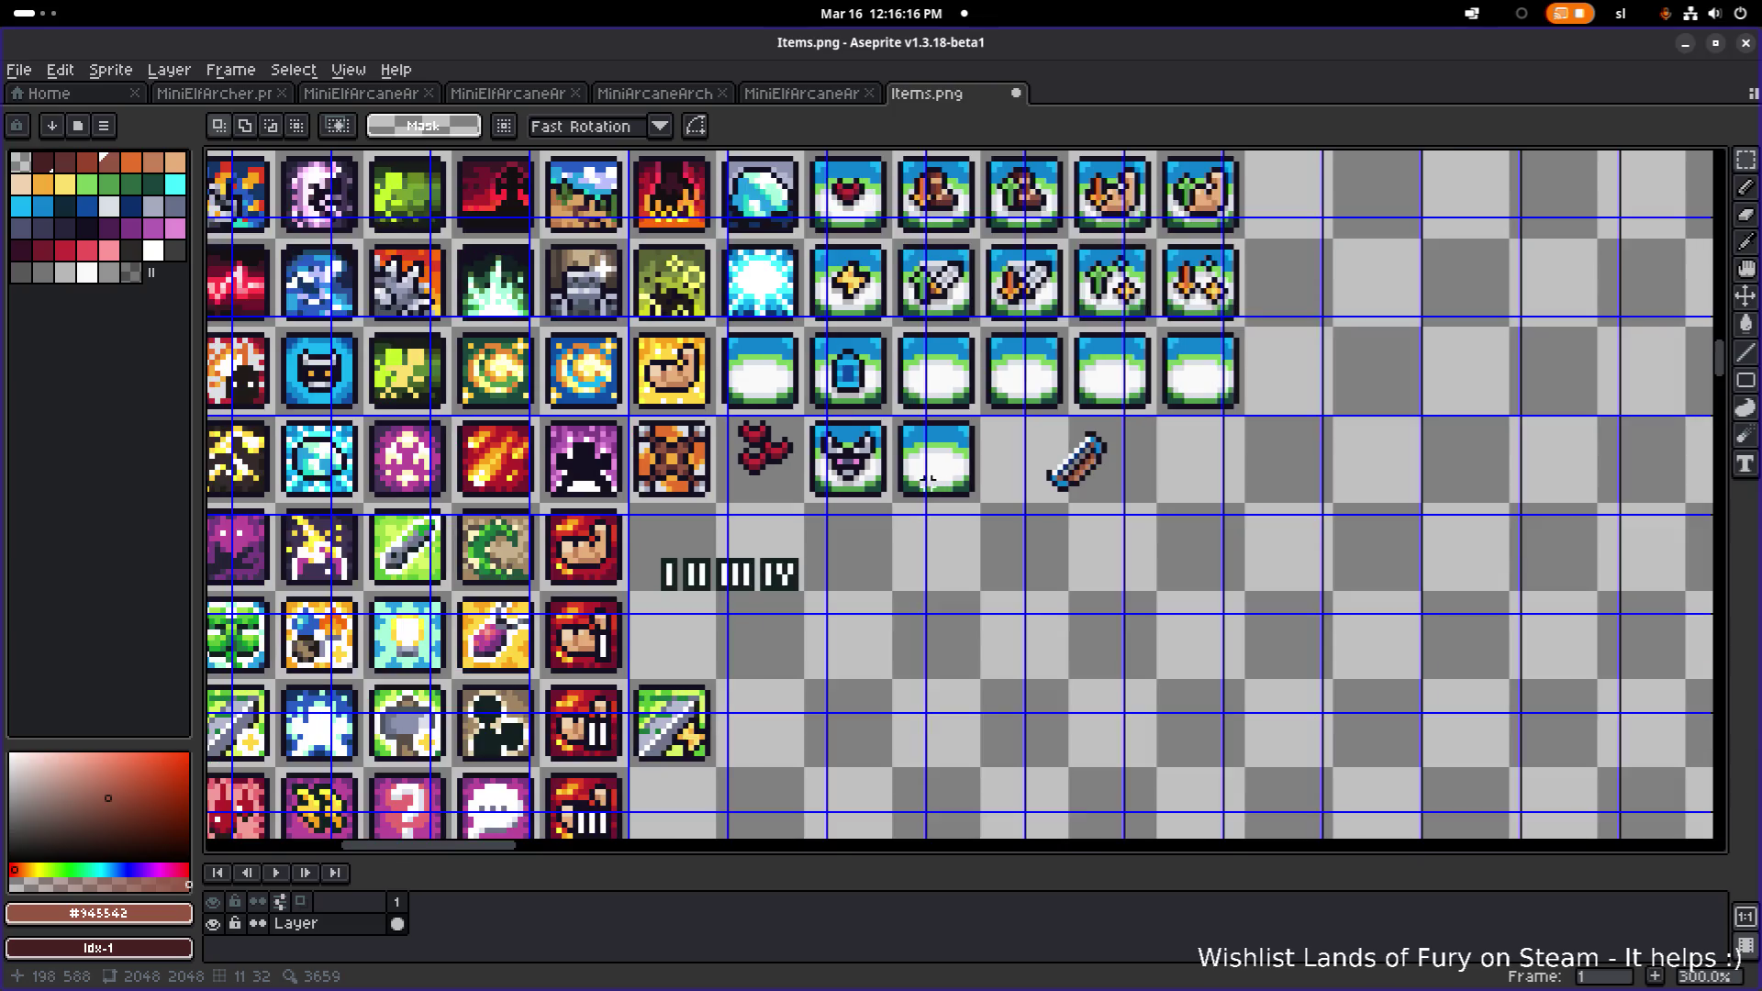
scroll(981, 495, "left", 1)
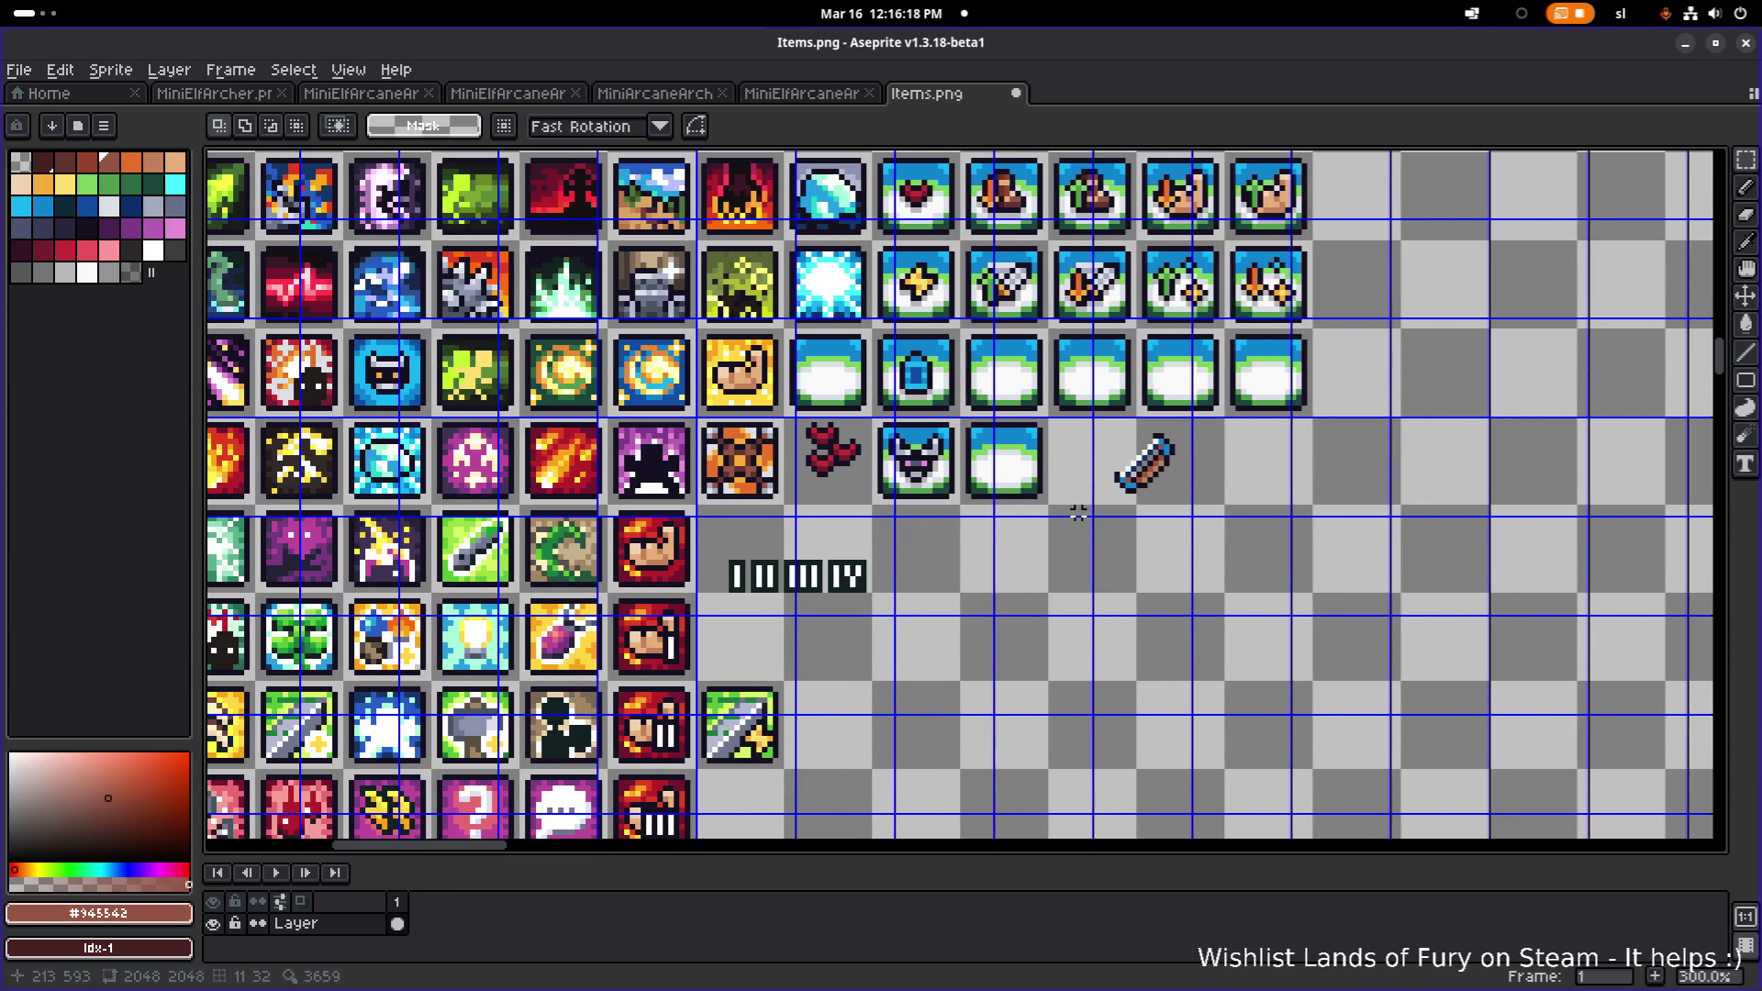
- Marquee the bow sprite, deselect it, then zoom in to inspect its restored pose
left_click_drag(1106, 501, 1202, 430)
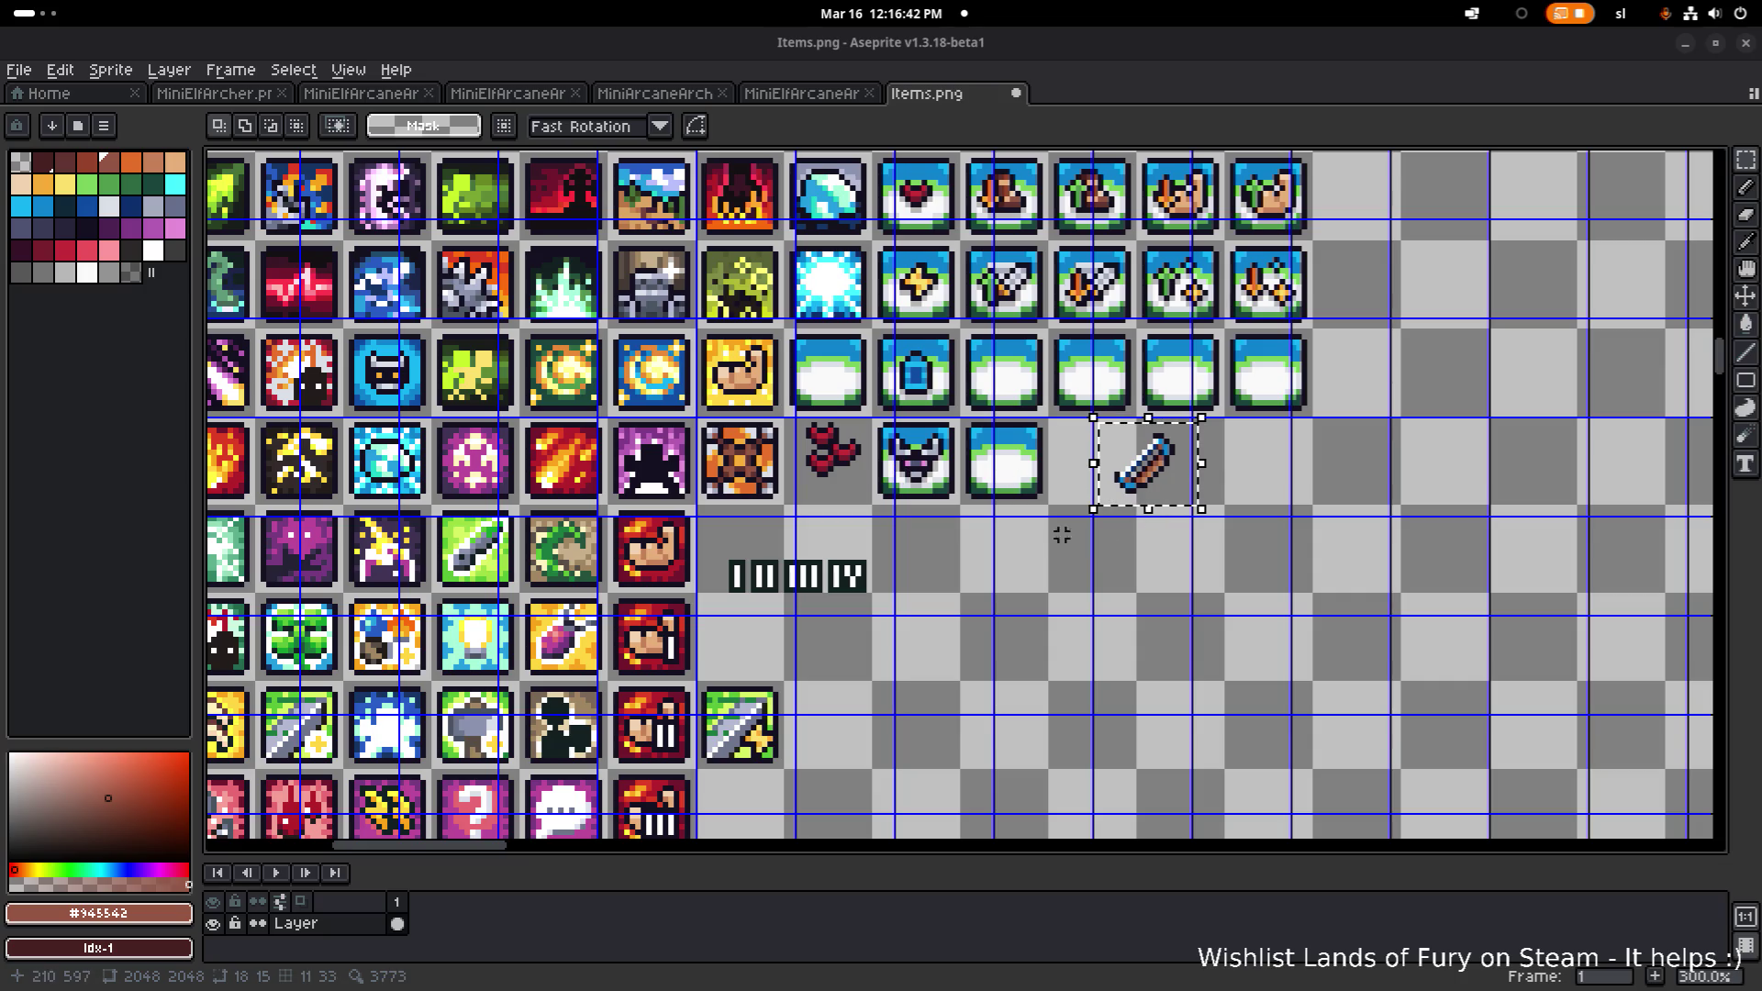
left_click_drag(1026, 574, 1000, 638)
key("ctrl+d")
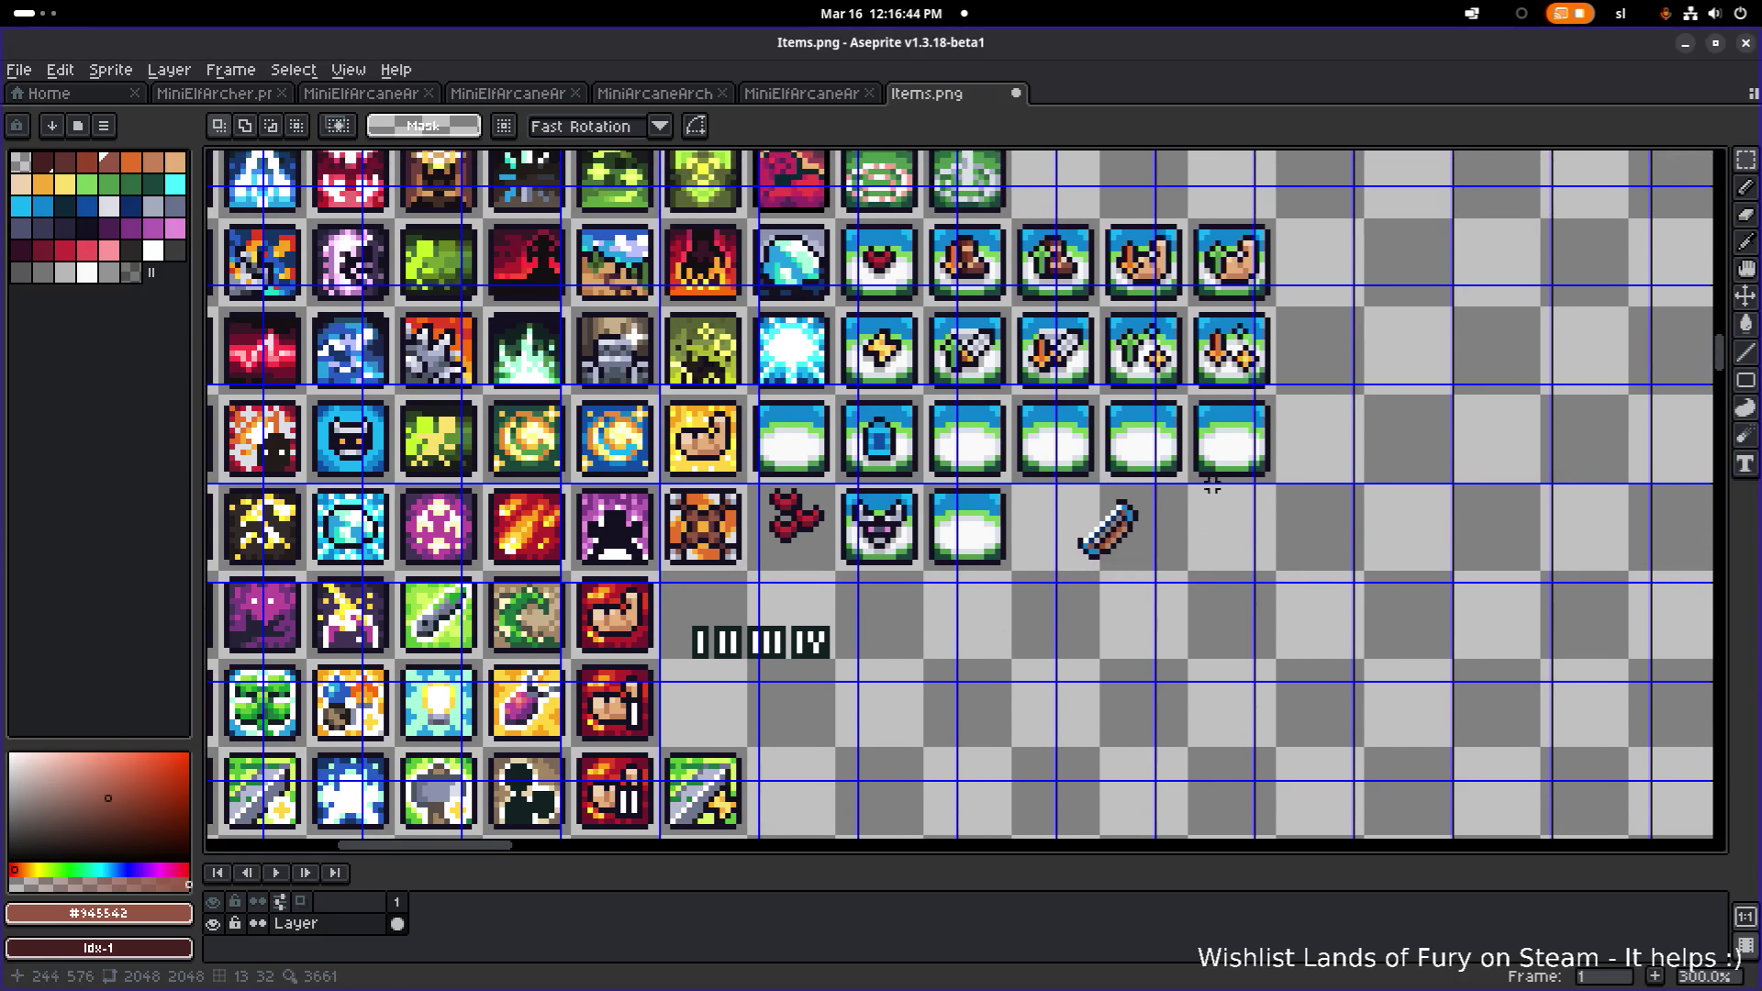
left_click_drag(1162, 450, 888, 547)
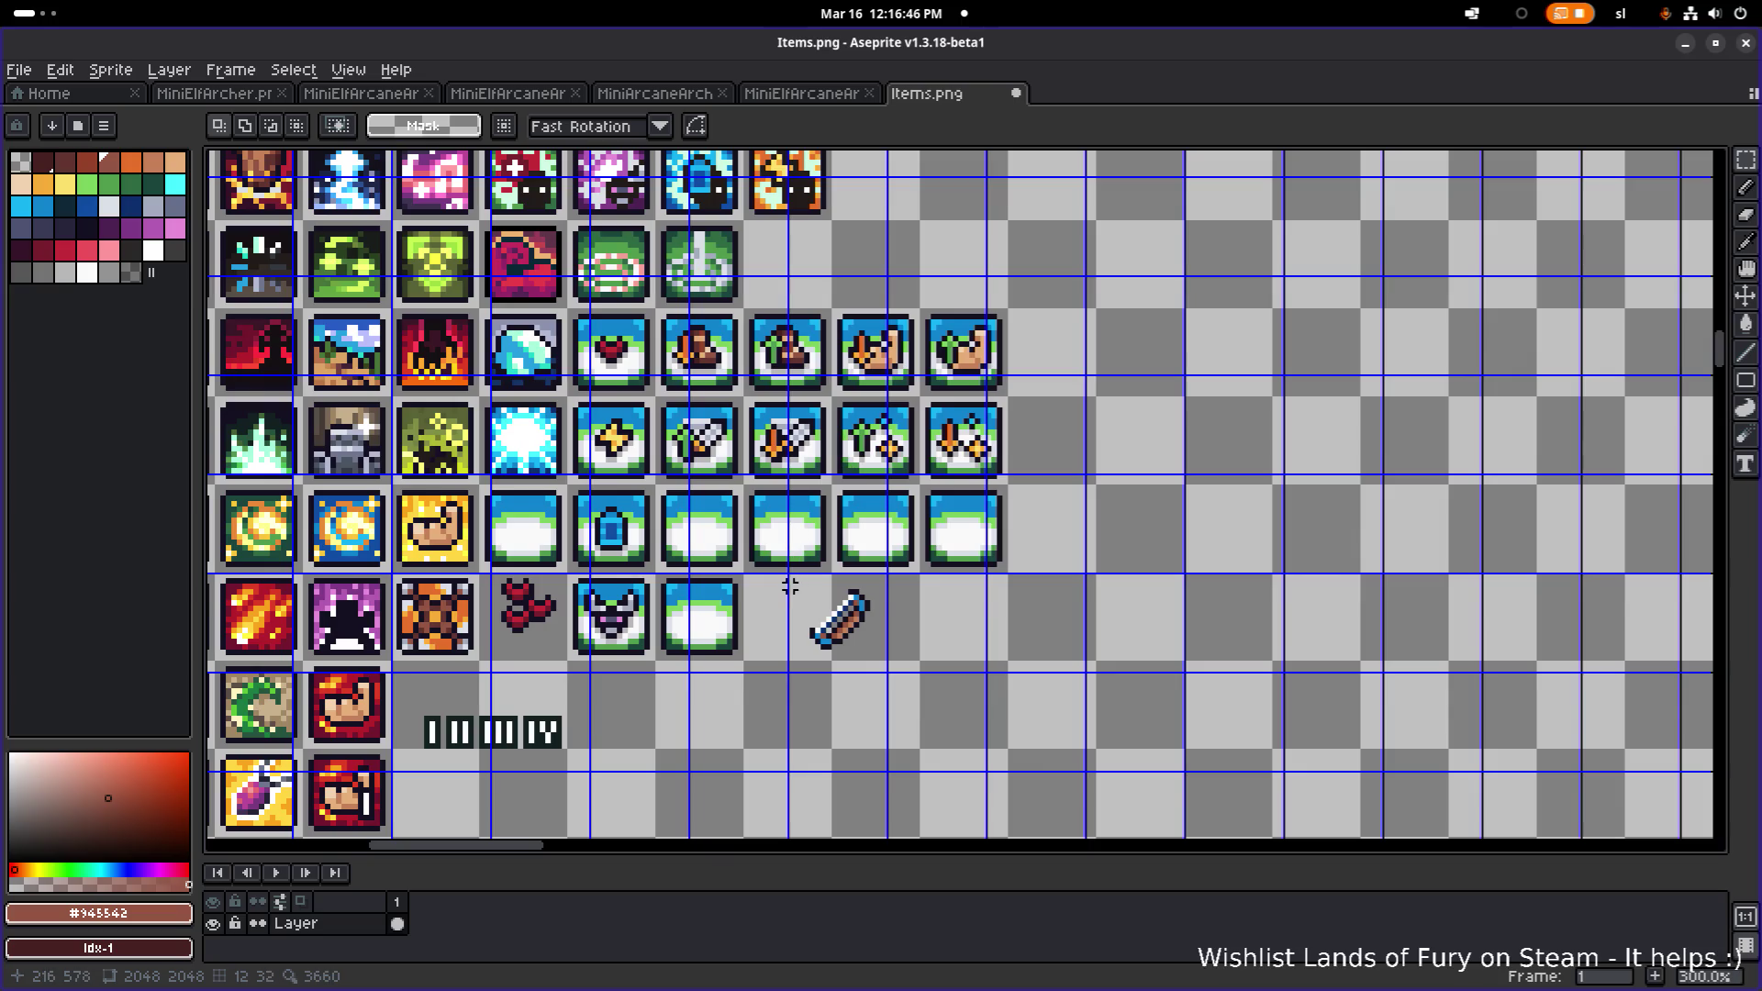
left_click_drag(762, 597, 855, 560)
scroll(912, 620, "up", 1)
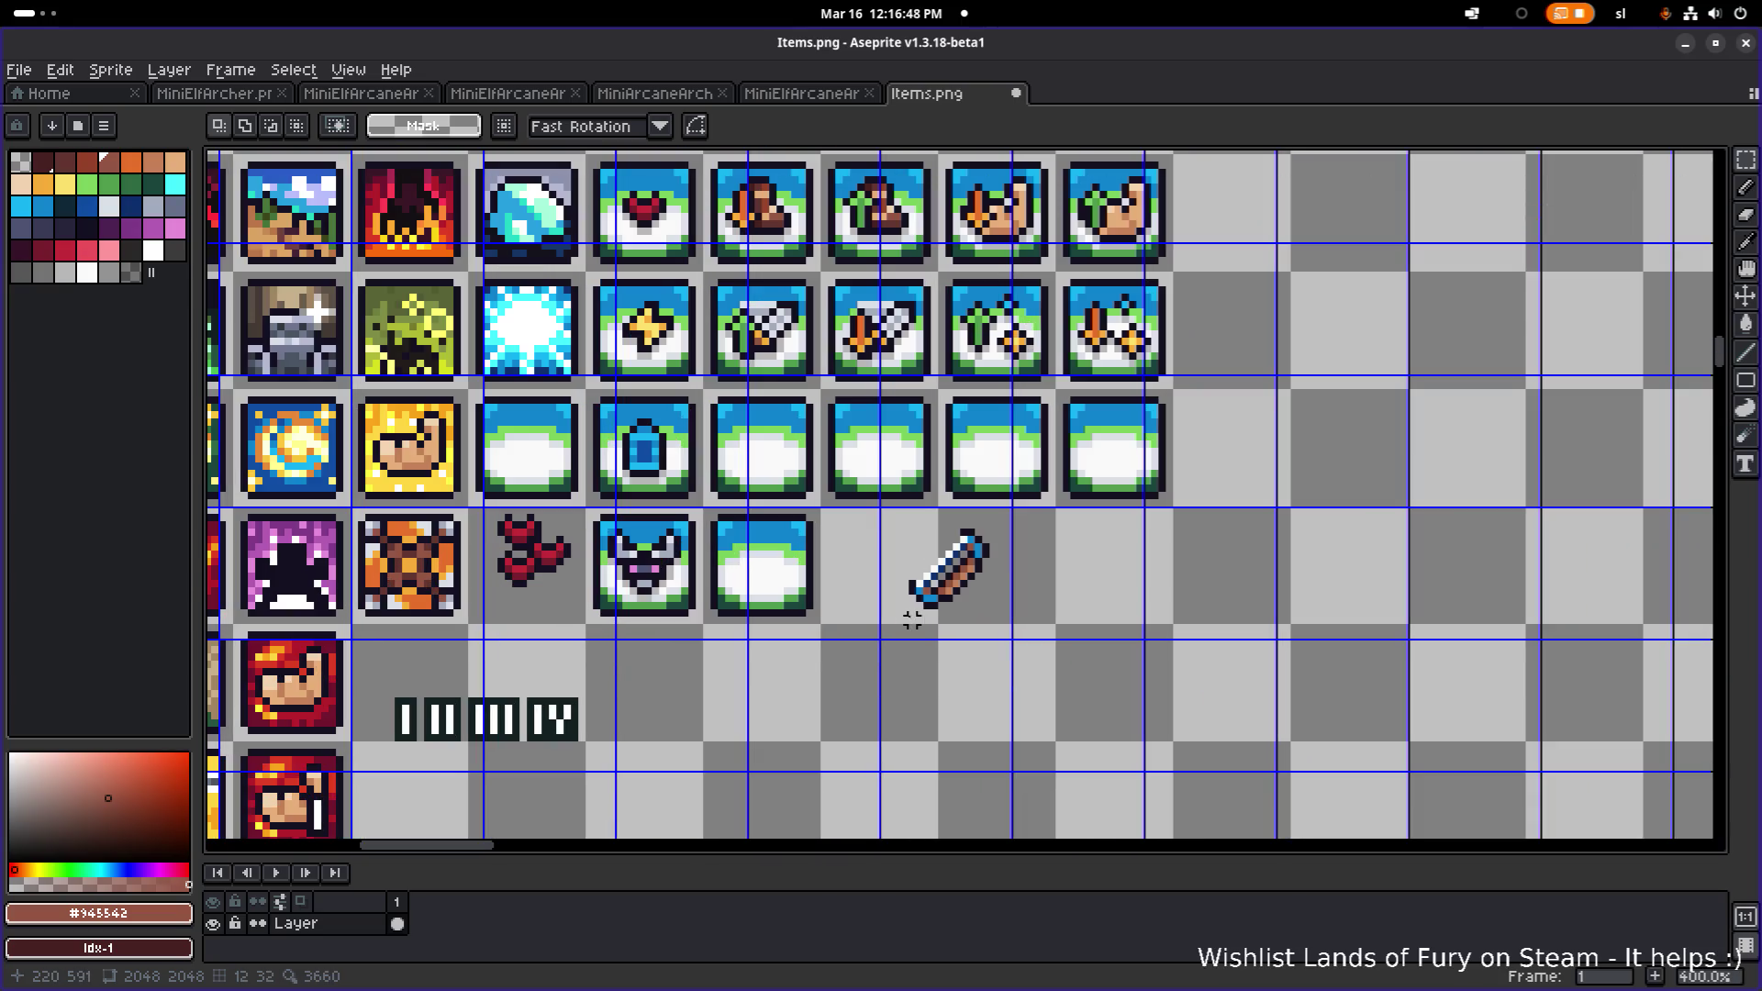
scroll(846, 620, "down", 3)
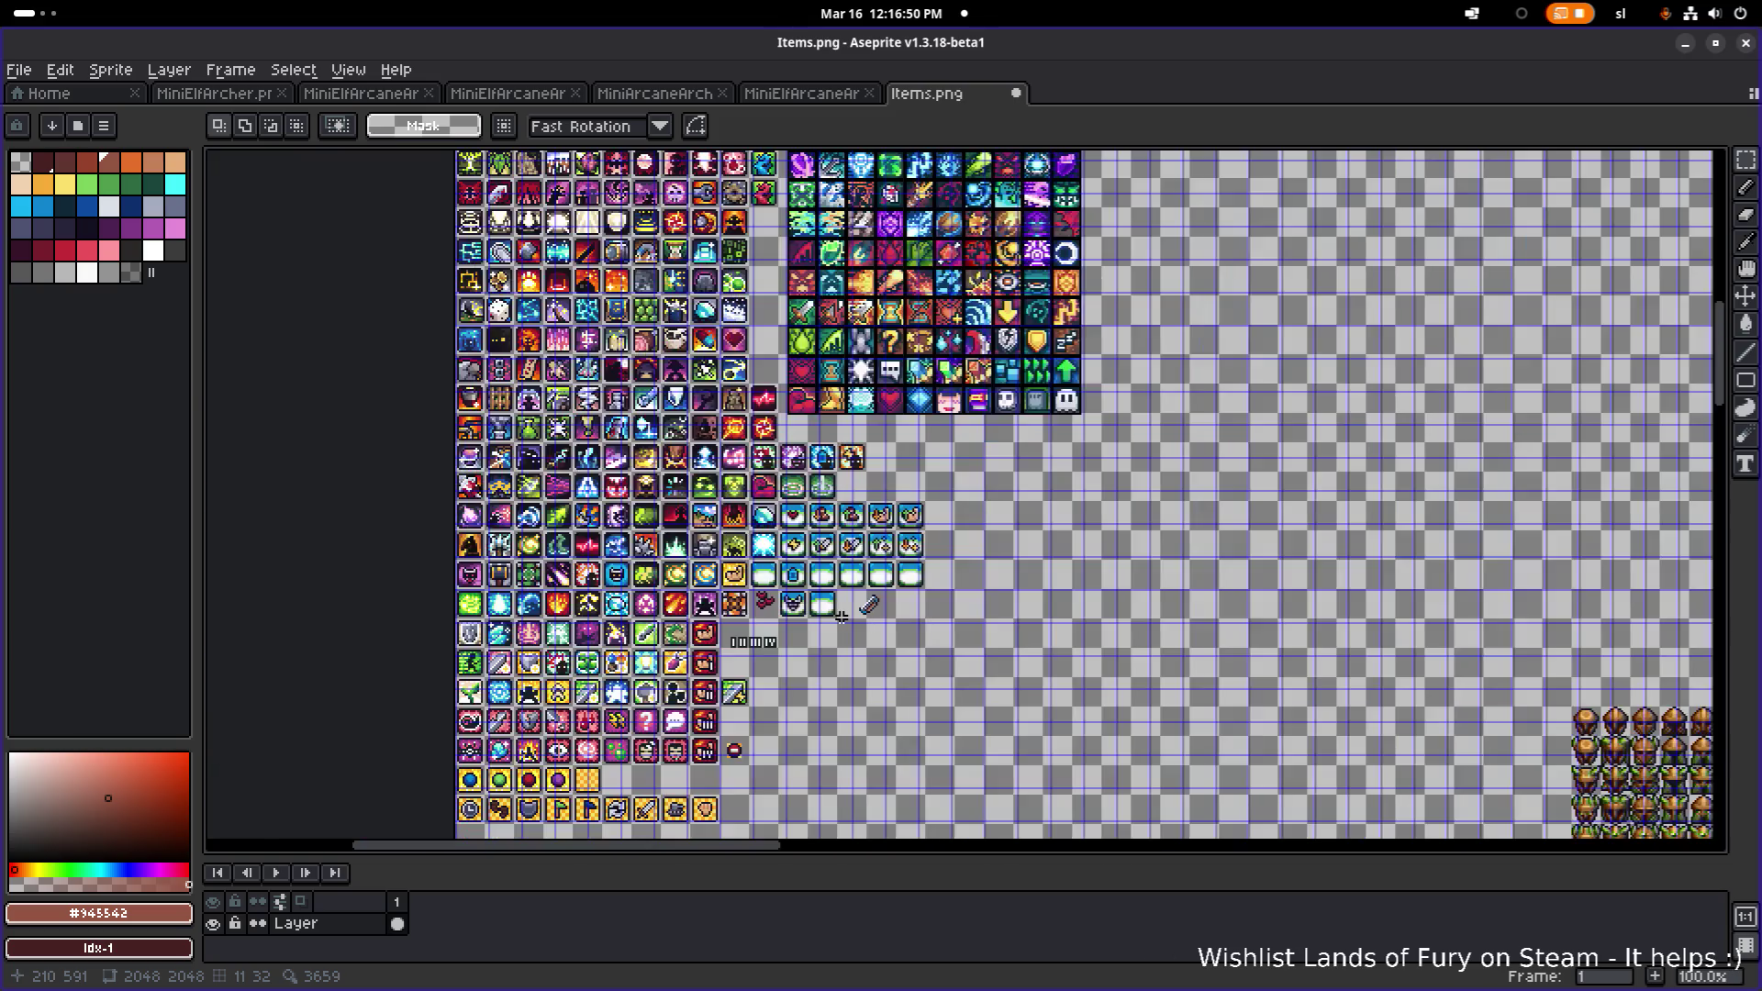
scroll(843, 616, "up", 3)
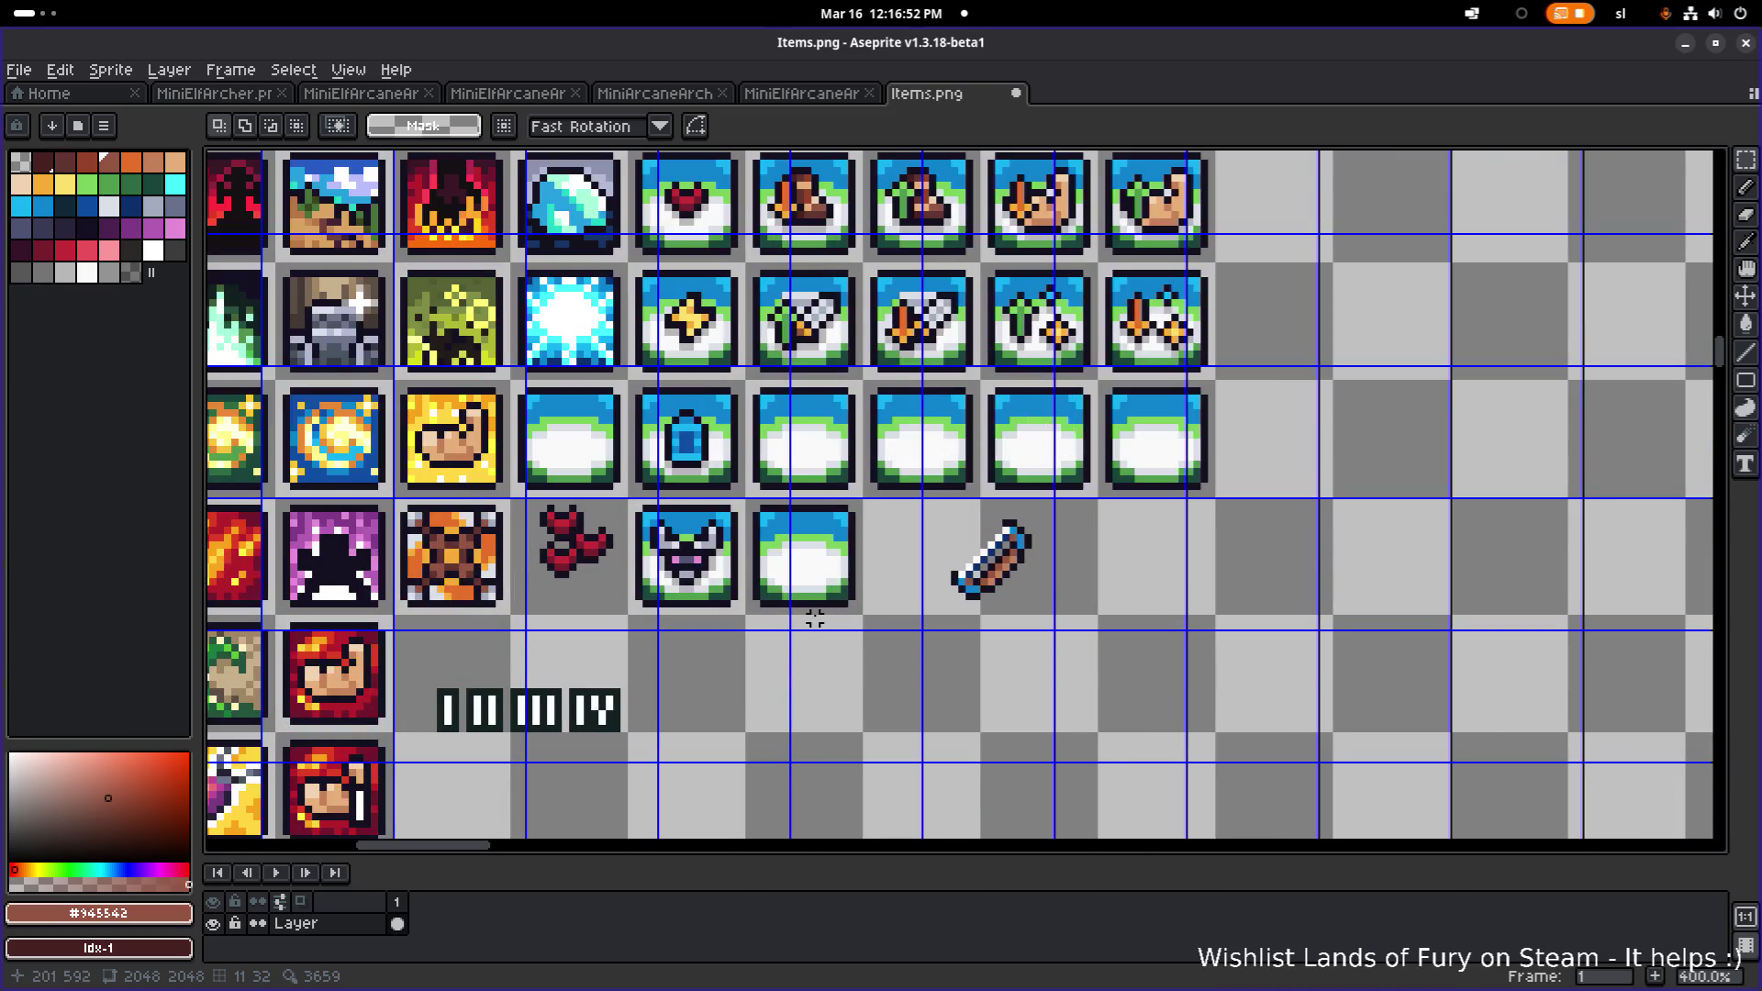
scroll(1006, 552, "up", 5)
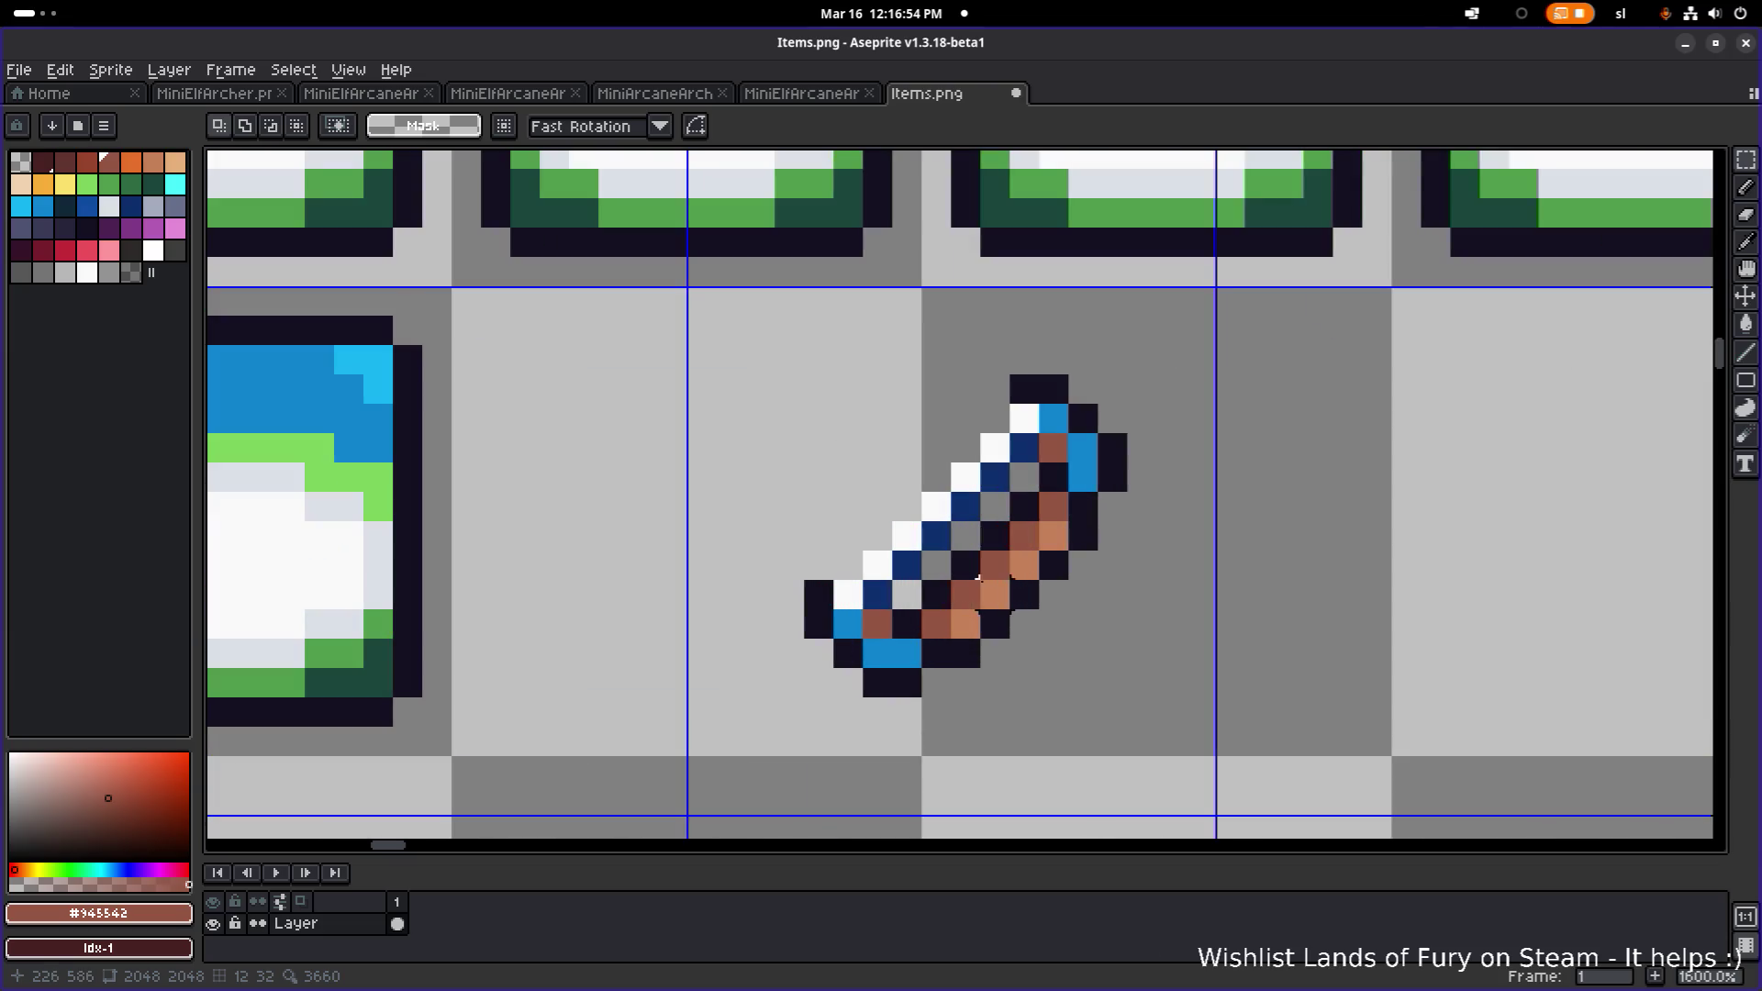
- Switch to the Pencil with the dark outline colour
key("b")
left_click(907, 622, "alt")
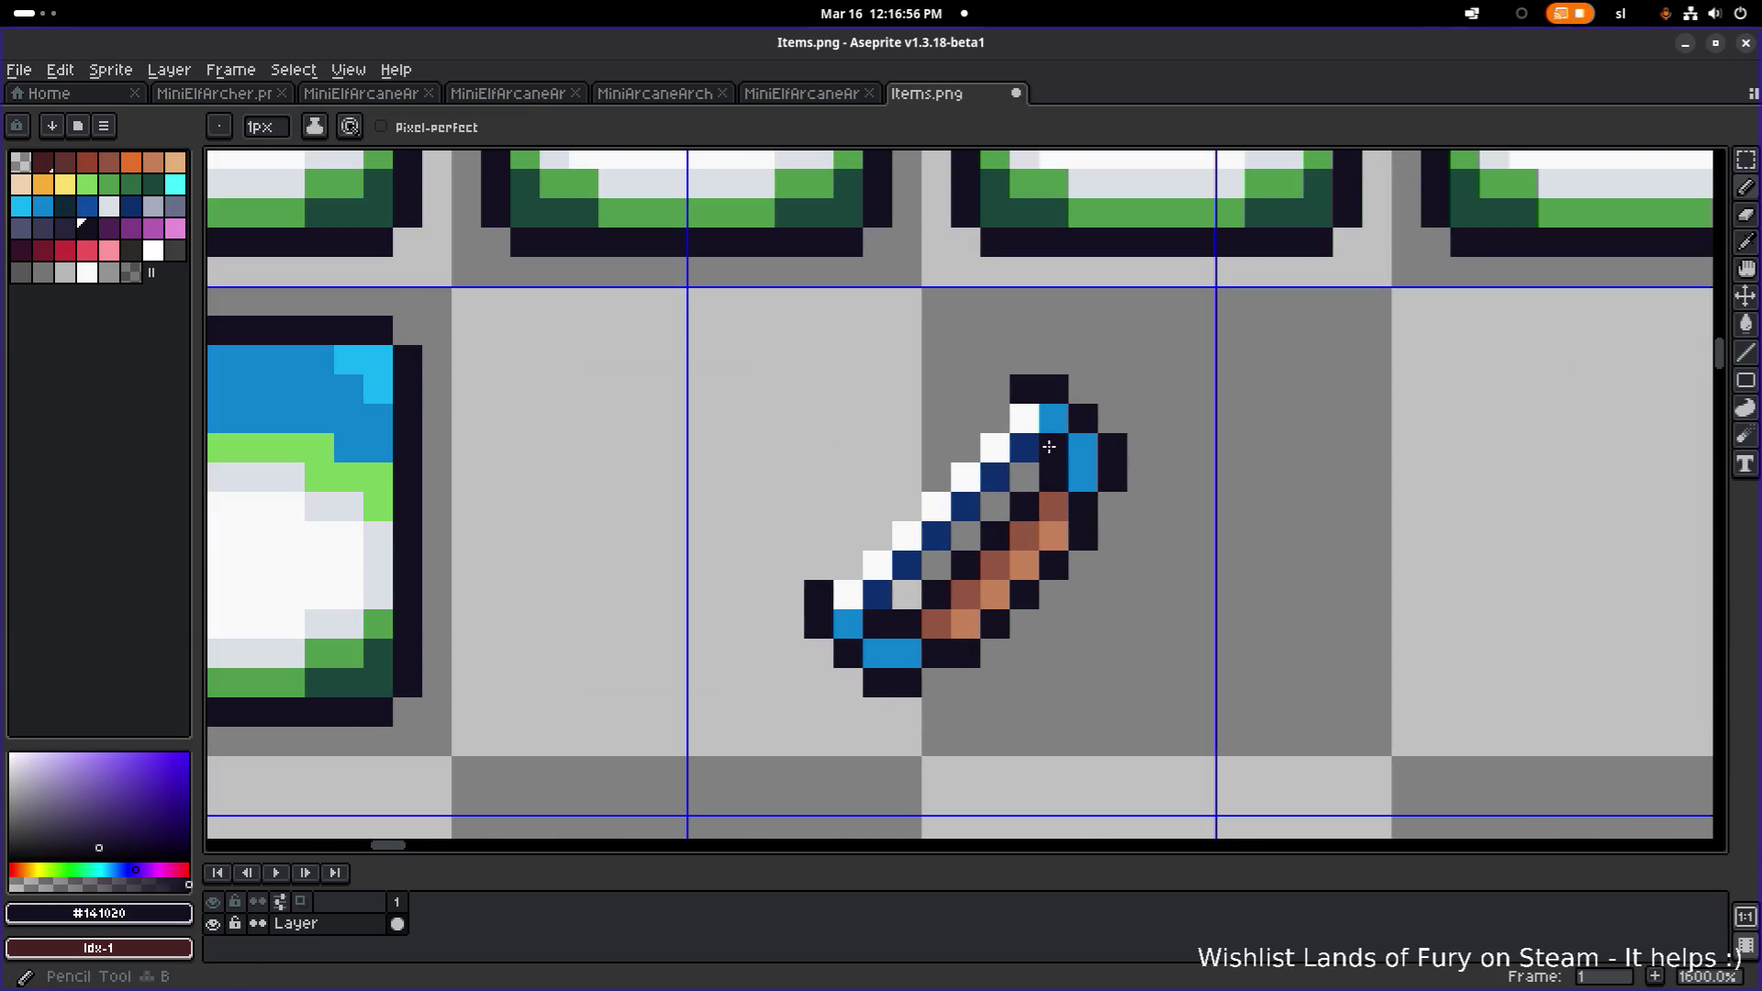
scroll(1114, 446, "down", 4)
scroll(1114, 446, "down", 1)
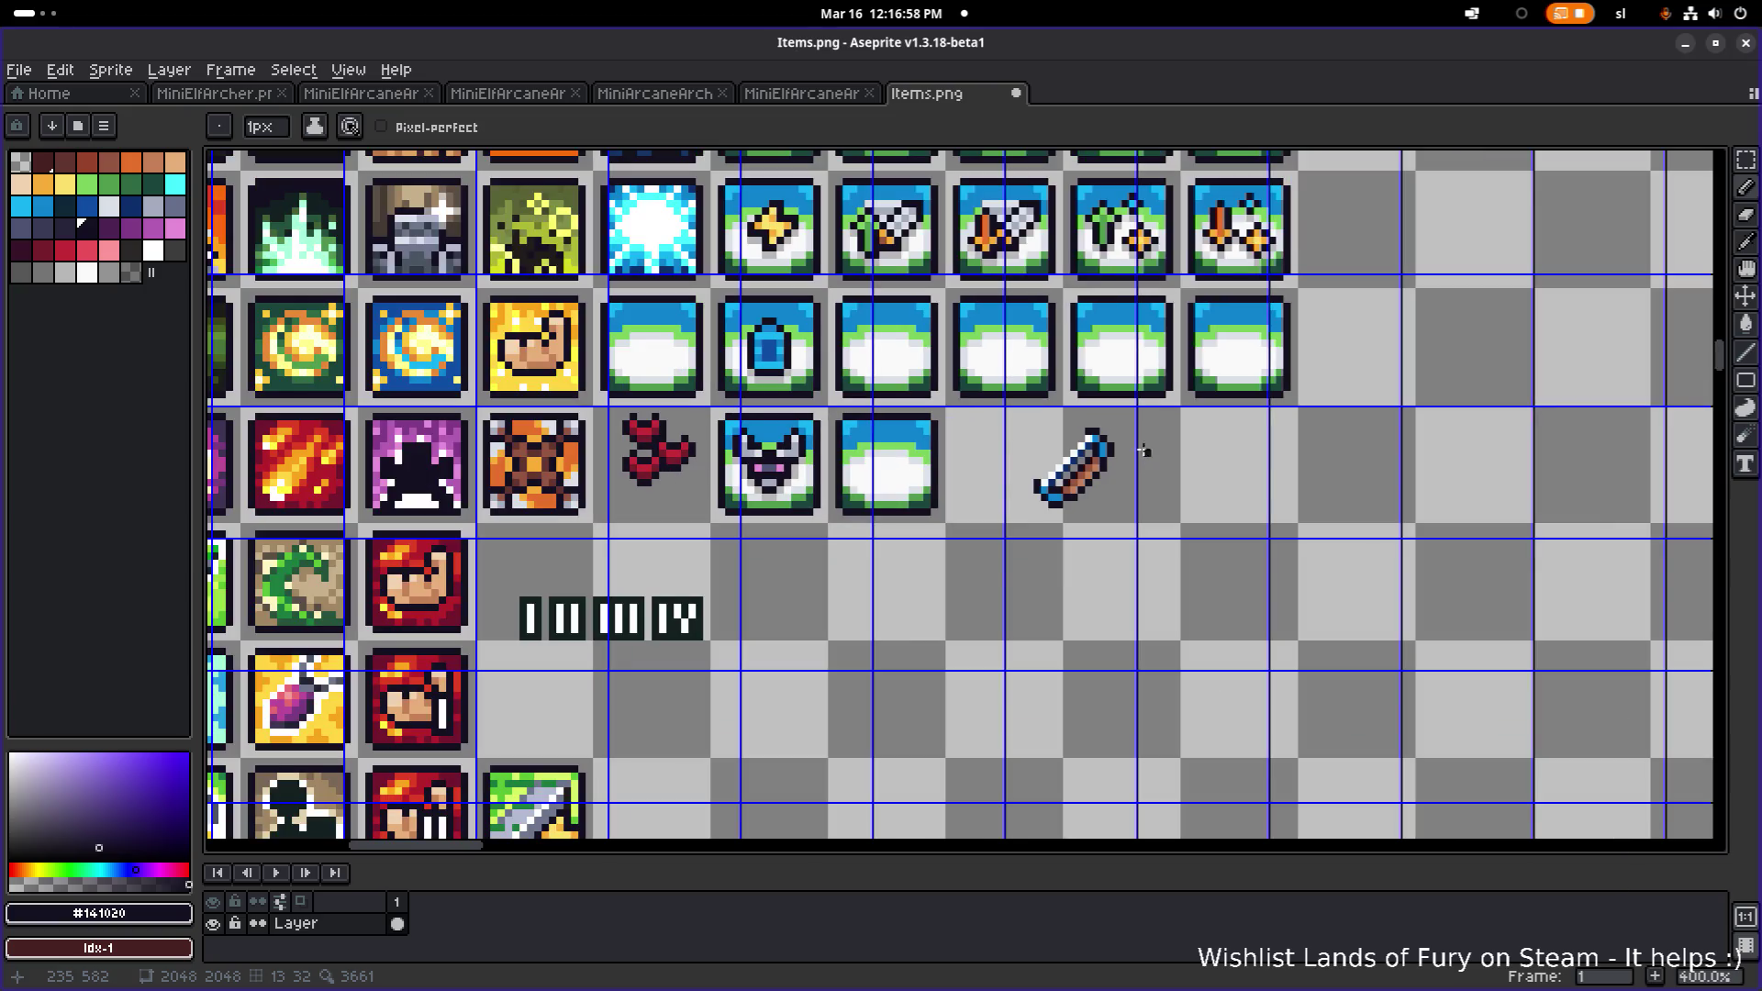
scroll(1169, 426, "down", 3)
scroll(1169, 426, "up", 4)
scroll(1119, 440, "down", 1)
scroll(958, 494, "up", 1)
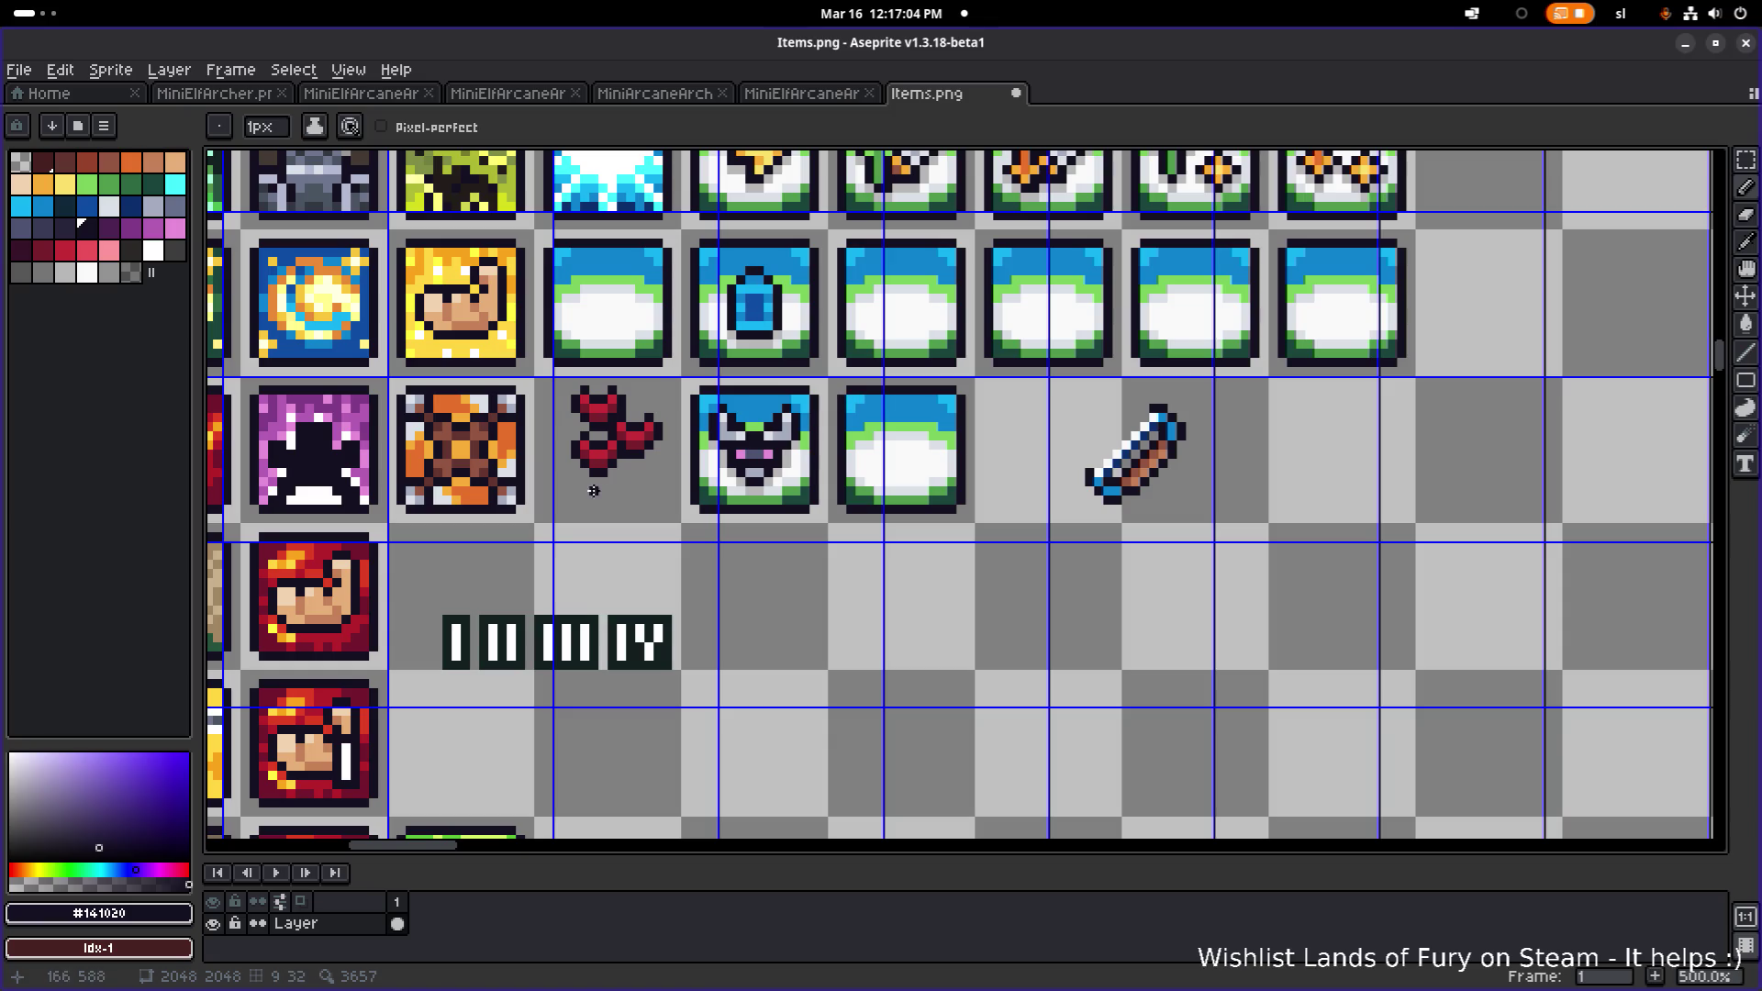
scroll(594, 491, "down", 2)
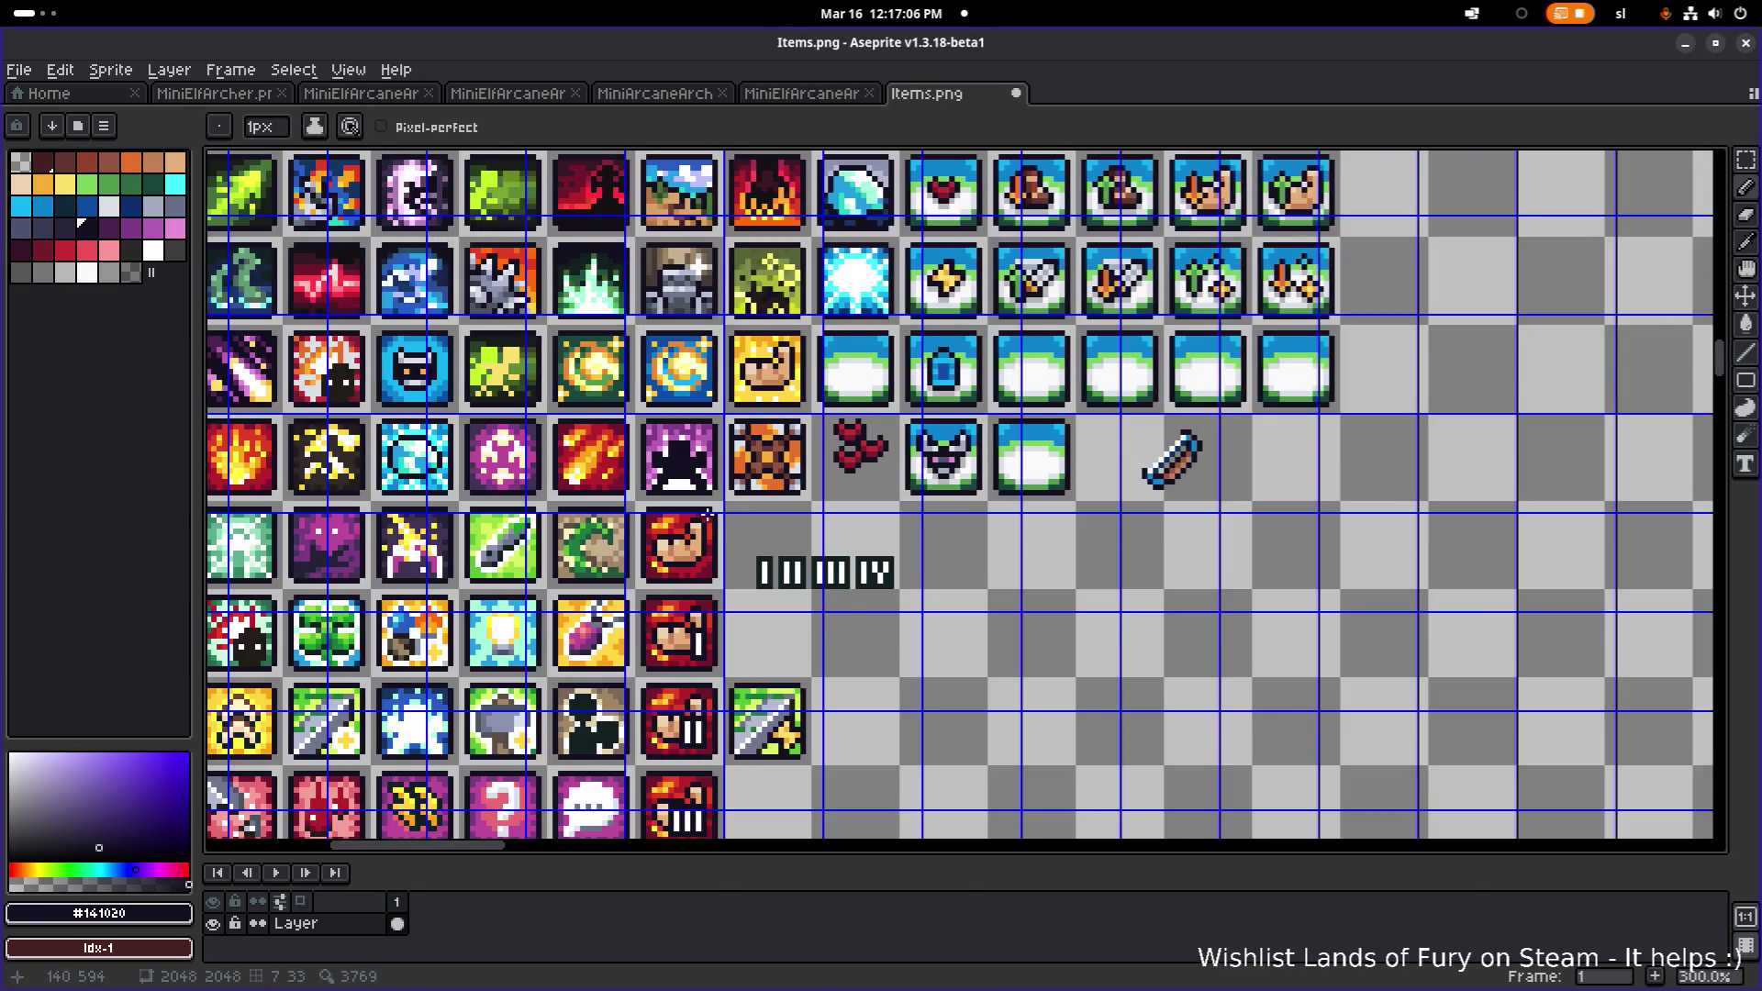
scroll(708, 511, "down", 1)
scroll(1052, 465, "up", 4)
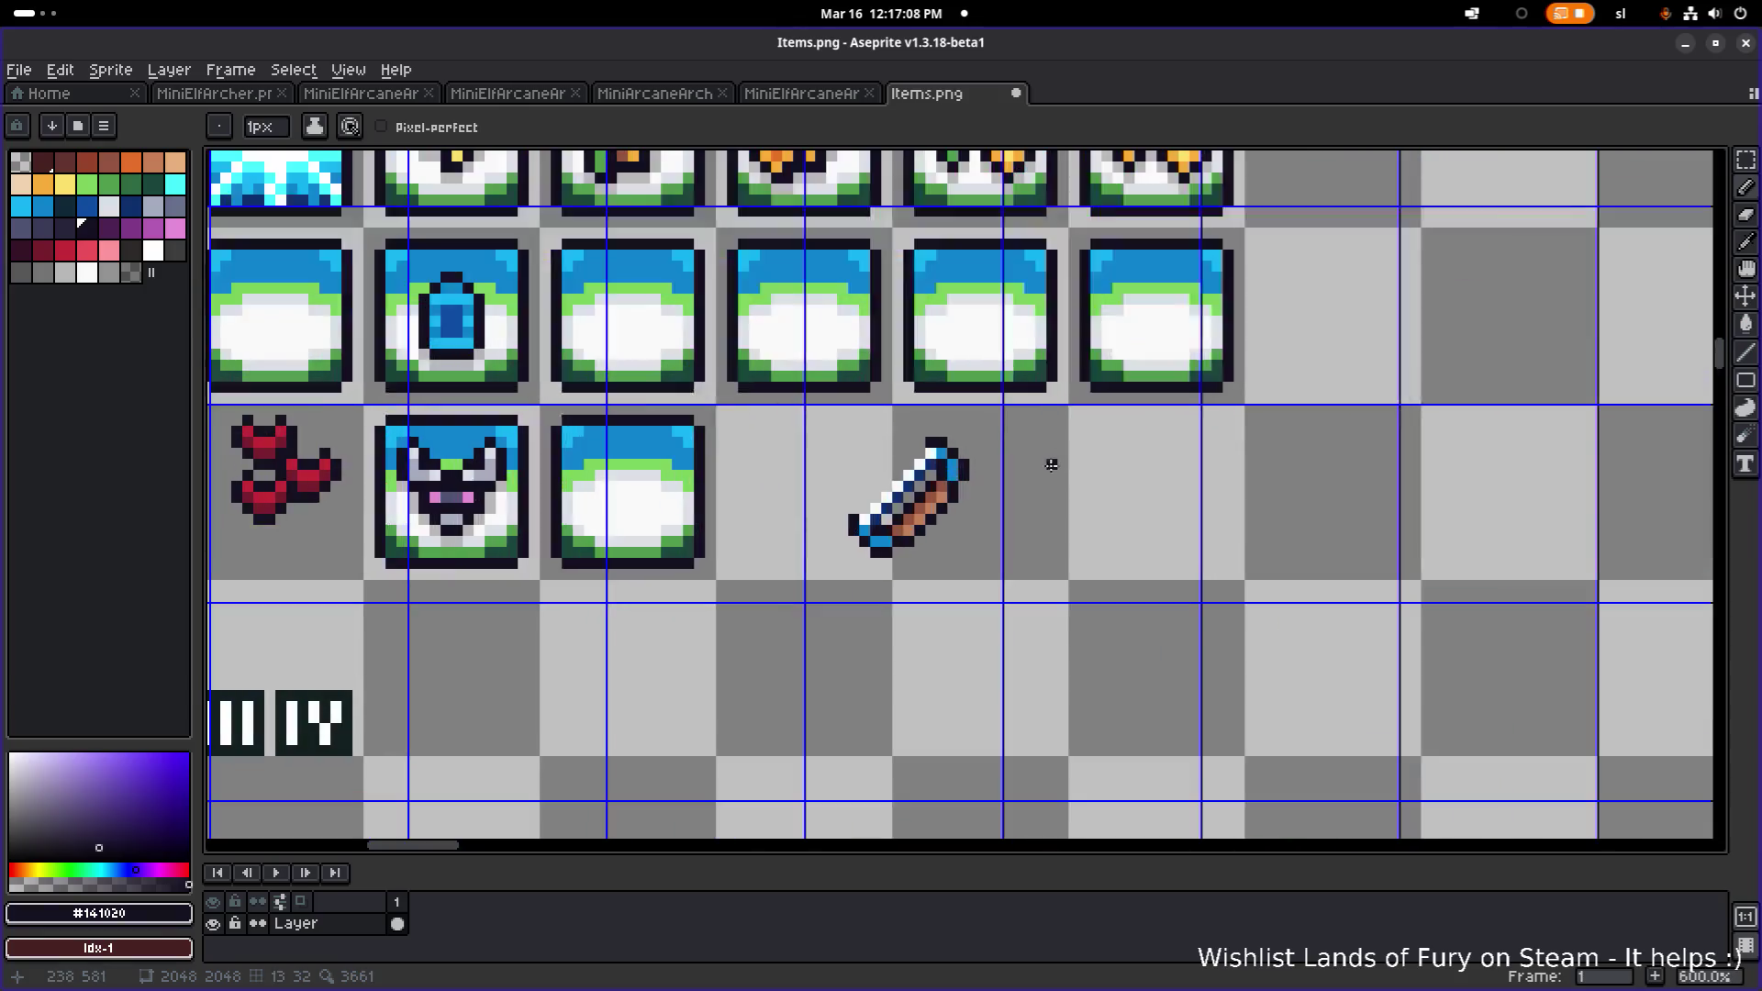
- Copy the rightmost empty blue-topped frame into the cell below and drop the small blue bow onto it
key("m")
mouse_move(1064, 415)
left_mouse_down()
mouse_move(1229, 237)
mouse_move(1267, 230)
left_mouse_up()
mouse_move(1206, 301)
left_mouse_down()
mouse_move(1144, 581)
mouse_move(1199, 640)
left_mouse_up()
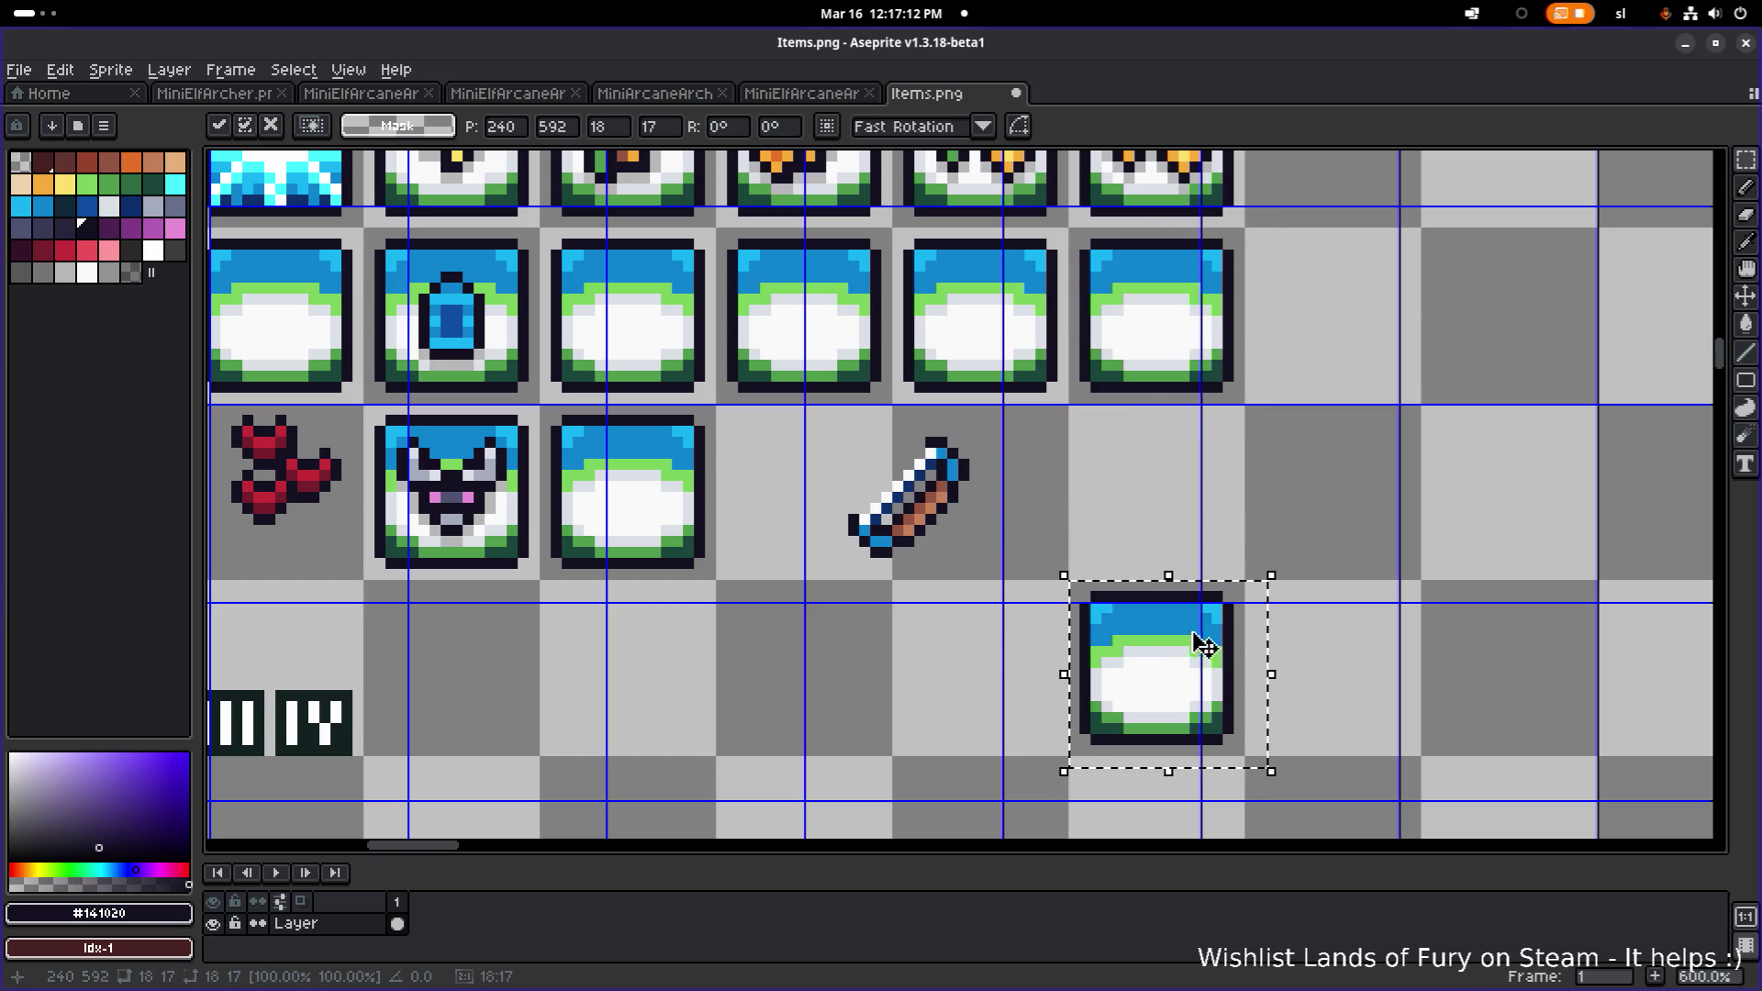
mouse_move(810, 442)
left_mouse_down()
mouse_move(945, 519)
mouse_move(991, 582)
left_mouse_up()
mouse_move(910, 520)
left_mouse_down()
mouse_move(1165, 679)
mouse_move(854, 541)
mouse_move(898, 519)
left_mouse_up()
left_click(1053, 445)
scroll(942, 474, "up", 4)
- Shift the bow's upper half one pixel left and clear the selection
mouse_move(848, 330)
left_mouse_down()
mouse_move(1048, 463)
mouse_move(1087, 550)
left_mouse_up()
left_click_drag(1007, 472, 987, 473)
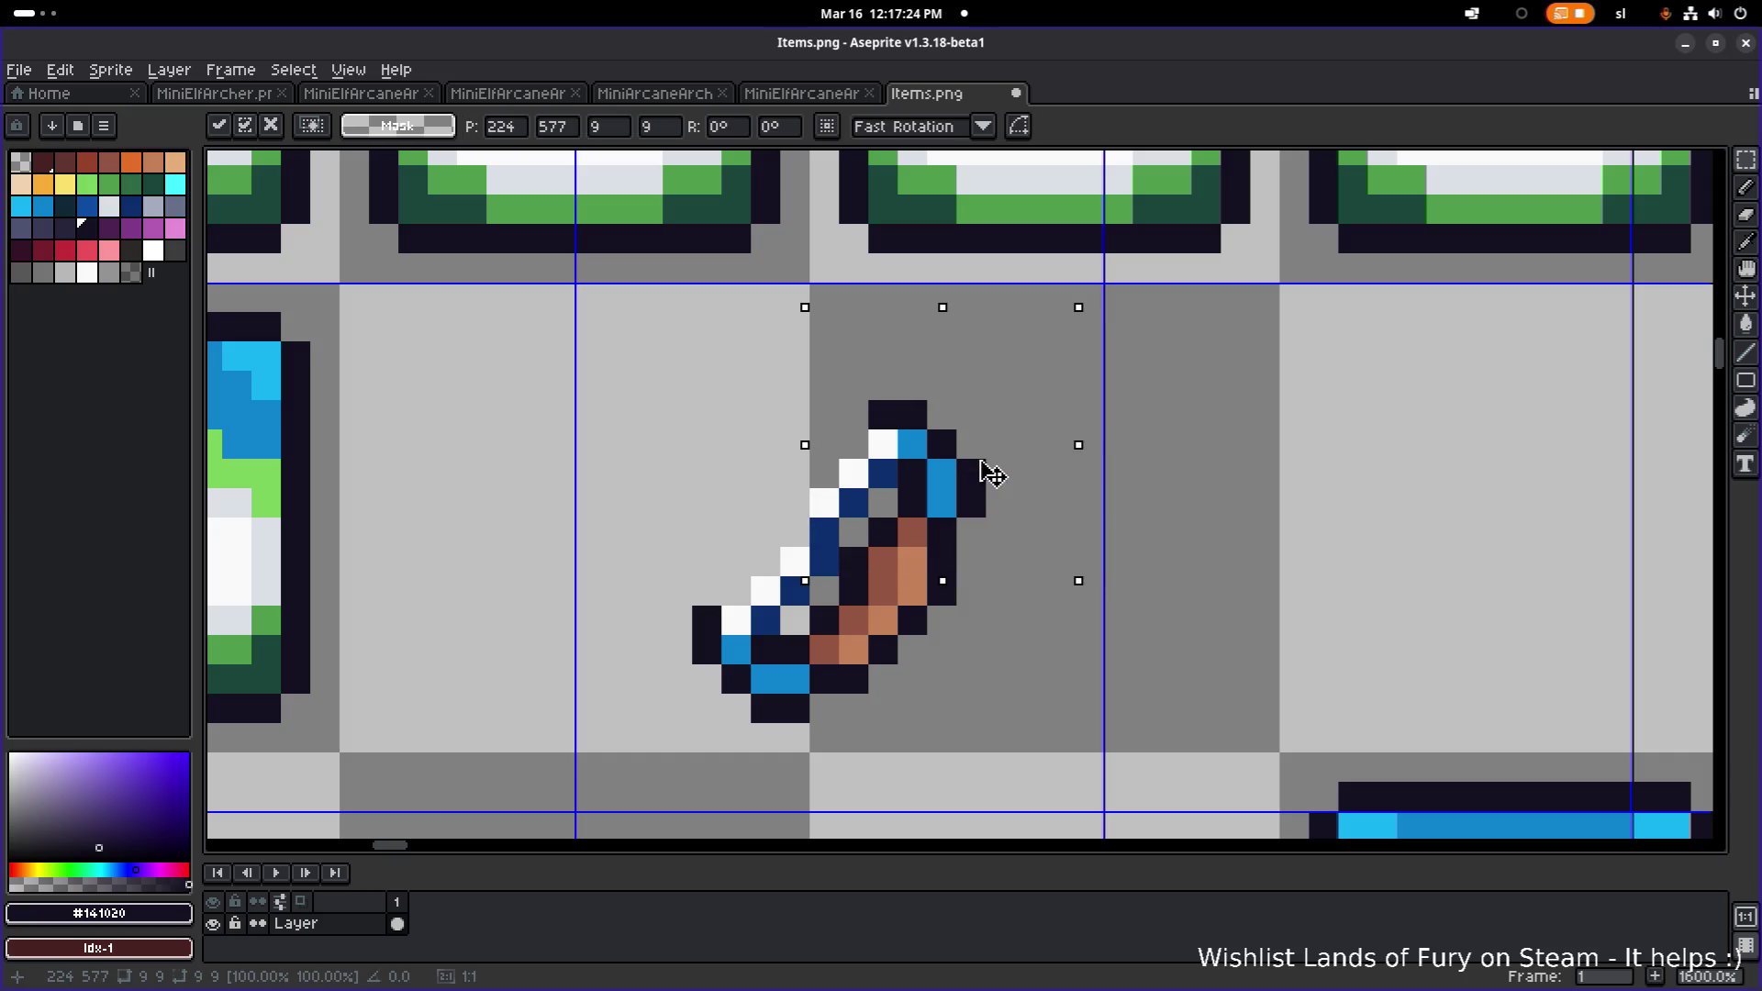
key("Return")
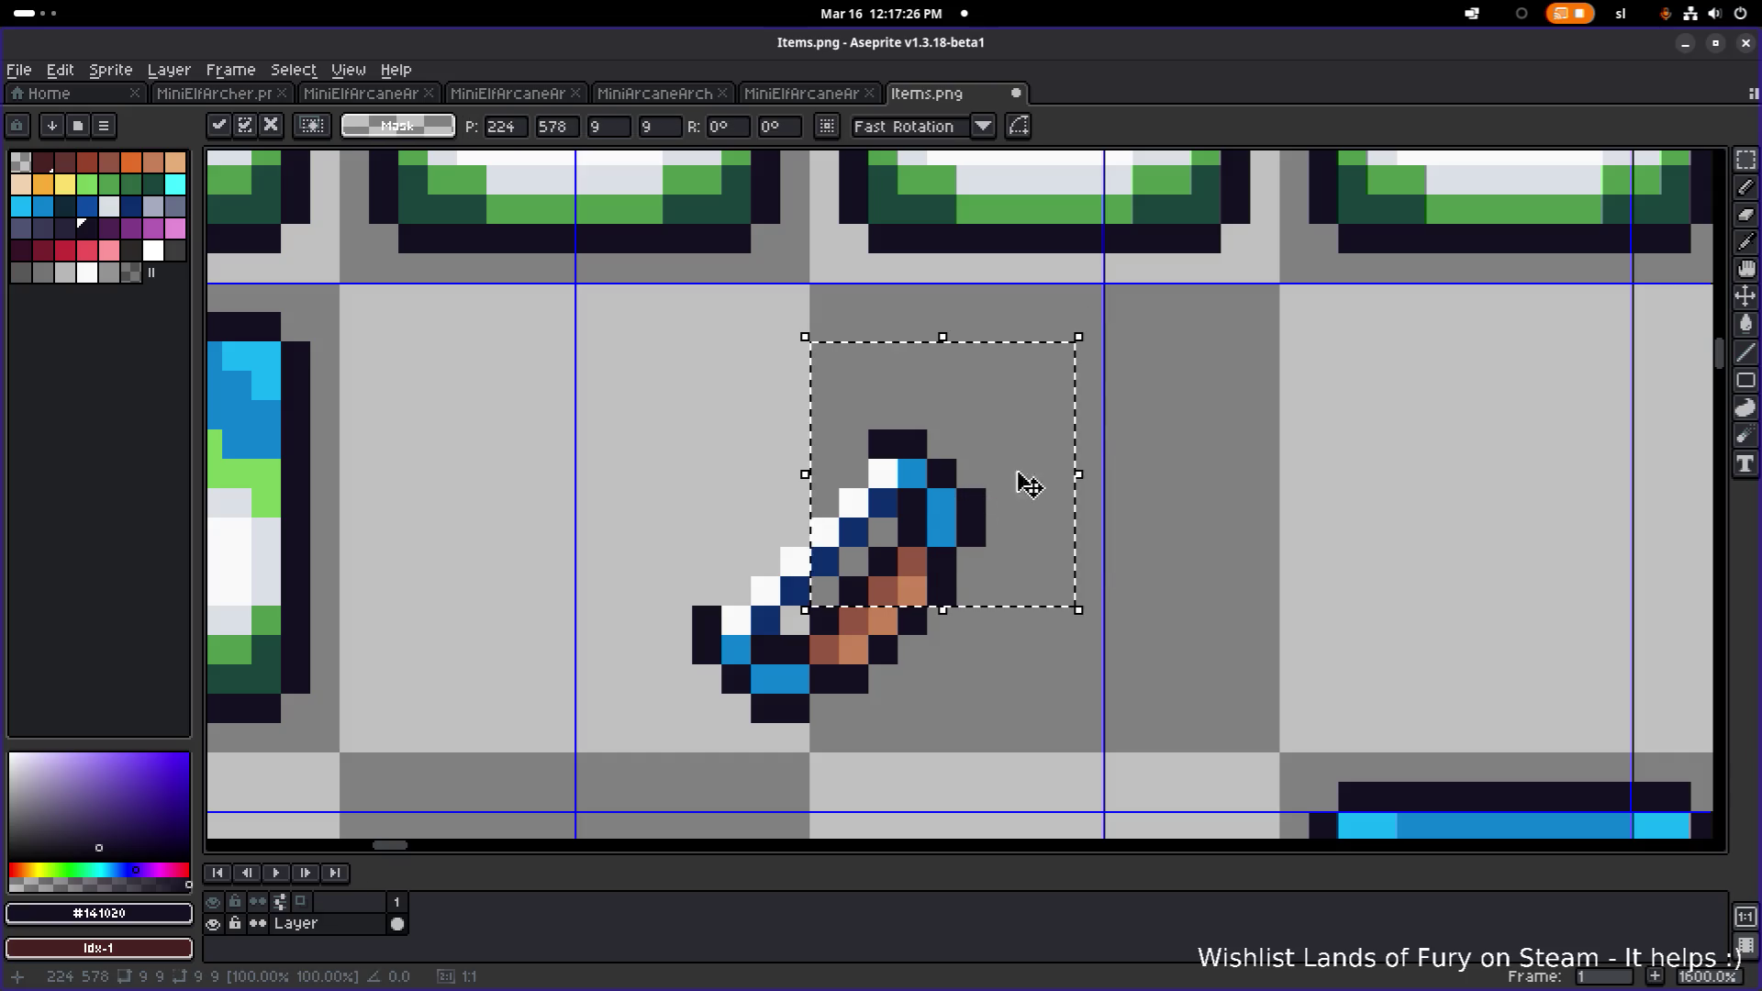
key("ctrl+d")
scroll(1026, 479, "down", 4)
- Select the whole bow and carry it onto the empty frame
left_click_drag(900, 505, 864, 506)
left_click_drag(762, 581, 956, 422)
mouse_move(878, 528)
left_mouse_down()
mouse_move(1130, 677)
mouse_move(858, 496)
left_mouse_up()
scroll(858, 496, "down", 4)
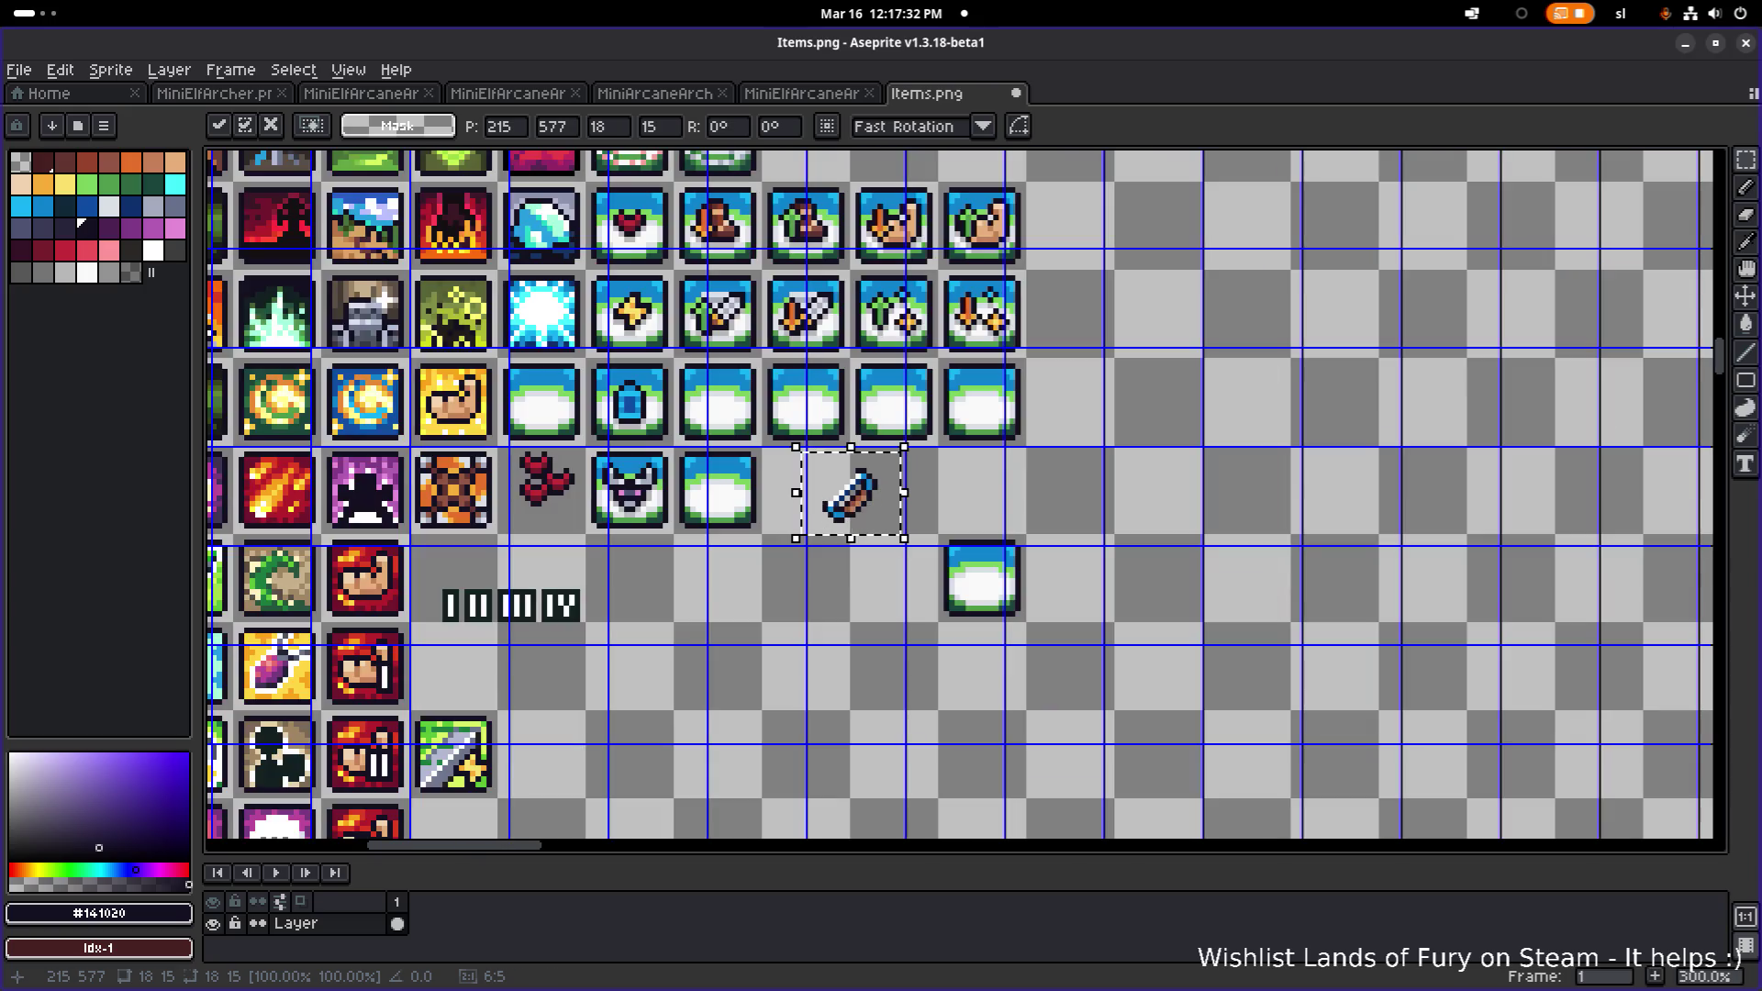
- Carry the floating blue bow up the sheet toward the bow row
scroll(991, 624, "down", 2)
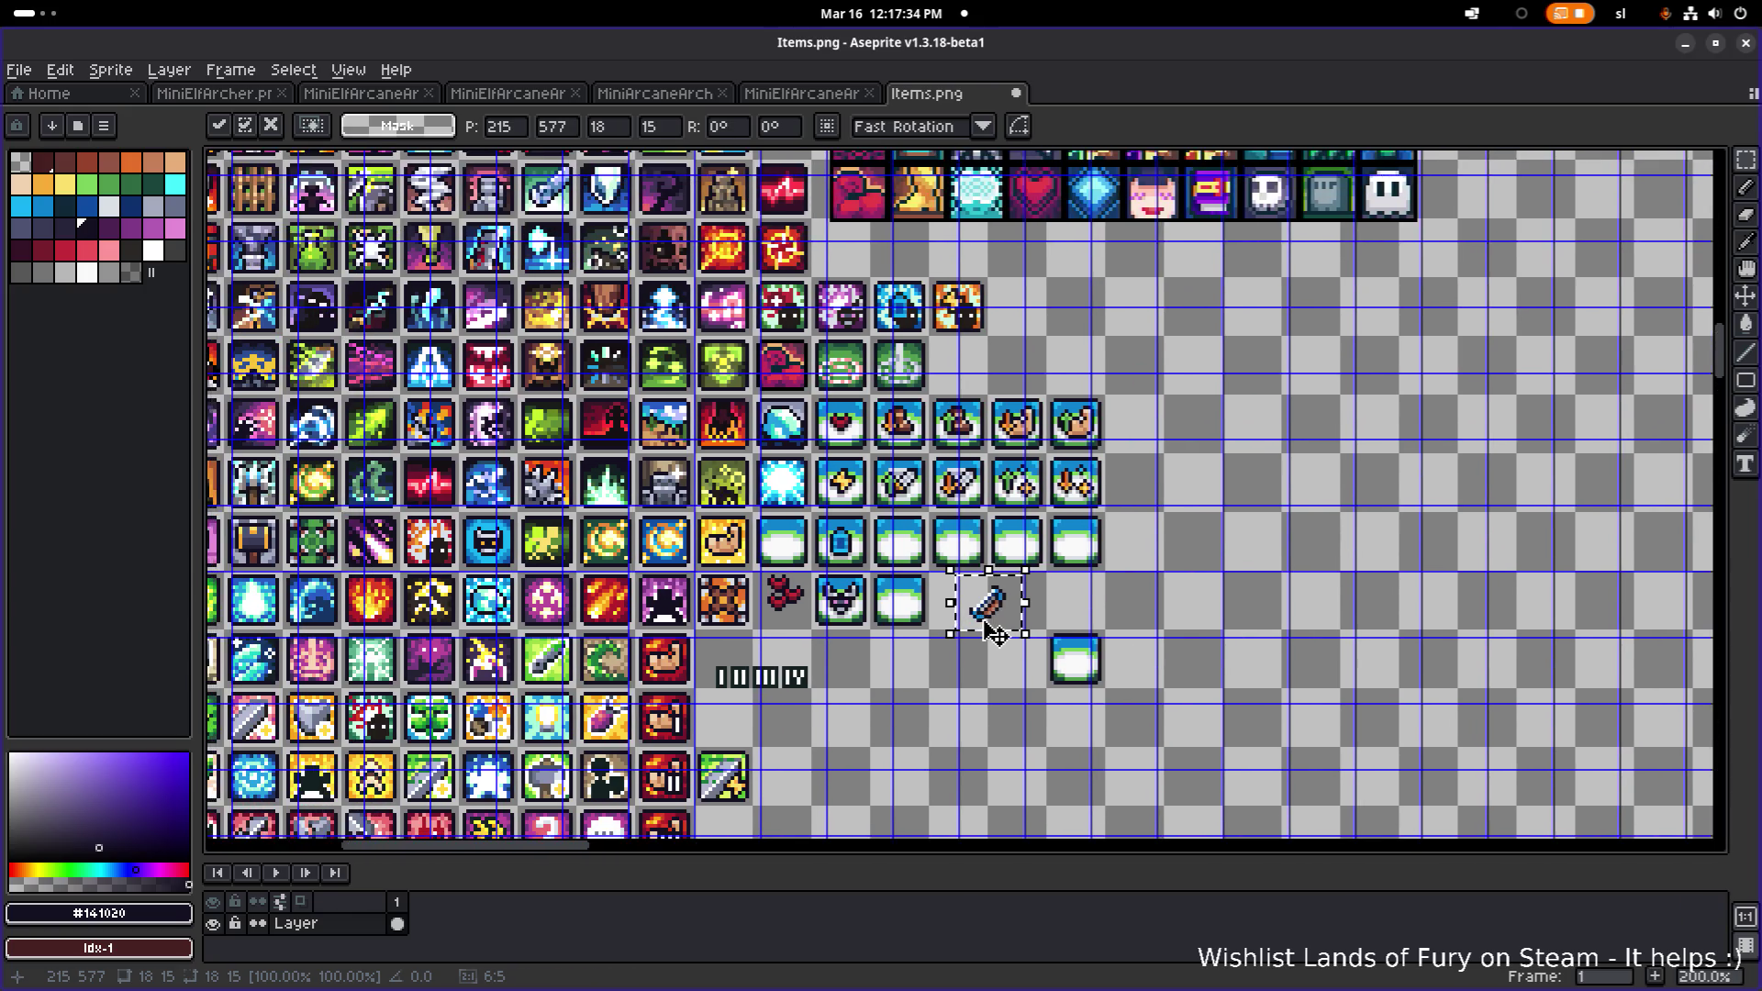
scroll(996, 633, "up", 3)
mouse_move(973, 610)
left_mouse_down()
mouse_move(1071, 443)
mouse_move(1006, 241)
left_mouse_up()
scroll(1088, 574, "down", 1)
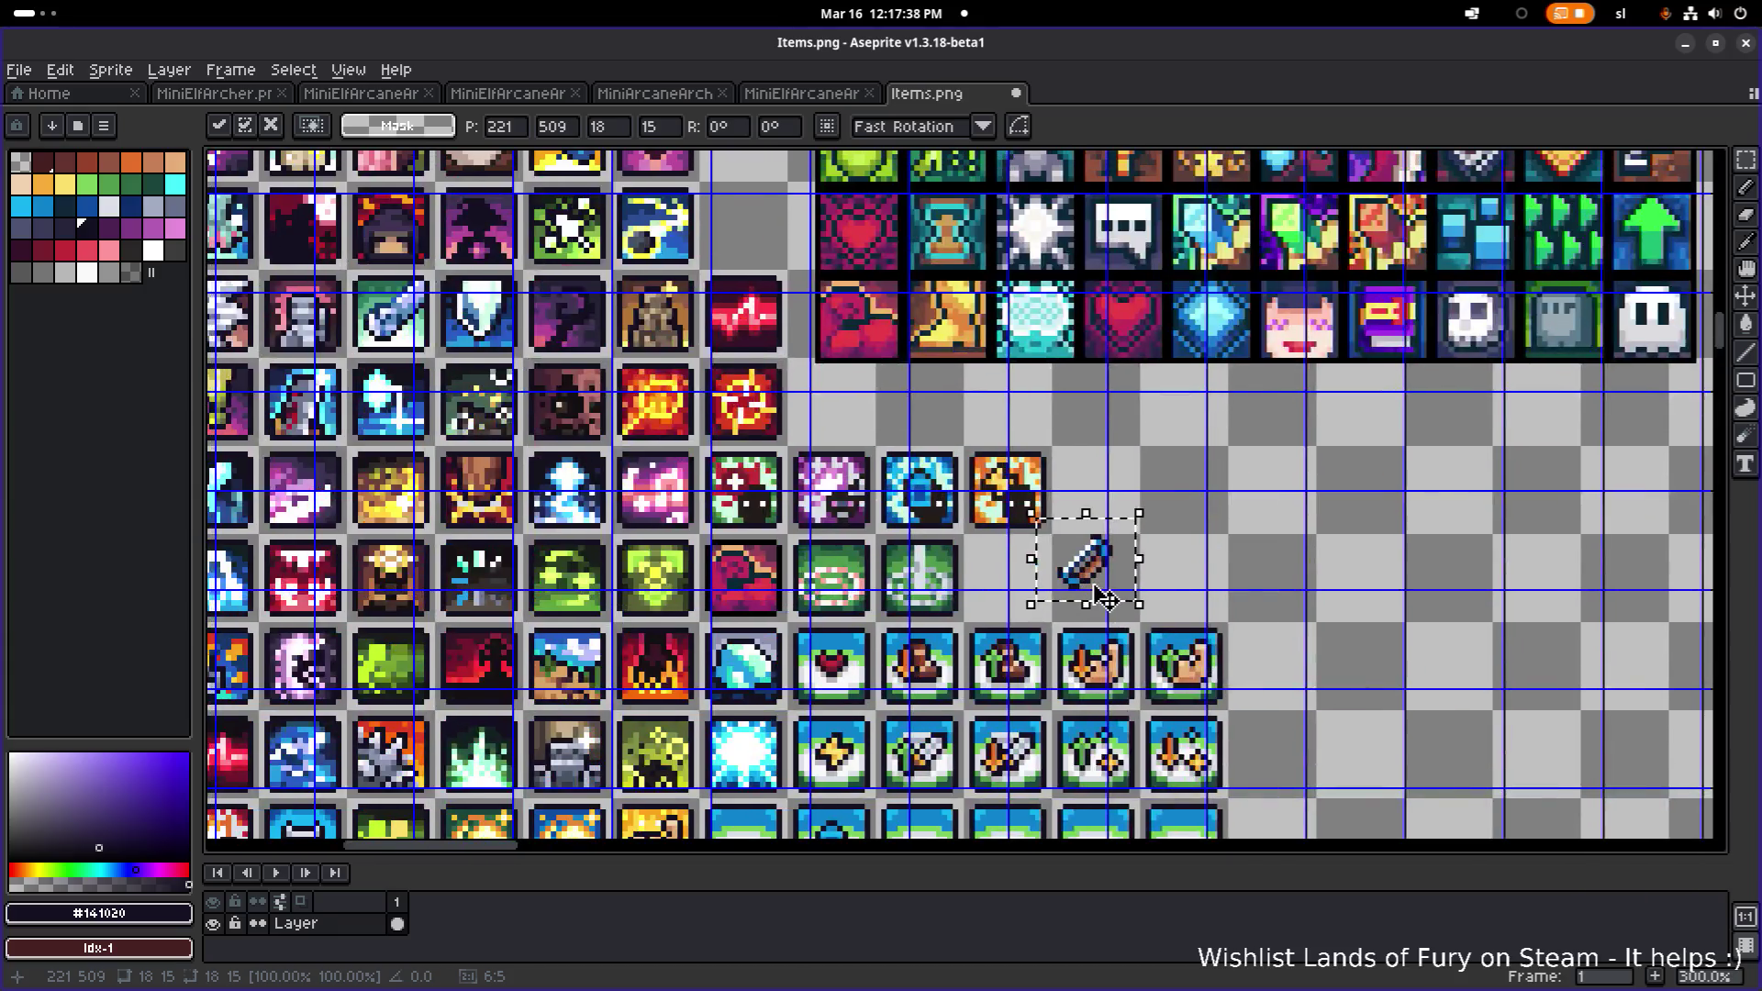
scroll(1088, 574, "down", 2)
scroll(1097, 582, "up", 2)
mouse_move(1104, 585)
left_mouse_down()
mouse_move(912, 217)
mouse_move(873, 189)
mouse_move(1084, 686)
mouse_move(1055, 660)
mouse_move(918, 299)
mouse_move(1007, 417)
mouse_move(1042, 587)
mouse_move(1018, 611)
mouse_move(996, 441)
mouse_move(1014, 184)
mouse_move(1111, 580)
mouse_move(1033, 304)
mouse_move(1081, 263)
mouse_move(1070, 283)
left_mouse_up()
scroll(1014, 185, "down", 1)
scroll(1081, 262, "up", 5)
scroll(1079, 266, "up", 1)
- Nudge the bow down two pixels and drop it beside the purple bow
left_click_drag(1239, 244, 1253, 406)
left_click_drag(1101, 388, 1101, 397)
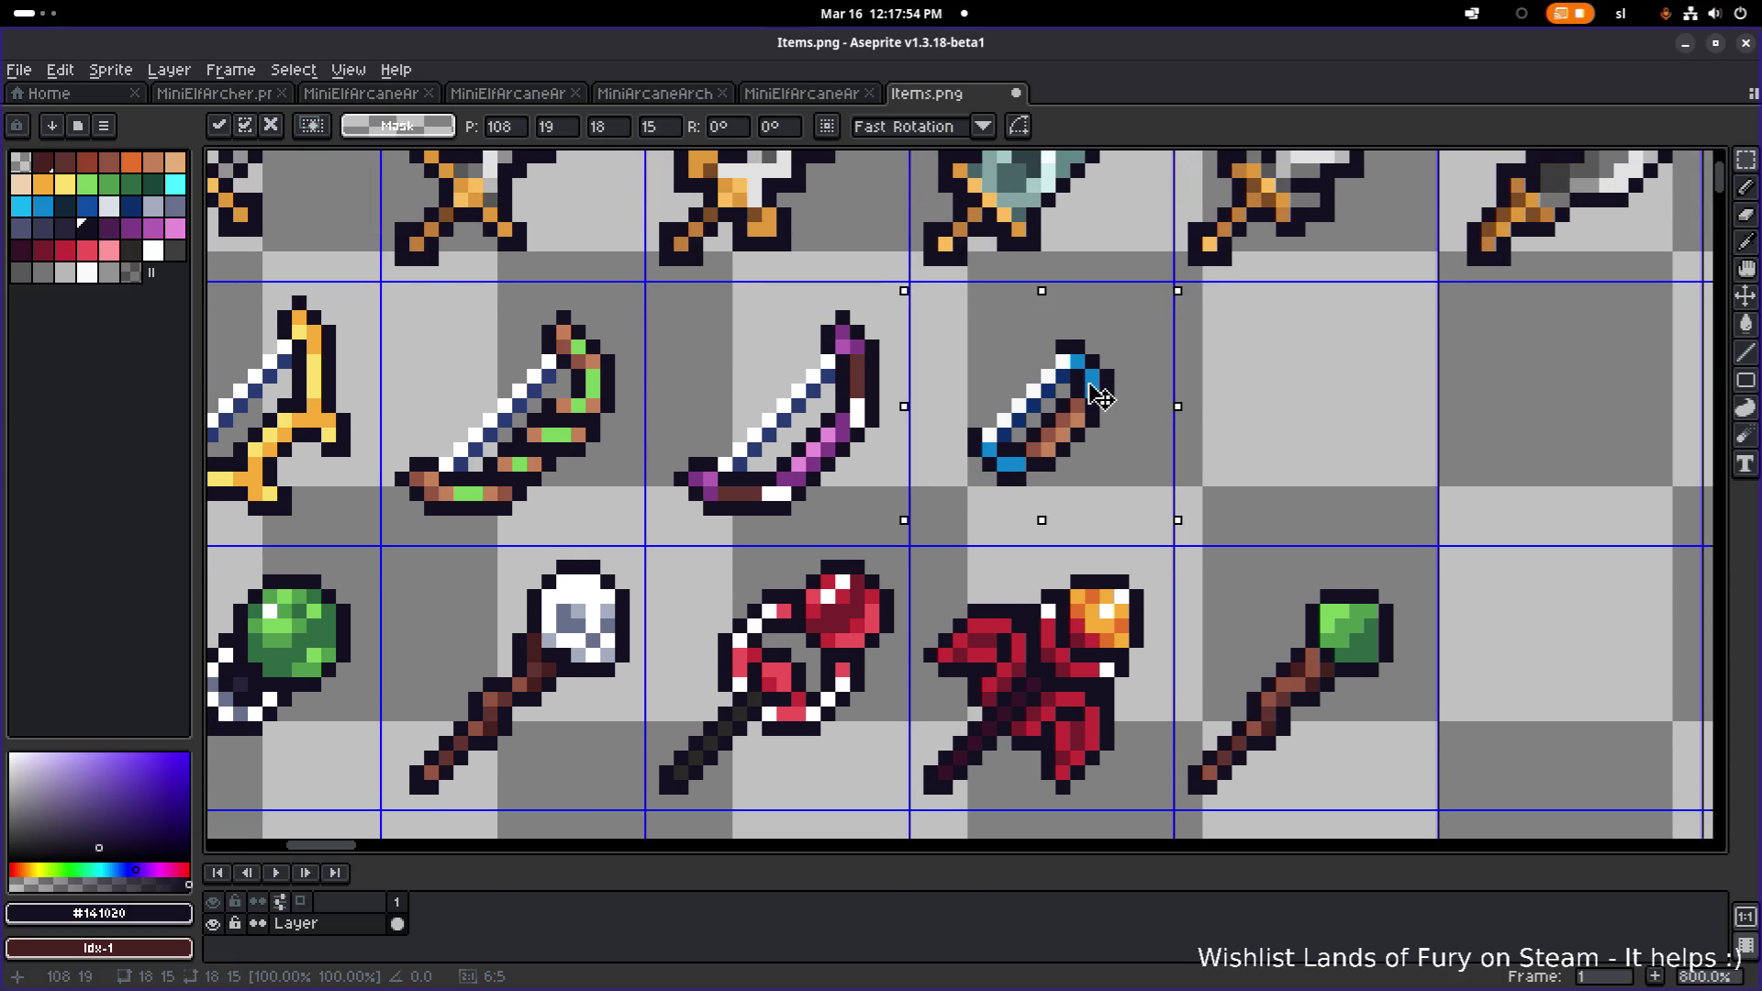
left_click(1309, 385)
scroll(1310, 385, "down", 6)
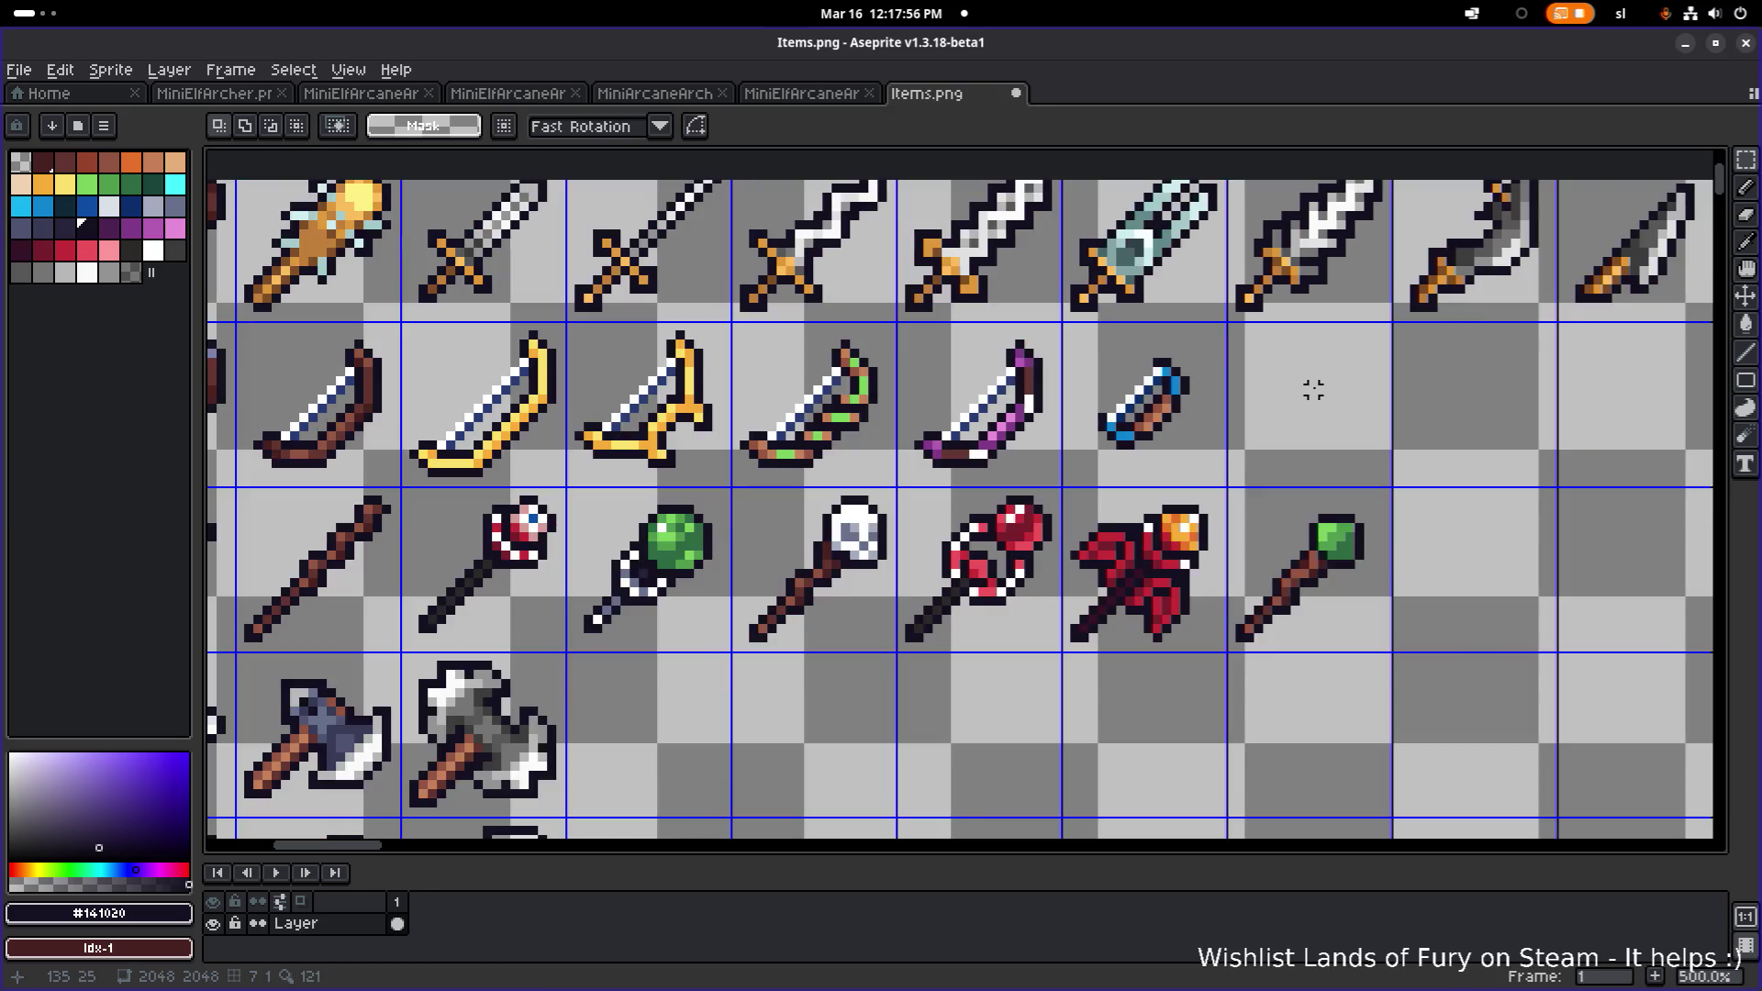
scroll(1063, 341, "up", 1)
left_click_drag(1063, 342, 924, 206)
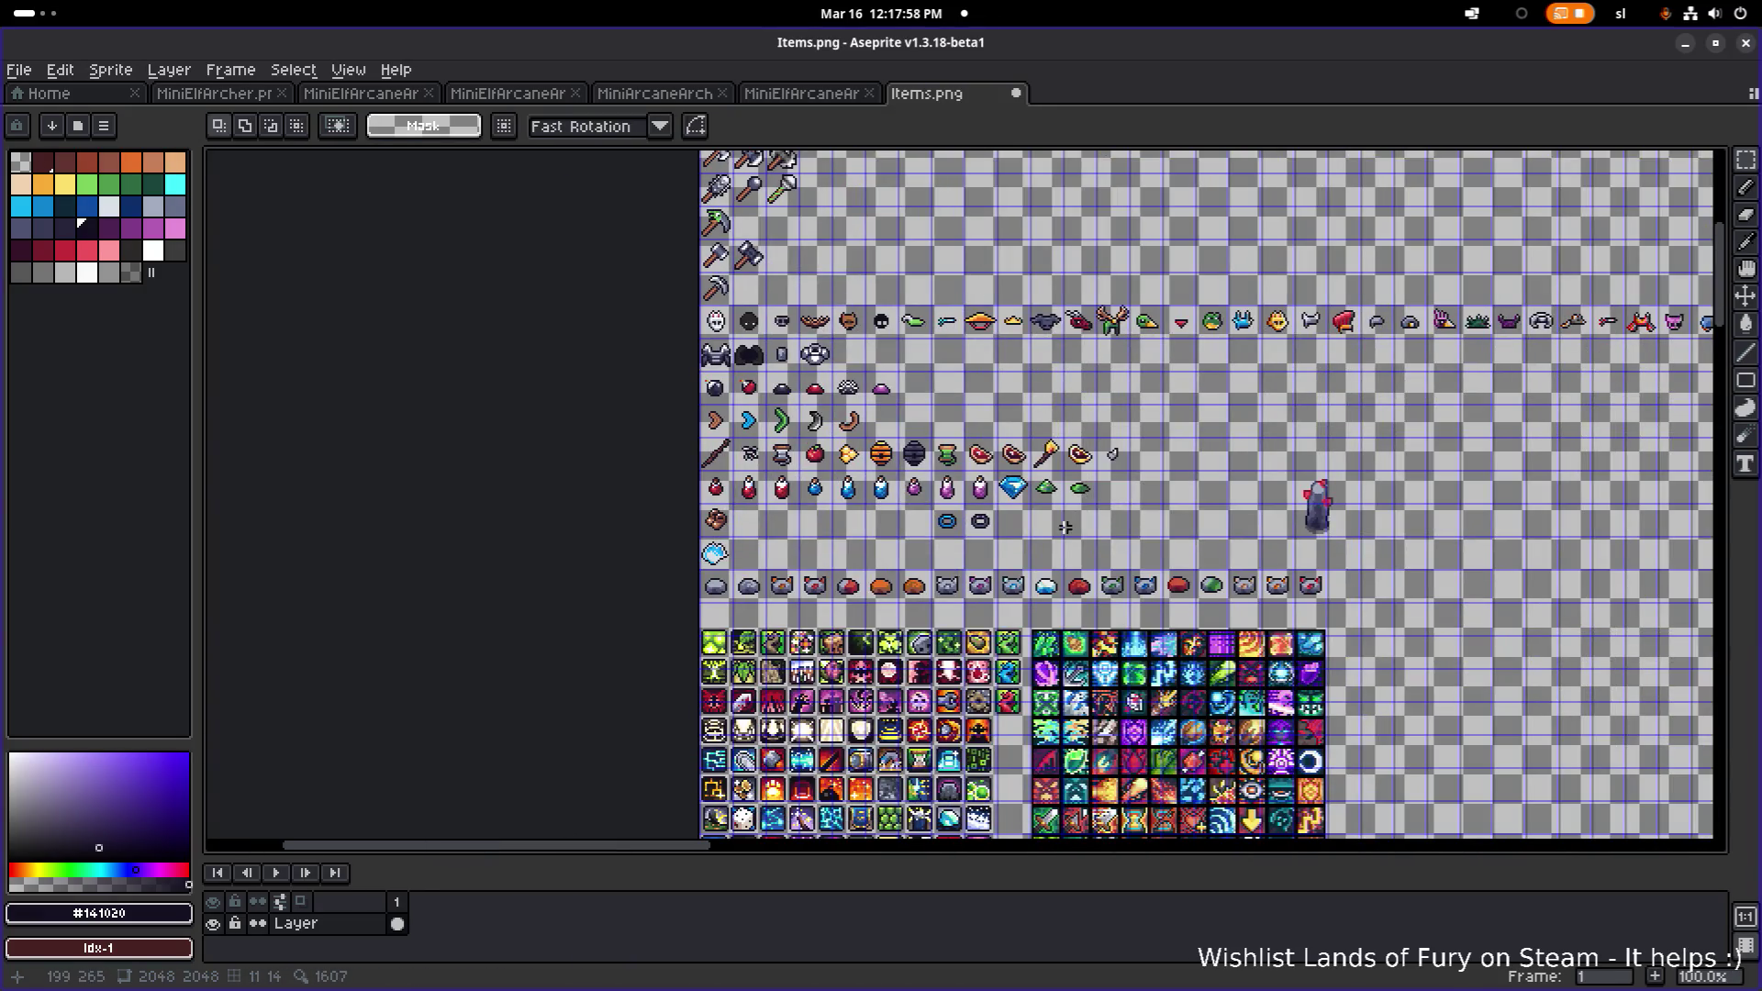
scroll(1065, 527, "down", 2)
scroll(1149, 503, "up", 4)
scroll(1070, 582, "up", 4)
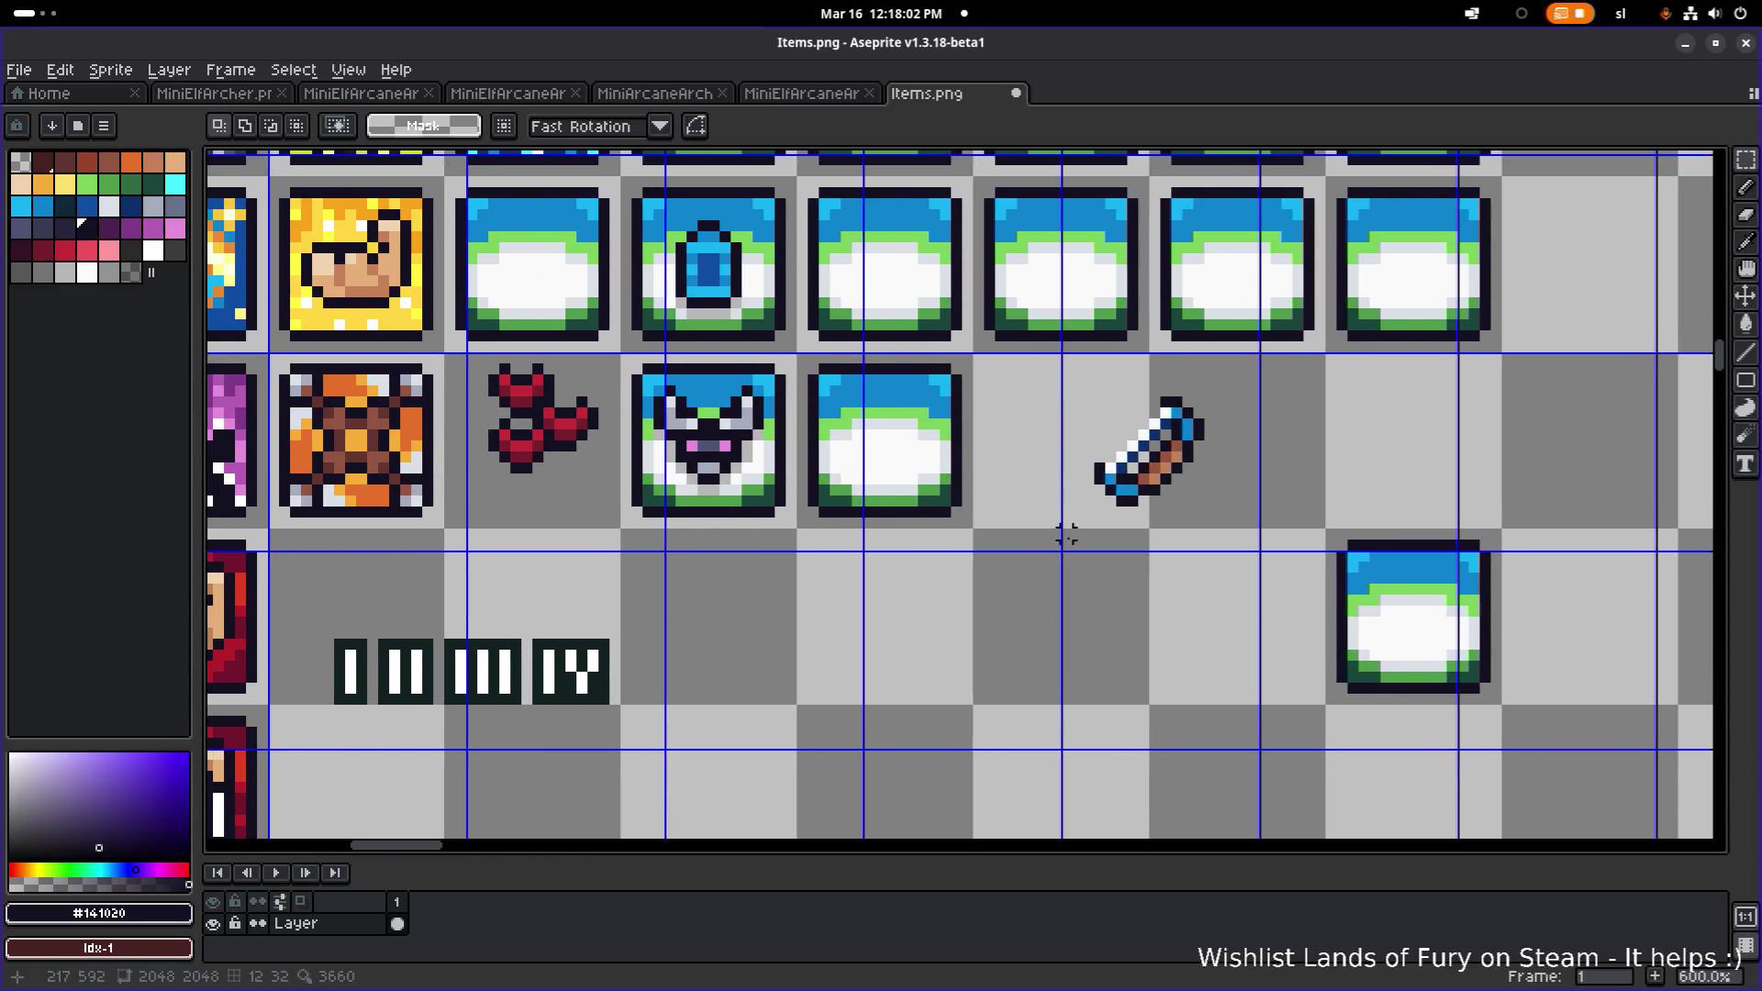
- Copy the sword icon onto the neighbouring icon slot
left_click_drag(1062, 543, 1248, 386)
left_click_drag(1193, 458, 922, 444)
left_click(1249, 415)
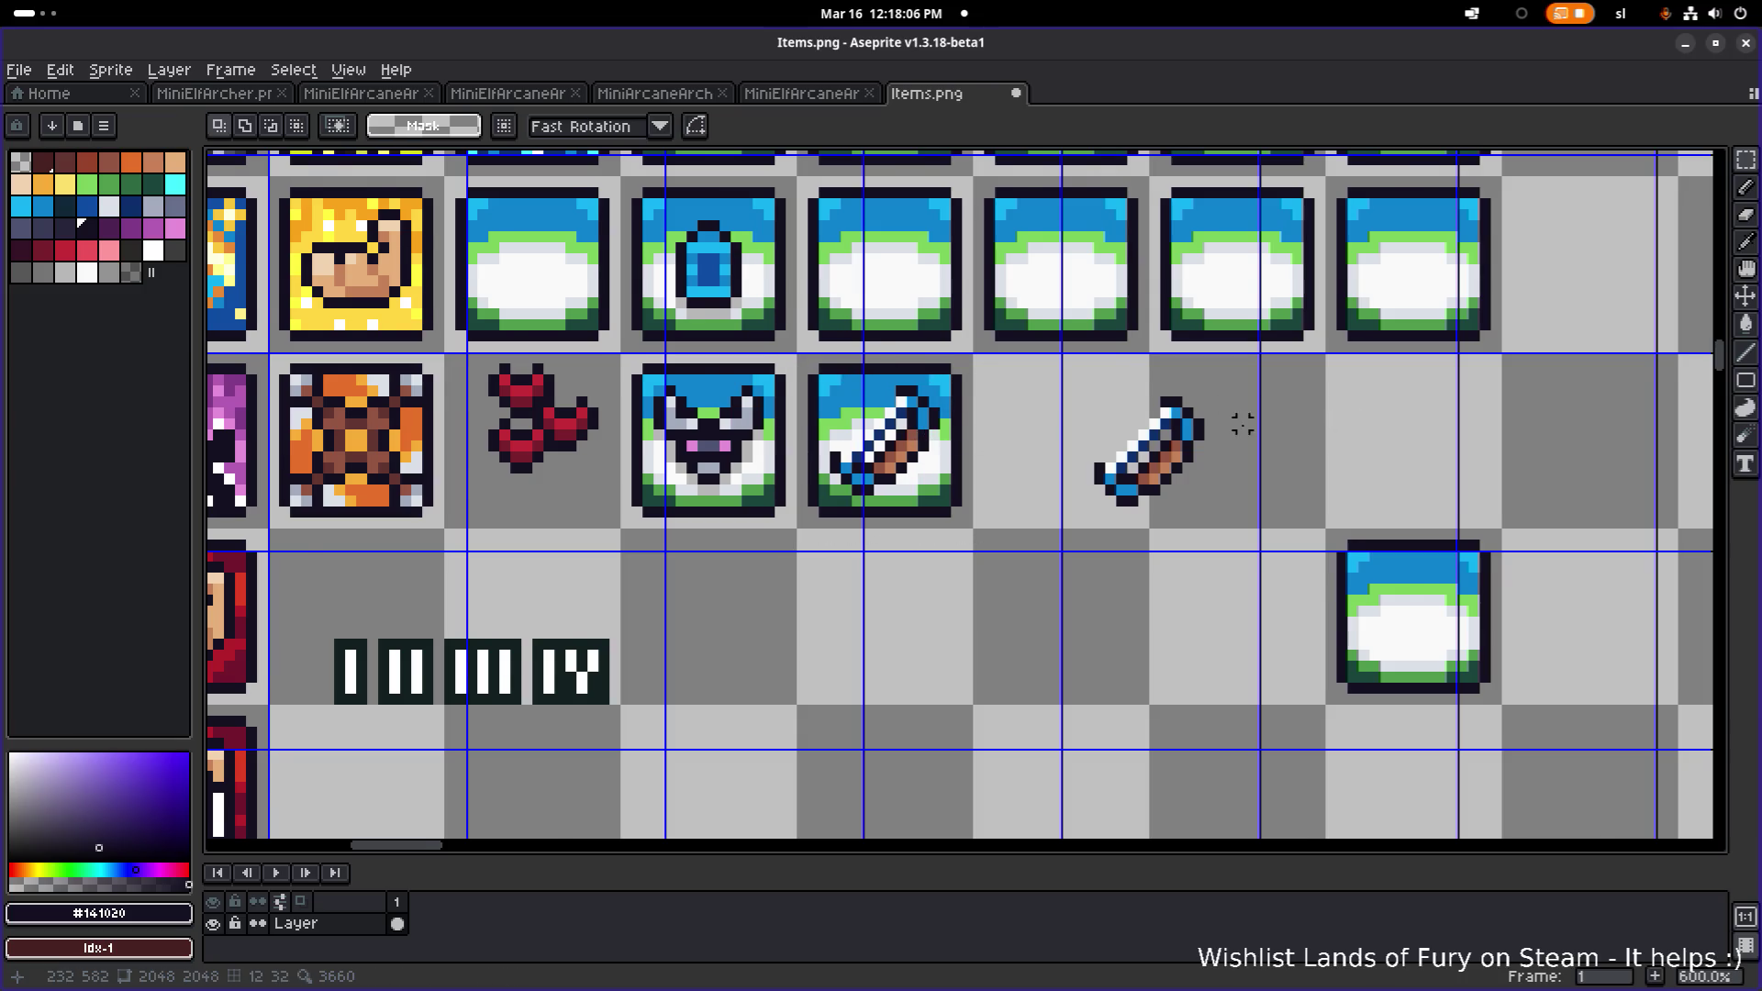
scroll(1246, 420, "down", 1)
scroll(1035, 408, "down", 1)
scroll(1033, 401, "up", 5)
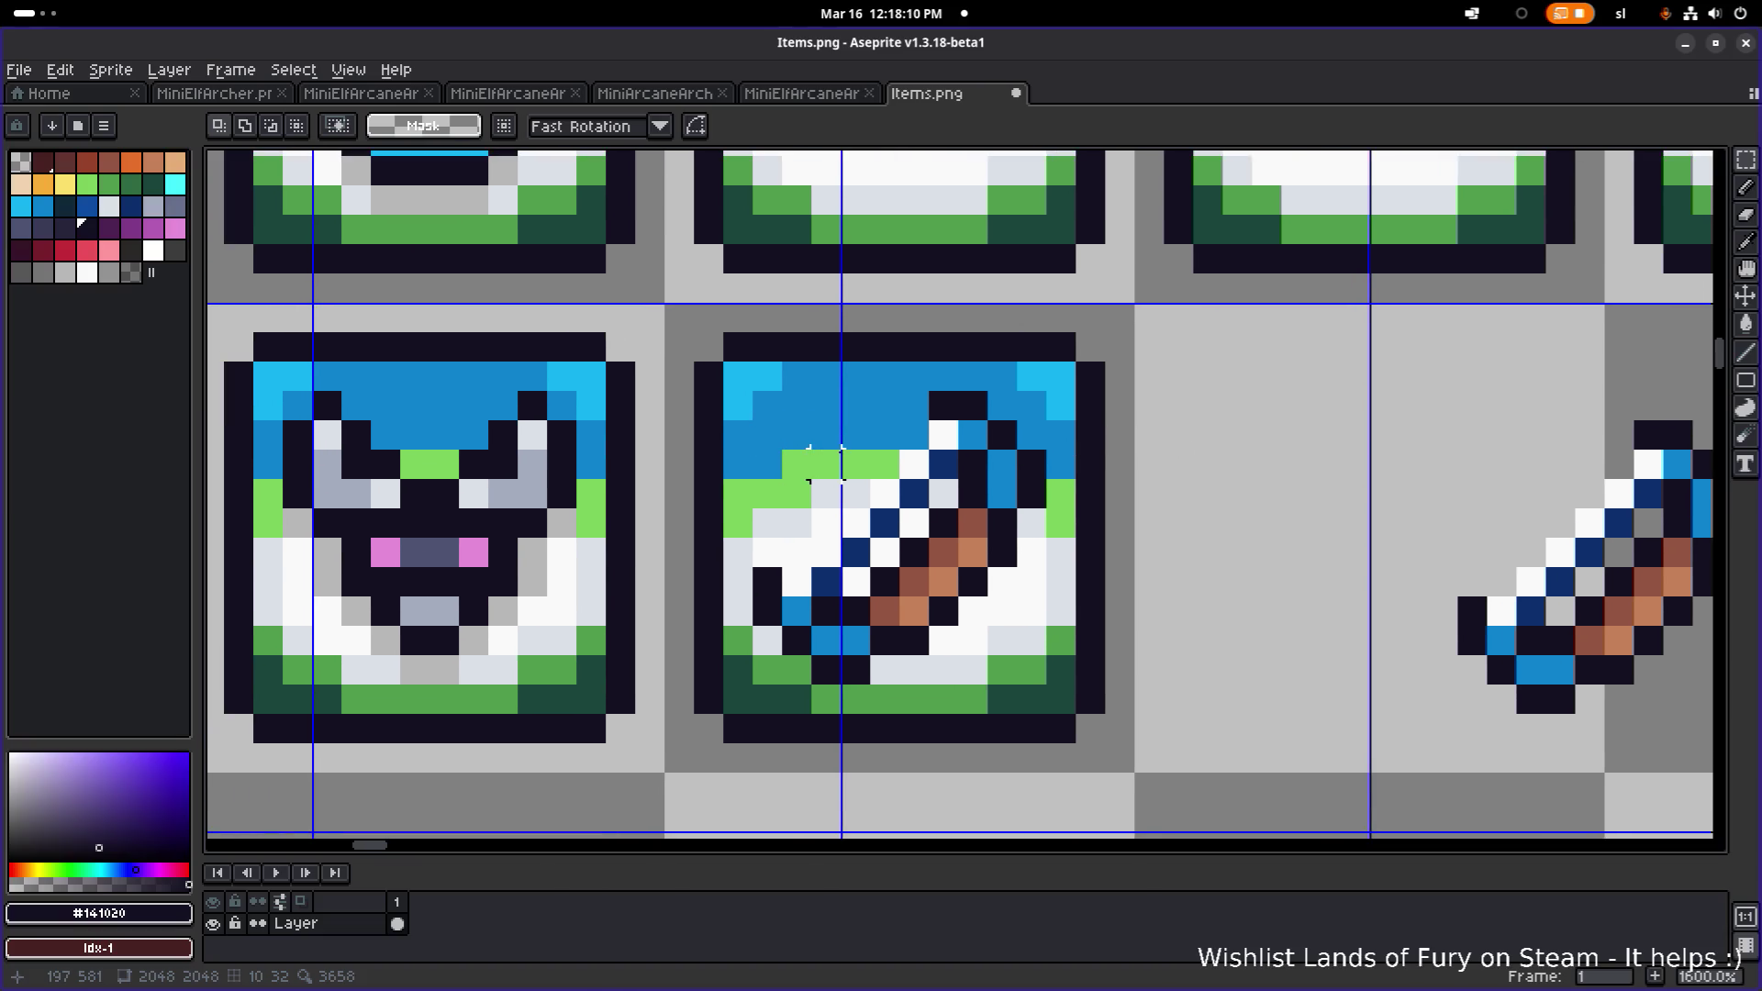
- Bucket-fill the icon's top-left and top-right corners pale yellow
left_click(844, 452, "alt")
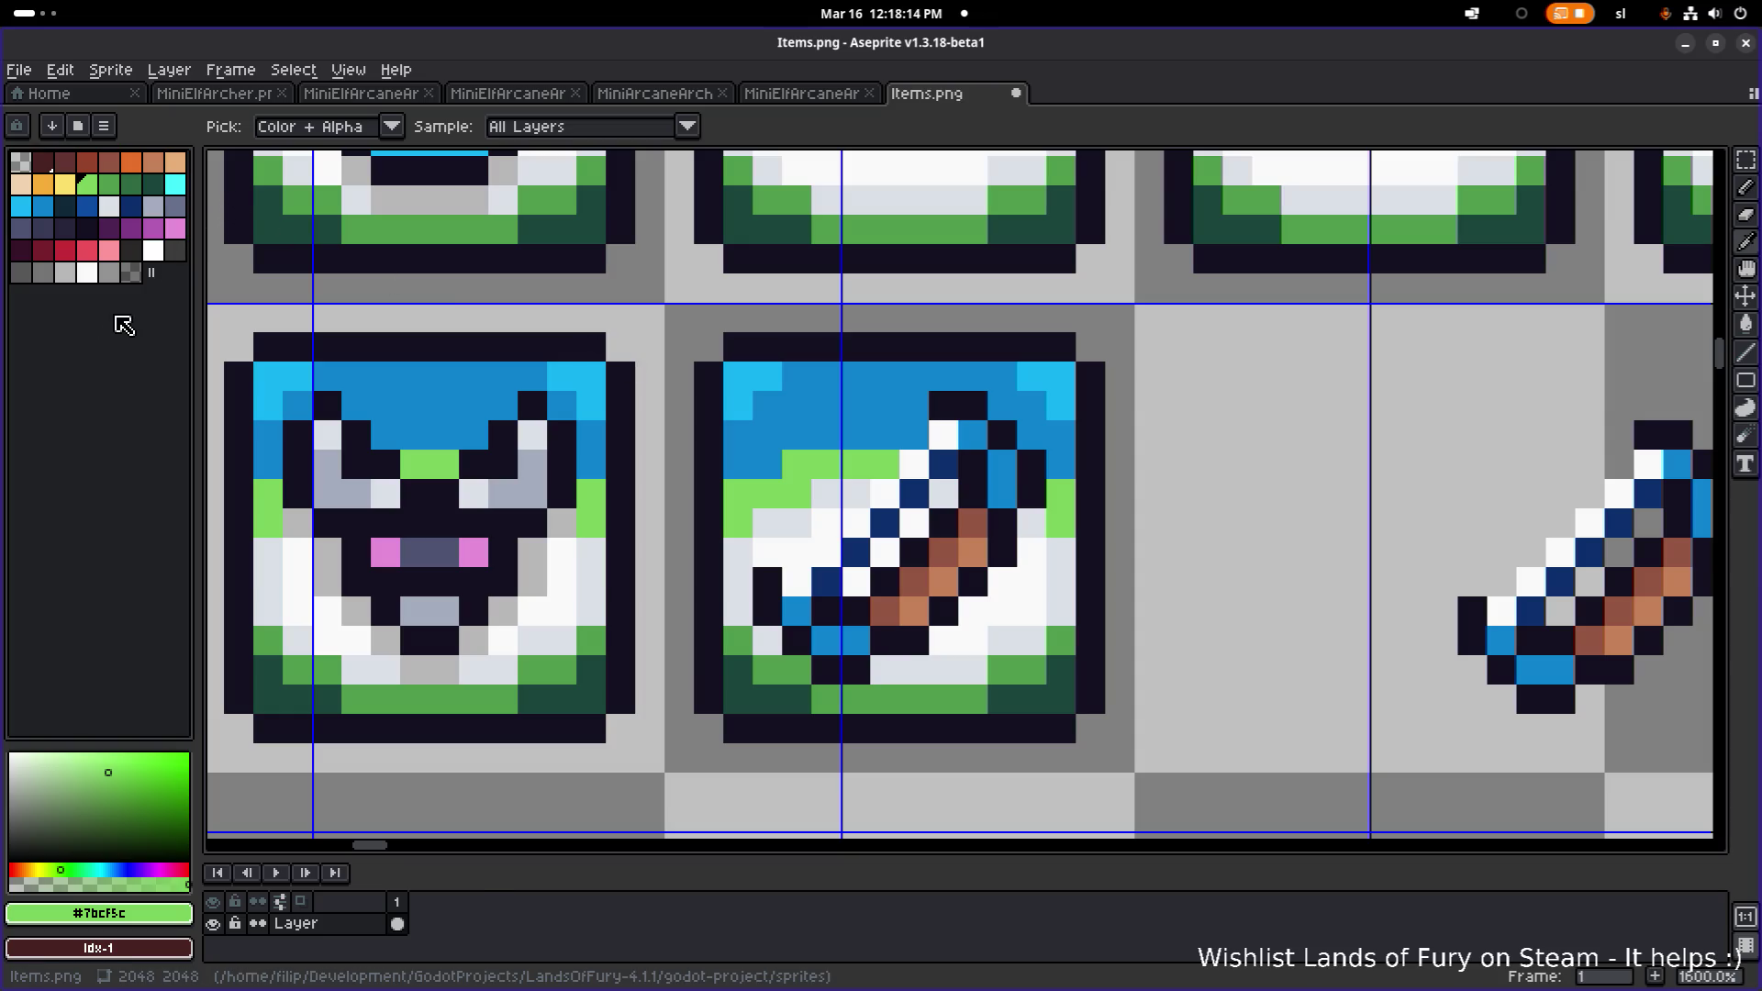
left_click(66, 183)
key("m")
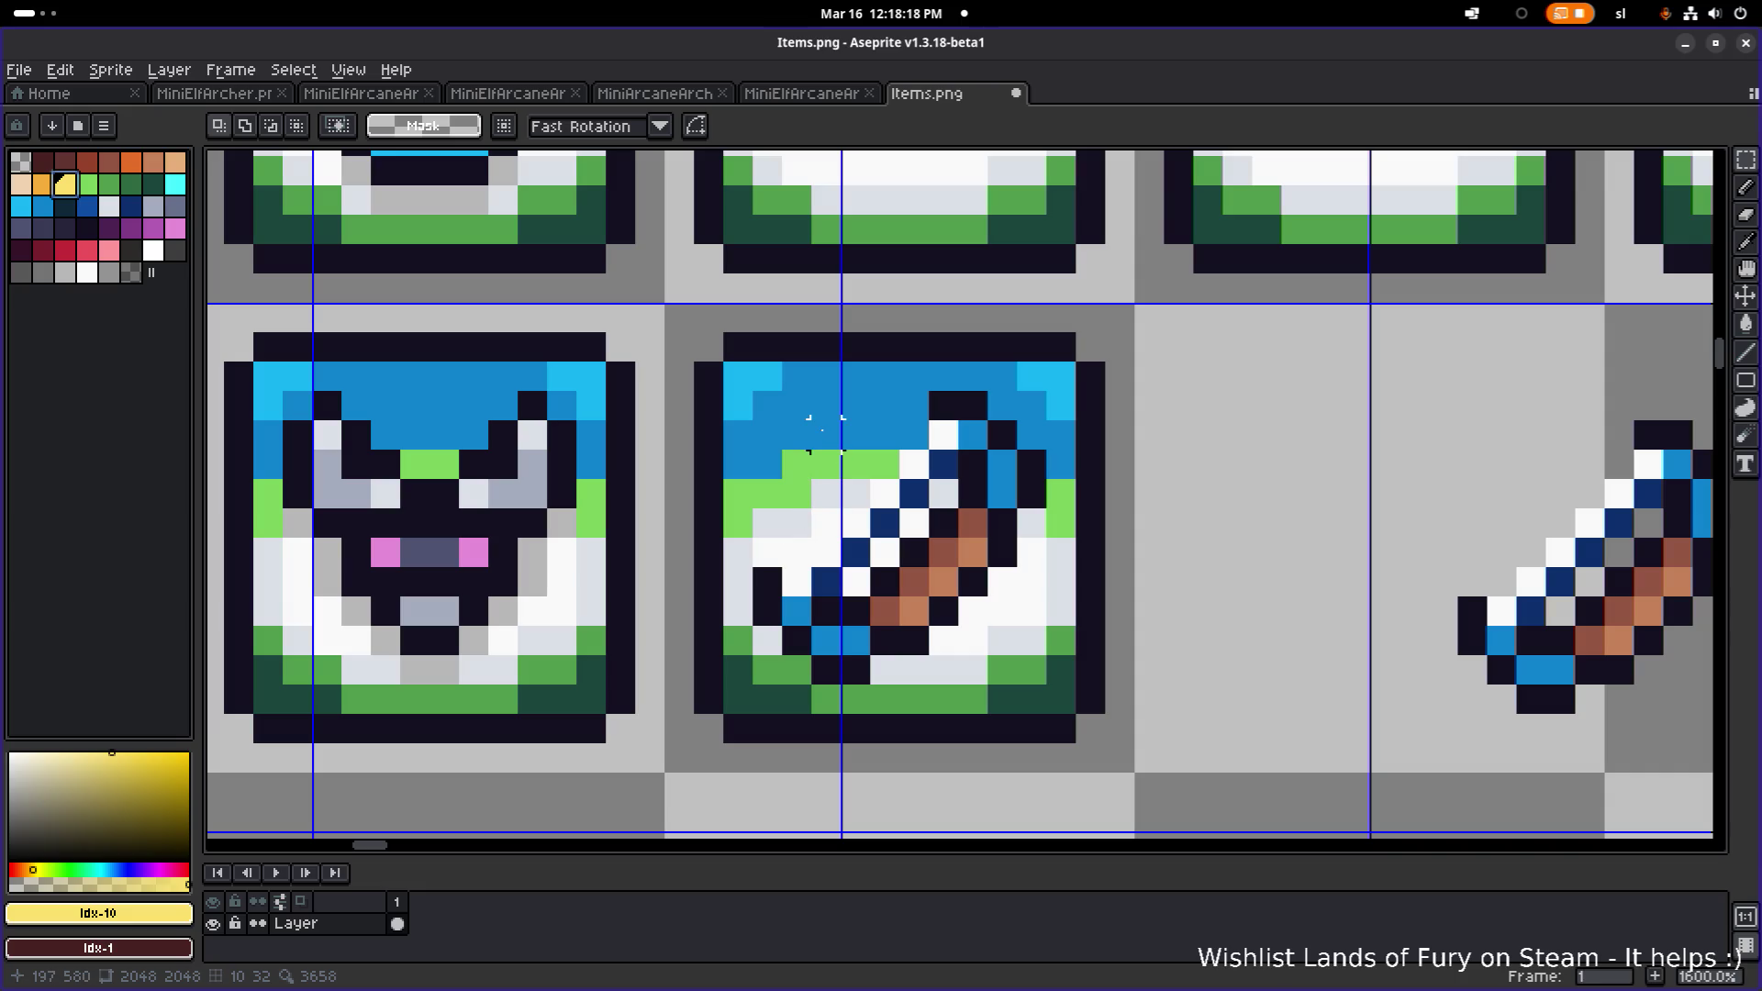
key("g")
left_click(743, 376)
left_click(1028, 385)
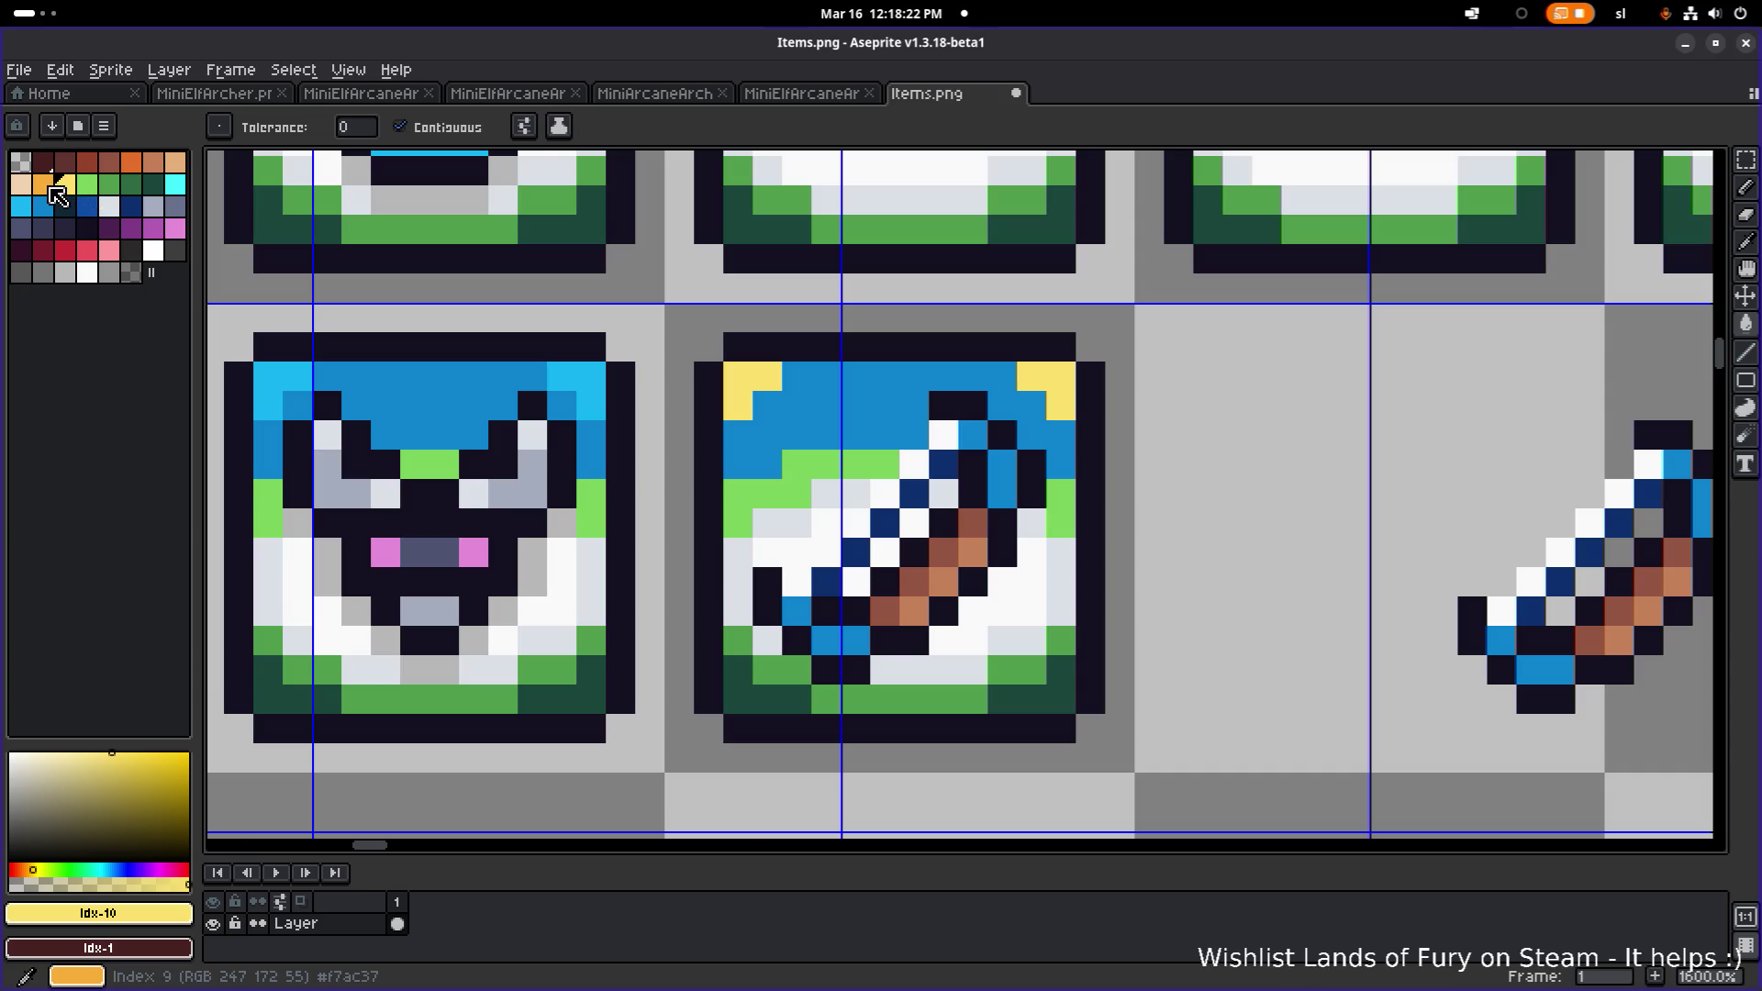
- Fill the icon's blue top area with orange
left_click(50, 185)
left_click(917, 386)
left_click(1002, 465)
scroll(1039, 451, "down", 4)
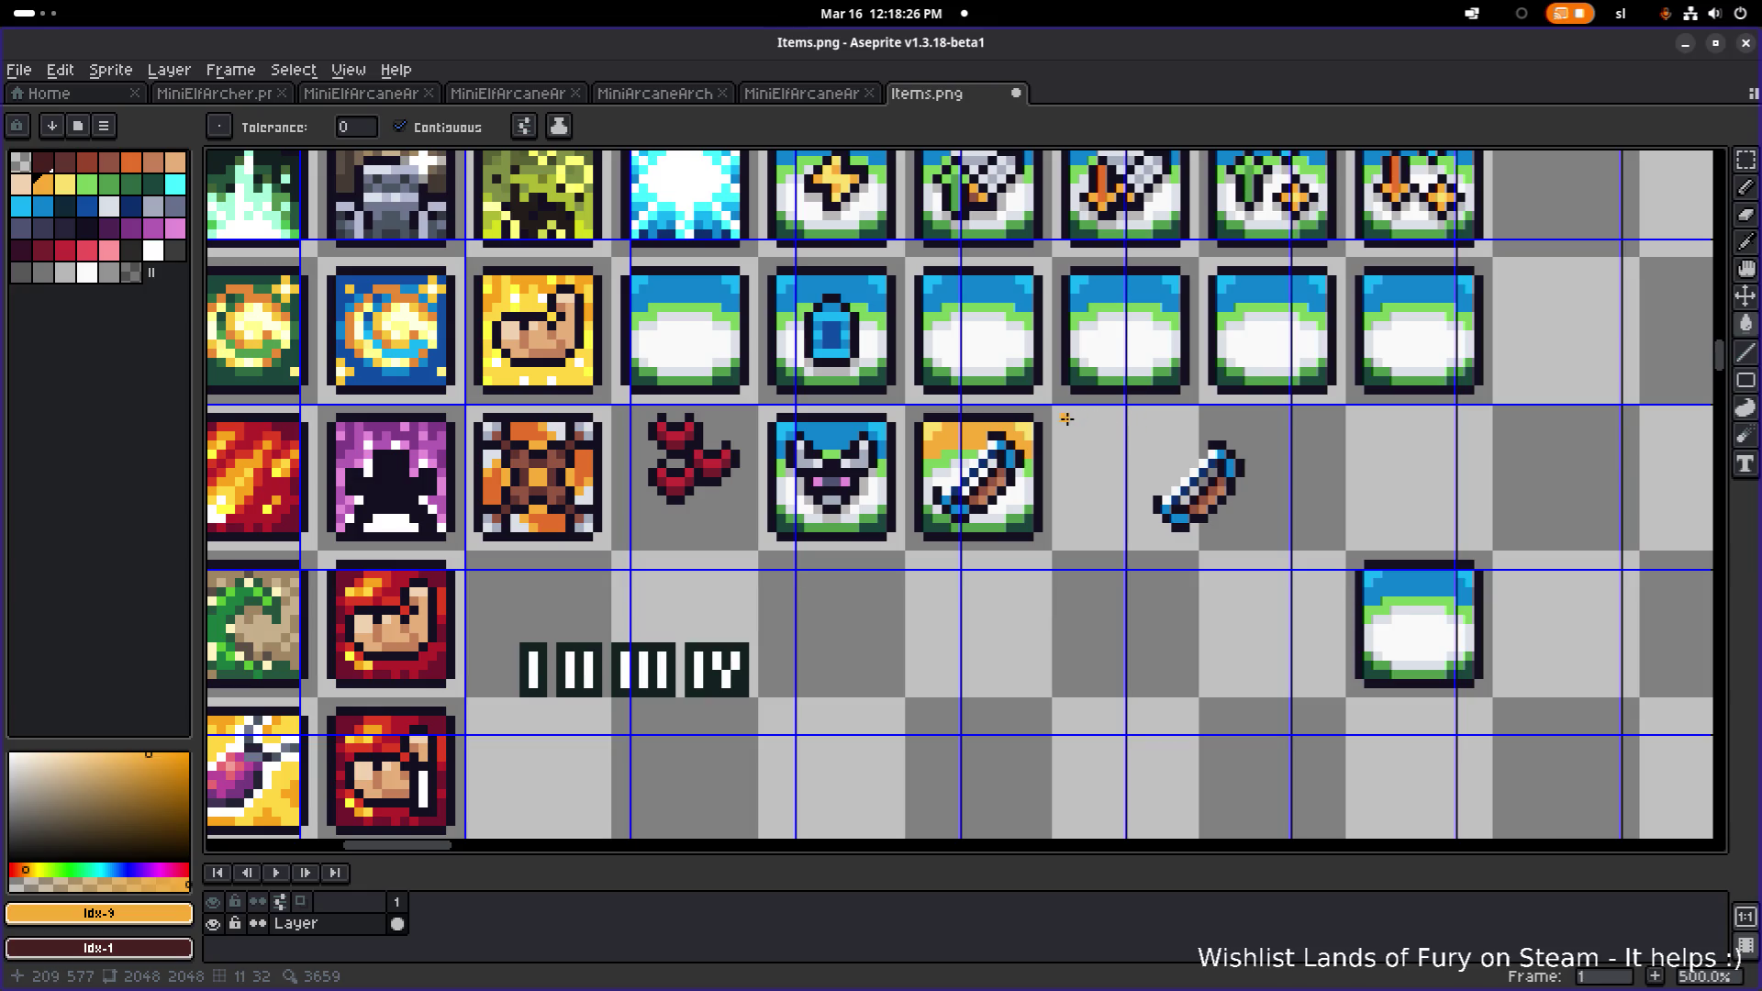
scroll(1066, 418, "down", 4)
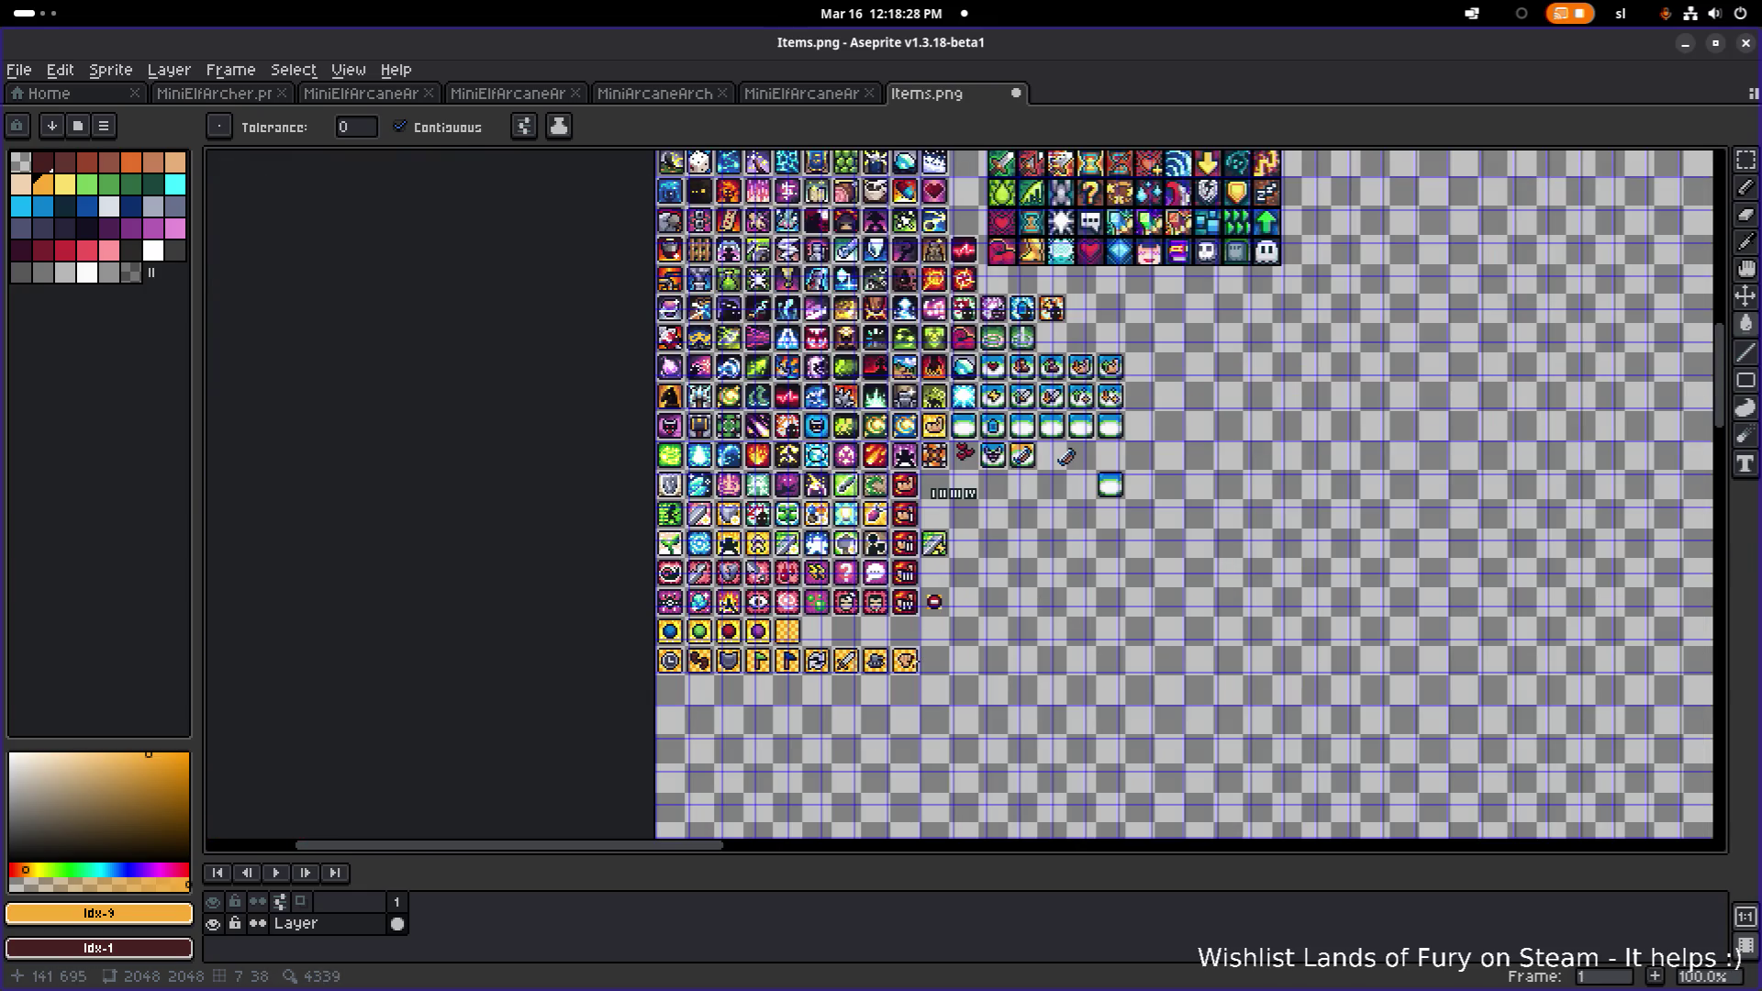
scroll(869, 670, "up", 3)
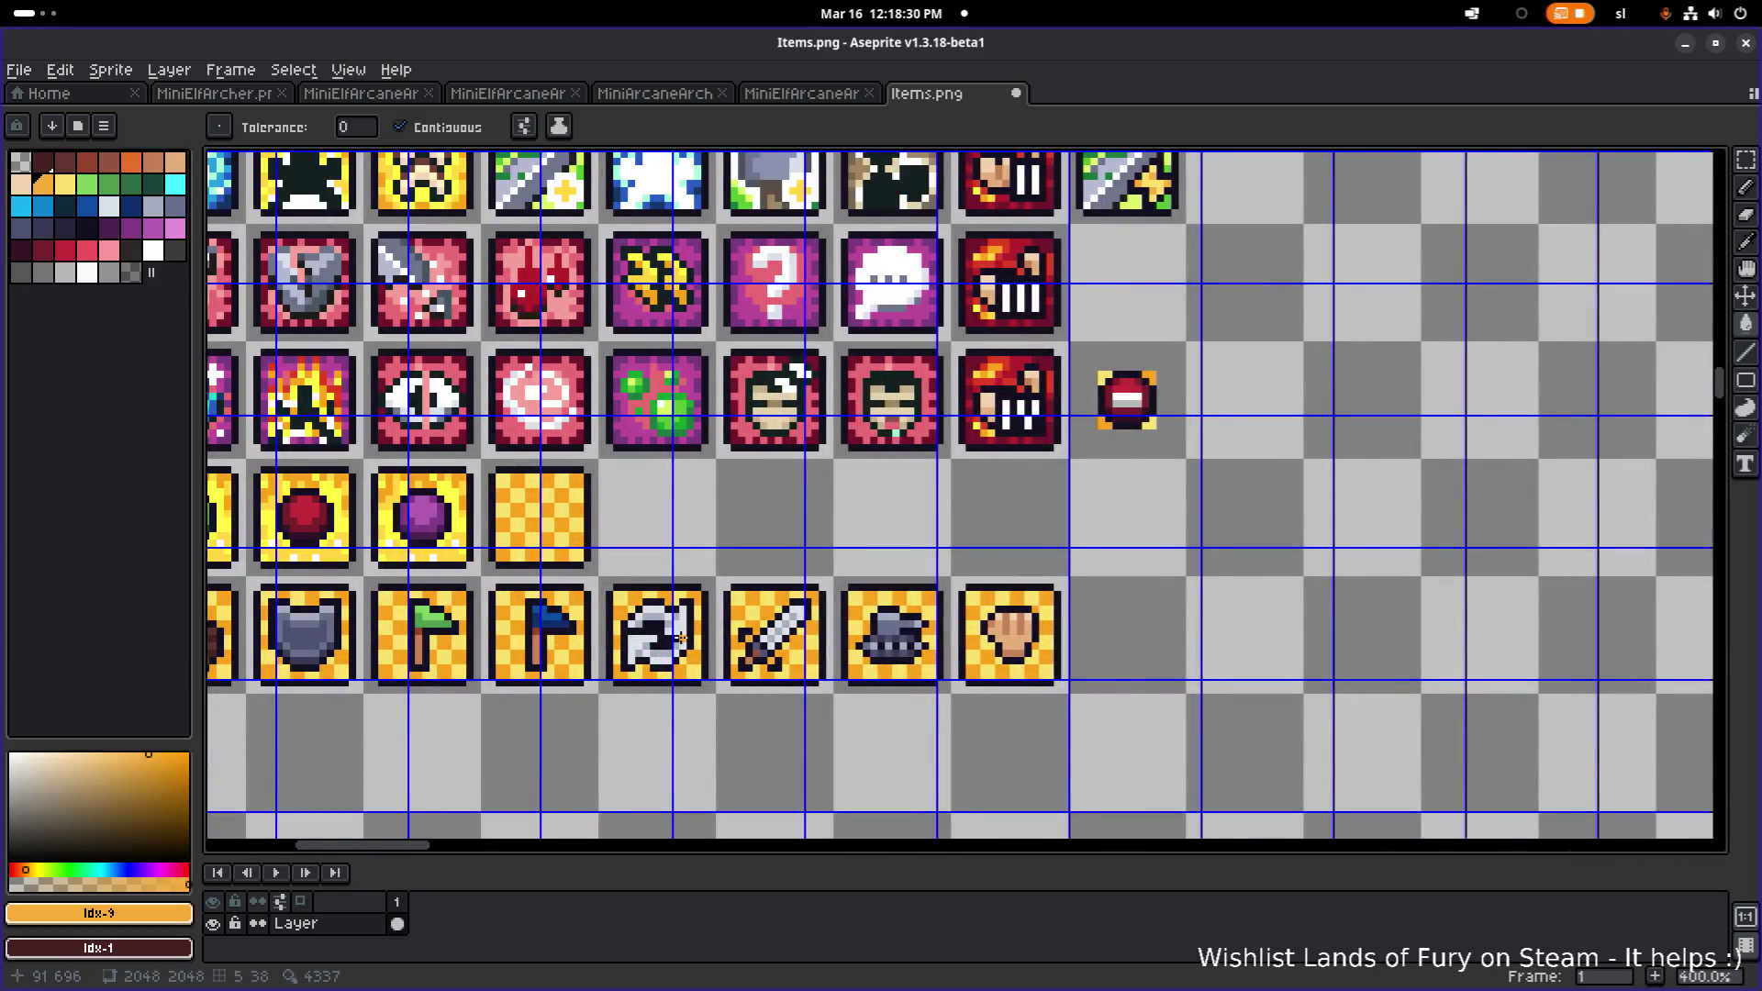
scroll(681, 637, "down", 1)
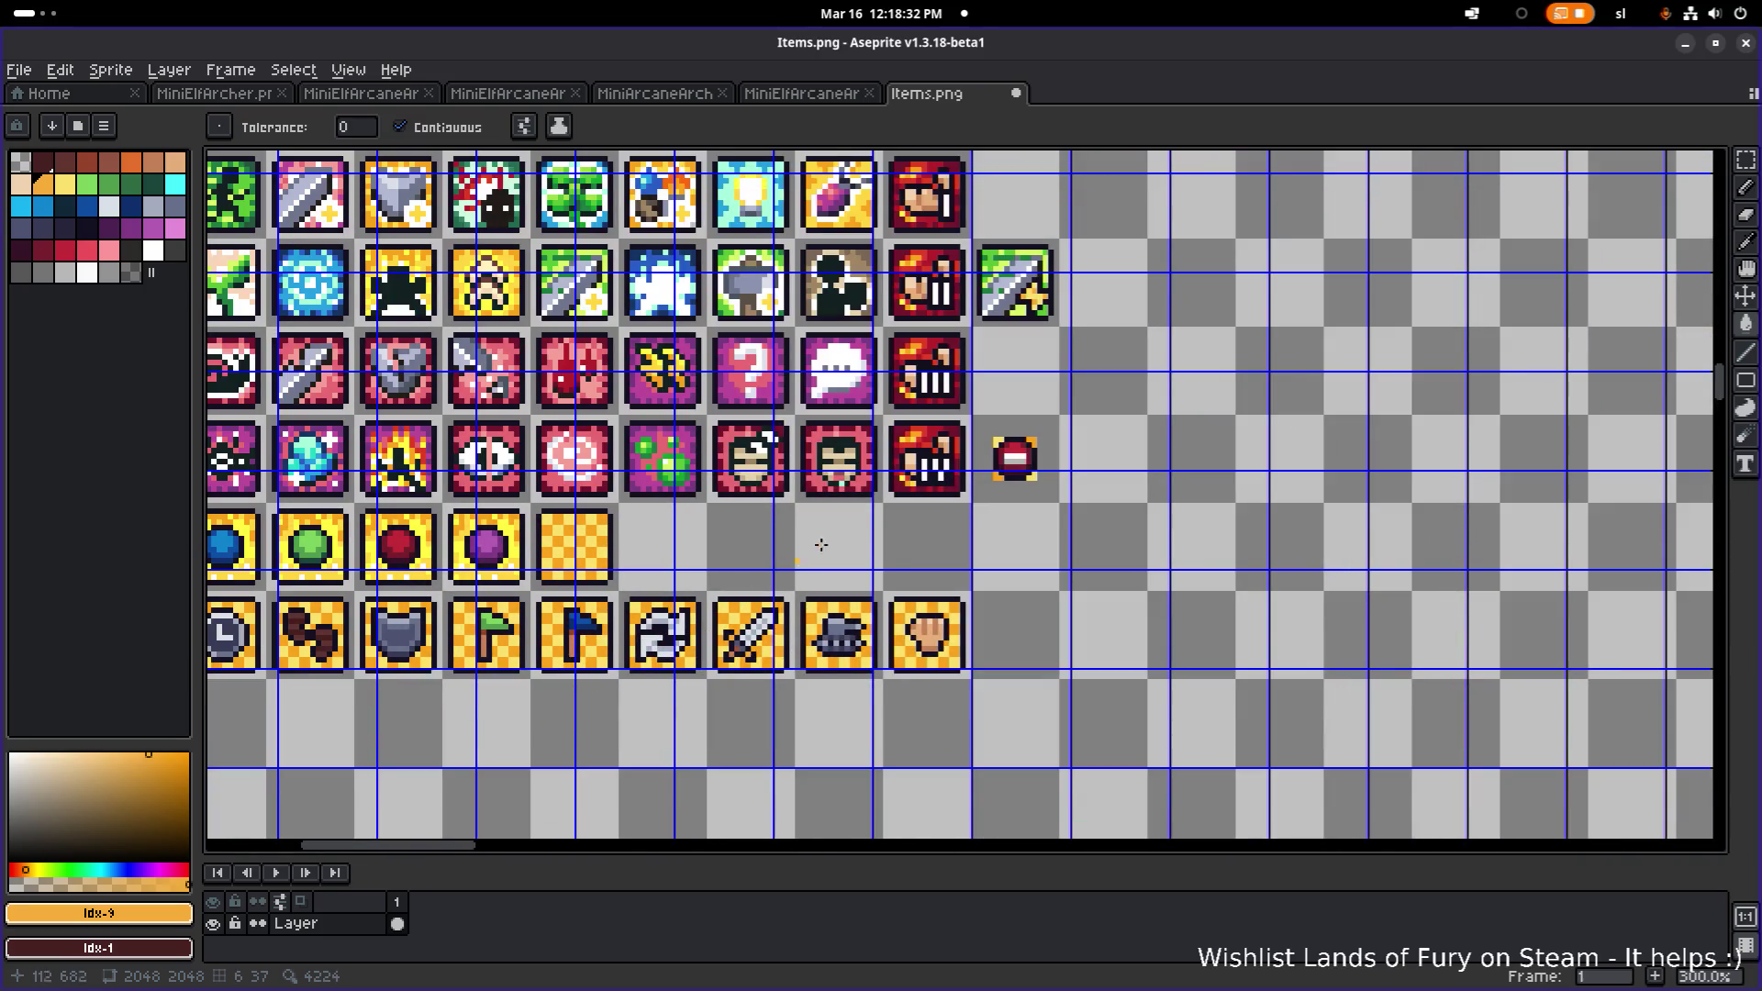
scroll(821, 545, "up", 3)
scroll(958, 541, "up", 2)
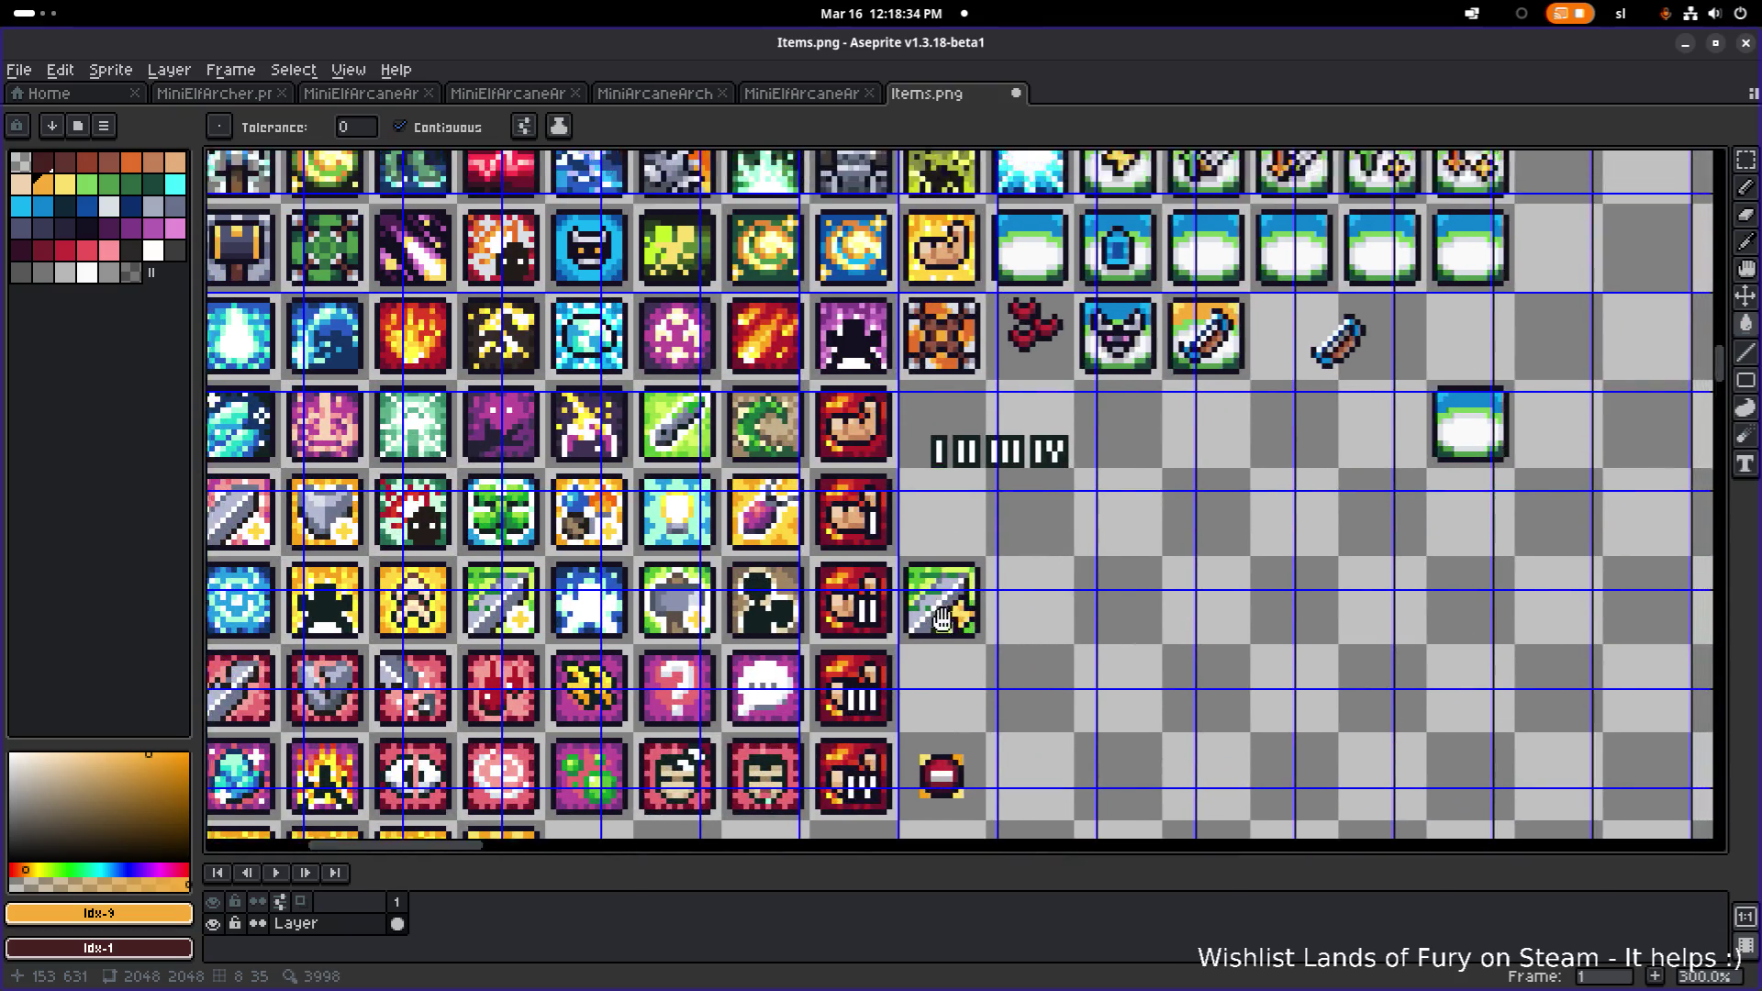
scroll(1179, 491, "up", 9)
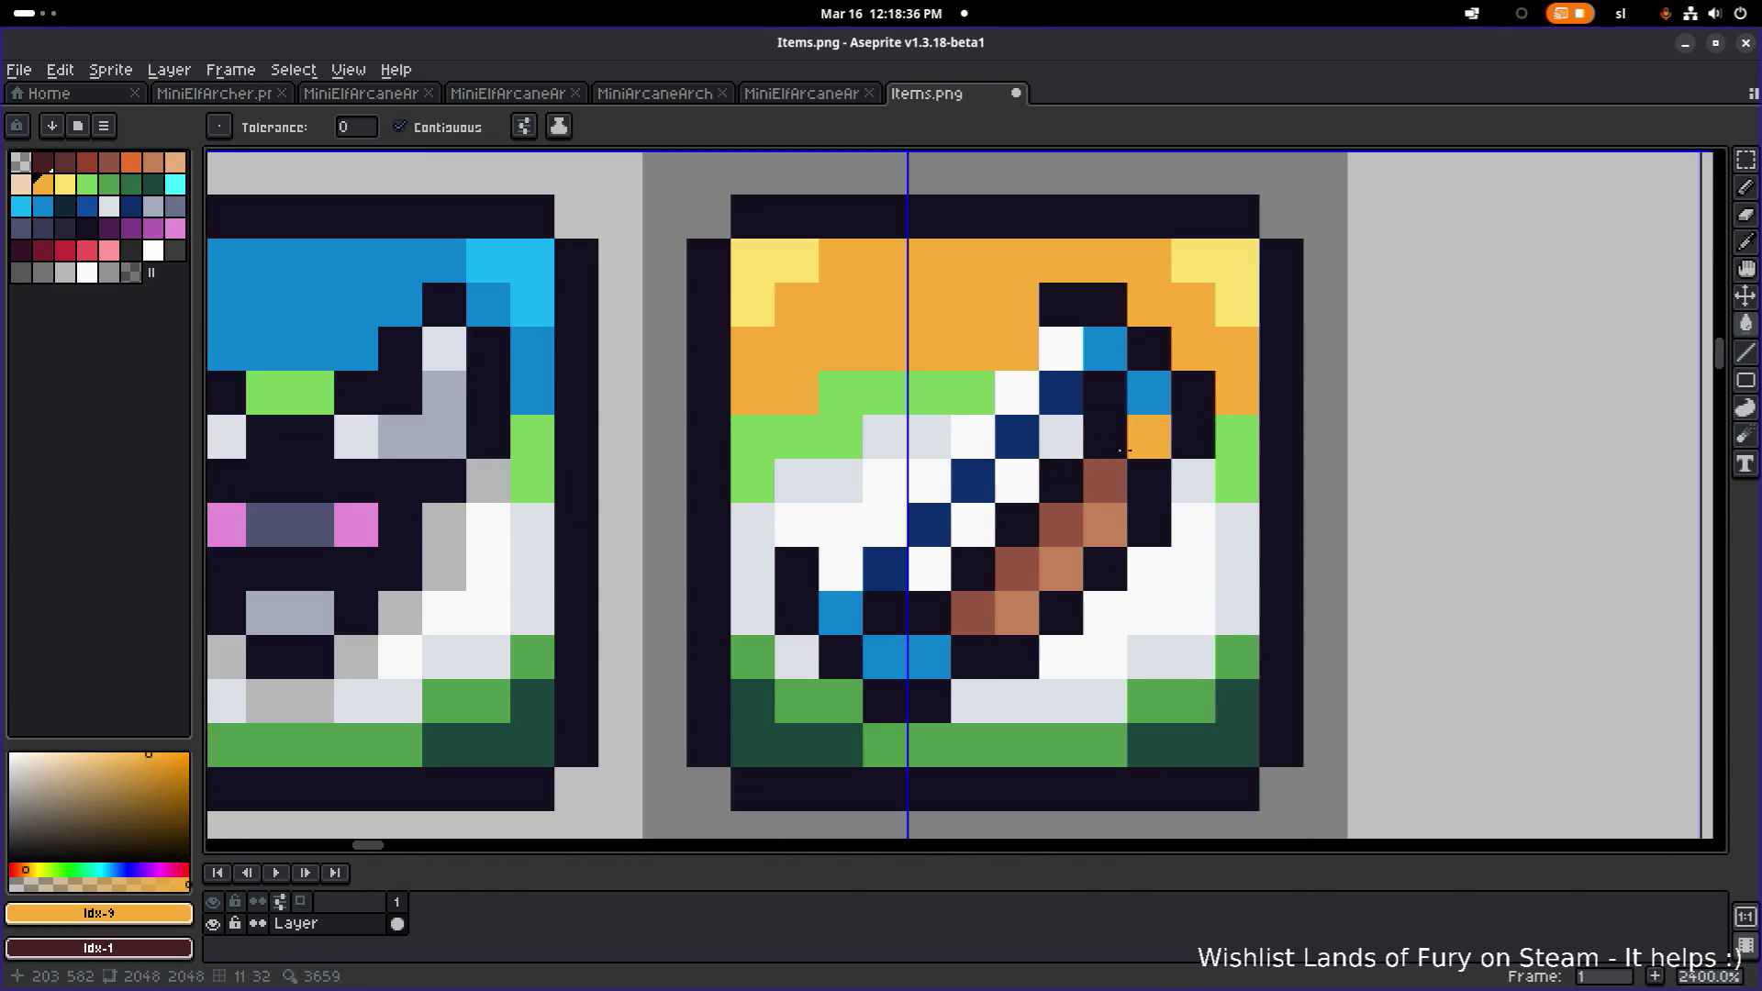
scroll(897, 402, "down", 1)
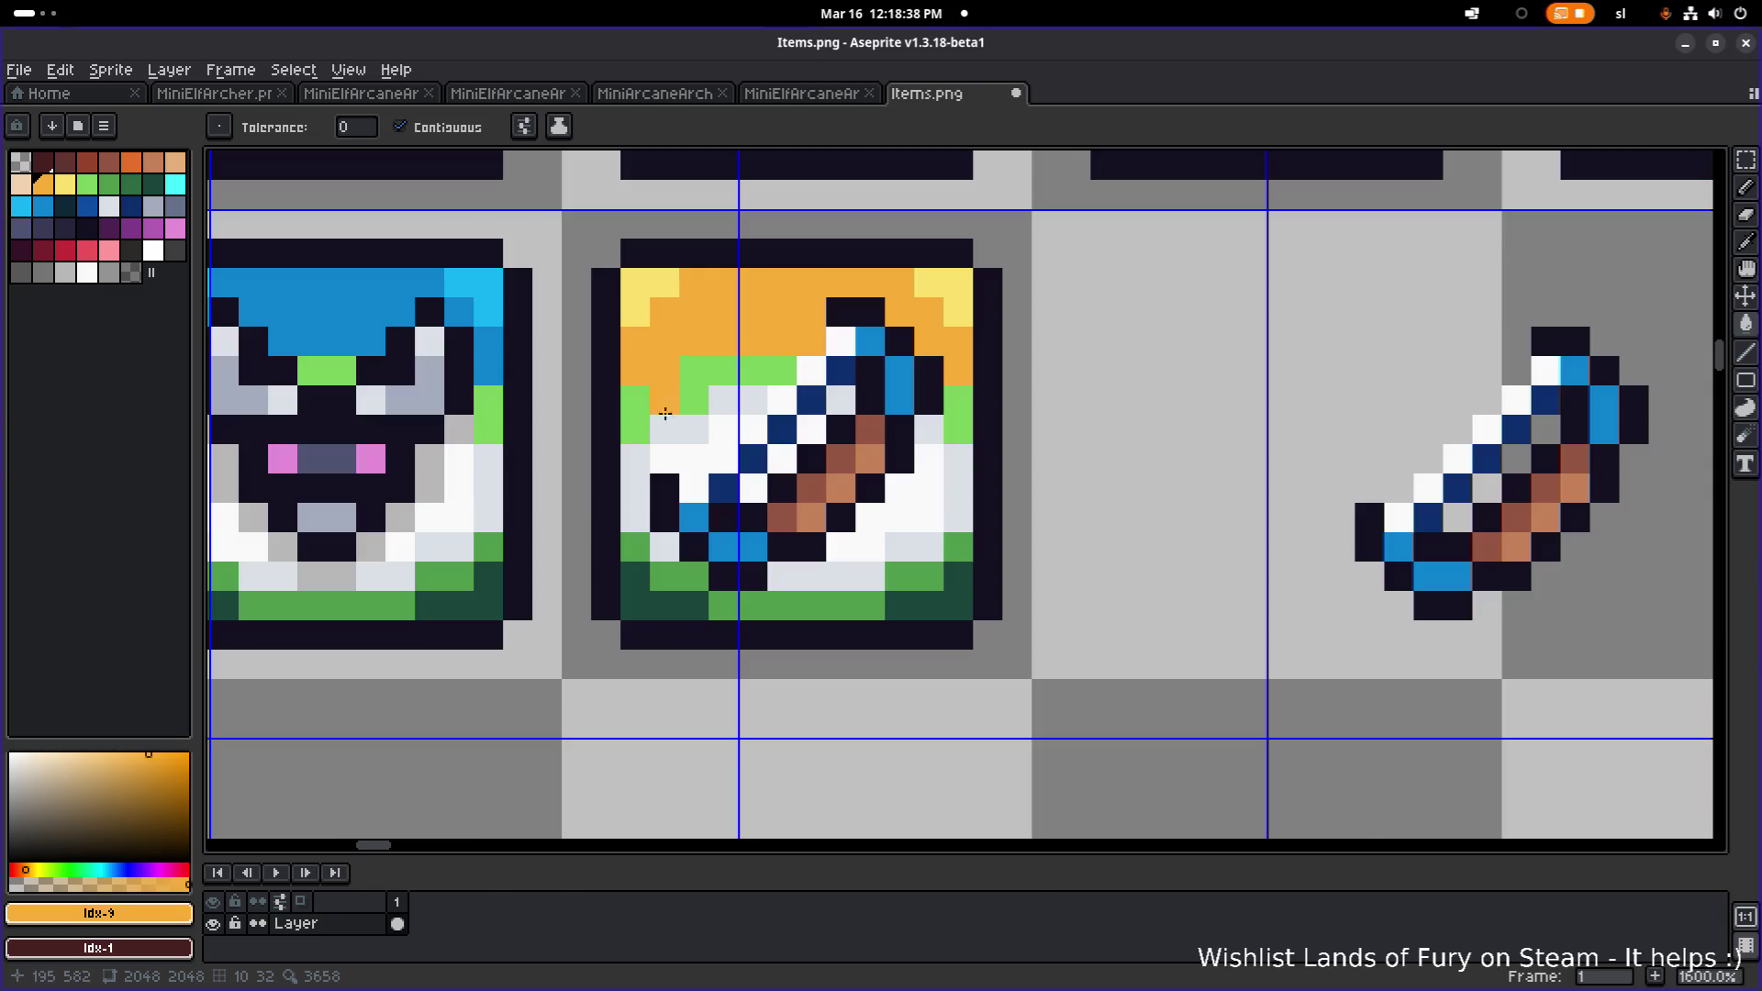
- Turn the green bottom strip, left column, grey patches and right column orange
left_click(810, 606)
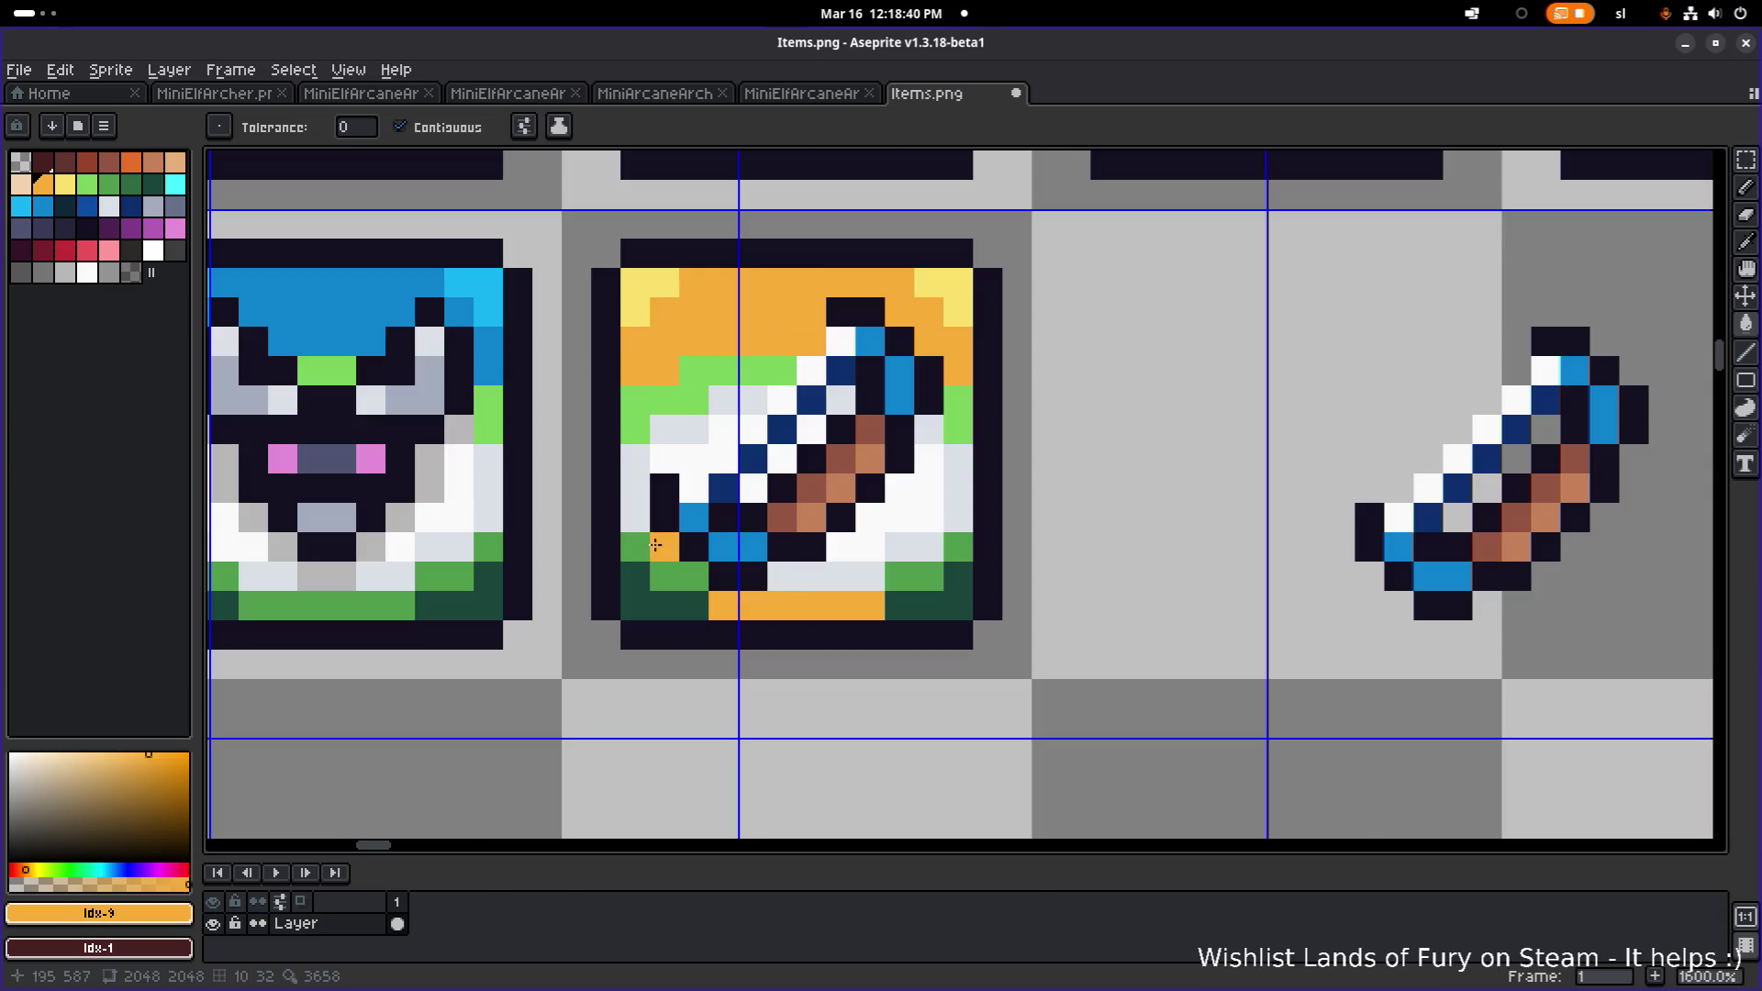
left_click(694, 577)
left_click(664, 547)
left_click(637, 496)
left_click(642, 427)
left_click(680, 424)
left_click(752, 389)
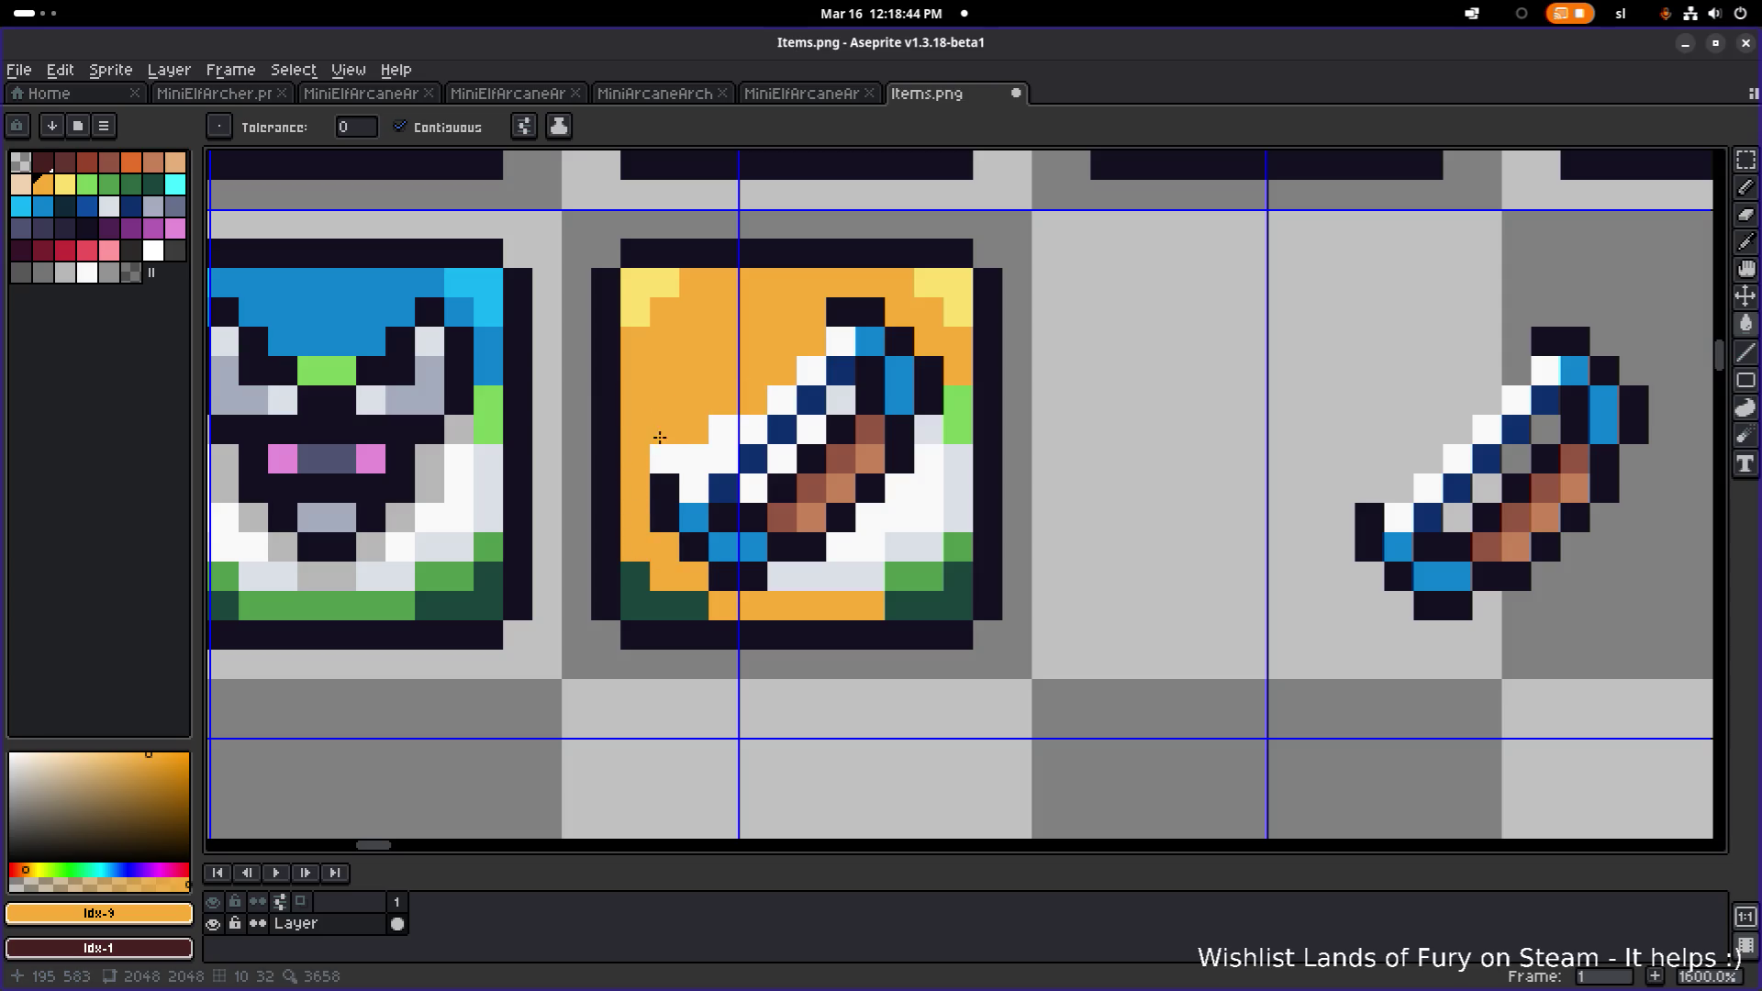
key("b")
left_click(702, 447)
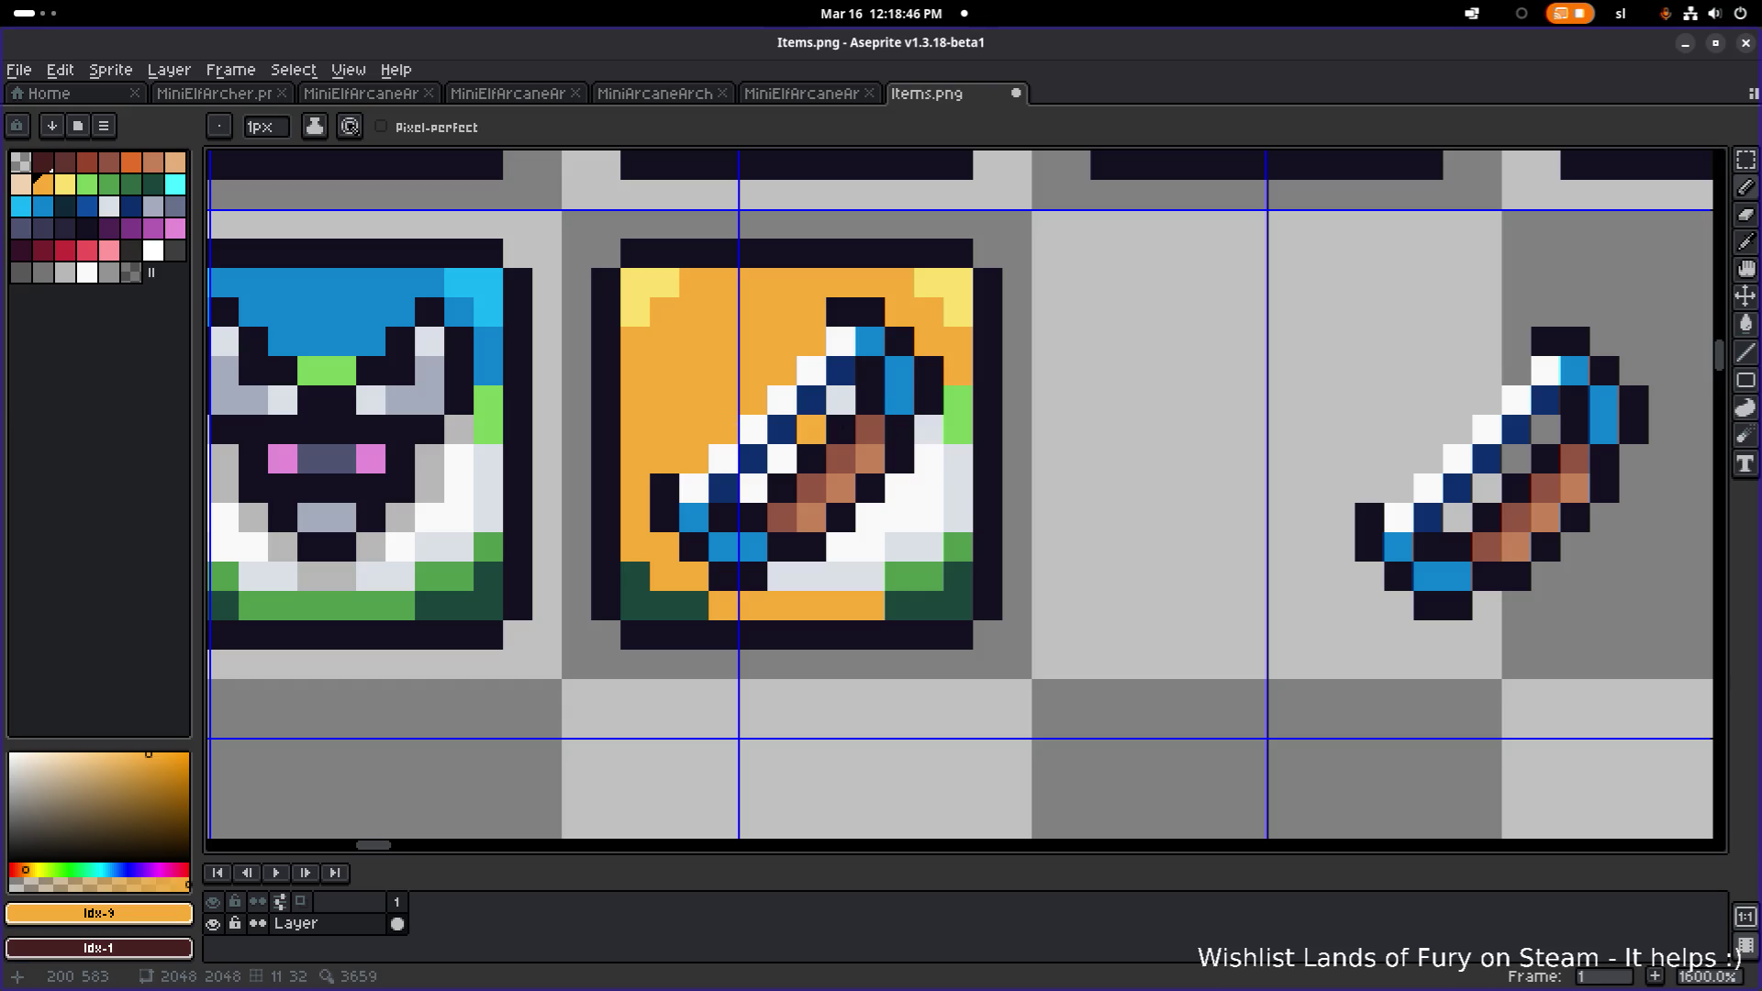
mouse_move(958, 428)
left_mouse_down()
mouse_move(935, 521)
mouse_move(872, 518)
mouse_move(929, 486)
mouse_move(928, 428)
mouse_move(927, 551)
mouse_move(853, 547)
mouse_move(865, 577)
mouse_move(786, 578)
left_mouse_up()
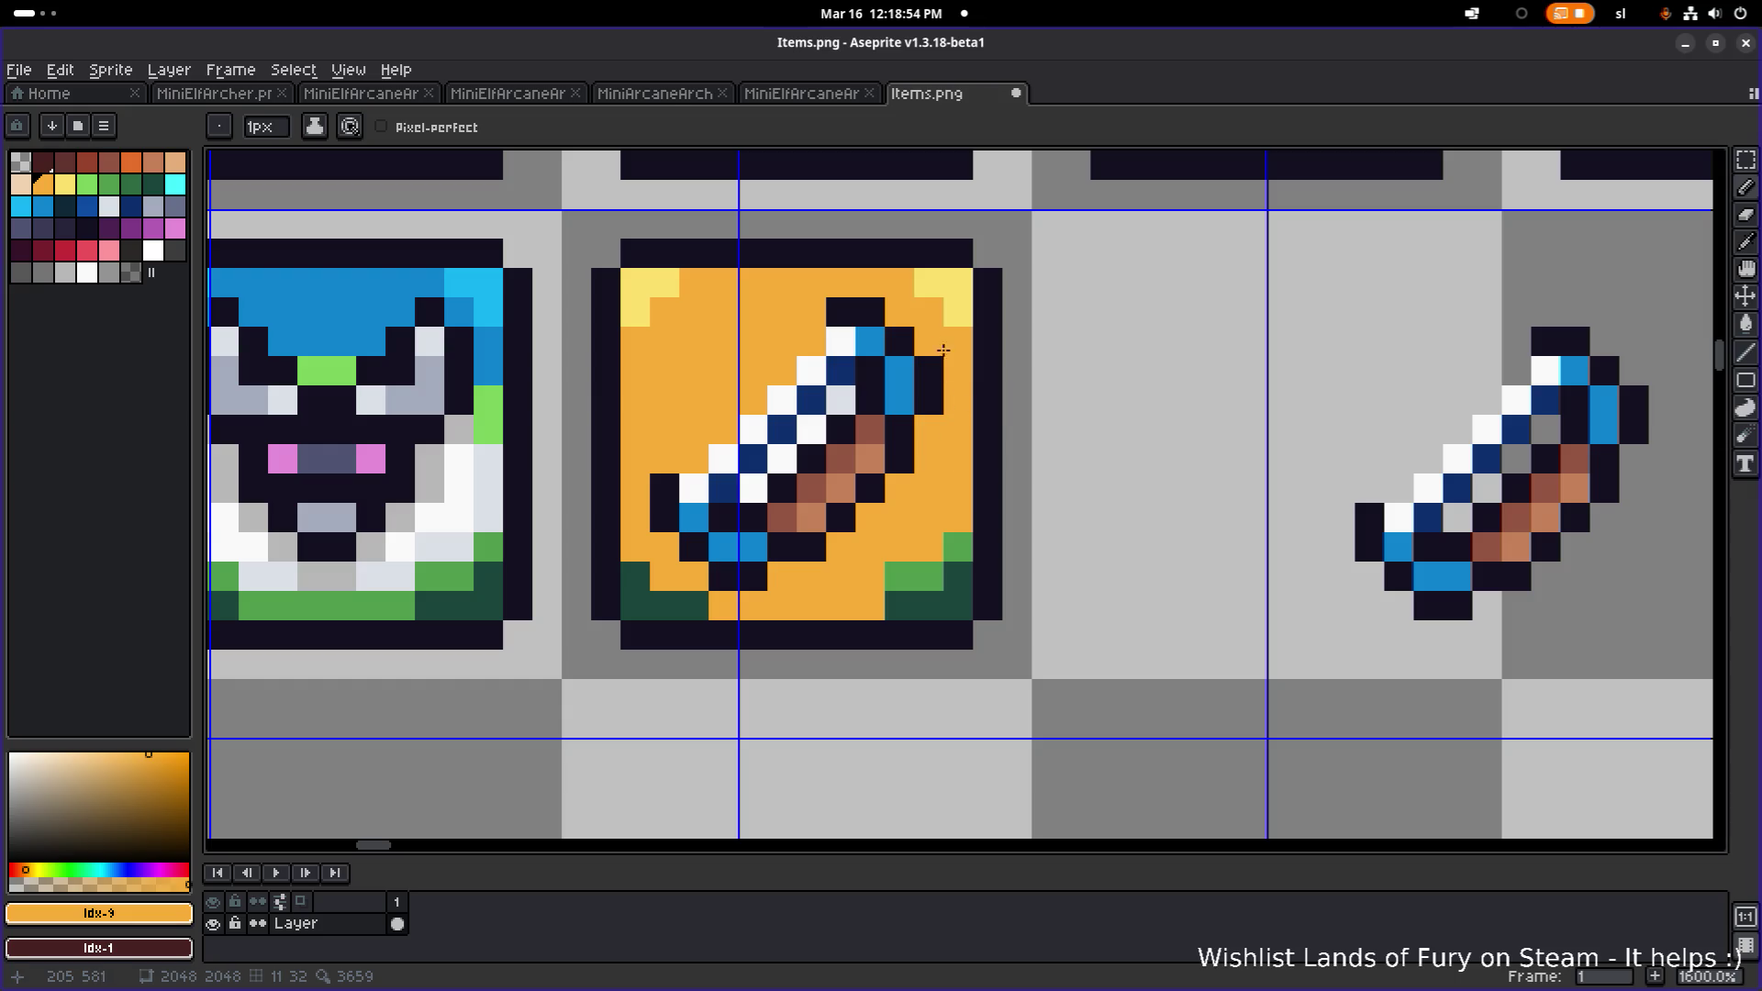
- Pencil the bottom corner pixels pale yellow and the last green bottom pixels orange
left_click(954, 312, "alt")
left_click(958, 606)
left_click(958, 578)
left_click(645, 601)
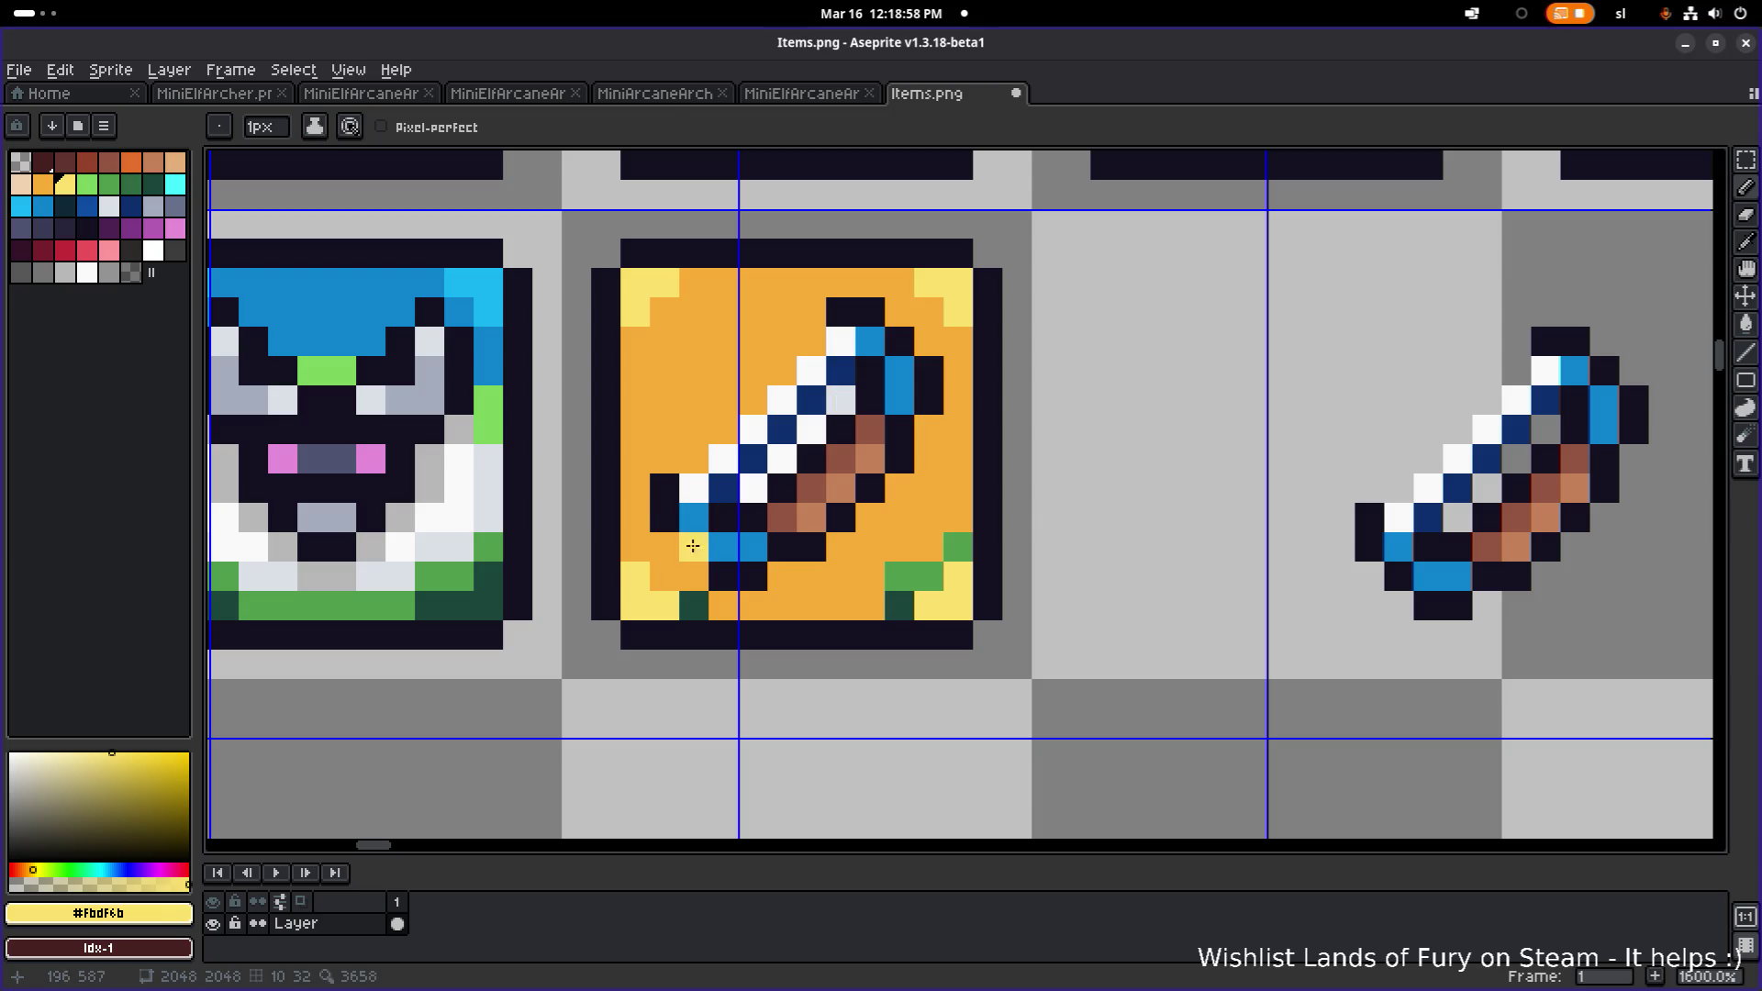
left_click(666, 549, "alt")
left_click(693, 606)
left_click(899, 576)
left_click(899, 592)
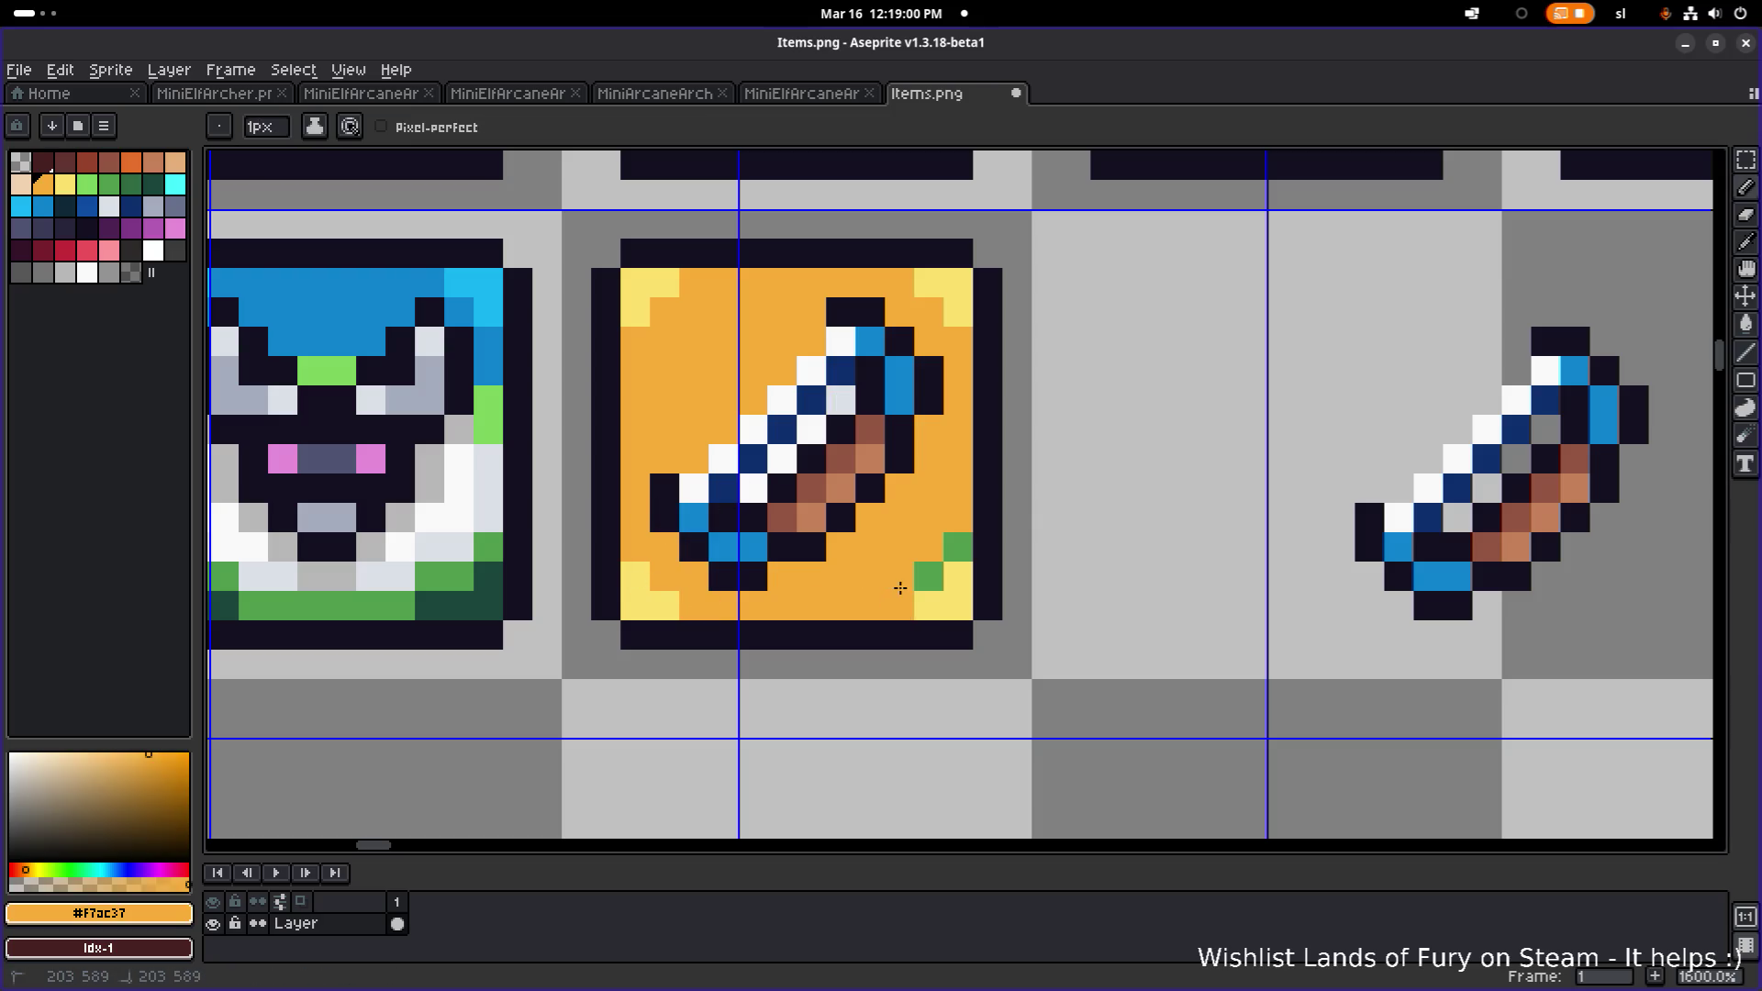
scroll(954, 551, "down", 5)
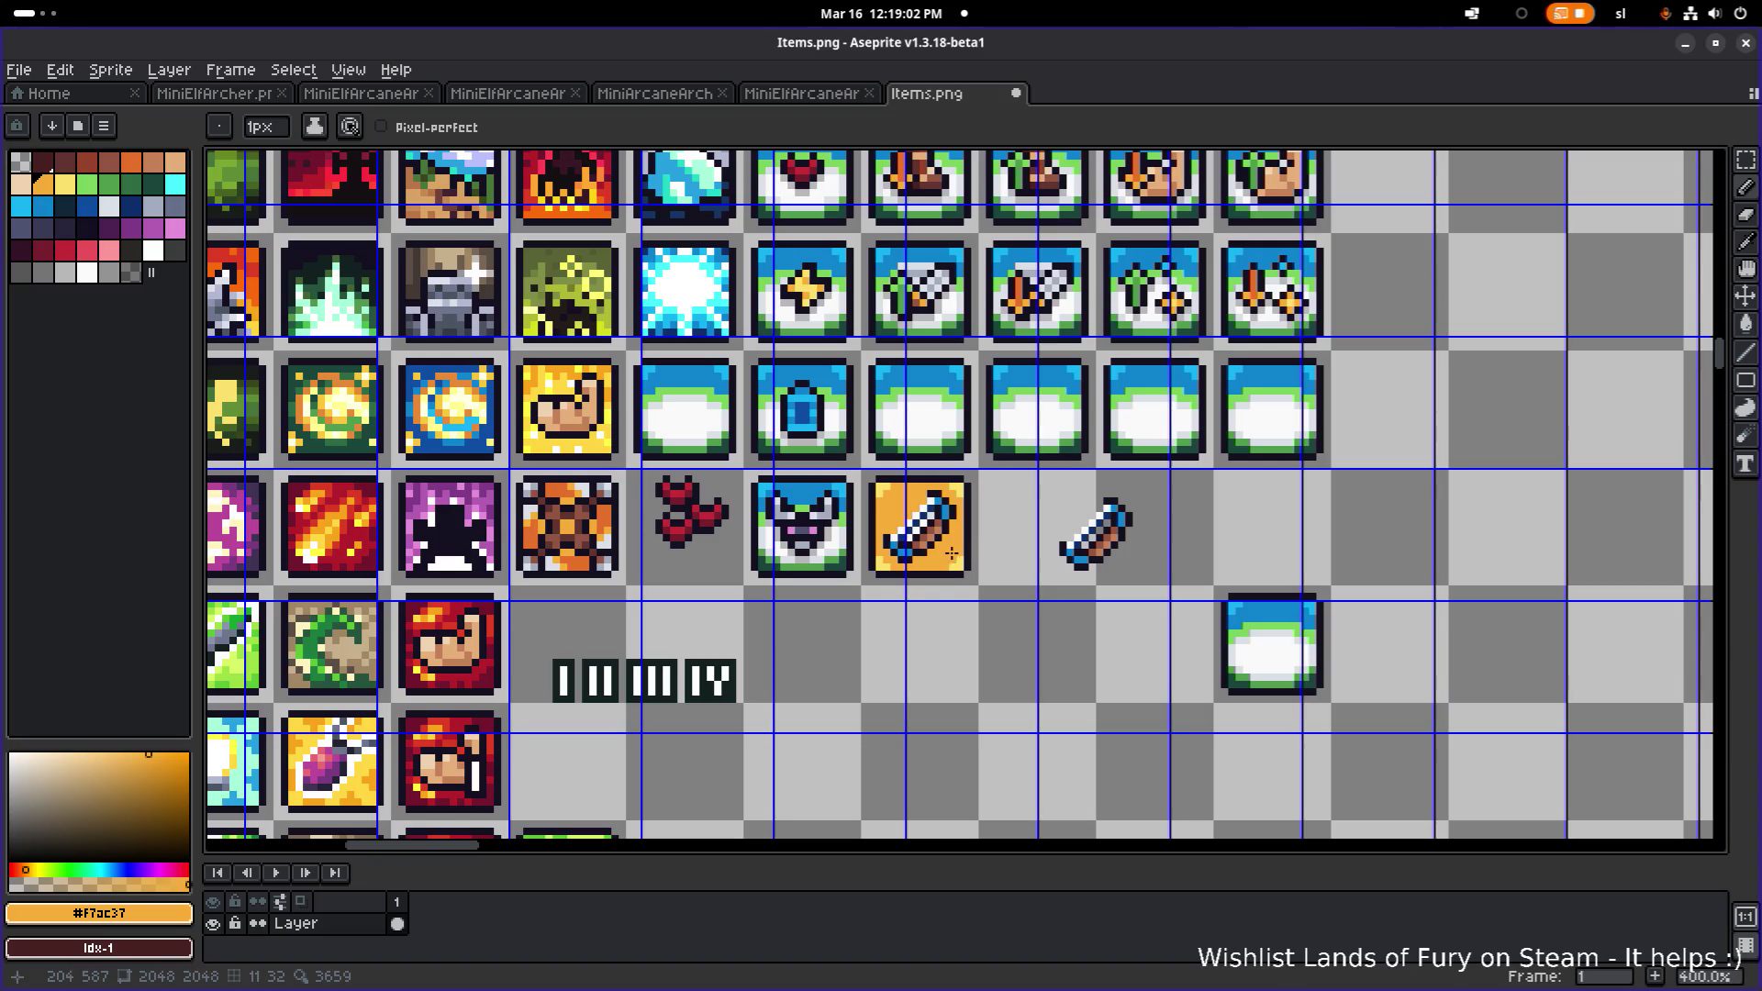
- Tidy the sword blade with one dark pixel and three orange pixels
scroll(944, 552, "up", 5)
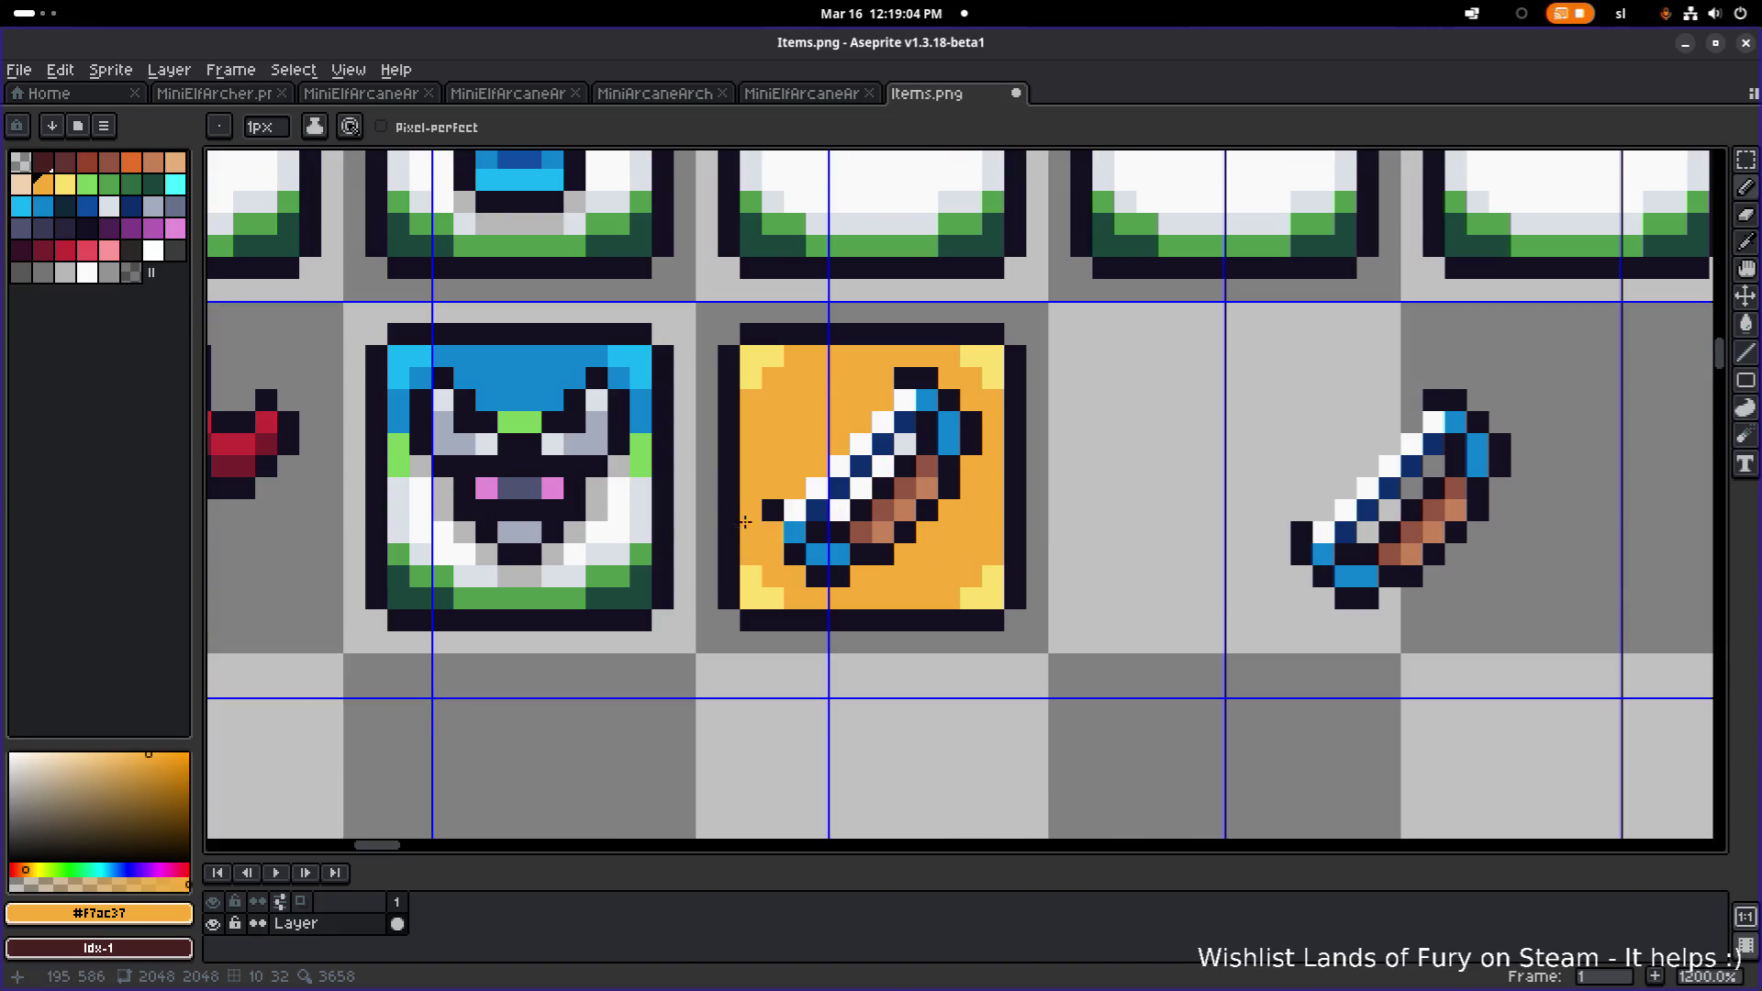
key("alt")
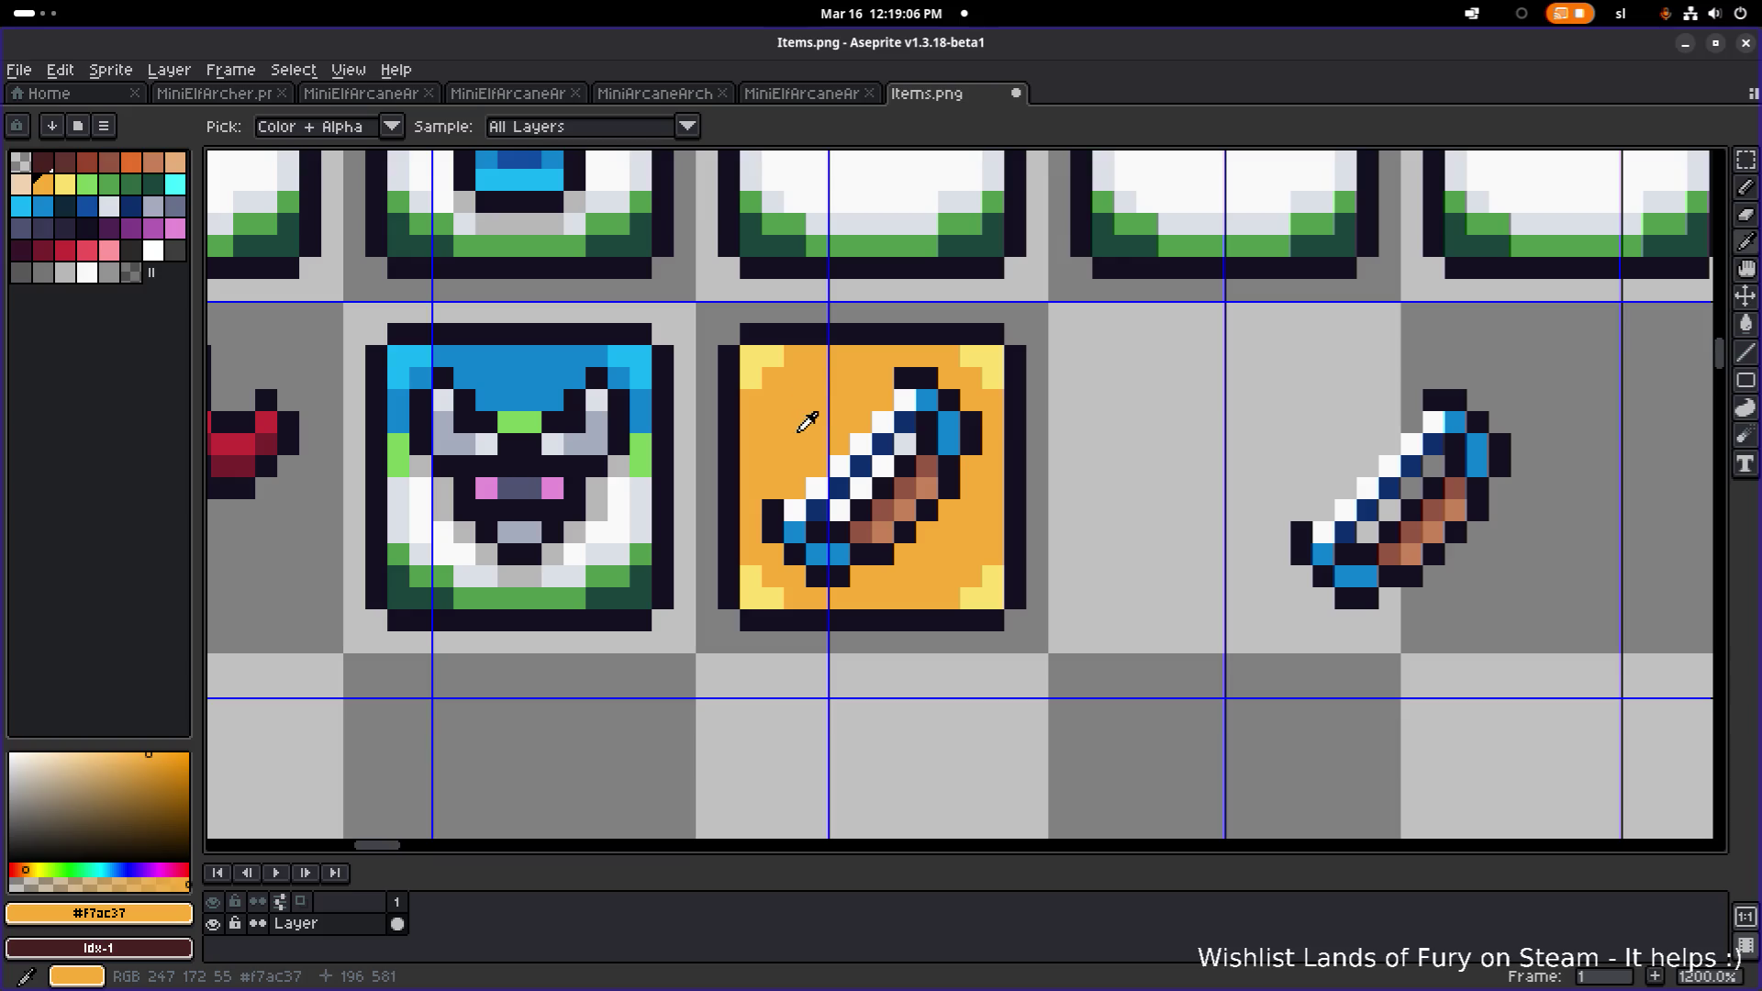
scroll(871, 448, "down", 2)
scroll(872, 448, "up", 5)
right_click(968, 561)
left_click_drag(795, 578, 902, 470)
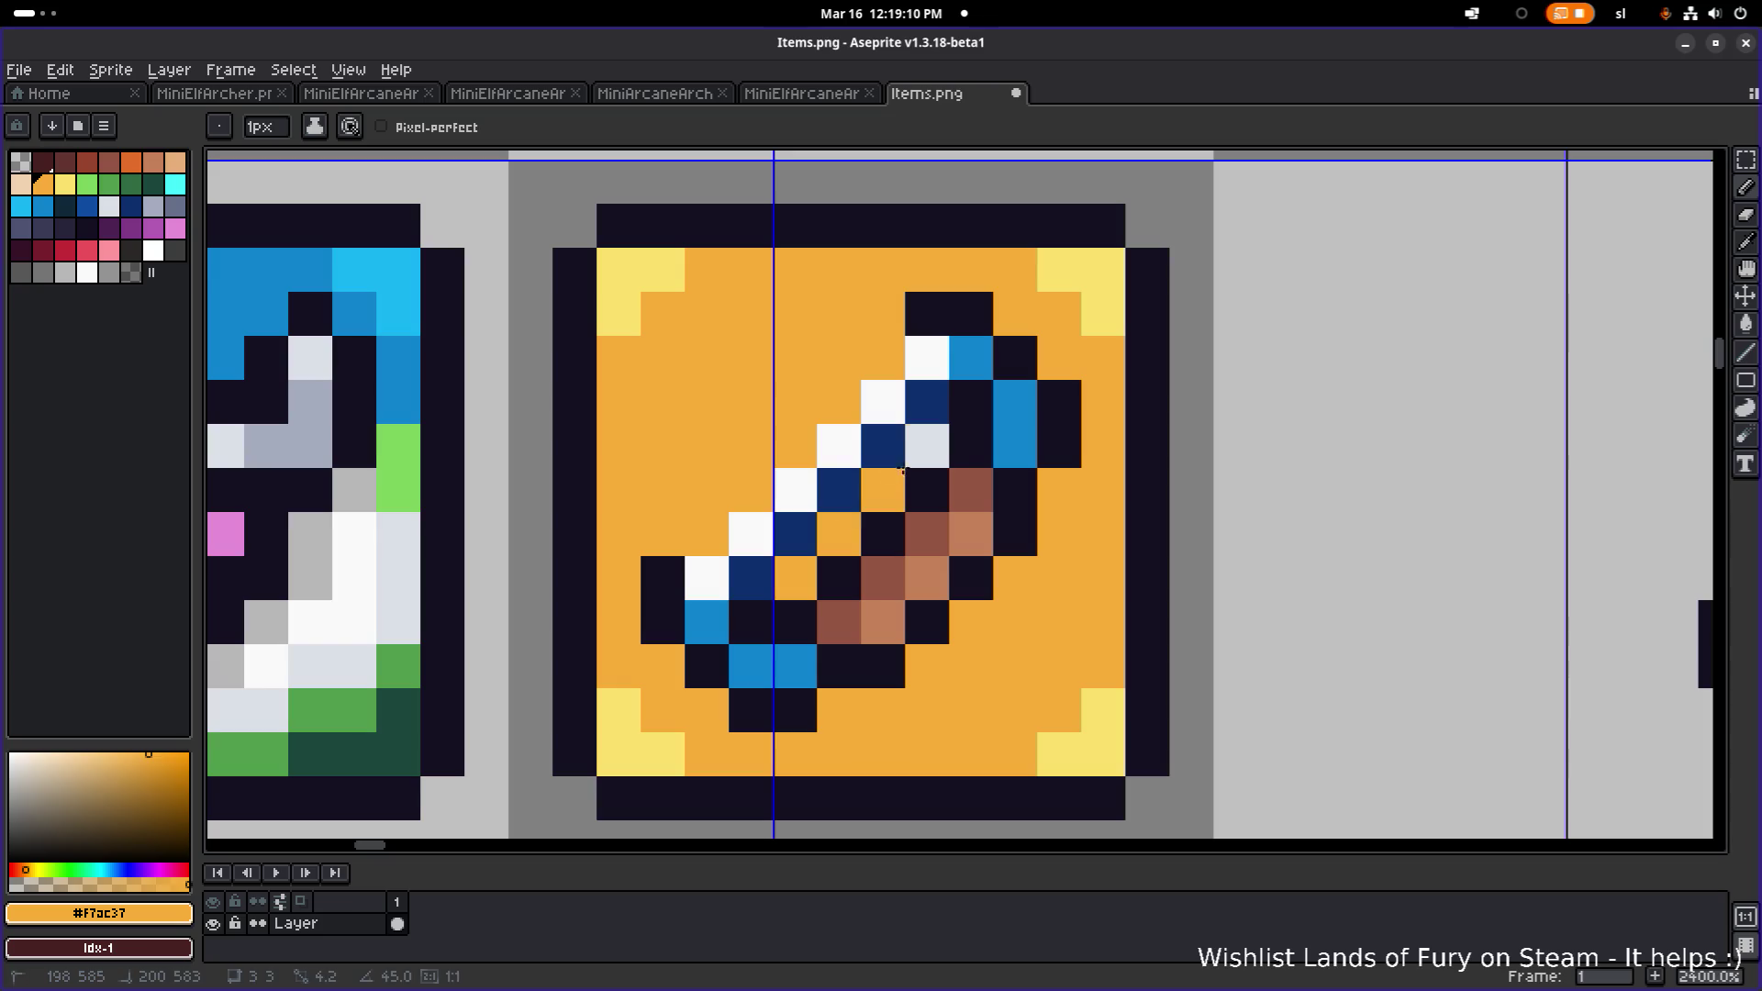
scroll(902, 470, "down", 6)
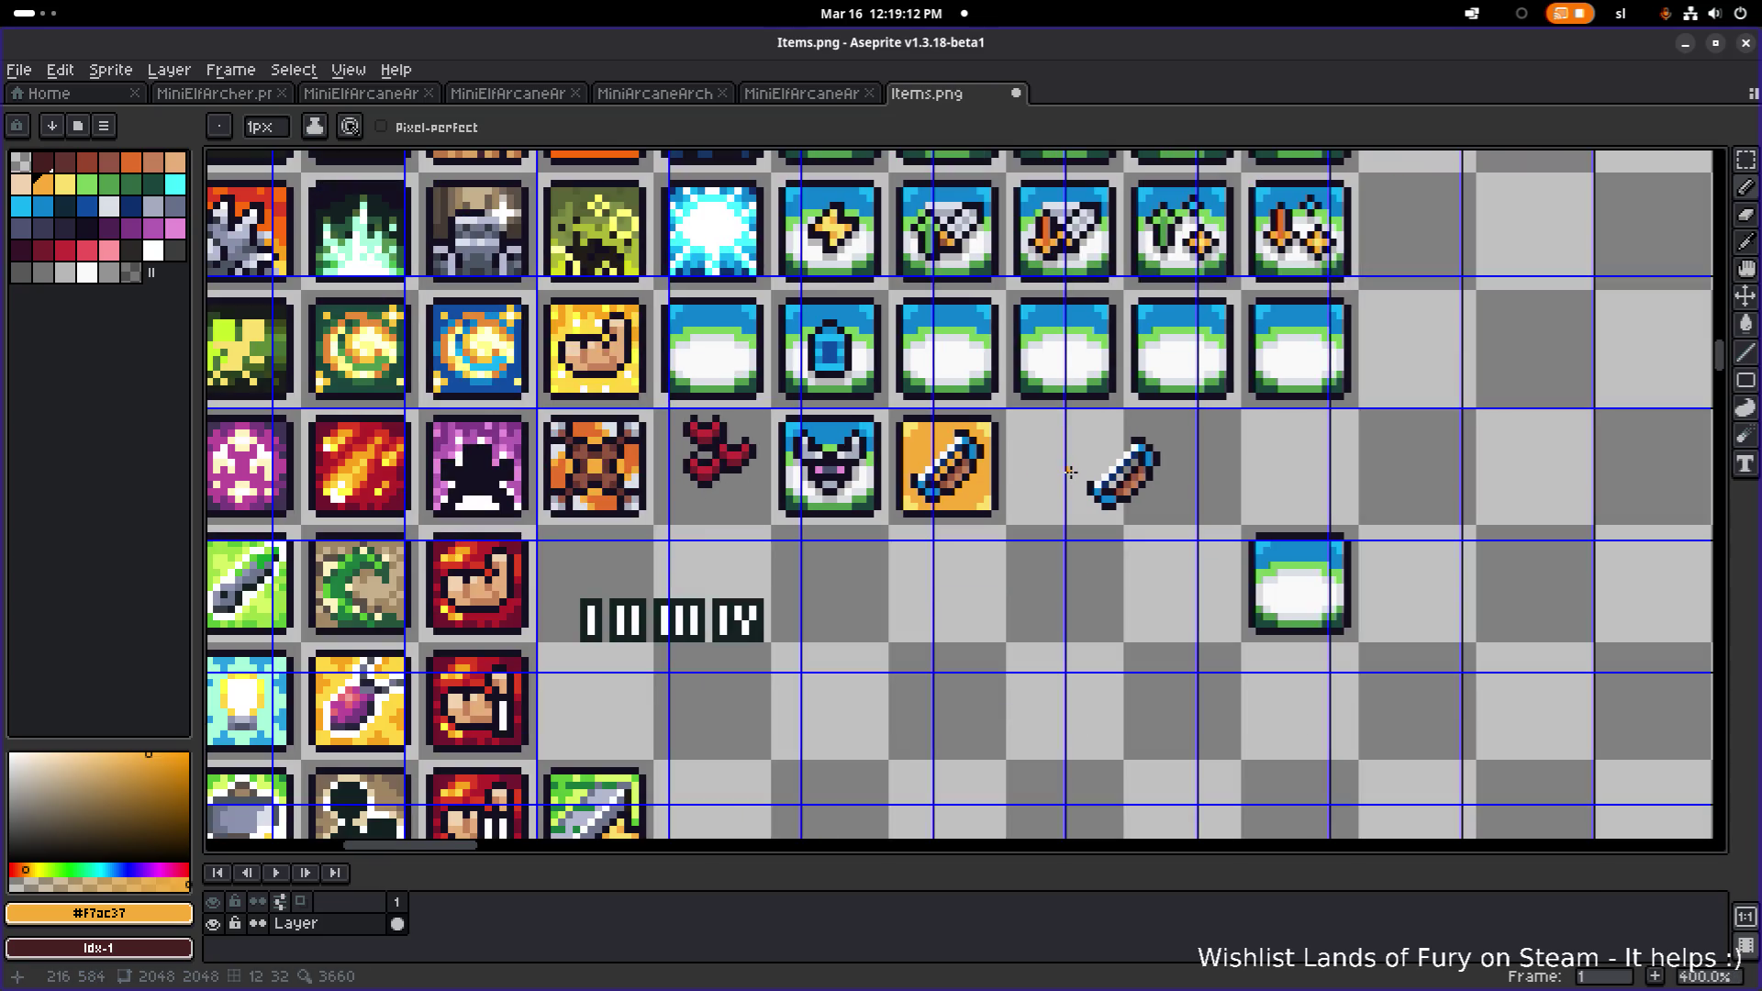
scroll(1056, 474, "down", 1)
- Erase the loose blue dagger sprite from the empty cell beside the orange icon
left_click_drag(1067, 471, 941, 501)
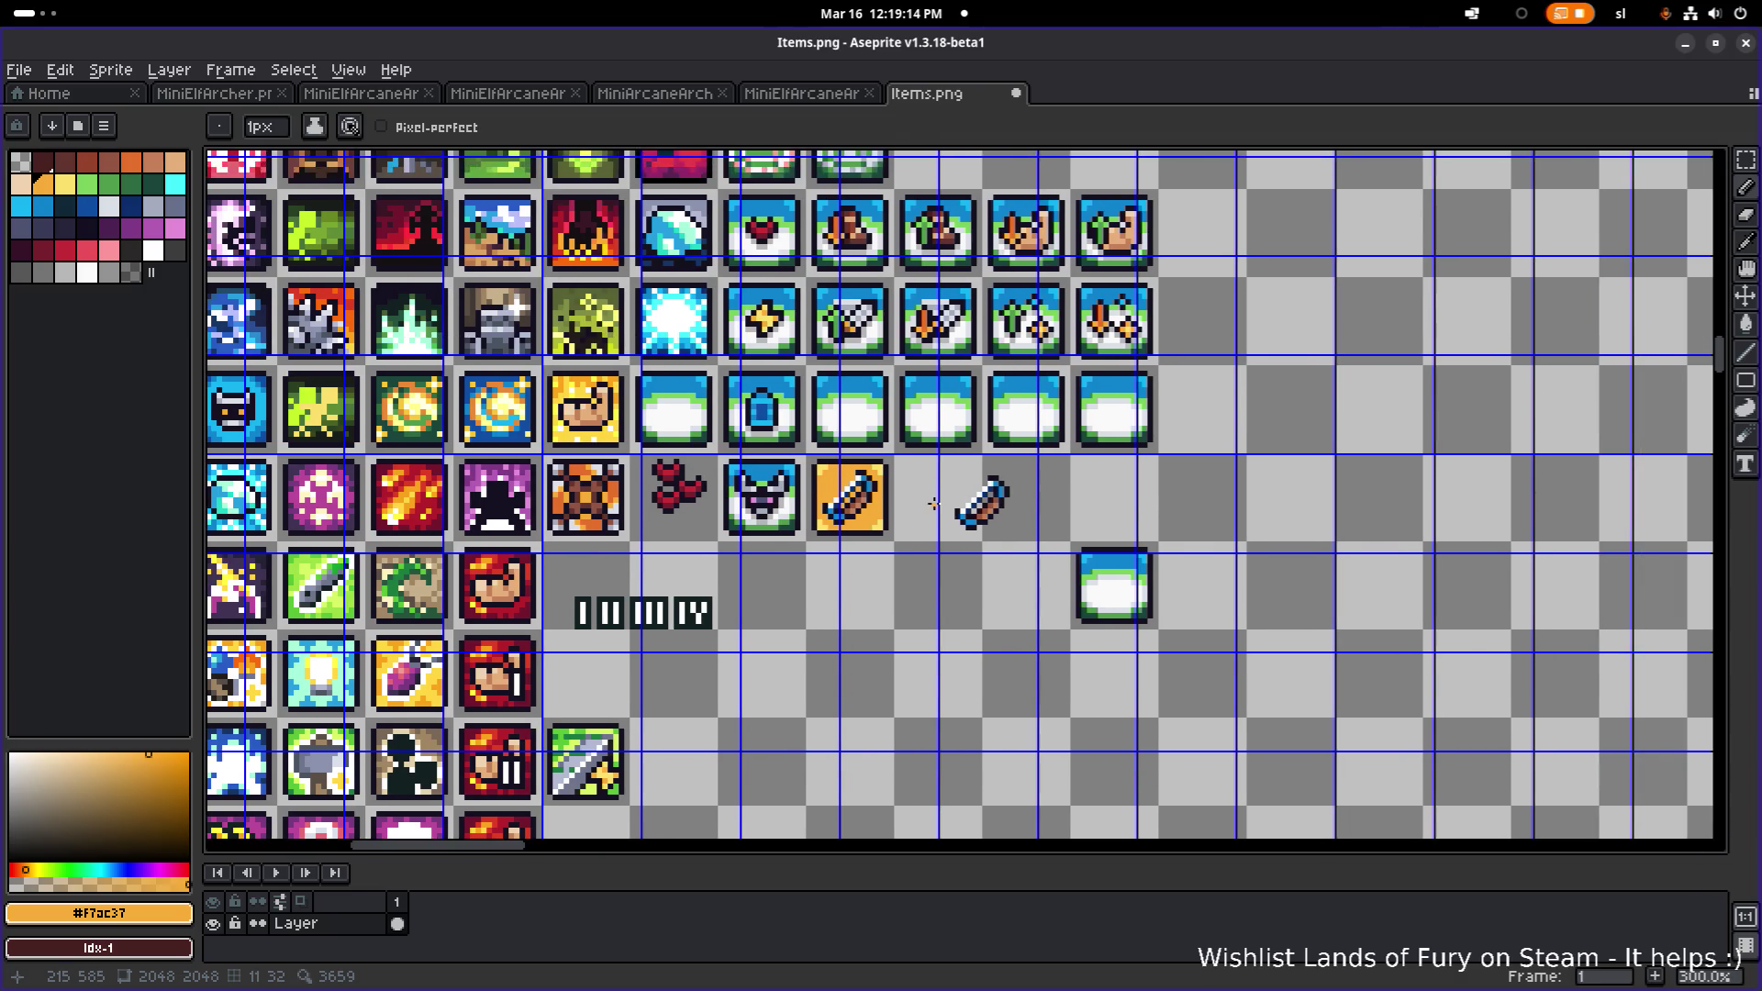
scroll(934, 504, "up", 1)
key("m")
left_click_drag(937, 565, 1081, 450)
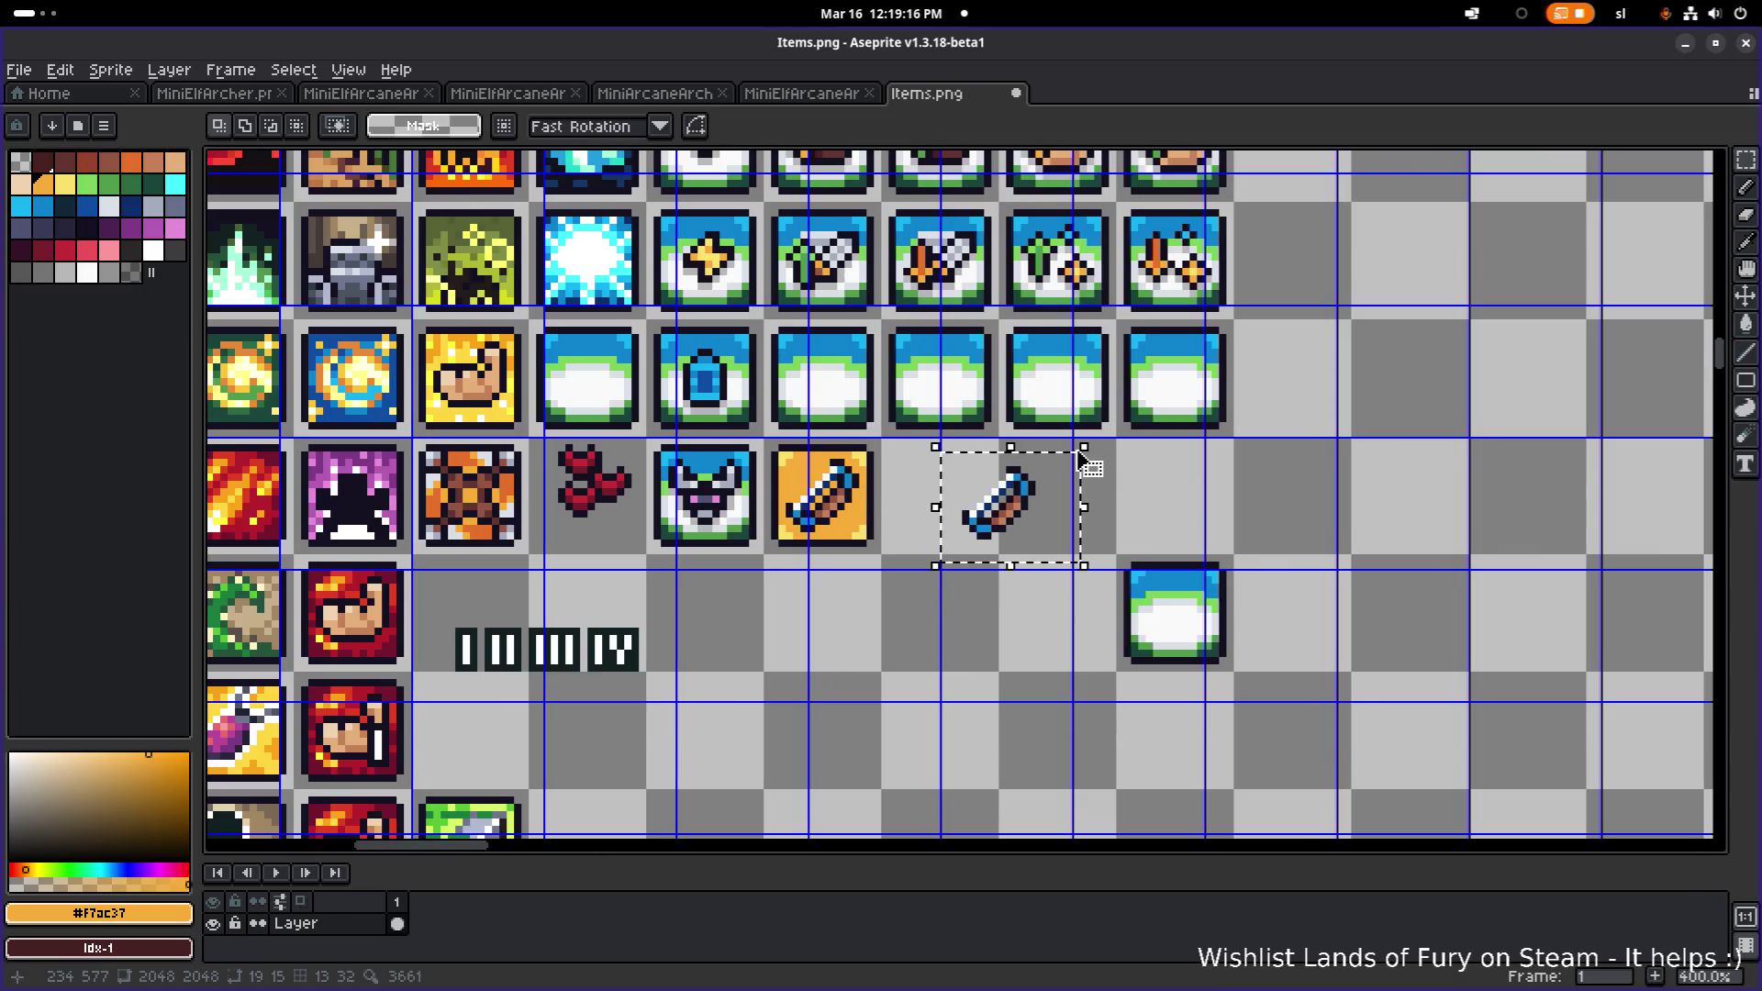
key("Delete")
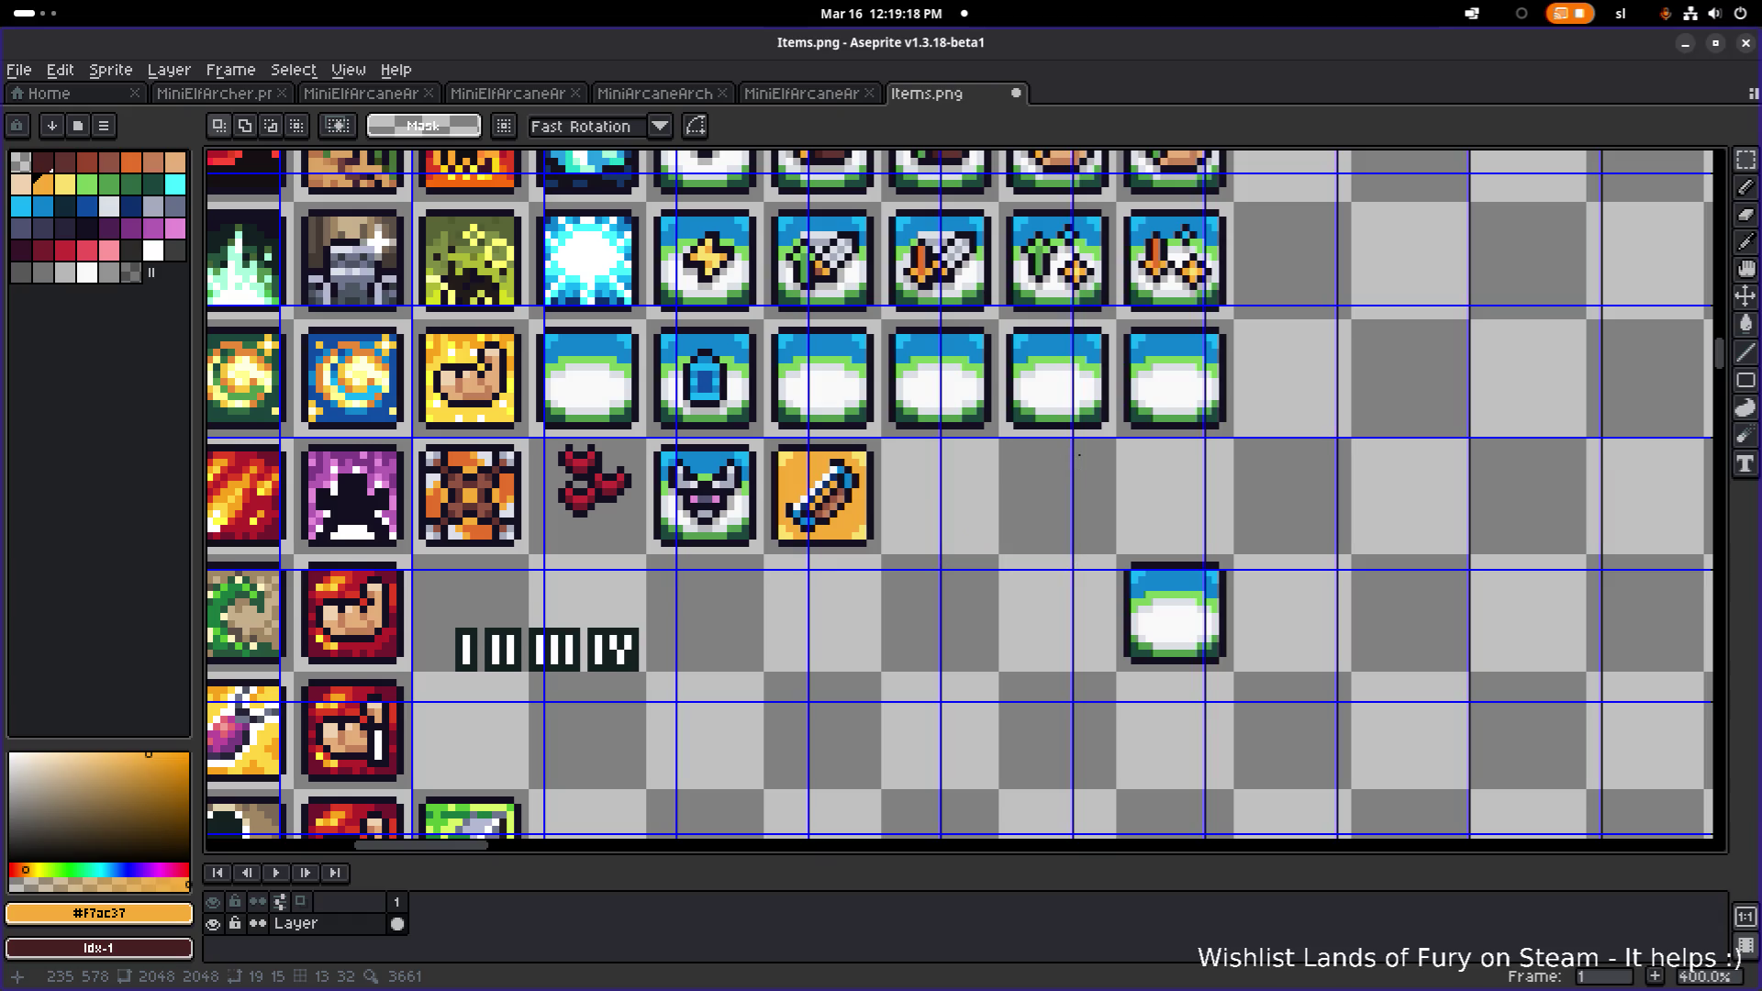
scroll(862, 514, "up", 3)
scroll(776, 566, "down", 2)
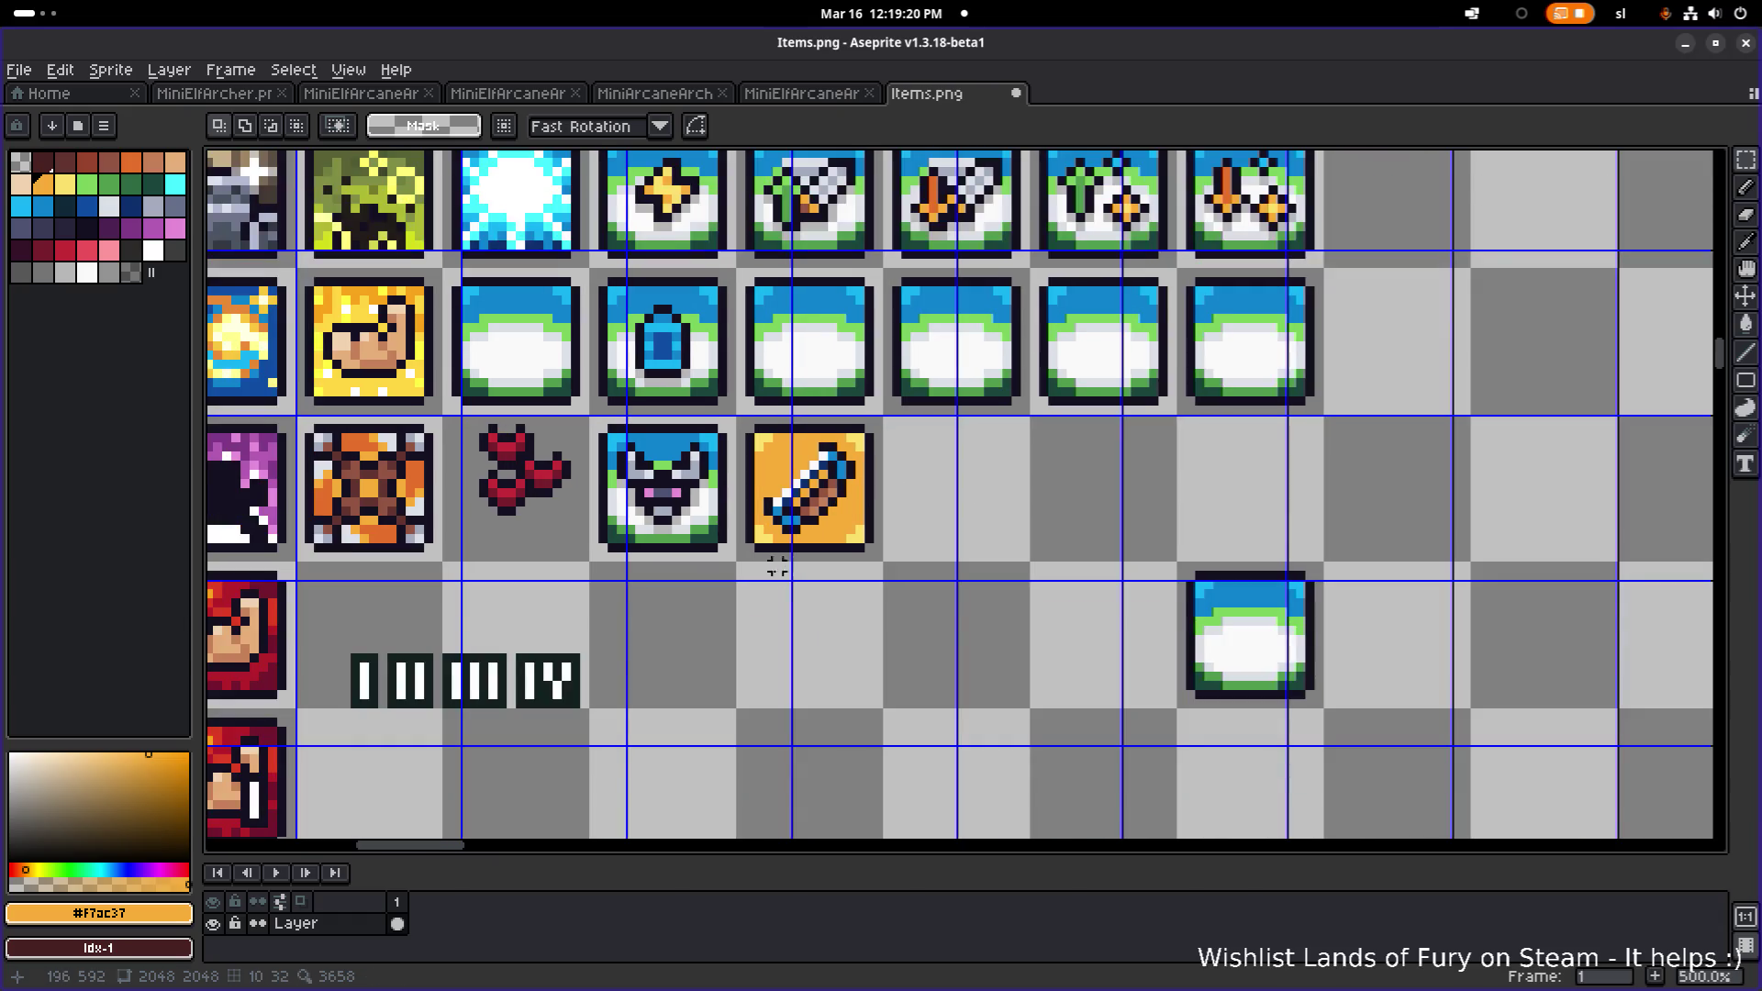
- Move the orange sword icon into the empty cell beside the fire icon
left_click_drag(740, 576, 908, 415)
mouse_move(824, 491)
left_mouse_down()
mouse_move(1090, 487)
mouse_move(994, 491)
mouse_move(1262, 442)
mouse_move(1420, 323)
mouse_move(1138, 670)
mouse_move(1119, 643)
mouse_move(1124, 296)
left_mouse_up()
scroll(1420, 323, "up", 1)
scroll(1123, 297, "down", 1)
scroll(1305, 571, "up", 1)
mouse_move(1305, 570)
left_mouse_down()
mouse_move(775, 436)
mouse_move(776, 454)
left_mouse_up()
left_click(869, 424)
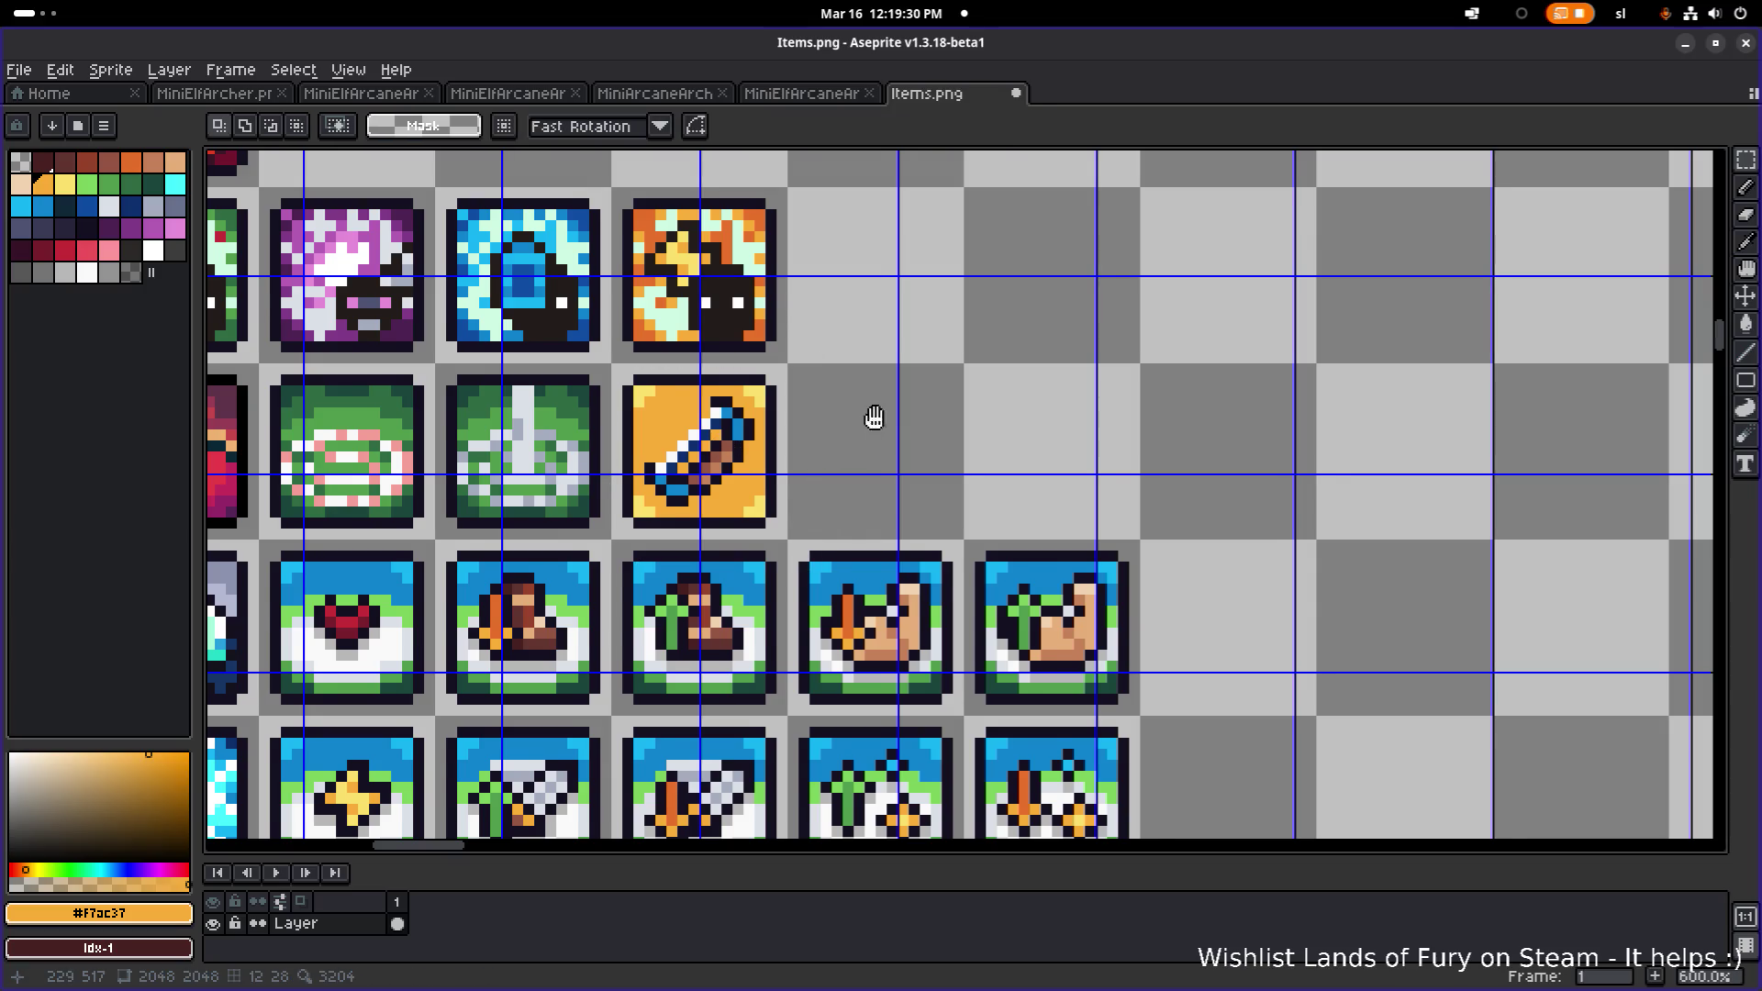
scroll(722, 489, "up", 5)
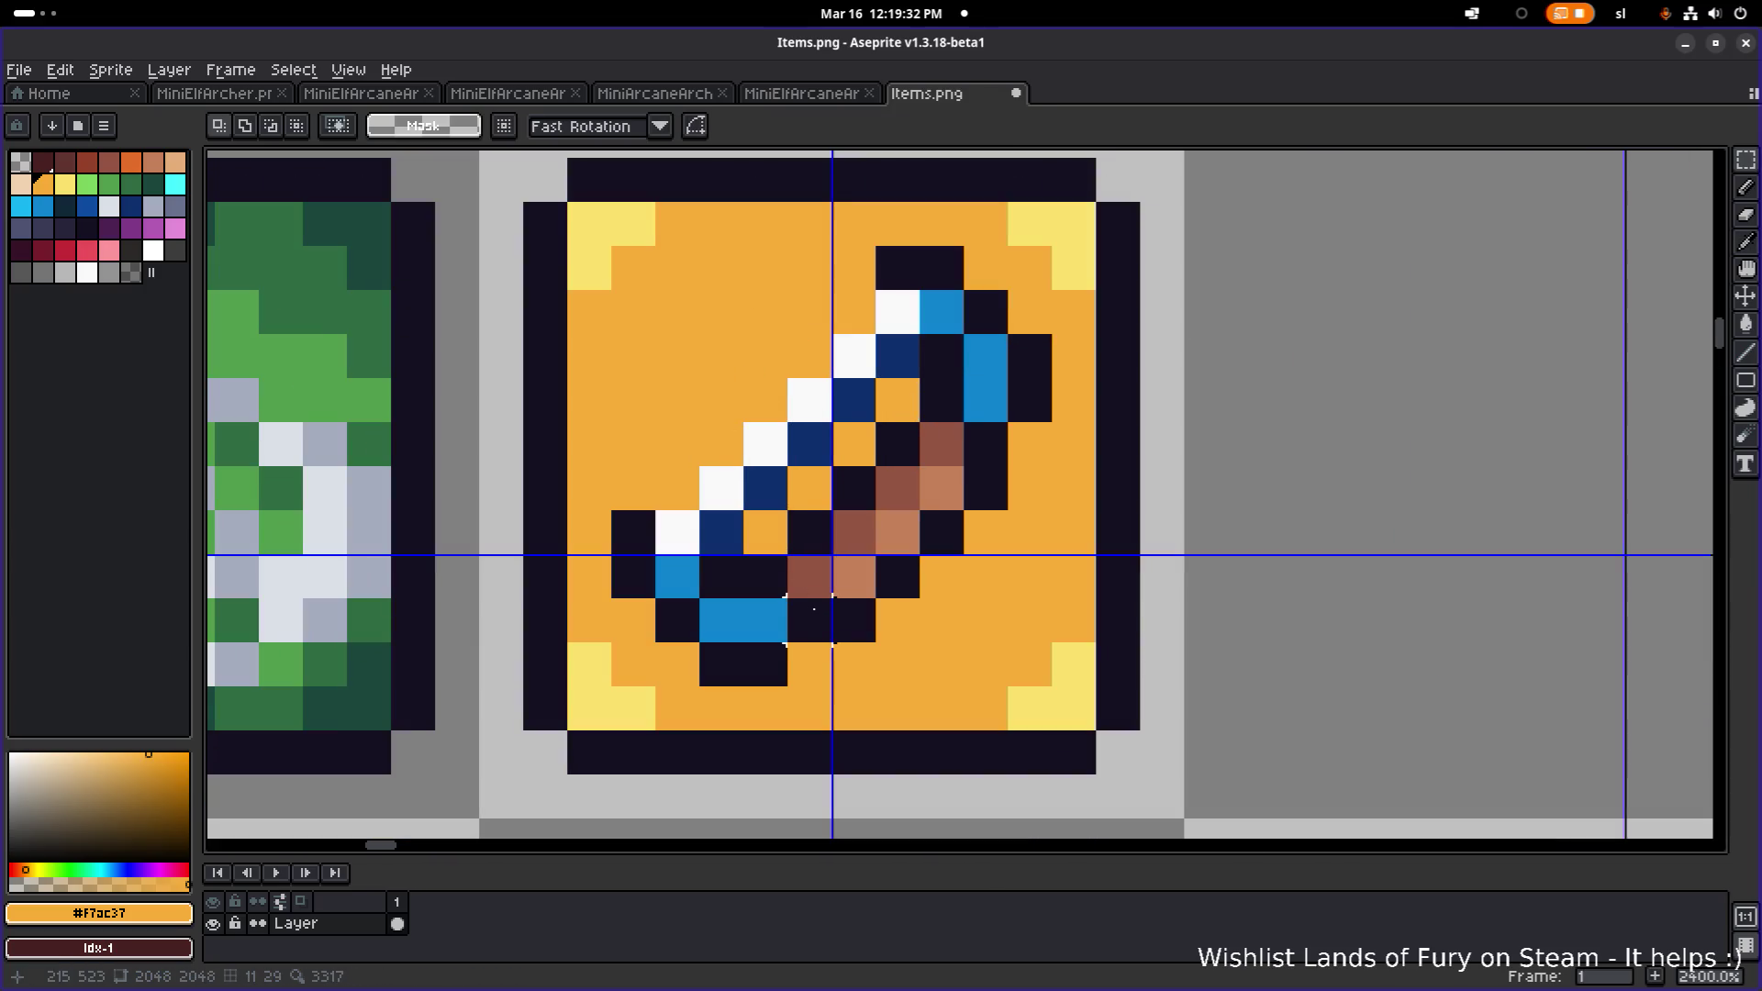
- Flood-fill the sword's dark, blue, white and brown hilt pixels with orange
key("g")
left_click(807, 613)
left_click(724, 660)
left_click(743, 620)
left_click(661, 614)
left_click(633, 560)
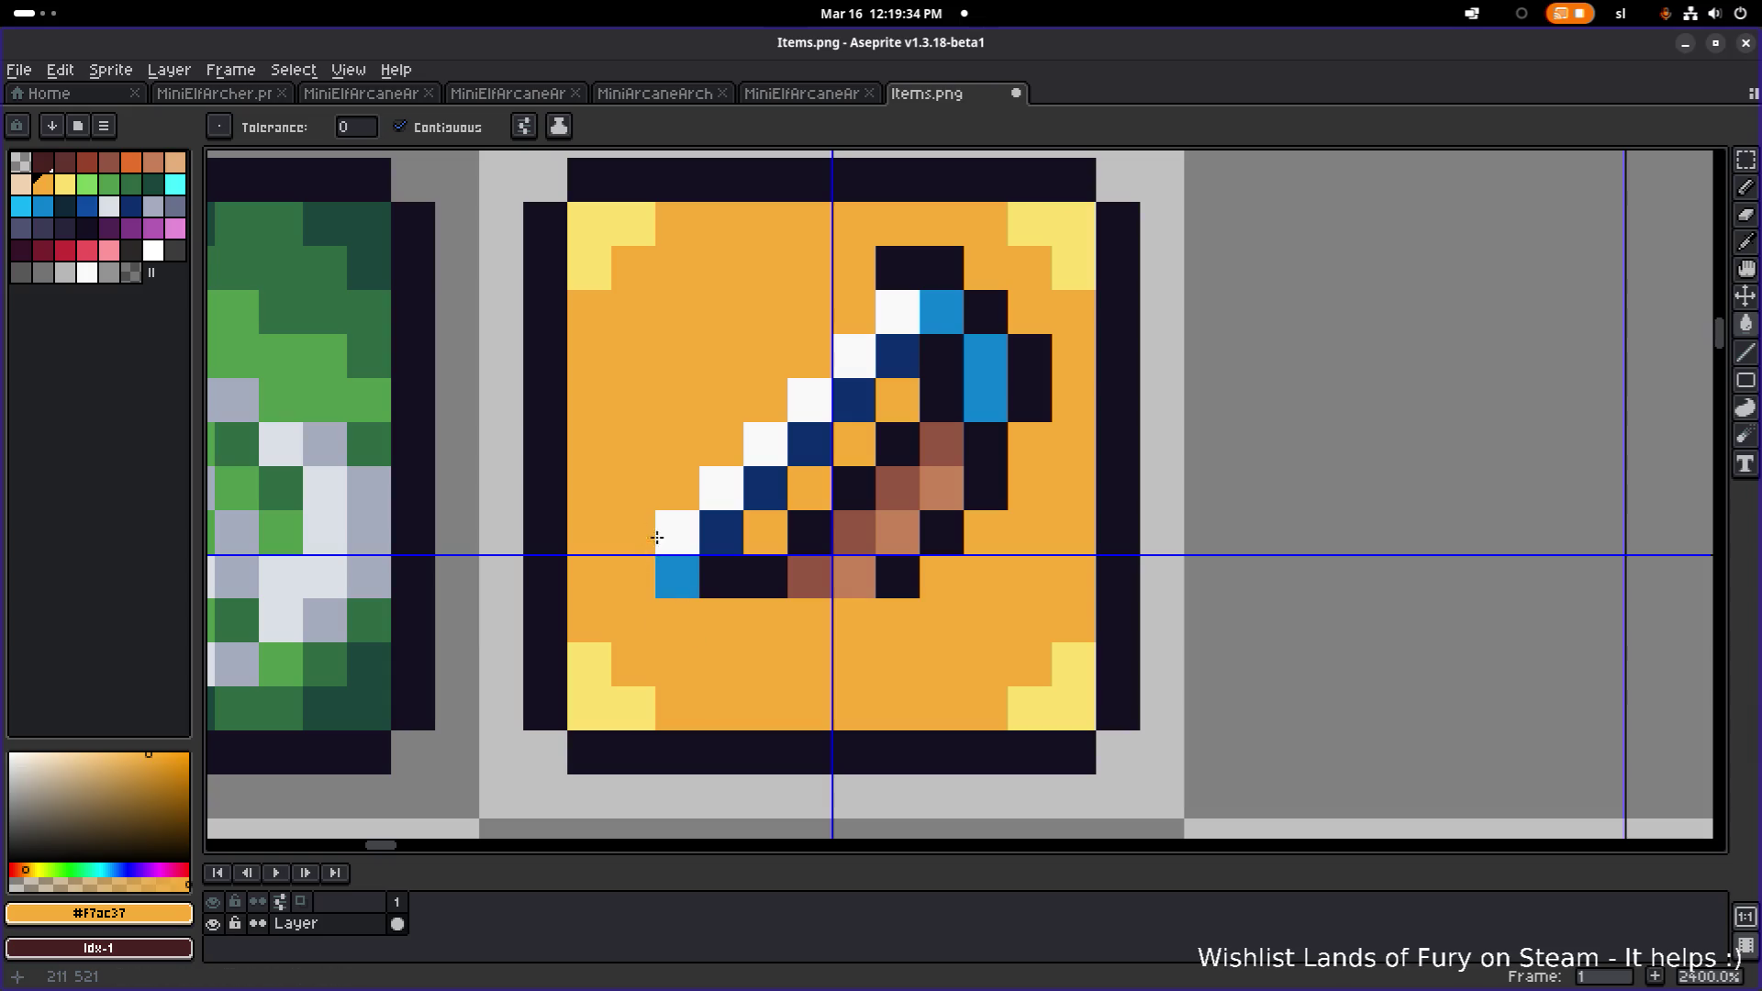
left_click(722, 578)
left_click(677, 578)
left_click(810, 532)
left_click(853, 532)
left_click(853, 579)
left_click(941, 532)
left_click(897, 578)
left_click(809, 578)
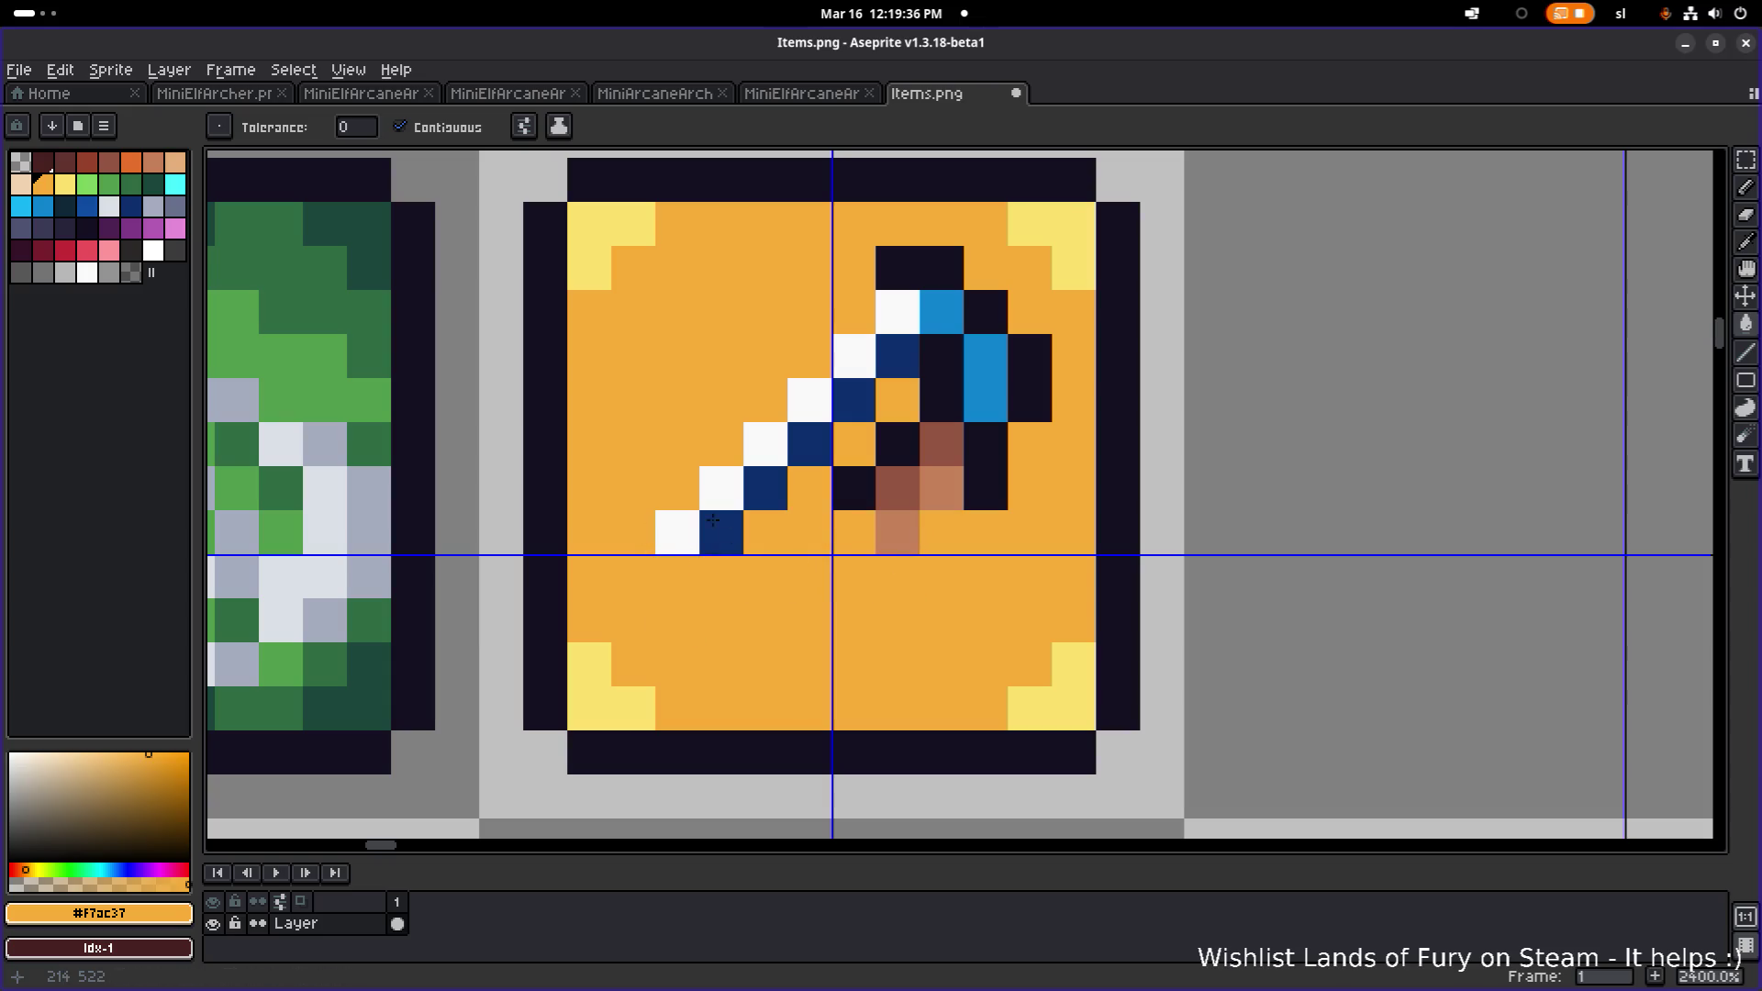
left_click(713, 520)
left_click(721, 488)
left_click(747, 499)
- Pencil over the remaining dark and brown sword pixels in orange
key("ctrl+z")
key("b")
left_click(680, 528)
mouse_move(766, 444)
left_mouse_down()
mouse_move(957, 314)
mouse_move(814, 499)
mouse_move(838, 373)
mouse_move(1030, 356)
left_mouse_up()
scroll(963, 468, "up", 1)
left_click_drag(963, 468, 841, 531)
left_click(862, 558)
scroll(899, 514, "down", 9)
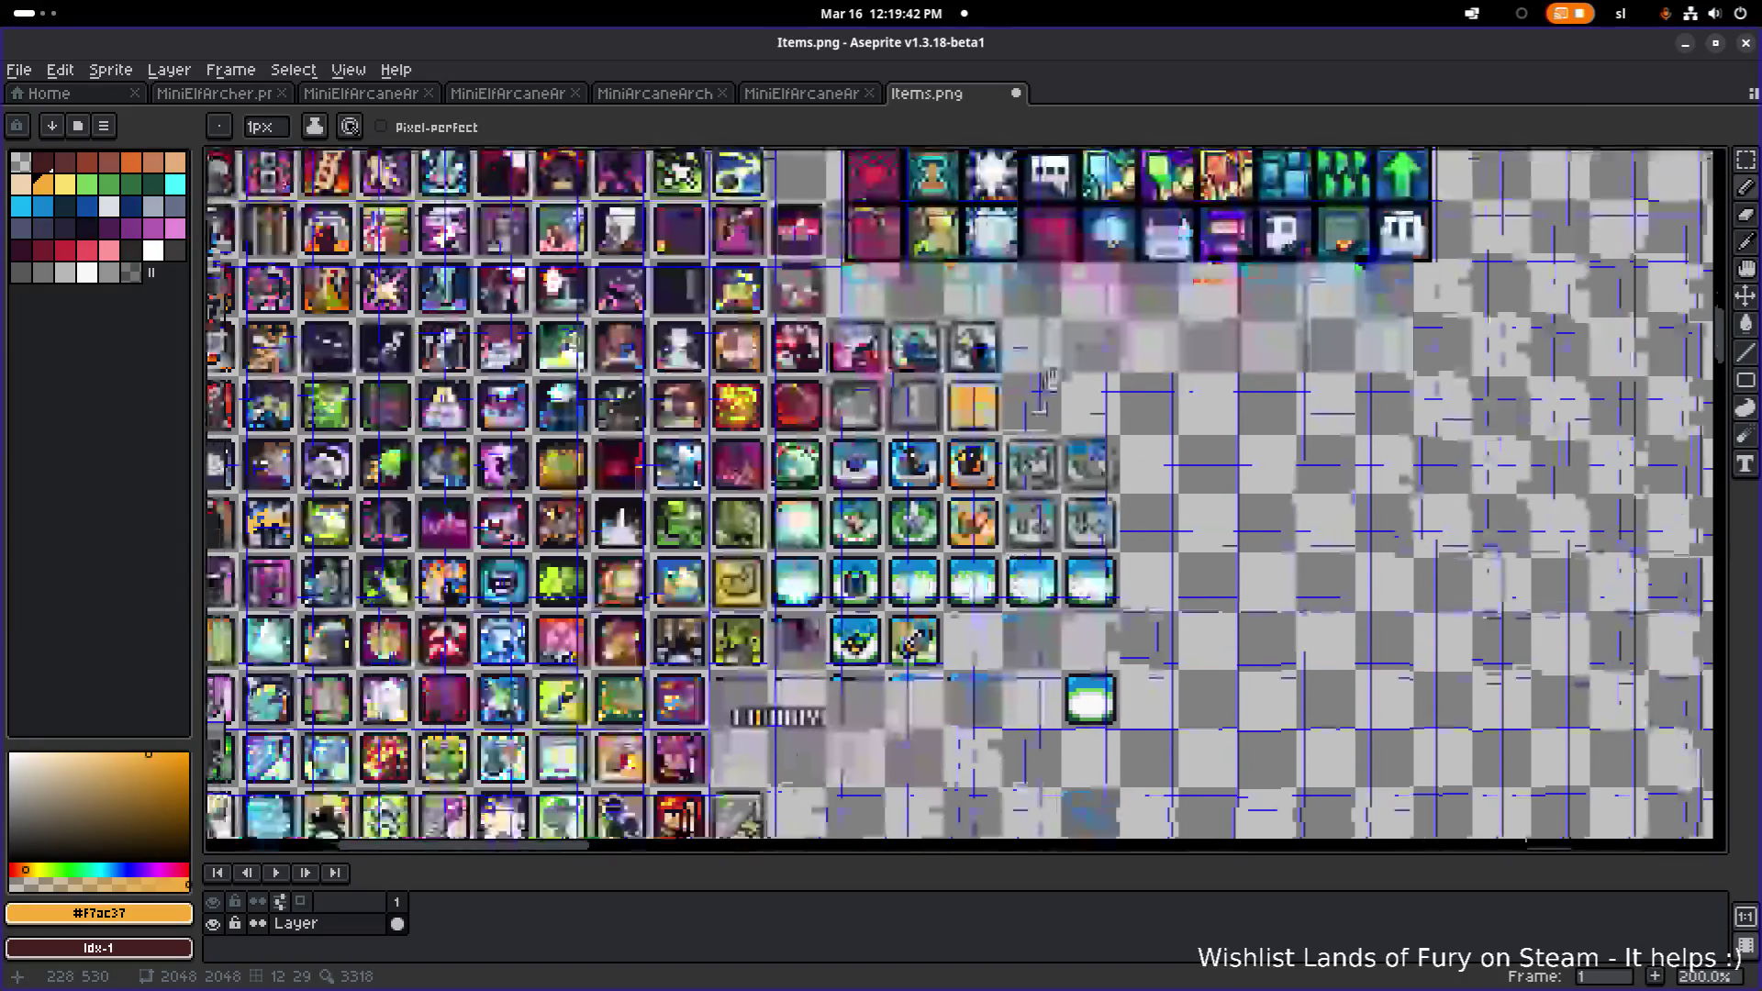
- Pan back to the new tiles and save Items.png with Ctrl+S
left_click_drag(1049, 379, 1086, 321)
left_click_drag(1106, 412, 999, 505)
key("ctrl+s")
scroll(998, 504, "up", 2)
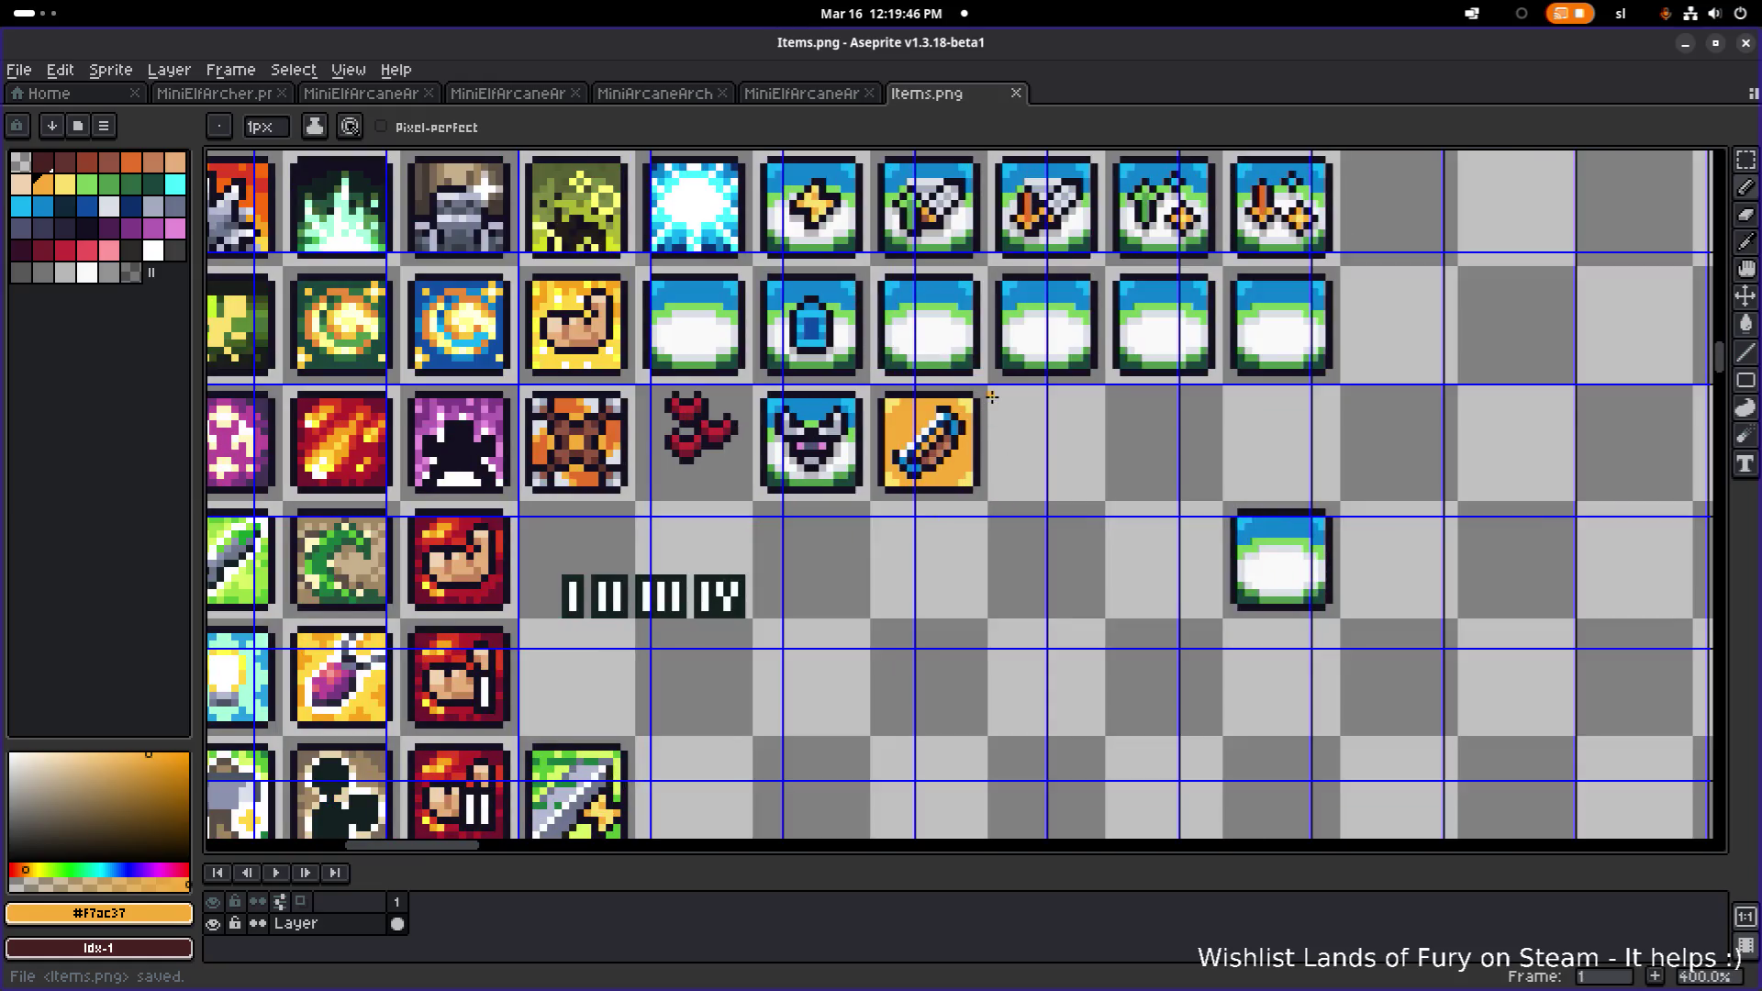
key("m")
scroll(969, 449, "up", 2)
- Duplicate the orange-framed icon tile into the next slot to the right
scroll(907, 393, "up", 3)
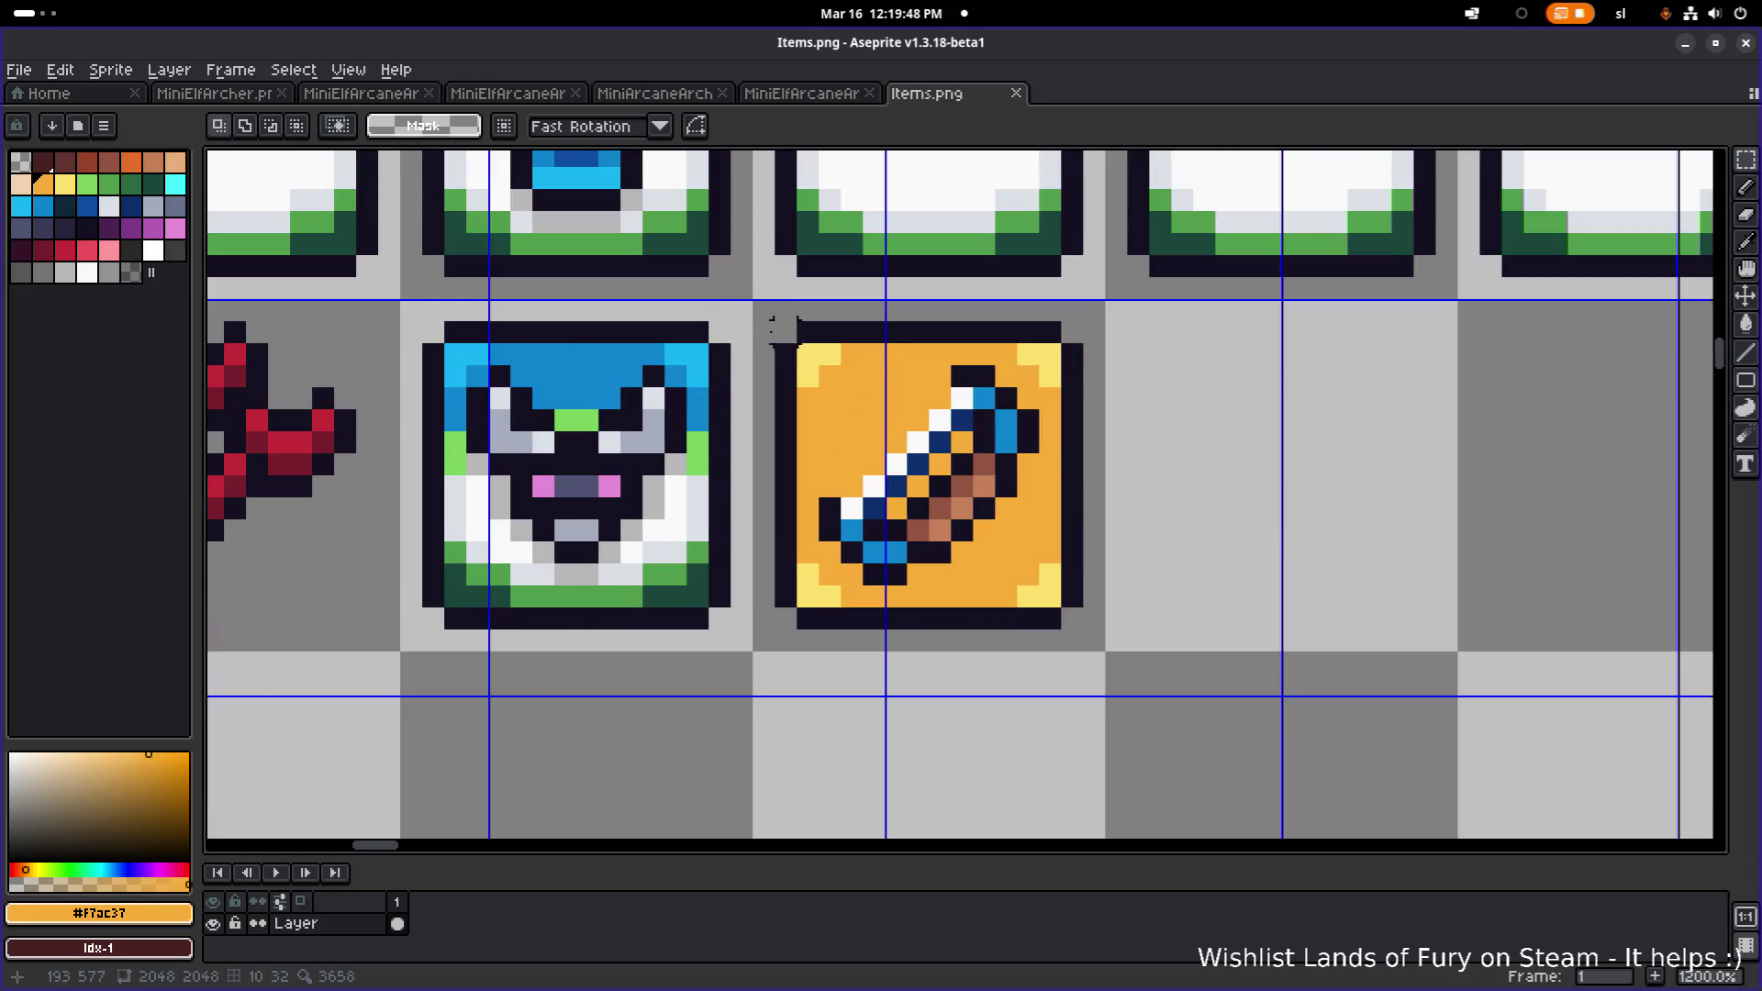
mouse_move(742, 310)
left_mouse_down()
mouse_move(1097, 662)
mouse_move(1073, 639)
left_mouse_up()
mouse_move(978, 563)
left_mouse_down()
mouse_move(1436, 563)
mouse_move(1294, 543)
mouse_move(1308, 558)
left_mouse_up()
scroll(1490, 465, "down", 1)
scroll(1164, 488, "down", 4)
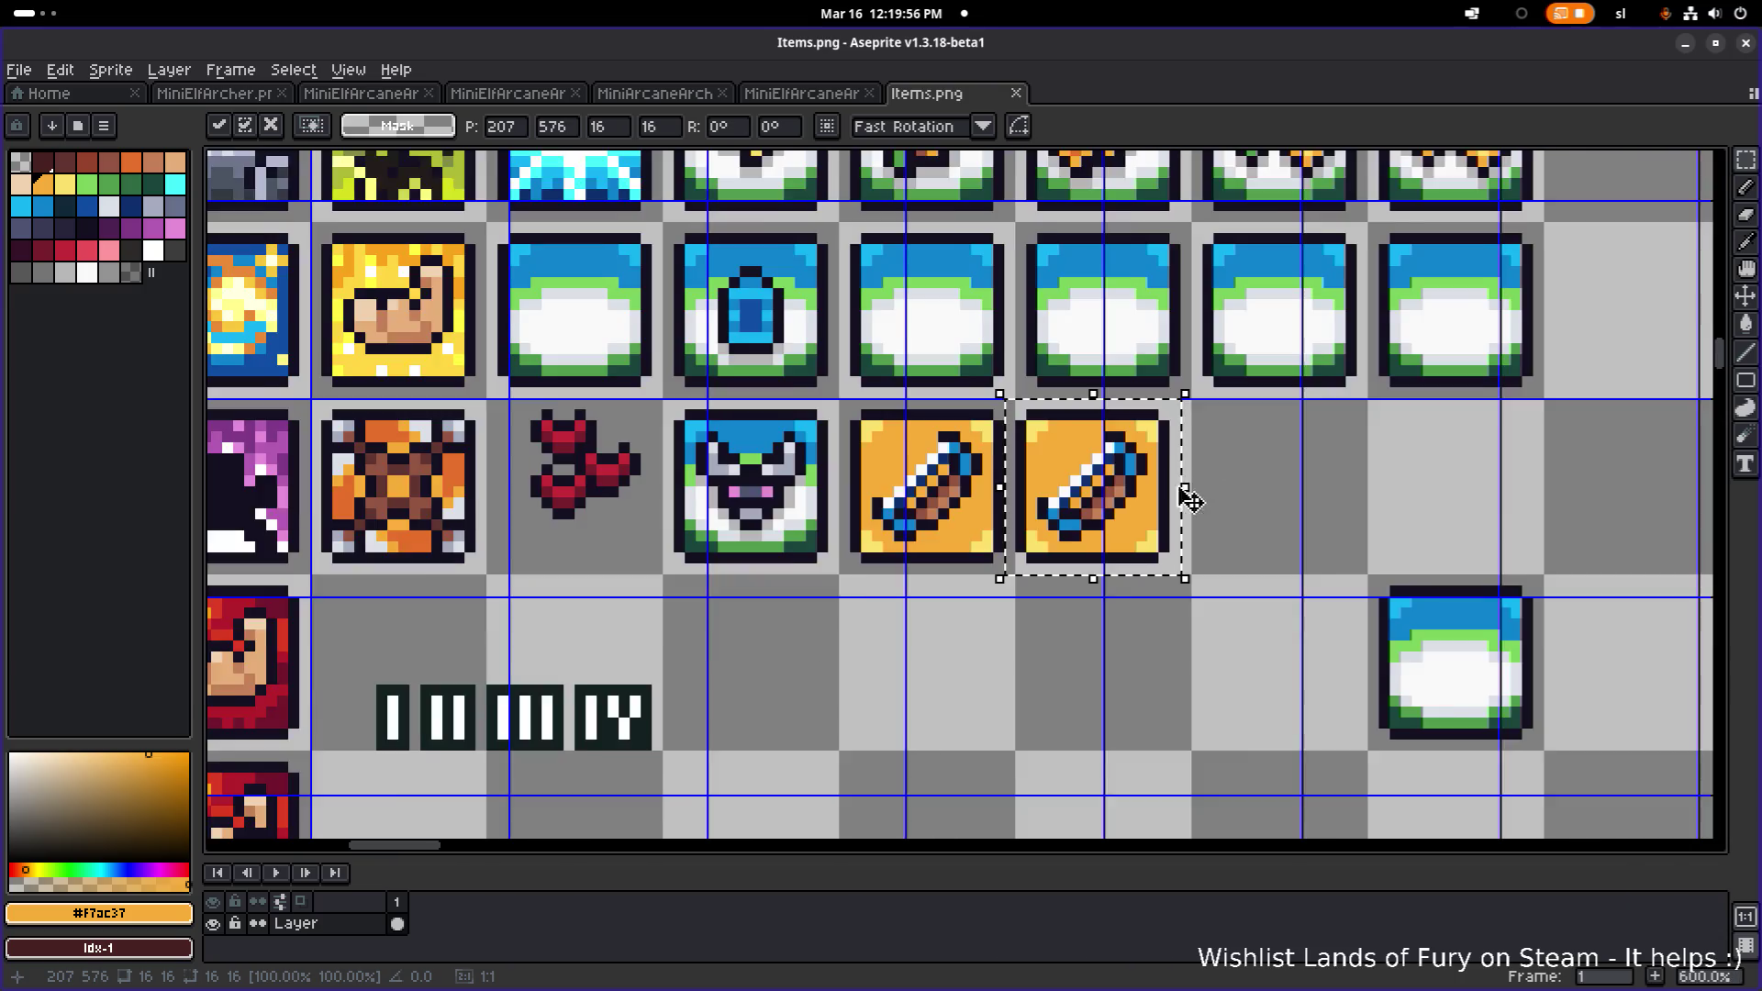
scroll(1000, 495, "down", 2)
scroll(1221, 459, "up", 1)
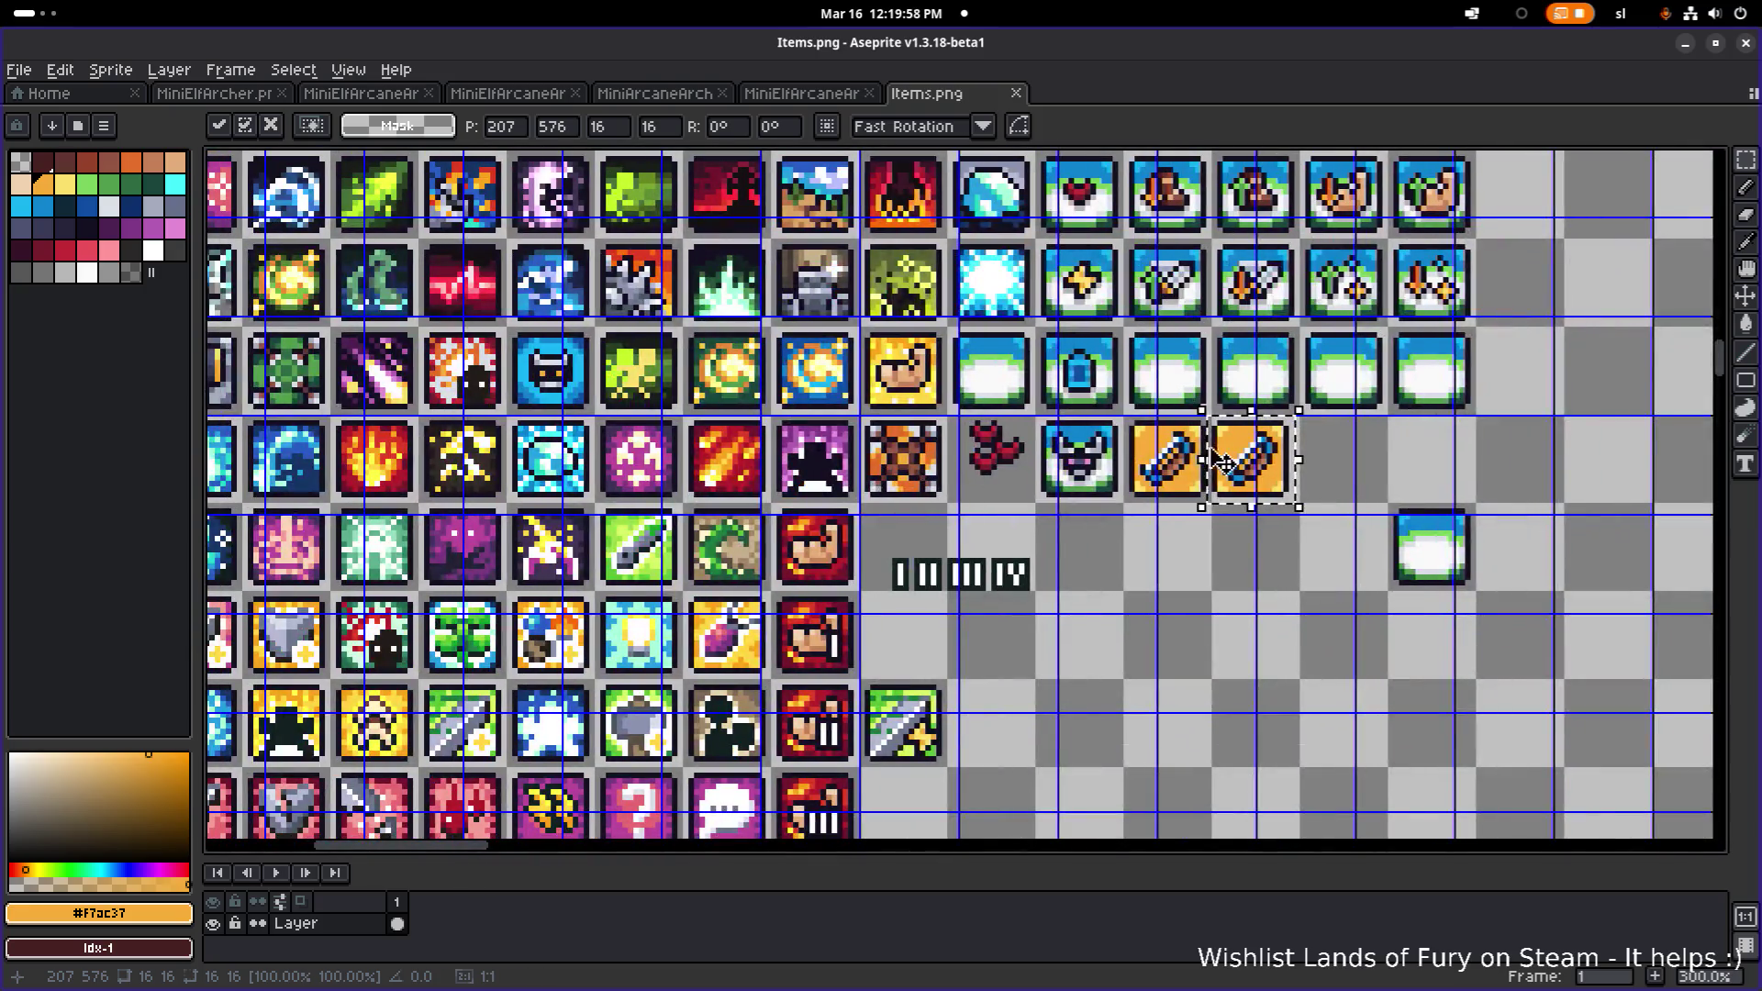
scroll(962, 445, "left", 5)
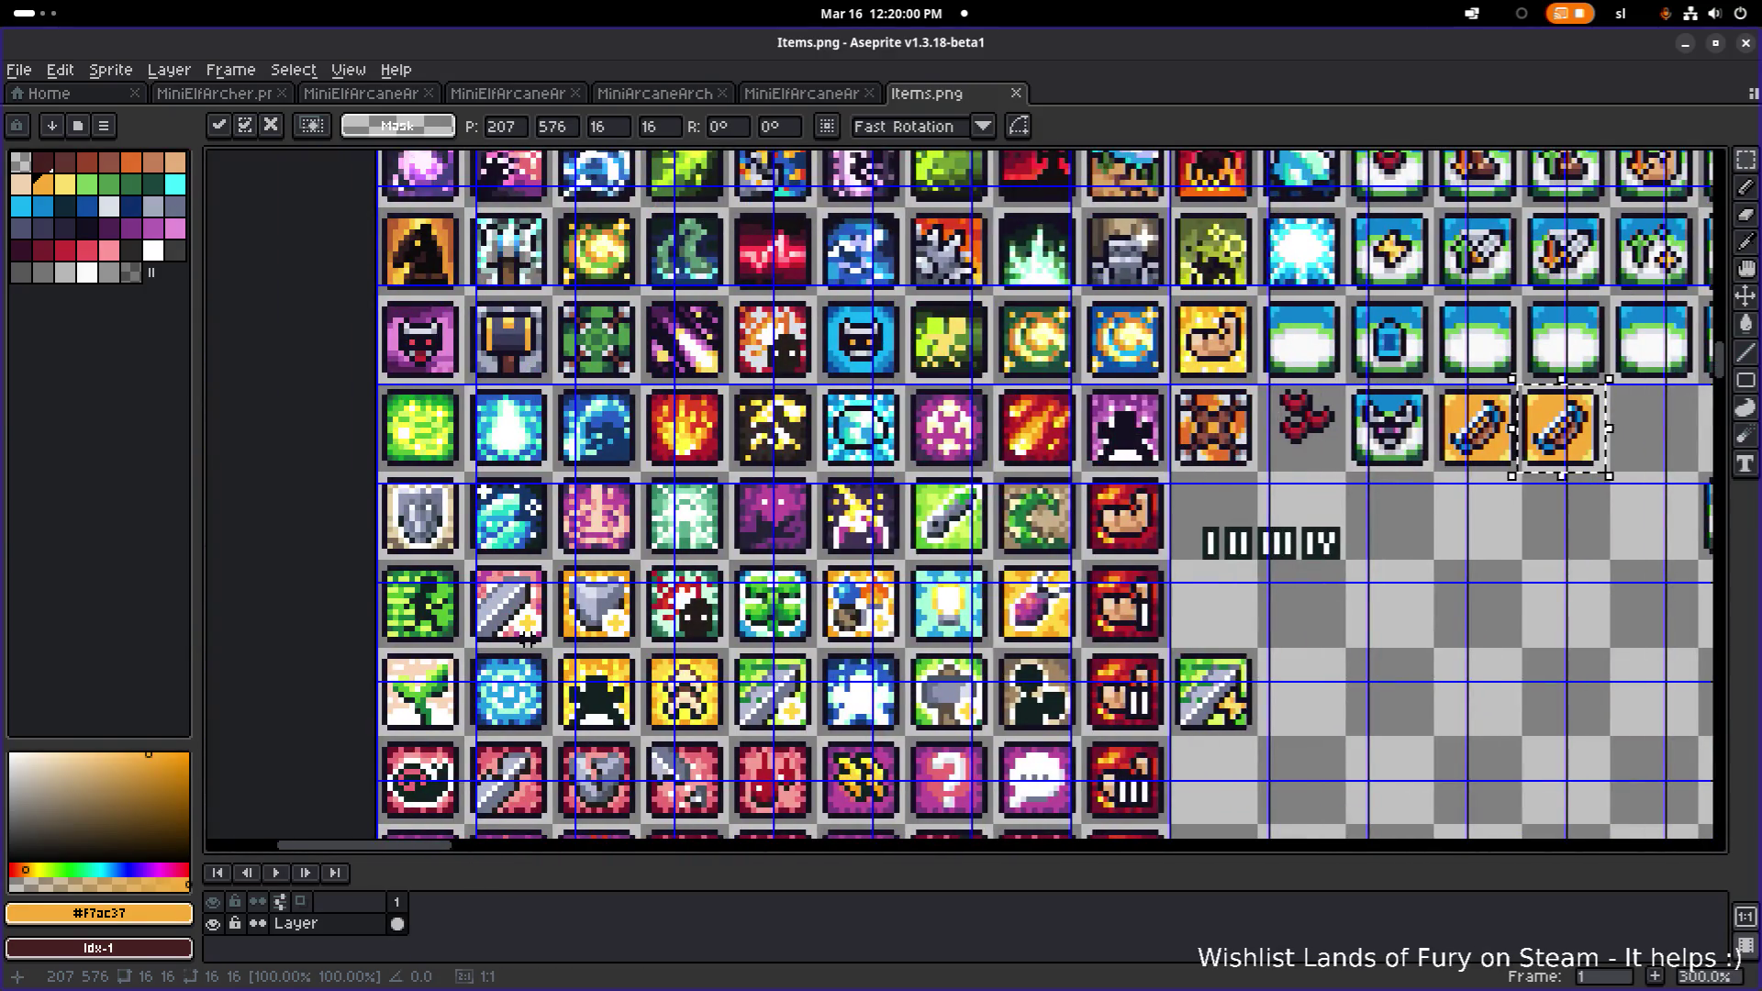
scroll(1057, 480, "right", 3)
scroll(1101, 459, "right", 5)
scroll(1101, 459, "up", 6)
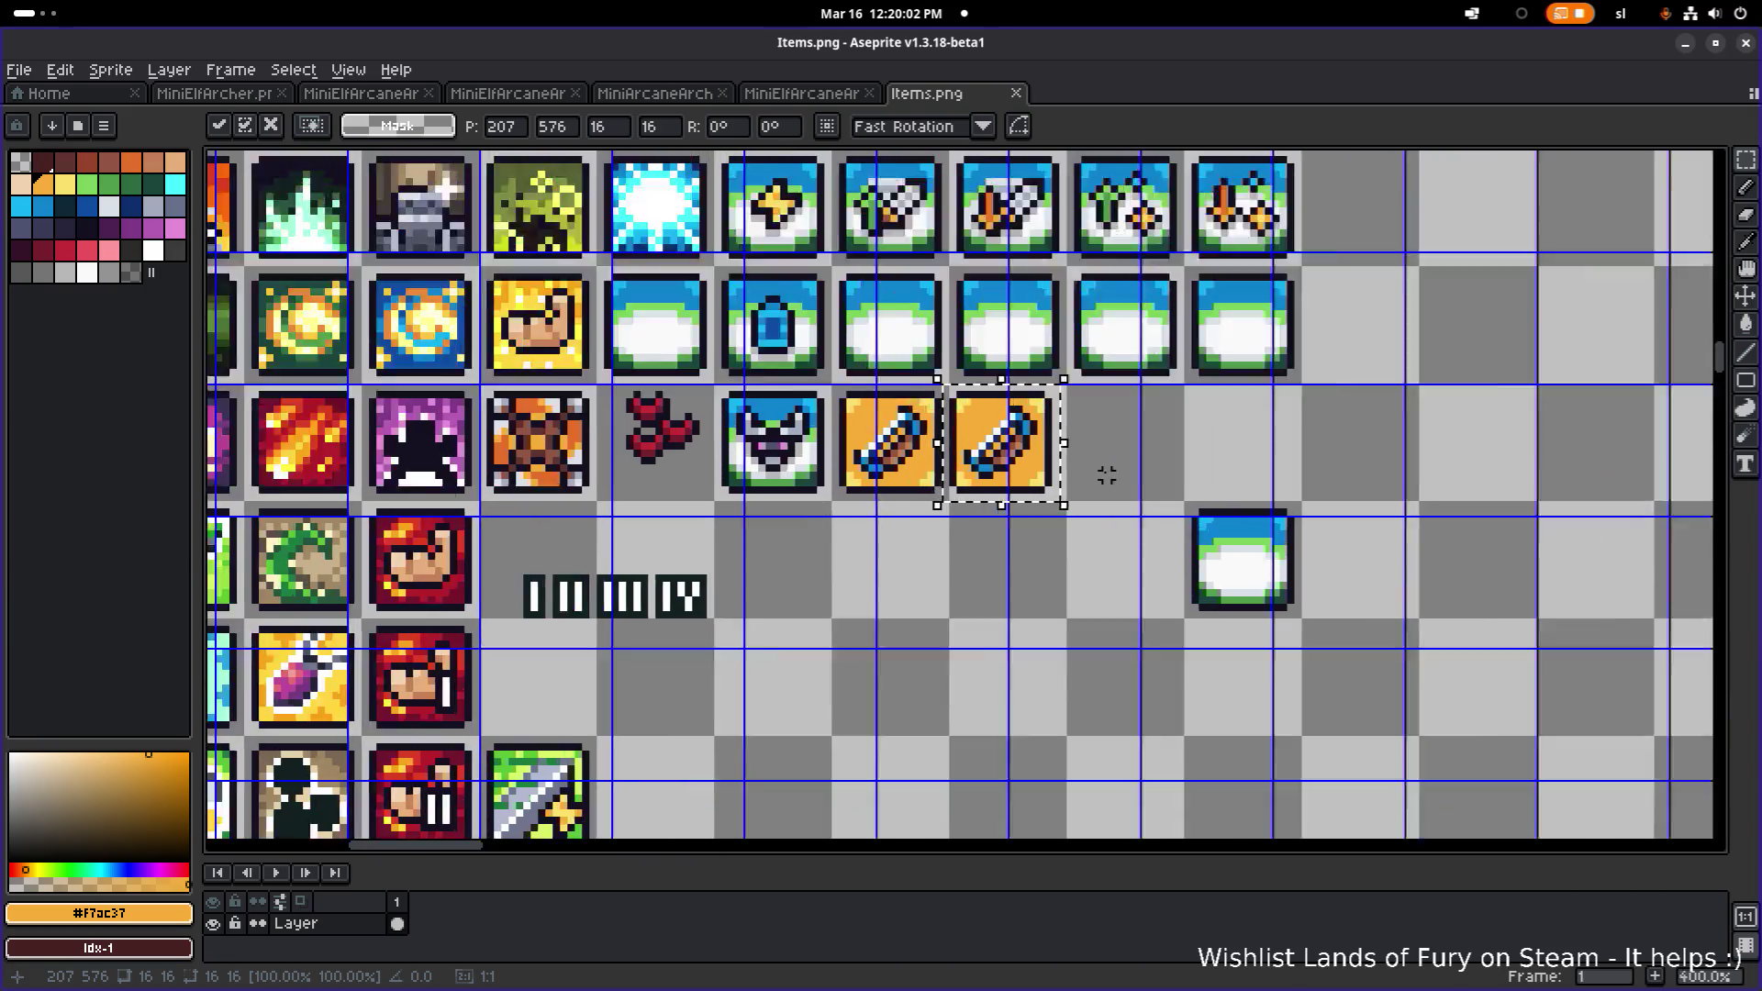
- Paint the item out of the copy with the frame's orange and save Items.png
key("b")
mouse_move(841, 484)
left_mouse_down()
mouse_move(784, 483)
mouse_move(863, 418)
mouse_move(863, 461)
mouse_move(797, 430)
left_mouse_up()
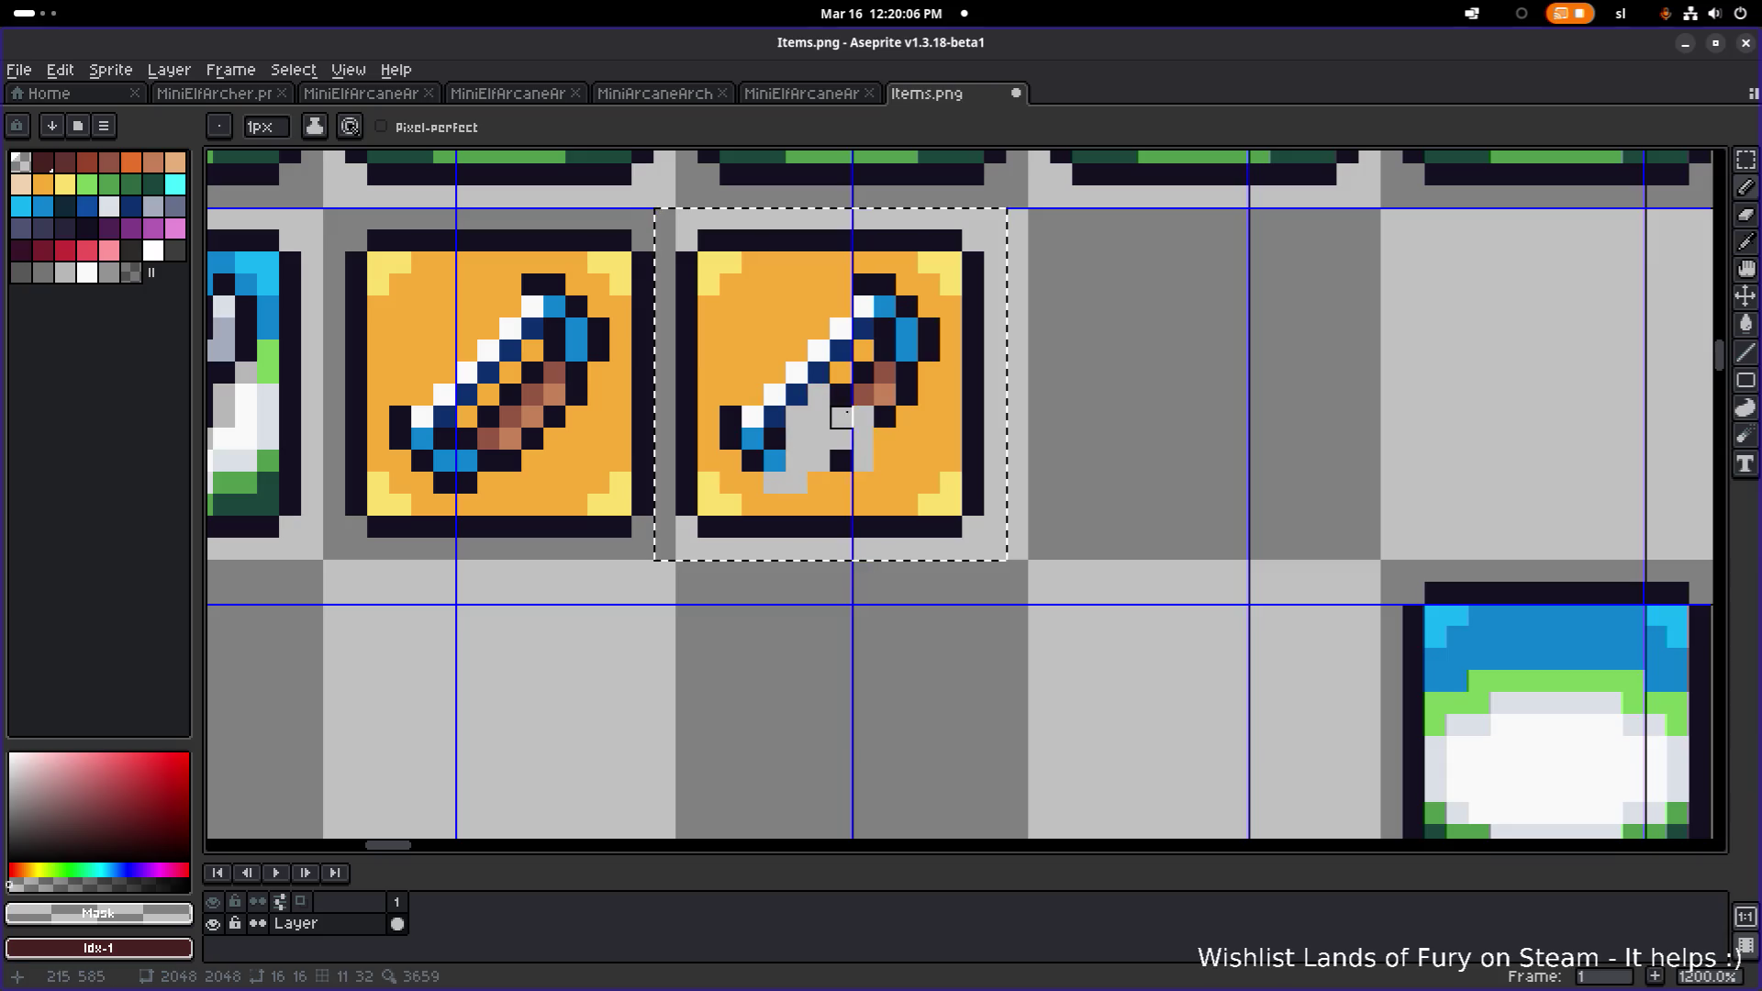
key("m")
key("ctrl+d")
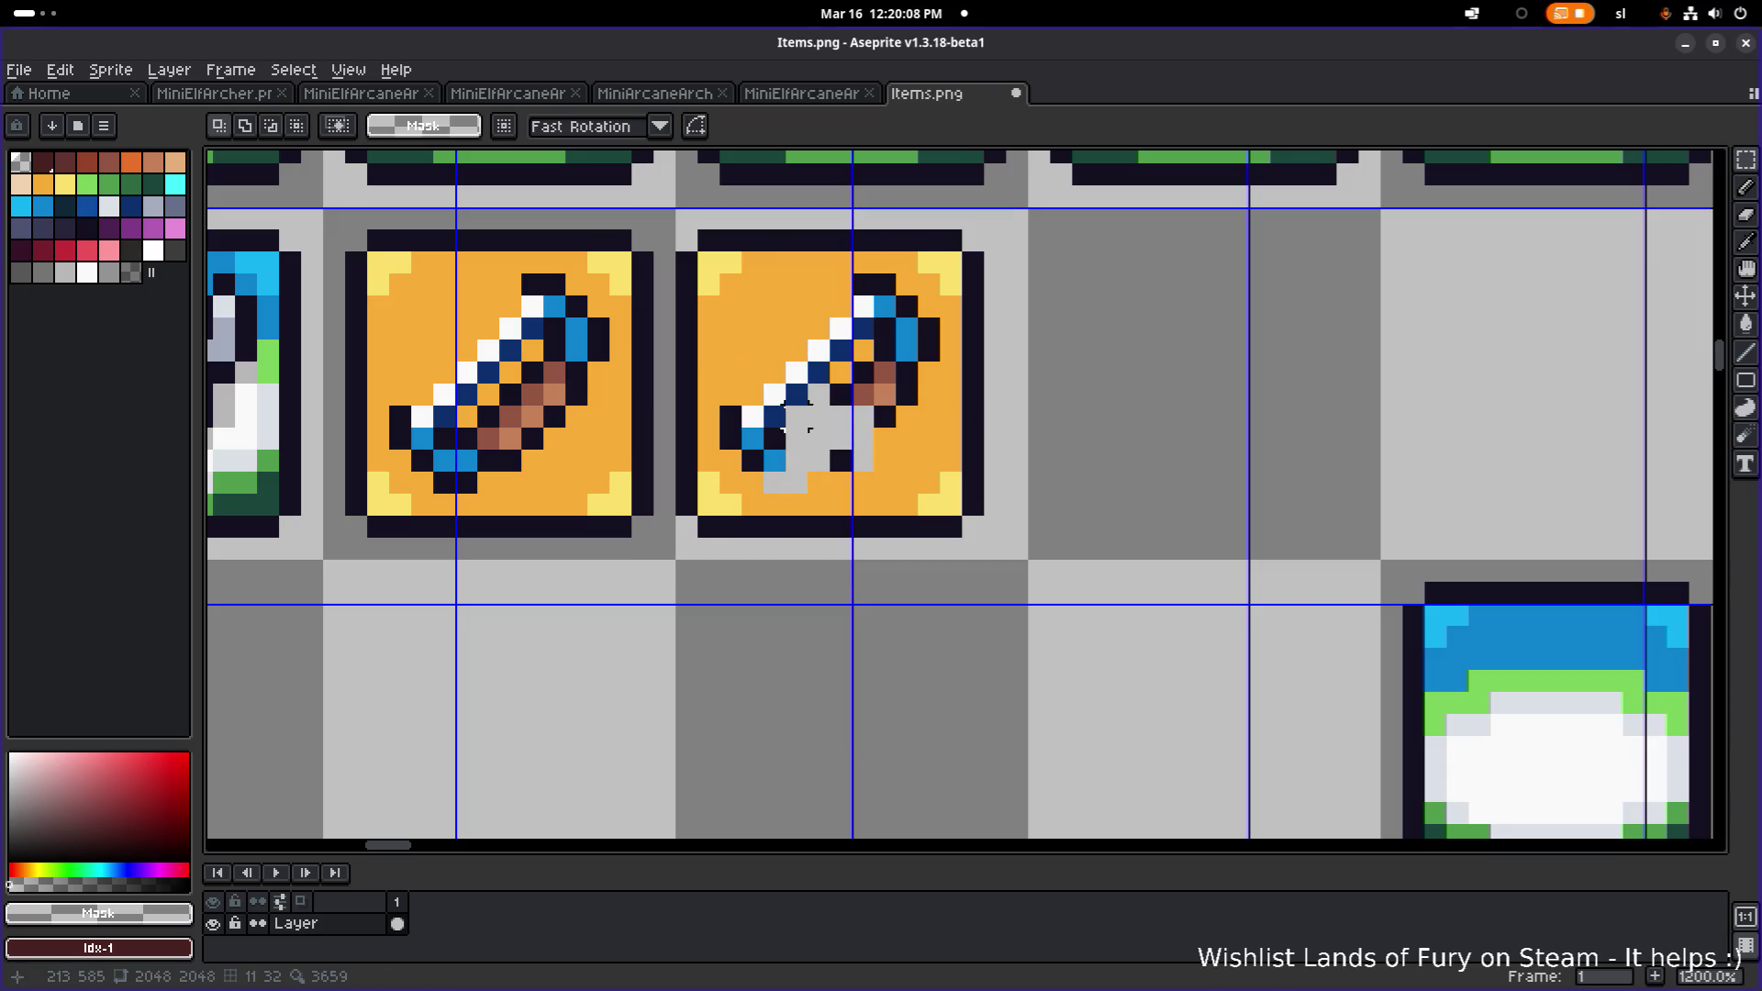
left_click(929, 415, "alt")
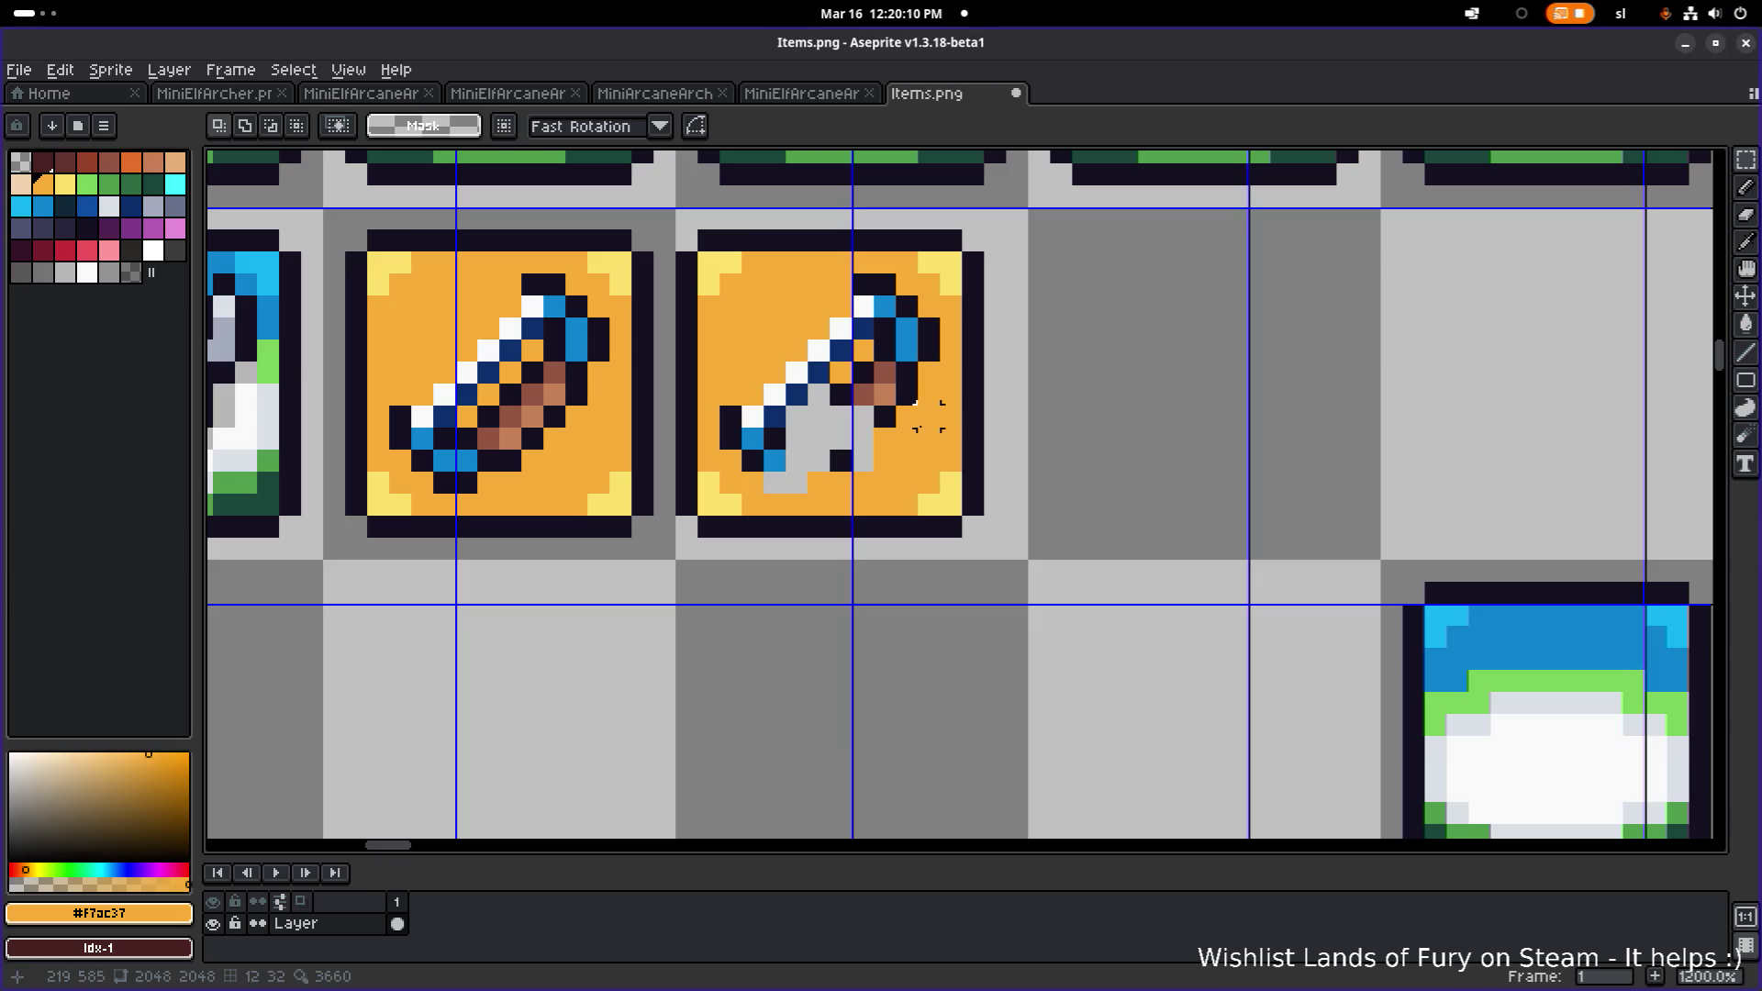
key("b")
mouse_move(813, 441)
left_mouse_down()
mouse_move(791, 415)
mouse_move(745, 454)
mouse_move(877, 381)
mouse_move(858, 312)
mouse_move(918, 365)
left_mouse_up()
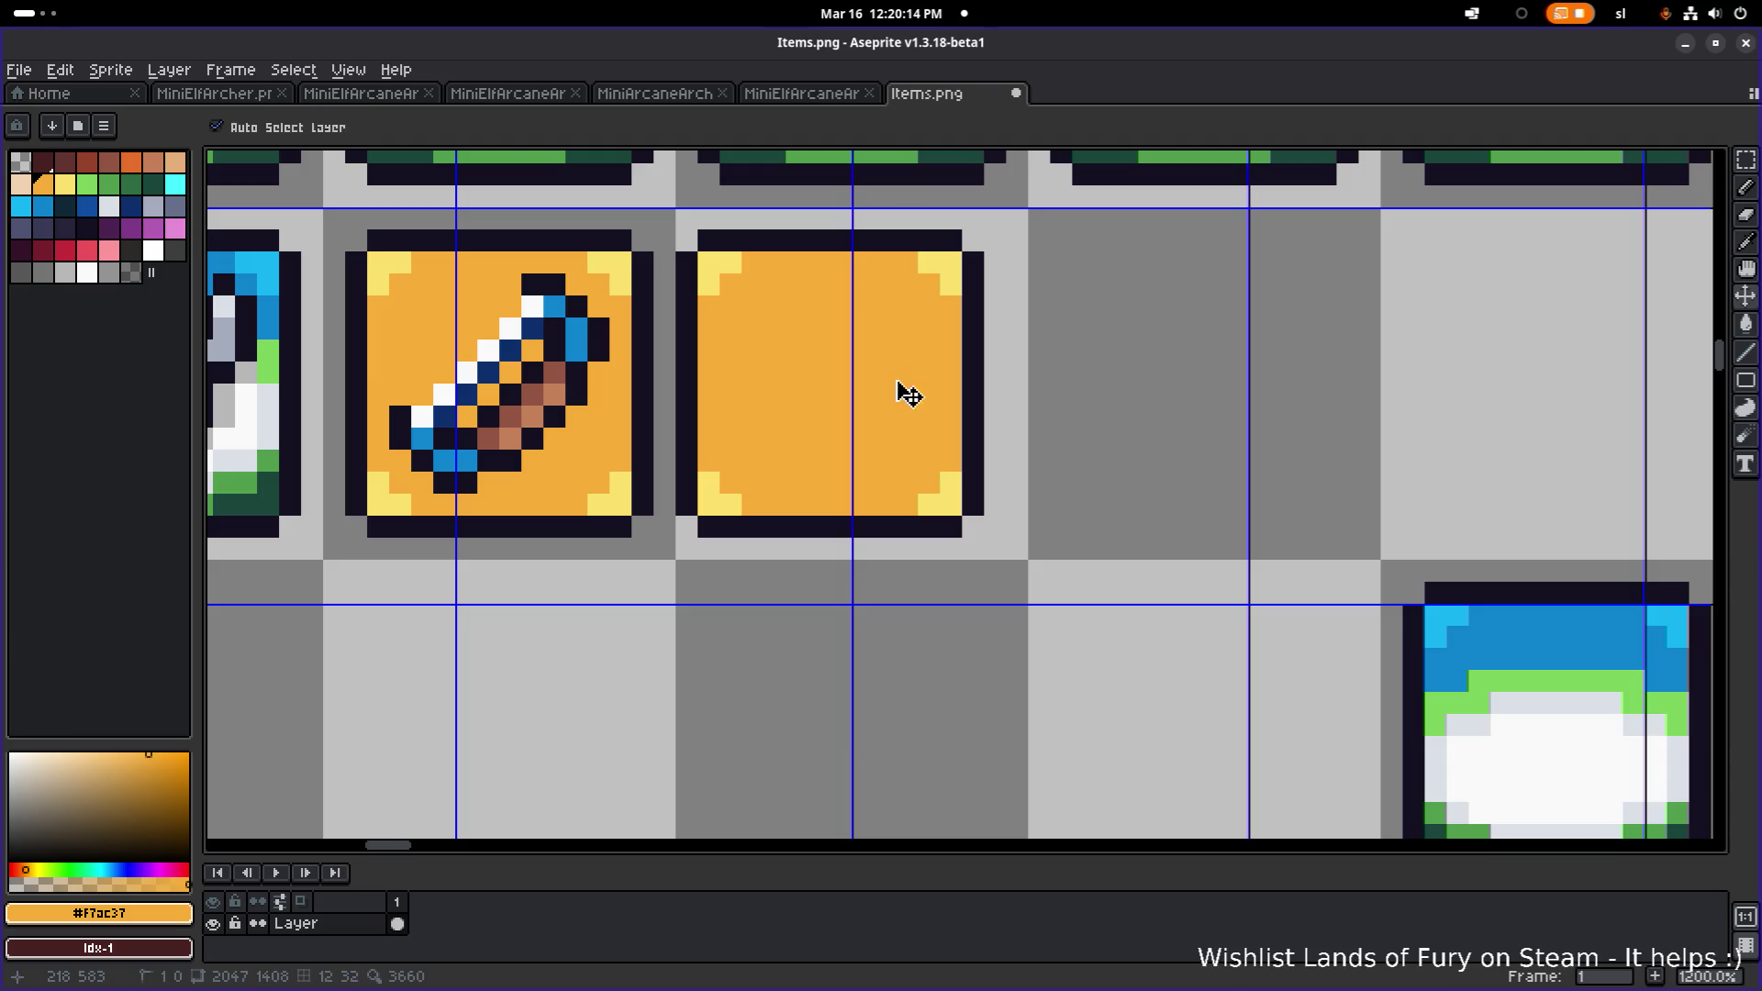
scroll(897, 374, "down", 3)
key("ctrl+s")
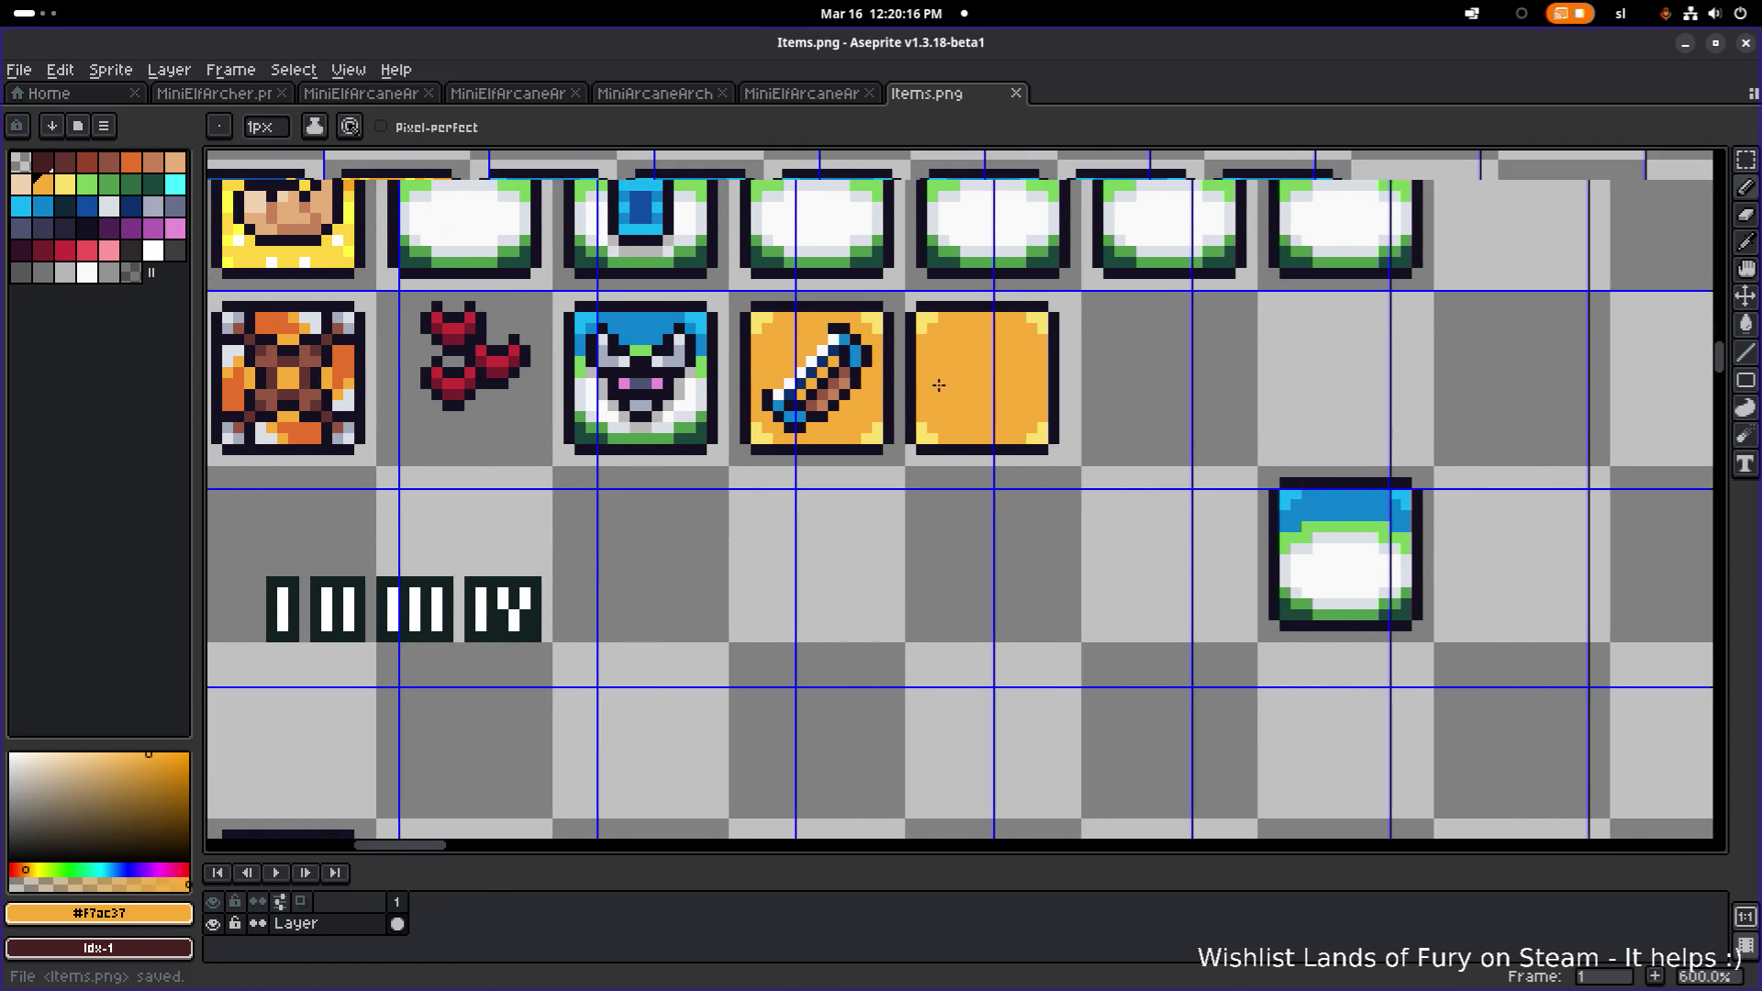
- Marquee-select a small piece of the green icon
scroll(1010, 409, "left", 8)
scroll(1077, 412, "down", 1)
scroll(1078, 412, "down", 5)
scroll(1077, 412, "left", 7)
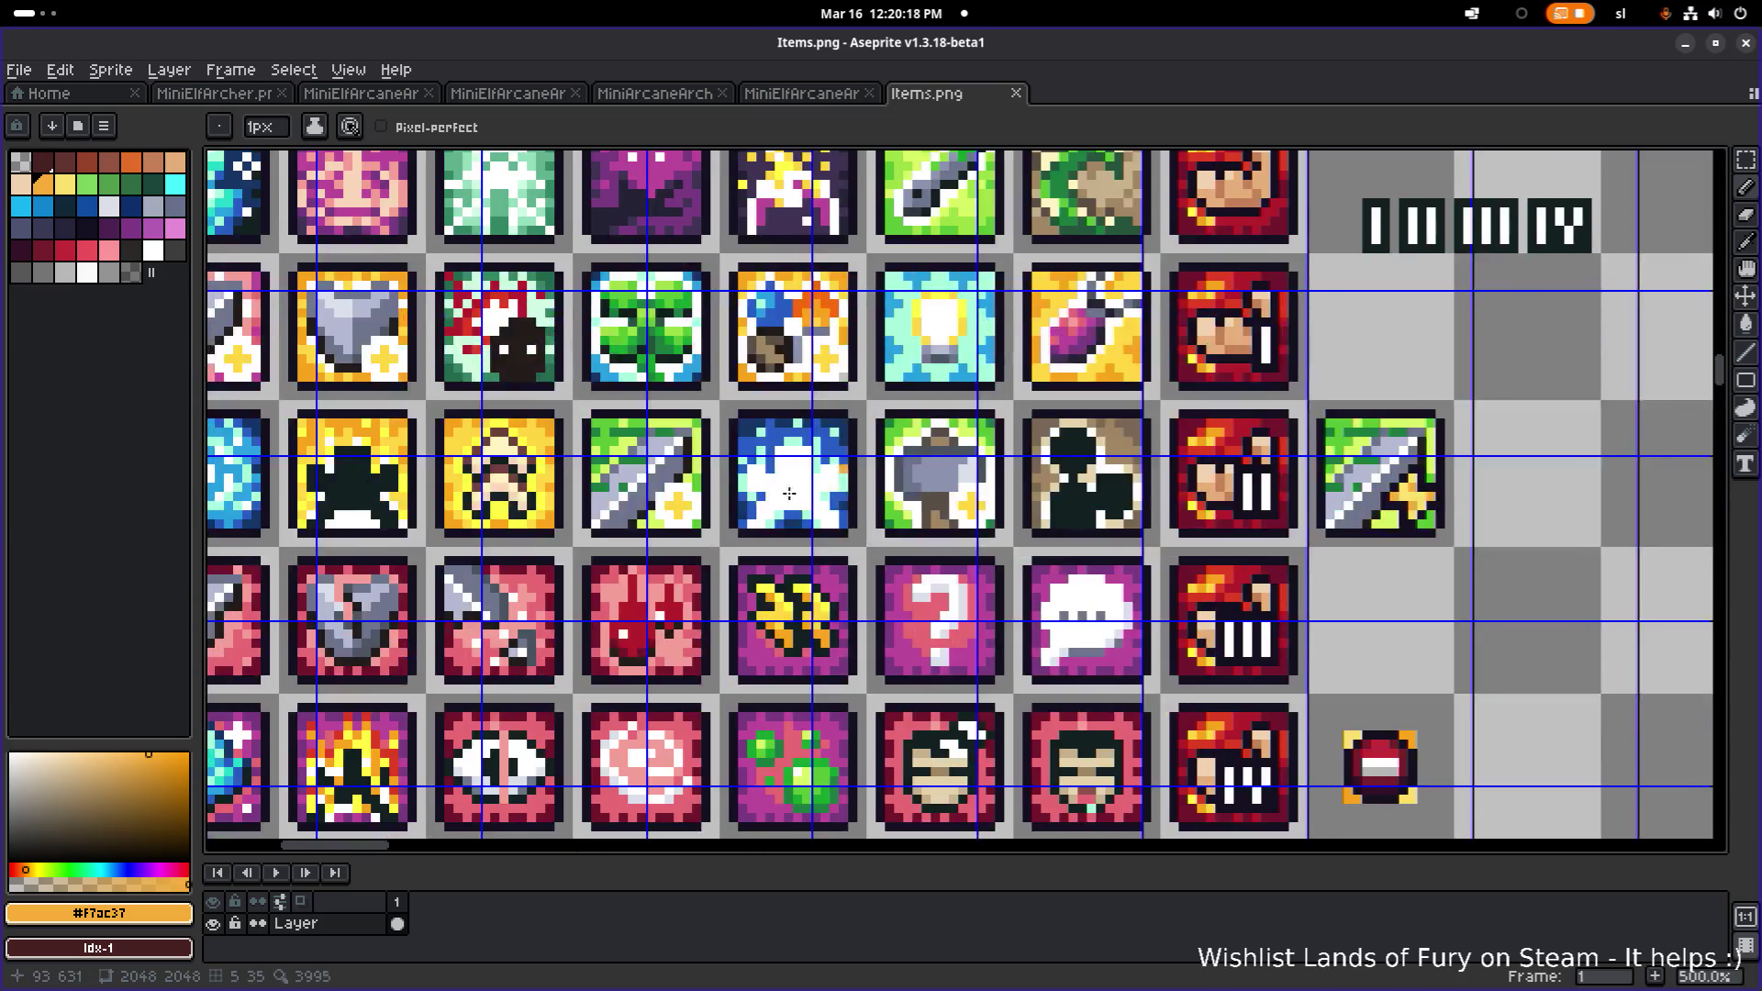
key("m")
scroll(770, 477, "down", 1)
scroll(800, 508, "down", 1)
scroll(801, 508, "up", 1)
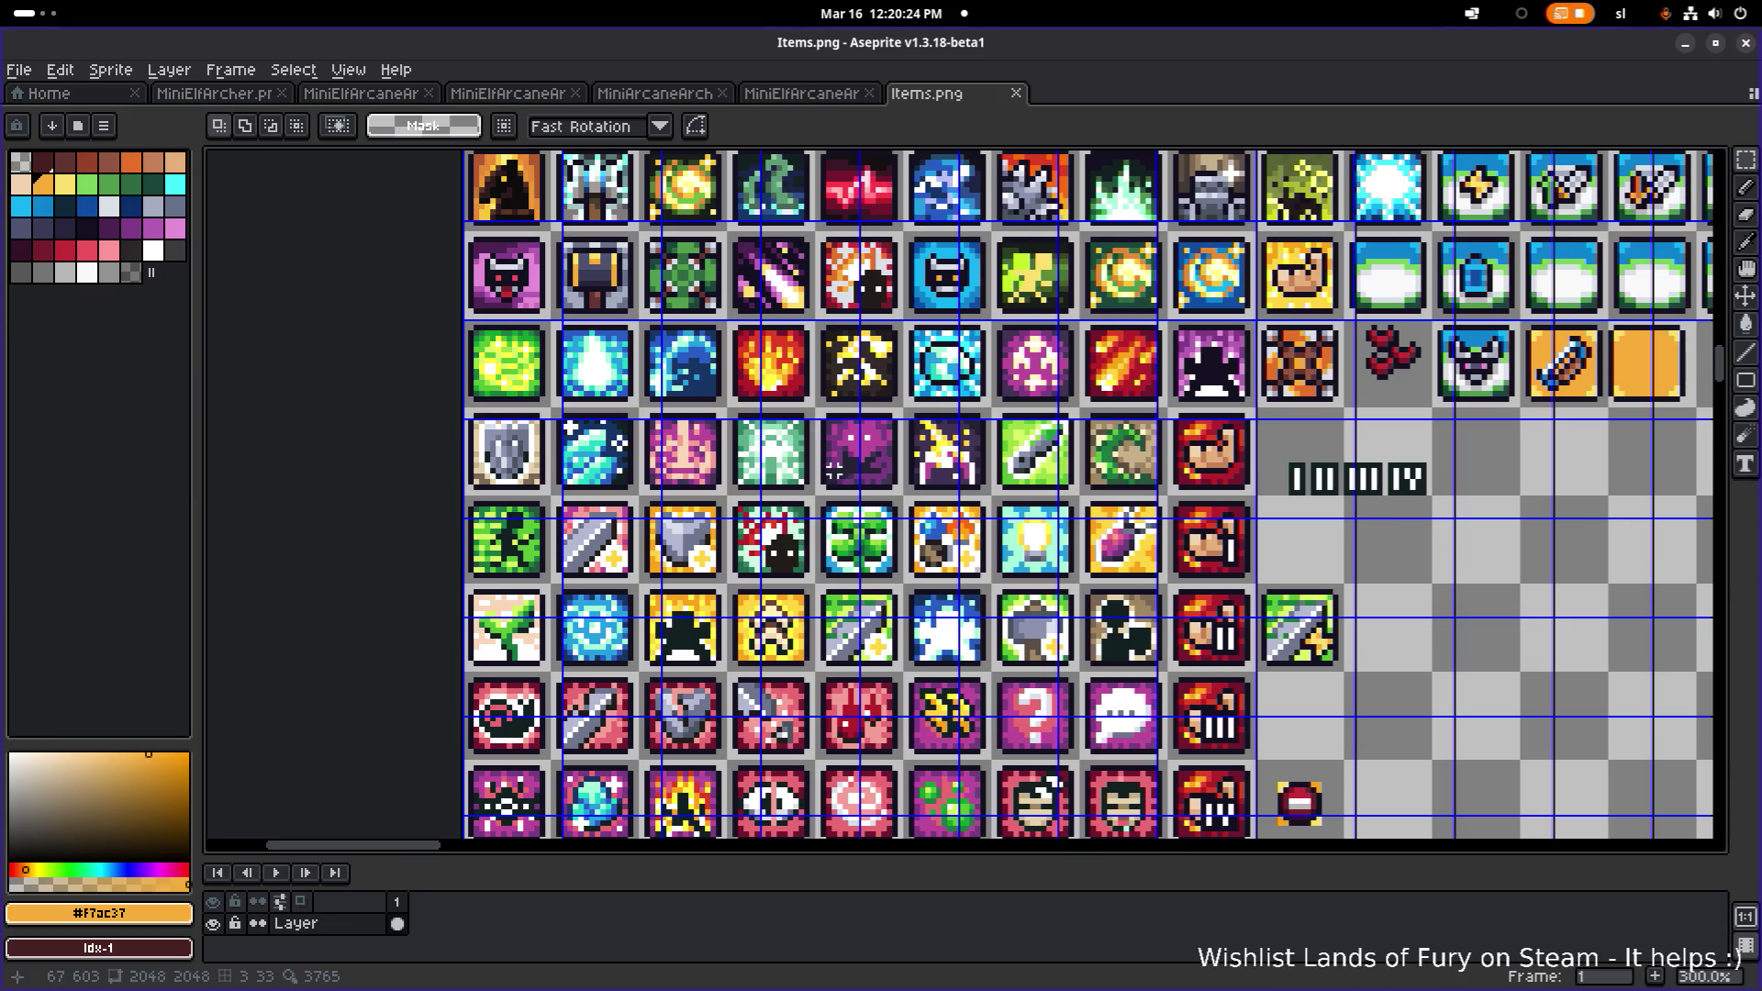
scroll(661, 613, "down", 1)
scroll(620, 463, "up", 4)
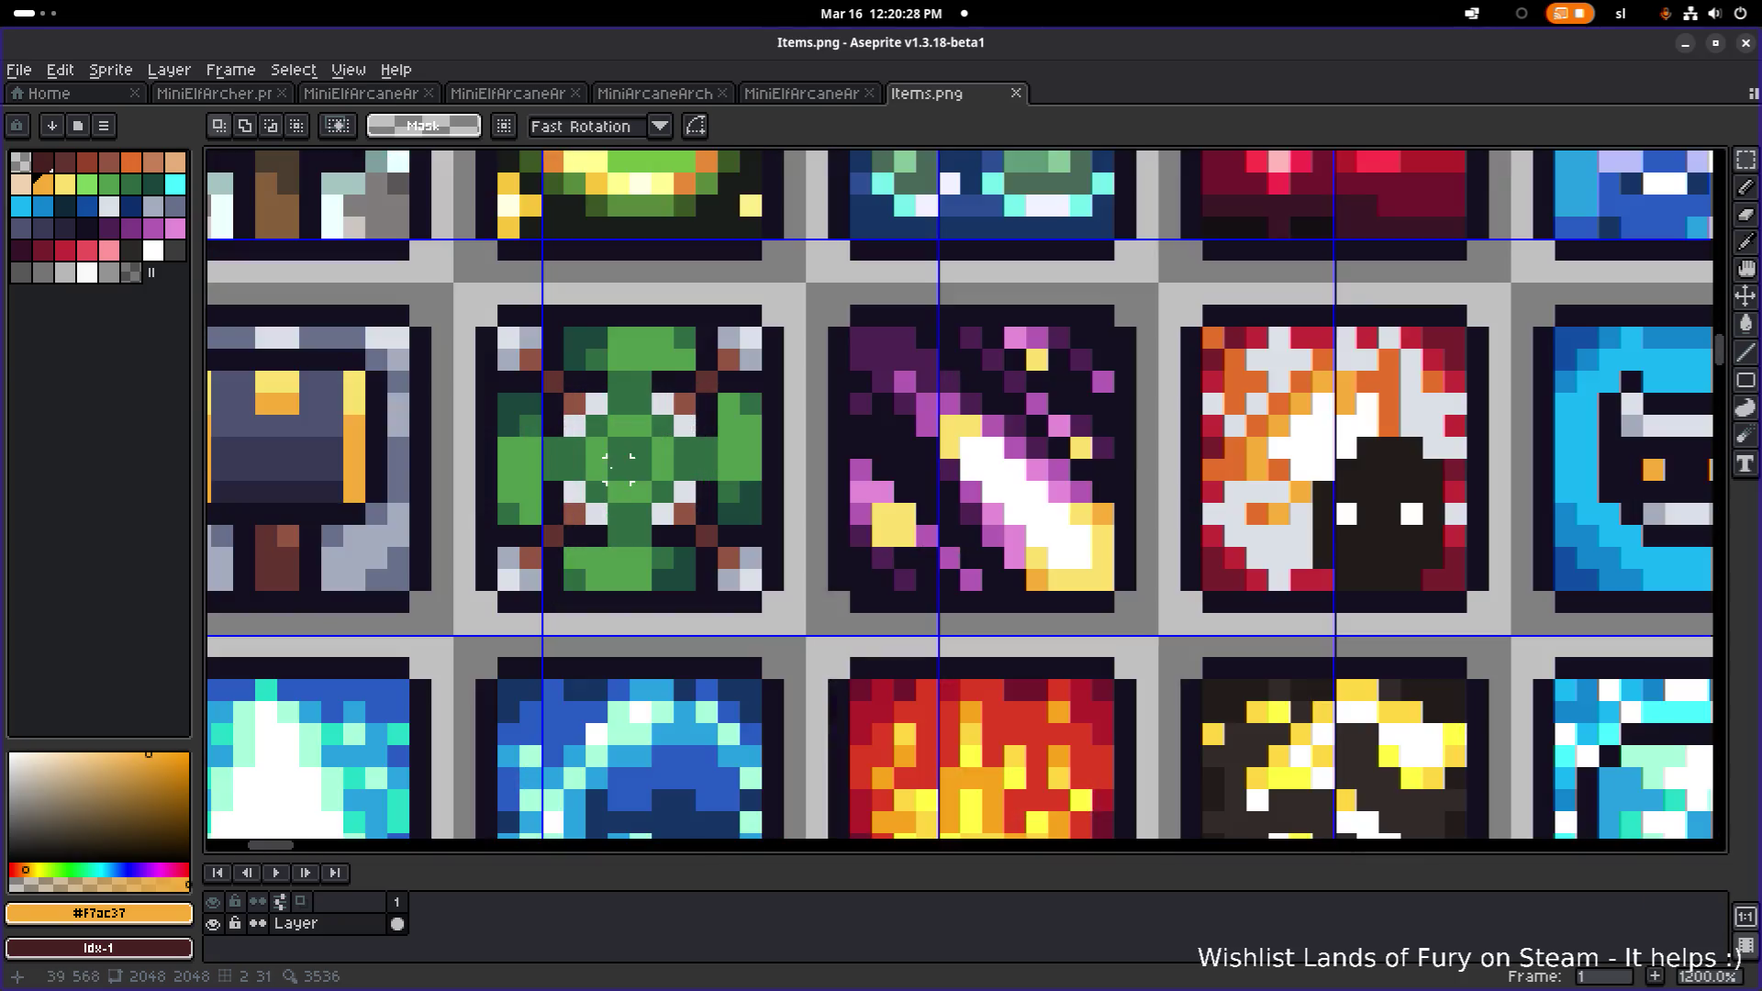
scroll(624, 464, "up", 1)
left_click_drag(628, 474, 799, 617)
- Paste the green piece beside the blank orange frame and fix it in place
scroll(805, 597, "down", 5)
scroll(805, 597, "down", 2)
scroll(1157, 576, "up", 1)
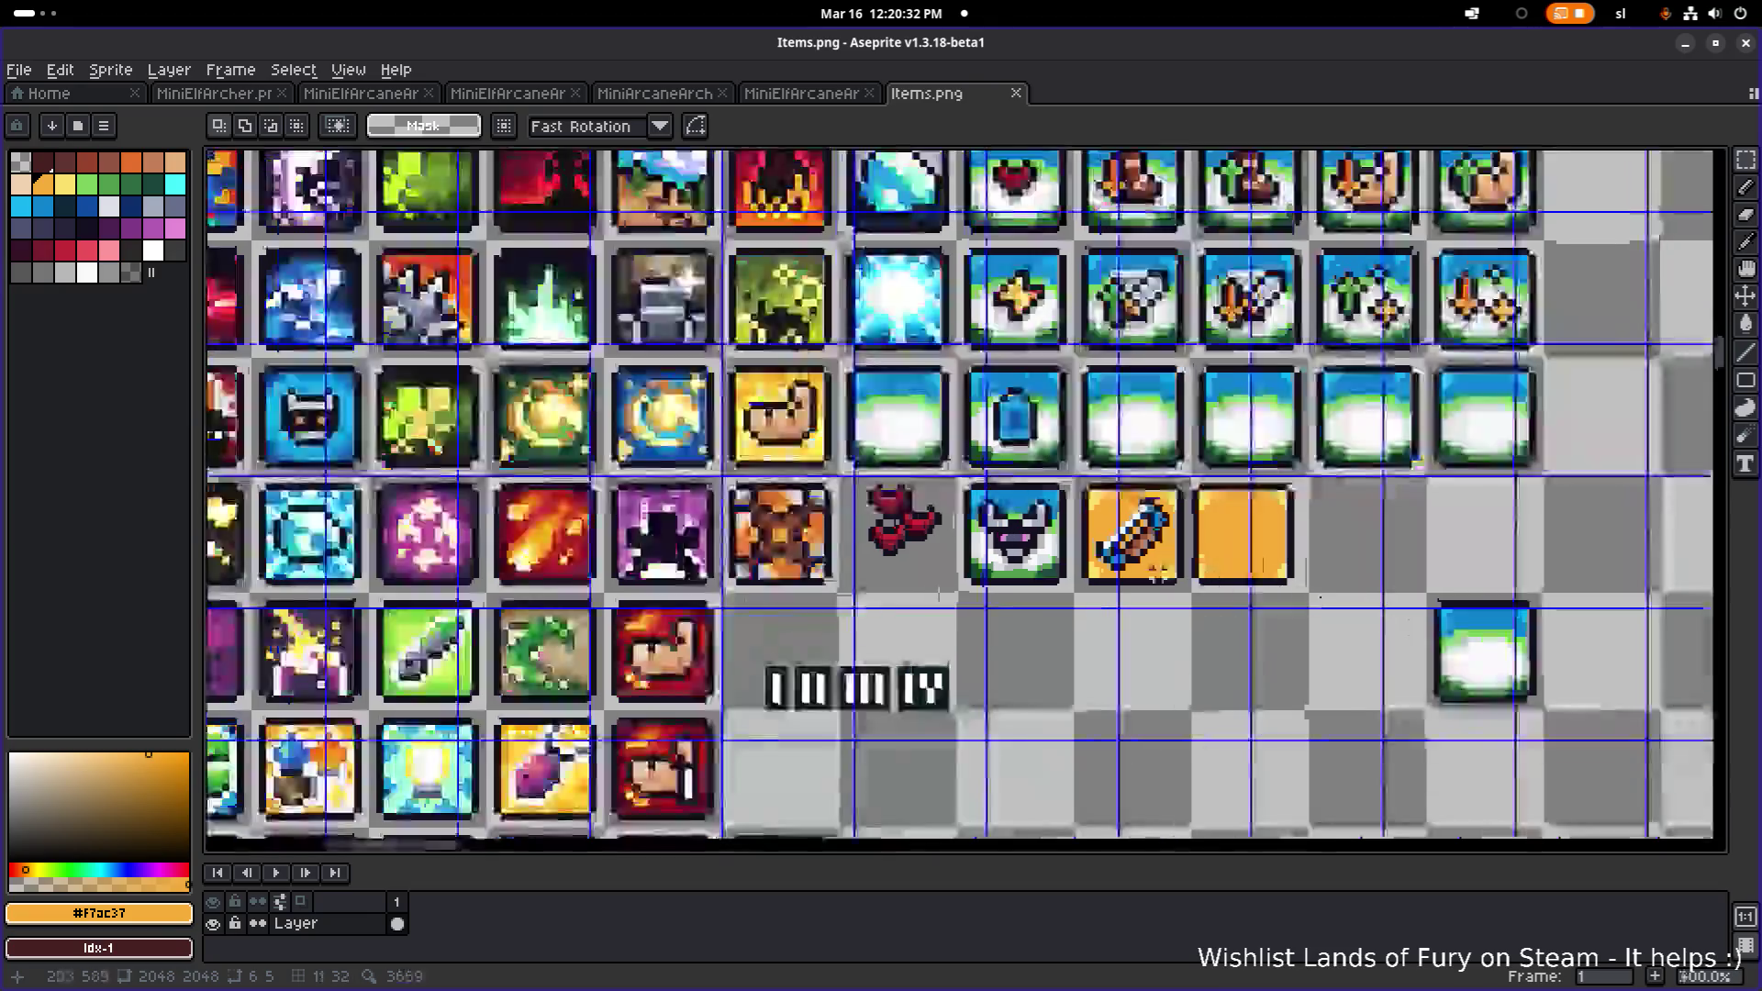
scroll(725, 444, "down", 1)
scroll(806, 456, "up", 1)
key("ctrl+v")
scroll(805, 447, "down", 1)
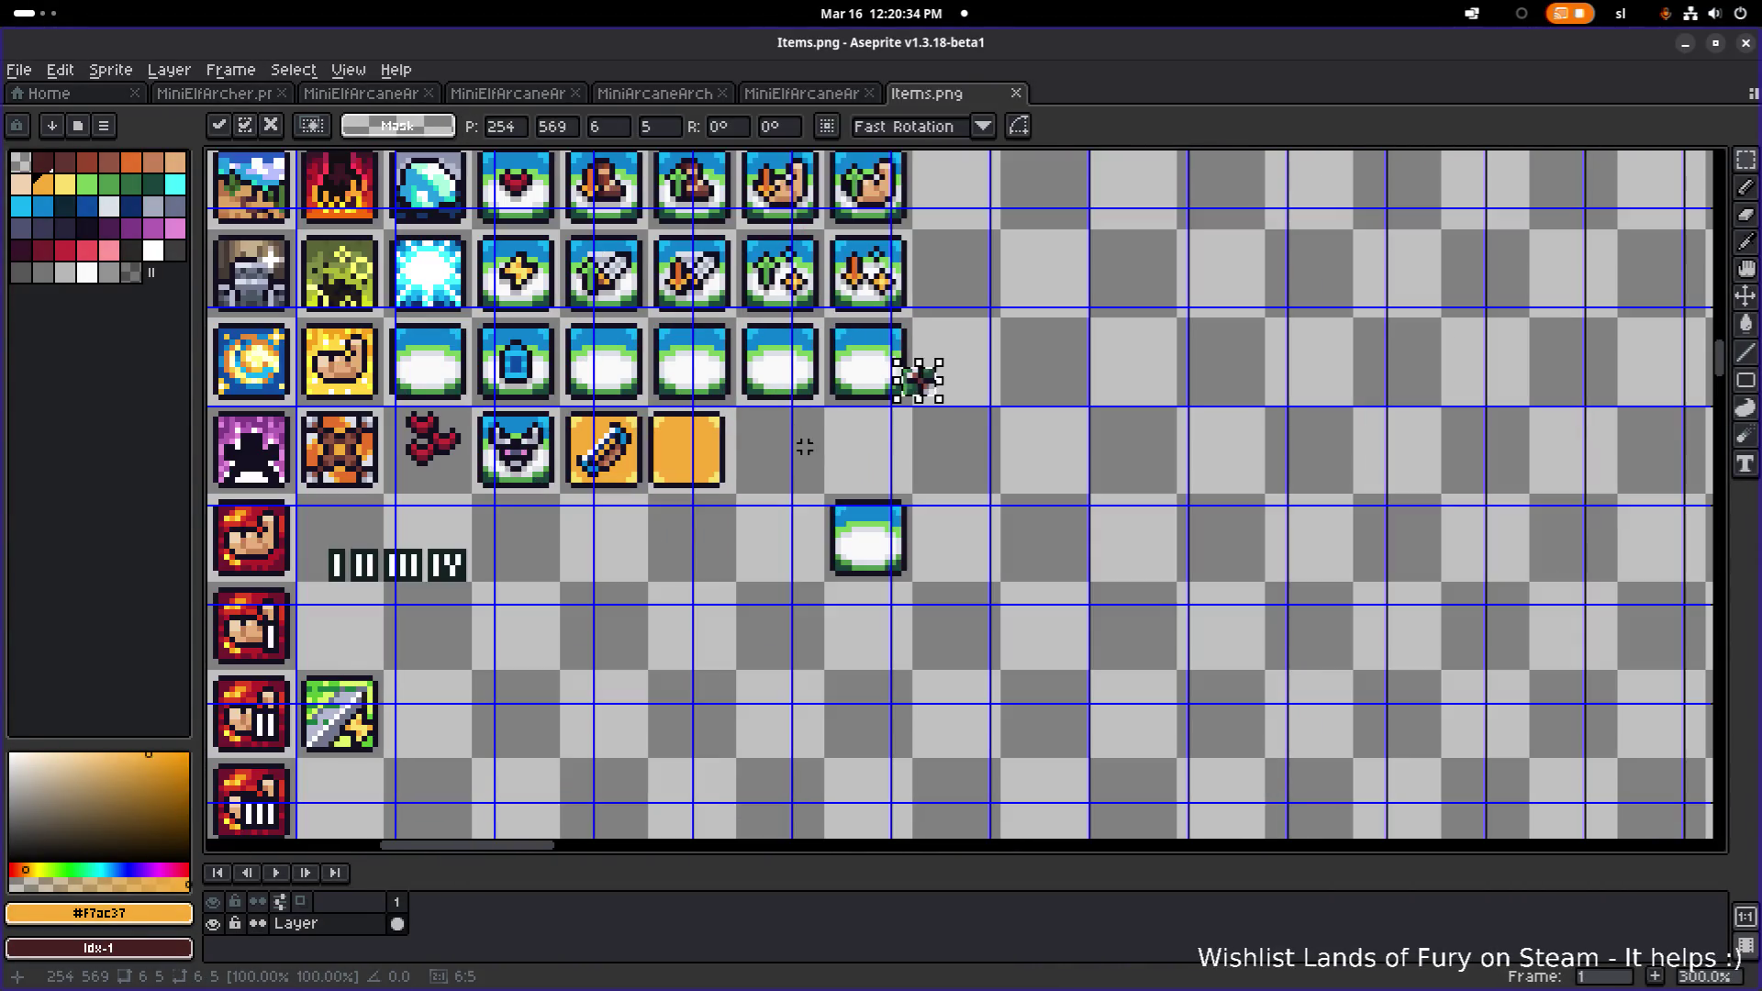
scroll(804, 447, "down", 2)
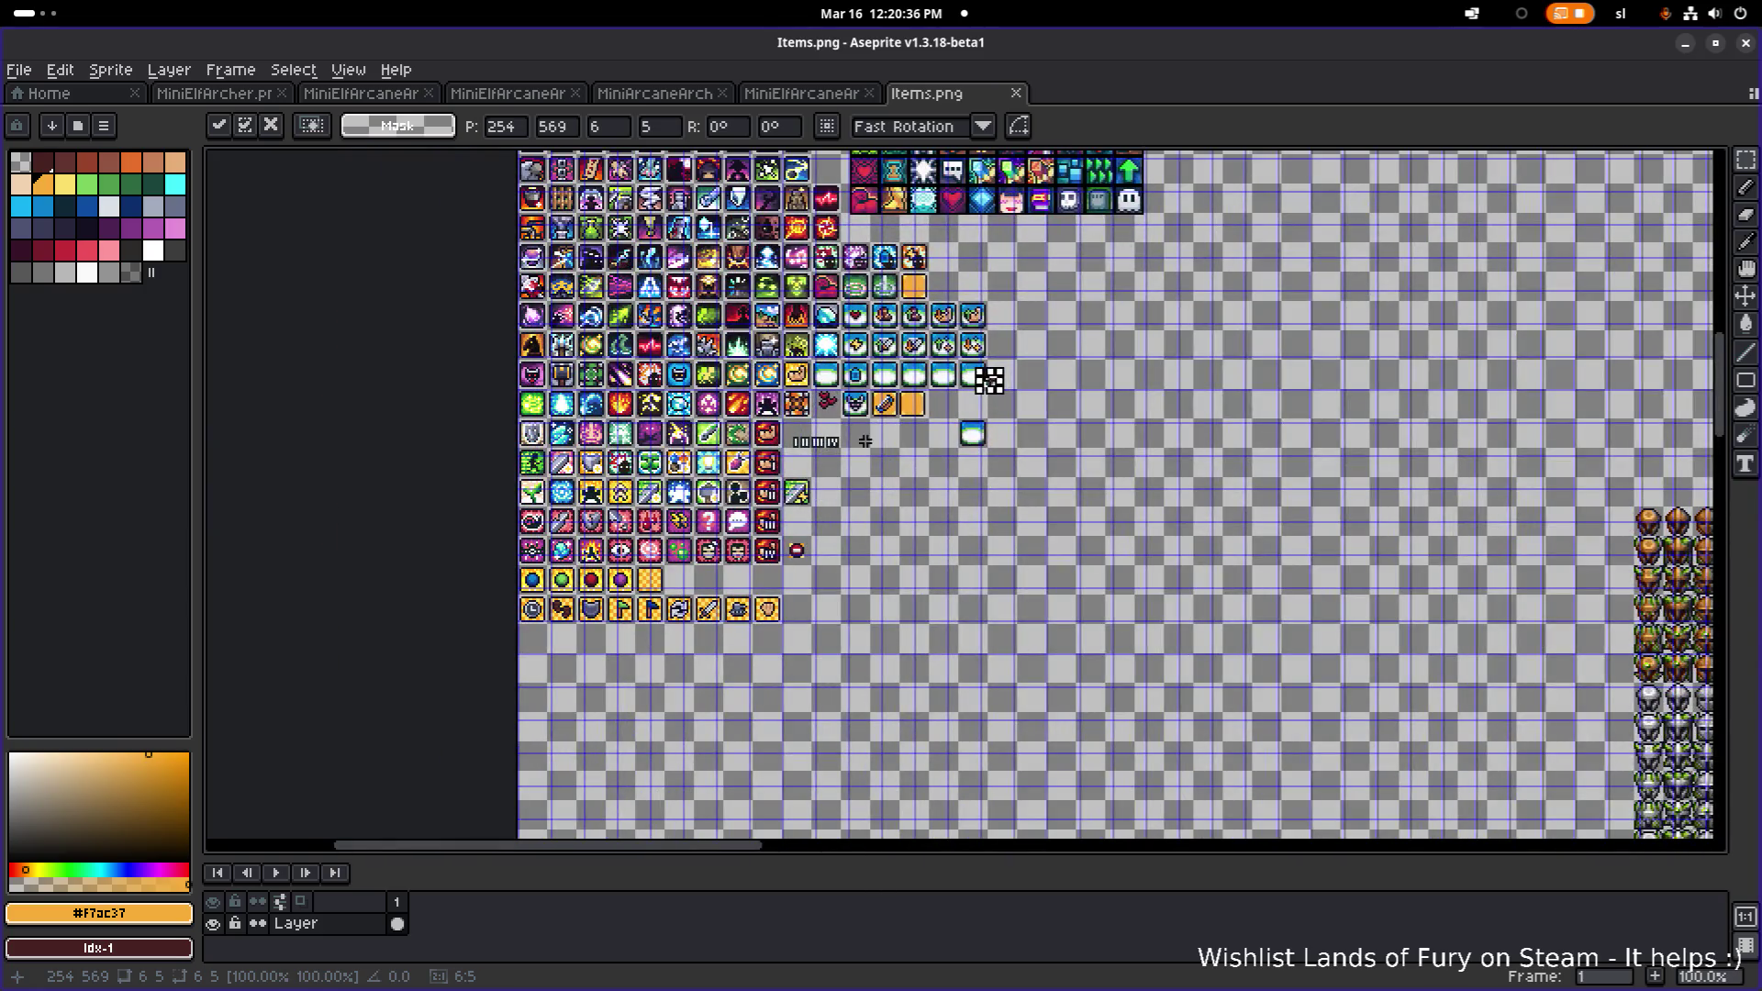
scroll(989, 379, "up", 5)
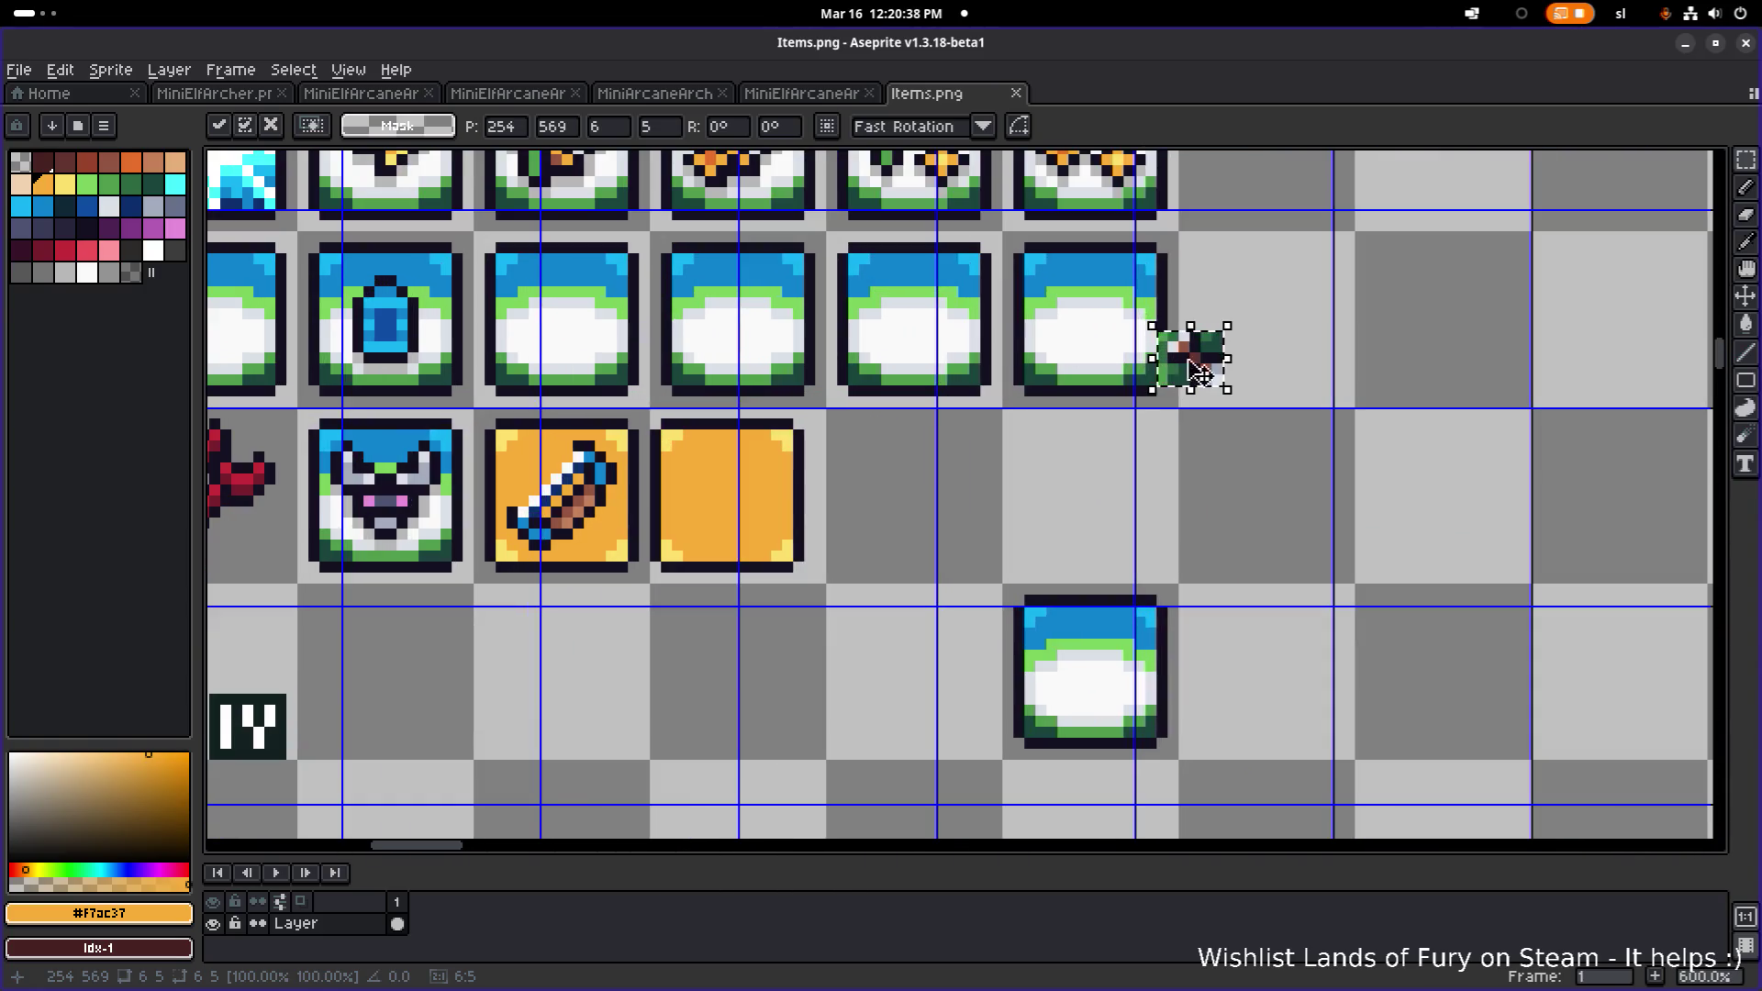
mouse_move(1174, 367)
left_mouse_down()
mouse_move(992, 500)
mouse_move(936, 496)
mouse_move(858, 449)
left_mouse_up()
scroll(936, 496, "up", 2)
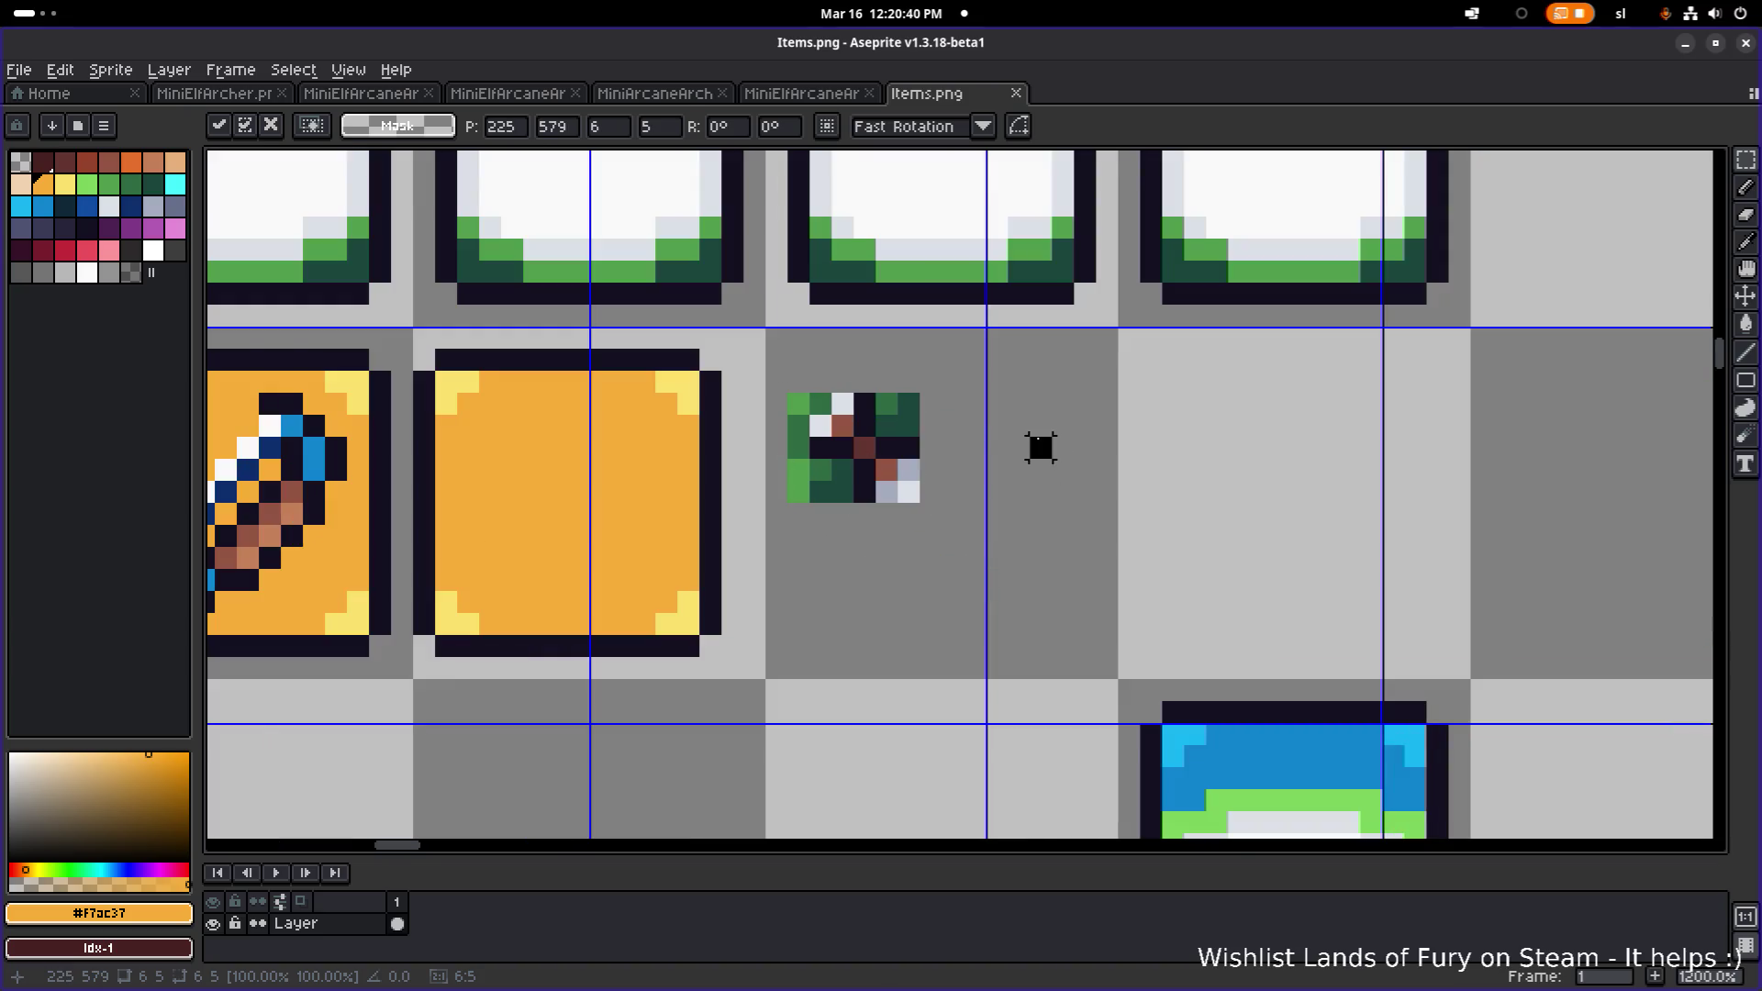
key("Return")
scroll(1040, 447, "up", 1)
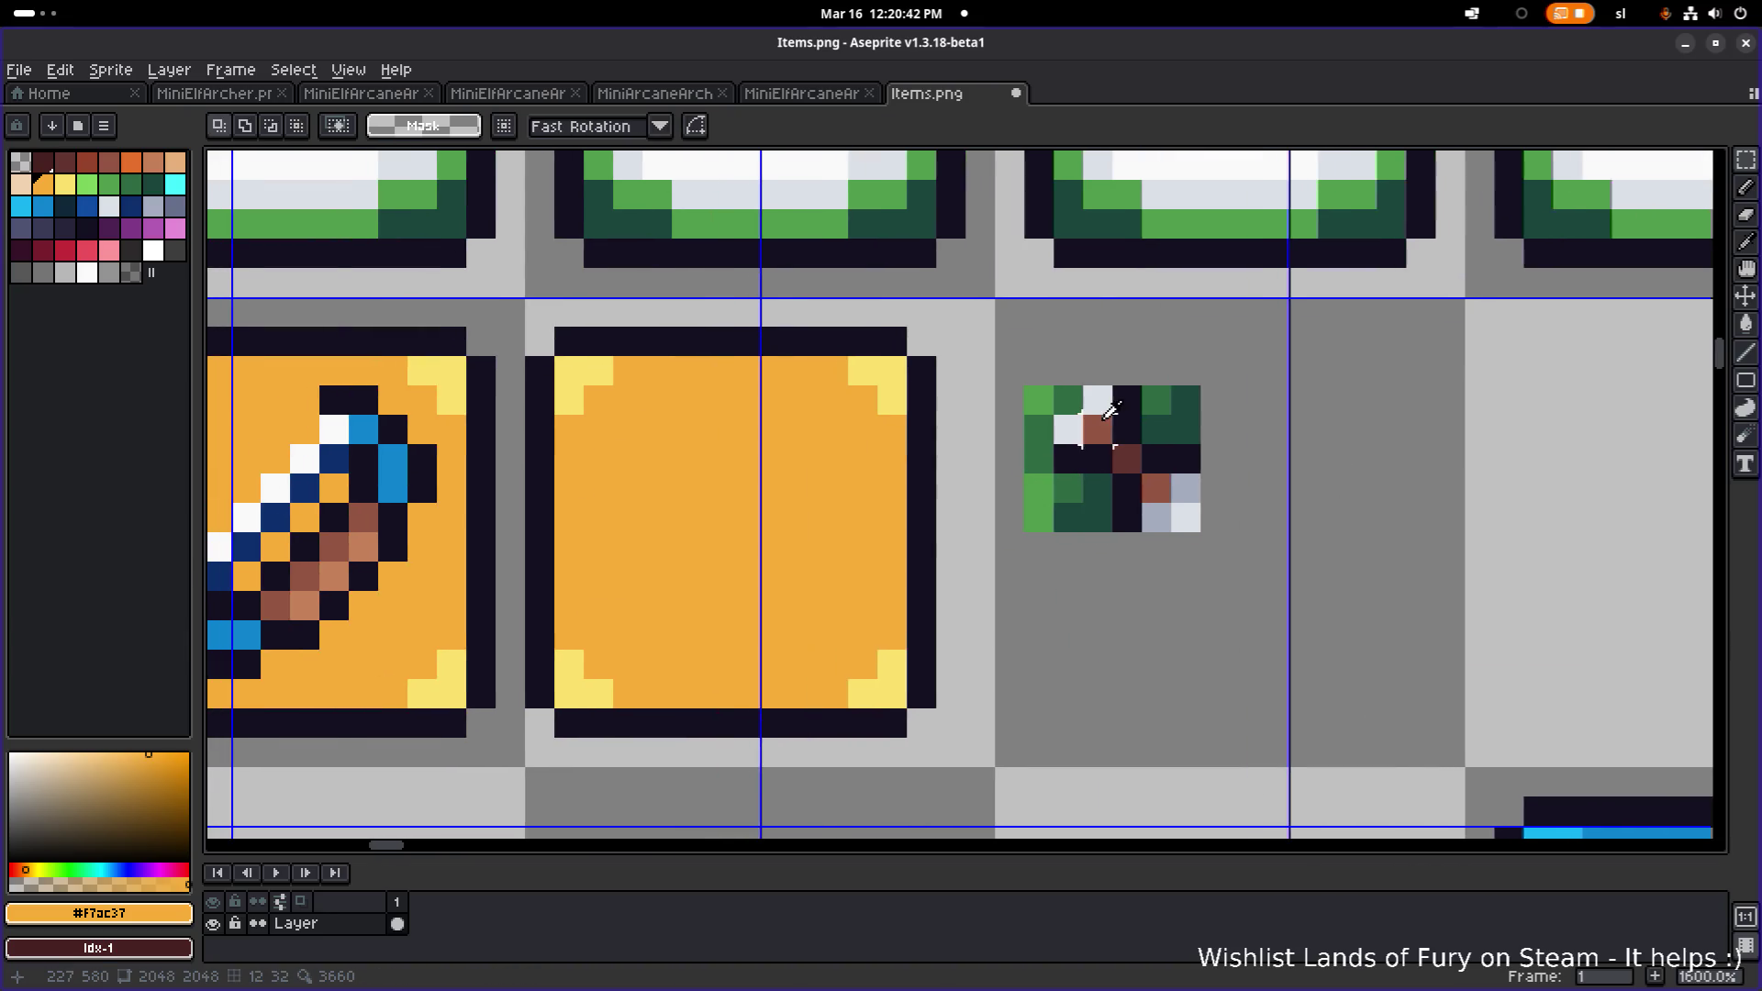
left_click(1127, 459, "alt")
- Draw straight dark-brown bars and dots inside the blank orange frame
key("b")
left_click(657, 459)
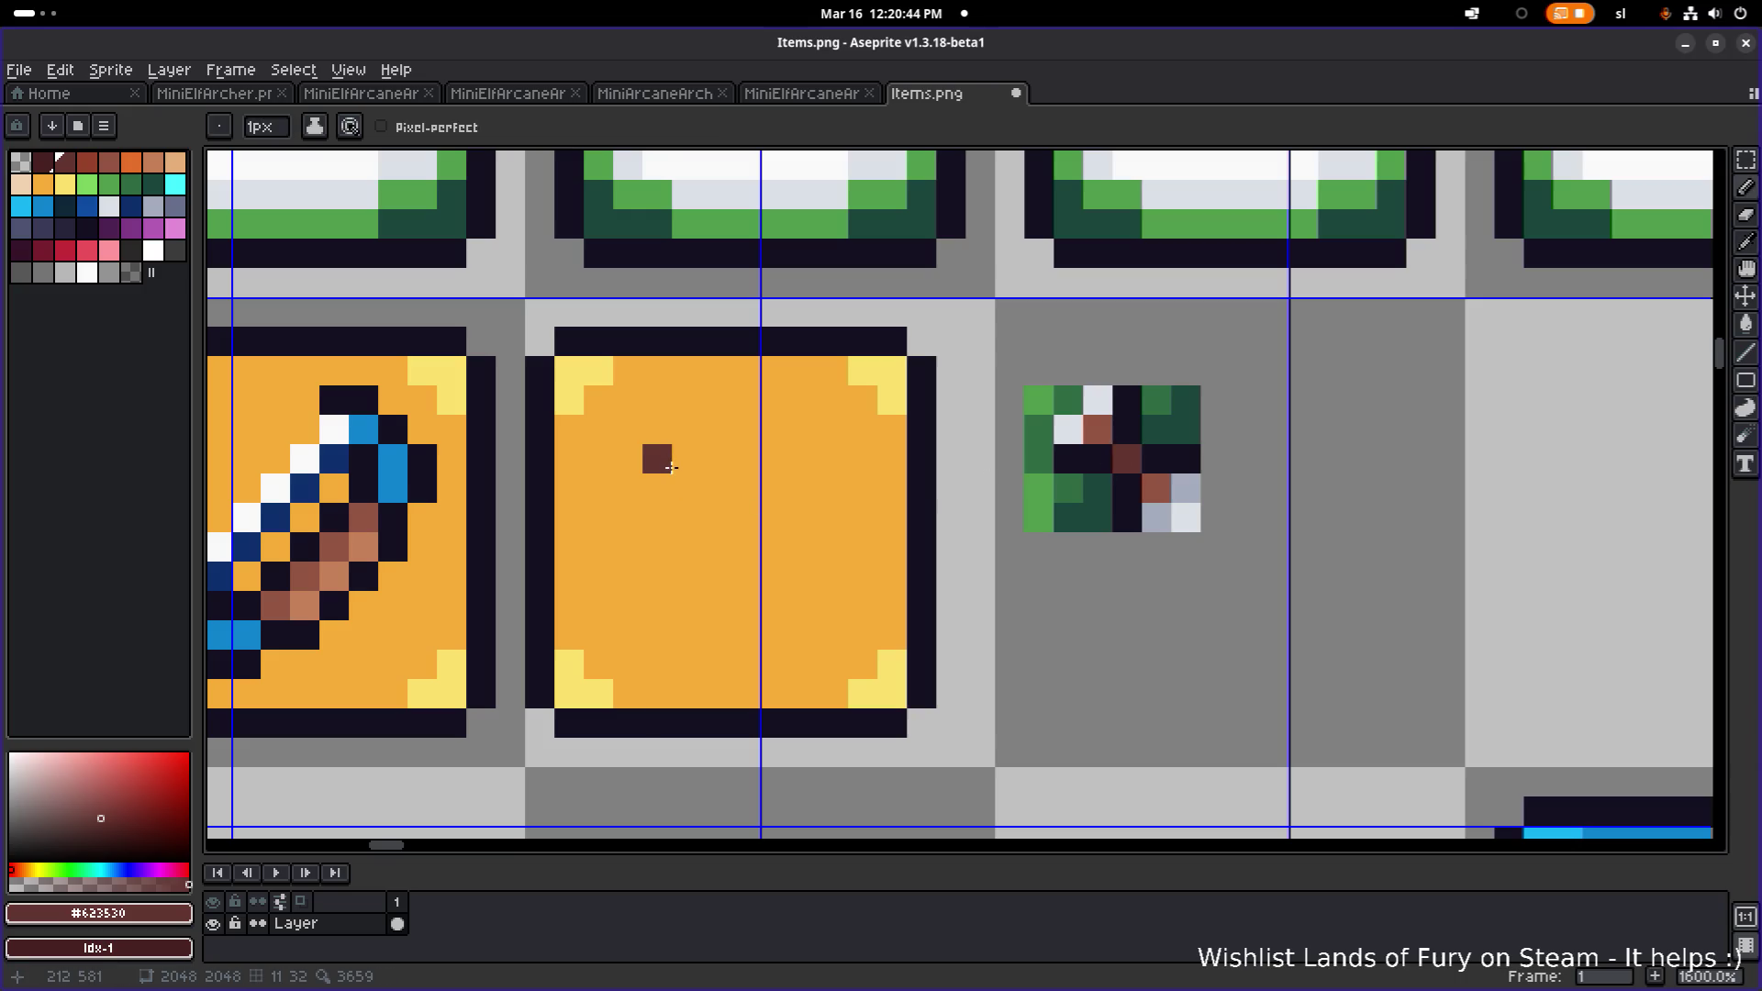
left_click(789, 461, "shift")
left_click(649, 554)
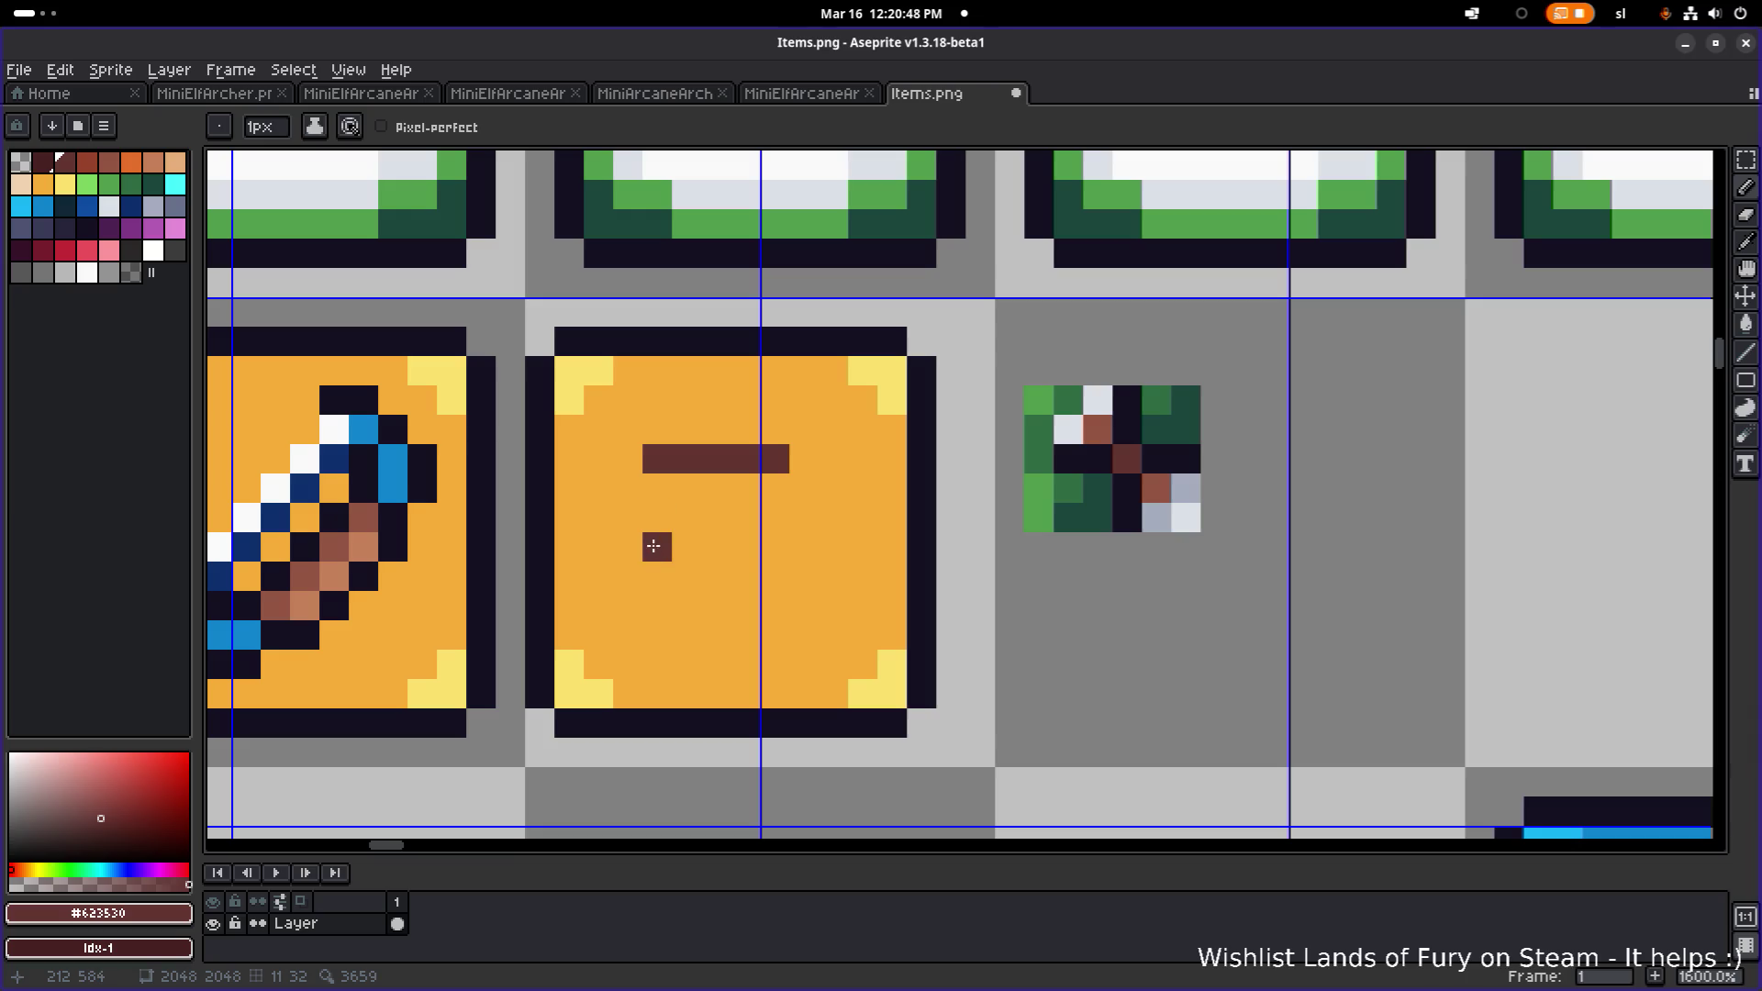
left_click(789, 547, "shift")
left_click(657, 635)
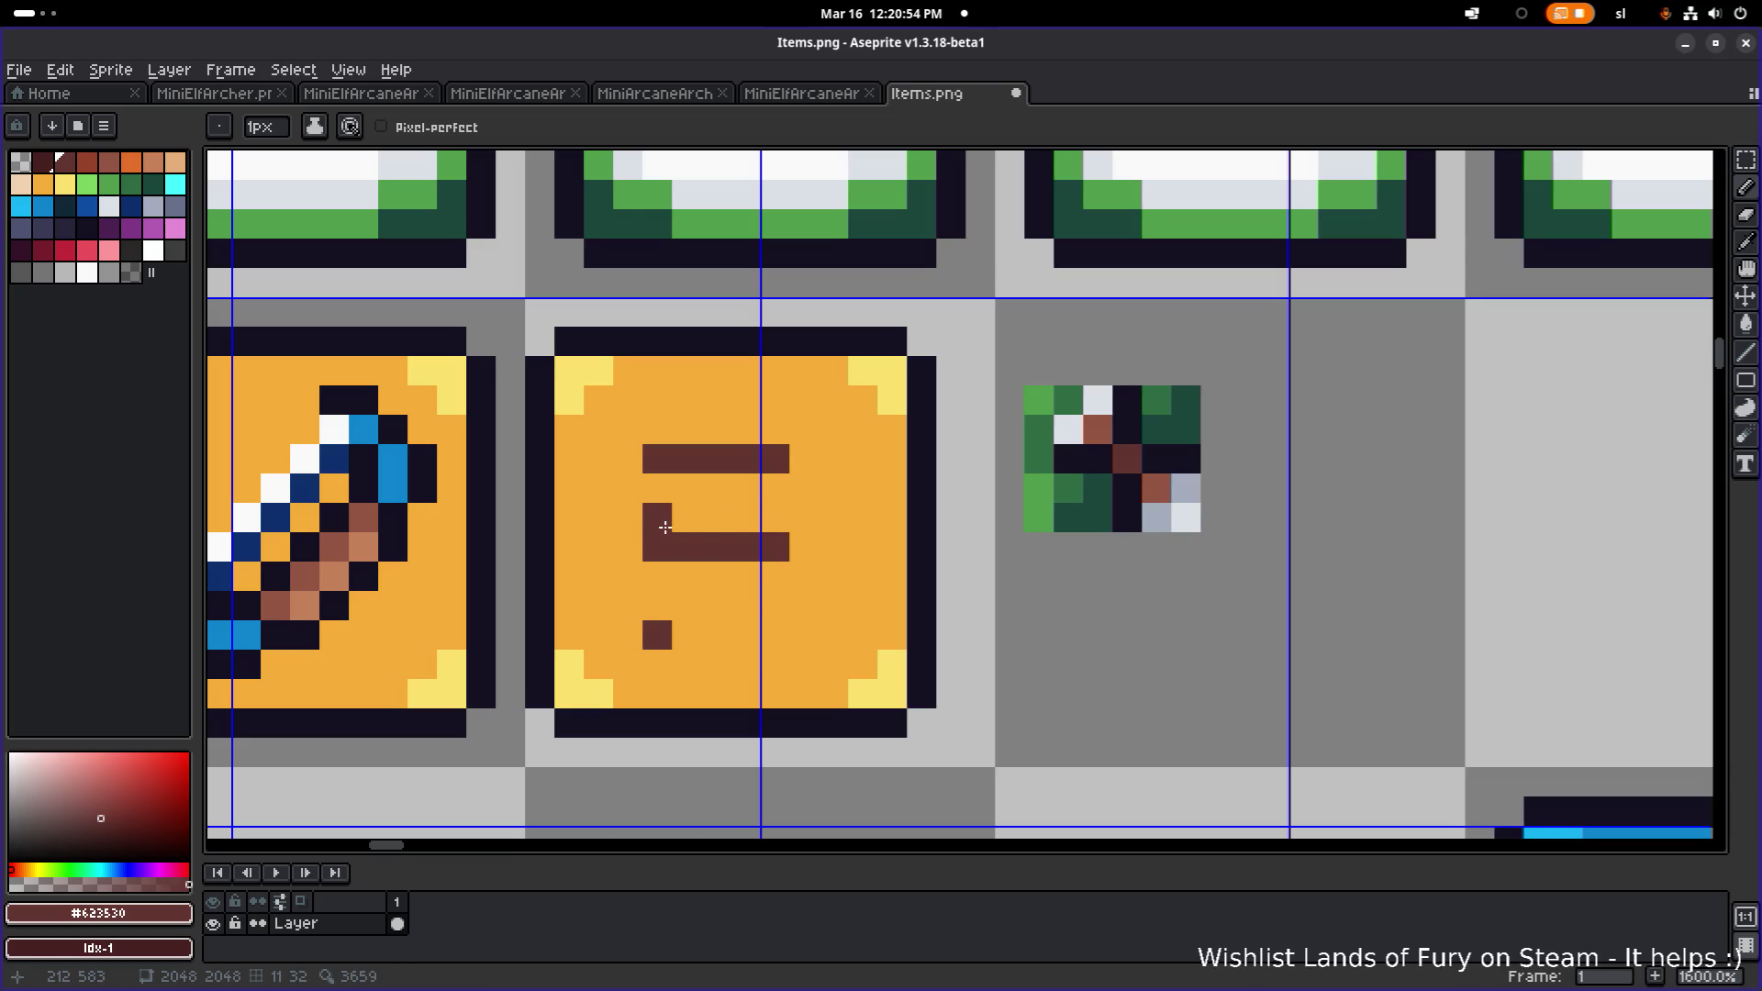
- Cover the top bar in orange, thicken and extend the brown bars, and add a new top bar
left_click(655, 428, "alt")
left_click_drag(655, 457, 783, 456)
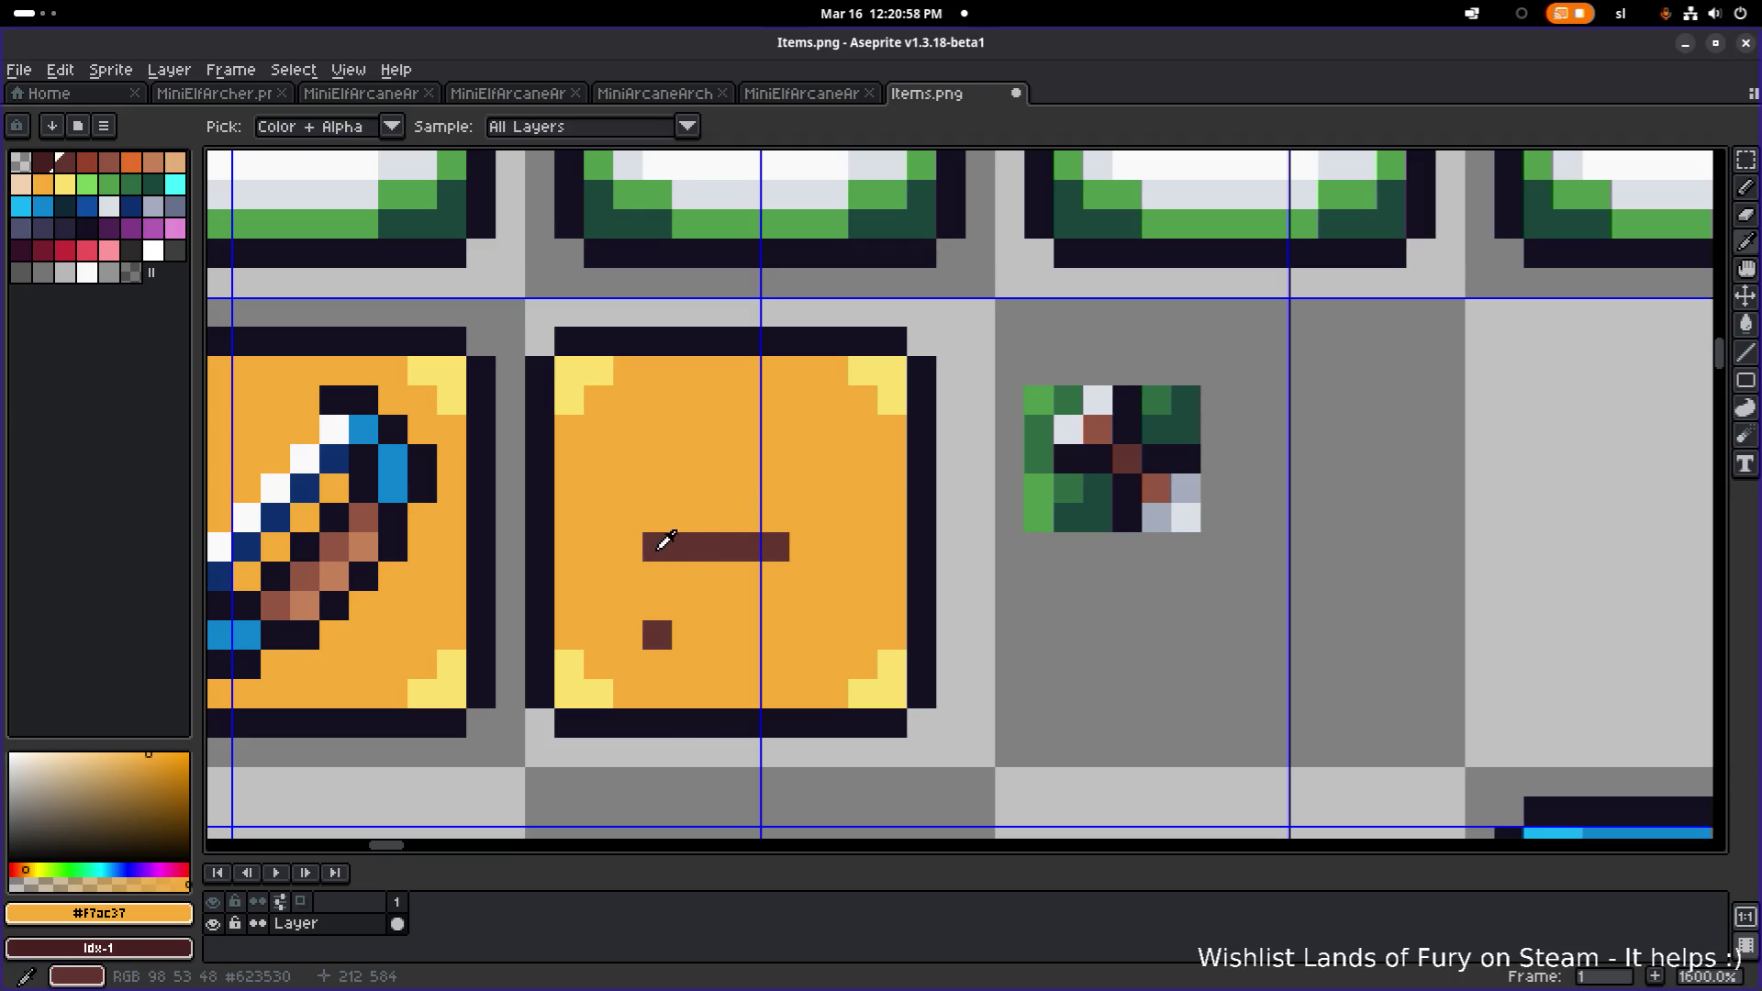
left_click(666, 542, "alt")
mouse_move(679, 525)
left_mouse_down()
mouse_move(656, 521)
mouse_move(773, 518)
left_mouse_up()
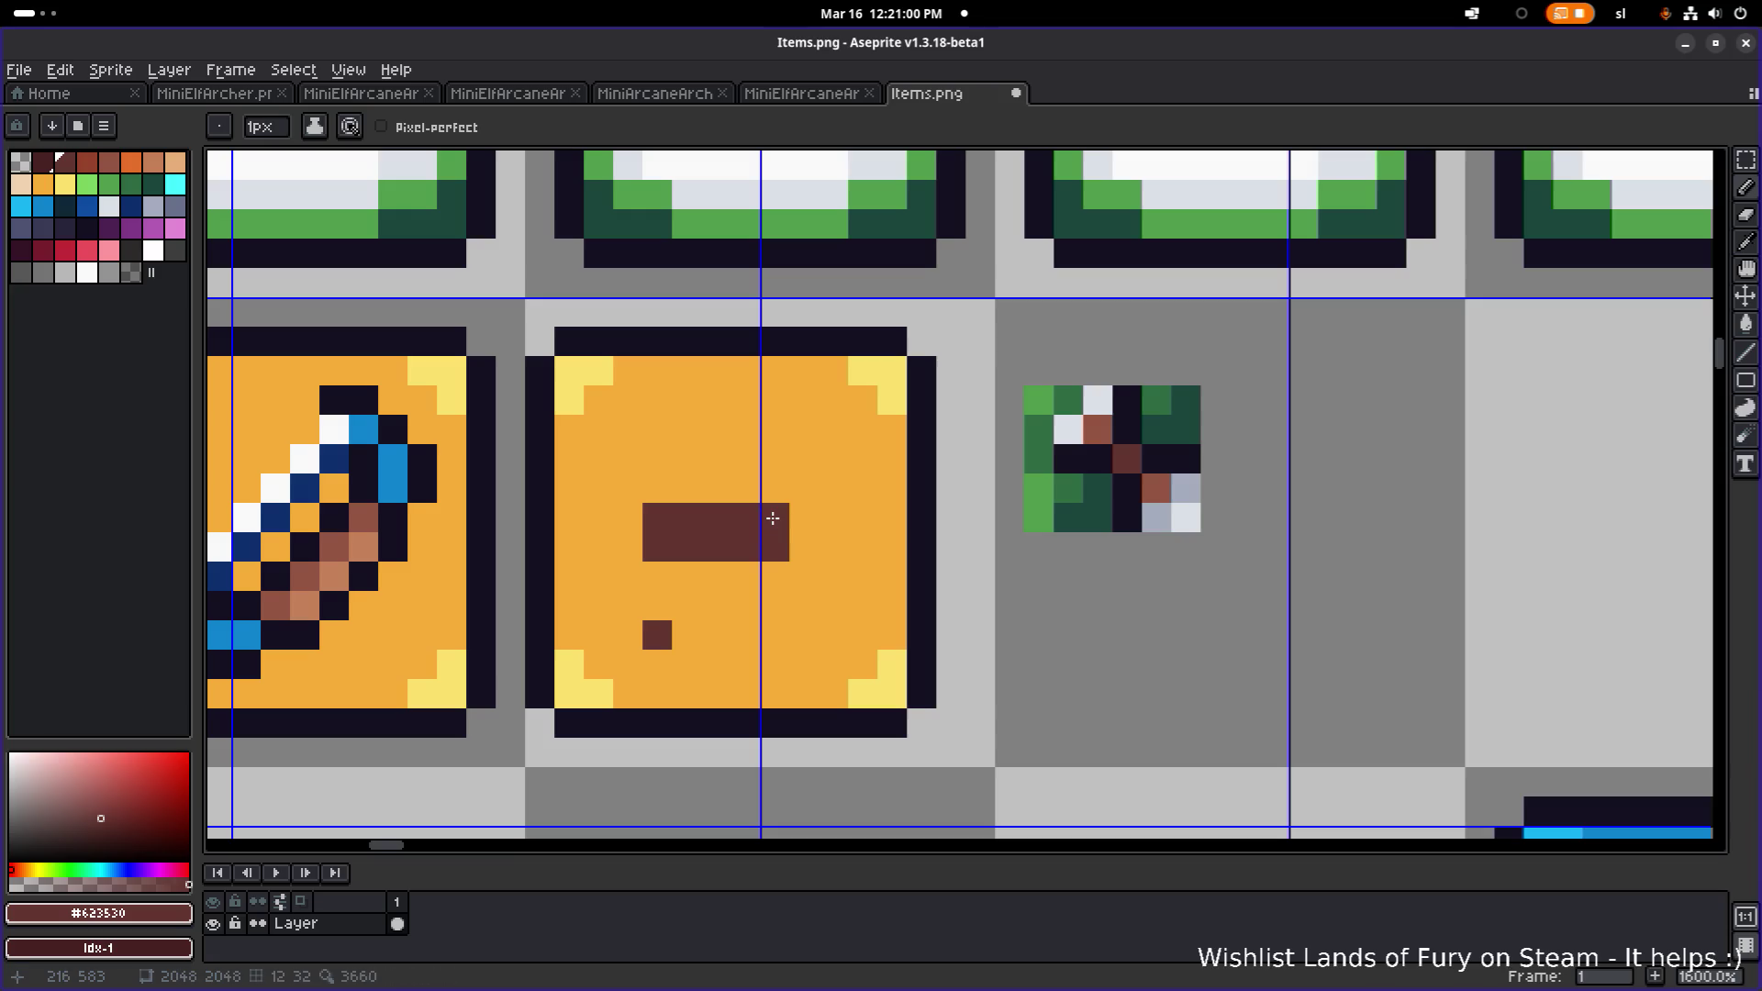
left_click_drag(696, 640, 780, 636)
left_click_drag(658, 429, 754, 428)
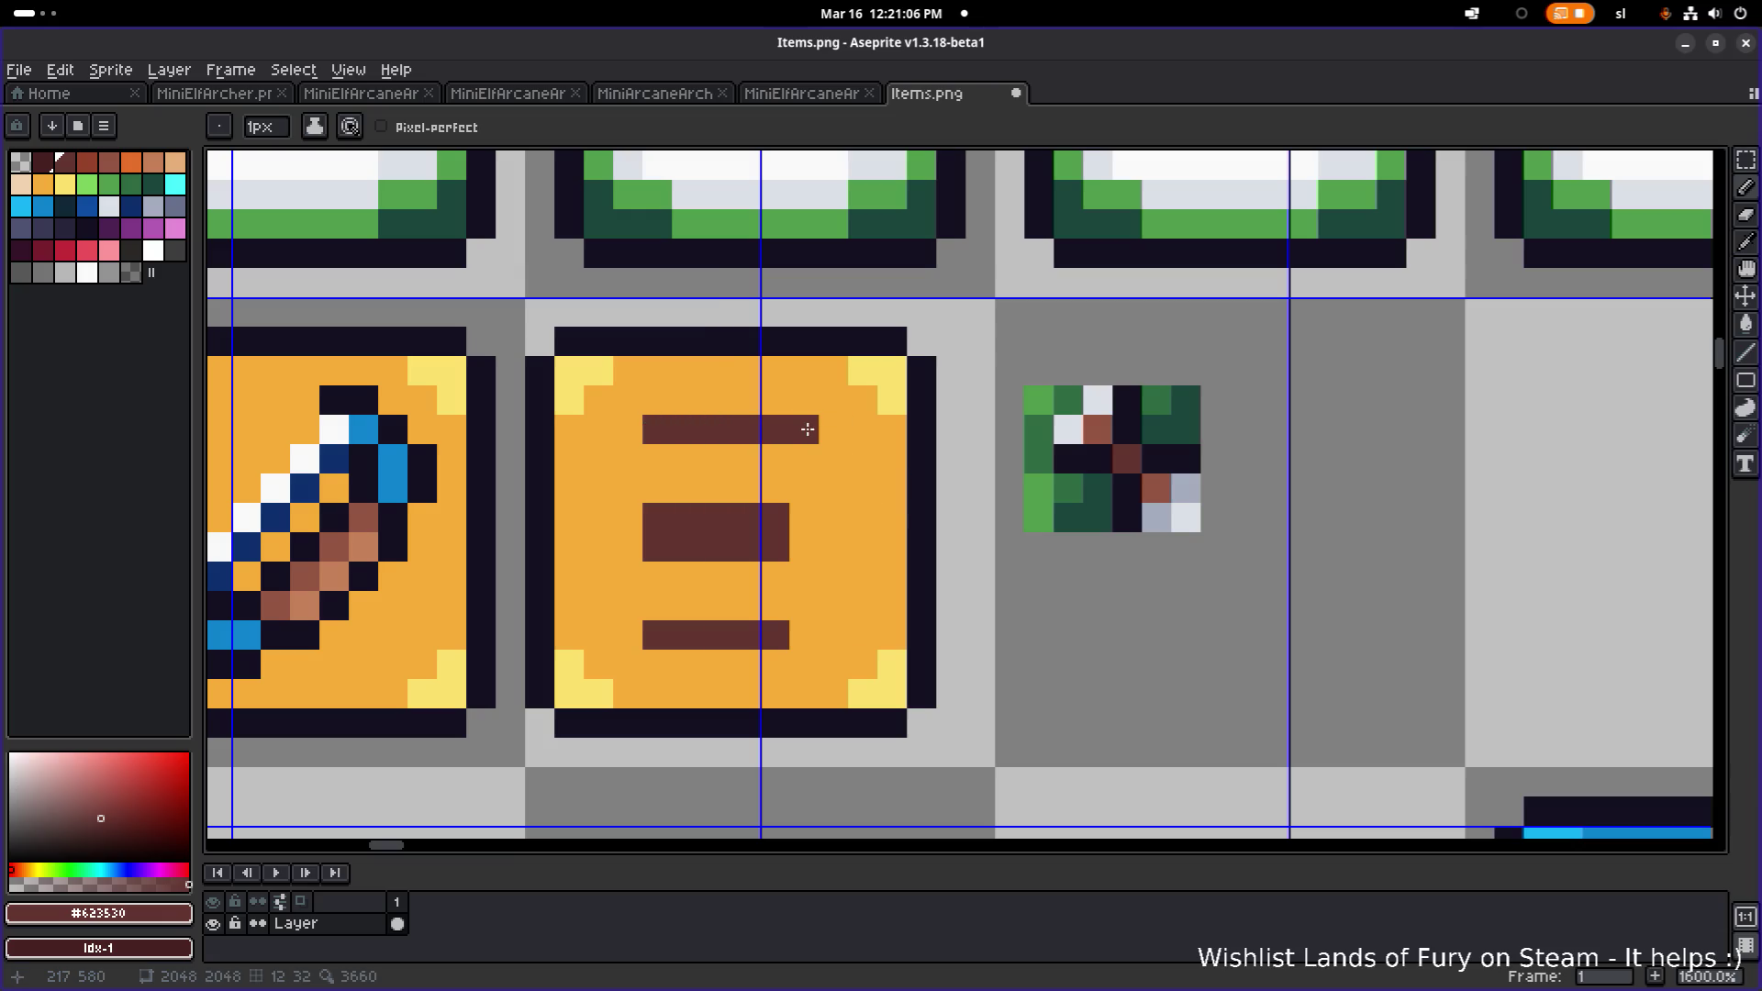
left_click_drag(807, 522, 807, 551)
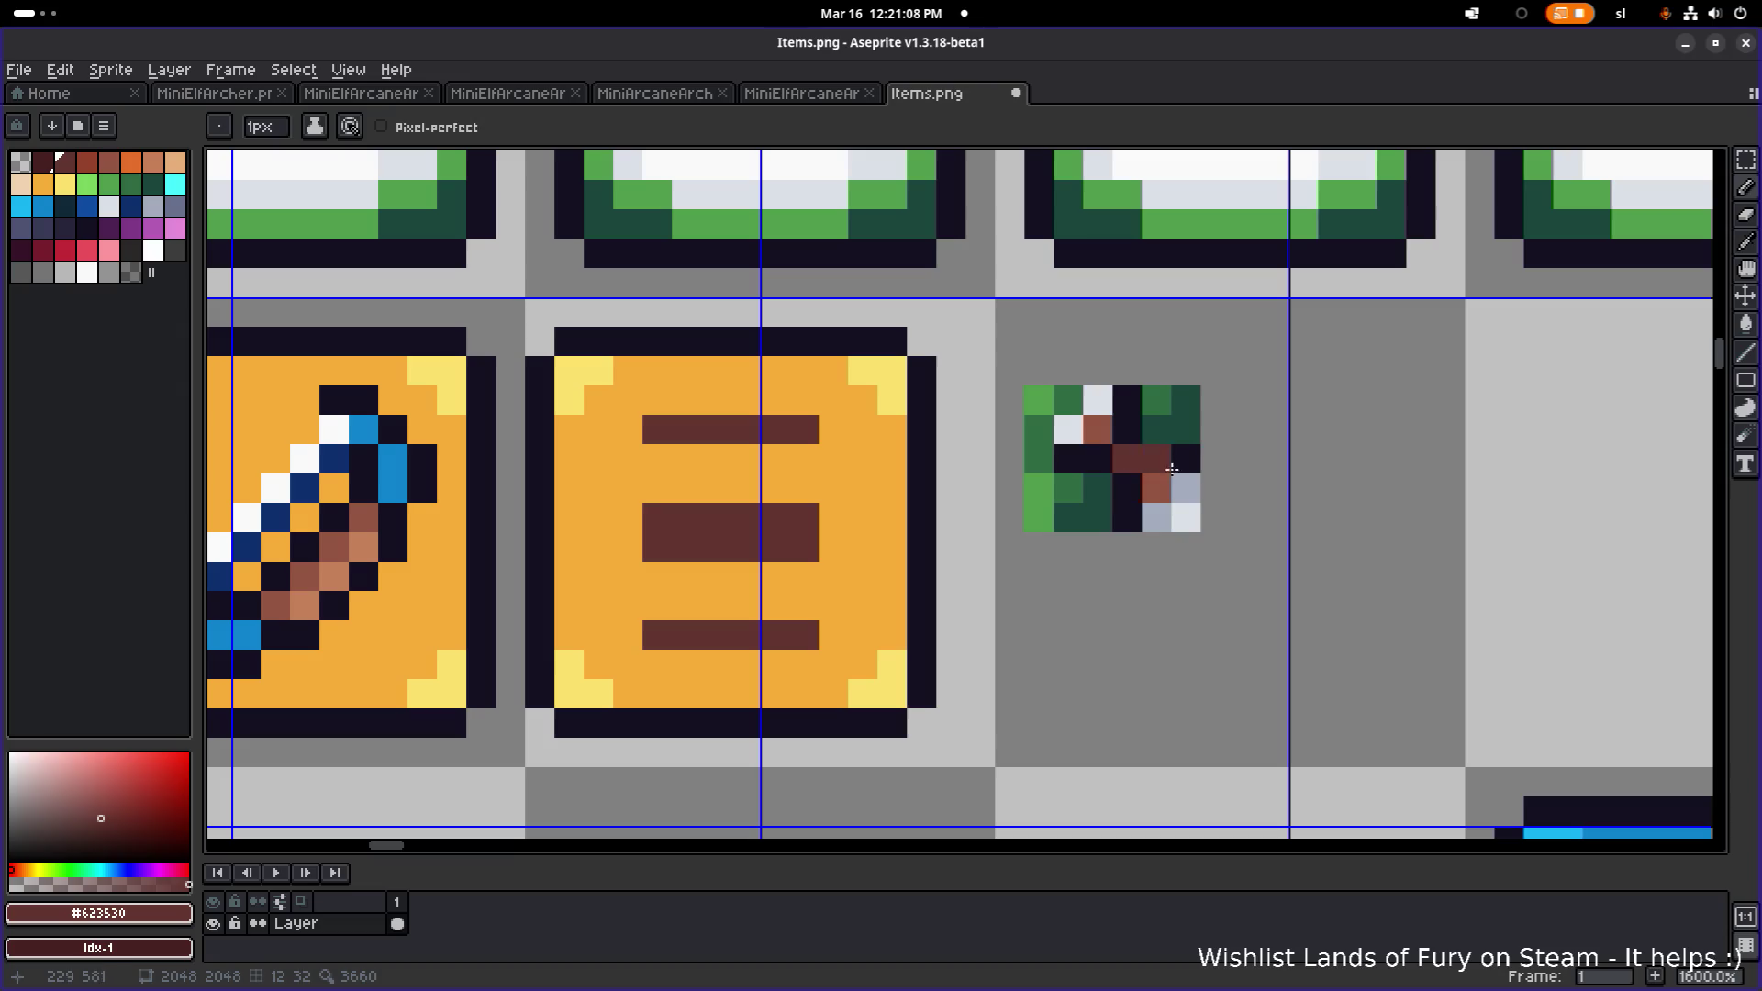
- Tip the middle bar with grey-blue pixels and a pale grey highlight
left_click(1184, 489, "alt")
mouse_move(830, 531)
left_mouse_down()
mouse_move(830, 547)
mouse_move(832, 524)
left_mouse_up()
left_click(1184, 517, "alt")
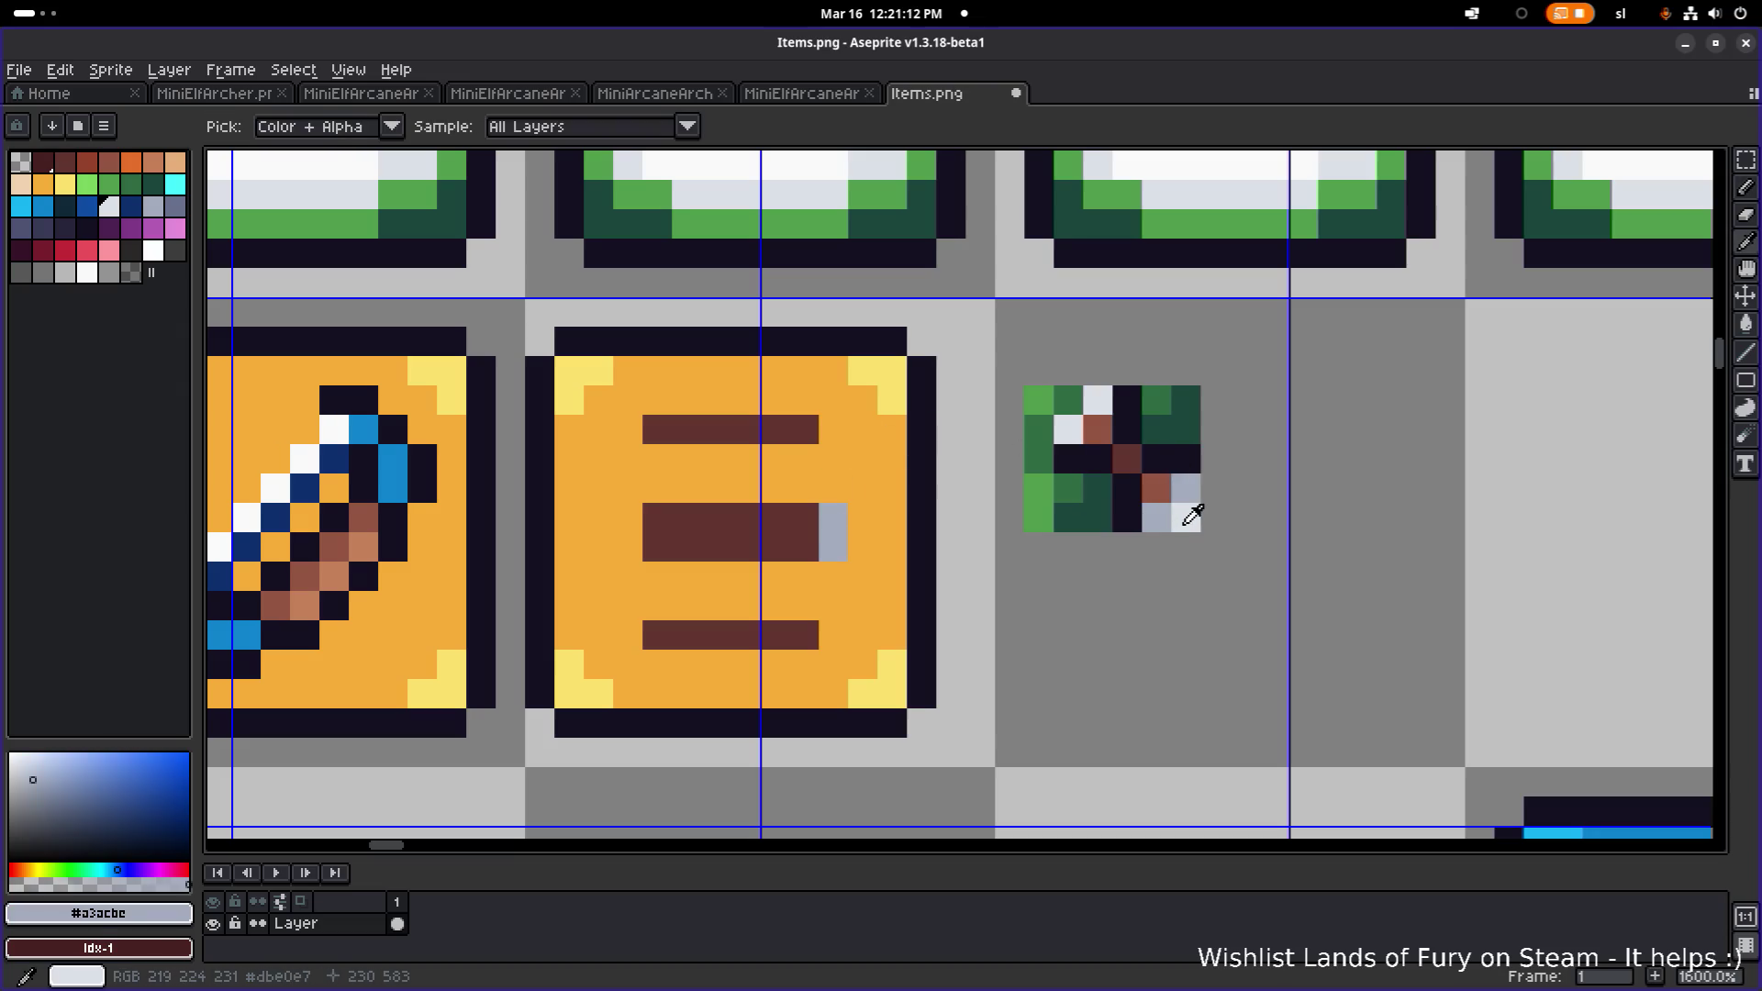
left_click(859, 507)
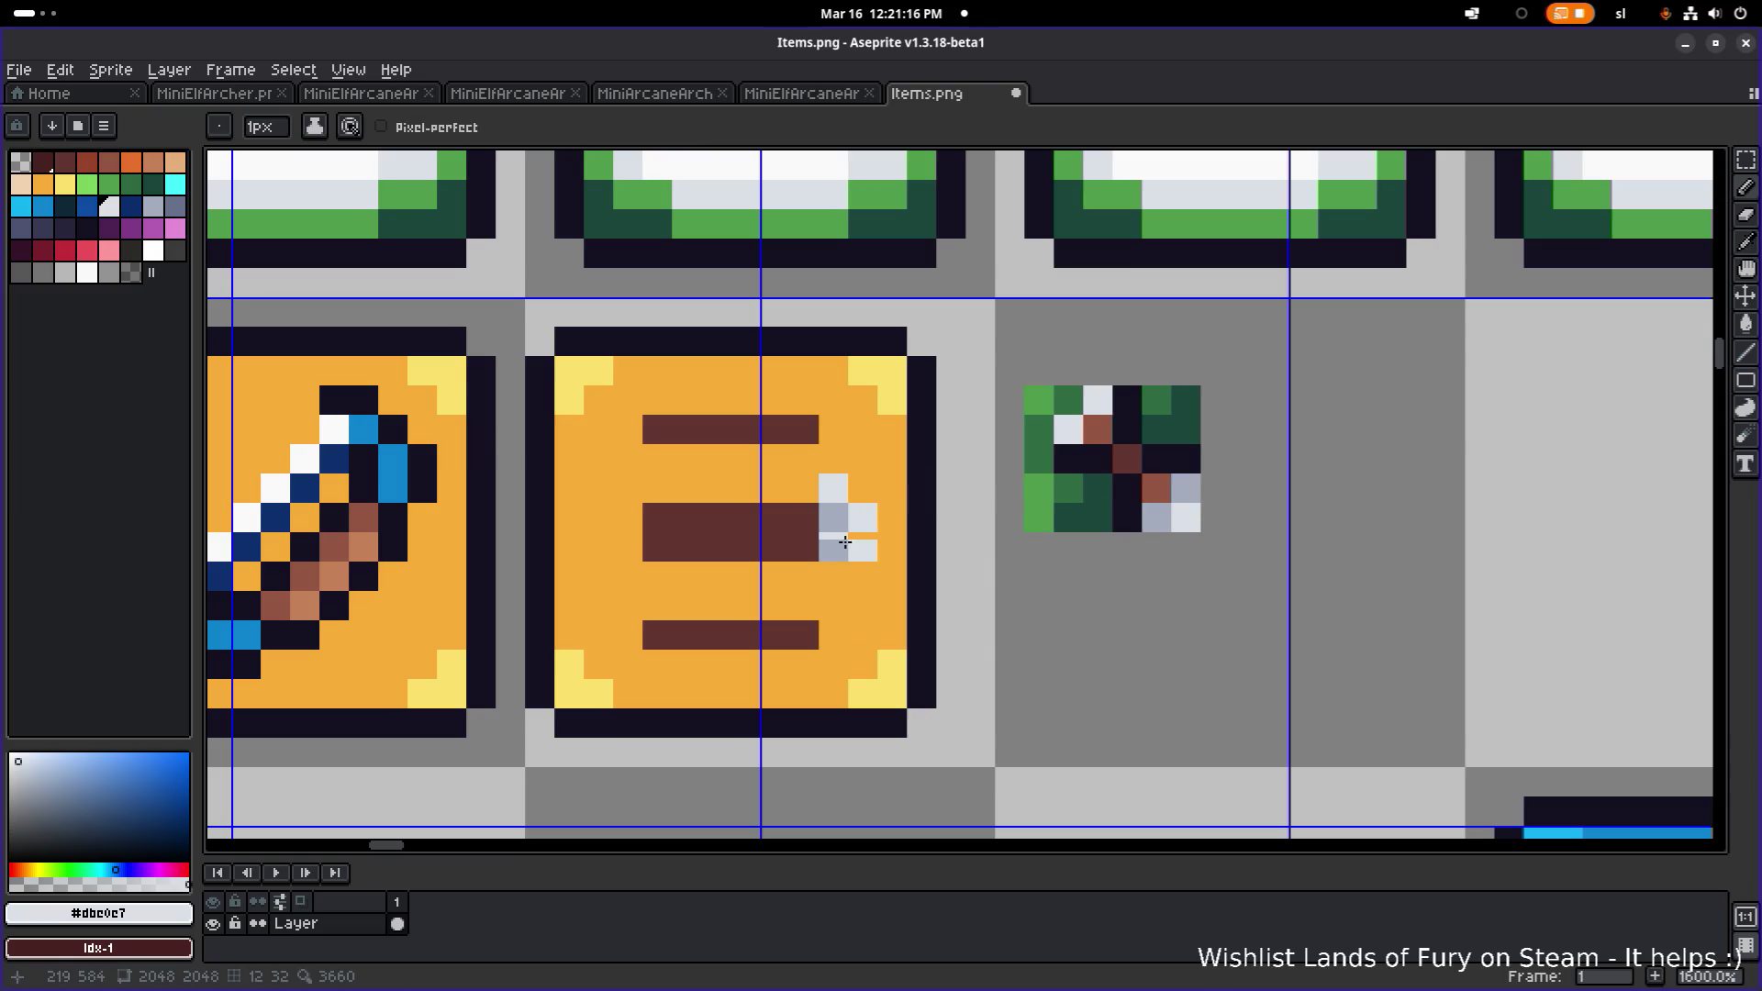
left_click(872, 573, "alt")
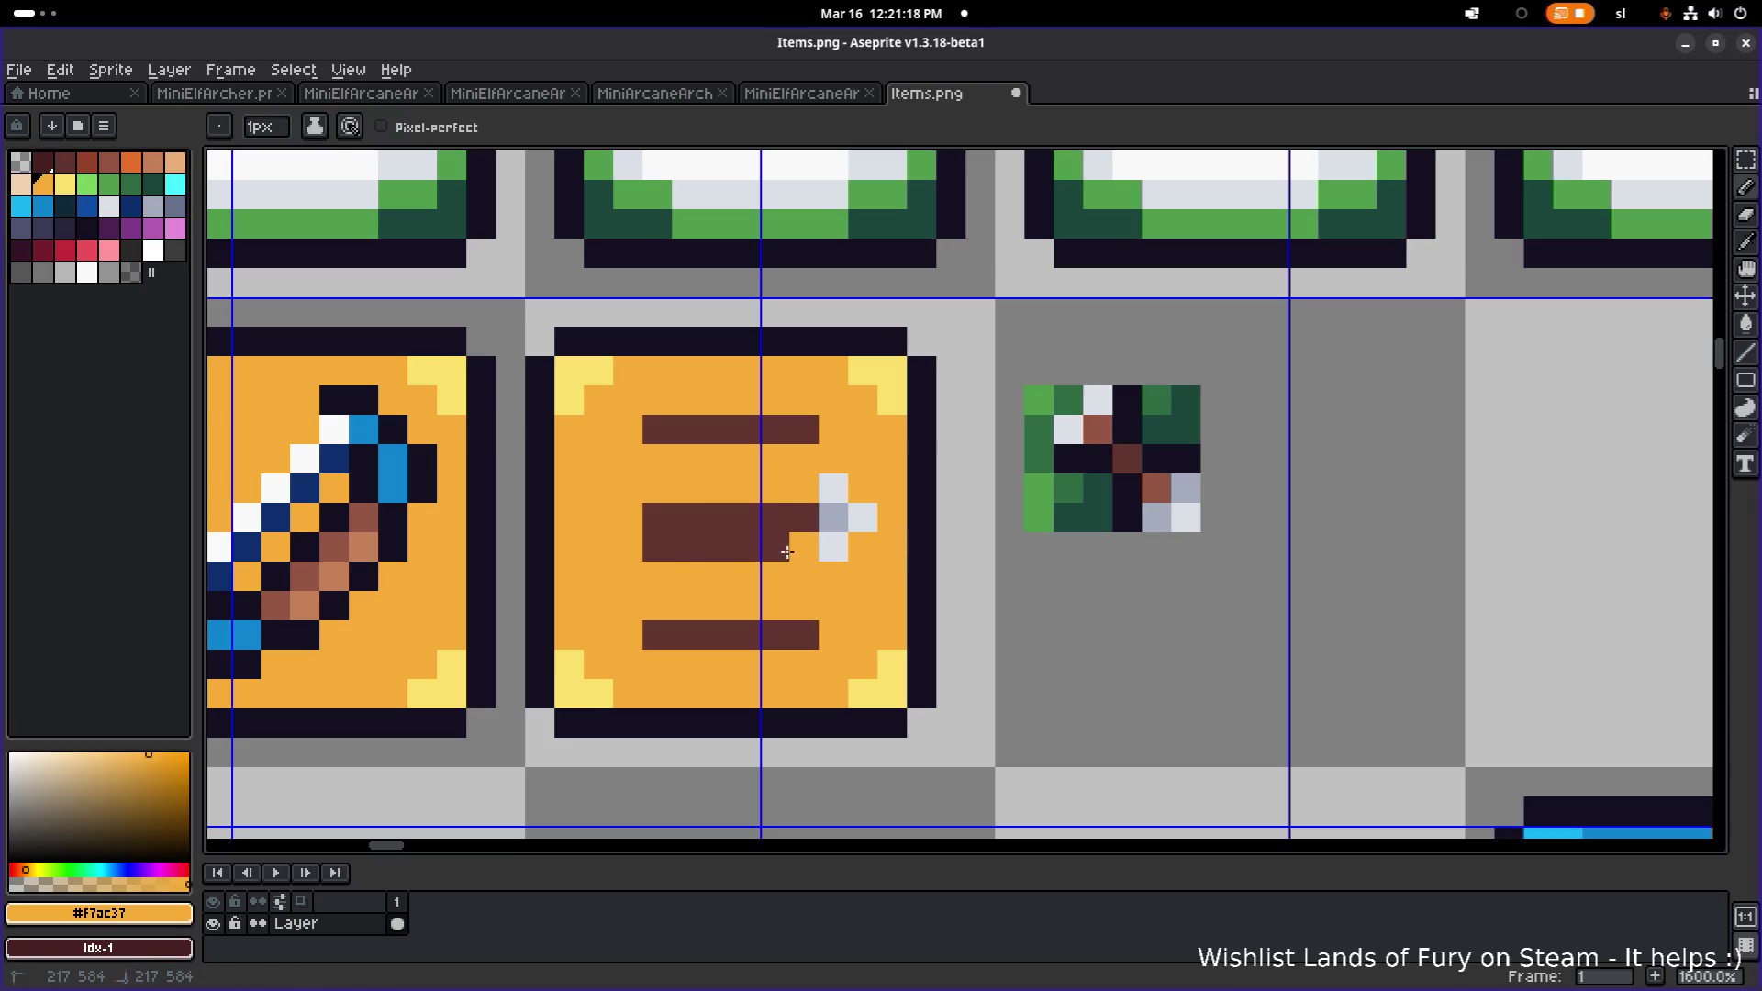
- Outline the arrow's tip and shaft with dark pixels, extending it to the left
left_click(1134, 488, "alt")
left_click(863, 547)
left_click(892, 517)
left_click(881, 493)
left_click(863, 488)
left_click(833, 458)
left_click(804, 488)
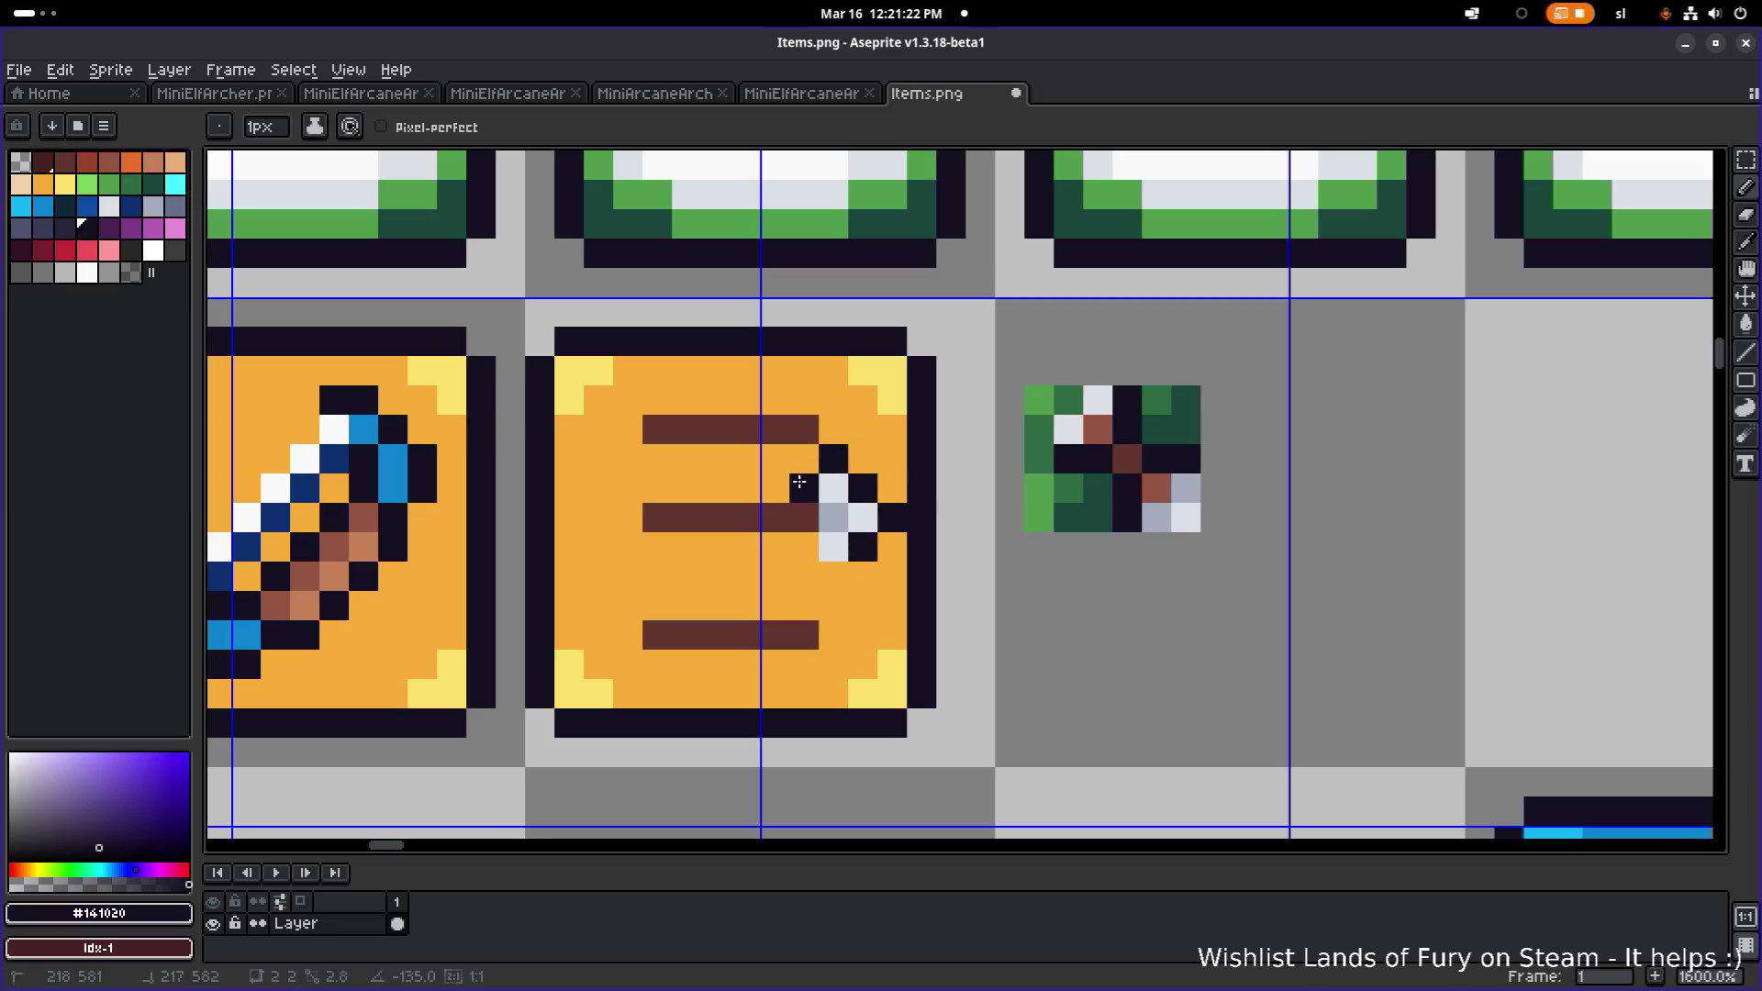
left_click(702, 483, "shift")
left_click(648, 482, "shift")
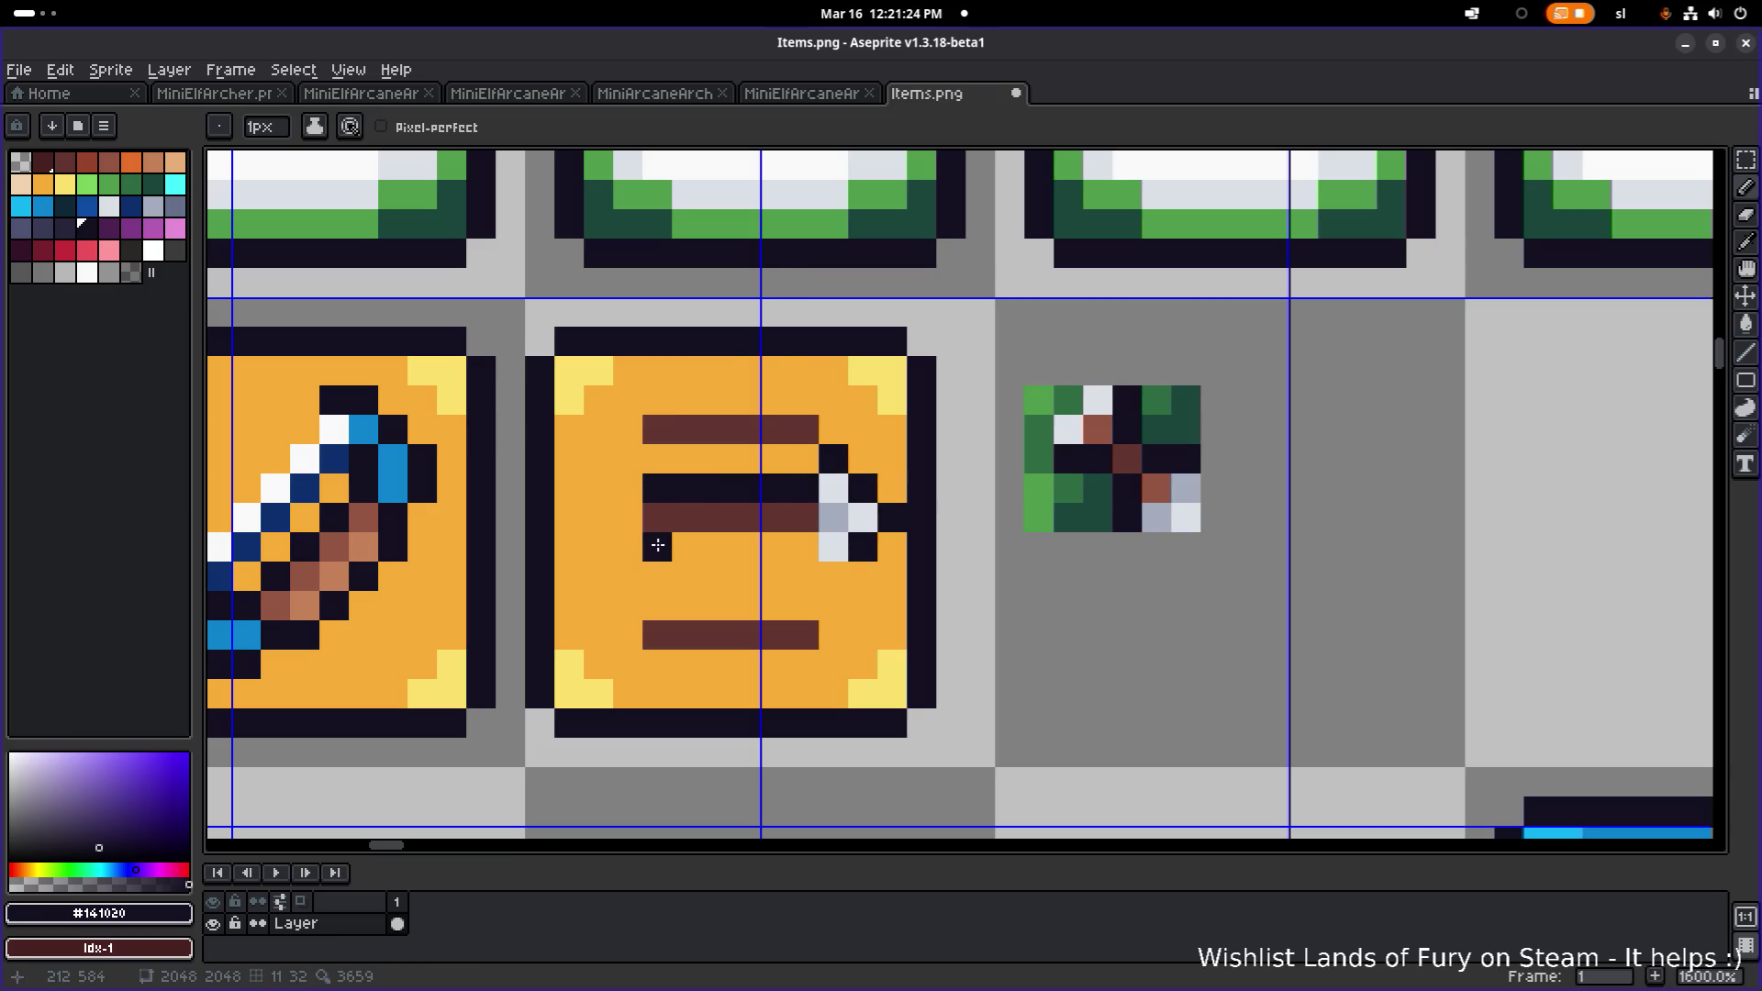
left_click(804, 547, "shift")
left_click(822, 575)
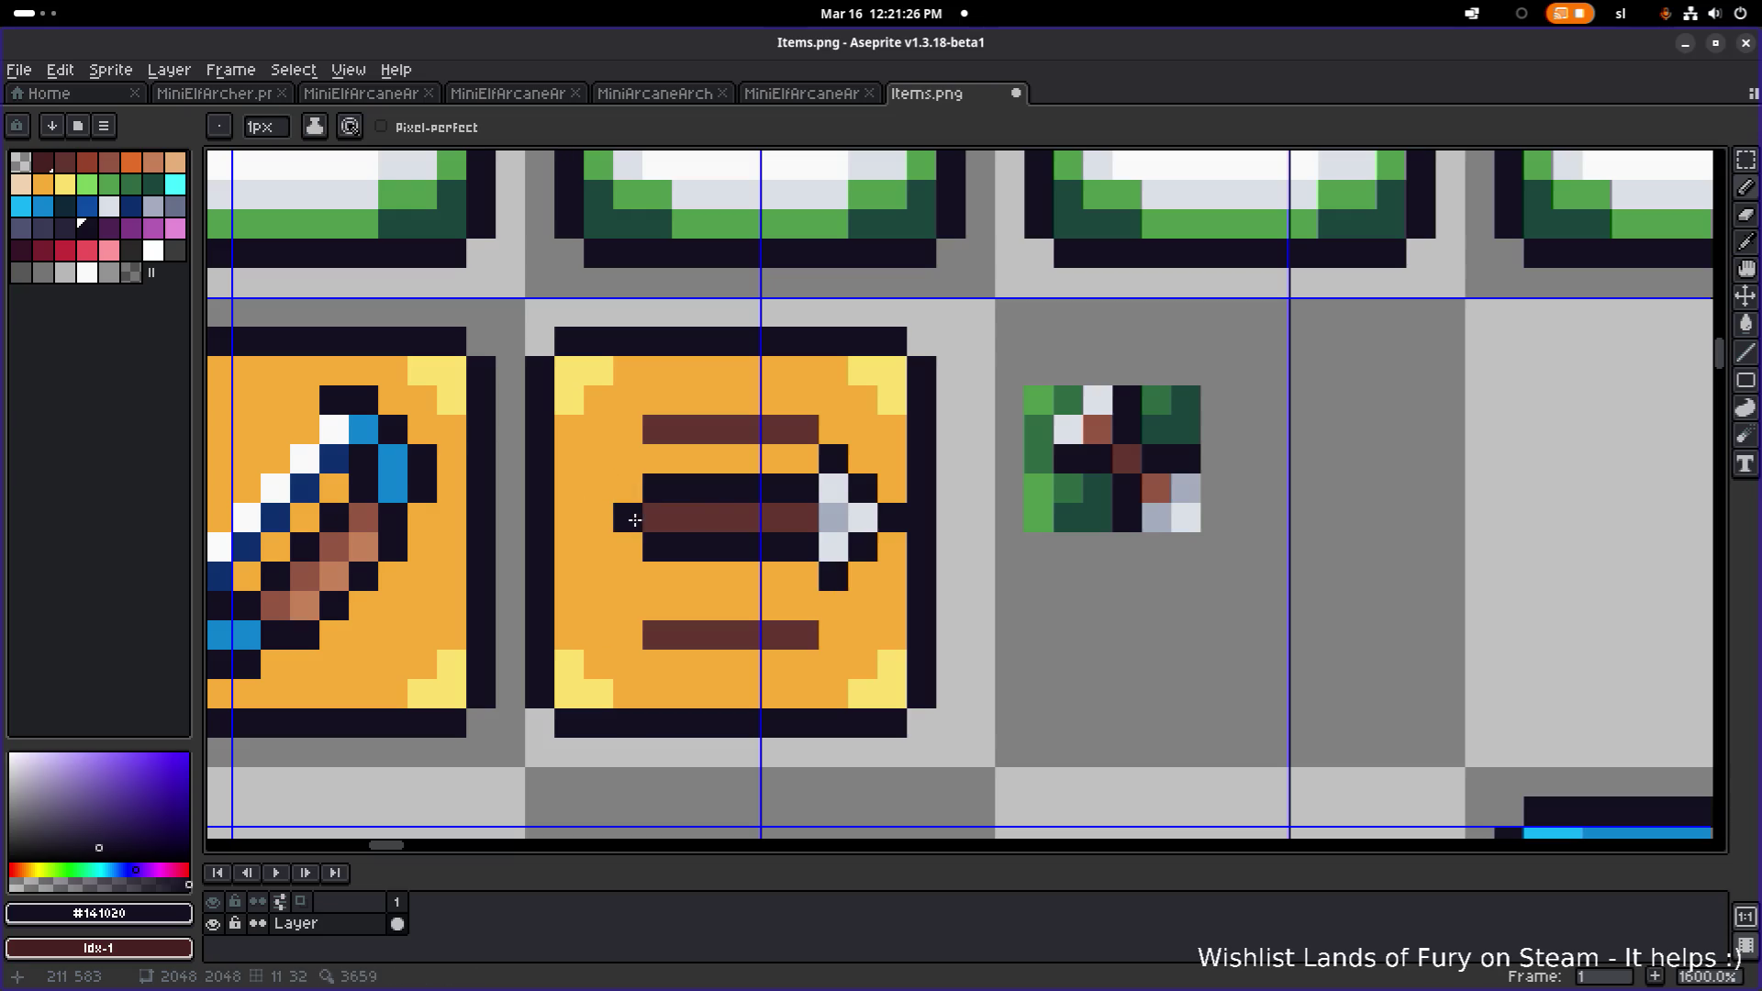
scroll(633, 514, "down", 6)
scroll(763, 494, "up", 5)
scroll(763, 494, "up", 1)
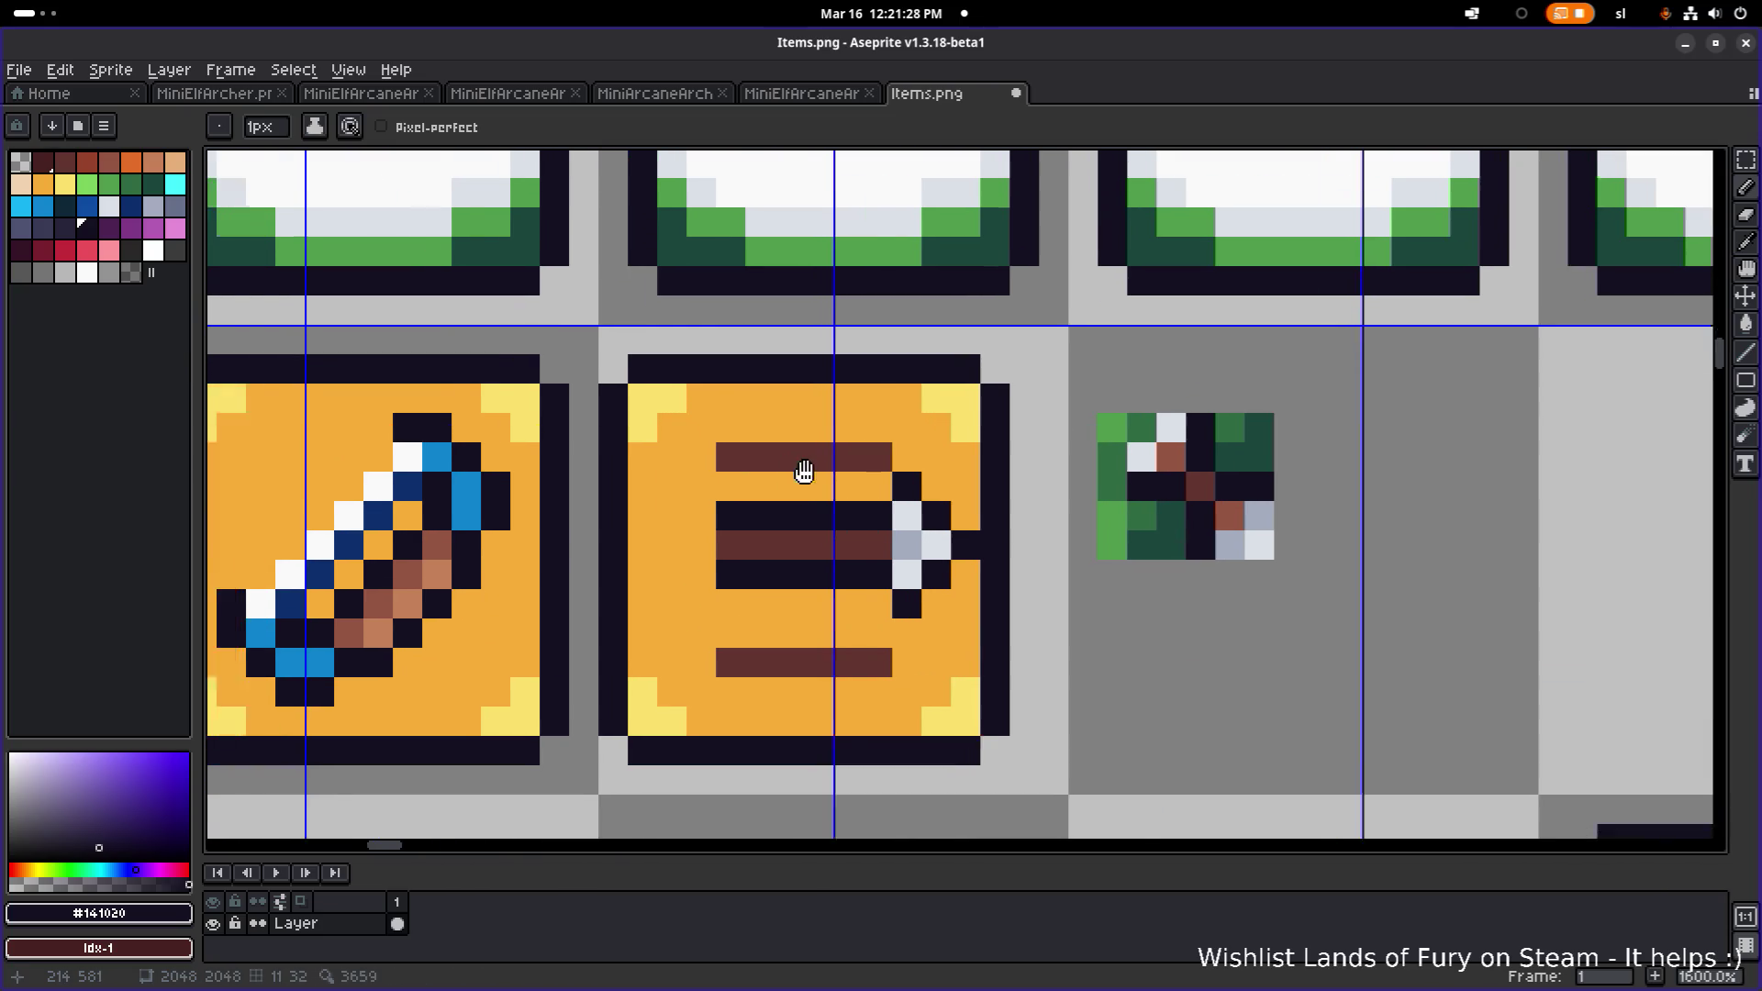
- Move the arrowhead one pixel left and fill the leftover gap with orange
key("m")
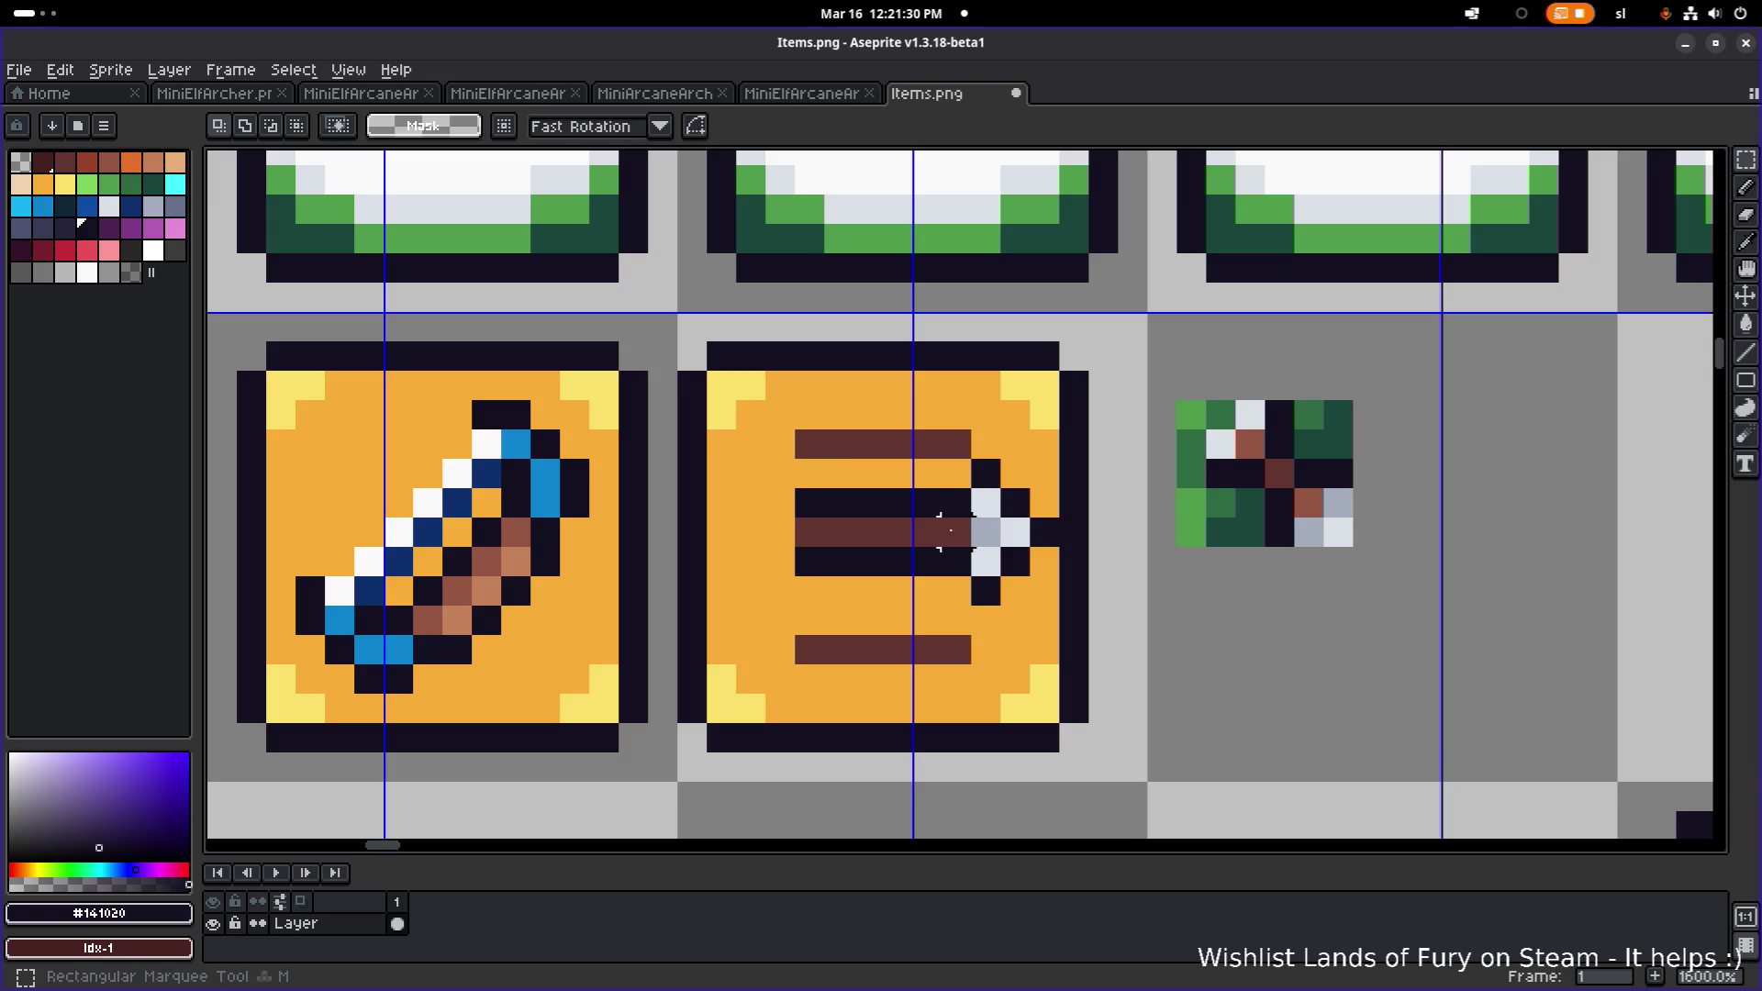
mouse_move(938, 455)
left_mouse_down()
mouse_move(1063, 608)
mouse_move(965, 564)
left_mouse_up()
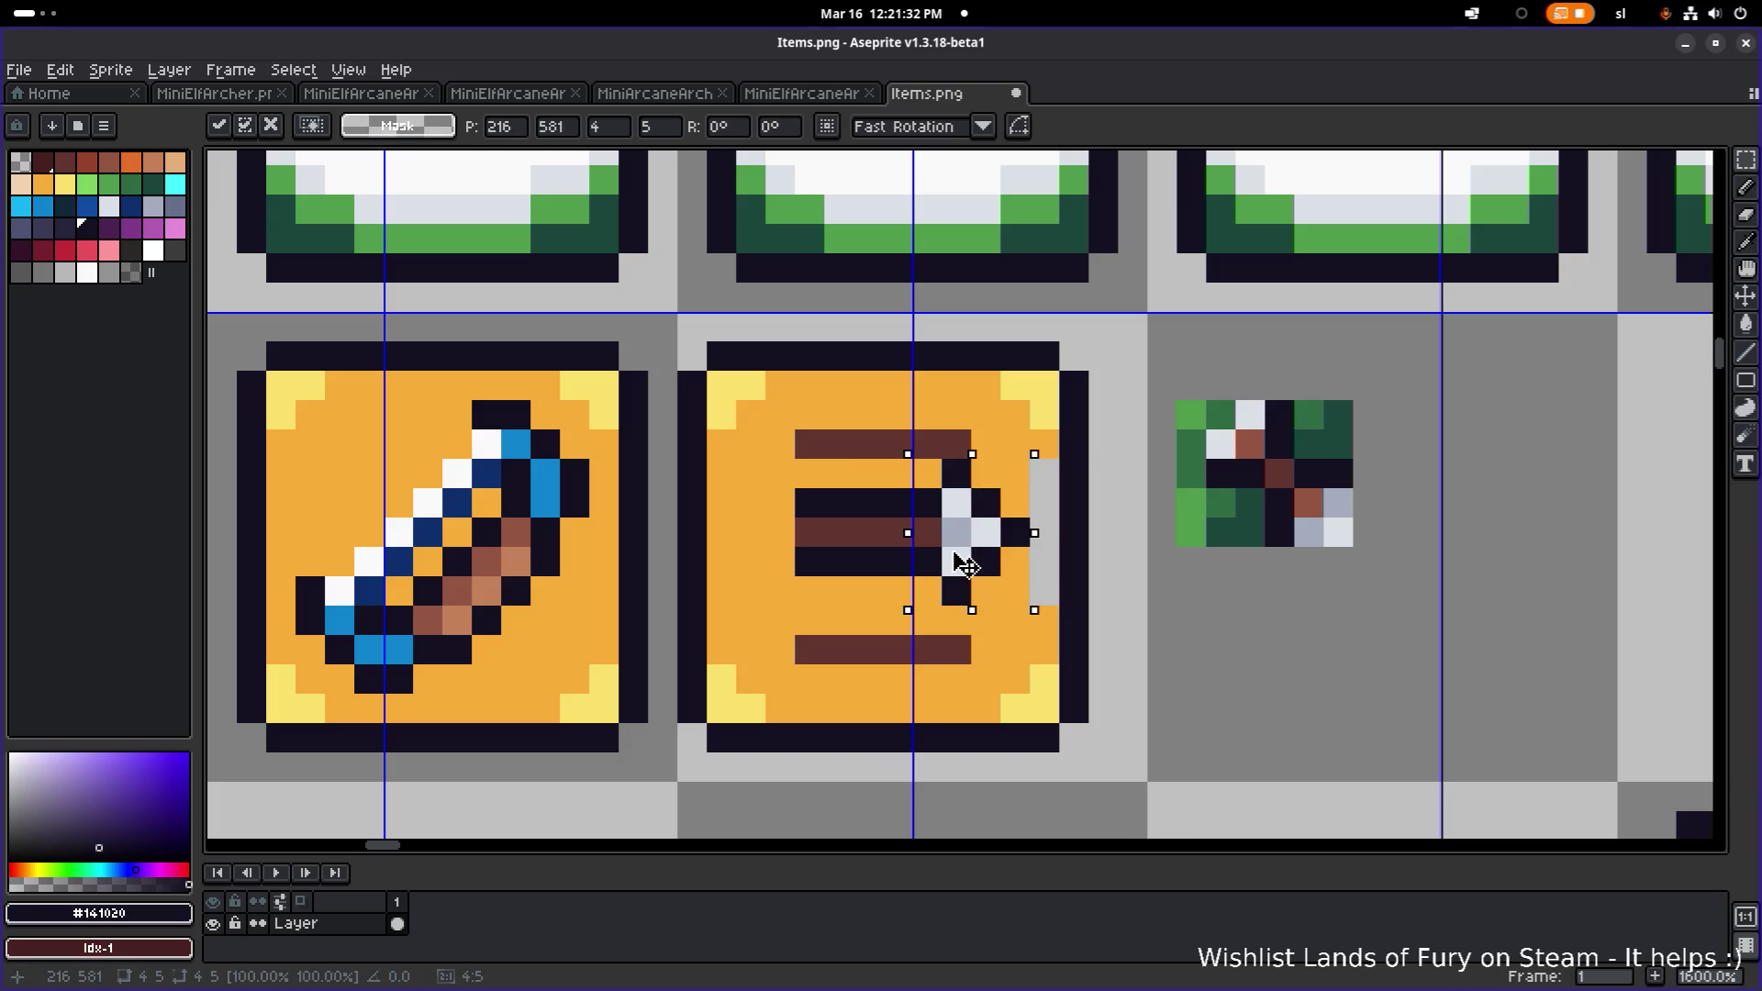
left_click_drag(954, 553, 933, 552)
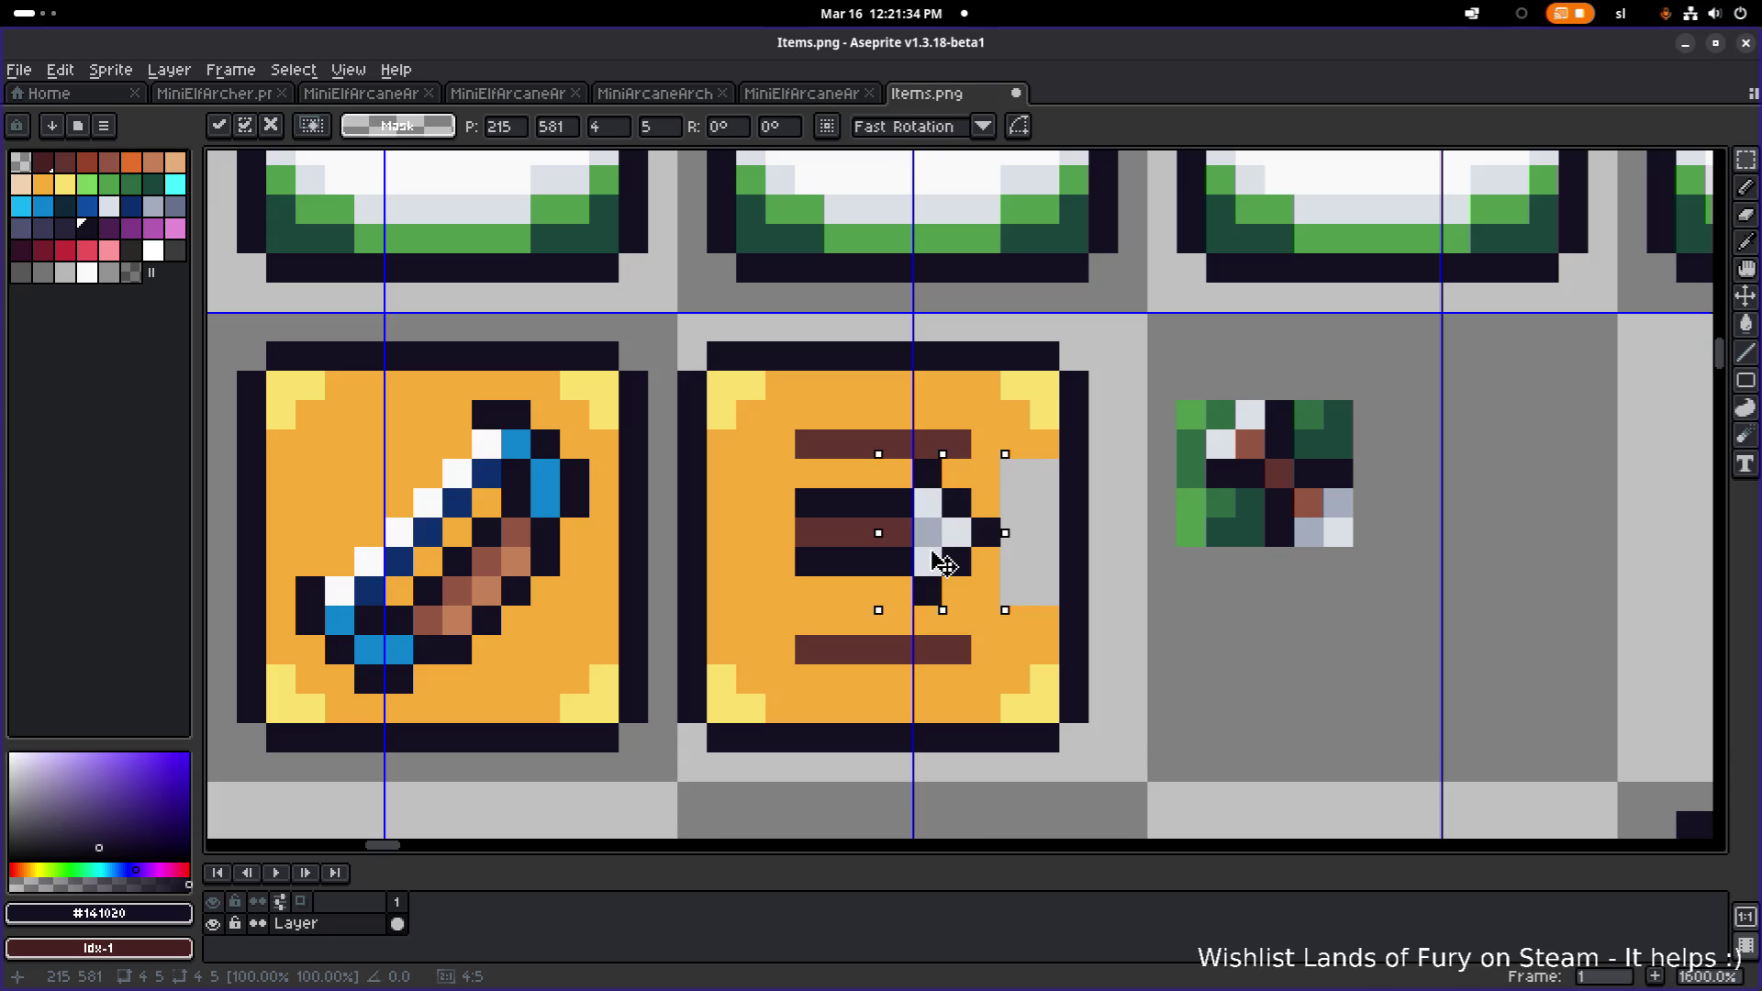
key("Return")
key("g")
left_click(991, 578, "alt")
left_click(1023, 576)
scroll(1023, 576, "down", 4)
scroll(826, 507, "up", 5)
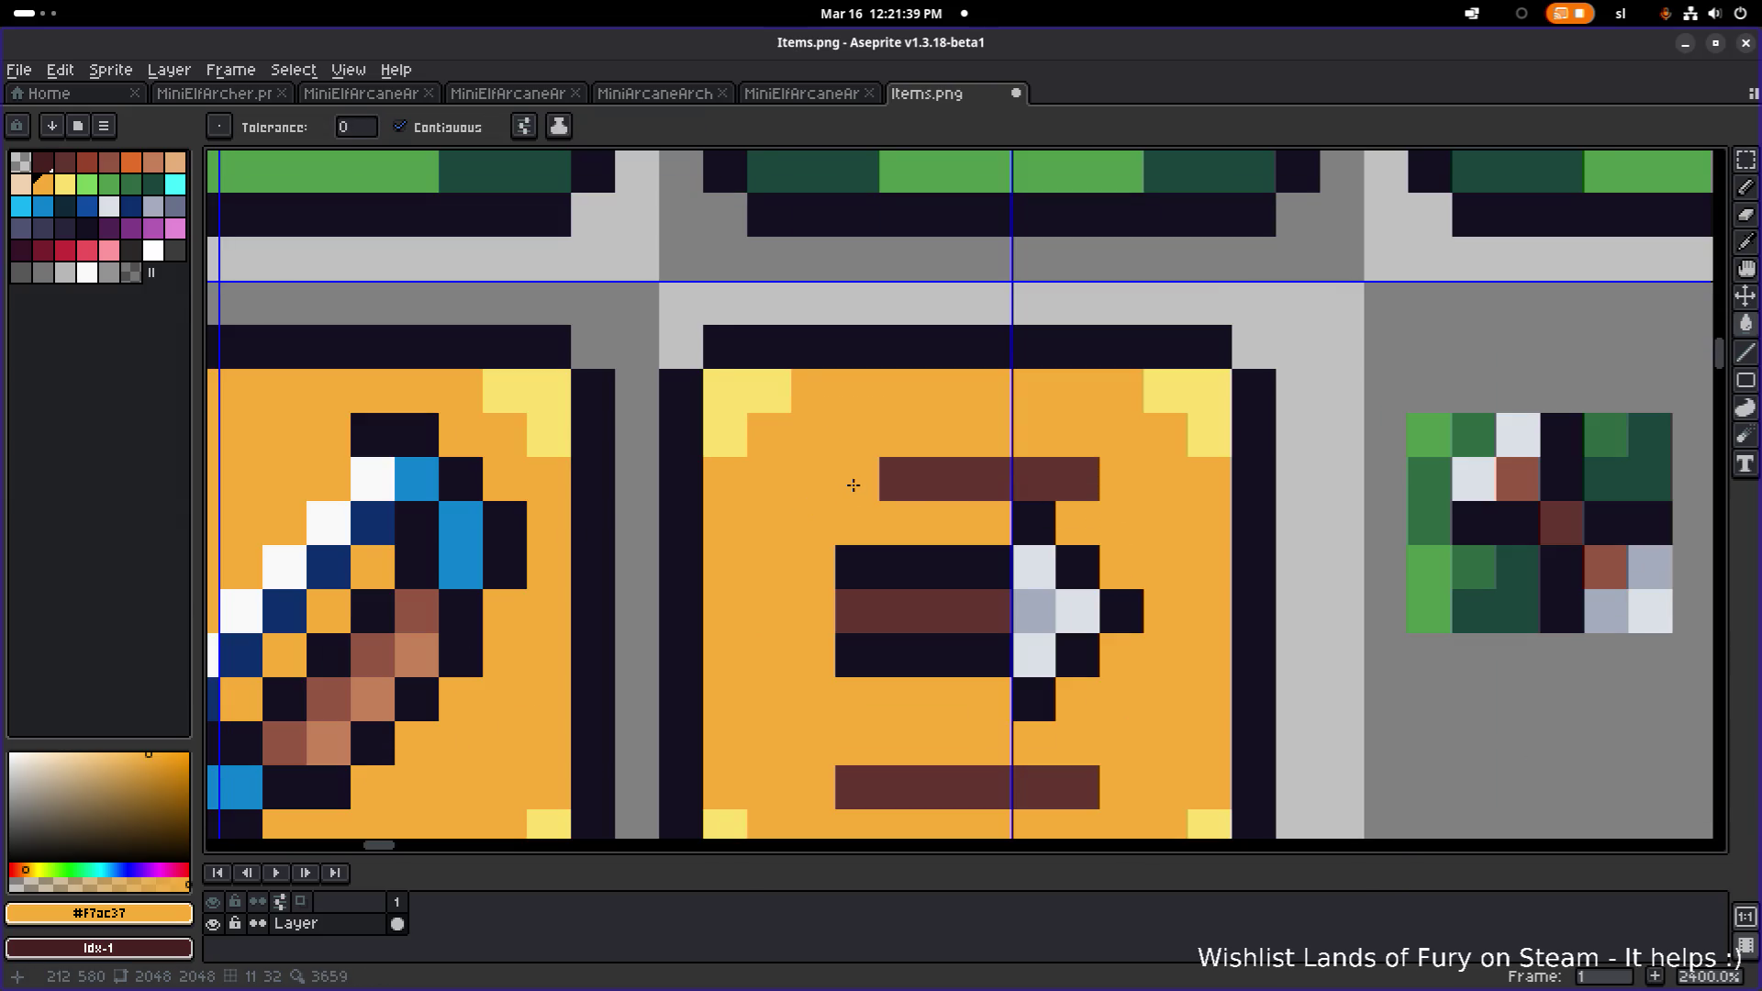
- Paint over both brown bars and a stray dark pixel in orange with the Pencil
key("b")
left_click_drag(854, 479, 1113, 471)
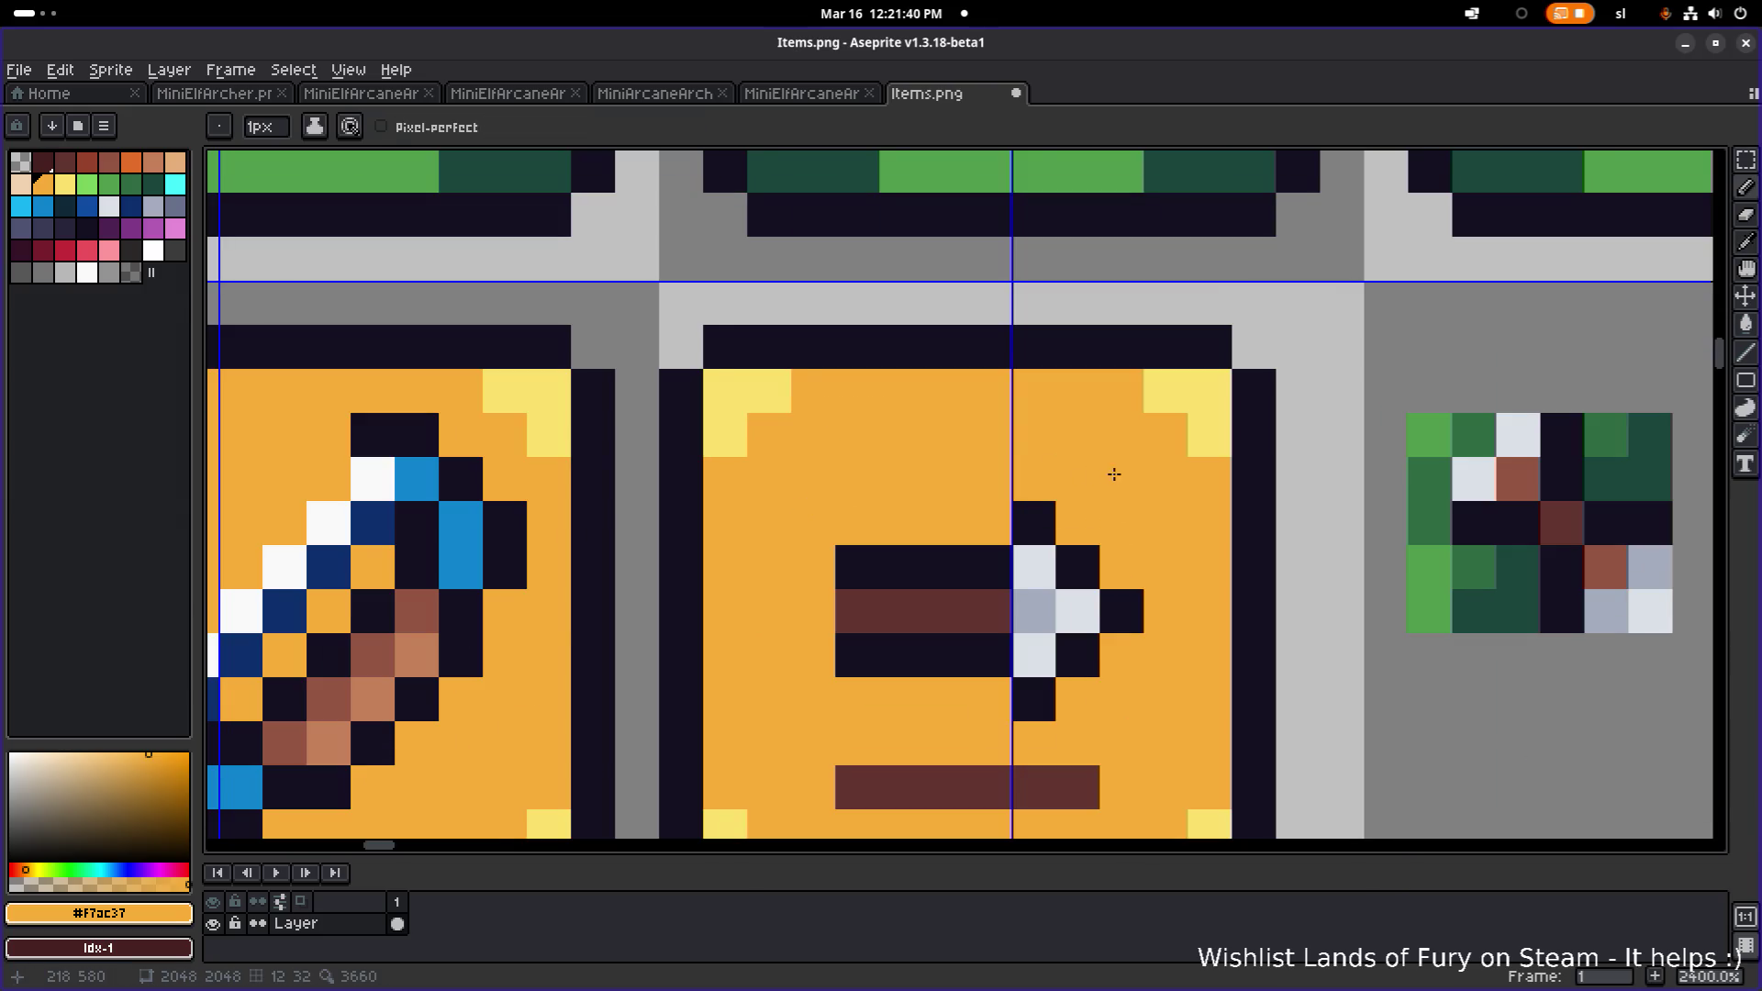
scroll(1092, 545, "down", 3)
left_click_drag(968, 665, 1105, 665)
left_click(1063, 622)
scroll(1047, 629, "down", 3)
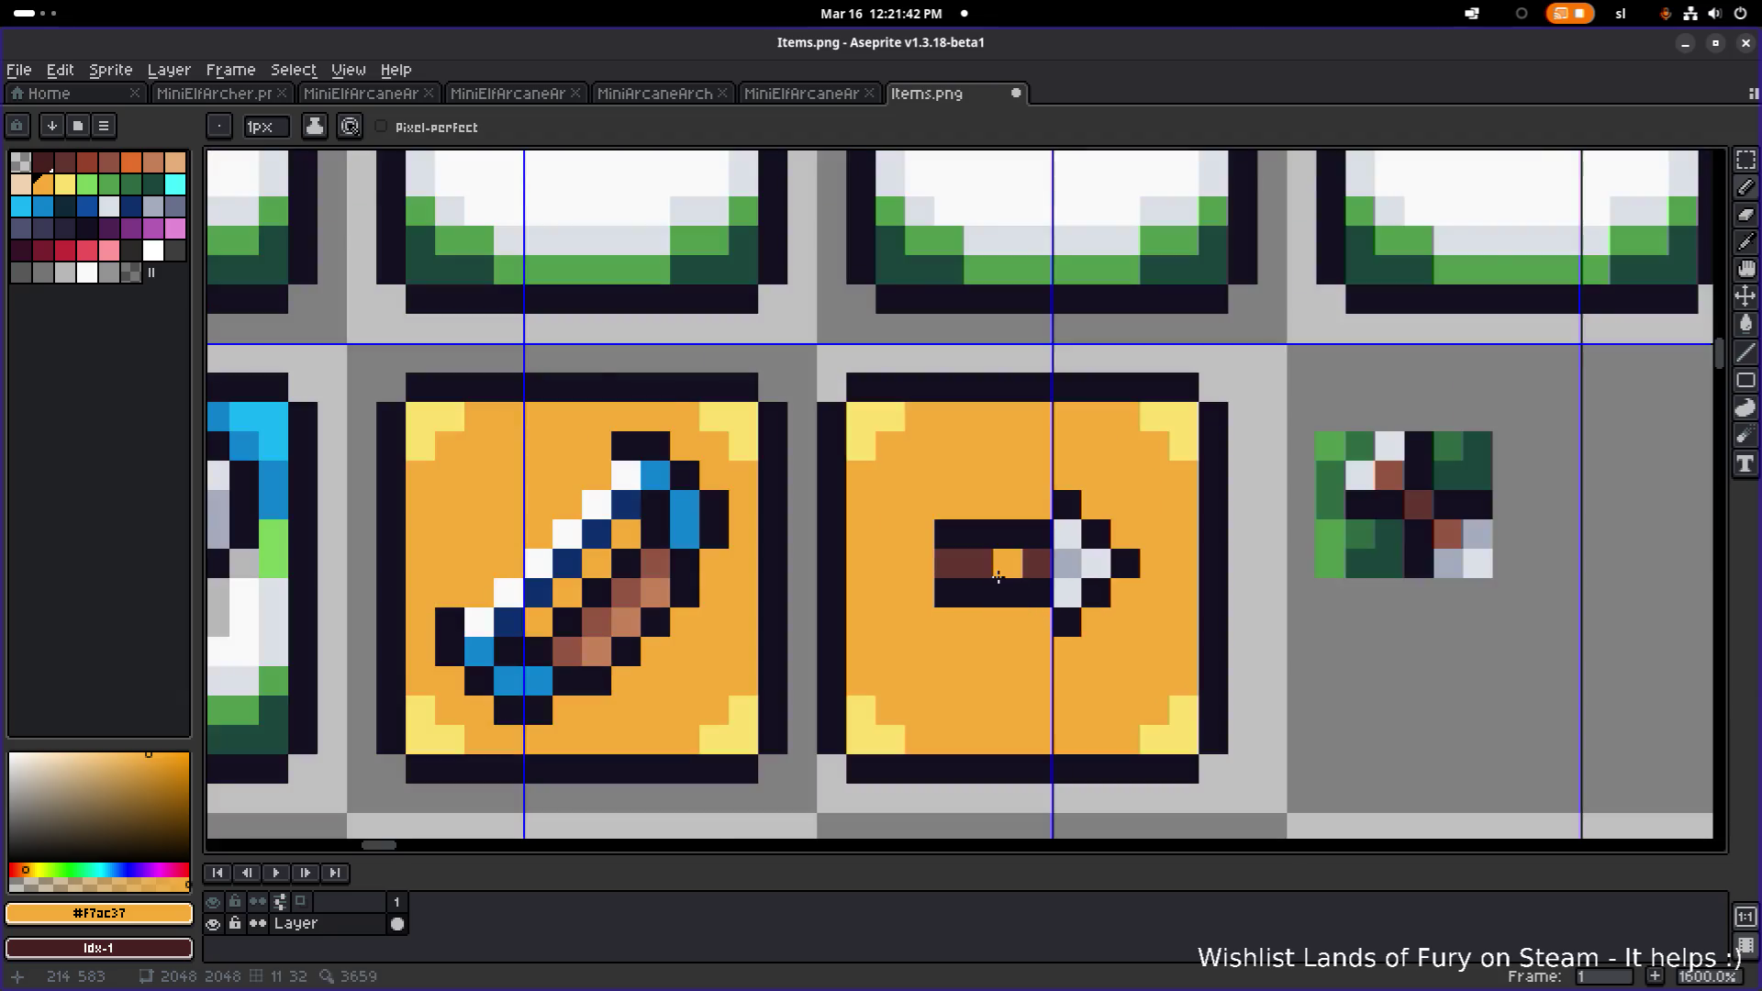
scroll(1025, 574, "up", 4)
- Redraw the arrowhead pixels in dark #141020 so the head is symmetric
left_click(915, 558, "alt")
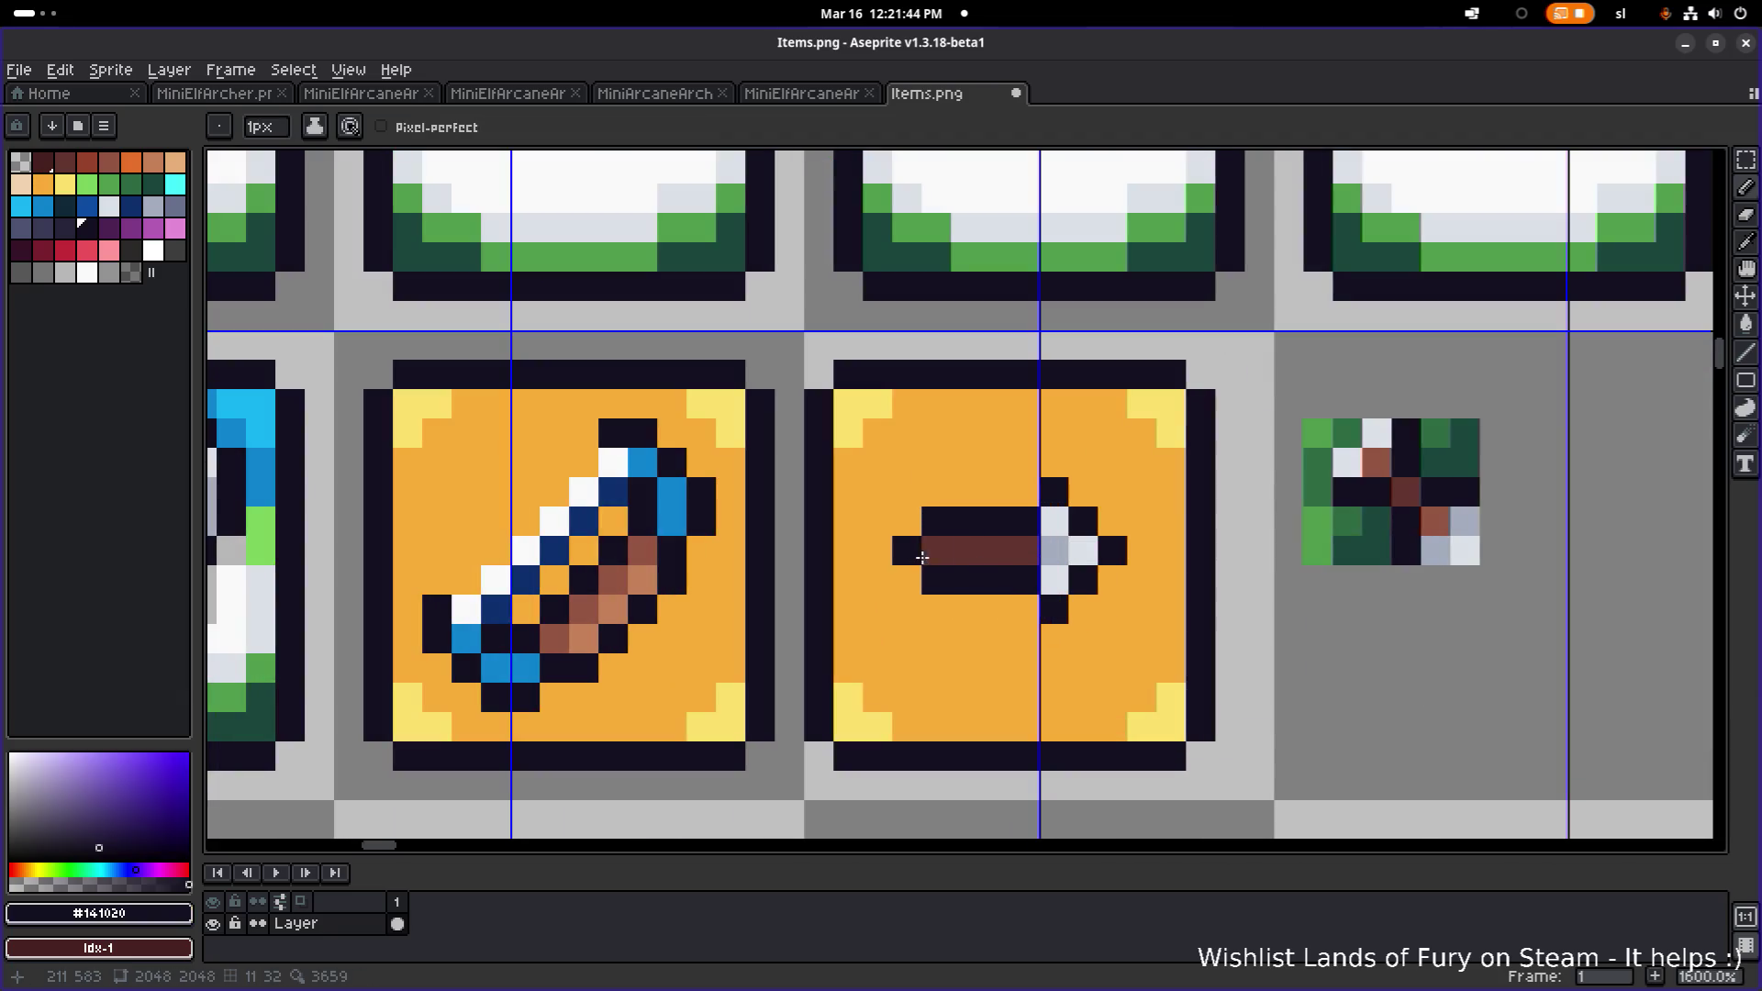
scroll(1127, 551, "down", 3)
scroll(1127, 560, "up", 5)
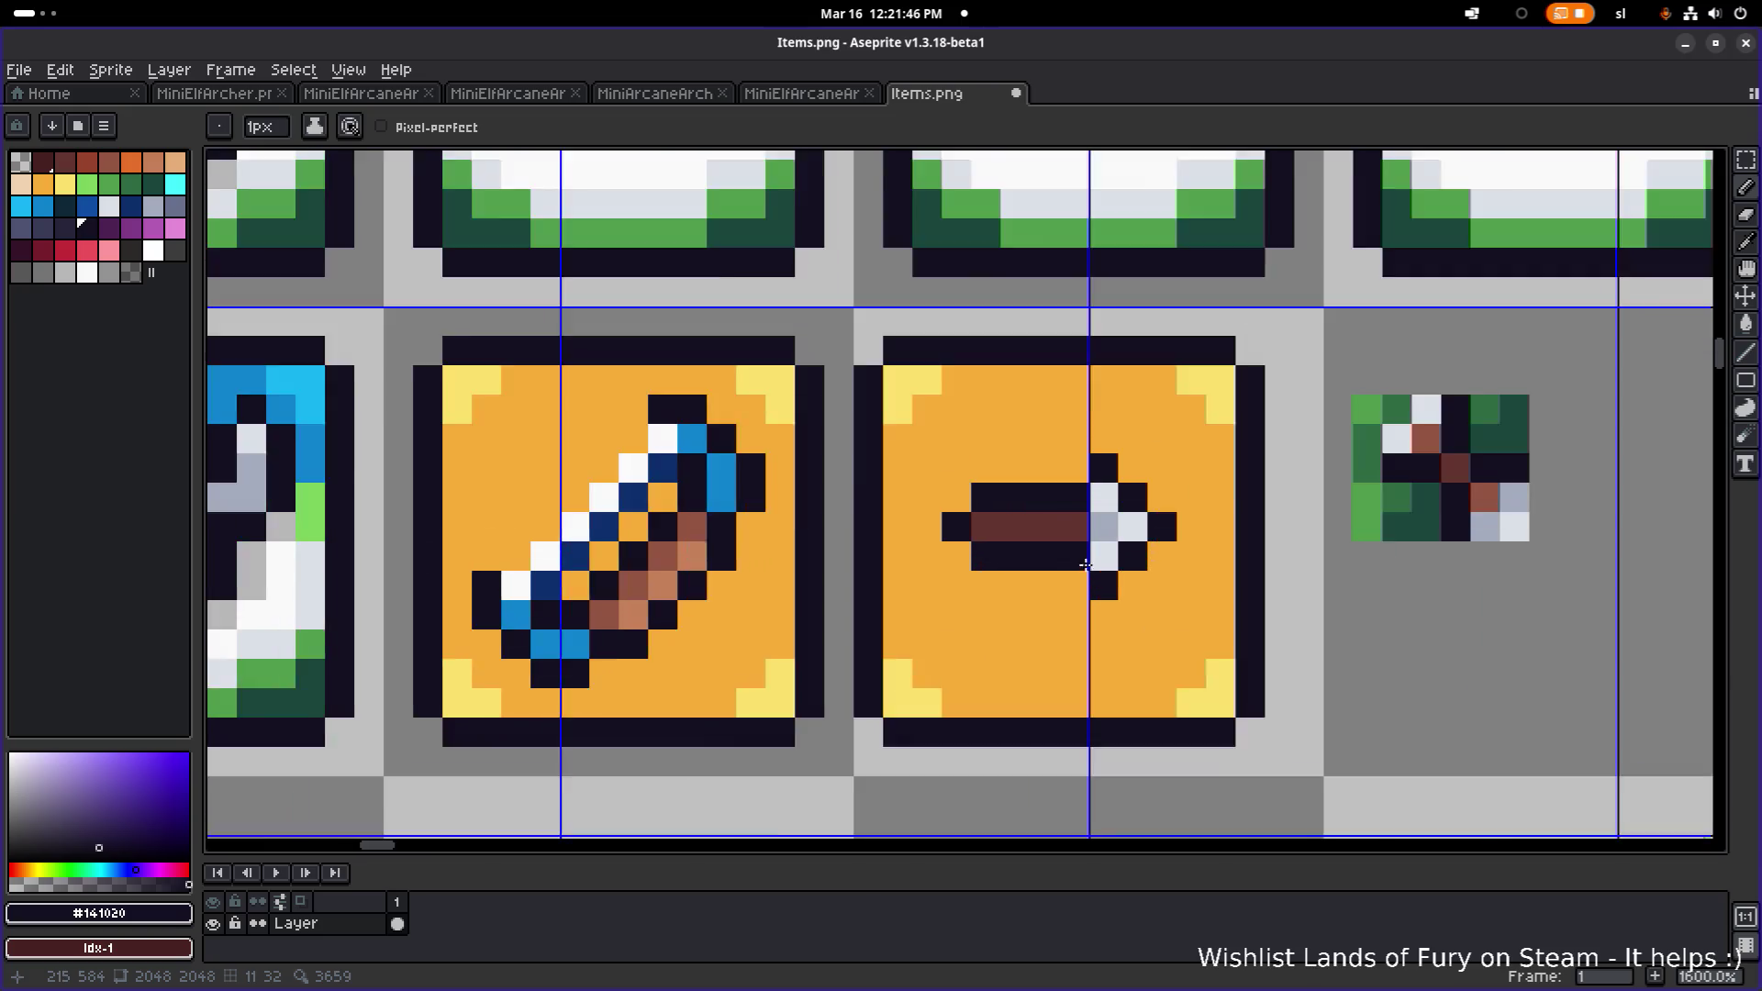
scroll(1085, 562, "down", 6)
scroll(1086, 564, "up", 4)
scroll(1086, 563, "up", 2)
left_click(1105, 552)
left_click(1142, 508)
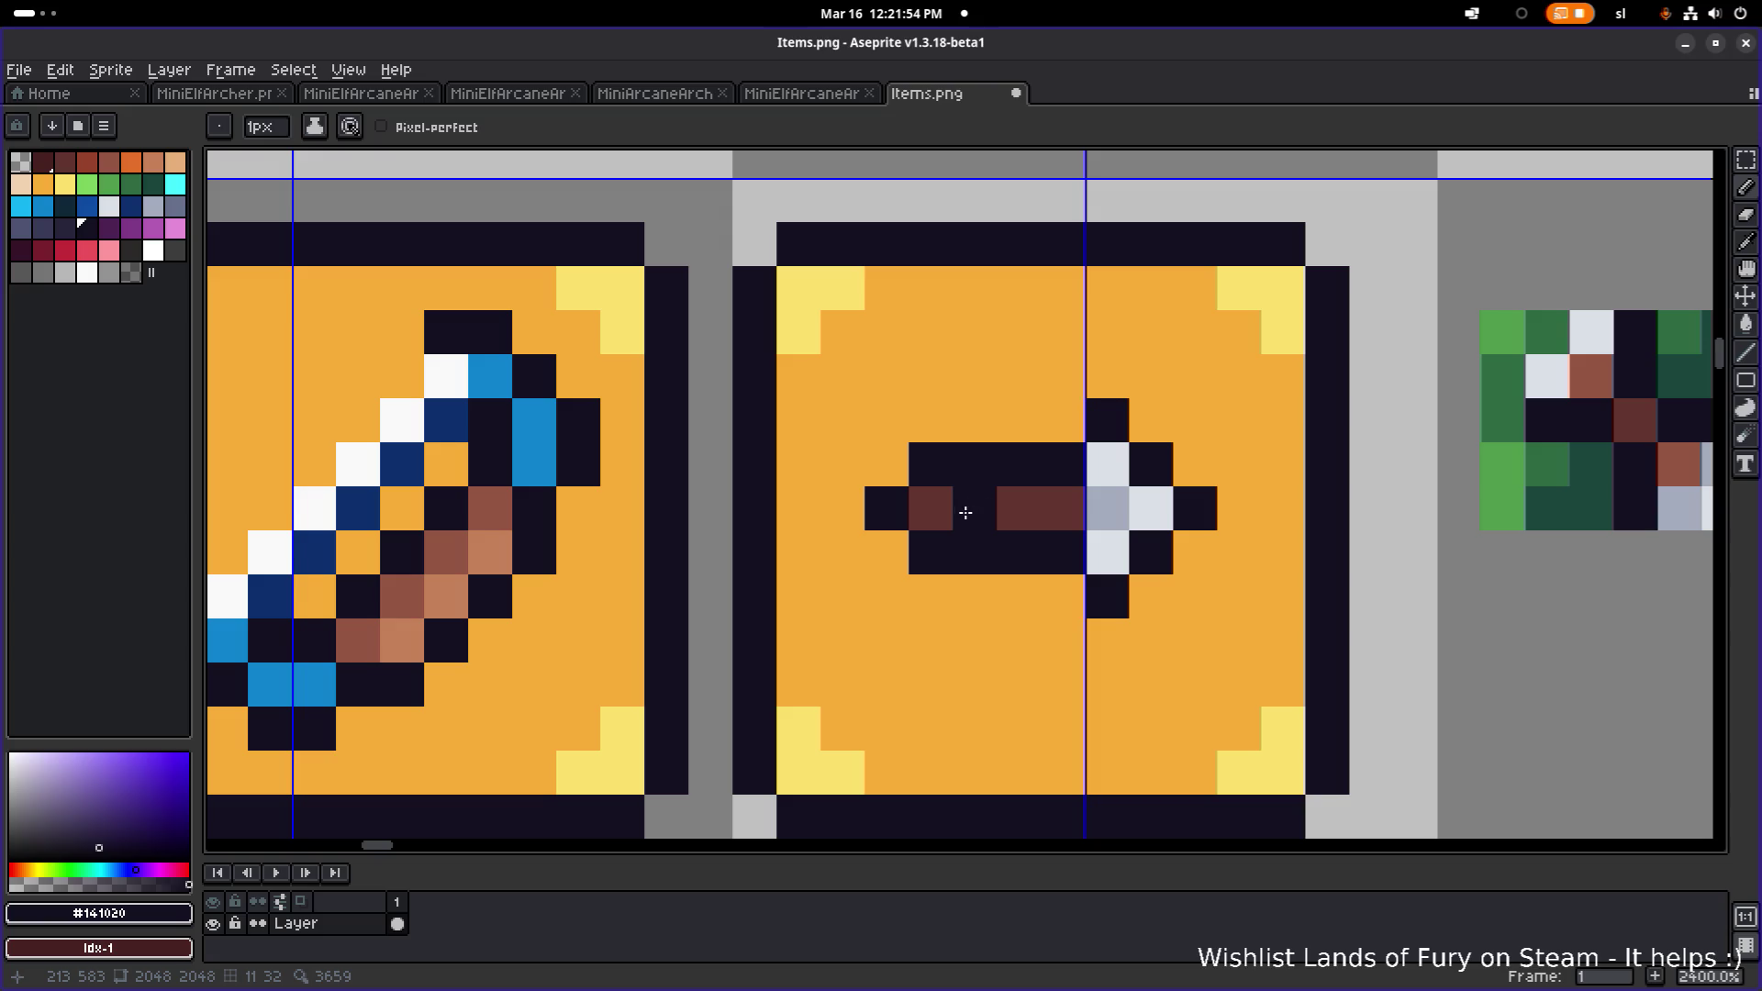
- Shade three shaft pixels in the lighter brown #945542
left_click(1680, 463, "alt")
left_click(1063, 507)
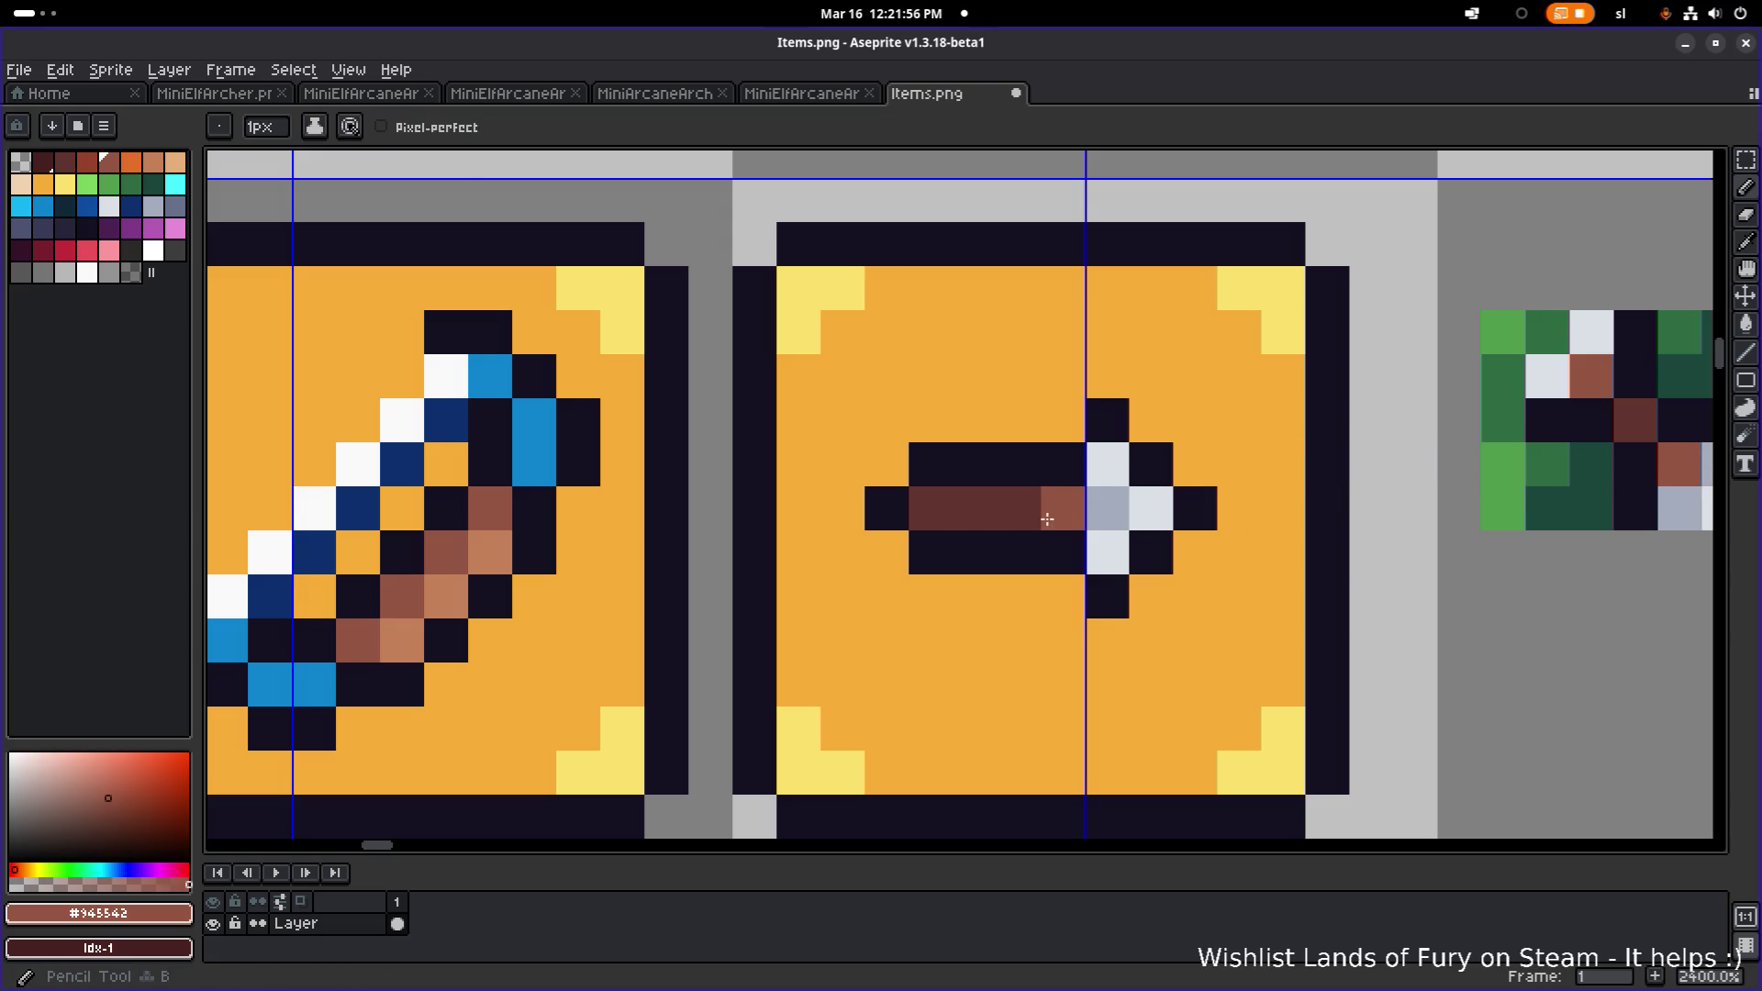
left_click(930, 507)
left_click(1151, 465)
- Start the fletching with light-grey #dbe0e7 pixels at the arrow's tail
scroll(1165, 482, "down", 3)
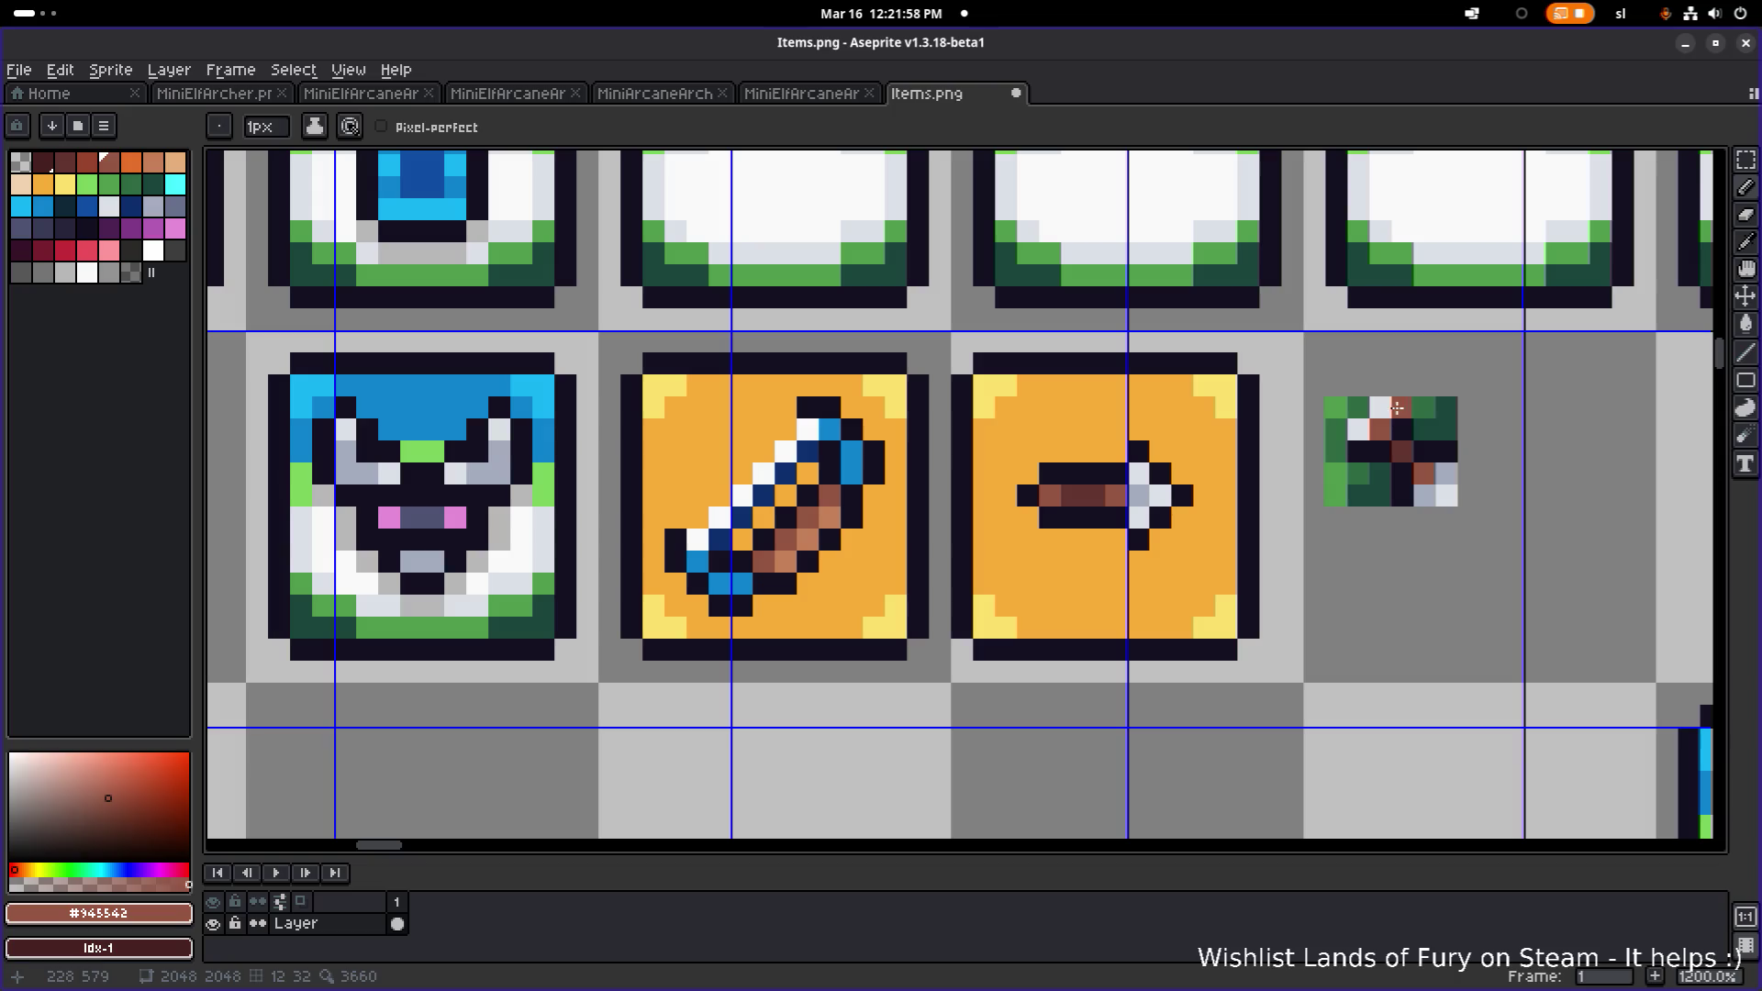
left_click(1385, 408, "alt")
scroll(979, 501, "up", 3)
left_click(1077, 446)
left_click(1103, 507)
left_click(1077, 534)
scroll(911, 512, "down", 2)
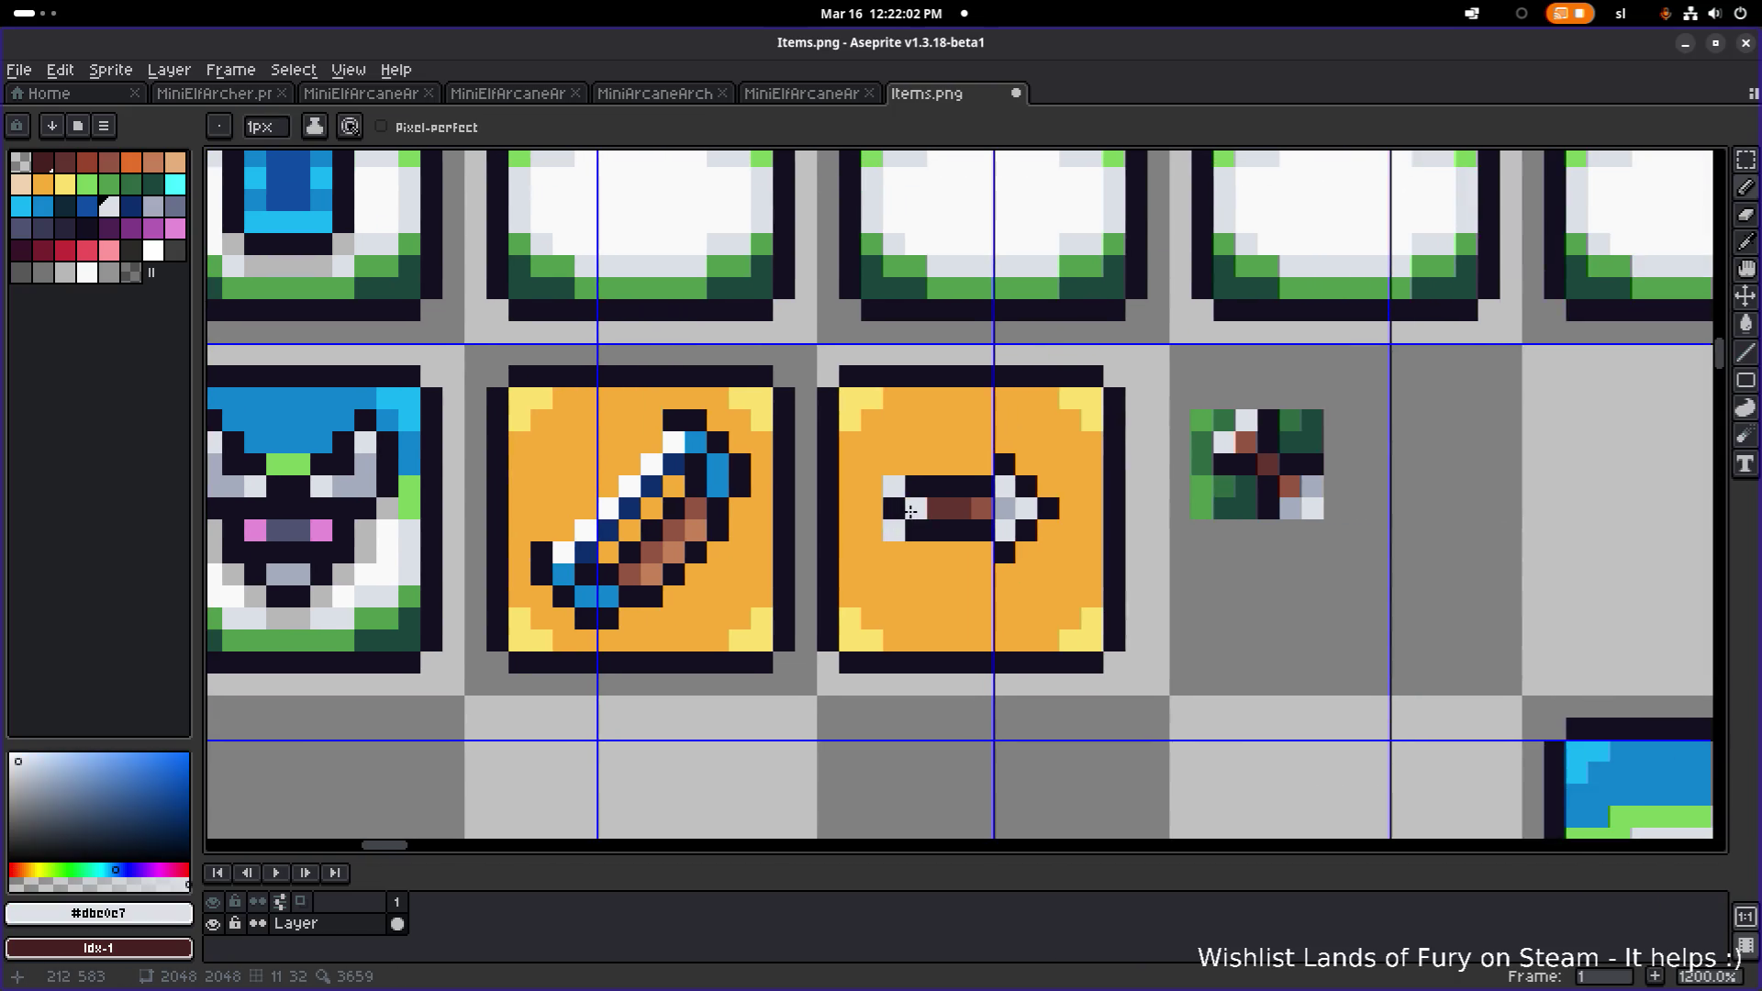
key("ctrl+z")
left_click(871, 465)
- Add more light-grey #dbe0e7 fletching pixels along the tail
left_click(883, 557)
scroll(874, 557, "up", 4)
left_click(897, 504)
left_click(840, 335)
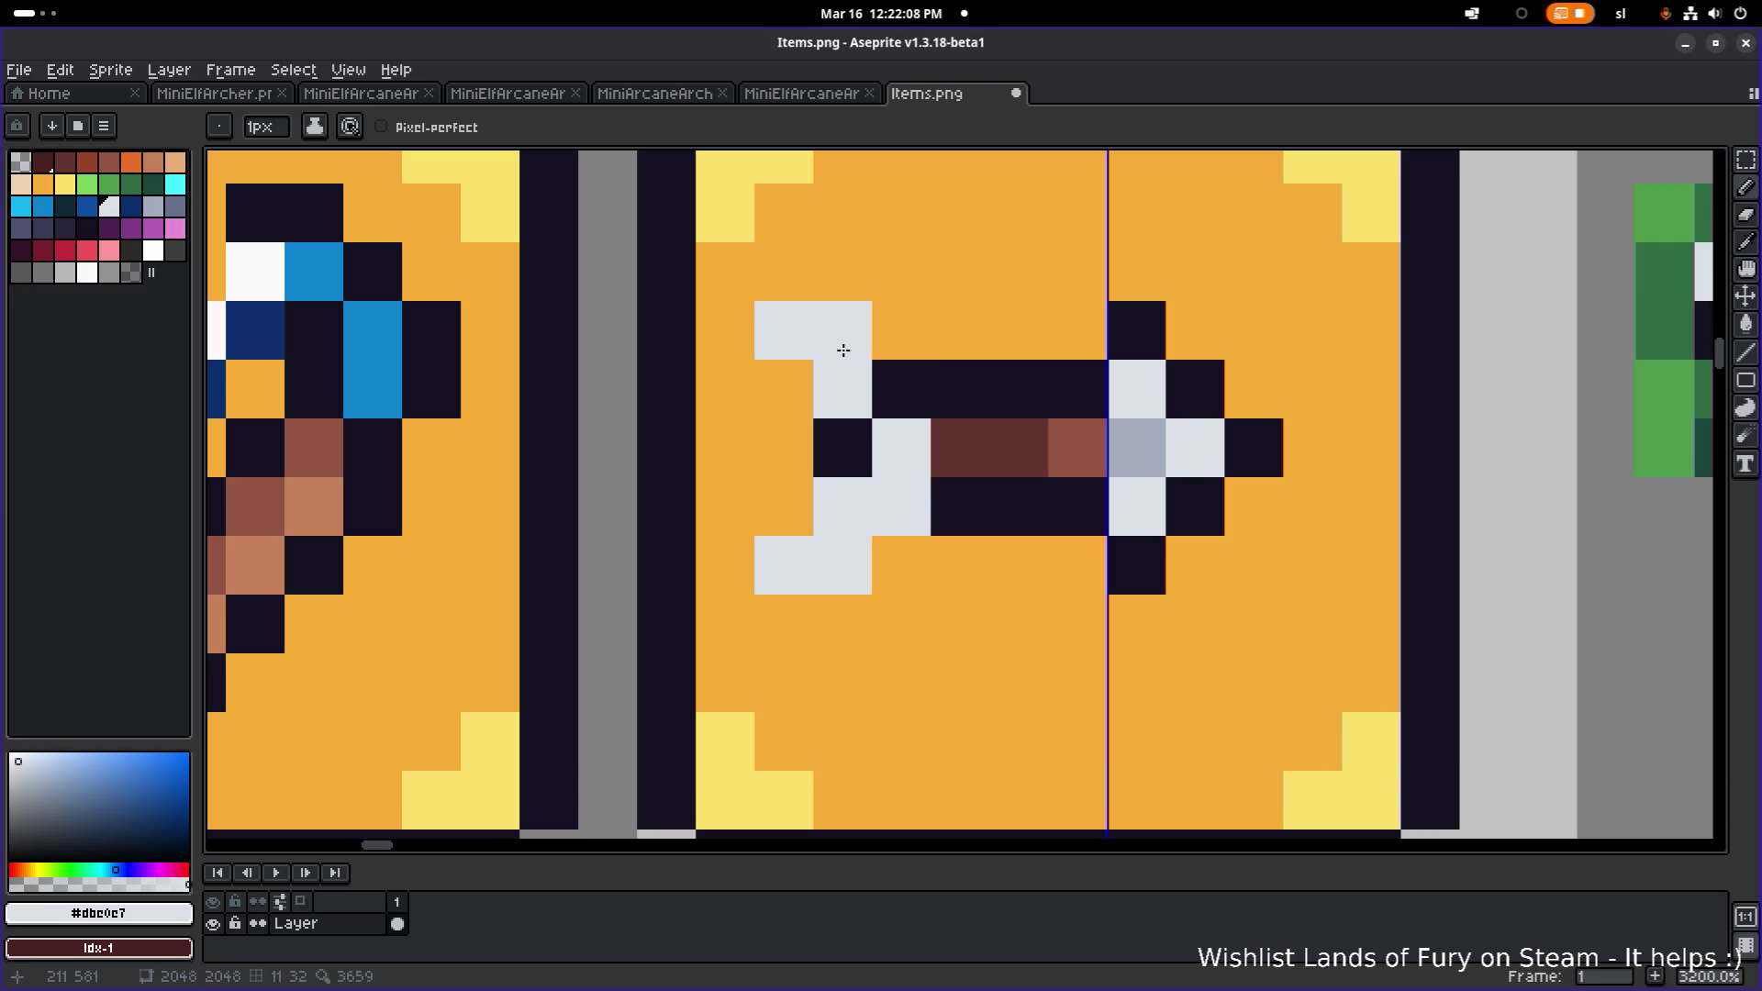
left_click(901, 389)
scroll(964, 397, "down", 3)
scroll(936, 453, "up", 3)
- Outline the fletching with dark #141020 pixels on its lower and left sides
left_click(961, 450, "alt")
left_click(962, 450)
left_click(875, 506)
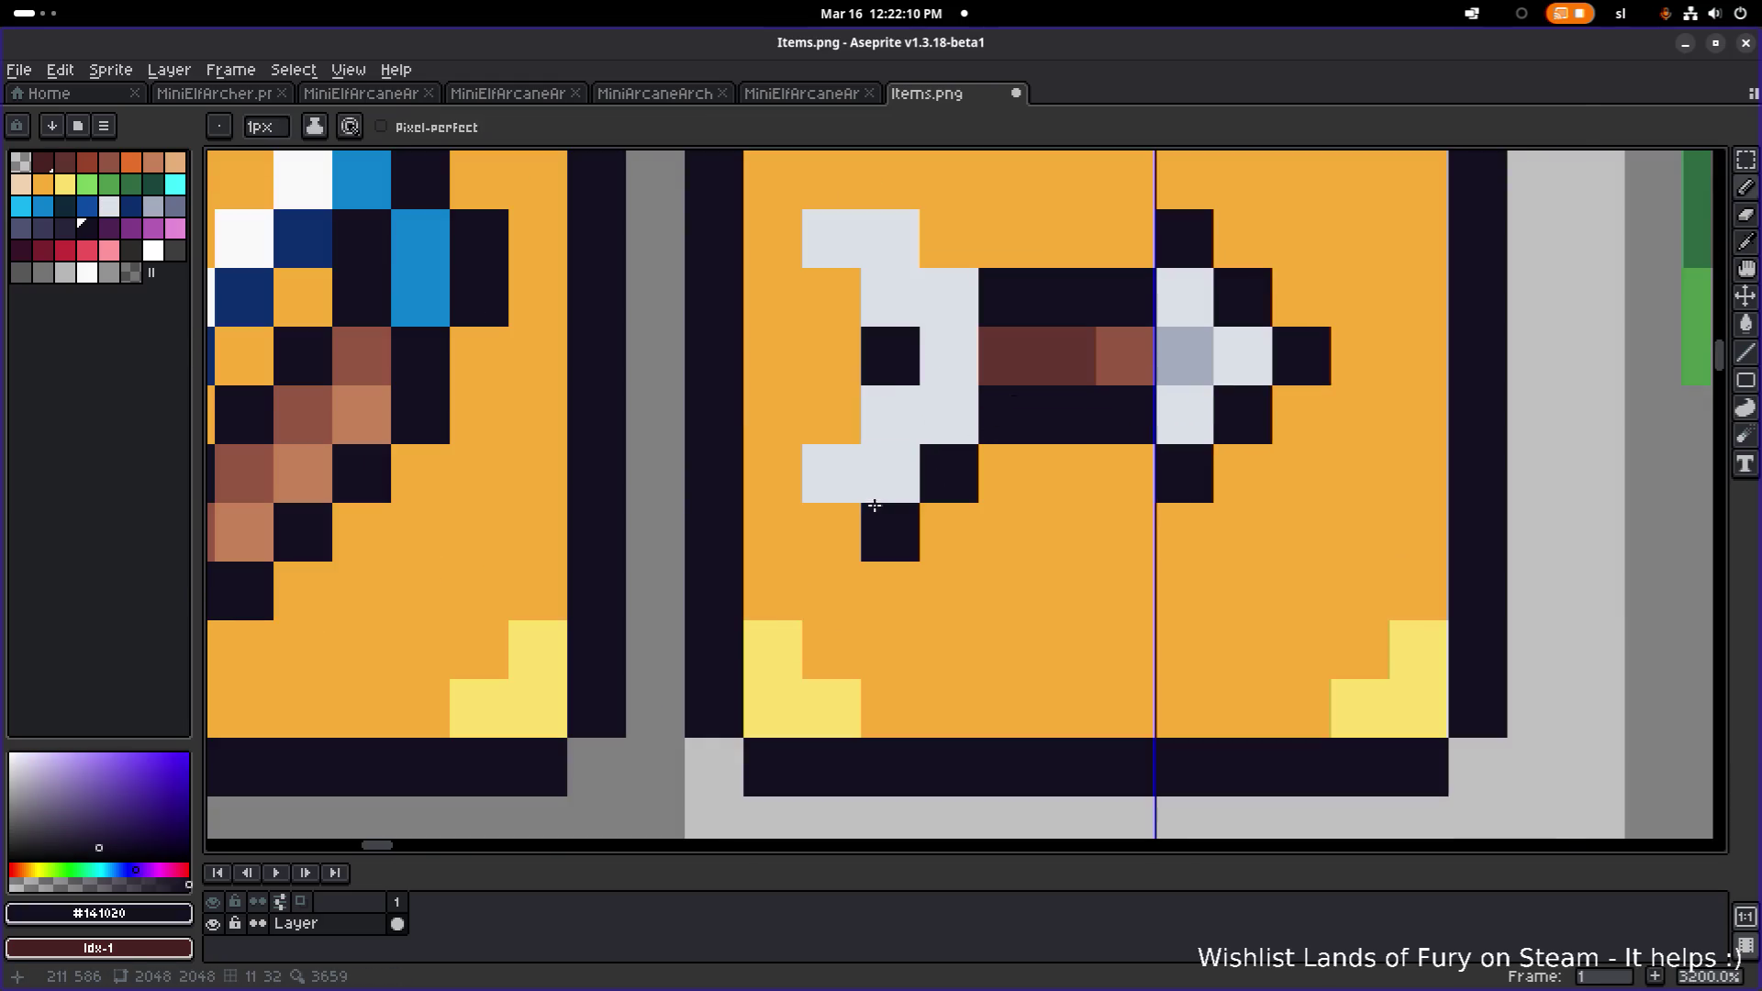
mouse_move(876, 513)
left_mouse_down()
mouse_move(838, 477)
mouse_move(826, 320)
left_mouse_up()
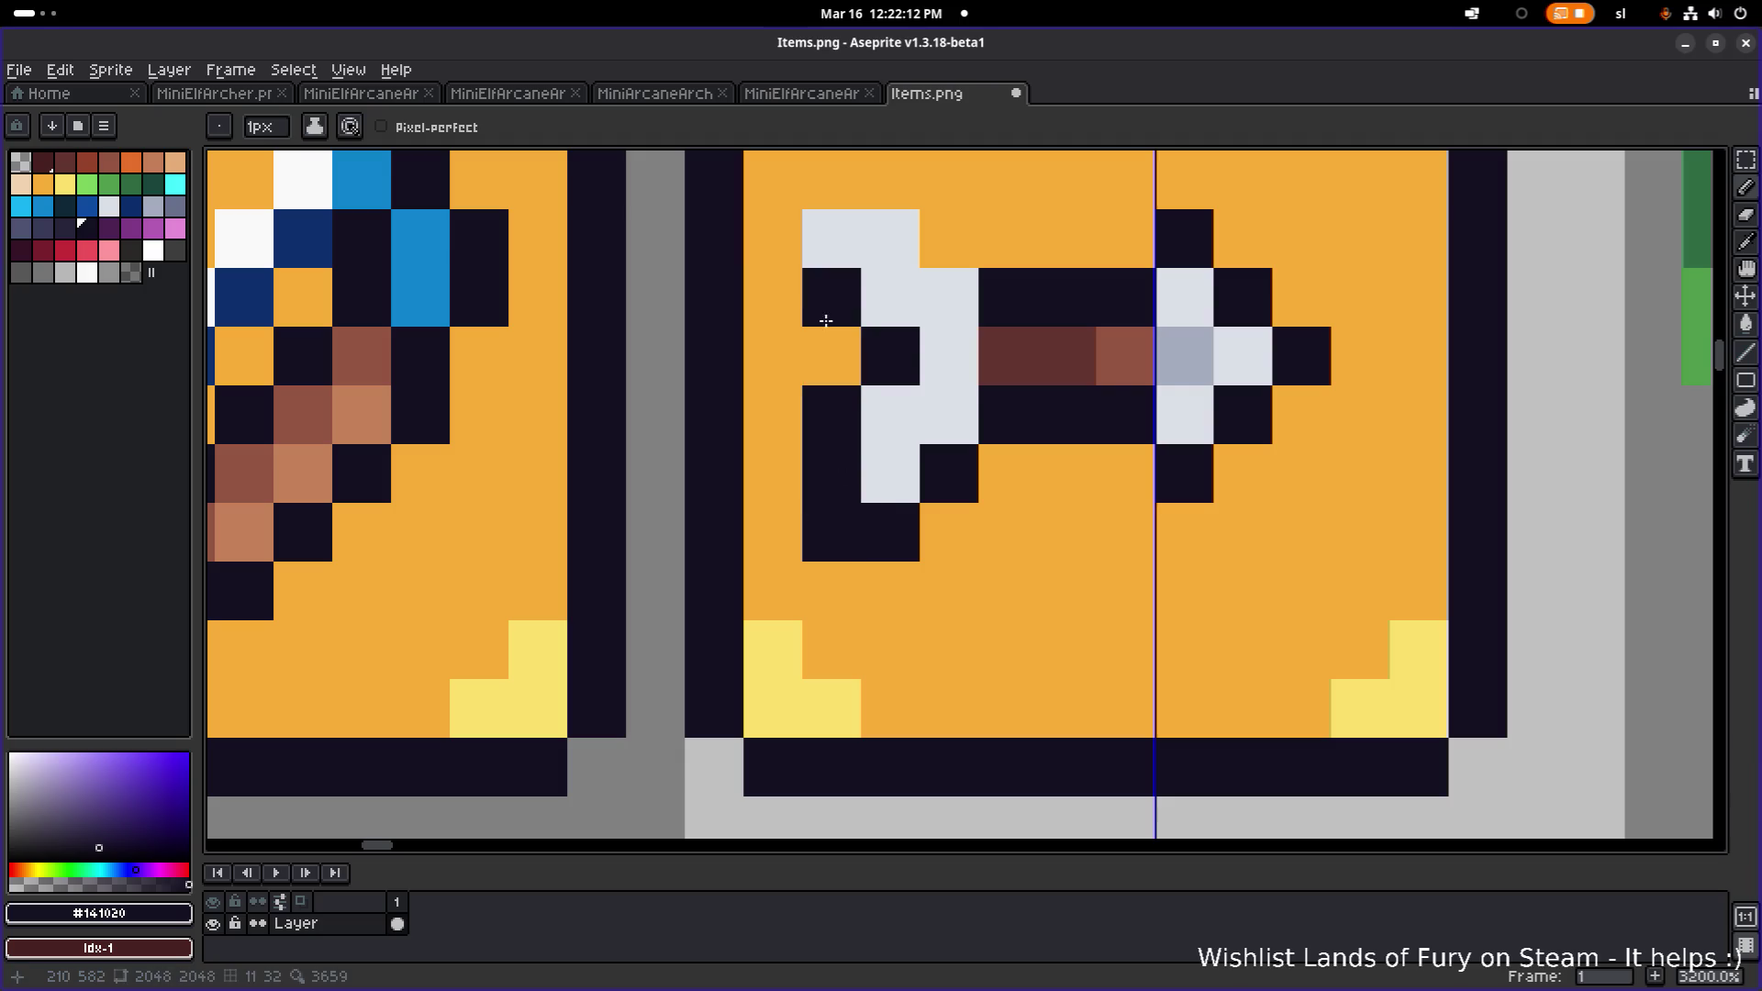
left_click(830, 234)
left_click(874, 188)
left_click(948, 250)
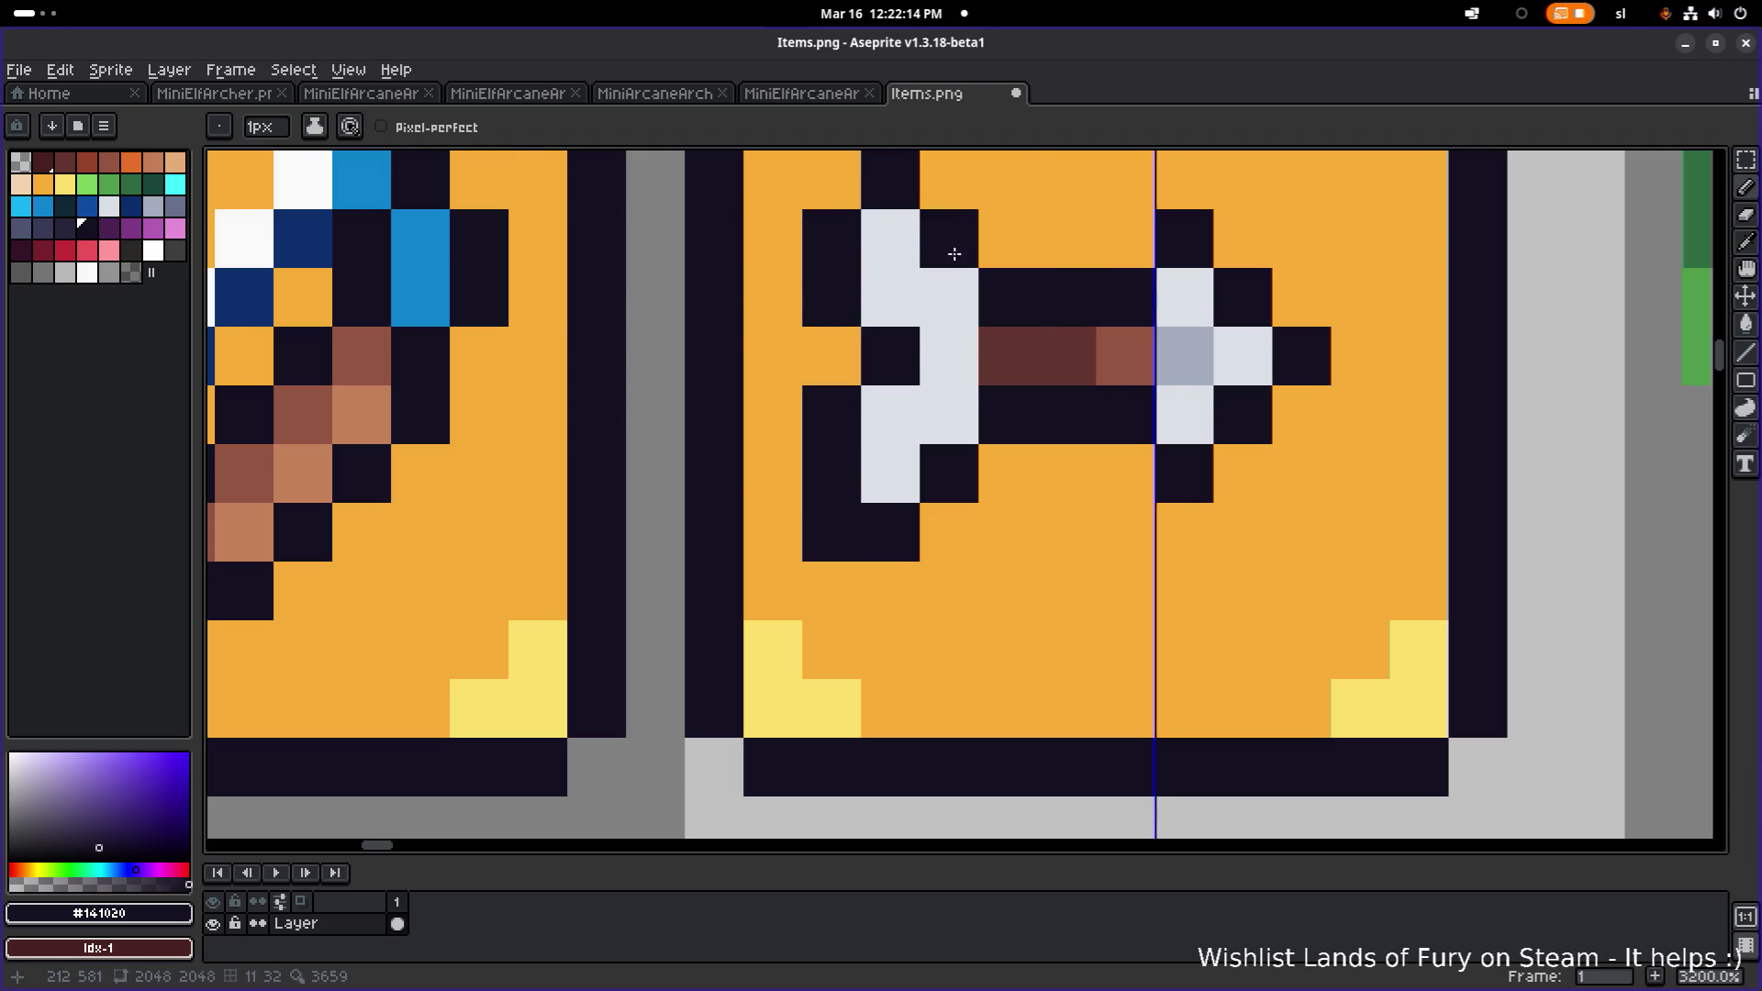
- Darken the orange pixel beside the fletching with the #141020 outline colour
scroll(1010, 293, "down", 4)
left_click_drag(1016, 296, 970, 434)
scroll(884, 410, "up", 2)
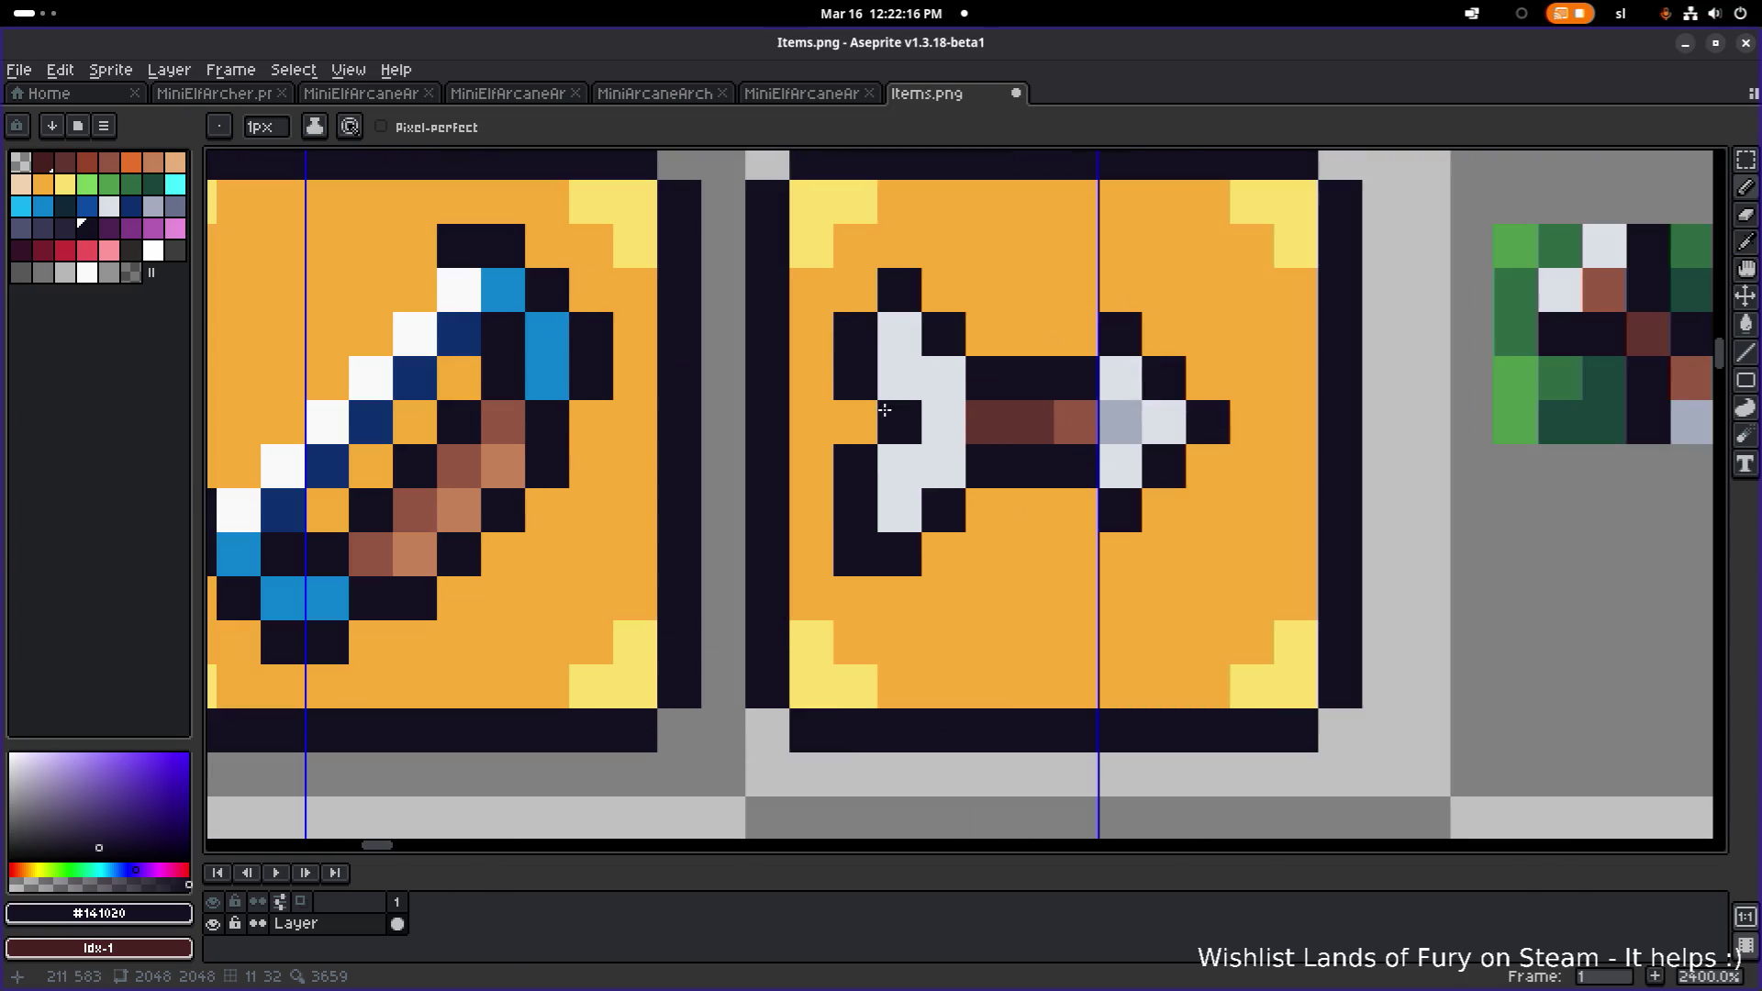
left_click(945, 405, "alt")
scroll(945, 405, "down", 1)
scroll(914, 422, "up", 3)
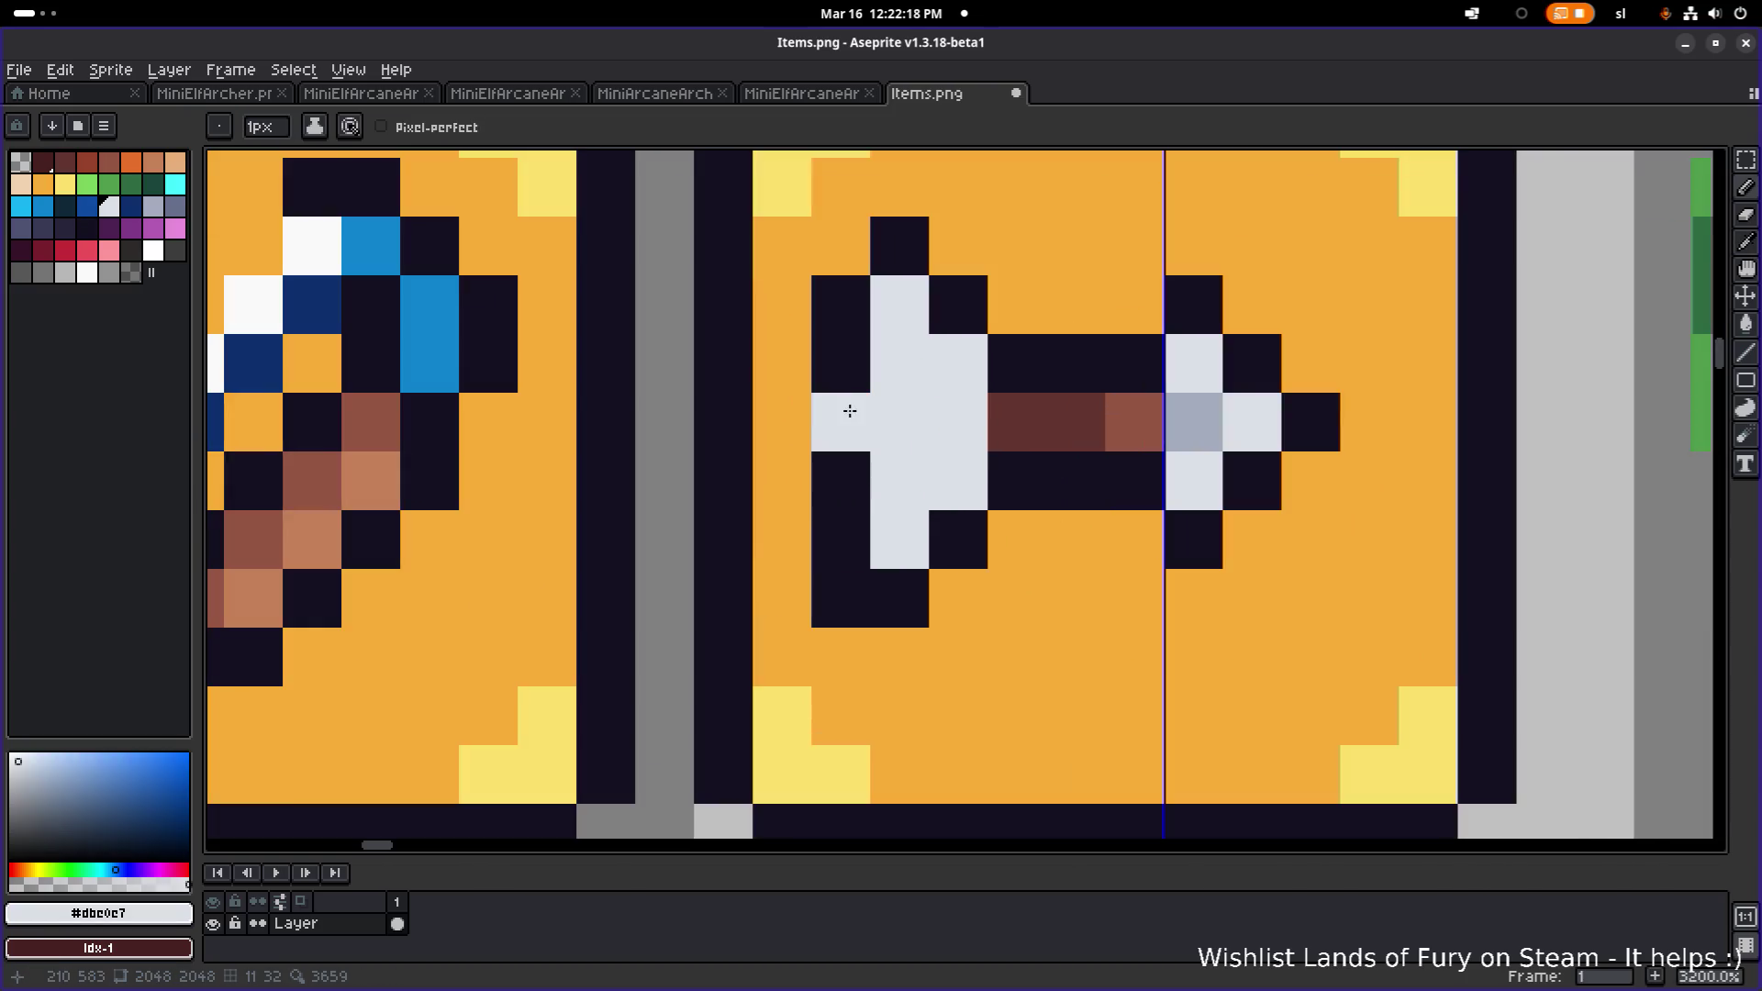
left_click(854, 377, "alt")
left_click(841, 422)
- Shade three arrowhead pixels in blue-grey #a3acbe
scroll(955, 424, "down", 1)
scroll(930, 426, "up", 1)
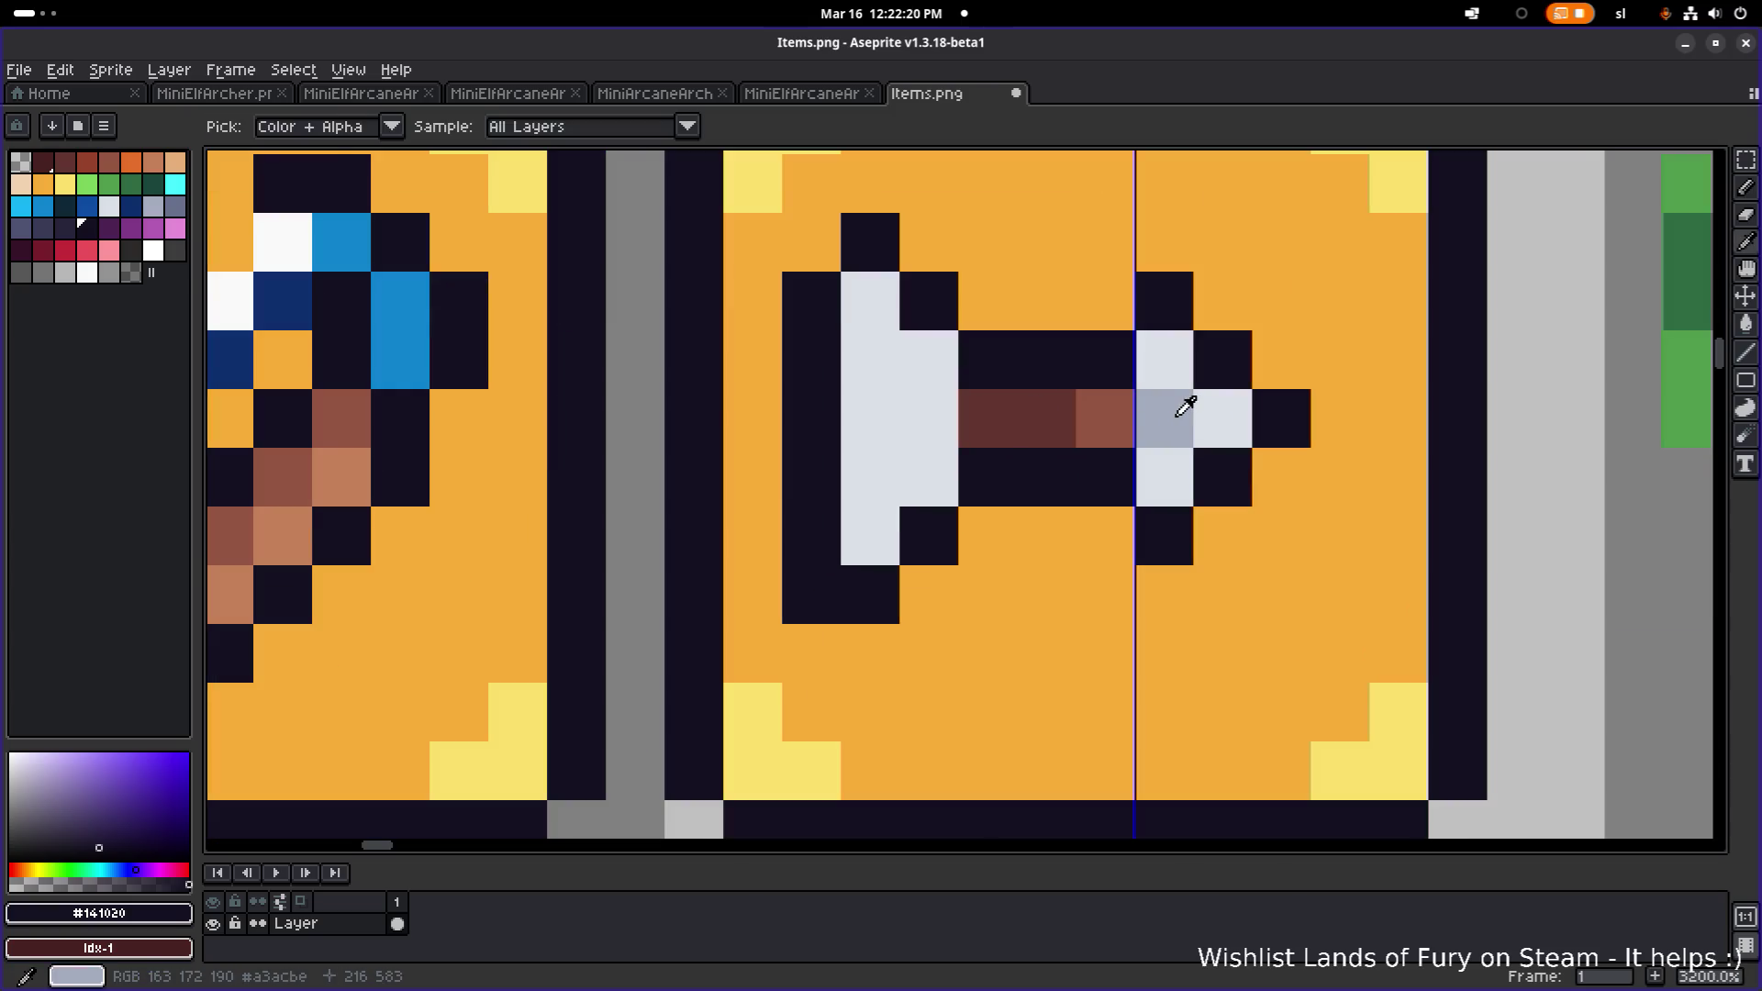
left_click(1175, 408, "alt")
left_click(867, 362)
left_click(918, 408)
left_click(863, 458)
scroll(863, 458, "down", 6)
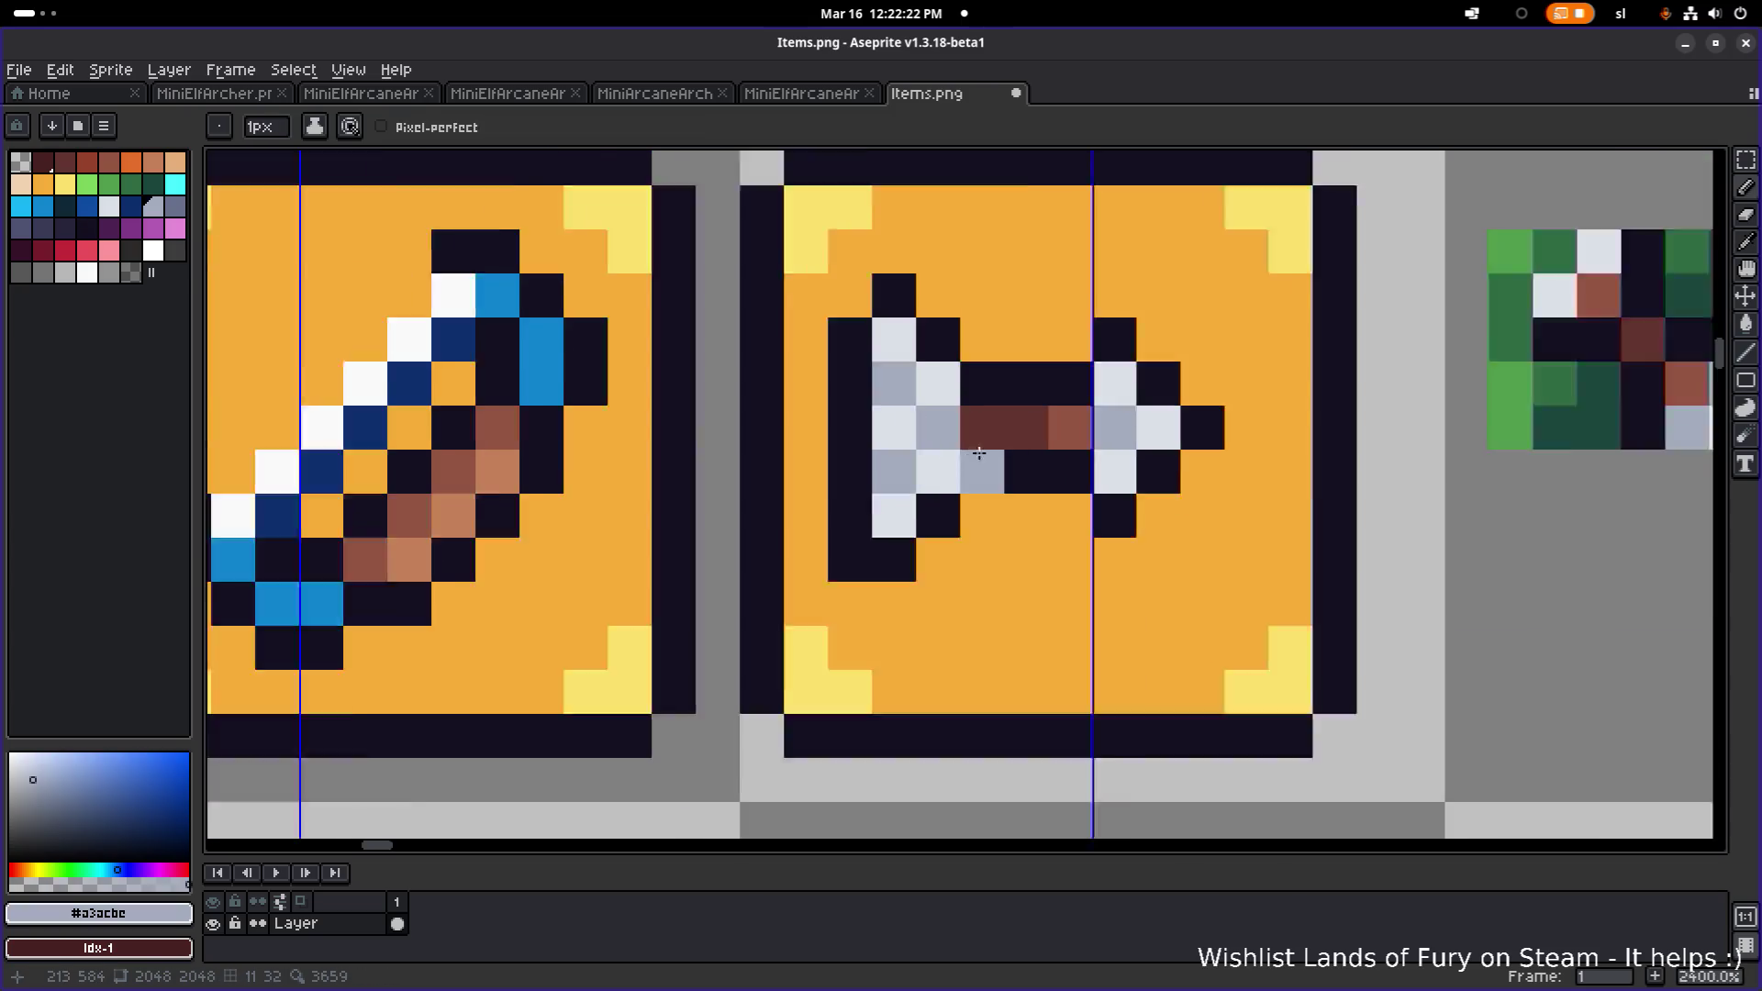
scroll(1111, 412, "down", 2)
scroll(1106, 475, "up", 7)
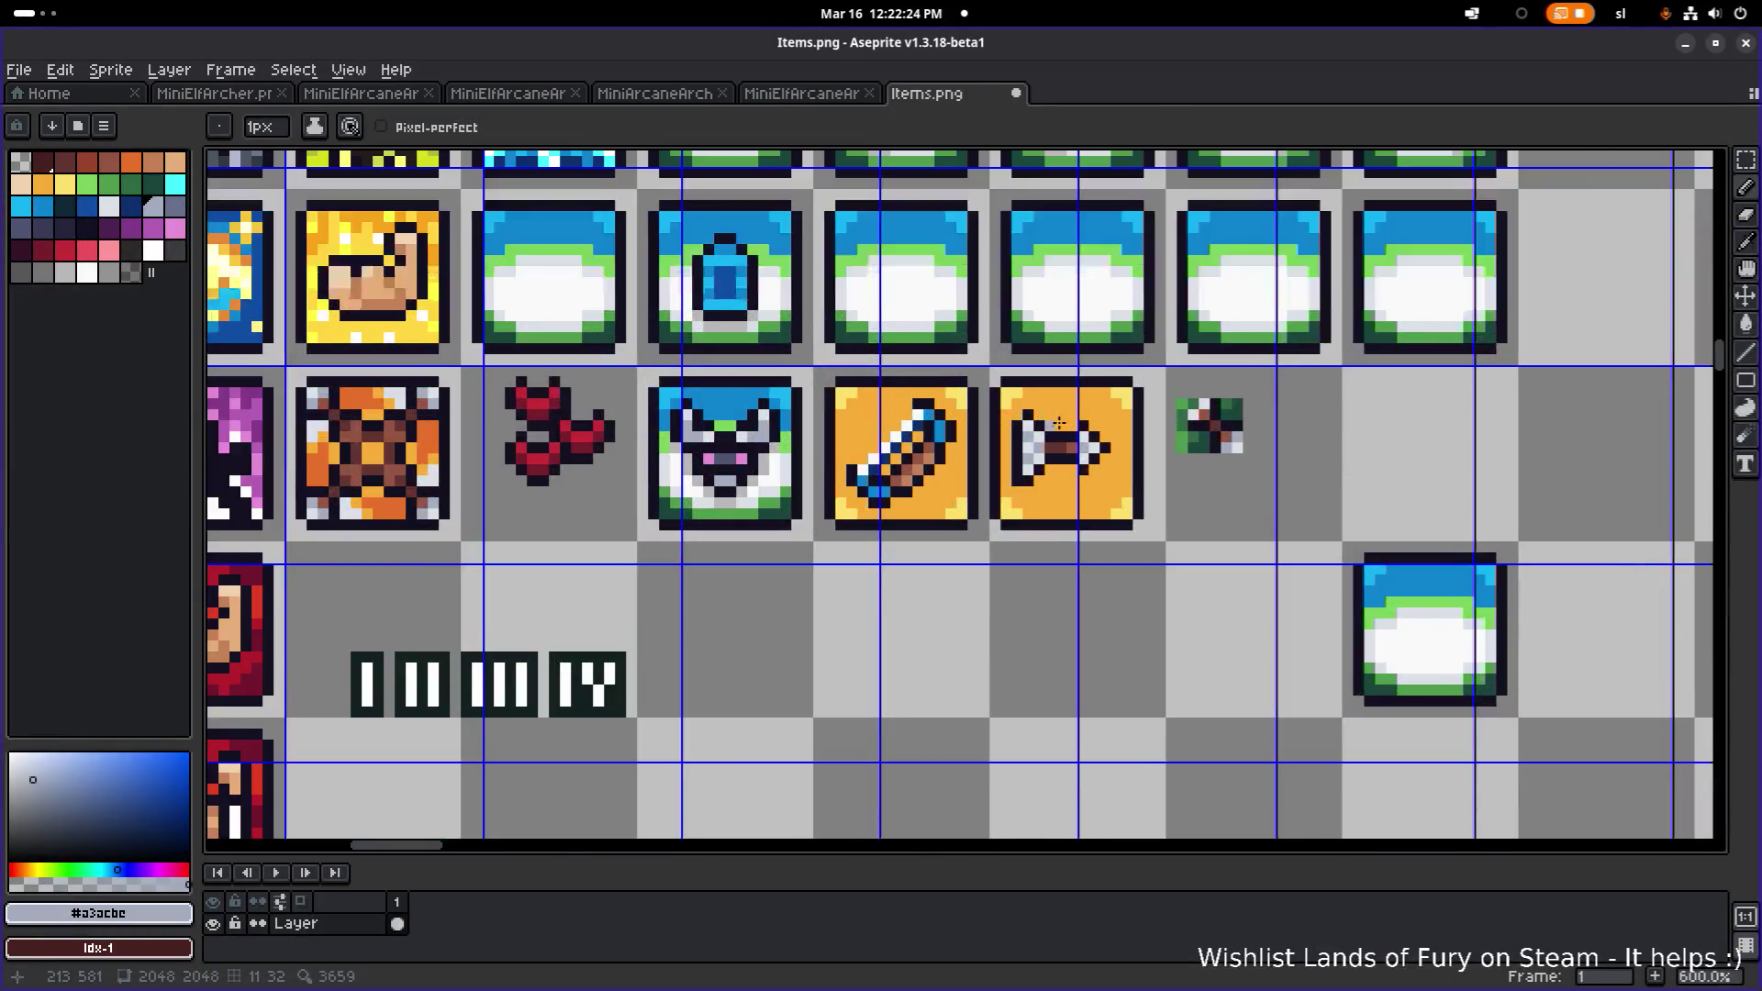
- Select the arrow with the Rectangular Marquee and apply a transform to it
key("m")
mouse_move(1158, 564)
left_mouse_down()
mouse_move(945, 509)
mouse_move(941, 479)
mouse_move(940, 496)
left_mouse_up()
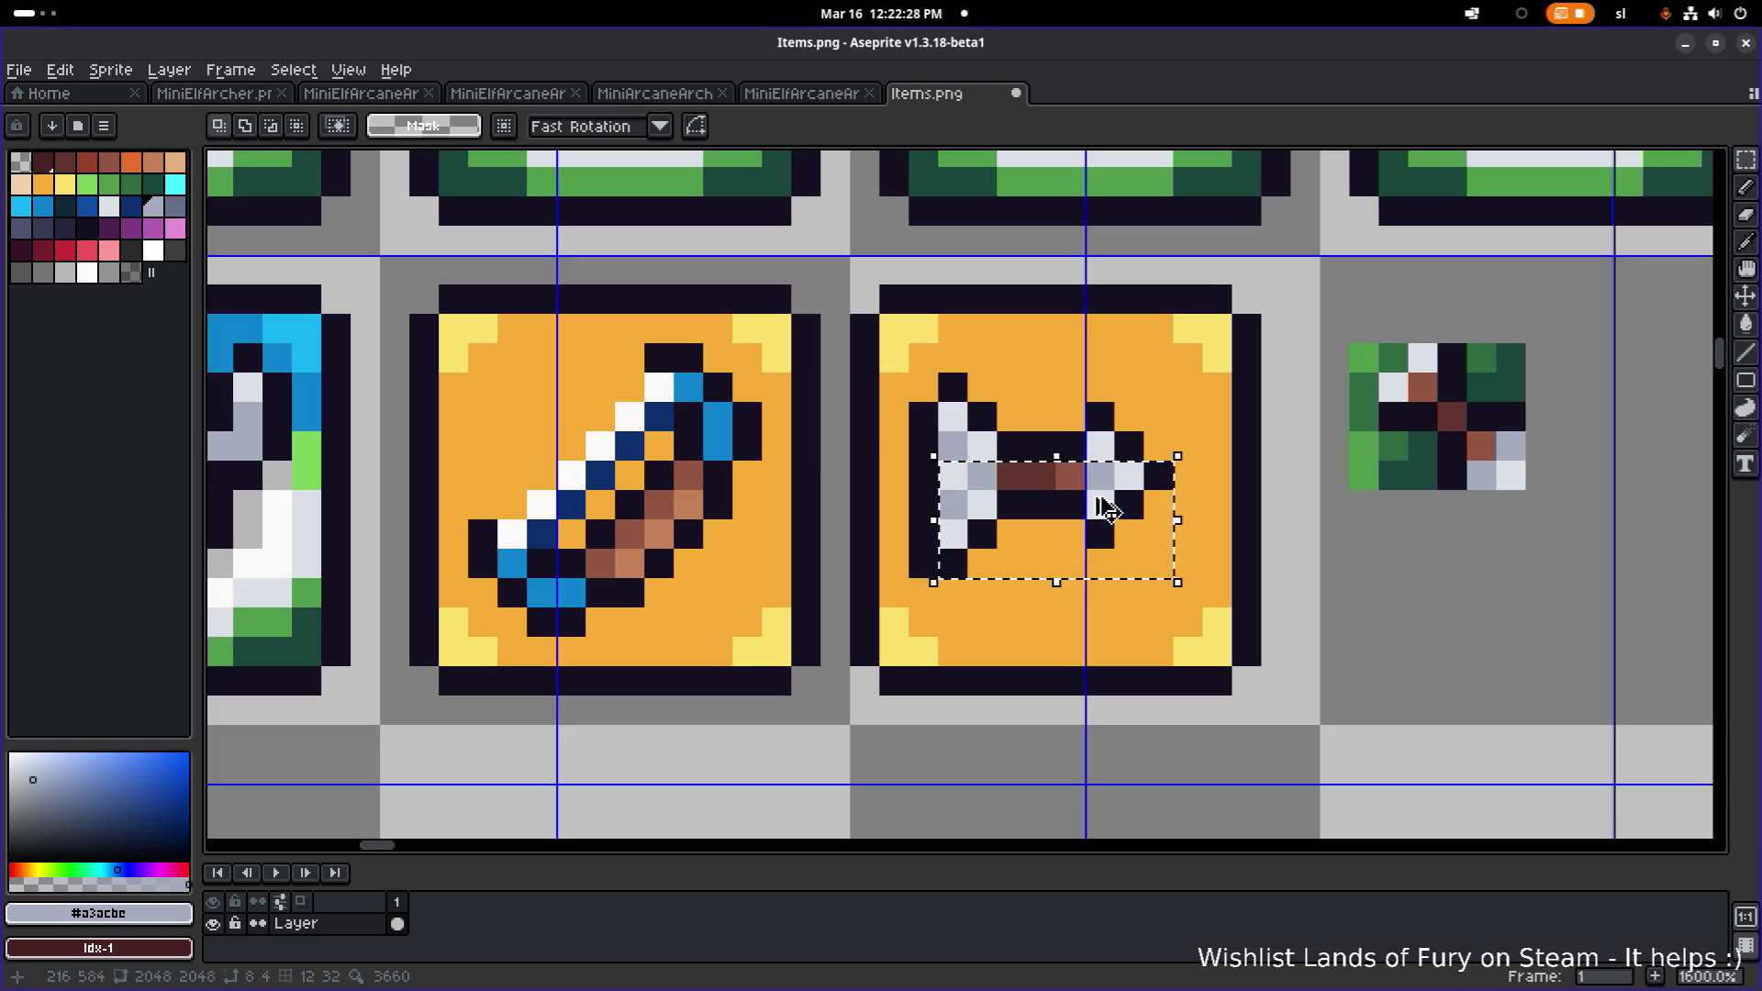
left_click(1115, 547)
left_click(1357, 525)
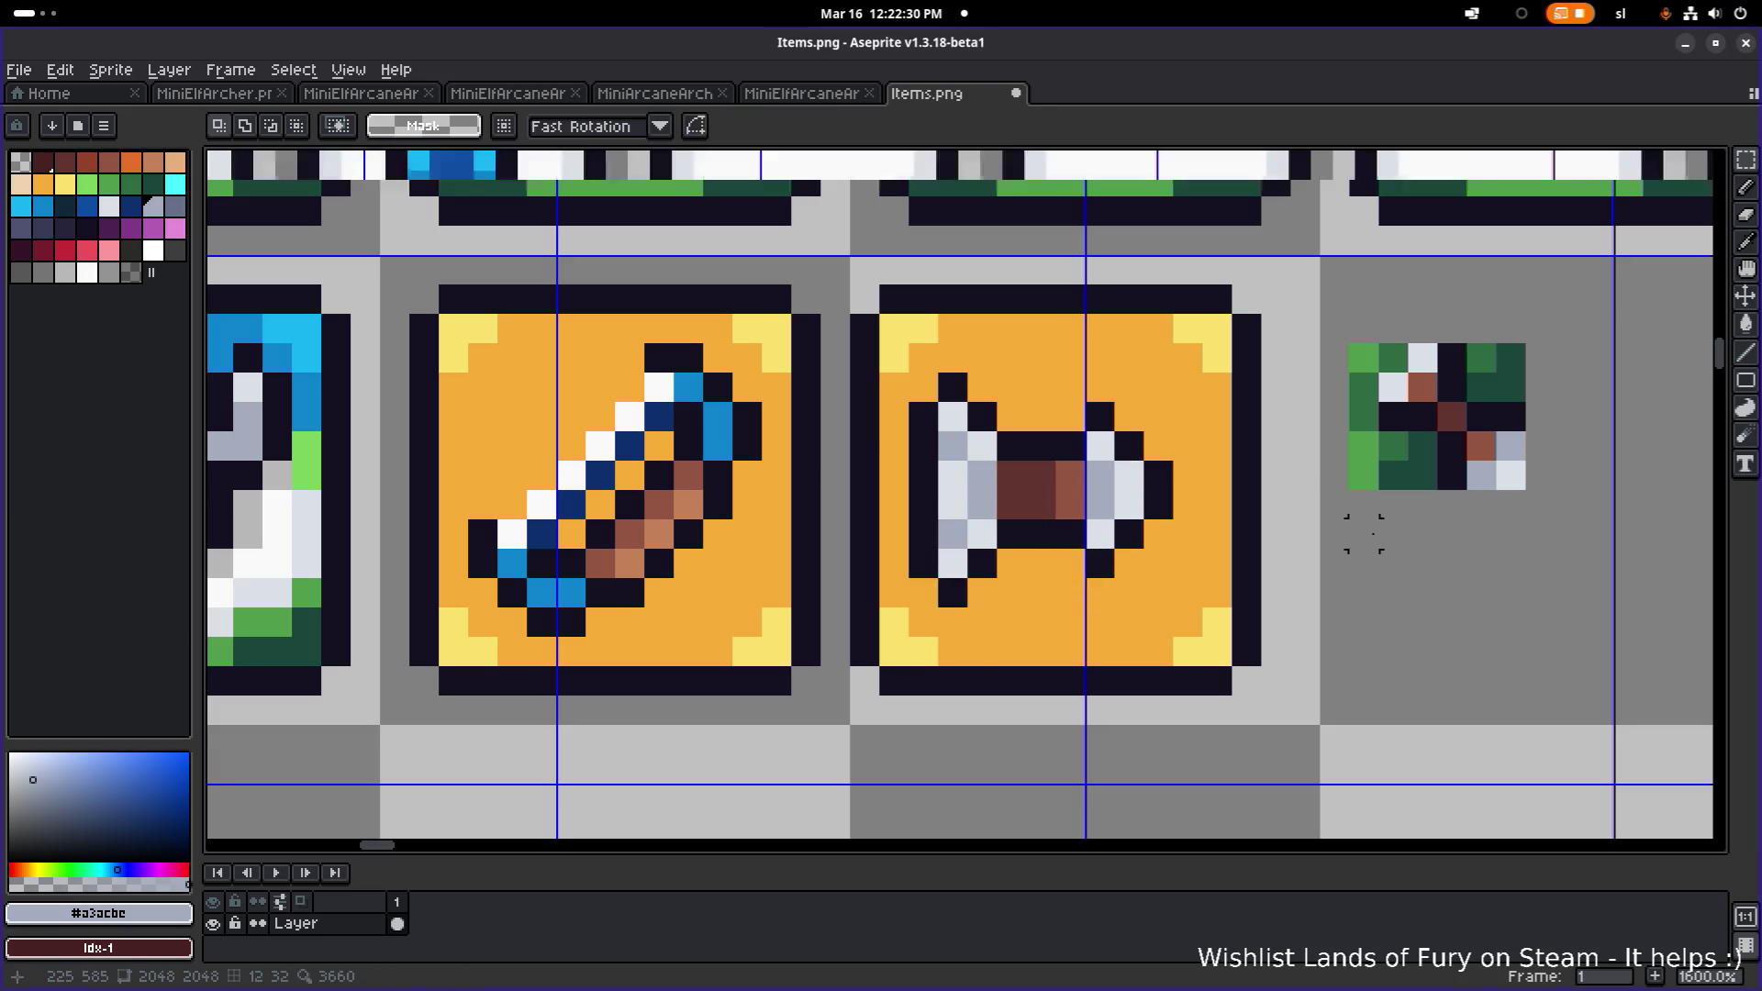
scroll(1359, 532, "down", 4)
scroll(1324, 523, "up", 3)
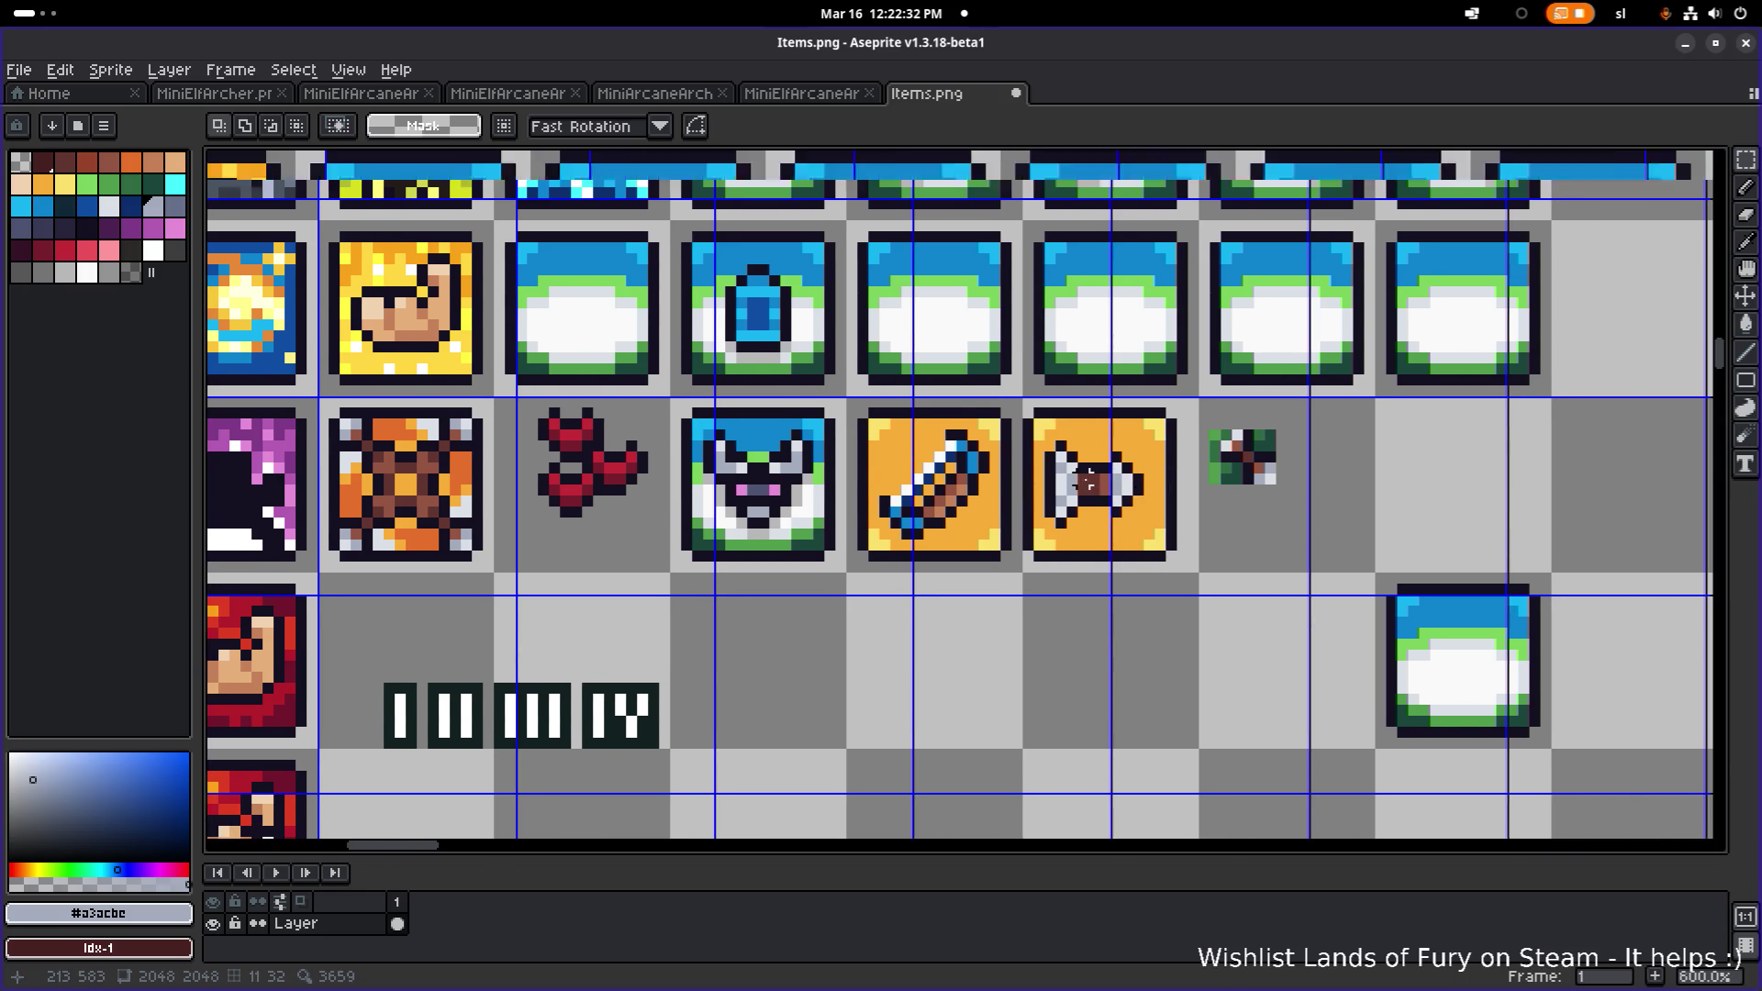
scroll(1188, 454, "down", 2)
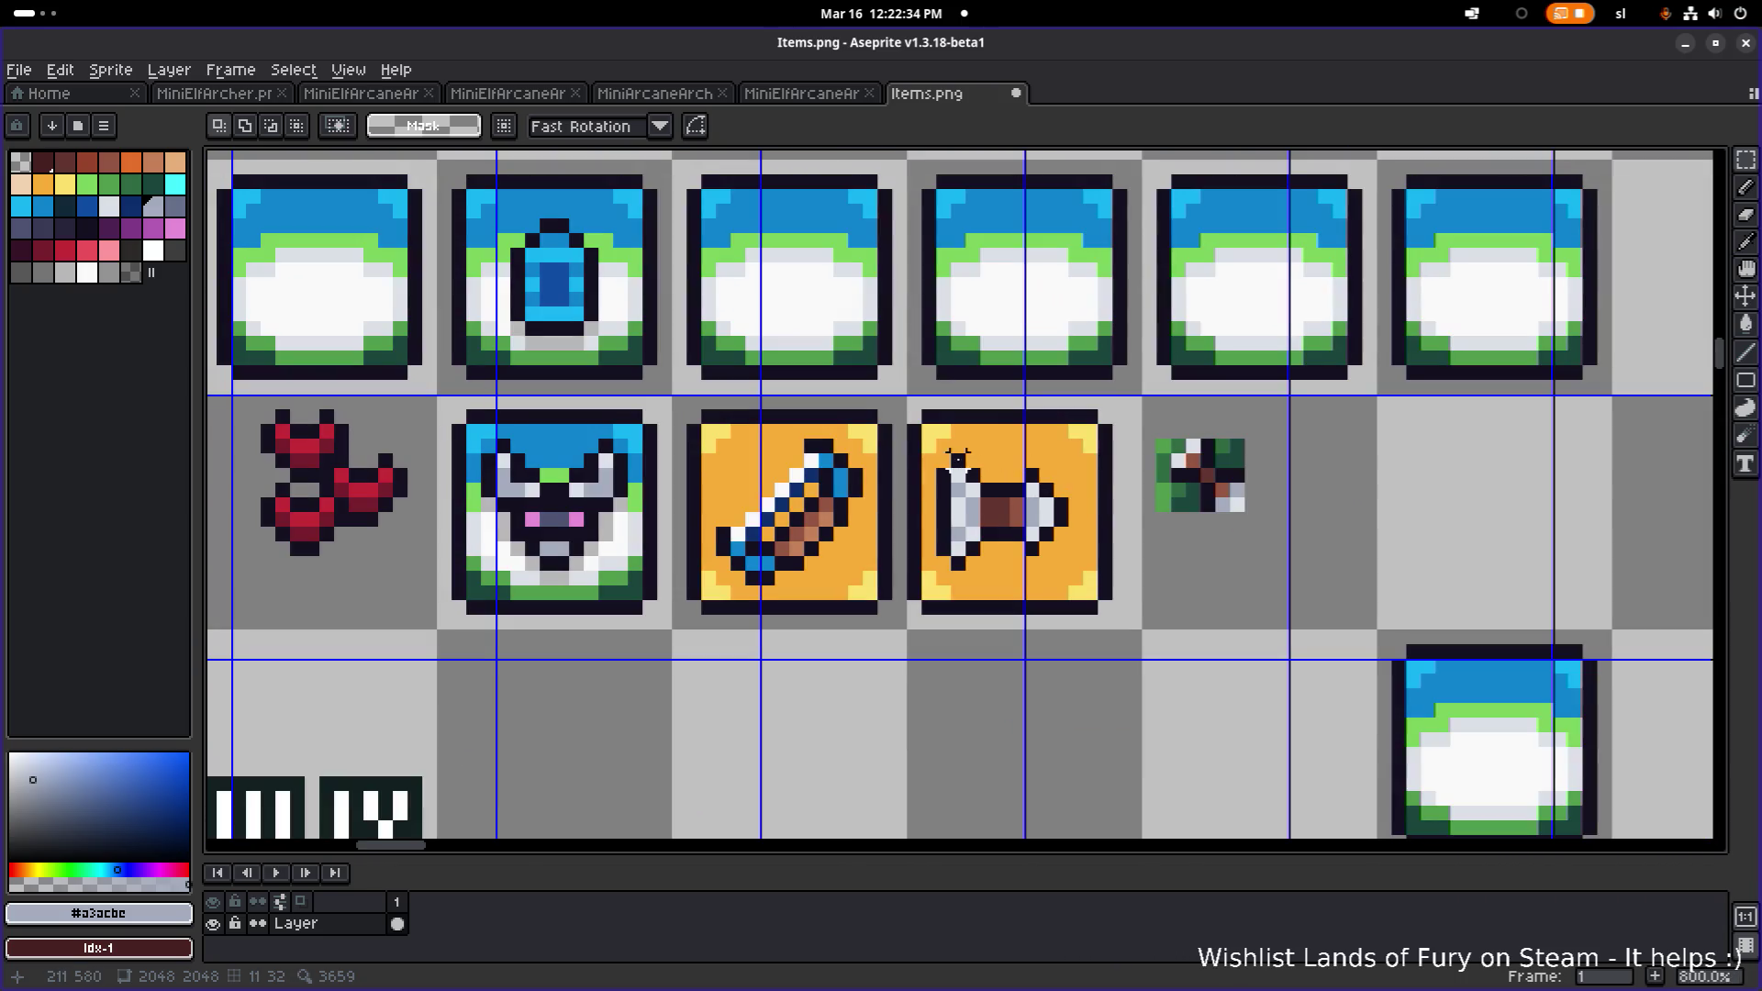
scroll(945, 456, "up", 3)
- Move the arrow up one pixel, then shift its upper rows down one pixel
mouse_move(946, 456)
left_mouse_down()
mouse_move(1313, 746)
mouse_move(1299, 784)
left_mouse_up()
left_click_drag(1214, 647, 1200, 610)
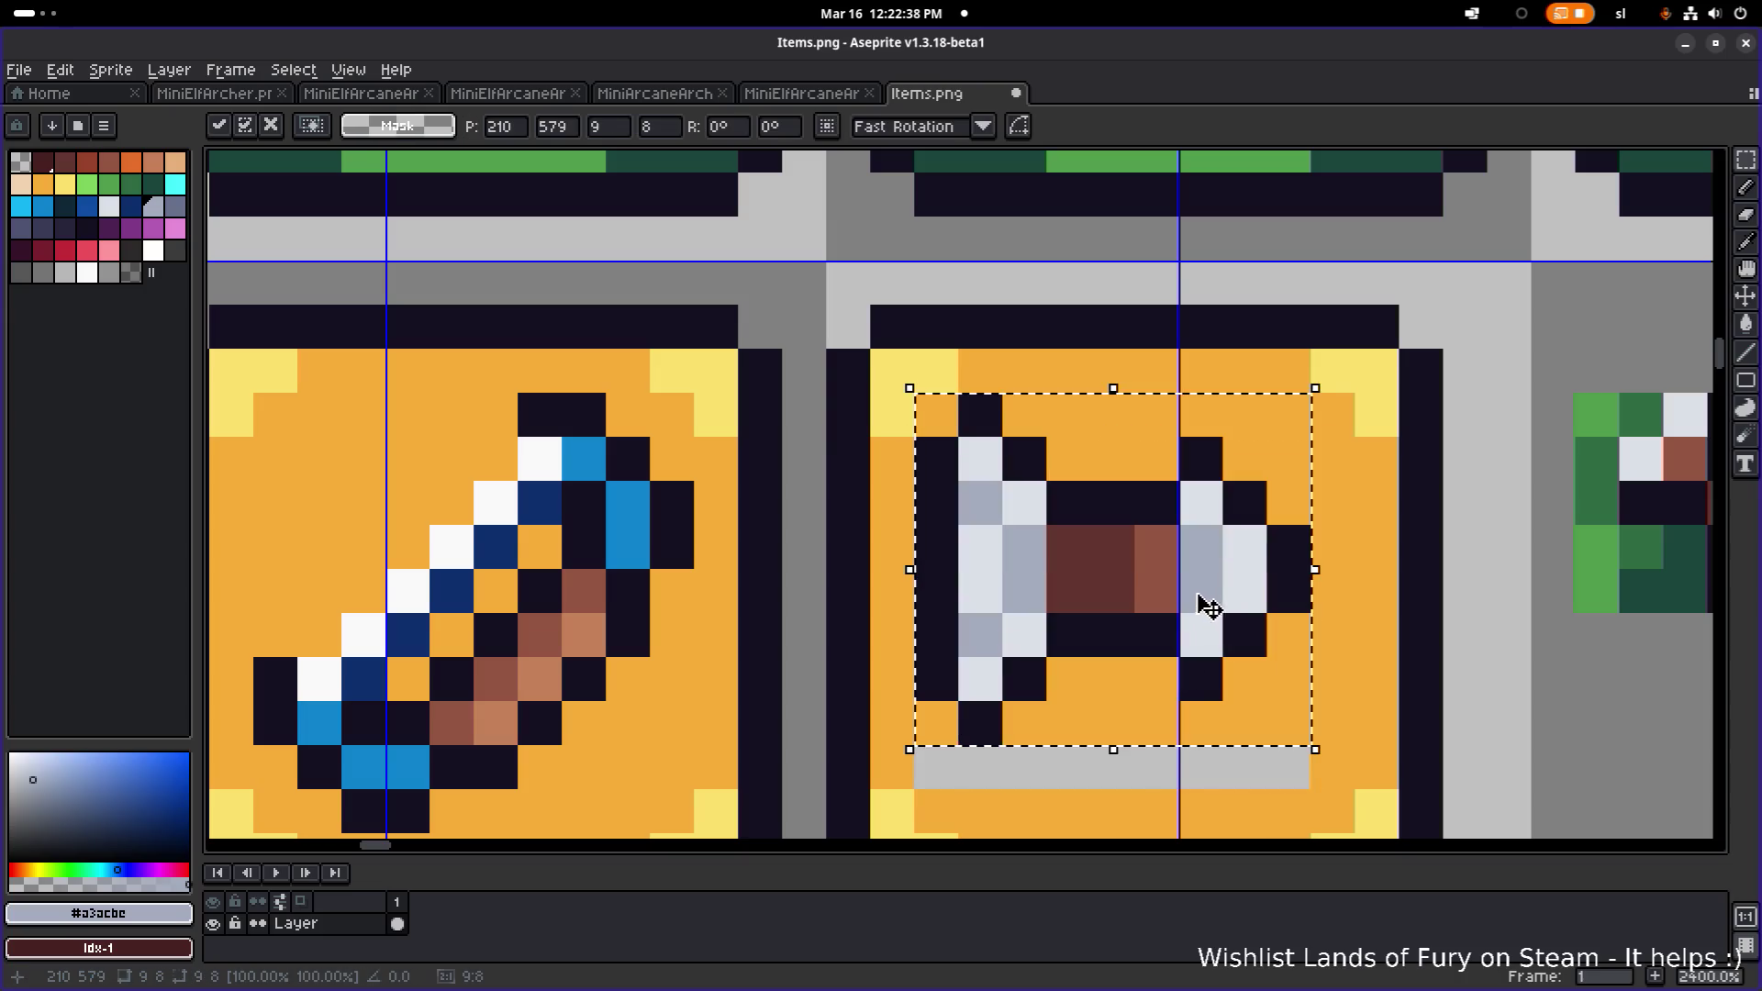
left_click(1332, 591)
mouse_move(909, 750)
left_mouse_down()
mouse_move(1011, 606)
mouse_move(1315, 564)
left_mouse_up()
left_click_drag(1202, 628, 1191, 657)
left_click(1377, 499)
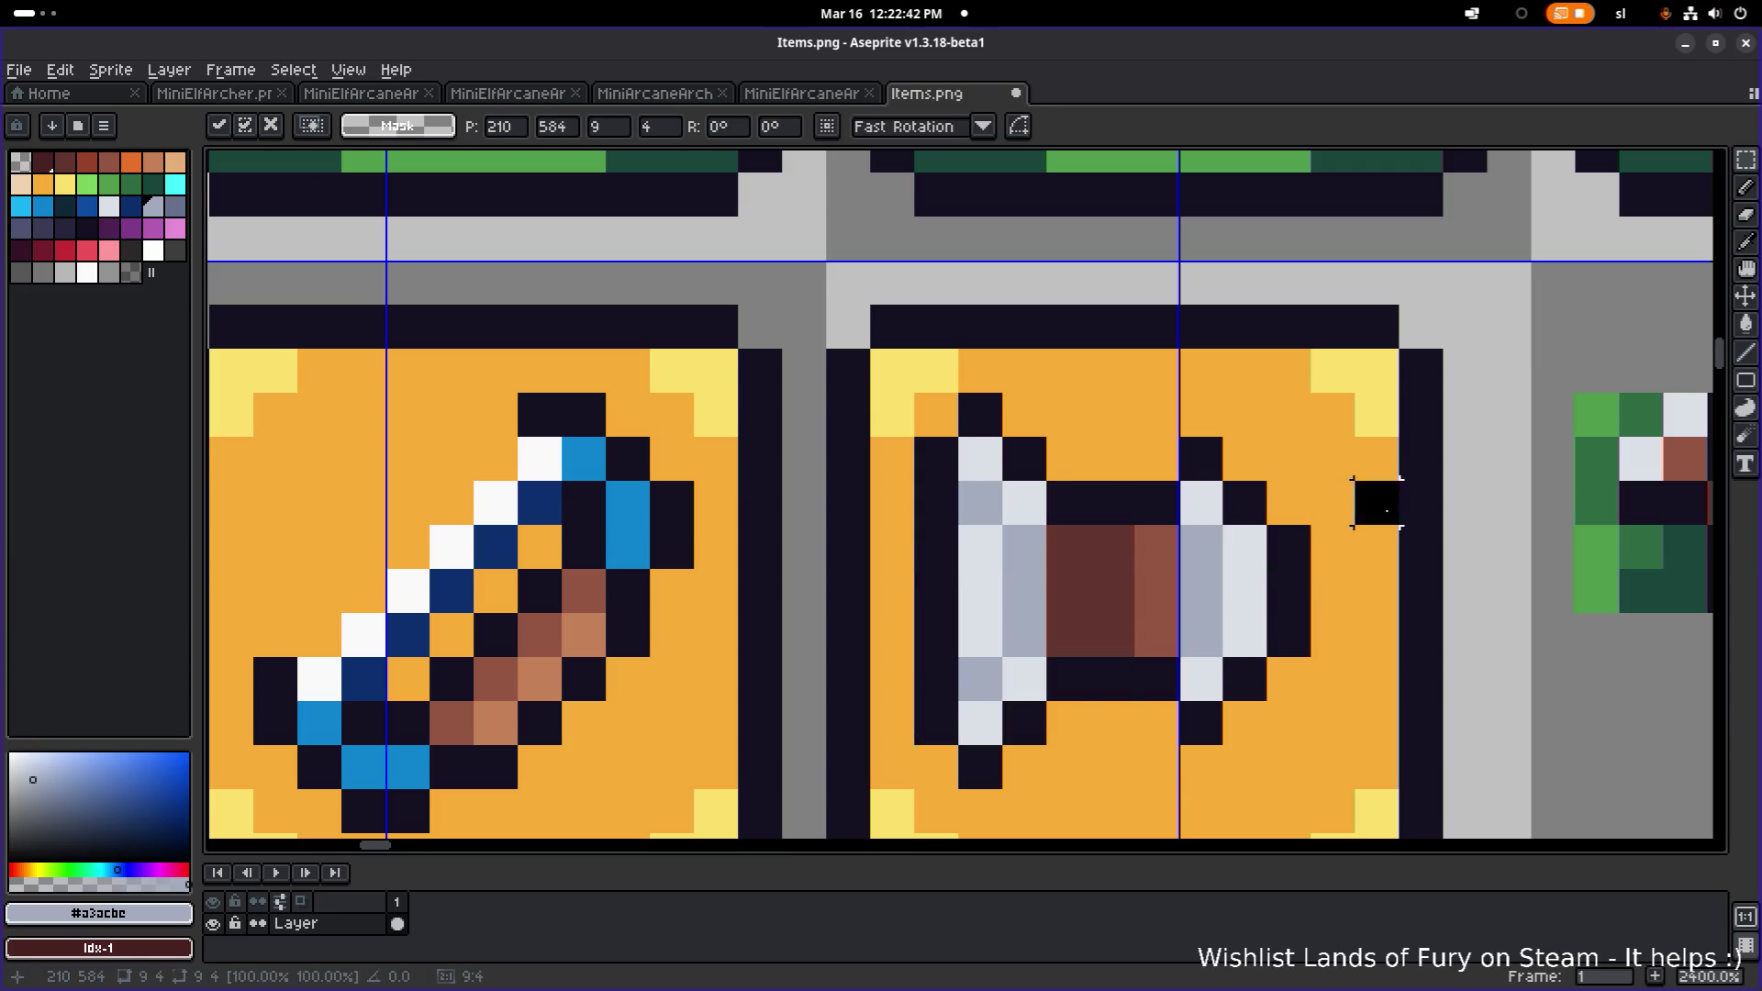
- Select the roll's right-hand silver end, move it one pixel right, and deselect
scroll(1358, 505, "down", 5)
left_click_drag(1346, 507, 1133, 503)
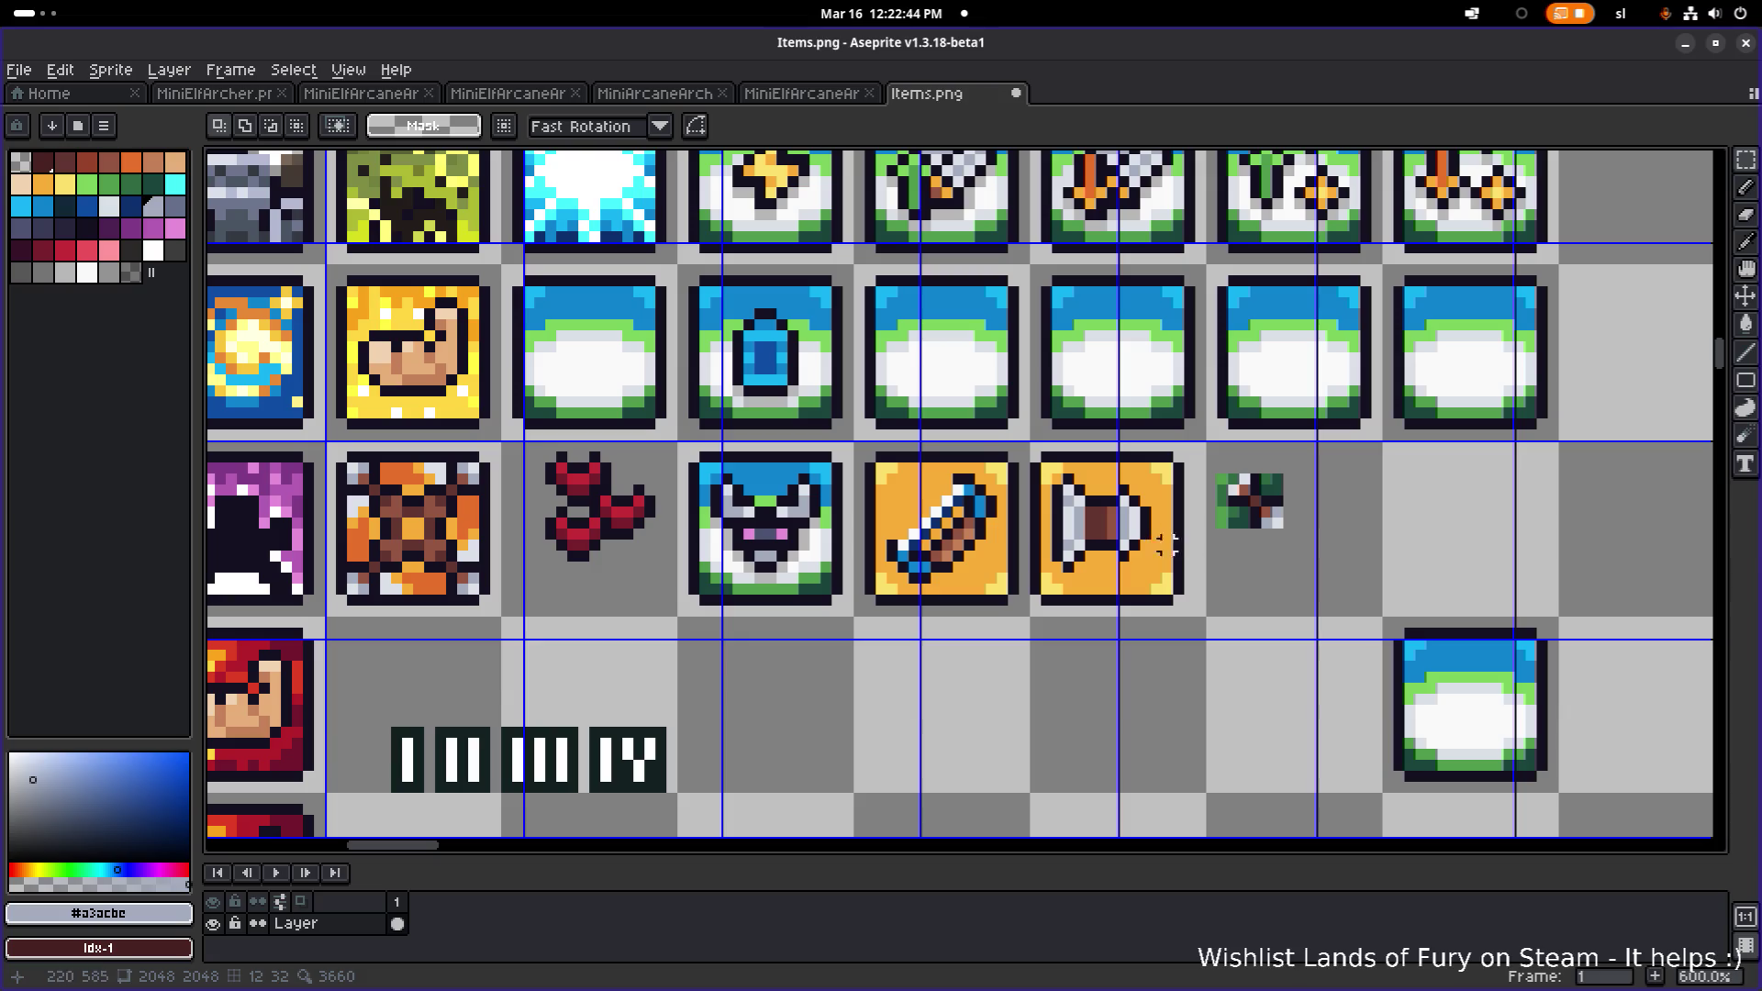
scroll(1167, 543, "up", 4)
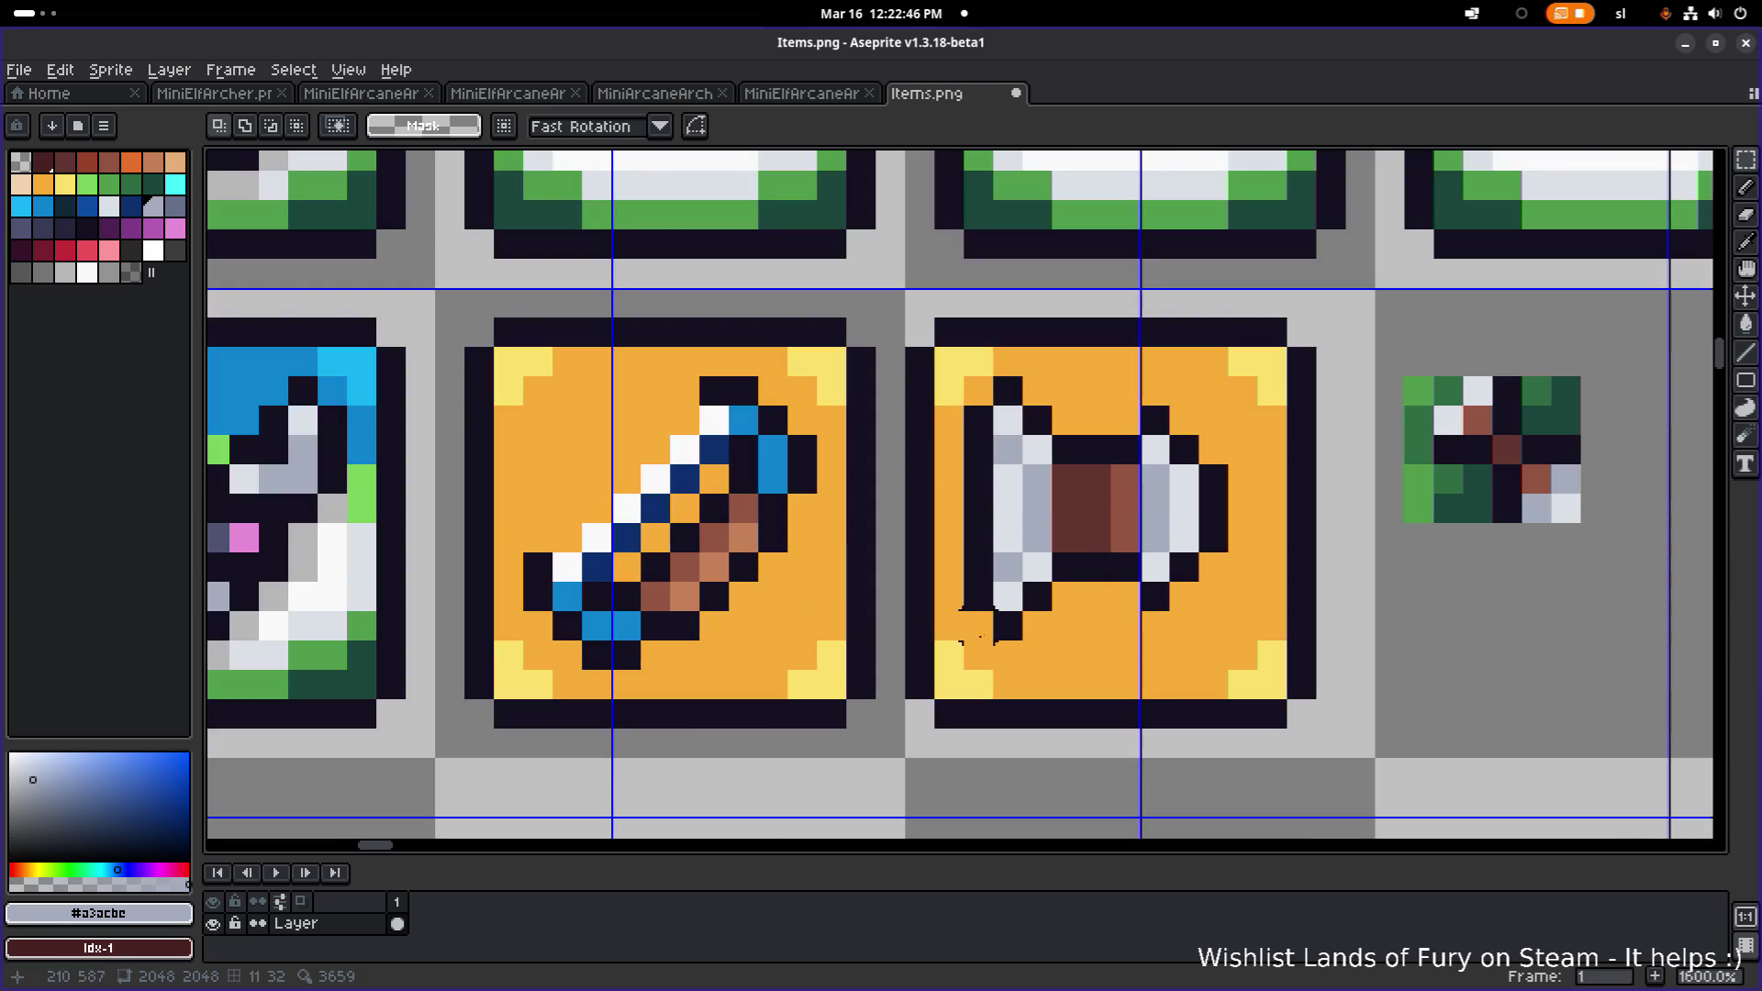
mouse_move(972, 653)
left_mouse_down()
mouse_move(1225, 491)
mouse_move(1225, 528)
left_mouse_up()
left_click(1213, 596)
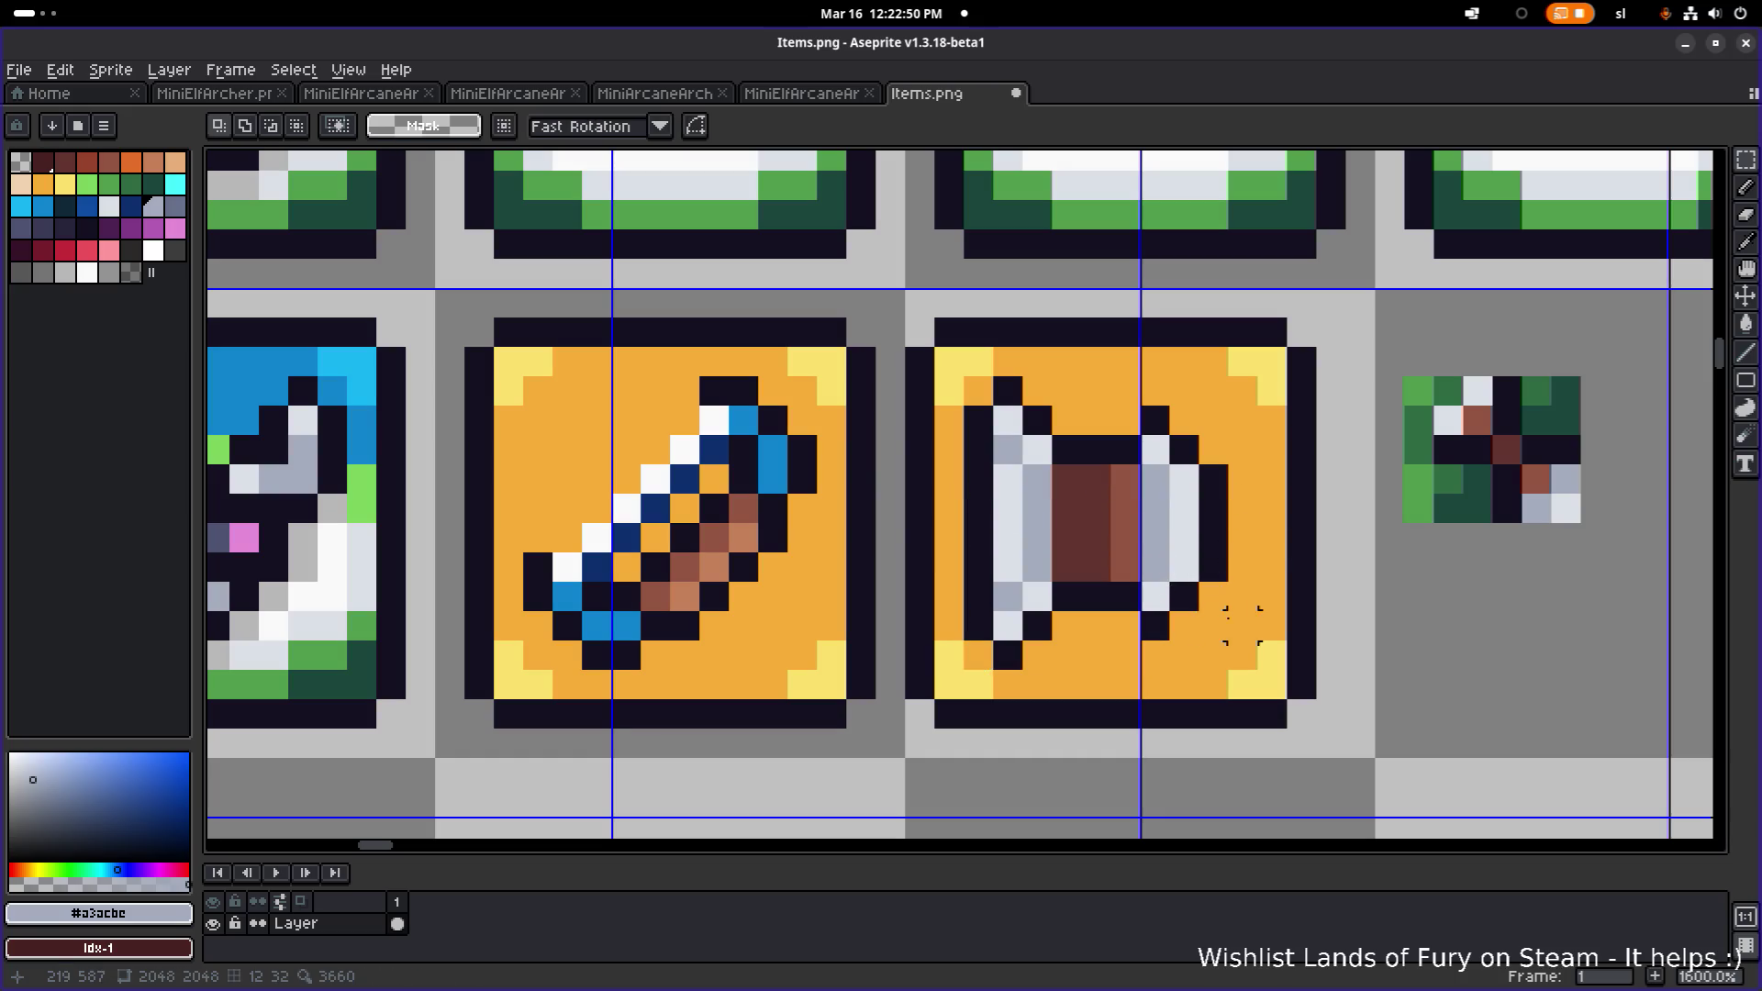
left_click_drag(1243, 625, 1109, 404)
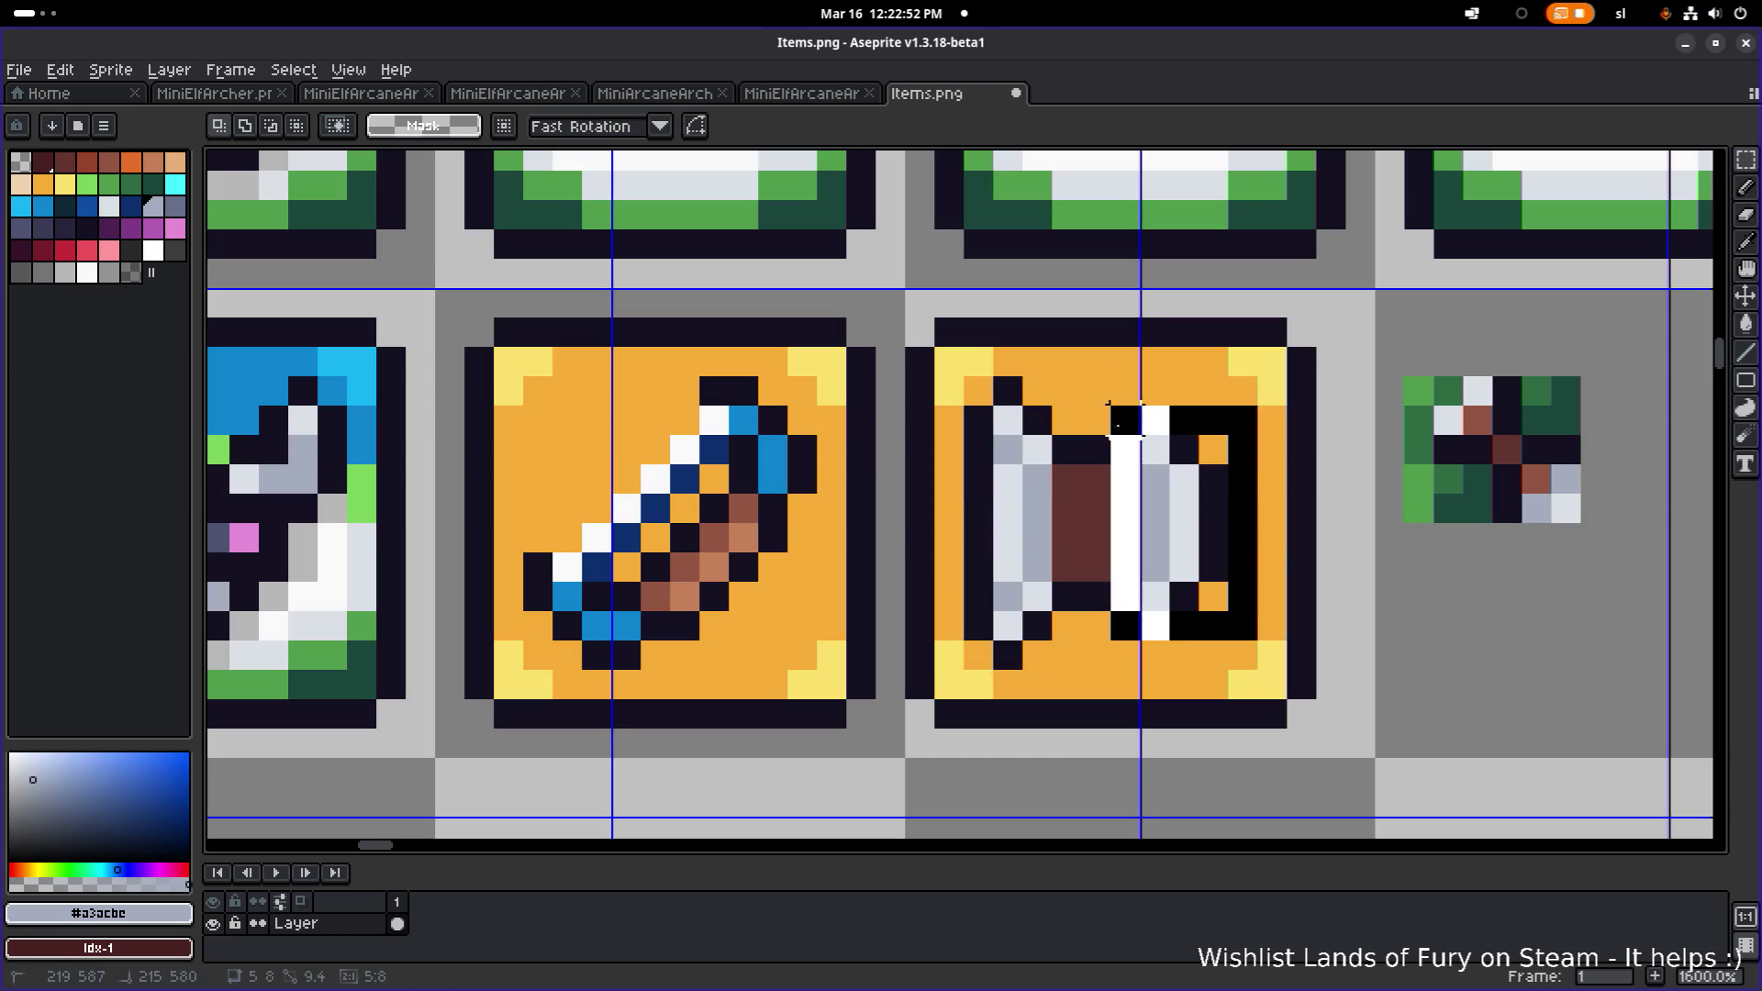
left_click_drag(1192, 497, 1221, 497)
left_click(1340, 496)
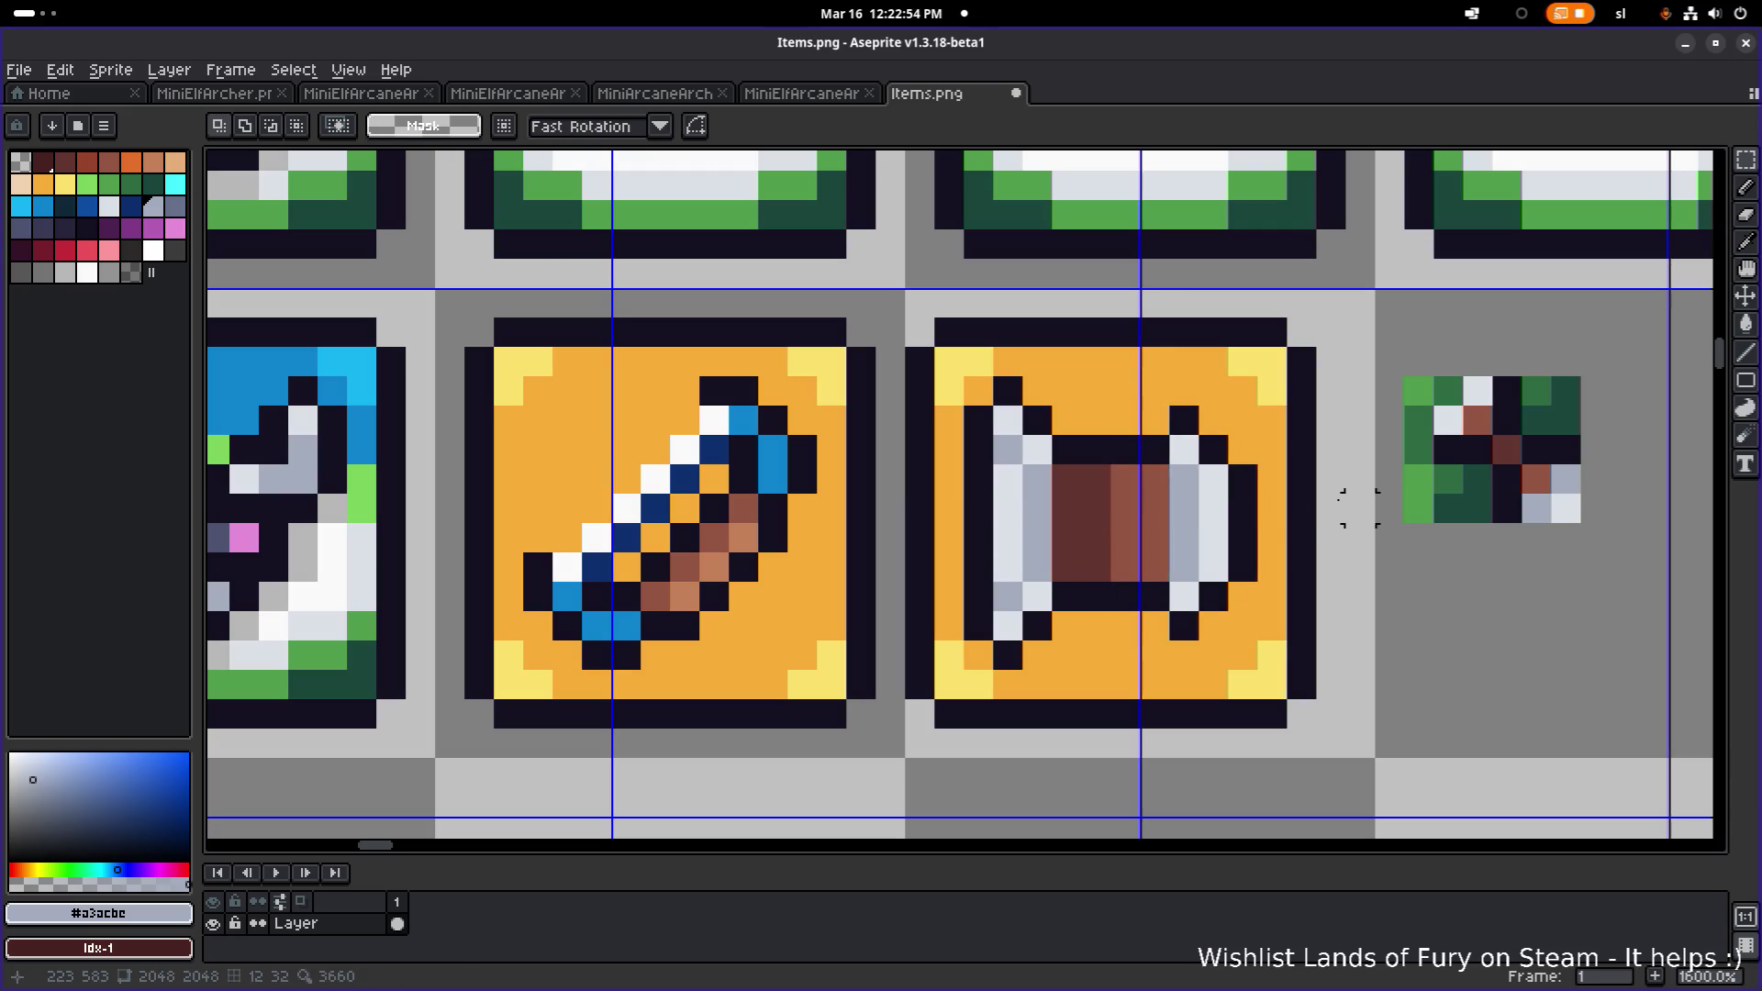
left_click_drag(1342, 500, 1186, 491)
scroll(1186, 491, "down", 3)
scroll(1117, 484, "down", 2)
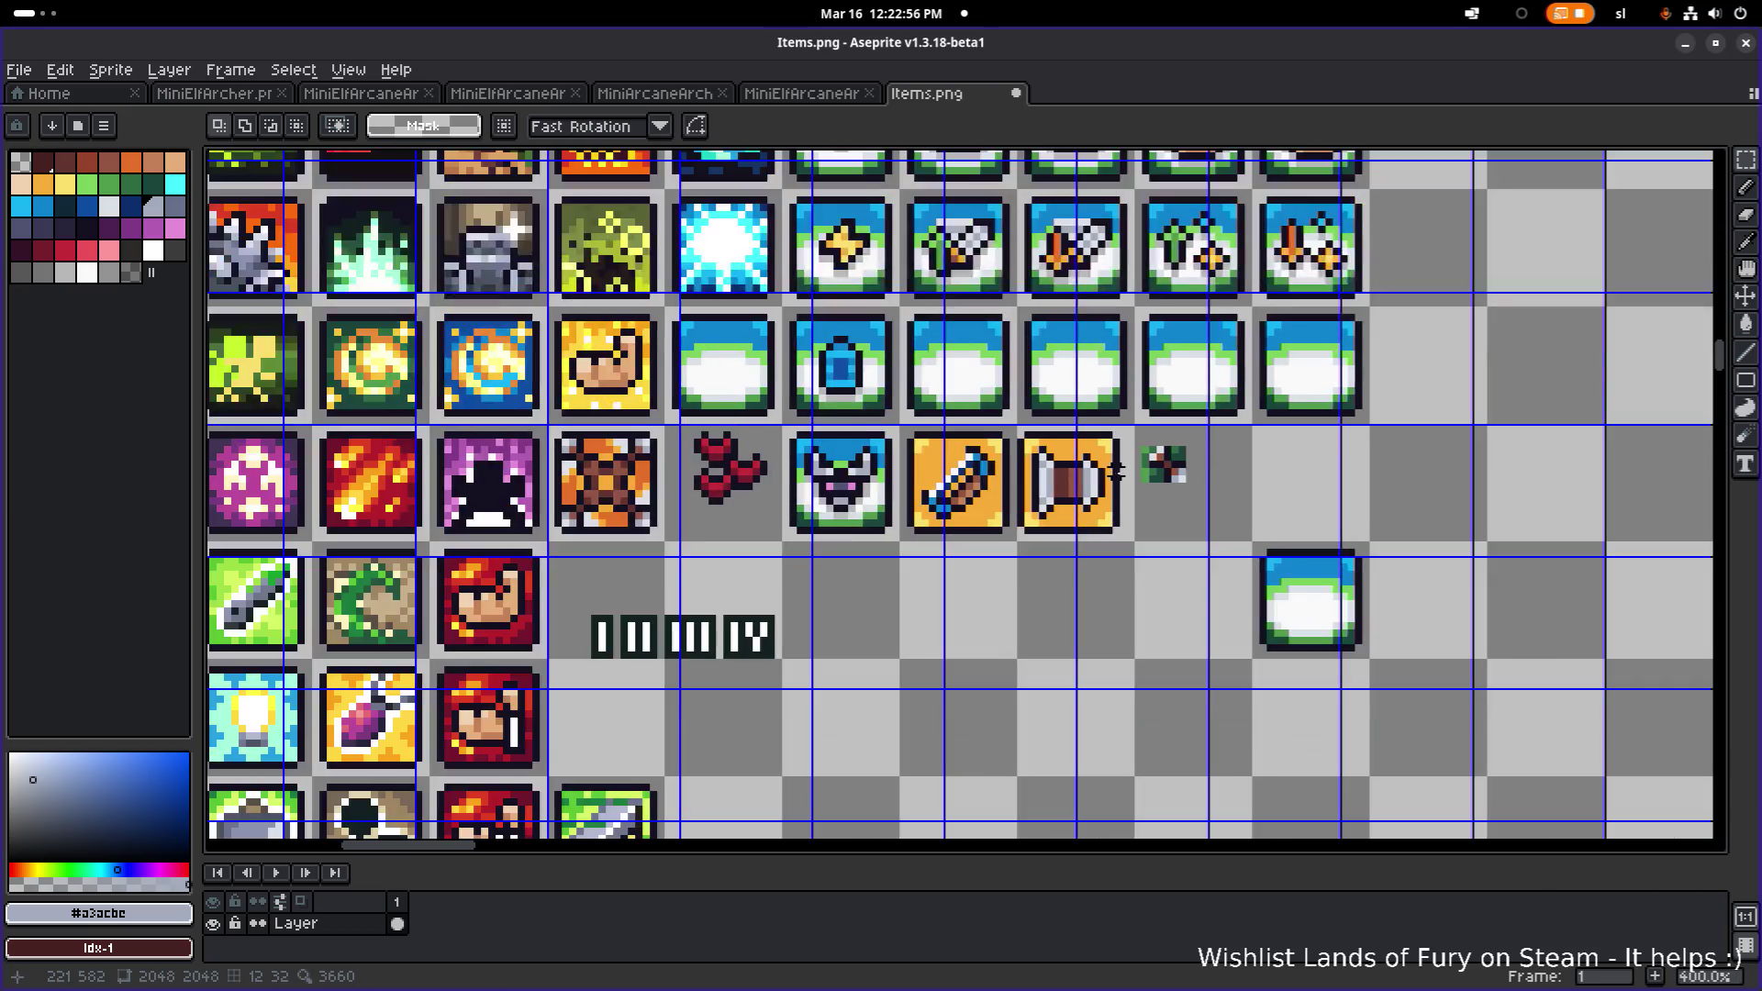
scroll(1083, 478, "up", 5)
scroll(1054, 478, "up", 5)
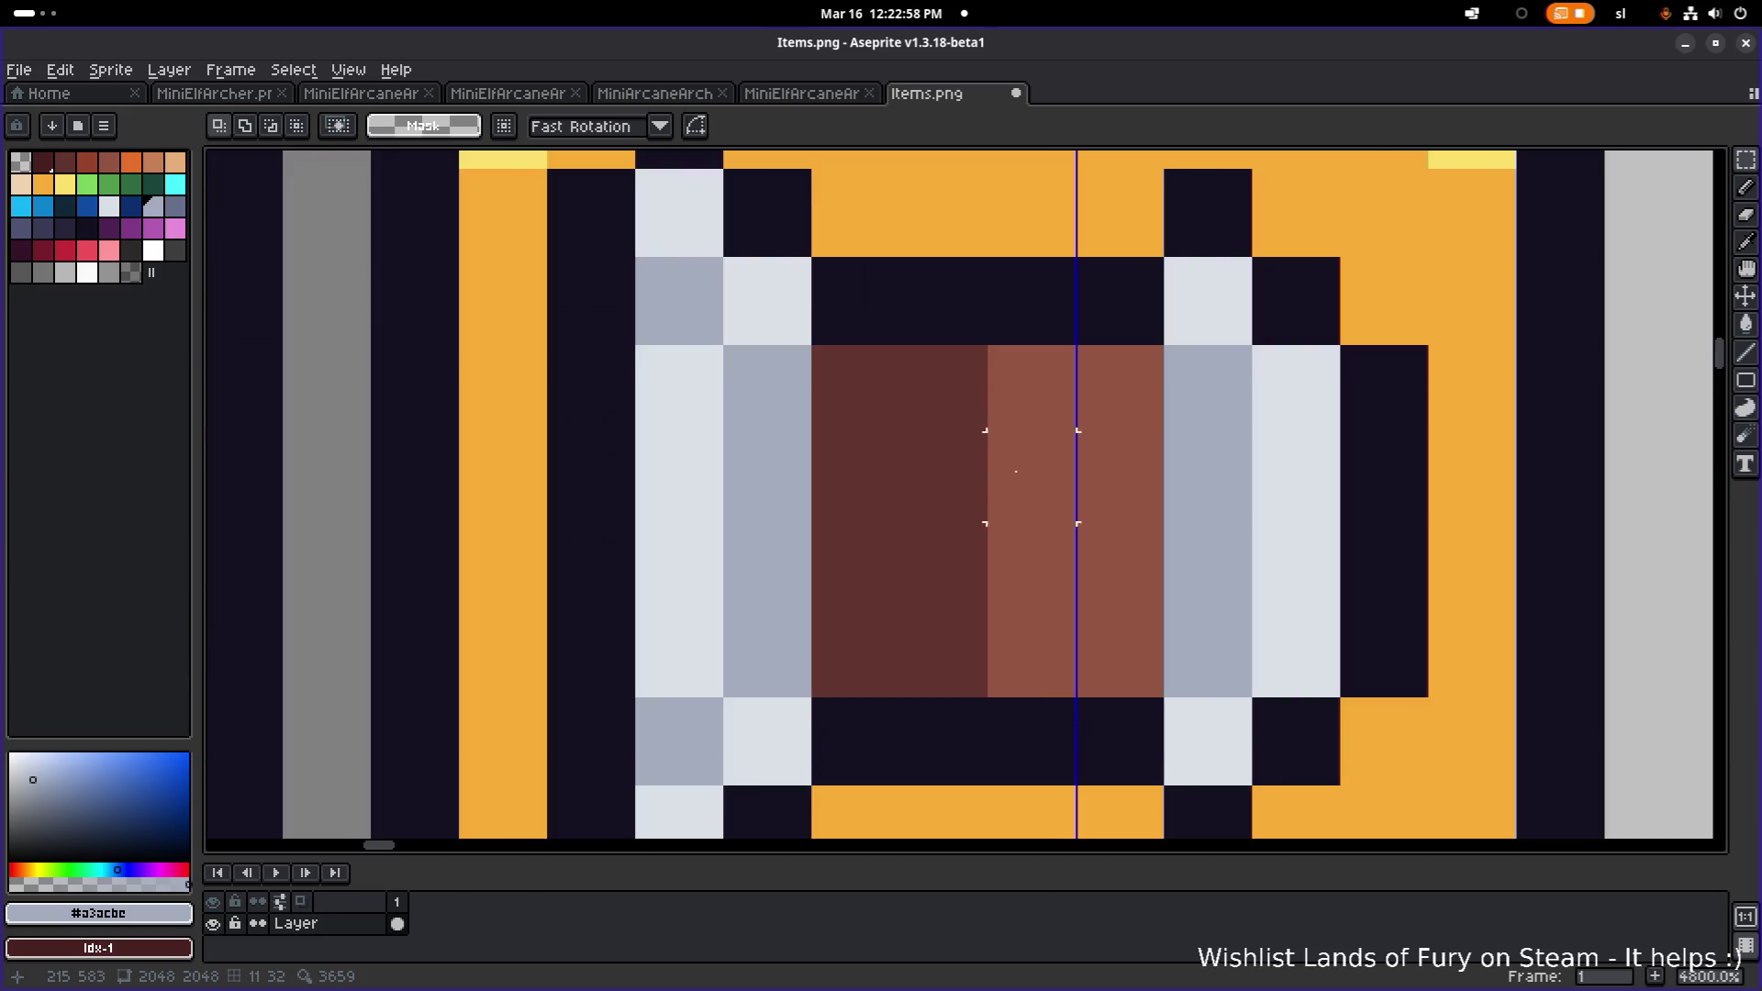
- Repaint four dark-brown wood pixels in the lighter brown
key("b")
left_click(1141, 437, "alt")
left_click(949, 445)
left_click(887, 450)
left_click(955, 633)
left_click(881, 634)
- Repaint four light-brown wood pixels dark brown to alternate the wood shading
left_click(968, 551, "alt")
left_click(1047, 473)
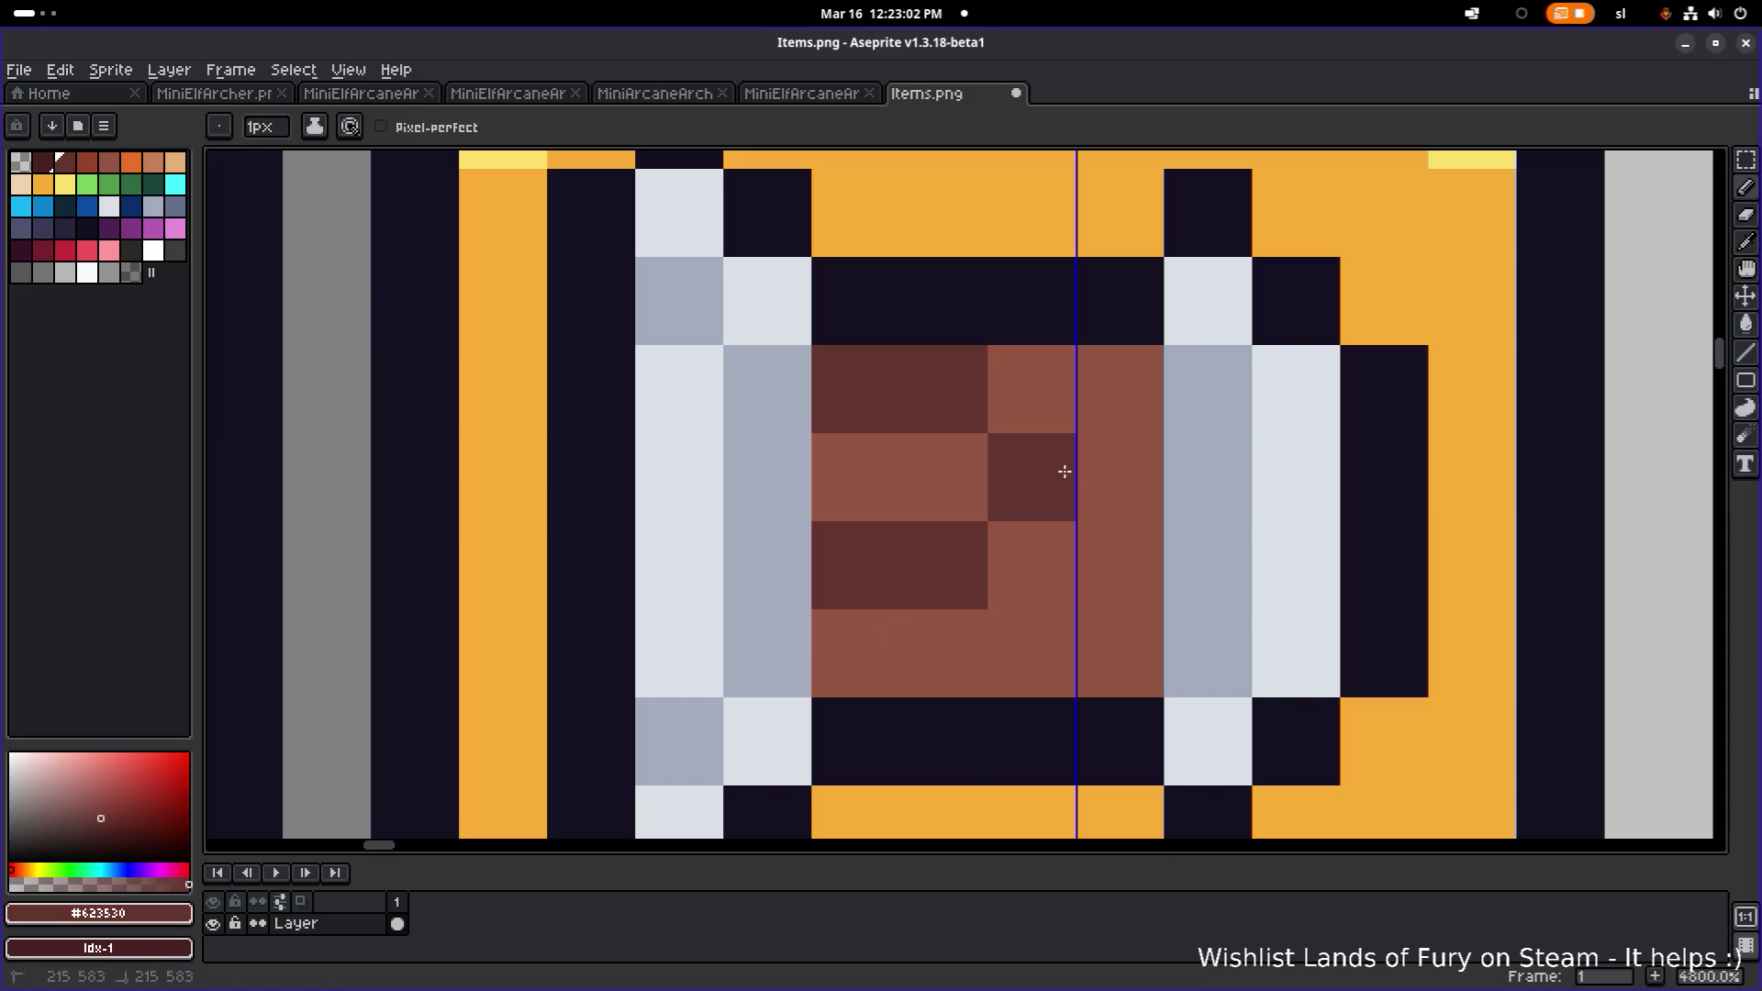
left_click(1115, 477)
left_click(1038, 642)
left_click(1113, 642)
scroll(1157, 633, "down", 6)
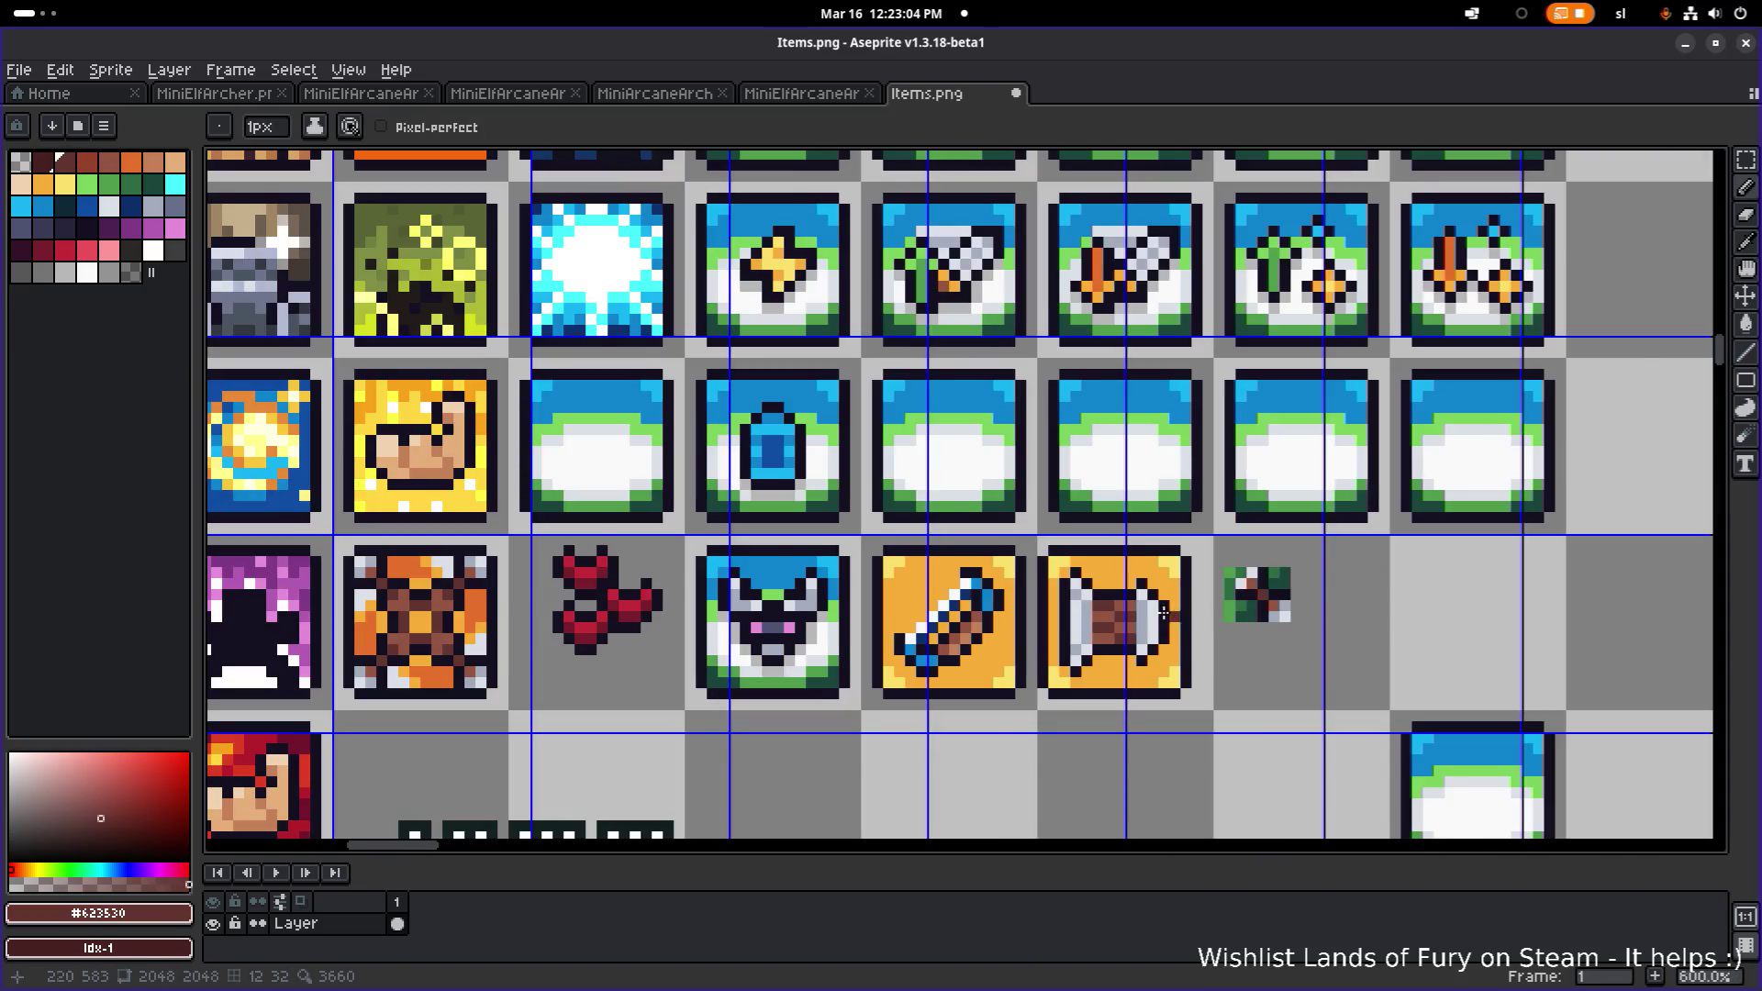
scroll(1164, 612, "up", 7)
- Swap silver-end pixels between light grey #dbe0e7 and blue-grey #a3acbe
left_click(1129, 578, "alt")
left_click(1090, 699)
key("ctrl+z")
left_click(1073, 743)
scroll(1078, 643, "down", 3)
scroll(1083, 566, "up", 1)
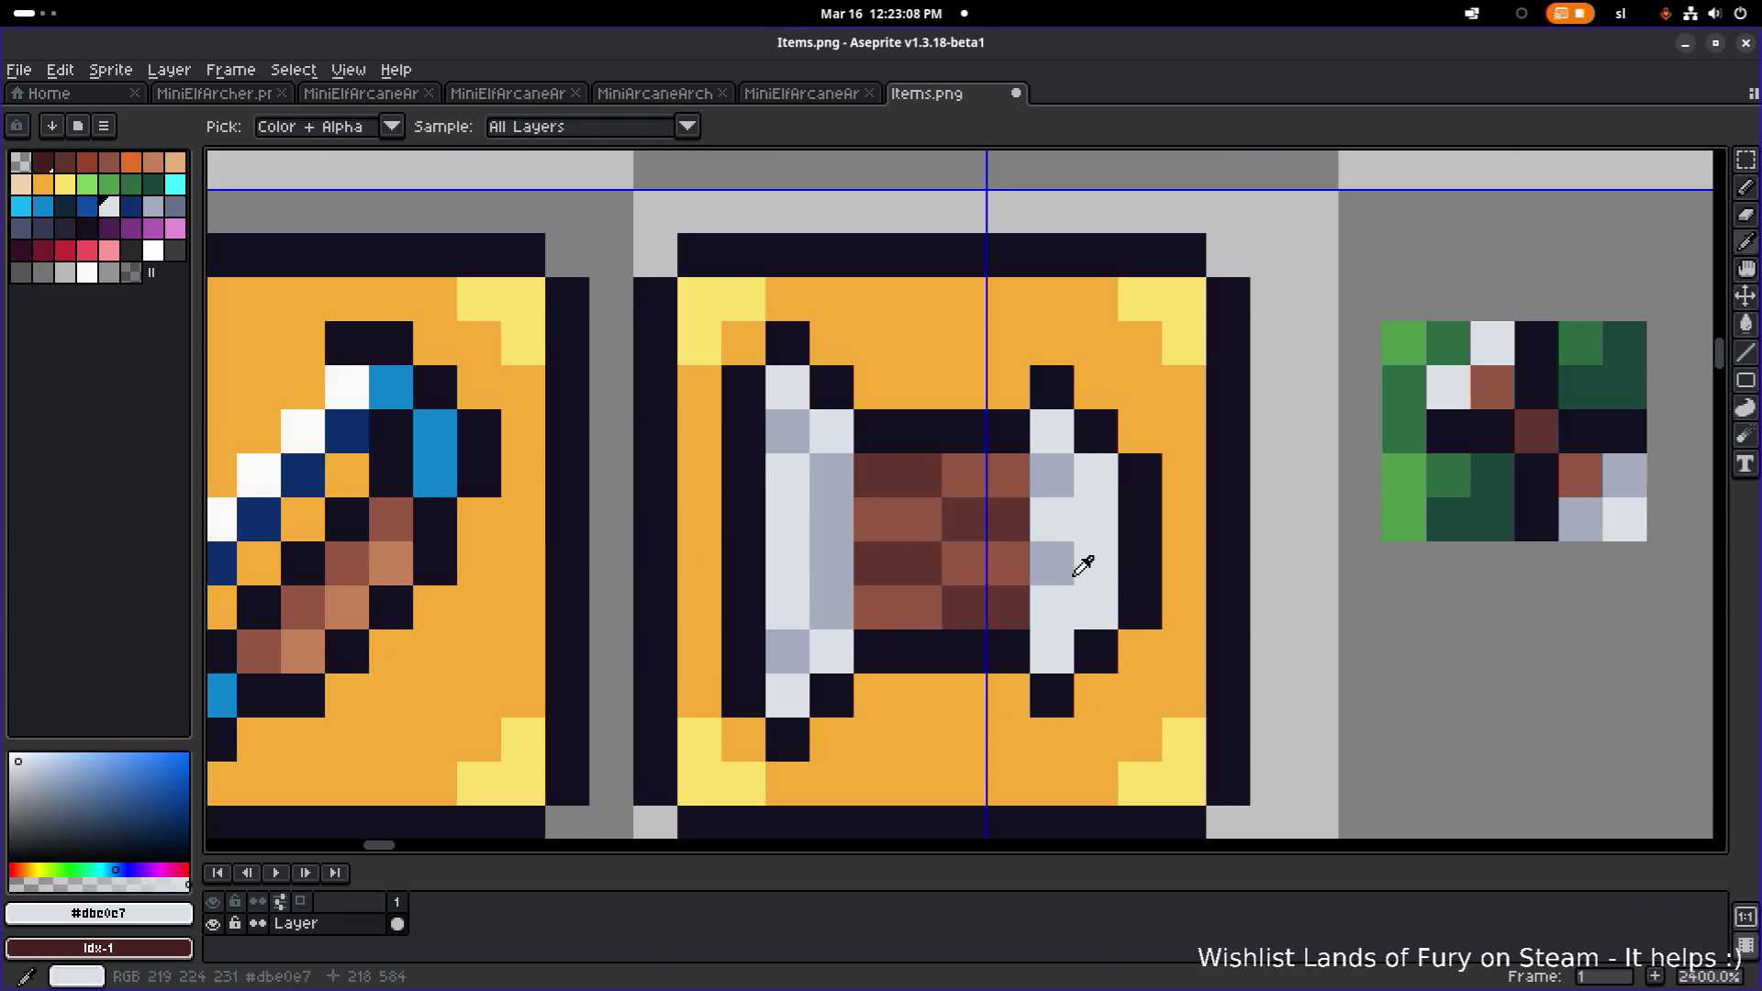
left_click(1076, 574, "alt")
scroll(1088, 583, "down", 1)
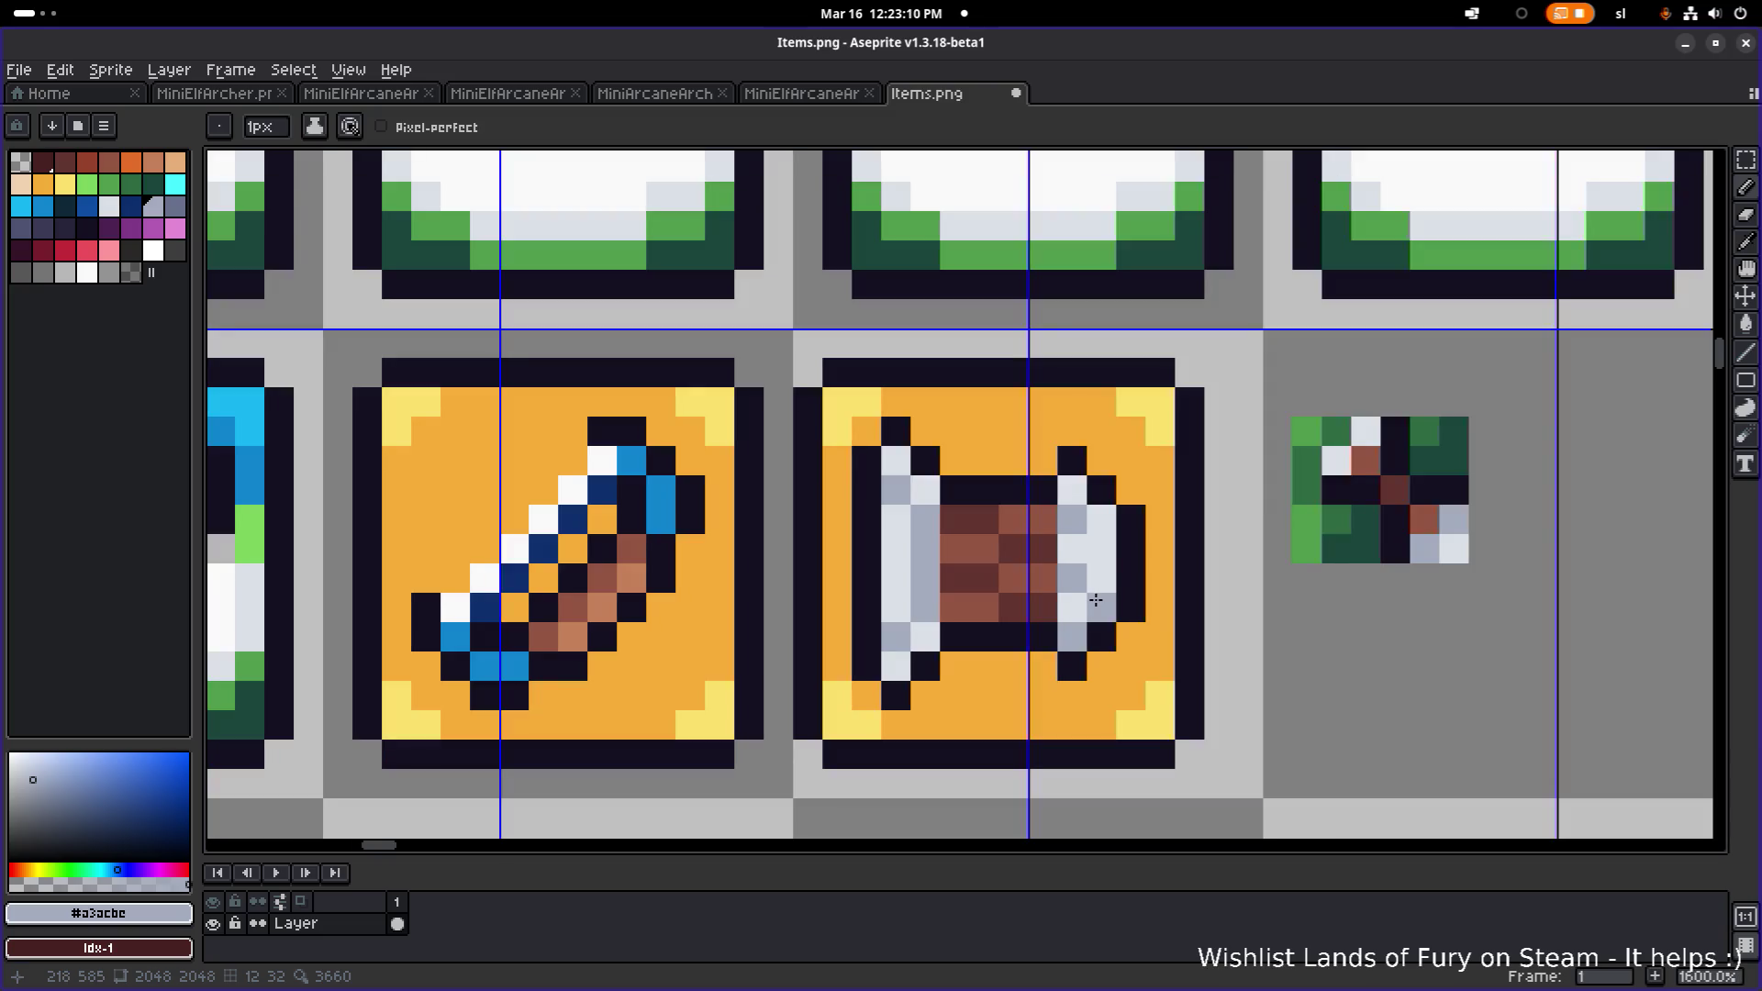
scroll(1098, 543, "down", 5)
scroll(1247, 468, "up", 4)
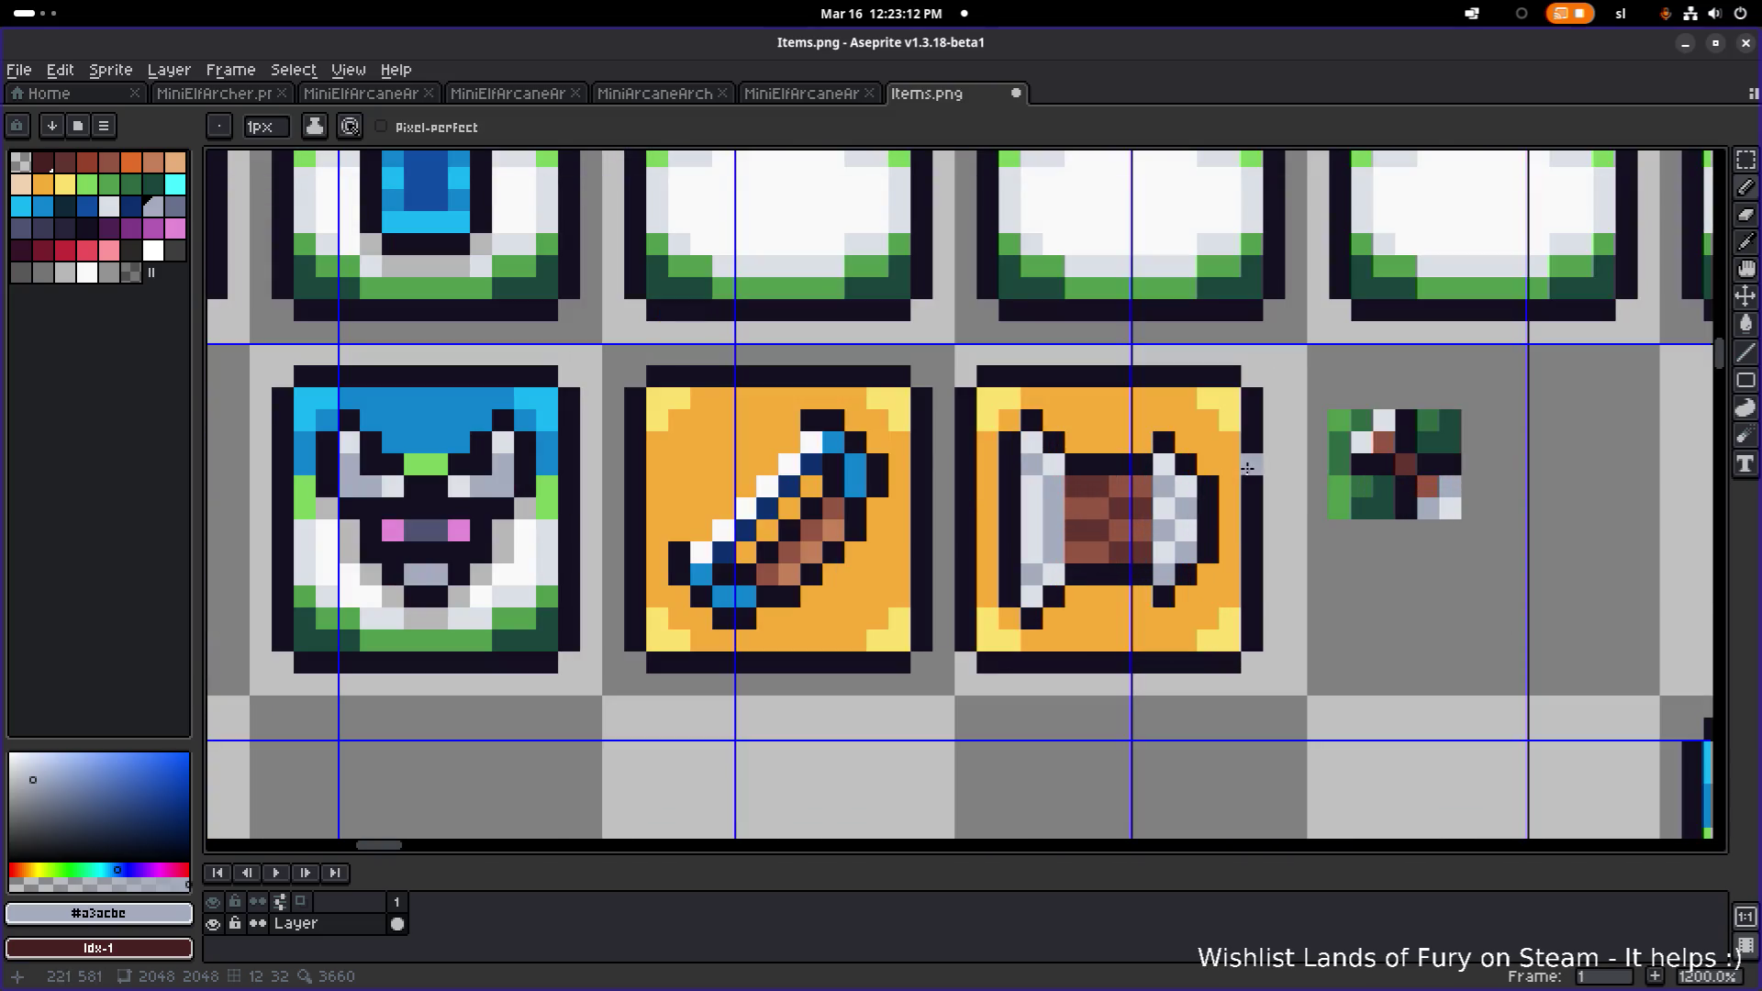
scroll(1158, 462, "up", 1)
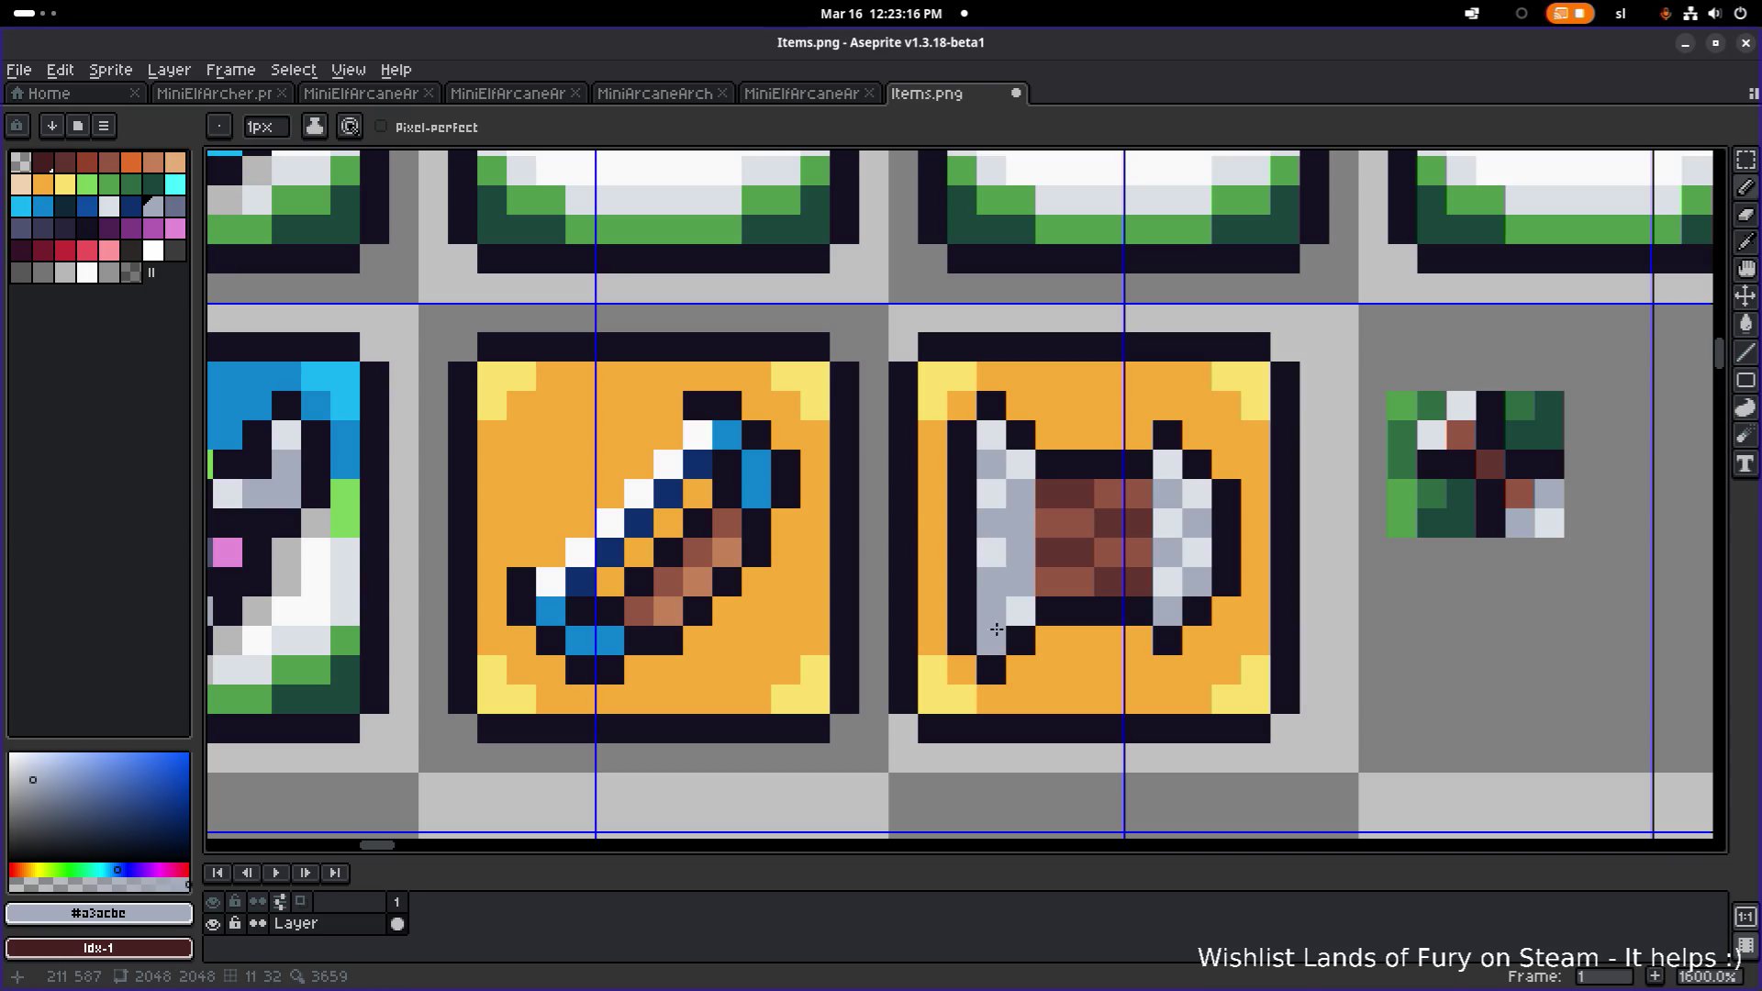
left_click(1024, 602, "alt")
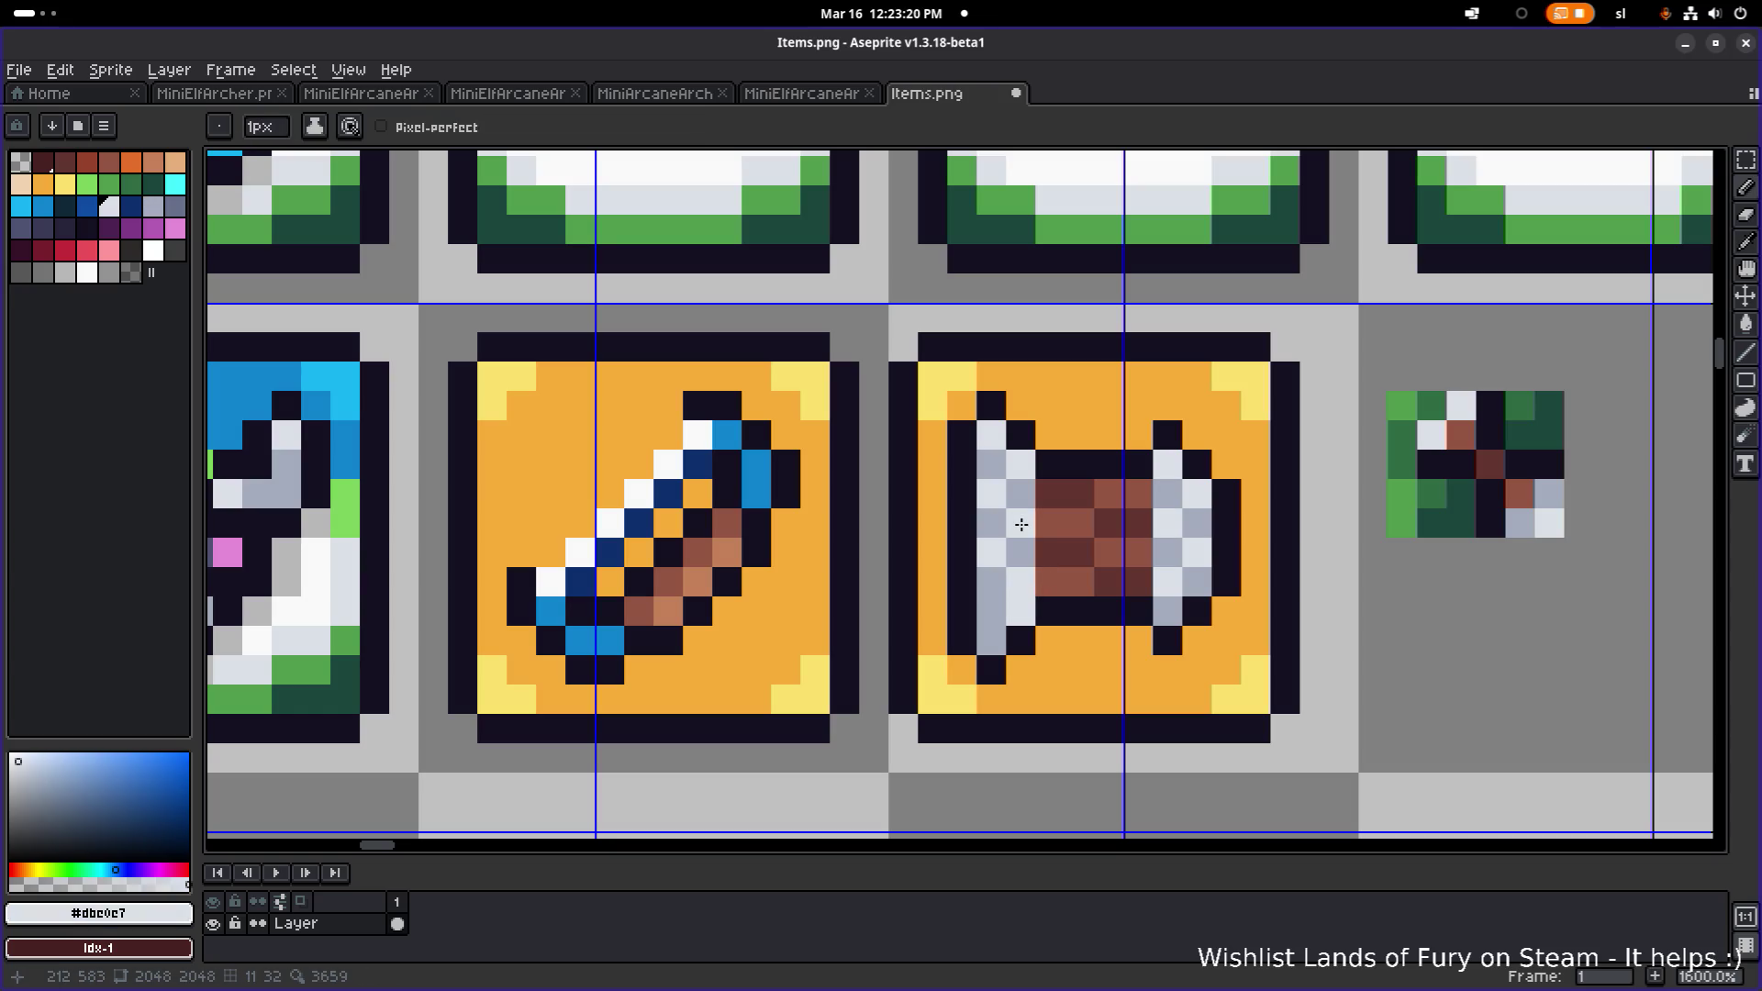
left_click(1019, 601, "alt")
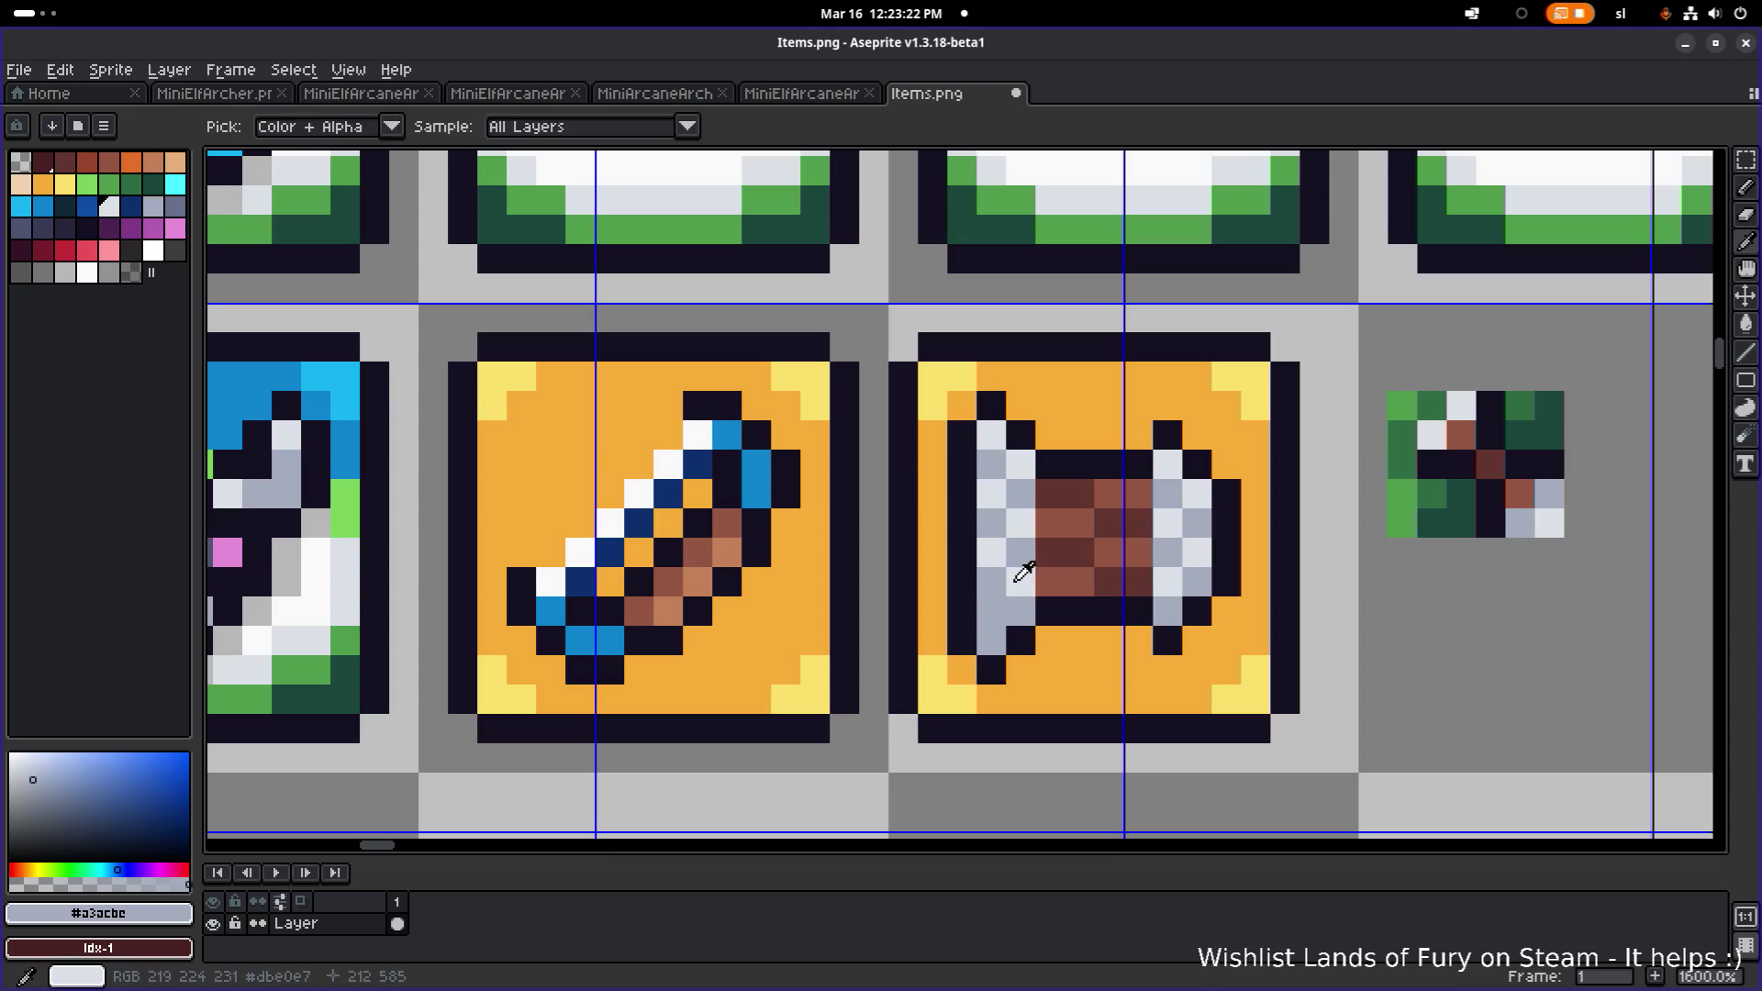
- Widen the roll's right edge with a light grey pixel and a pasted copy shifted one pixel right
left_click(1020, 598, "alt")
scroll(1020, 601, "down", 4)
scroll(1241, 493, "down", 2)
scroll(1221, 491, "up", 4)
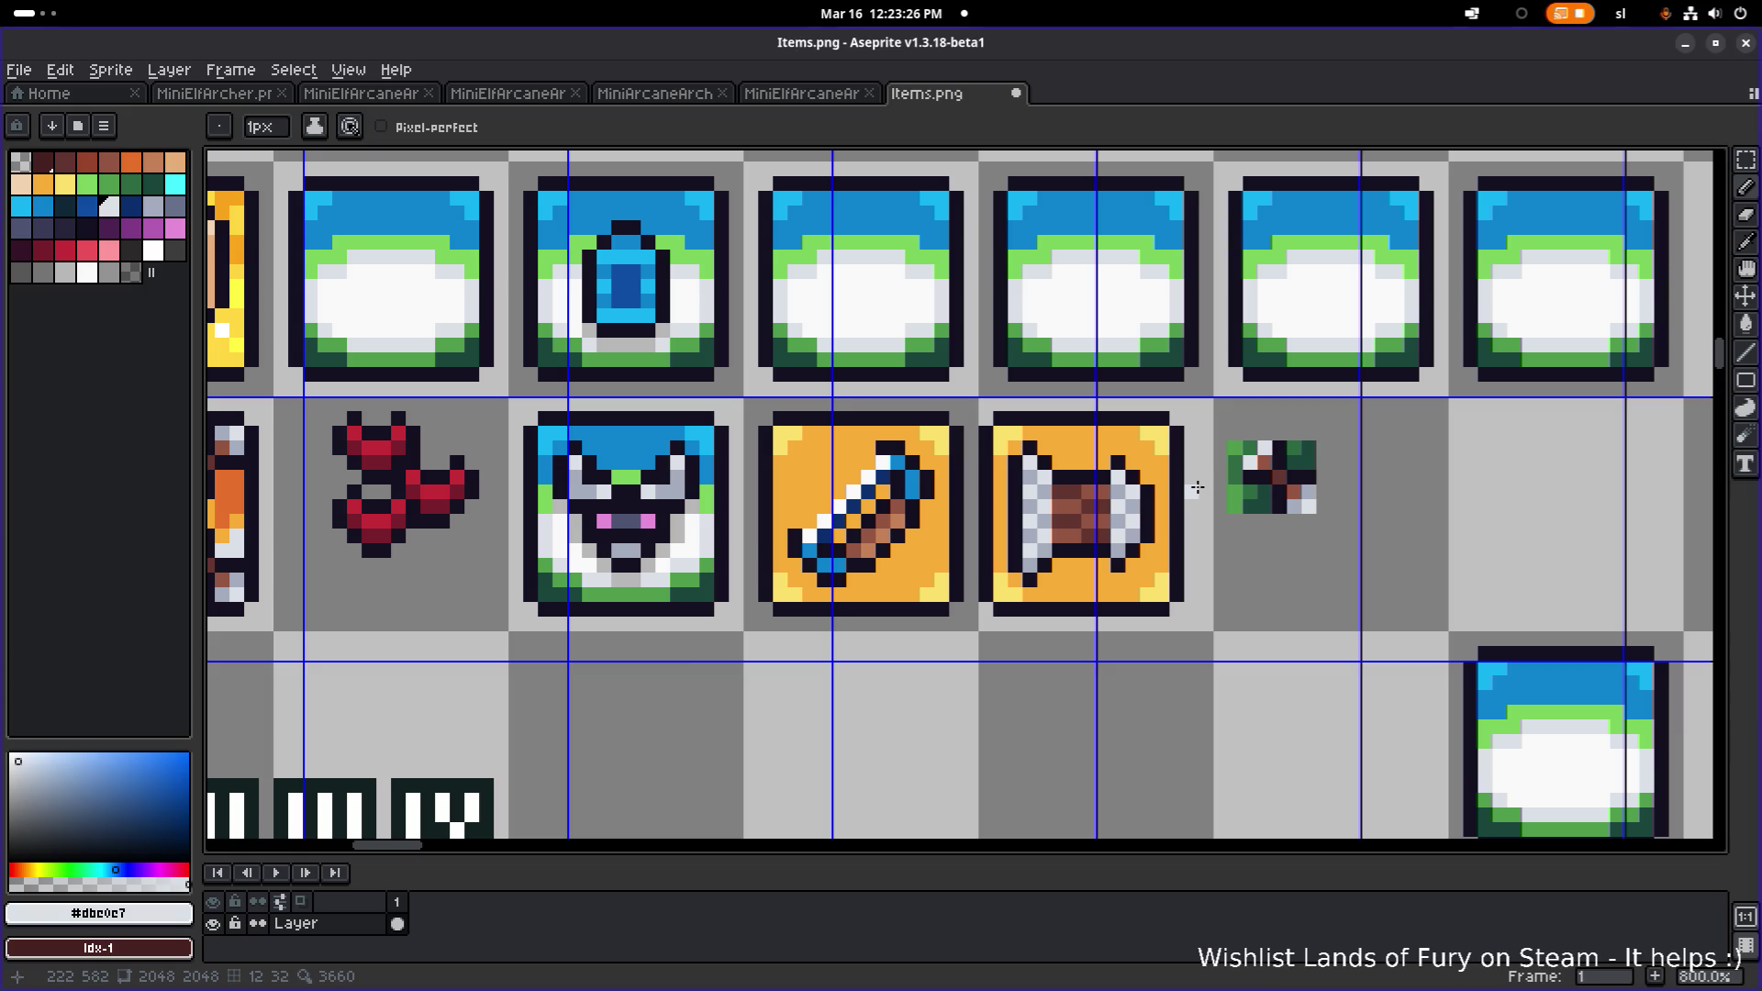
scroll(1197, 487, "up", 3)
left_click(1141, 495)
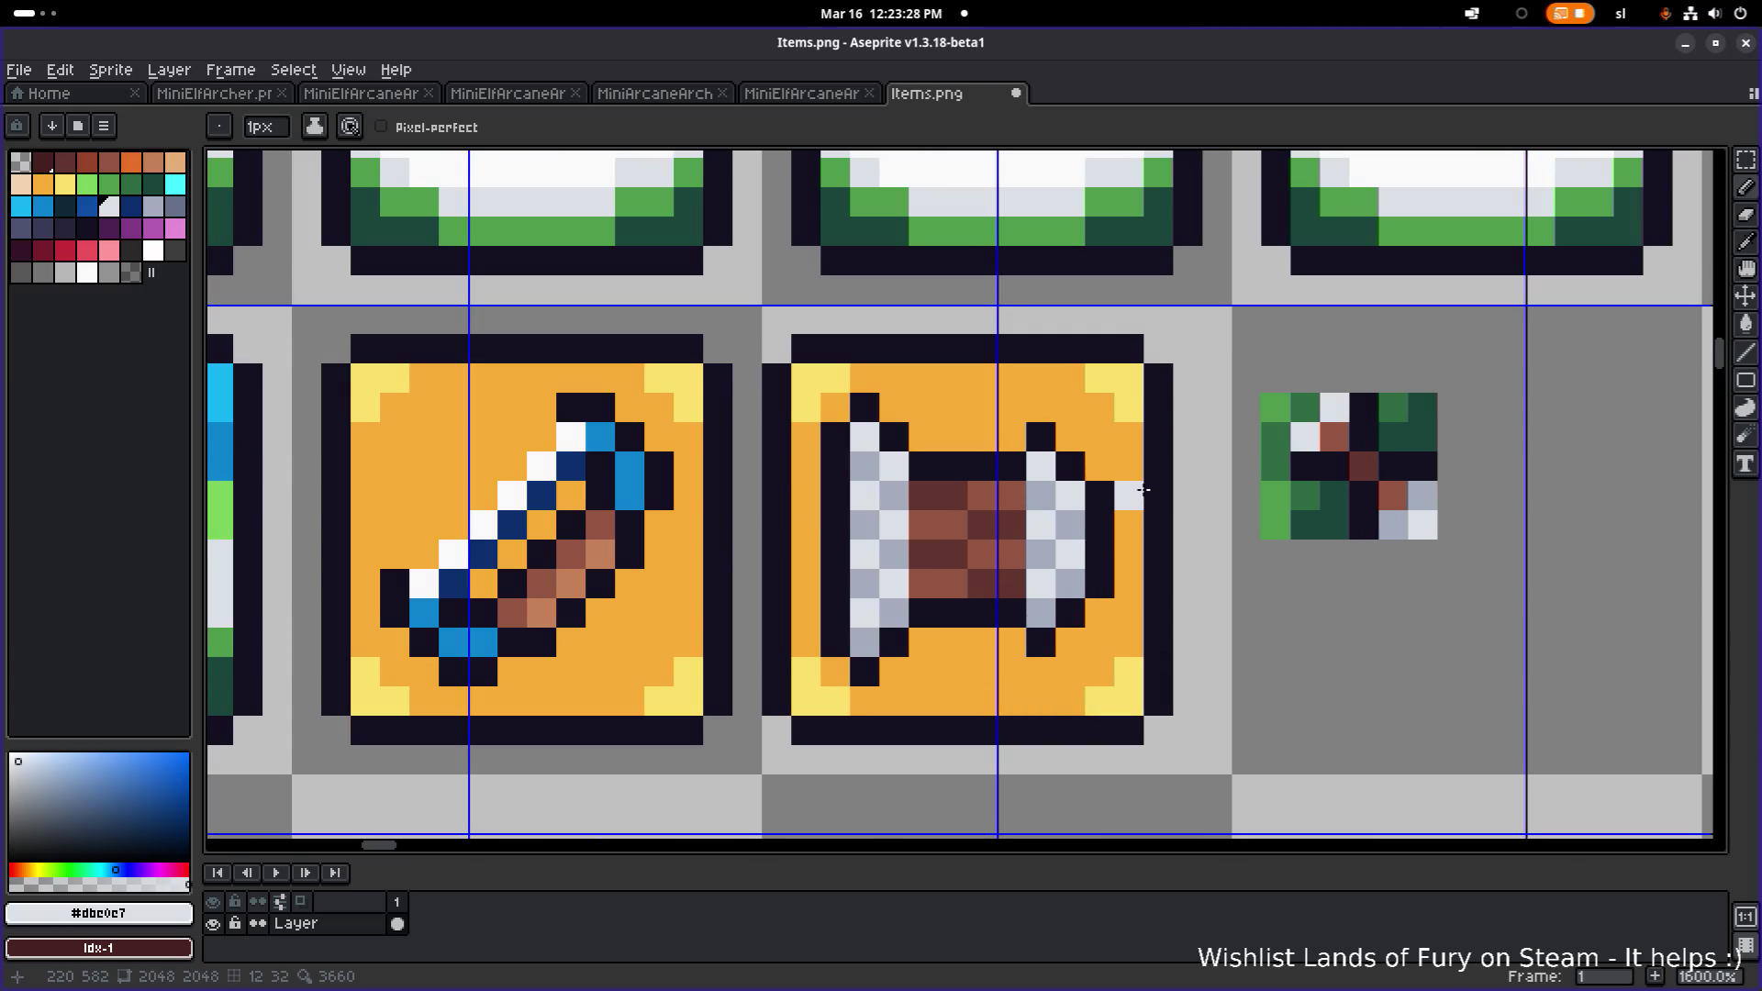
key("ctrl+v")
mouse_move(995, 431)
left_mouse_down()
mouse_move(1121, 618)
mouse_move(1086, 629)
mouse_move(1069, 596)
left_mouse_up()
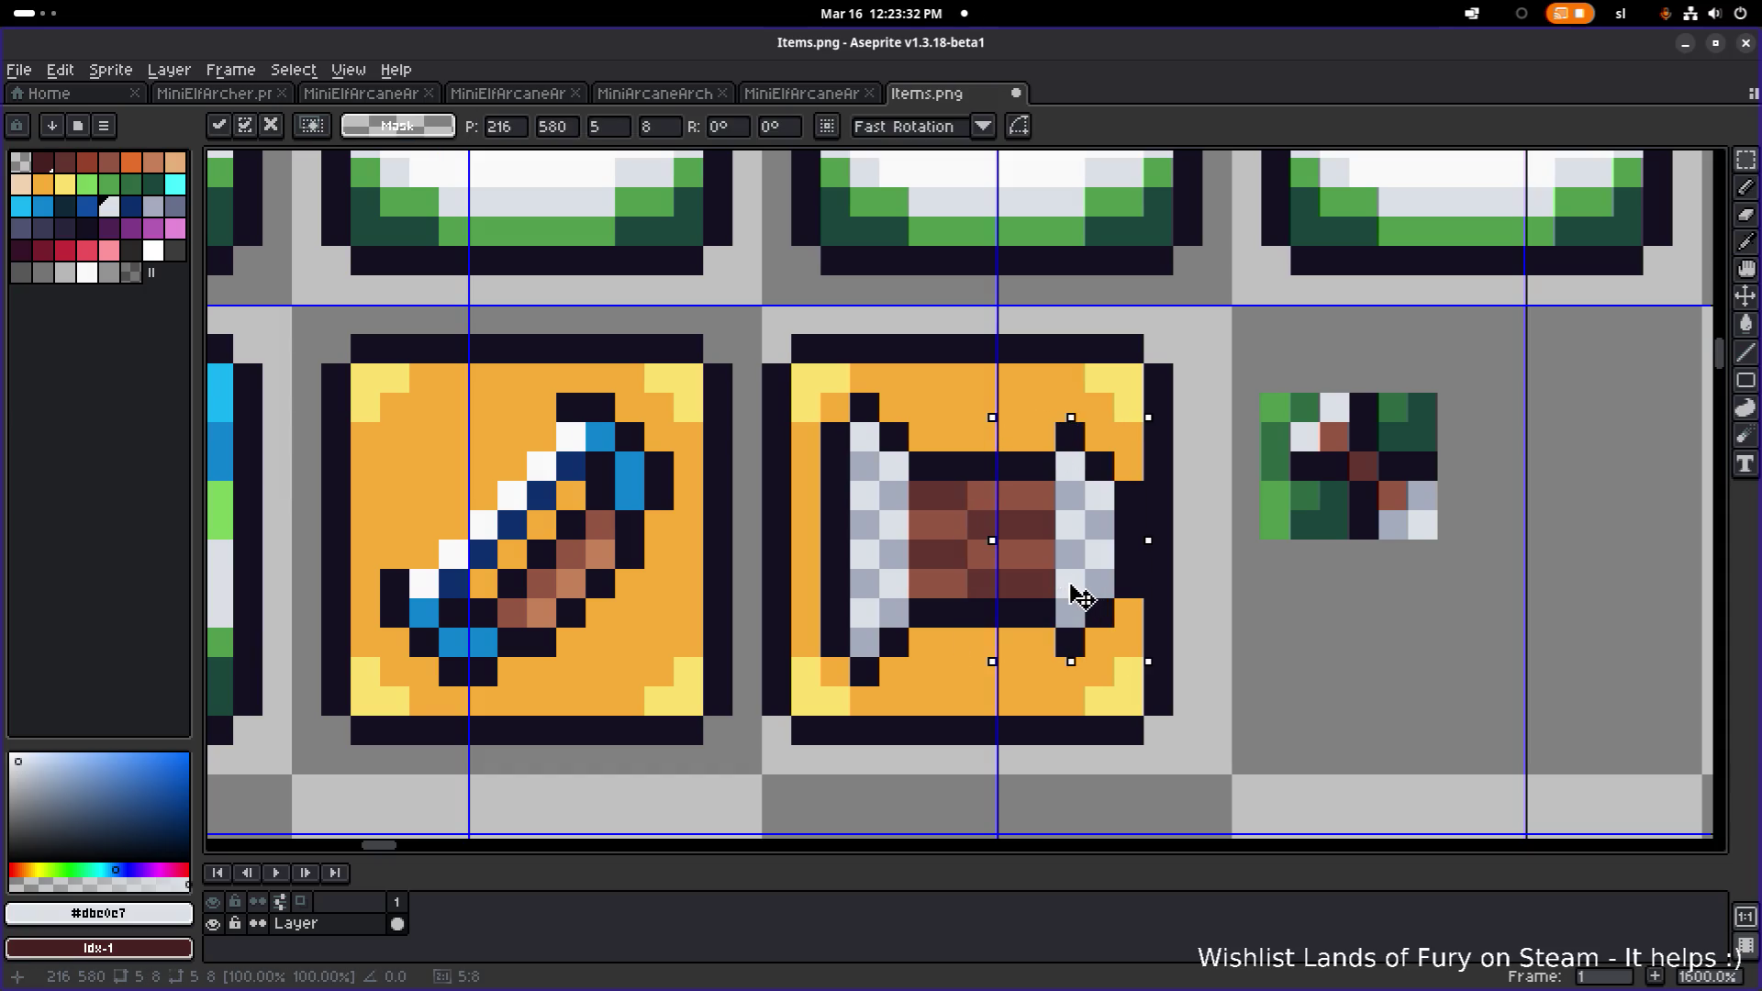
key("Return")
key("ctrl+d")
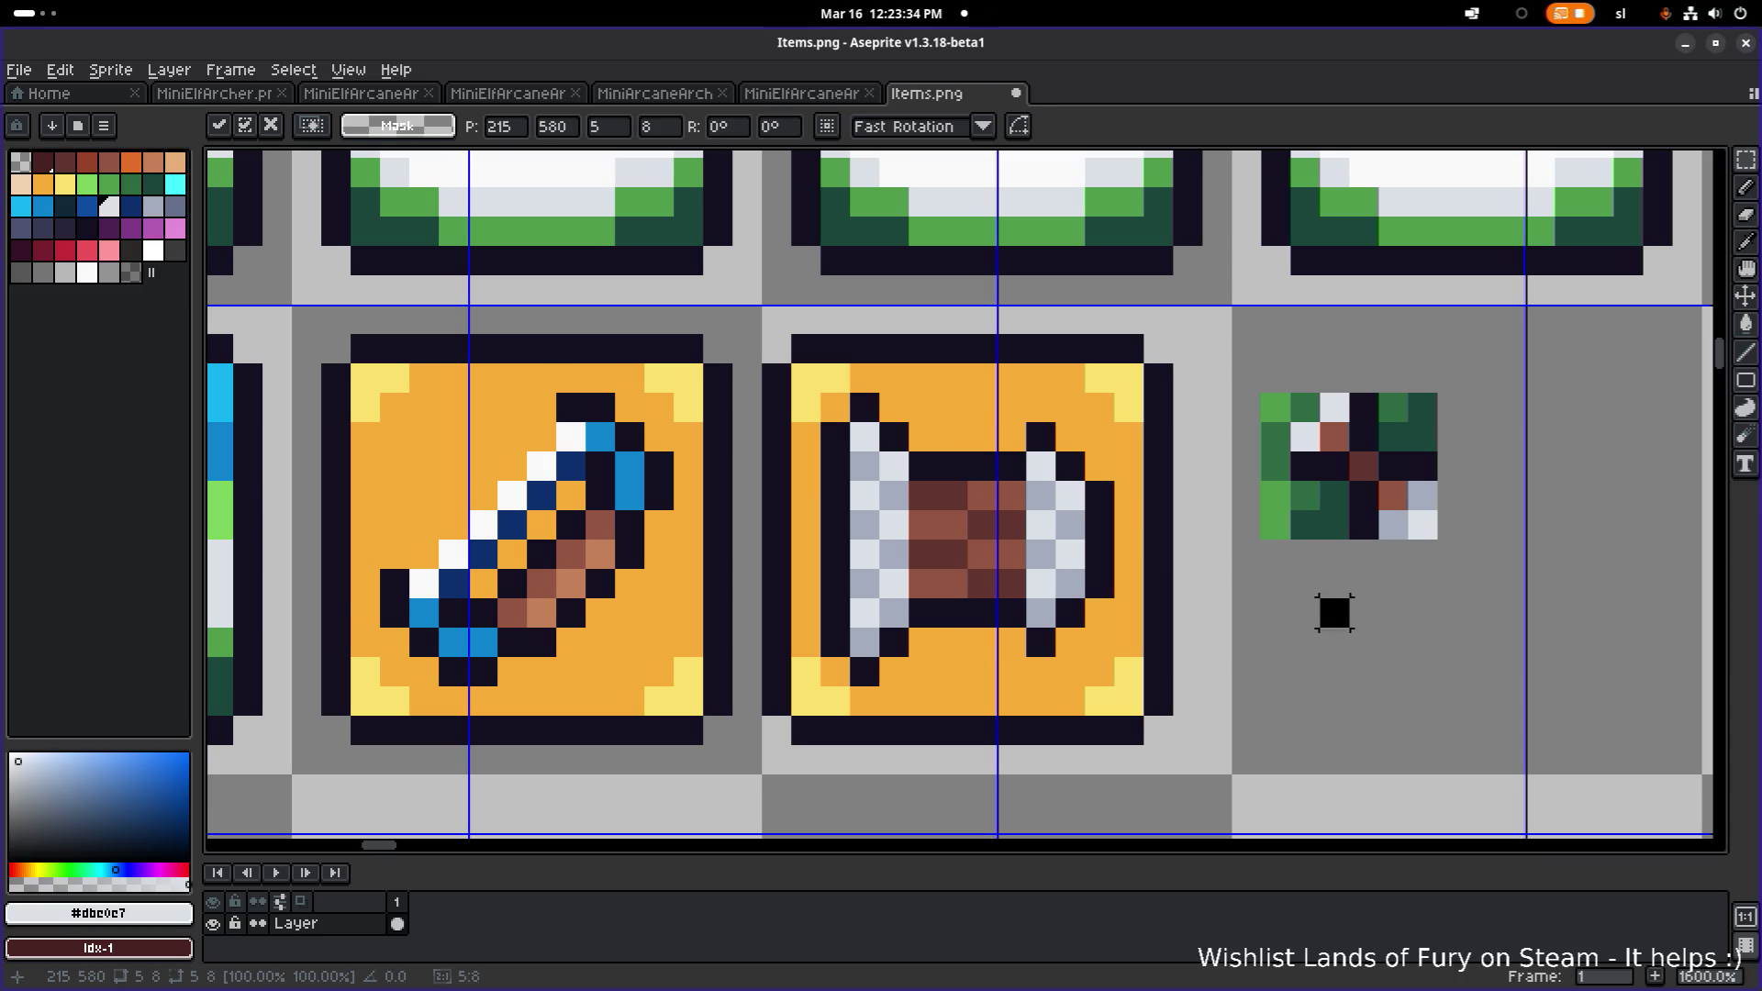
- Move the small green sprite beside the roll out of its slot
scroll(1307, 617, "down", 4)
left_click_drag(1418, 635, 1280, 525)
mouse_move(1395, 578)
left_mouse_down()
mouse_move(1028, 532)
mouse_move(1339, 509)
left_mouse_up()
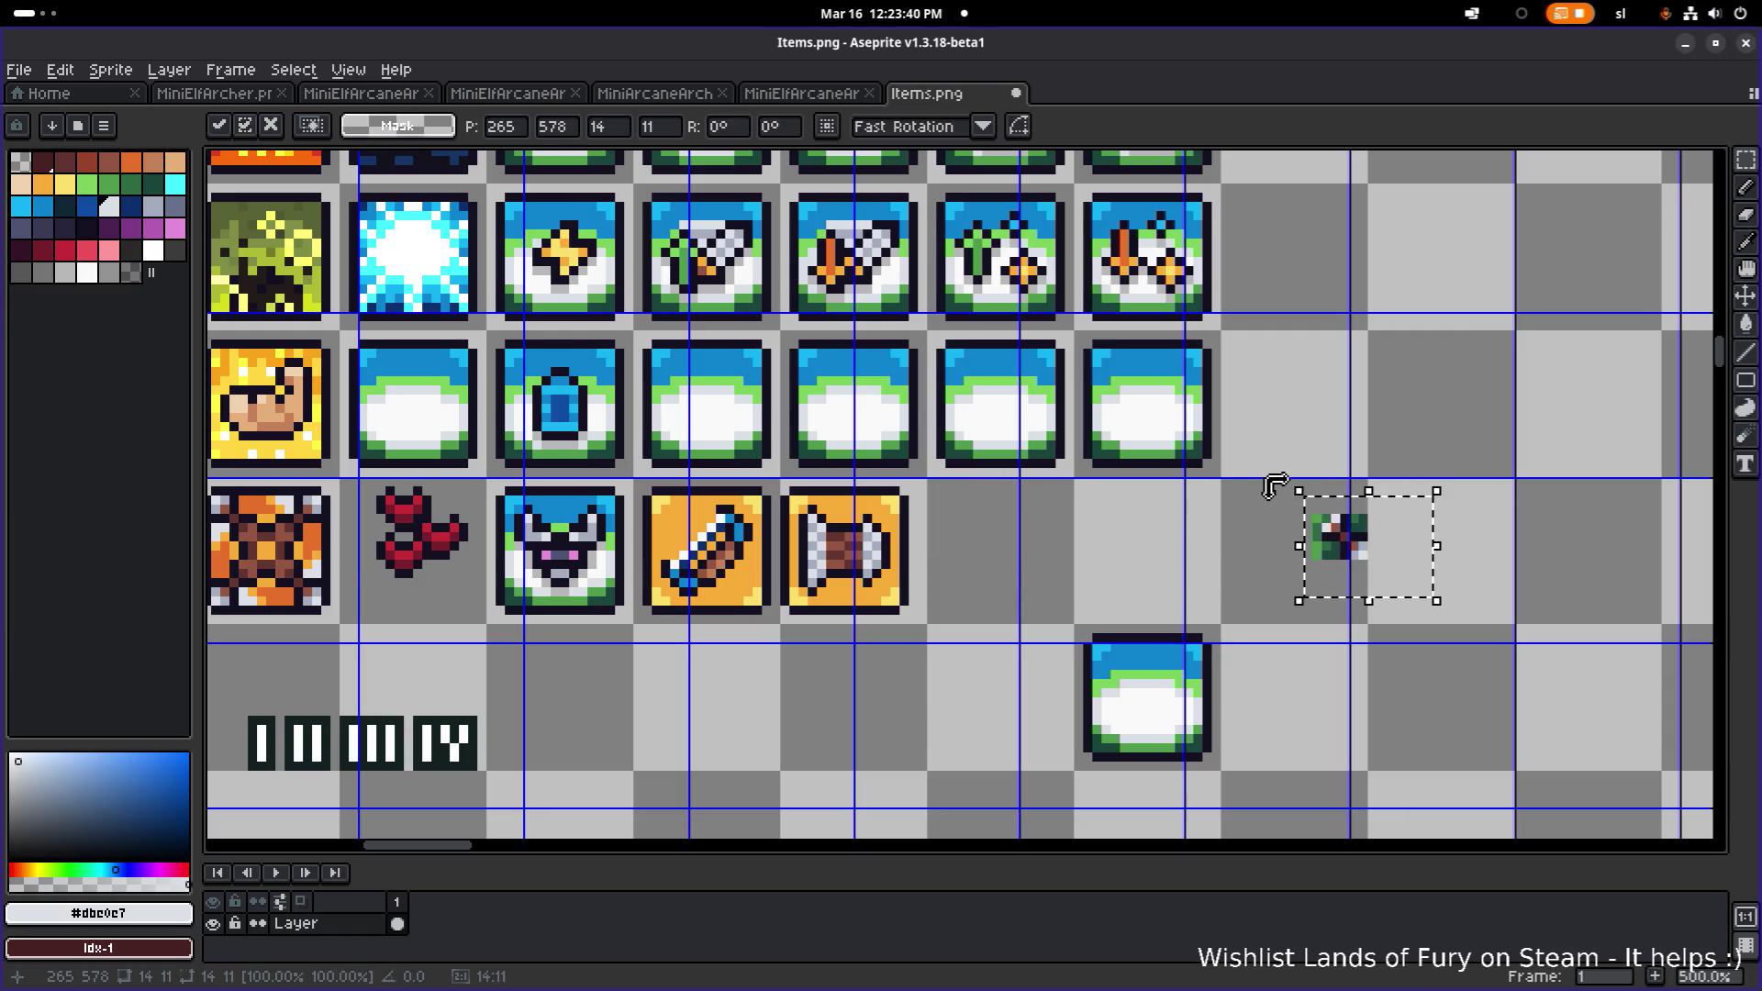
key("Return")
key("ctrl+d")
- Shift the roll's left end strip one pixel left
scroll(863, 582, "up", 4)
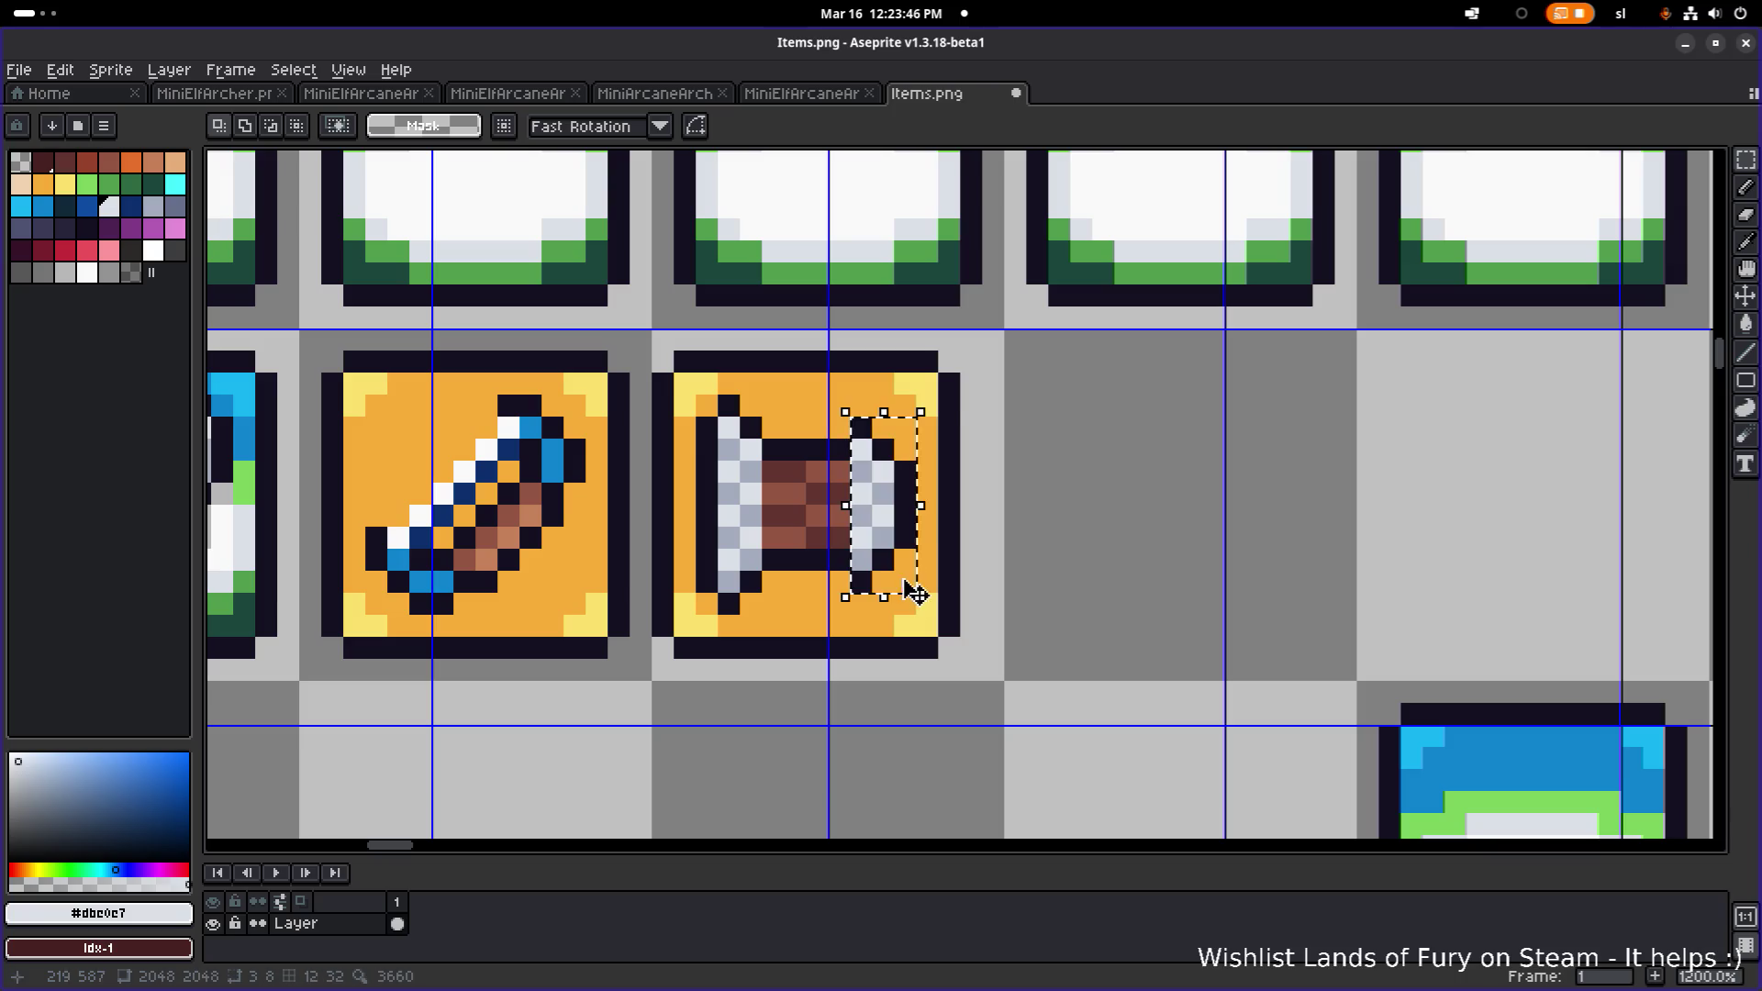
scroll(1099, 514, "down", 4)
scroll(1113, 511, "down", 2)
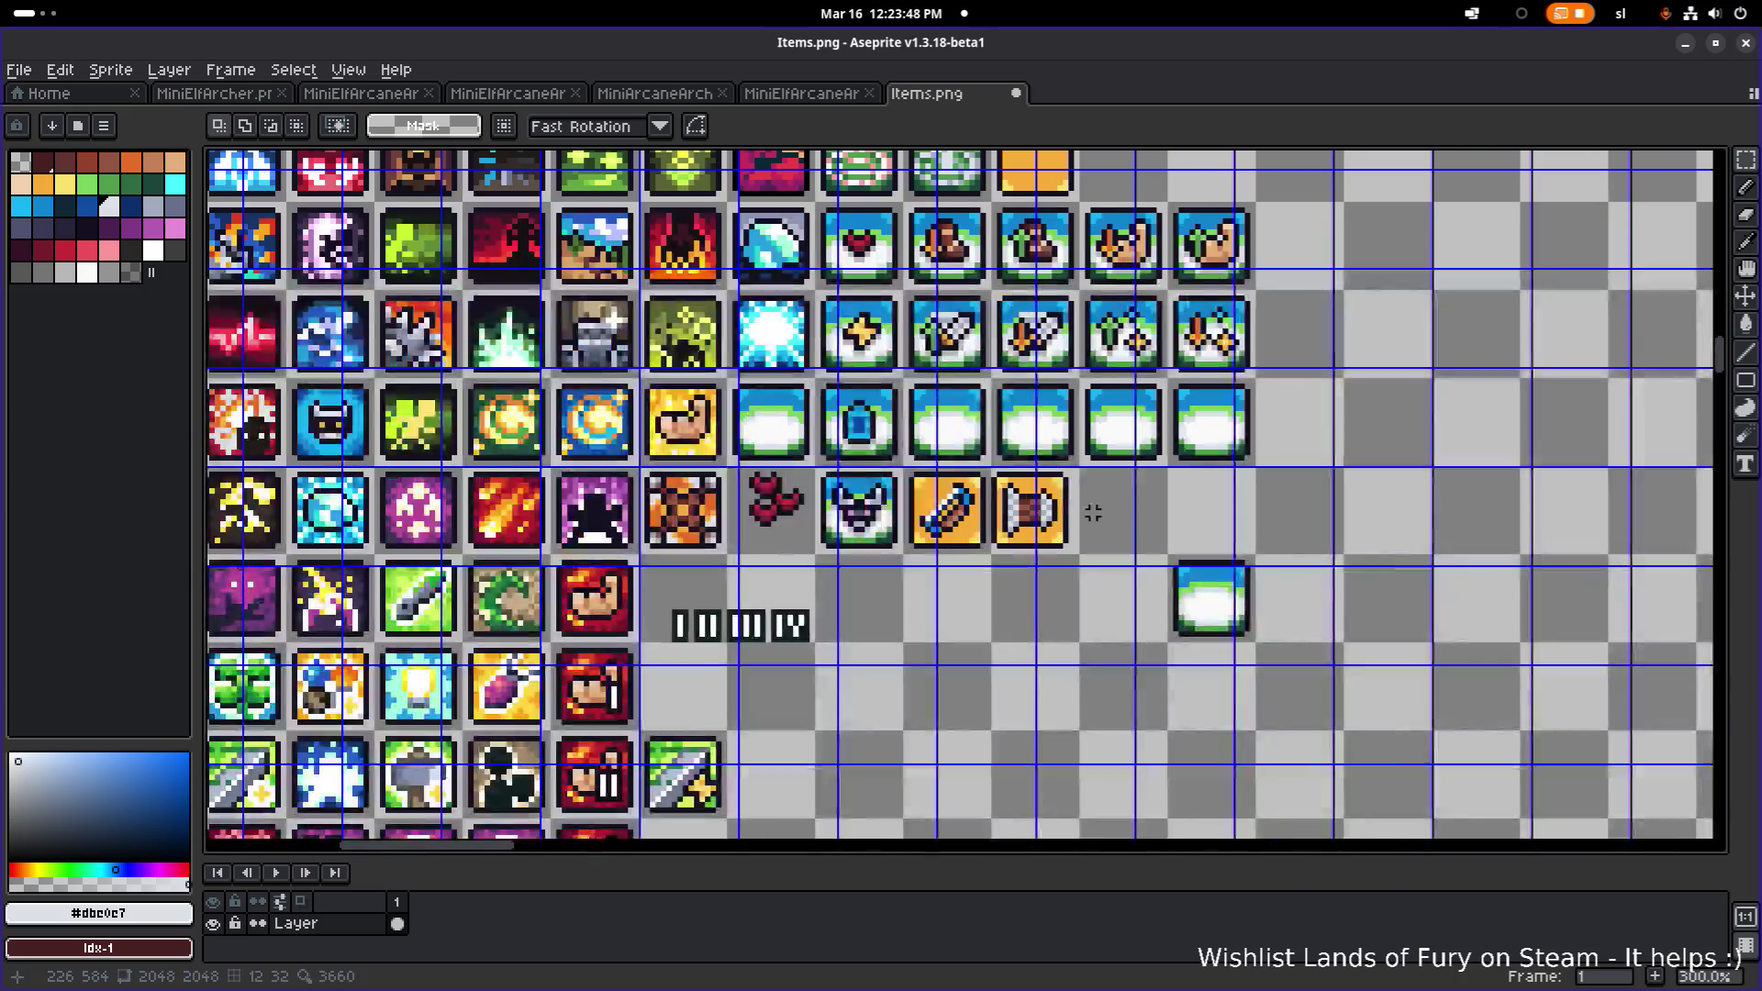
scroll(1053, 472, "up", 4)
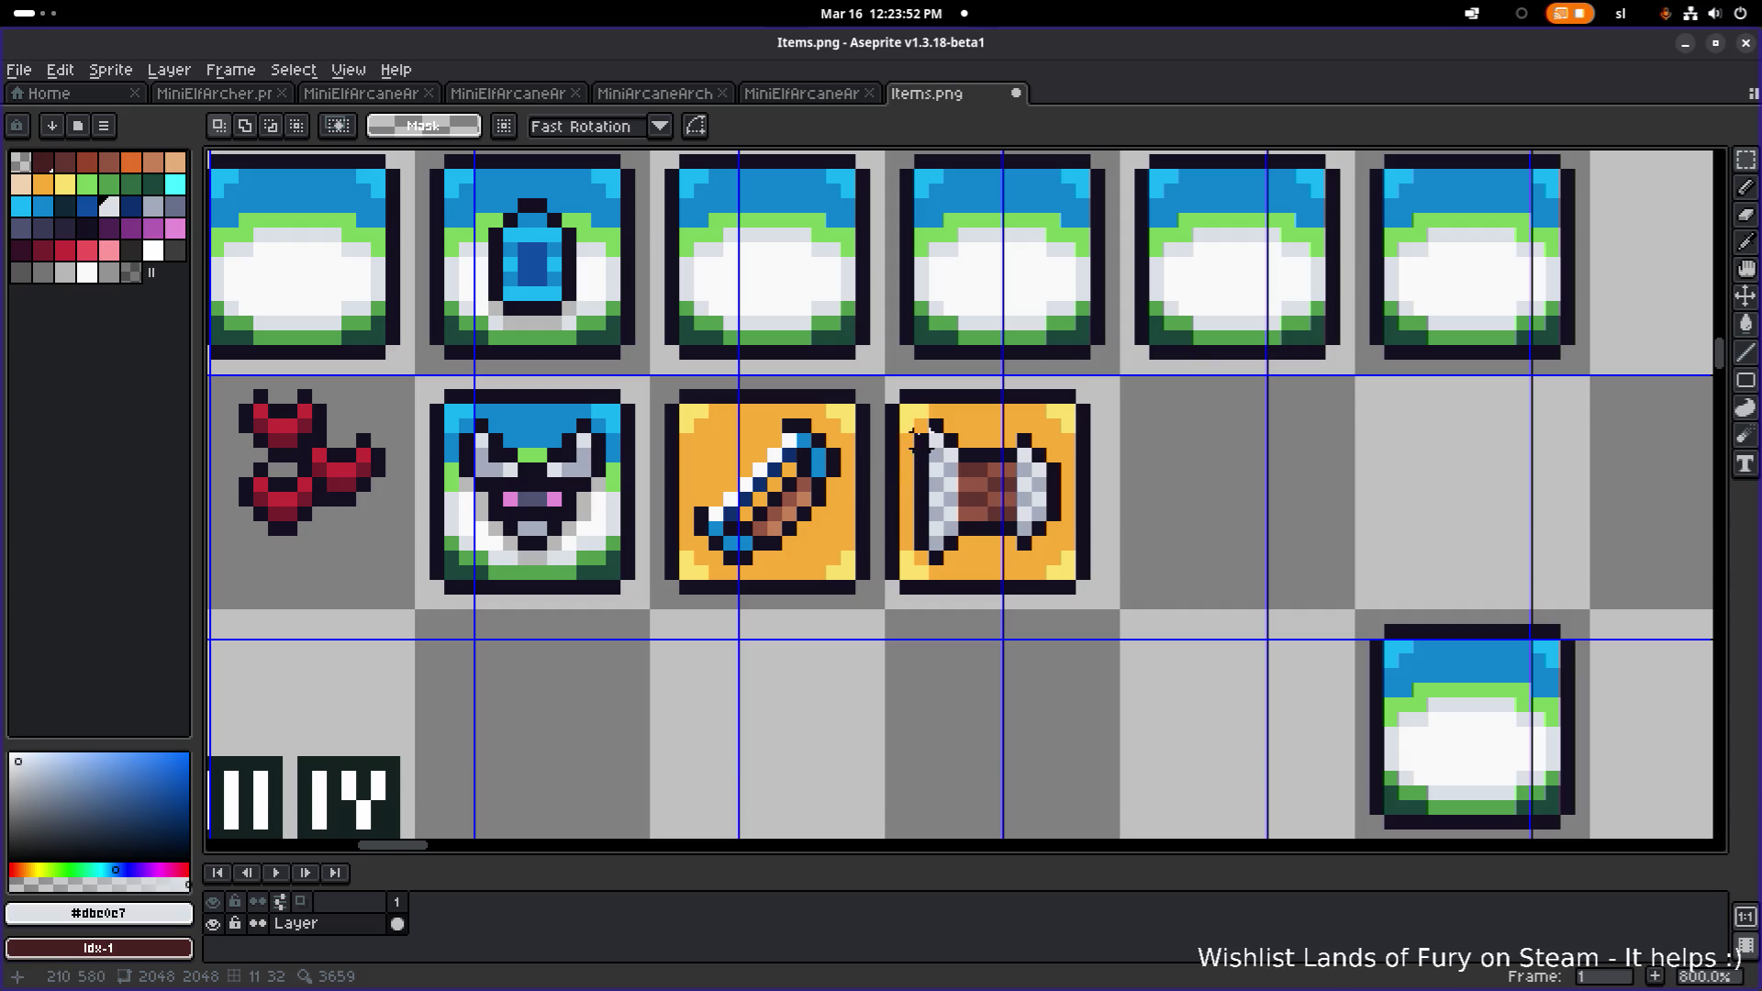
mouse_move(917, 420)
left_mouse_down()
mouse_move(951, 563)
mouse_move(963, 548)
left_mouse_up()
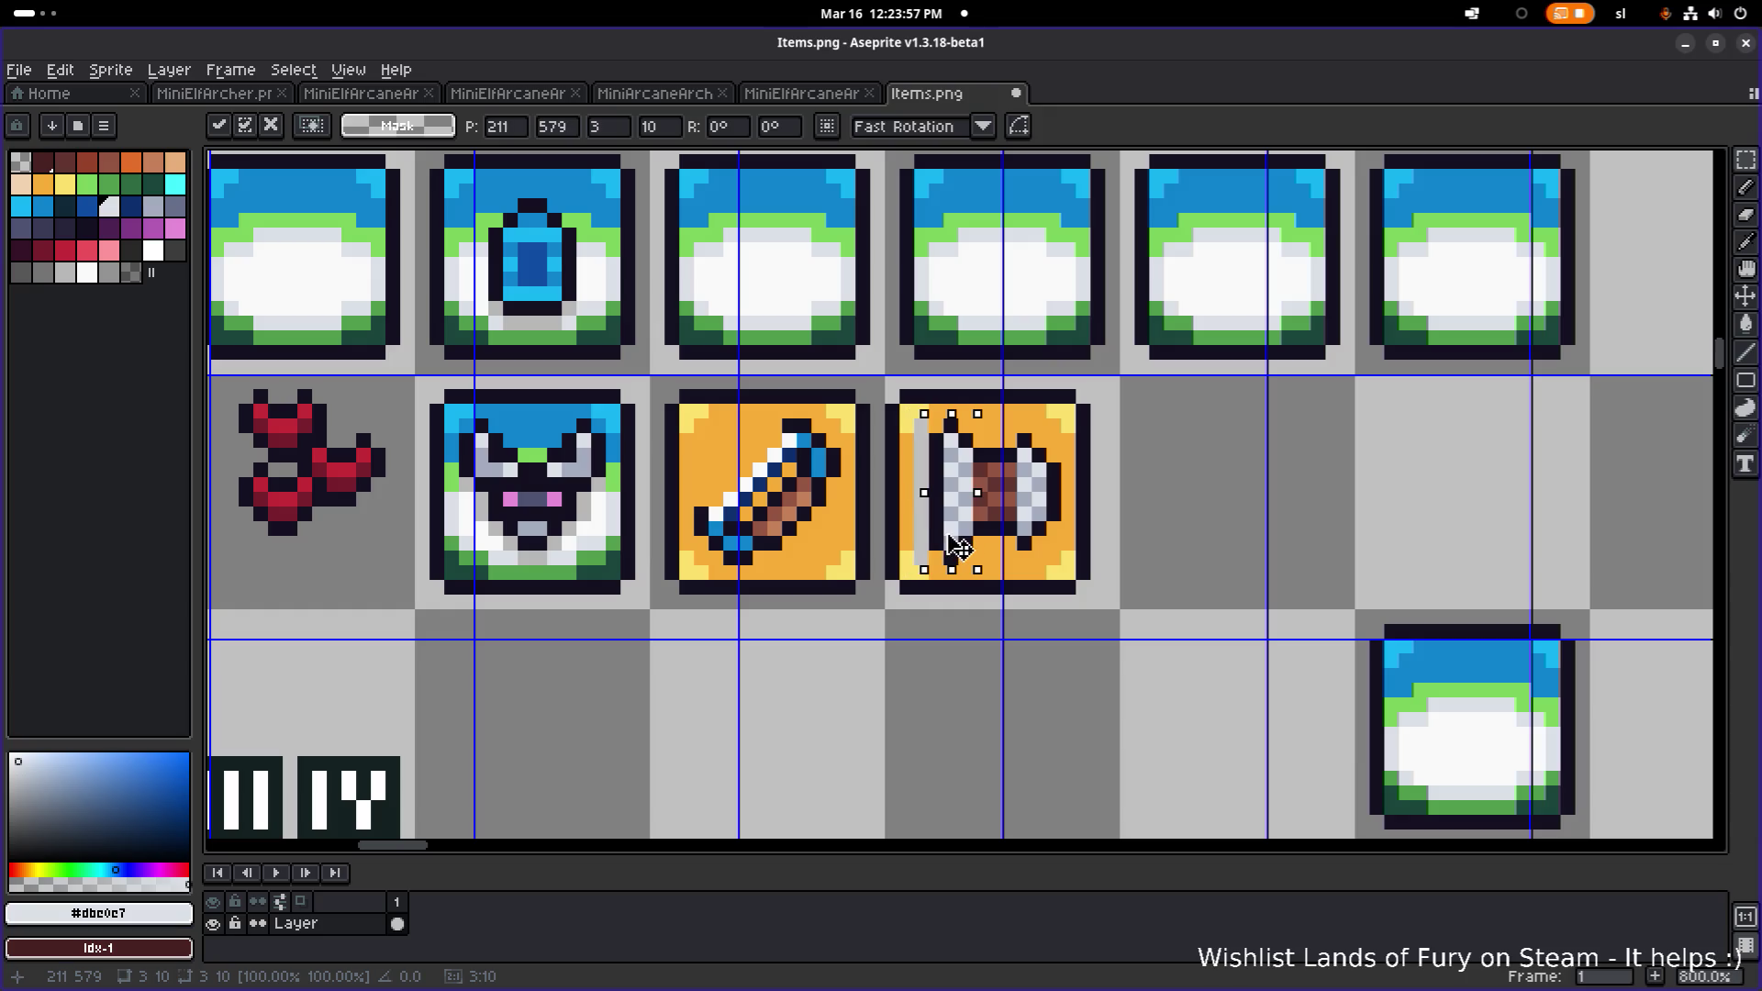
left_click_drag(959, 548, 952, 548)
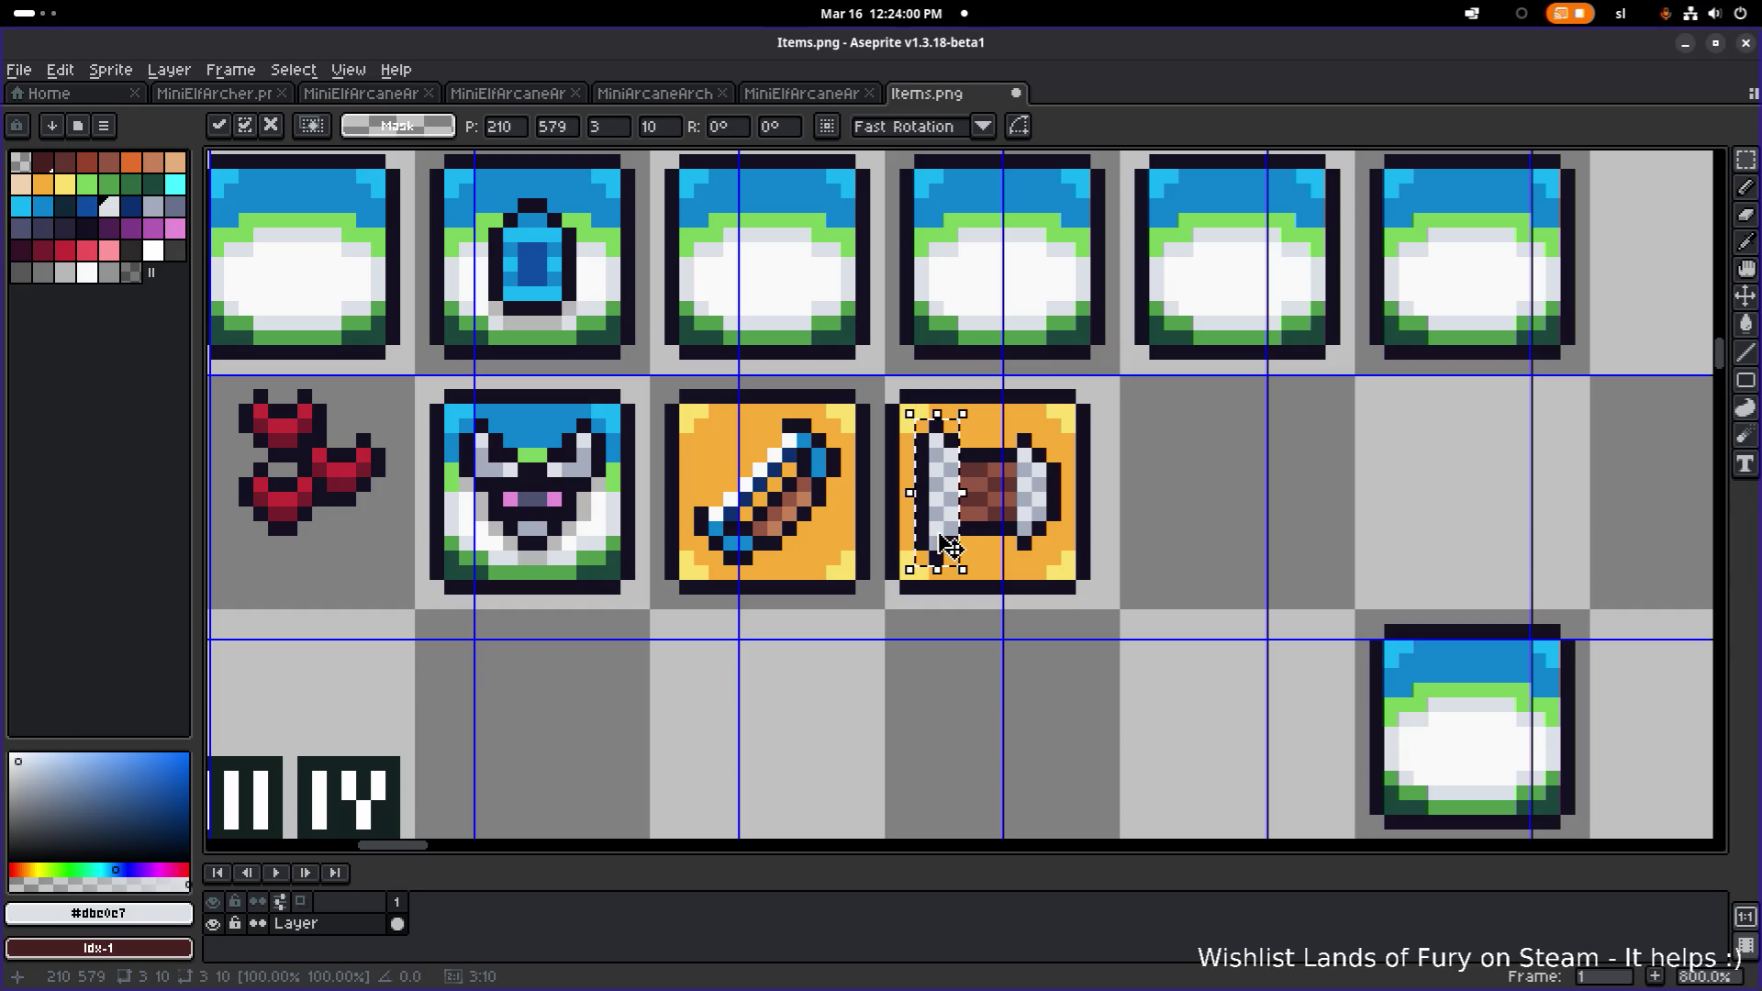
left_click(1184, 496)
- Touch up the roll: paint a grey pixel dark outline and a stray dark pixel orange
scroll(1184, 495, "down", 1)
scroll(1014, 521, "up", 5)
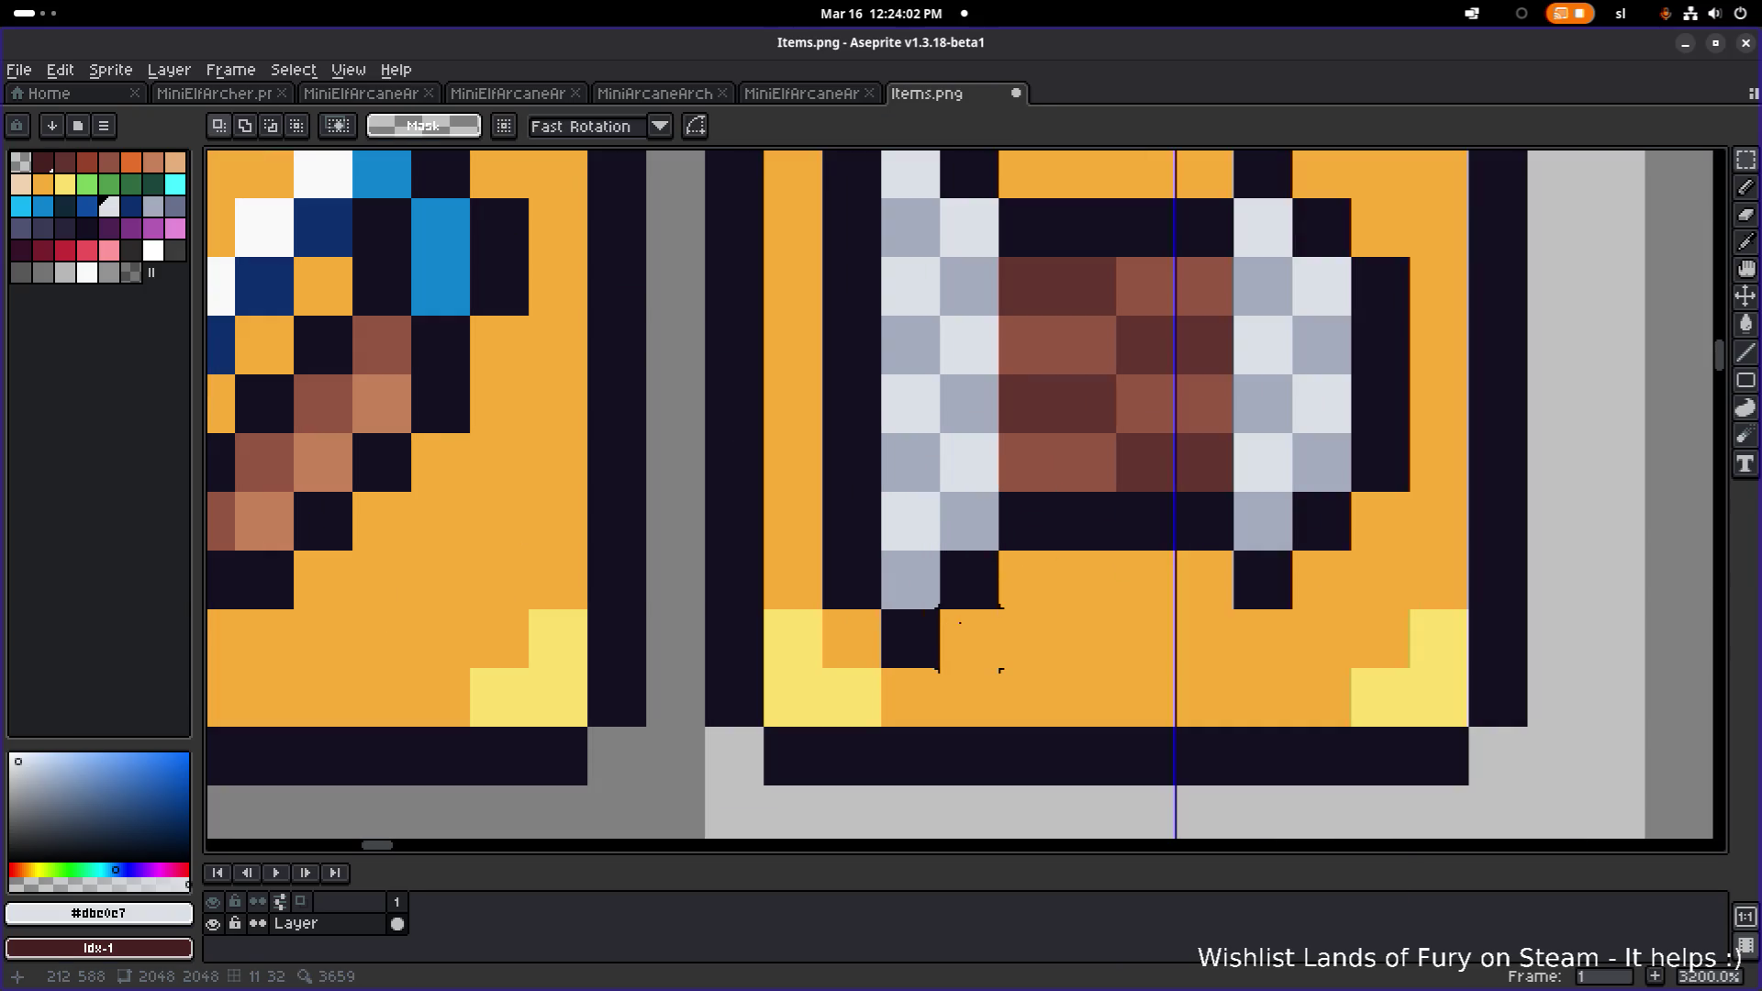
scroll(986, 651, "down", 4)
scroll(972, 630, "up", 4)
key("b")
left_click(933, 609, "alt")
left_click(941, 580)
scroll(941, 580, "down", 3)
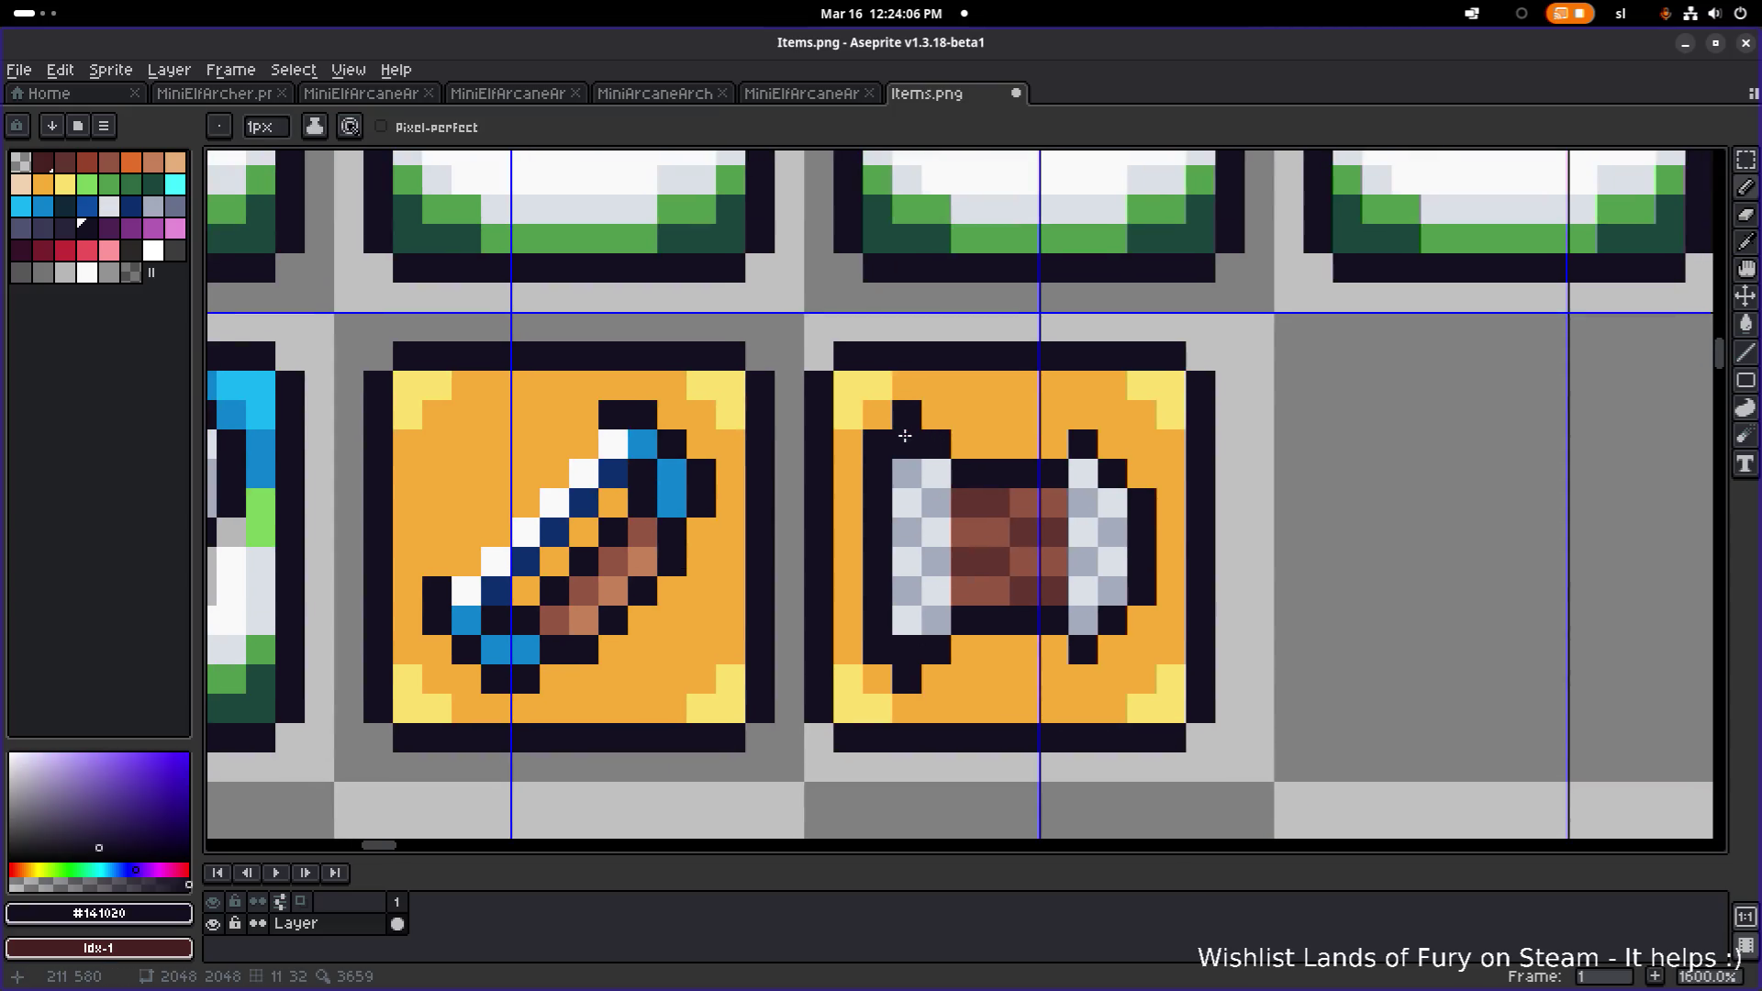
left_click(945, 408, "alt")
left_click(913, 423)
- Nudge the top part of the roll icon one pixel left and commit it
scroll(910, 686, "down", 4)
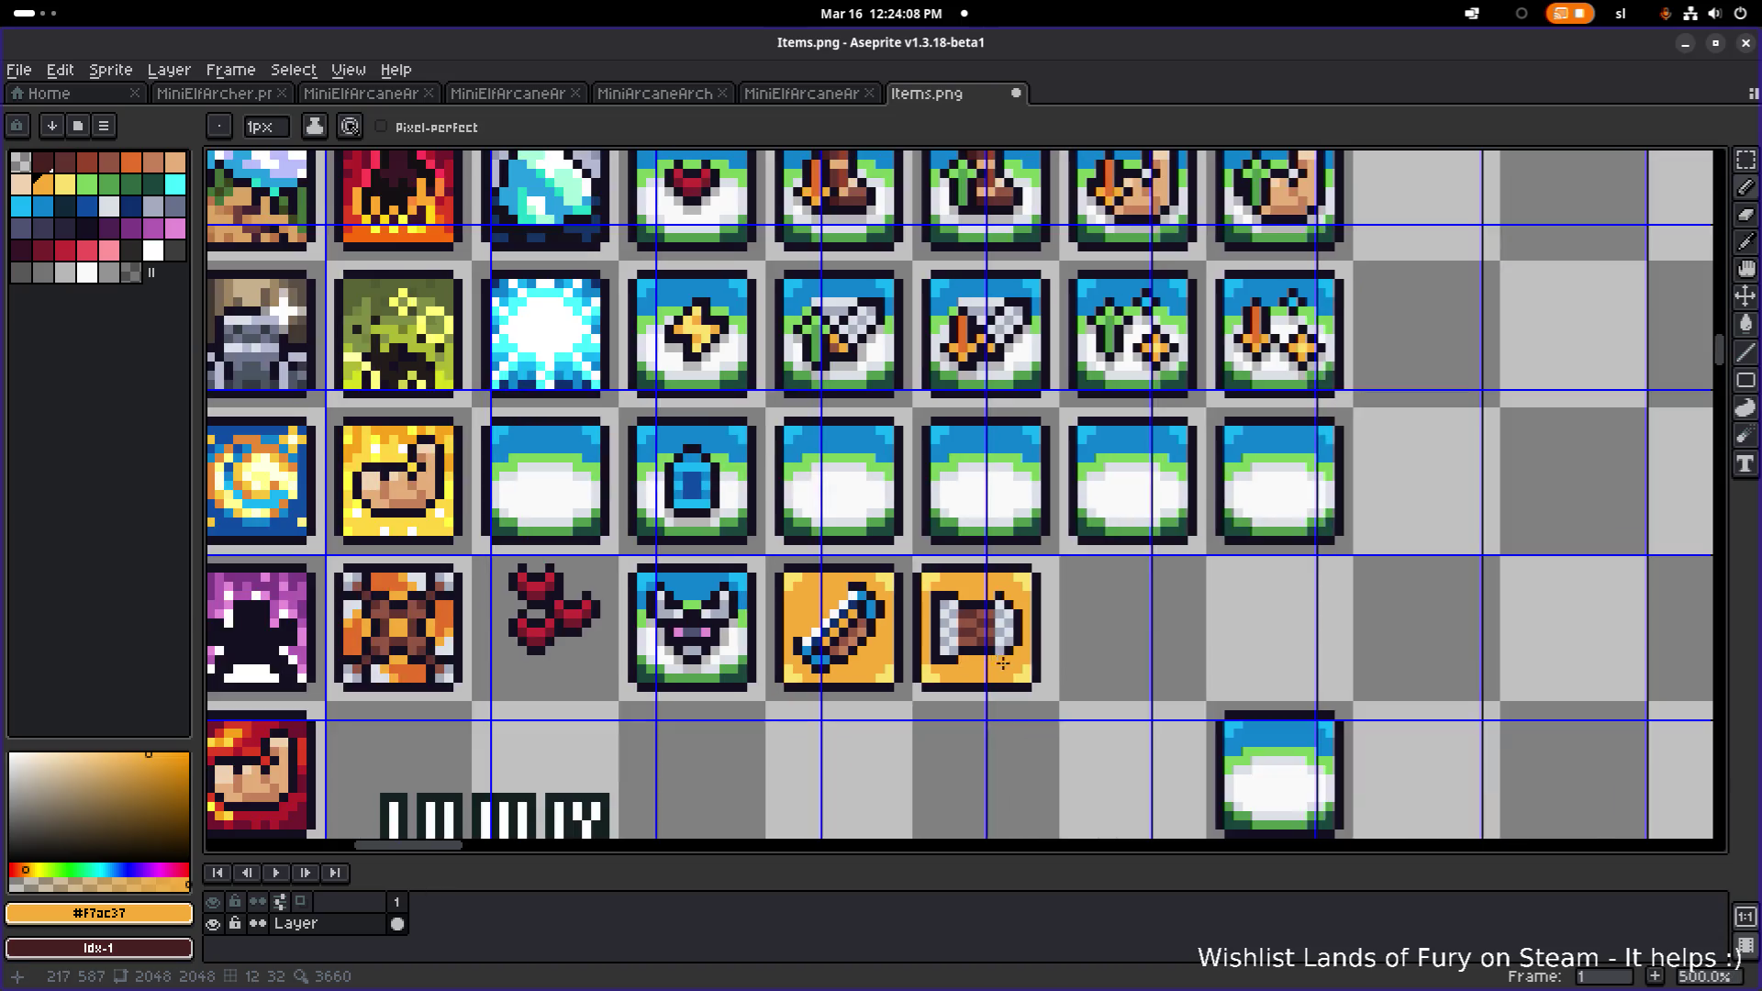
scroll(957, 663, "up", 4)
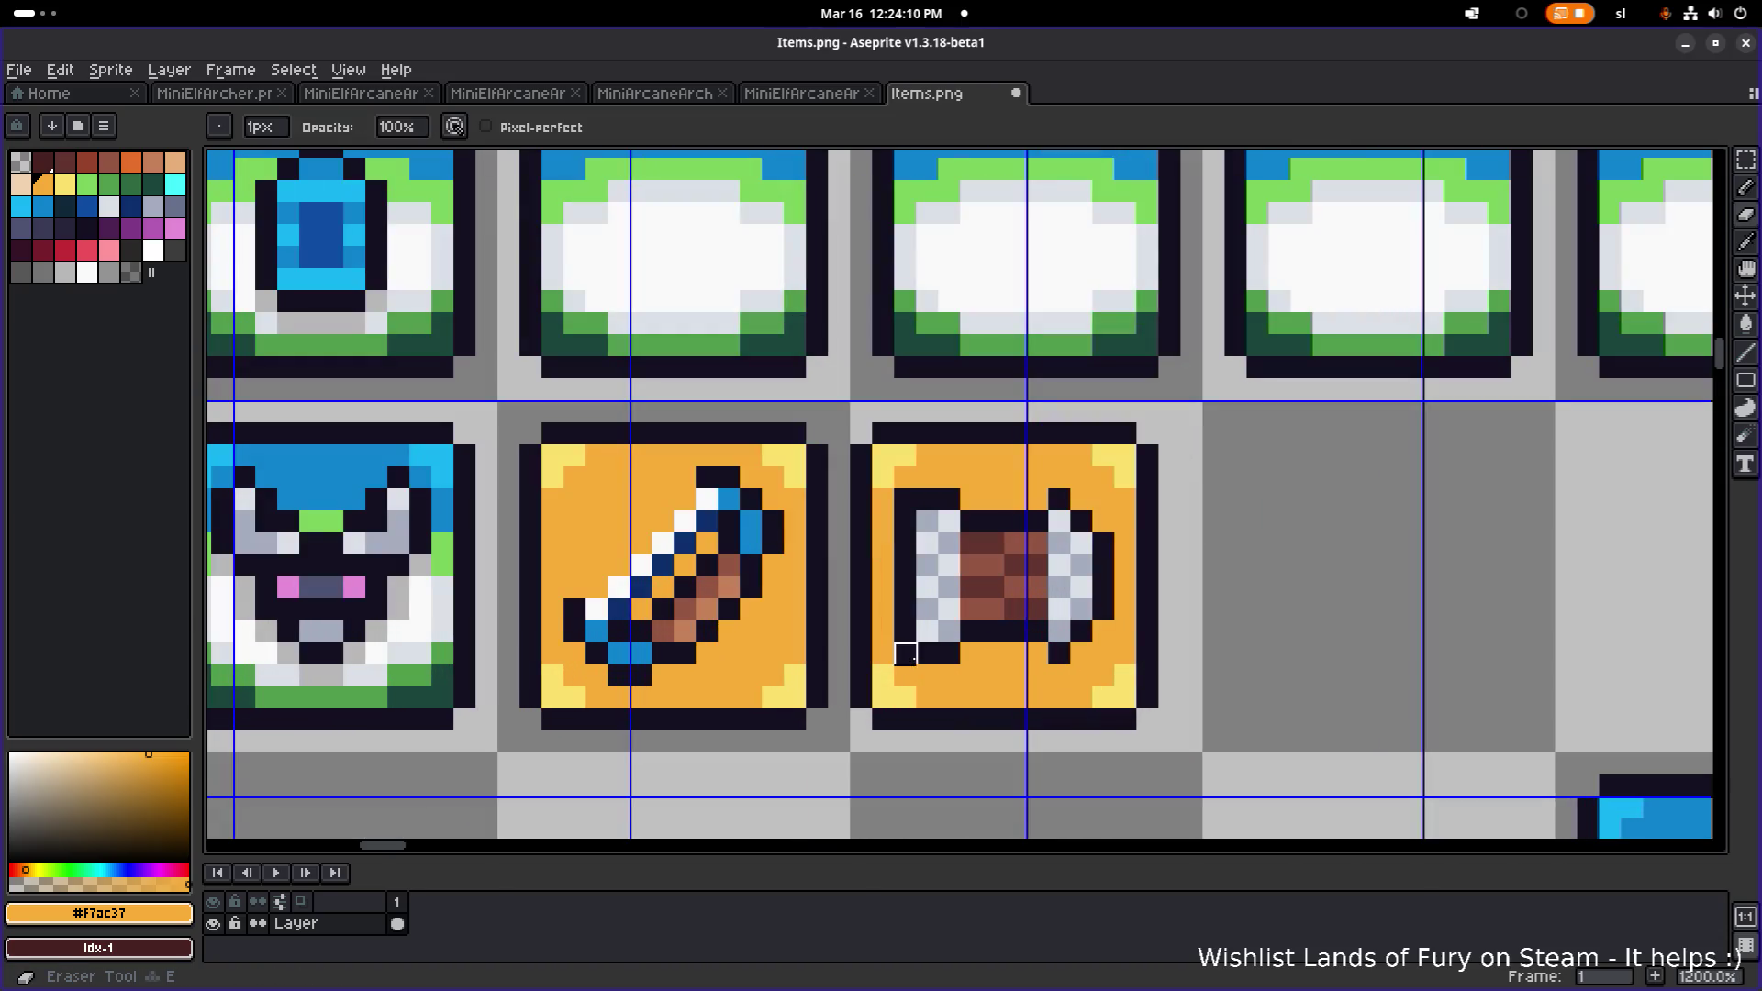
scroll(927, 498, "down", 4)
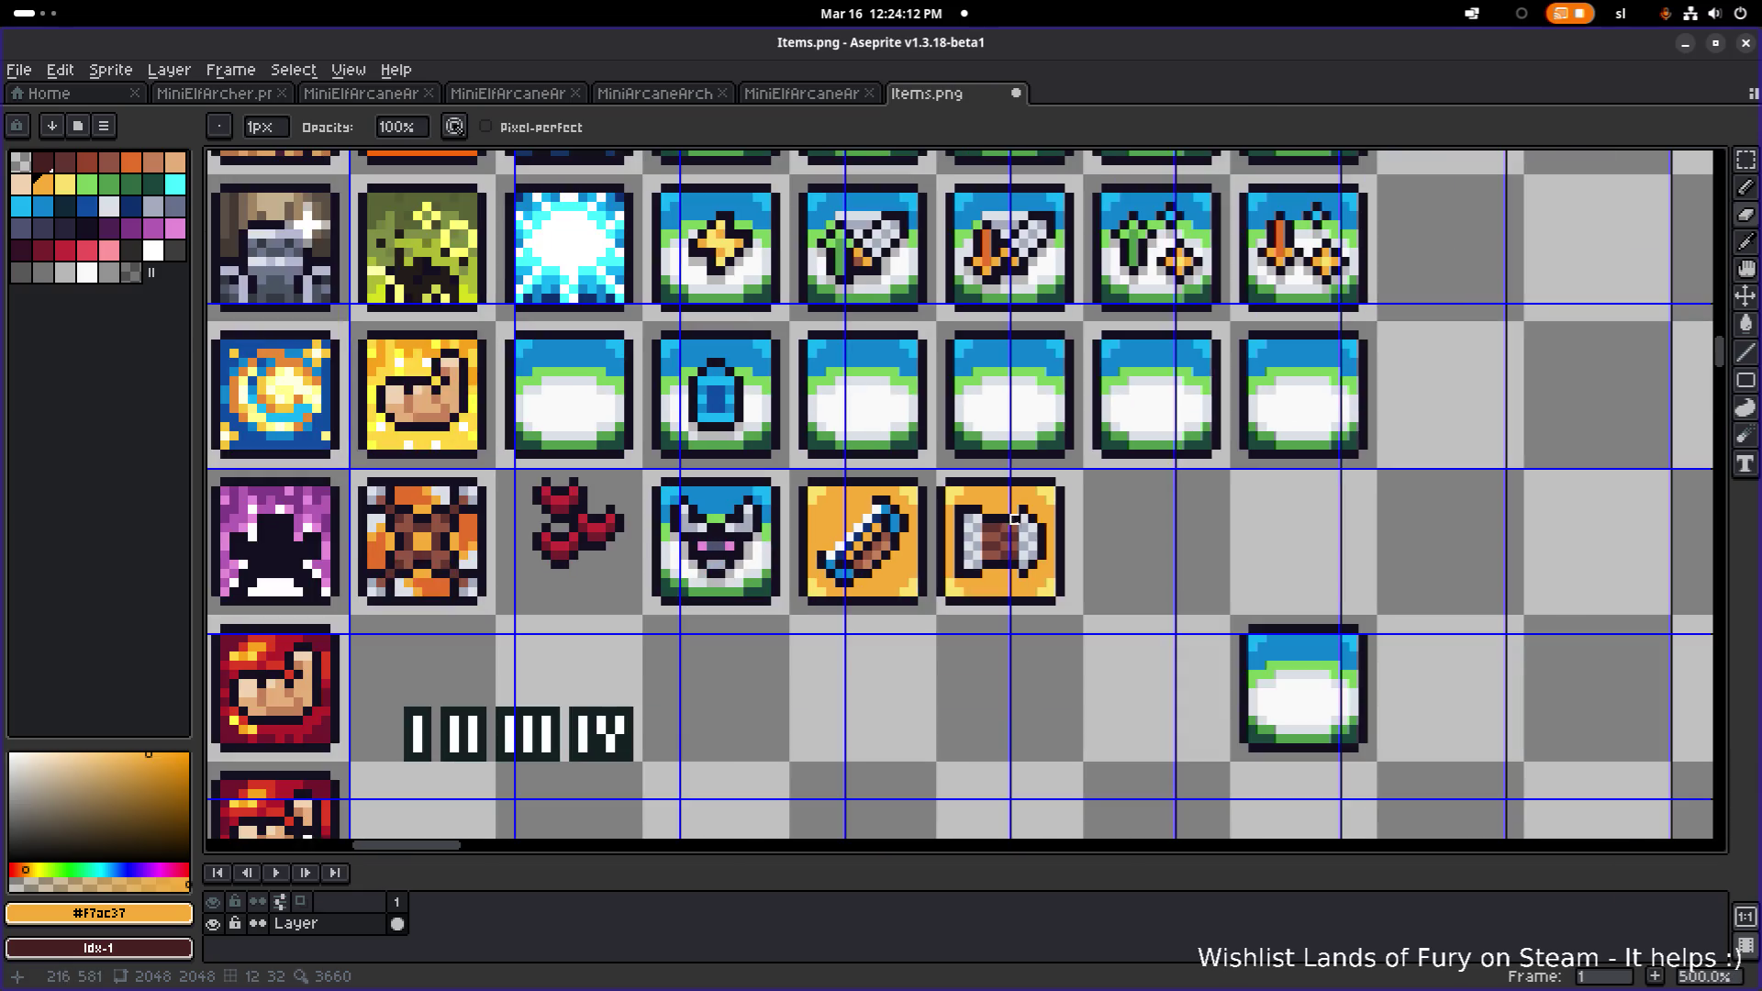
scroll(1124, 546, "down", 1)
scroll(1095, 545, "up", 3)
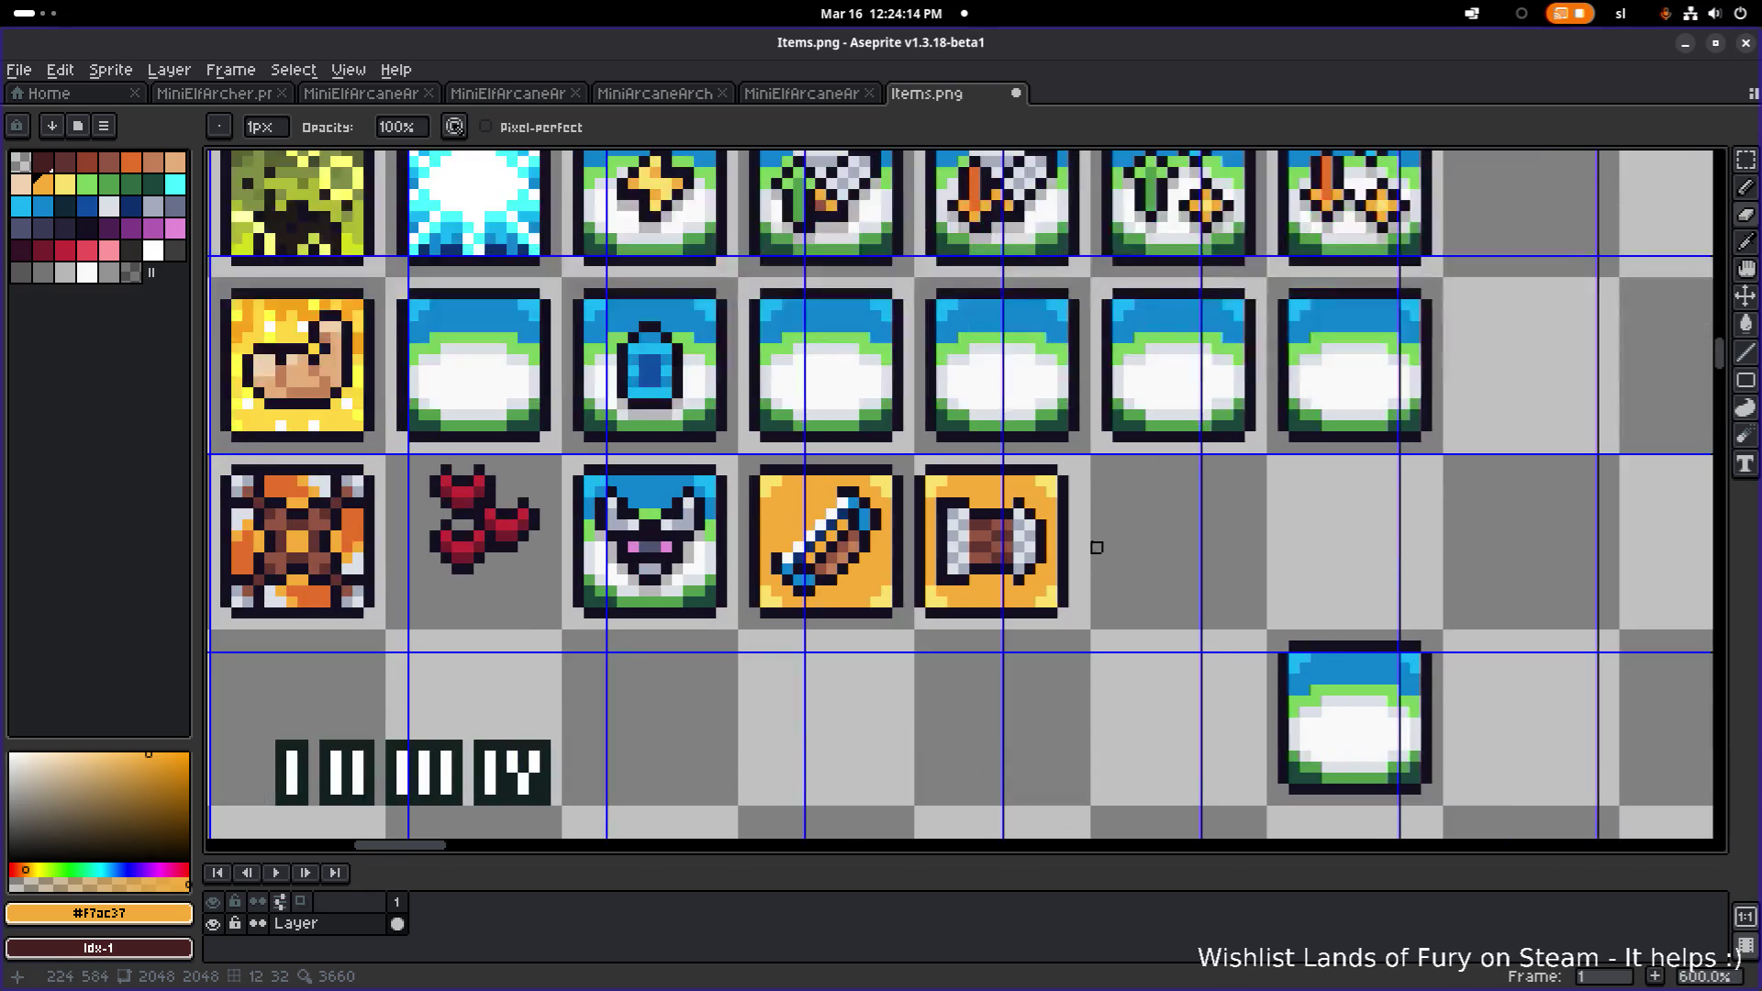
scroll(1053, 534, "up", 2)
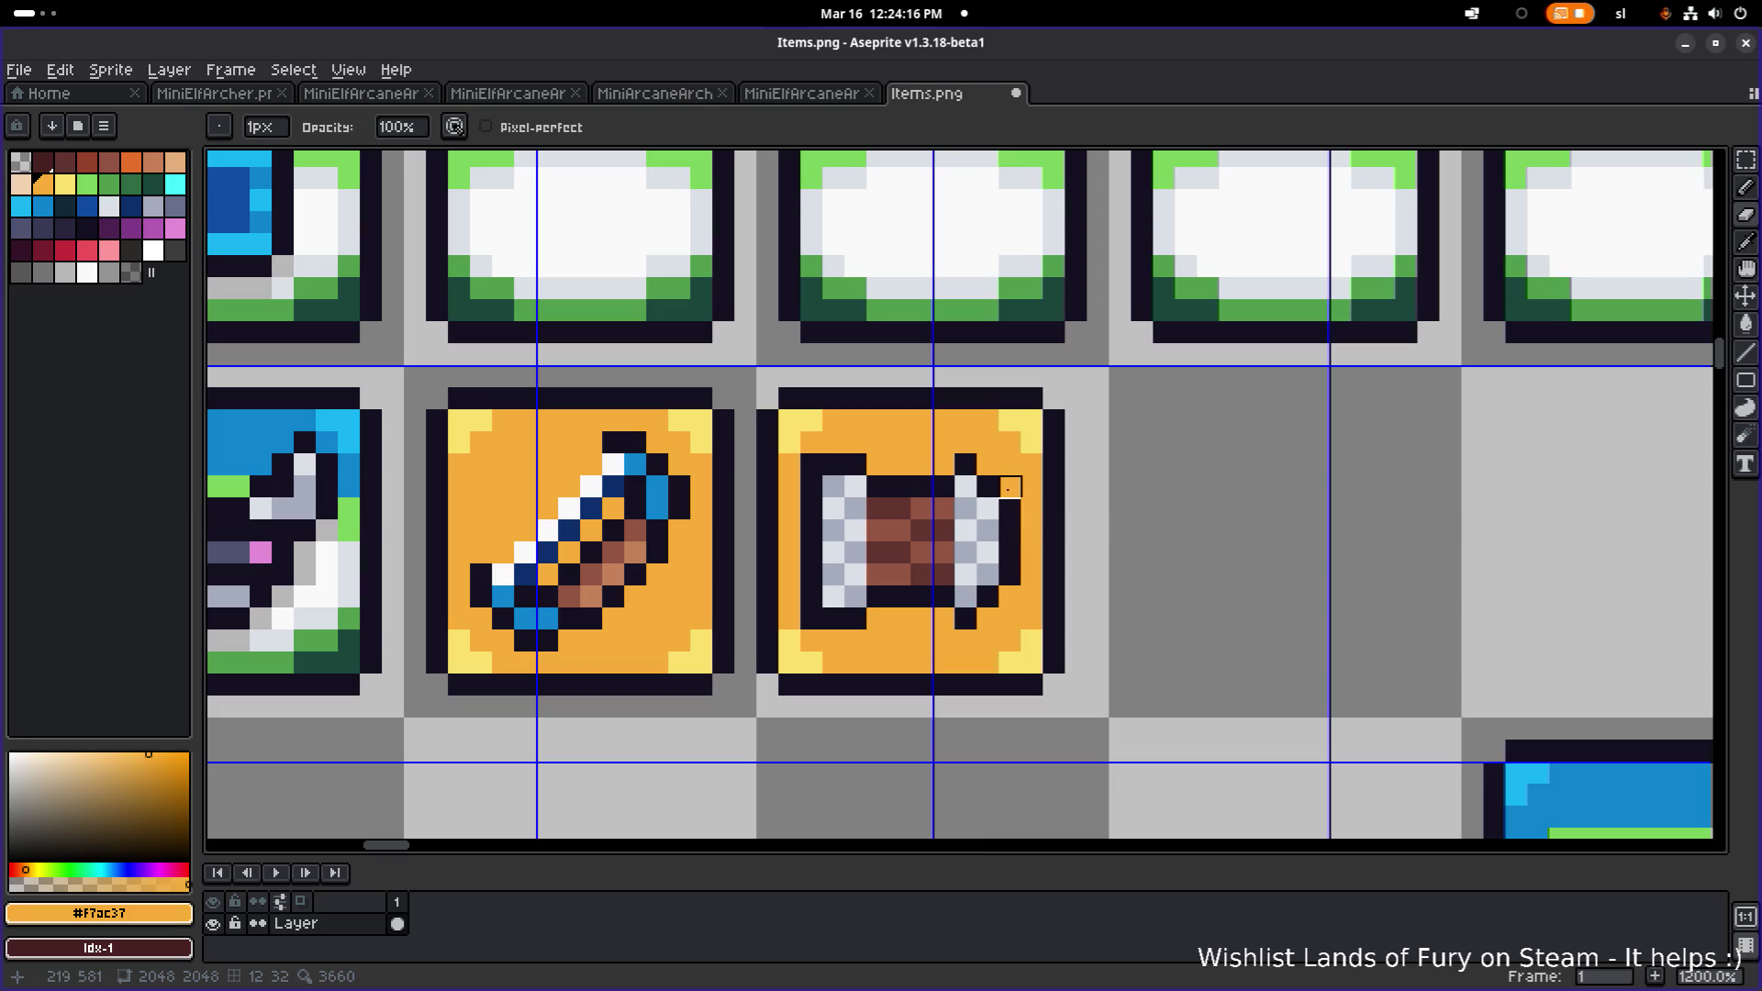
key("m")
mouse_move(949, 449)
left_mouse_down()
mouse_move(1025, 634)
mouse_move(1022, 581)
left_mouse_up()
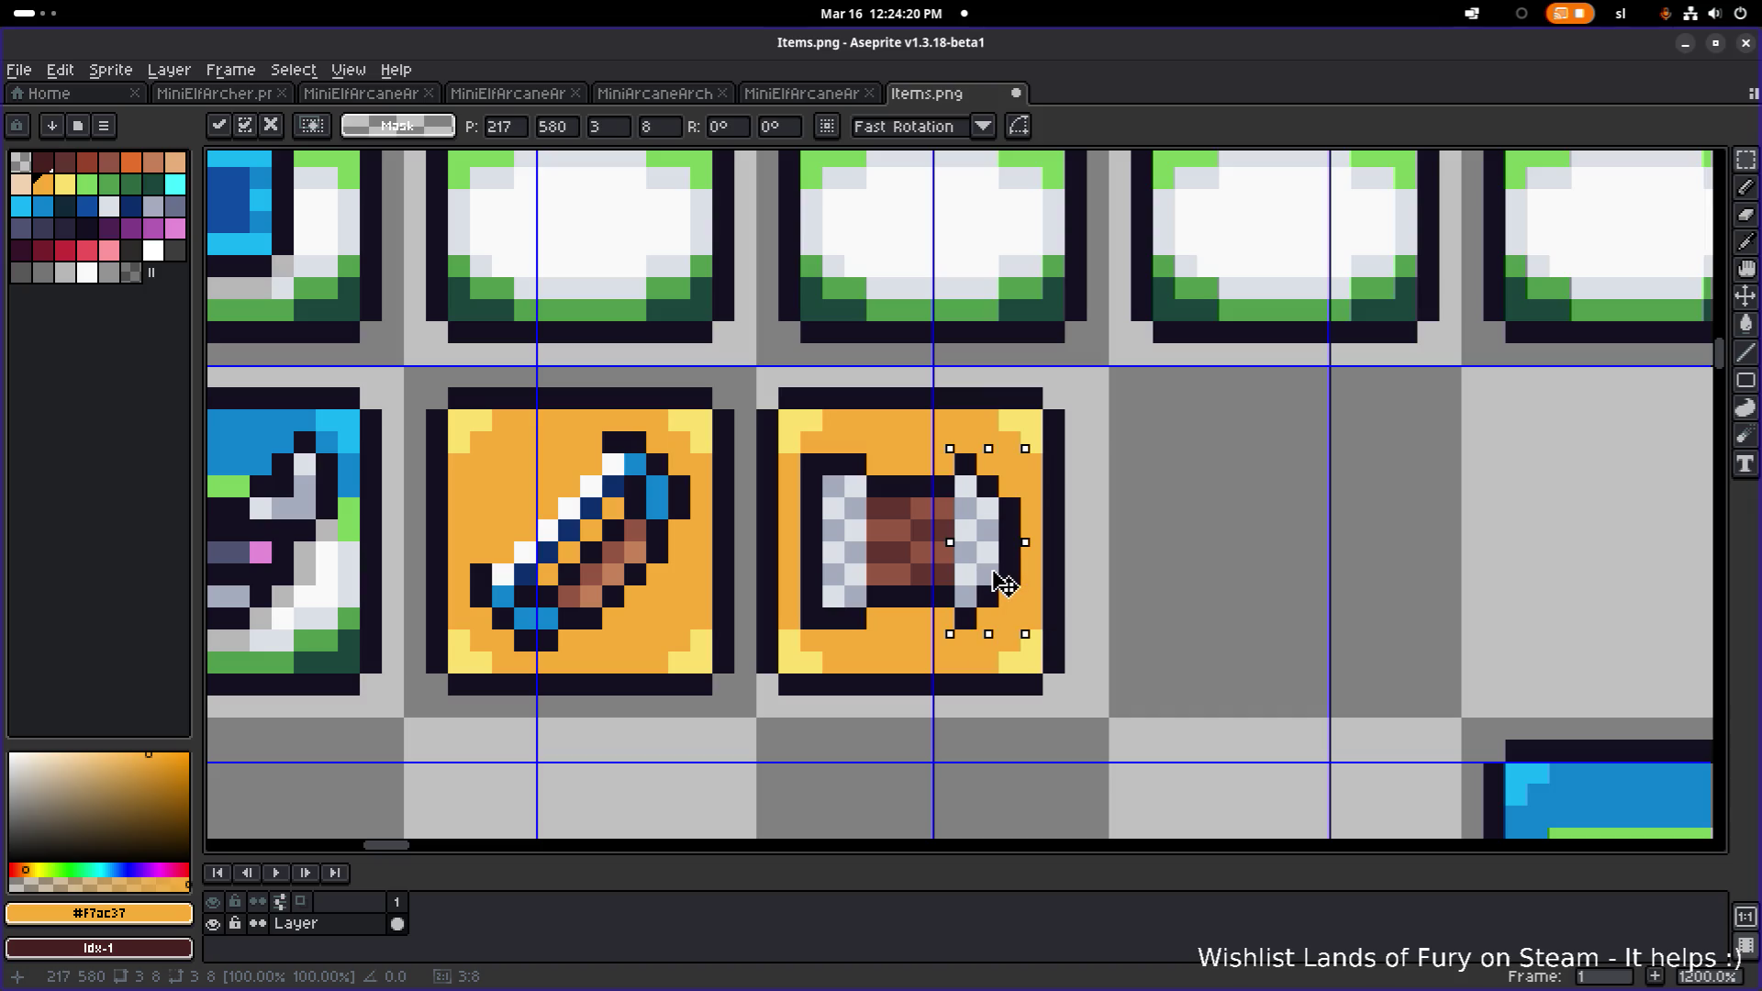
key("Left")
left_click(1251, 523)
- Save Items.png
scroll(1251, 523, "down", 4)
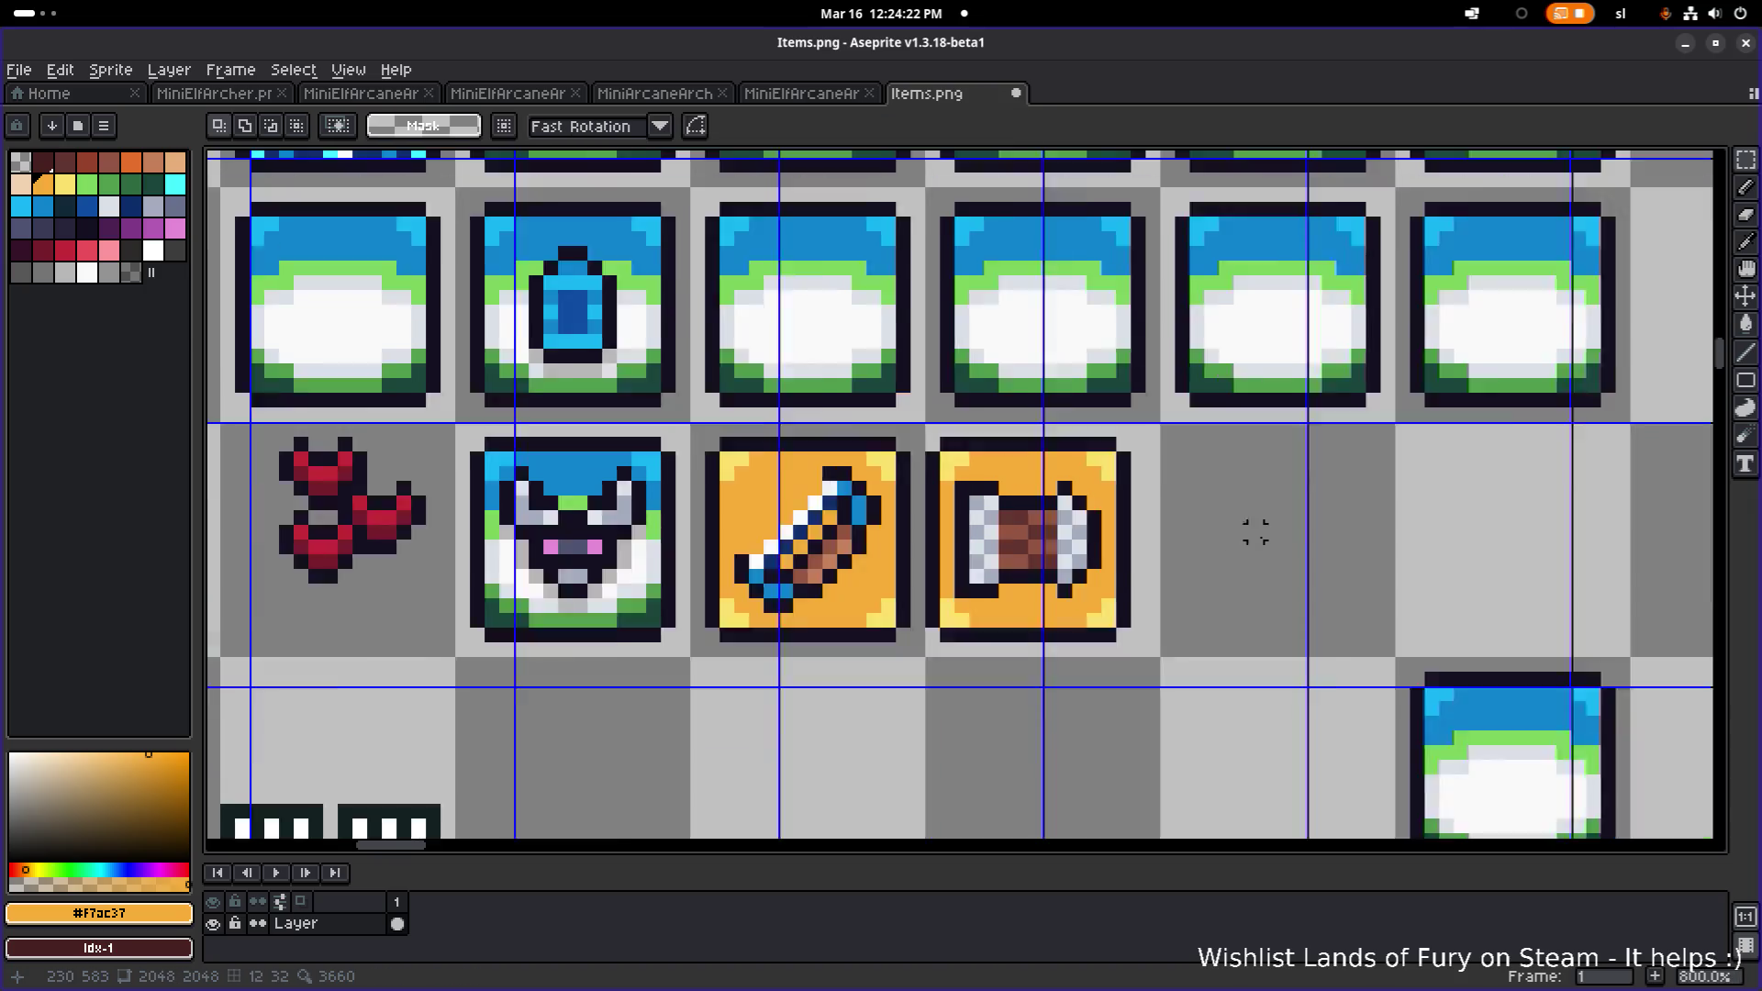
scroll(1251, 523, "up", 4)
scroll(1251, 523, "down", 4)
key("ctrl+s")
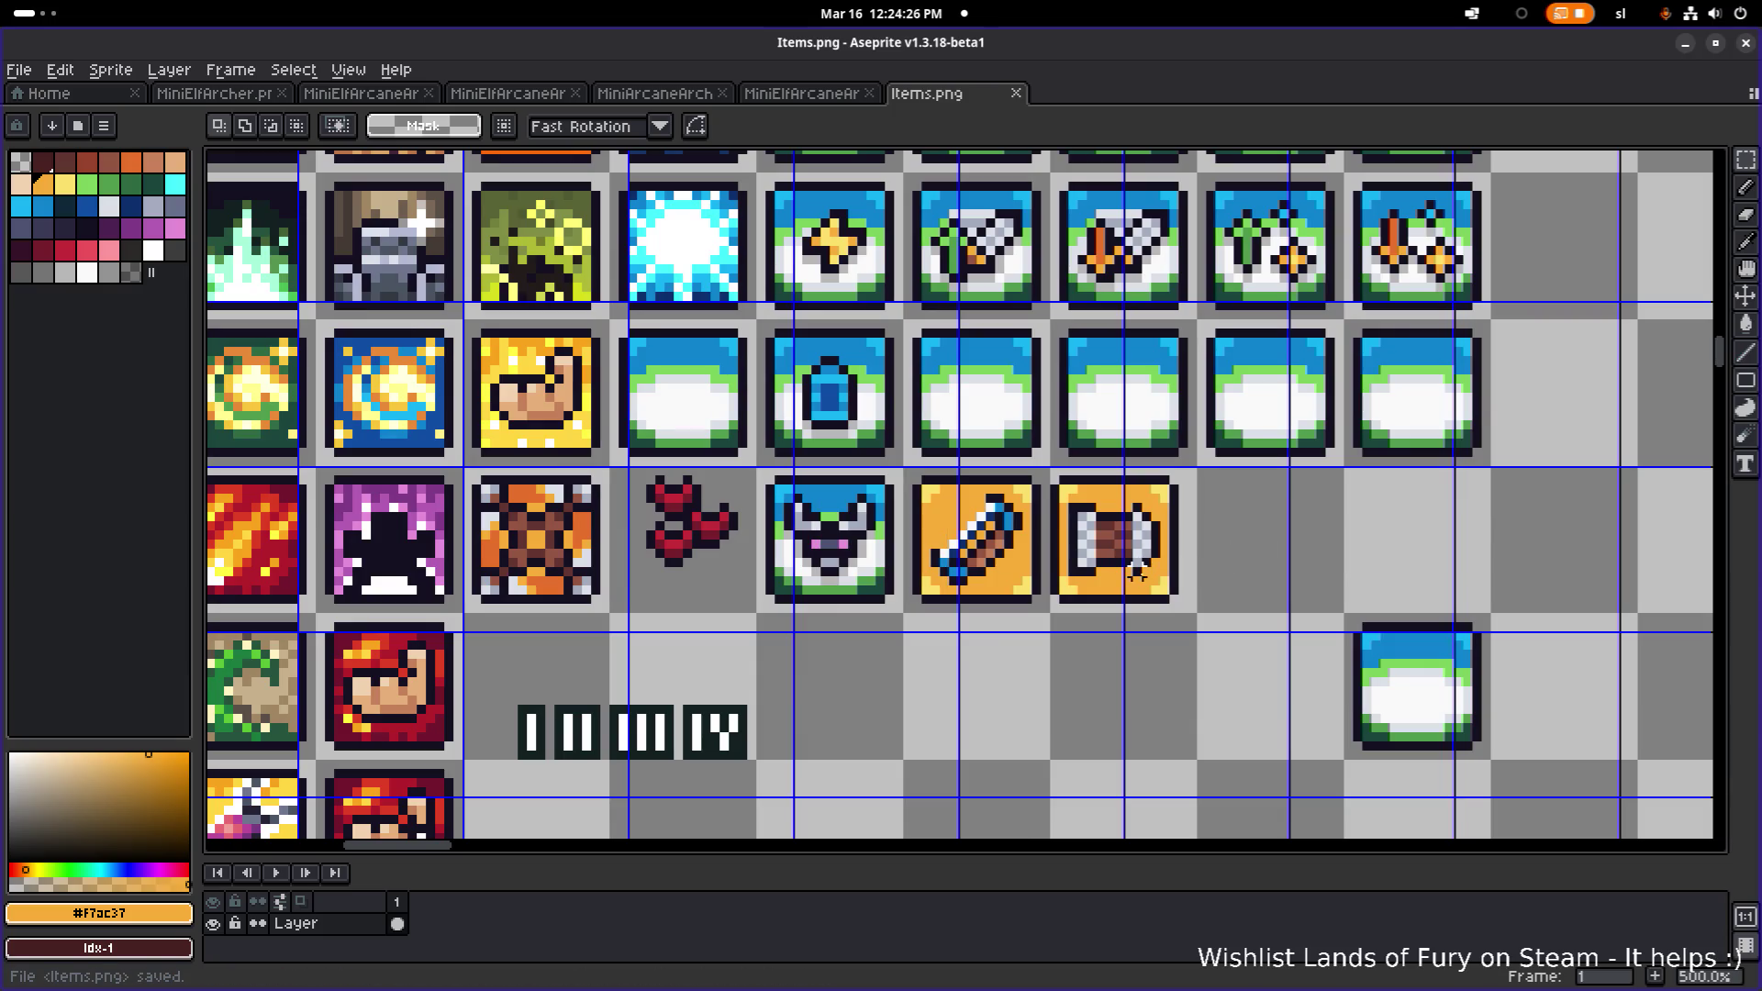
key("alt+Tab")
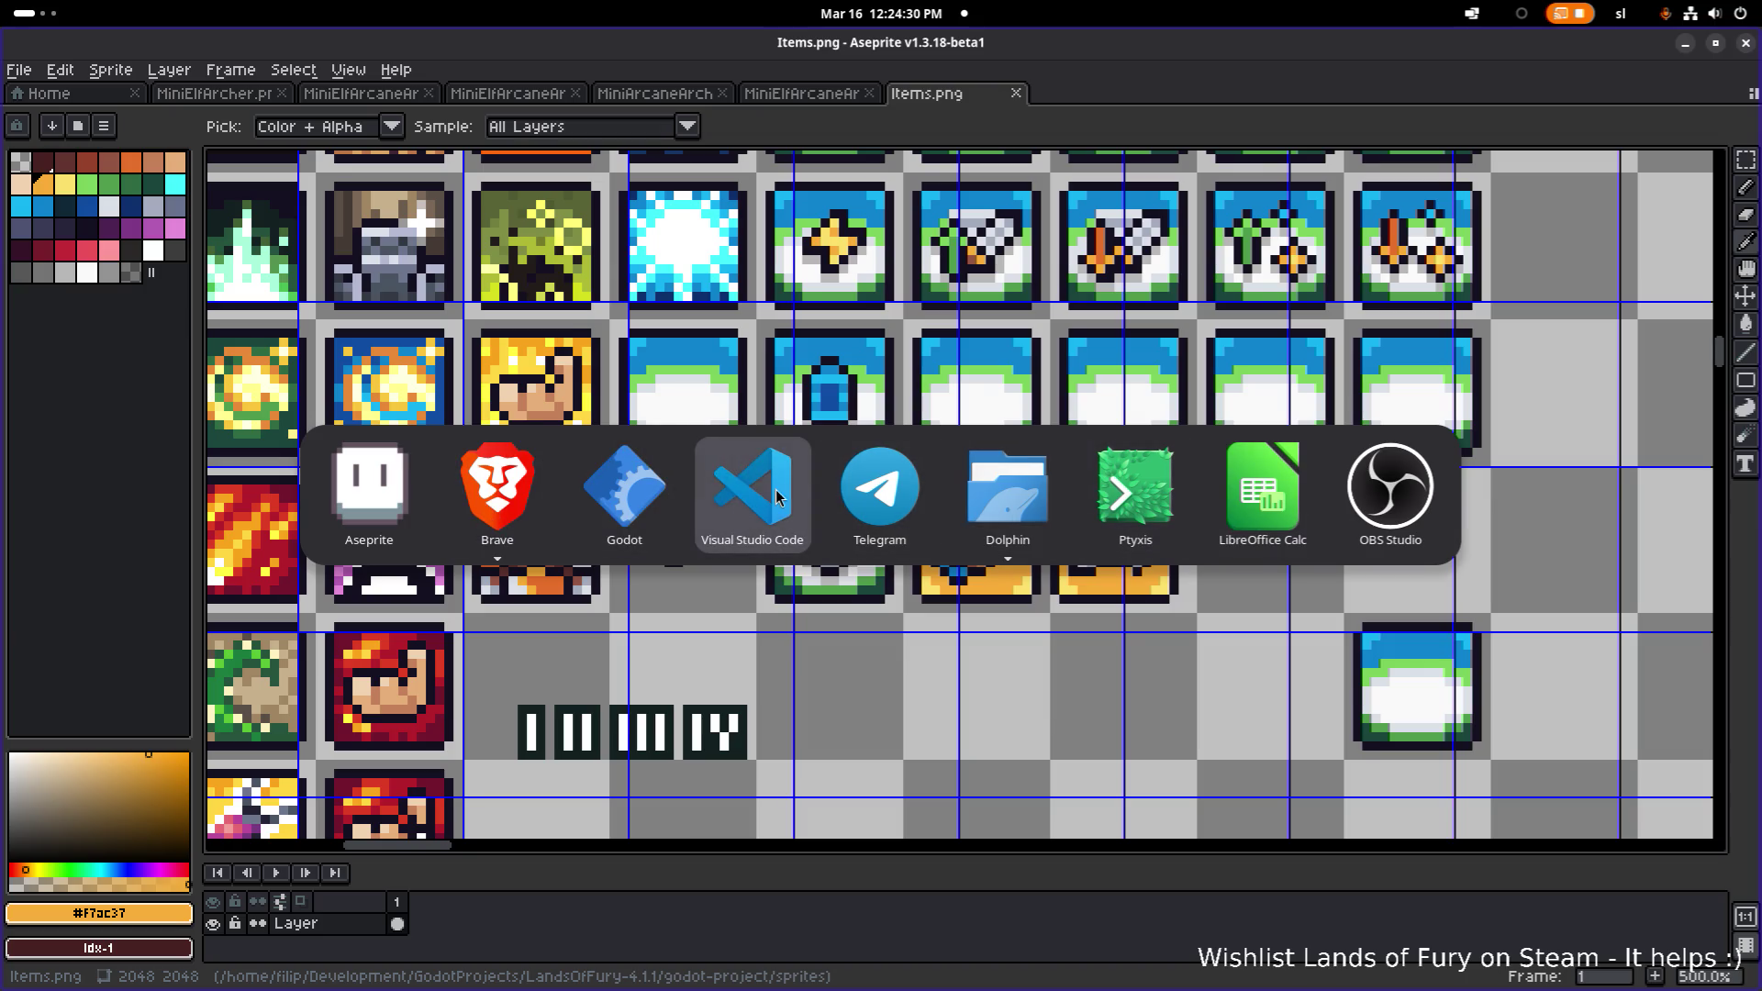
left_click(367, 472)
key("alt+Tab")
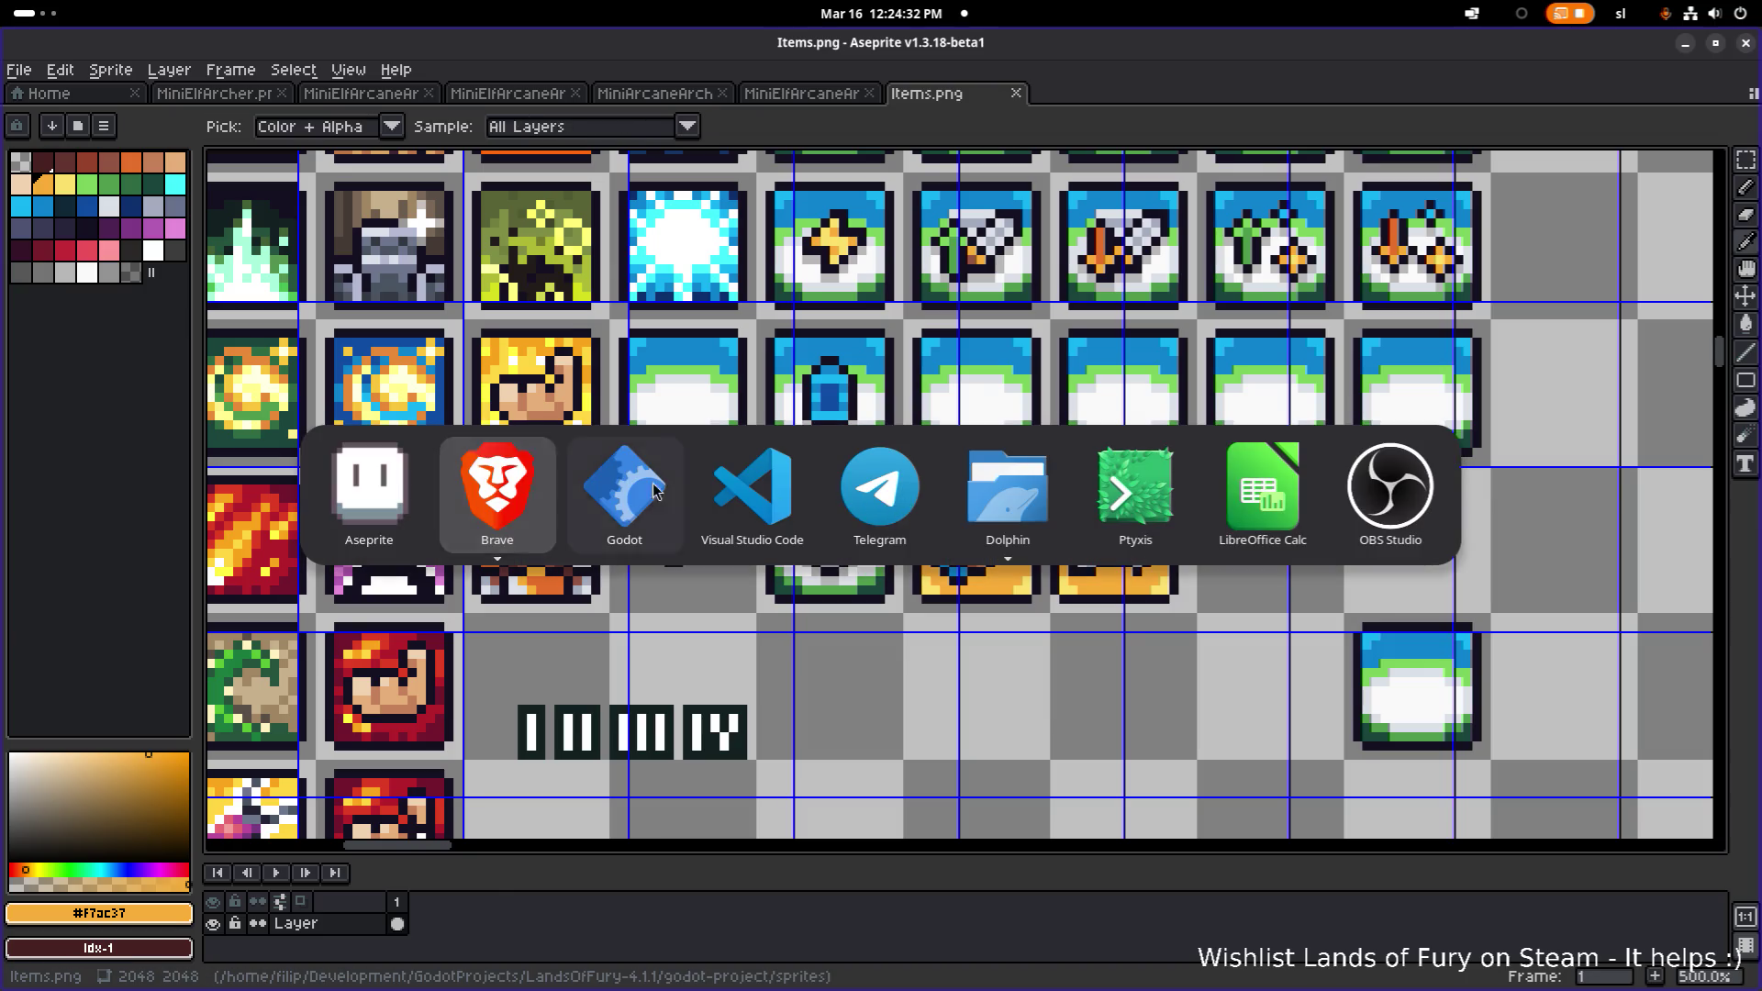
left_click(540, 496)
scroll(887, 677, "down", 2)
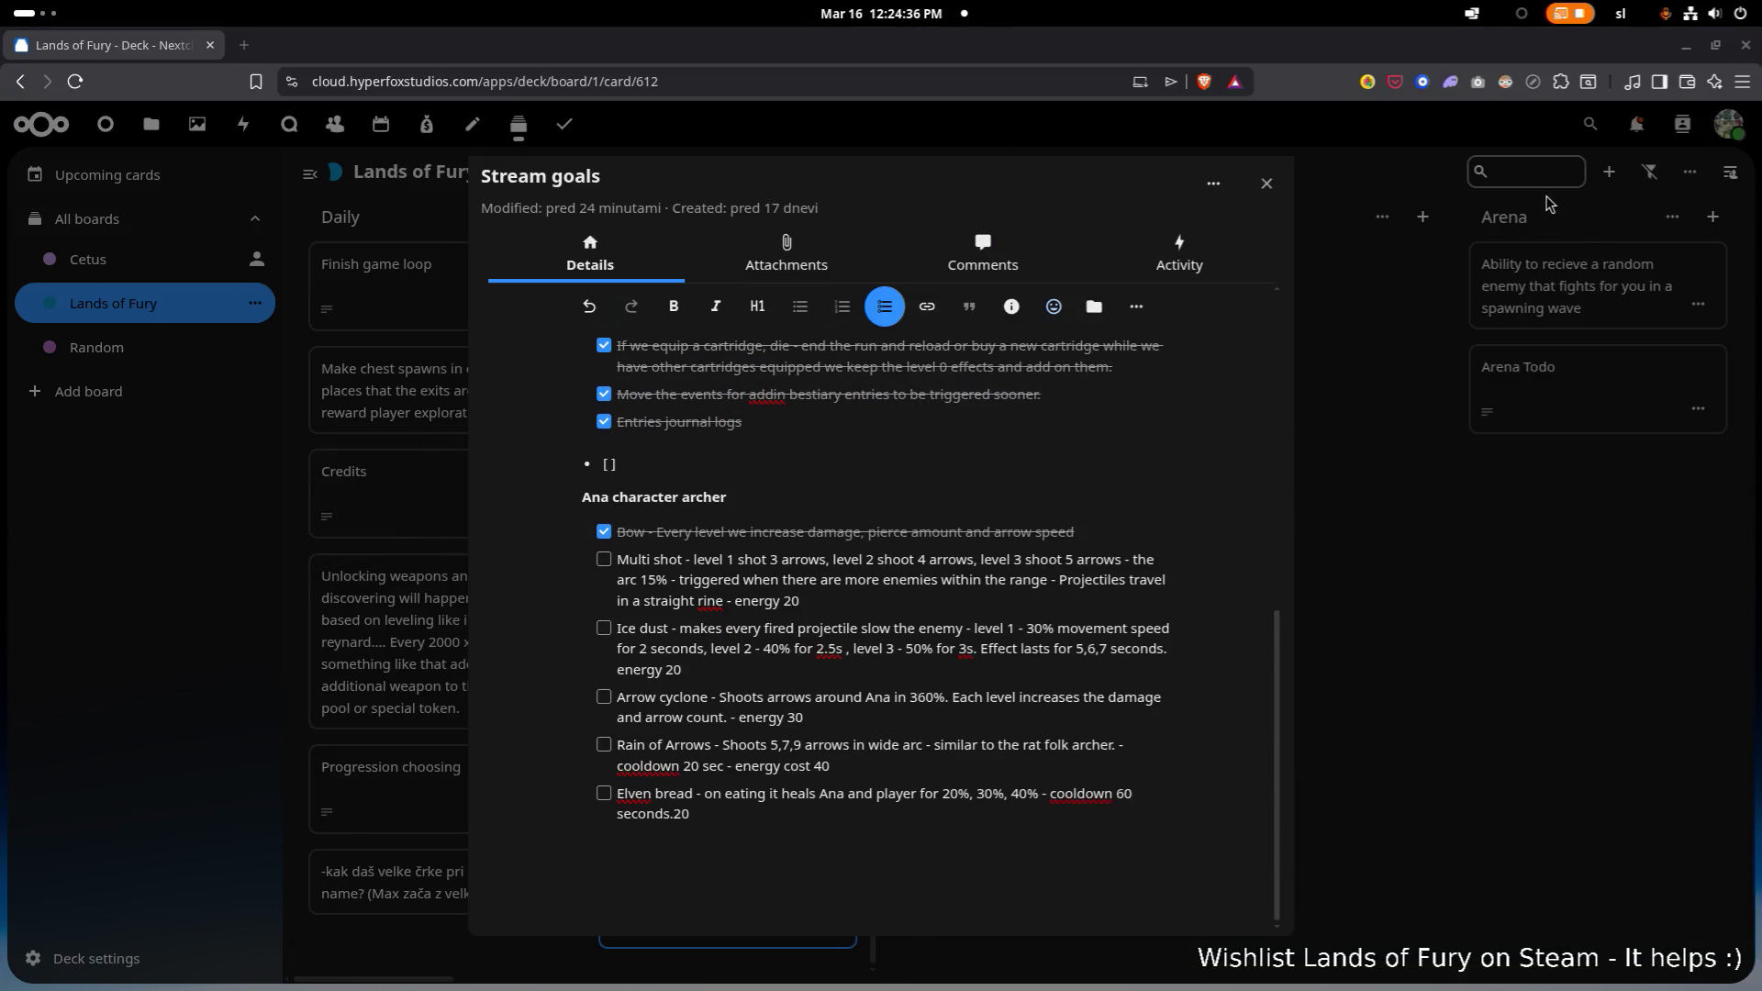
left_click(1684, 47)
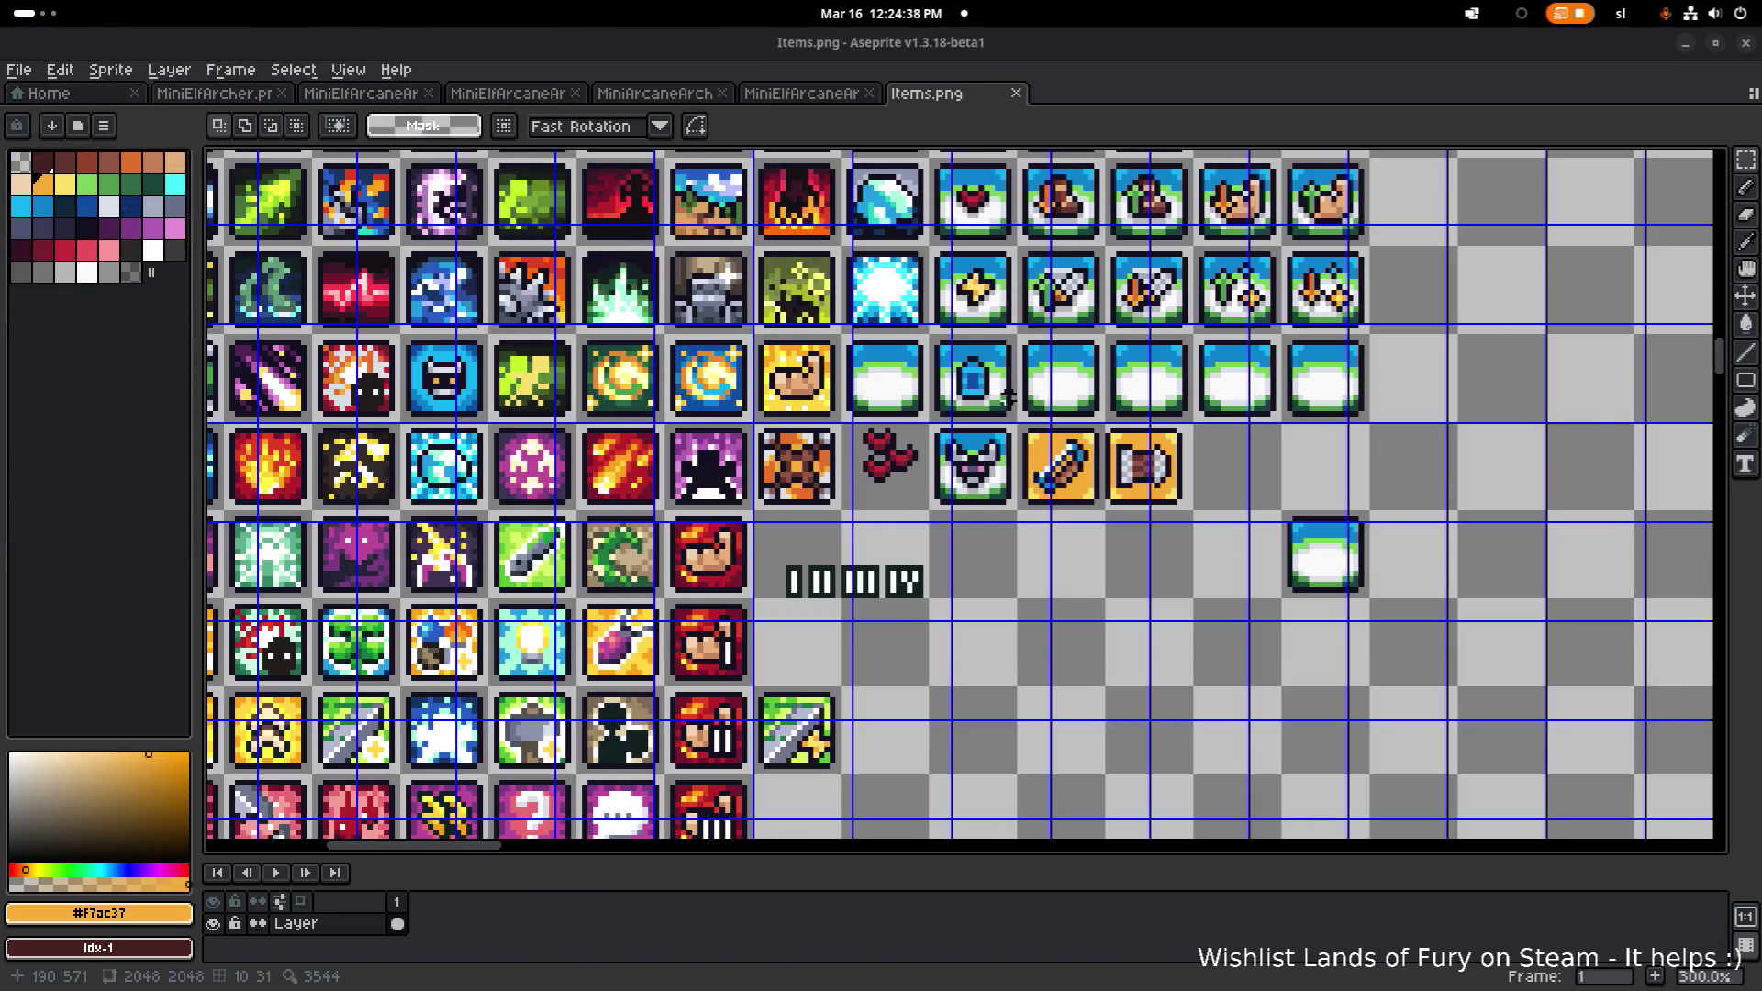
- Move the snowy blue-white icon tile into the empty area below the orange tiles
scroll(1007, 397, "down", 1)
scroll(502, 469, "up", 3)
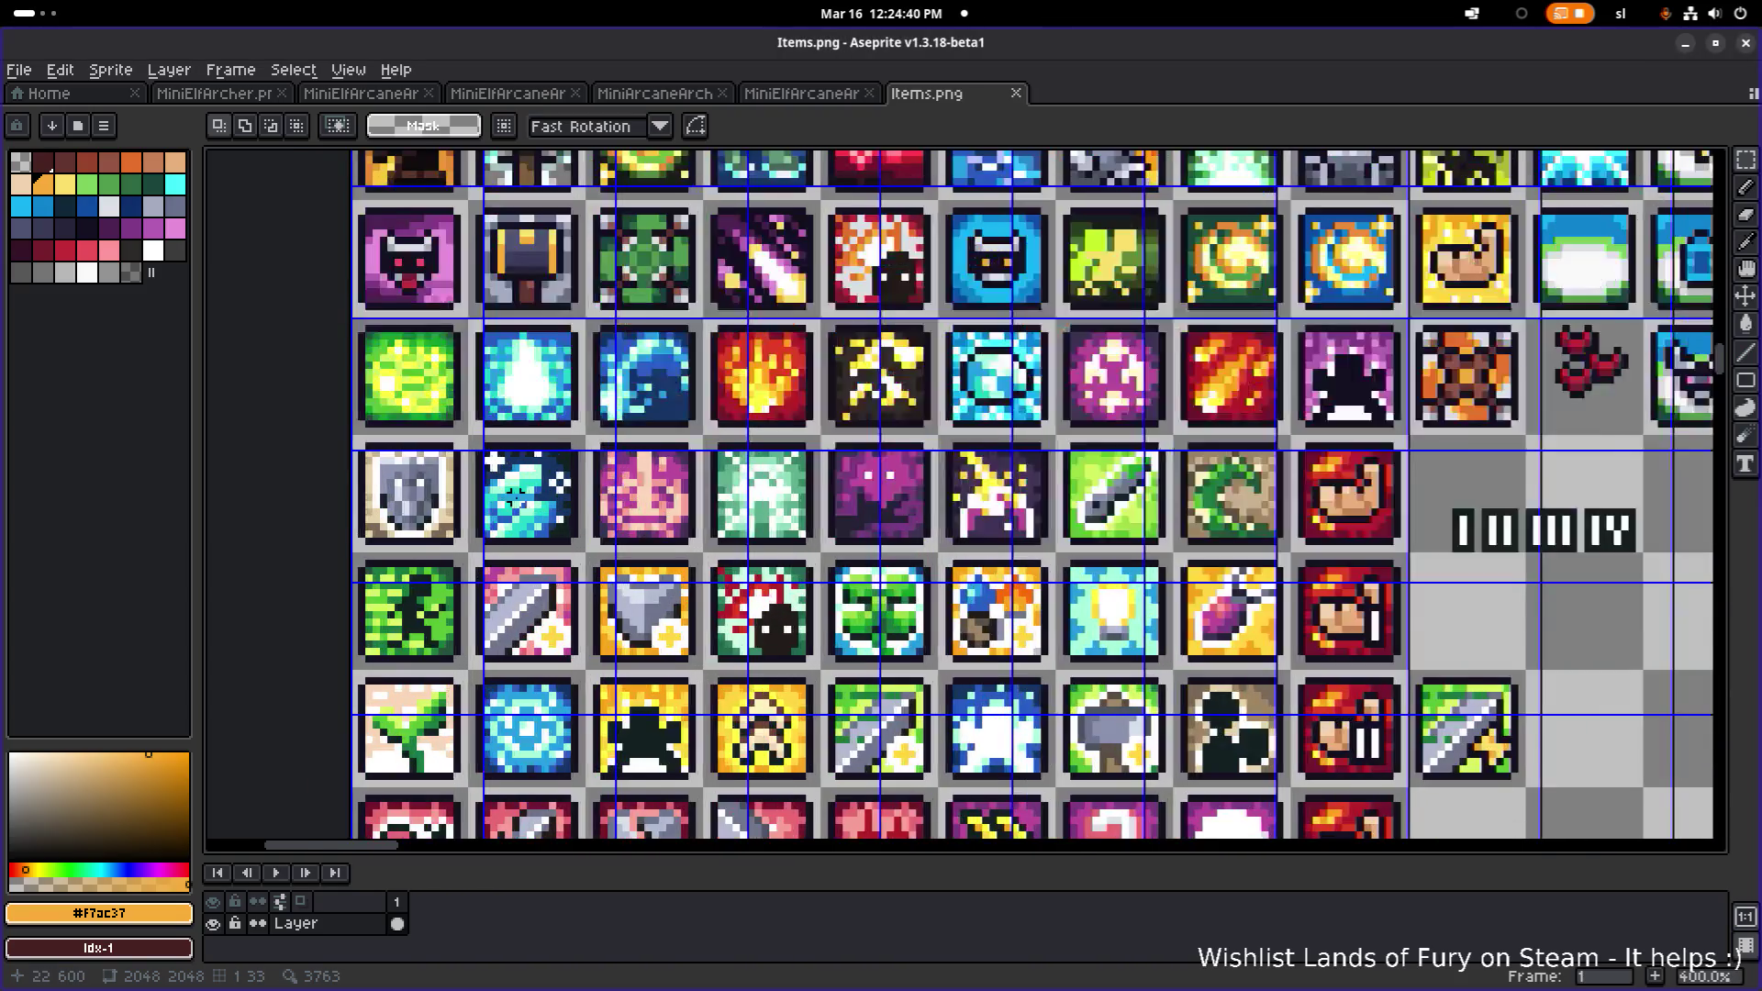
left_click_drag(462, 432, 606, 564)
scroll(629, 565, "down", 1)
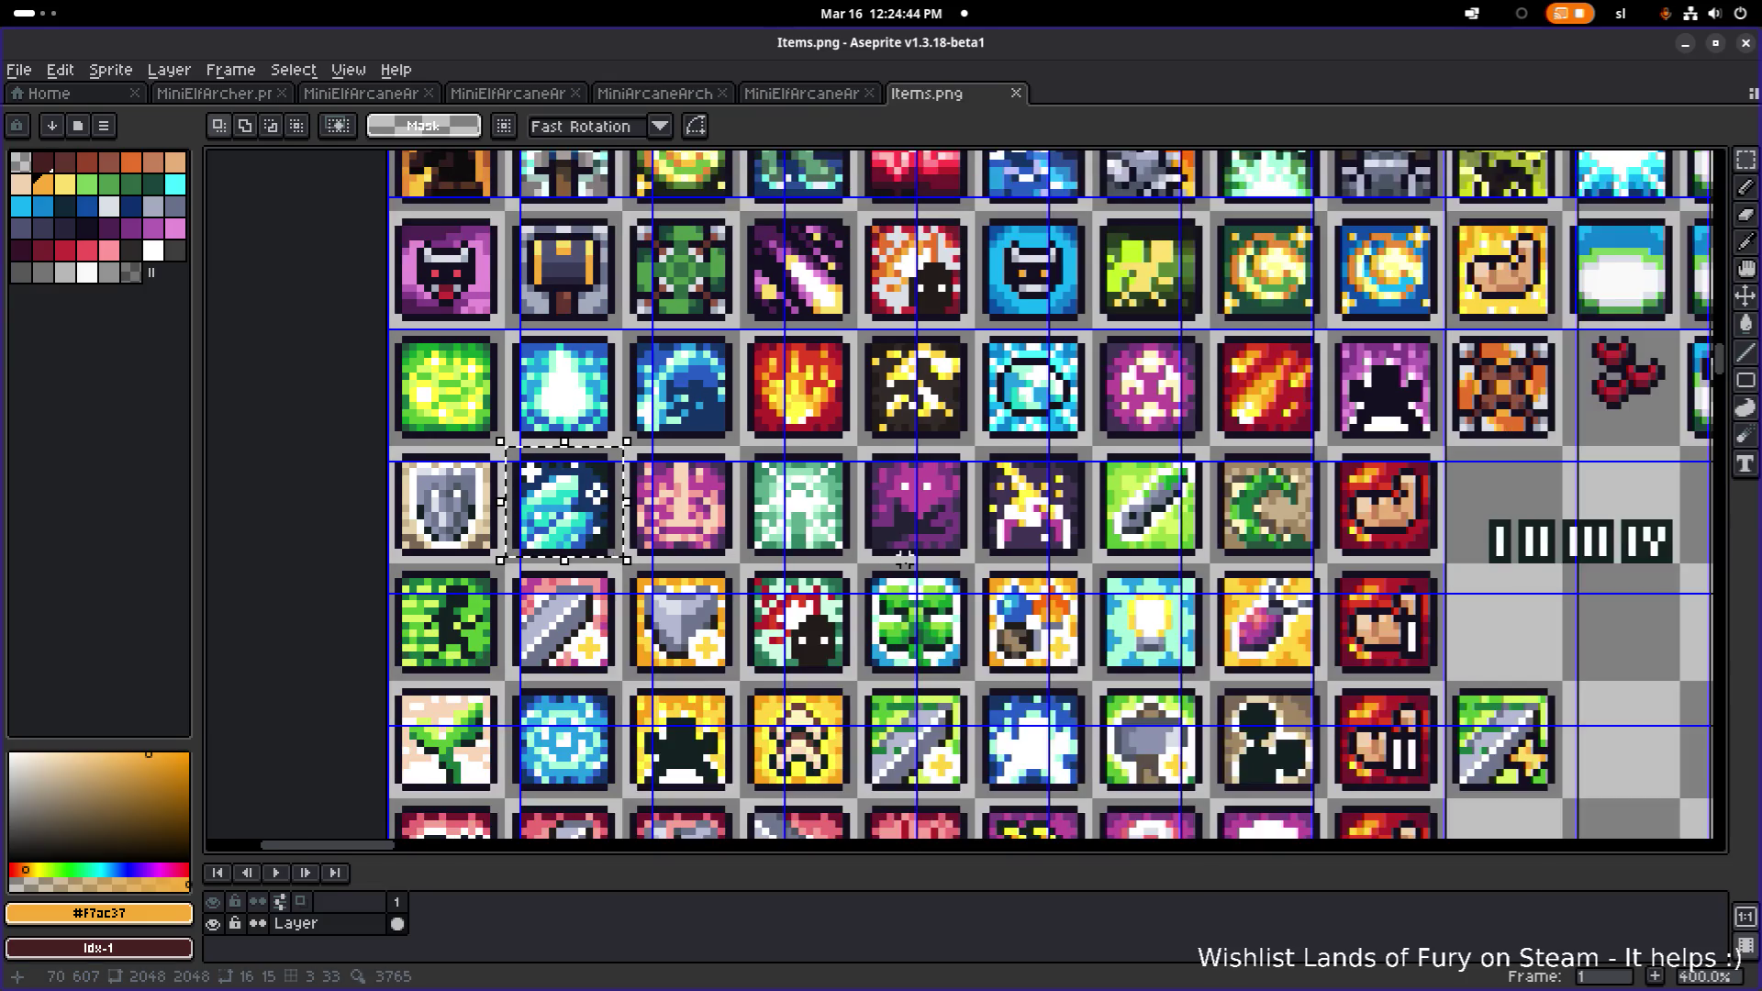
scroll(911, 559, "down", 3)
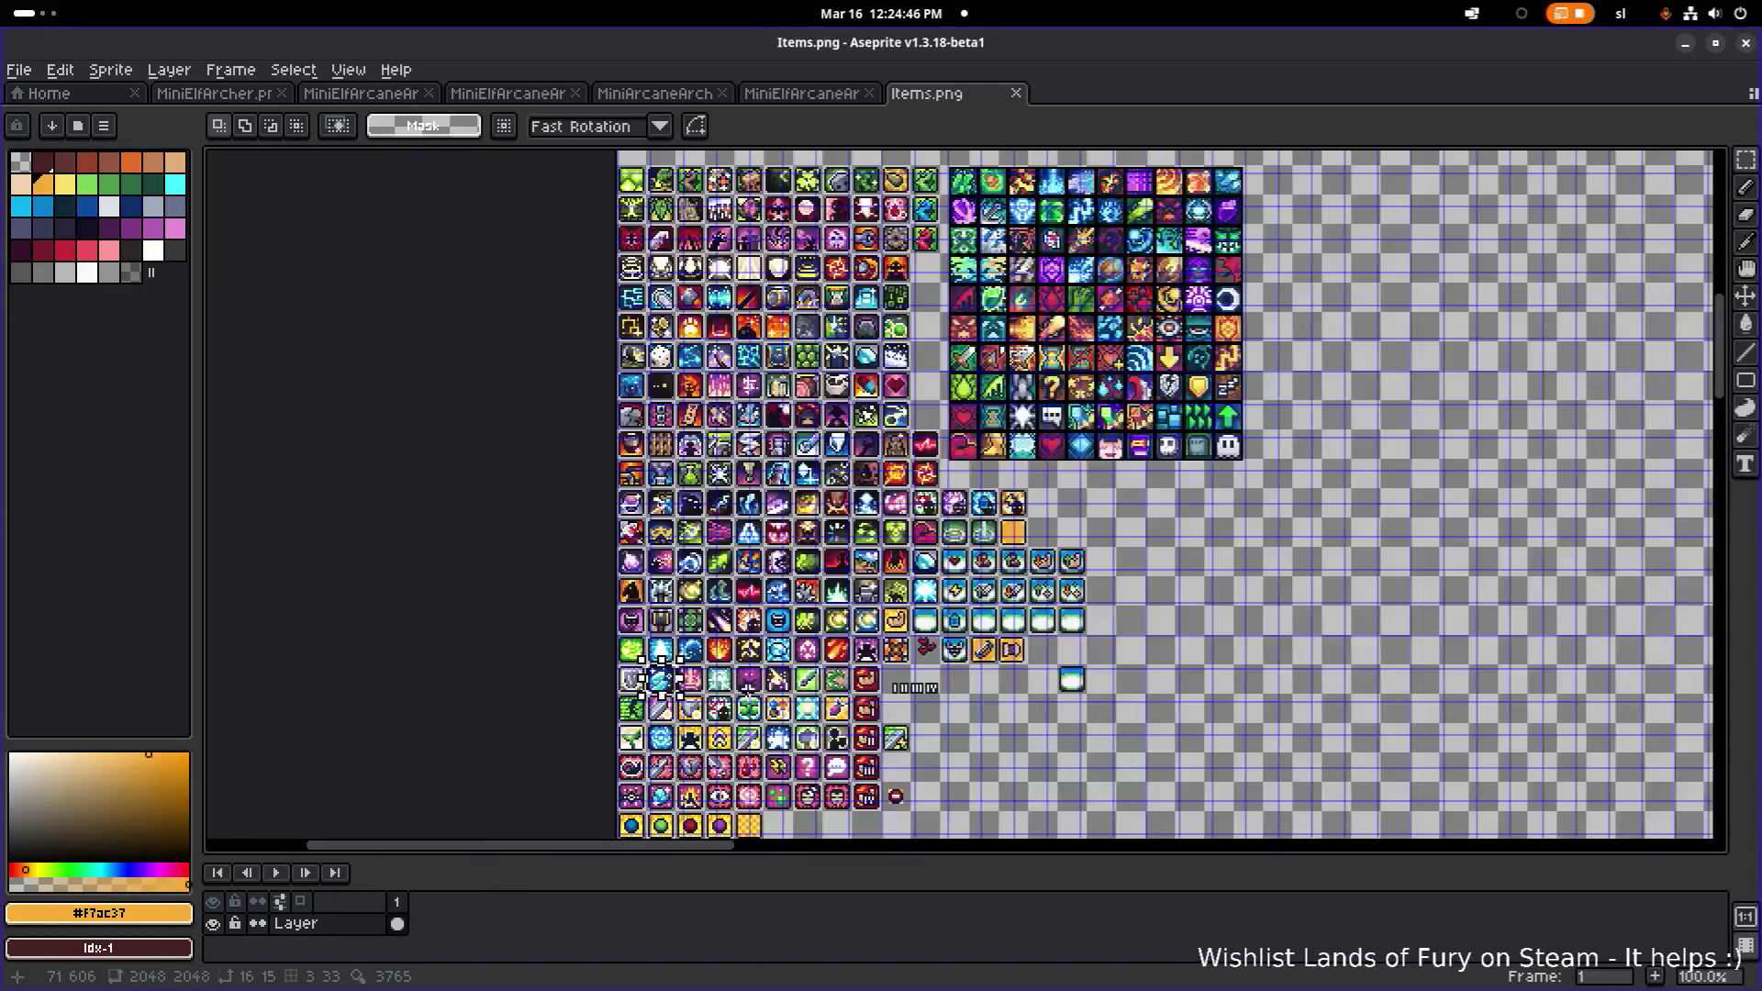
scroll(839, 410, "up", 2)
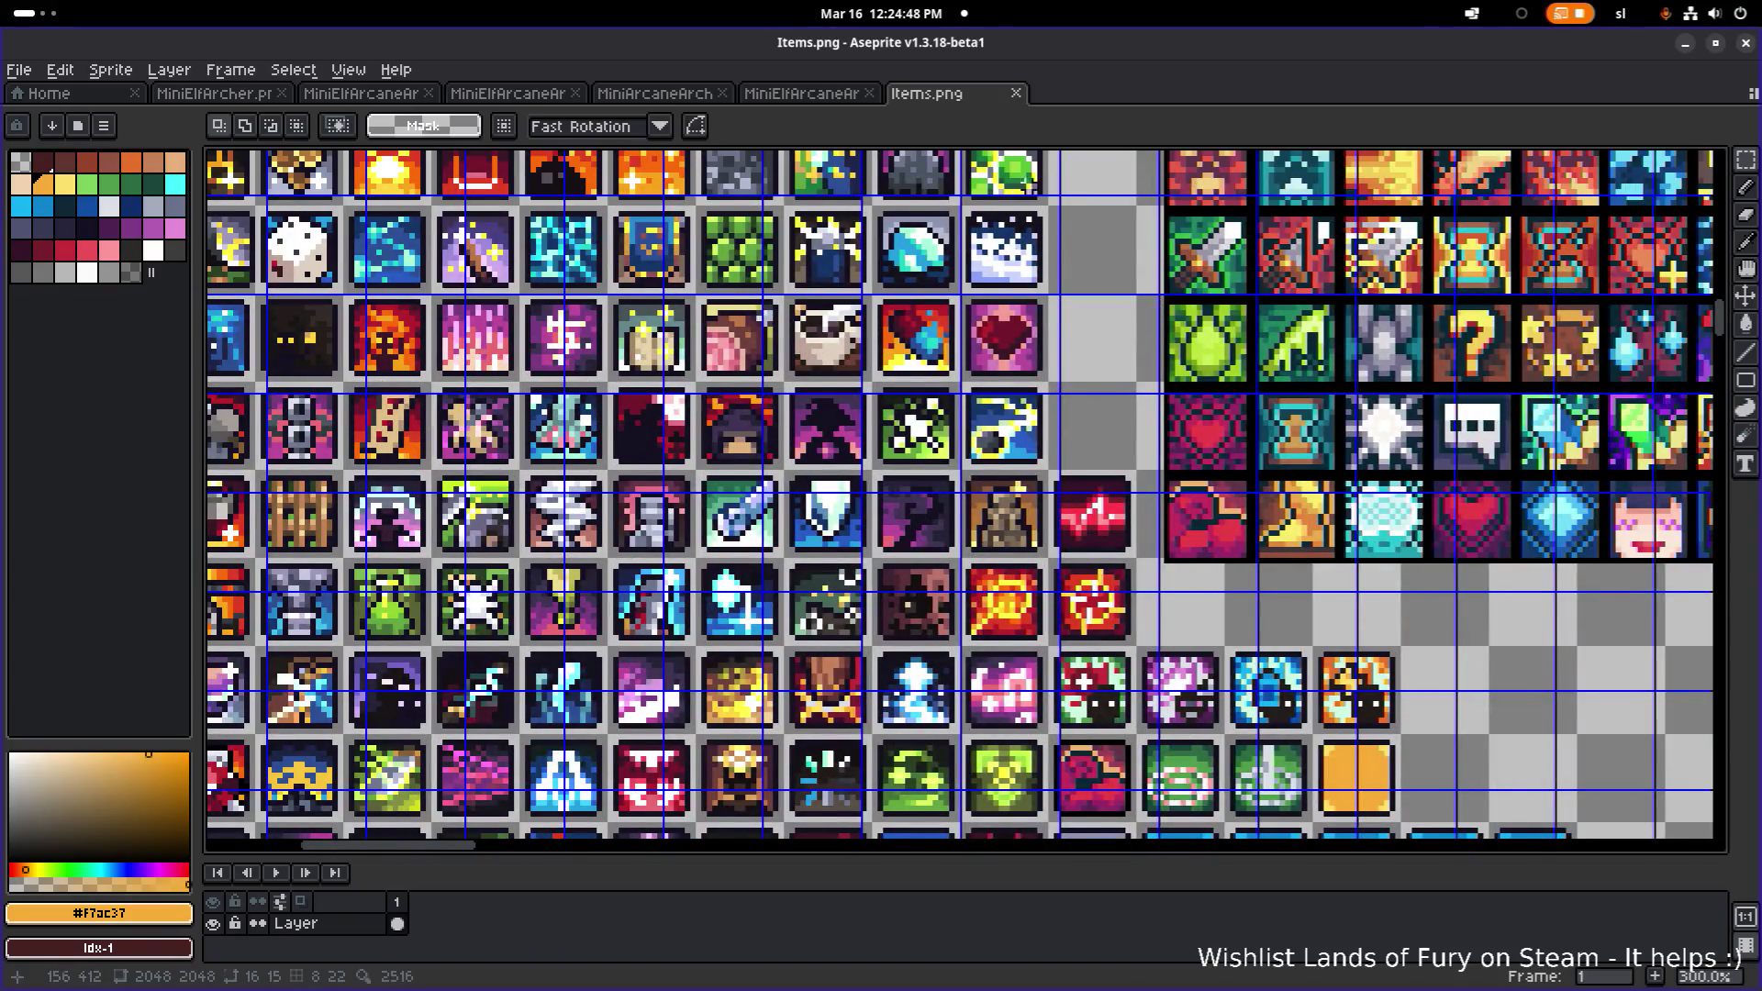
left_click_drag(961, 207, 1050, 292)
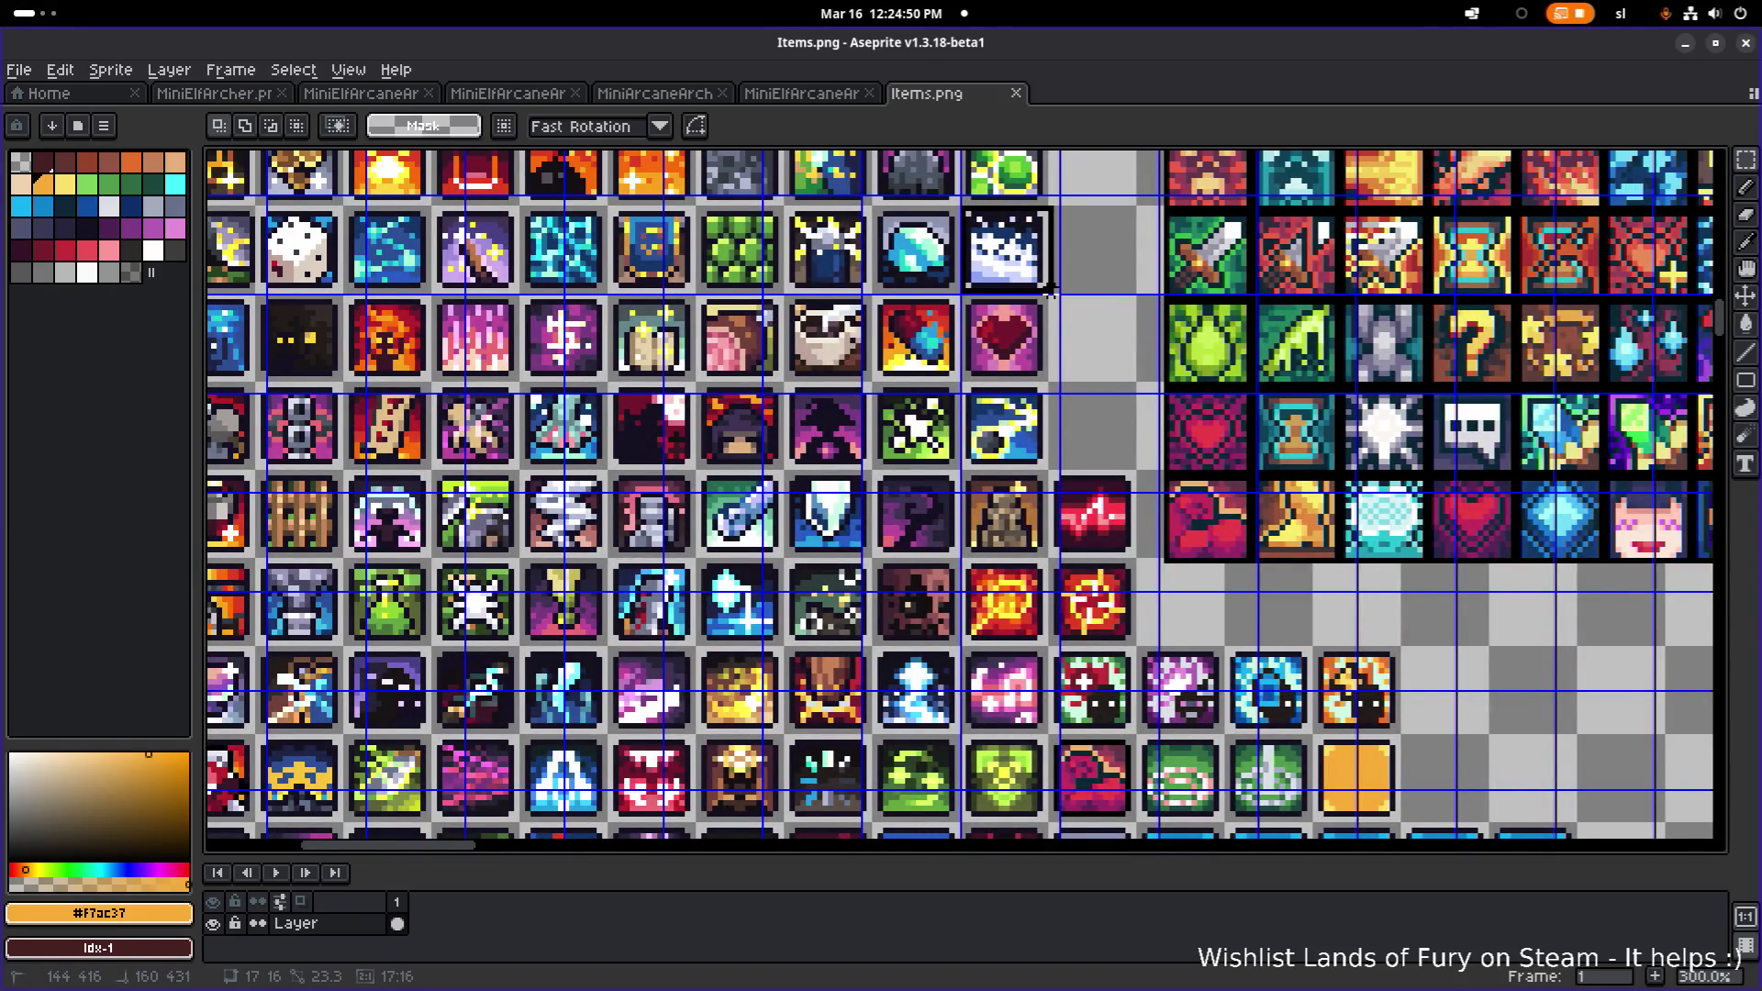
mouse_move(1209, 475)
left_mouse_down()
mouse_move(938, 371)
mouse_move(929, 436)
left_mouse_up()
mouse_move(762, 223)
left_mouse_down()
mouse_move(1257, 611)
mouse_move(1303, 695)
left_mouse_up()
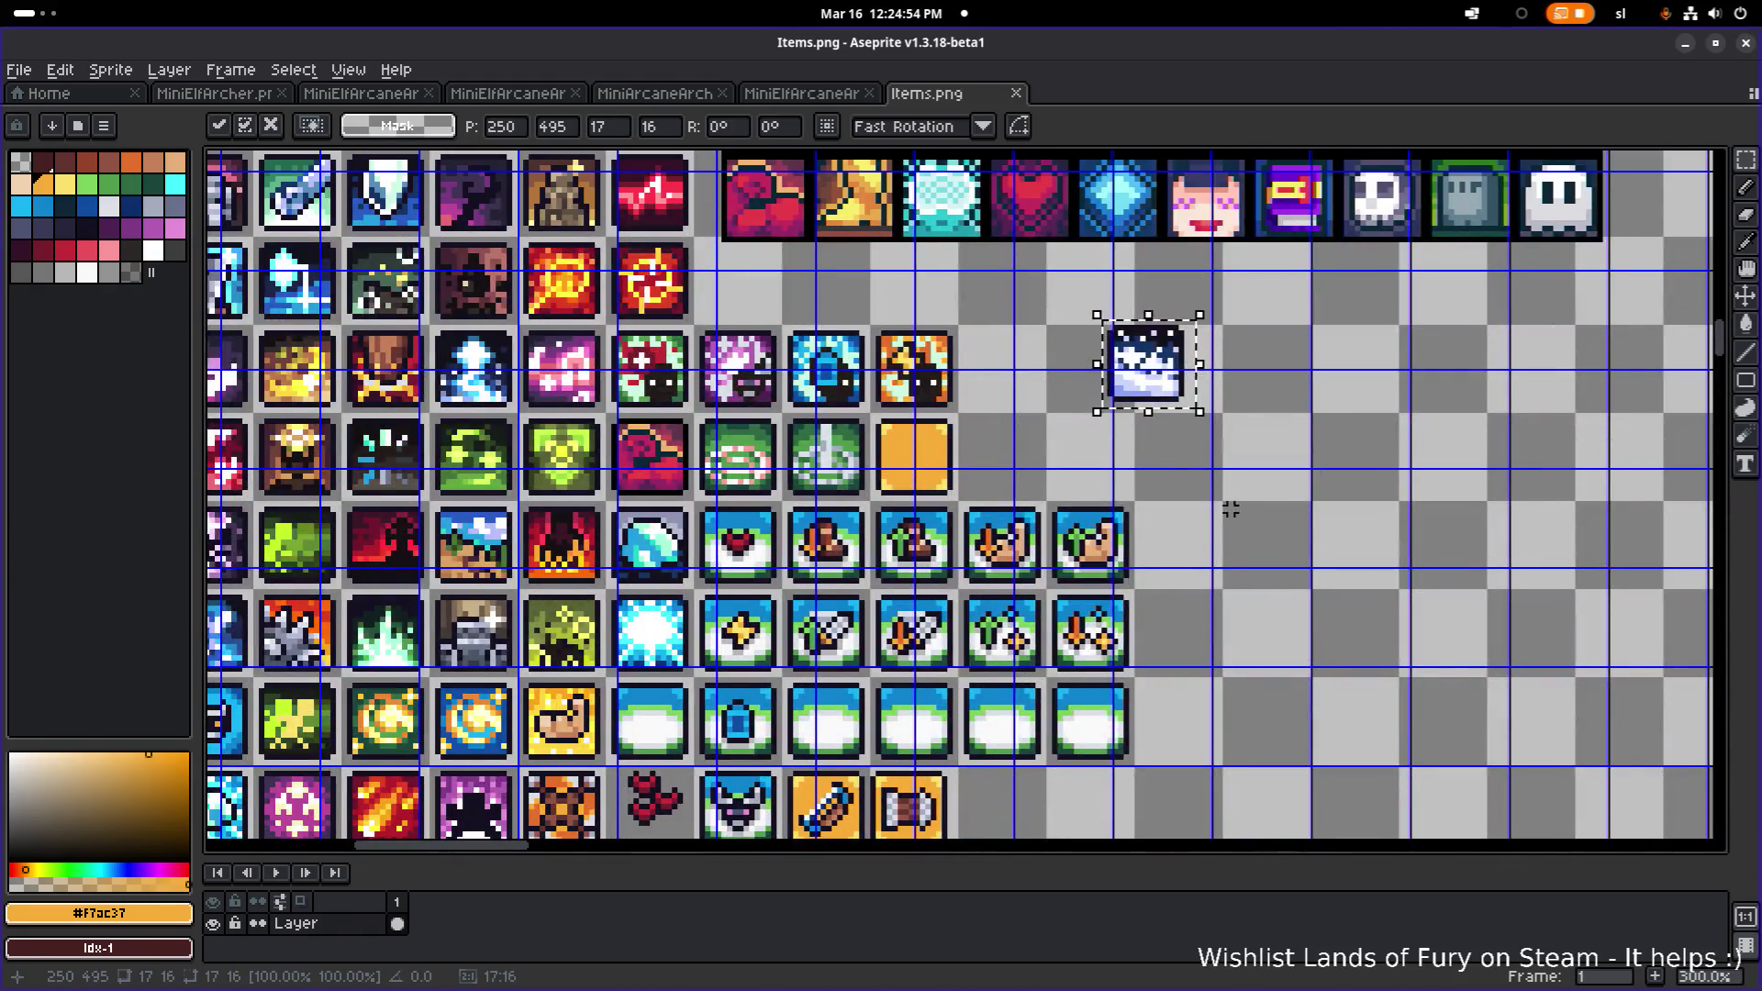
left_click_drag(1175, 393, 1270, 747)
scroll(1270, 747, "up", 1)
mouse_move(1276, 422)
left_mouse_down()
mouse_move(781, 714)
mouse_move(727, 699)
mouse_move(728, 679)
left_mouse_up()
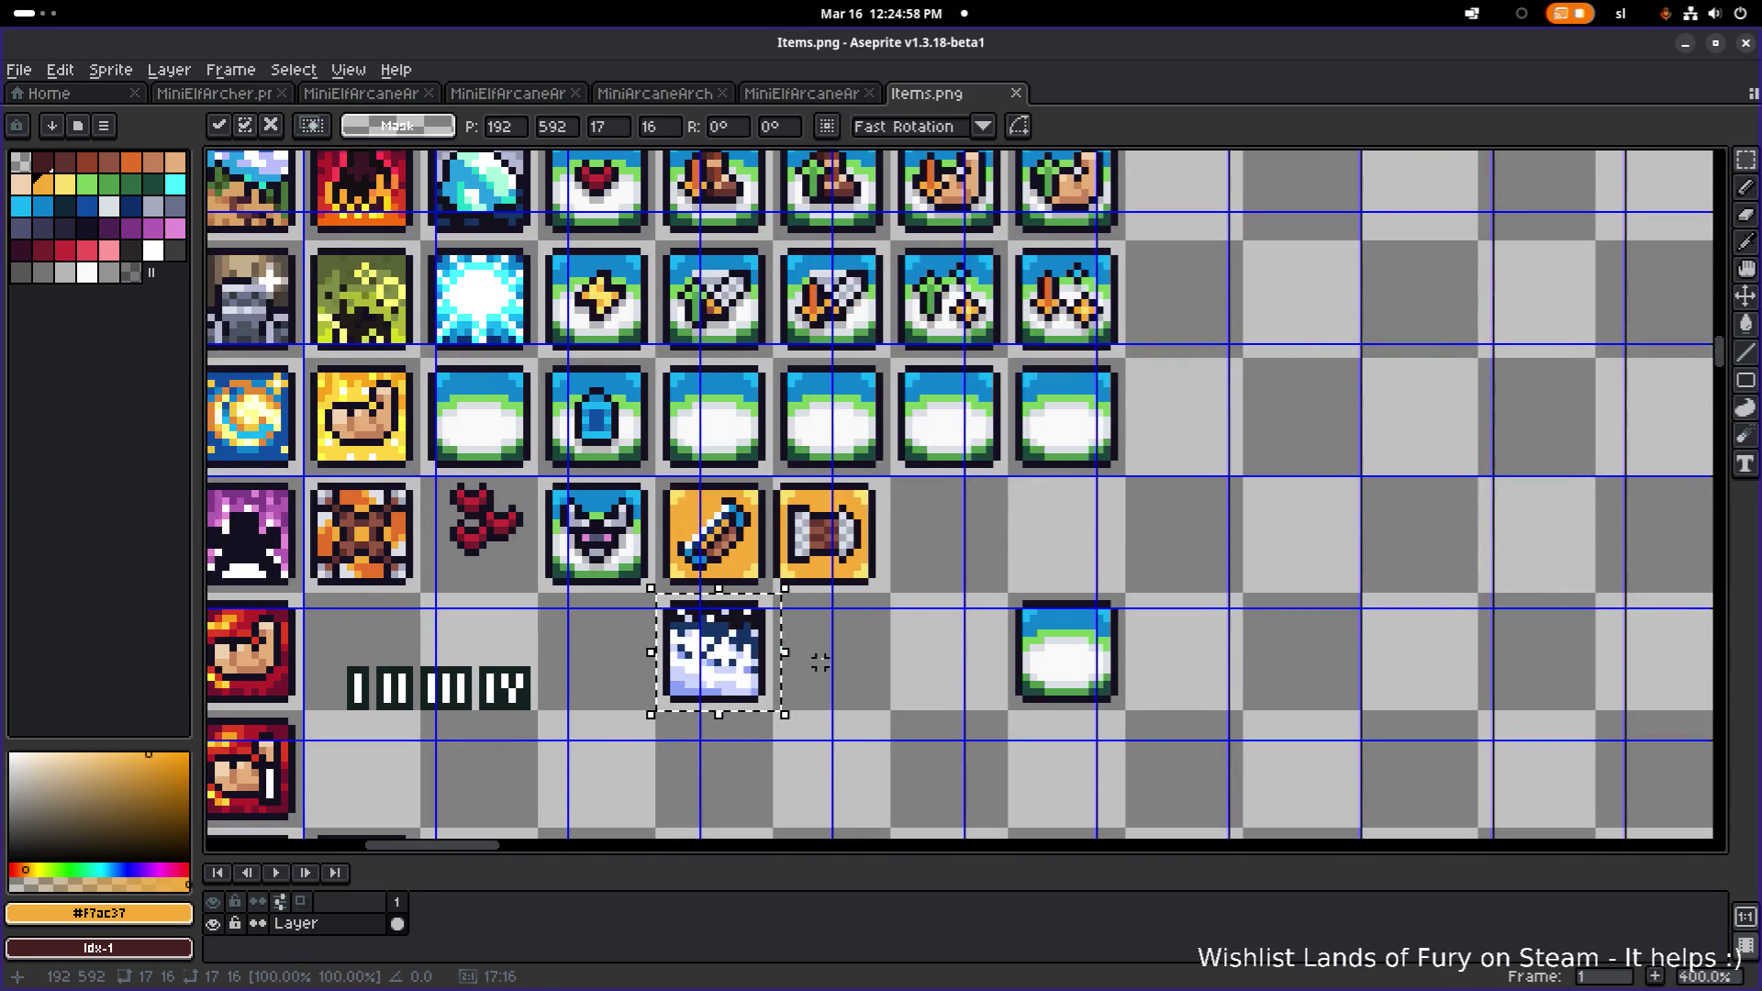
left_click(857, 618)
- Copy the wooden-roll tile into the next slot to its right
scroll(857, 618, "up", 2)
mouse_move(732, 407)
left_mouse_down()
mouse_move(876, 564)
mouse_move(1048, 539)
left_mouse_up()
key("ctrl+d")
scroll(807, 487, "up", 1)
- Shift the copied tile one pixel right and paint over its roll with orange
left_click_drag(699, 376, 927, 626)
left_click_drag(873, 563, 895, 569)
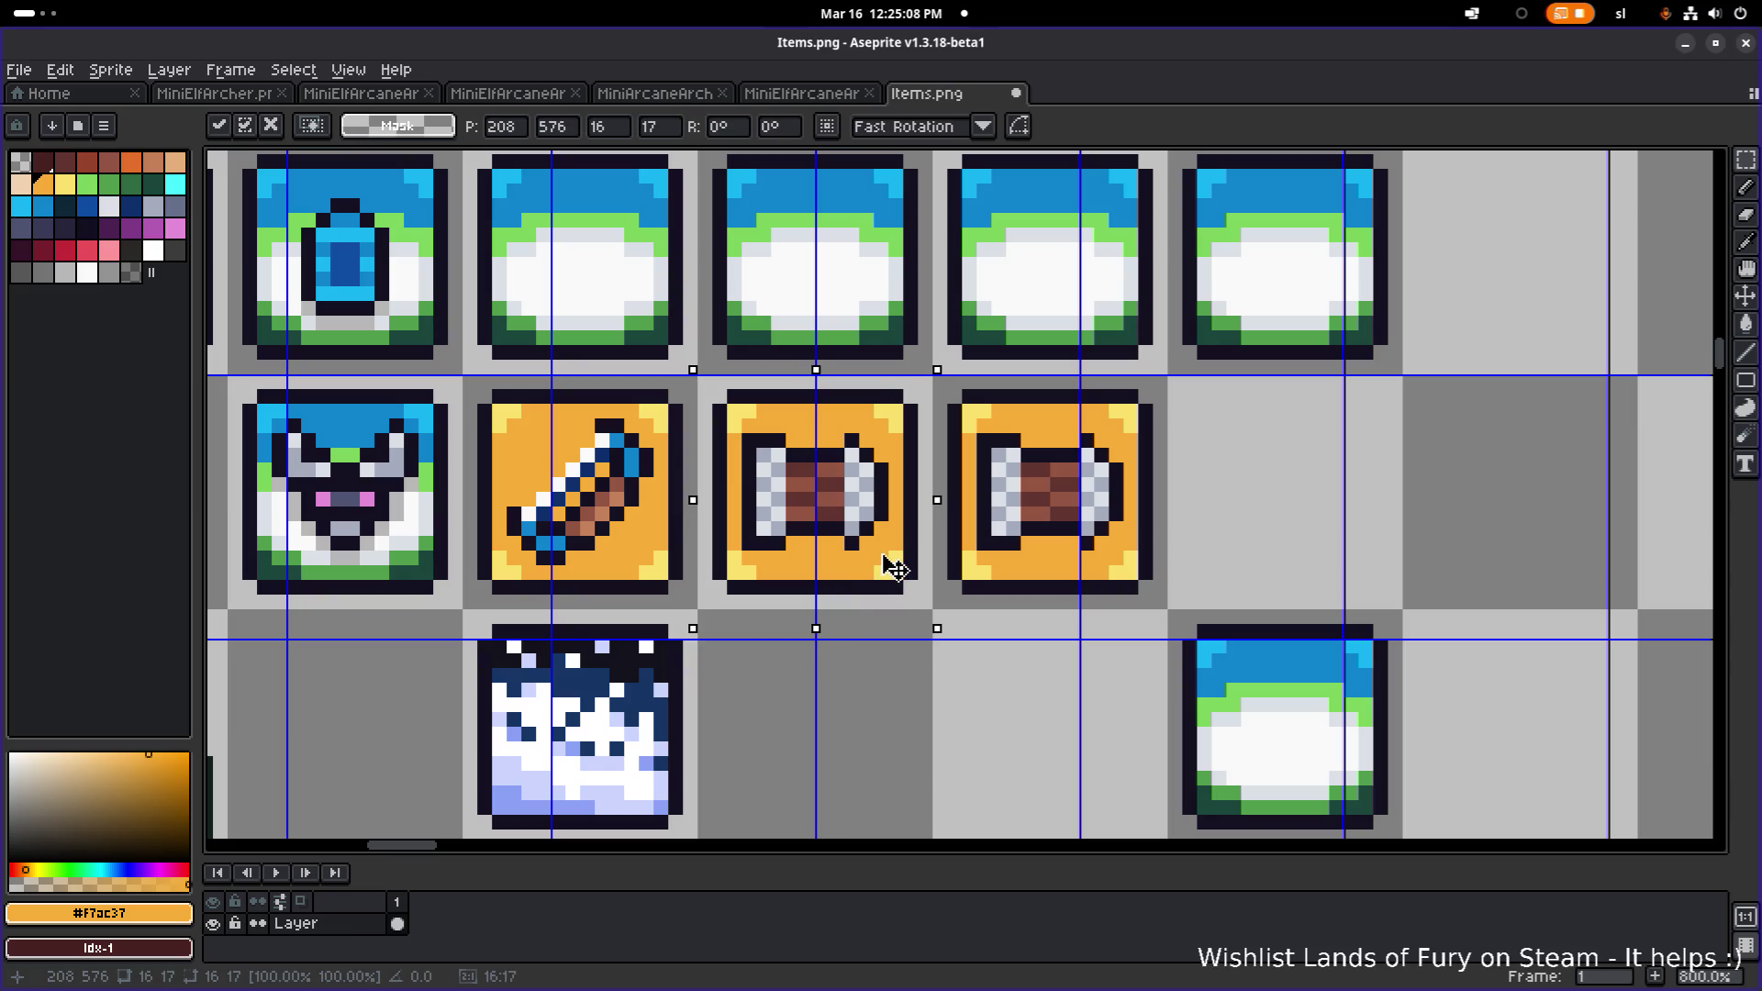
key("ctrl+d")
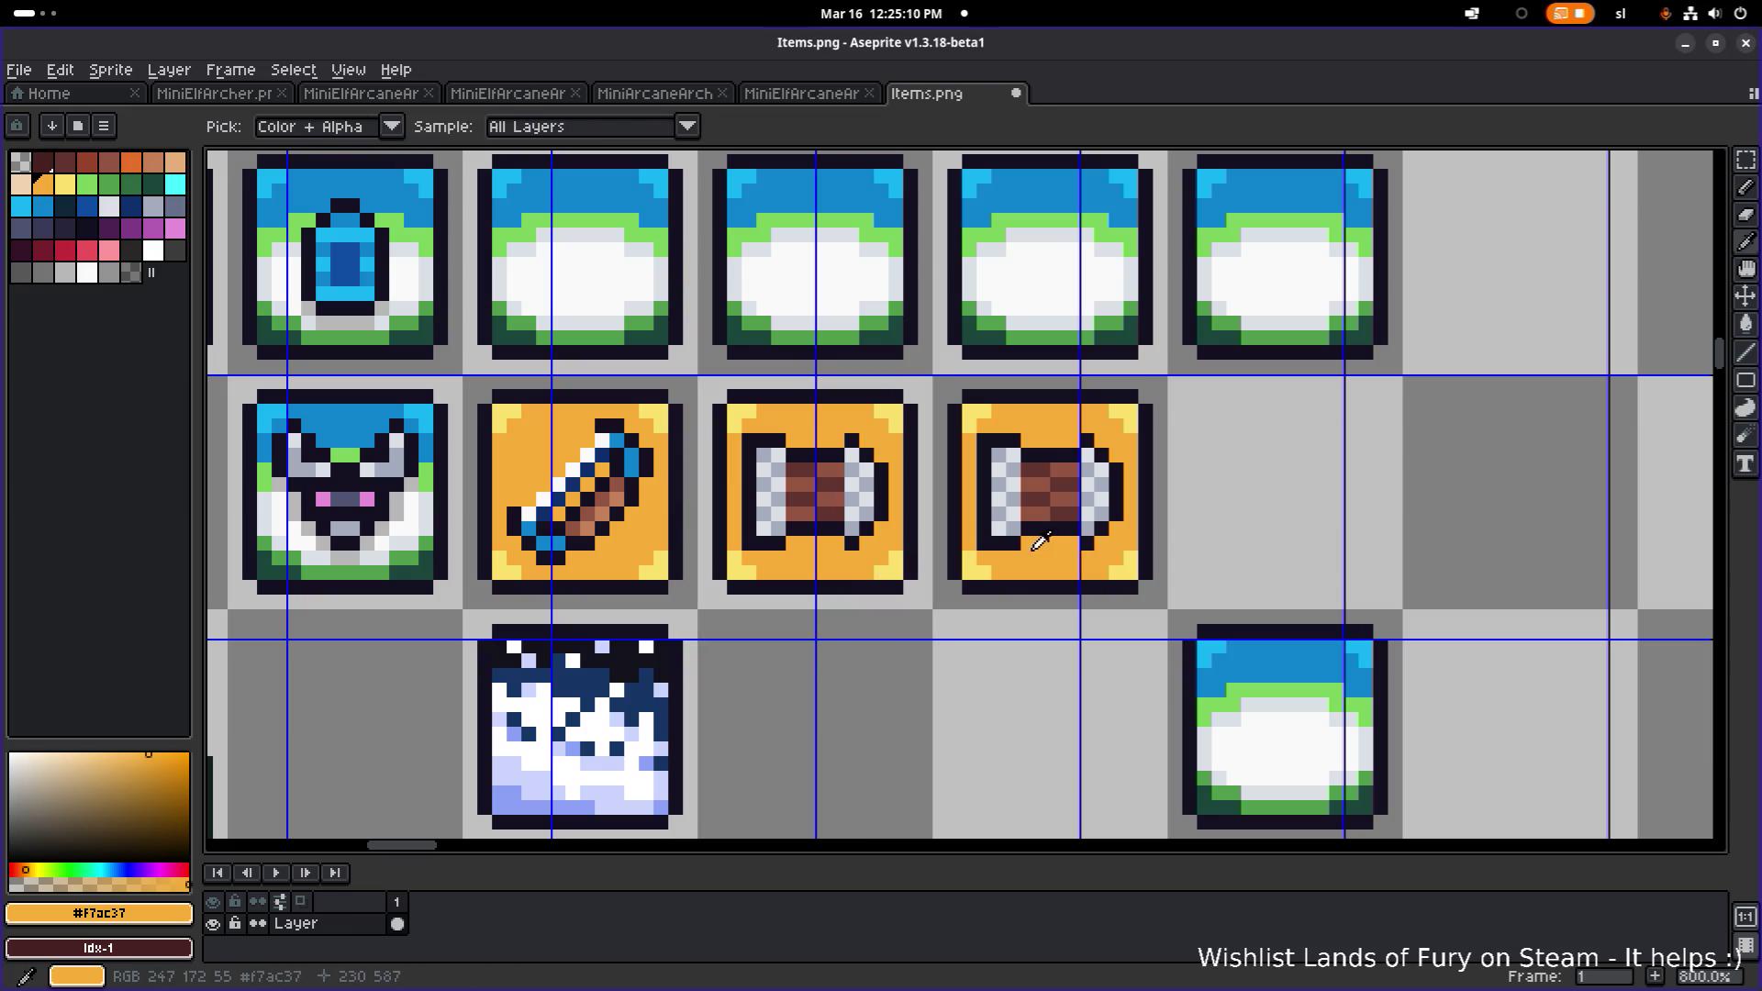
key("b")
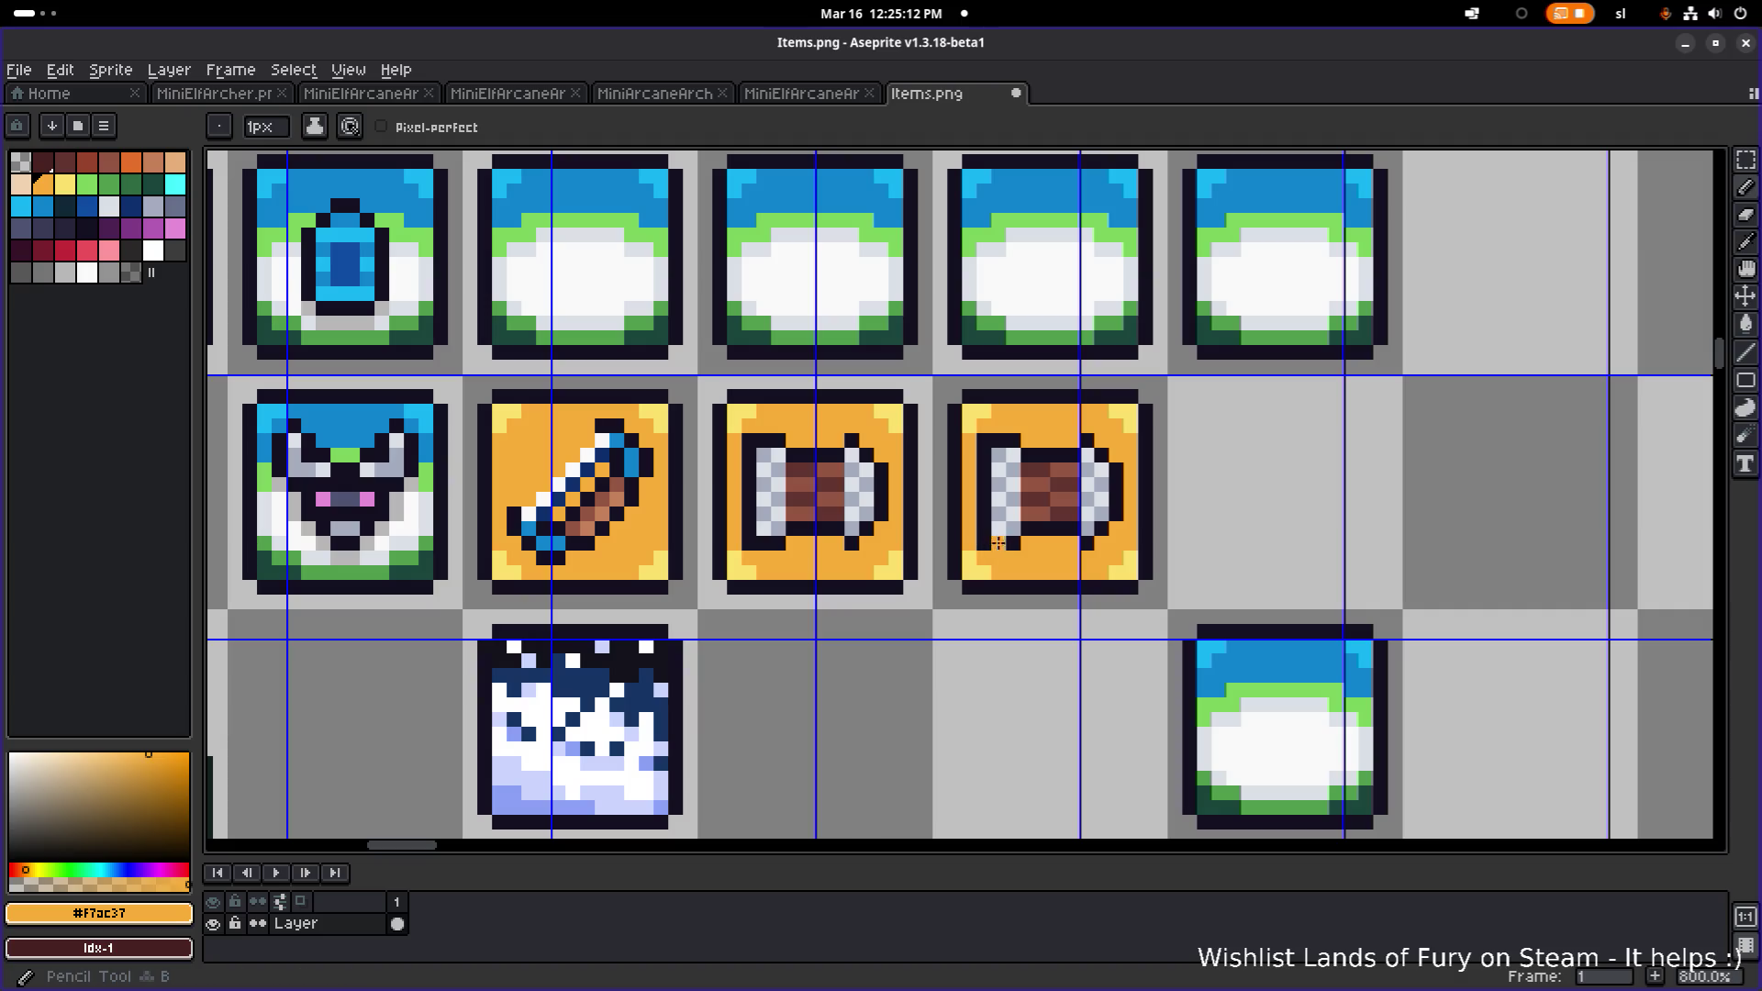
mouse_move(985, 532)
left_mouse_down()
mouse_move(1106, 518)
mouse_move(1087, 454)
mouse_move(1014, 456)
mouse_move(1086, 500)
left_mouse_up()
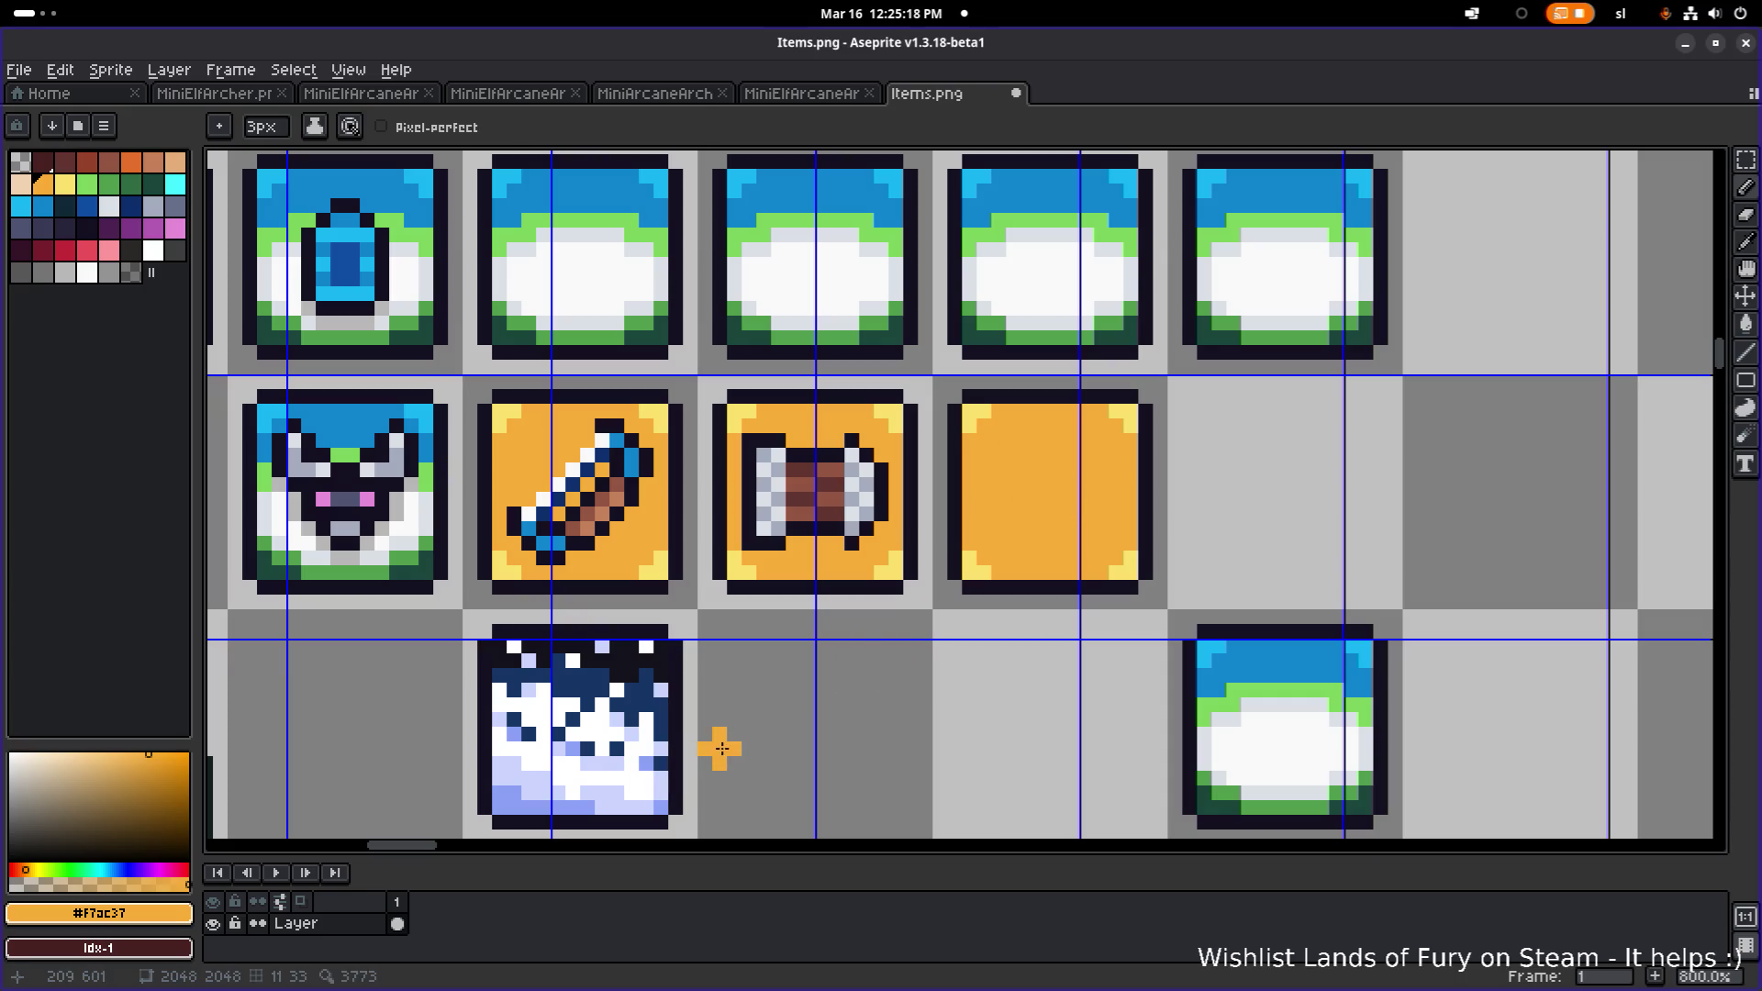
- Move the frosty icon's pixels into the cell beside the orange frame
key("m")
mouse_move(507, 645)
left_mouse_down()
mouse_move(645, 763)
mouse_move(794, 653)
mouse_move(1078, 527)
mouse_move(1331, 530)
mouse_move(1312, 531)
left_mouse_up()
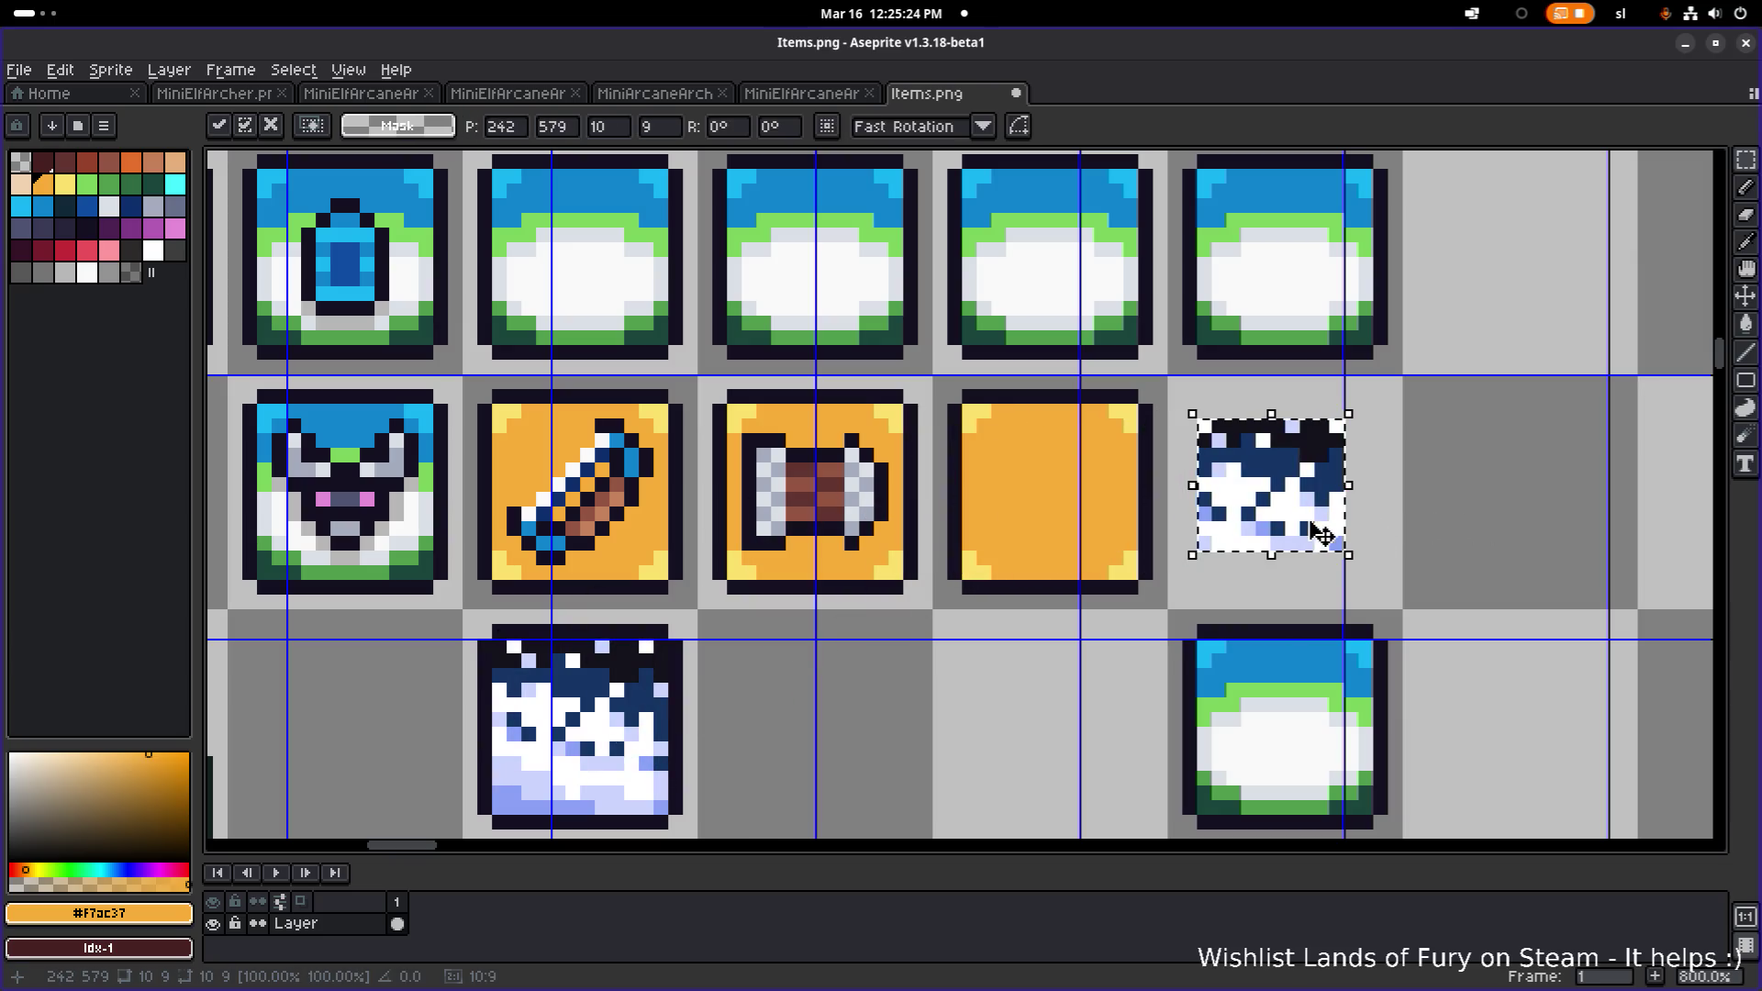
left_click(1423, 499)
scroll(1342, 530, "up", 2)
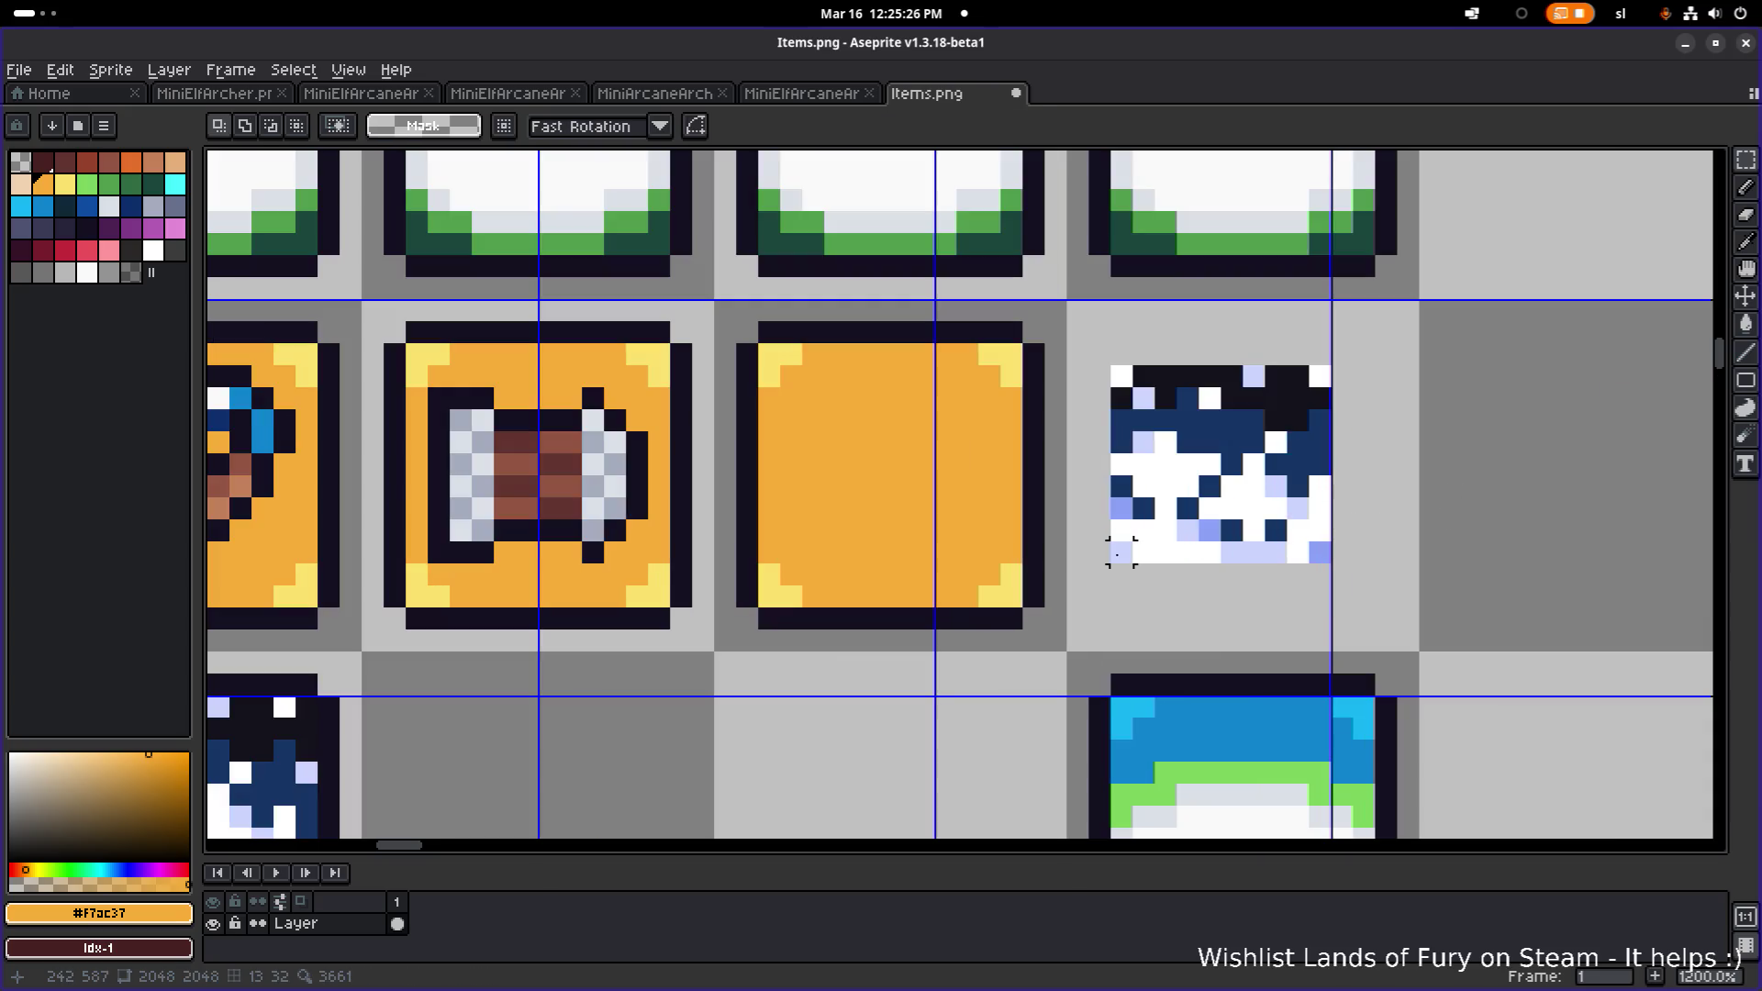
- Outline the frosty icon's lower-left, bottom and right side in the dark outline colour
key("i")
left_click(1136, 394)
key("b")
left_click(1122, 552)
scroll(1126, 551, "down", 1)
scroll(1127, 546, "down", 1)
mouse_move(1129, 538)
left_mouse_down()
mouse_move(1145, 575)
mouse_move(1273, 569)
mouse_move(1321, 556)
mouse_move(1325, 533)
left_mouse_up()
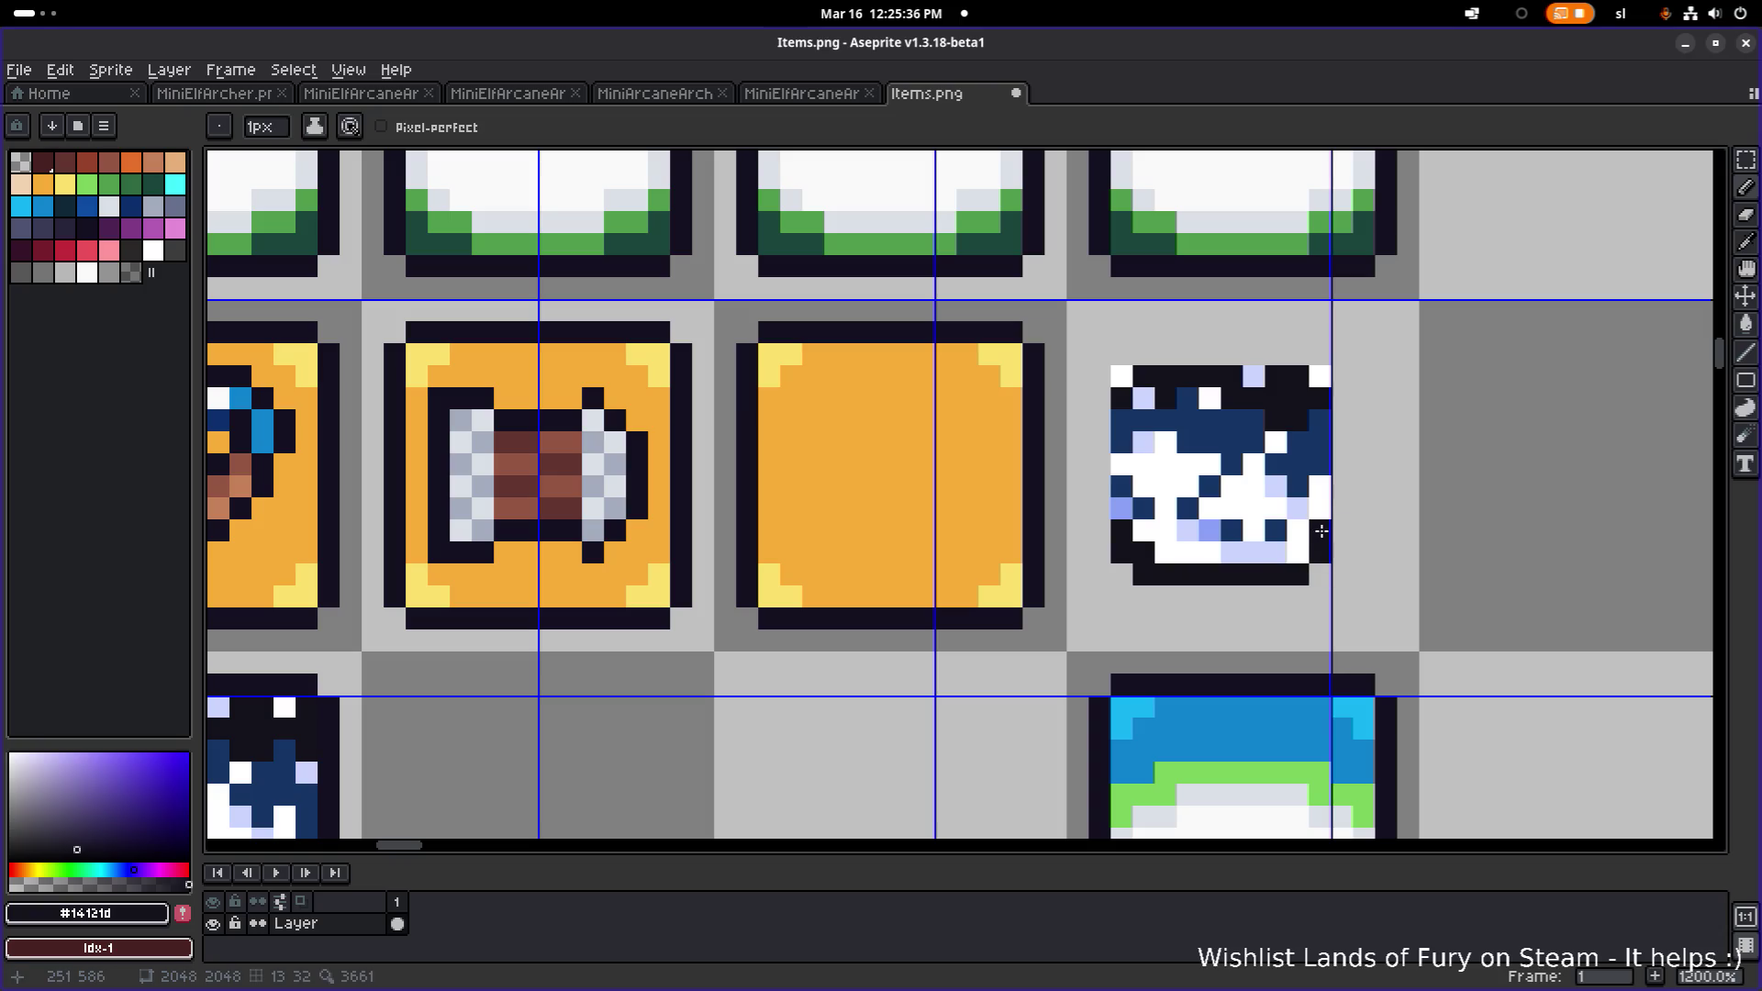
key("e")
left_click(1297, 562)
key("i")
key("b")
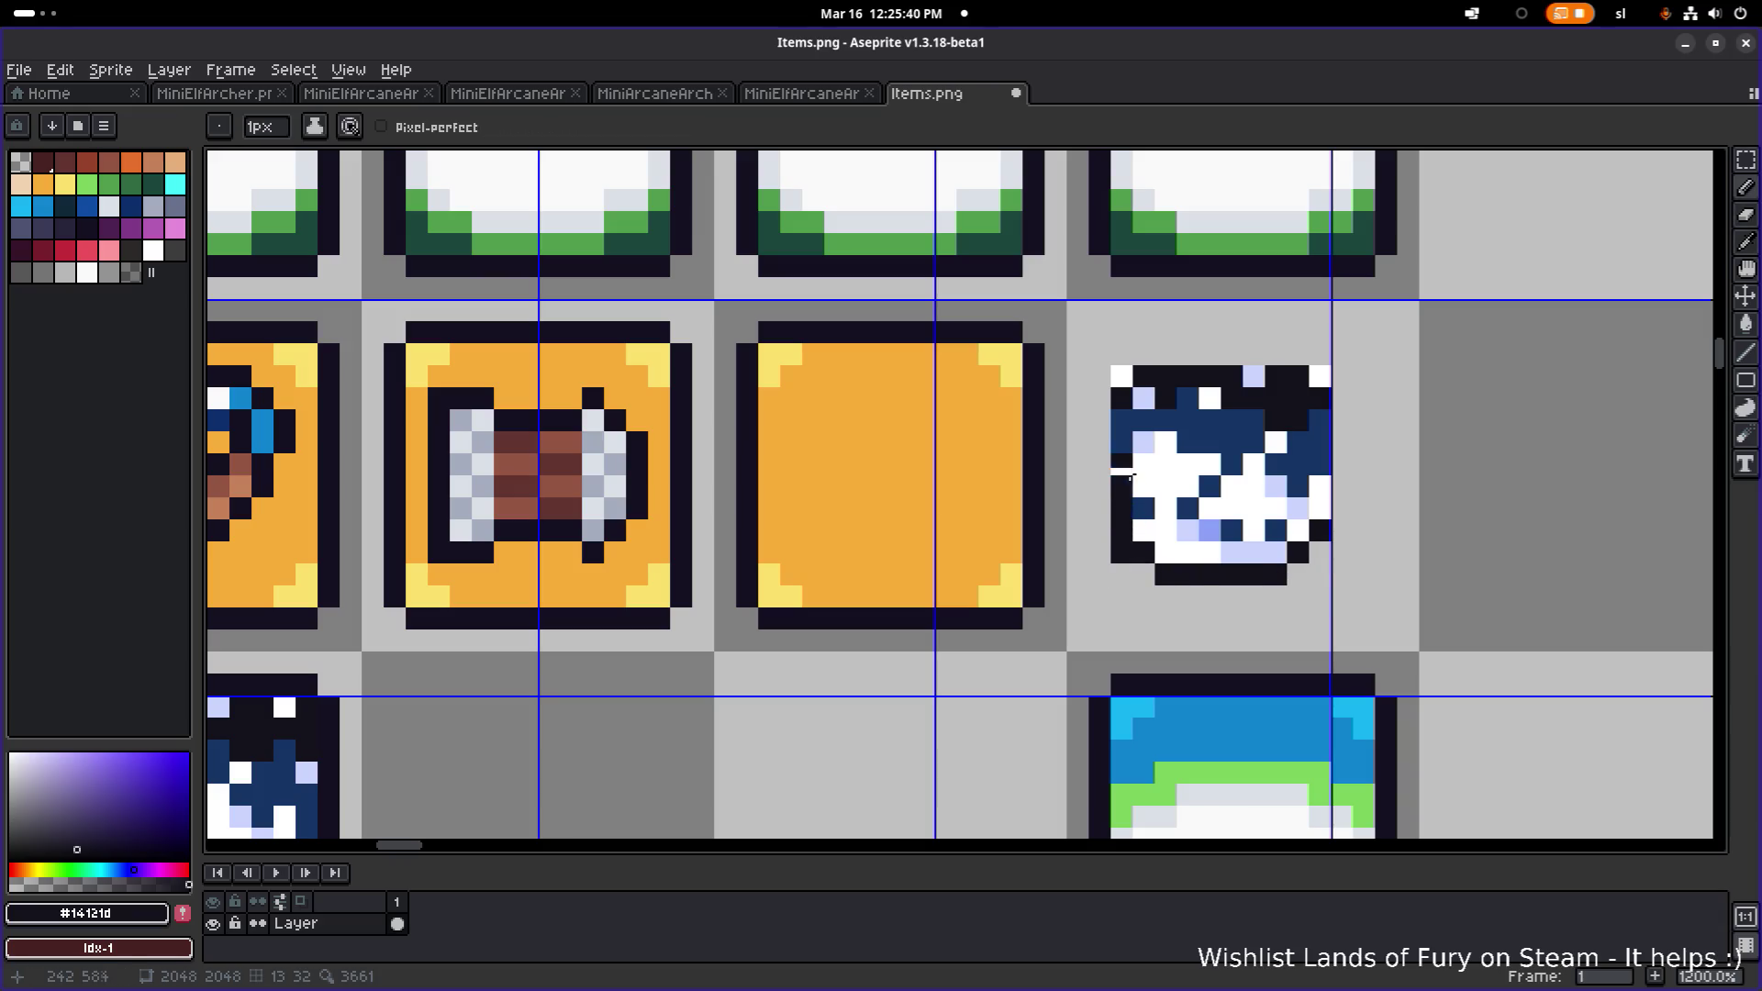
left_click_drag(1320, 463, 1319, 516)
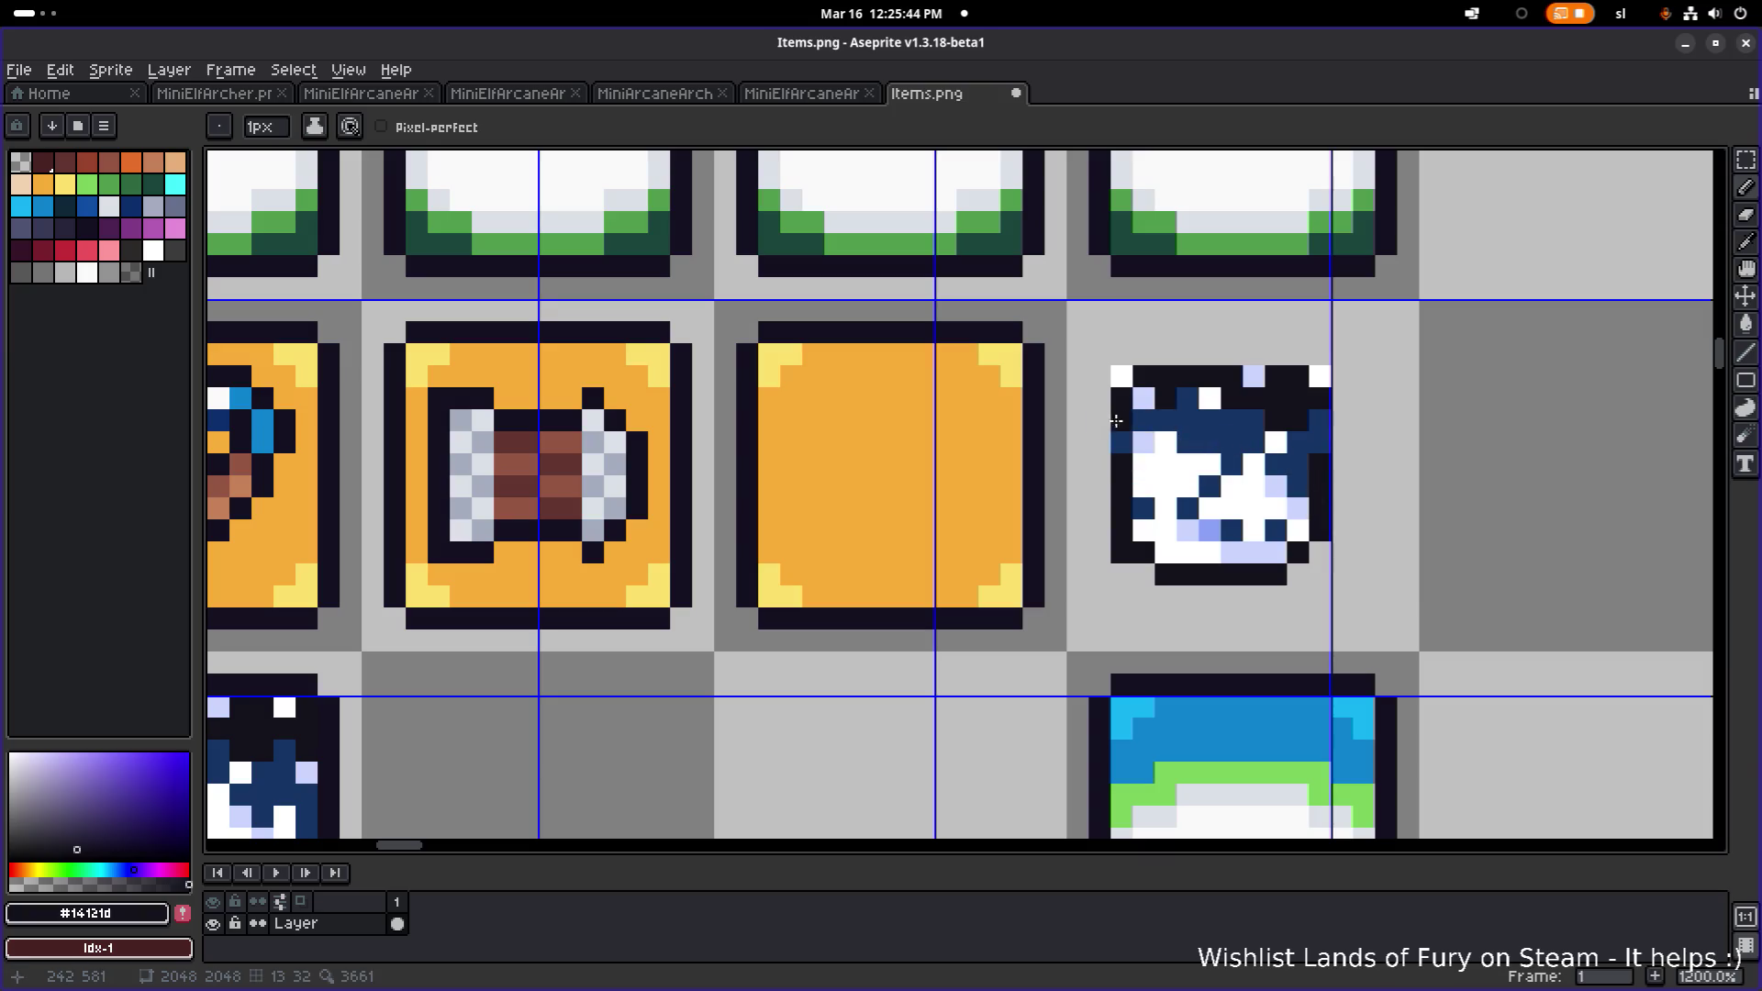
- Erase the frosty icon's top rows, upper-left pixels and top-right dark-blue pixel
key("e")
mouse_move(1098, 373)
left_mouse_down()
mouse_move(1364, 374)
mouse_move(1165, 410)
mouse_move(1318, 419)
mouse_move(1158, 420)
mouse_move(1257, 442)
mouse_move(1233, 465)
mouse_move(1298, 444)
left_mouse_up()
left_click(1298, 464)
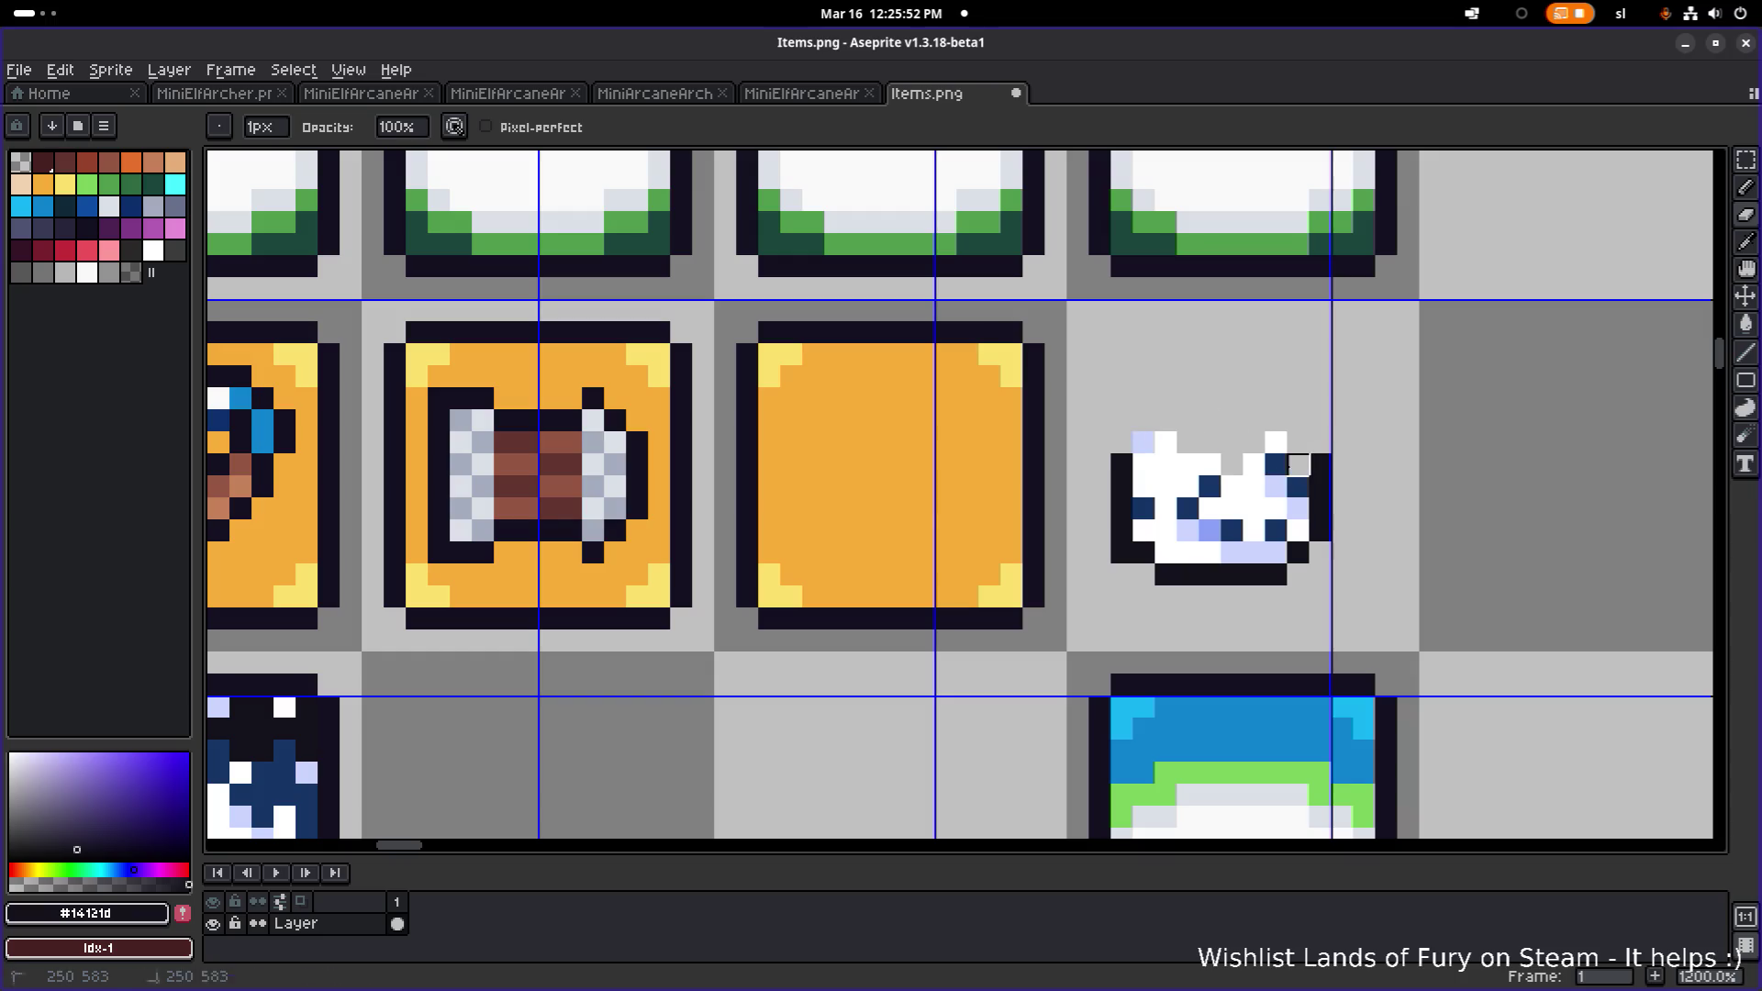